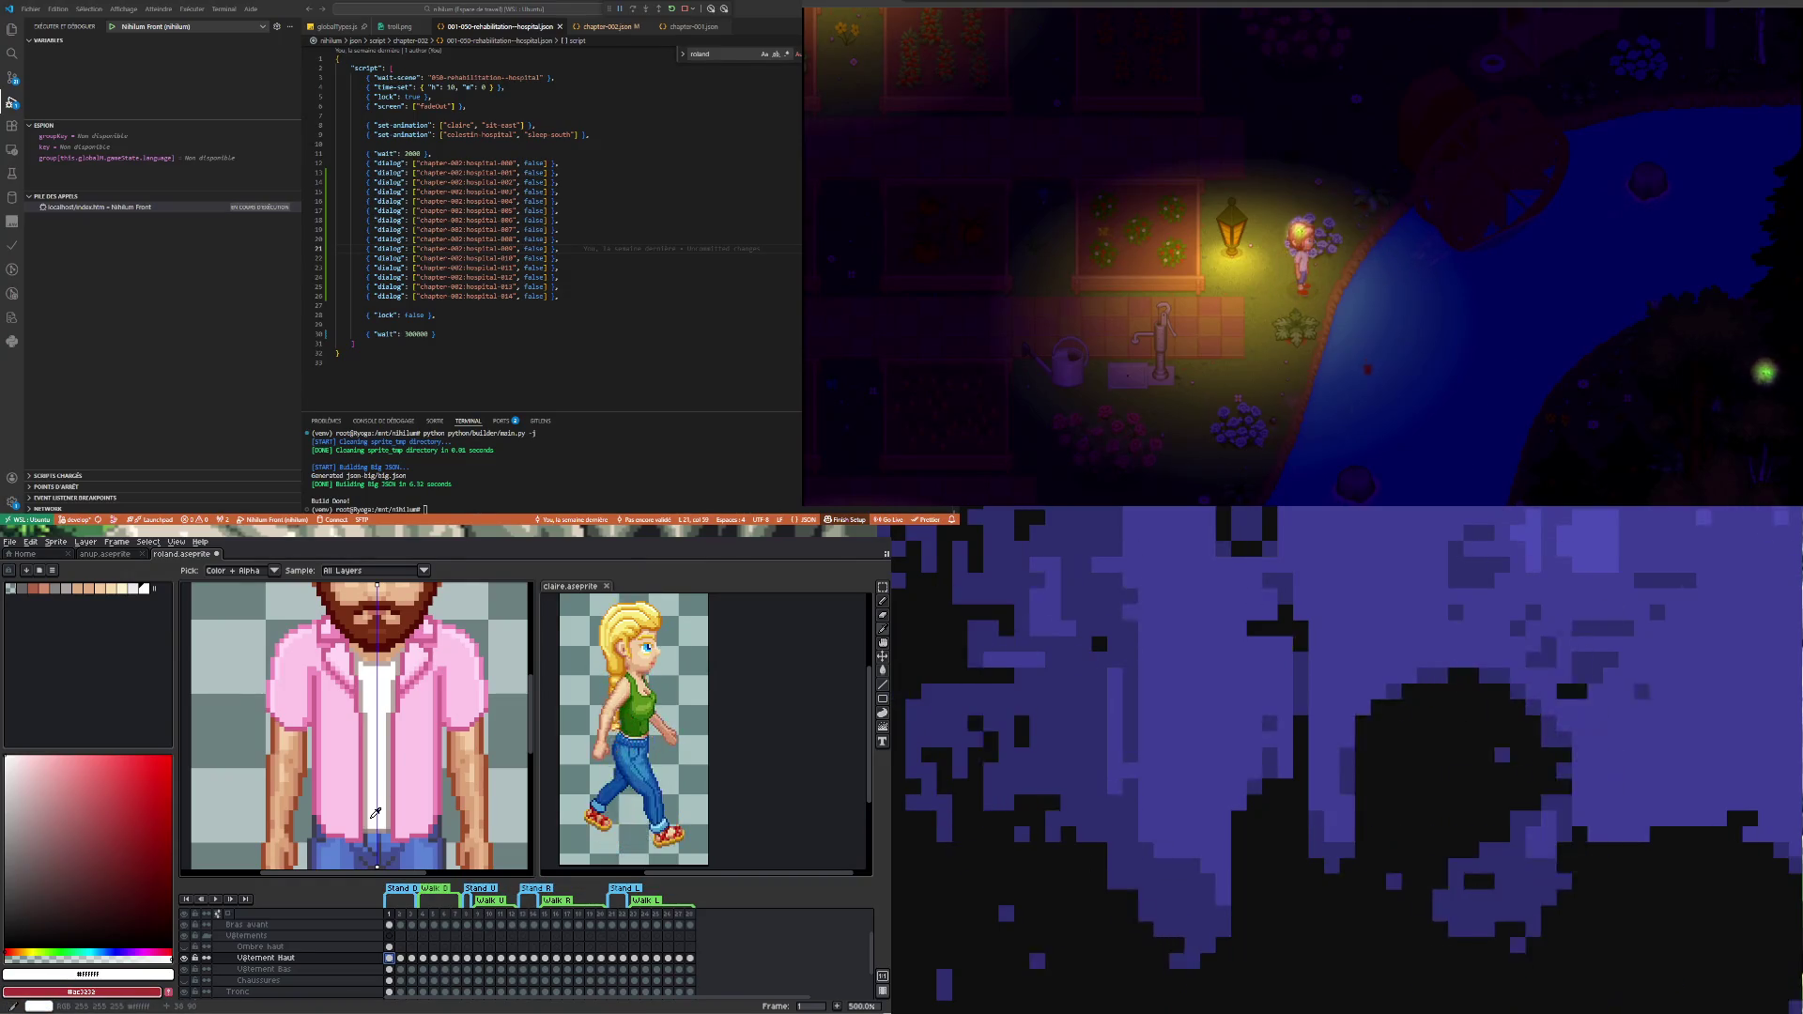
# - Sample the grey from the sprite and draw a grey pixel row along the tee's bottom edge
pyautogui.press('b')
pyautogui.scroll(1, 383, 825)
pyautogui.scroll(1, 383, 823)
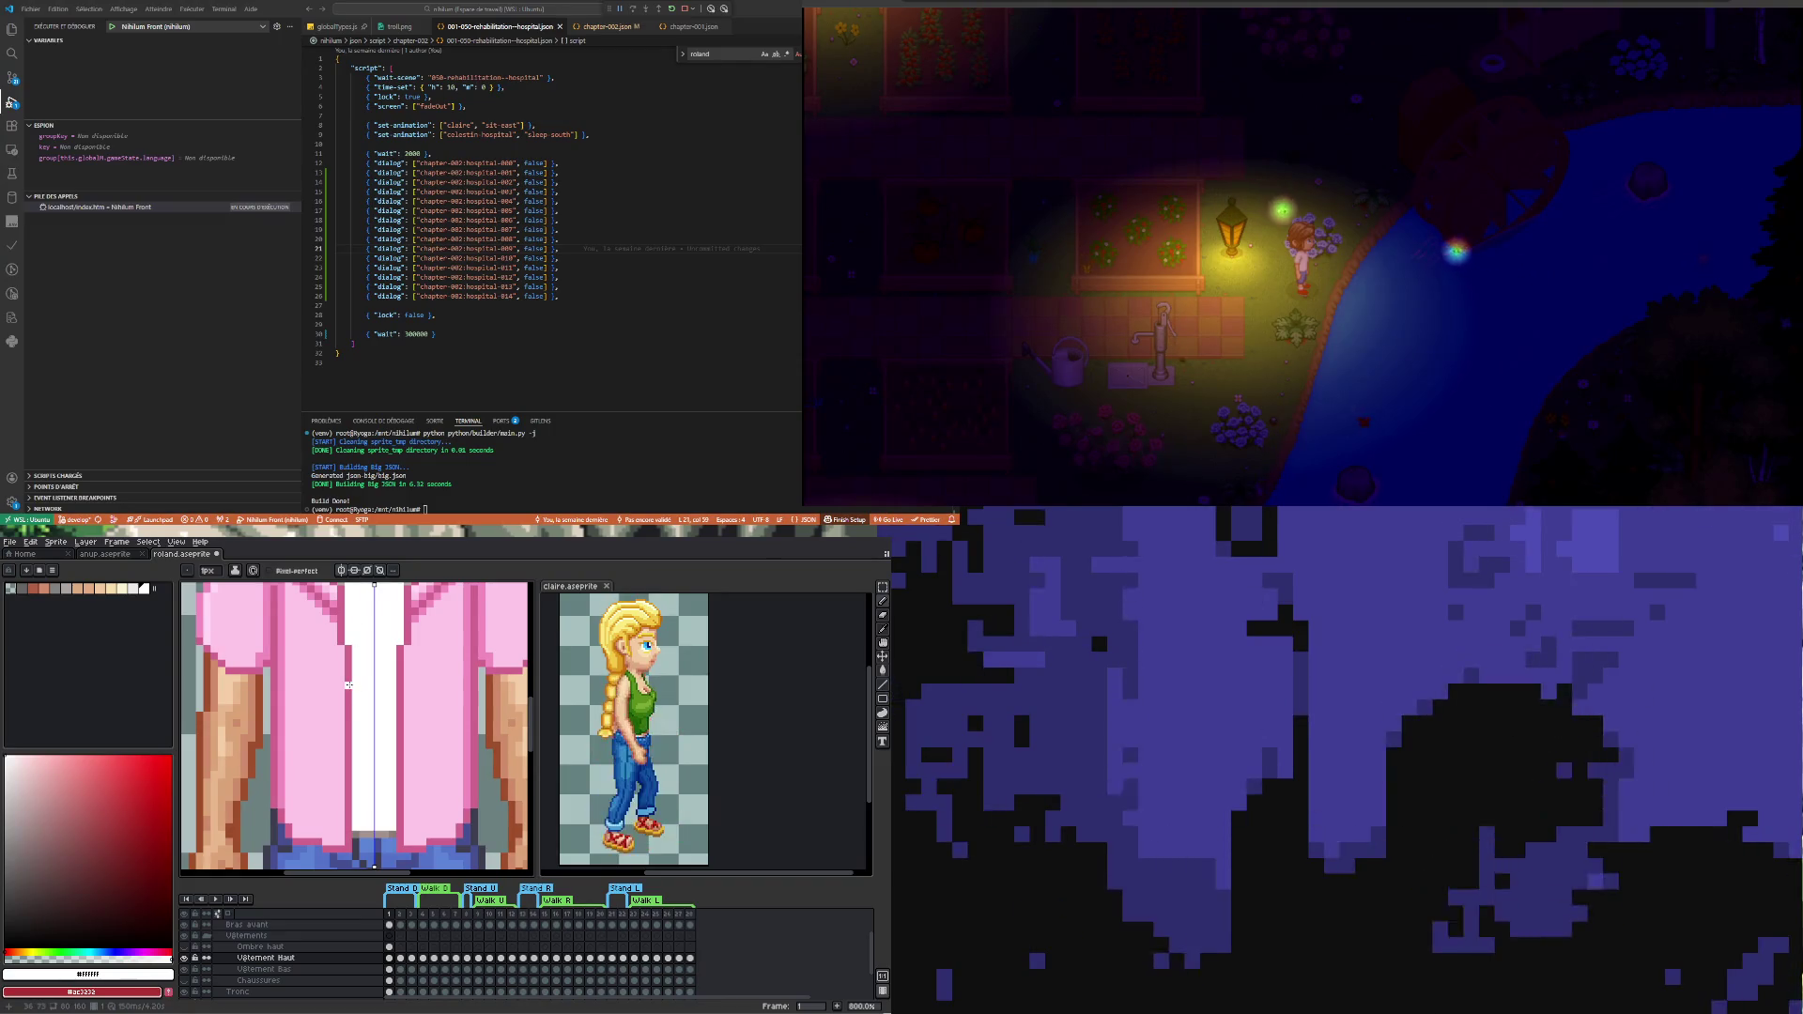
pyautogui.scroll(-2, 374, 765)
pyautogui.scroll(3, 364, 750)
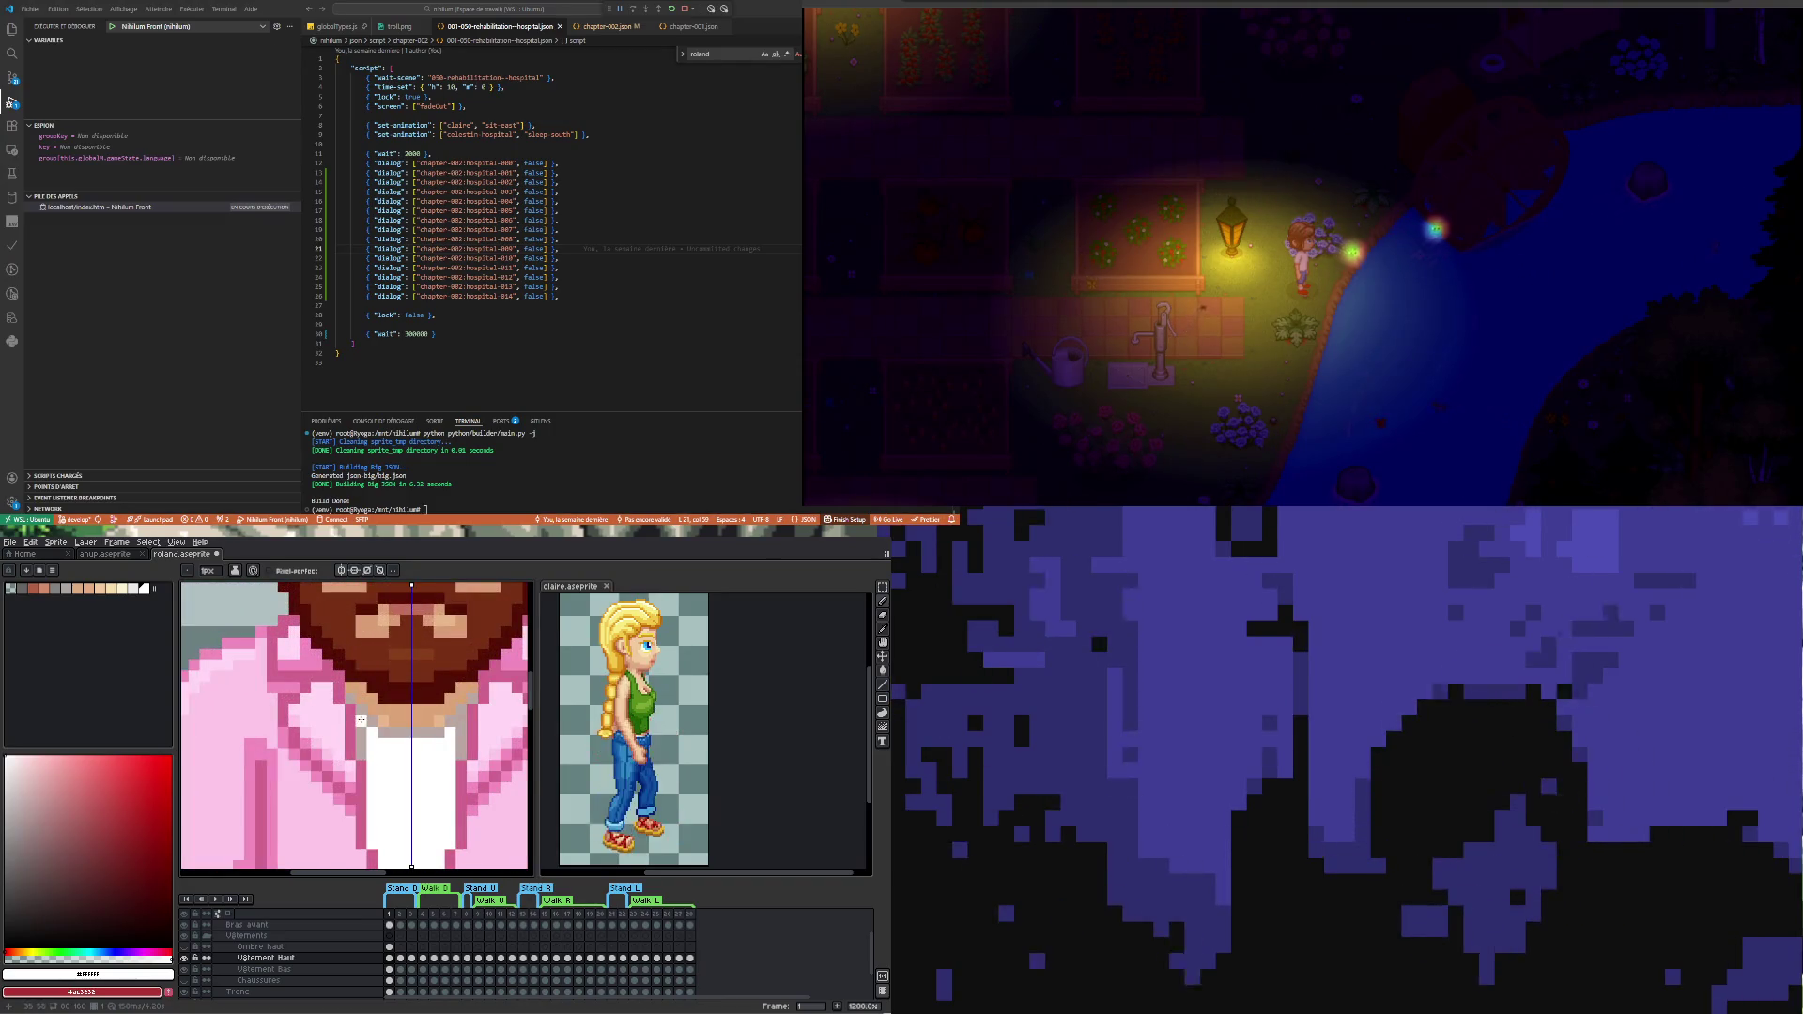
pyautogui.scroll(-2, 364, 751)
pyautogui.scroll(2, 359, 824)
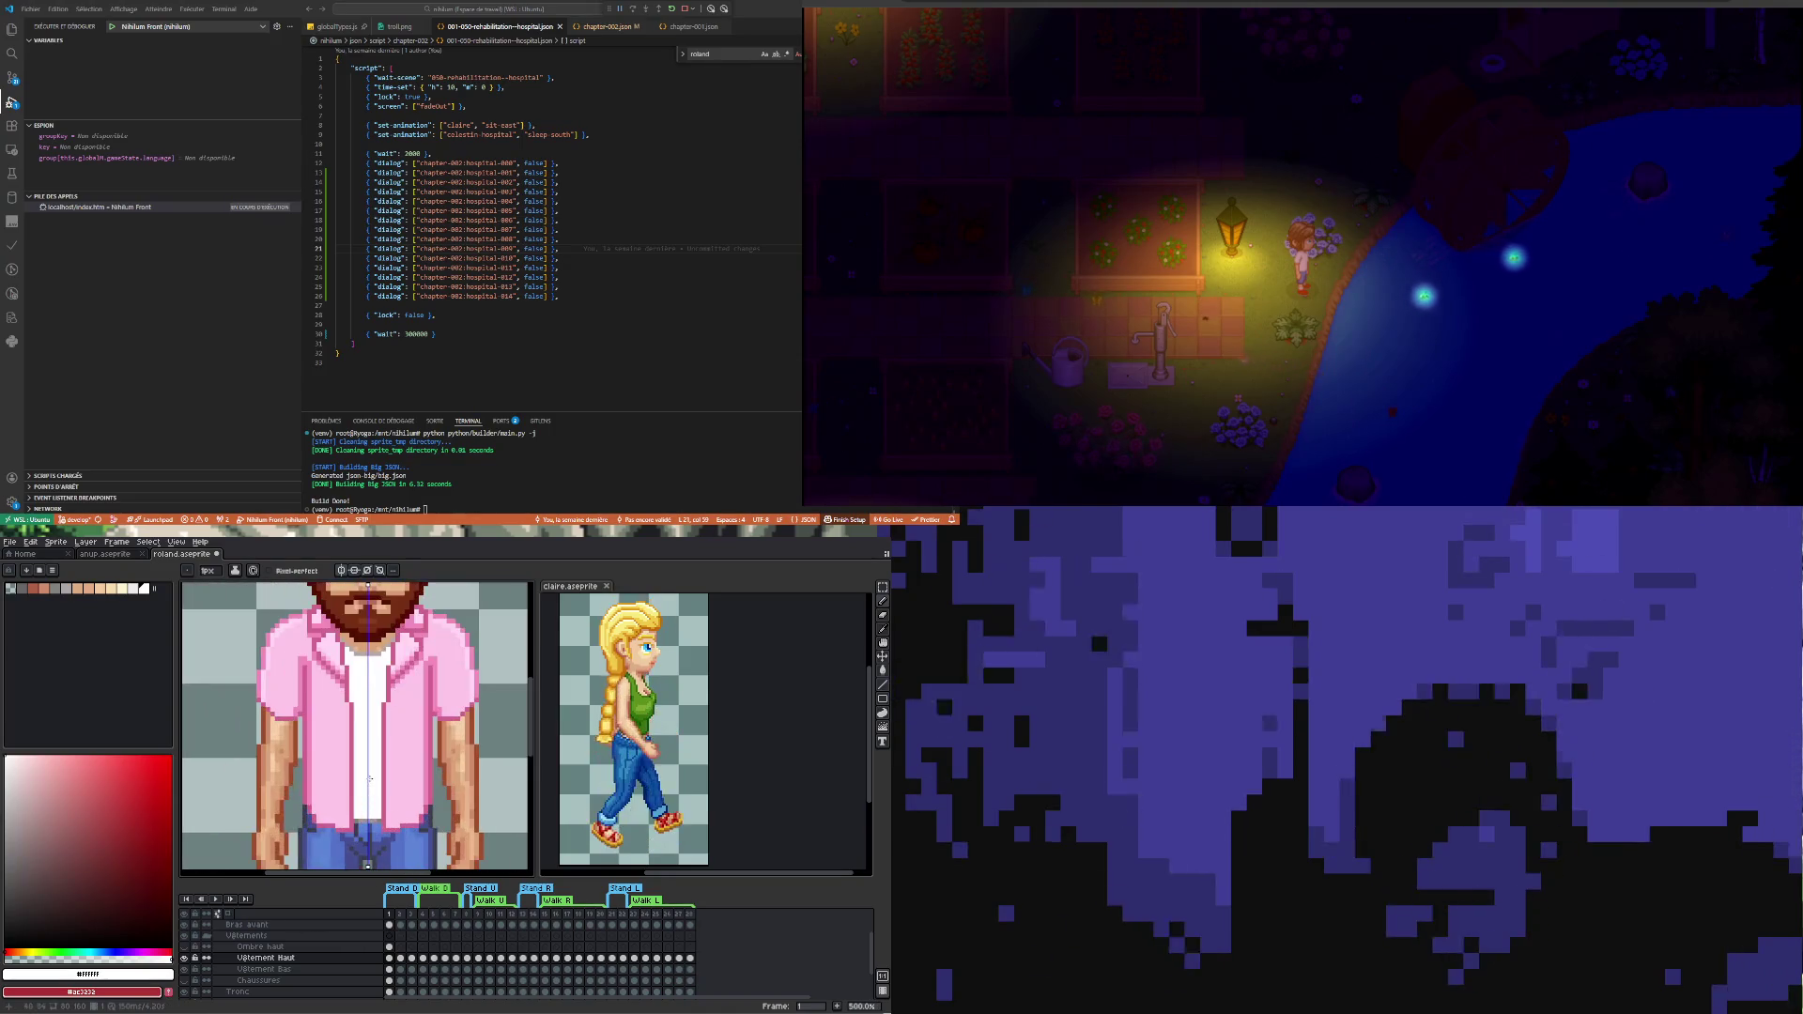
pyautogui.scroll(1, 358, 822)
pyautogui.scroll(1, 364, 818)
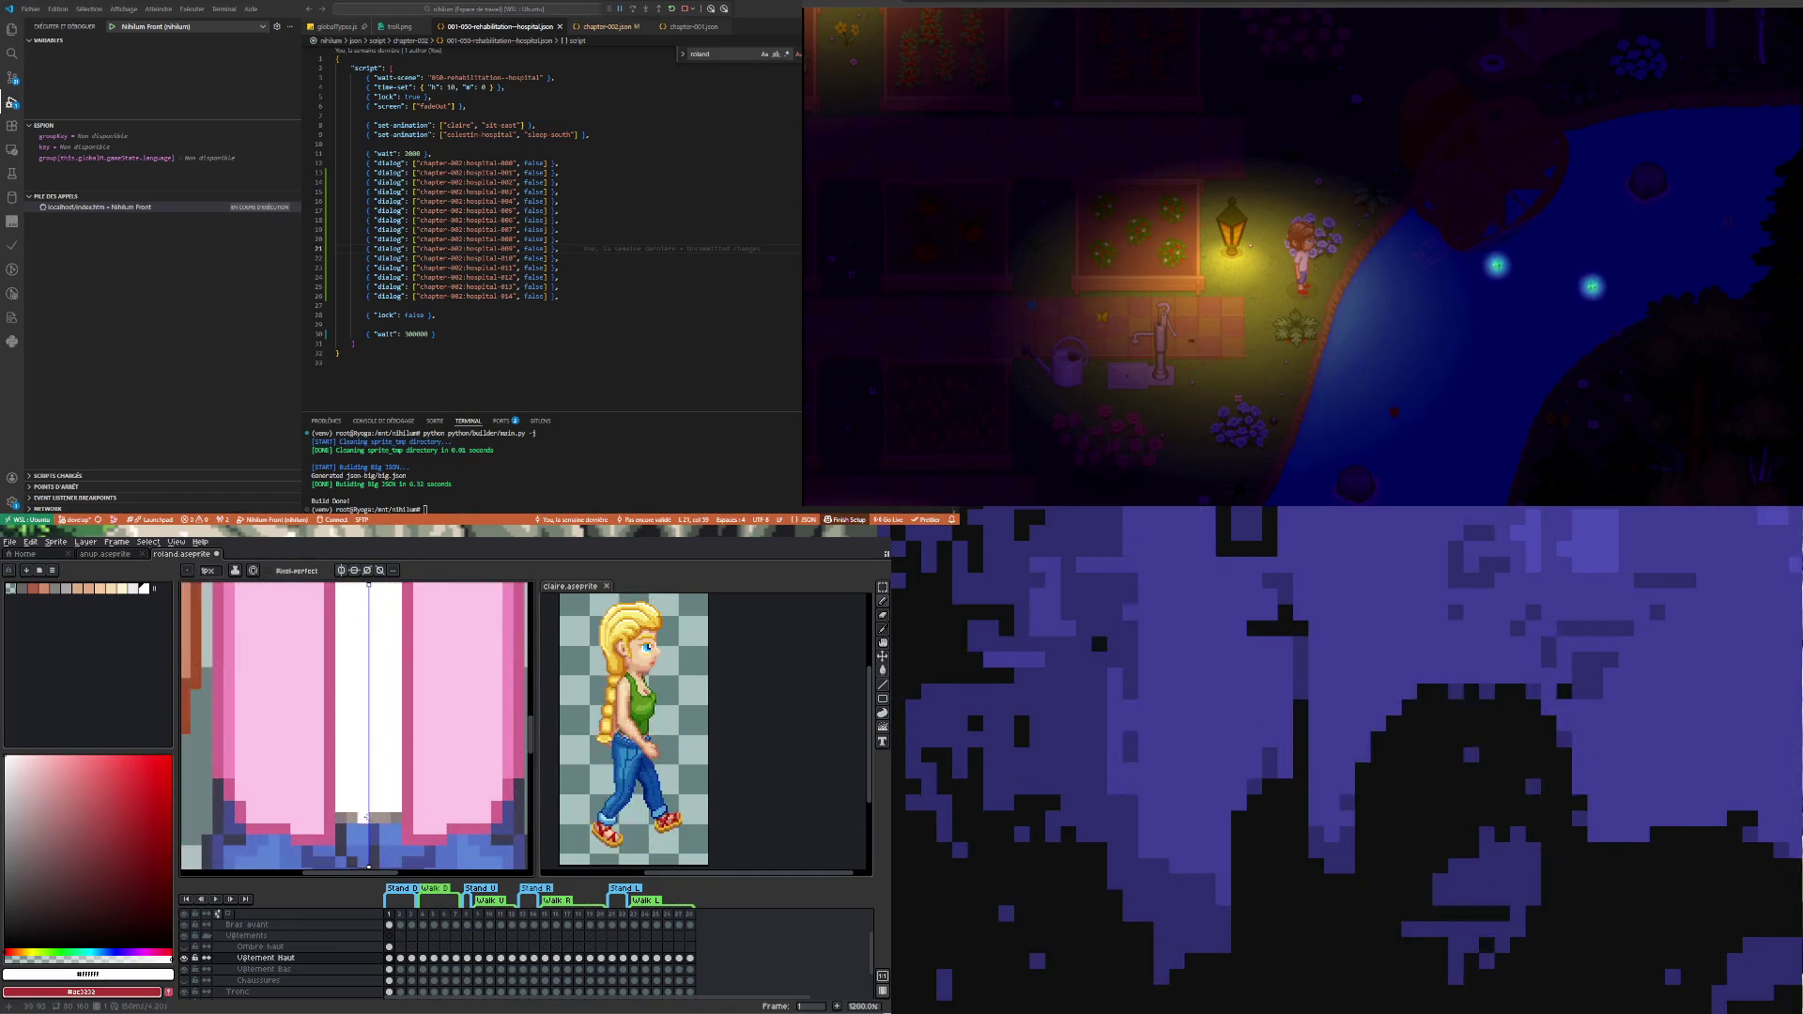
pyautogui.press('i')
pyautogui.click(360, 813)
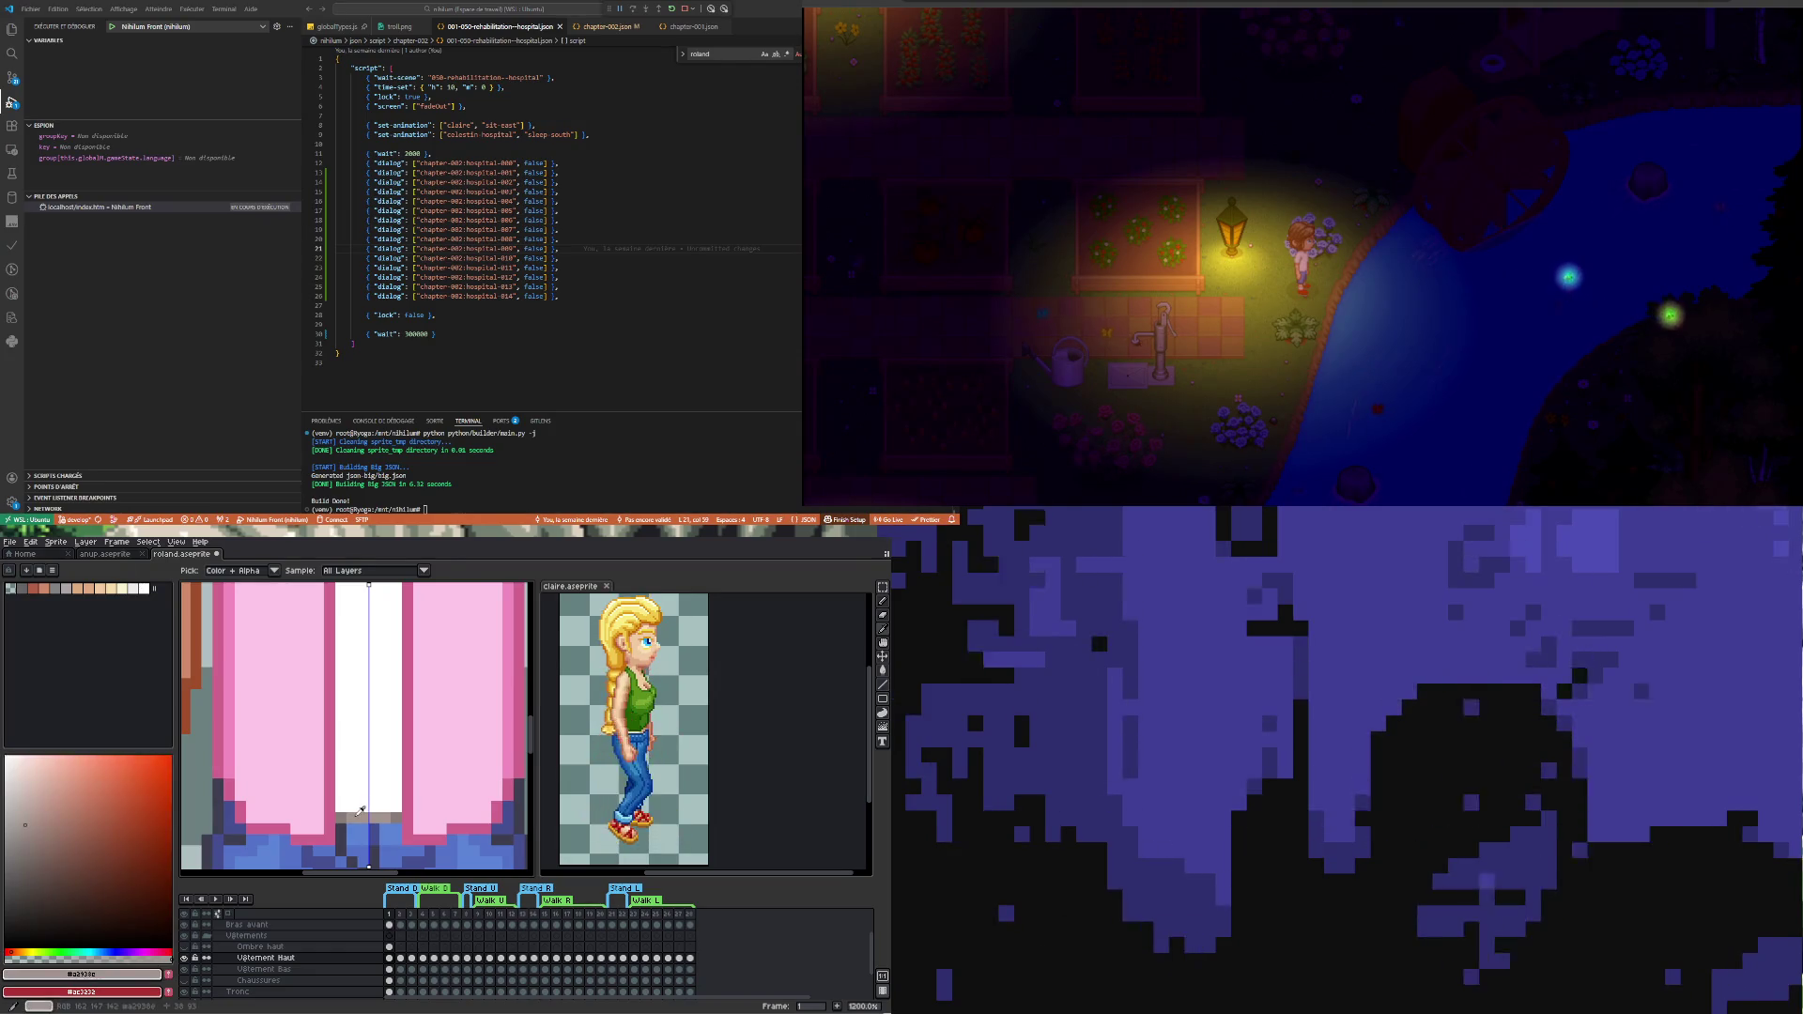
pyautogui.press('b')
pyautogui.moveTo(361, 814); pyautogui.dragTo(401, 815)
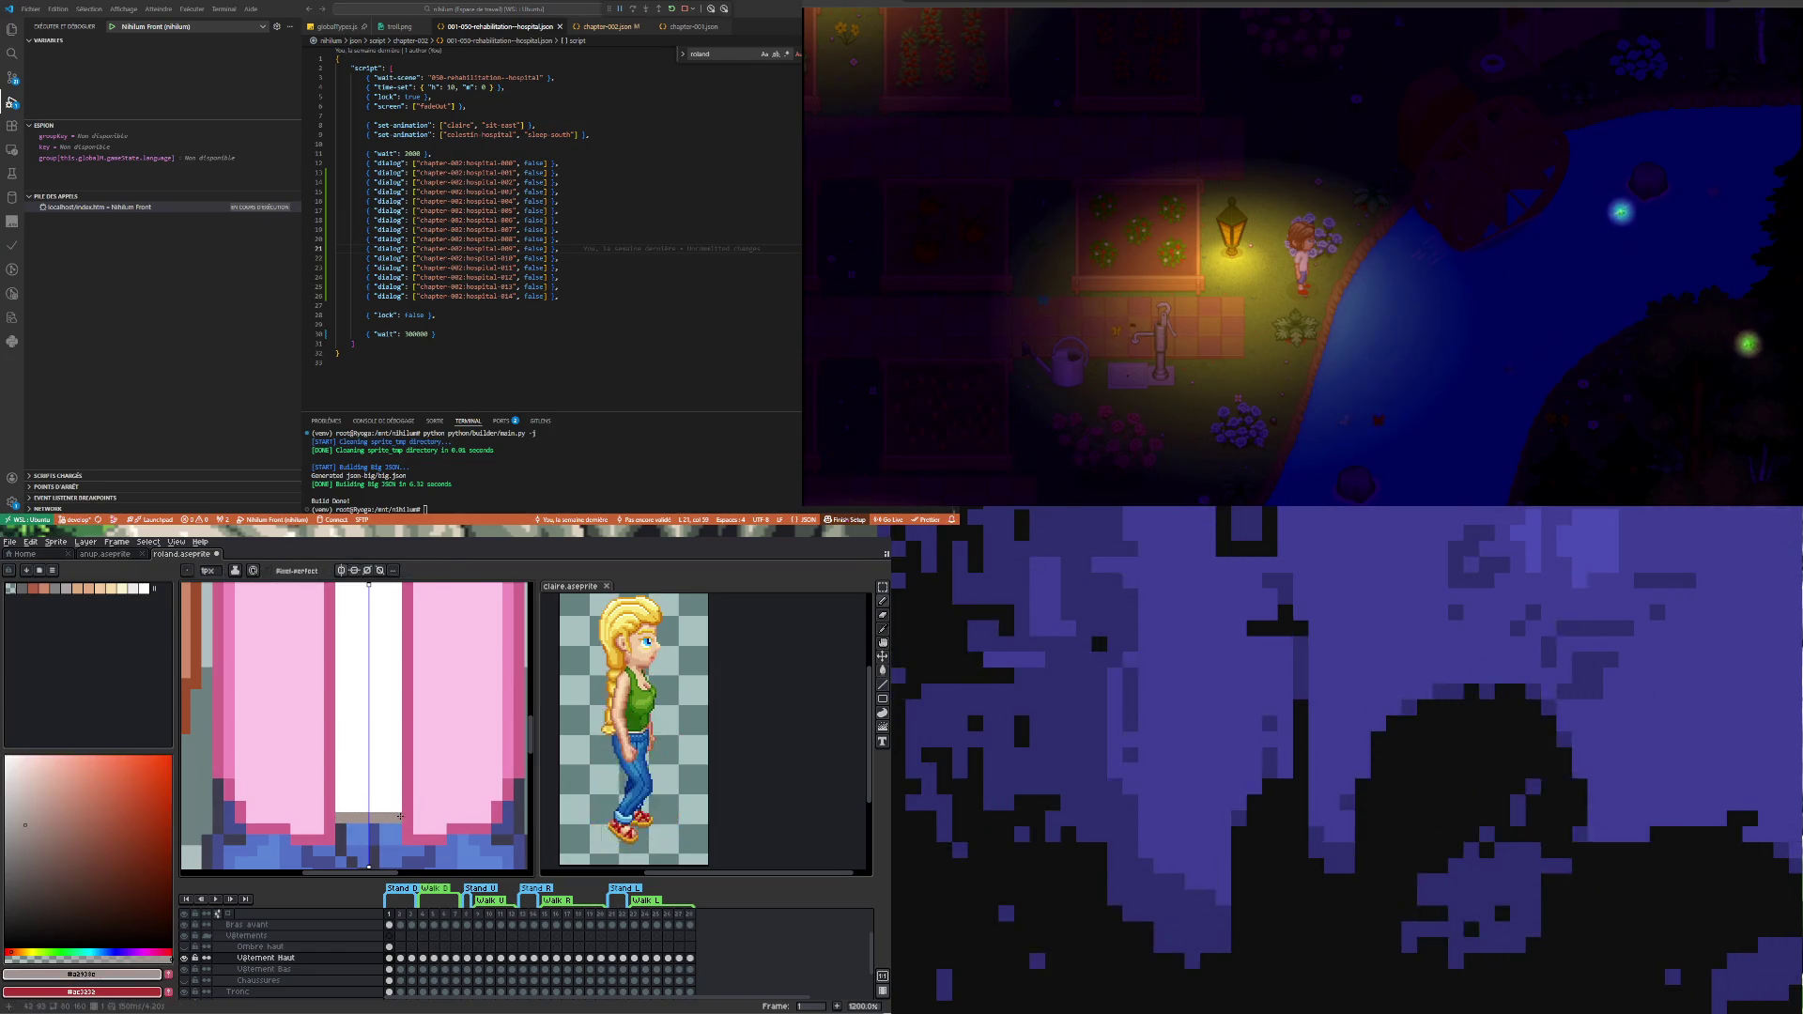
pyautogui.scroll(-2, 396, 817)
# - Toggle the pink shirt layer's visibility to check the tee shading, then show it again
pyautogui.click(185, 957)
pyautogui.click(187, 959)
pyautogui.click(186, 959)
pyautogui.click(186, 958)
pyautogui.click(187, 958)
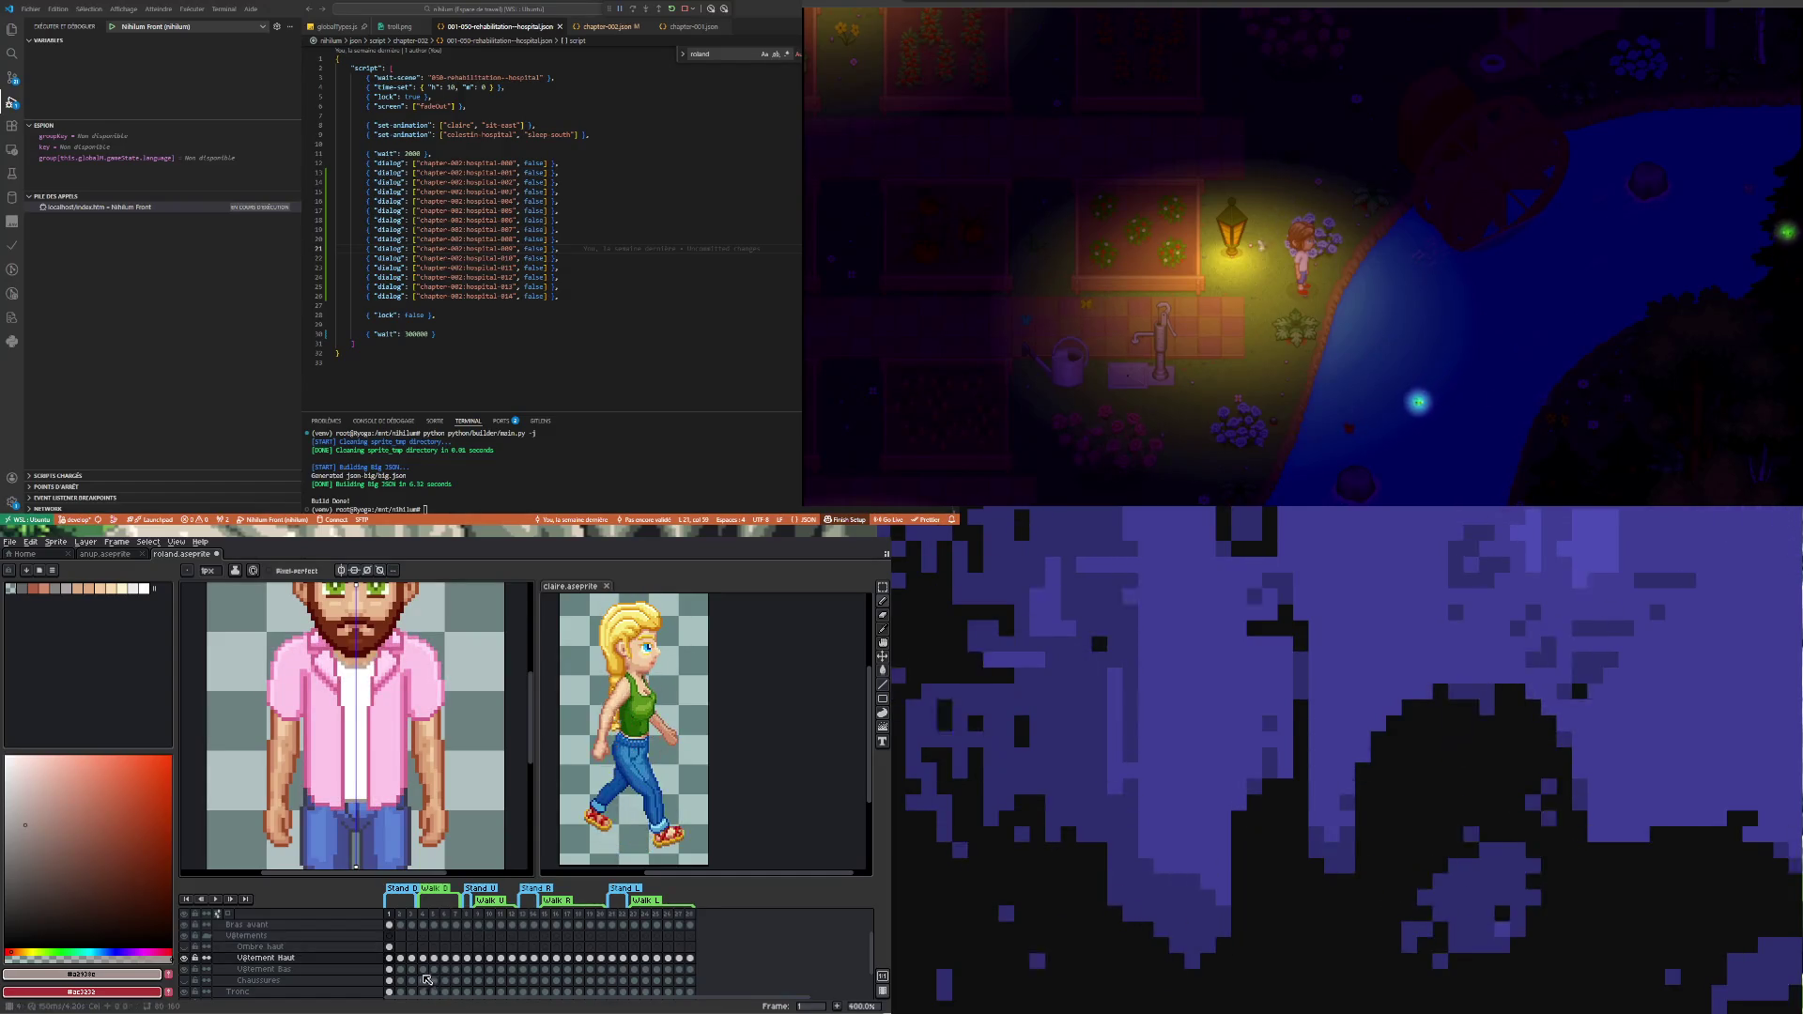
# - Lower the Ombre haut layer's opacity in its Layer Properties after dismissing the cel properties
pyautogui.click(389, 948)
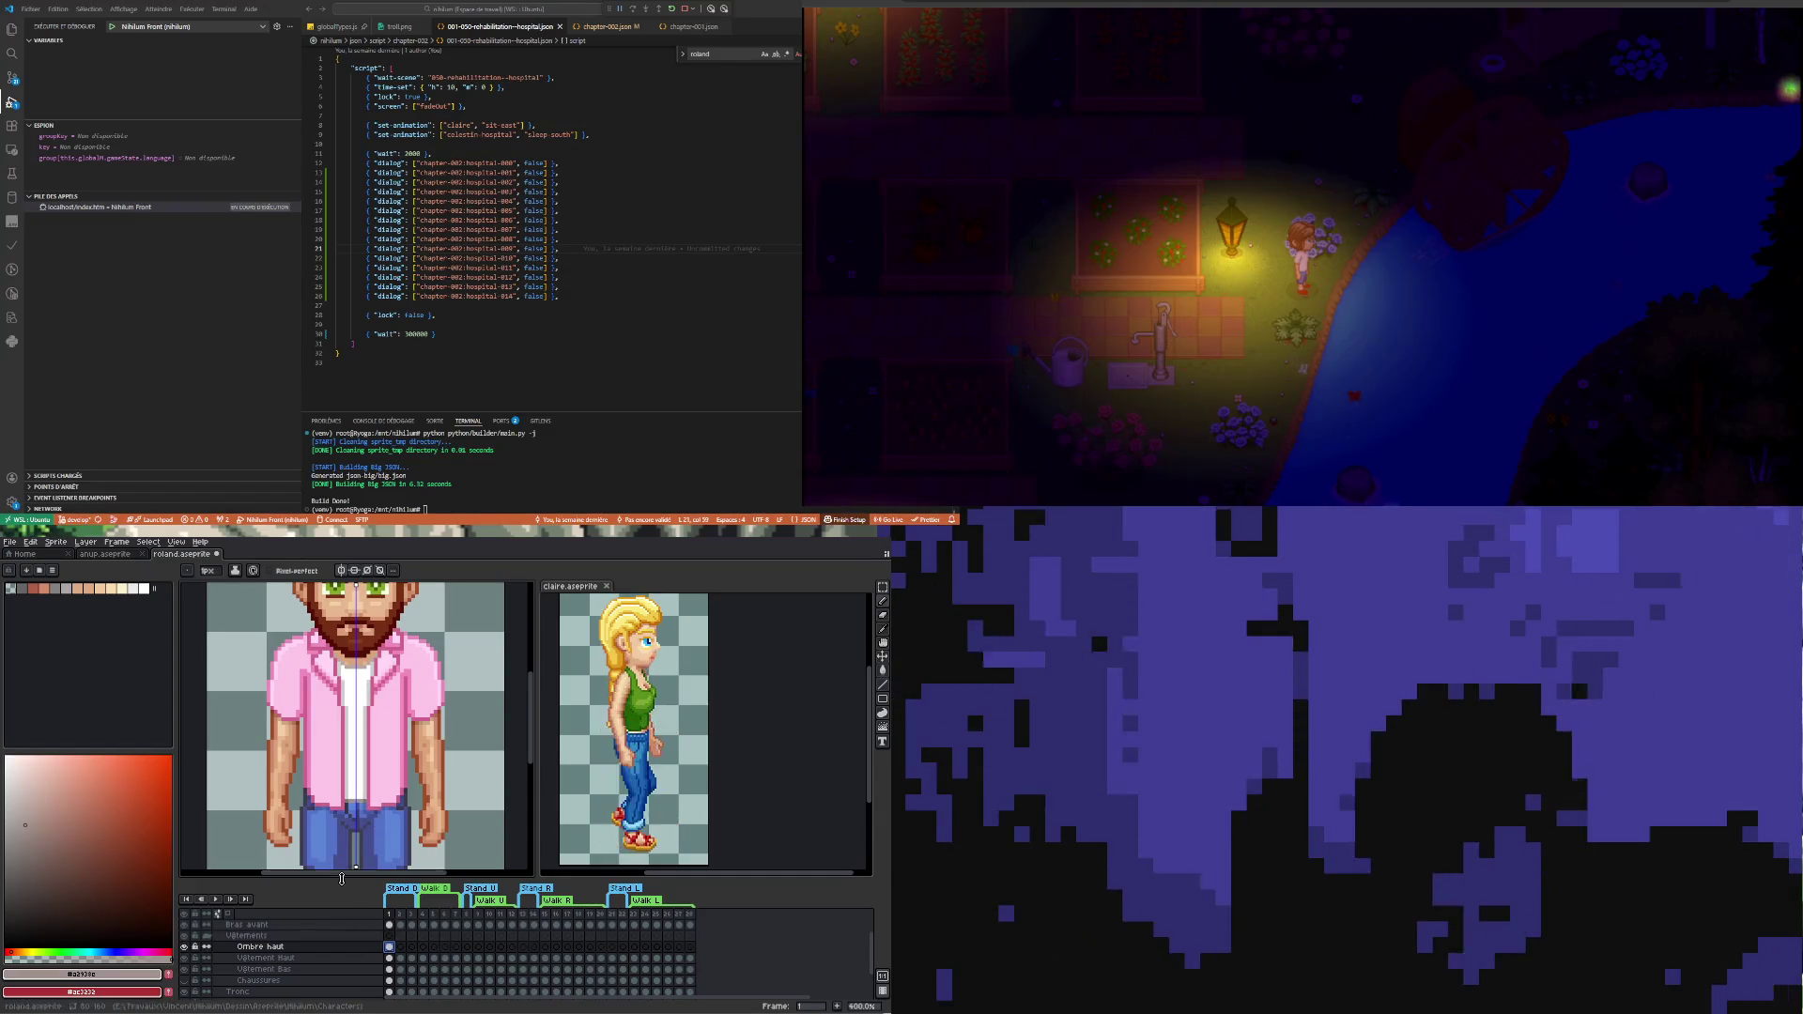
pyautogui.doubleClick(391, 948)
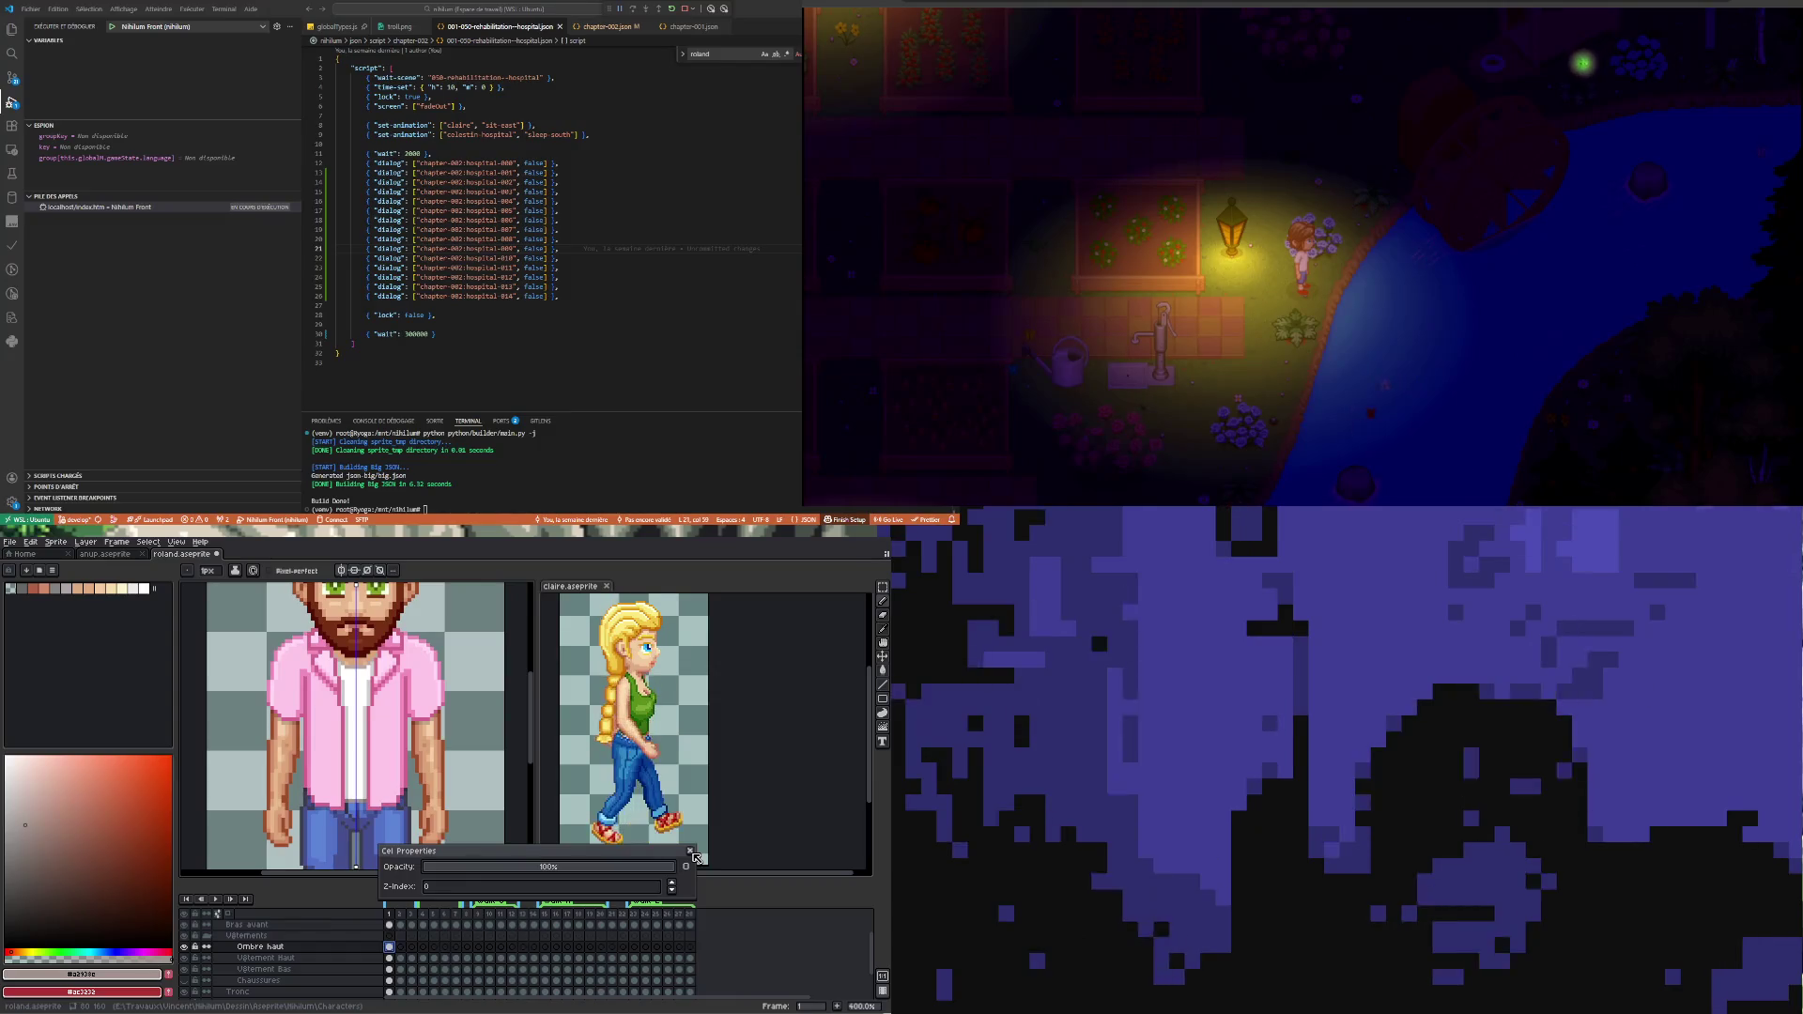
pyautogui.click(690, 852)
pyautogui.doubleClick(261, 947)
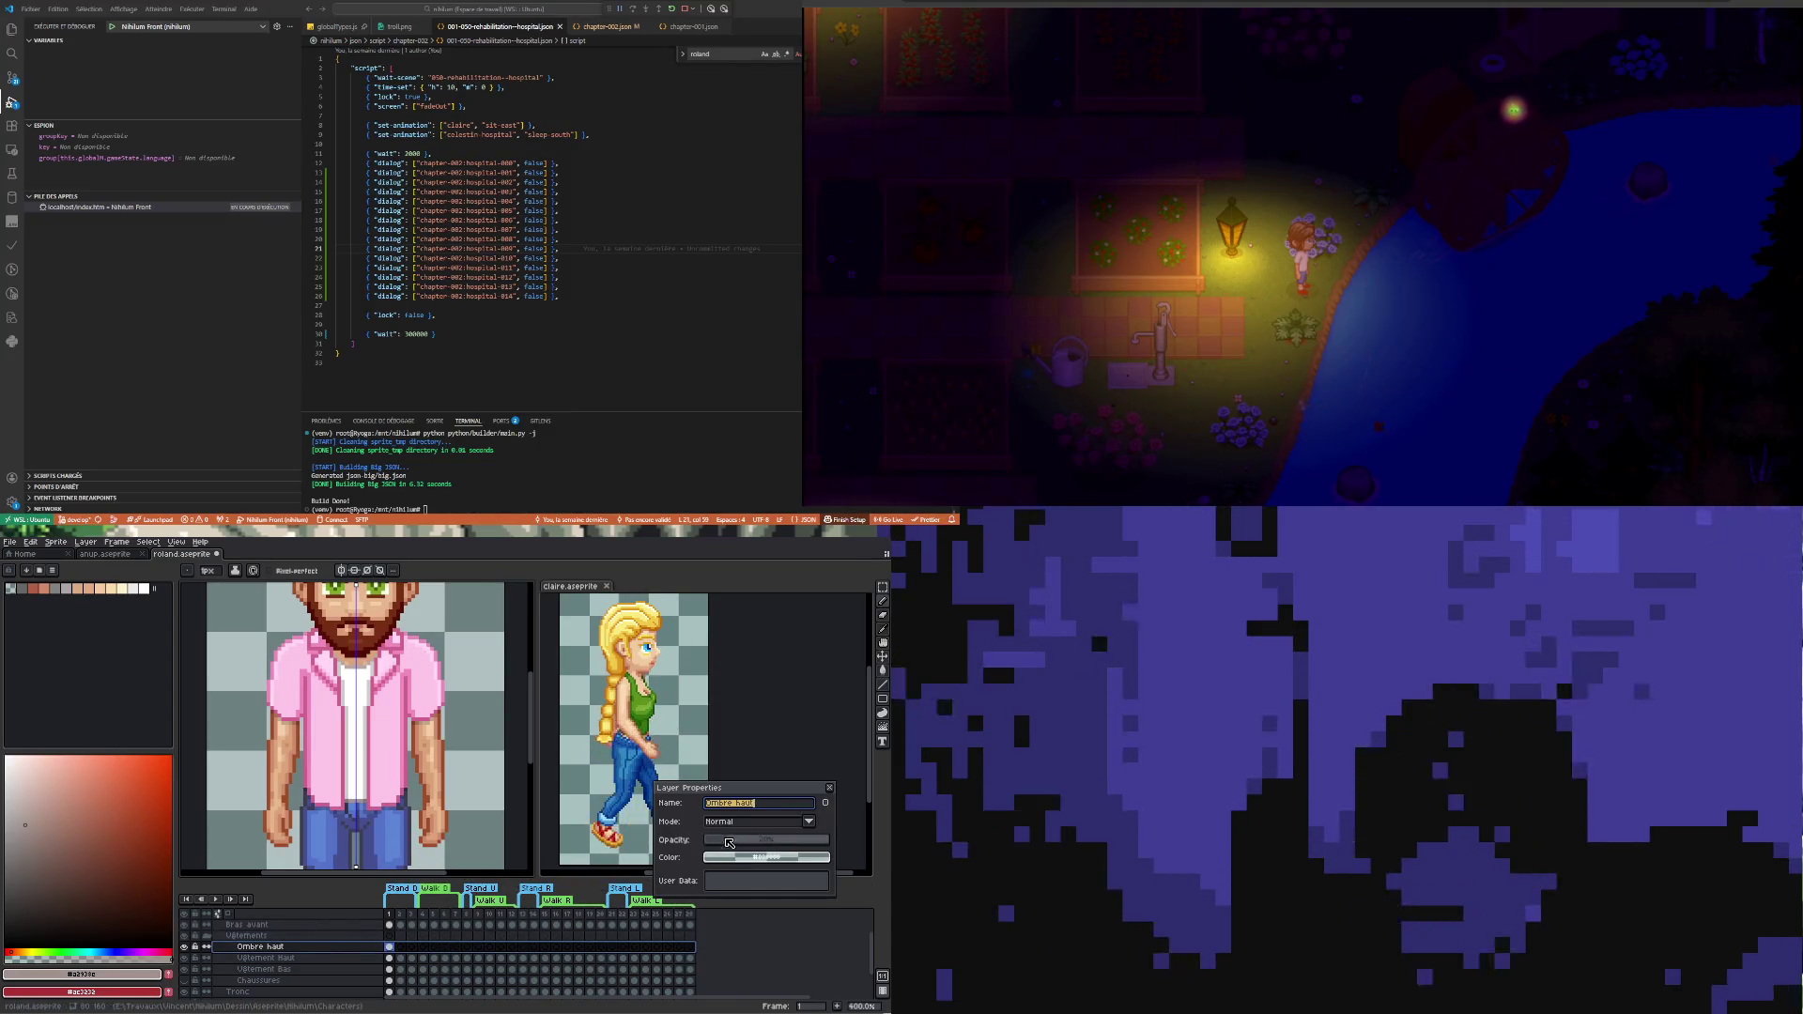
pyautogui.moveTo(727, 840); pyautogui.dragTo(743, 843)
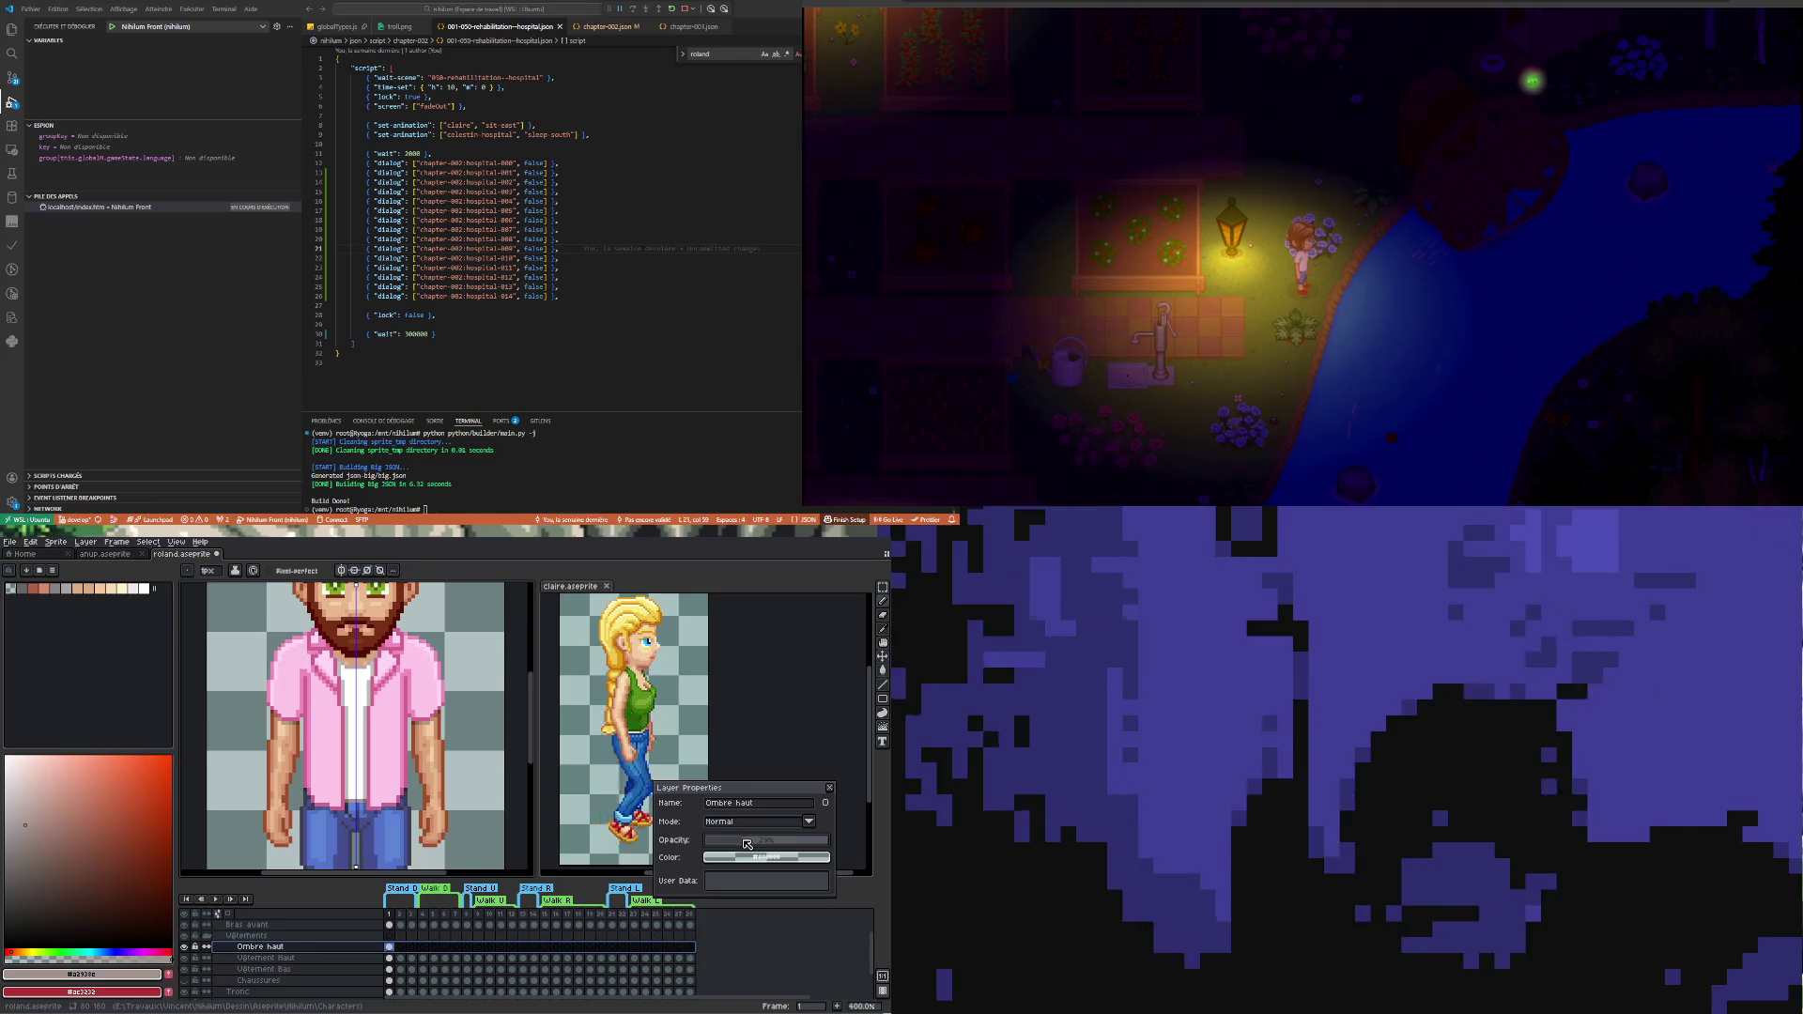
pyautogui.click(827, 787)
pyautogui.scroll(-4, 355, 725)
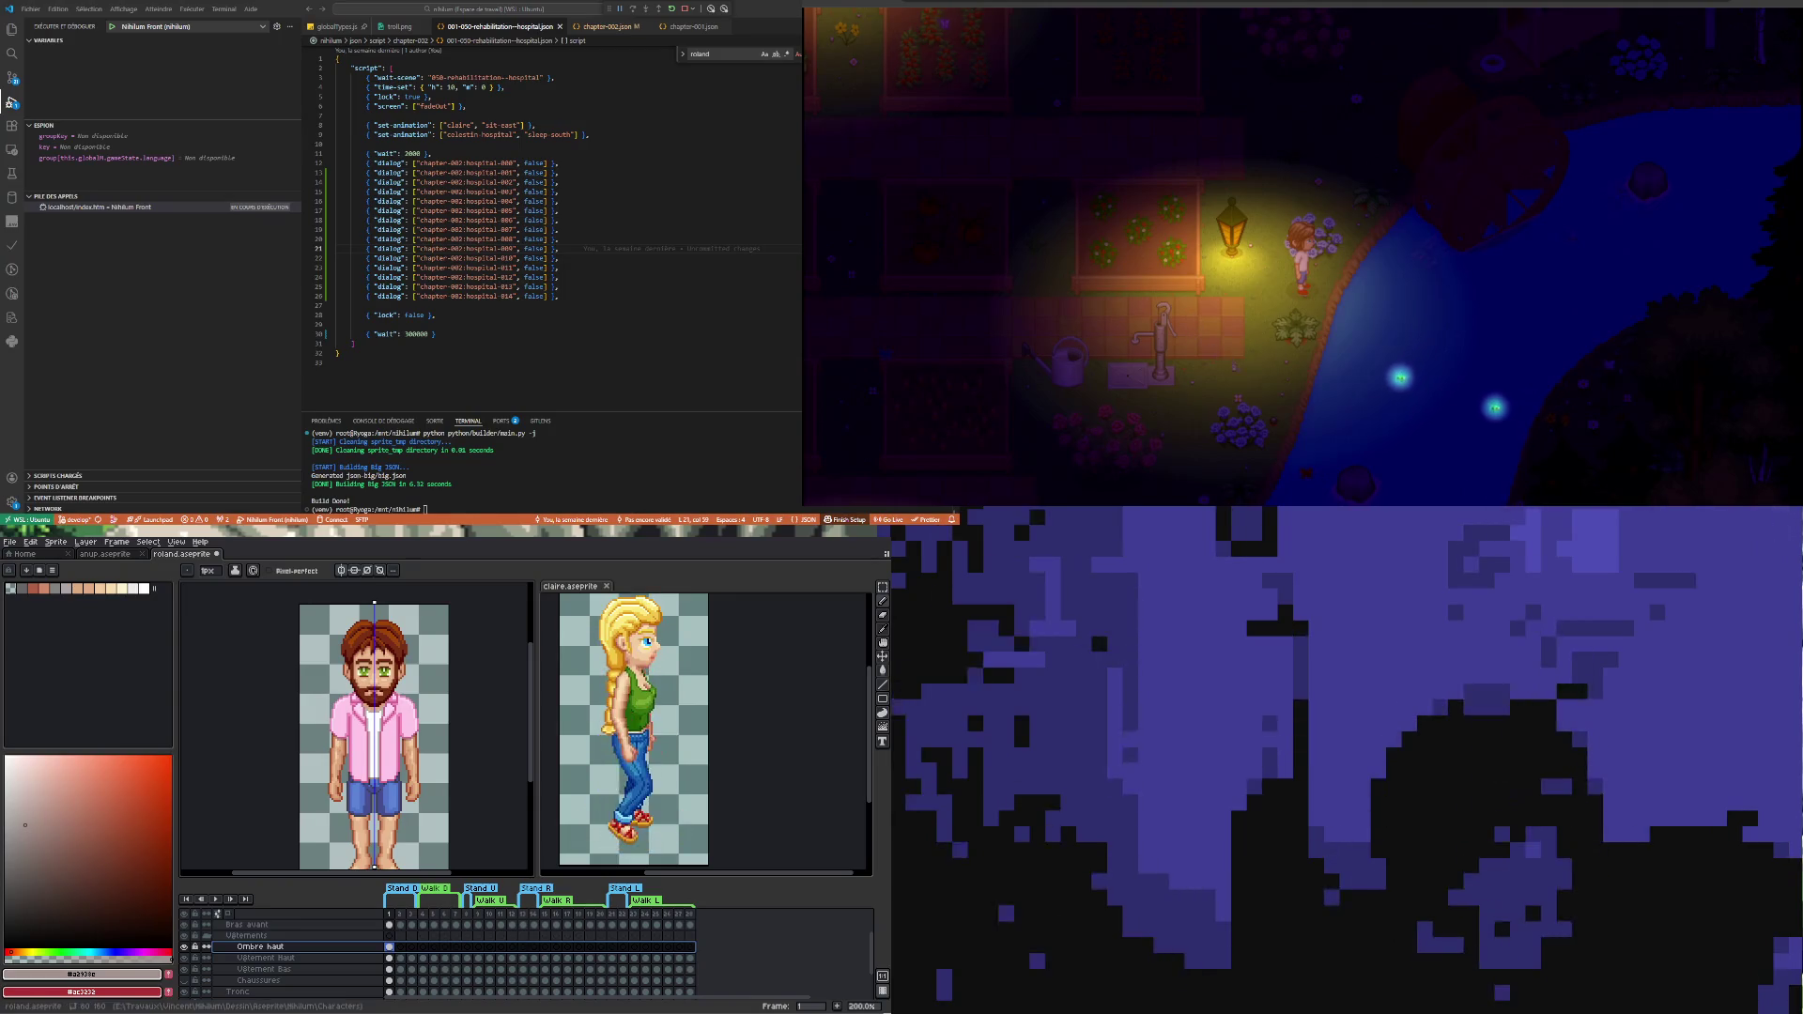
pyautogui.scroll(-1, 296, 593)
pyautogui.scroll(1, 295, 592)
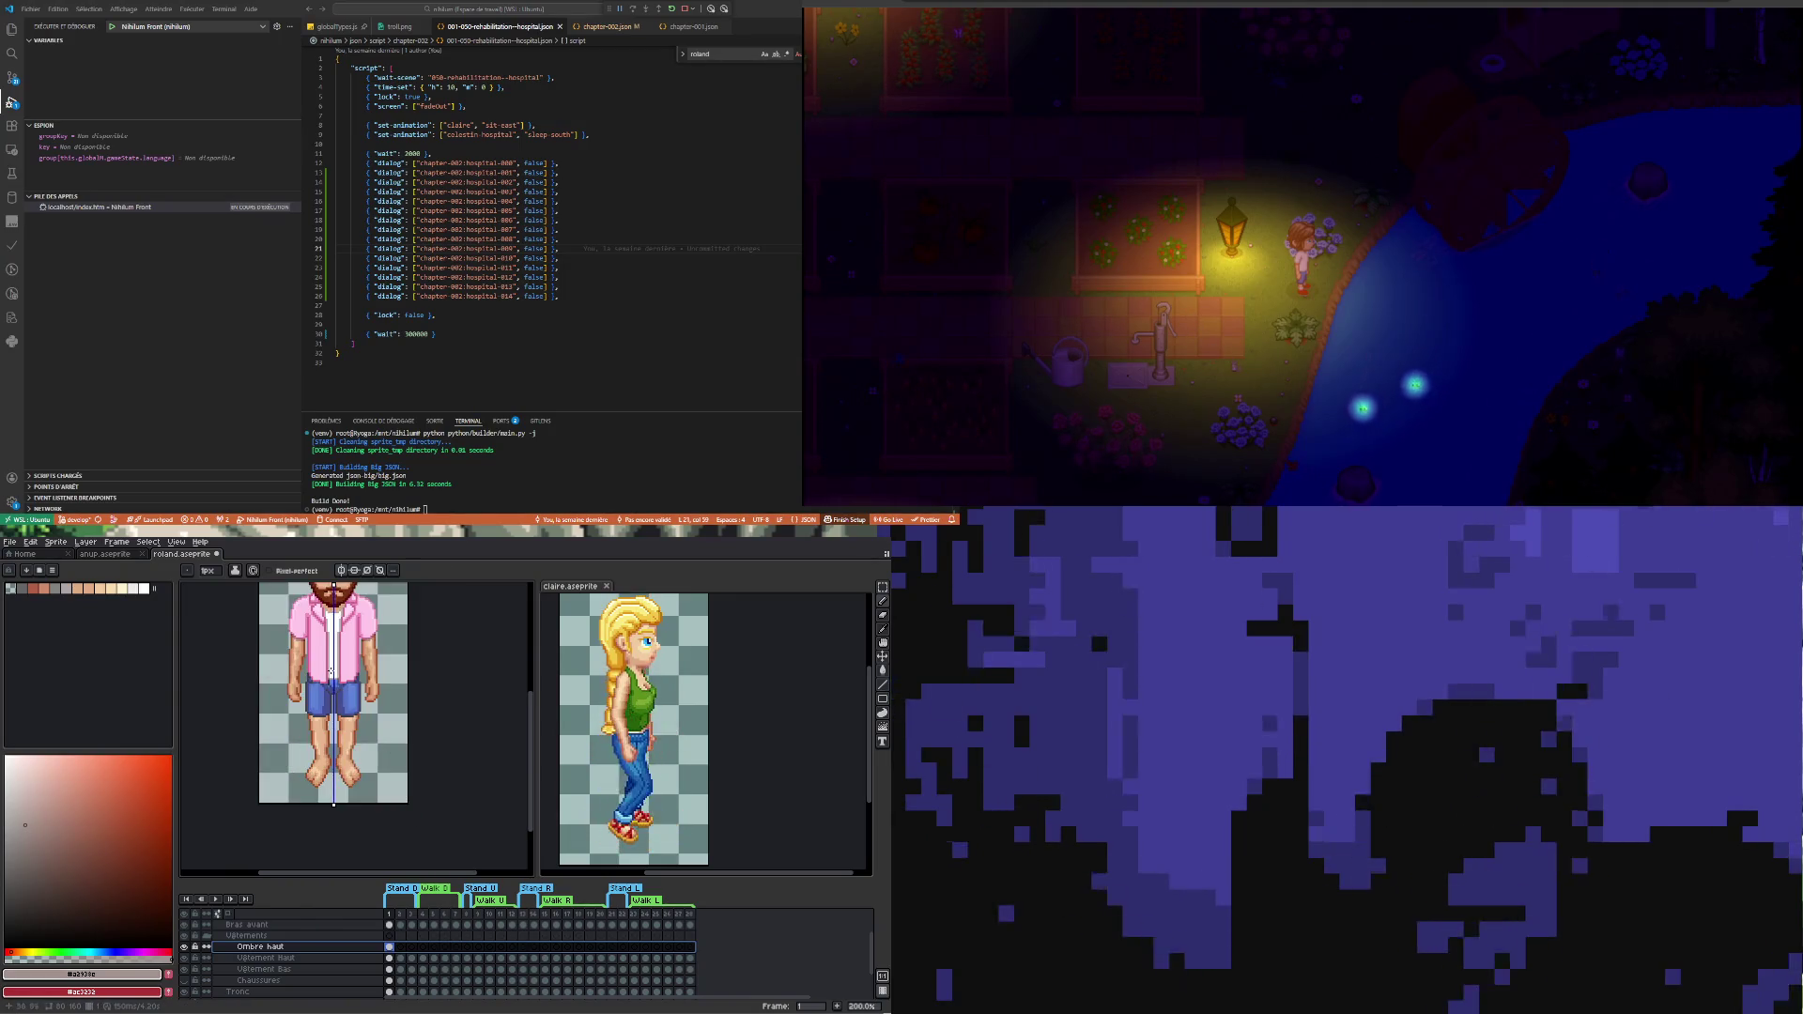
pyautogui.scroll(-1, 295, 591)
pyautogui.scroll(1, 300, 704)
pyautogui.scroll(1, 301, 705)
pyautogui.scroll(-1, 300, 705)
pyautogui.scroll(1, 300, 705)
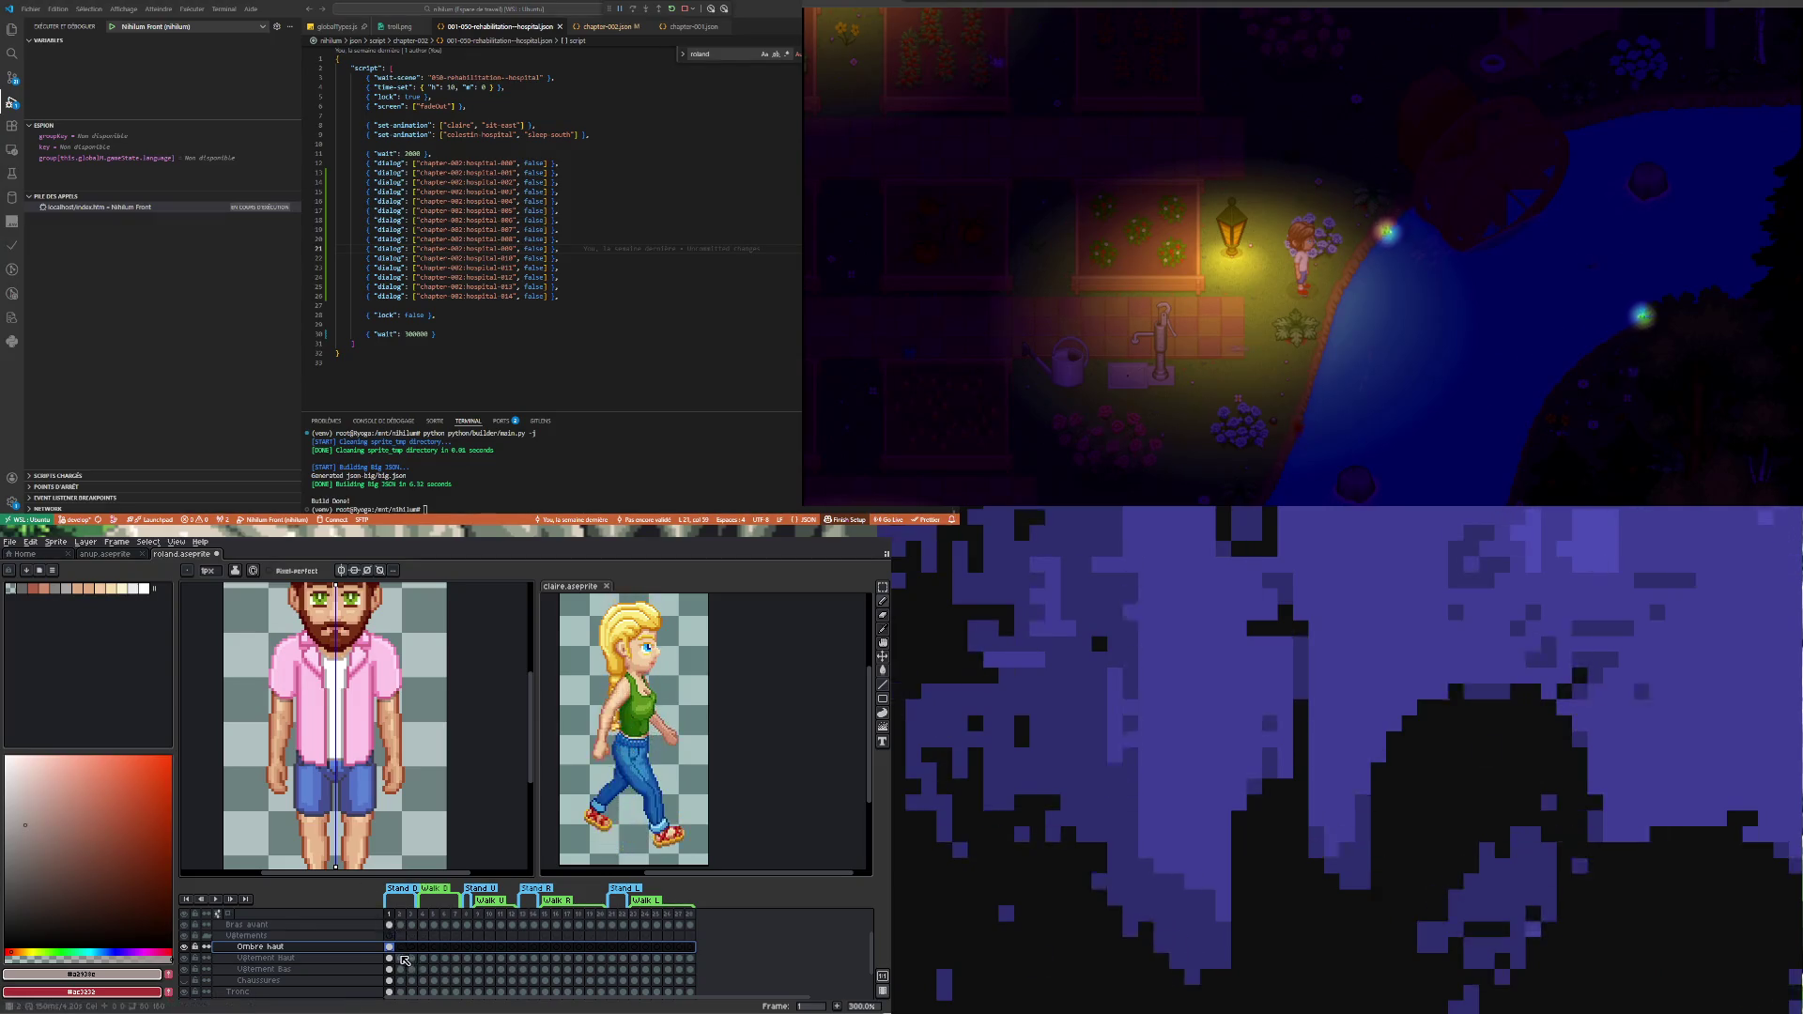
# - Add a new empty layer above Vêtement Bas and rename it Ombre bas
pyautogui.click(397, 971)
pyautogui.rightClick(397, 971)
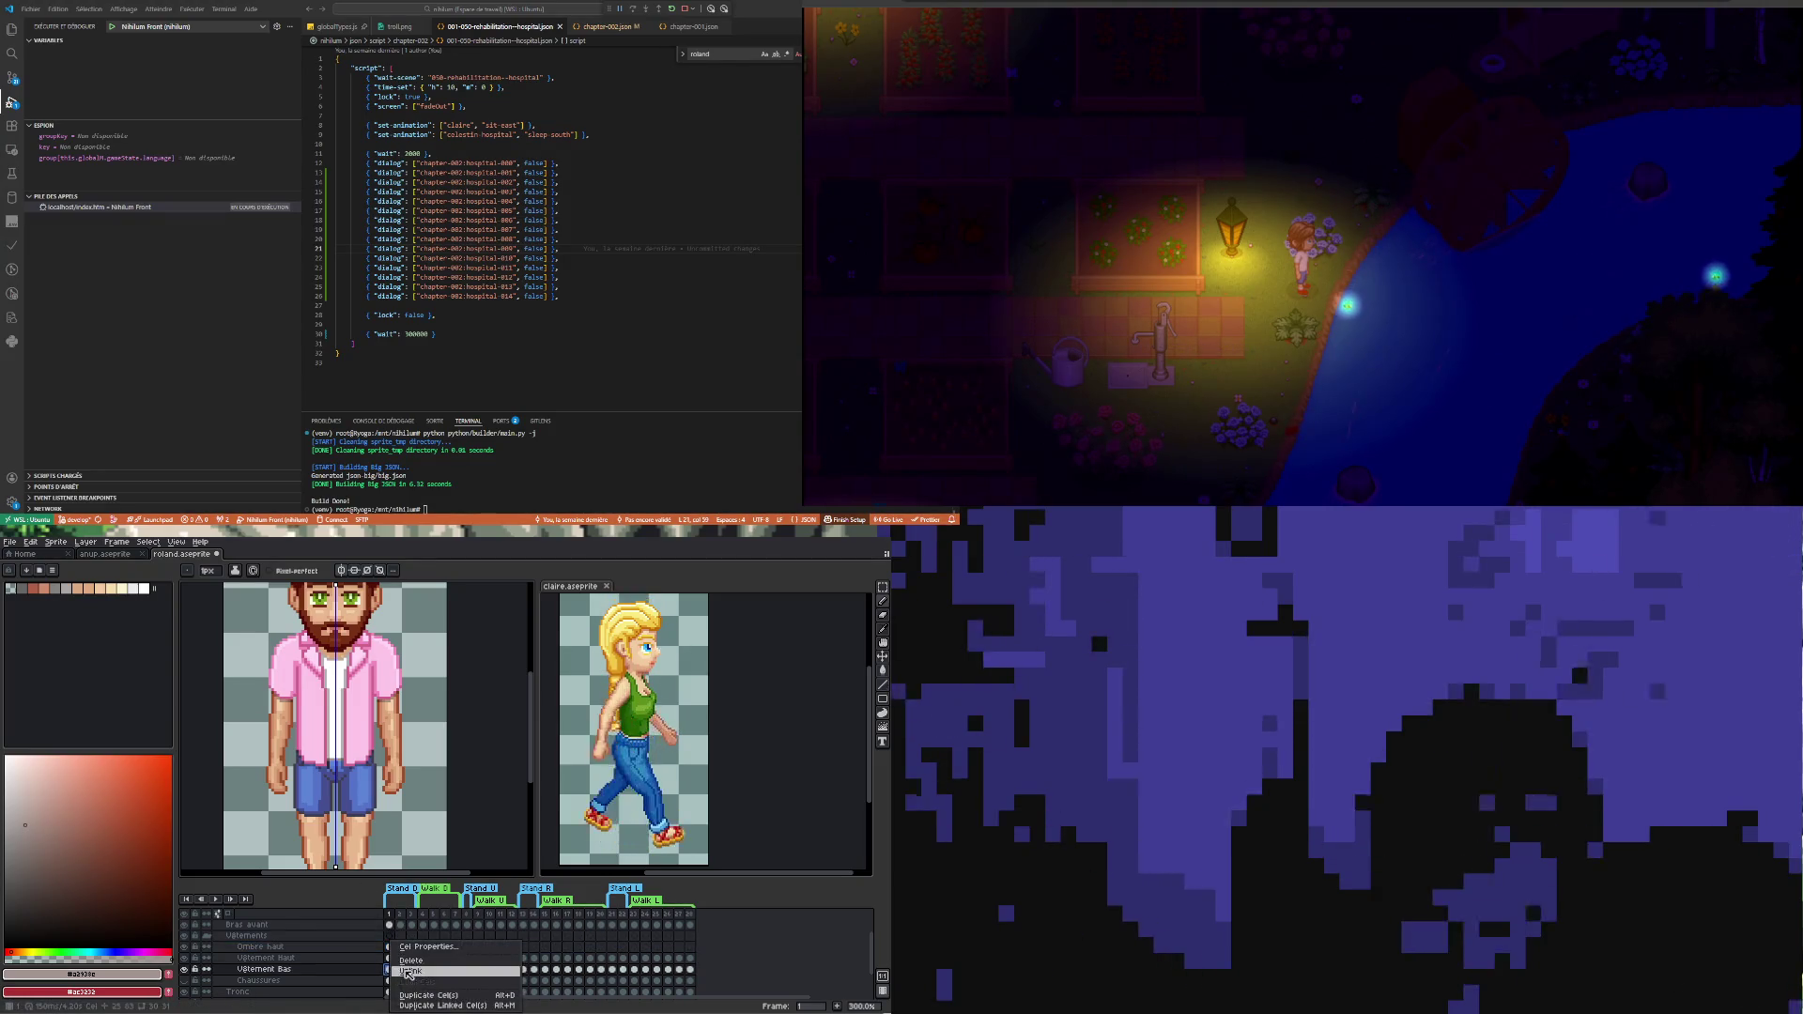
pyautogui.rightClick(360, 969)
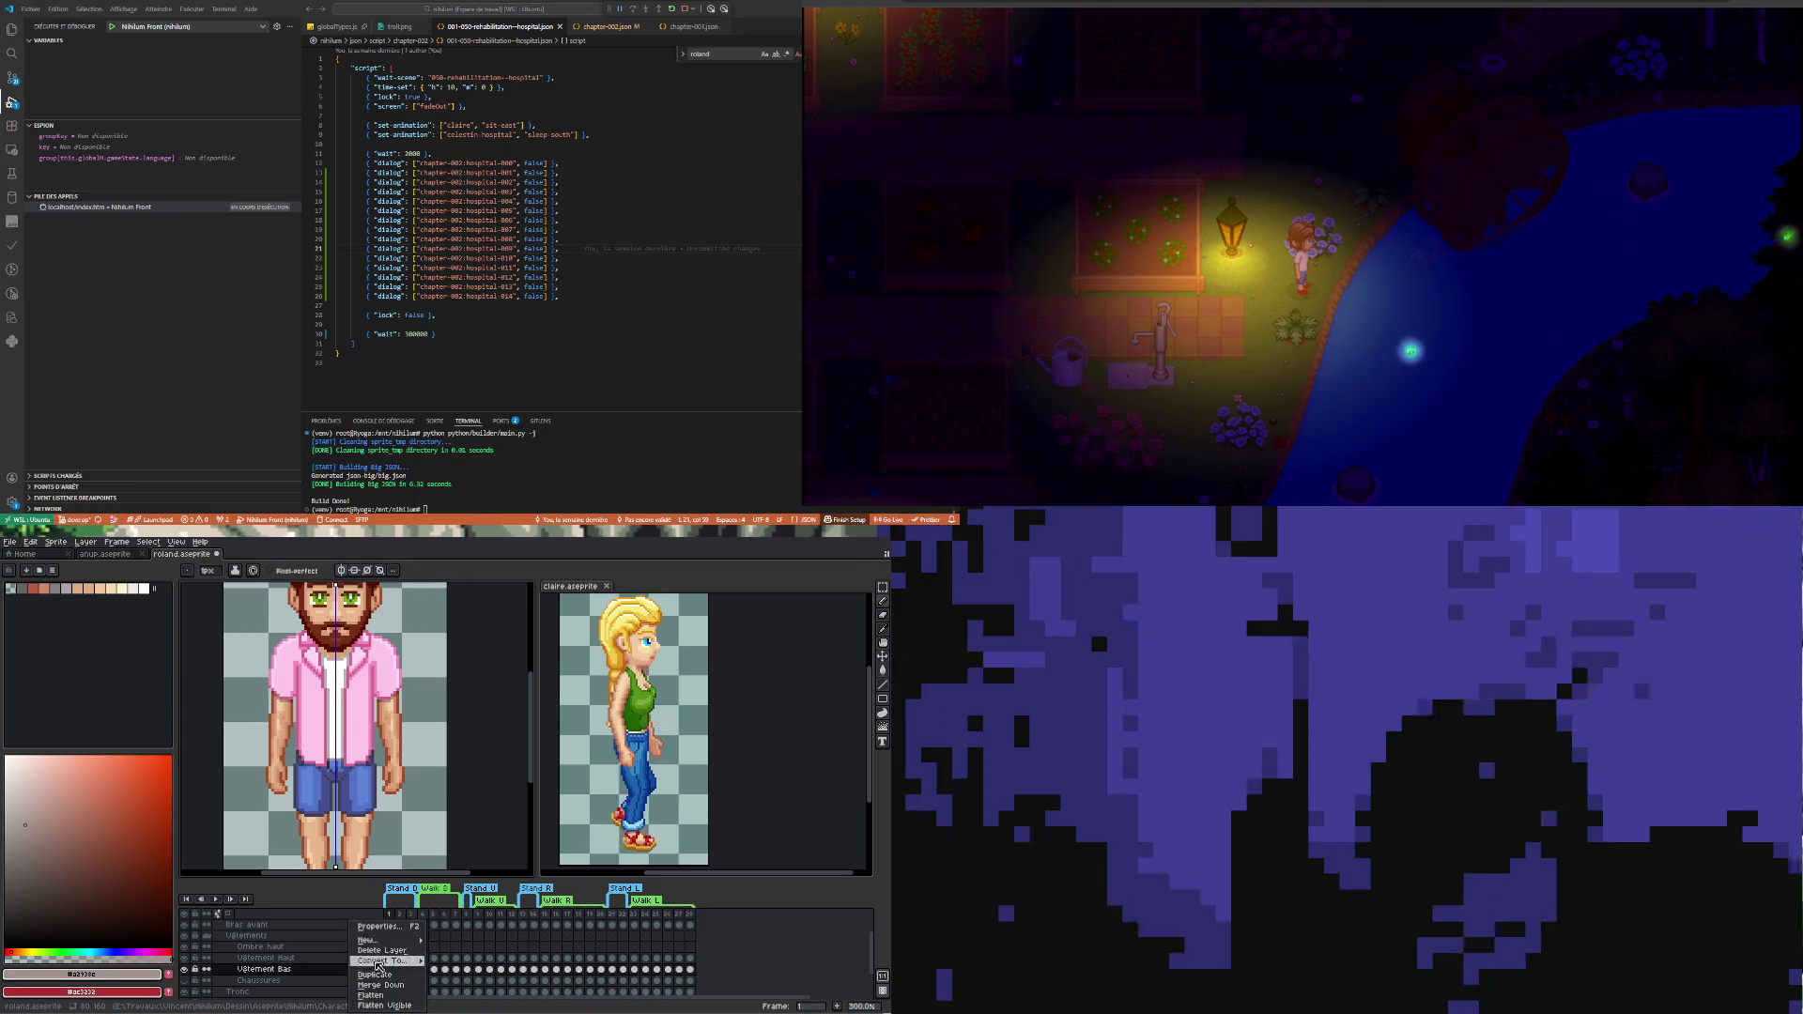
pyautogui.click(465, 941)
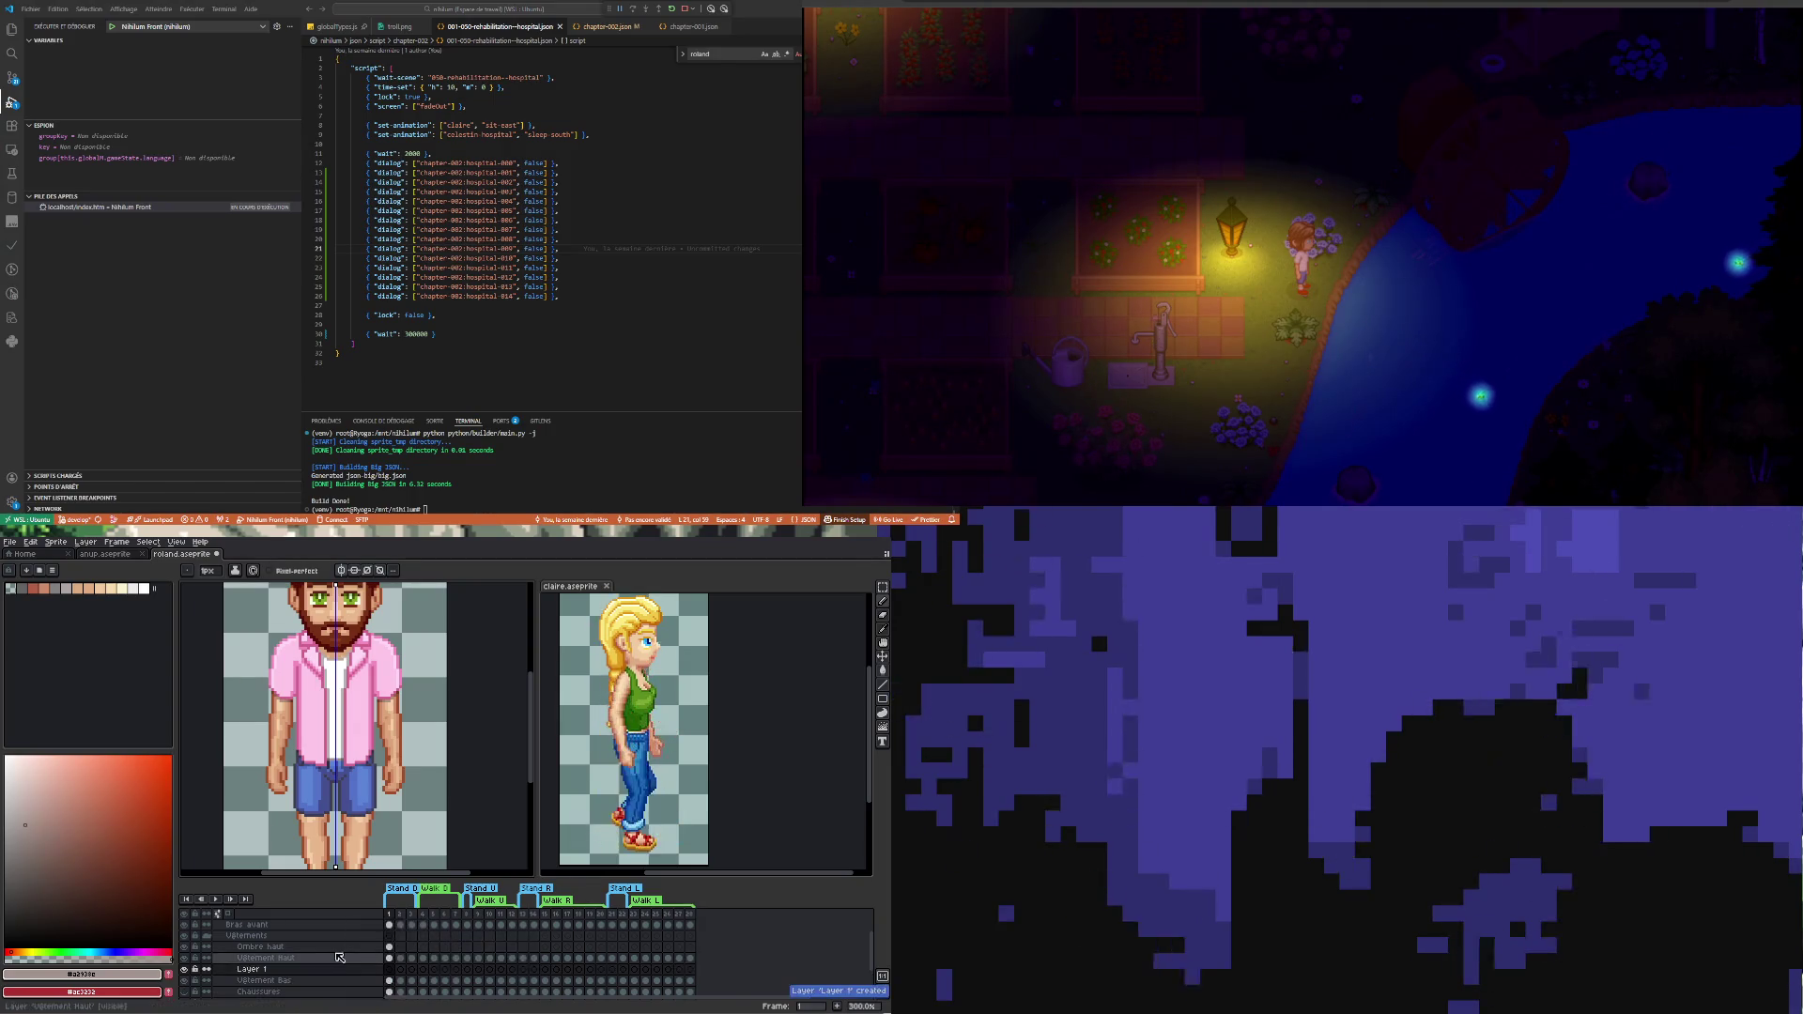
pyautogui.doubleClick(289, 971)
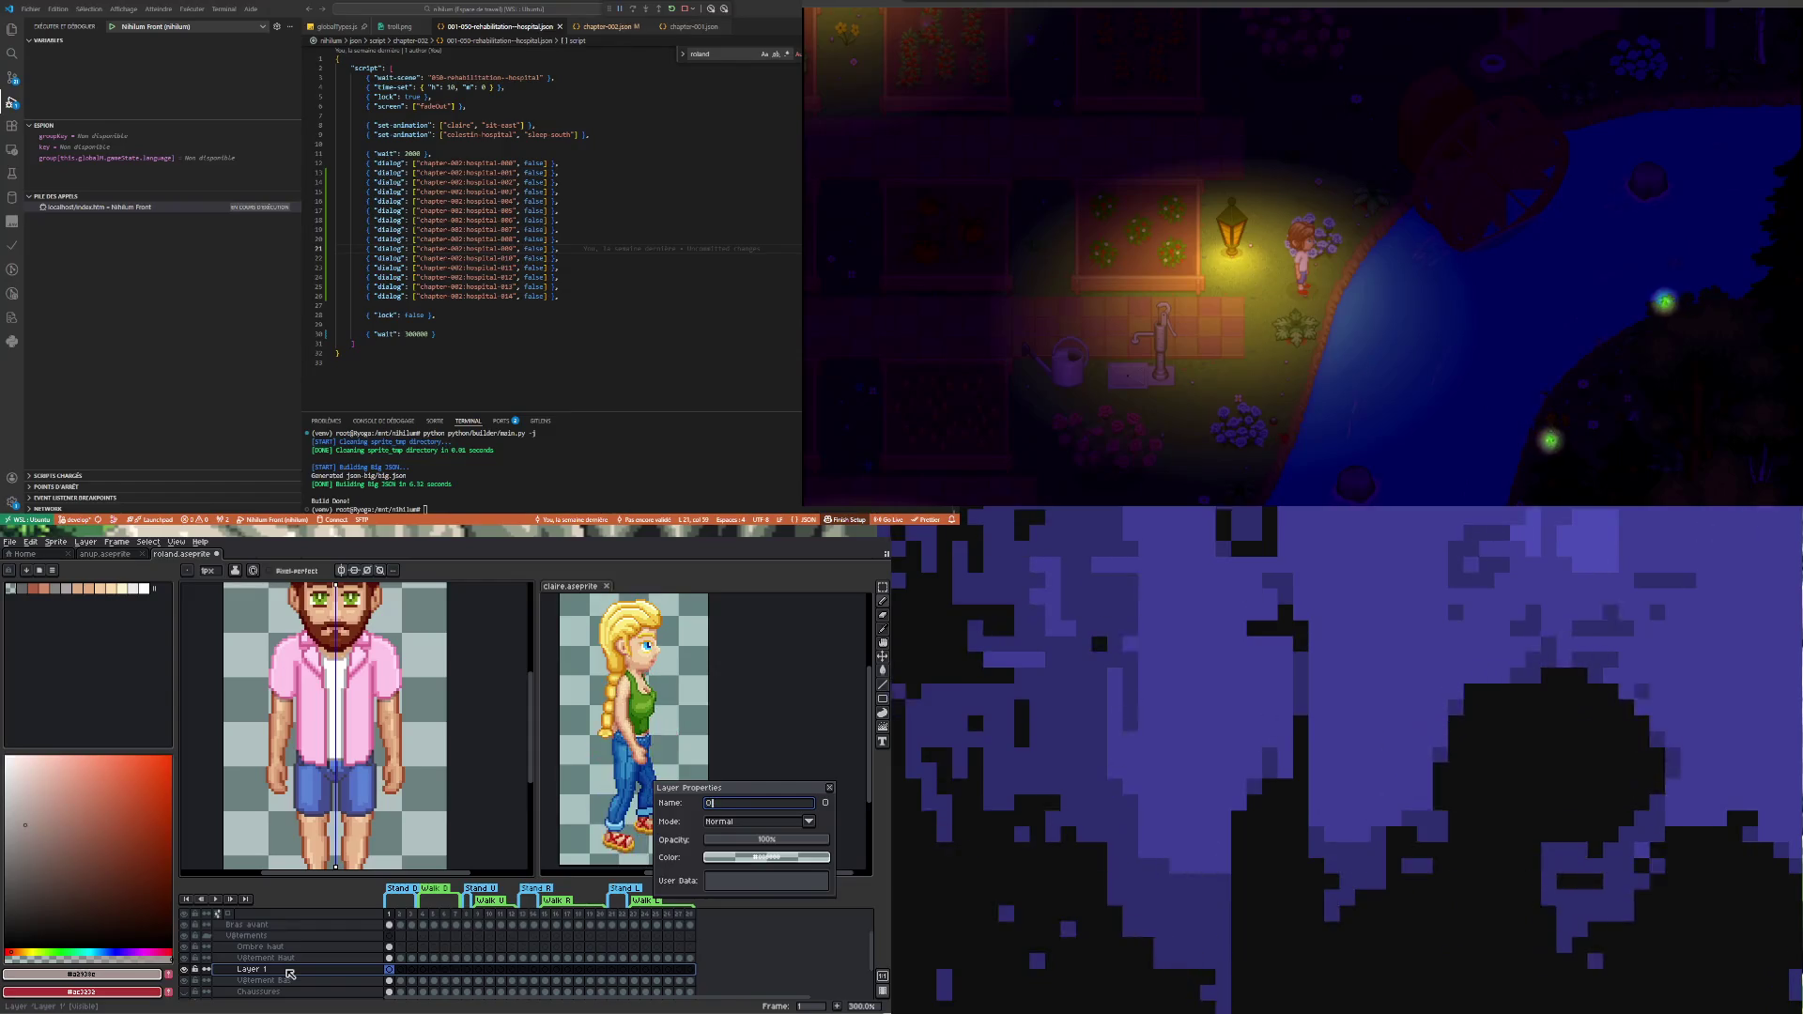
pyautogui.write('Ombree bas')
pyautogui.press('Return')
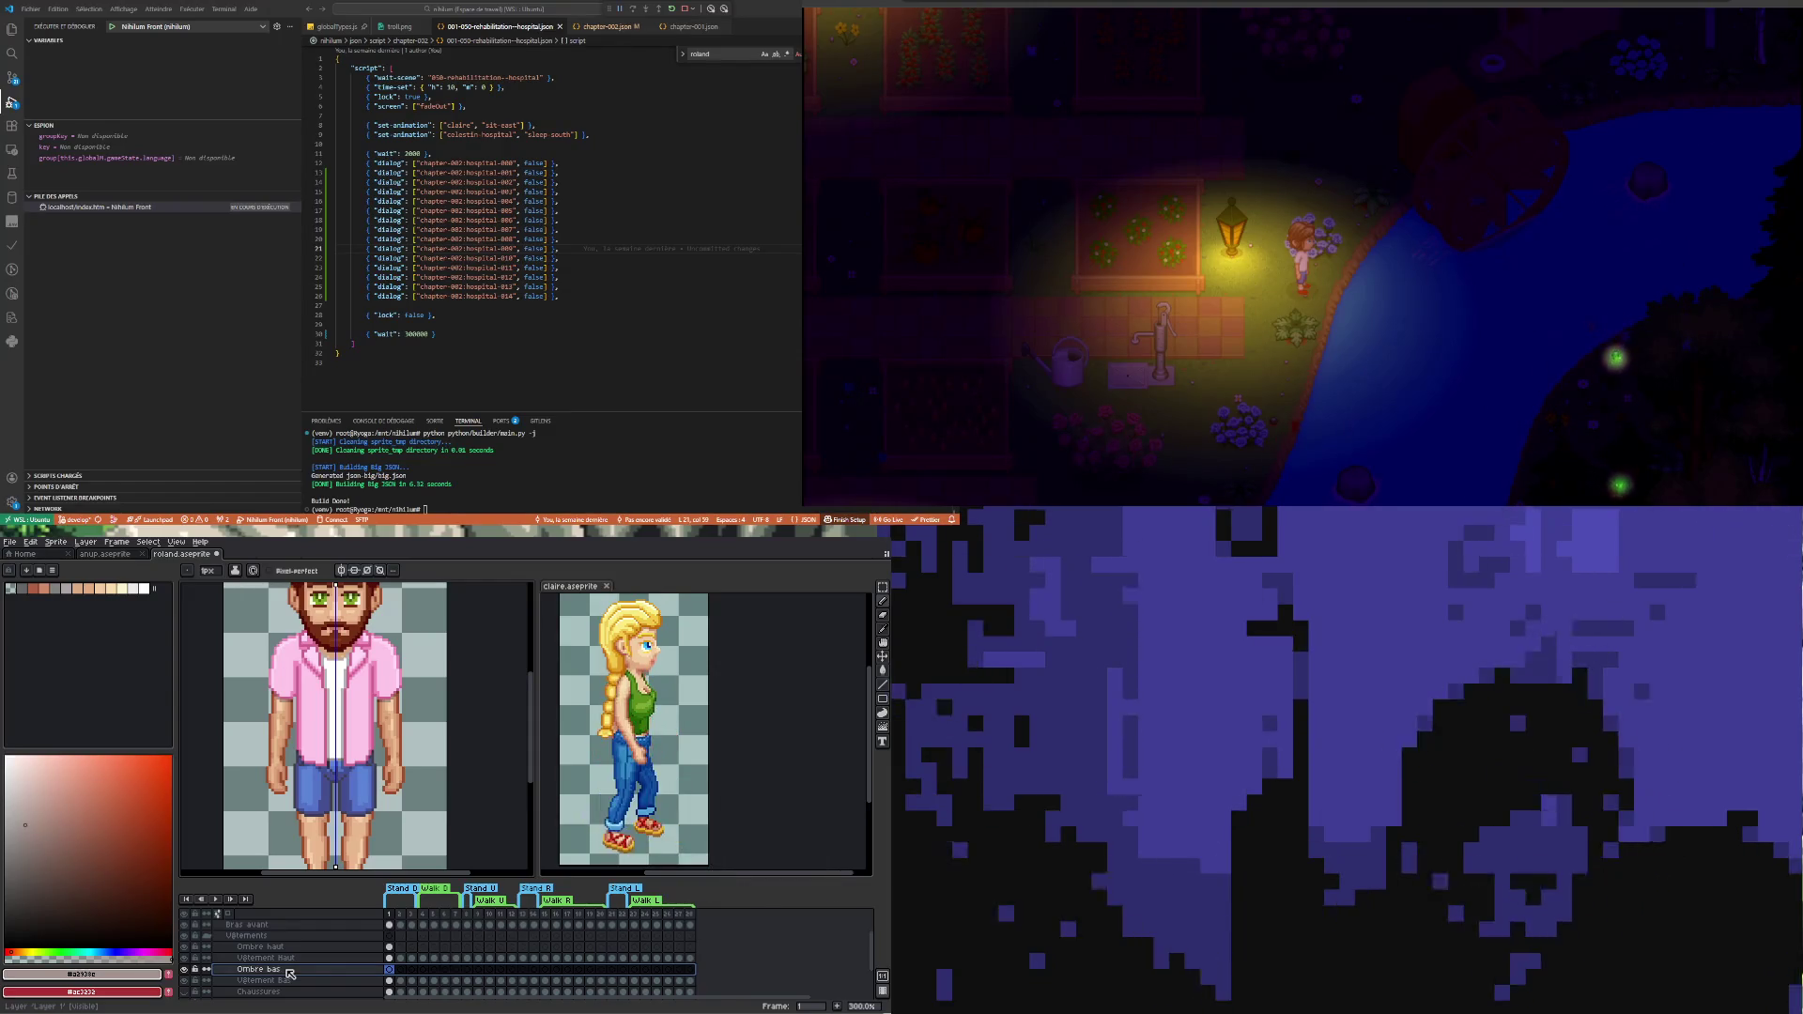
# - Draw a dark shadow line along the shorts hem on Ombre bas's first cel
pyautogui.click(395, 970)
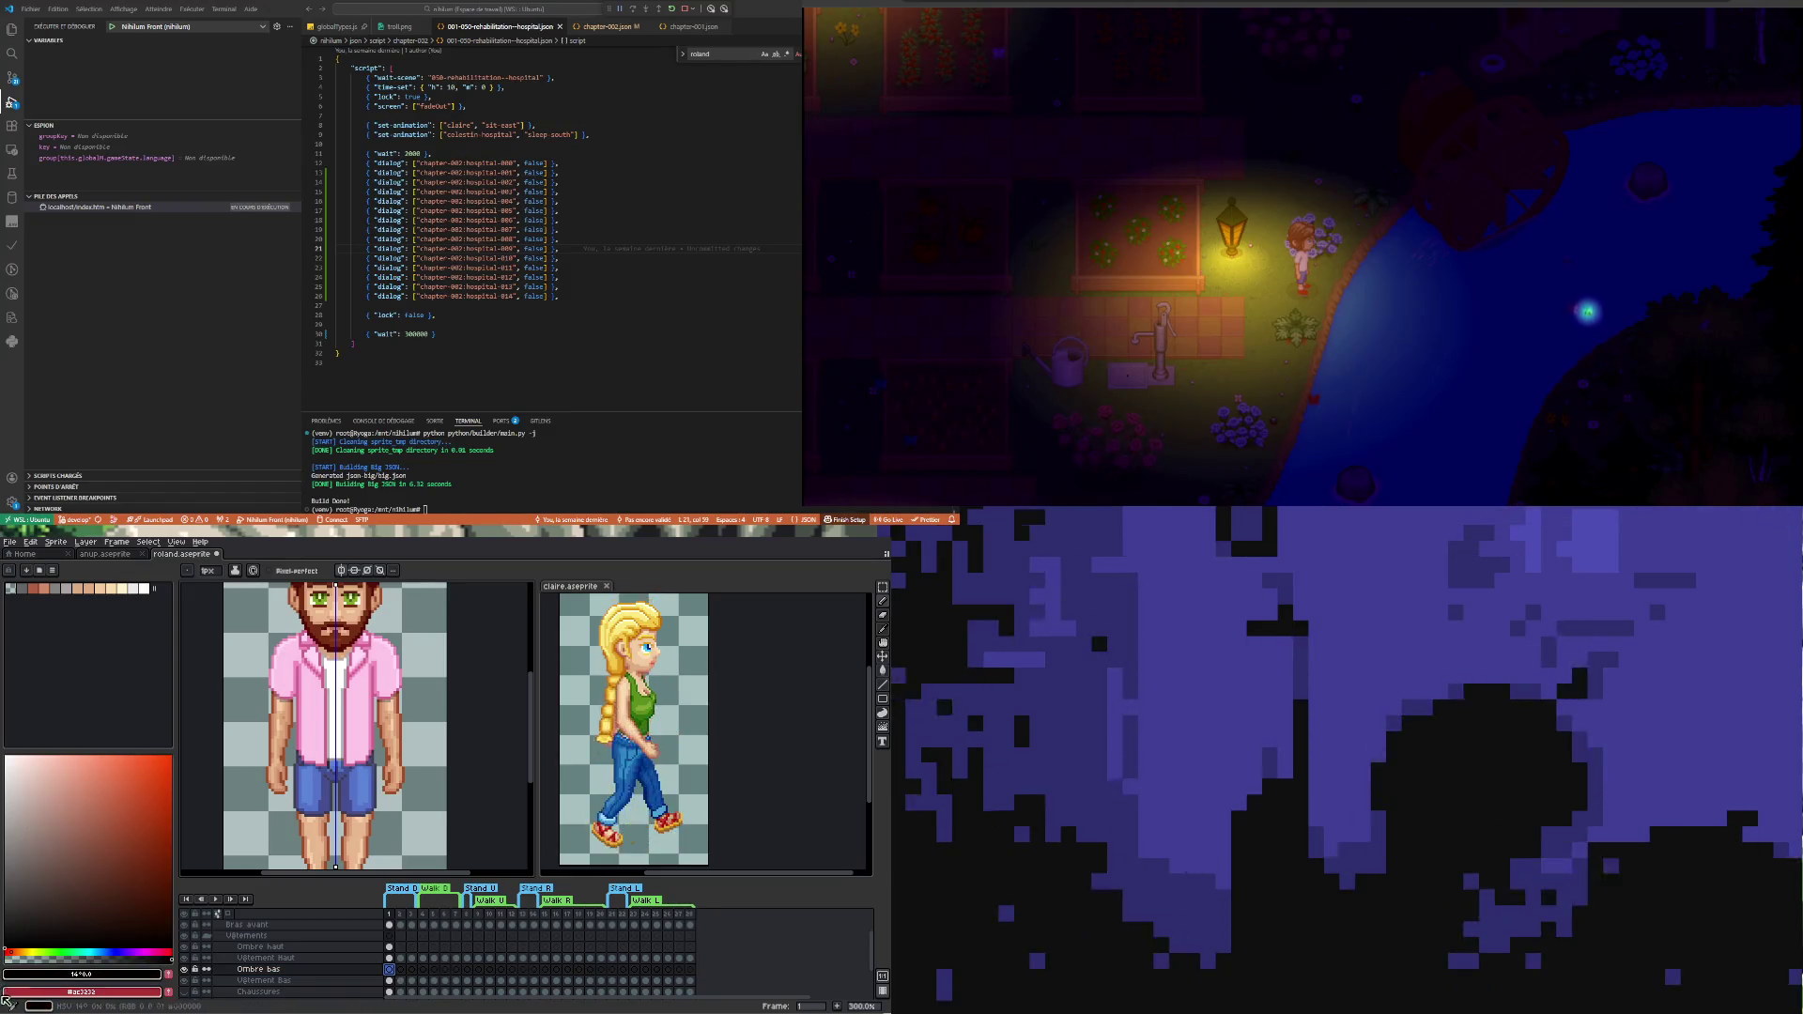
pyautogui.scroll(2, 316, 812)
pyautogui.scroll(1, 258, 809)
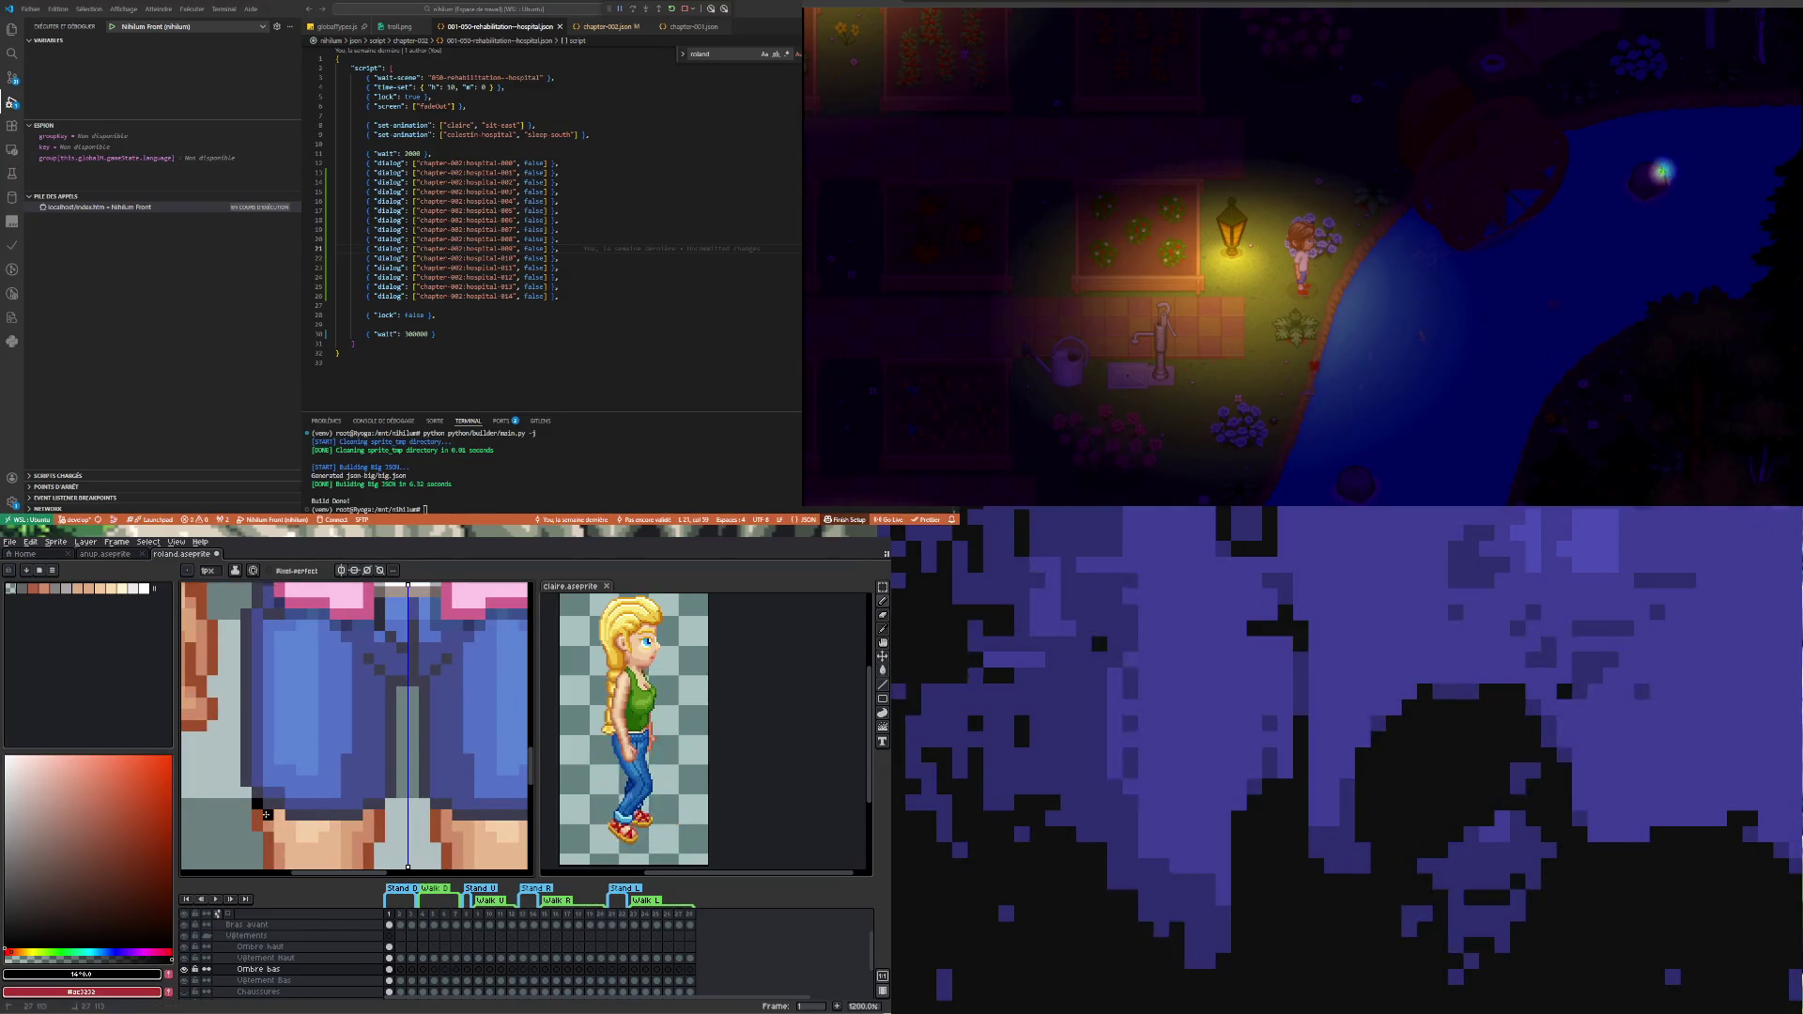
pyautogui.moveTo(305, 821); pyautogui.dragTo(362, 821)
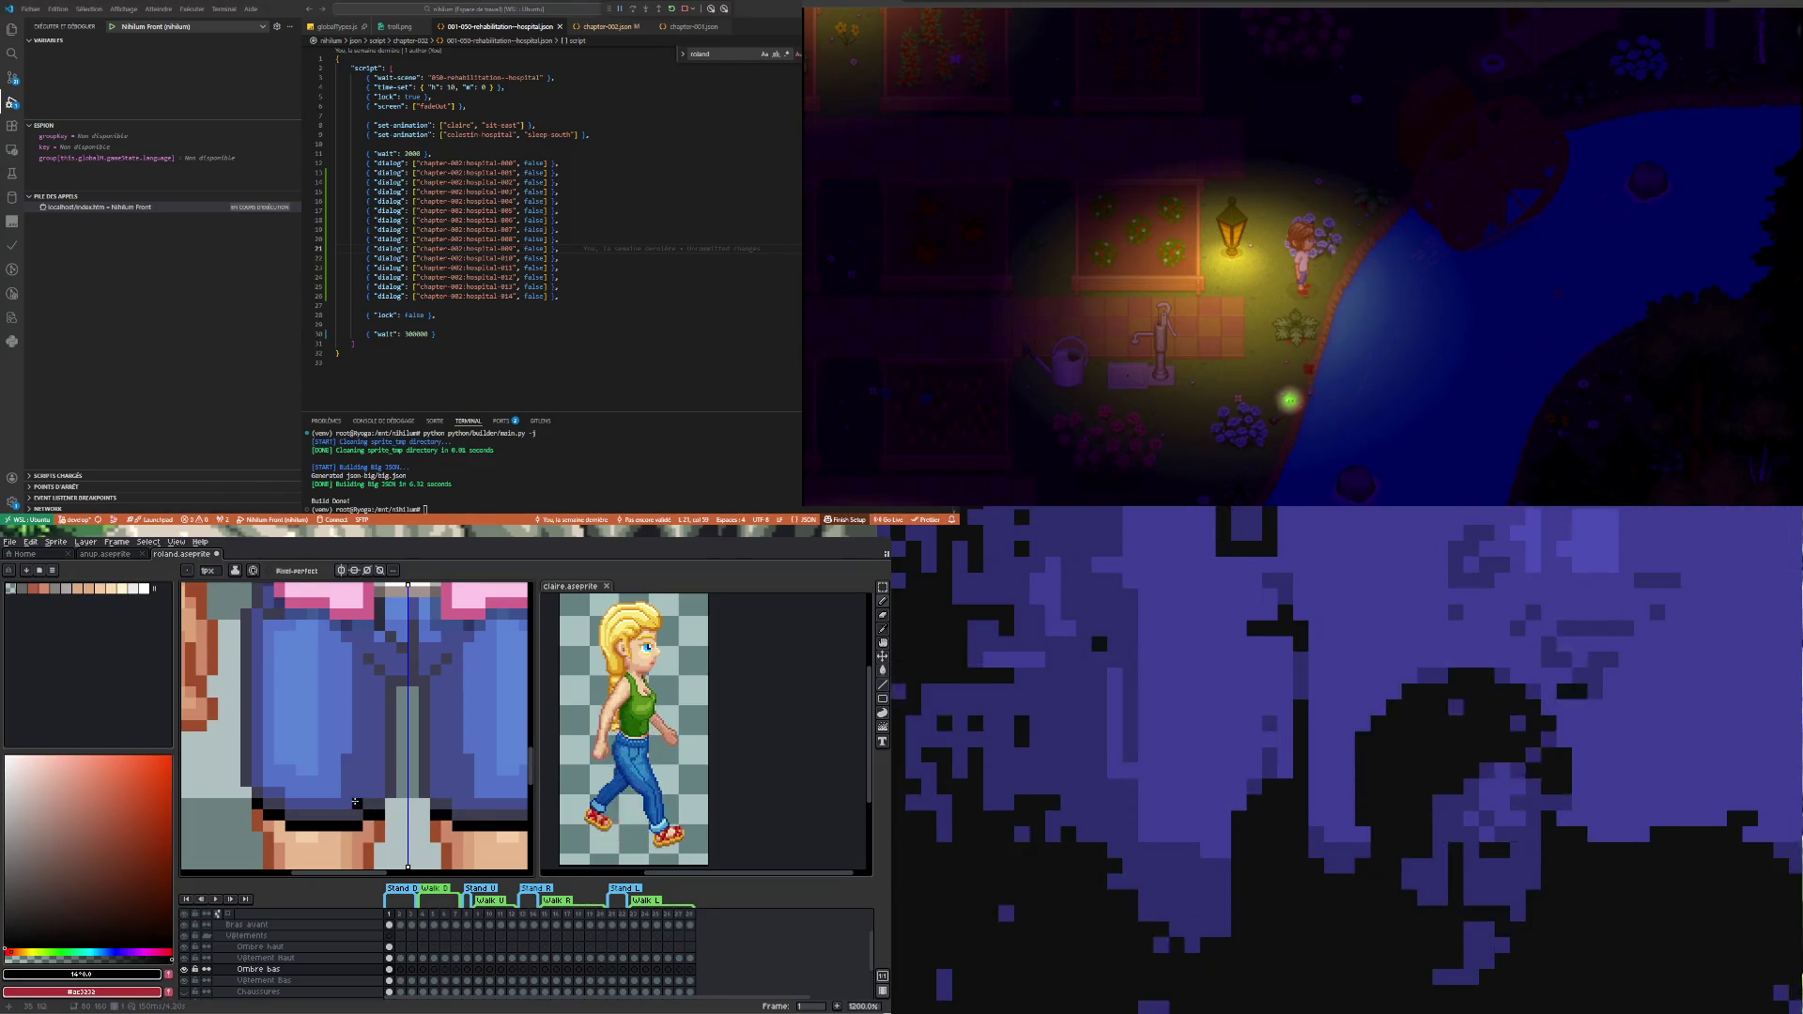
pyautogui.scroll(-3, 329, 773)
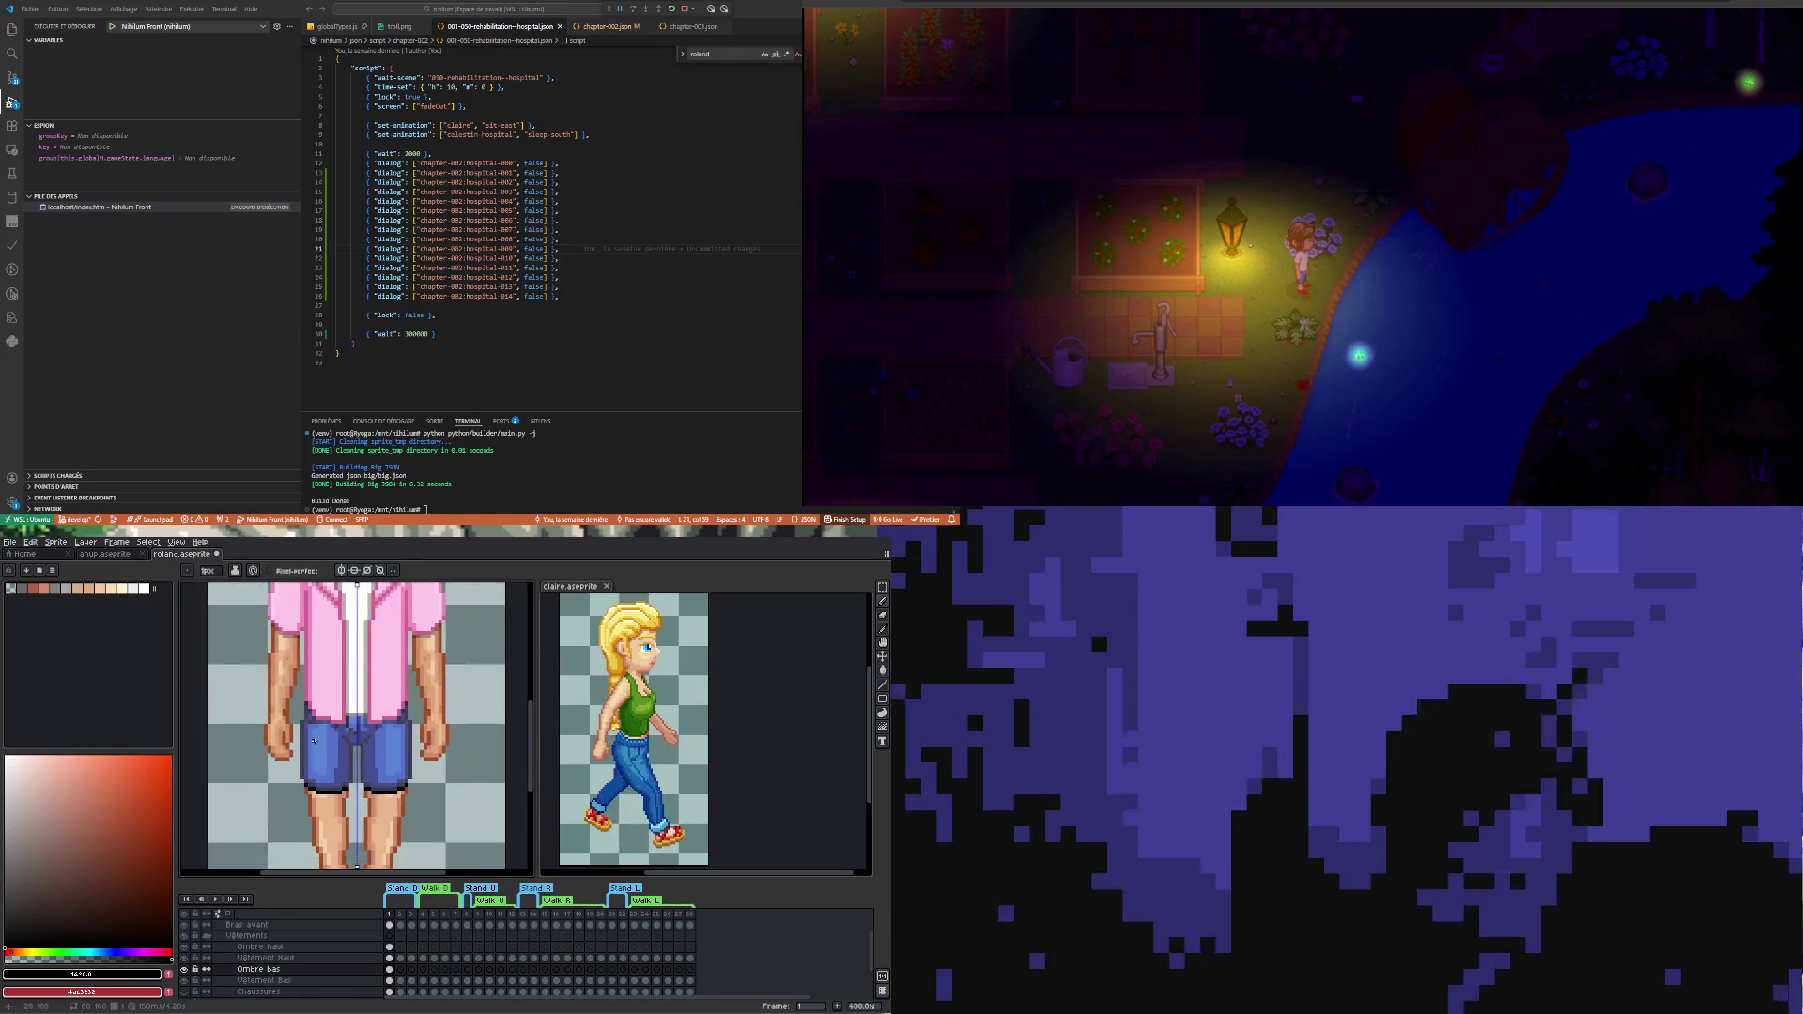
pyautogui.scroll(-1, 328, 773)
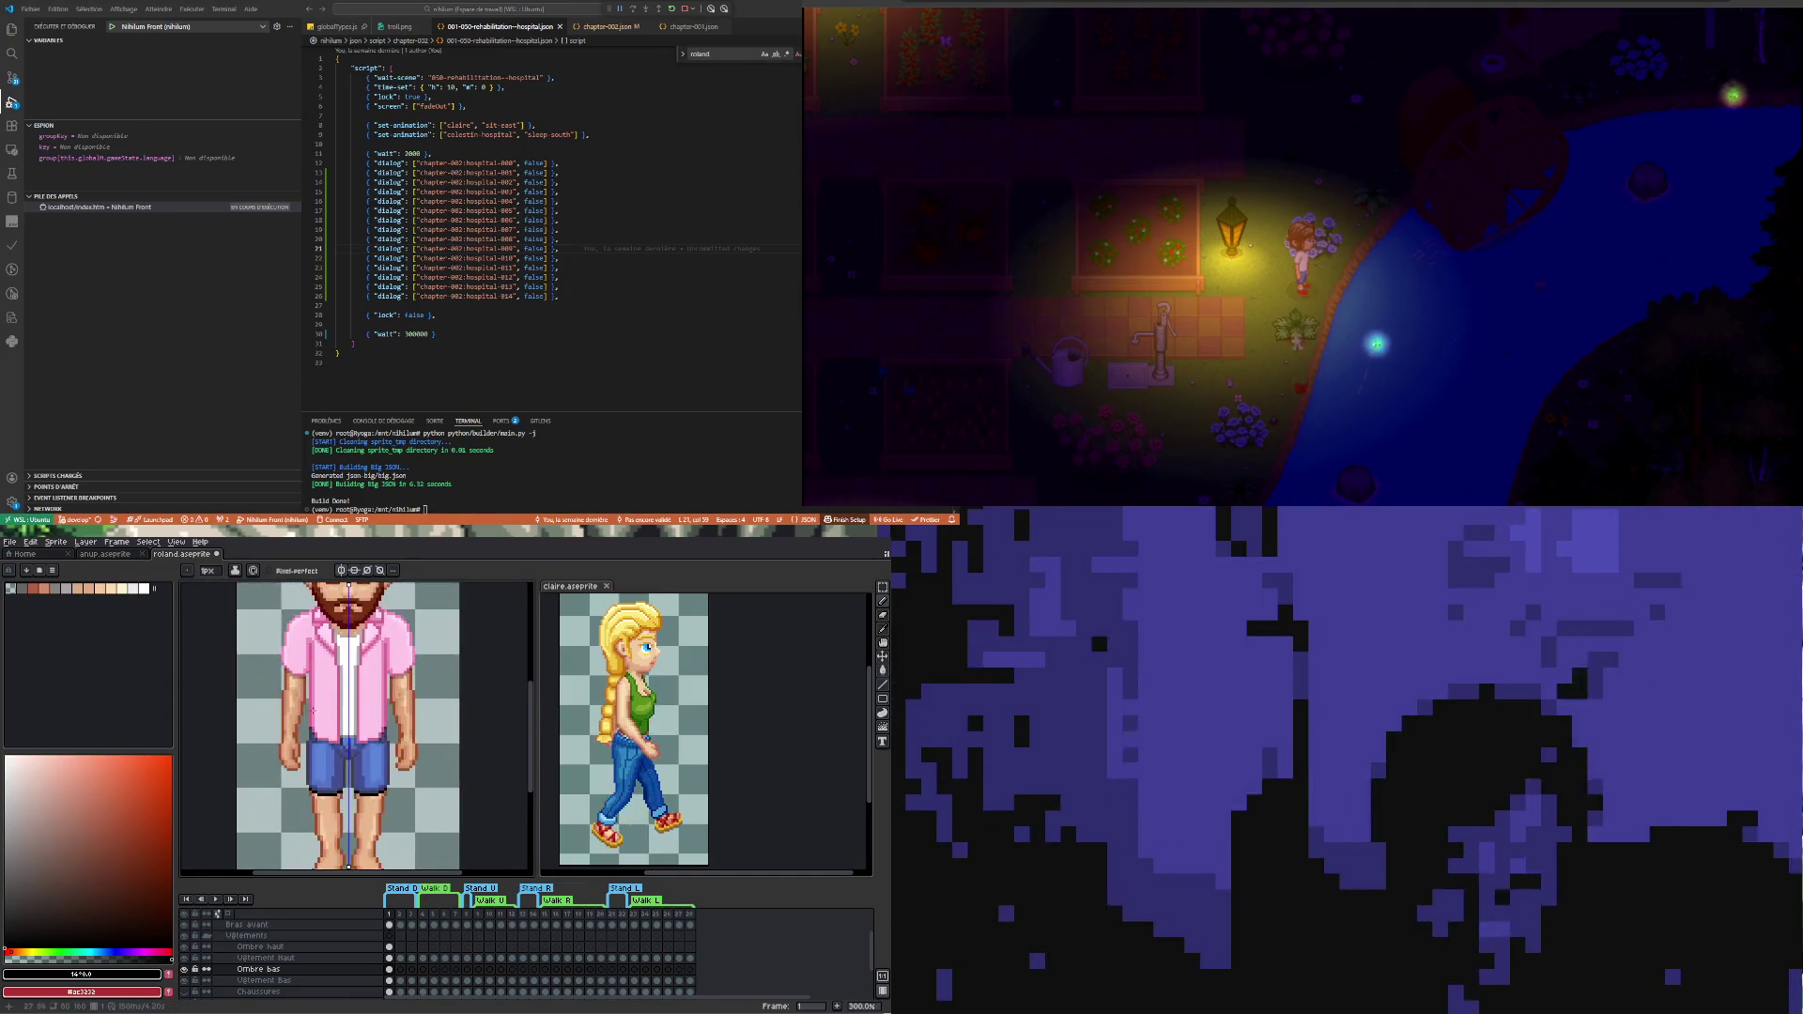
pyautogui.doubleClick(390, 969)
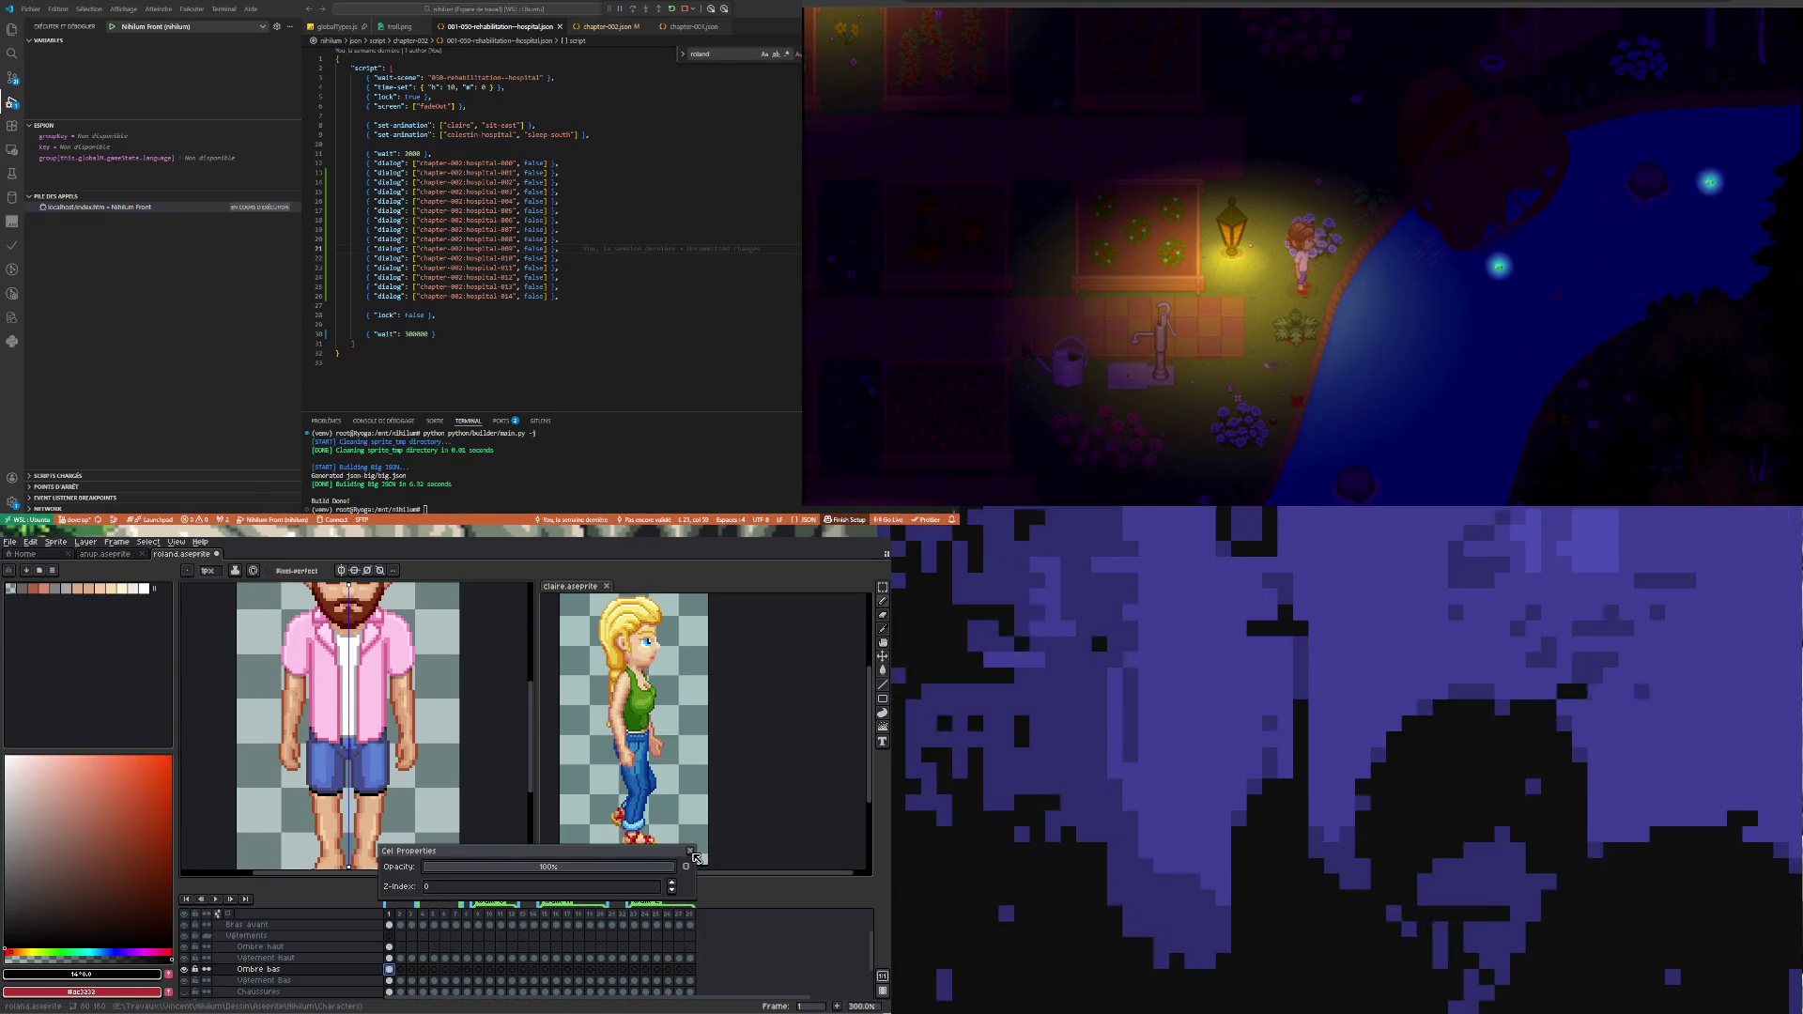
pyautogui.click(690, 850)
pyautogui.doubleClick(350, 972)
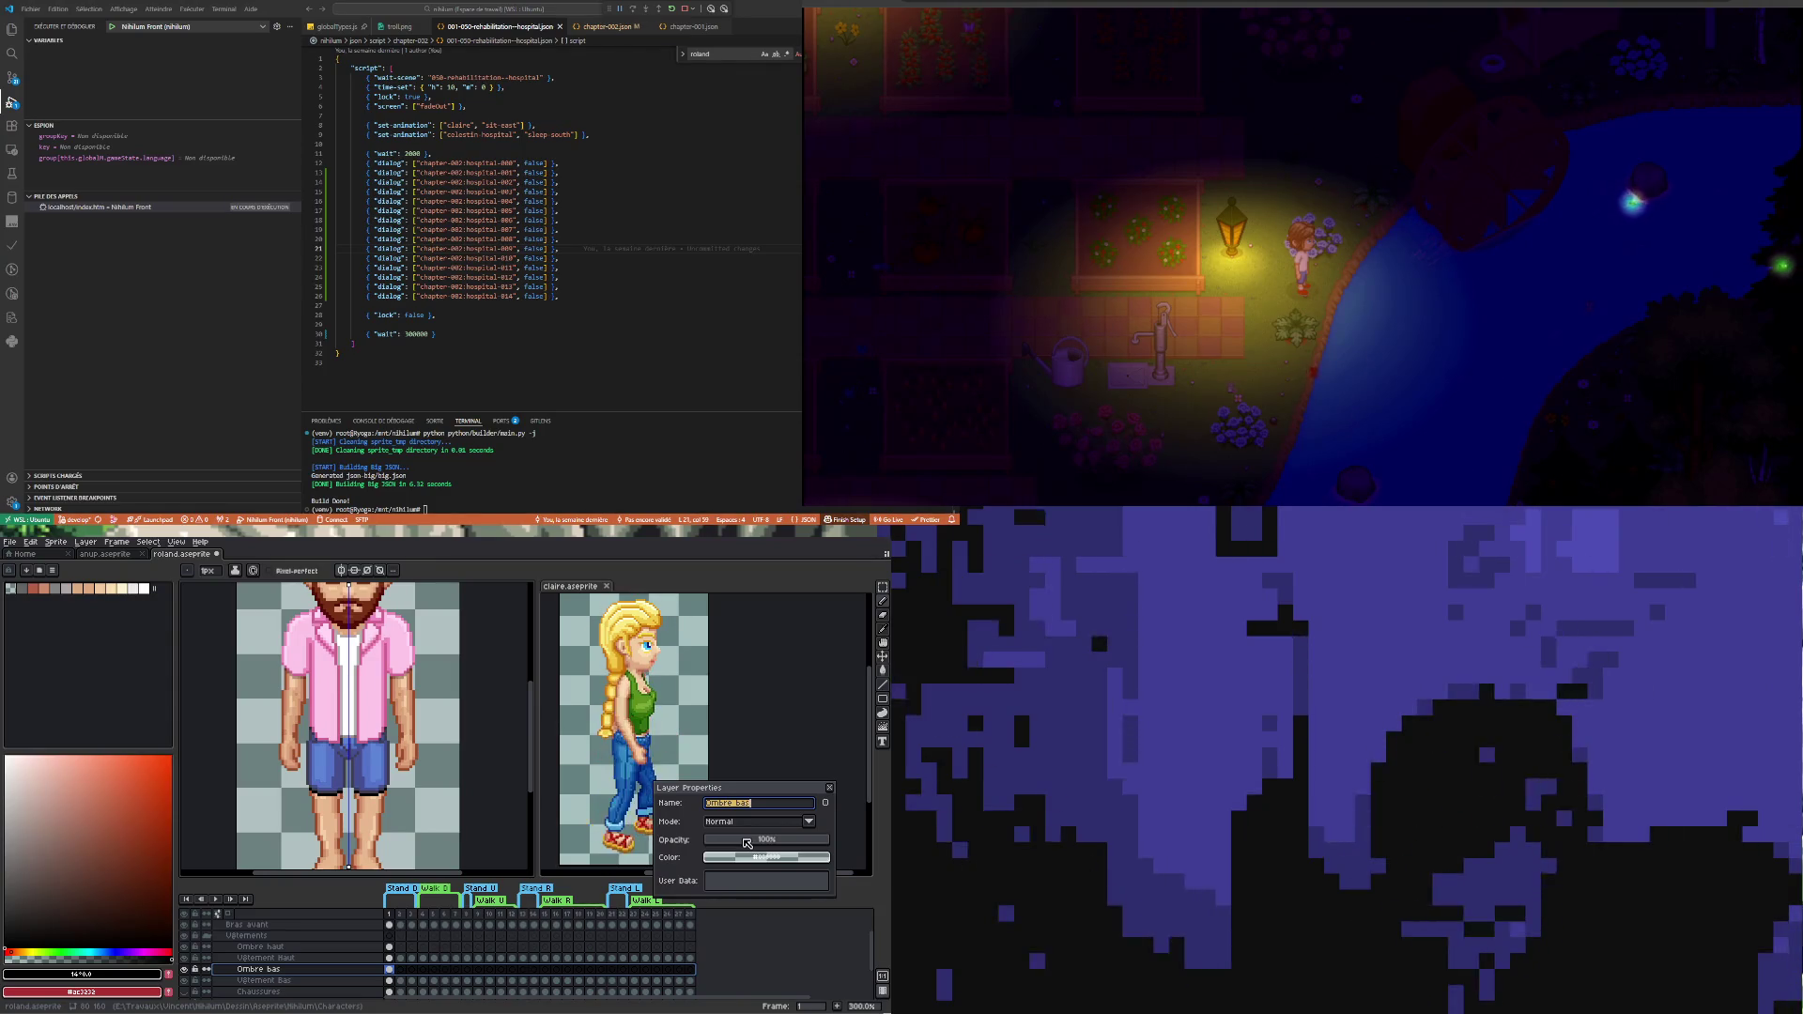
pyautogui.moveTo(748, 844); pyautogui.dragTo(753, 843)
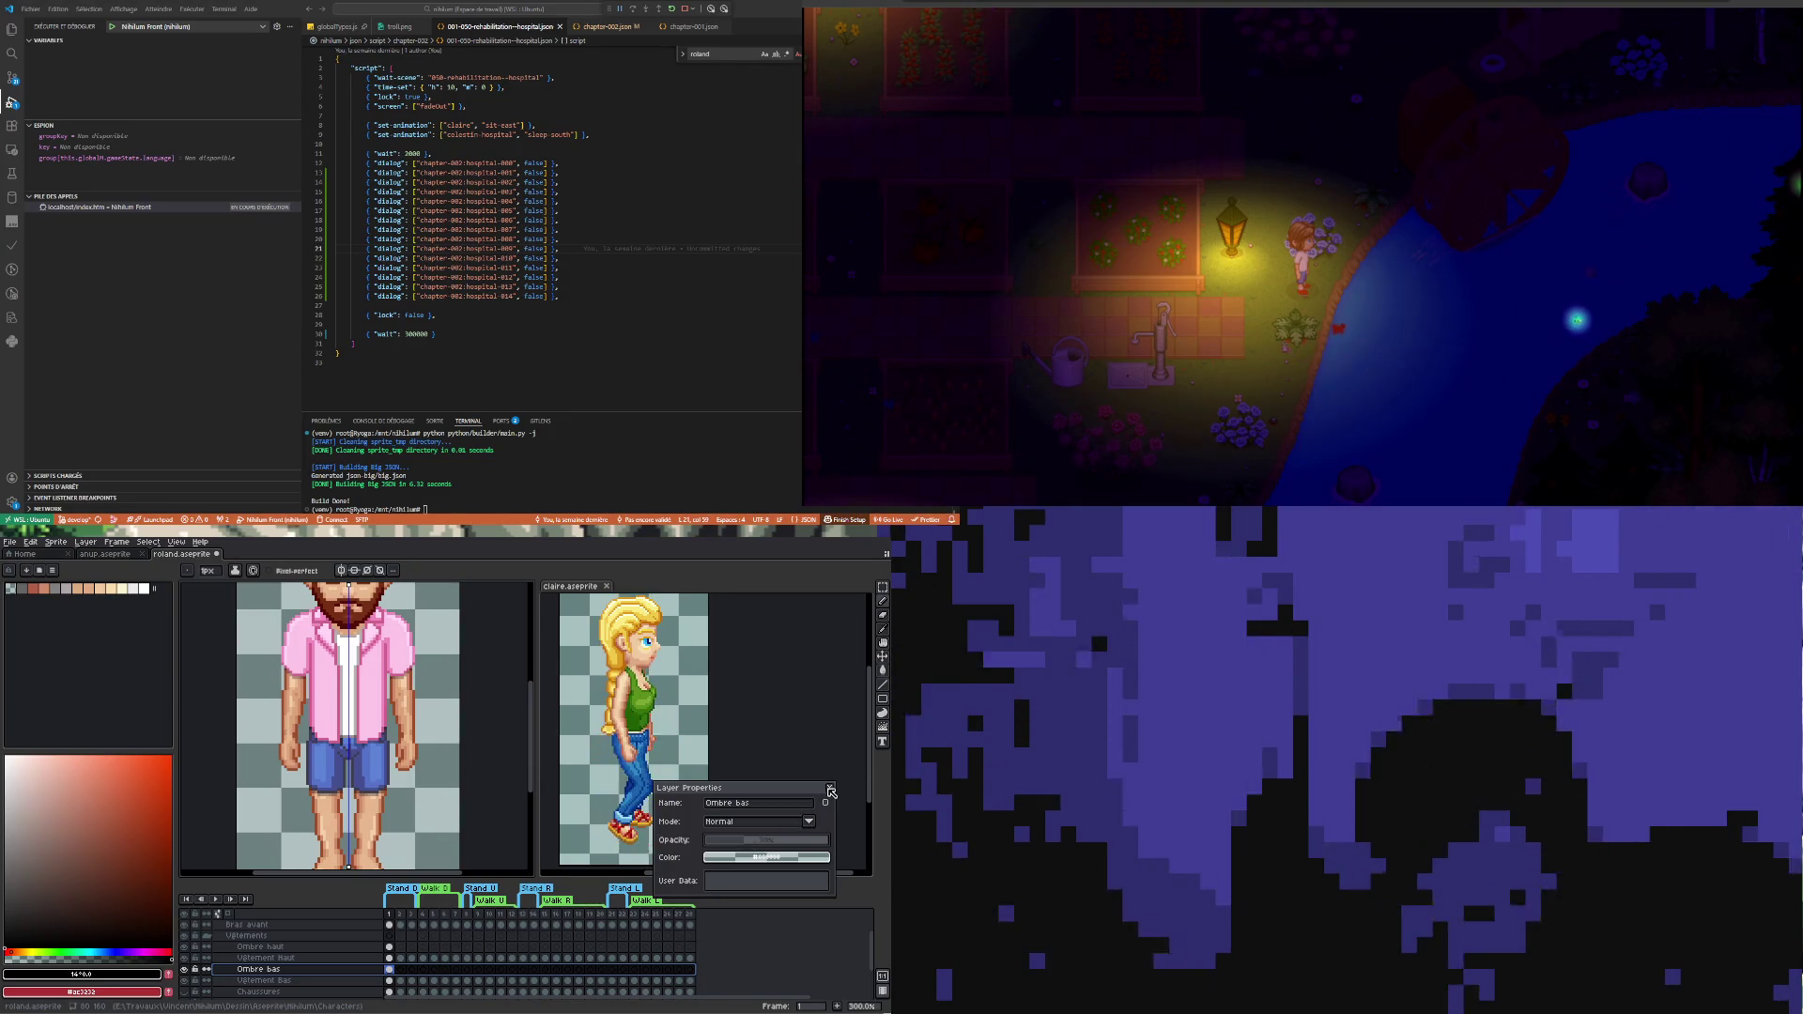
pyautogui.press('Return')
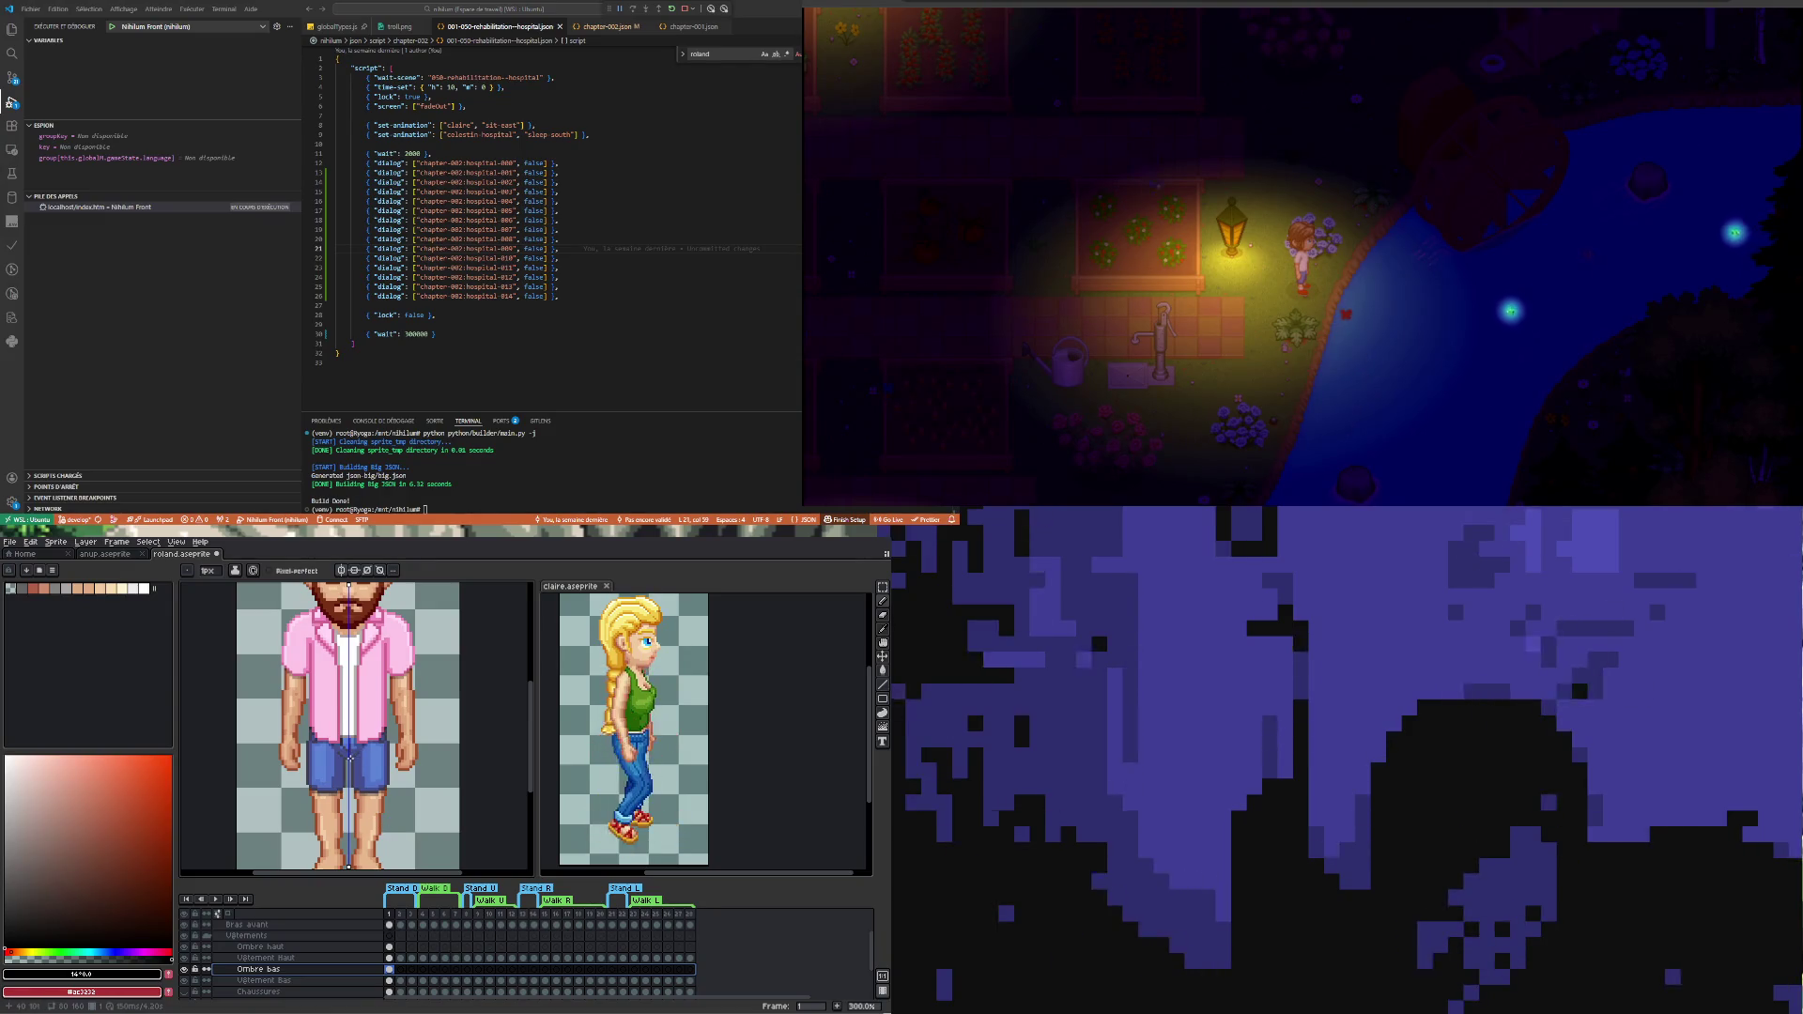
pyautogui.scroll(-1, 350, 758)
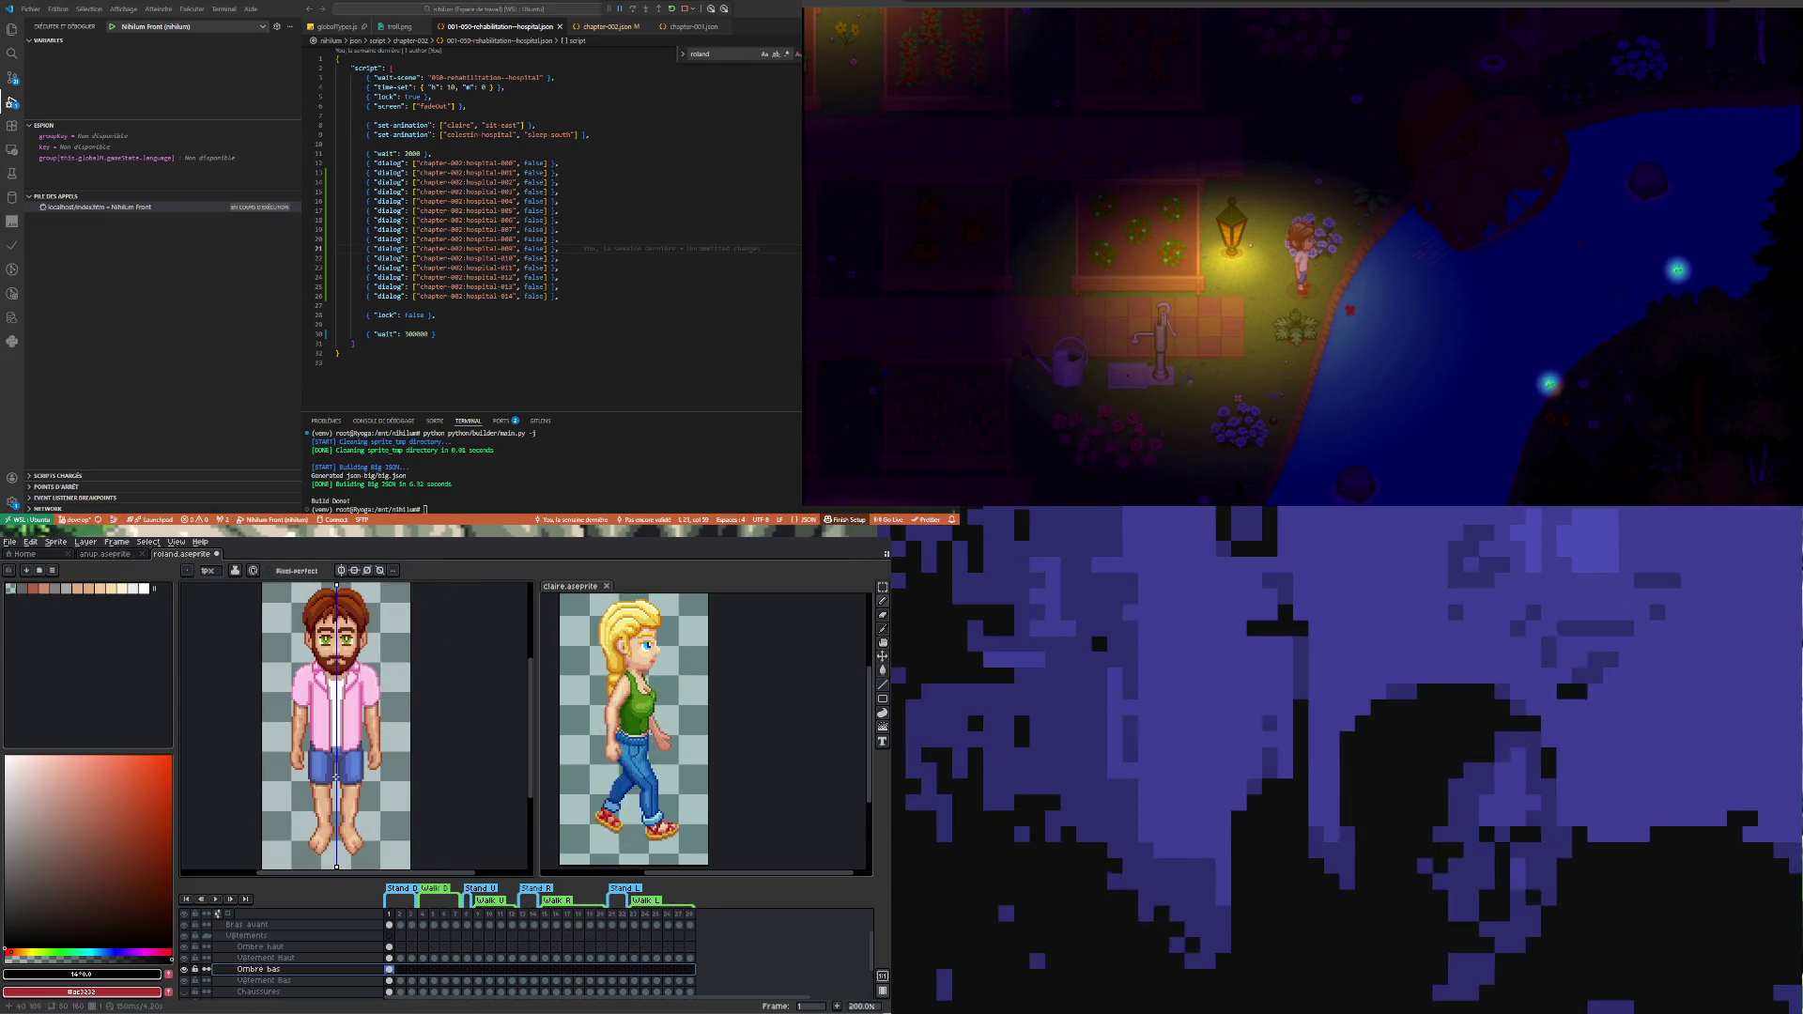
pyautogui.scroll(1, 343, 781)
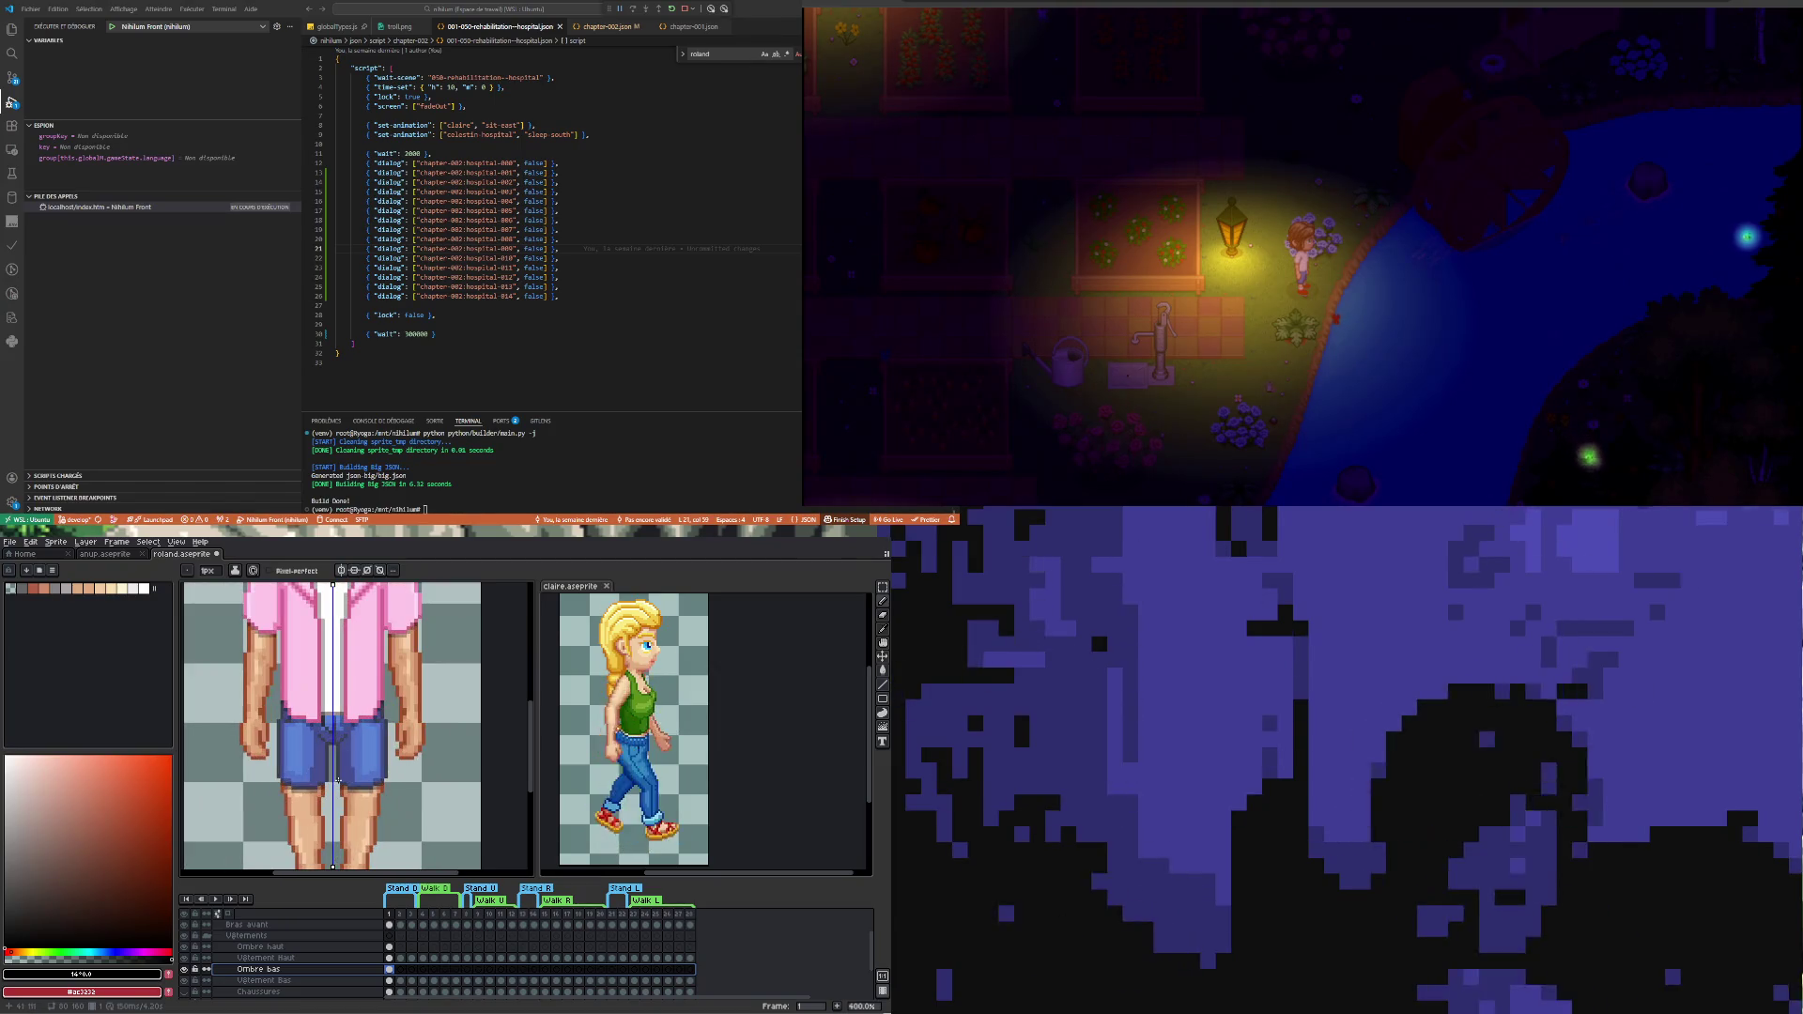
pyautogui.scroll(-1, 348, 766)
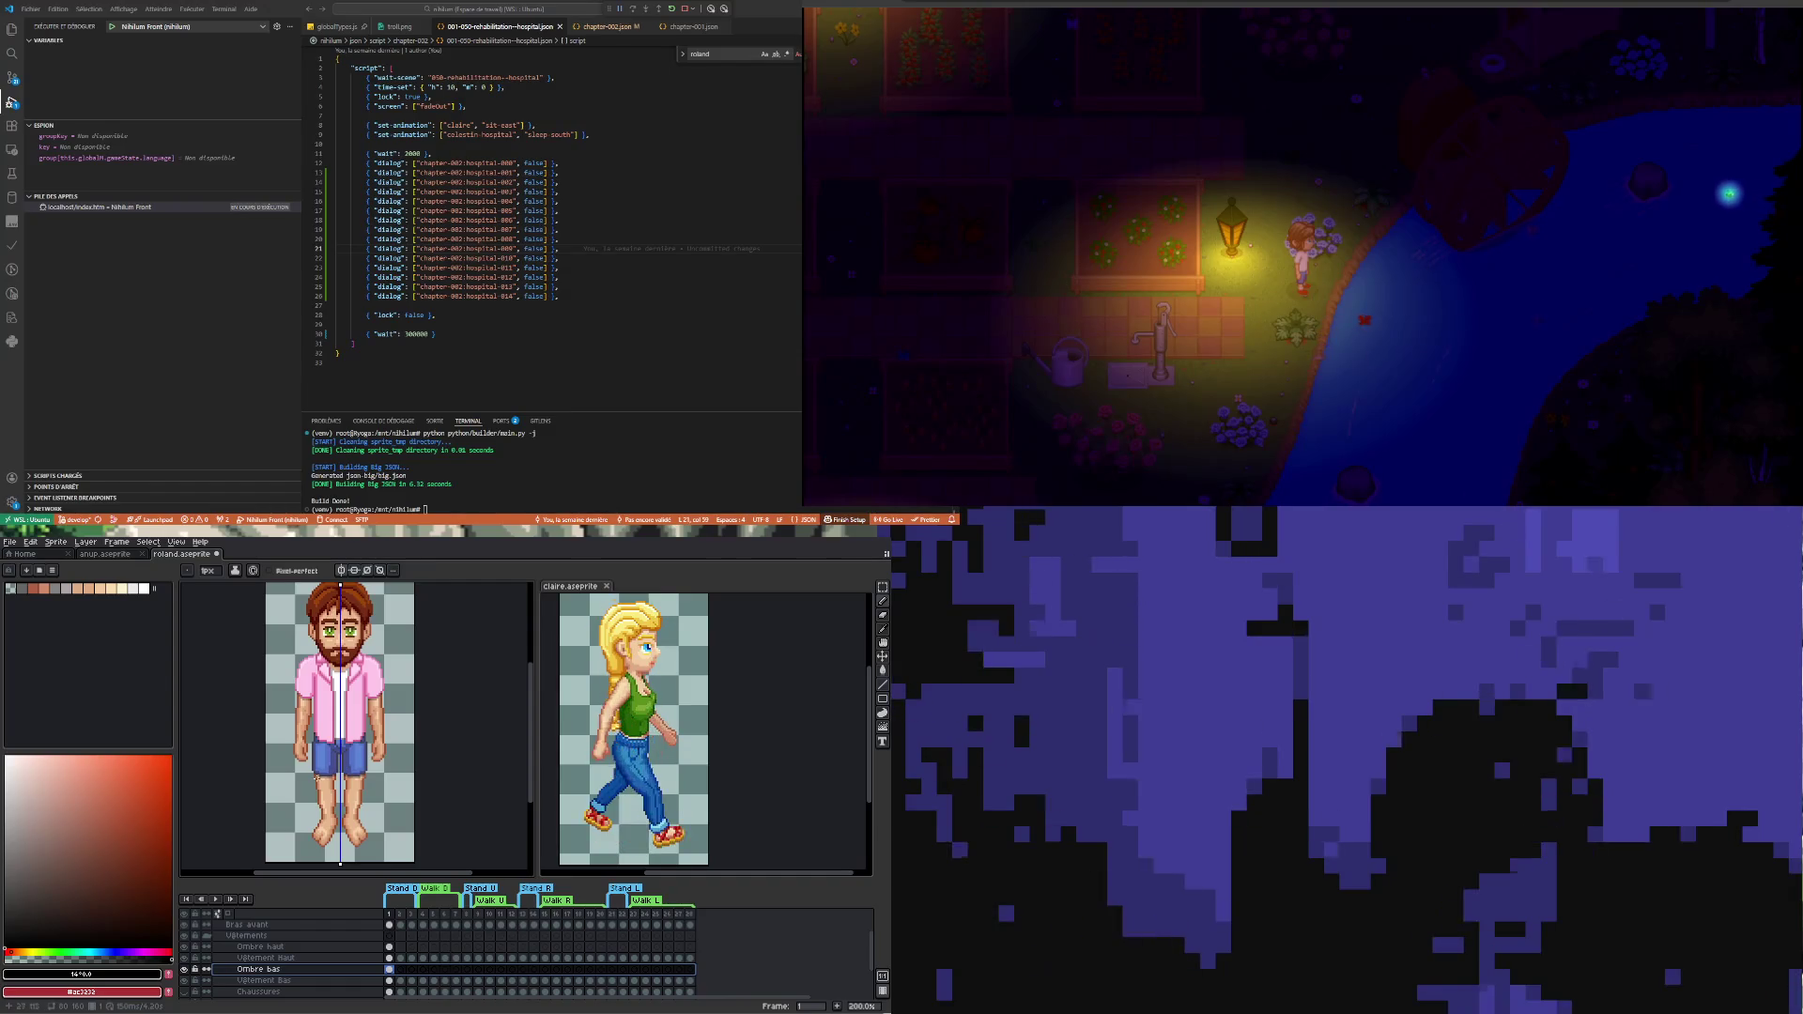
pyautogui.scroll(1, 316, 779)
pyautogui.scroll(1, 319, 761)
pyautogui.scroll(1, 326, 712)
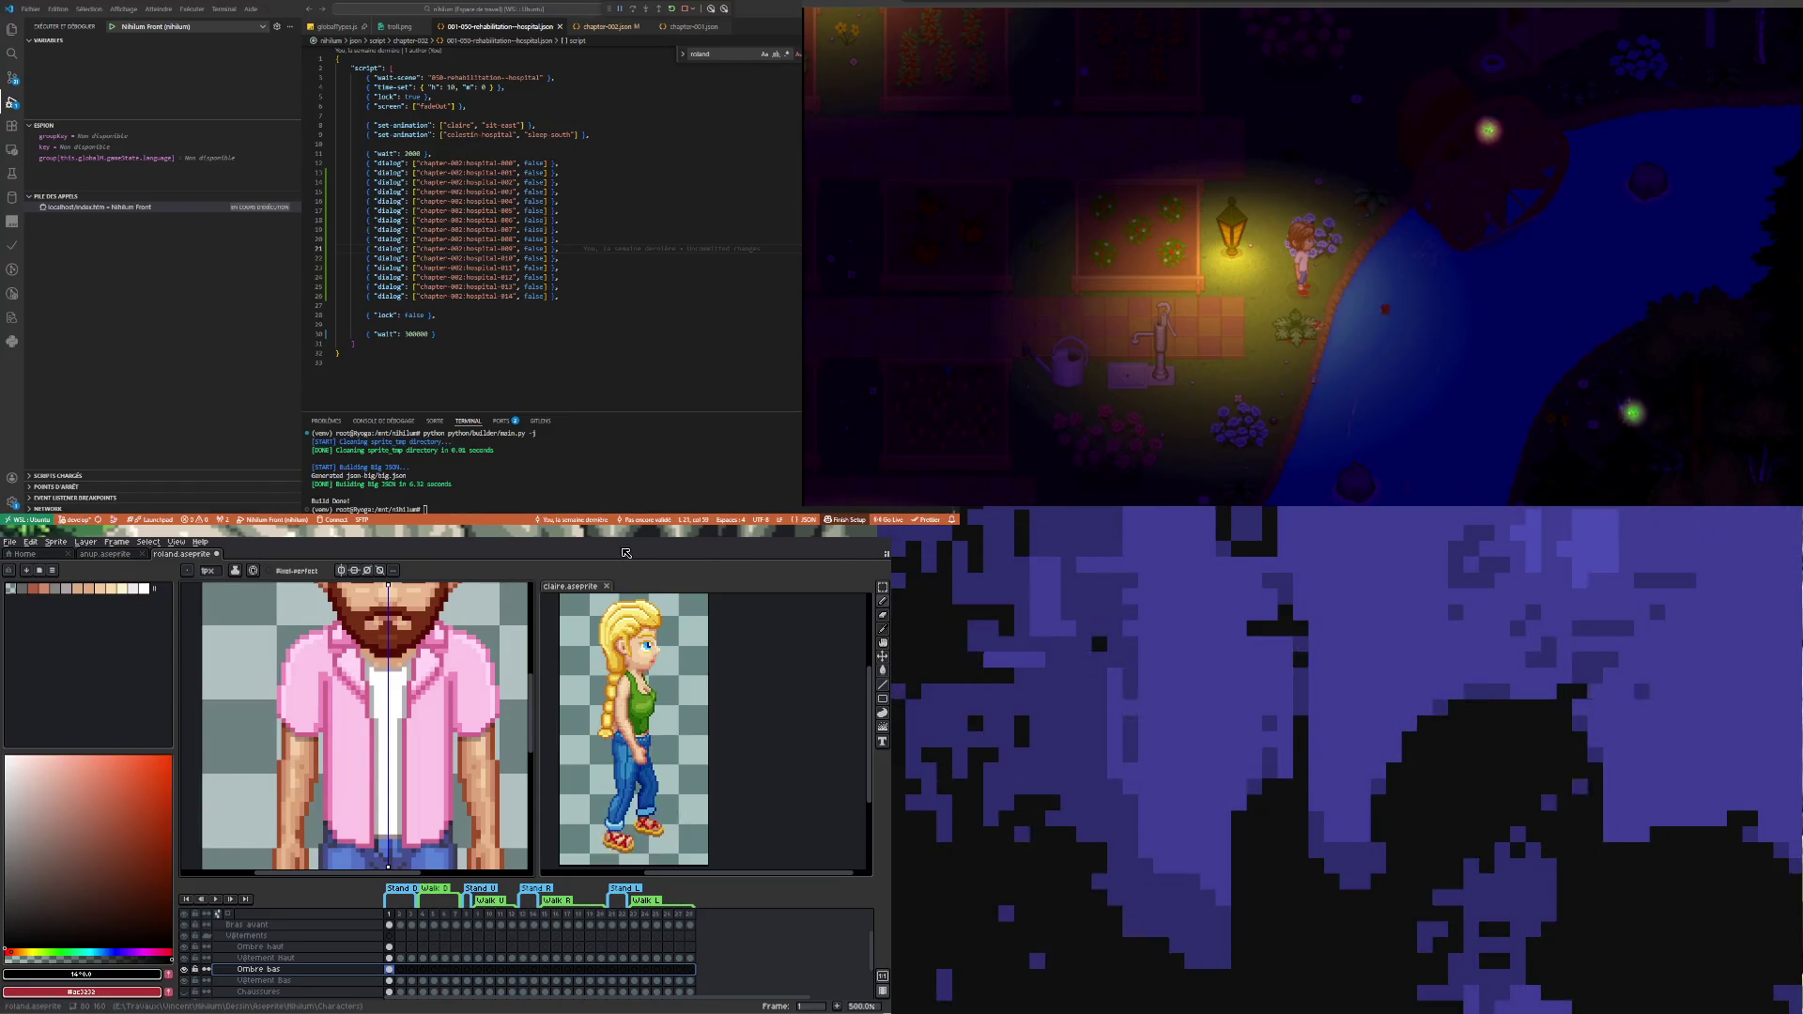
pyautogui.click(189, 962)
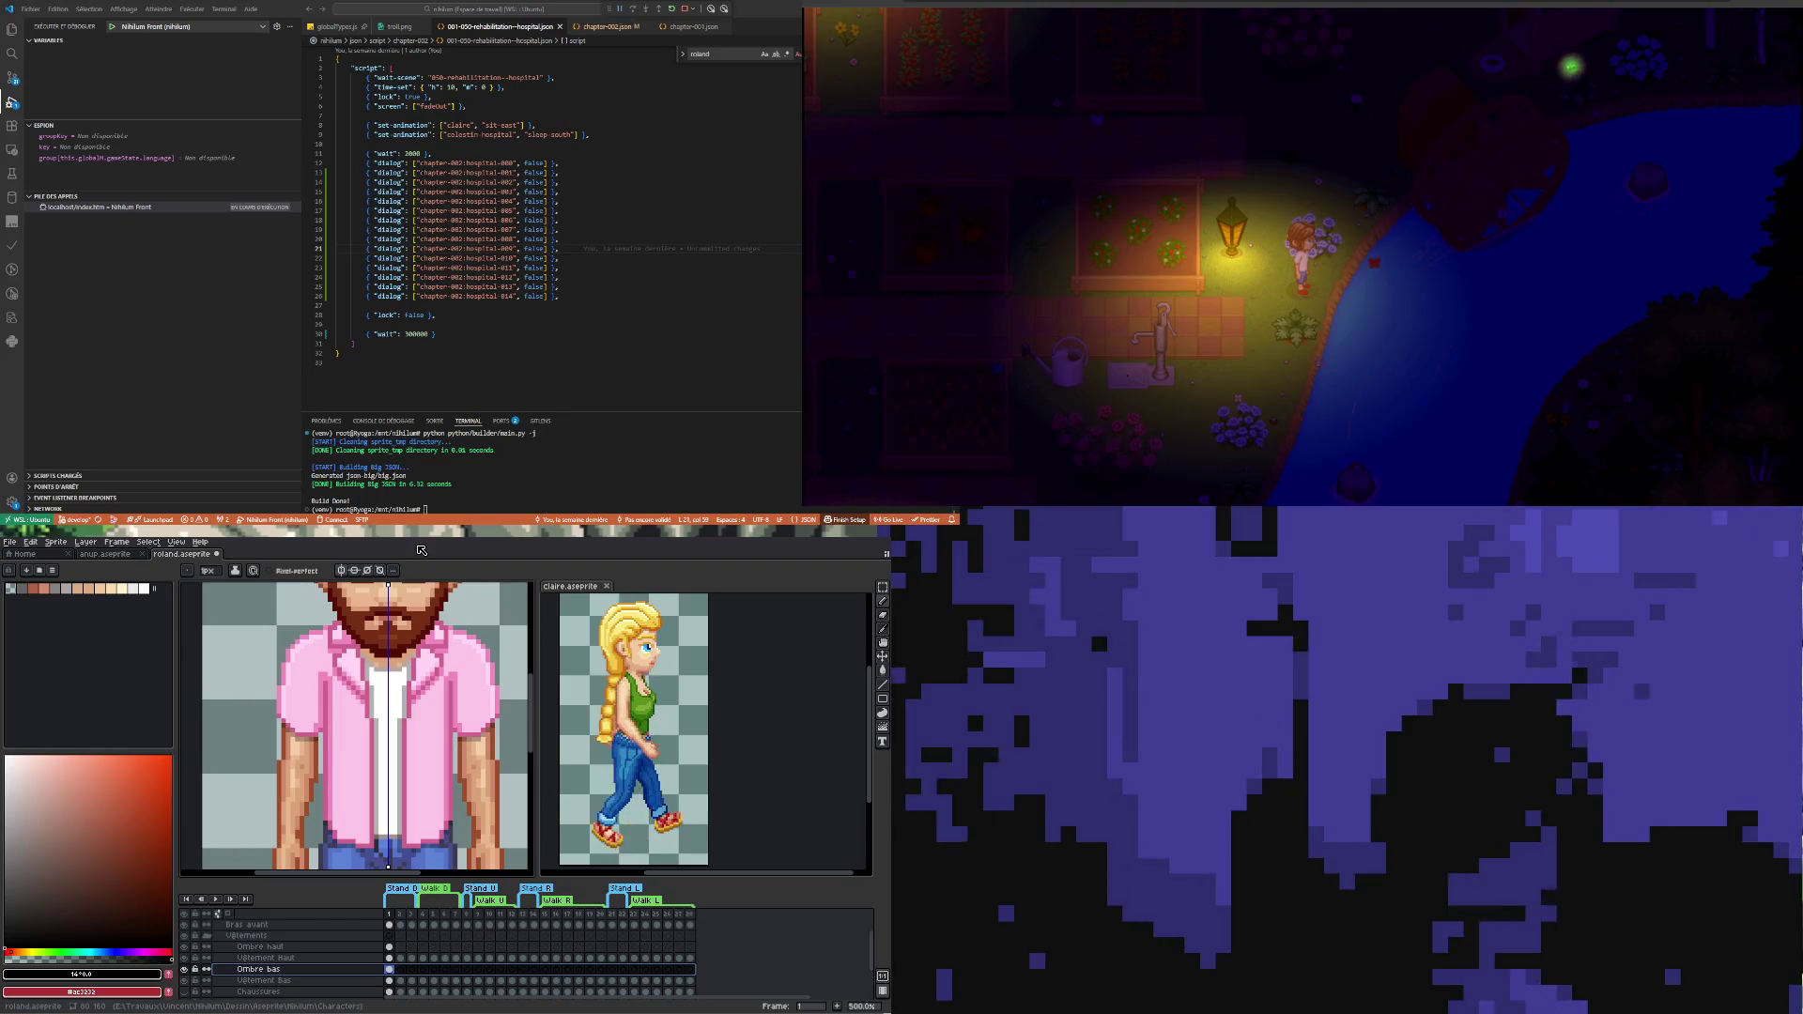
pyautogui.scroll(1, 323, 620)
# - Eyedrop the shirt's pink, return to the Pencil and select the Vêtement haut layer
pyautogui.press('i')
pyautogui.click(302, 645)
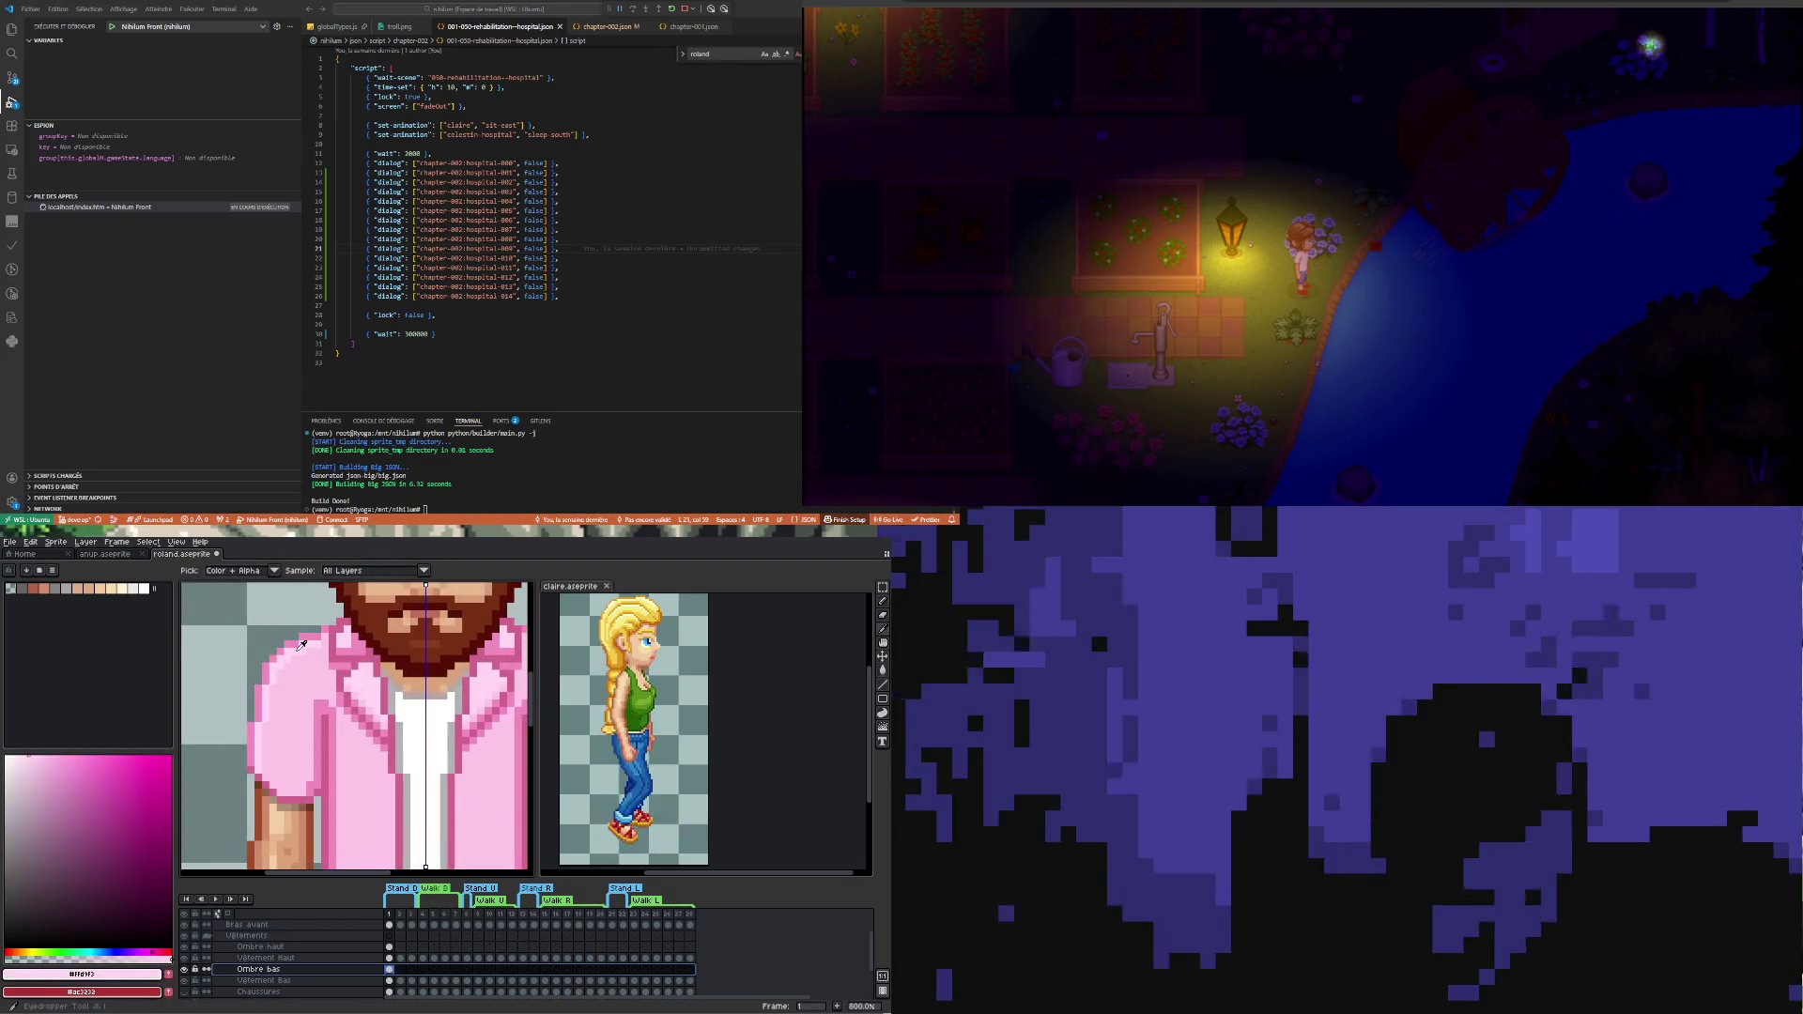
pyautogui.press('b')
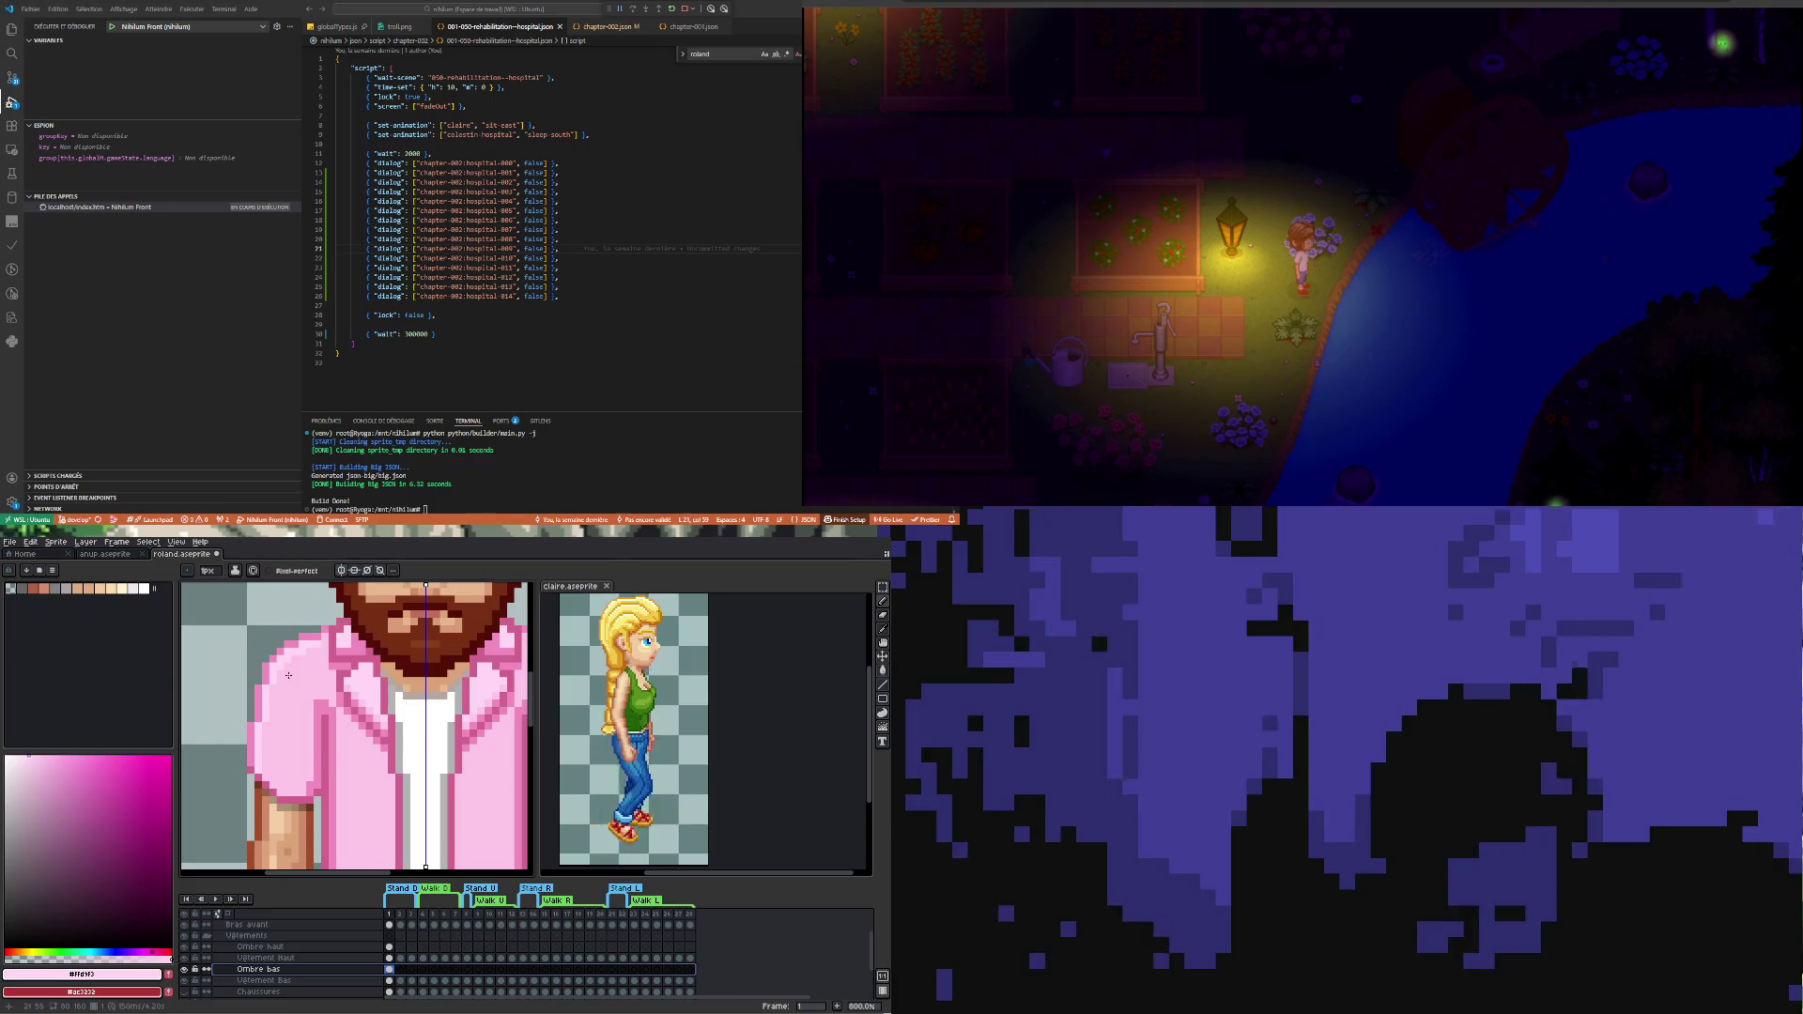
pyautogui.click(260, 959)
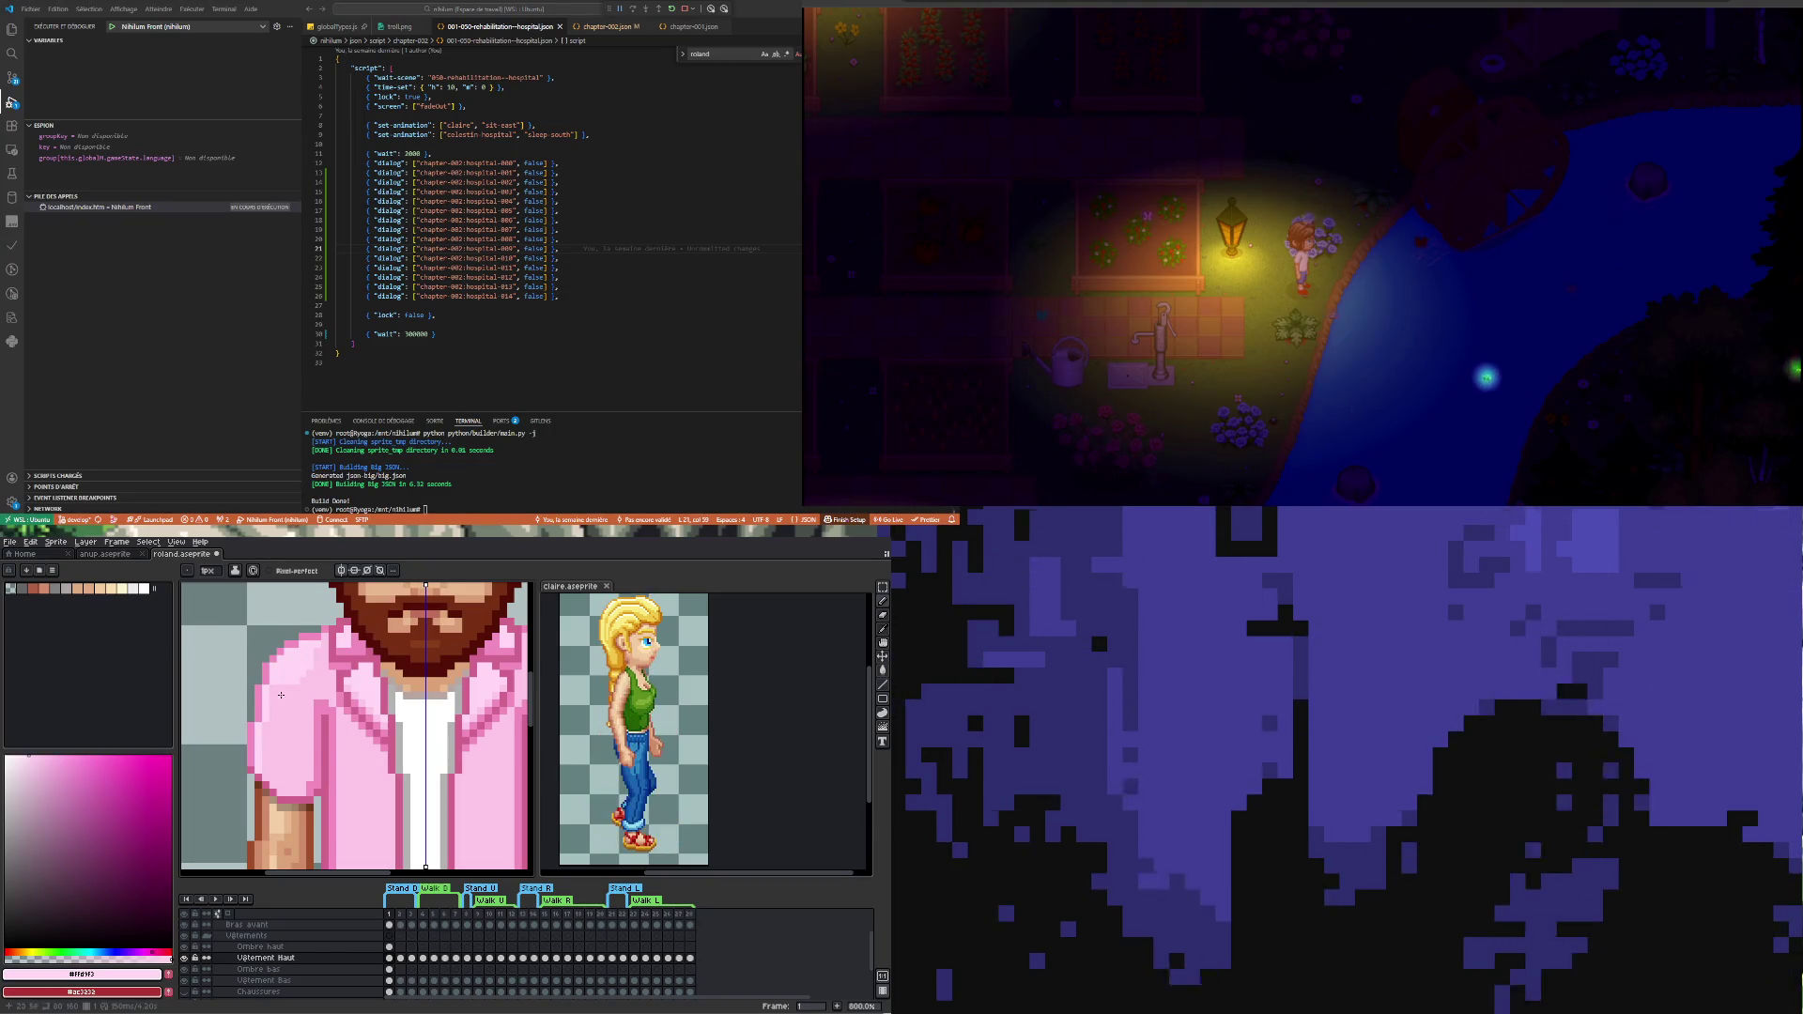
pyautogui.scroll(-2, 323, 650)
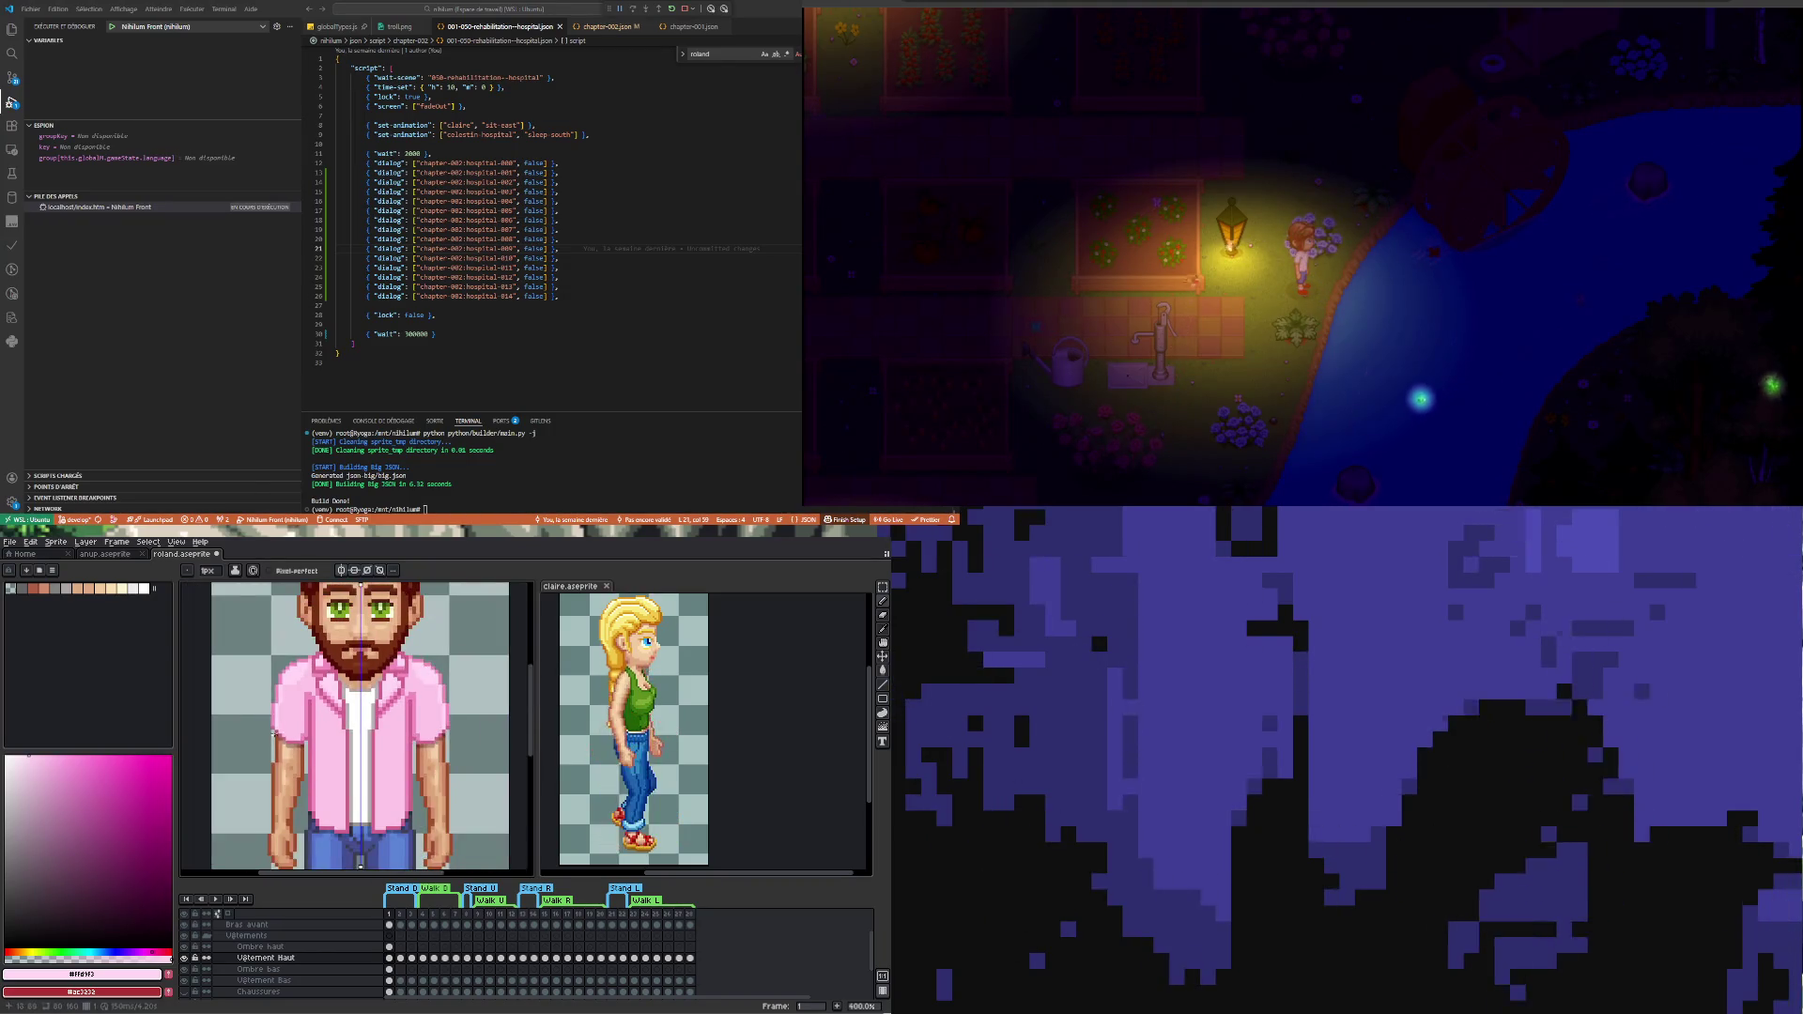
pyautogui.scroll(2, 267, 701)
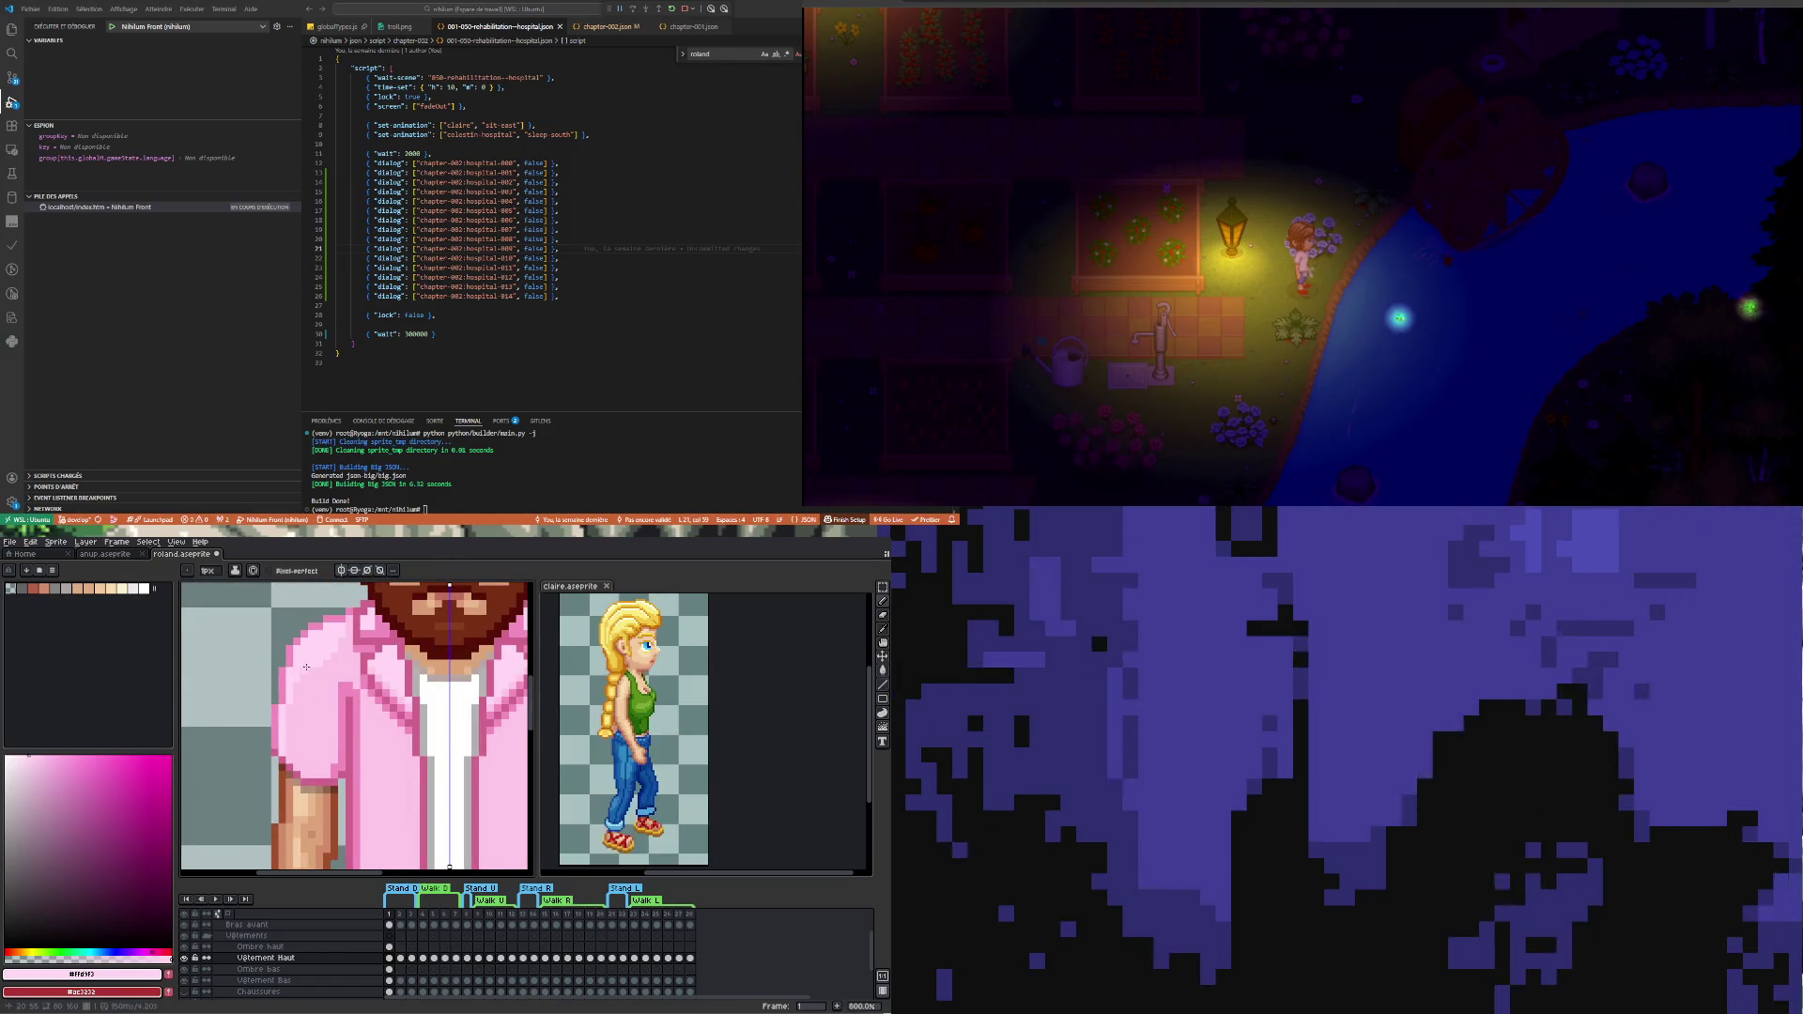
pyautogui.scroll(-1, 301, 710)
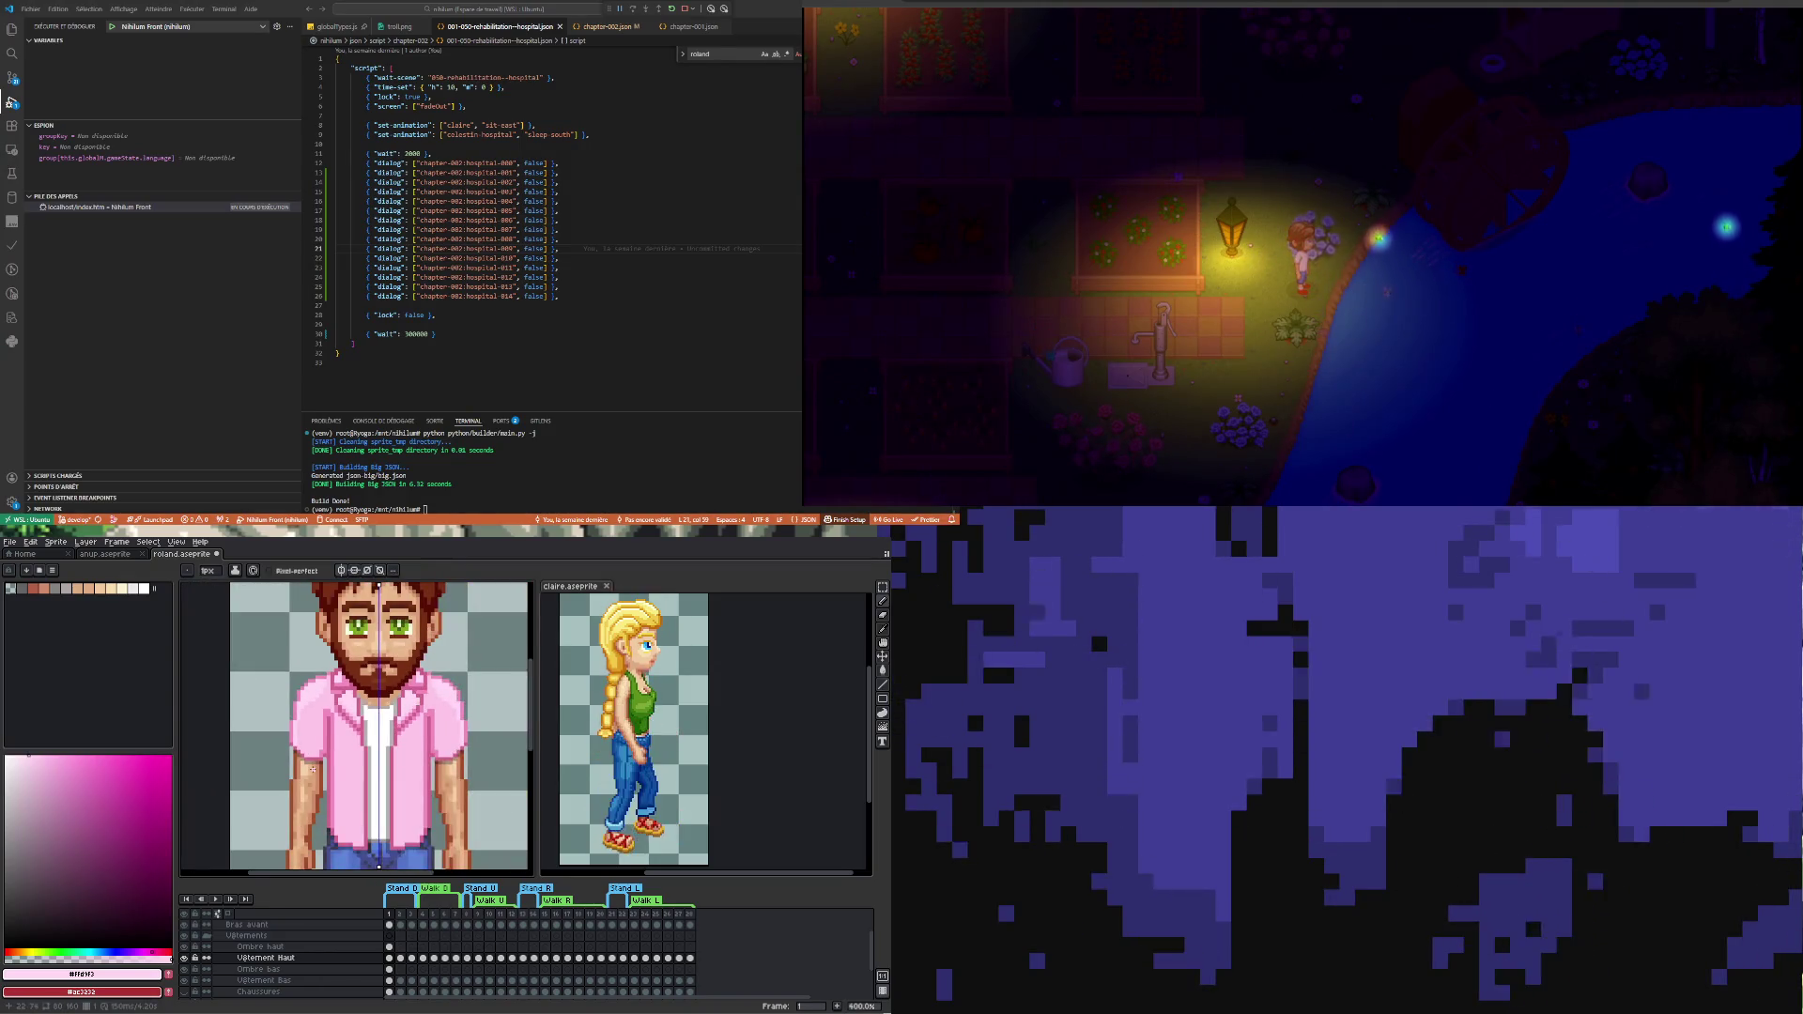
pyautogui.scroll(1, 310, 768)
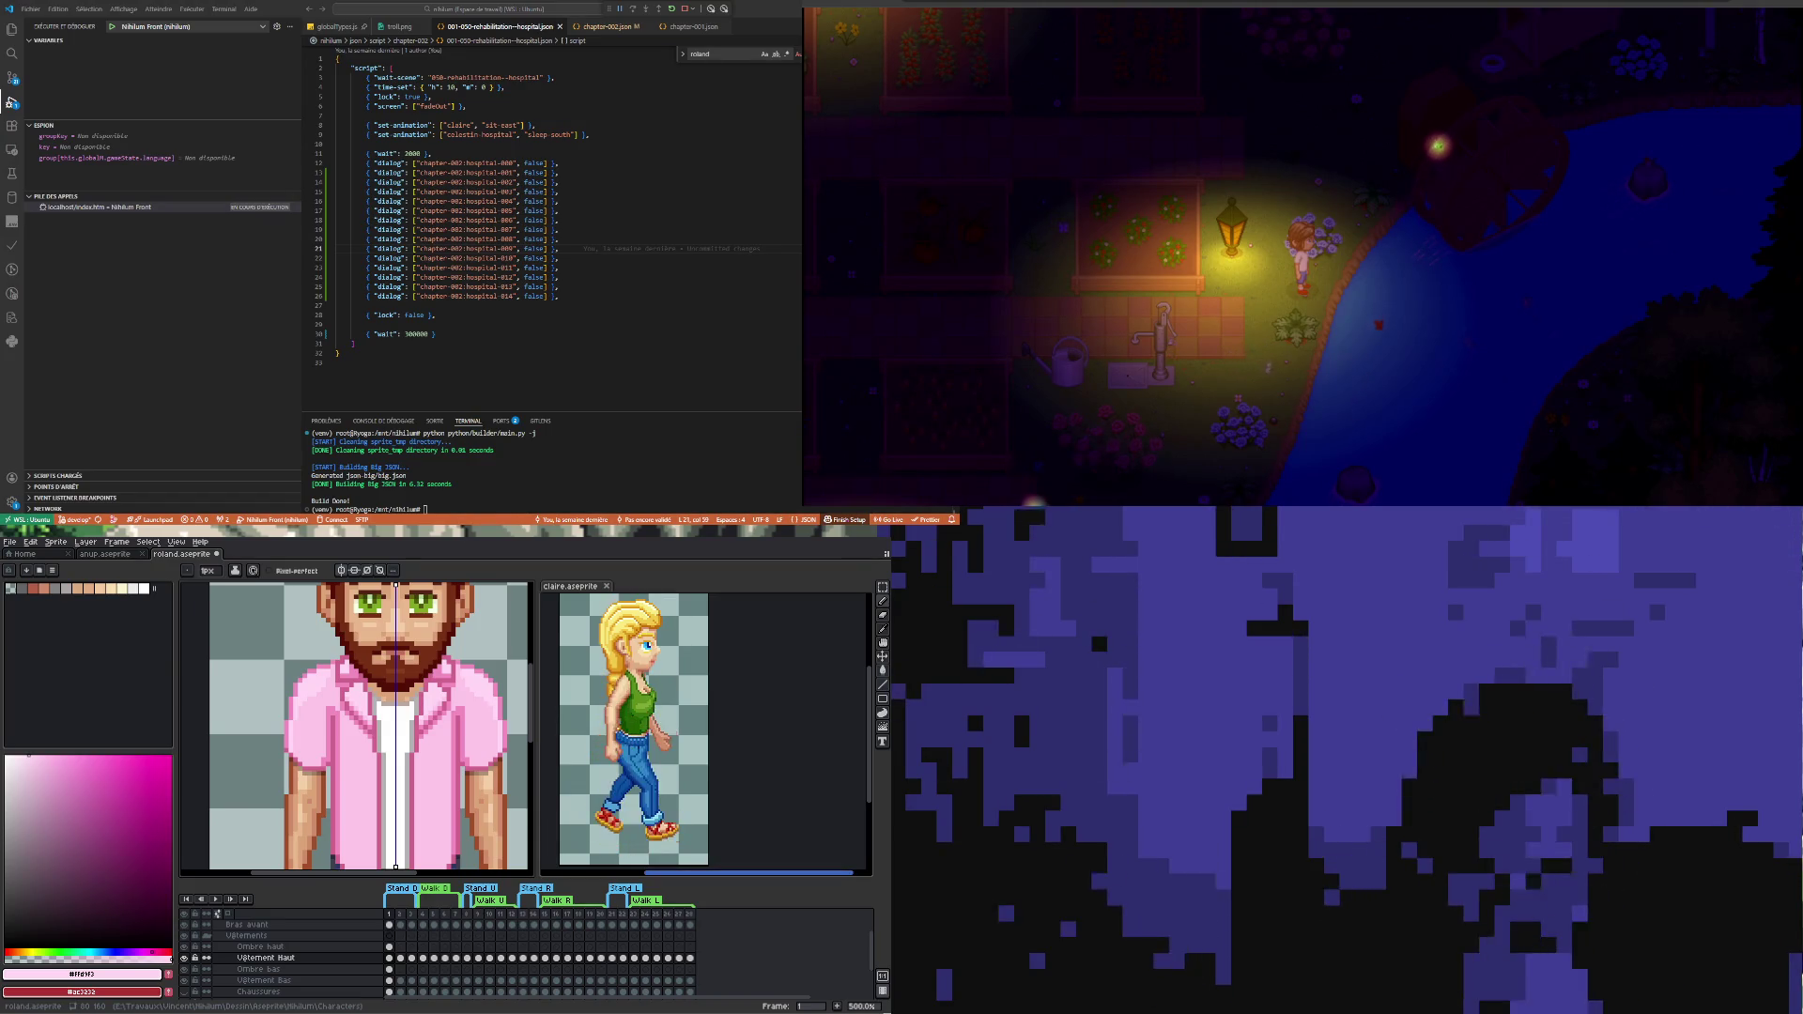
pyautogui.scroll(-1, 373, 743)
pyautogui.scroll(-1, 371, 744)
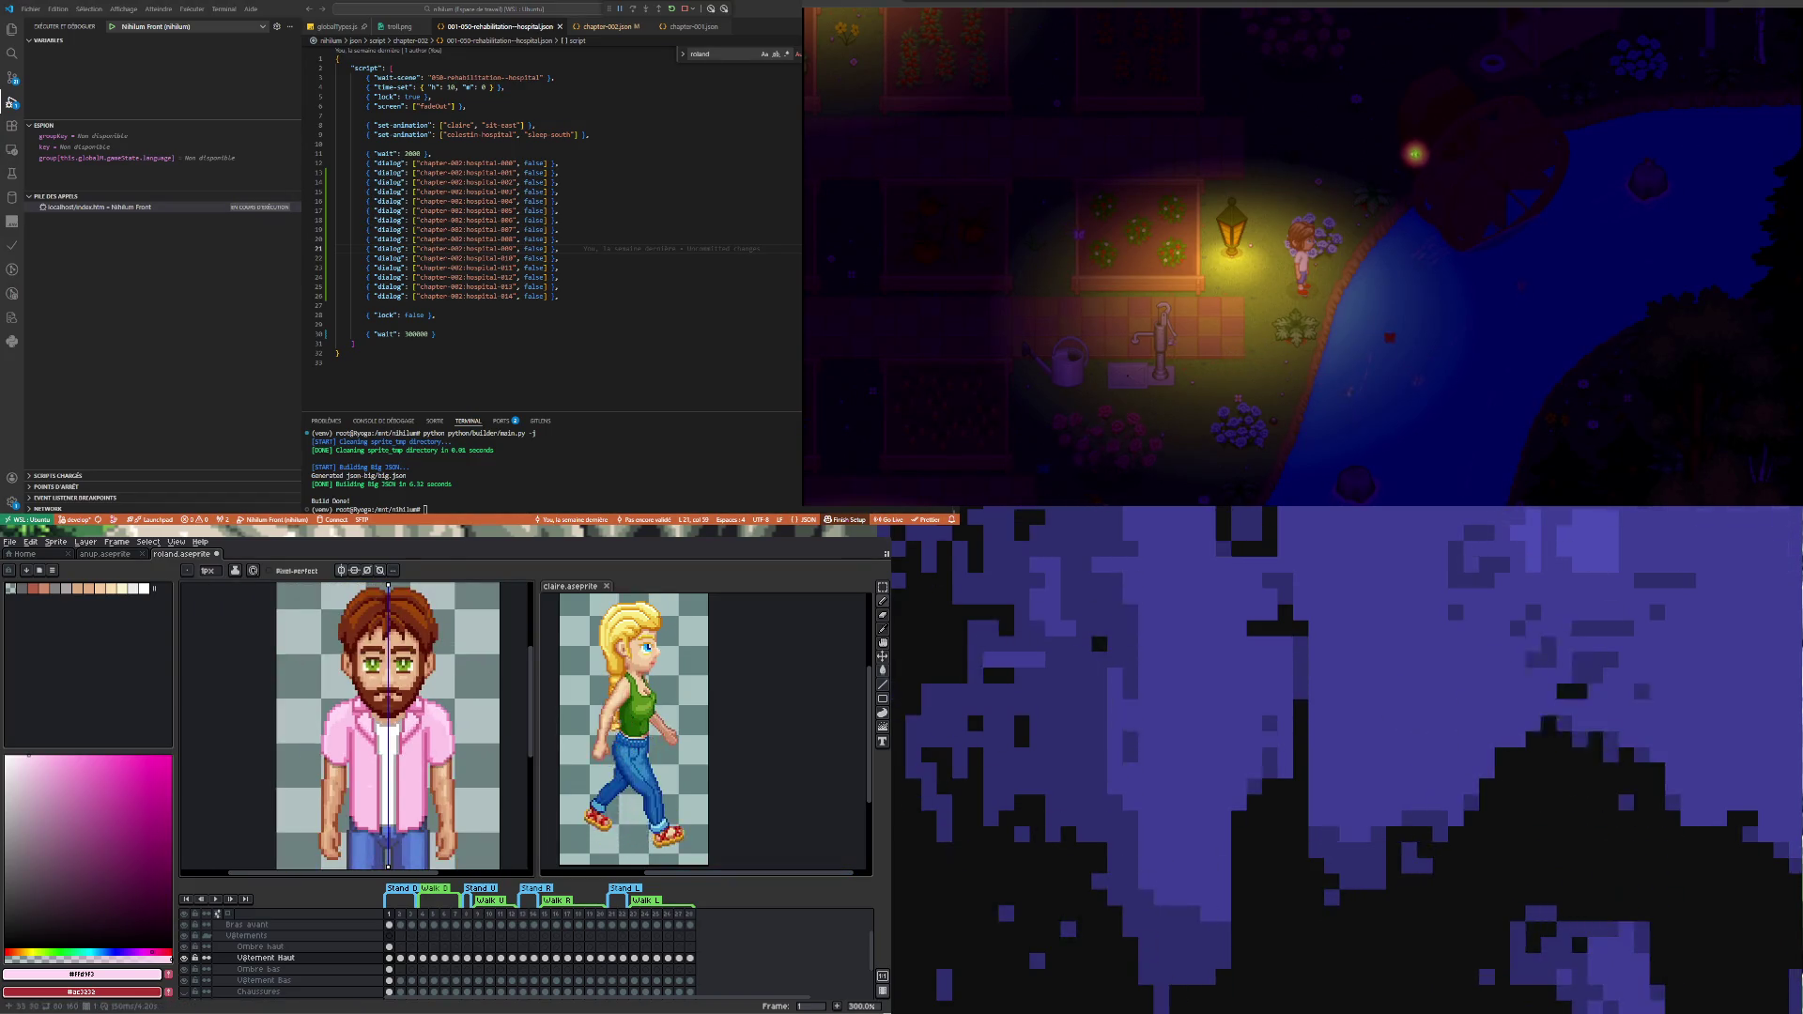
pyautogui.scroll(2, 353, 719)
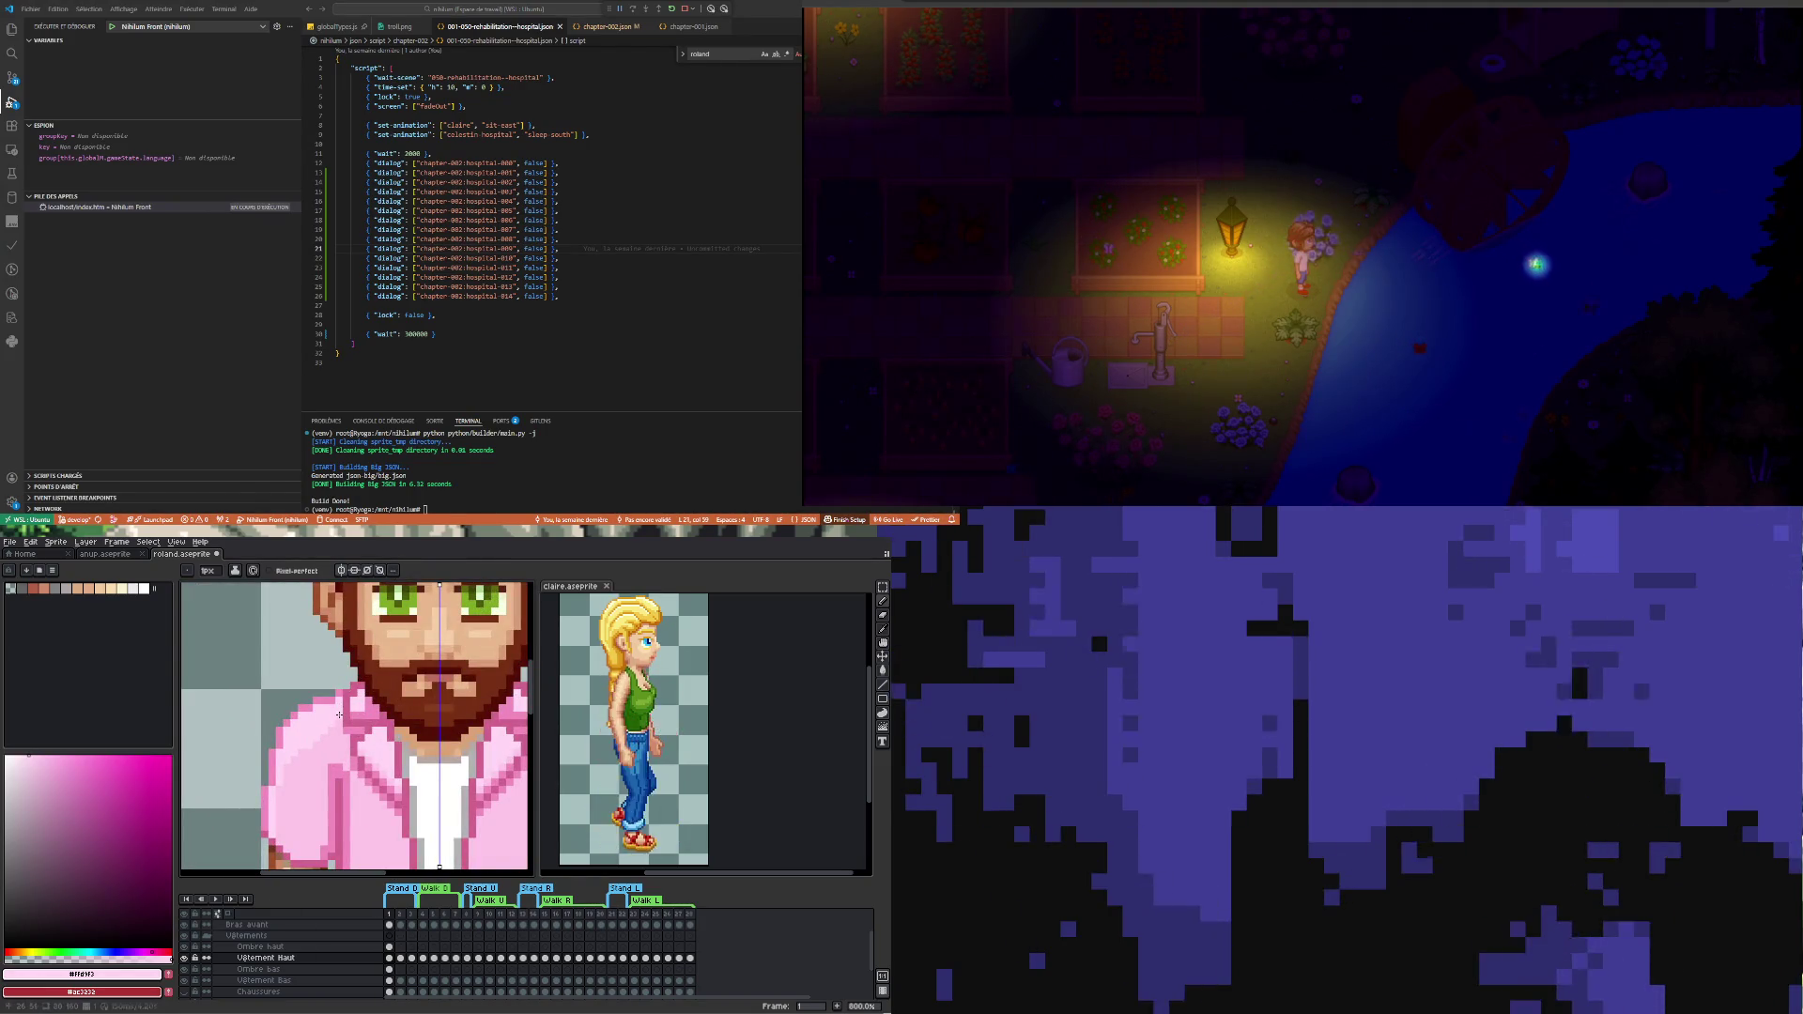
pyautogui.scroll(-2, 316, 796)
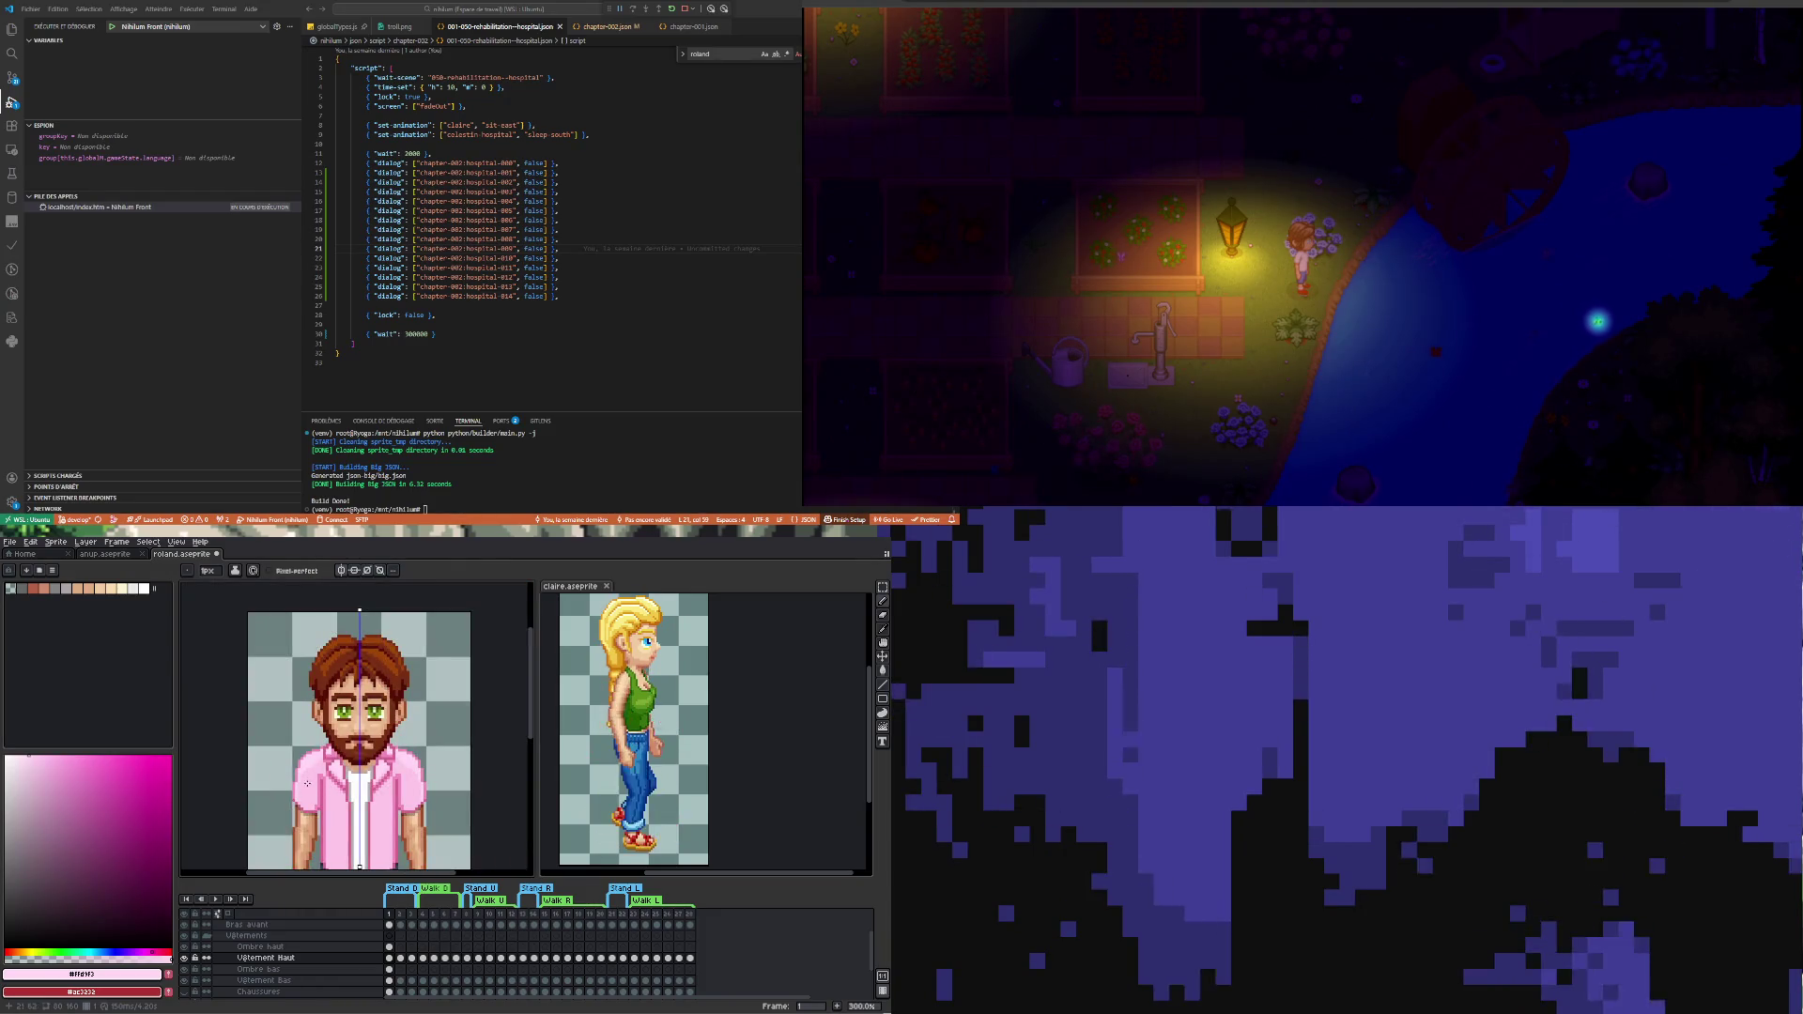
pyautogui.scroll(-2, 352, 736)
pyautogui.scroll(3, 352, 735)
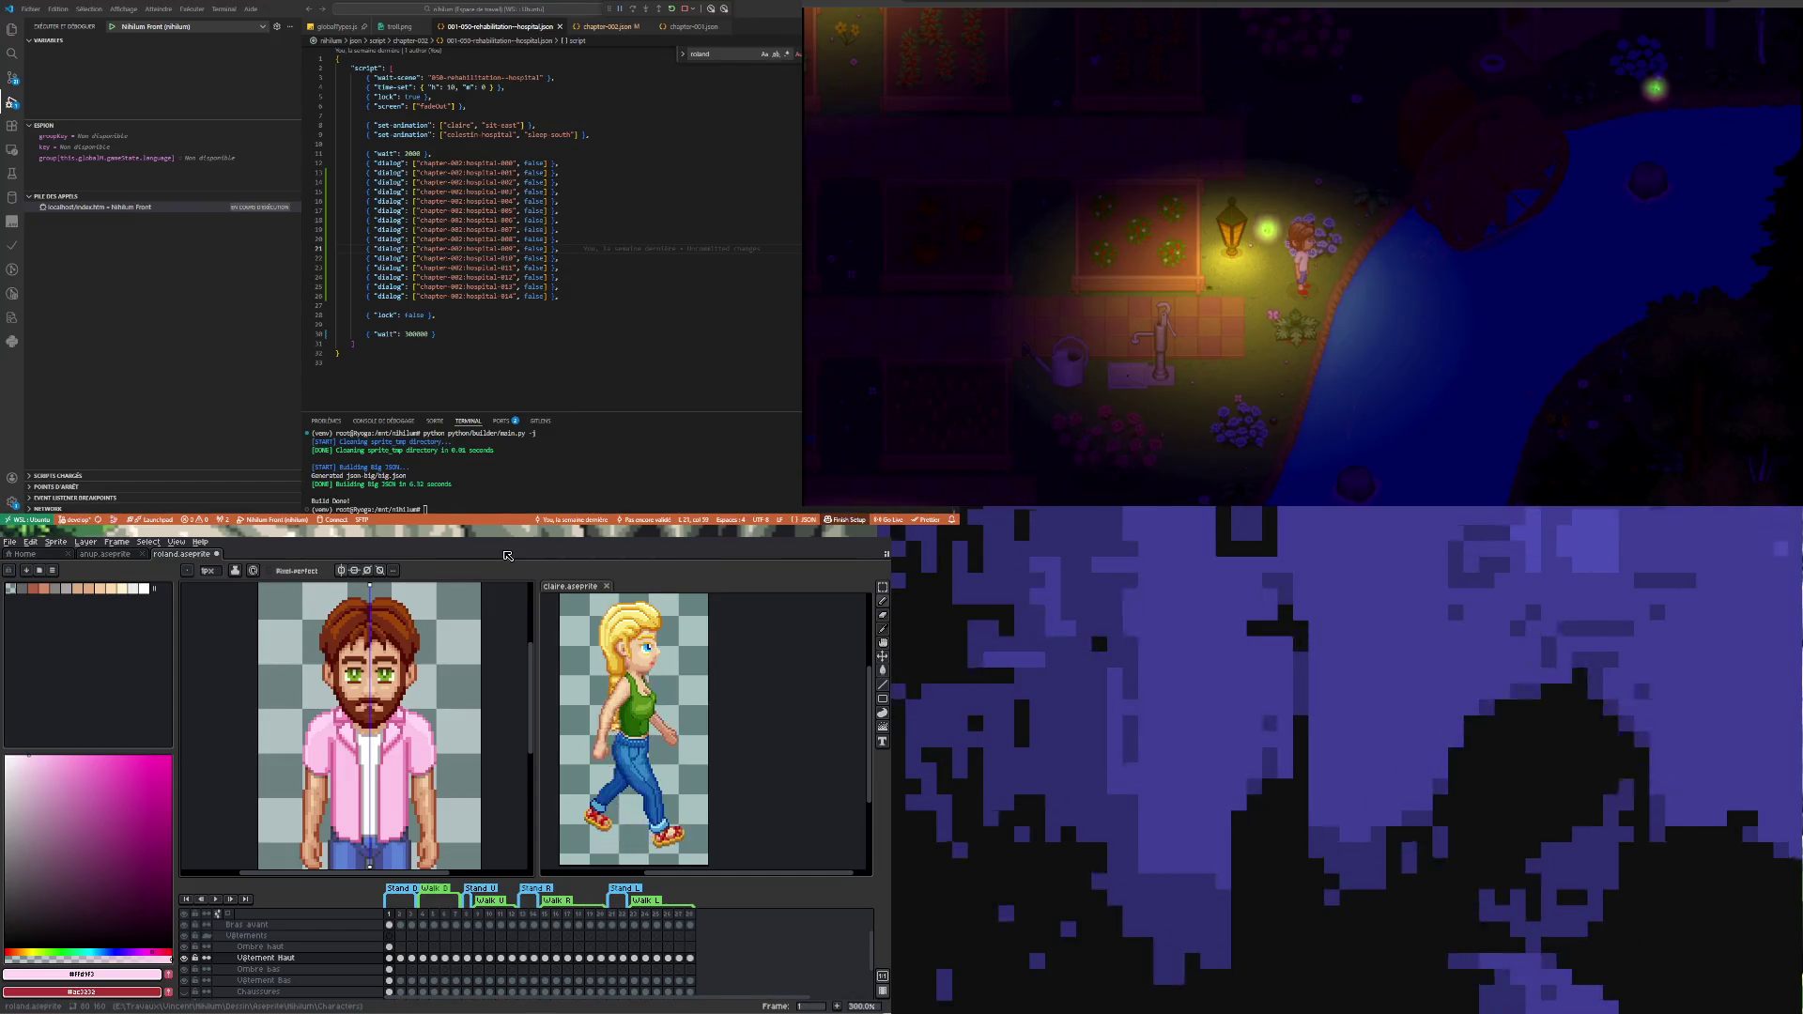
pyautogui.scroll(-1, 346, 756)
pyautogui.scroll(1, 346, 755)
pyautogui.scroll(1, 363, 788)
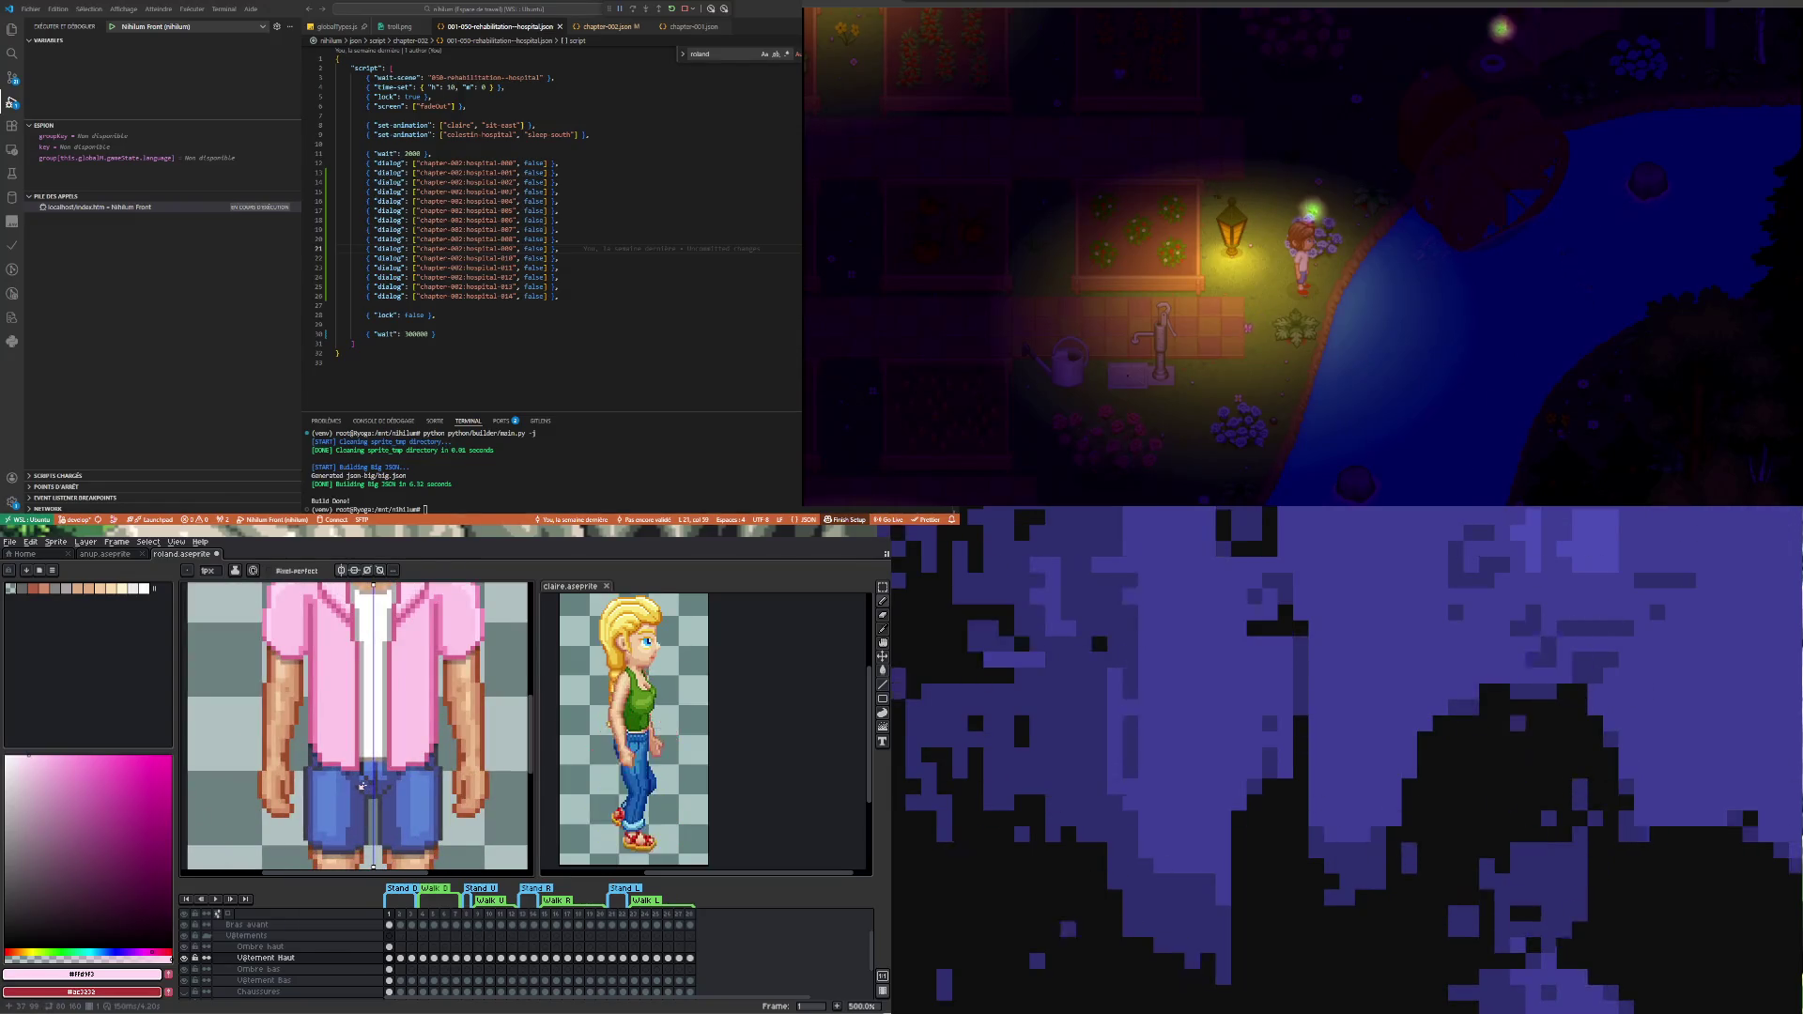
pyautogui.scroll(-2, 385, 850)
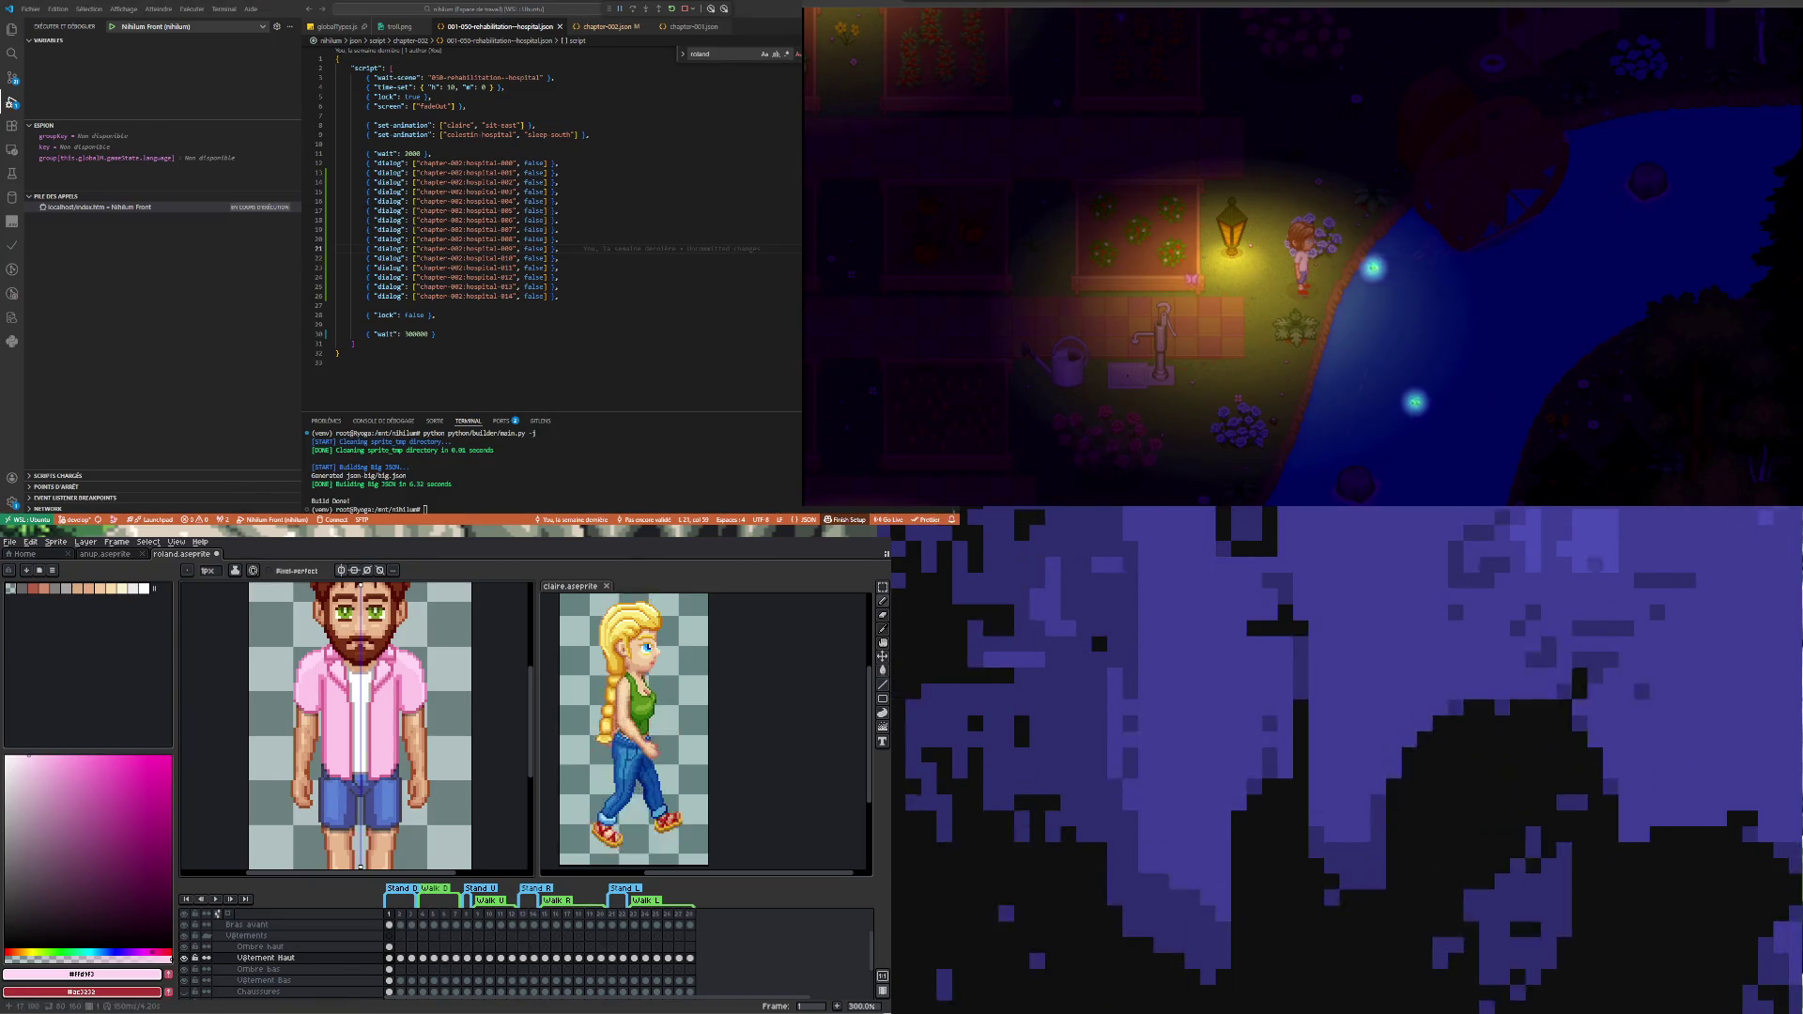
pyautogui.scroll(-2, 361, 726)
pyautogui.scroll(1, 361, 726)
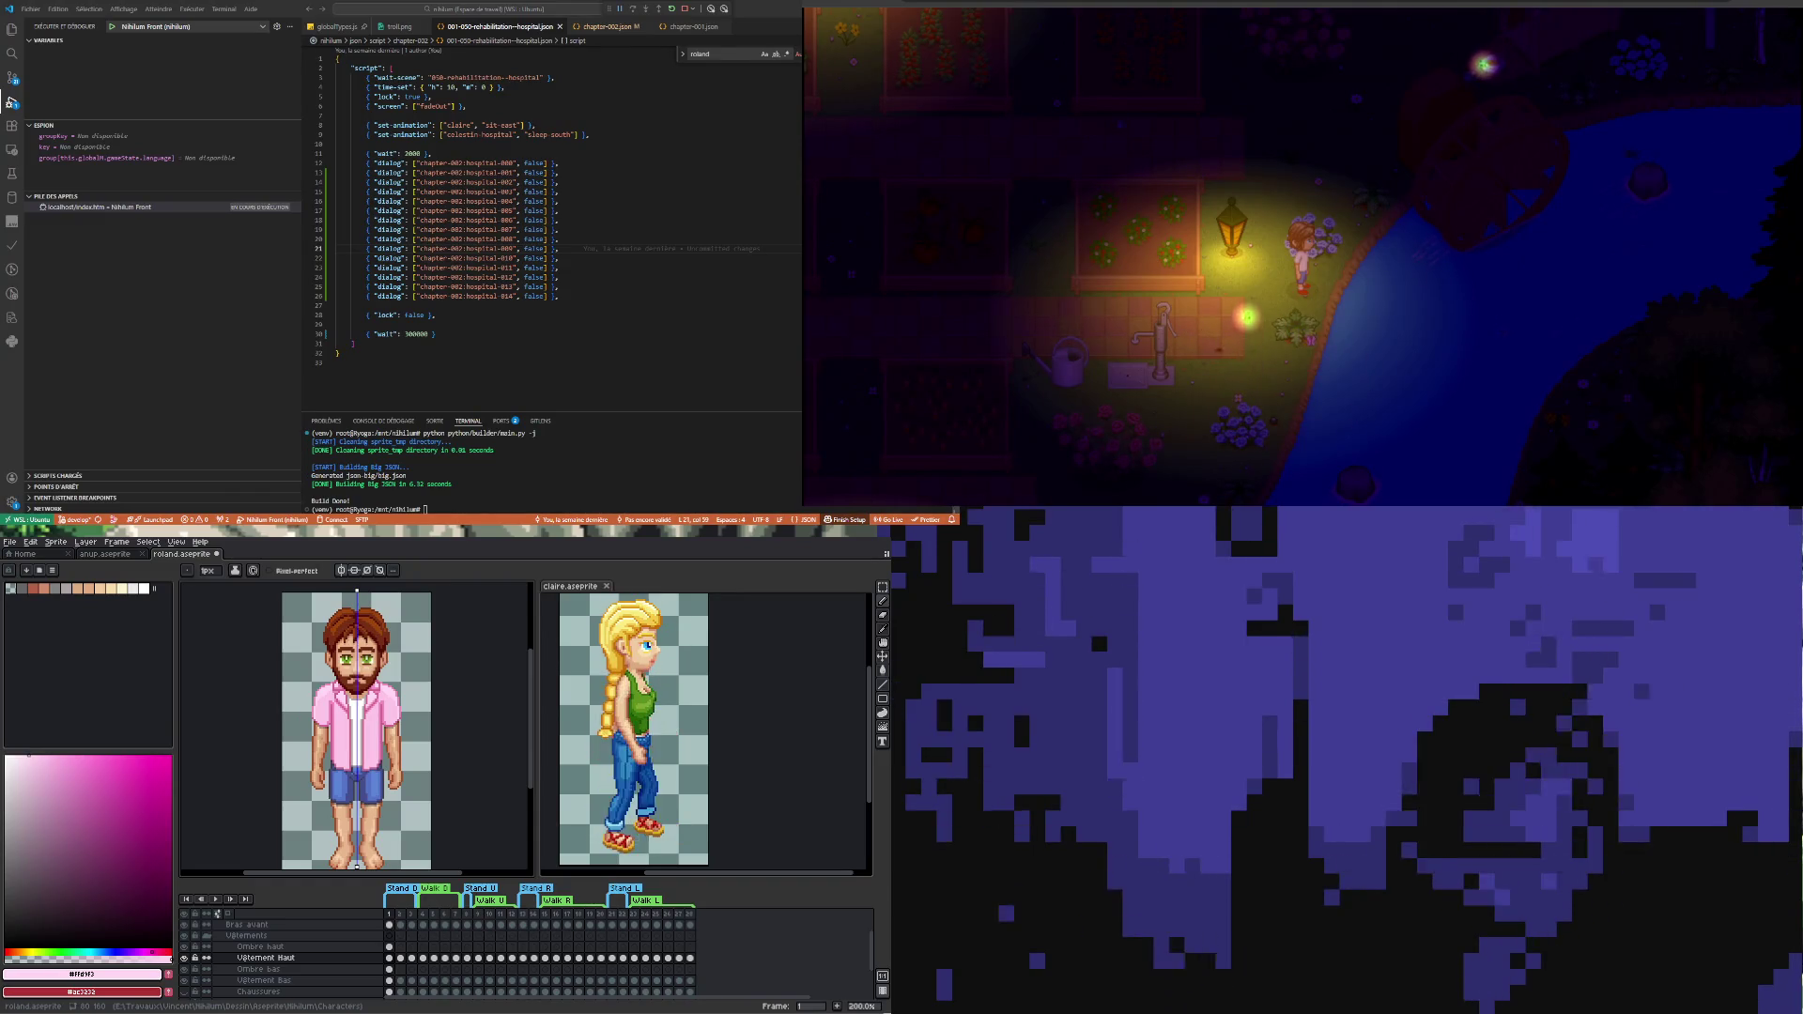
pyautogui.doubleClick(444, 180)
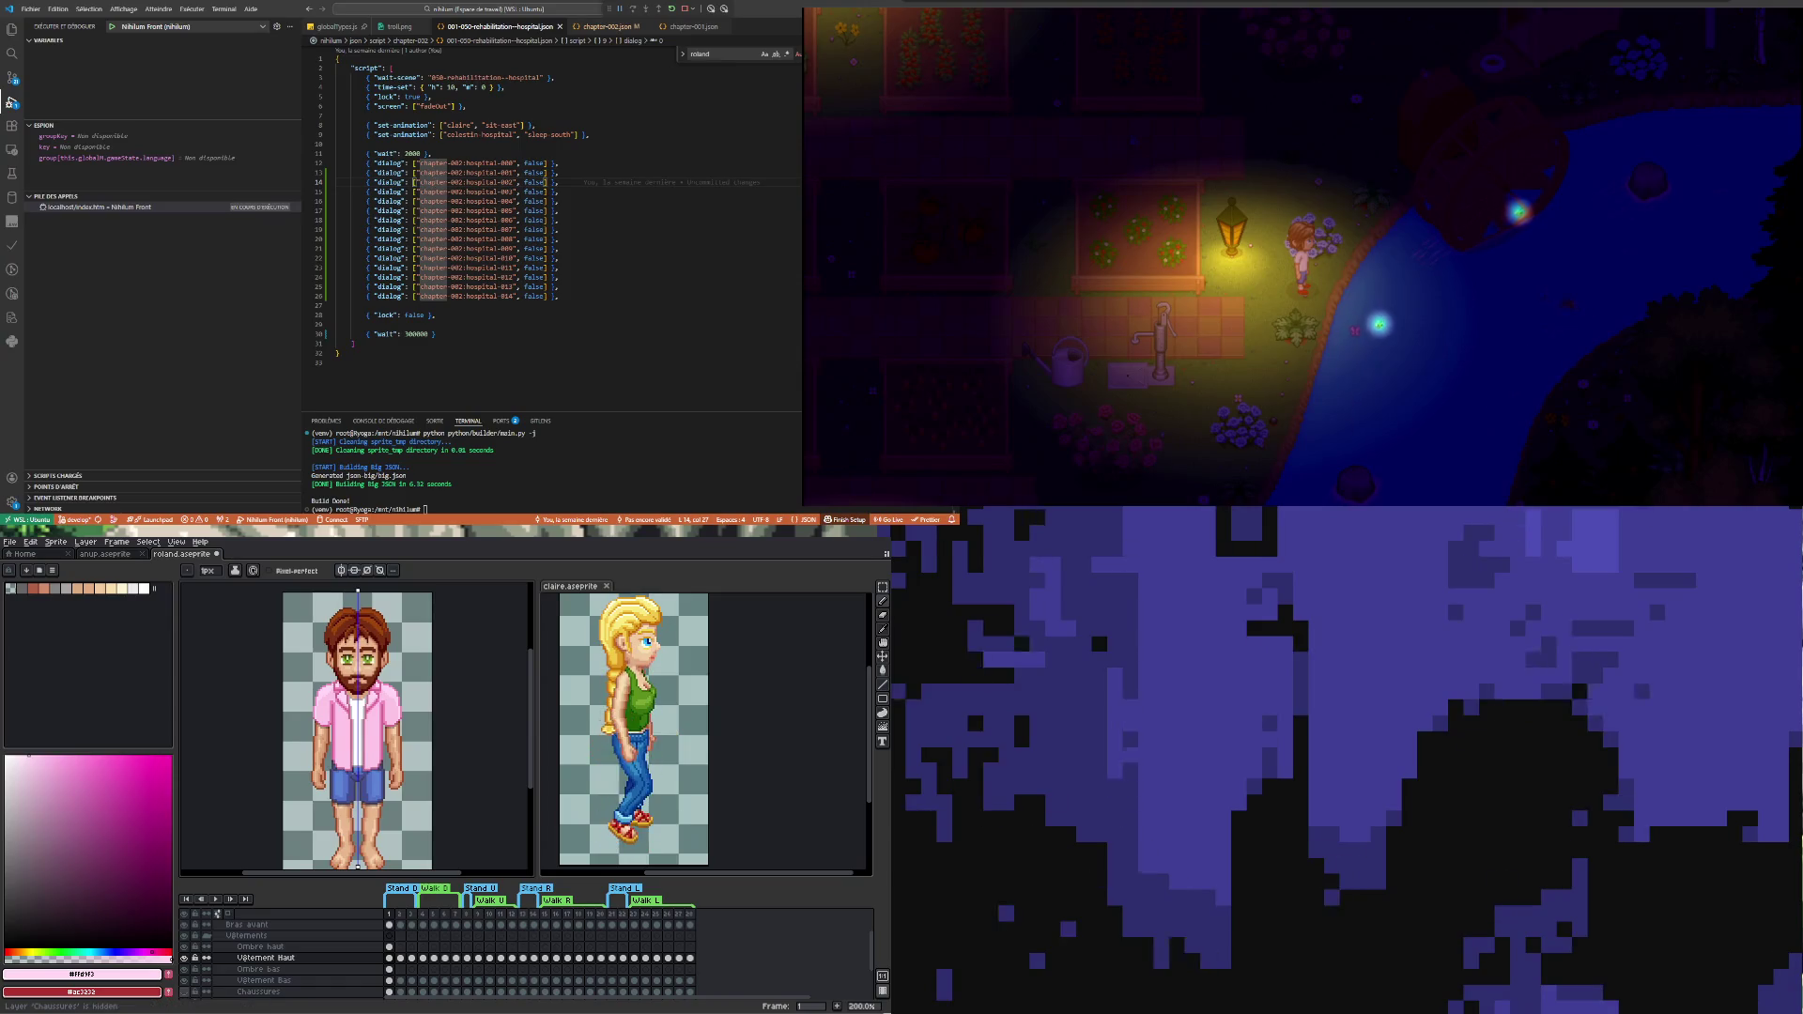
# - Sample the yellow of the blonde woman's sandals, return to the bearded man with the Paint Bucket
pyautogui.click(402, 990)
pyautogui.scroll(-1, 391, 760)
pyautogui.scroll(1, 390, 774)
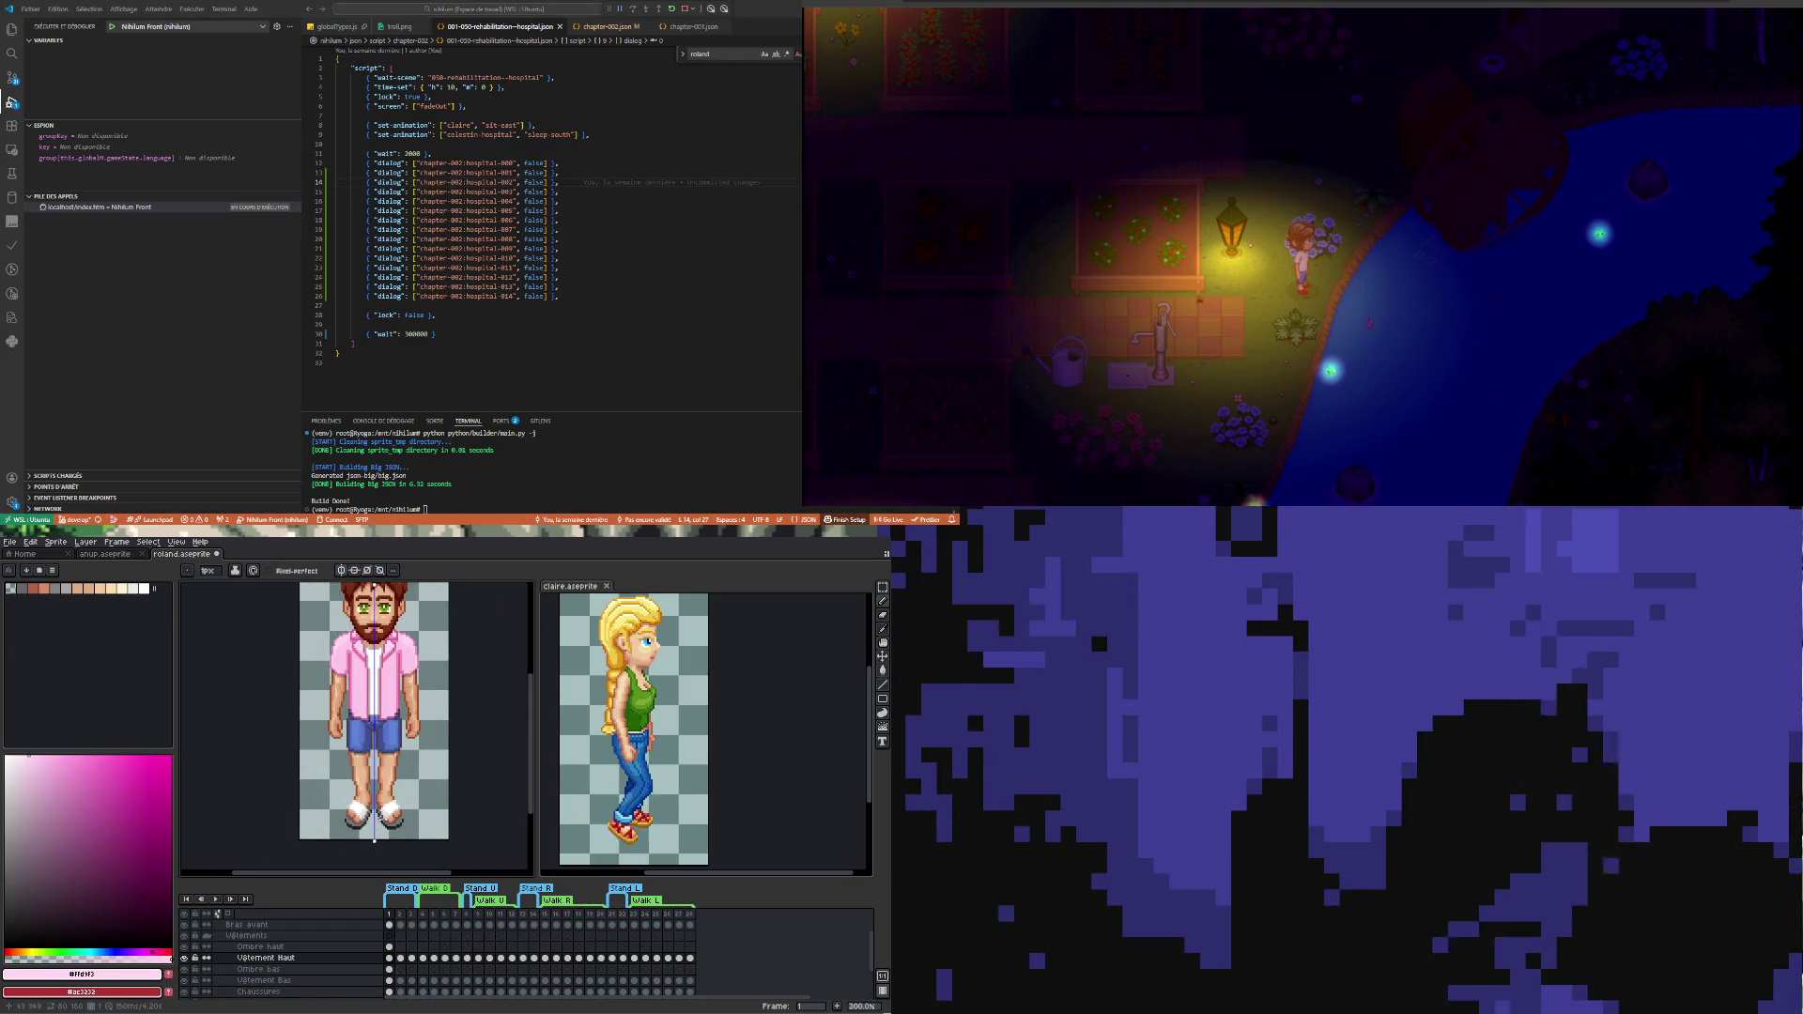
pyautogui.scroll(1, 390, 796)
pyautogui.scroll(1, 391, 812)
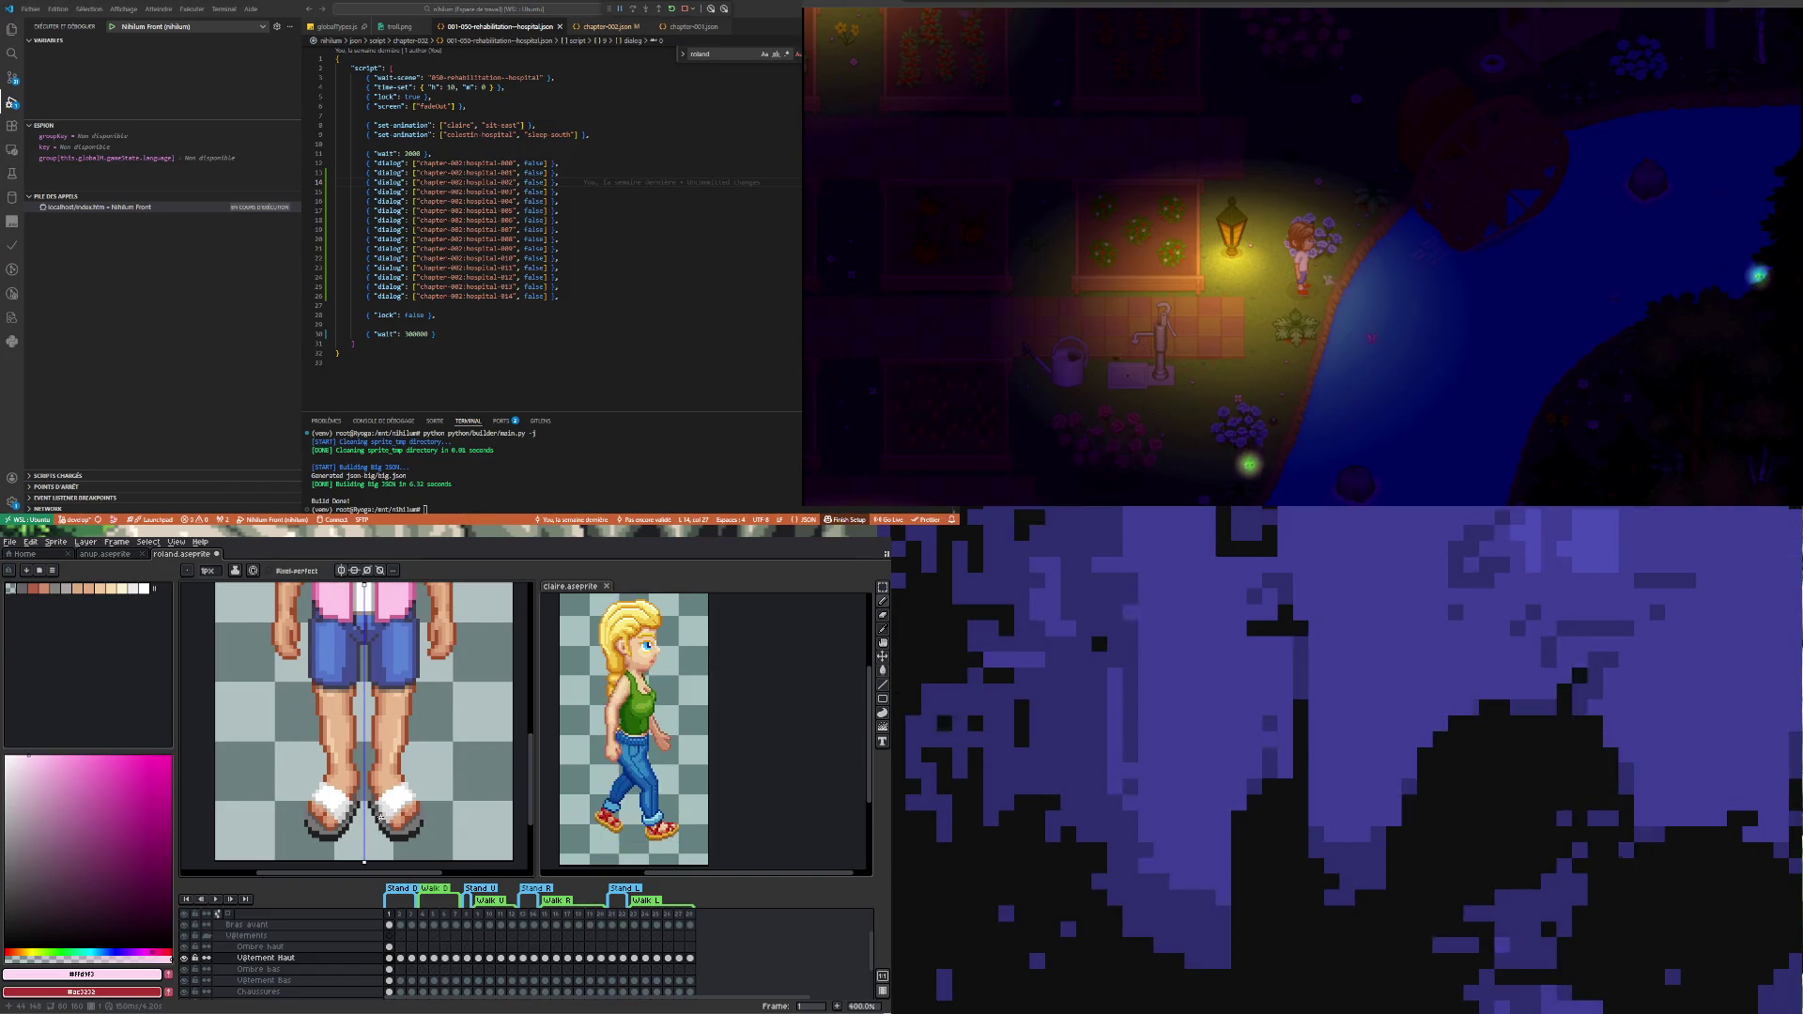
pyautogui.scroll(-1, 380, 819)
pyautogui.scroll(-1, 381, 815)
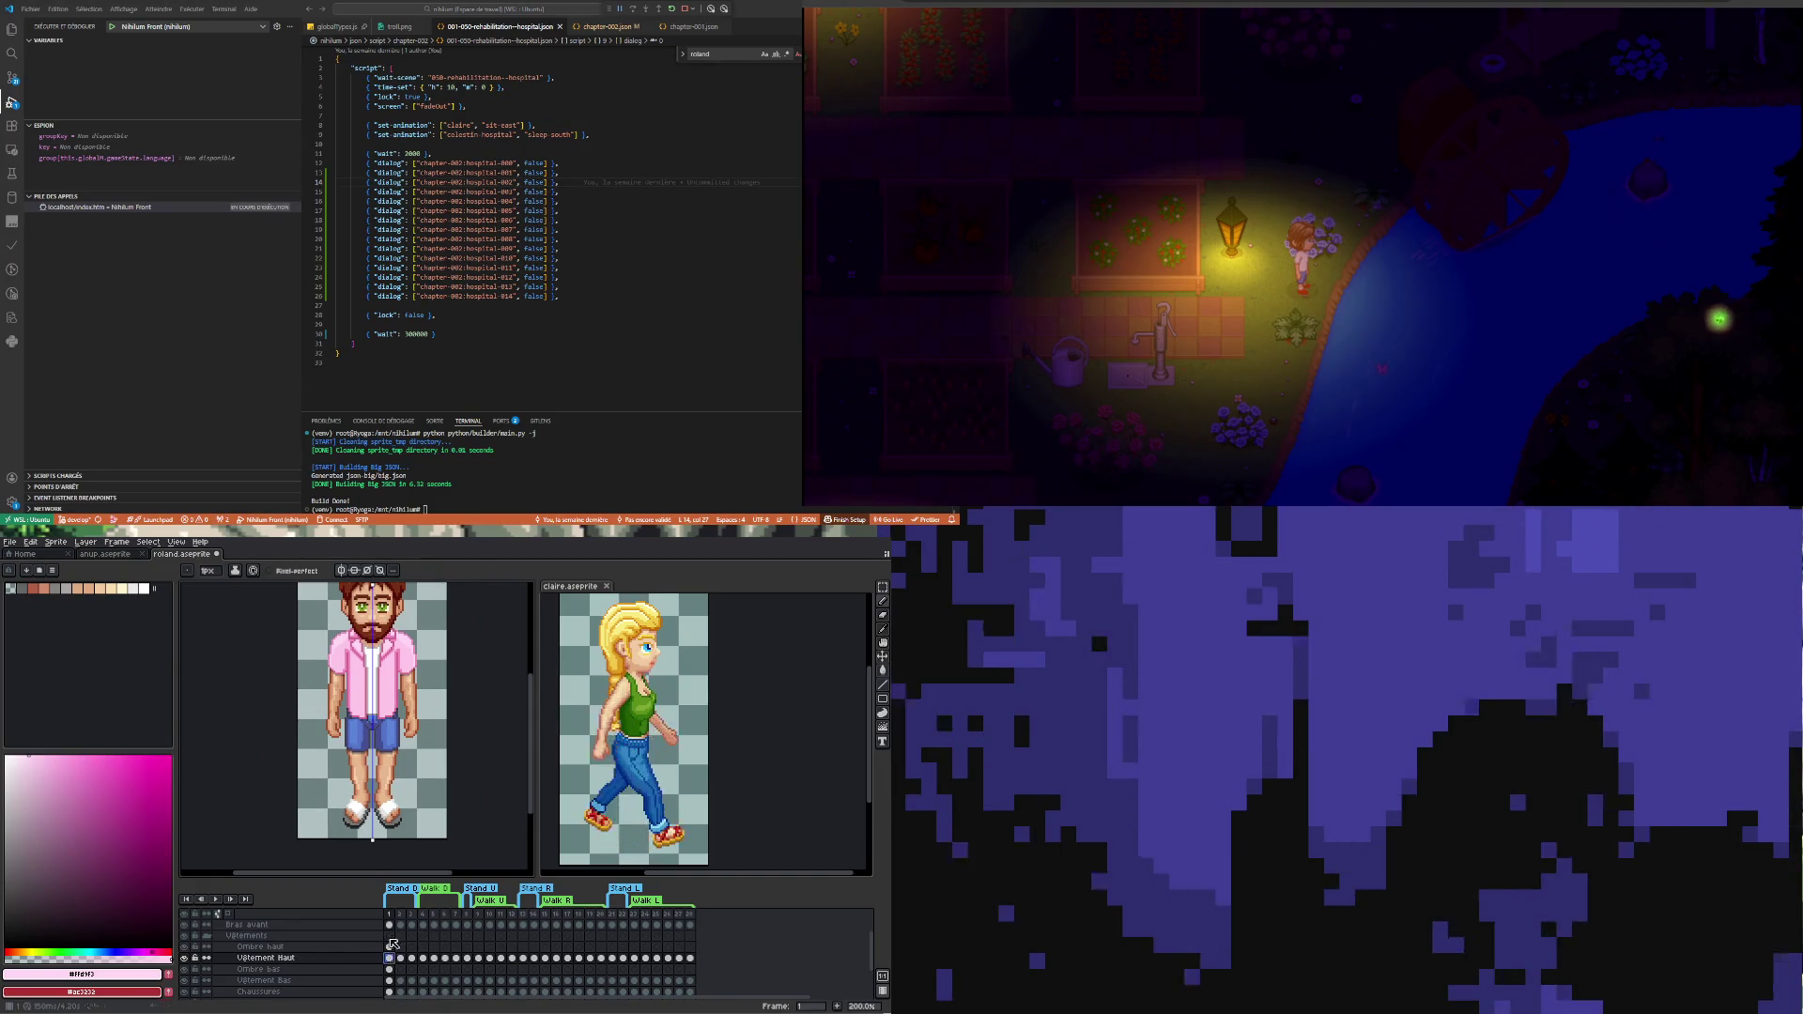
pyautogui.scroll(2, 374, 837)
pyautogui.scroll(-1, 373, 837)
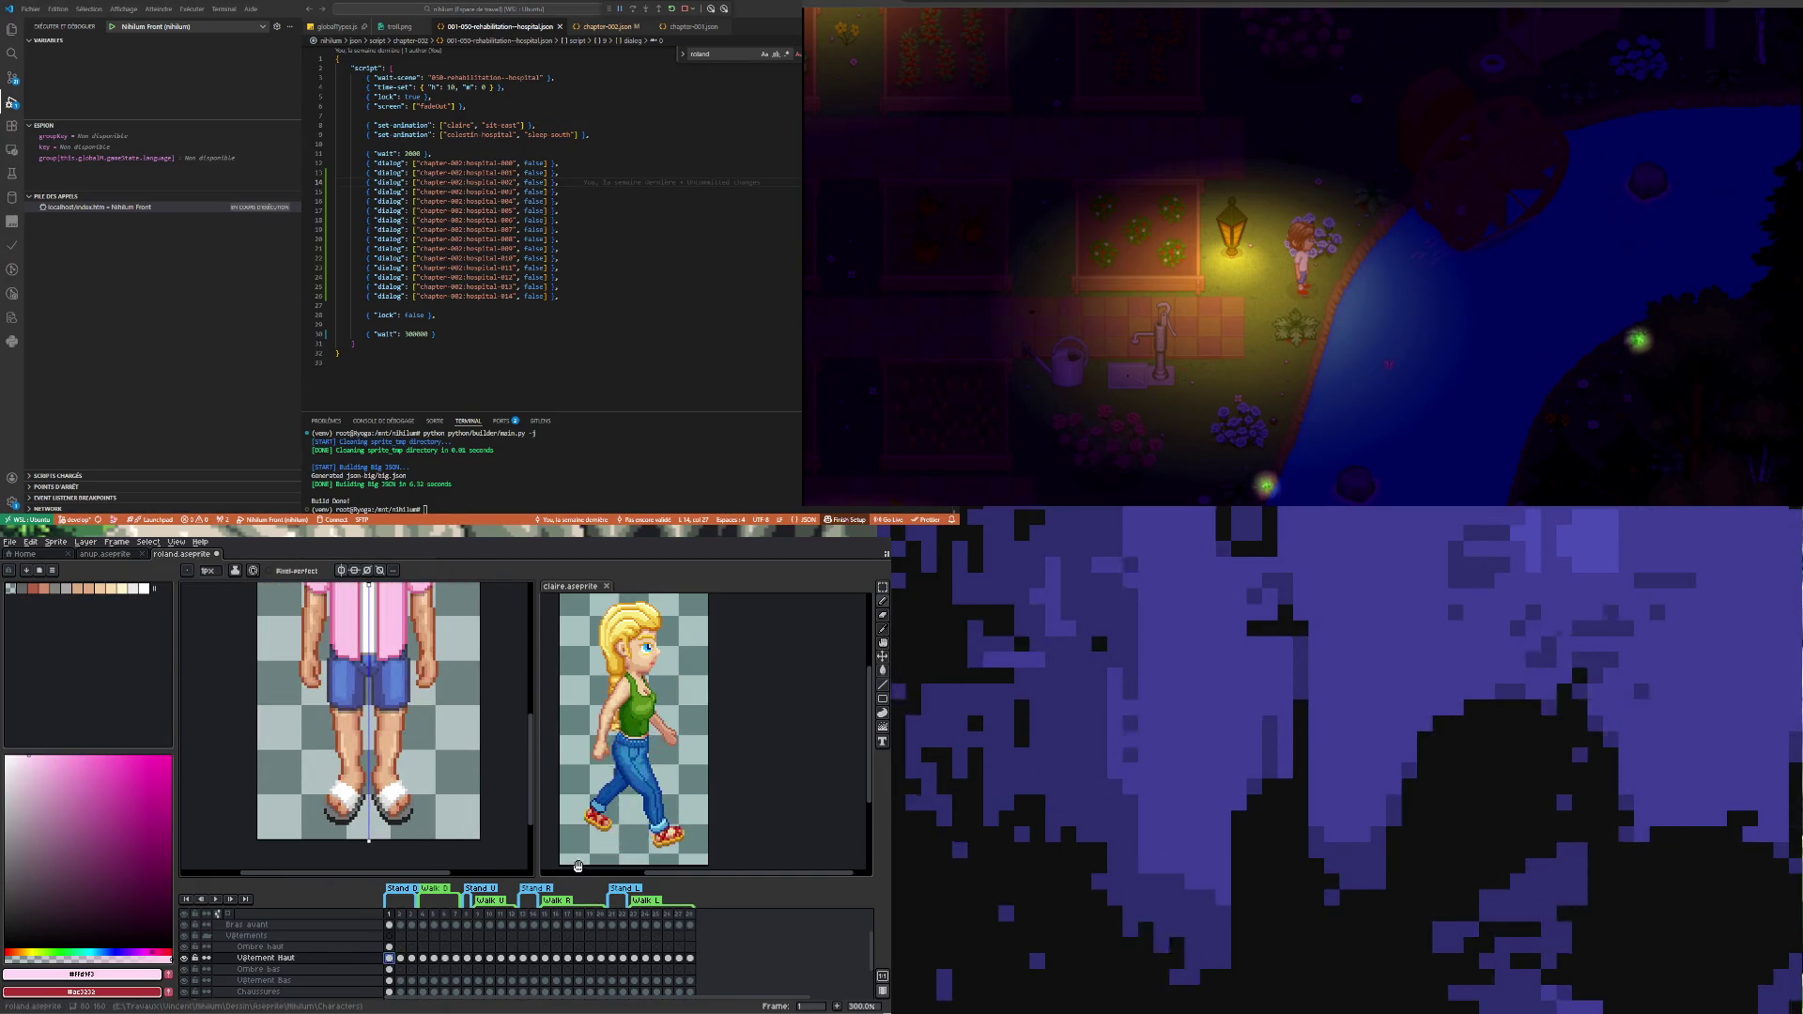
pyautogui.click(848, 779)
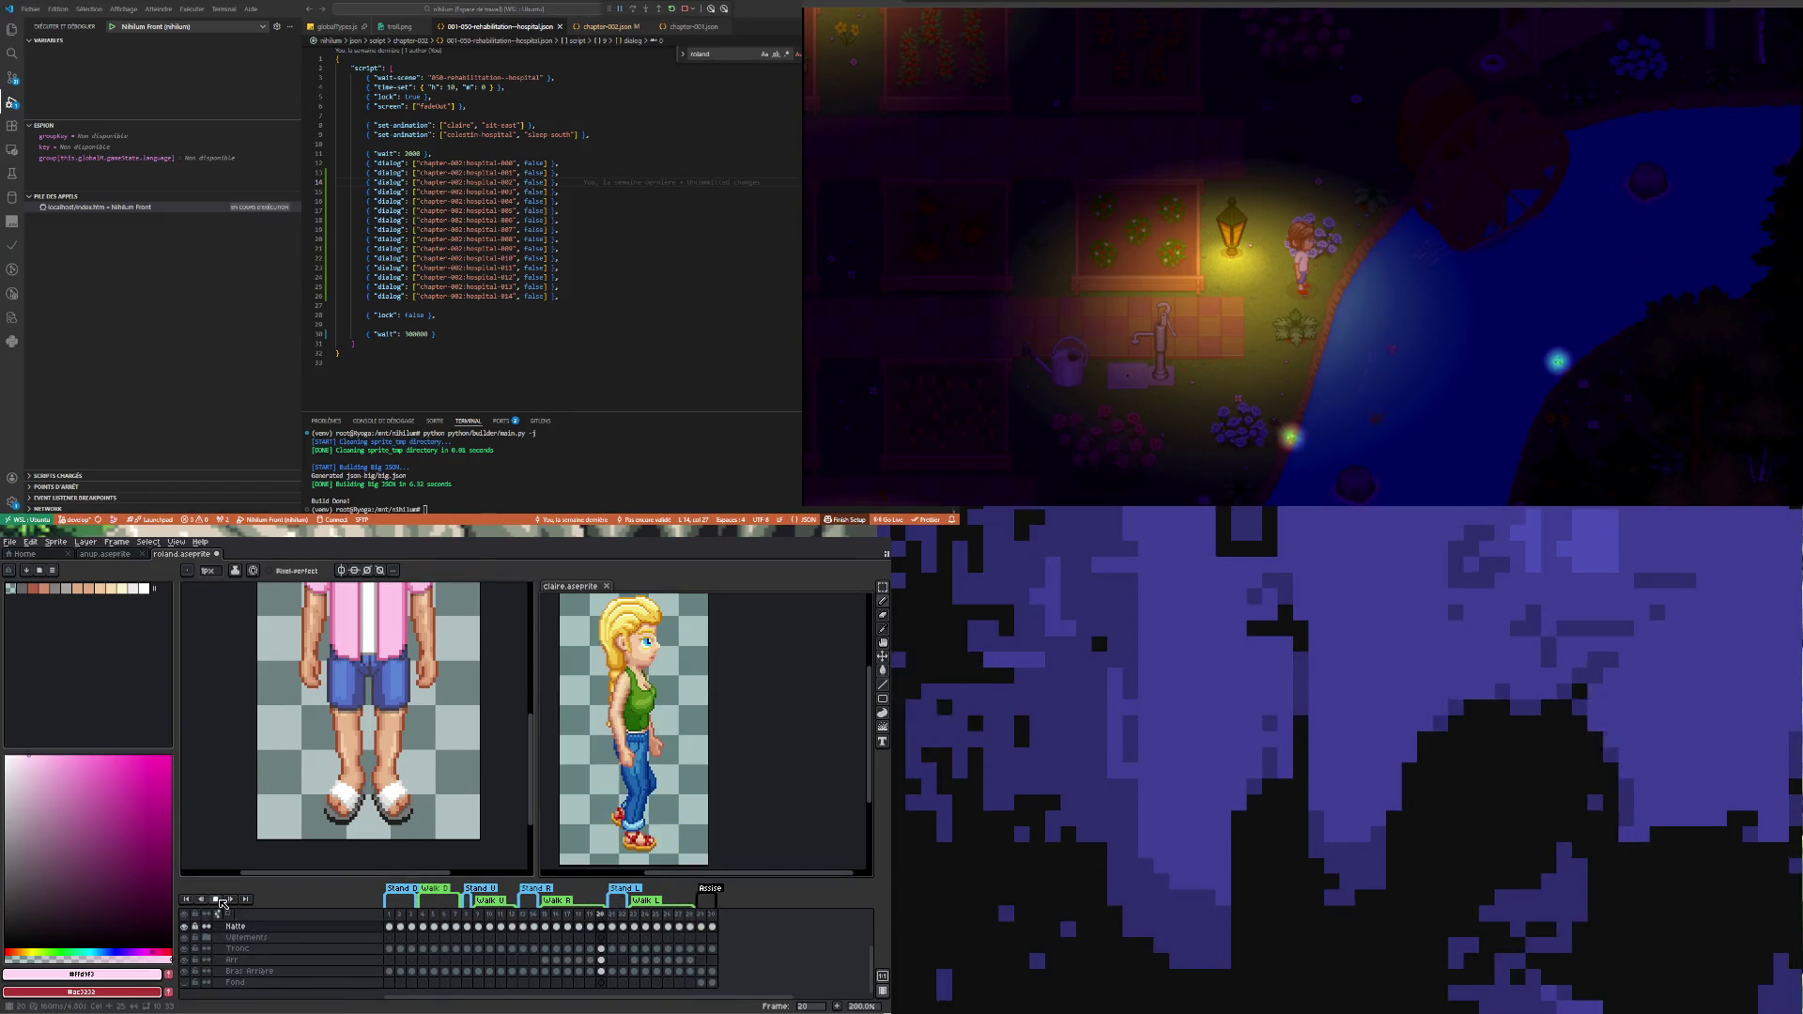
pyautogui.scroll(1, 599, 842)
pyautogui.scroll(1, 599, 843)
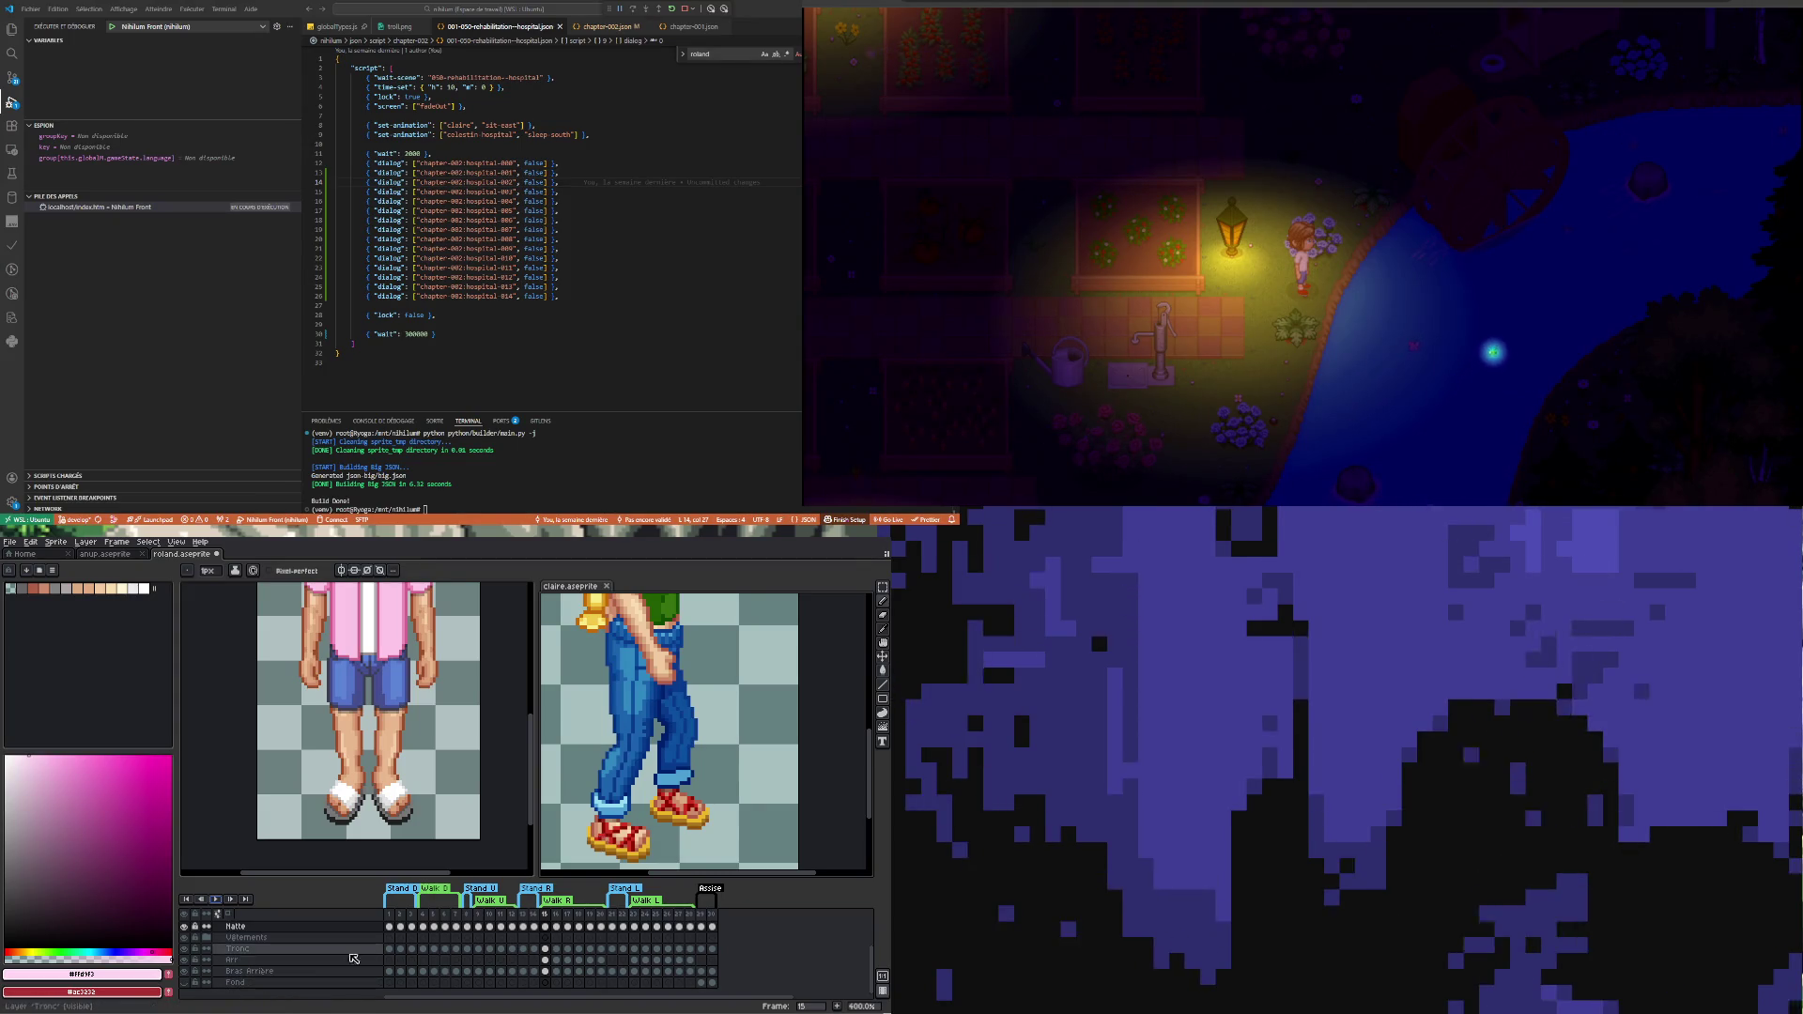
pyautogui.click(884, 643)
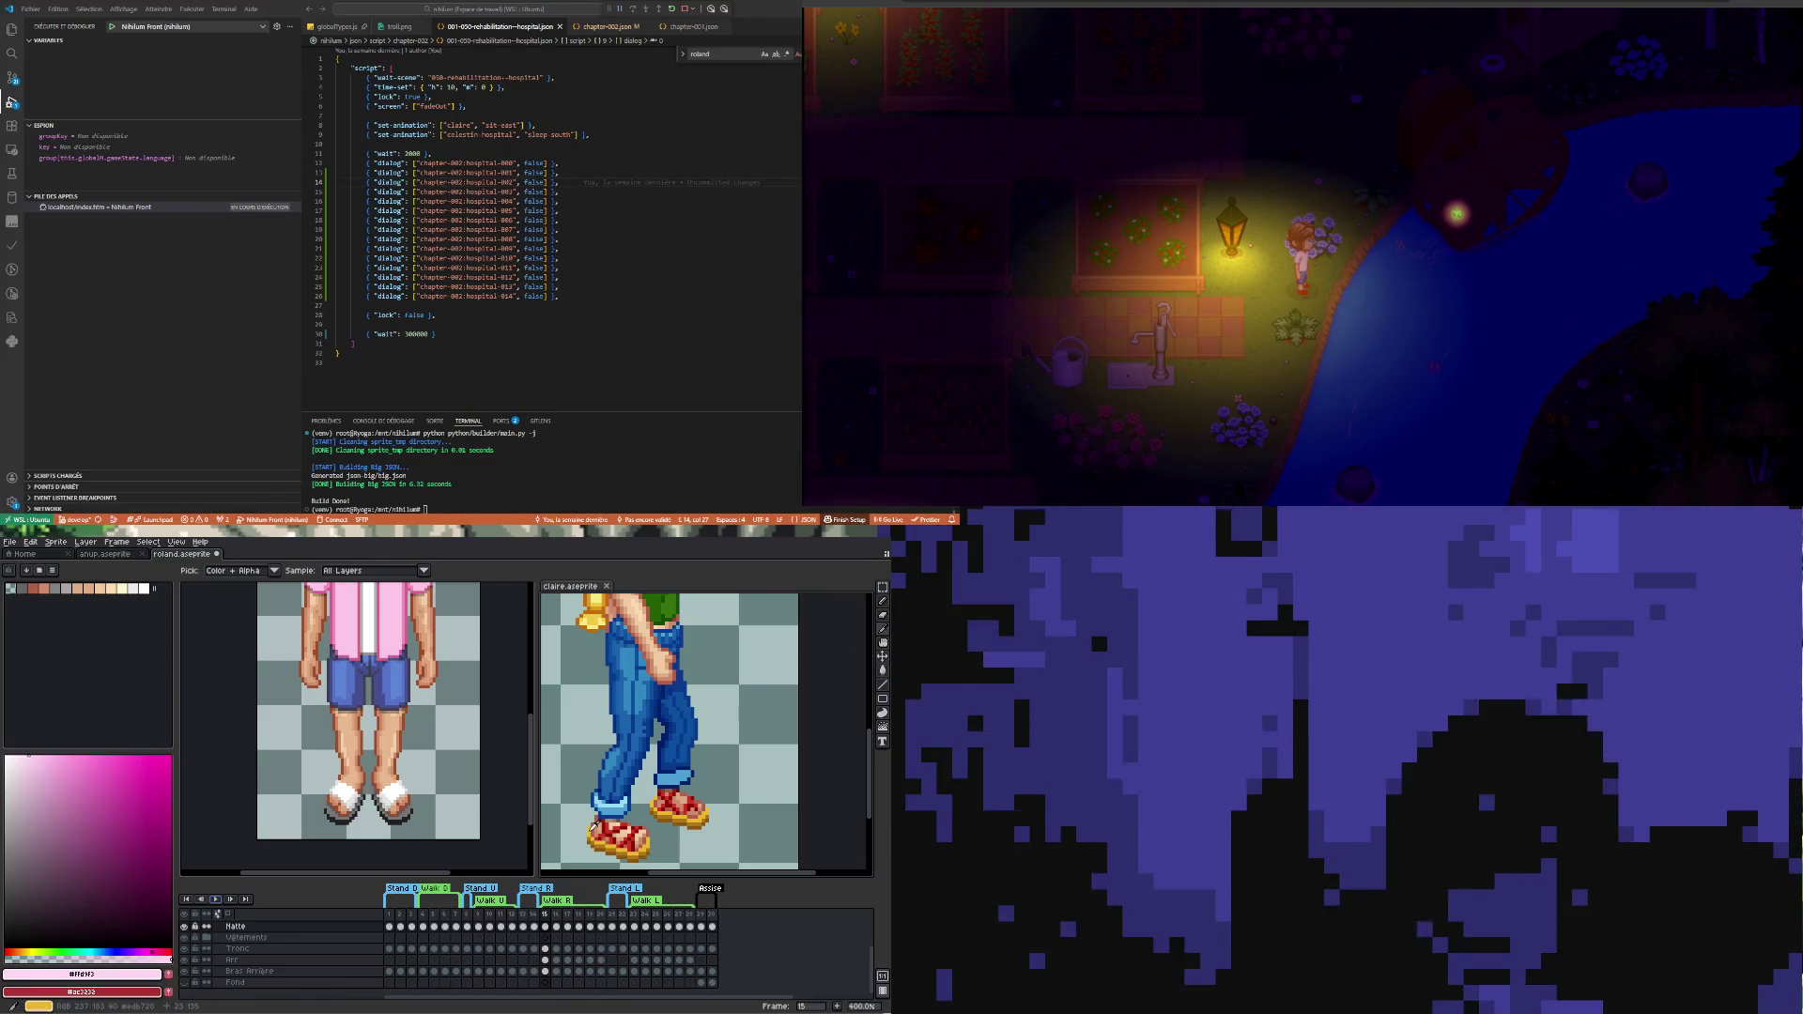
pyautogui.click(593, 609)
pyautogui.click(881, 618)
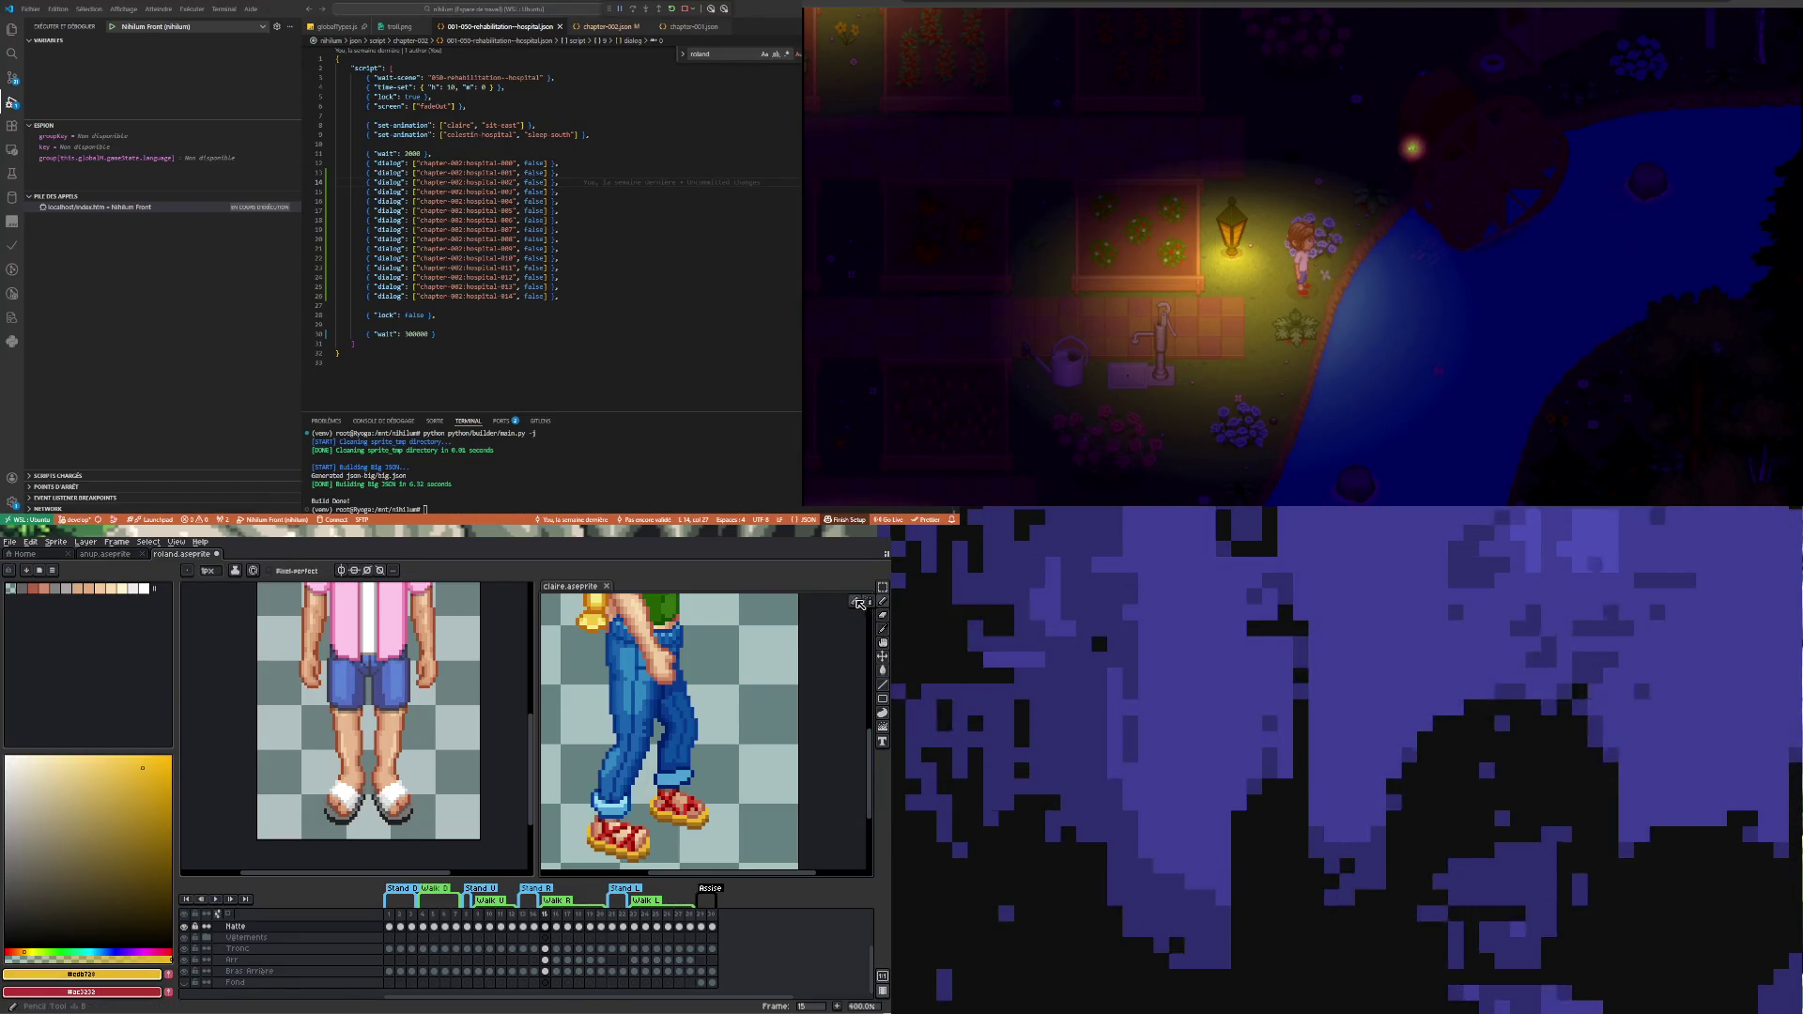
pyautogui.click(464, 848)
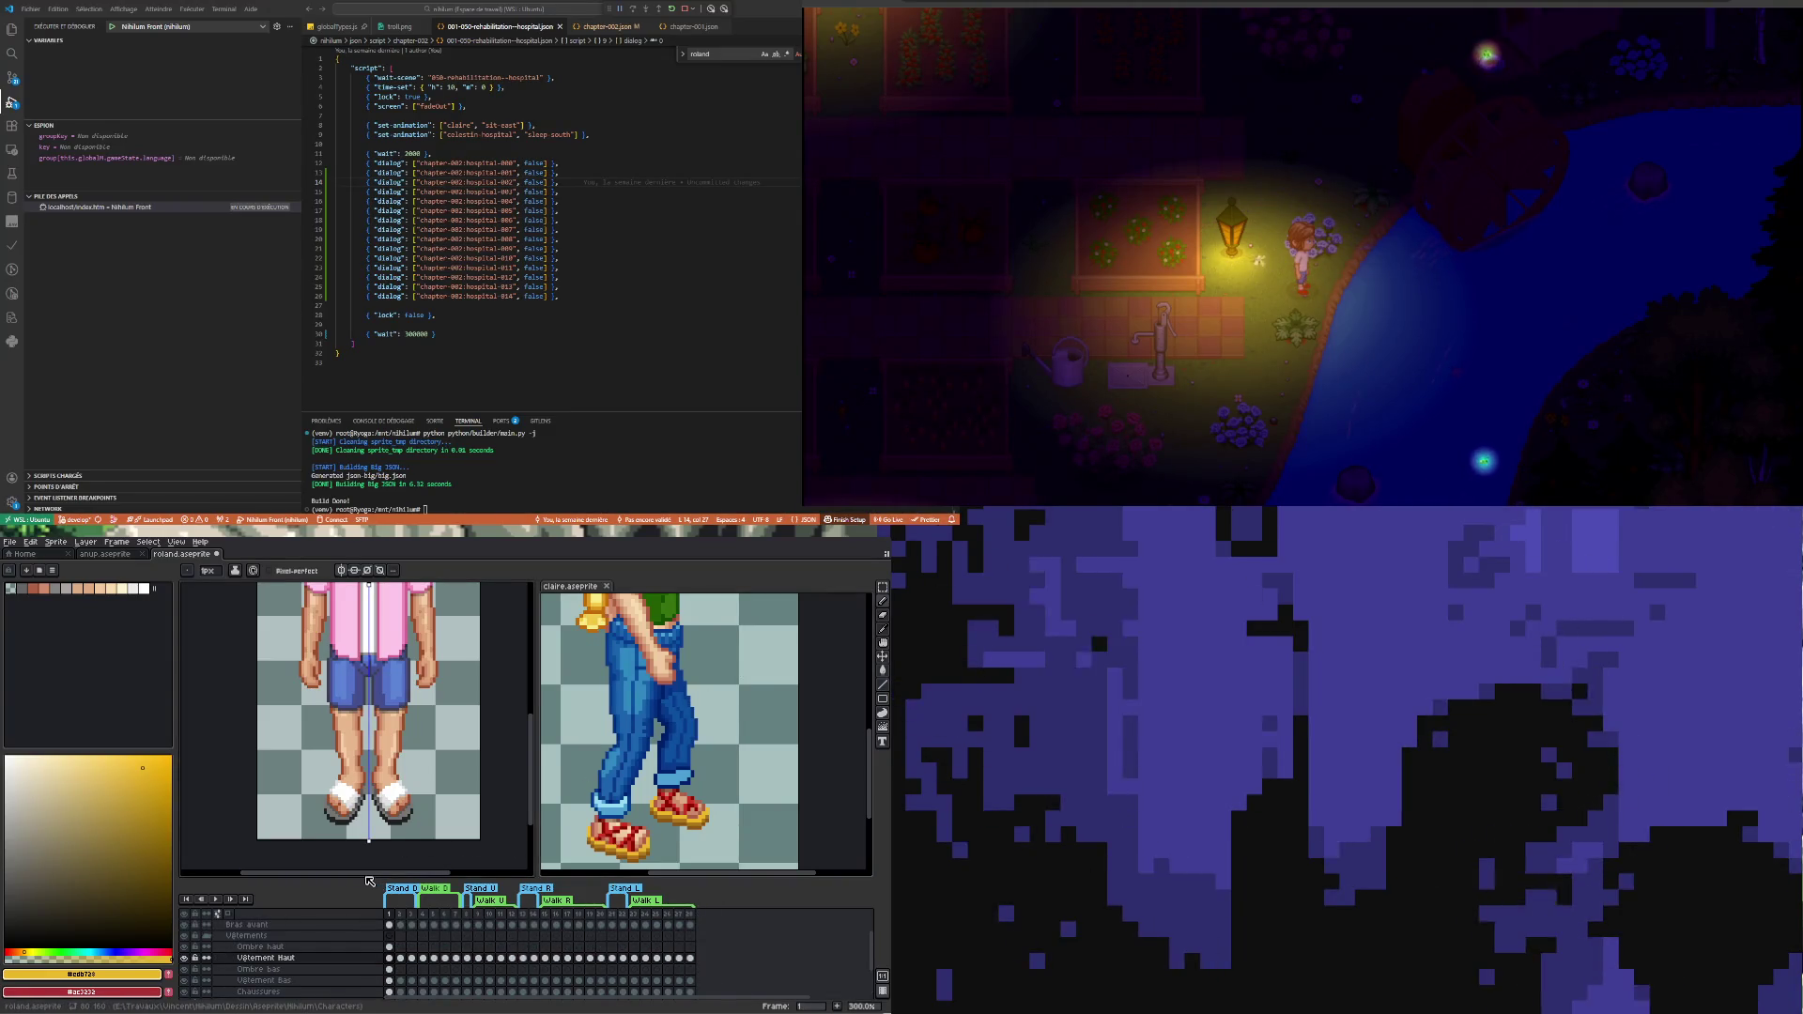
pyautogui.click(882, 672)
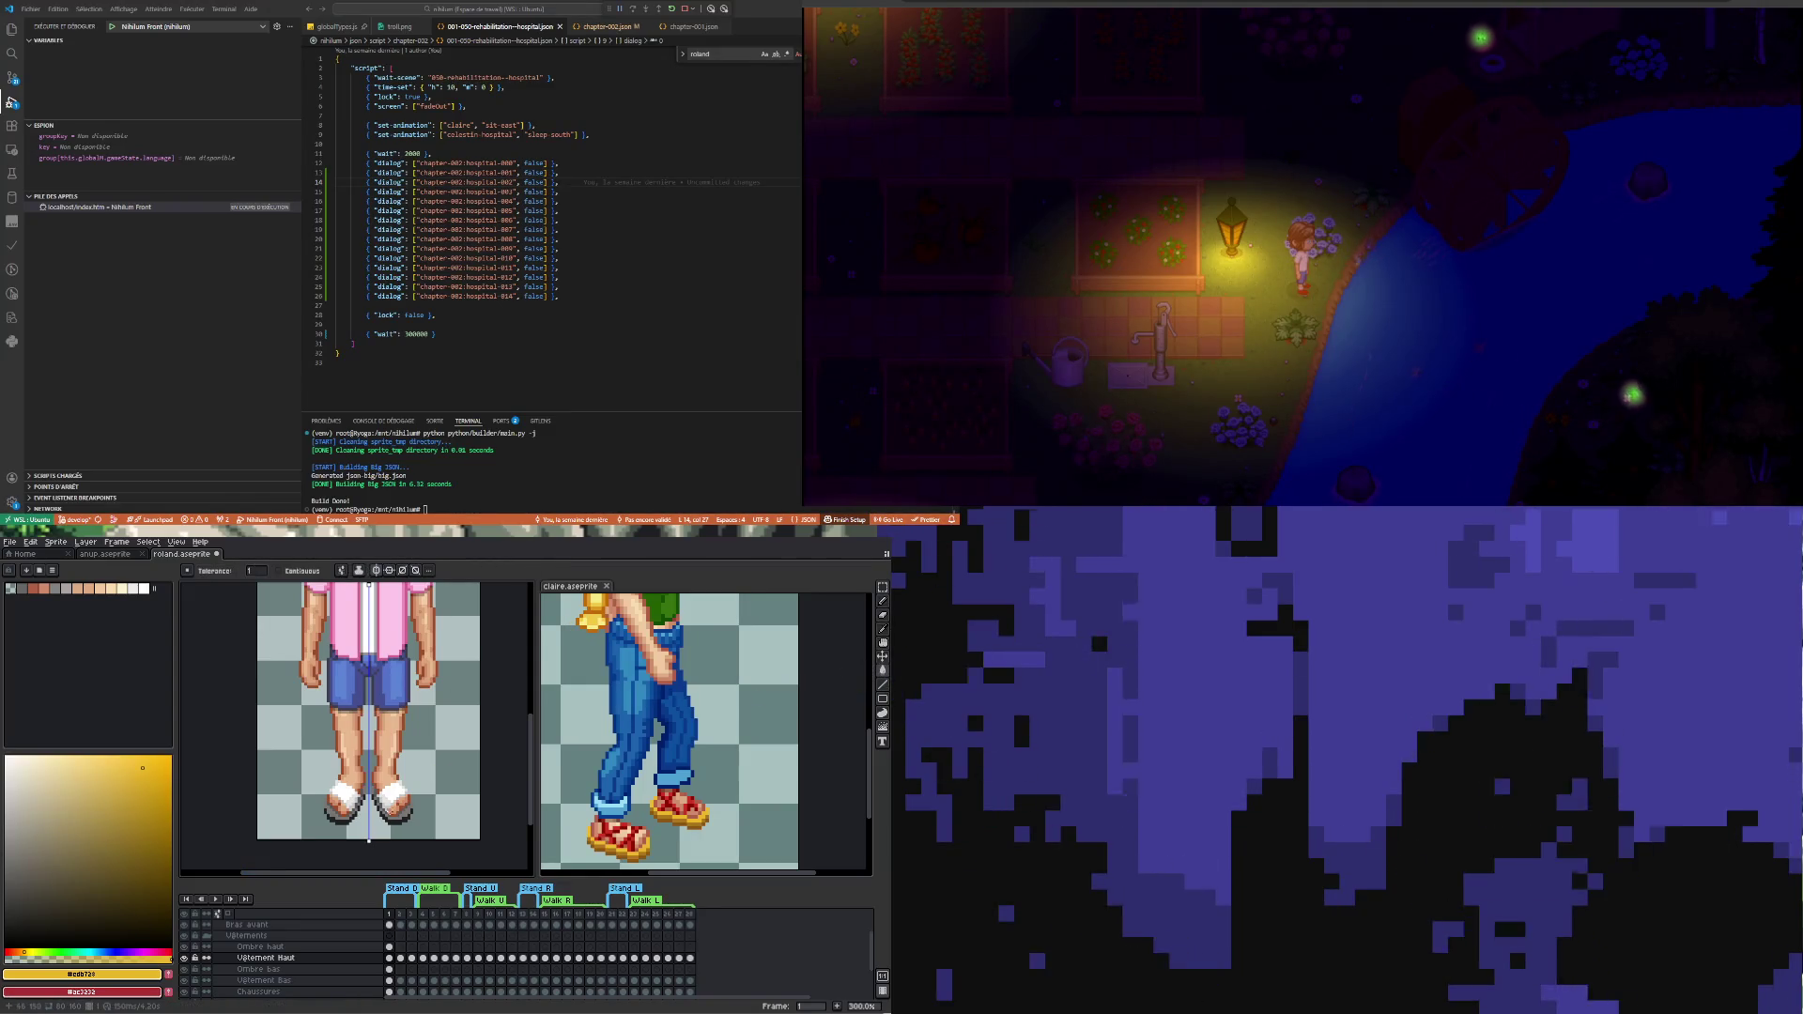
pyautogui.scroll(2, 395, 816)
# - Undo an accidental canvas fill, select the Chaussures layer and fill the sole outlines yellow
pyautogui.click(420, 813)
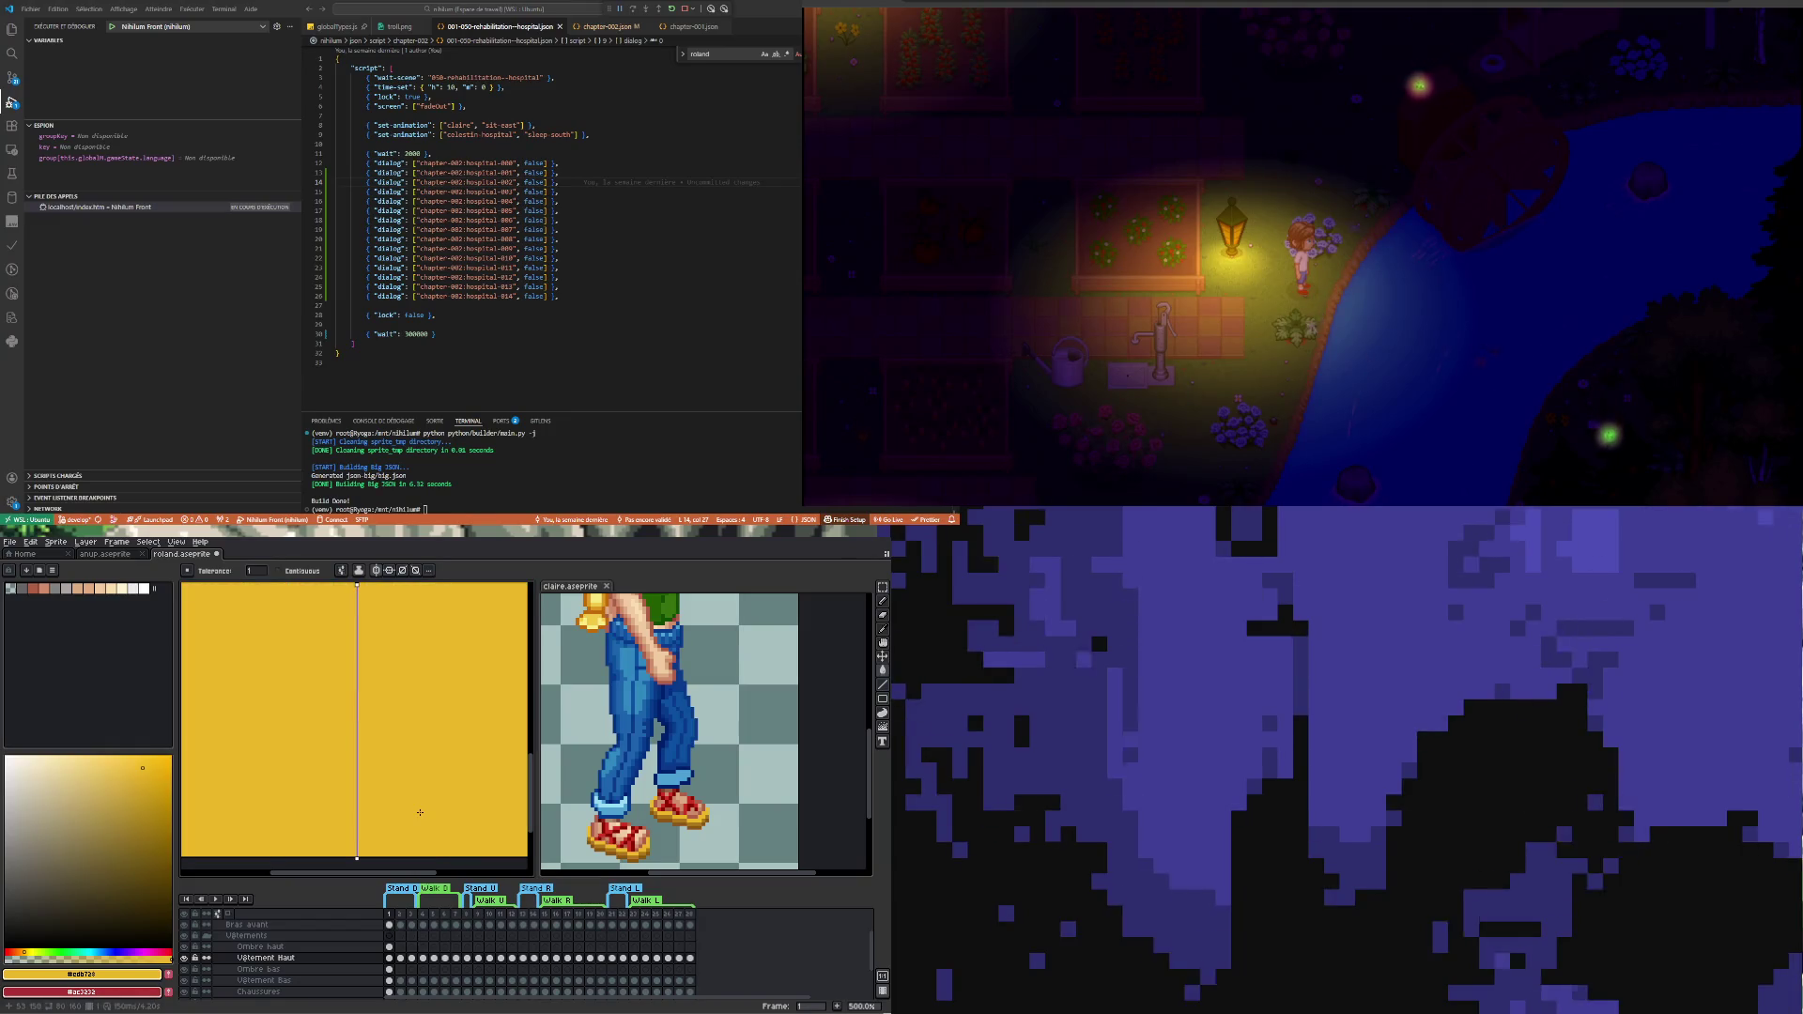
pyautogui.hotkey('ctrl', 'z')
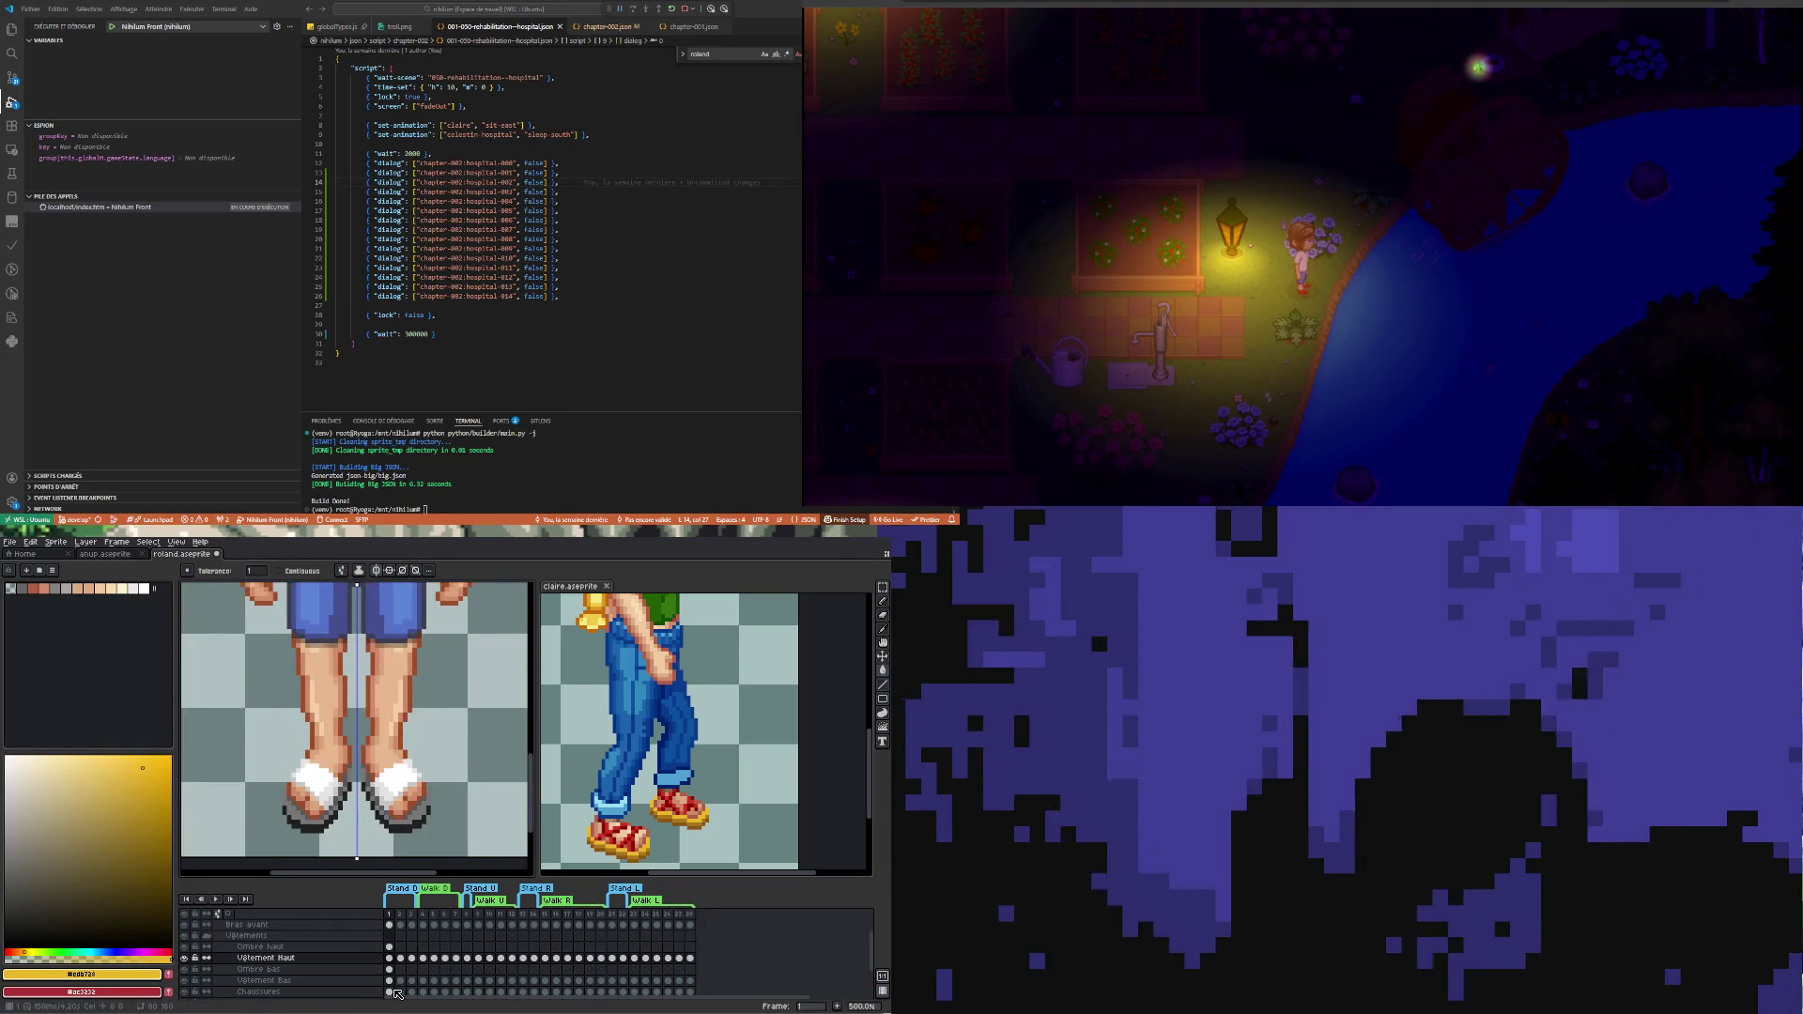
pyautogui.click(391, 992)
pyautogui.click(309, 814)
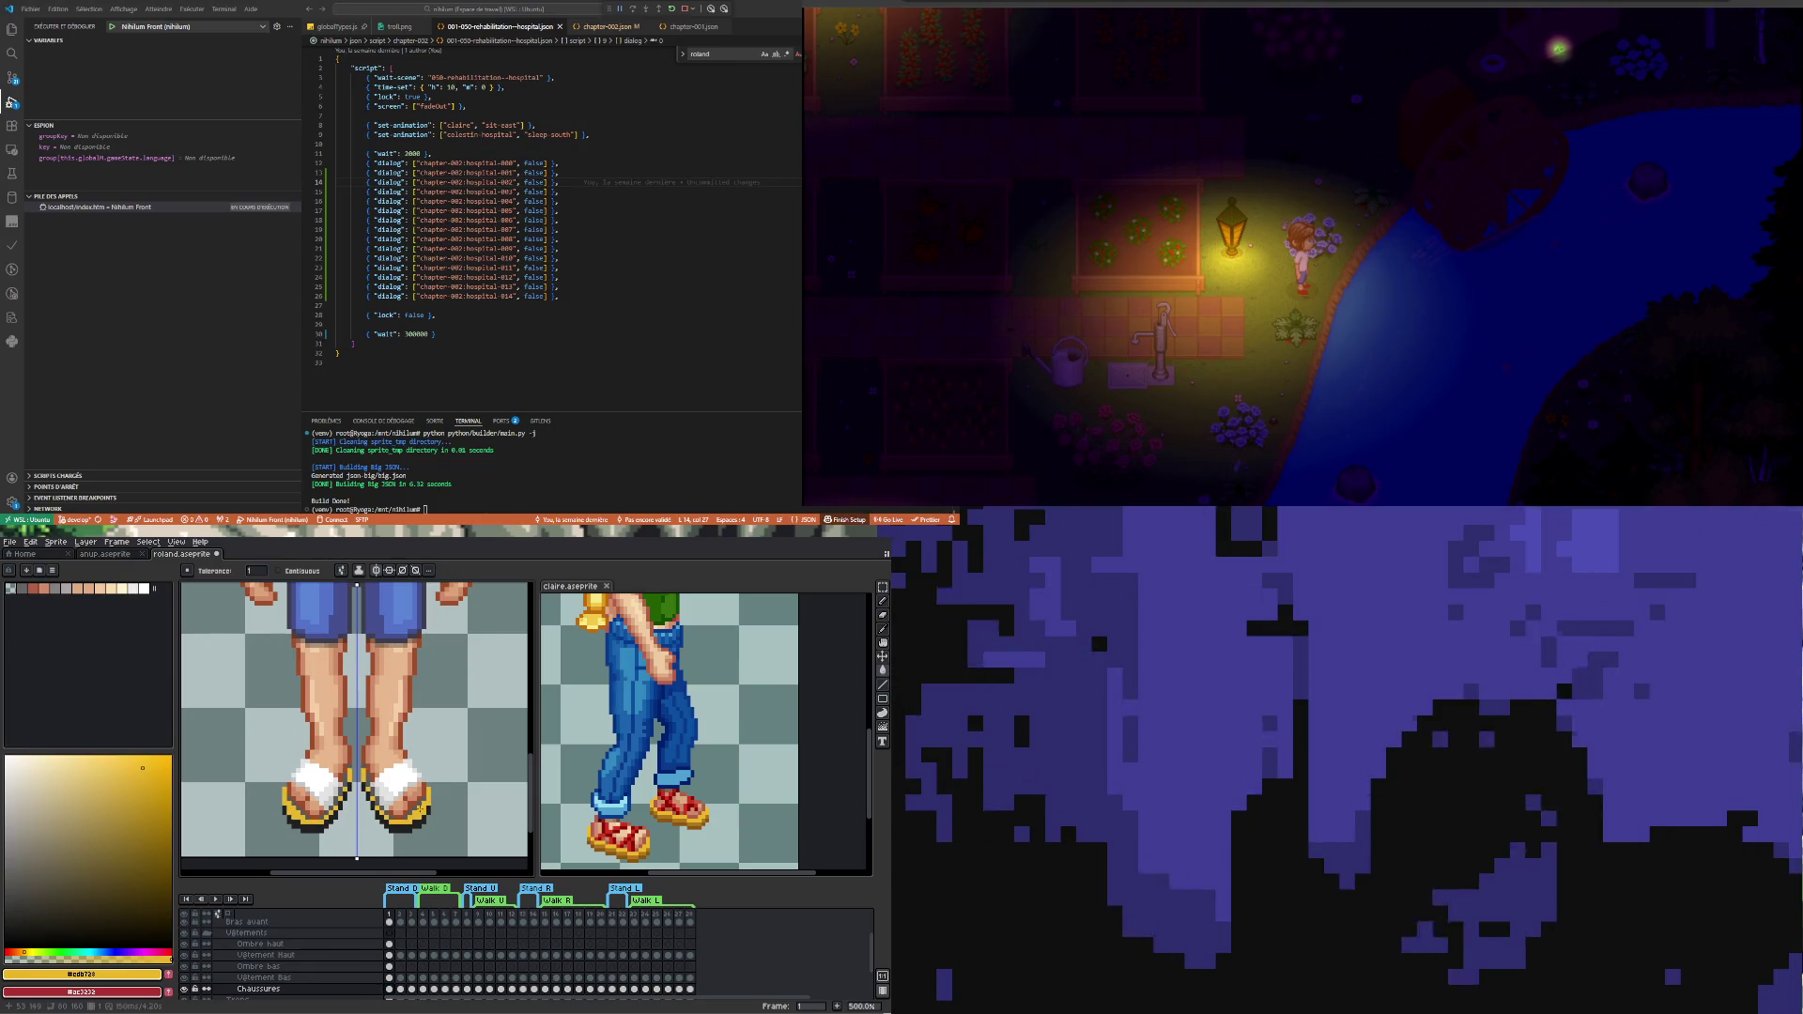
pyautogui.scroll(1, 593, 850)
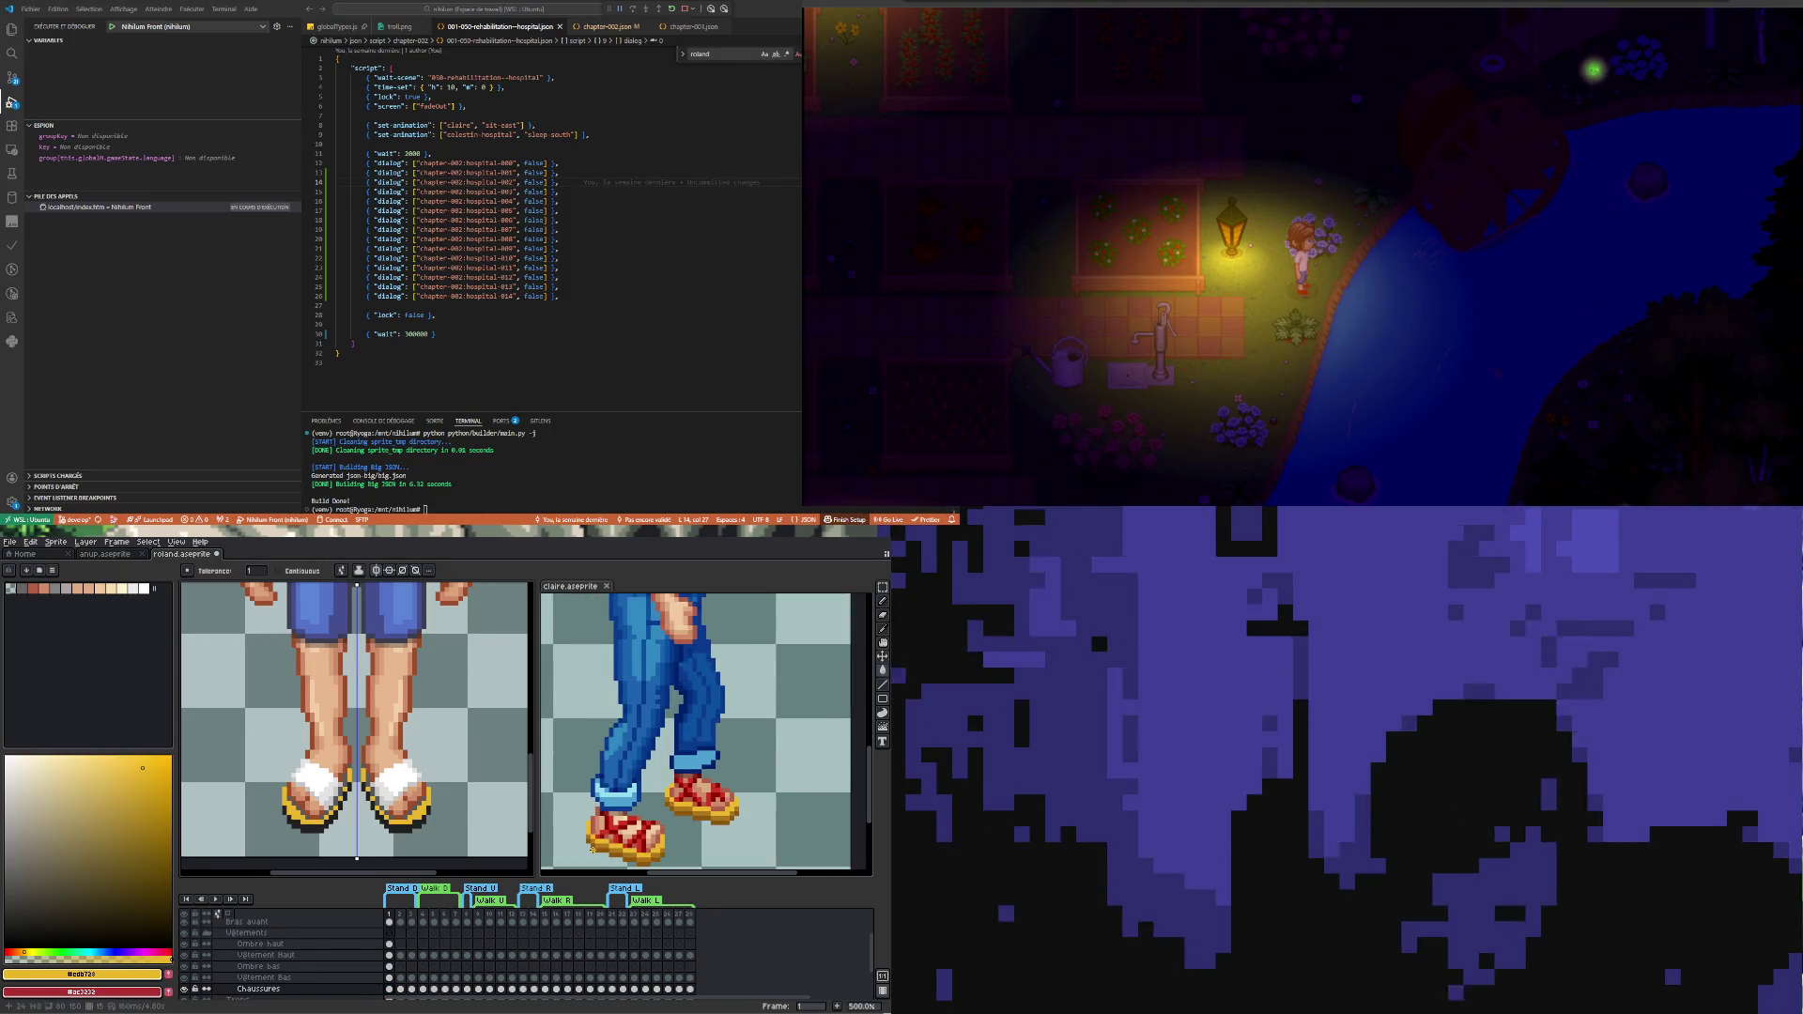
# - Eyedrop sandal colours from the other character's sprite and return to the bearded man
pyautogui.press('i')
pyautogui.click(607, 838)
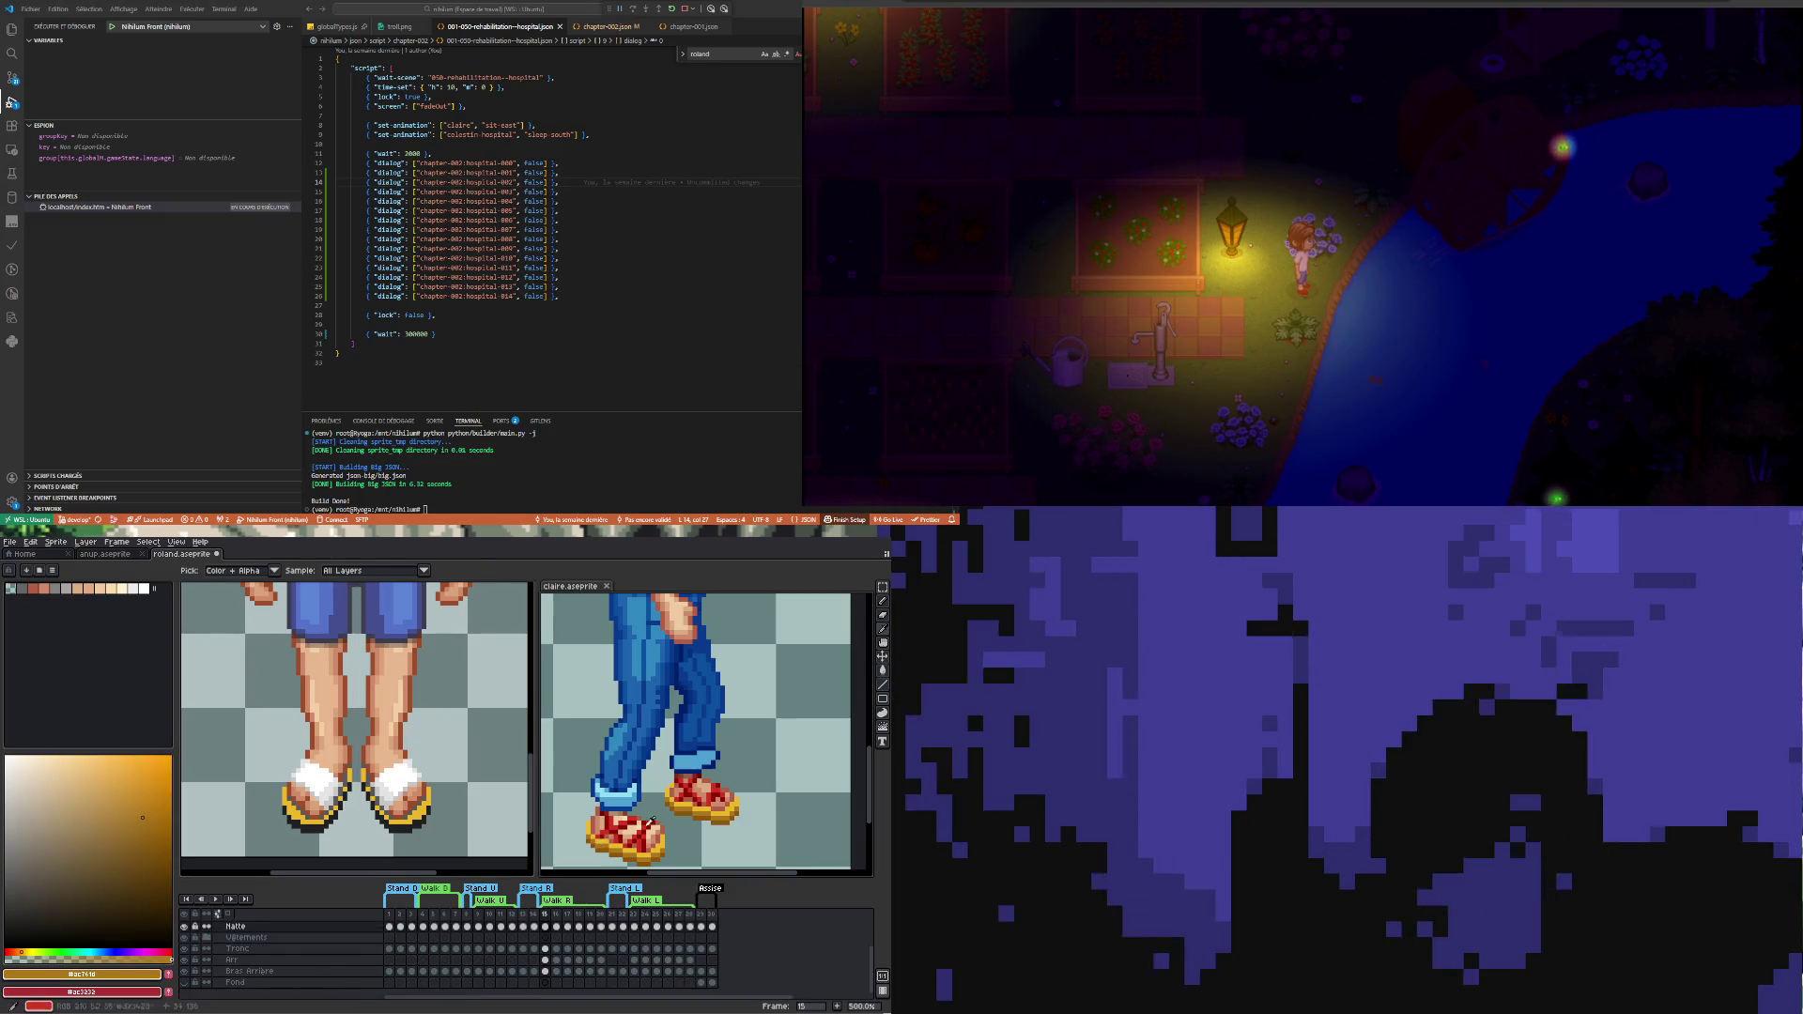
pyautogui.click(874, 672)
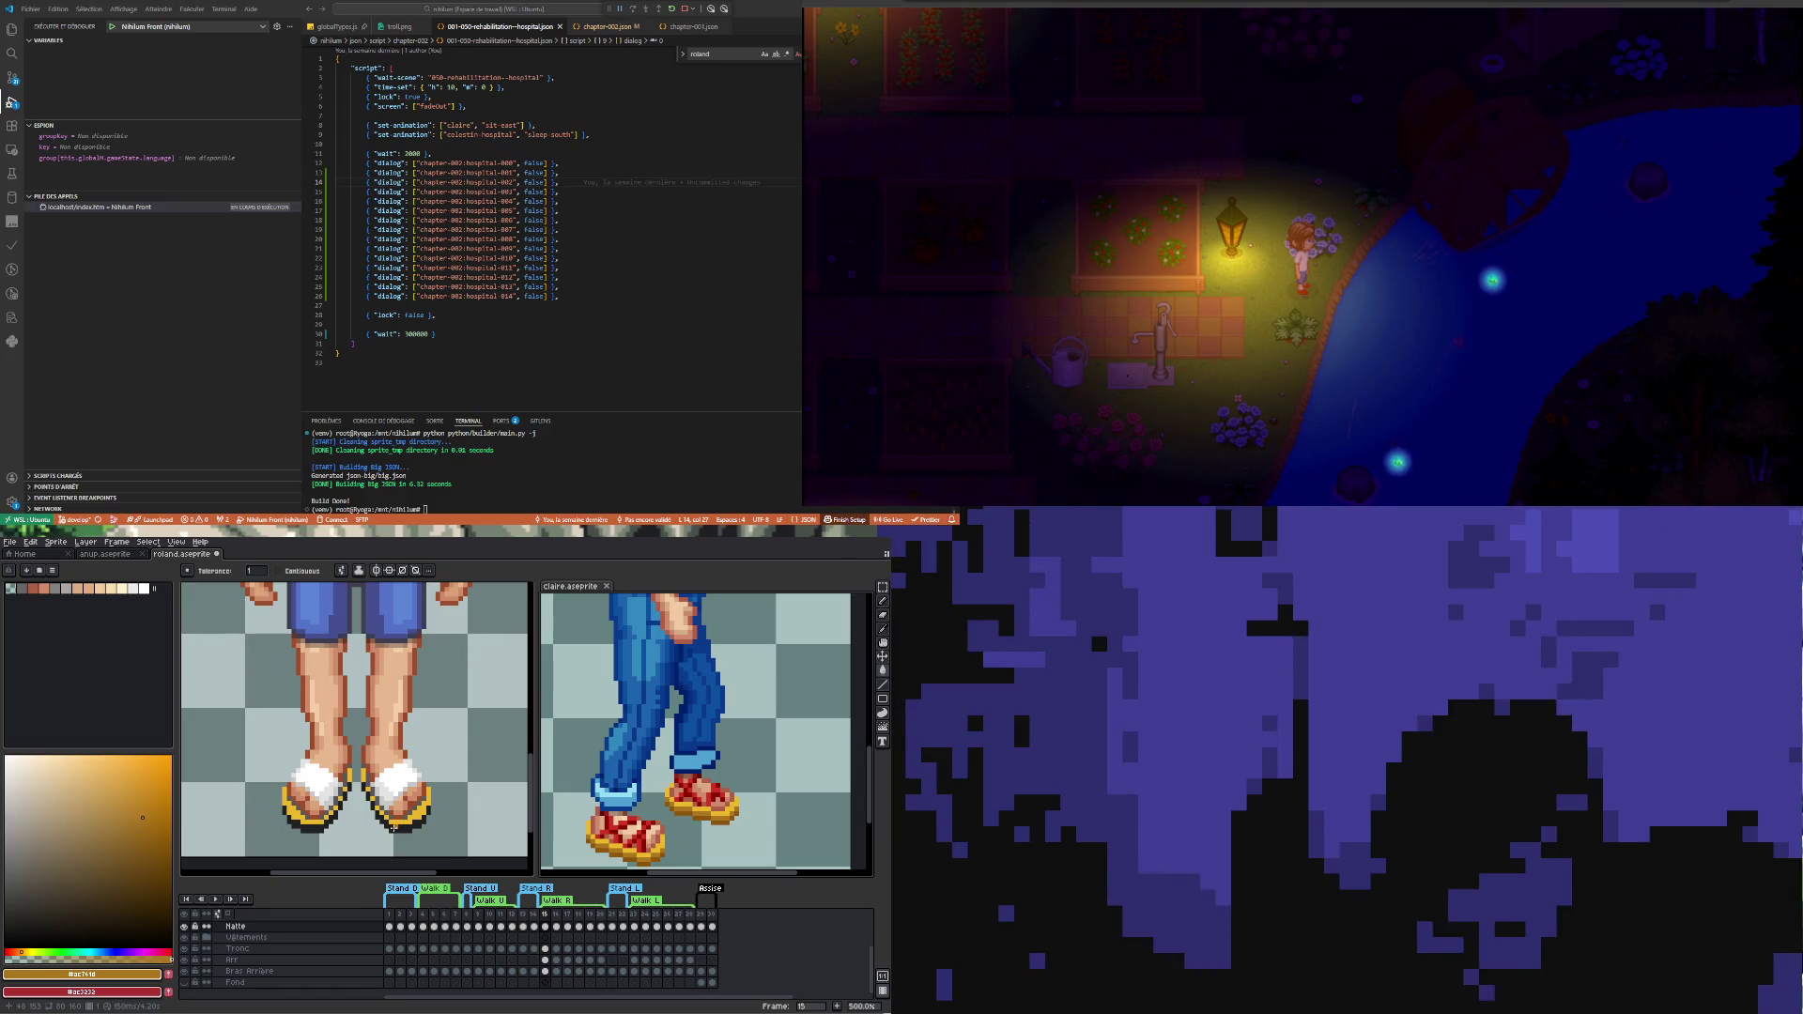
pyautogui.scroll(1, 400, 822)
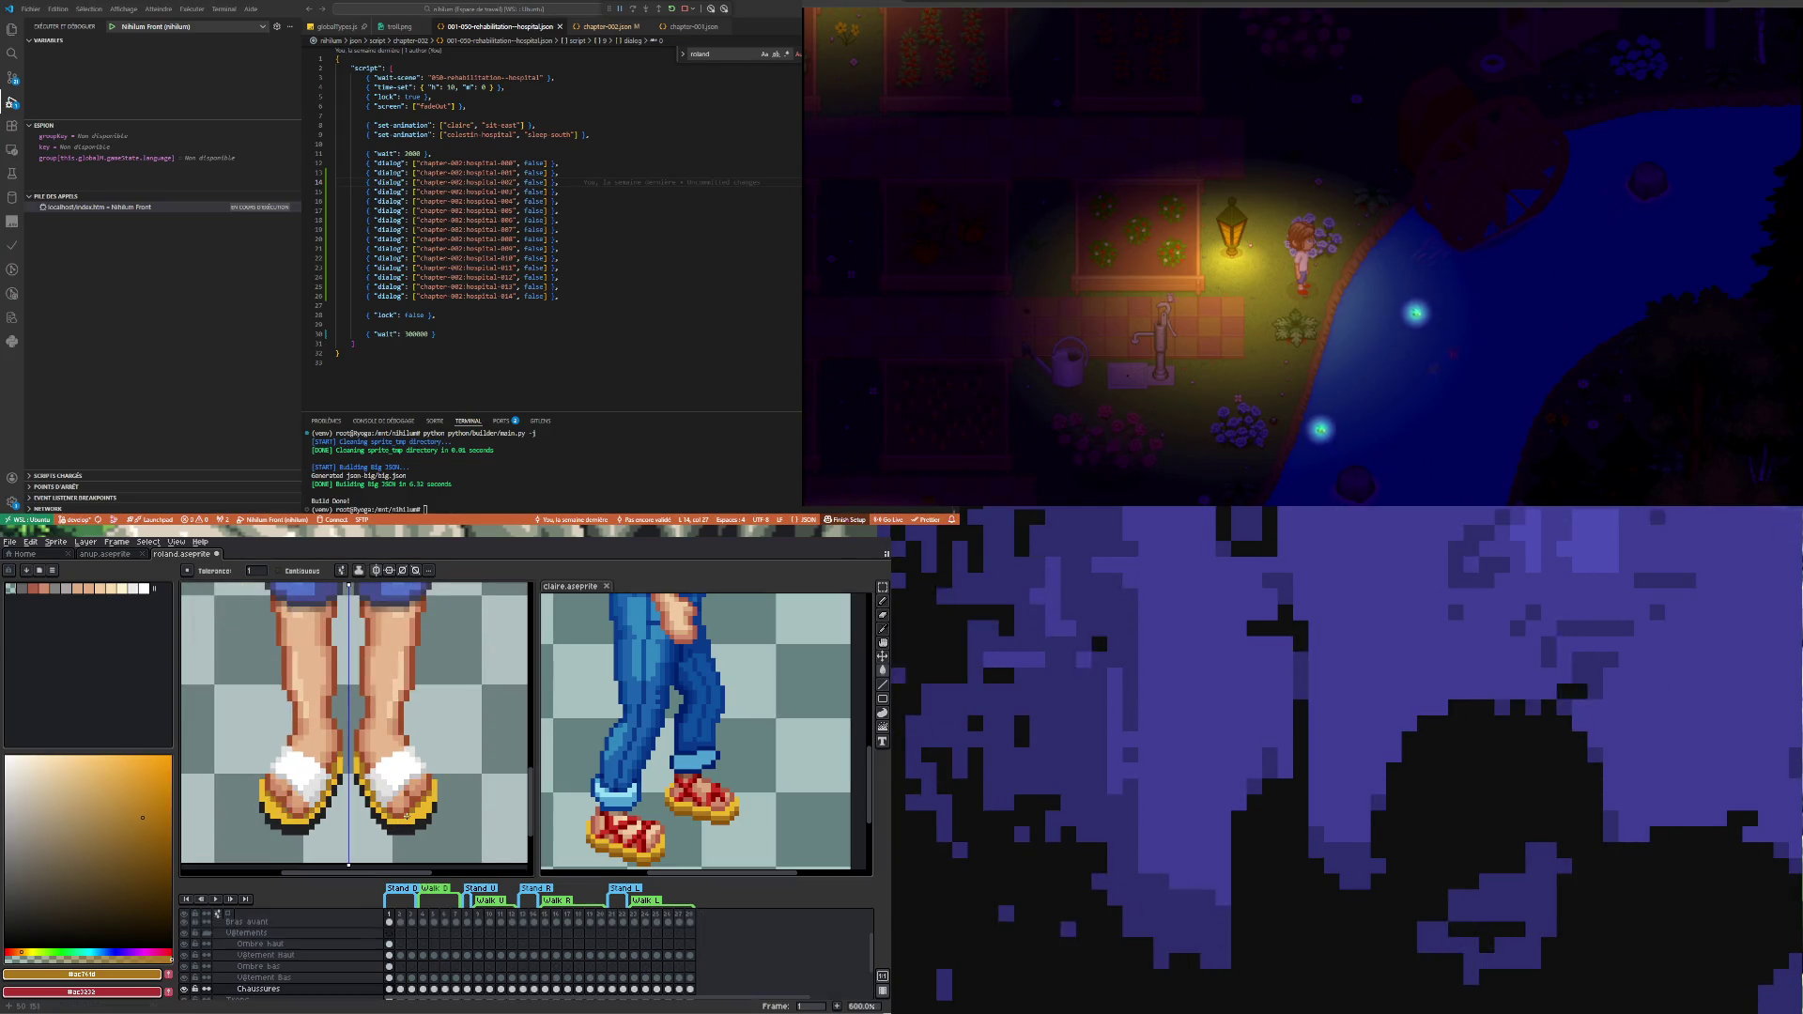
pyautogui.press('i')
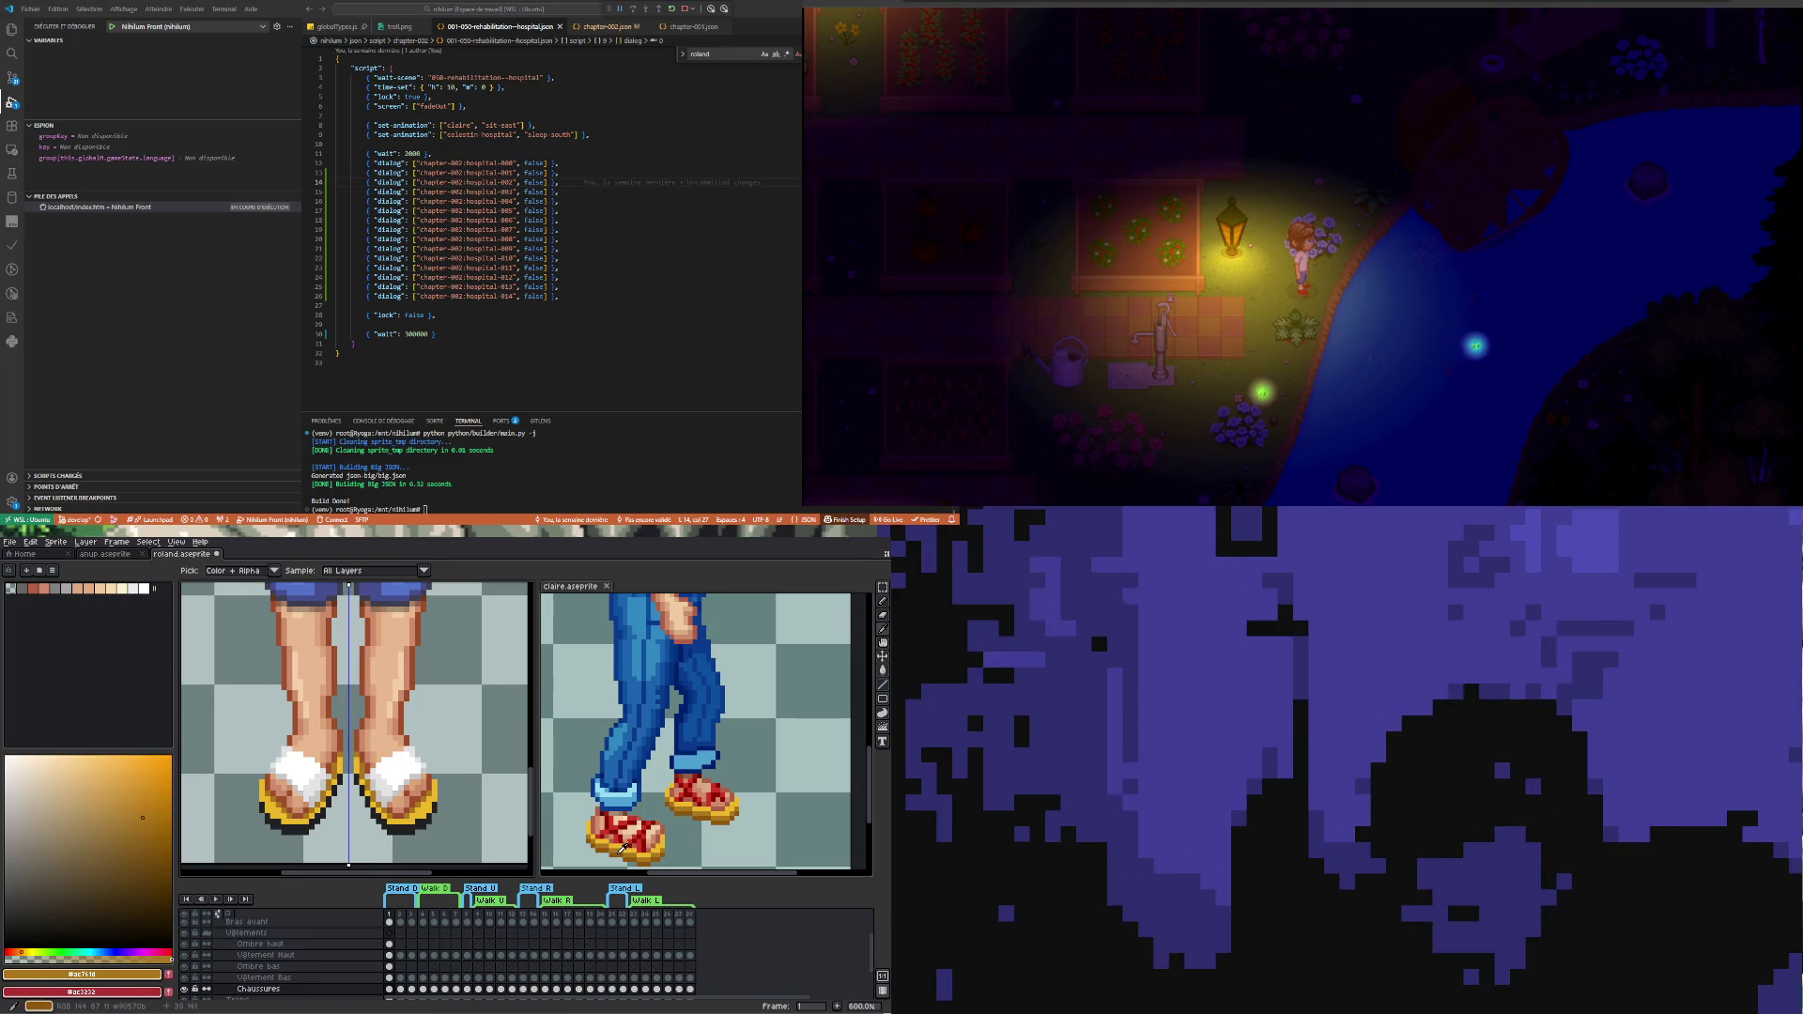
pyautogui.click(622, 849)
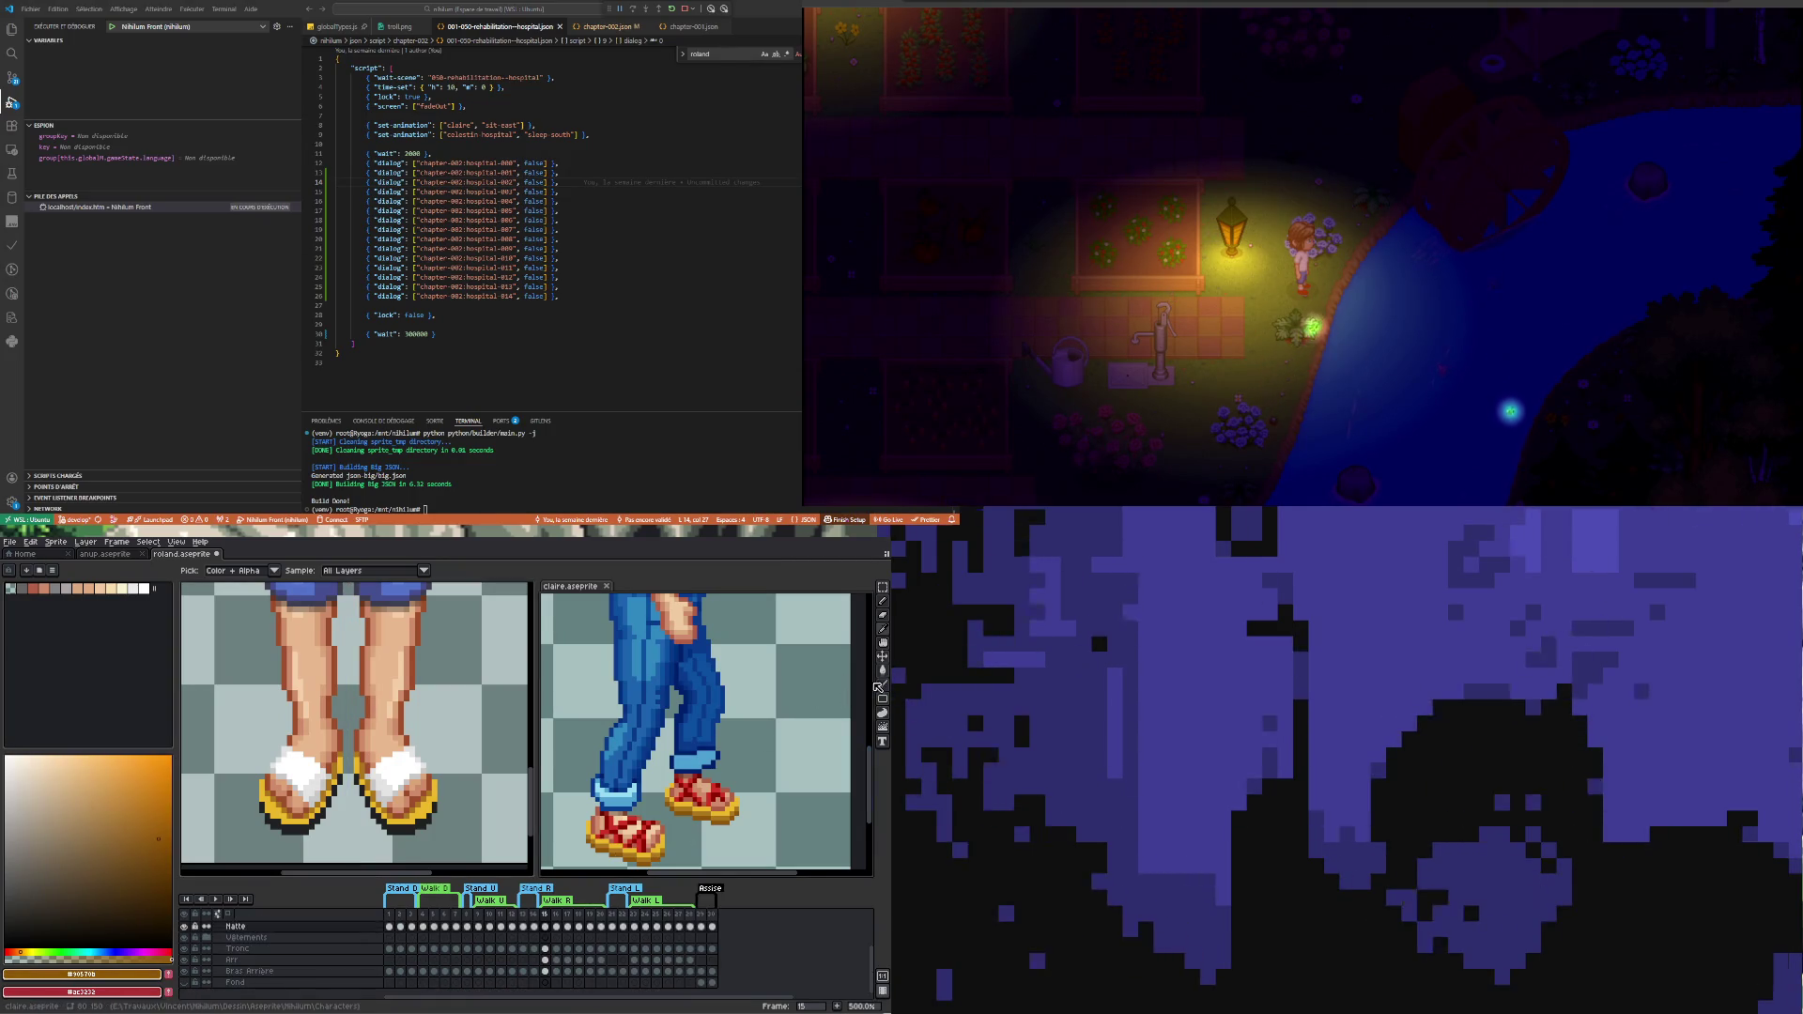
pyautogui.click(409, 828)
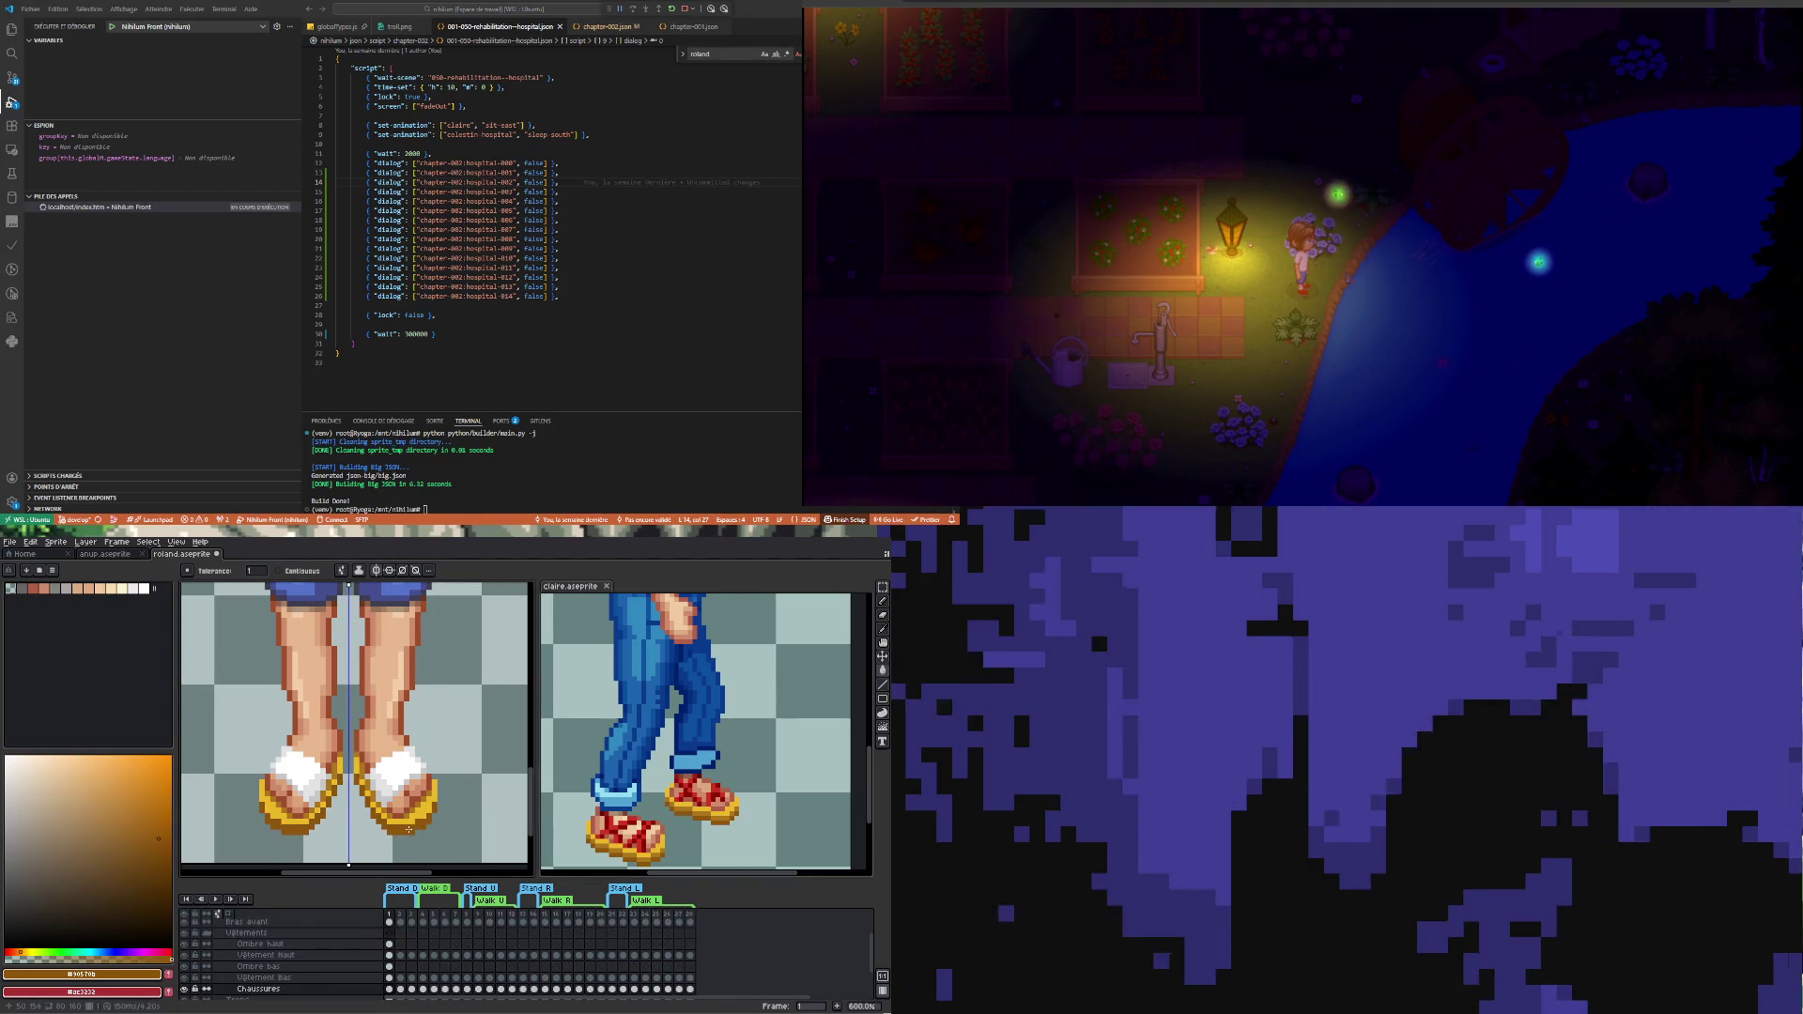
pyautogui.scroll(-1, 408, 830)
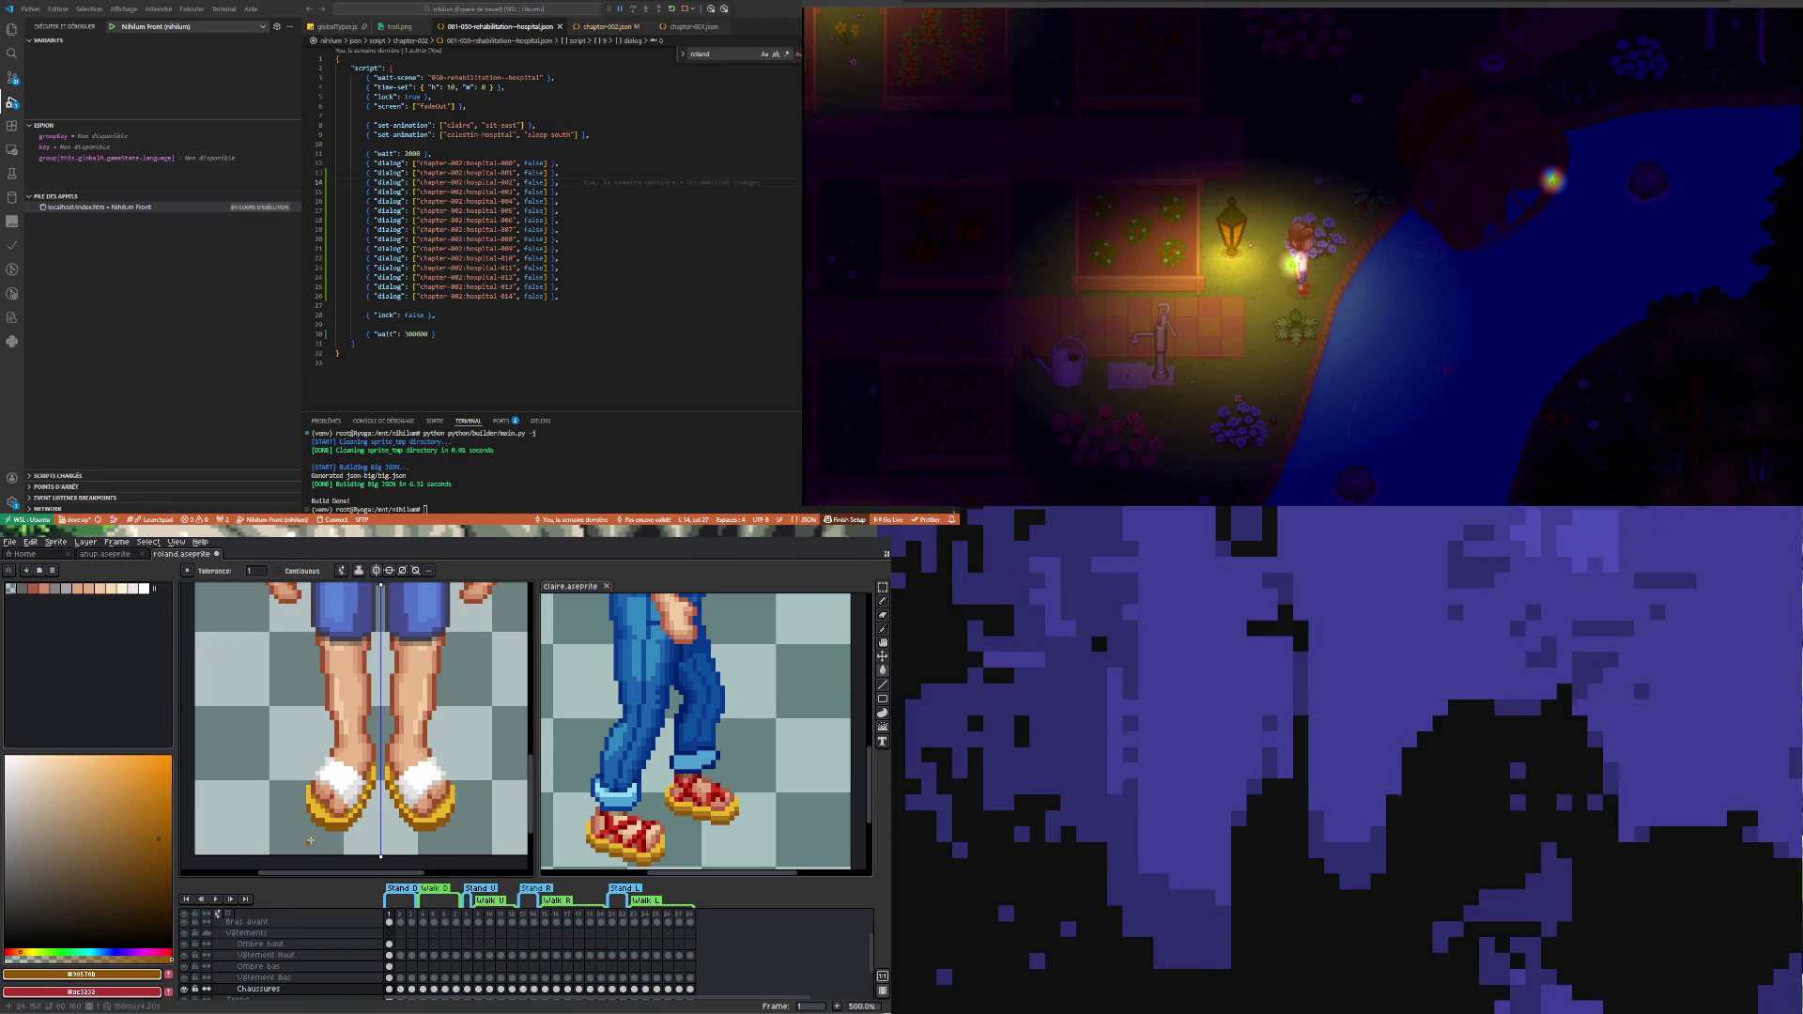
pyautogui.scroll(-1, 317, 842)
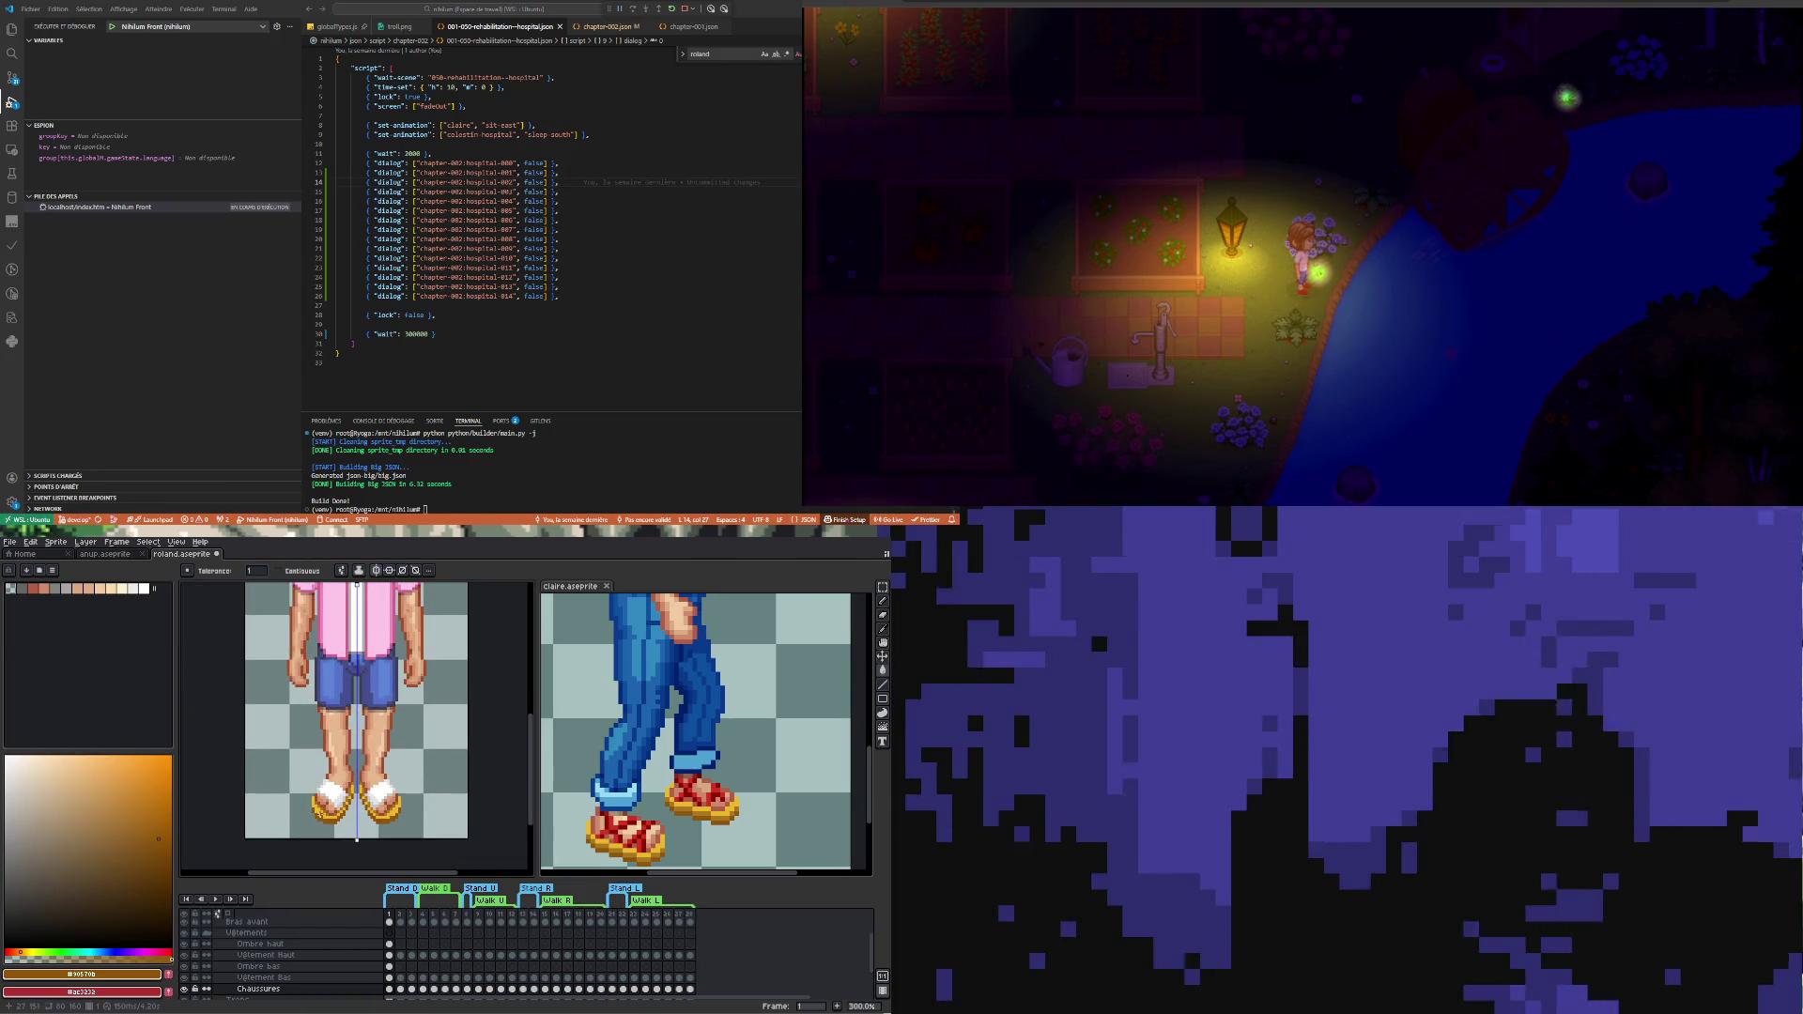
pyautogui.scroll(1, 319, 819)
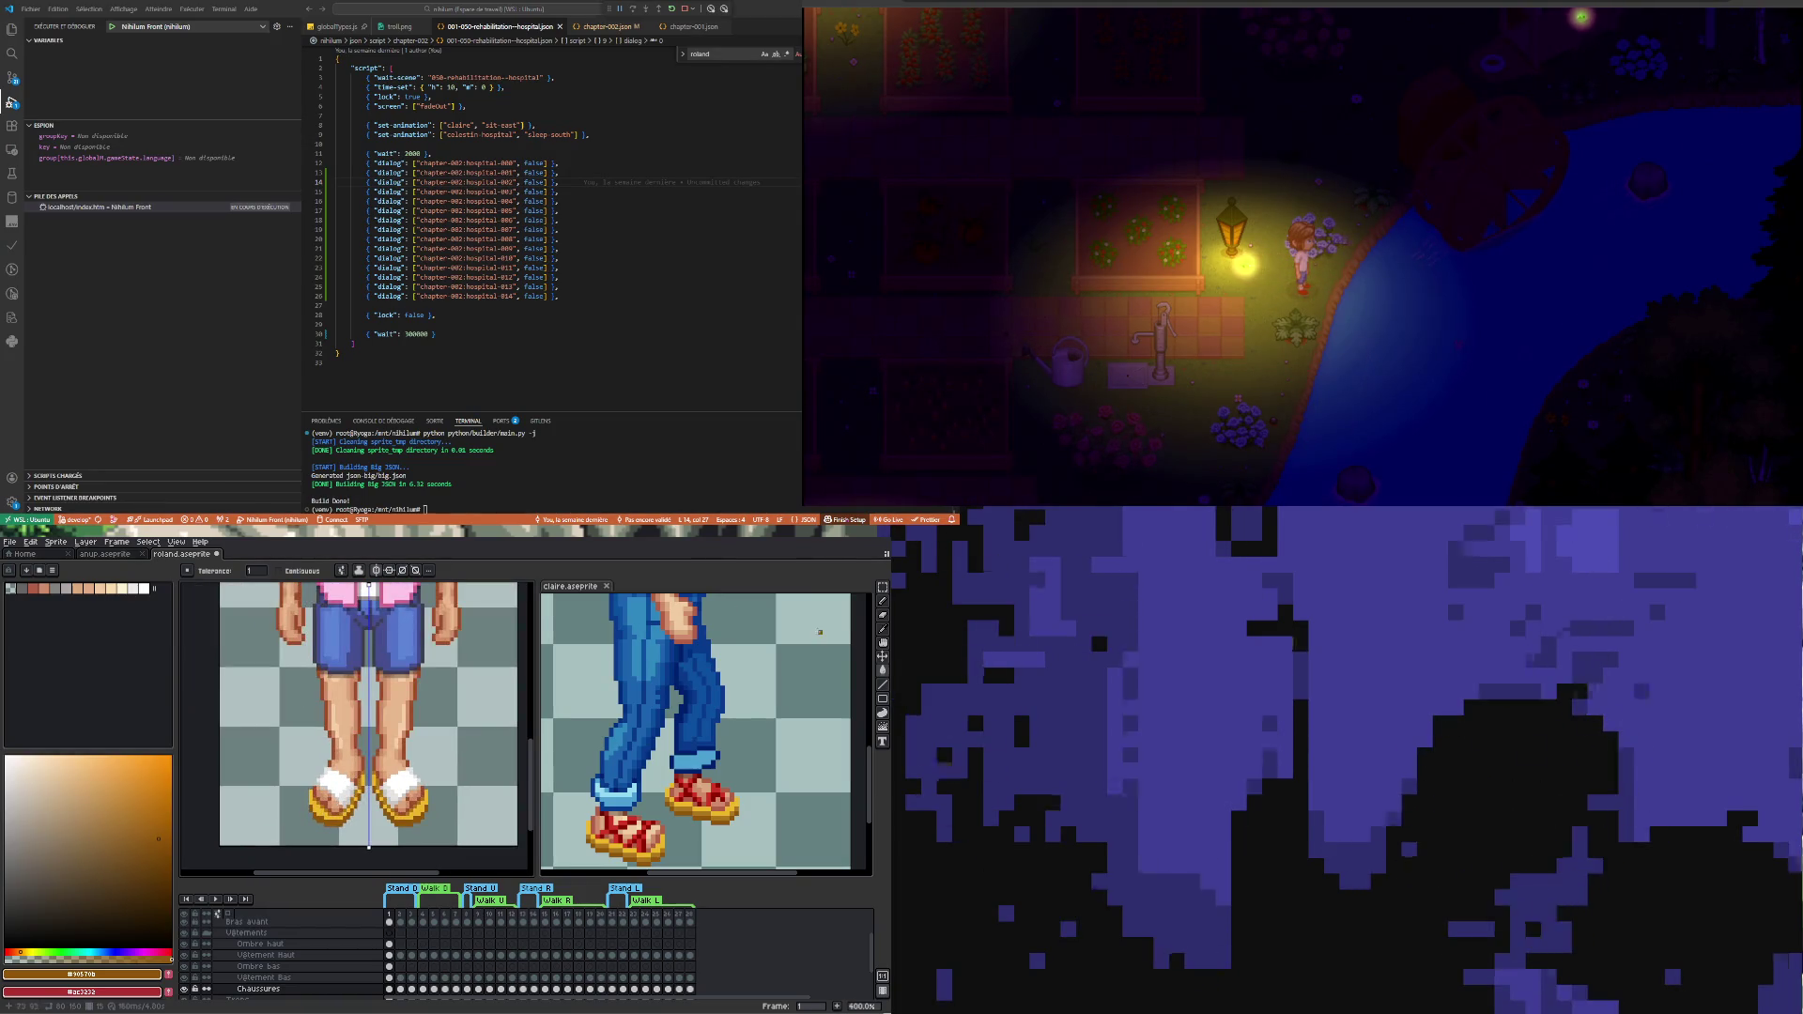
pyautogui.click(883, 636)
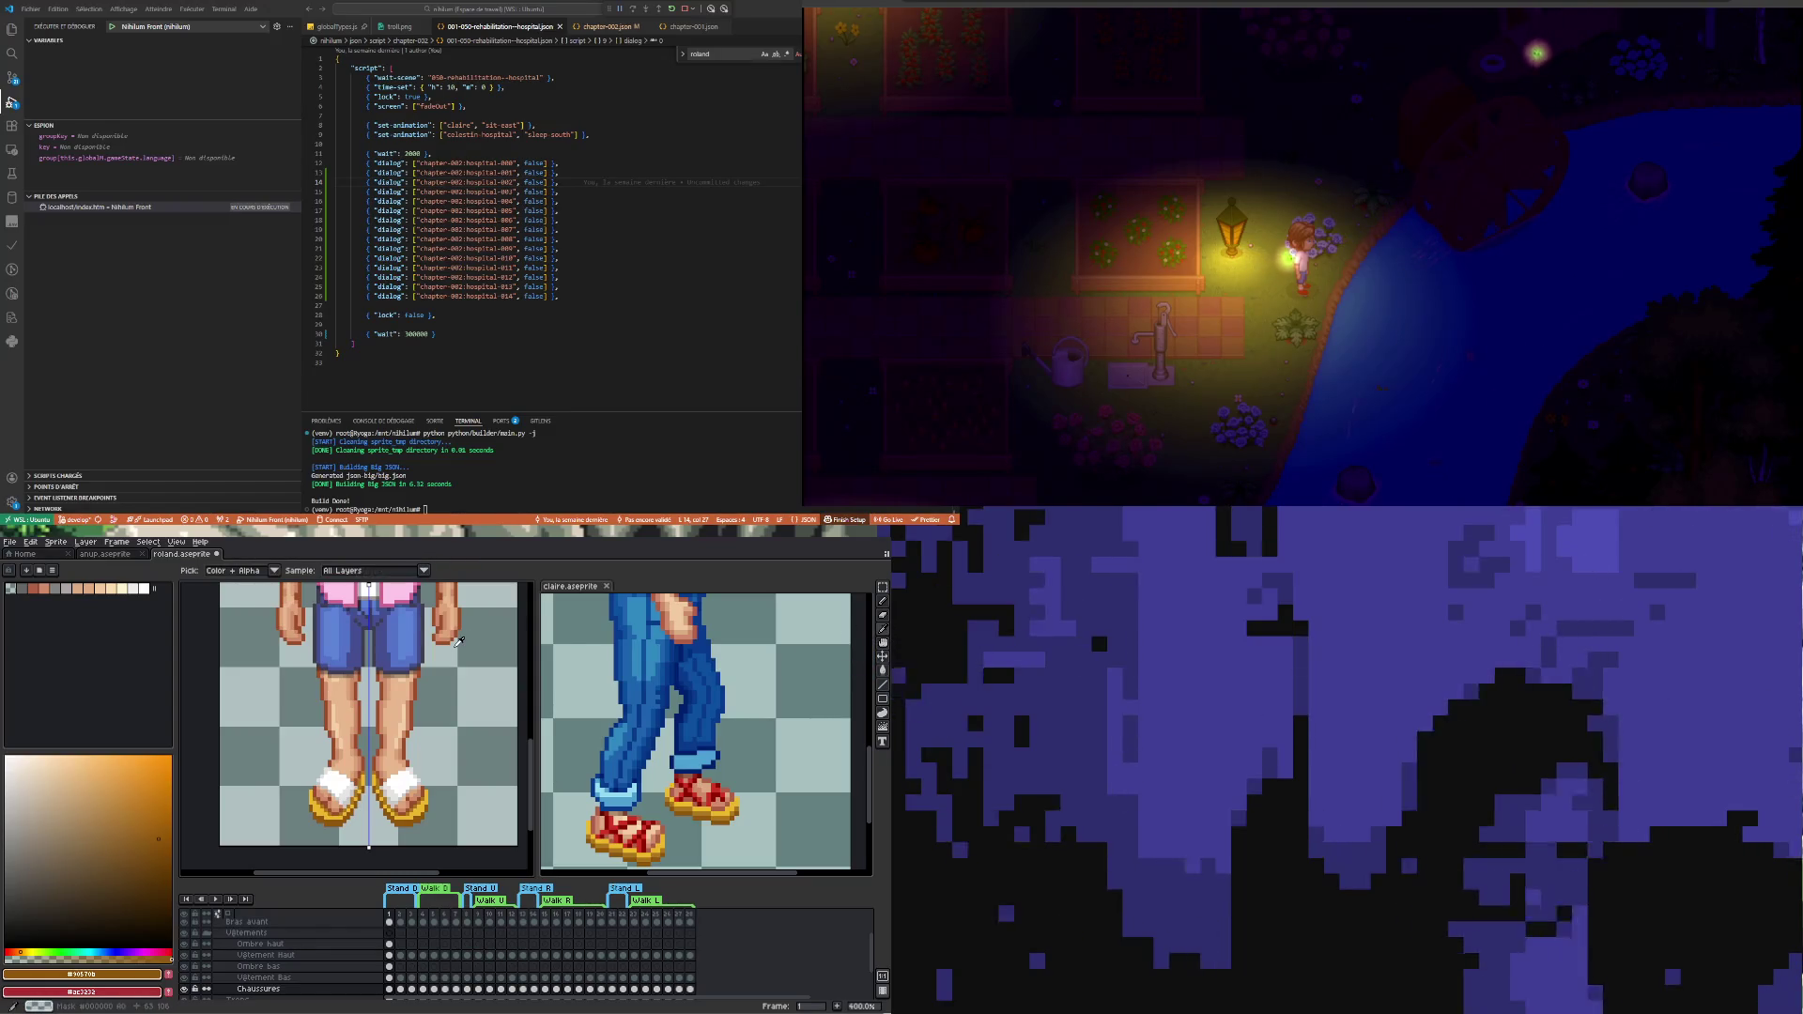
pyautogui.scroll(-1, 397, 735)
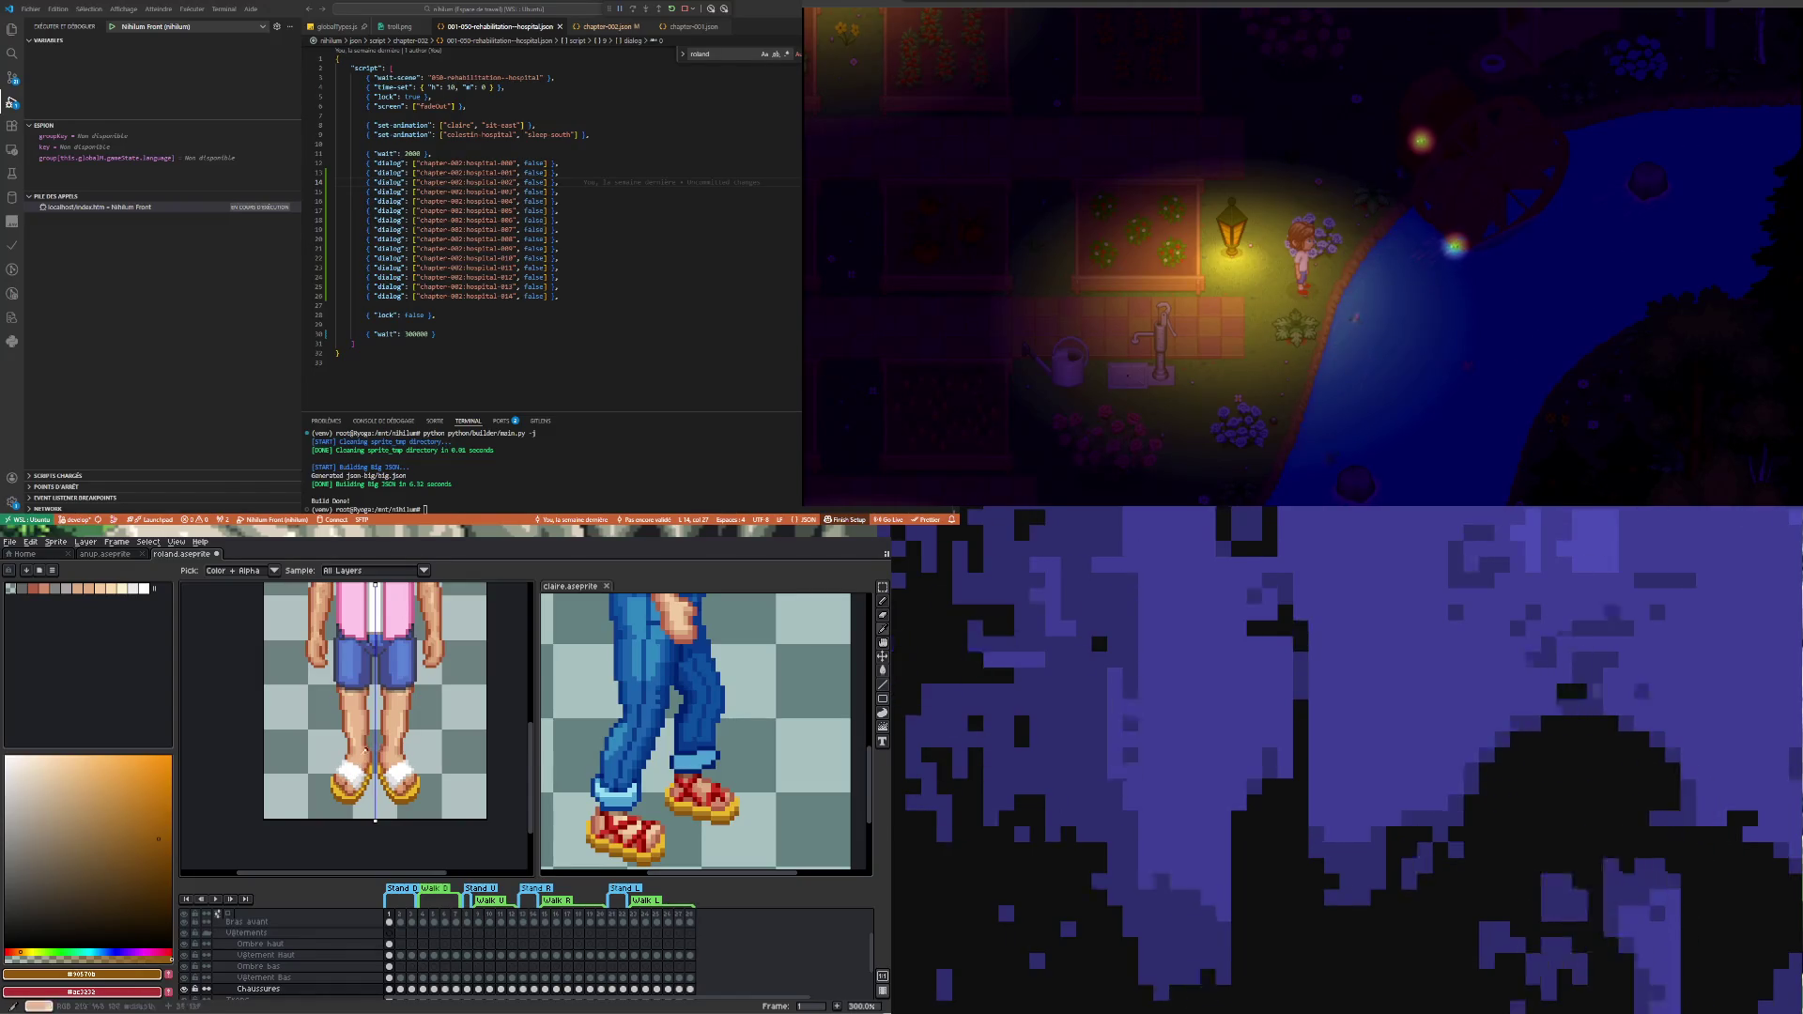
pyautogui.rightClick(50, 589)
pyautogui.moveTo(79, 597)
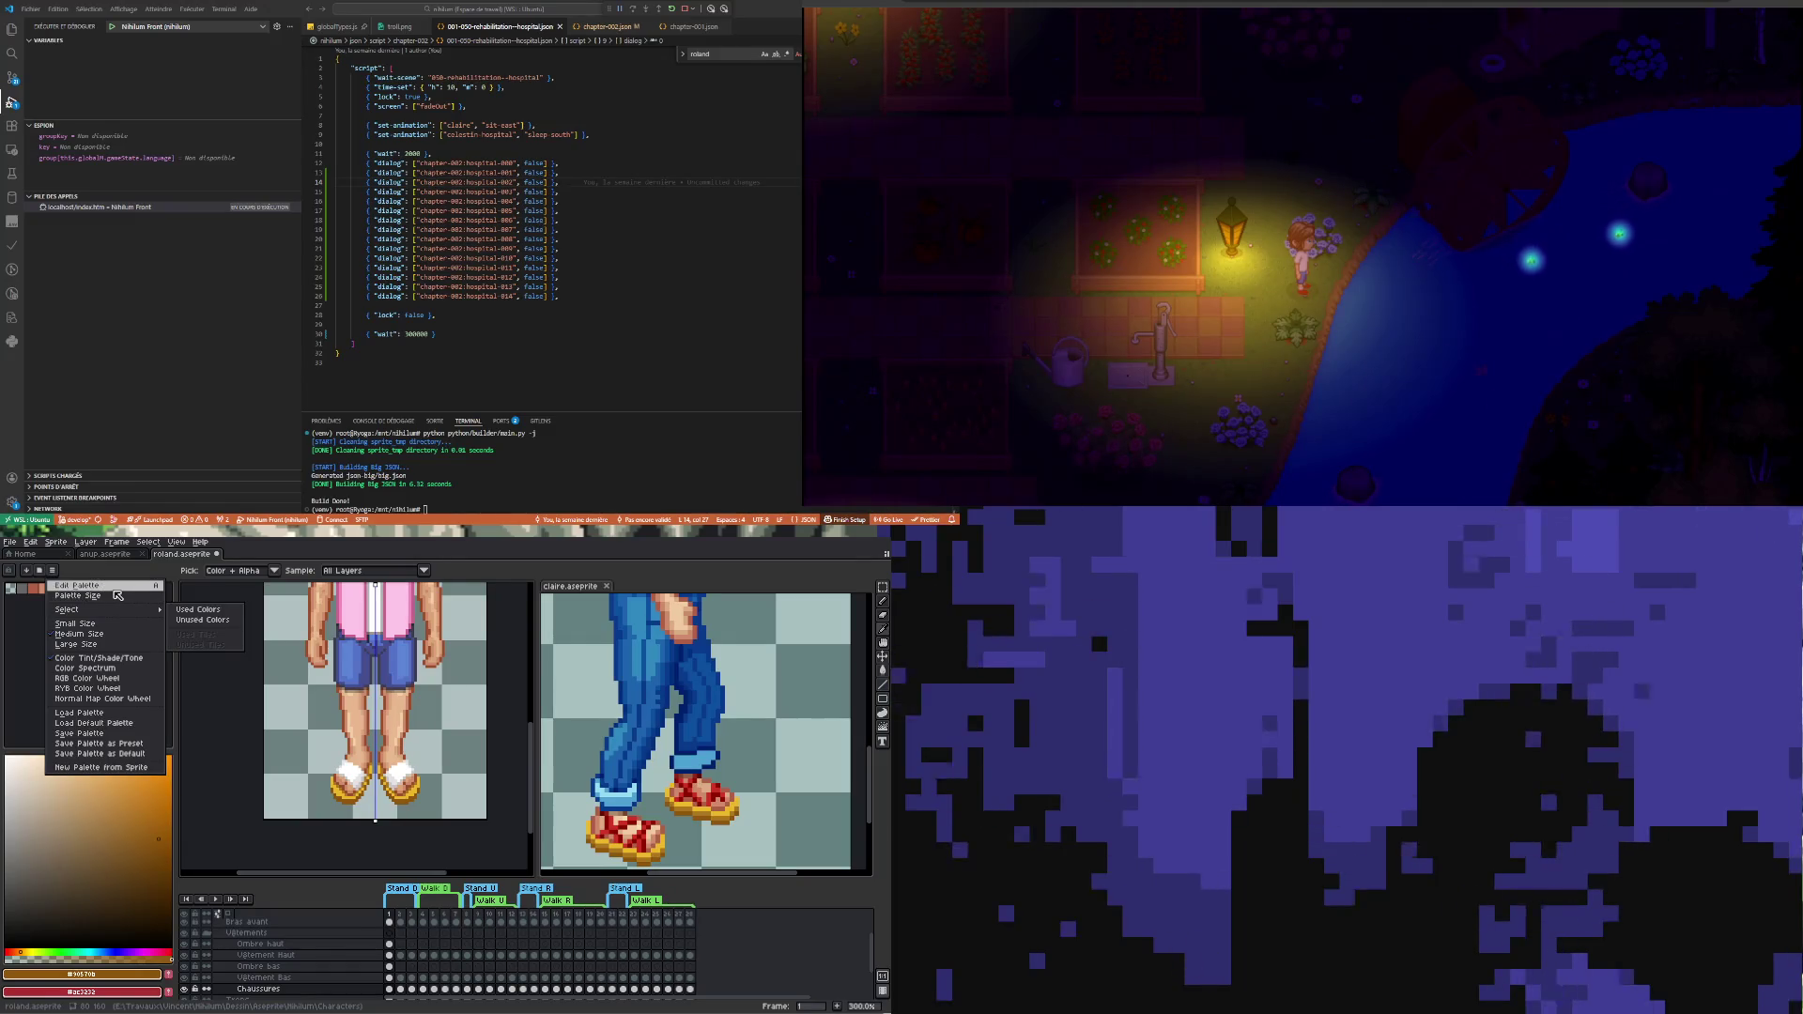
# - Enlarge the palette swatches and load the Google UI preset palette
pyautogui.click(80, 633)
pyautogui.click(55, 572)
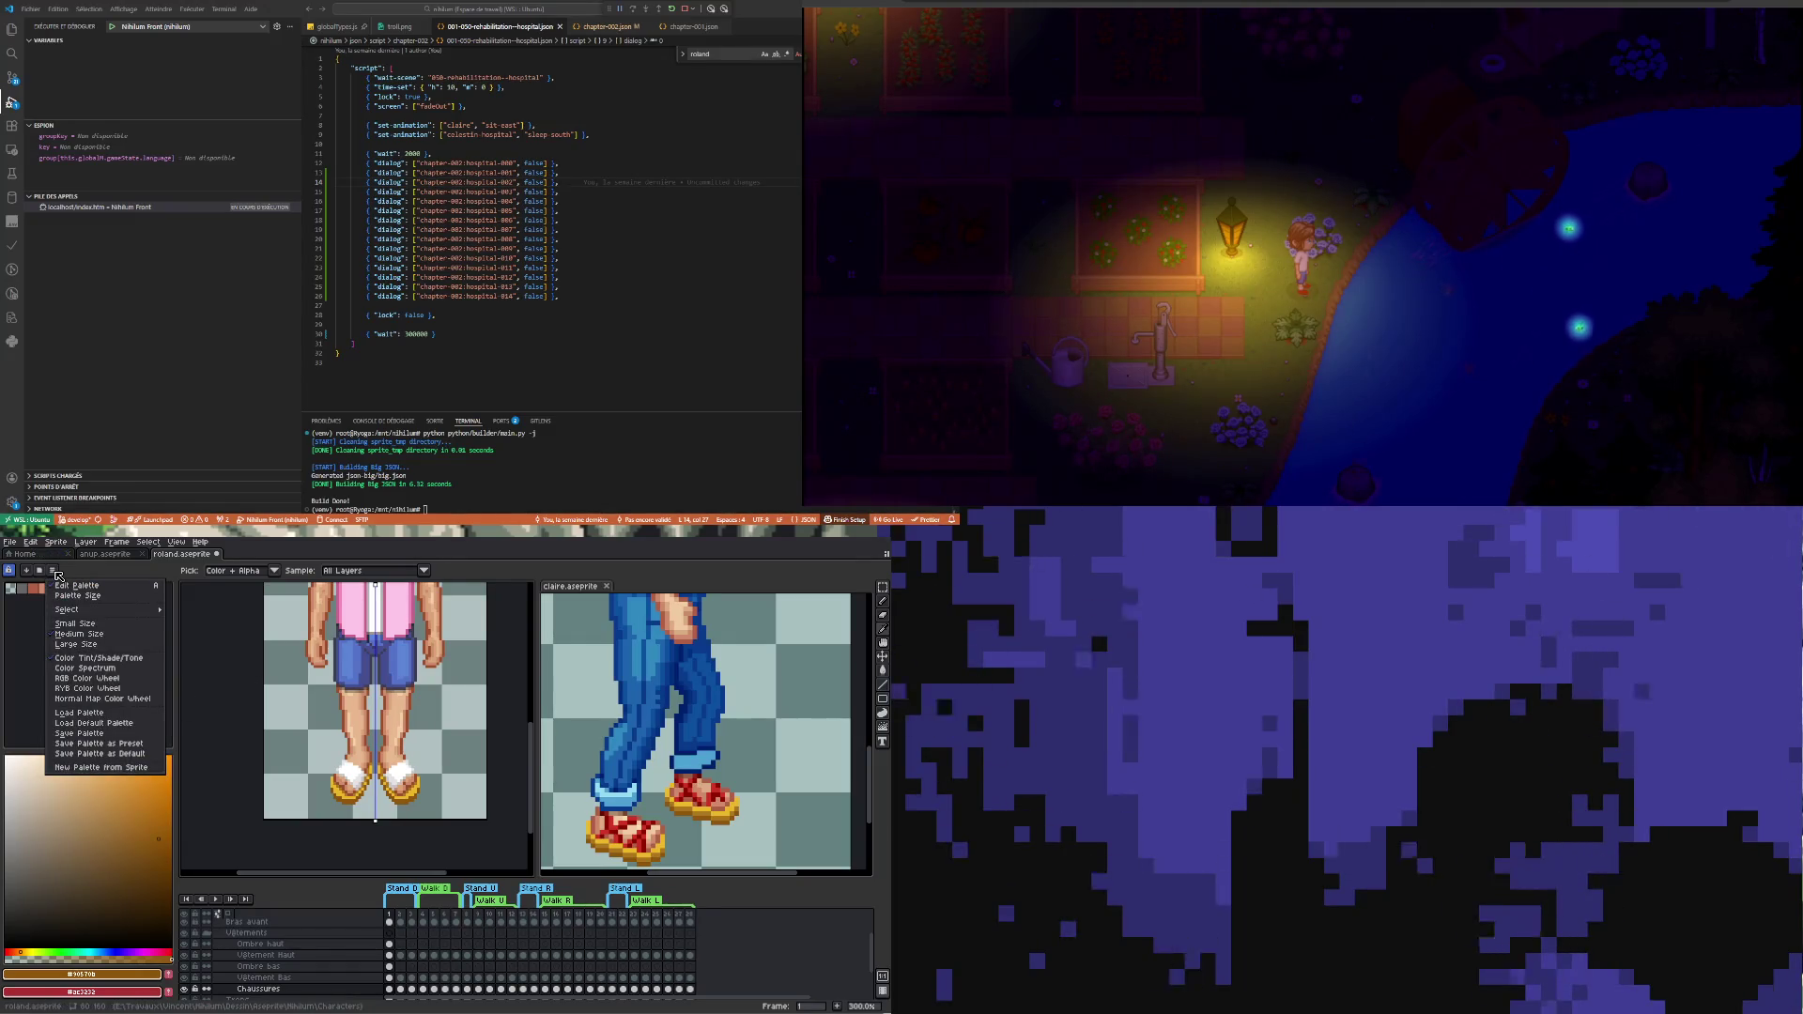
pyautogui.click(81, 713)
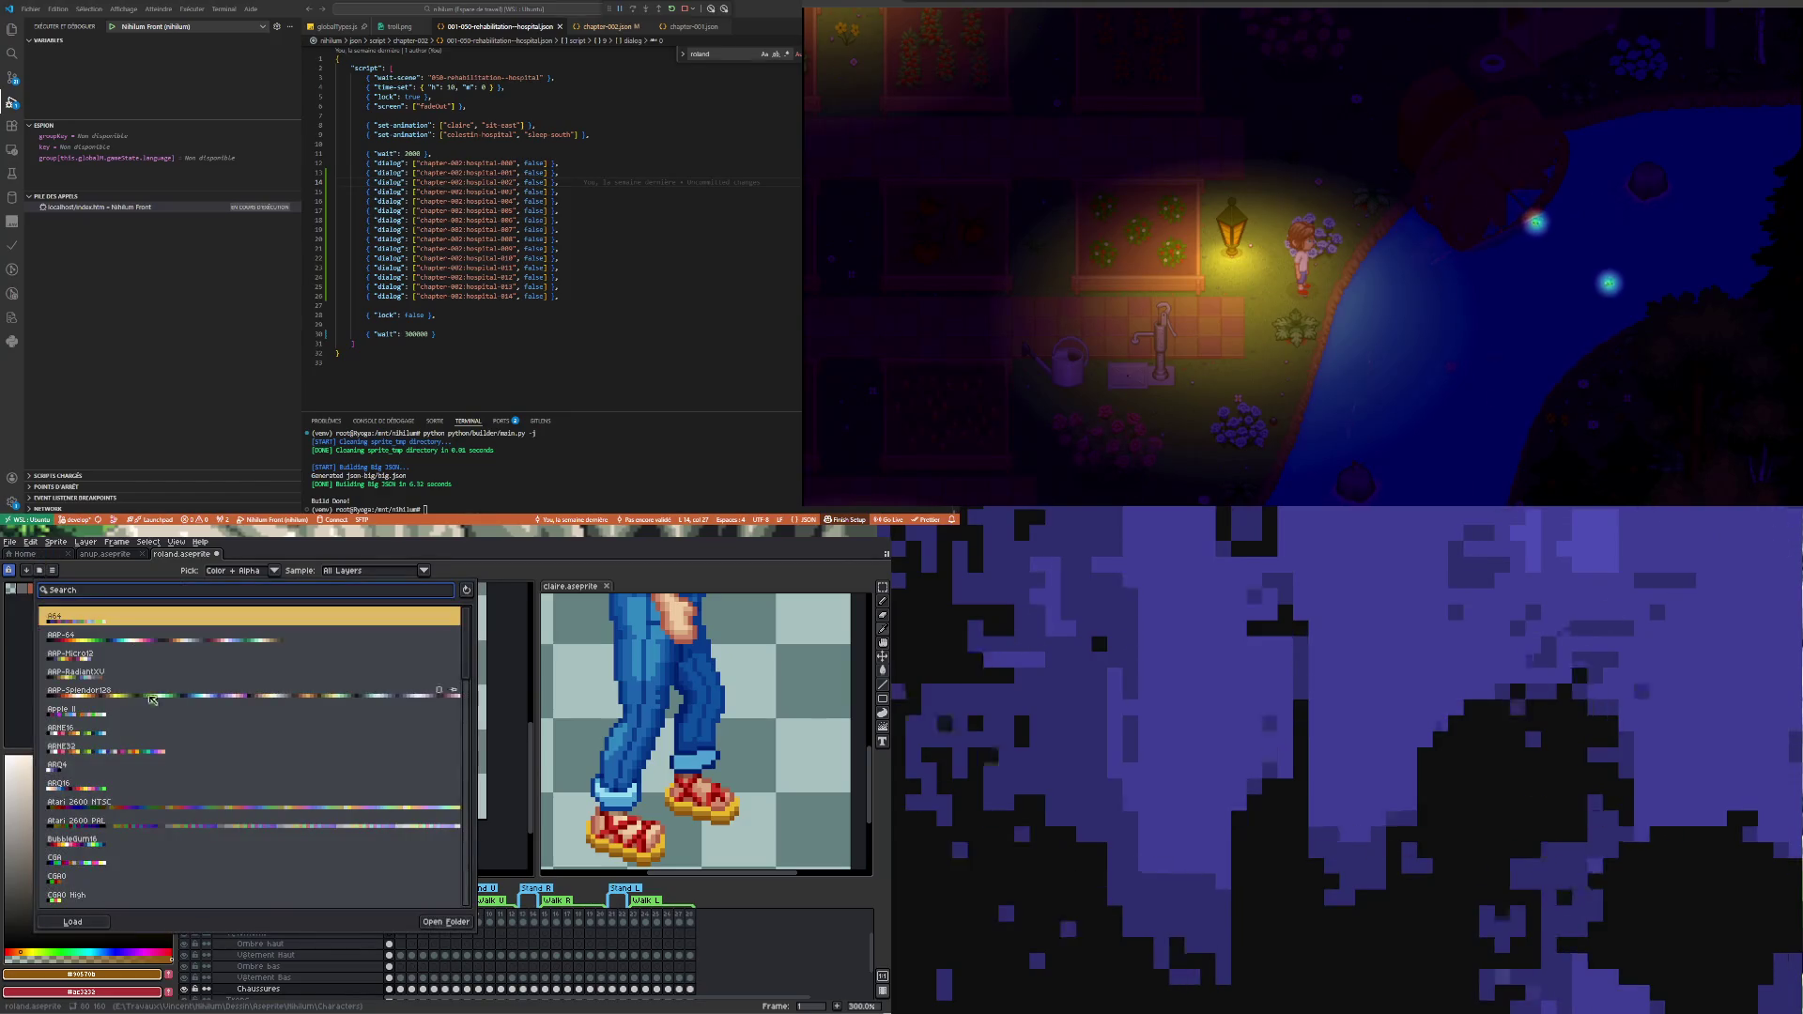
pyautogui.scroll(-2, 166, 733)
pyautogui.scroll(-2, 174, 775)
pyautogui.scroll(-2, 182, 825)
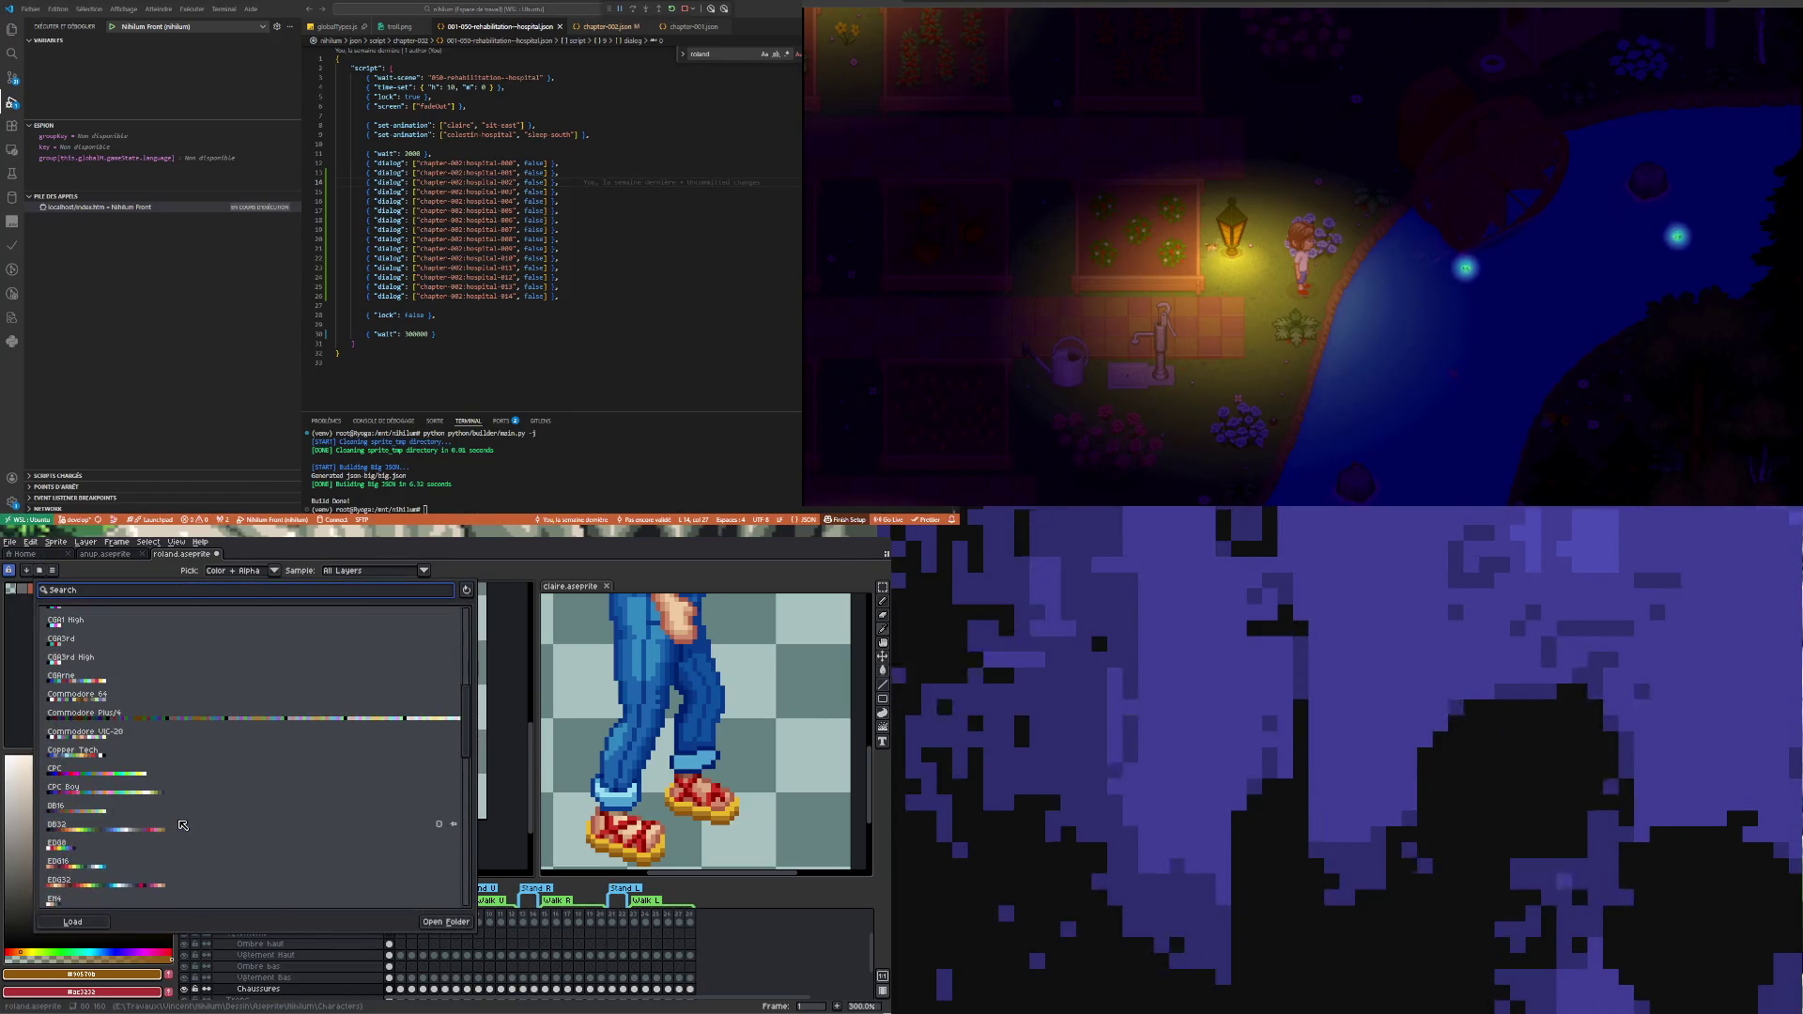
pyautogui.scroll(-2, 182, 825)
pyautogui.scroll(-2, 163, 834)
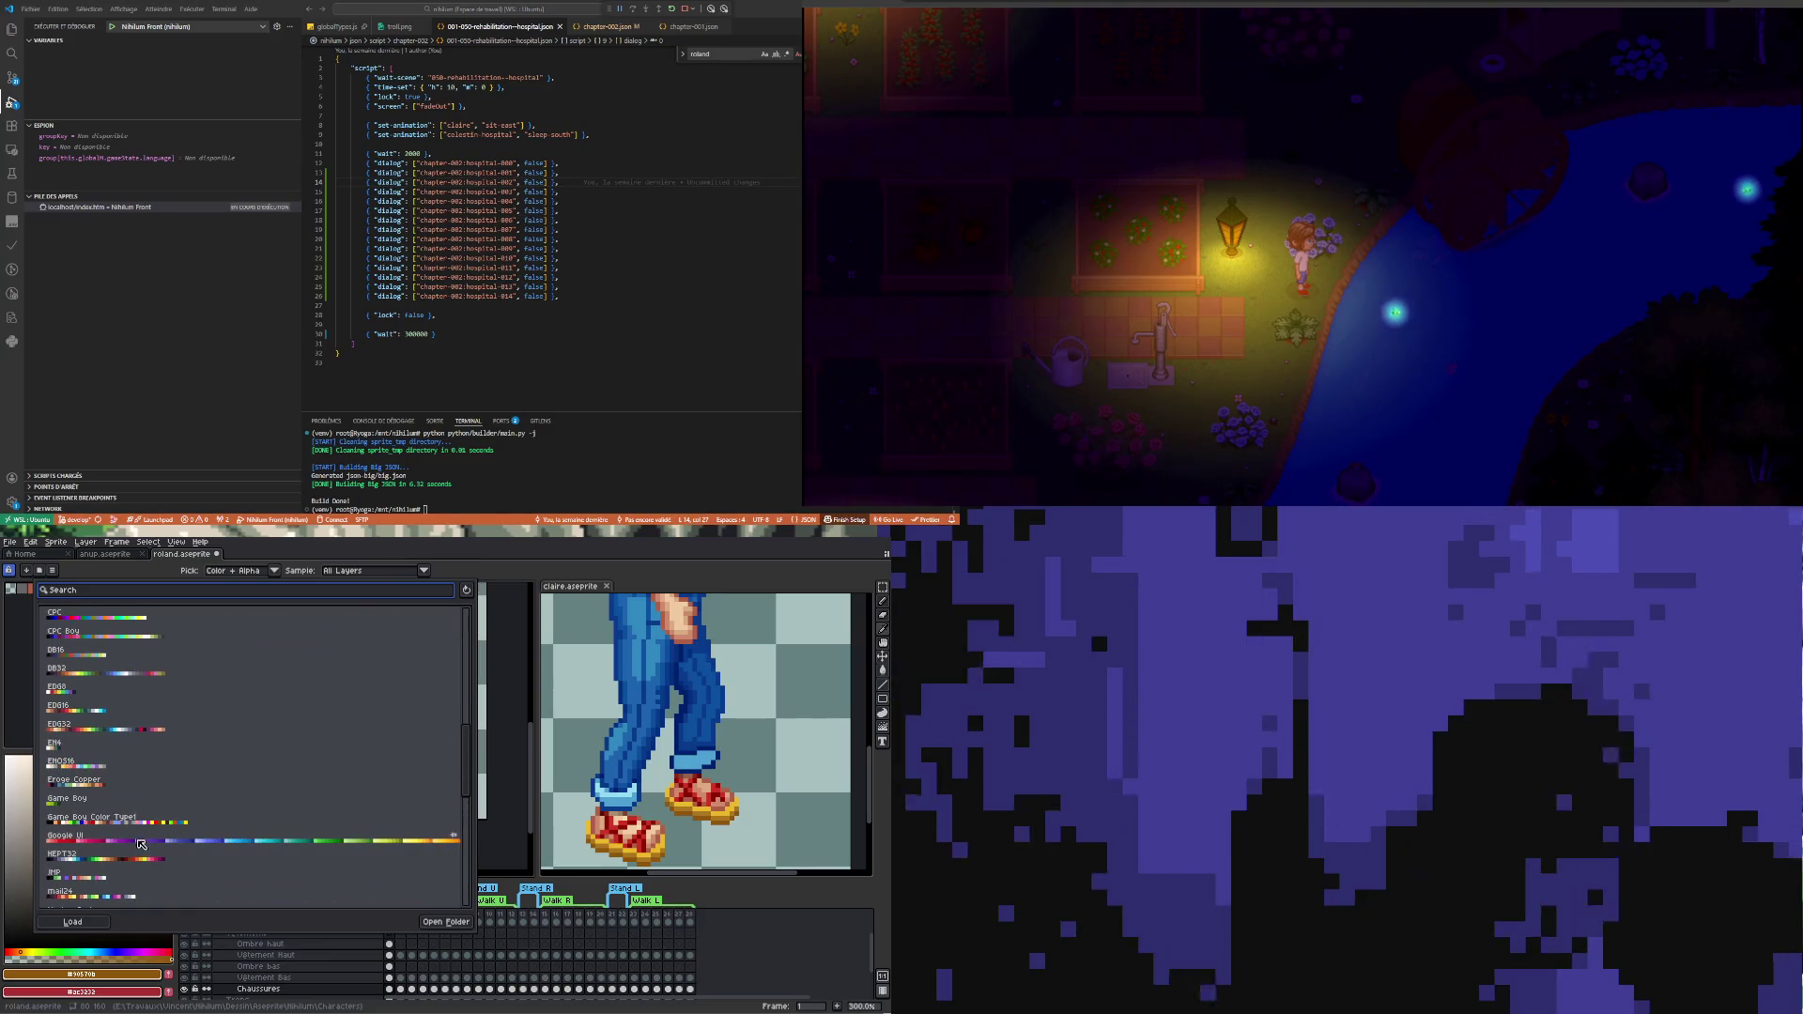
pyautogui.click(140, 843)
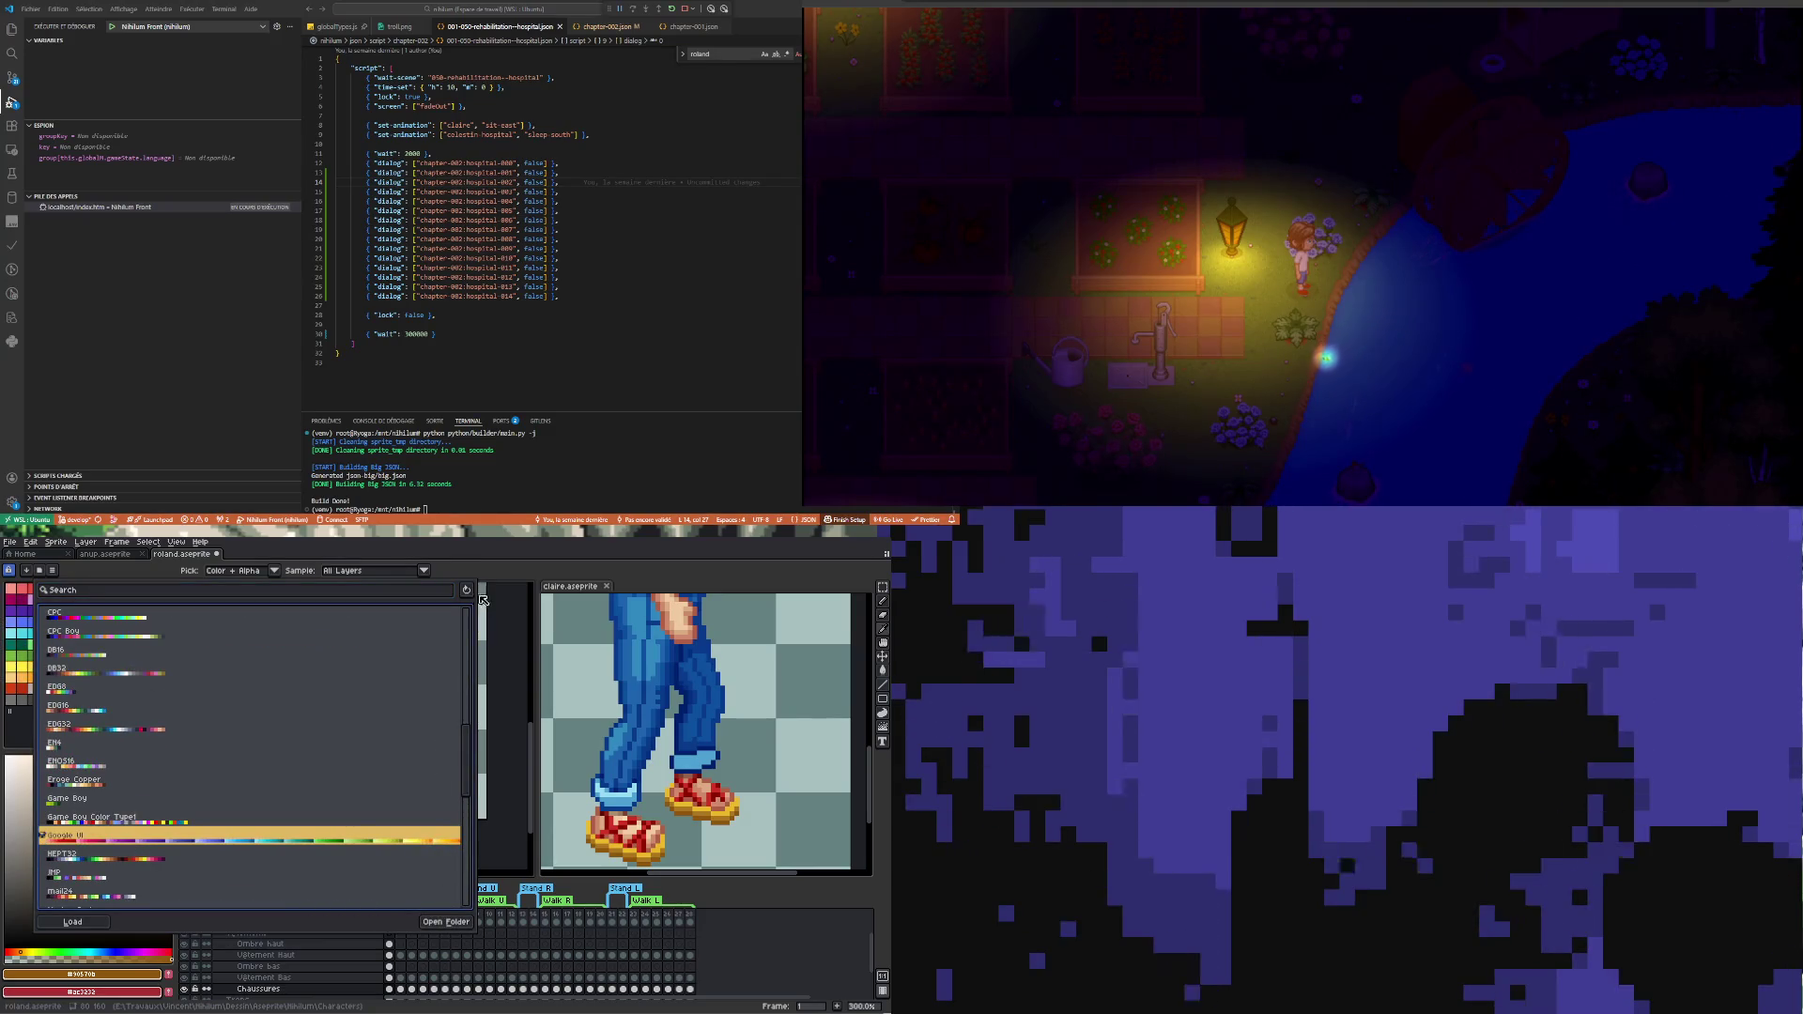
pyautogui.press('Escape')
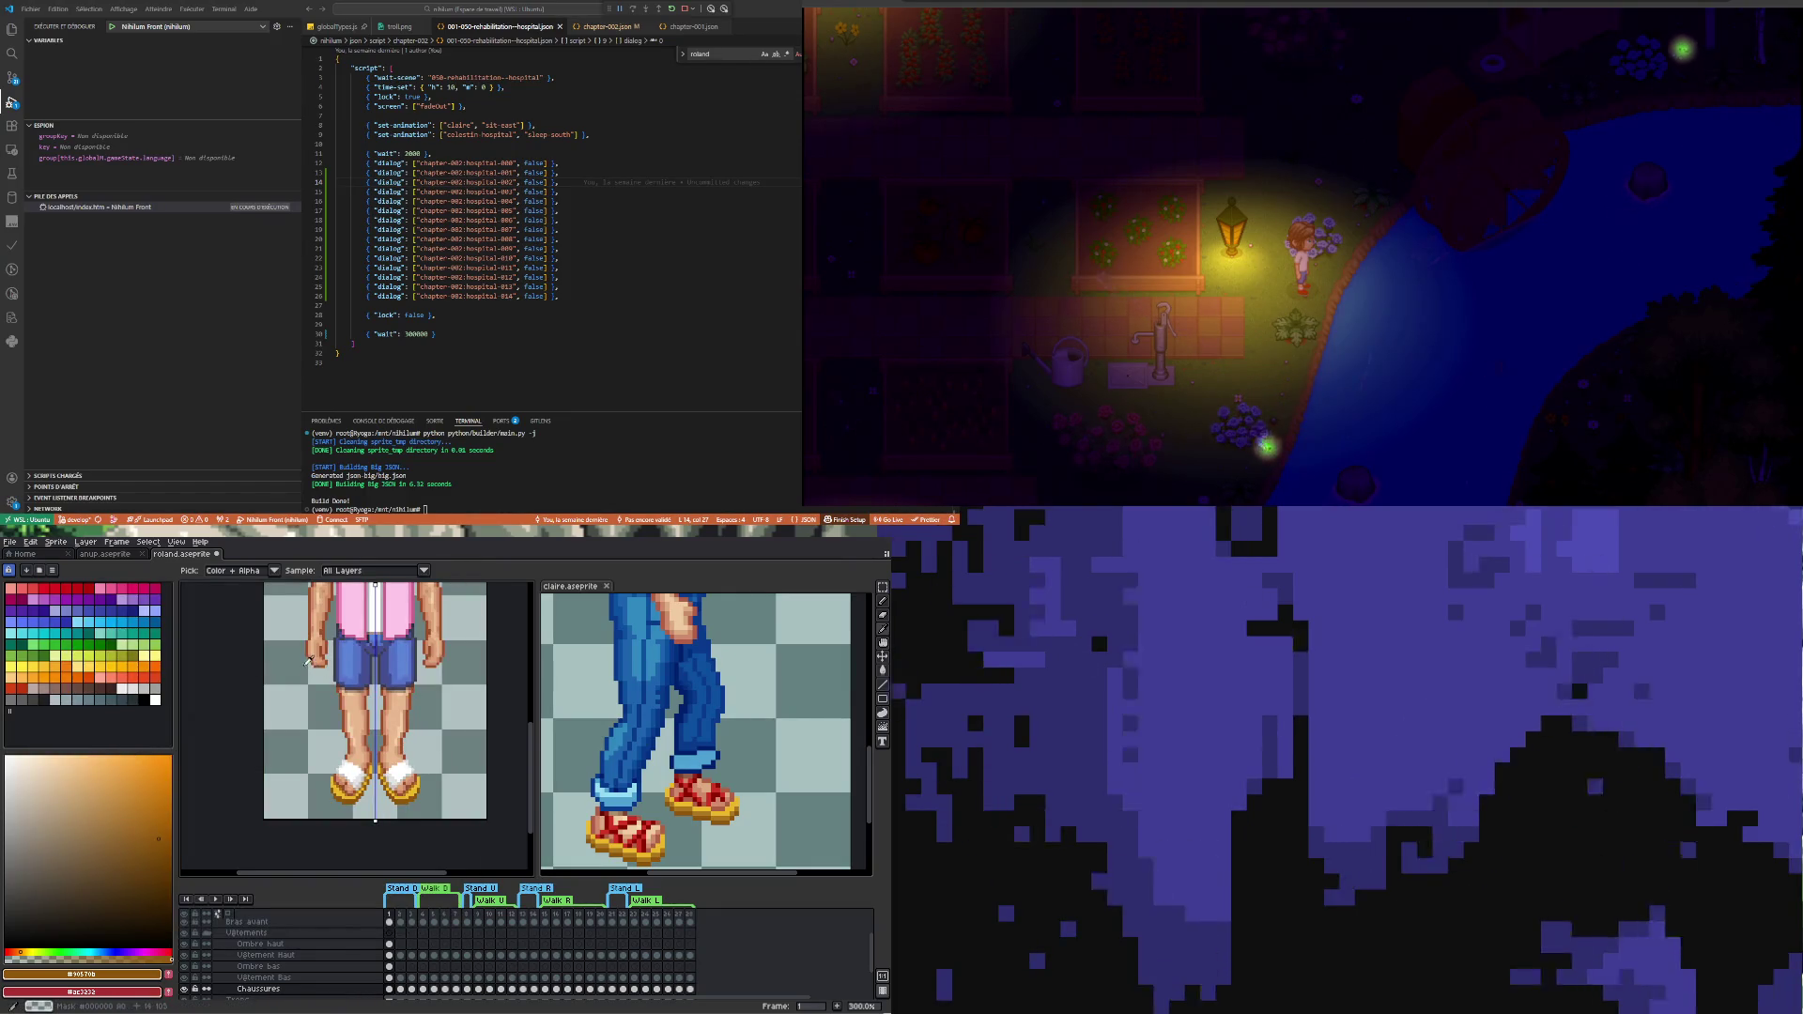
pyautogui.scroll(-2, 309, 661)
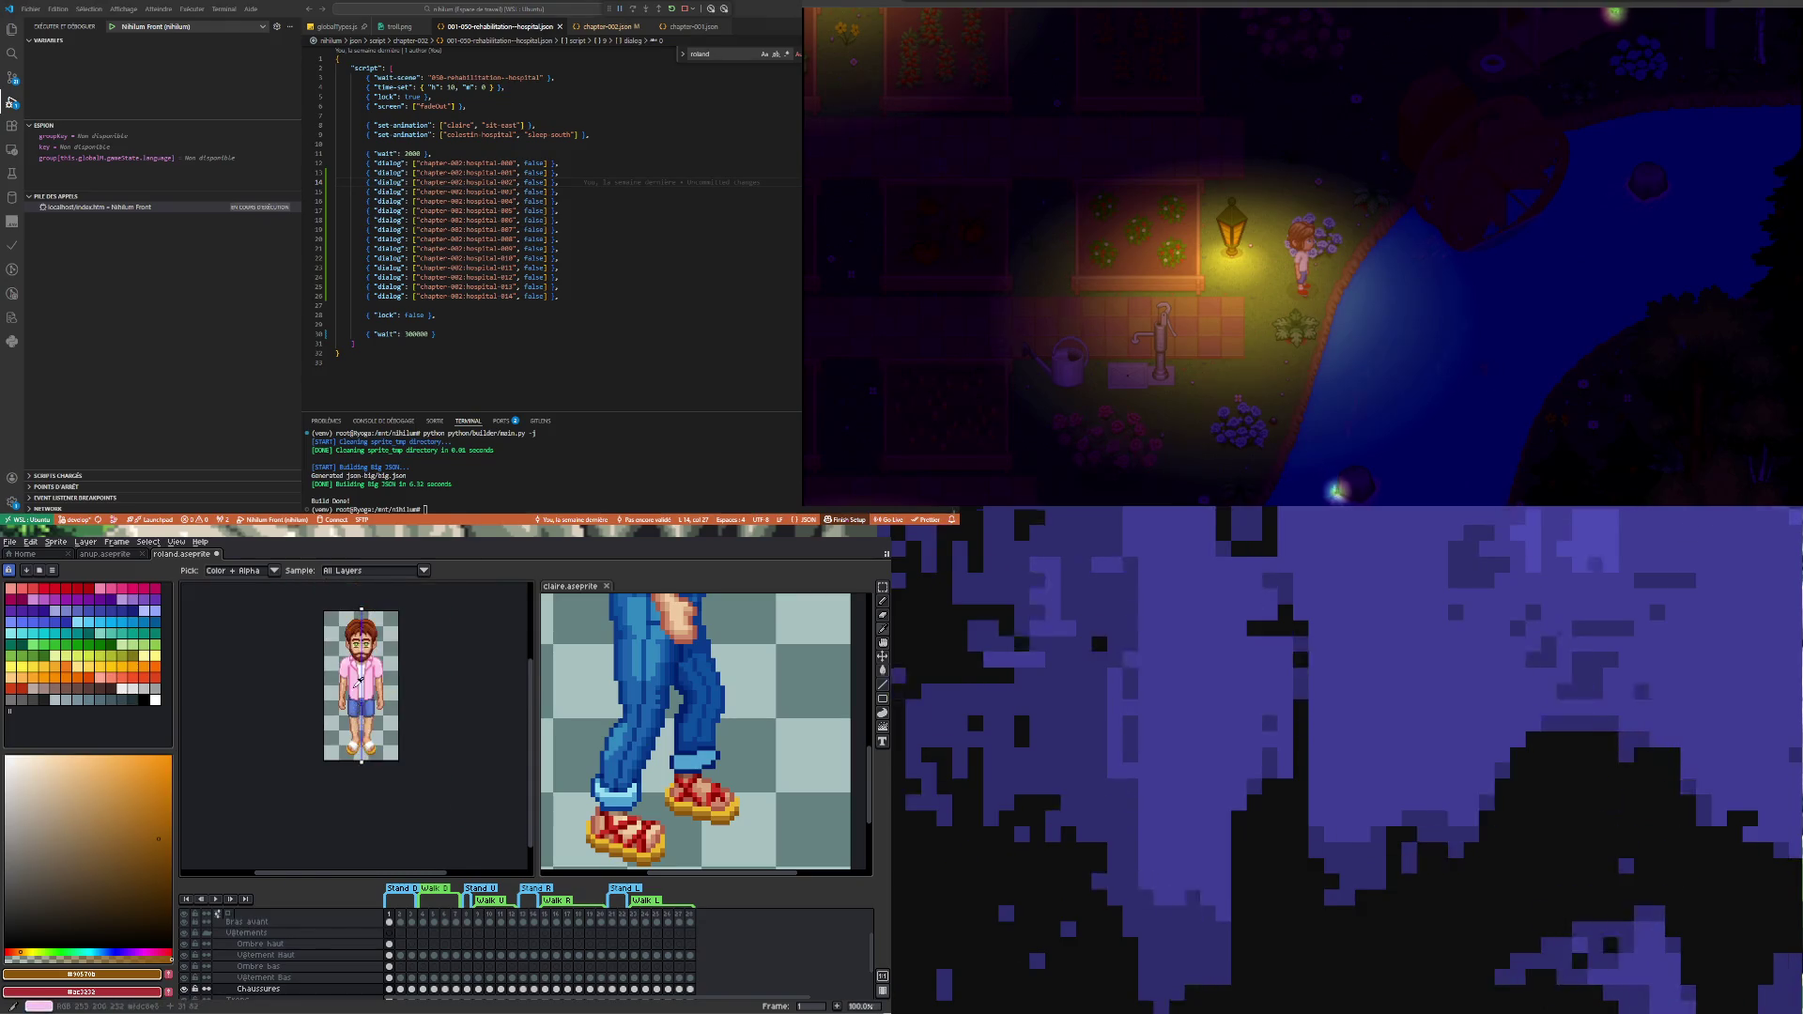
pyautogui.scroll(1, 358, 682)
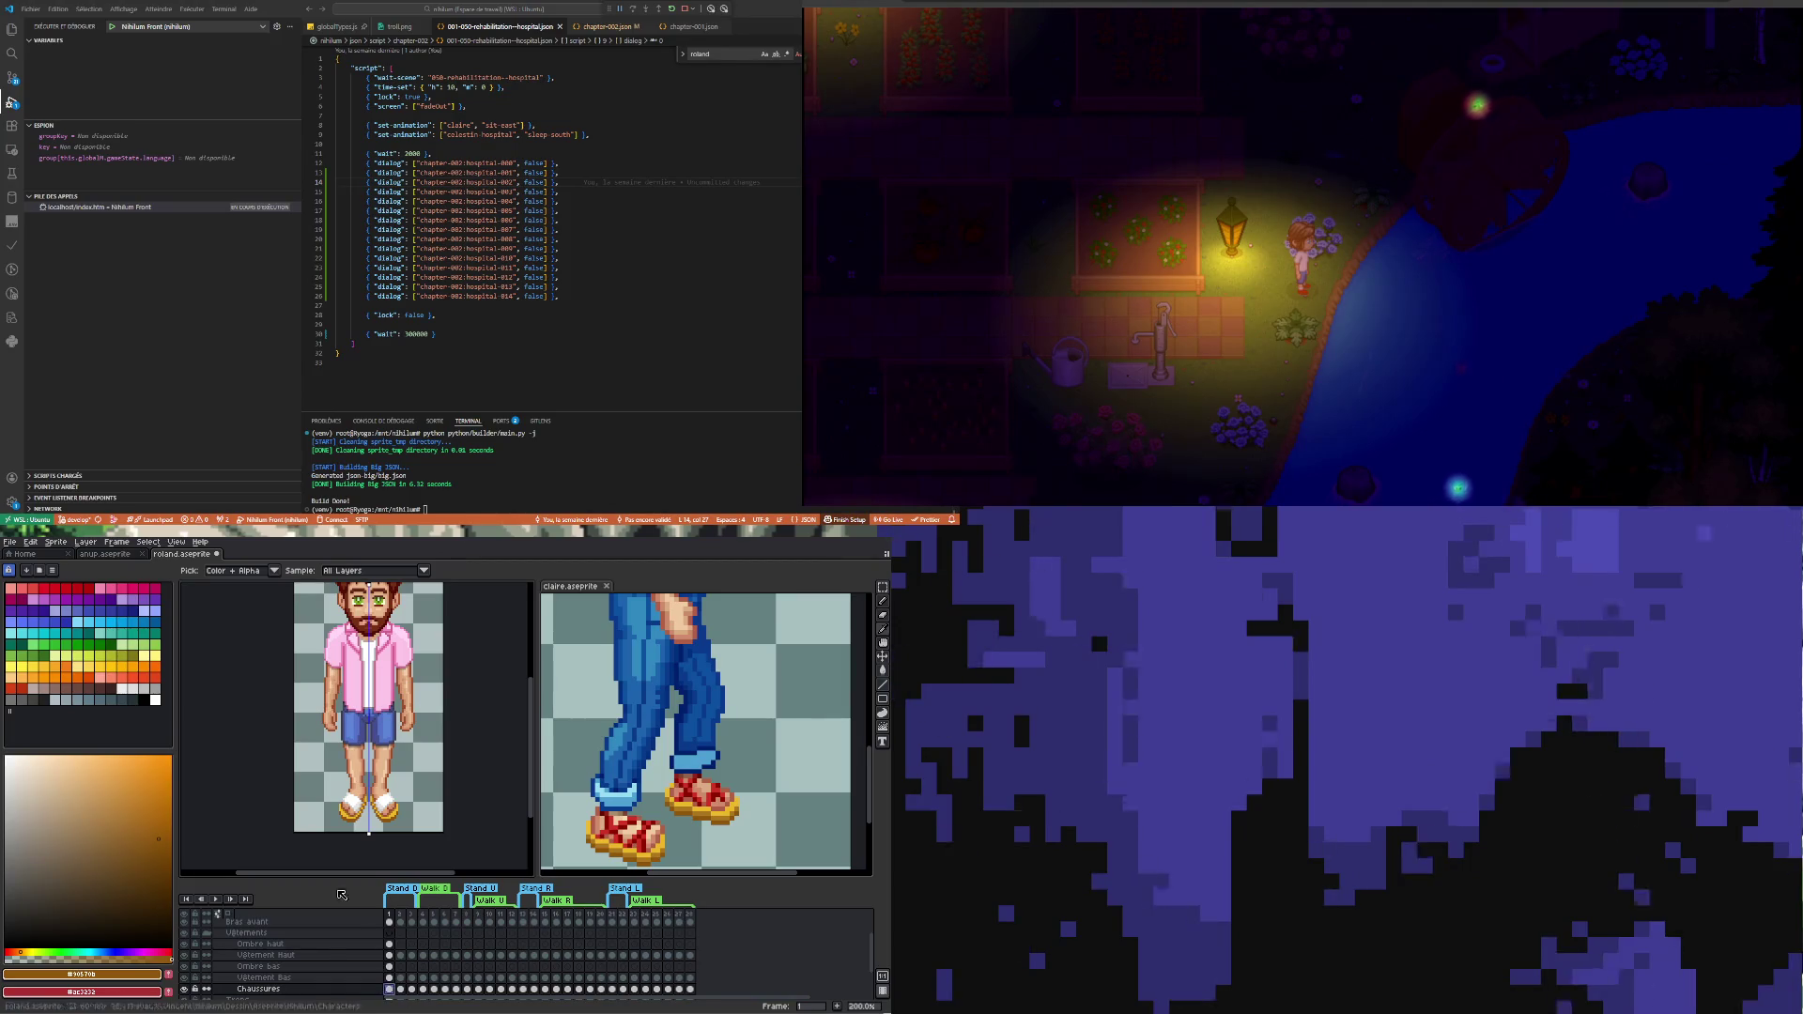
pyautogui.click(29, 541)
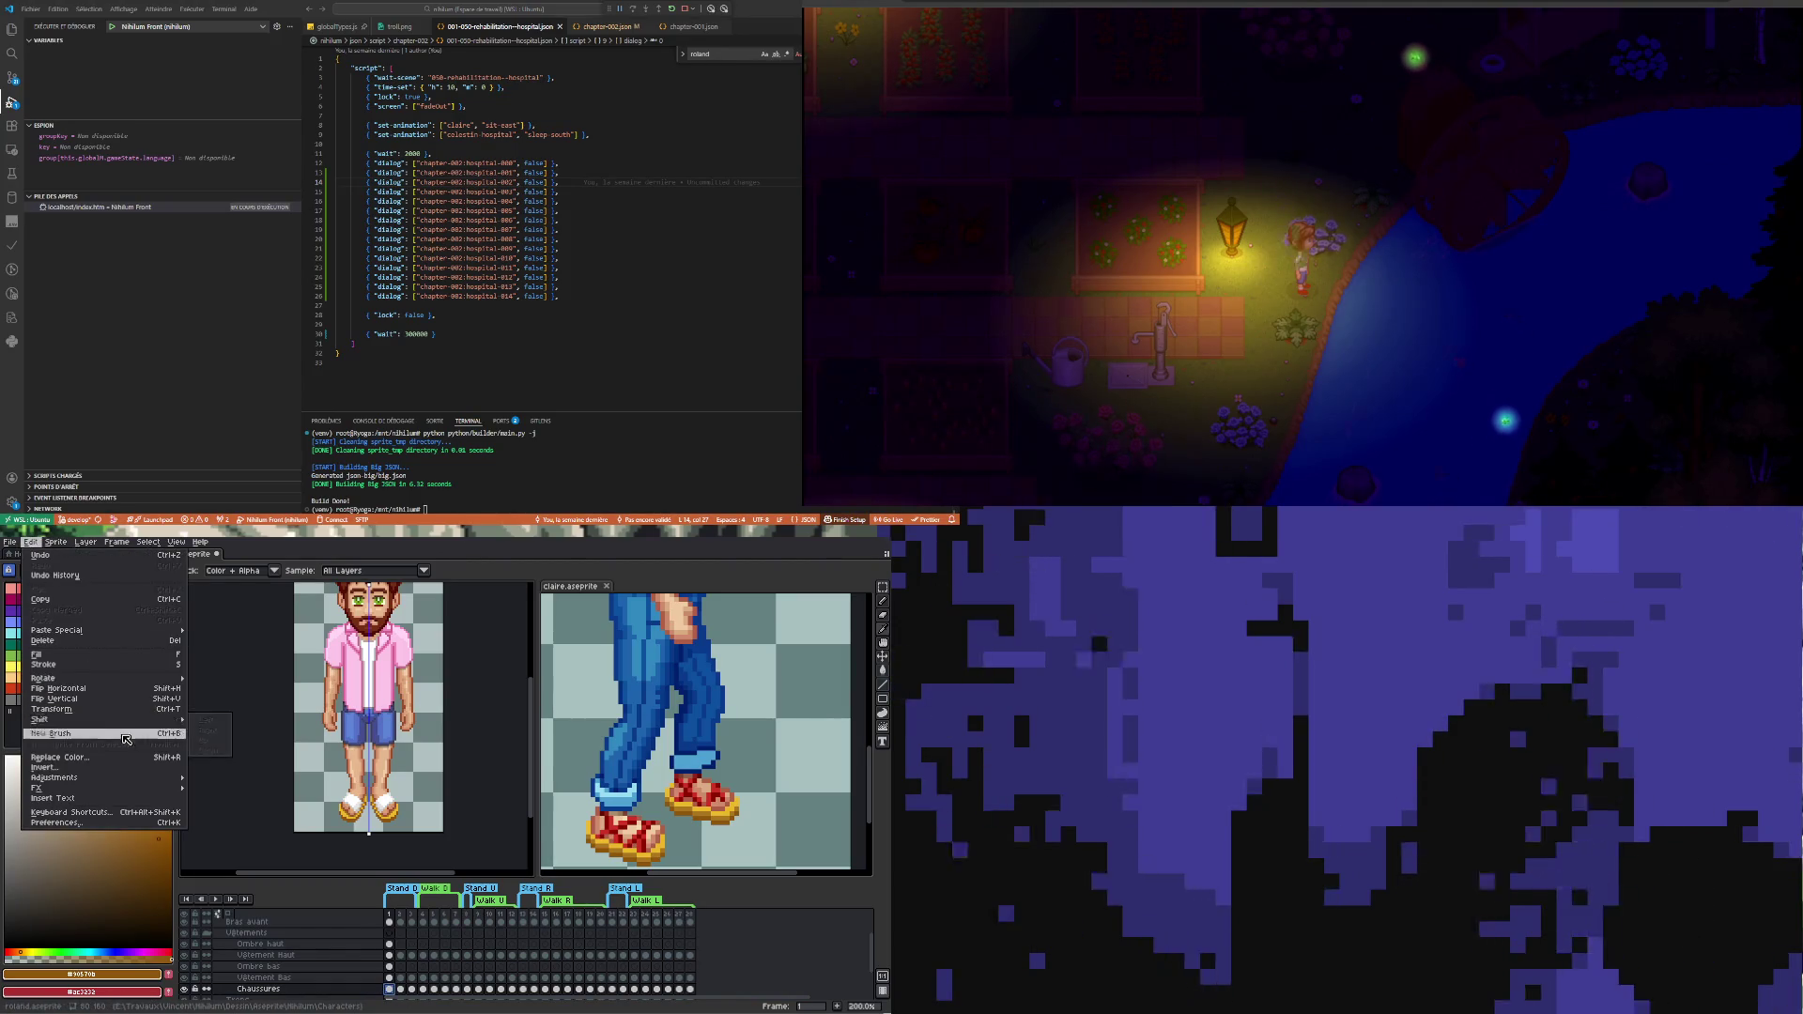
pyautogui.moveTo(84, 778)
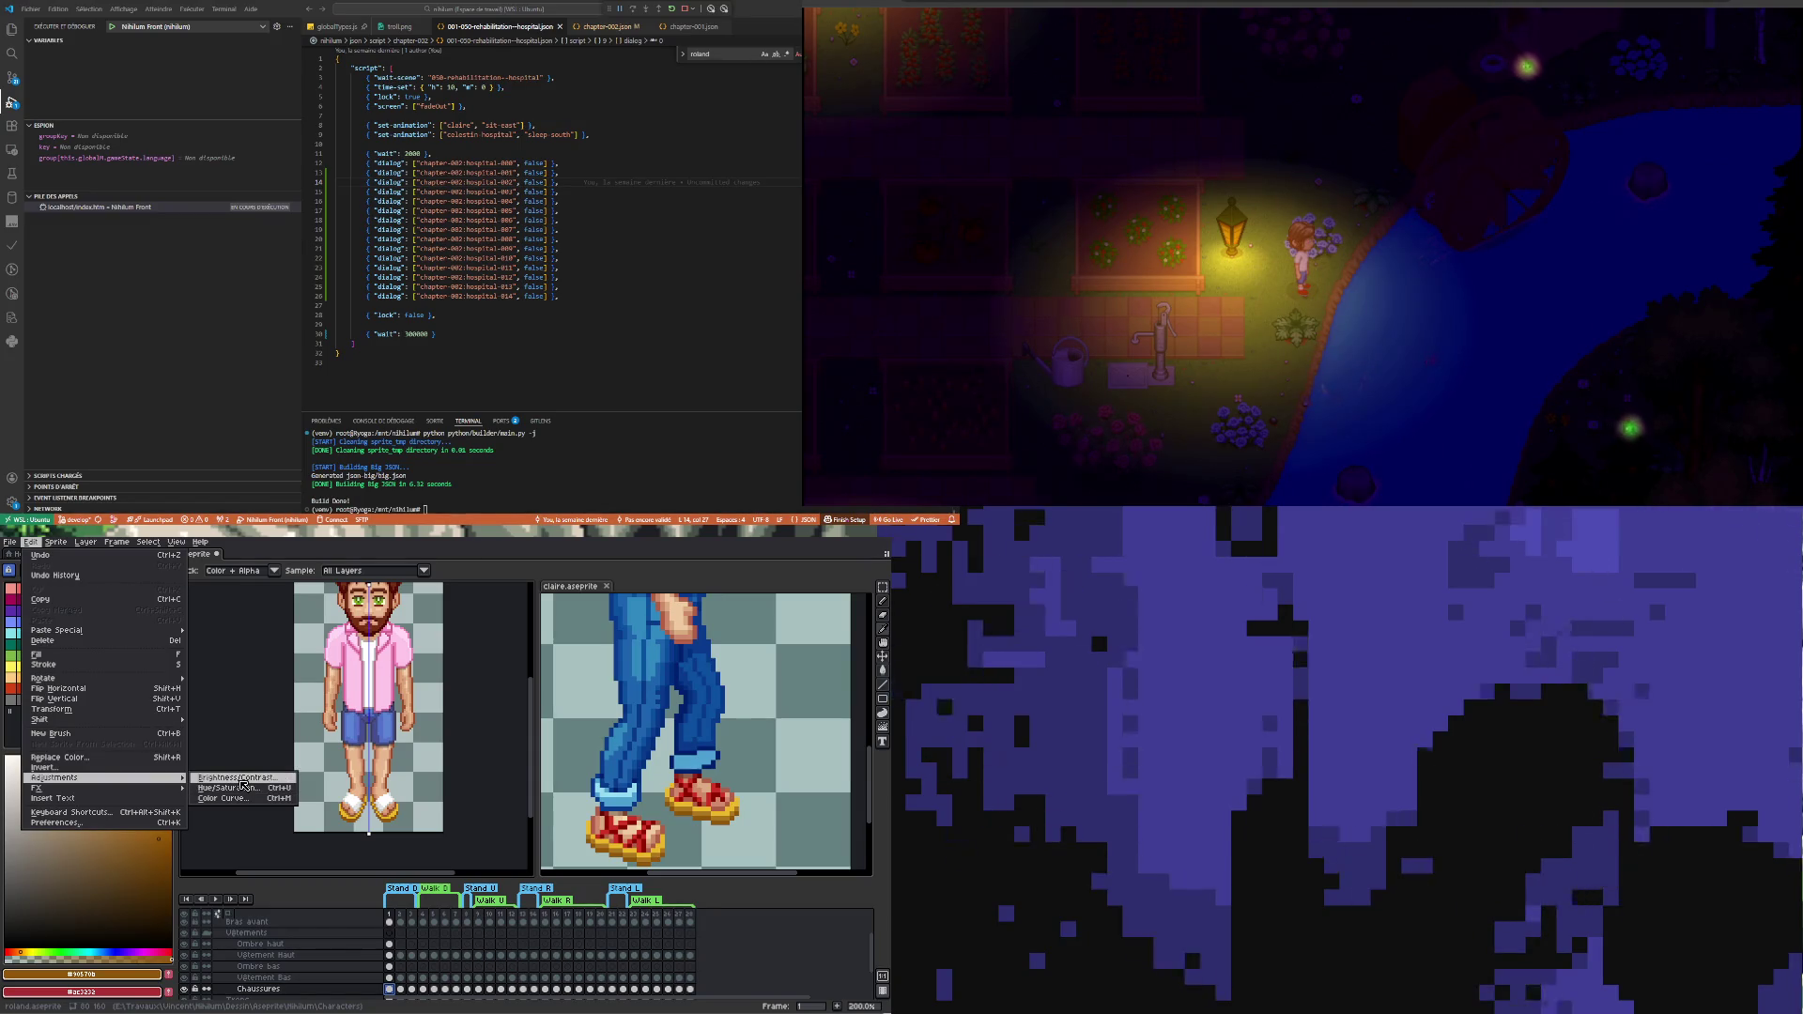
# - Preview Hue/Saturation shifts on the shoes toward blue, red and pink, then cancel
pyautogui.click(243, 794)
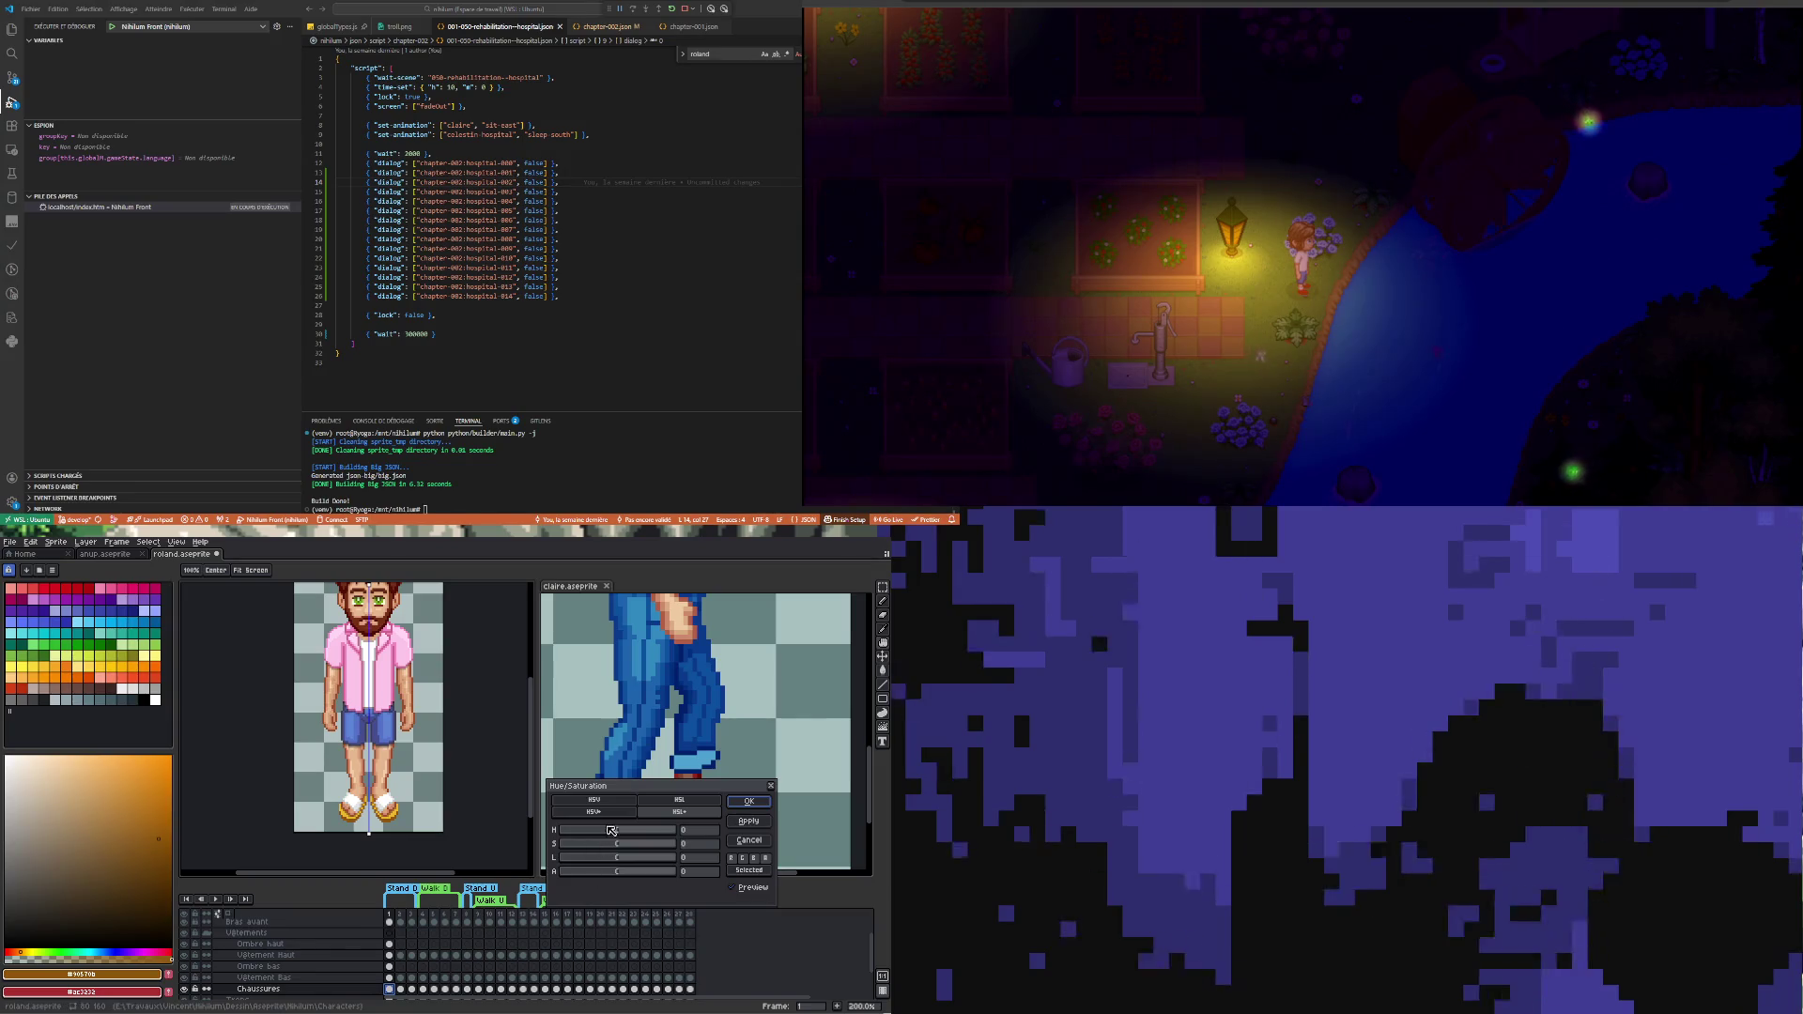
pyautogui.moveTo(585, 833); pyautogui.dragTo(536, 833)
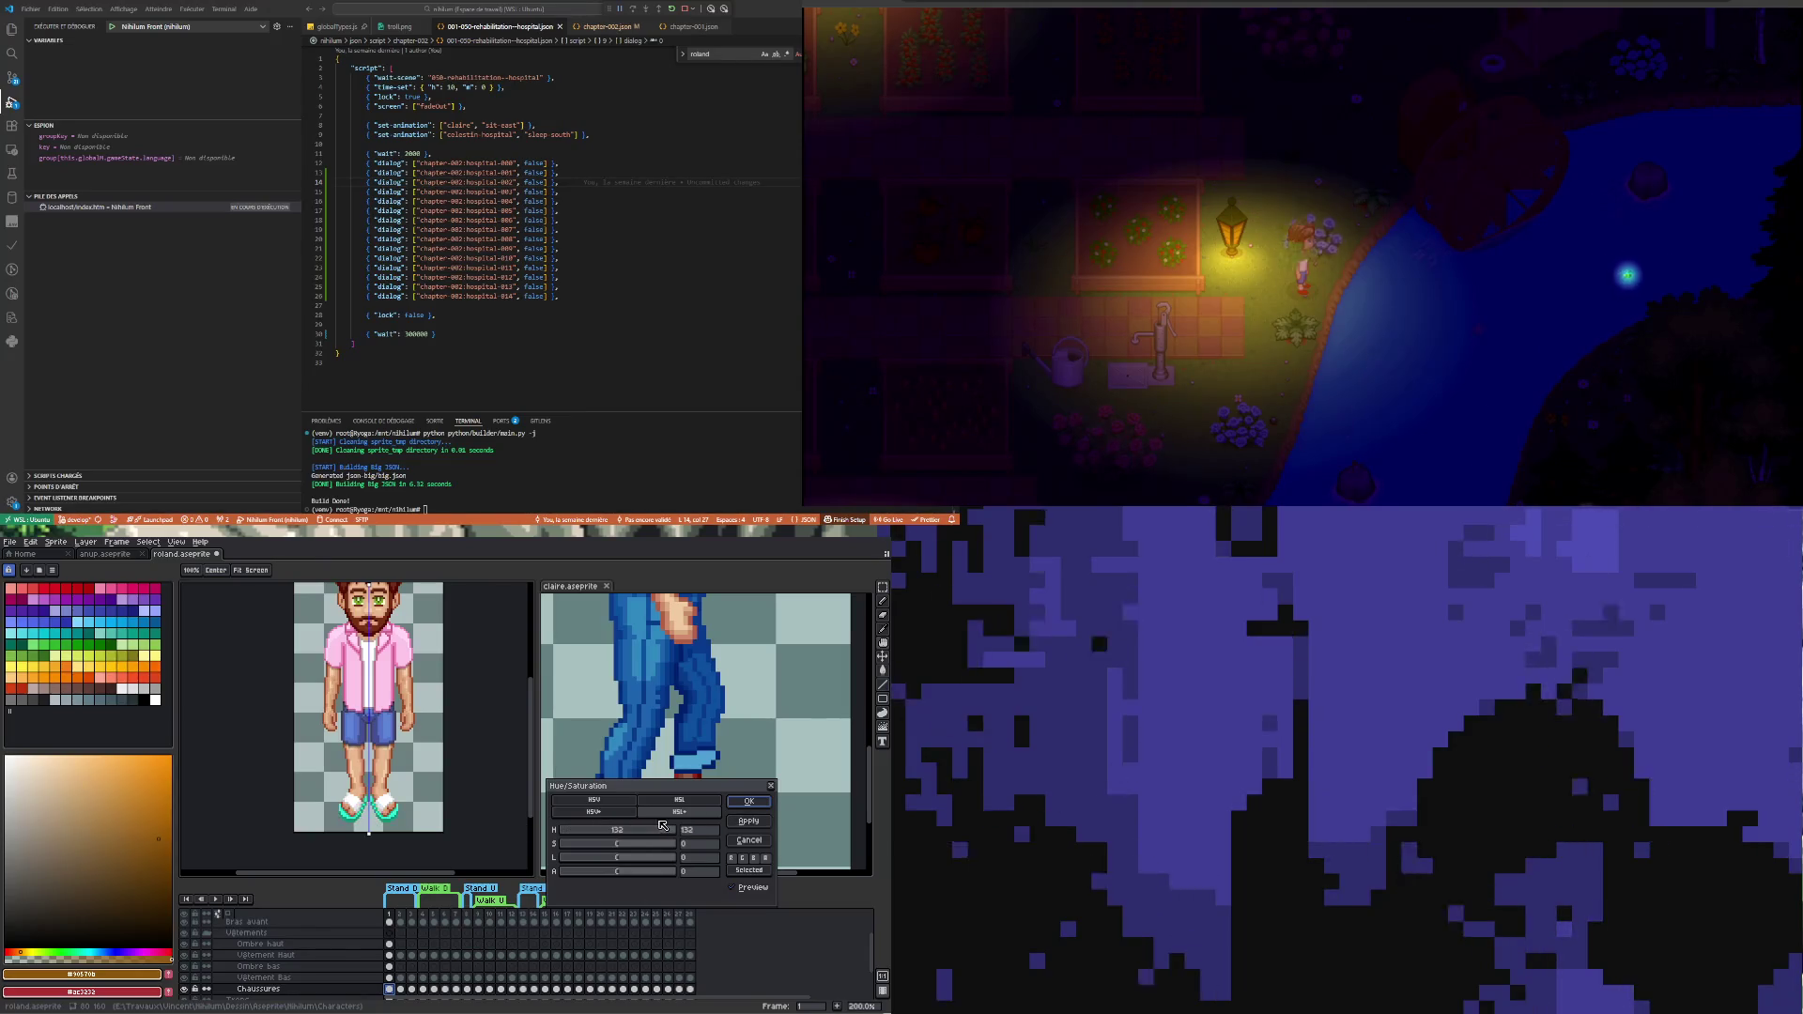
pyautogui.moveTo(657, 826); pyautogui.dragTo(663, 833)
pyautogui.moveTo(626, 840); pyautogui.dragTo(615, 841)
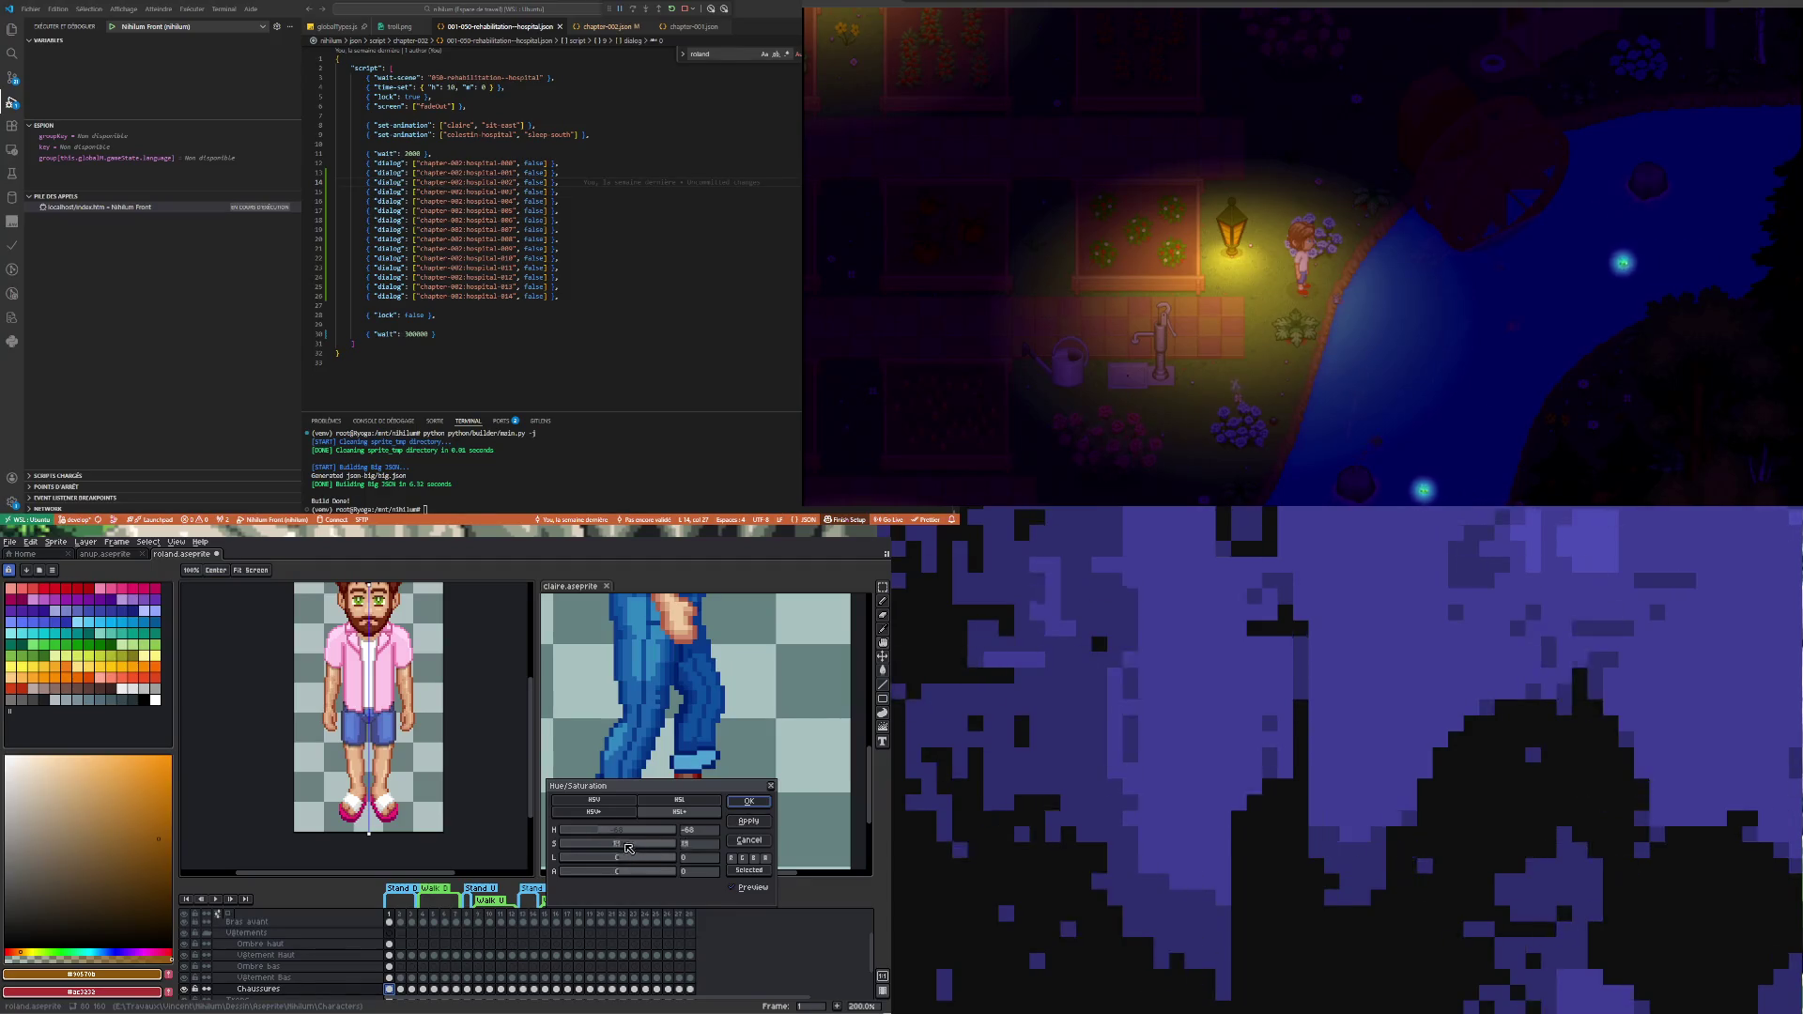
pyautogui.moveTo(629, 857); pyautogui.dragTo(647, 850)
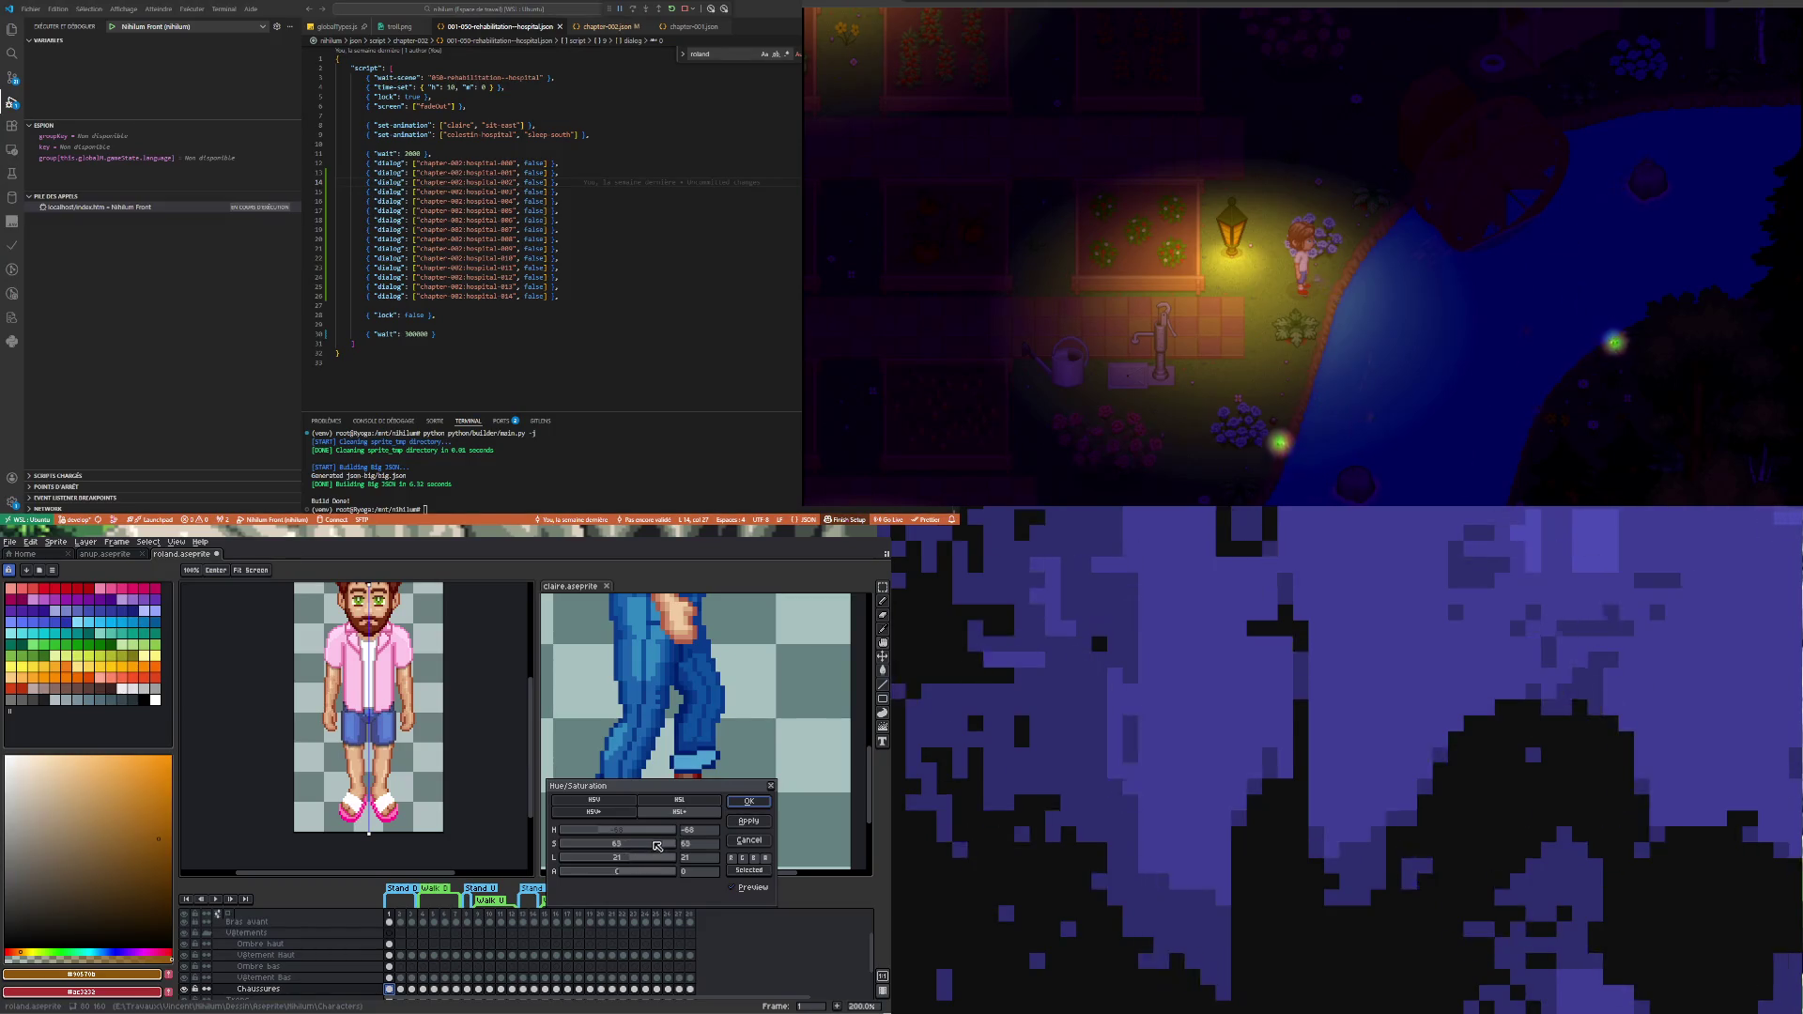
pyautogui.click(772, 788)
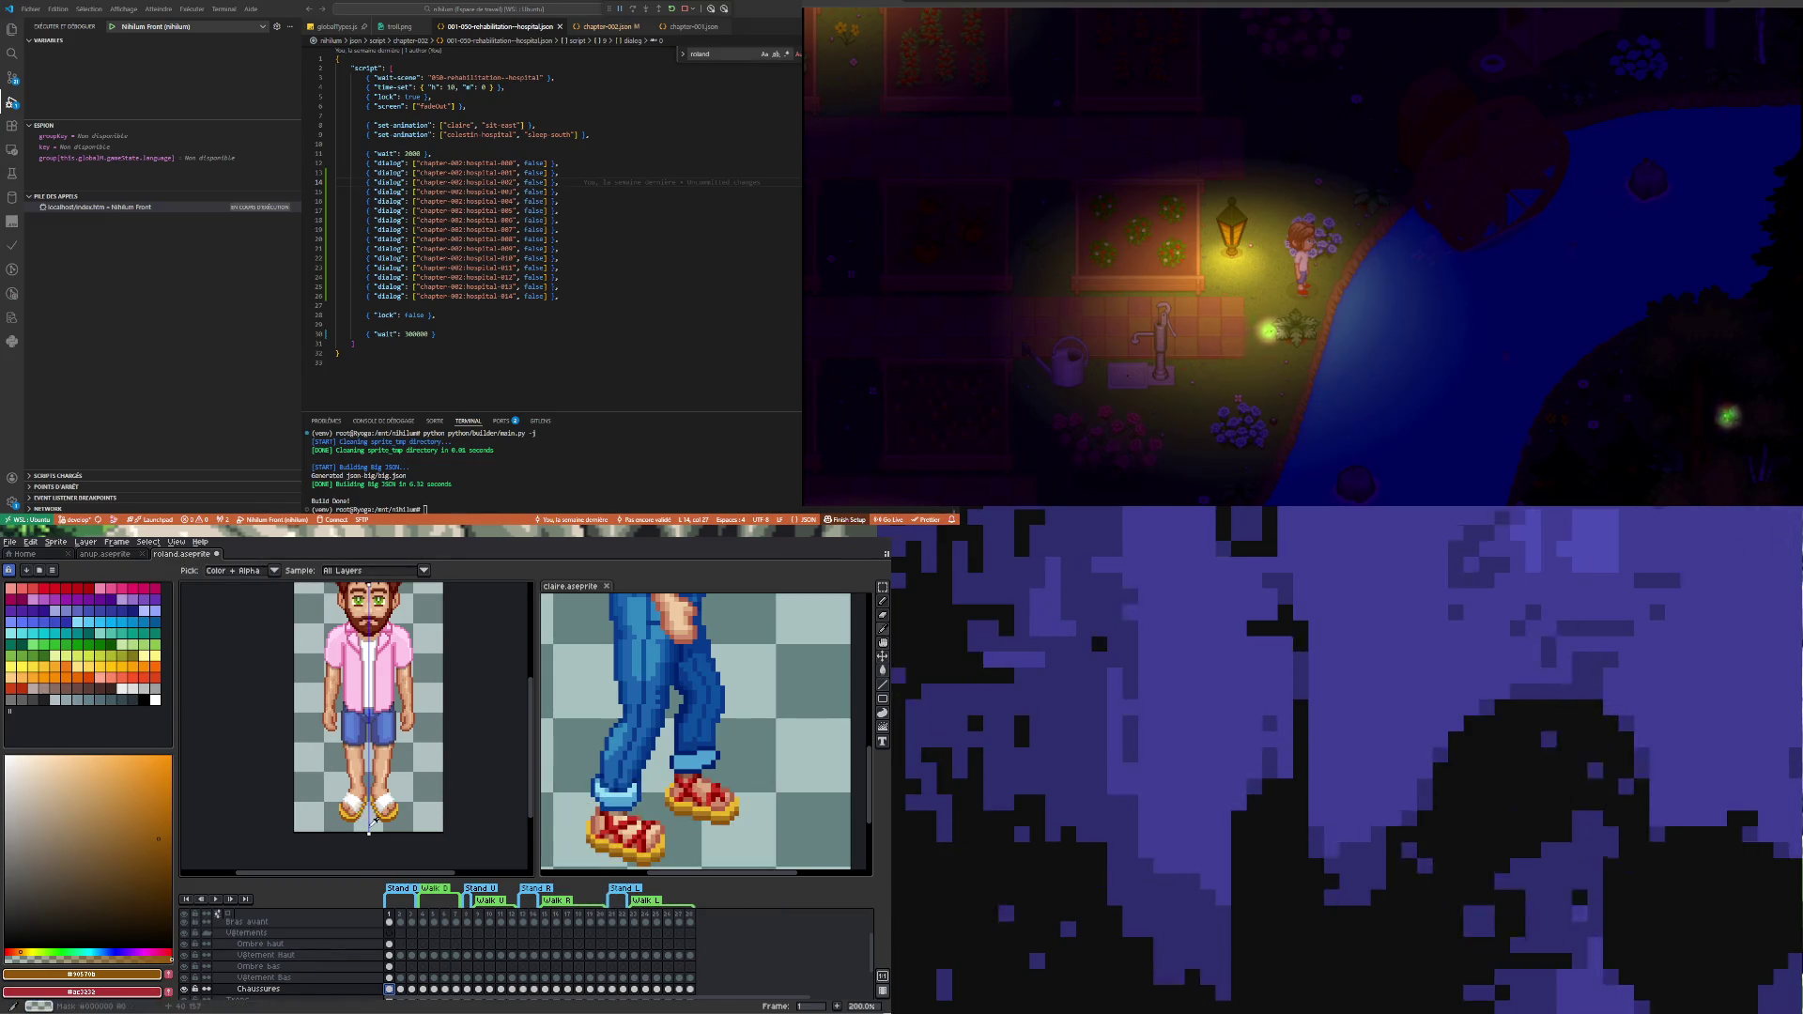
pyautogui.scroll(2, 365, 797)
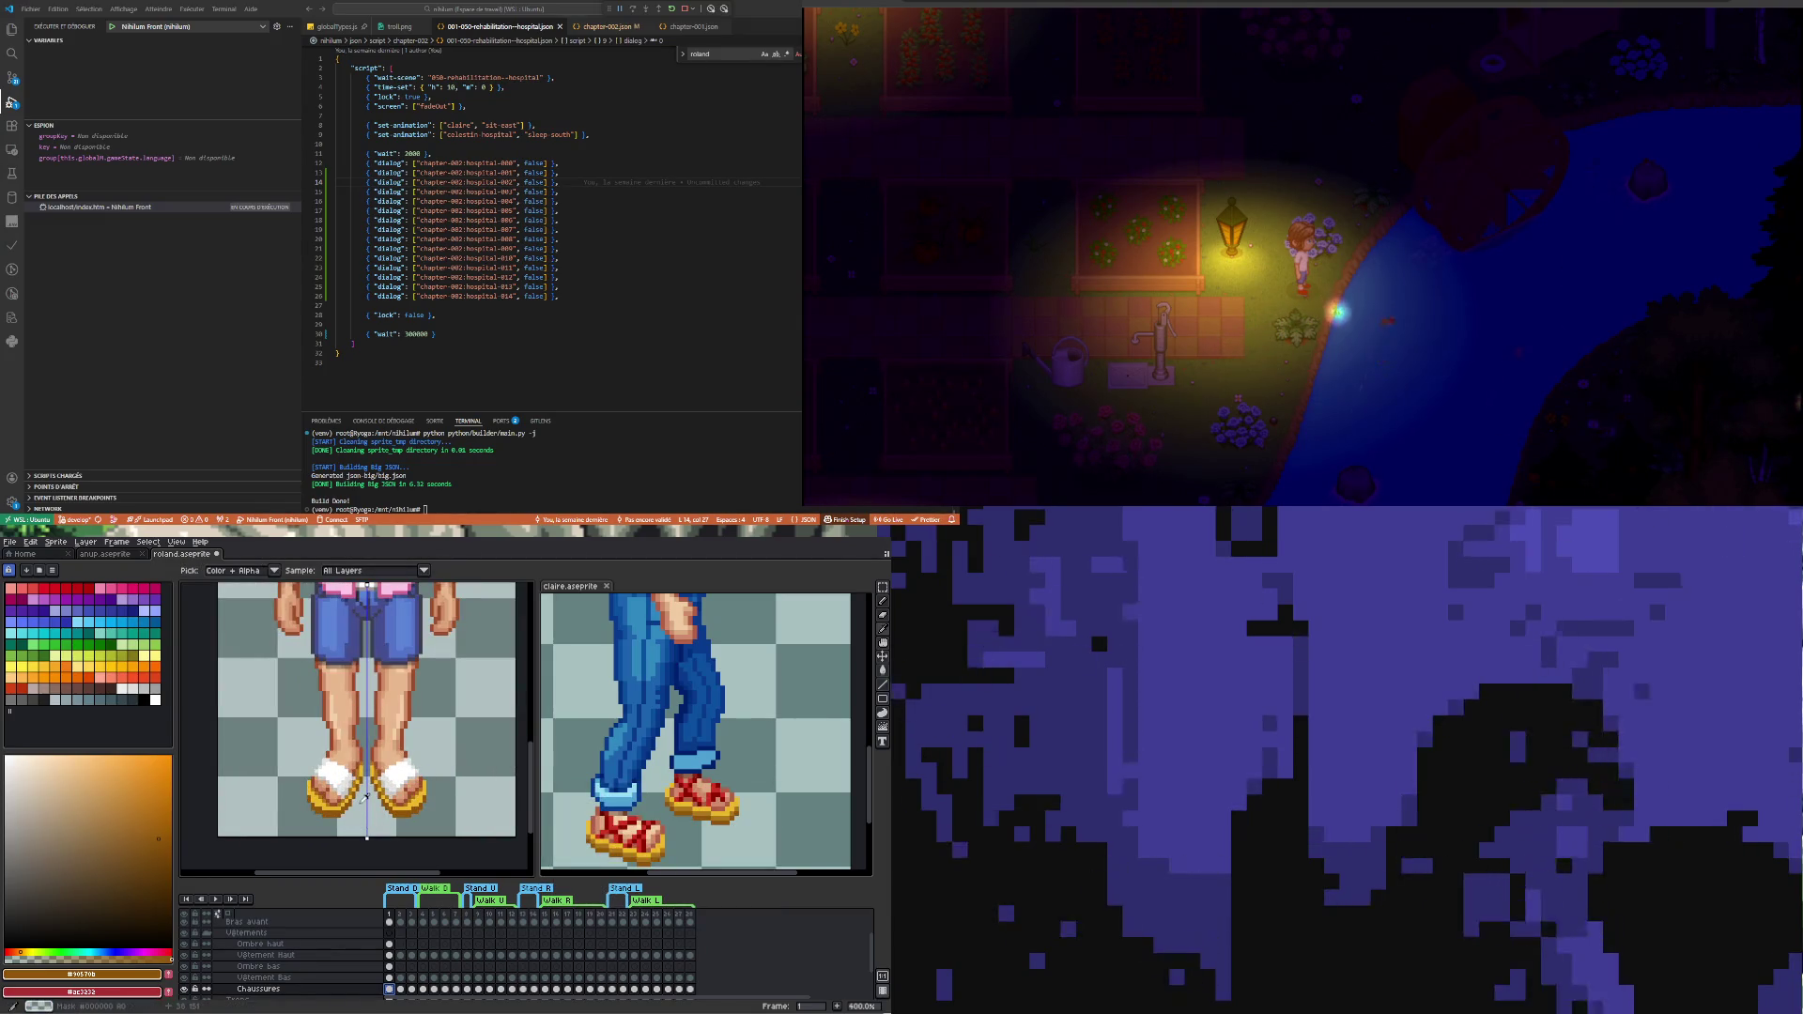
pyautogui.scroll(-5, 366, 799)
pyautogui.scroll(2, 362, 790)
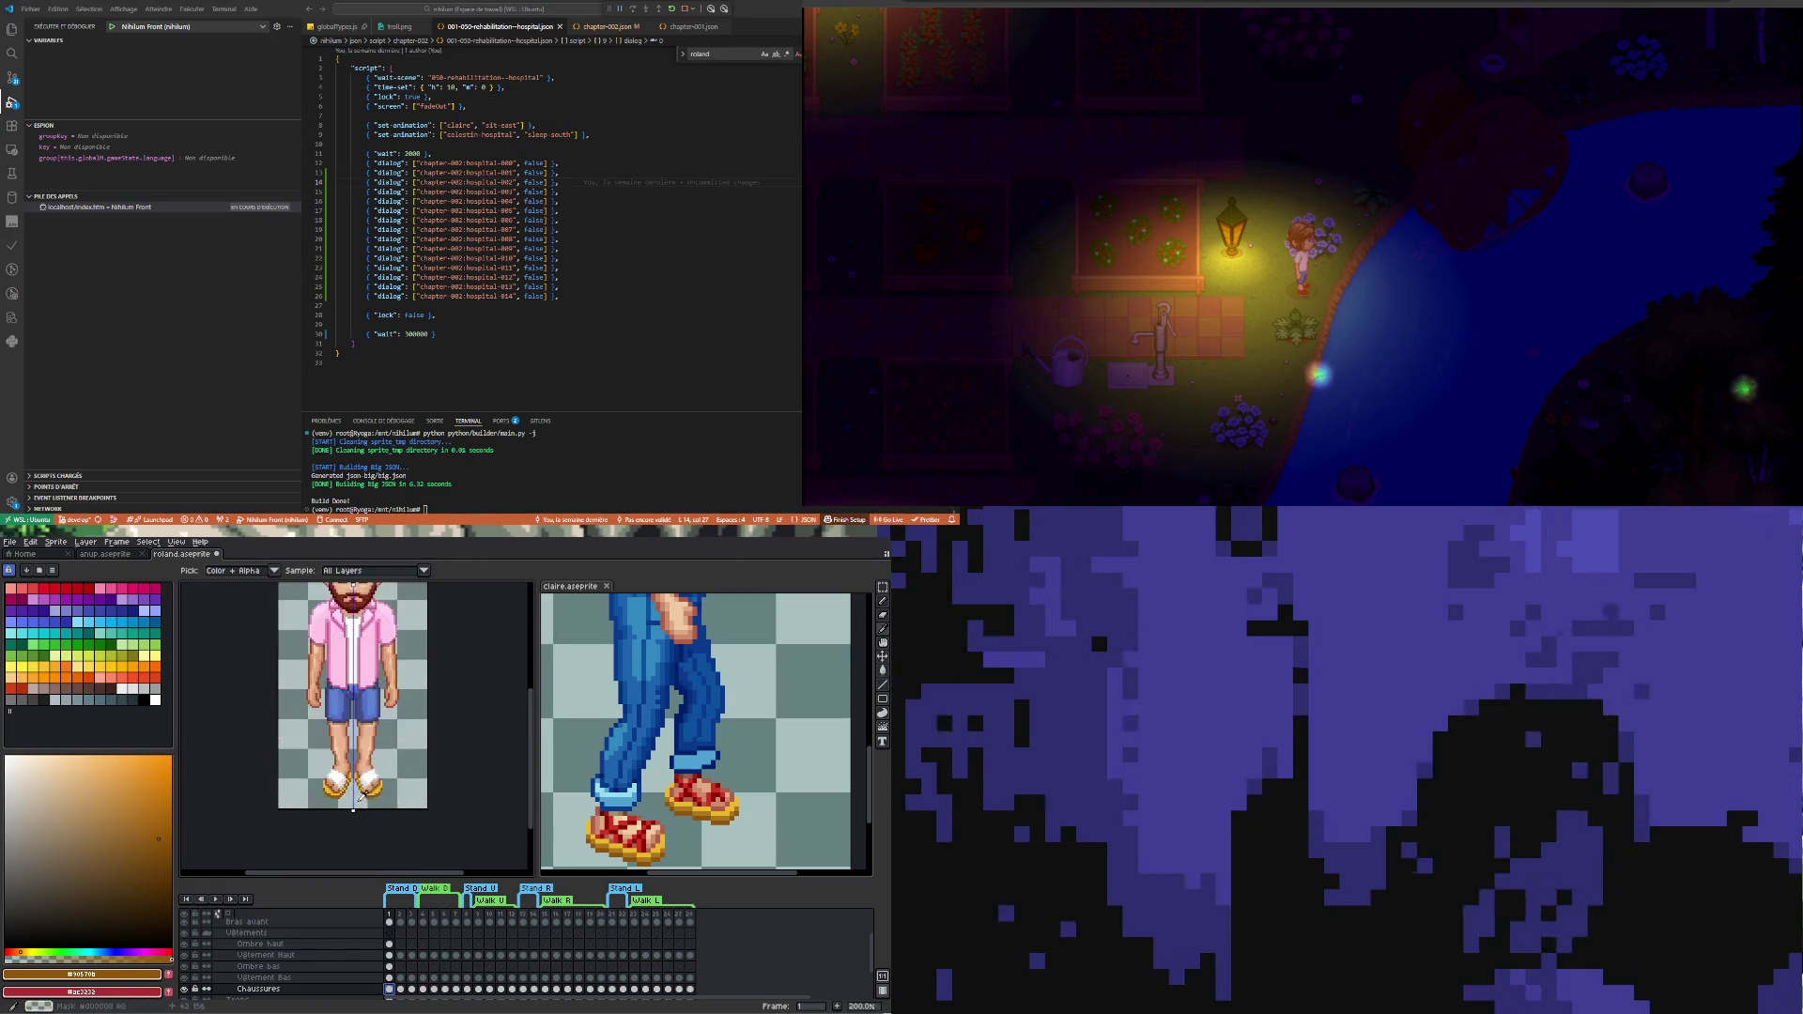
pyautogui.scroll(3, 352, 785)
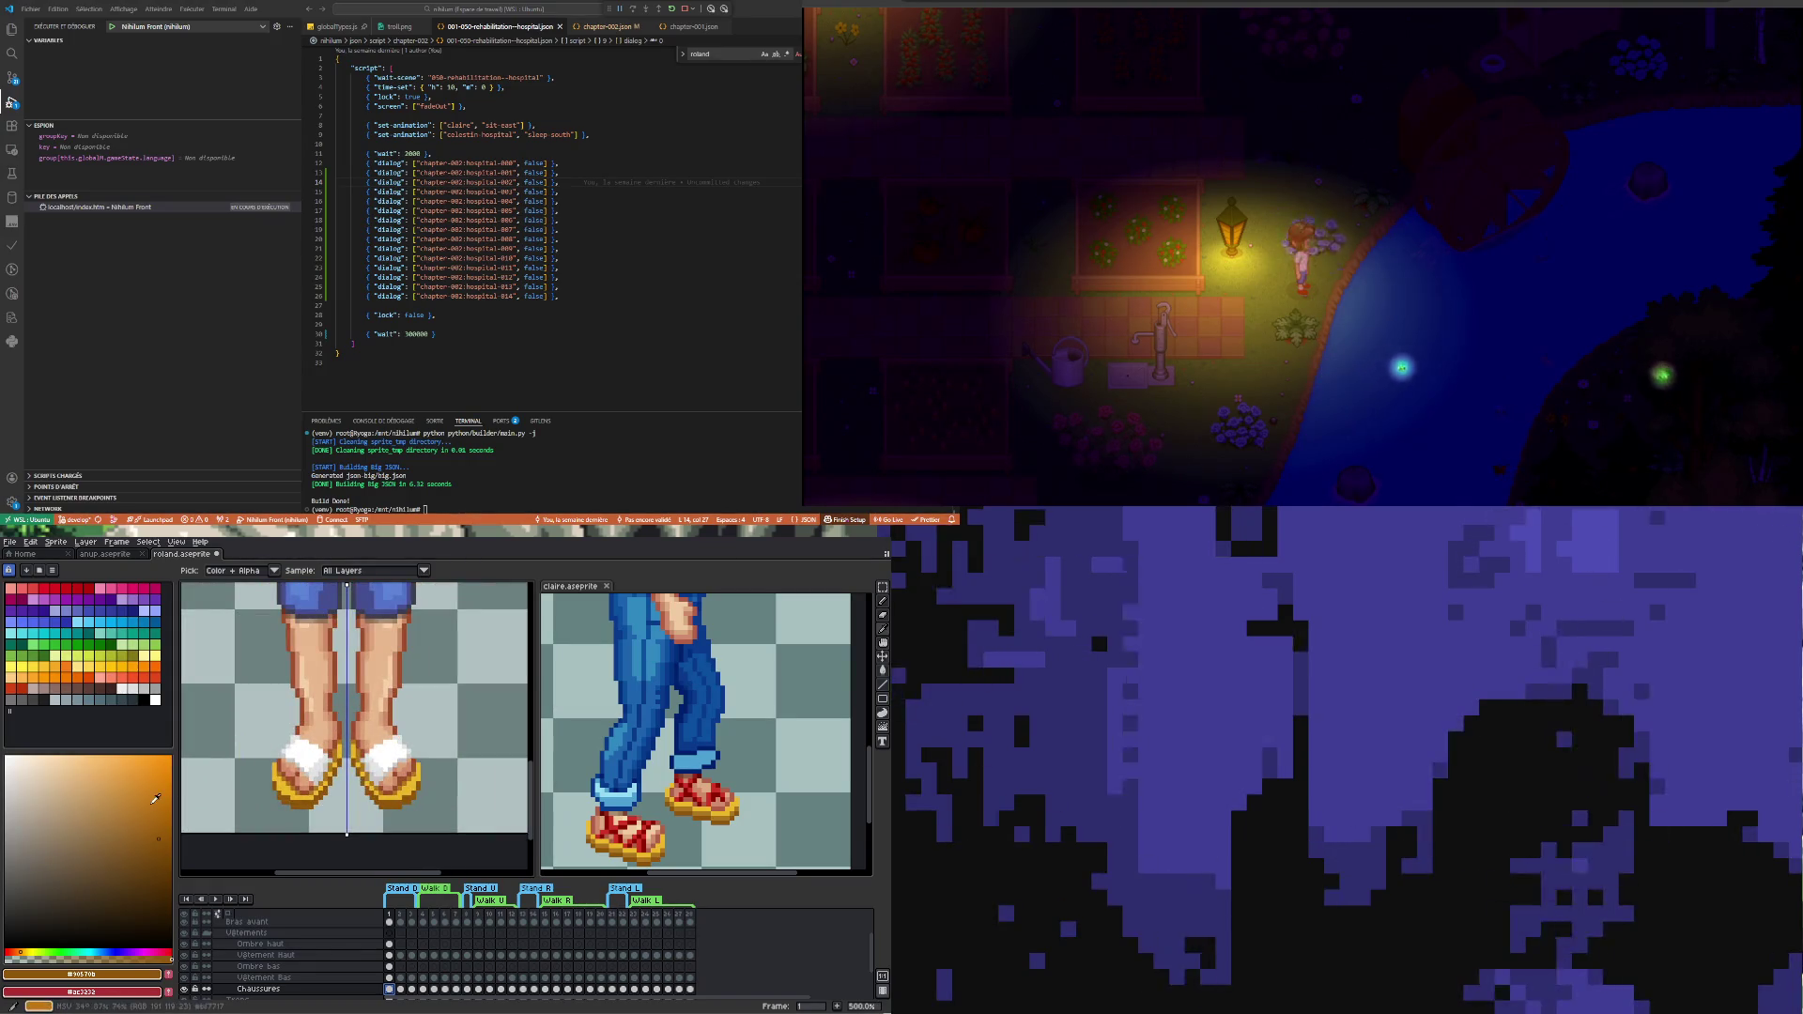
pyautogui.scroll(-3, 324, 754)
pyautogui.scroll(1, 304, 730)
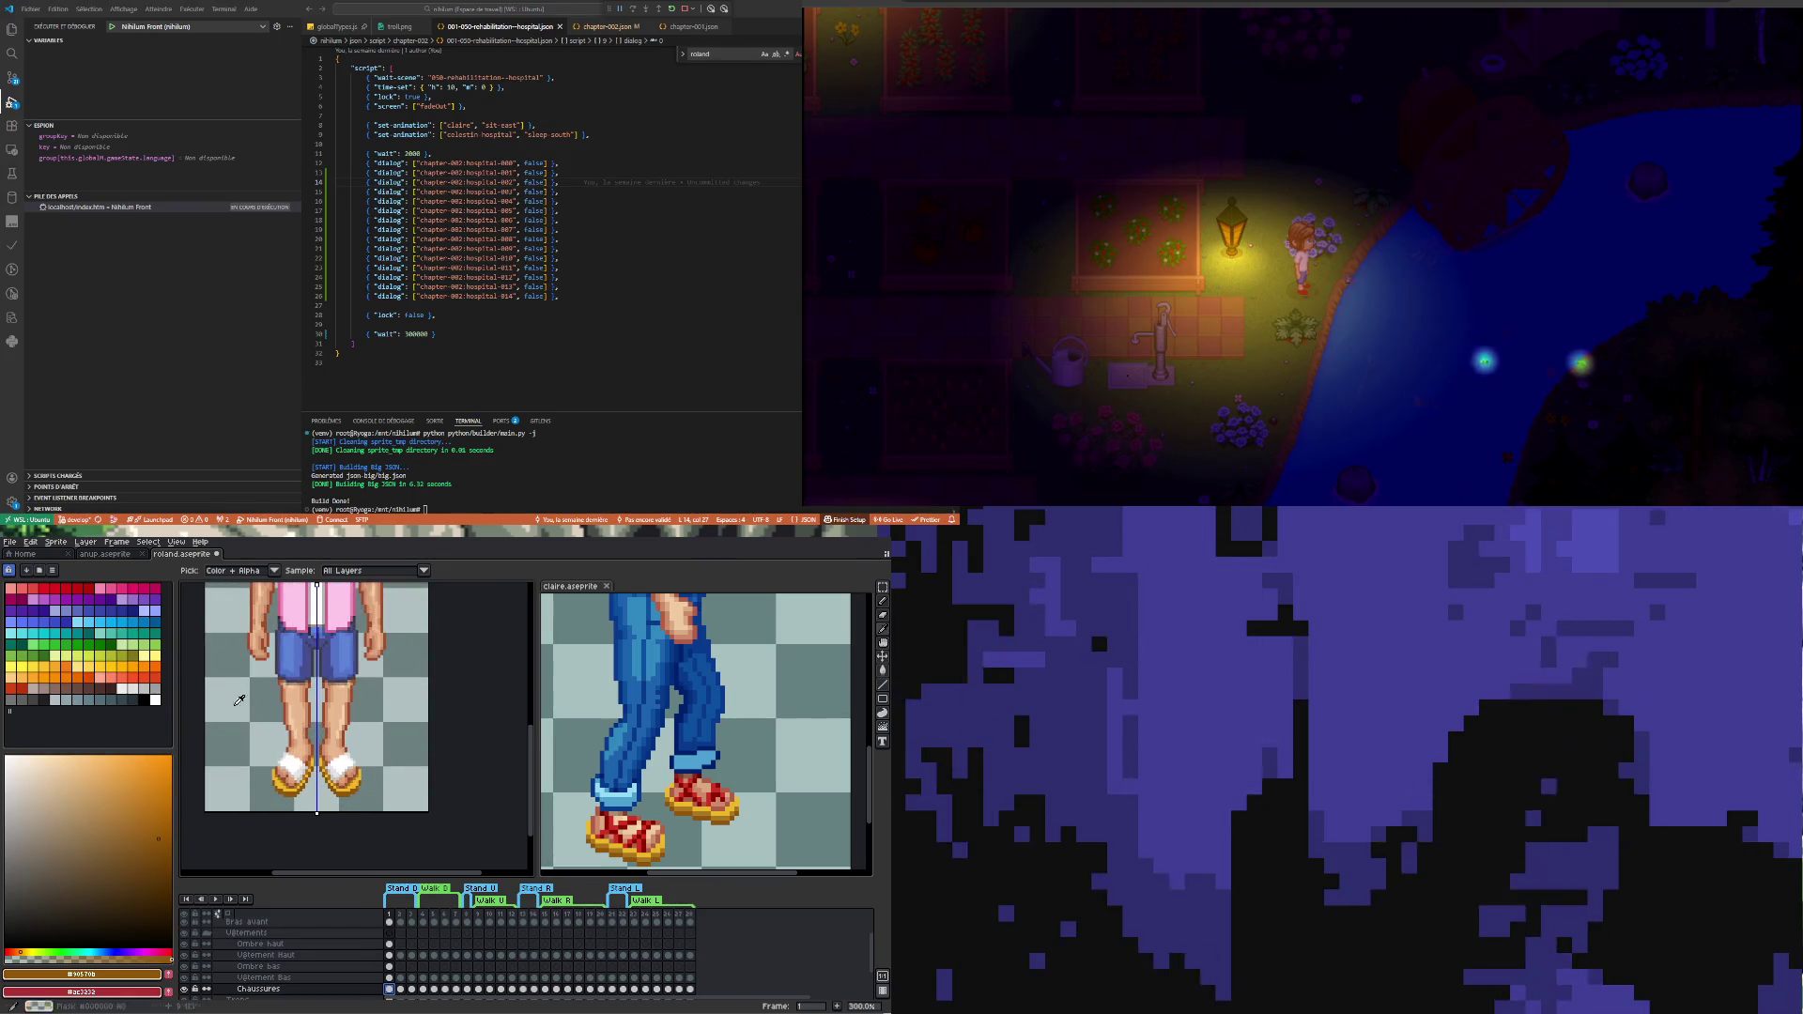
# - Reopen Hue/Saturation, shift the sandals' hue and saturation to blue and apply it
pyautogui.click(32, 542)
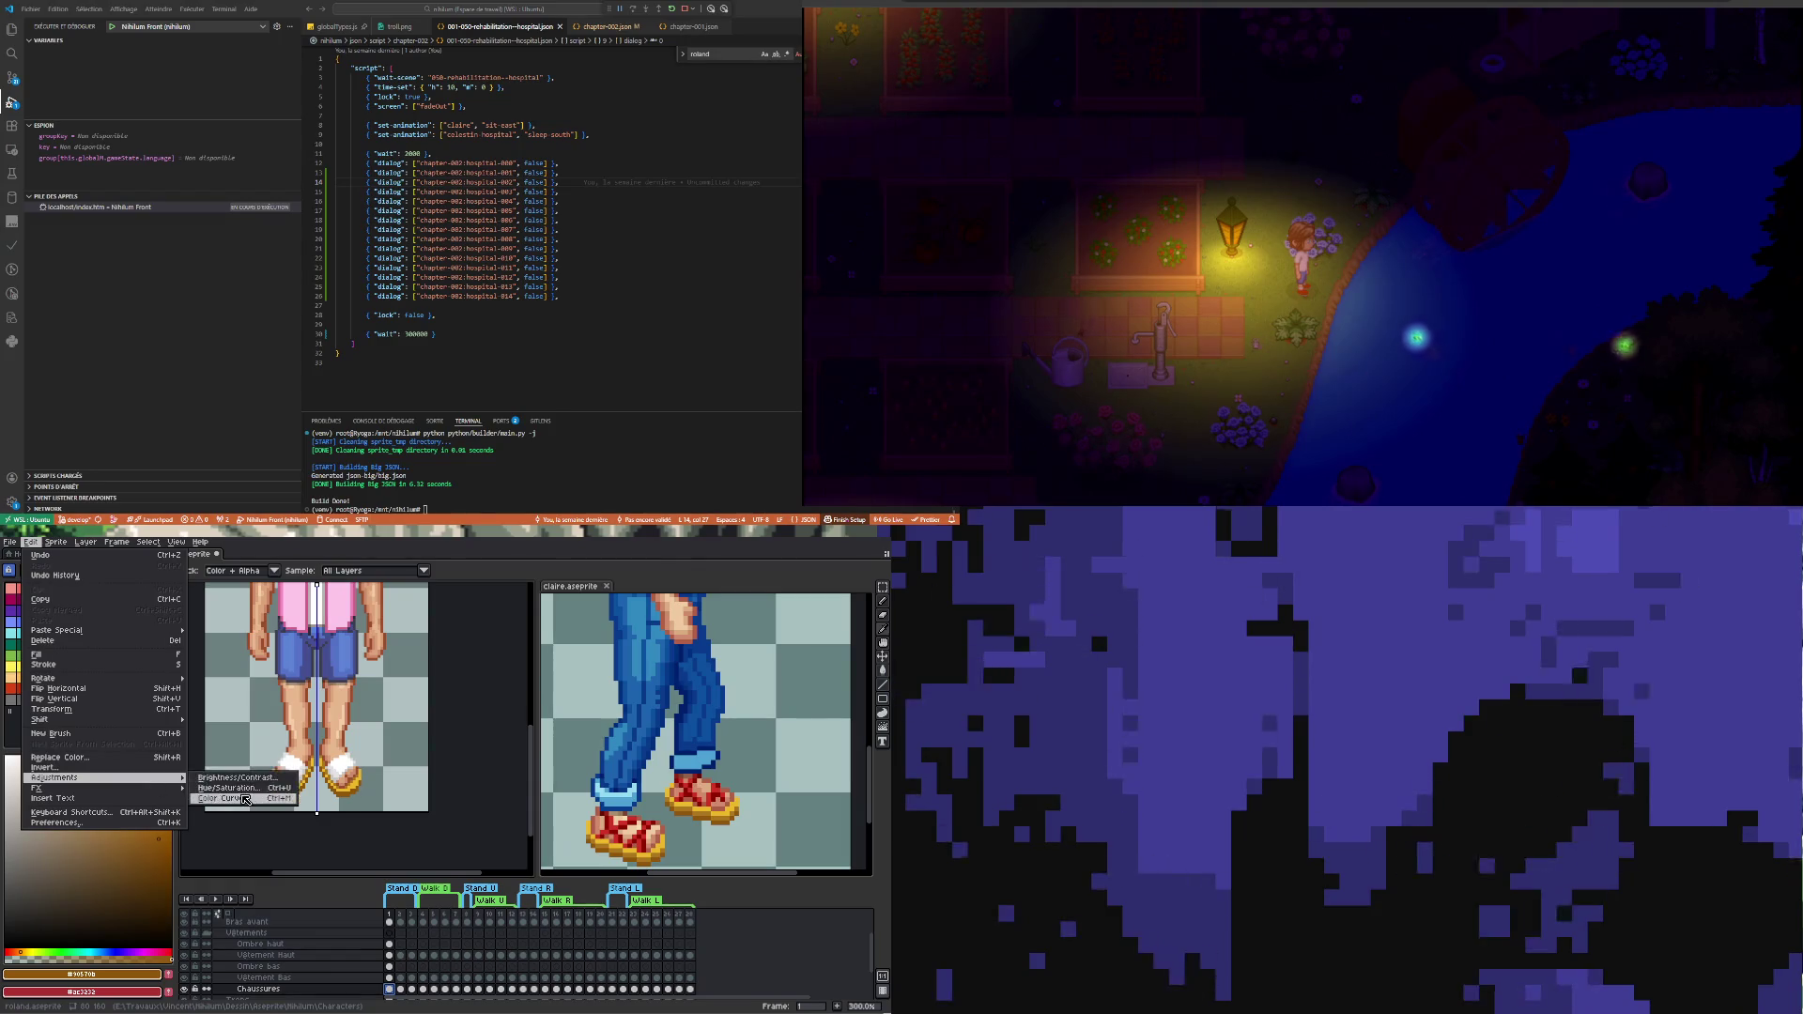
pyautogui.click(233, 787)
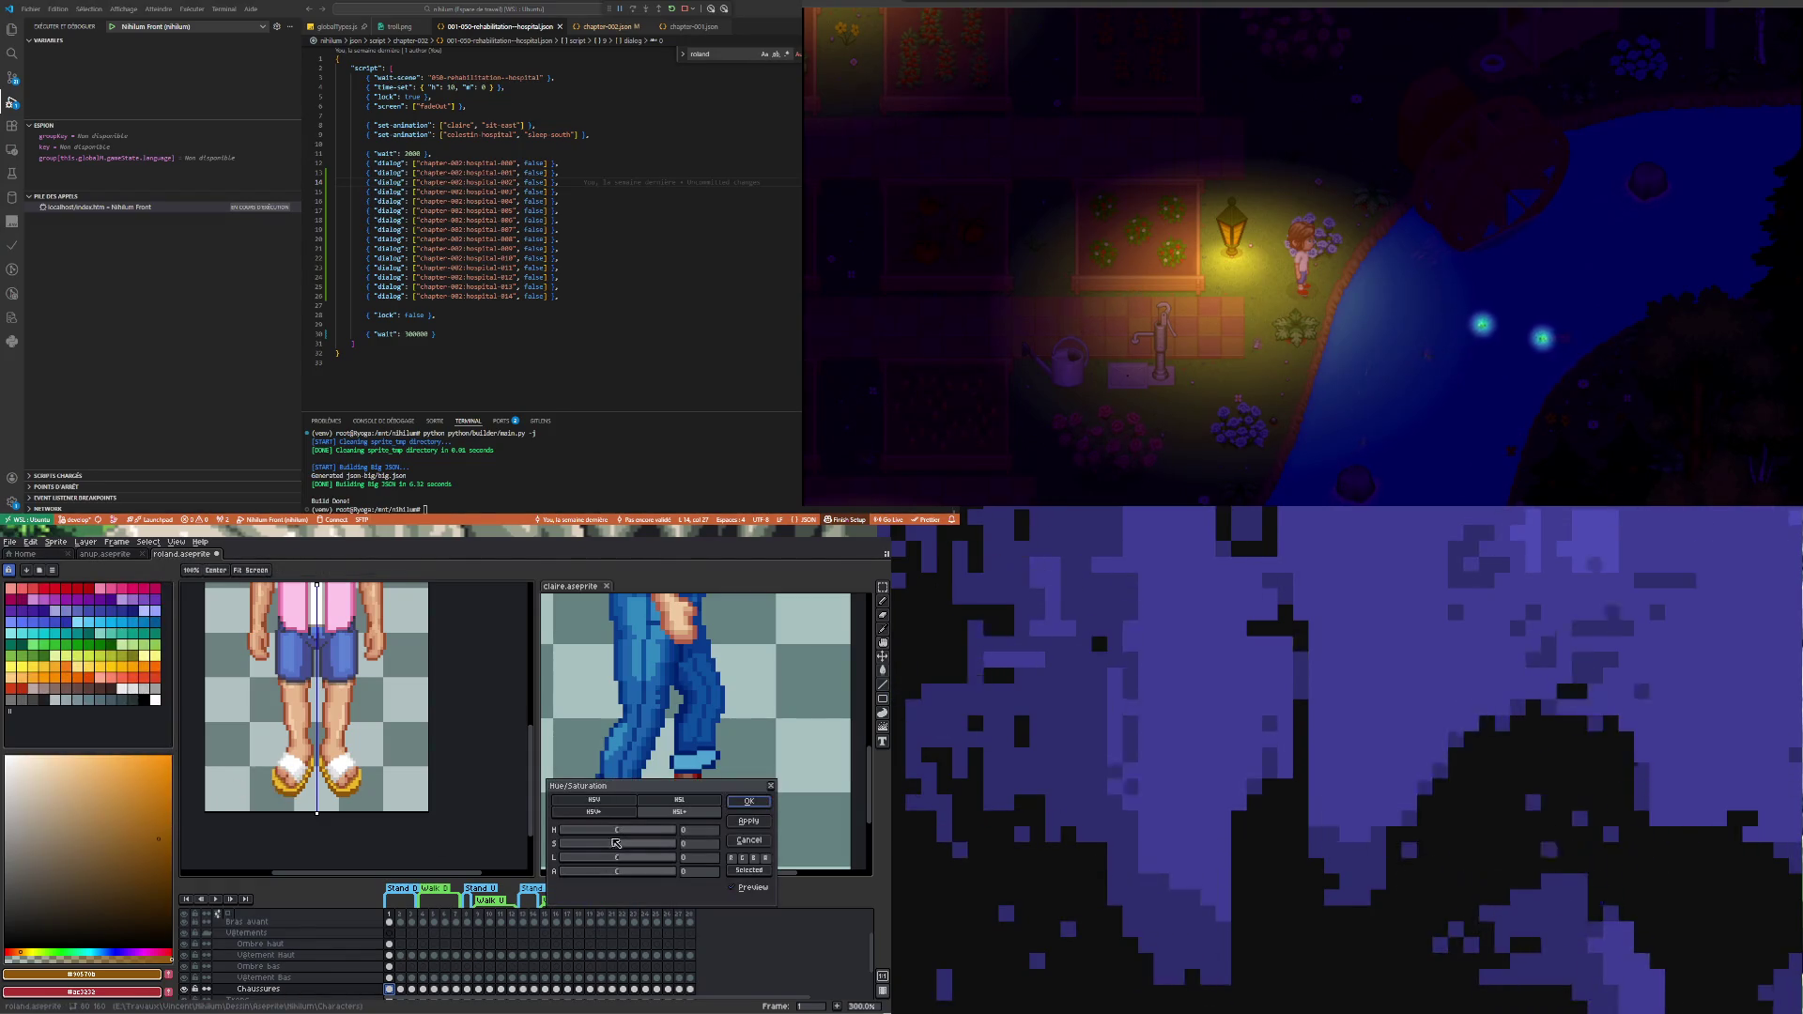
pyautogui.moveTo(616, 833)
pyautogui.mouseDown()
pyautogui.moveTo(684, 836)
pyautogui.moveTo(548, 831)
pyautogui.mouseUp()
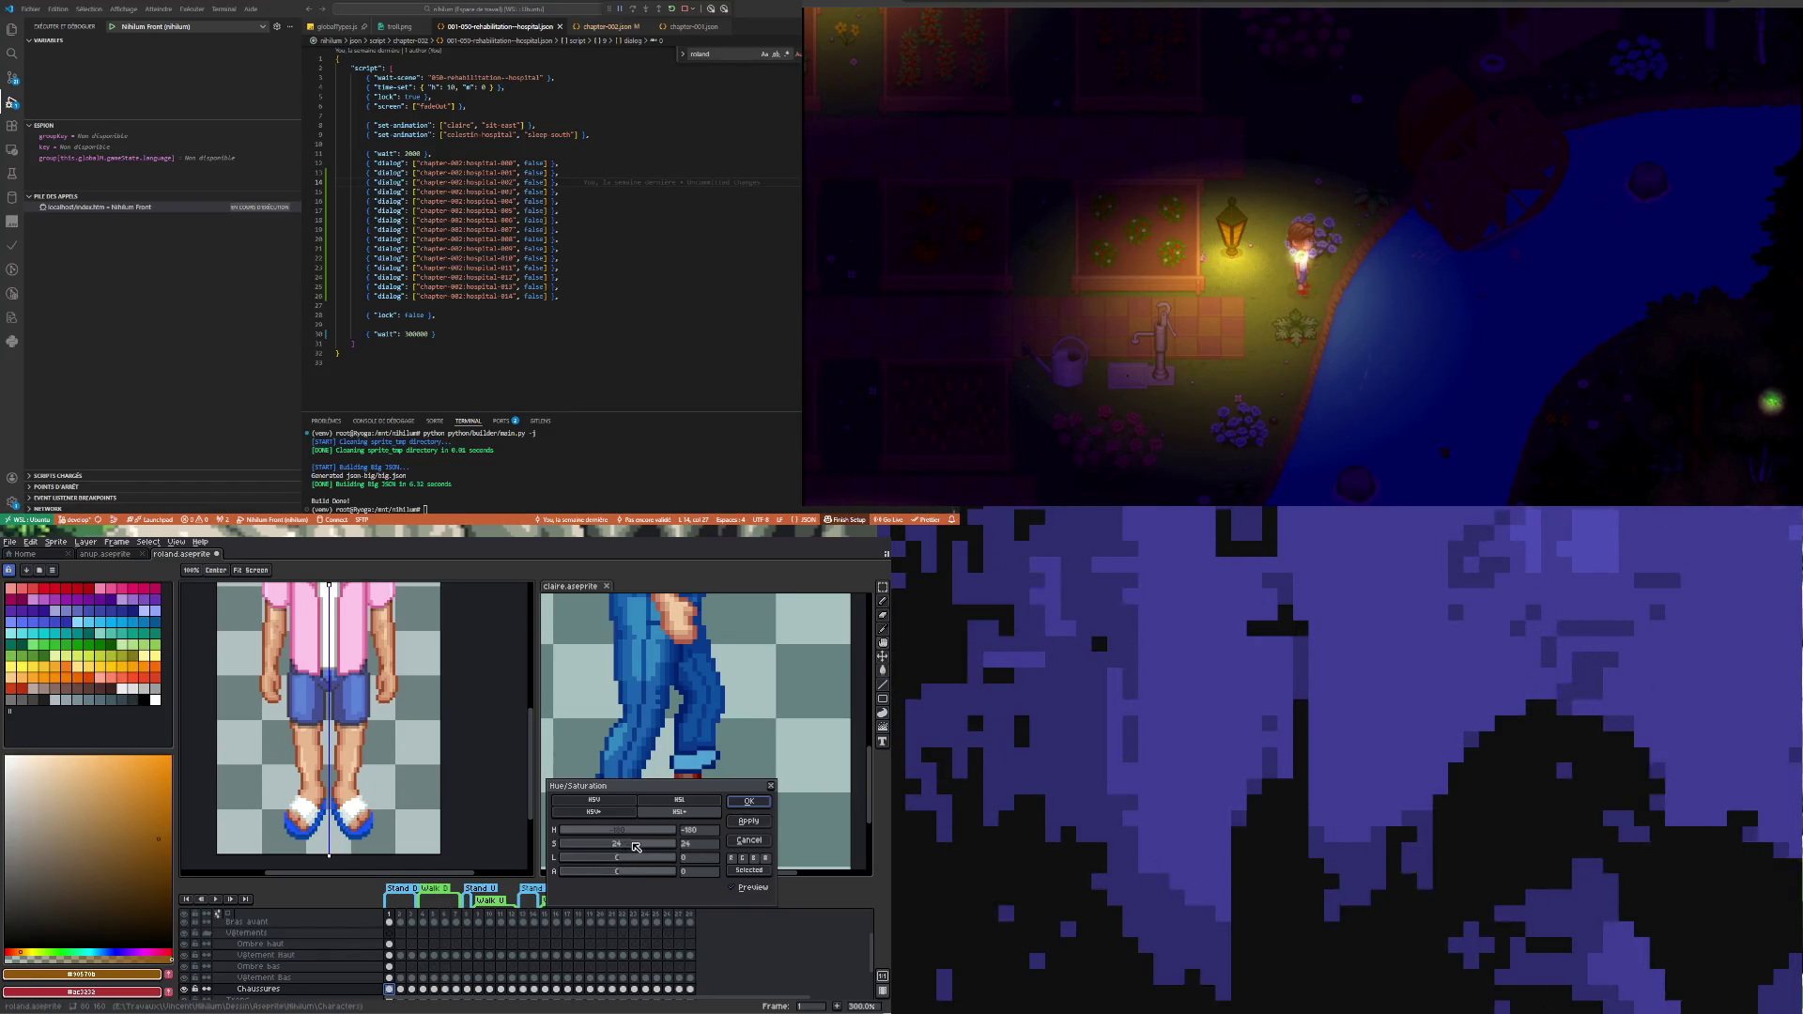
pyautogui.moveTo(627, 845); pyautogui.dragTo(653, 854)
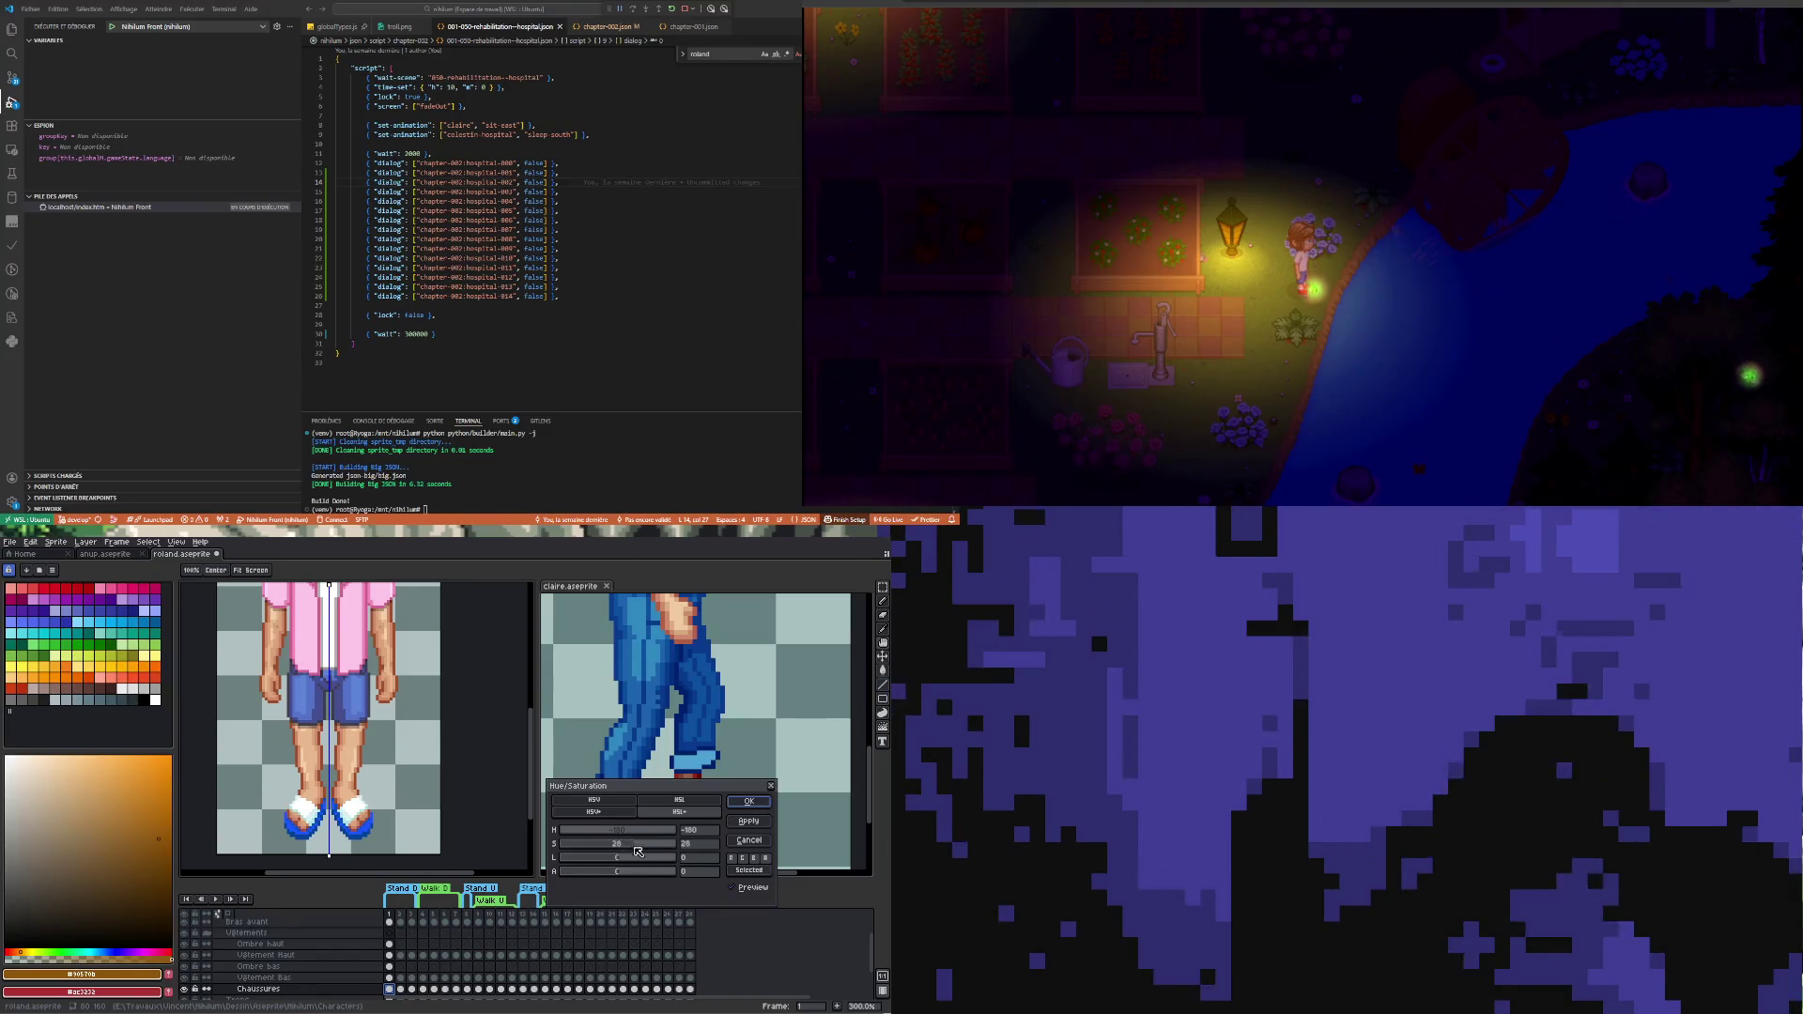
pyautogui.moveTo(638, 849); pyautogui.dragTo(629, 849)
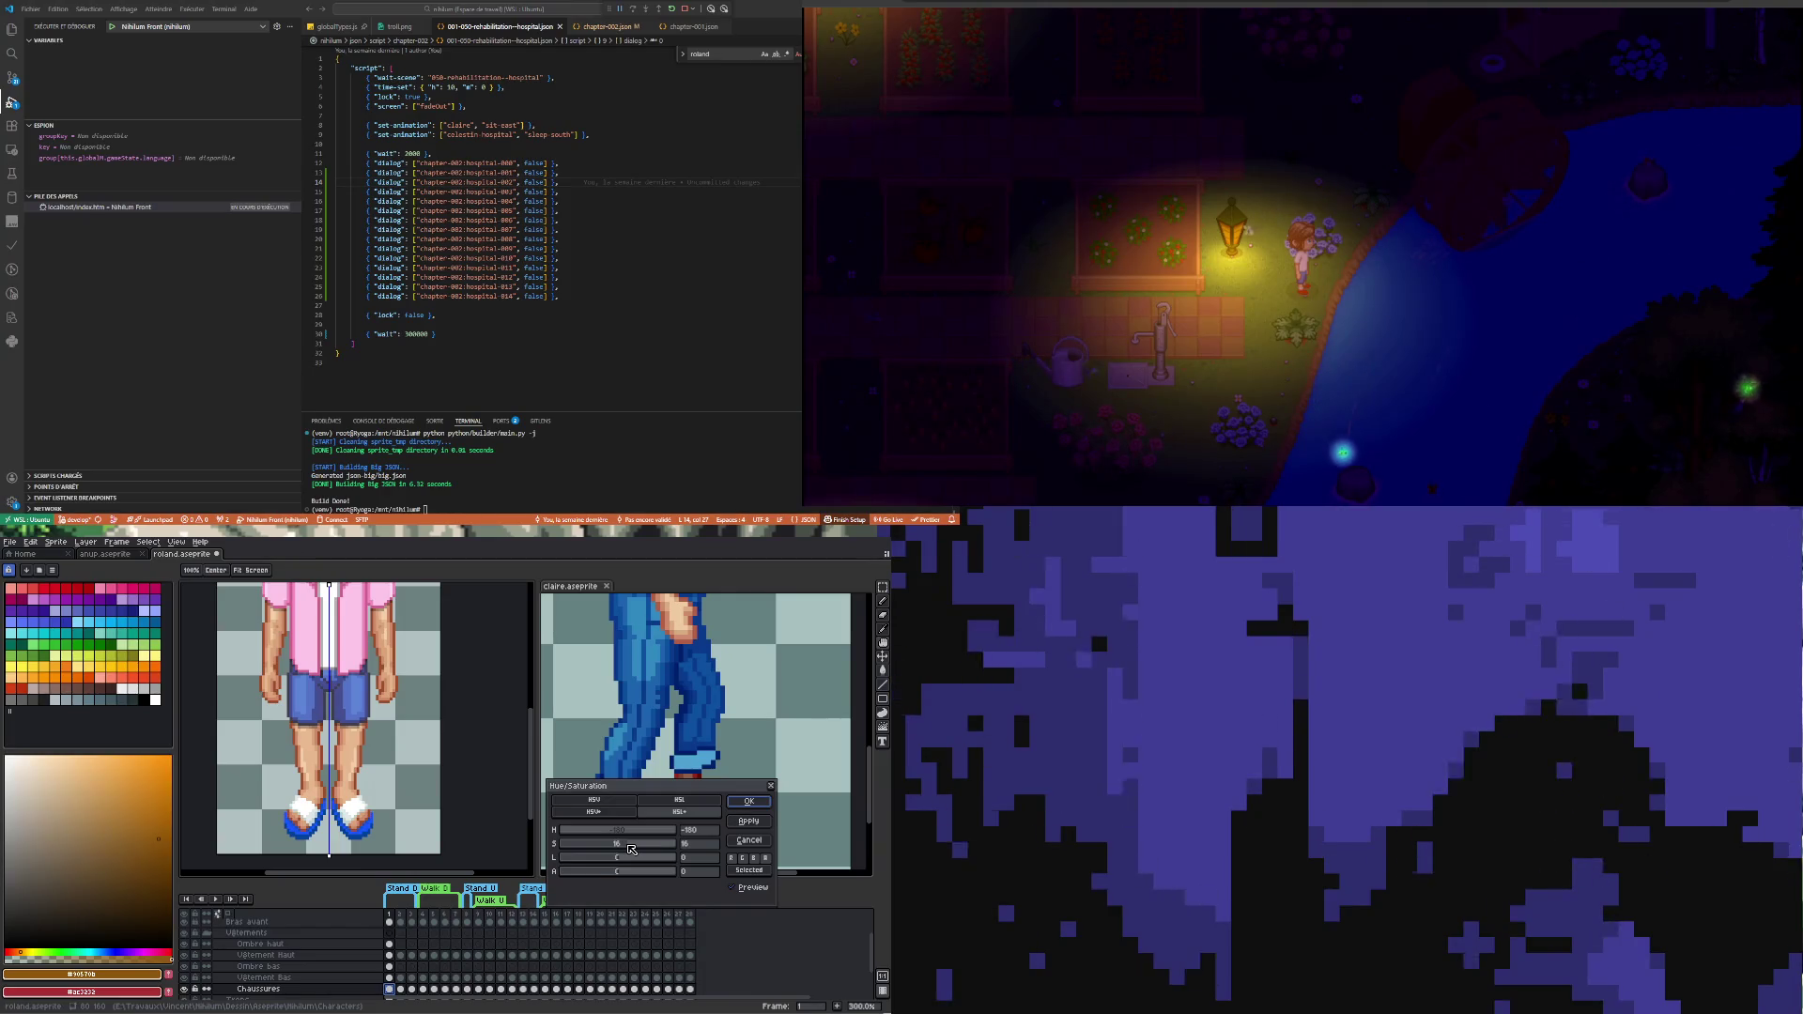
pyautogui.scroll(-1, 374, 757)
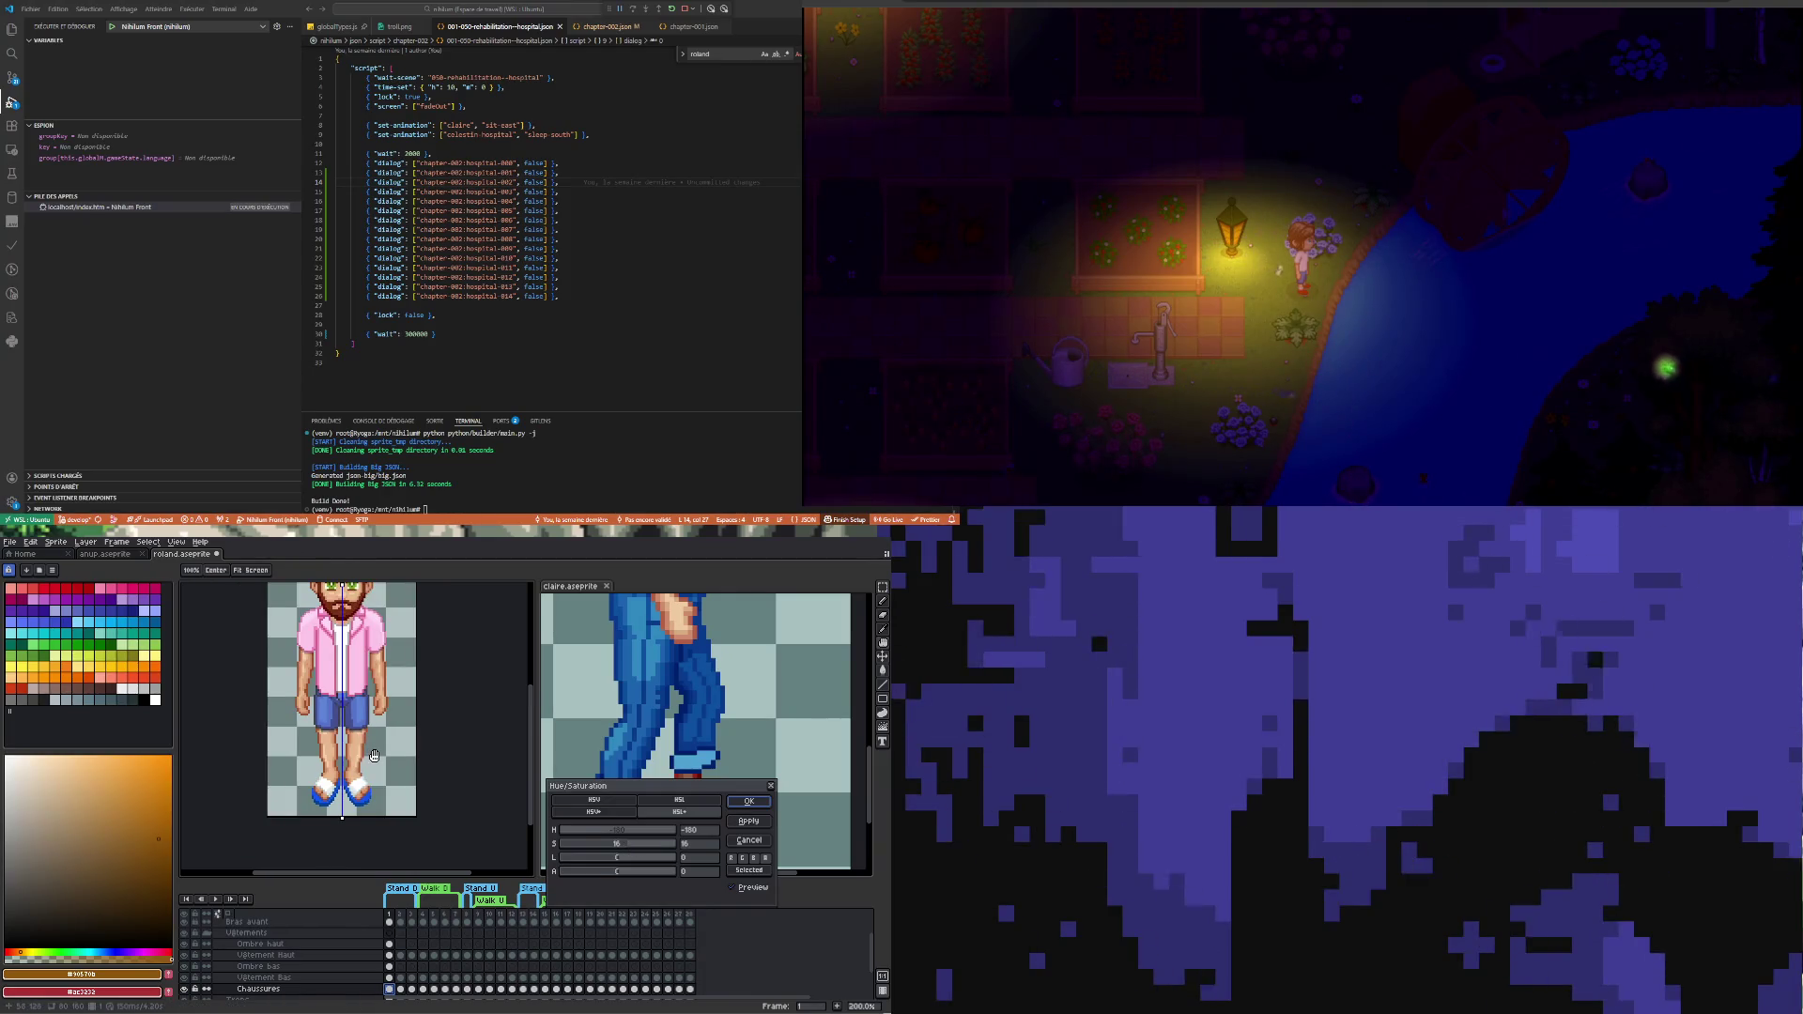
pyautogui.scroll(1, 374, 756)
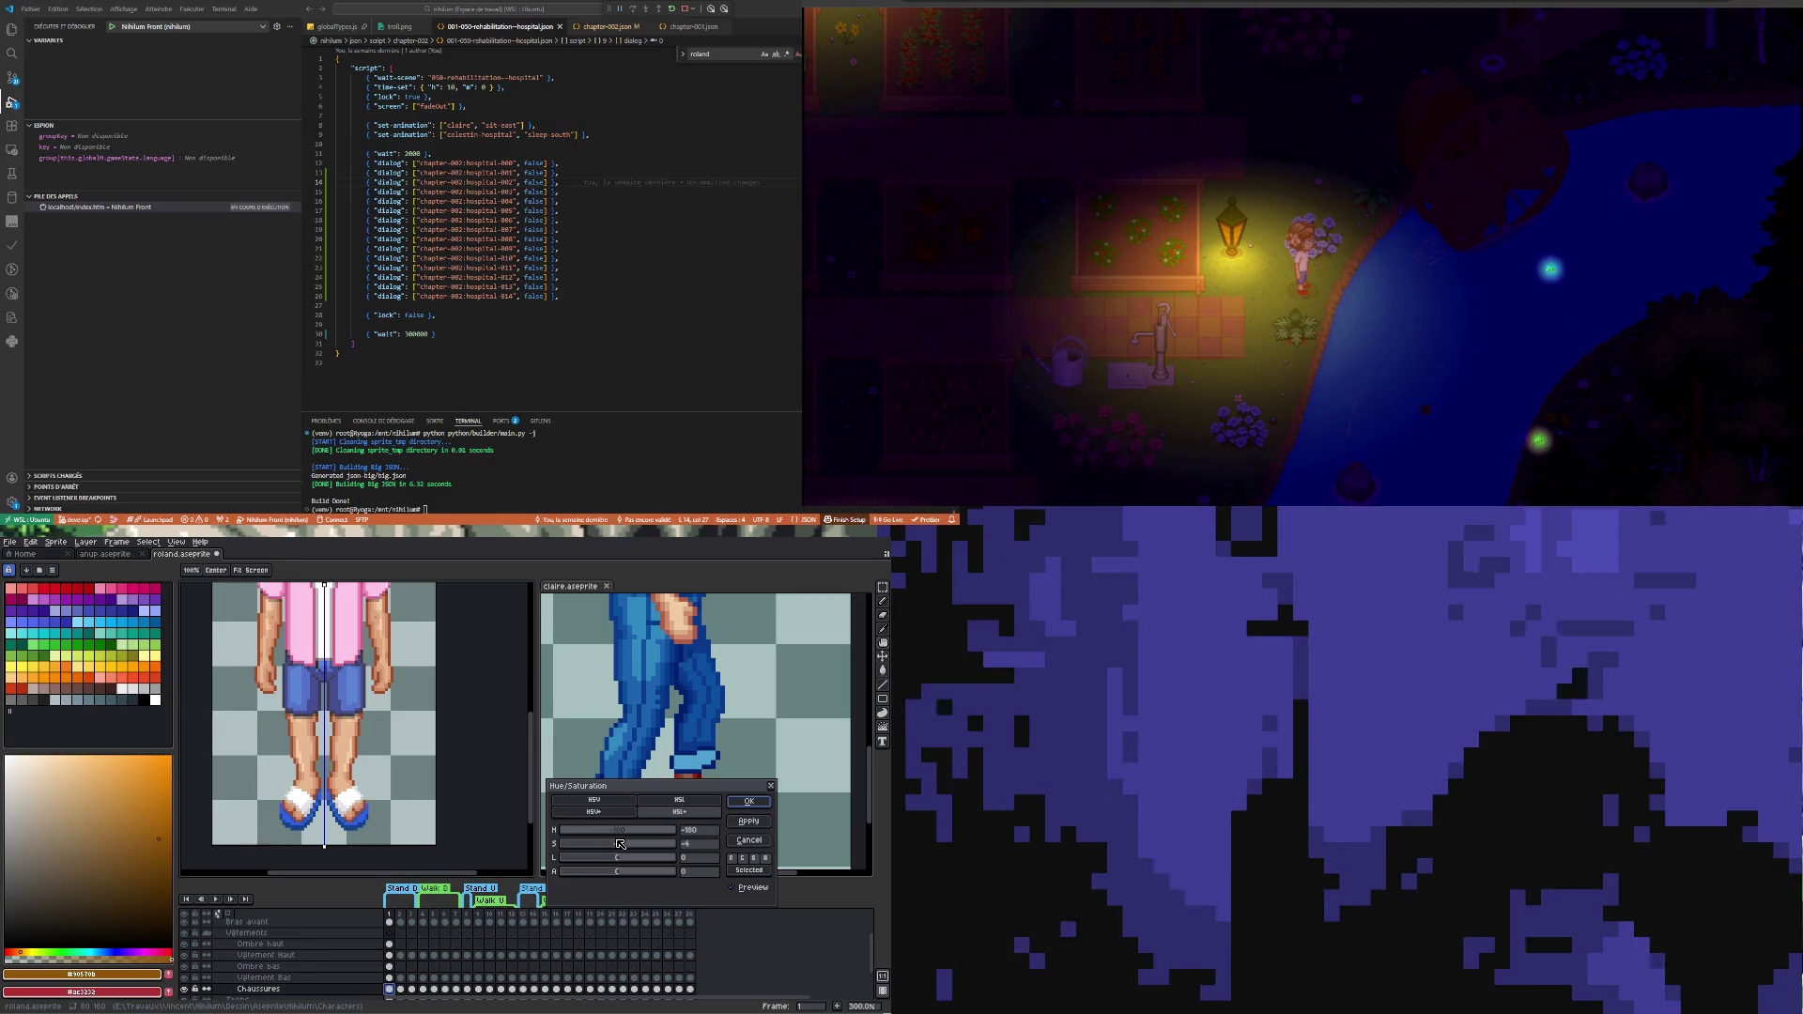
pyautogui.press('-')
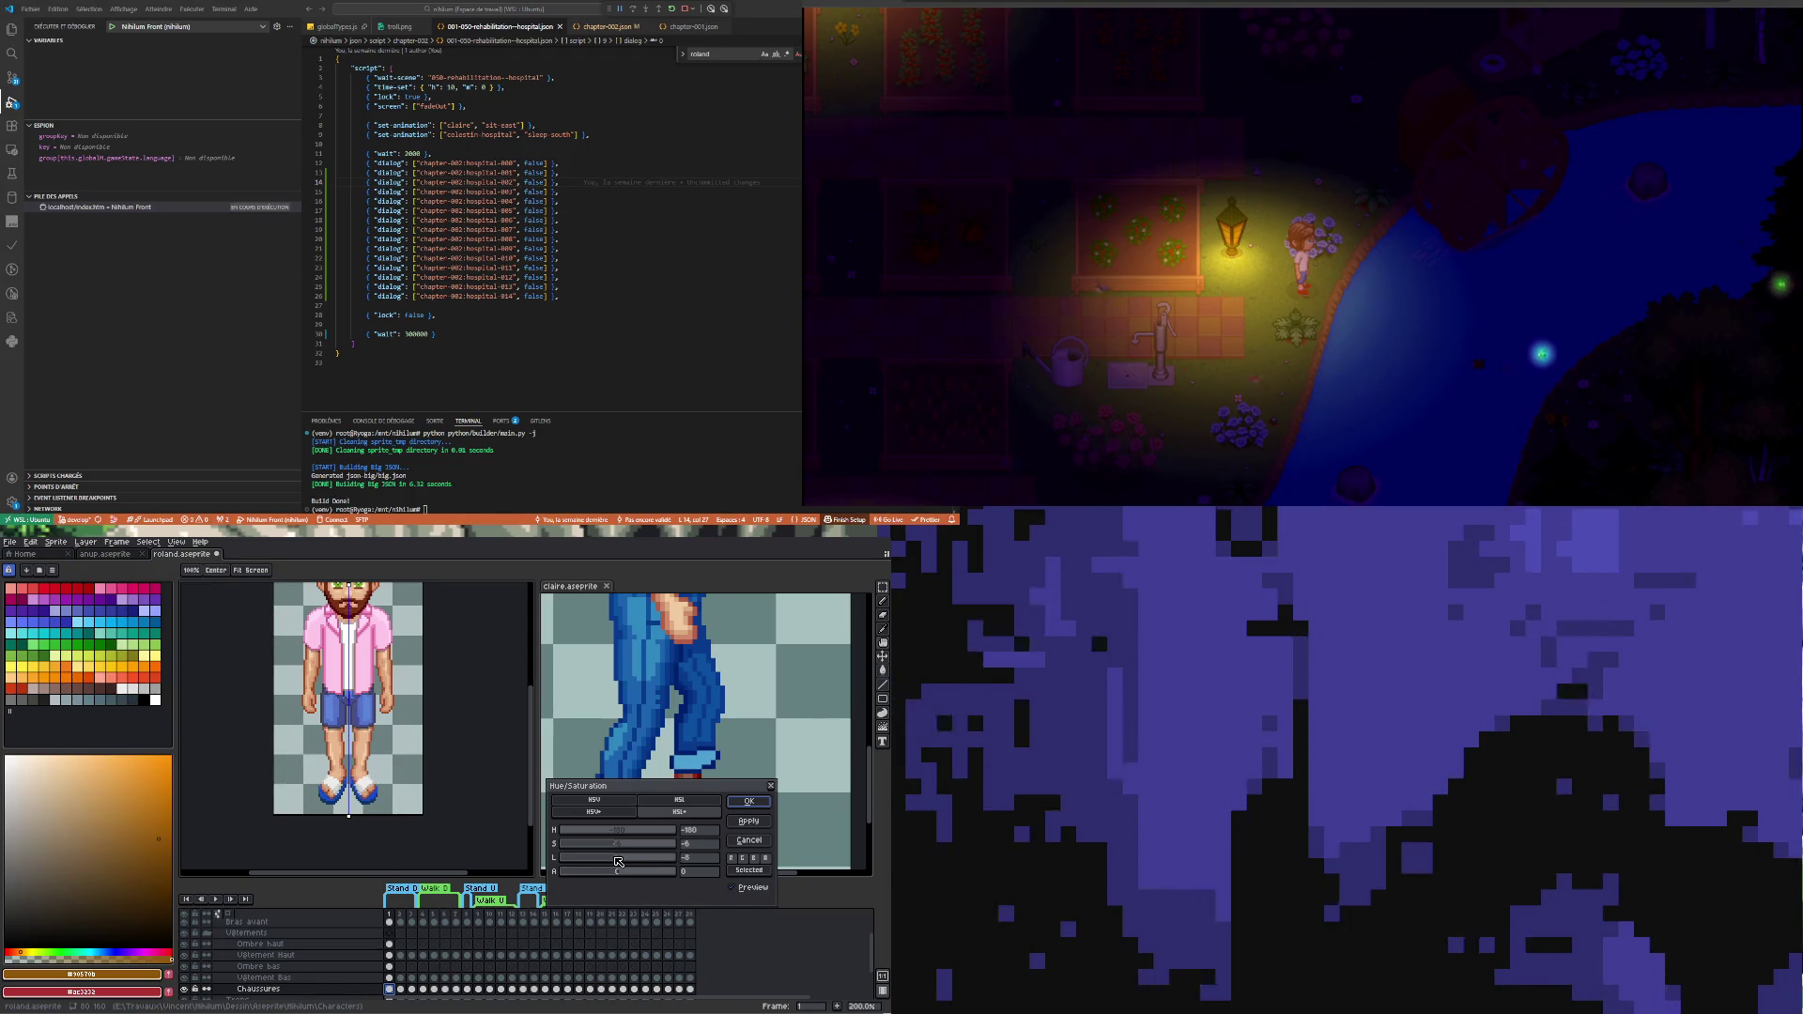
pyautogui.click(748, 807)
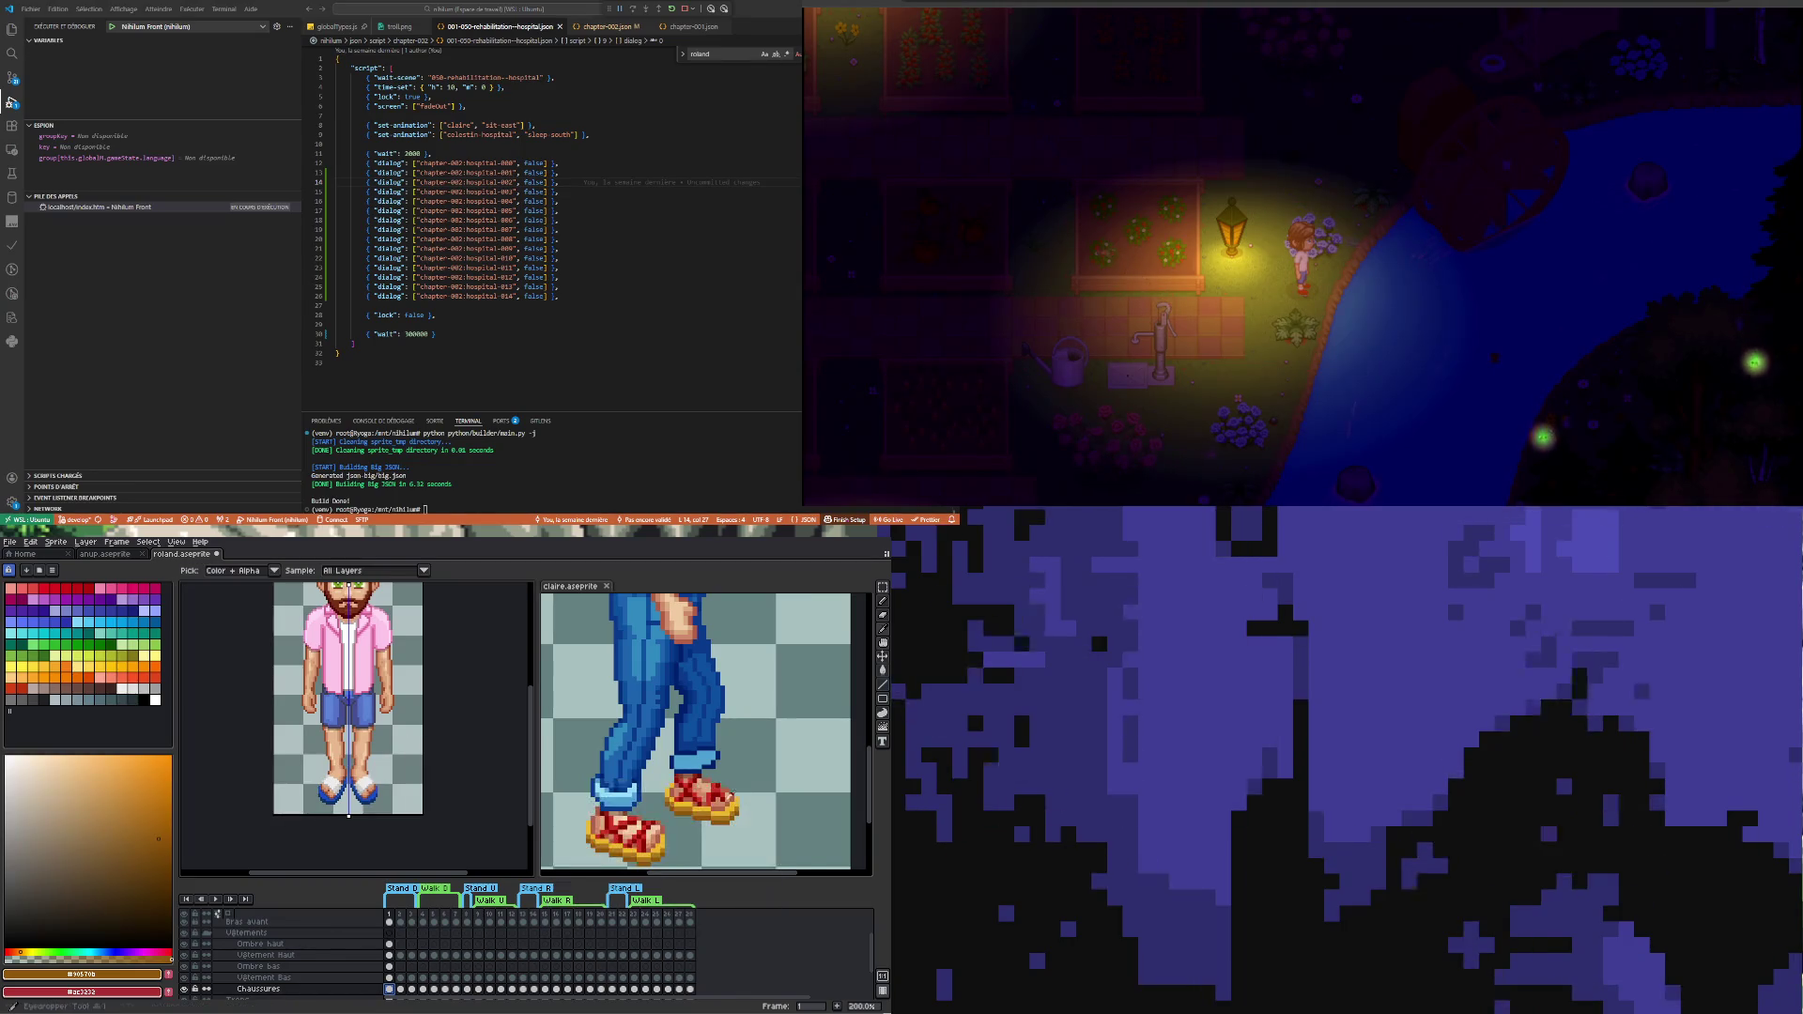
pyautogui.scroll(2, 343, 795)
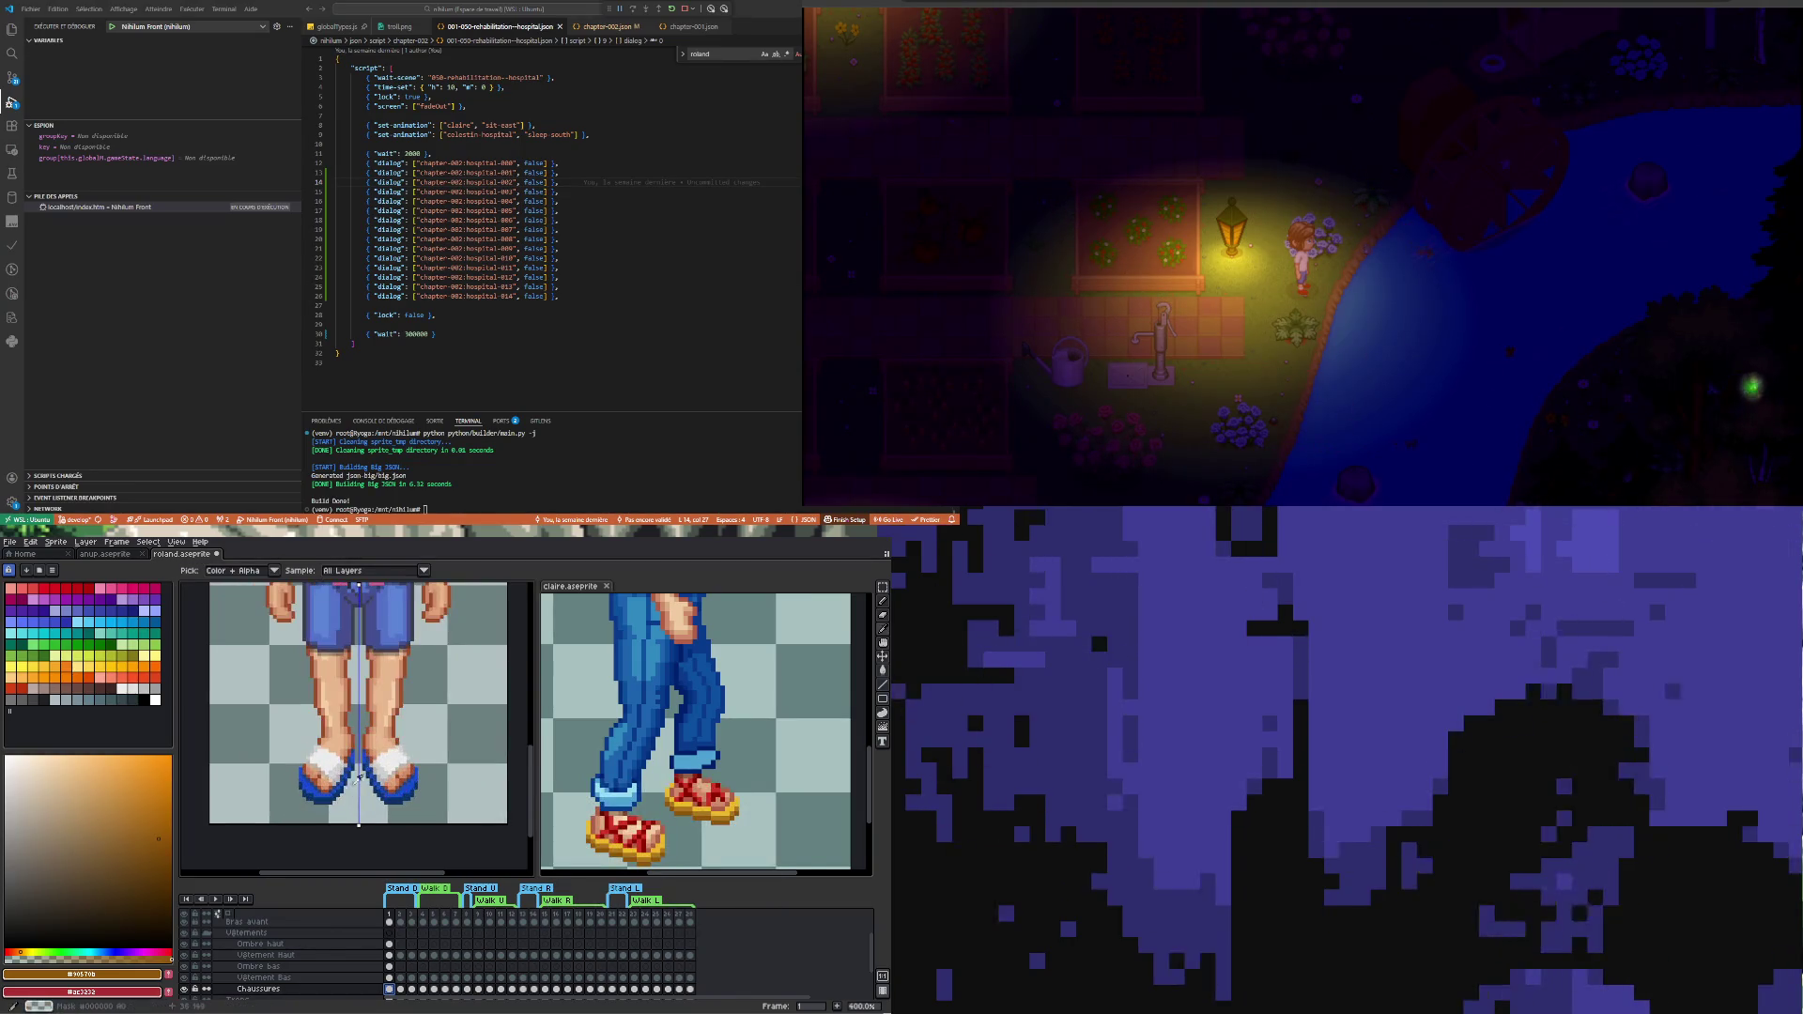
pyautogui.scroll(1, 360, 769)
pyautogui.scroll(-3, 360, 767)
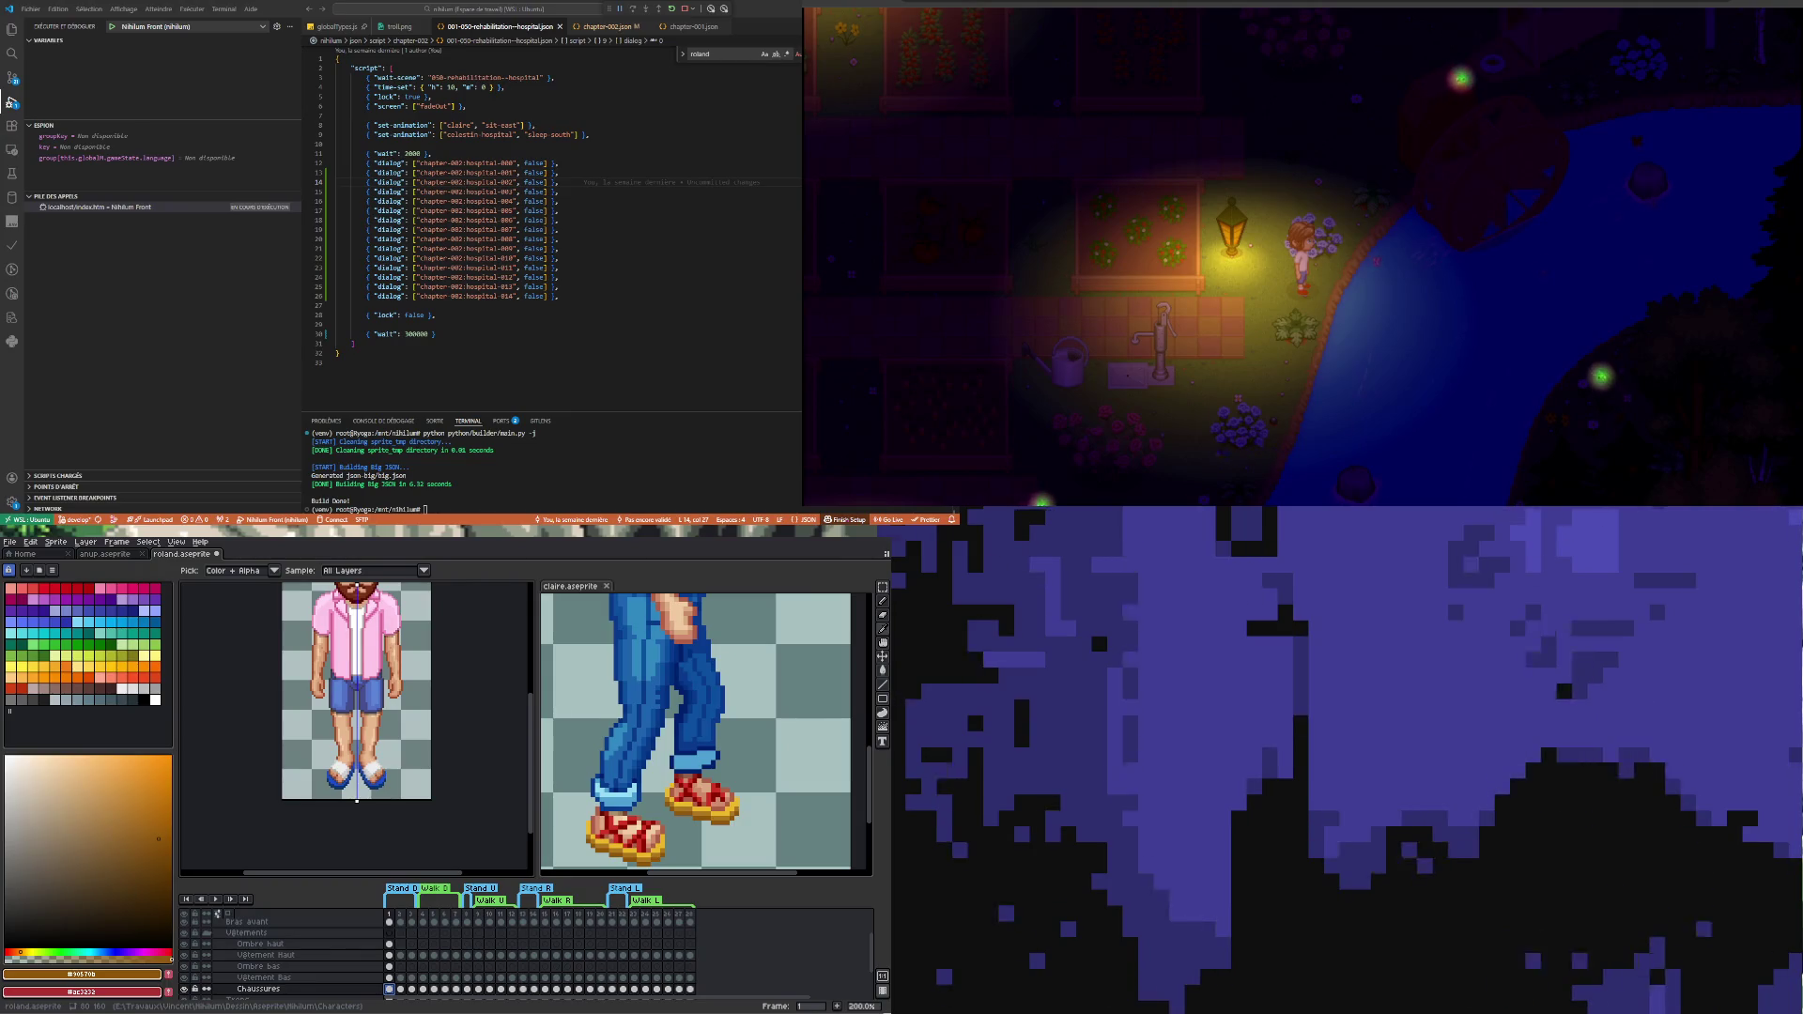
pyautogui.scroll(-3, 356, 720)
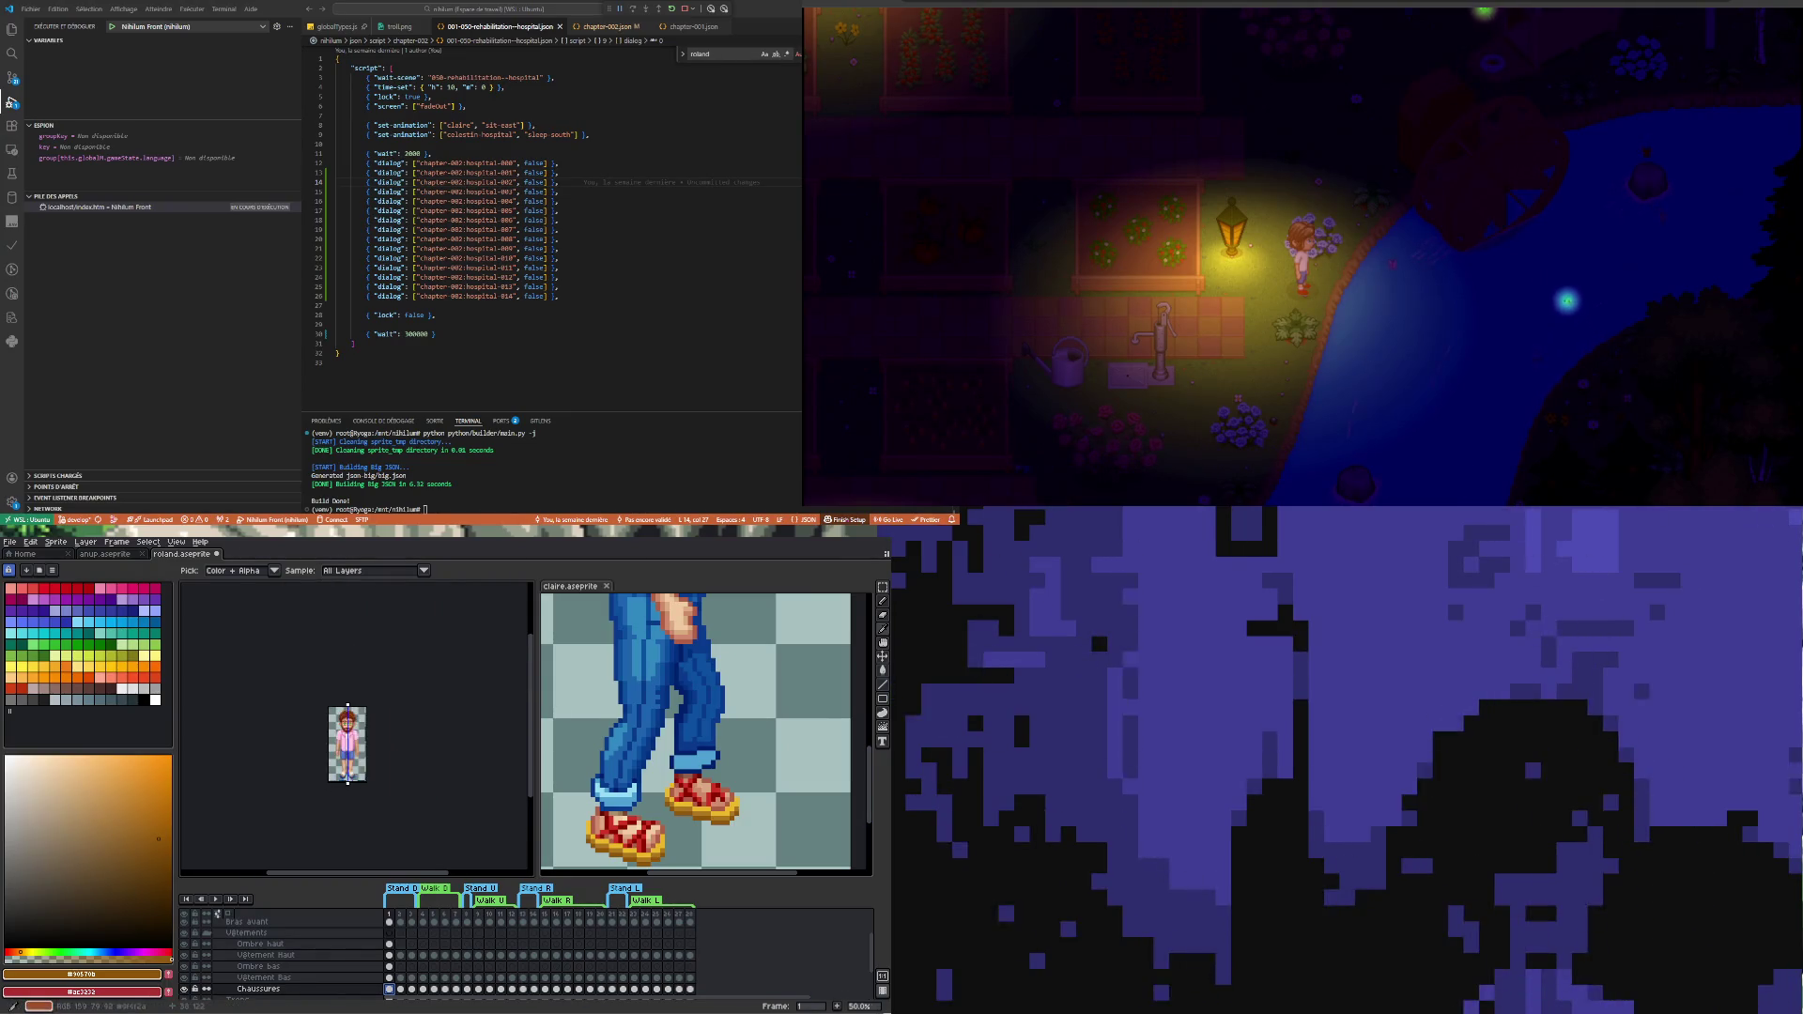
pyautogui.scroll(1, 357, 720)
pyautogui.scroll(1, 374, 714)
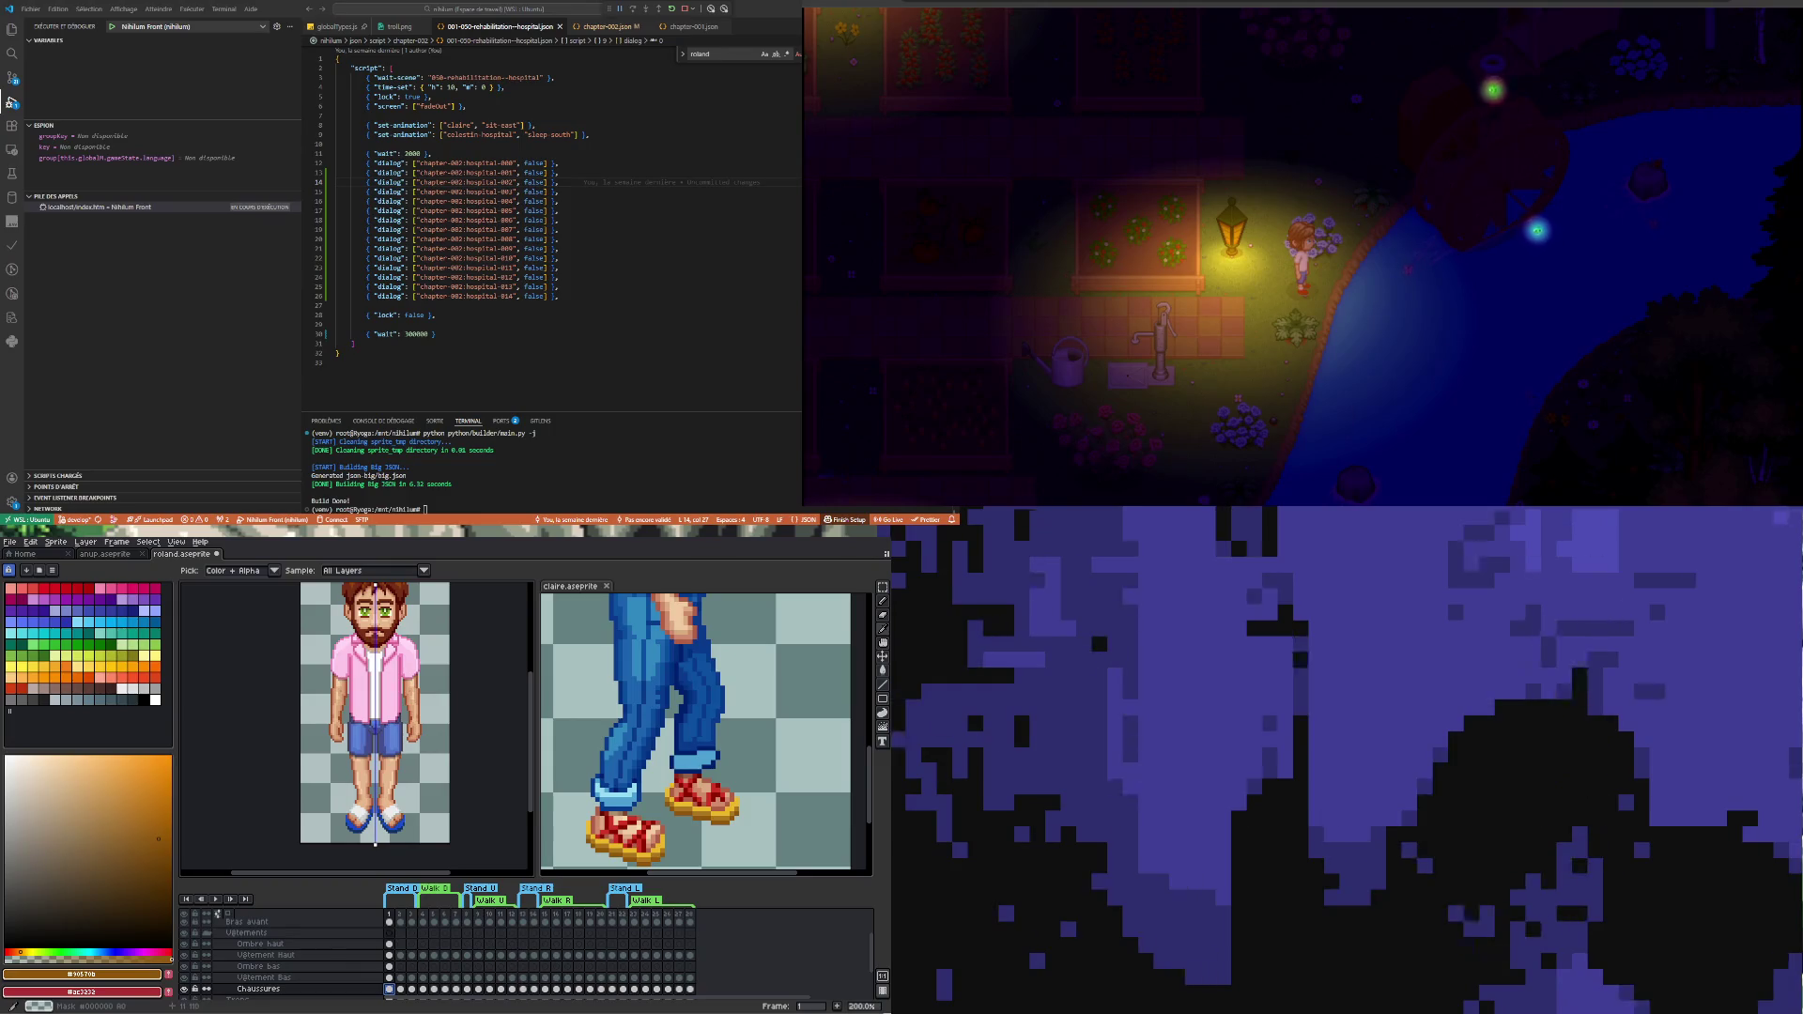
pyautogui.scroll(1, 374, 713)
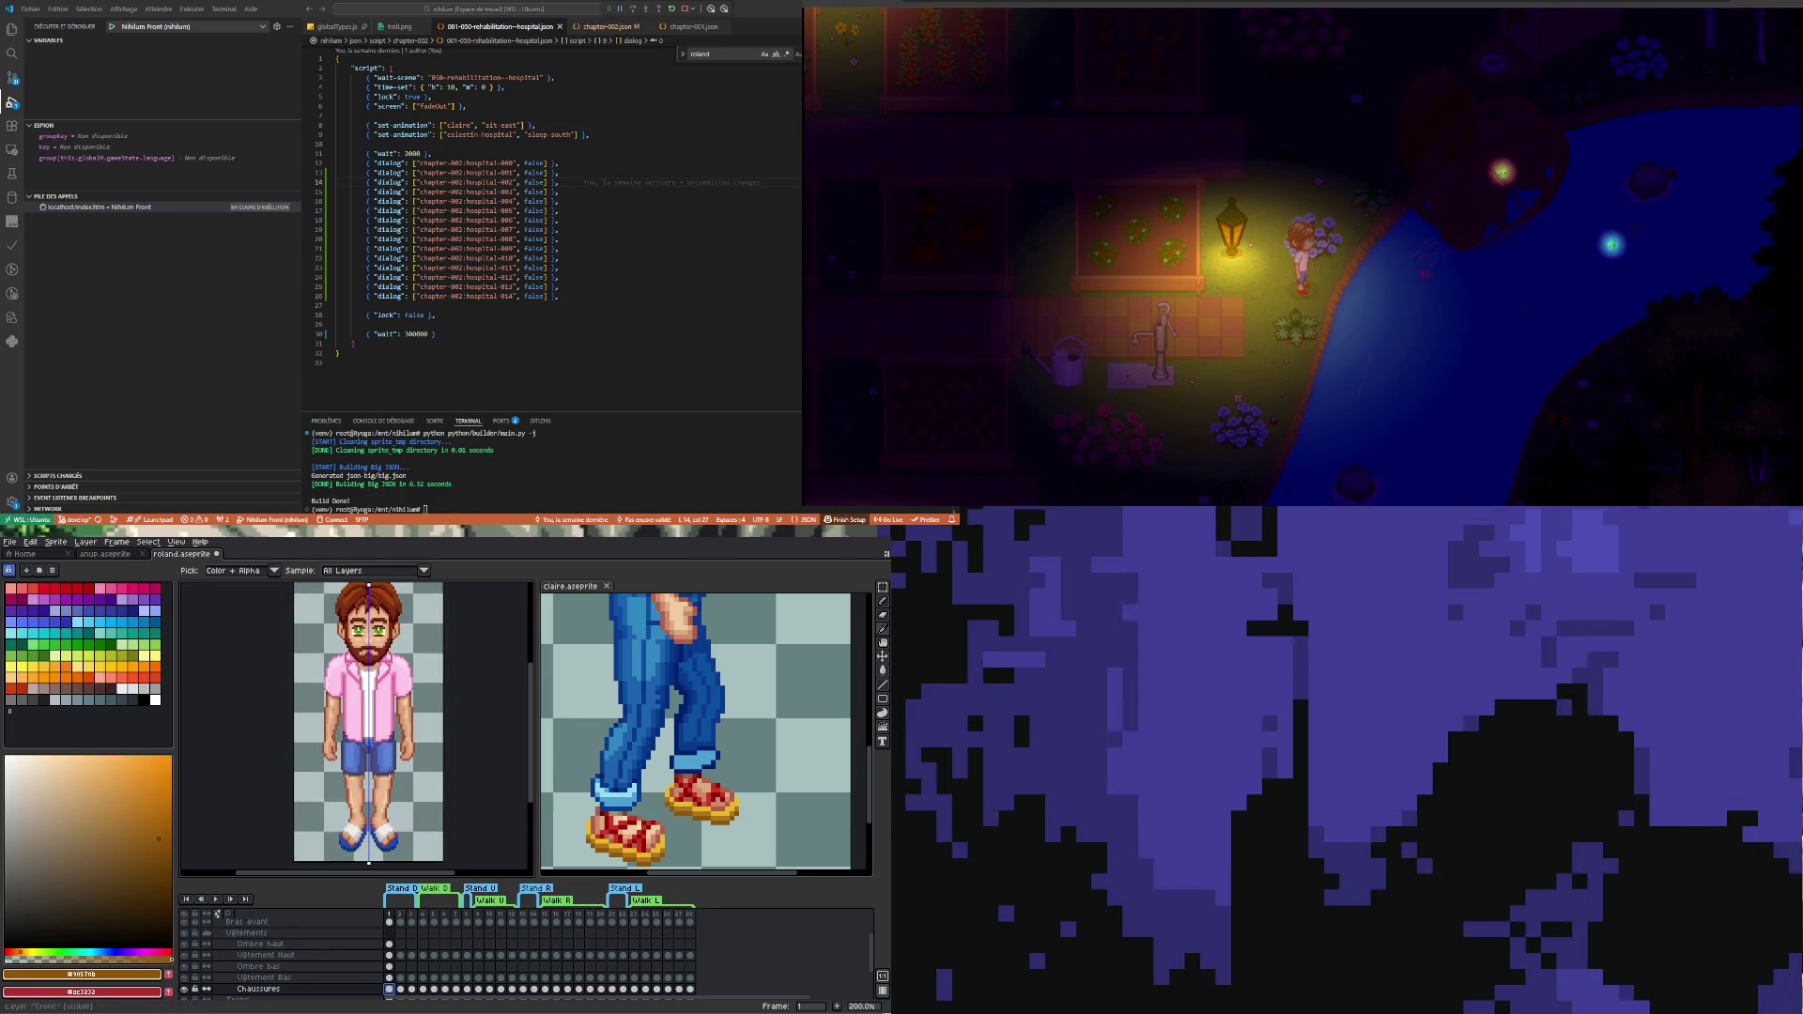
# - Apply a Hue/Saturation hue change to the shorts on the Vêtement Bas layer
pyautogui.click(267, 976)
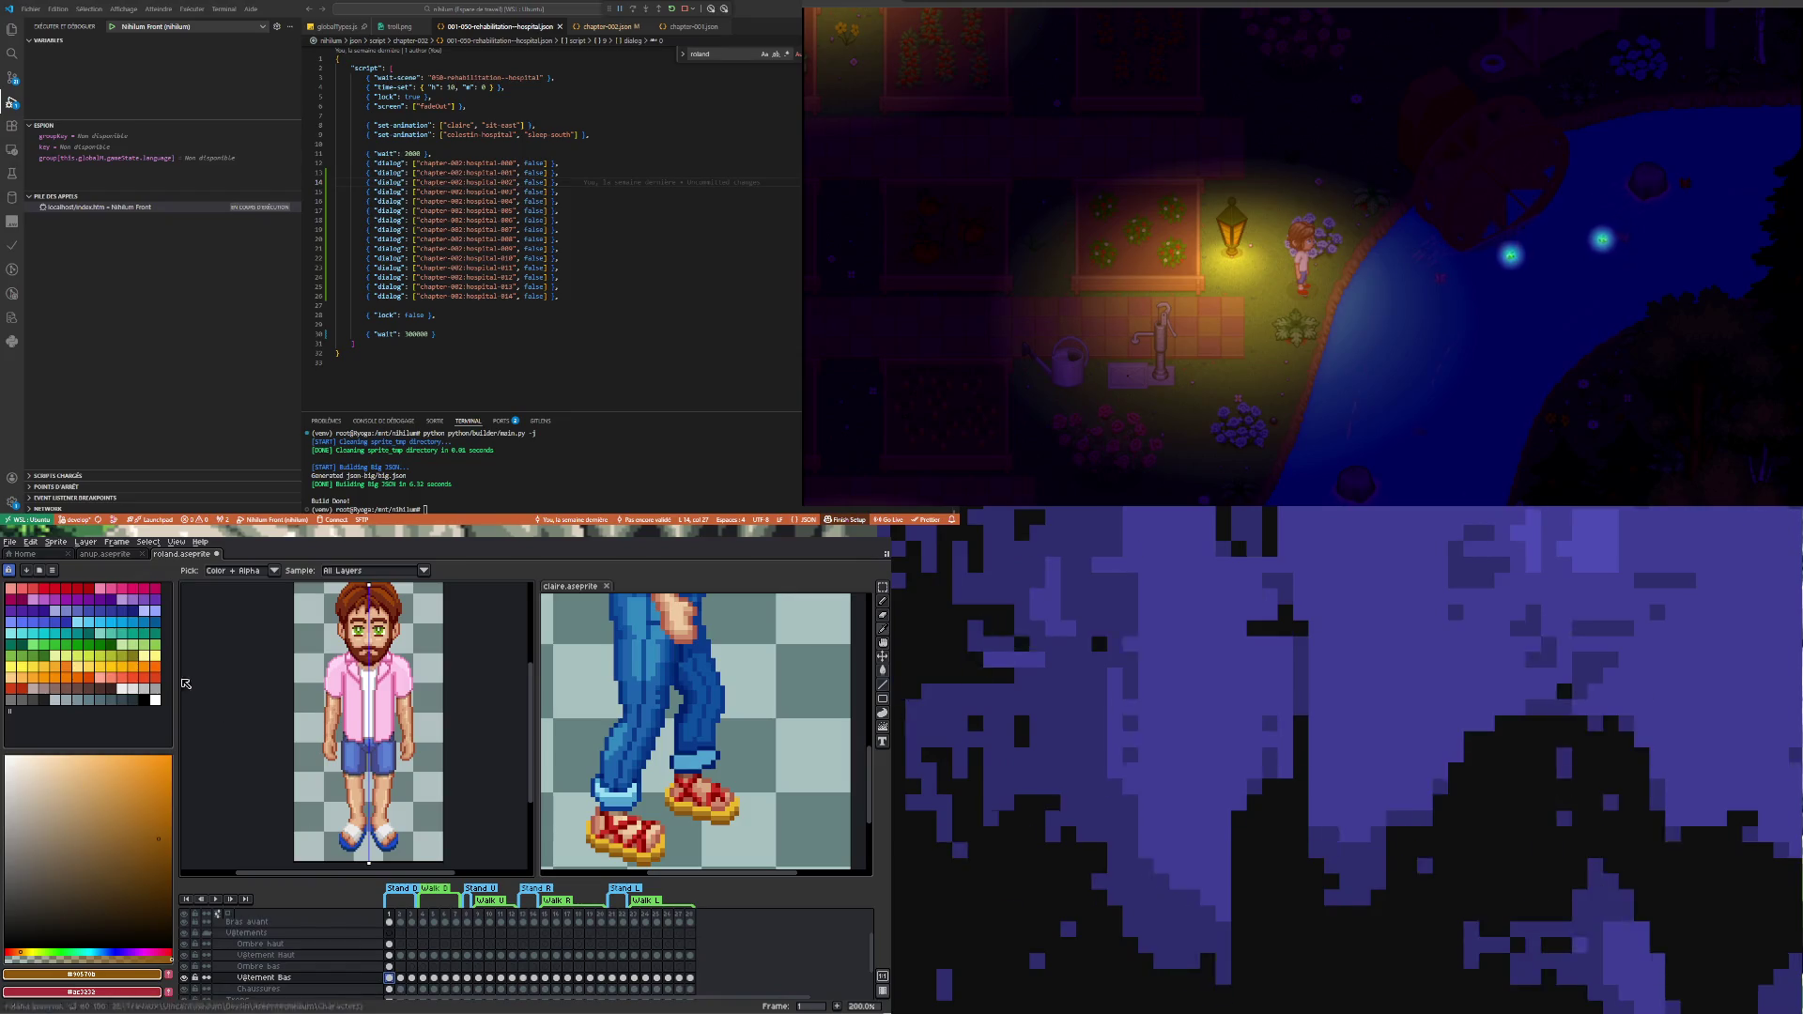
pyautogui.click(31, 541)
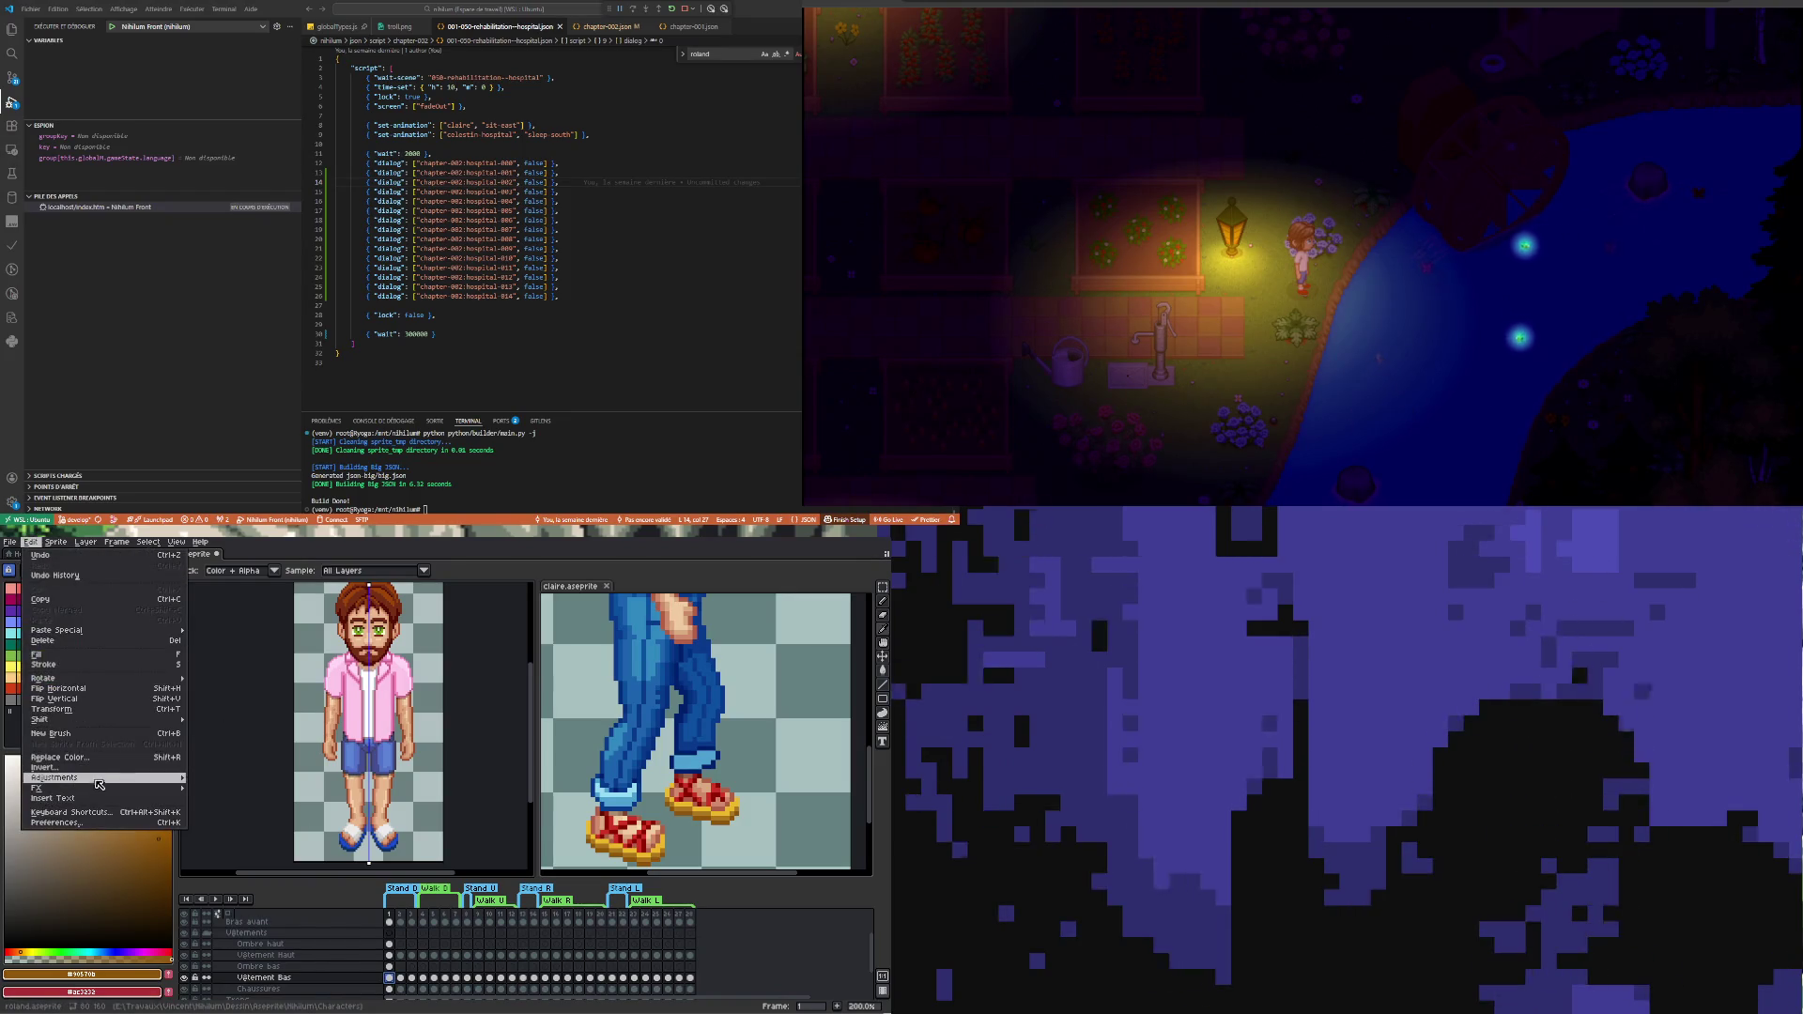
pyautogui.moveTo(56, 779)
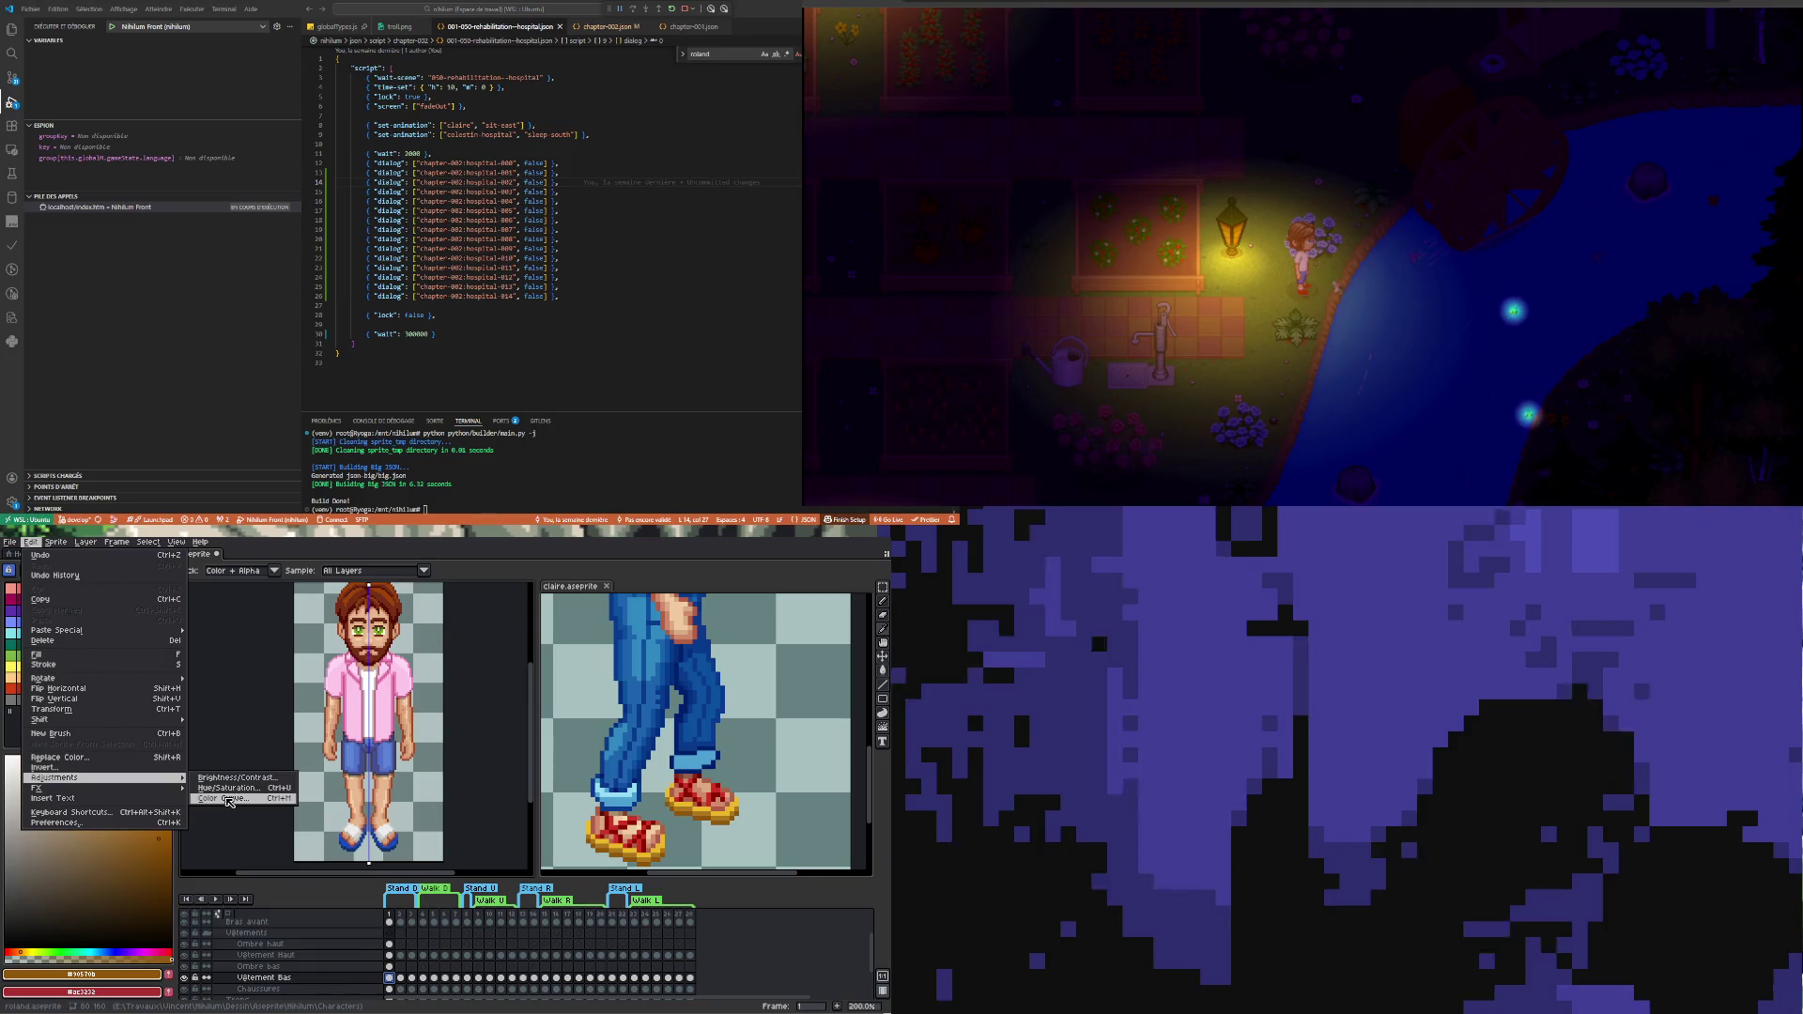
pyautogui.click(233, 787)
pyautogui.moveTo(615, 829); pyautogui.dragTo(618, 834)
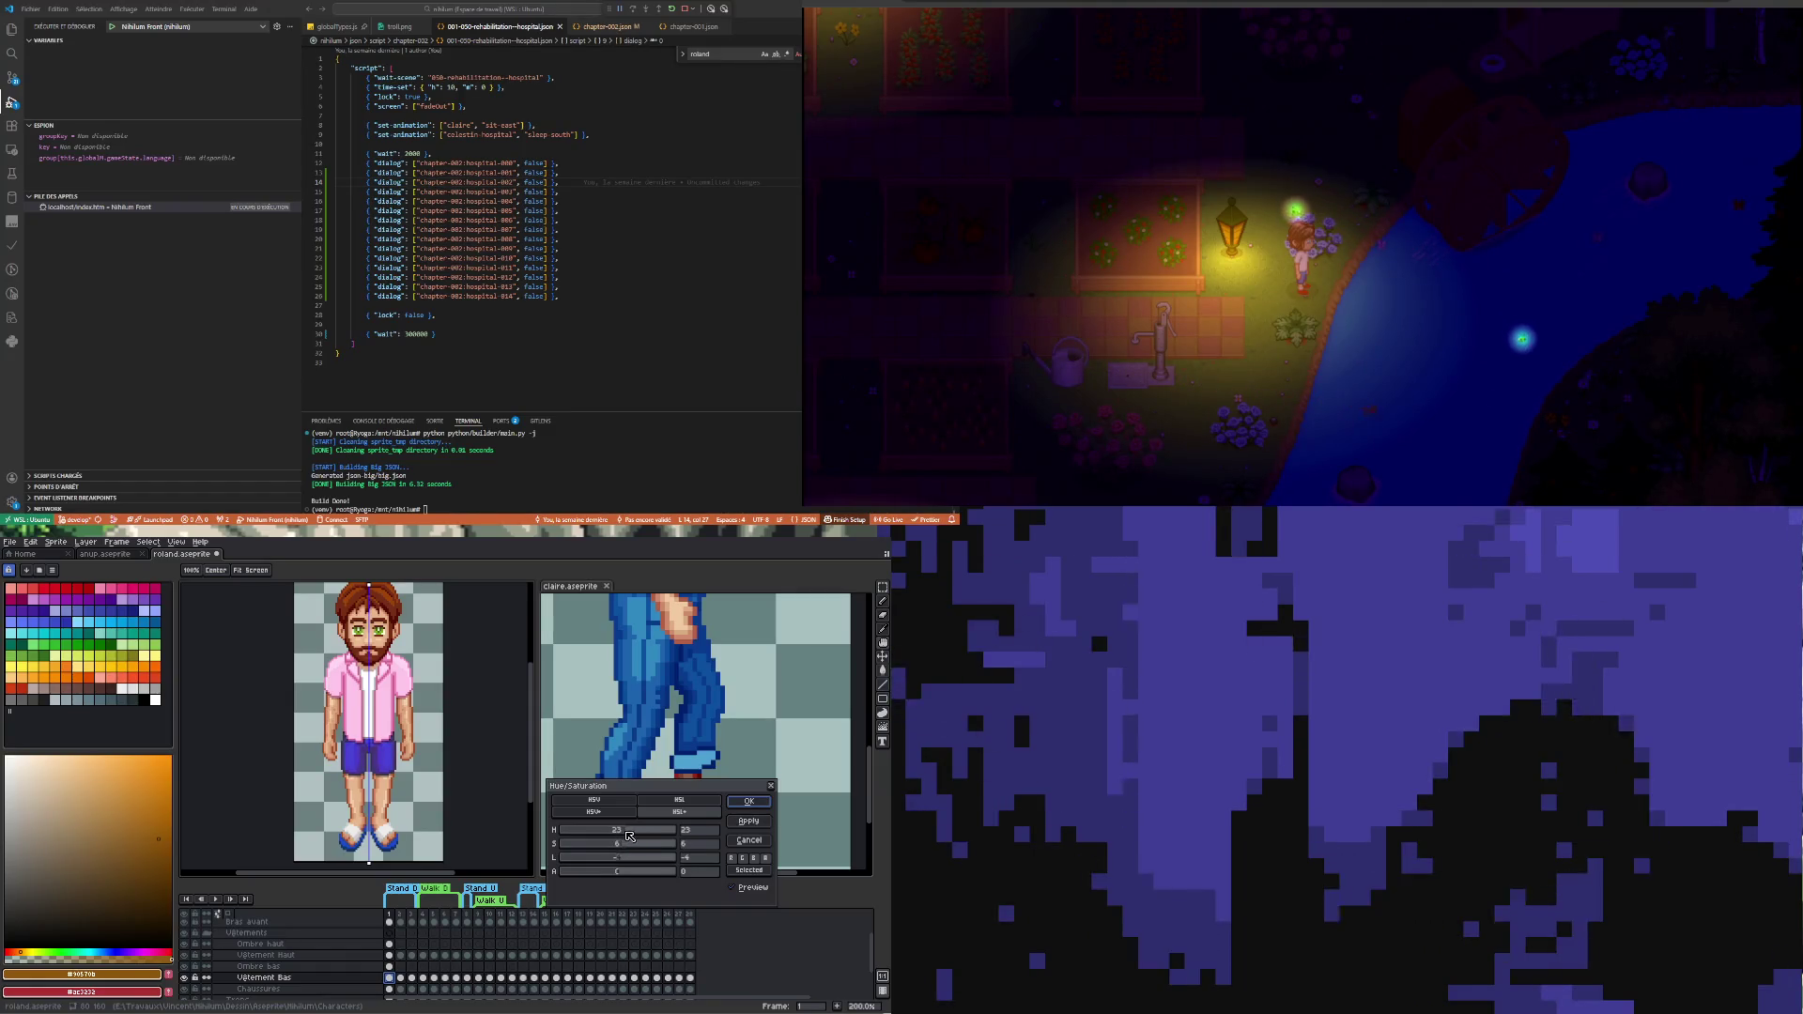
pyautogui.moveTo(620, 834); pyautogui.dragTo(621, 835)
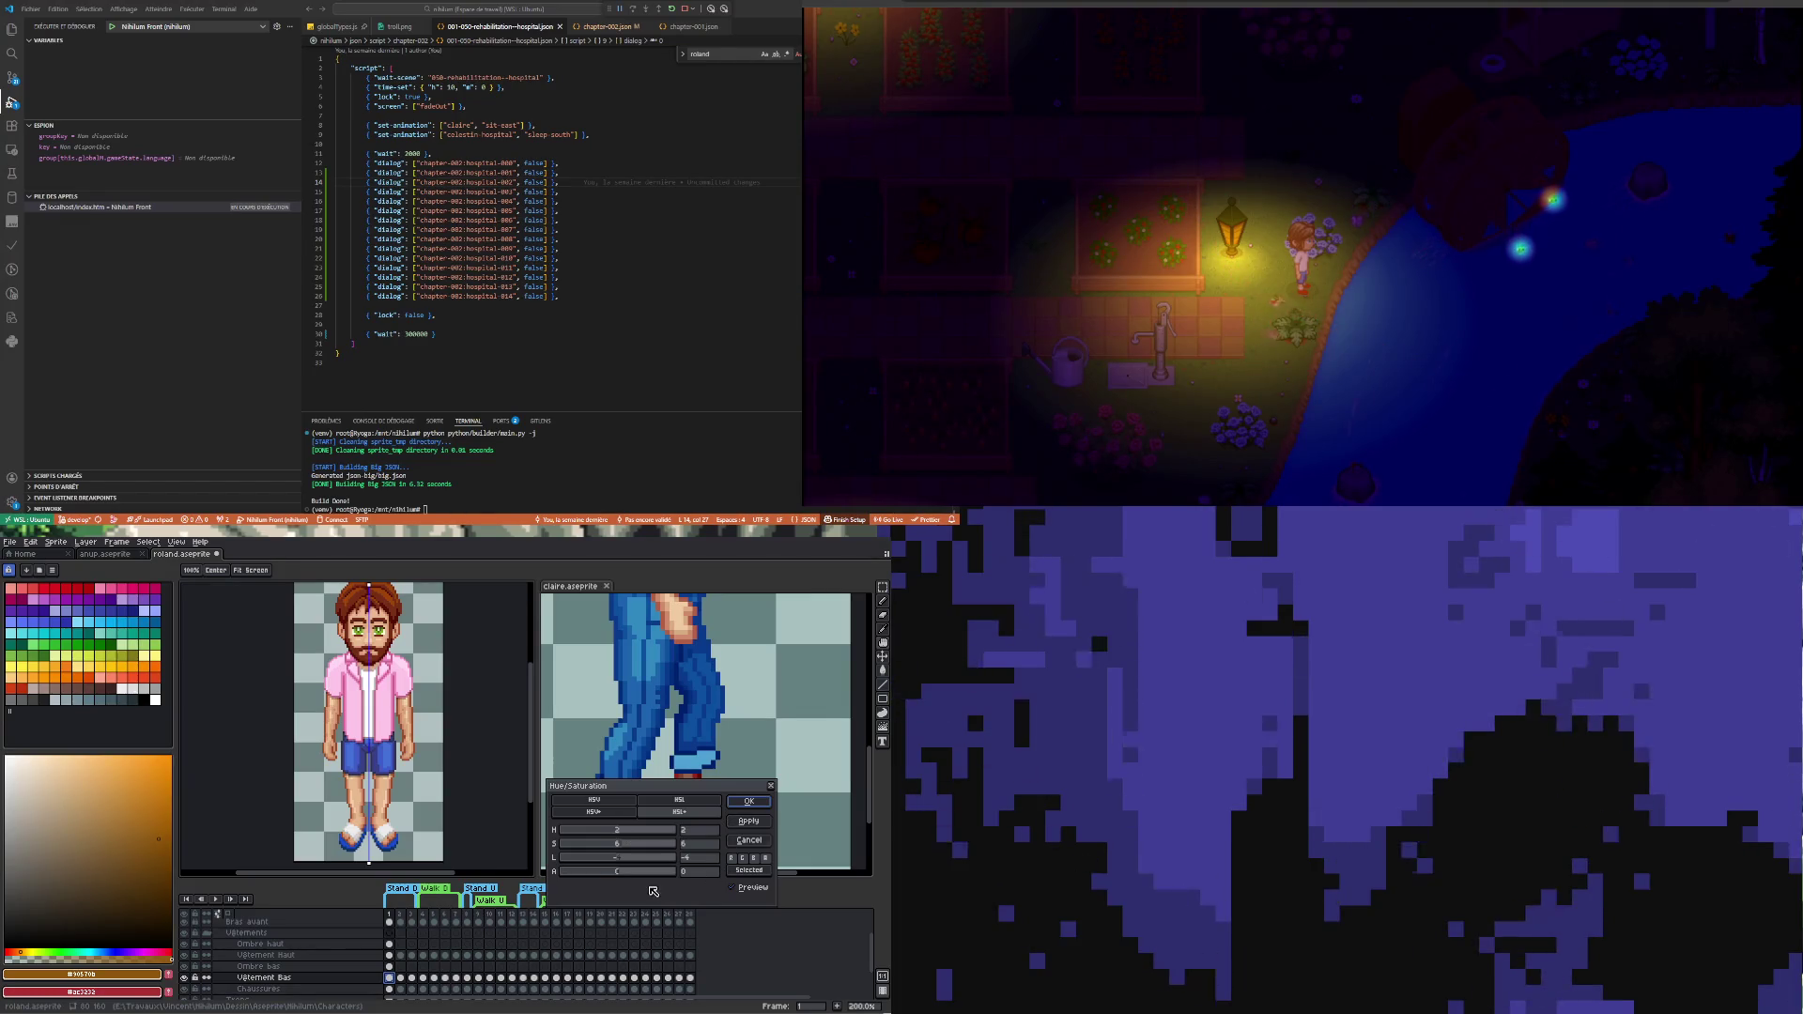
pyautogui.click(782, 787)
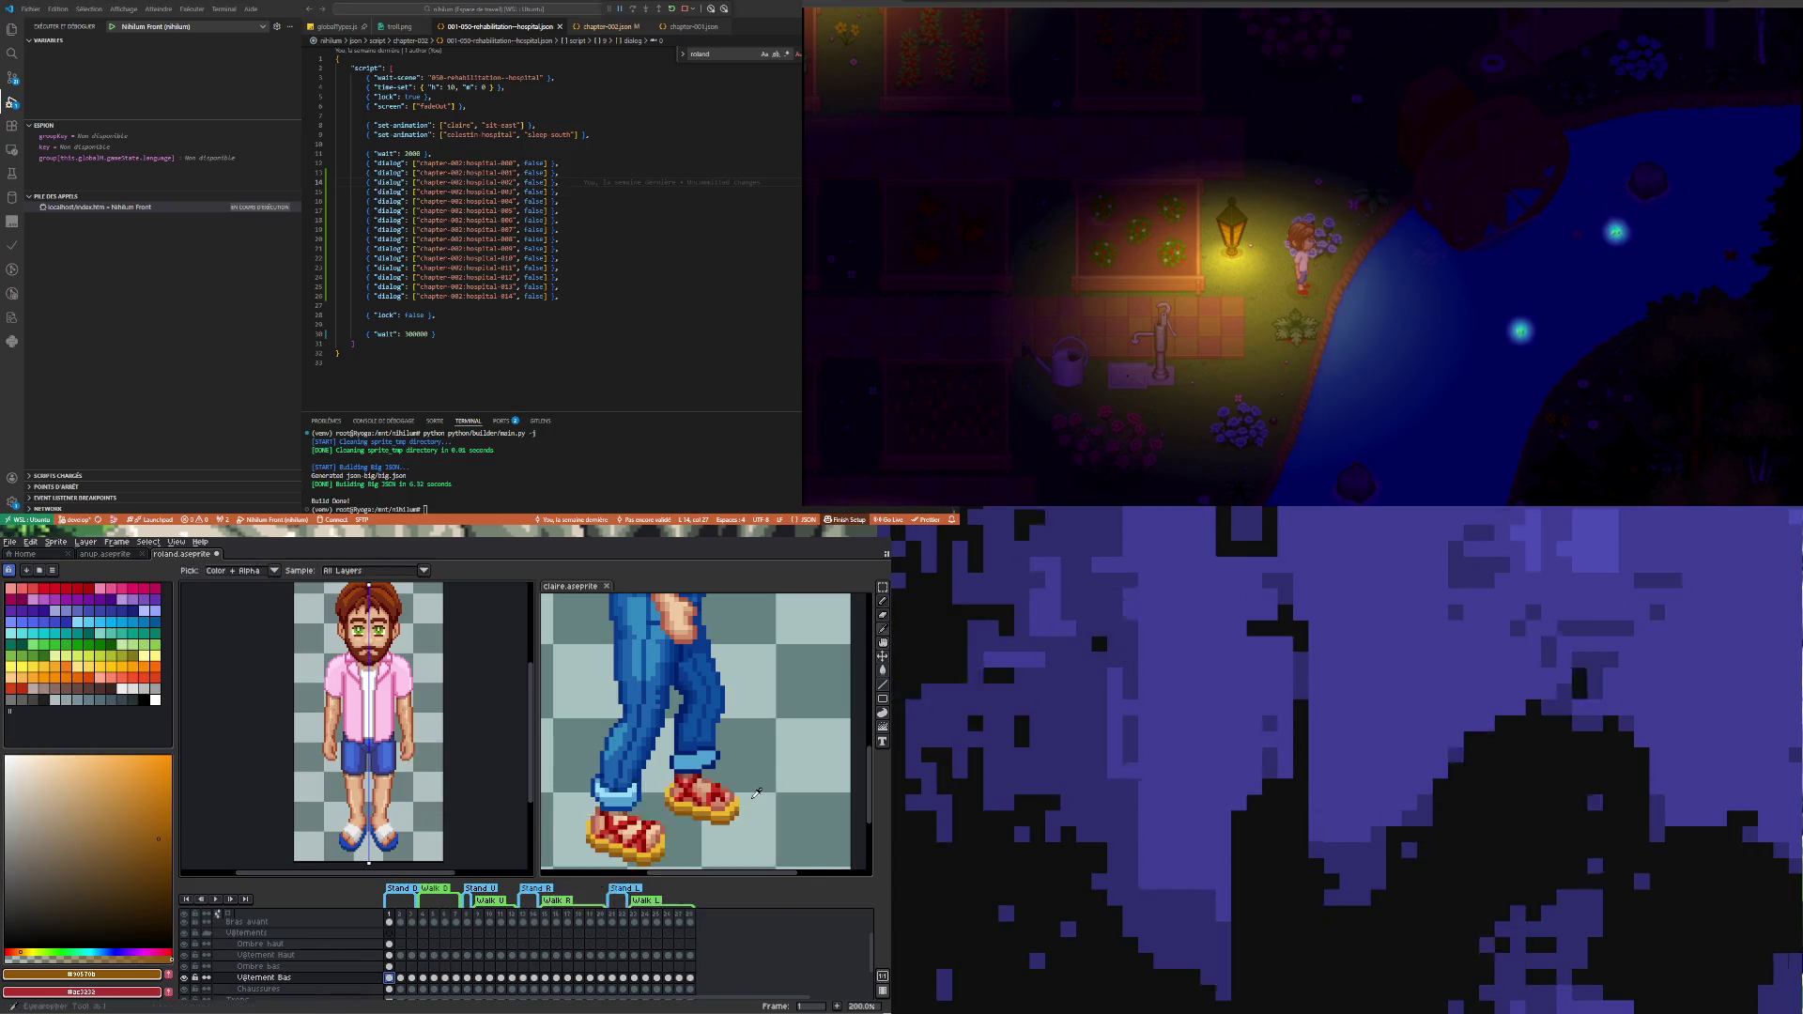
pyautogui.scroll(2, 372, 773)
pyautogui.scroll(-2, 373, 773)
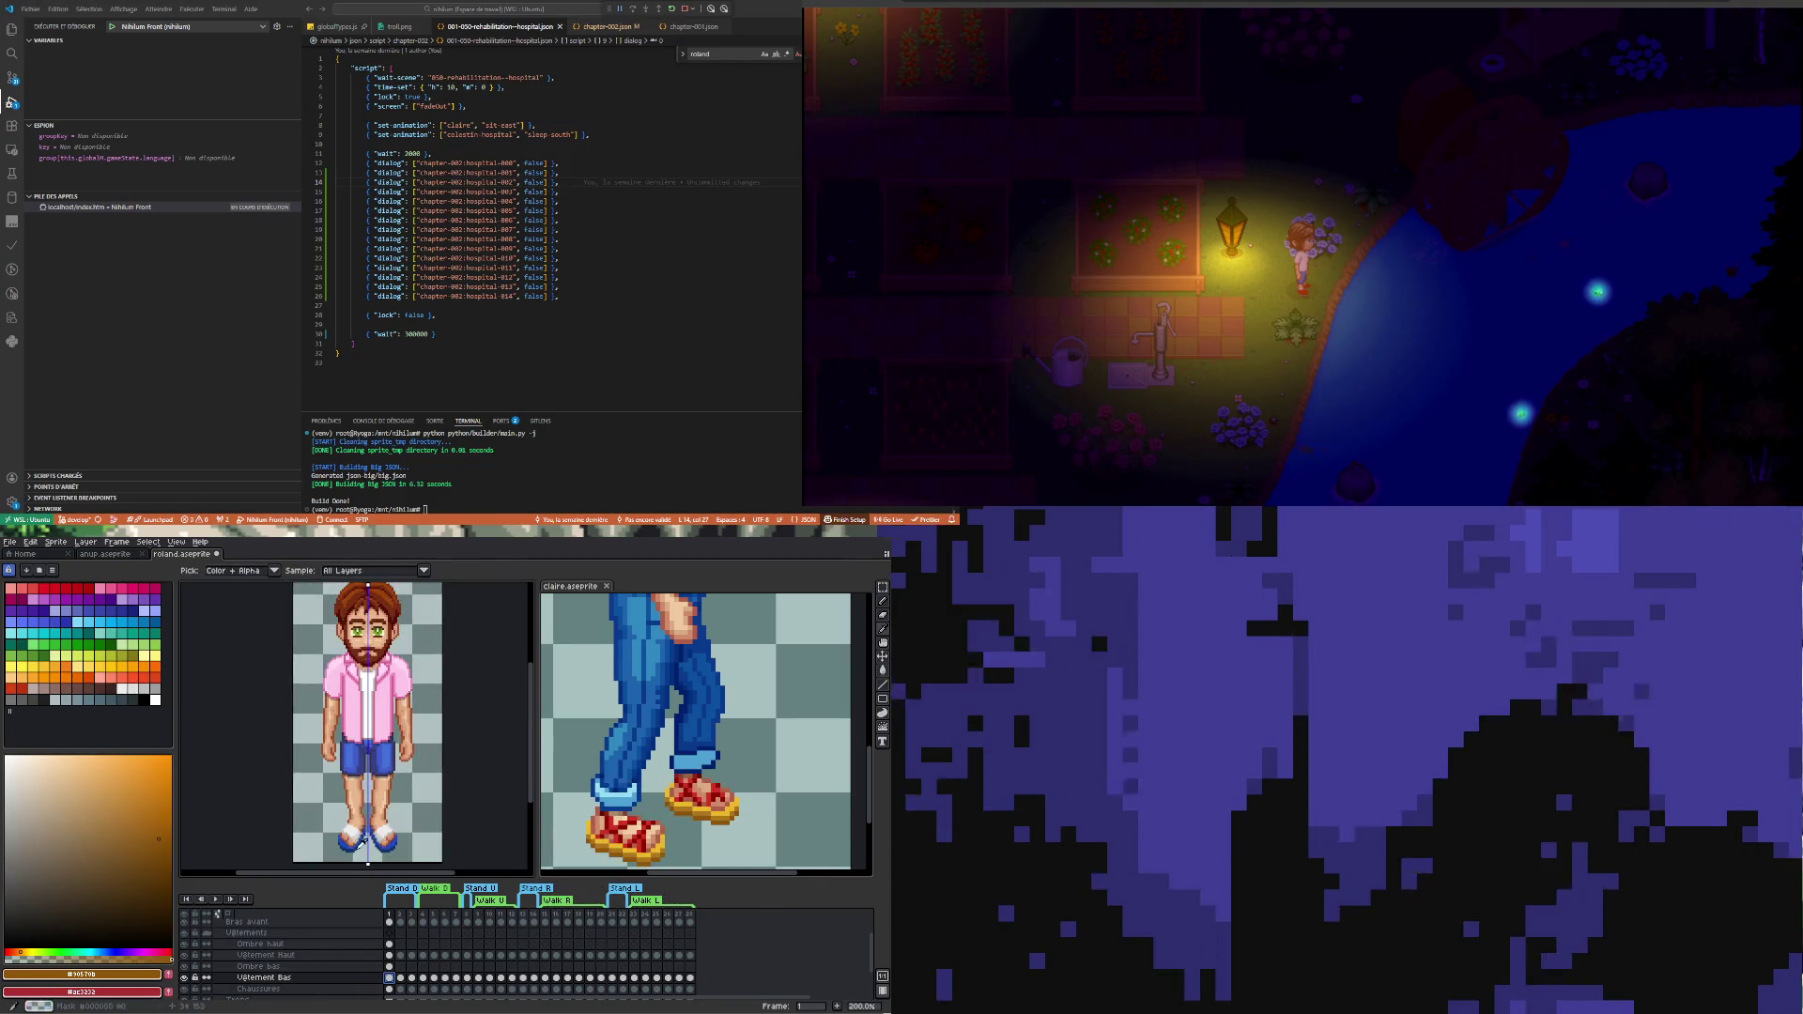
pyautogui.scroll(2, 357, 757)
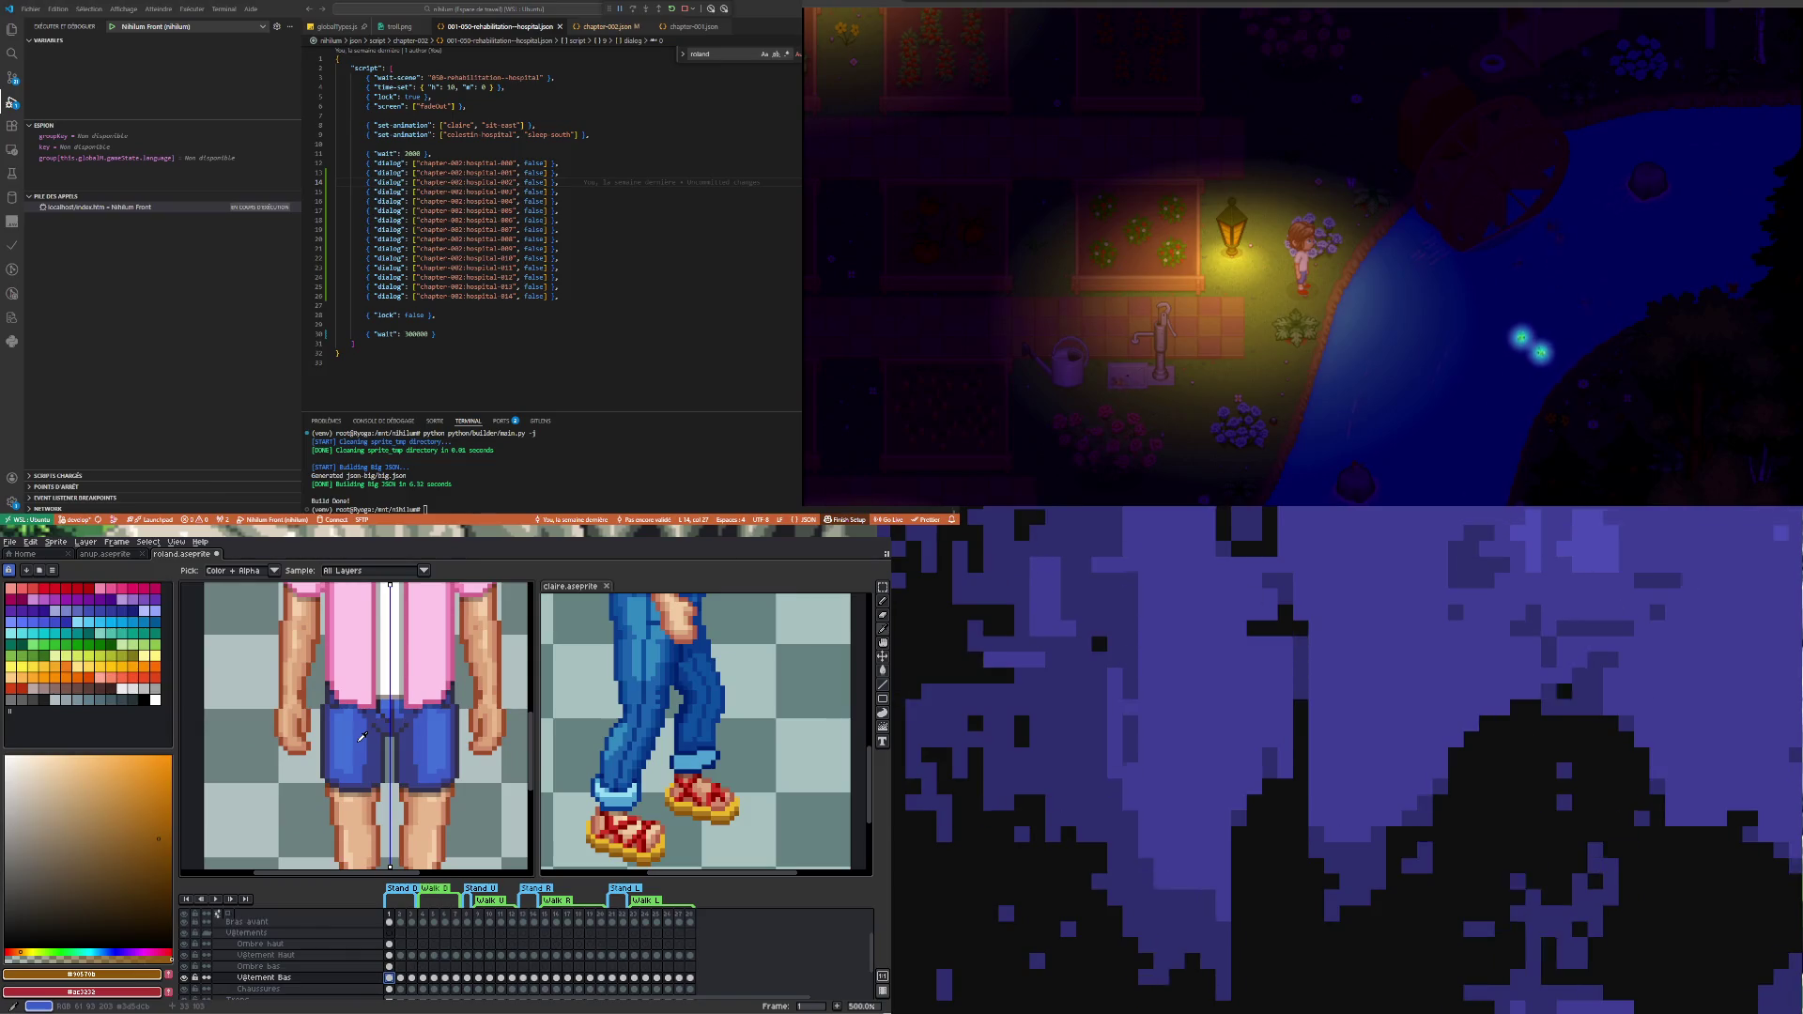
pyautogui.scroll(-2, 300, 763)
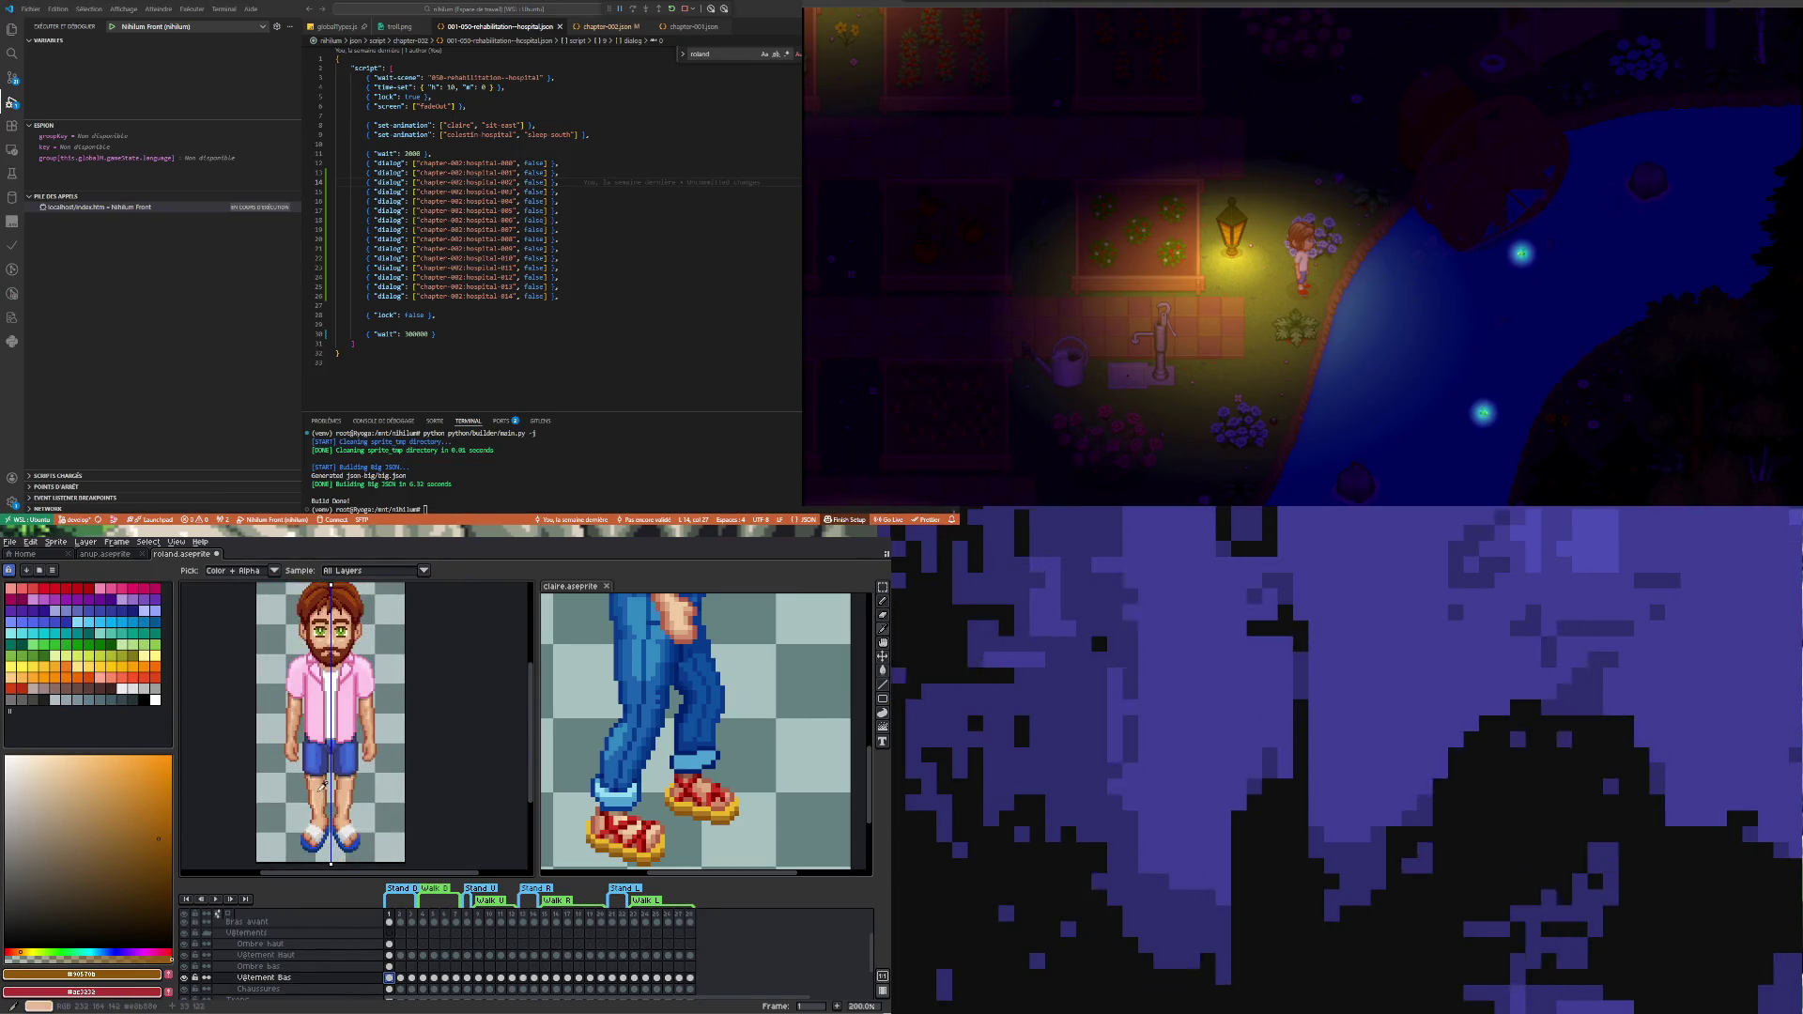
pyautogui.scroll(2, 316, 741)
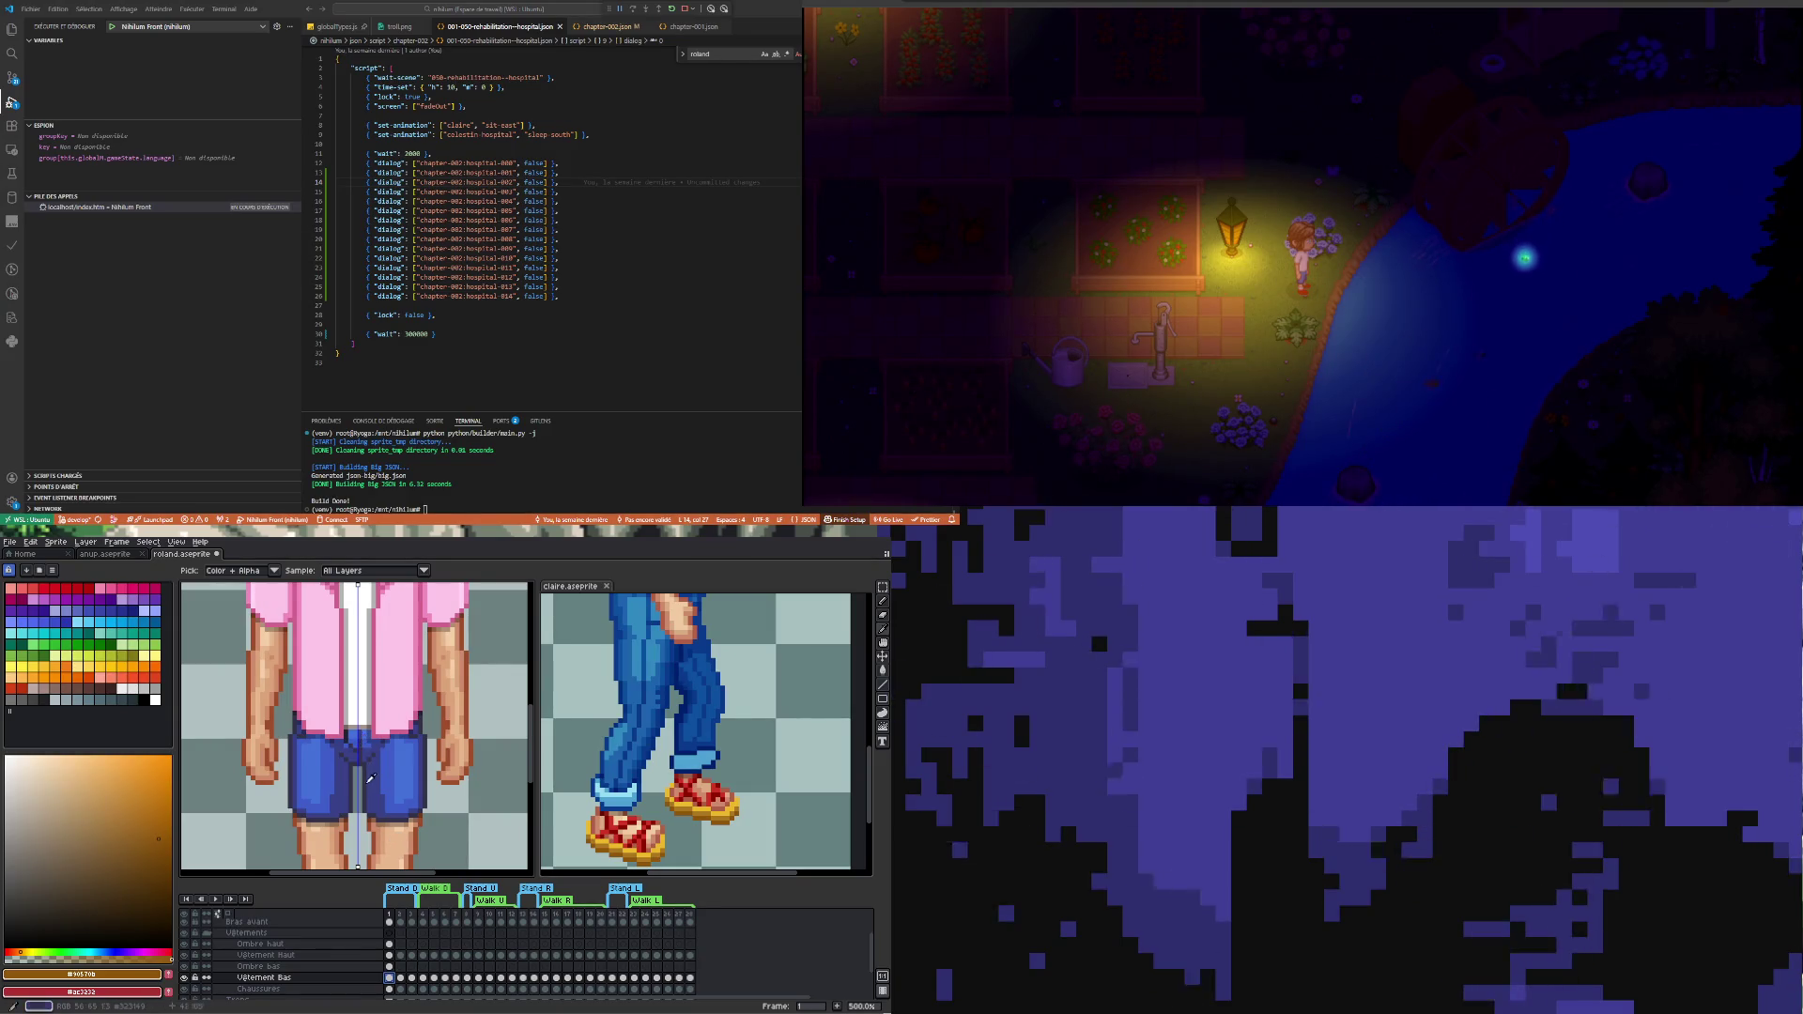
pyautogui.scroll(-1, 369, 776)
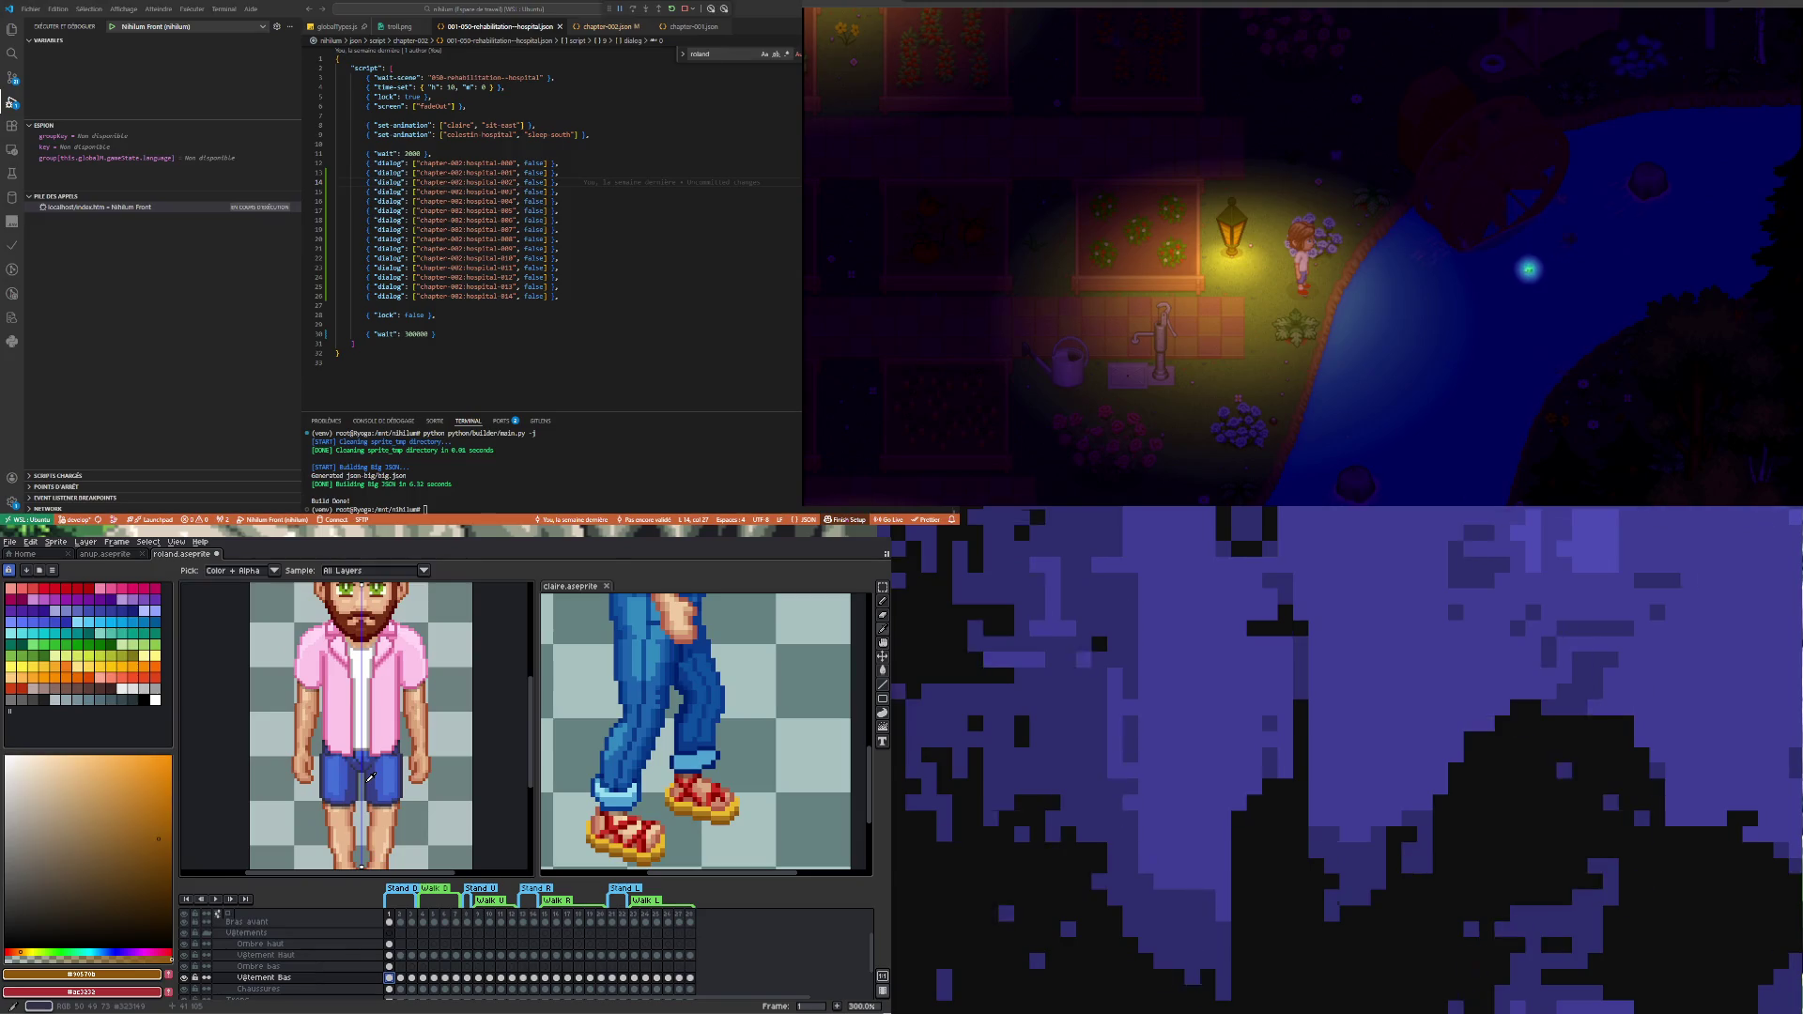
pyautogui.scroll(-1, 370, 776)
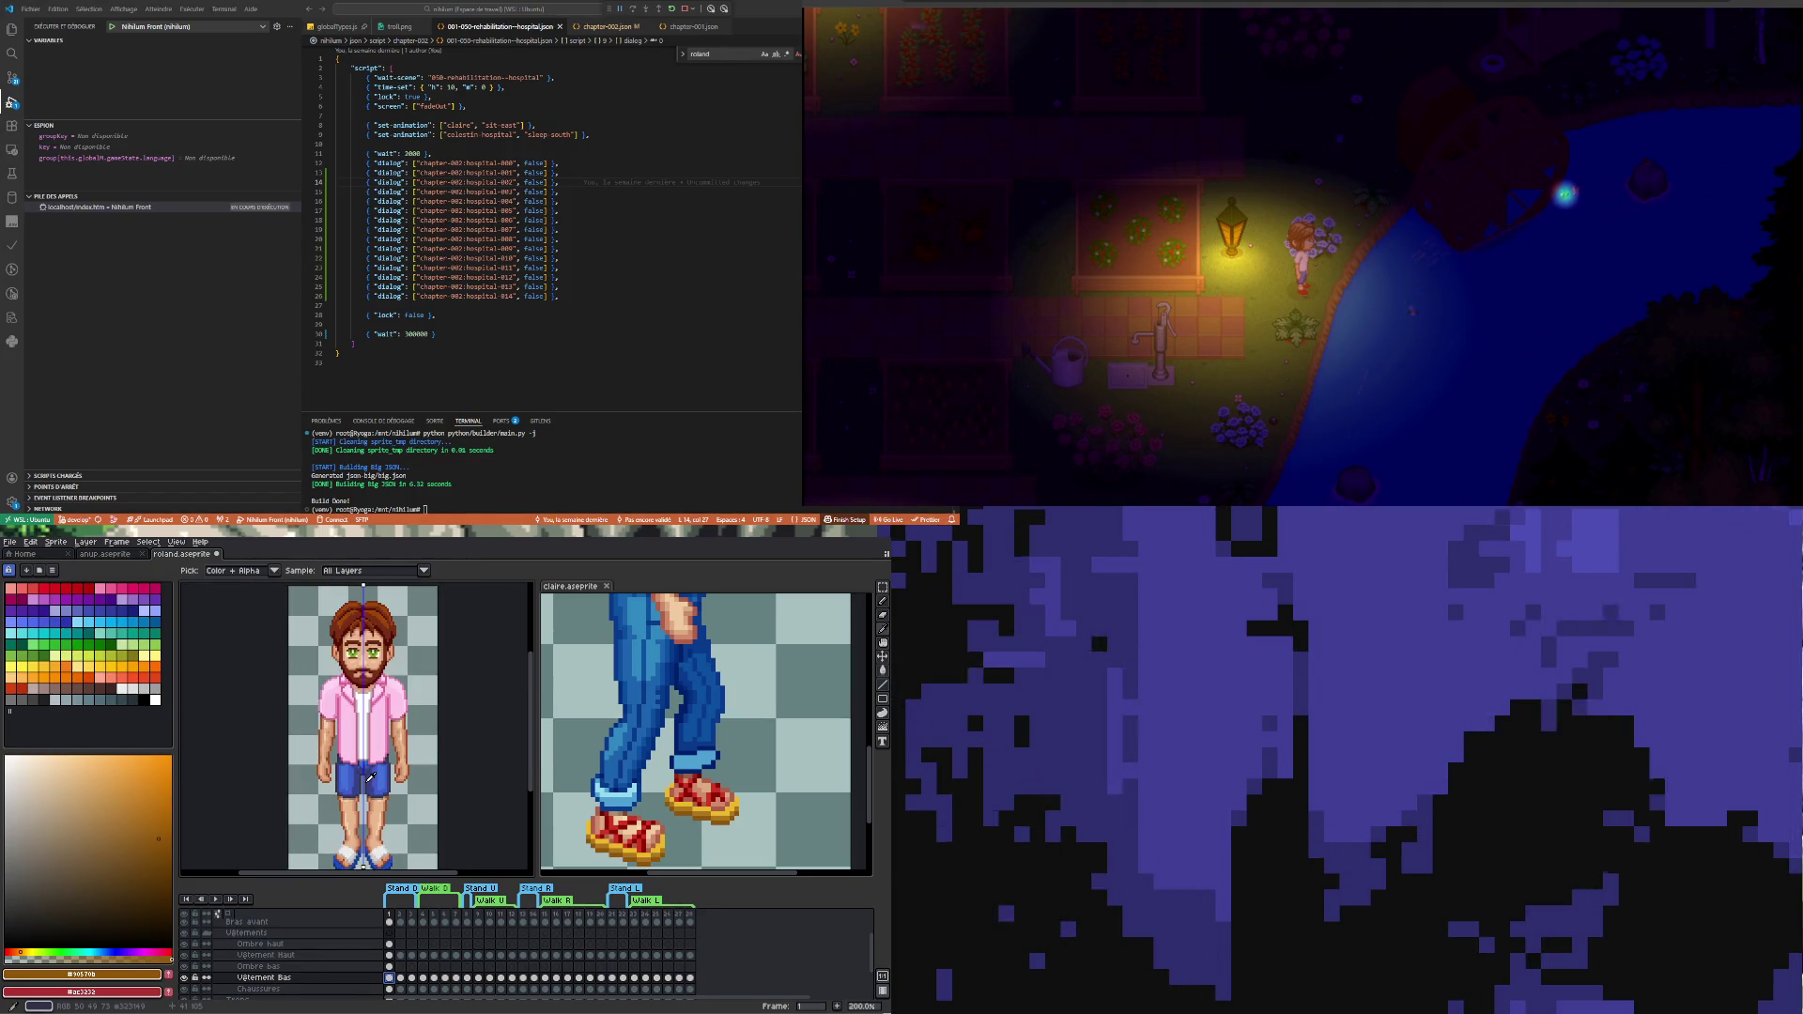
pyautogui.scroll(-1, 371, 779)
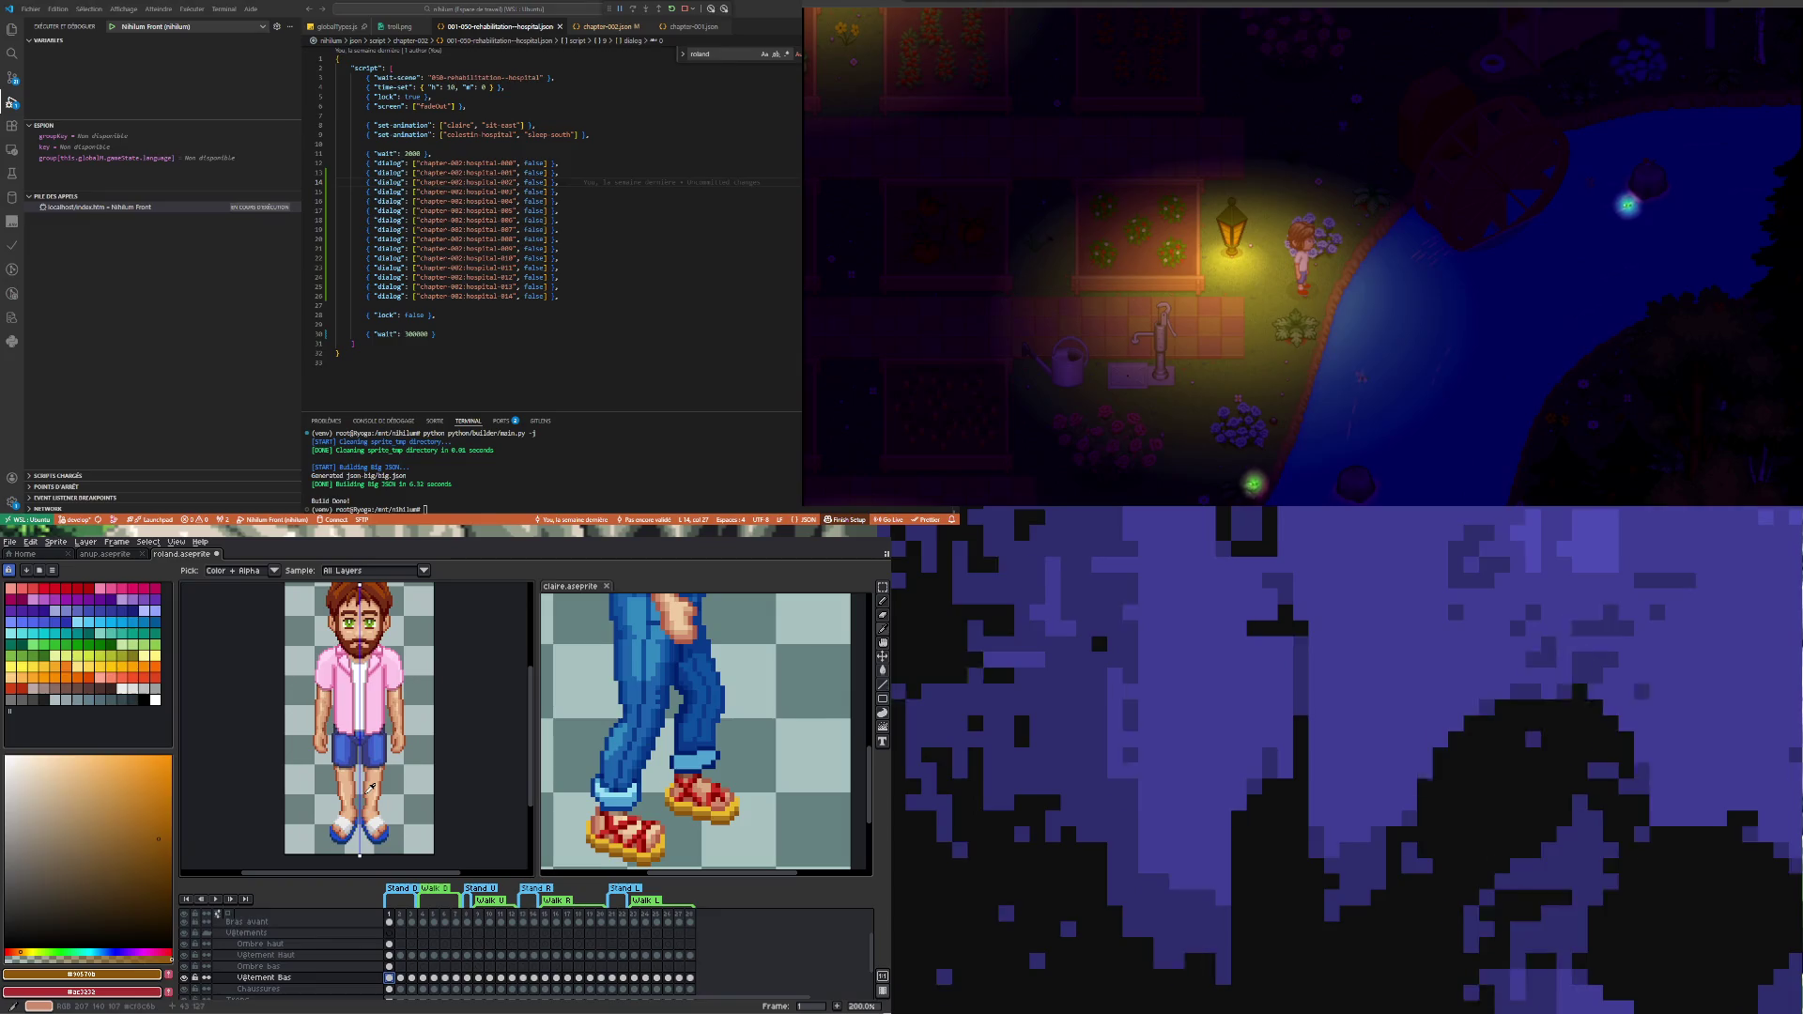
pyautogui.scroll(-2, 373, 783)
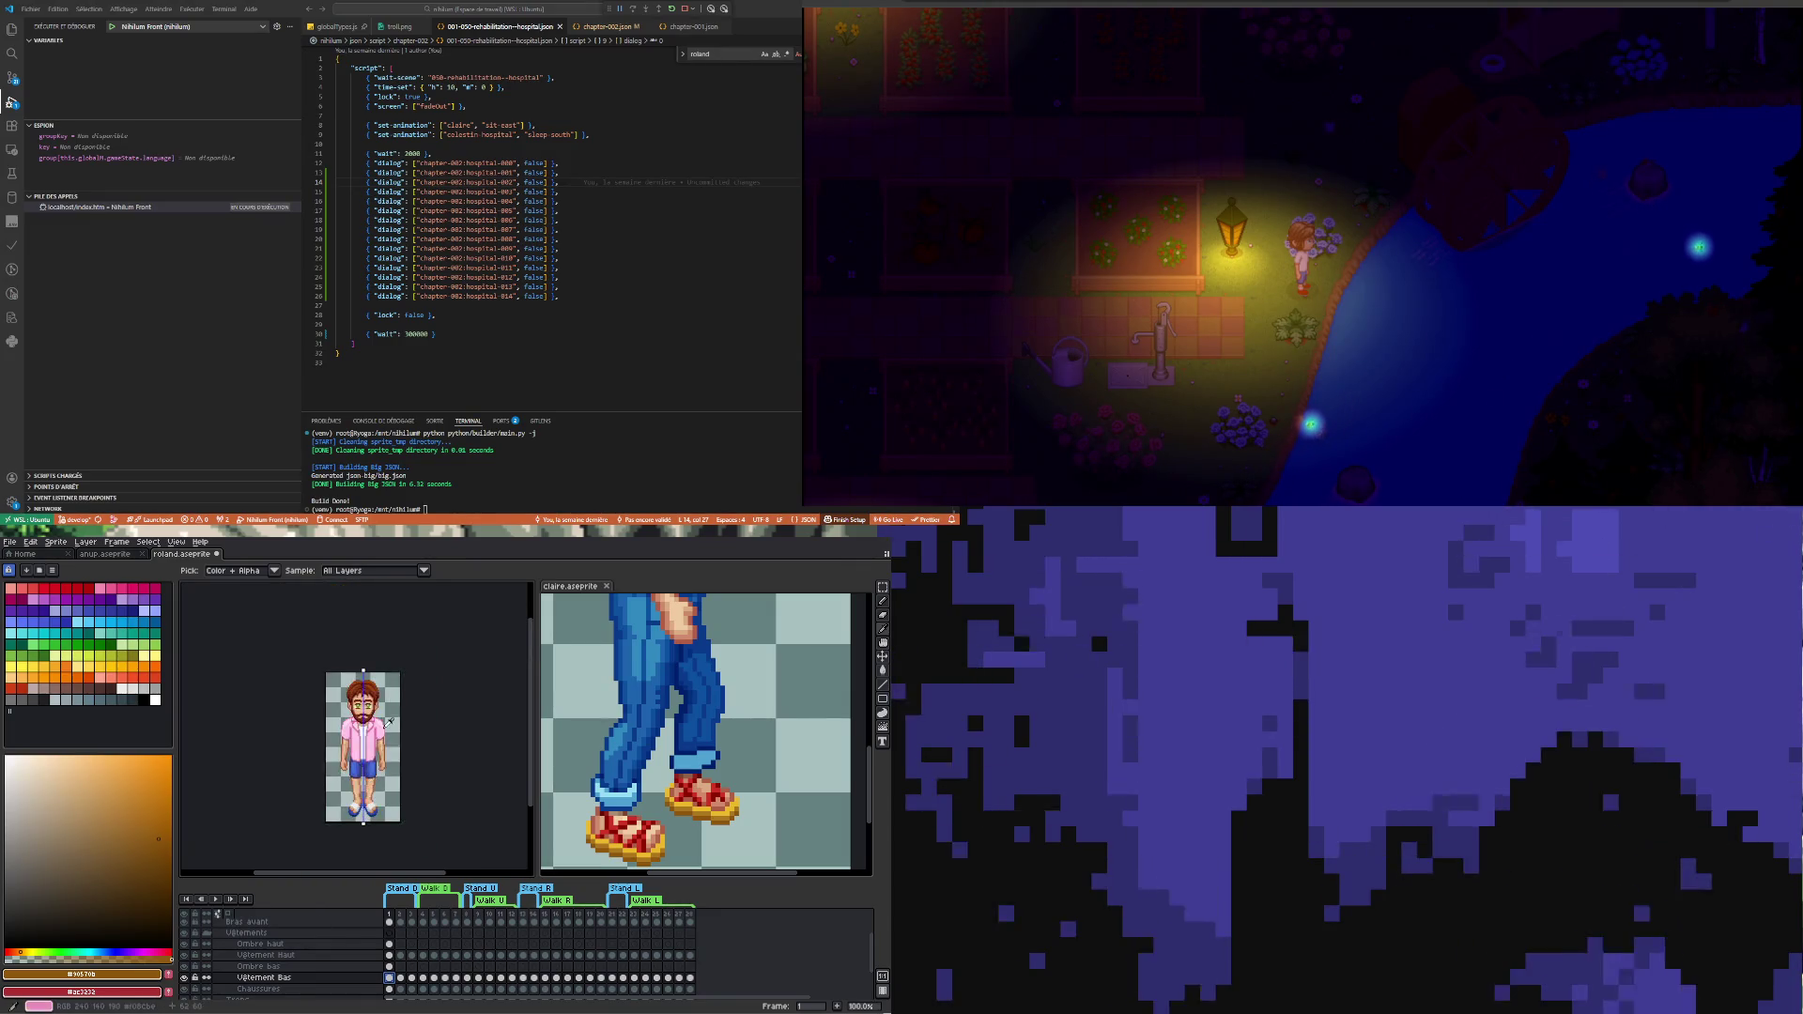
pyautogui.scroll(3, 380, 737)
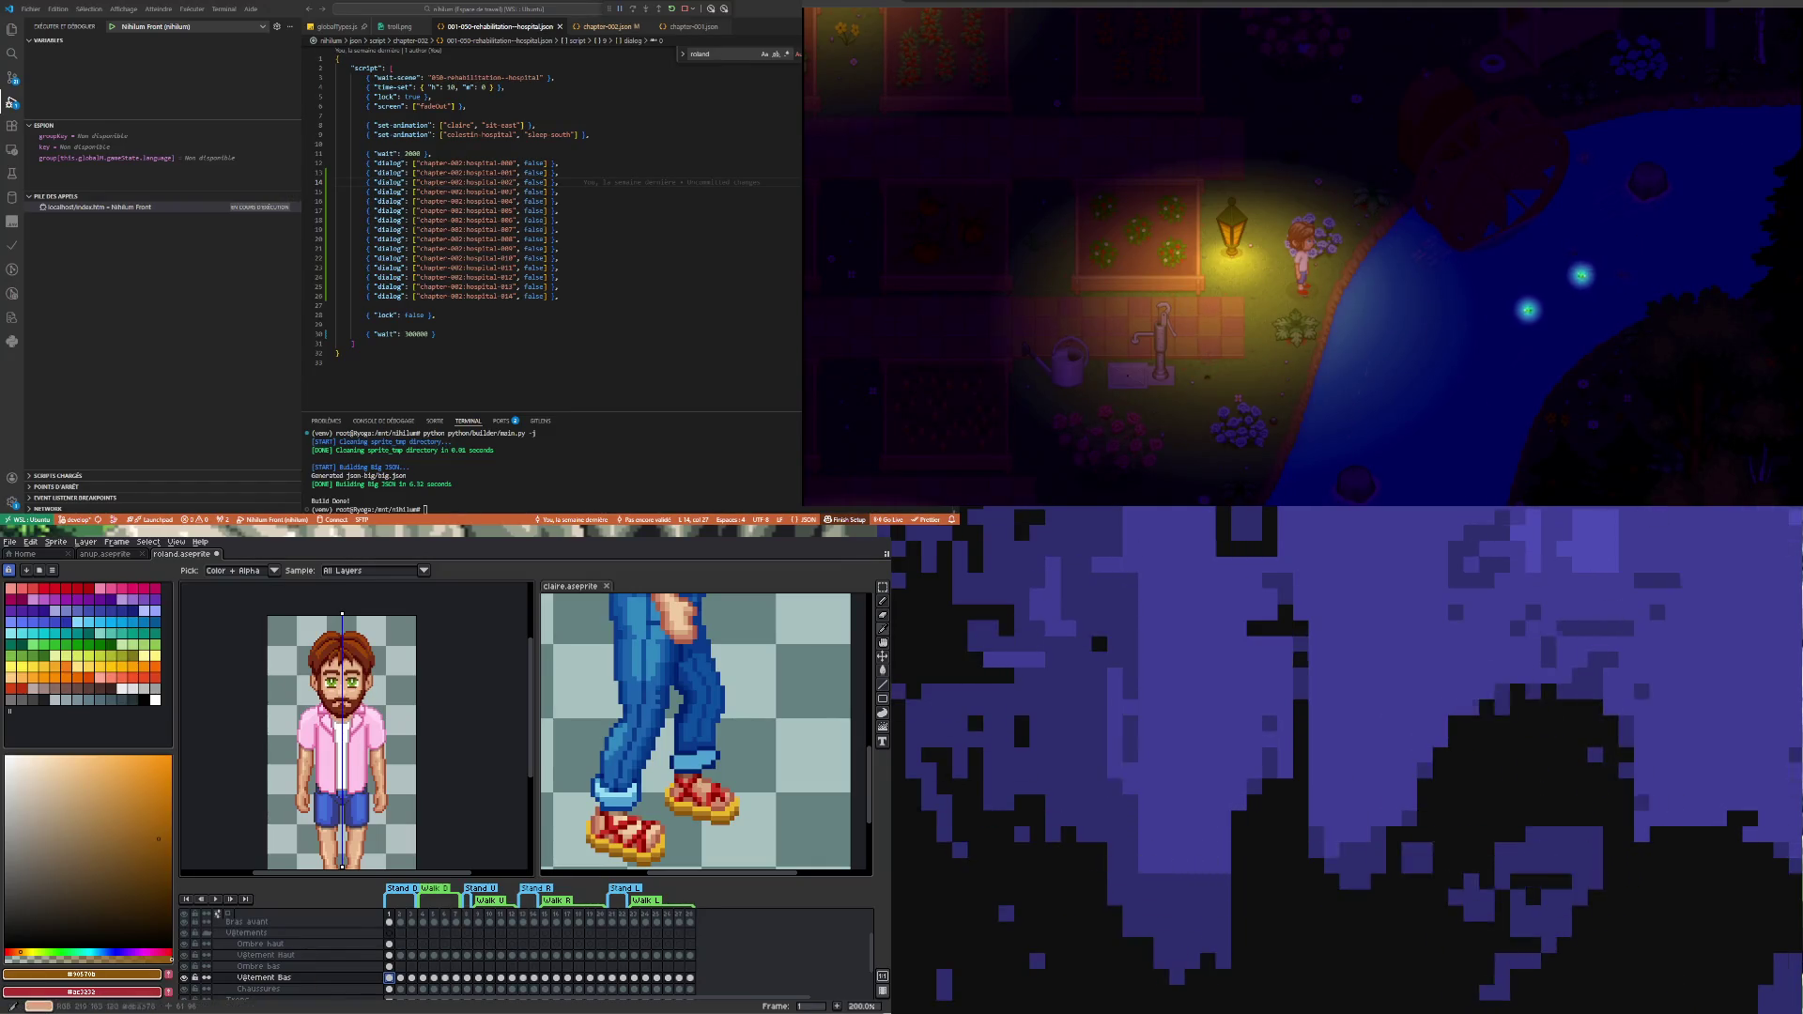
pyautogui.scroll(3, 336, 802)
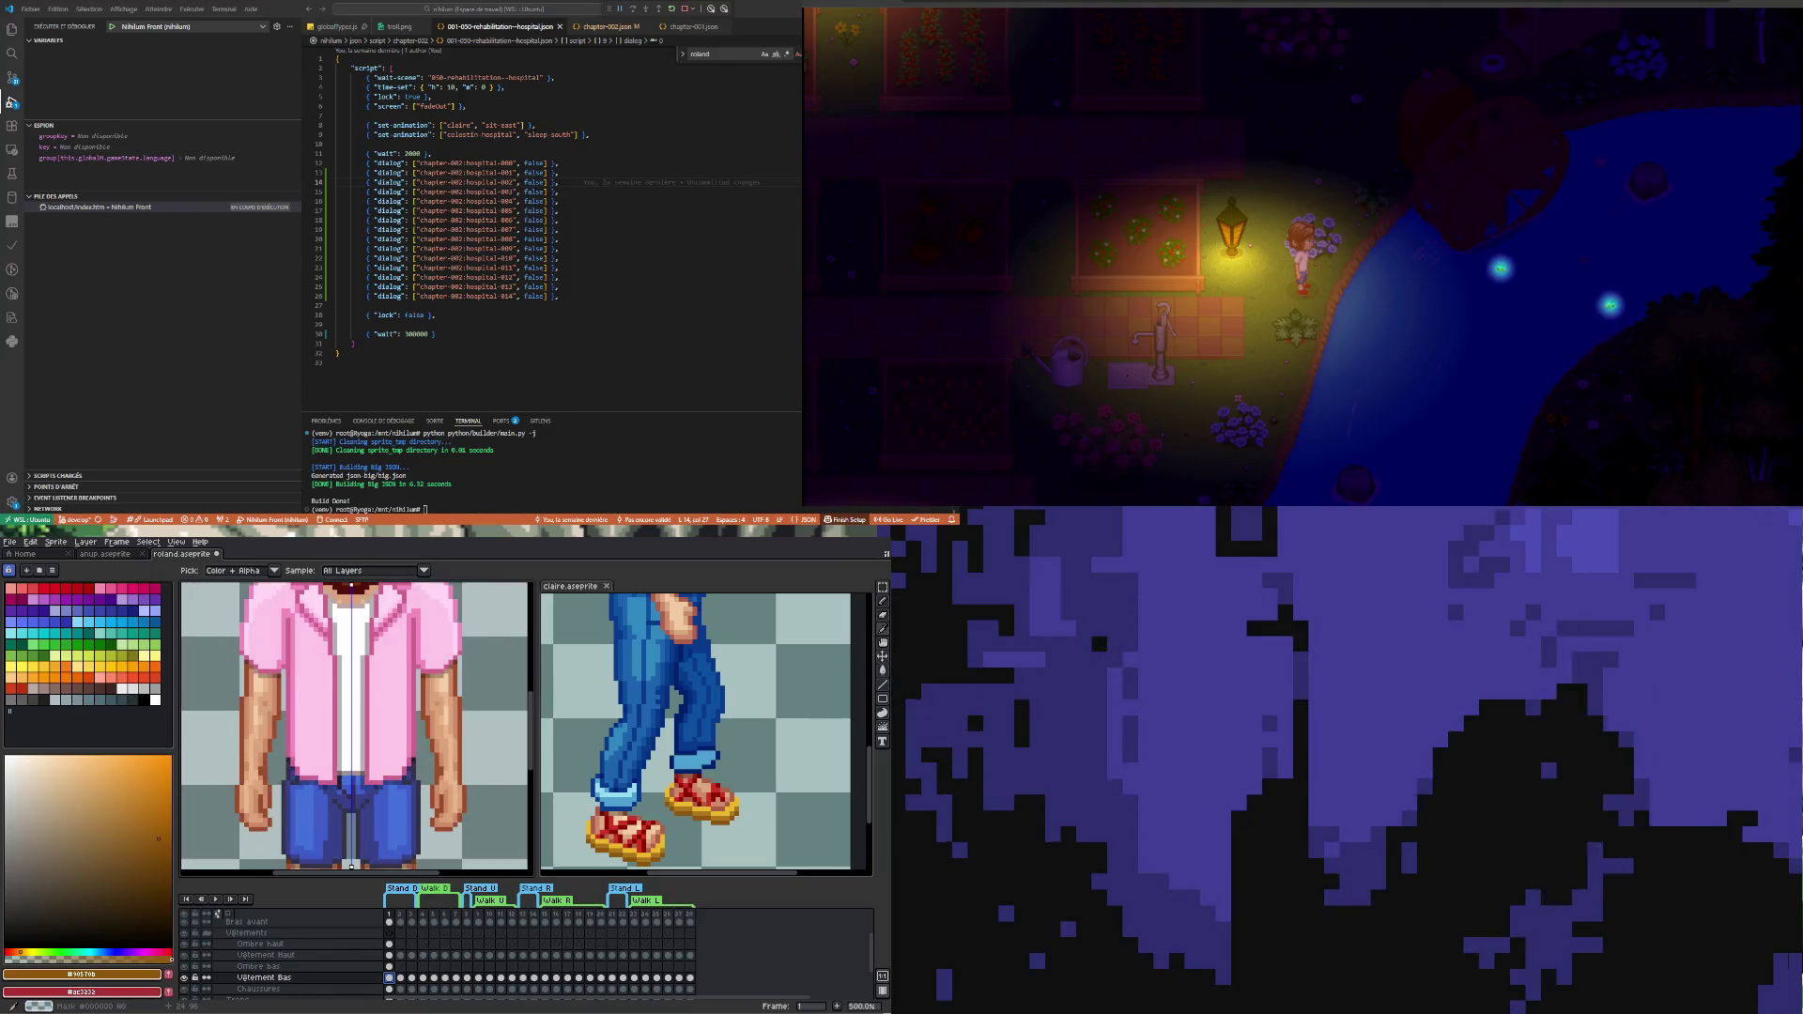
pyautogui.click(882, 587)
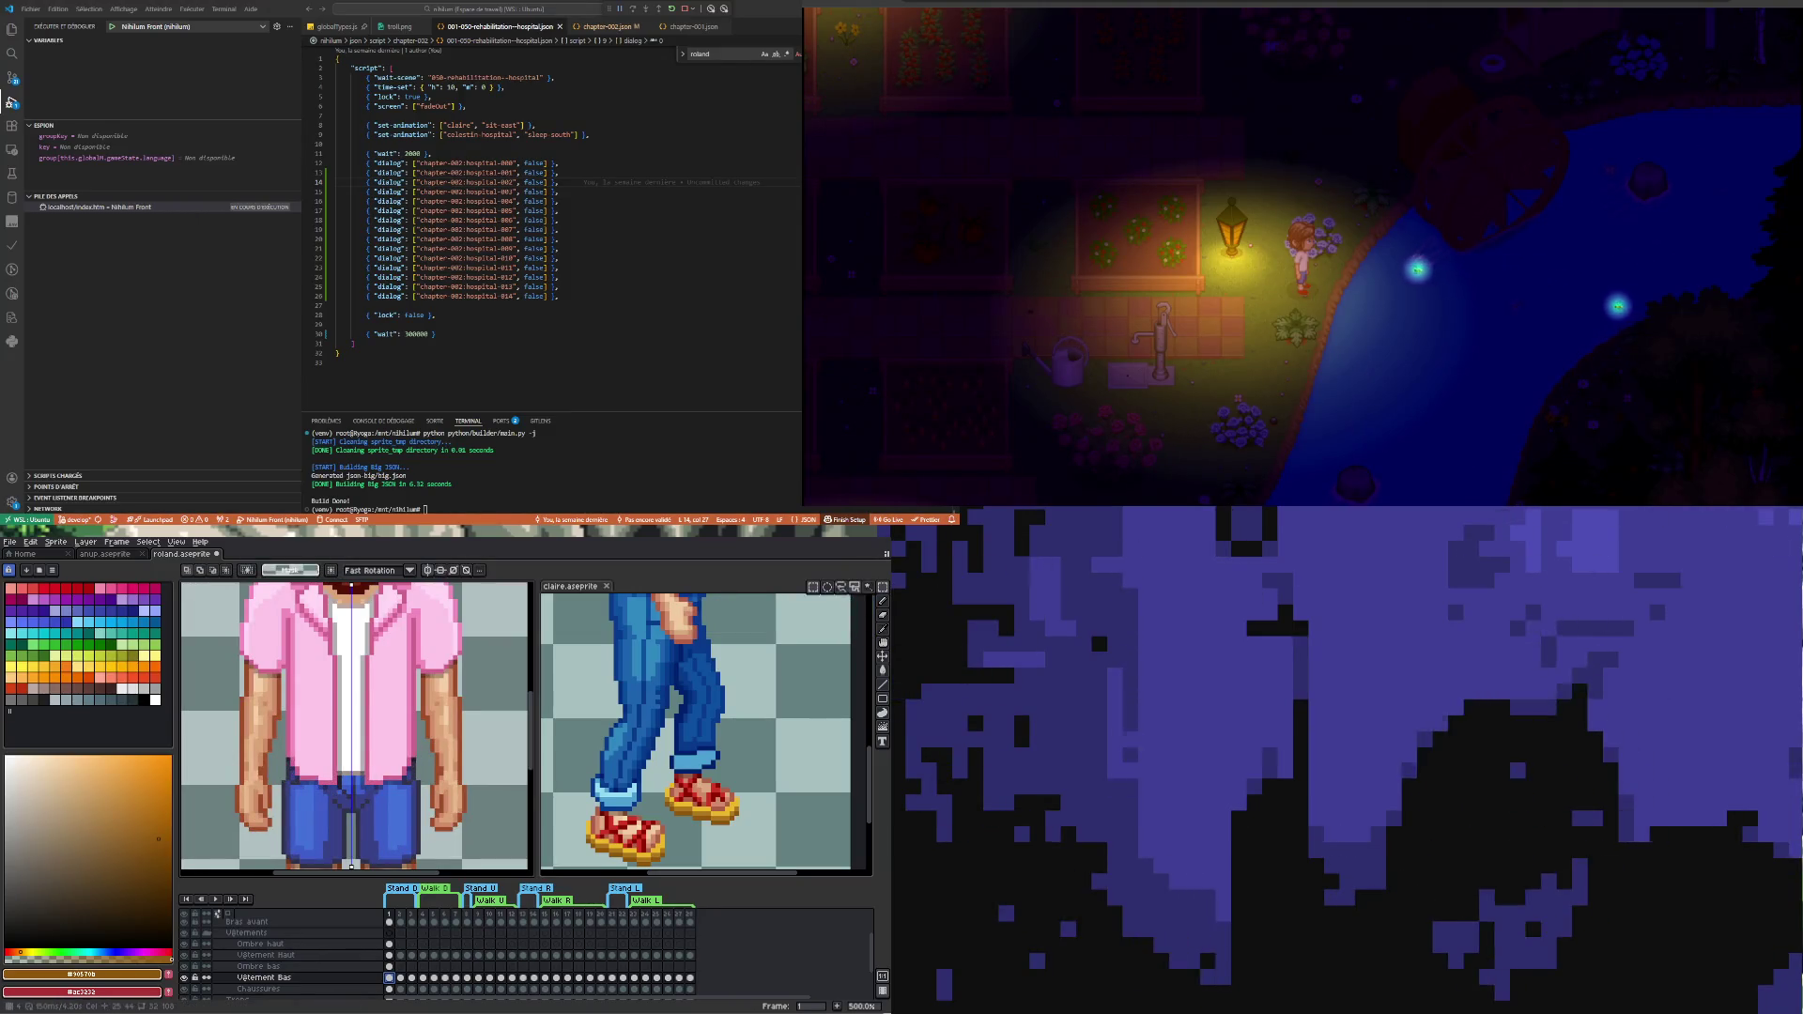
# - Try several marquee selections on the Vetement Haut shirt front, clearing each and undoing a transformation
pyautogui.click(394, 956)
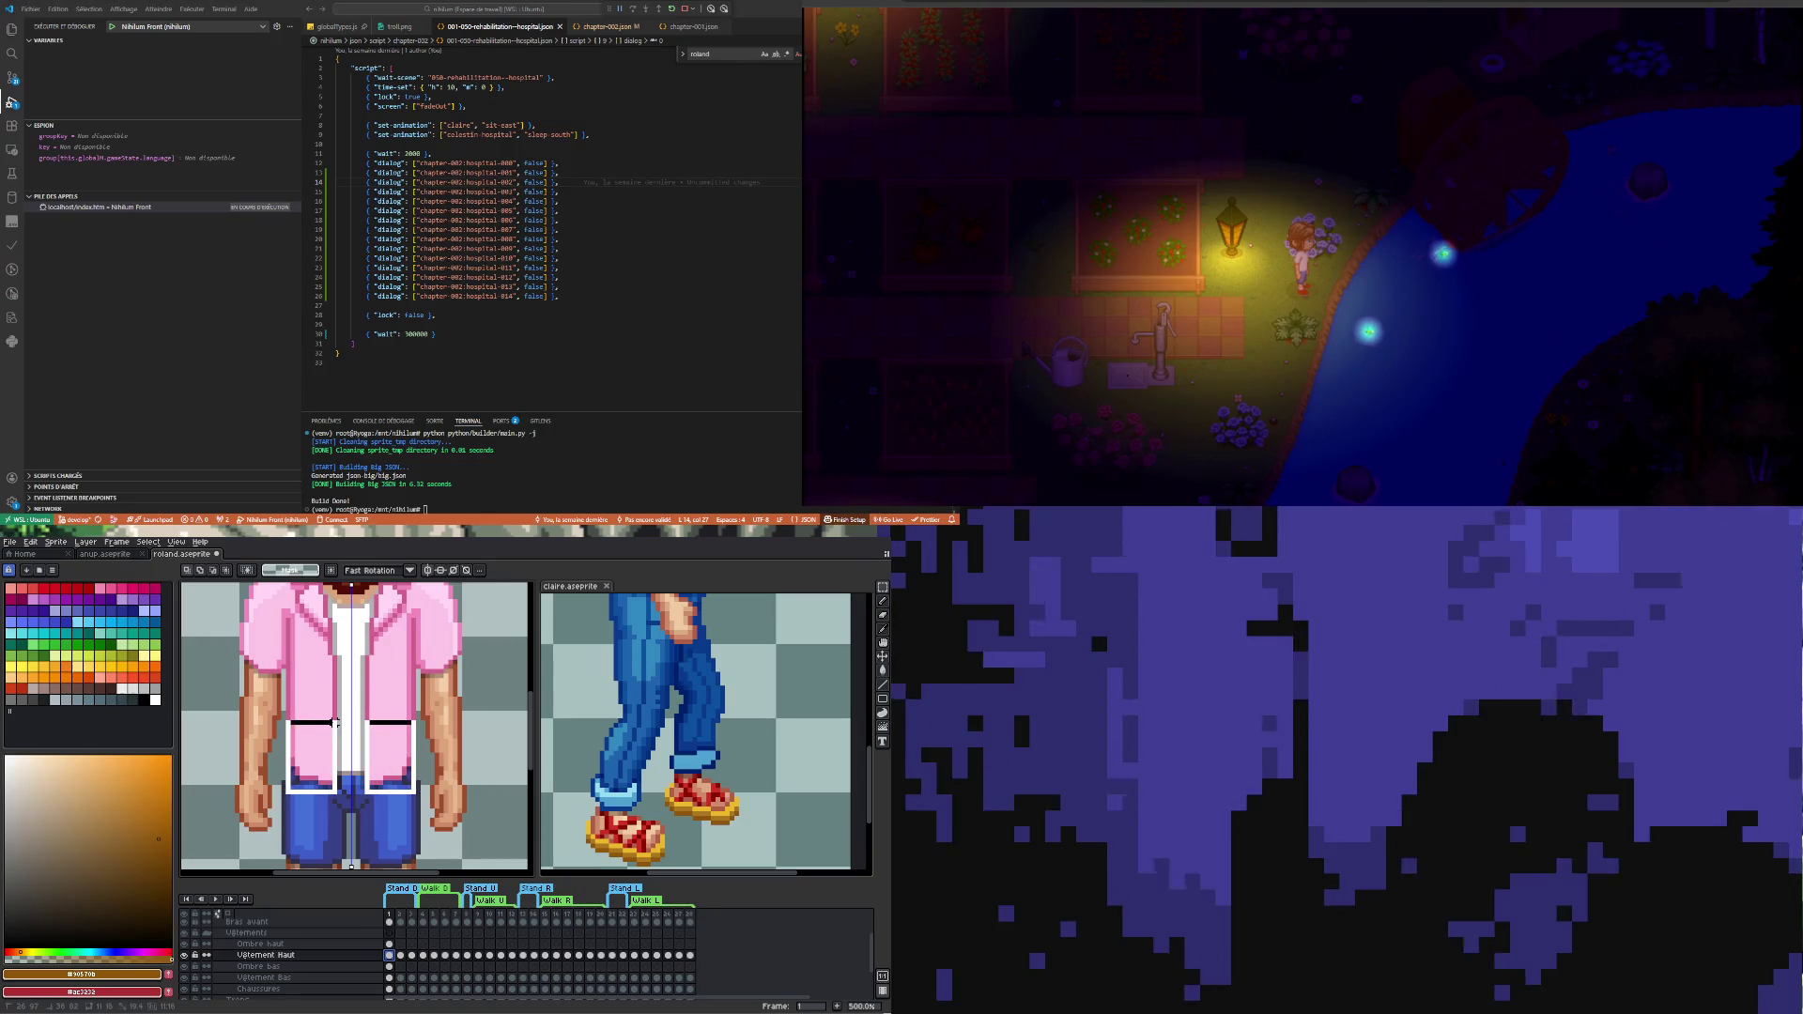
pyautogui.moveTo(288, 792); pyautogui.dragTo(285, 716)
pyautogui.hotkey('ctrl', 'd')
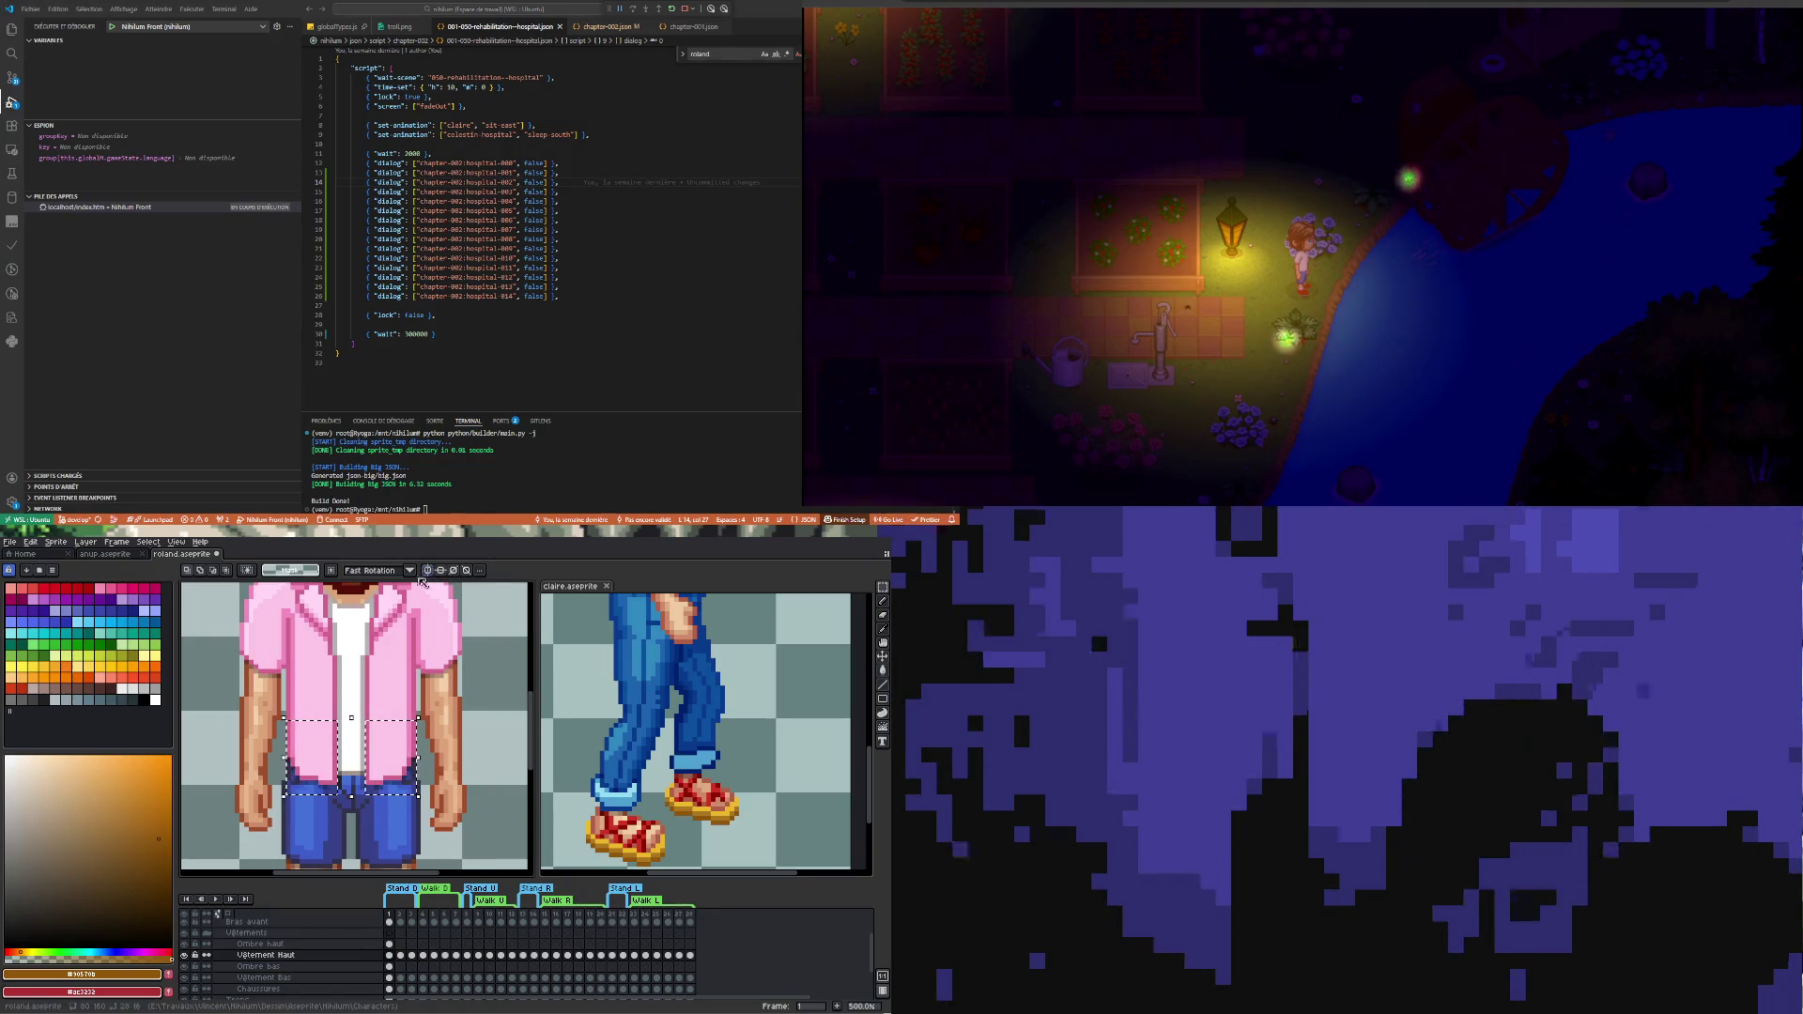
pyautogui.moveTo(281, 799); pyautogui.dragTo(336, 724)
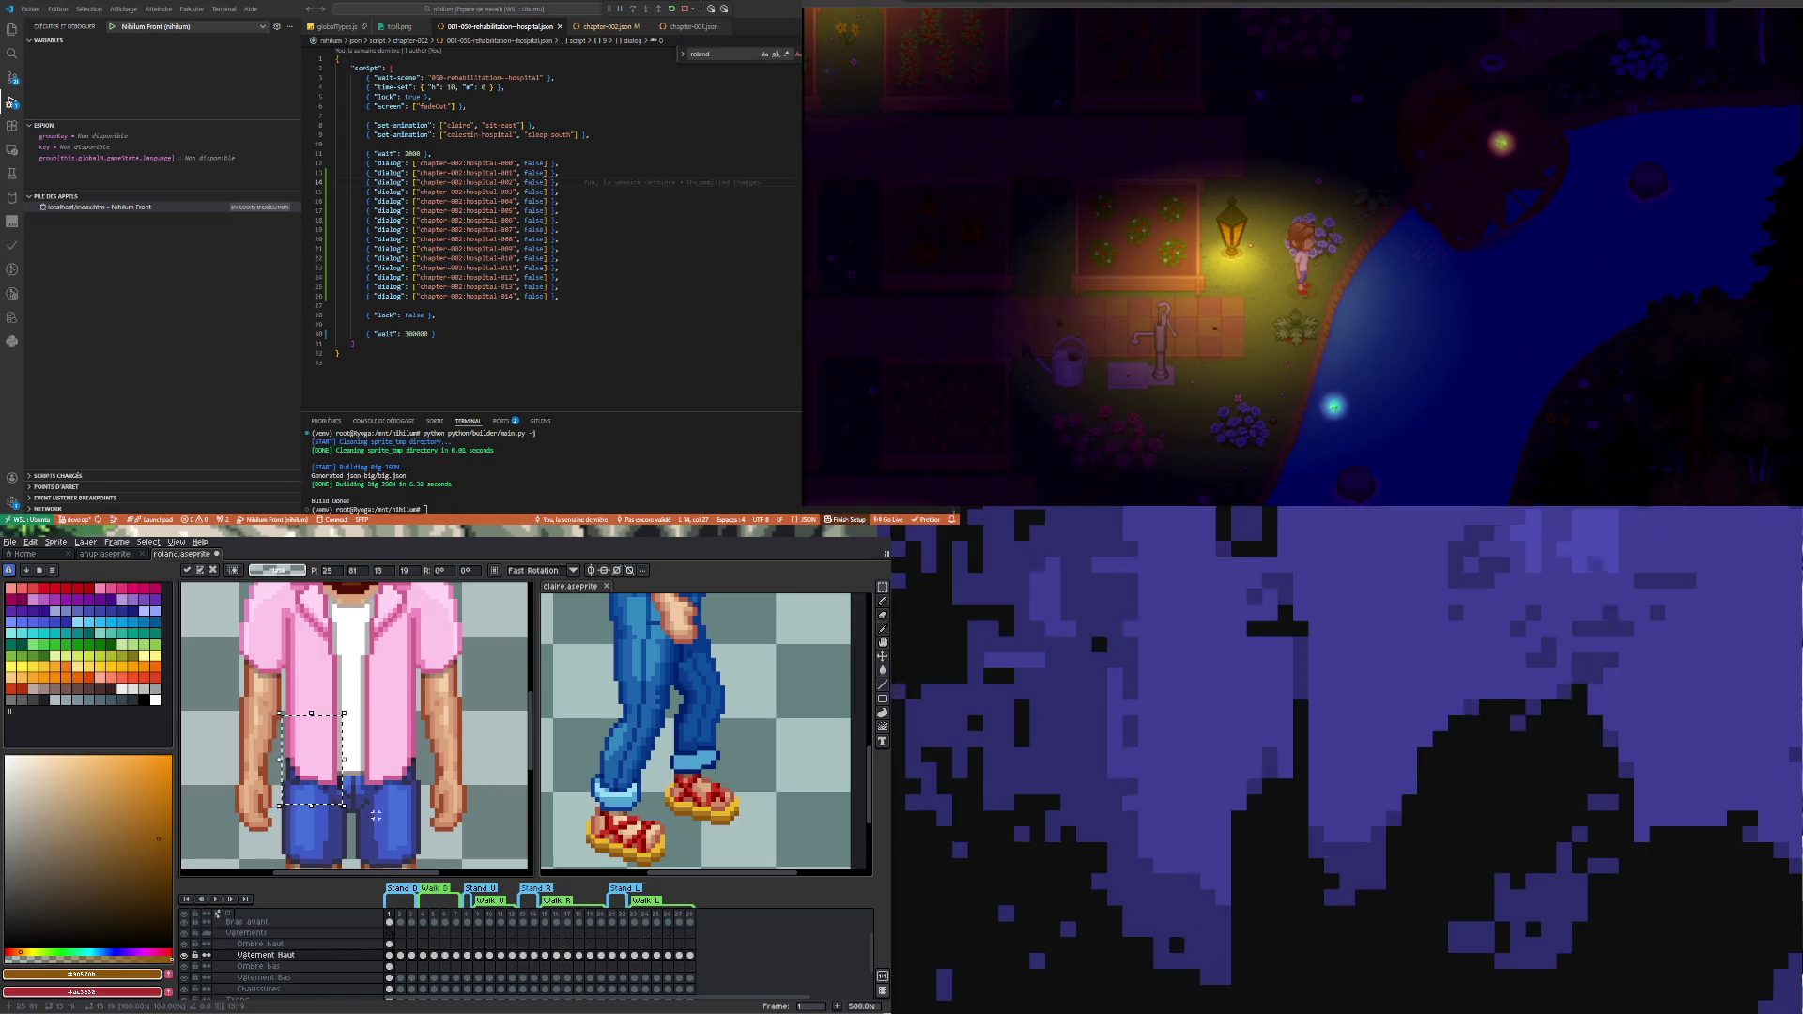
pyautogui.hotkey('ctrl', 'd')
pyautogui.moveTo(283, 825); pyautogui.dragTo(339, 732)
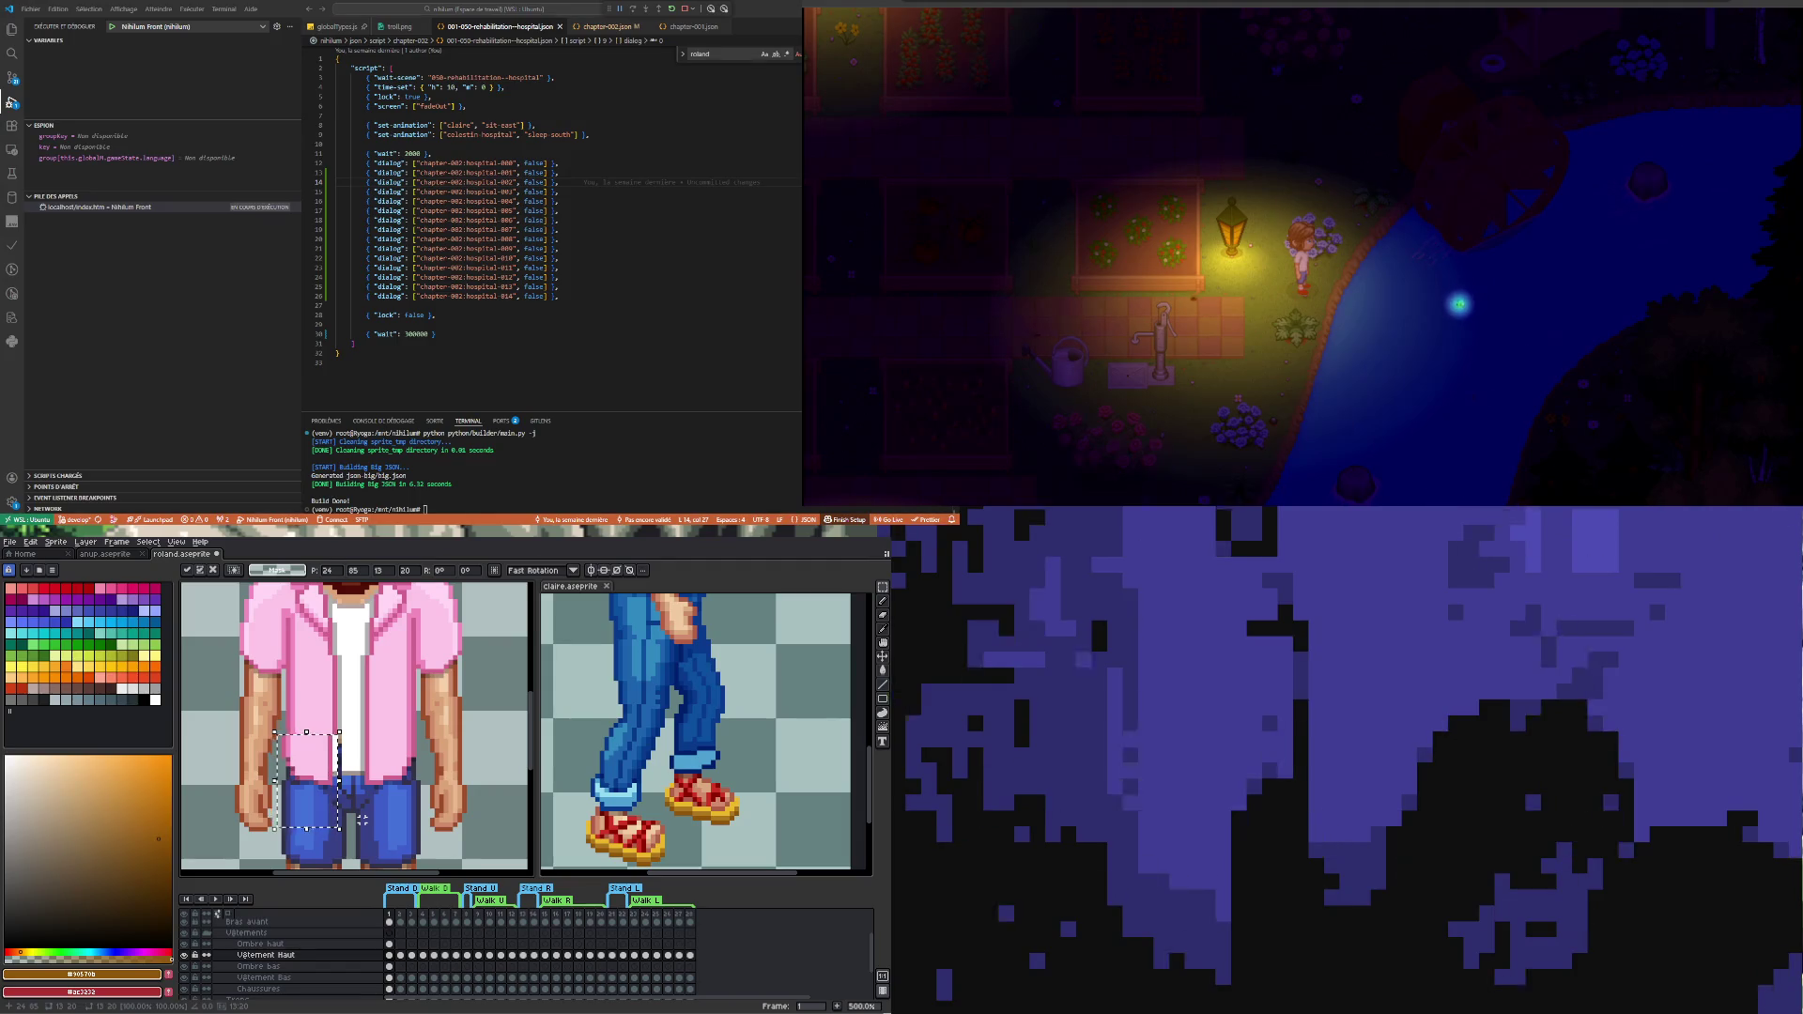
pyautogui.hotkey('ctrl', 'd')
pyautogui.scroll(-3, 324, 803)
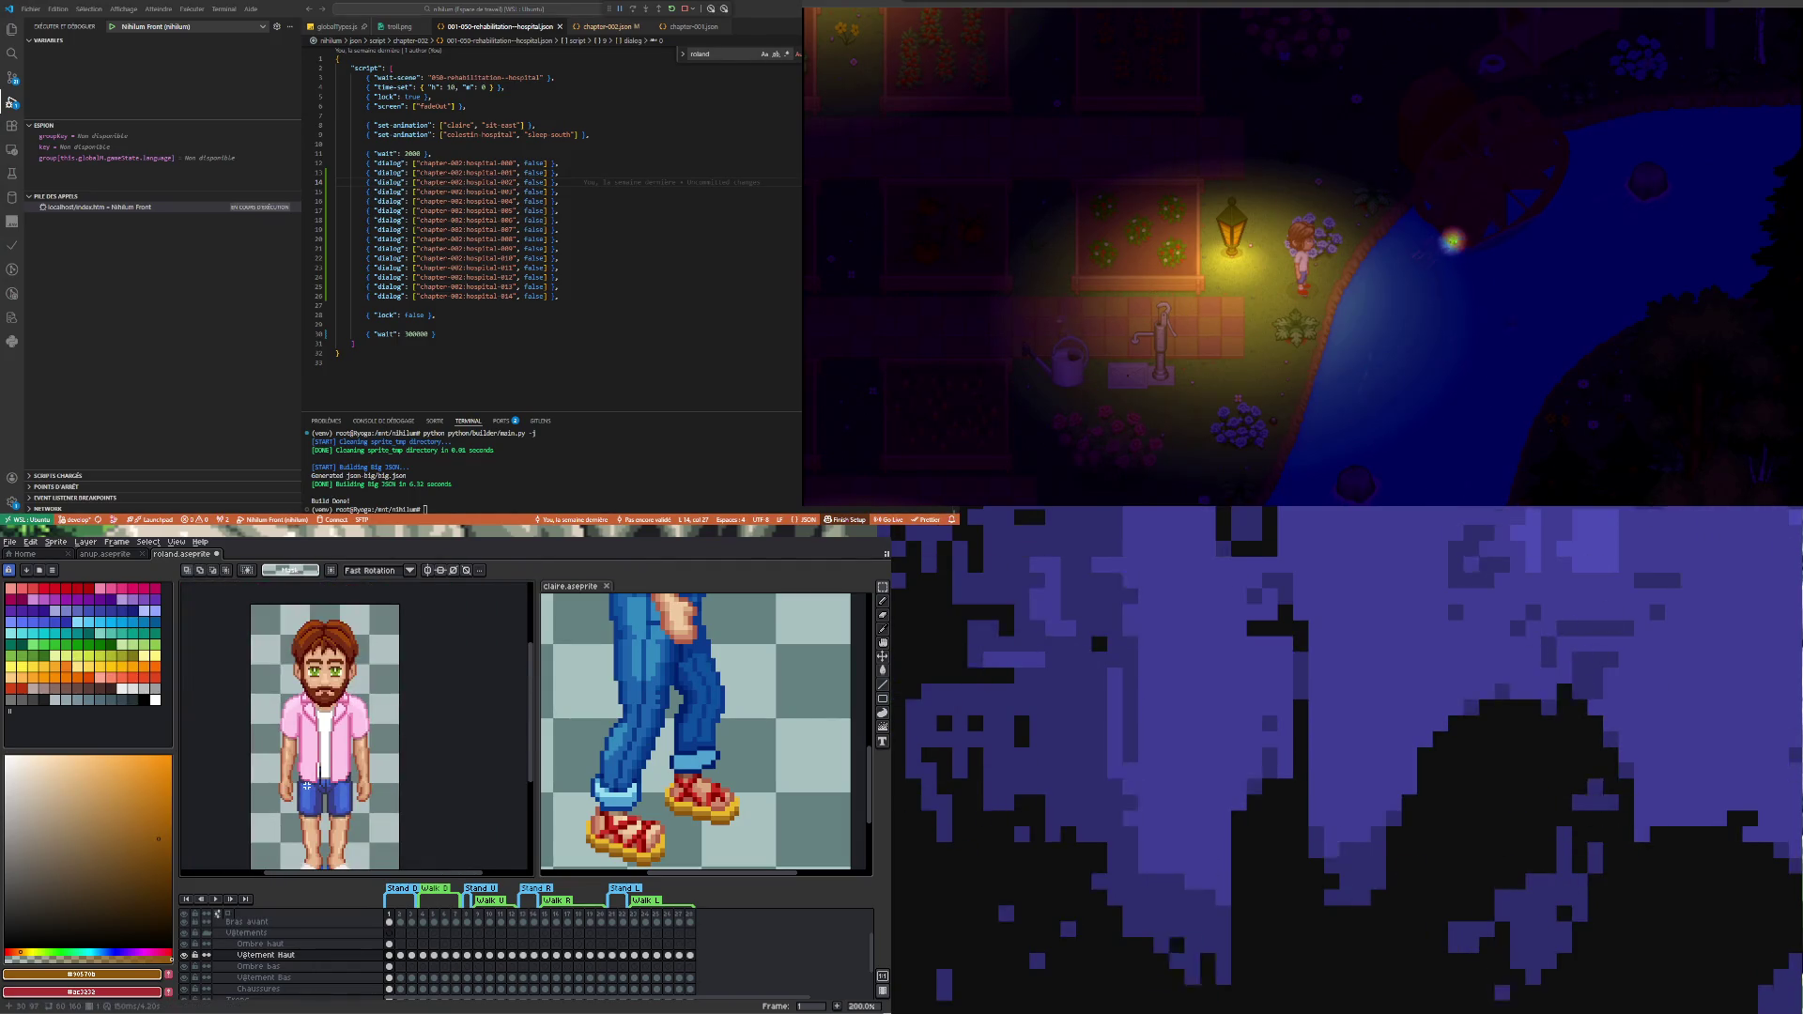
pyautogui.scroll(1, 306, 785)
pyautogui.hotkey('ctrl', 'z')
pyautogui.hotkey('ctrl', 'z')
pyautogui.hotkey('ctrl', 'd')
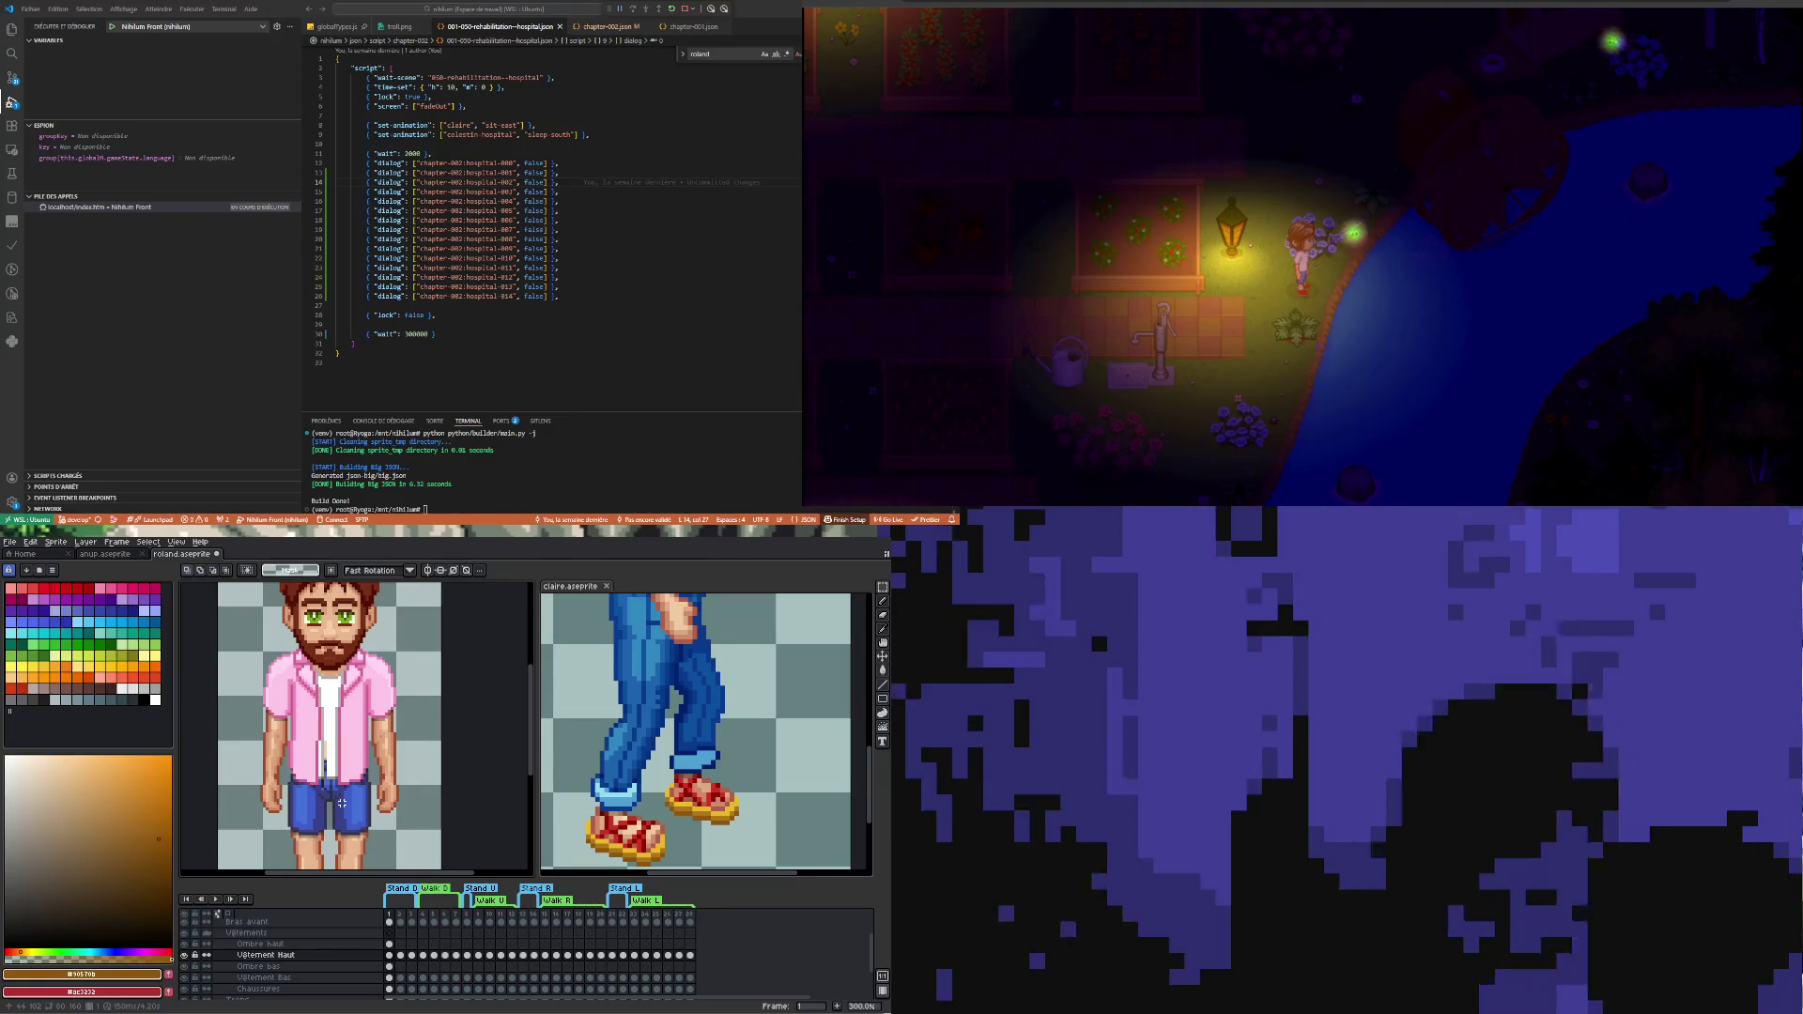
# - Undo again, select the shirt area above the shorts and apply a transformation to it
pyautogui.press('m')
pyautogui.hotkey('ctrl', 'z')
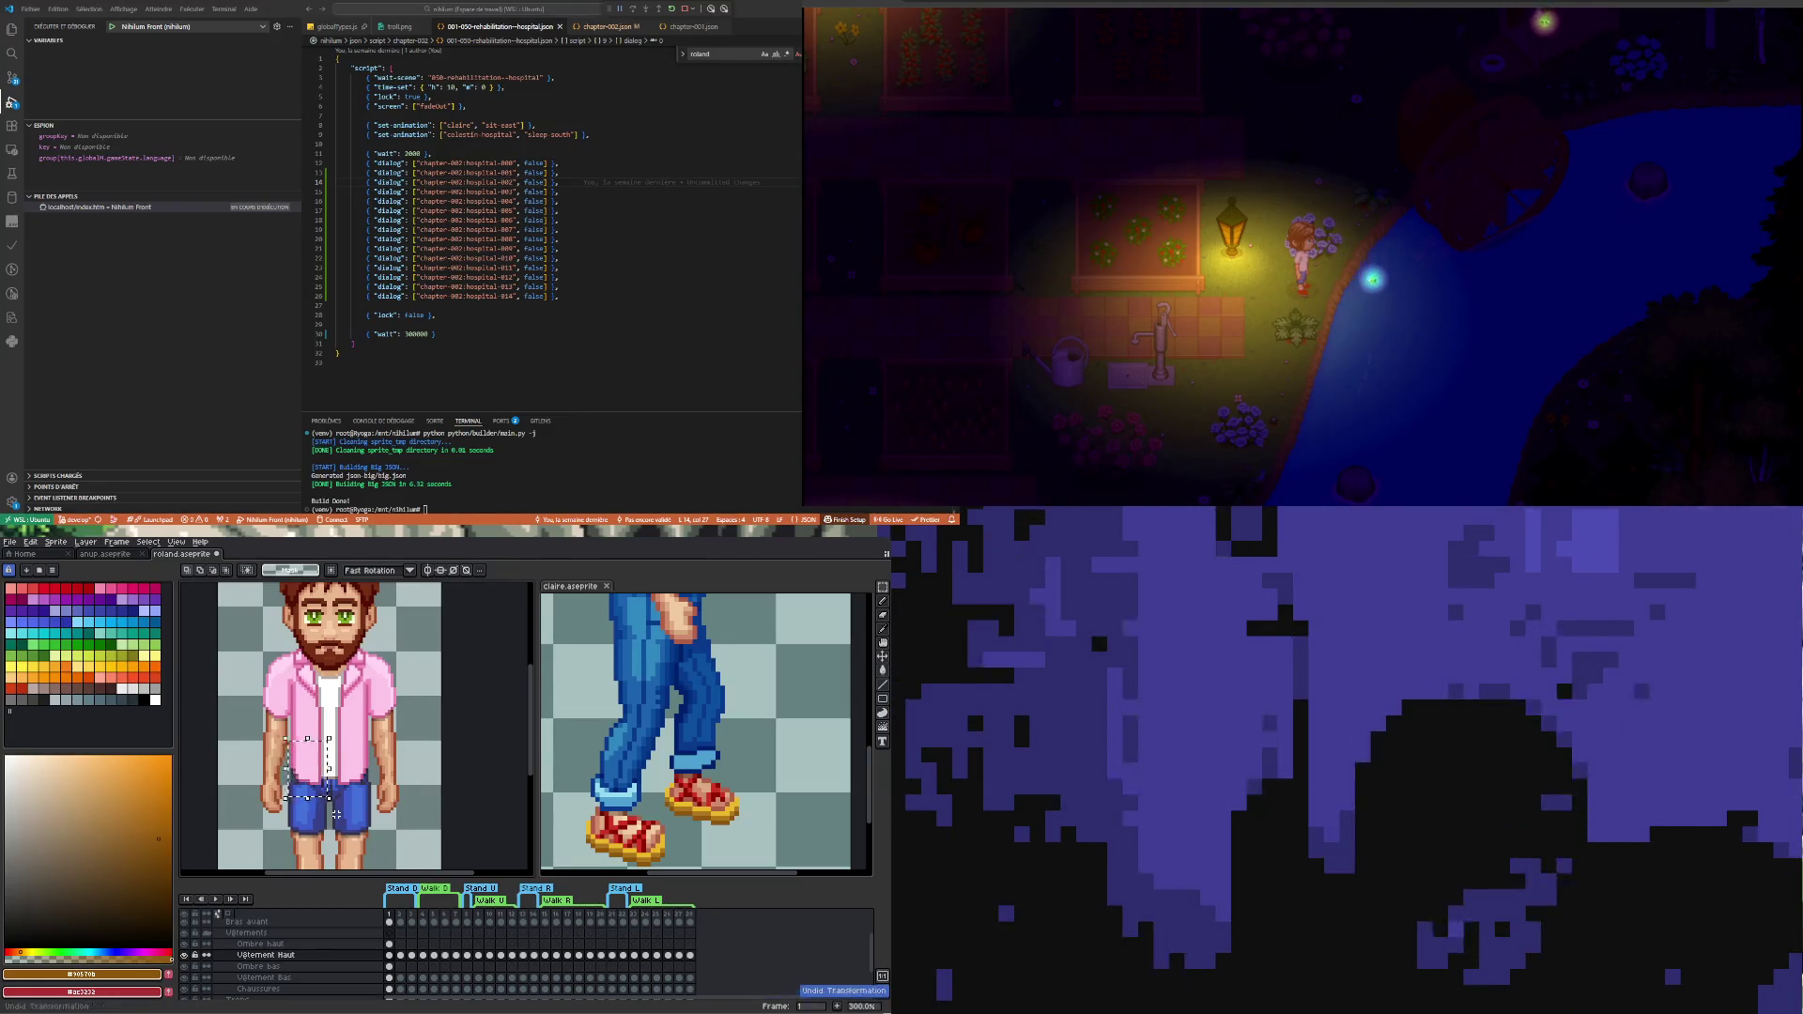
pyautogui.click(325, 811)
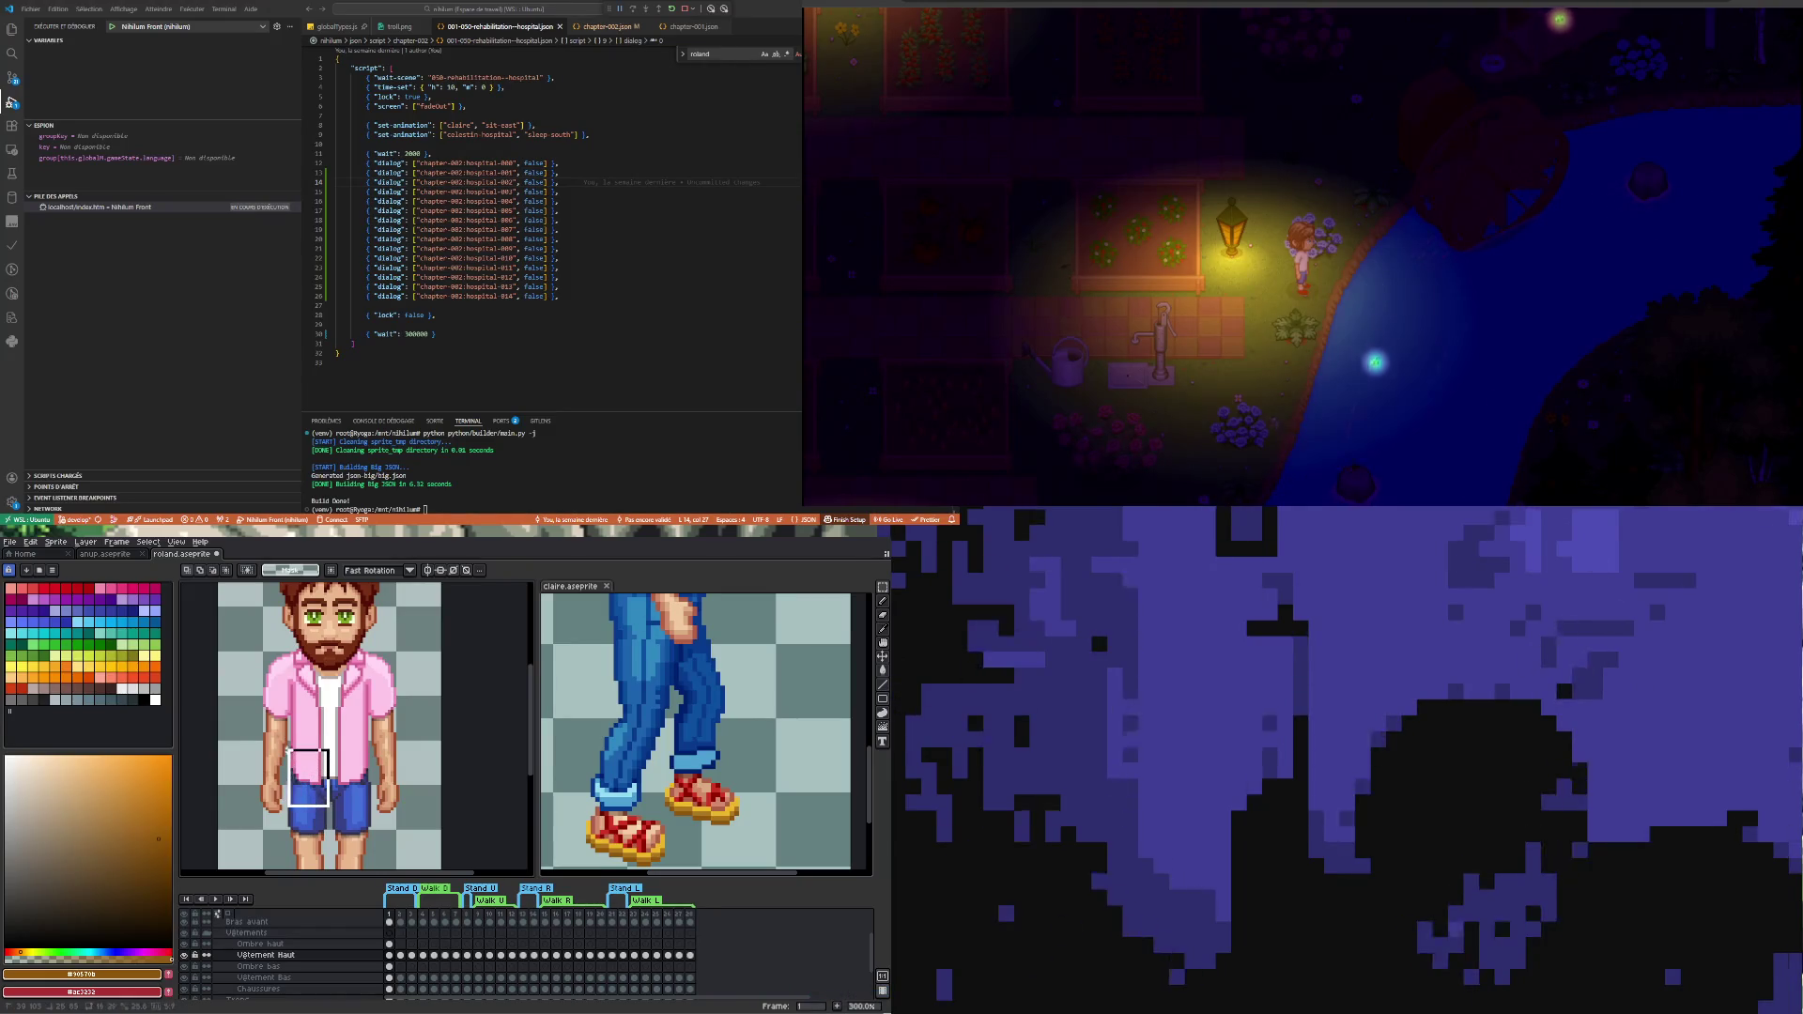
pyautogui.moveTo(285, 748); pyautogui.dragTo(338, 813)
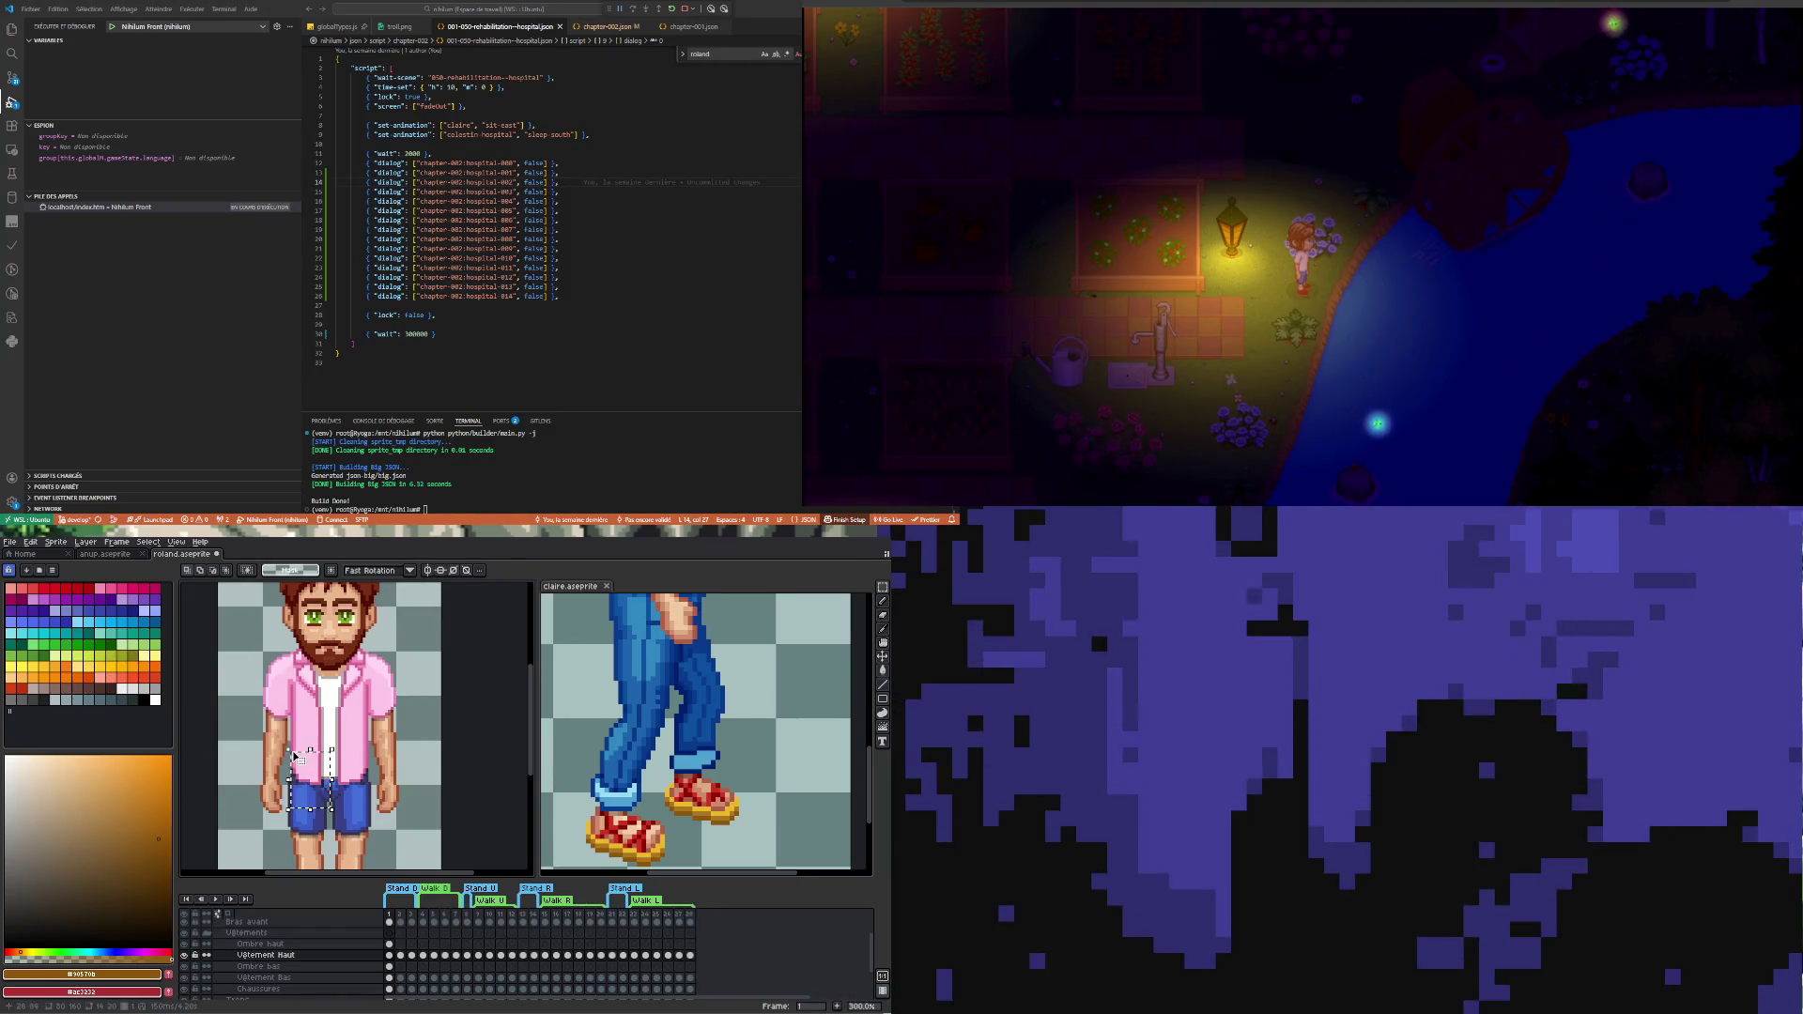
pyautogui.click(340, 815)
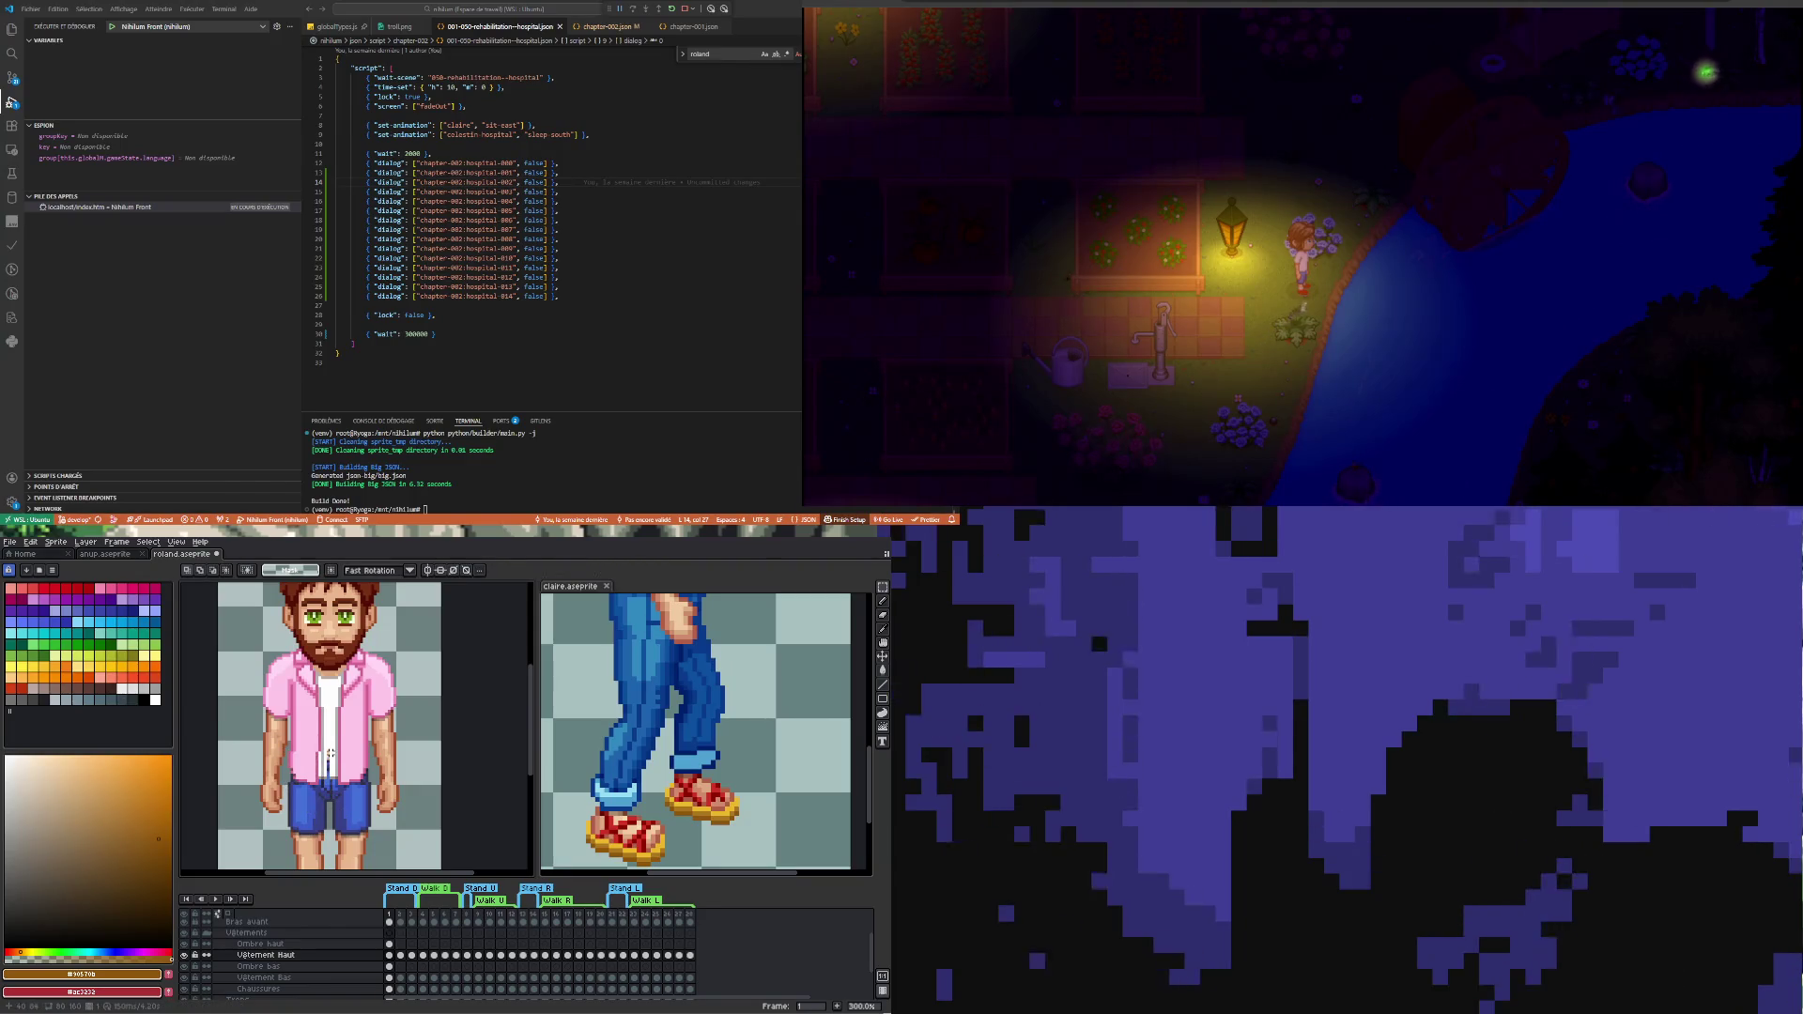
pyautogui.click(415, 822)
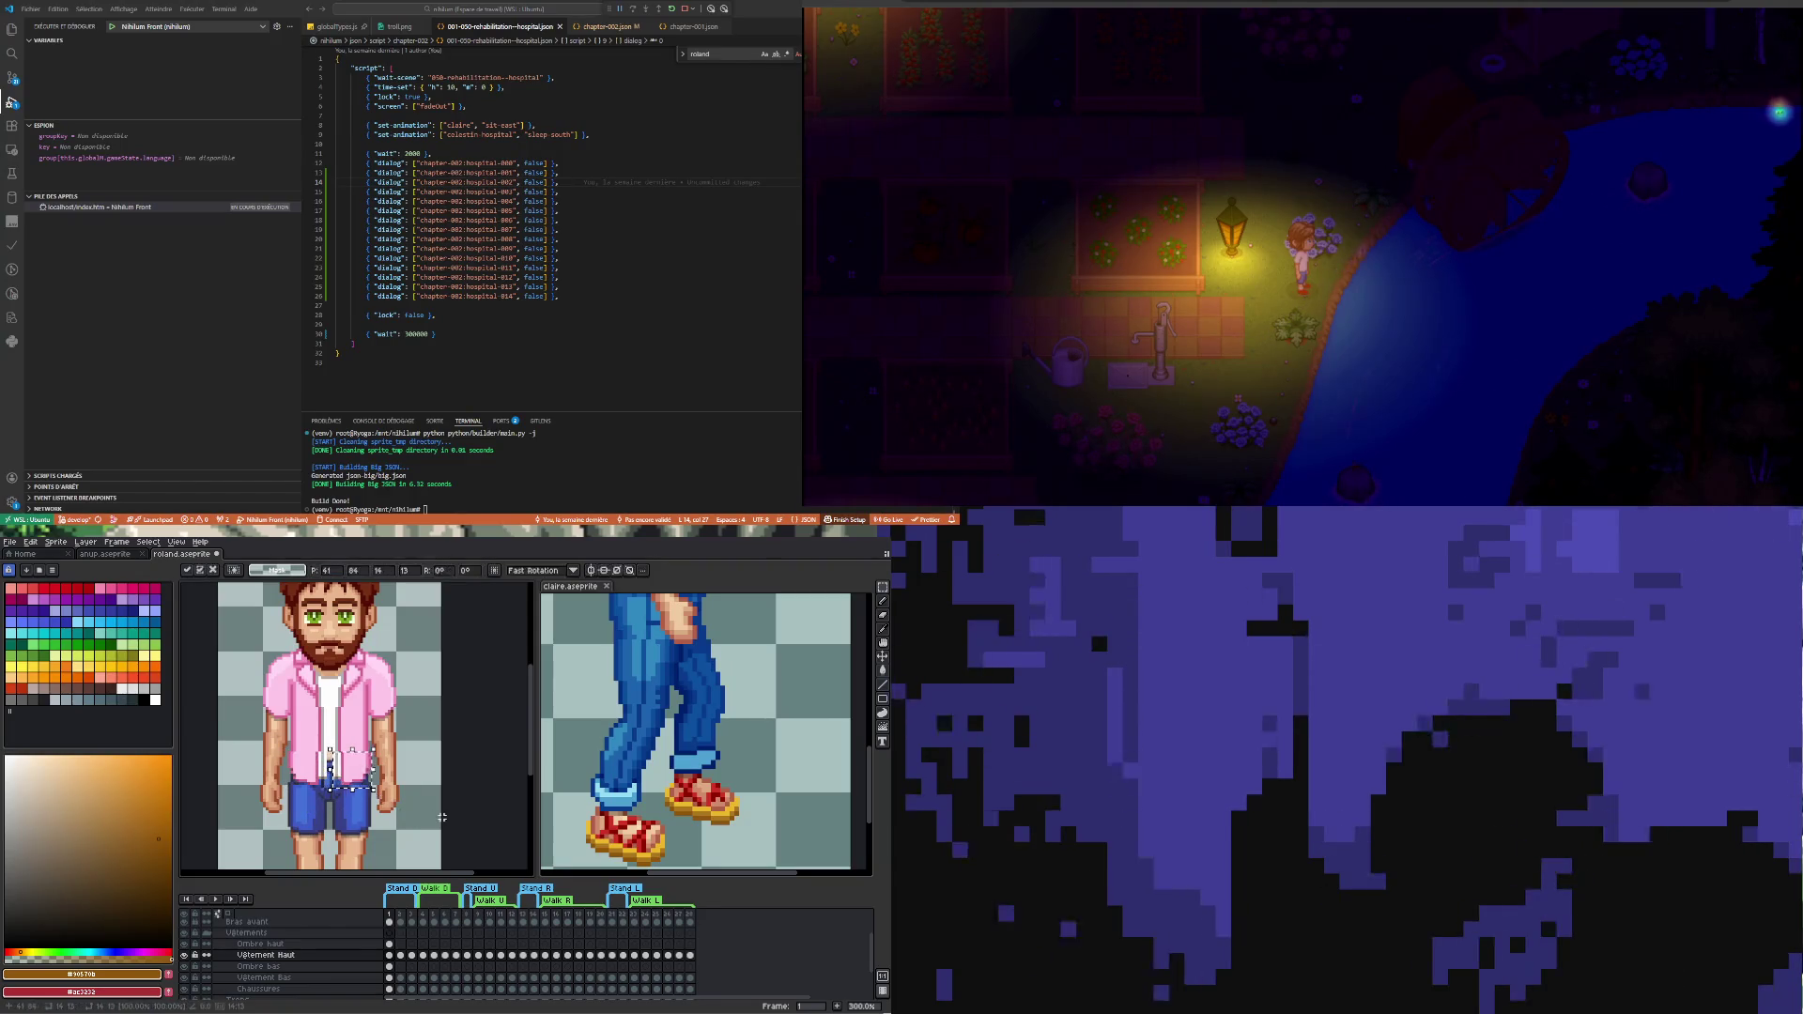
pyautogui.scroll(1, 305, 806)
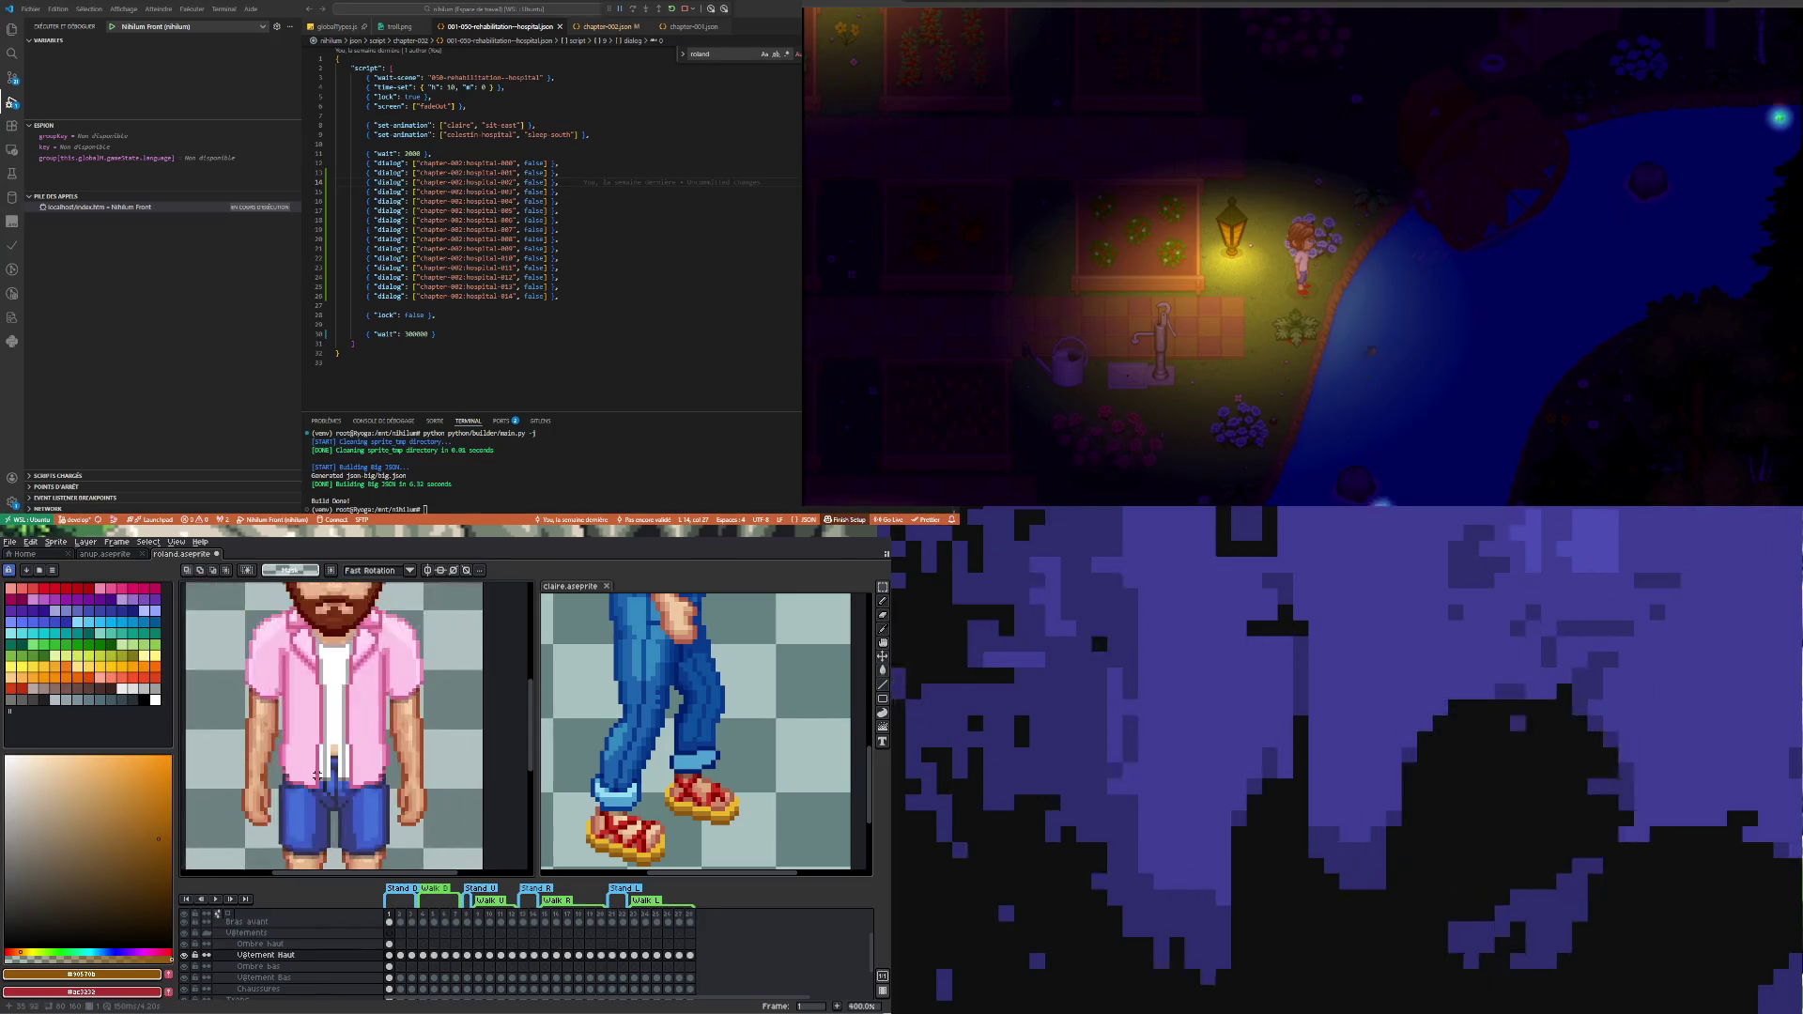
pyautogui.scroll(1, 335, 743)
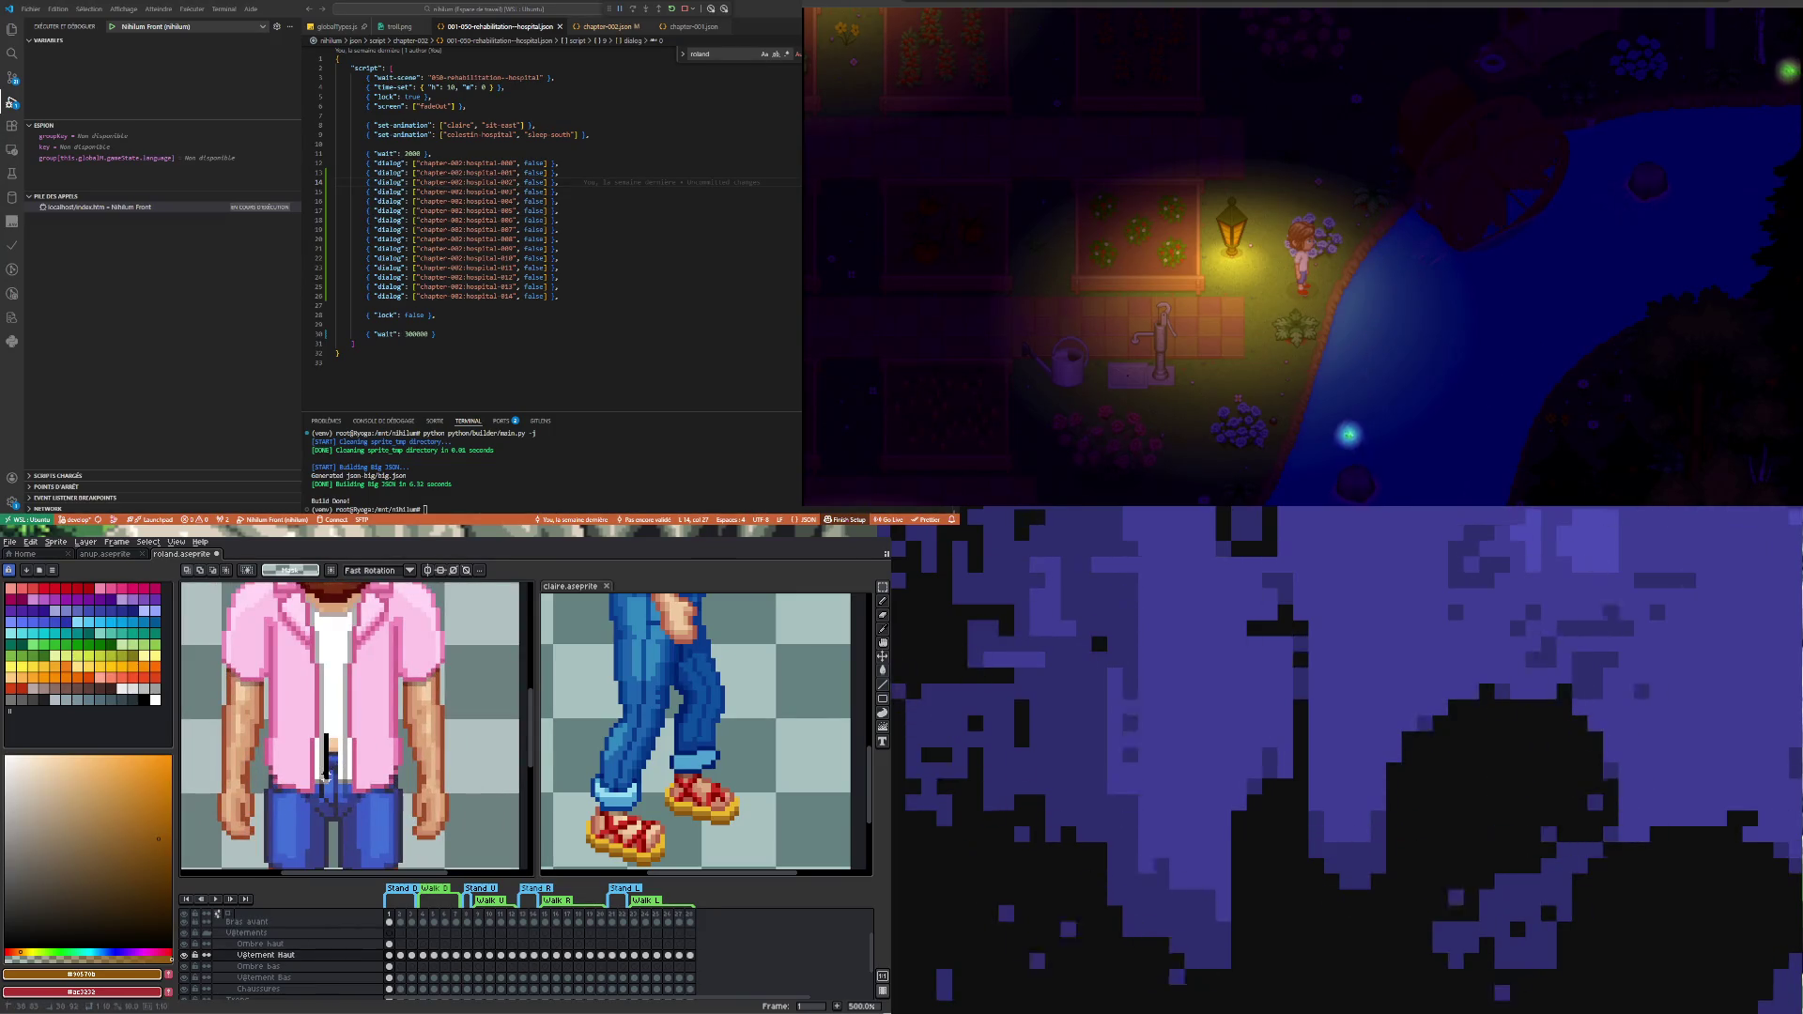
pyautogui.click(326, 760)
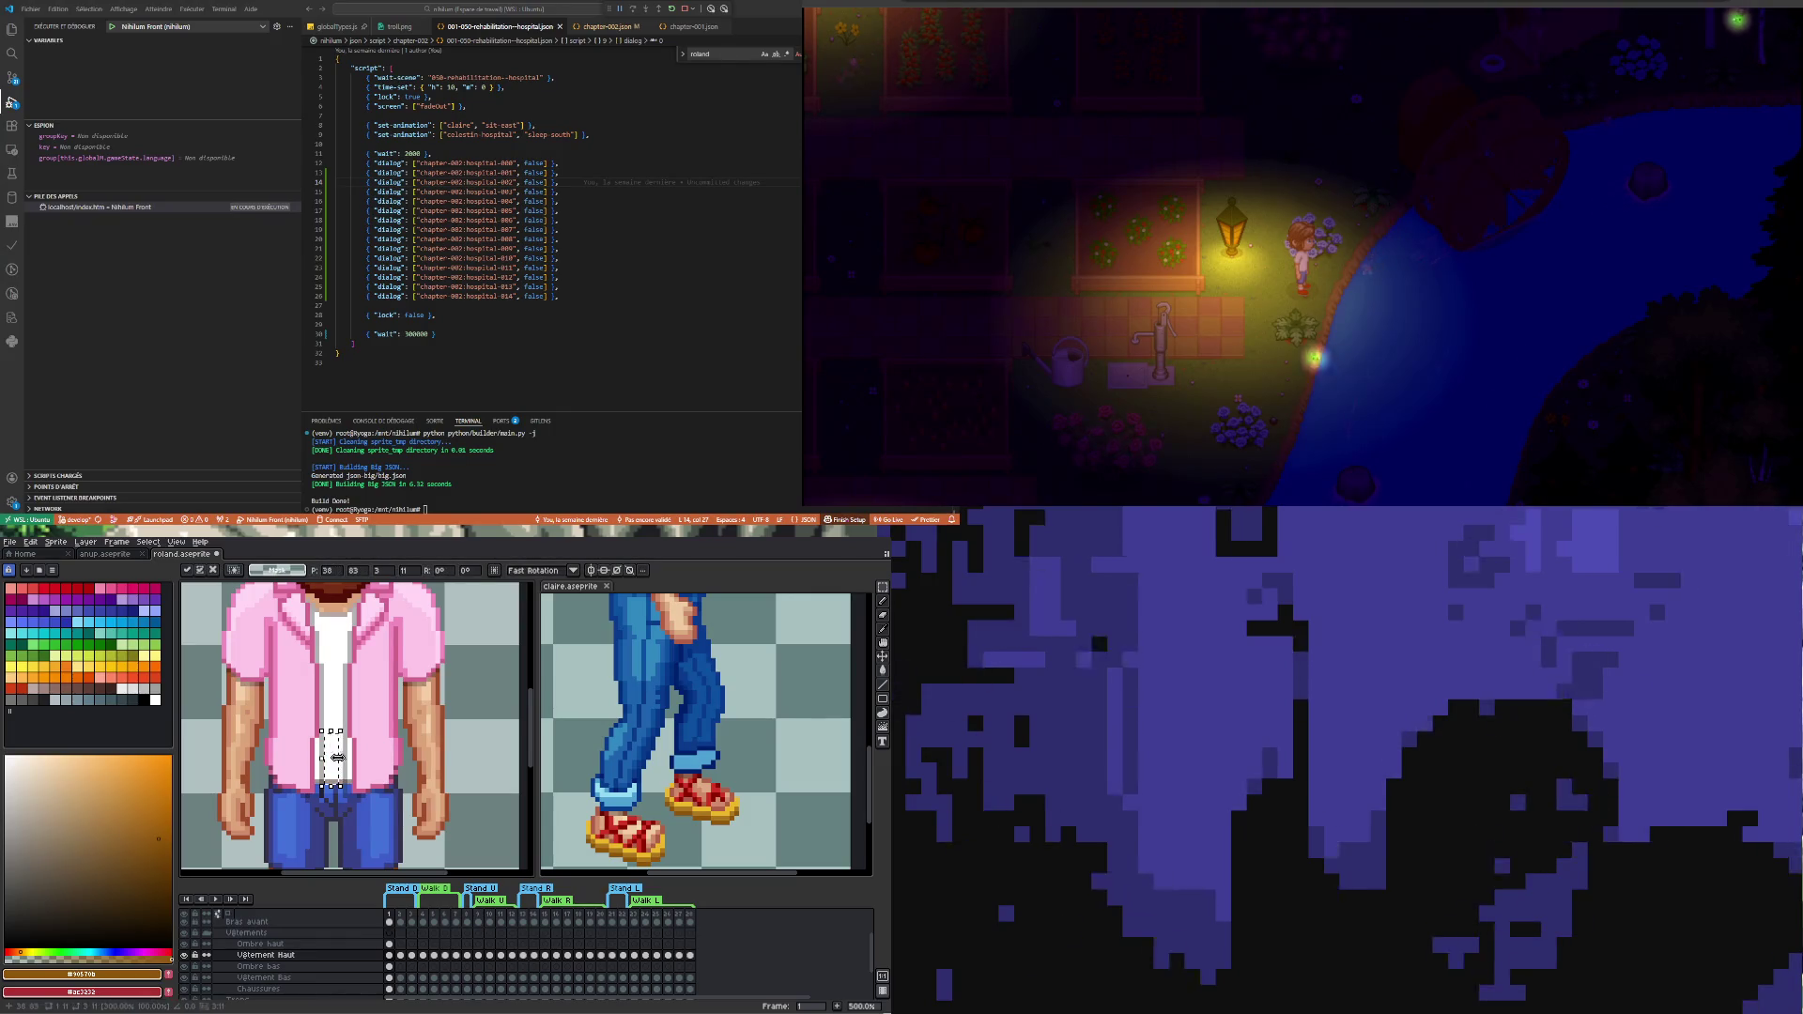
pyautogui.press('Return')
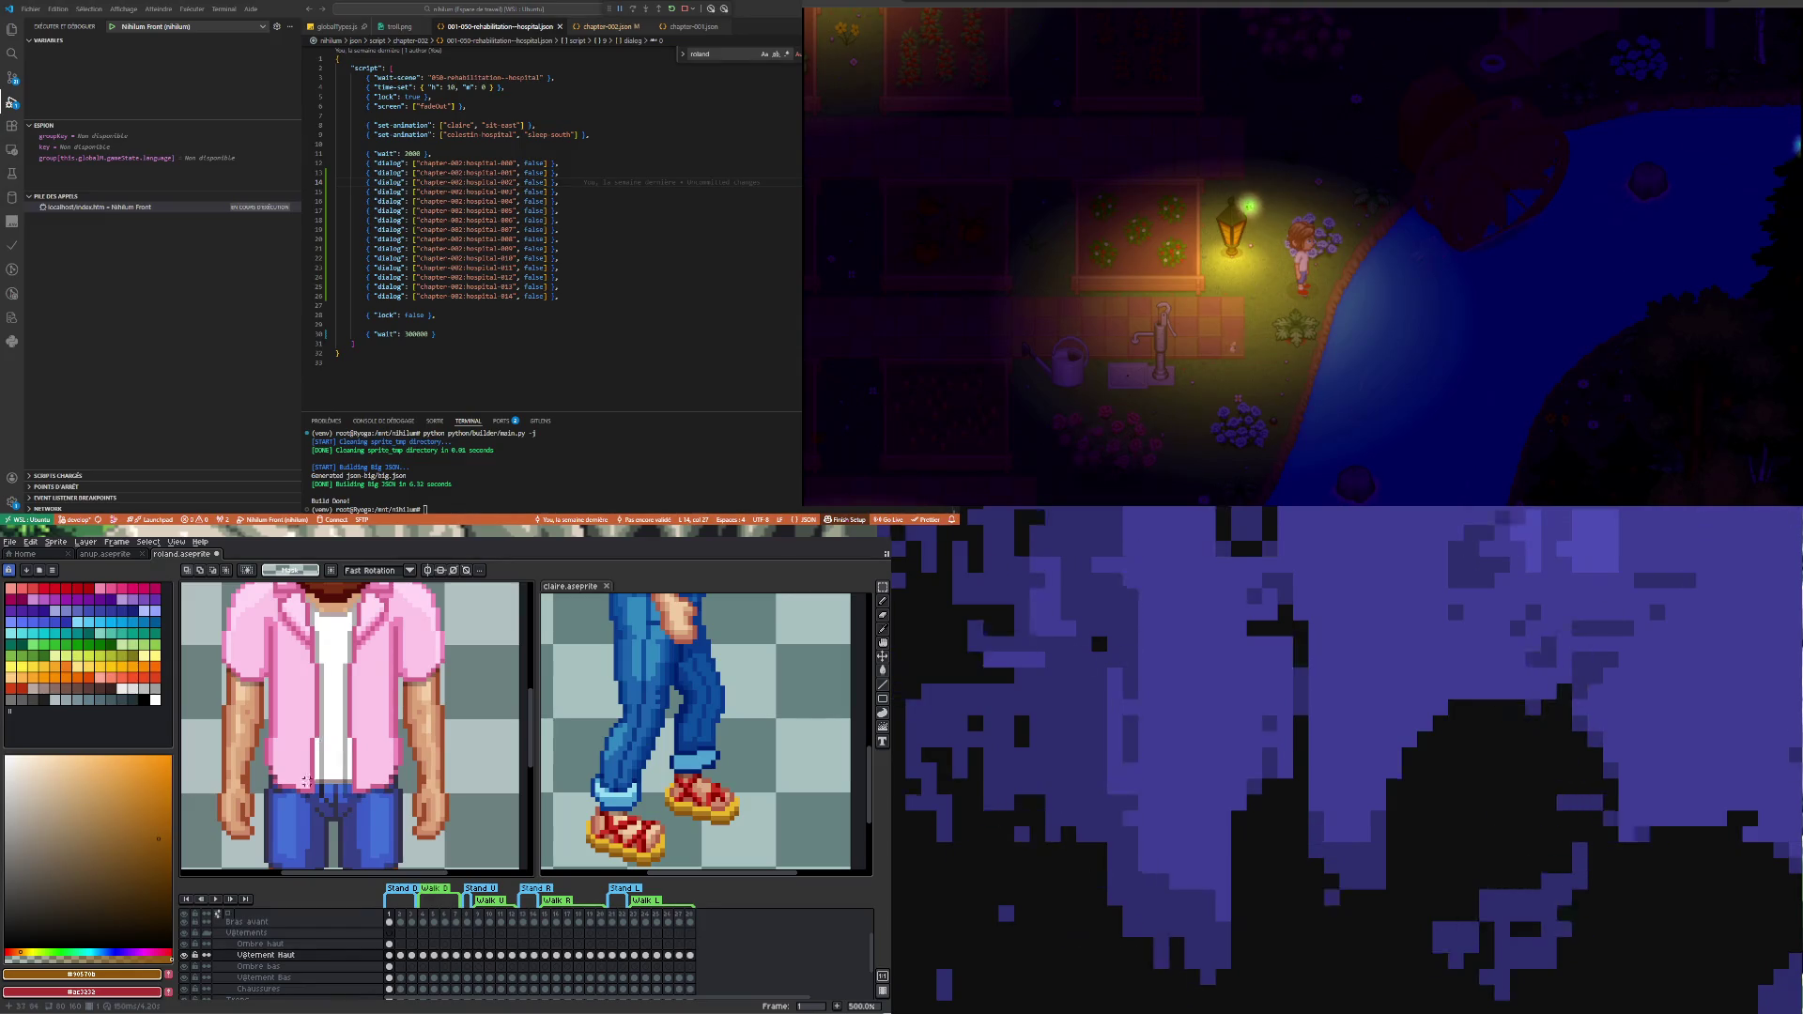
# - Select the Ombre haut shadow strip on the shirt and nudge it a few pixels left
pyautogui.click(188, 948)
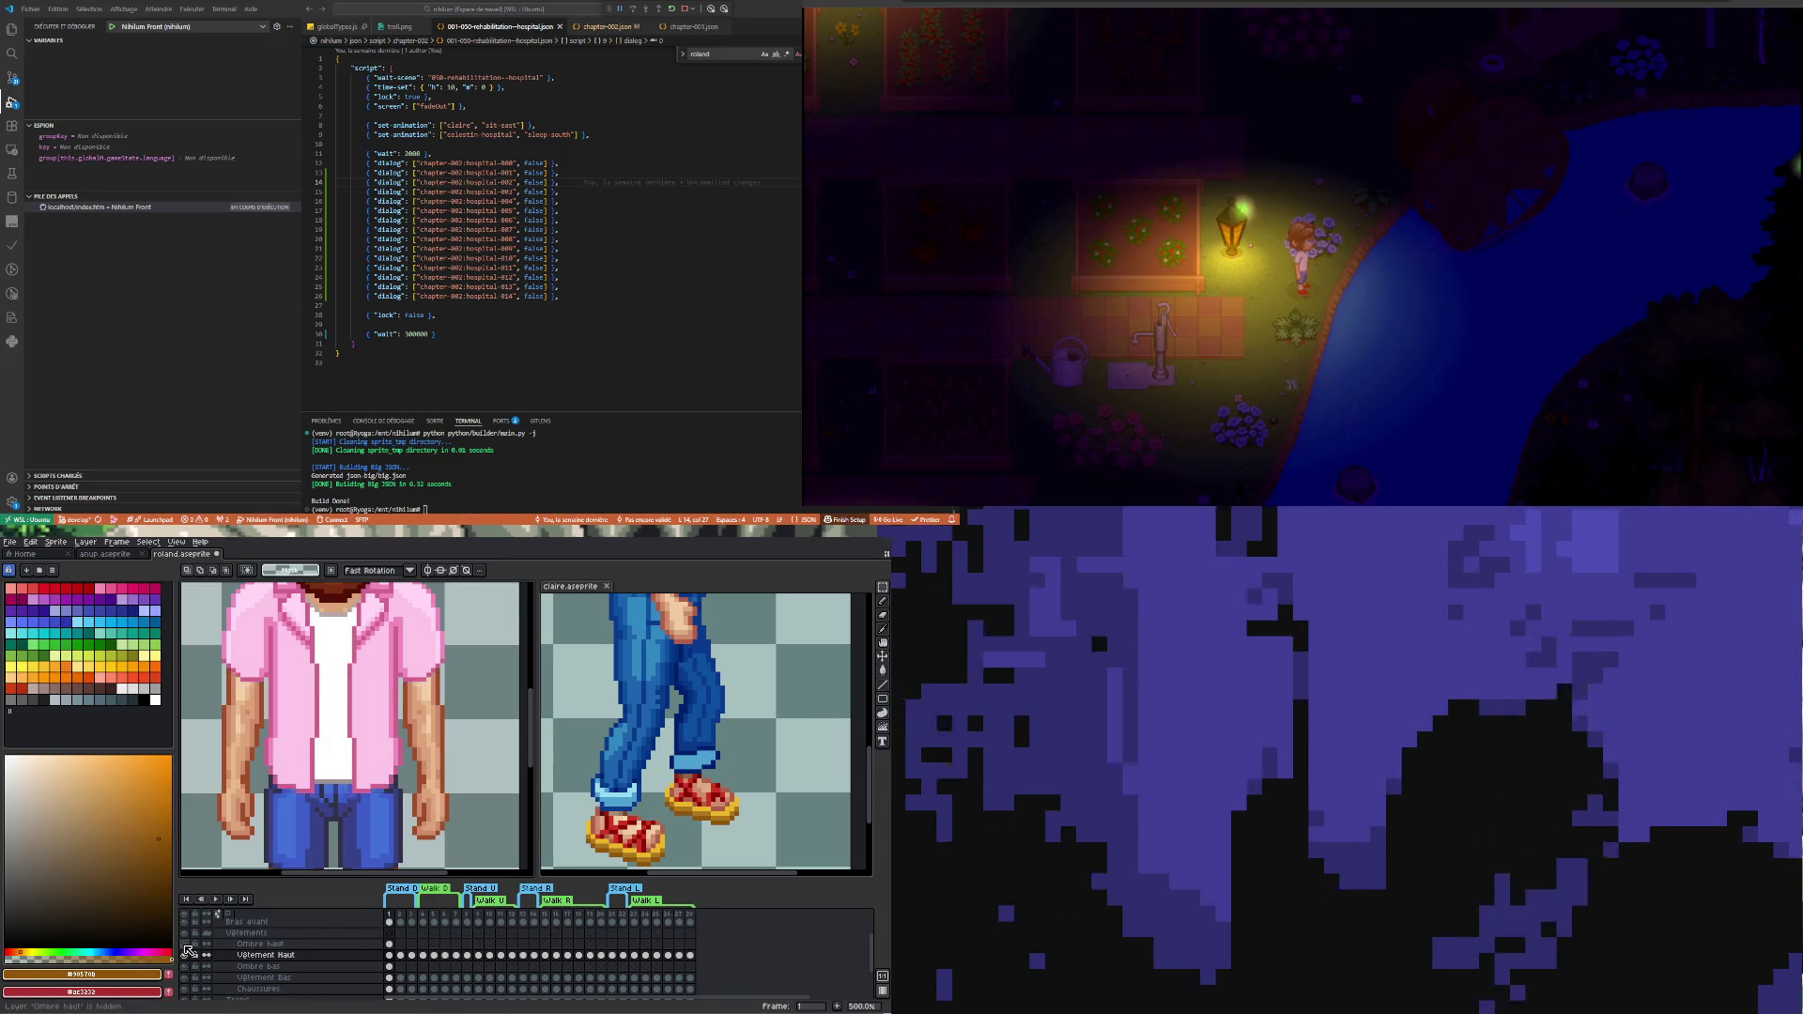
pyautogui.click(438, 957)
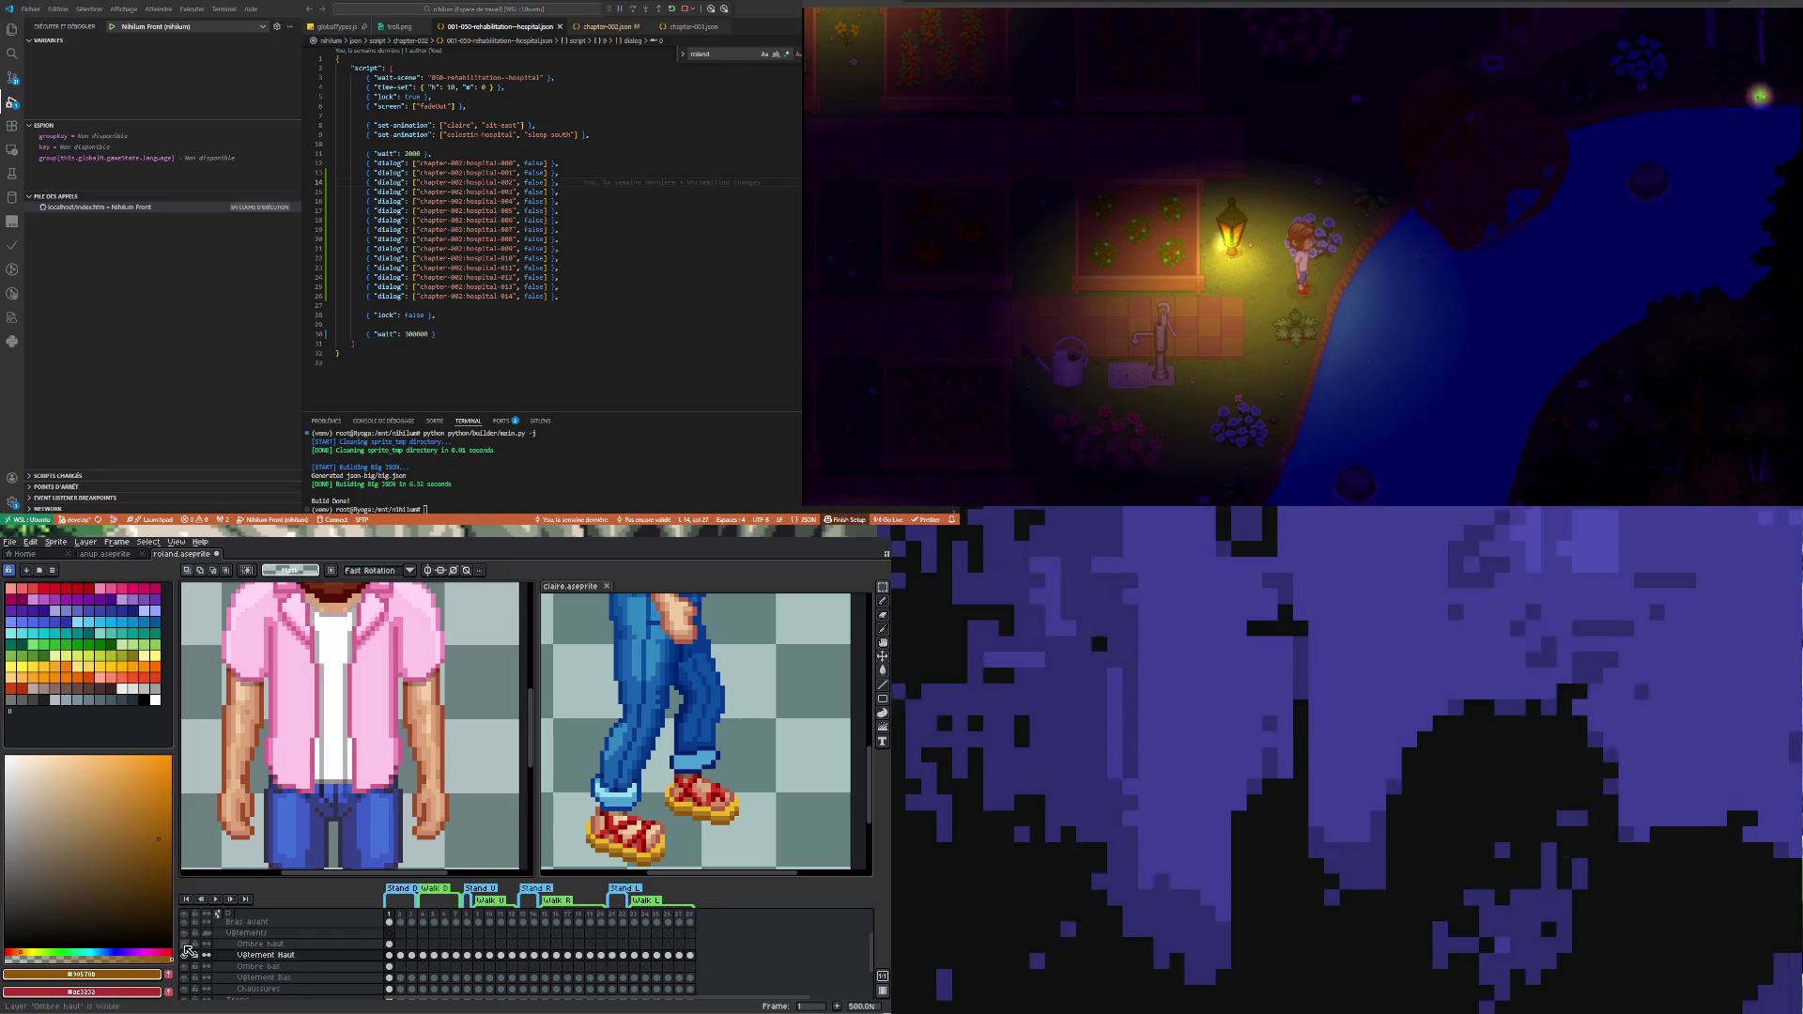
pyautogui.click(389, 944)
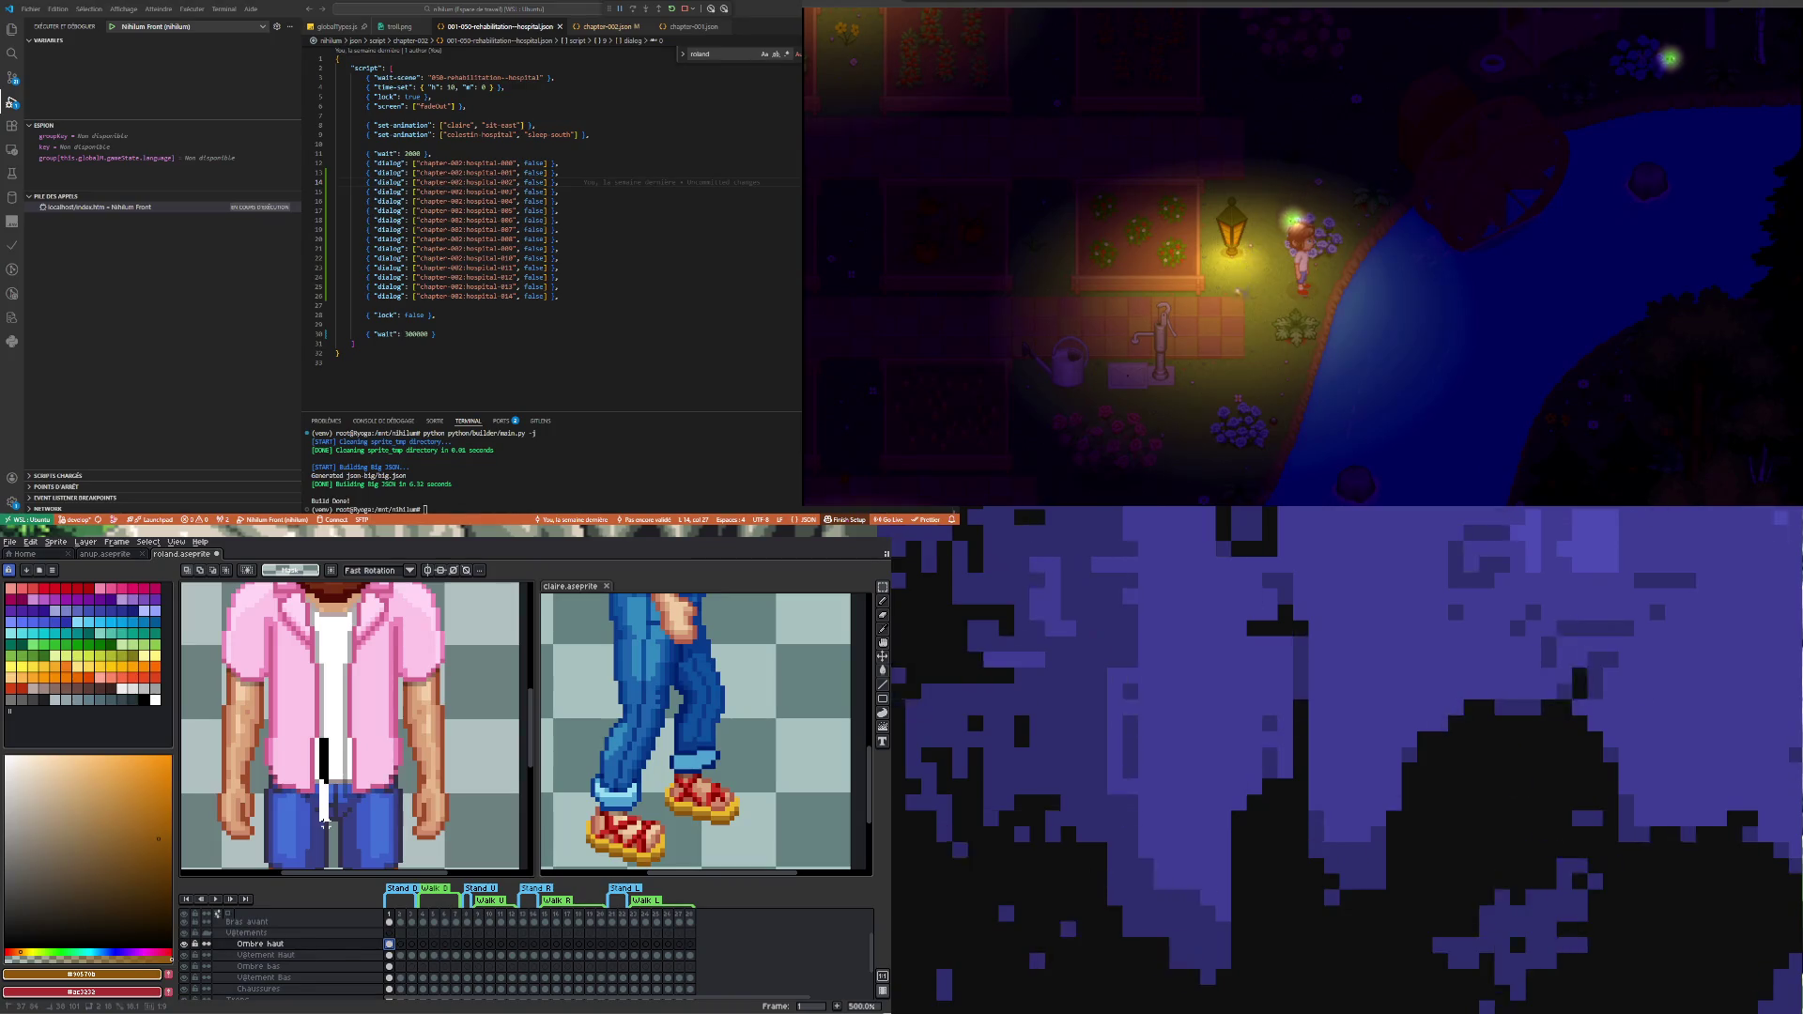
pyautogui.moveTo(316, 734); pyautogui.dragTo(335, 831)
pyautogui.press('Left')
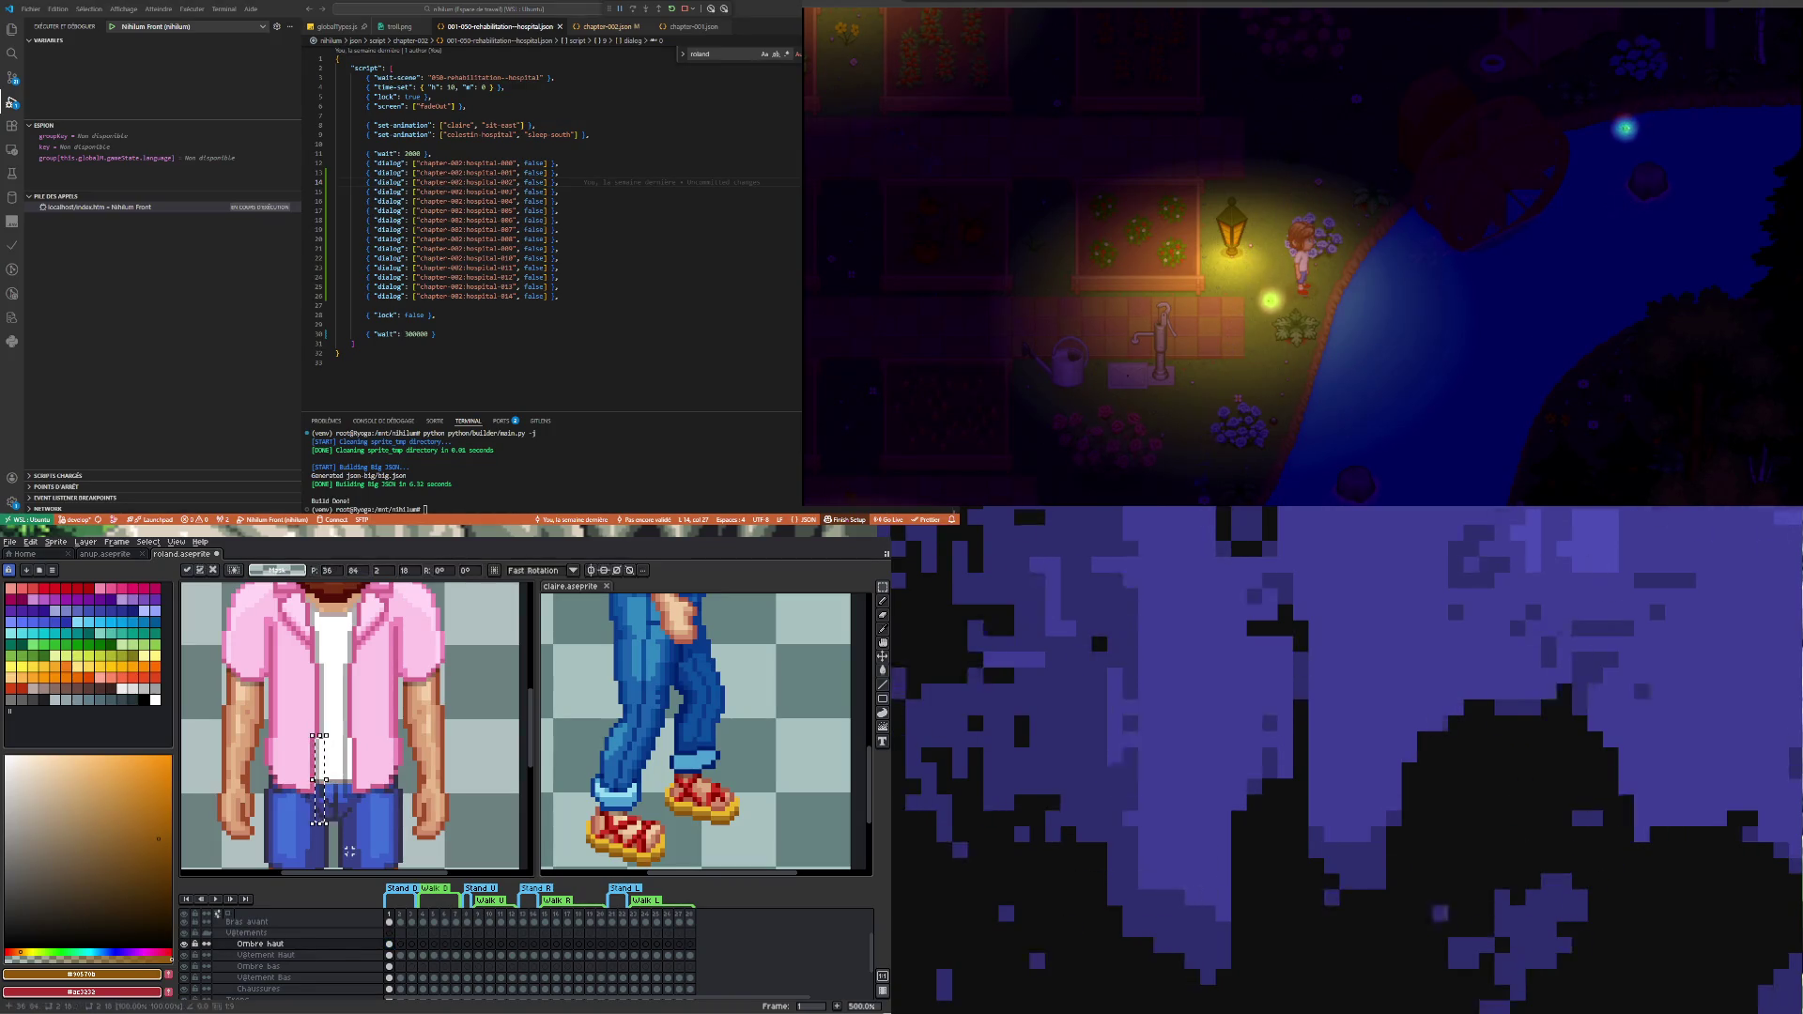
pyautogui.hotkey('ctrl', 'd')
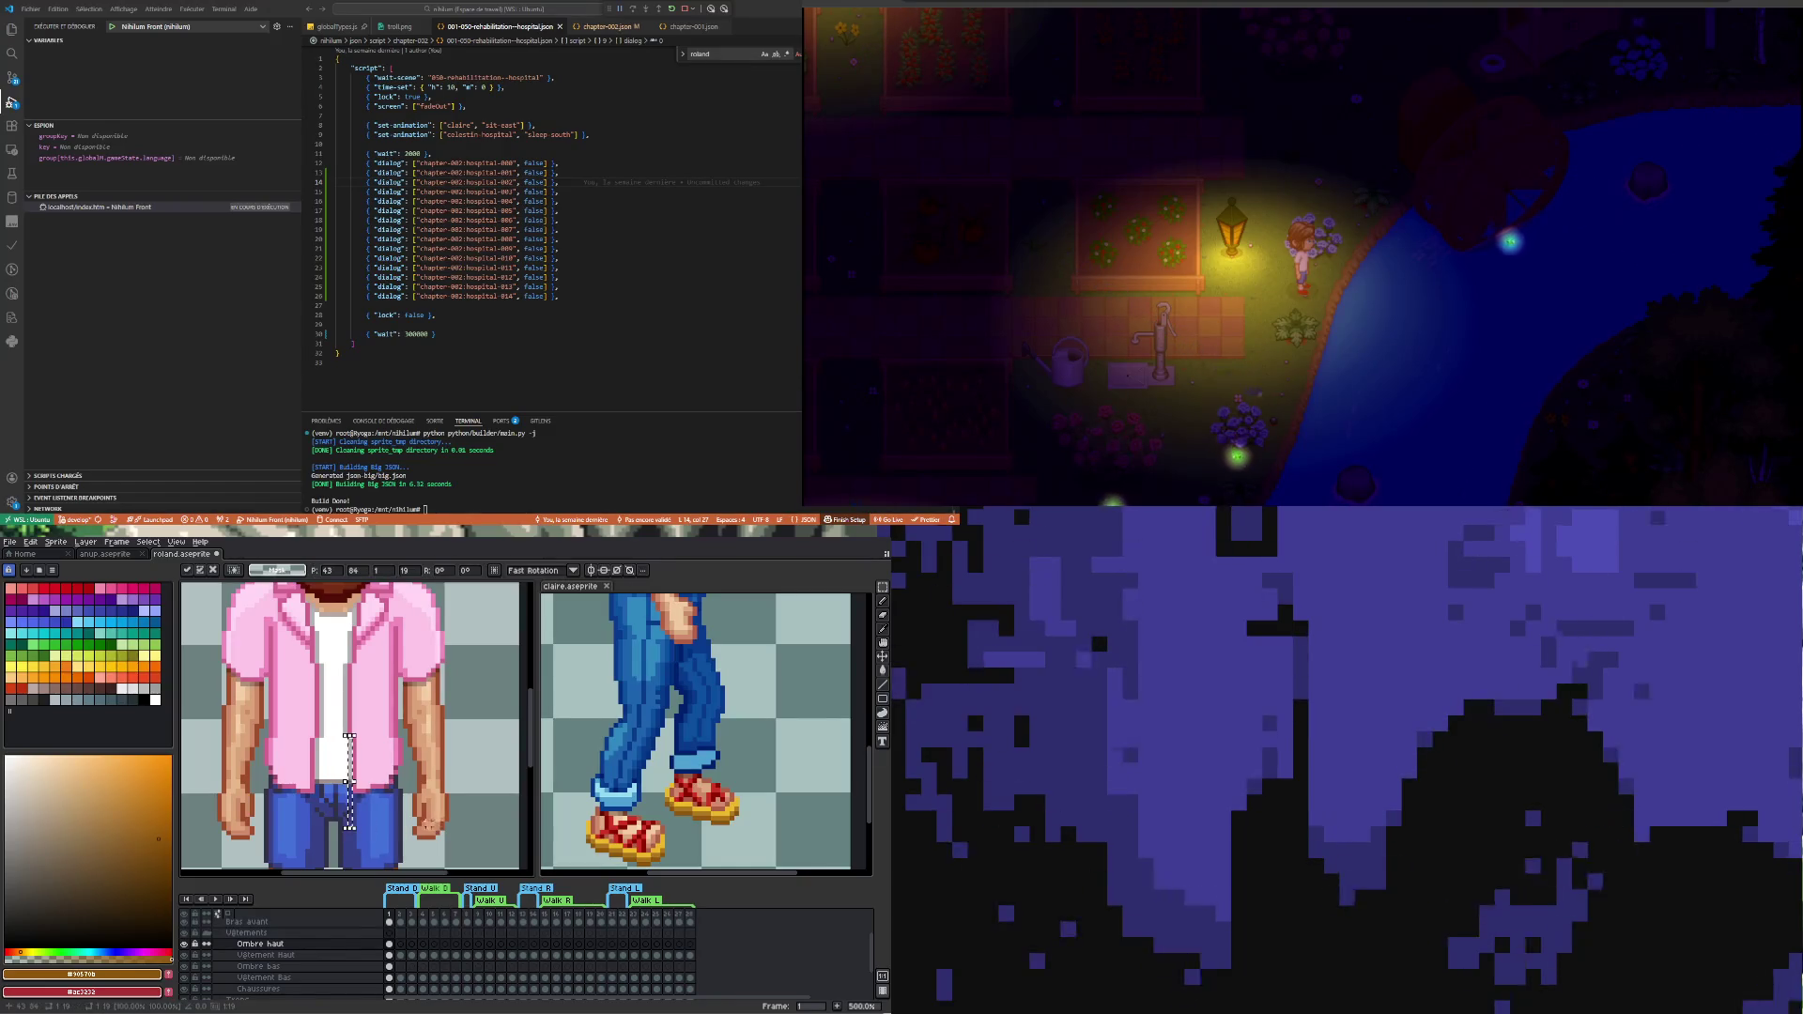
pyautogui.scroll(-3, 326, 807)
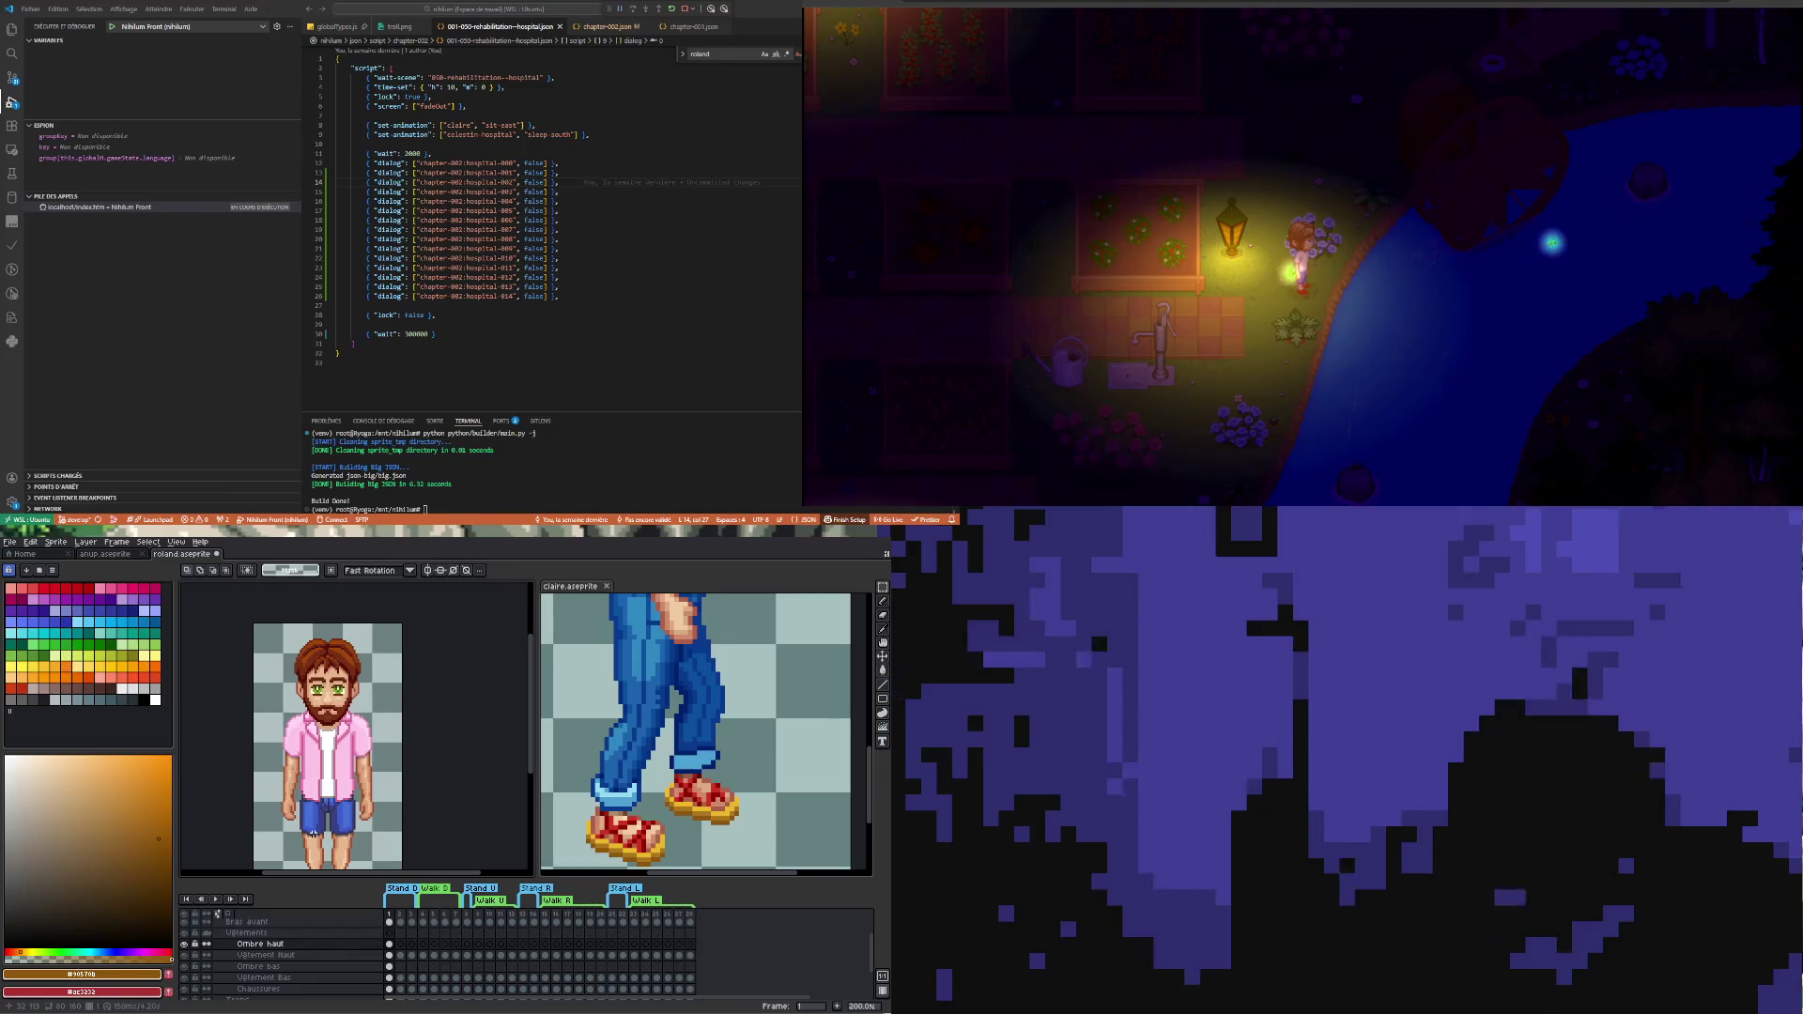
pyautogui.scroll(1, 325, 805)
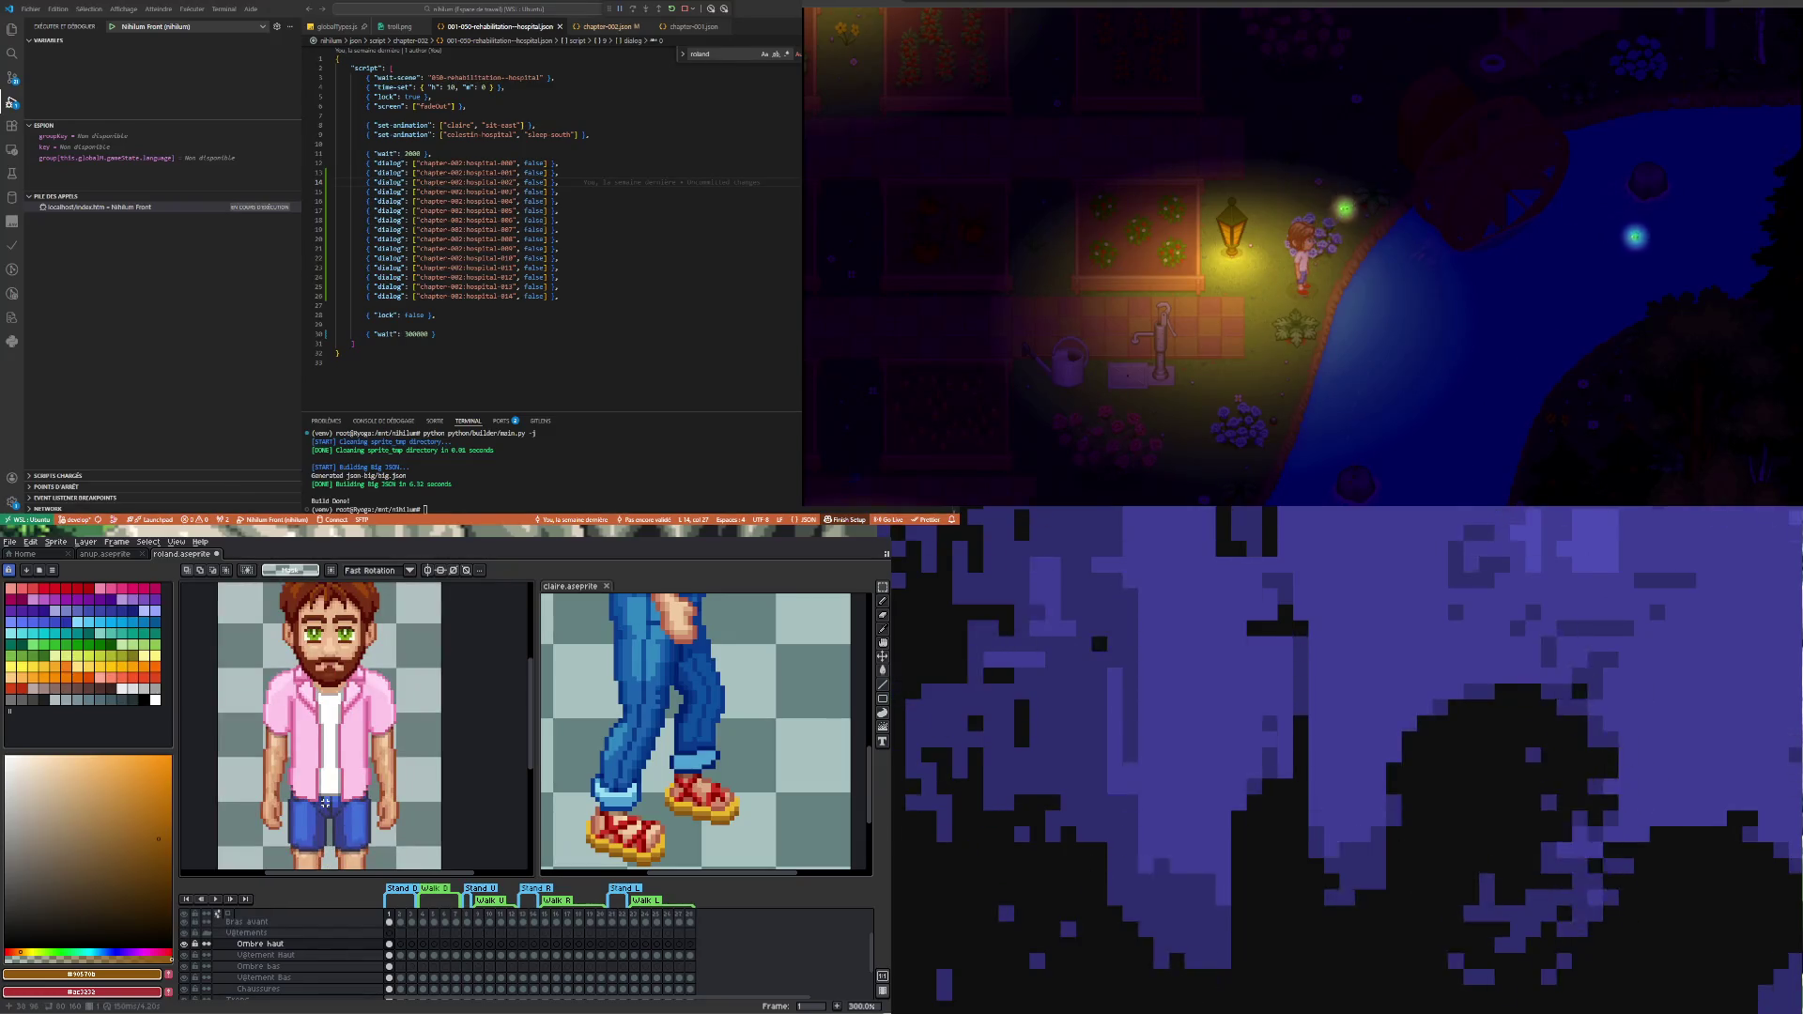
pyautogui.scroll(-1, 326, 804)
pyautogui.scroll(1, 328, 820)
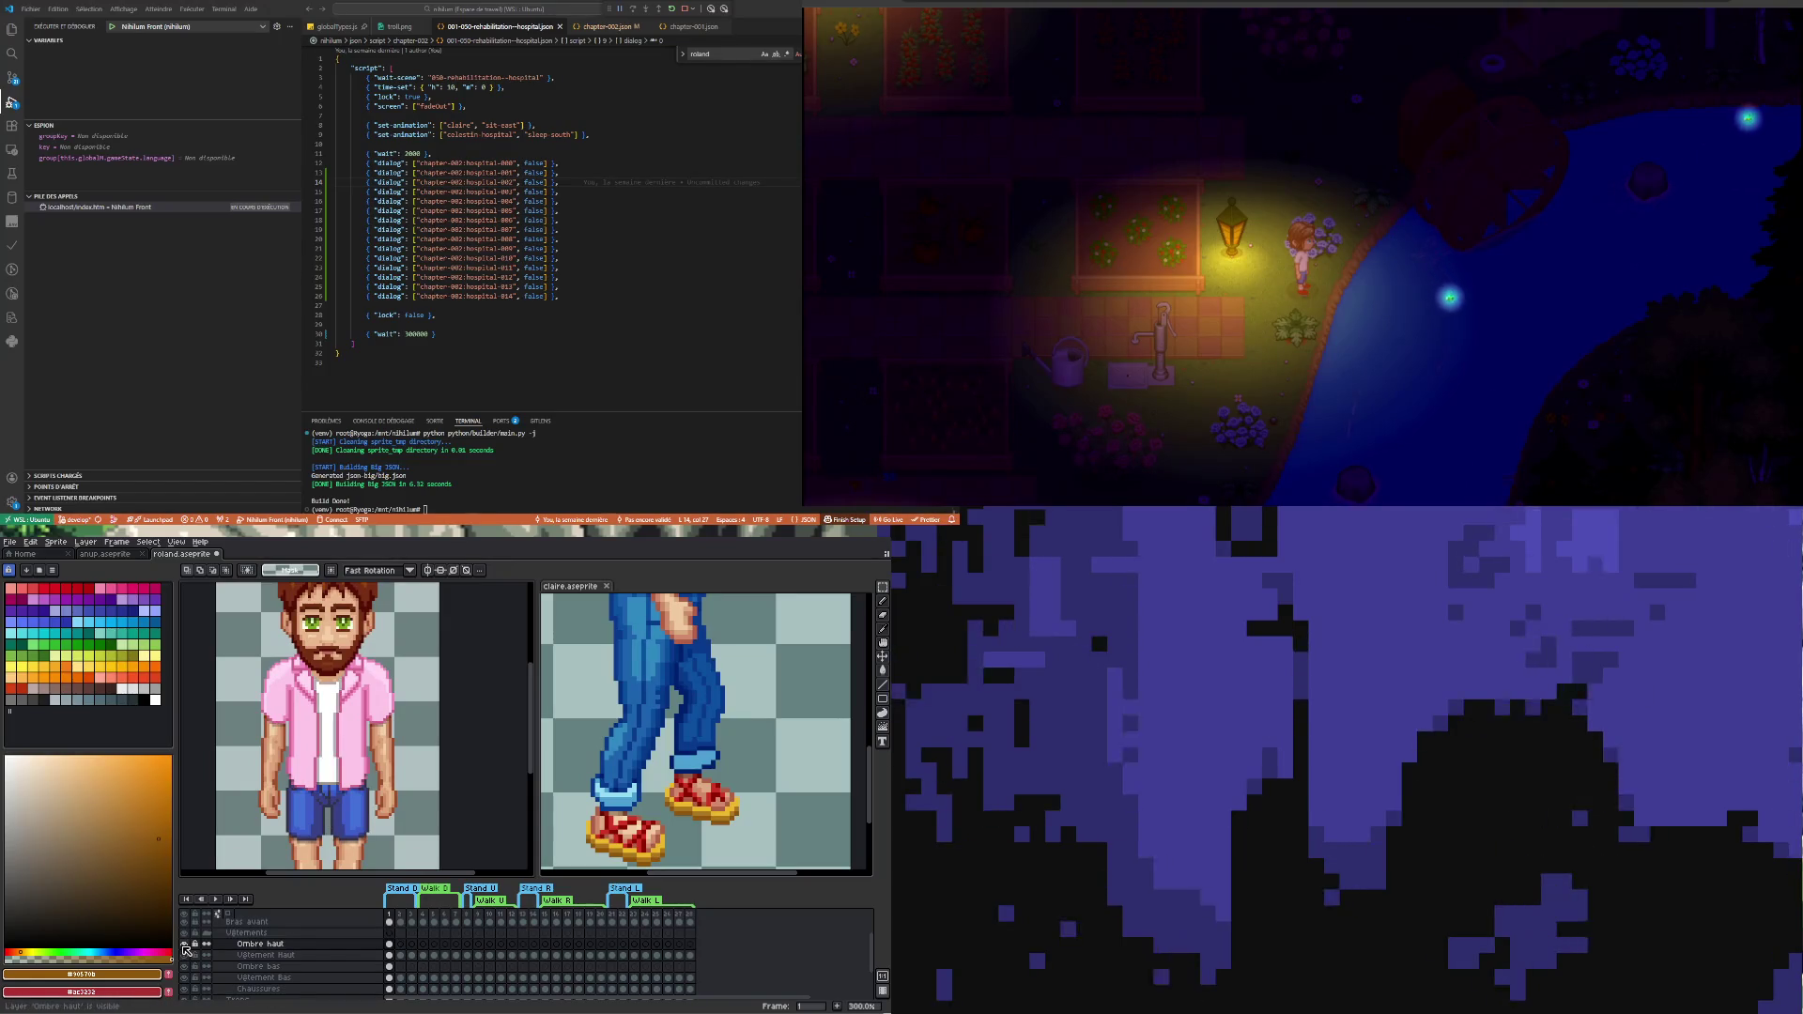
pyautogui.scroll(1, 270, 834)
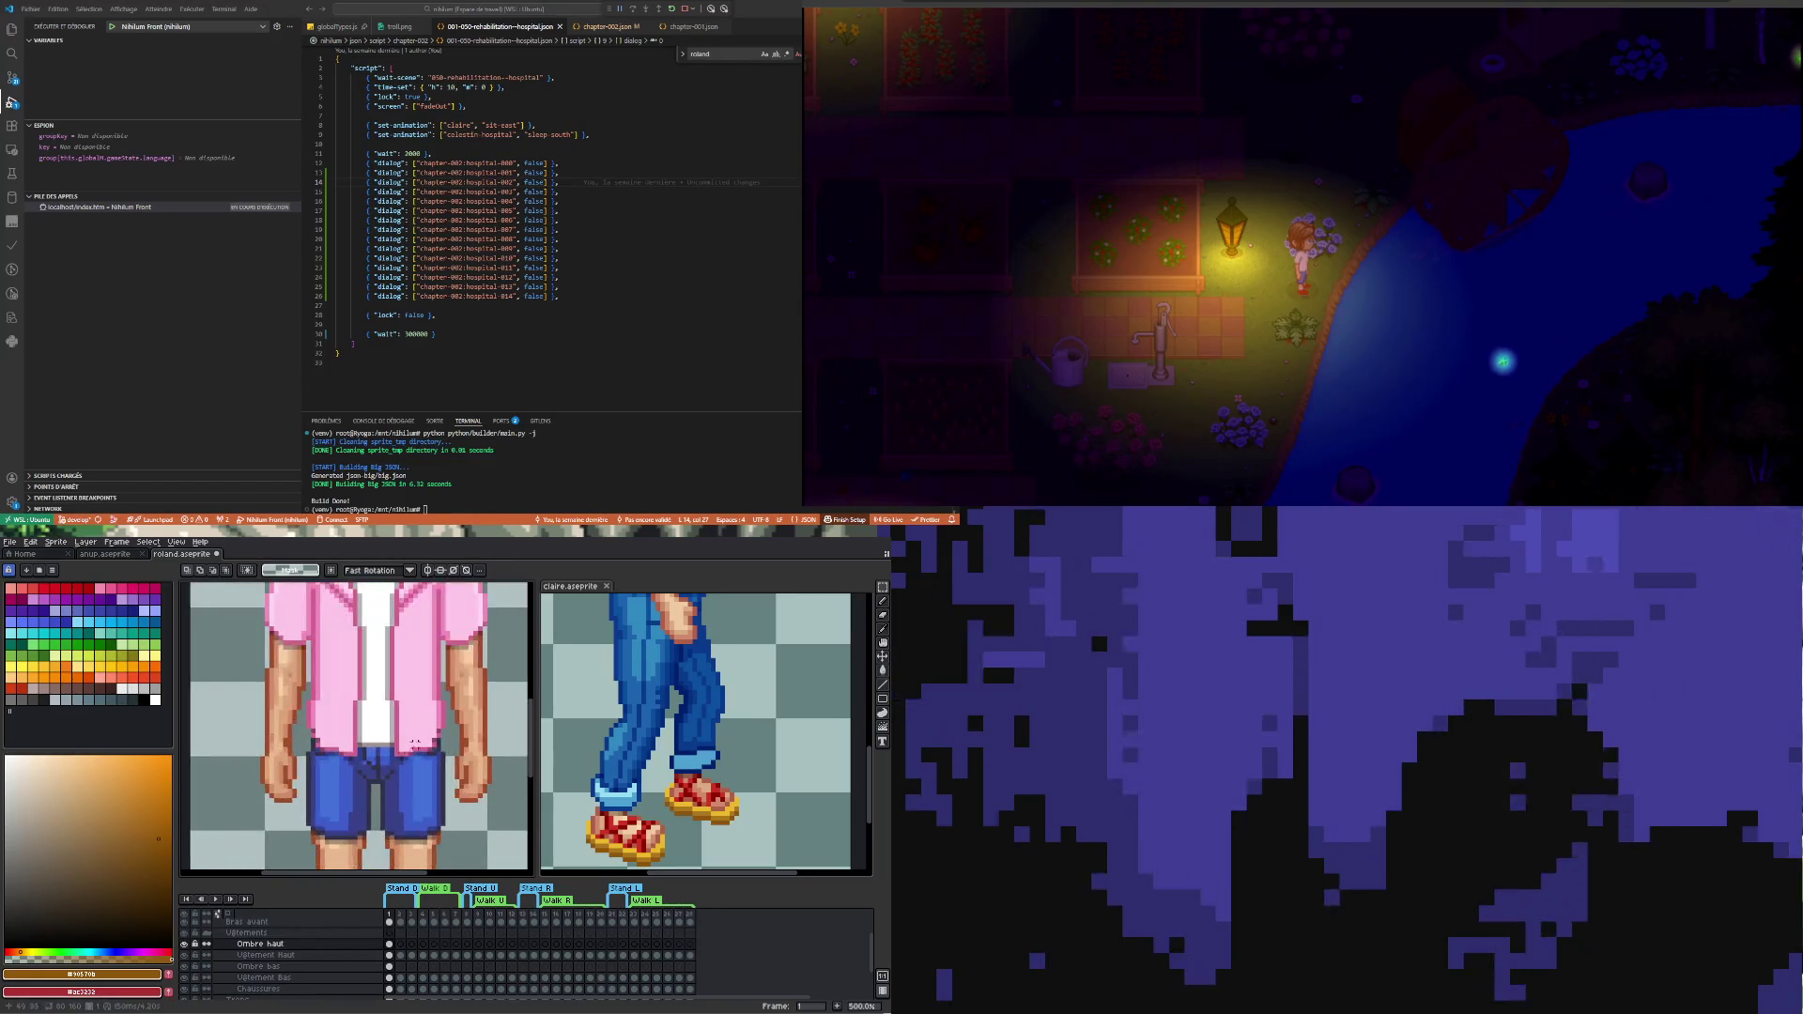
pyautogui.scroll(1, 328, 768)
# - Sample a dark colour from the sprite near the shorts with the Eyedropper
pyautogui.press('b')
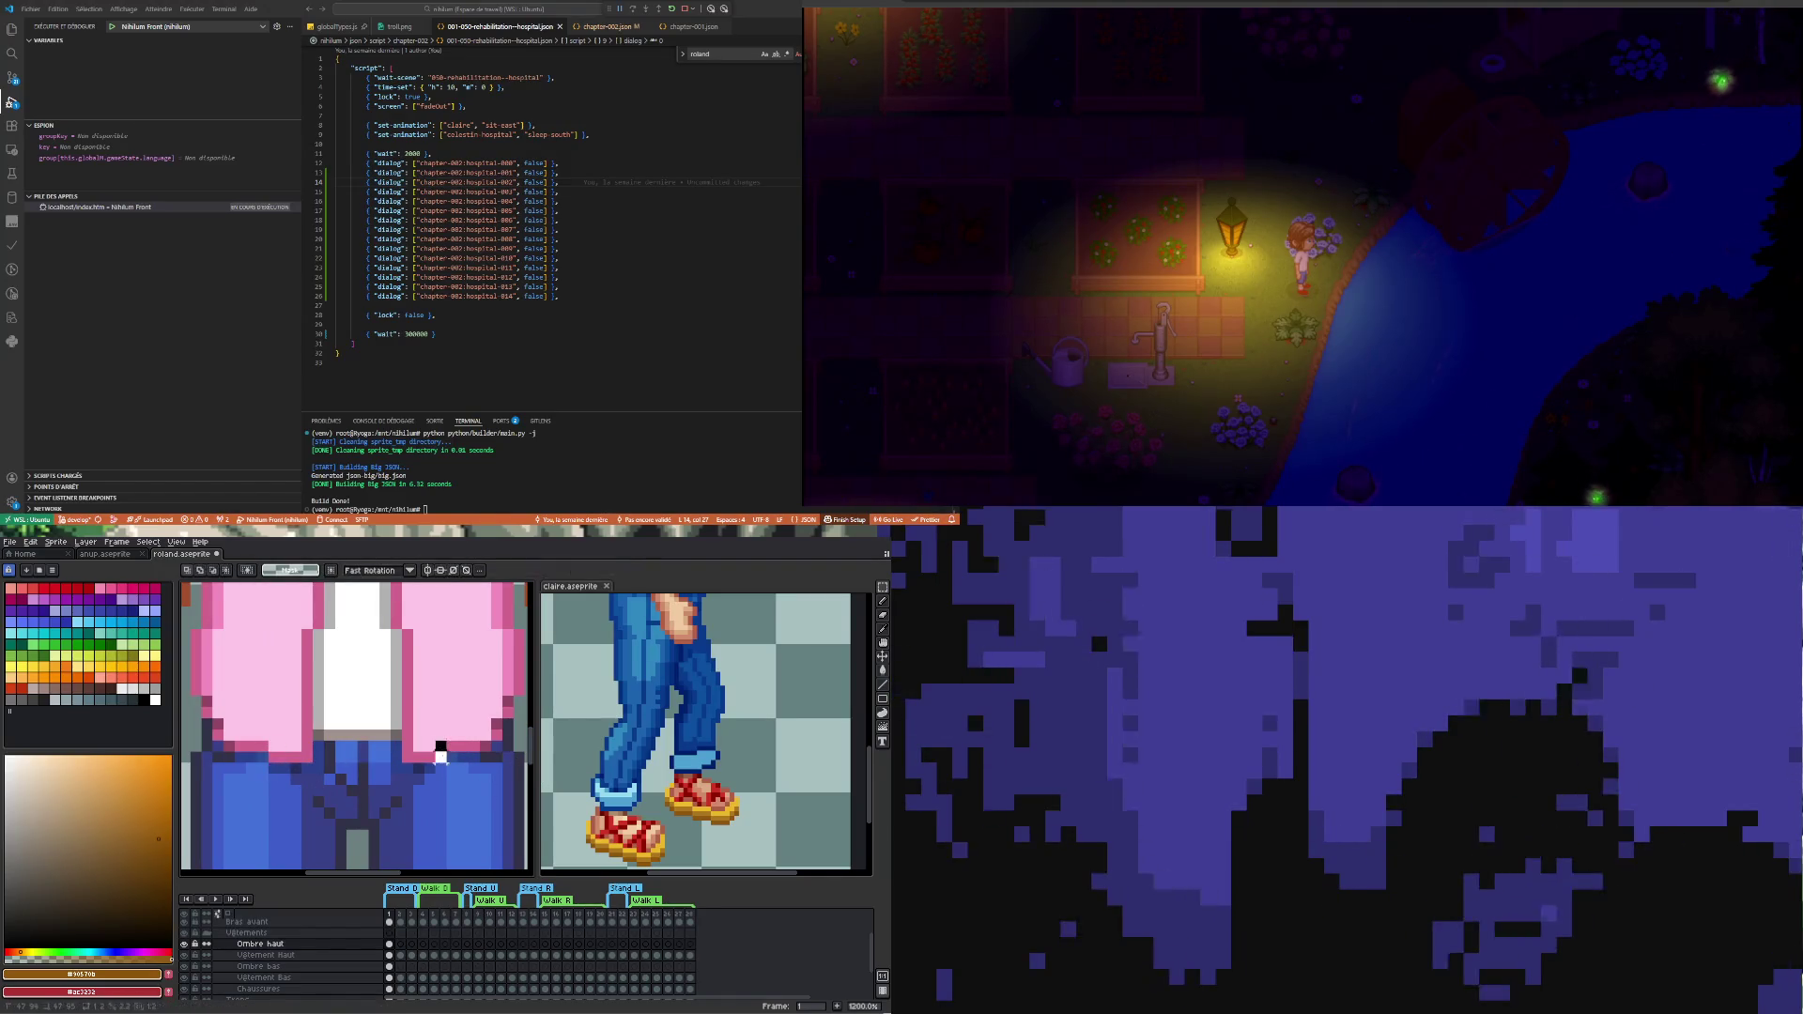
pyautogui.press('i')
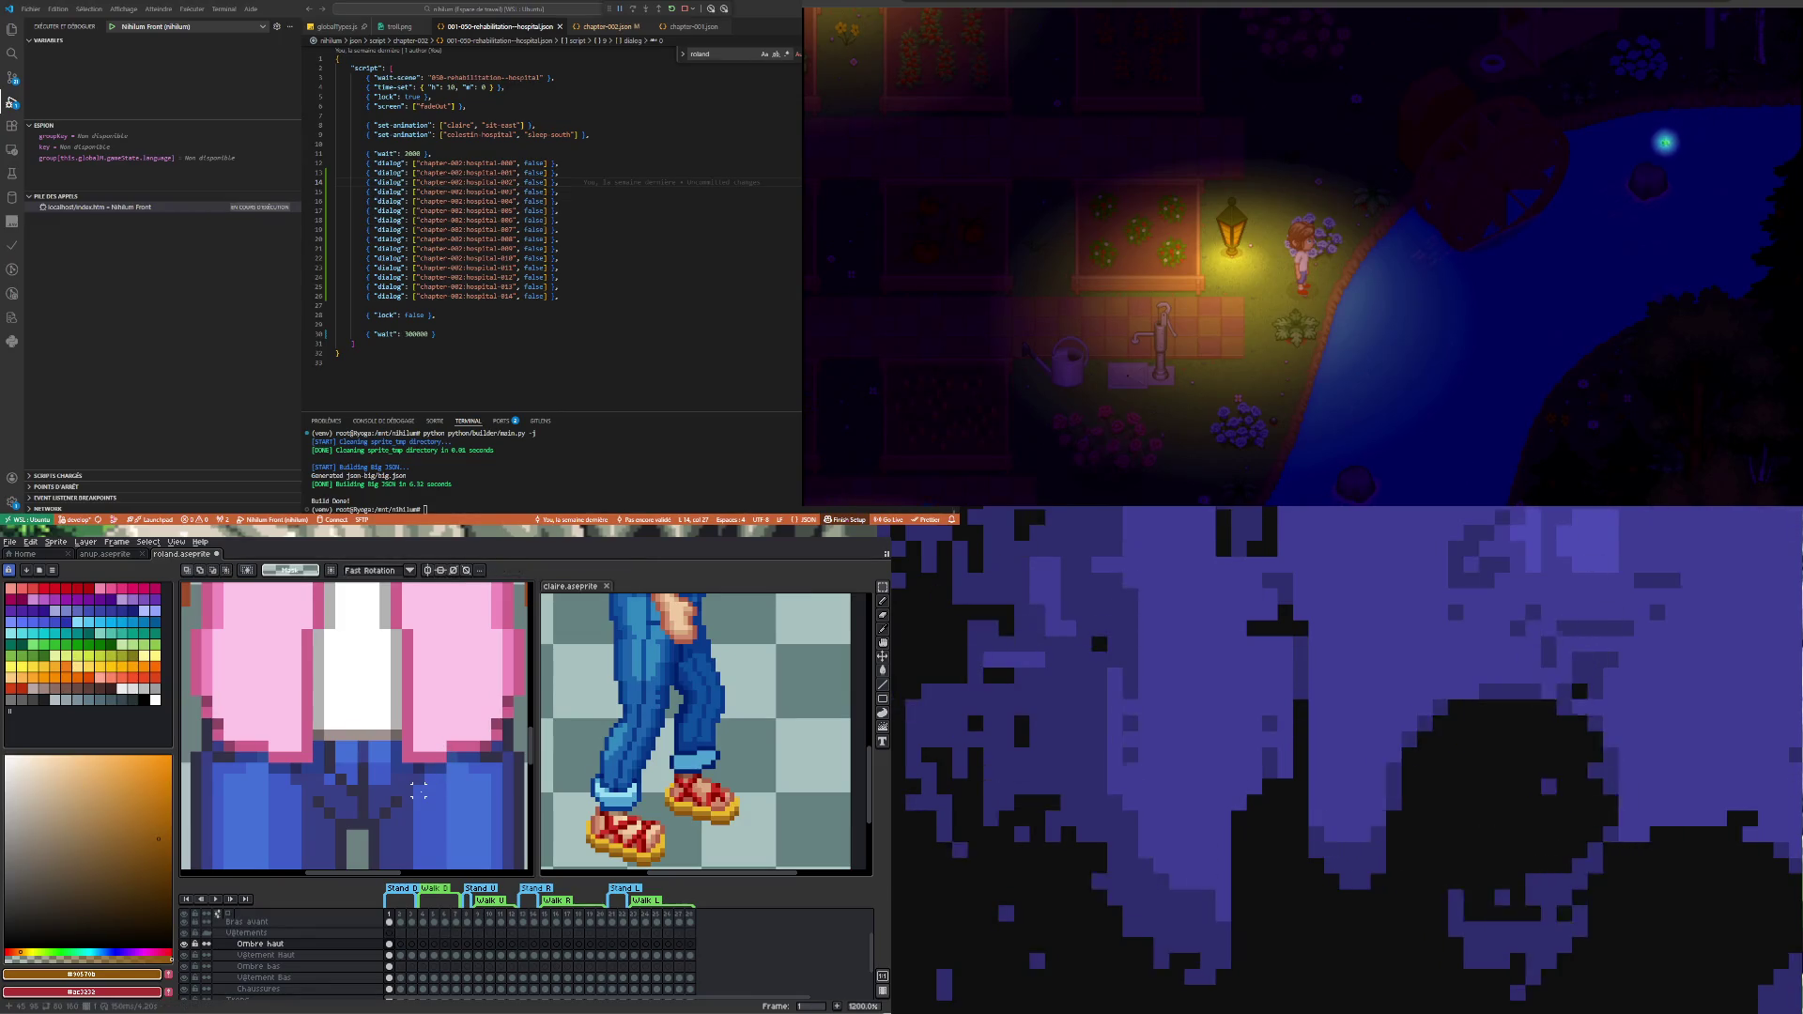
pyautogui.click(153, 873)
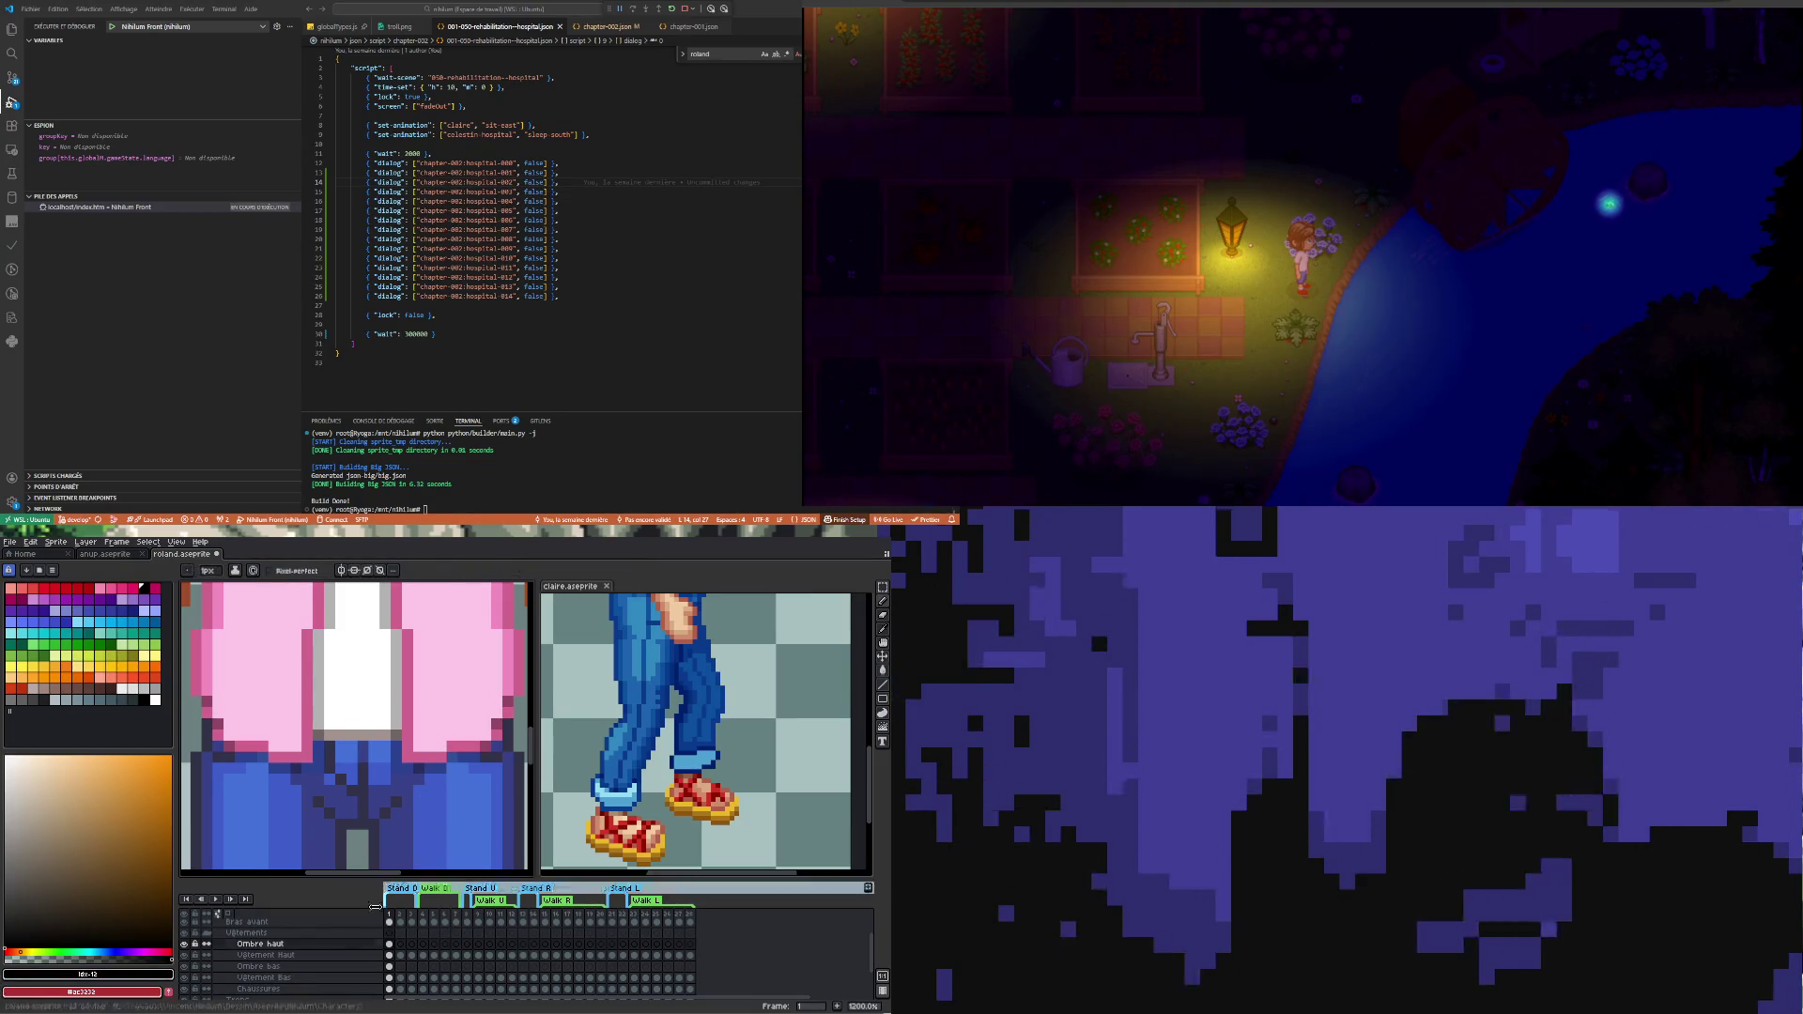
# - Select the Vêtement Haut layer and sample the shirt's pink as the Pencil colour
pyautogui.click(393, 945)
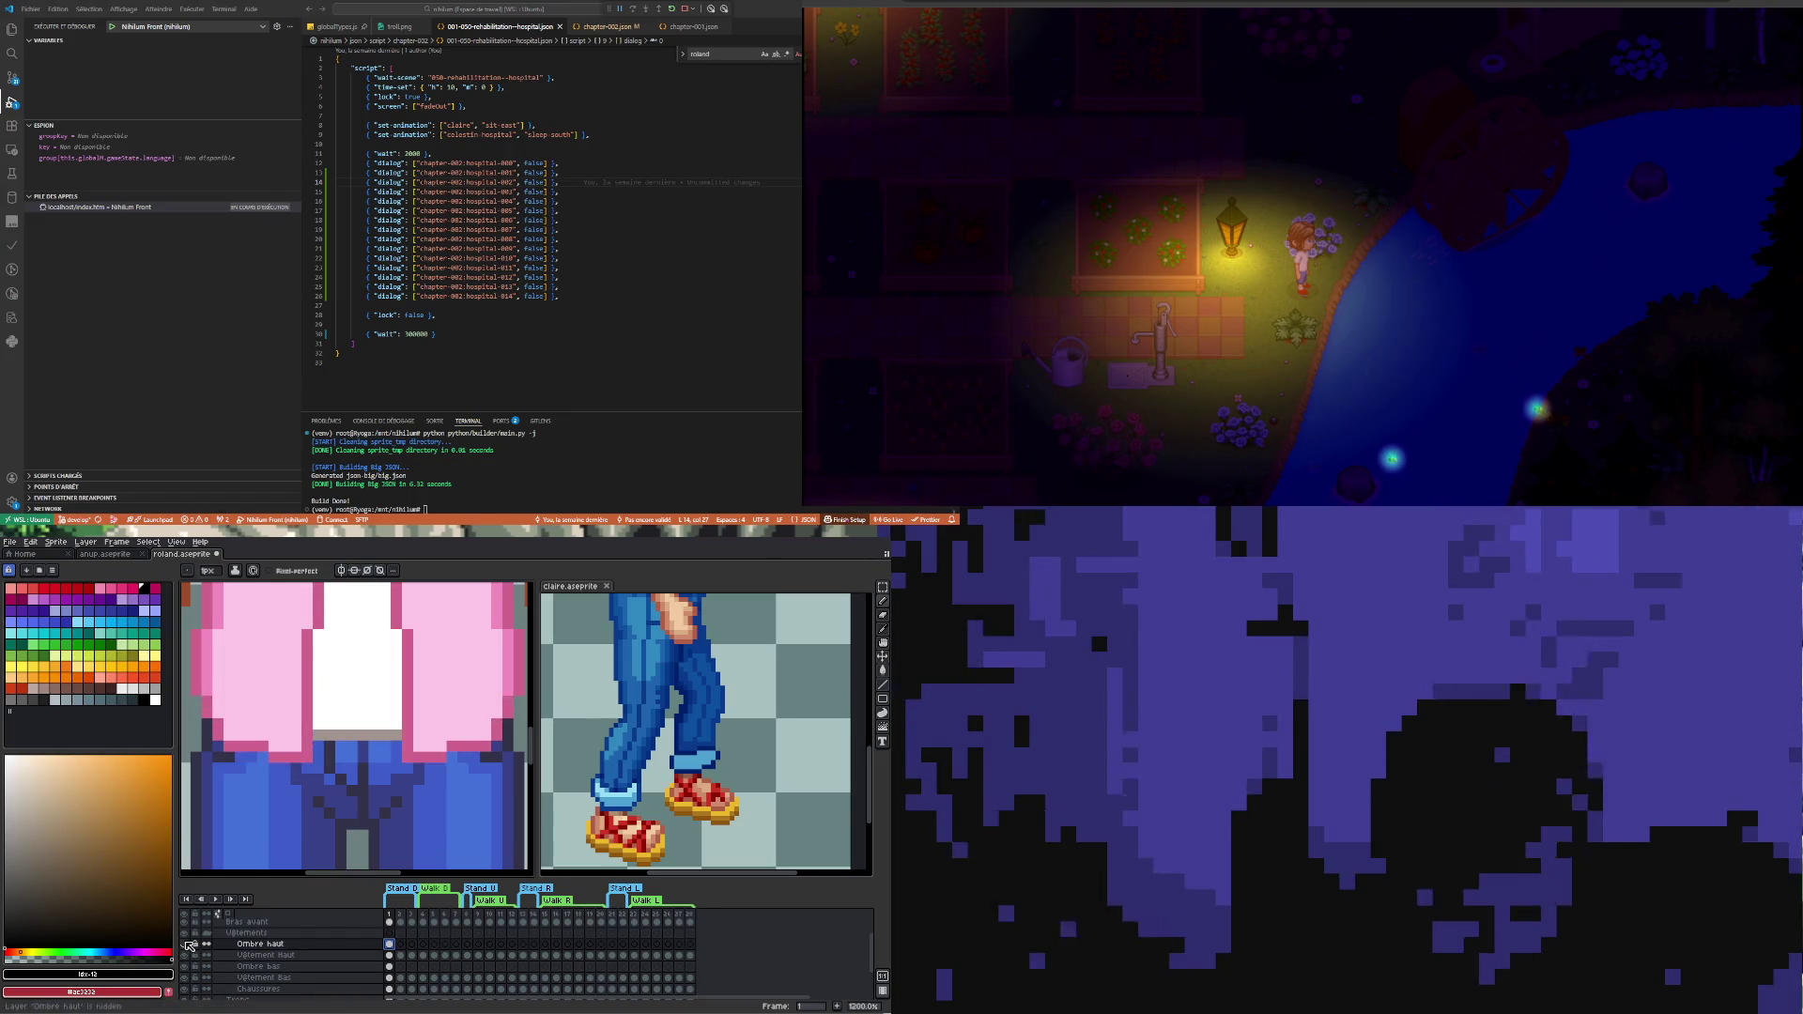
pyautogui.scroll(-2, 307, 813)
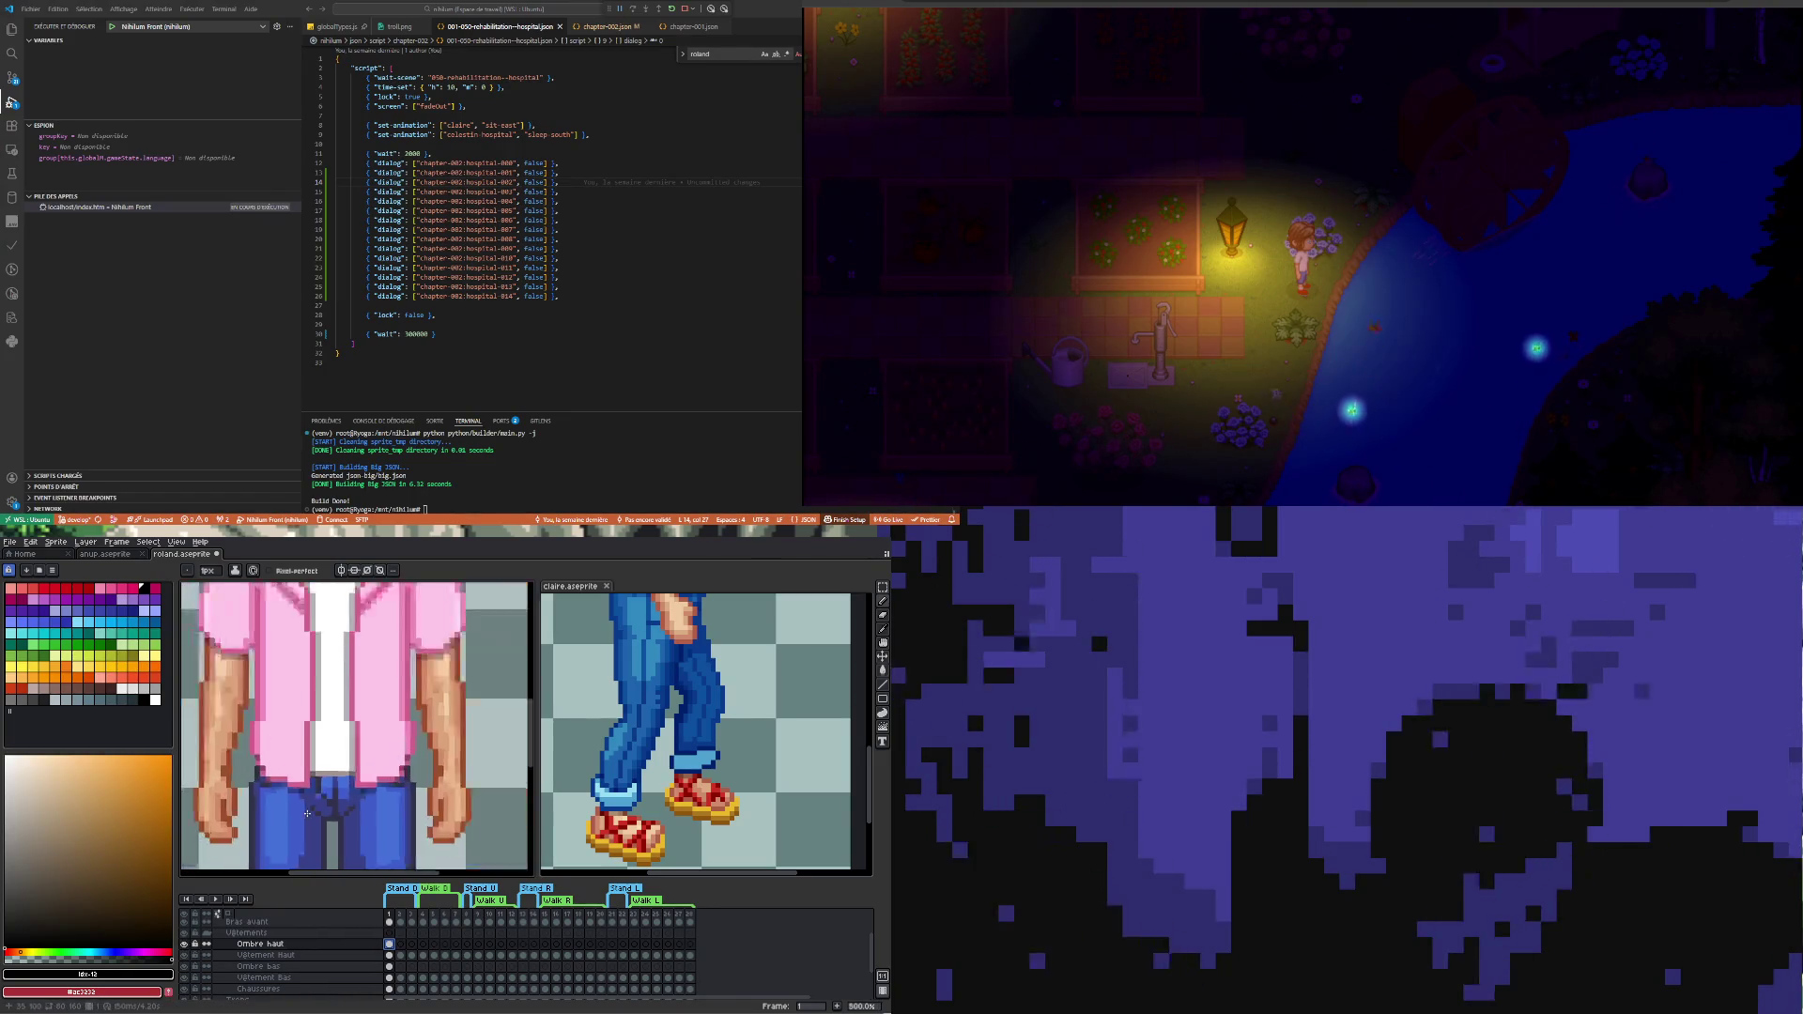
pyautogui.scroll(-1, 308, 813)
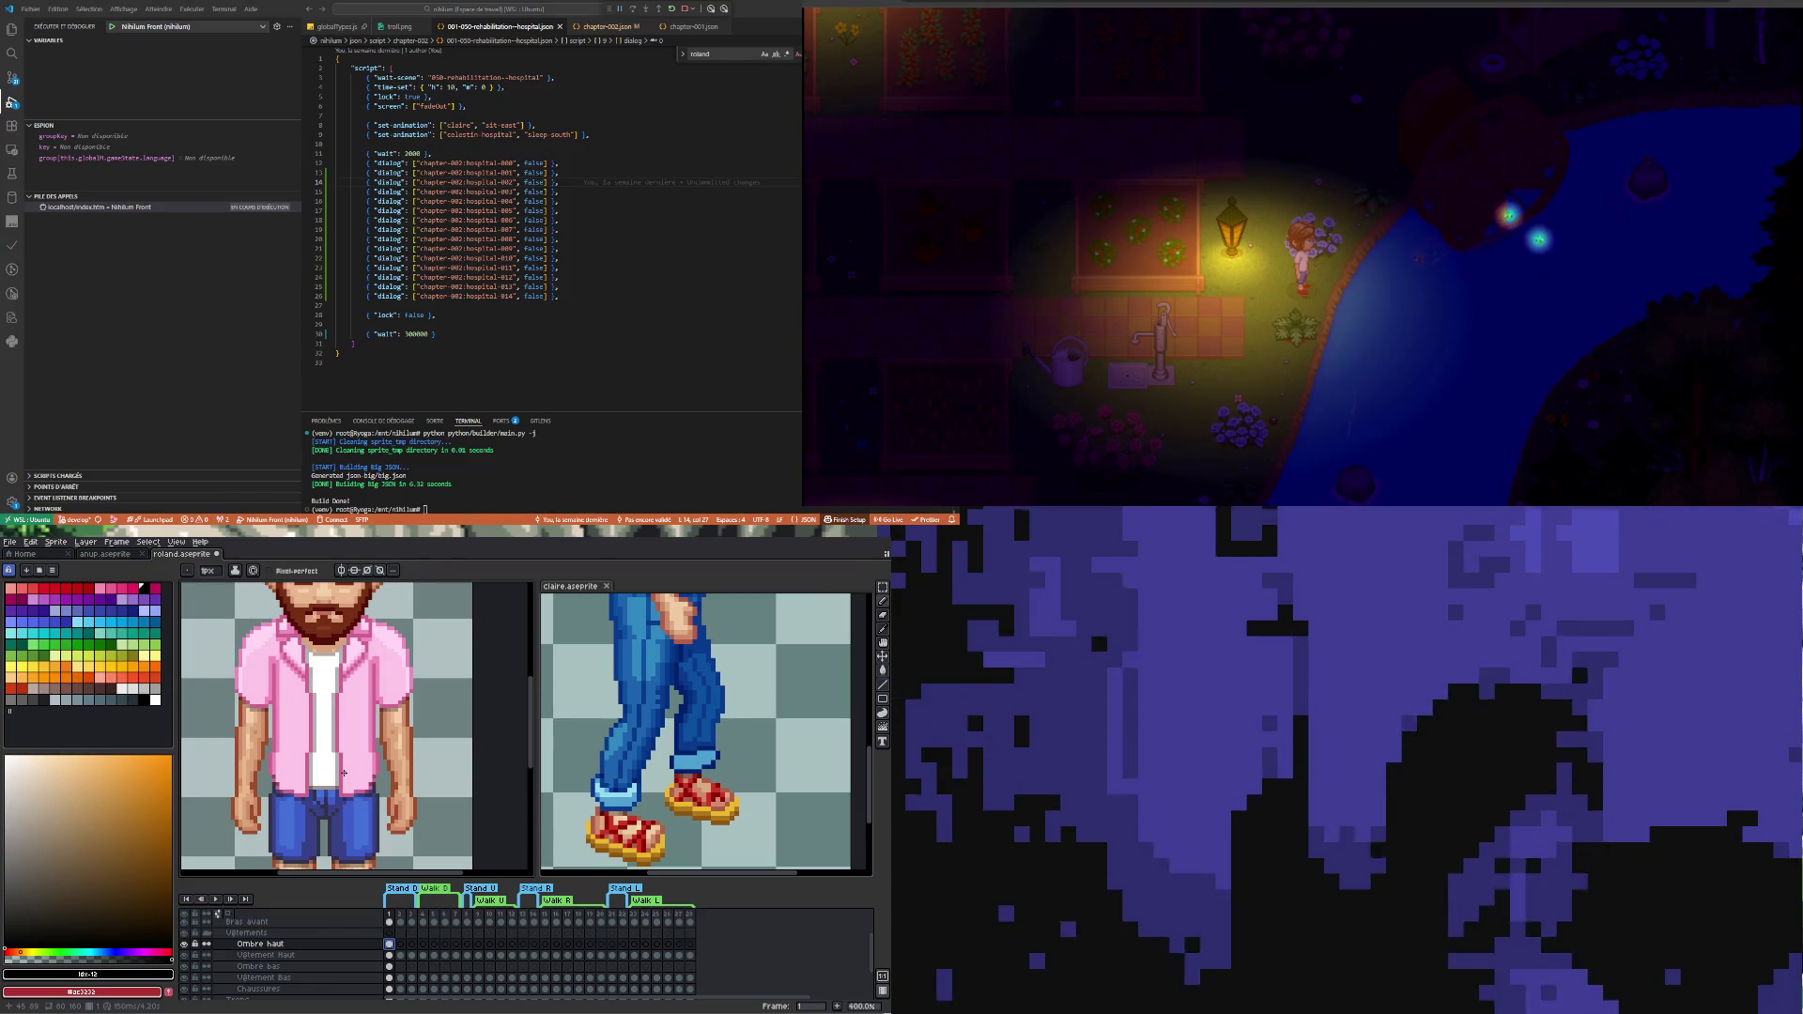
pyautogui.scroll(1, 342, 775)
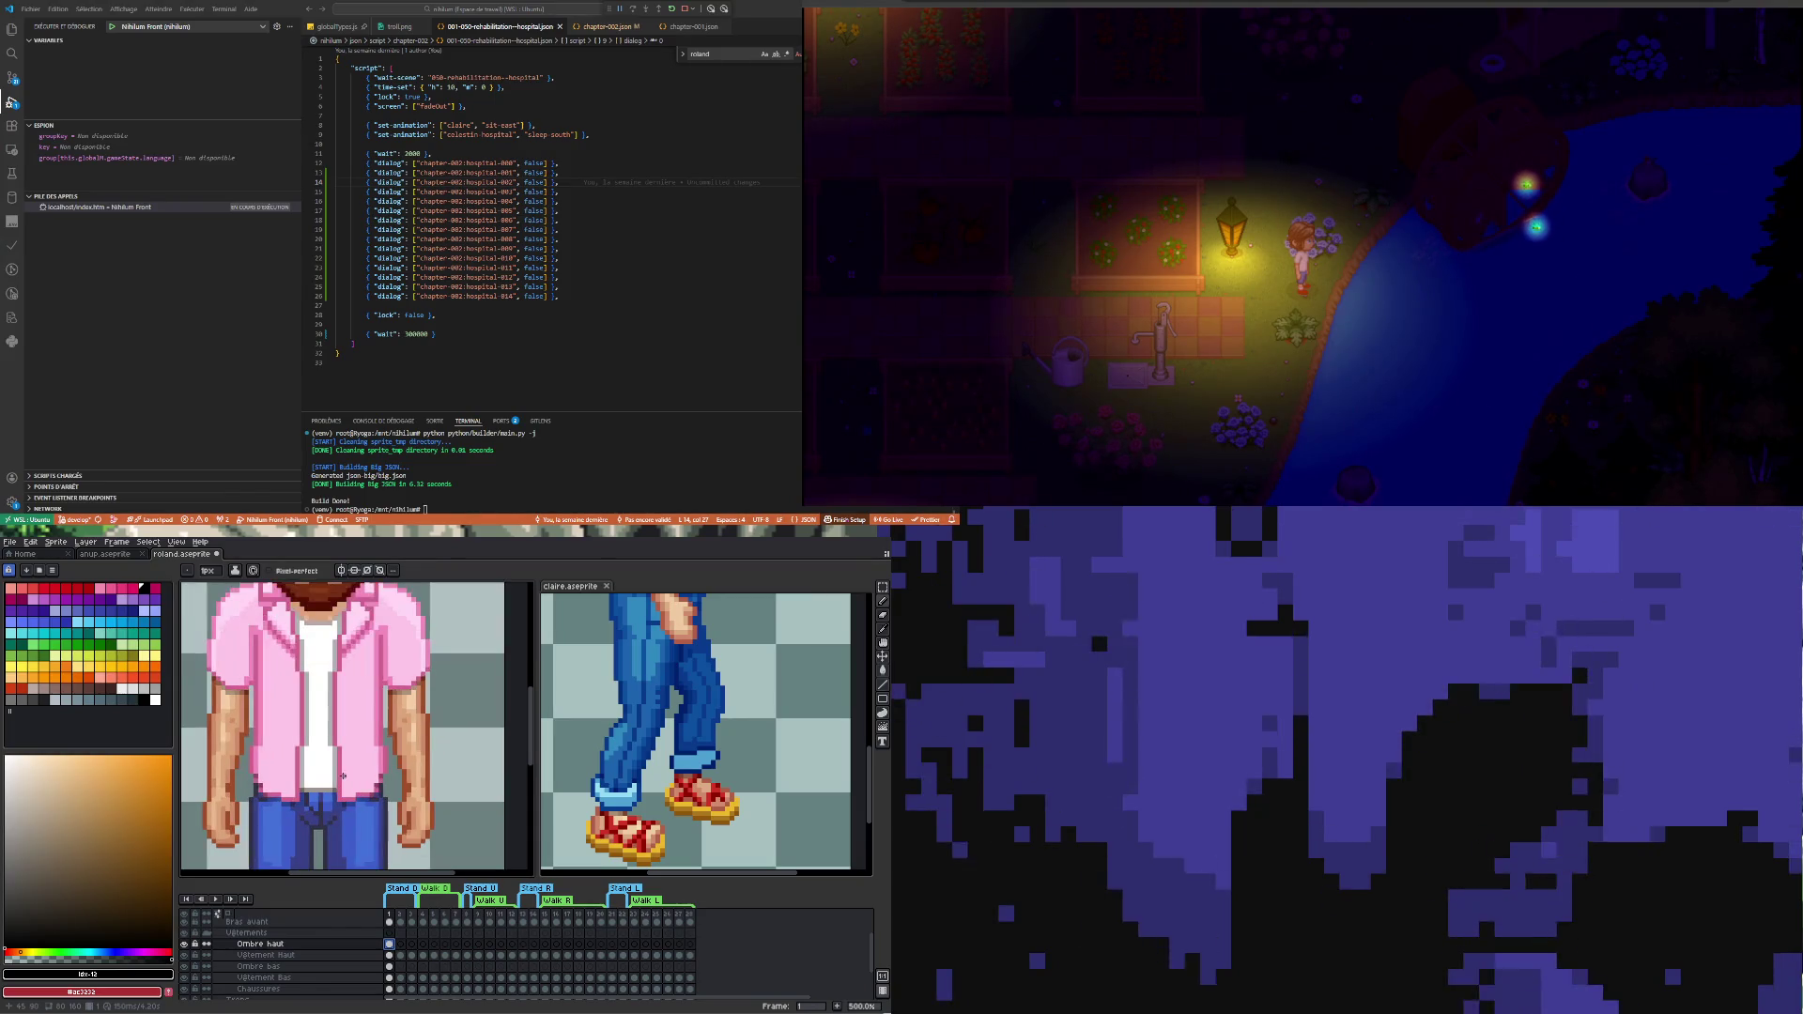
pyautogui.scroll(-2, 342, 775)
pyautogui.scroll(1, 342, 776)
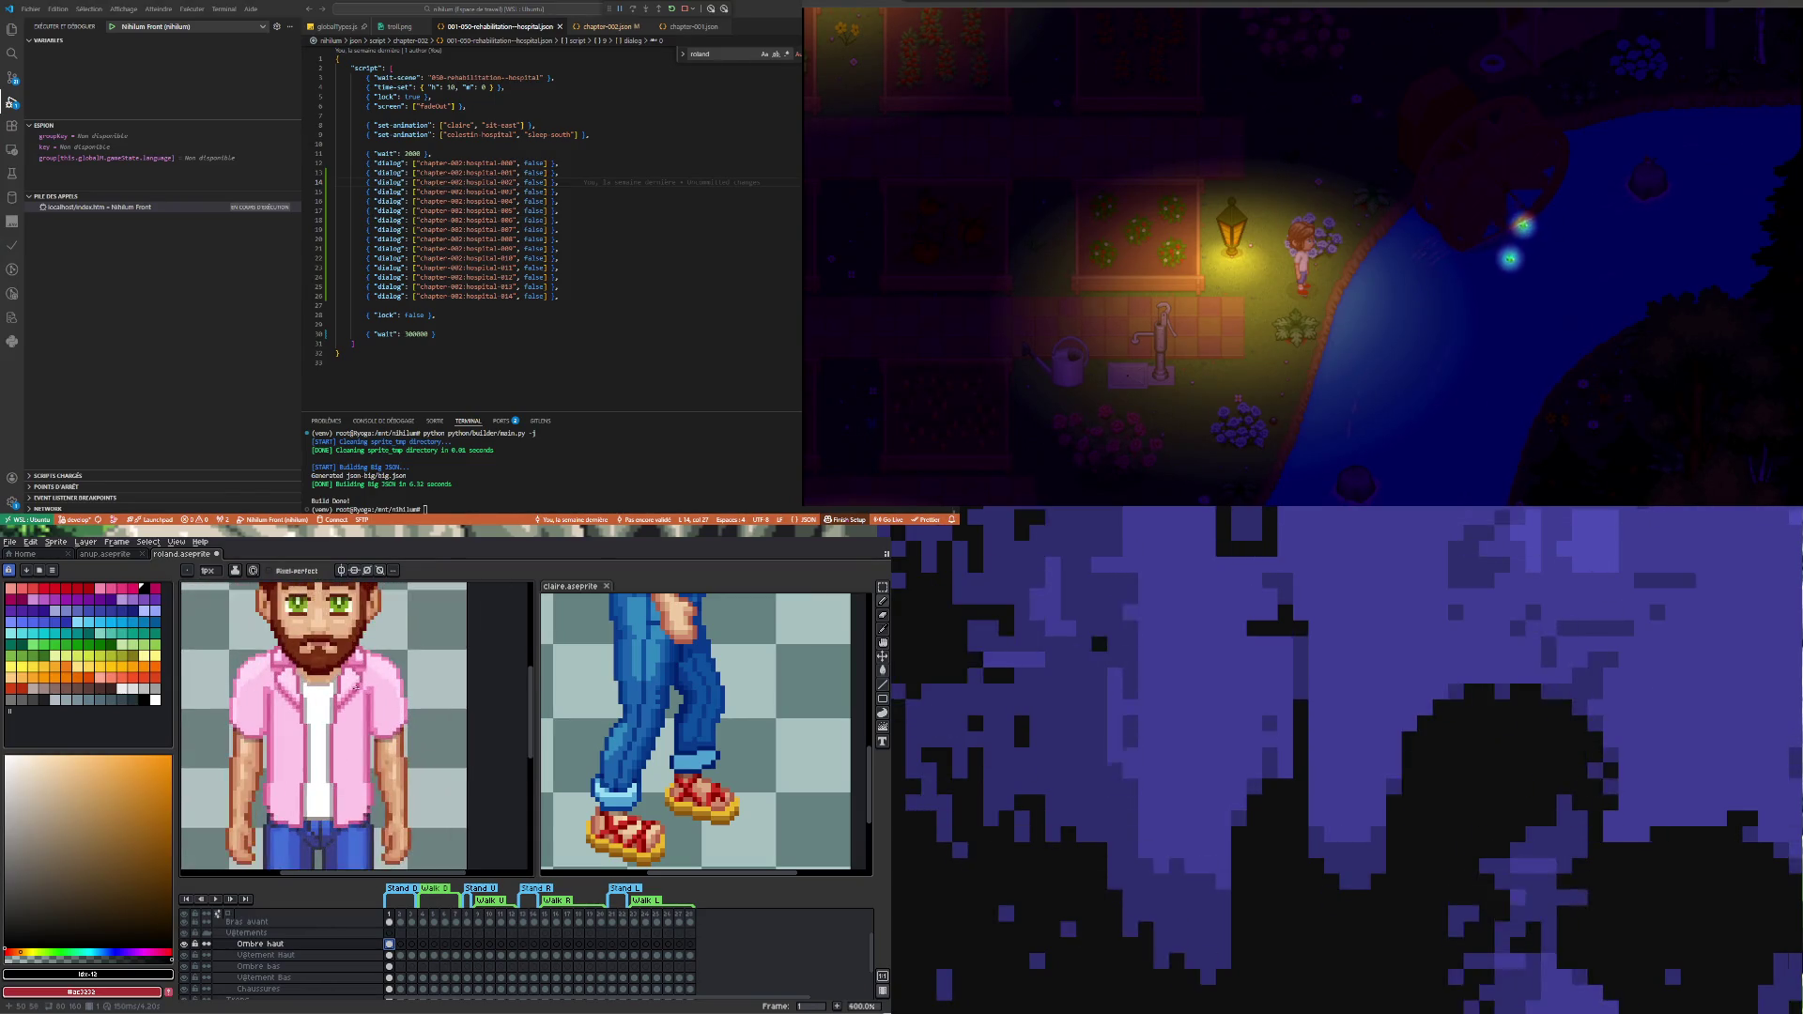
pyautogui.click(390, 957)
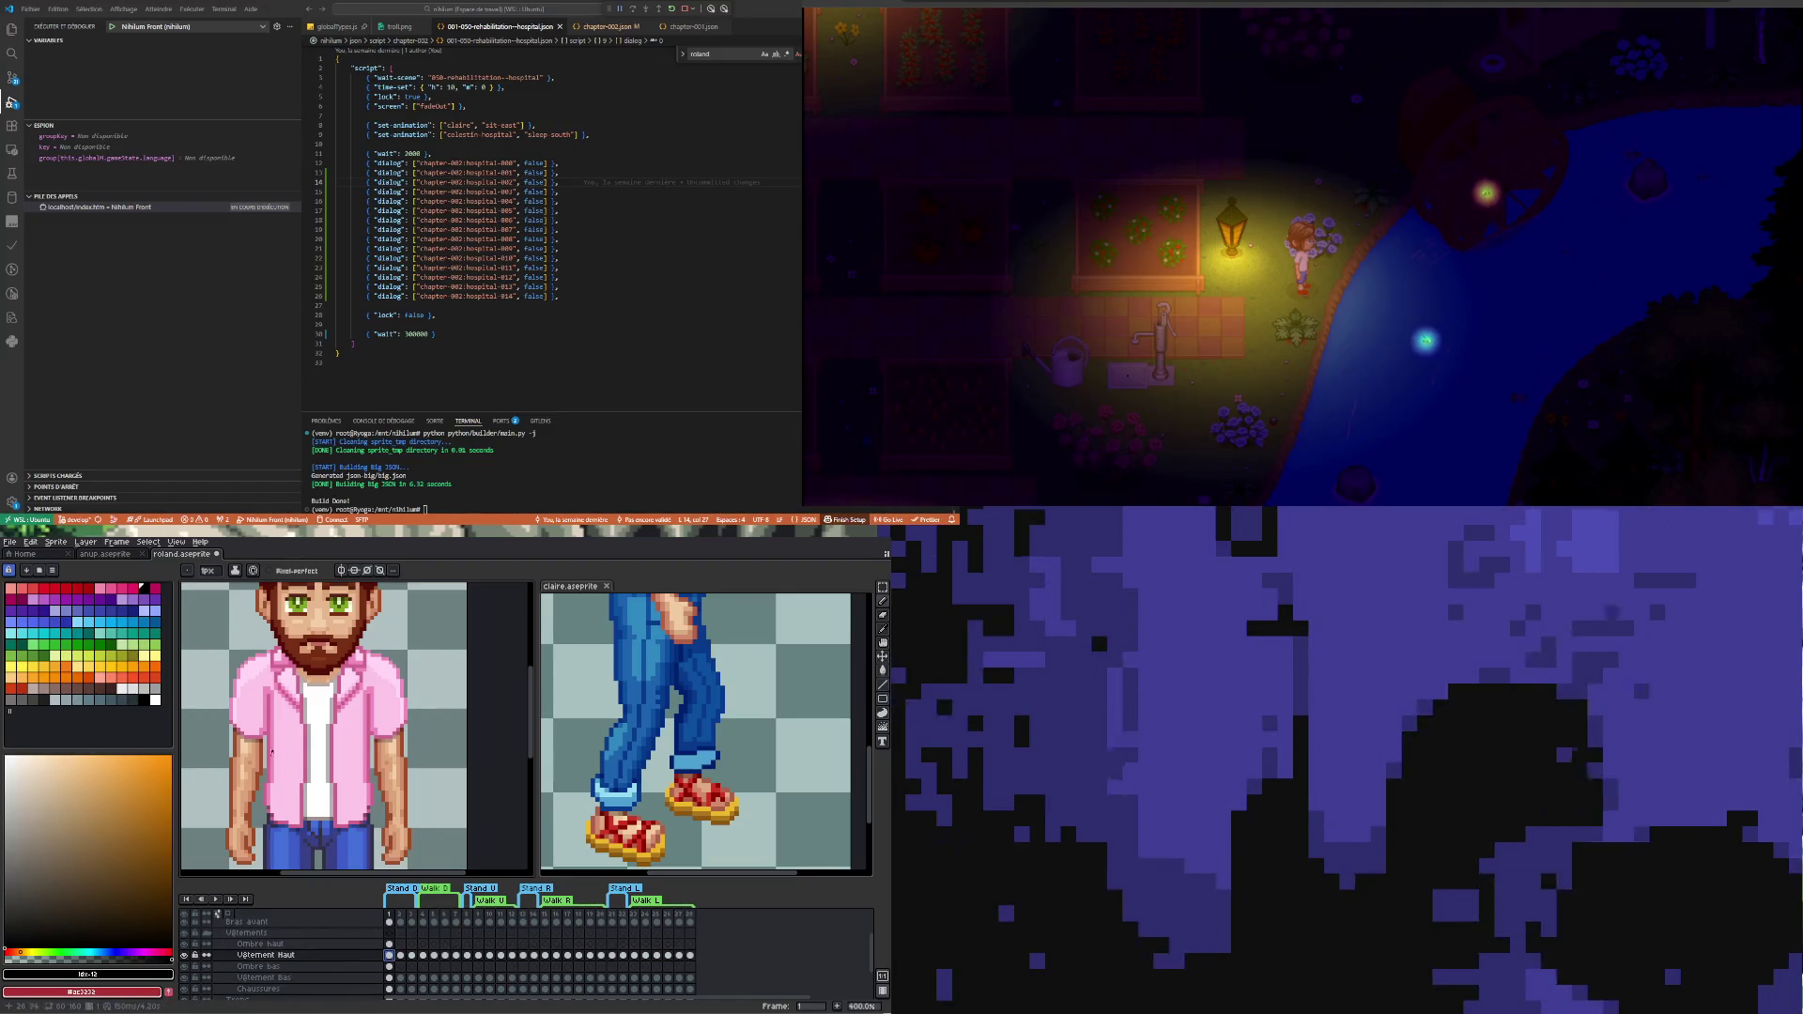
pyautogui.scroll(1, 273, 688)
pyautogui.press('i')
pyautogui.click(270, 687)
pyautogui.press('b')
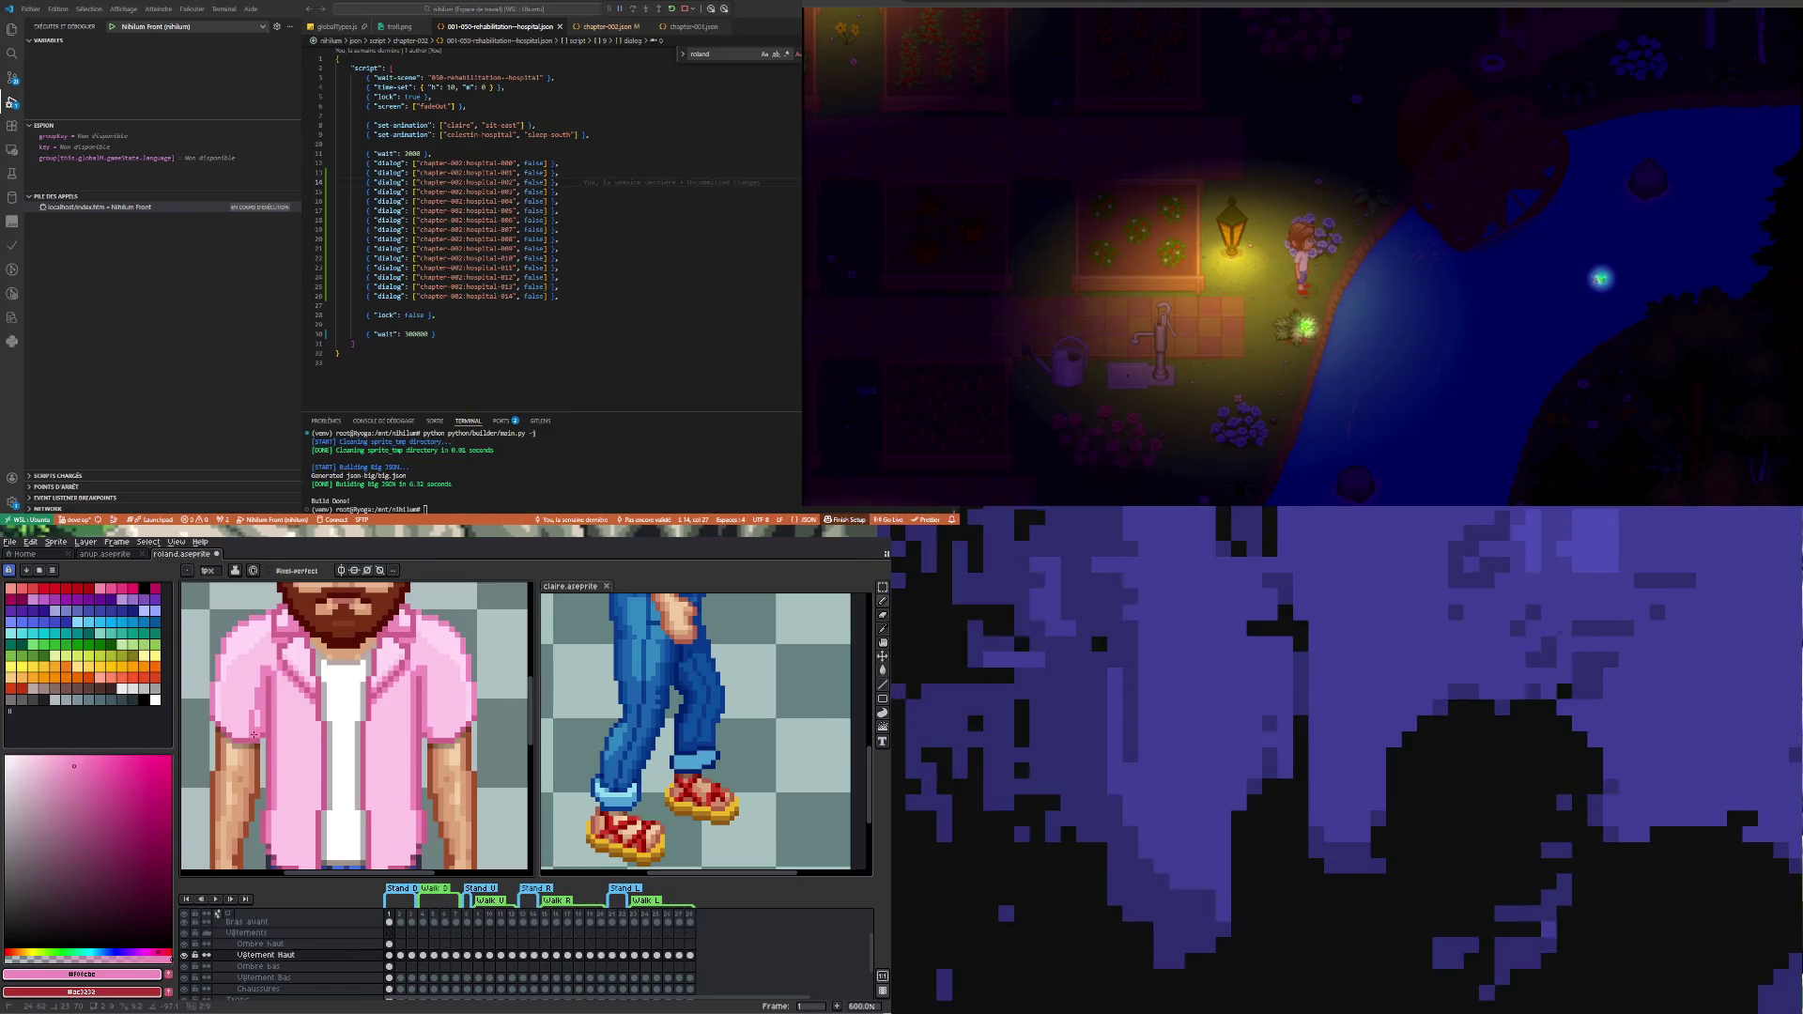
pyautogui.scroll(-1, 276, 711)
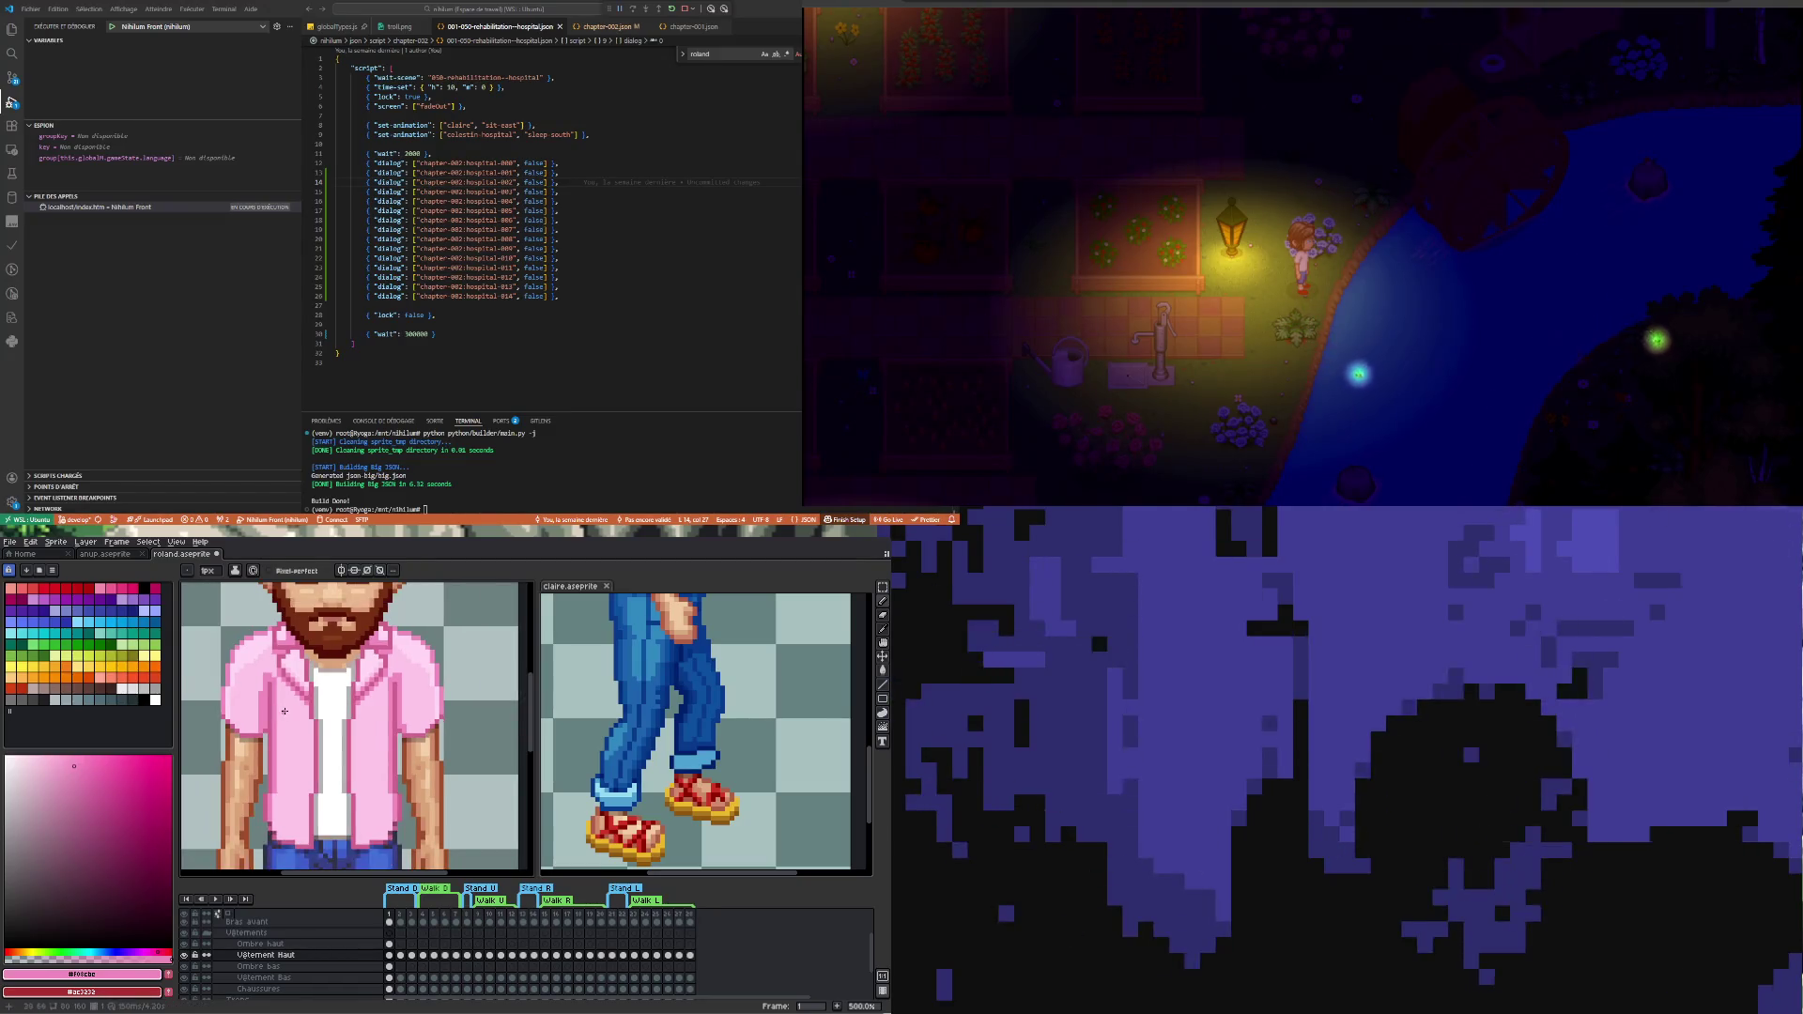
# - Enable vertical symmetry, try a mirrored stroke on the shirt and undo it
pyautogui.click(340, 573)
pyautogui.scroll(1, 259, 693)
pyautogui.click(259, 693)
pyautogui.hotkey('ctrl', 'z')
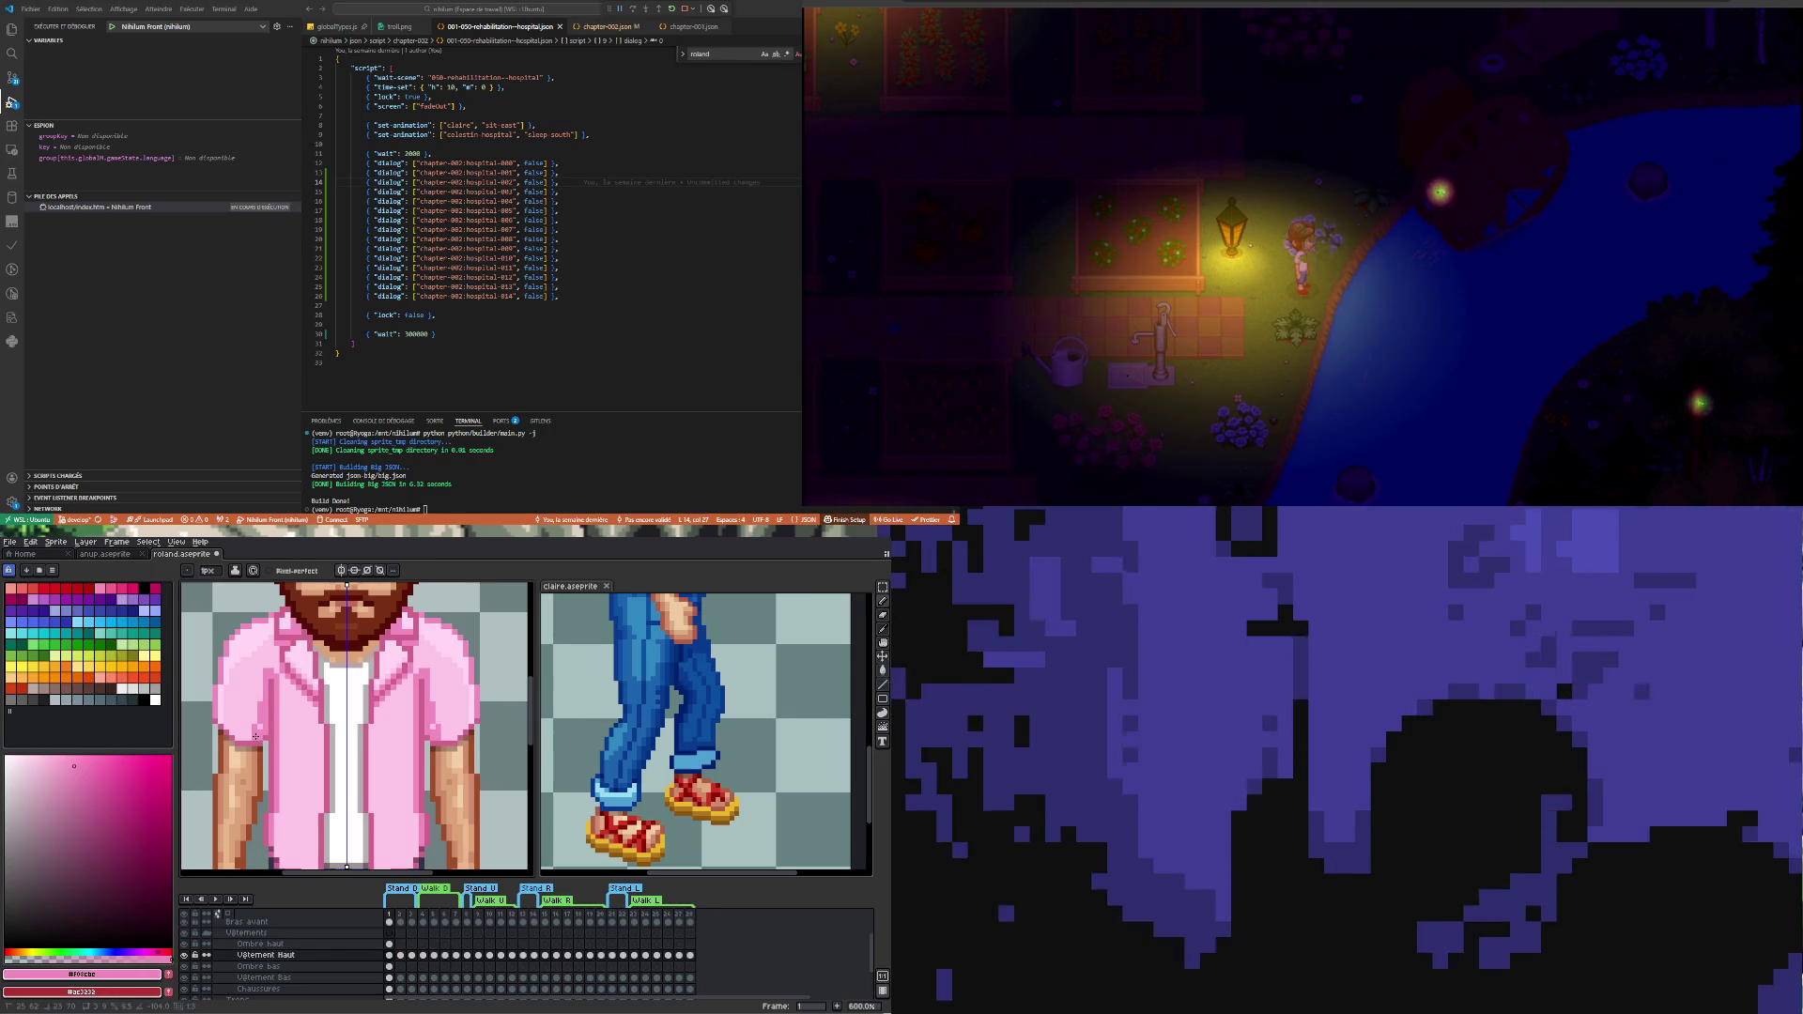
pyautogui.scroll(-2, 258, 738)
pyautogui.scroll(-1, 324, 712)
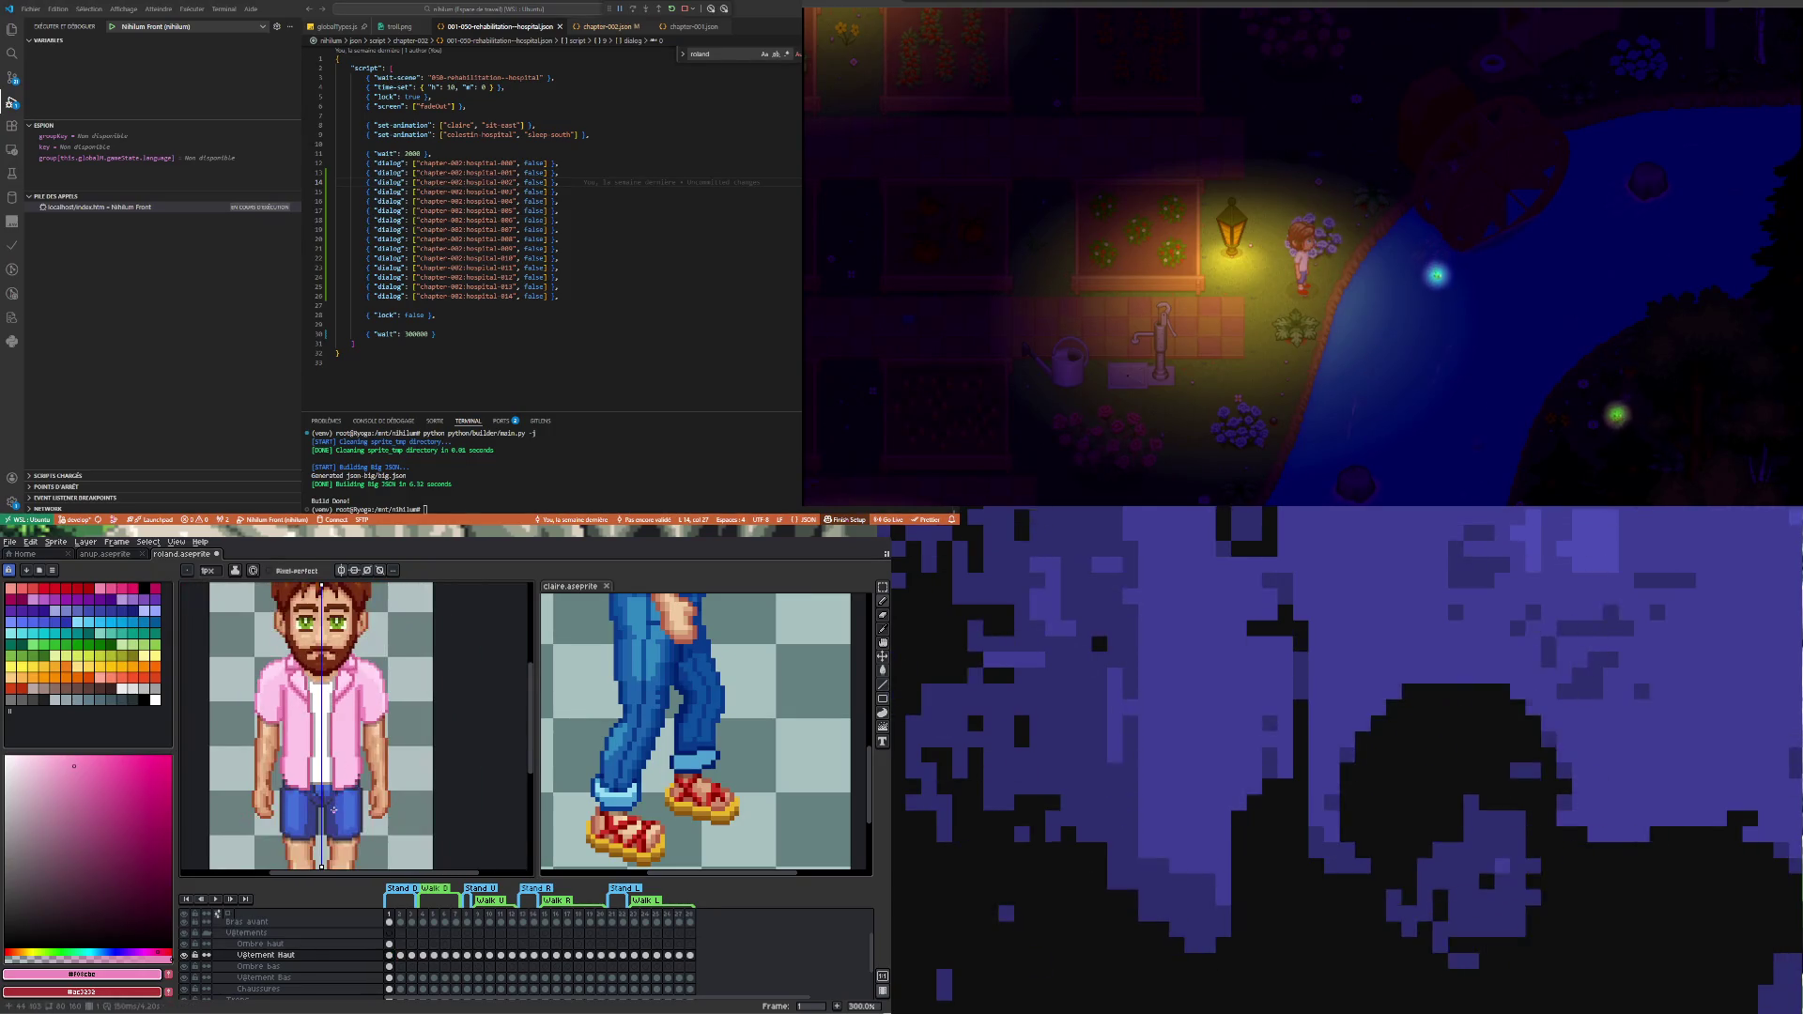
pyautogui.scroll(1, 392, 682)
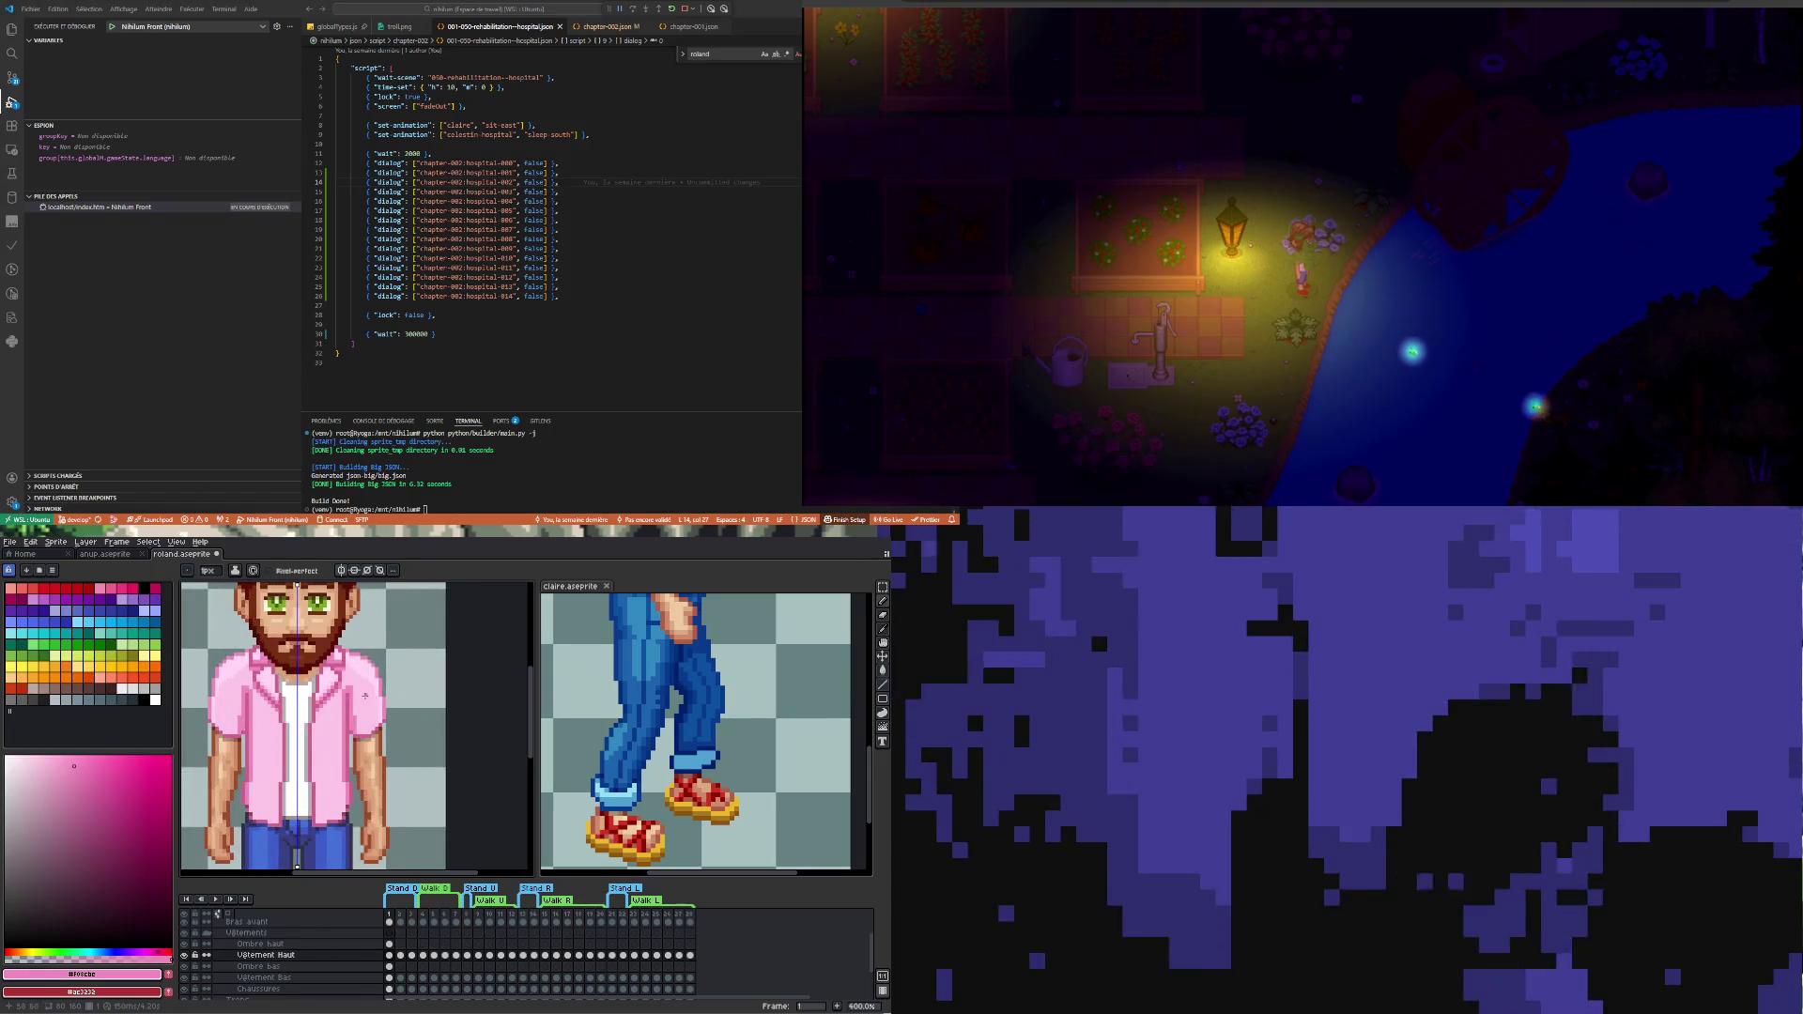
pyautogui.scroll(1, 368, 692)
pyautogui.scroll(-2, 266, 714)
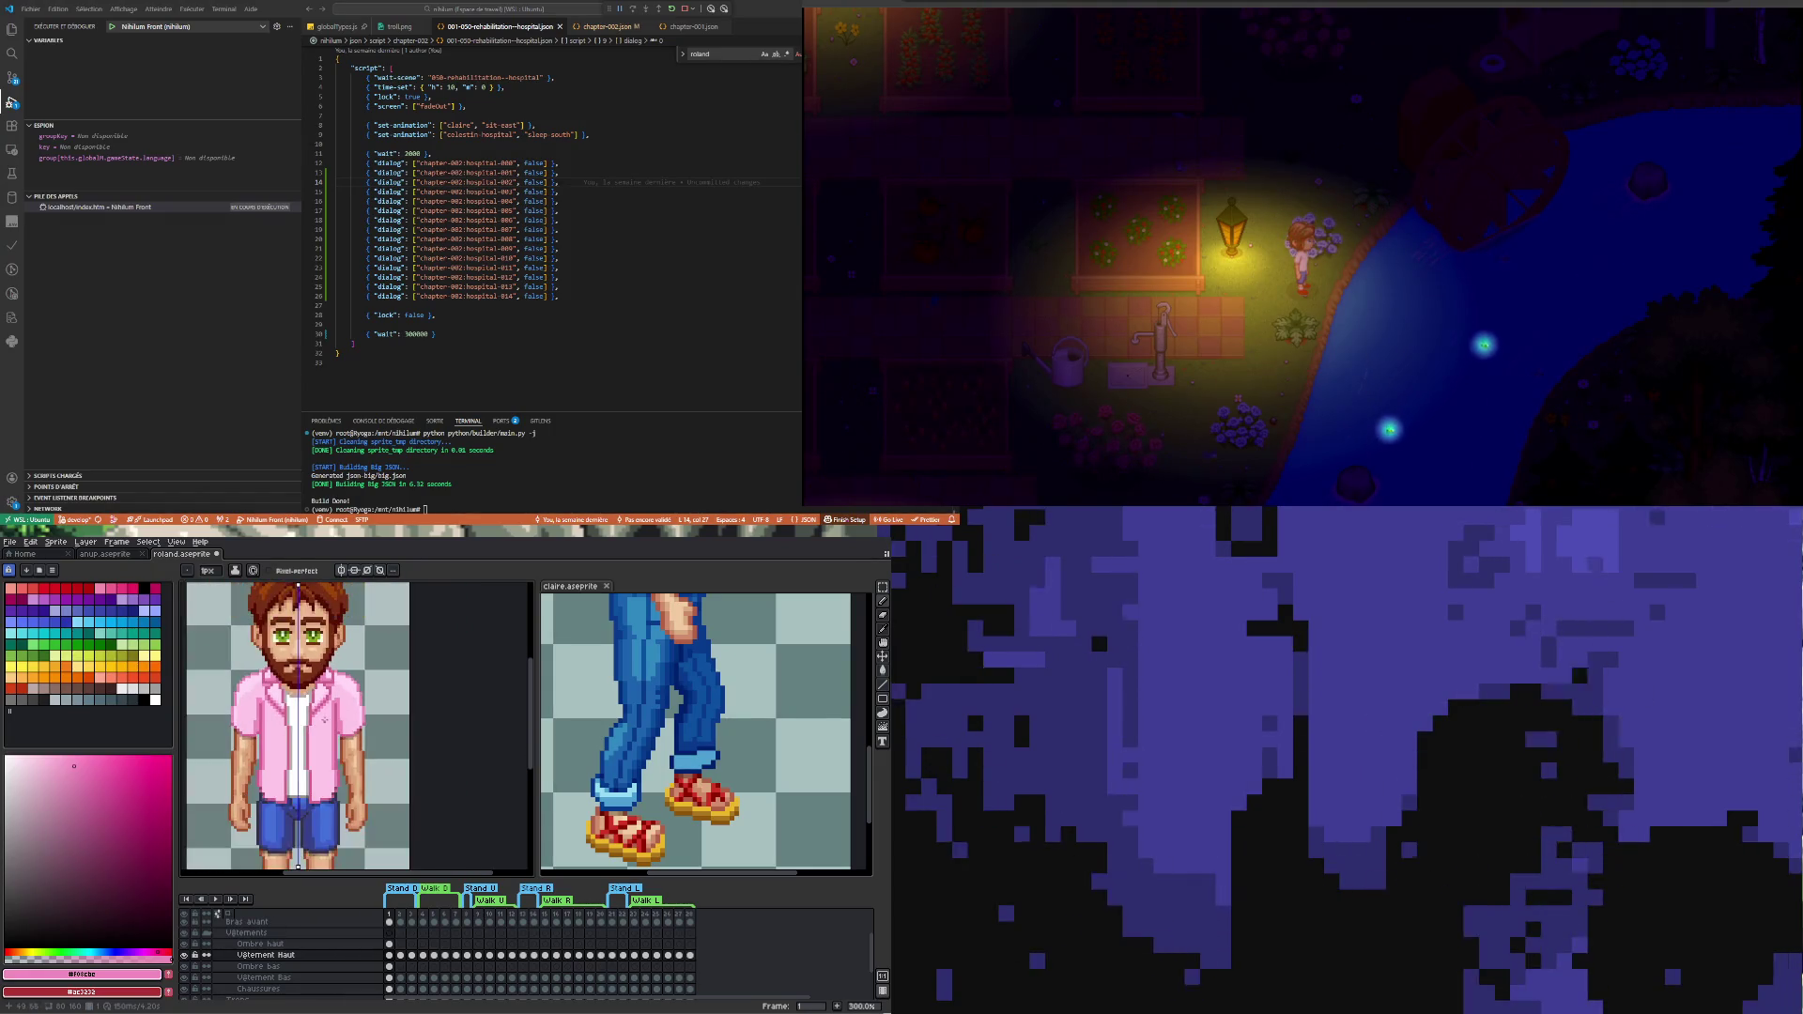
pyautogui.scroll(1, 241, 725)
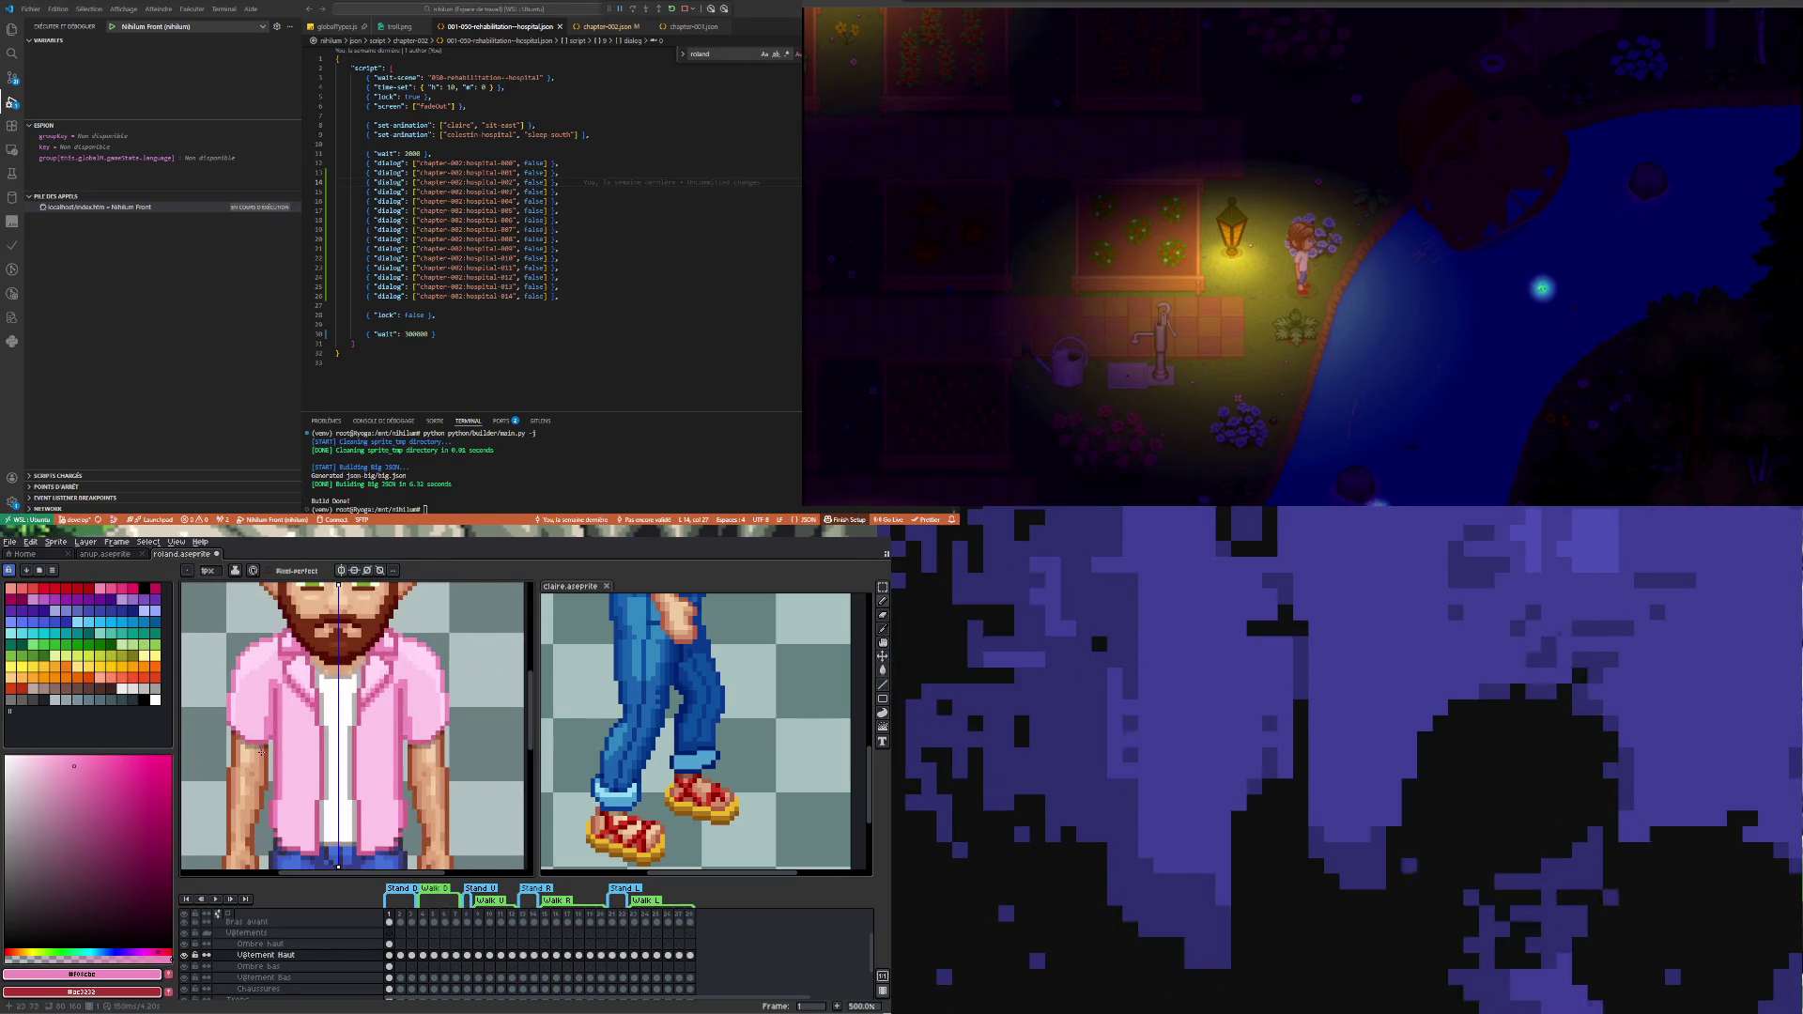
pyautogui.scroll(2, 258, 755)
pyautogui.scroll(-4, 258, 755)
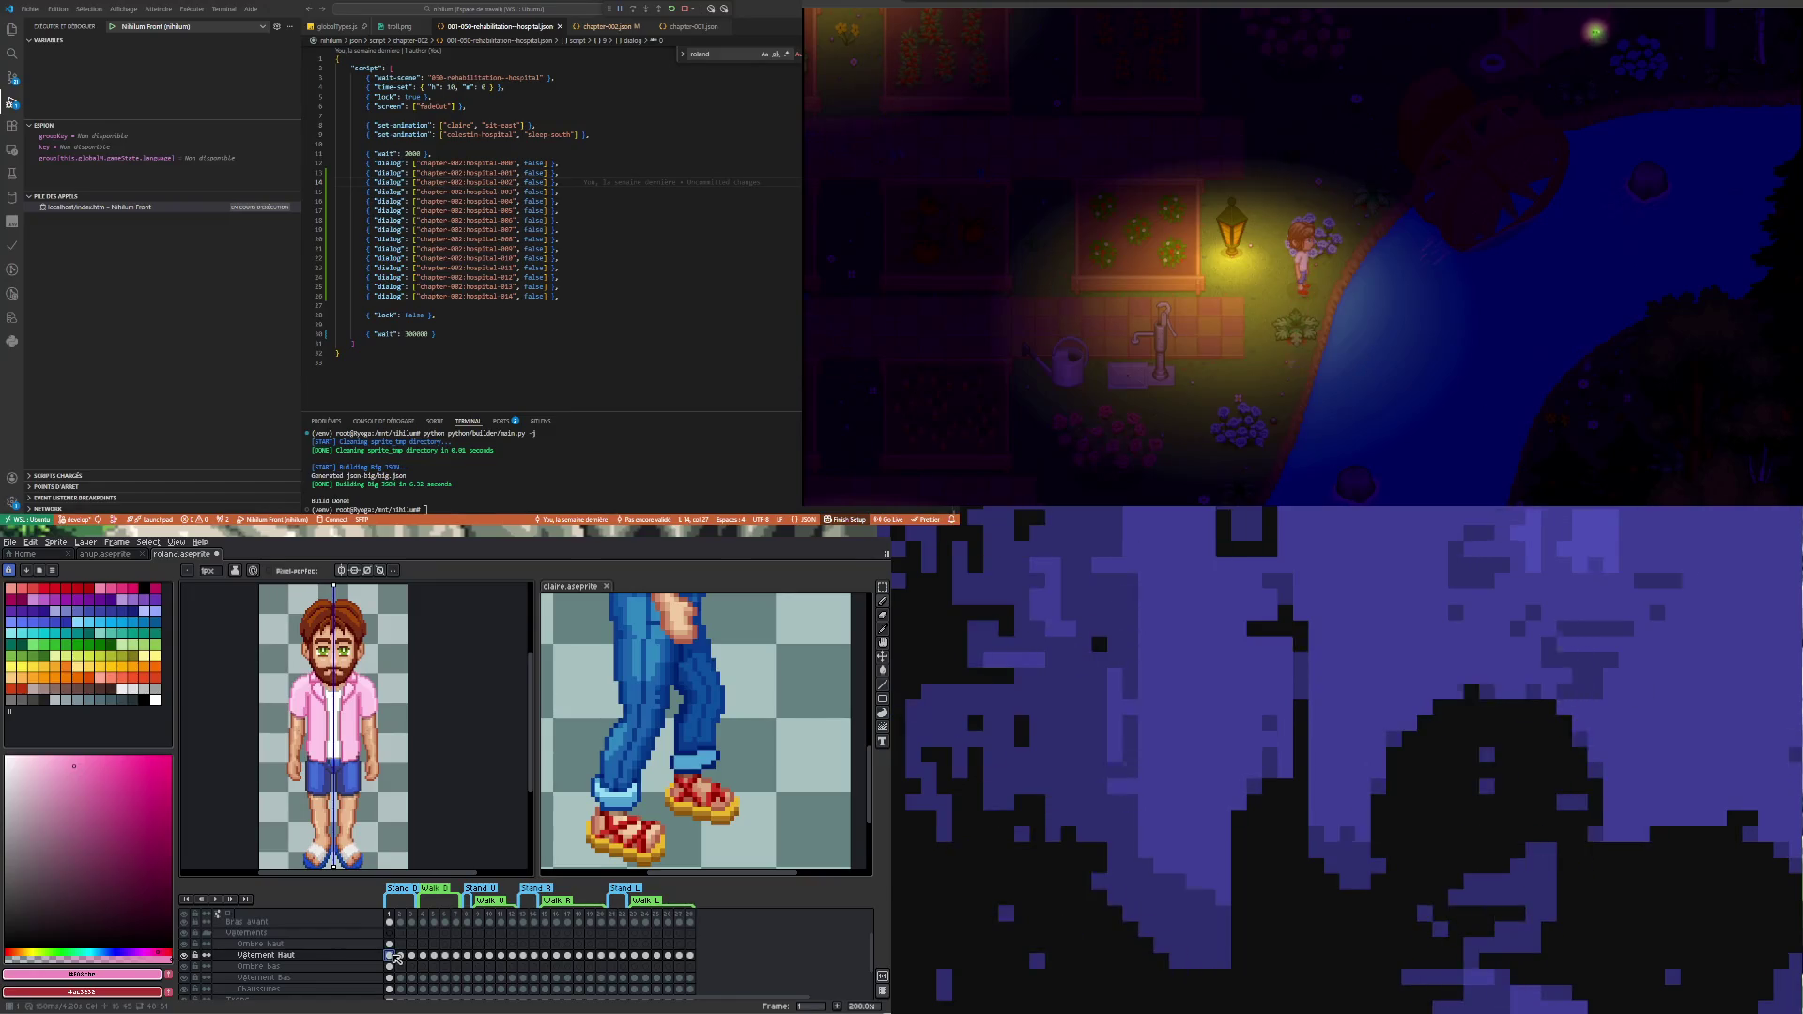
# - Compare frames 1 and 2 and replace frame 2's pink shorts with the blue ones
pyautogui.click(401, 968)
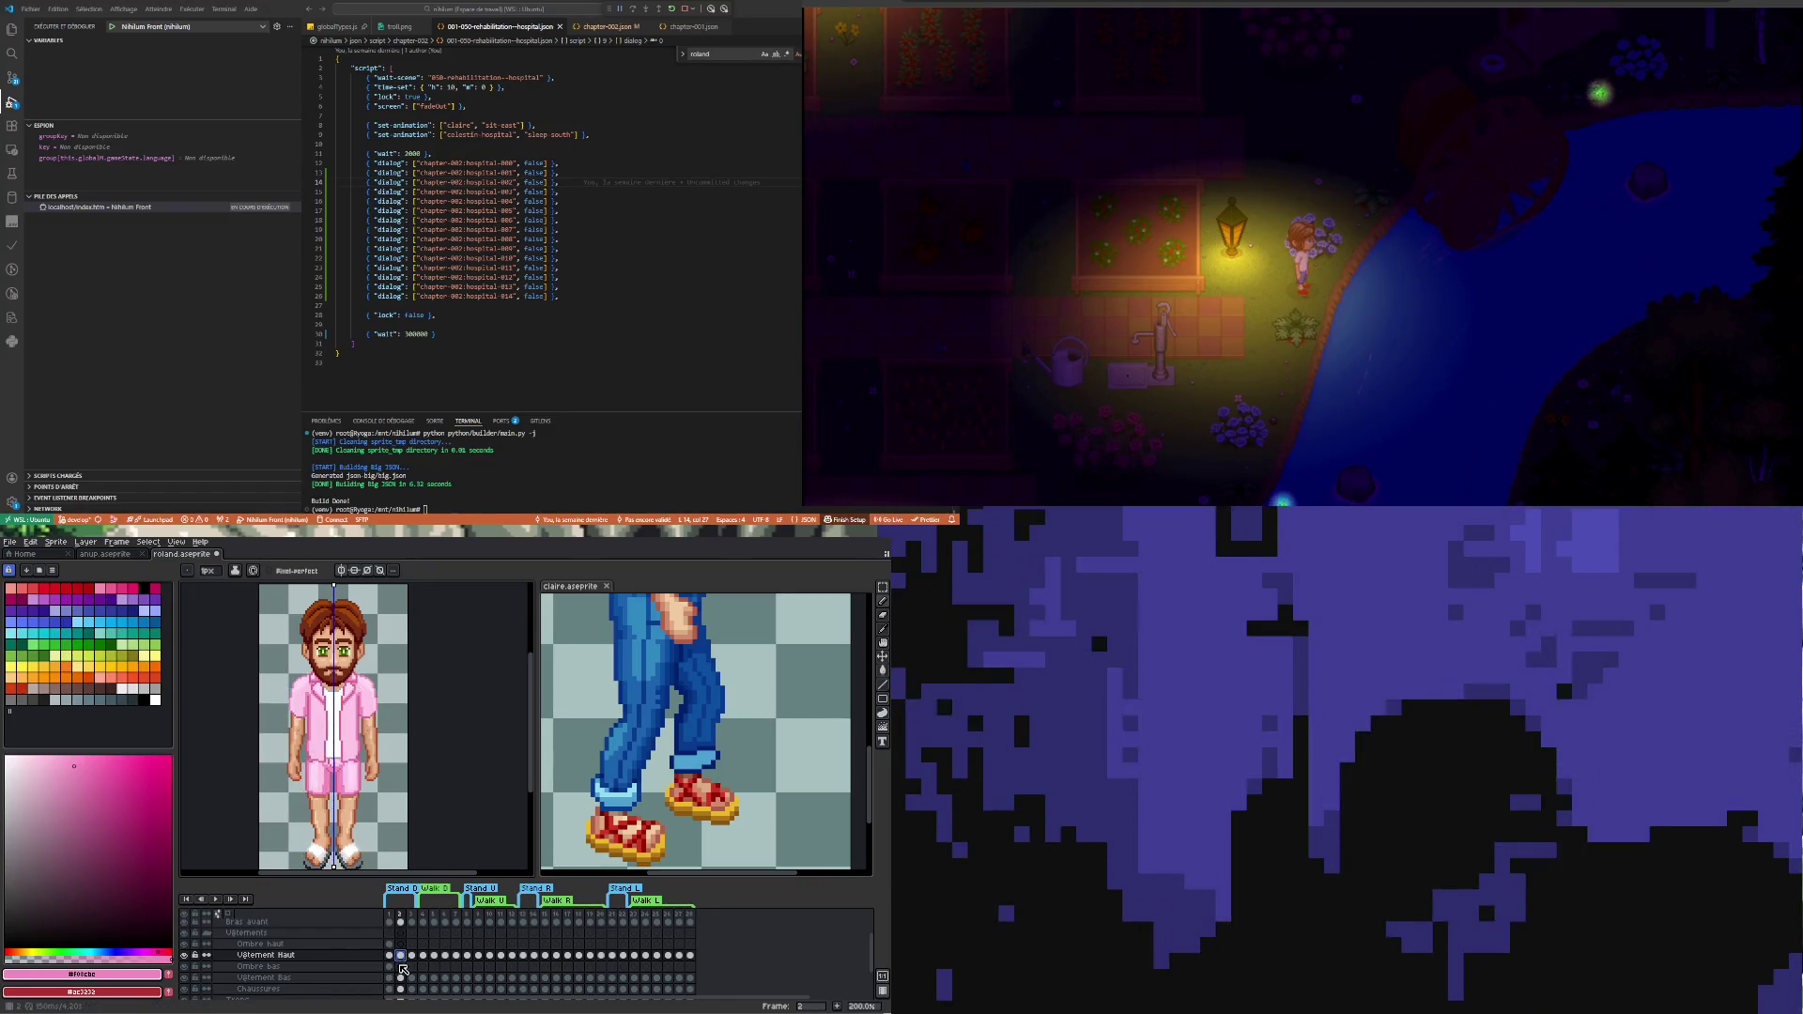
pyautogui.click(395, 967)
pyautogui.click(401, 970)
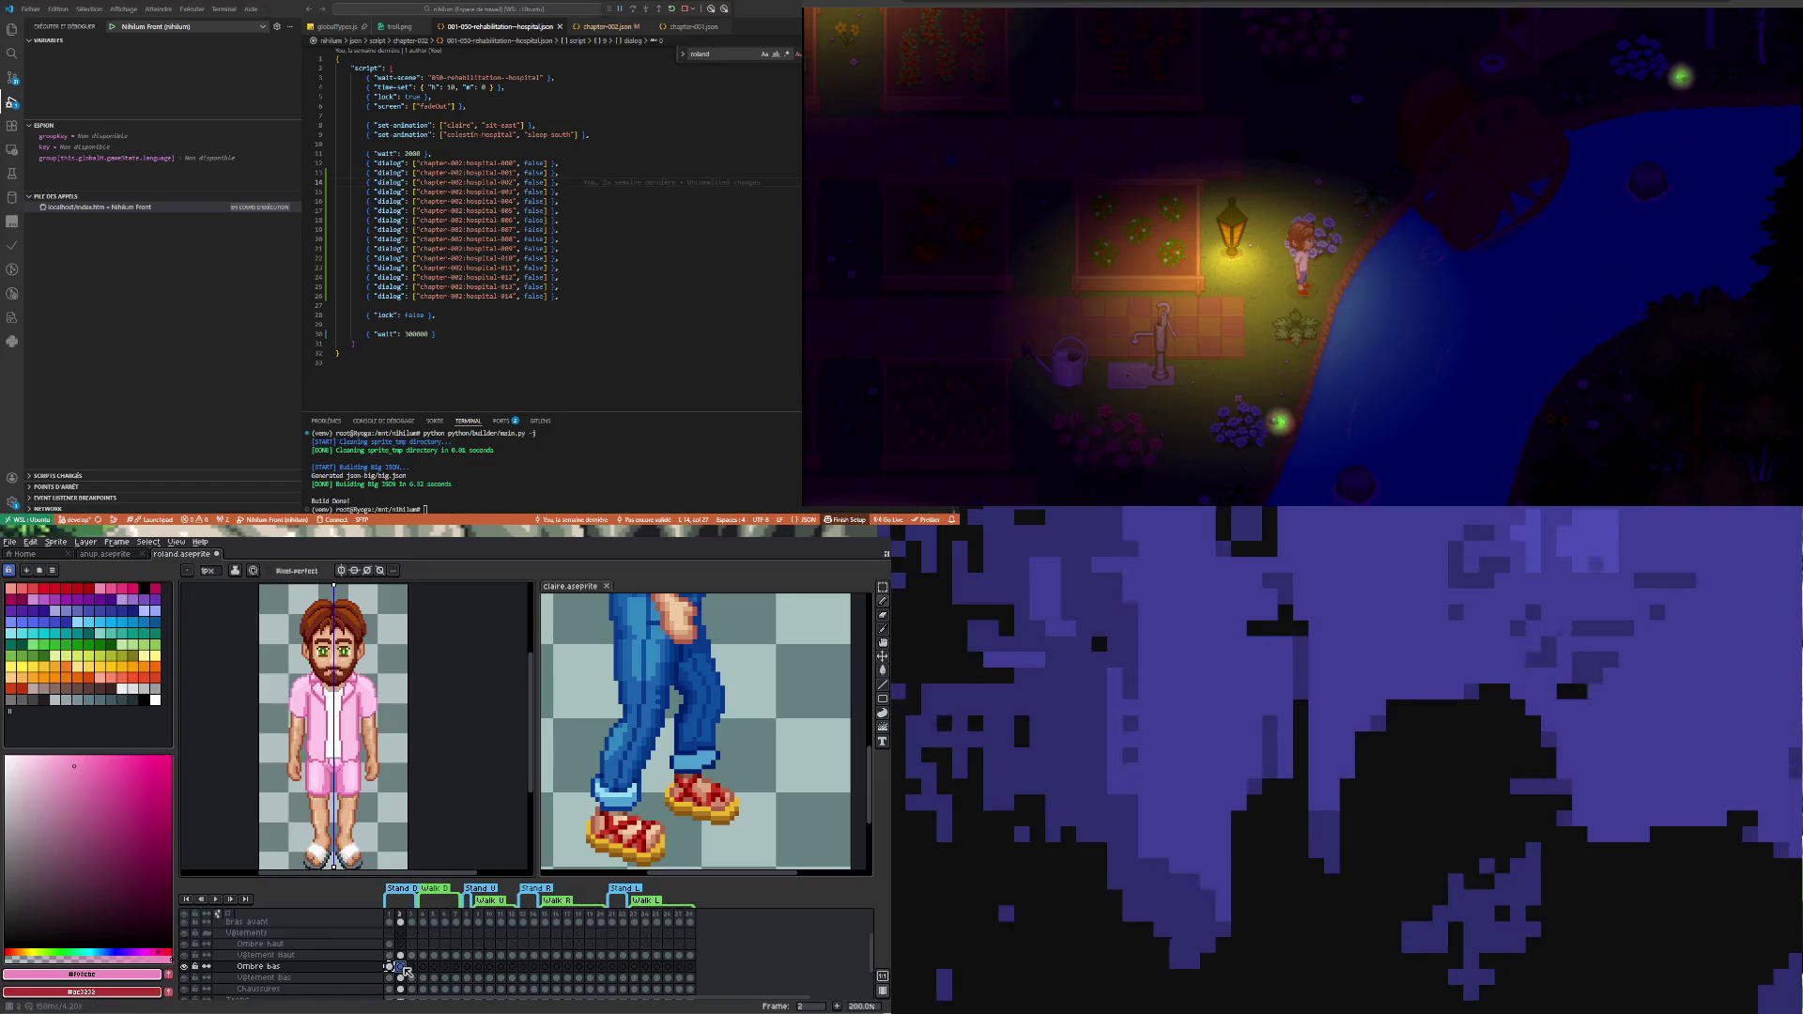
pyautogui.click(395, 946)
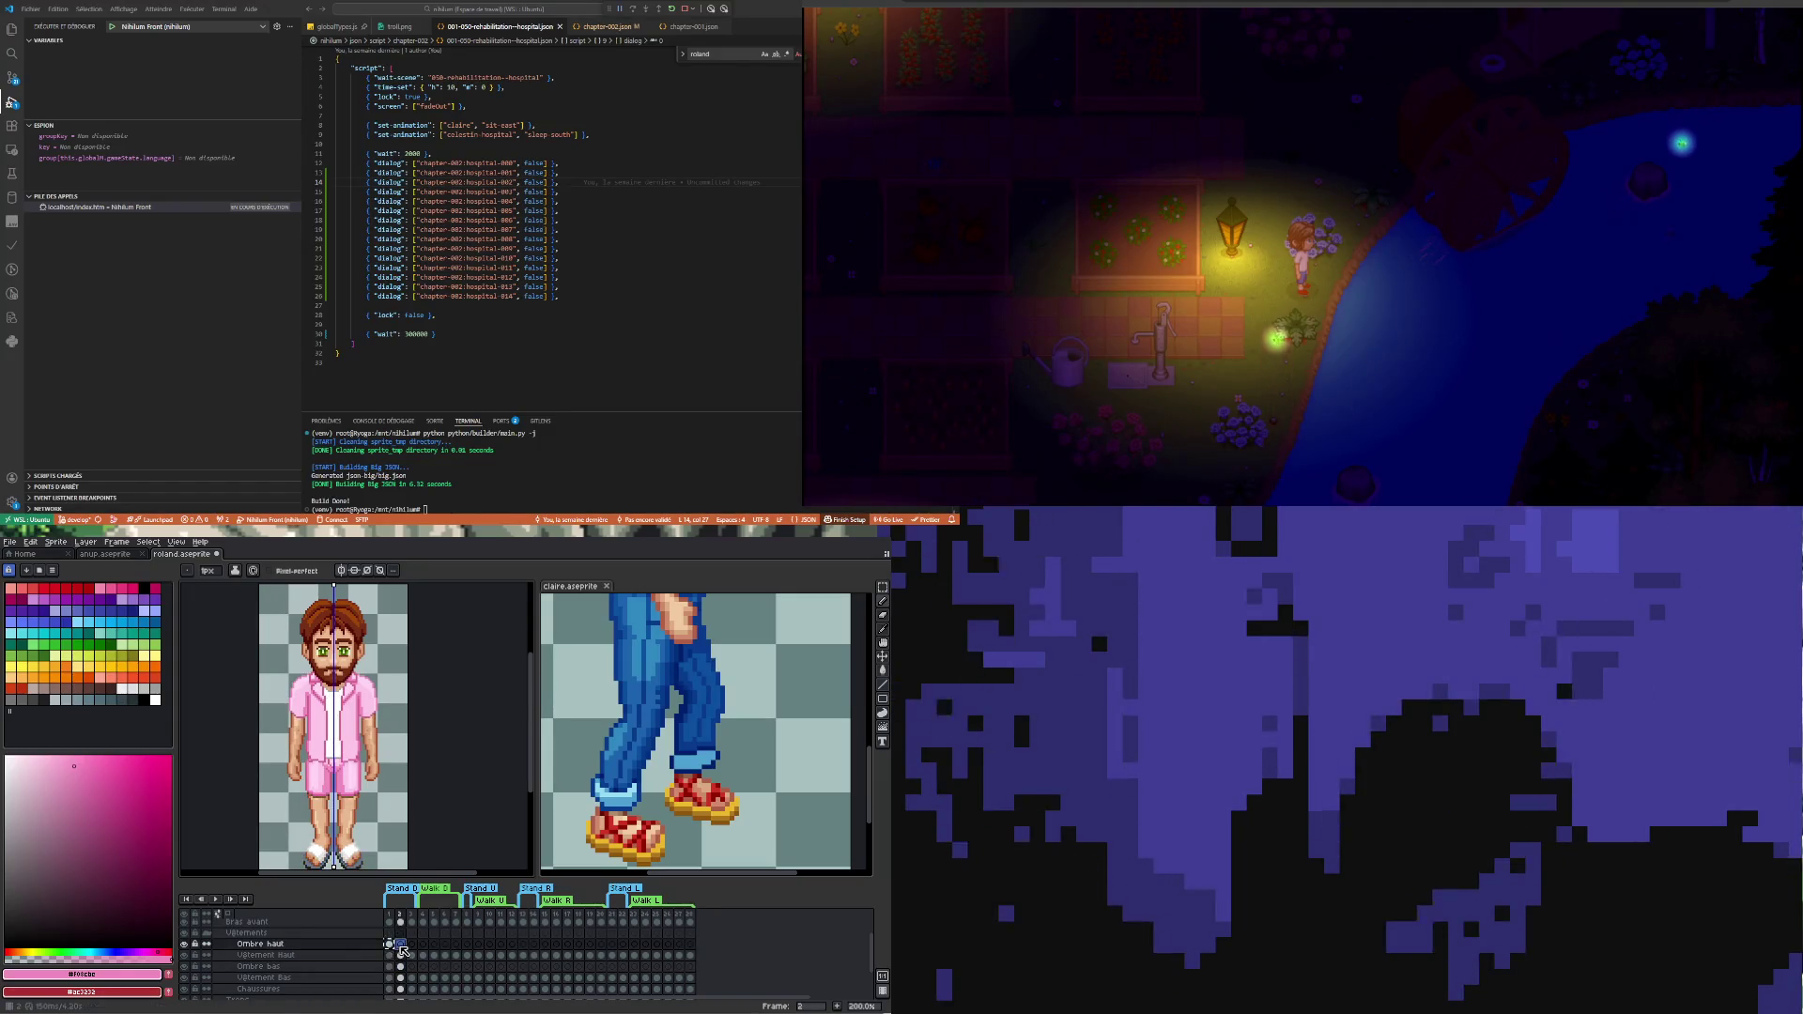
pyautogui.click(394, 979)
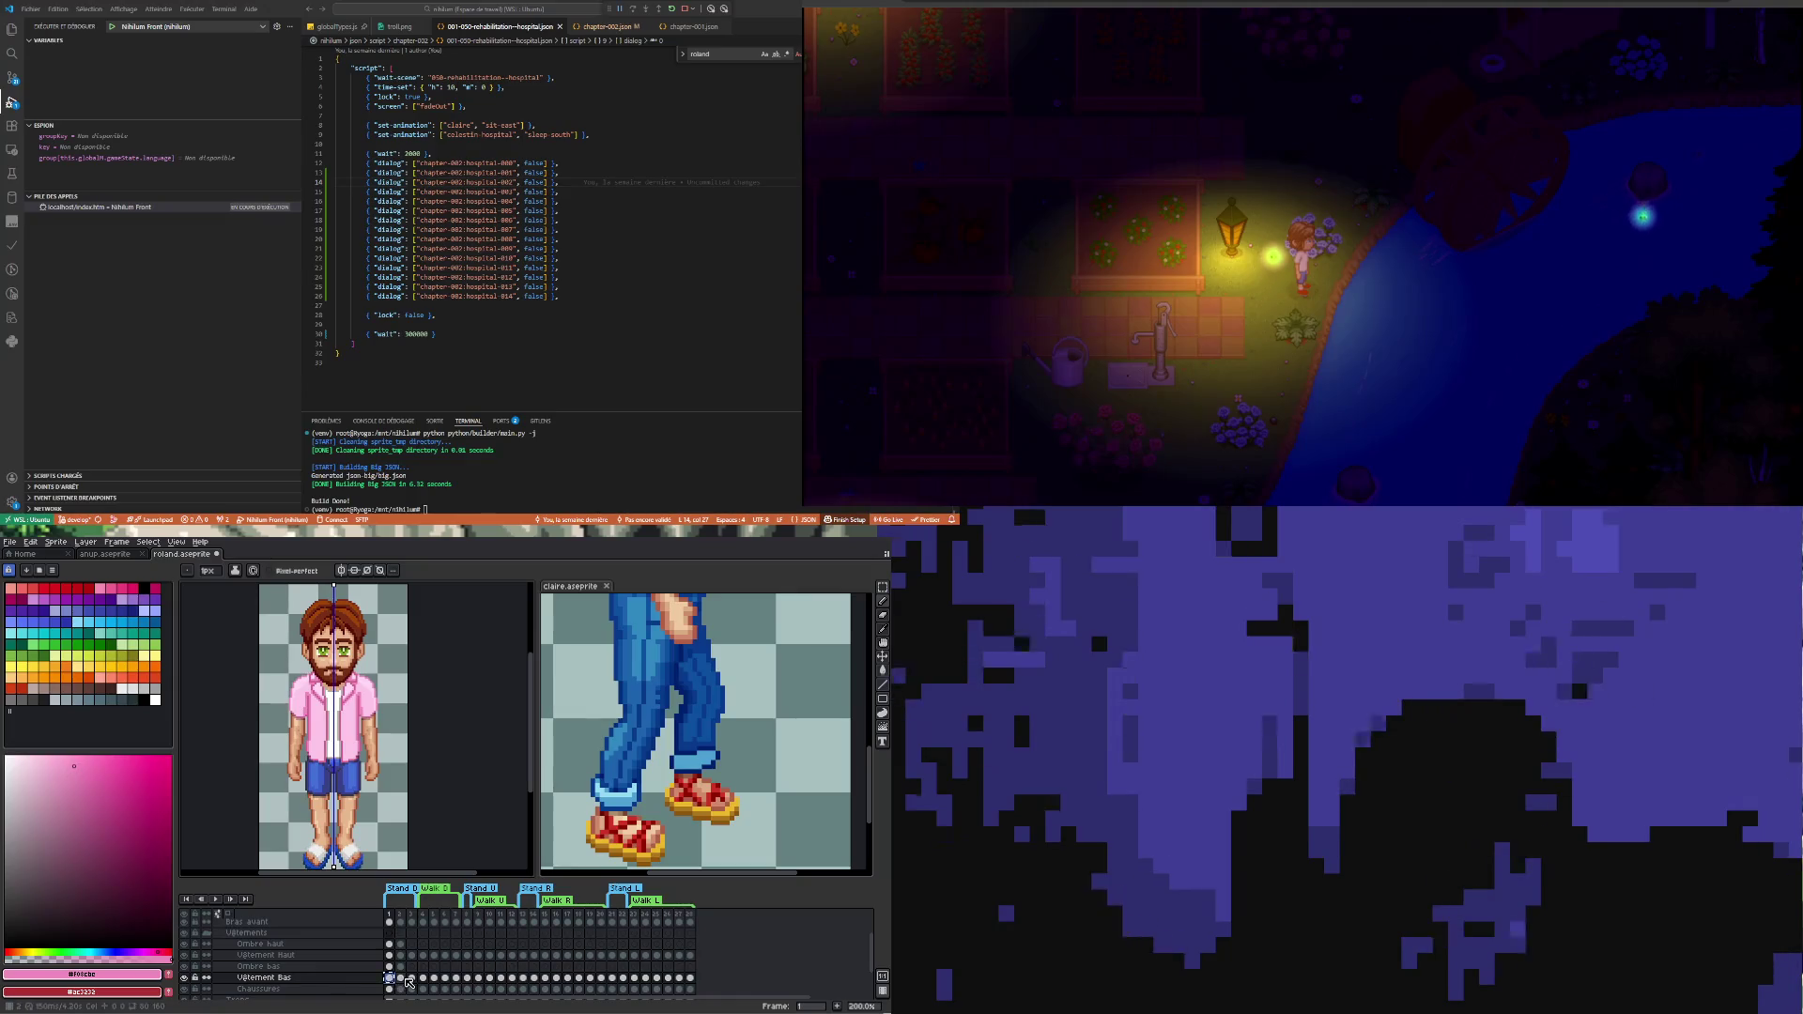
pyautogui.click(404, 977)
pyautogui.press('Left')
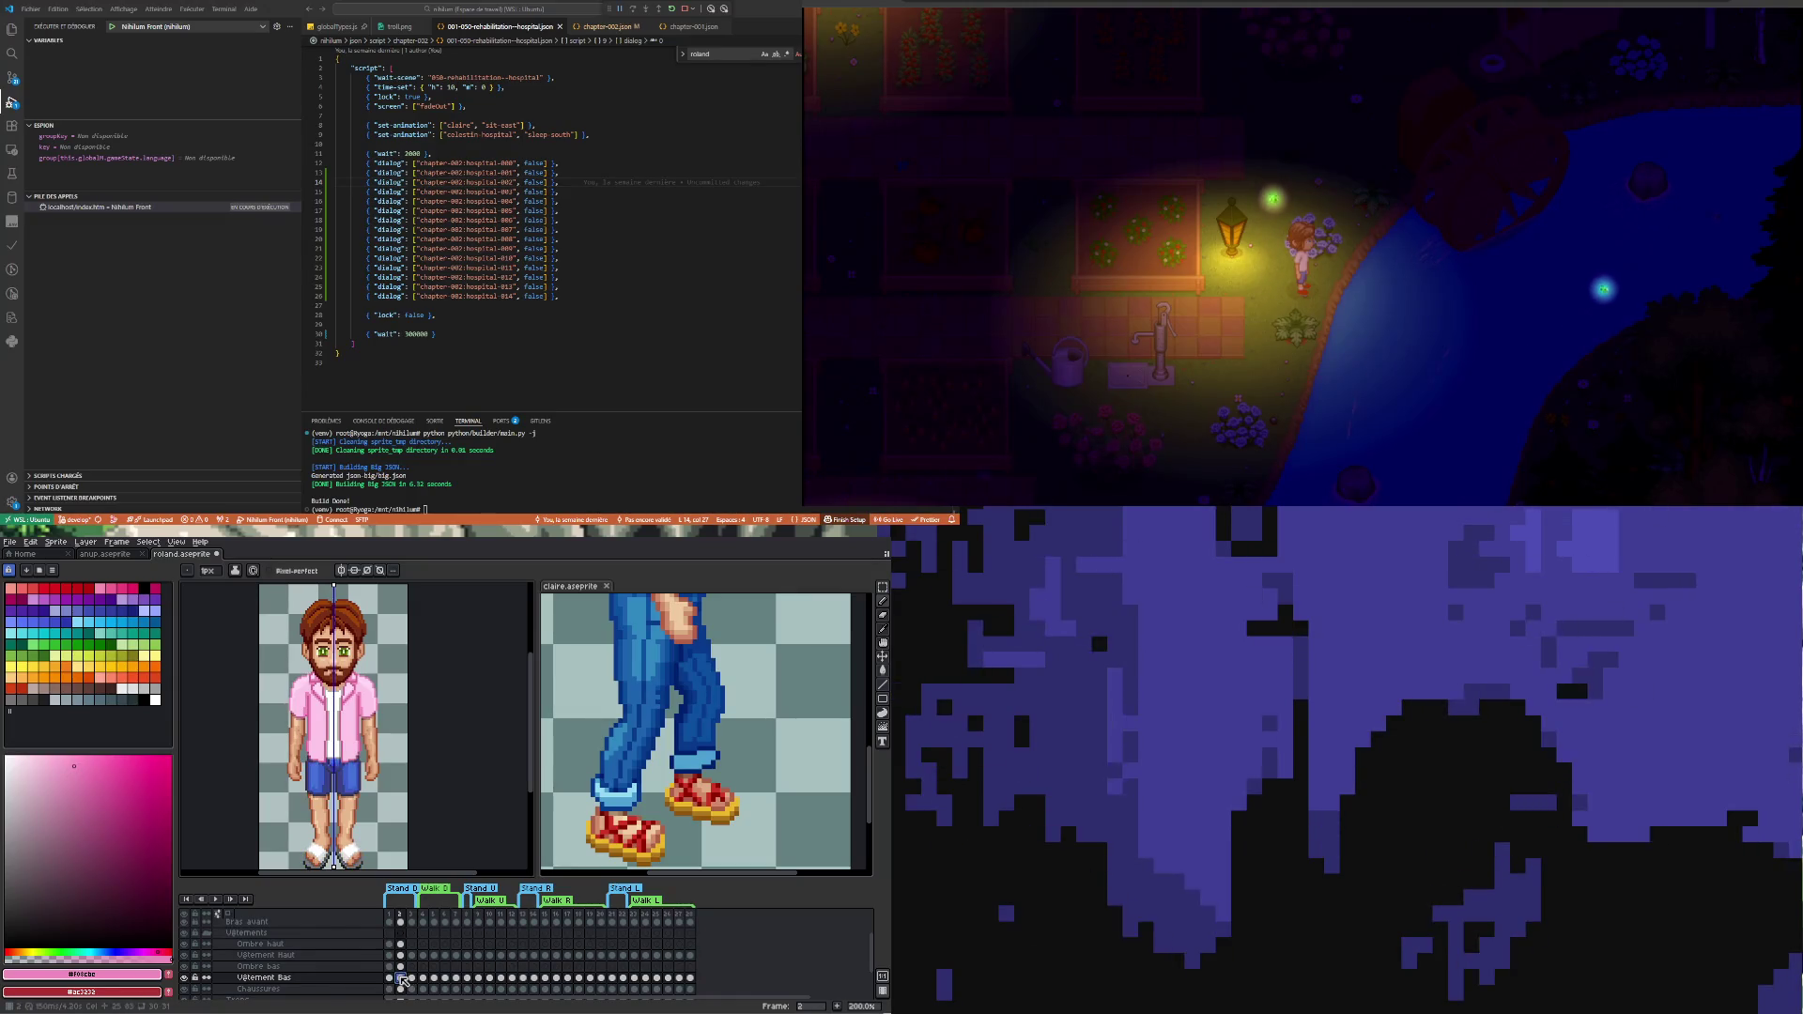
# - Select frame 2's clothing cels, check frame 3's cels and show walk frame 4
pyautogui.click(394, 991)
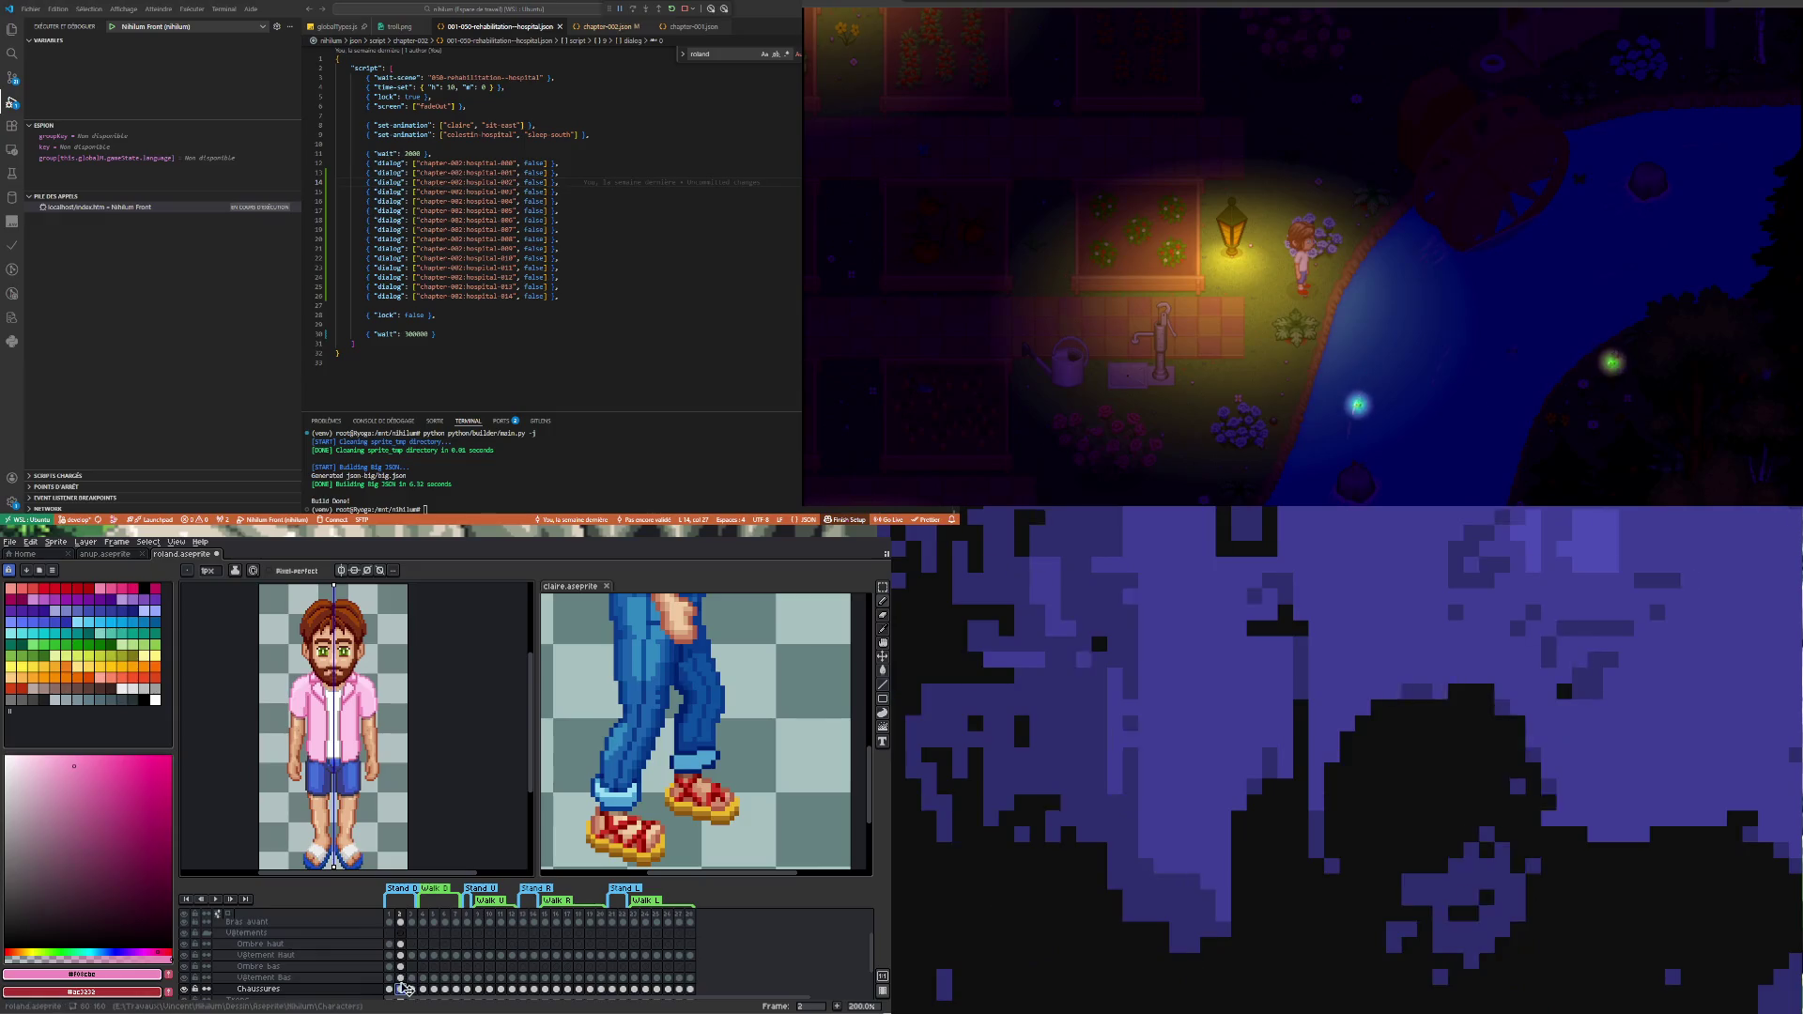
pyautogui.moveTo(401, 947)
pyautogui.mouseDown()
pyautogui.moveTo(403, 994)
pyautogui.moveTo(422, 976)
pyautogui.mouseUp()
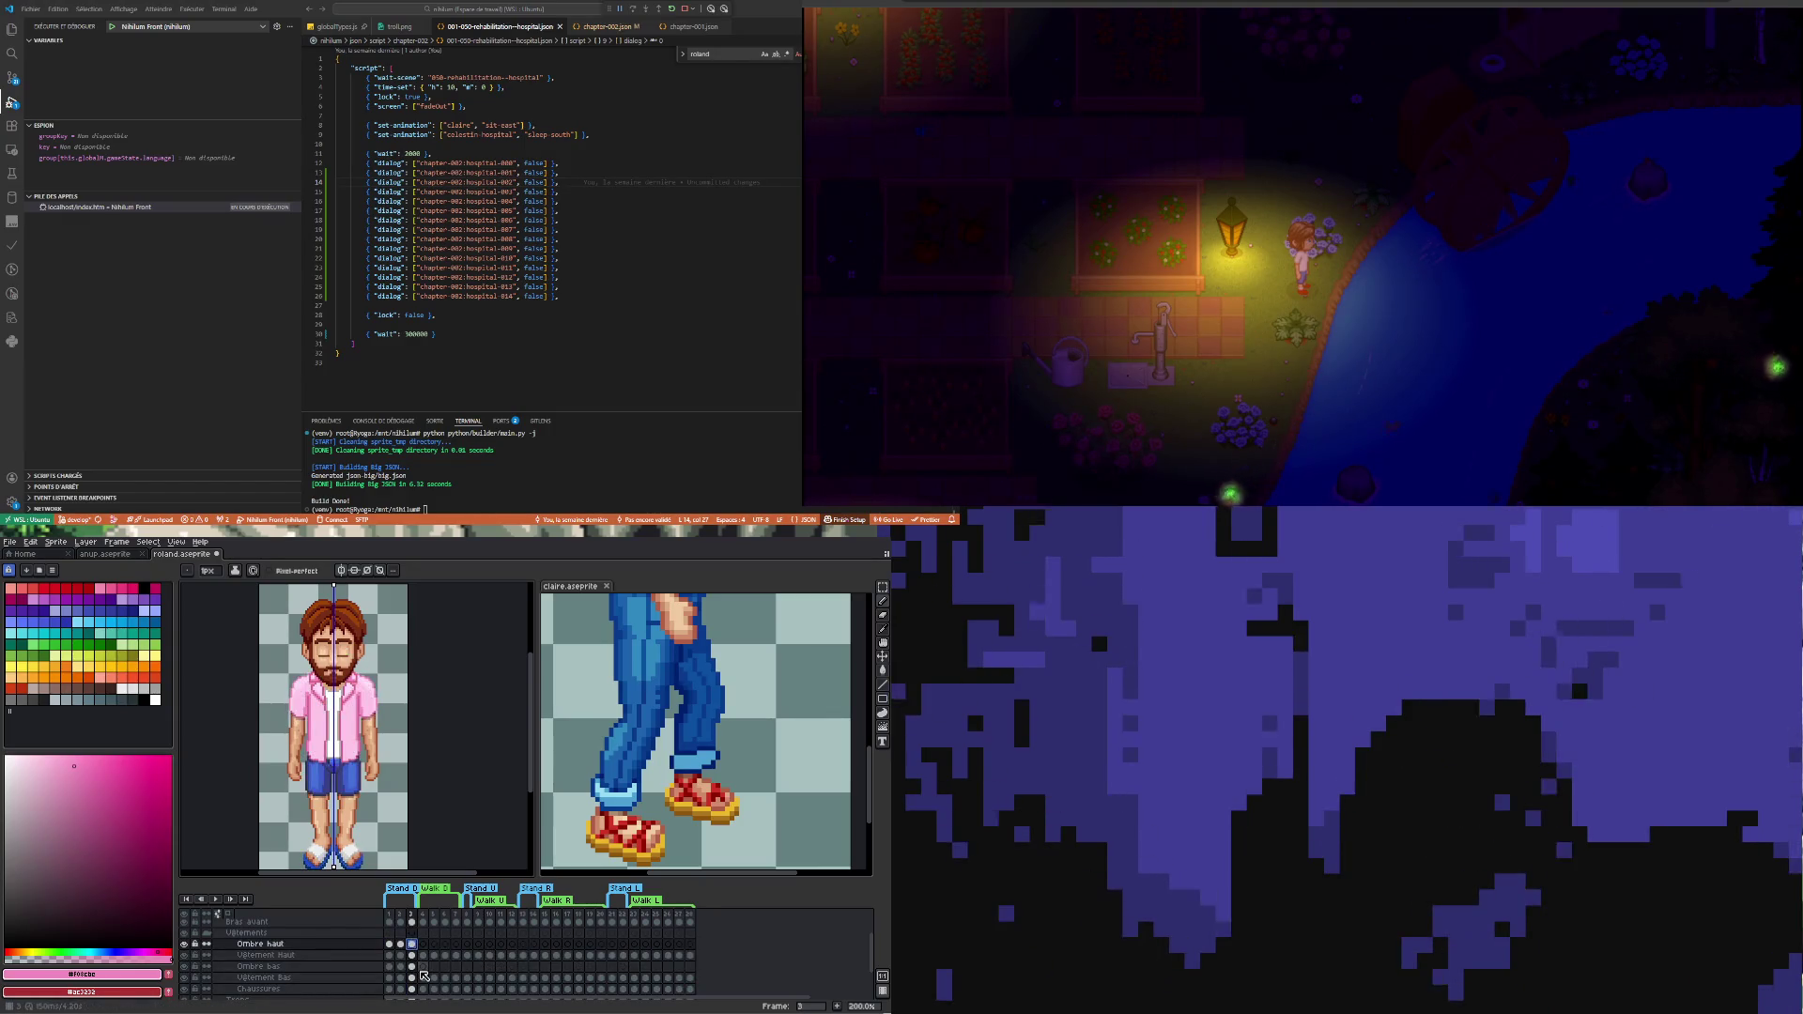
pyautogui.click(412, 956)
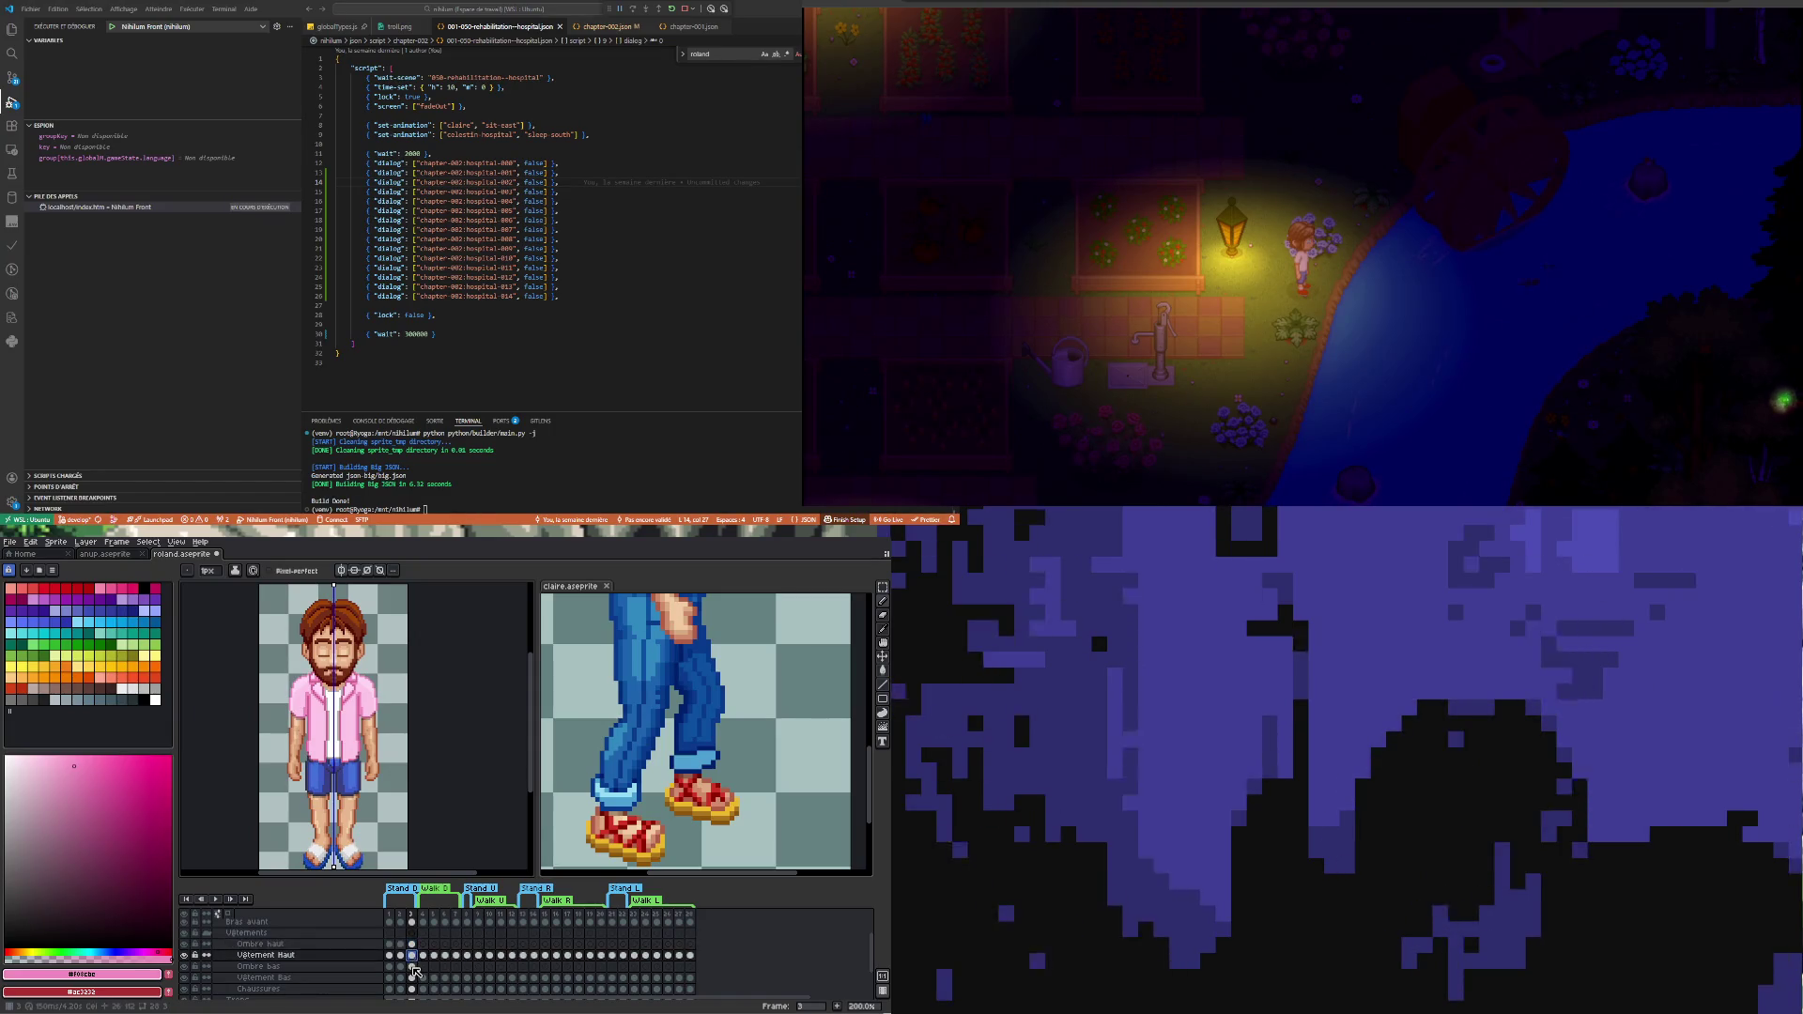
pyautogui.click(412, 967)
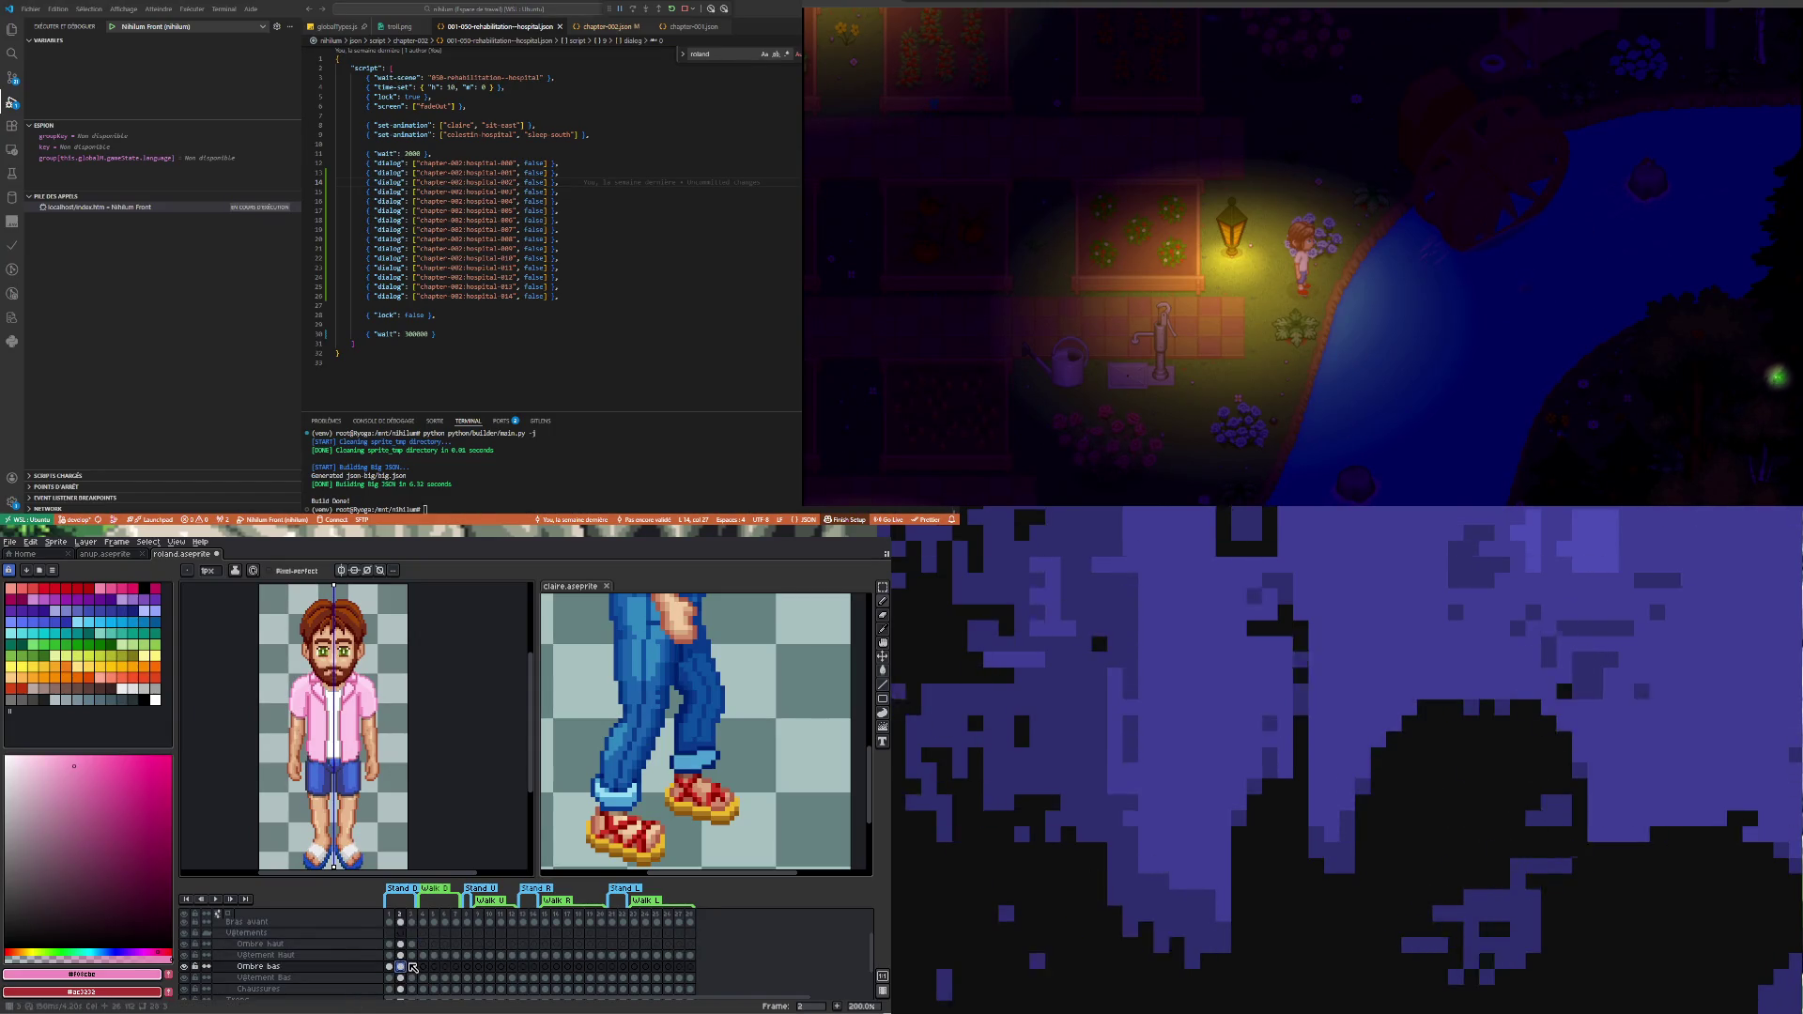
pyautogui.click(413, 944)
pyautogui.click(423, 945)
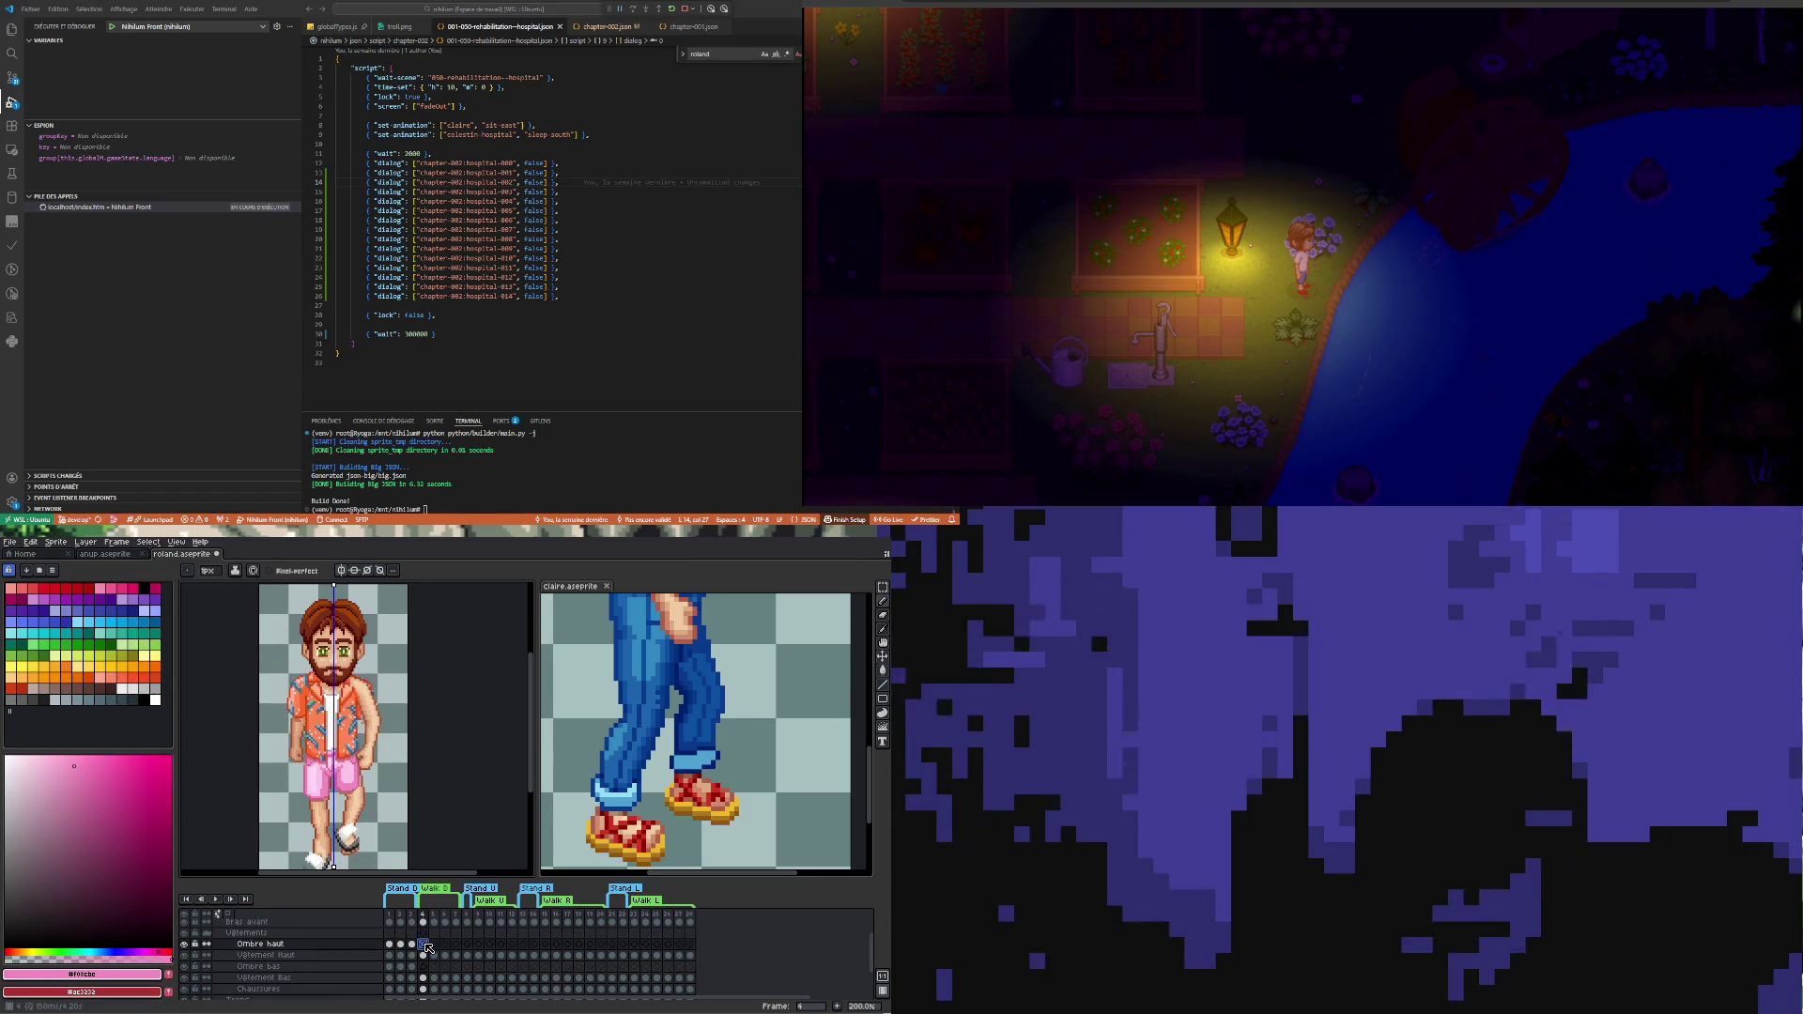
# - Review the later frames and delete the old clothing cels in frames 4–7
pyautogui.click(412, 944)
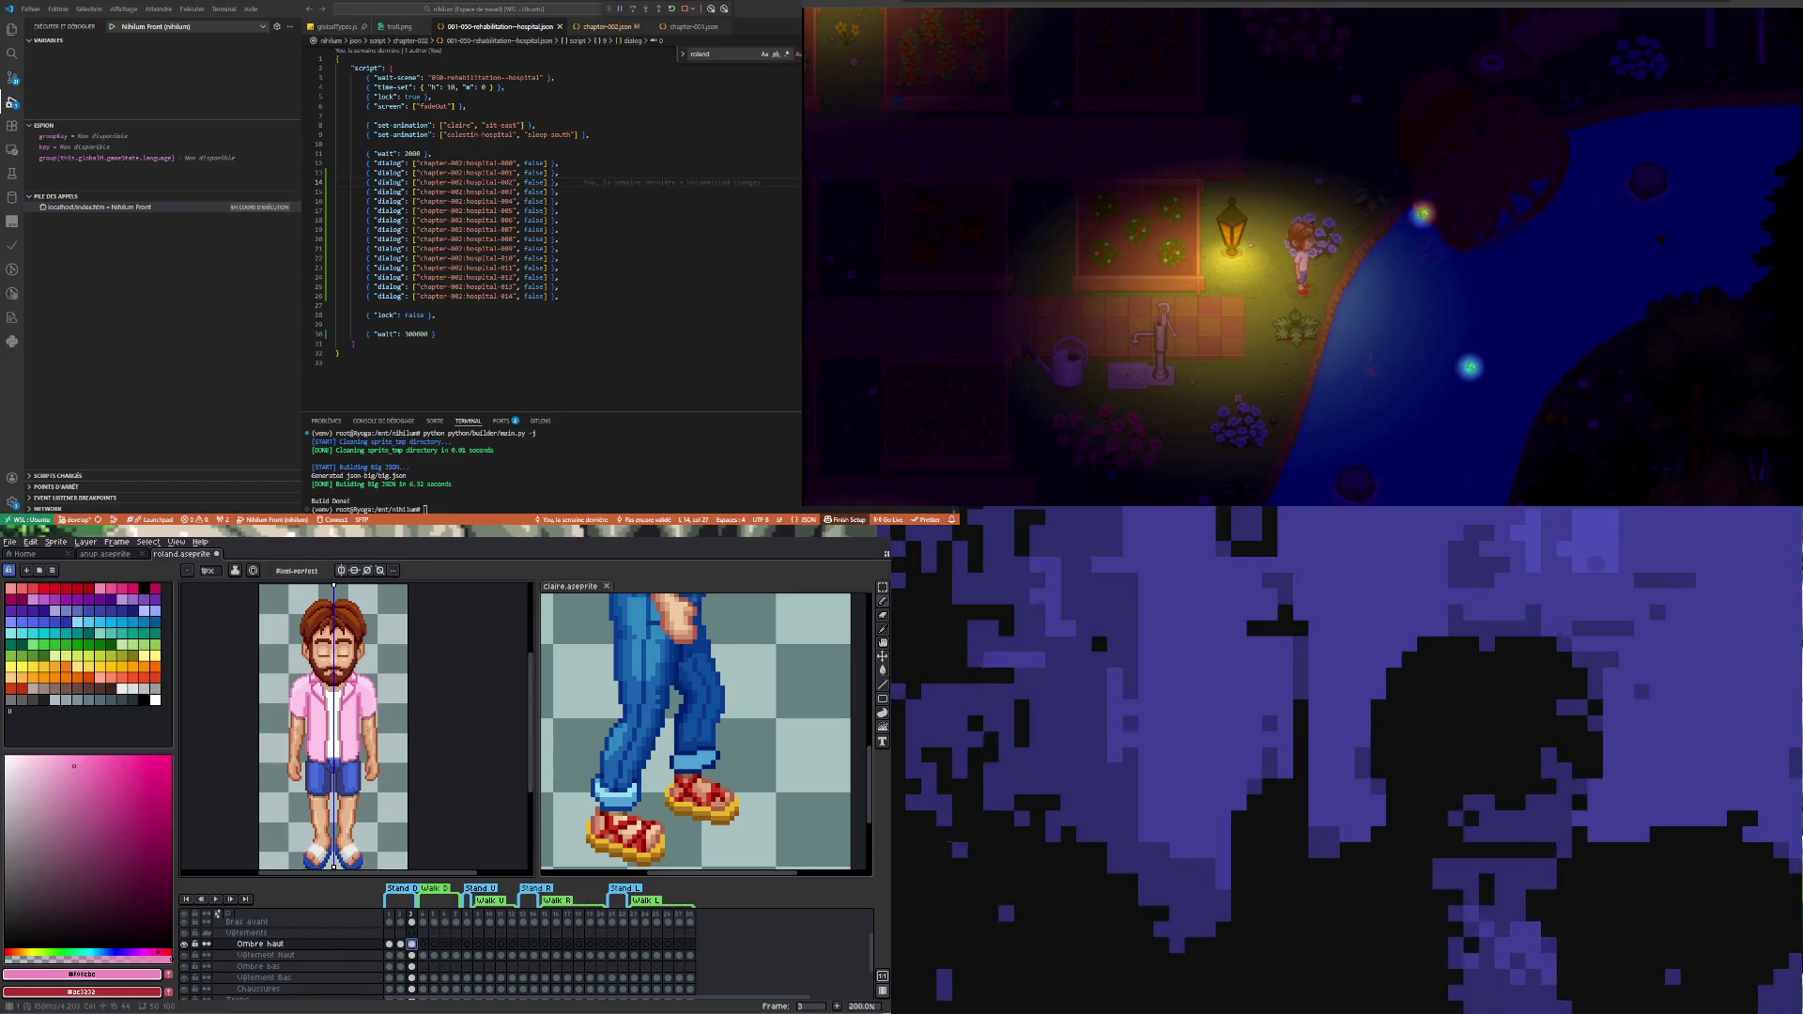
pyautogui.click(423, 956)
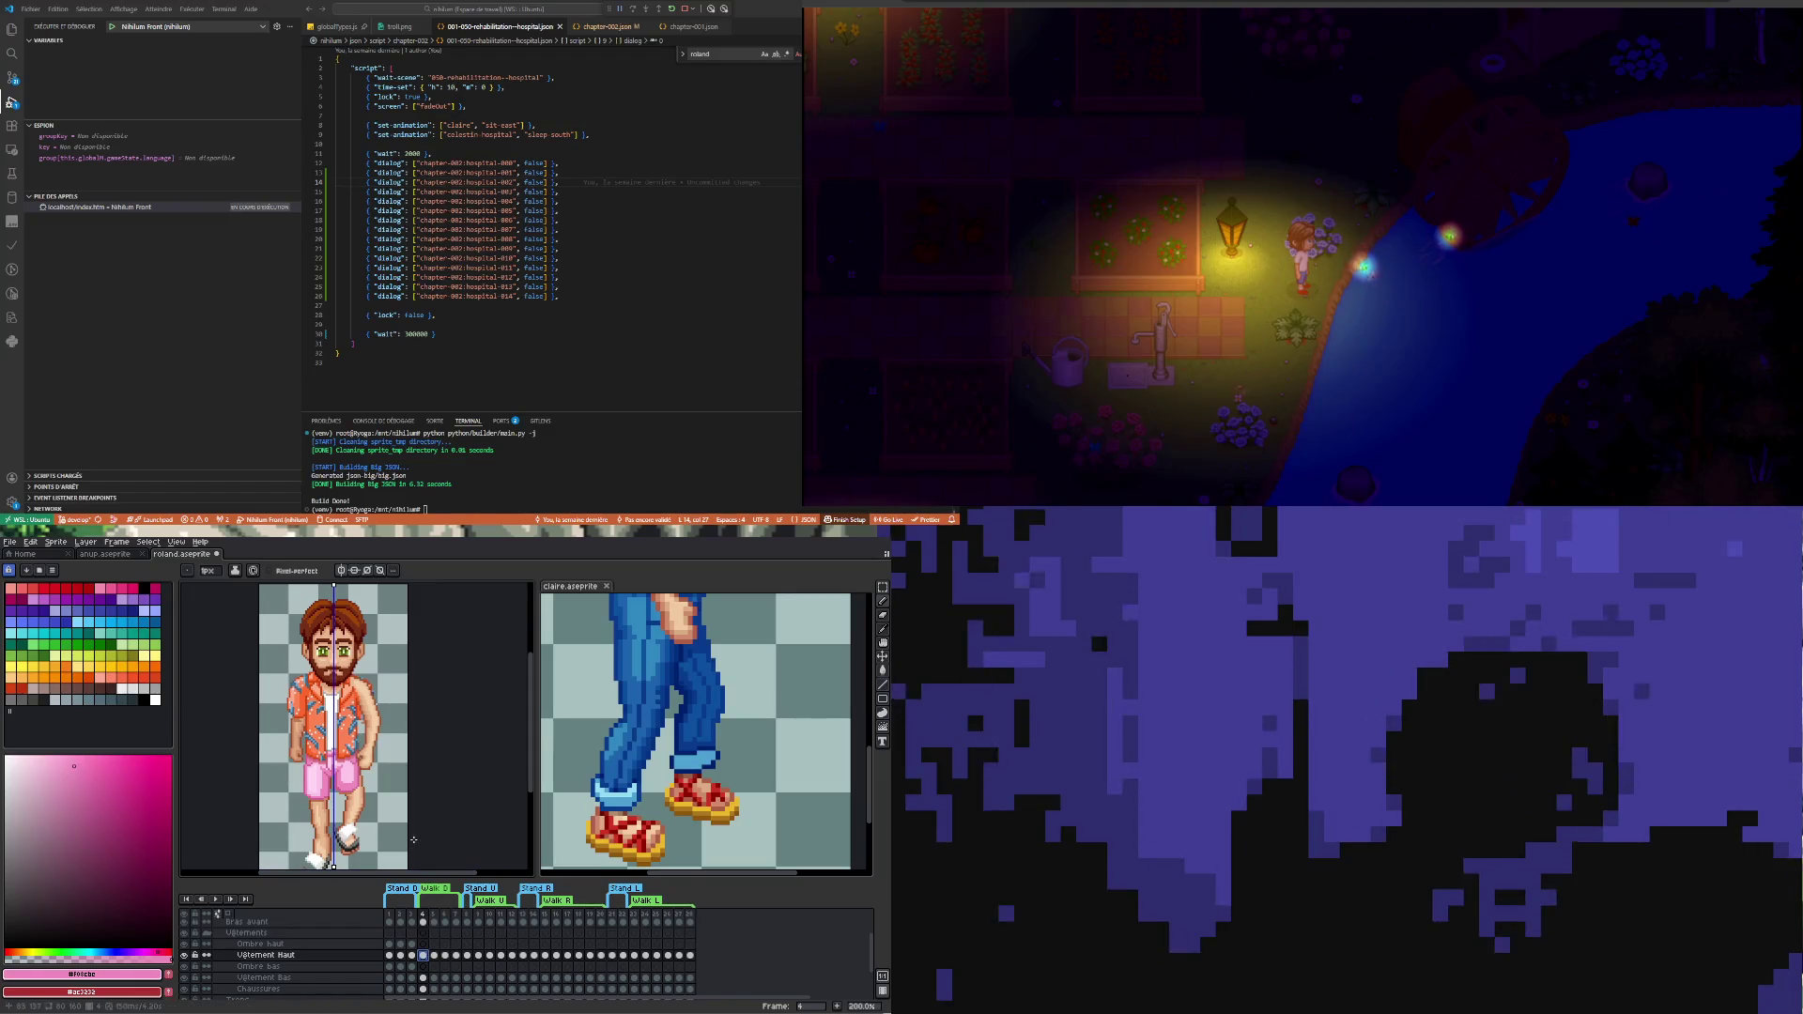
pyautogui.scroll(-1, 443, 955)
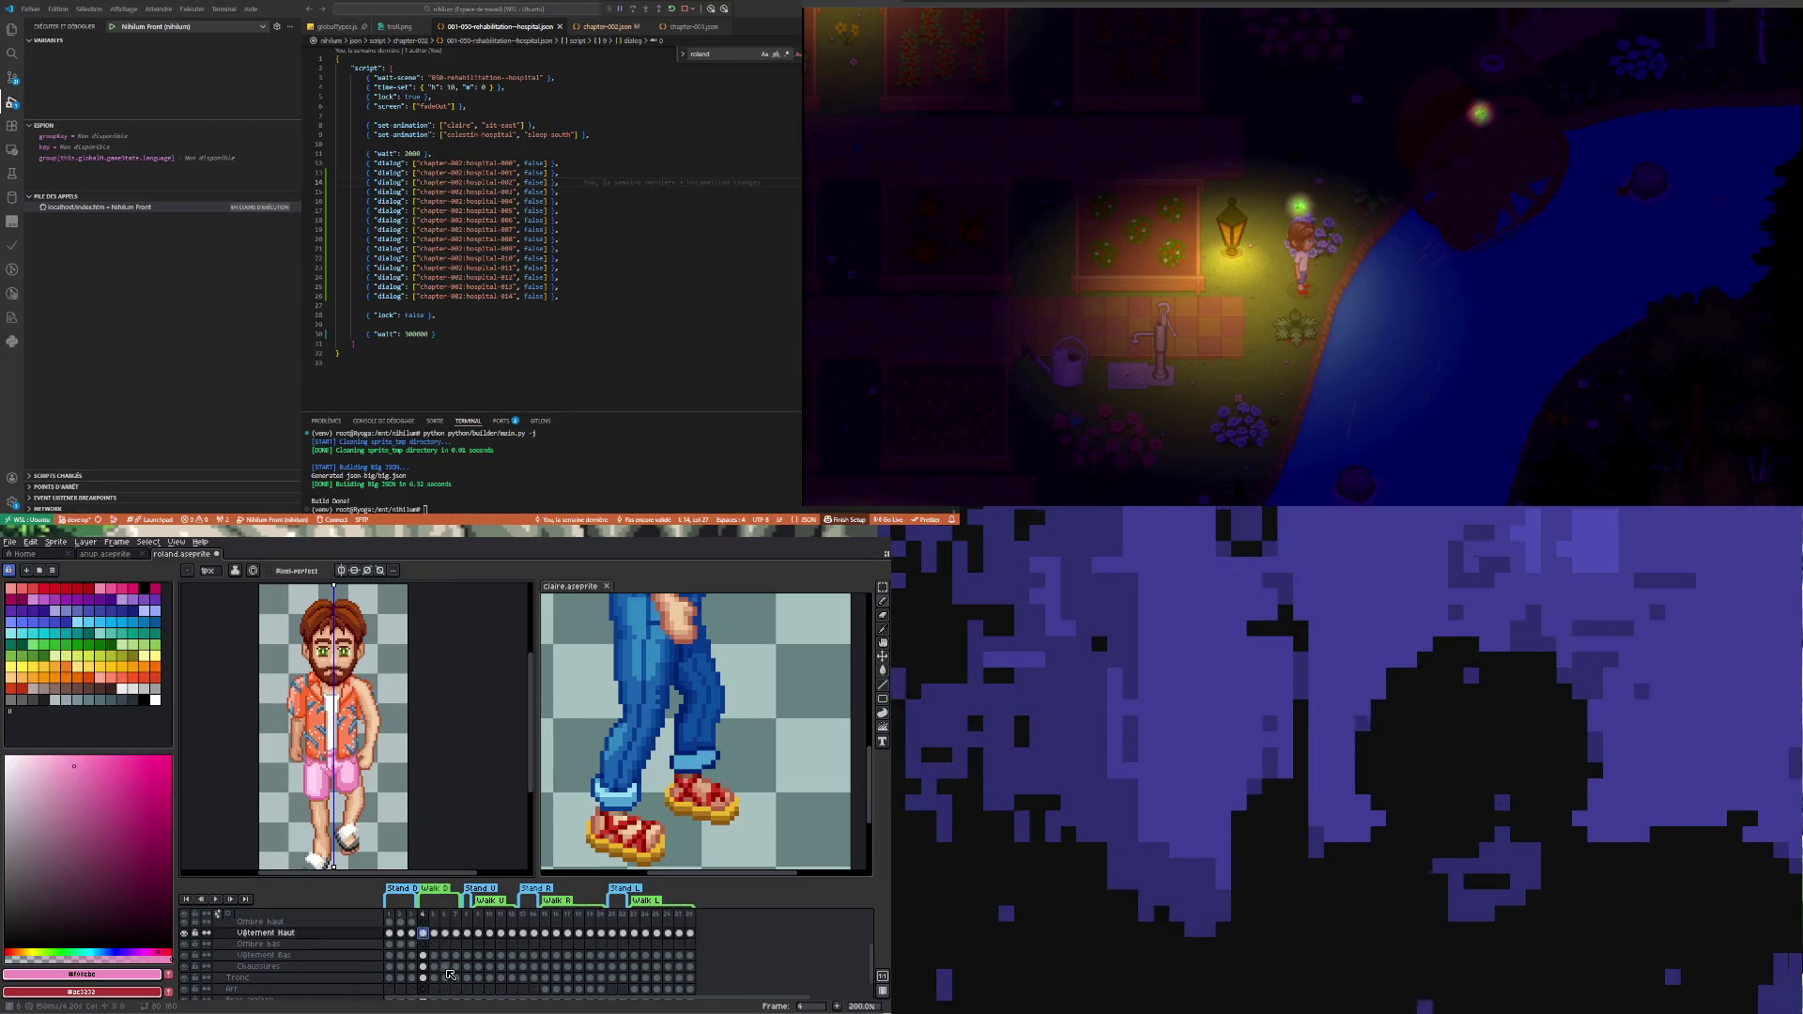
pyautogui.click(445, 967)
pyautogui.click(468, 933)
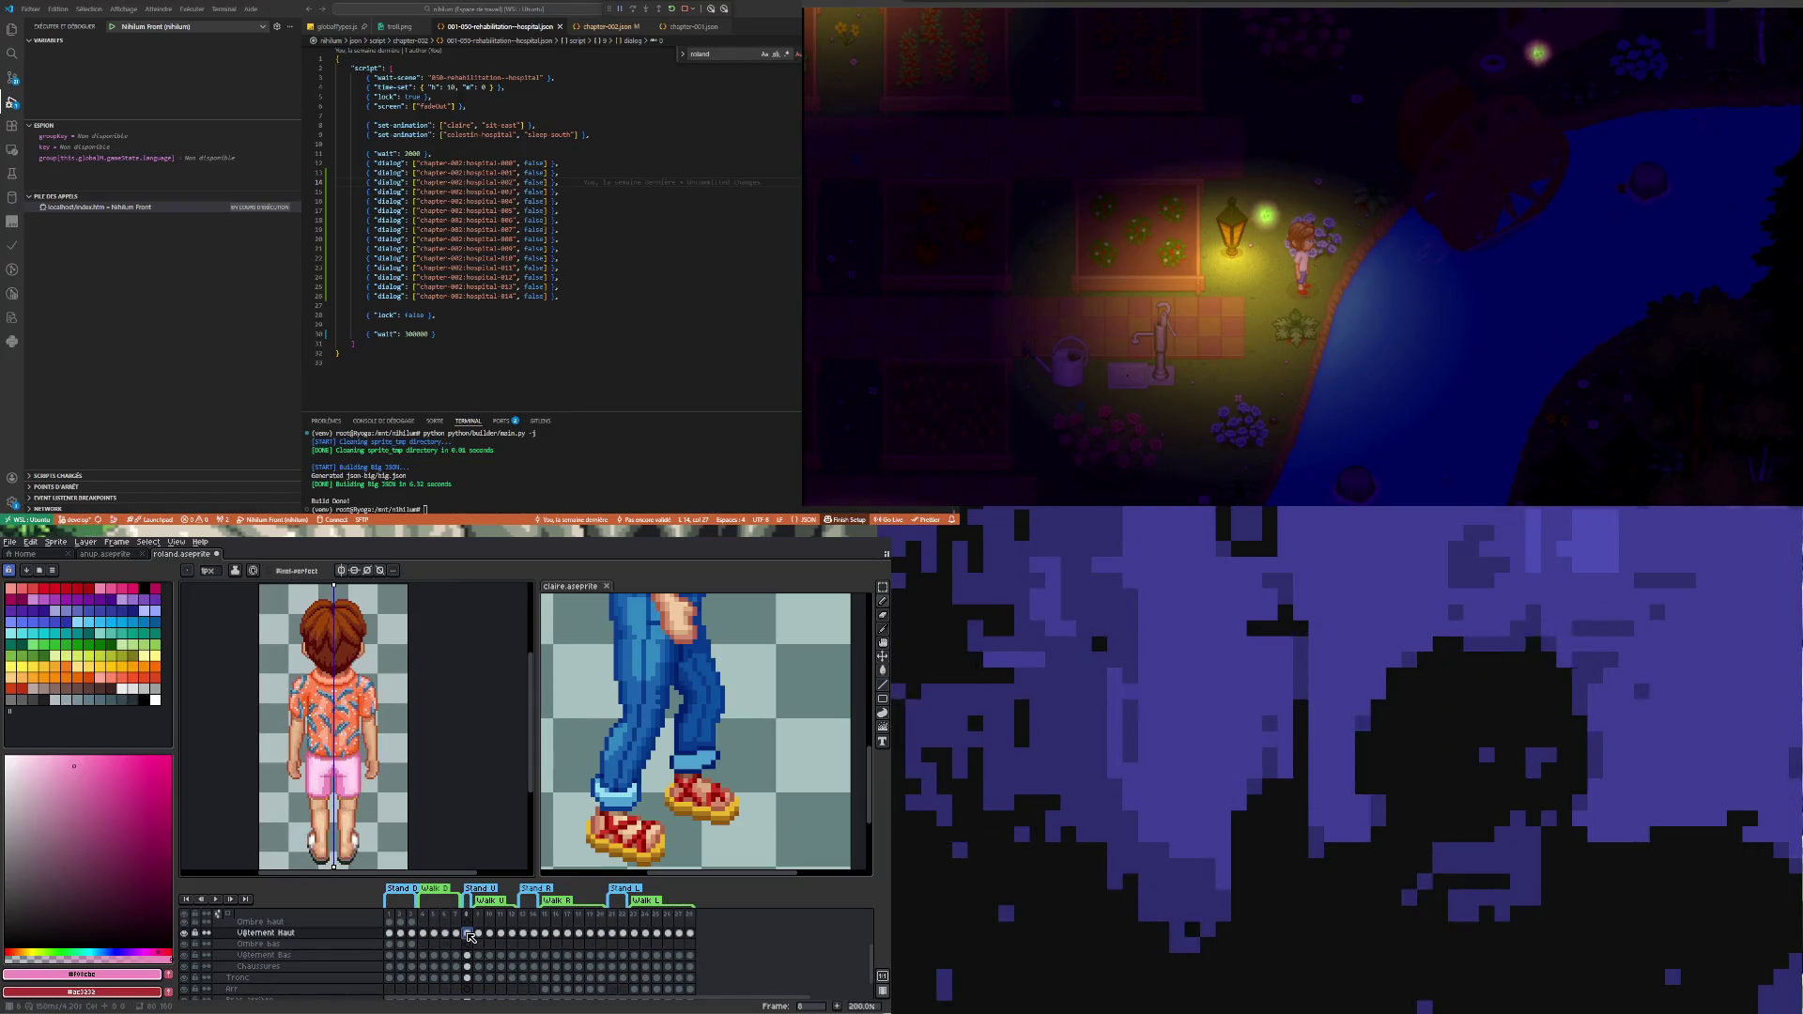
pyautogui.moveTo(428, 935); pyautogui.dragTo(463, 977)
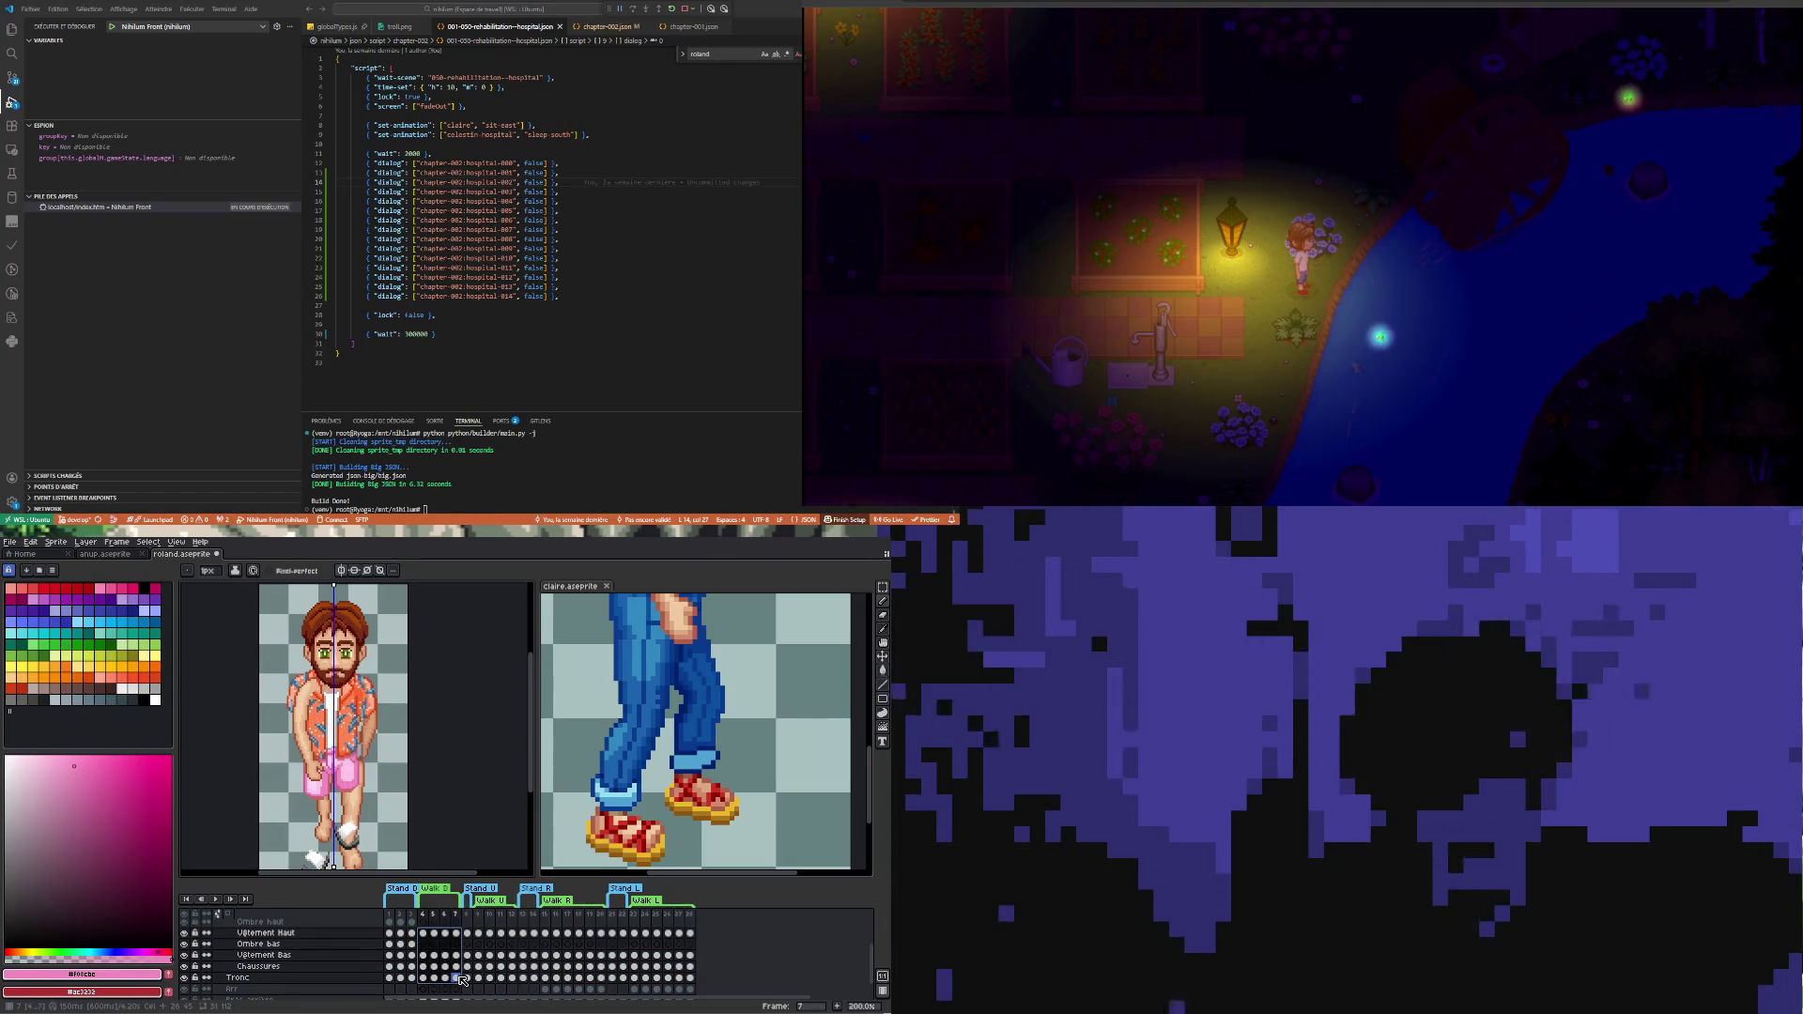
pyautogui.click(425, 950)
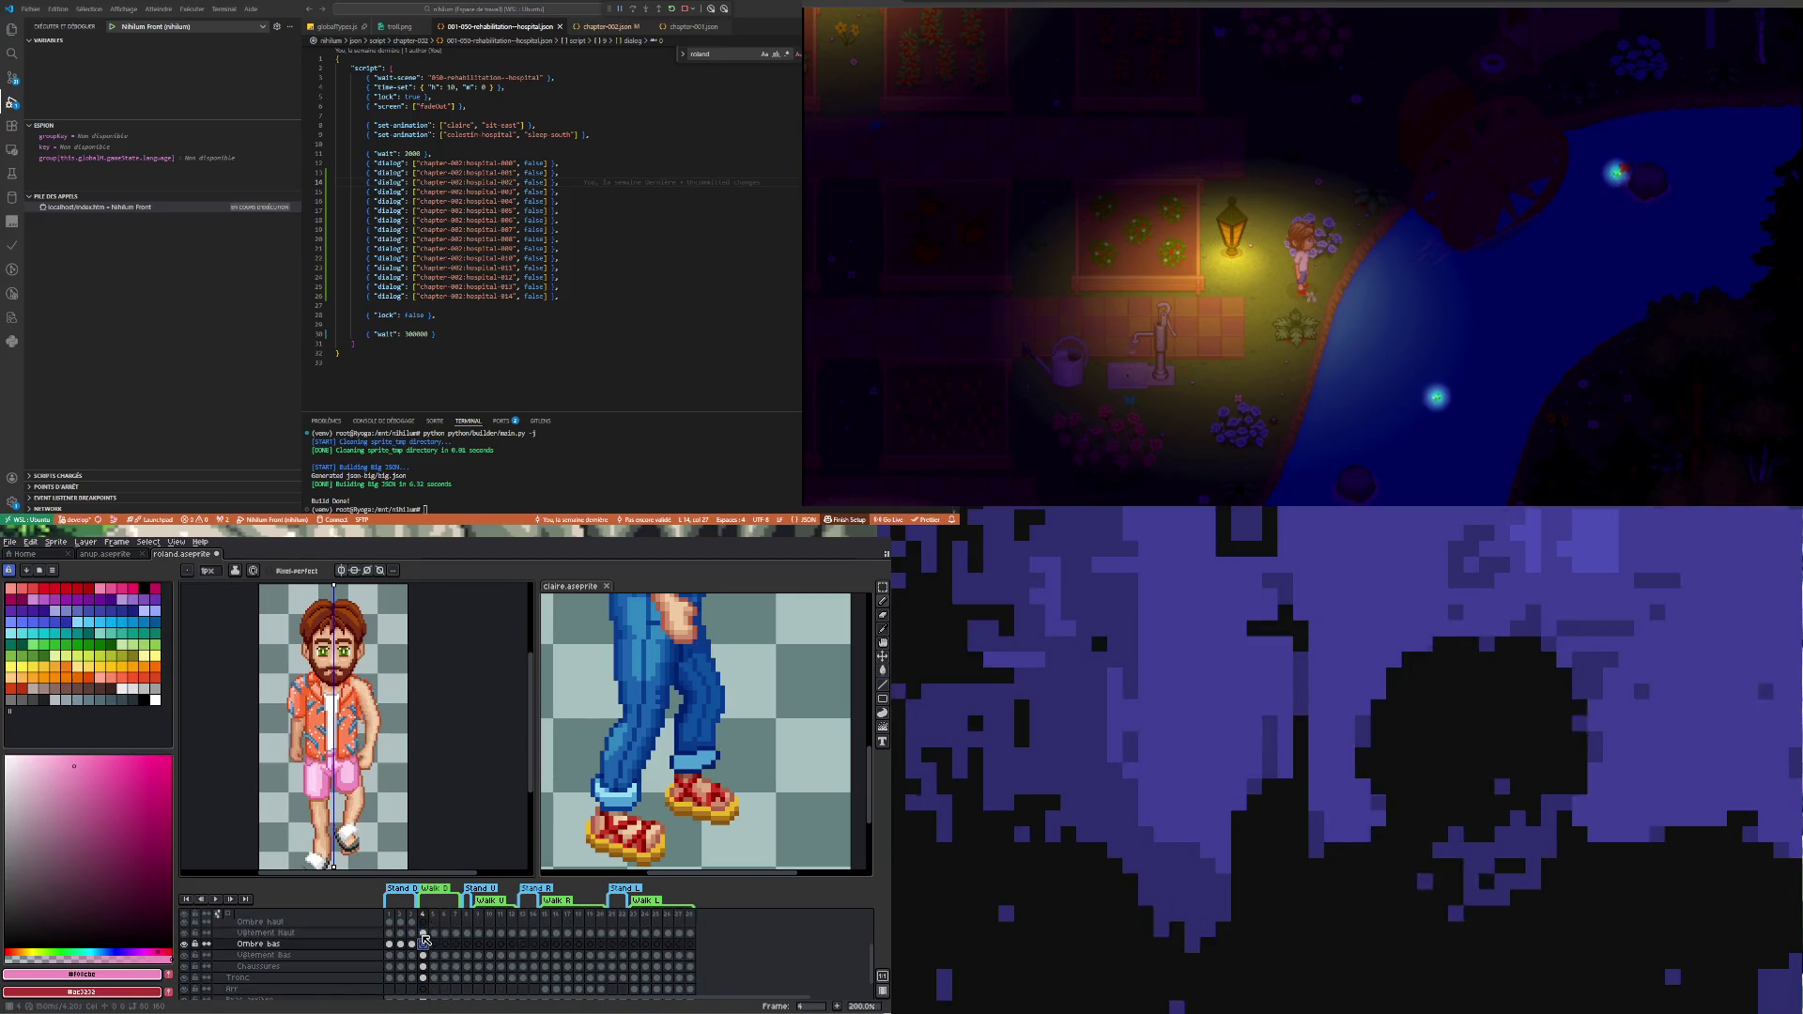
pyautogui.scroll(1, 441, 969)
pyautogui.scroll(-1, 441, 967)
pyautogui.click(425, 968)
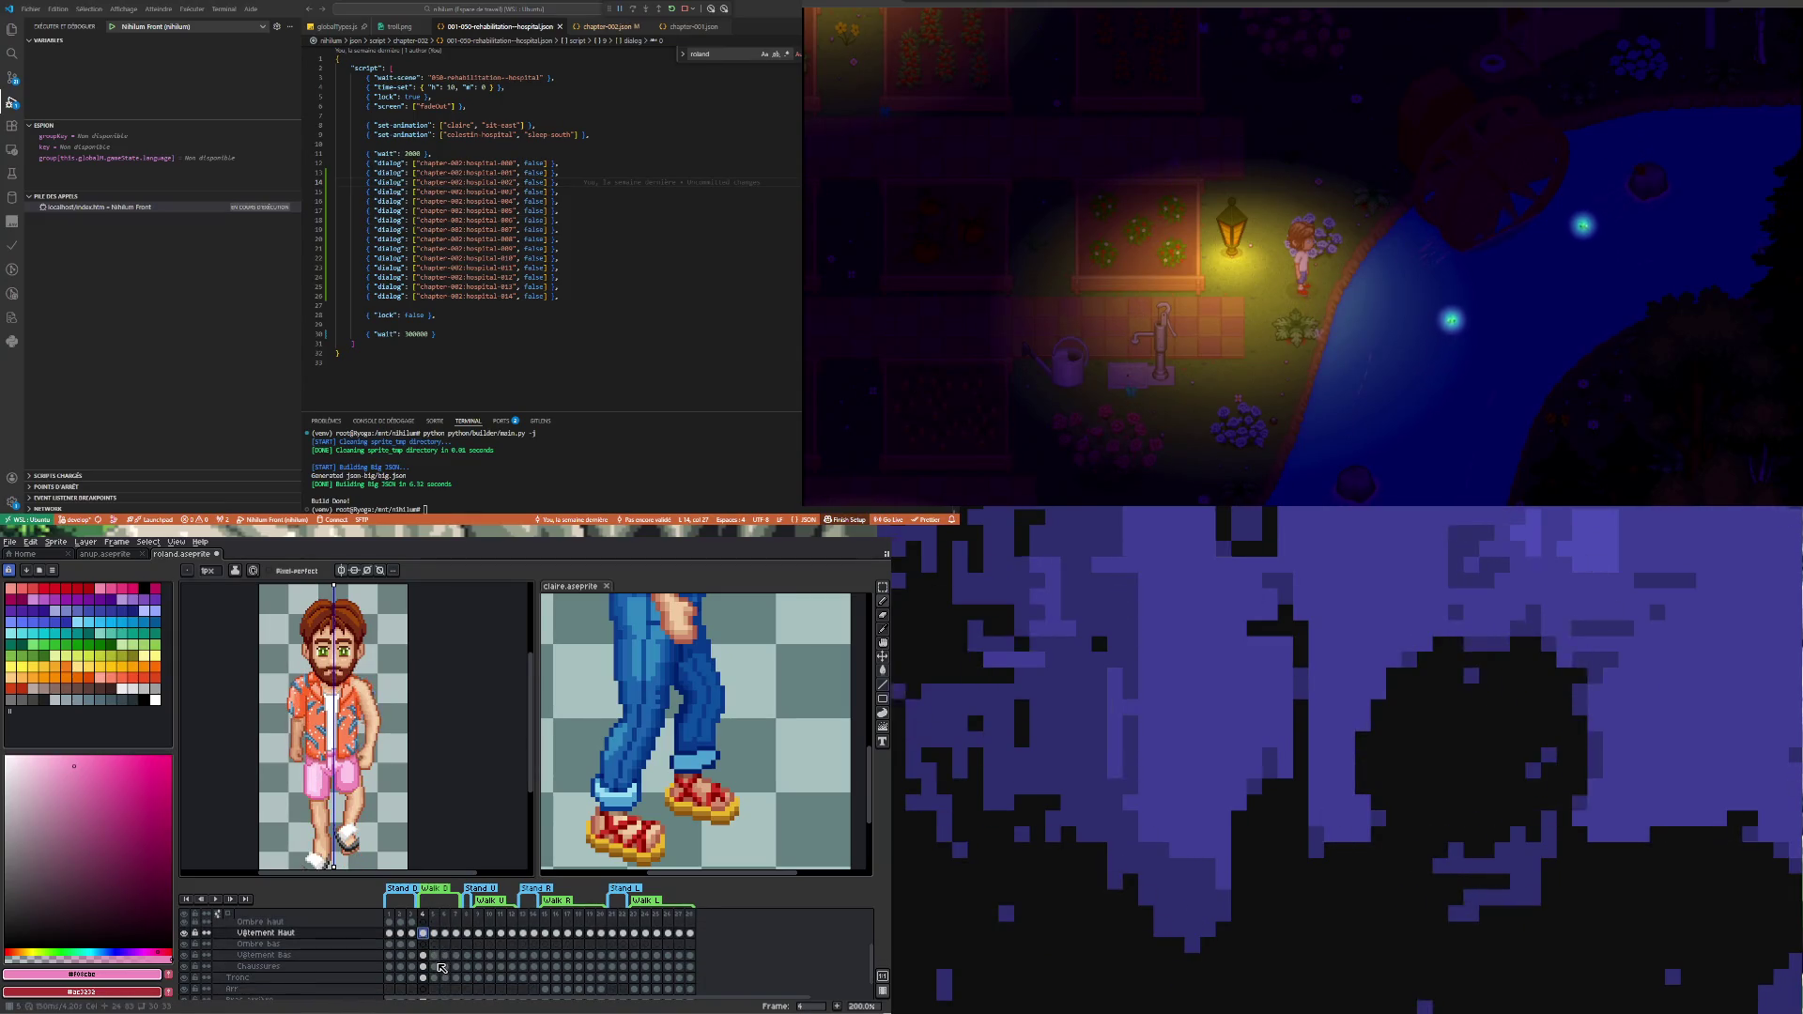
pyautogui.moveTo(425, 968); pyautogui.dragTo(455, 933)
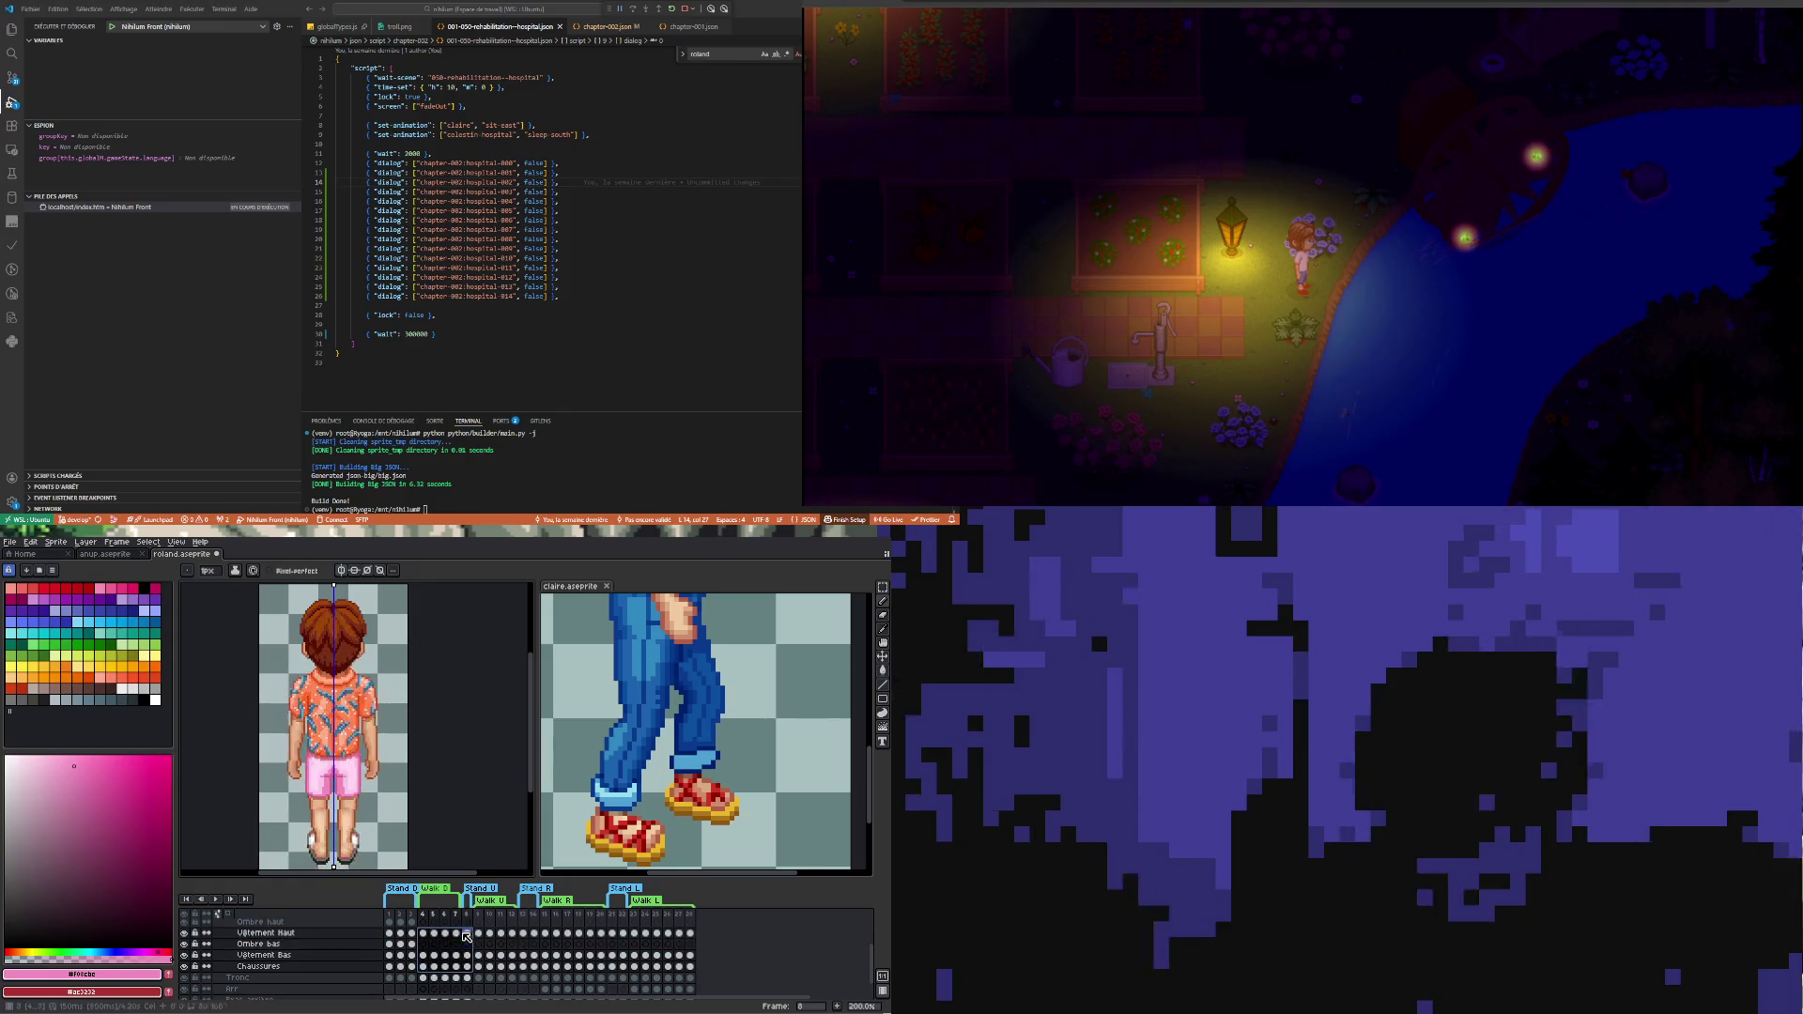
pyautogui.press('Delete')
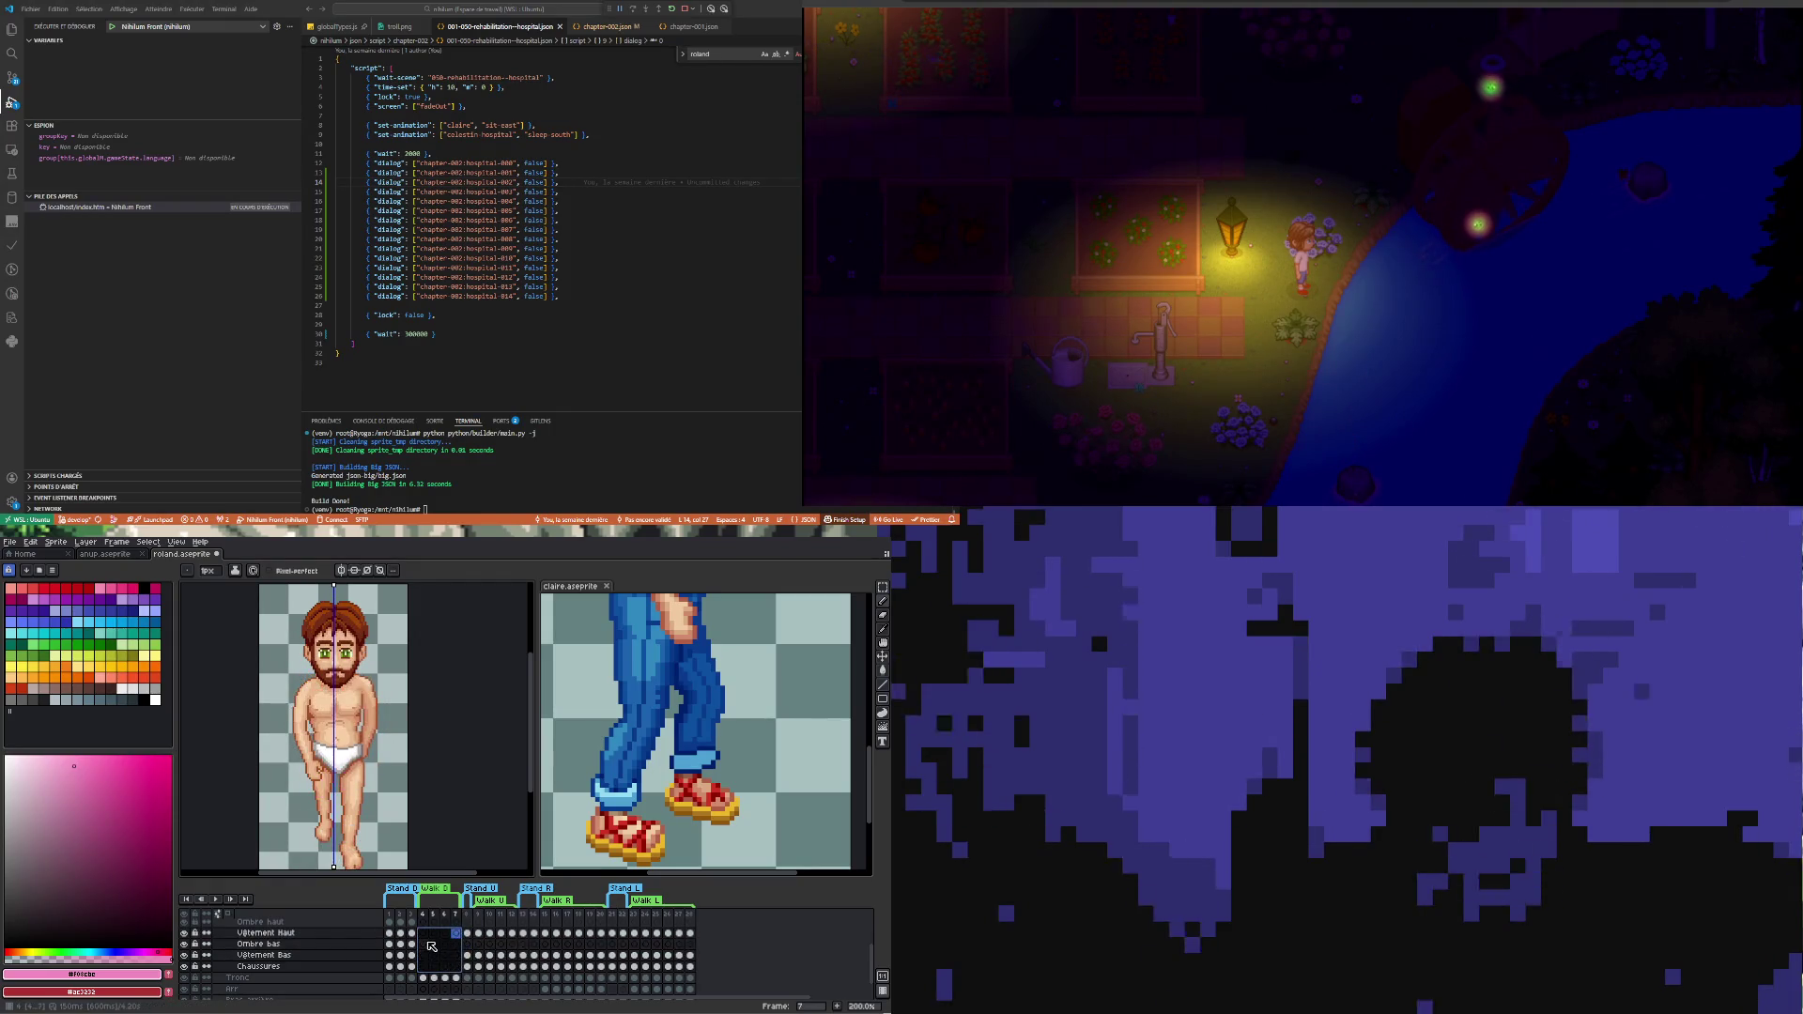
# - Paste the pink shirt from frame 1 into frame 4 of Vêtement Haut
pyautogui.click(391, 933)
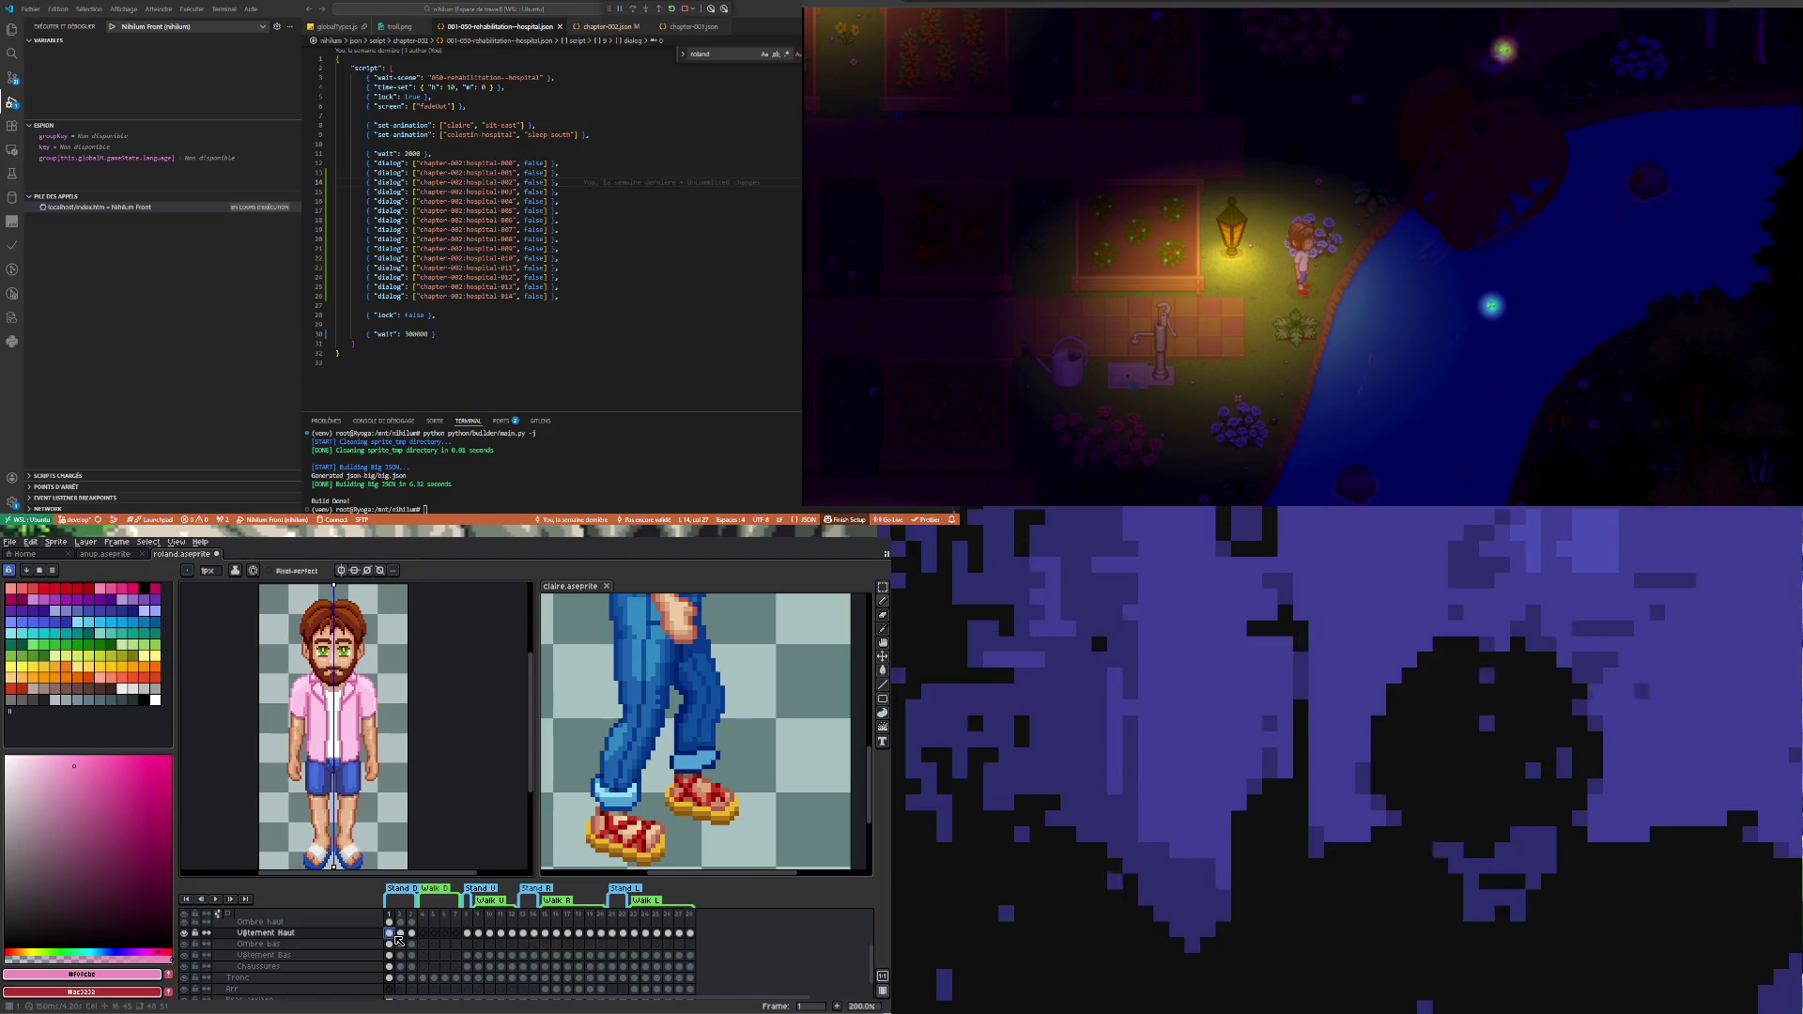
pyautogui.scroll(1, 430, 968)
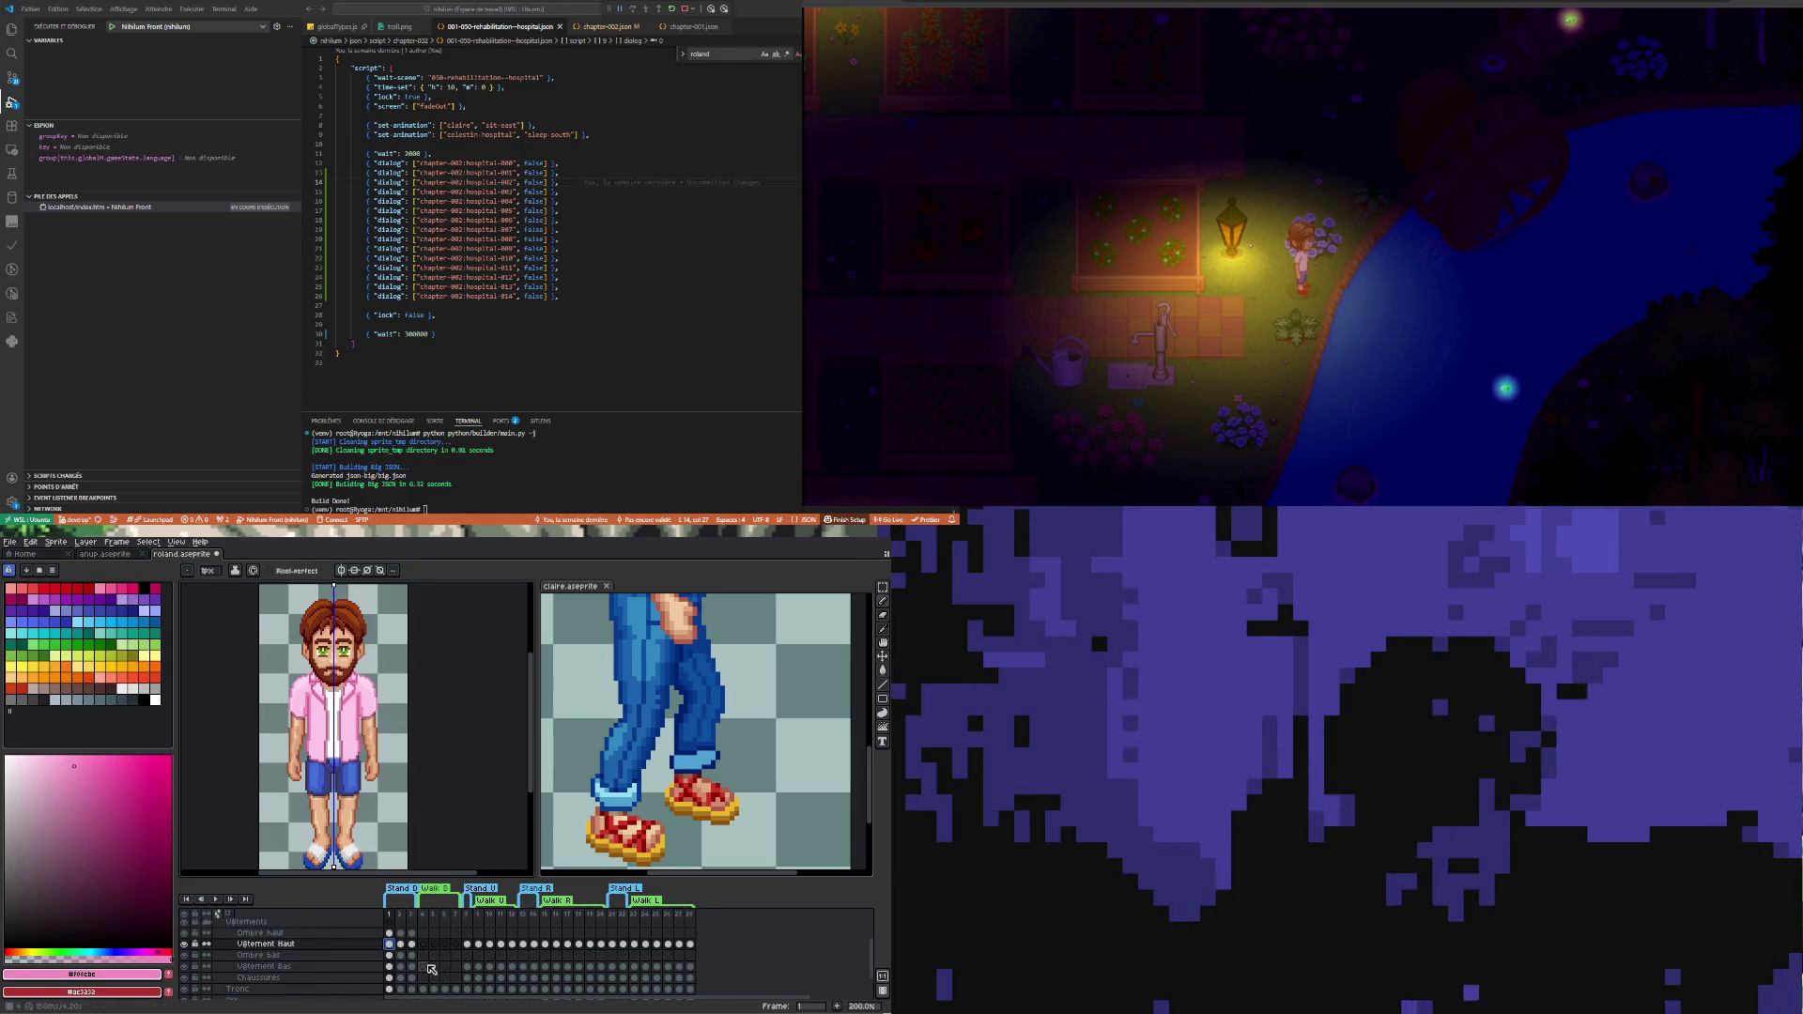
pyautogui.scroll(-1, 430, 968)
pyautogui.click(424, 932)
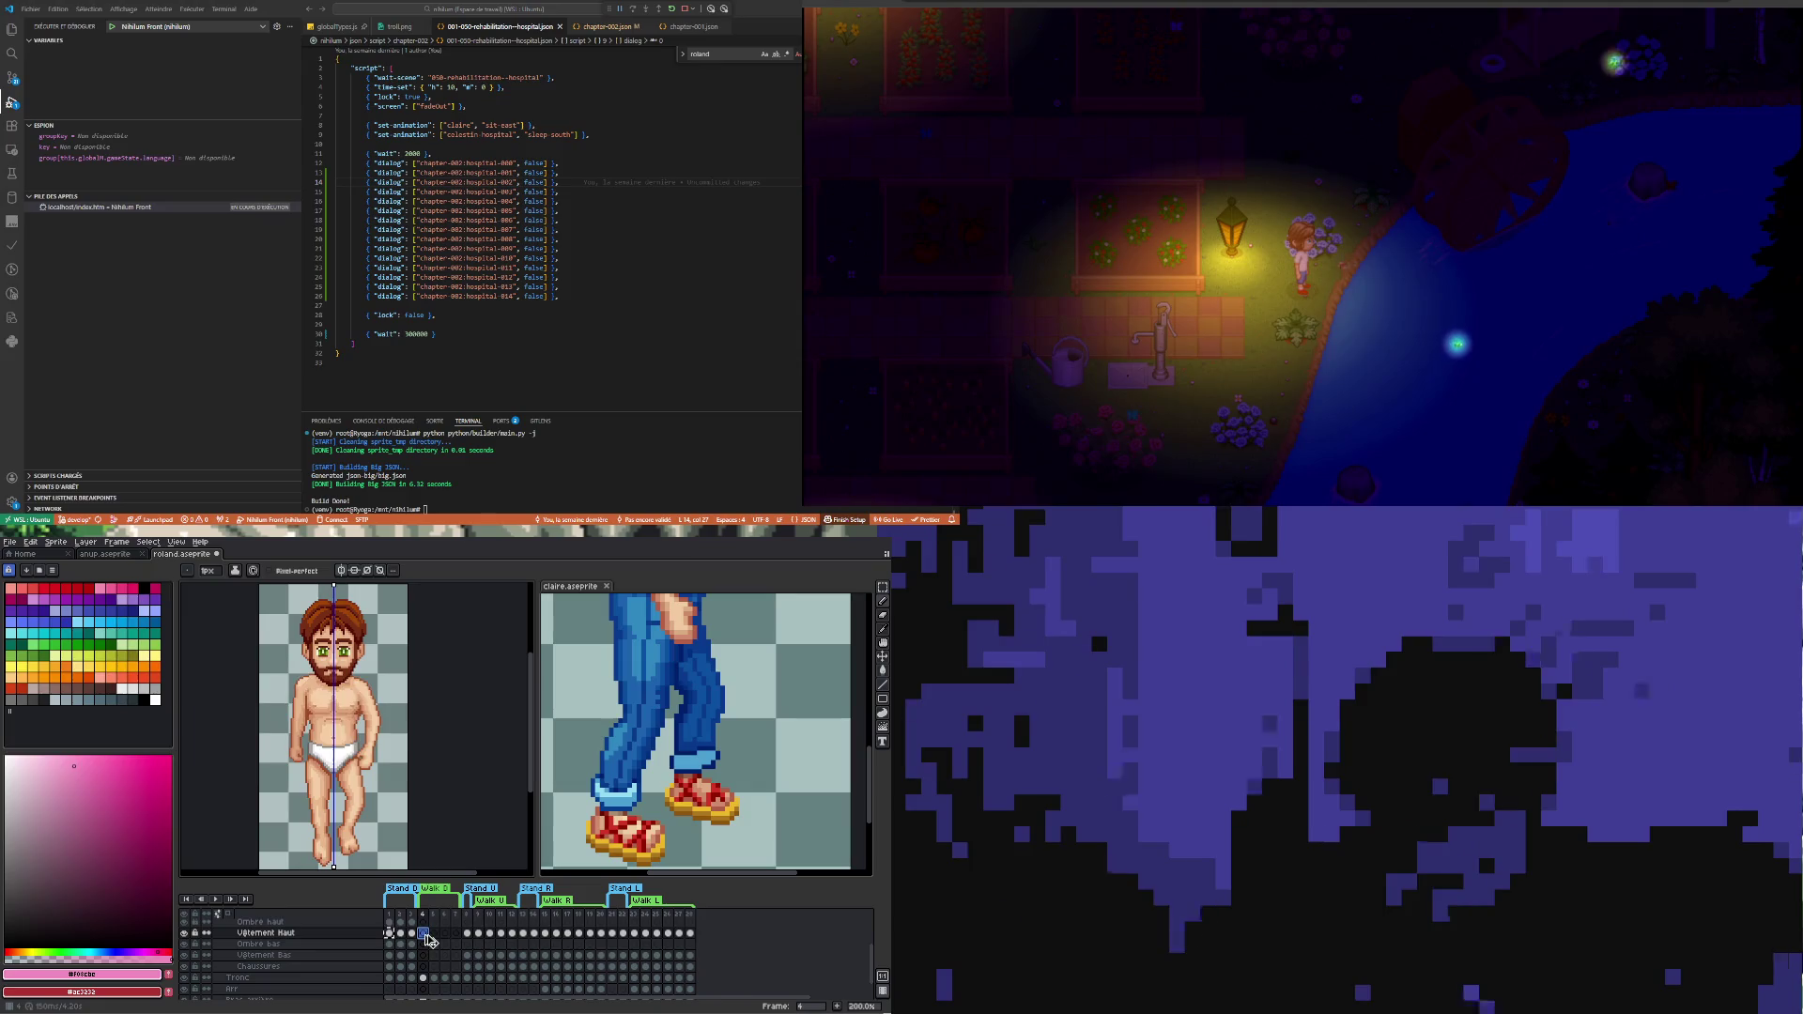
pyautogui.hotkey('ctrl', 'v')
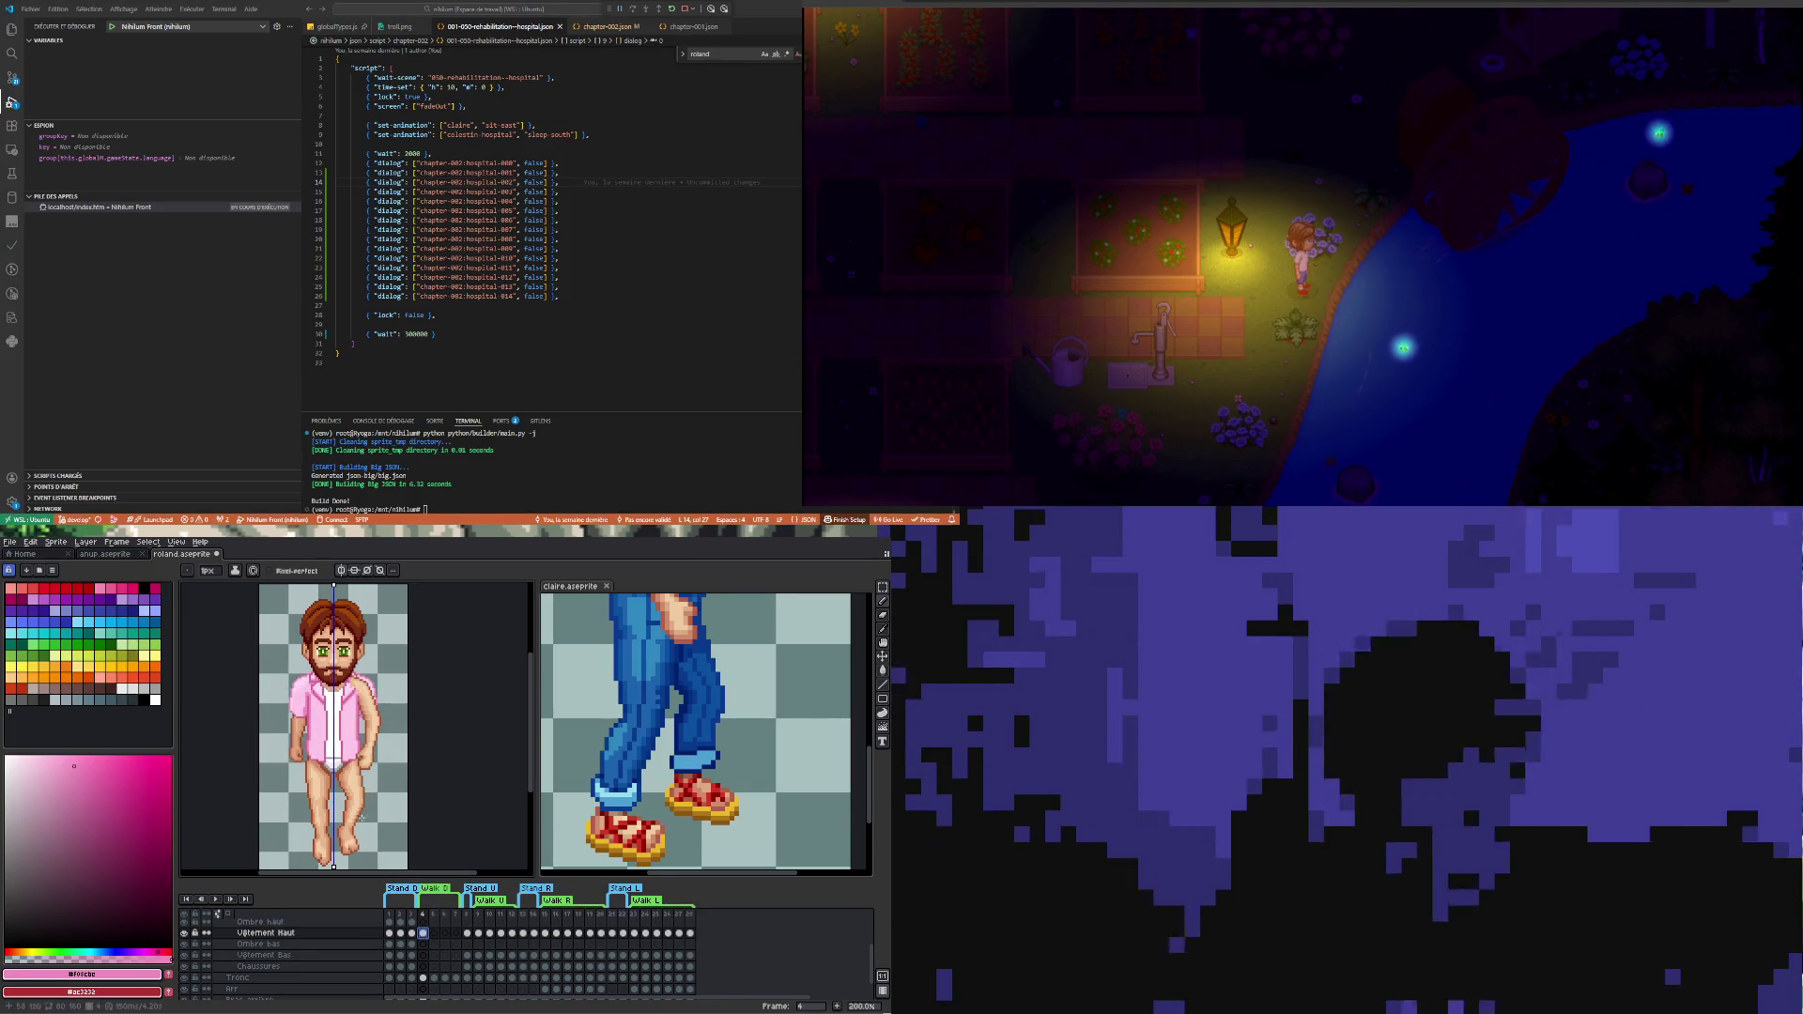
pyautogui.scroll(1, 475, 972)
pyautogui.scroll(1, 475, 978)
pyautogui.scroll(1, 423, 969)
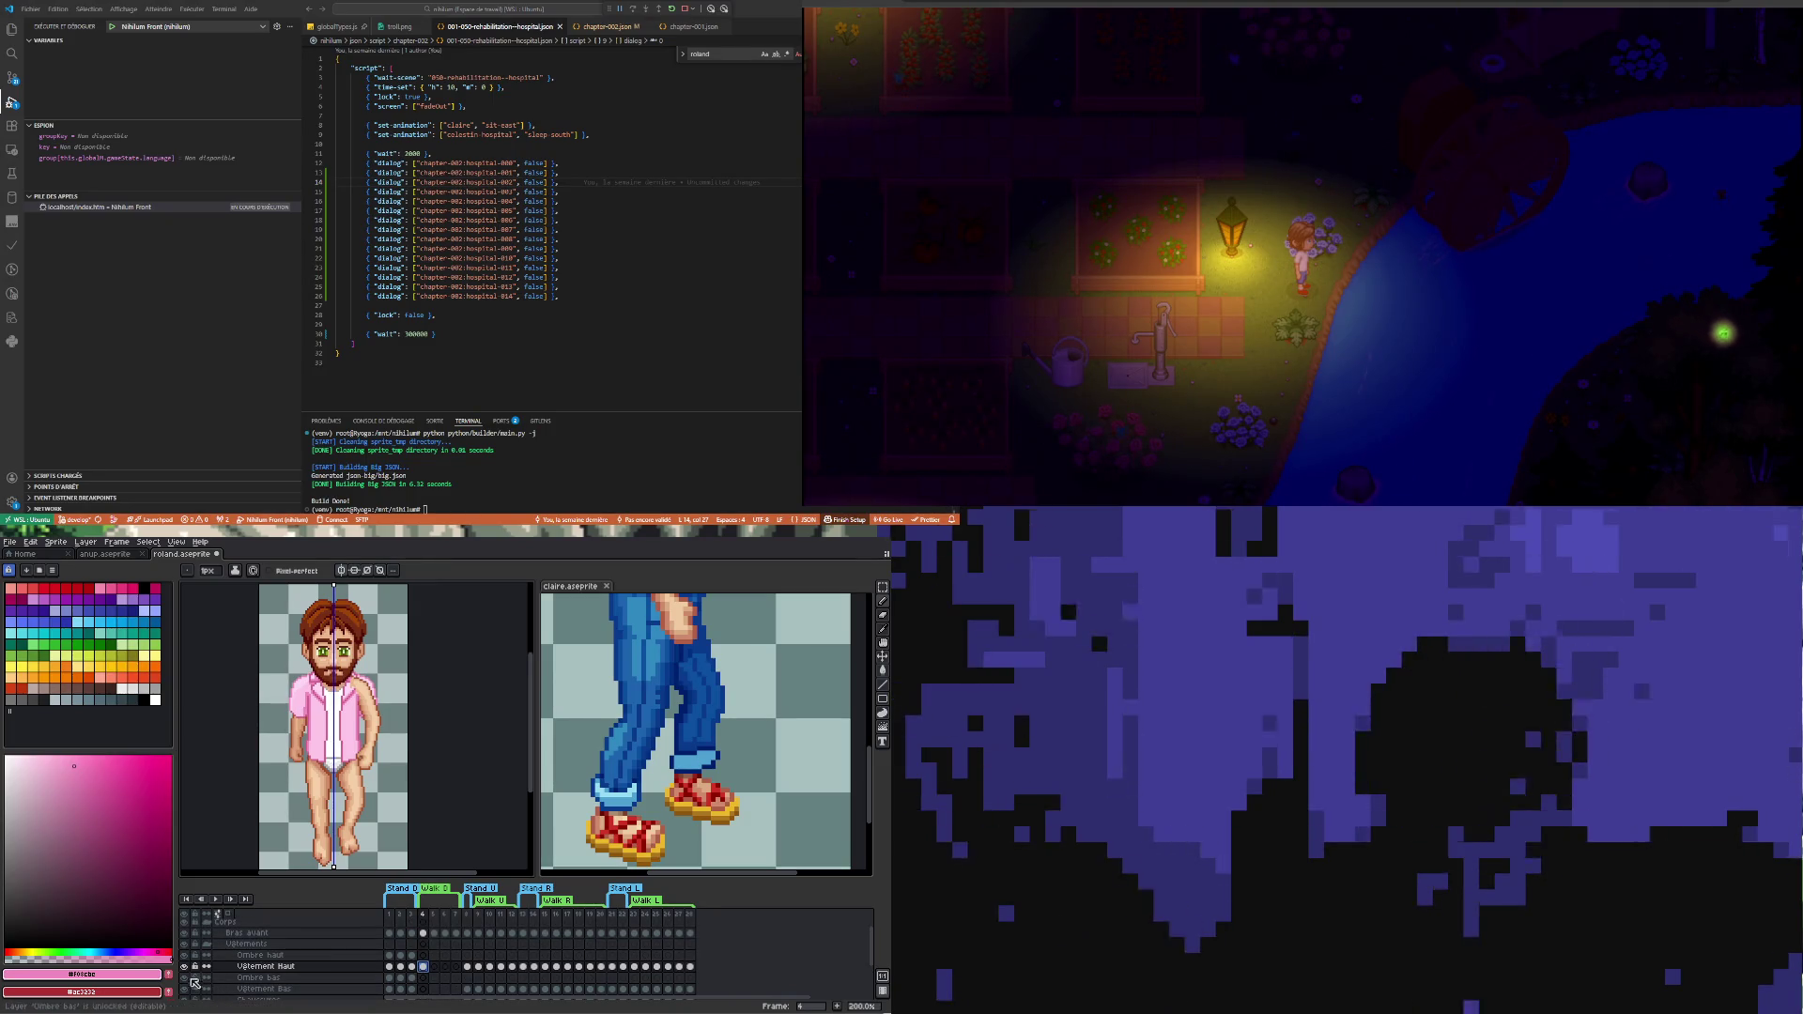
# - Move the Vêtements group above the Bras avant layer and return to frame 4
pyautogui.click(251, 945)
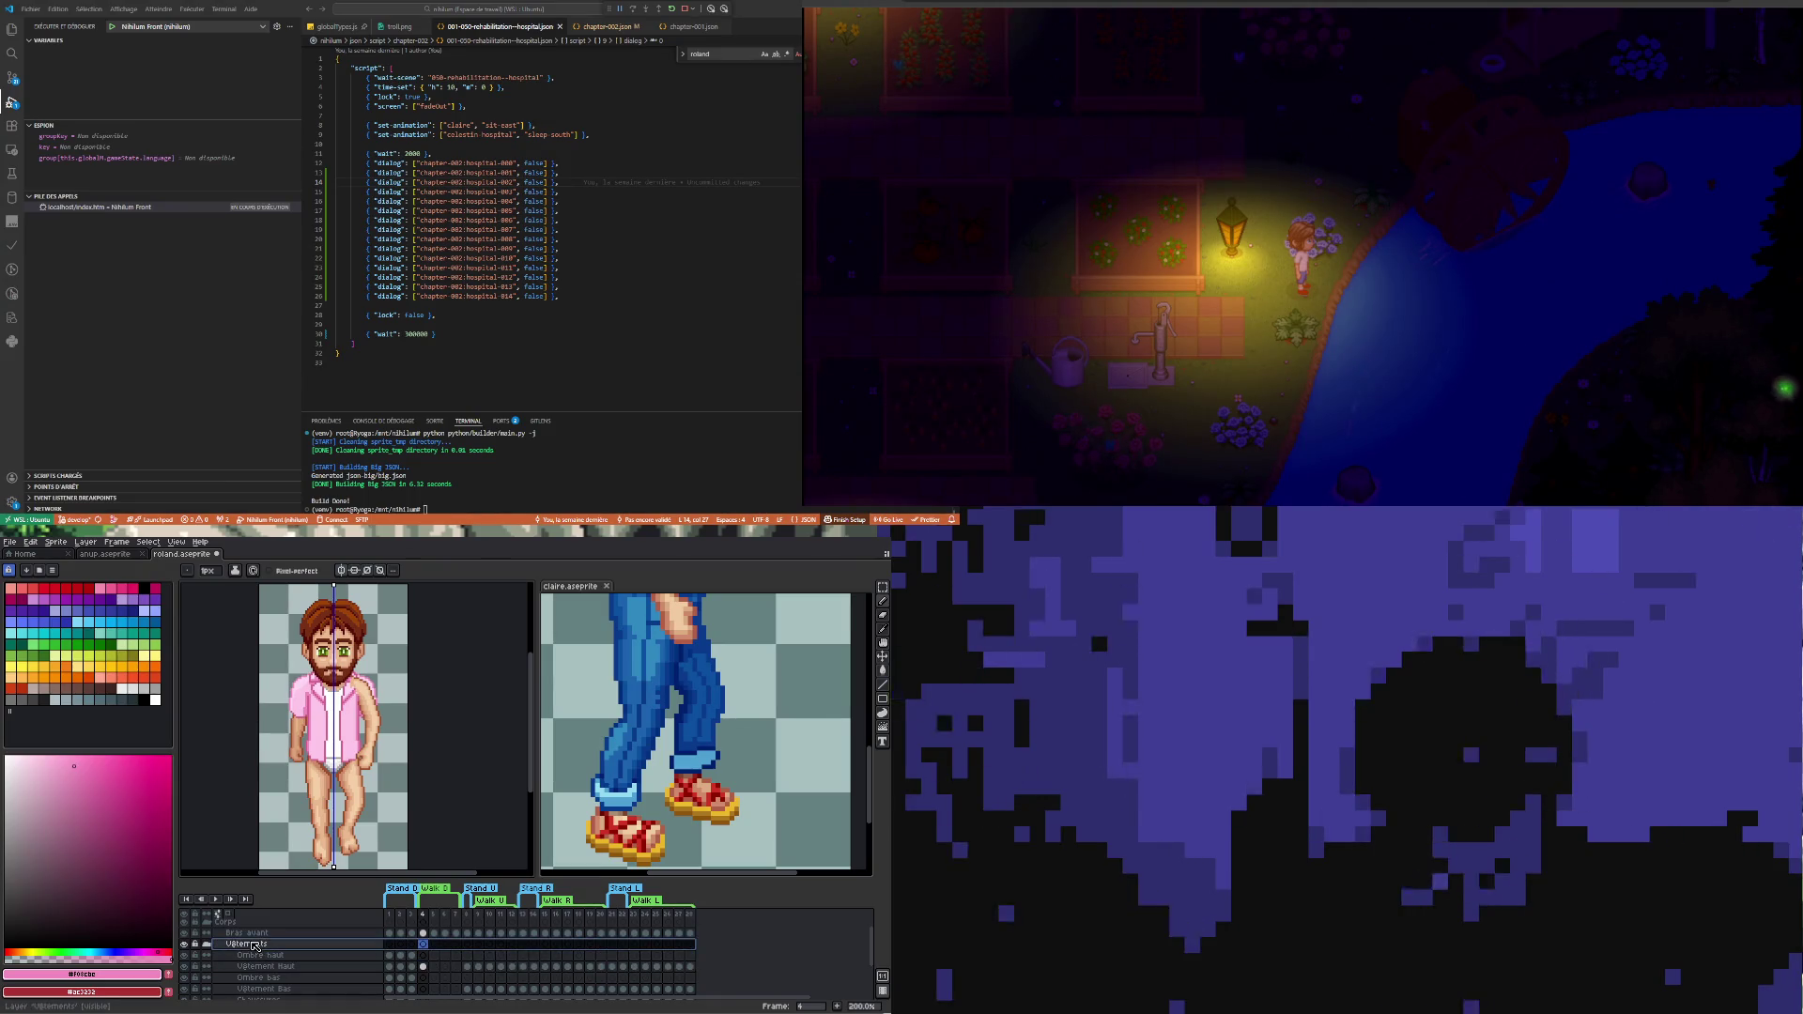
pyautogui.moveTo(261, 947); pyautogui.dragTo(261, 931)
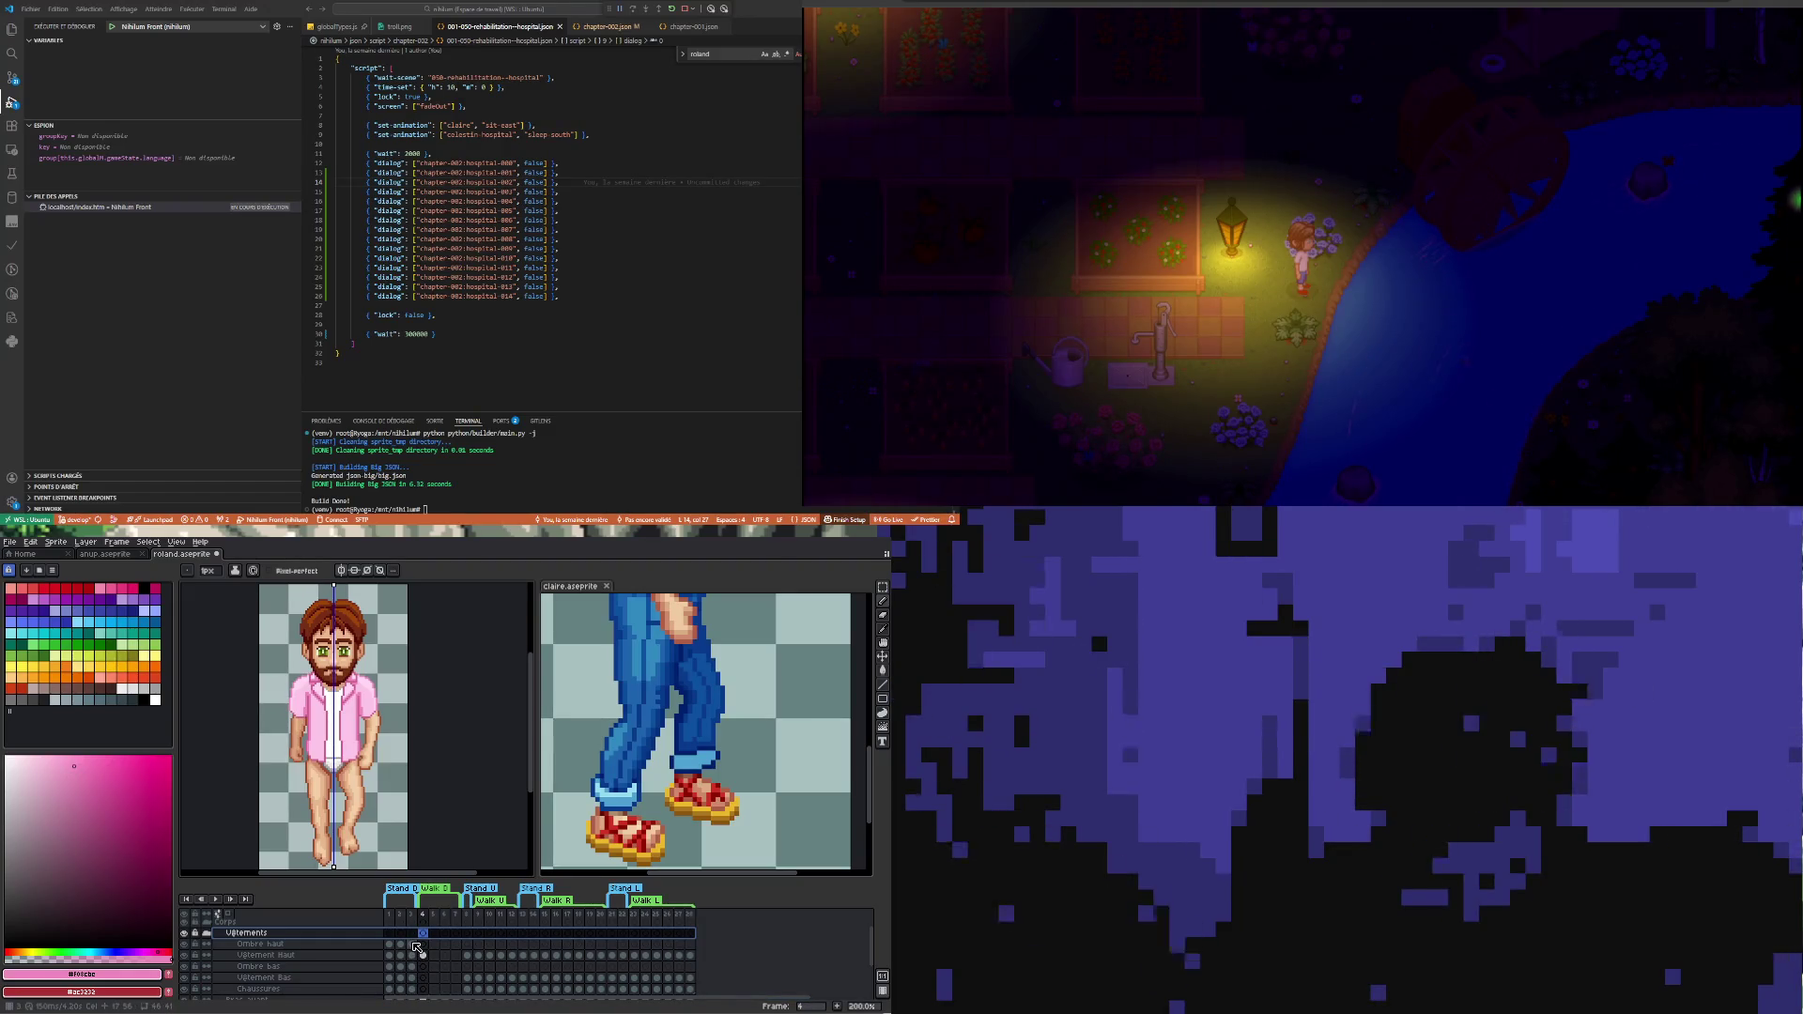
pyautogui.click(424, 945)
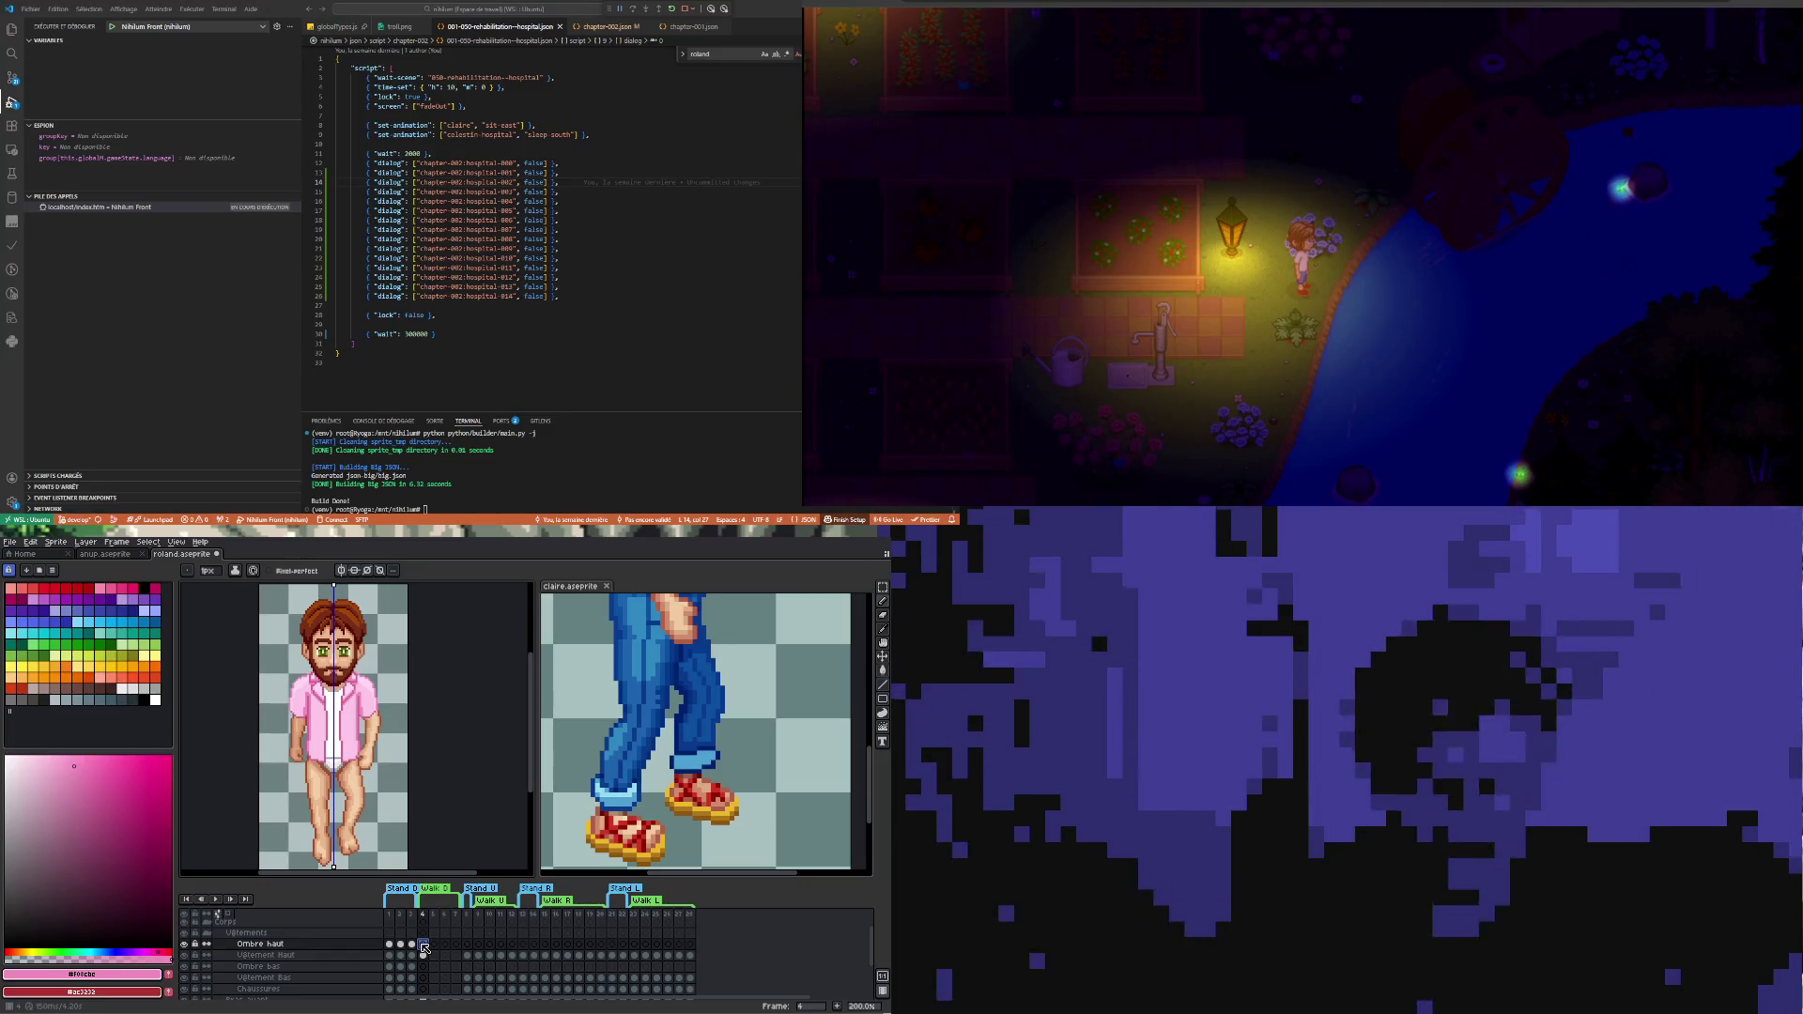
pyautogui.scroll(1, 385, 808)
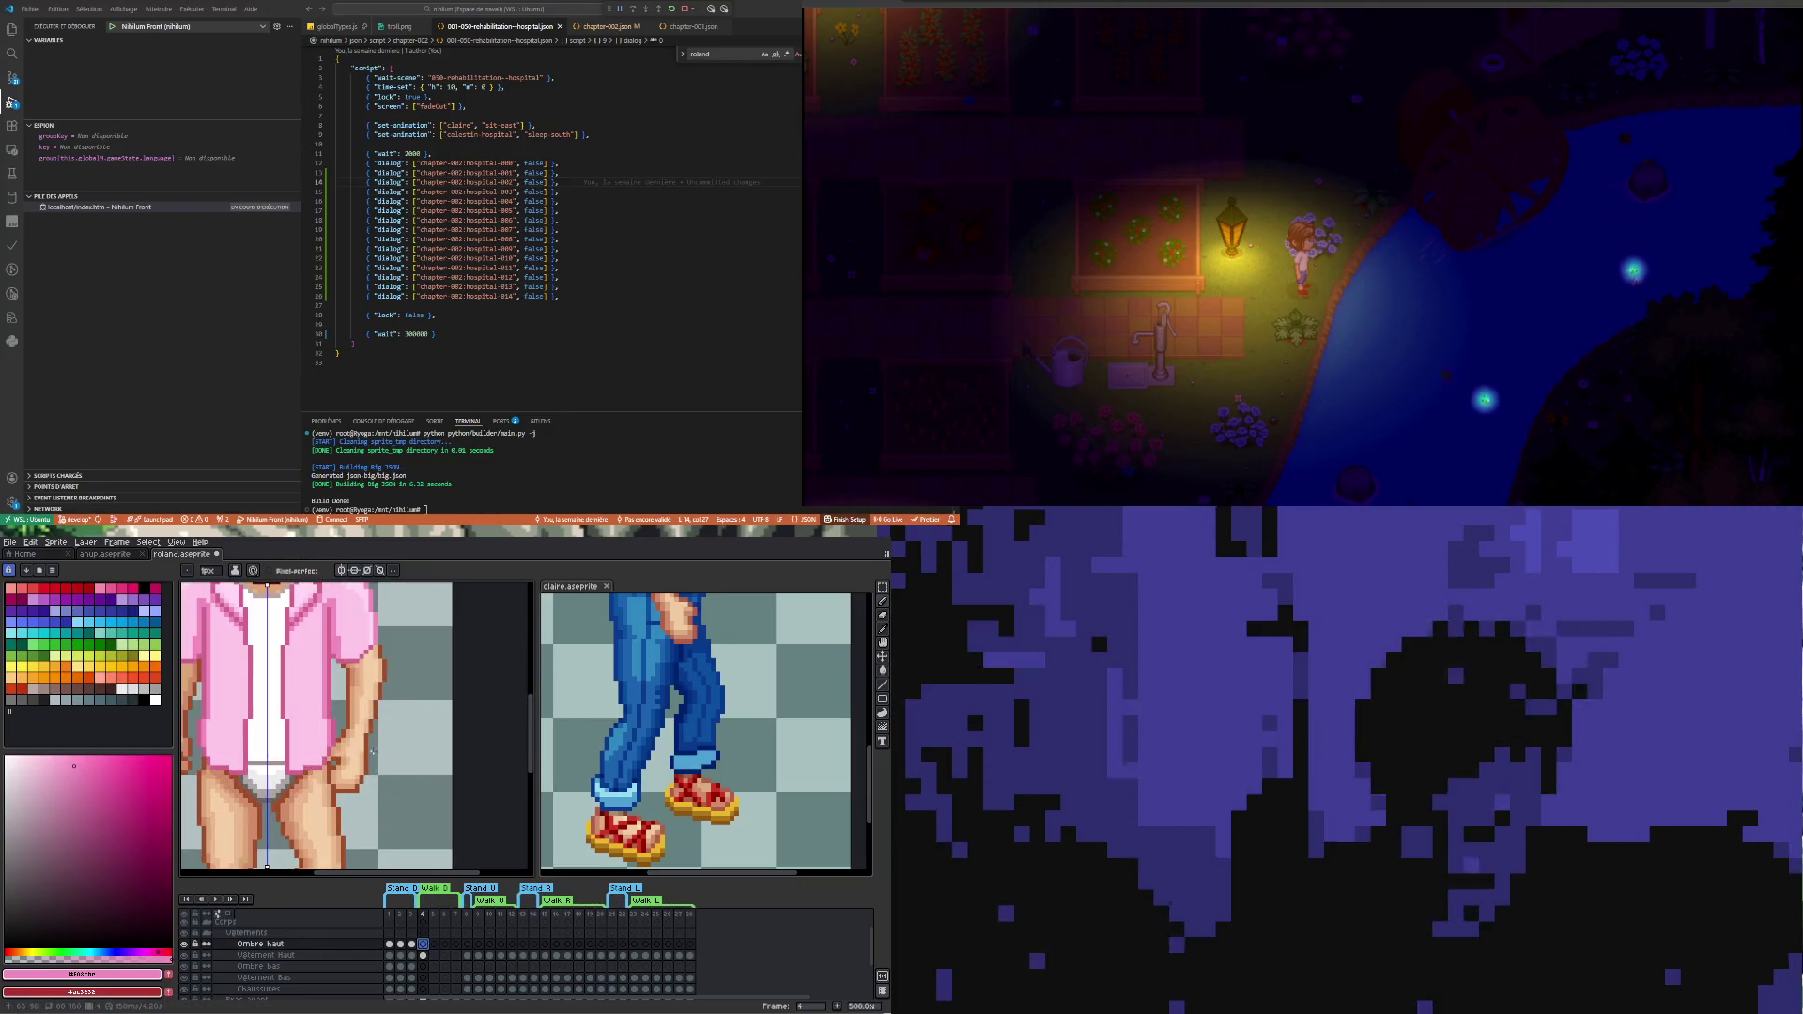
pyautogui.scroll(-1, 385, 810)
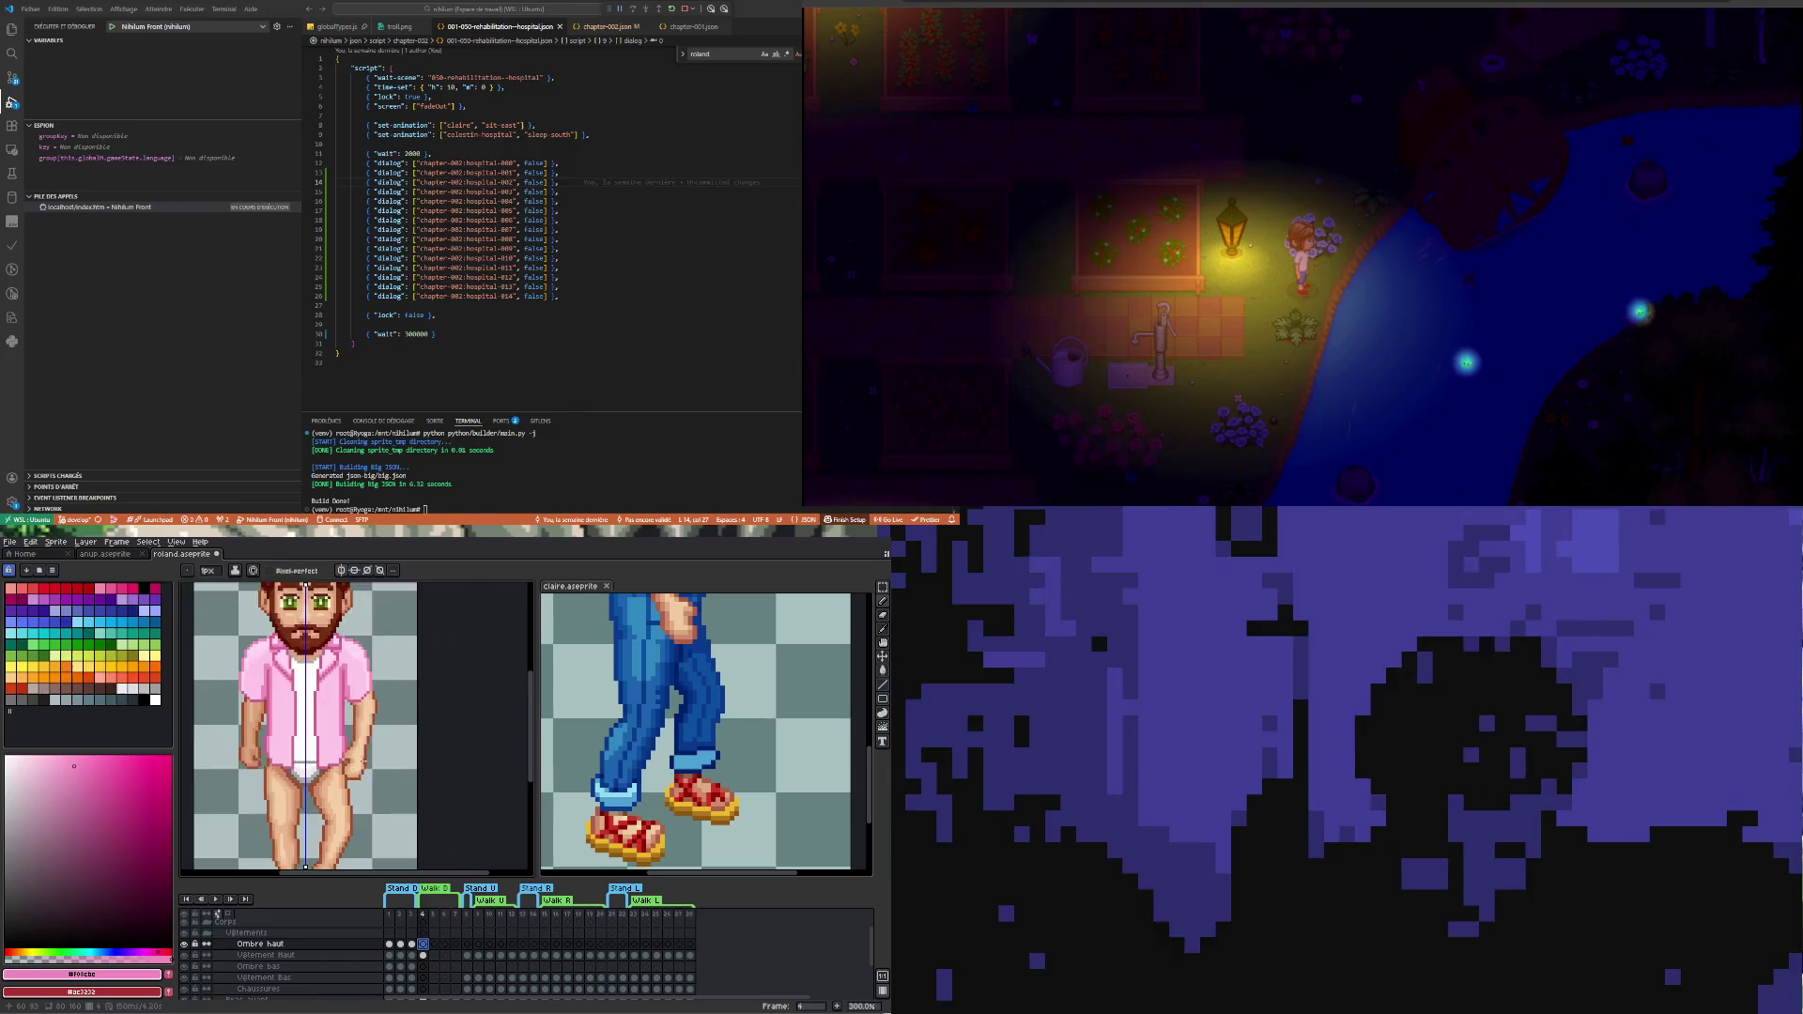
pyautogui.click(408, 942)
pyautogui.click(424, 947)
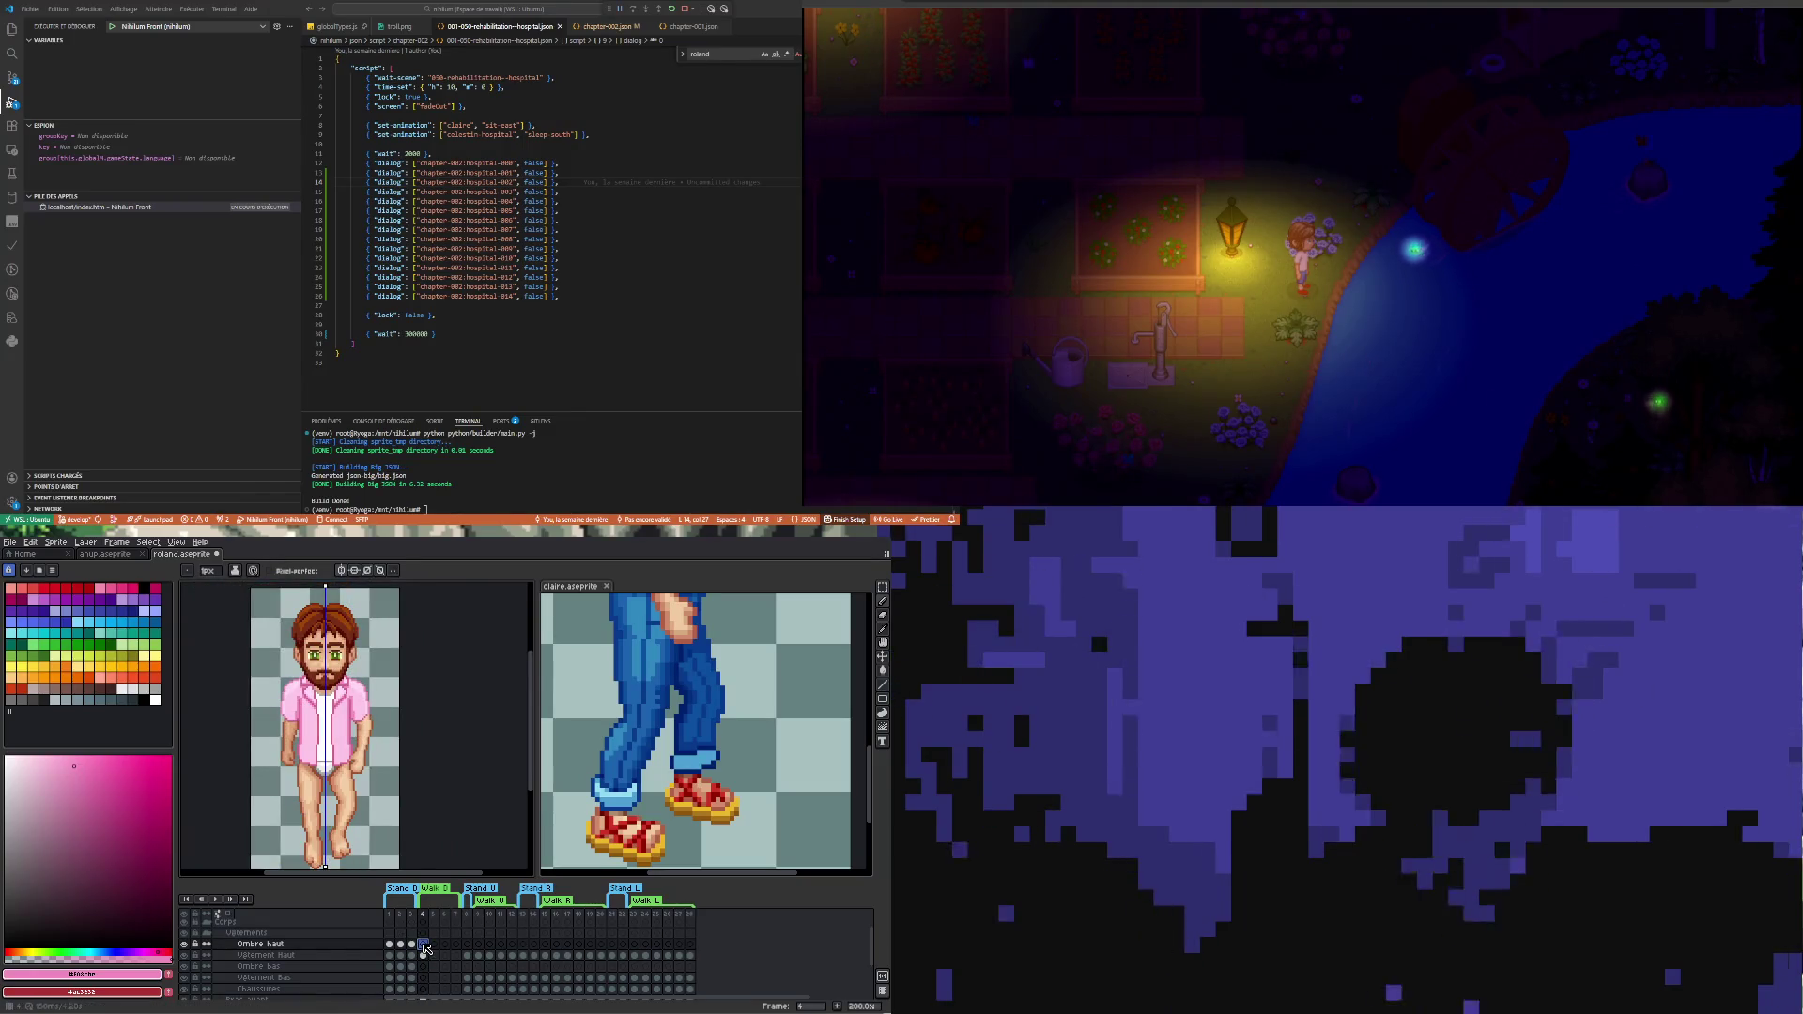
# - Toggle the Vêtement Haut layer's visibility to compare, leaving the pink shirt shown
pyautogui.click(425, 956)
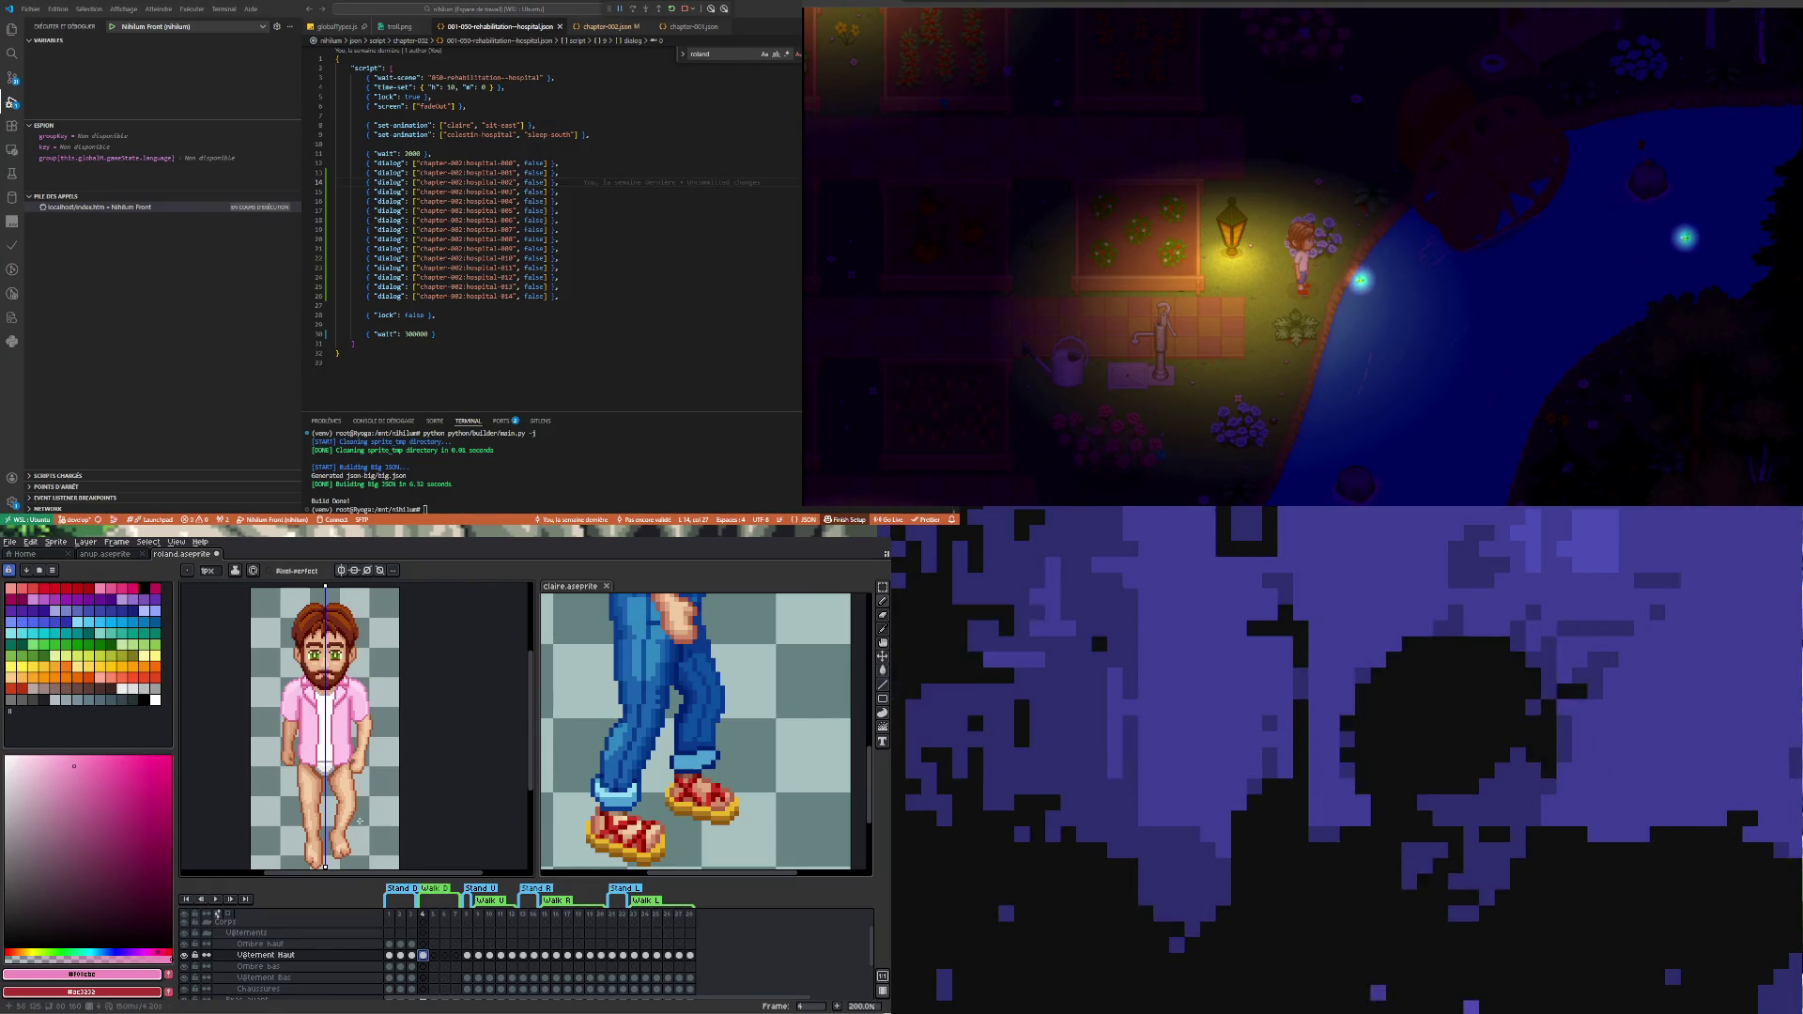
pyautogui.click(442, 961)
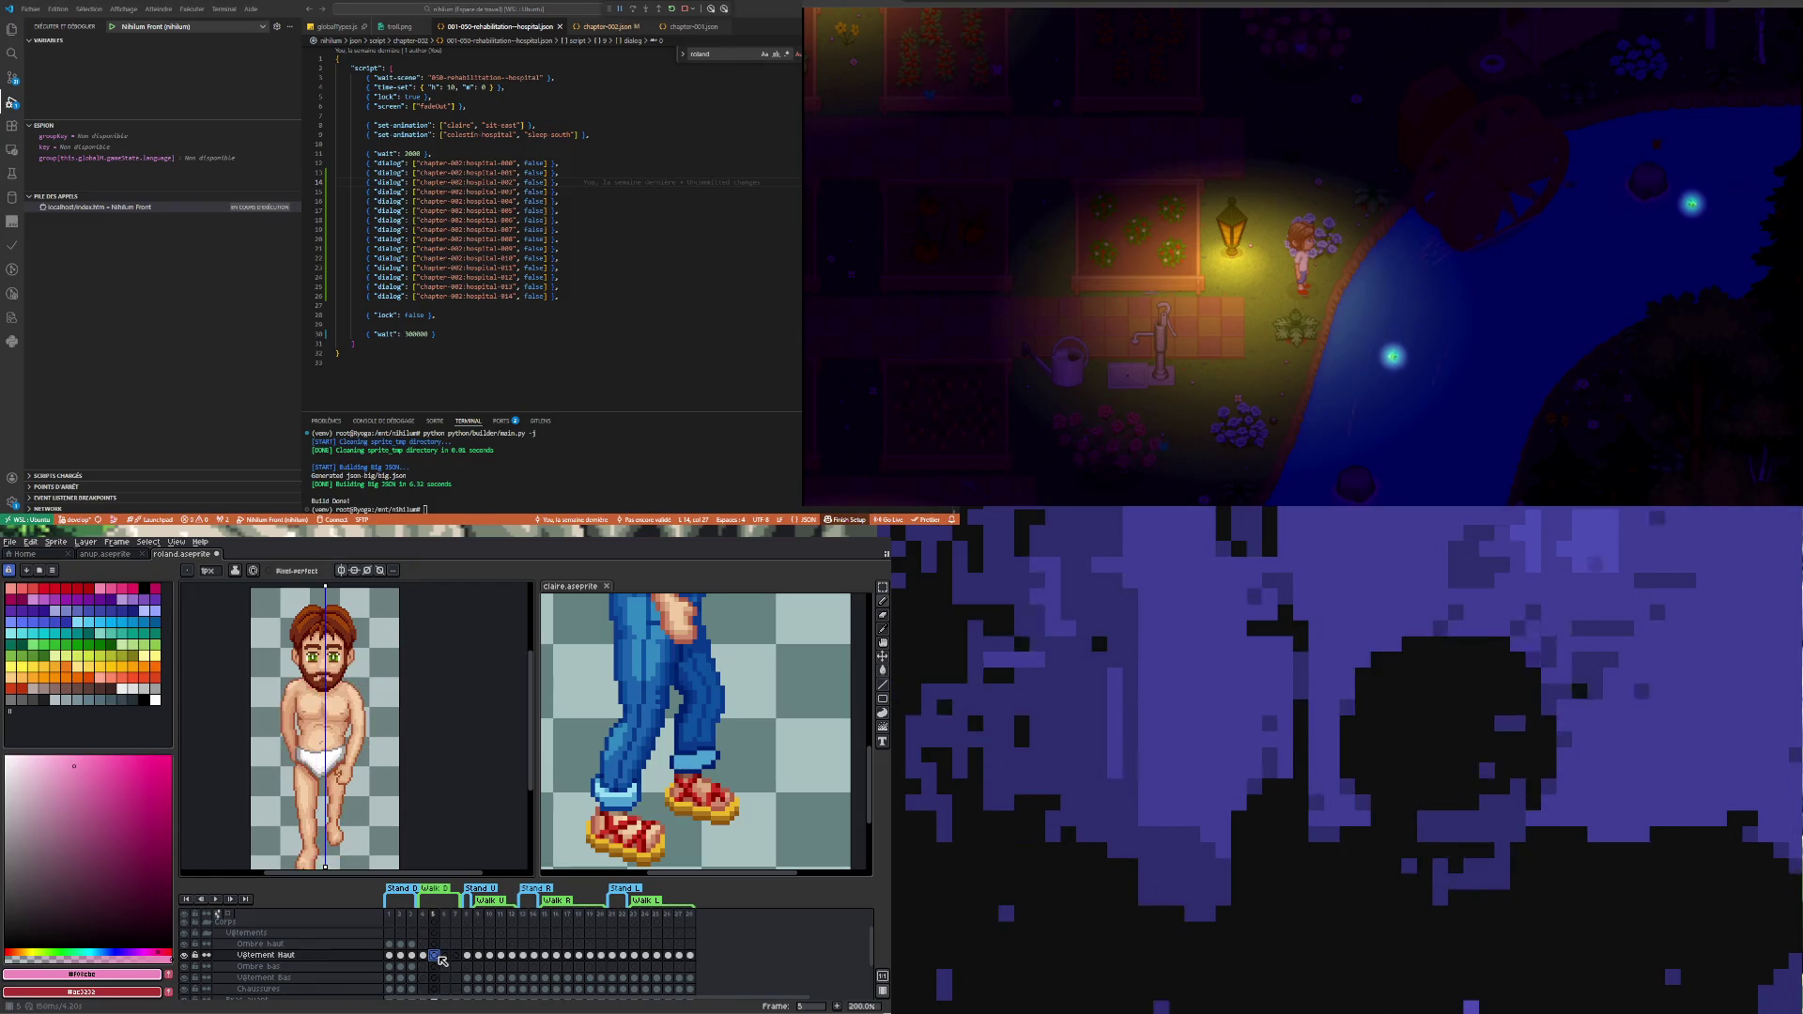
pyautogui.click(421, 955)
pyautogui.click(185, 956)
pyautogui.click(184, 956)
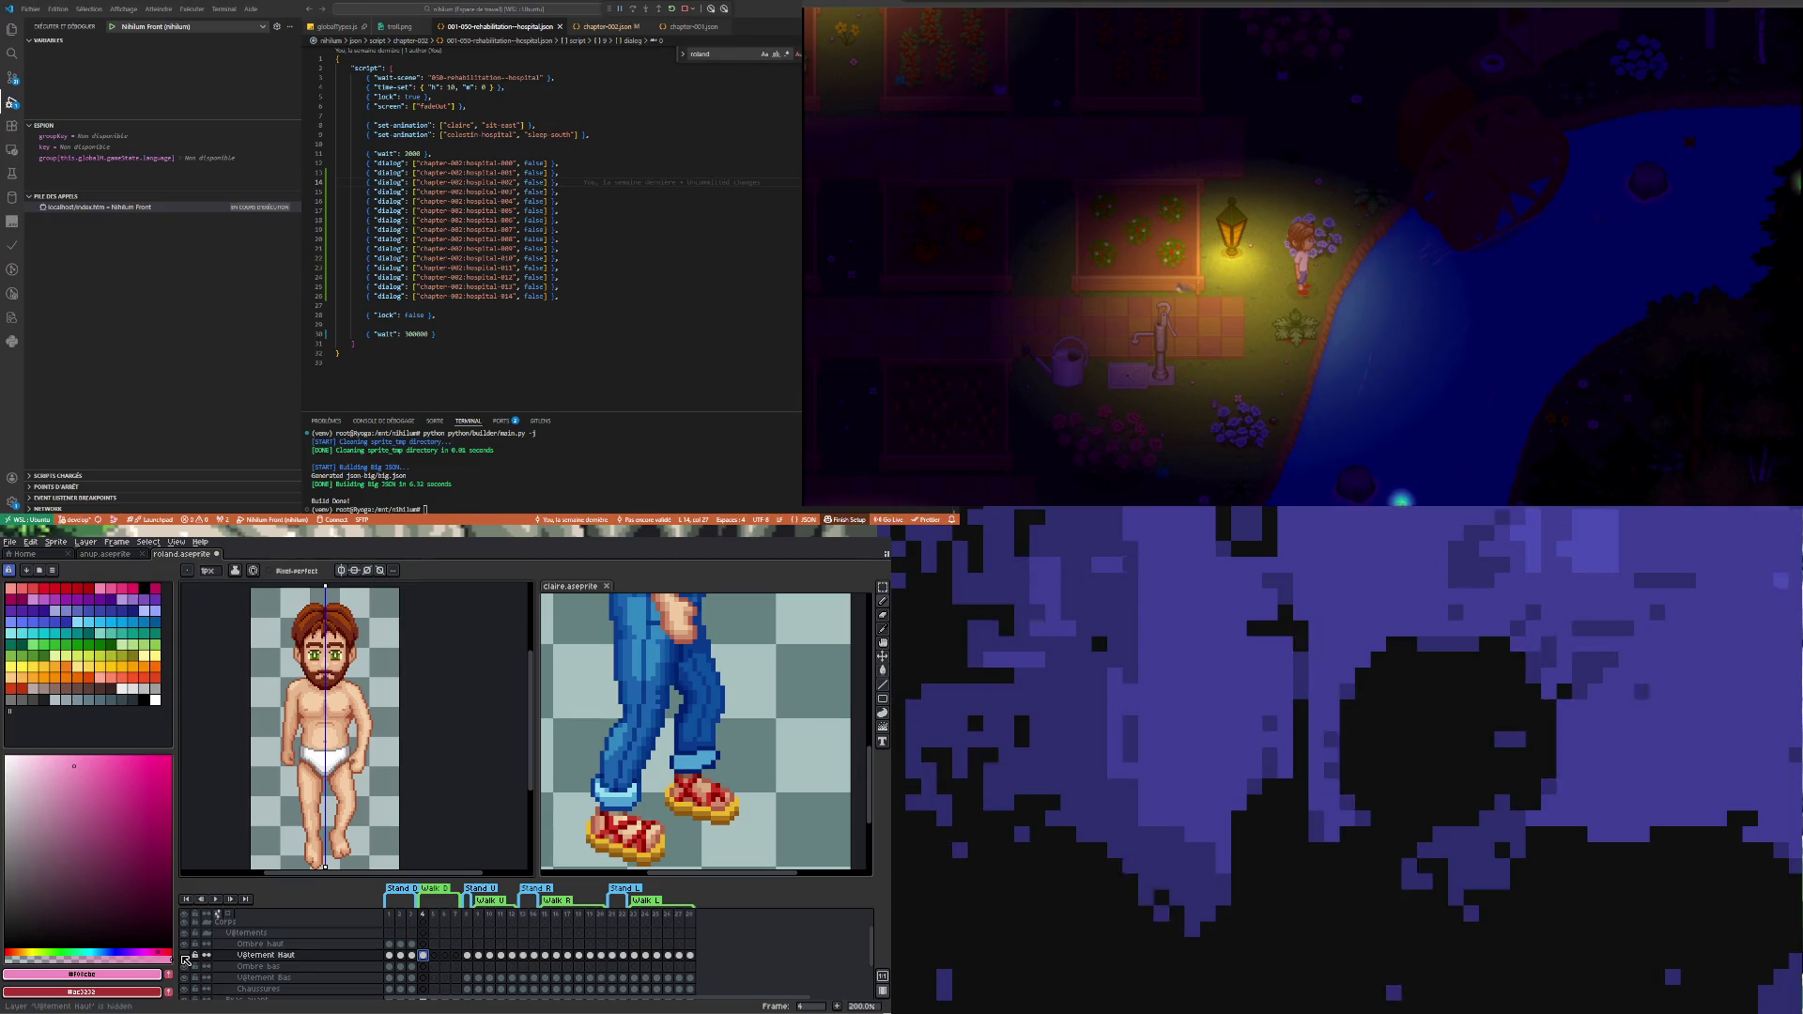
pyautogui.click(185, 956)
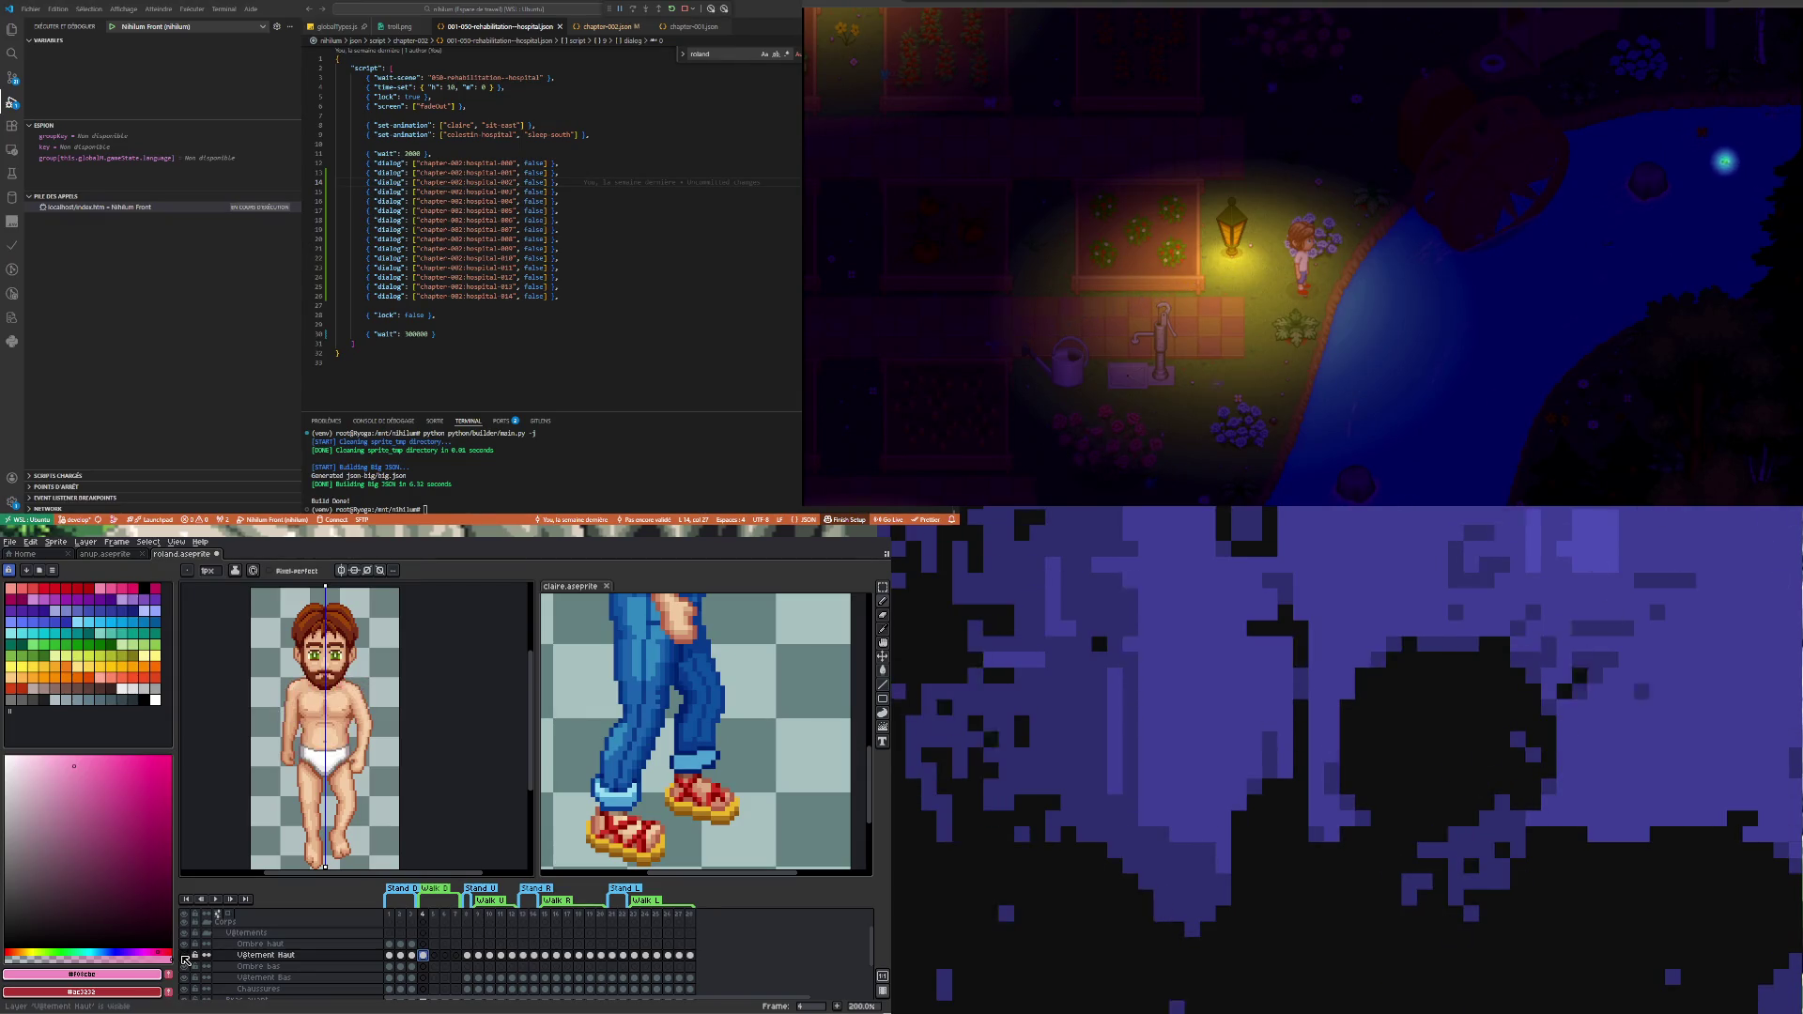
pyautogui.click(185, 955)
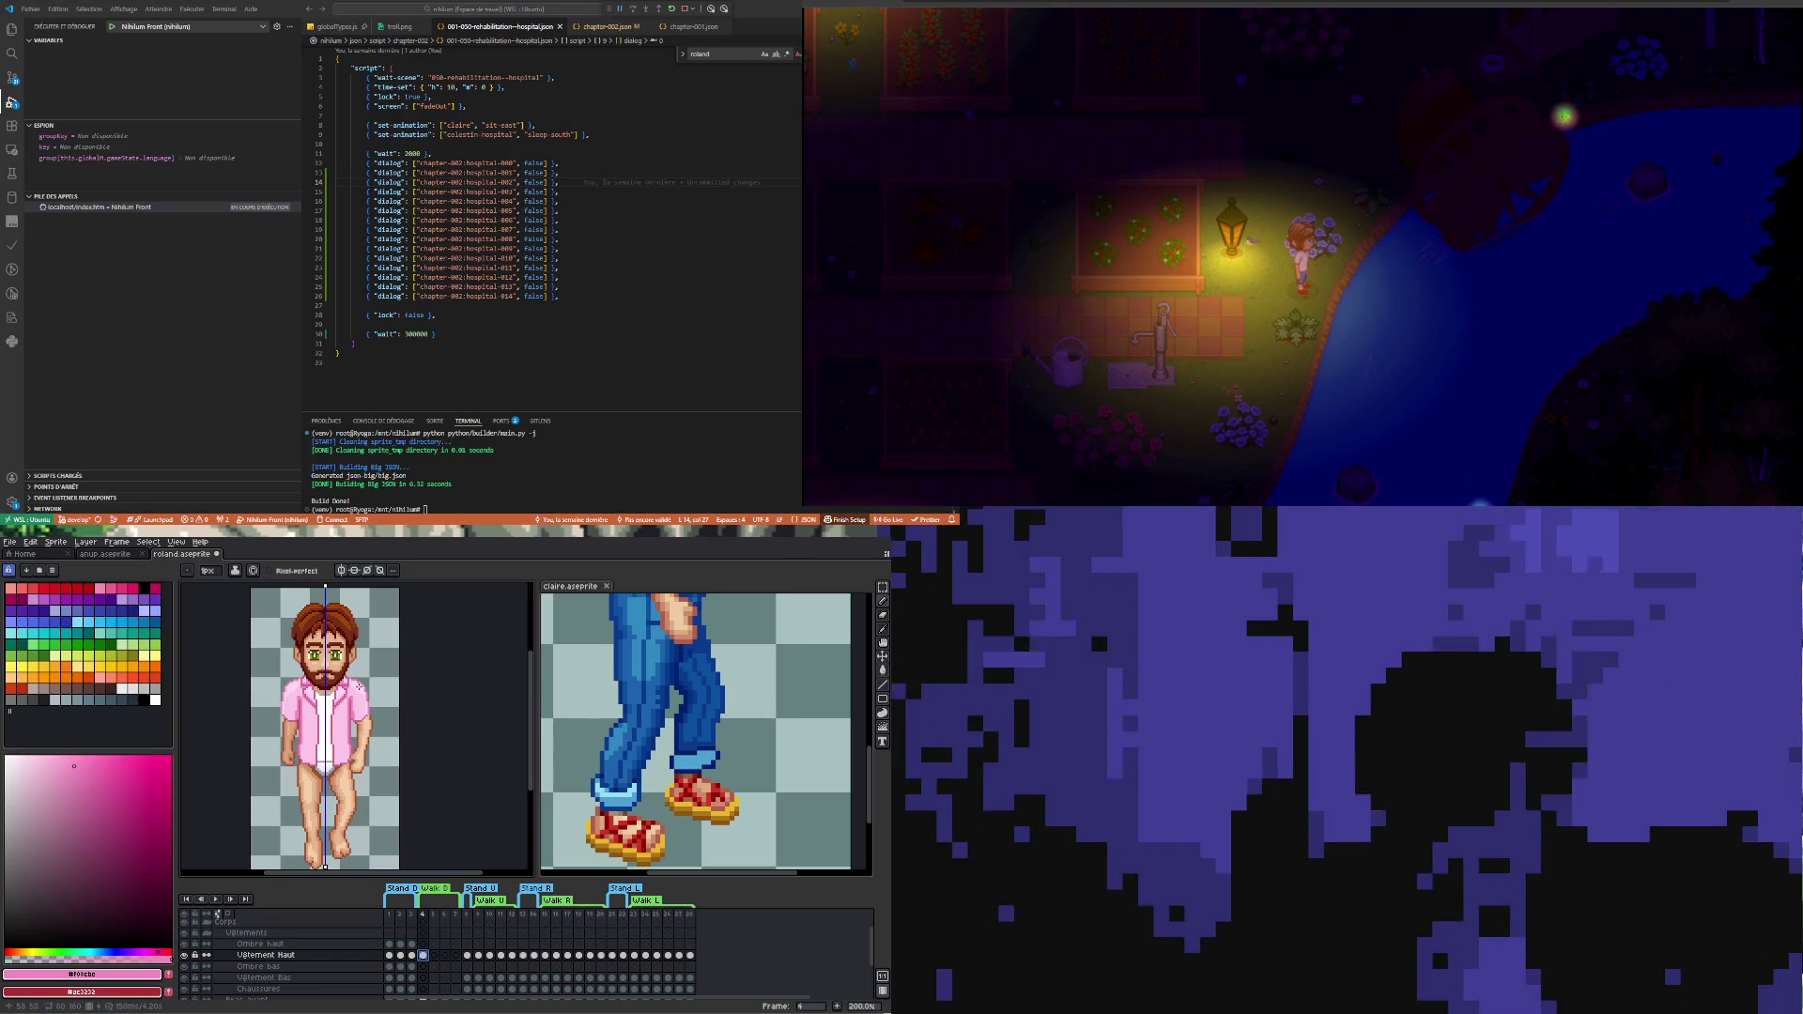
pyautogui.scroll(2, 359, 686)
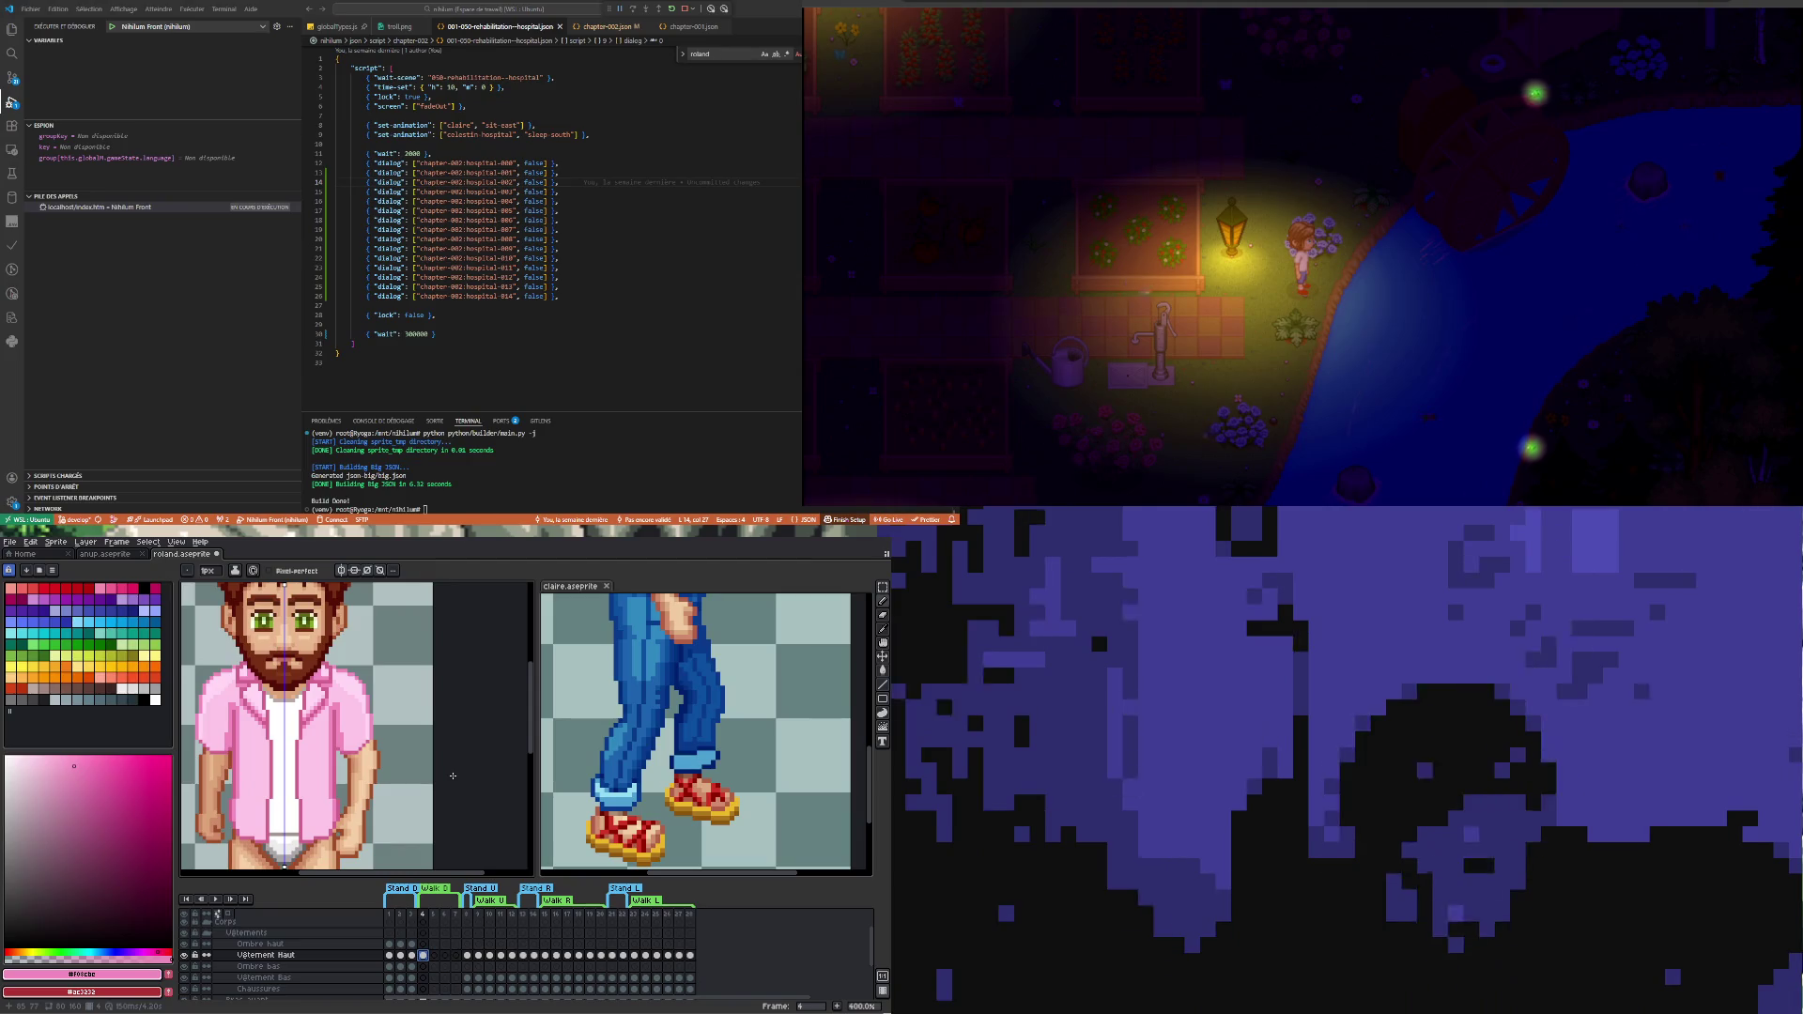
# - Lower the Vêtement Haut layer's opacity in Layer Properties and marquee the sleeve area
pyautogui.click(884, 591)
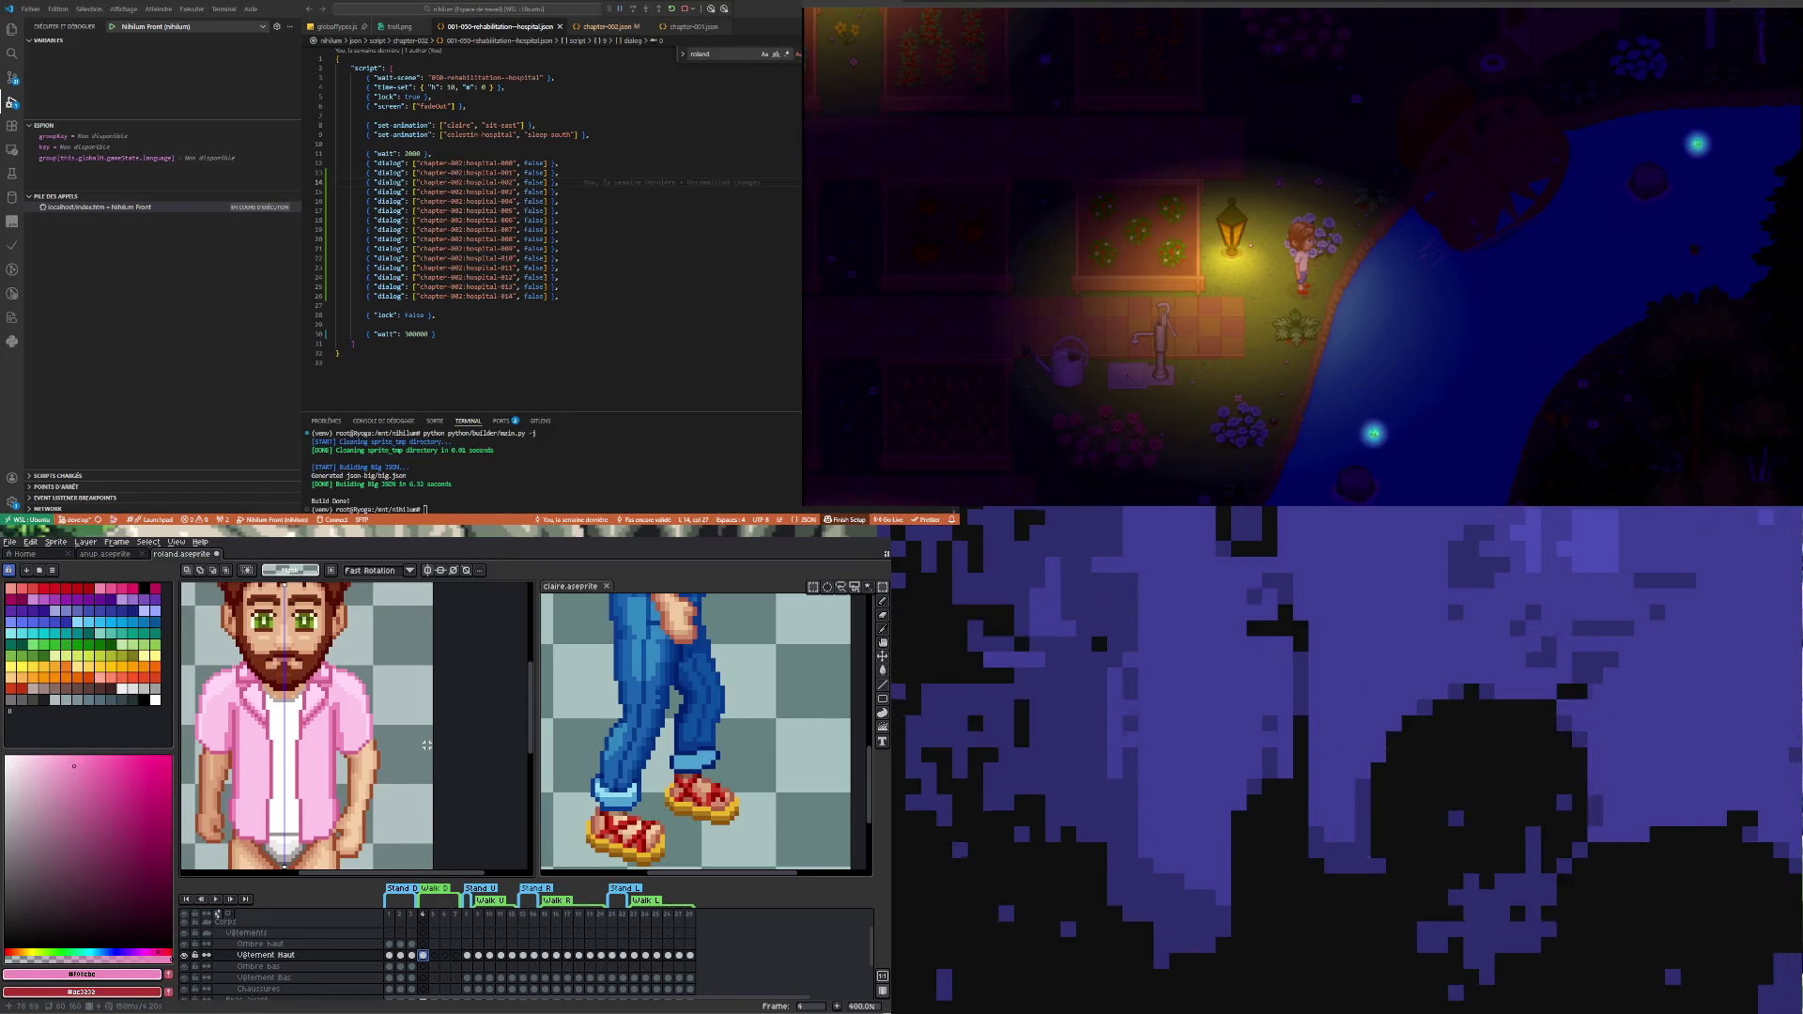
pyautogui.scroll(1, 426, 745)
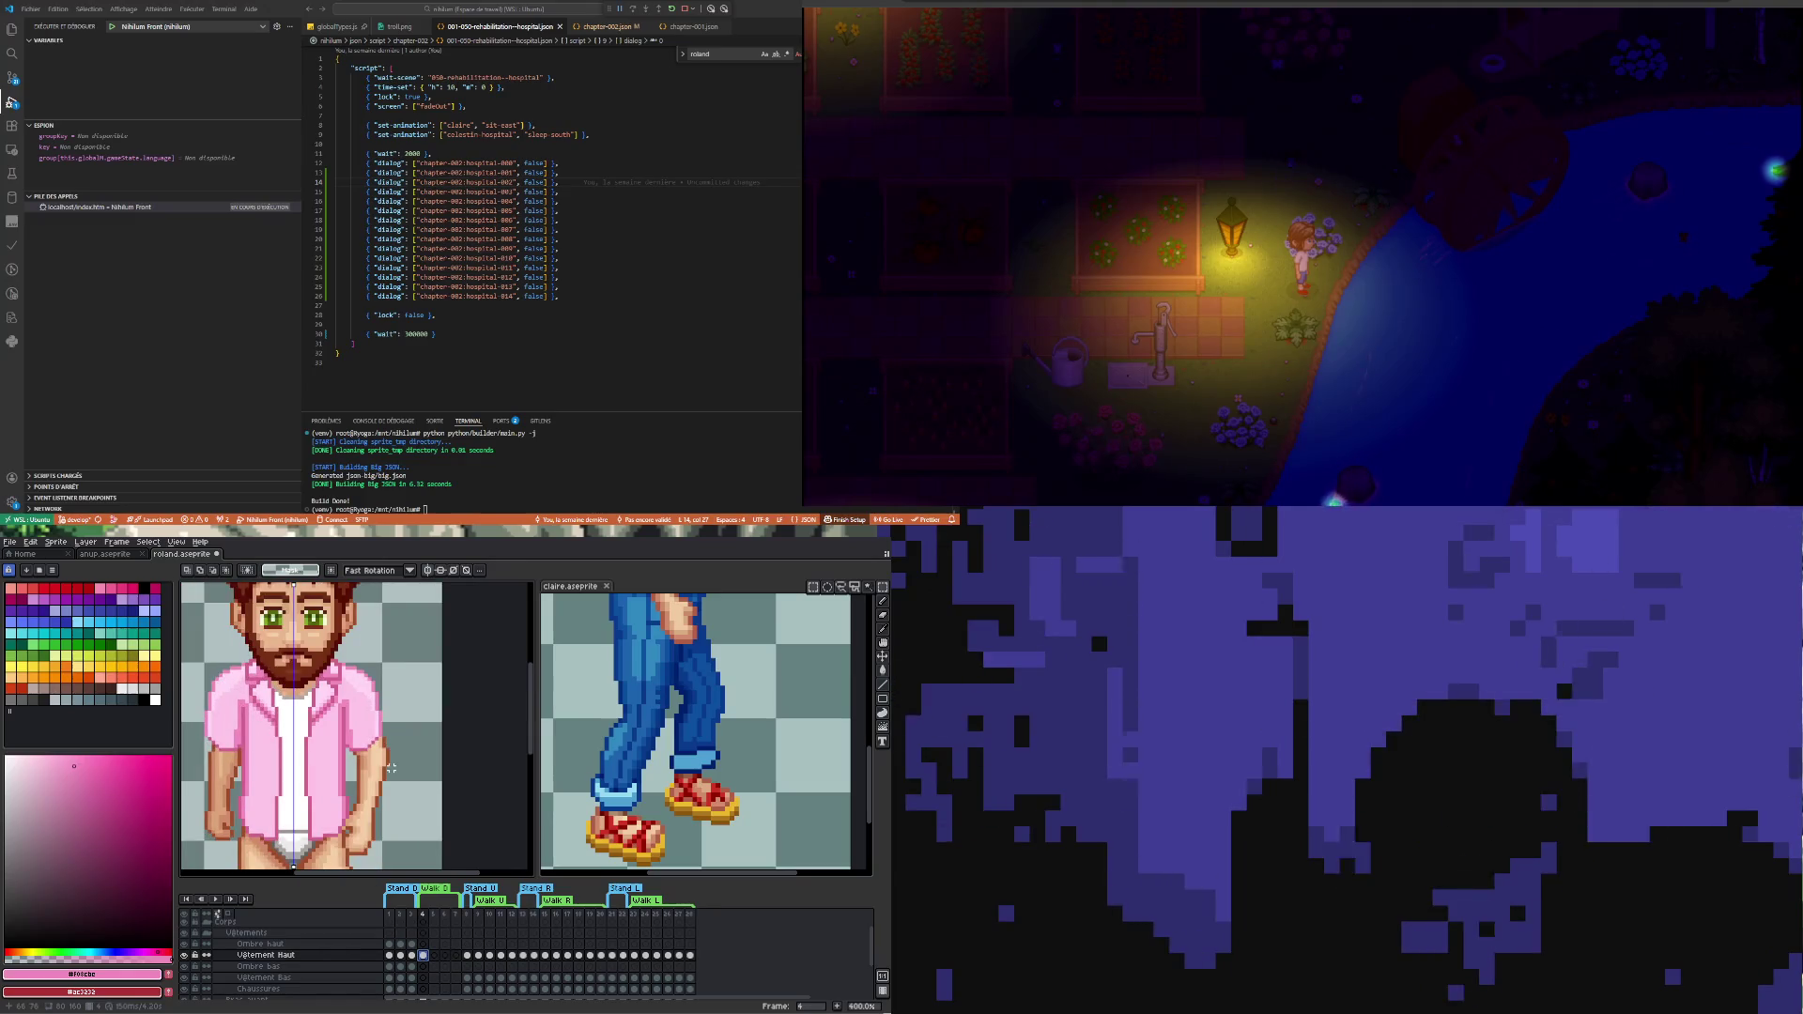
pyautogui.doubleClick(266, 956)
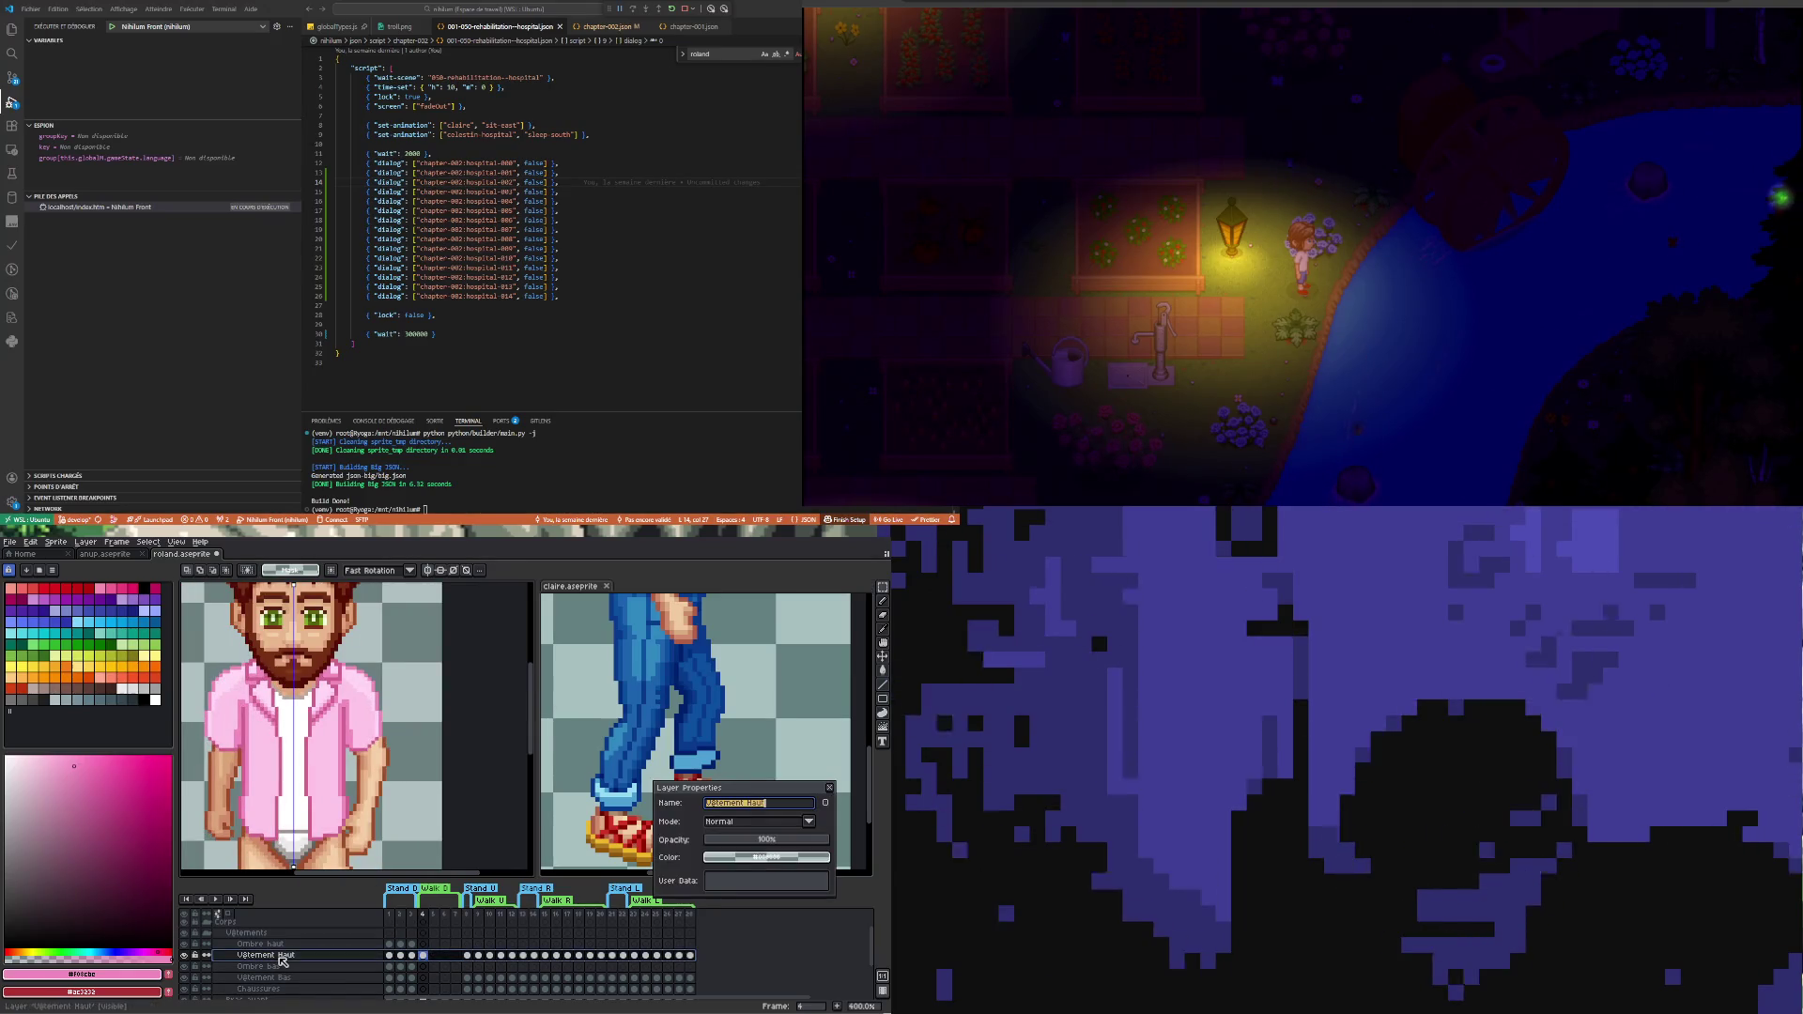
pyautogui.click(772, 842)
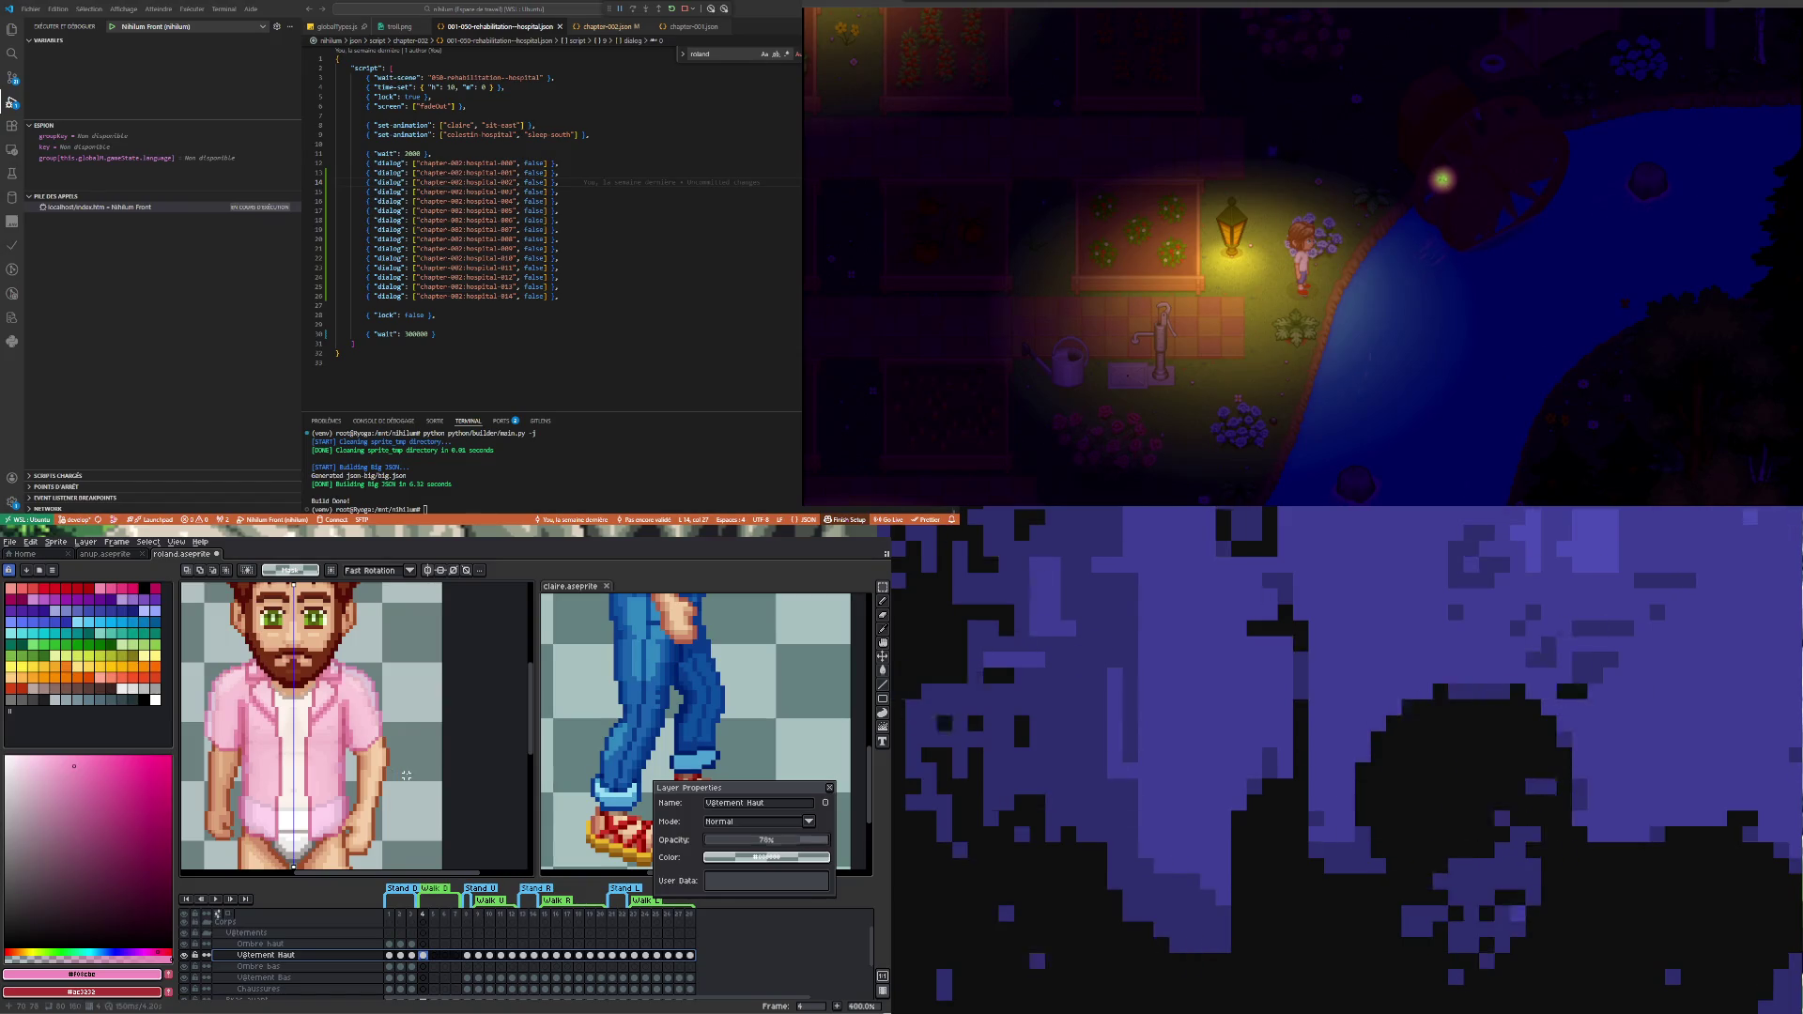
pyautogui.moveTo(409, 779); pyautogui.dragTo(365, 718)
# - Reselect and transform the right sleeve area on frame 4, then drop the selection
pyautogui.hotkey('ctrl', 'd')
pyautogui.moveTo(399, 768); pyautogui.dragTo(352, 673)
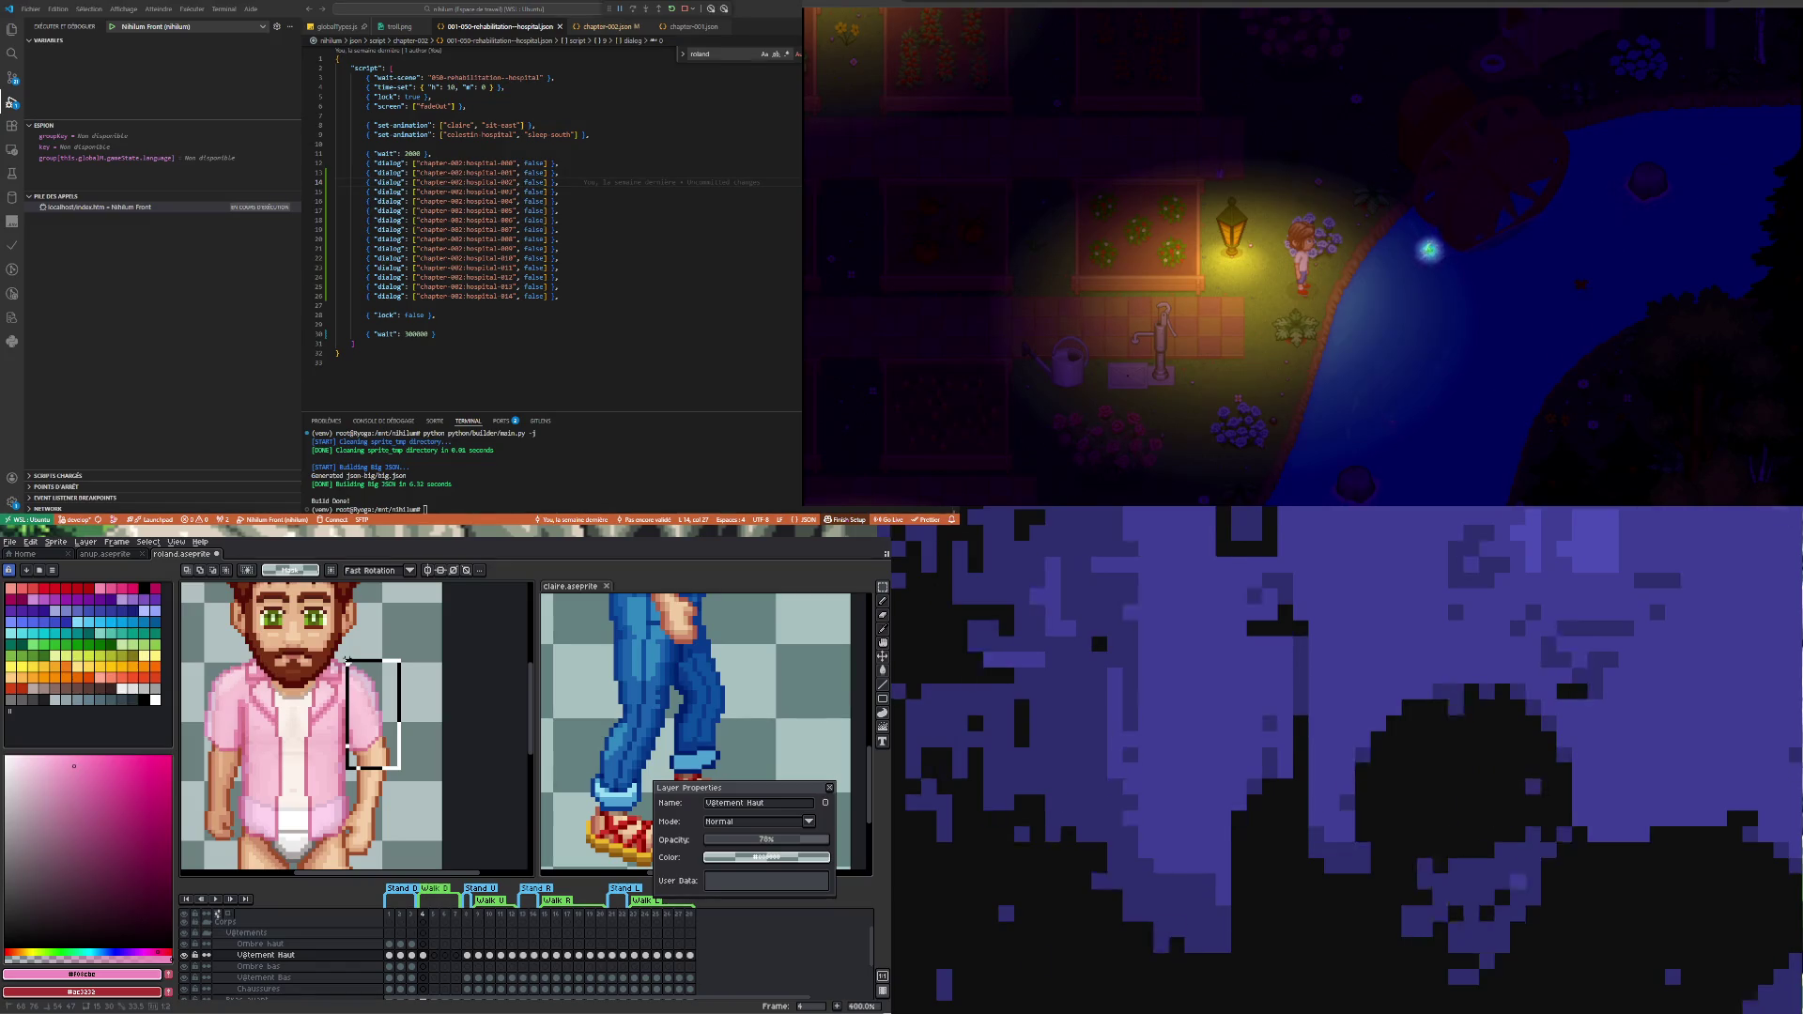
pyautogui.scroll(1, 354, 642)
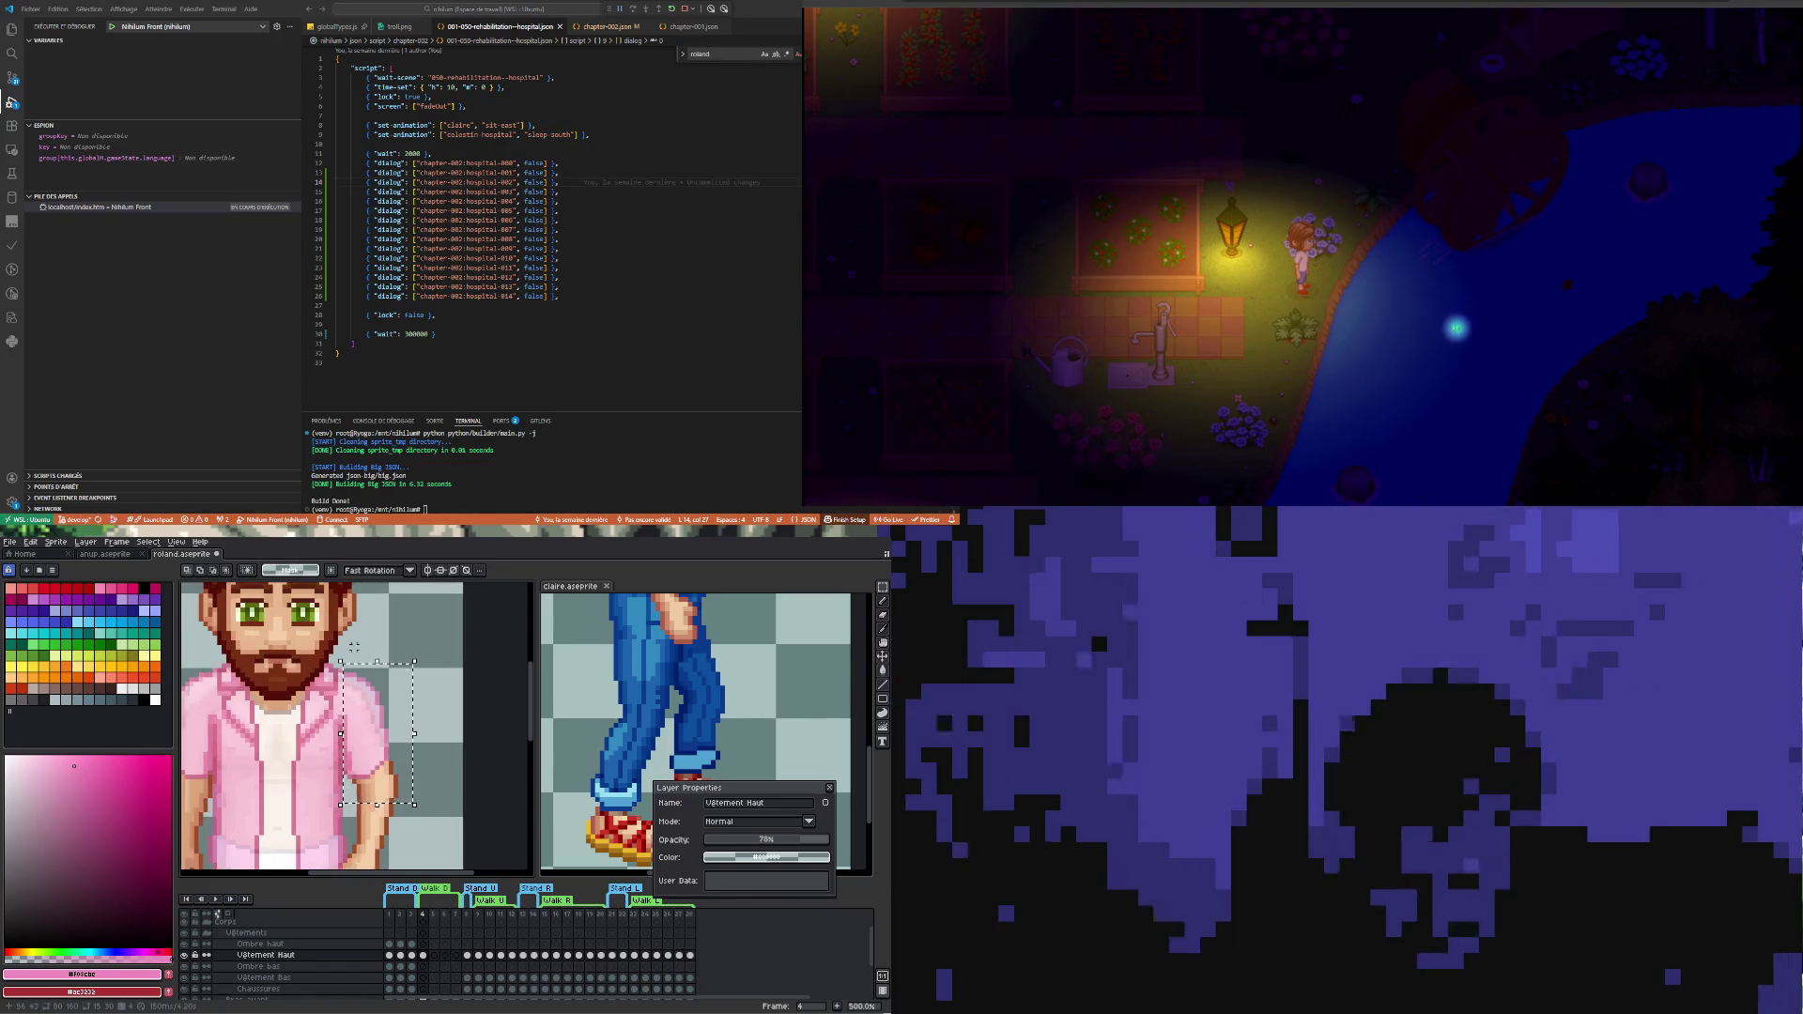
pyautogui.scroll(1, 344, 652)
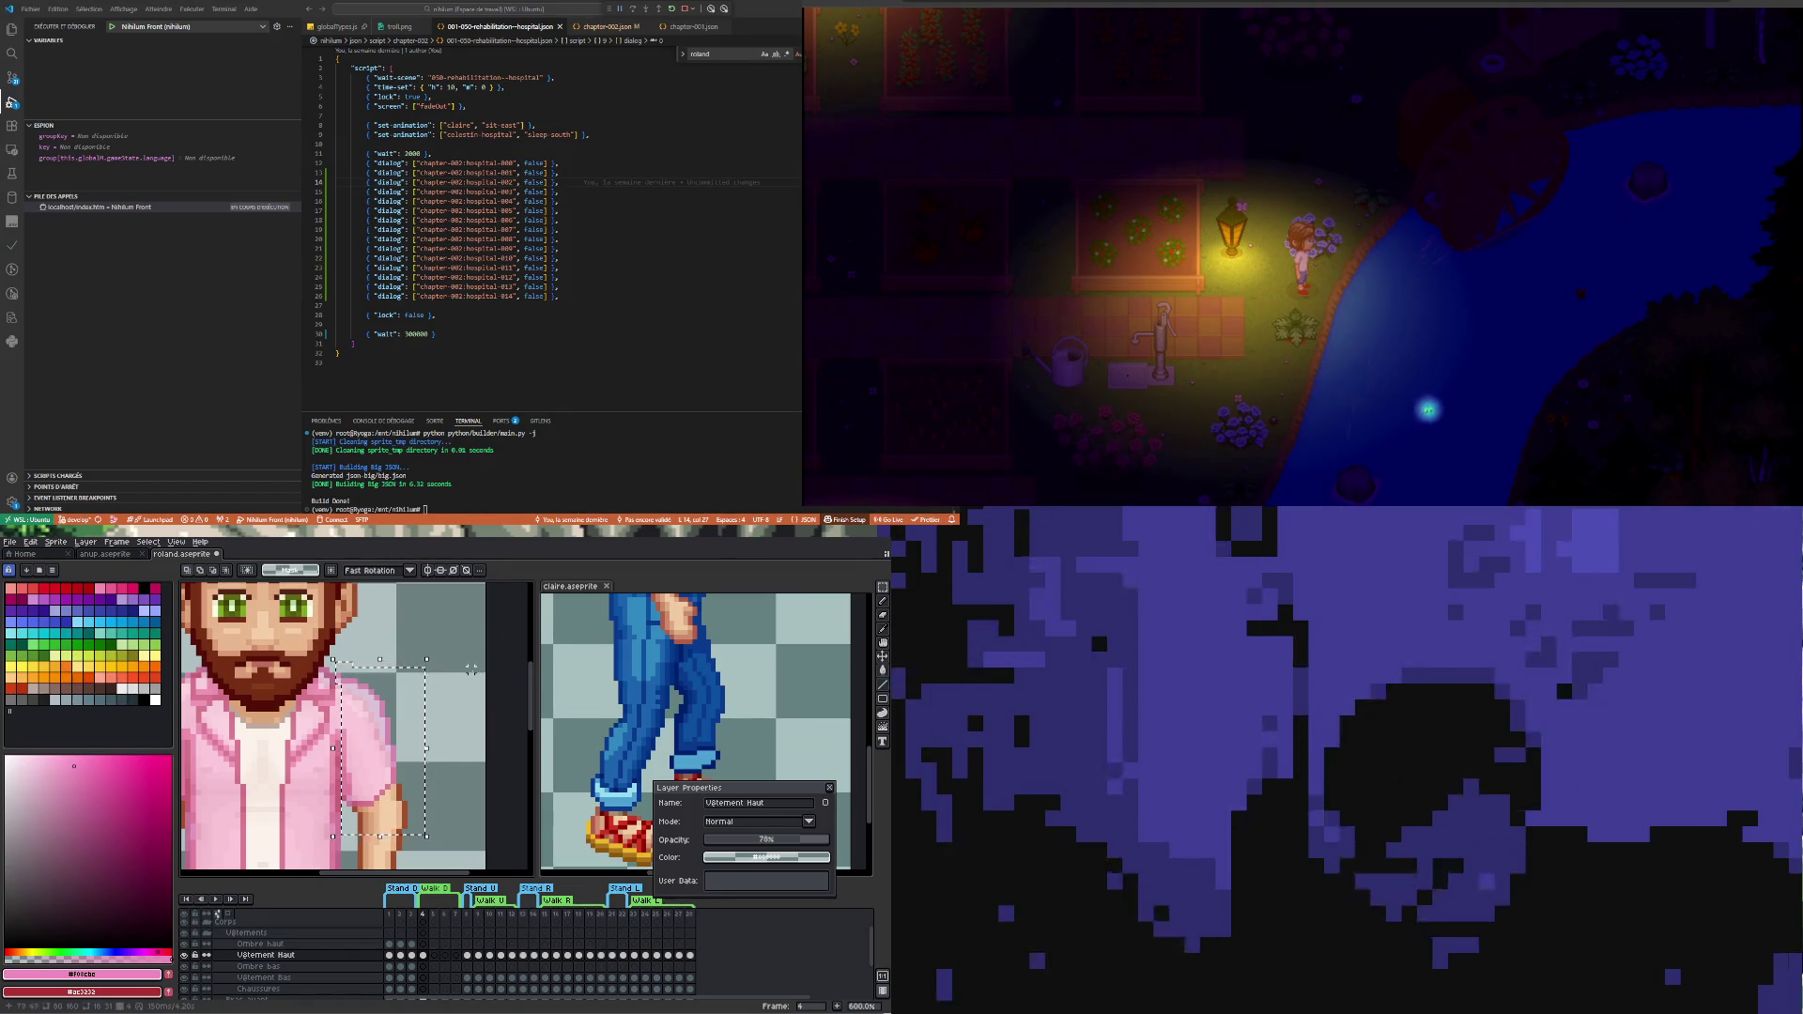
pyautogui.click(473, 669)
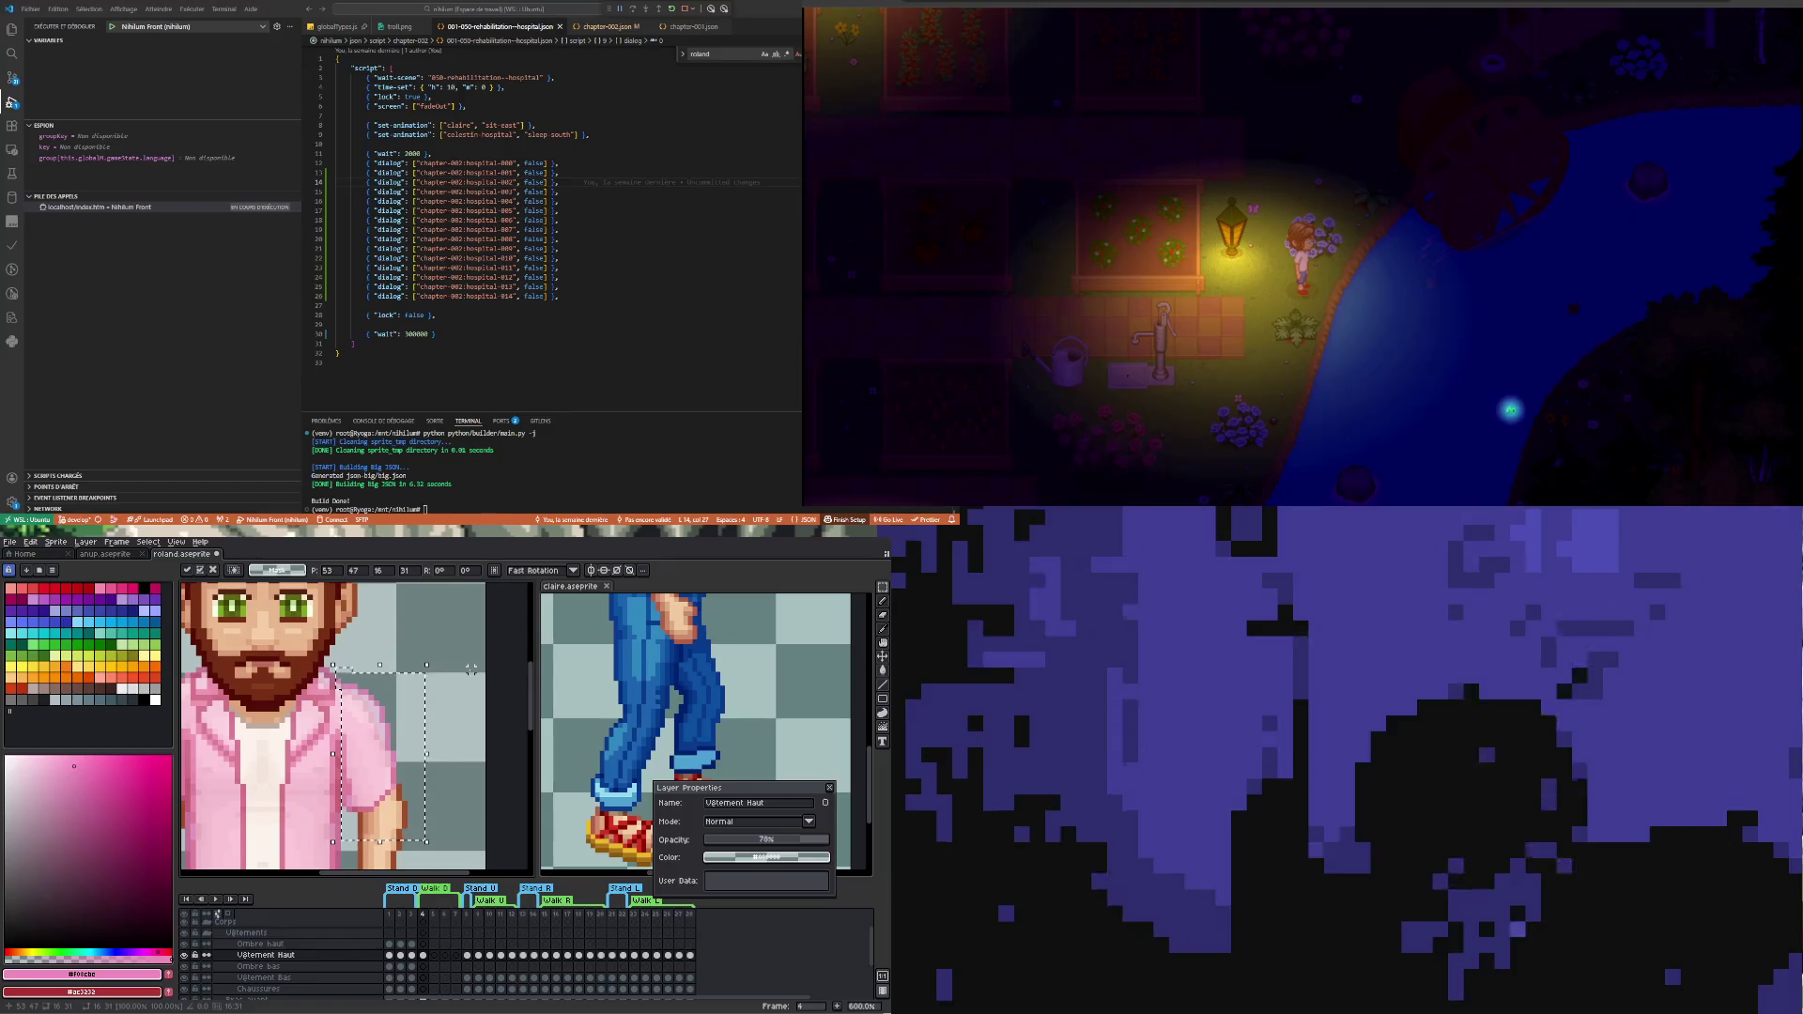
pyautogui.scroll(-1, 472, 669)
pyautogui.scroll(-1, 327, 657)
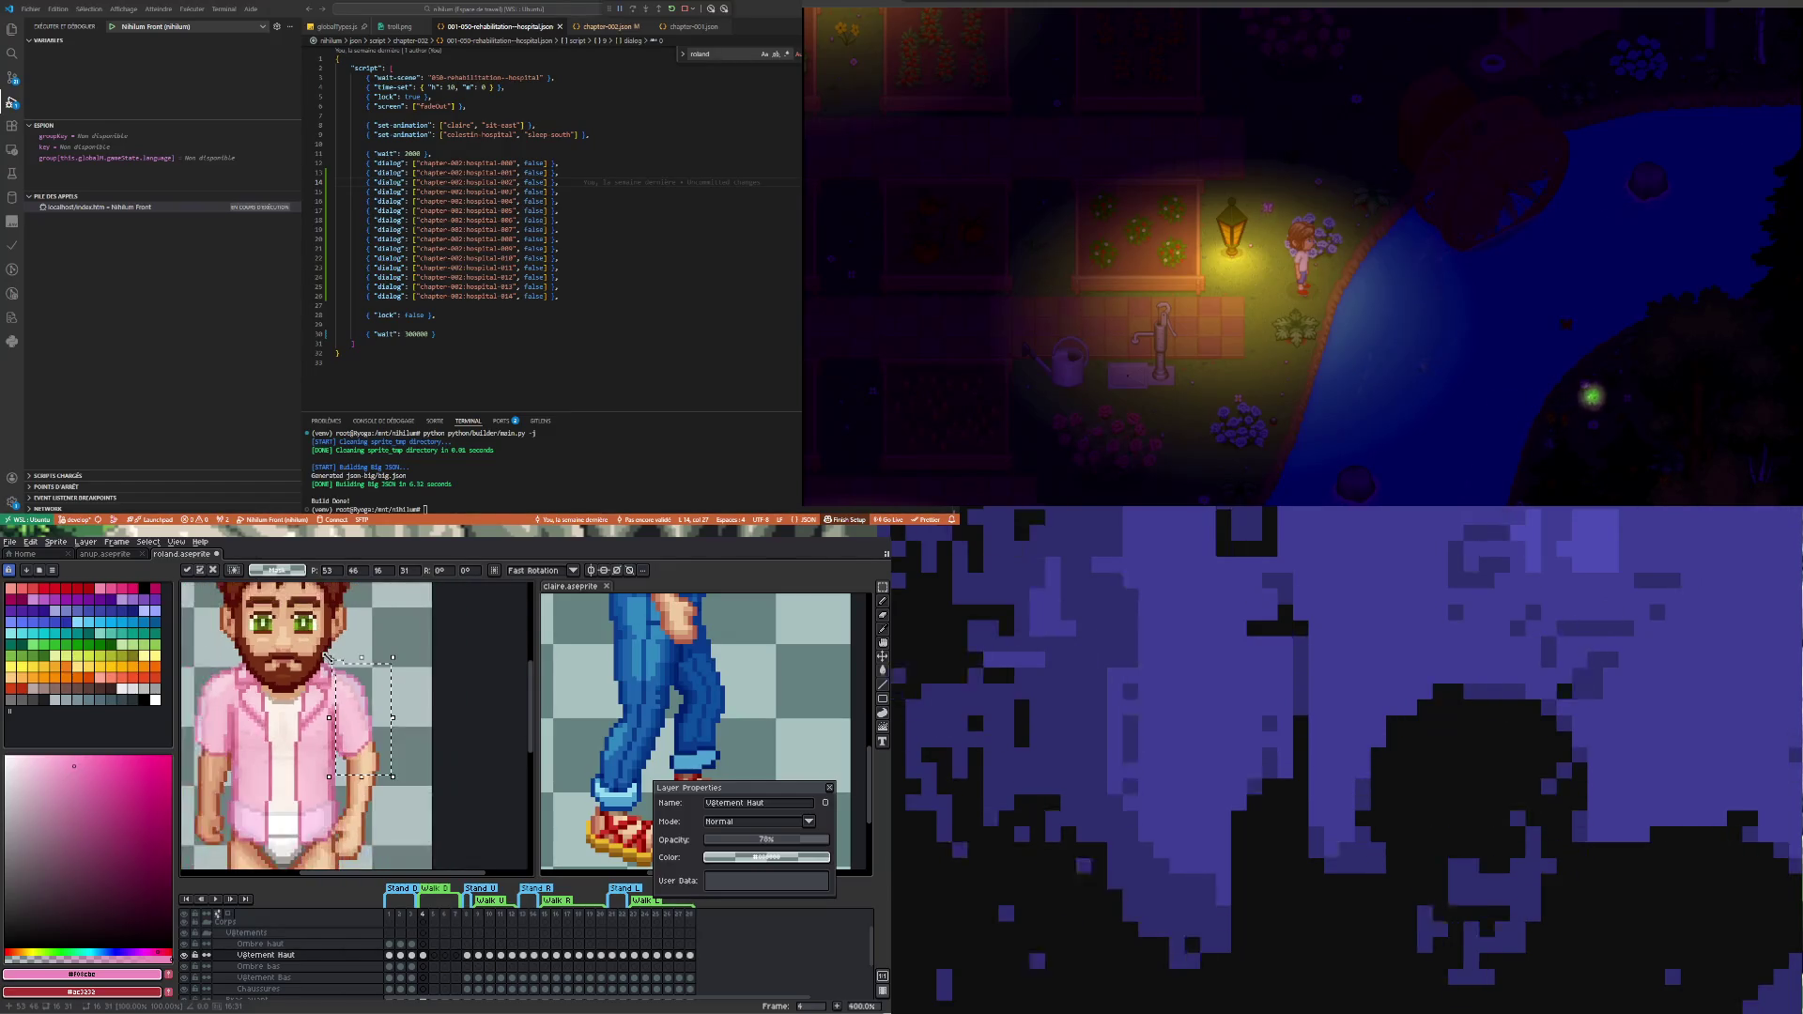
pyautogui.scroll(1, 362, 690)
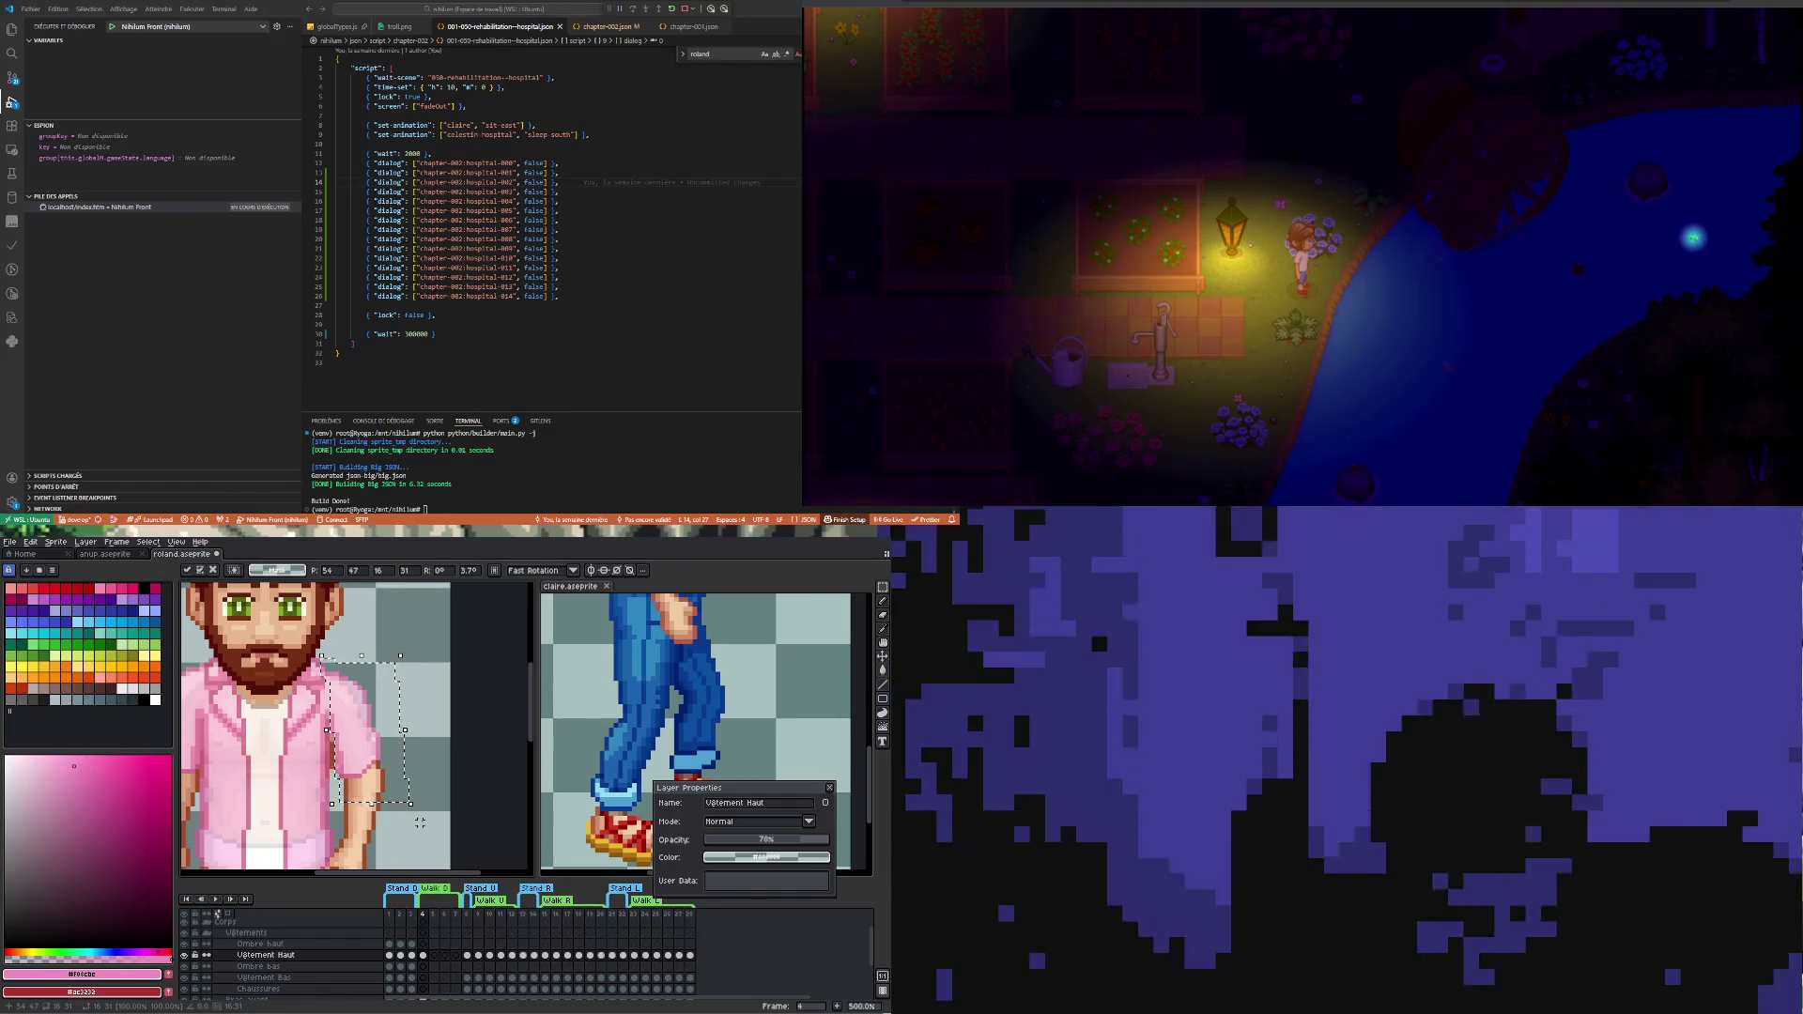
pyautogui.hotkey('ctrl', 'd')
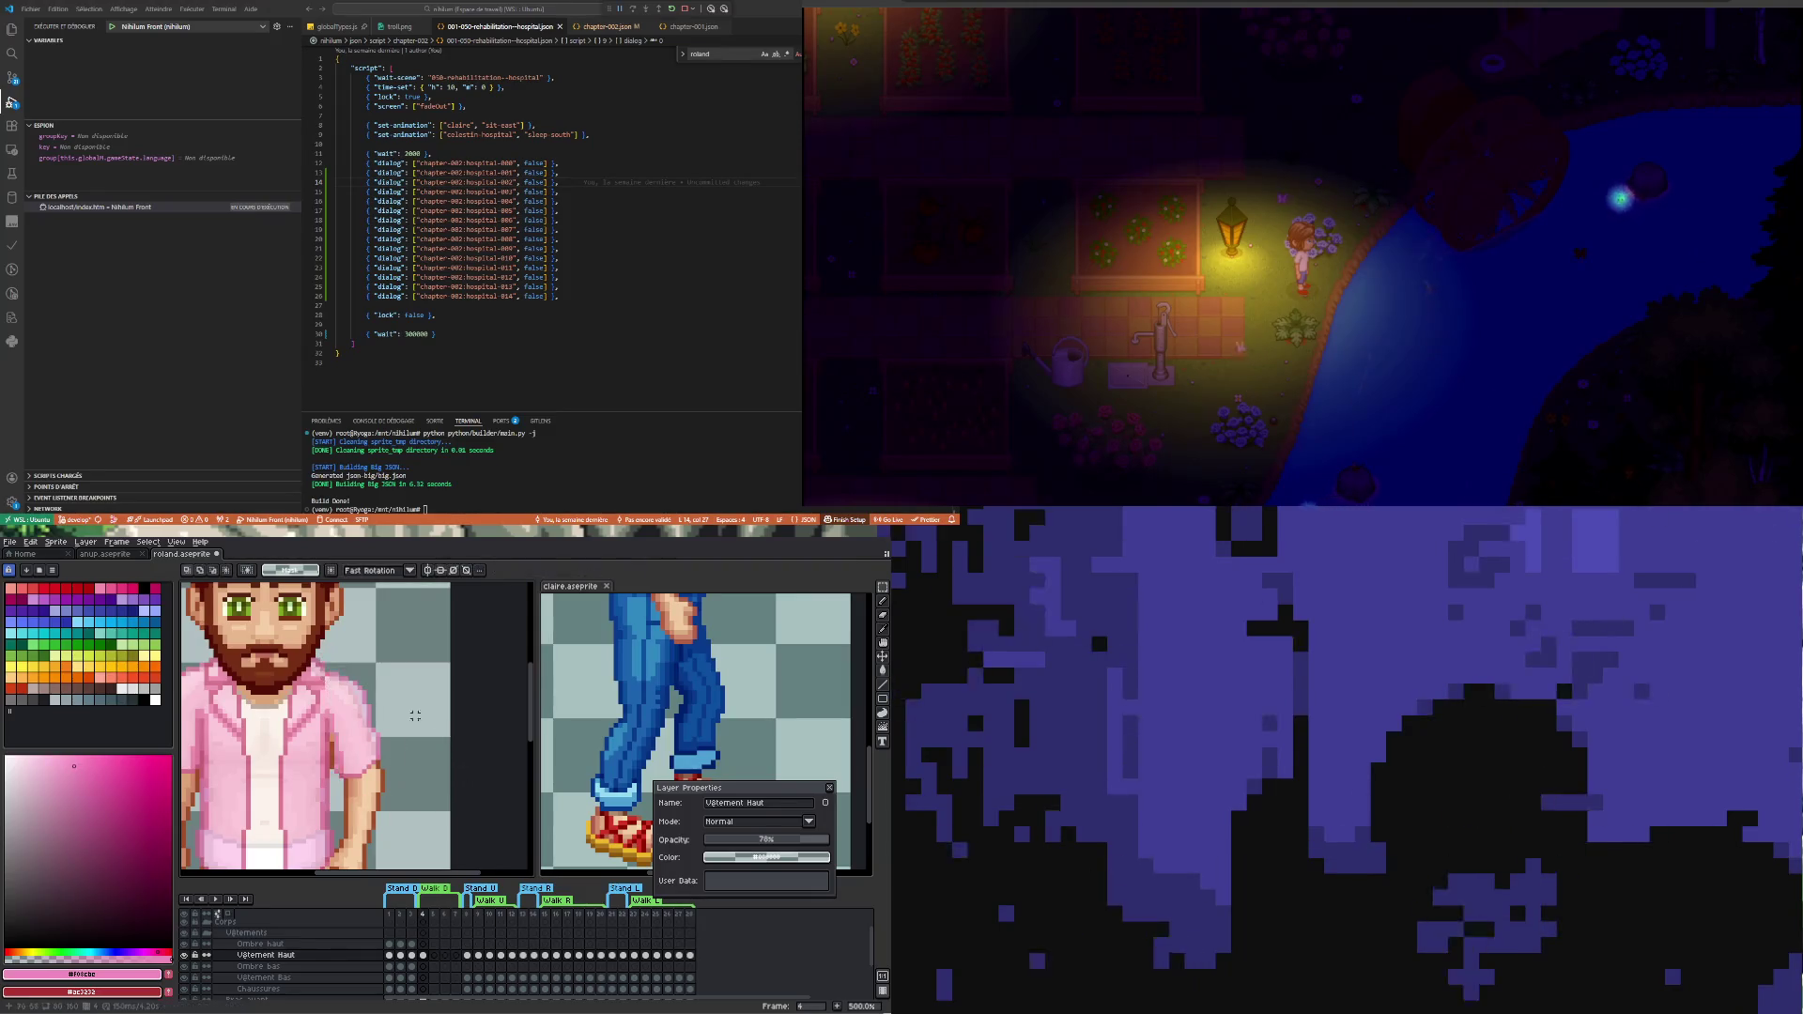
pyautogui.scroll(-1, 359, 674)
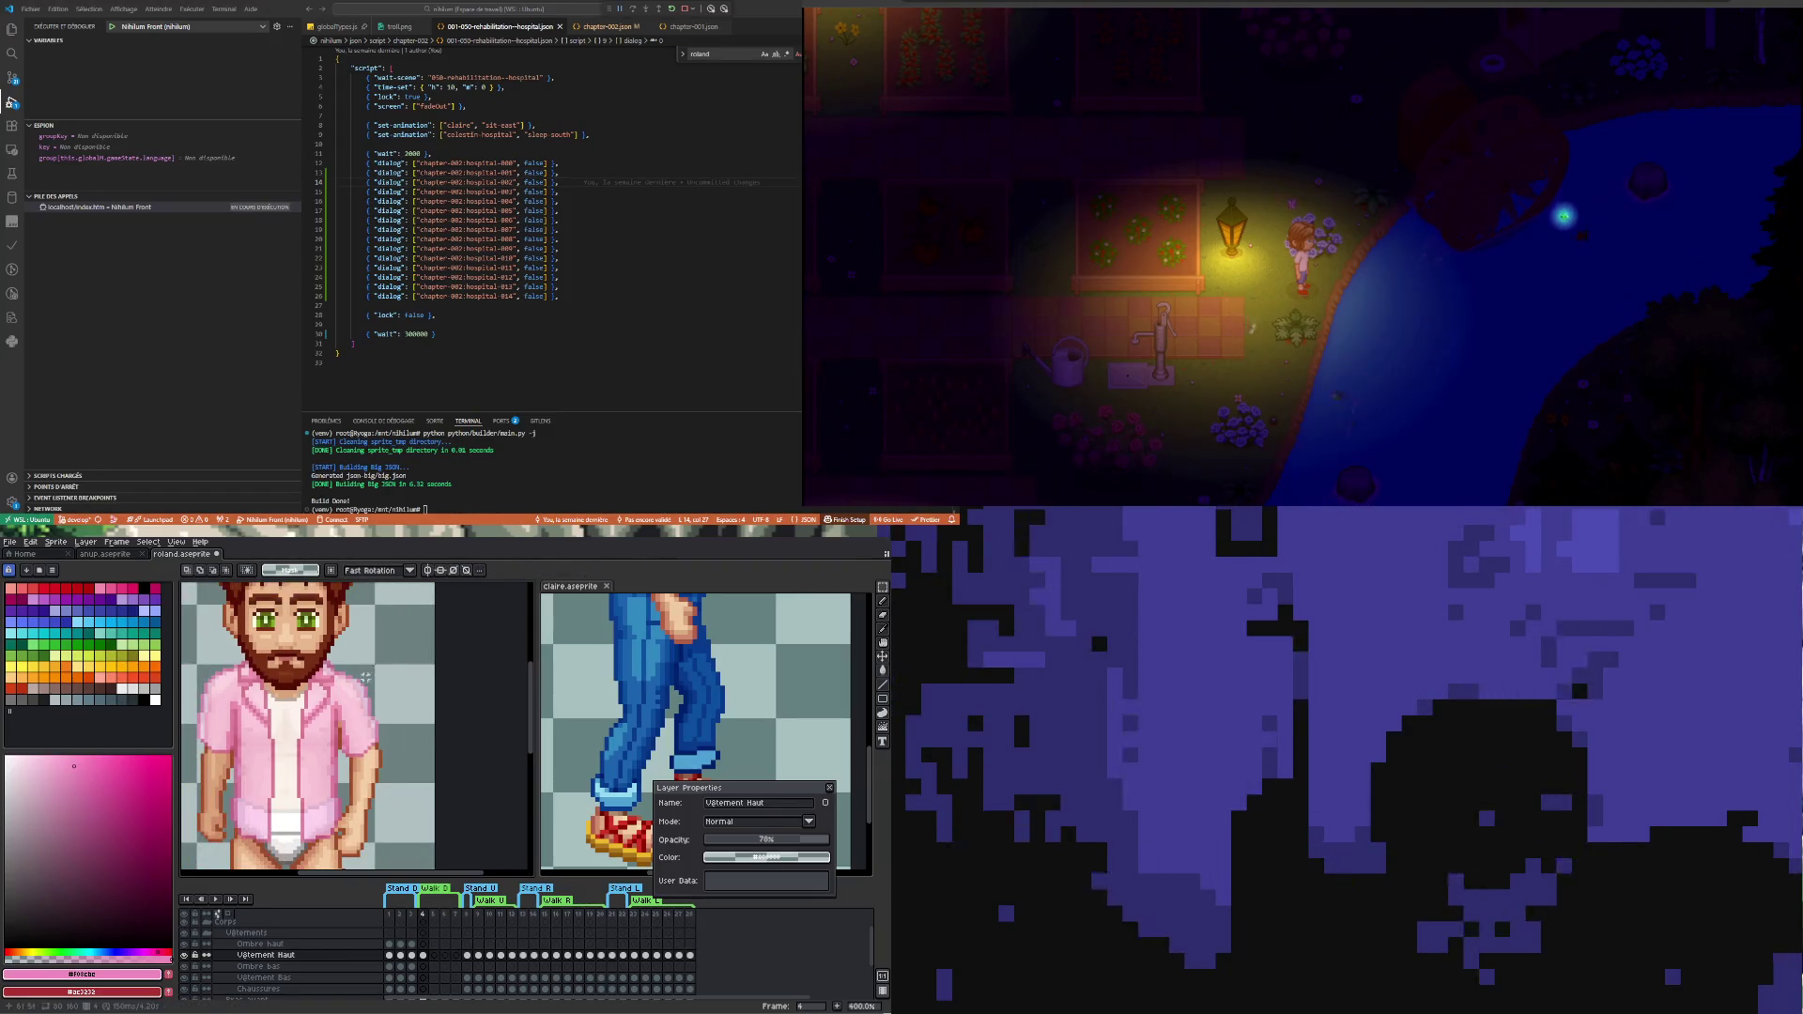
pyautogui.scroll(1, 366, 679)
pyautogui.scroll(1, 359, 674)
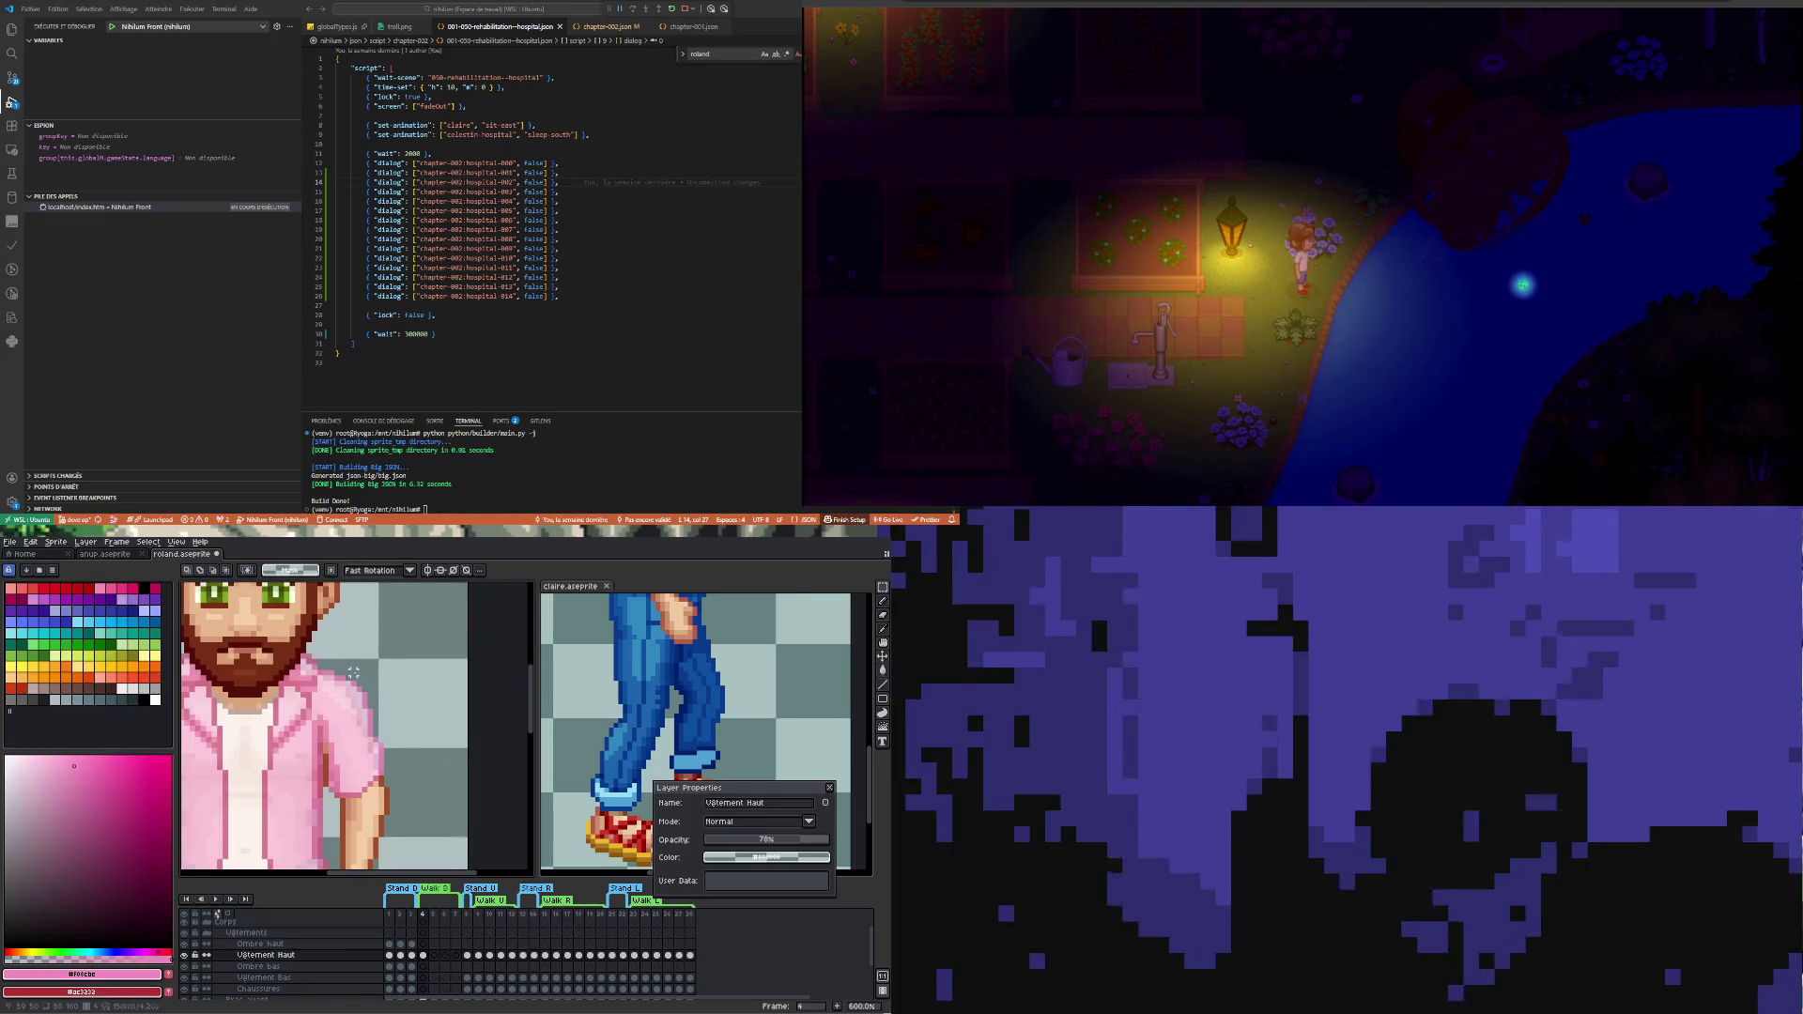
pyautogui.moveTo(382, 728); pyautogui.dragTo(390, 735)
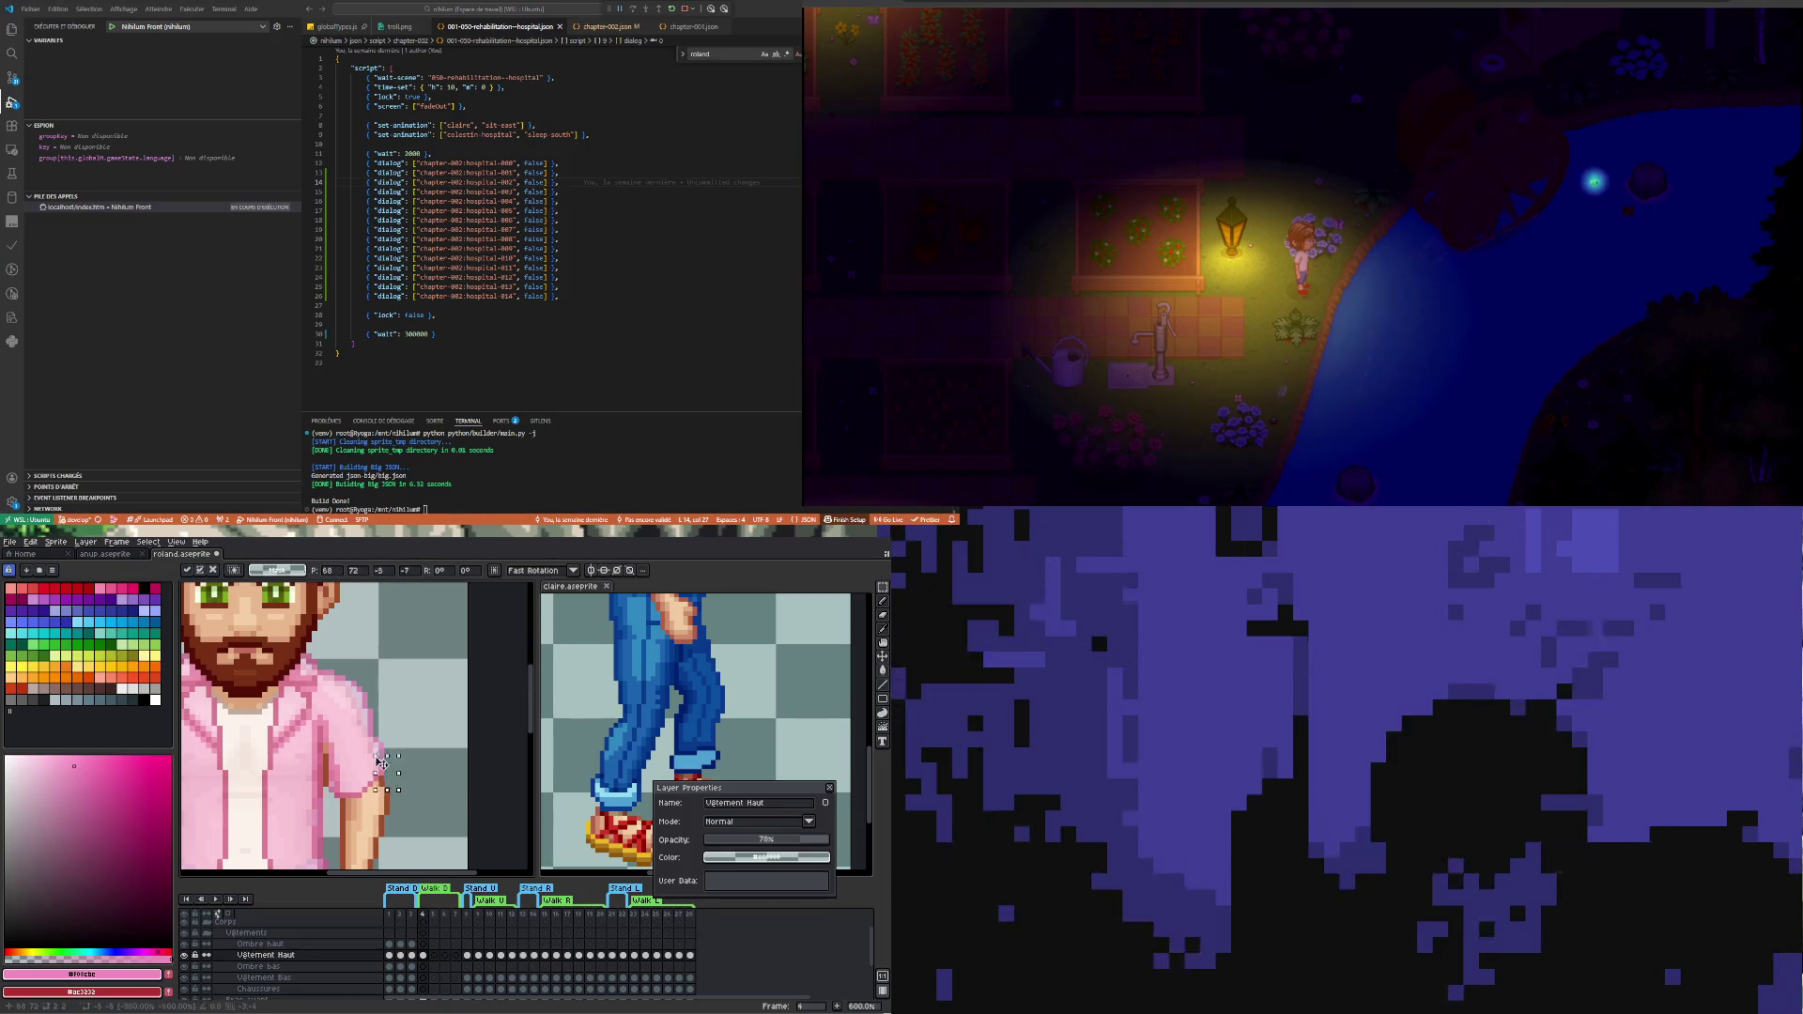
pyautogui.moveTo(429, 786); pyautogui.dragTo(364, 723)
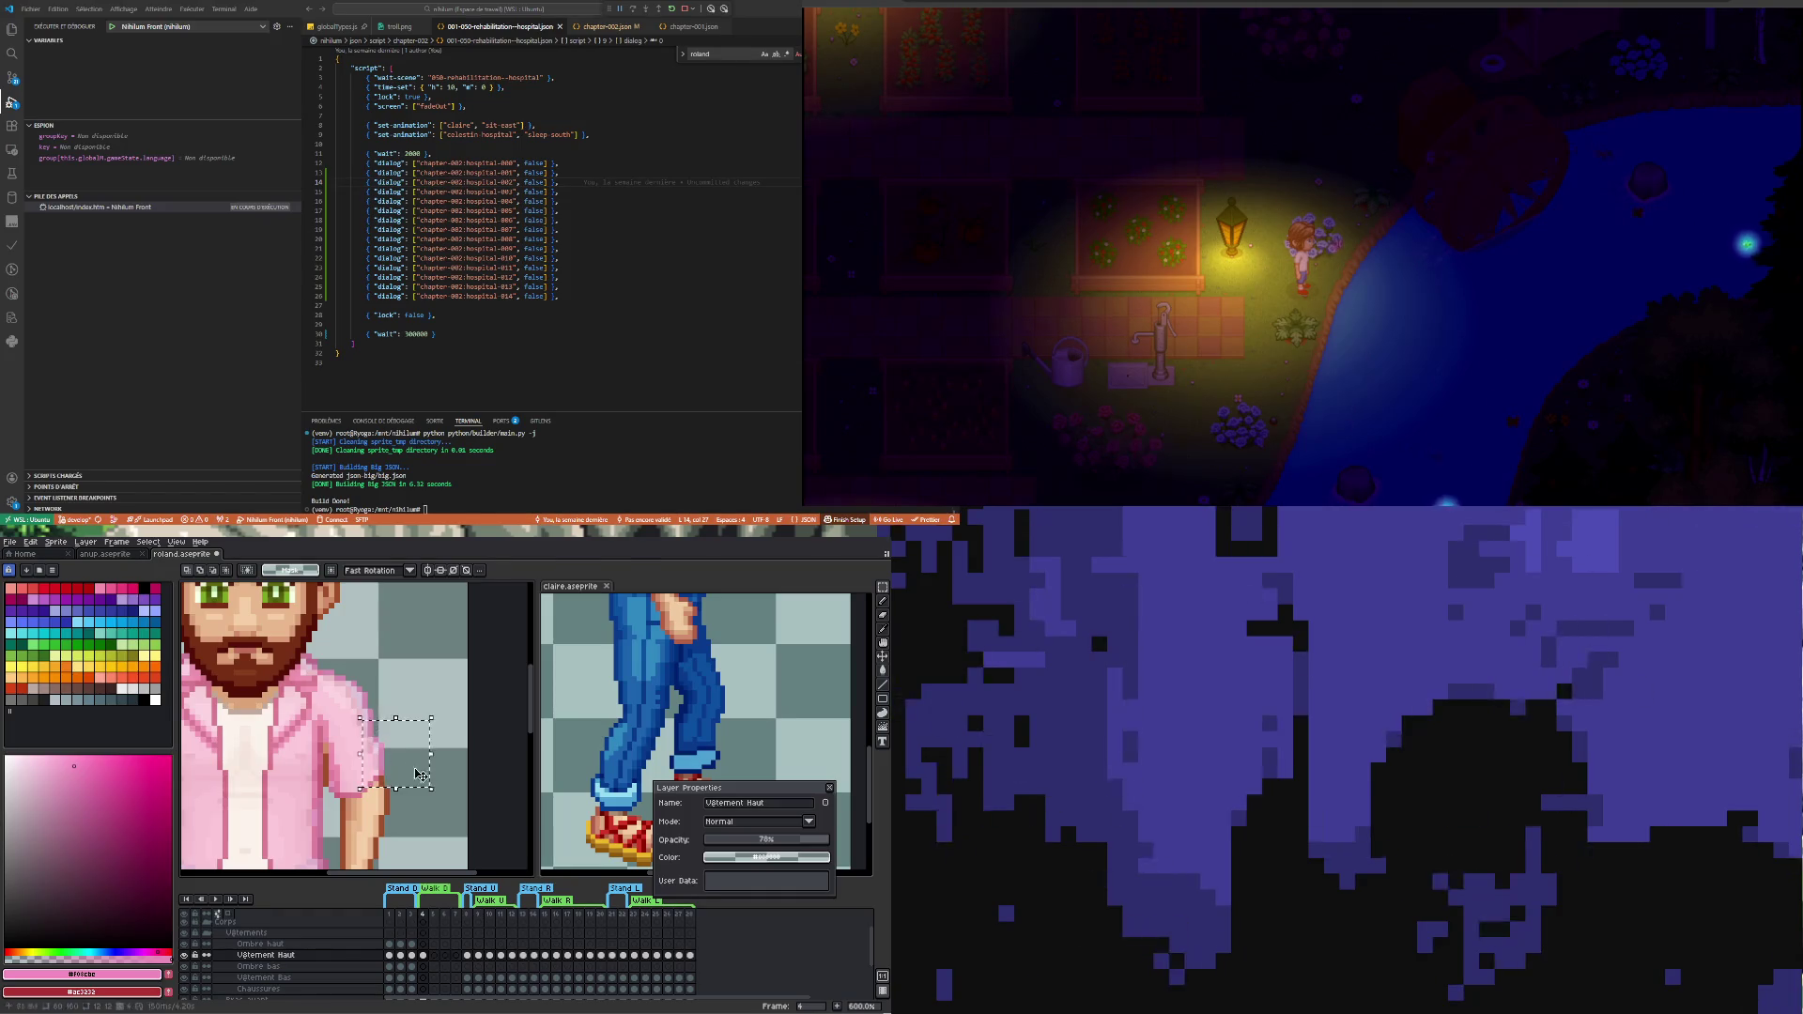
pyautogui.hotkey('ctrl', 'd')
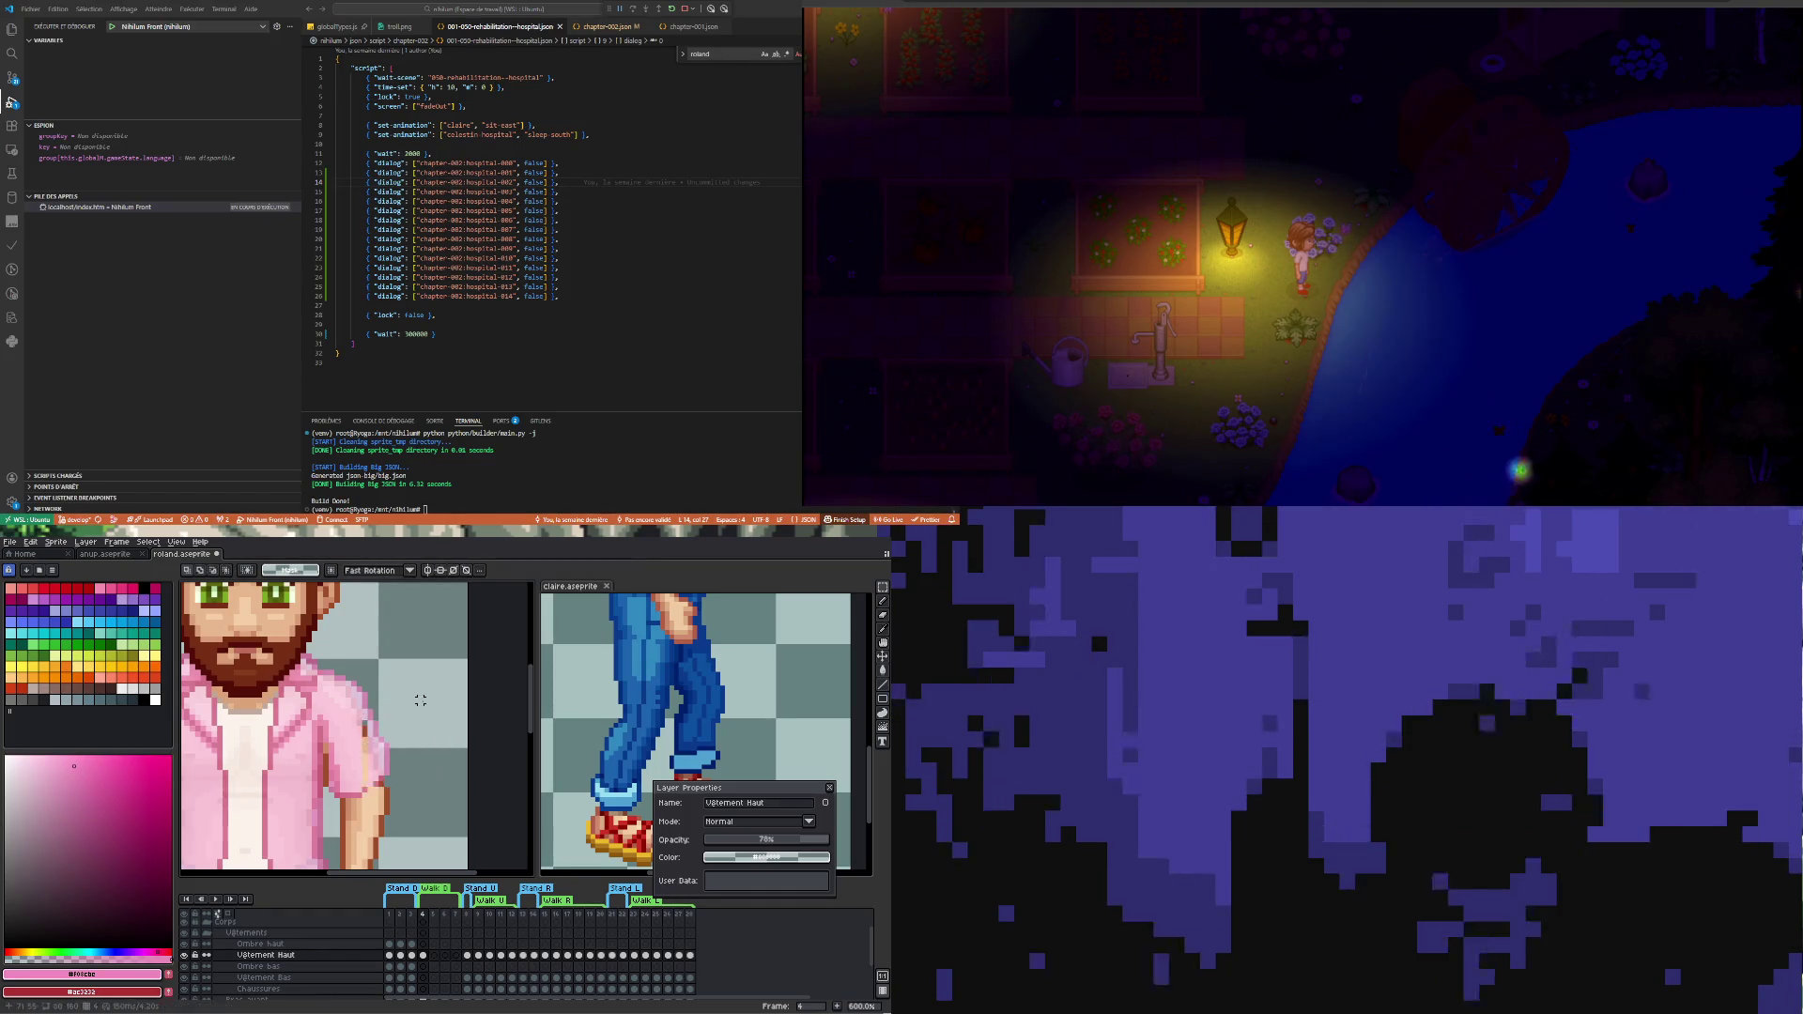
pyautogui.scroll(-1, 421, 700)
pyautogui.scroll(-1, 383, 768)
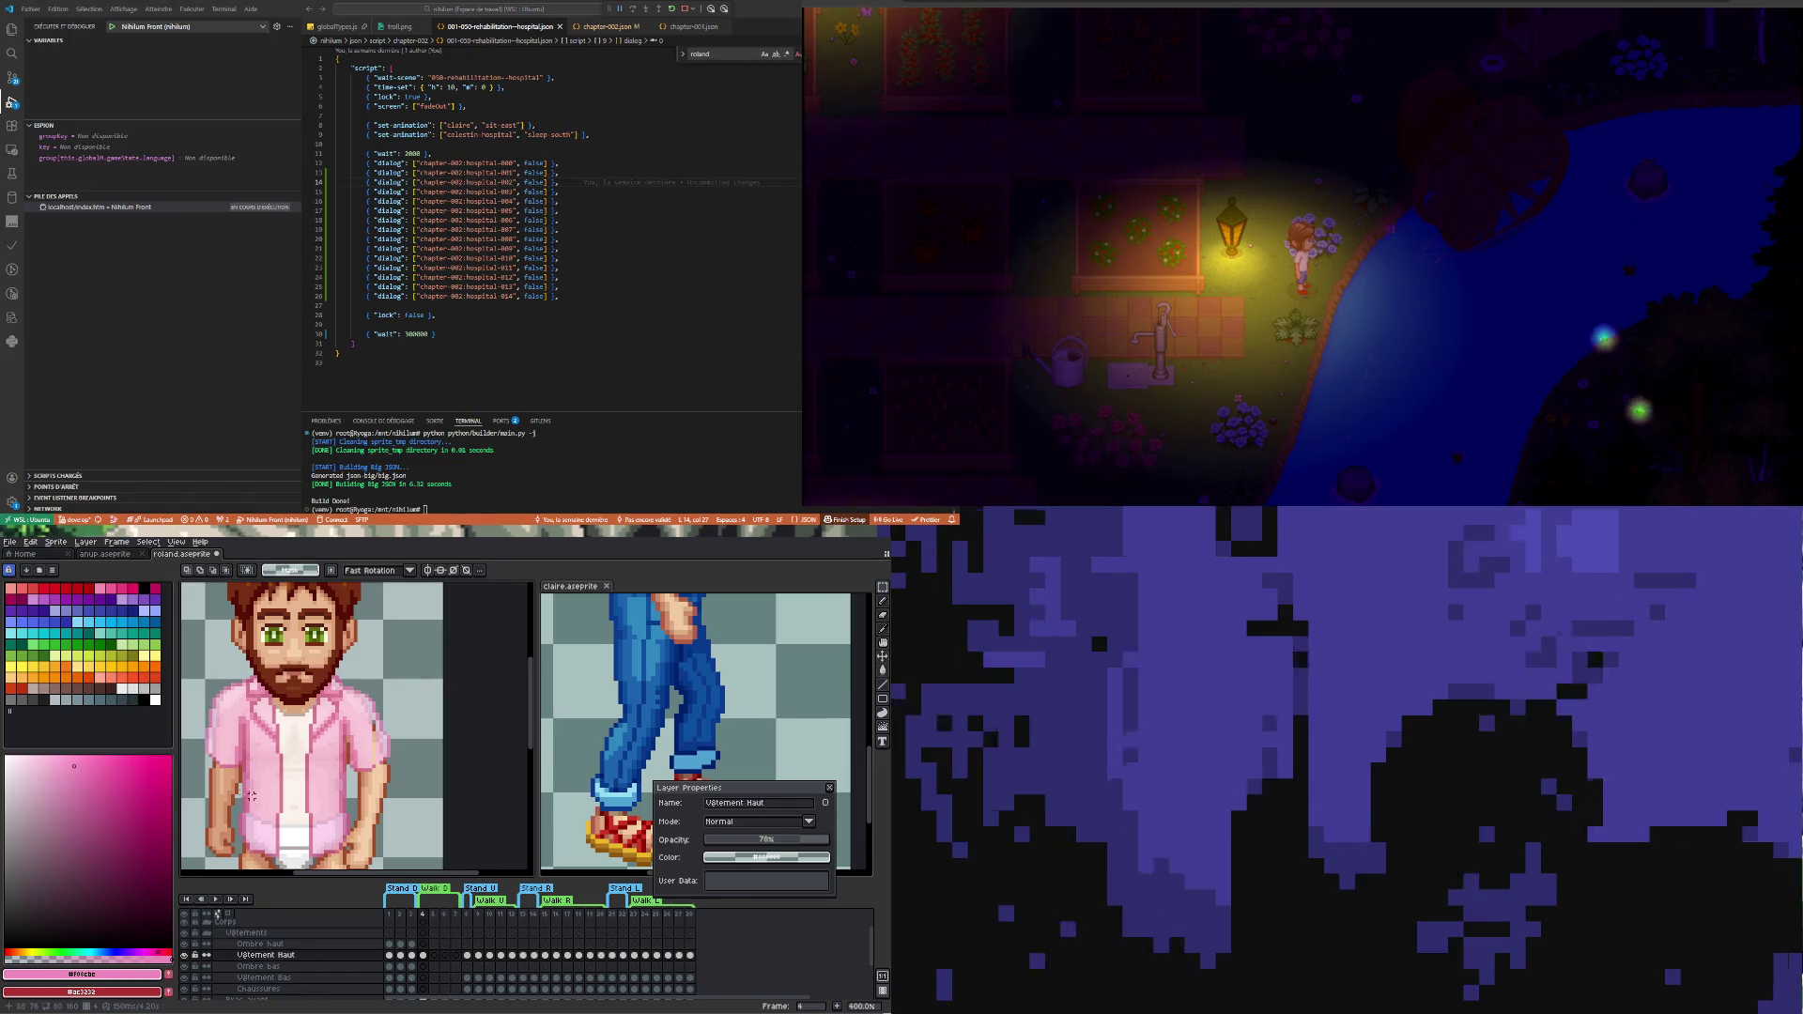
pyautogui.scroll(1, 216, 725)
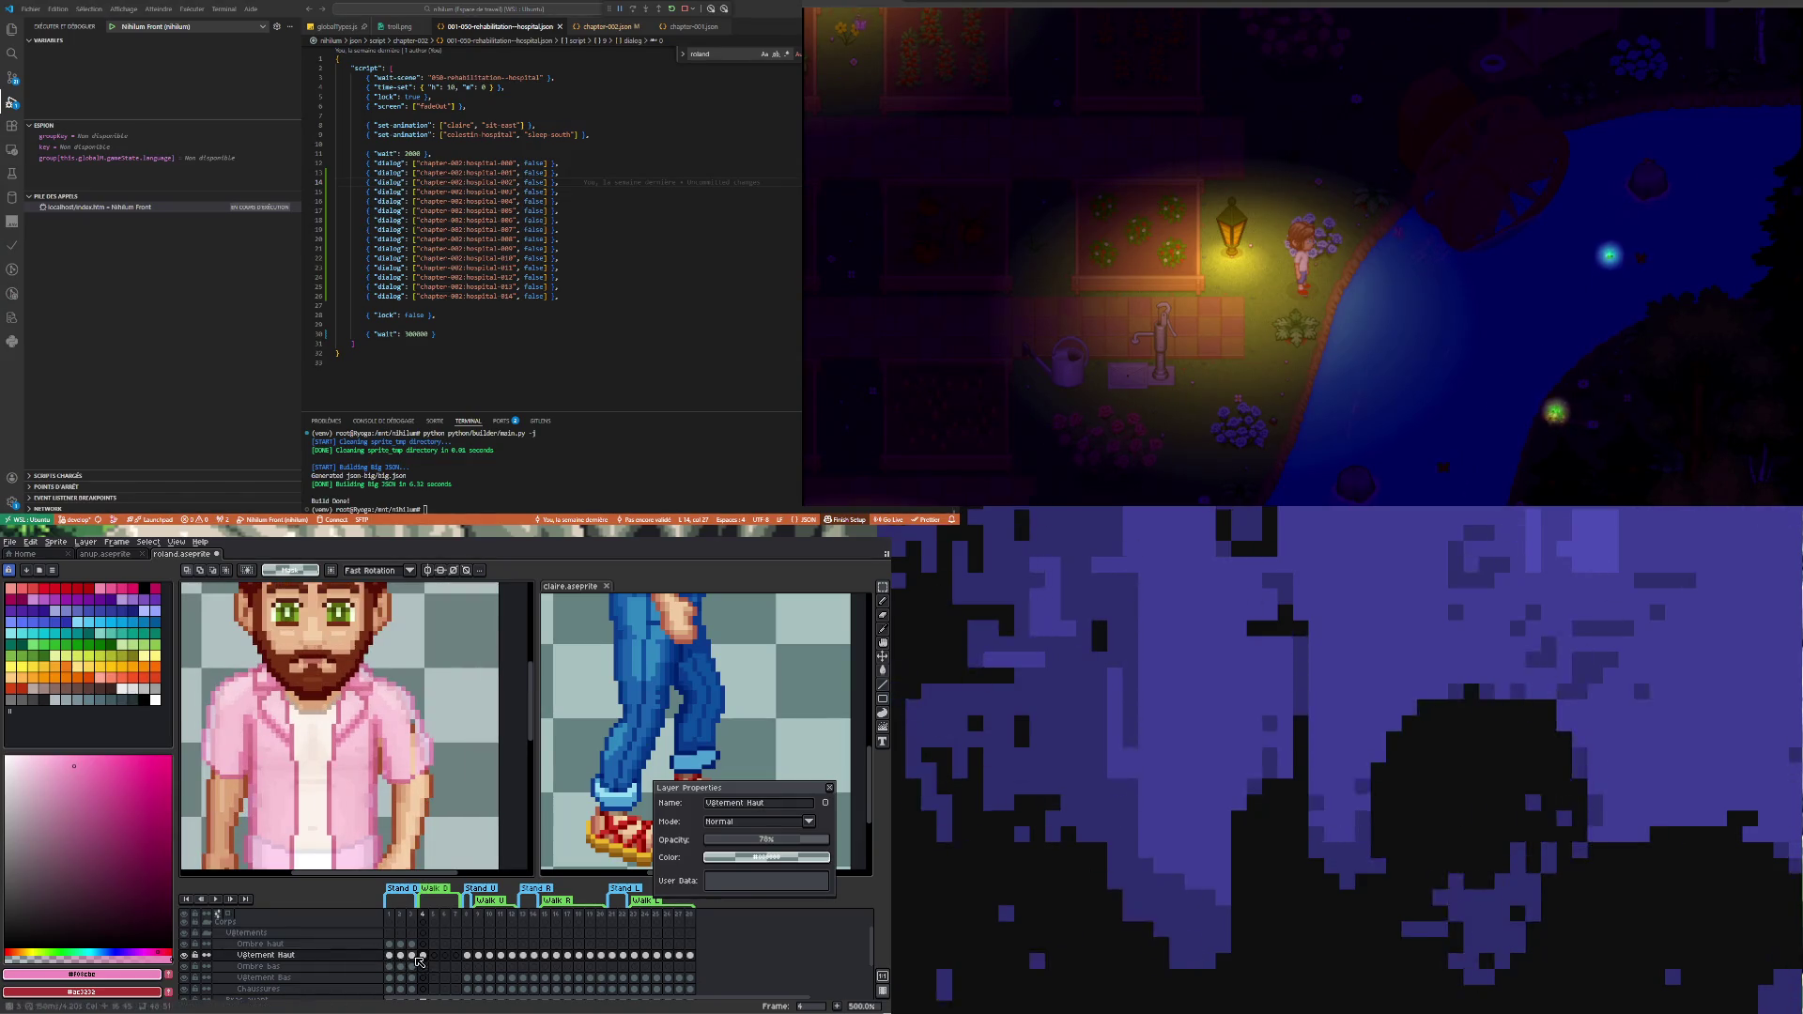
# - Flip between frames 3 and 4 with the Pencil active to check the shirt on frame 4
pyautogui.click(414, 956)
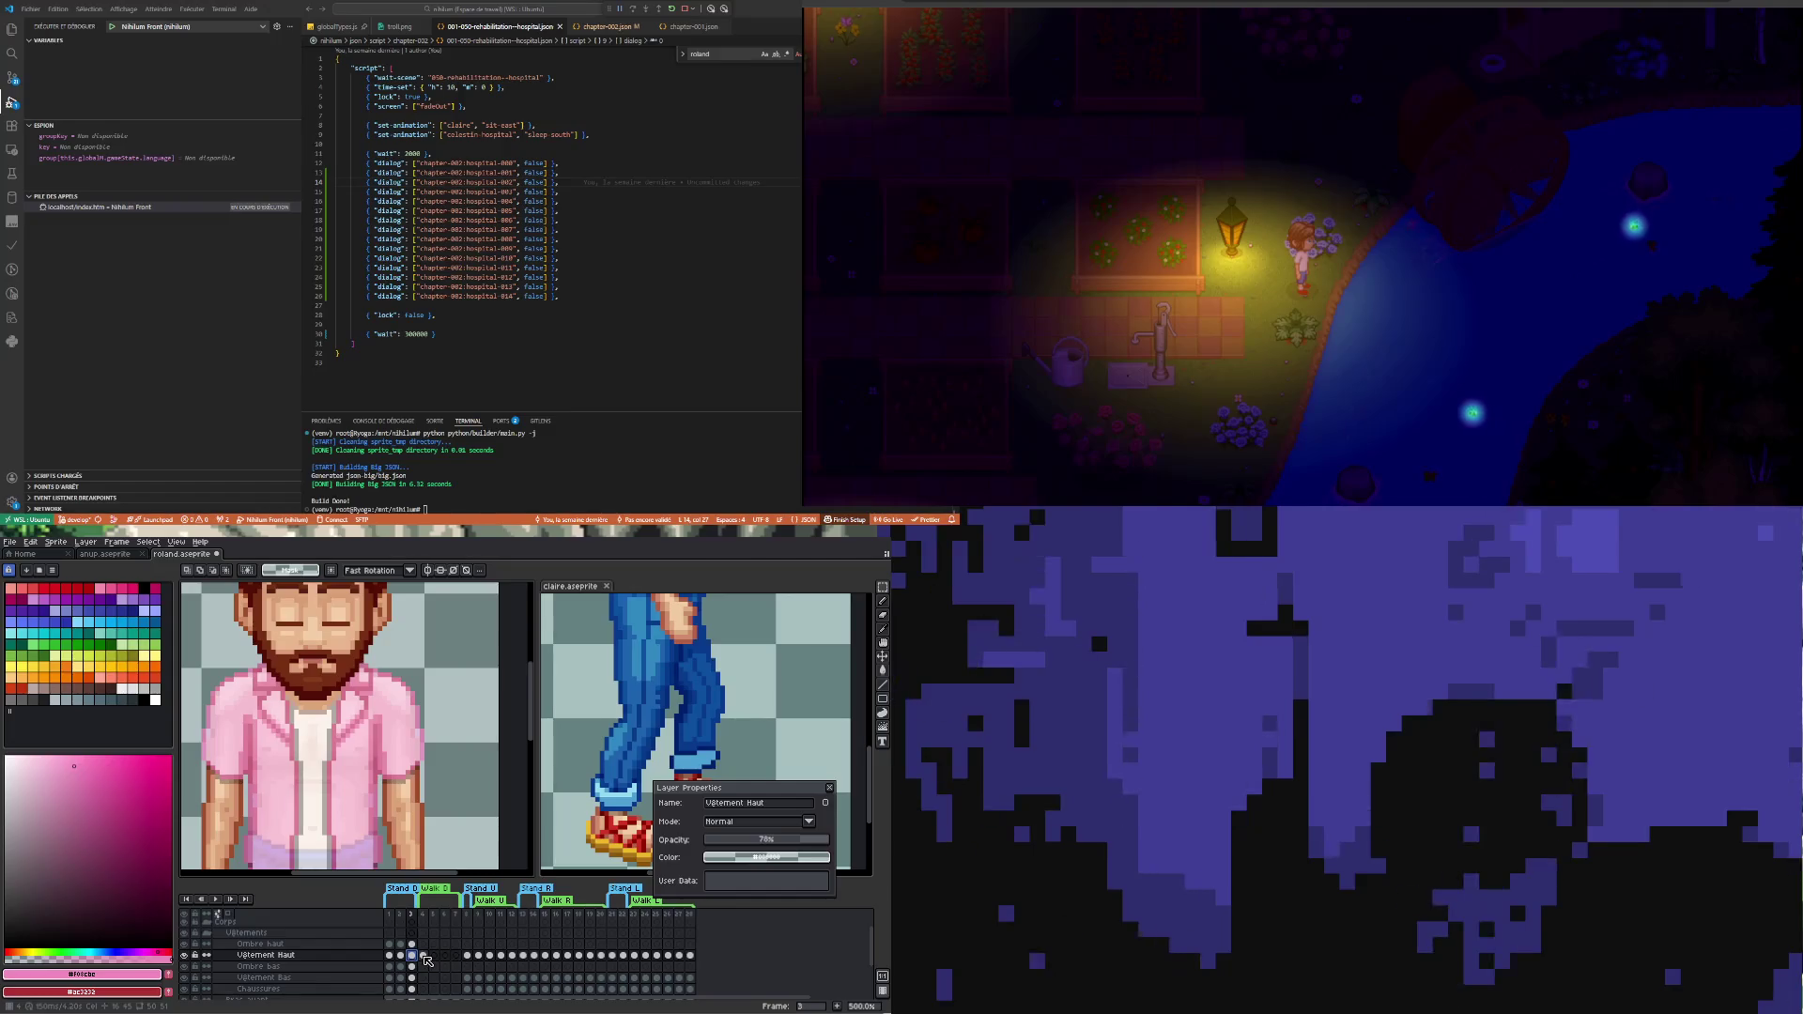
pyautogui.click(424, 956)
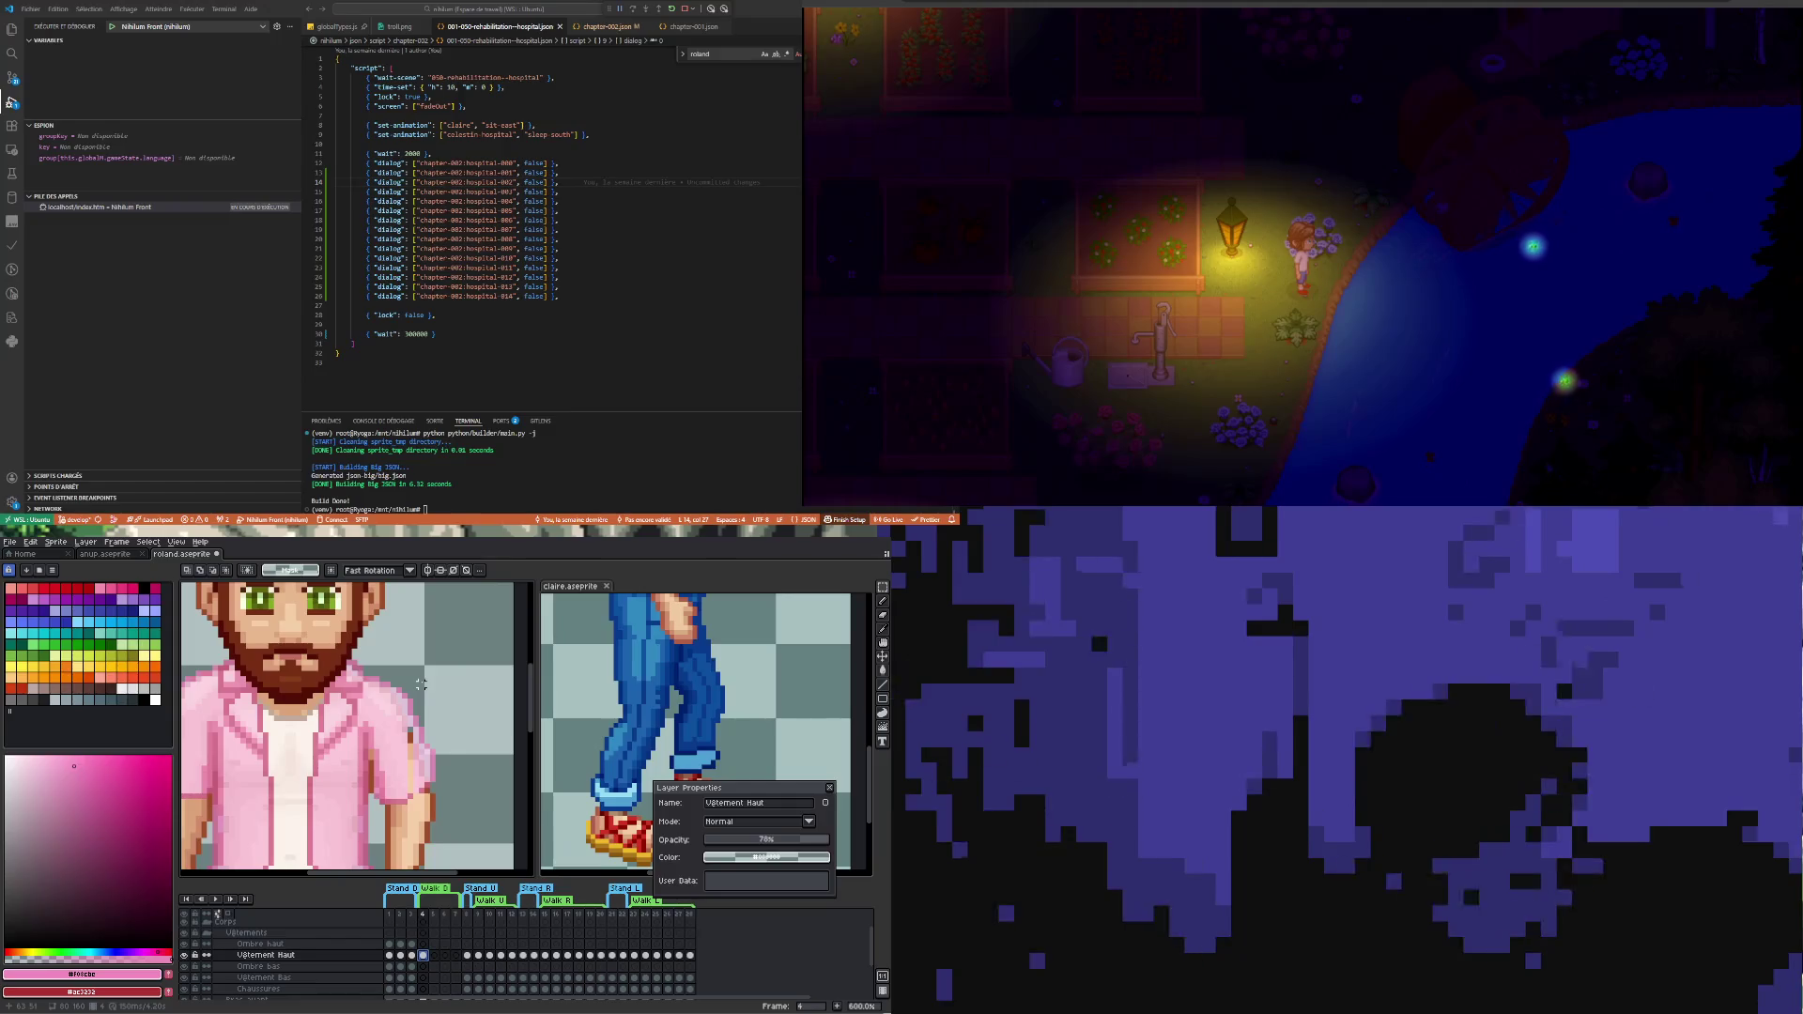
pyautogui.press('b')
pyautogui.scroll(2, 416, 683)
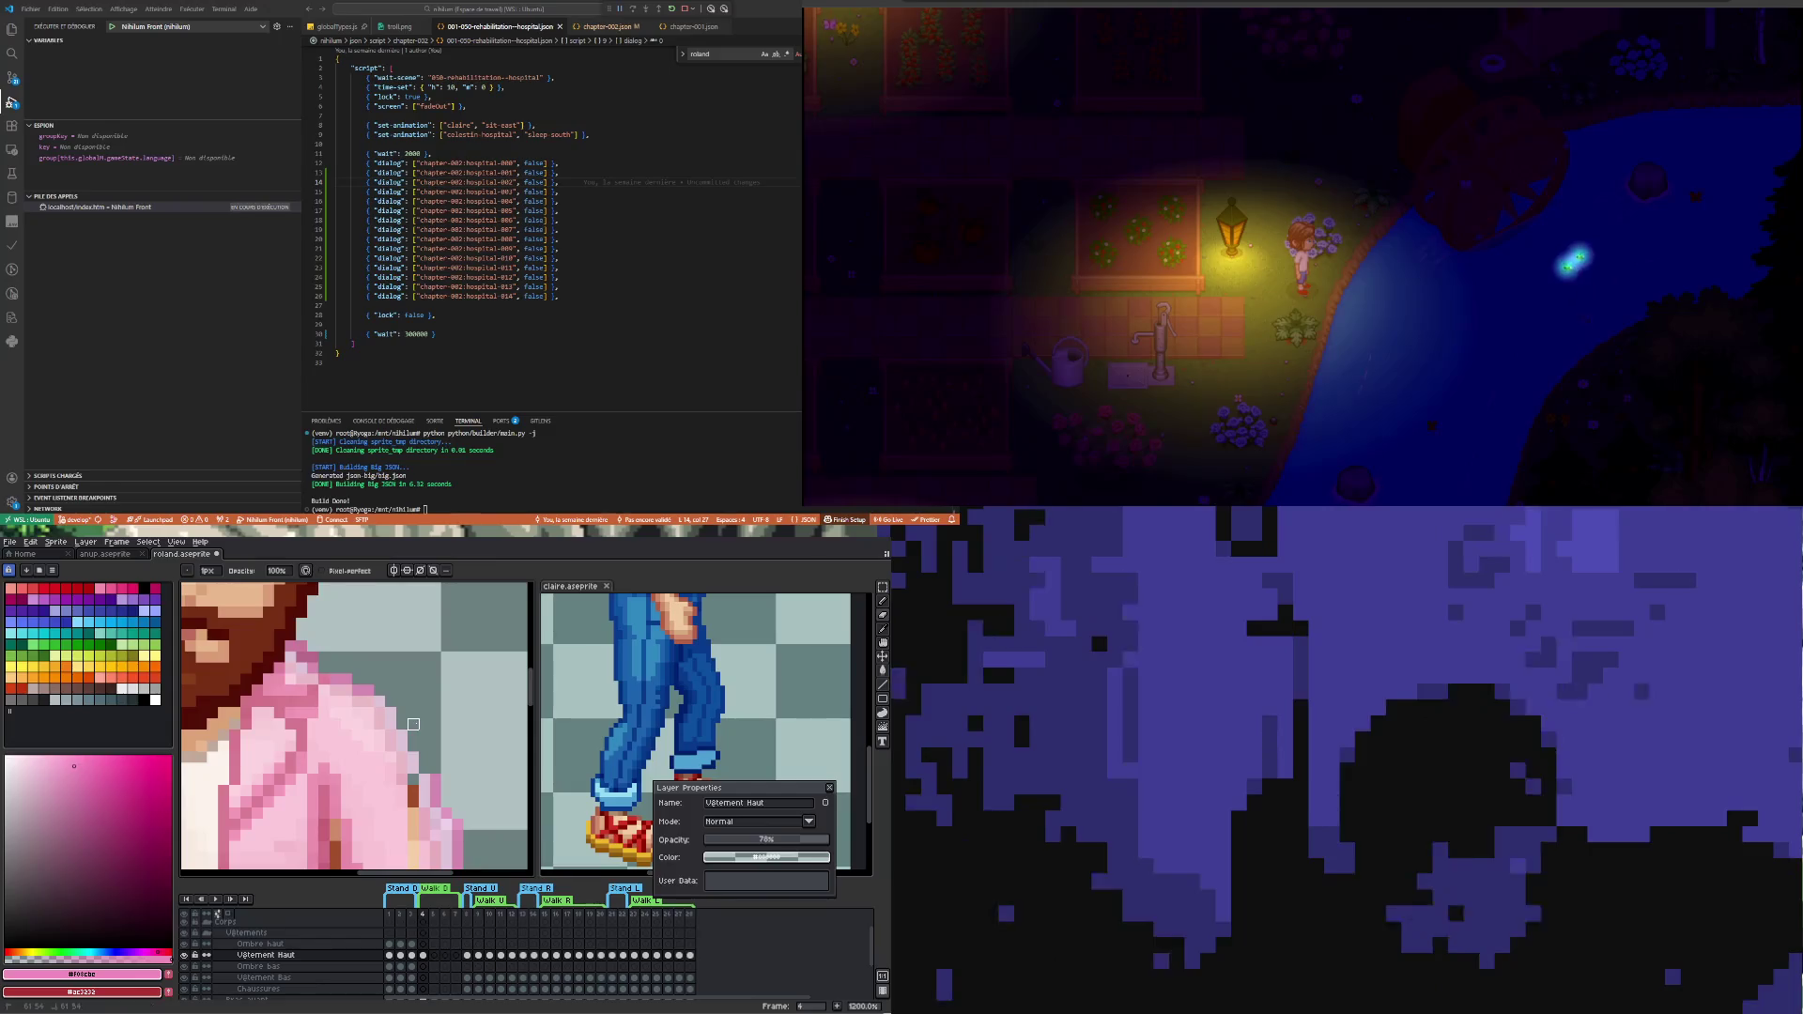
pyautogui.scroll(-2, 424, 762)
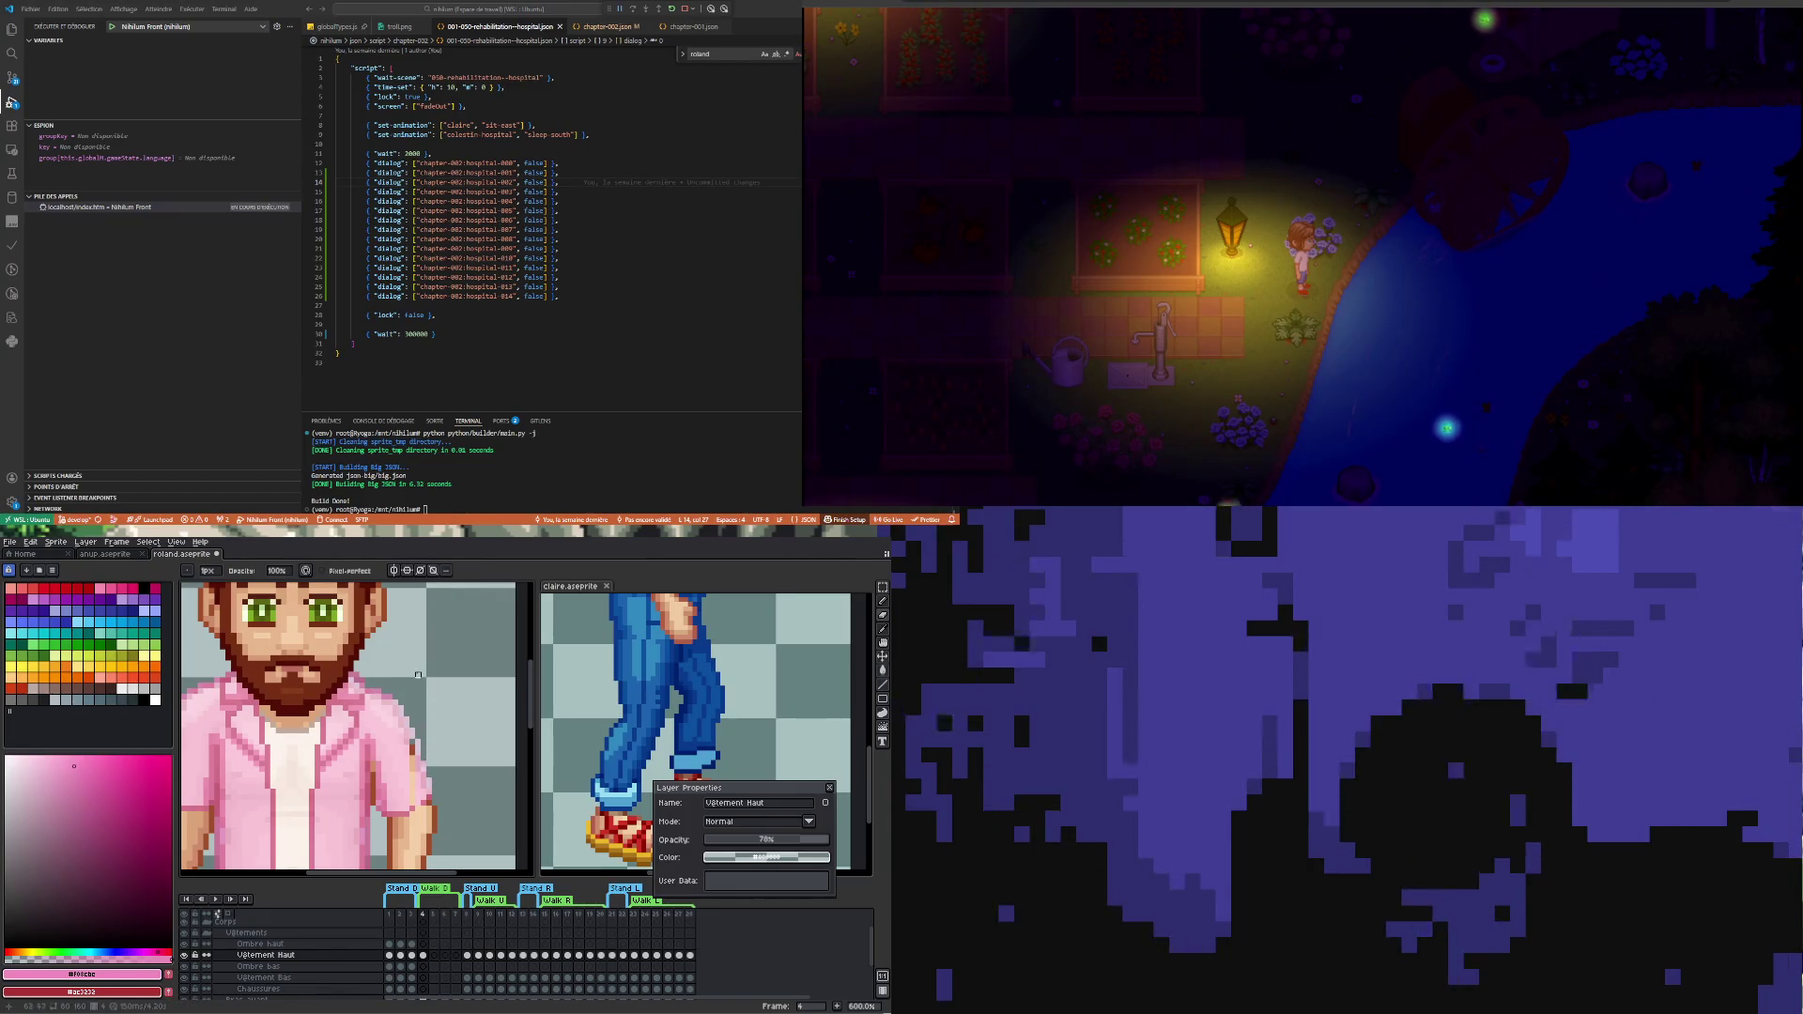
pyautogui.scroll(-1, 422, 709)
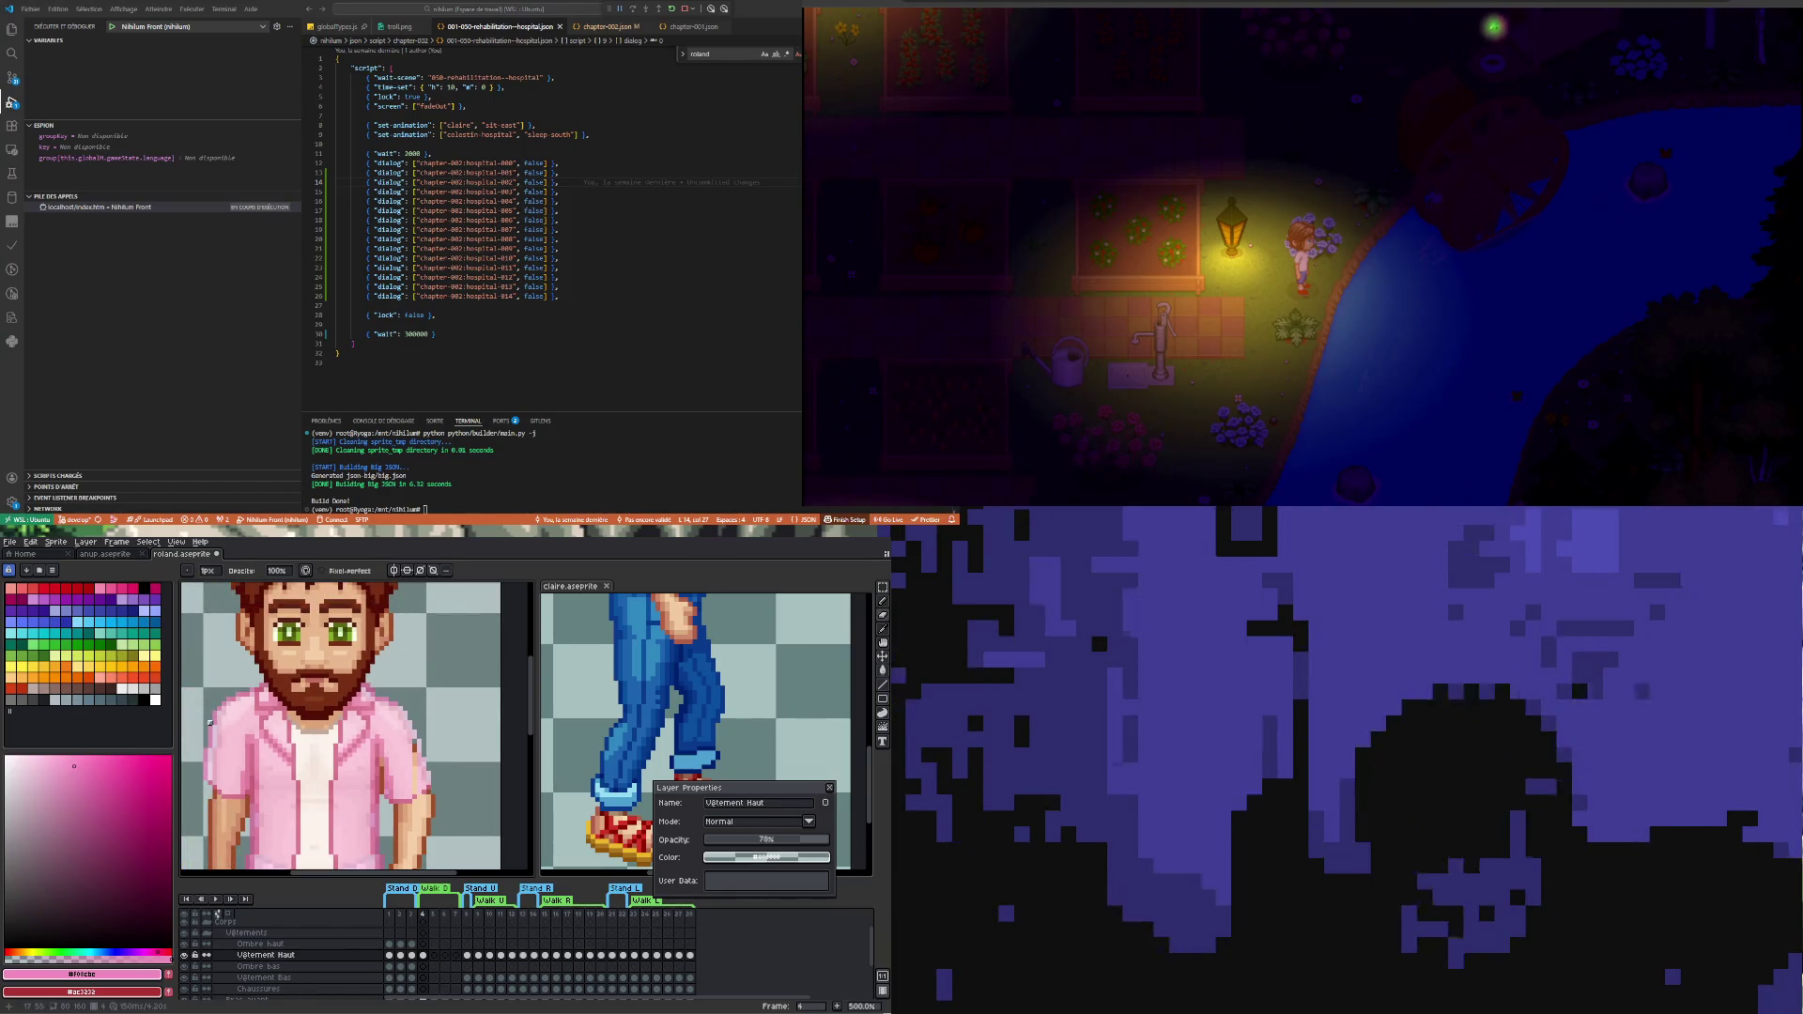
pyautogui.click(412, 957)
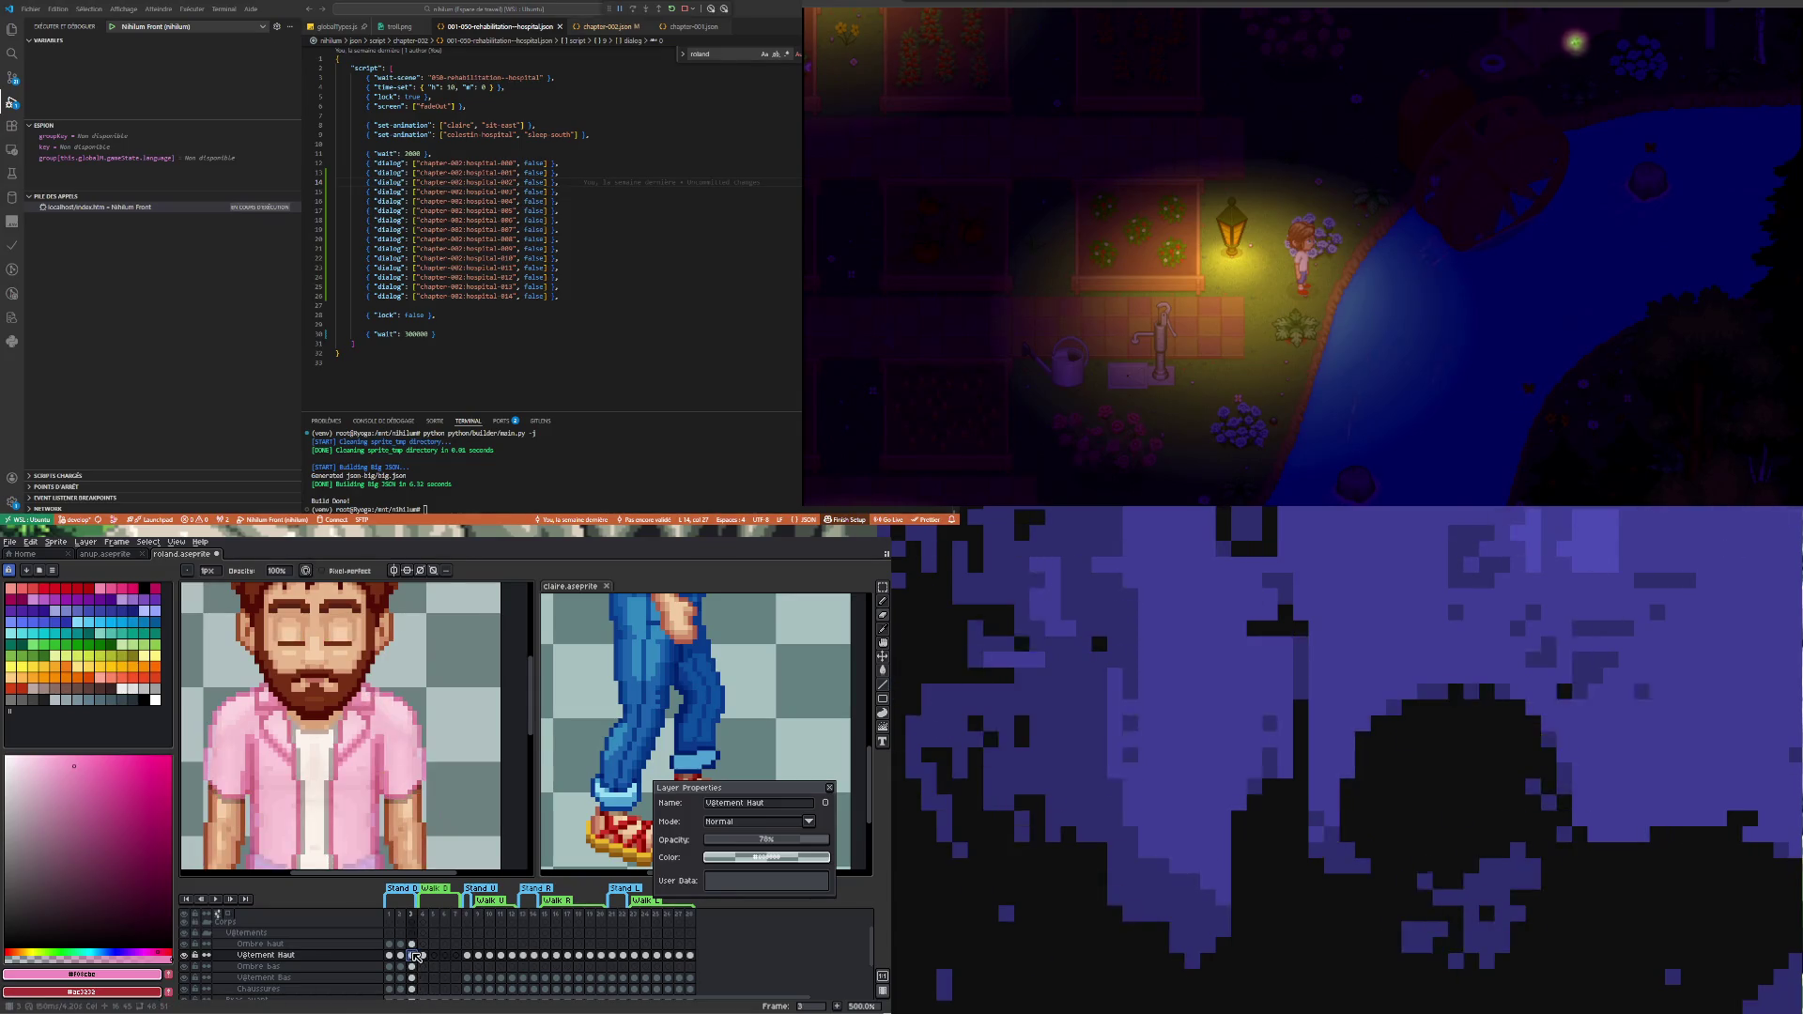
pyautogui.click(424, 957)
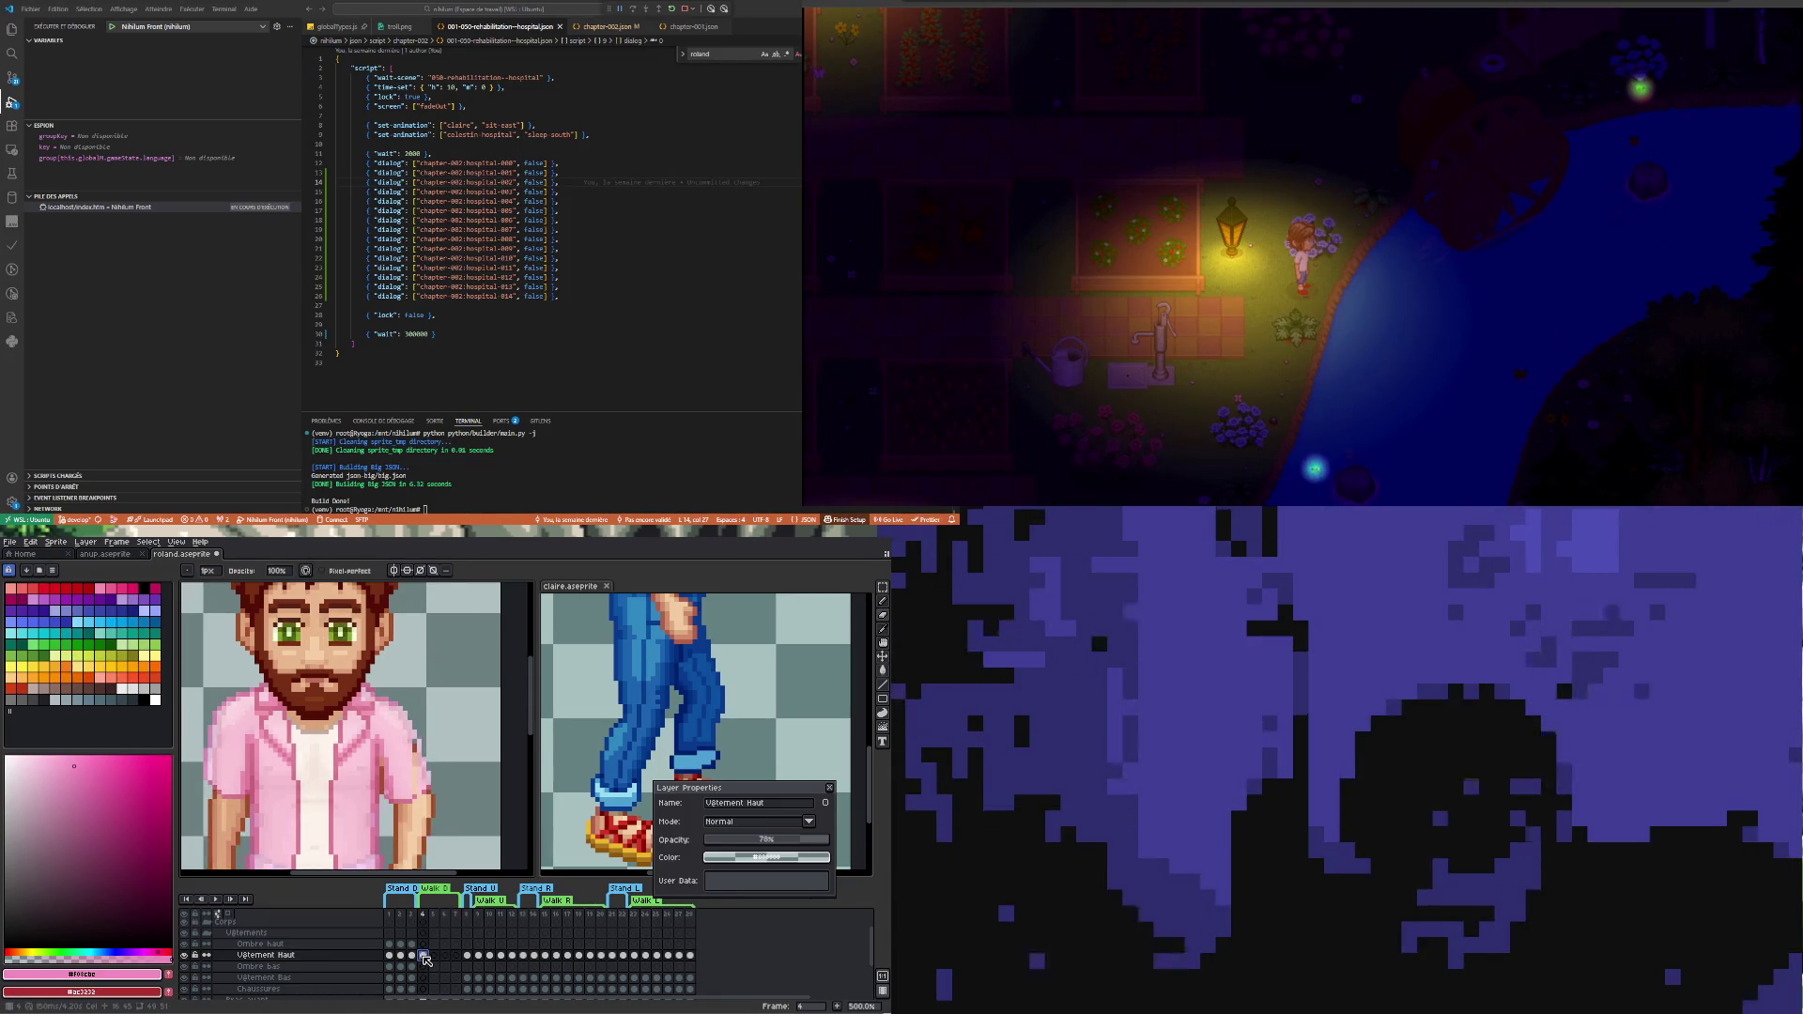
pyautogui.click(414, 957)
pyautogui.press('-')
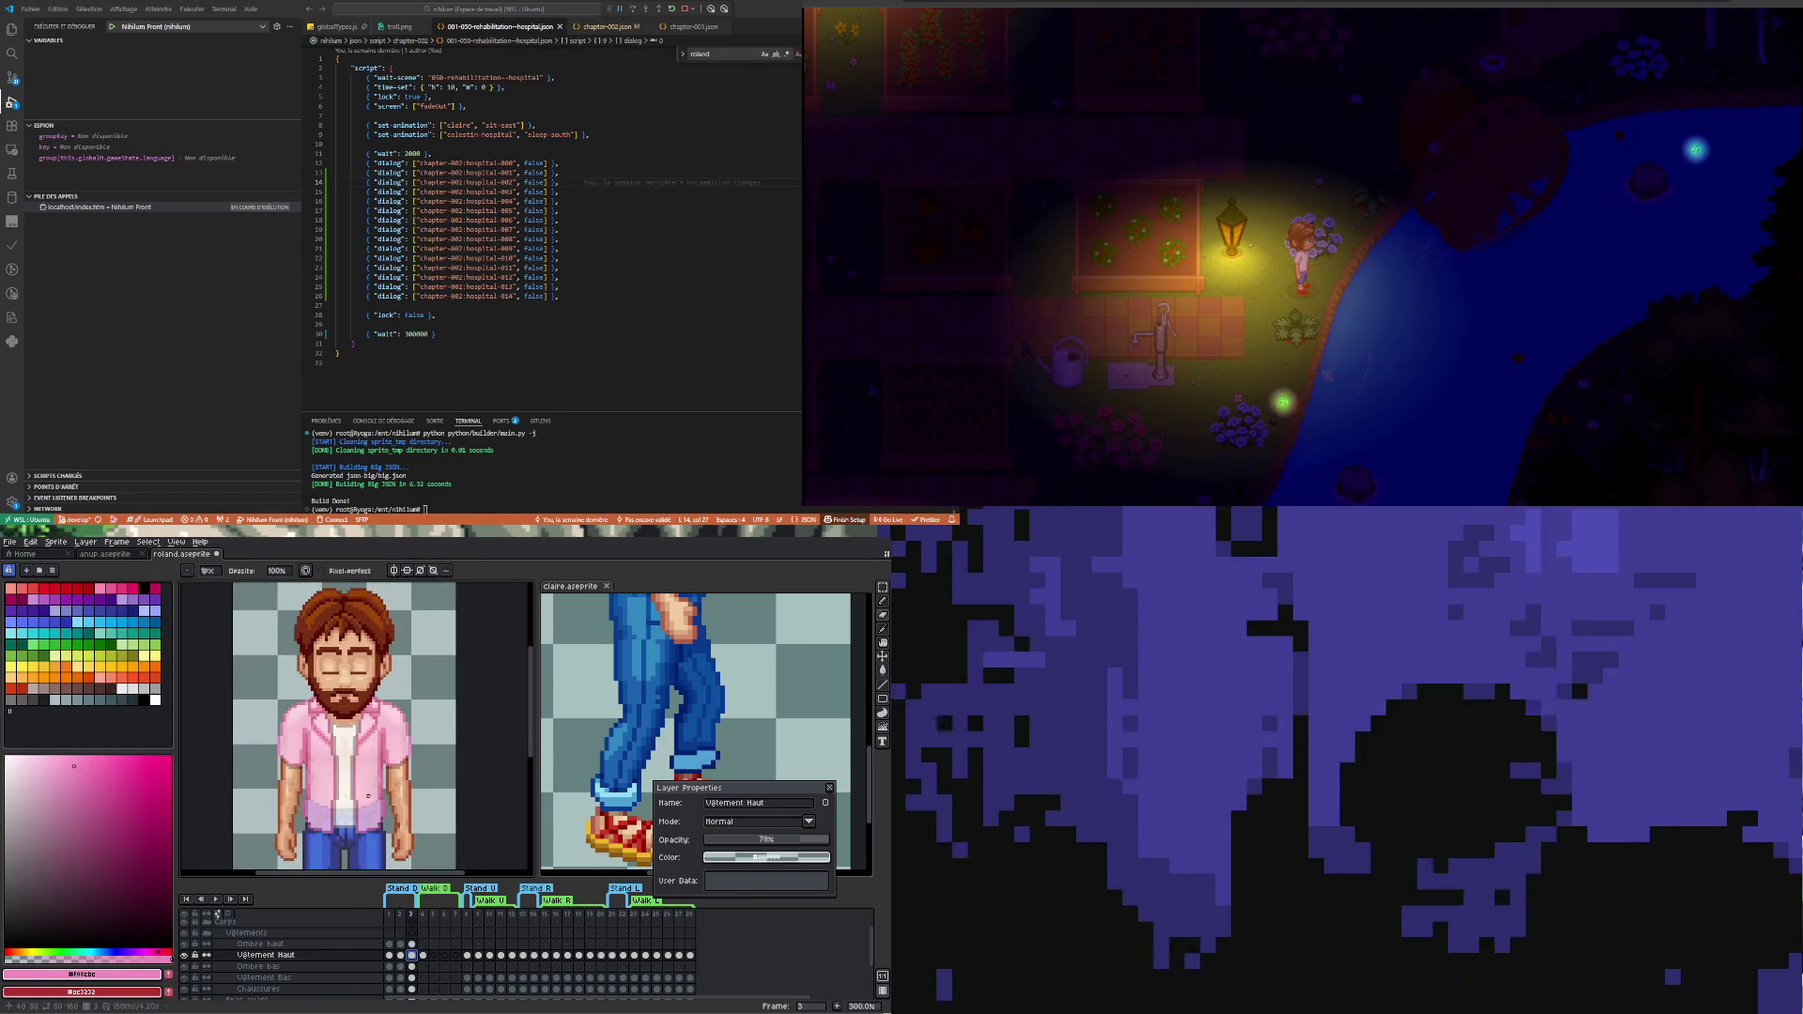
pyautogui.click(424, 959)
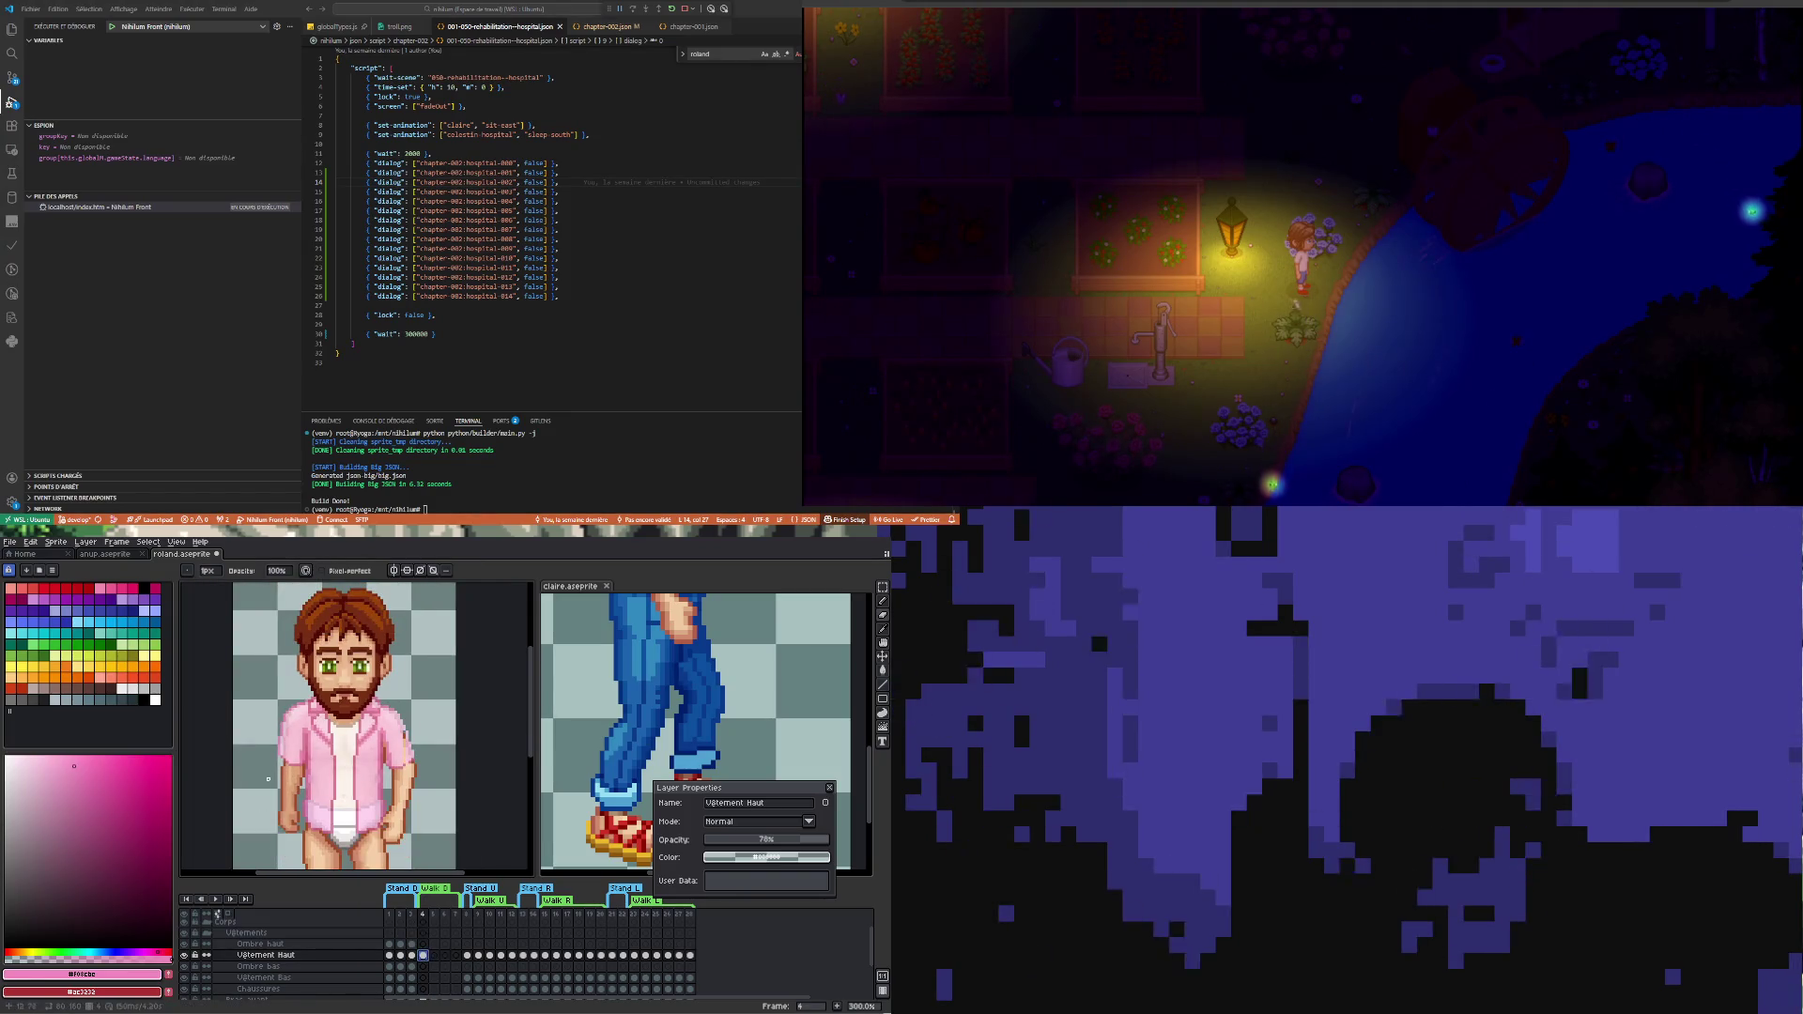
pyautogui.scroll(1, 283, 763)
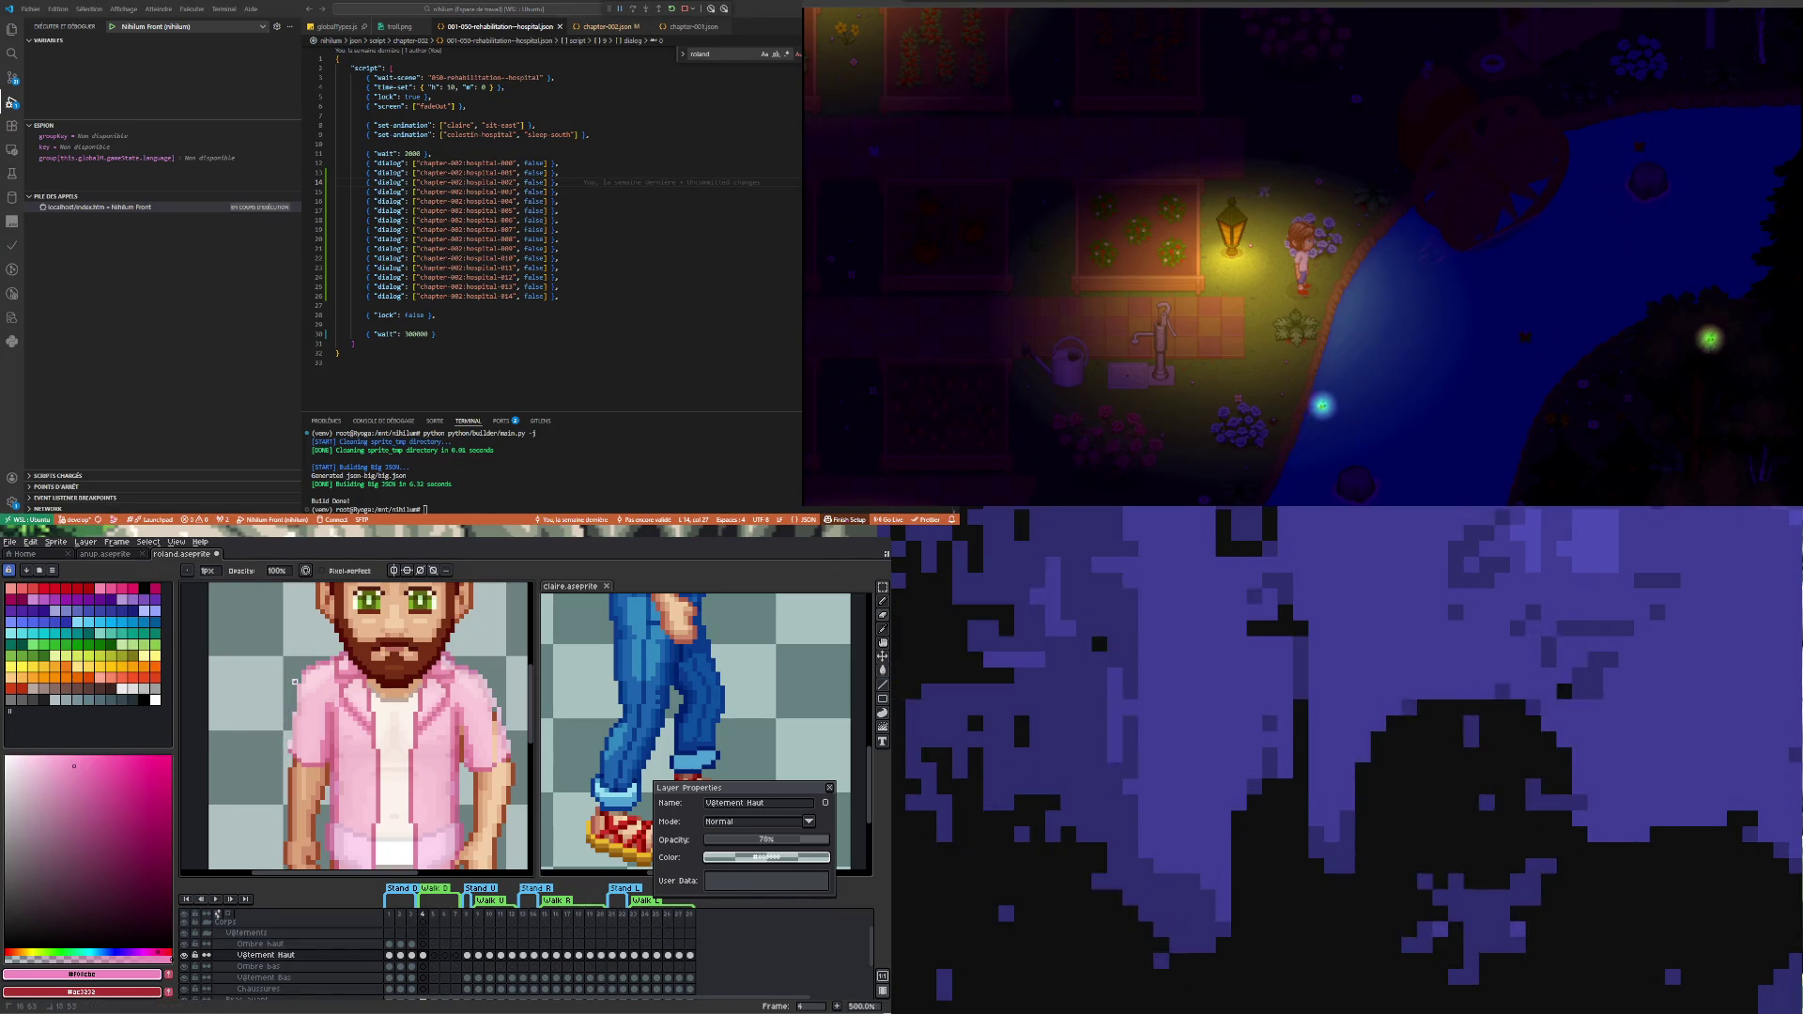
pyautogui.scroll(-1, 296, 691)
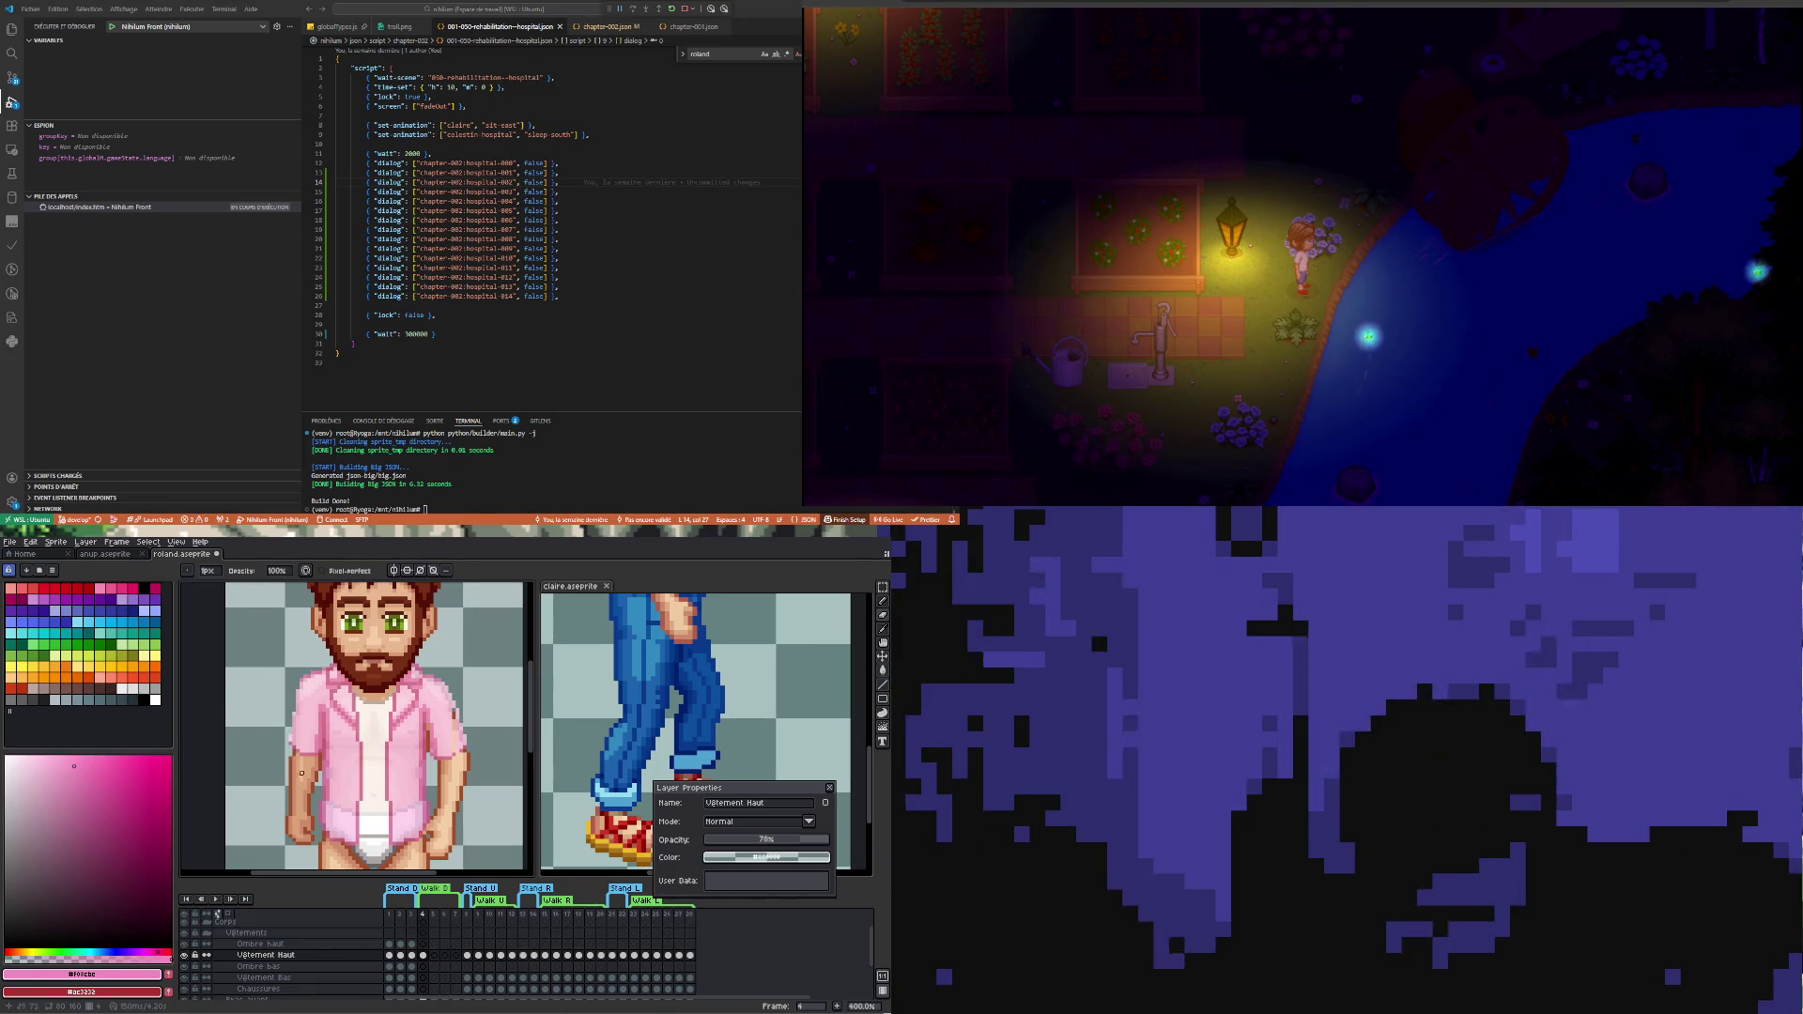
pyautogui.click(412, 956)
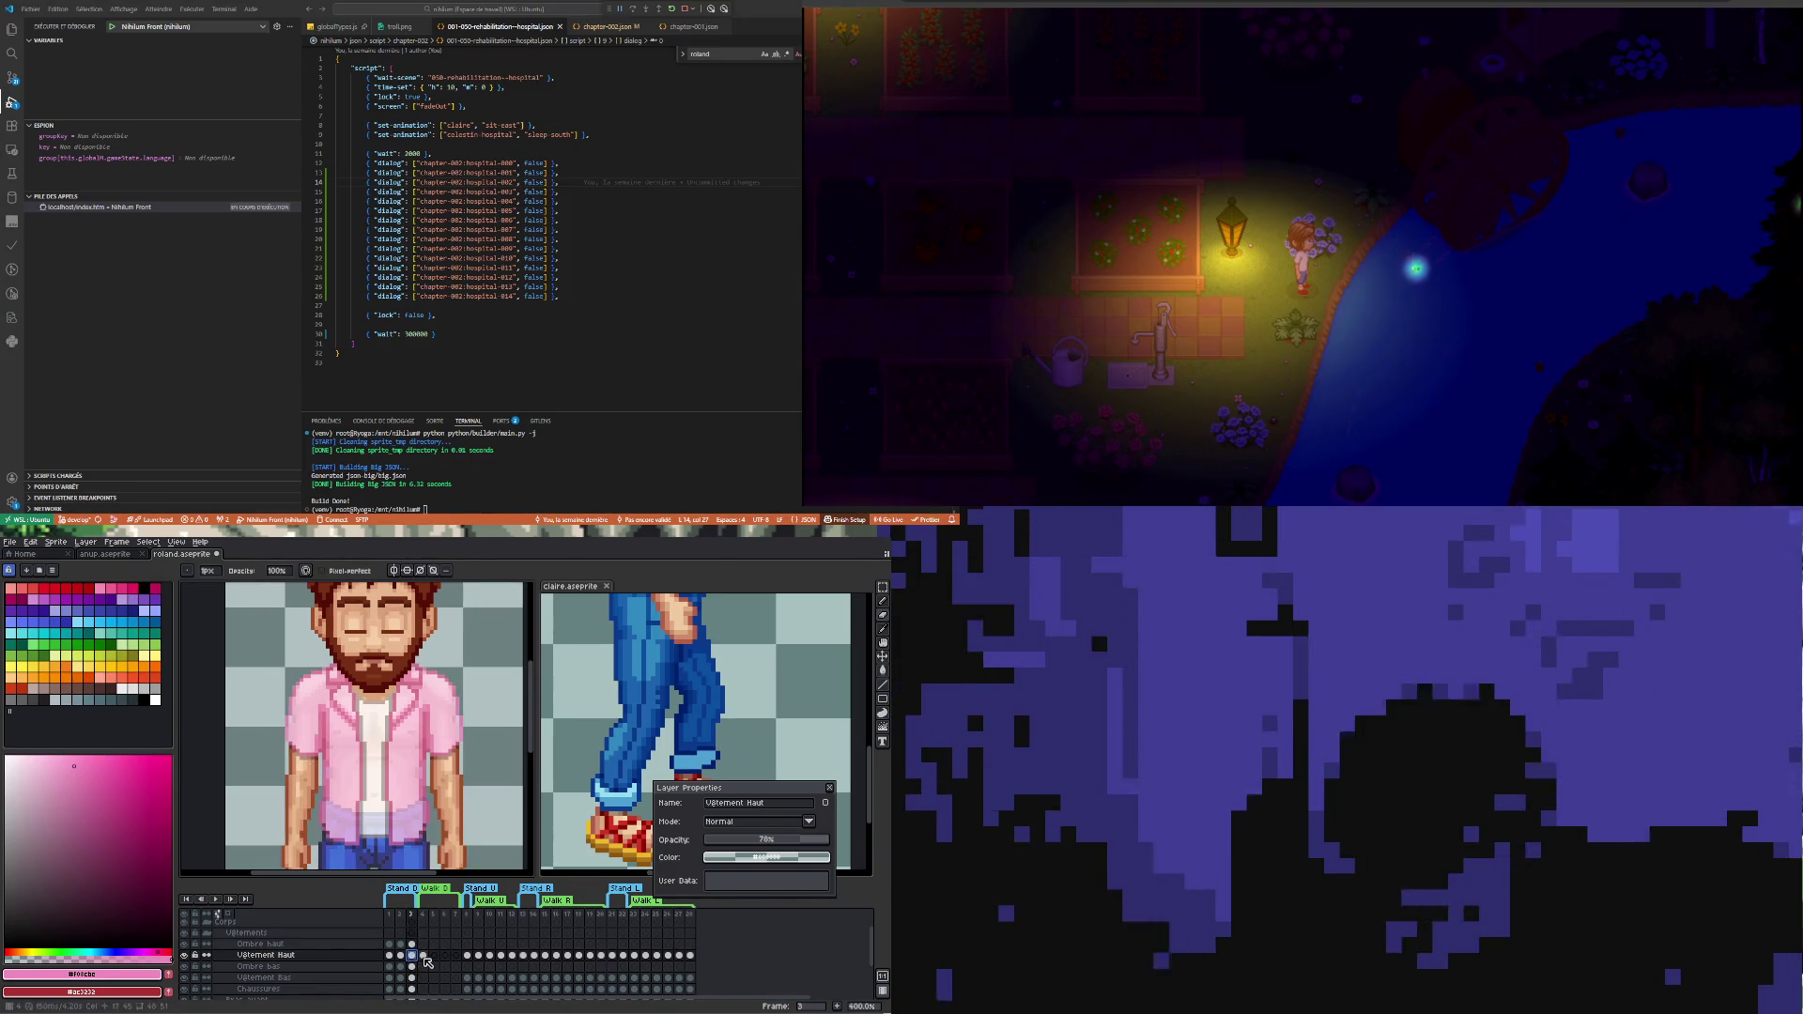
pyautogui.click(425, 957)
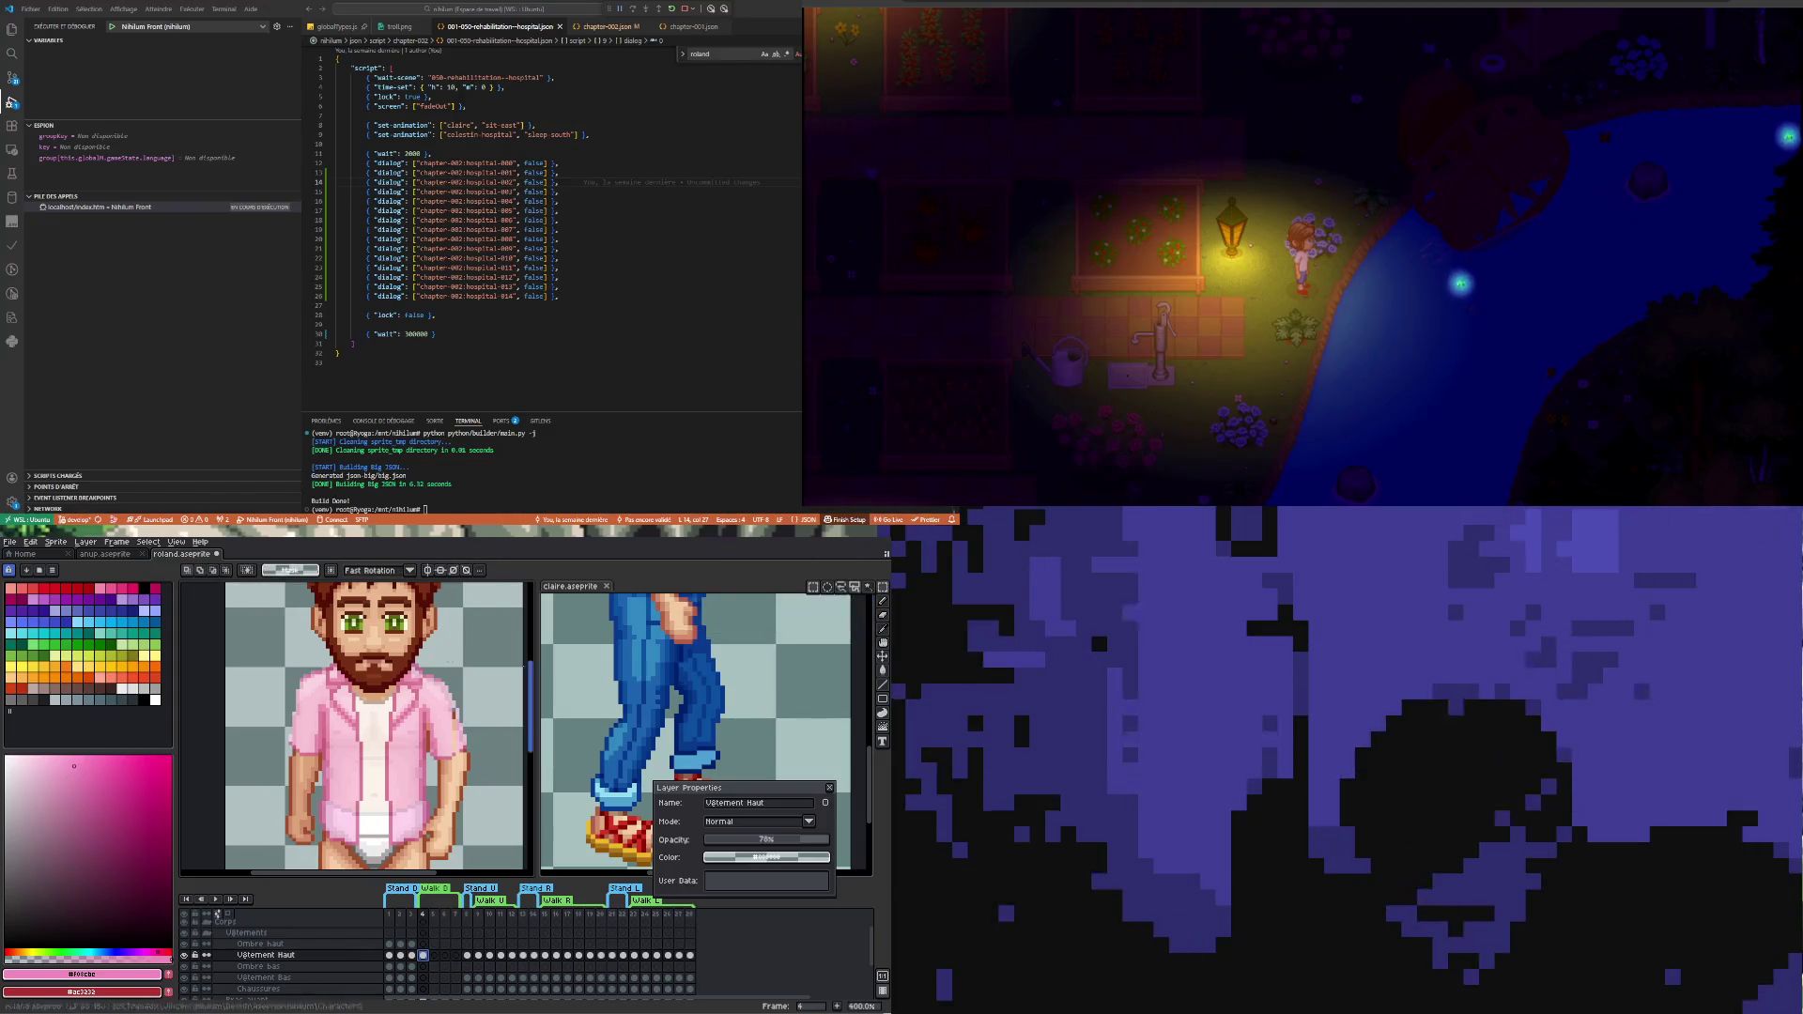
pyautogui.scroll(1, 310, 746)
# - Marquee part of the sleeve, nudge it one pixel down and right, and commit the move
pyautogui.moveTo(220, 795); pyautogui.dragTo(315, 761)
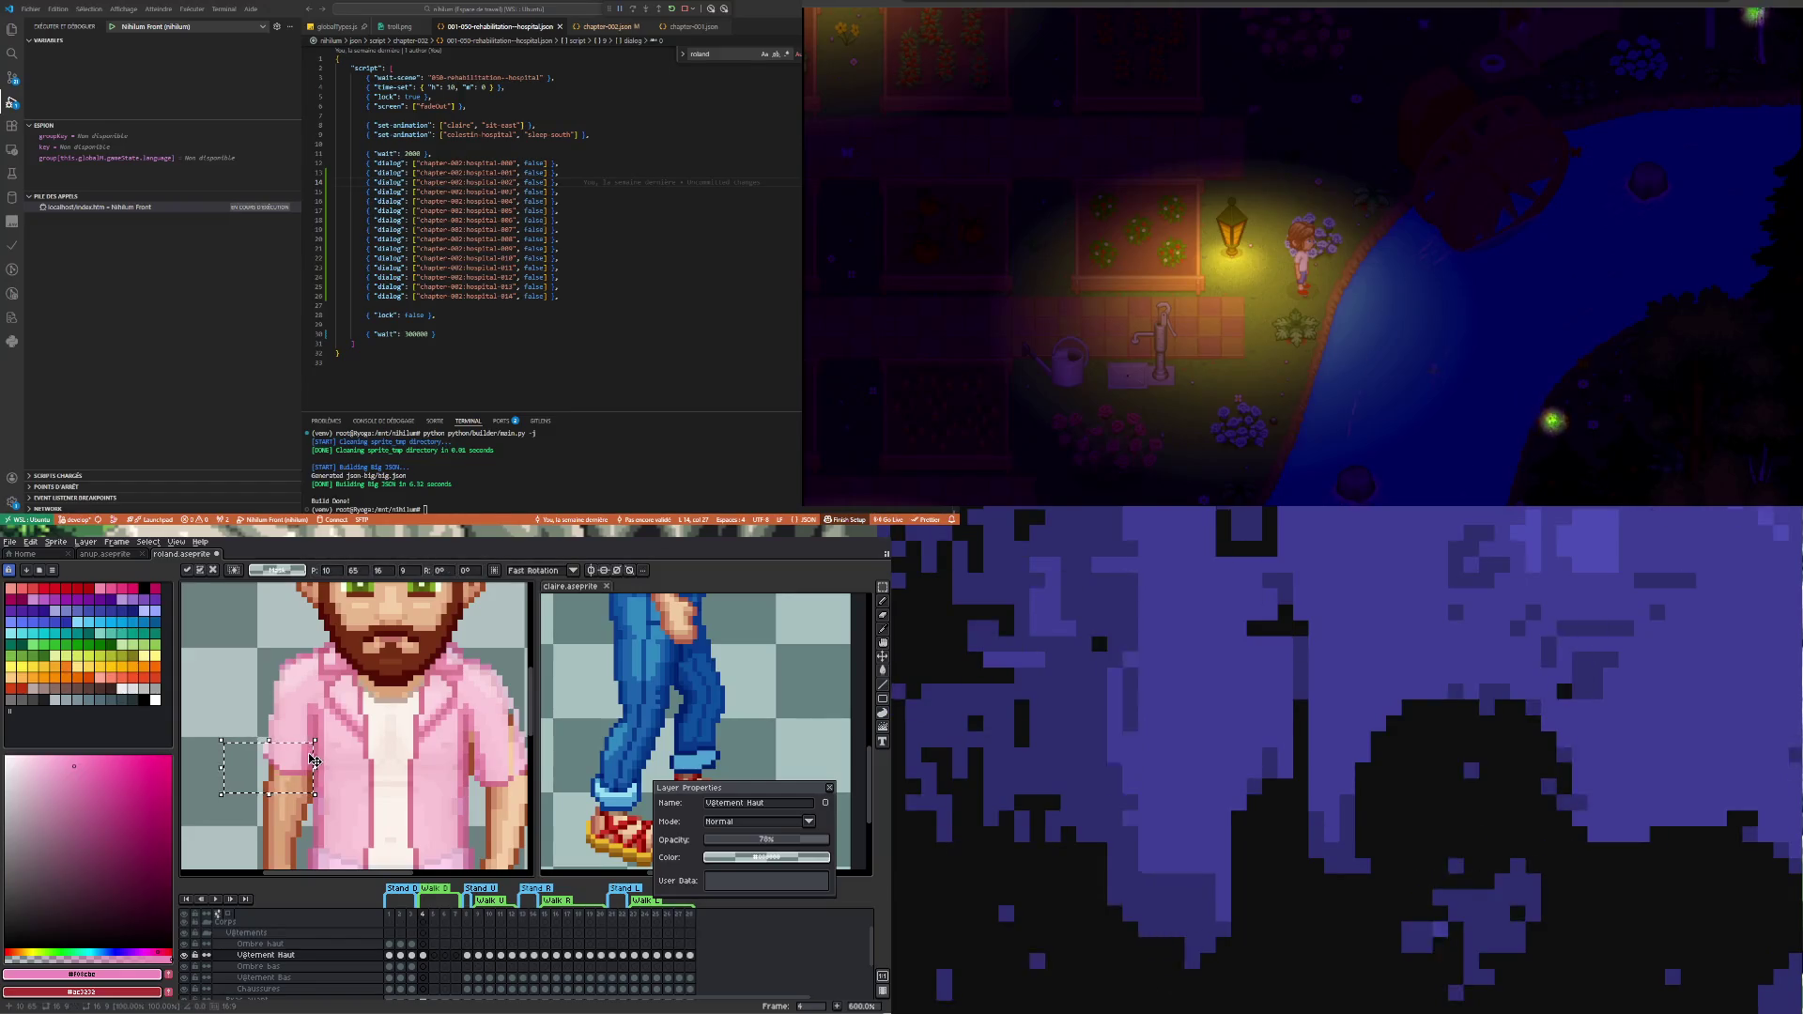
pyautogui.click(412, 956)
pyautogui.click(423, 955)
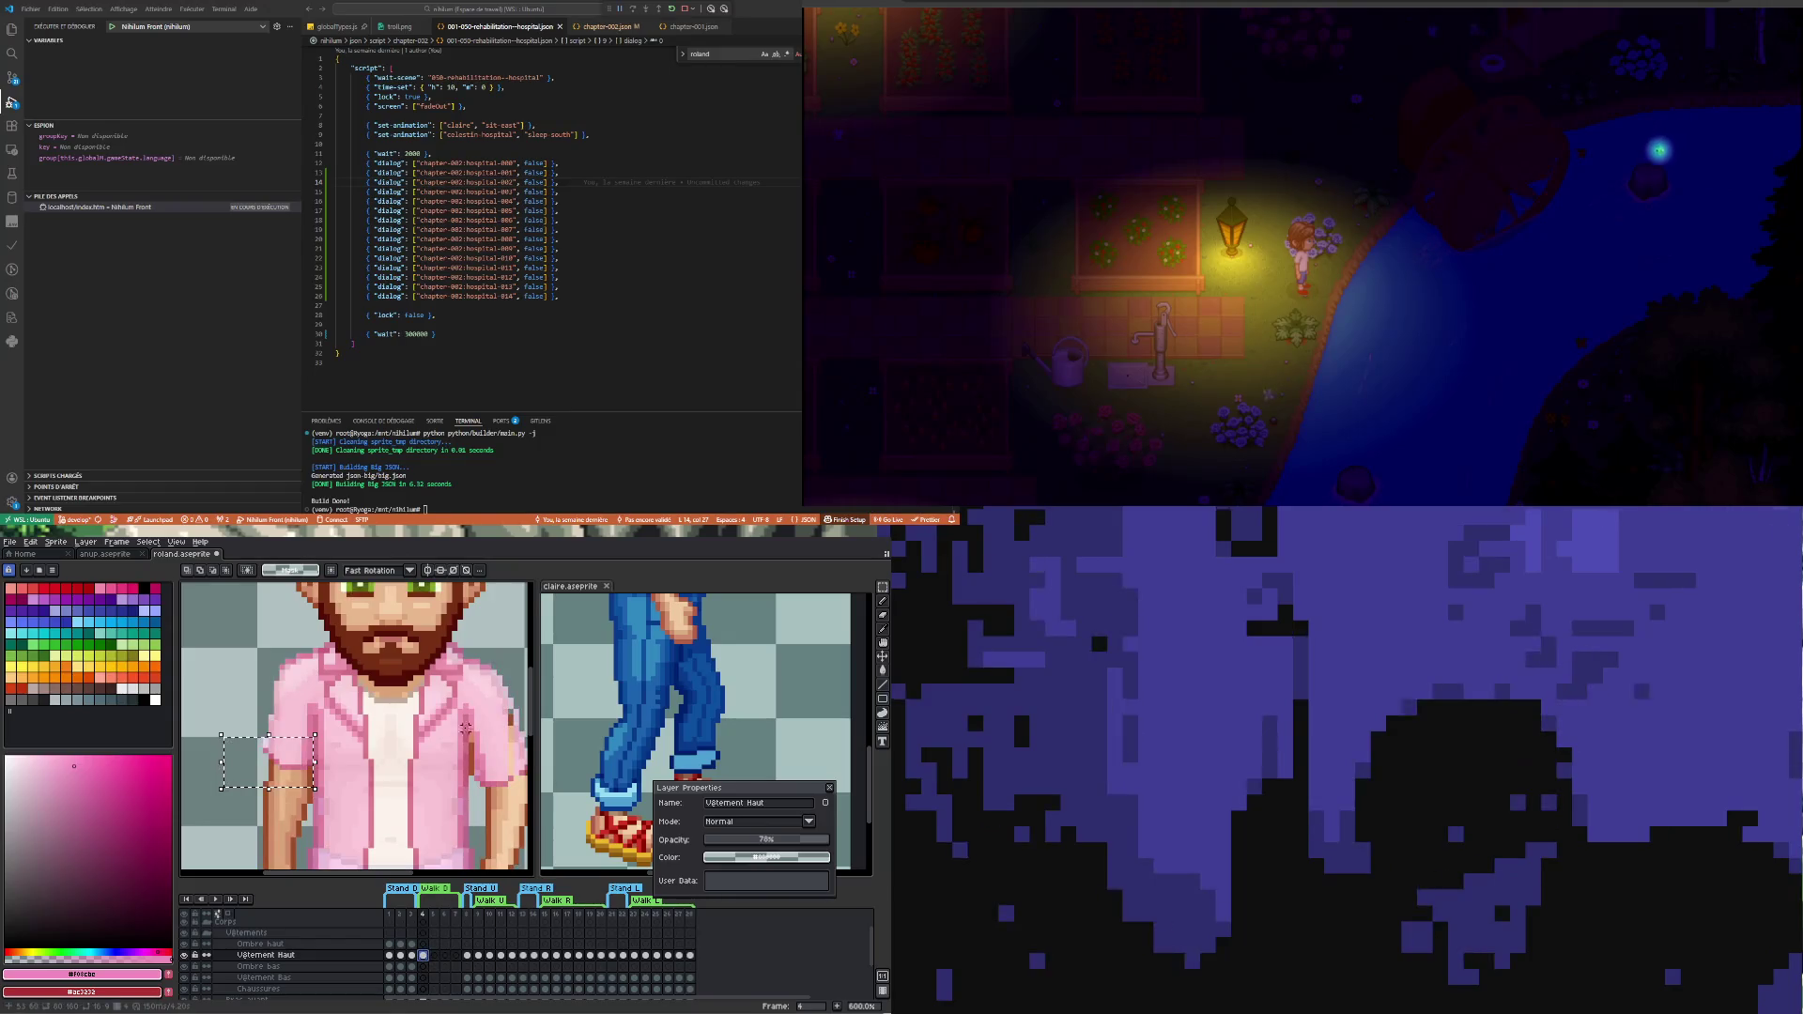
pyautogui.scroll(-1, 397, 690)
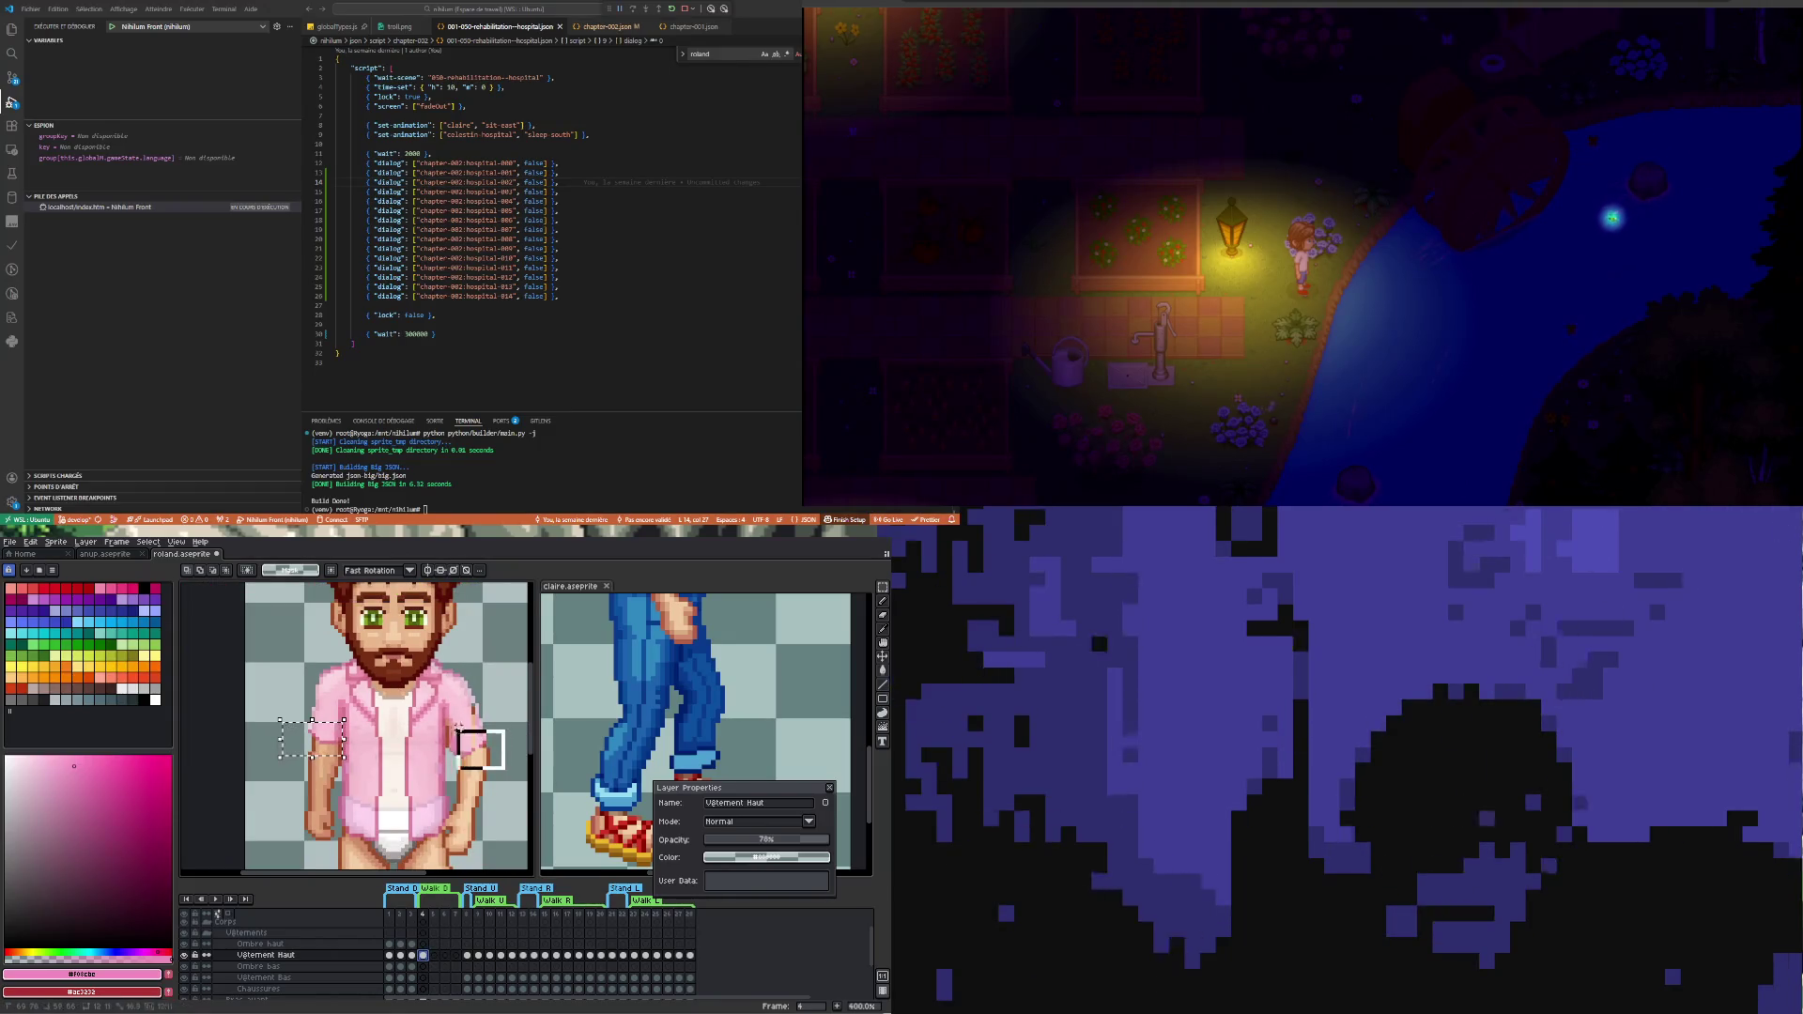
pyautogui.click(413, 956)
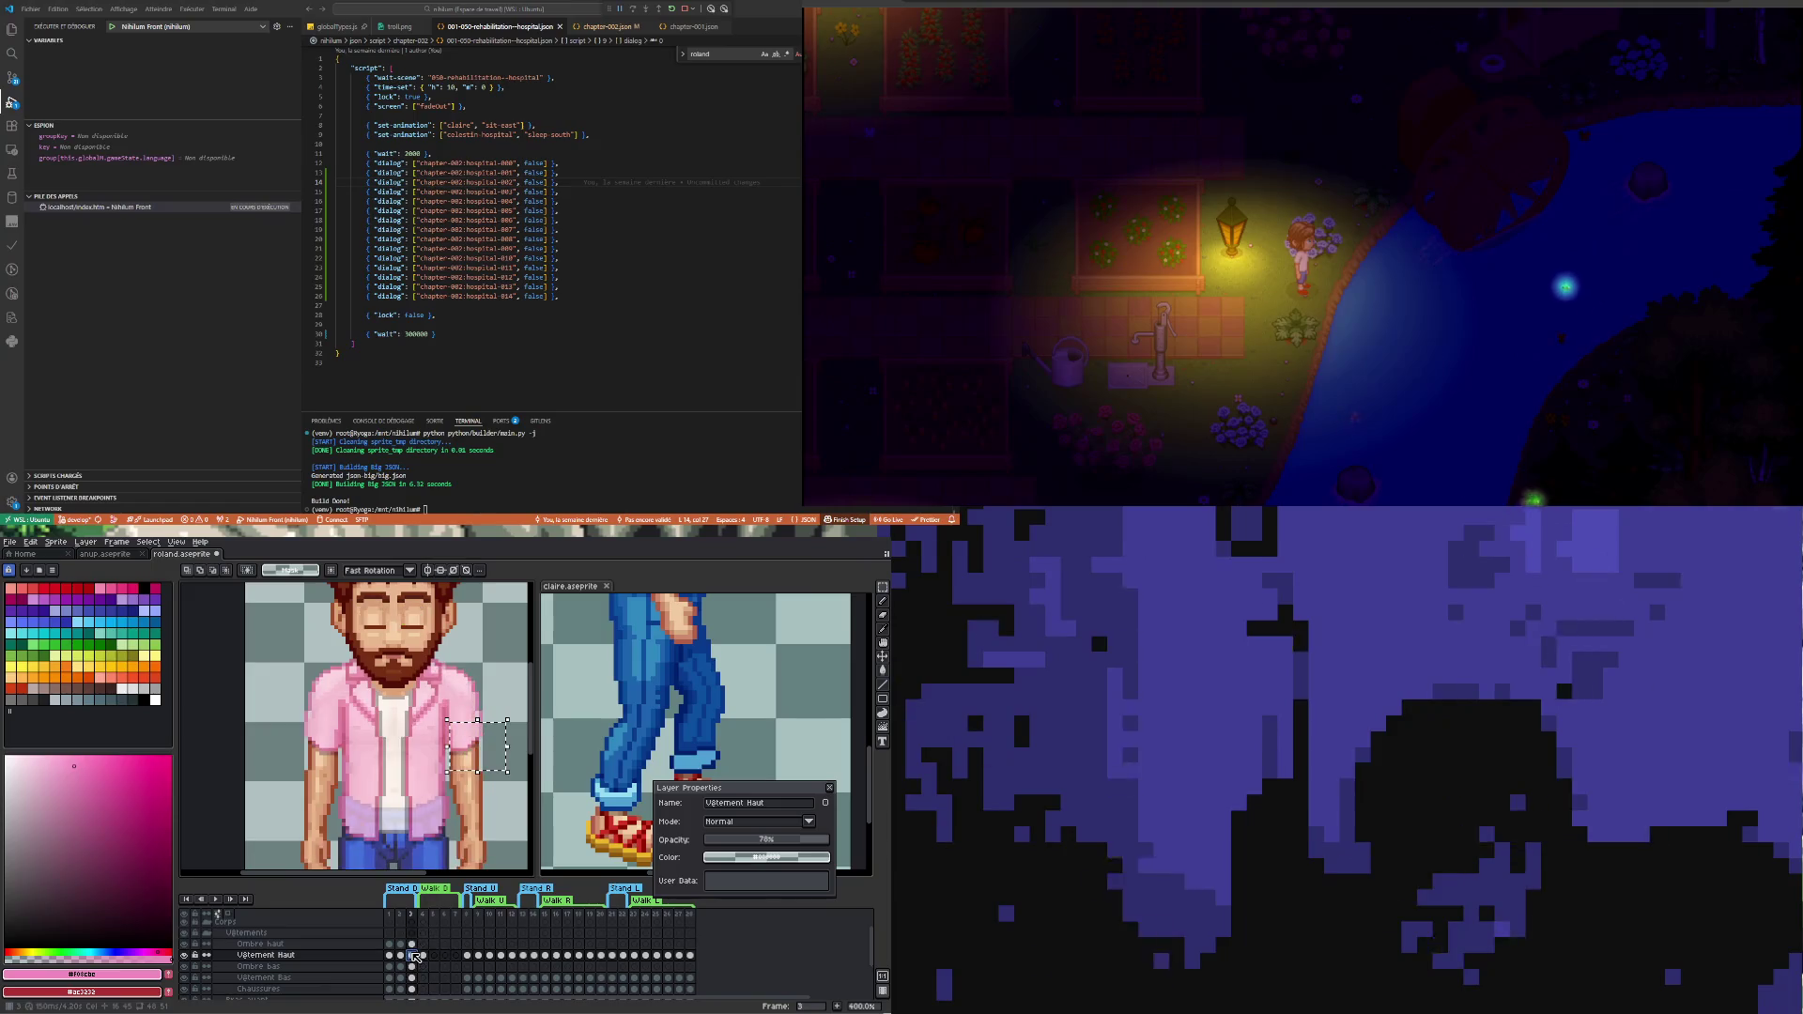
pyautogui.click(422, 955)
pyautogui.press('Down')
pyautogui.press('Down')
pyautogui.press('Right')
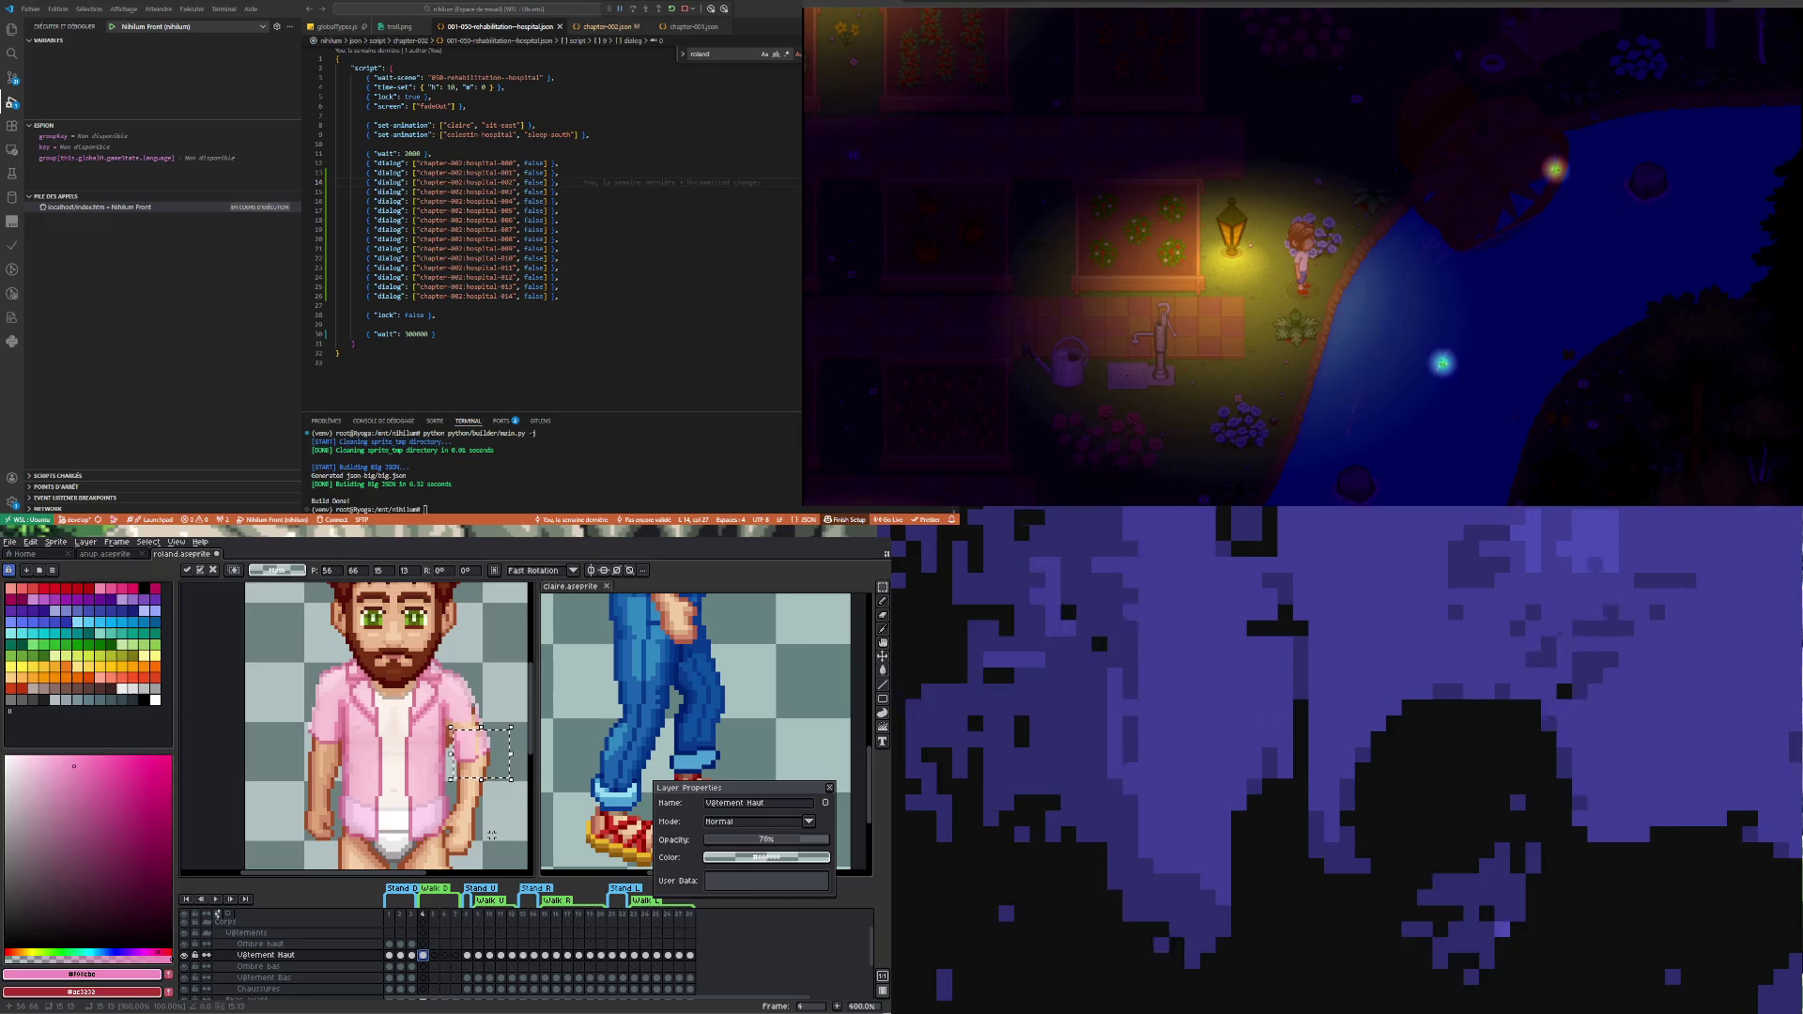
pyautogui.hotkey('ctrl', 'd')
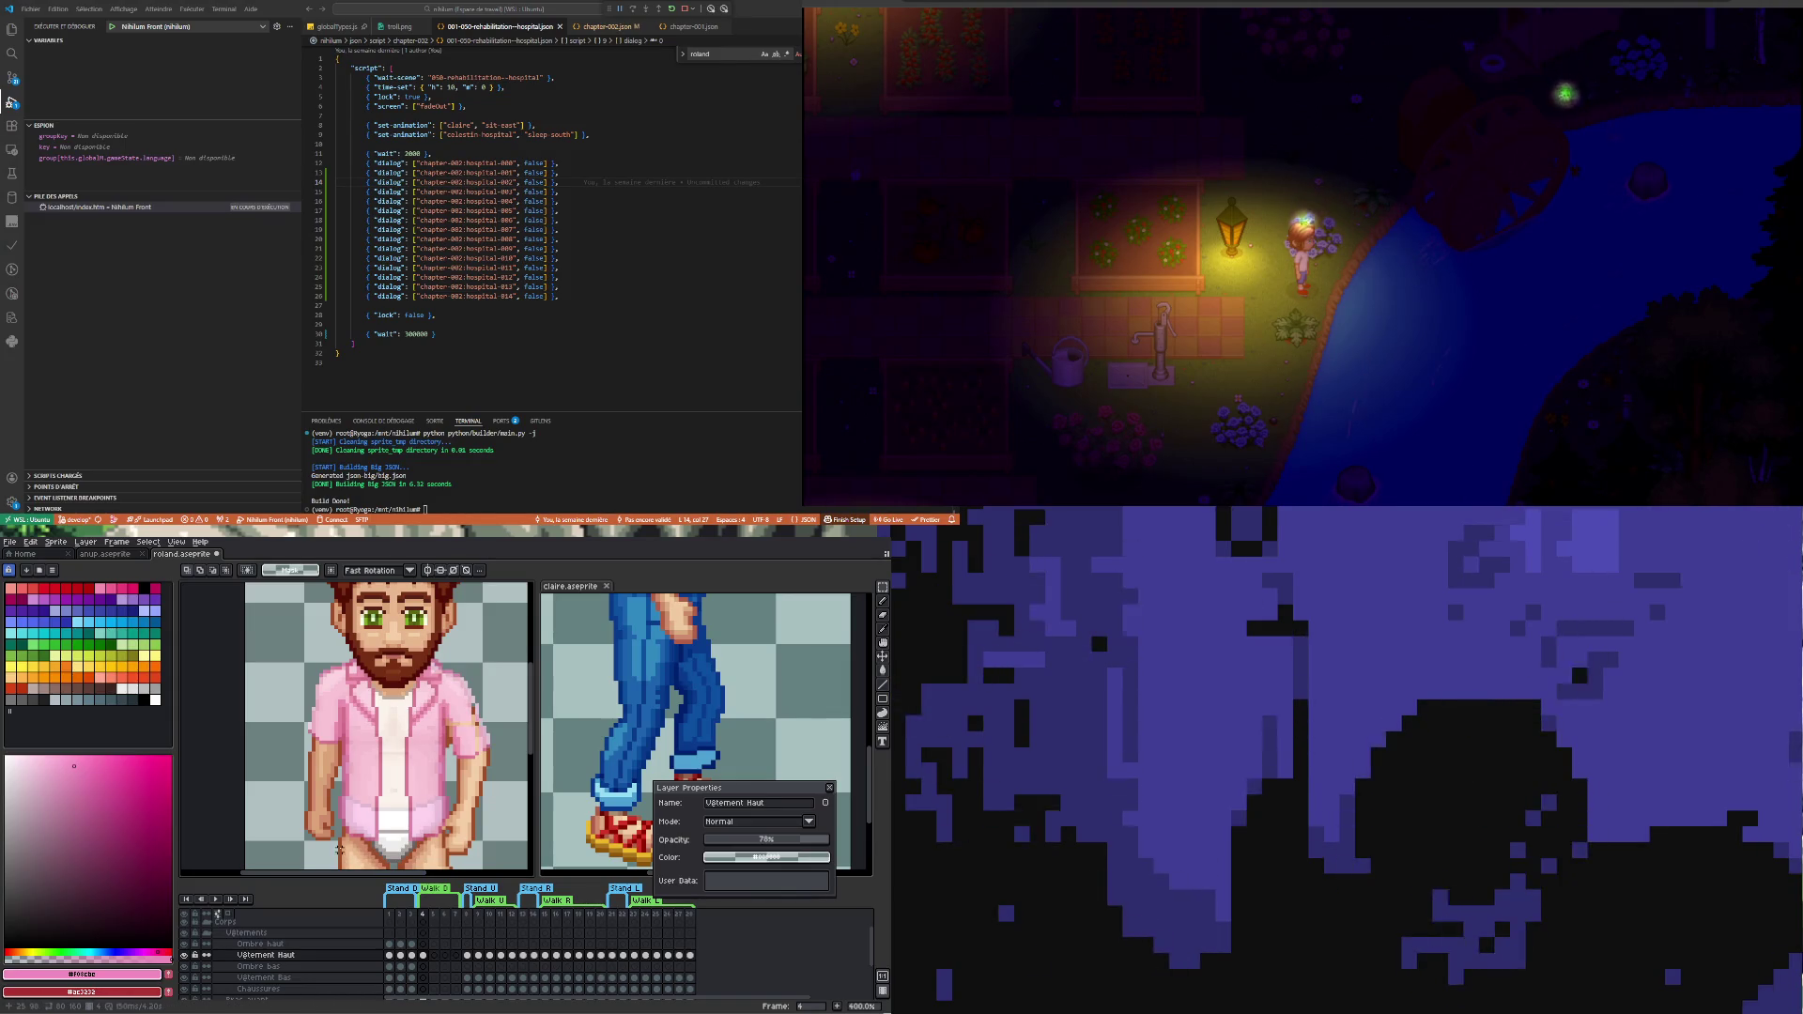
pyautogui.scroll(-2, 347, 854)
pyautogui.scroll(-1, 356, 843)
pyautogui.scroll(1, 371, 805)
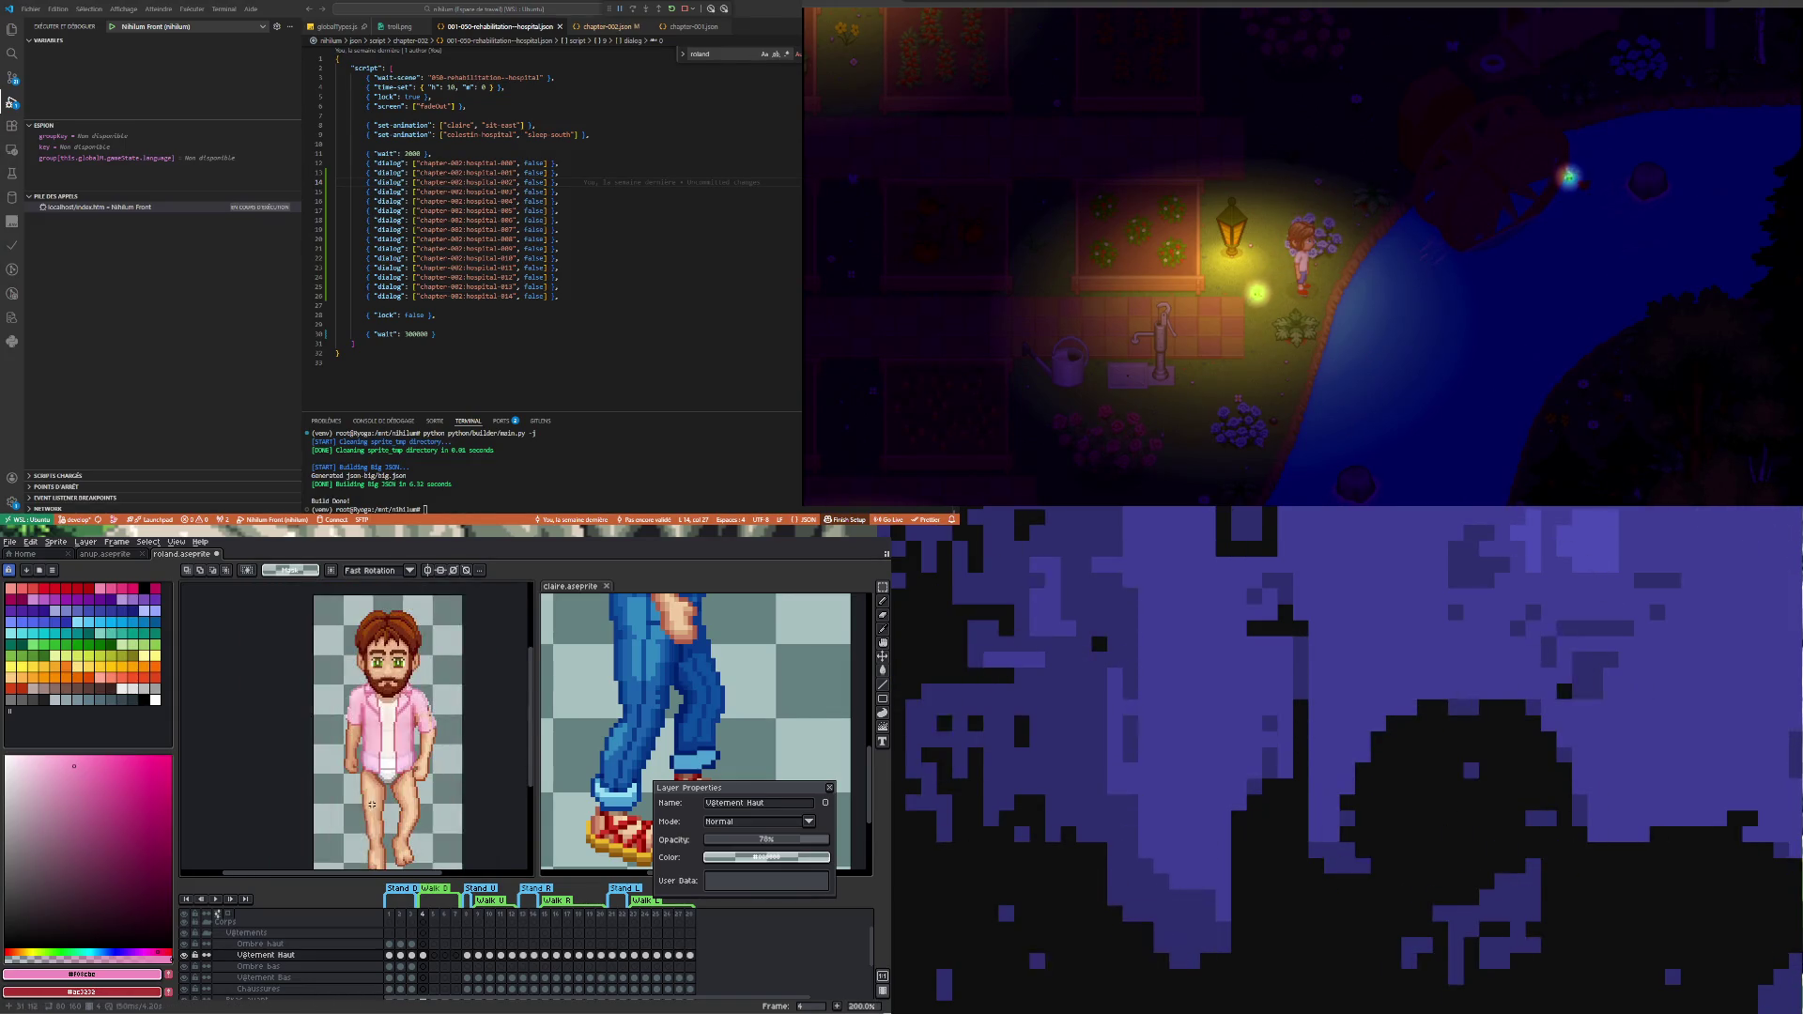
pyautogui.scroll(2, 403, 792)
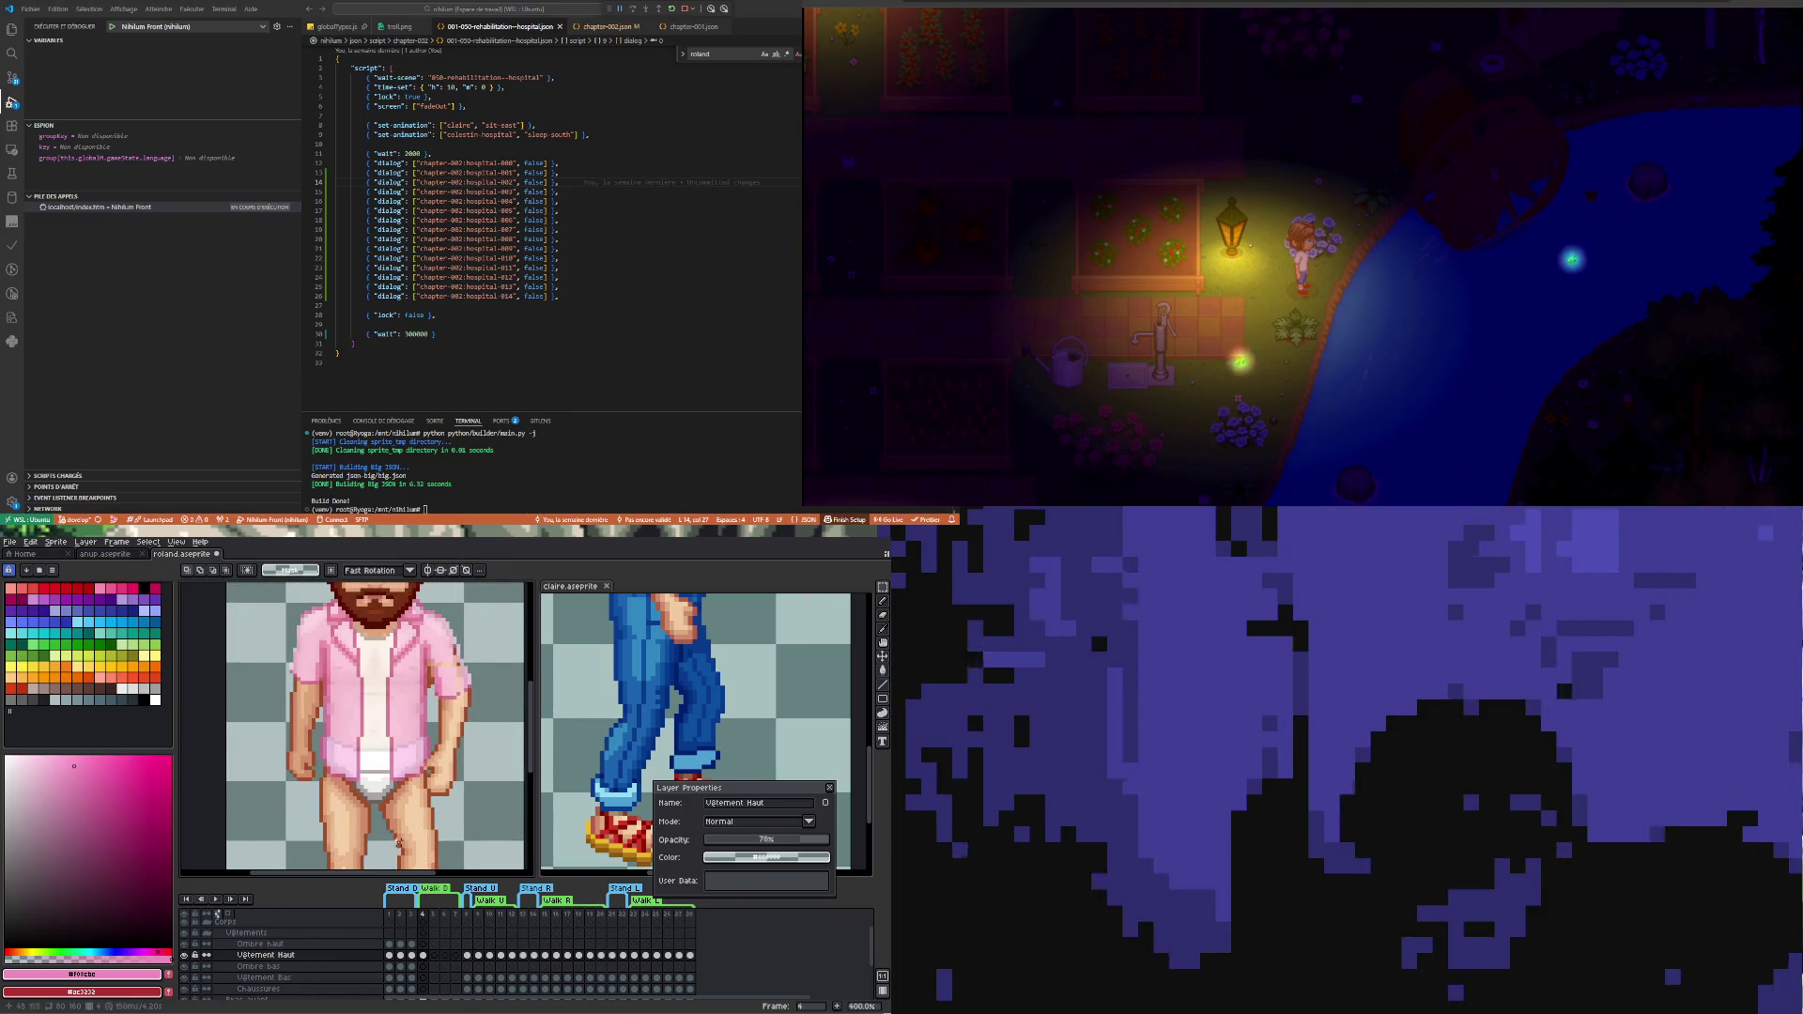
pyautogui.scroll(-1, 400, 845)
# - Flip through the bearded man's walk frames 3, 4 and 5
pyautogui.click(411, 957)
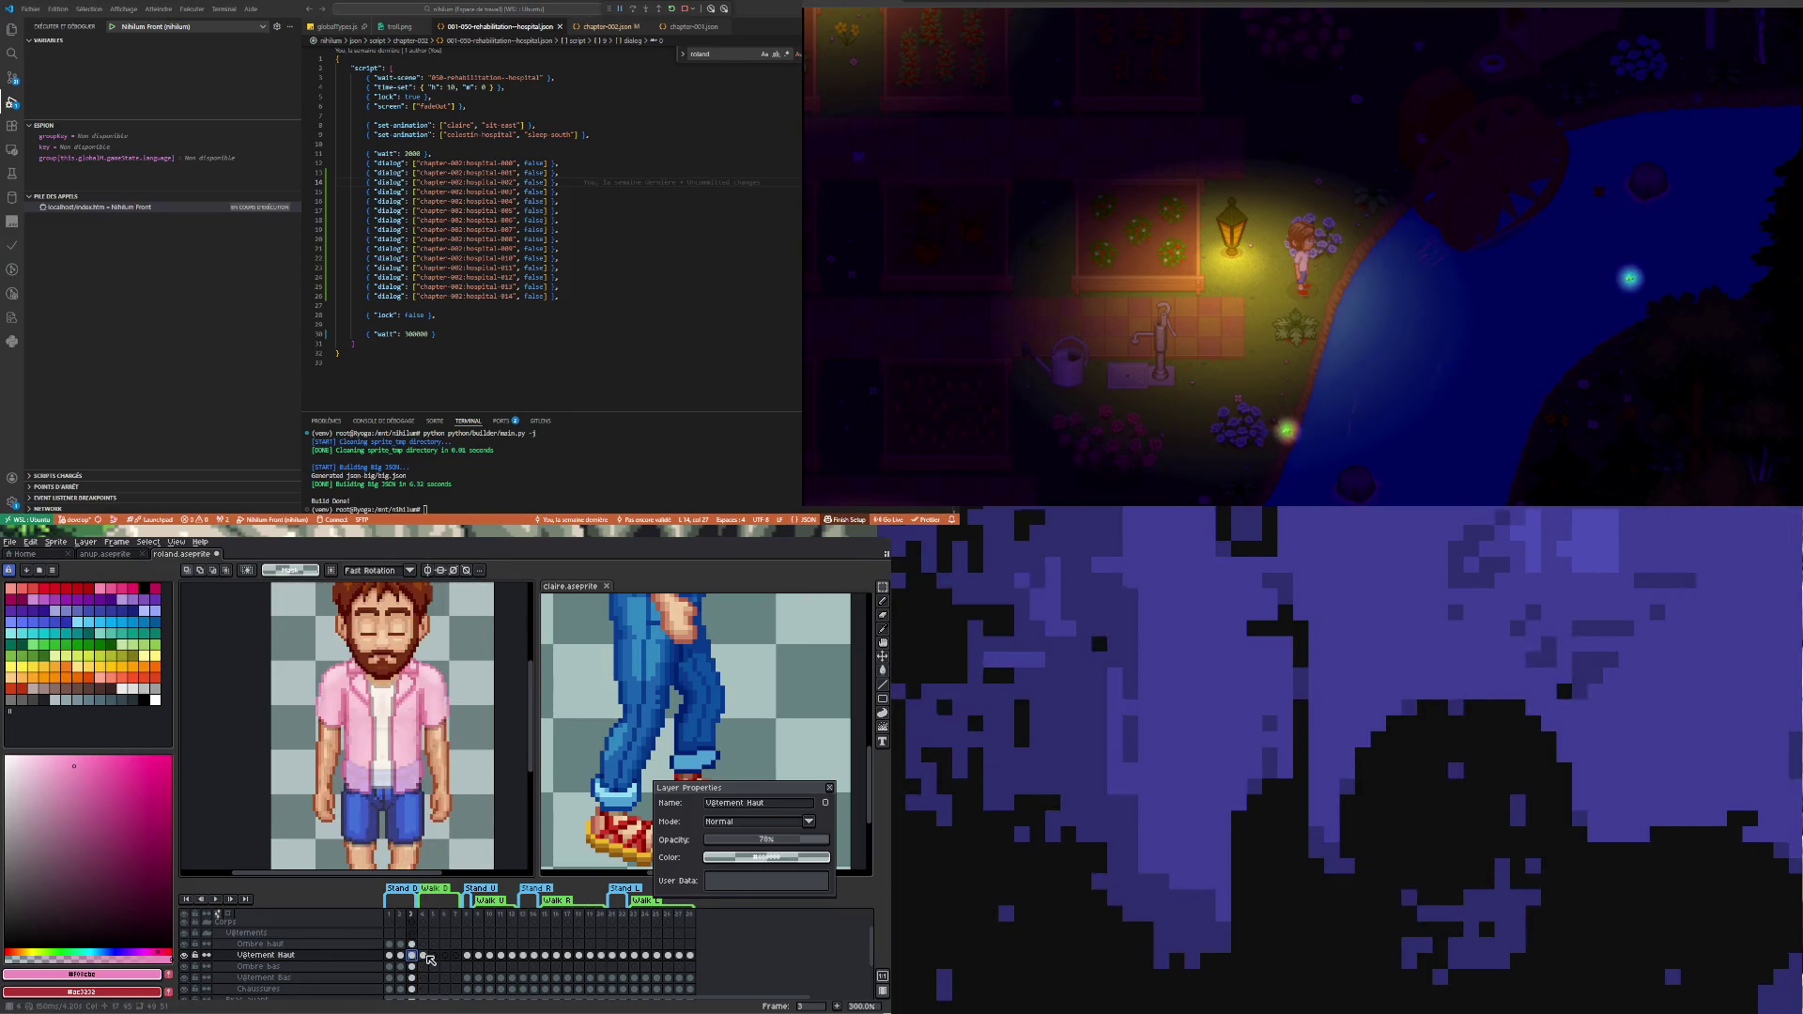
pyautogui.click(425, 956)
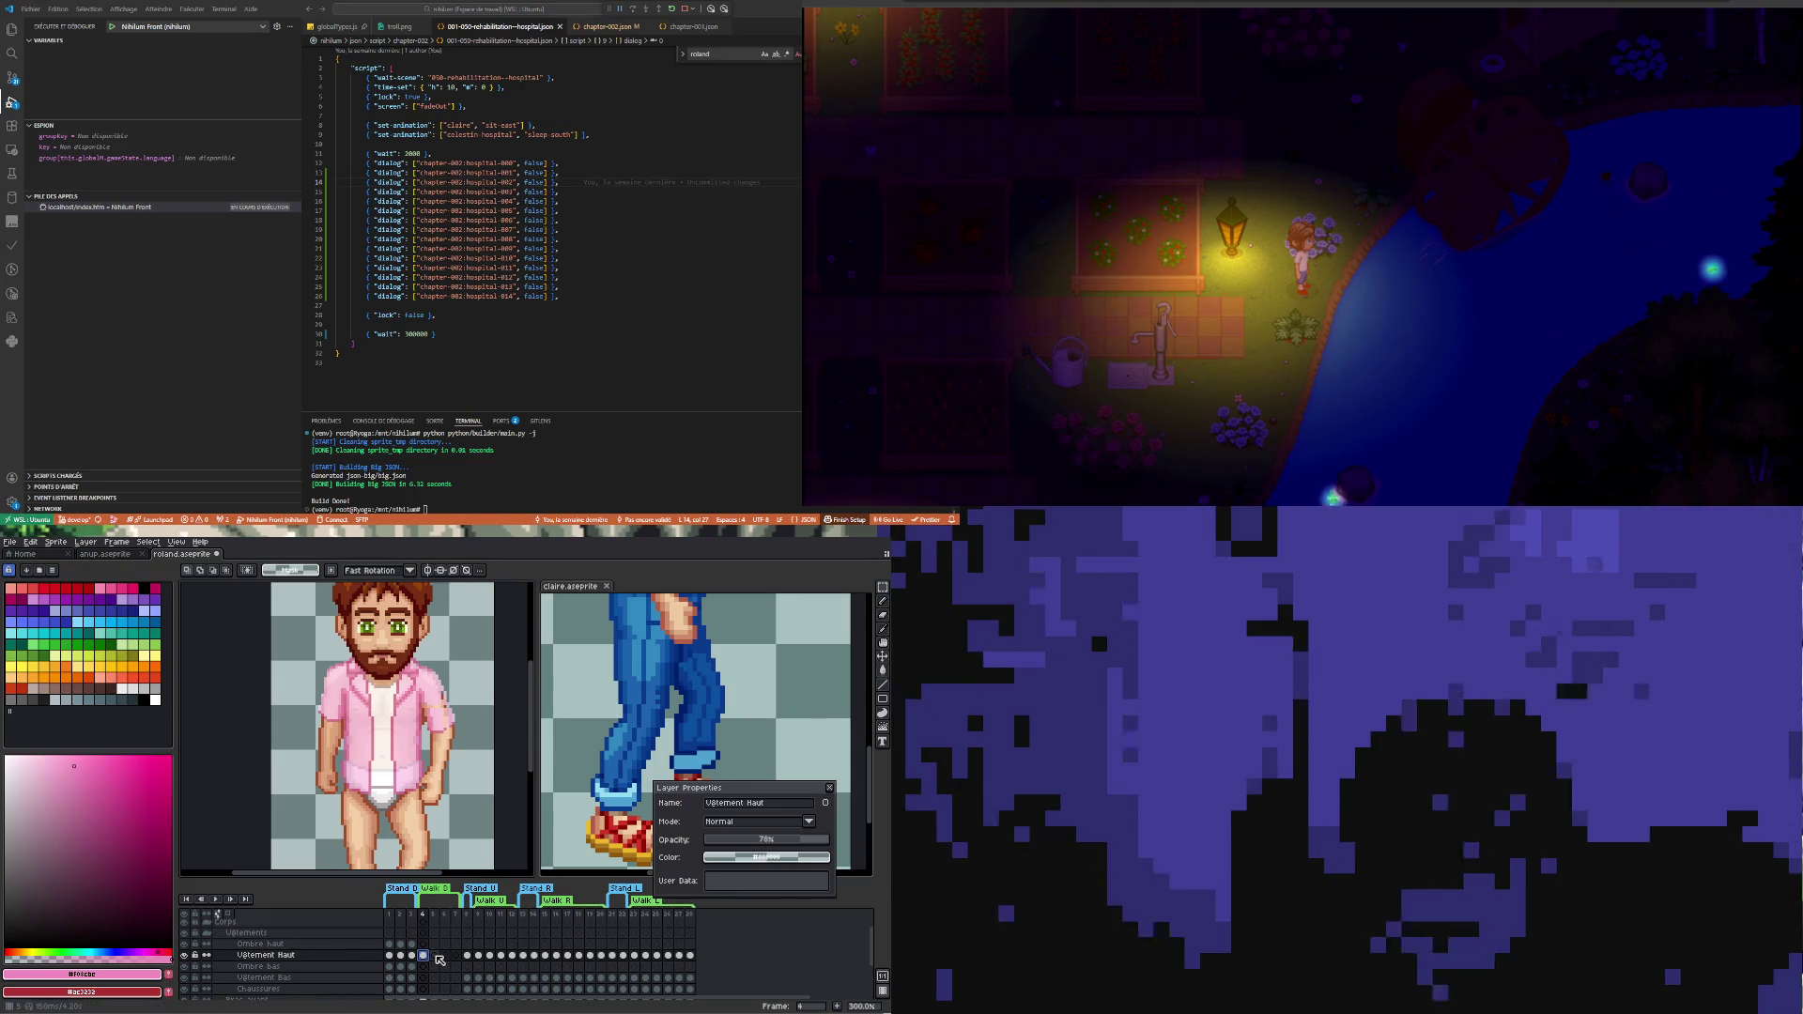
pyautogui.click(435, 957)
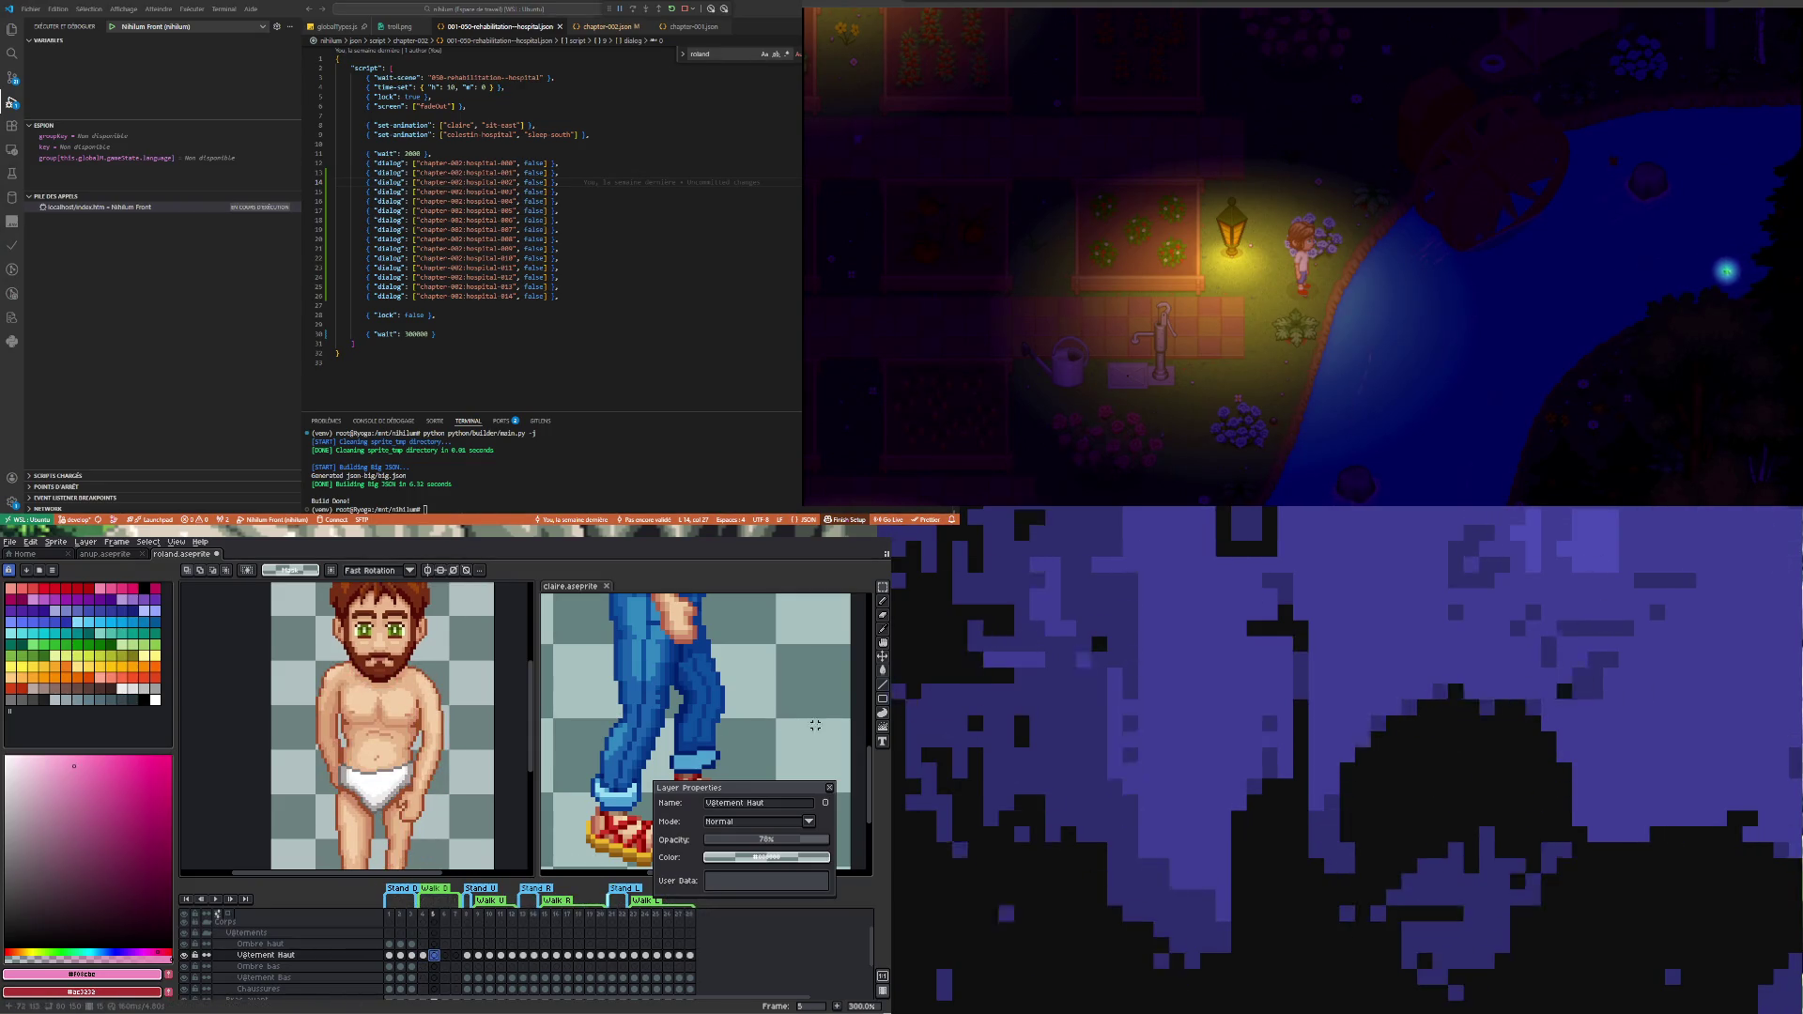
# - Review the blonde woman's sprite frames 17, 3 and 4 with Layer Properties closed
pyautogui.click(861, 701)
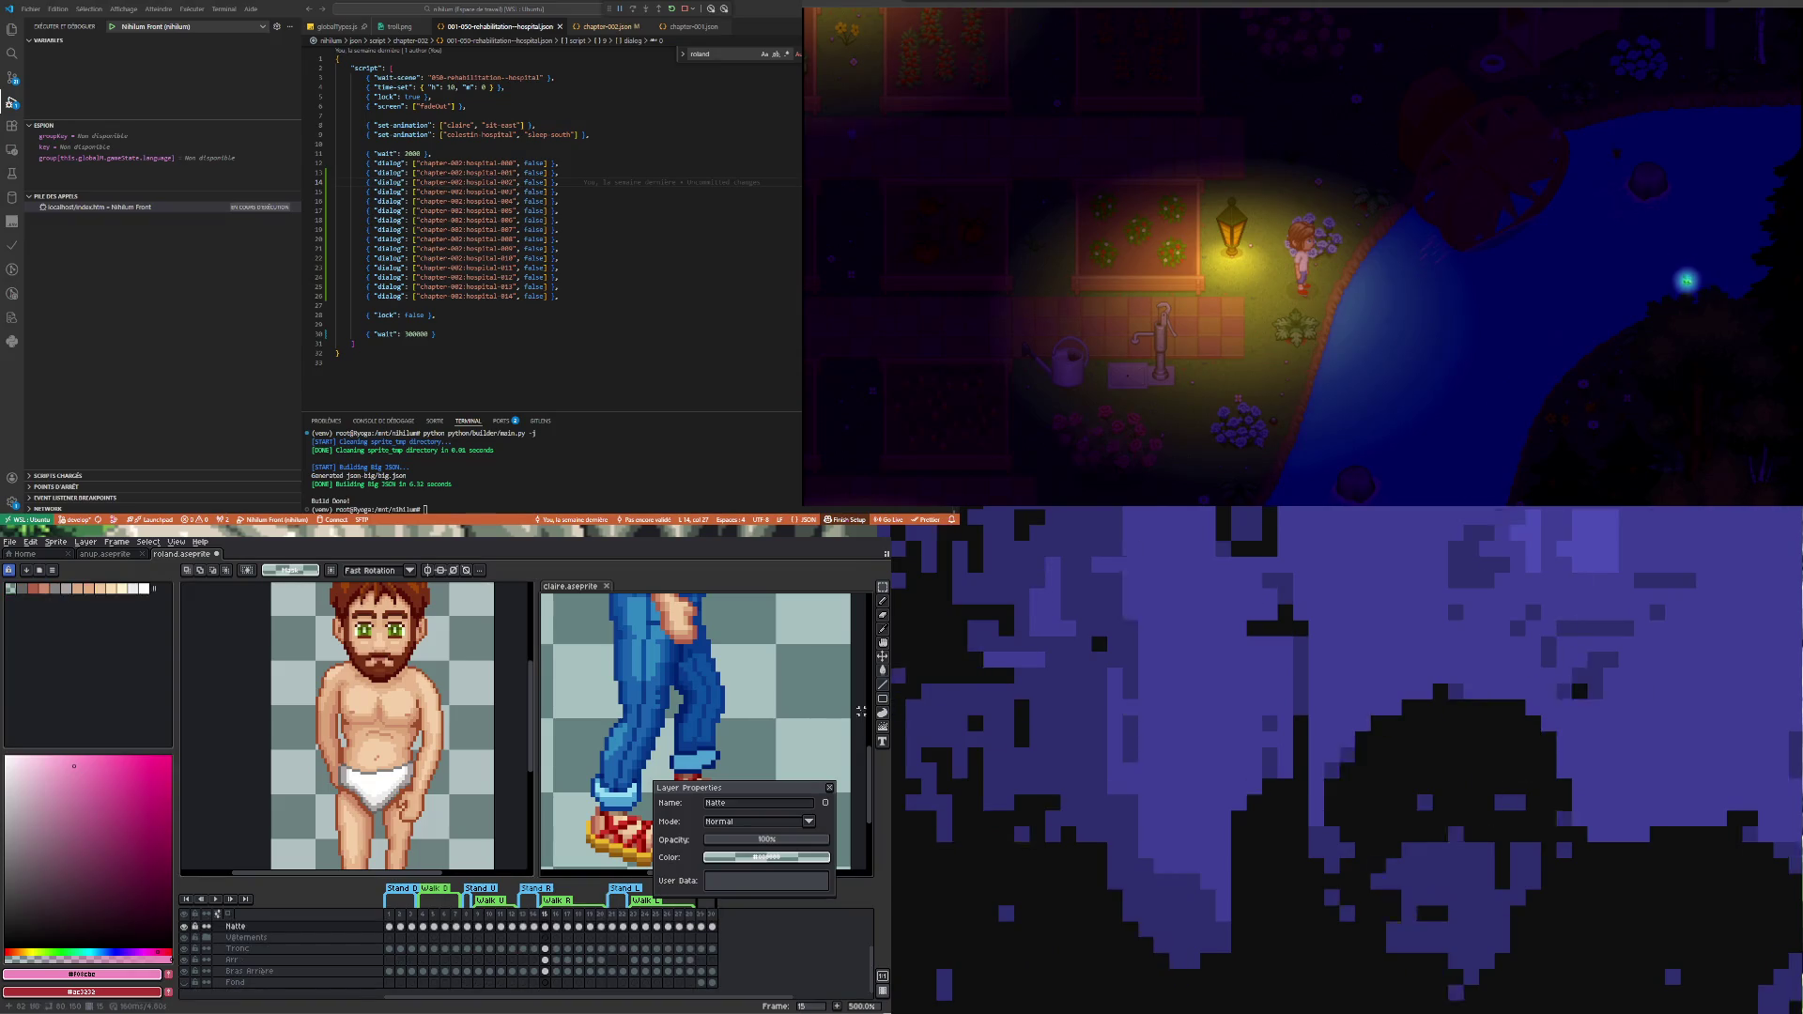
pyautogui.click(828, 788)
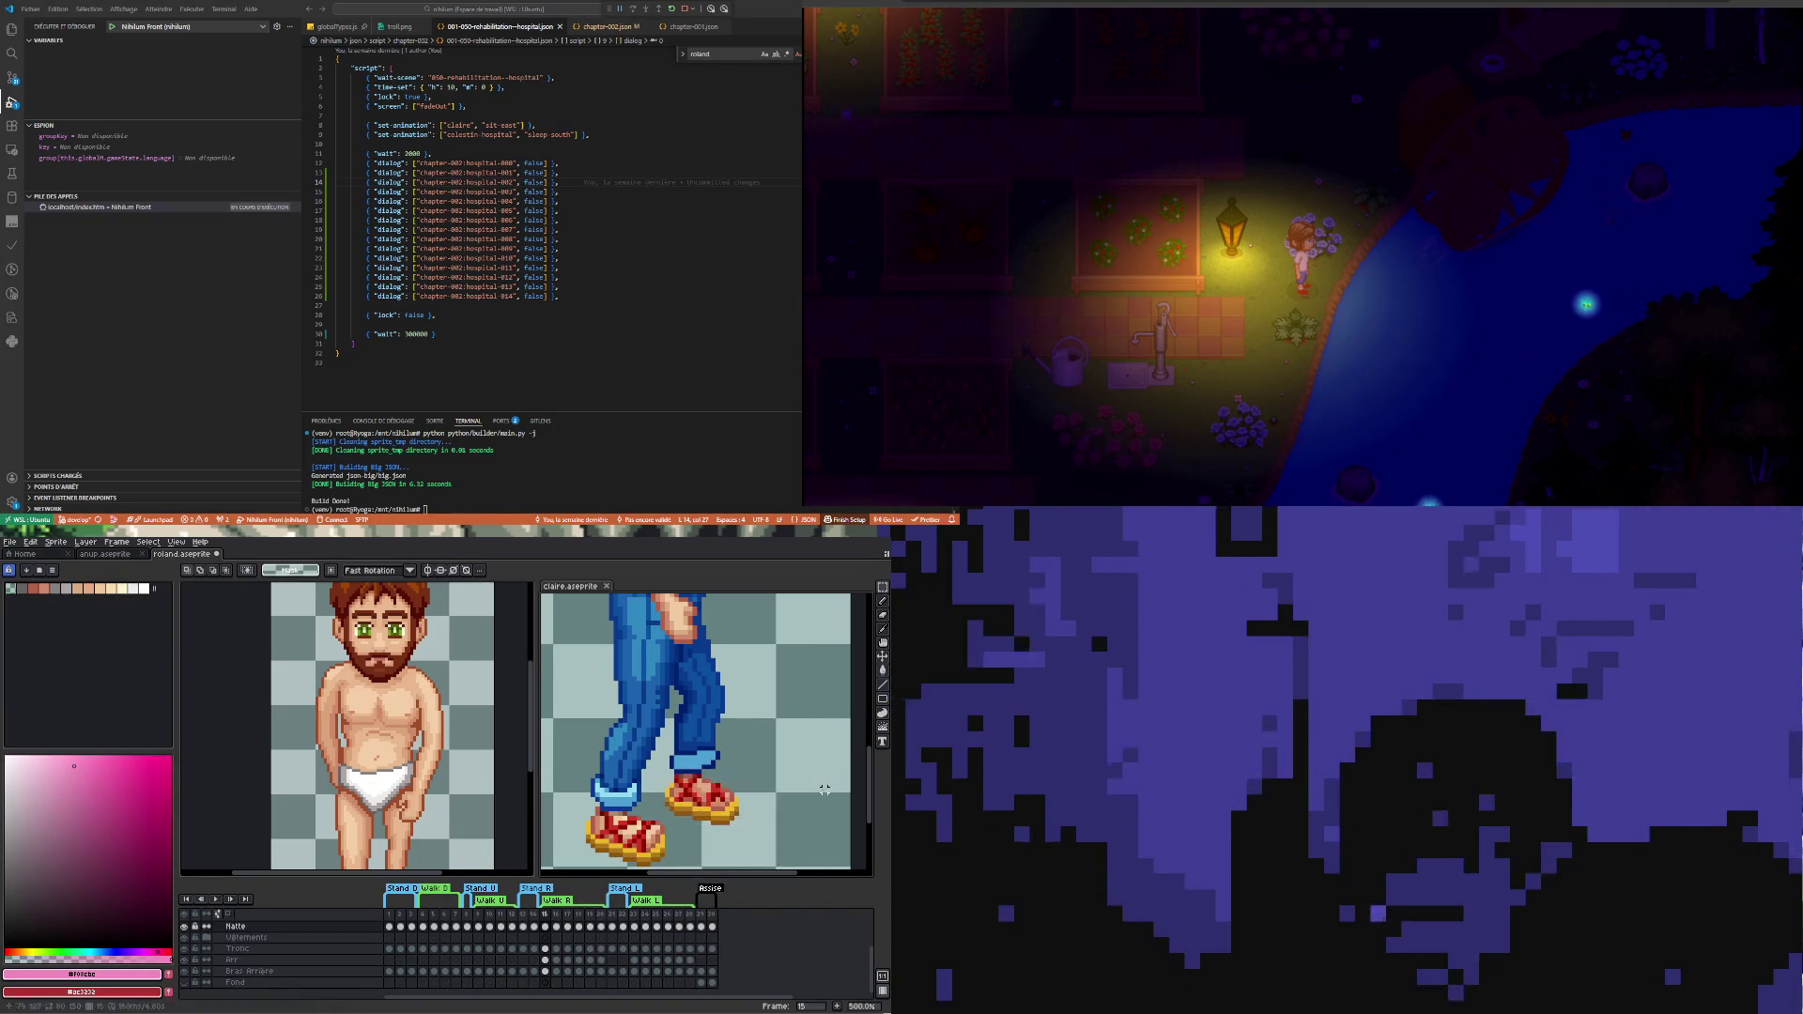
pyautogui.click(569, 949)
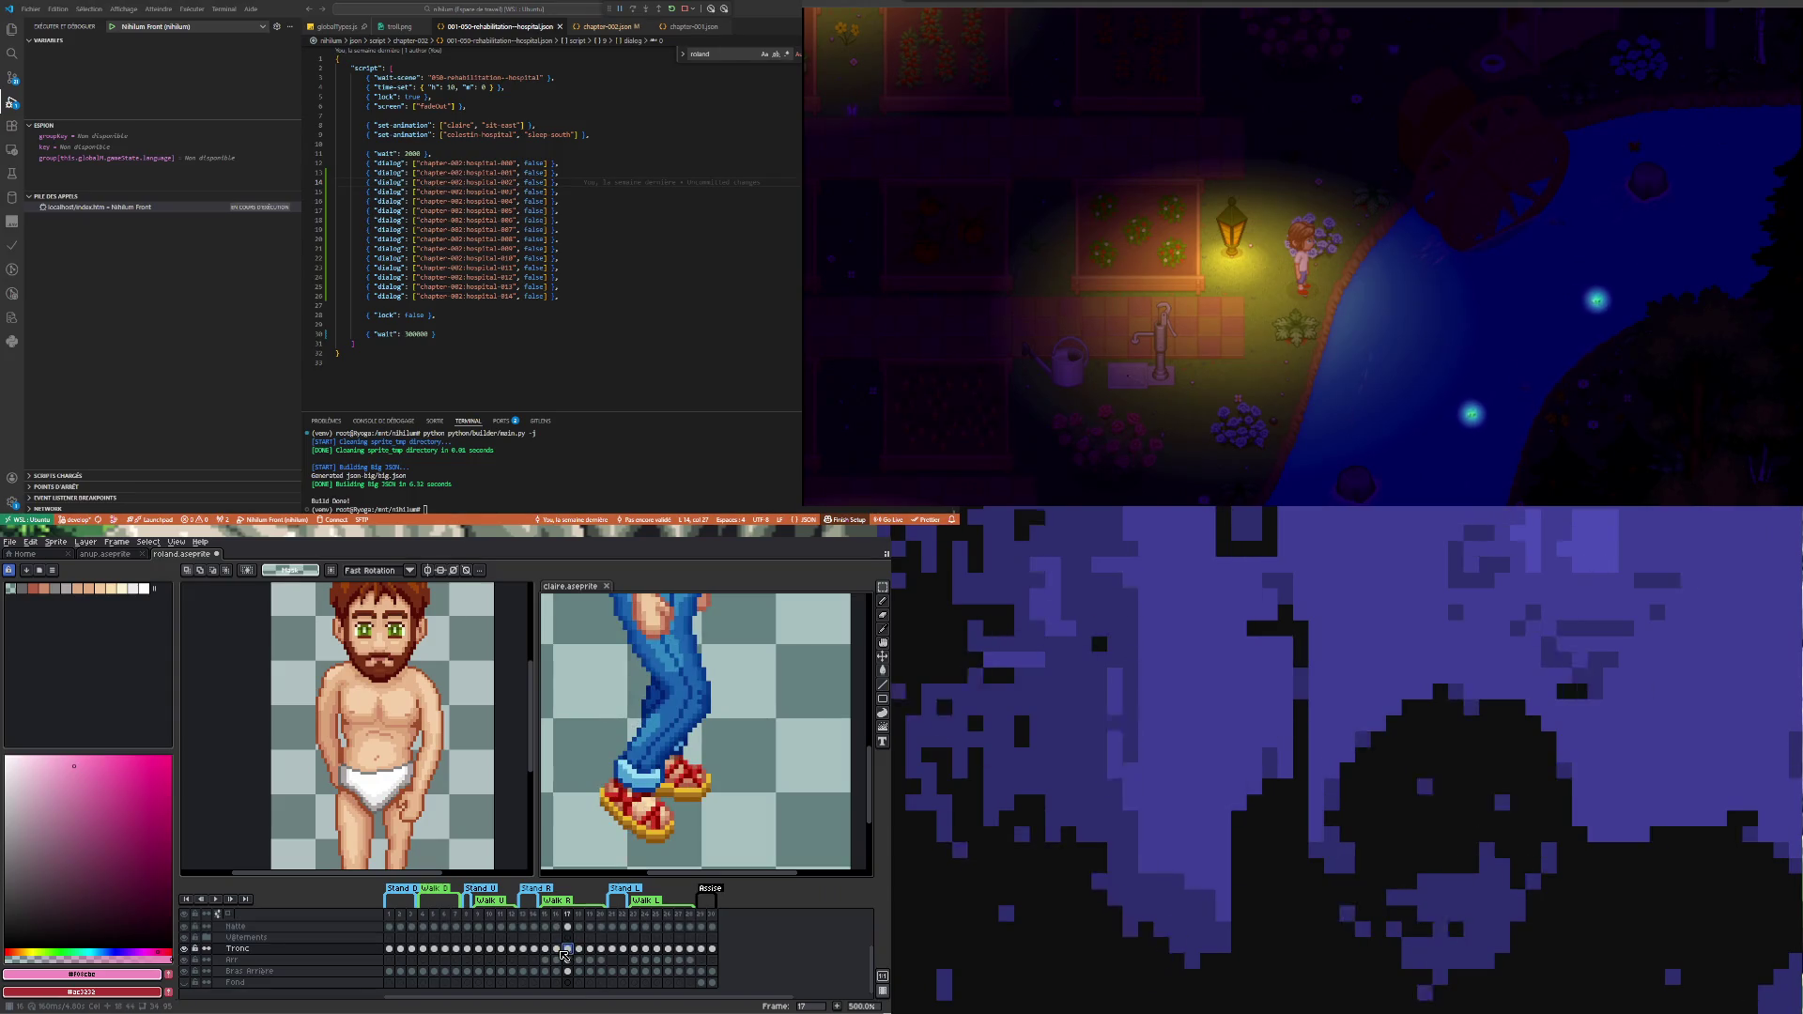
pyautogui.click(411, 948)
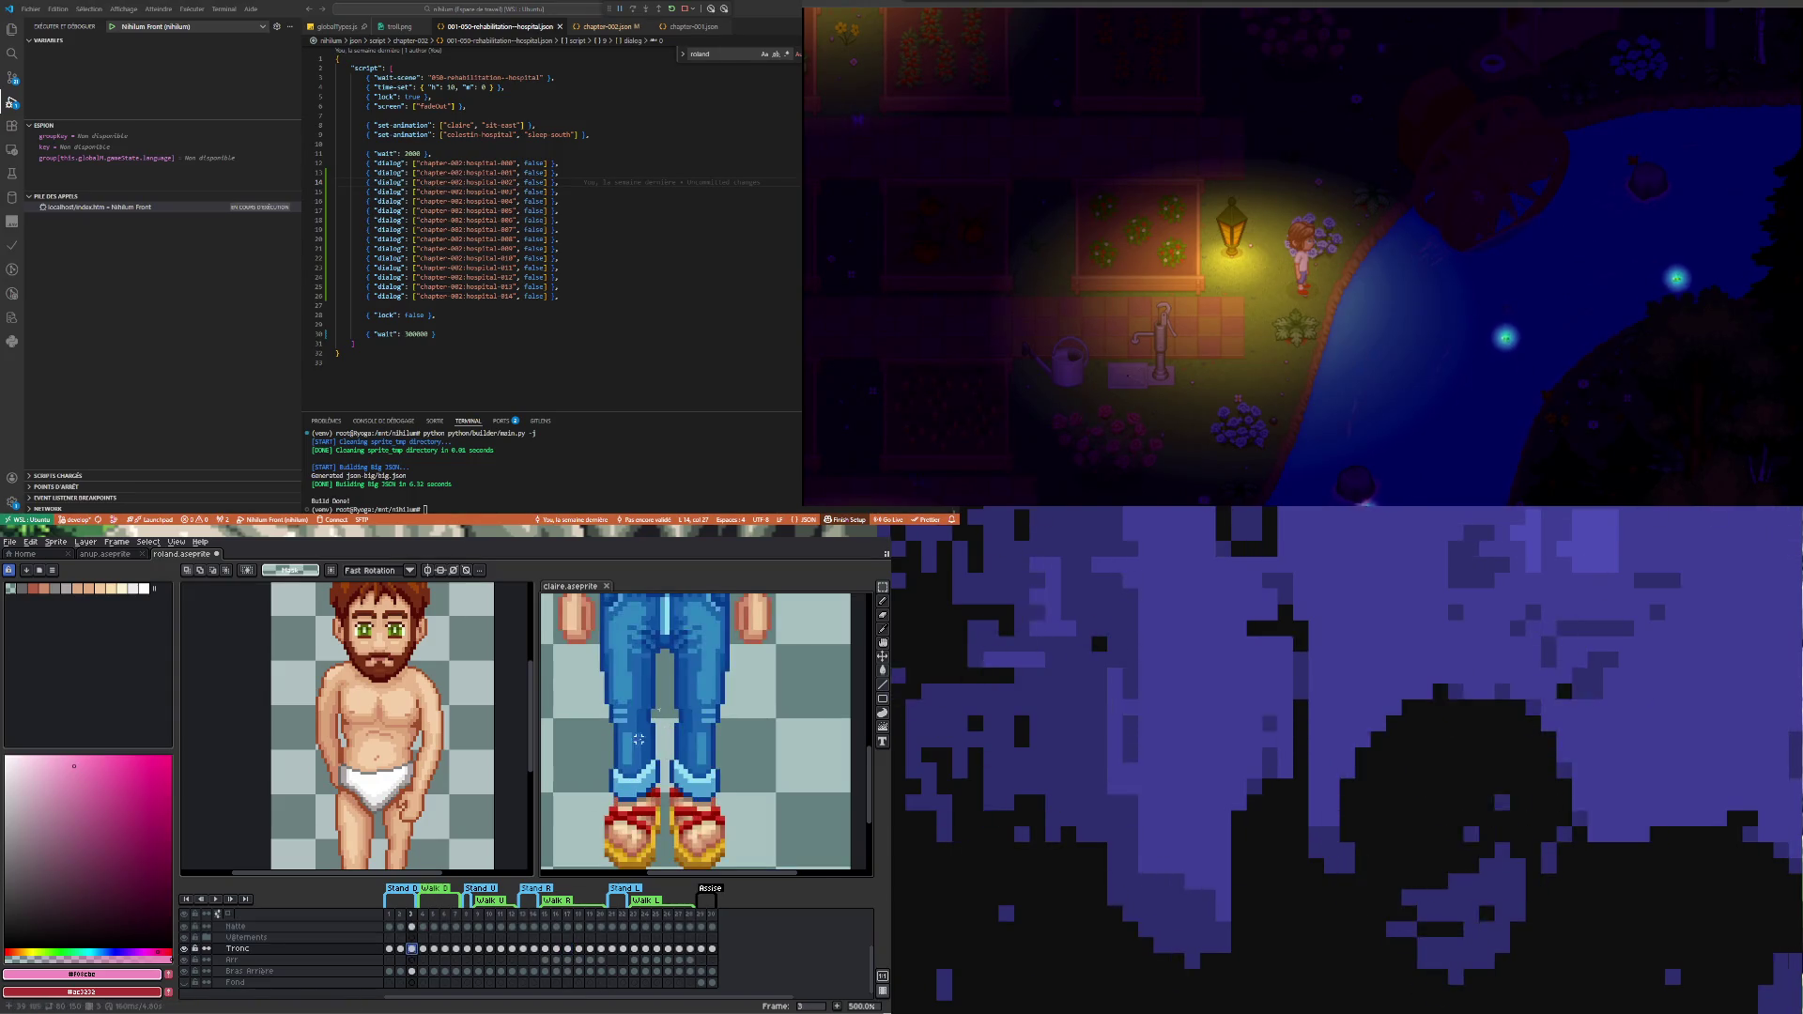
pyautogui.scroll(-1, 611, 726)
pyautogui.scroll(-1, 610, 726)
pyautogui.scroll(1, 613, 690)
pyautogui.scroll(-1, 616, 648)
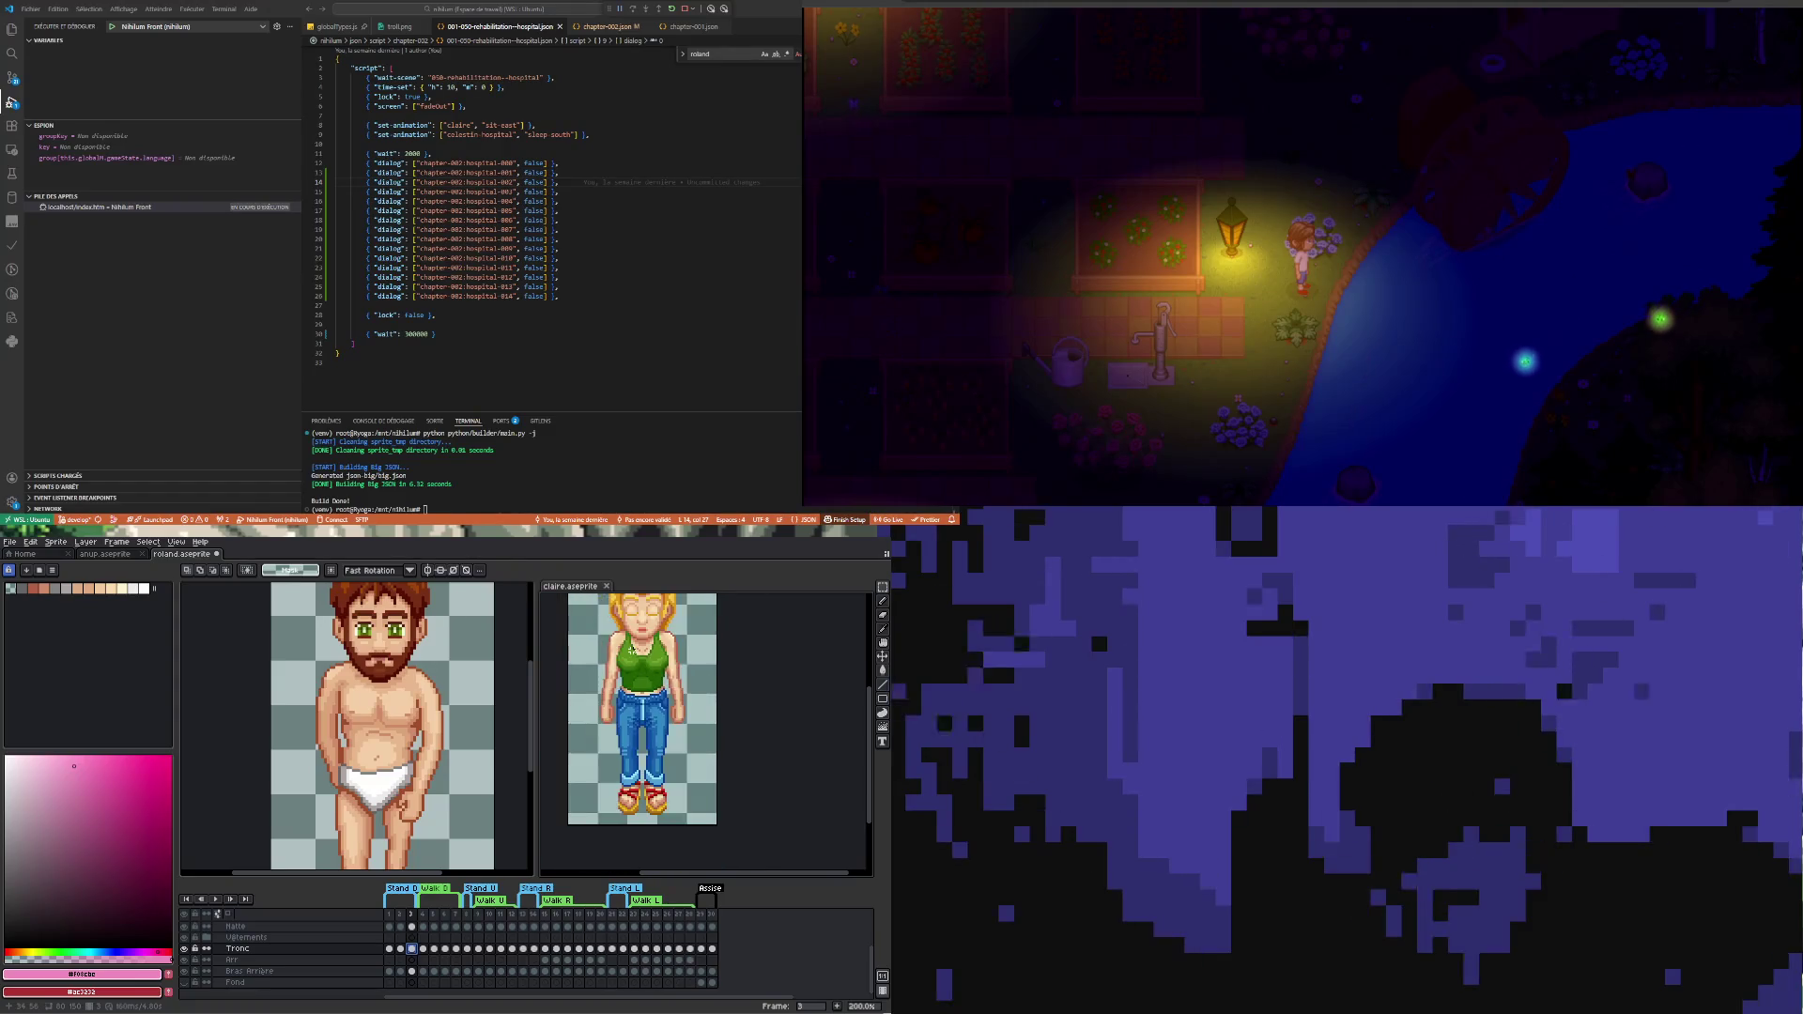
pyautogui.scroll(1, 621, 607)
pyautogui.click(422, 947)
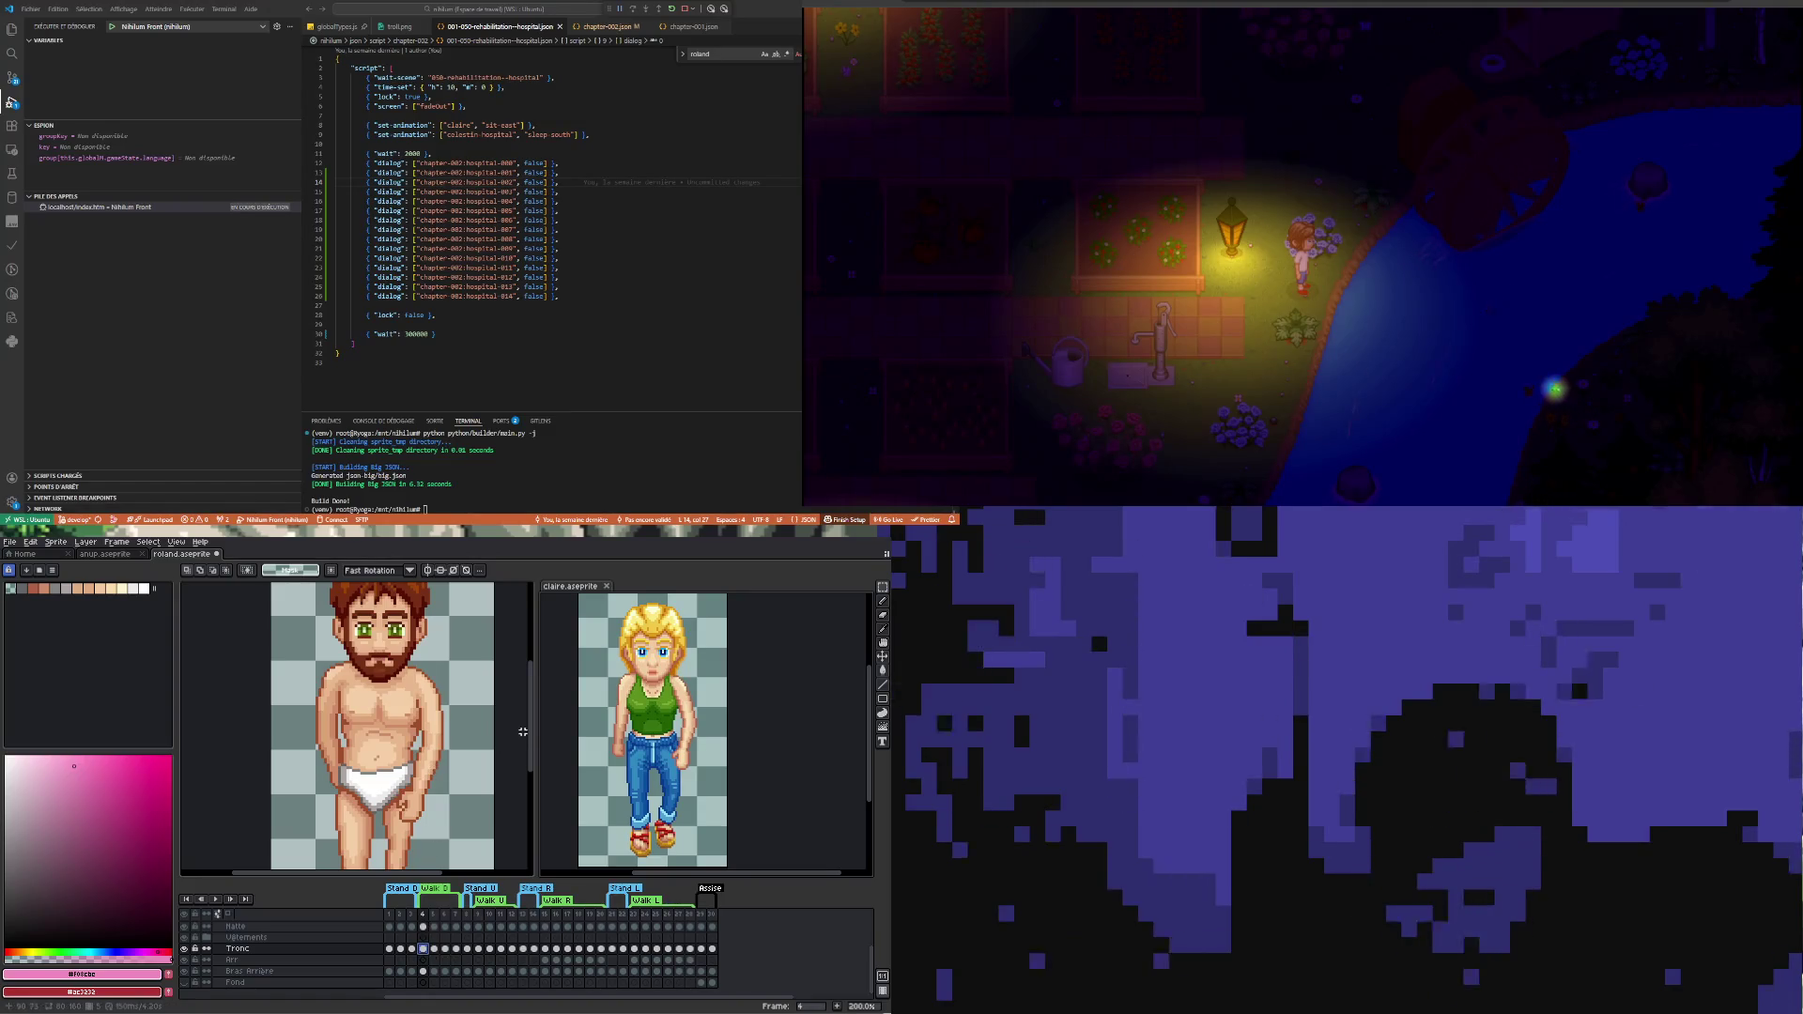
# - Return to roland.aseprite on walk frame 4 with the pink shirt shown
pyautogui.hotkey('ctrl', 'Tab')
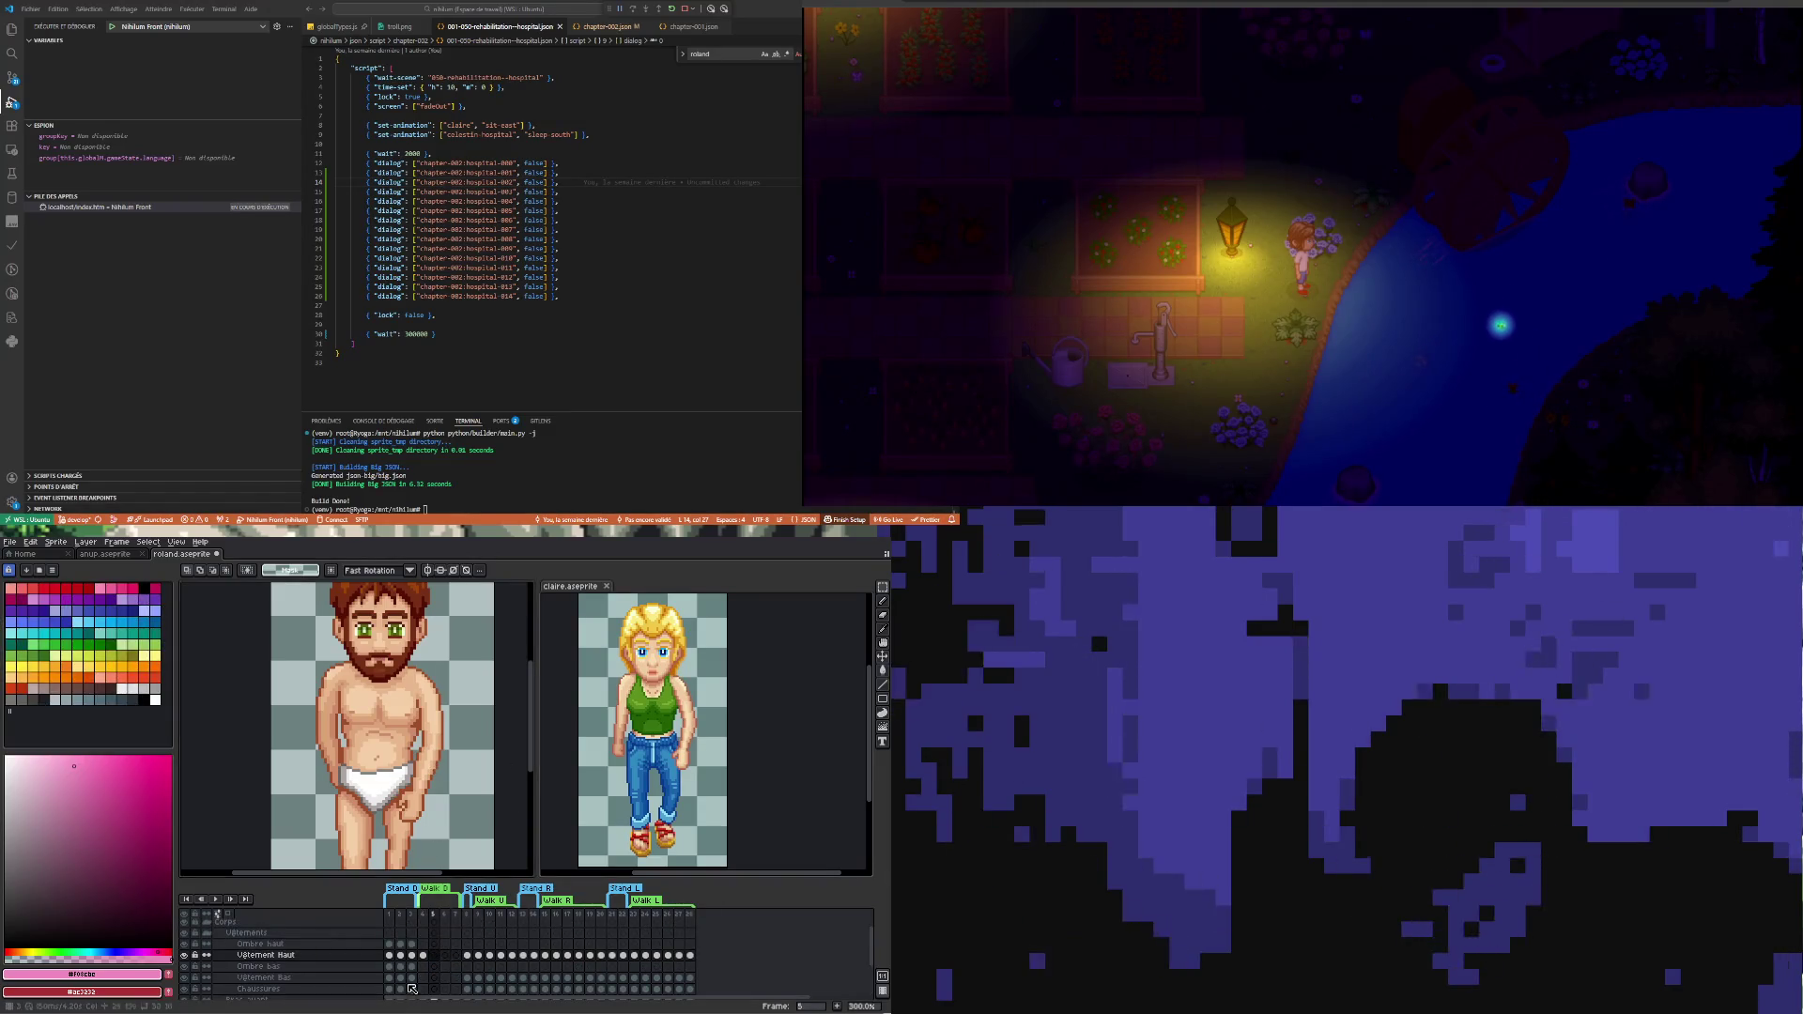
pyautogui.click(423, 955)
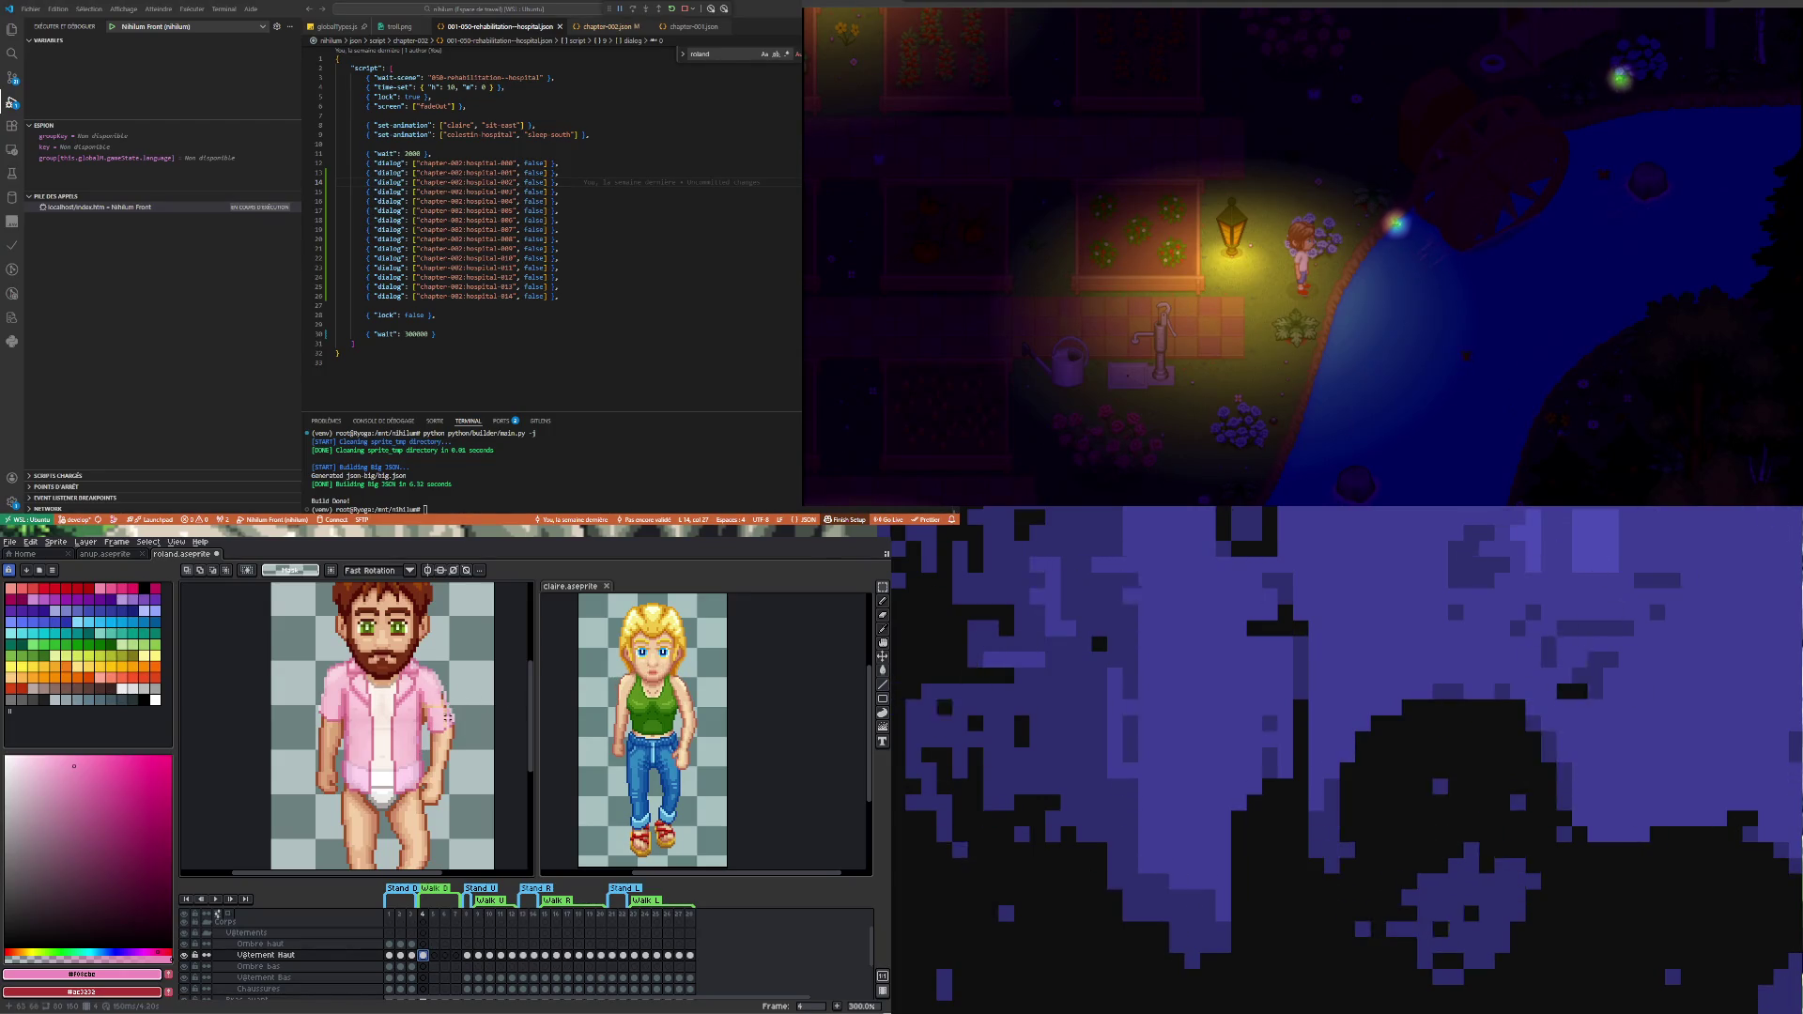
pyautogui.scroll(1, 427, 715)
pyautogui.scroll(1, 431, 696)
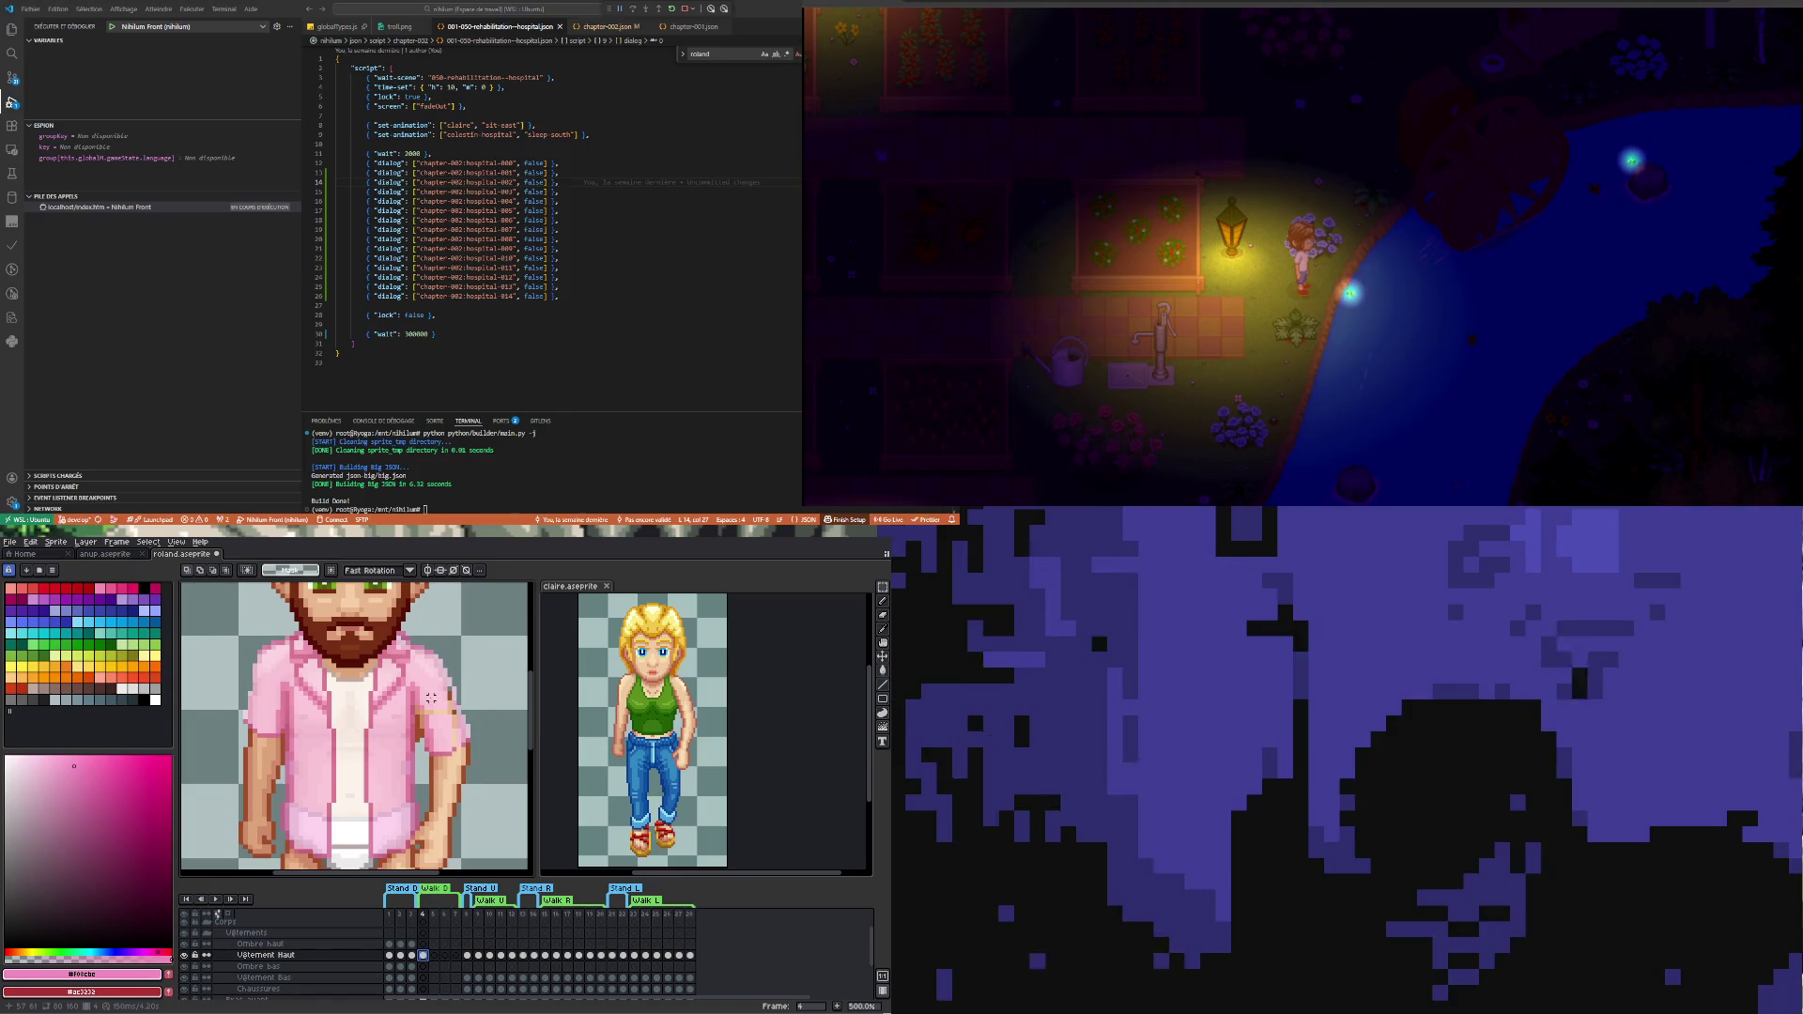
pyautogui.scroll(1, 432, 696)
# - Switch to the Eyedropper to sample colours from the pink shirt
pyautogui.press('i')
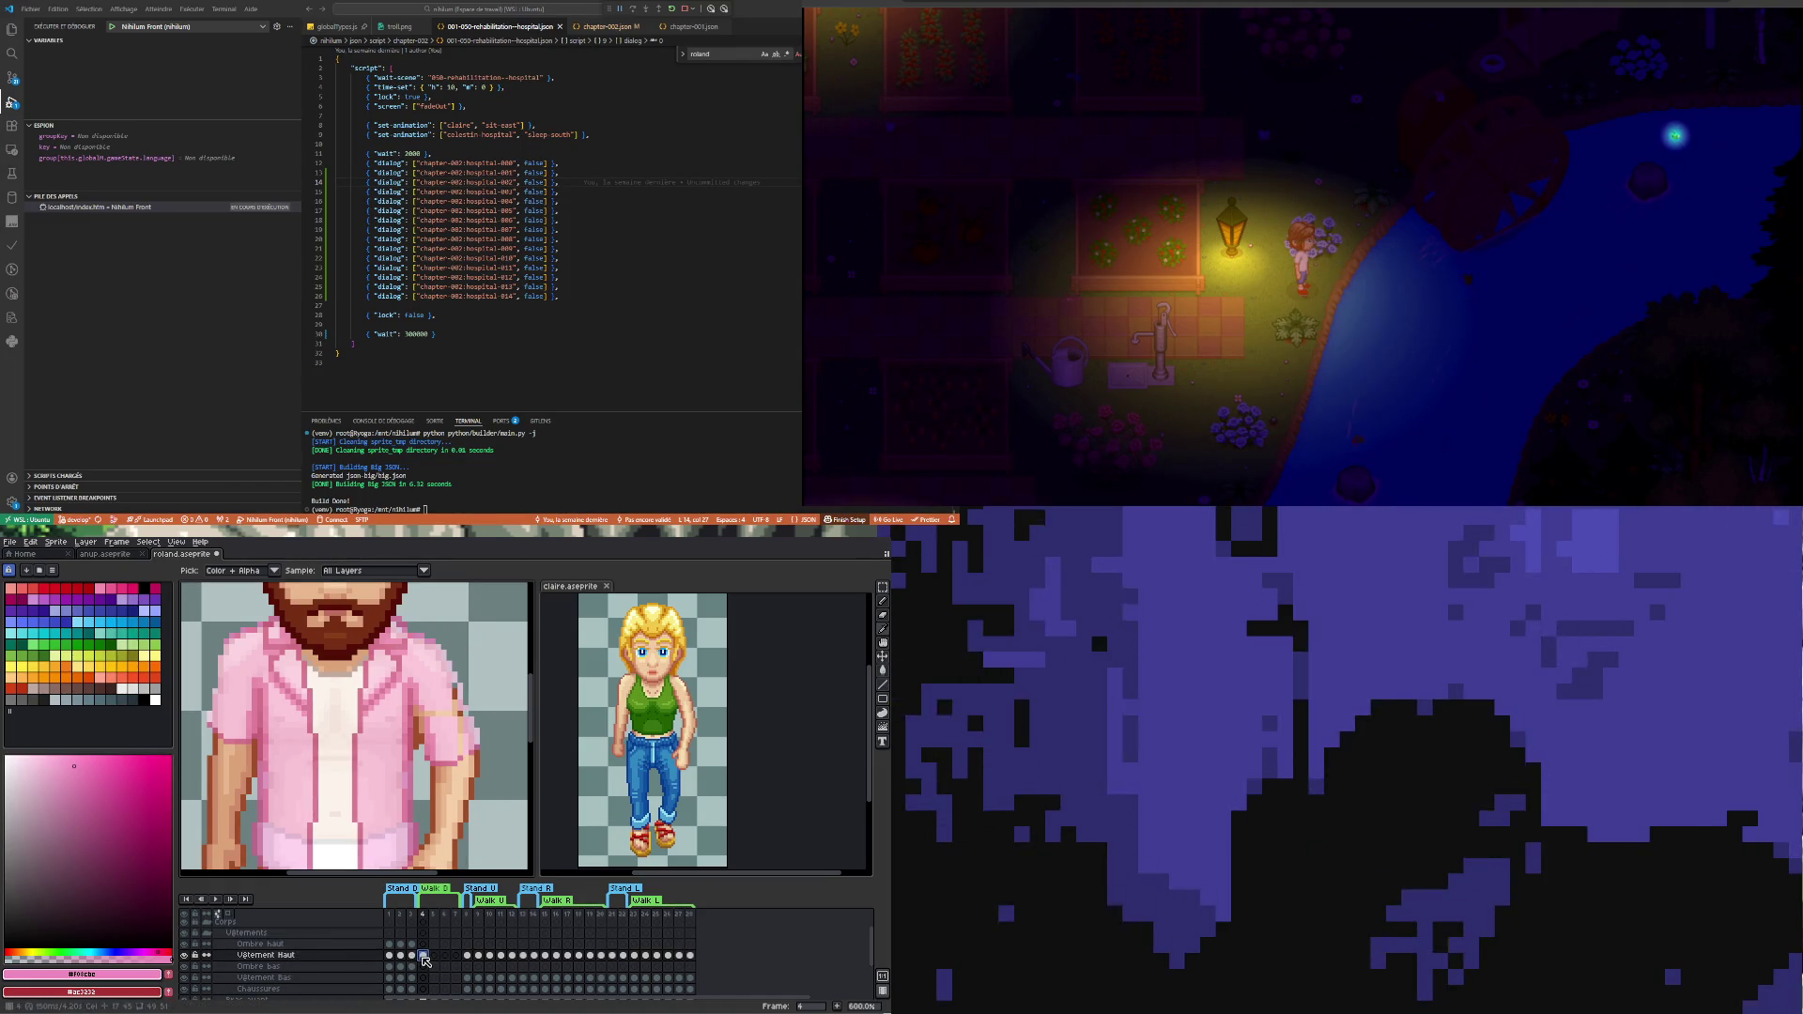
# - Set the Vêtement Haut layer's opacity back to 100% after testing slight transparency
pyautogui.doubleClick(268, 956)
pyautogui.moveTo(816, 841); pyautogui.dragTo(818, 857)
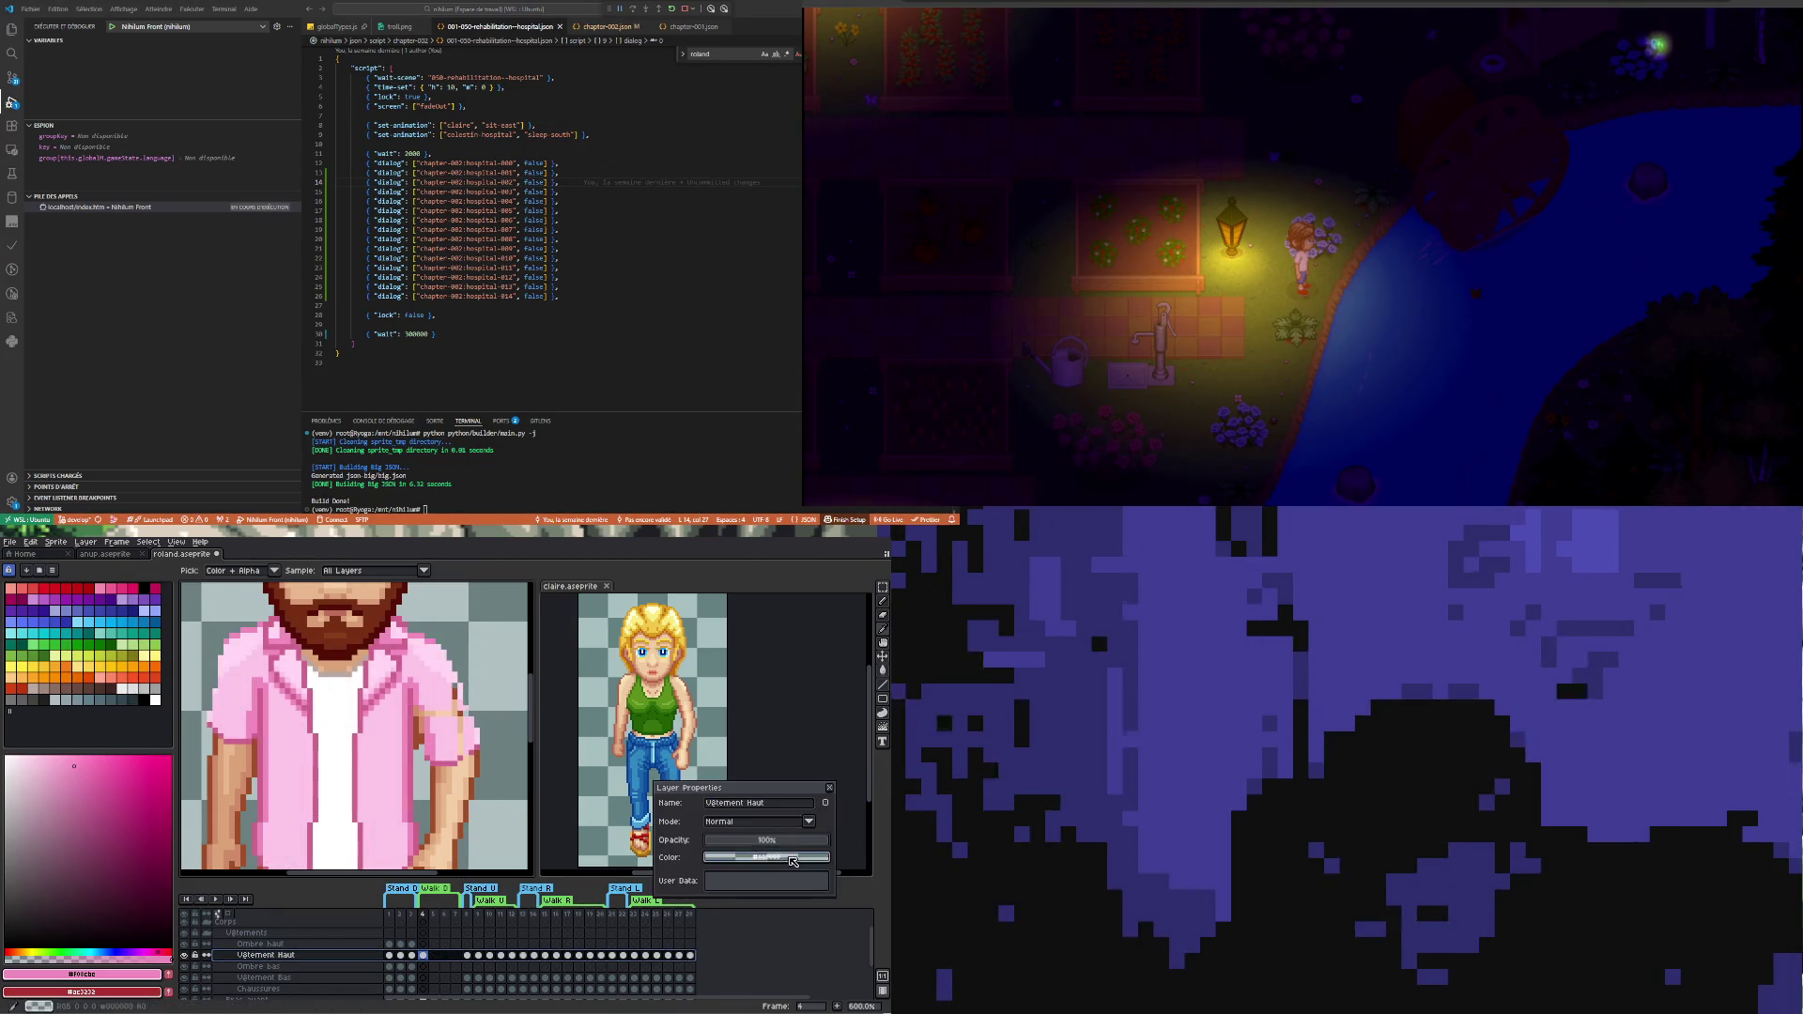
pyautogui.scroll(2, 416, 717)
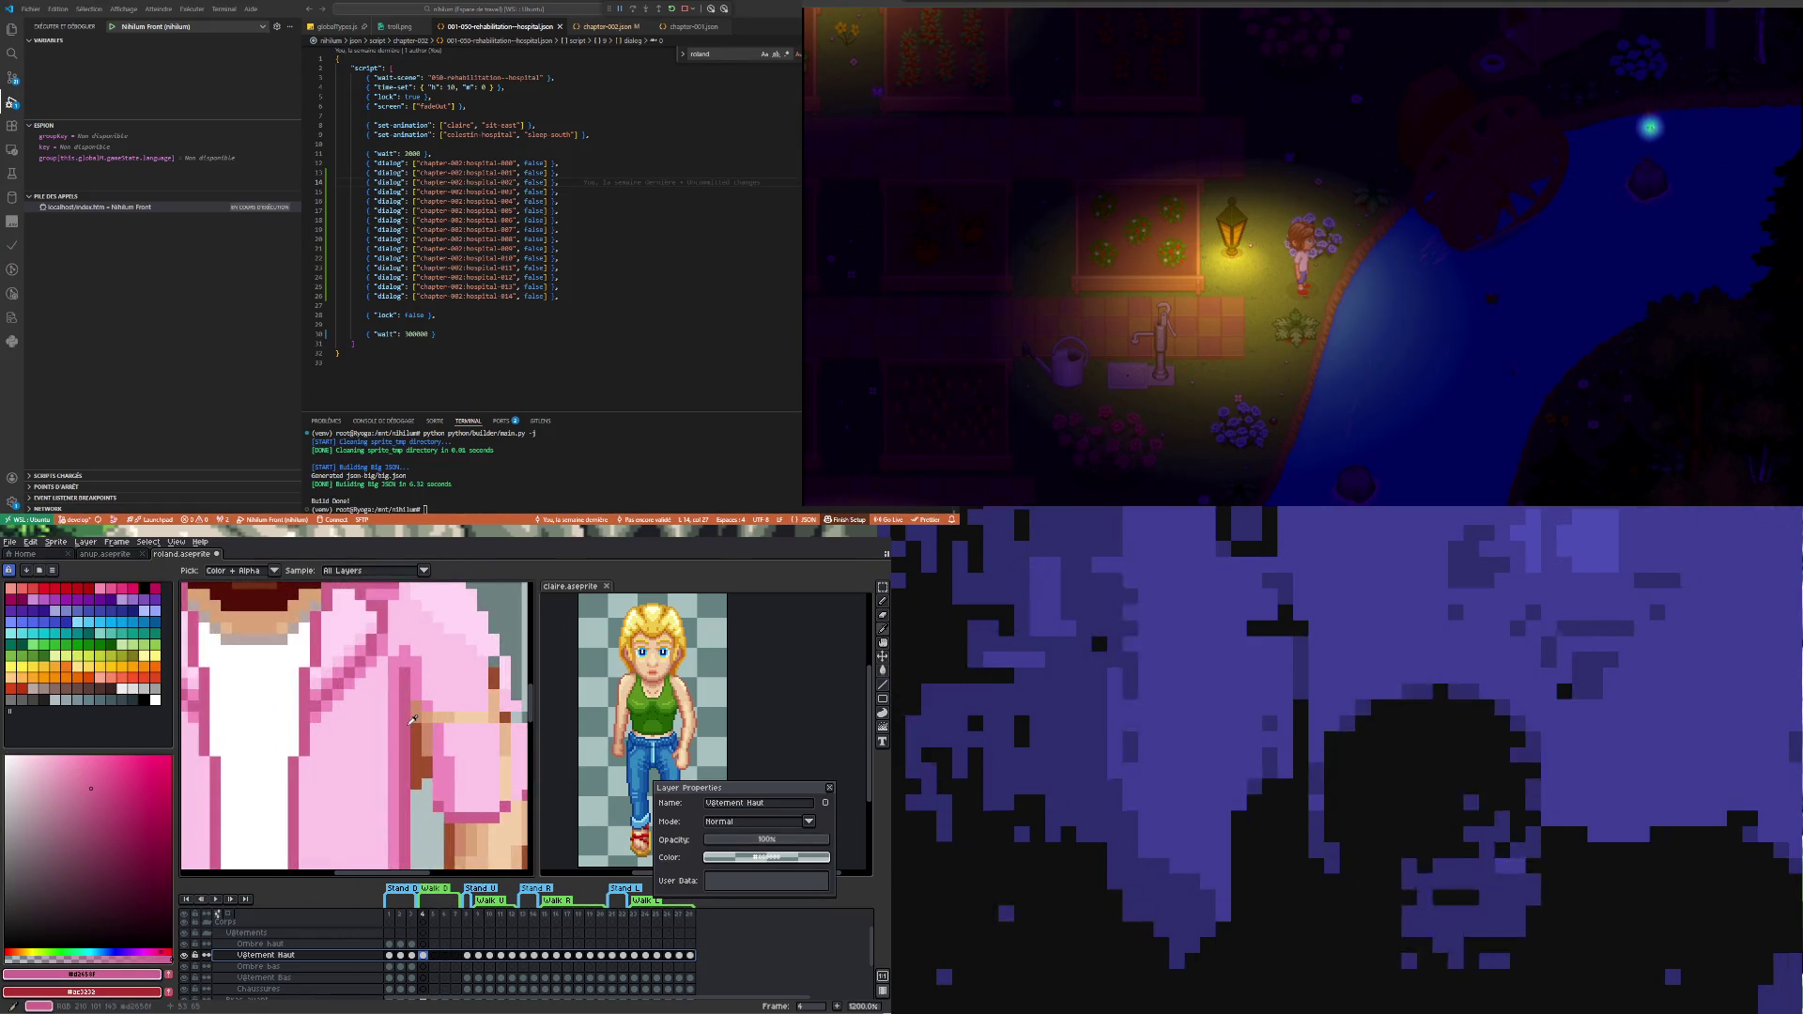
pyautogui.press('b')
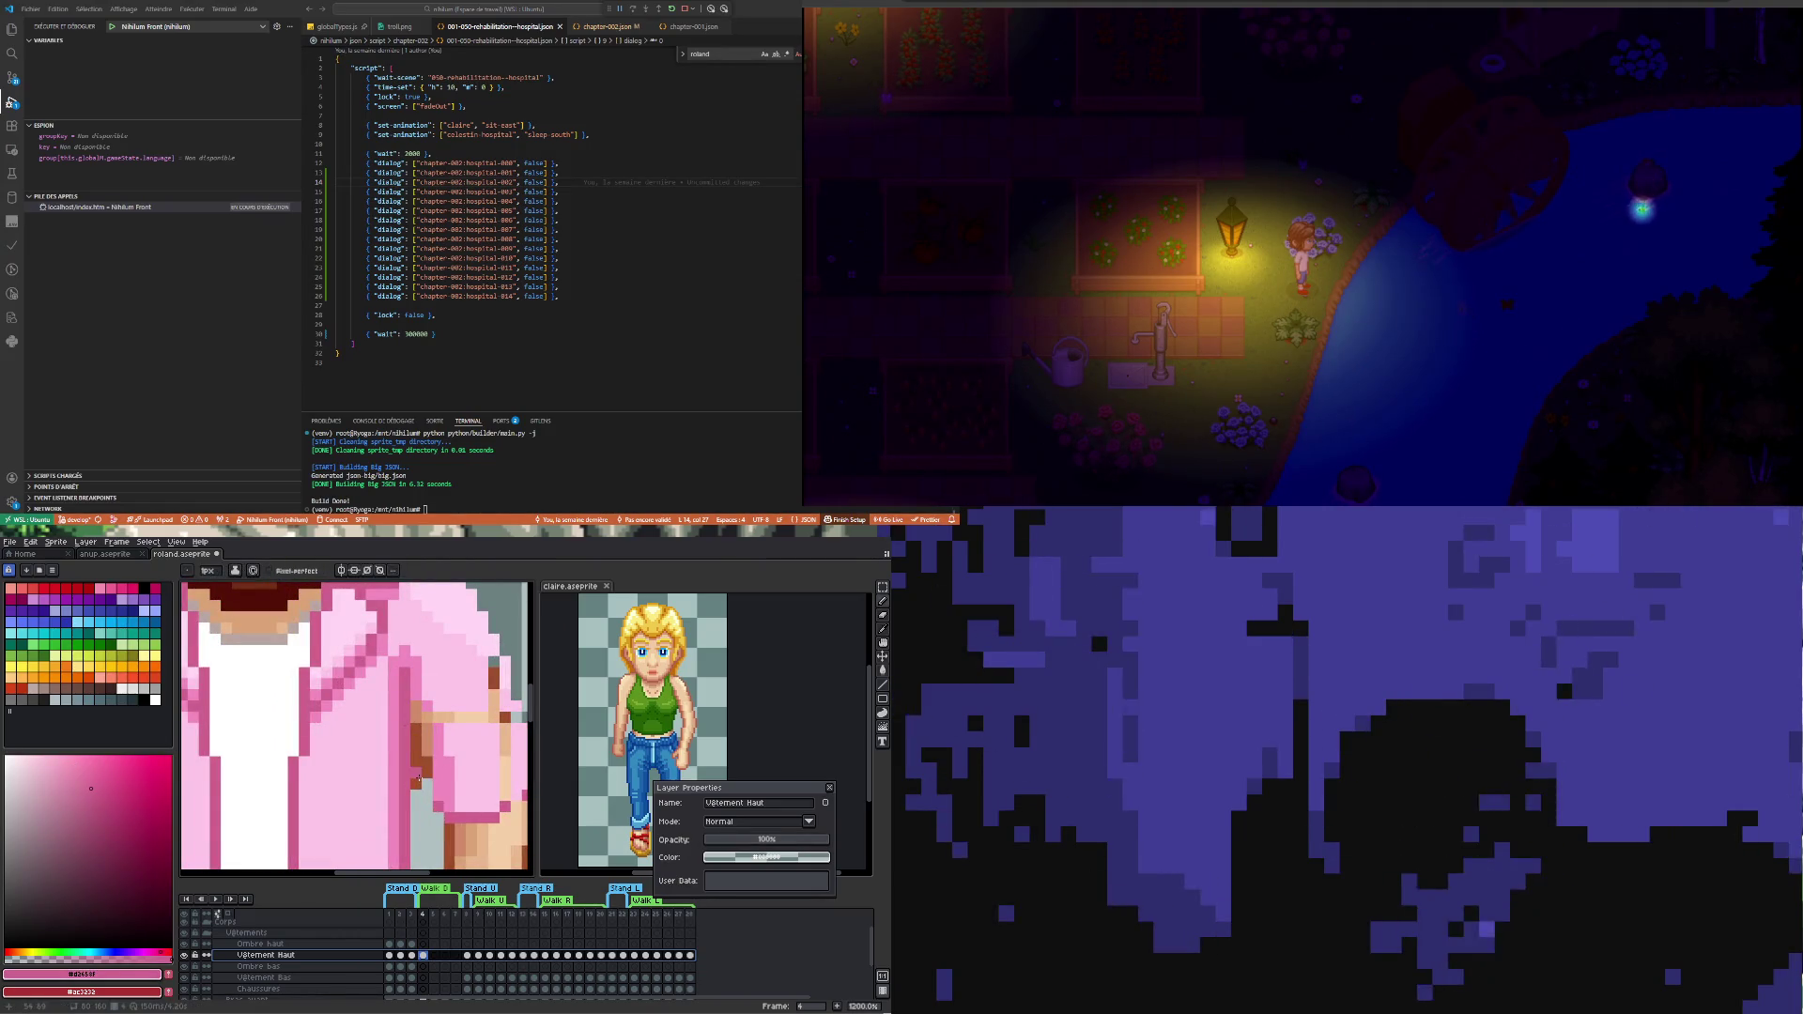
pyautogui.moveTo(812, 844); pyautogui.dragTo(798, 845)
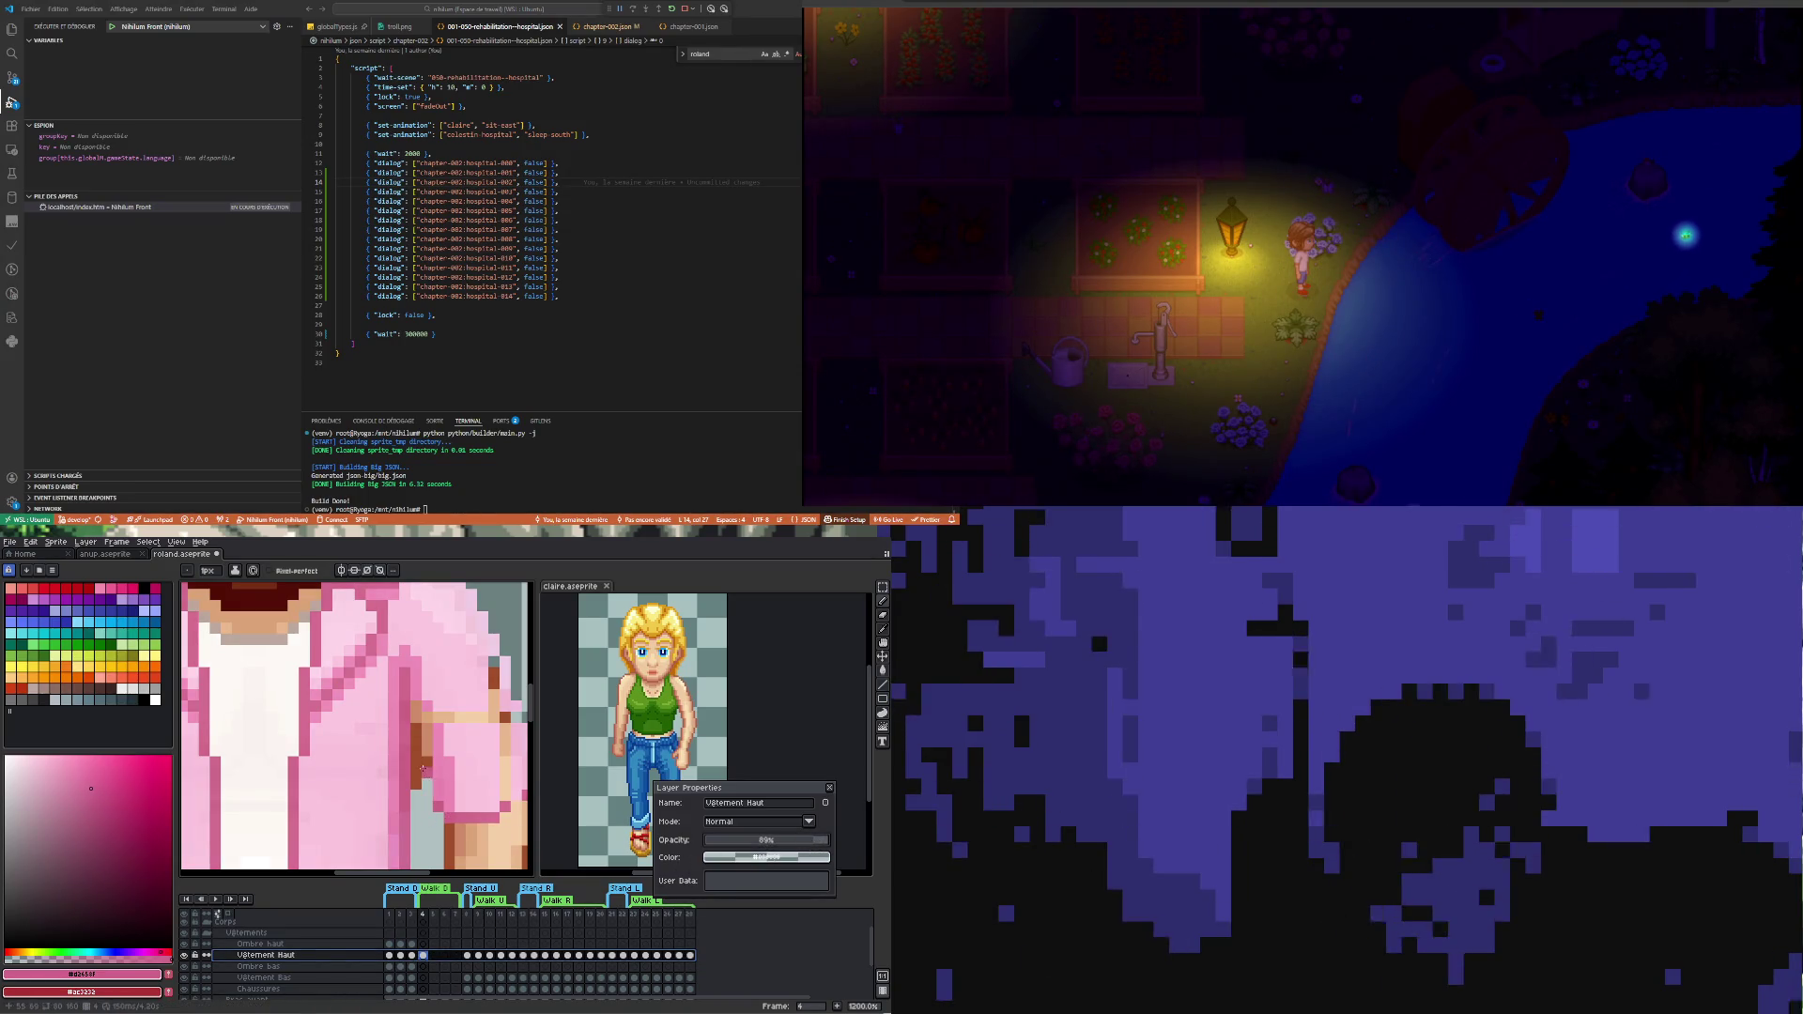
pyautogui.click(396, 675)
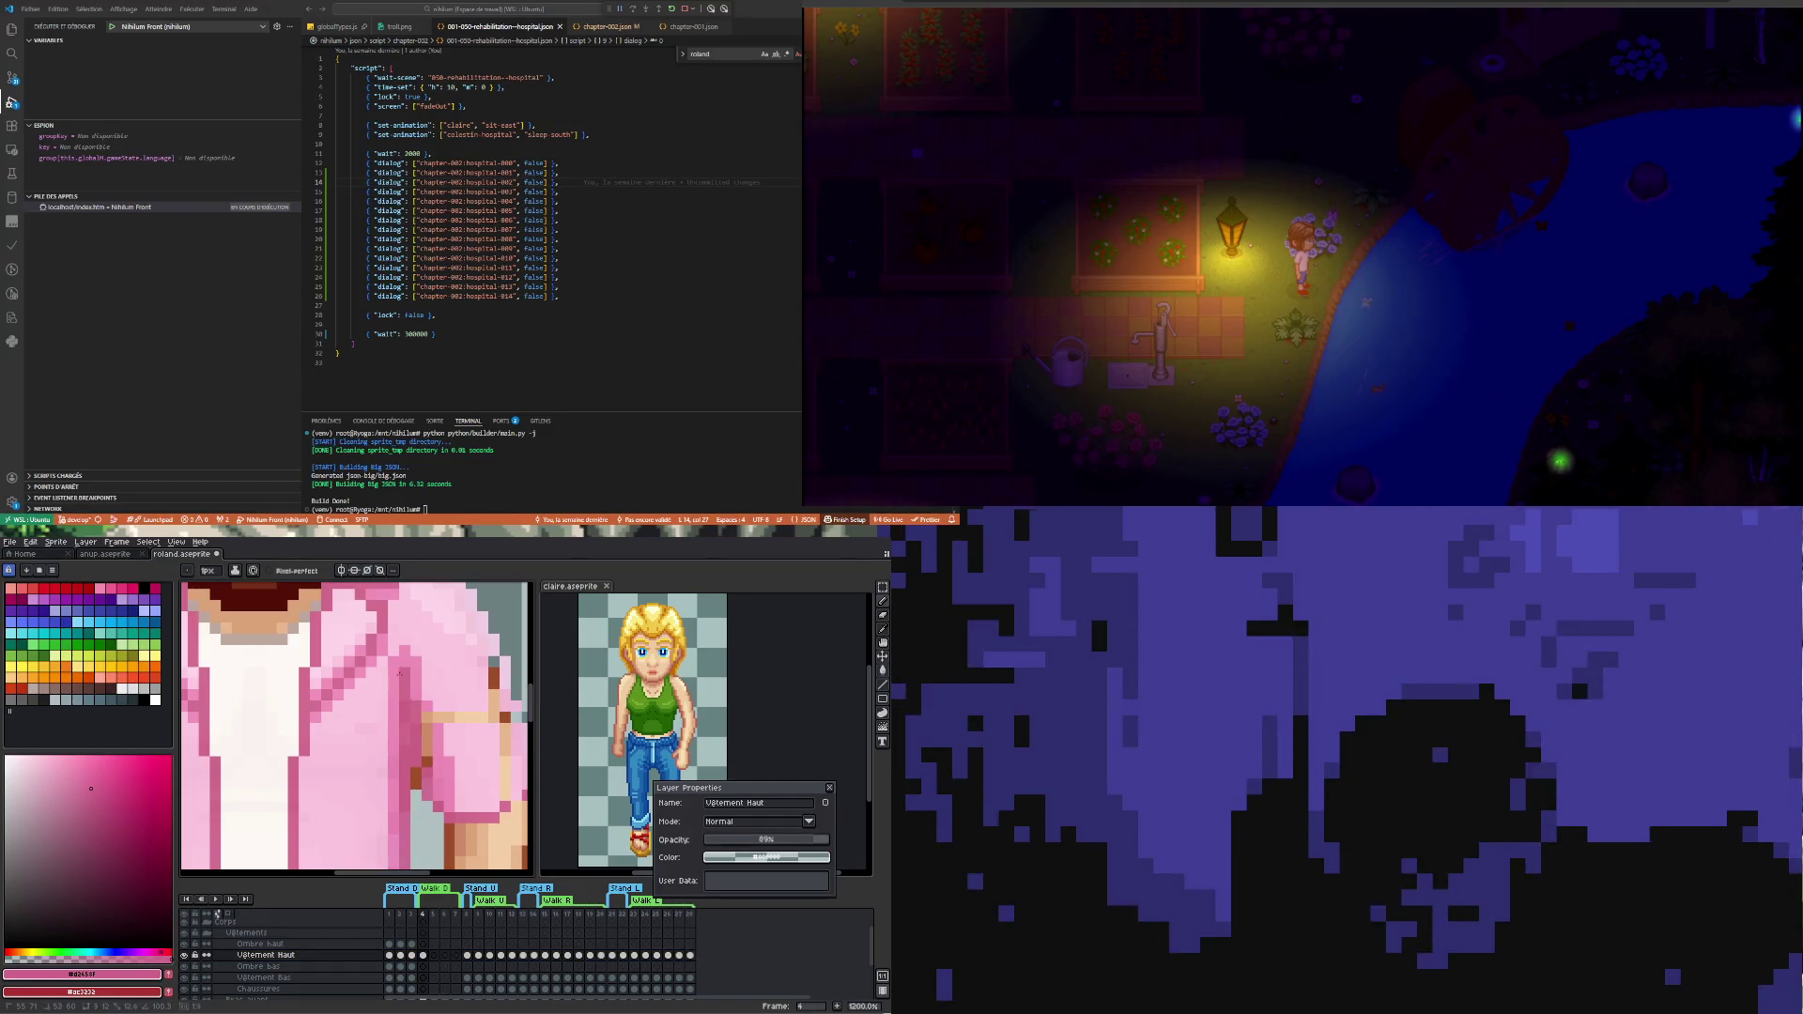
pyautogui.scroll(-3, 425, 745)
pyautogui.scroll(2, 425, 751)
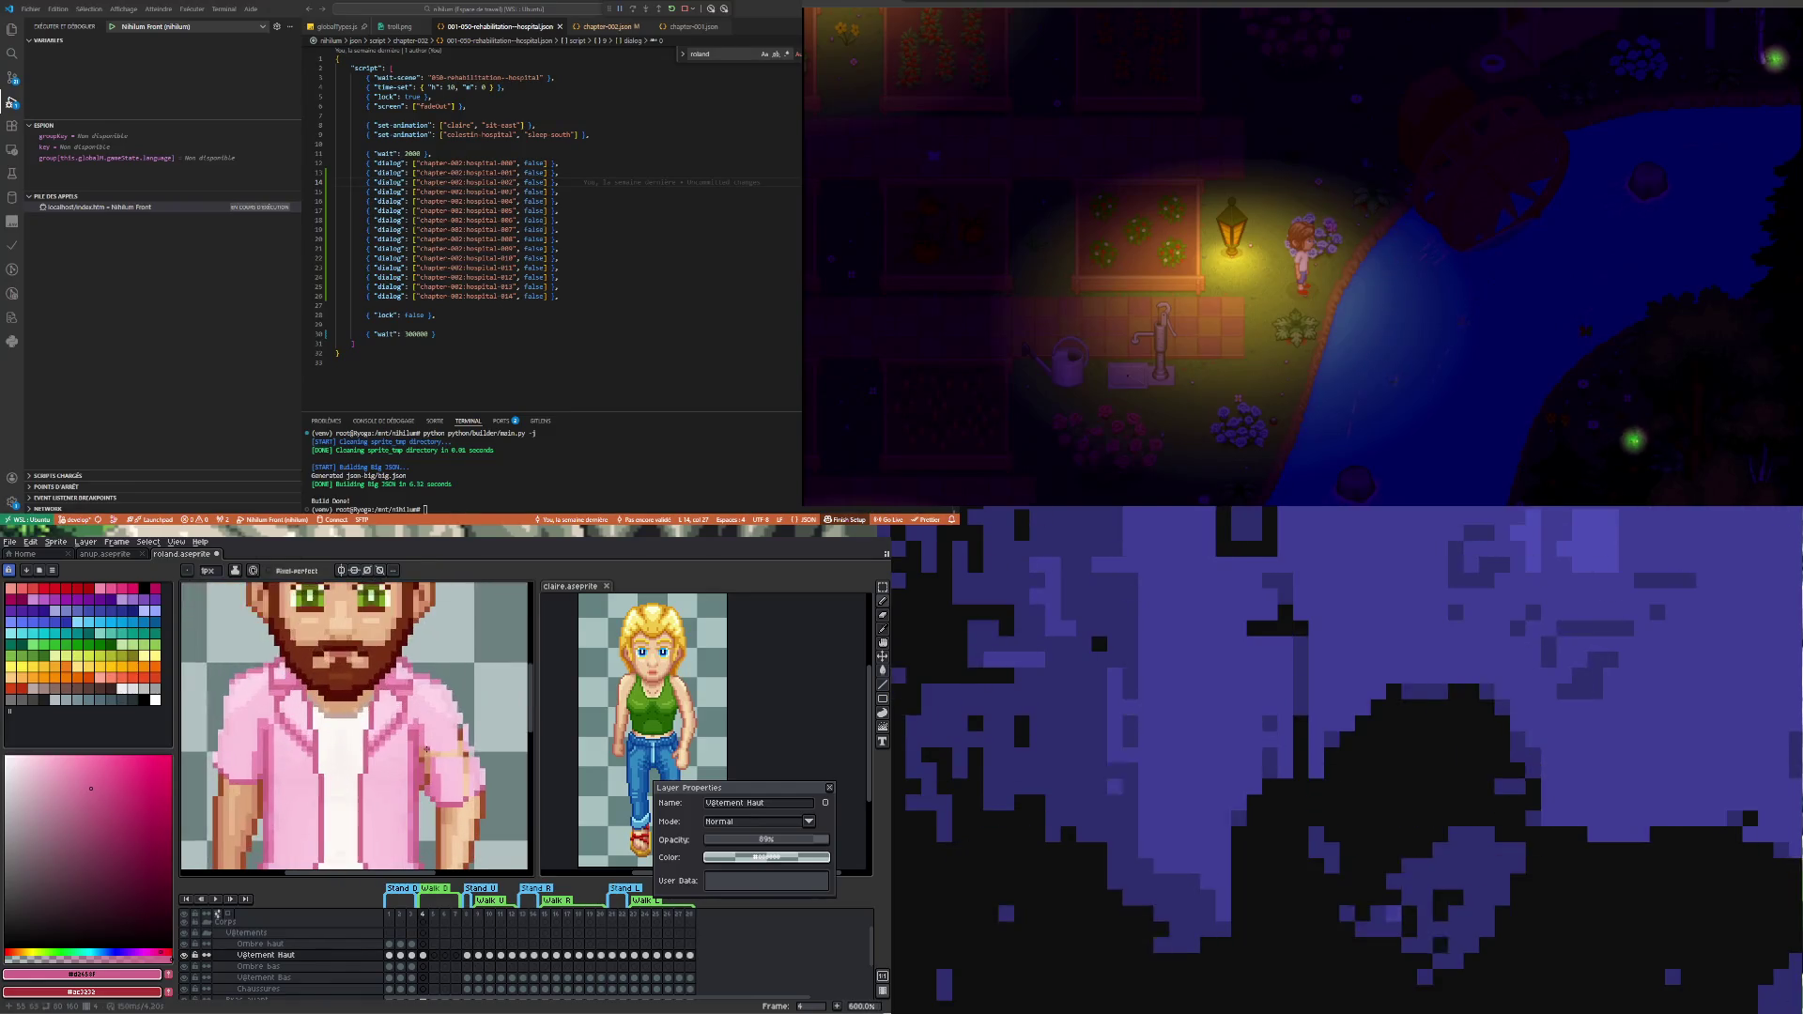
pyautogui.scroll(2, 424, 787)
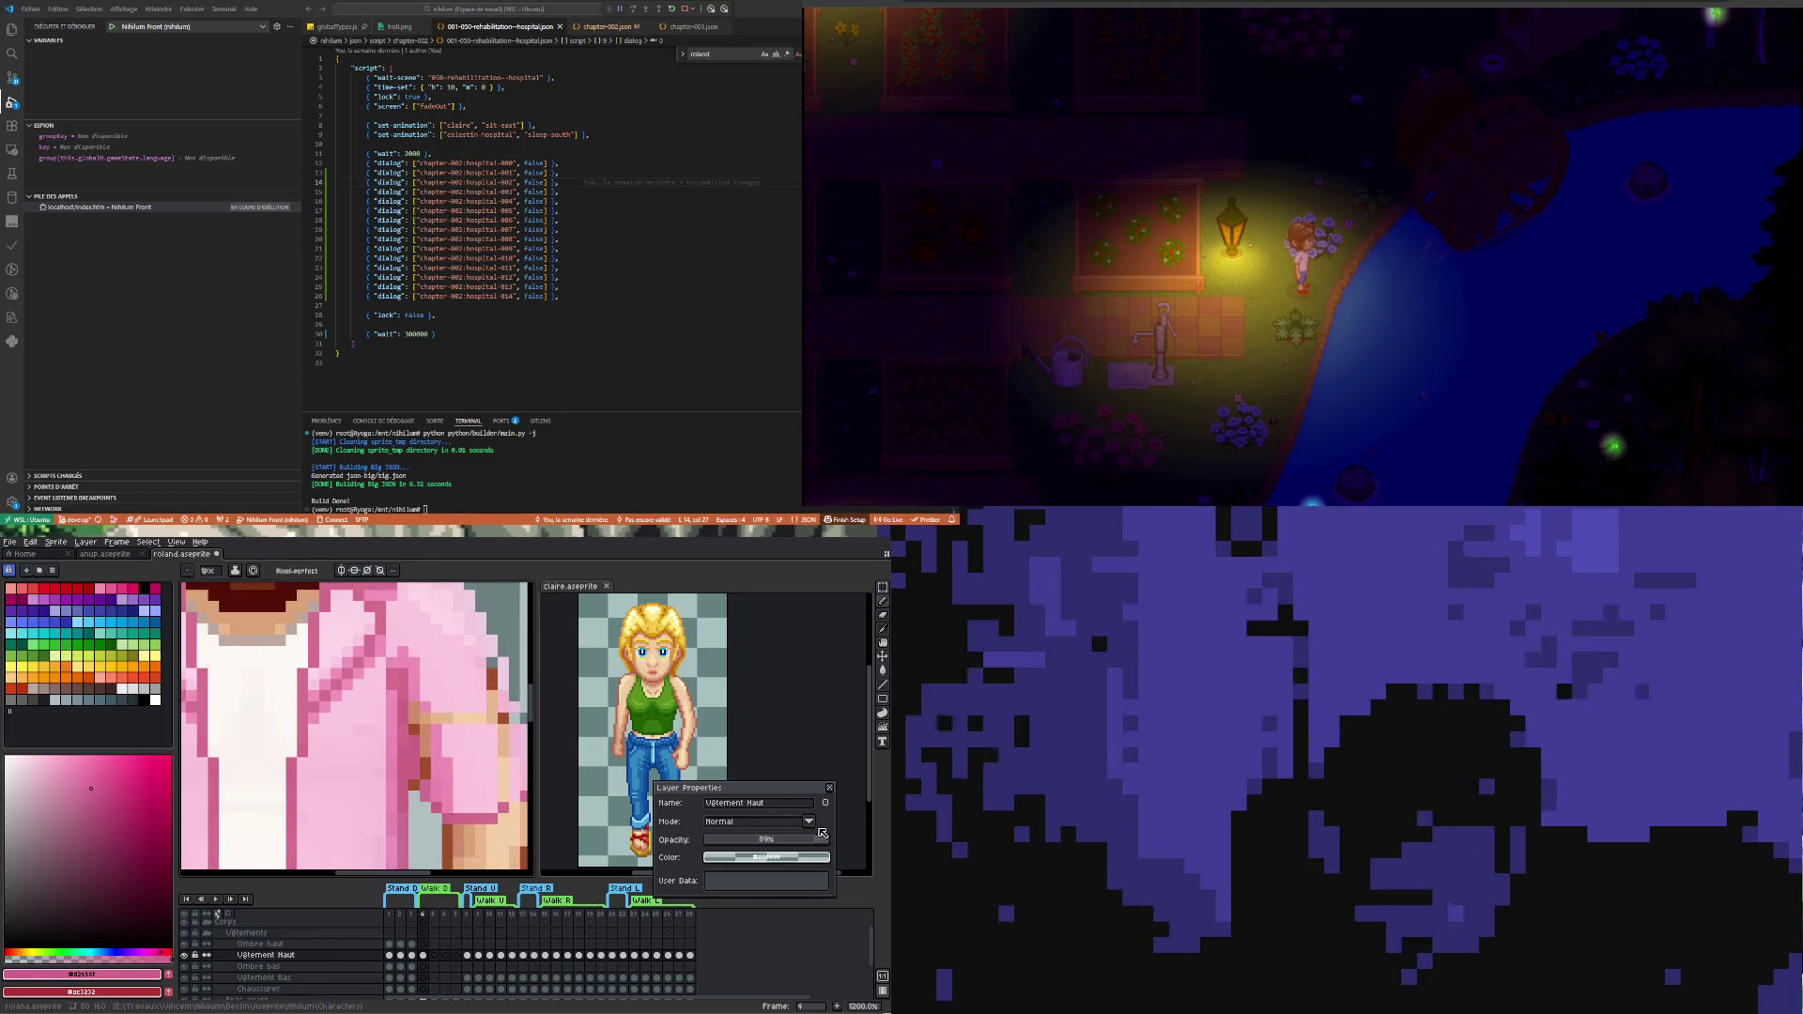
pyautogui.press('-')
pyautogui.press('-')
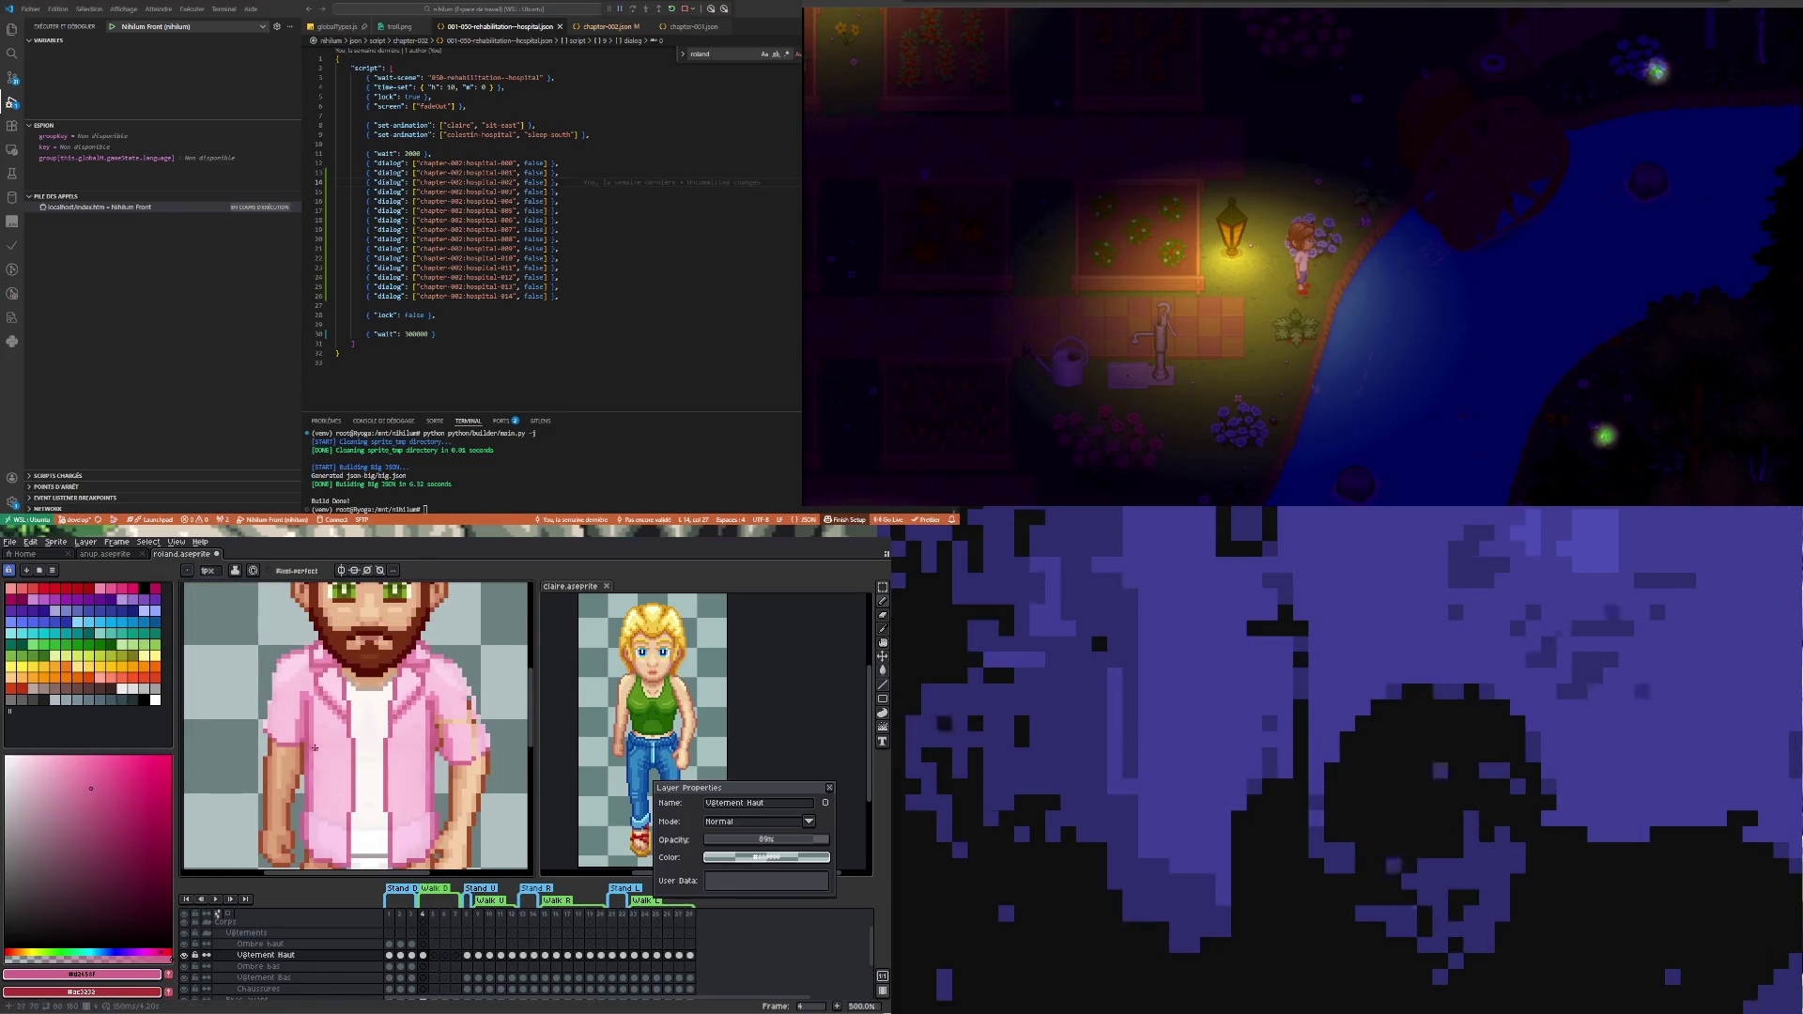
pyautogui.moveTo(804, 840); pyautogui.dragTo(842, 840)
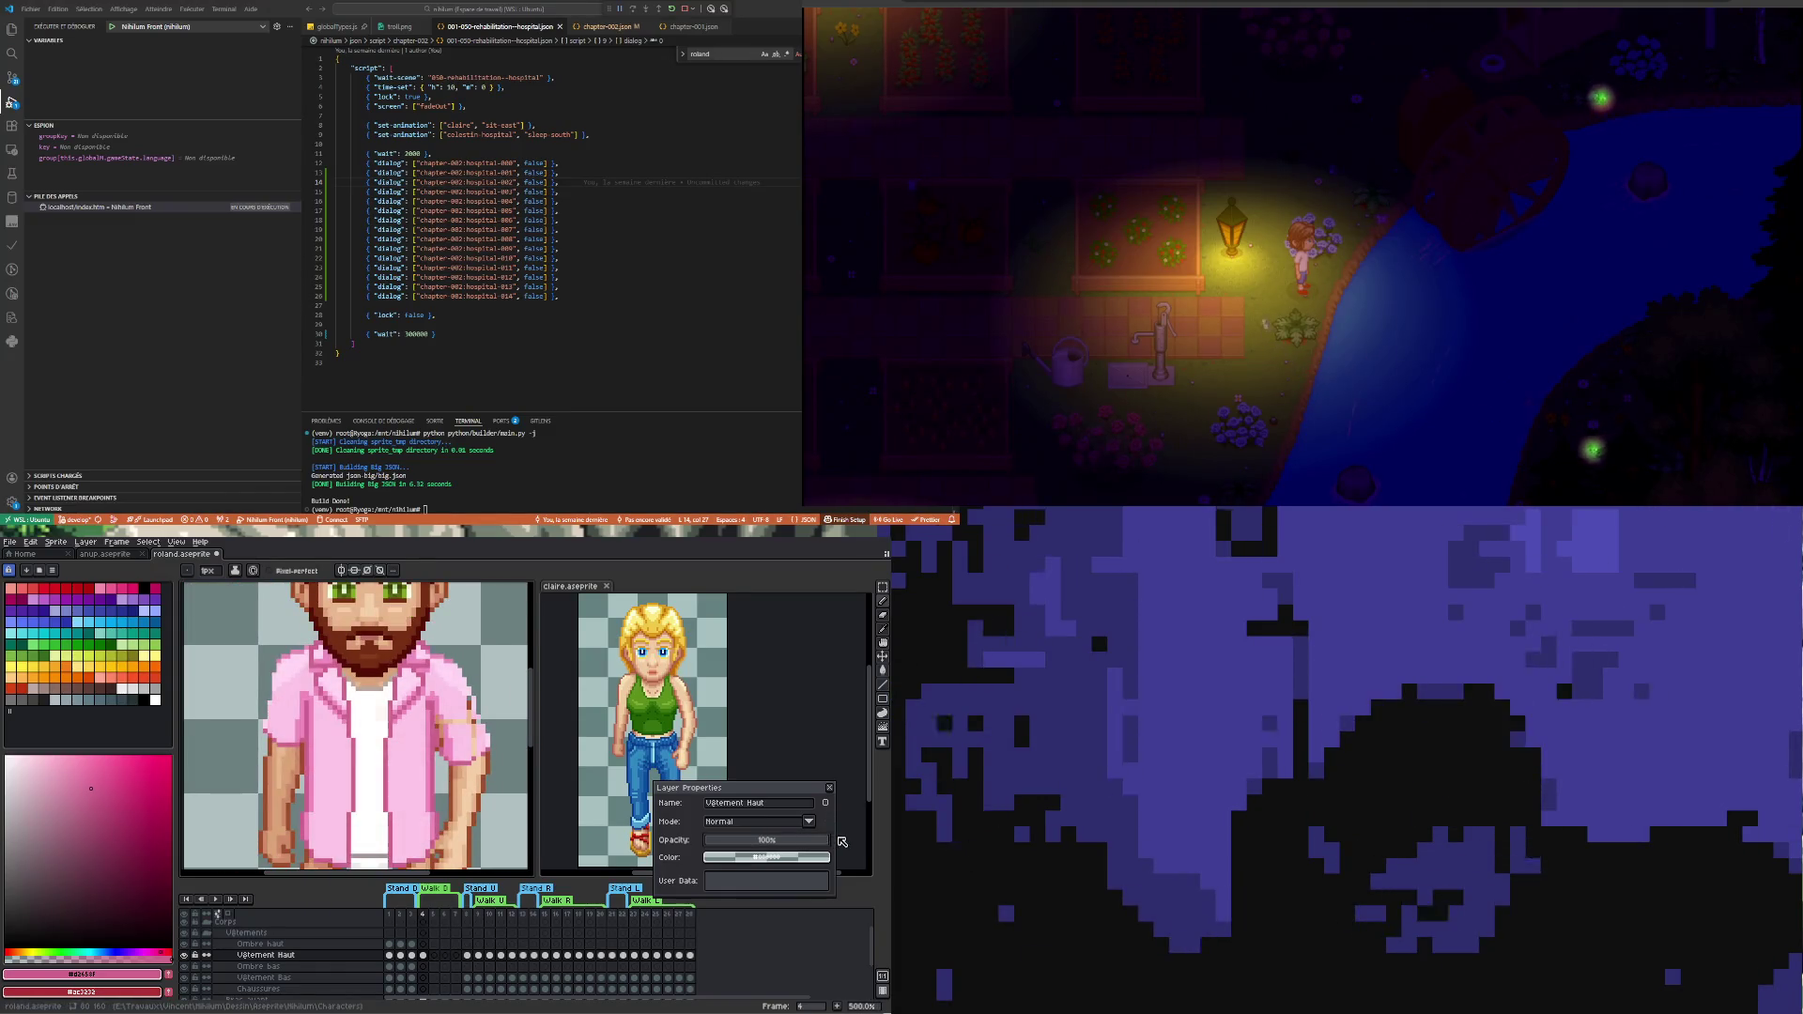
pyautogui.scroll(-1, 466, 756)
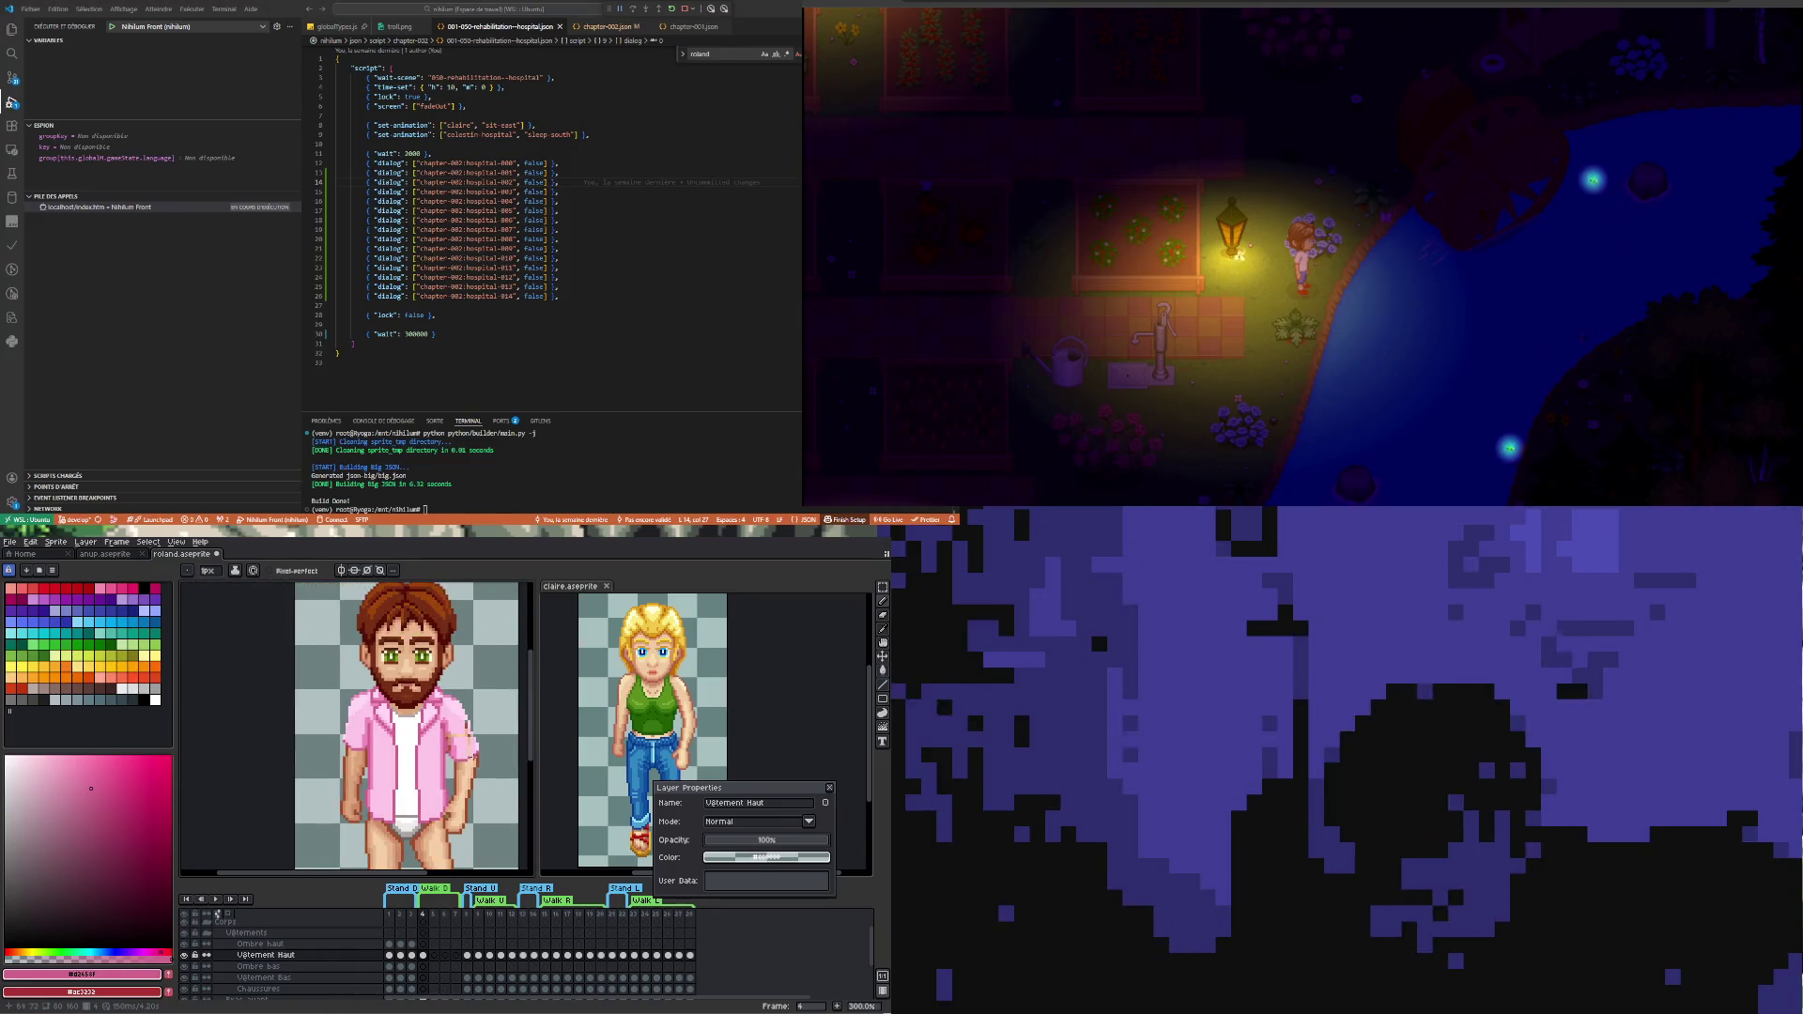
pyautogui.scroll(1, 465, 740)
pyautogui.scroll(1, 466, 740)
pyautogui.scroll(1, 433, 754)
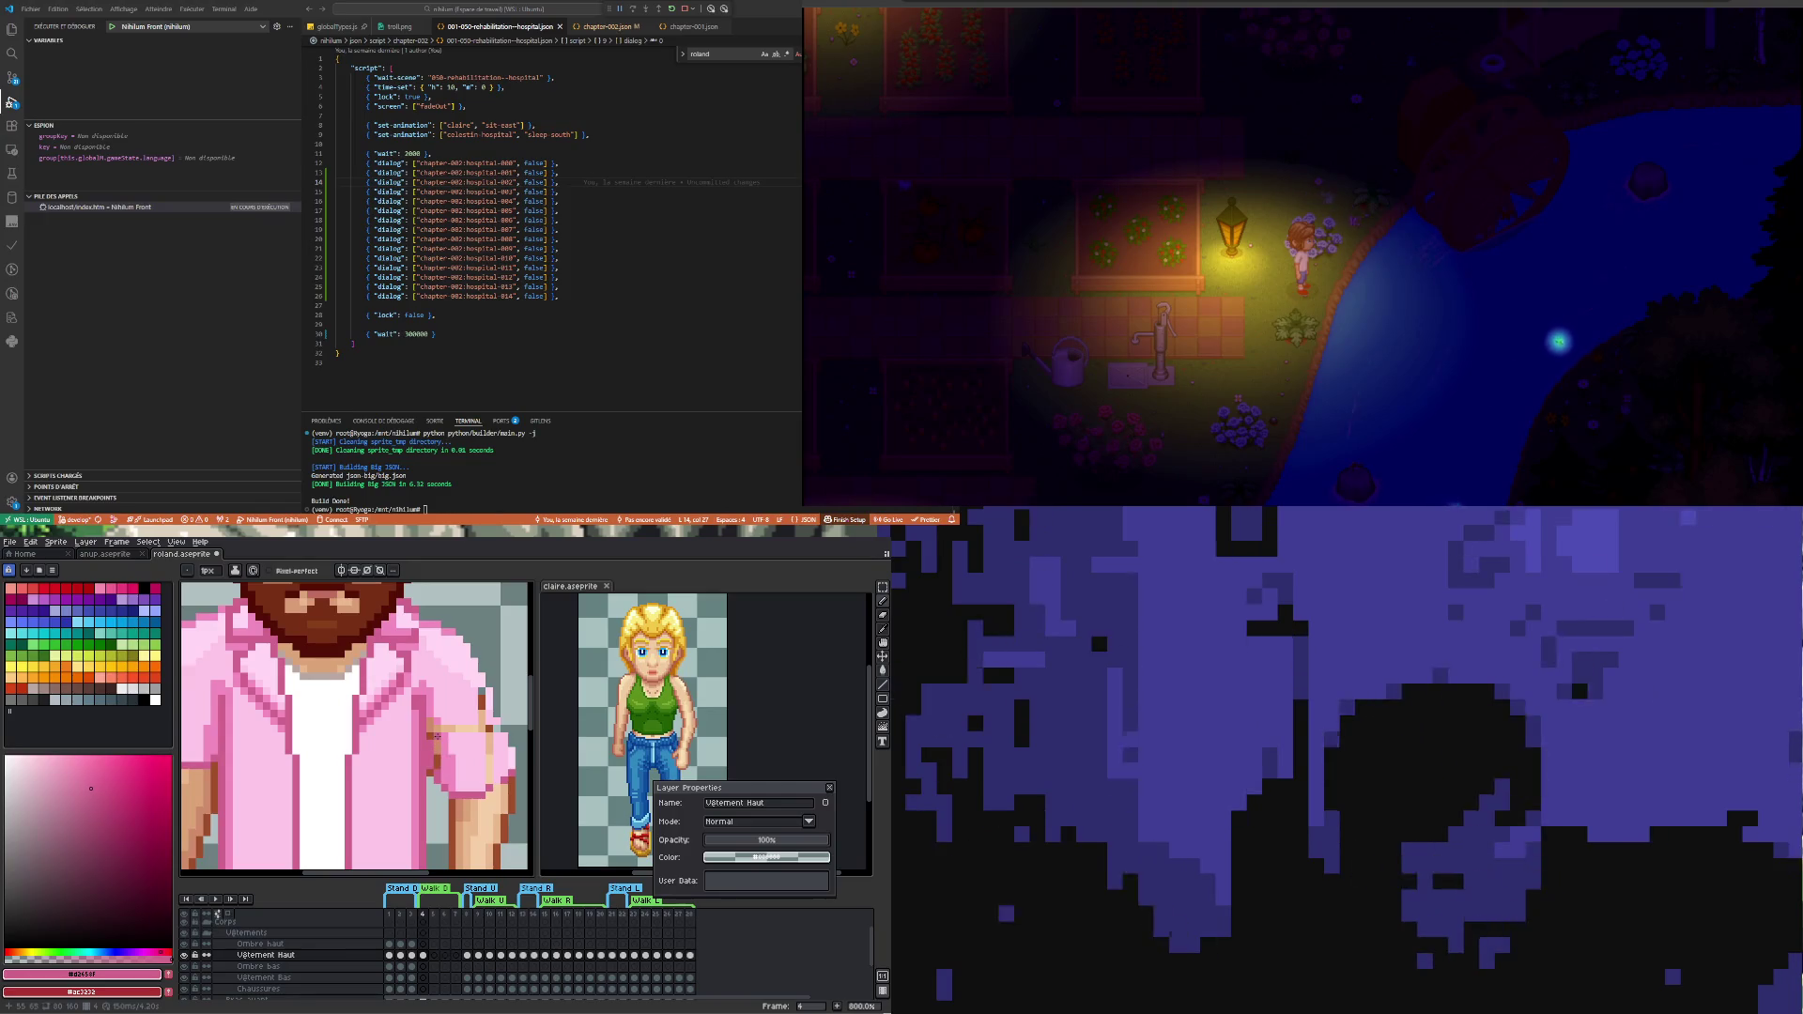
pyautogui.scroll(-1, 355, 728)
pyautogui.scroll(1, 422, 780)
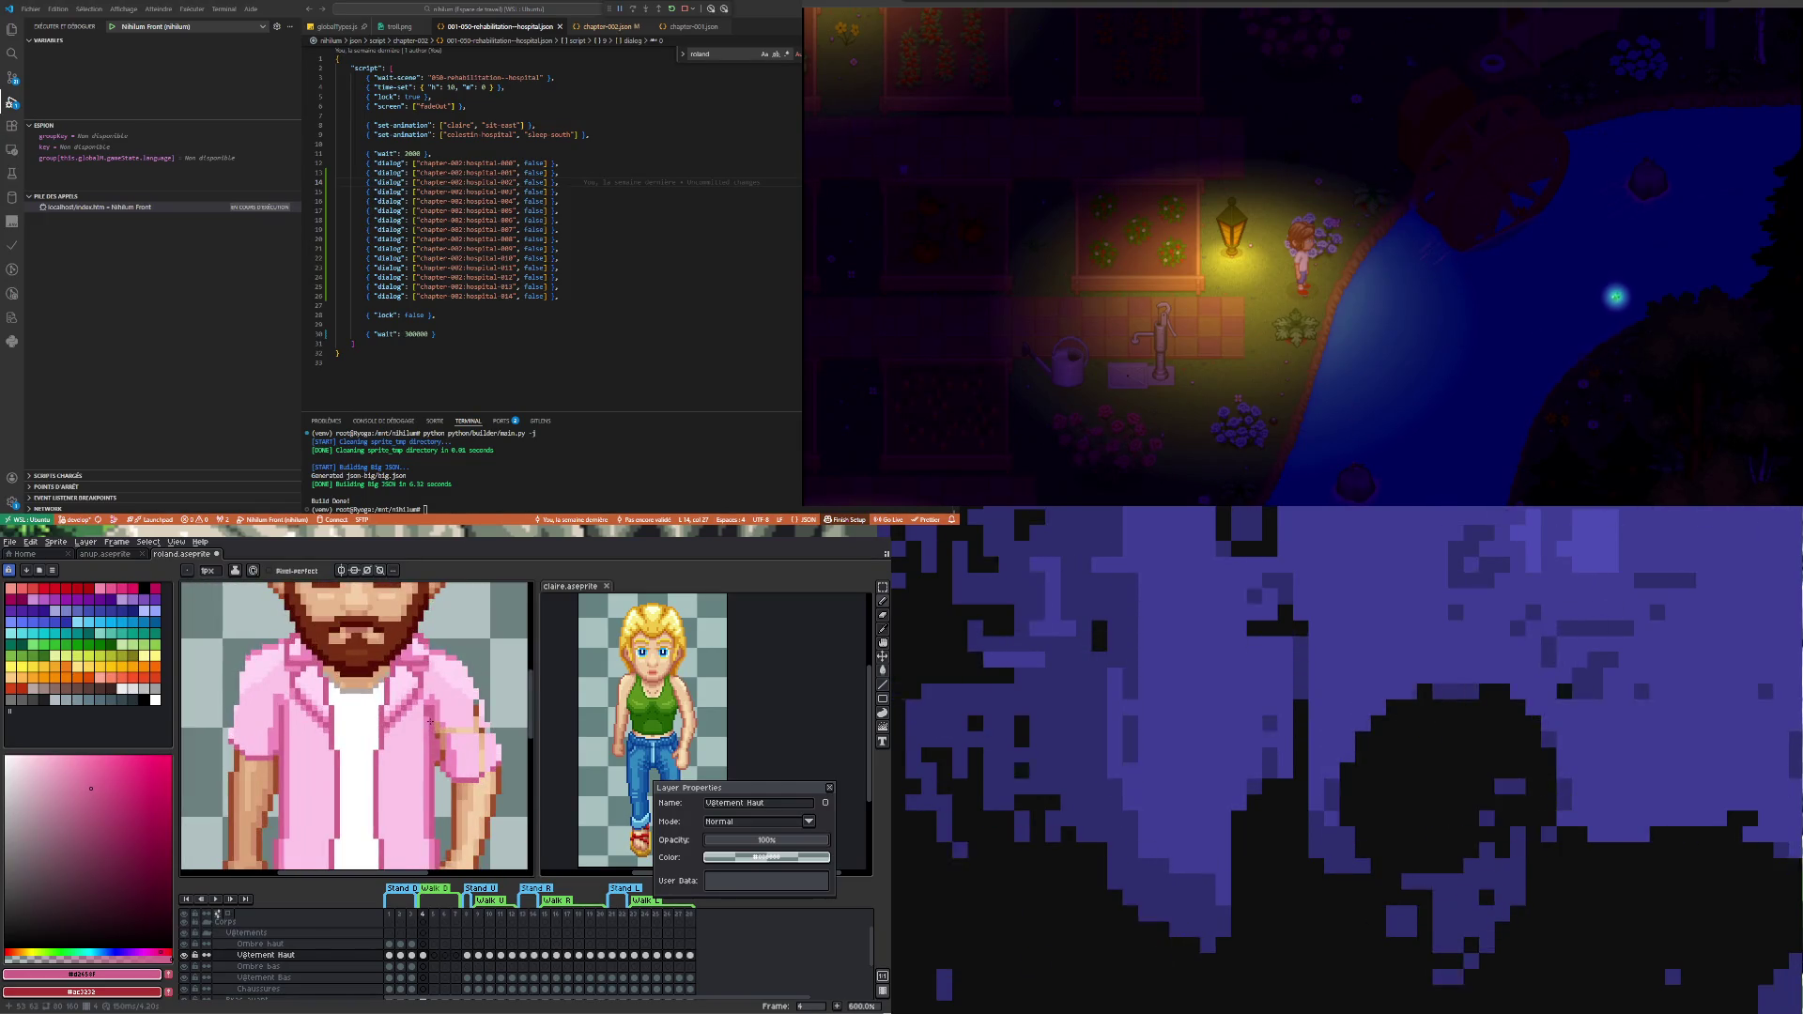
# - Sample a lighter pink from the frame 4 shirt cel as the drawing colour
pyautogui.press('i')
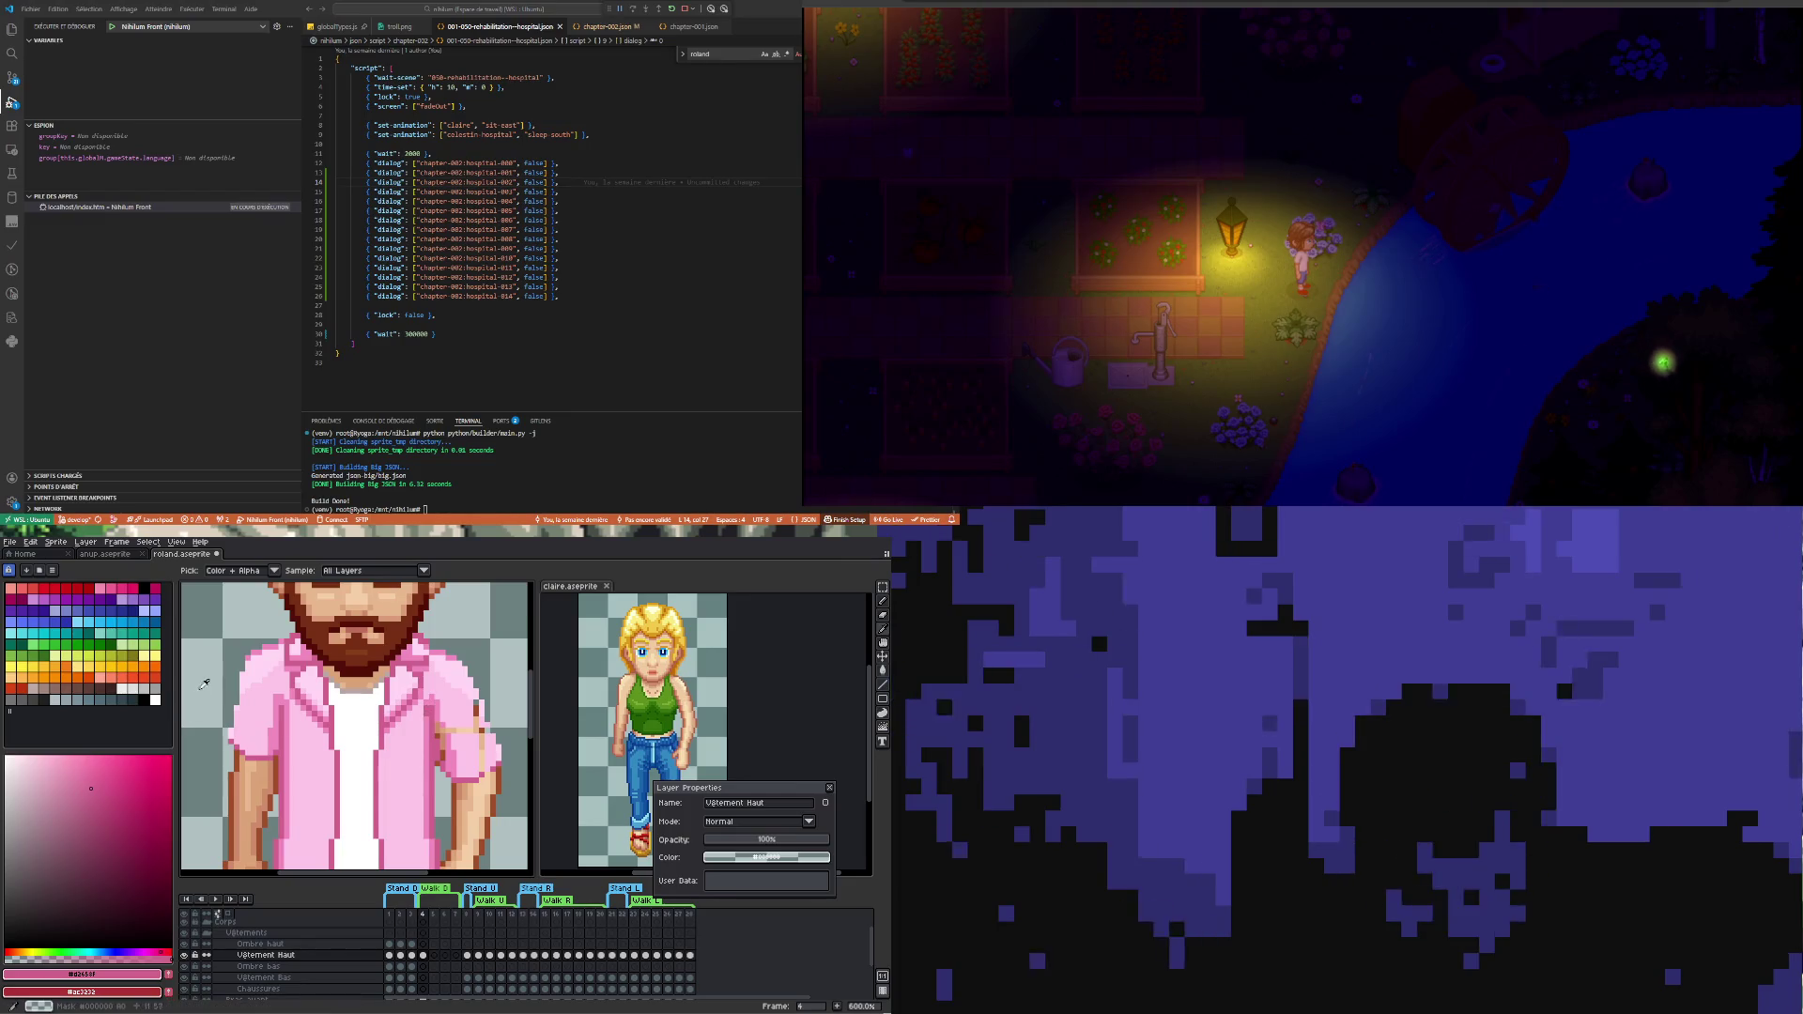
pyautogui.scroll(-1, 222, 681)
pyautogui.scroll(2, 238, 711)
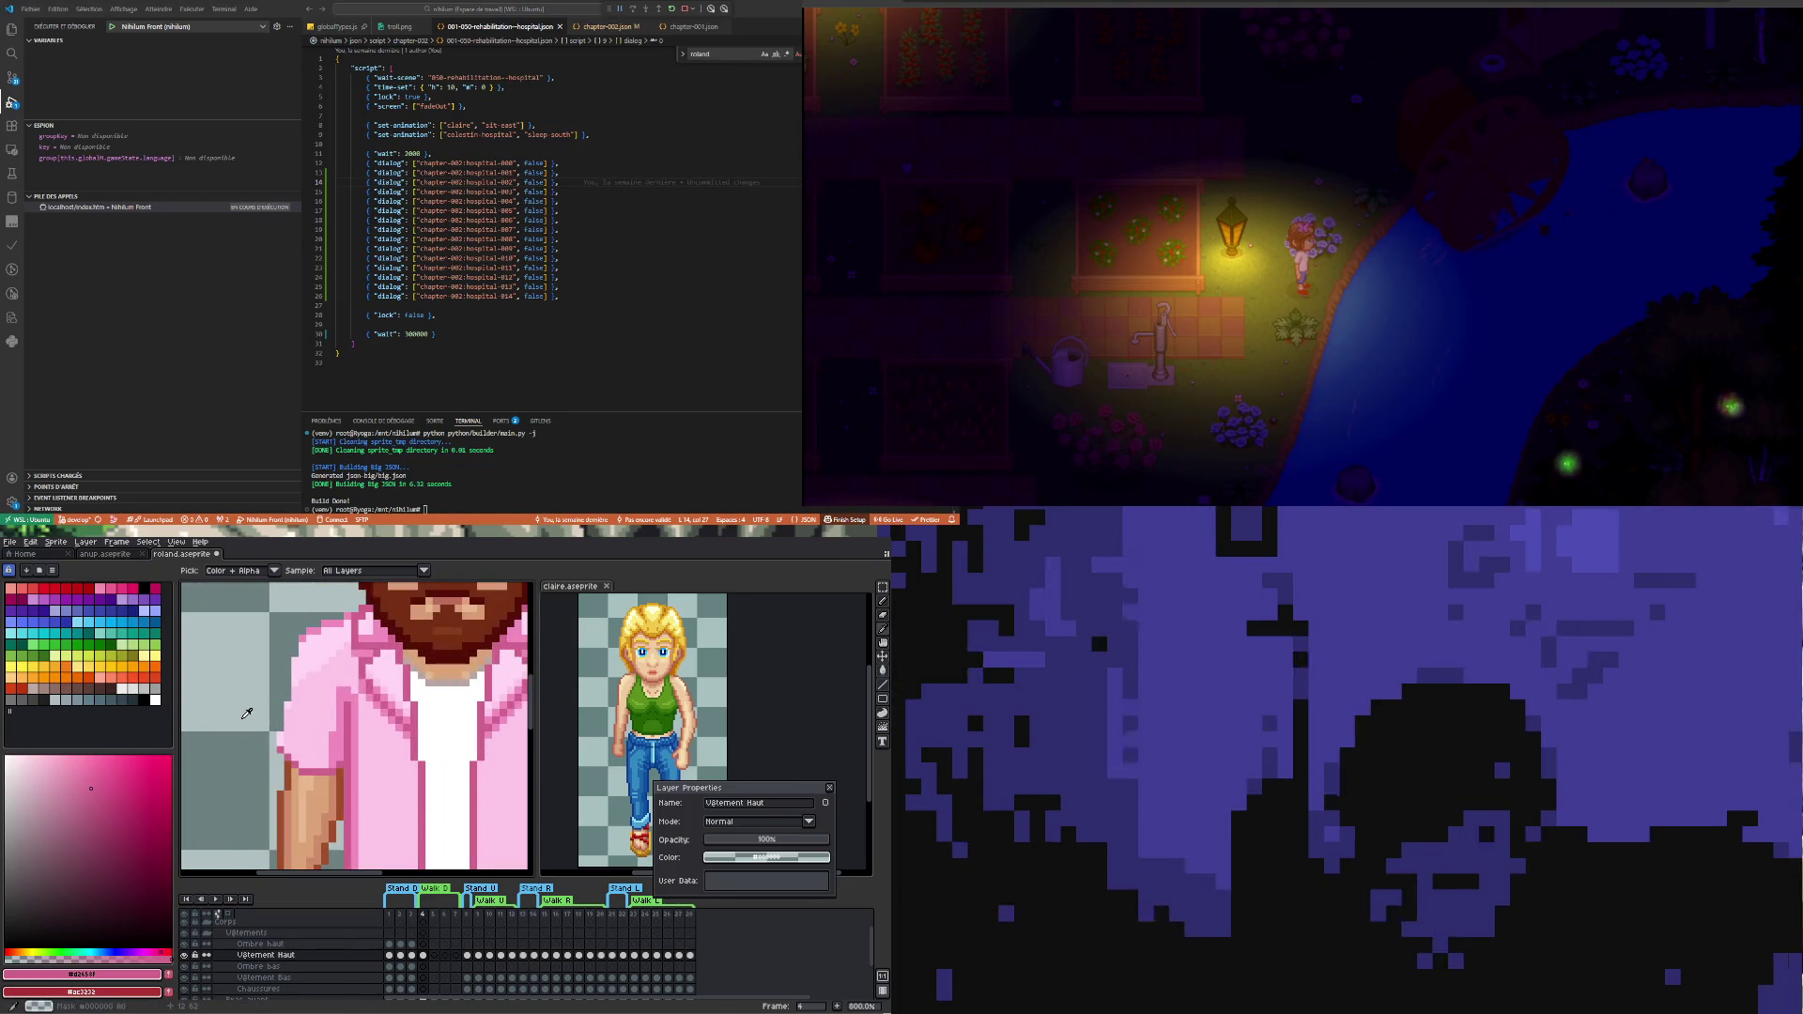
pyautogui.click(425, 955)
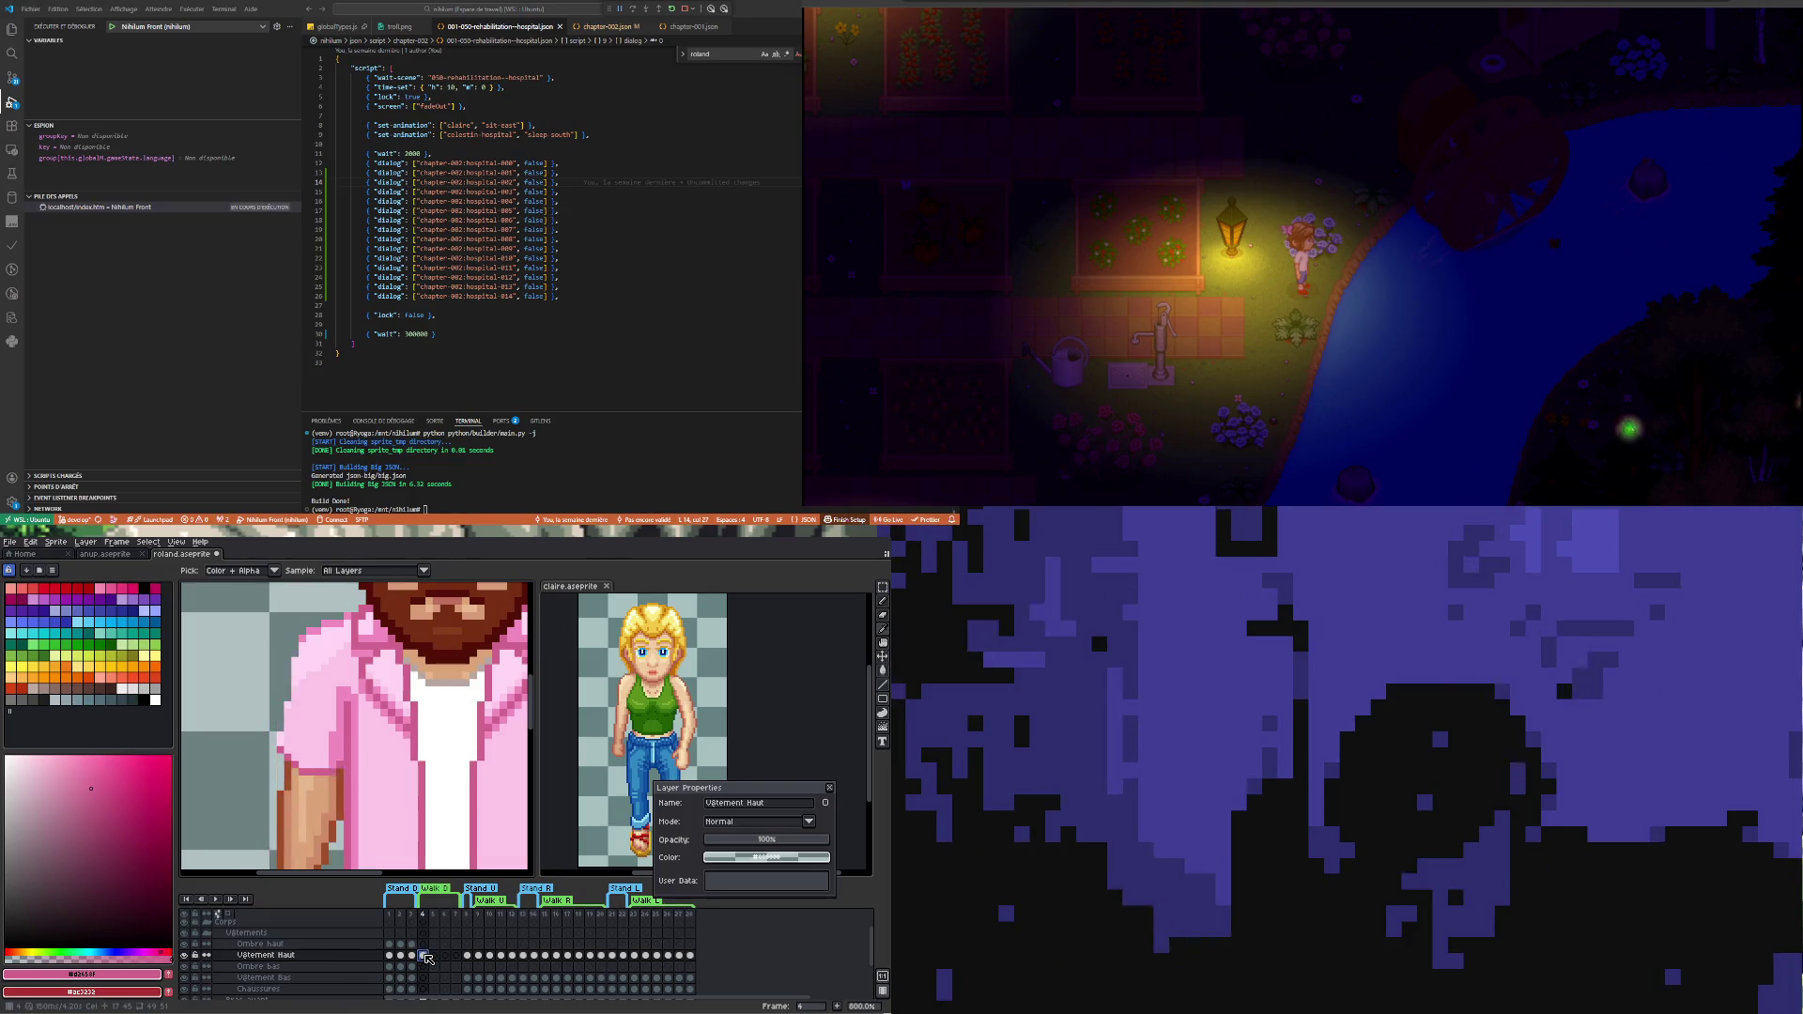
pyautogui.scroll(1, 288, 702)
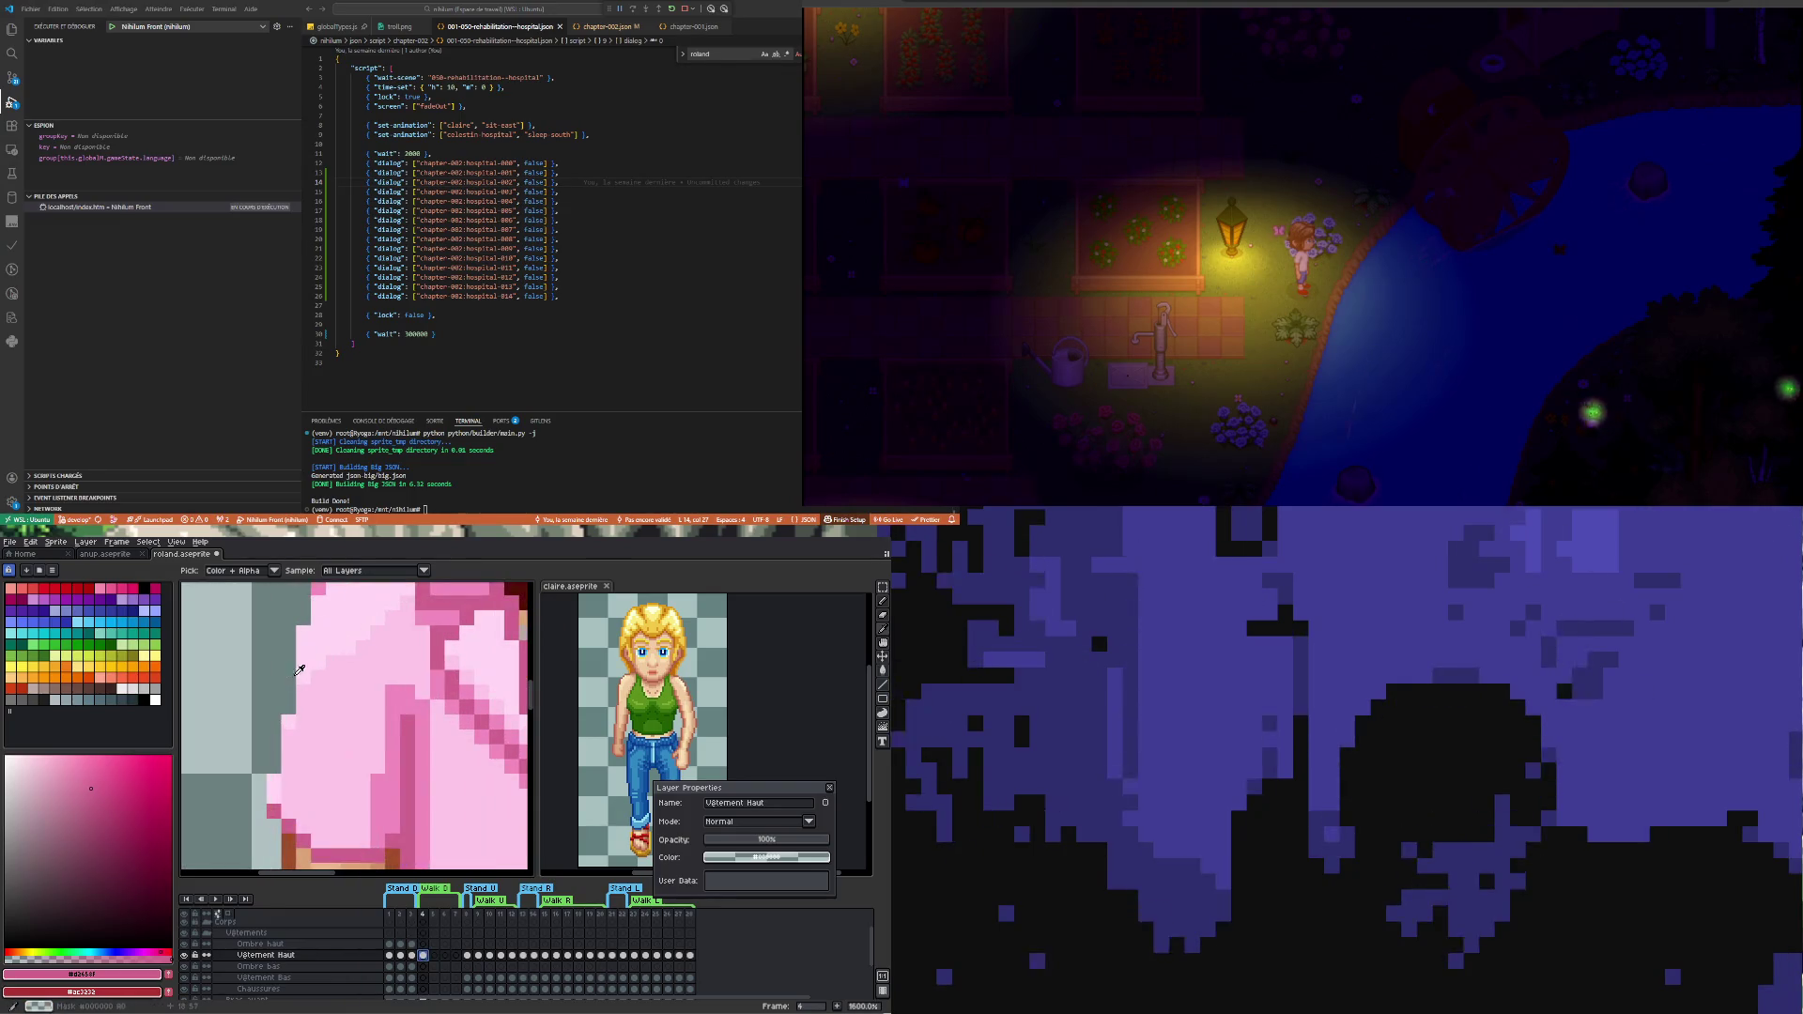
pyautogui.keyDown('alt'); pyautogui.click(322, 591); pyautogui.keyUp('alt')
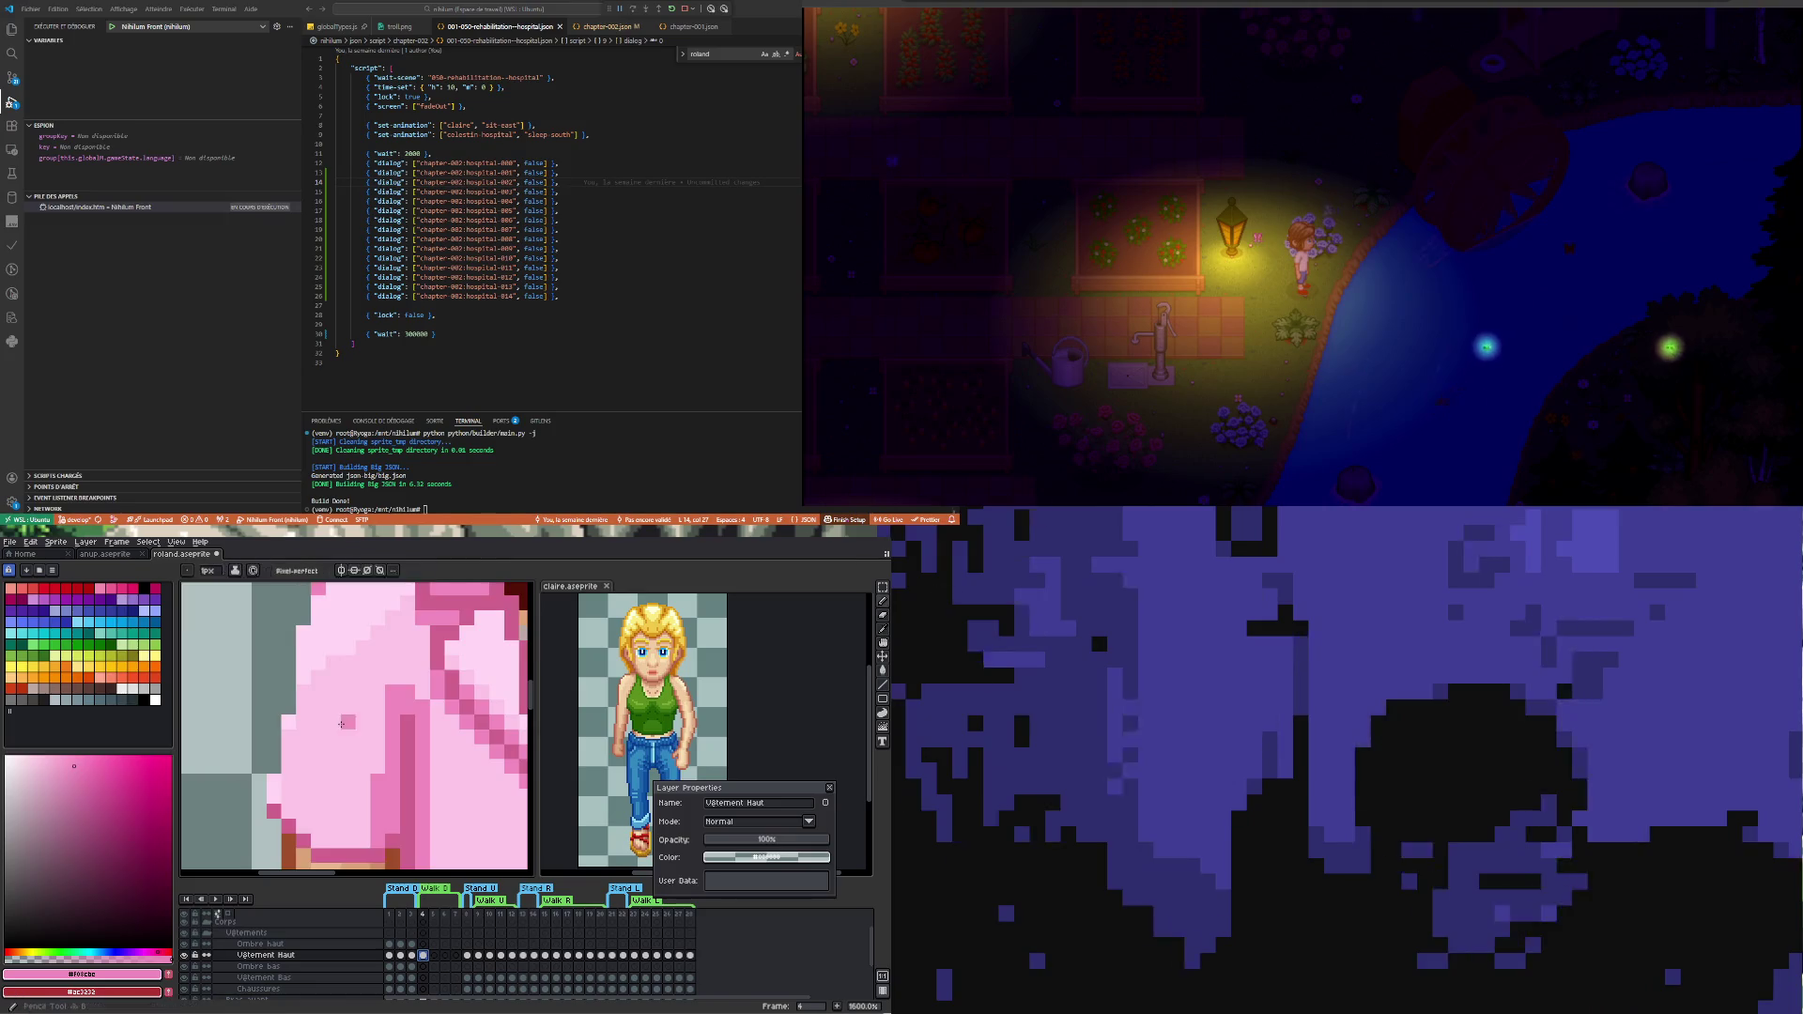
pyautogui.scroll(-1, 307, 734)
pyautogui.scroll(1, 308, 734)
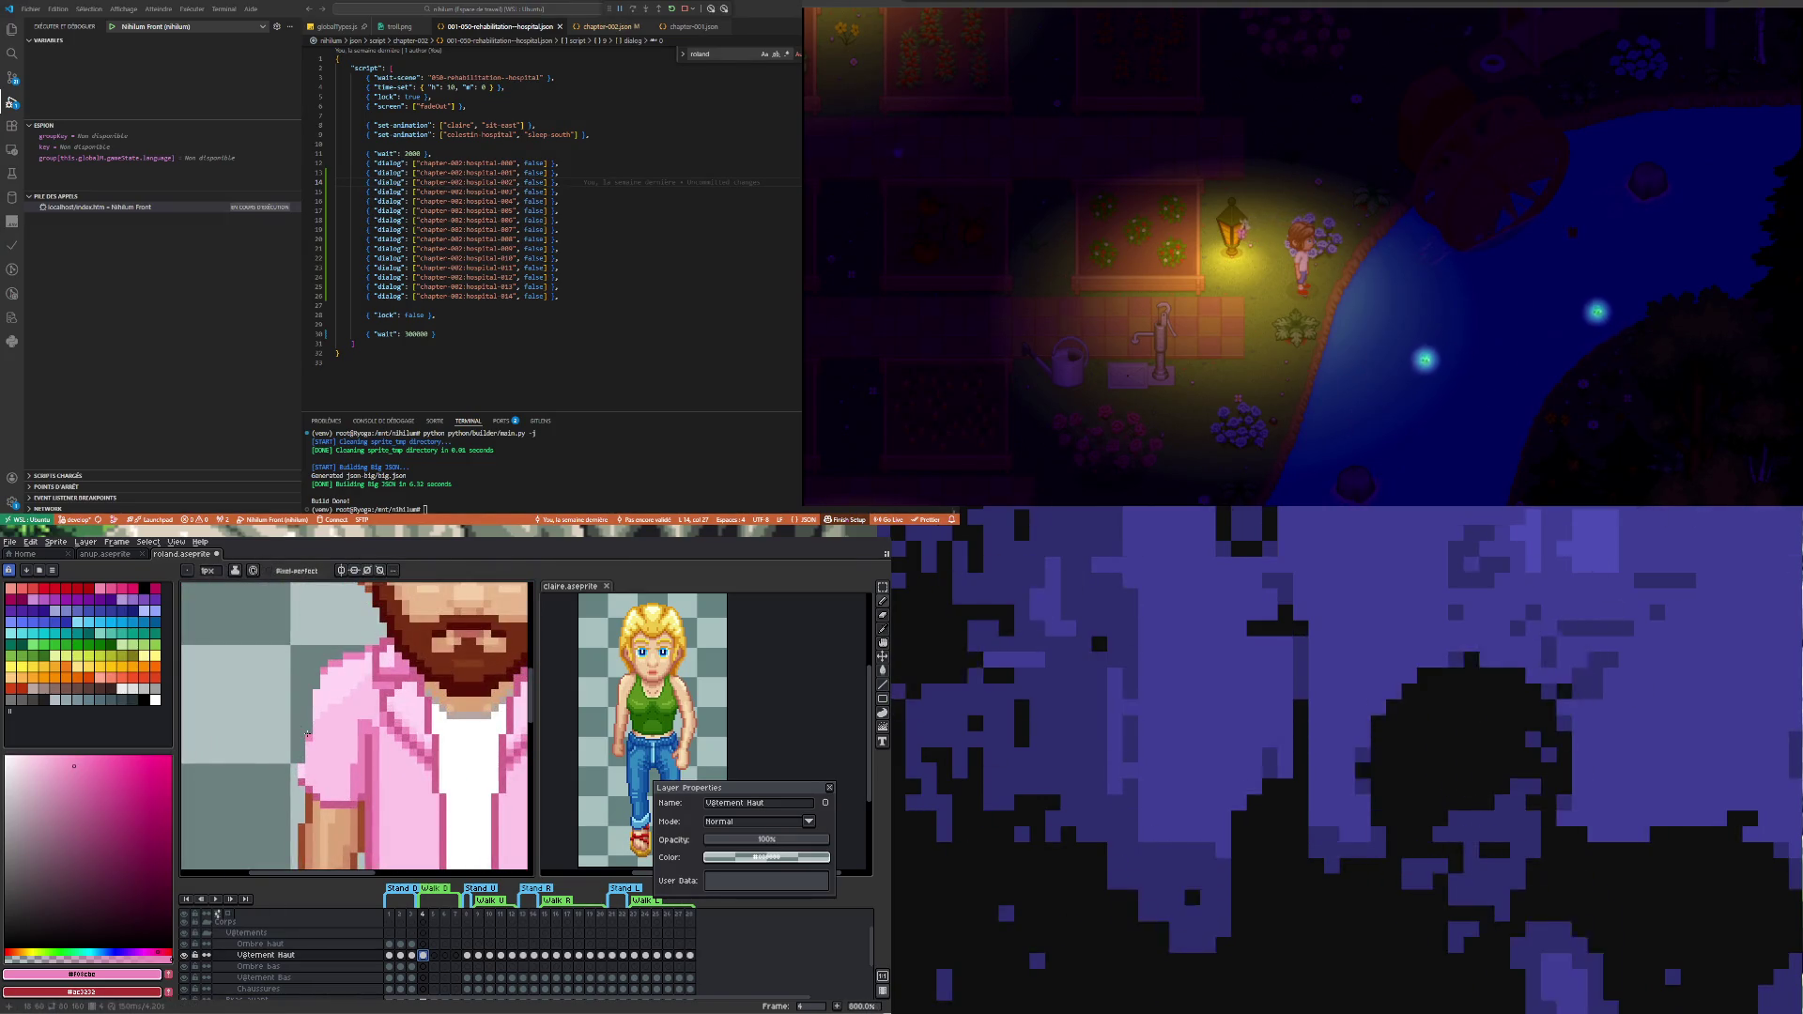
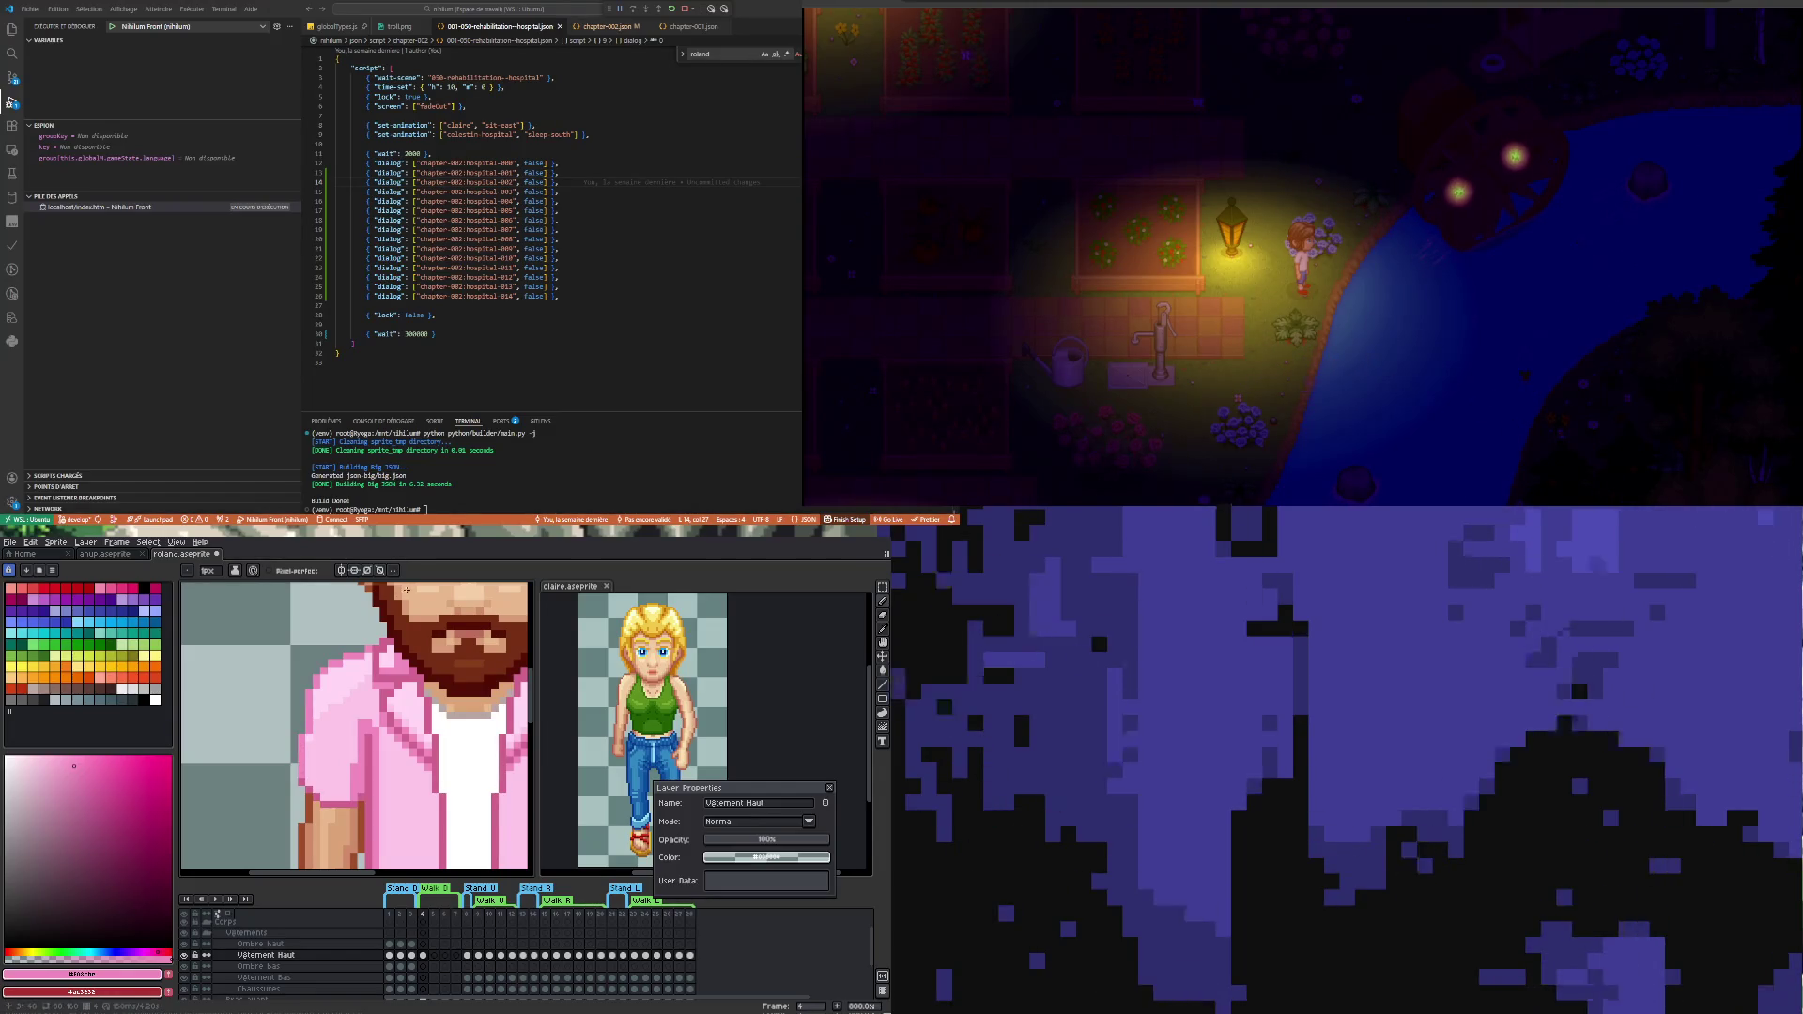
# - Sample the shirt's light pink with the eyedropper and return to the pencil with it
pyautogui.press('i')
pyautogui.click(357, 670)
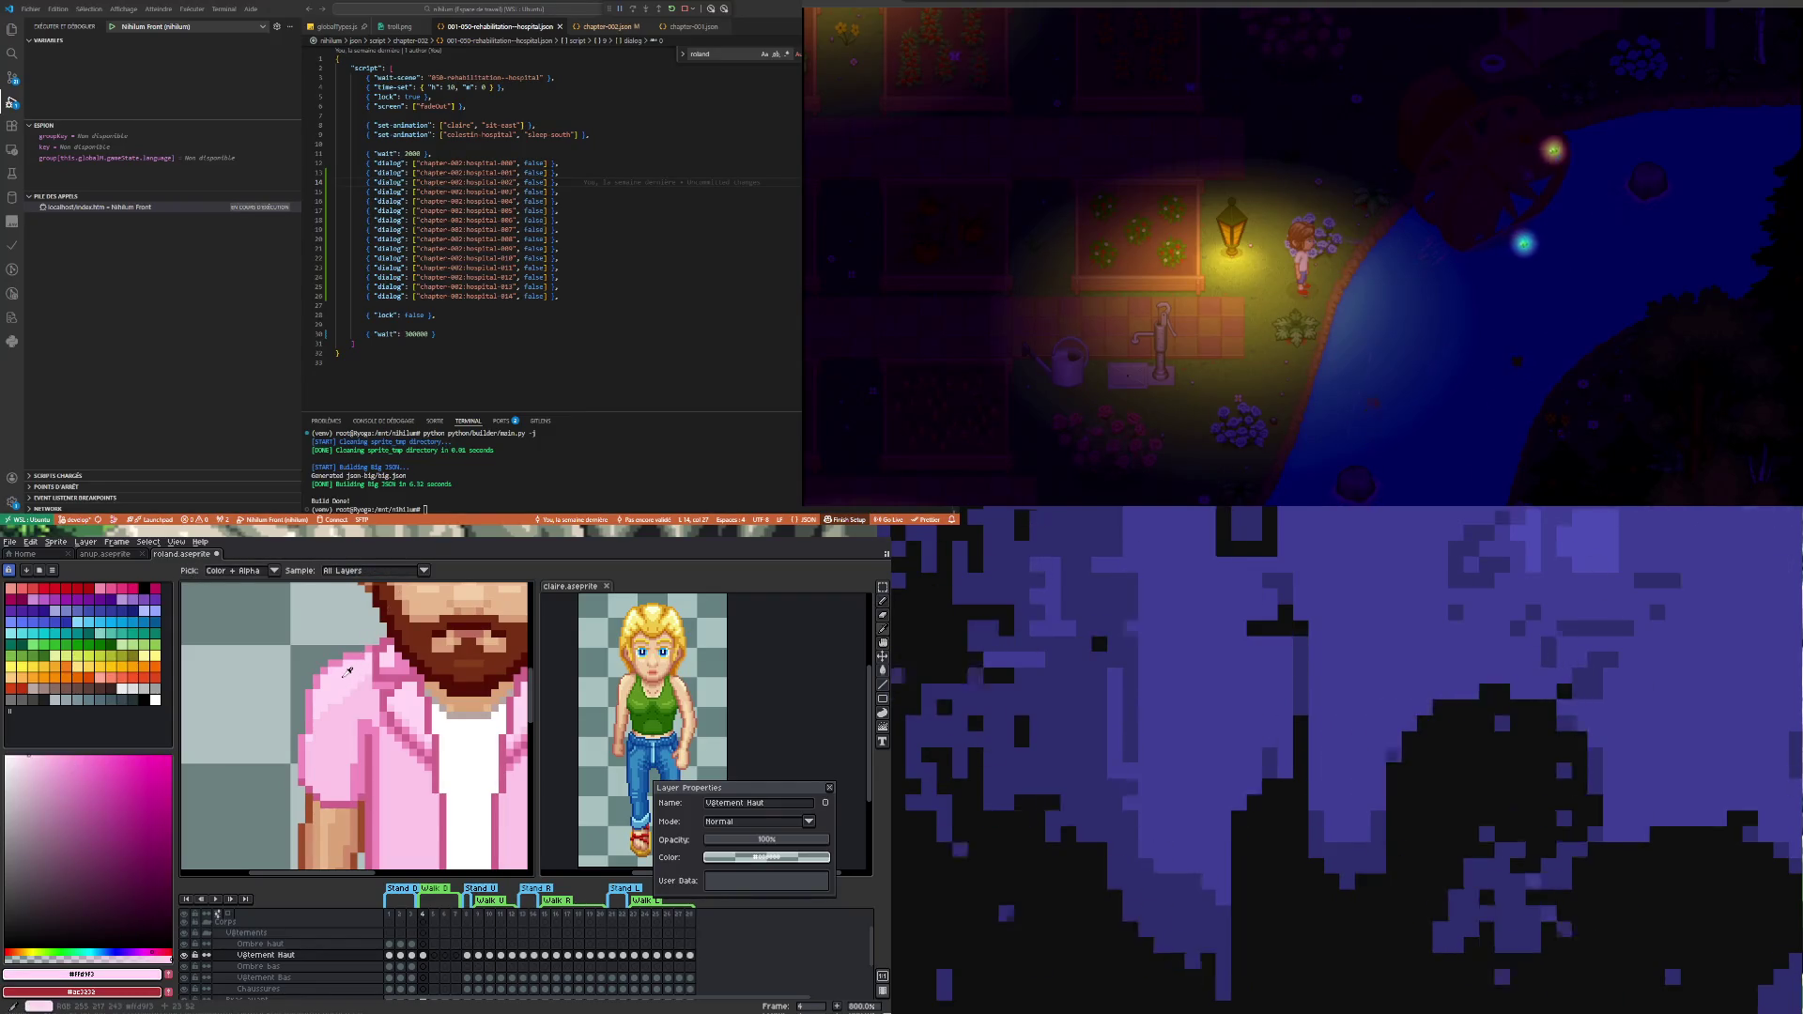
pyautogui.press('b')
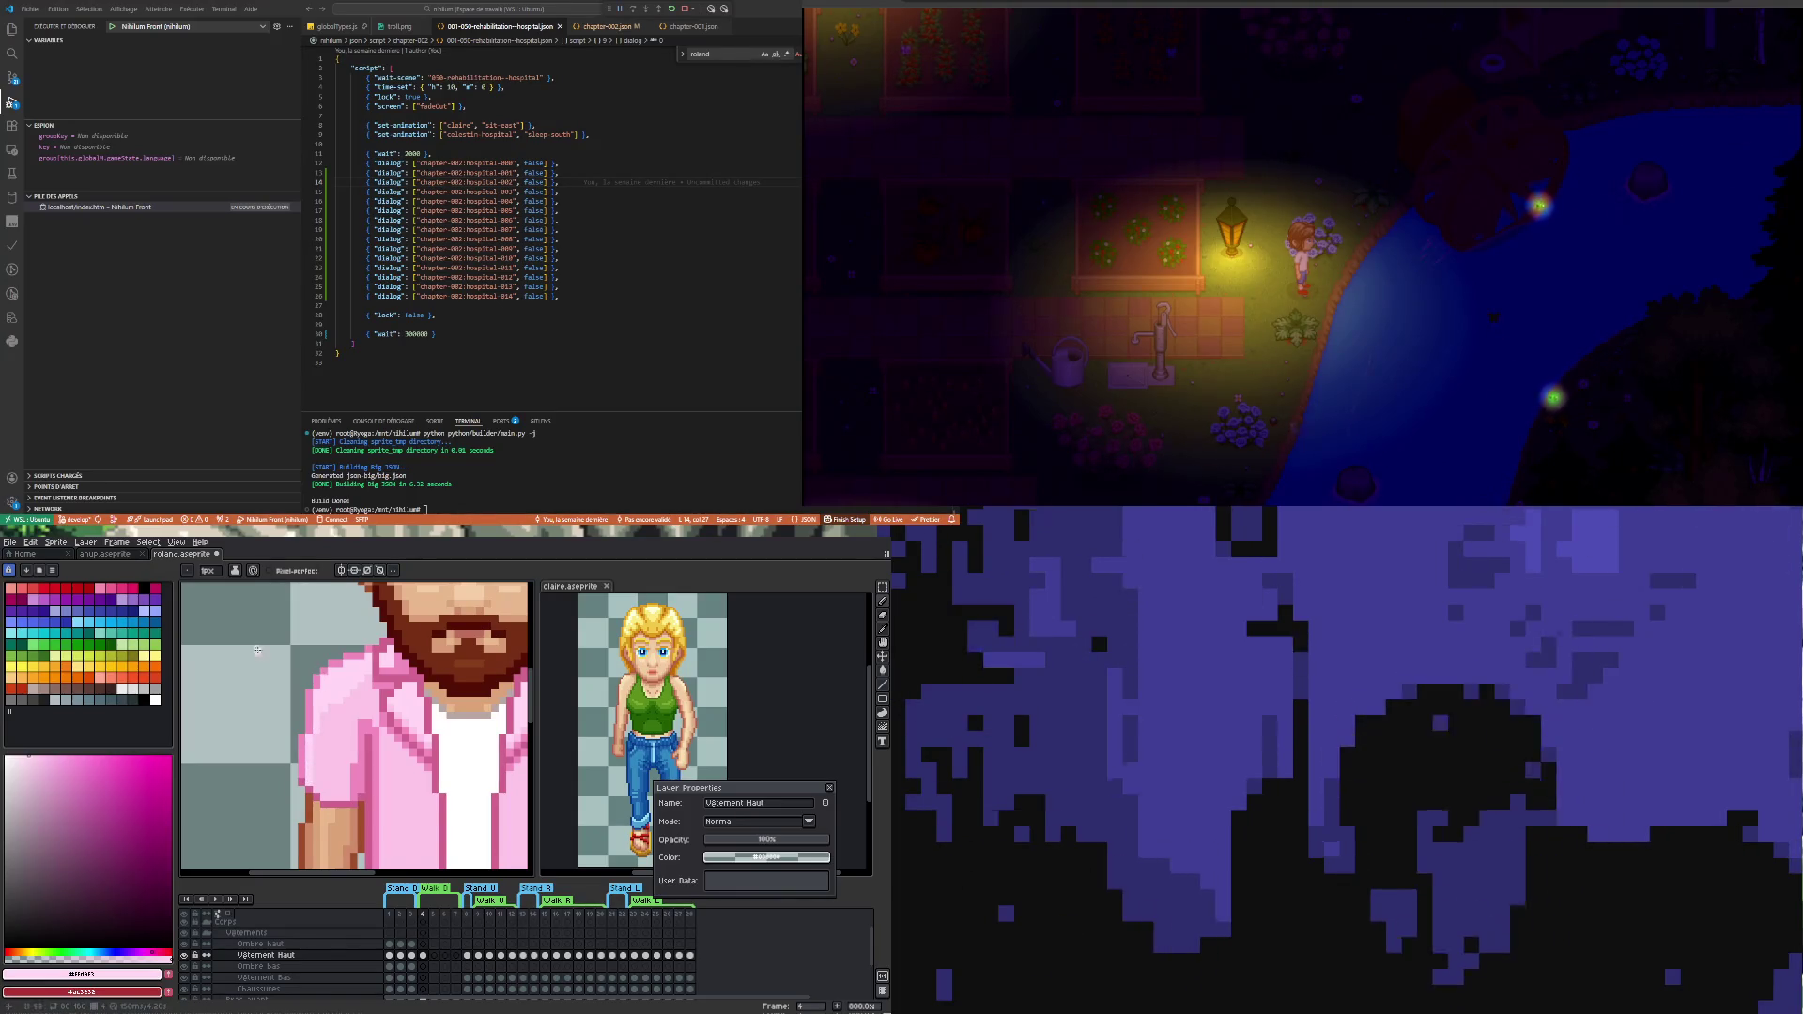
pyautogui.scroll(-1, 257, 652)
pyautogui.scroll(-1, 286, 711)
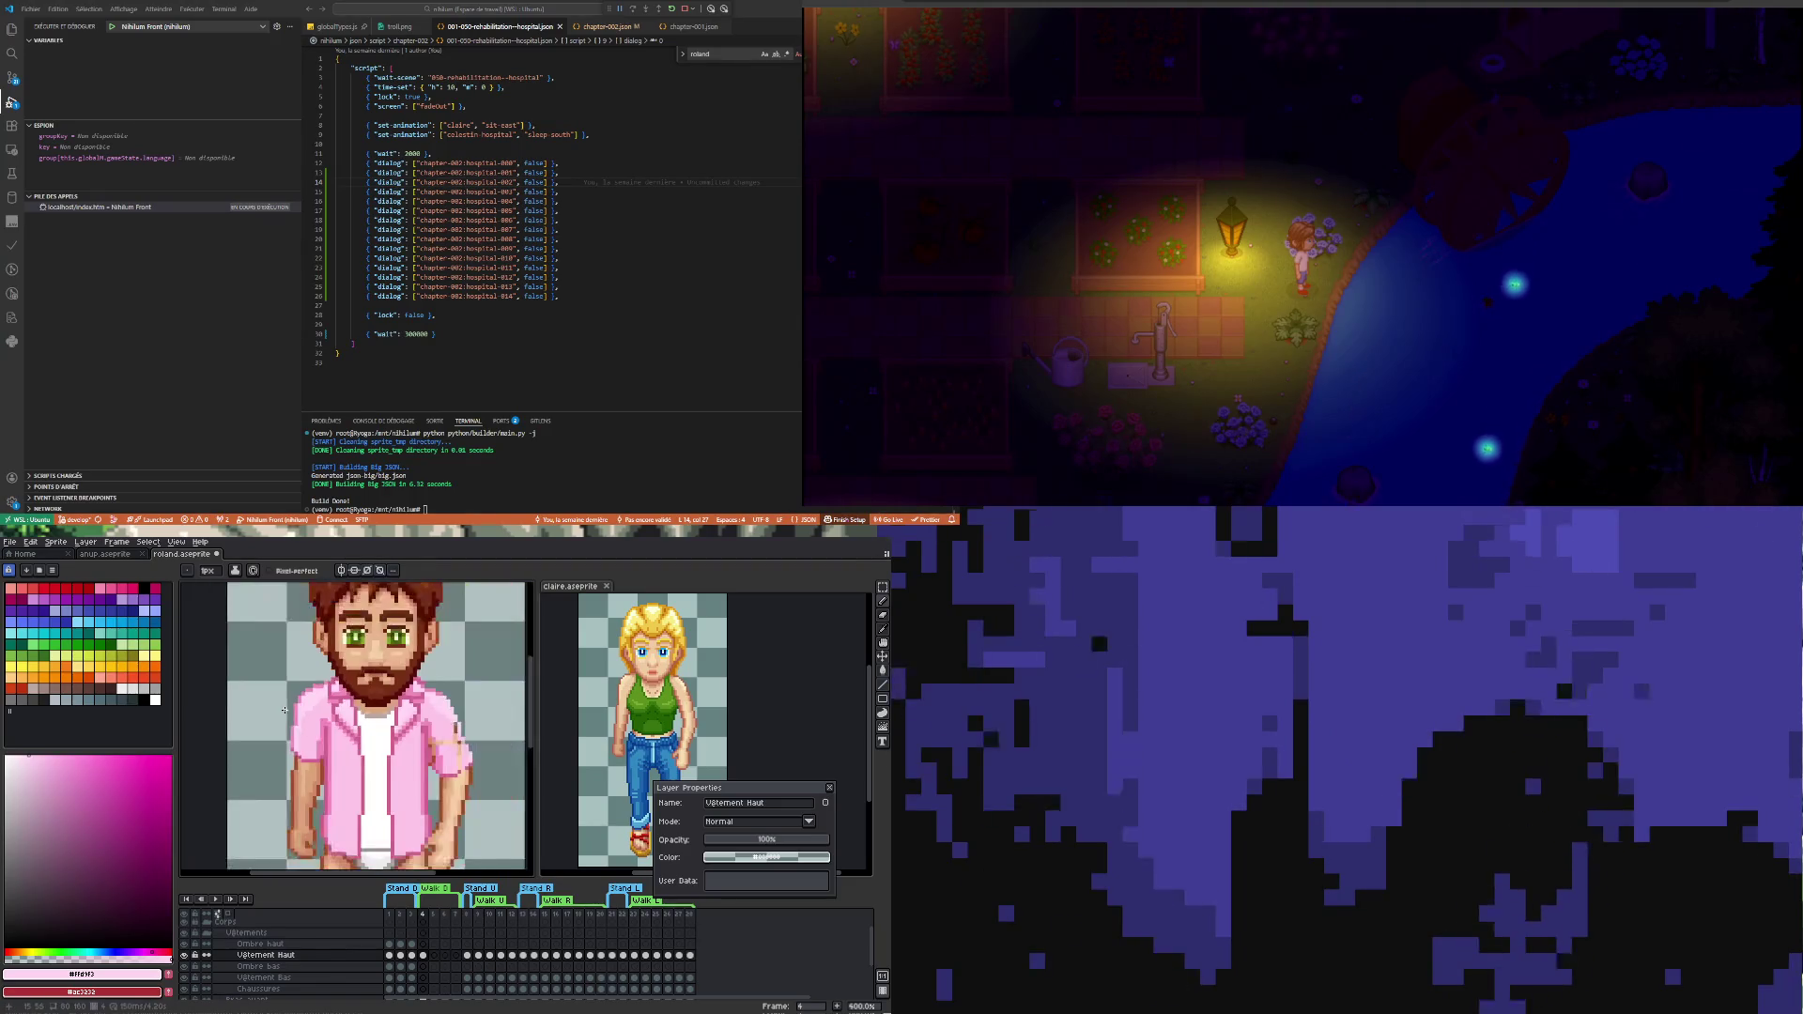
pyautogui.scroll(1, 285, 712)
pyautogui.scroll(1, 296, 715)
pyautogui.scroll(-1, 308, 719)
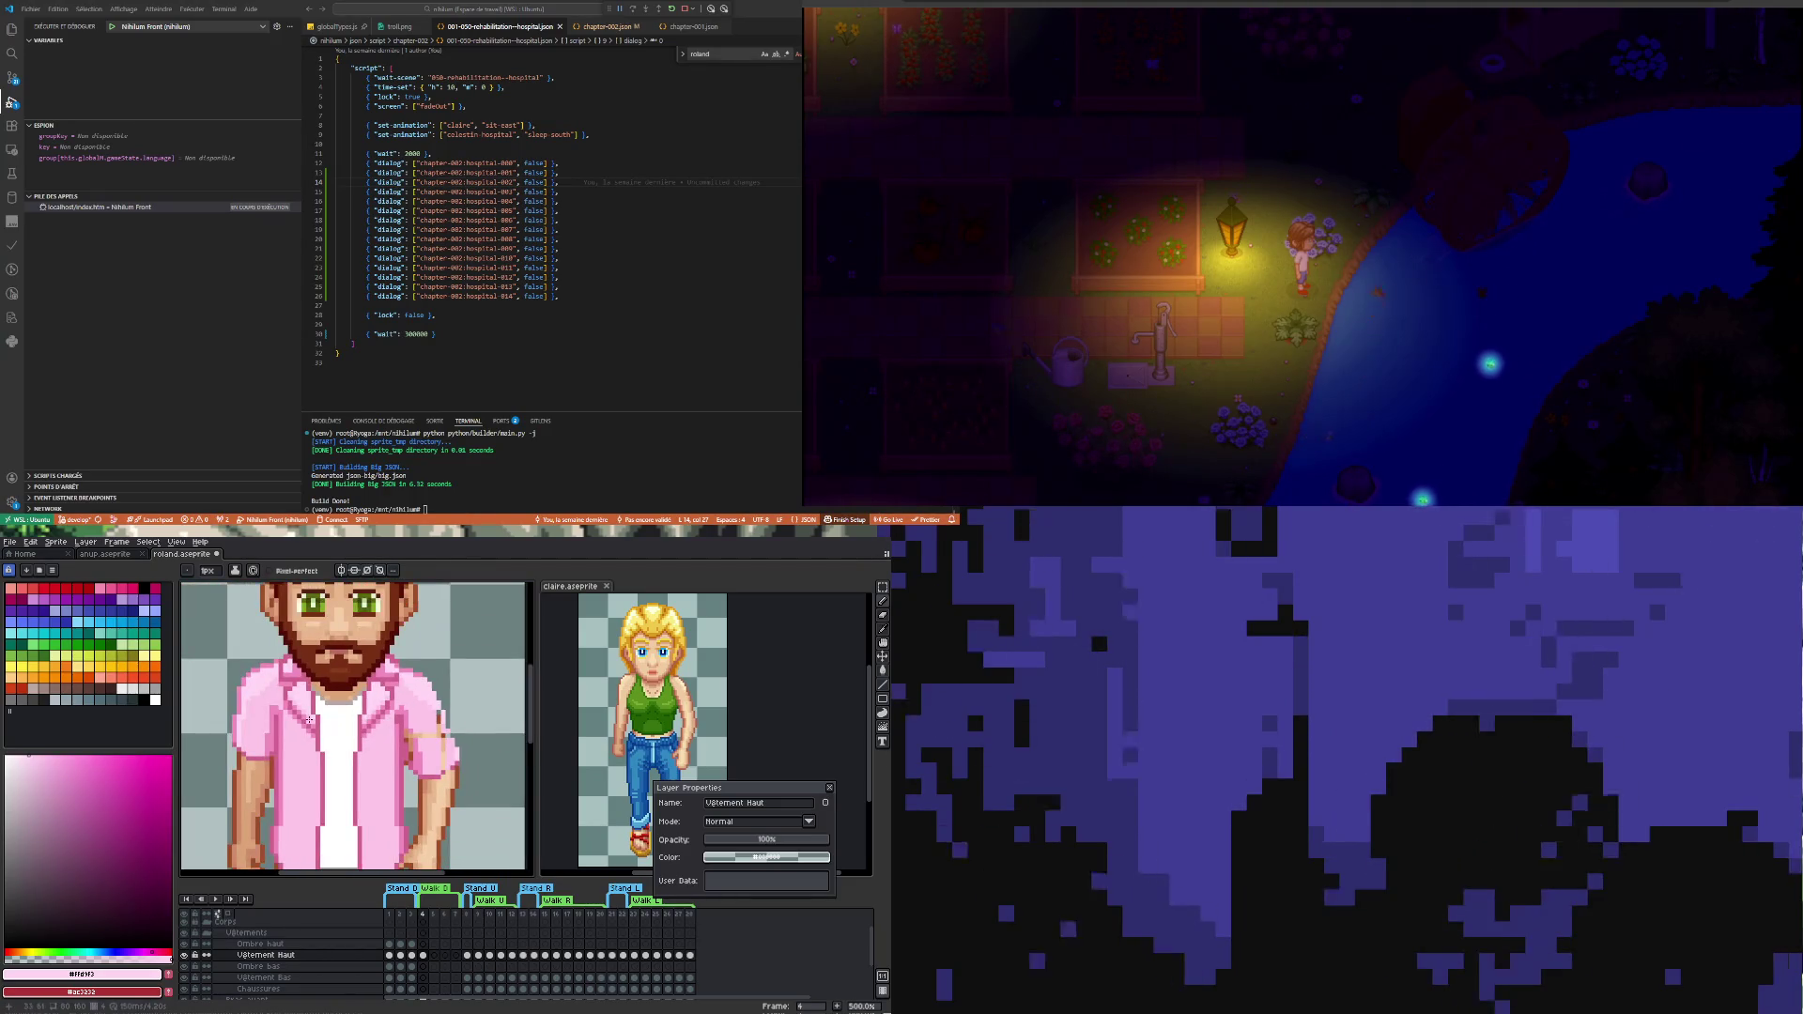
pyautogui.scroll(1, 455, 712)
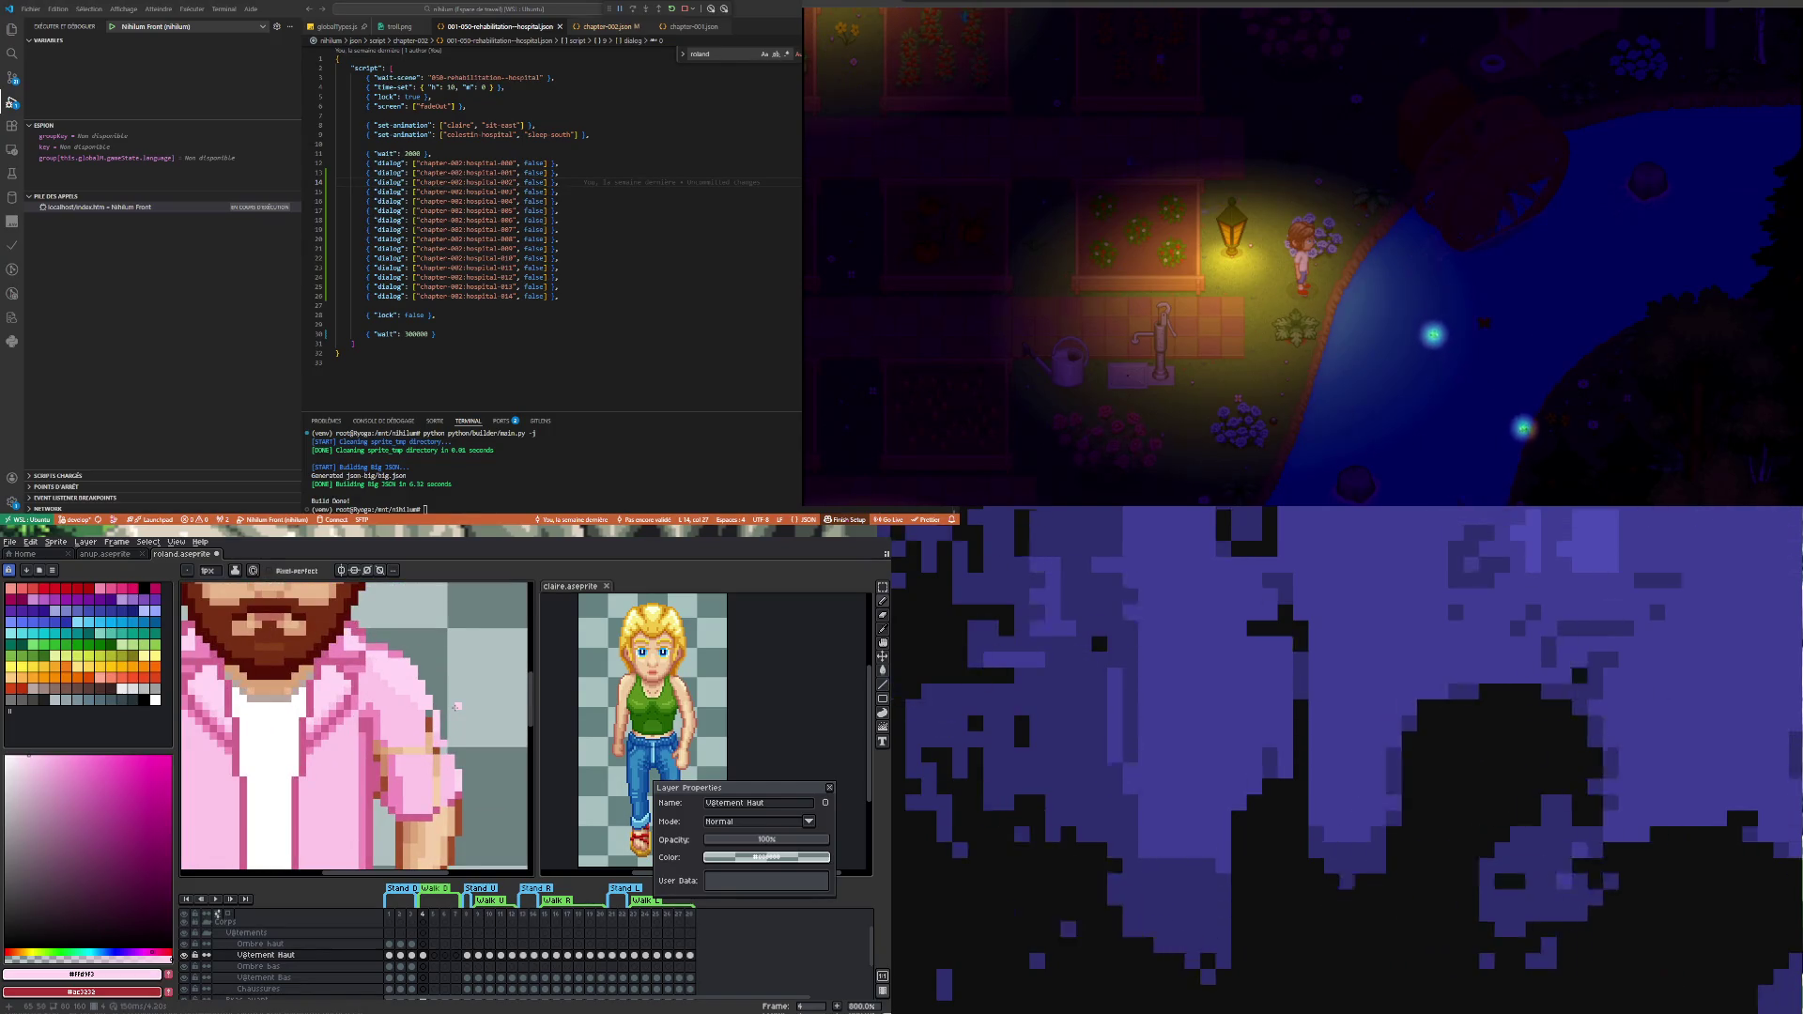
pyautogui.press('i')
pyautogui.click(402, 648)
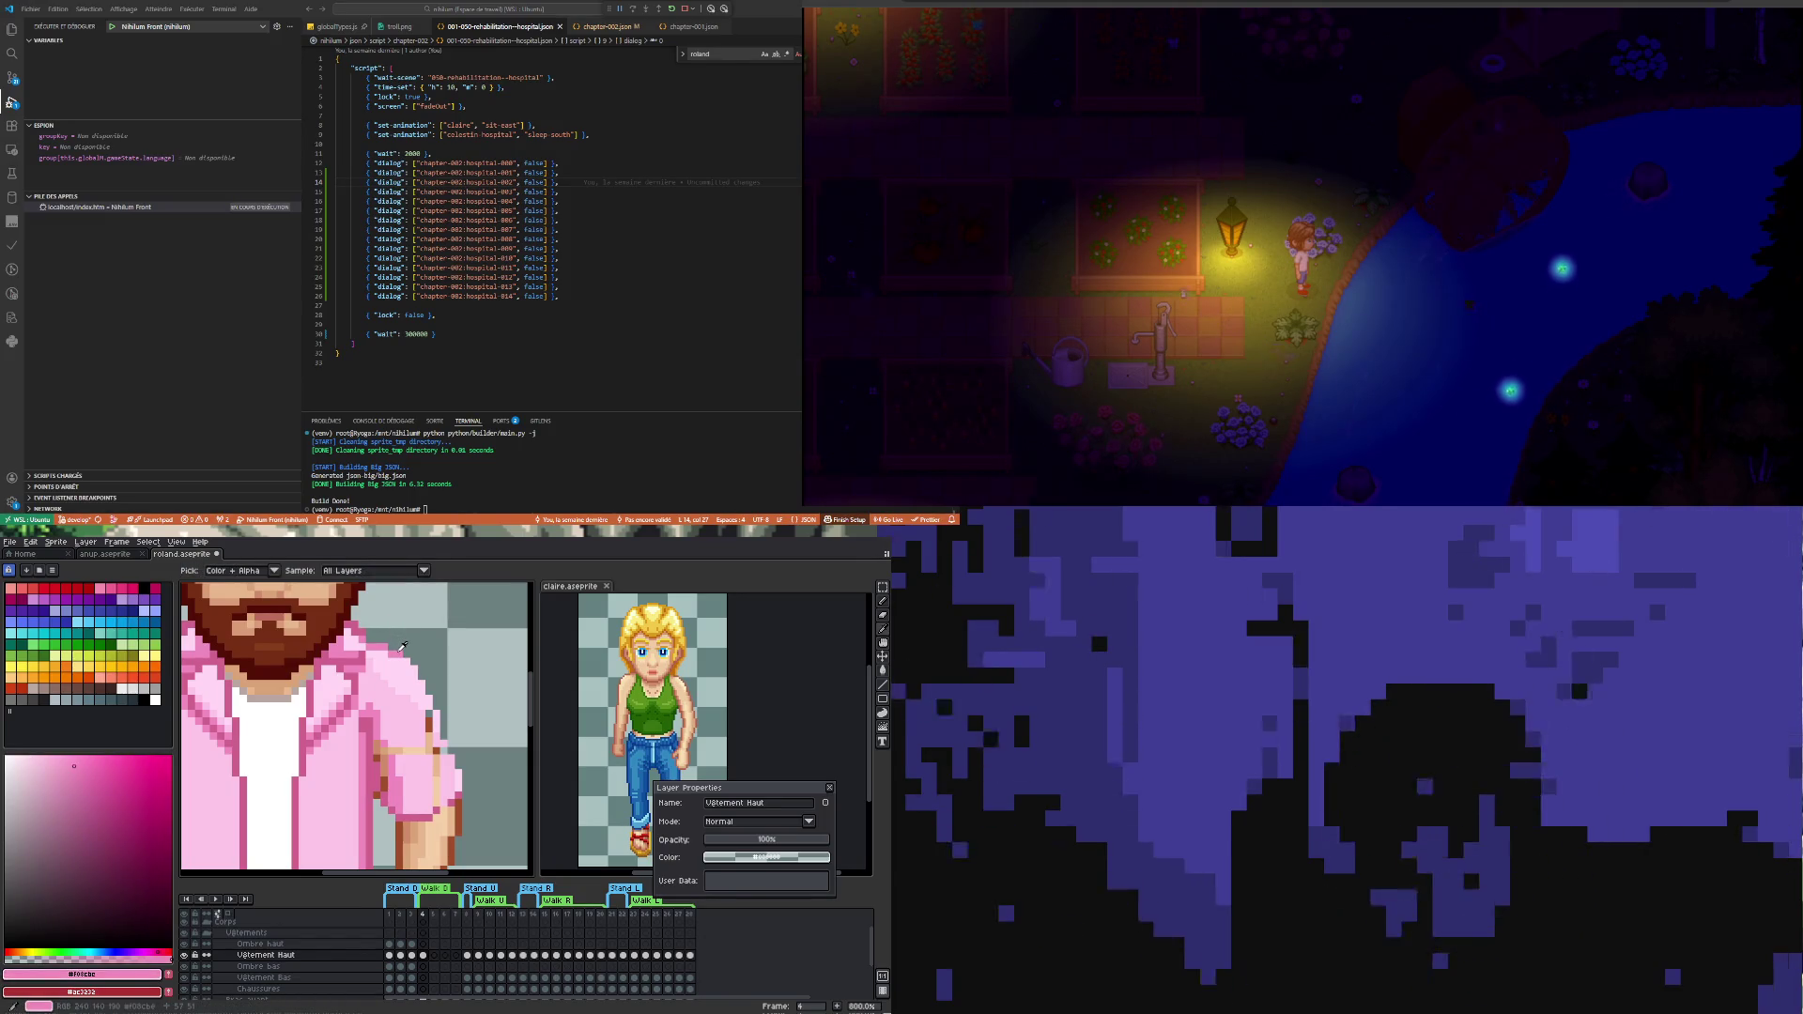
pyautogui.press('b')
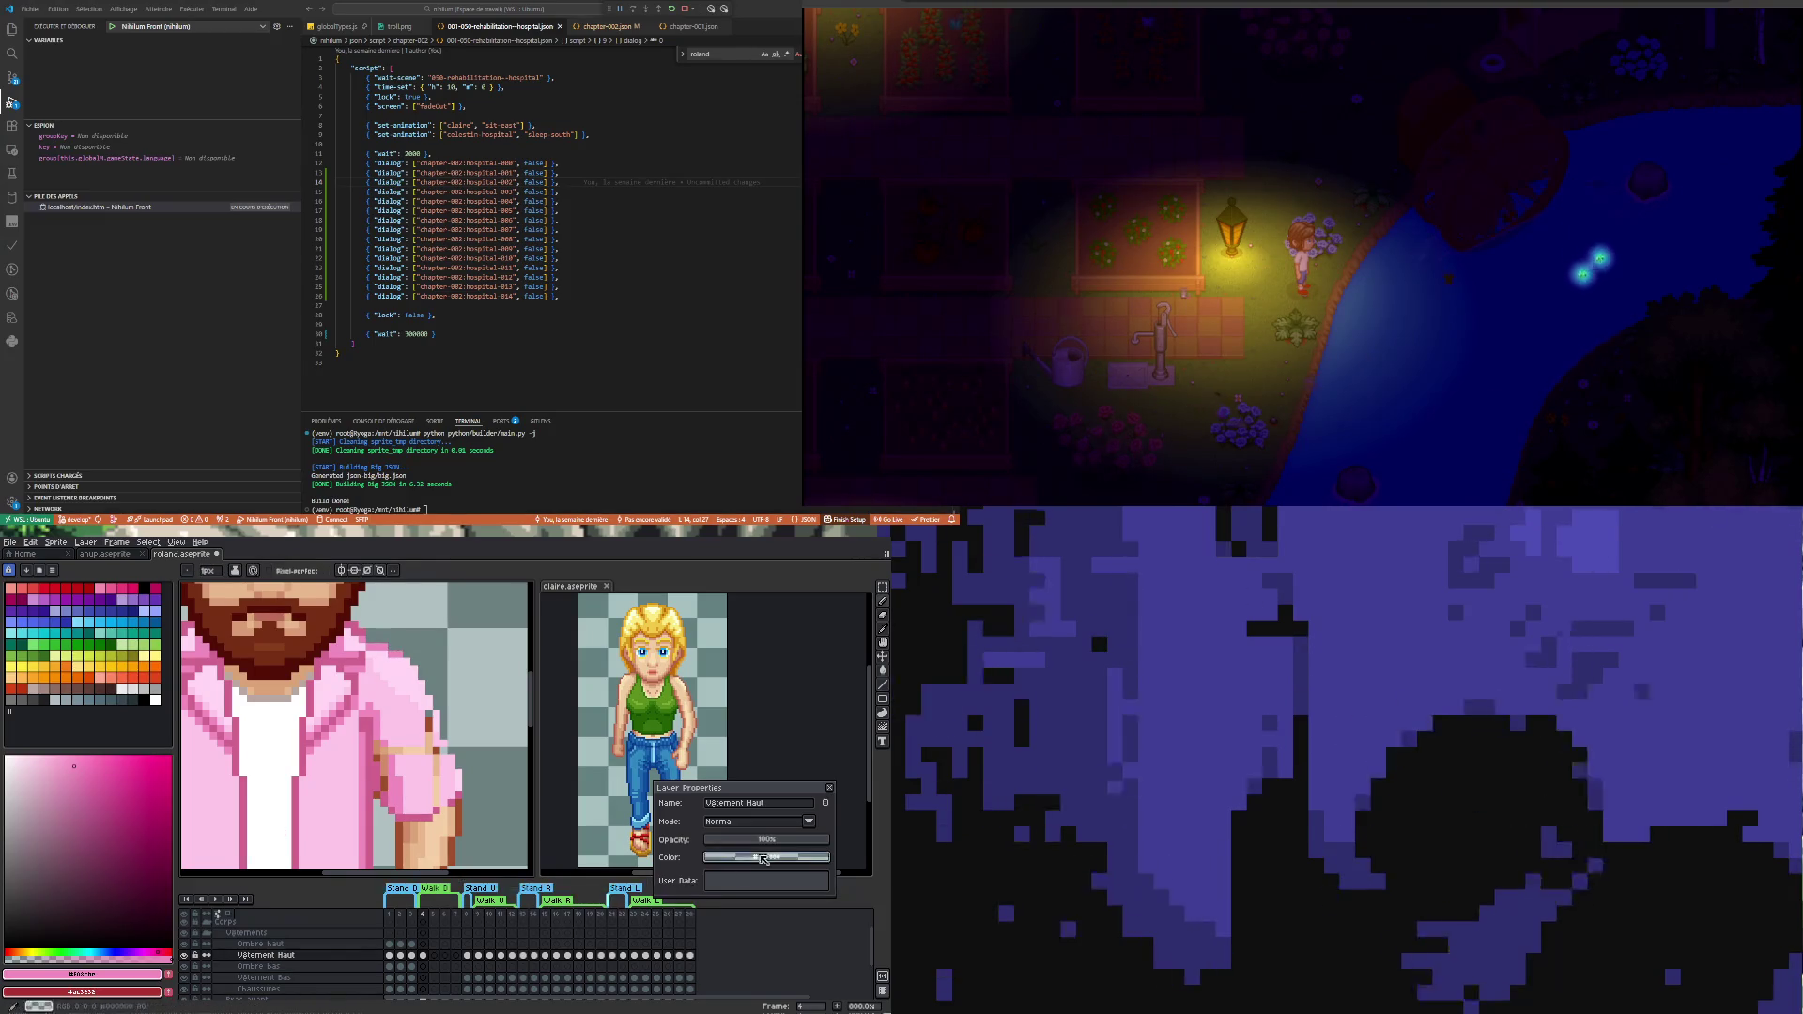
# - Lower the Vêtement Haut layer's opacity slider to about 86%
pyautogui.click(802, 840)
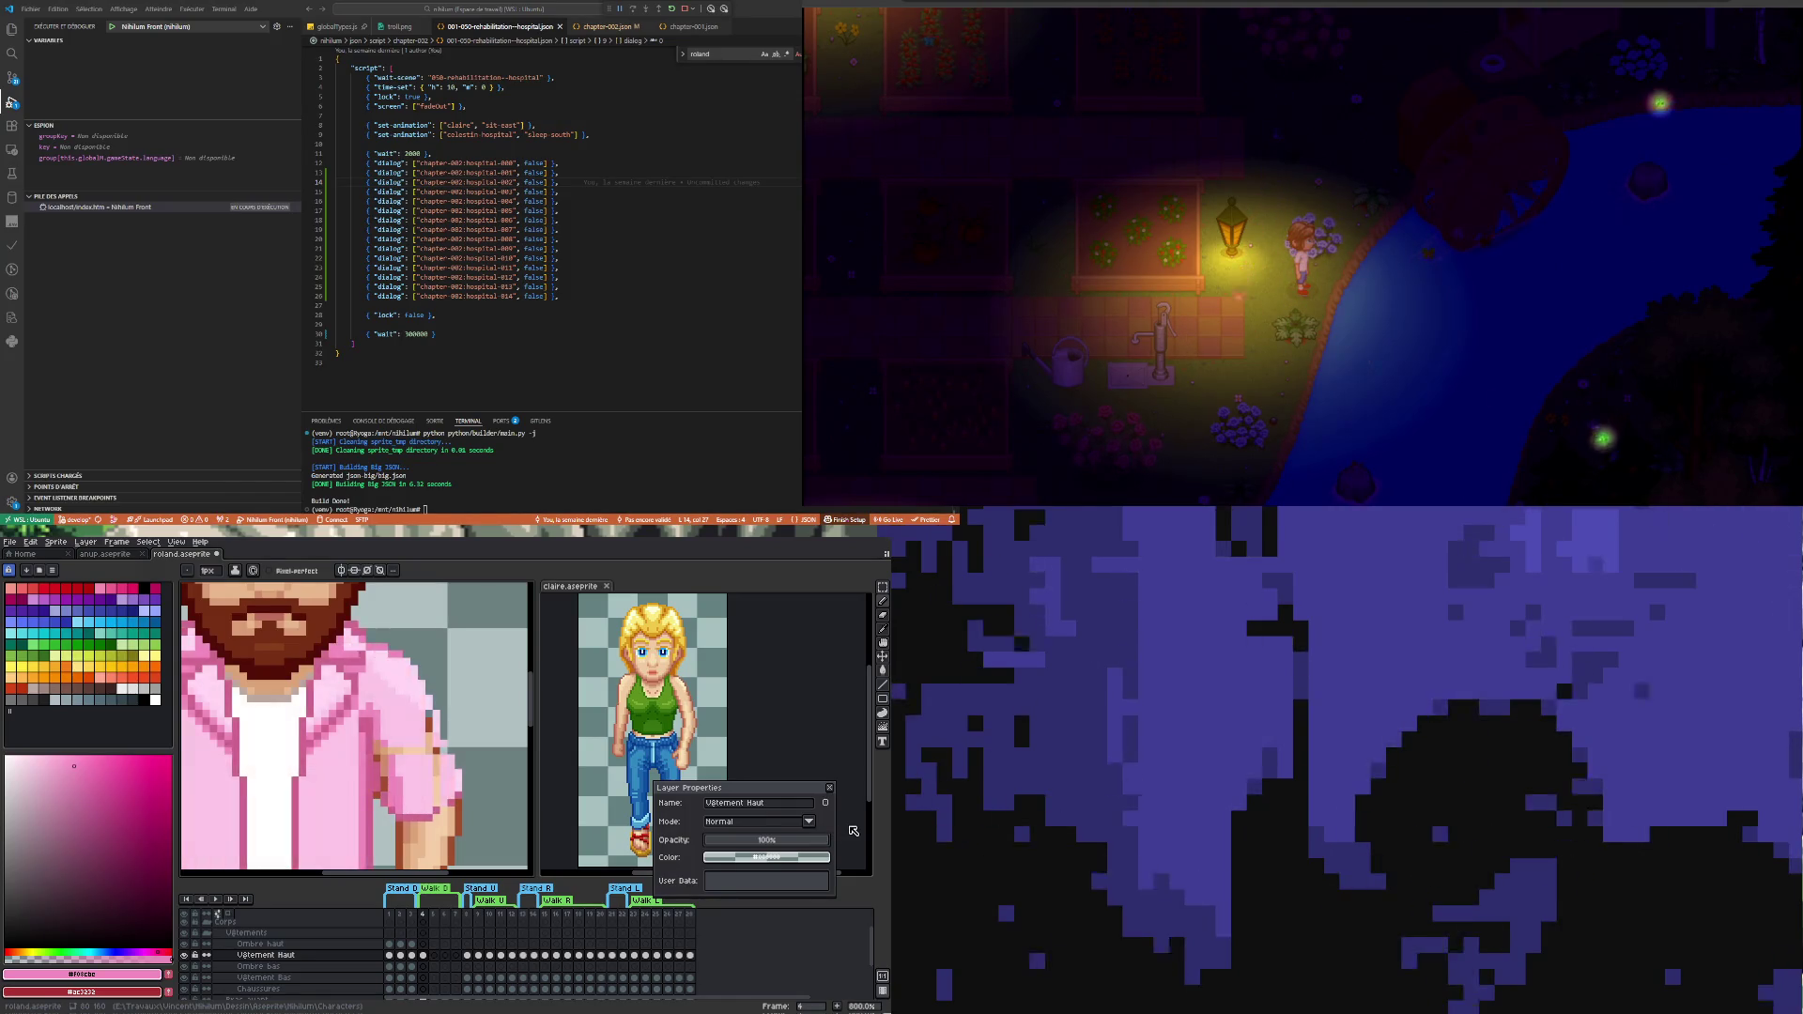
pyautogui.moveTo(824, 834); pyautogui.dragTo(807, 842)
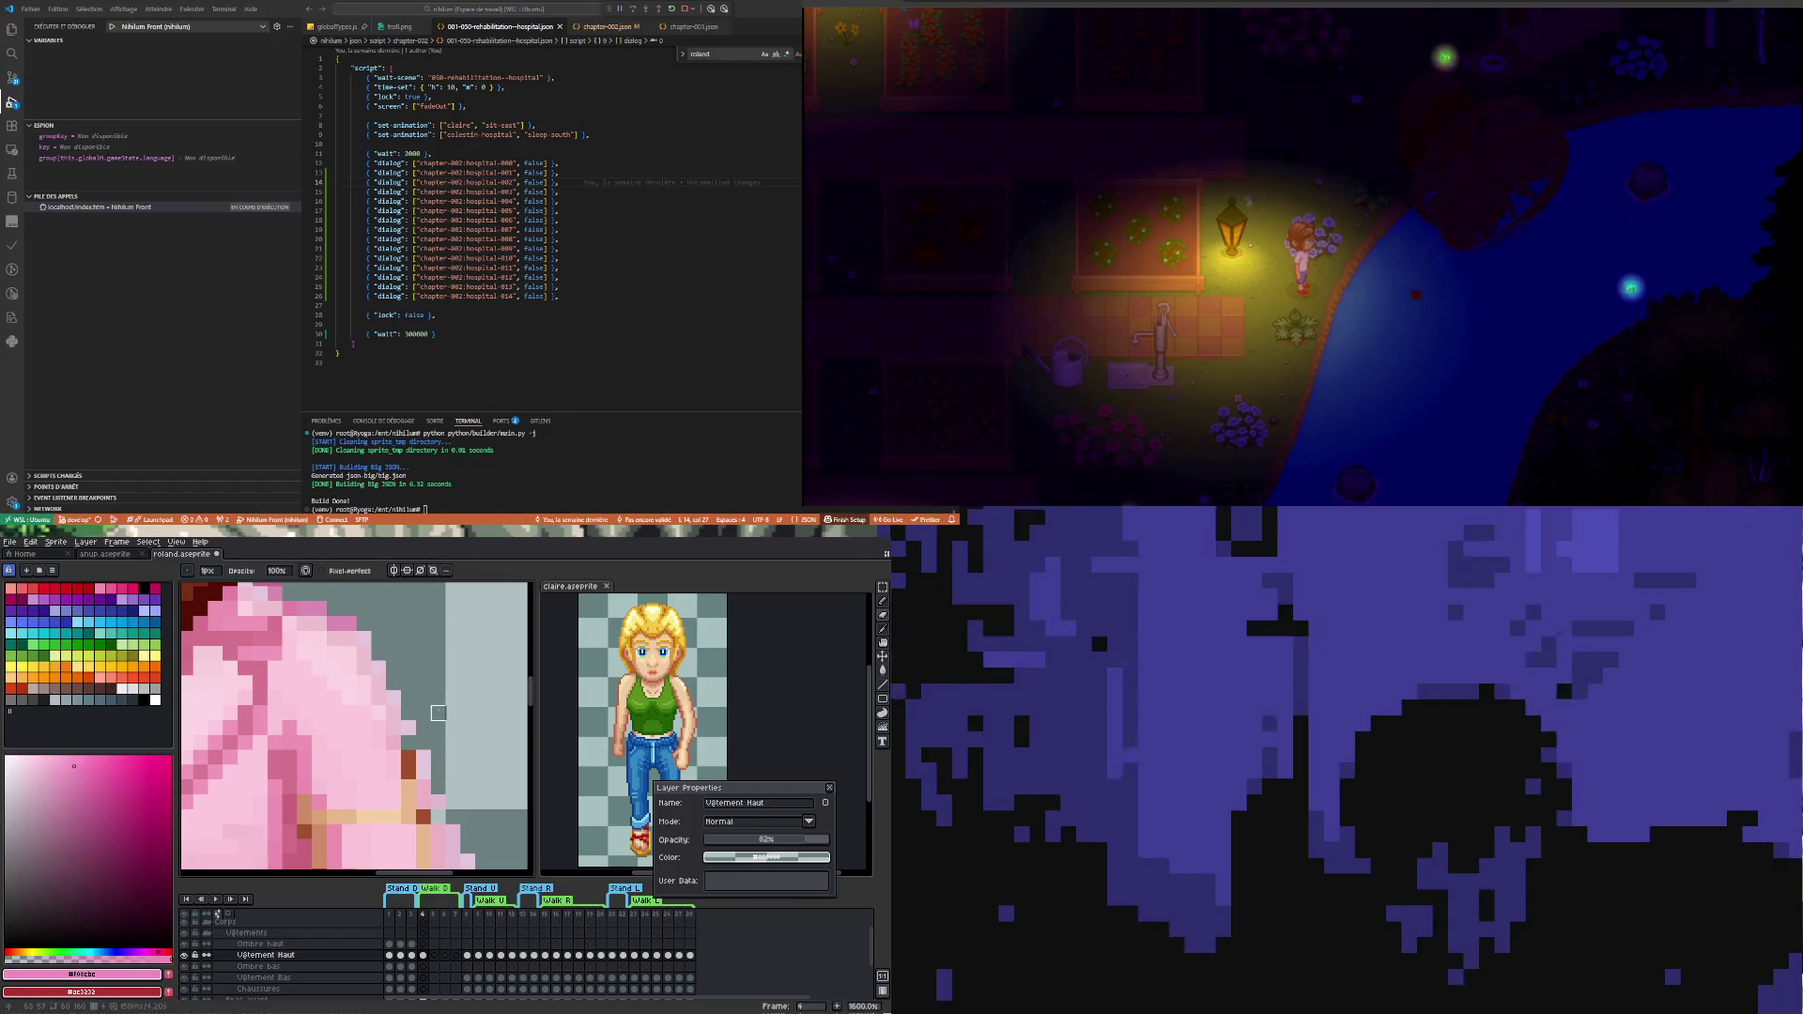
pyautogui.scroll(-2, 418, 708)
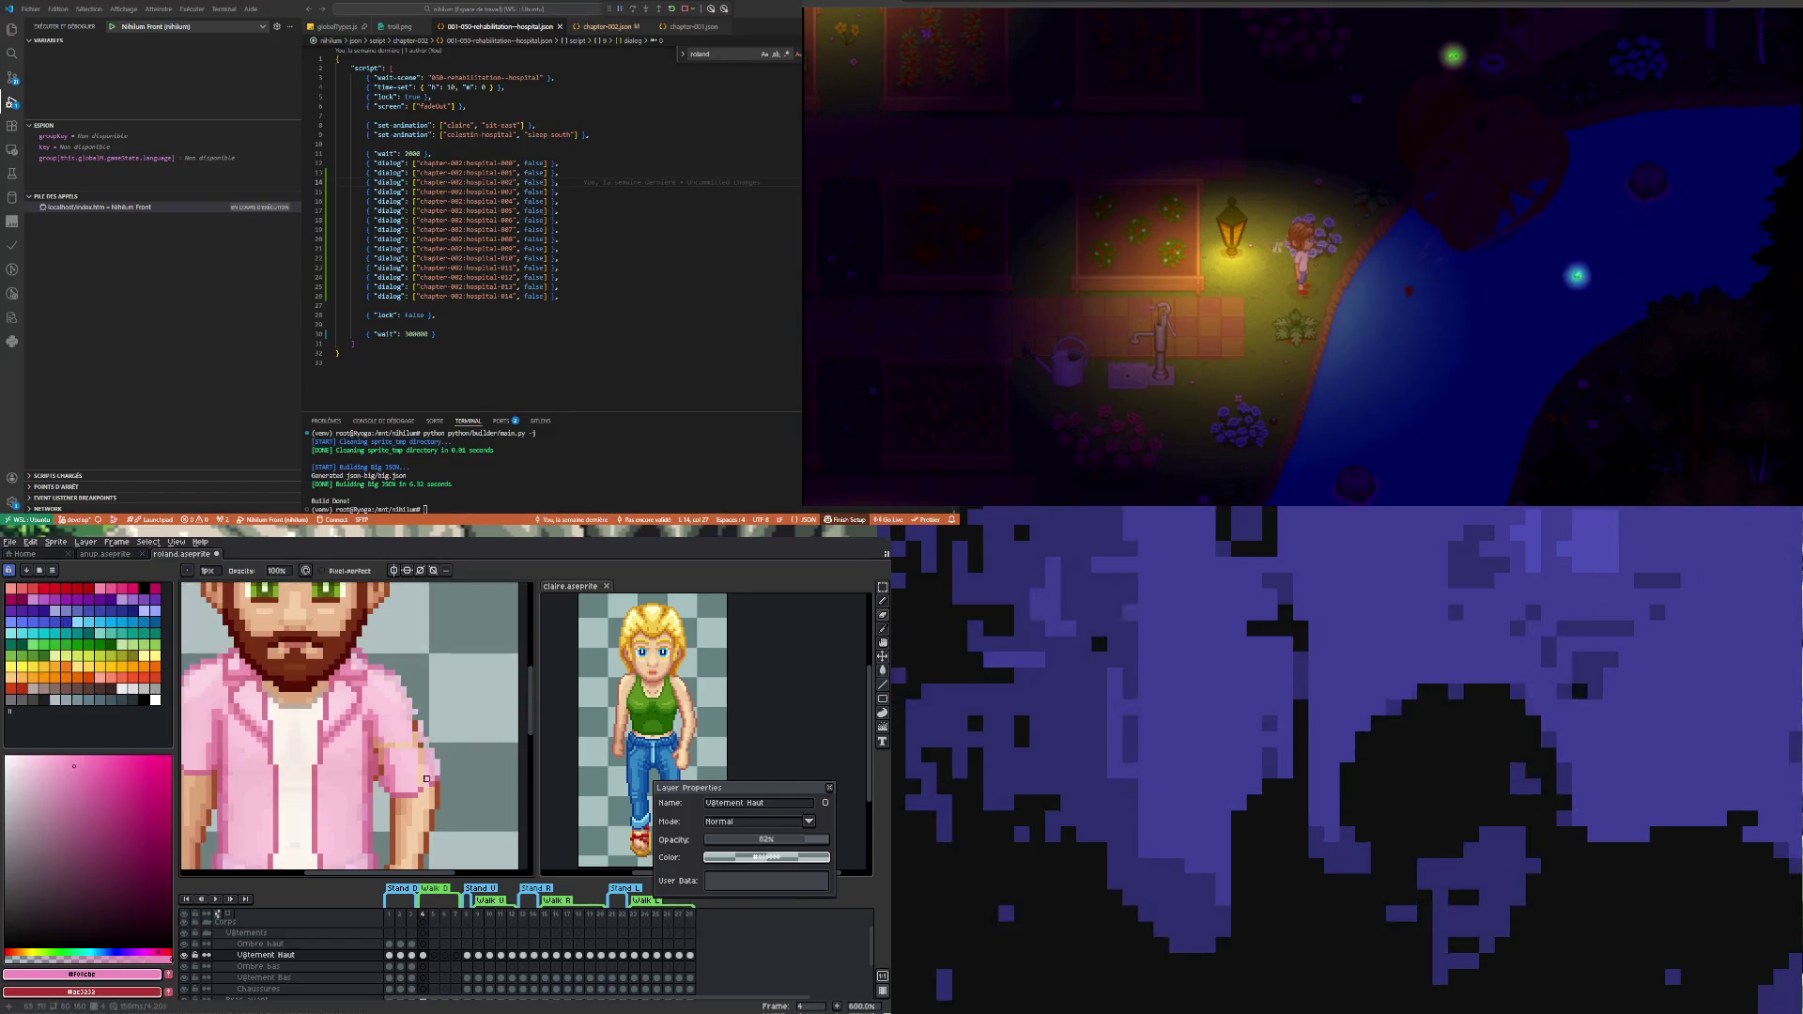
pyautogui.scroll(3, 428, 779)
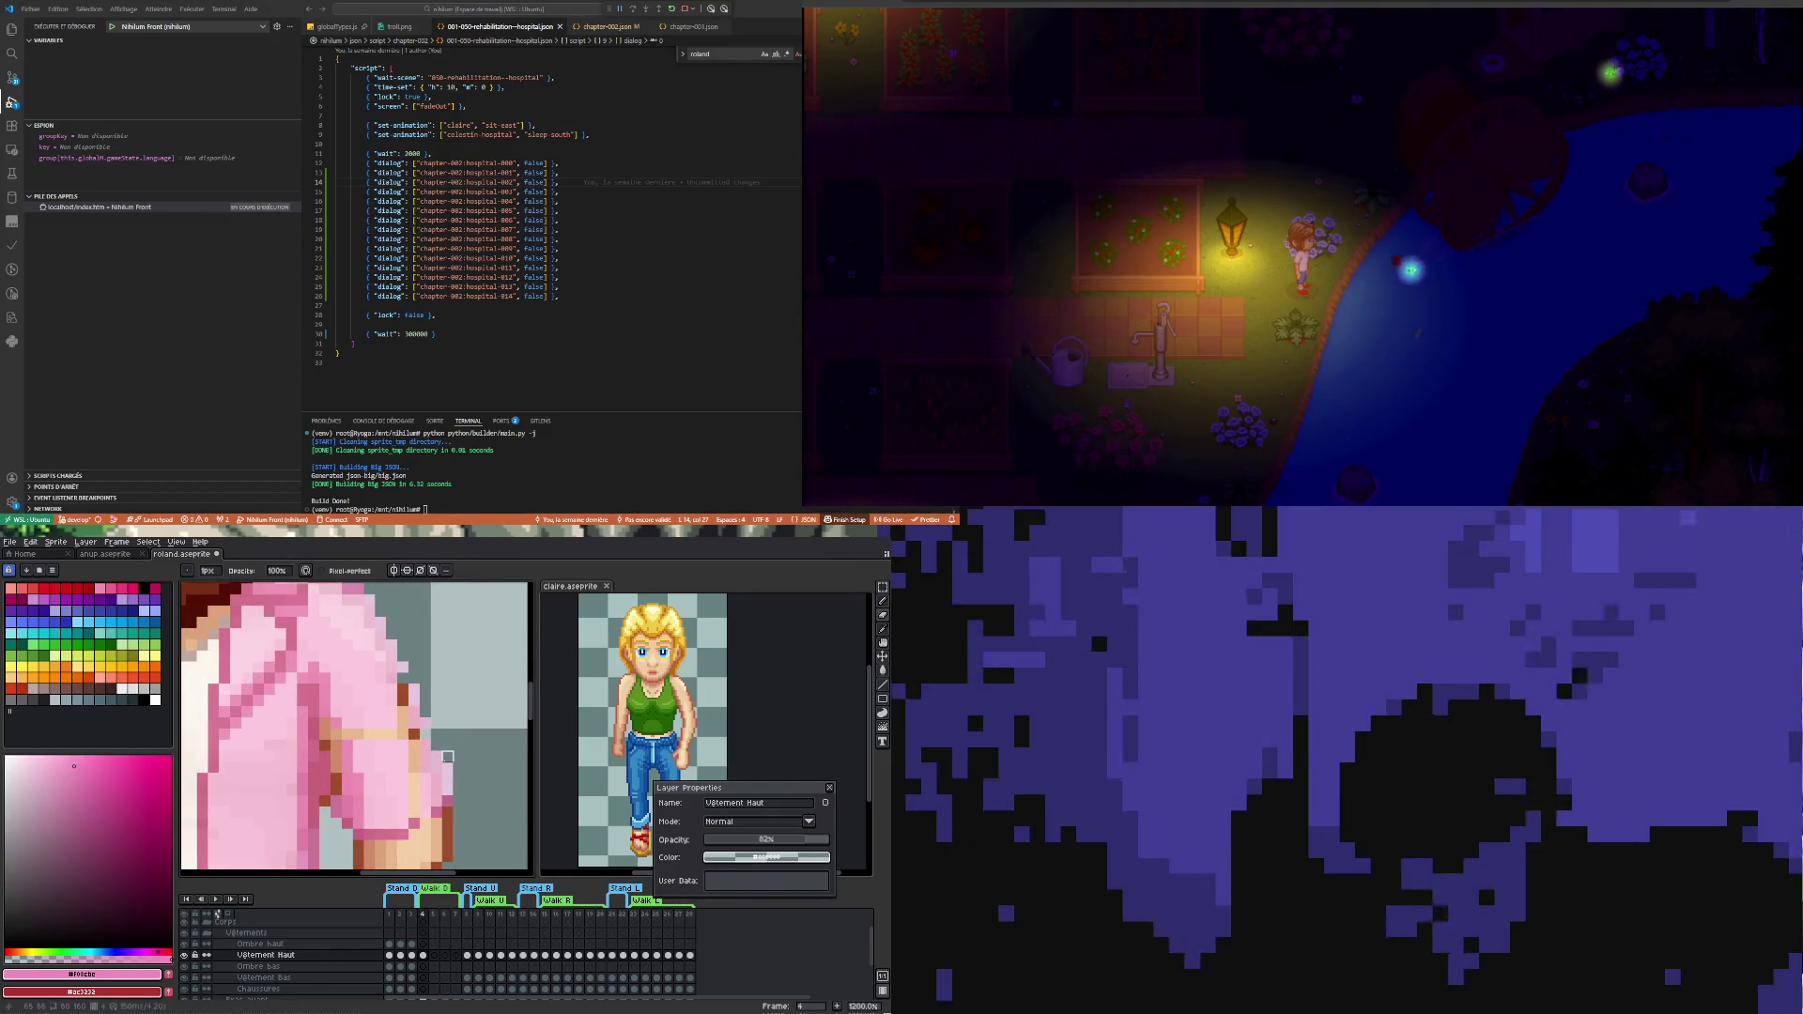
pyautogui.scroll(-3, 457, 734)
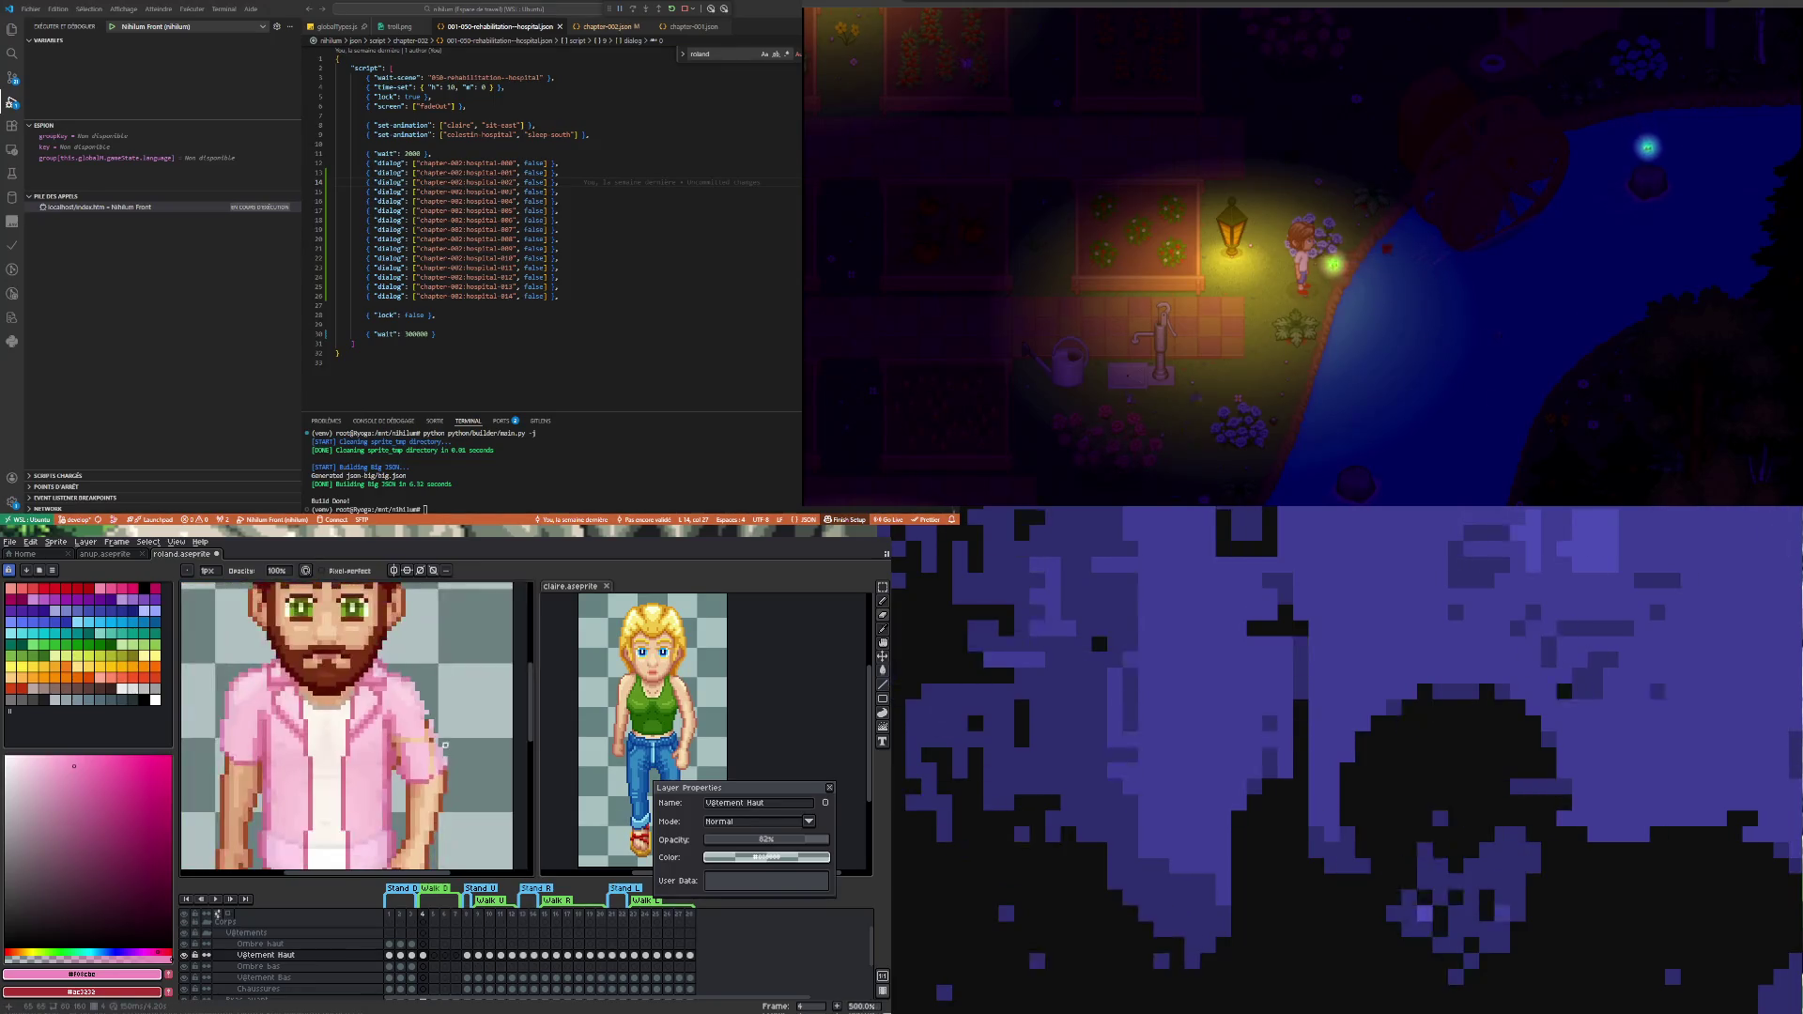
pyautogui.scroll(1, 458, 735)
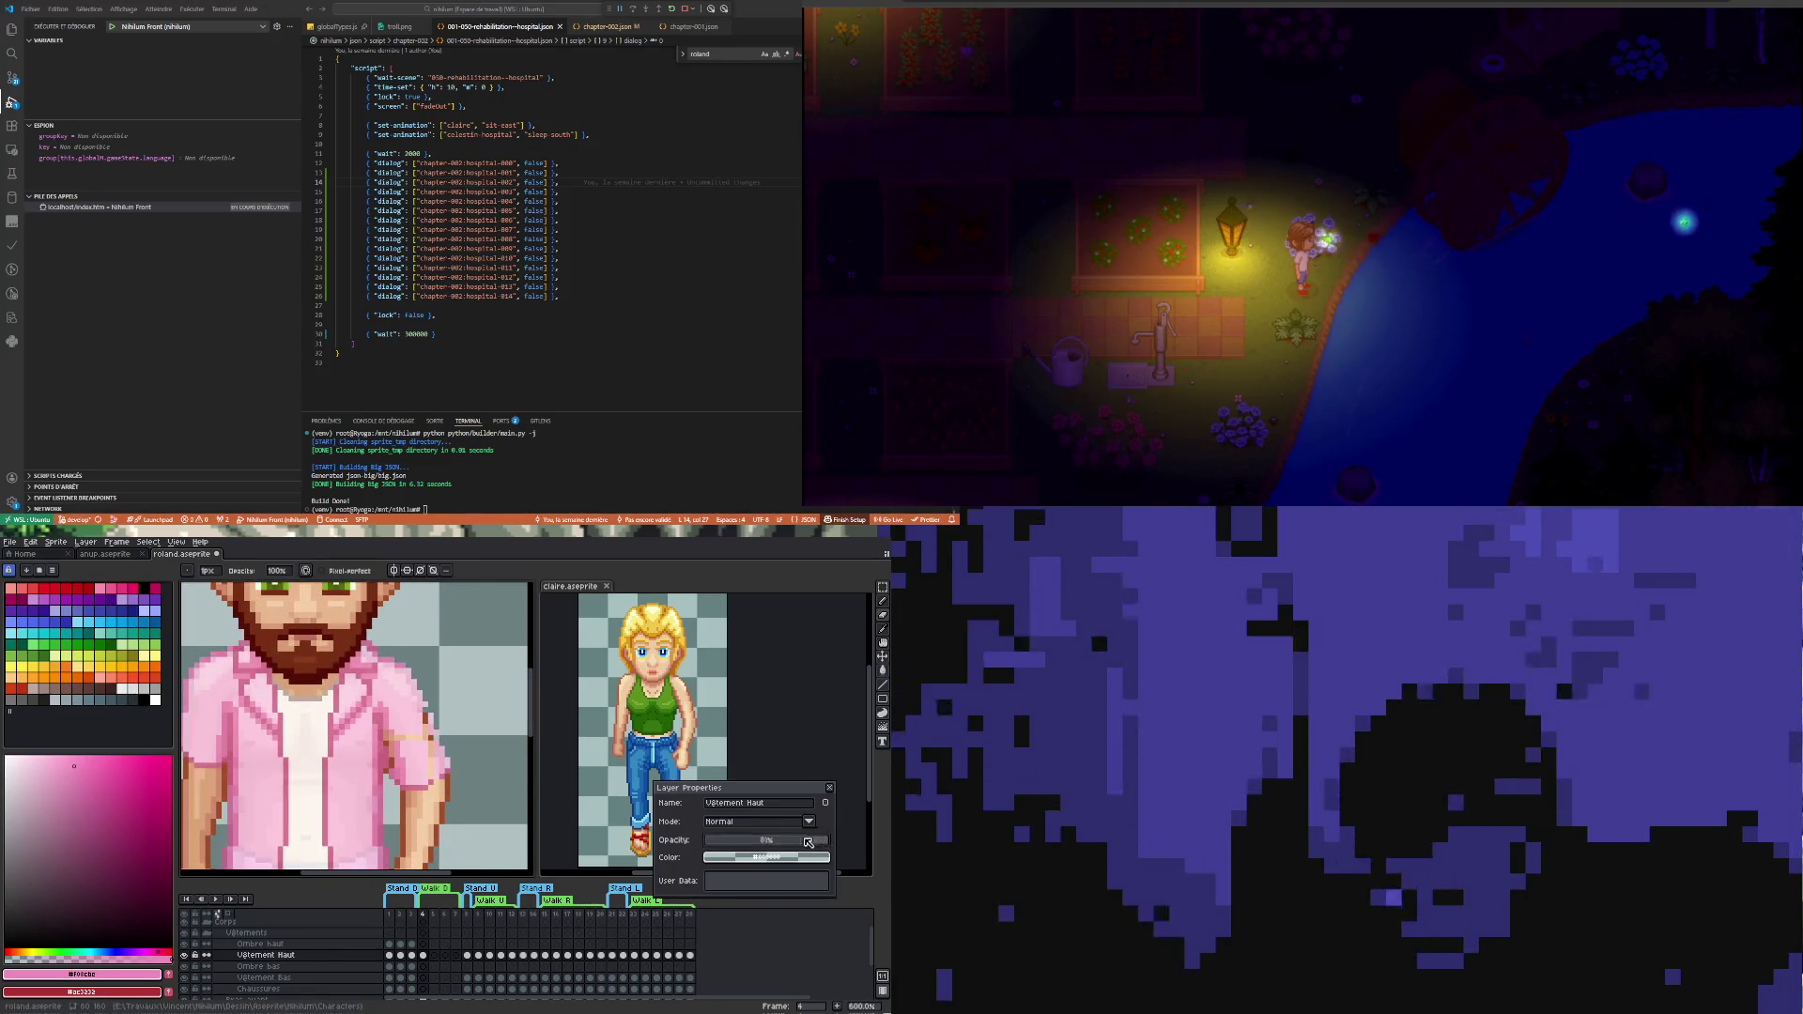
pyautogui.moveTo(818, 840); pyautogui.dragTo(831, 840)
pyautogui.scroll(3, 430, 749)
pyautogui.scroll(-3, 430, 745)
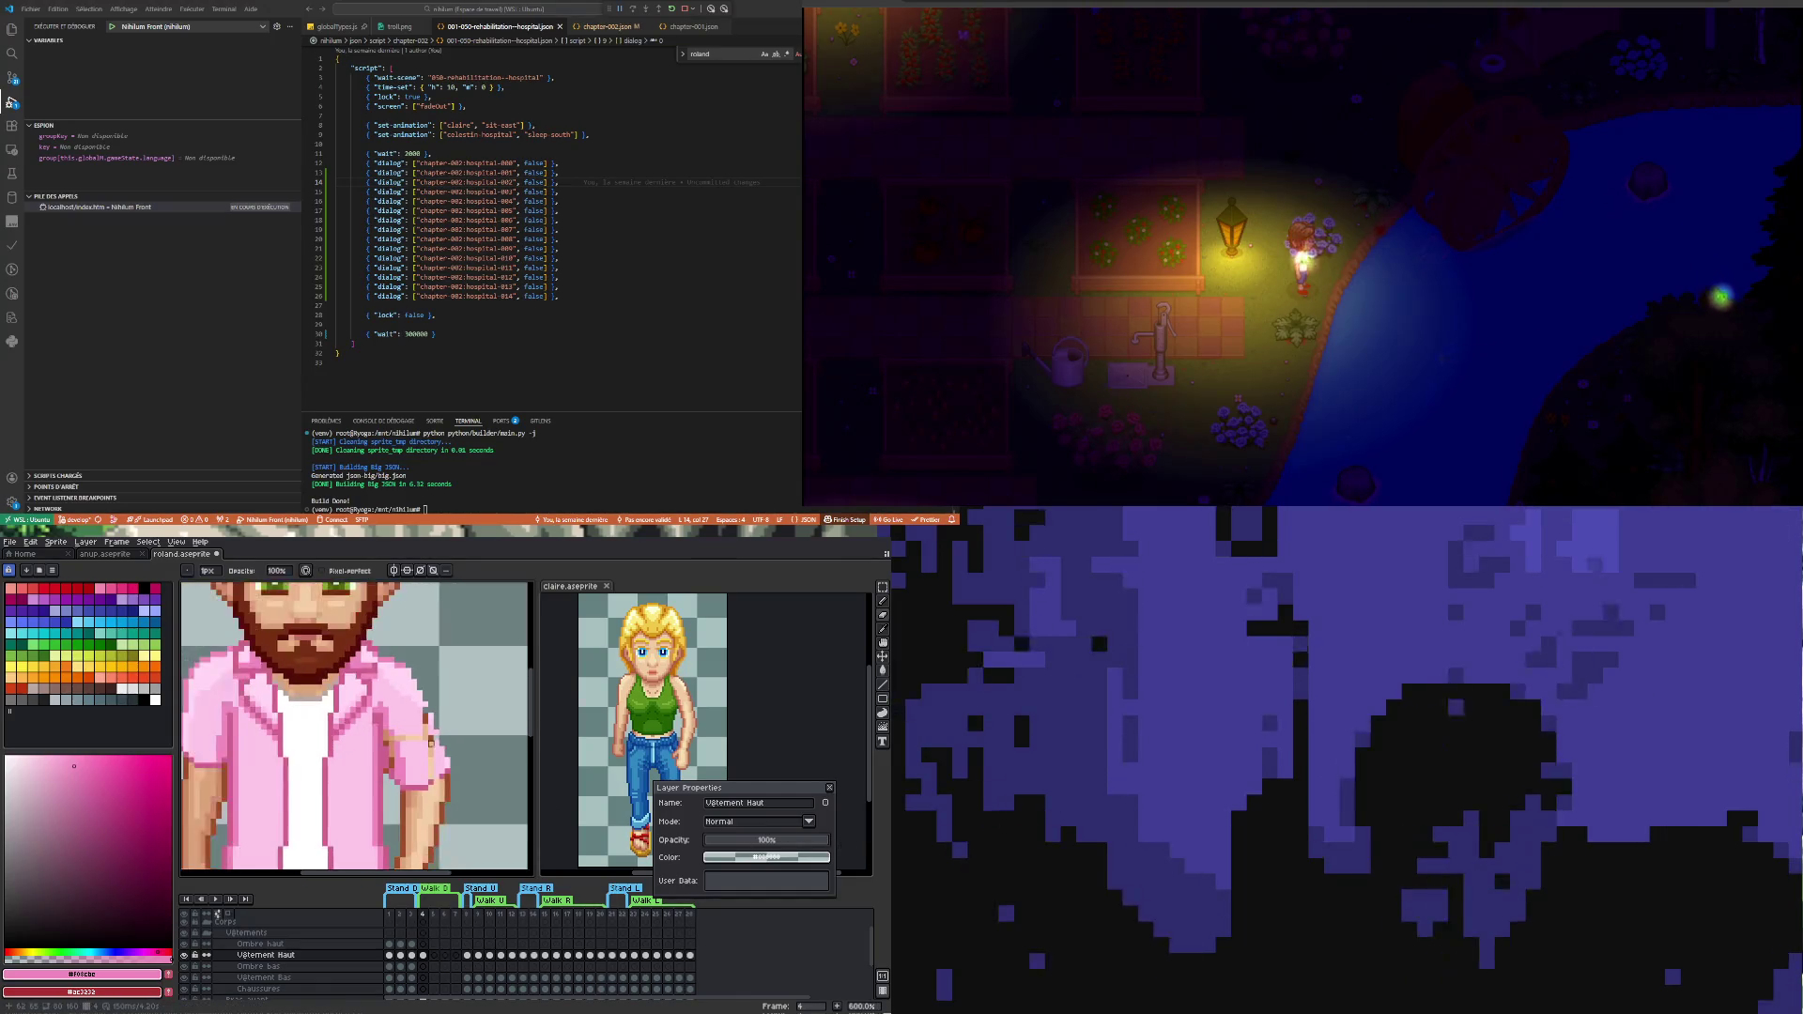
pyautogui.click(813, 842)
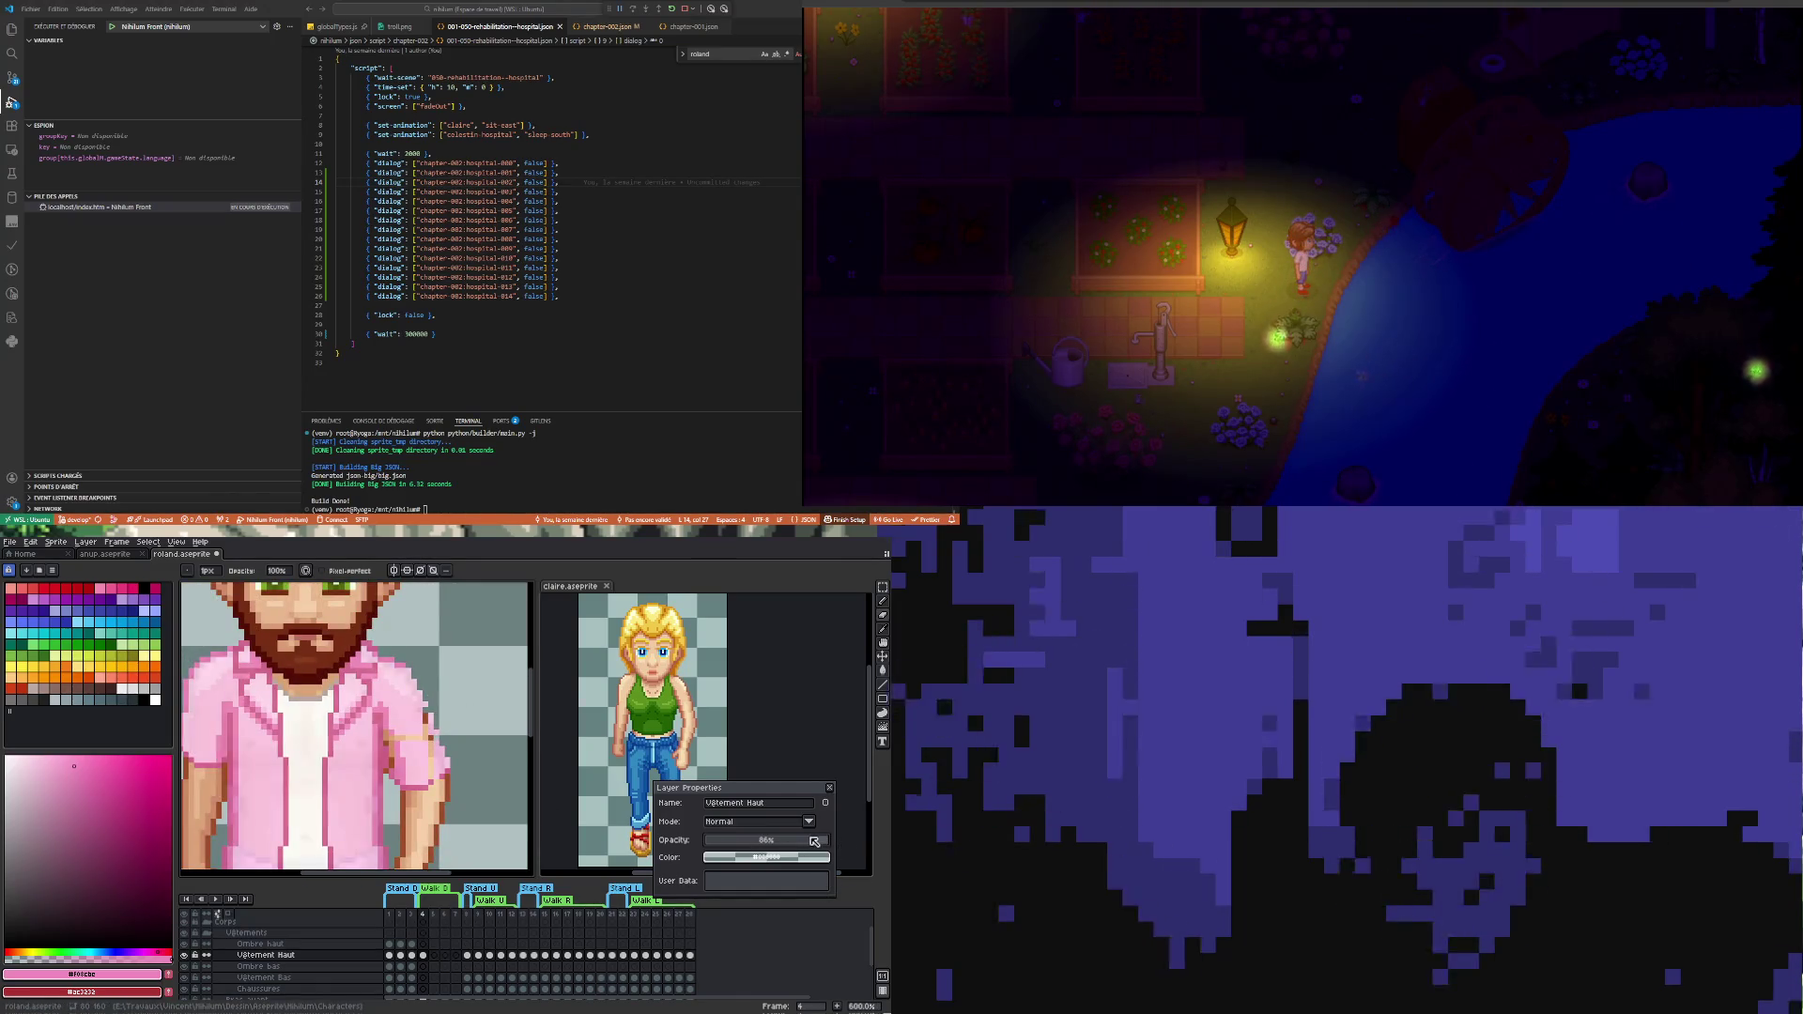
pyautogui.scroll(3, 395, 674)
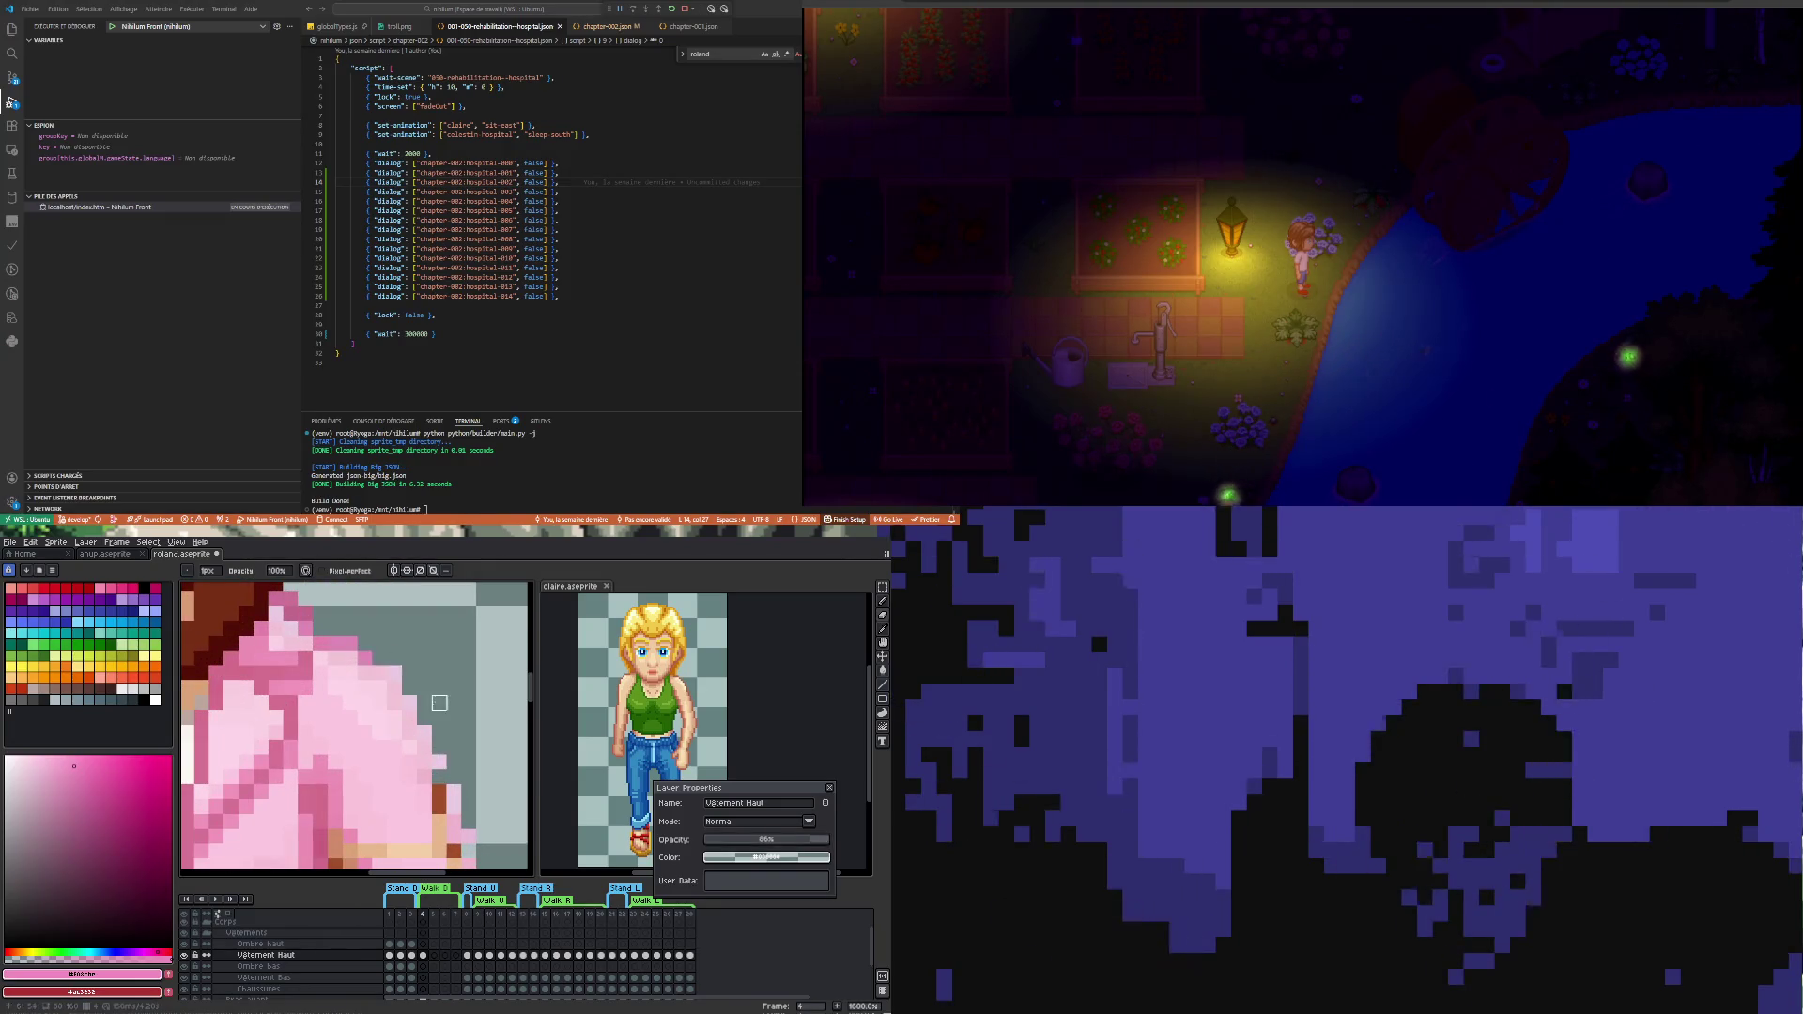
pyautogui.scroll(-3, 416, 732)
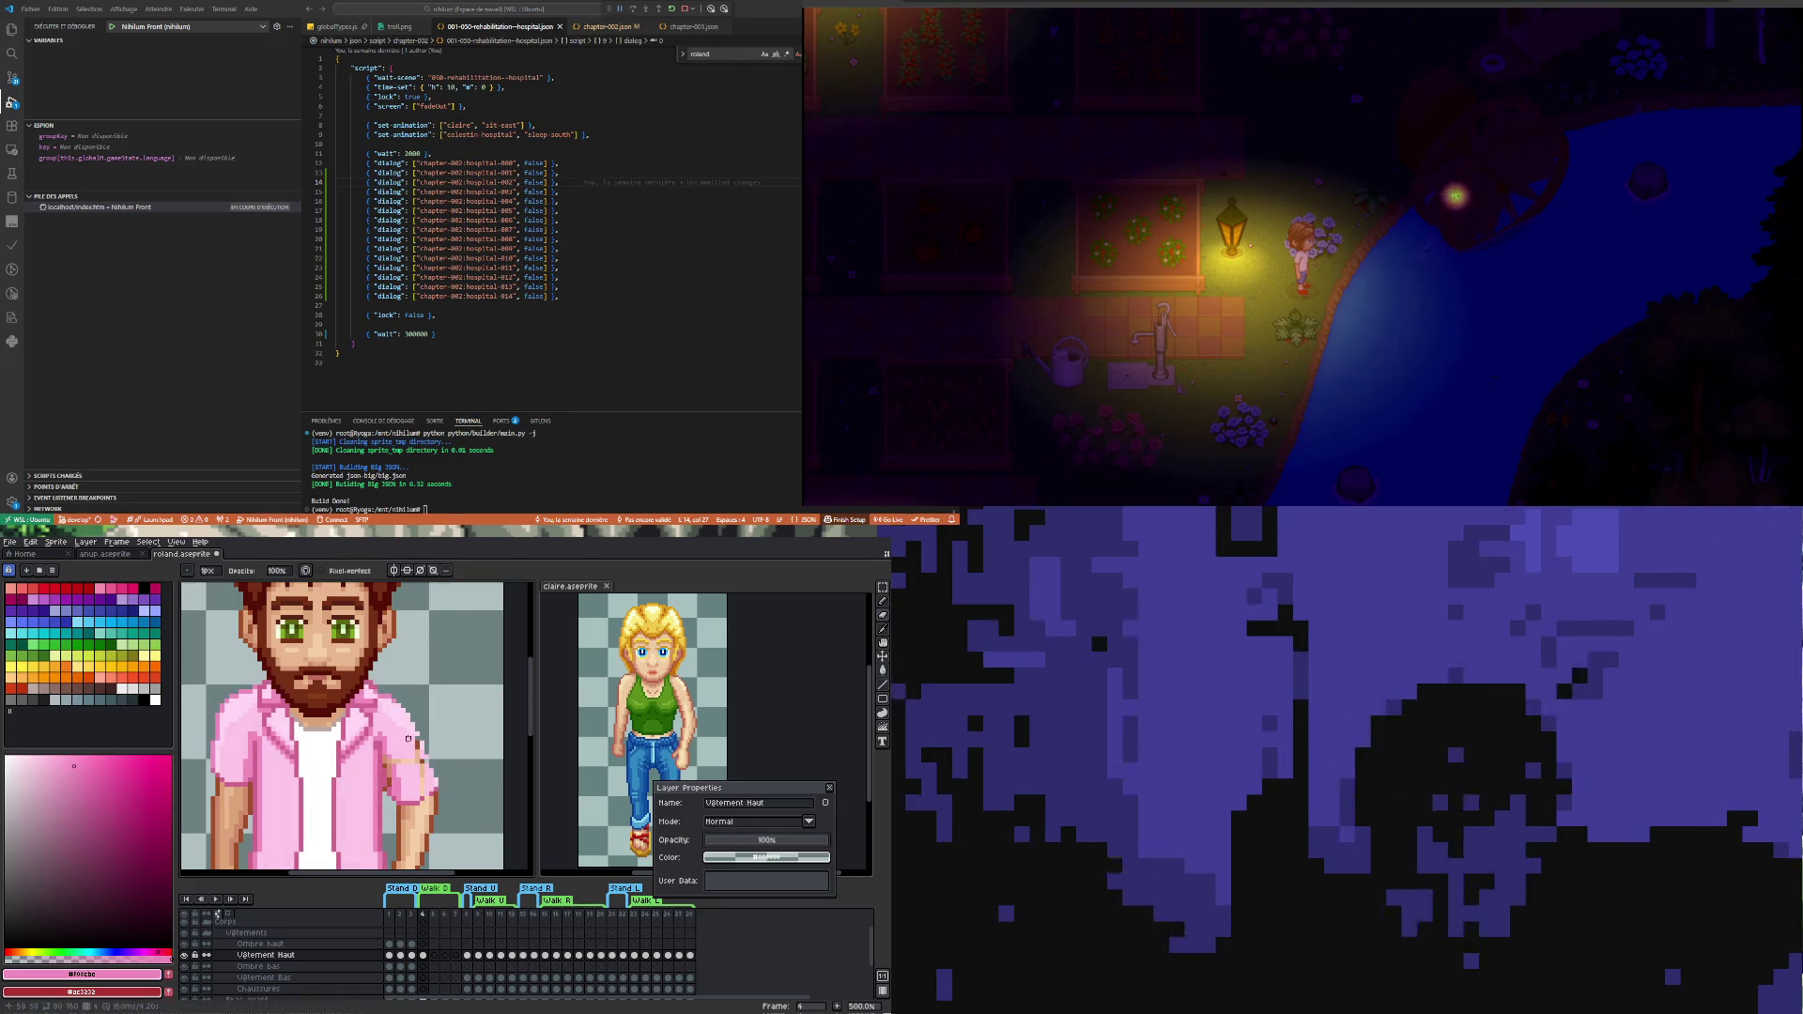
pyautogui.scroll(3, 408, 738)
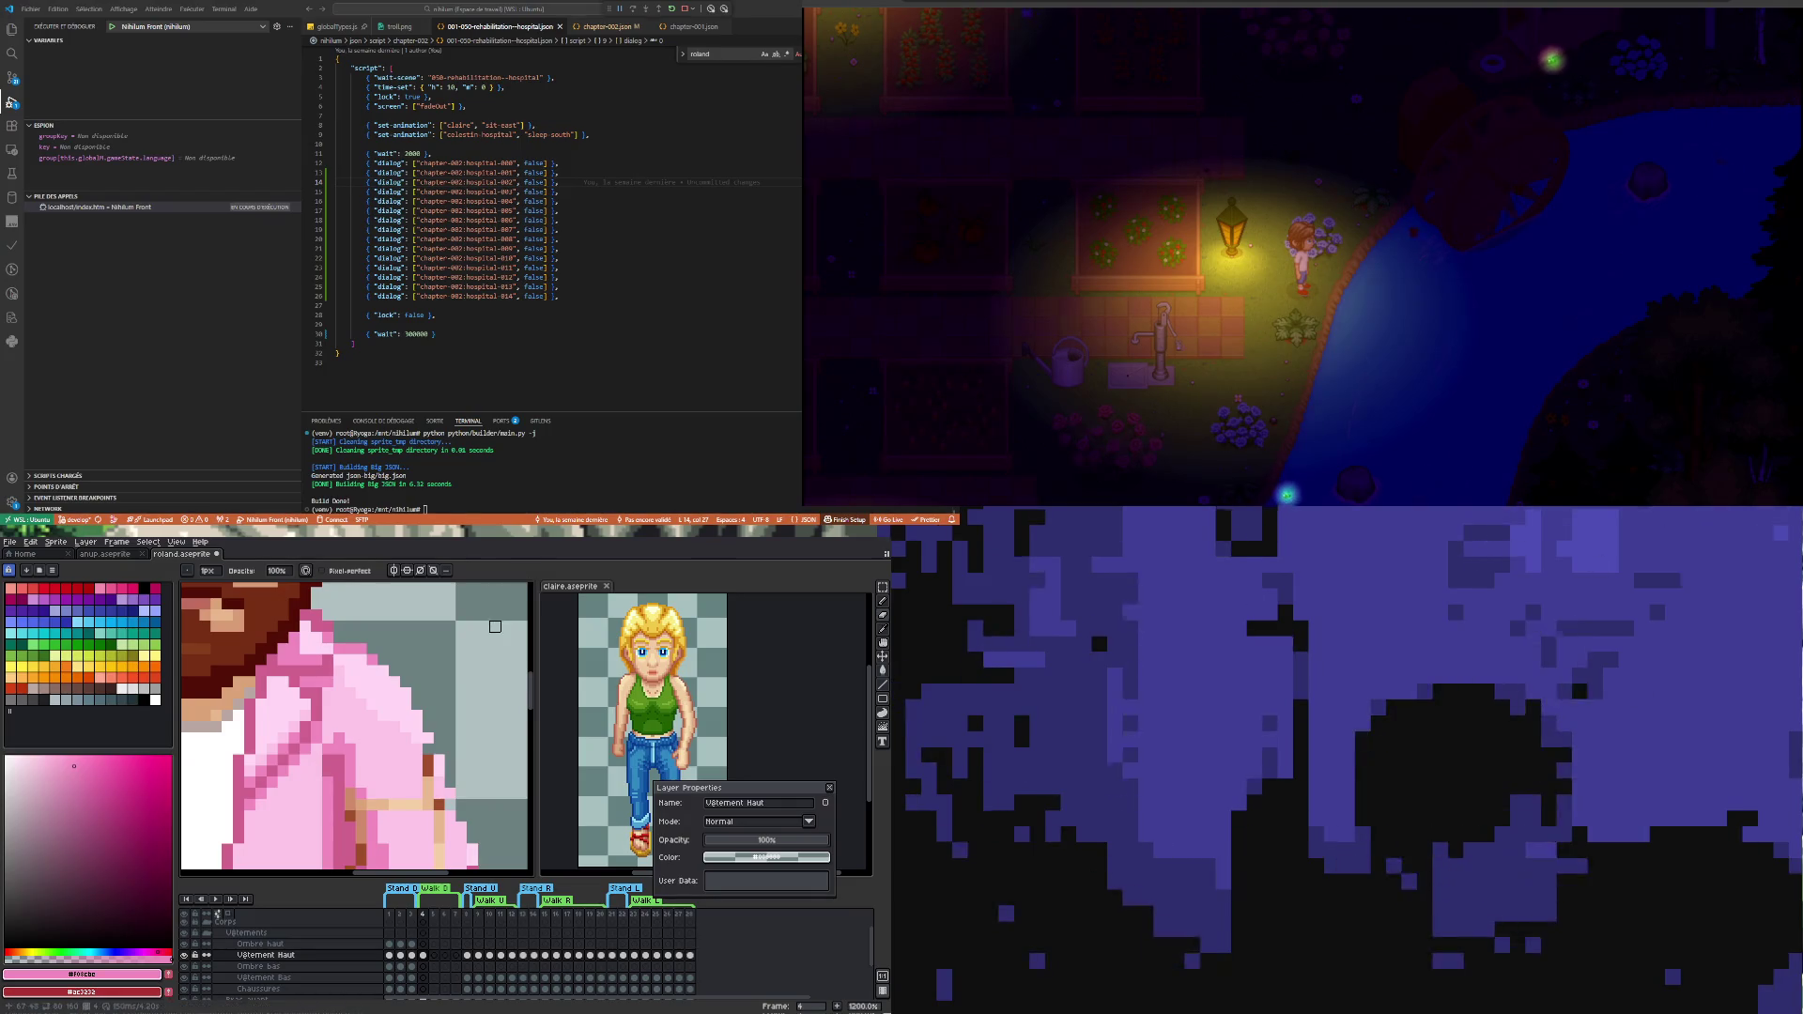
# - Repaint the sleeve shading, alternating eyedropper samples from the shirt and pixel-perfect pencil strokes
pyautogui.press('i')
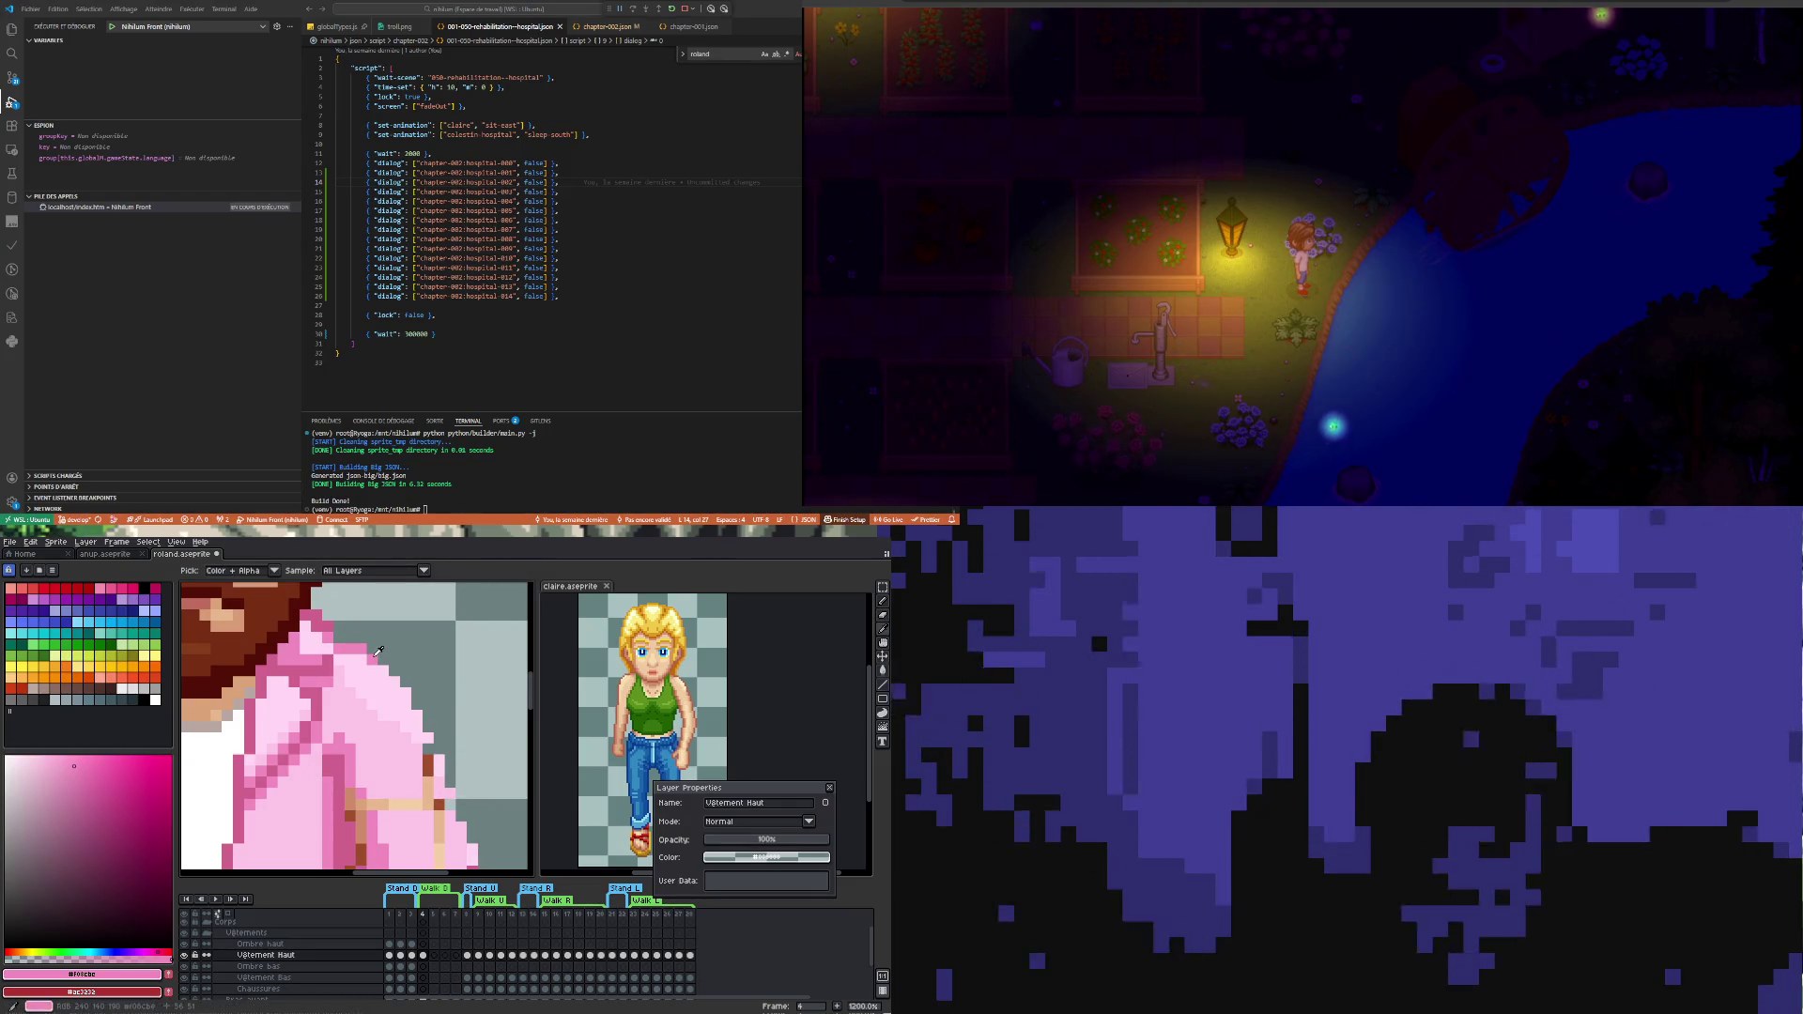
pyautogui.press('b')
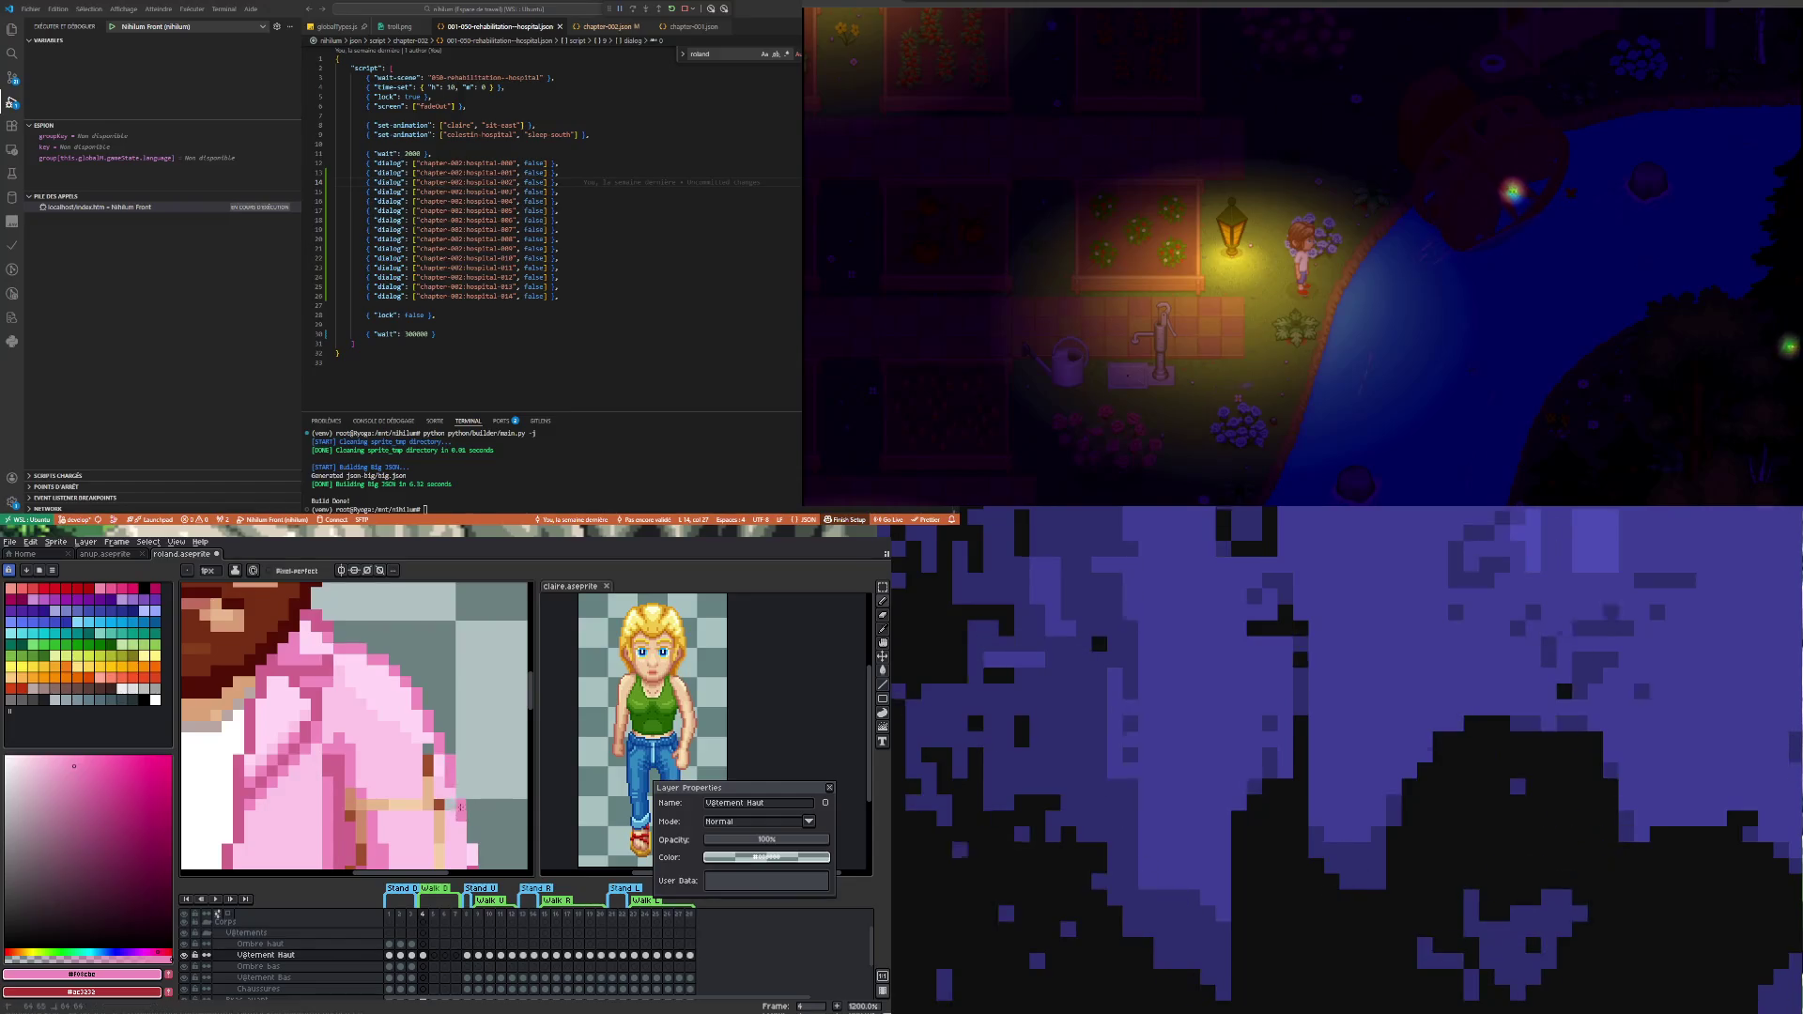
pyautogui.scroll(-3, 450, 813)
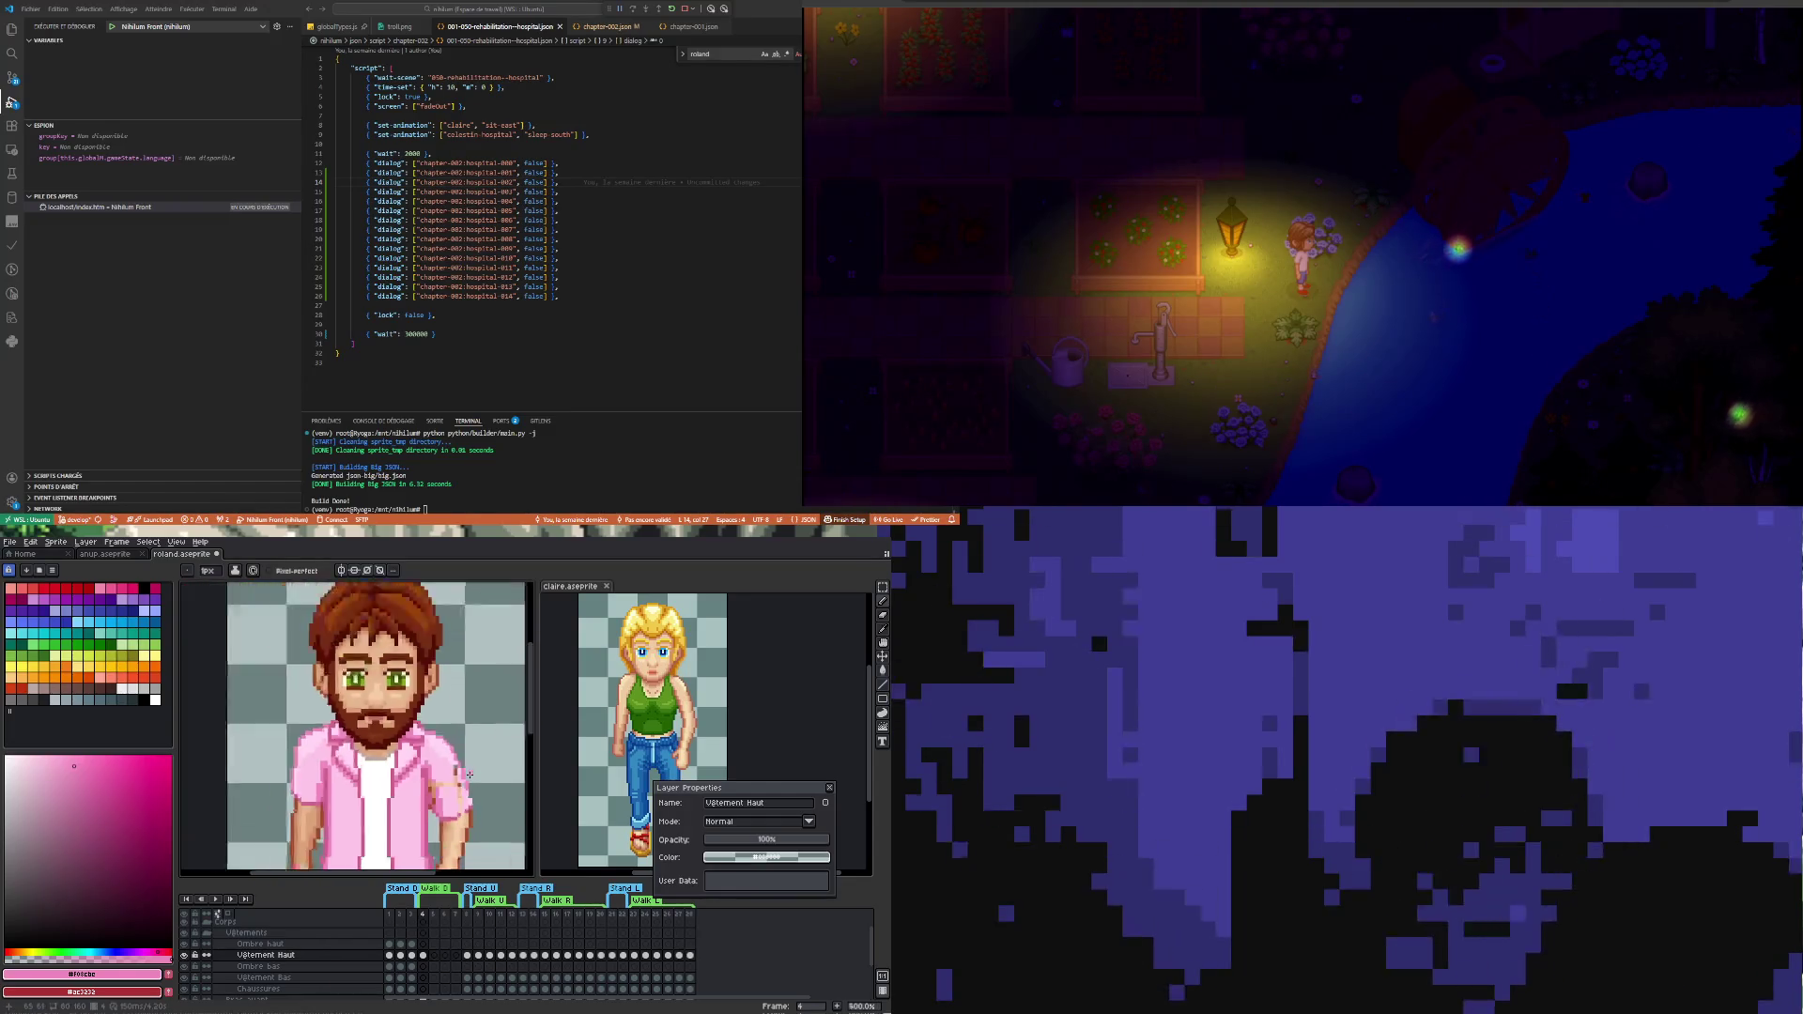
pyautogui.scroll(2, 451, 804)
pyautogui.scroll(2, 455, 780)
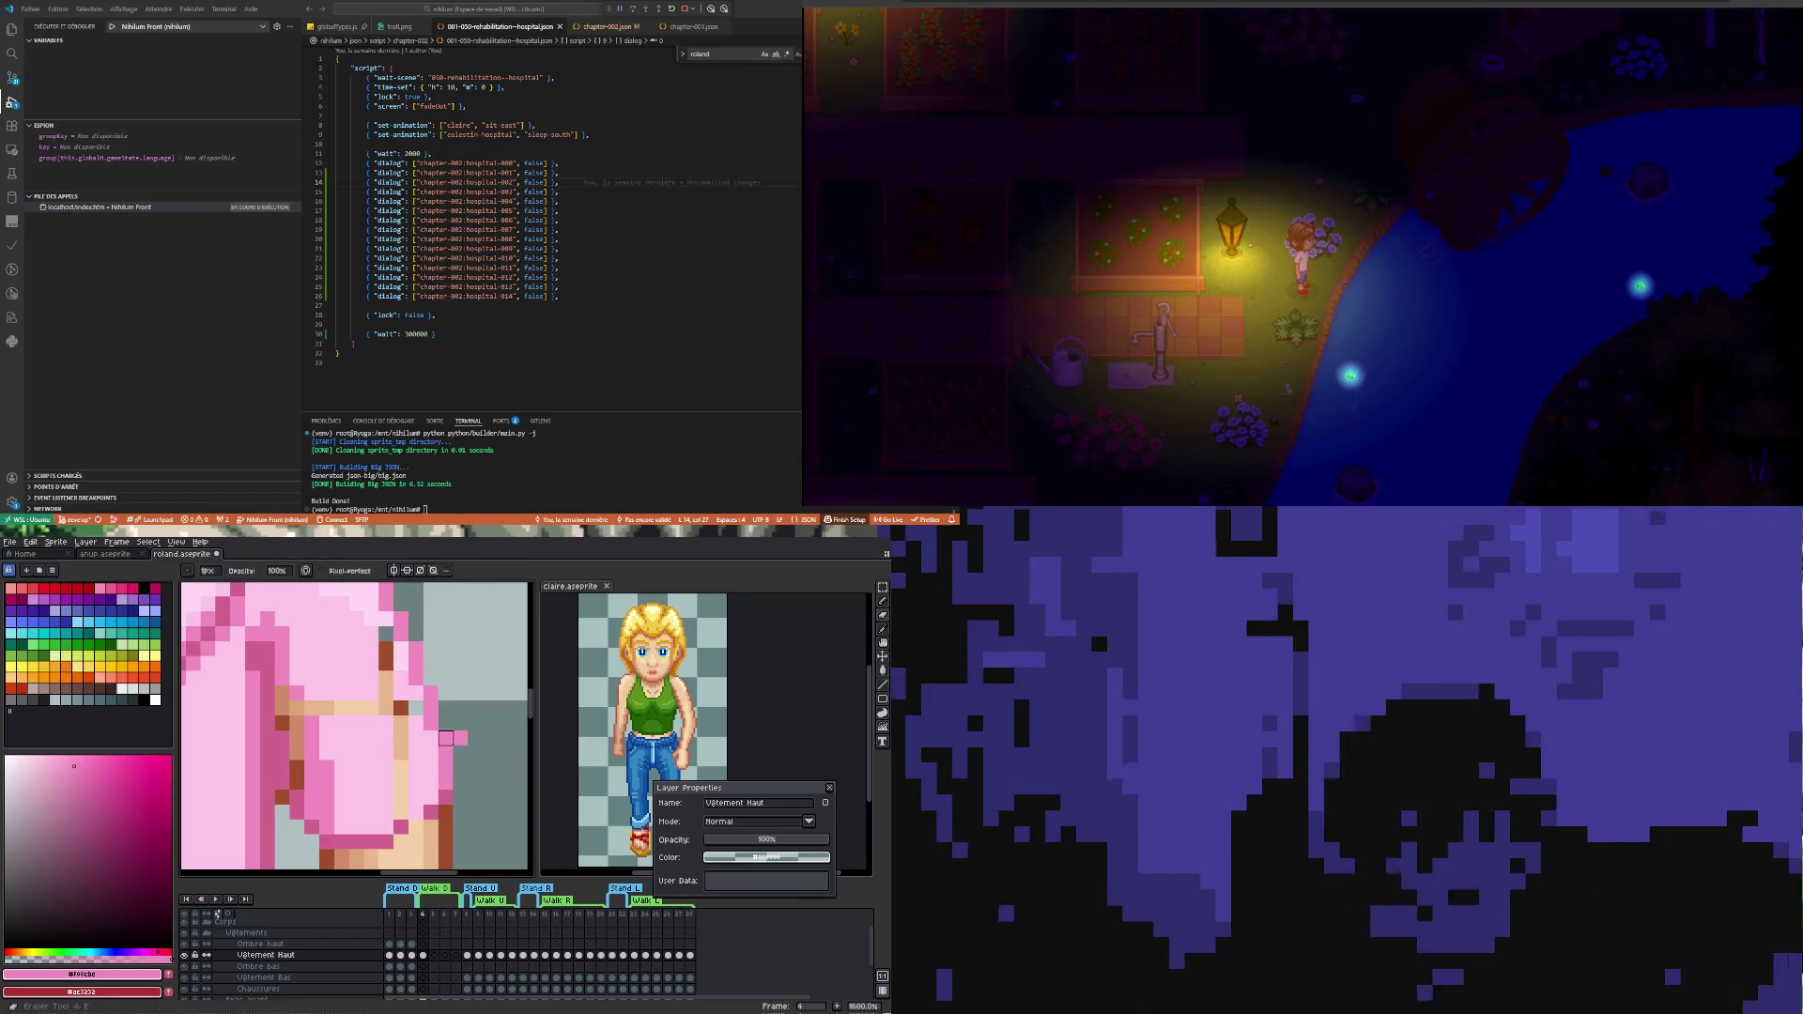
pyautogui.scroll(-5, 458, 780)
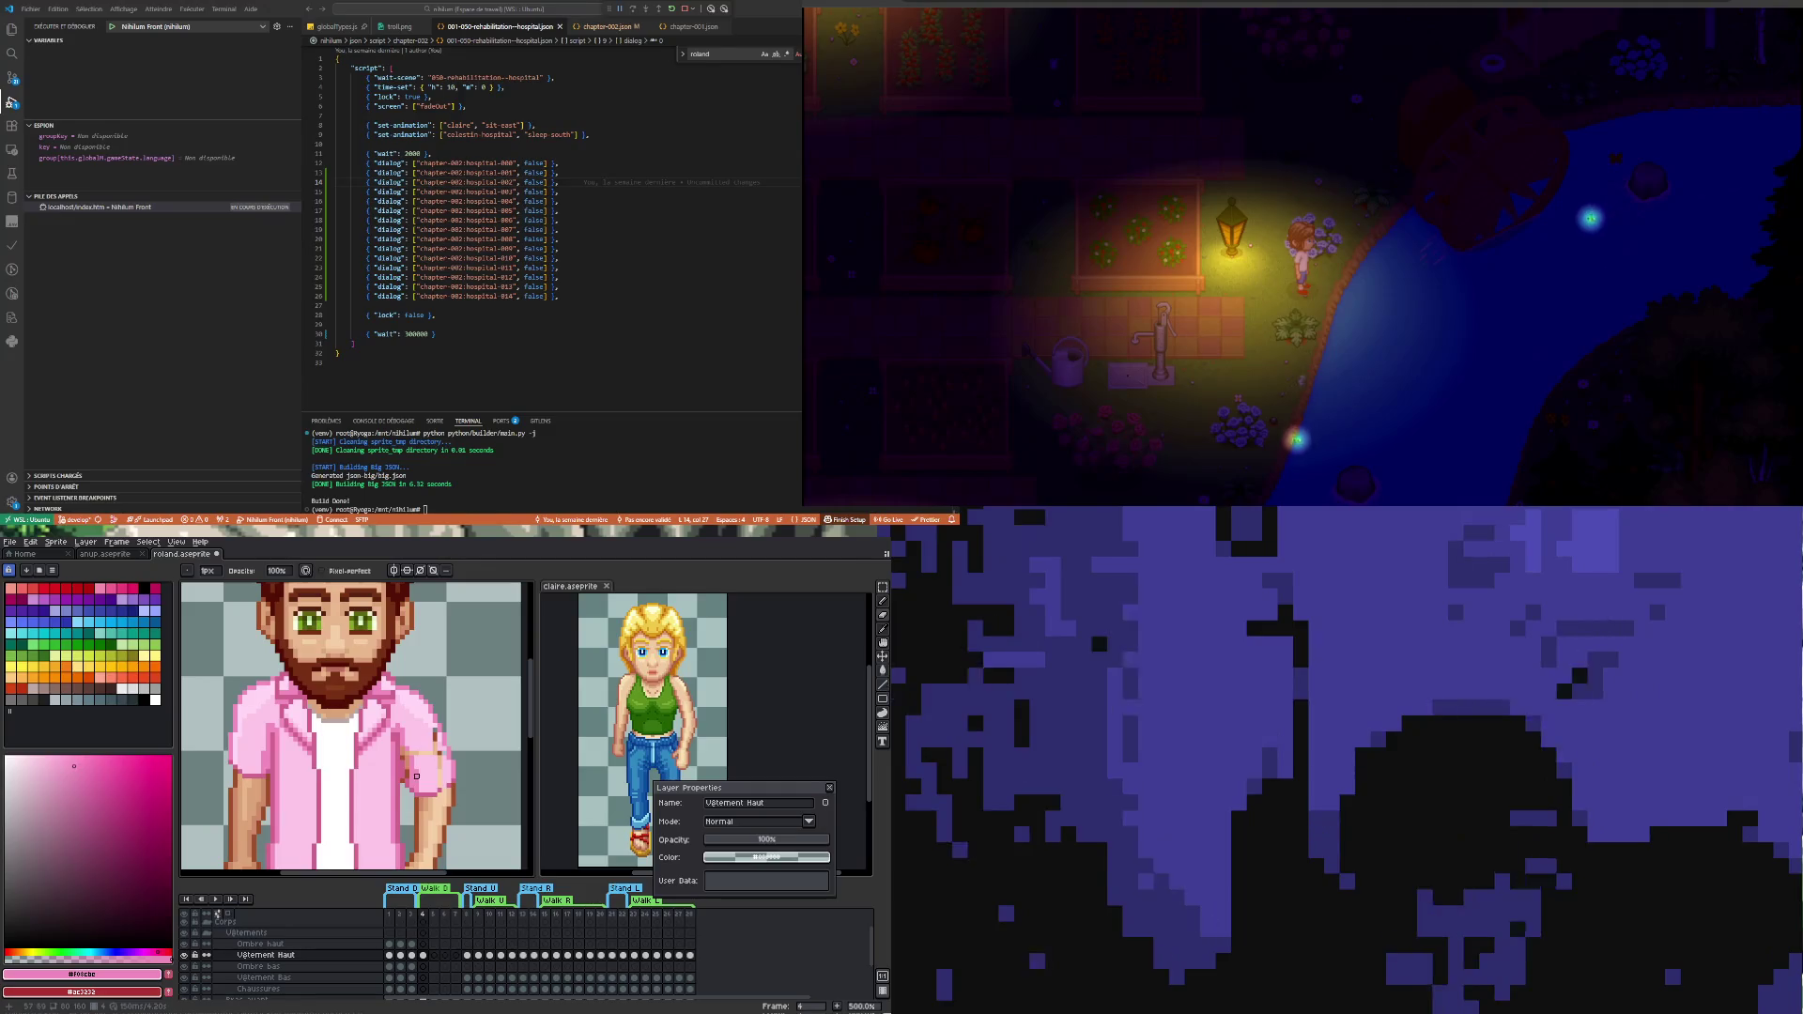
pyautogui.scroll(8, 457, 781)
pyautogui.press('i')
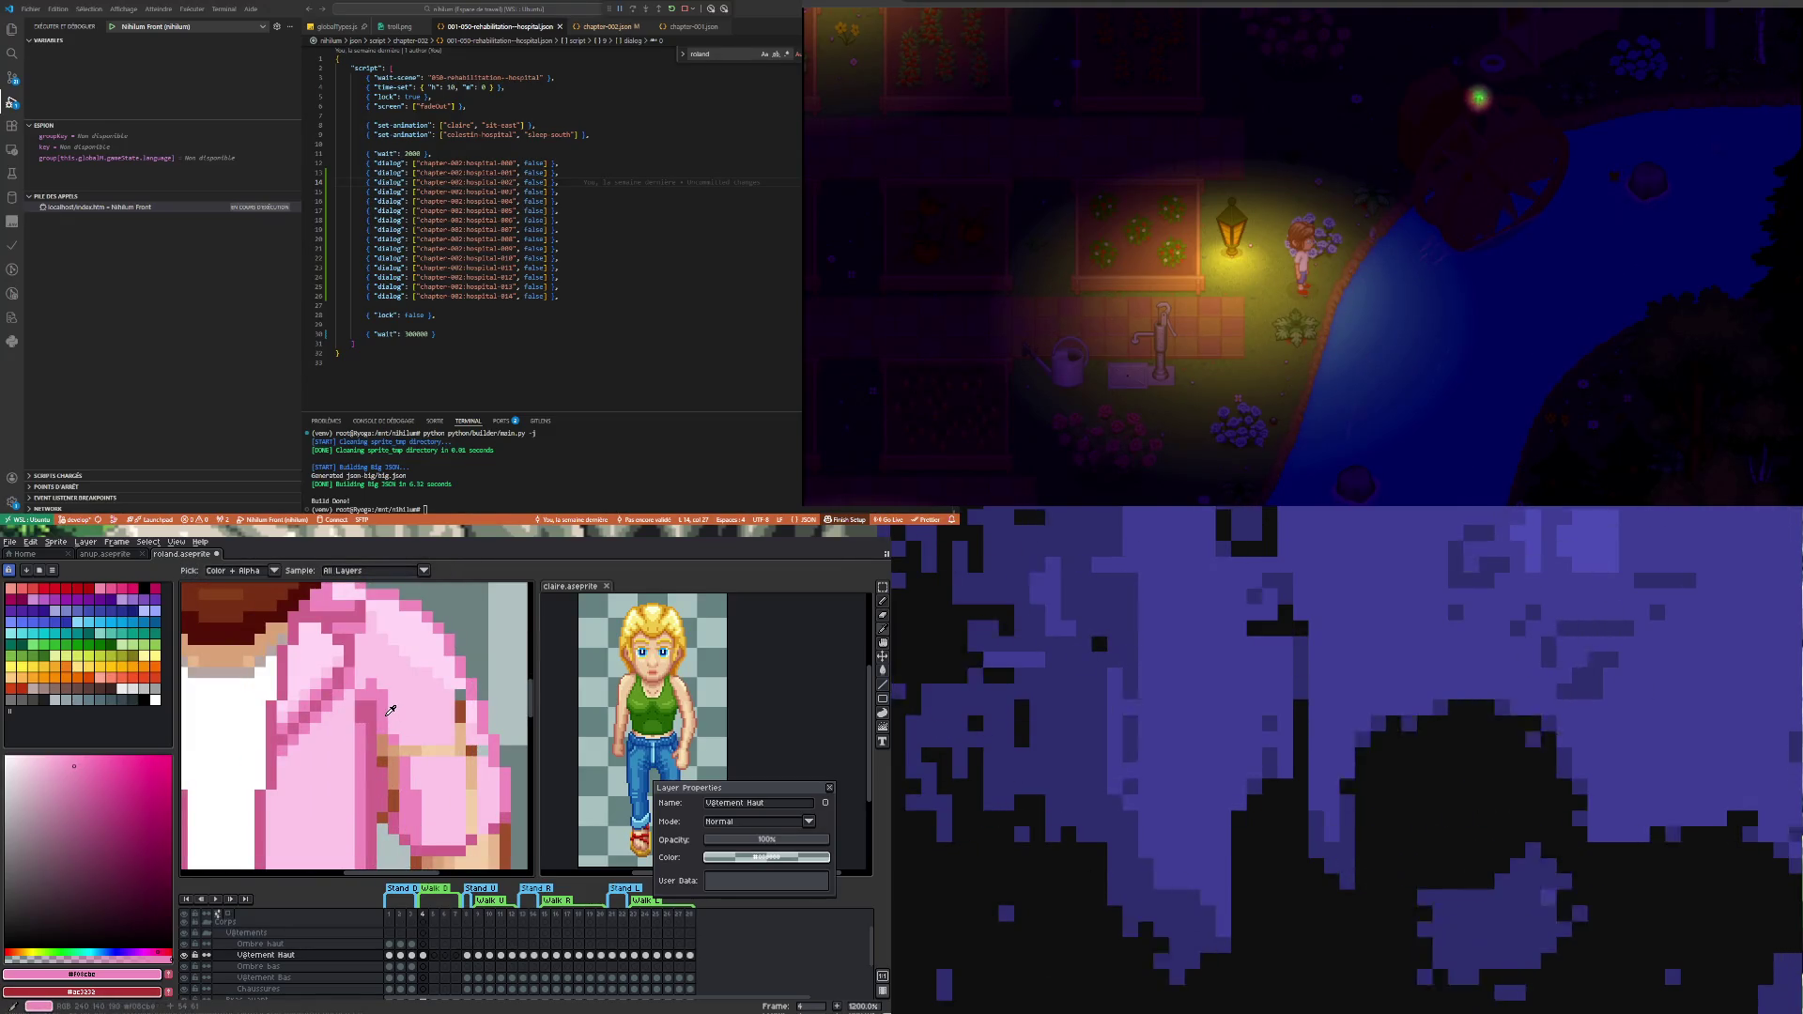
pyautogui.press('b')
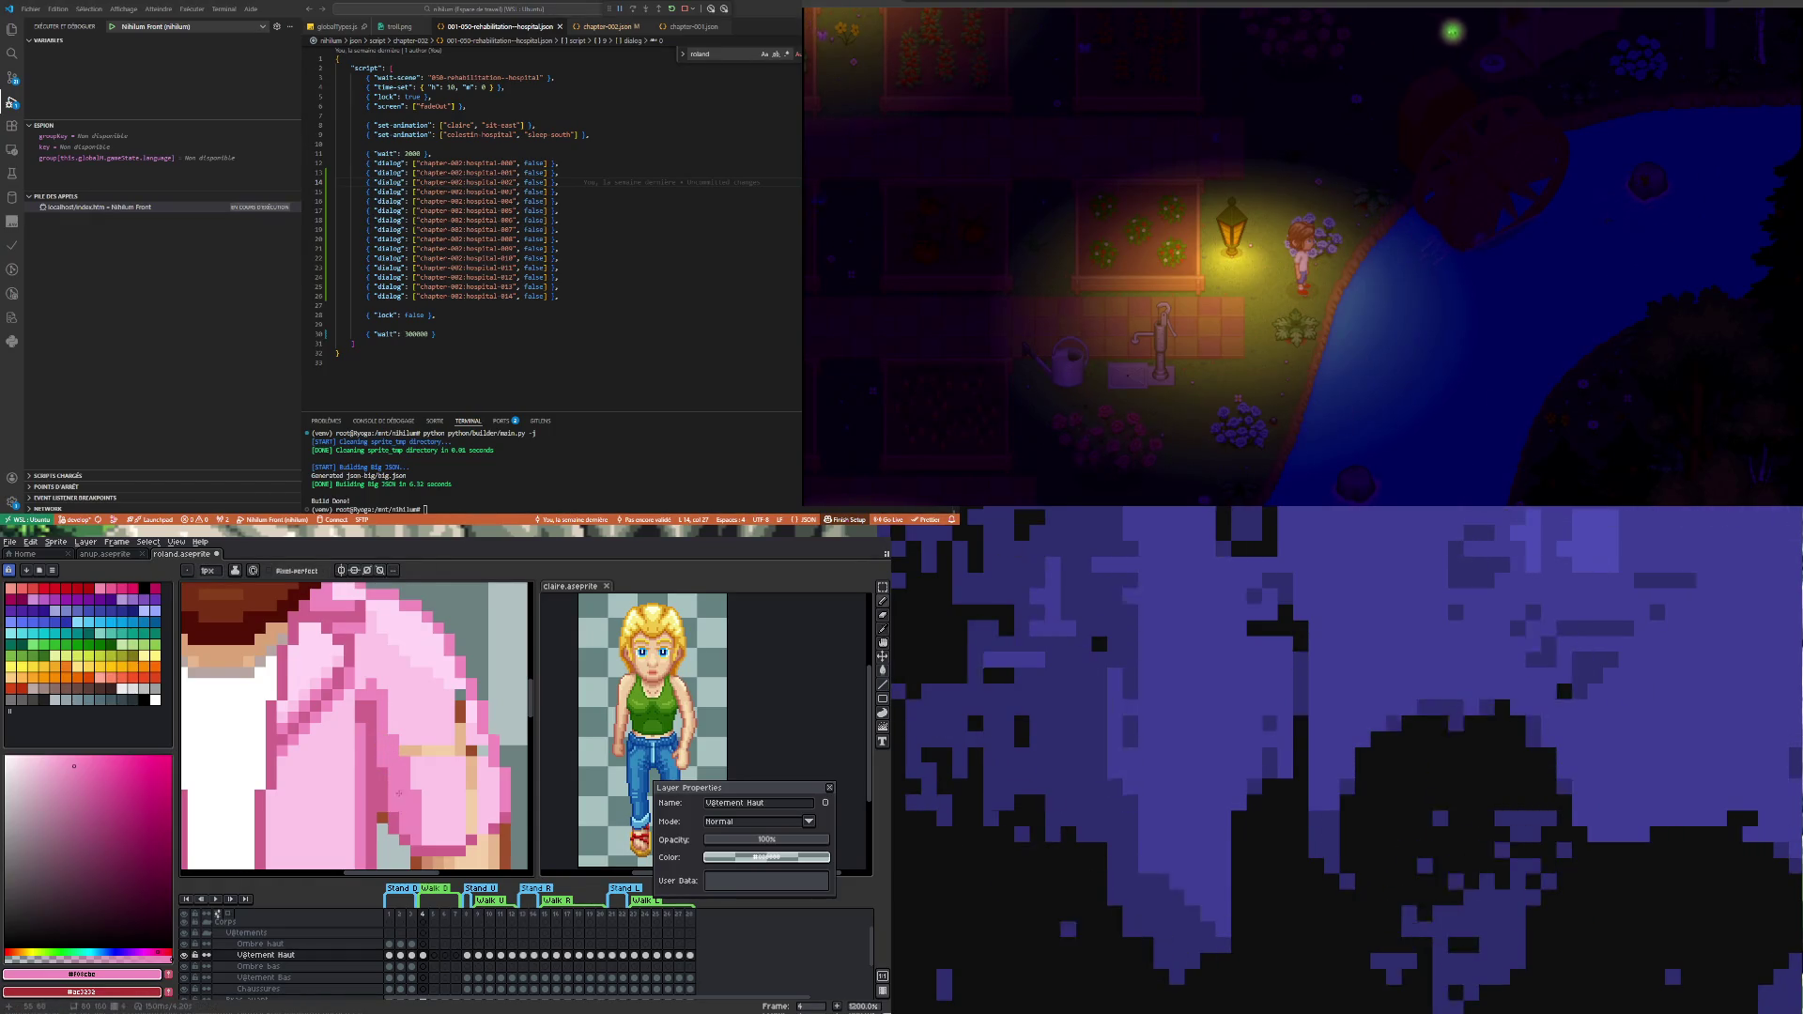
pyautogui.scroll(-3, 399, 793)
pyautogui.scroll(3, 399, 794)
pyautogui.press('i')
pyautogui.click(424, 792)
pyautogui.press('b')
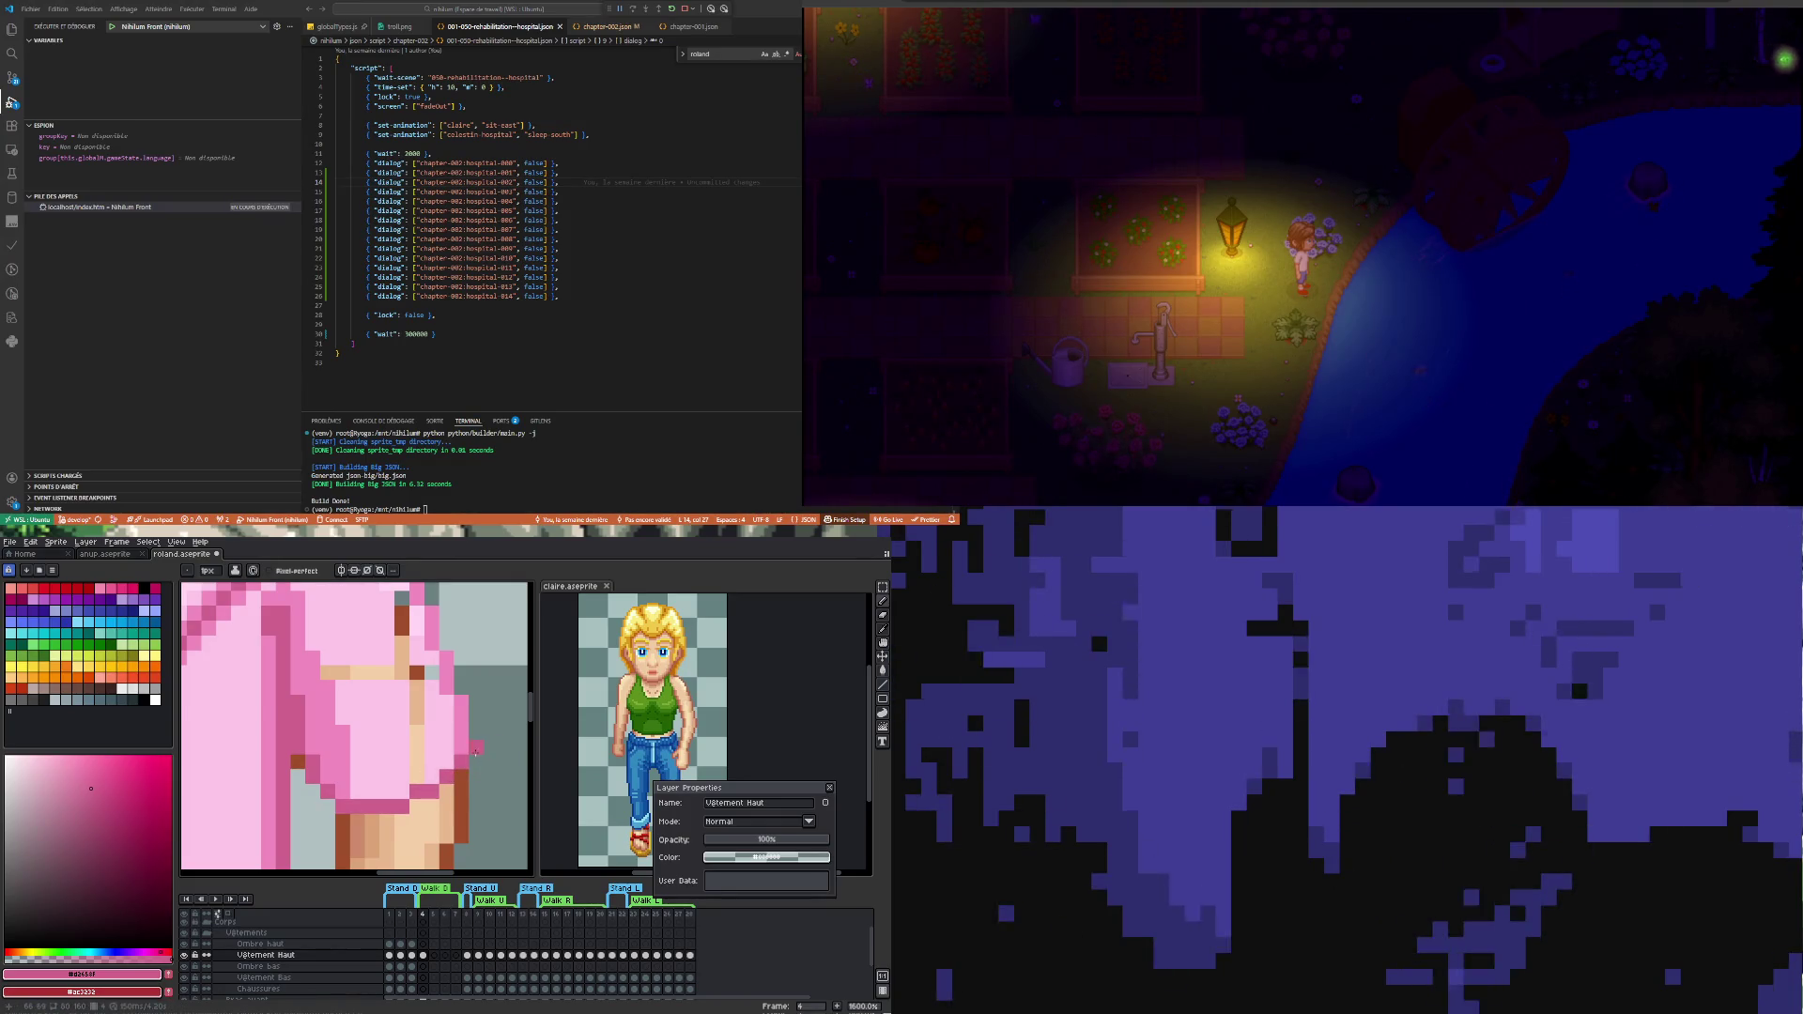
pyautogui.scroll(-3, 446, 783)
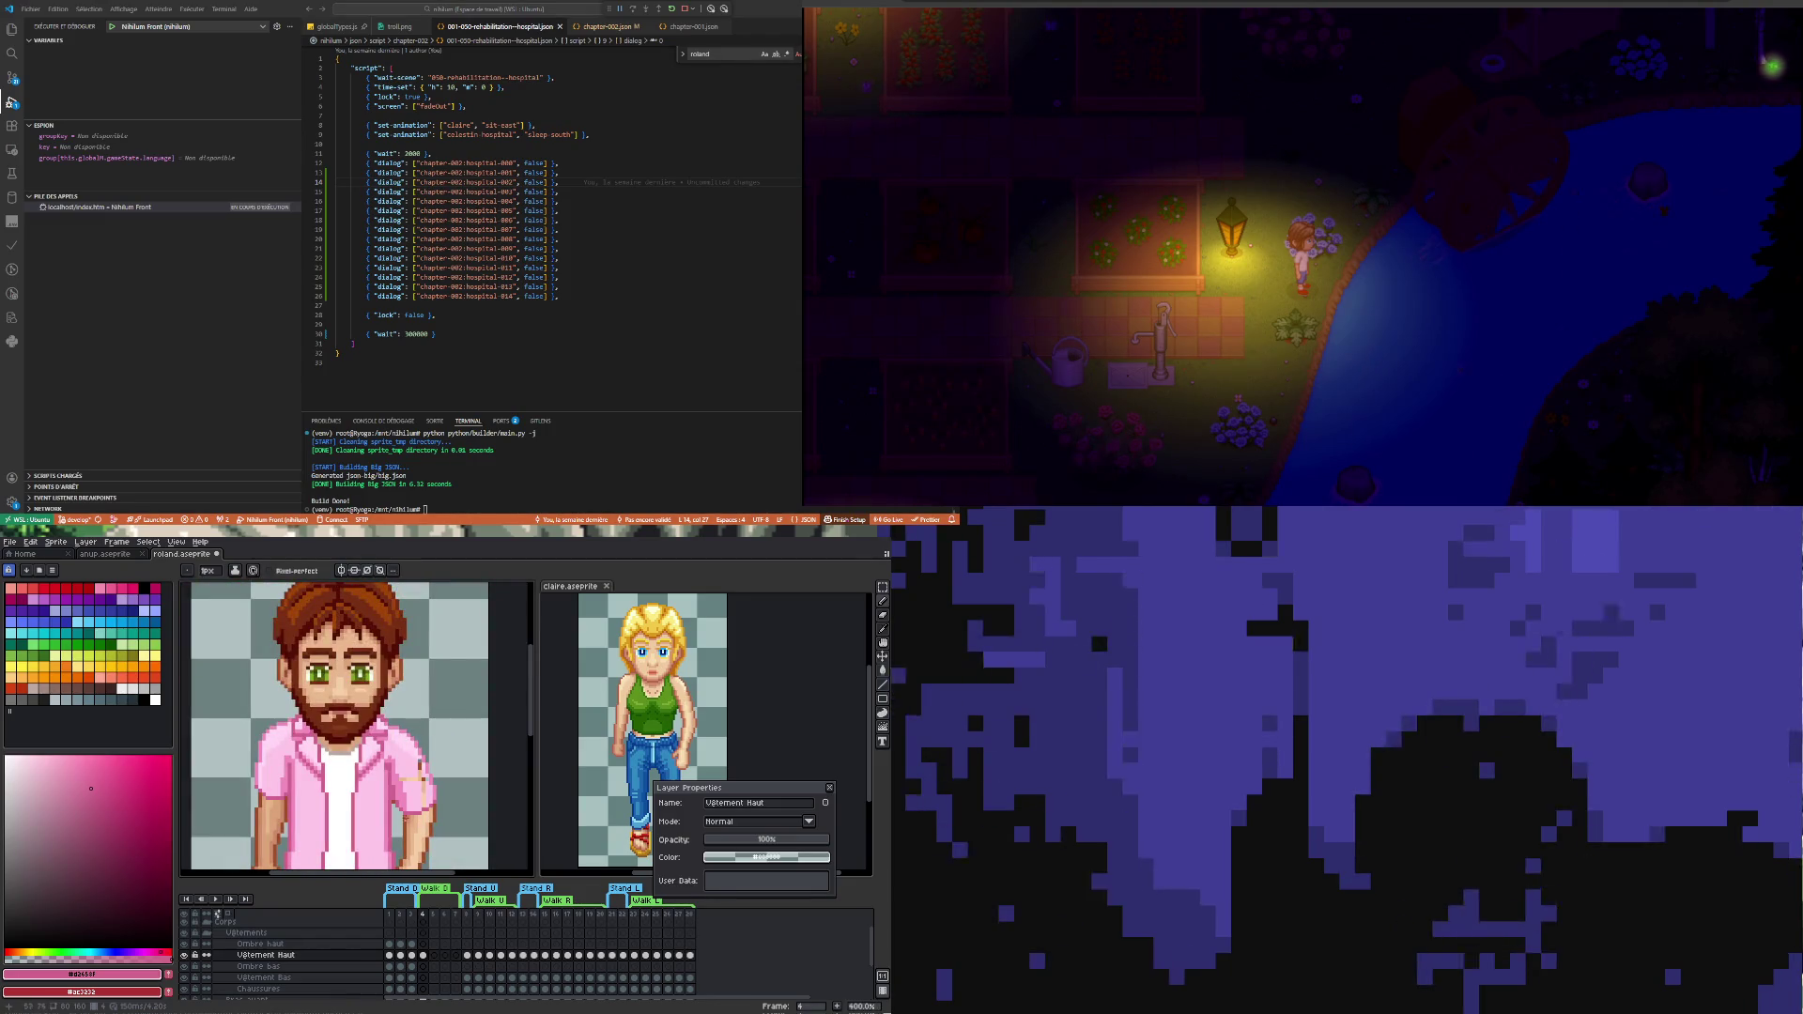
pyautogui.scroll(5, 407, 818)
pyautogui.scroll(-5, 381, 824)
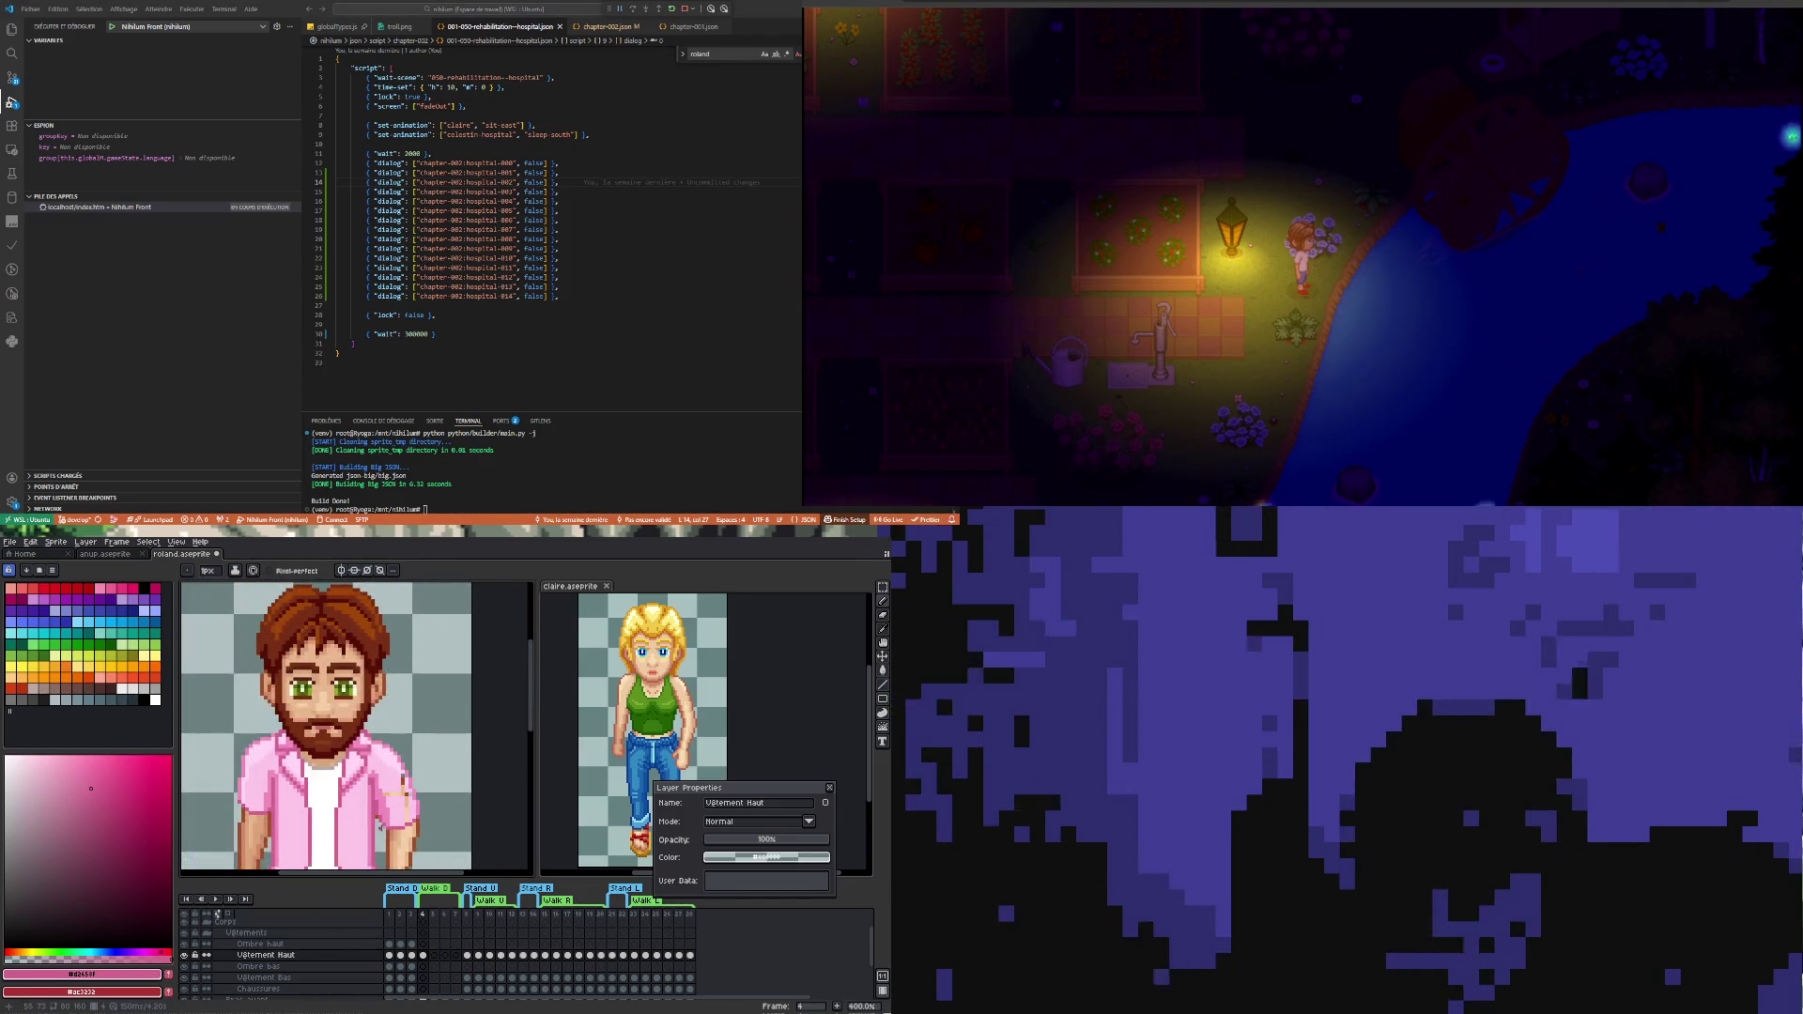
# - Flick the shirt layer off and on to compare it against the bare torso
pyautogui.click(183, 960)
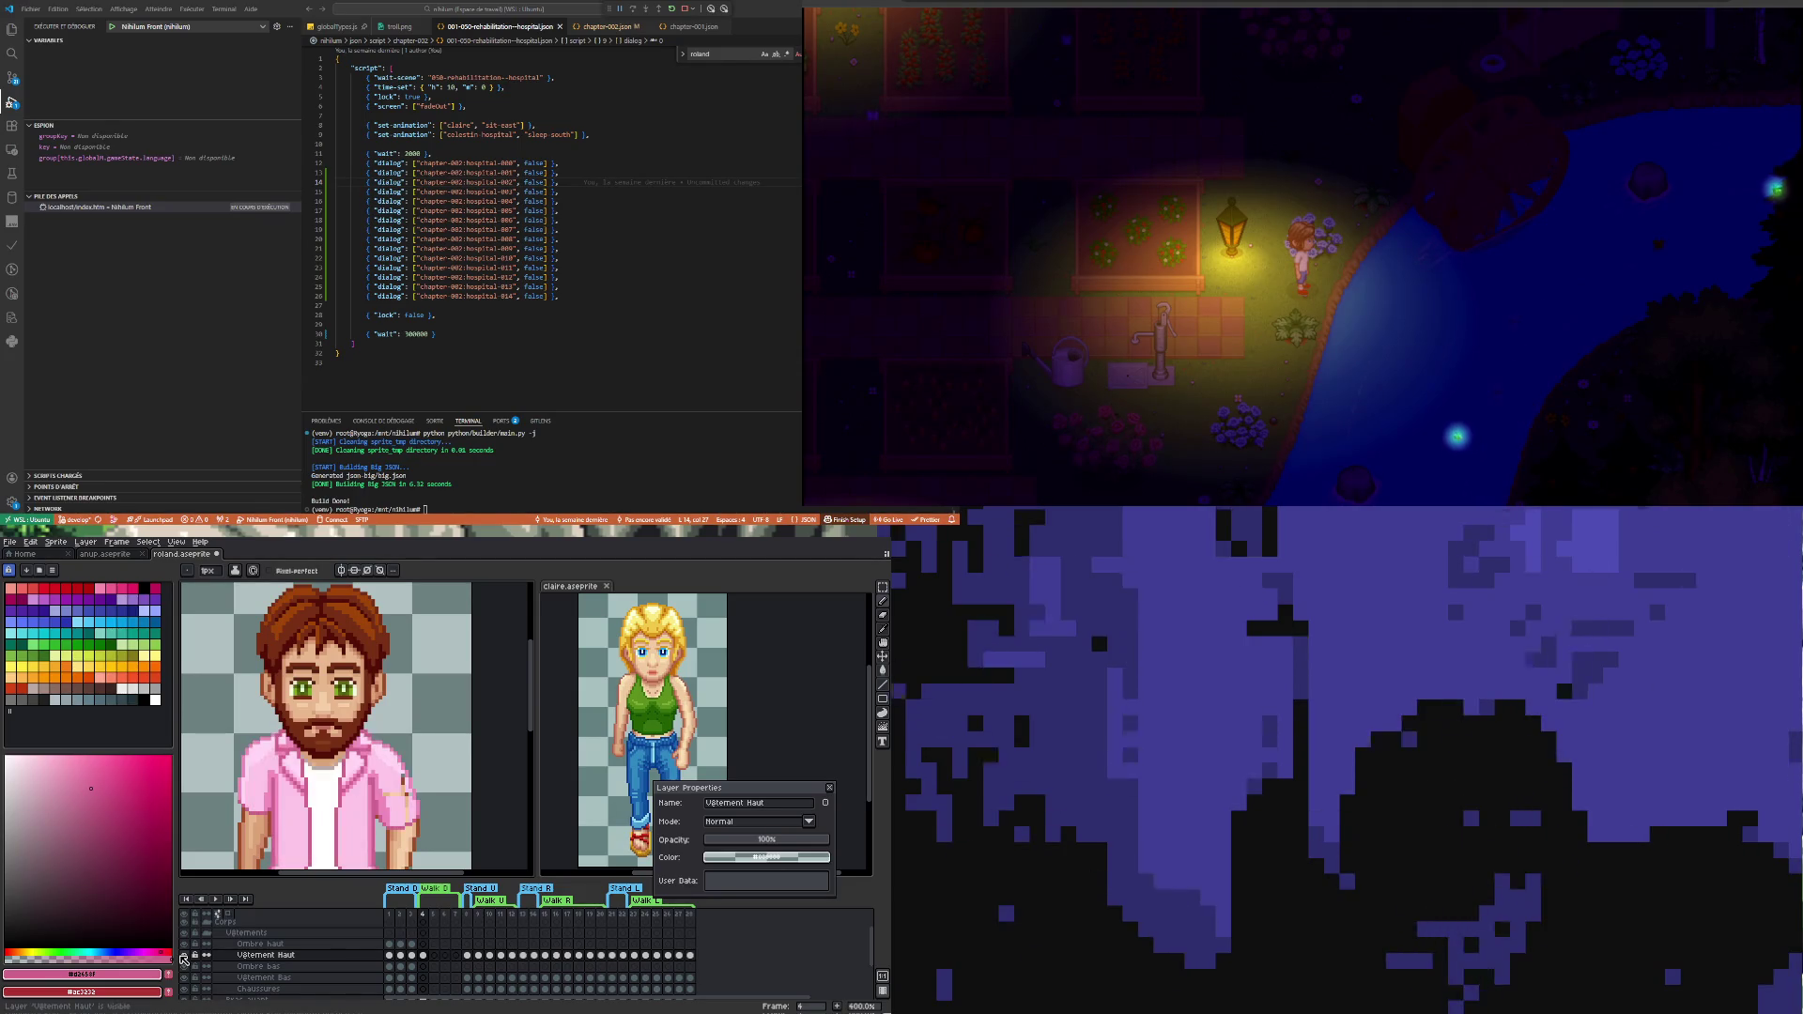
pyautogui.click(183, 959)
pyautogui.click(183, 960)
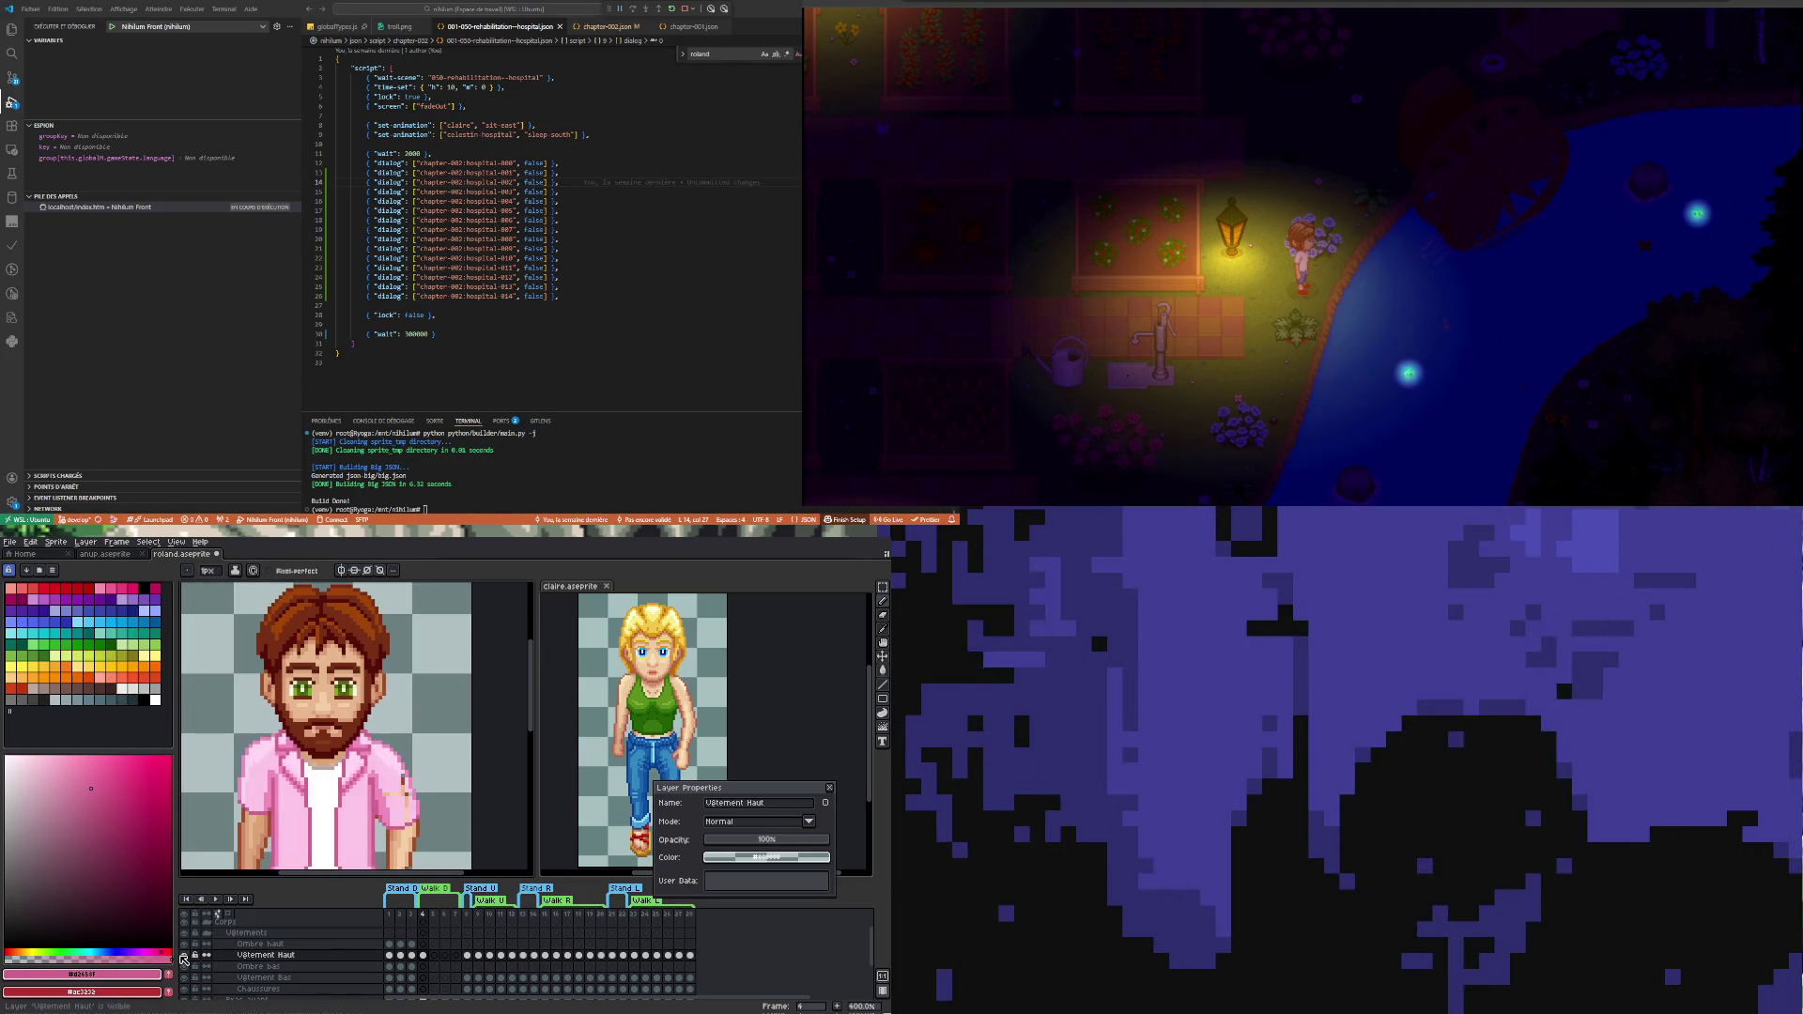
pyautogui.scroll(5, 322, 738)
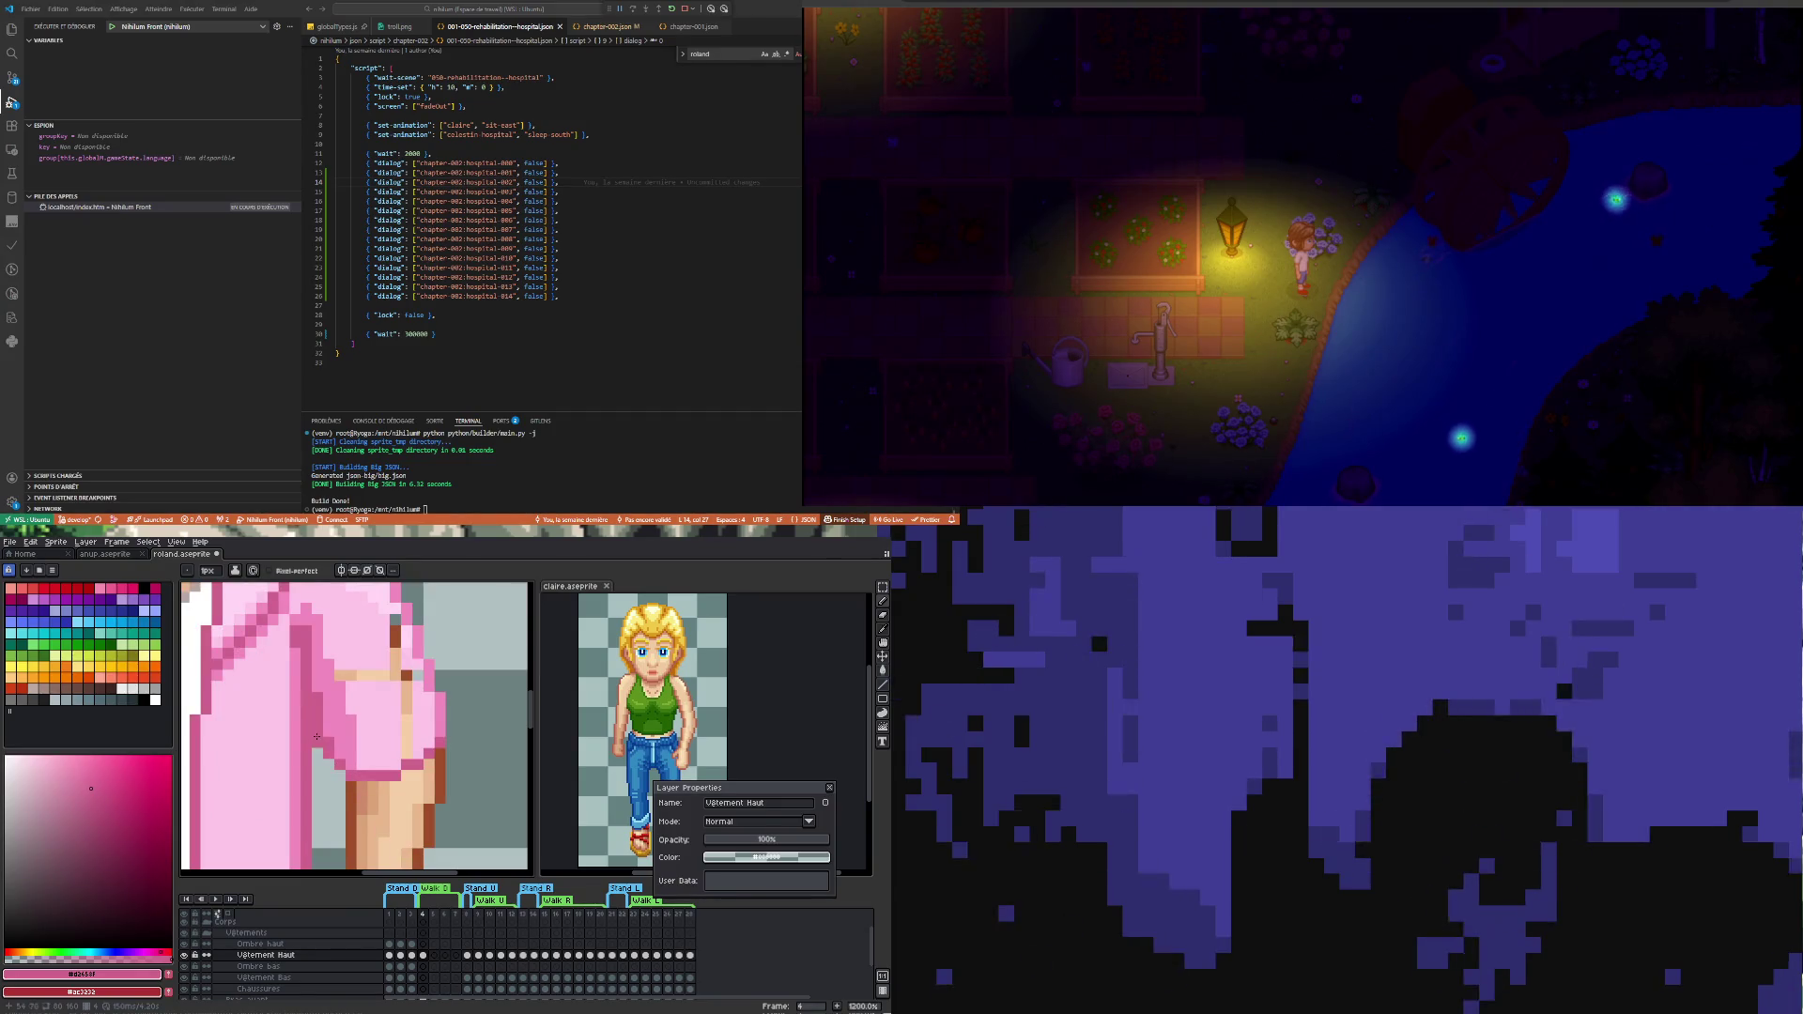
pyautogui.scroll(-5, 317, 738)
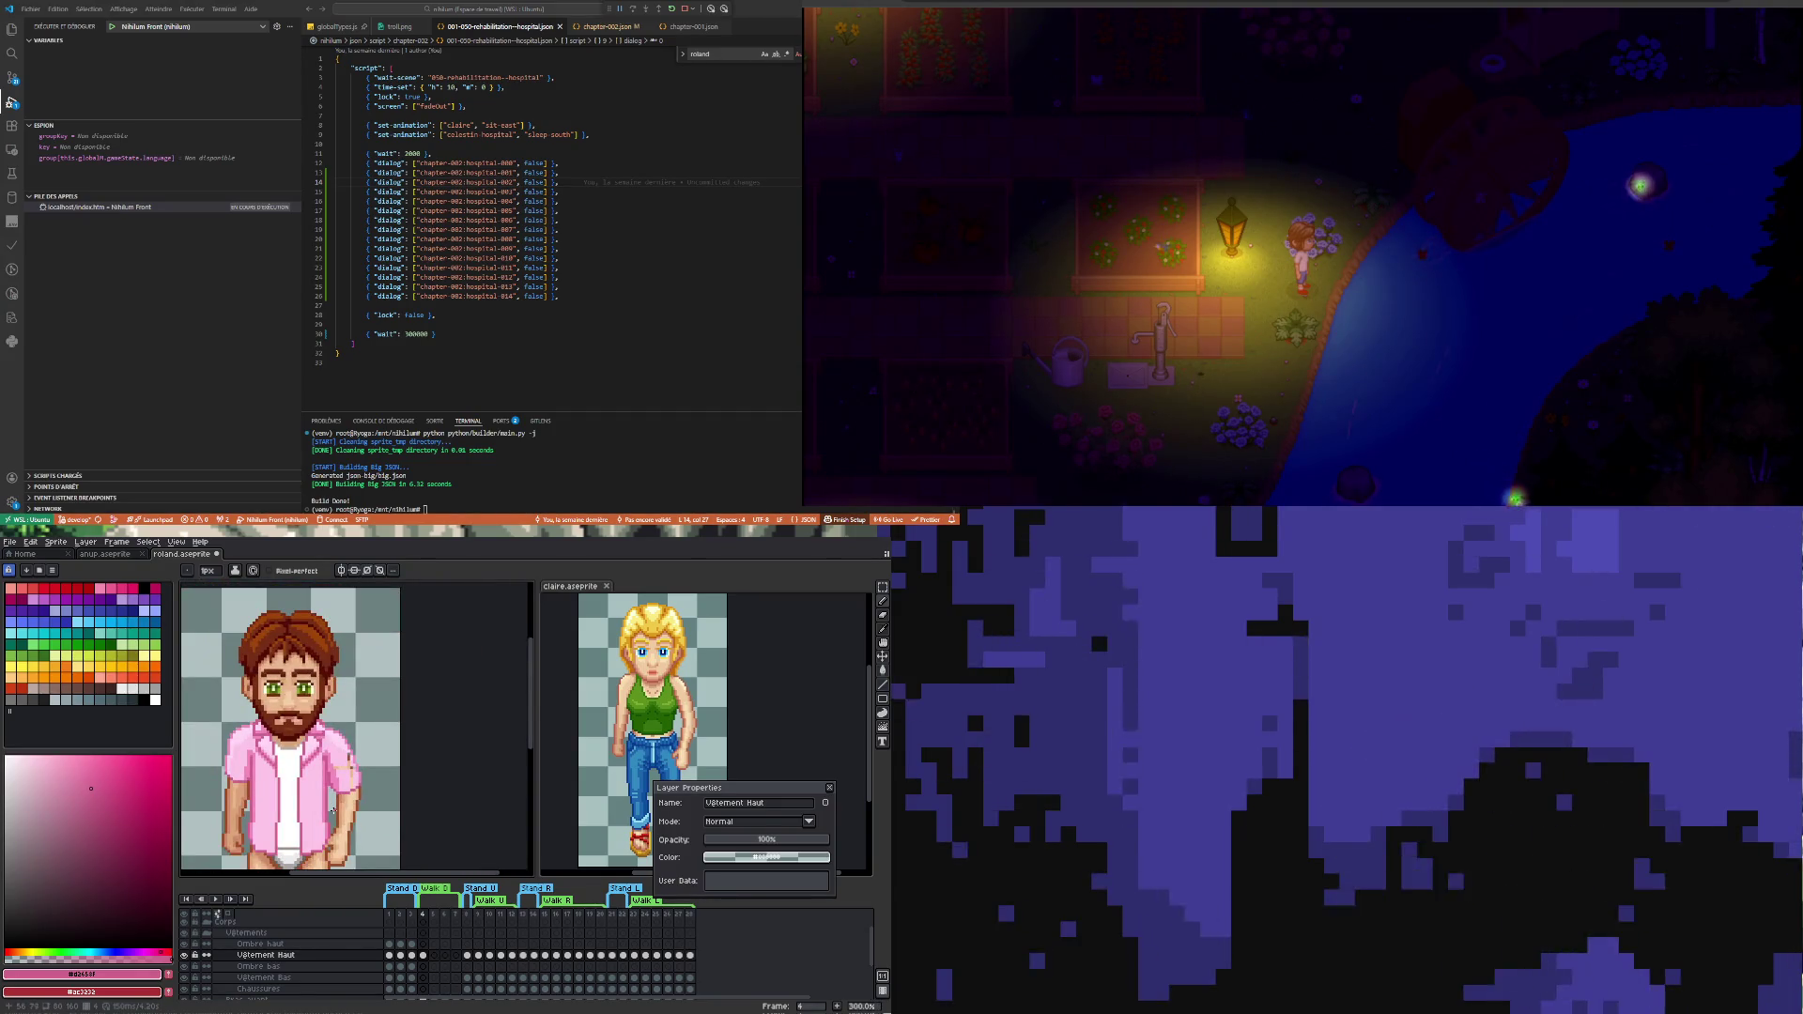
pyautogui.scroll(2, 351, 769)
pyautogui.scroll(2, 352, 705)
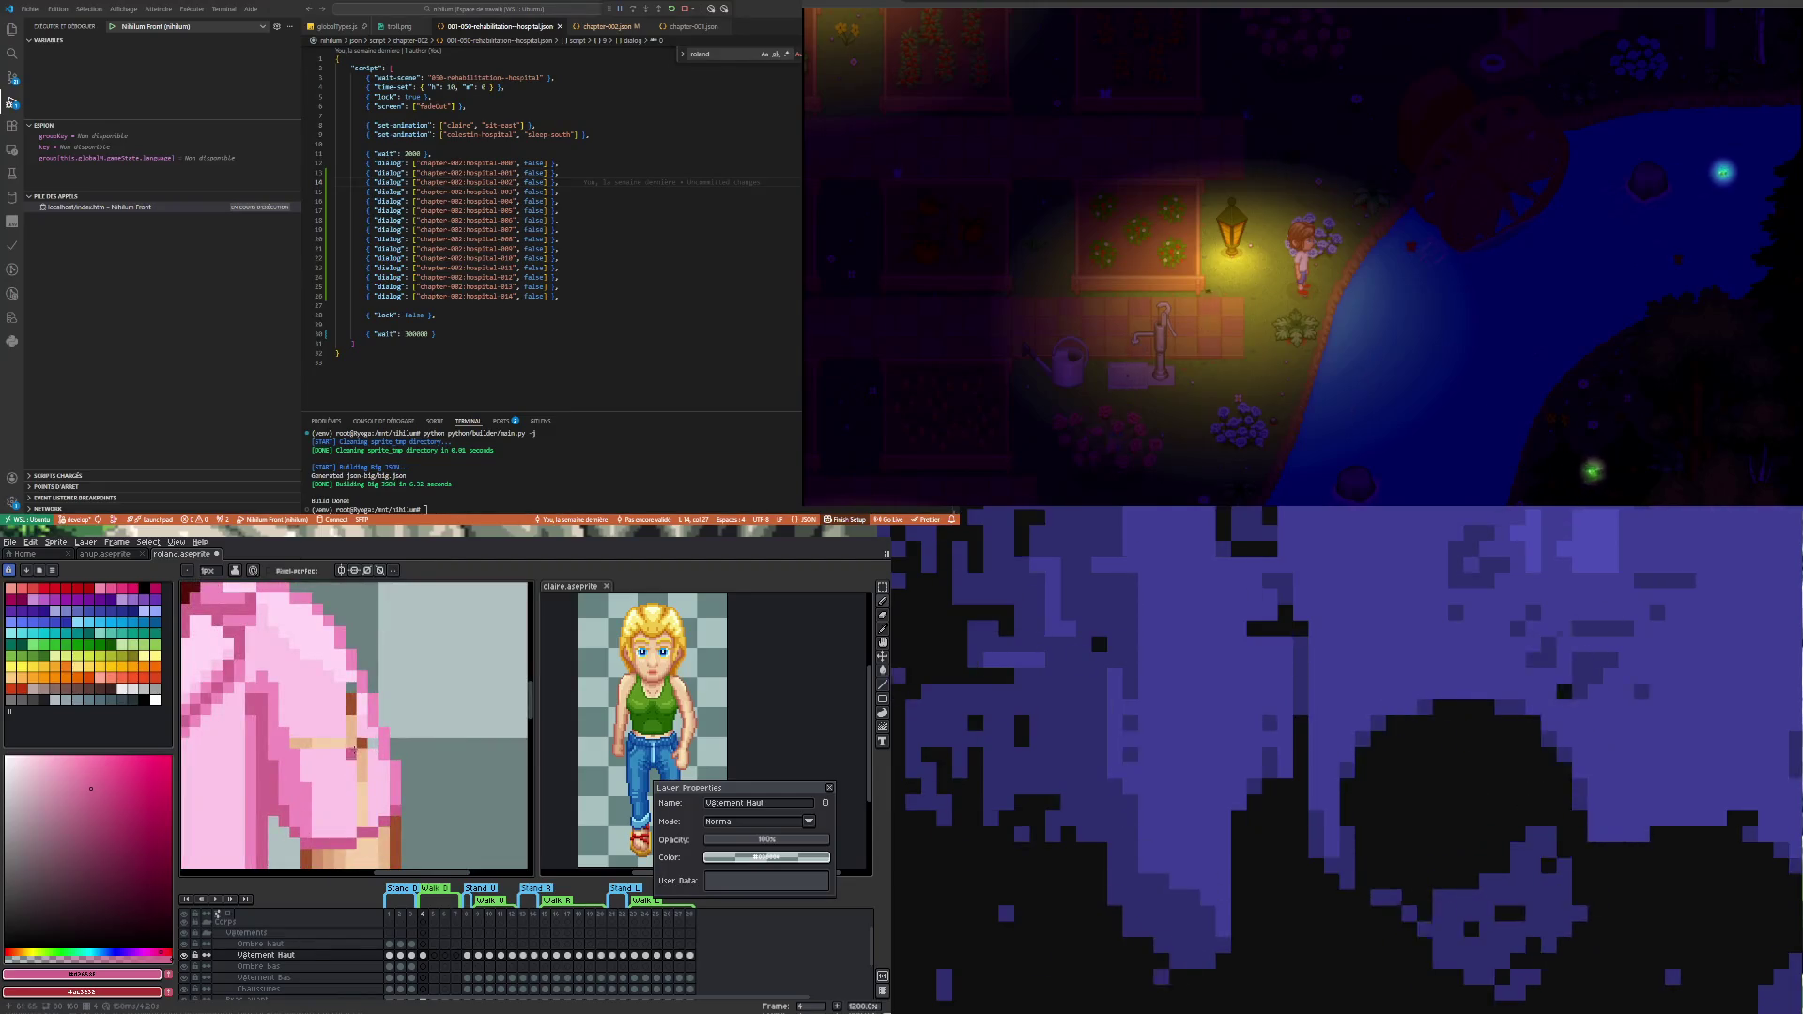
# - Shade the shoulder with the shoulder pink and a darker pink sampled from the shirt
pyautogui.press('i')
pyautogui.click(343, 653)
pyautogui.press('b')
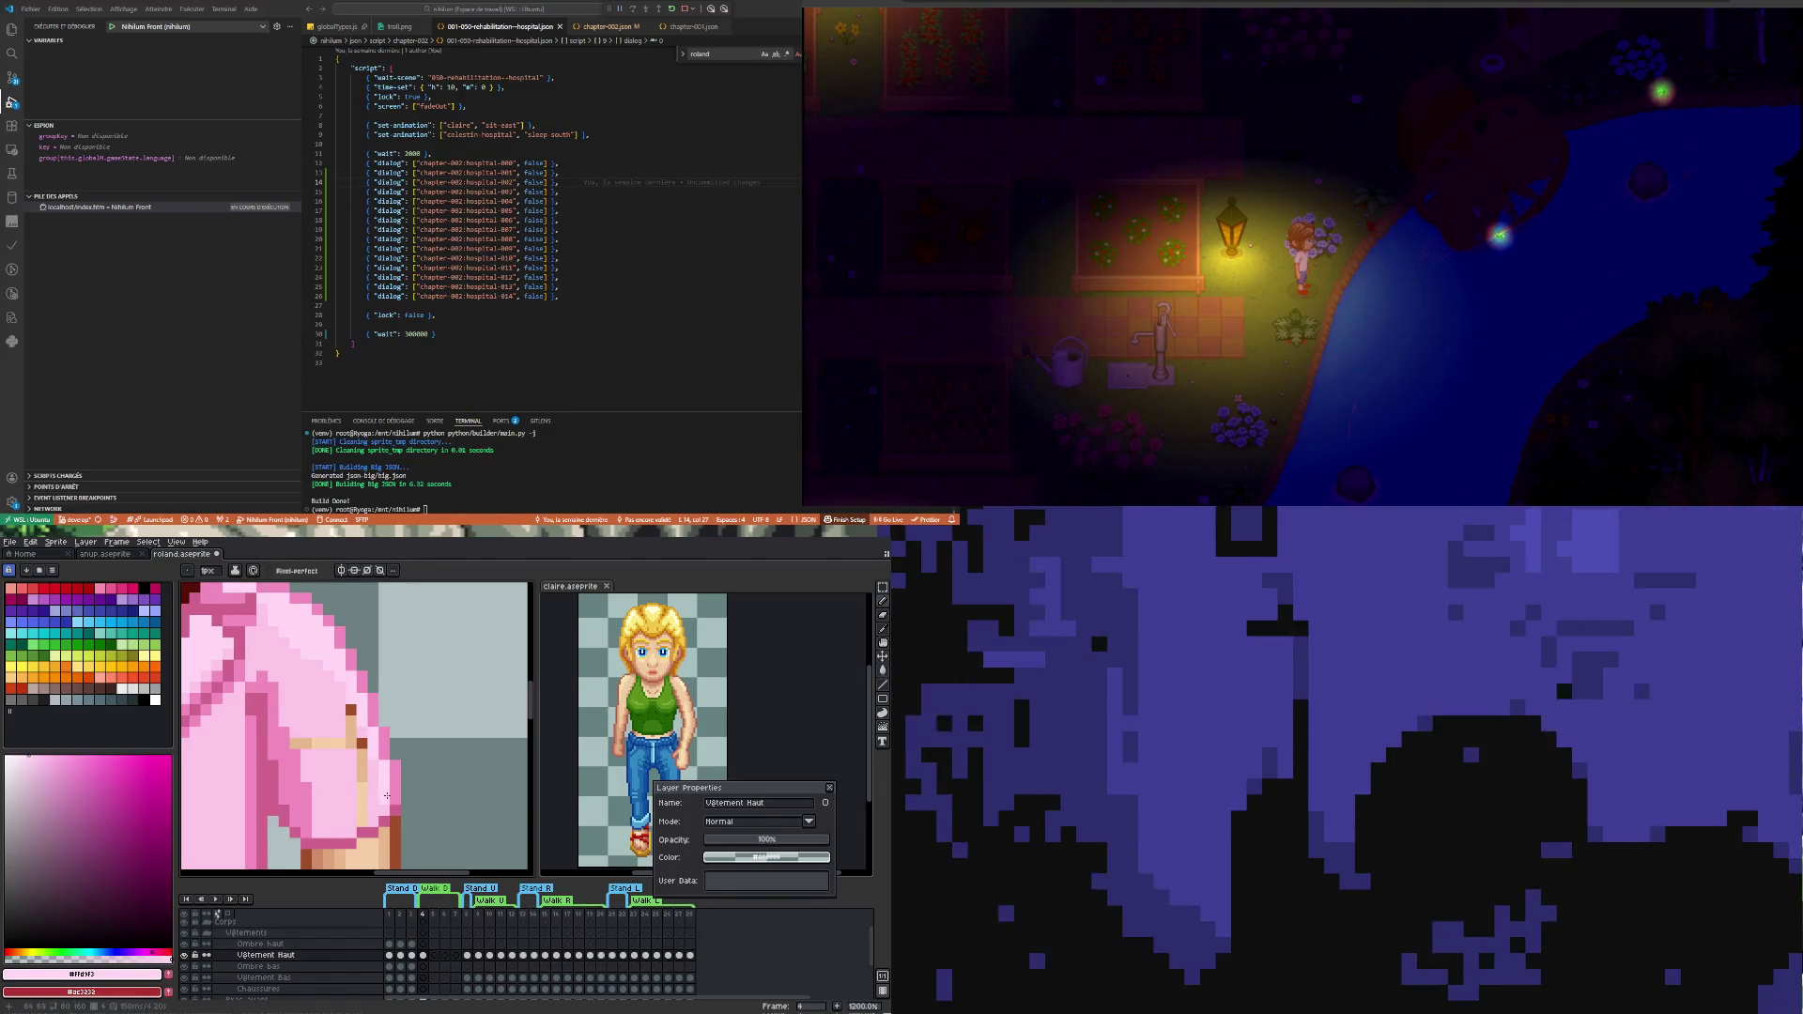
pyautogui.scroll(-5, 387, 787)
pyautogui.scroll(2, 378, 790)
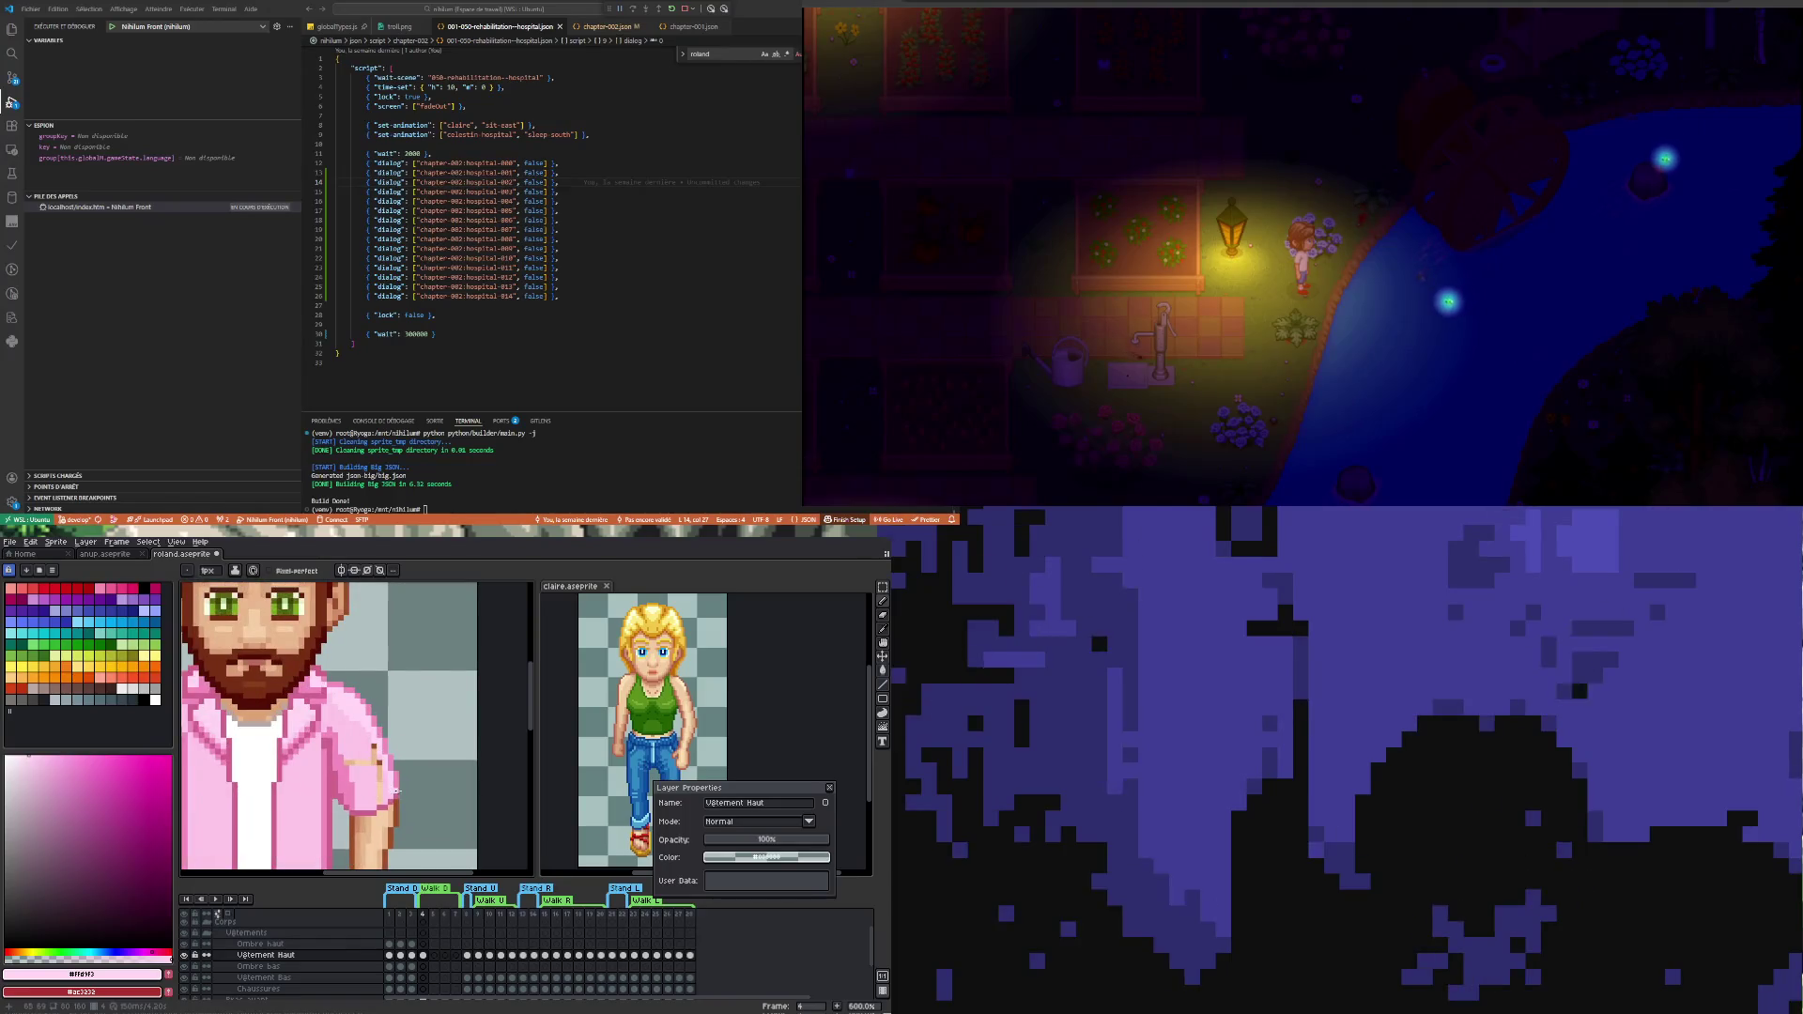
pyautogui.scroll(2, 390, 796)
pyautogui.press('i')
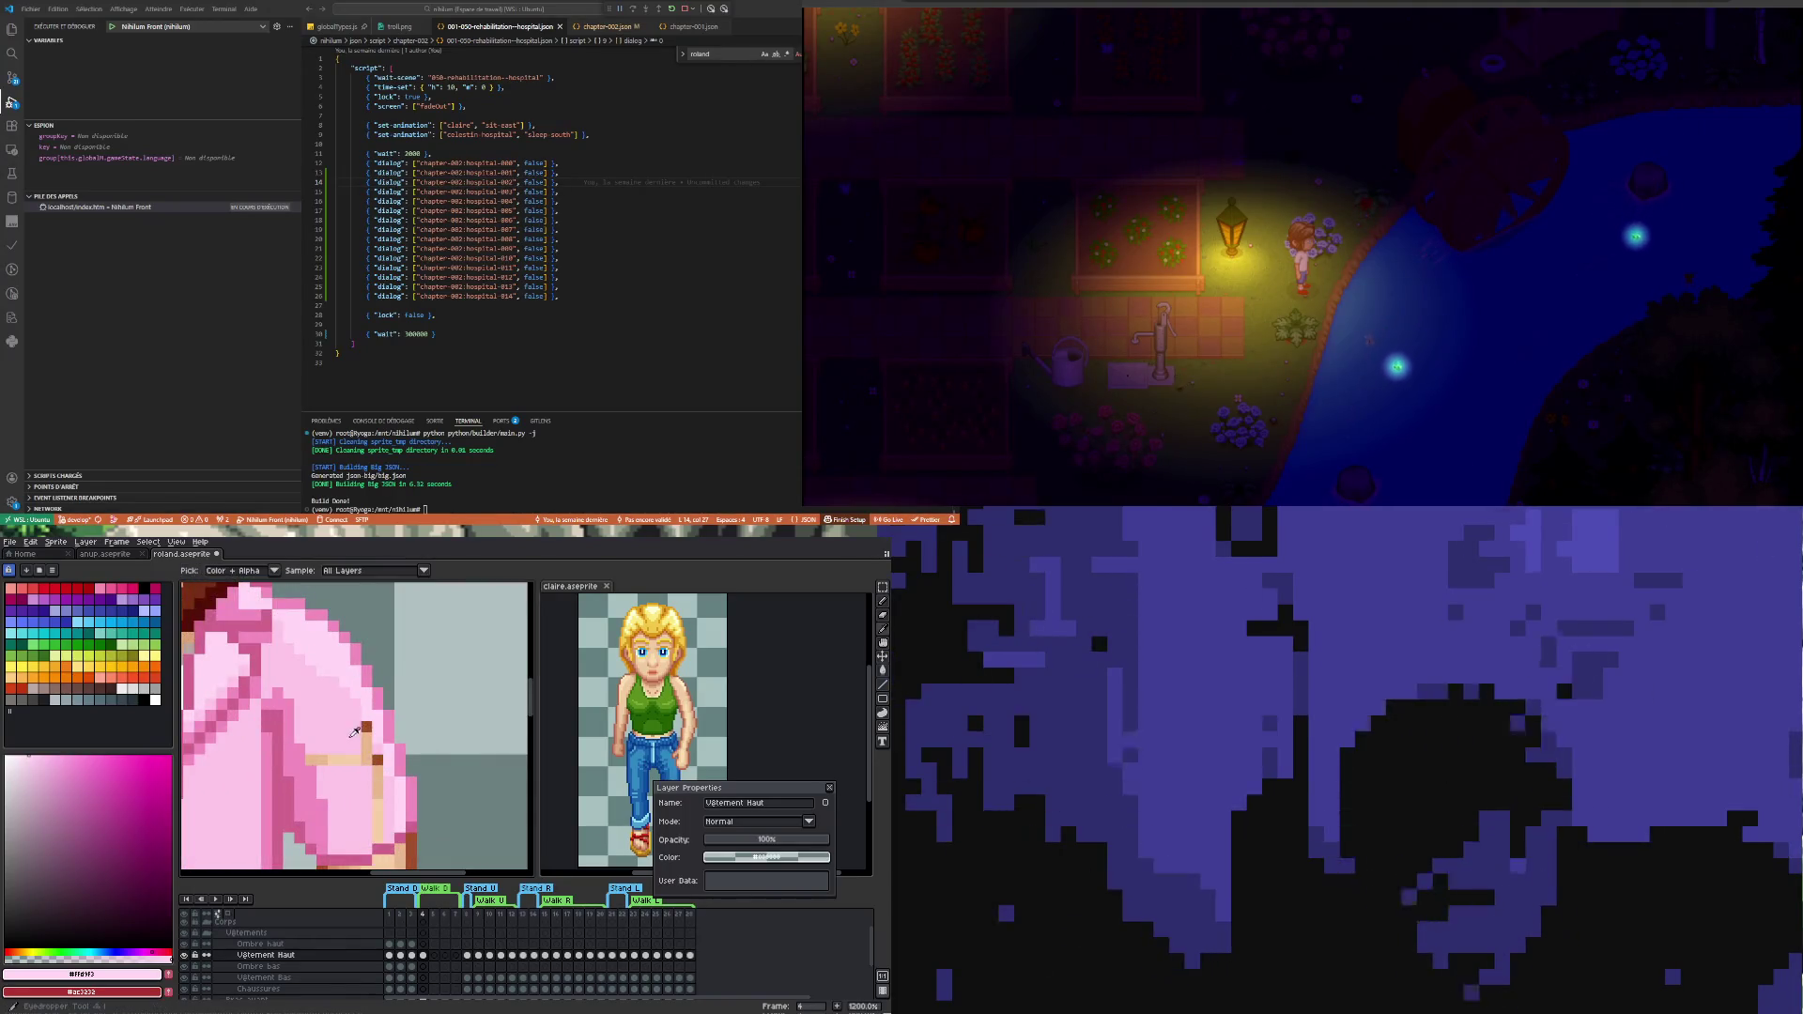
pyautogui.press('b')
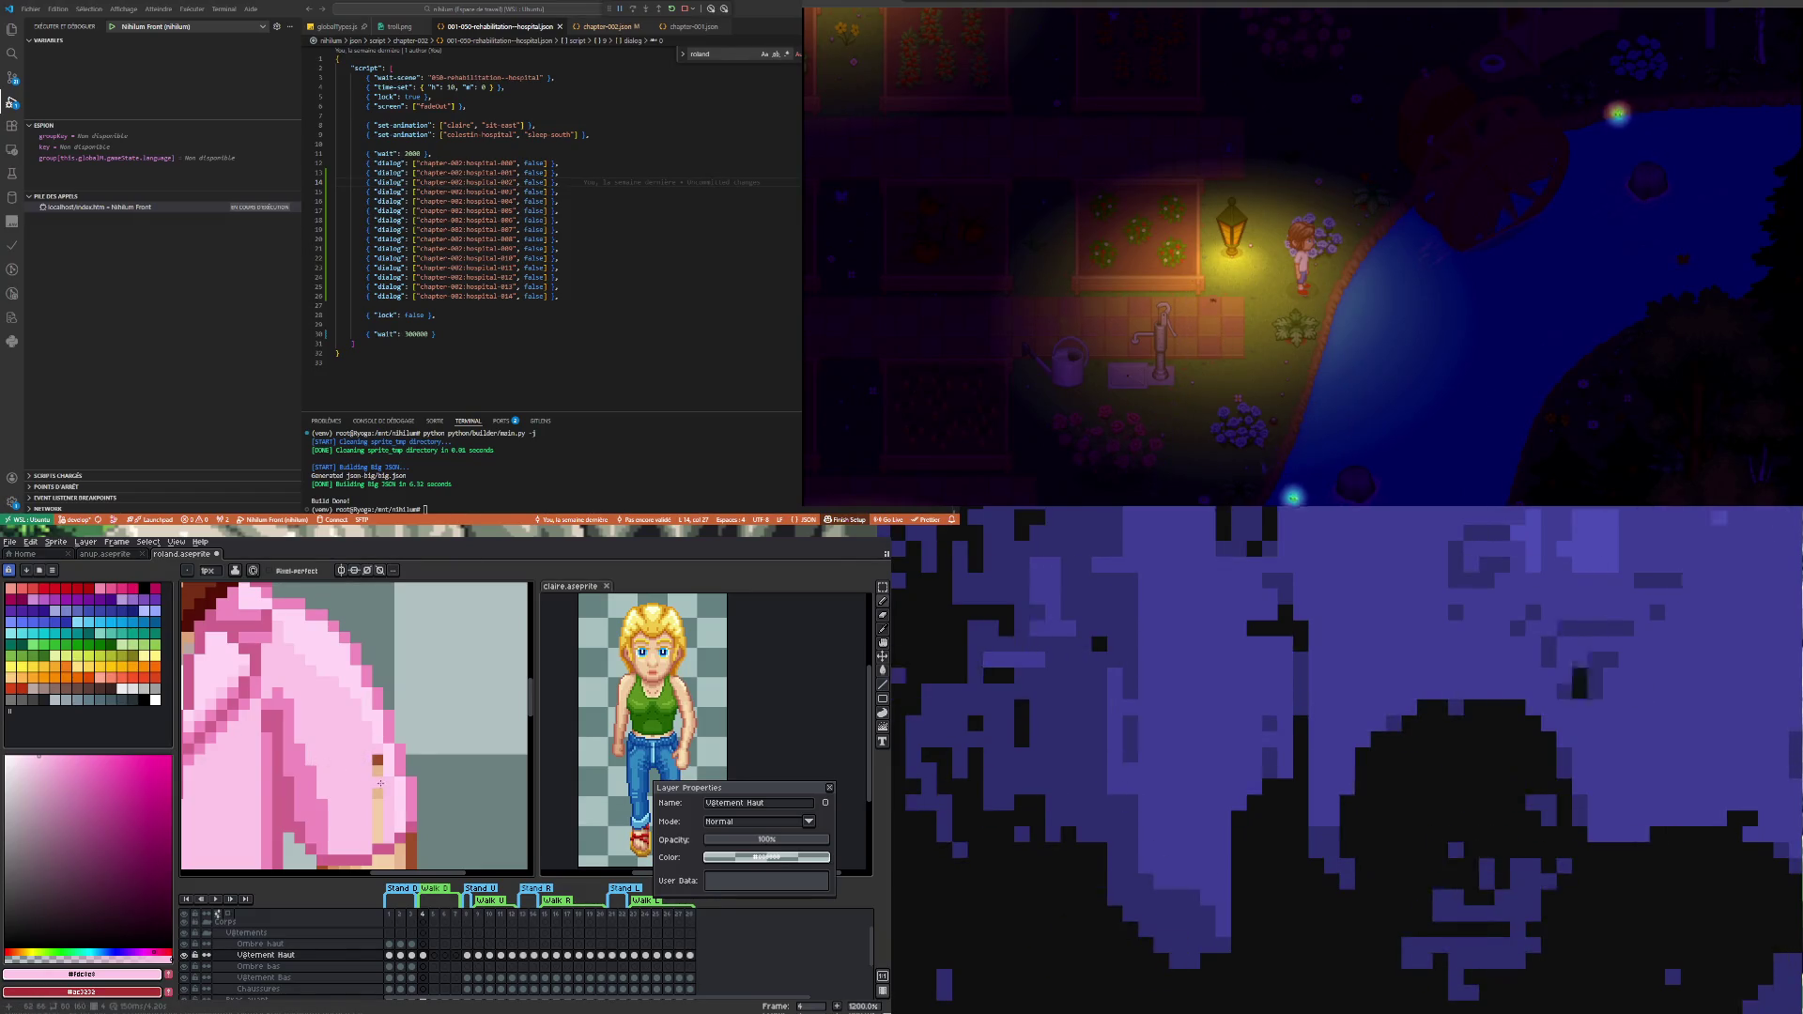
pyautogui.scroll(-2, 381, 804)
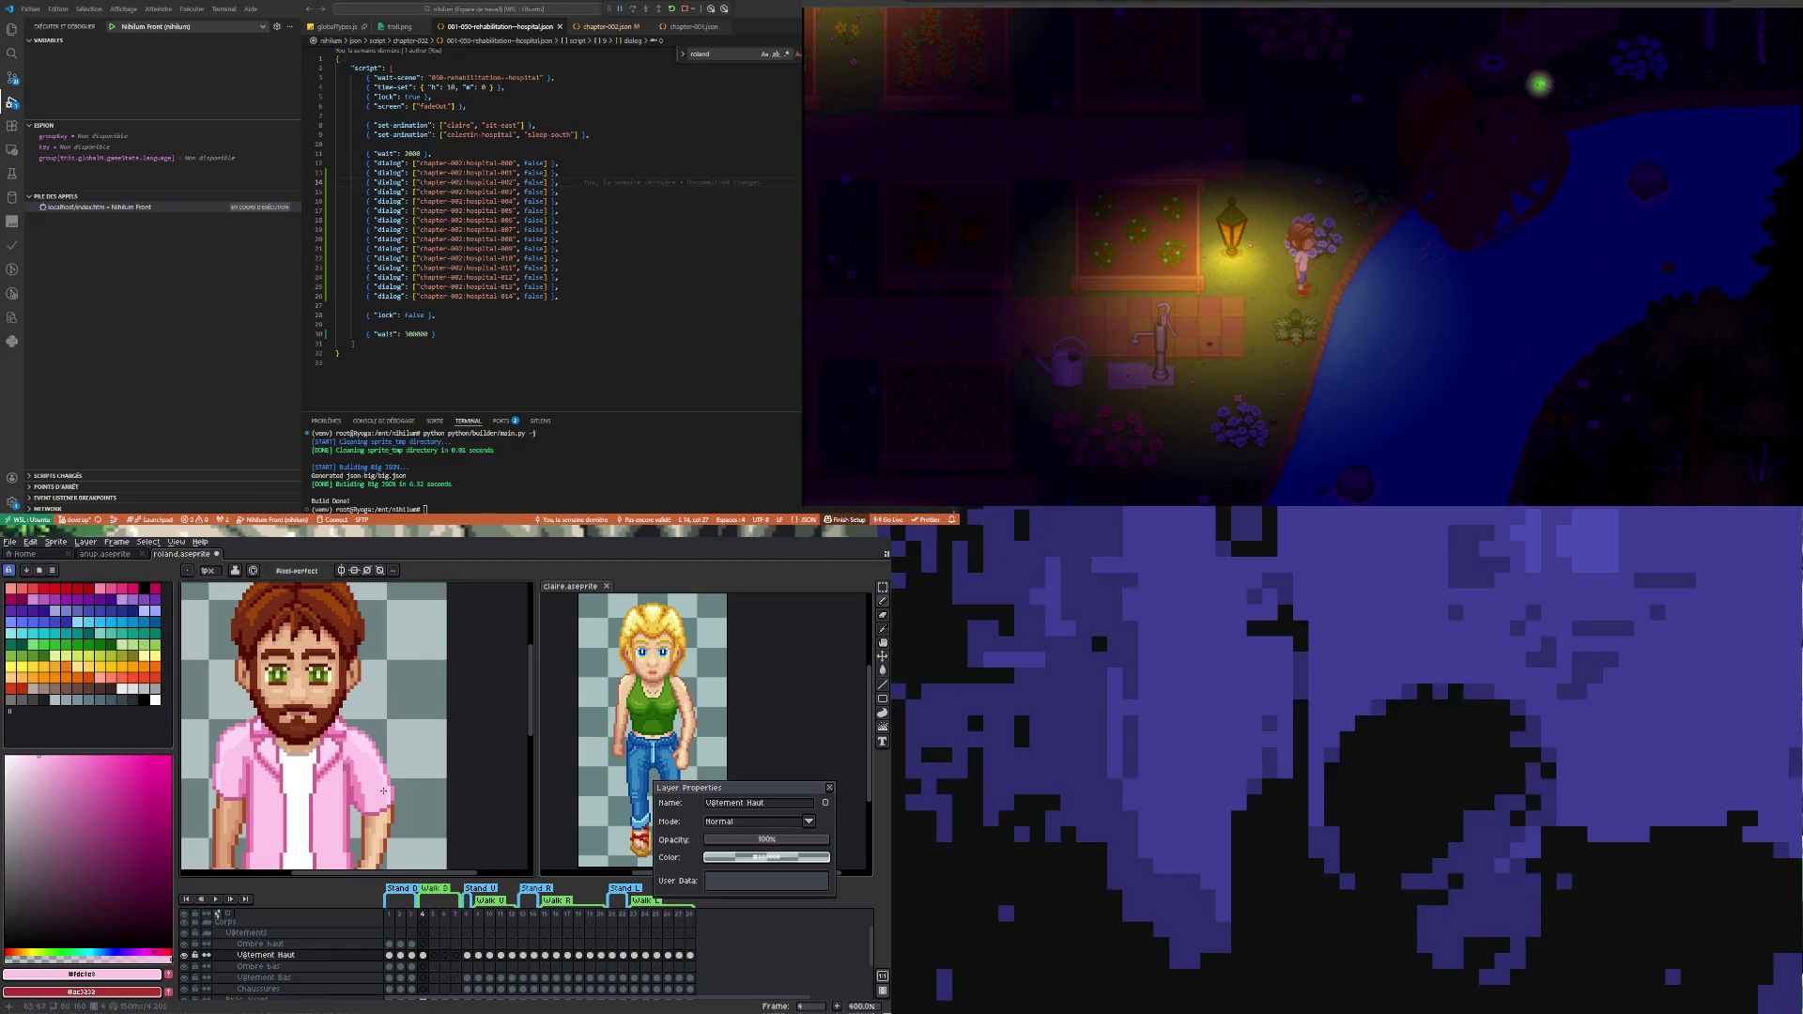
pyautogui.scroll(-2, 367, 796)
pyautogui.scroll(1, 341, 777)
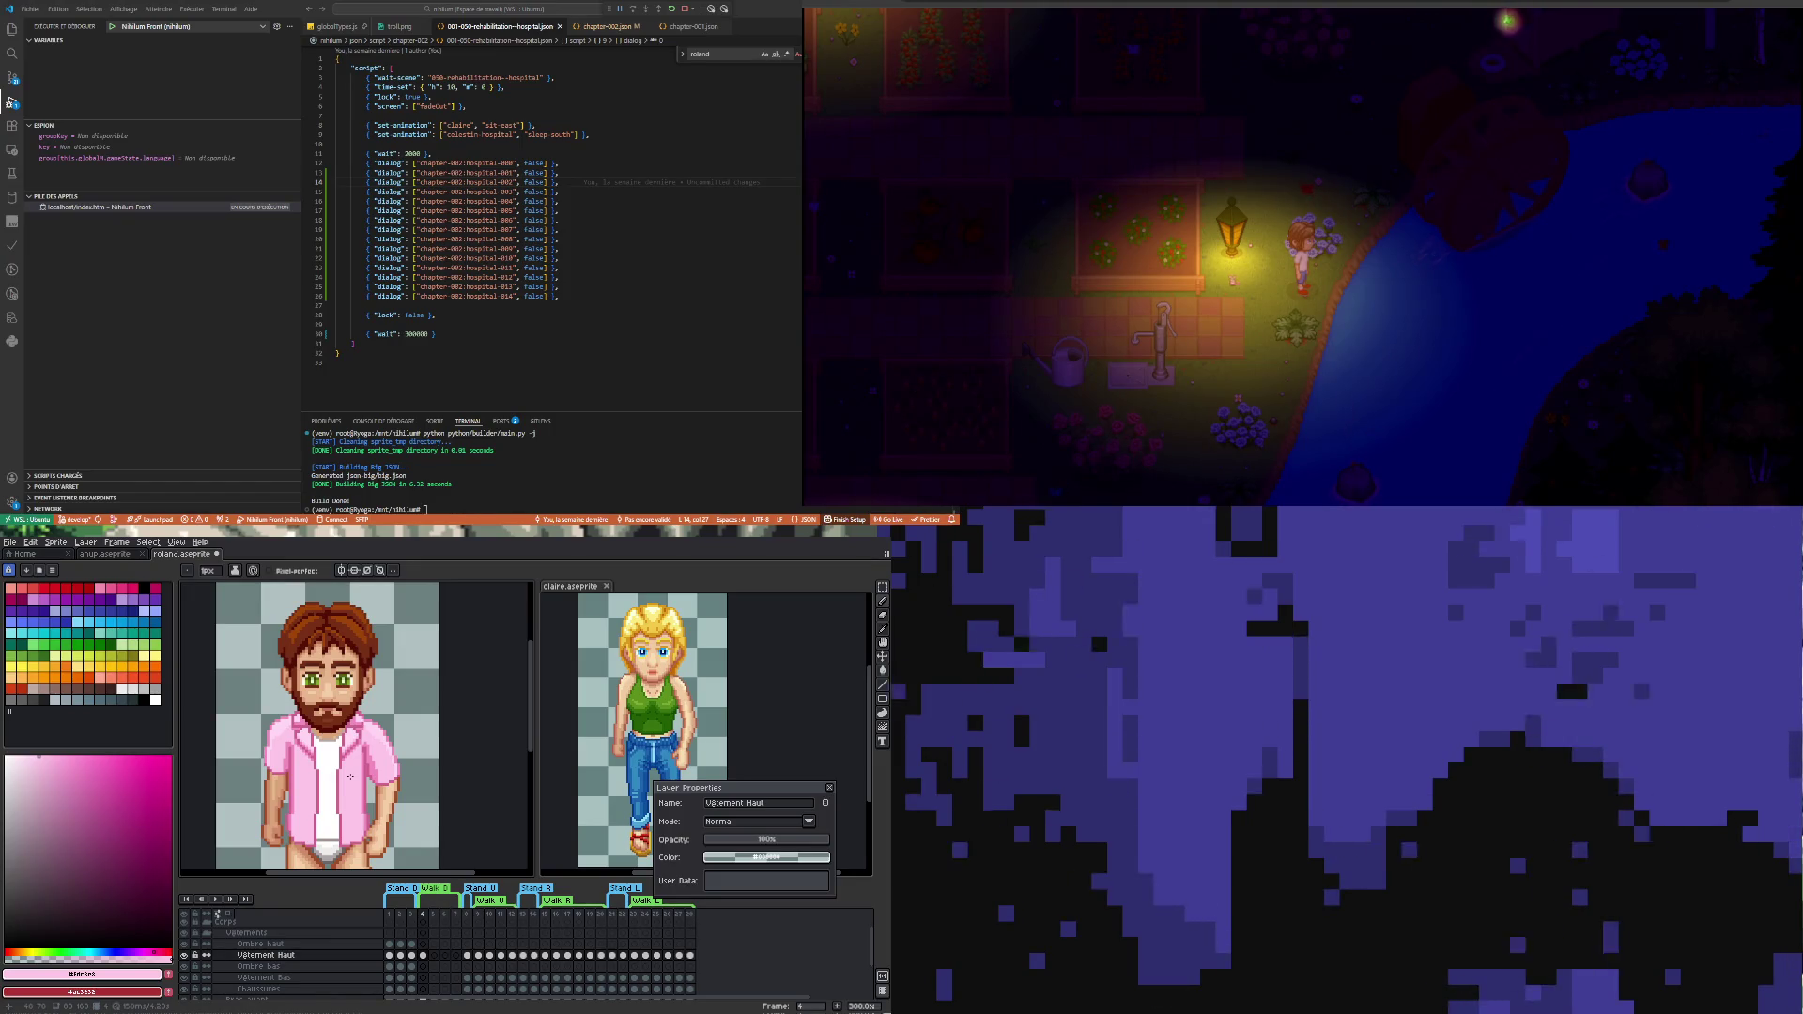
pyautogui.scroll(1, 298, 770)
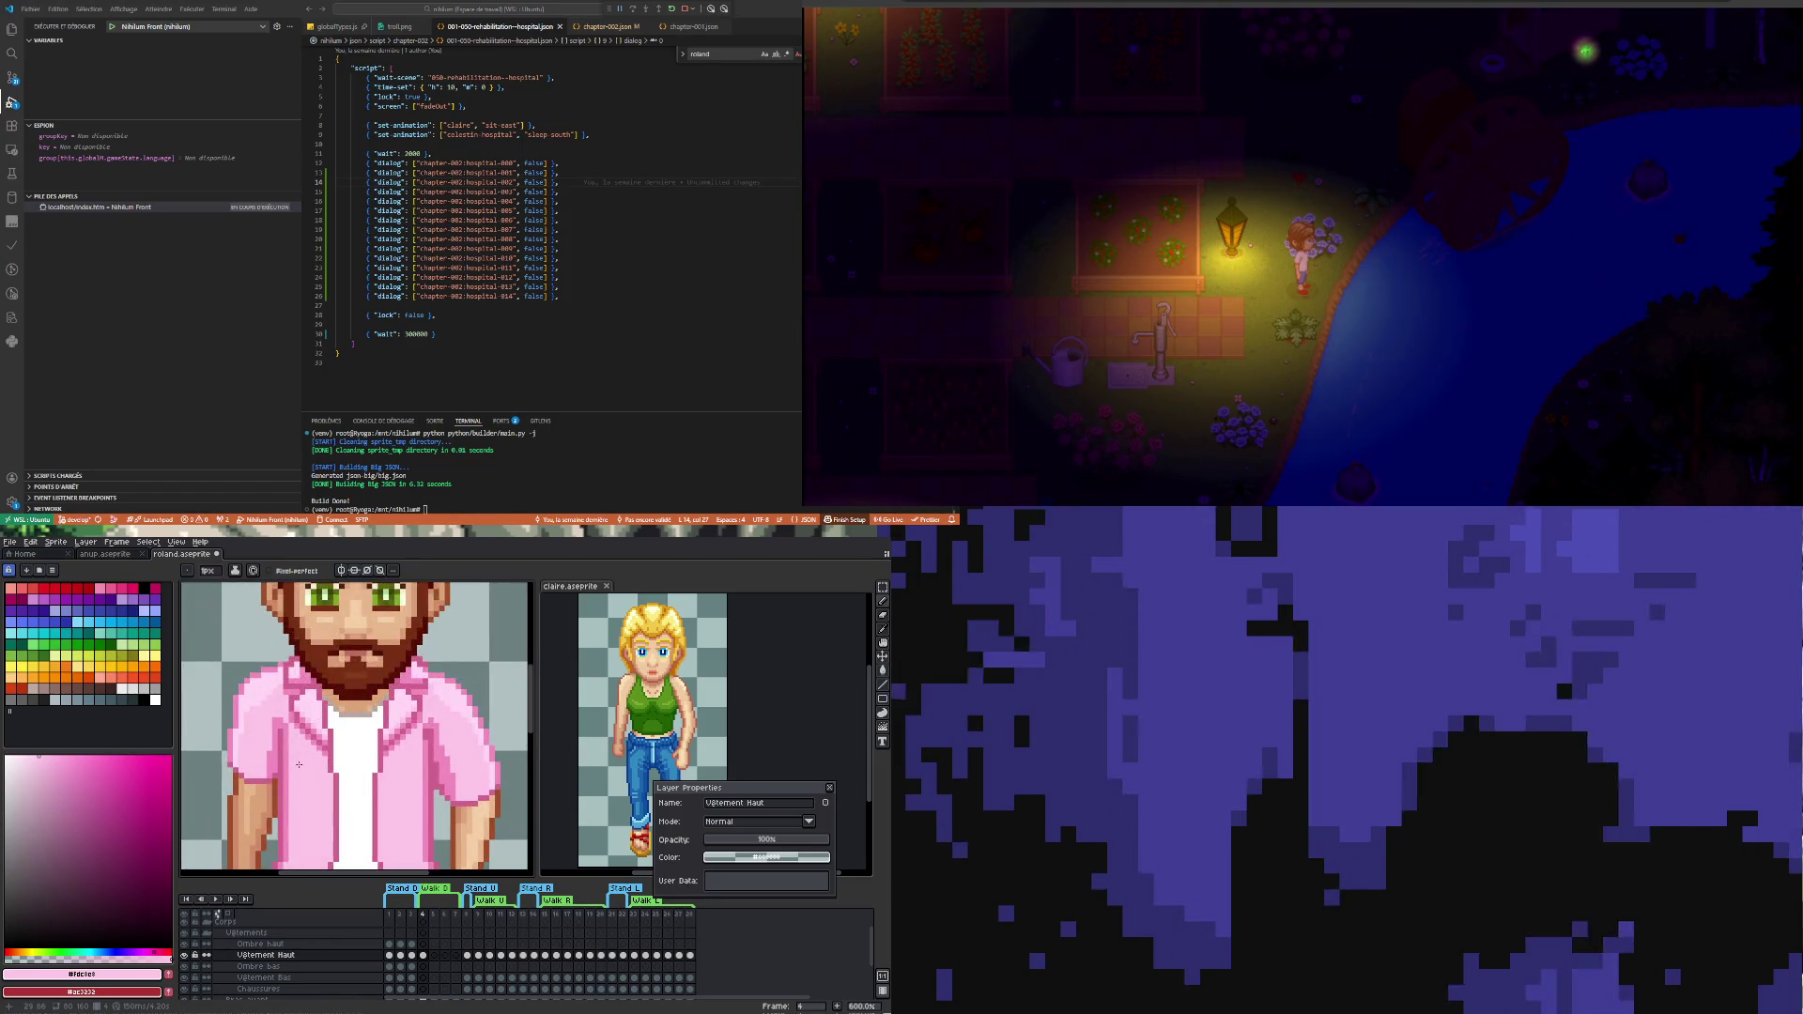
pyautogui.scroll(1, 277, 756)
pyautogui.press('i')
pyautogui.click(278, 757)
pyautogui.press('b')
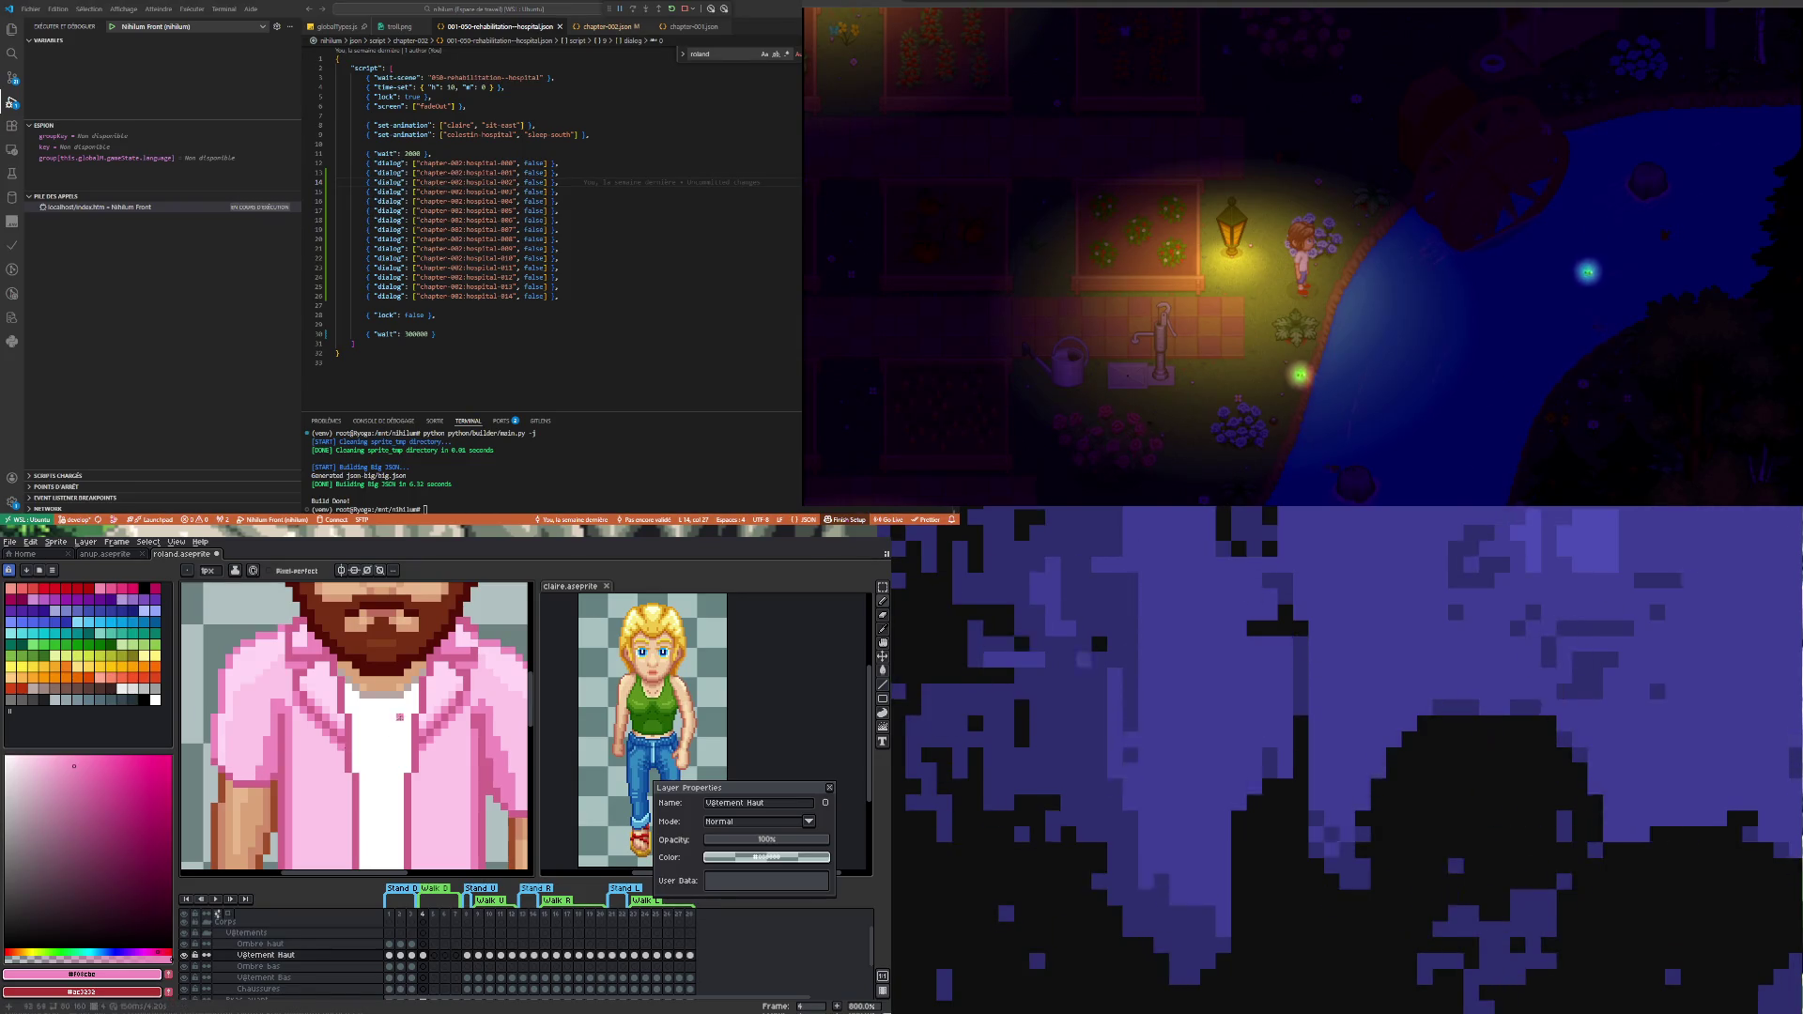
pyautogui.scroll(-2, 393, 731)
pyautogui.scroll(1, 426, 700)
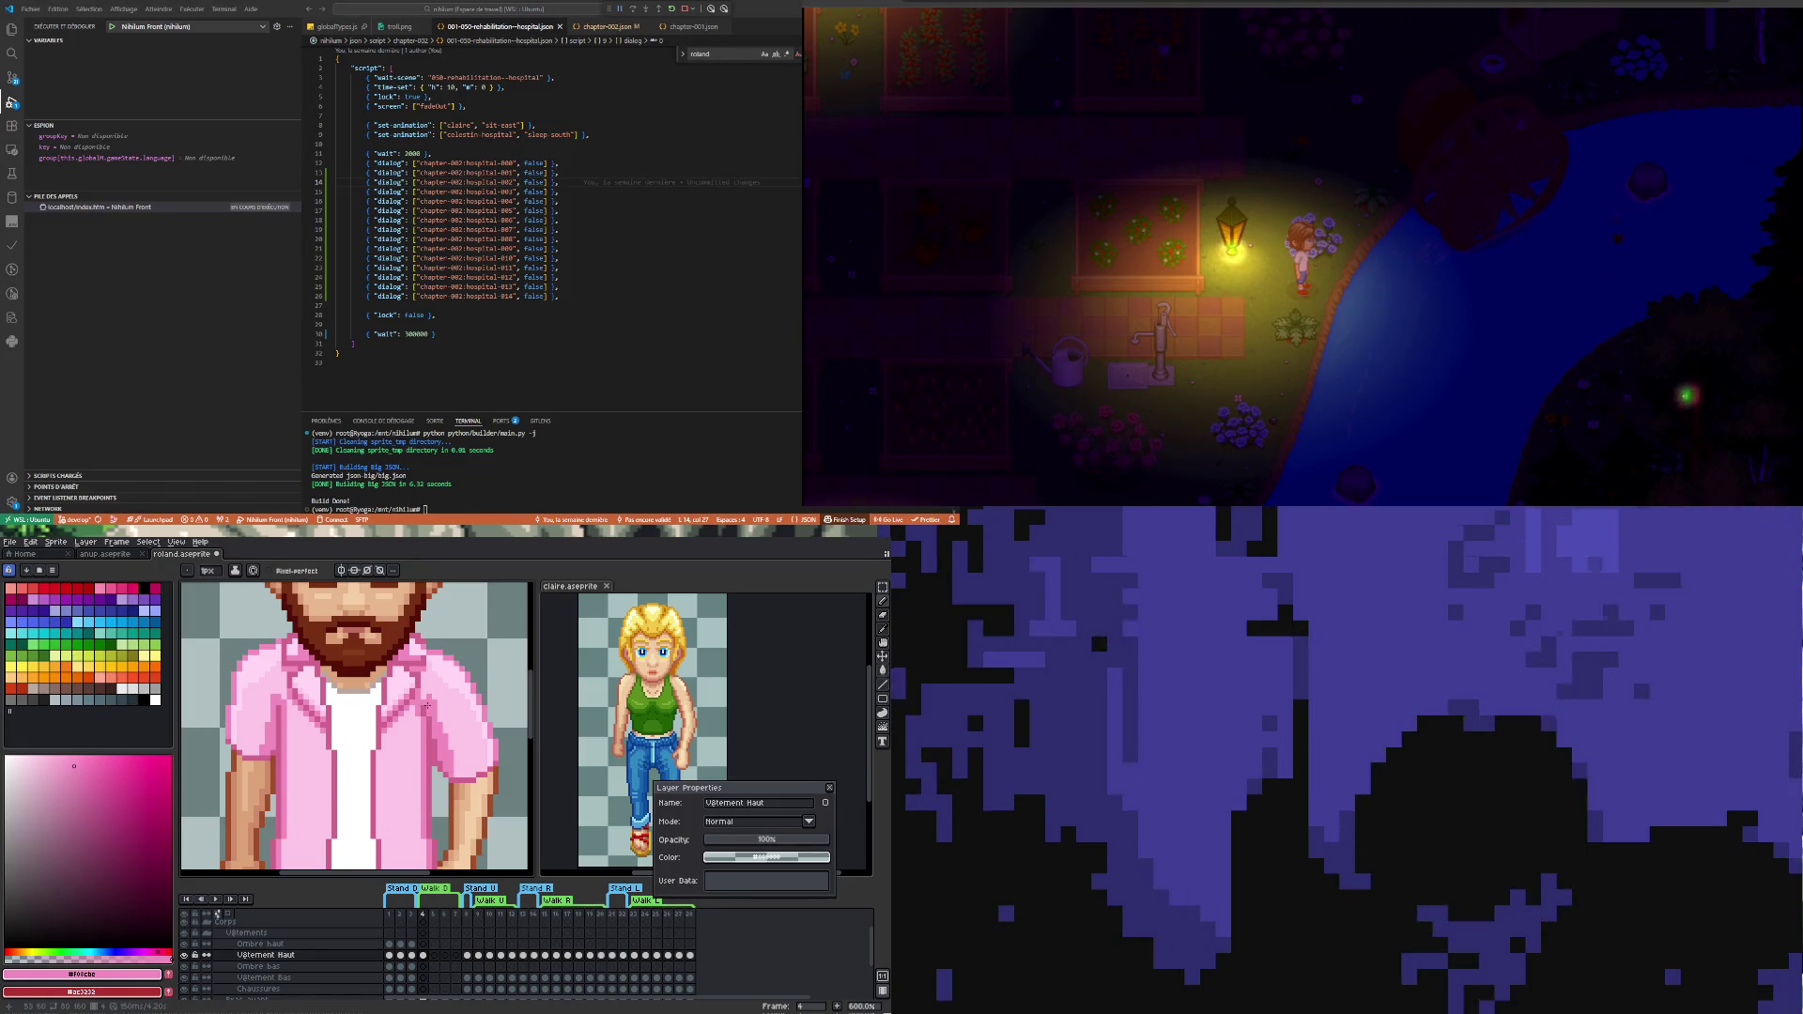
pyautogui.scroll(-1, 427, 707)
pyautogui.scroll(2, 429, 739)
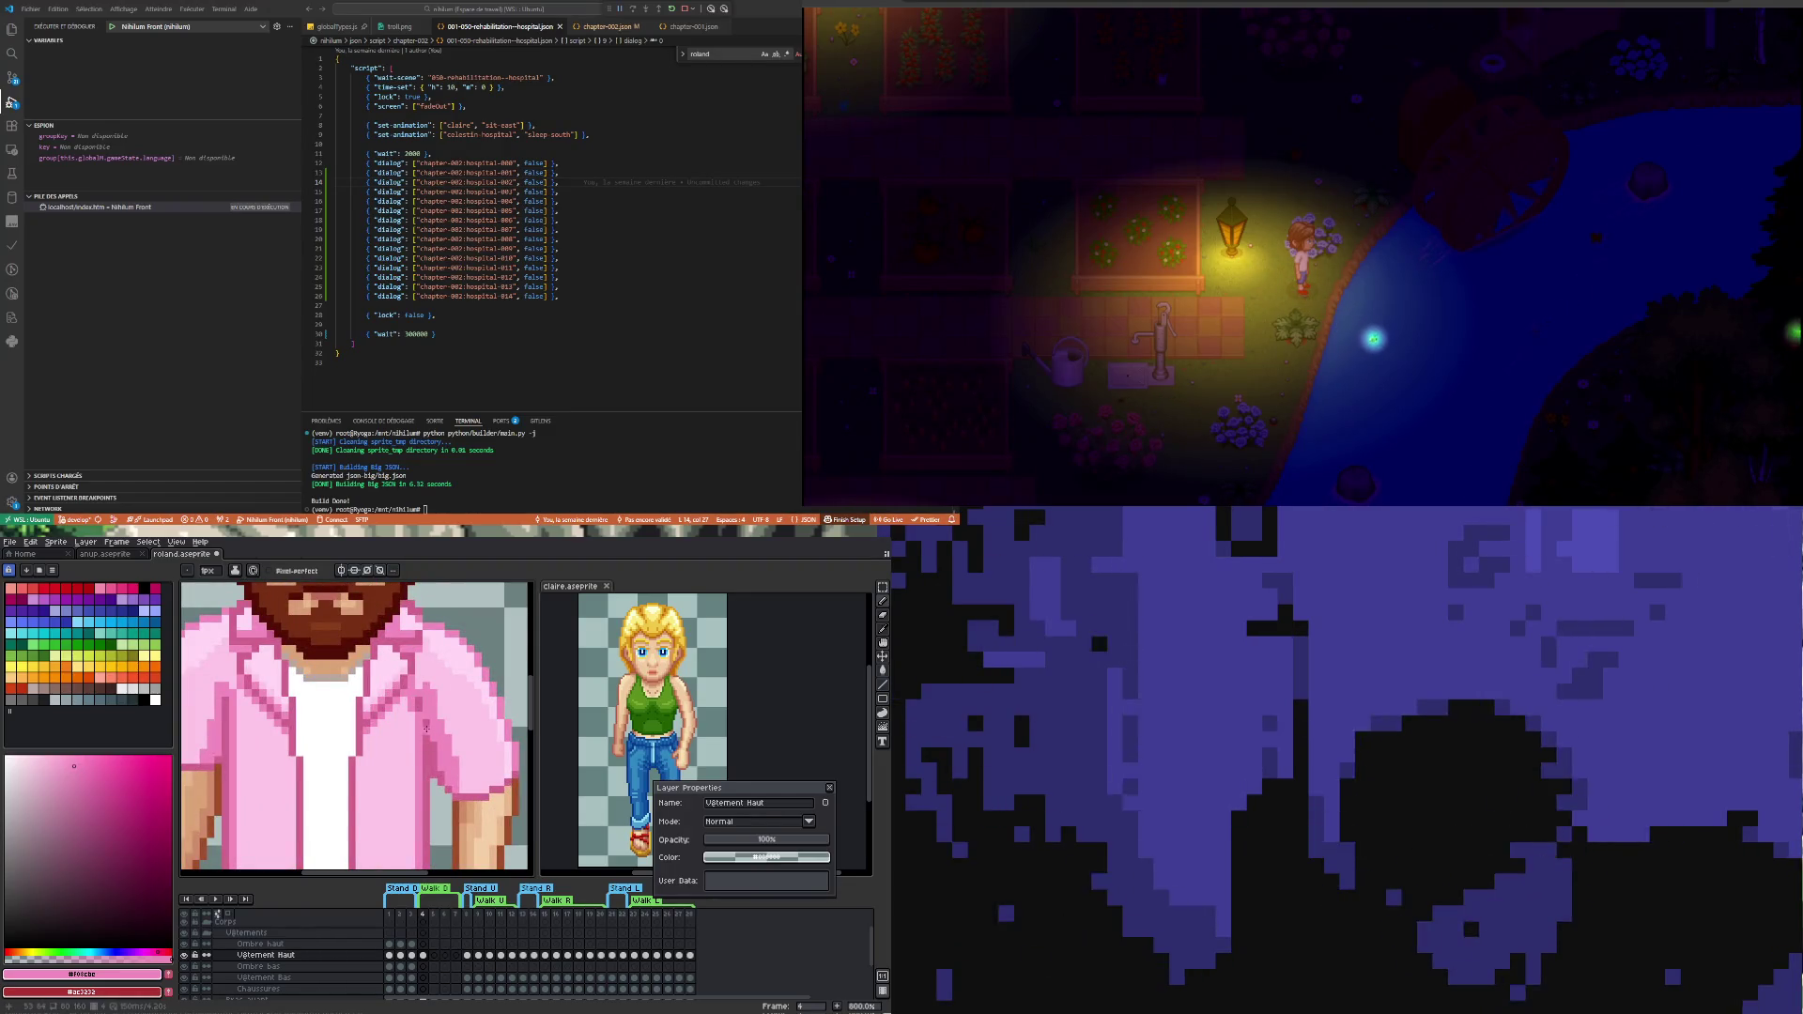
# - Refine the sleeve shading, alternating darker and lighter pinks sampled from the shirt
pyautogui.press('i')
pyautogui.click(430, 712)
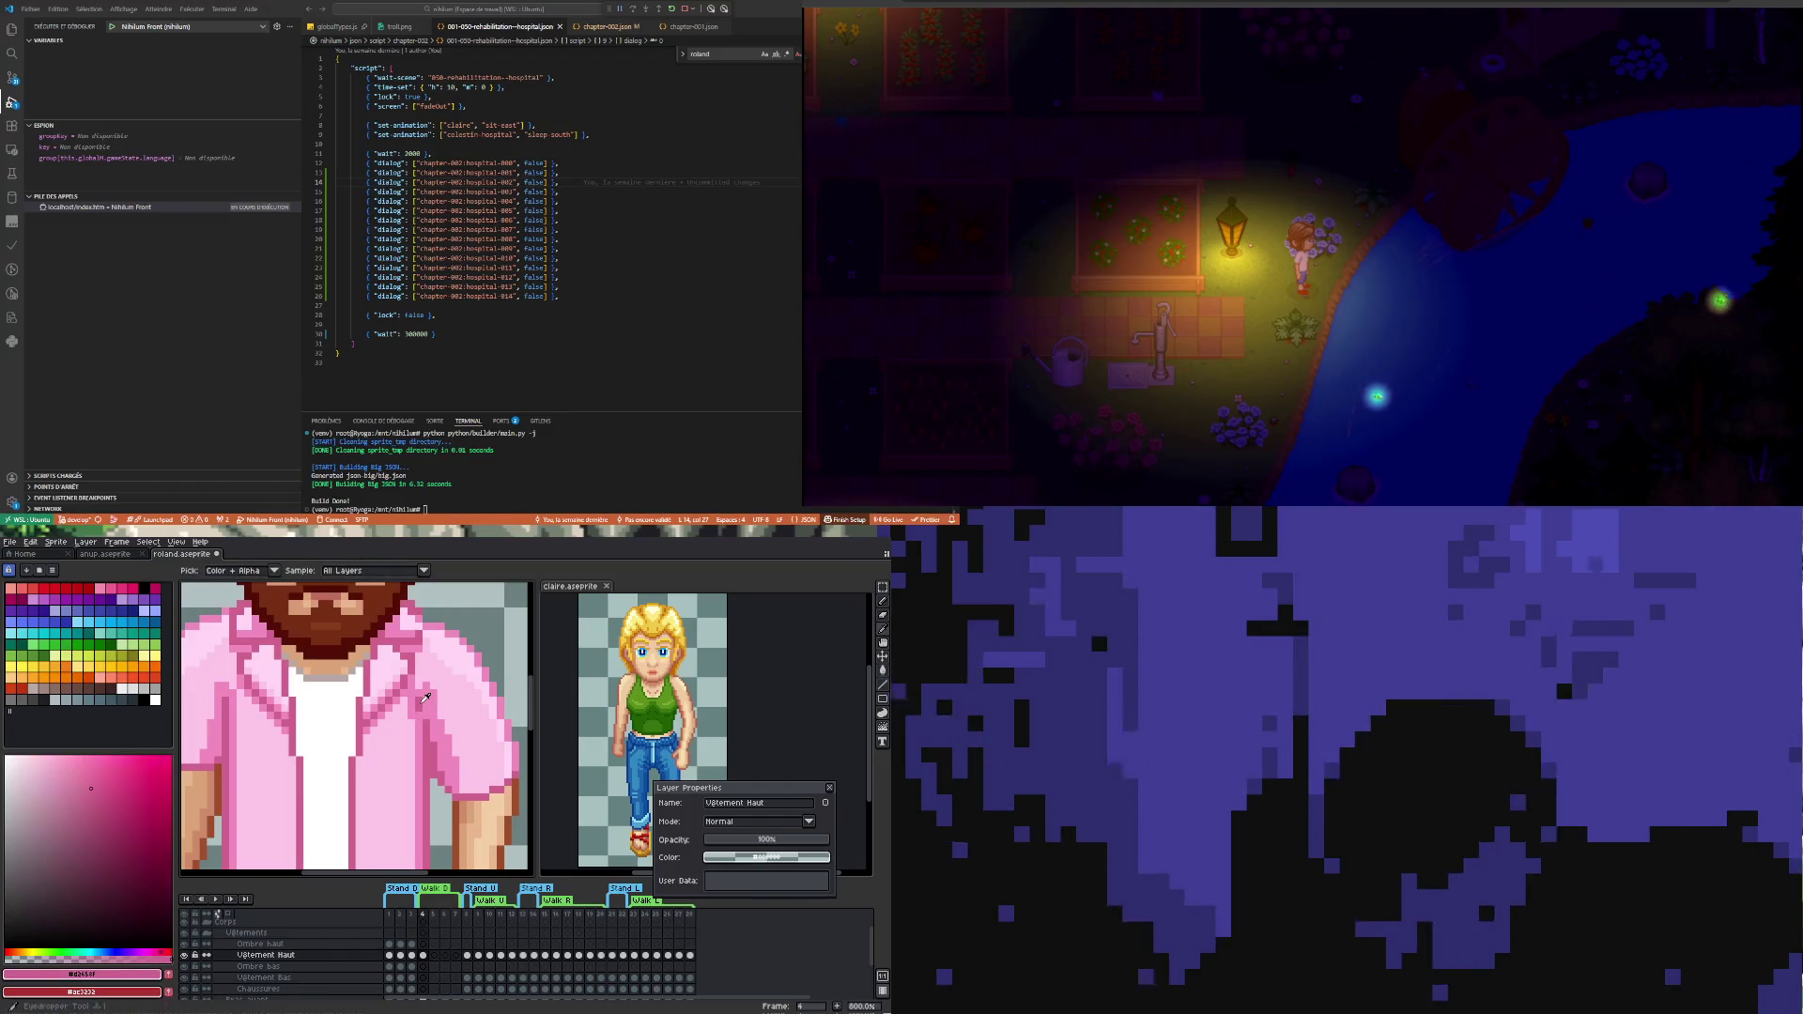
pyautogui.press('b')
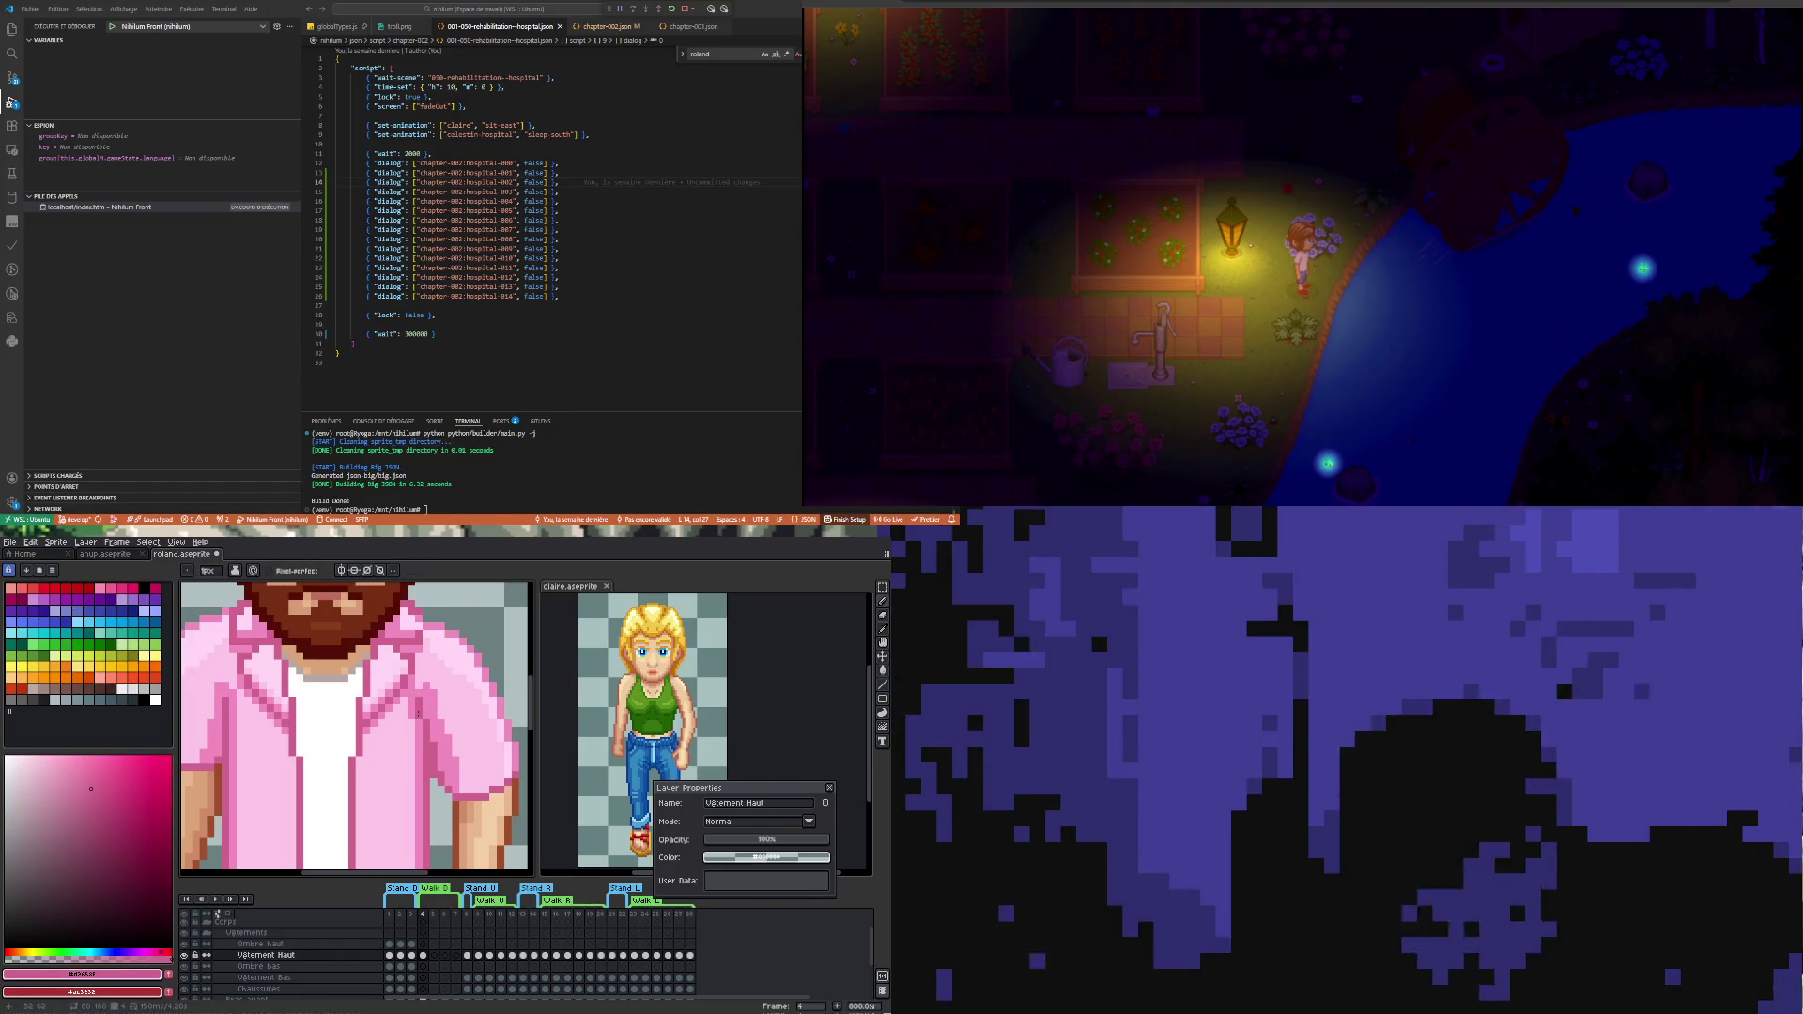
pyautogui.press('i')
pyautogui.click(433, 700)
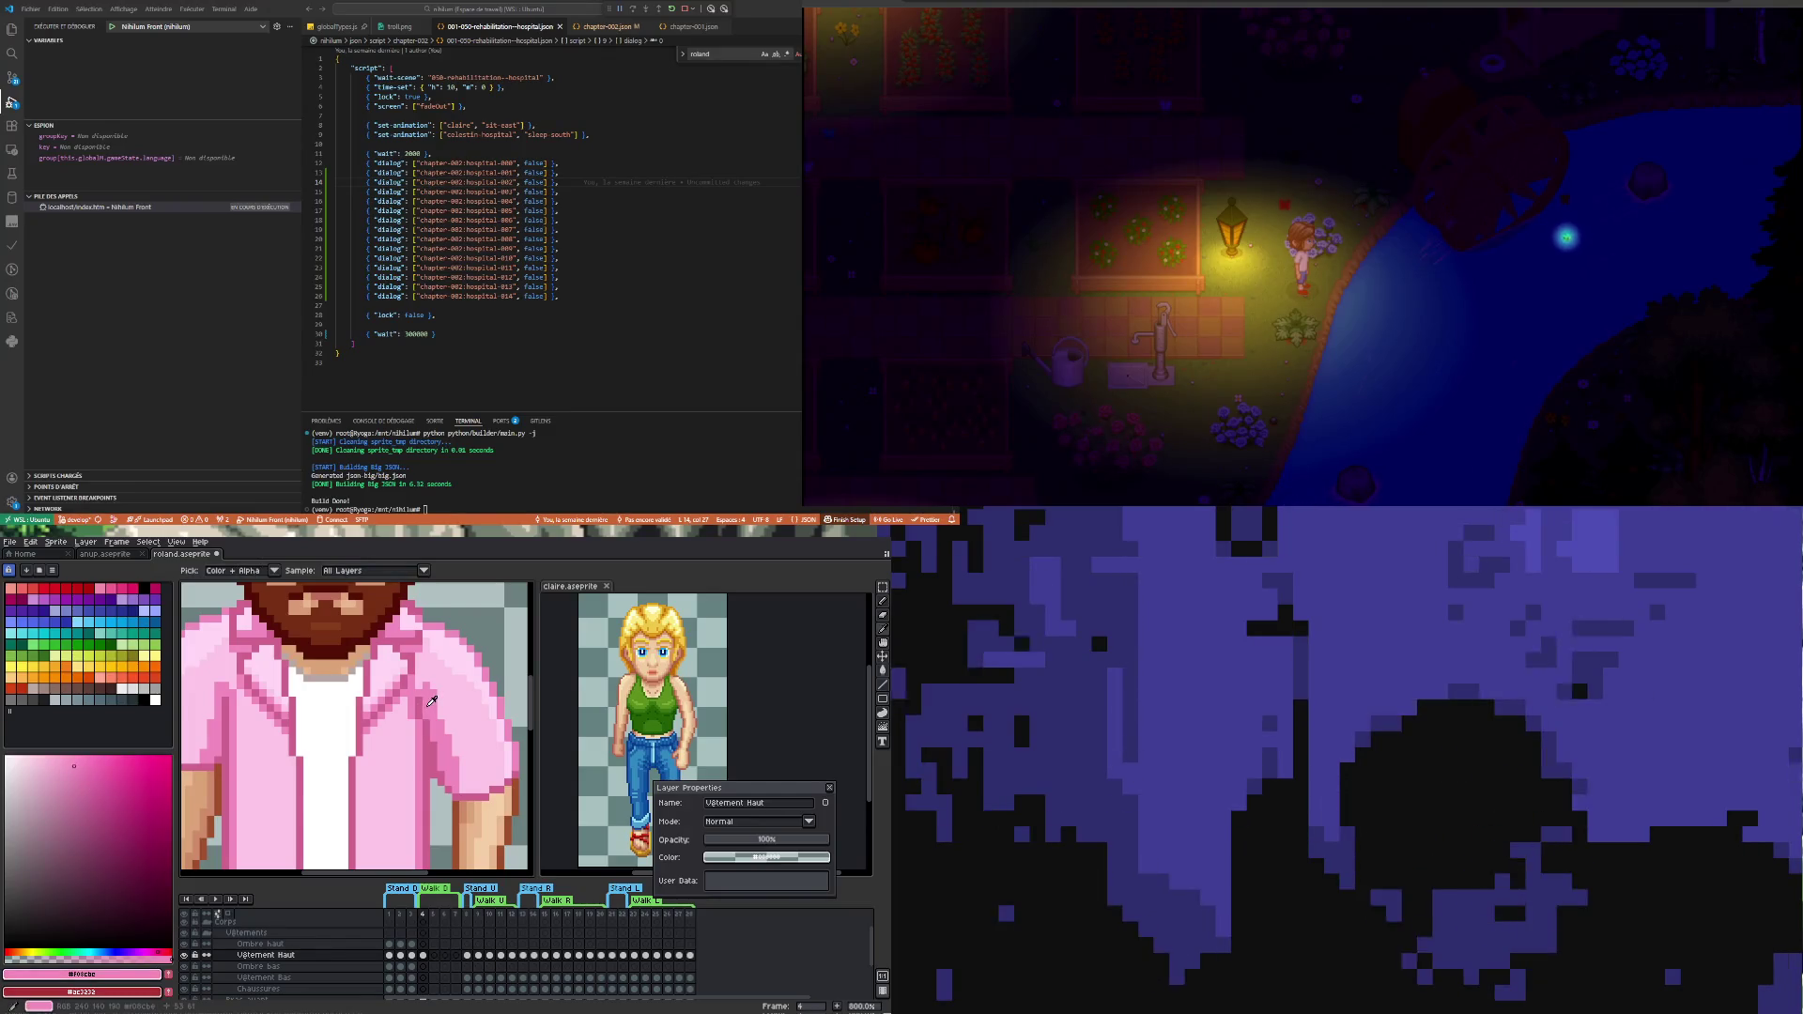
pyautogui.press('b')
pyautogui.press('i')
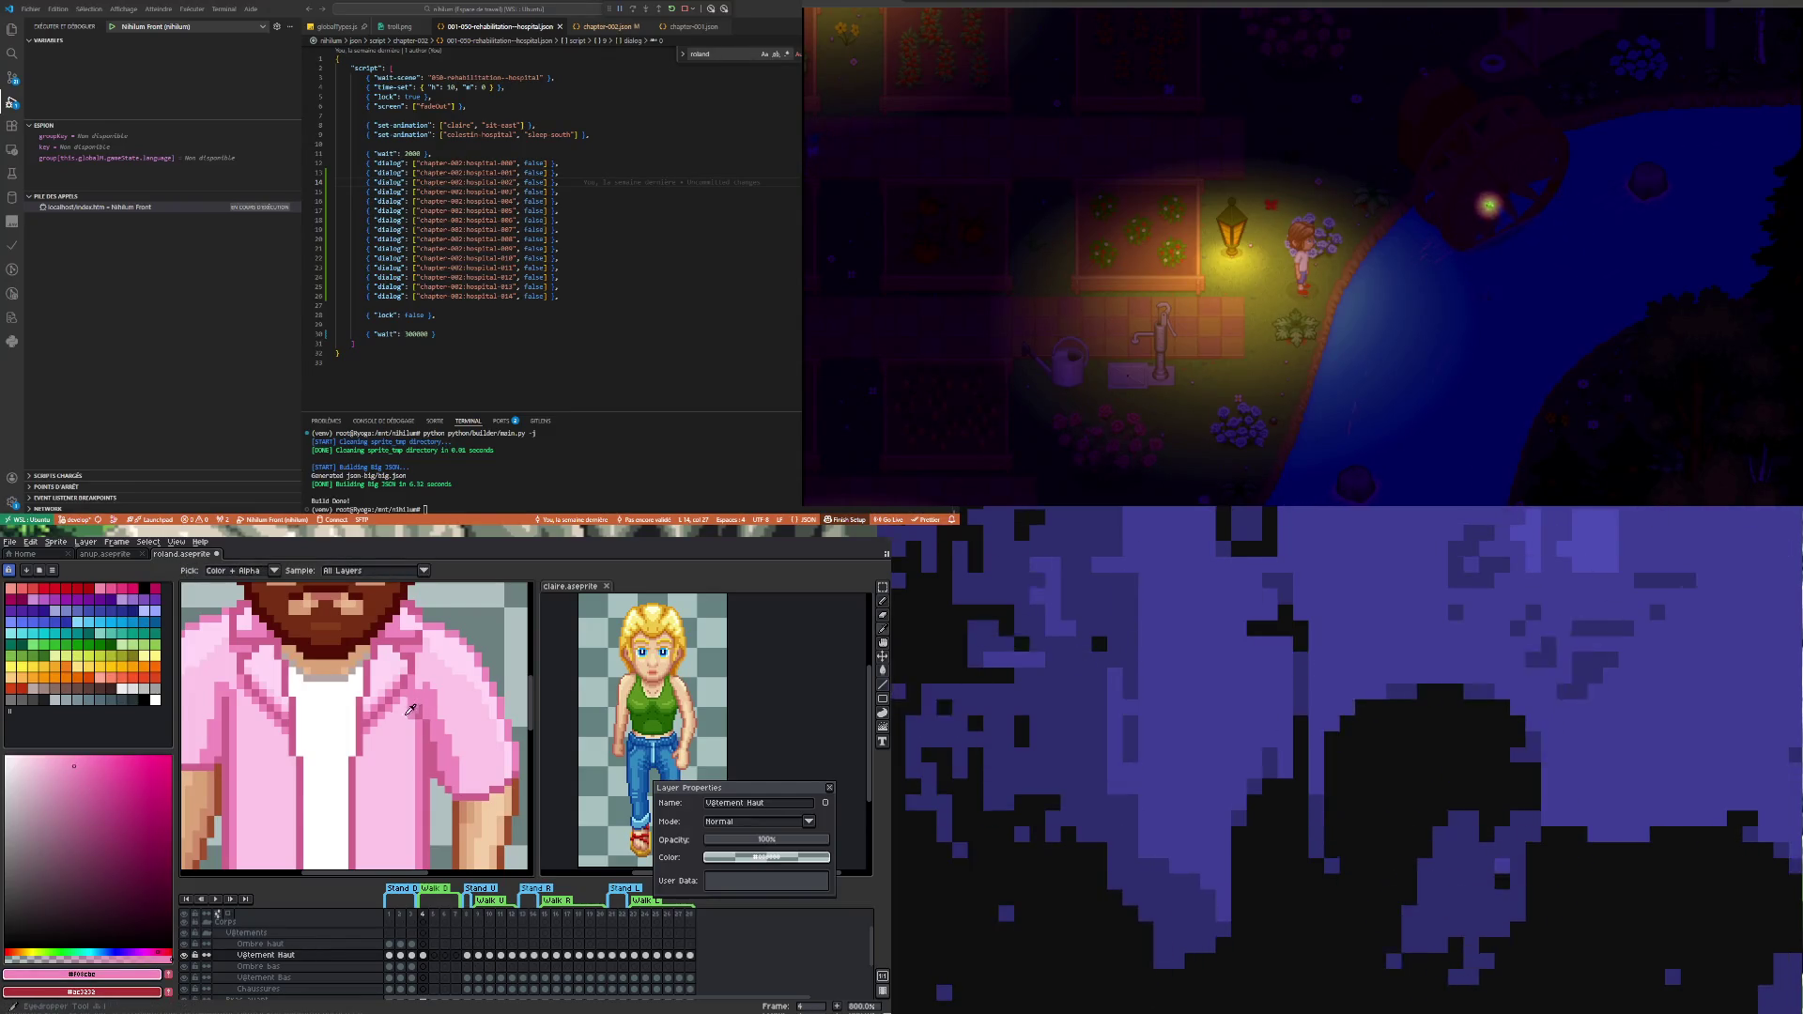
pyautogui.click(413, 708)
pyautogui.press('b')
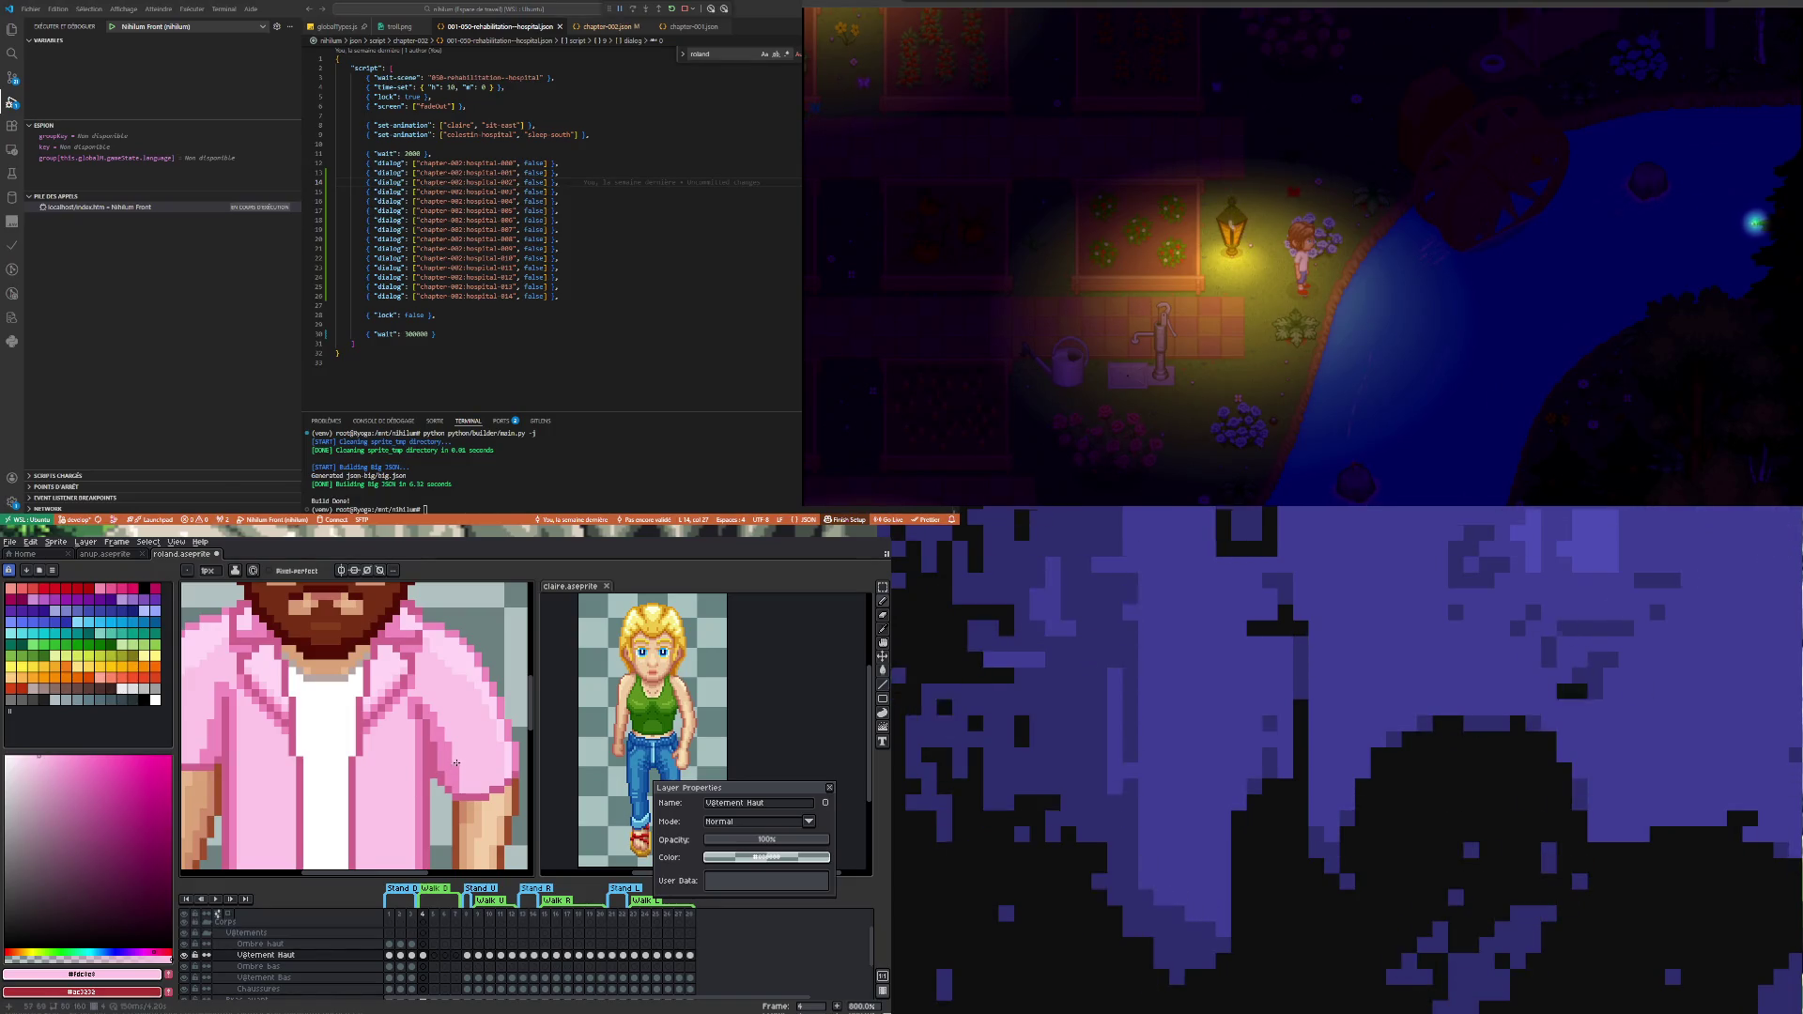
pyautogui.scroll(-2, 434, 745)
pyautogui.scroll(1, 432, 720)
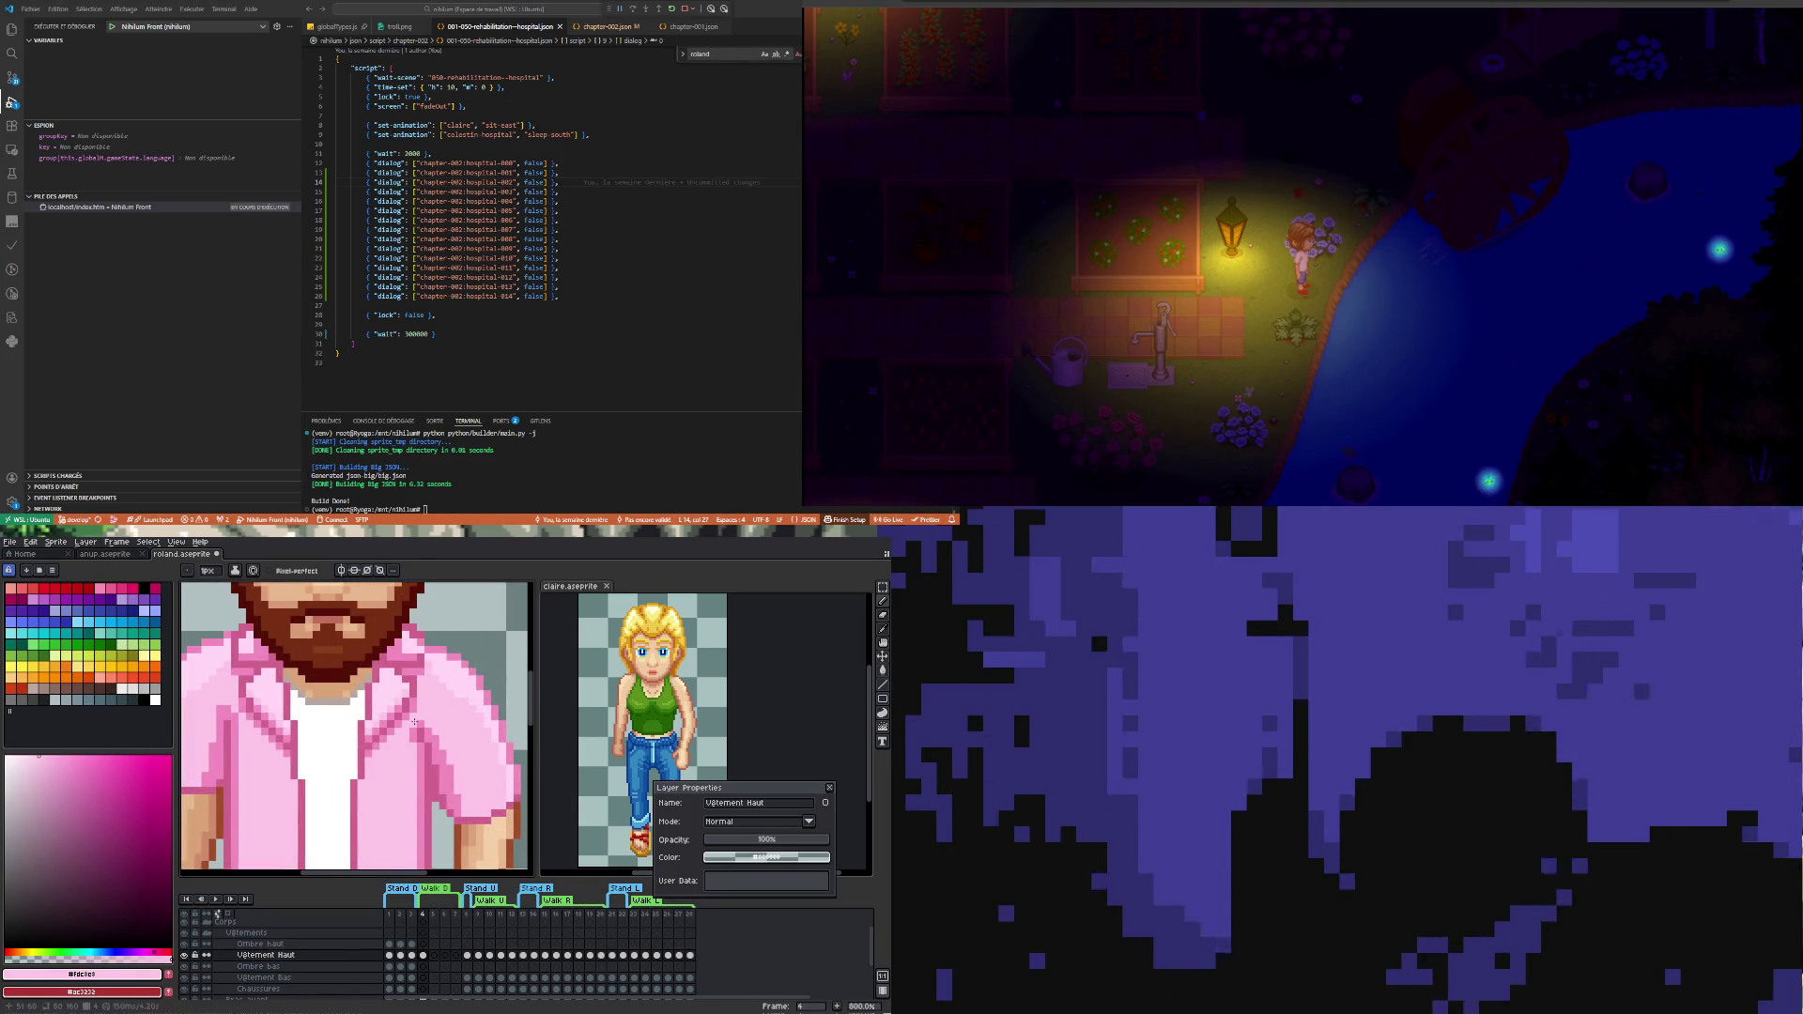
pyautogui.scroll(-2, 416, 769)
pyautogui.scroll(1, 414, 755)
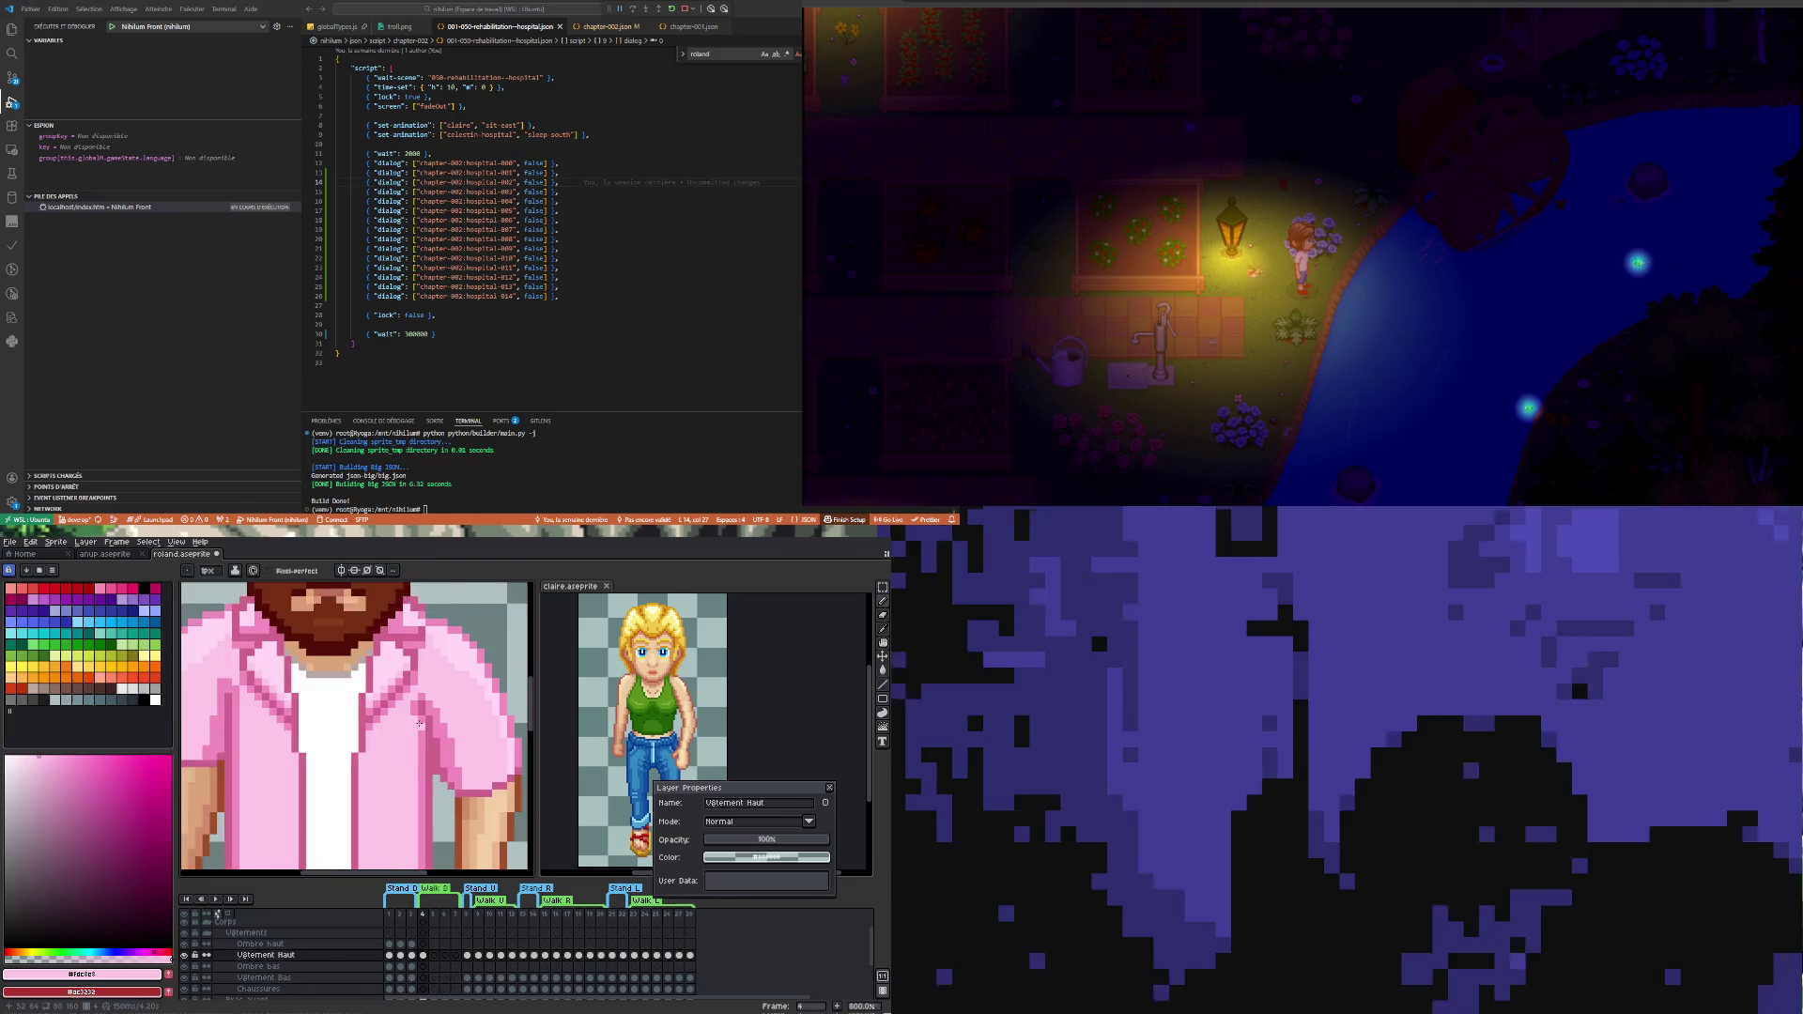
pyautogui.scroll(1, 427, 730)
pyautogui.press('i')
pyautogui.click(428, 716)
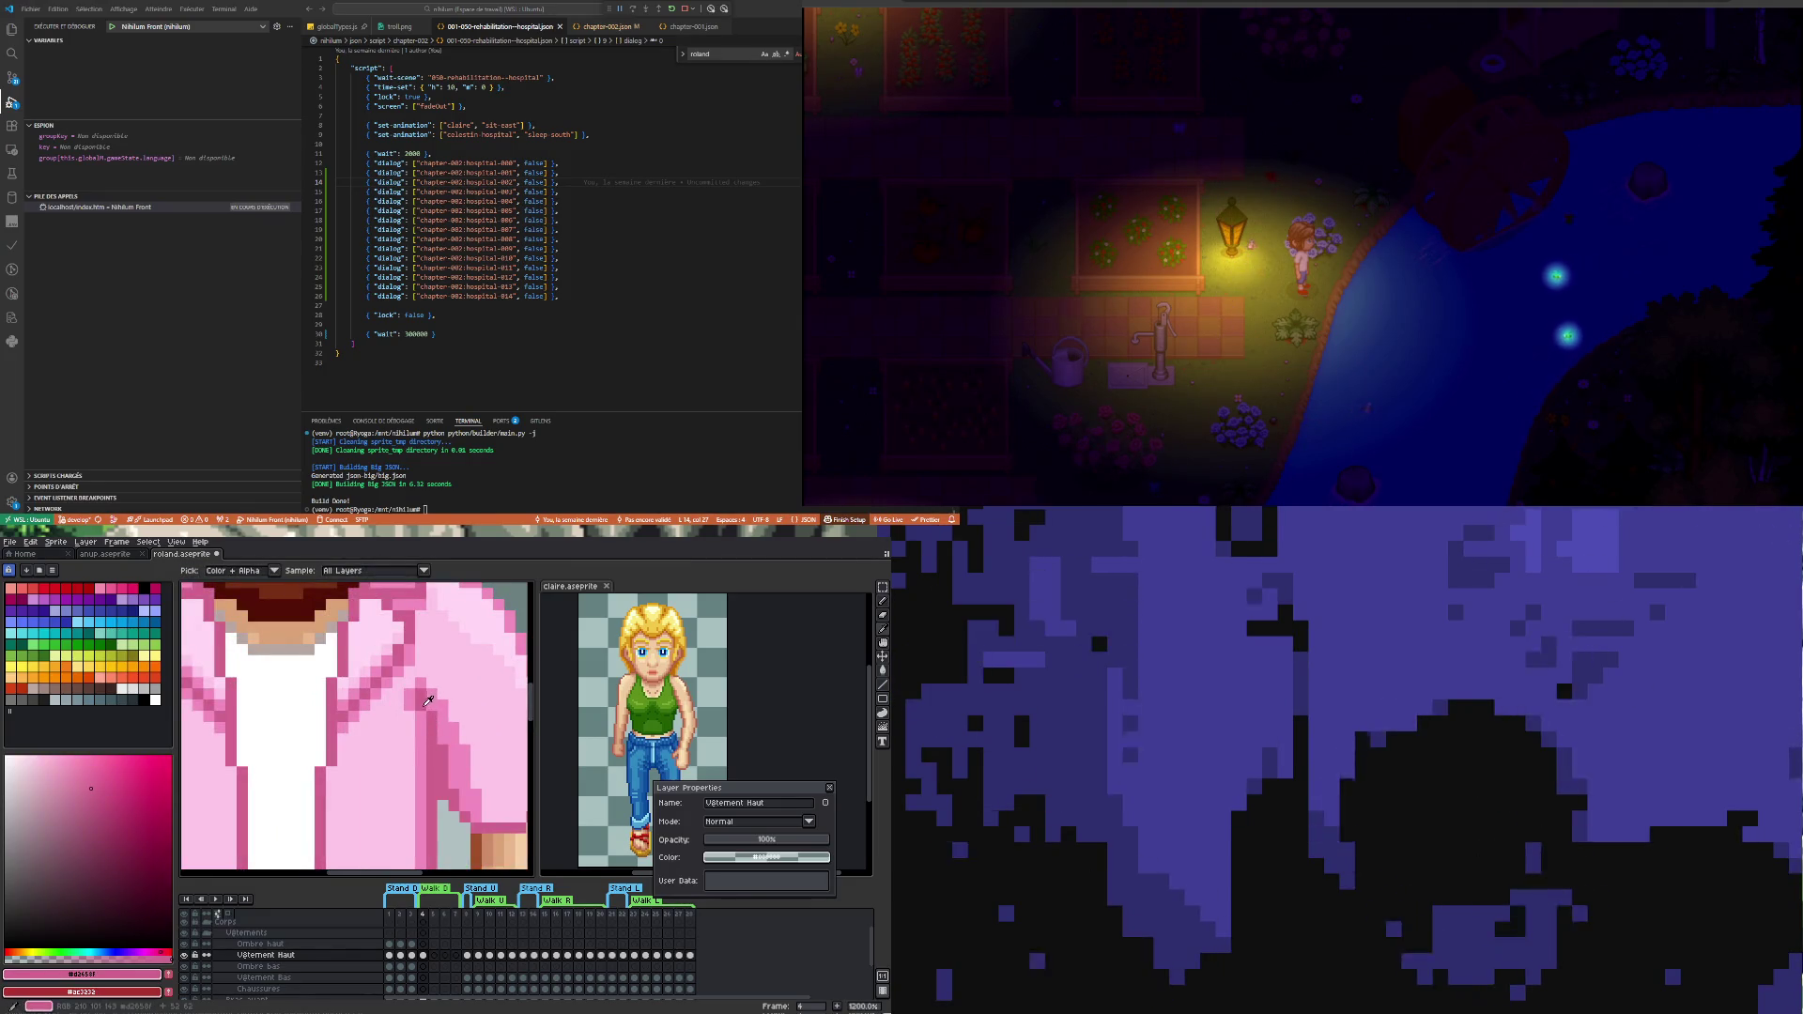
pyautogui.press('b')
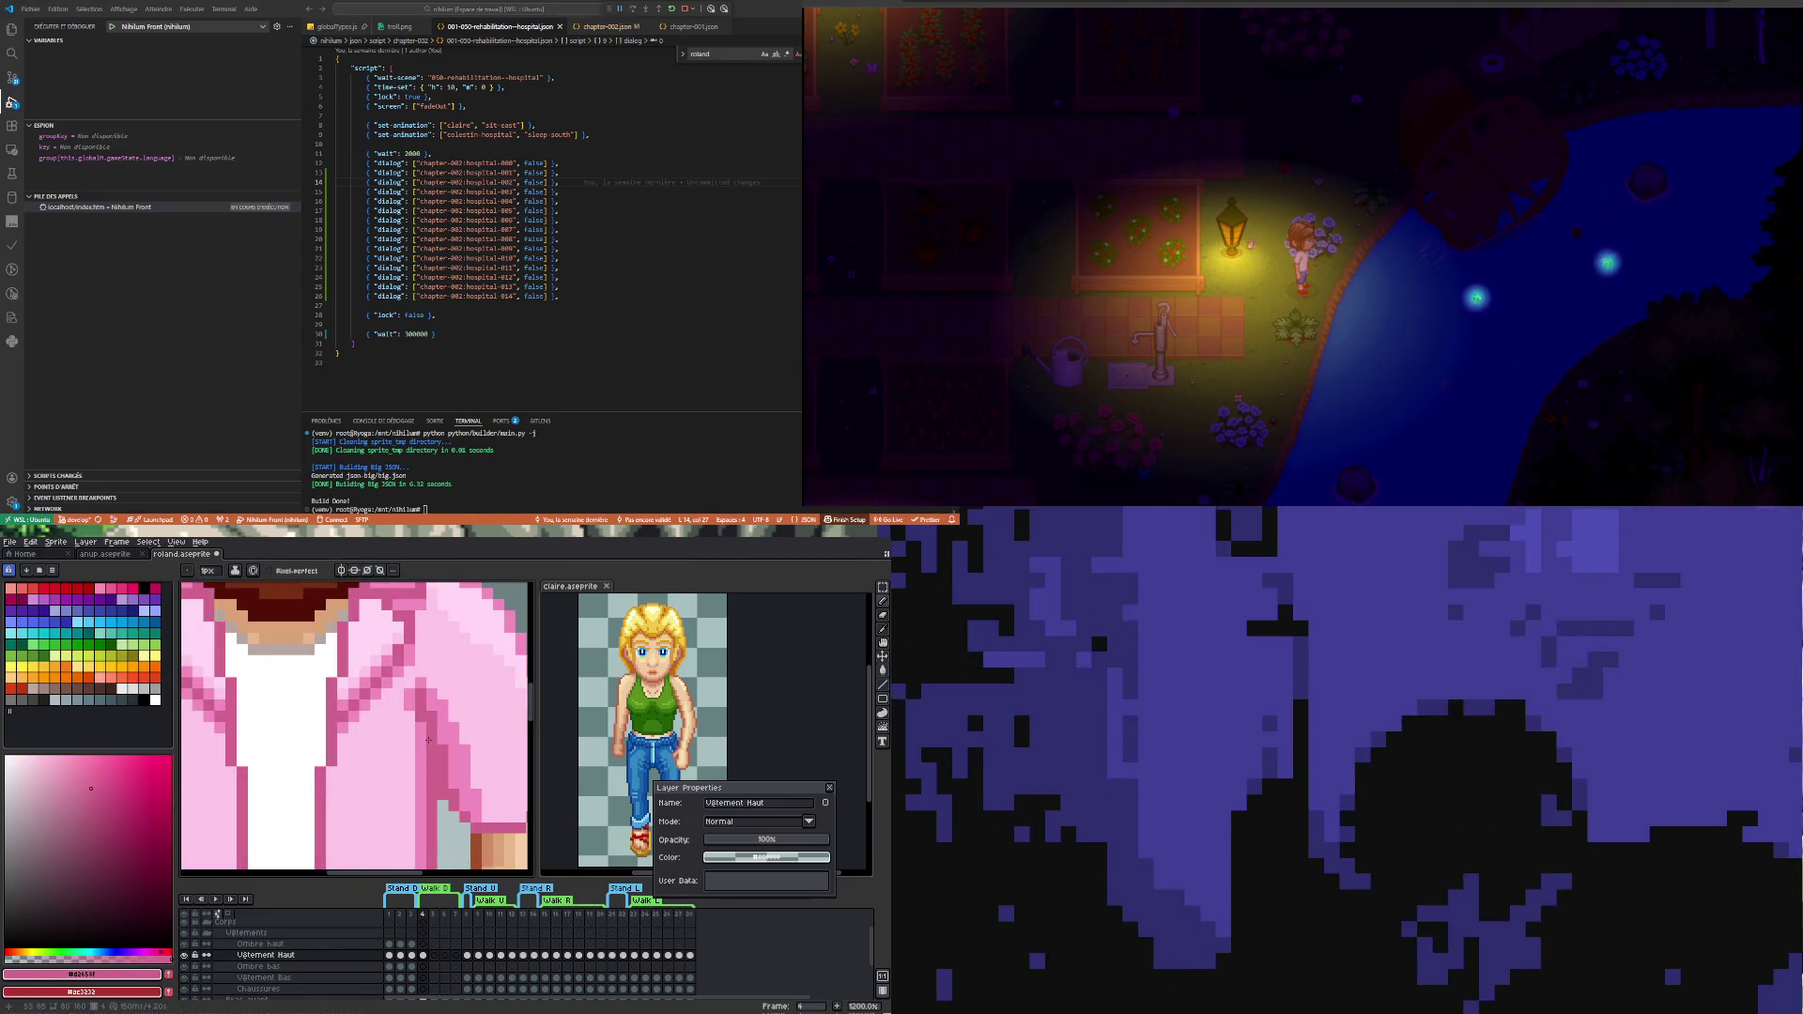
pyautogui.press('i')
pyautogui.click(413, 700)
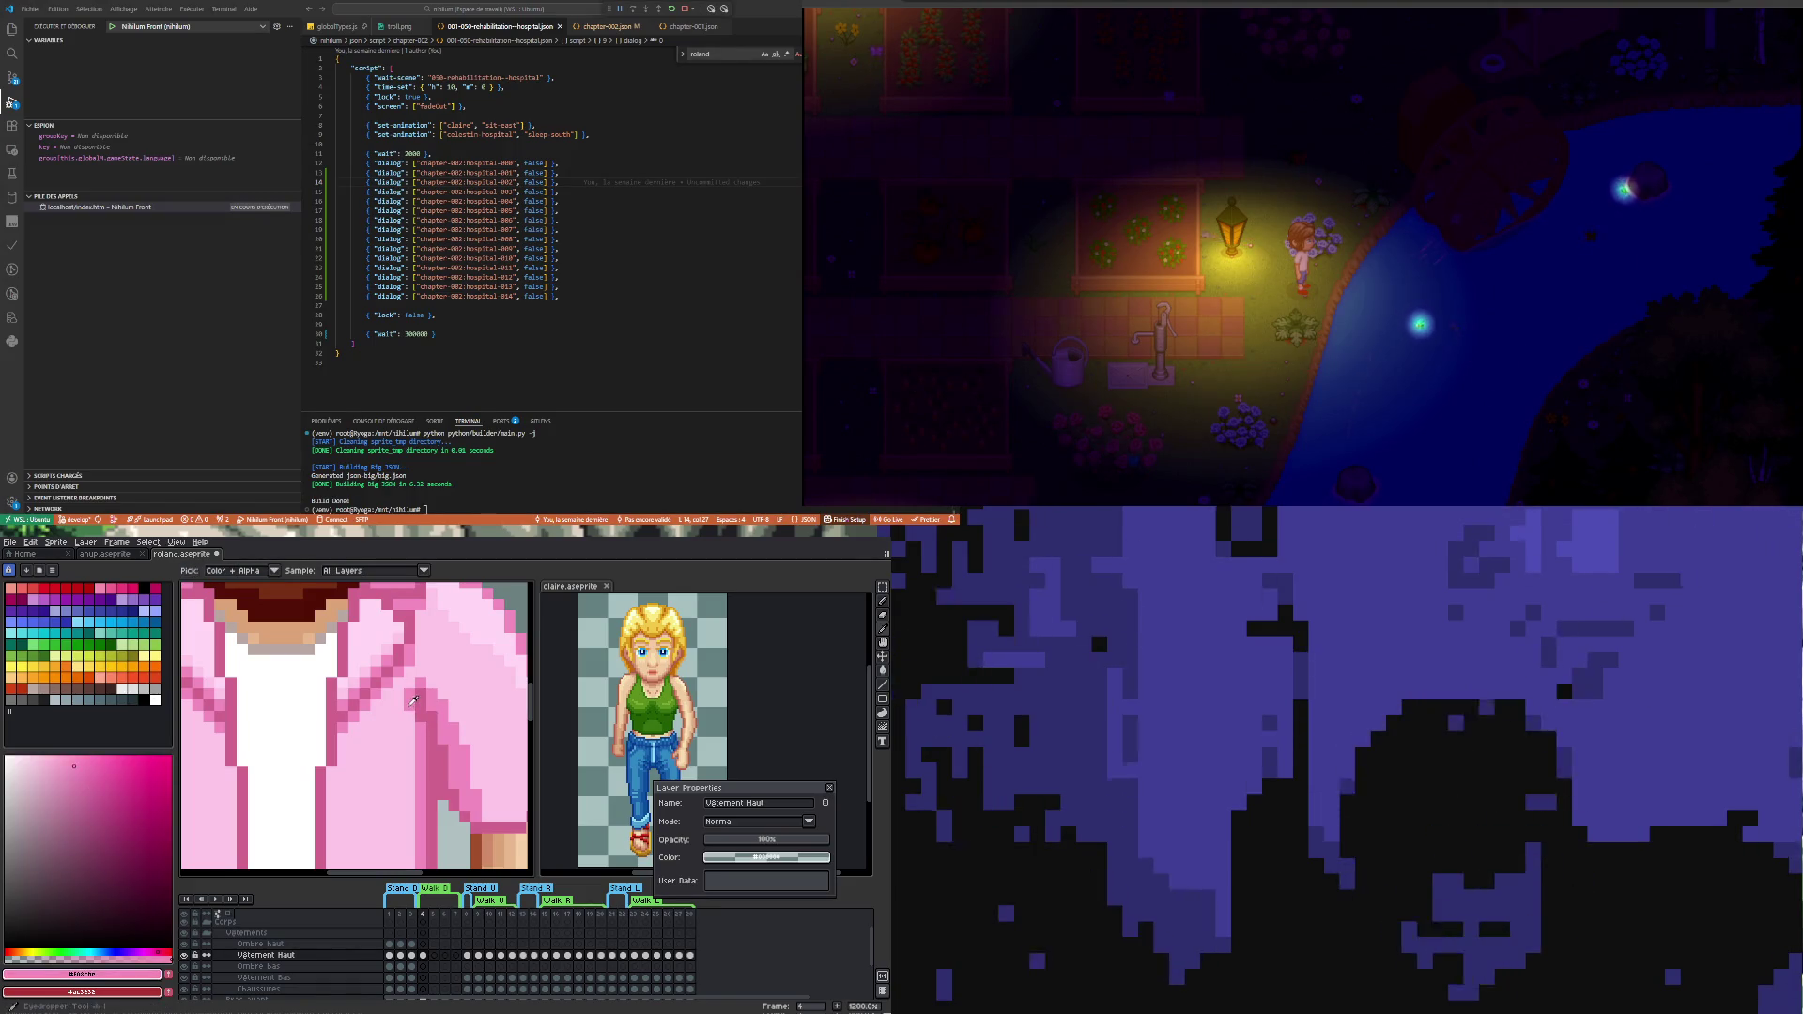
pyautogui.press('b')
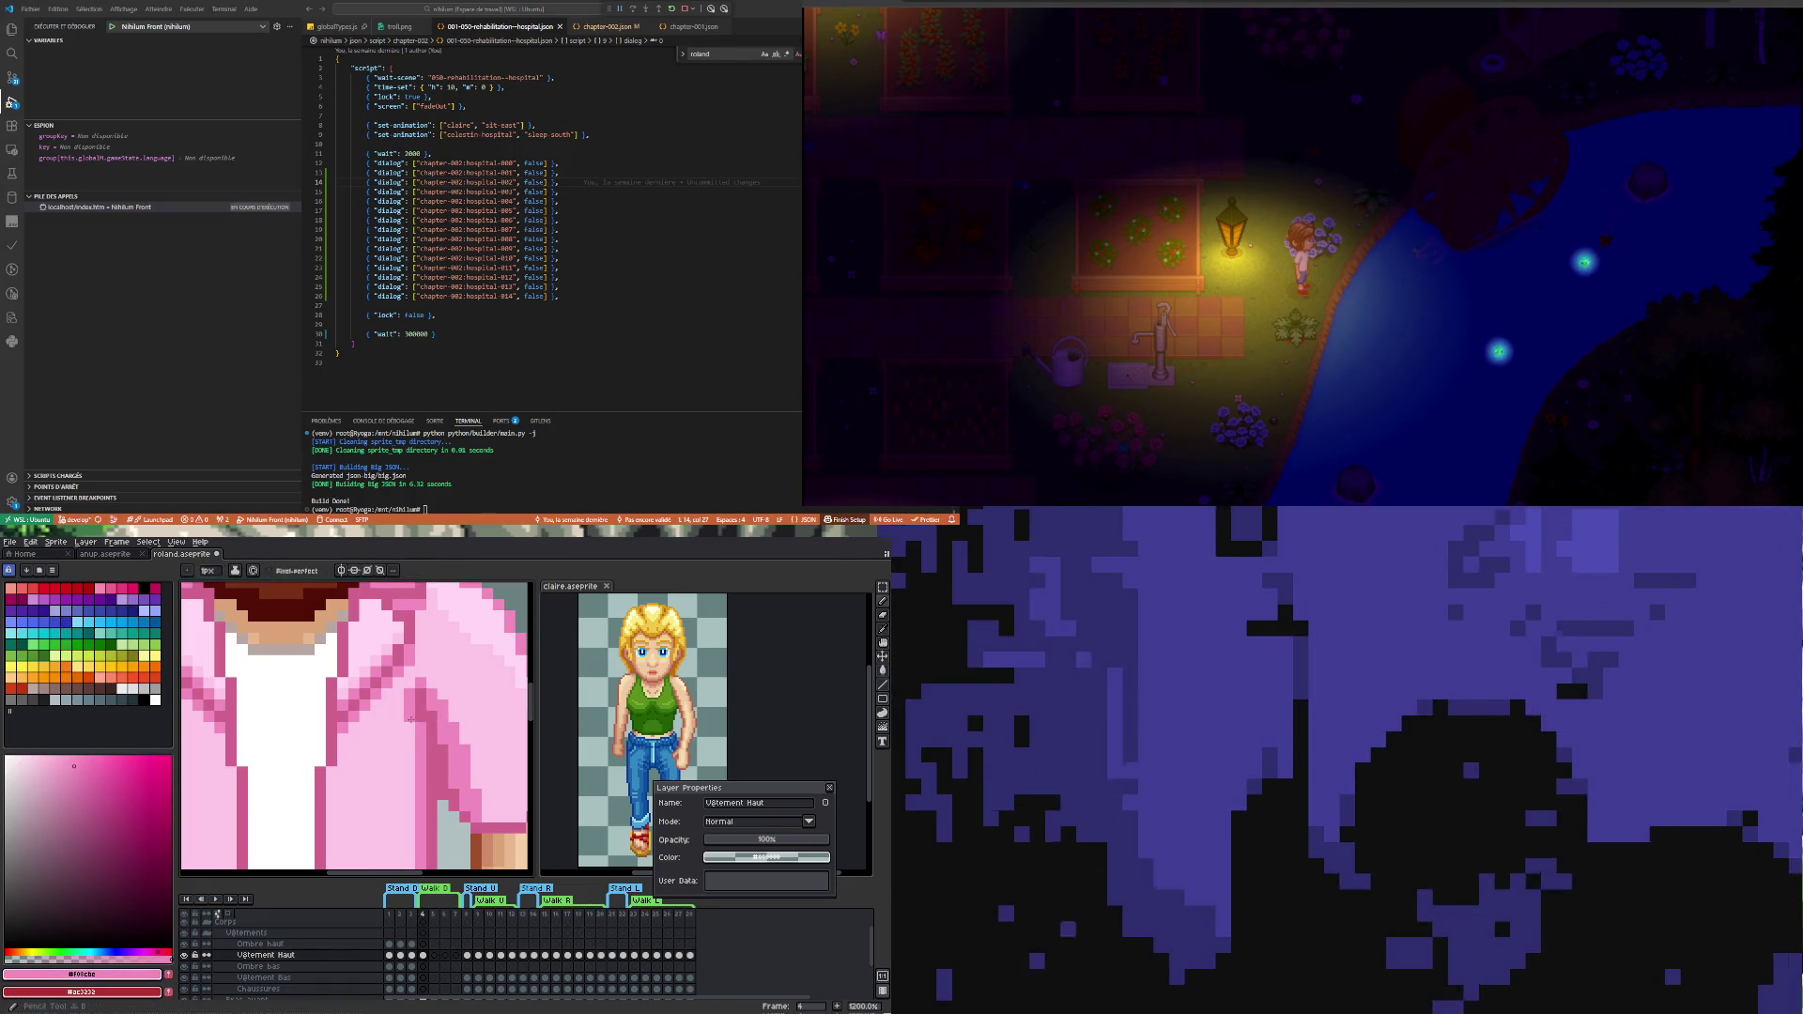
pyautogui.scroll(-1, 433, 716)
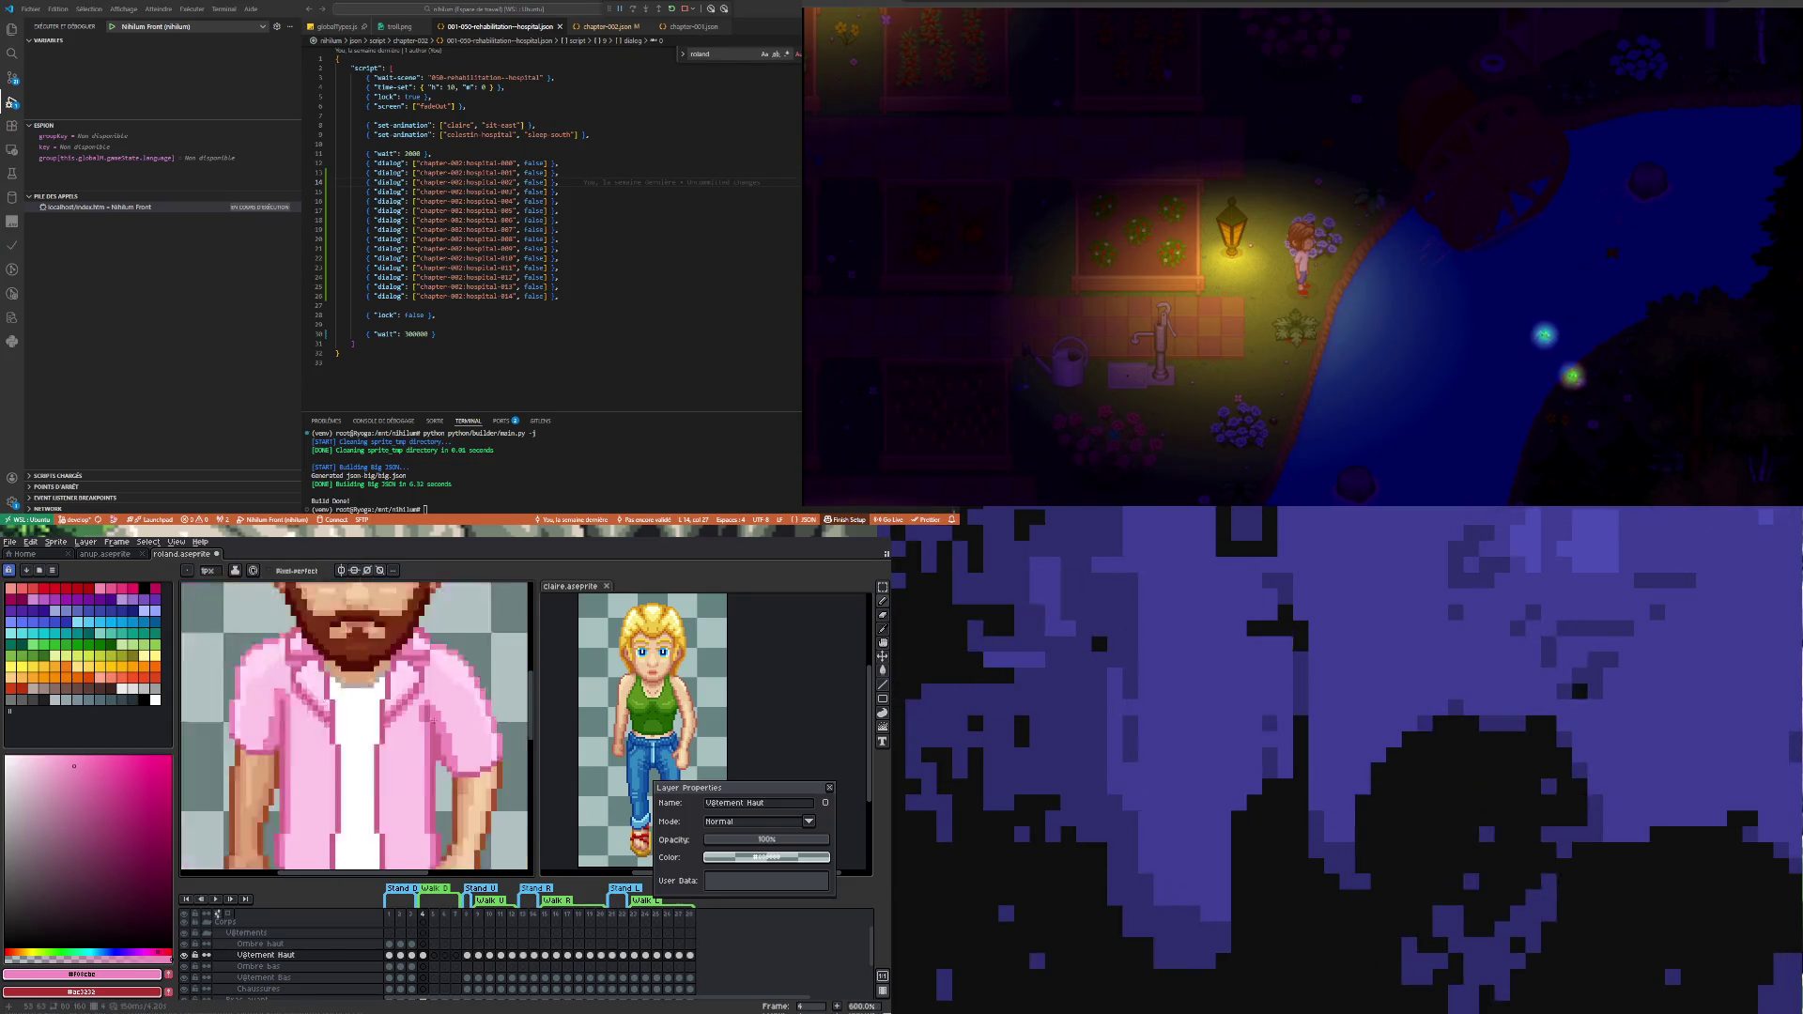
pyautogui.scroll(-1, 431, 739)
pyautogui.scroll(-1, 431, 769)
pyautogui.scroll(1, 430, 768)
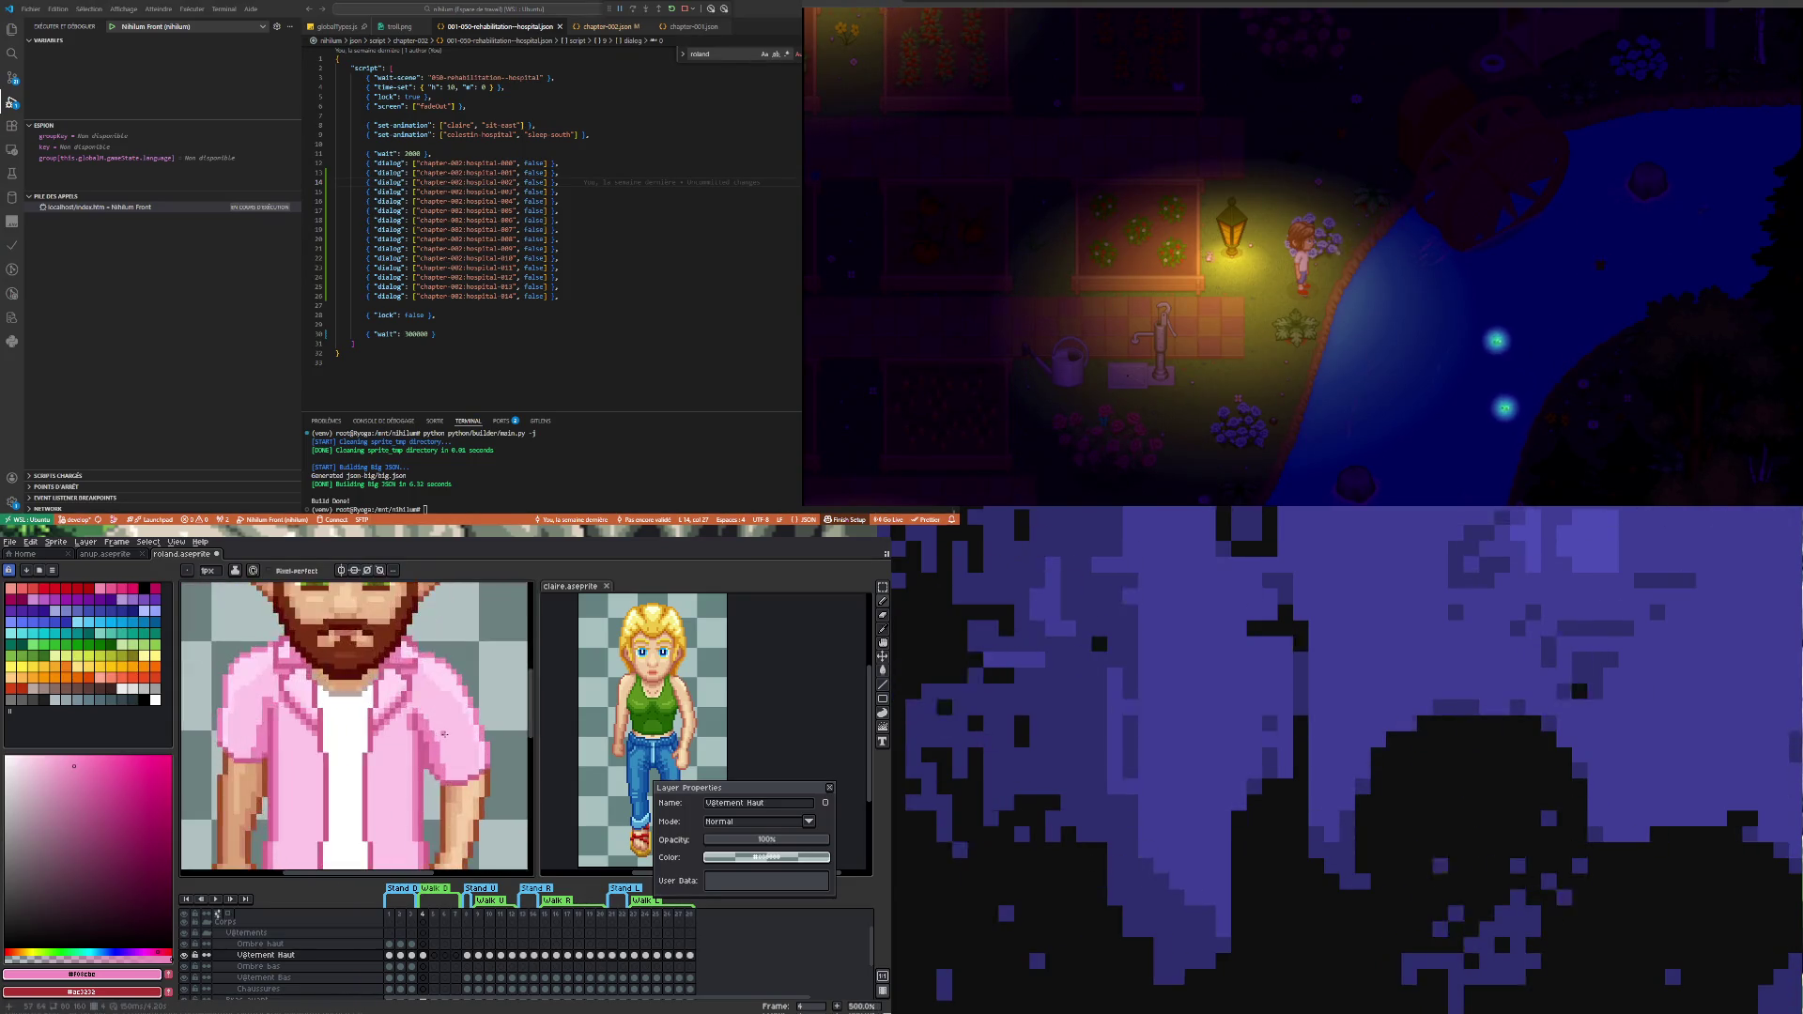
pyautogui.scroll(-1, 436, 740)
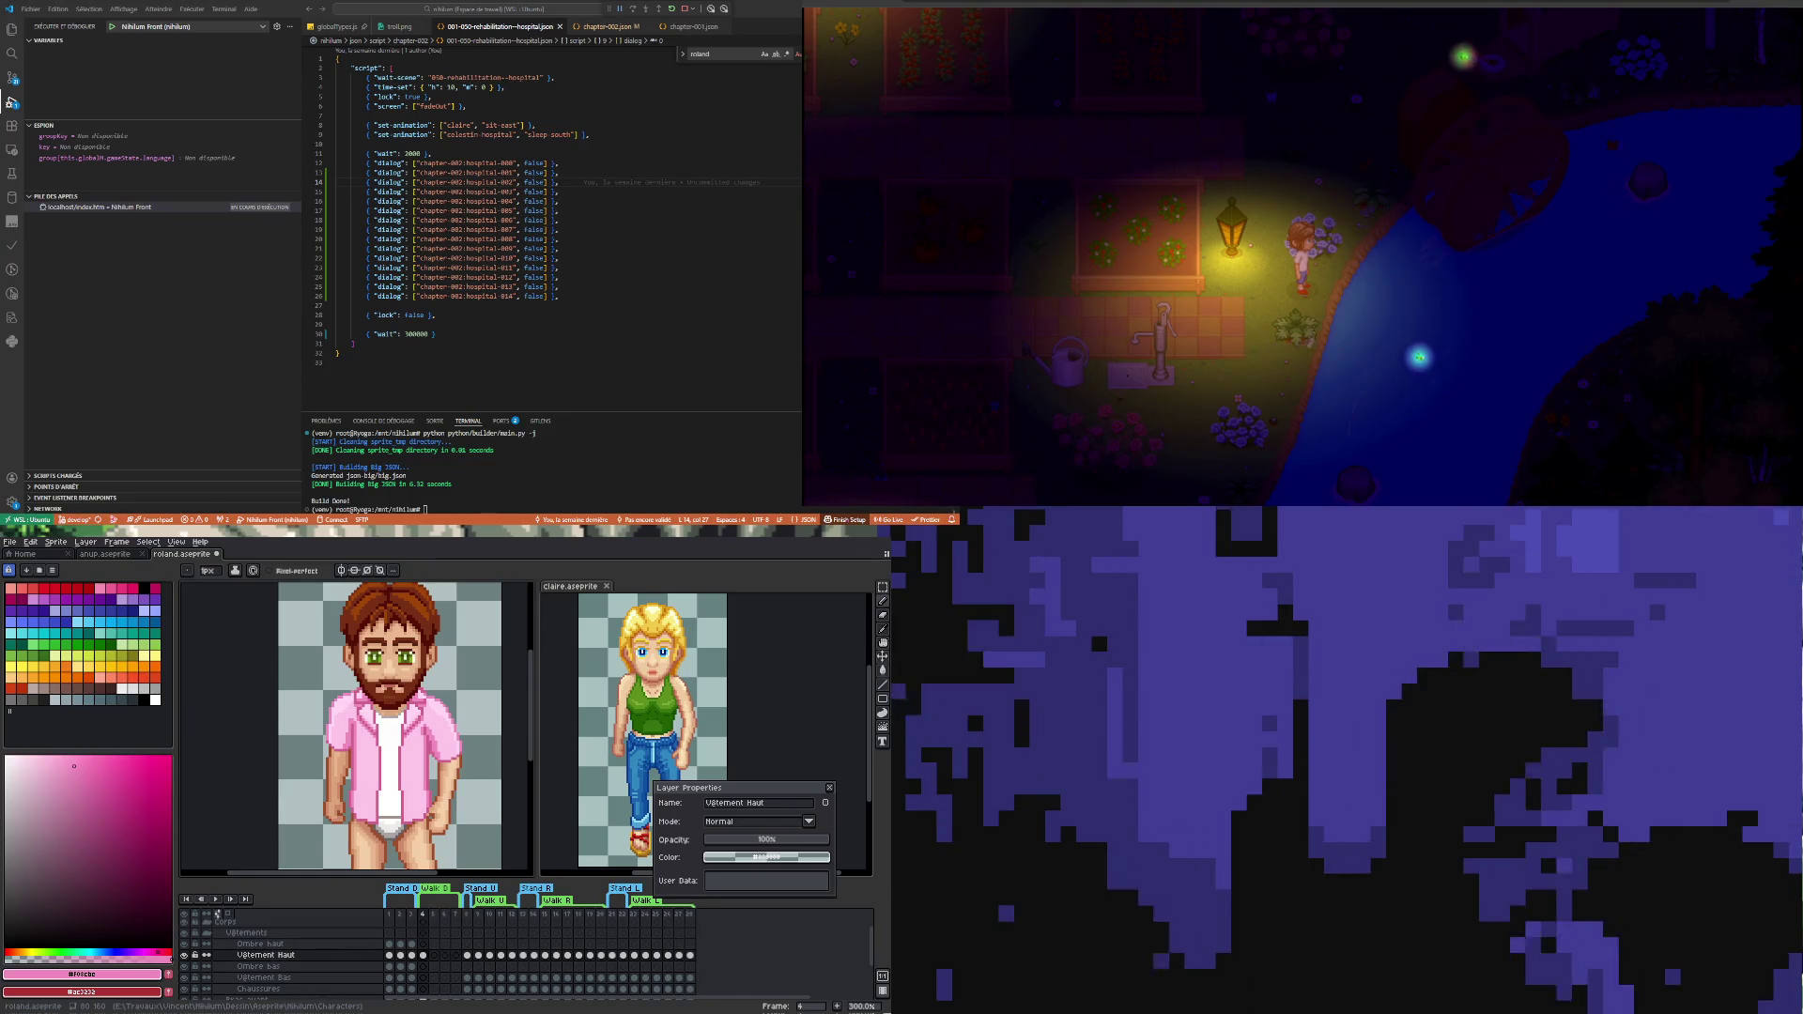
# - Step the zoom in and out, ending small to judge the whole sprite's readability
pyautogui.press('-')
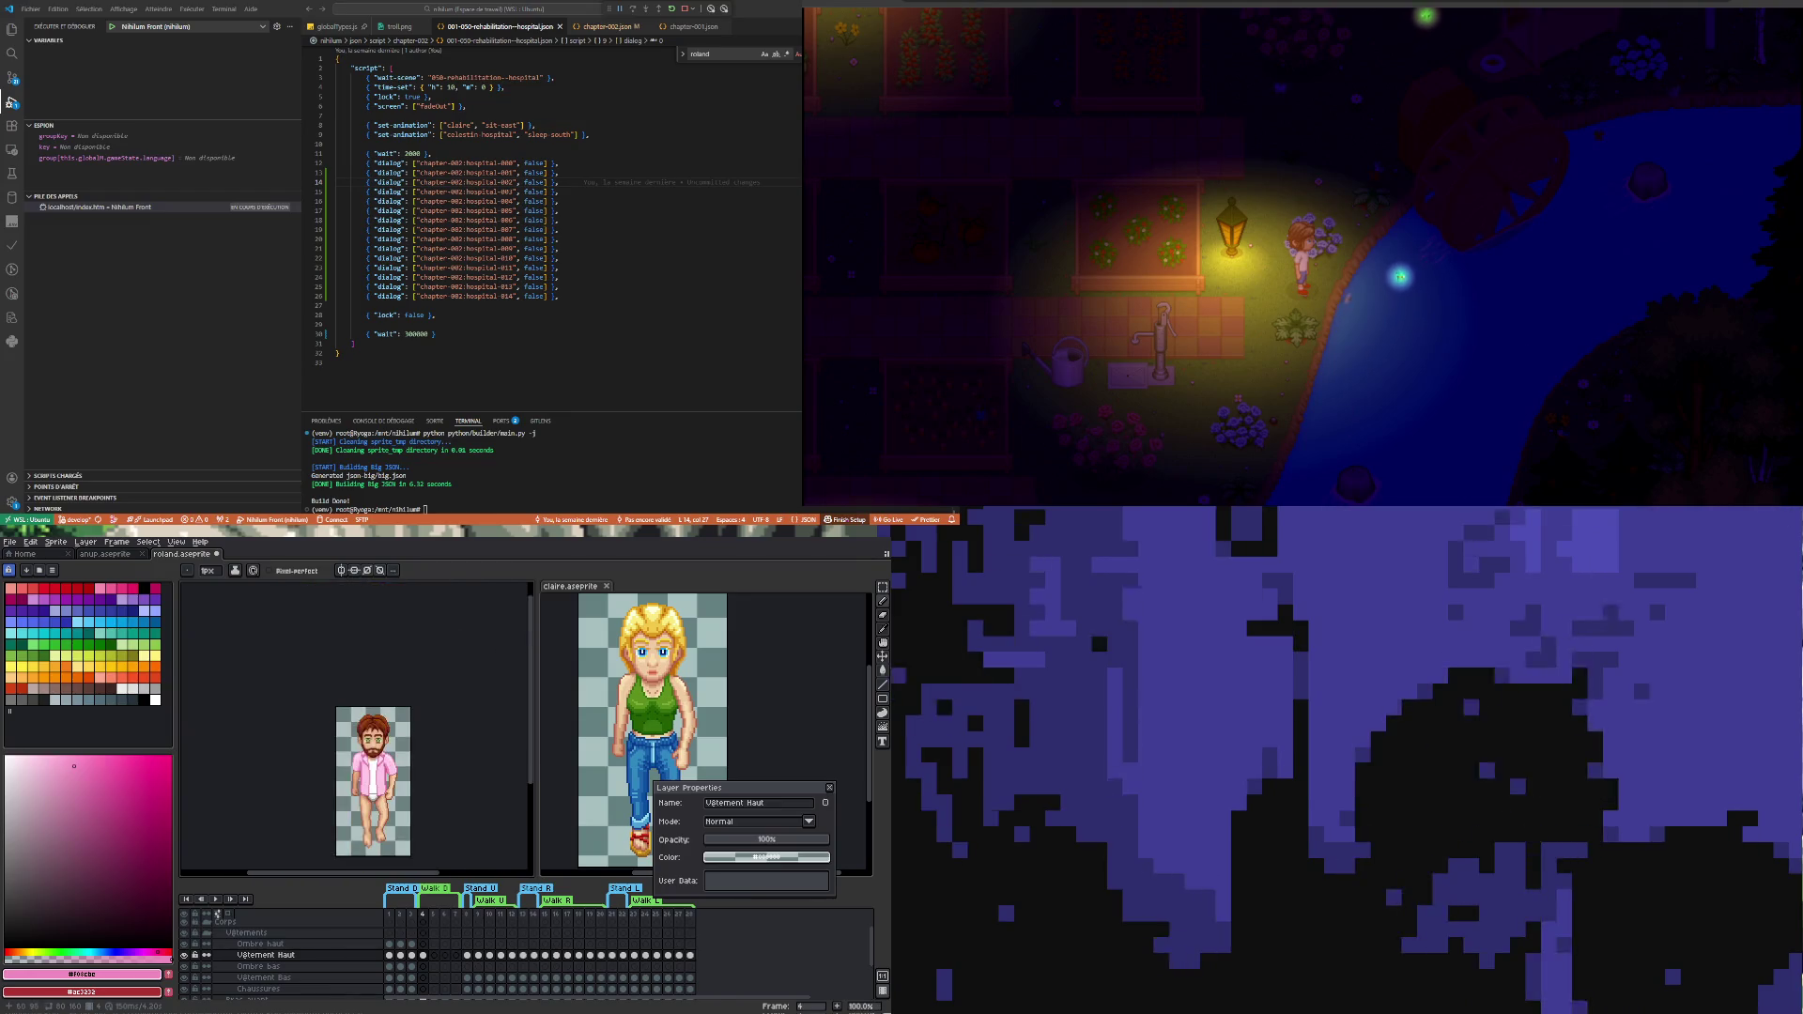
pyautogui.press('+')
pyautogui.press('+')
pyautogui.press('-')
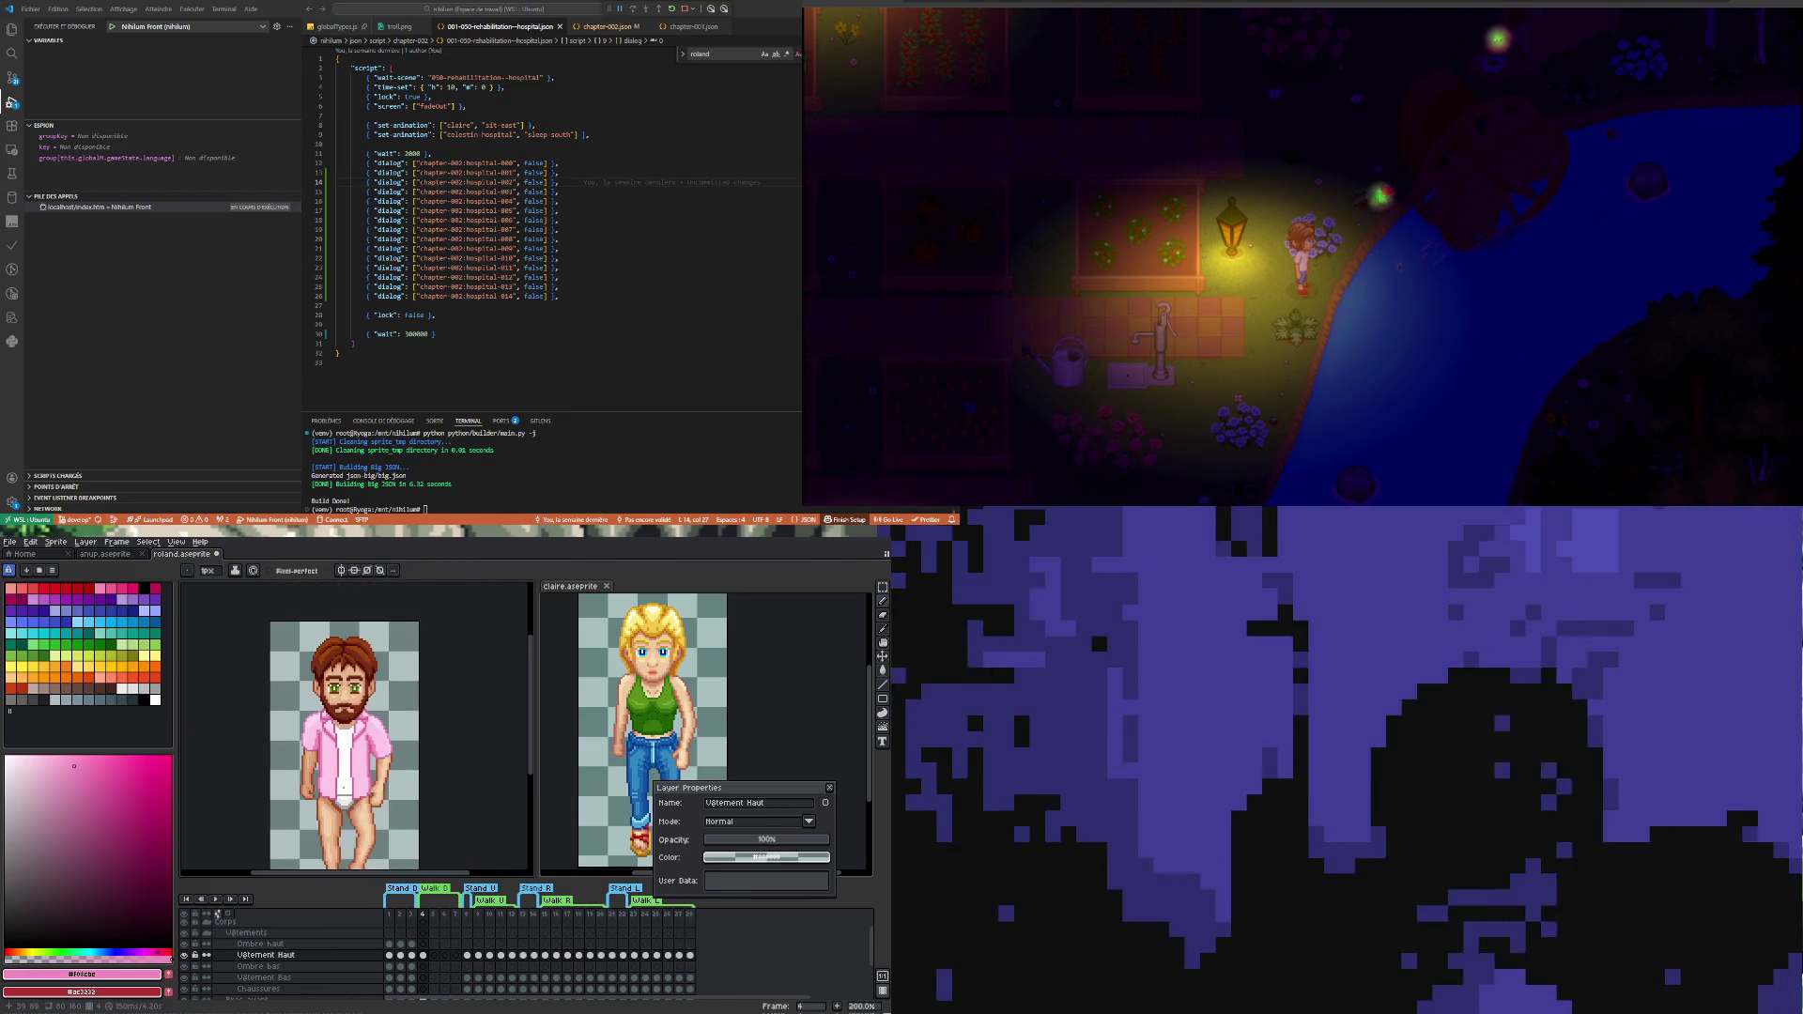
pyautogui.press('+')
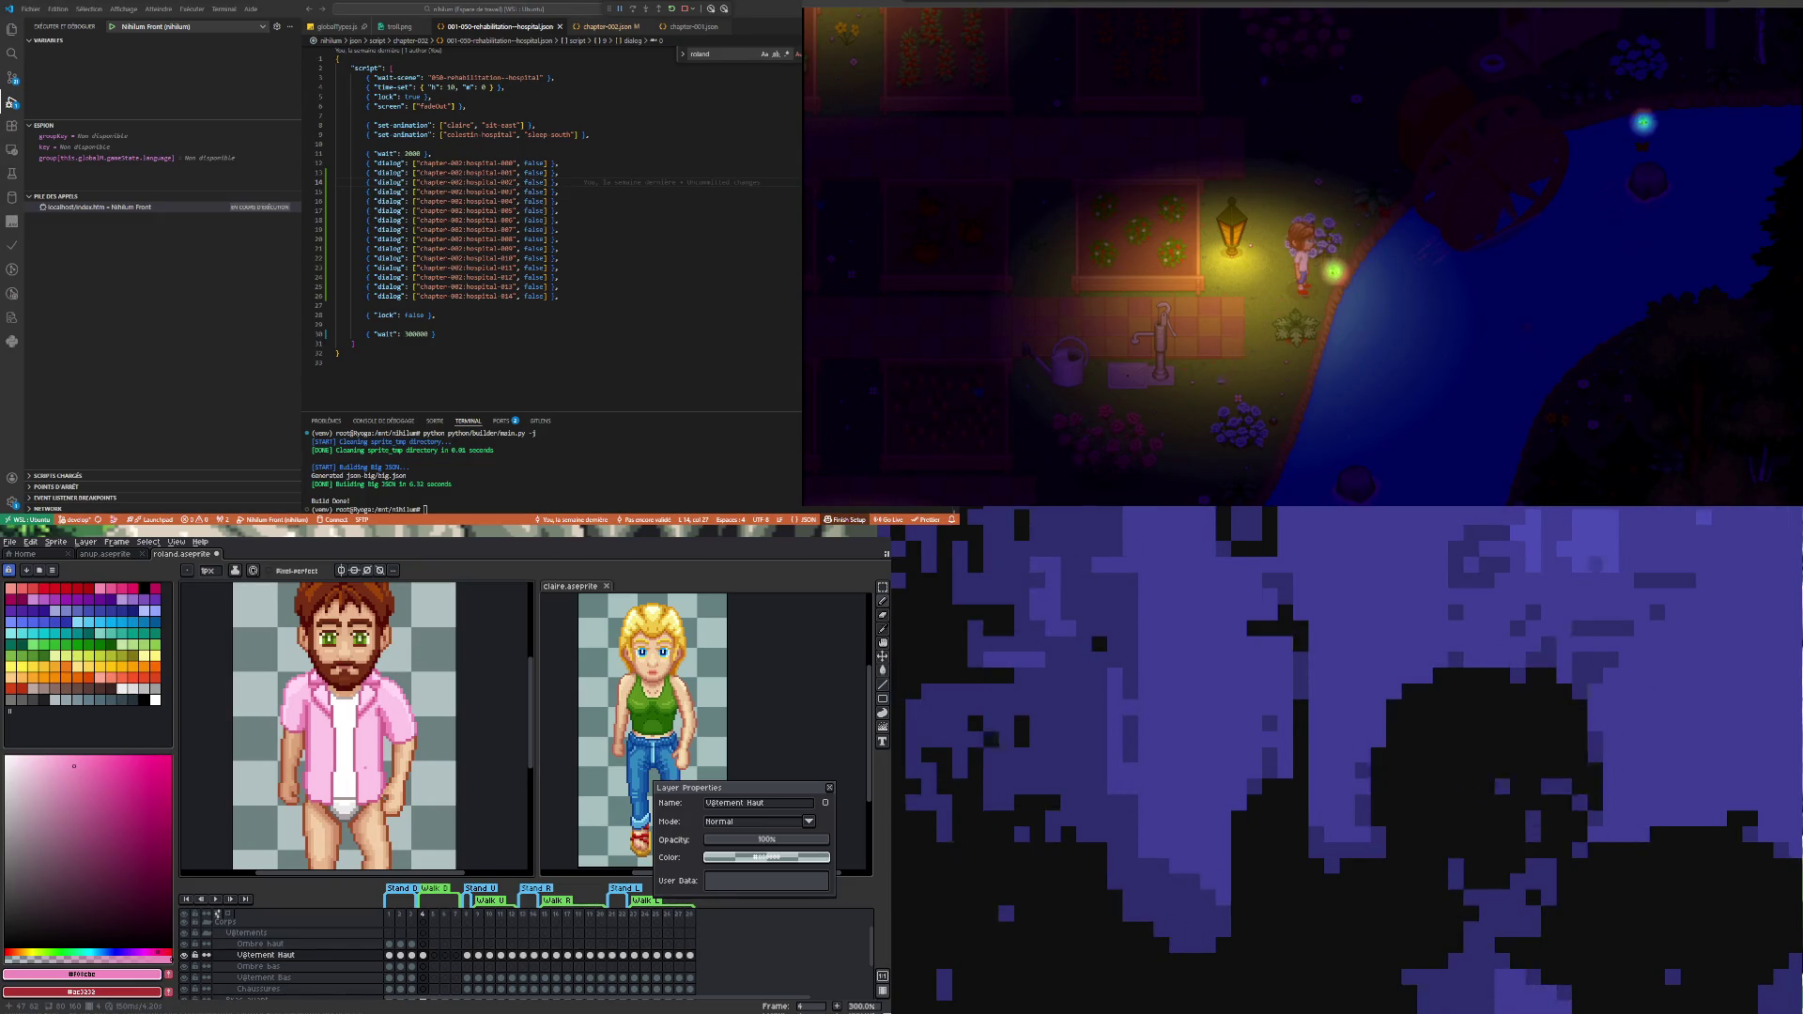
pyautogui.press('-')
pyautogui.press('-')
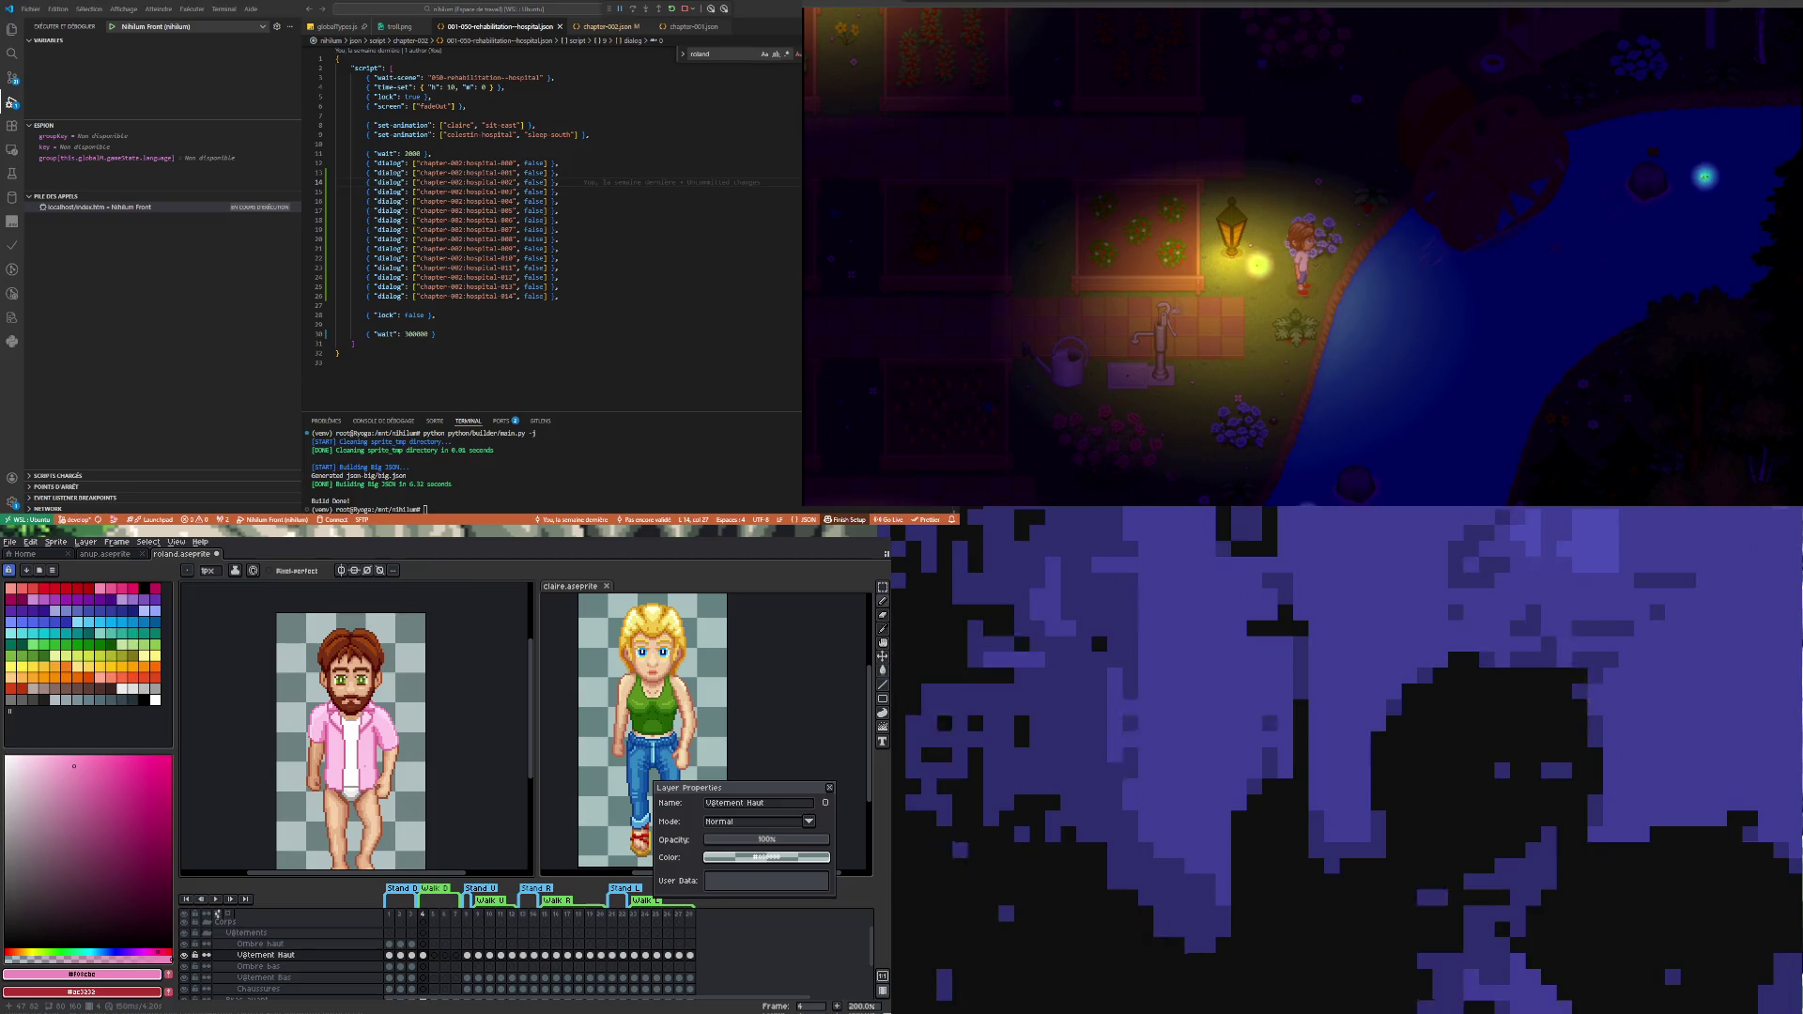
# - On walk frame 3, flick the shirt layer's visibility repeatedly to compare it with the body
pyautogui.click(415, 958)
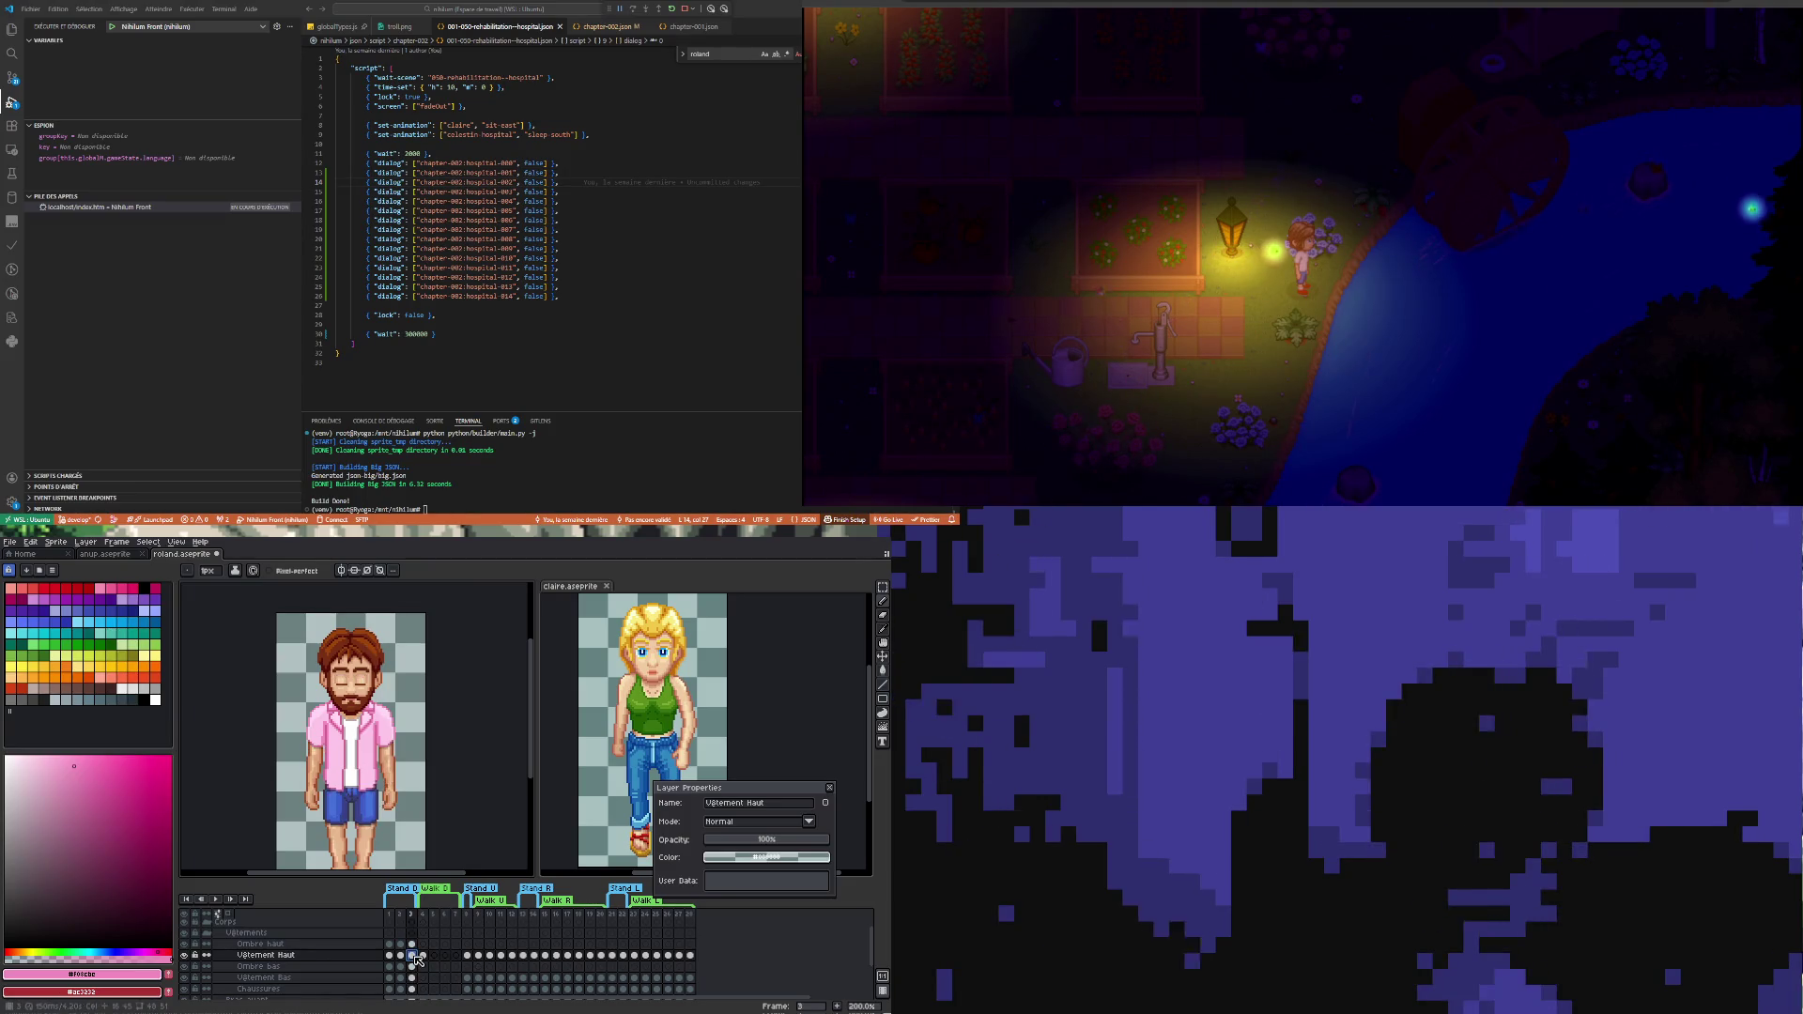
pyautogui.click(423, 959)
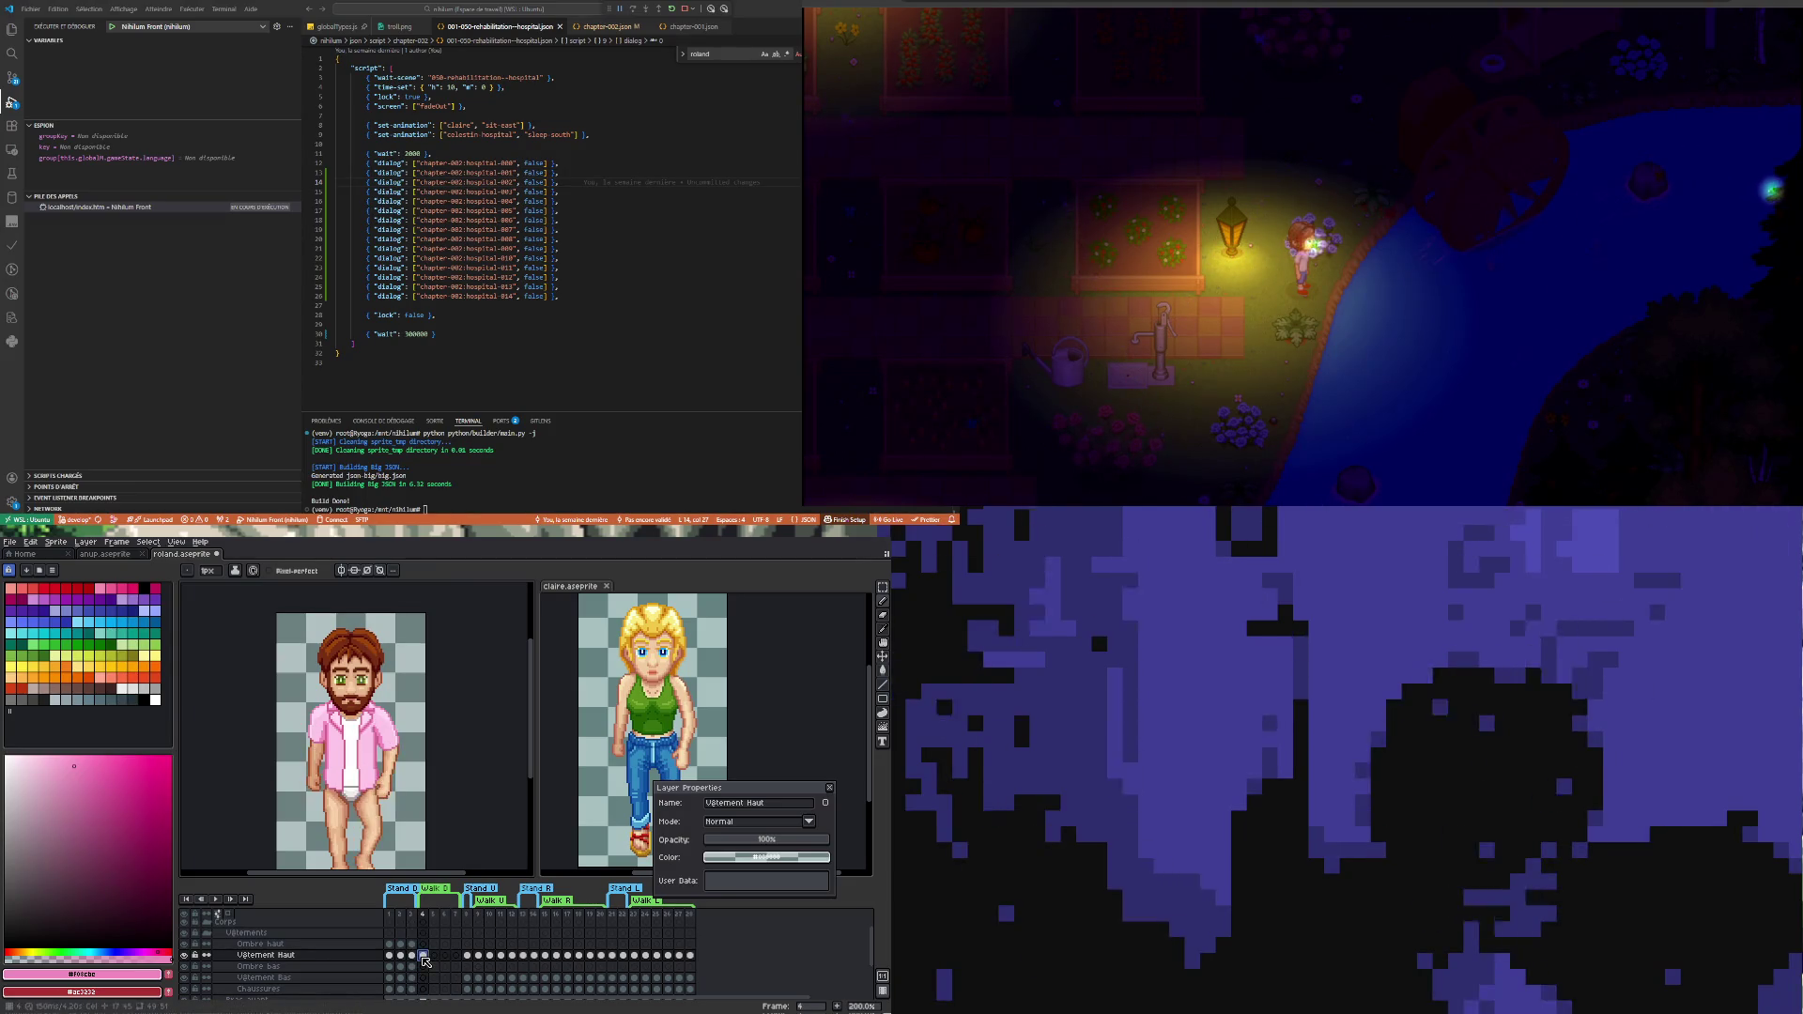
pyautogui.click(190, 956)
pyautogui.click(188, 957)
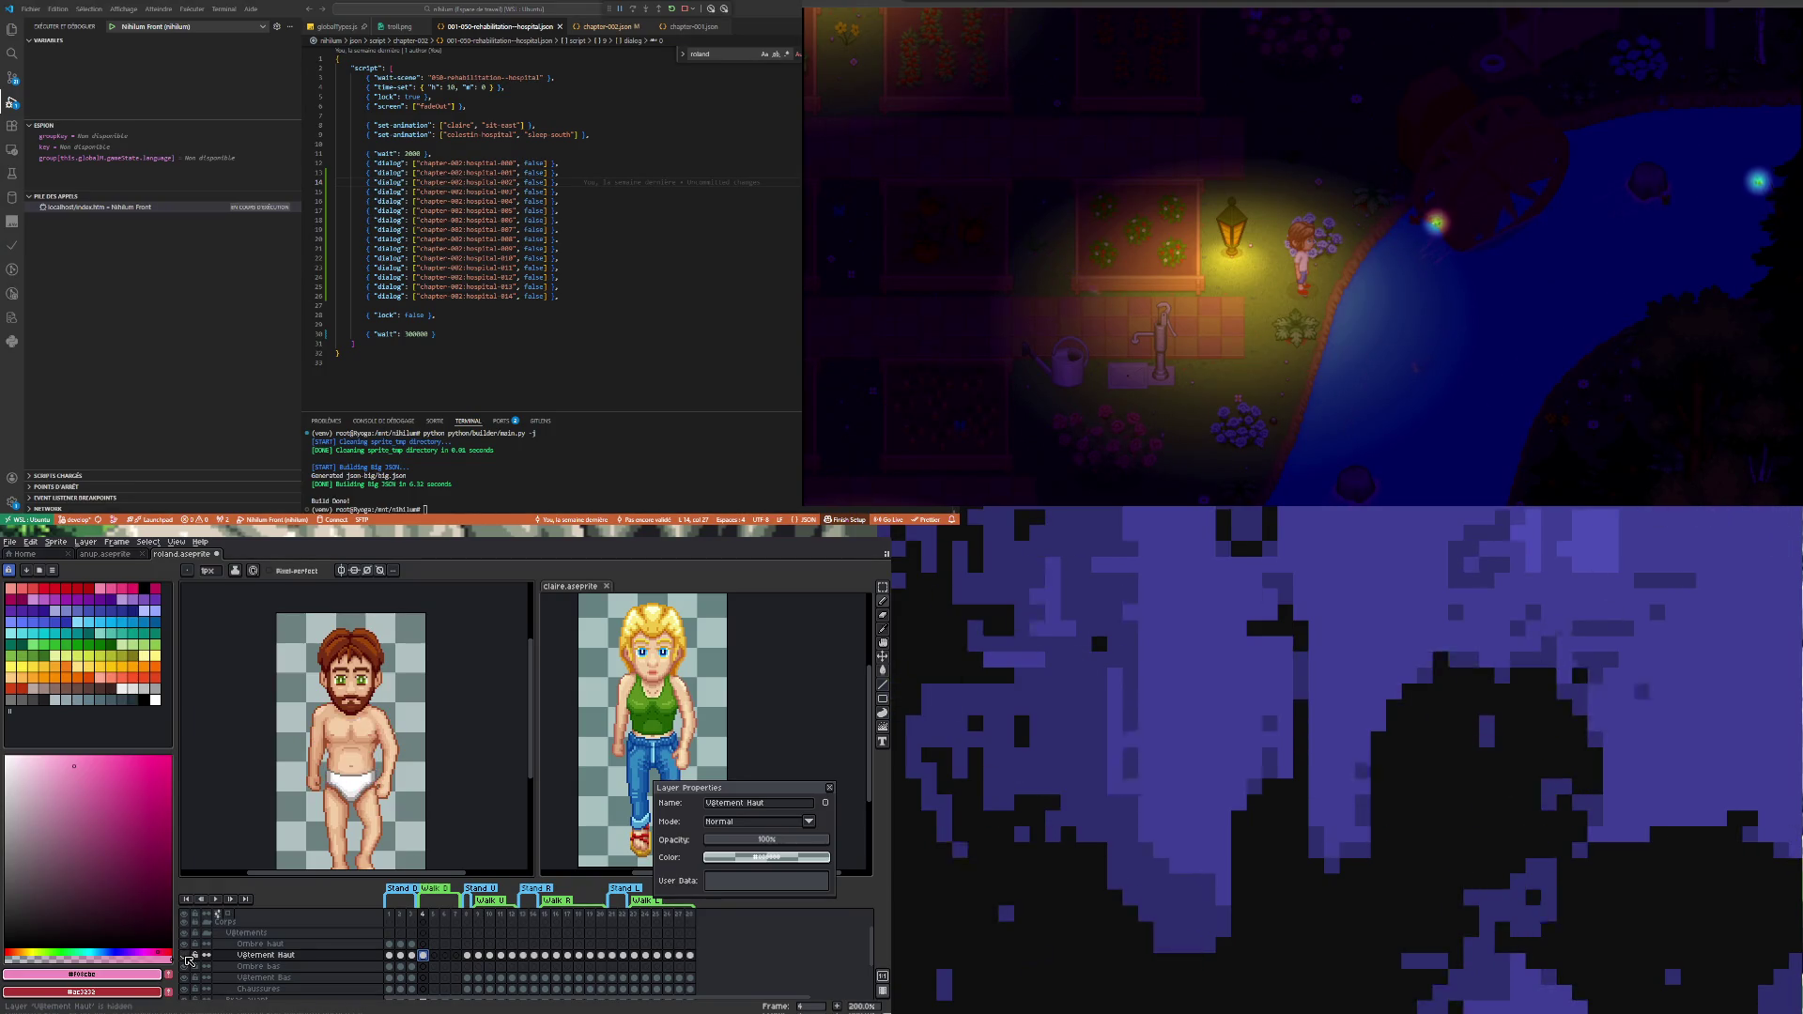
pyautogui.click(190, 957)
pyautogui.click(189, 957)
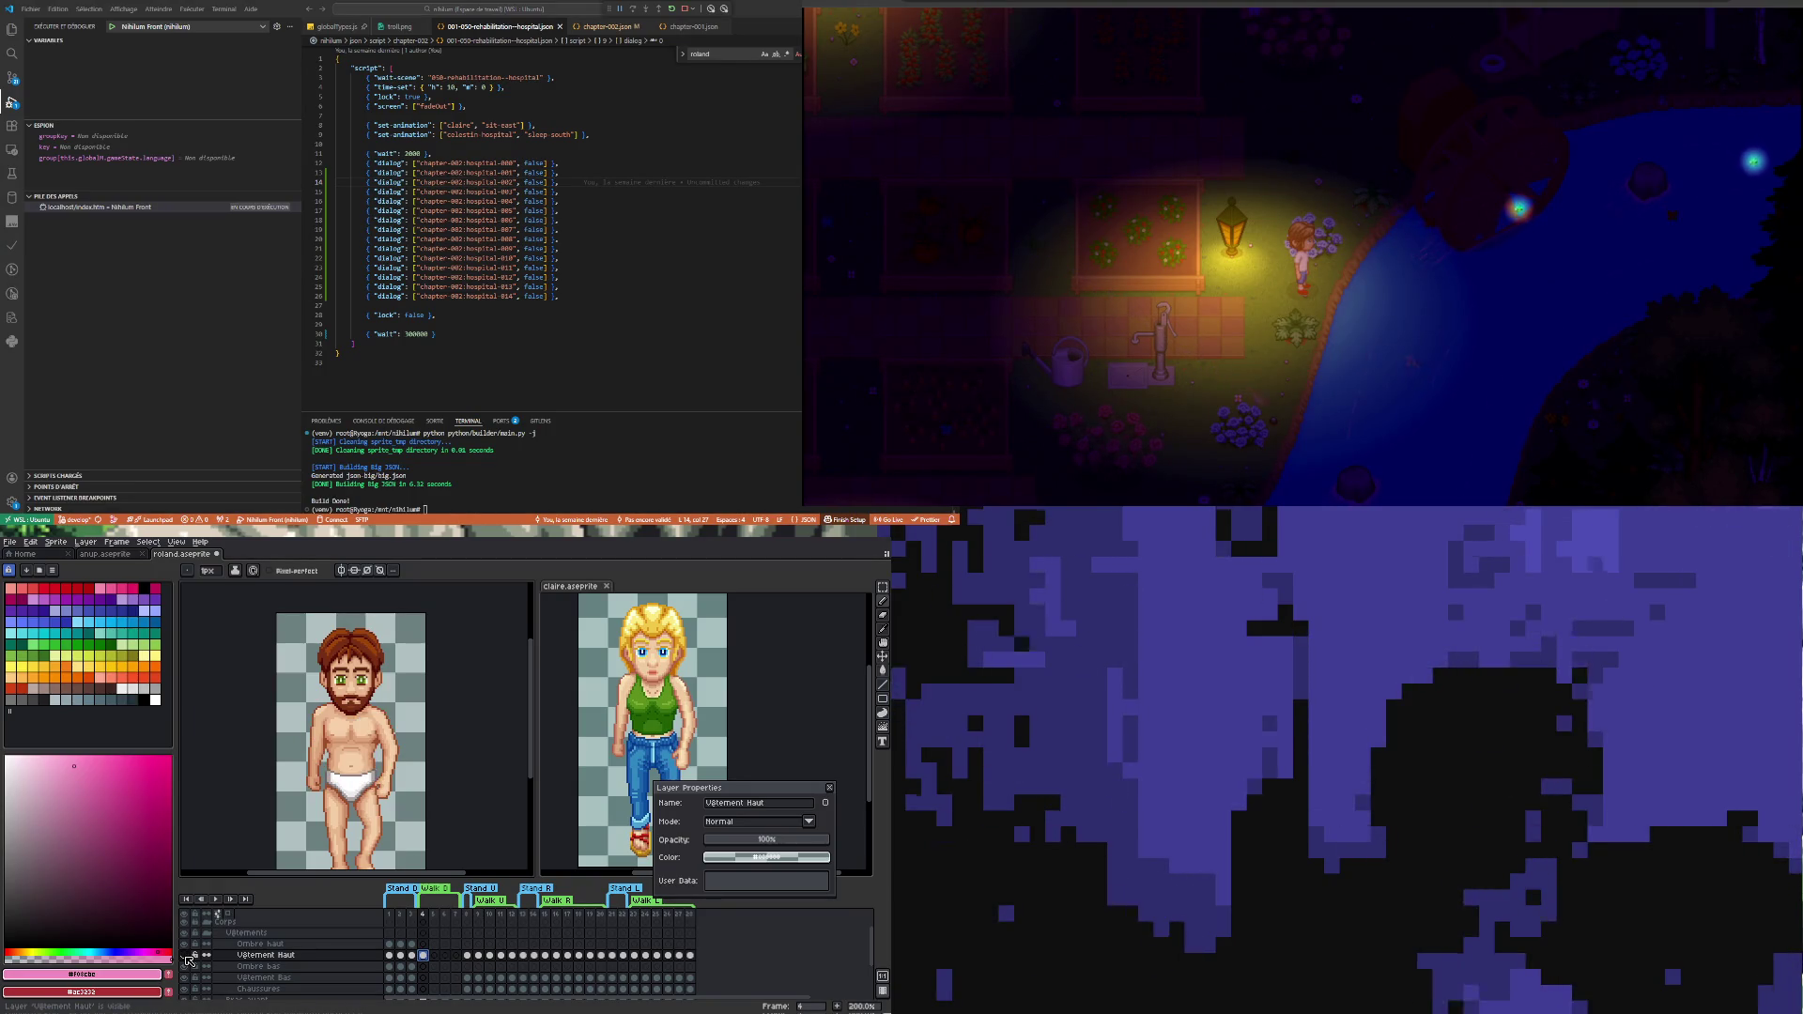
pyautogui.click(188, 956)
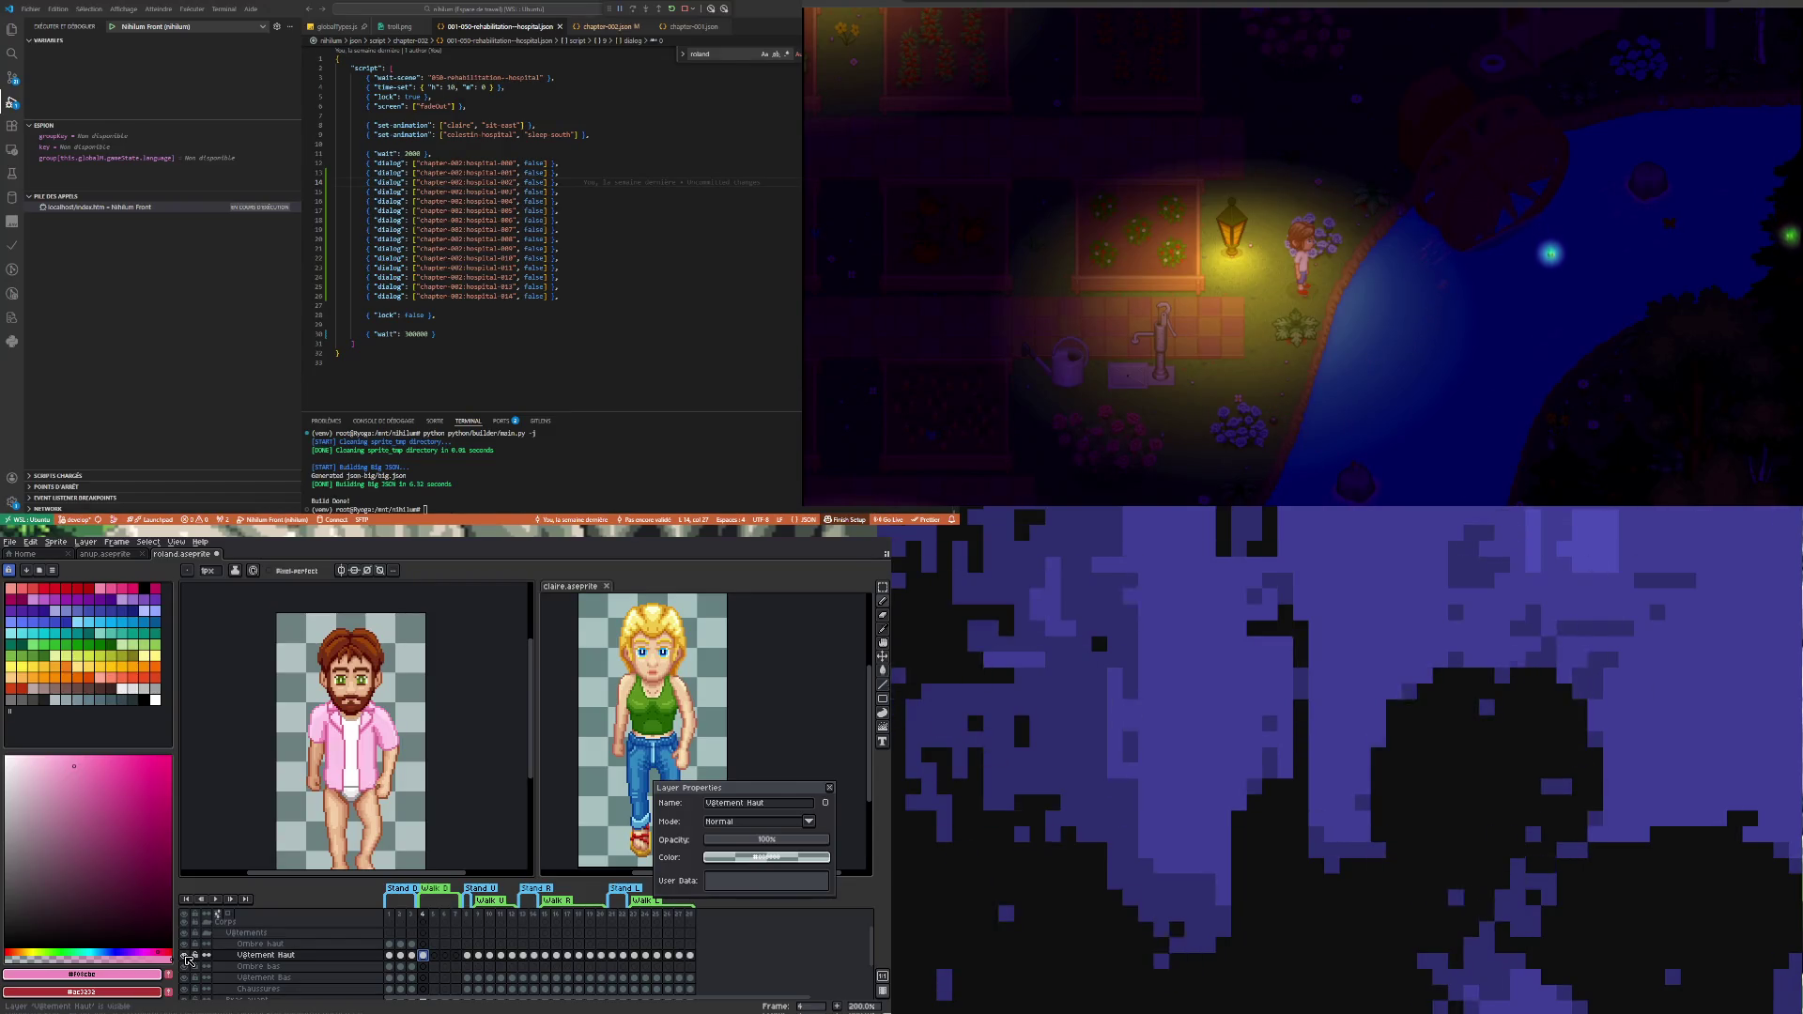
pyautogui.click(188, 957)
pyautogui.click(188, 957)
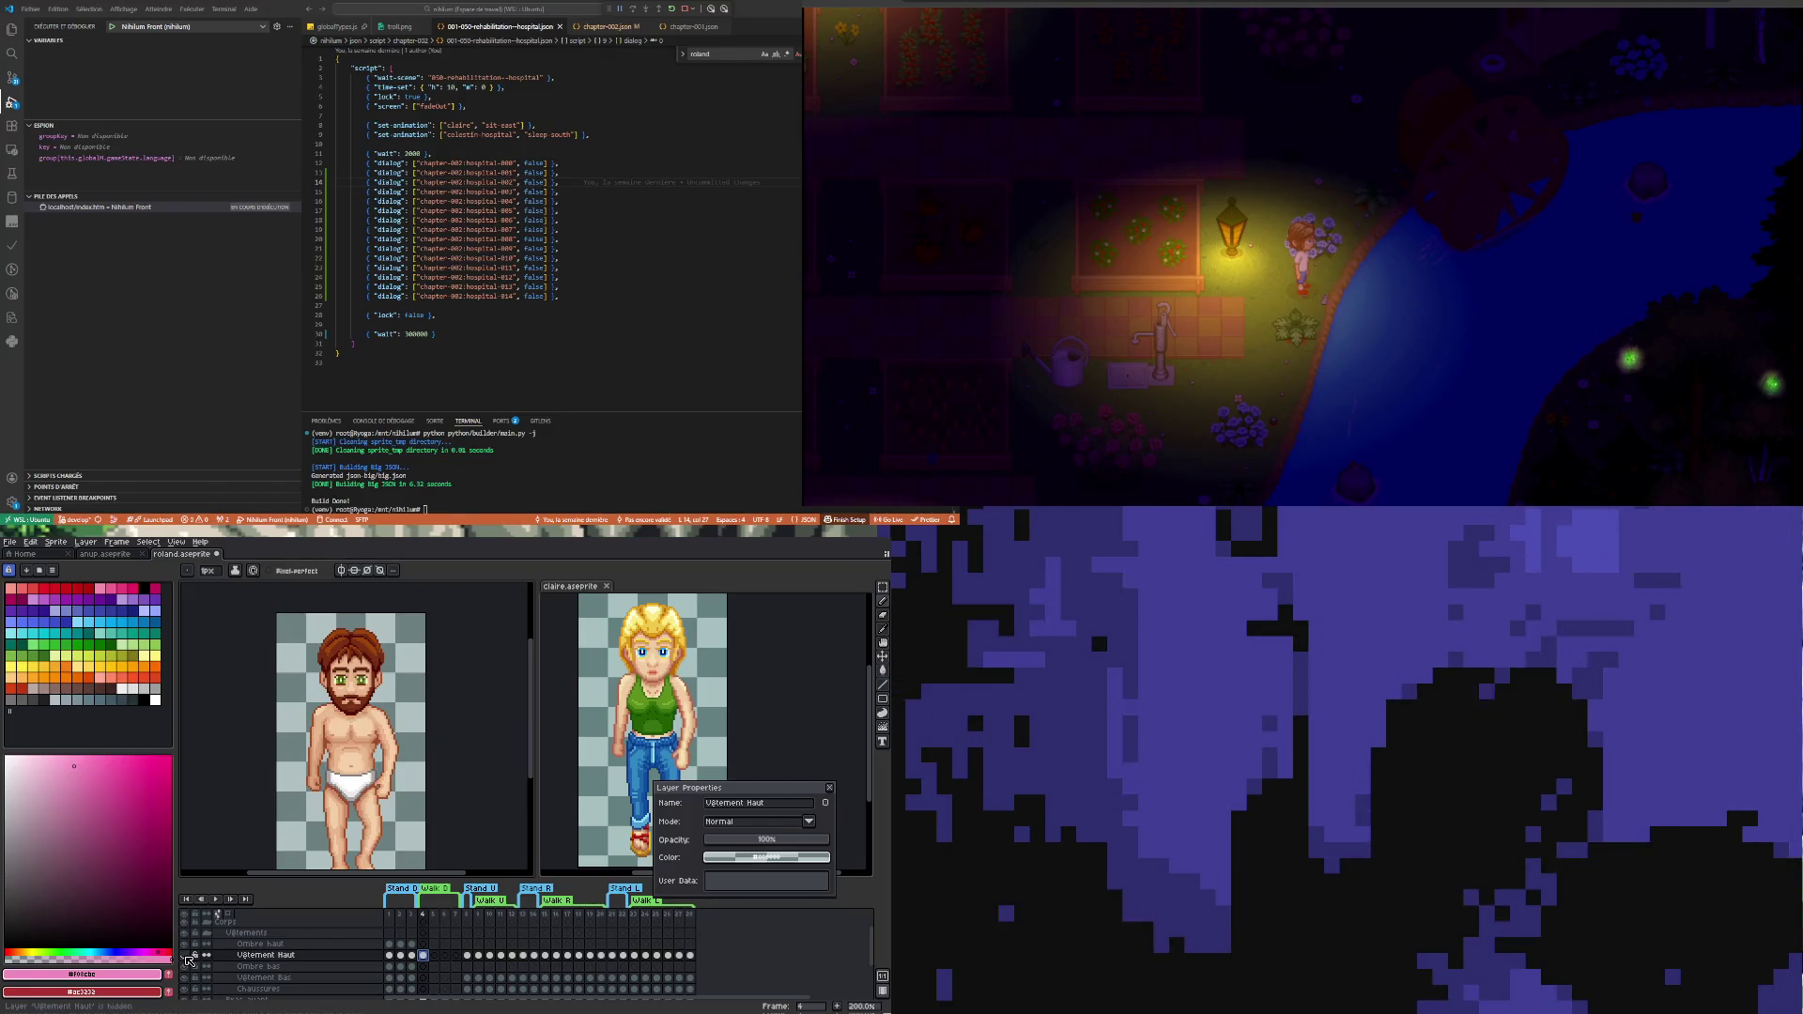
pyautogui.click(189, 957)
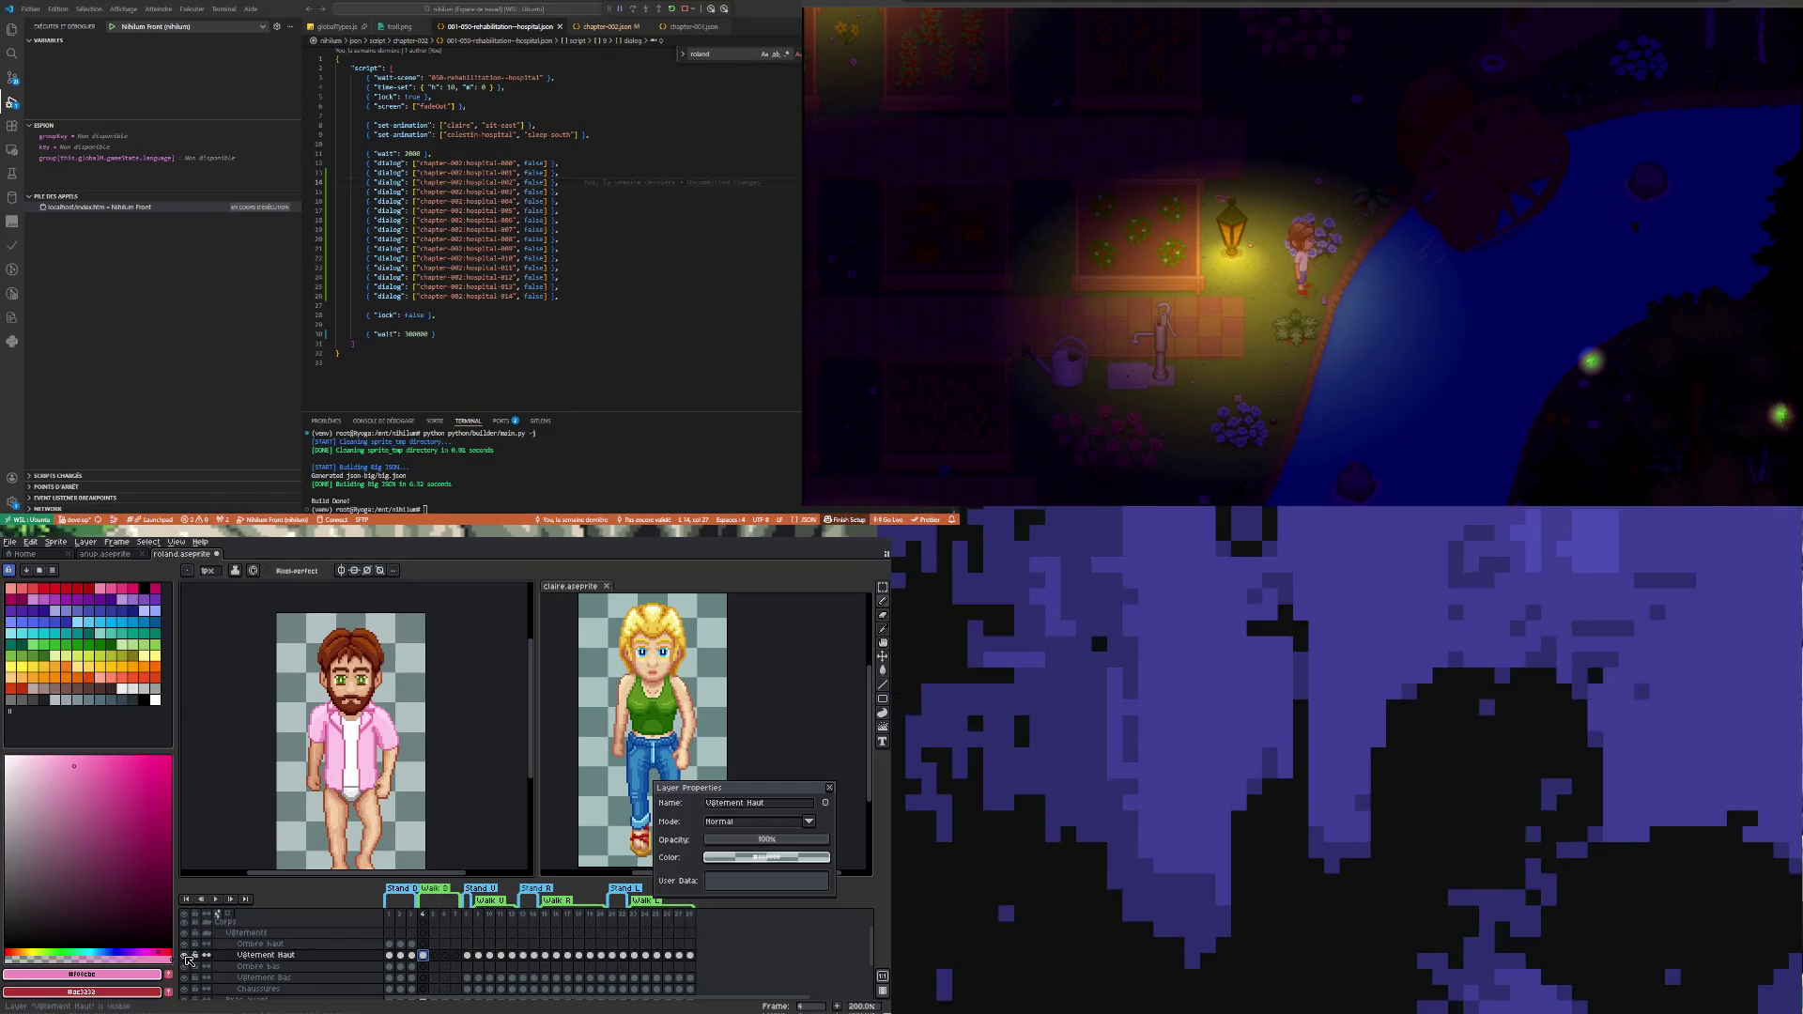
pyautogui.click(190, 958)
pyautogui.click(188, 959)
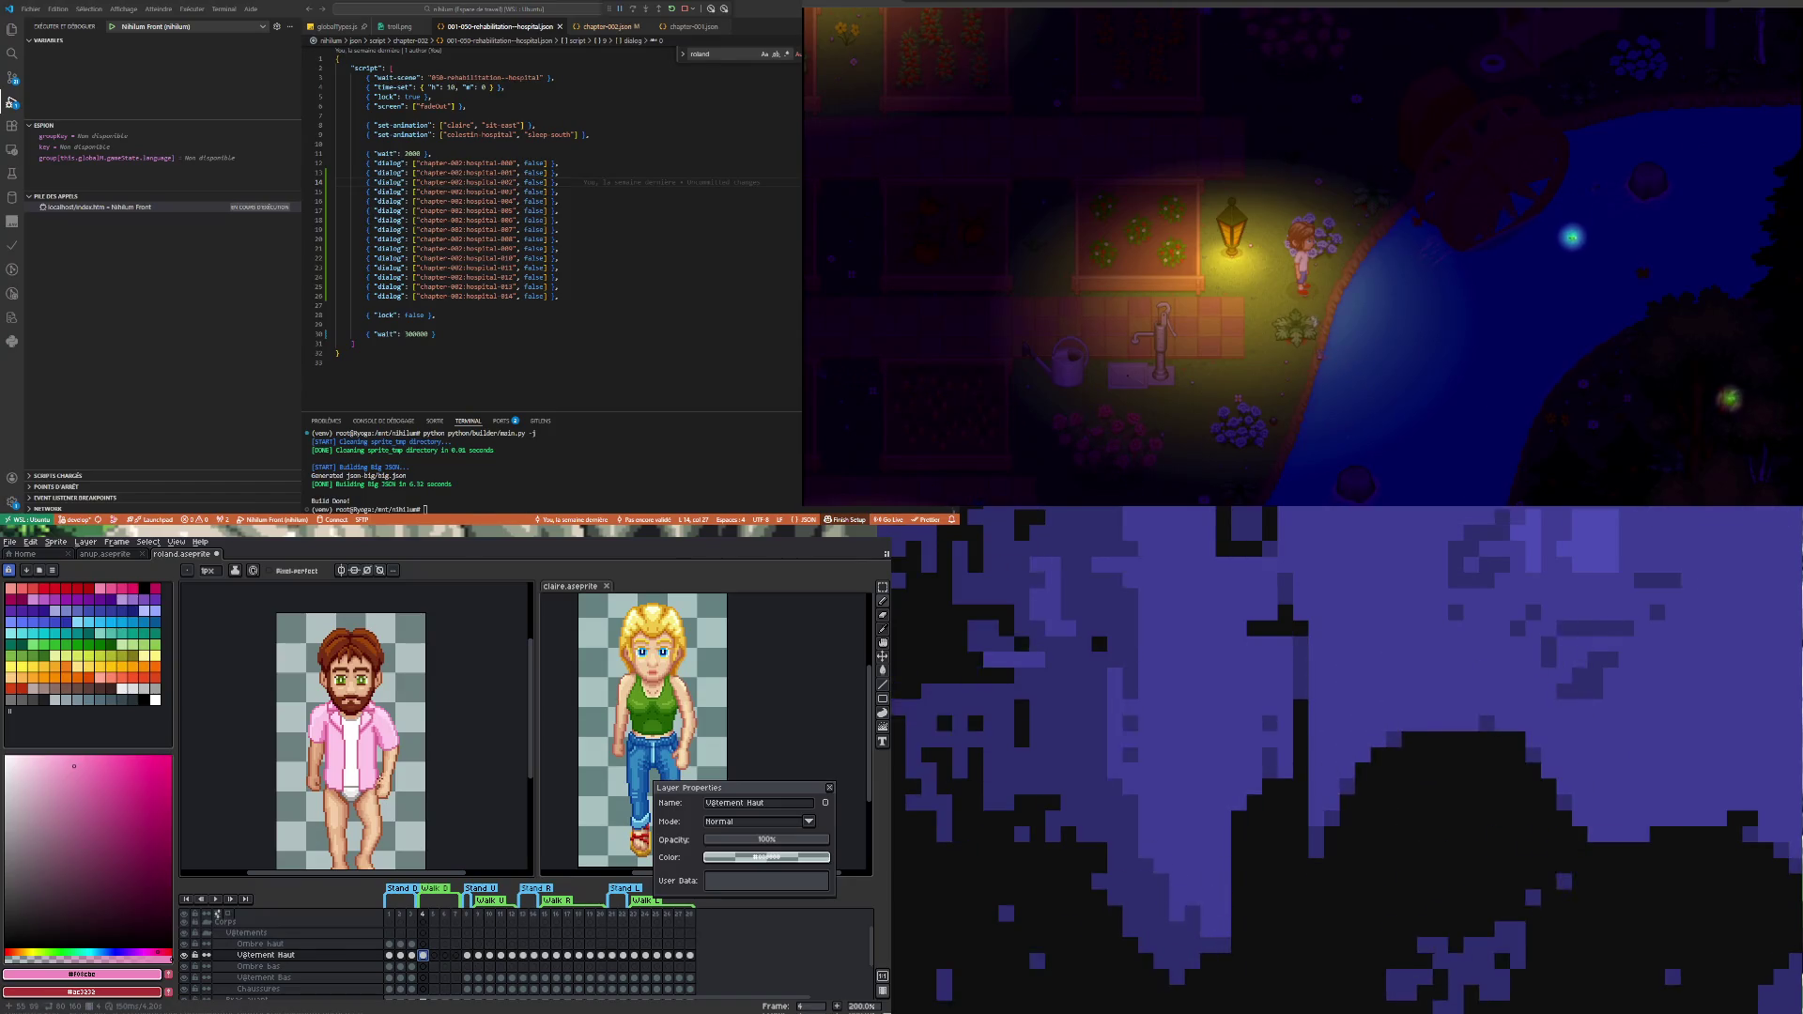
# - Paste the shirt cel onto walk frame 5 and flip between frames 4 and 5 to check it
pyautogui.click(434, 957)
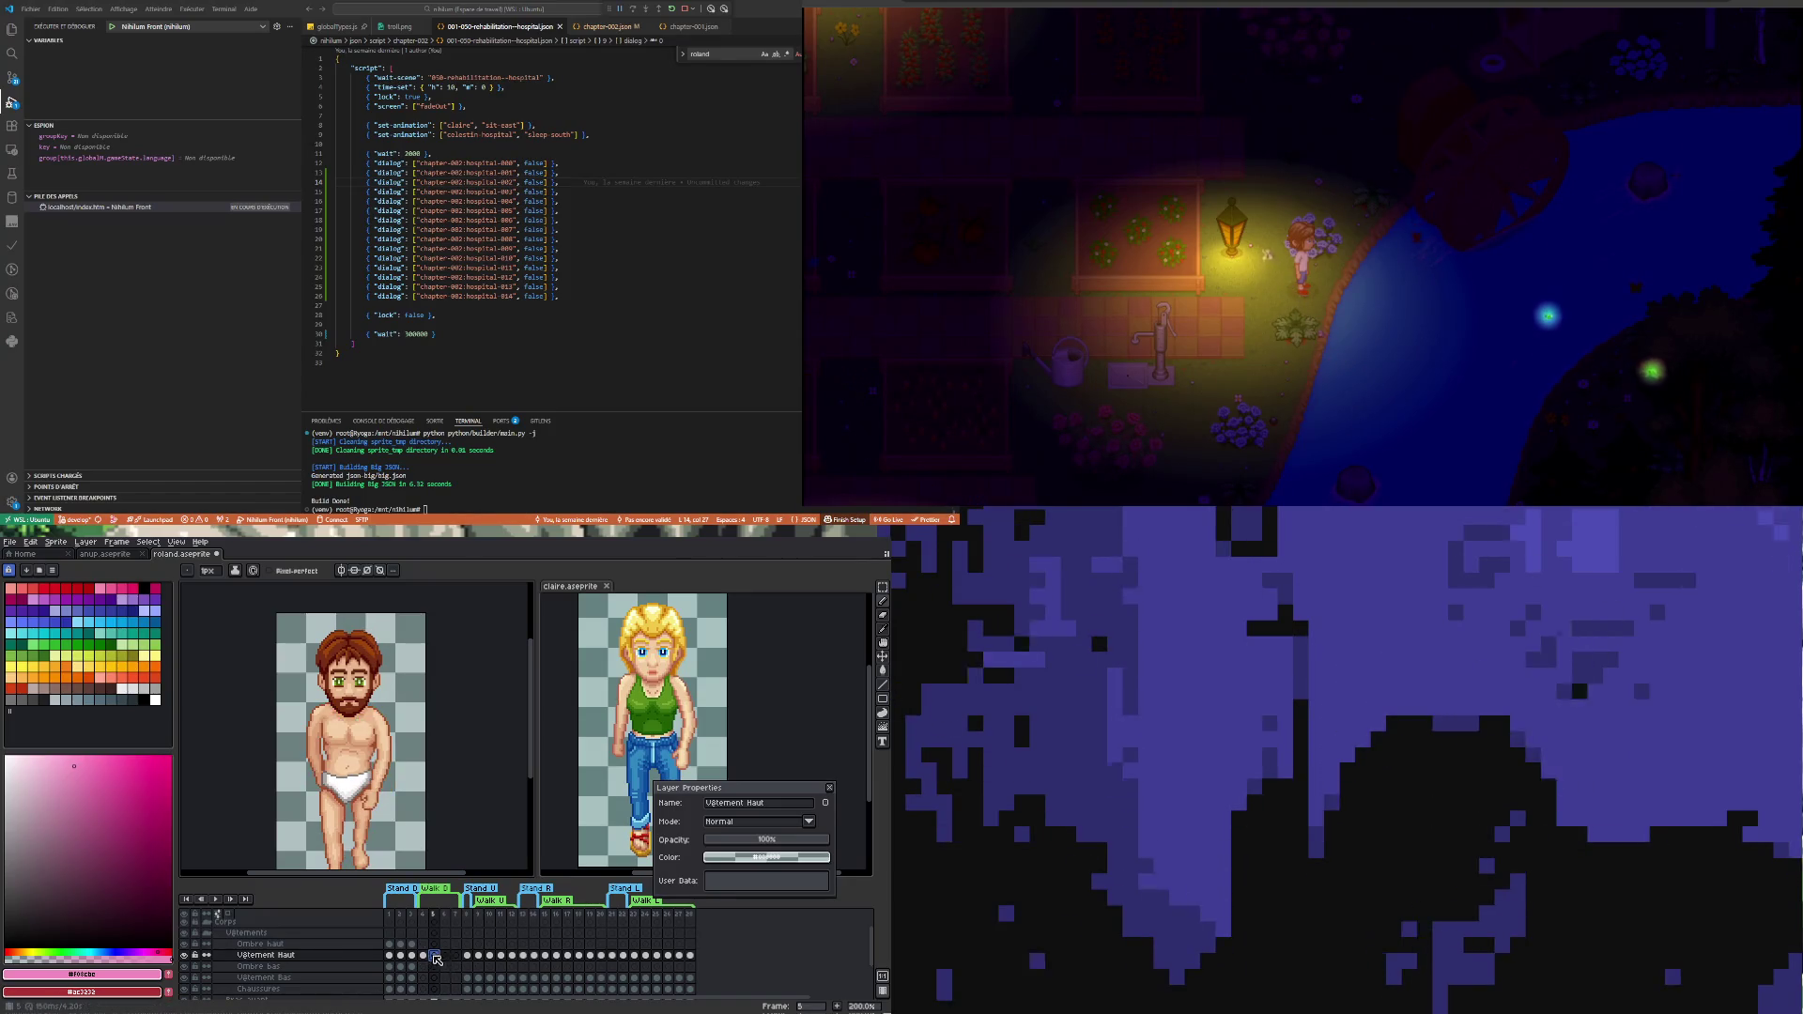
pyautogui.press('Left')
pyautogui.press('Right')
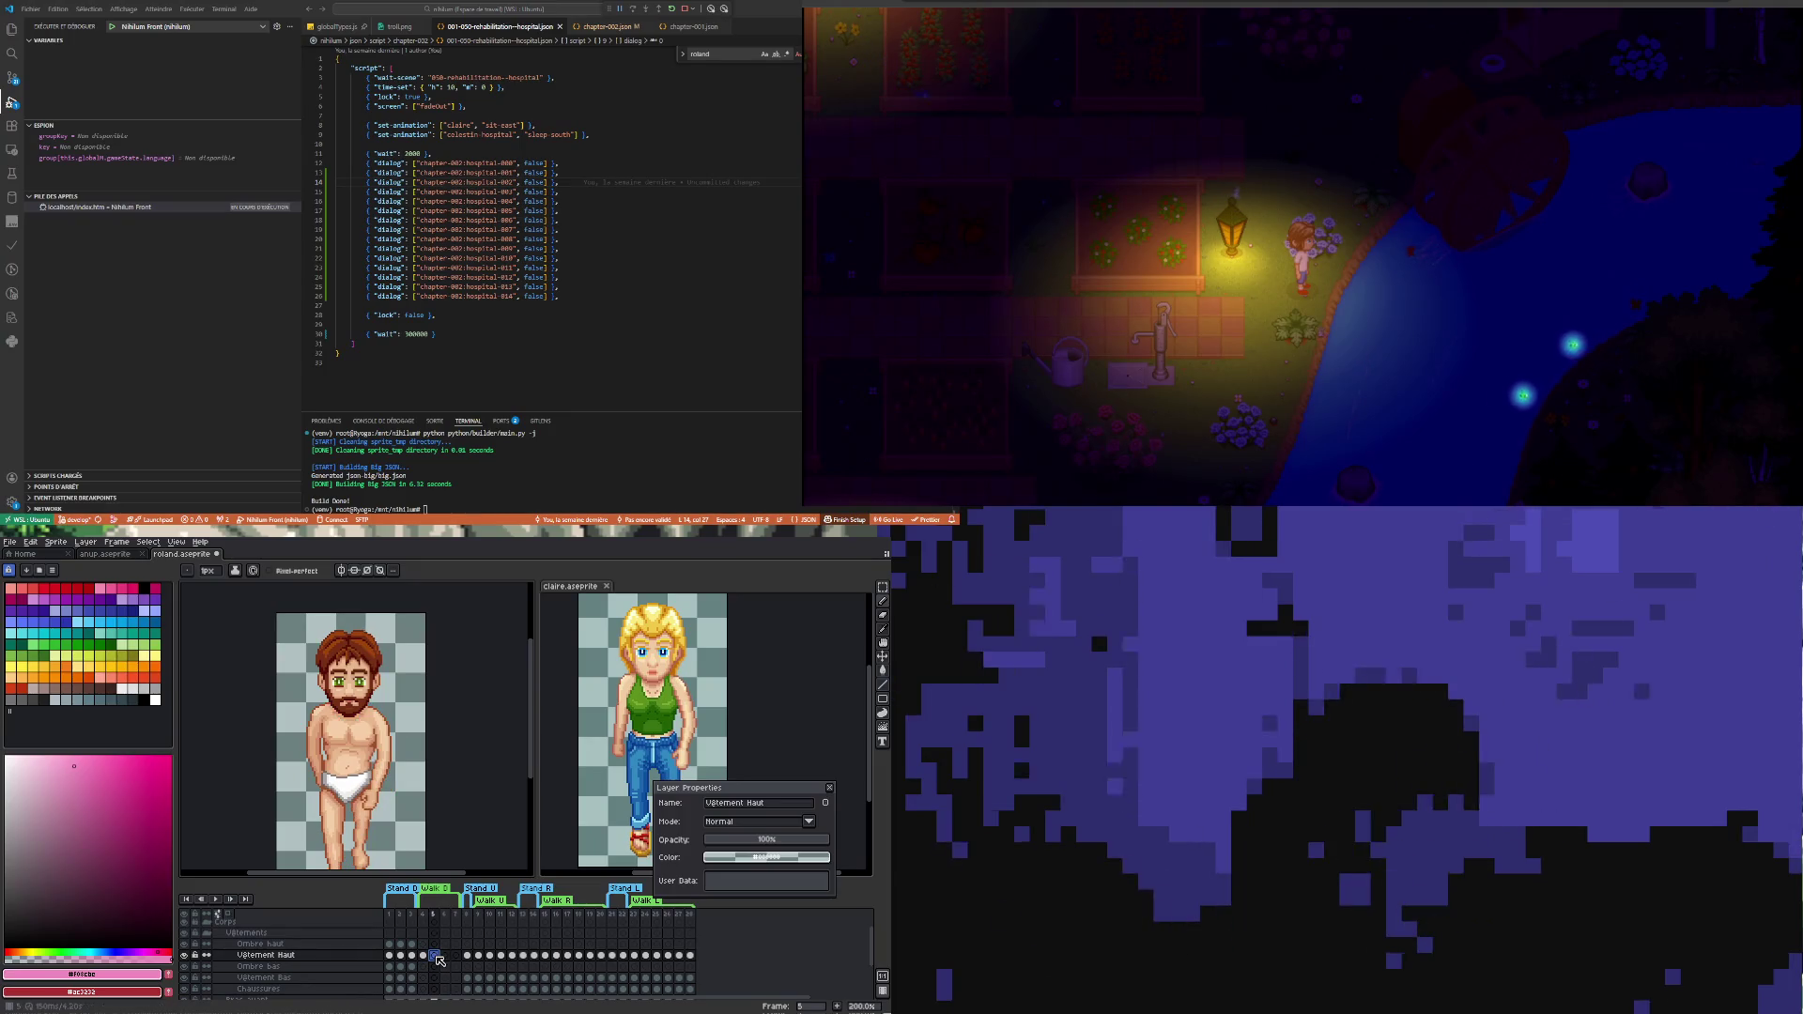
pyautogui.press('Left')
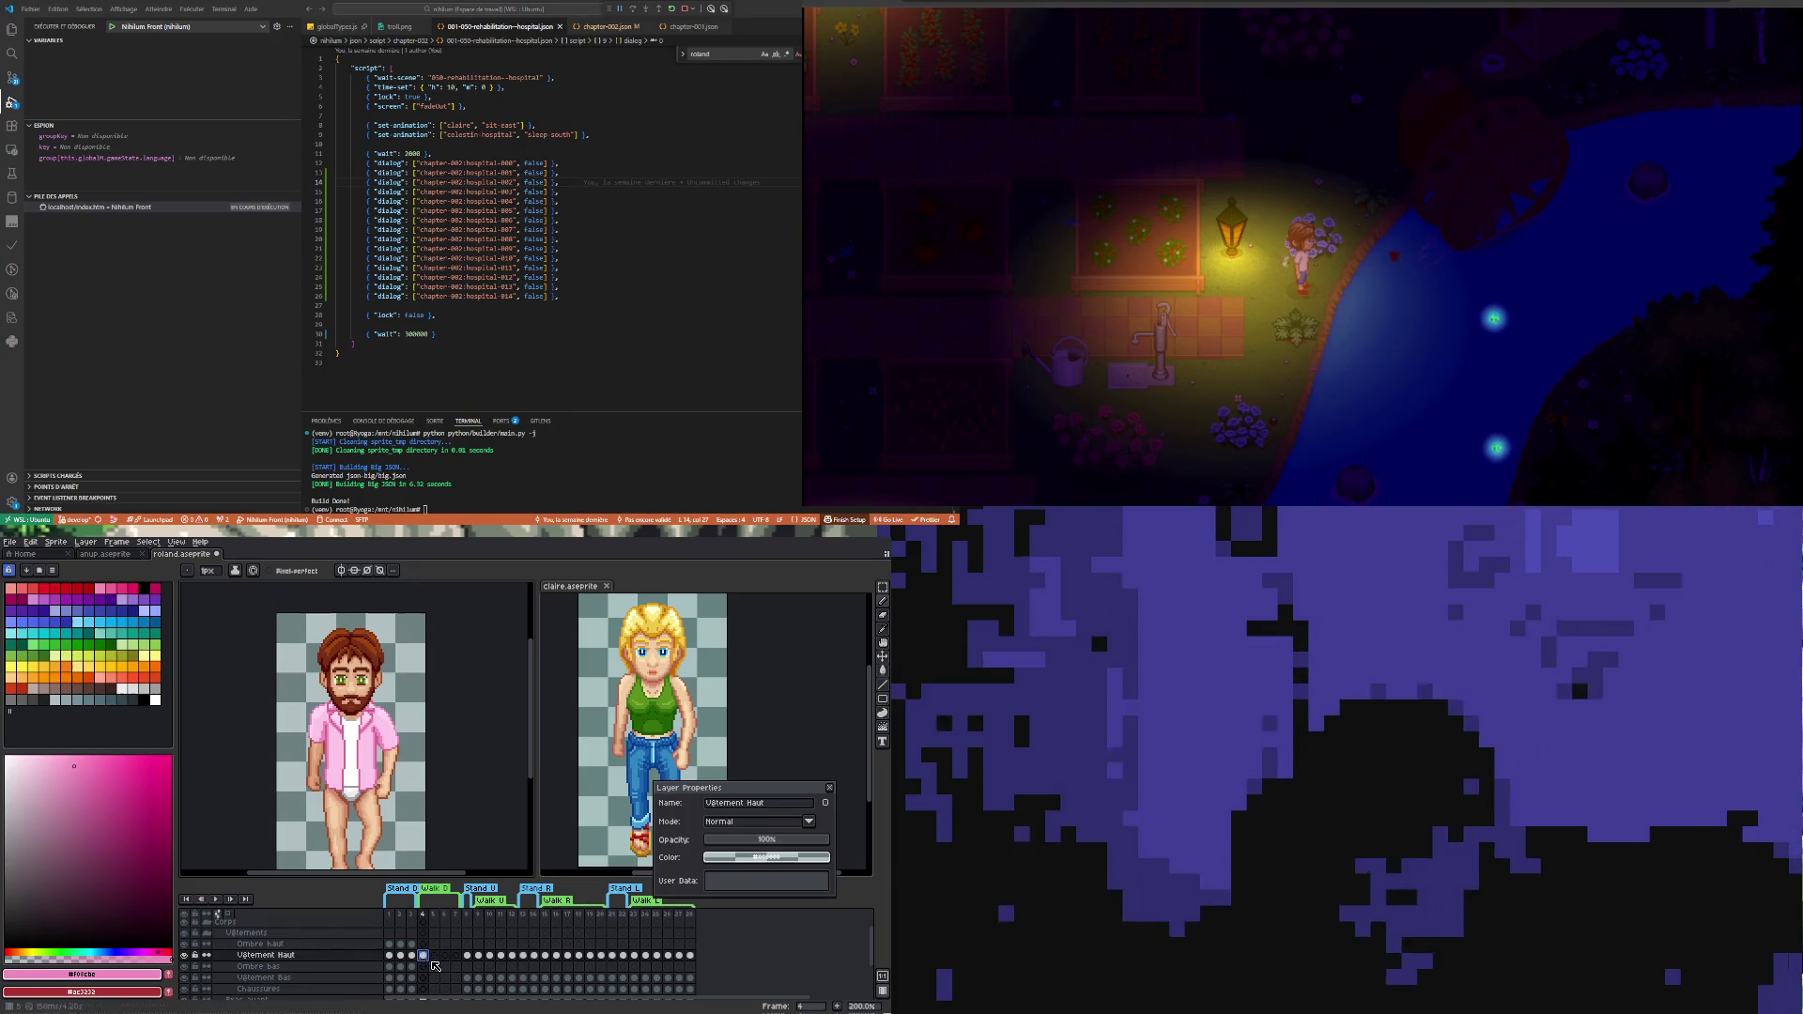
pyautogui.press('Right')
pyautogui.hotkey('ctrl', 'v')
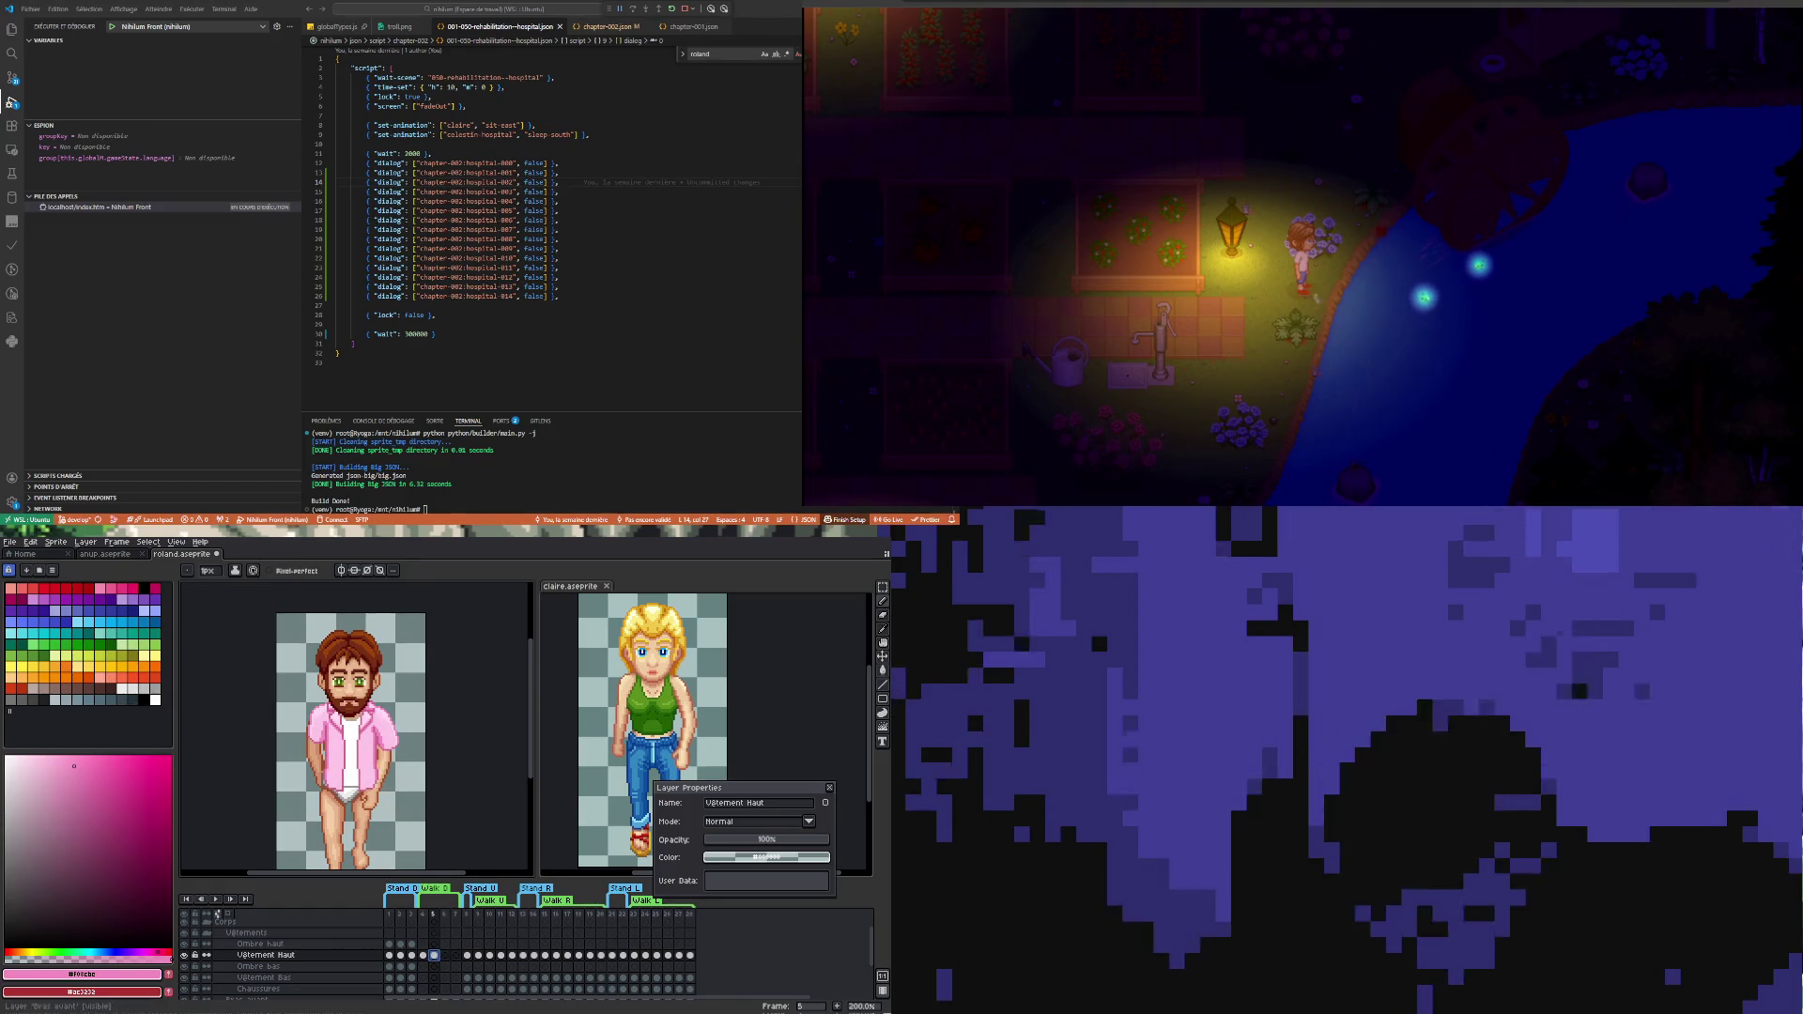
pyautogui.press('Left')
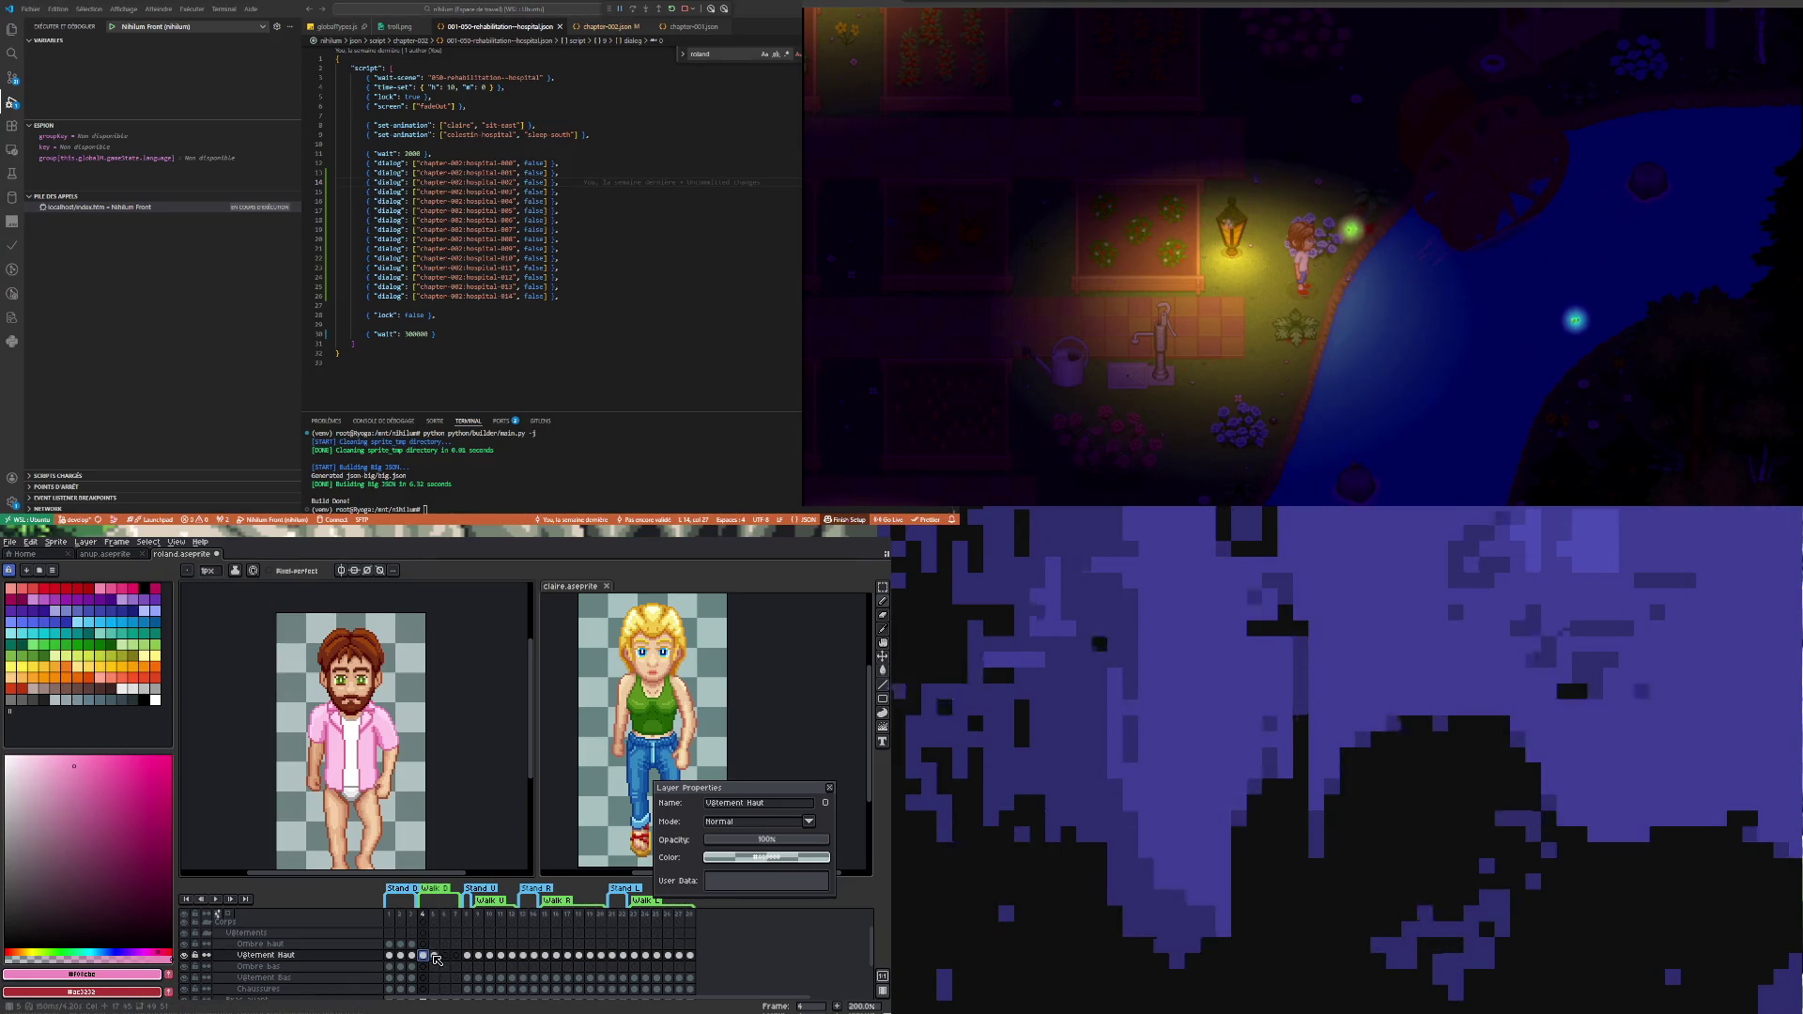
pyautogui.click(434, 958)
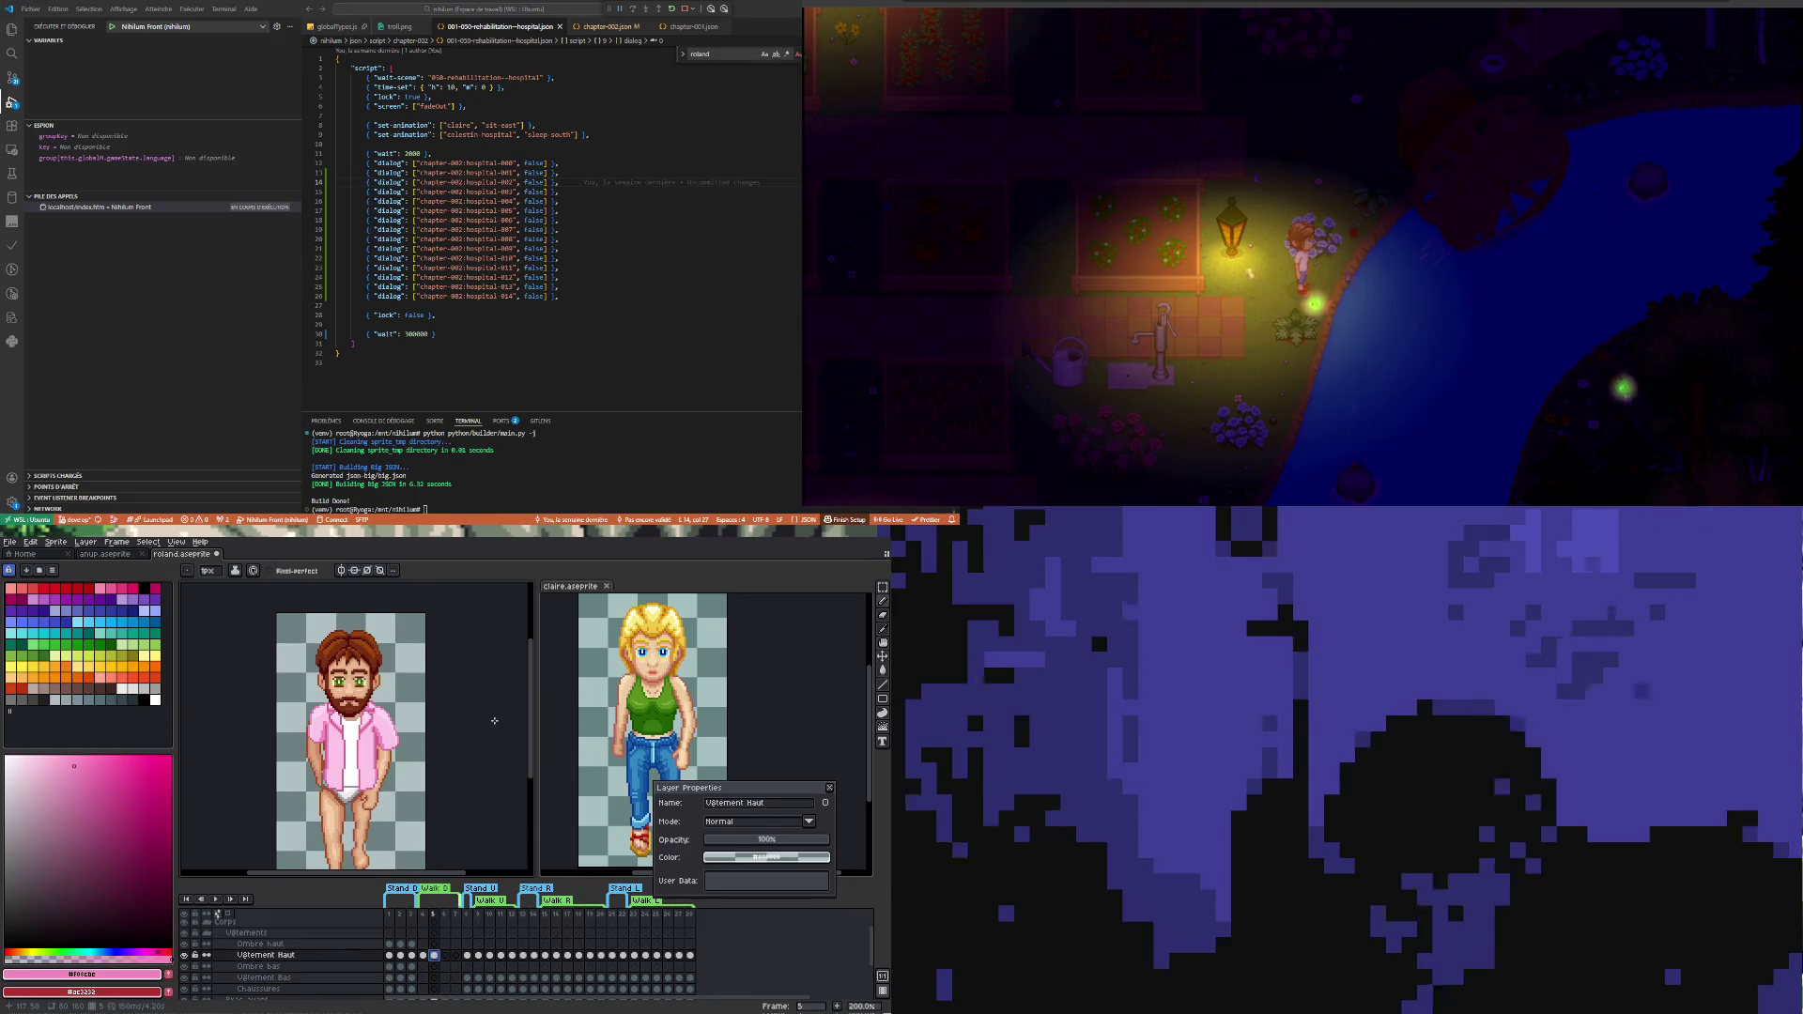
pyautogui.click(185, 956)
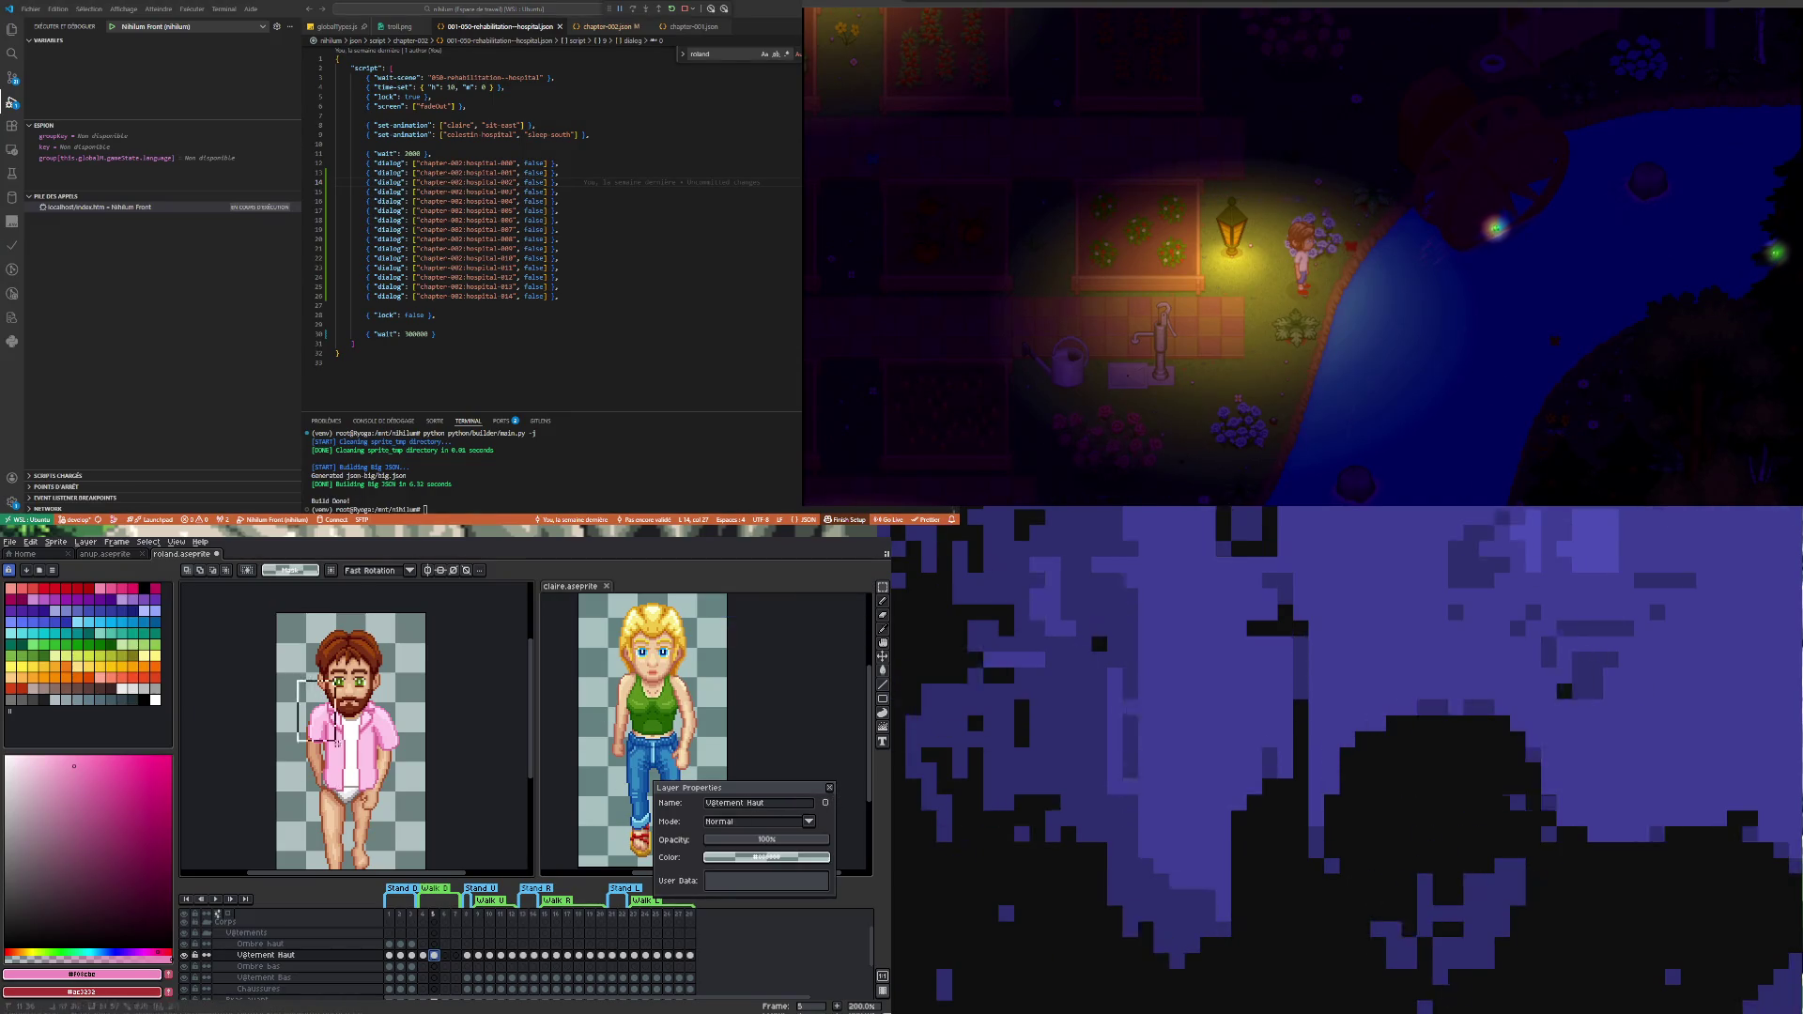
# - Marquee-select the bearded character's body, flip frames 4–5, and bring up claire.aseprite at frame 5
pyautogui.moveTo(336, 739); pyautogui.dragTo(414, 842)
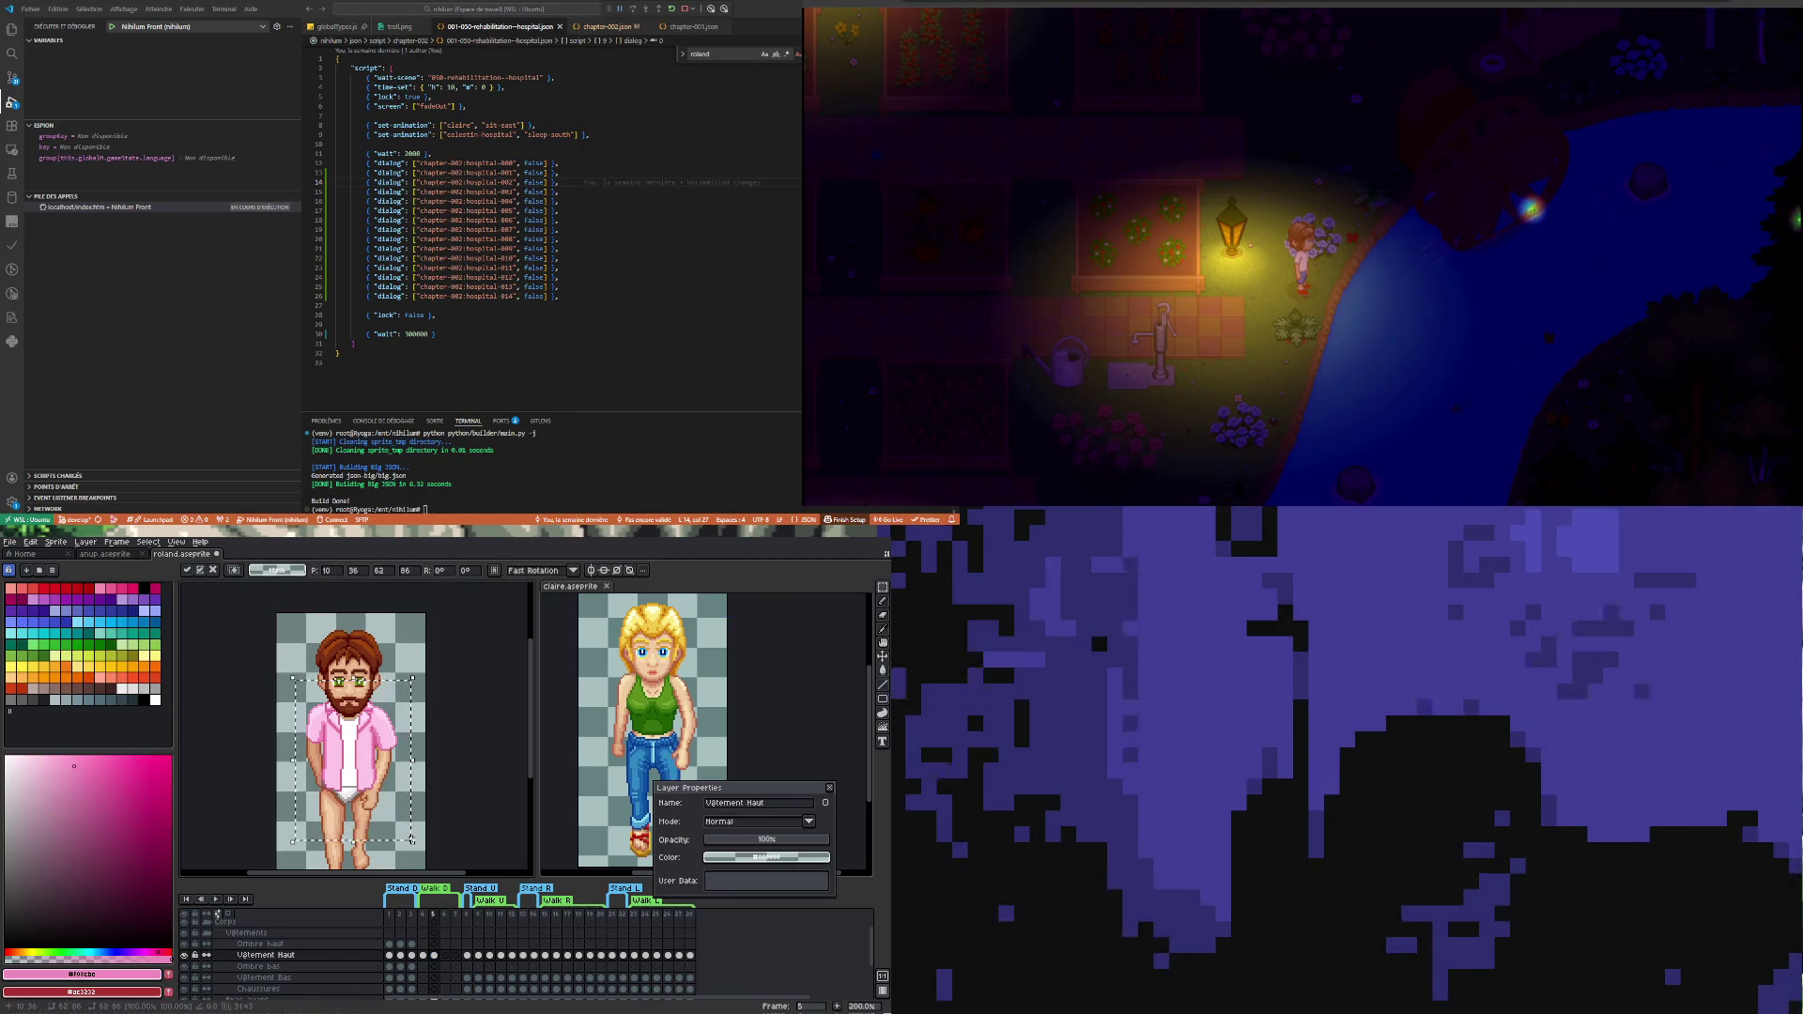
pyautogui.click(423, 955)
pyautogui.click(434, 955)
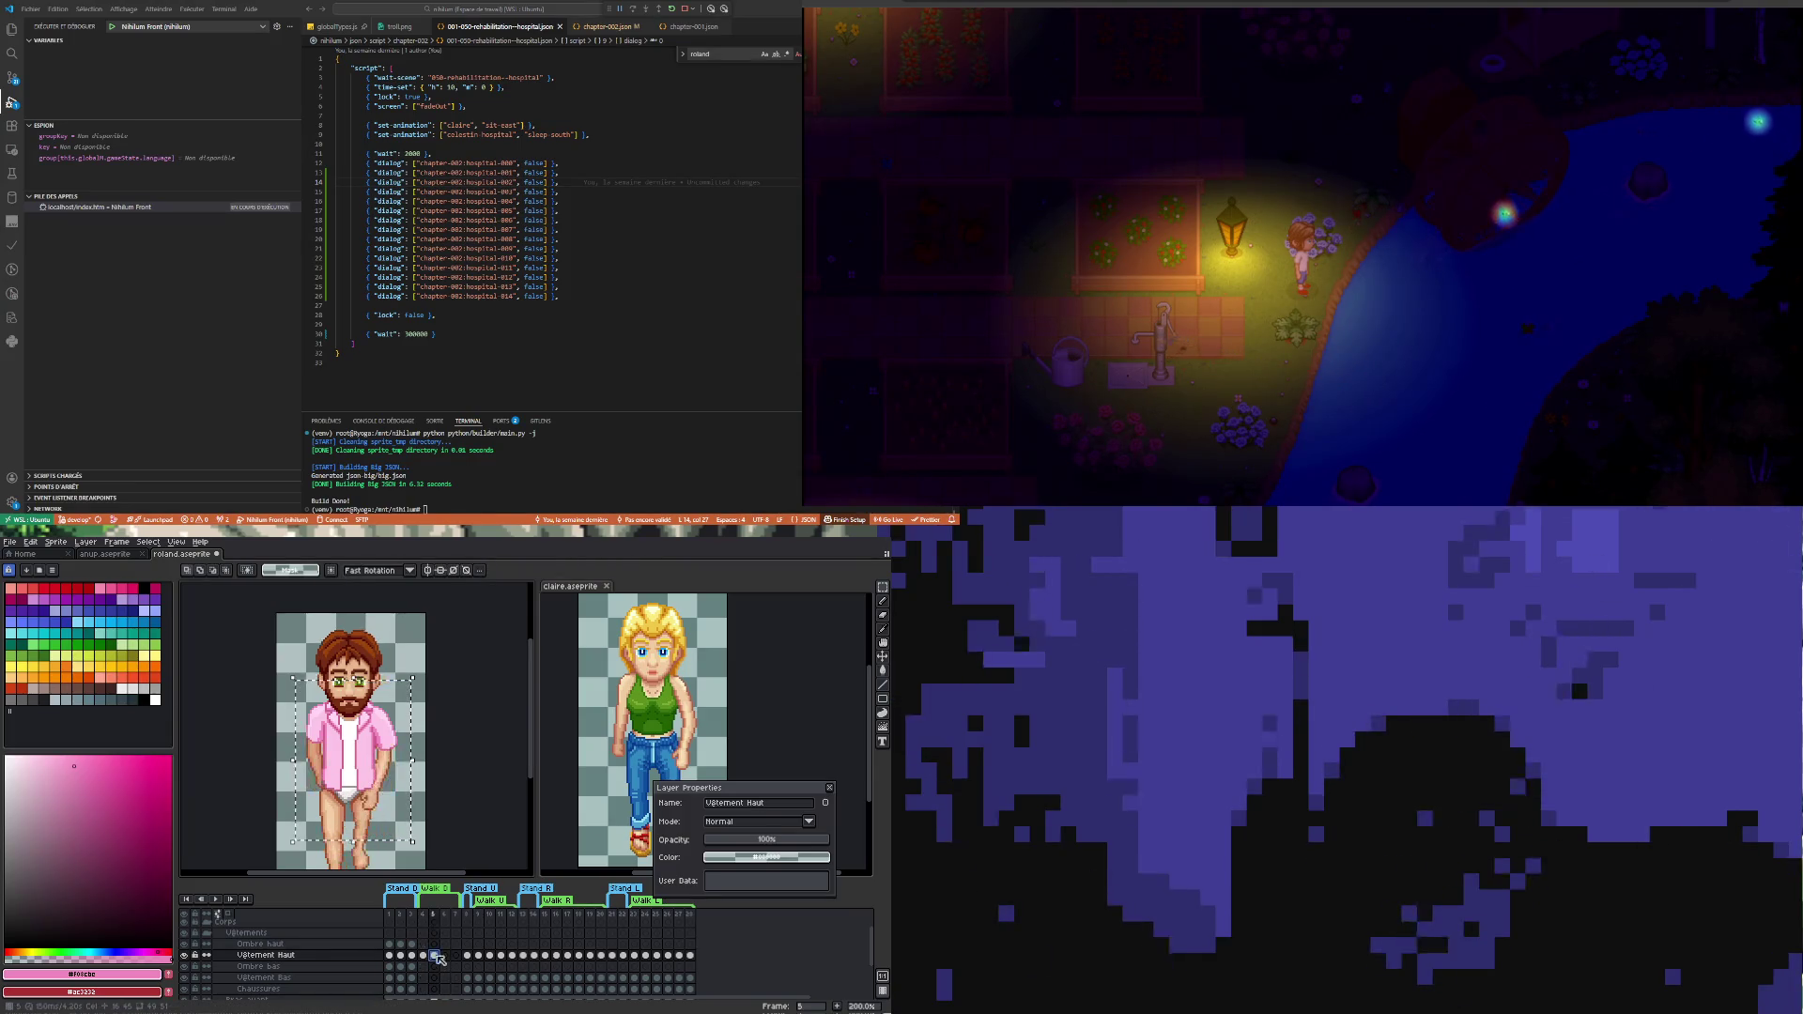
pyautogui.press('Left')
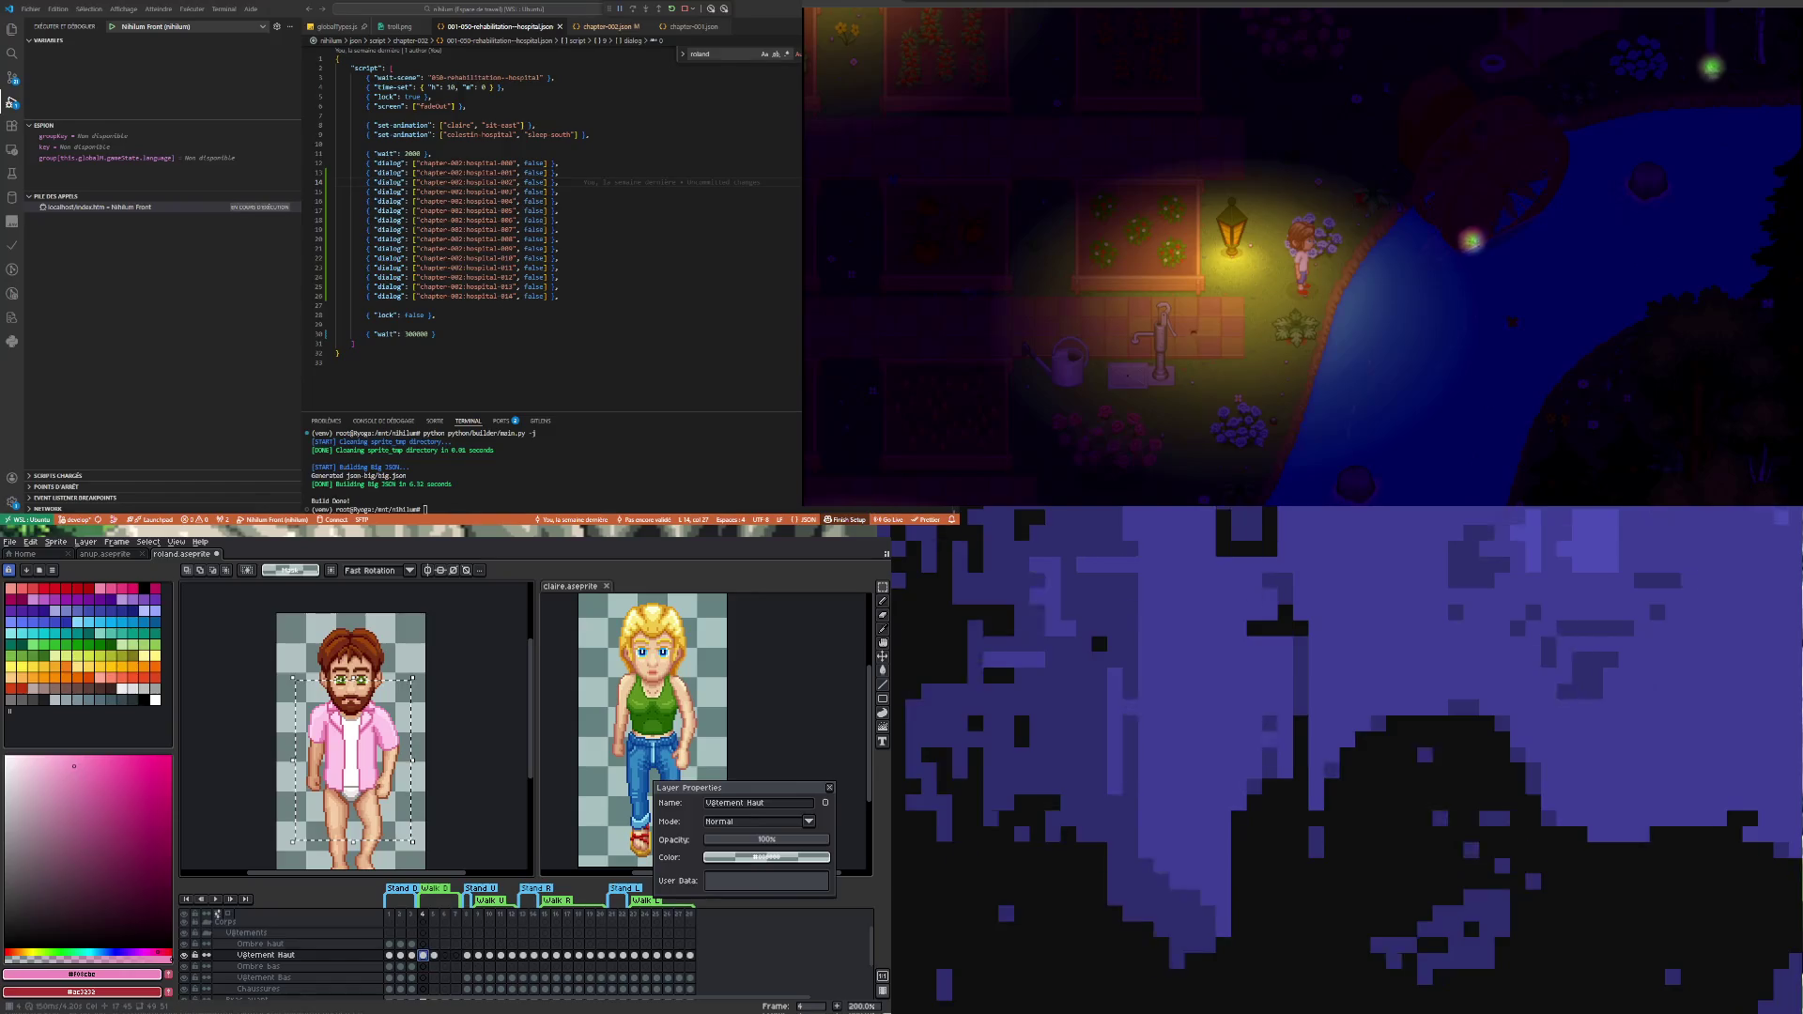
pyautogui.press('Right')
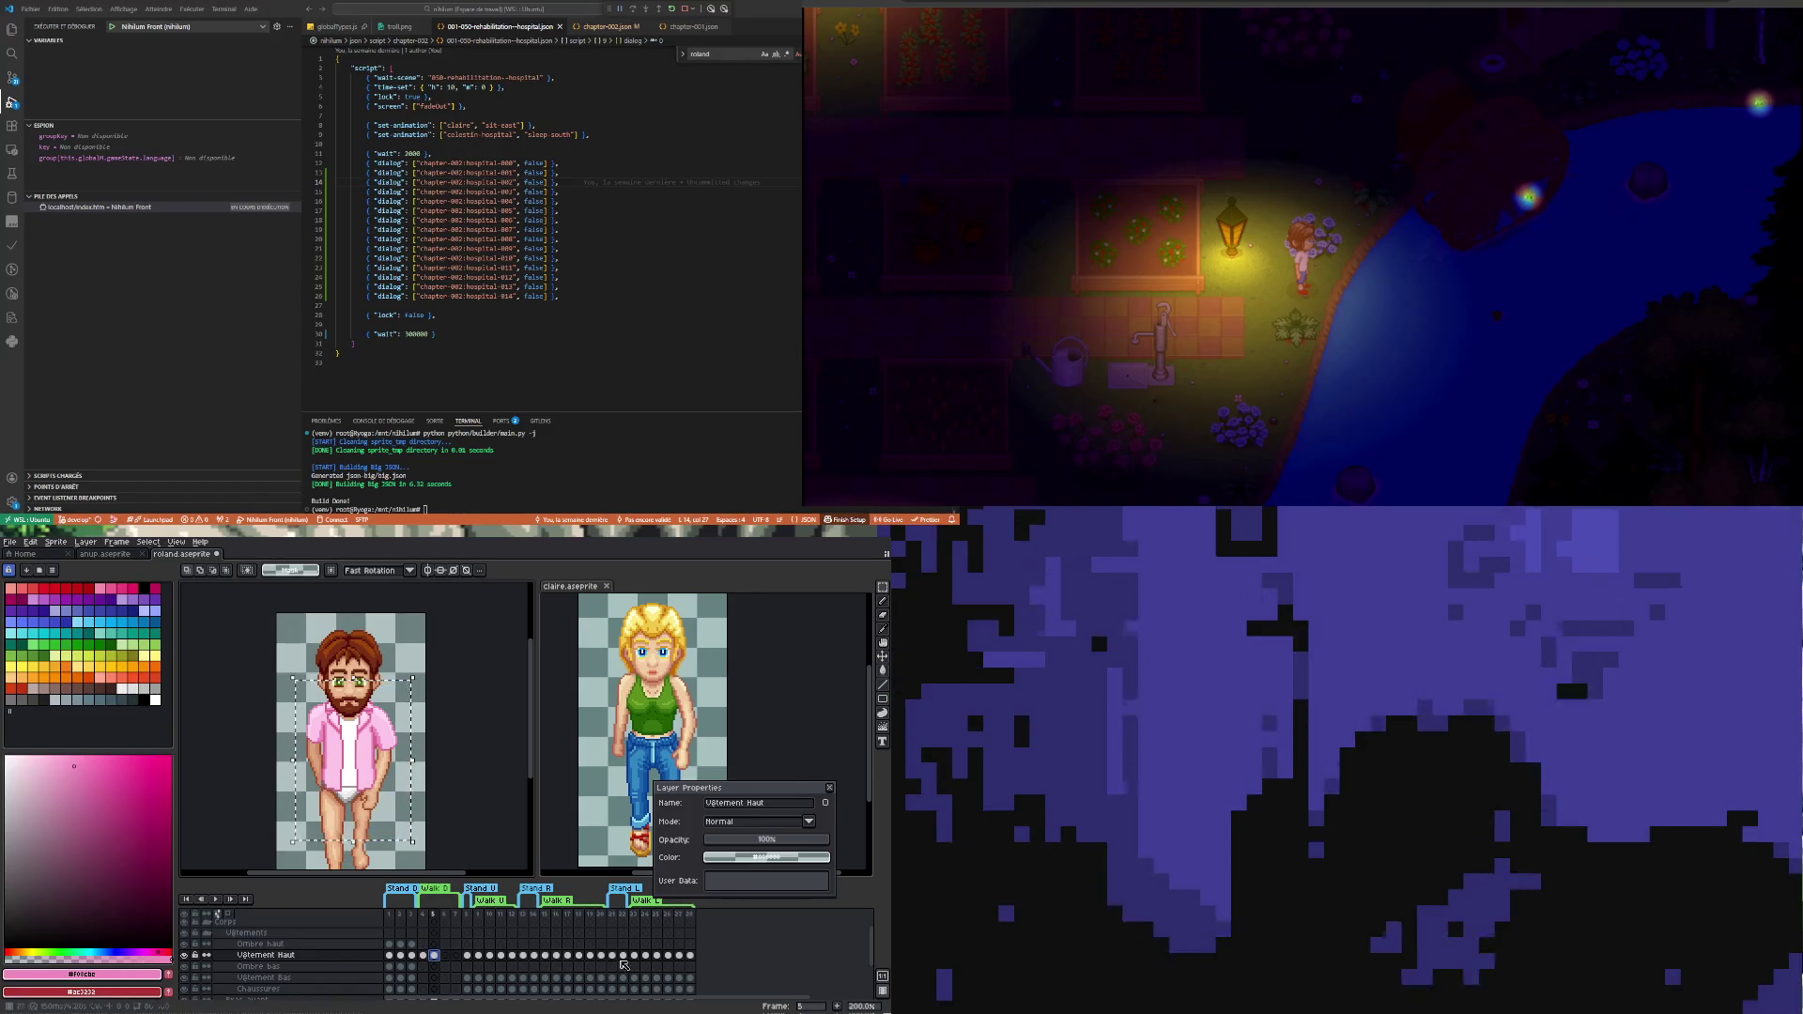
pyautogui.click(803, 661)
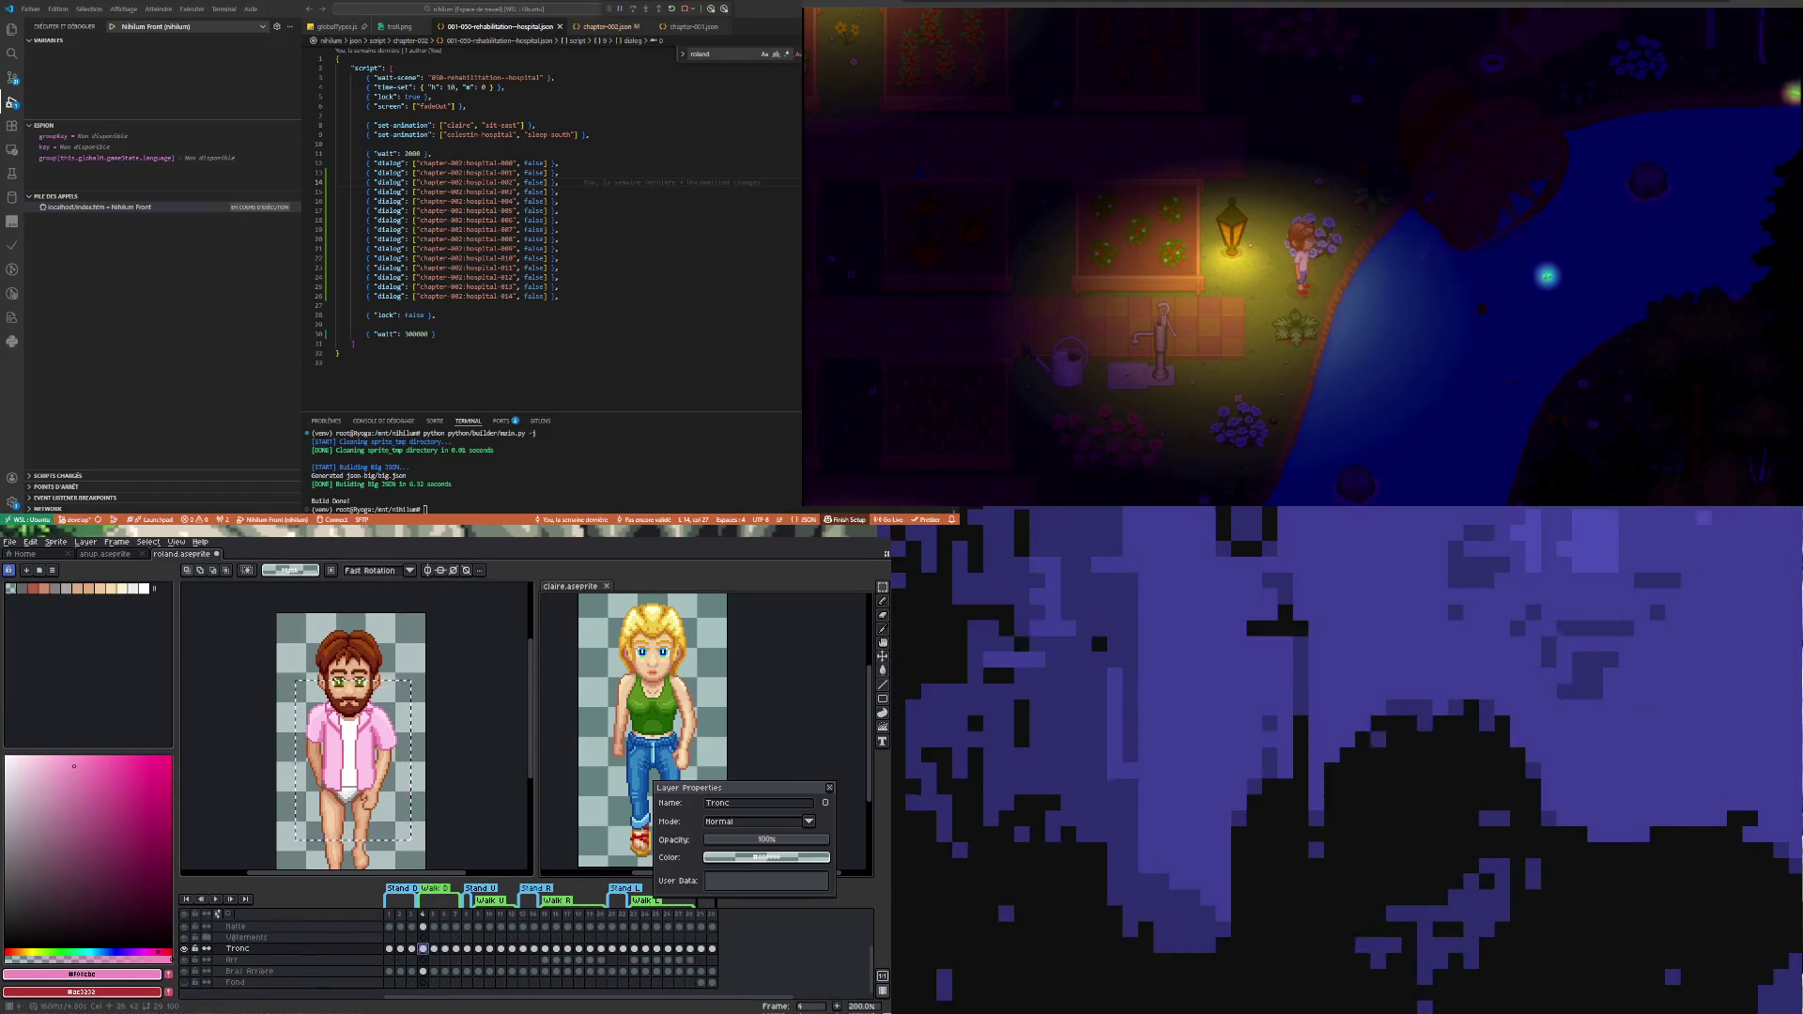
pyautogui.press('Right')
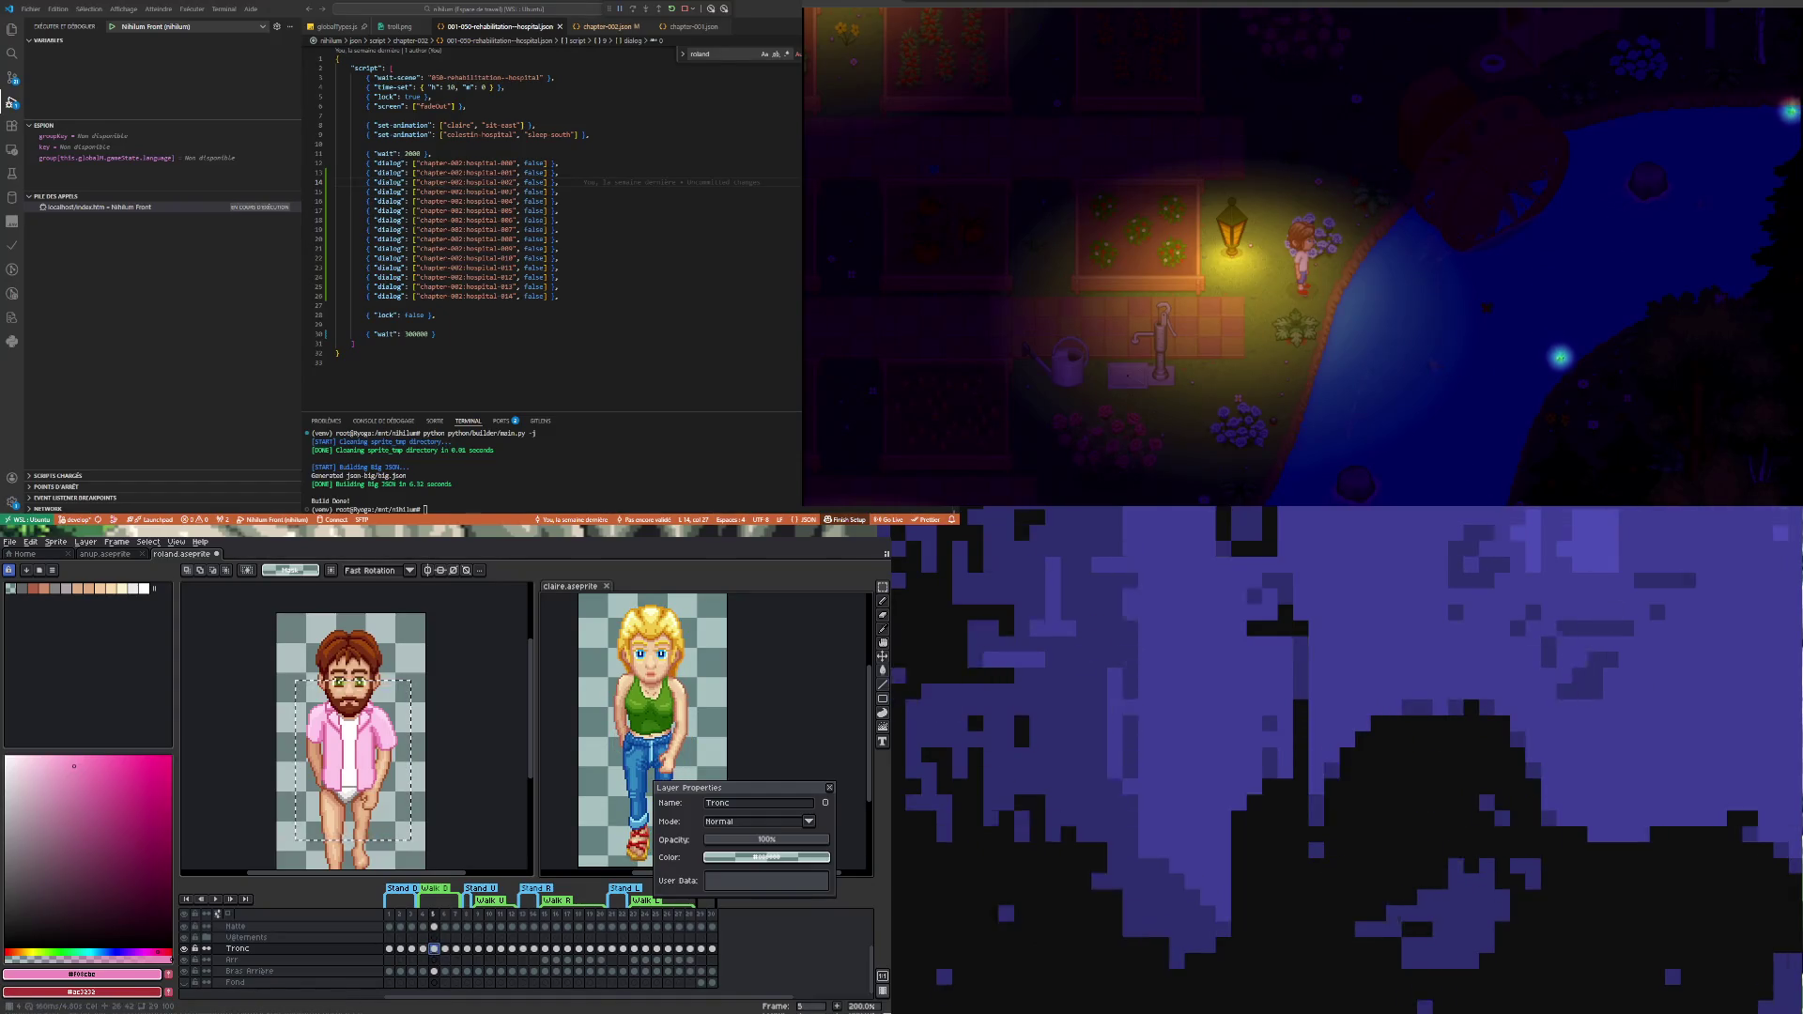
# - Compare the blonde character's walk frames 4 and 5, then cycle back to the bearded sprite
pyautogui.press('Left')
pyautogui.press('Right')
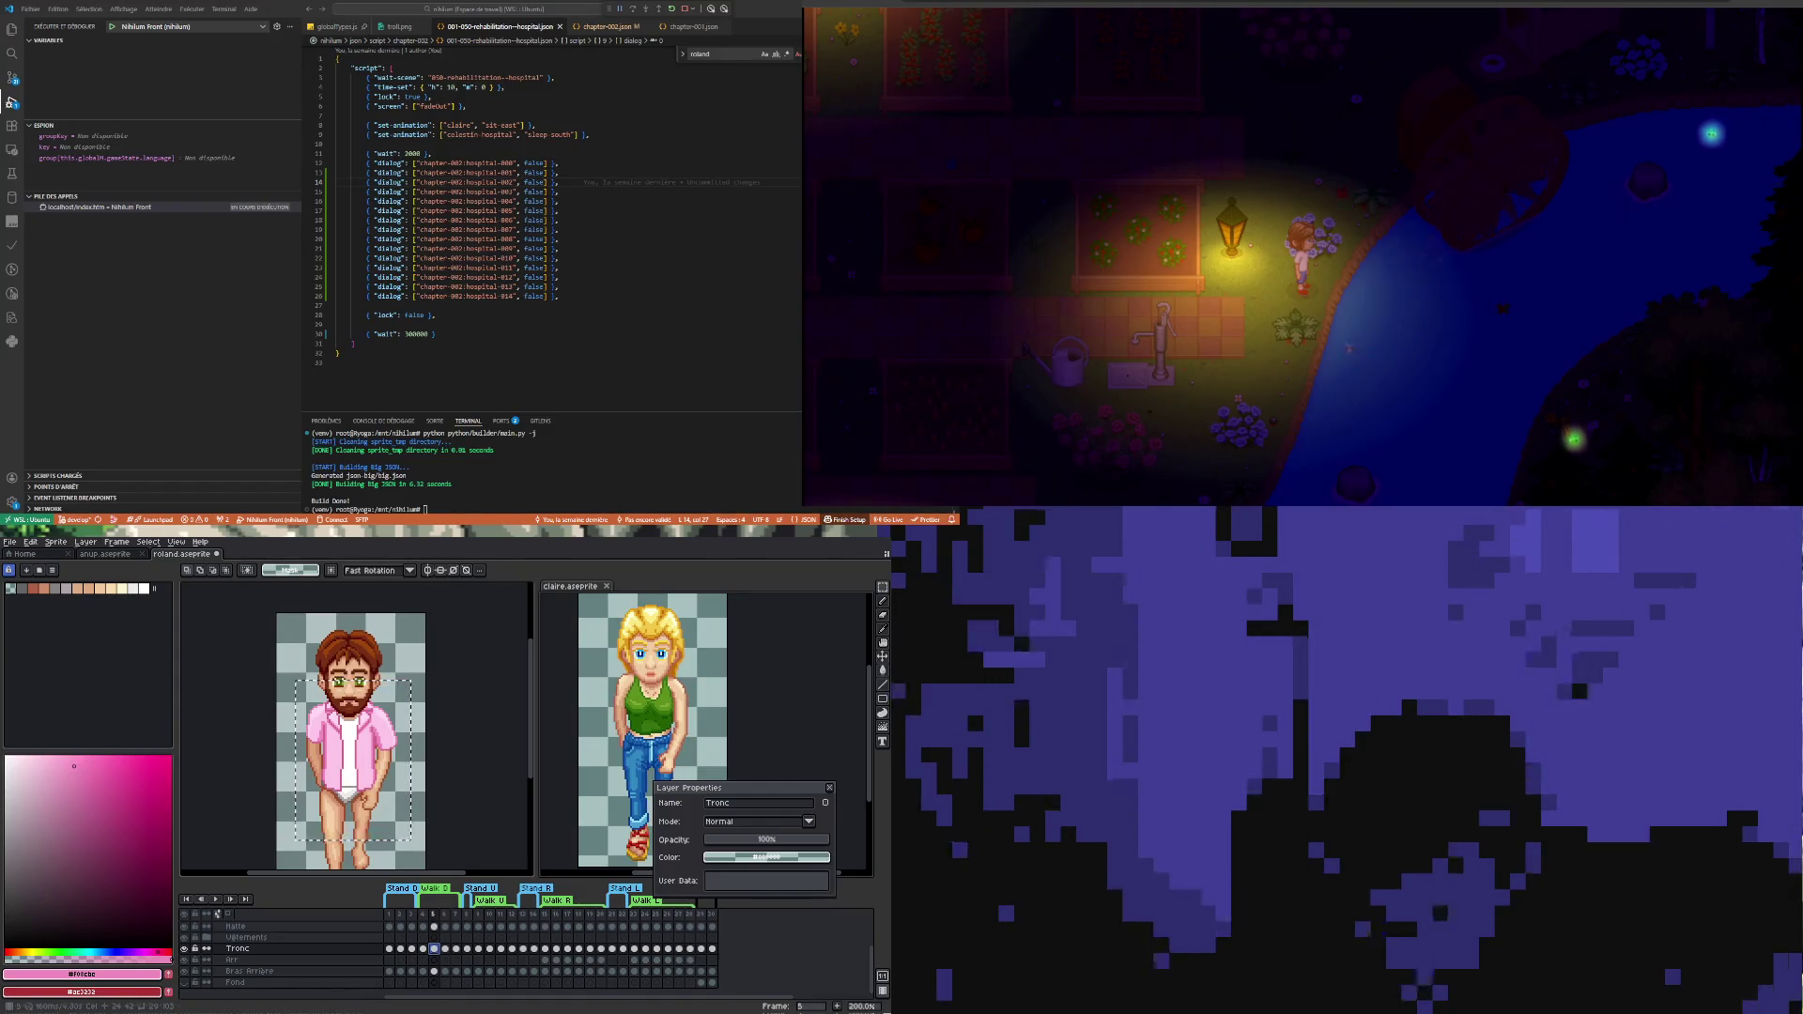
pyautogui.hotkey('ctrl', 'Tab')
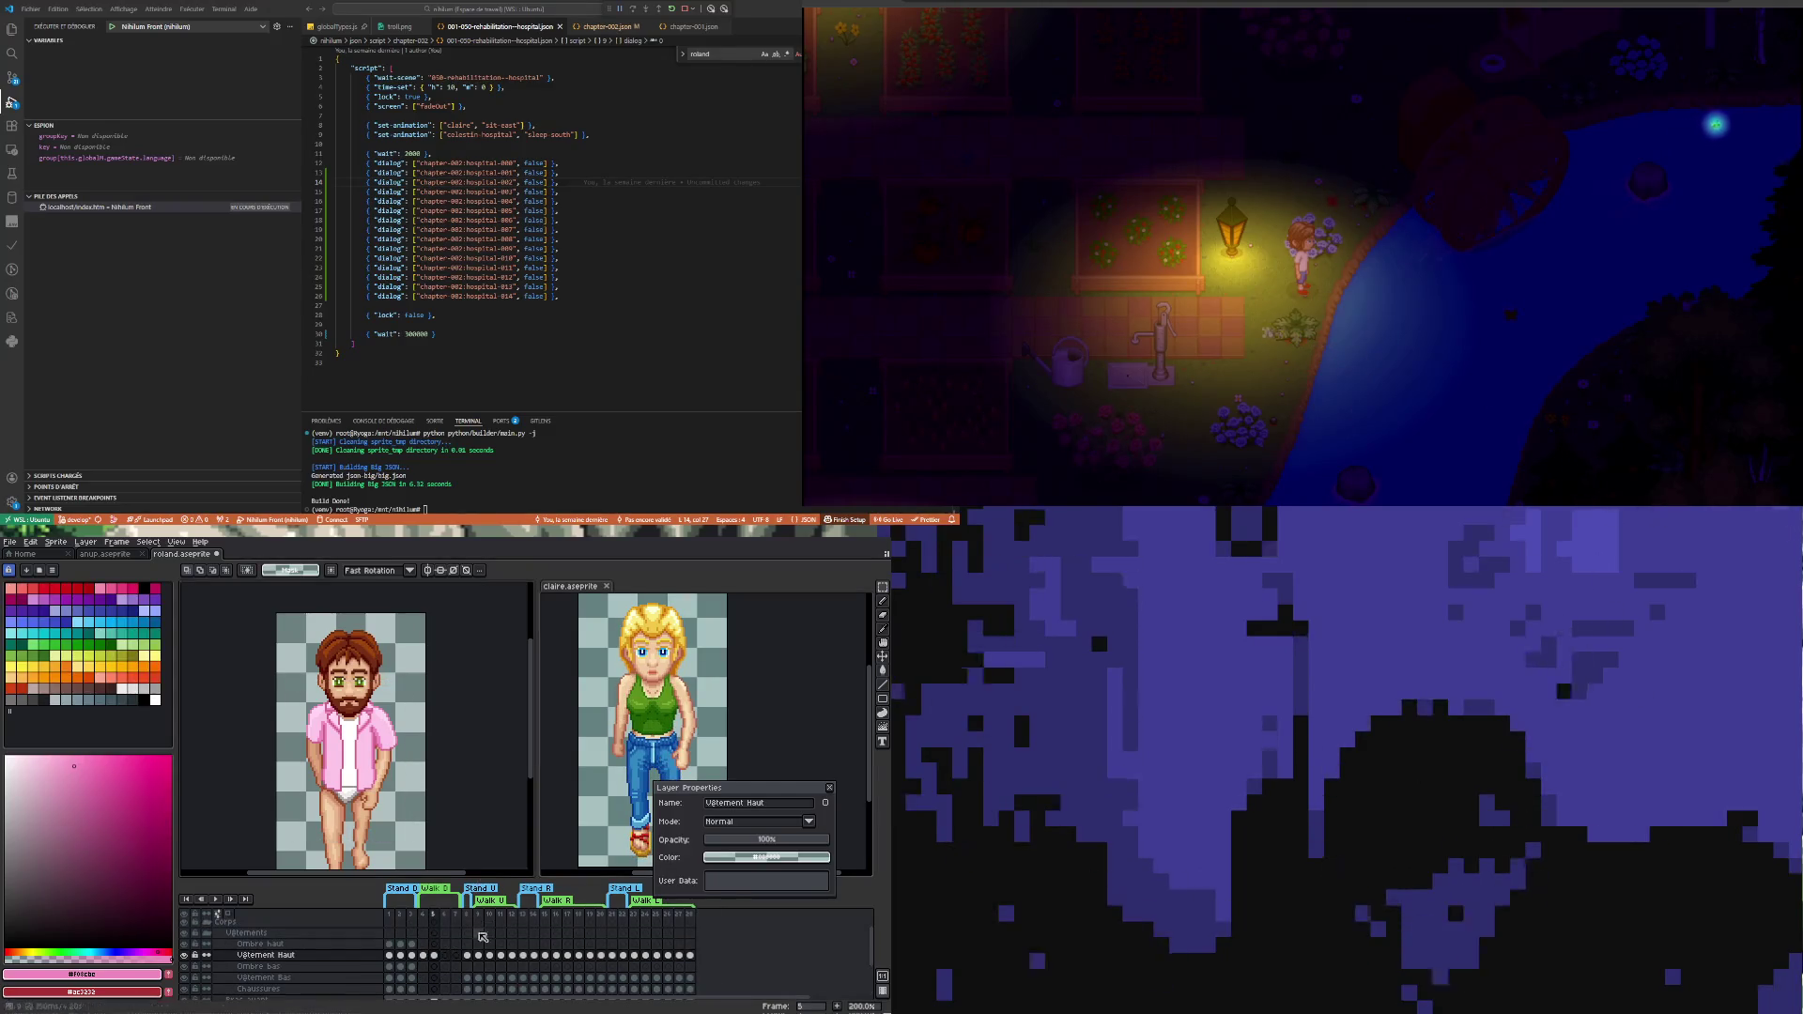
pyautogui.hotkey('ctrl', 'Tab')
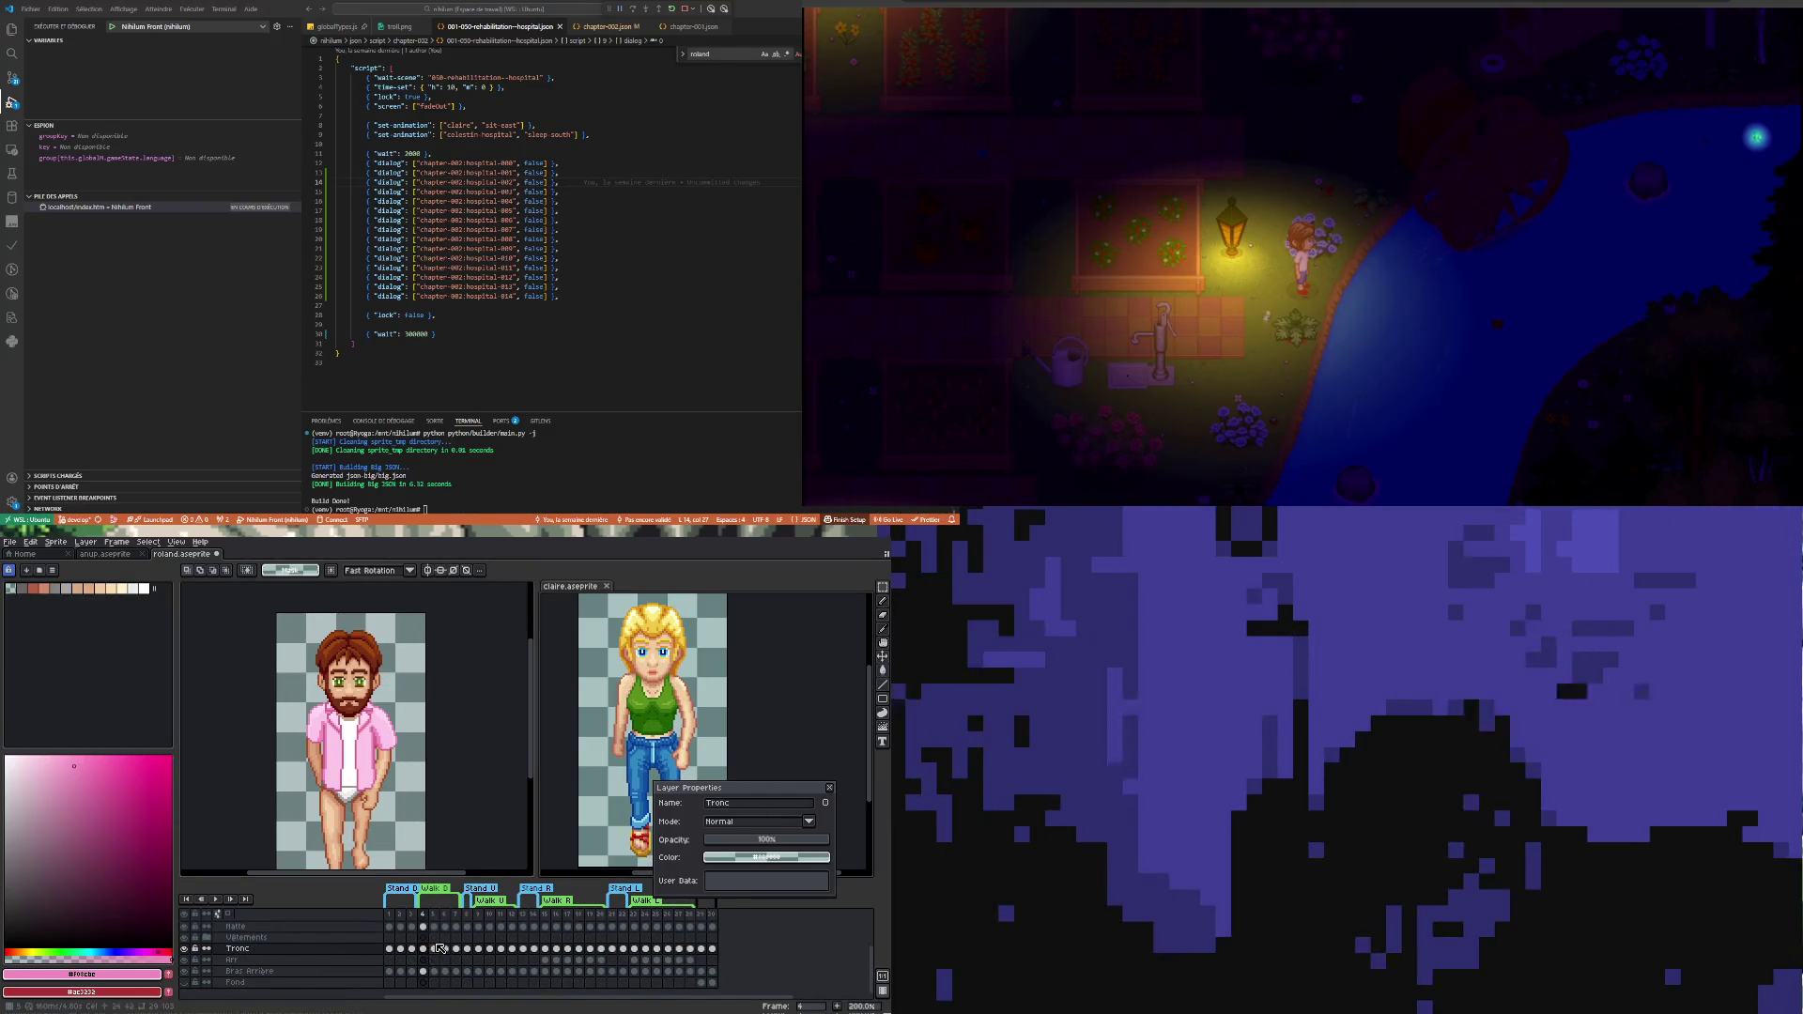
pyautogui.hotkey('ctrl', 'Tab')
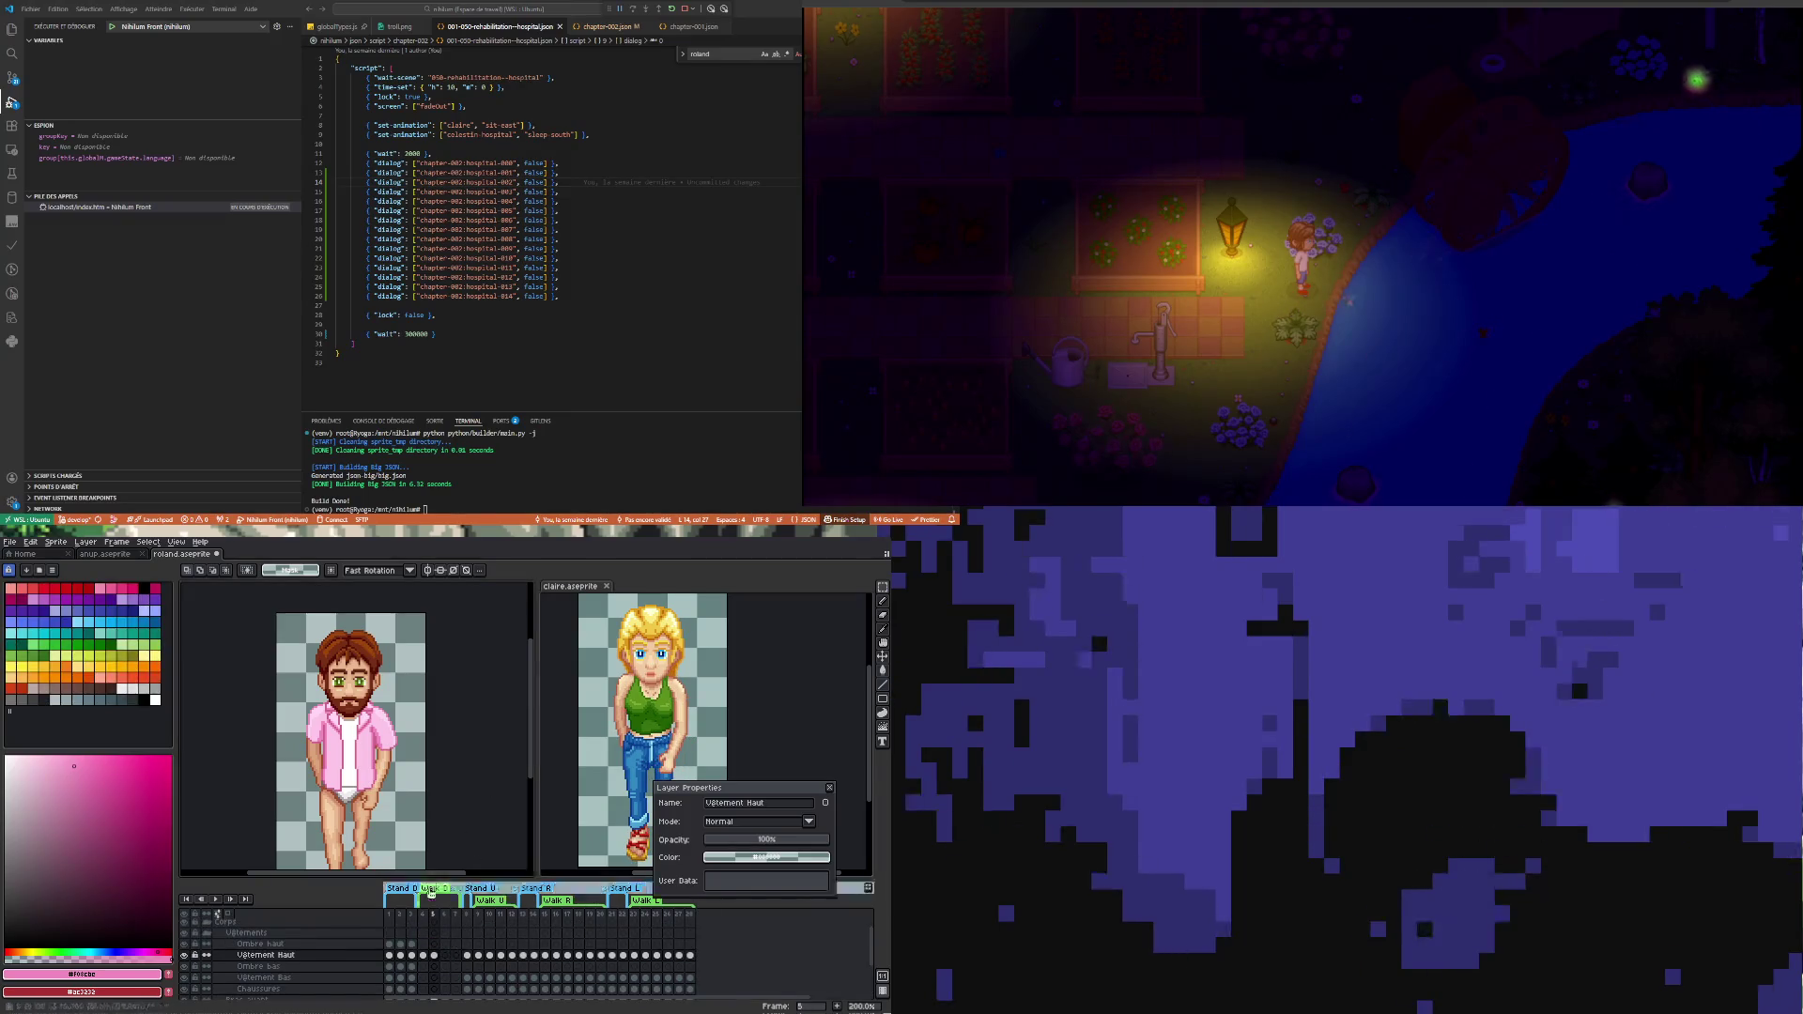
# - Compare walk frames 4 and 5 with the shirt layer hidden, then show it again
pyautogui.click(426, 956)
pyautogui.click(435, 957)
pyautogui.click(185, 957)
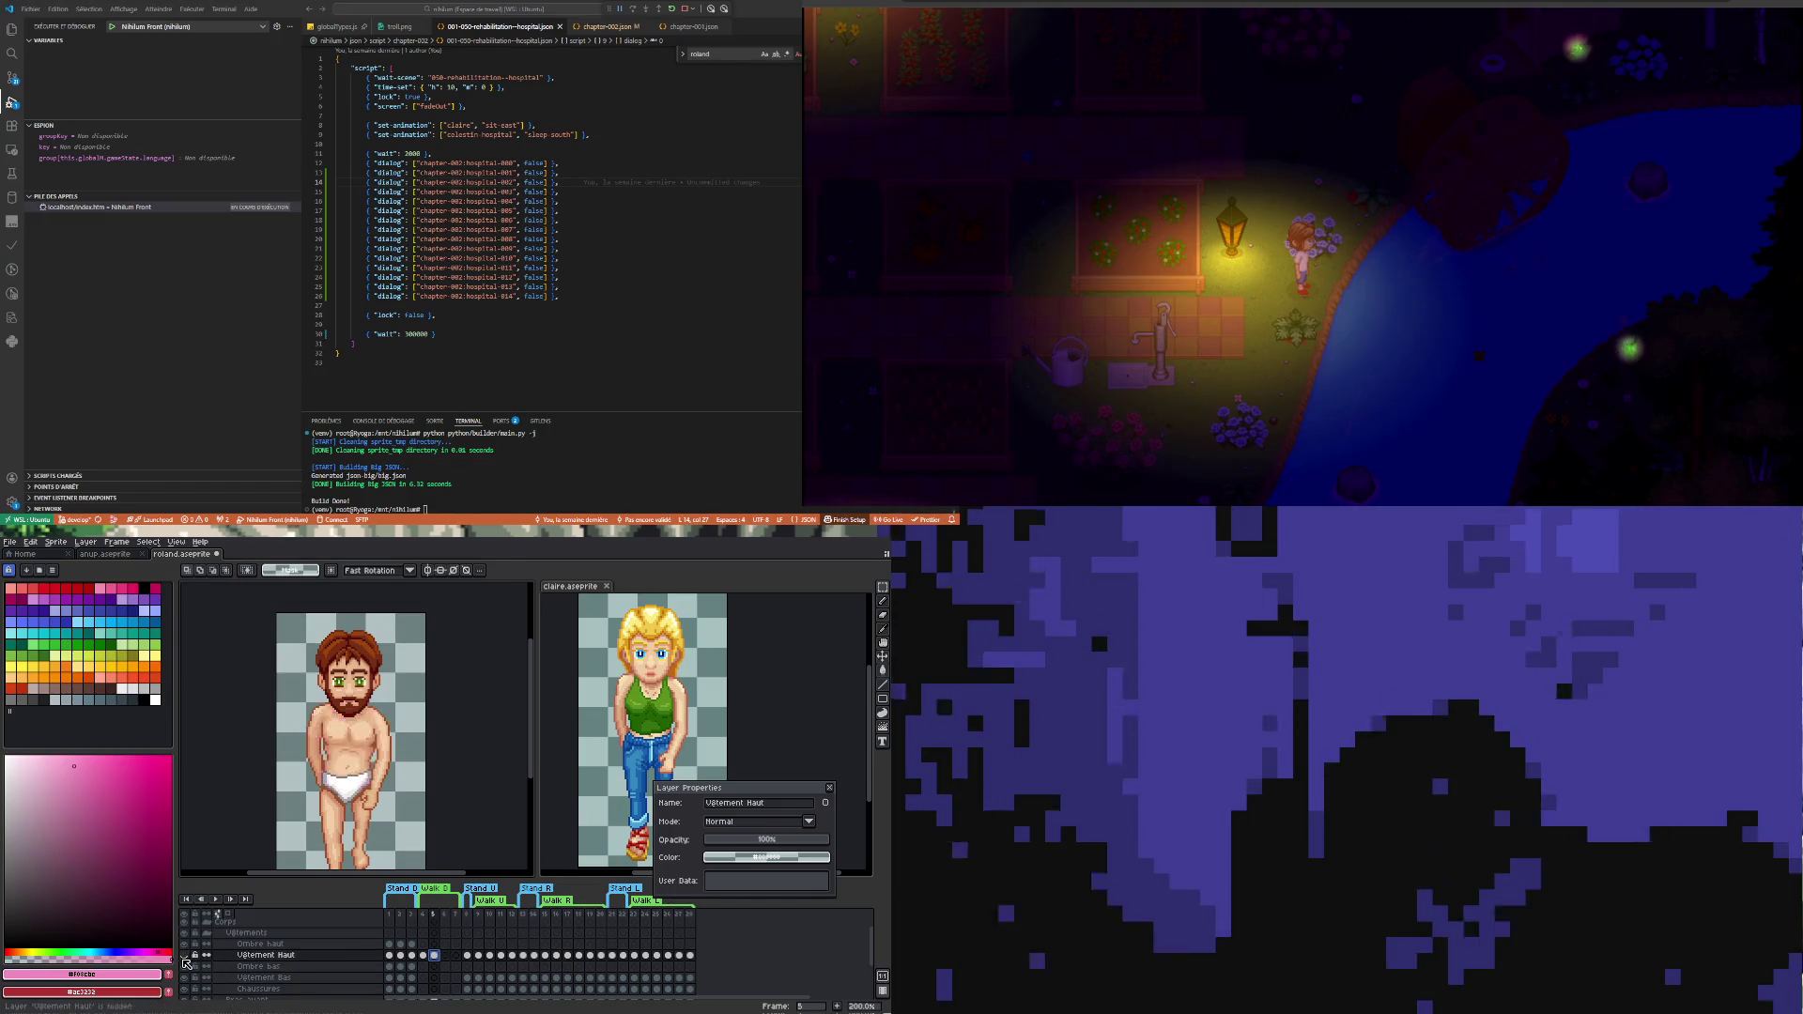
pyautogui.click(425, 956)
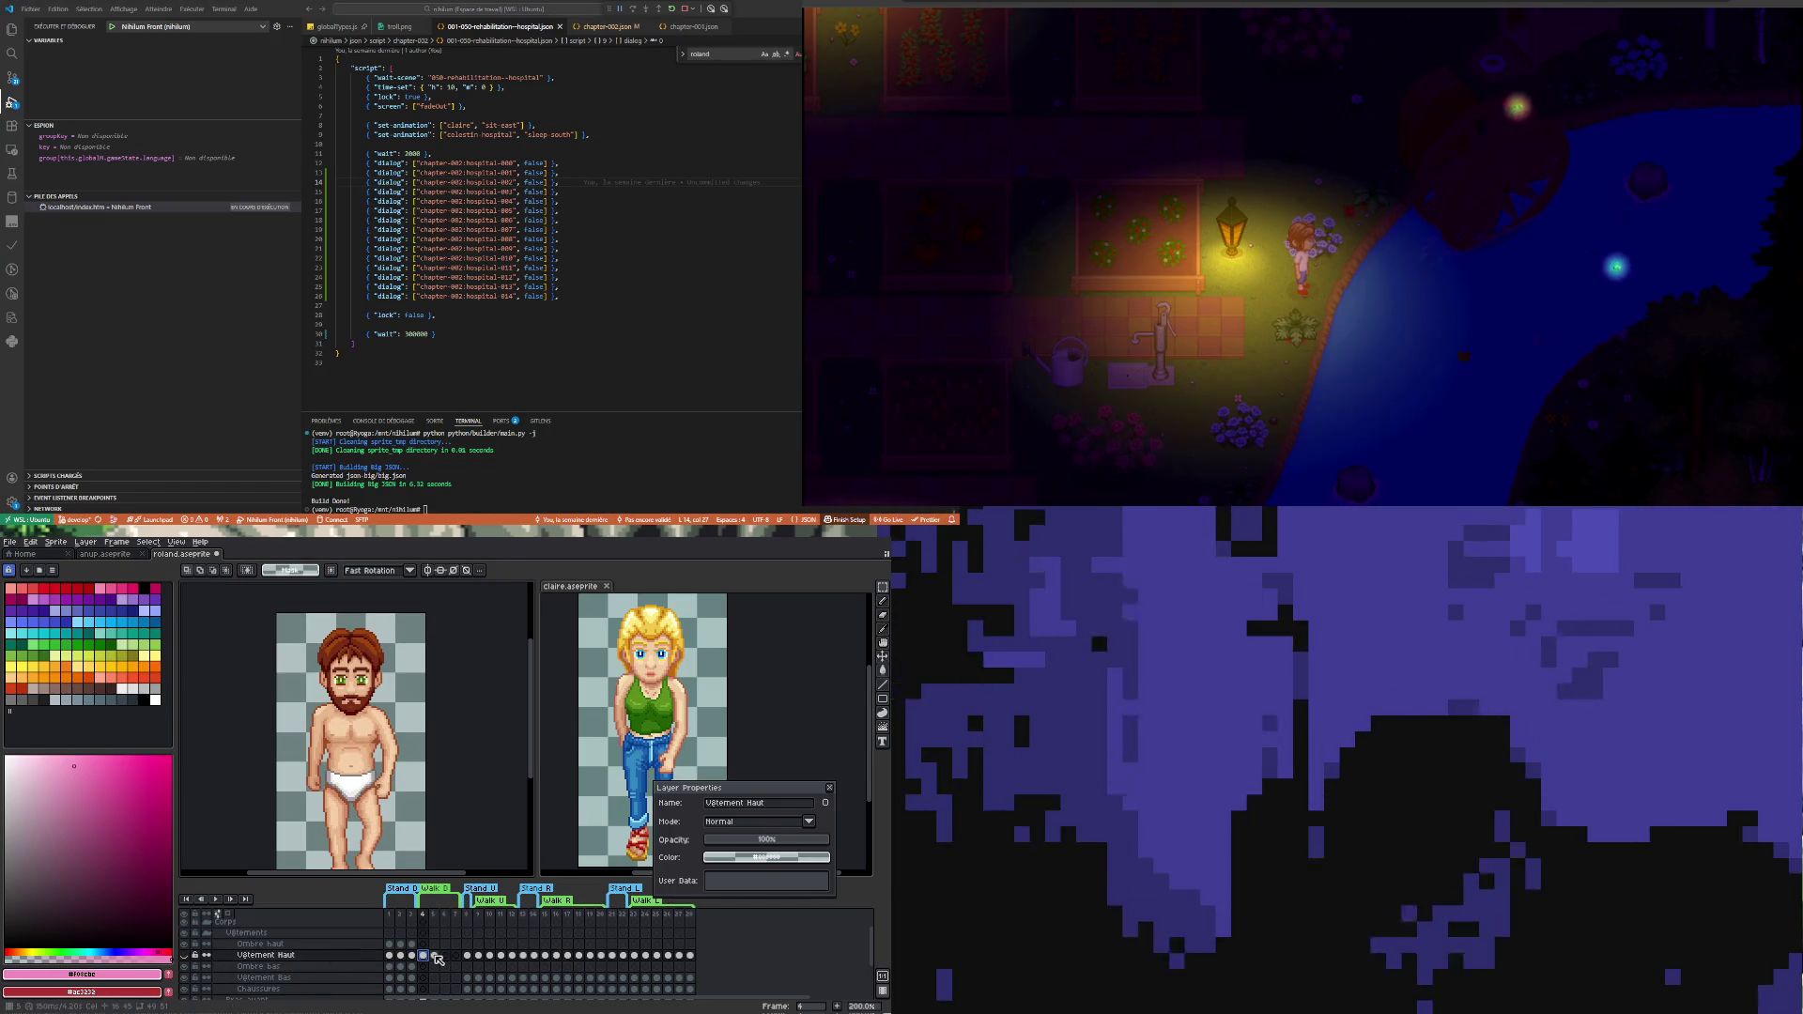
pyautogui.click(435, 957)
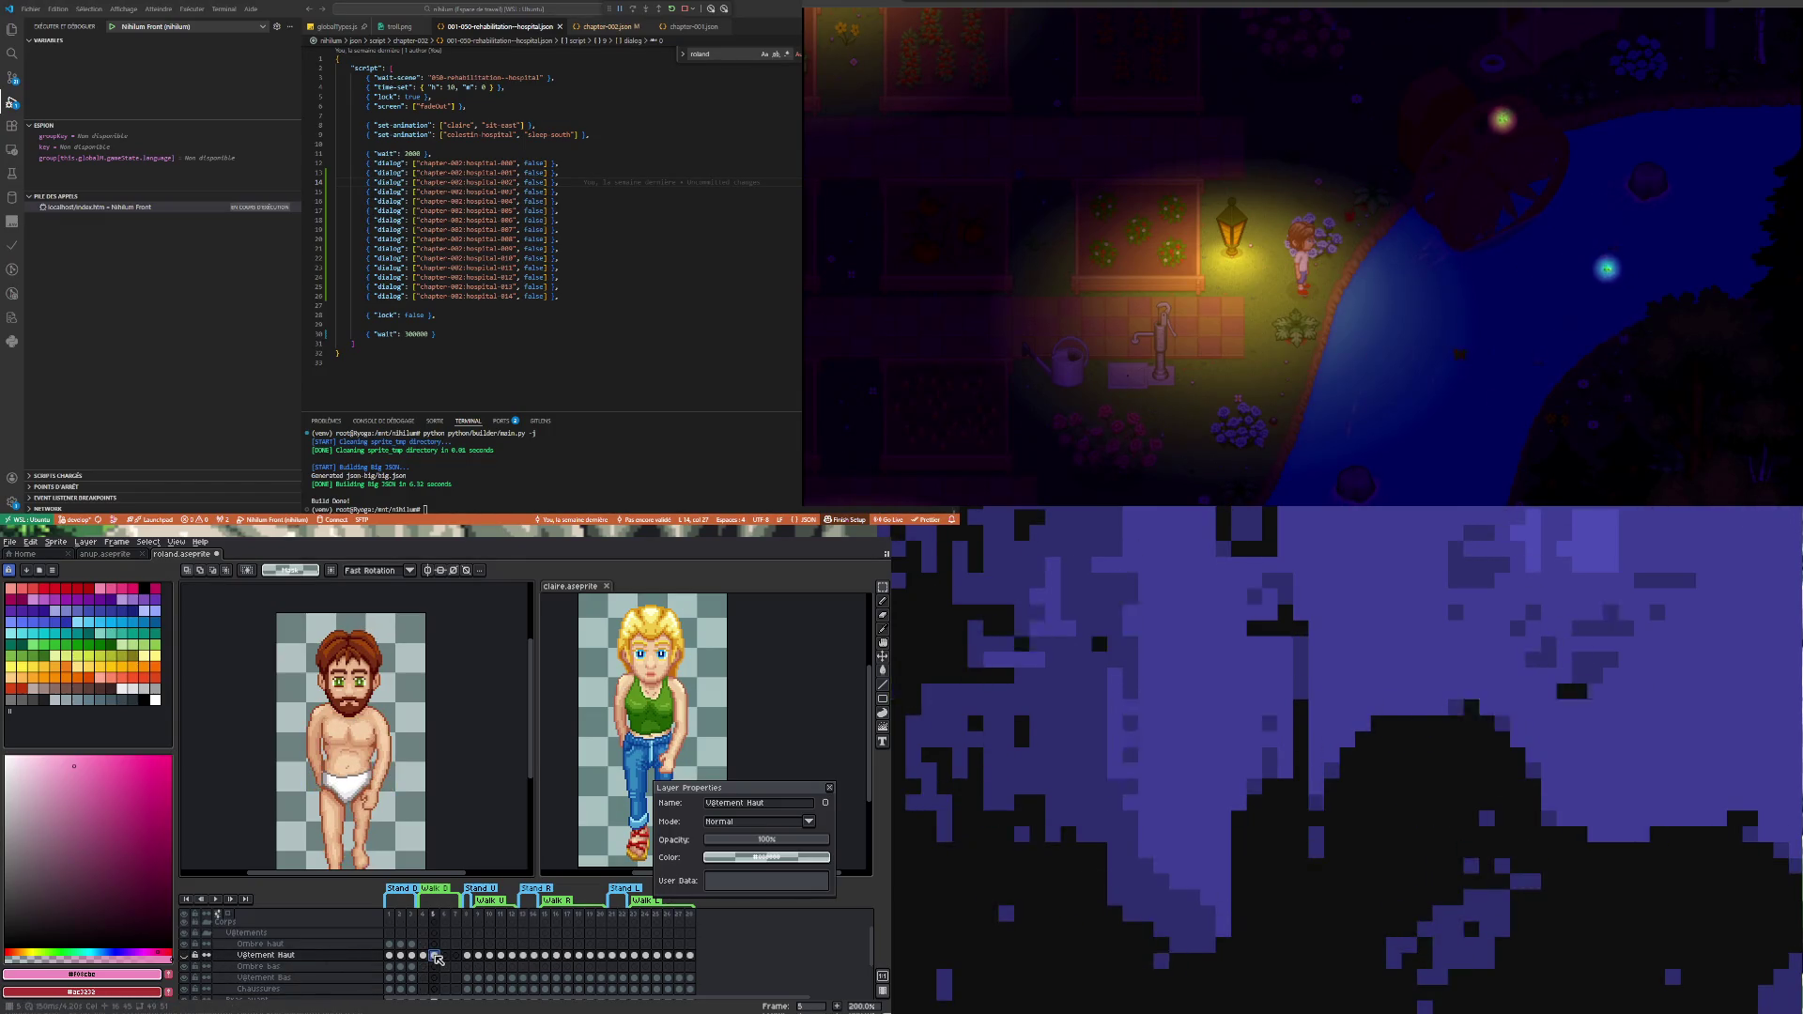
pyautogui.click(183, 958)
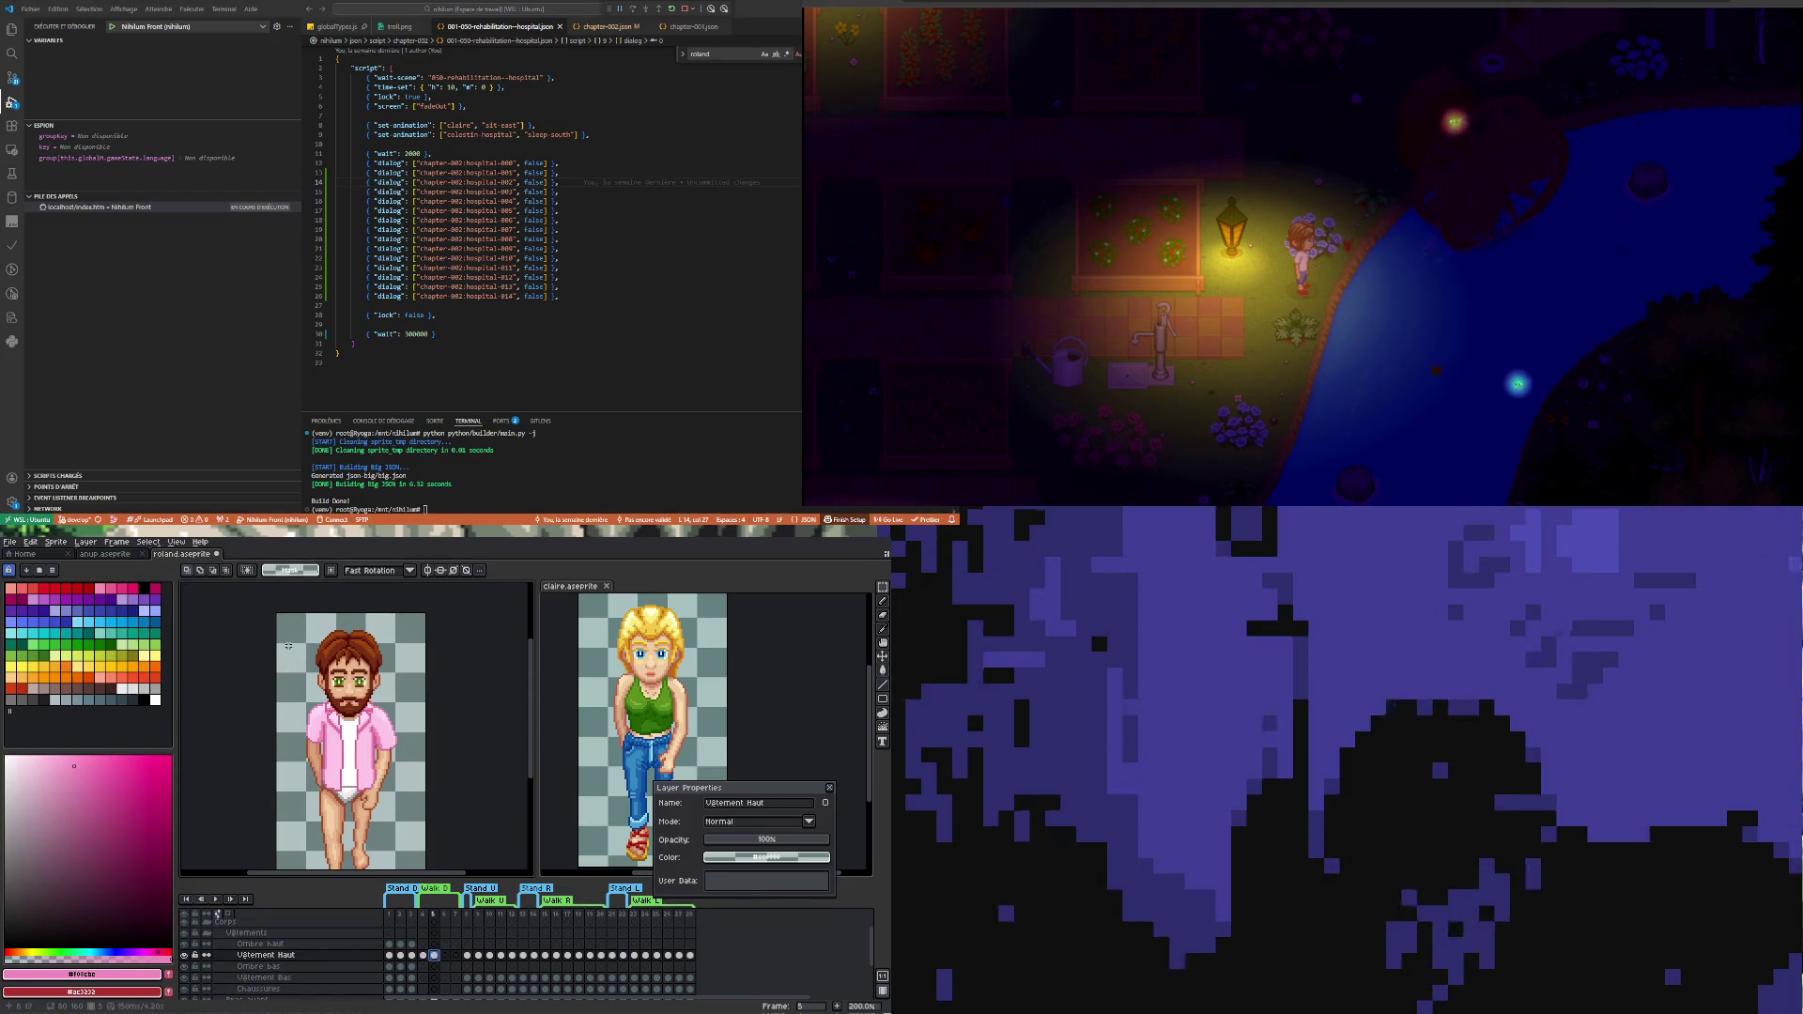
# - Start transforming the selected body area, flip frames 4–5, and lower the shirt layer's opacity
pyautogui.hotkey('ctrl', 't')
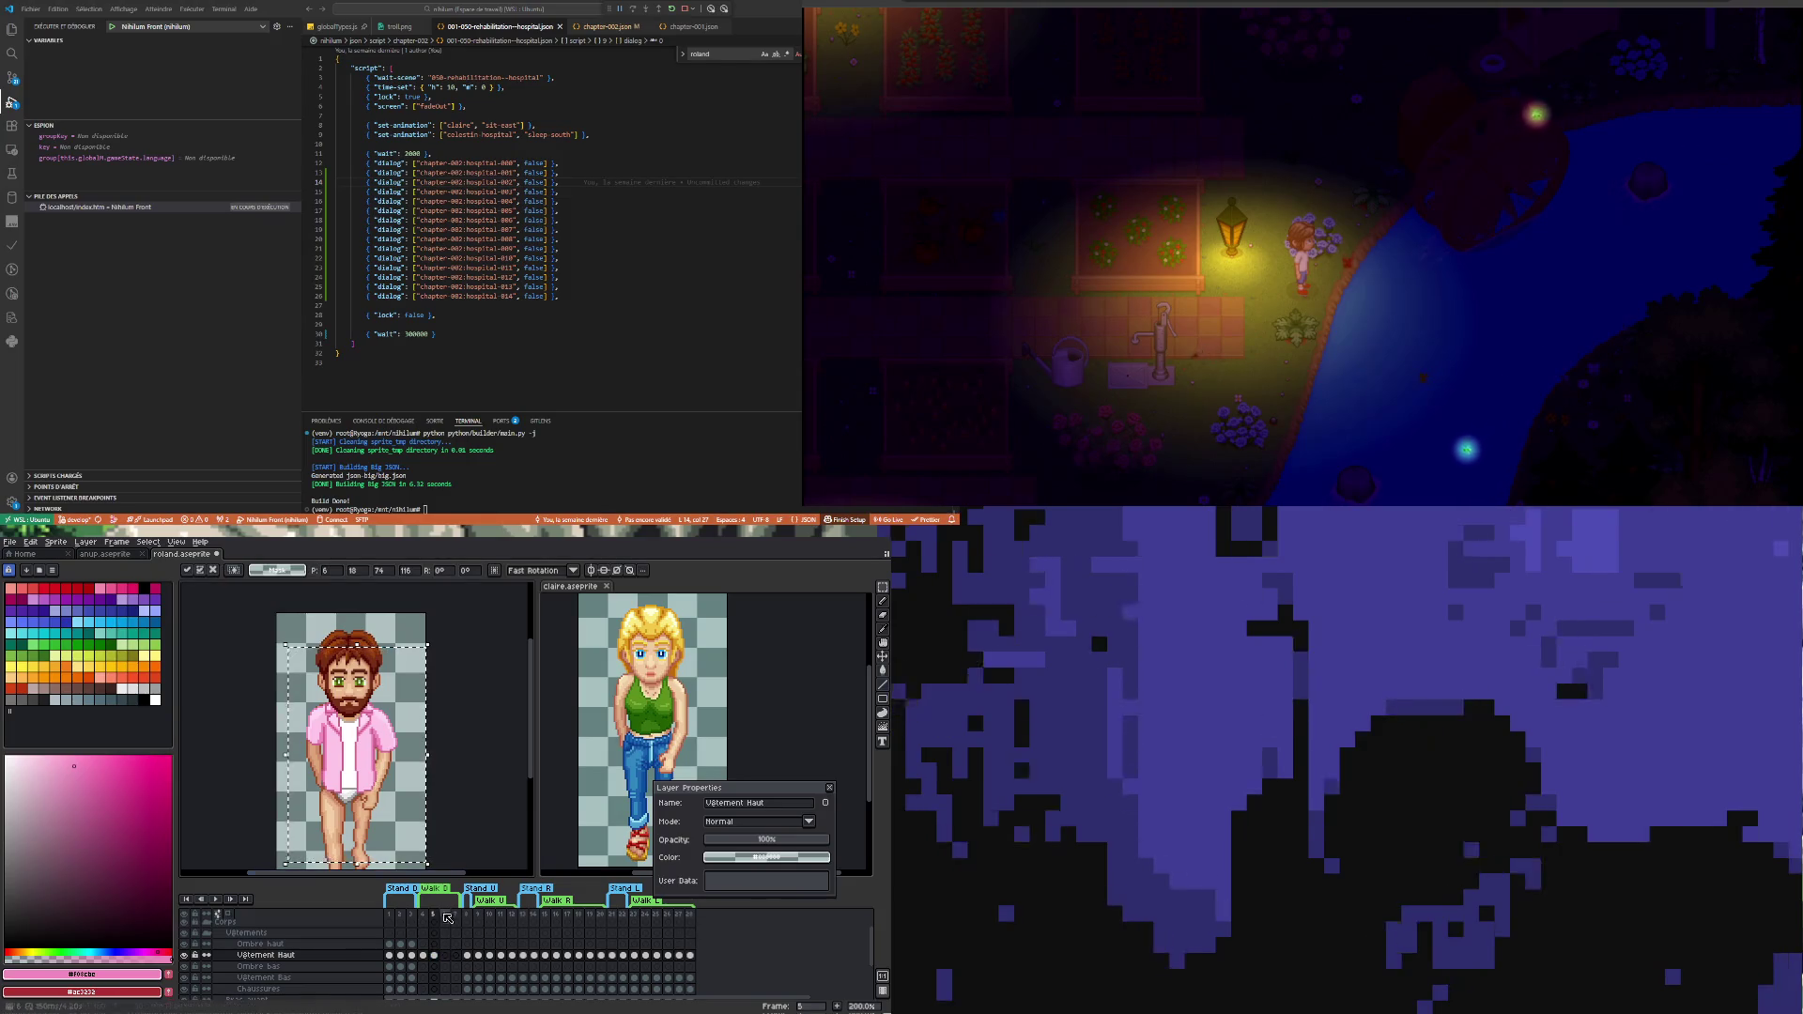
pyautogui.click(424, 957)
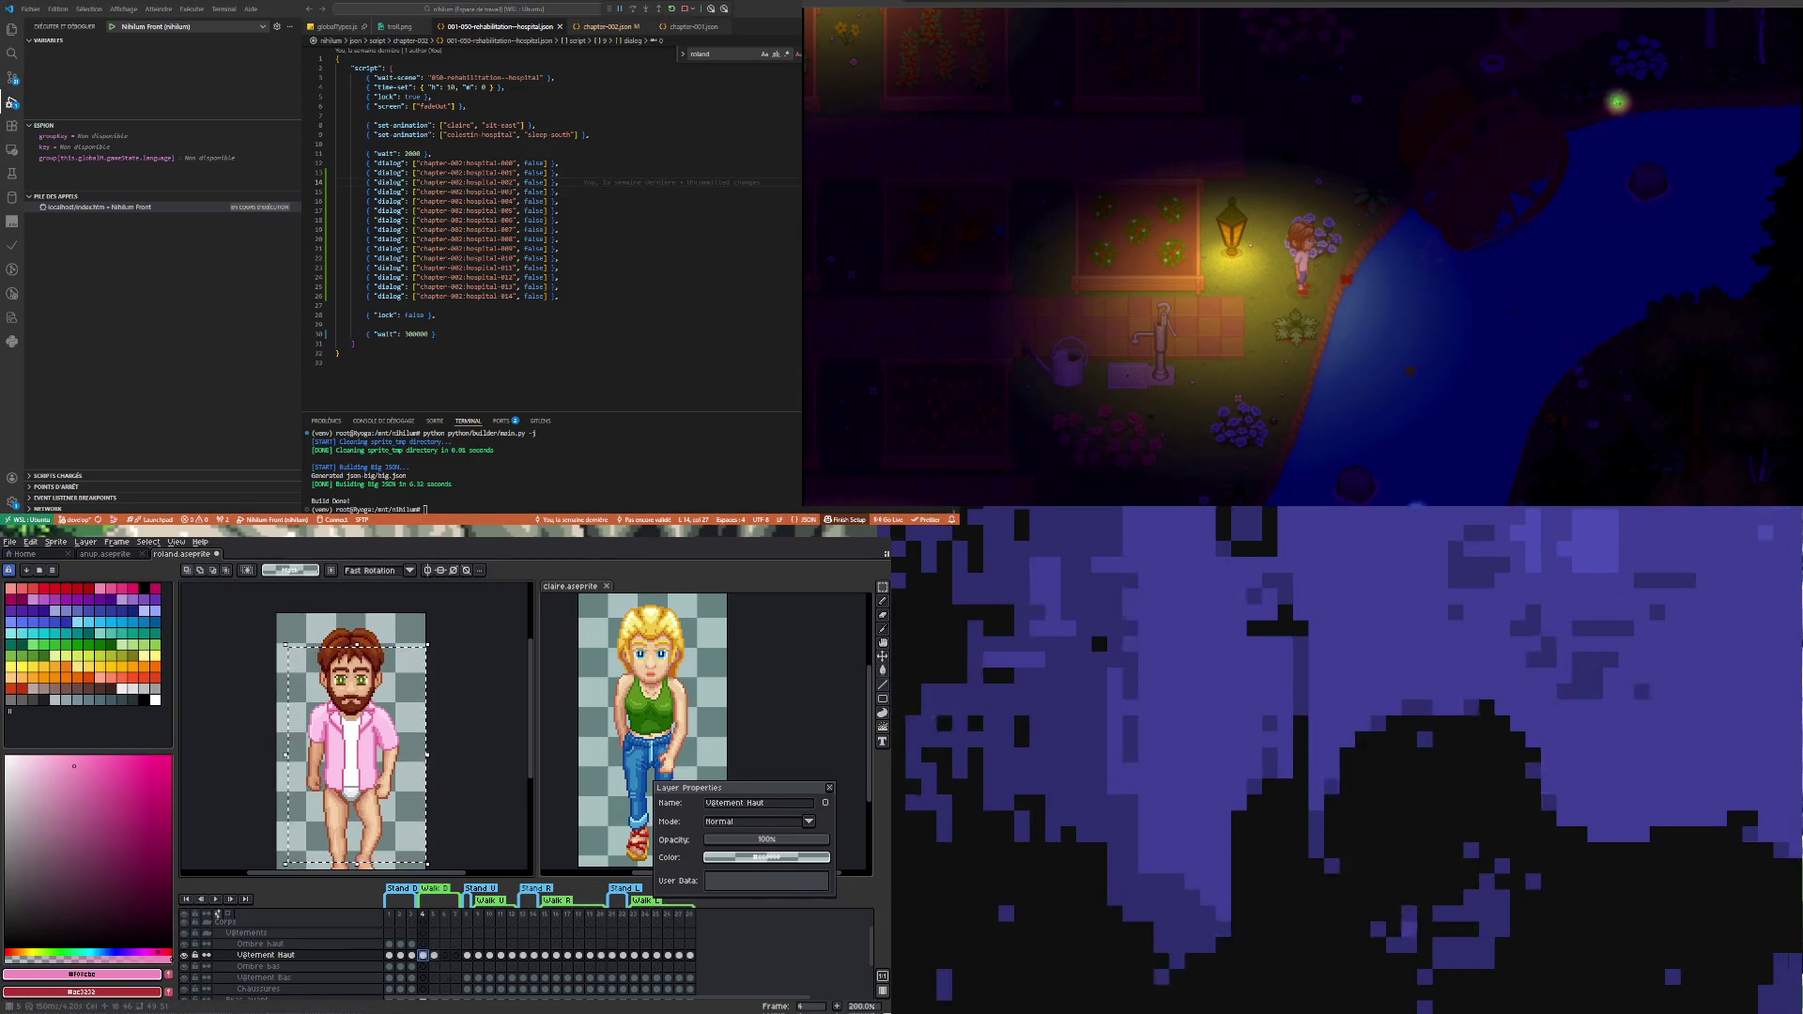
pyautogui.press('Right')
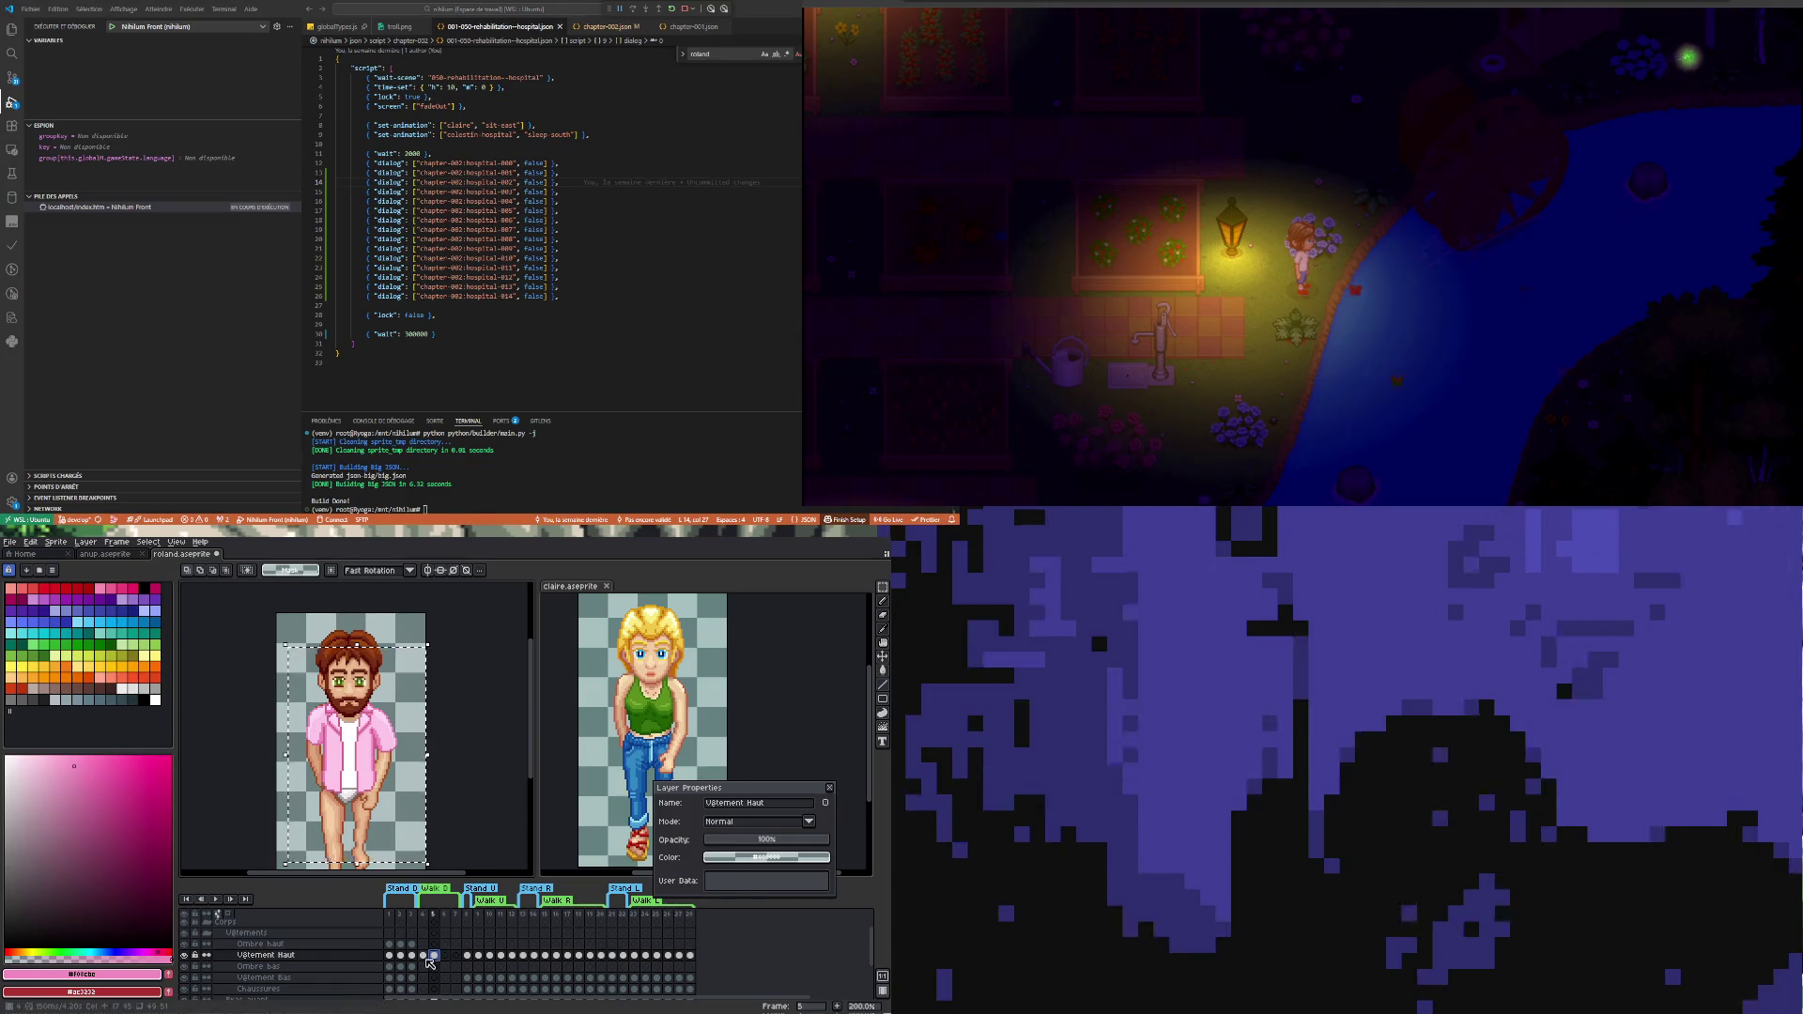
pyautogui.press('Left')
pyautogui.click(432, 957)
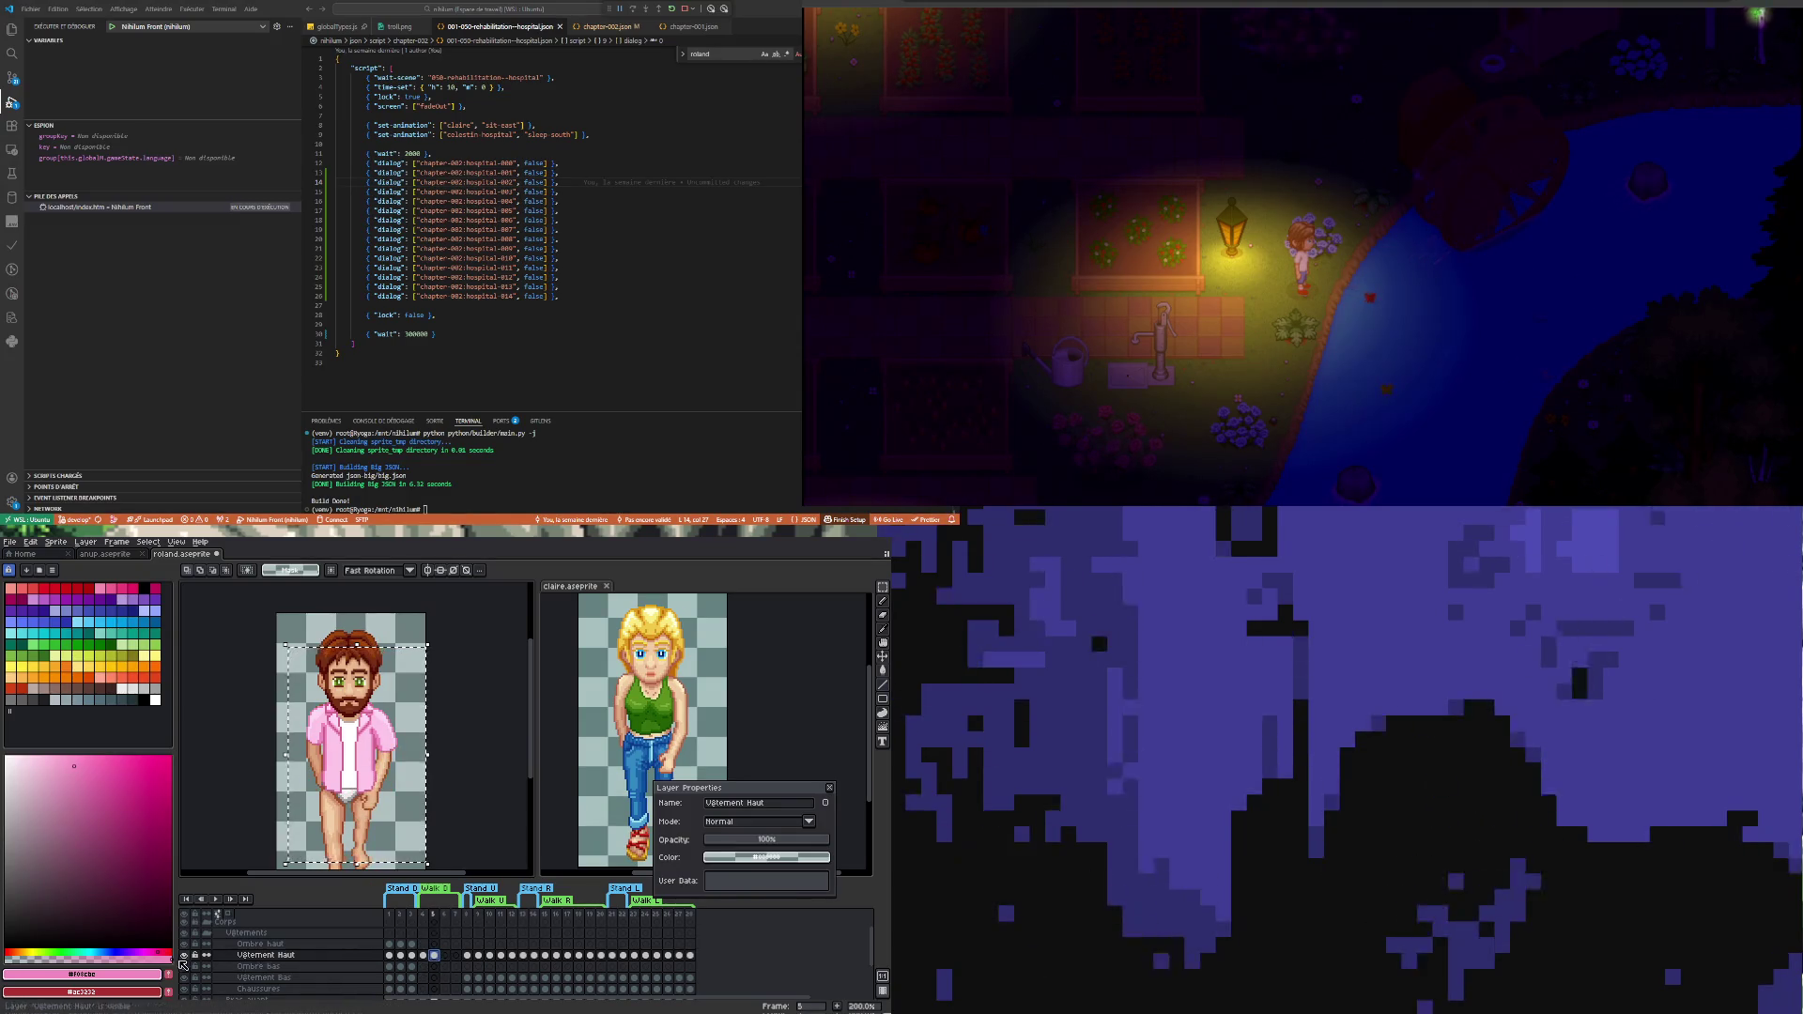
pyautogui.moveTo(828, 841); pyautogui.dragTo(706, 841)
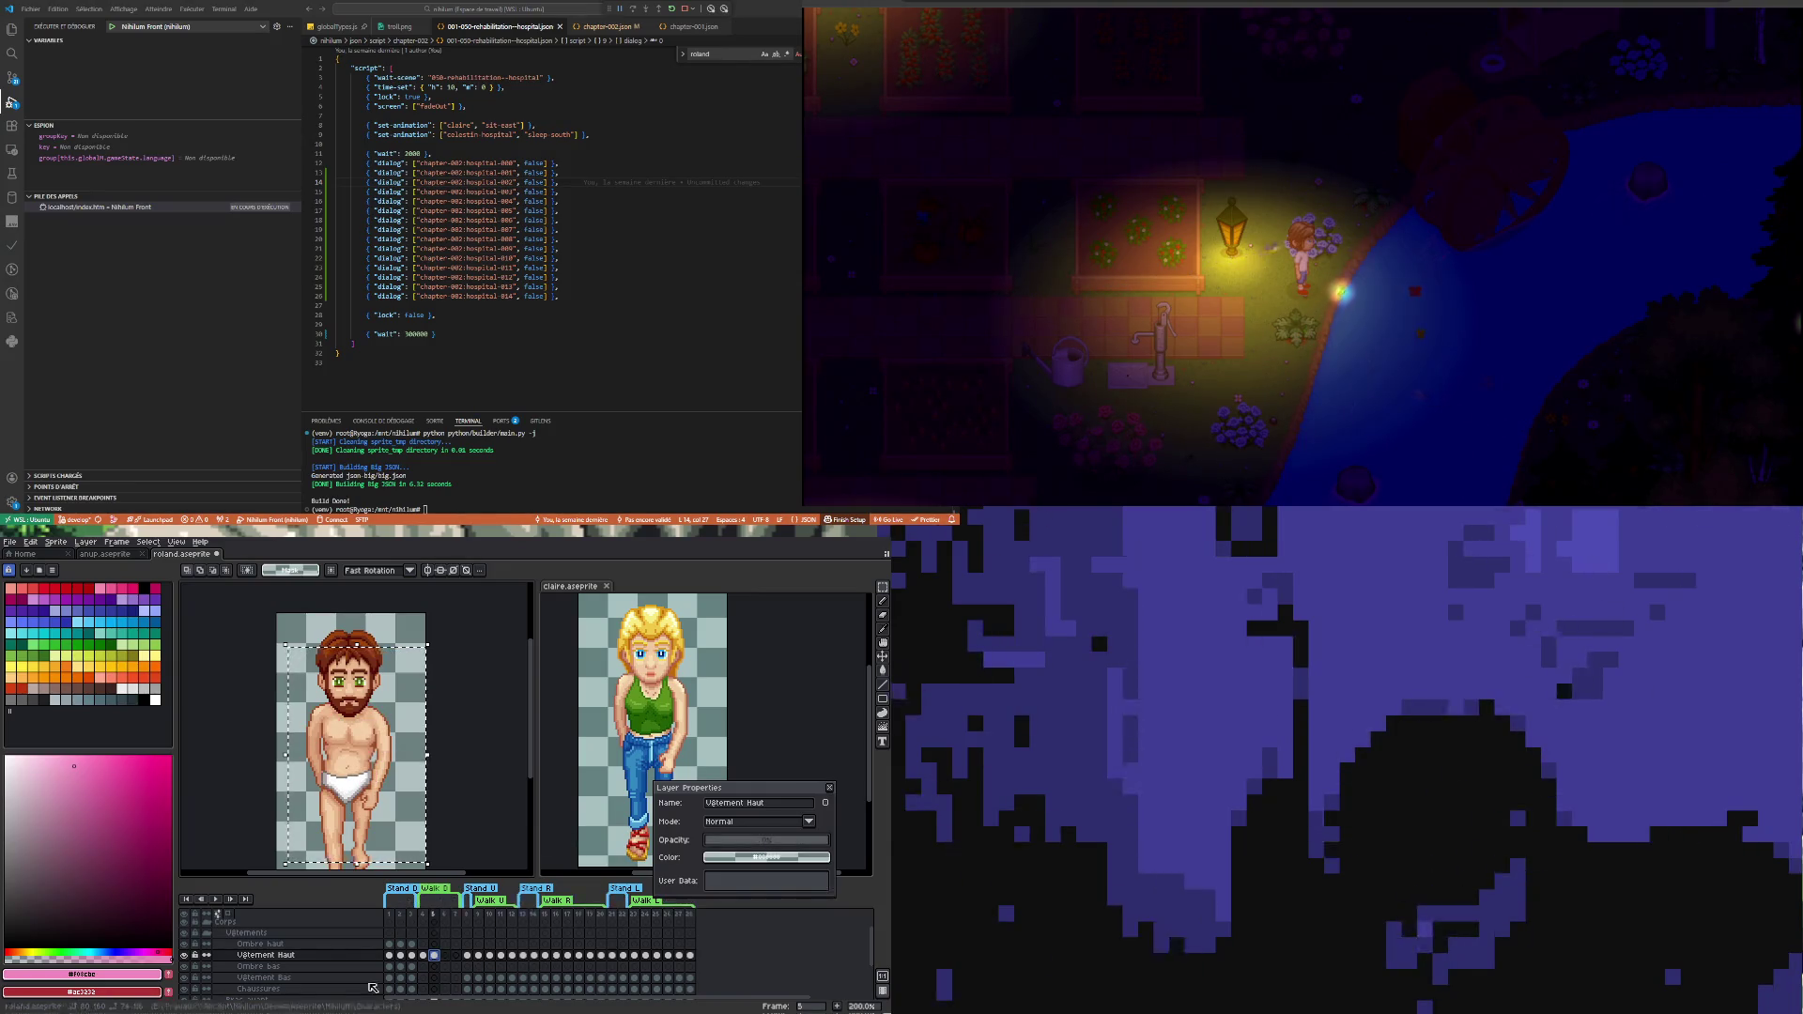
# - Restore the shirt layer to full opacity, shift the selected shirt pixels and start a transform
pyautogui.click(424, 956)
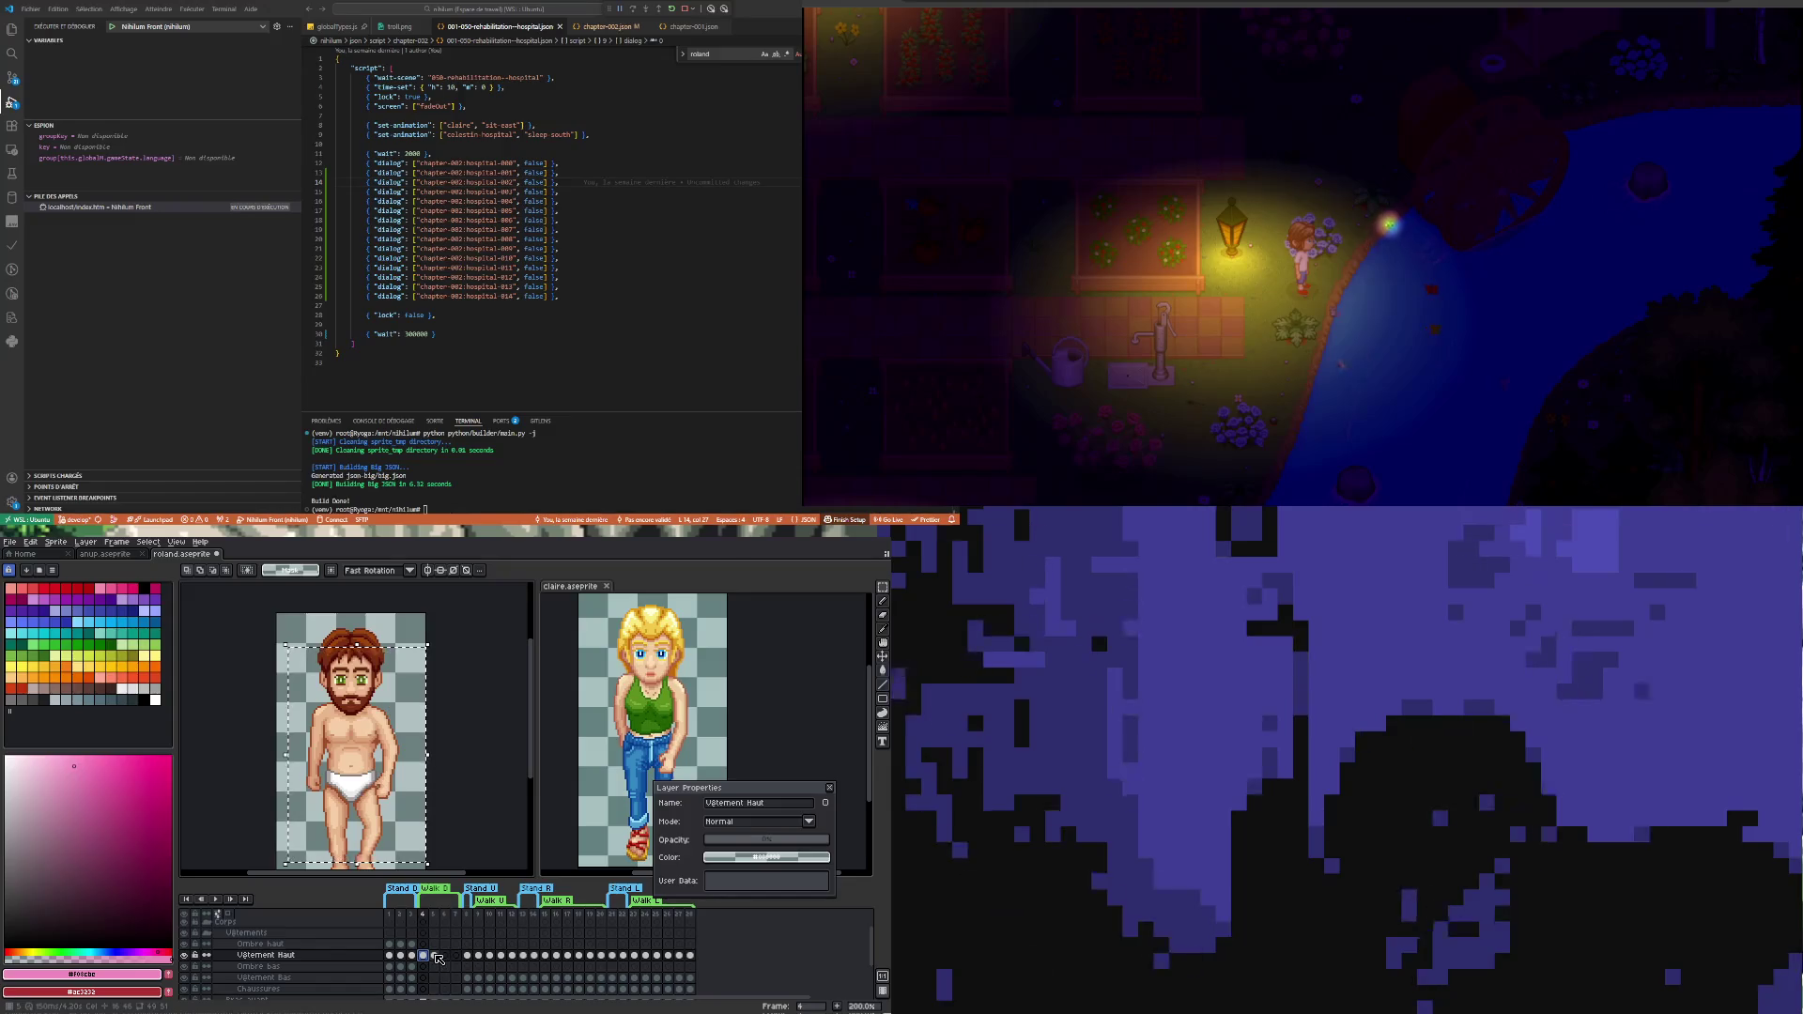
pyautogui.click(435, 957)
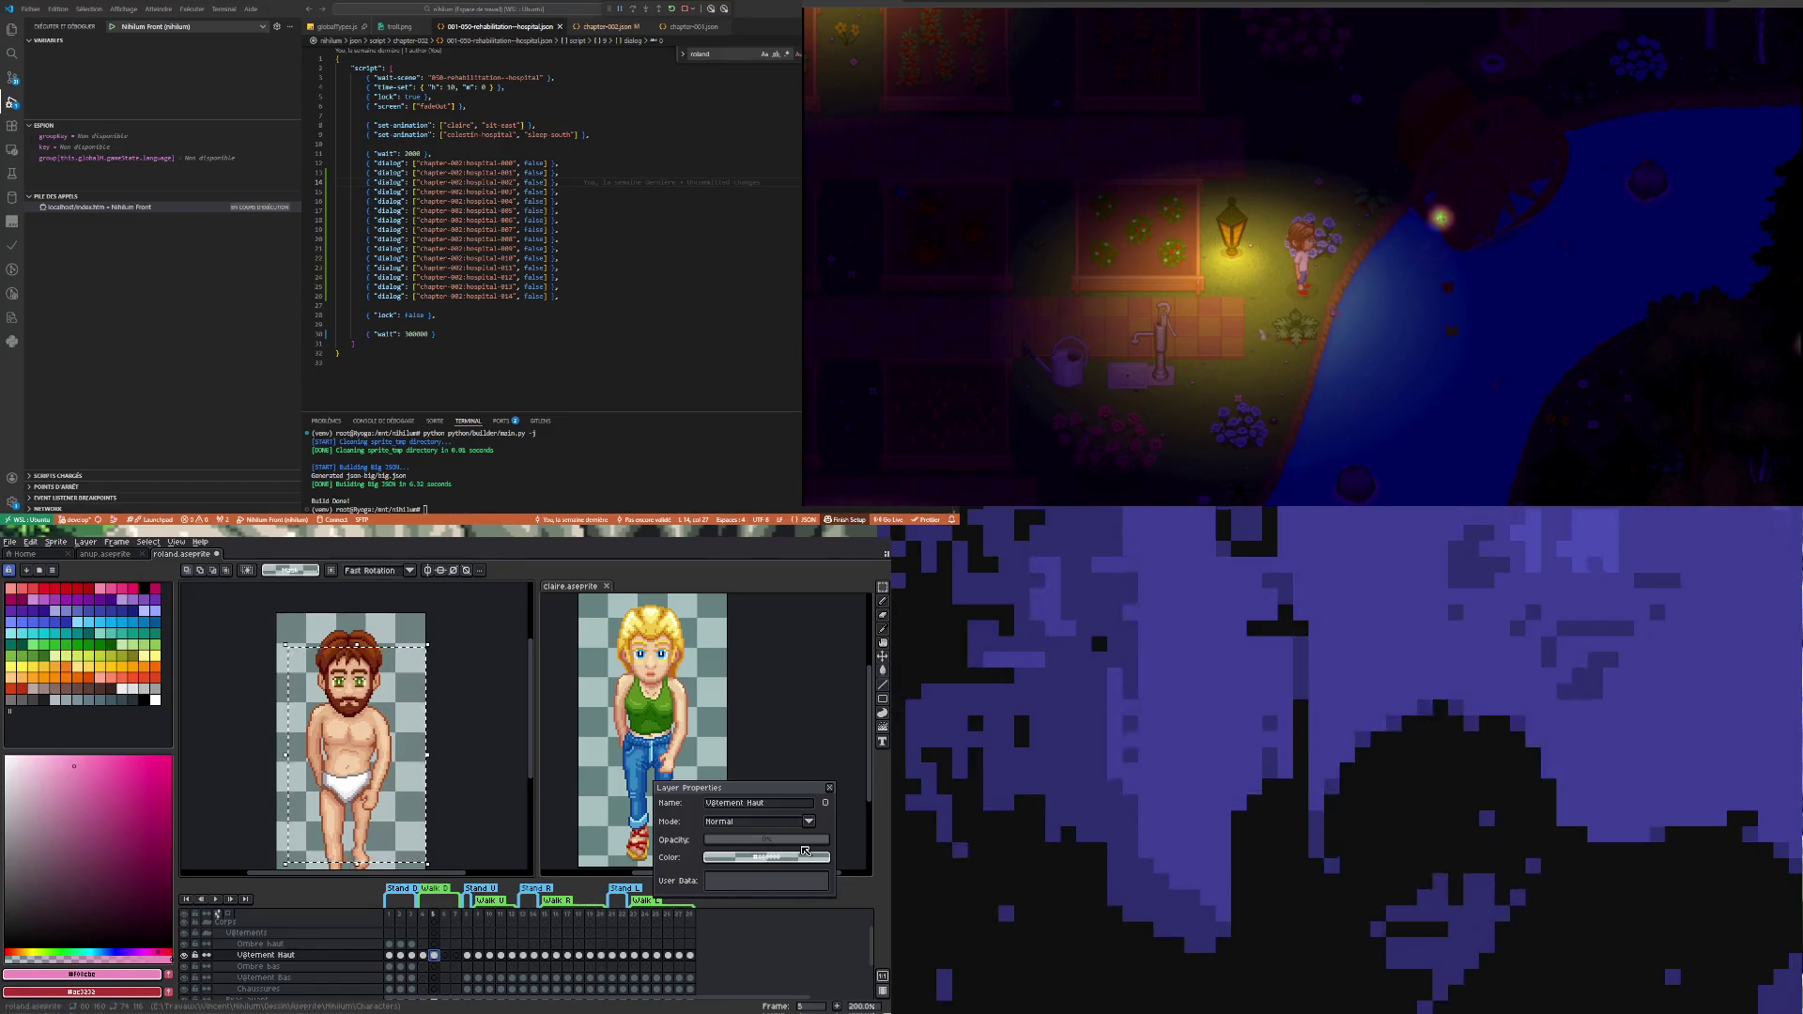
pyautogui.moveTo(748, 844); pyautogui.dragTo(831, 843)
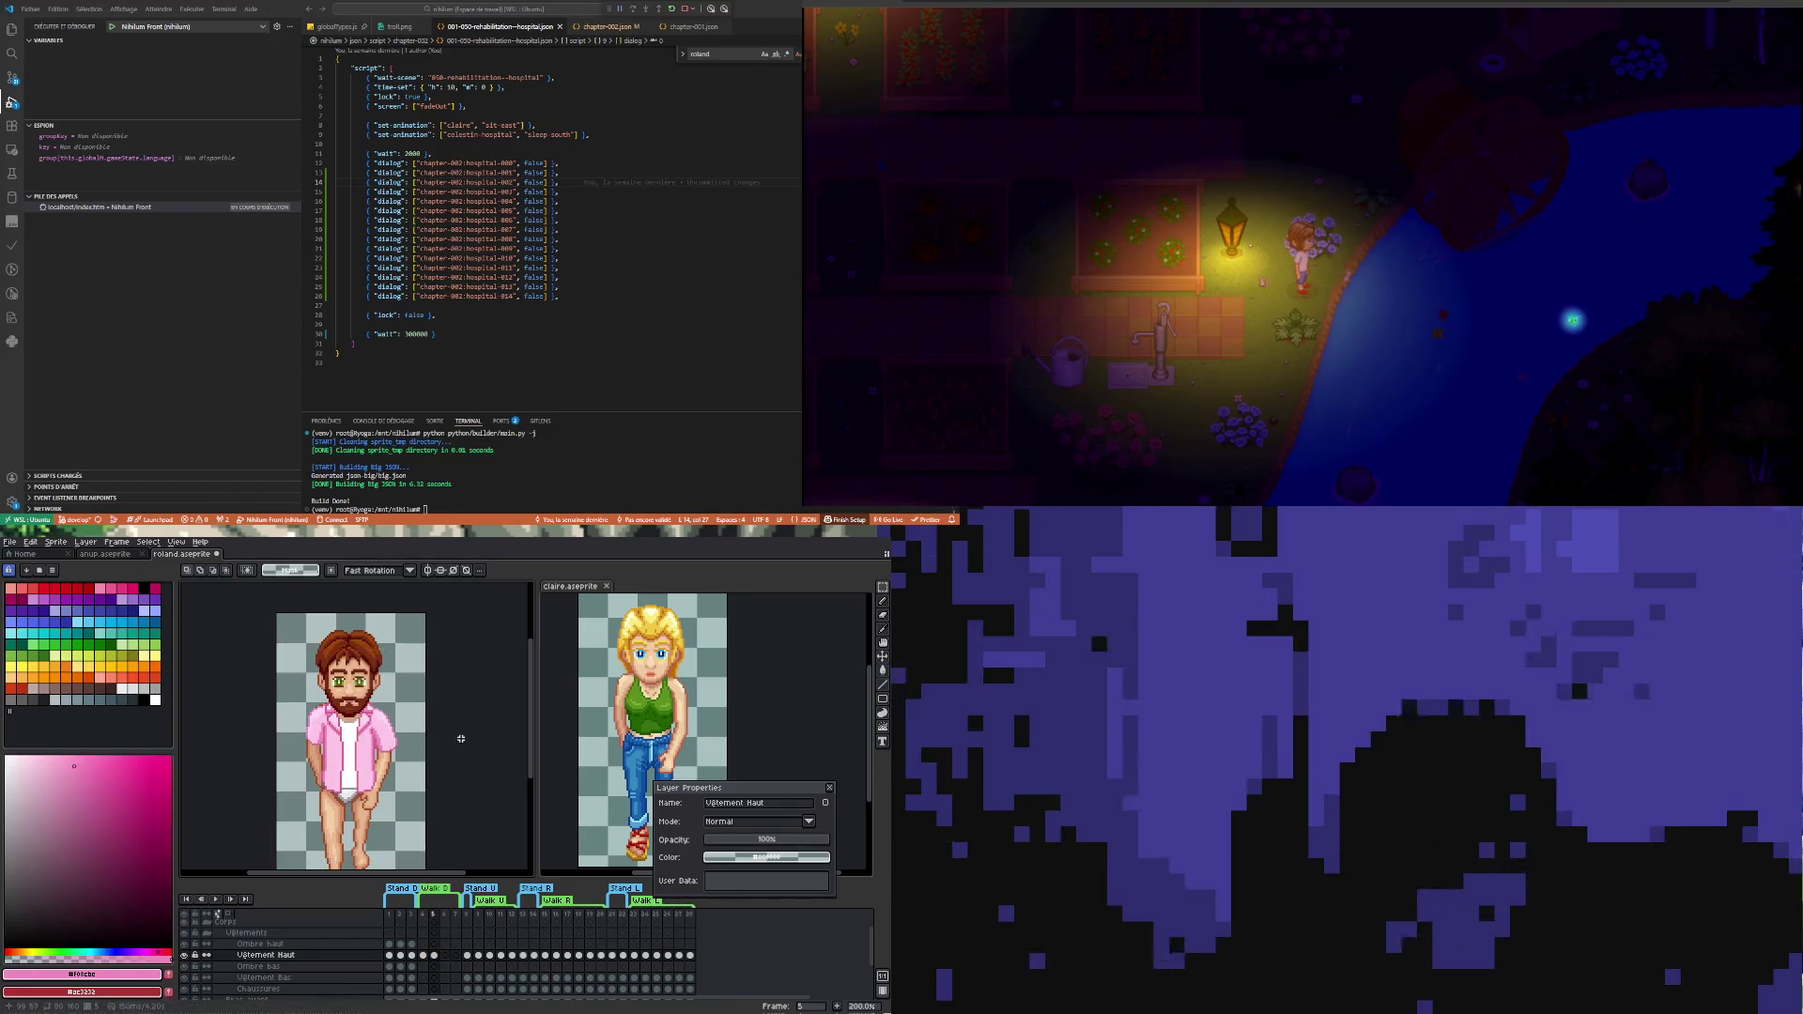
pyautogui.moveTo(461, 738); pyautogui.dragTo(363, 800)
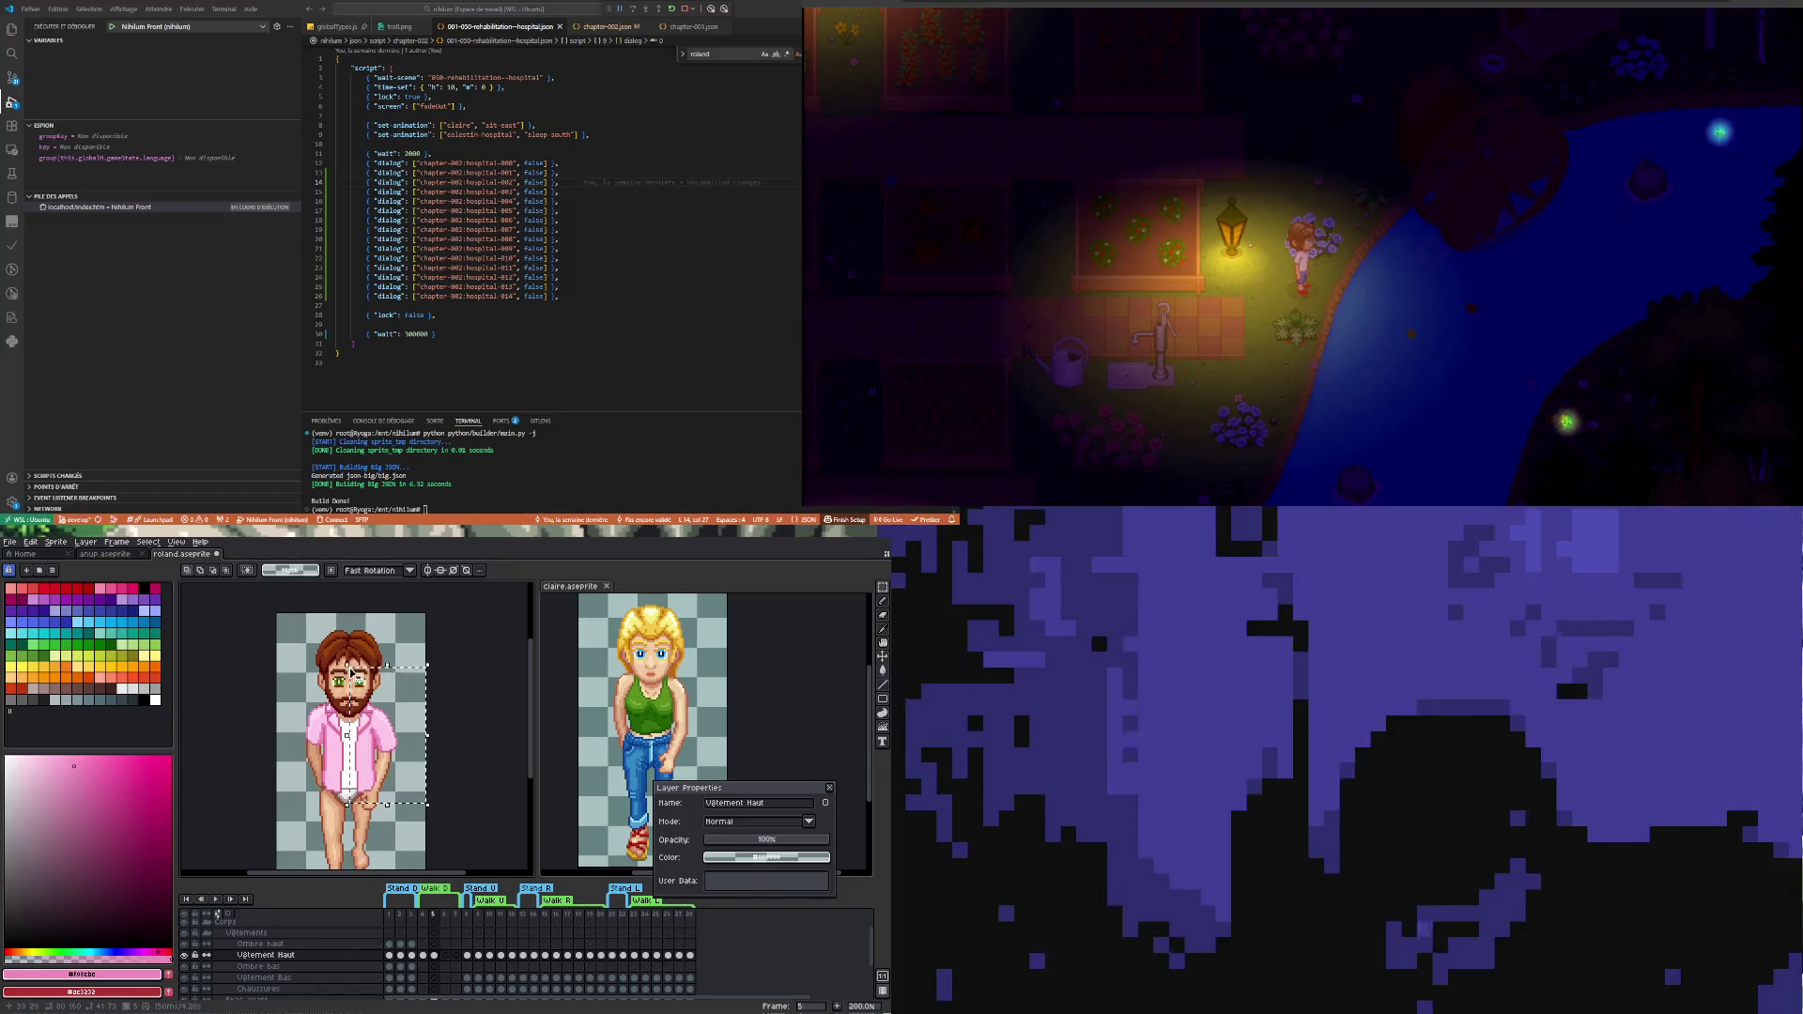
pyautogui.hotkey('ctrl', 't')
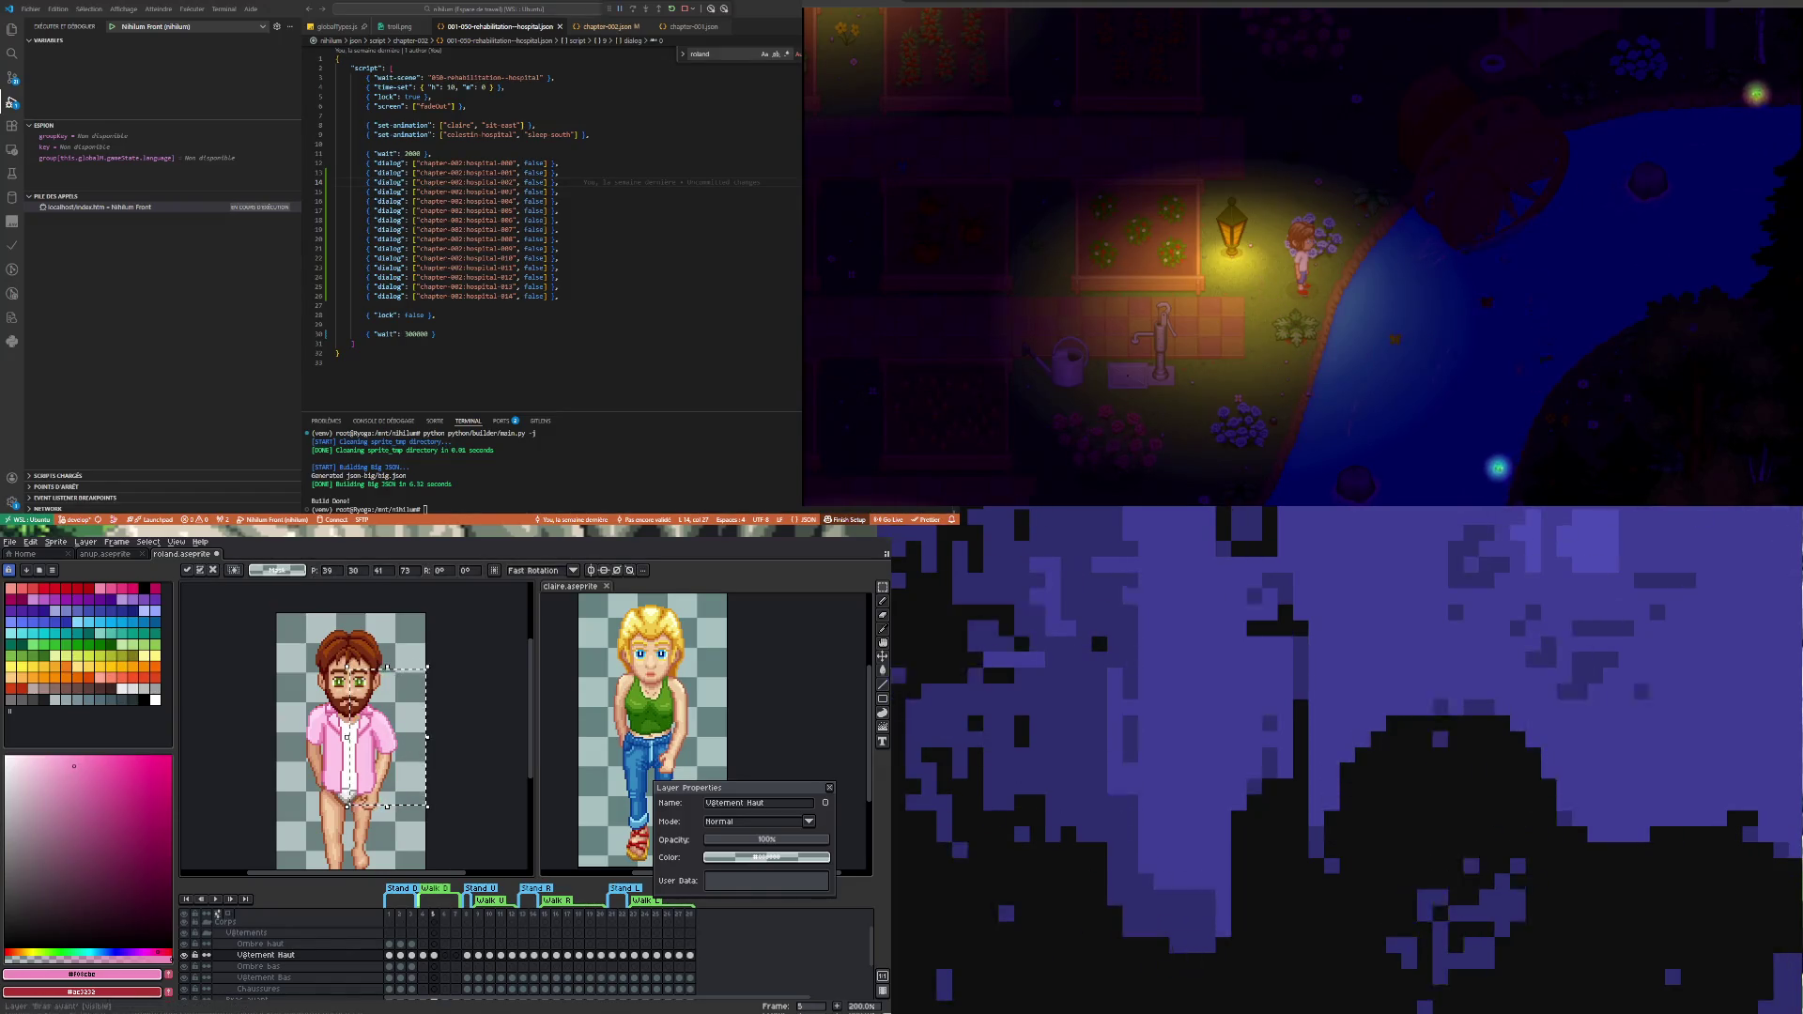
# - Flip back and forth between walk frames 4 and 5 to check the shirt's fit
pyautogui.click(424, 957)
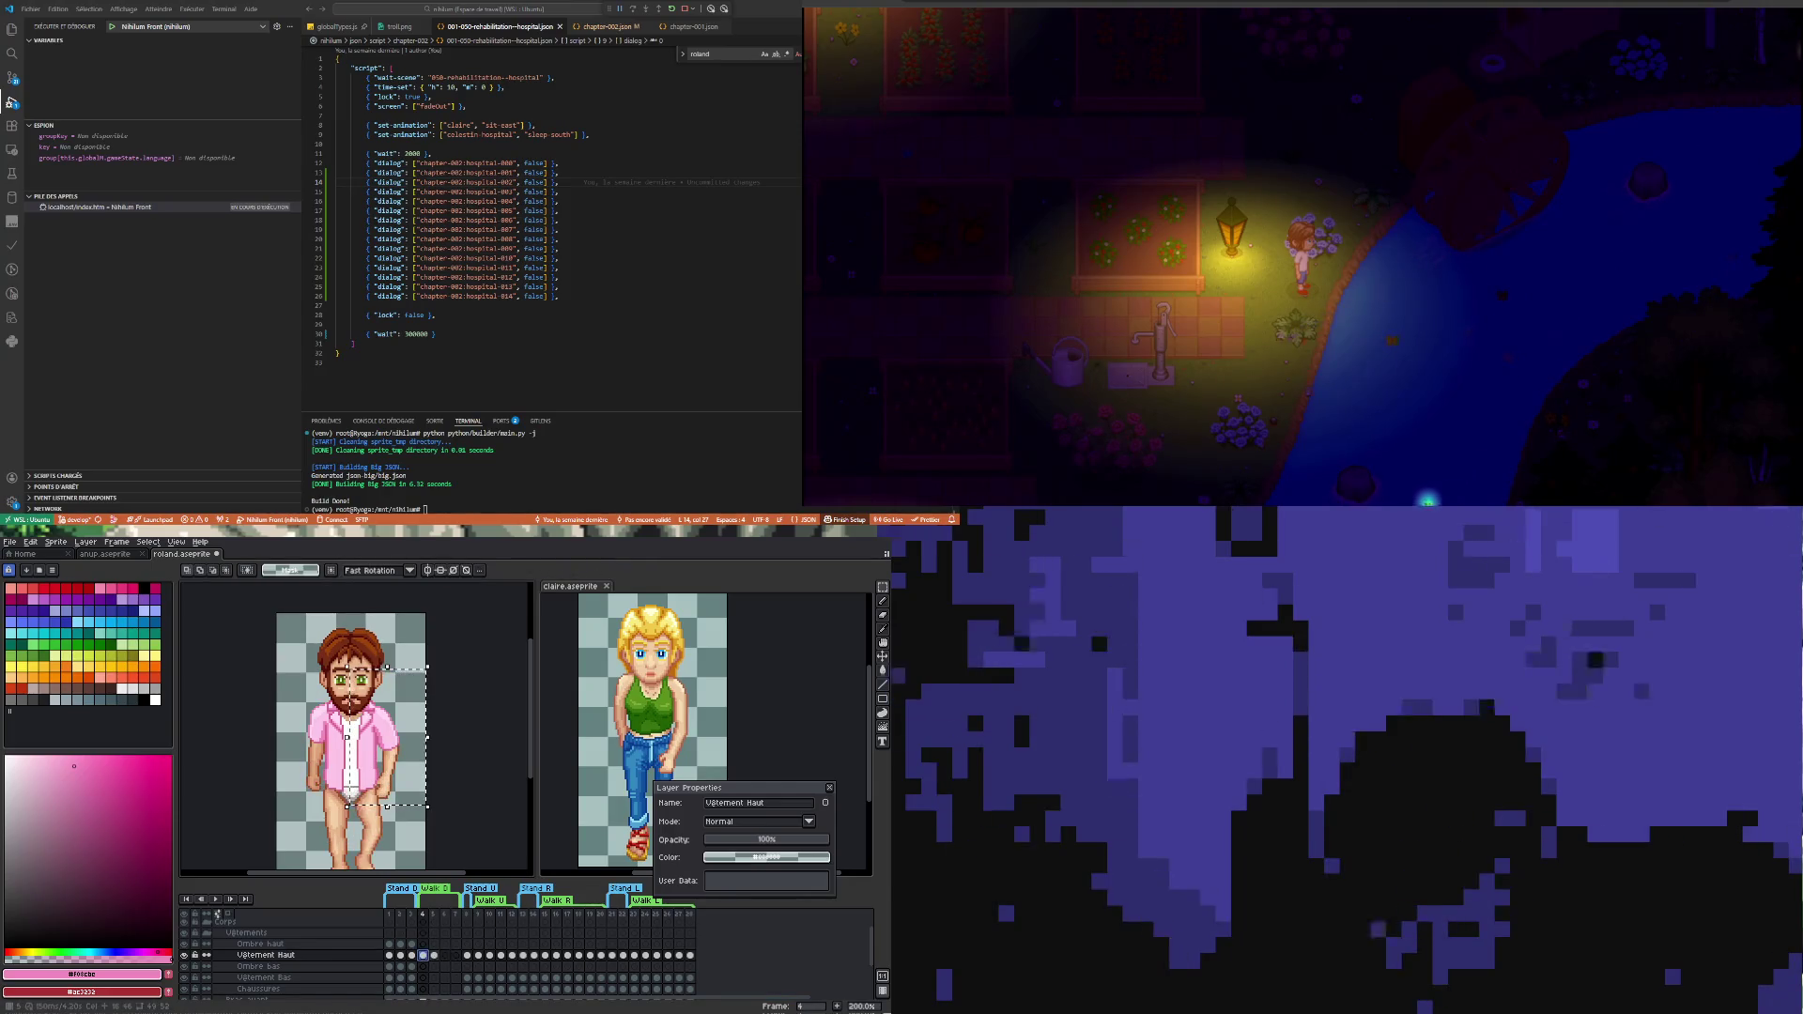
pyautogui.press('Right')
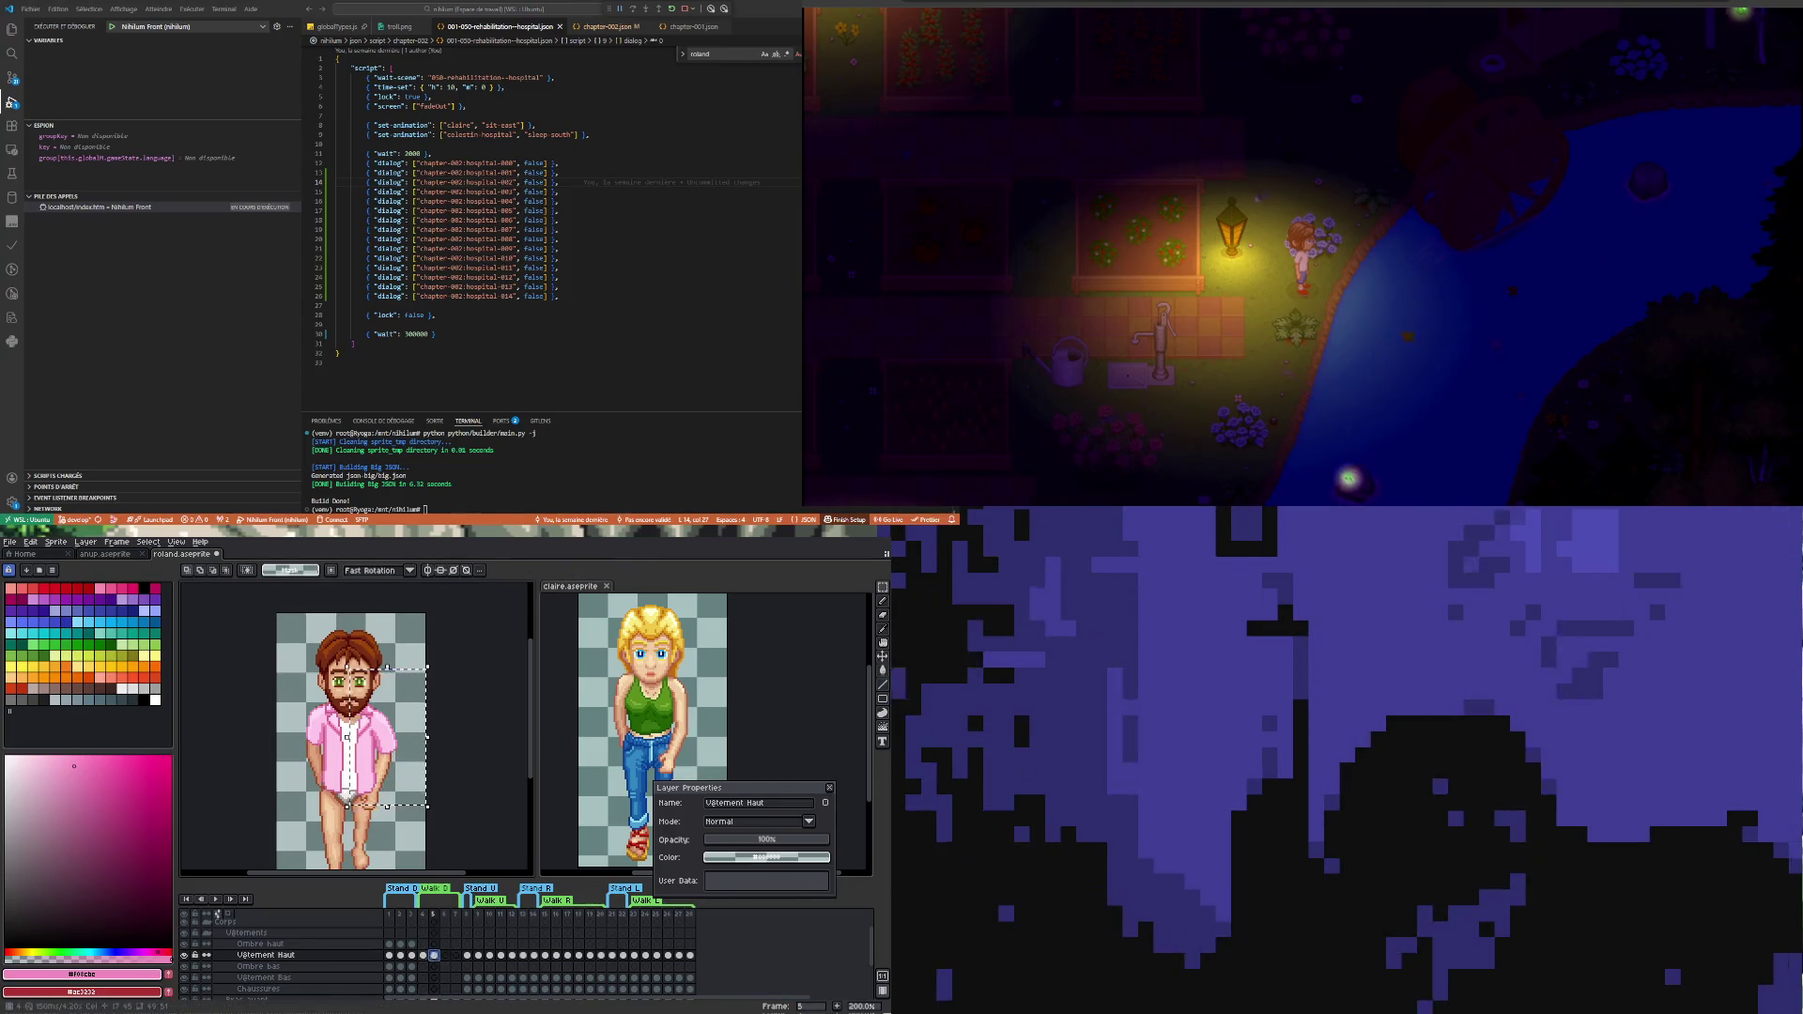
pyautogui.press('Left')
pyautogui.press('Right')
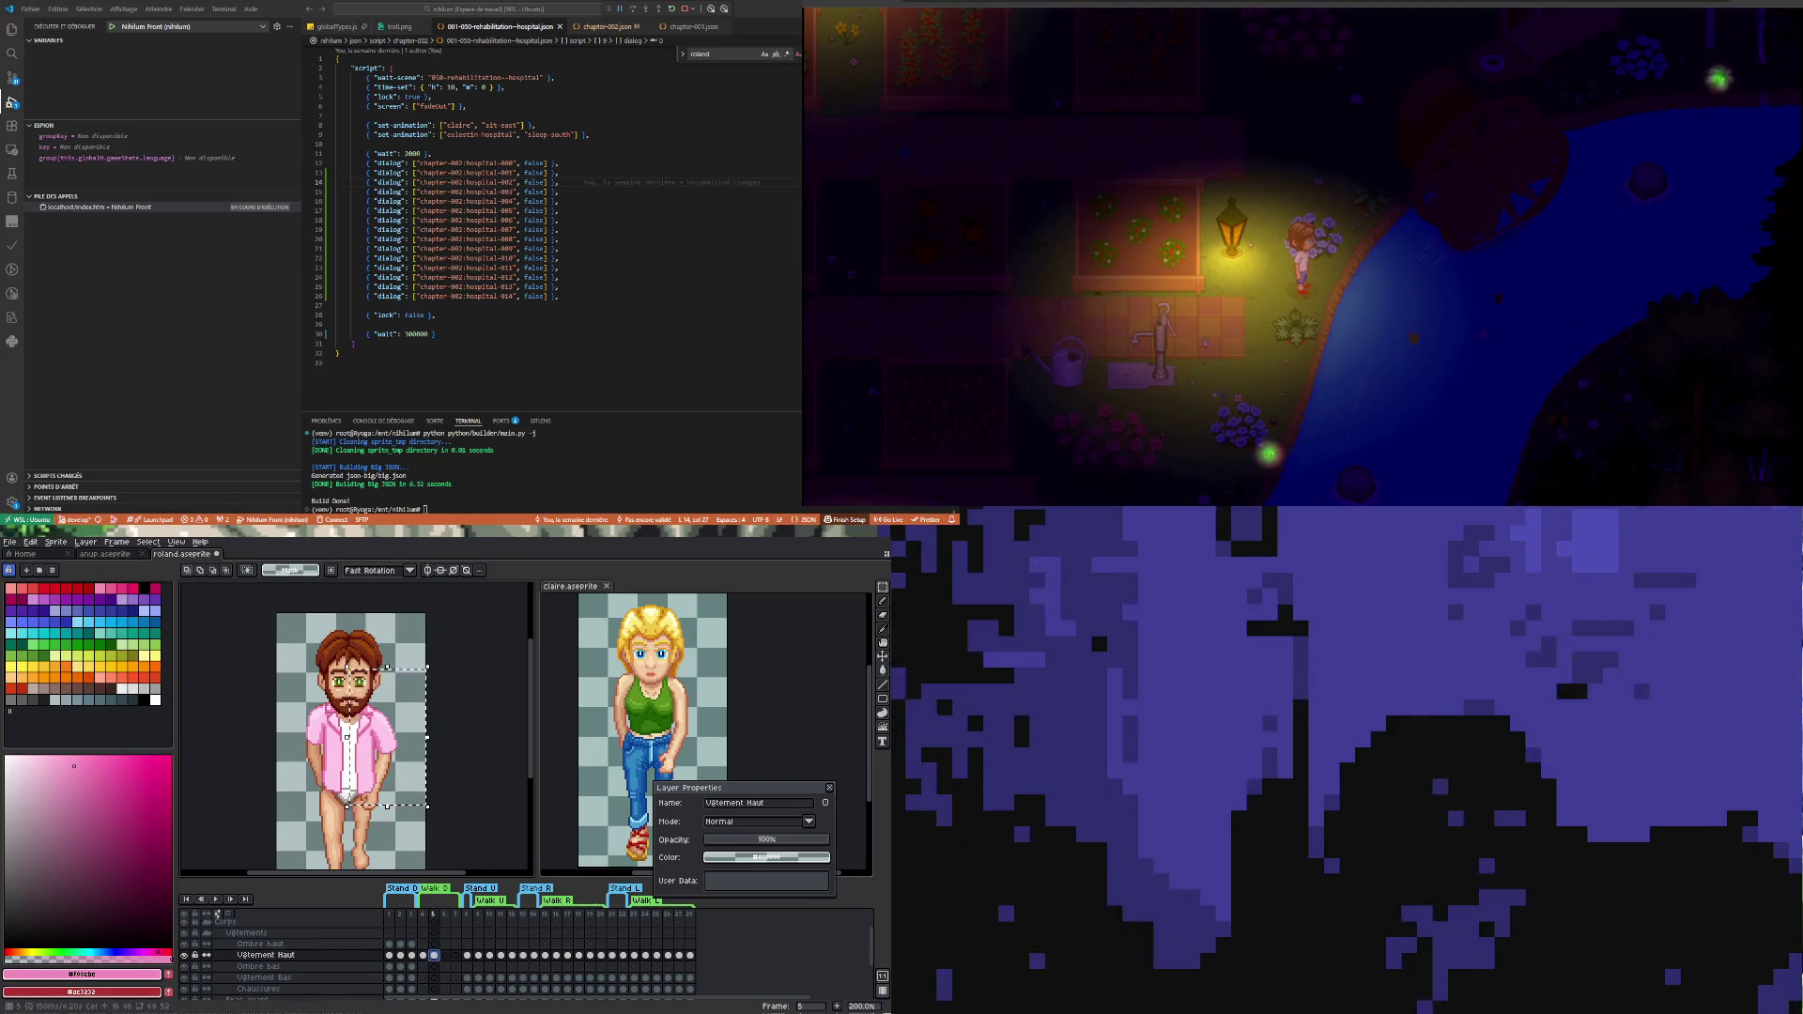
pyautogui.press('Left')
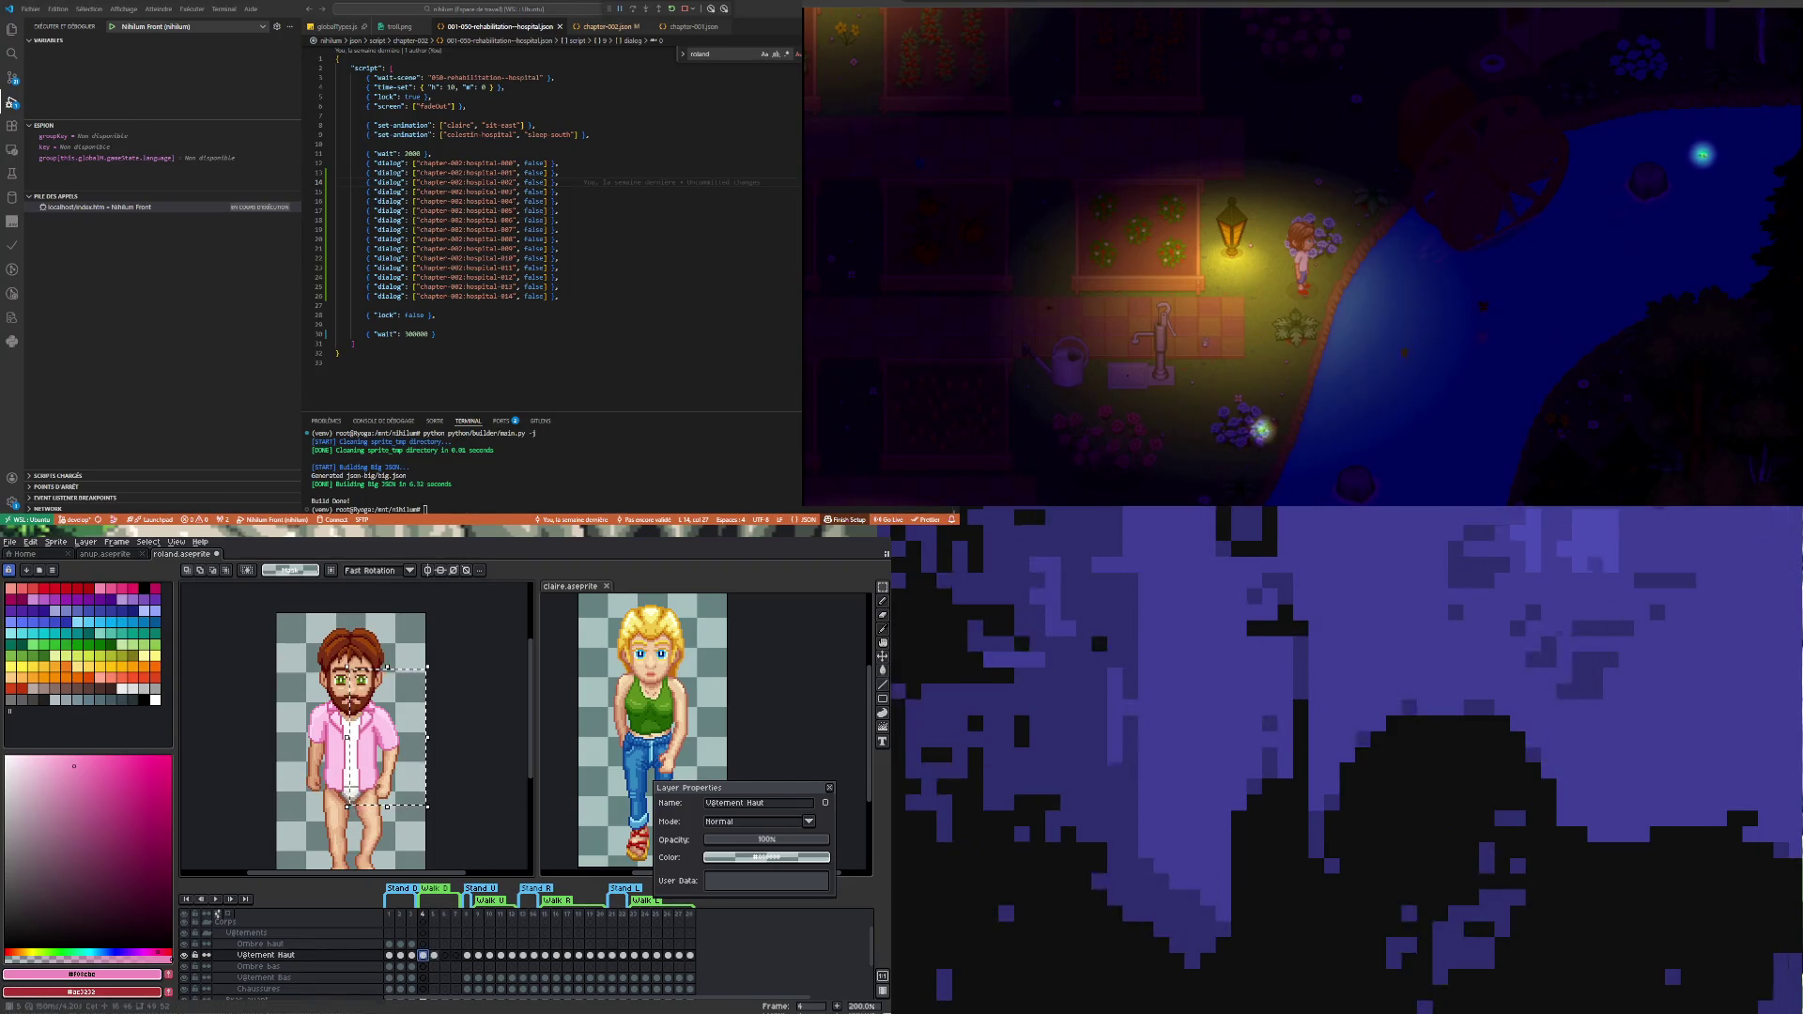
pyautogui.press('Right')
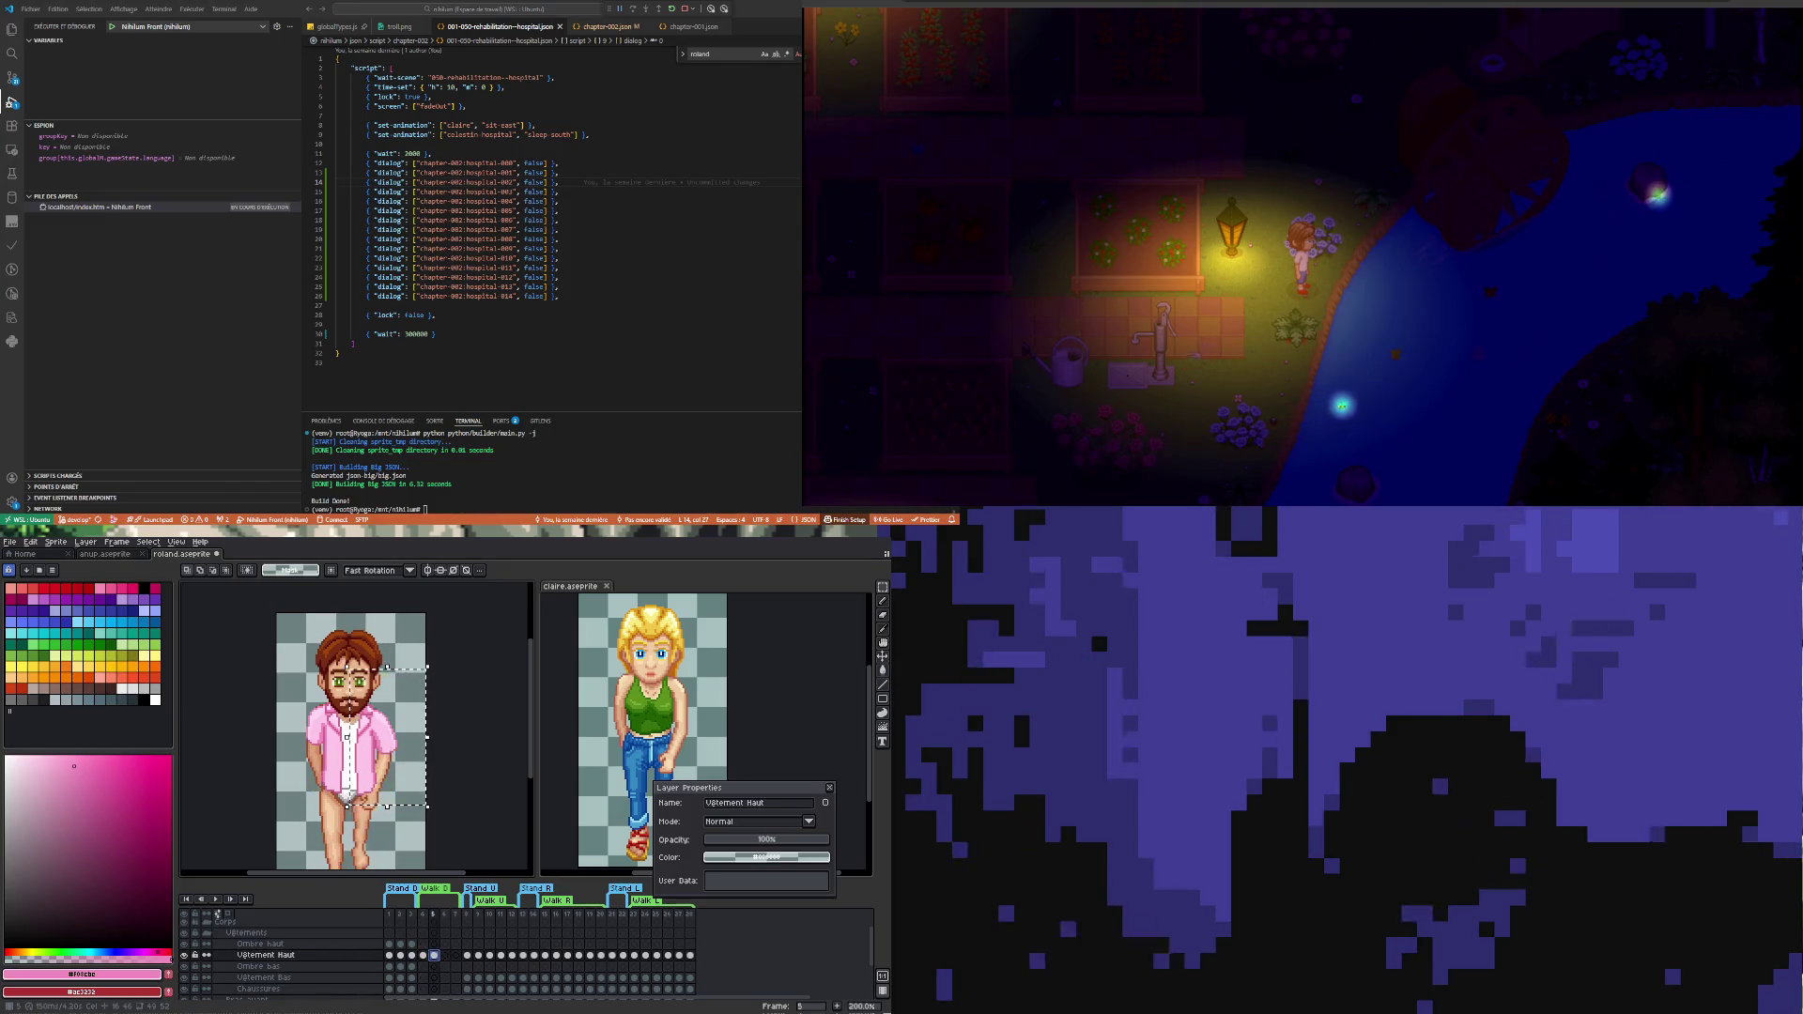
pyautogui.press('Left')
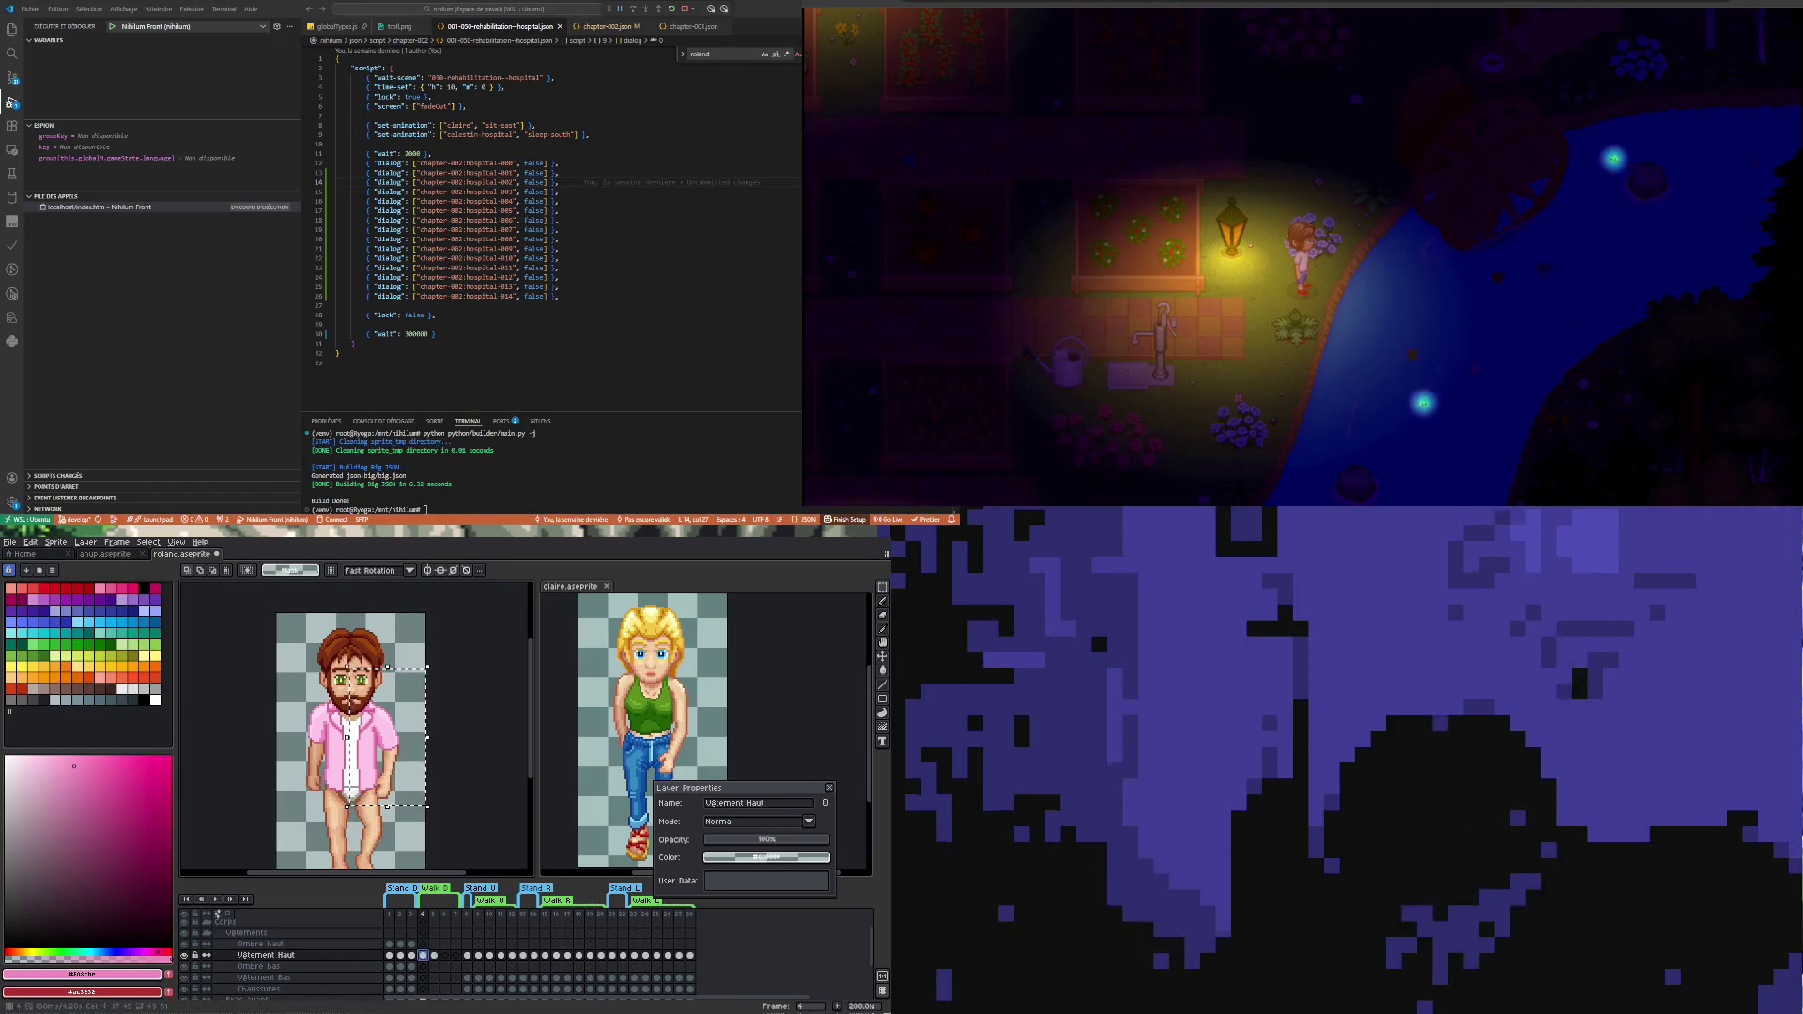
pyautogui.press('Right')
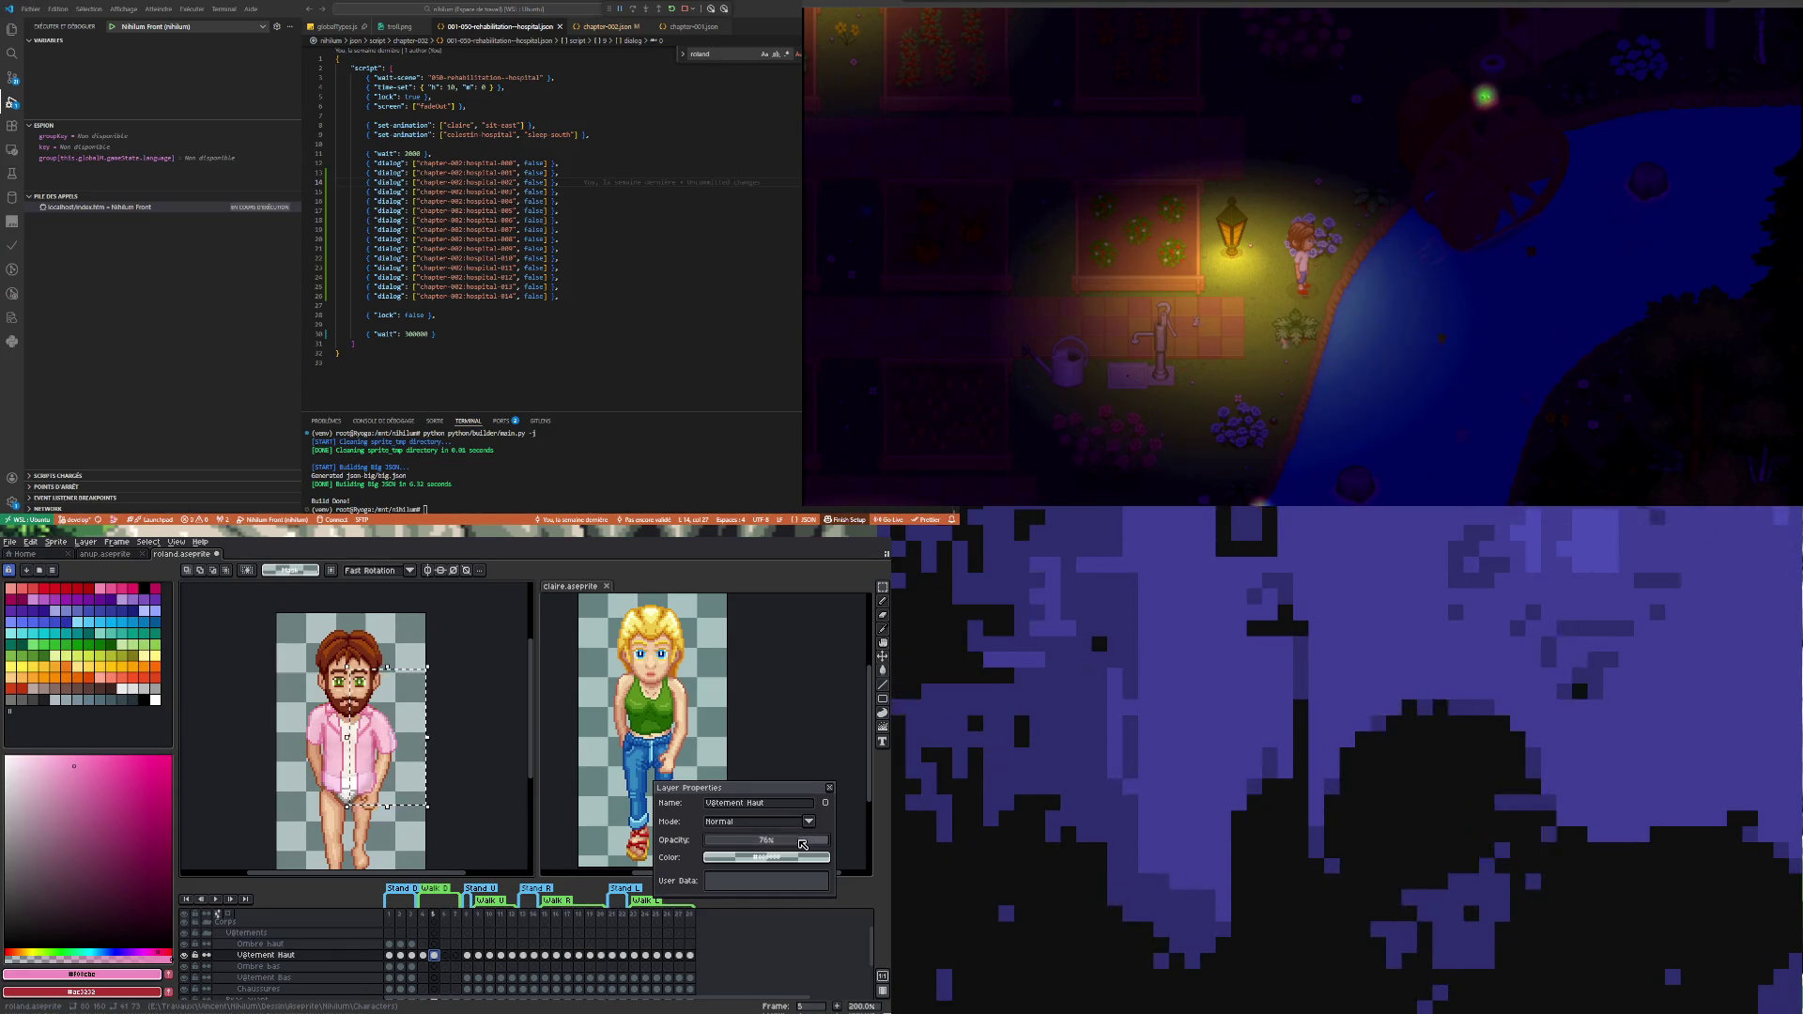
# - Apply the 75% shirt opacity and marquee-inspect the beard and collar area, then deselect
pyautogui.click(802, 843)
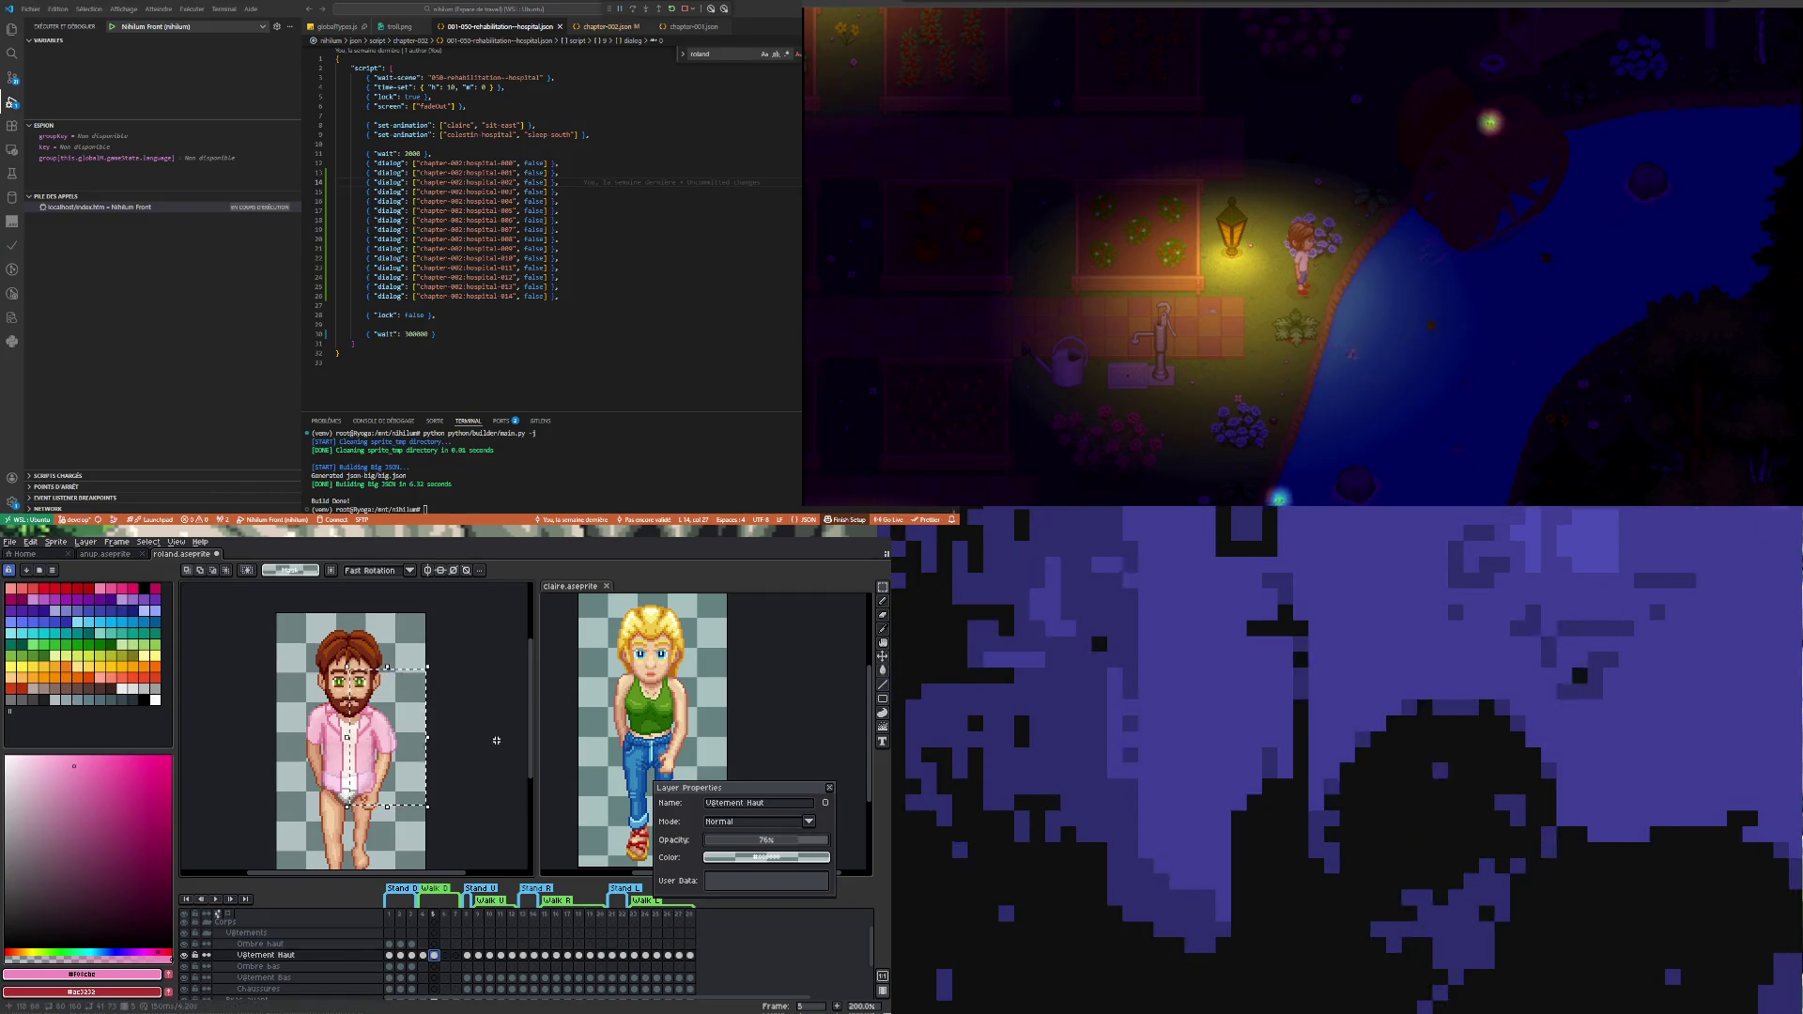
pyautogui.scroll(2, 331, 752)
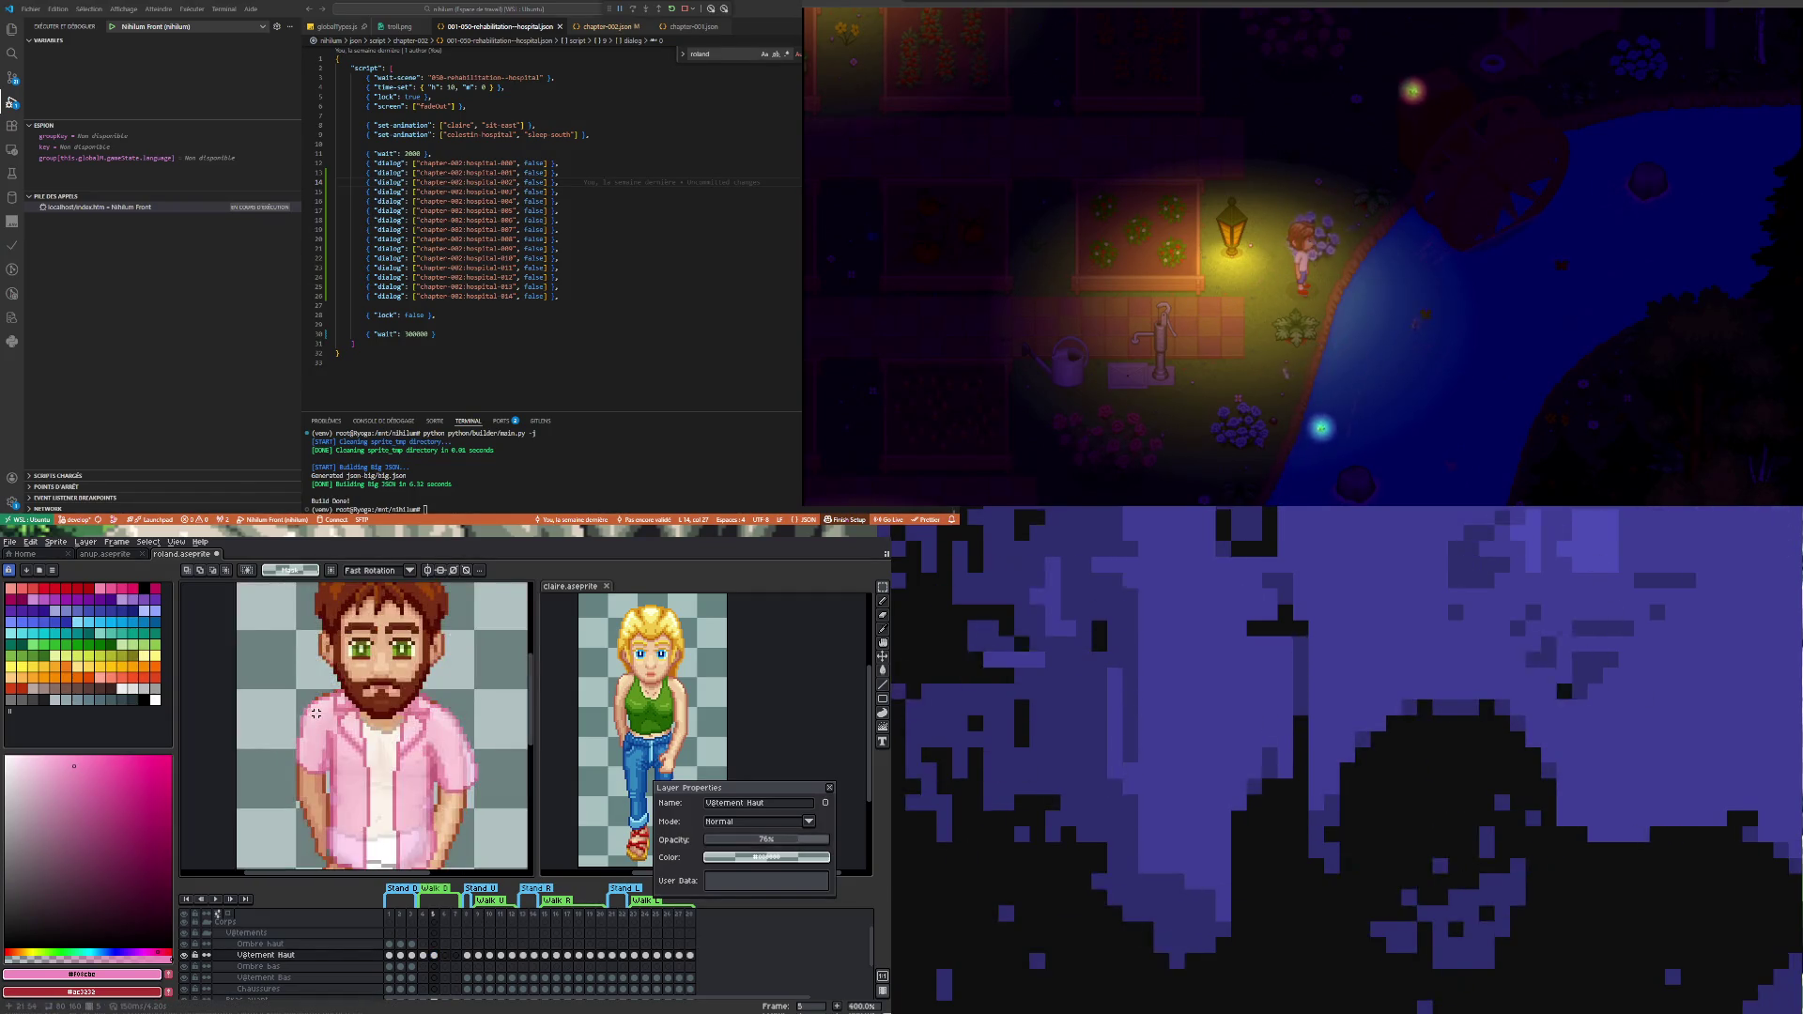
pyautogui.scroll(1, 294, 674)
pyautogui.moveTo(295, 673); pyautogui.dragTo(335, 804)
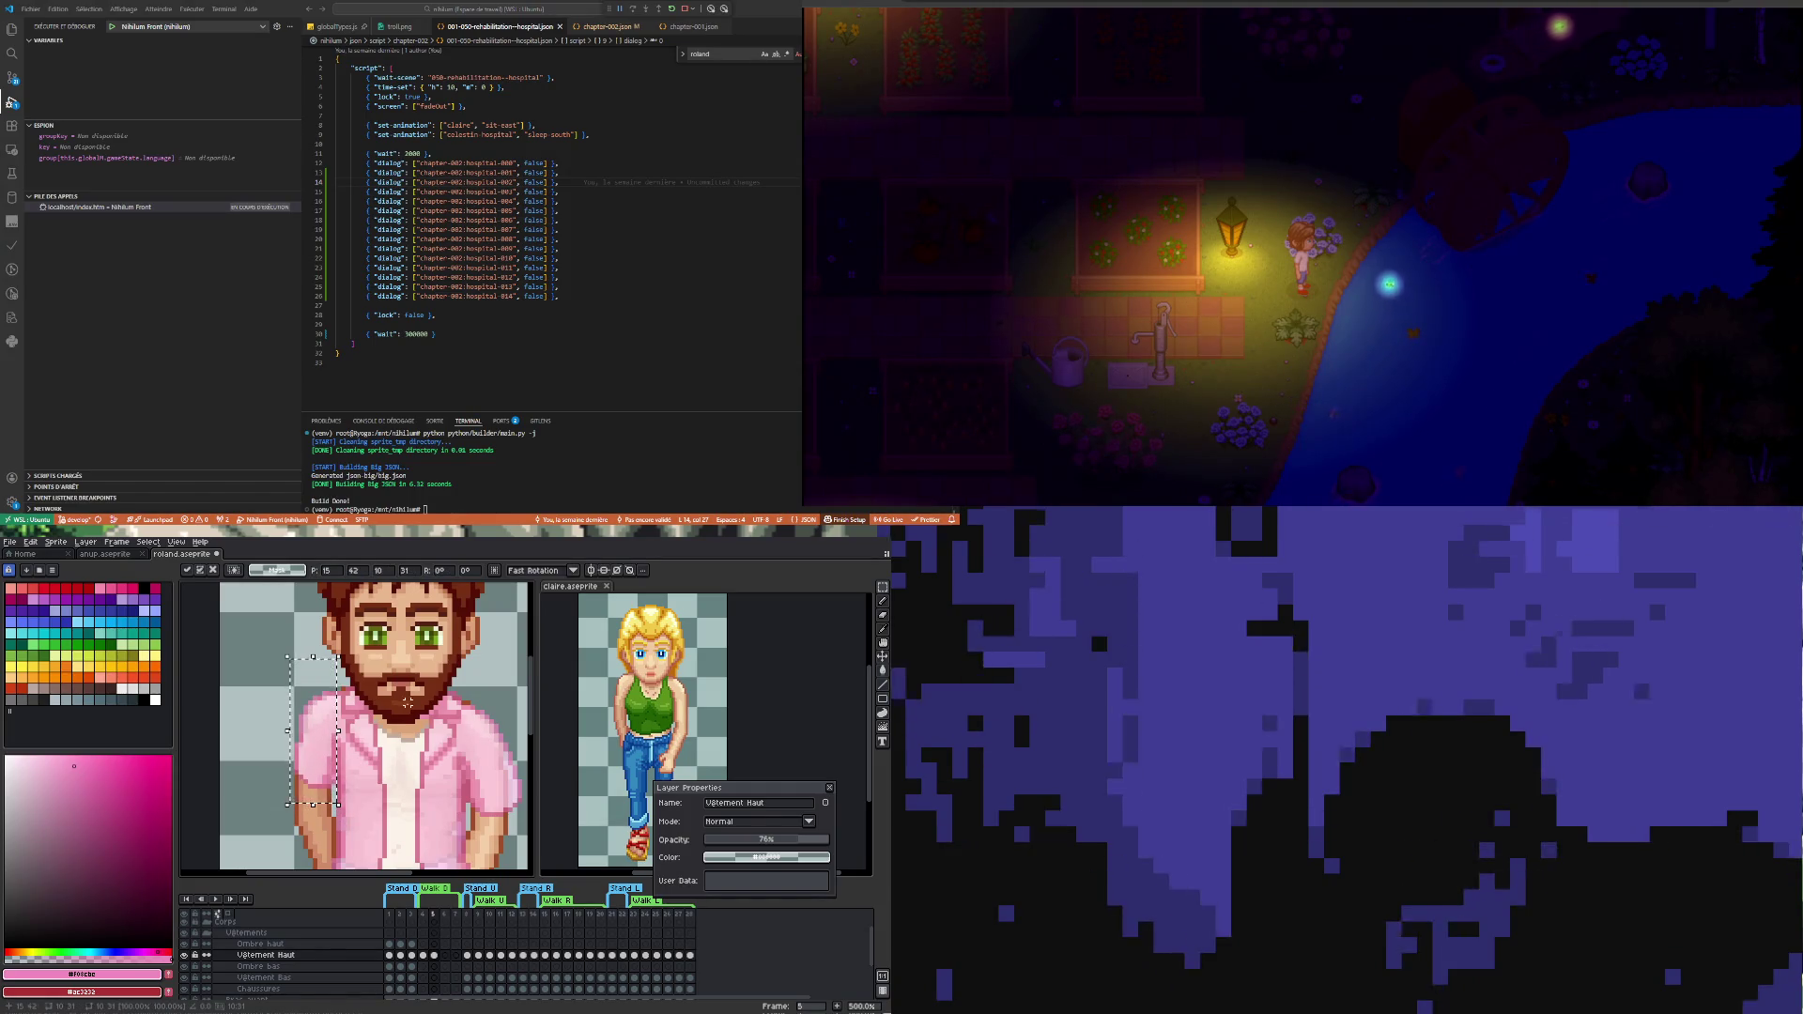
pyautogui.hotkey('ctrl', 'd')
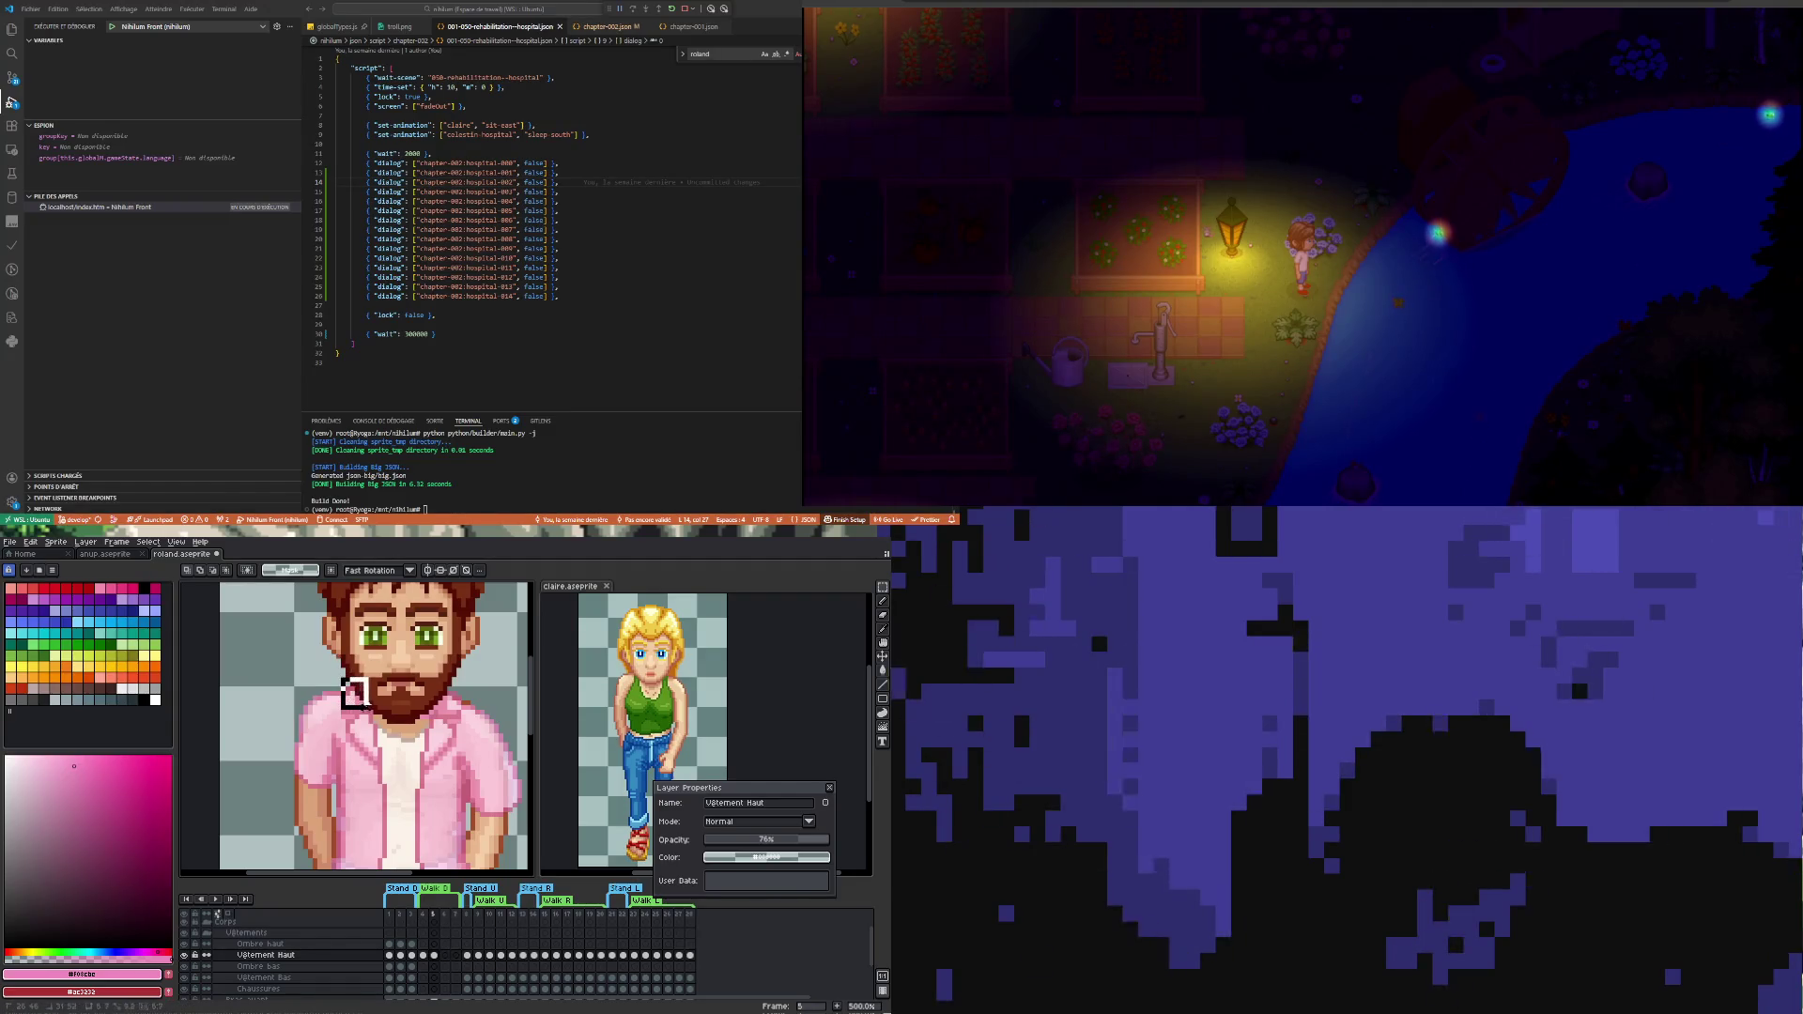
pyautogui.moveTo(339, 670); pyautogui.dragTo(376, 711)
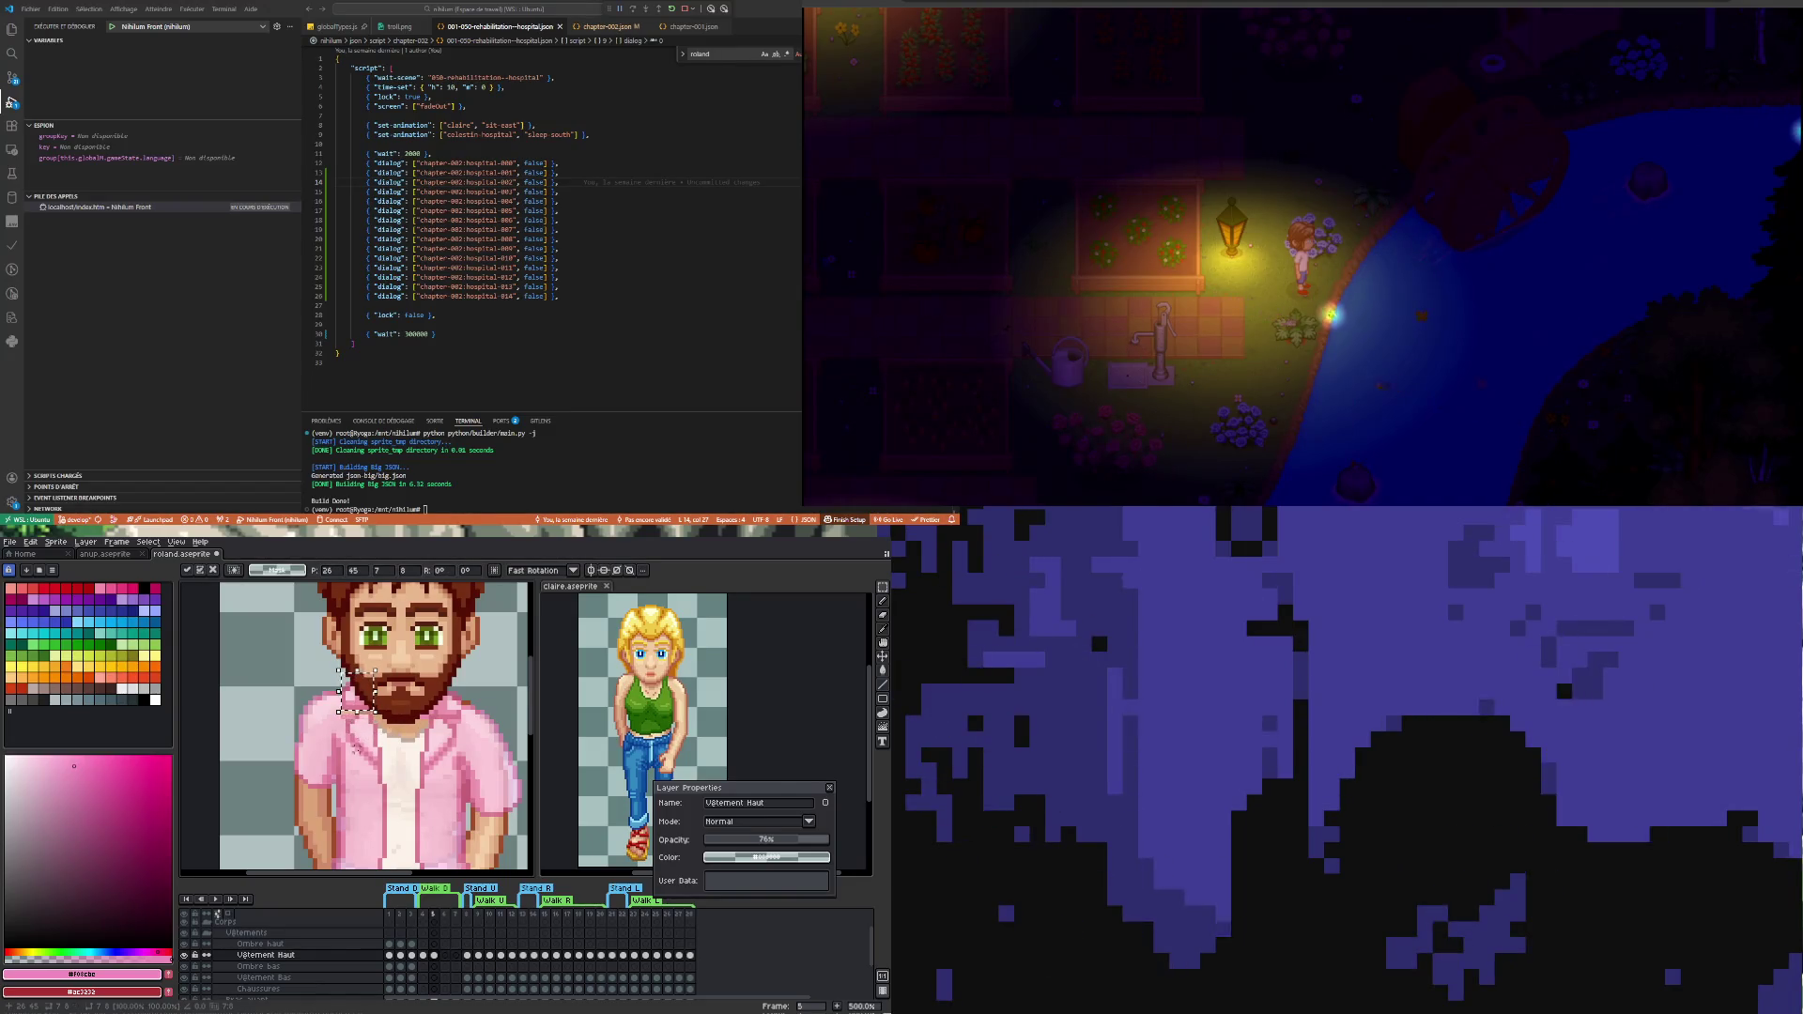
pyautogui.click(379, 767)
pyautogui.moveTo(379, 769); pyautogui.dragTo(344, 709)
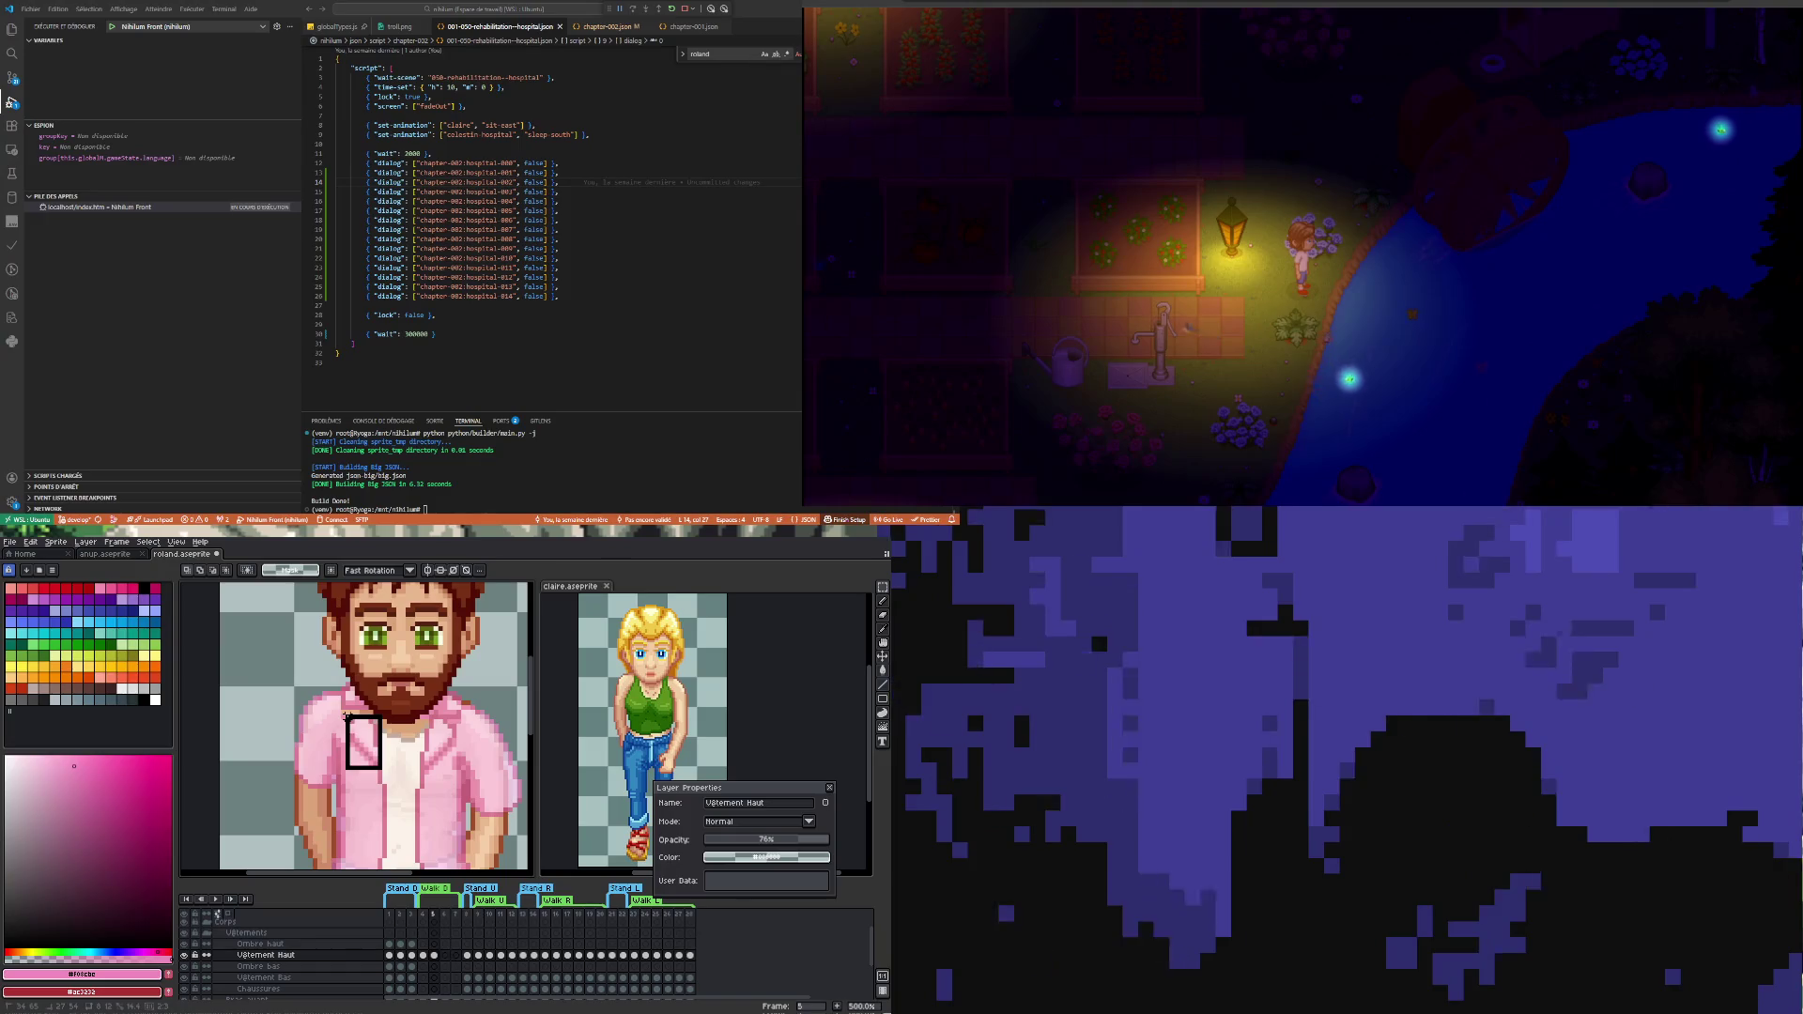
pyautogui.hotkey('ctrl', 'd')
pyautogui.scroll(-2, 374, 726)
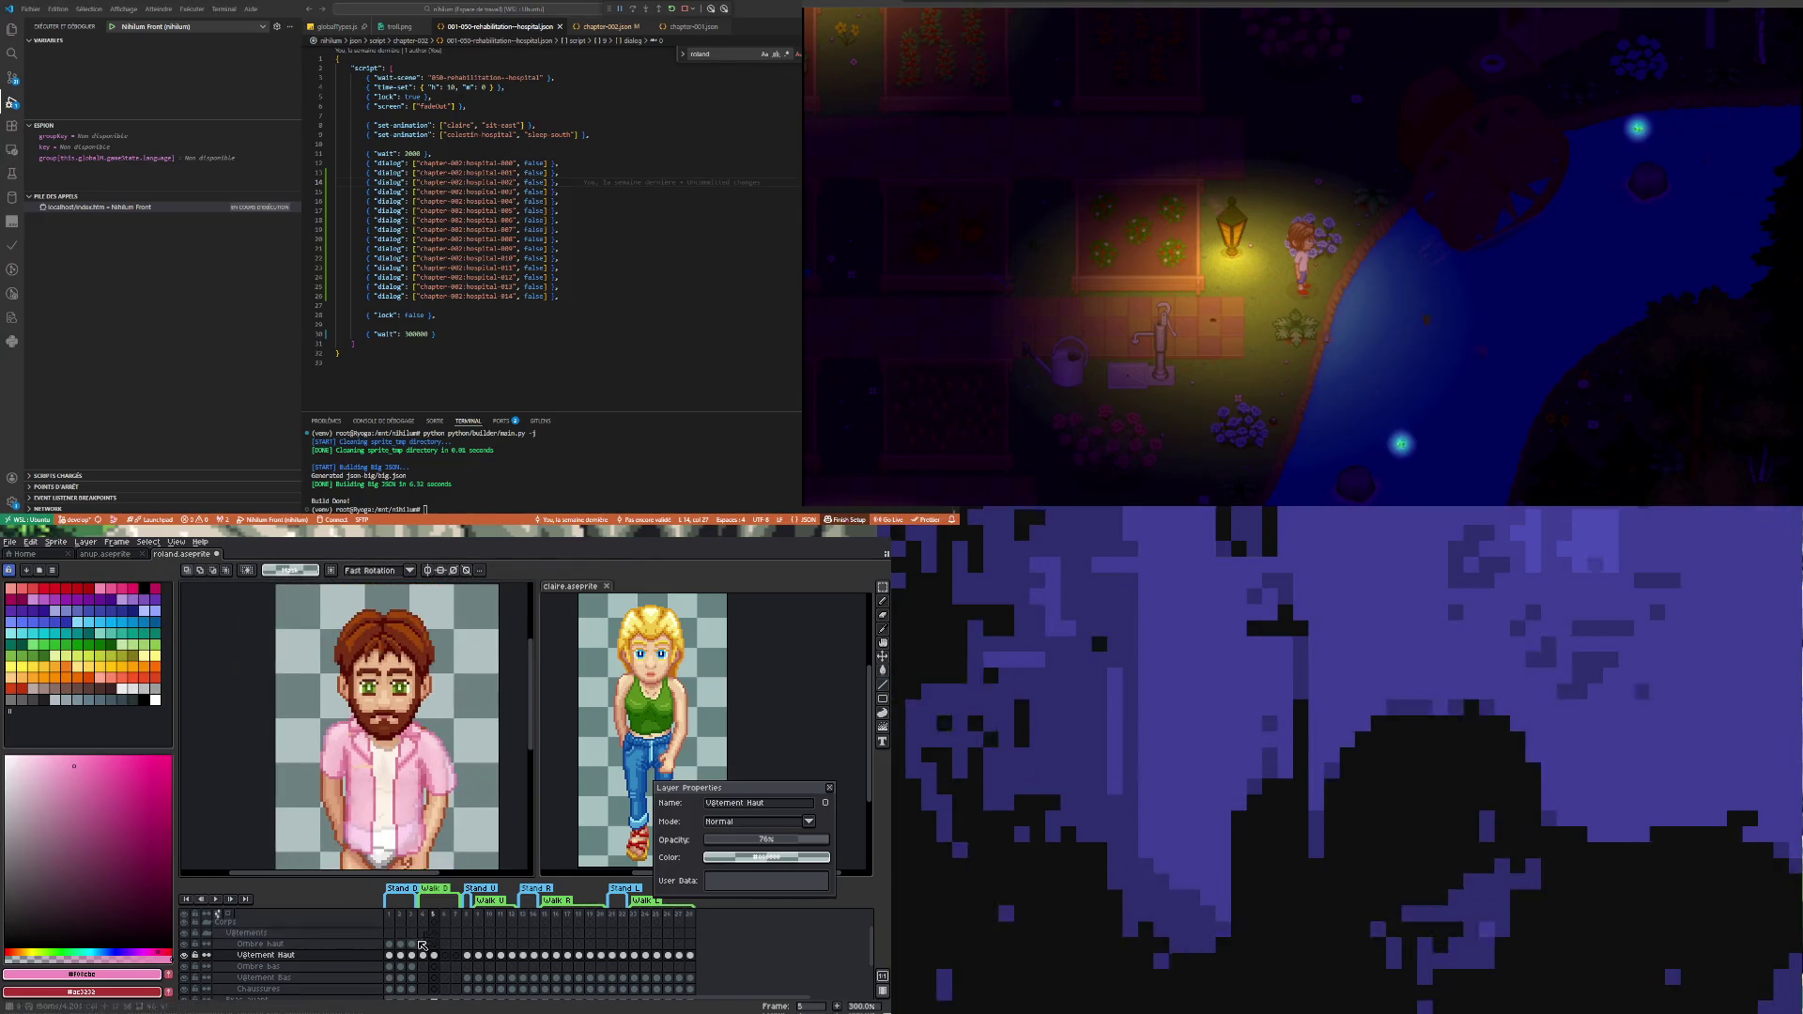
# - Undo the last beard transformation on walk frame 5 and drop the beard selection
pyautogui.click(422, 956)
pyautogui.click(435, 956)
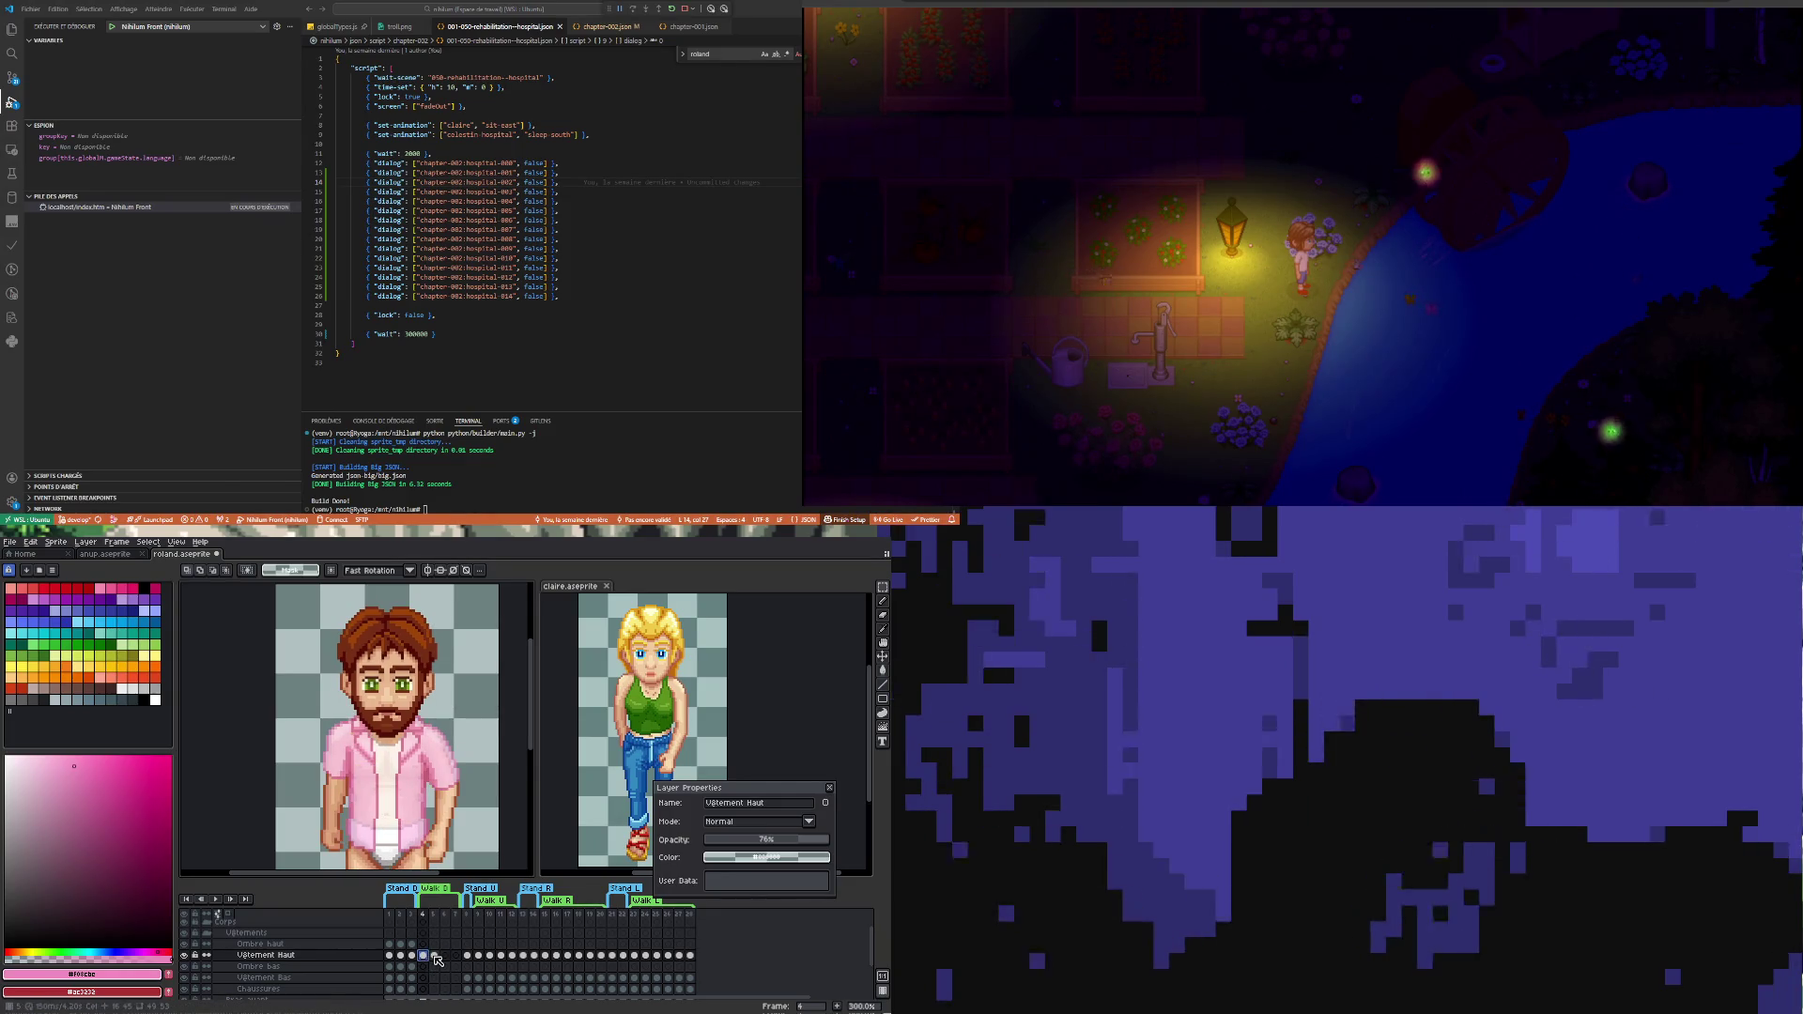
pyautogui.hotkey('ctrl', 'z')
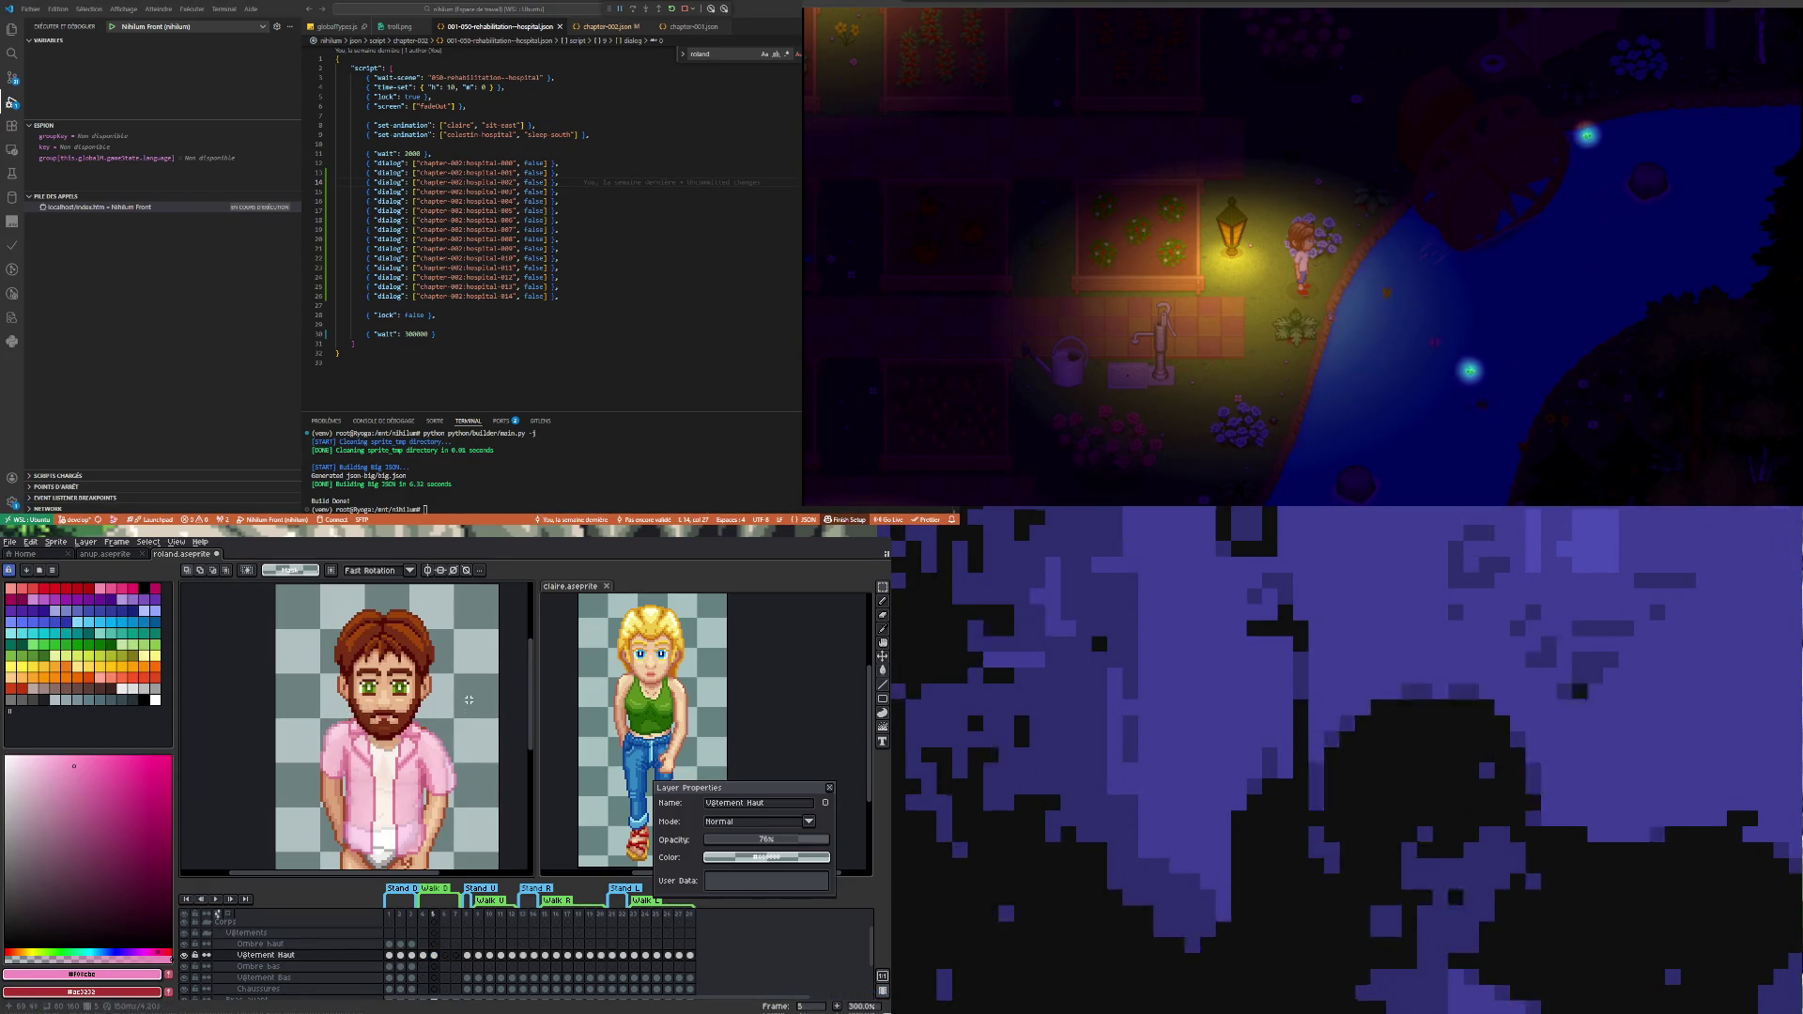
pyautogui.click(455, 751)
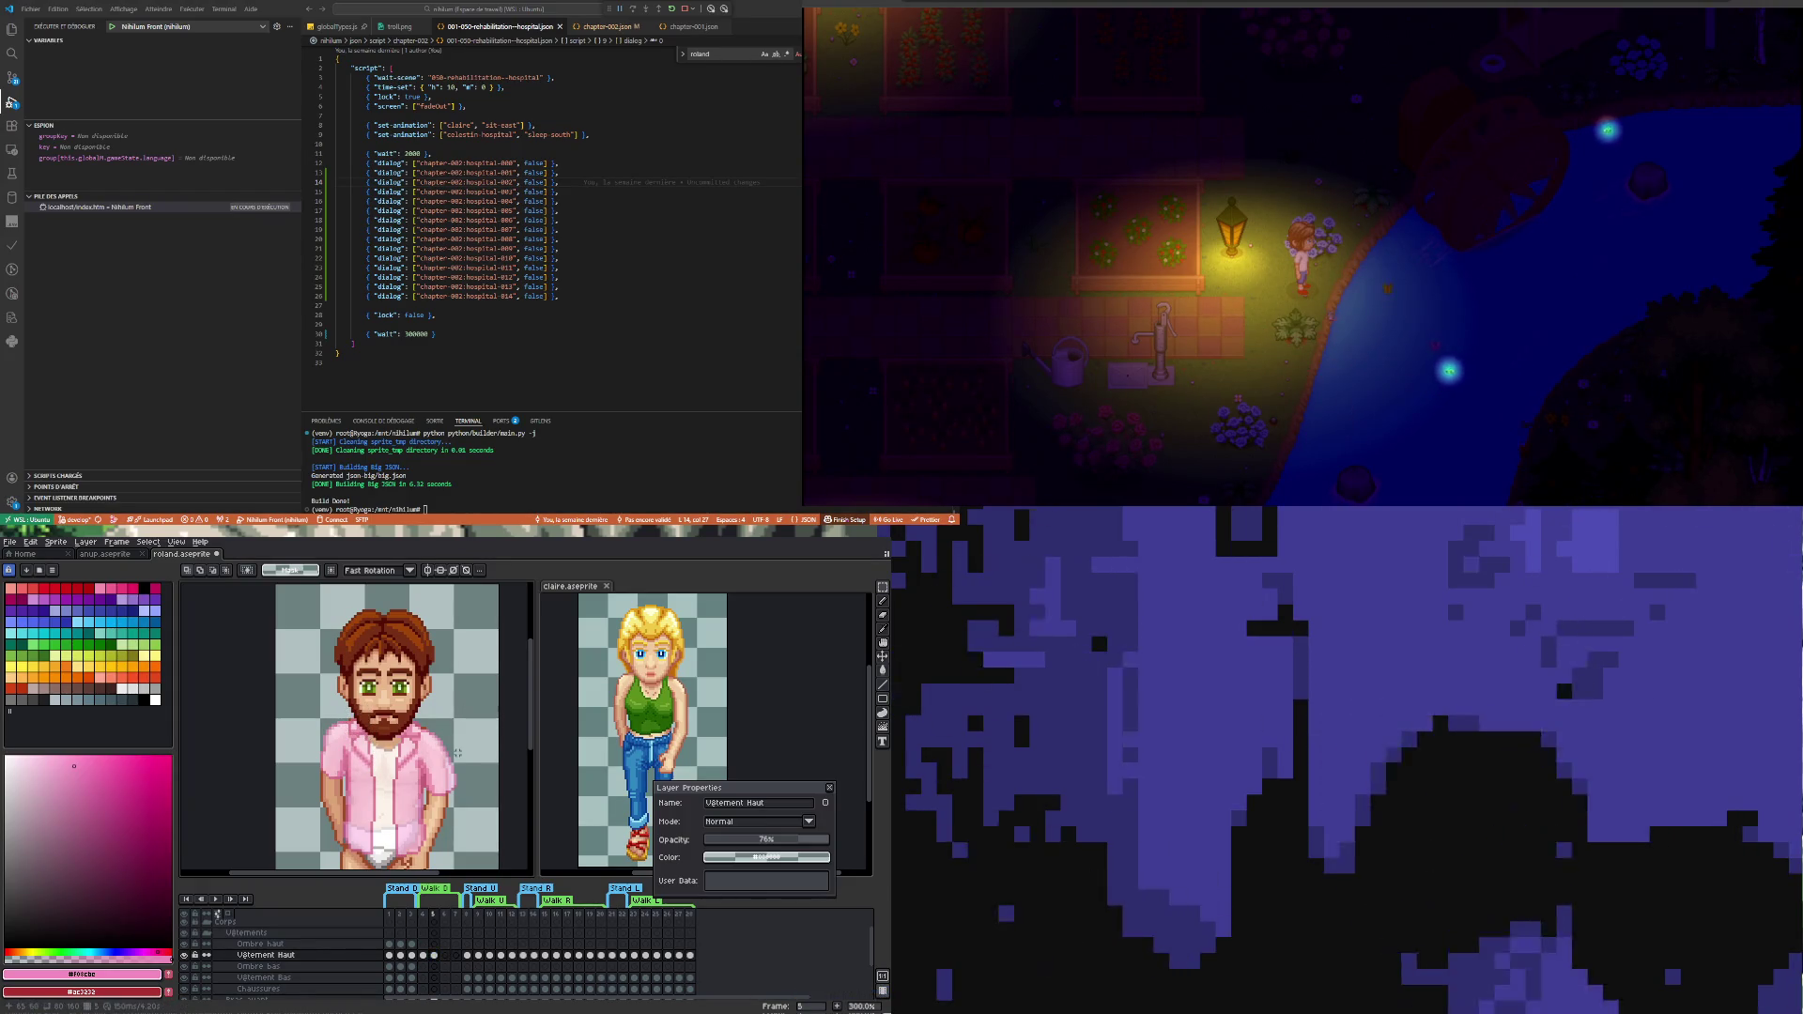
# - Flip the shirt layer between frames 4 and 5 to compare the reverted beard
pyautogui.click(434, 956)
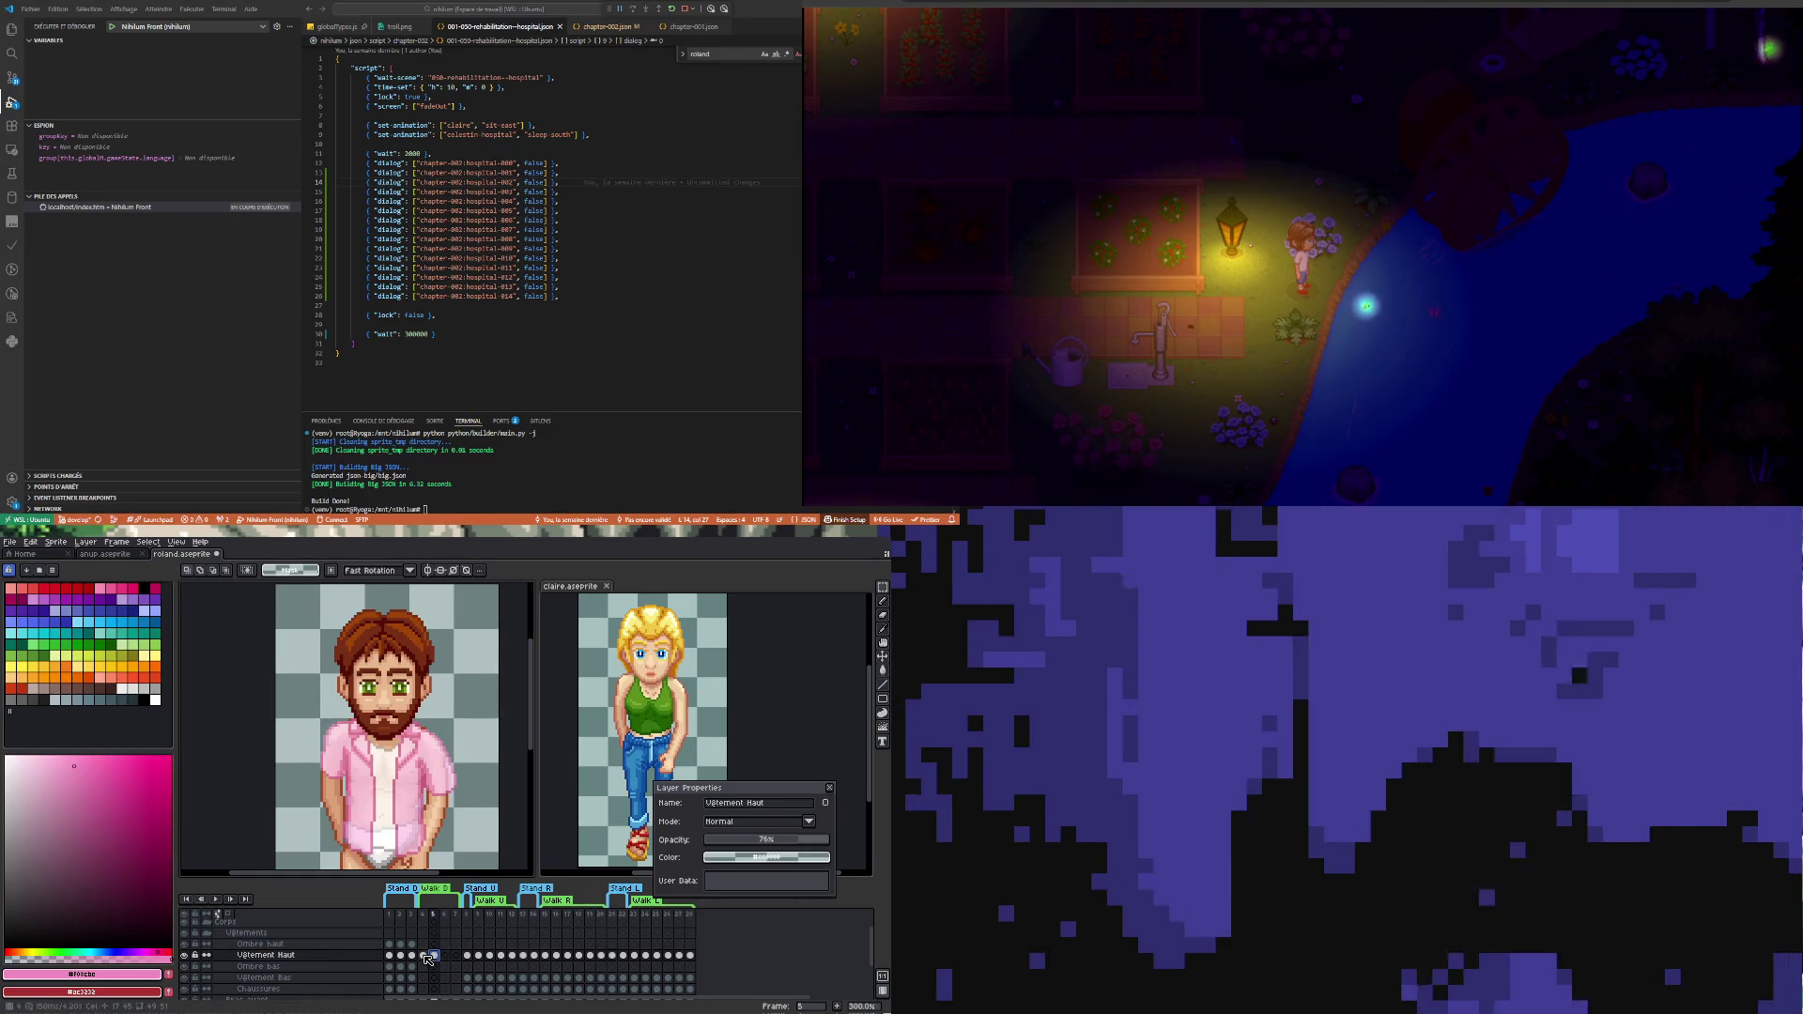
pyautogui.click(427, 957)
pyautogui.click(437, 959)
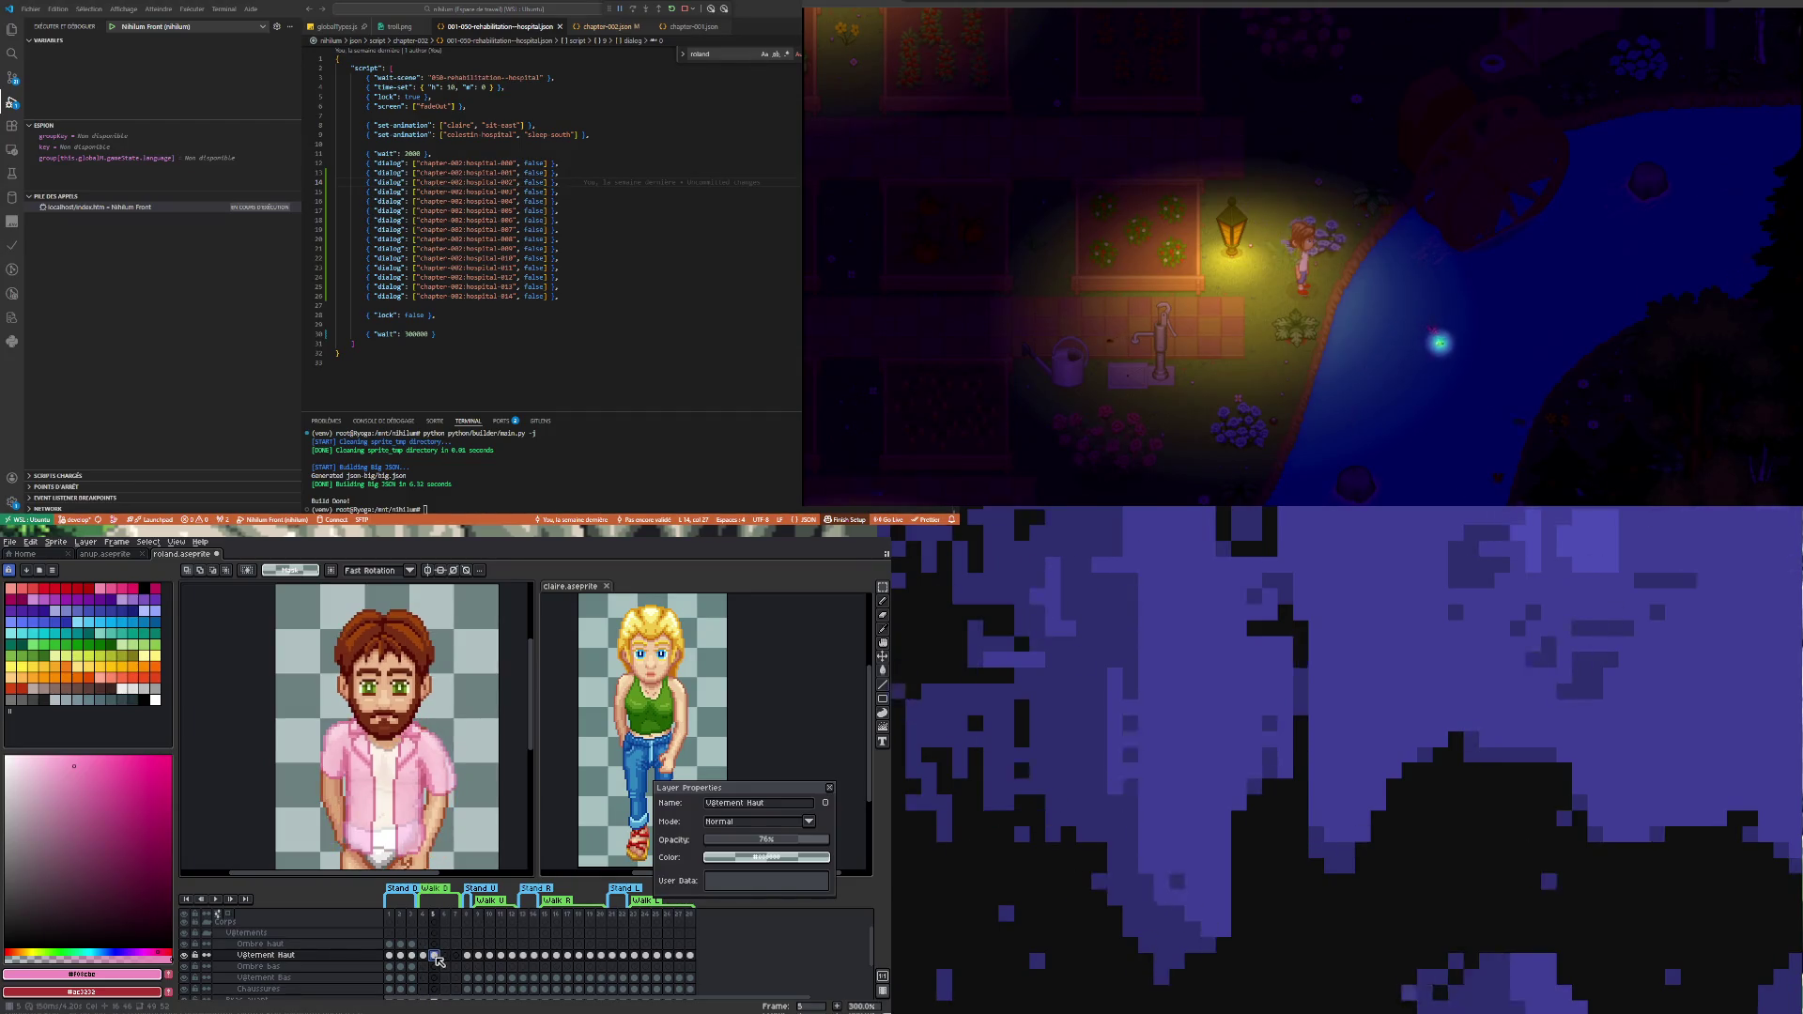
pyautogui.click(429, 956)
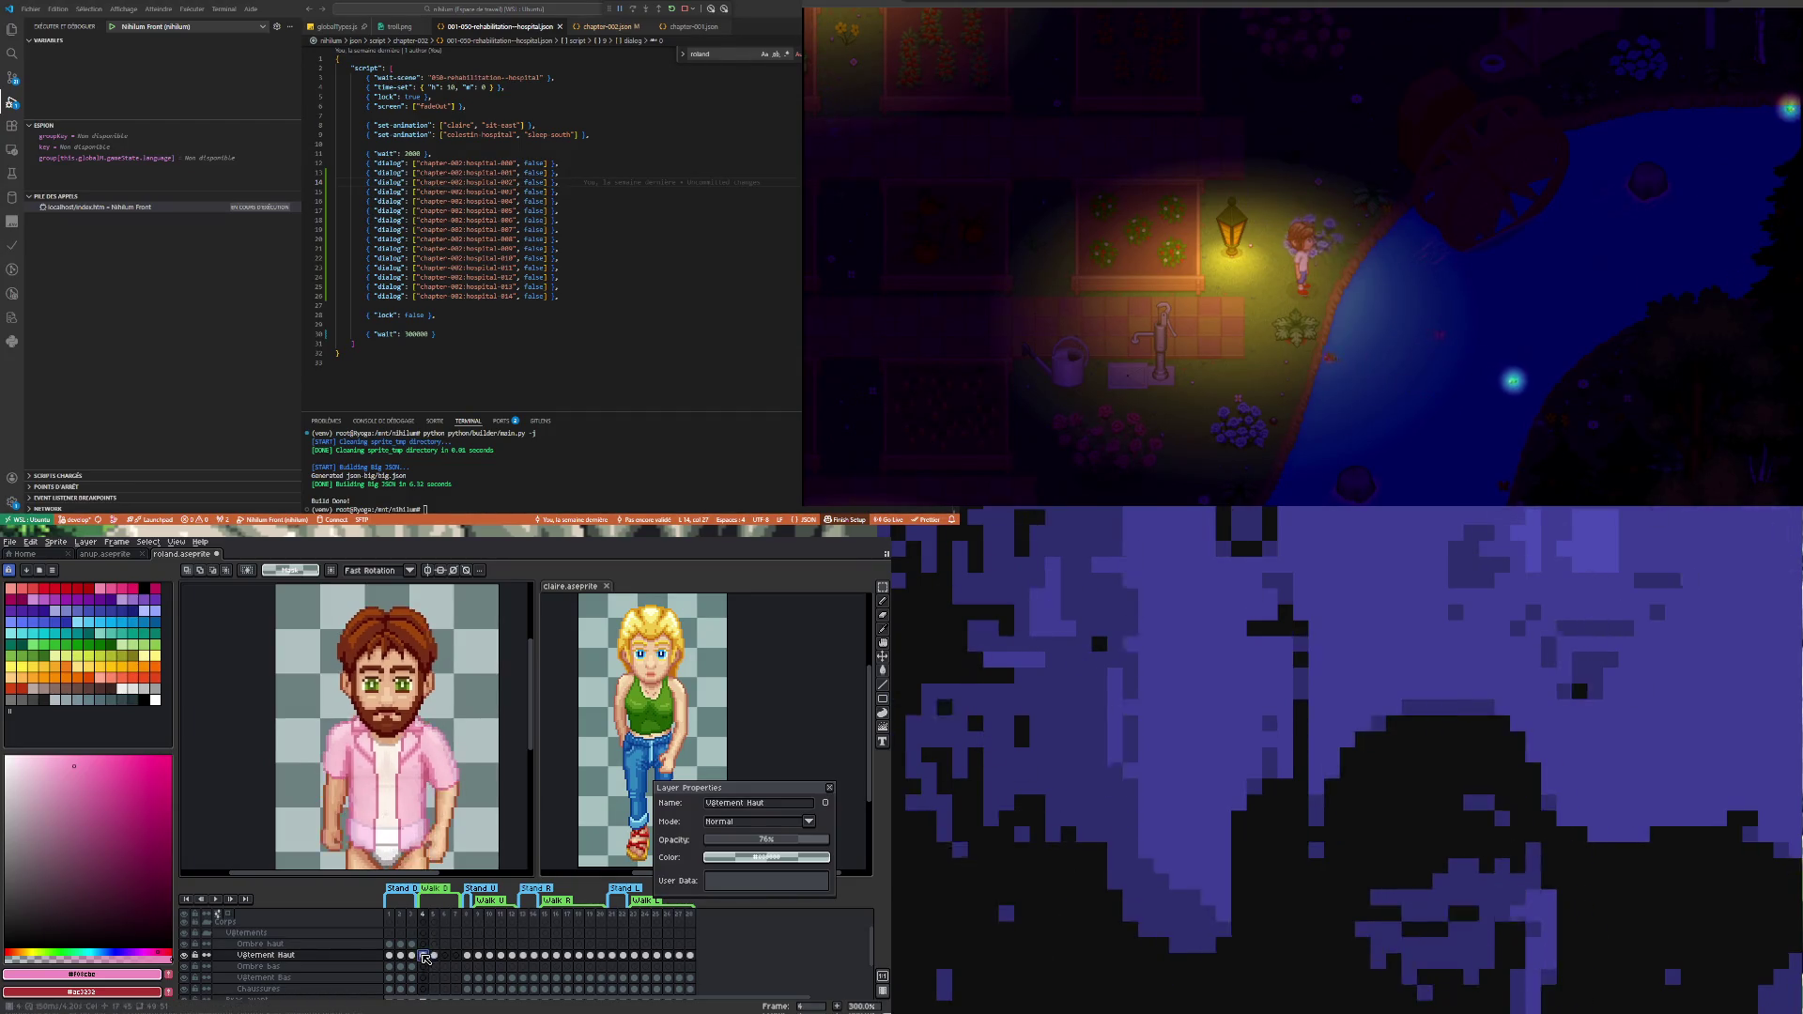
pyautogui.click(438, 960)
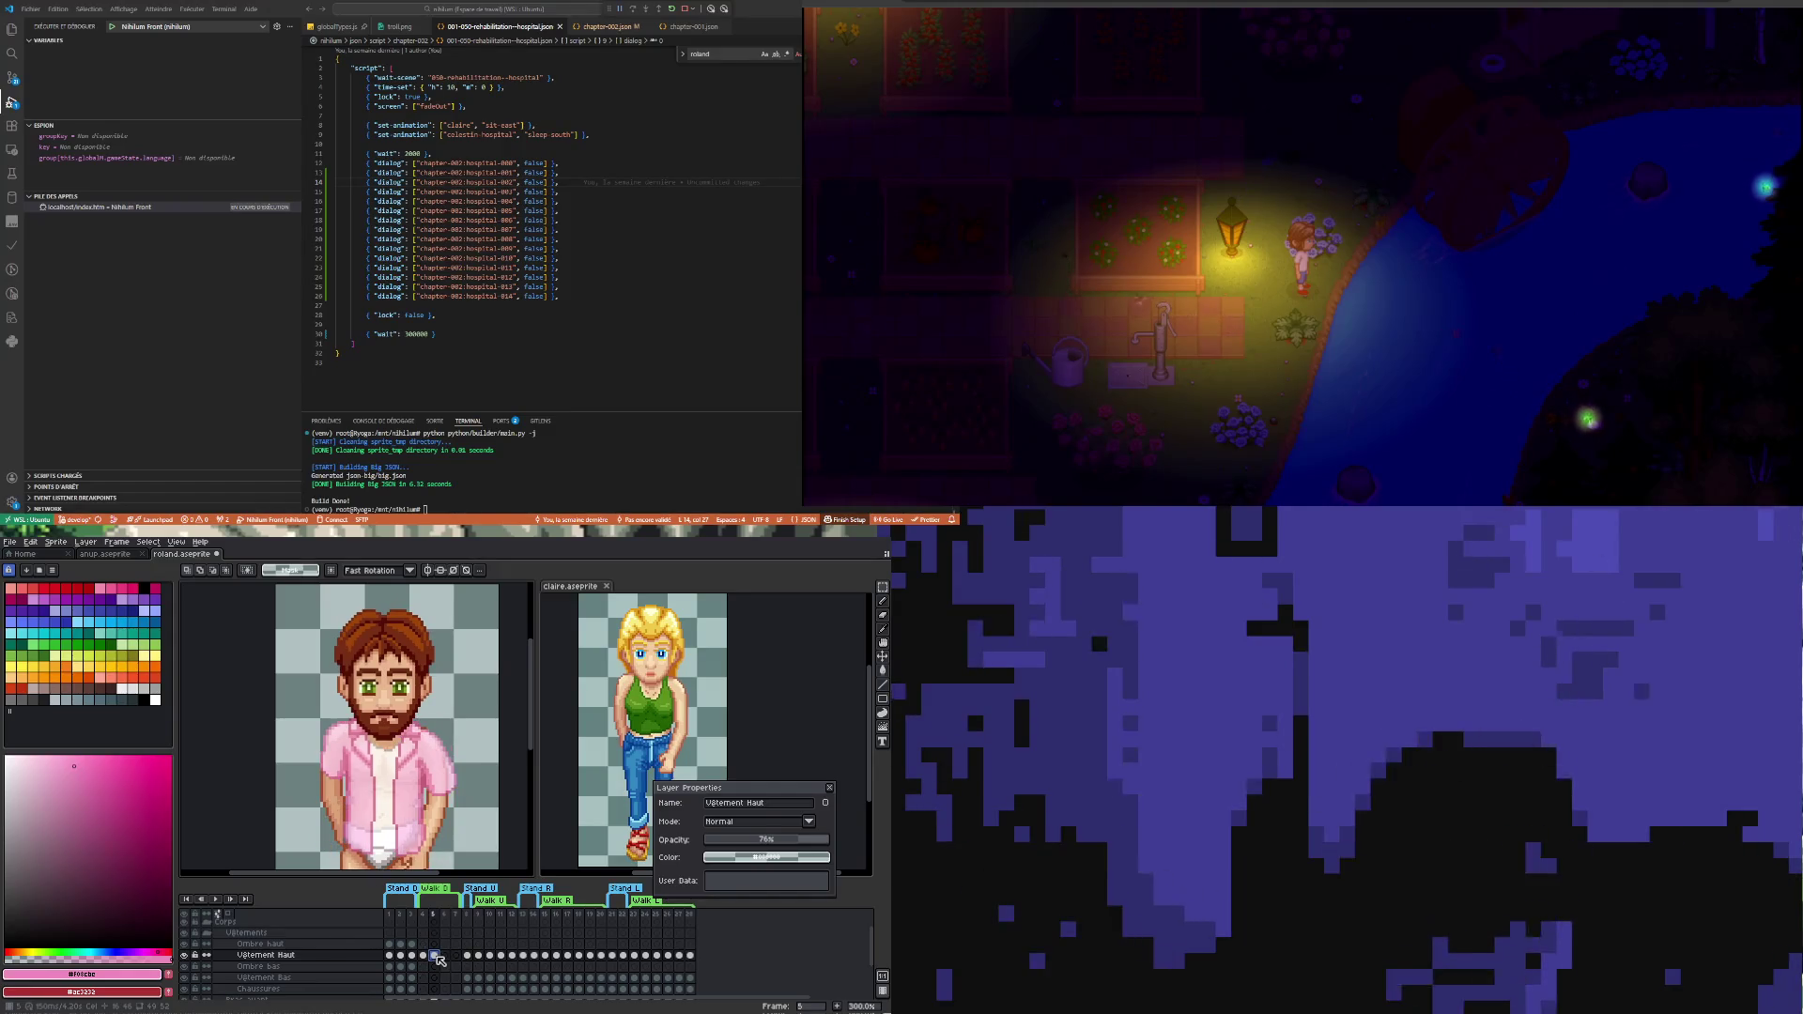
pyautogui.scroll(-1, 430, 820)
pyautogui.scroll(2, 429, 820)
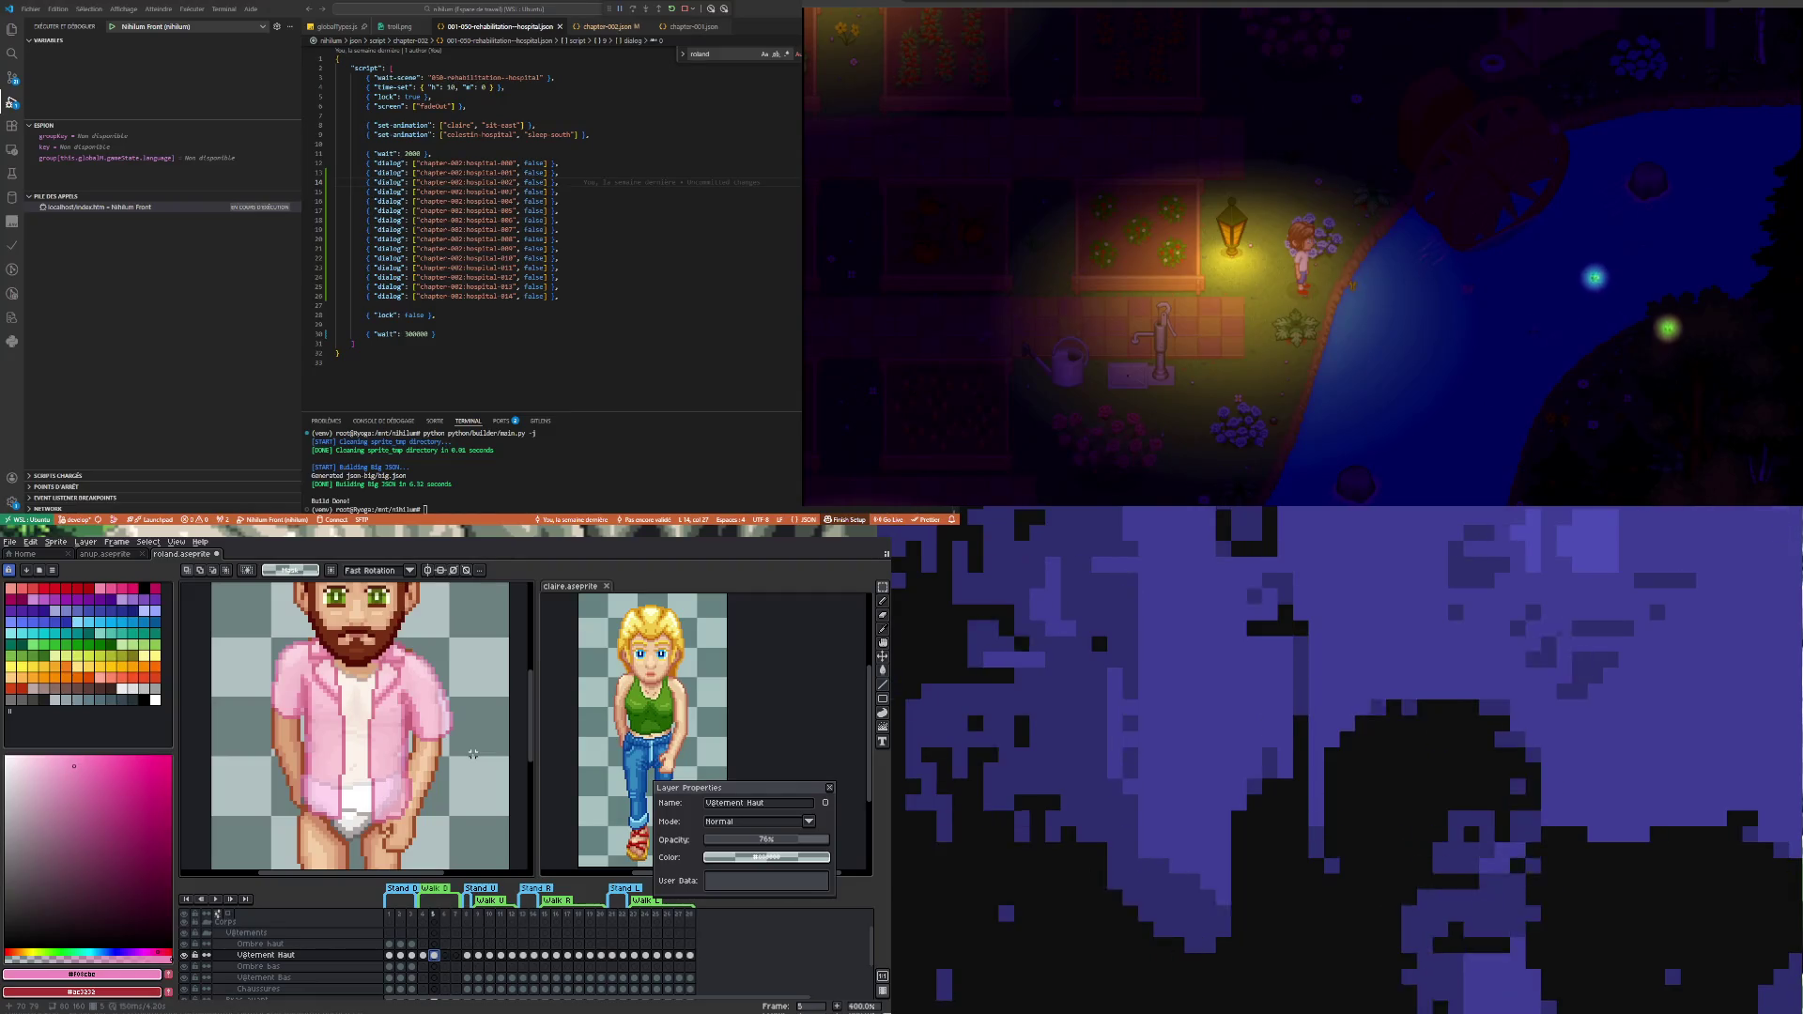
pyautogui.scroll(1, 311, 593)
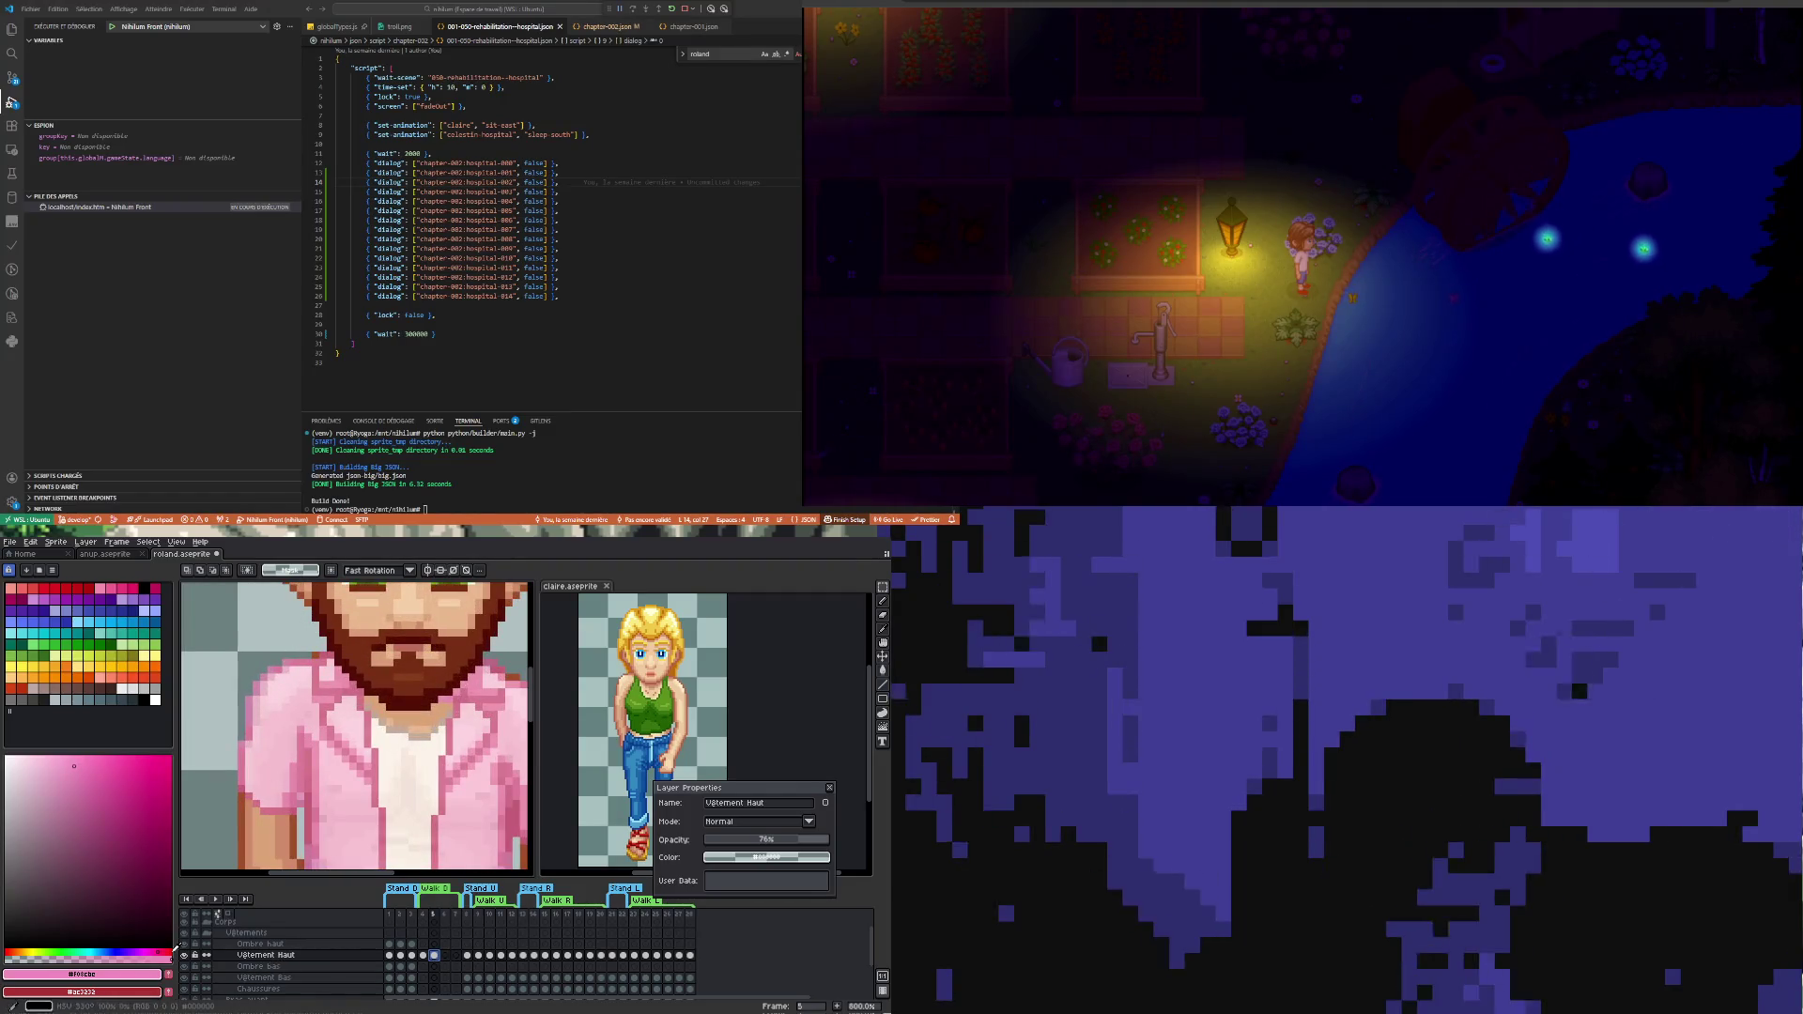
# - Flash the shirt layer off and on, then compare walk frames 4 and 5
pyautogui.click(187, 955)
pyautogui.click(188, 956)
pyautogui.click(186, 955)
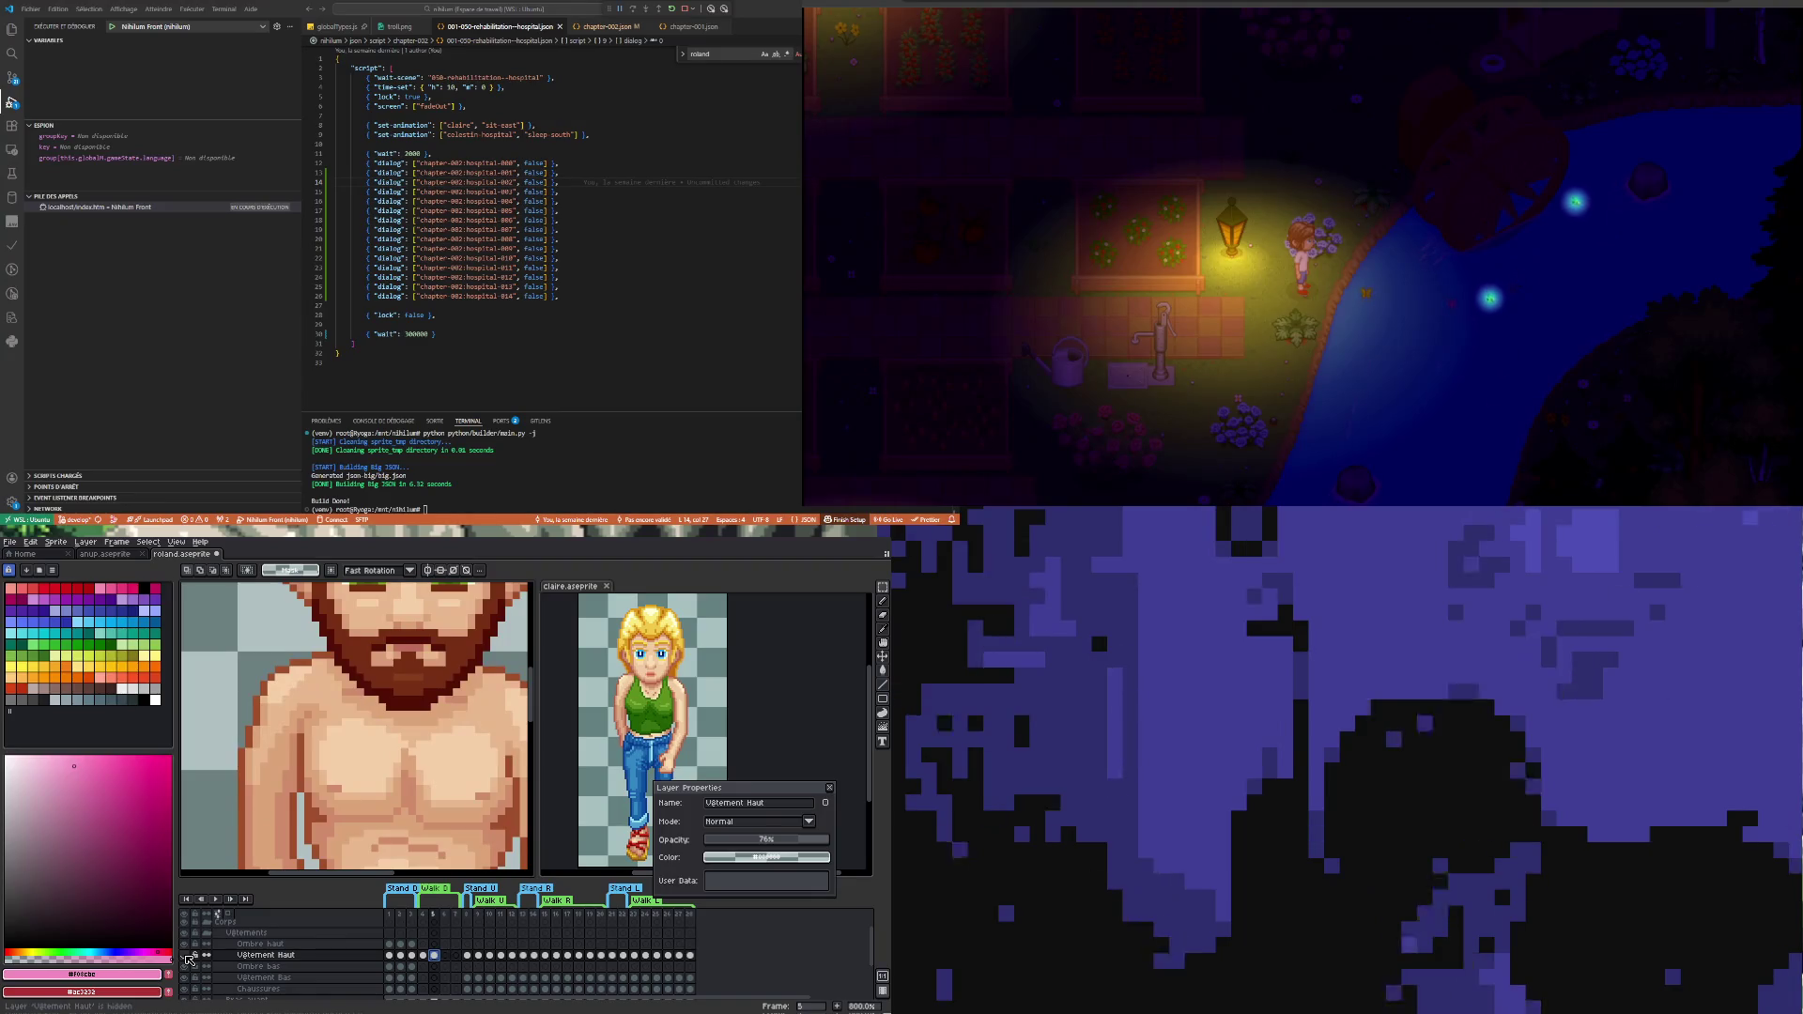
pyautogui.click(423, 957)
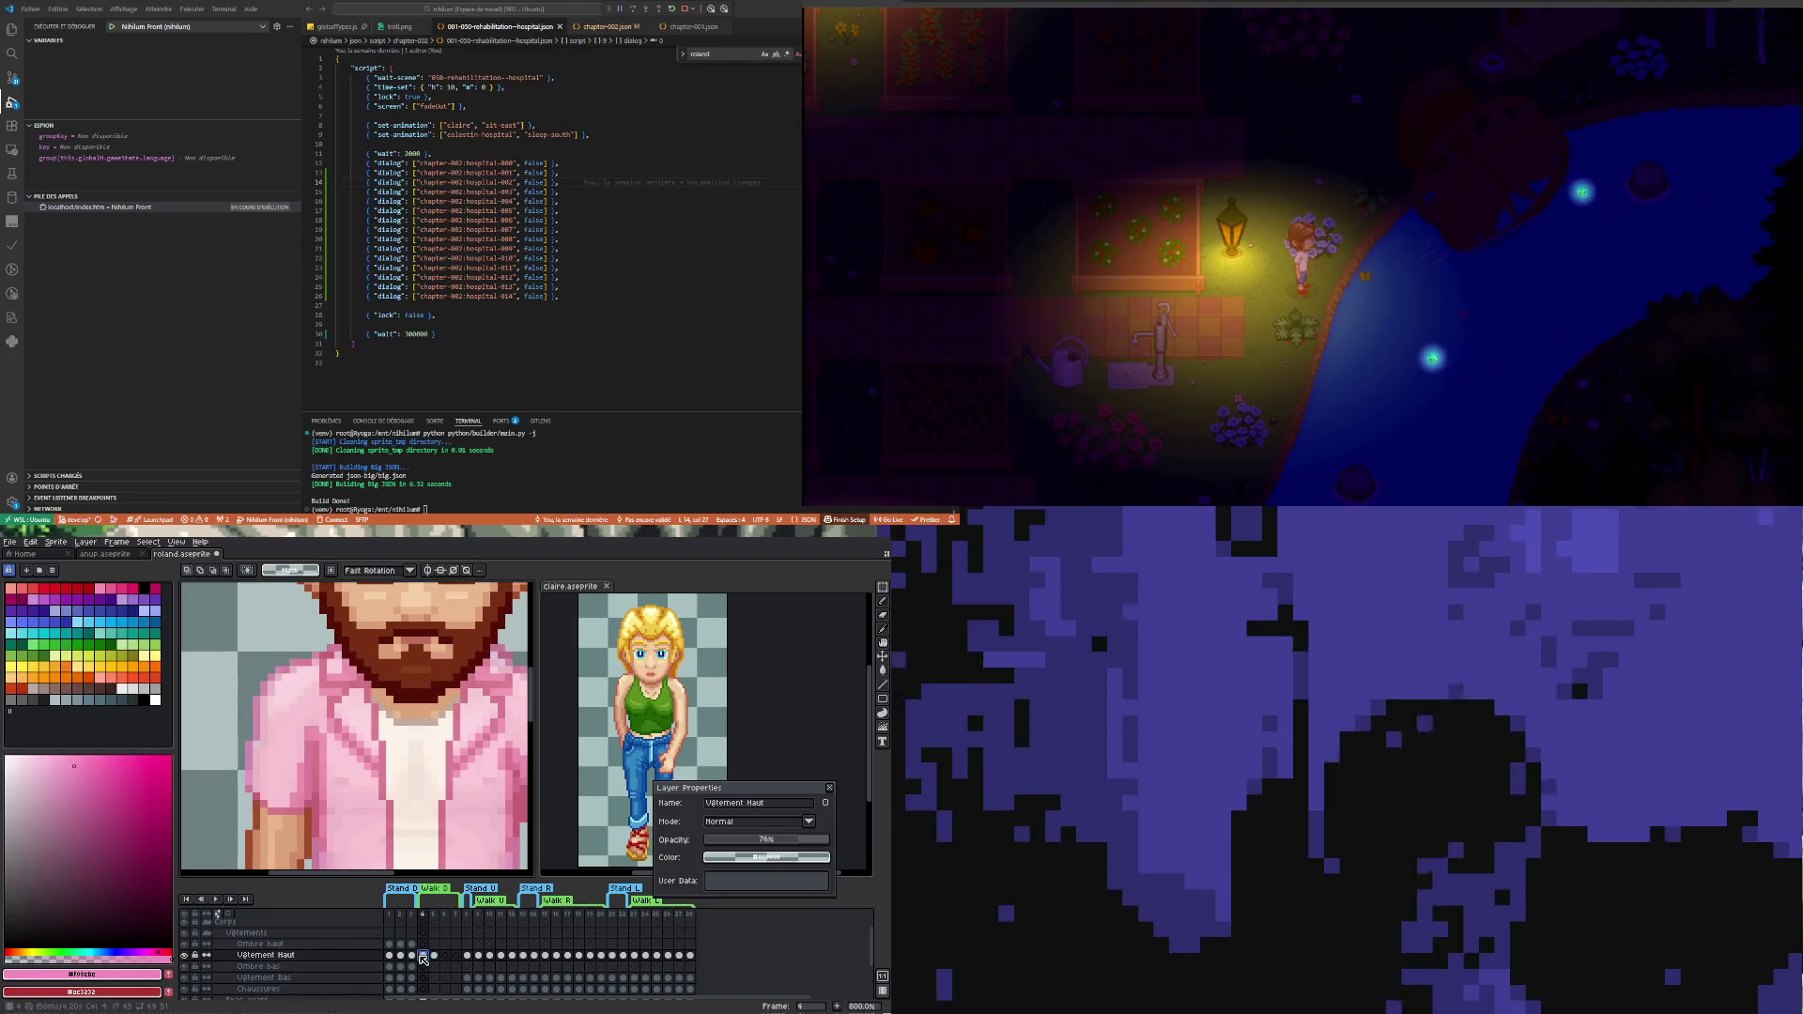
pyautogui.click(434, 955)
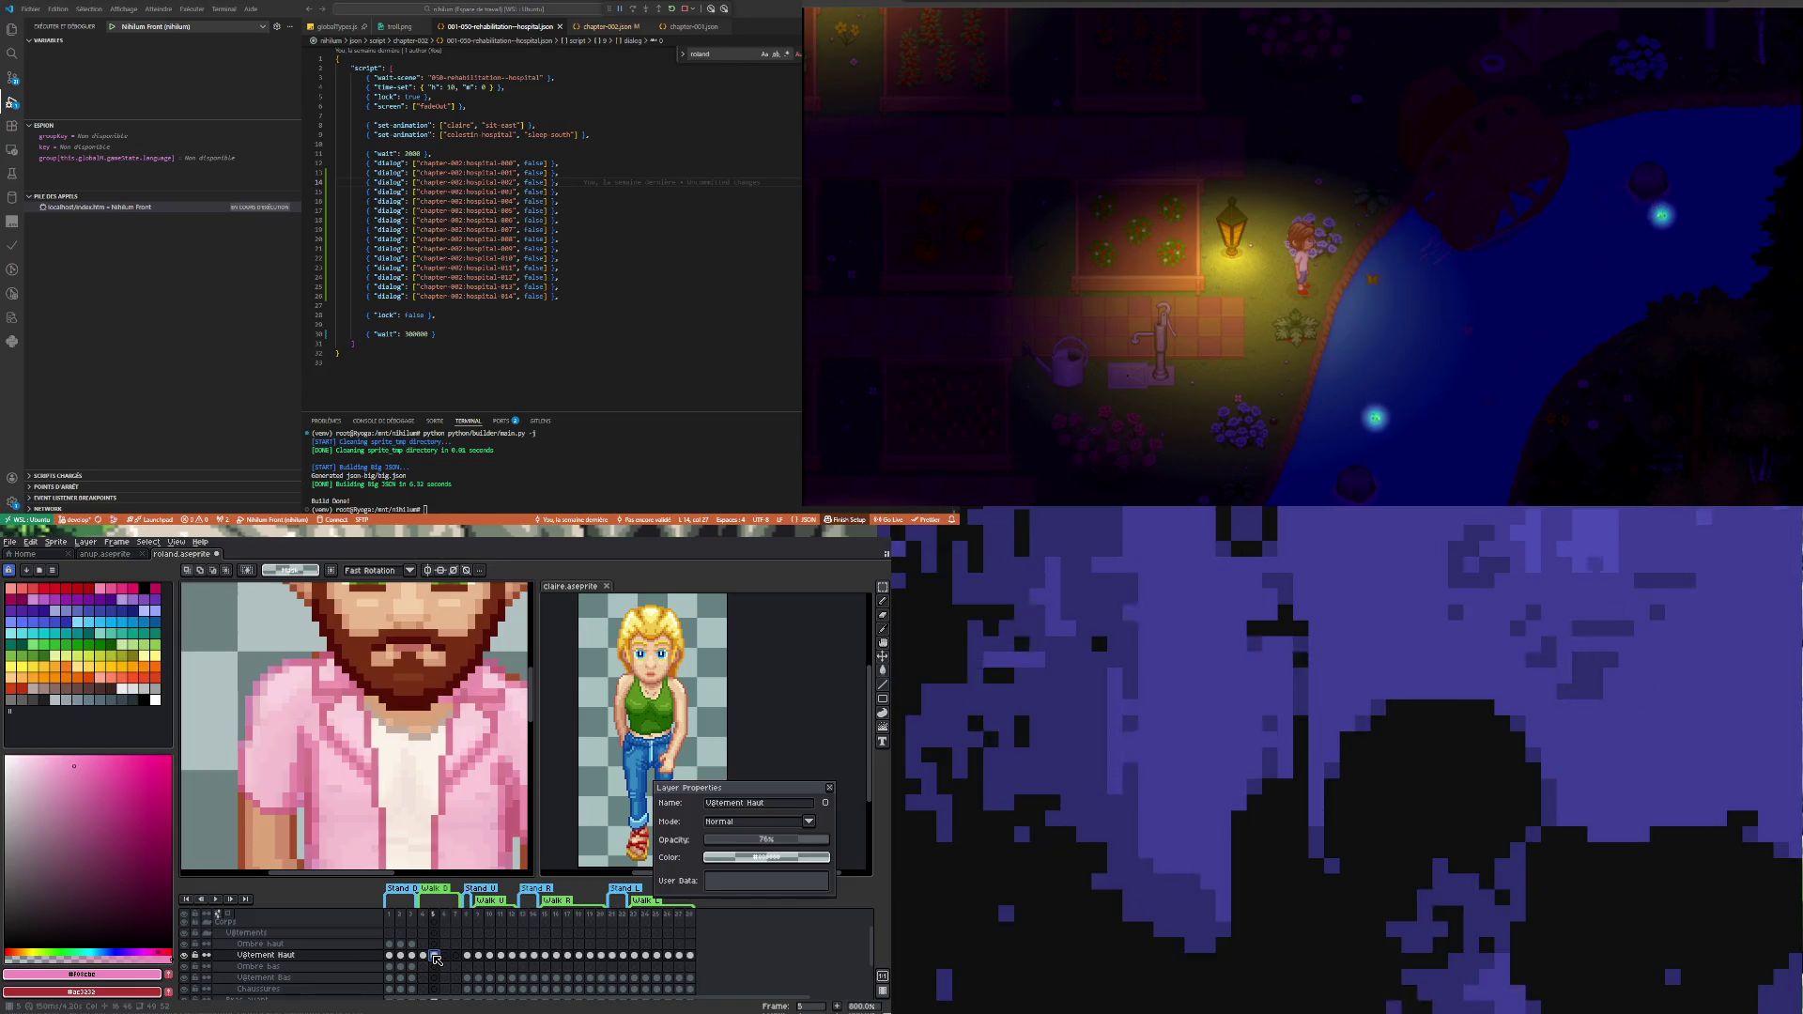
pyautogui.click(423, 957)
pyautogui.click(434, 957)
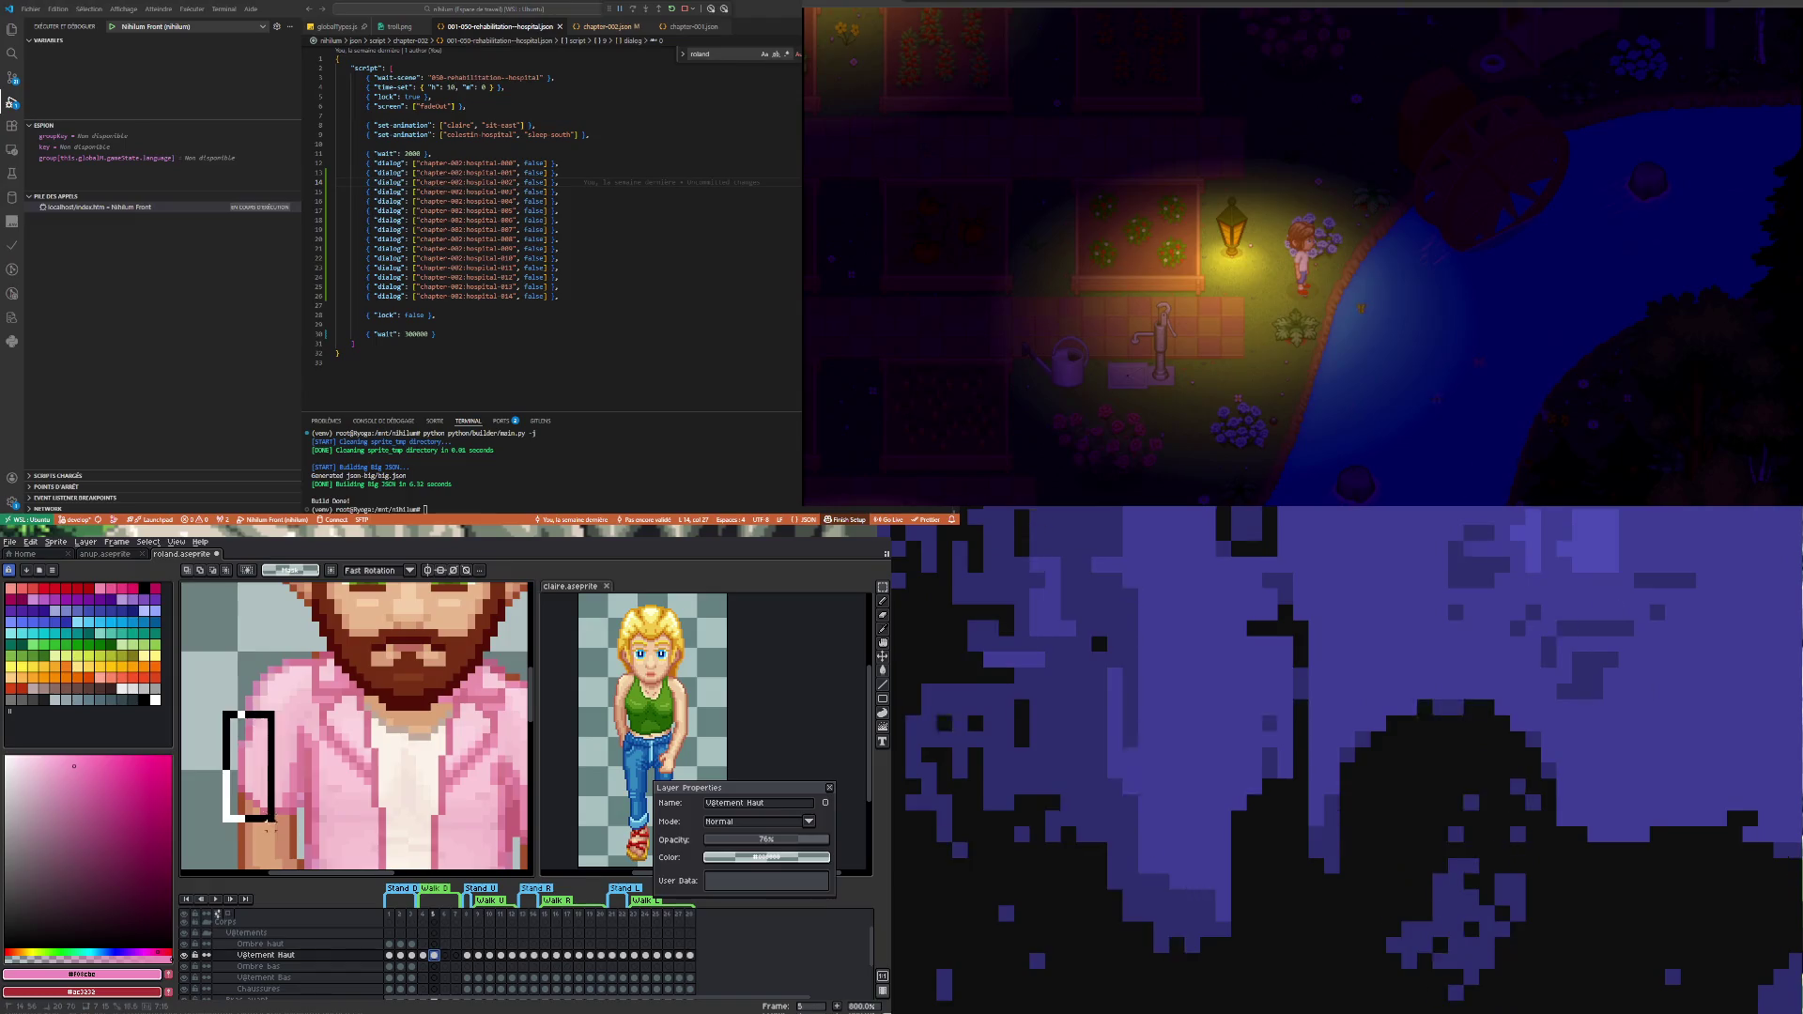
# - Select the arm on frame 5 and nudge it one pixel left to match frame 4
pyautogui.moveTo(213, 706); pyautogui.dragTo(271, 830)
pyautogui.hotkey('ctrl', 'd')
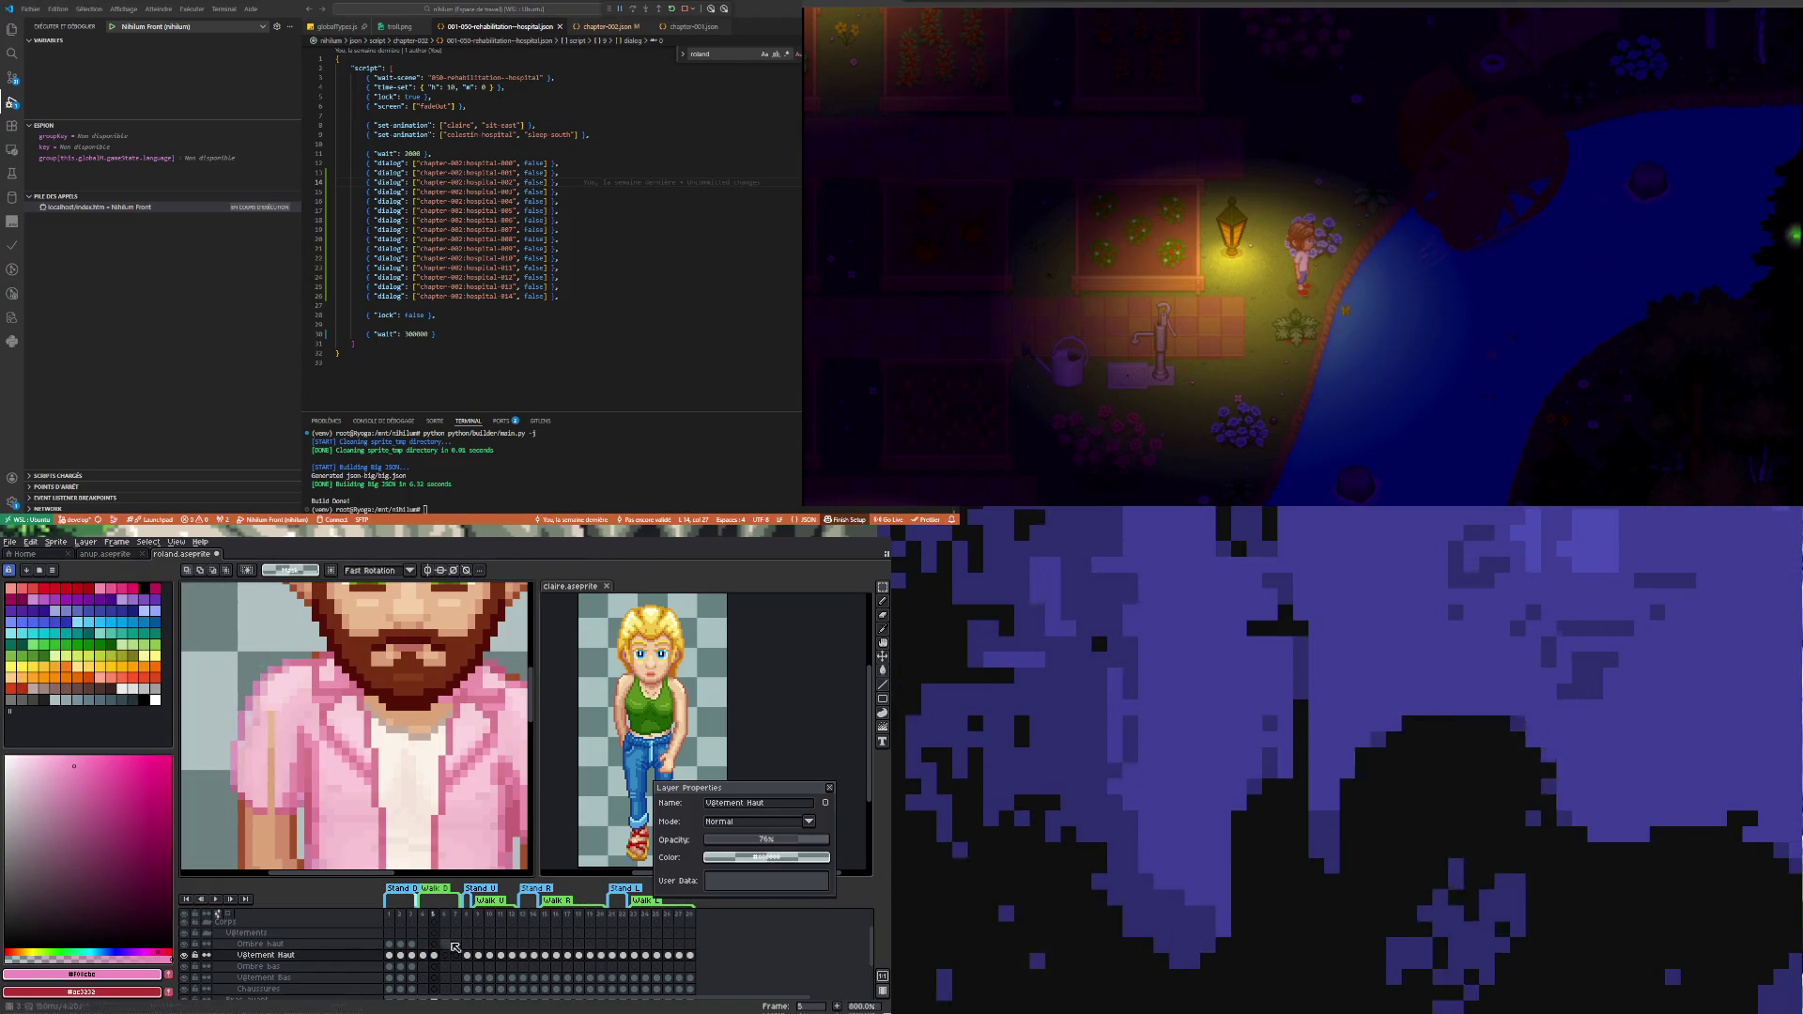
pyautogui.click(424, 957)
pyautogui.click(436, 957)
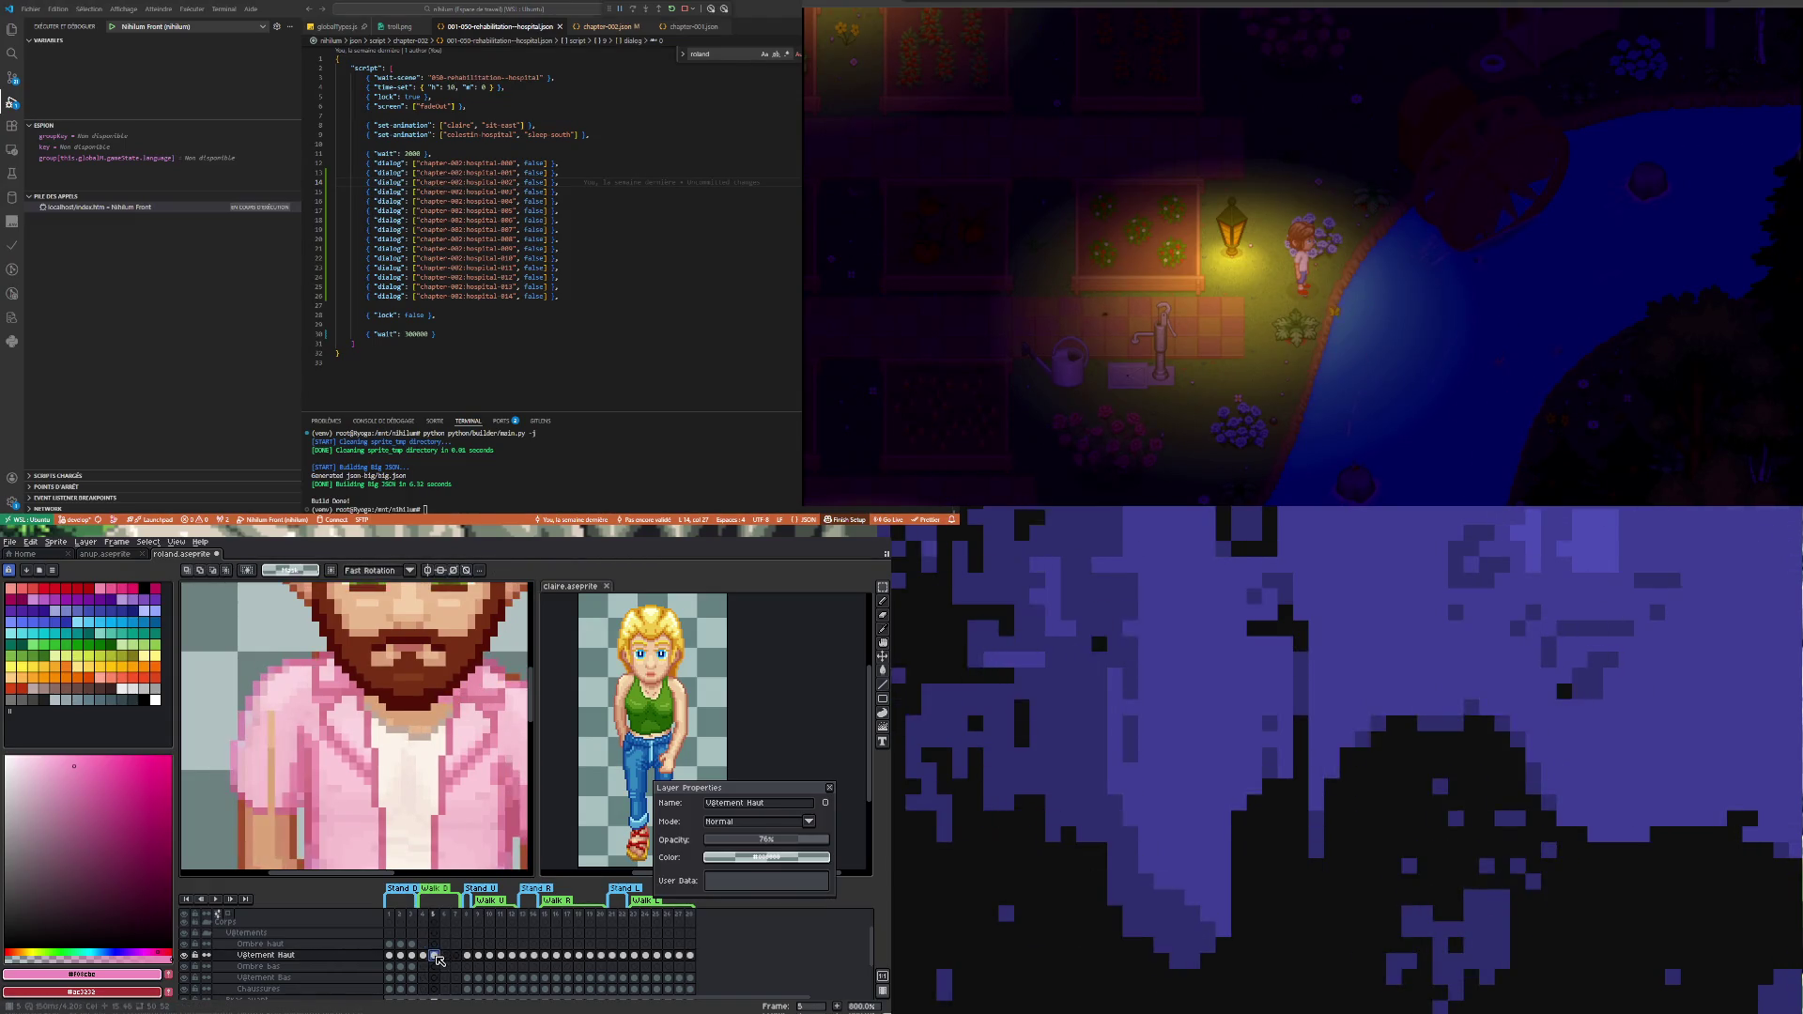
pyautogui.scroll(-2, 313, 743)
pyautogui.scroll(2, 455, 802)
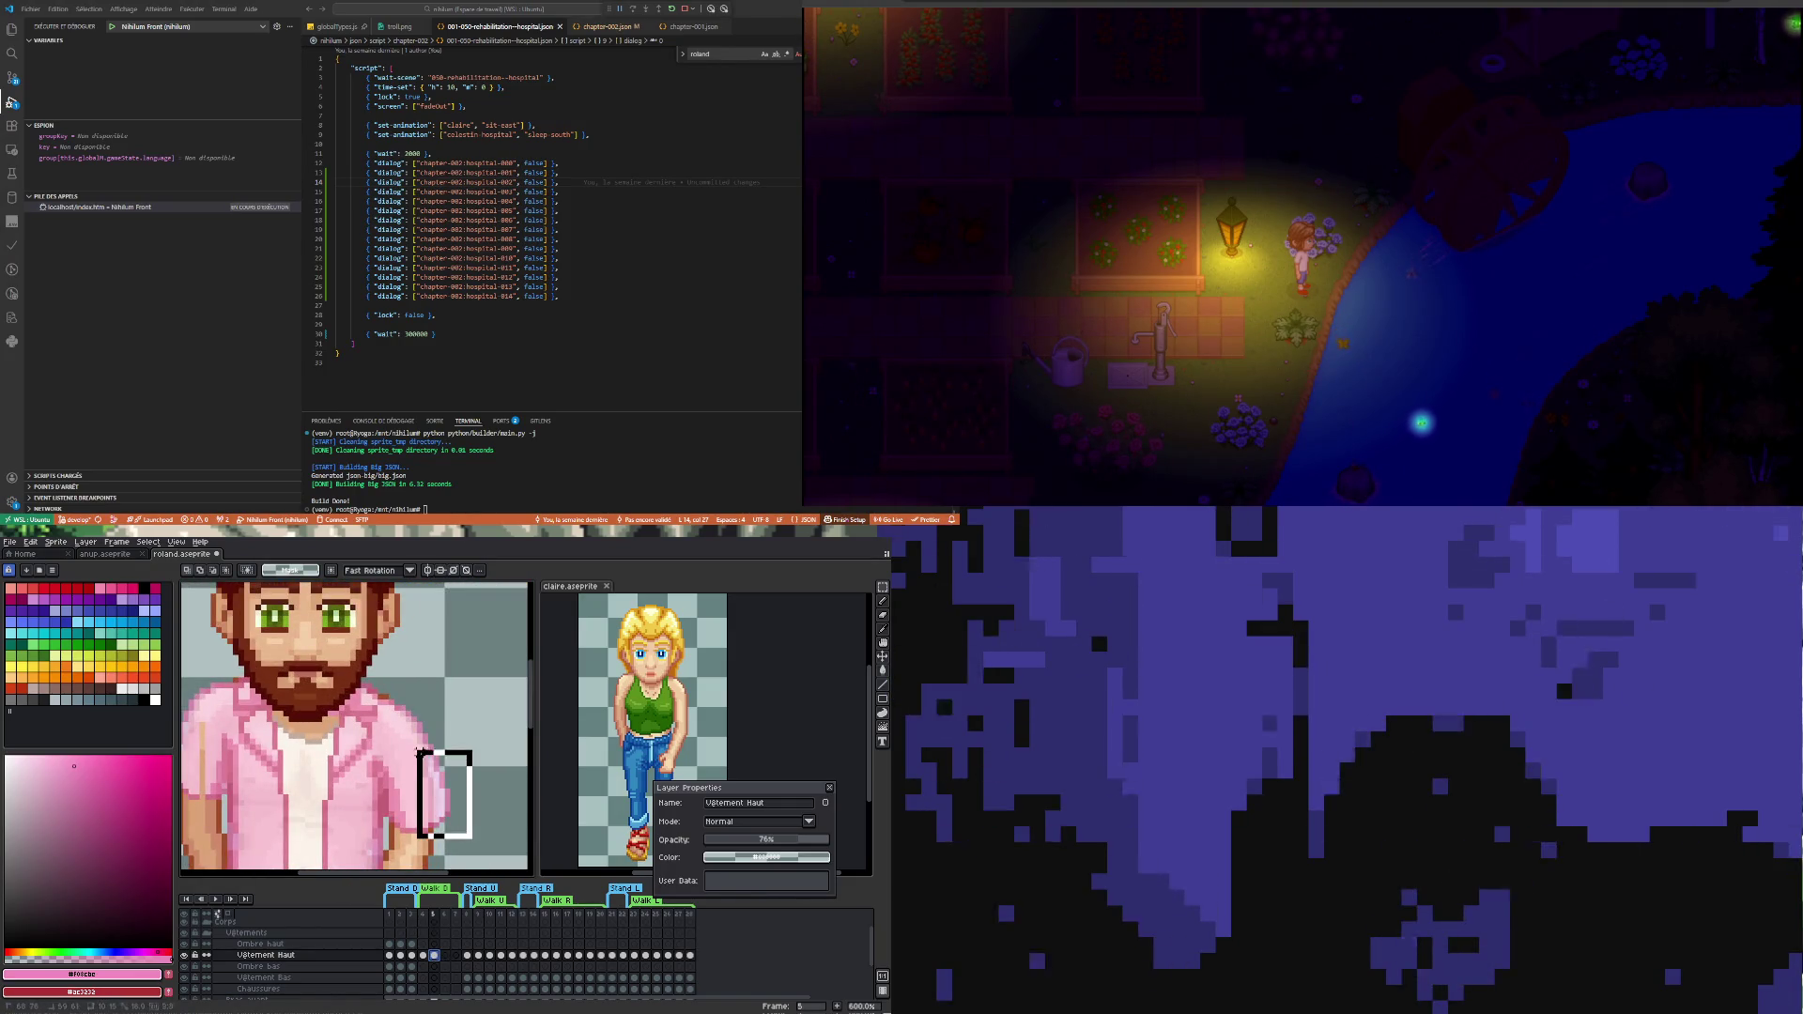
pyautogui.press('Left')
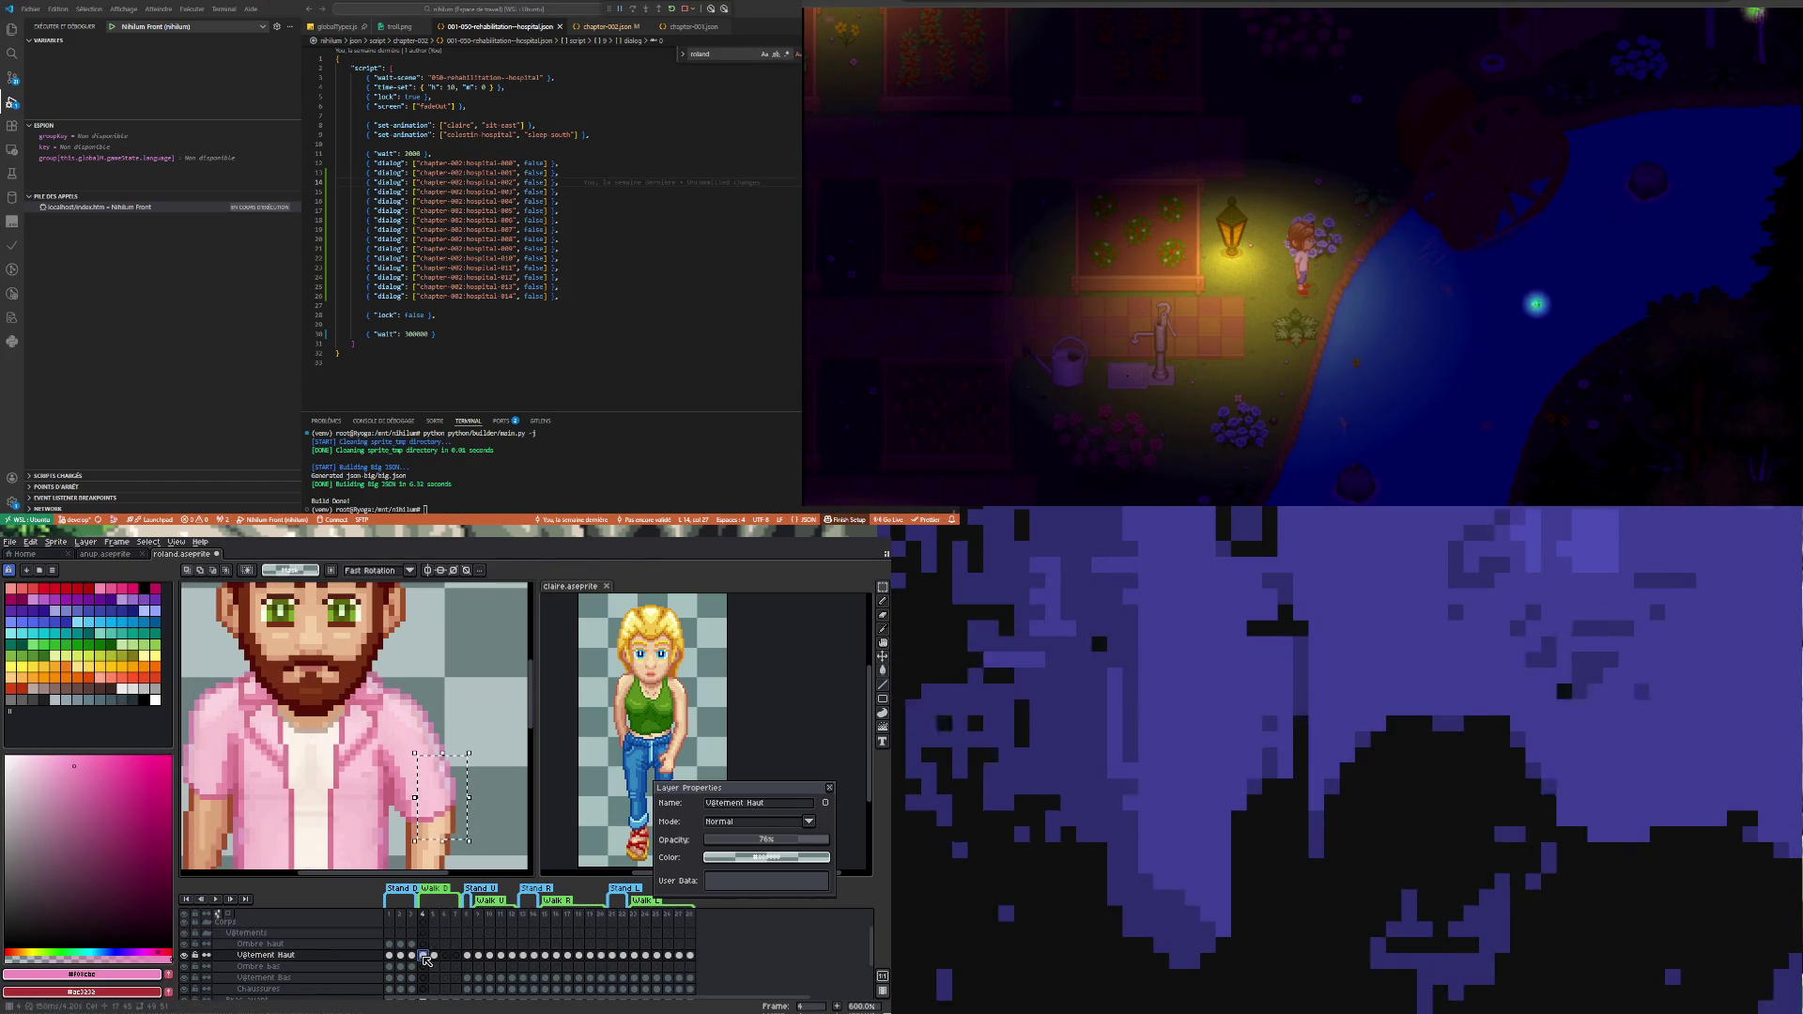
pyautogui.press(',')
pyautogui.press('.')
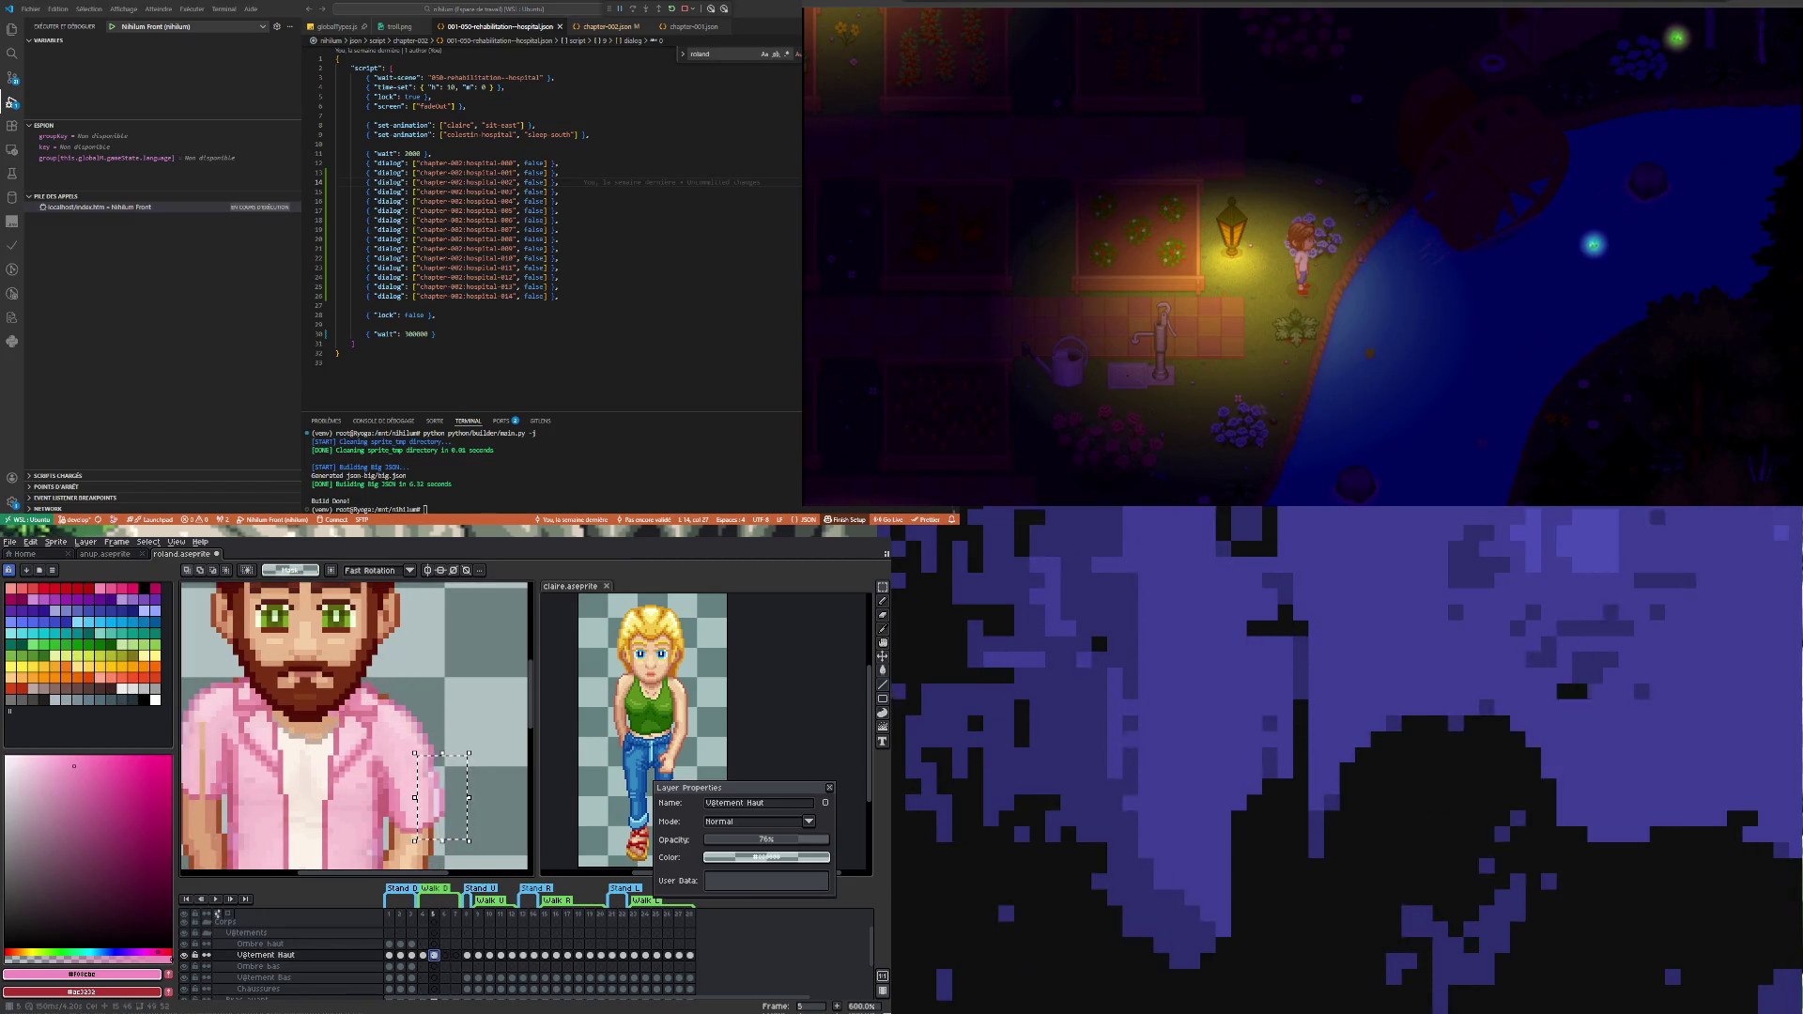
pyautogui.scroll(-1, 447, 725)
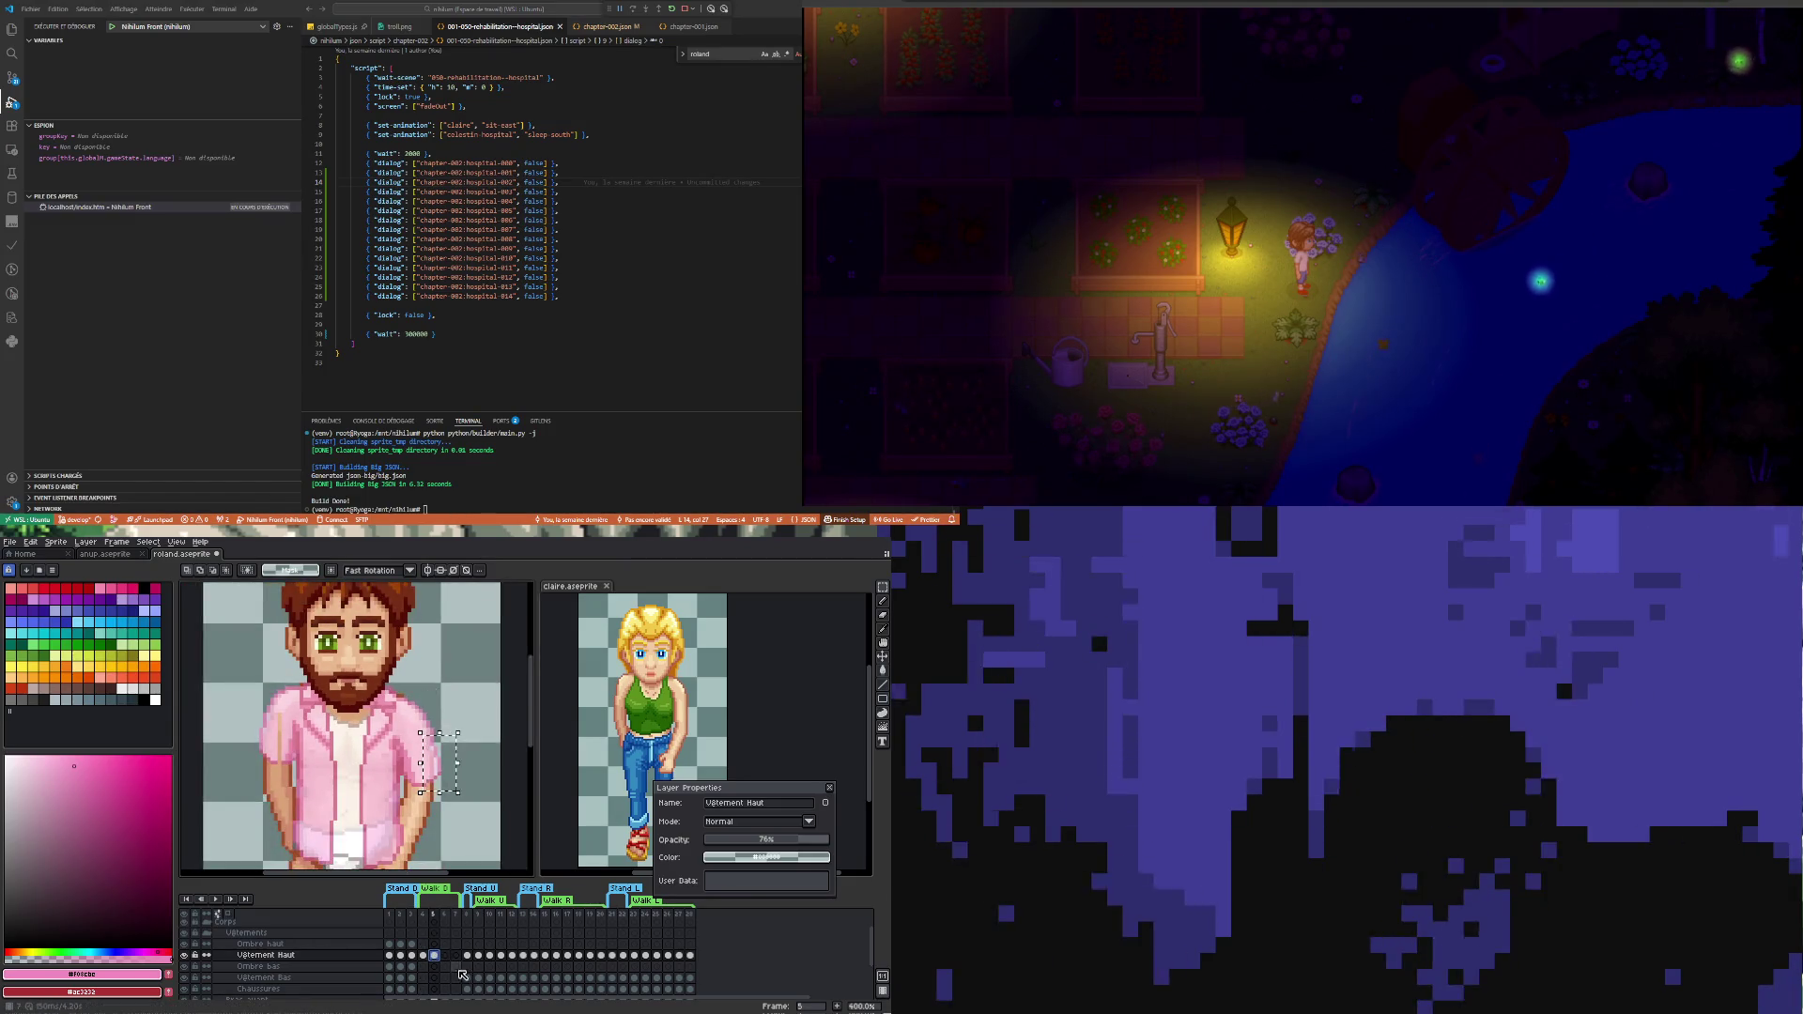
# - Recheck the arm against frame 4 and make the selected arm pixels movable again
pyautogui.click(422, 956)
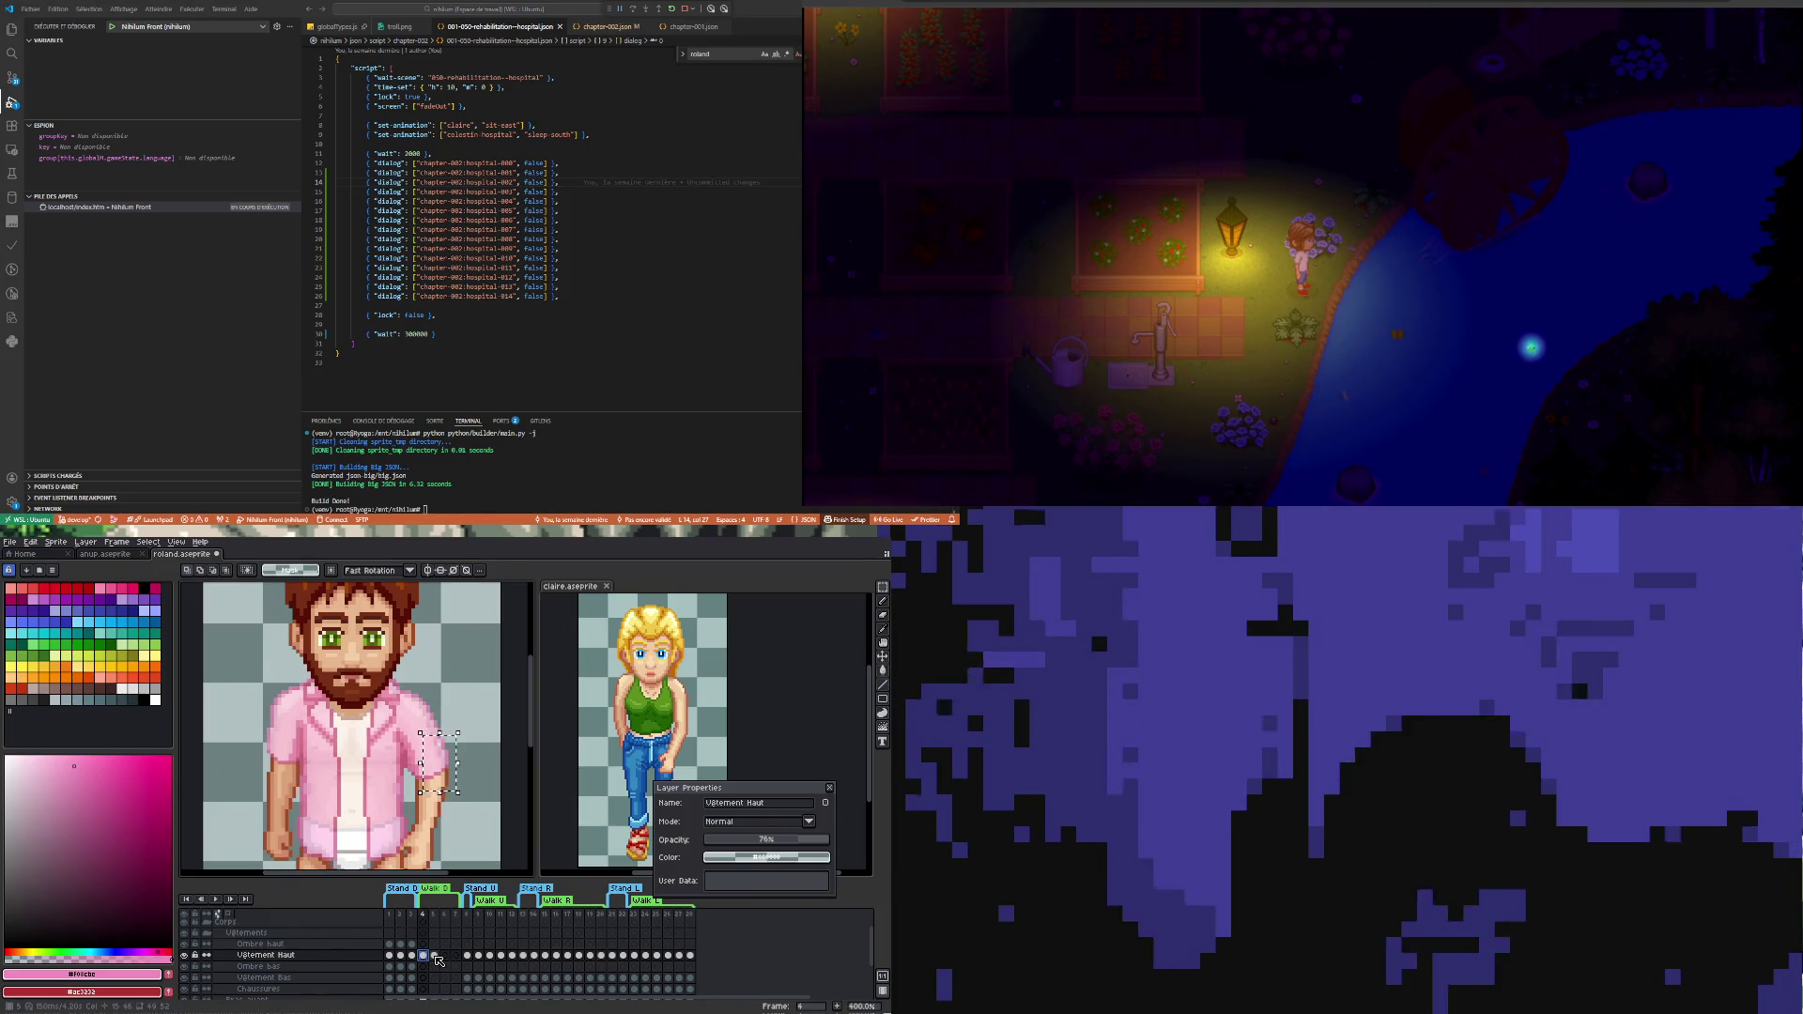
pyautogui.click(435, 955)
pyautogui.scroll(-2, 368, 776)
pyautogui.scroll(1, 367, 776)
pyautogui.scroll(1, 370, 774)
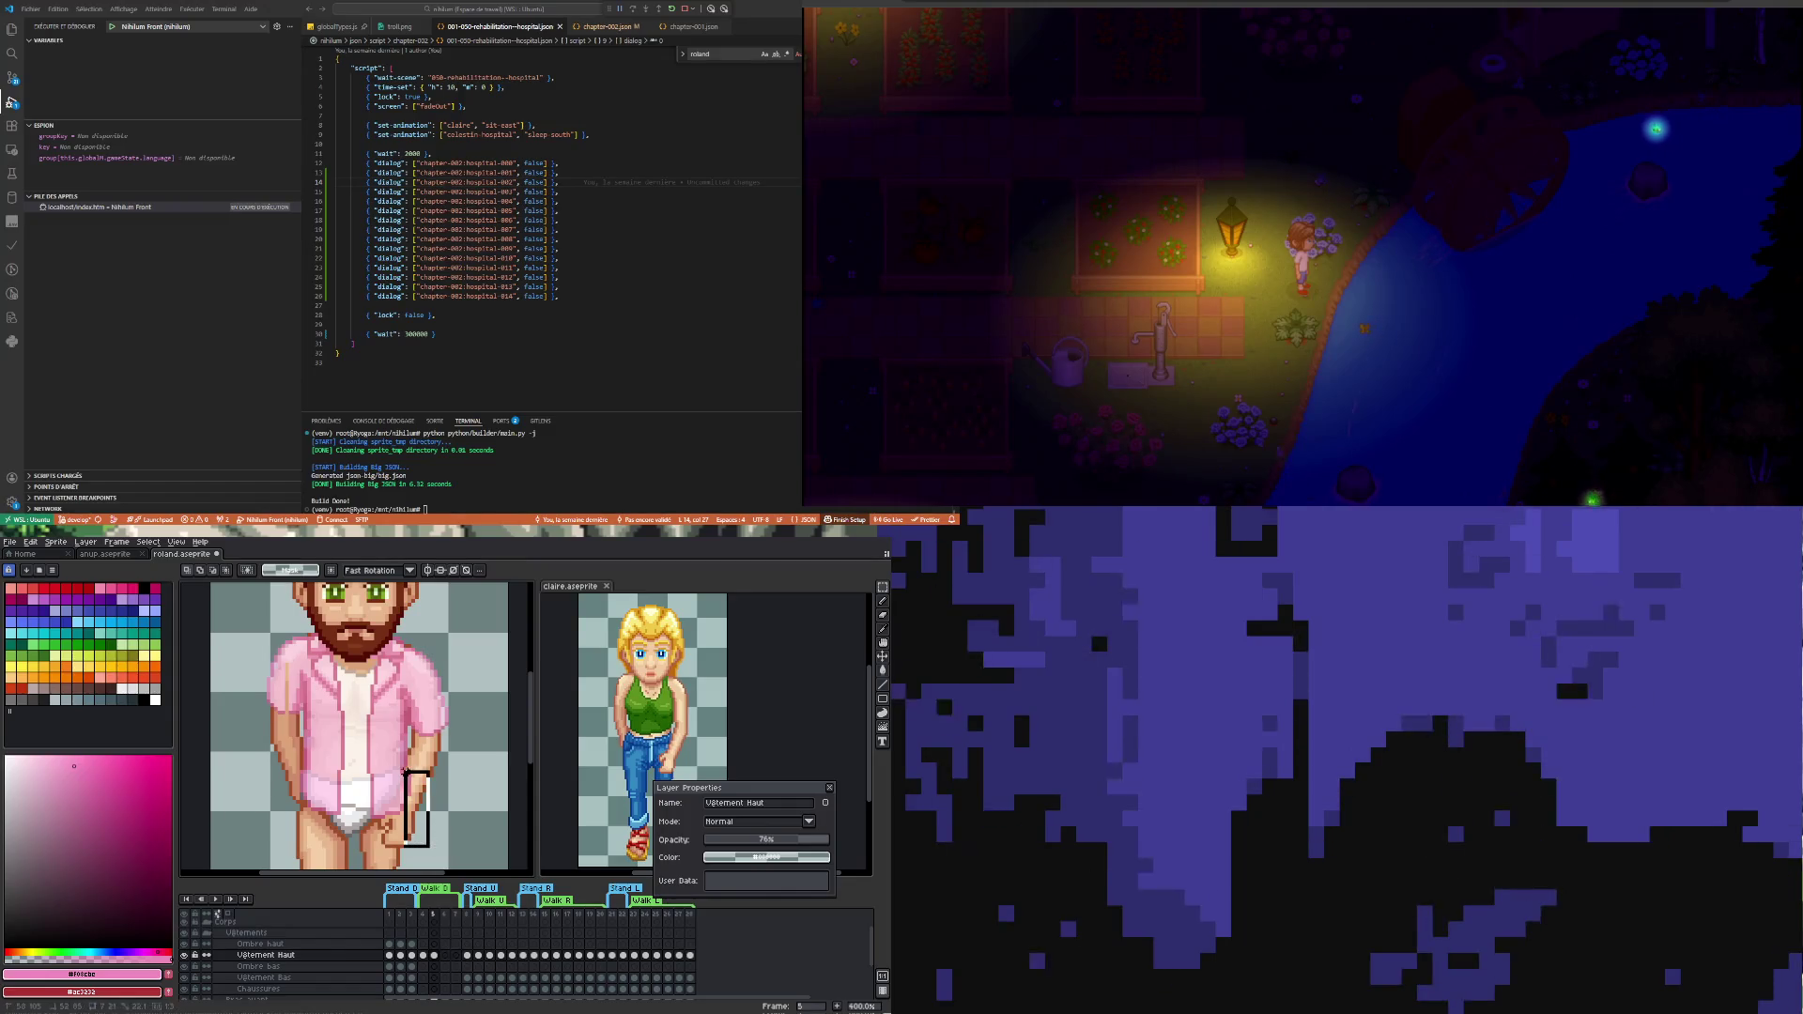
pyautogui.scroll(1, 419, 799)
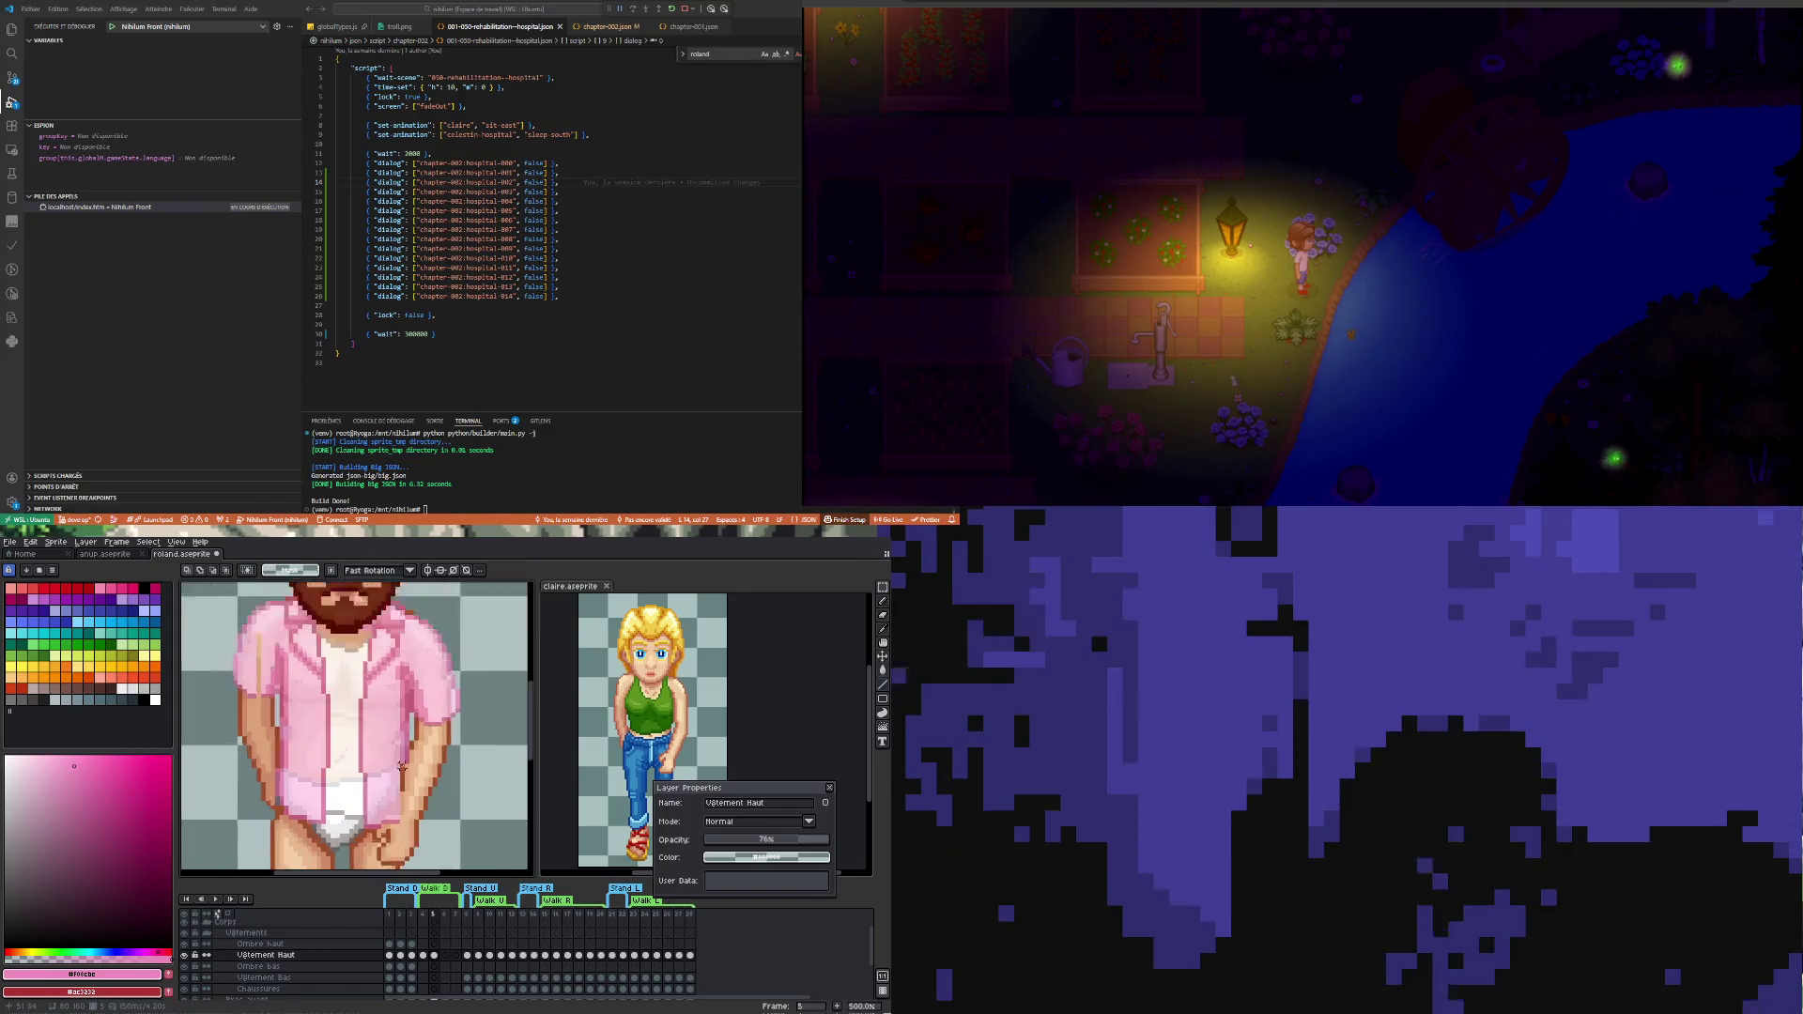
pyautogui.scroll(1, 418, 775)
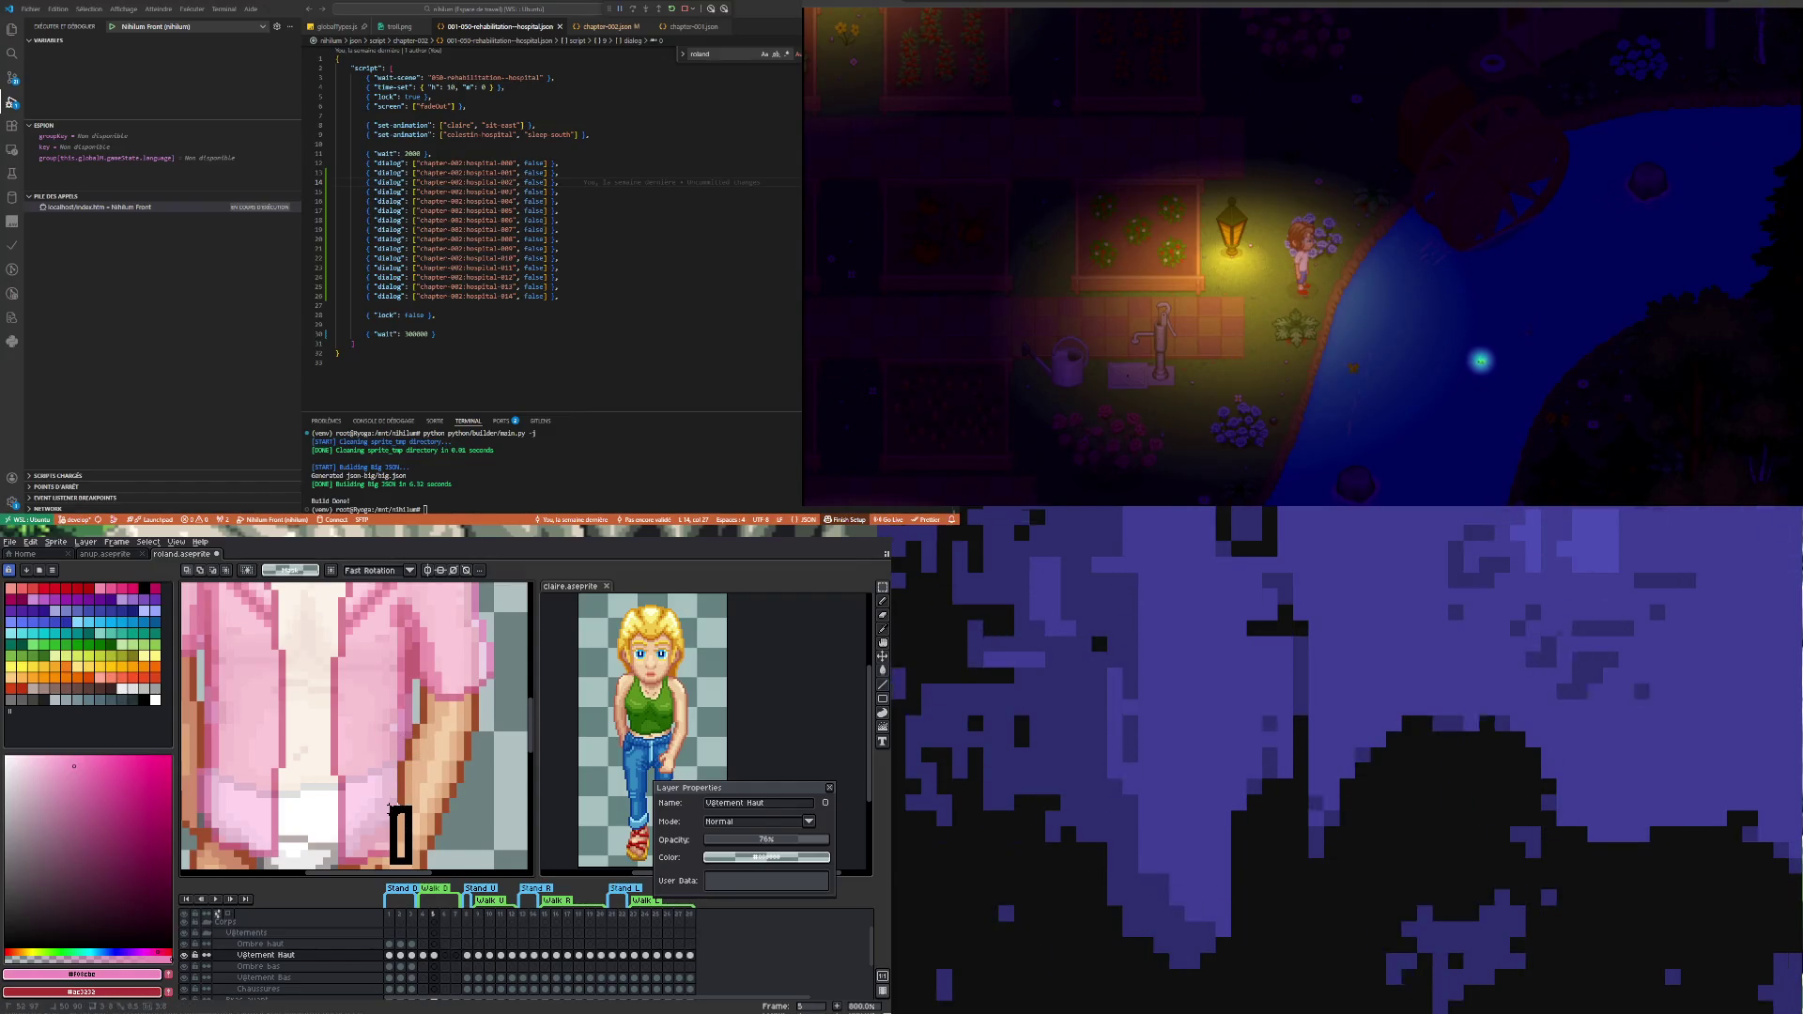
pyautogui.scroll(-1, 429, 781)
pyautogui.scroll(2, 423, 775)
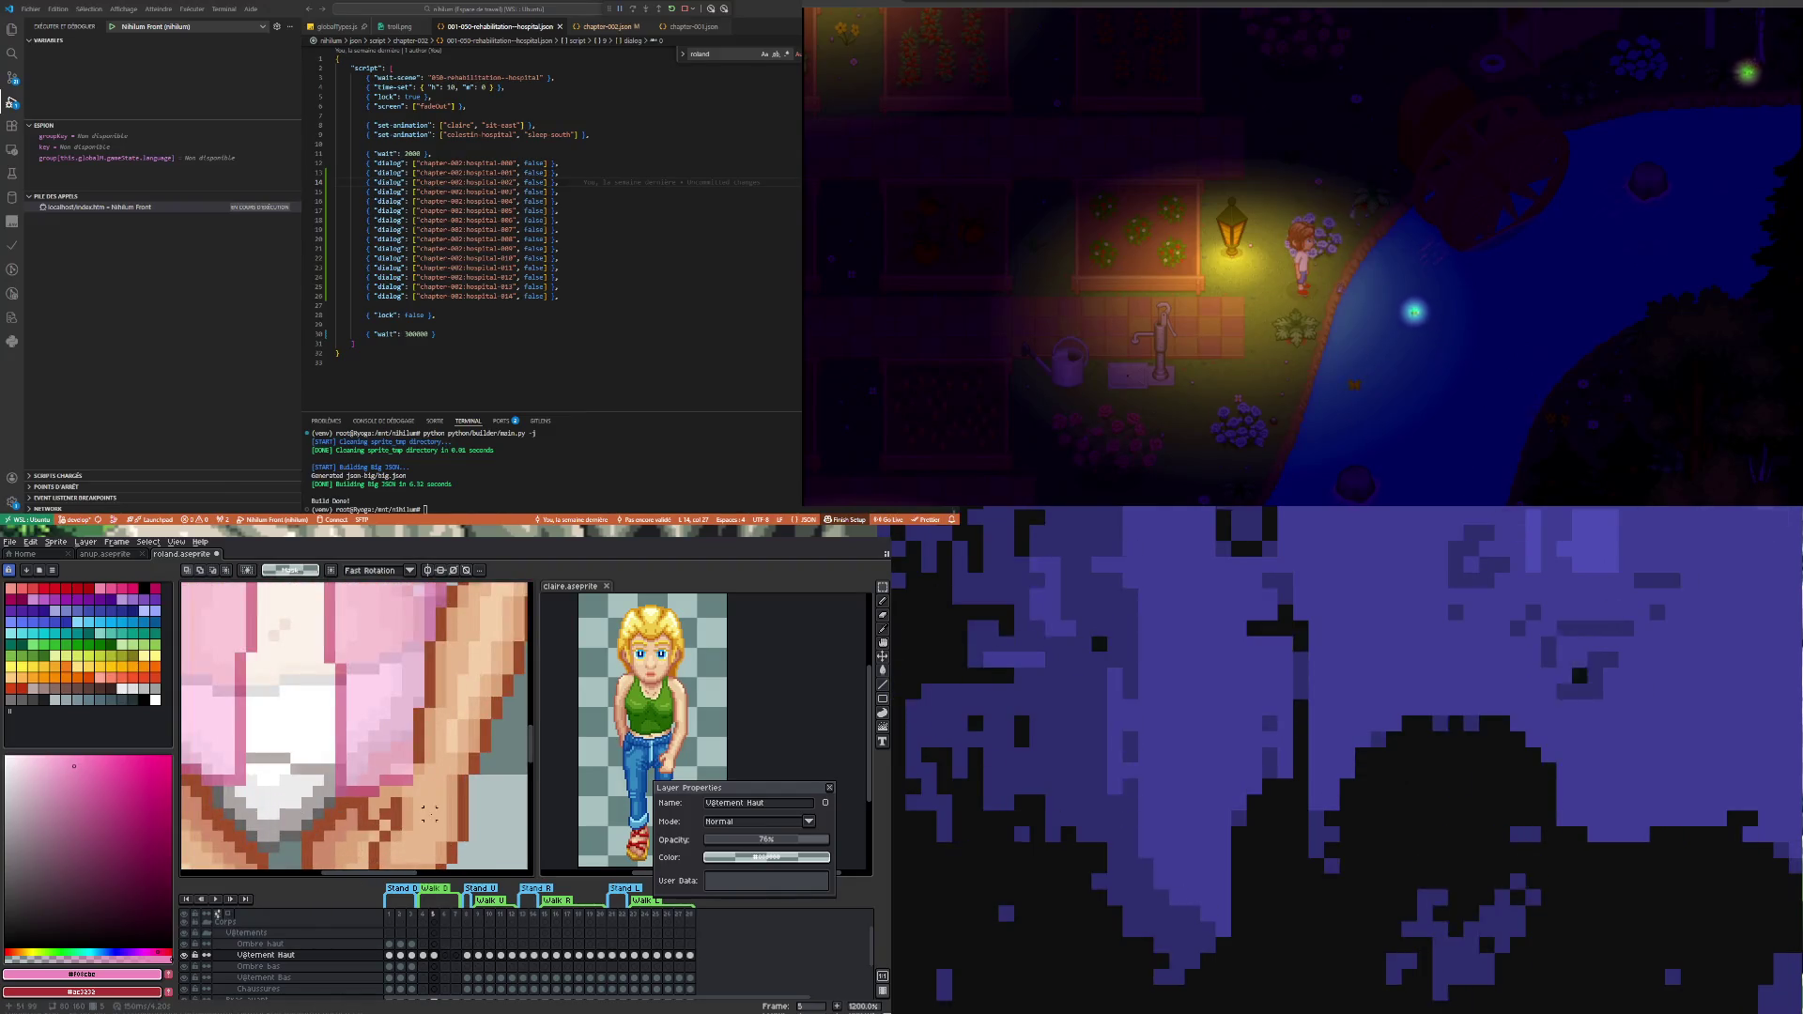
pyautogui.hotkey('ctrl', 'v')
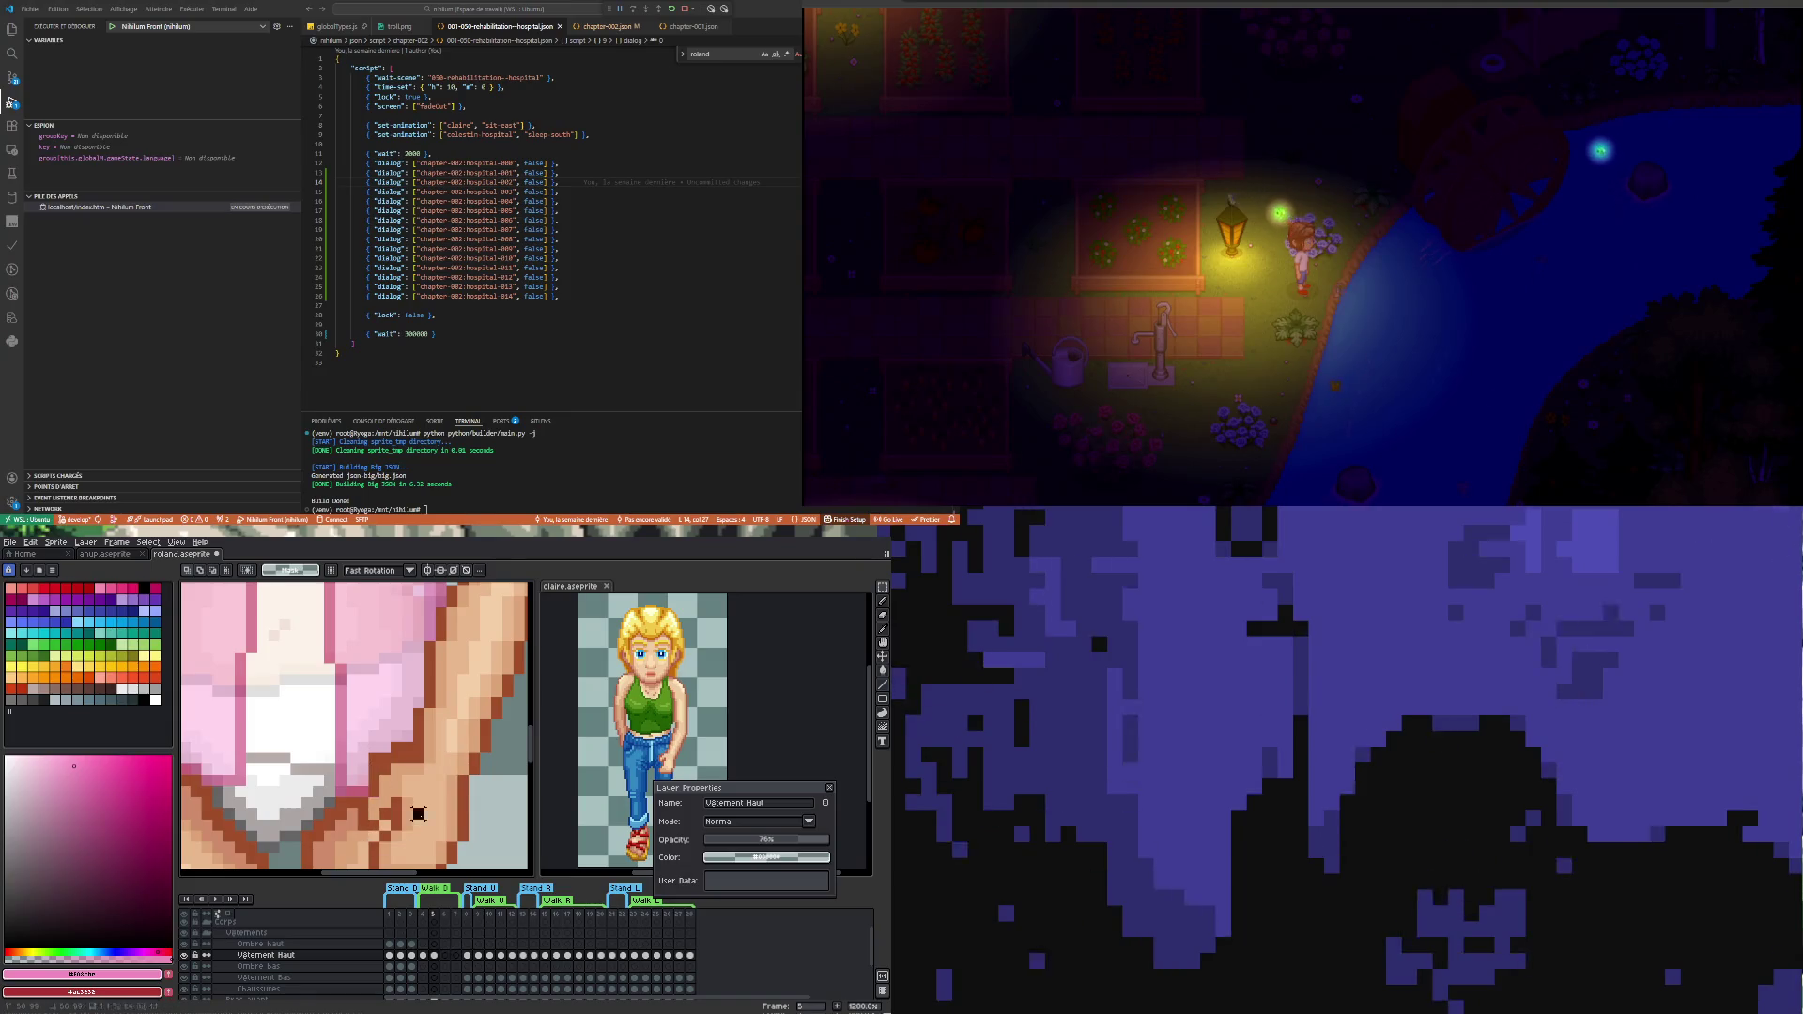
pyautogui.scroll(-2, 381, 797)
pyautogui.scroll(-2, 402, 812)
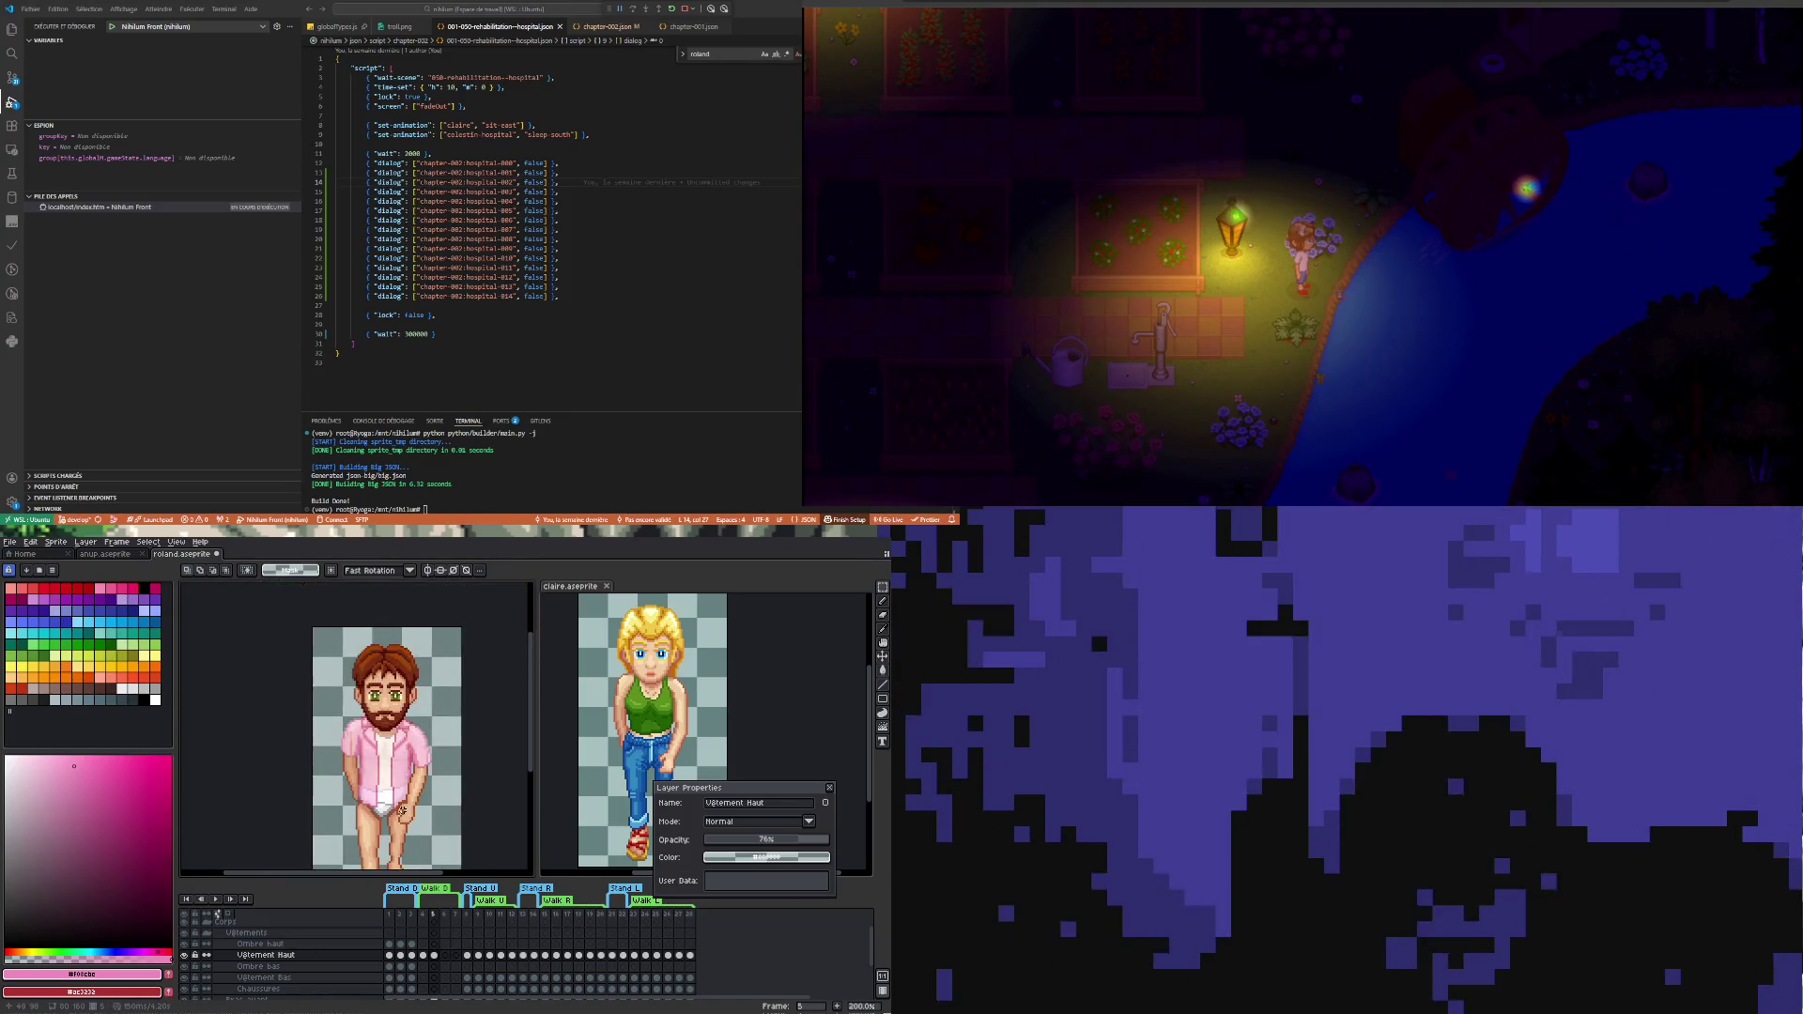
pyautogui.scroll(2, 384, 810)
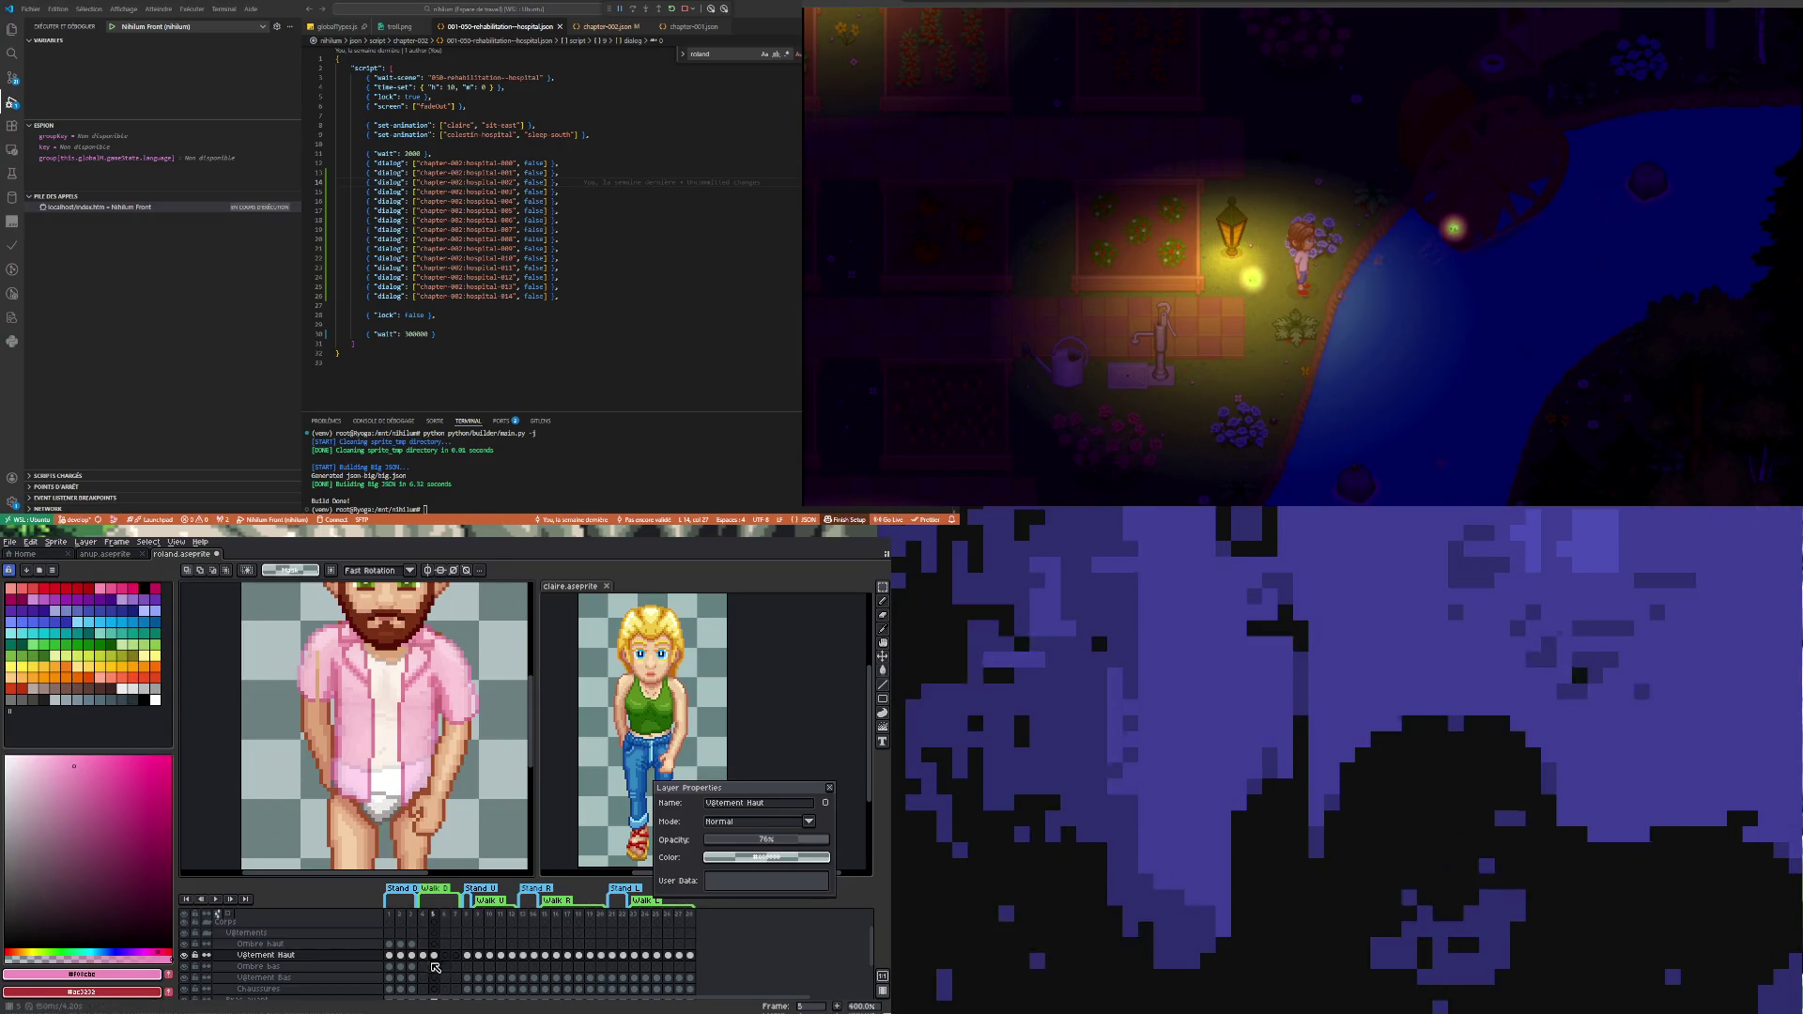
# - Flip between frames 4 and 5 several times to judge the arm position
pyautogui.click(424, 956)
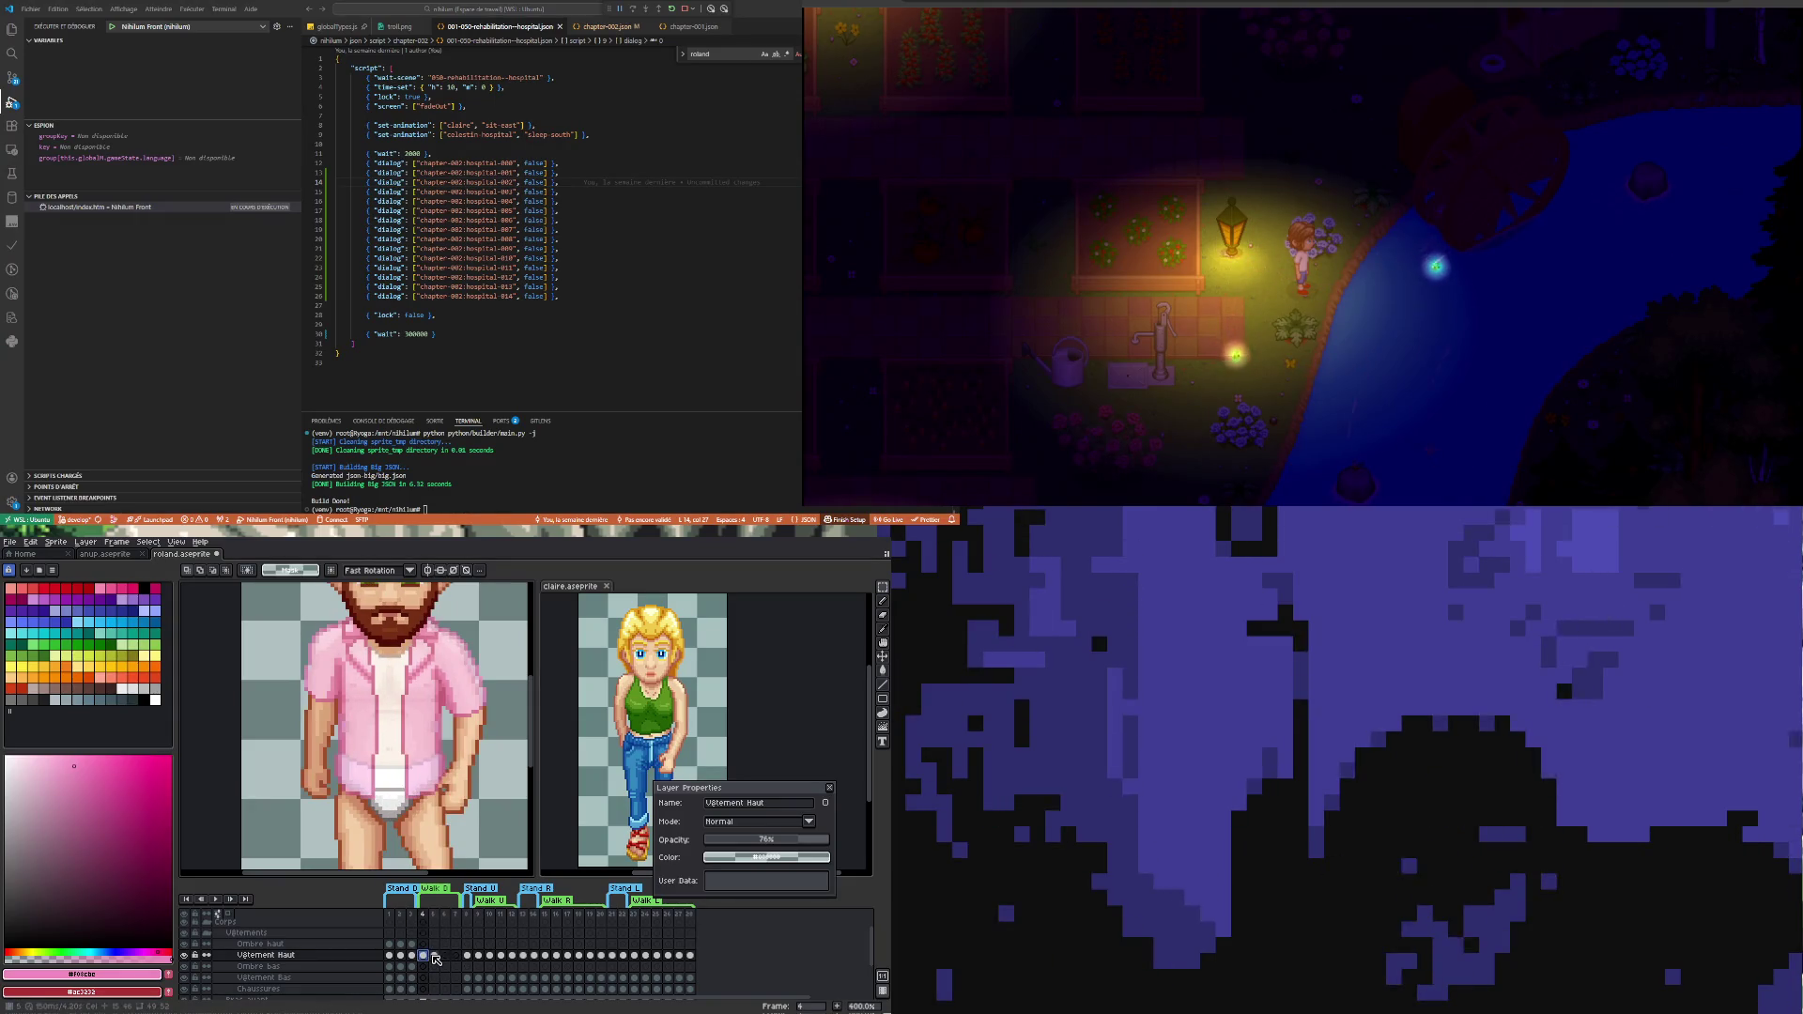
pyautogui.click(435, 957)
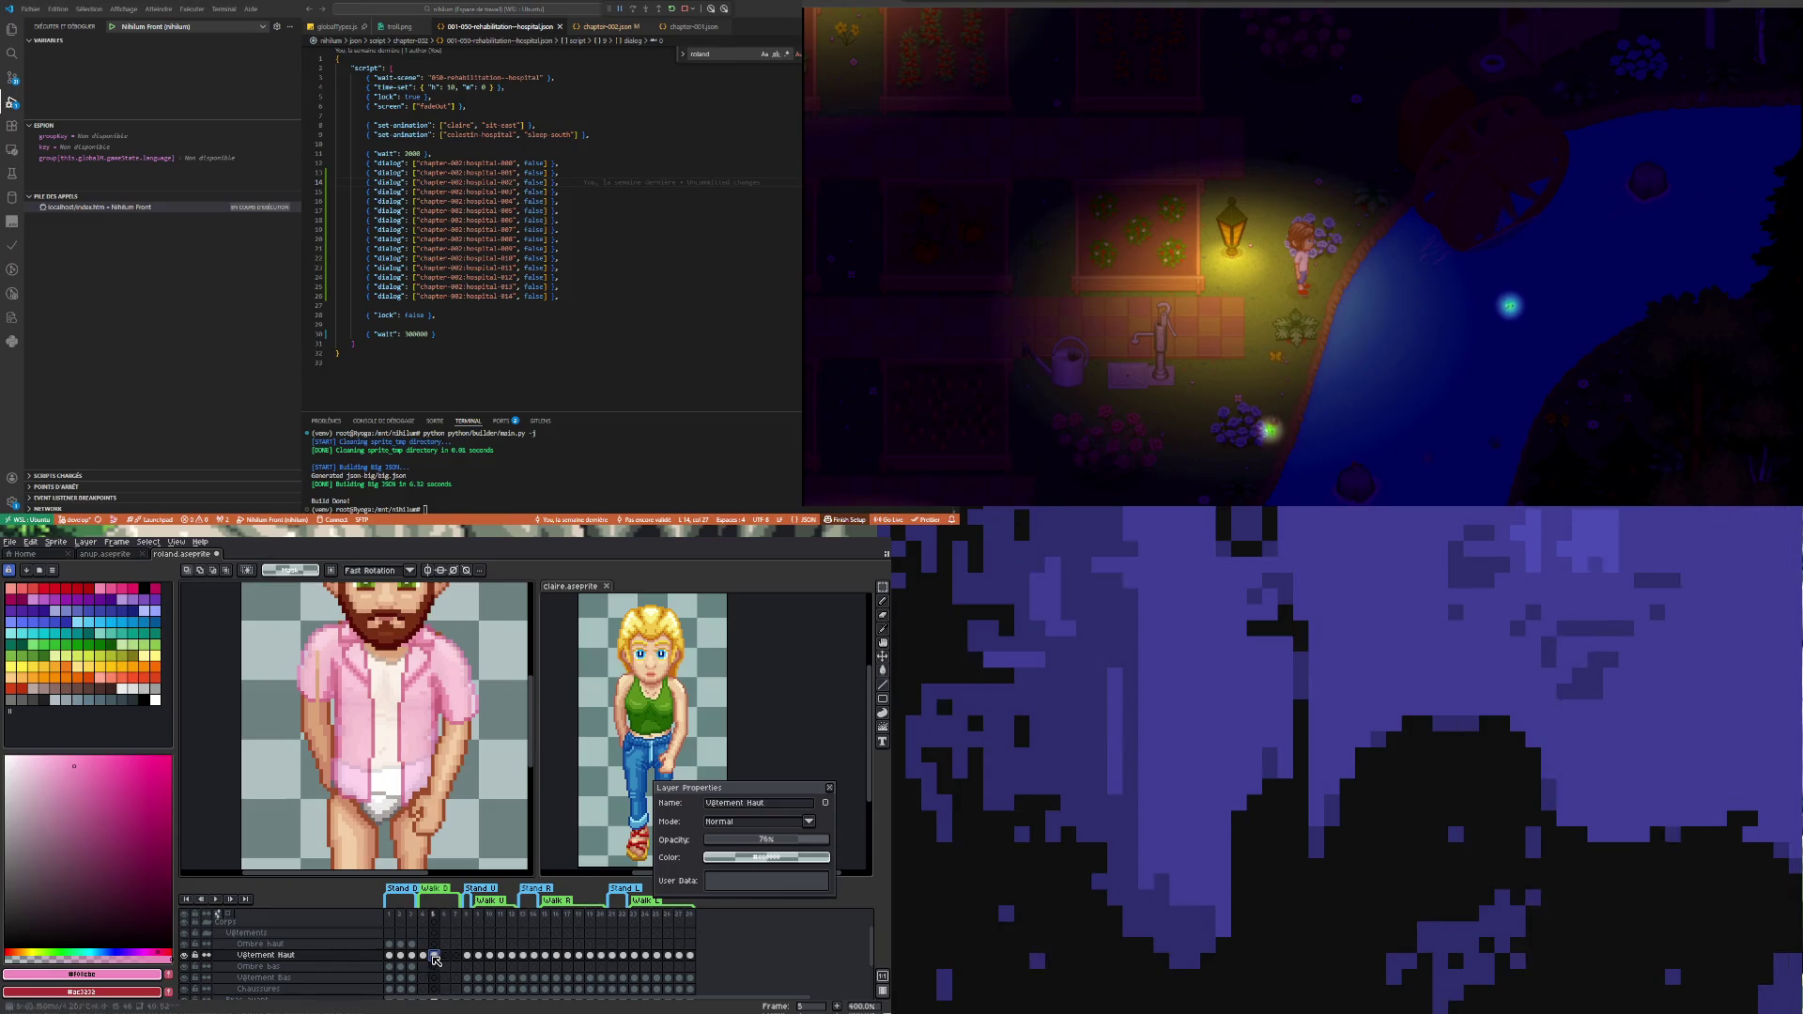
pyautogui.click(424, 956)
pyautogui.click(435, 957)
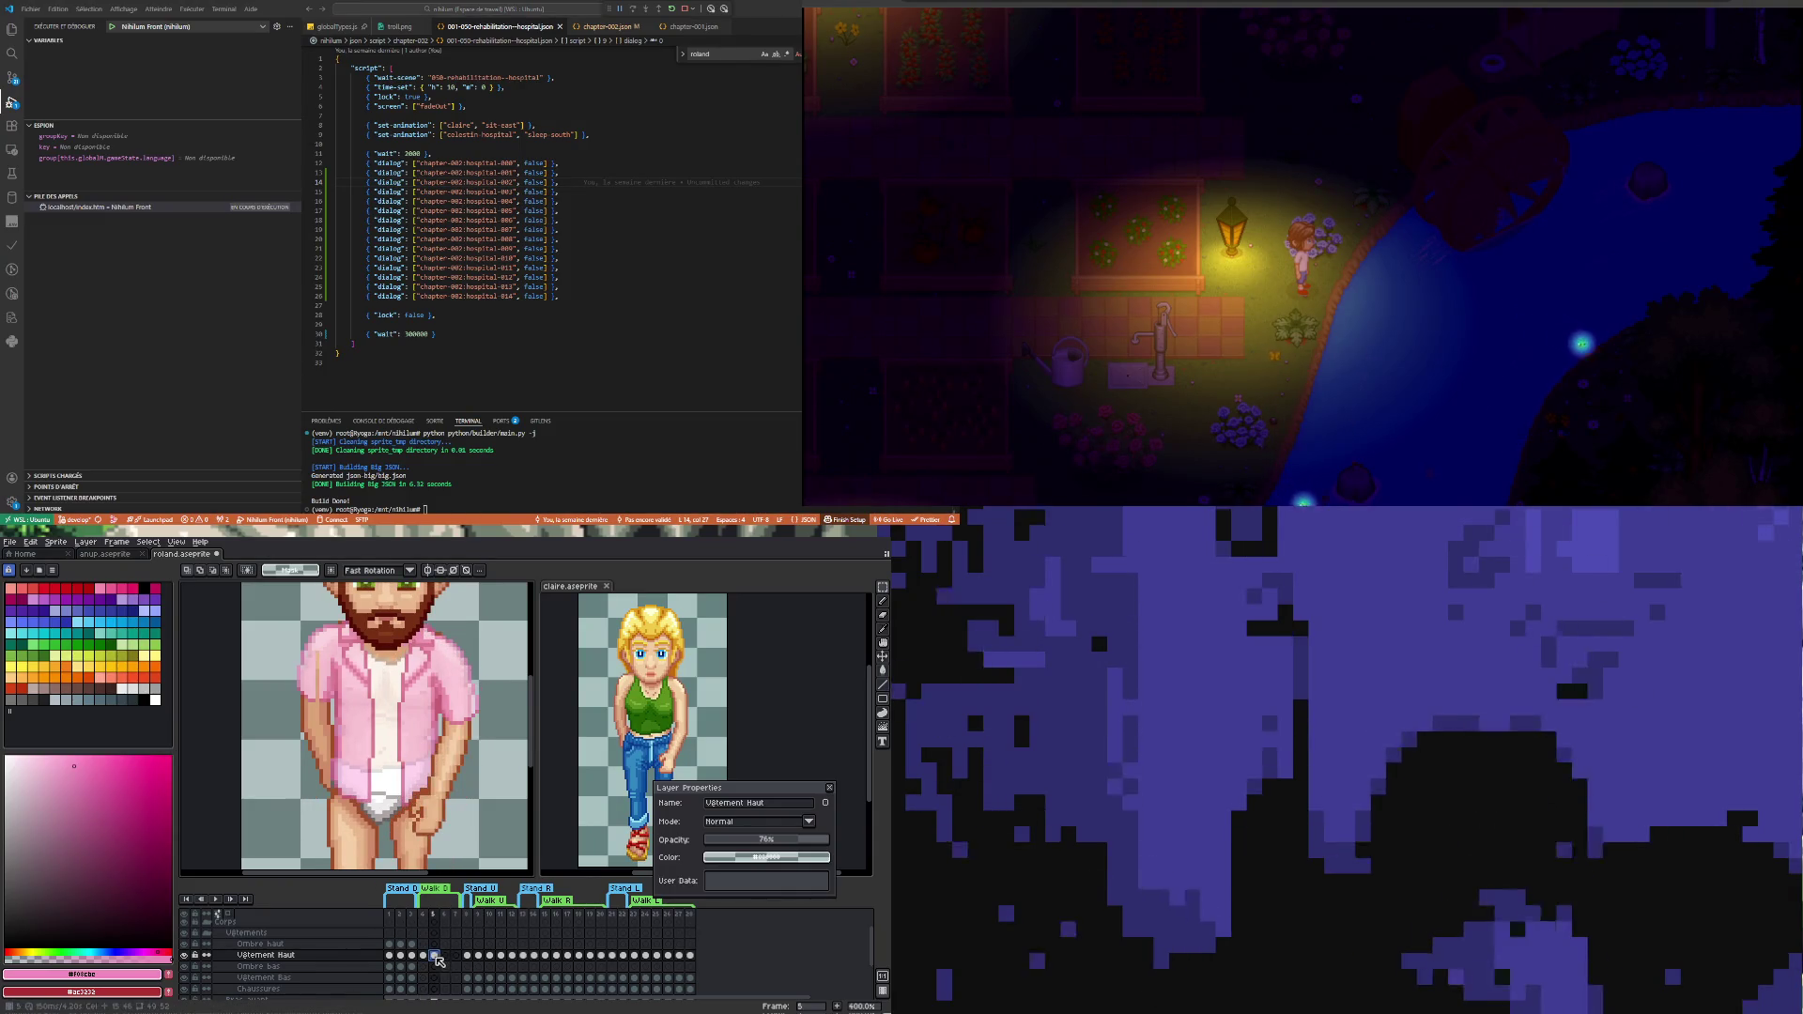
pyautogui.press('Left')
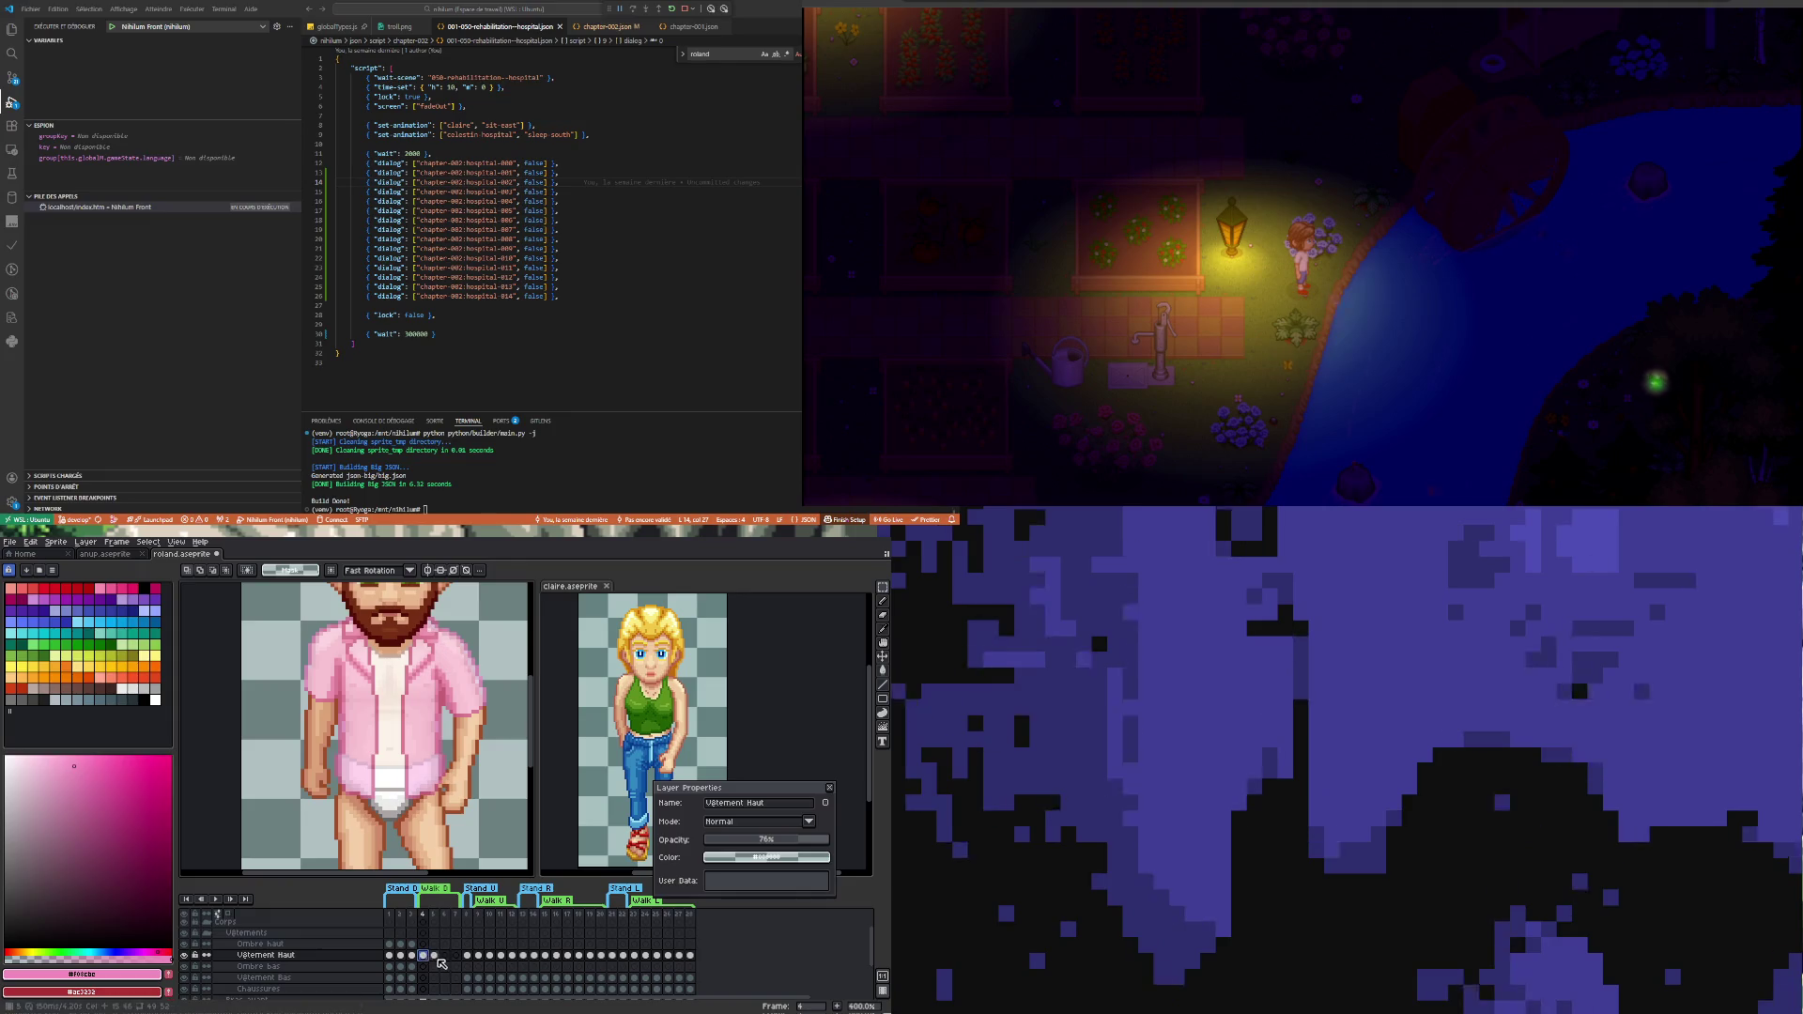
pyautogui.click(436, 957)
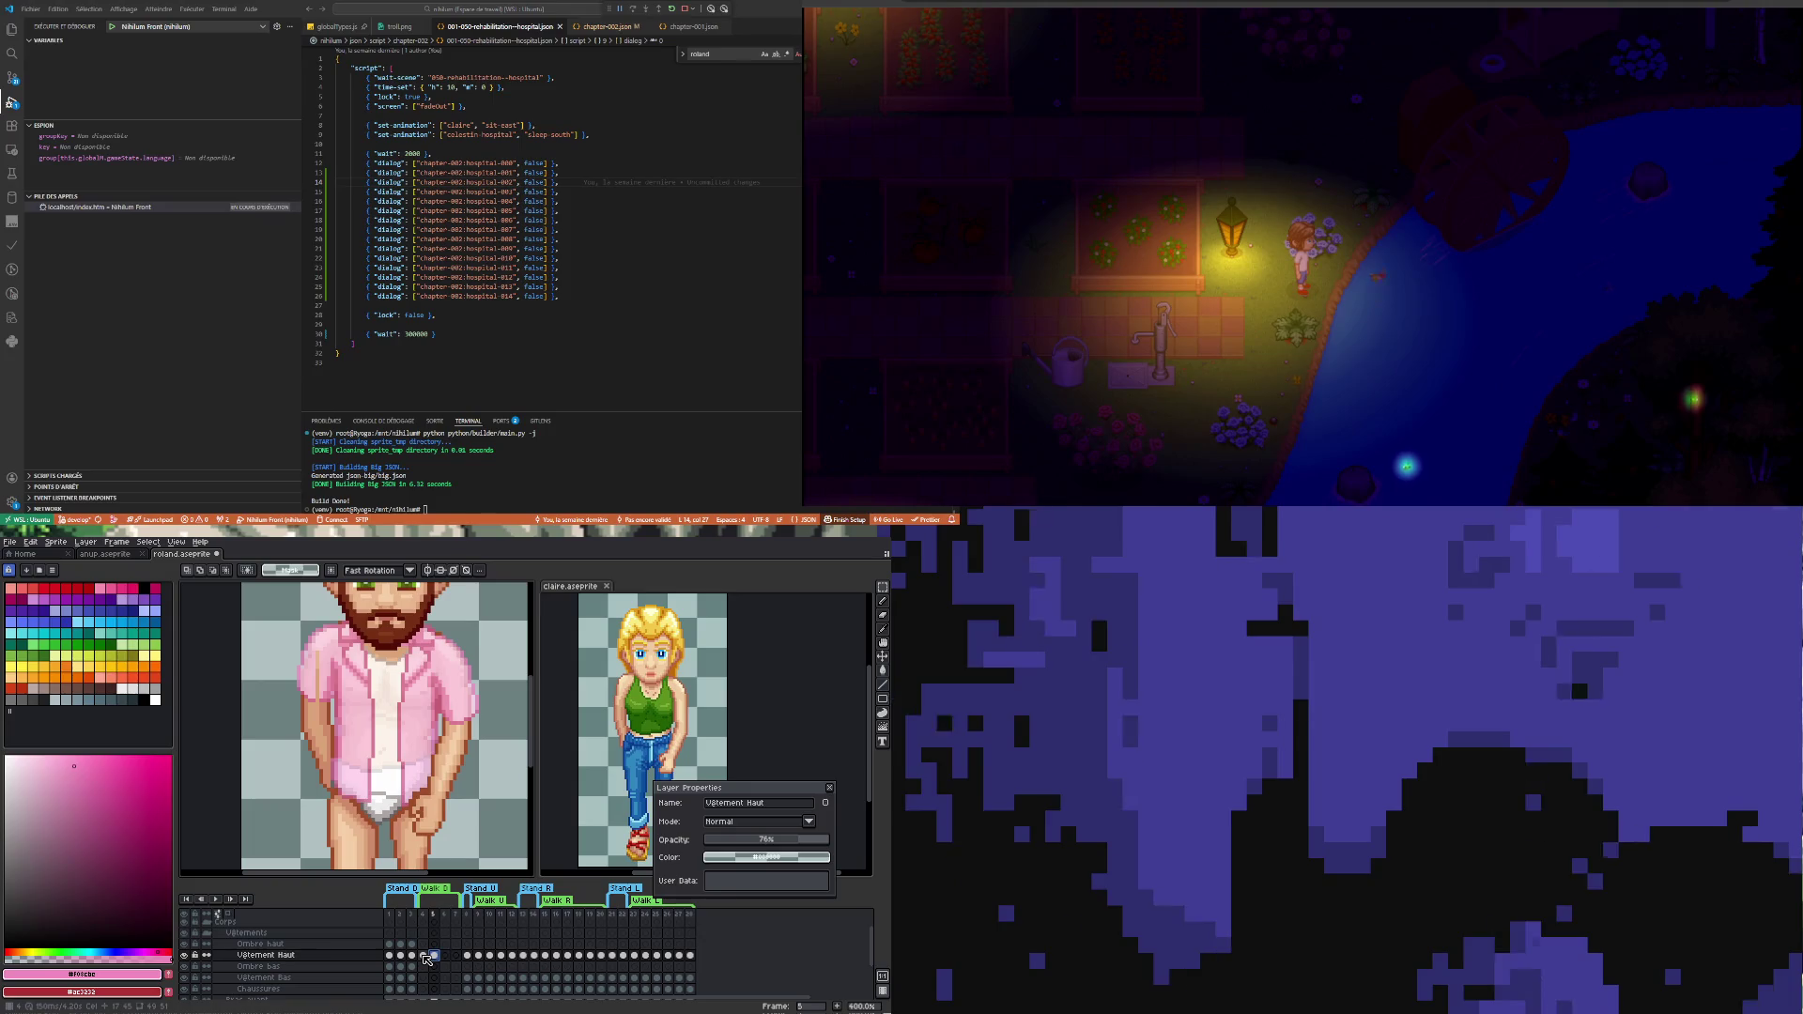
pyautogui.click(424, 956)
pyautogui.click(437, 958)
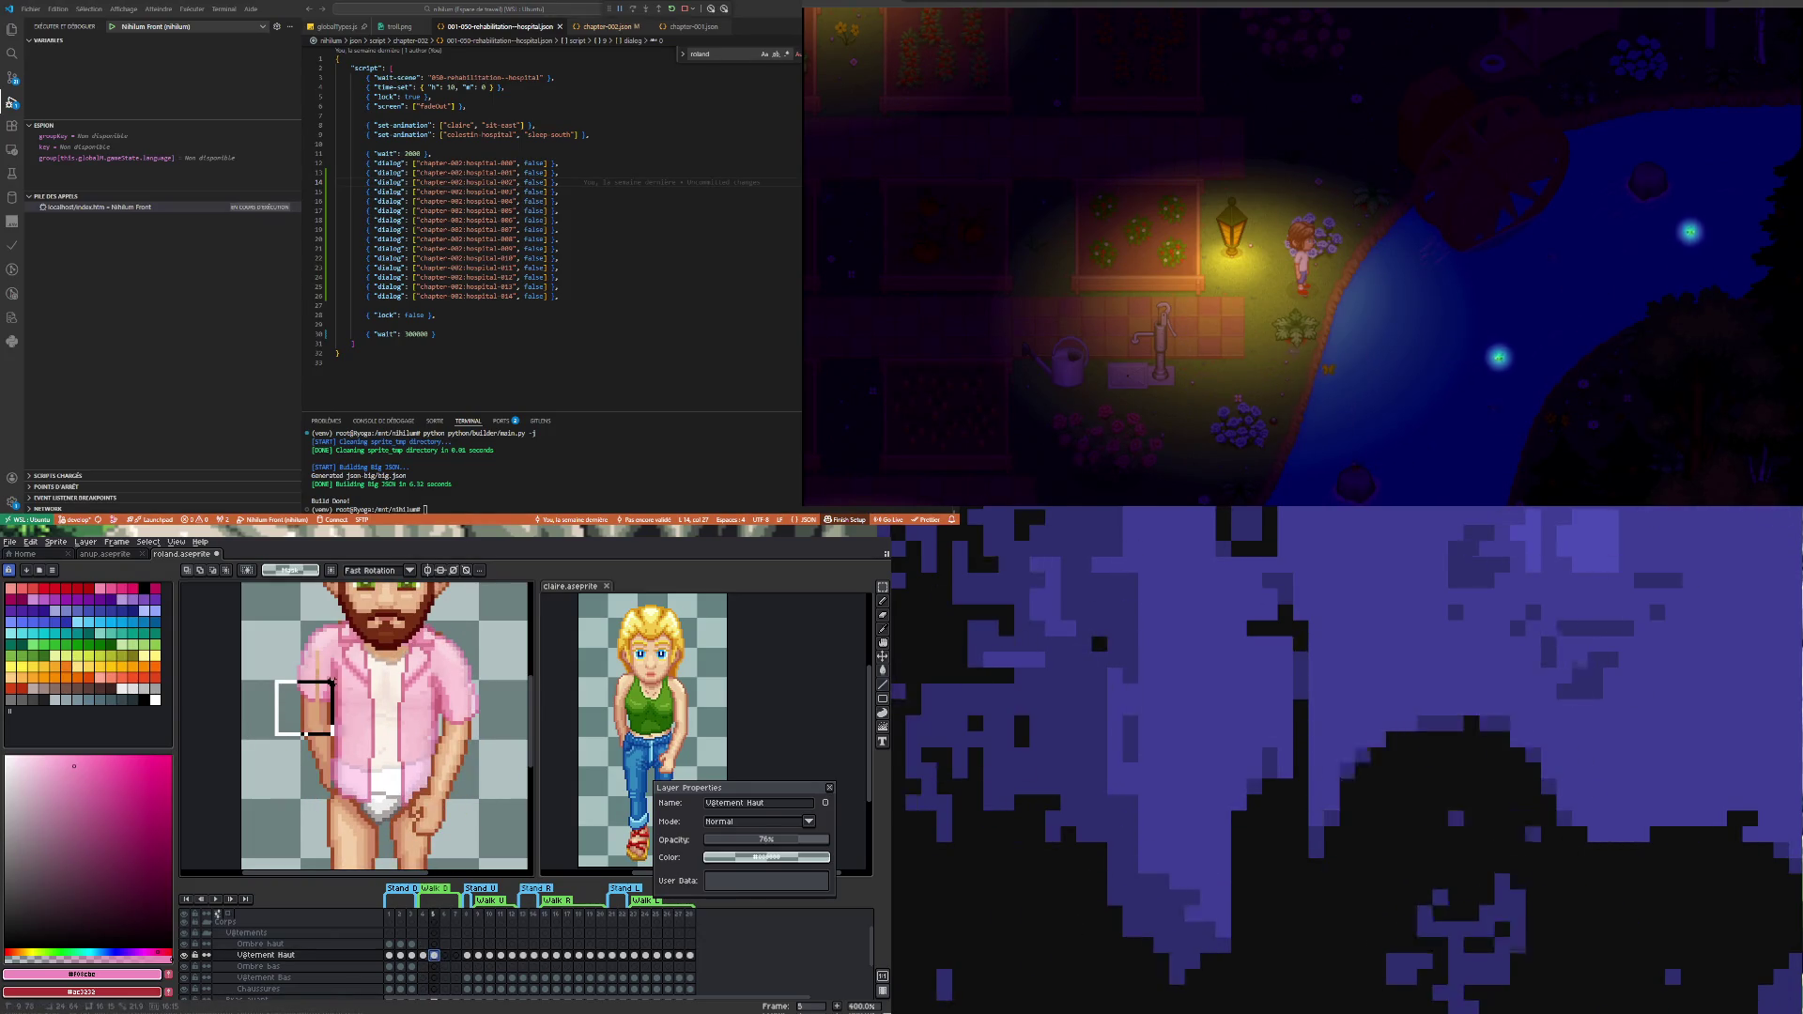
# - Nudge the frame 5 arm up one pixel and finish that adjustment
pyautogui.moveTo(273, 678); pyautogui.dragTo(337, 737)
pyautogui.press('Up')
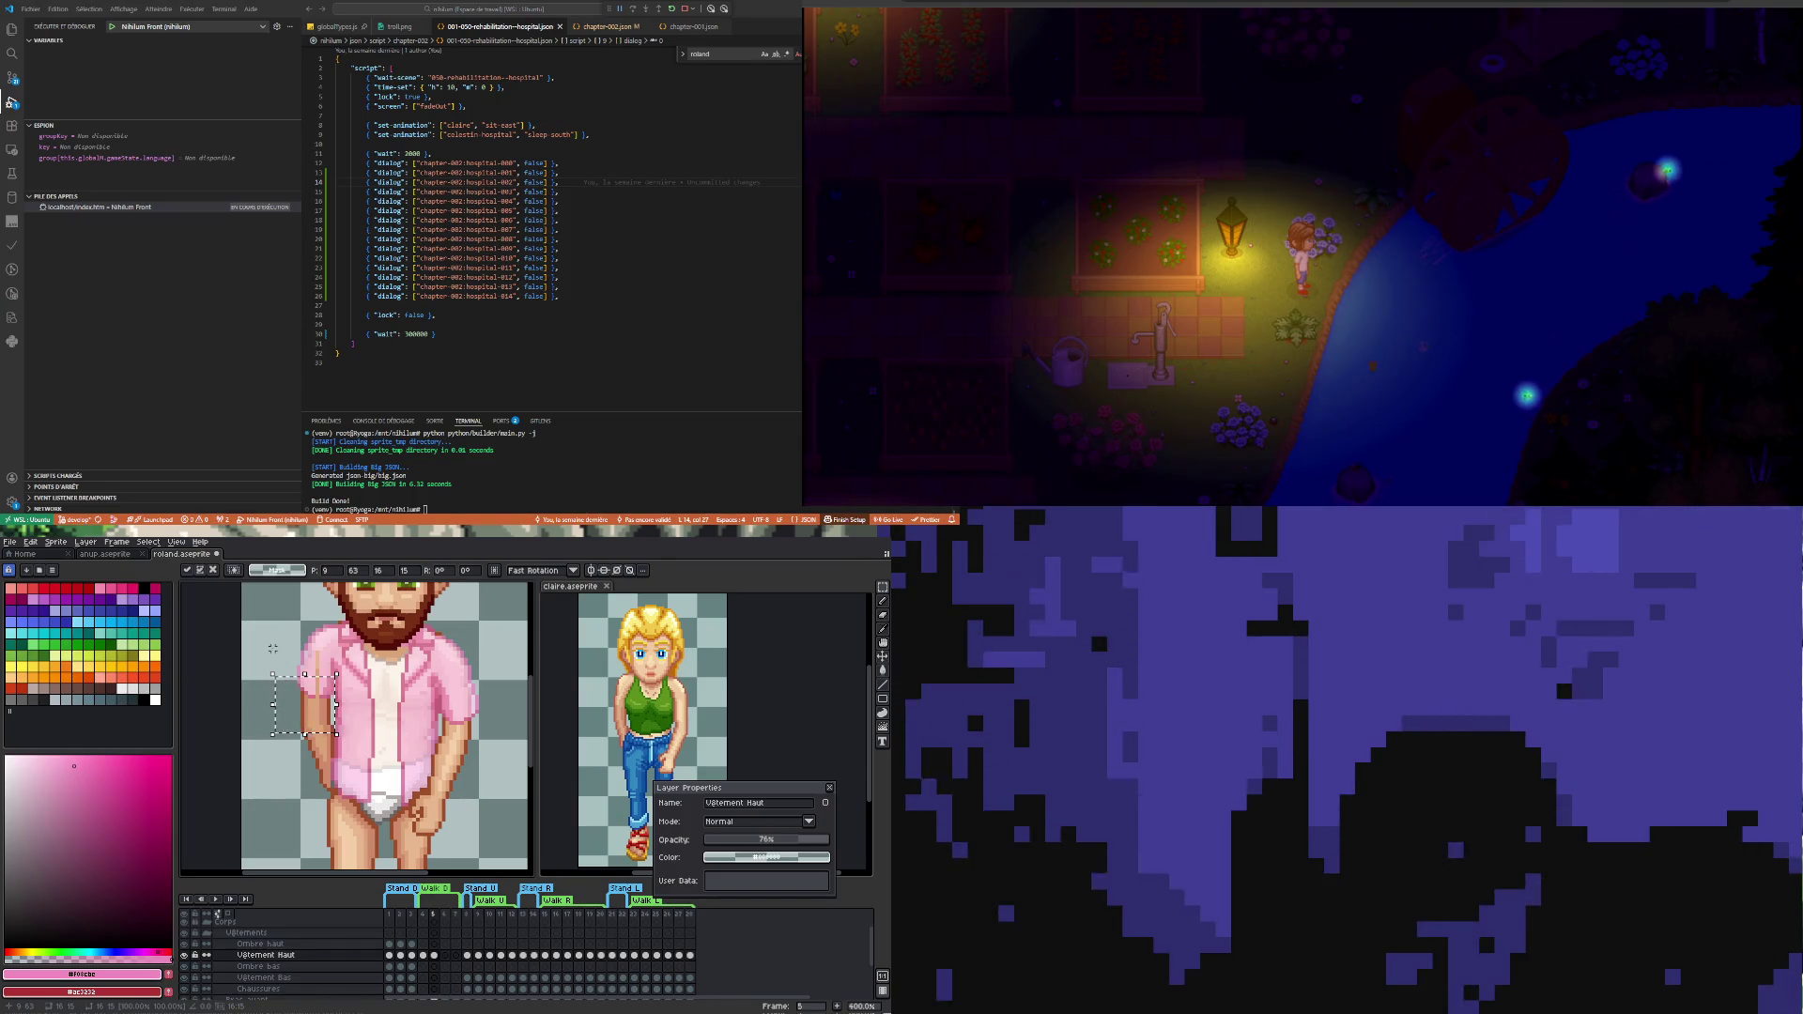
pyautogui.hotkey('ctrl', 'd')
# - Select the arm on the sprite's other side and shift it down a few pixels
pyautogui.moveTo(496, 747); pyautogui.dragTo(441, 703)
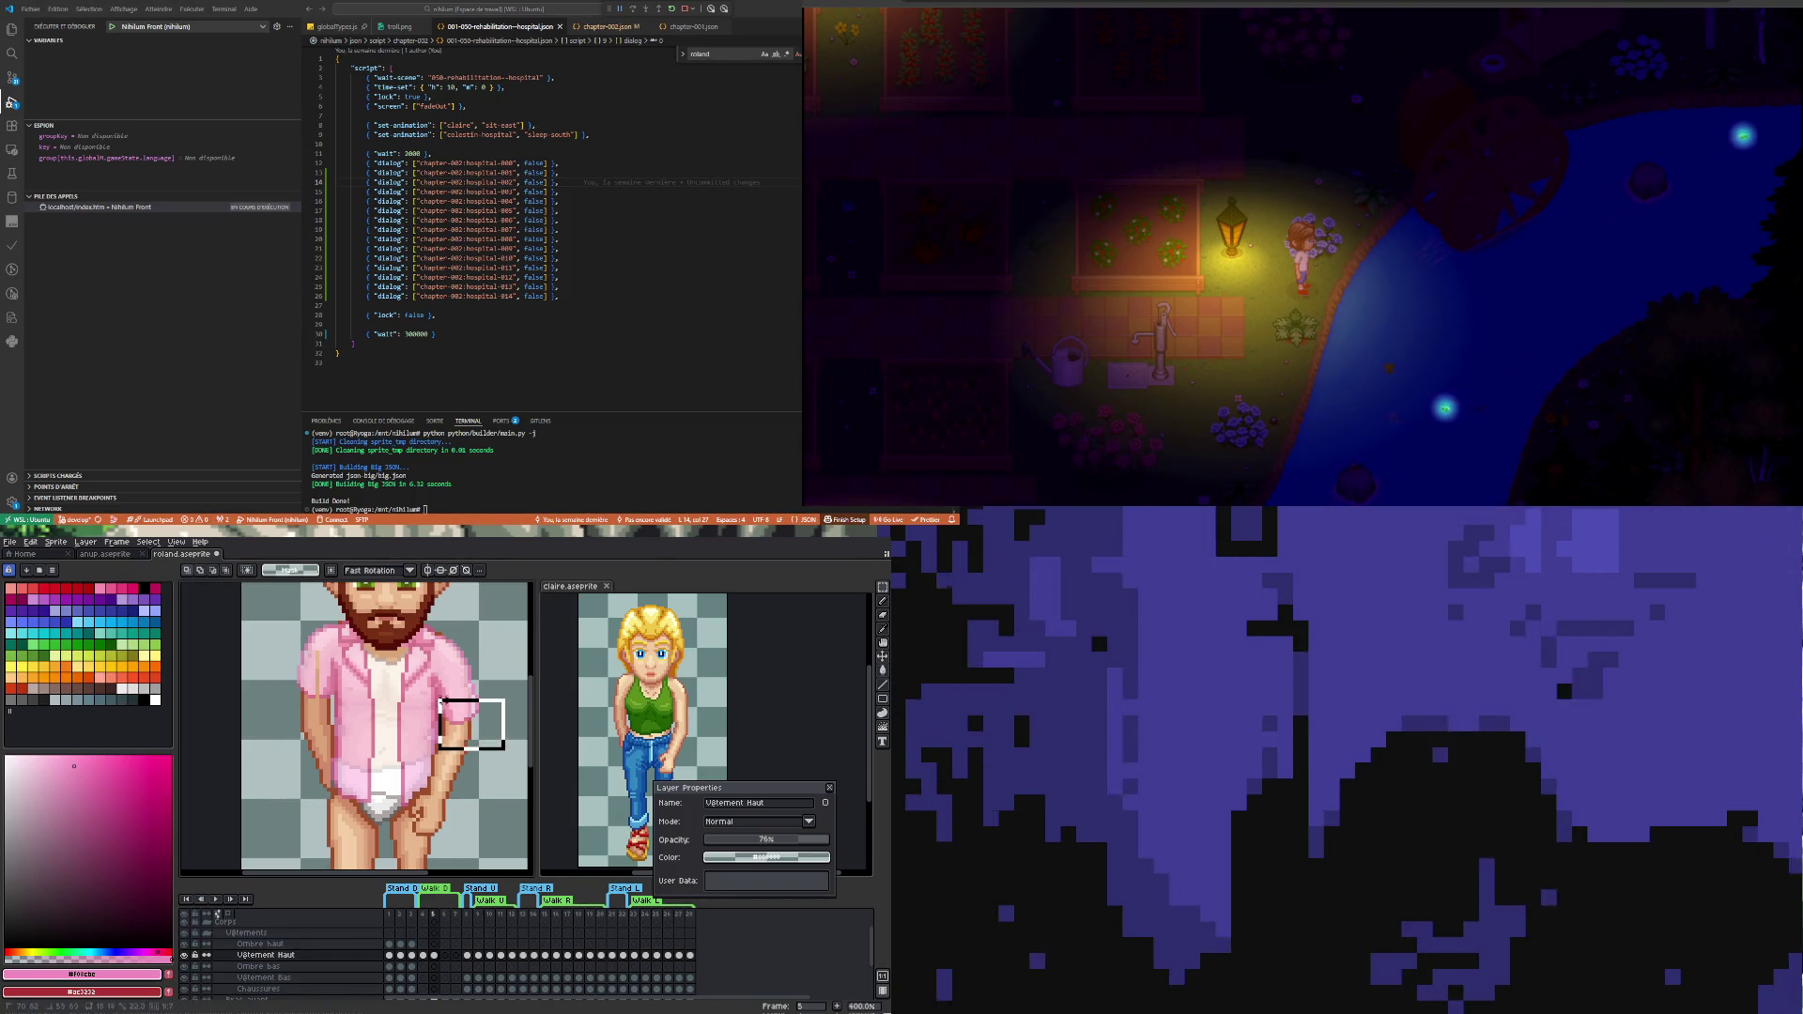
pyautogui.moveTo(439, 701); pyautogui.dragTo(486, 756)
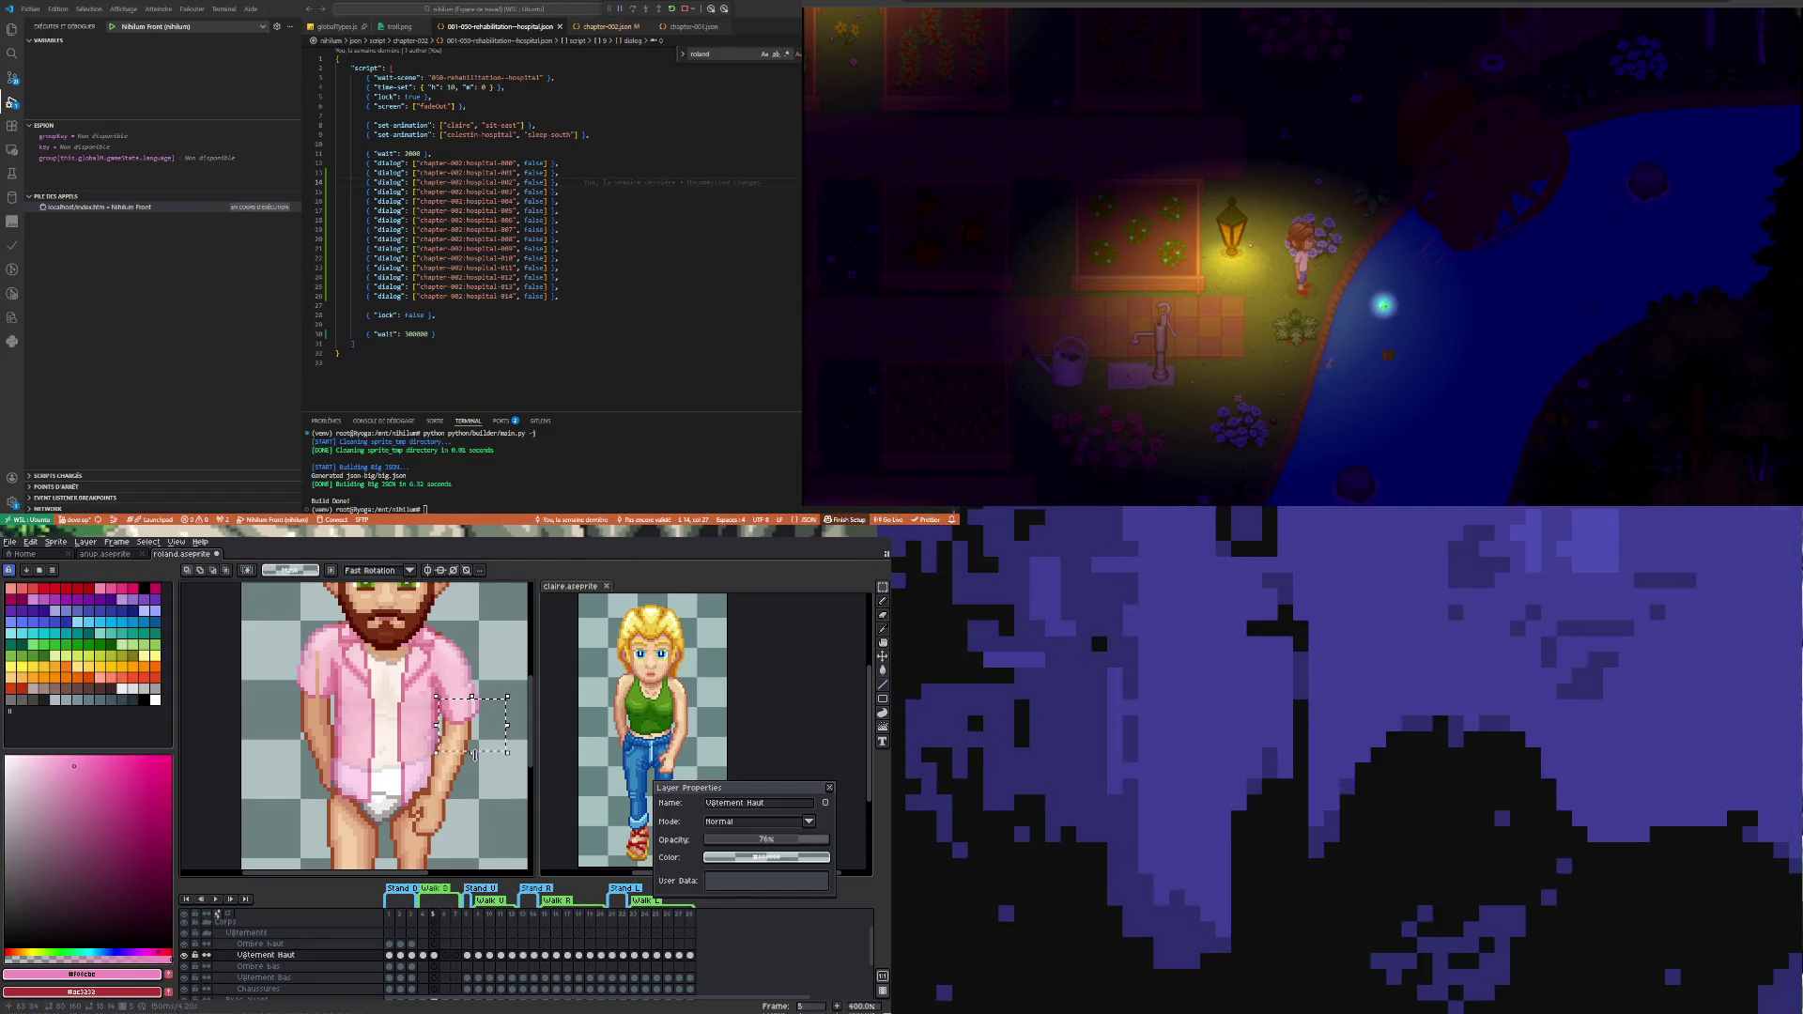
pyautogui.moveTo(480, 755); pyautogui.dragTo(481, 763)
pyautogui.press('Return')
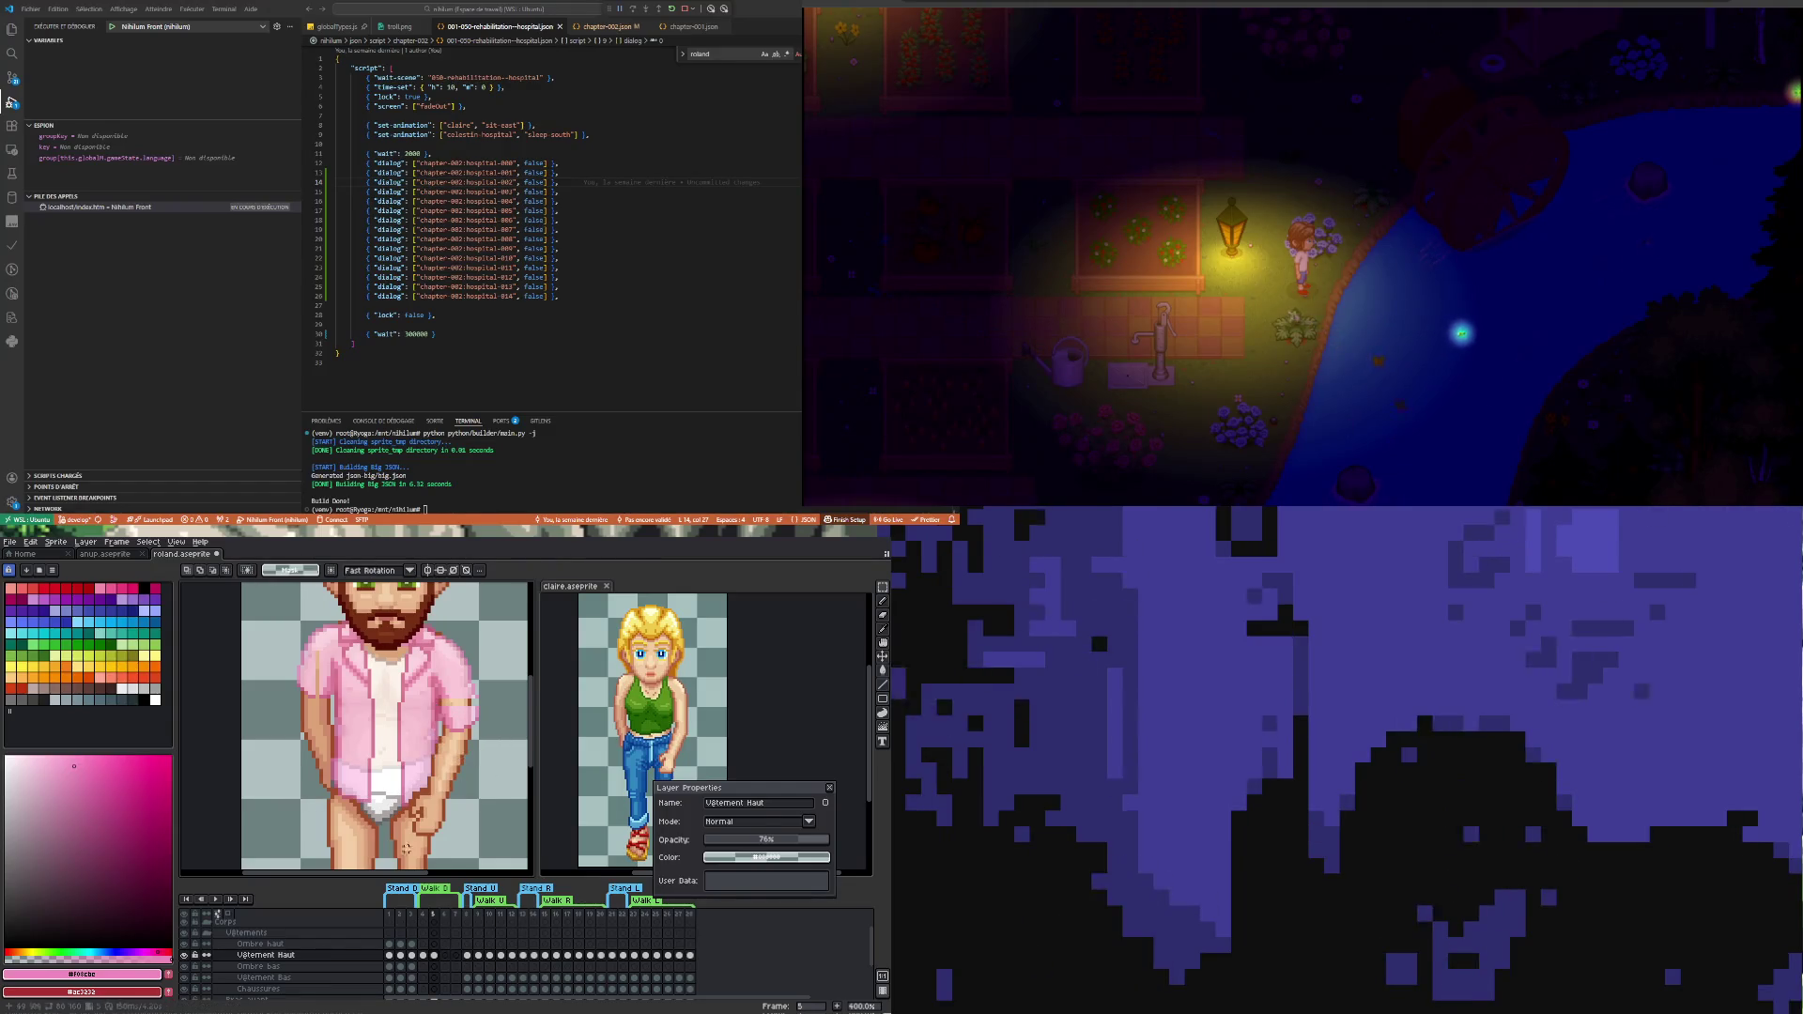
# - Compare with frame 4, settle the sleeve band, and restore the shirt layer to 100% opacity
pyautogui.click(426, 955)
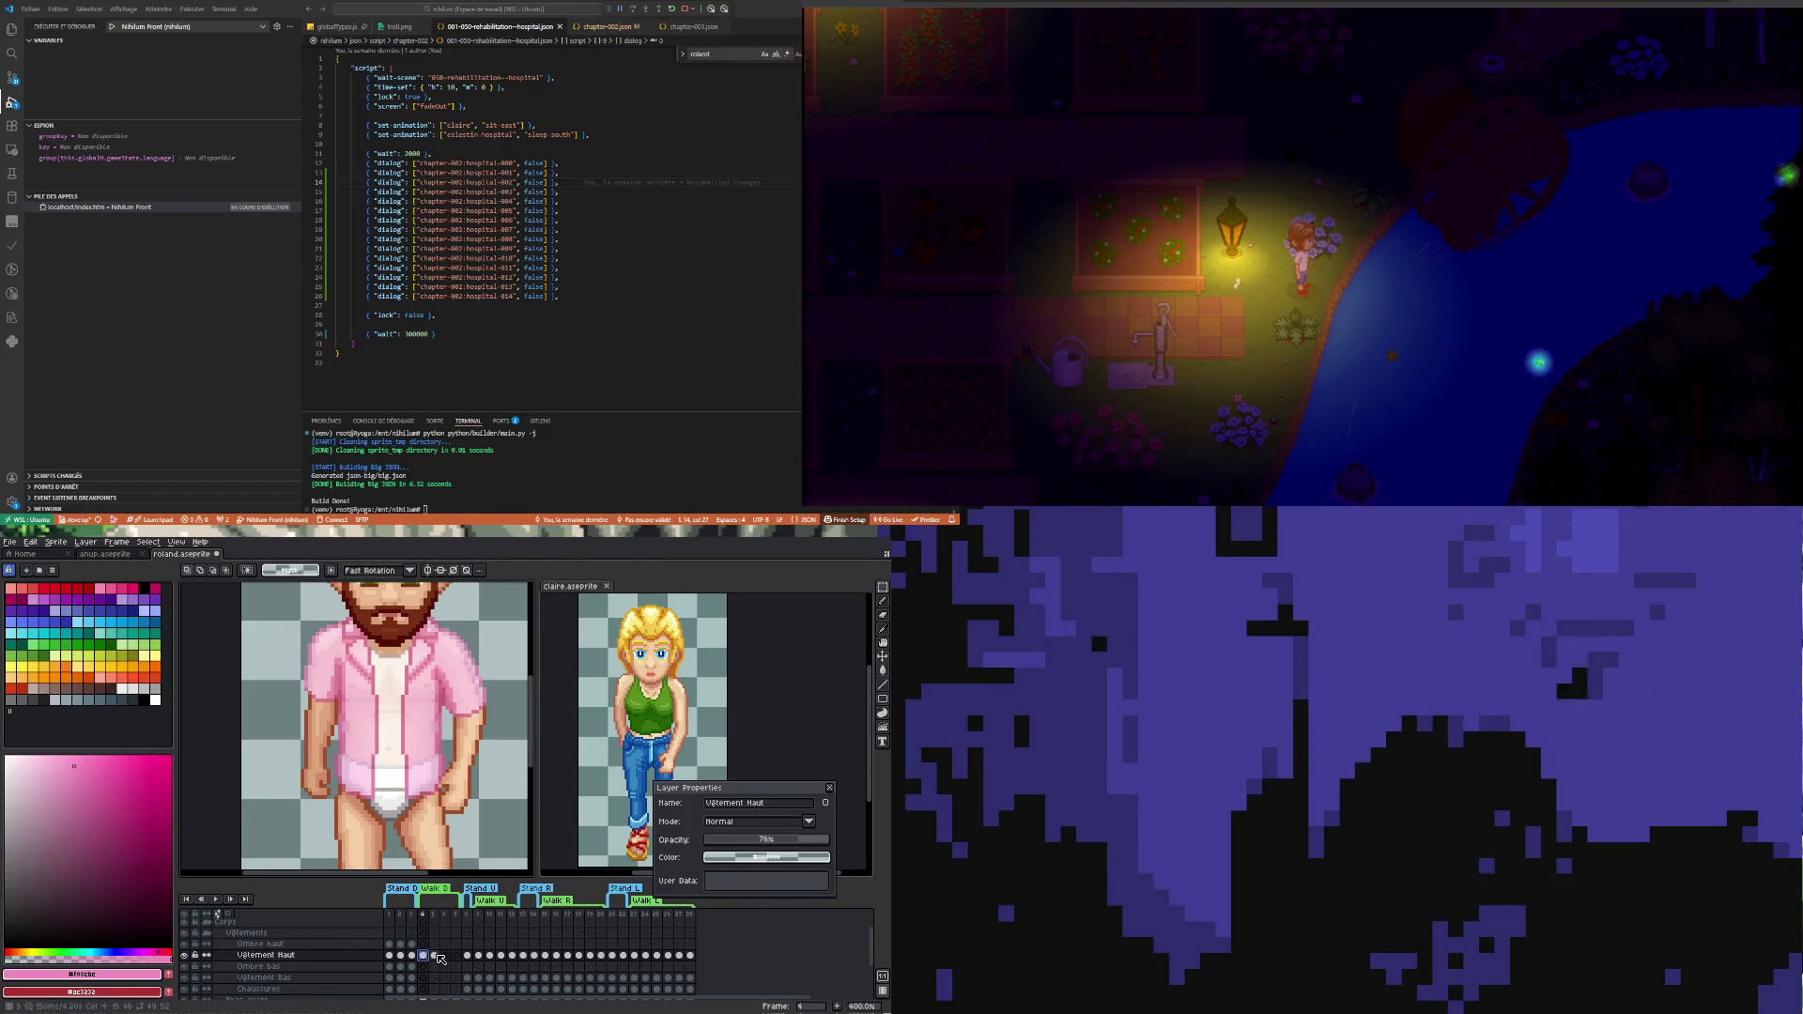
pyautogui.click(438, 957)
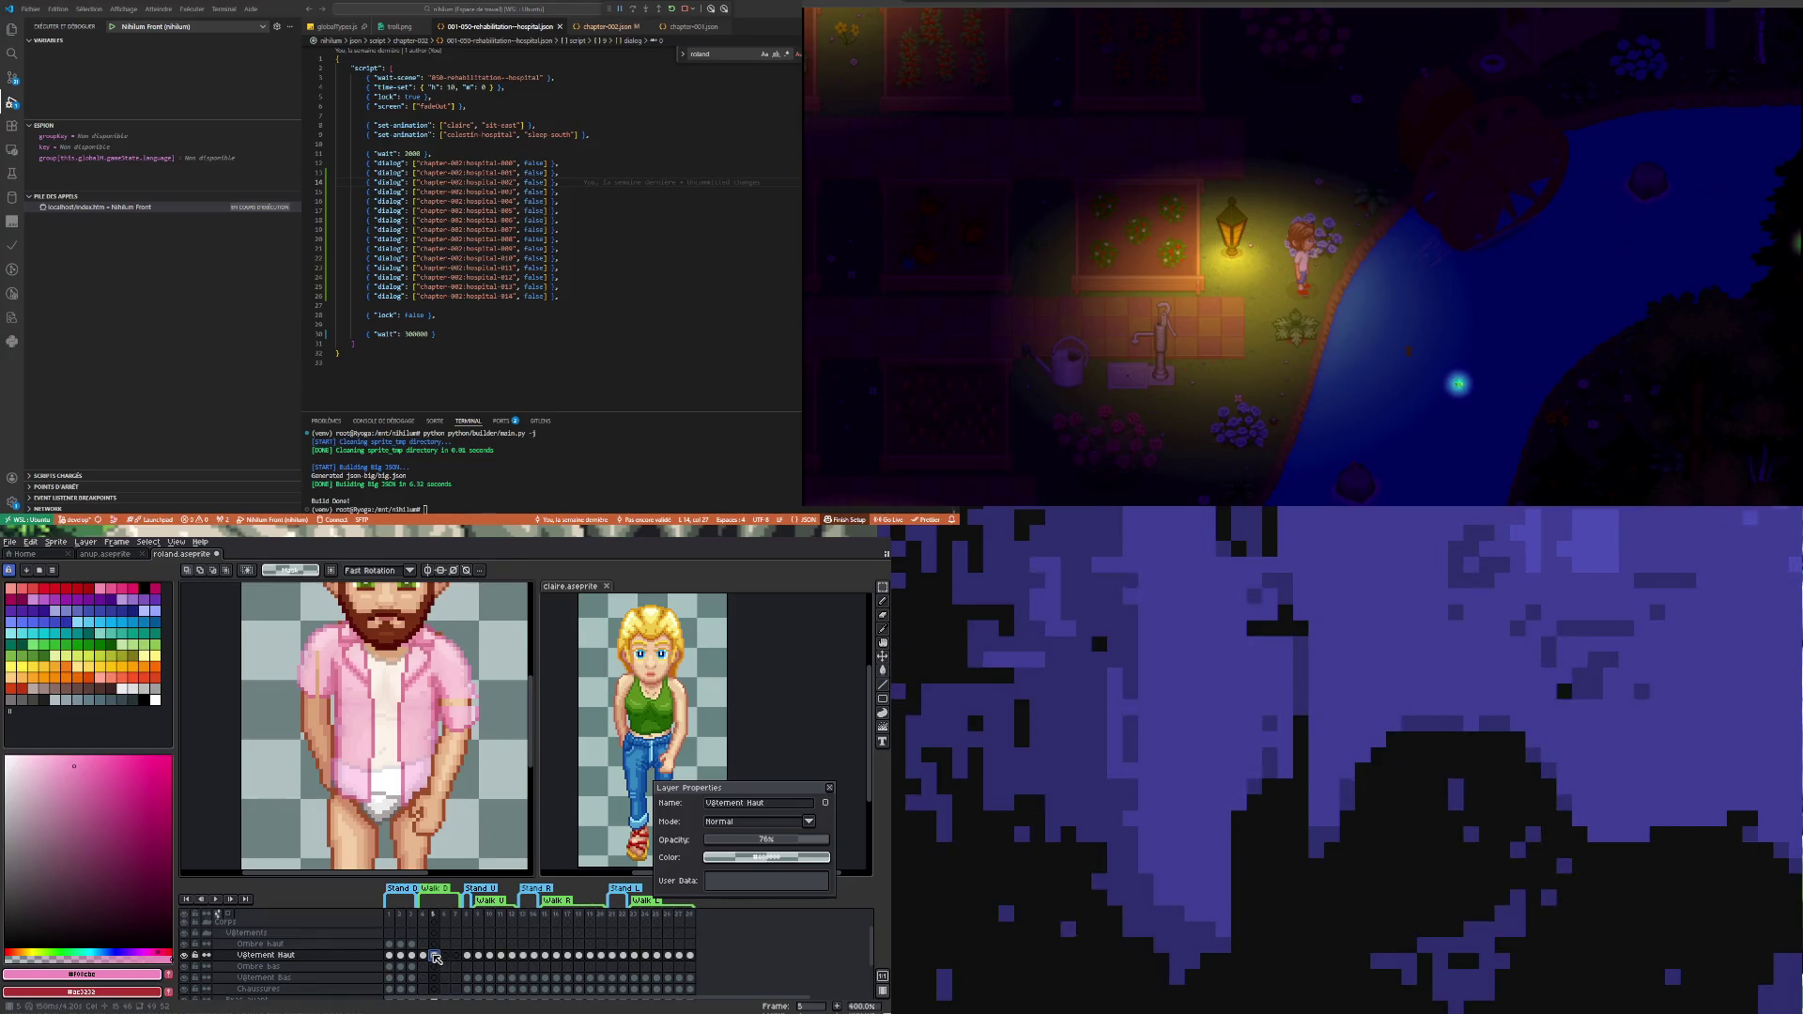
pyautogui.click(427, 956)
pyautogui.click(435, 956)
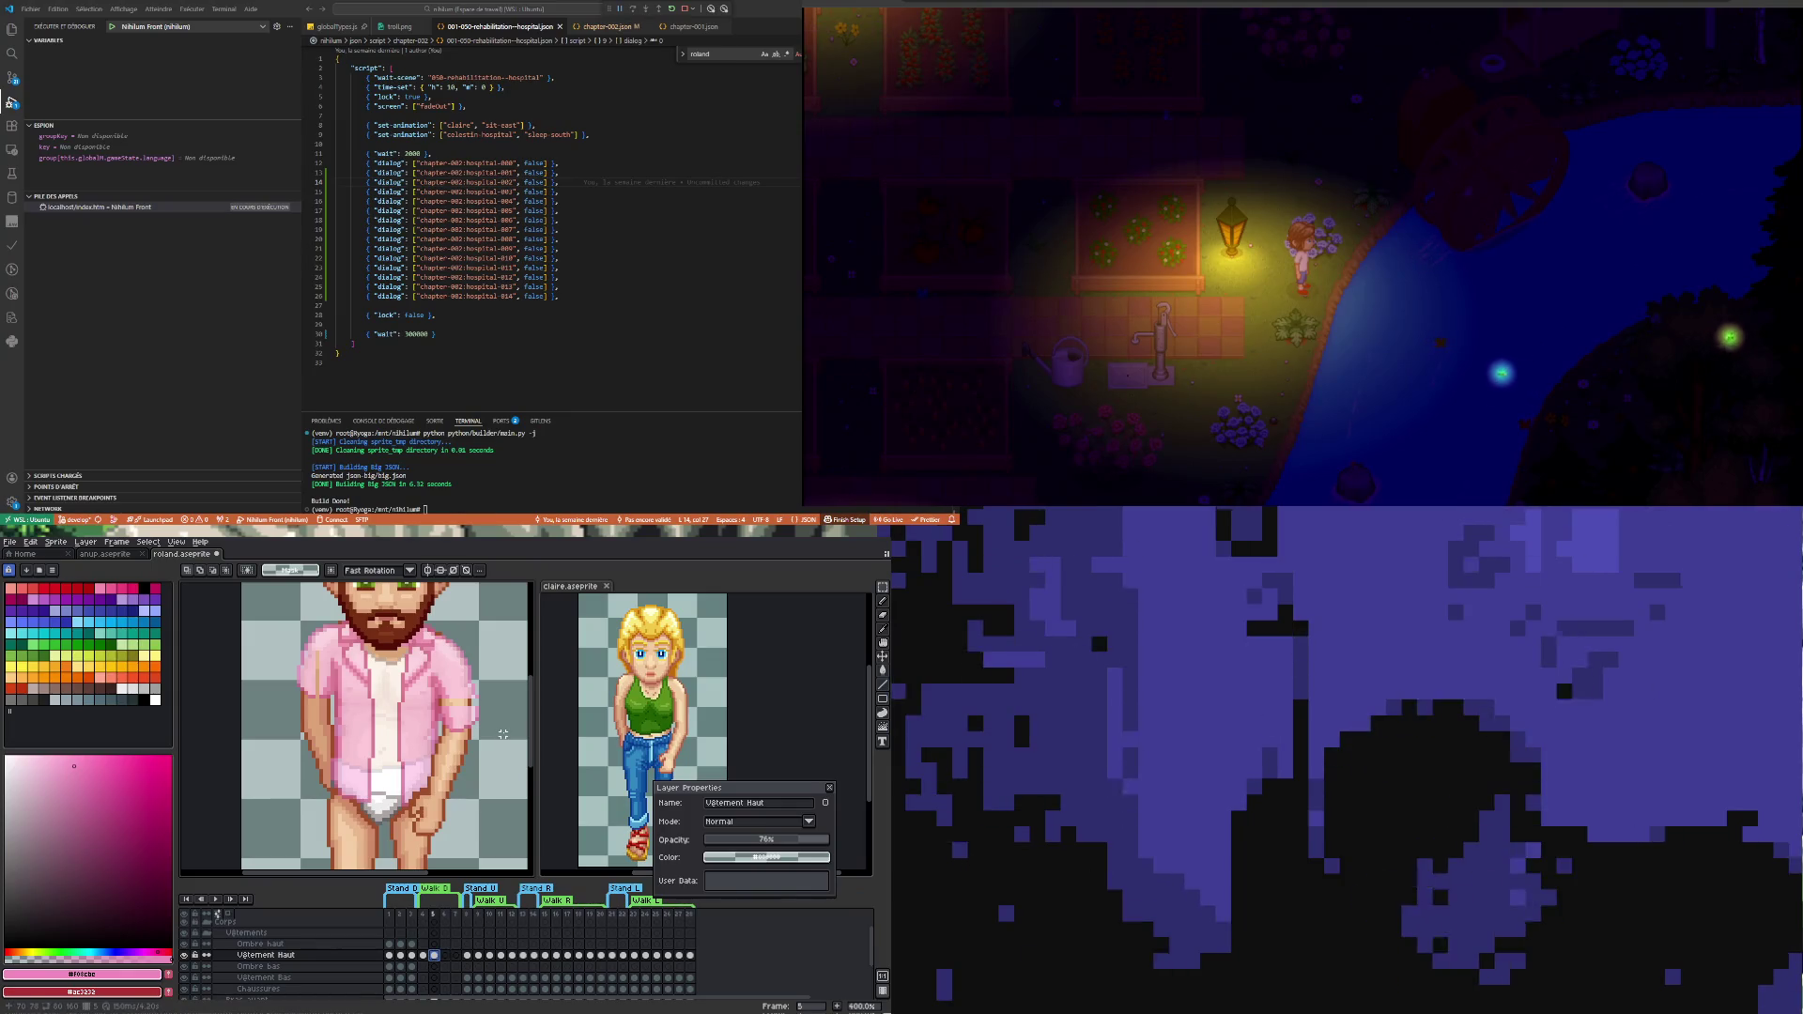
pyautogui.scroll(1, 489, 719)
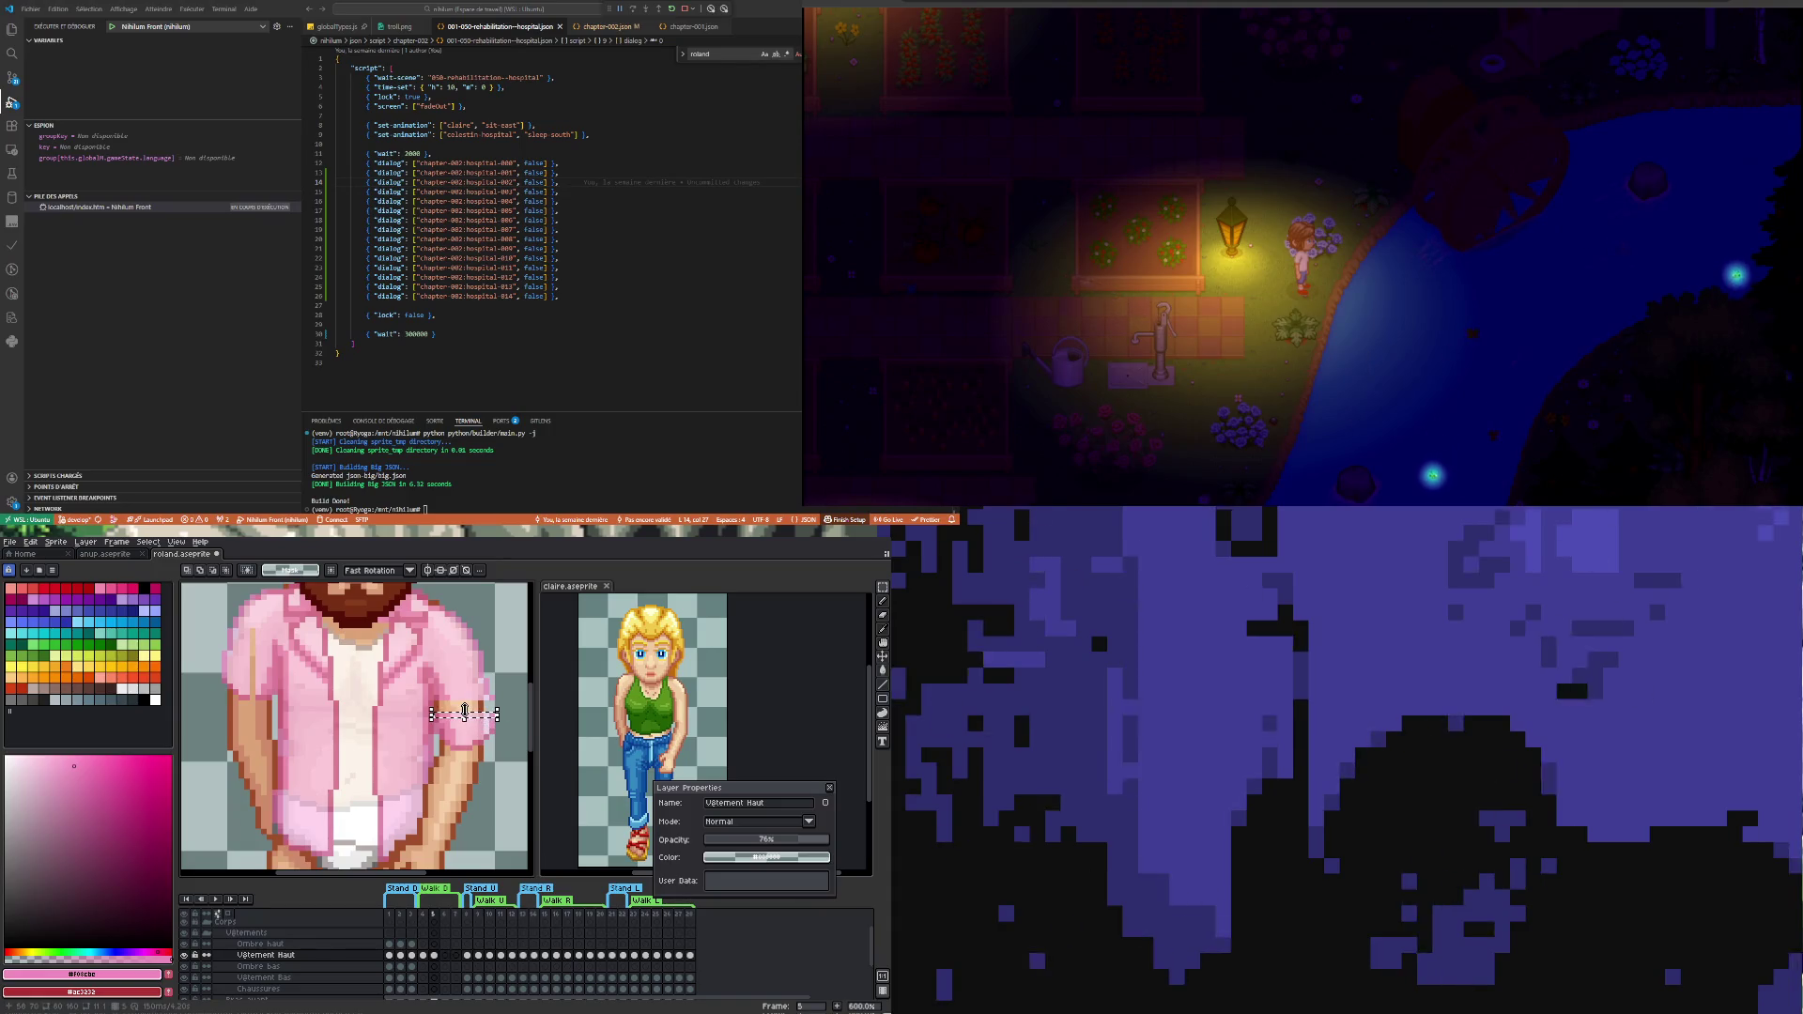
pyautogui.click(470, 709)
pyautogui.hotkey('ctrl', 'd')
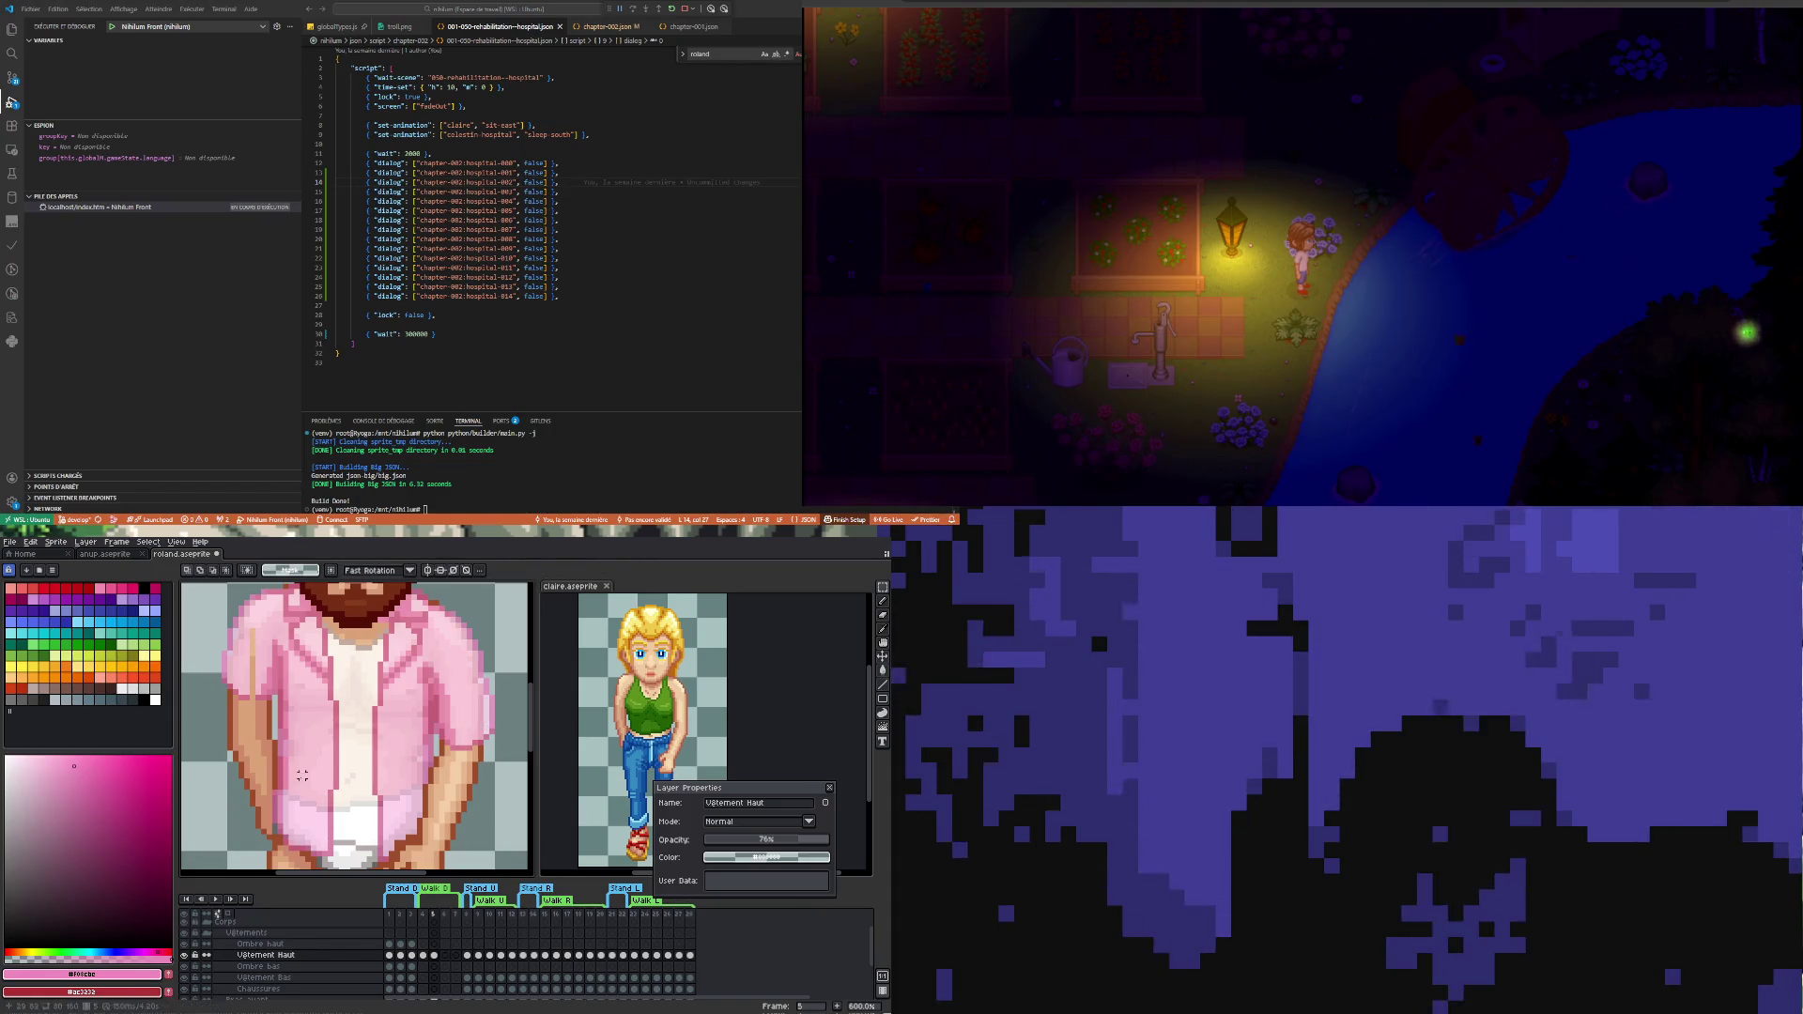
pyautogui.moveTo(782, 840); pyautogui.dragTo(831, 839)
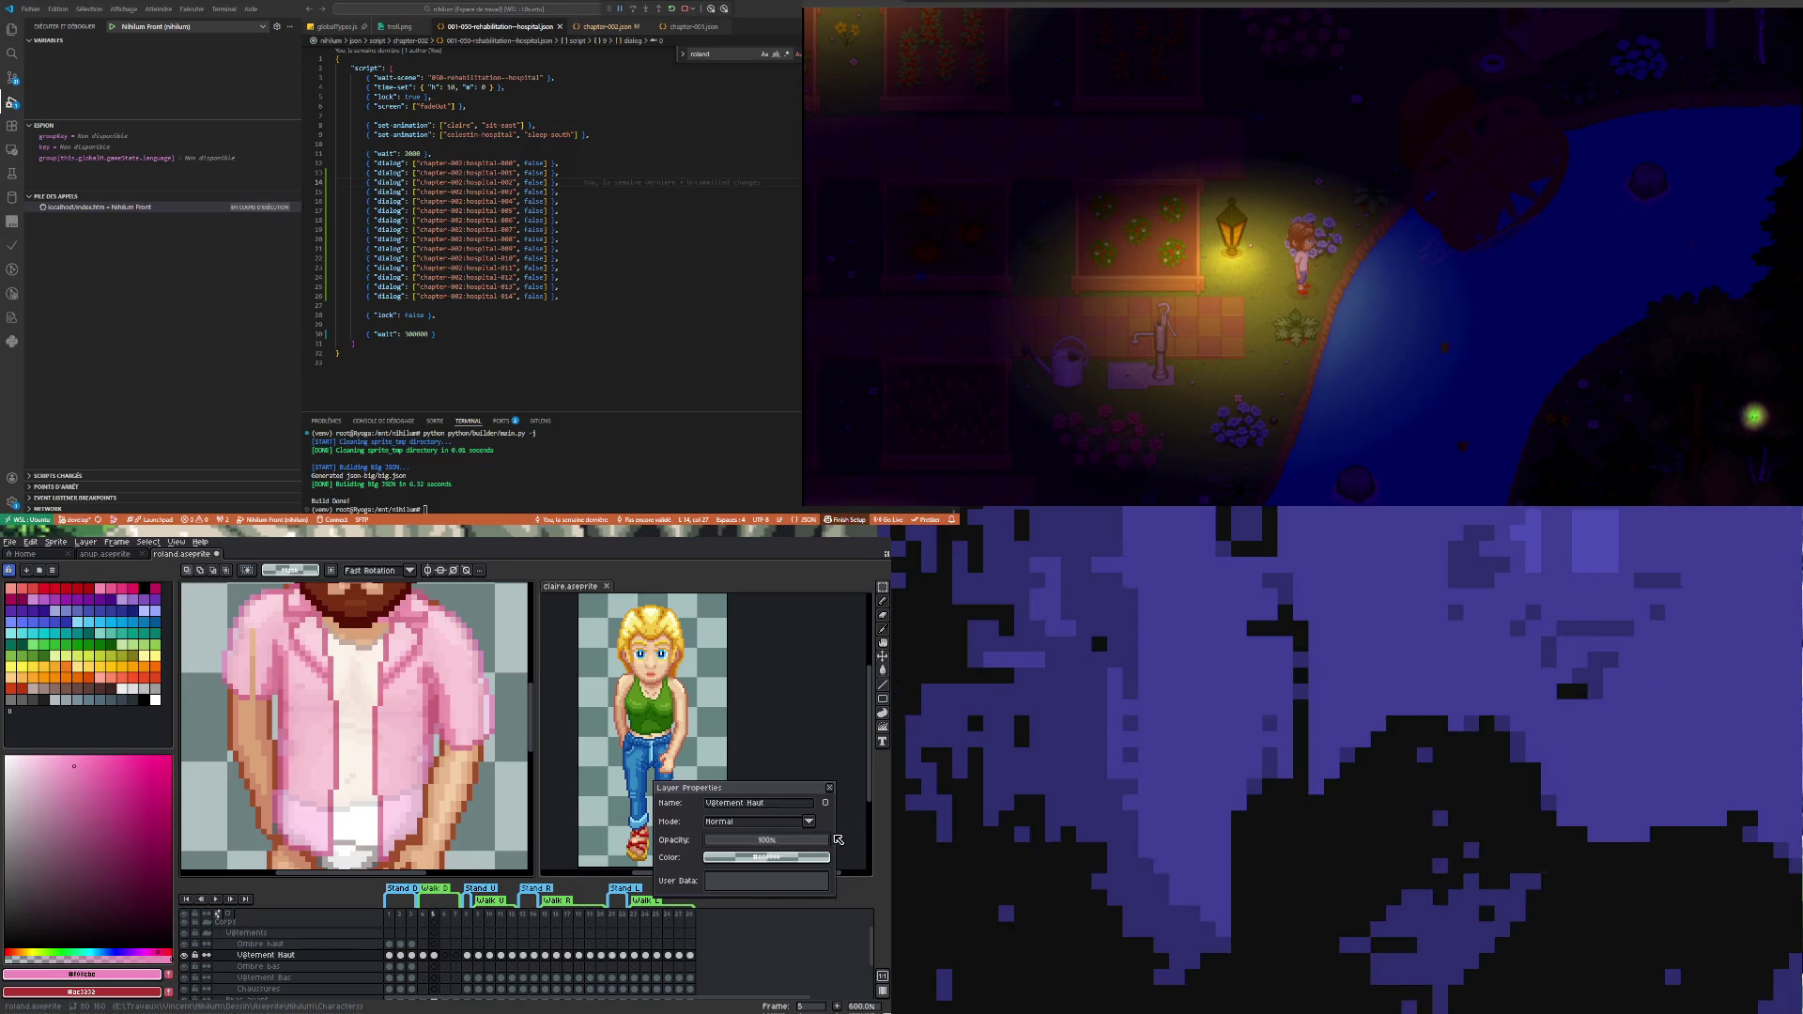
pyautogui.scroll(-1, 339, 799)
pyautogui.scroll(2, 338, 798)
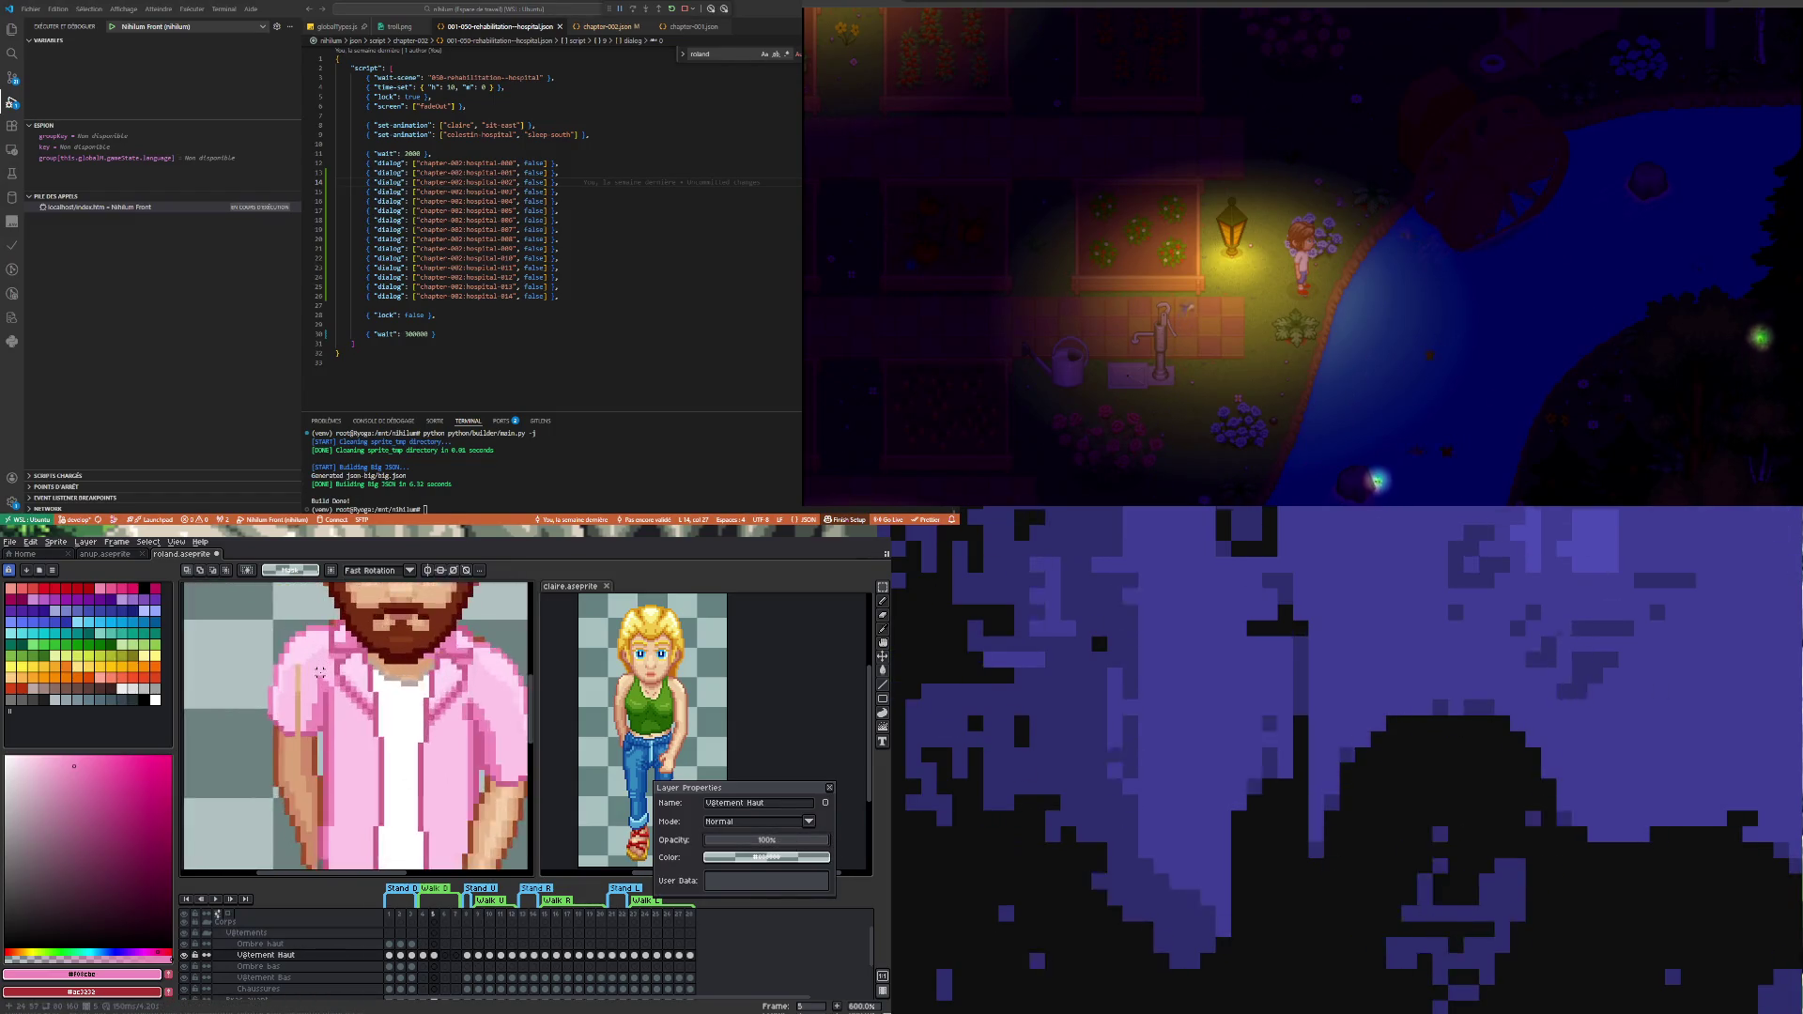
pyautogui.scroll(1, 290, 666)
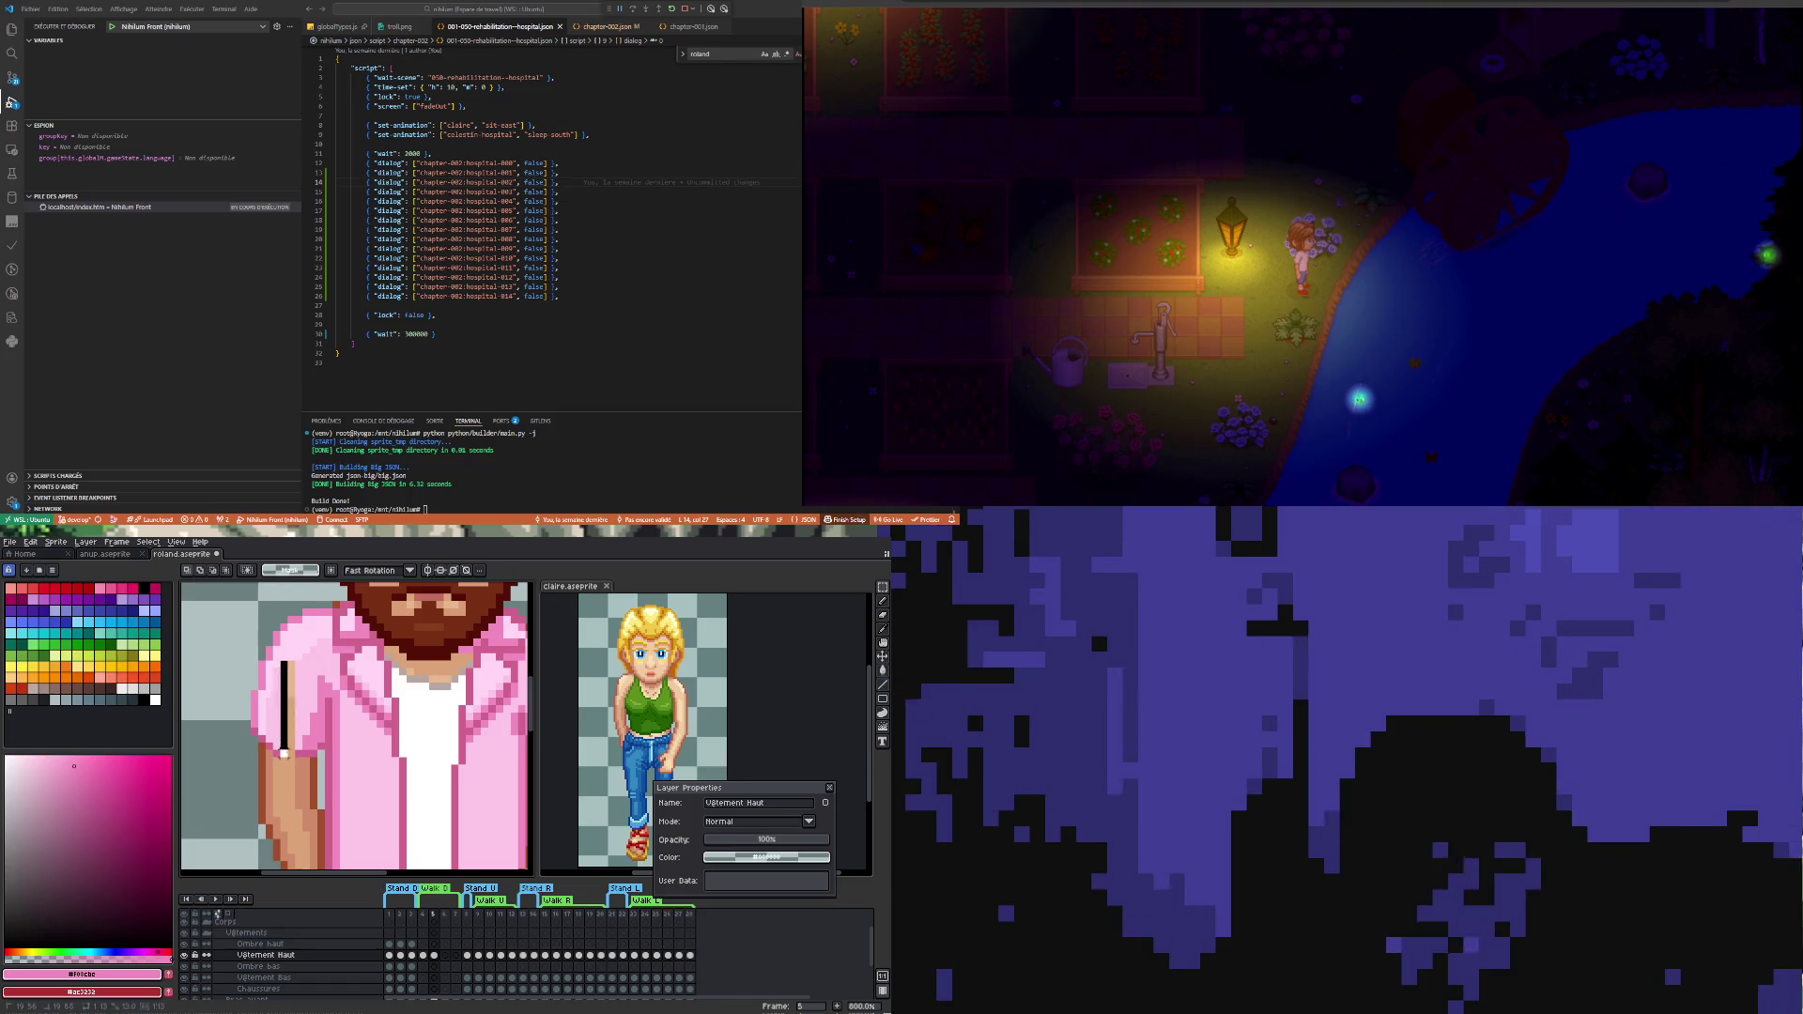
# - Remove the stray black line on the arm, preview the walk cycle, and move to frame 6
pyautogui.click(300, 718)
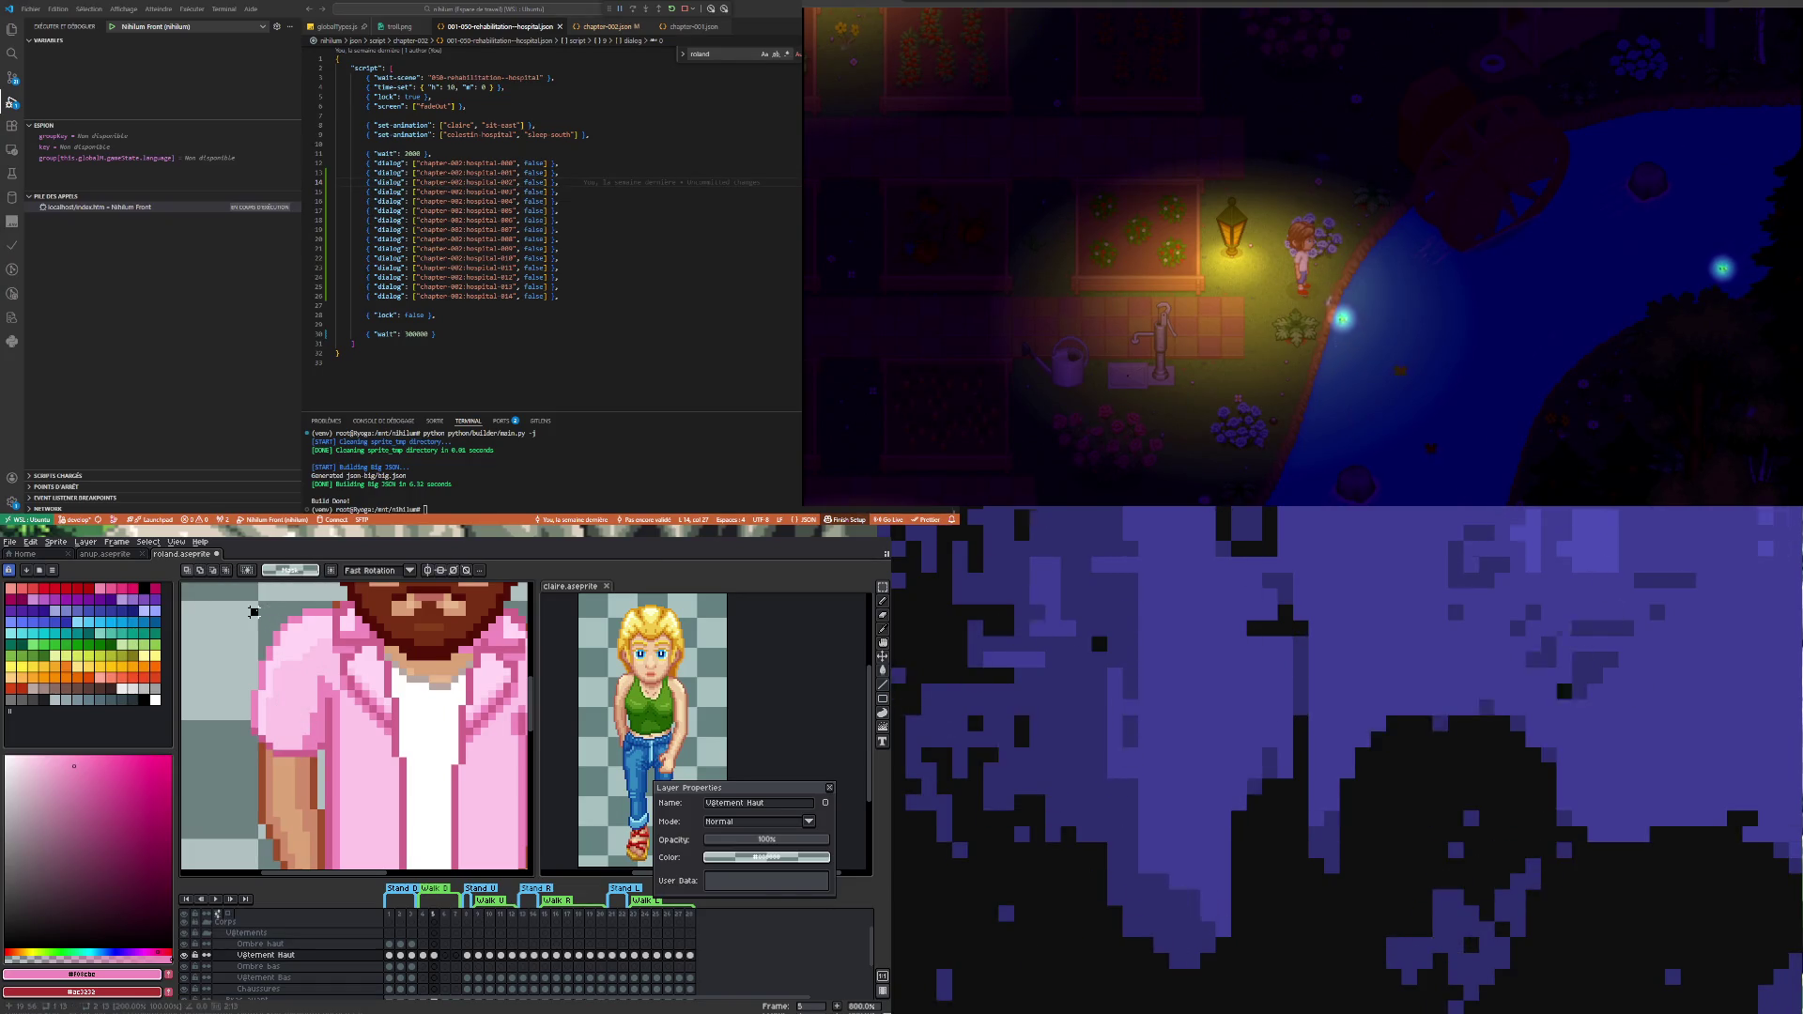
pyautogui.scroll(-1, 254, 611)
pyautogui.scroll(-1, 273, 715)
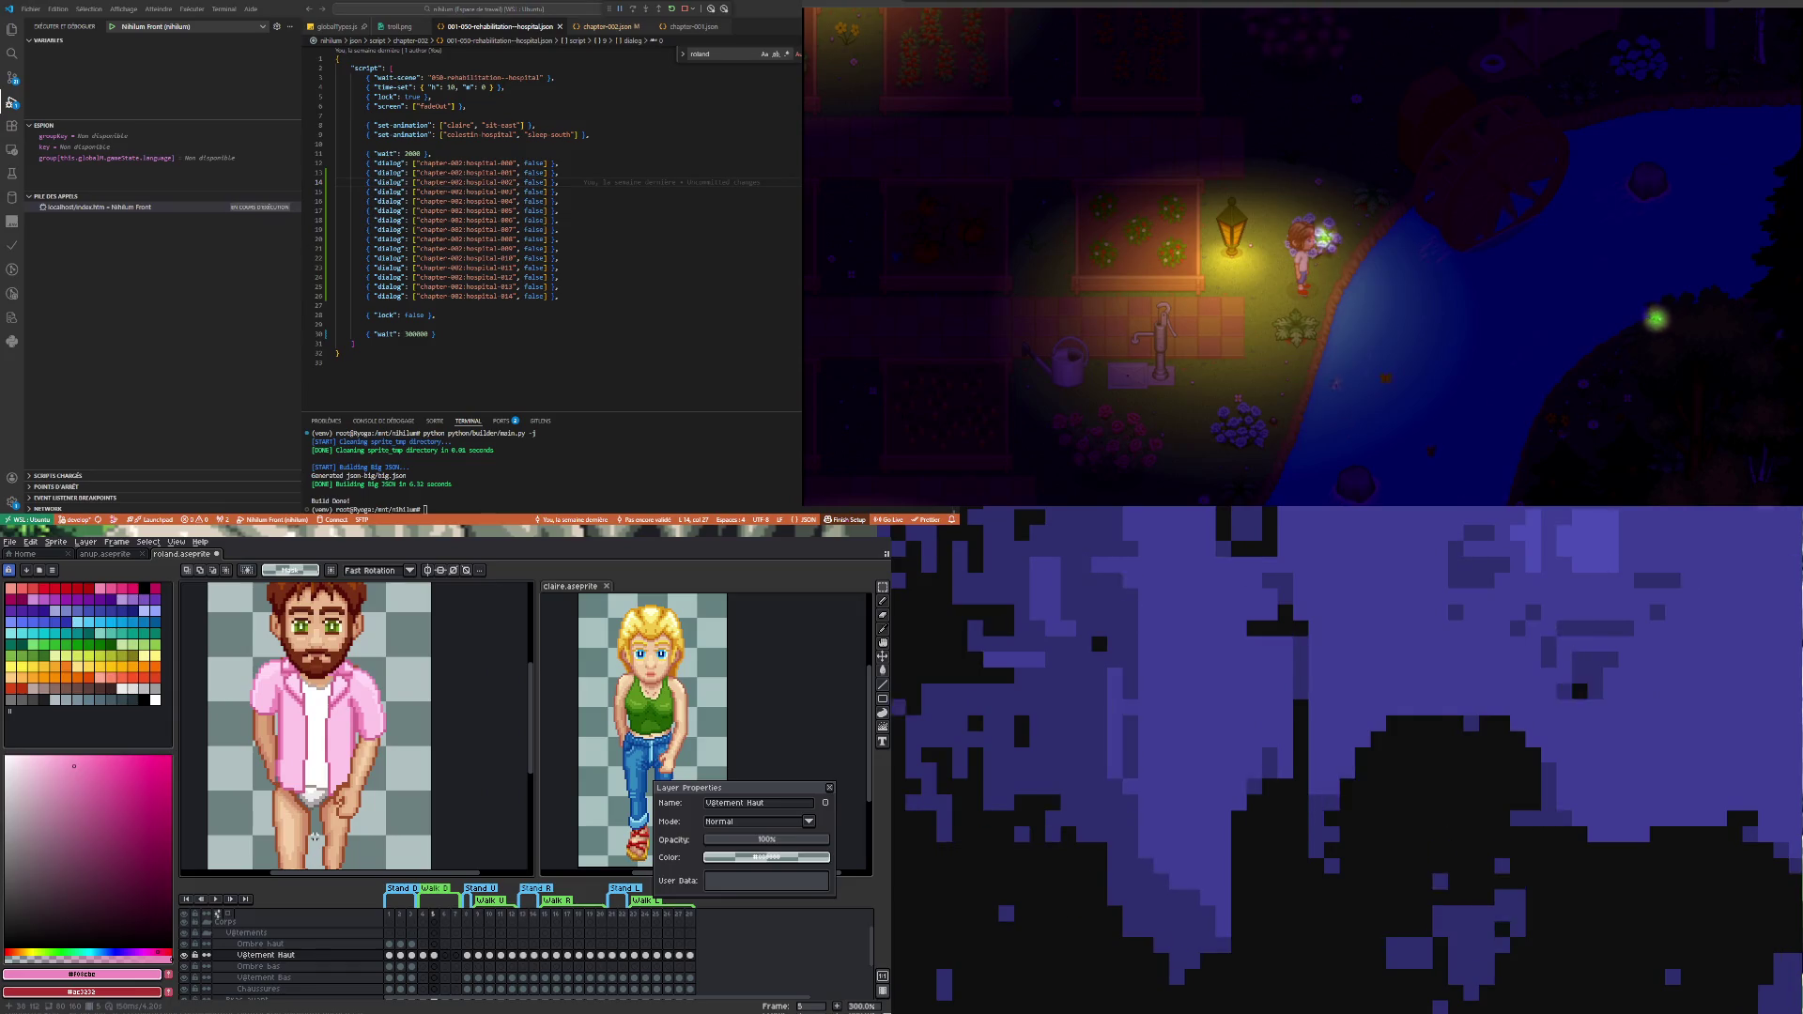
pyautogui.click(216, 899)
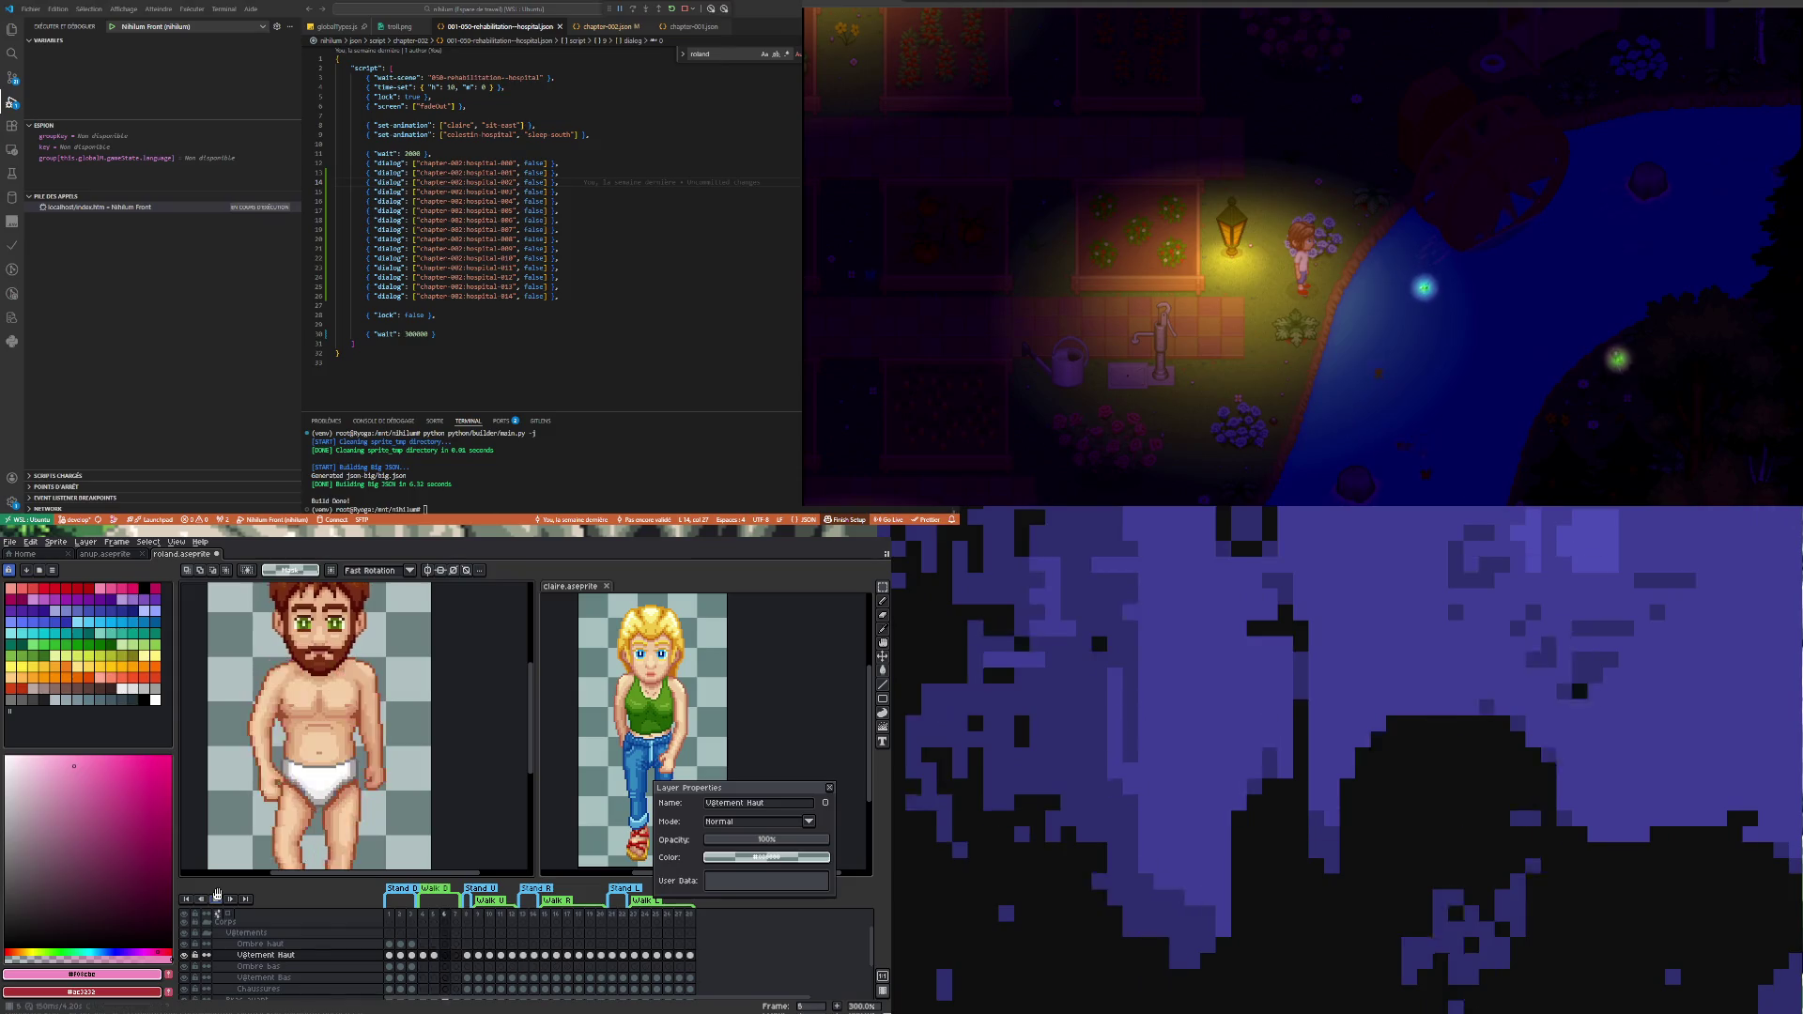
pyautogui.click(430, 957)
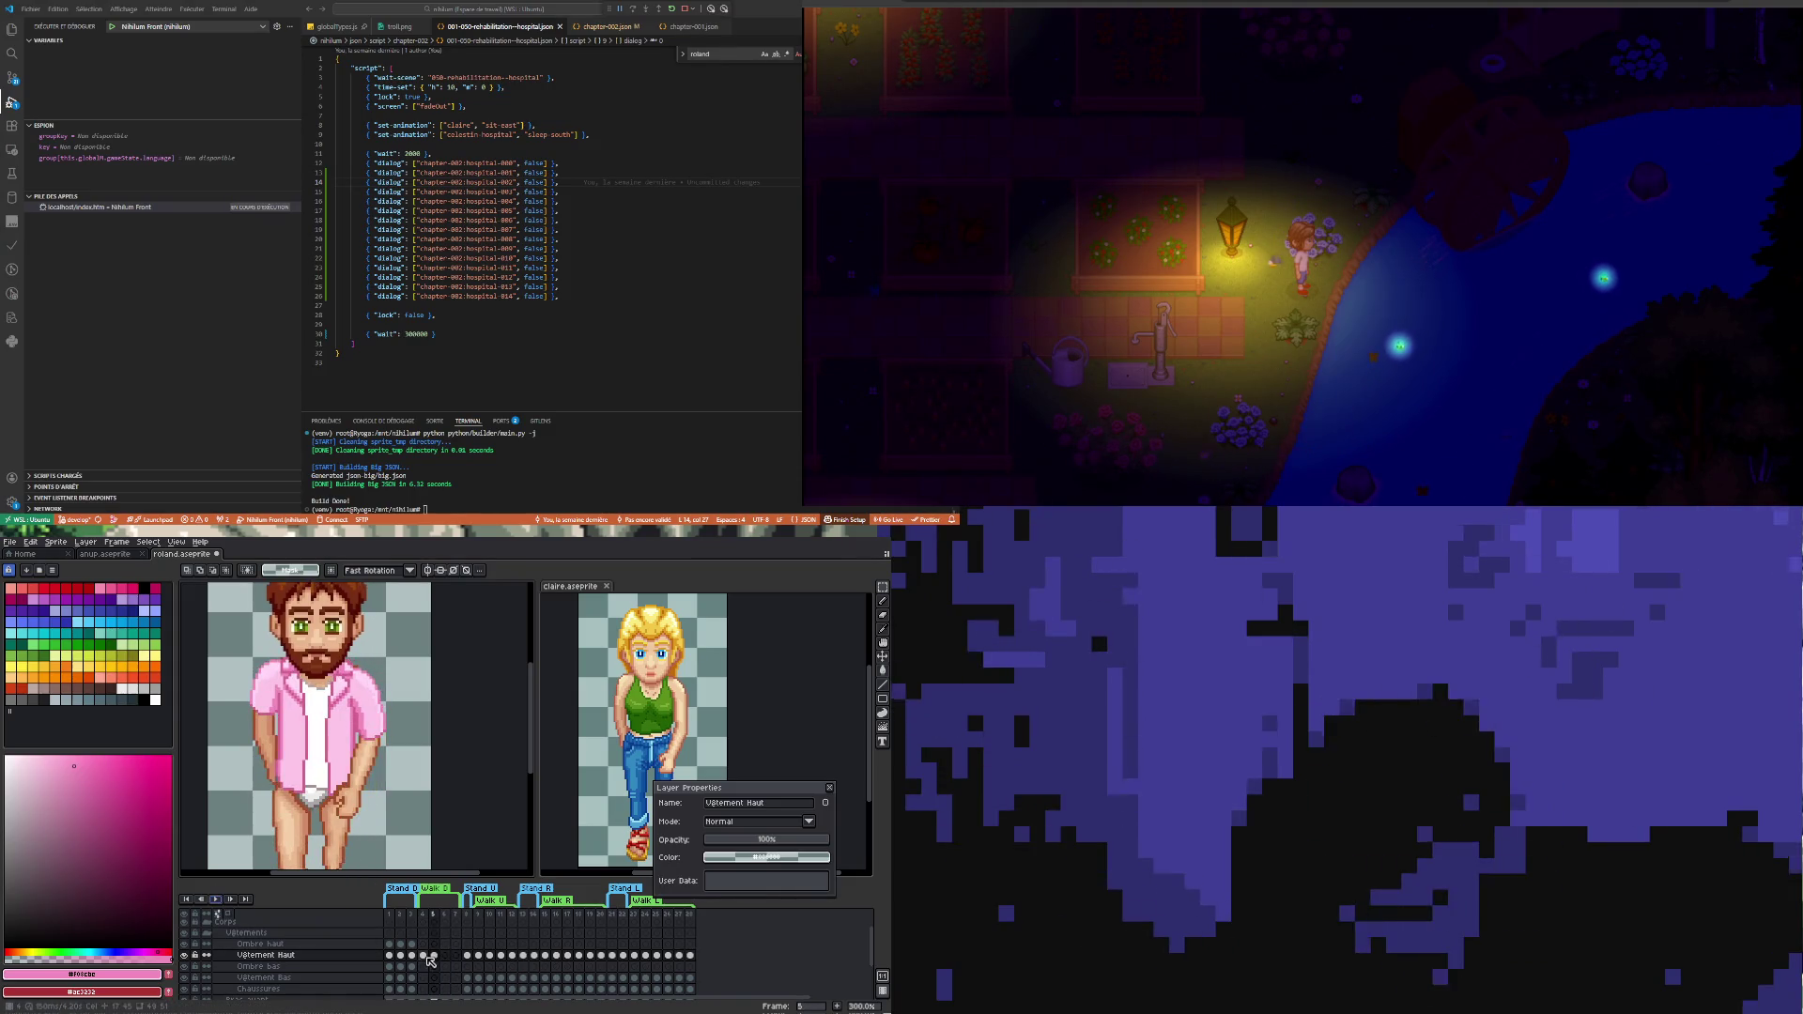
pyautogui.click(448, 956)
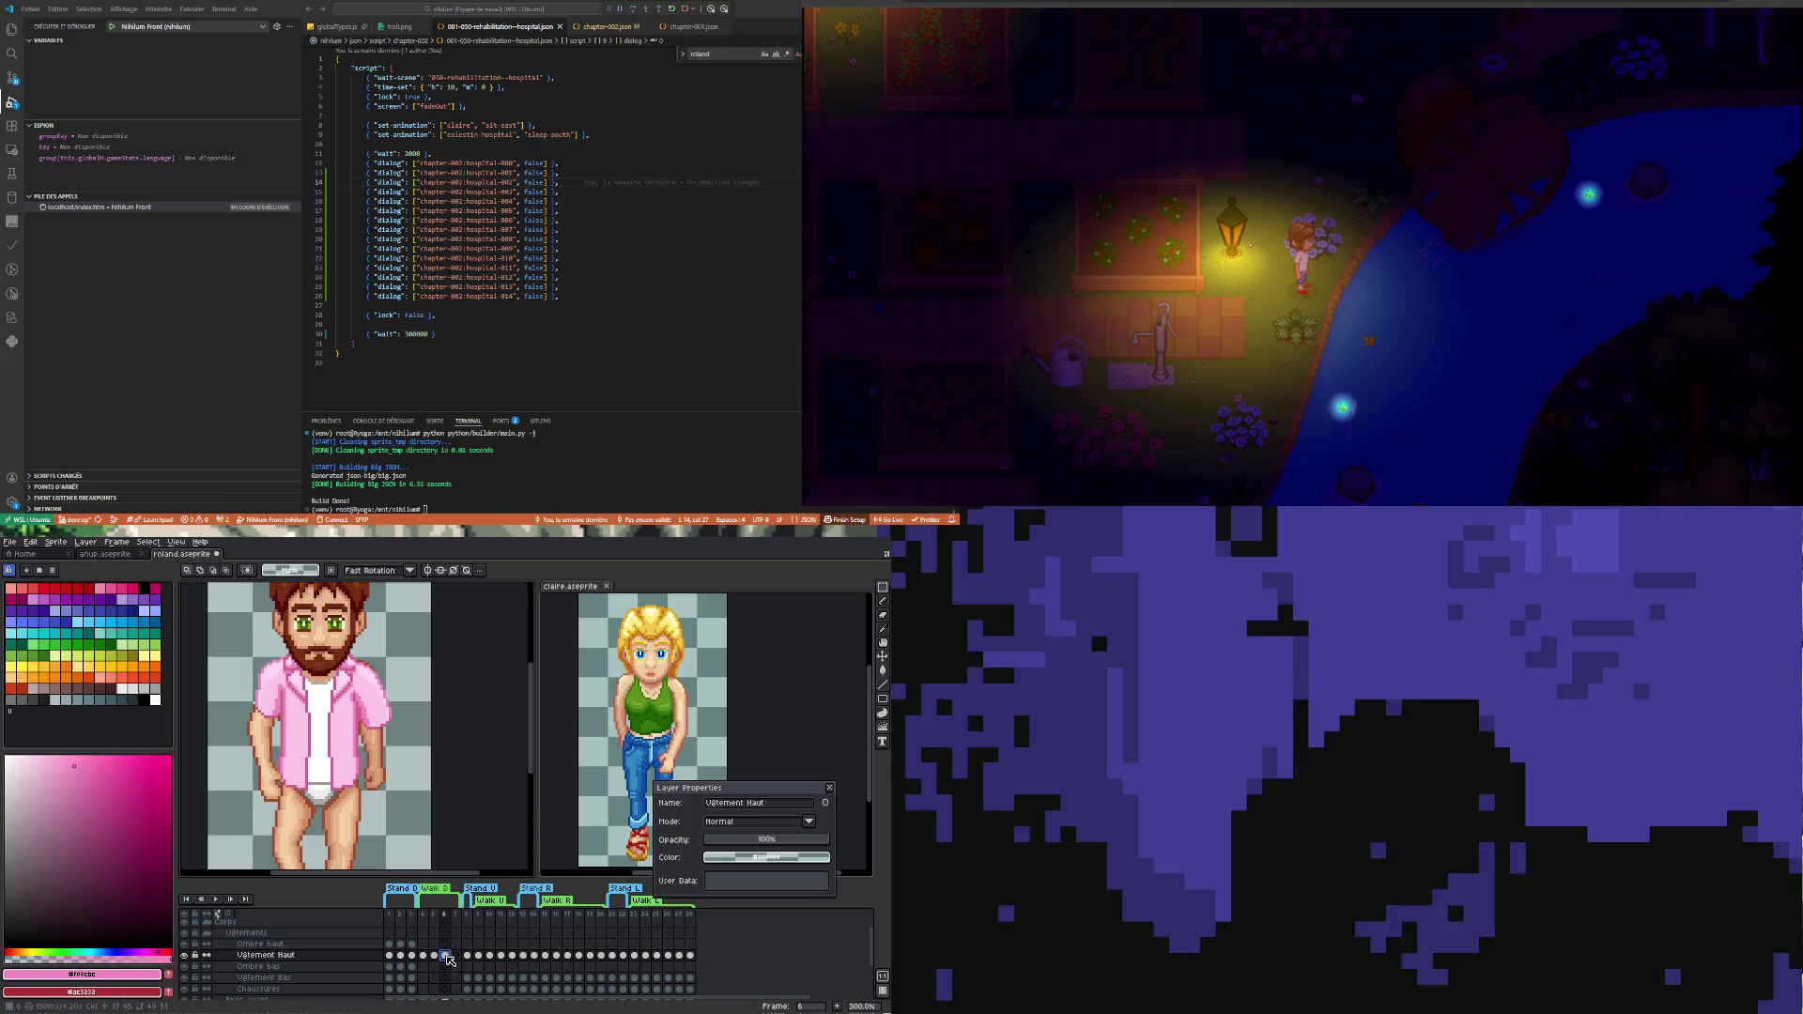
# - Step back a frame, jump to walk frame 7, and play the walk cycle again
pyautogui.press('Left')
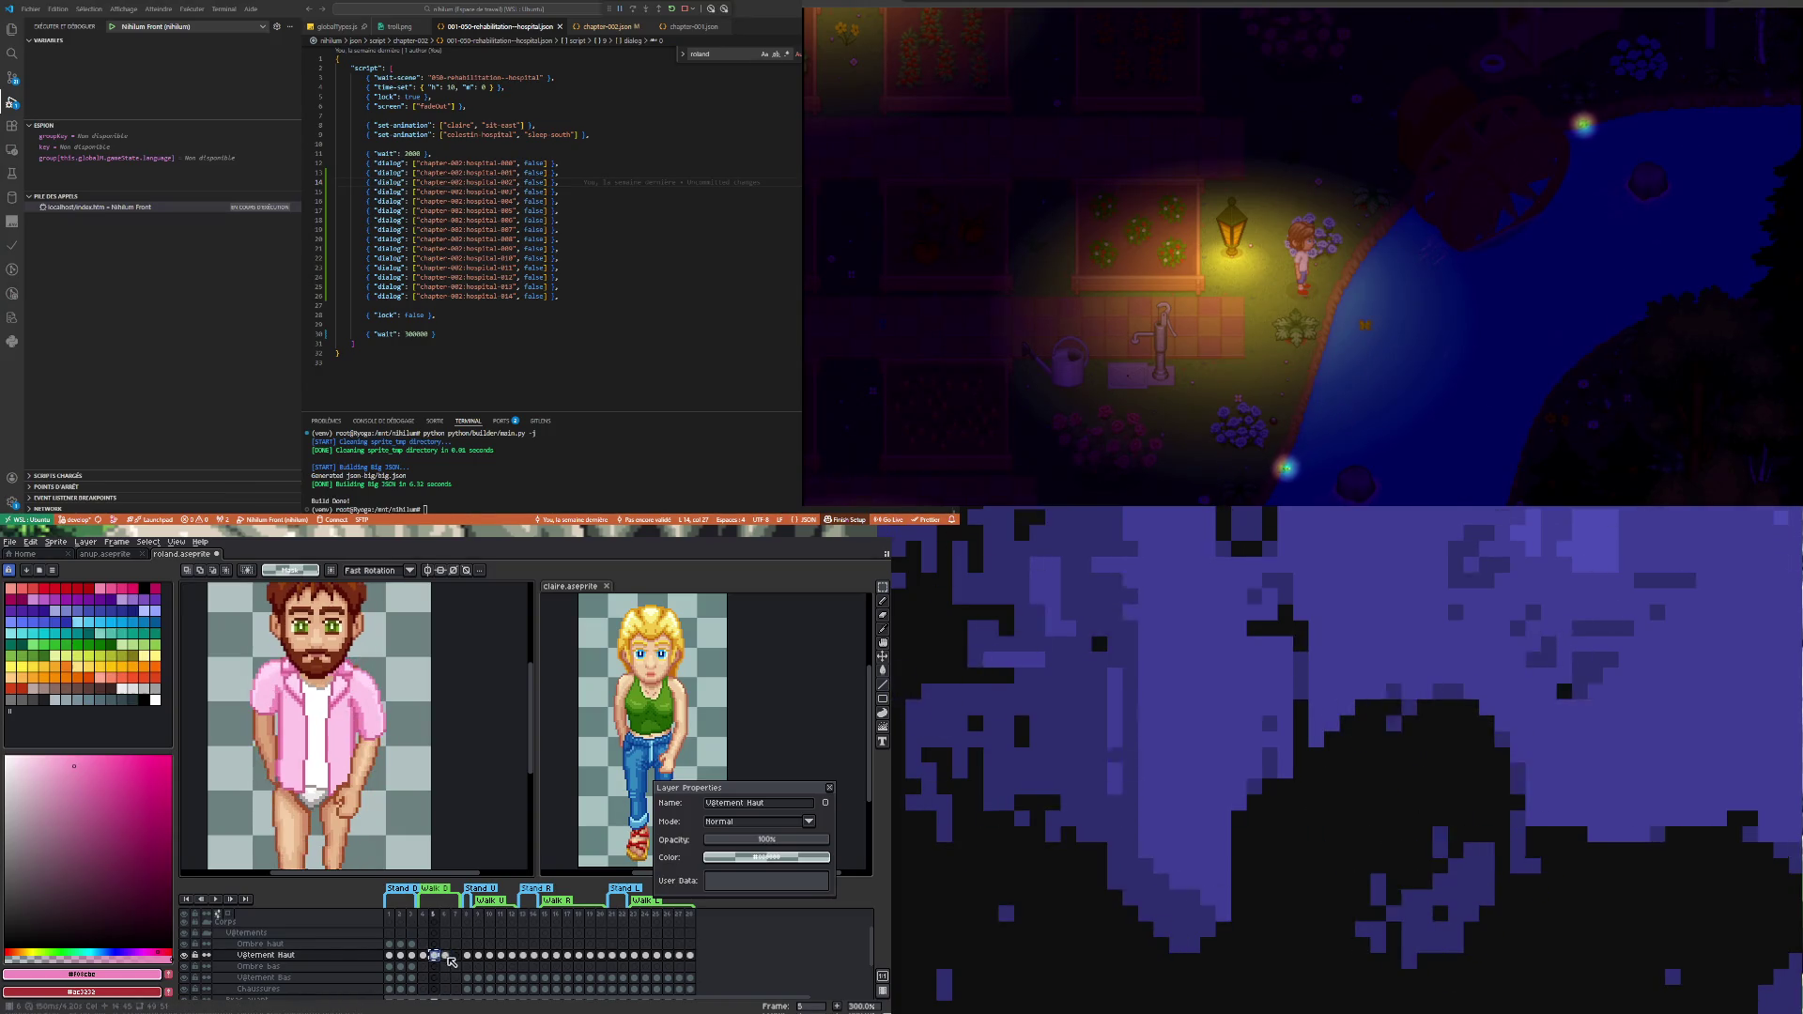
pyautogui.click(447, 957)
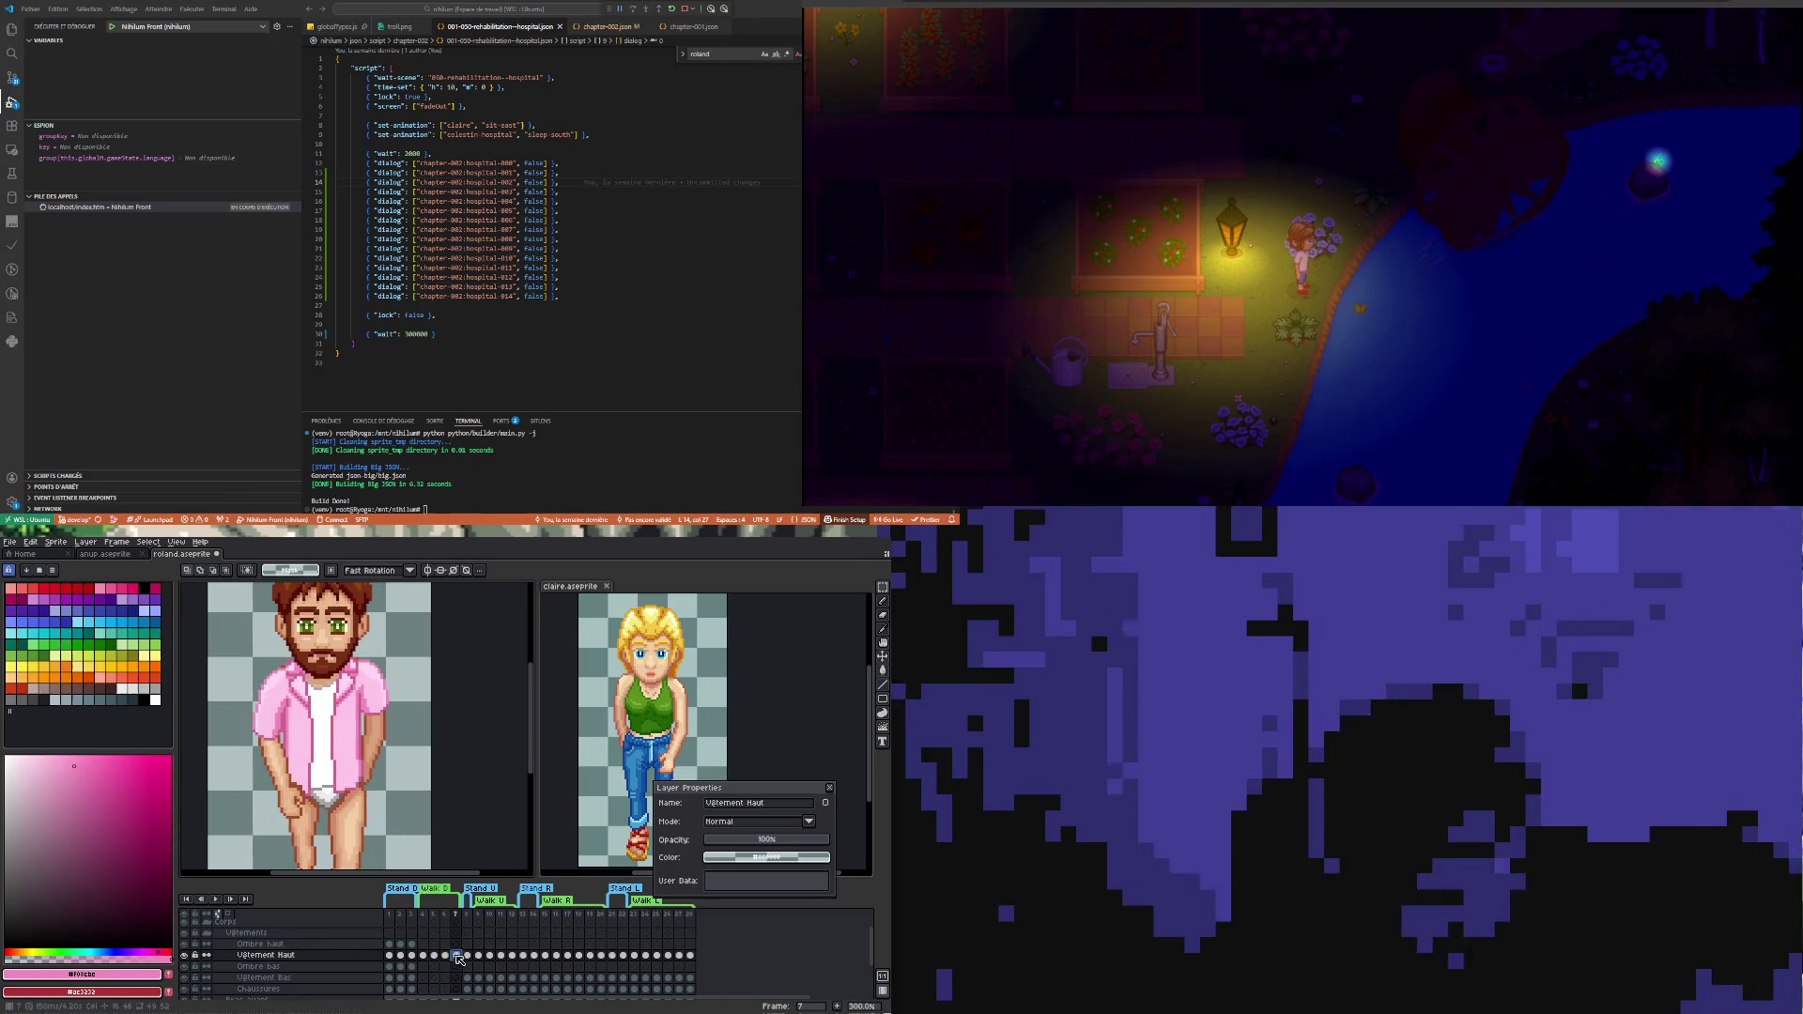
pyautogui.click(216, 900)
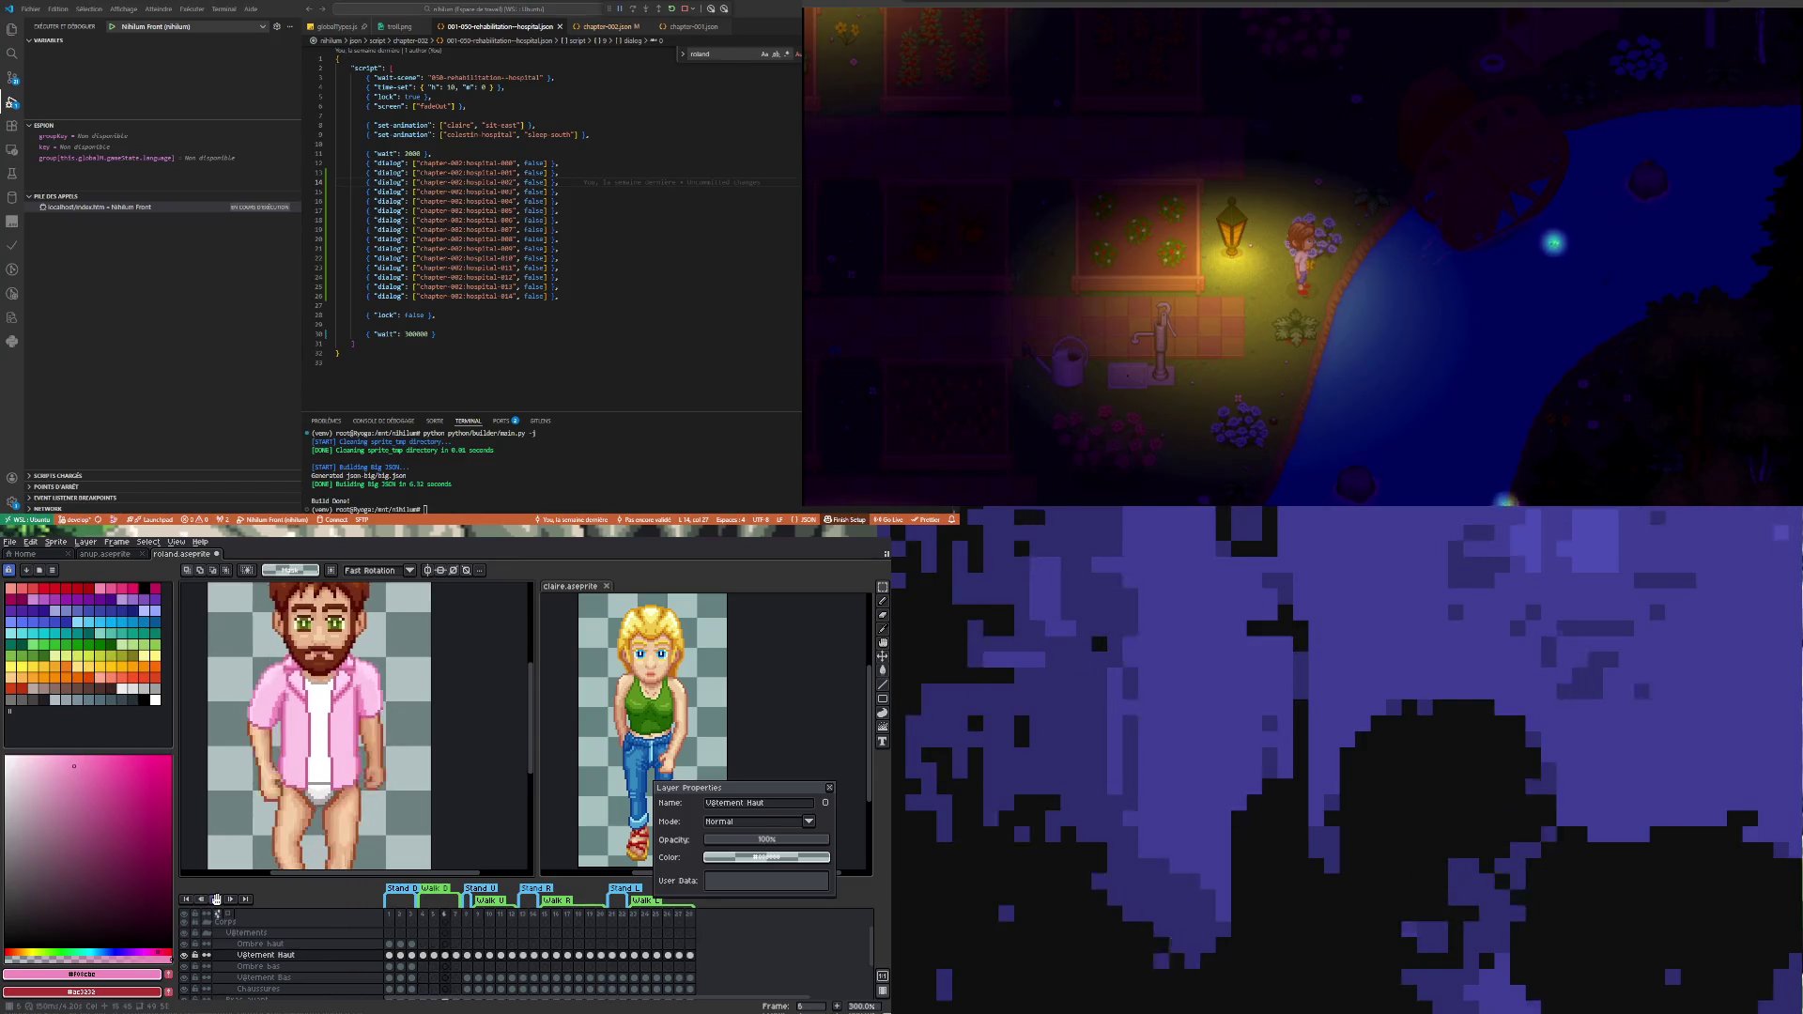
# - Stop playback on frame 5, switch to frame 4, and hide the shirt to see the skin
pyautogui.click(436, 957)
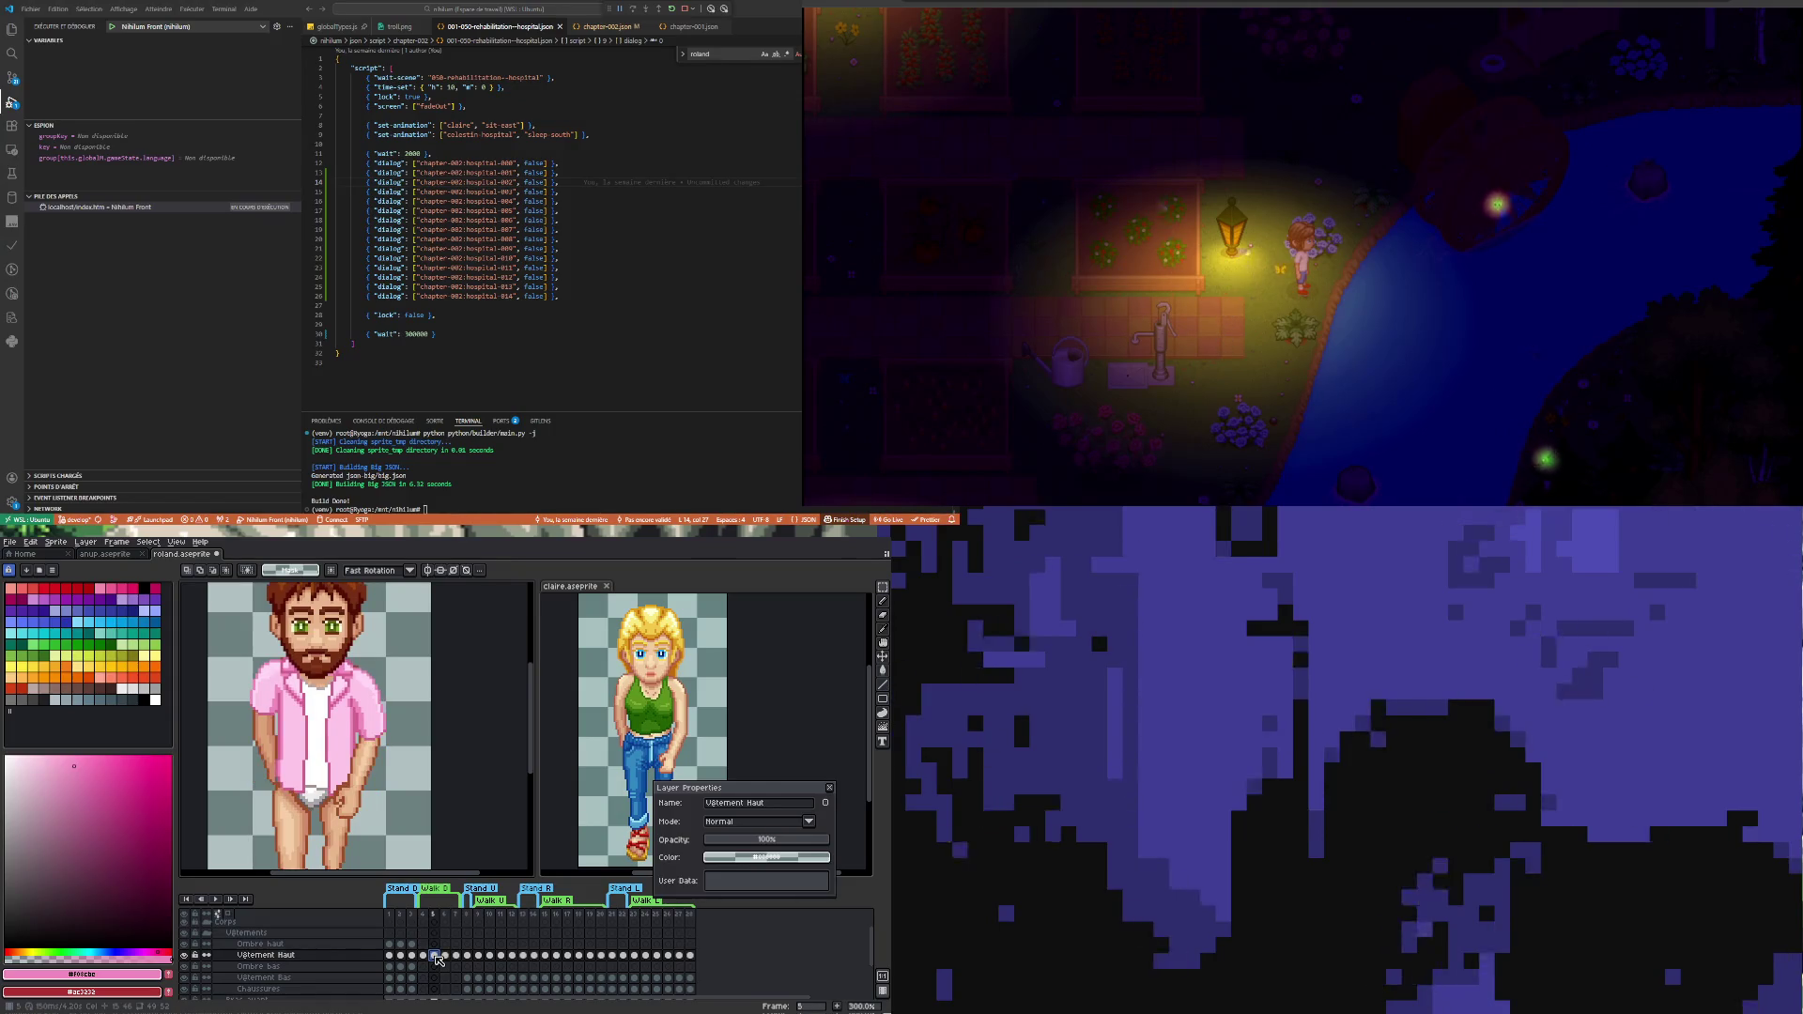
pyautogui.scroll(1, 323, 839)
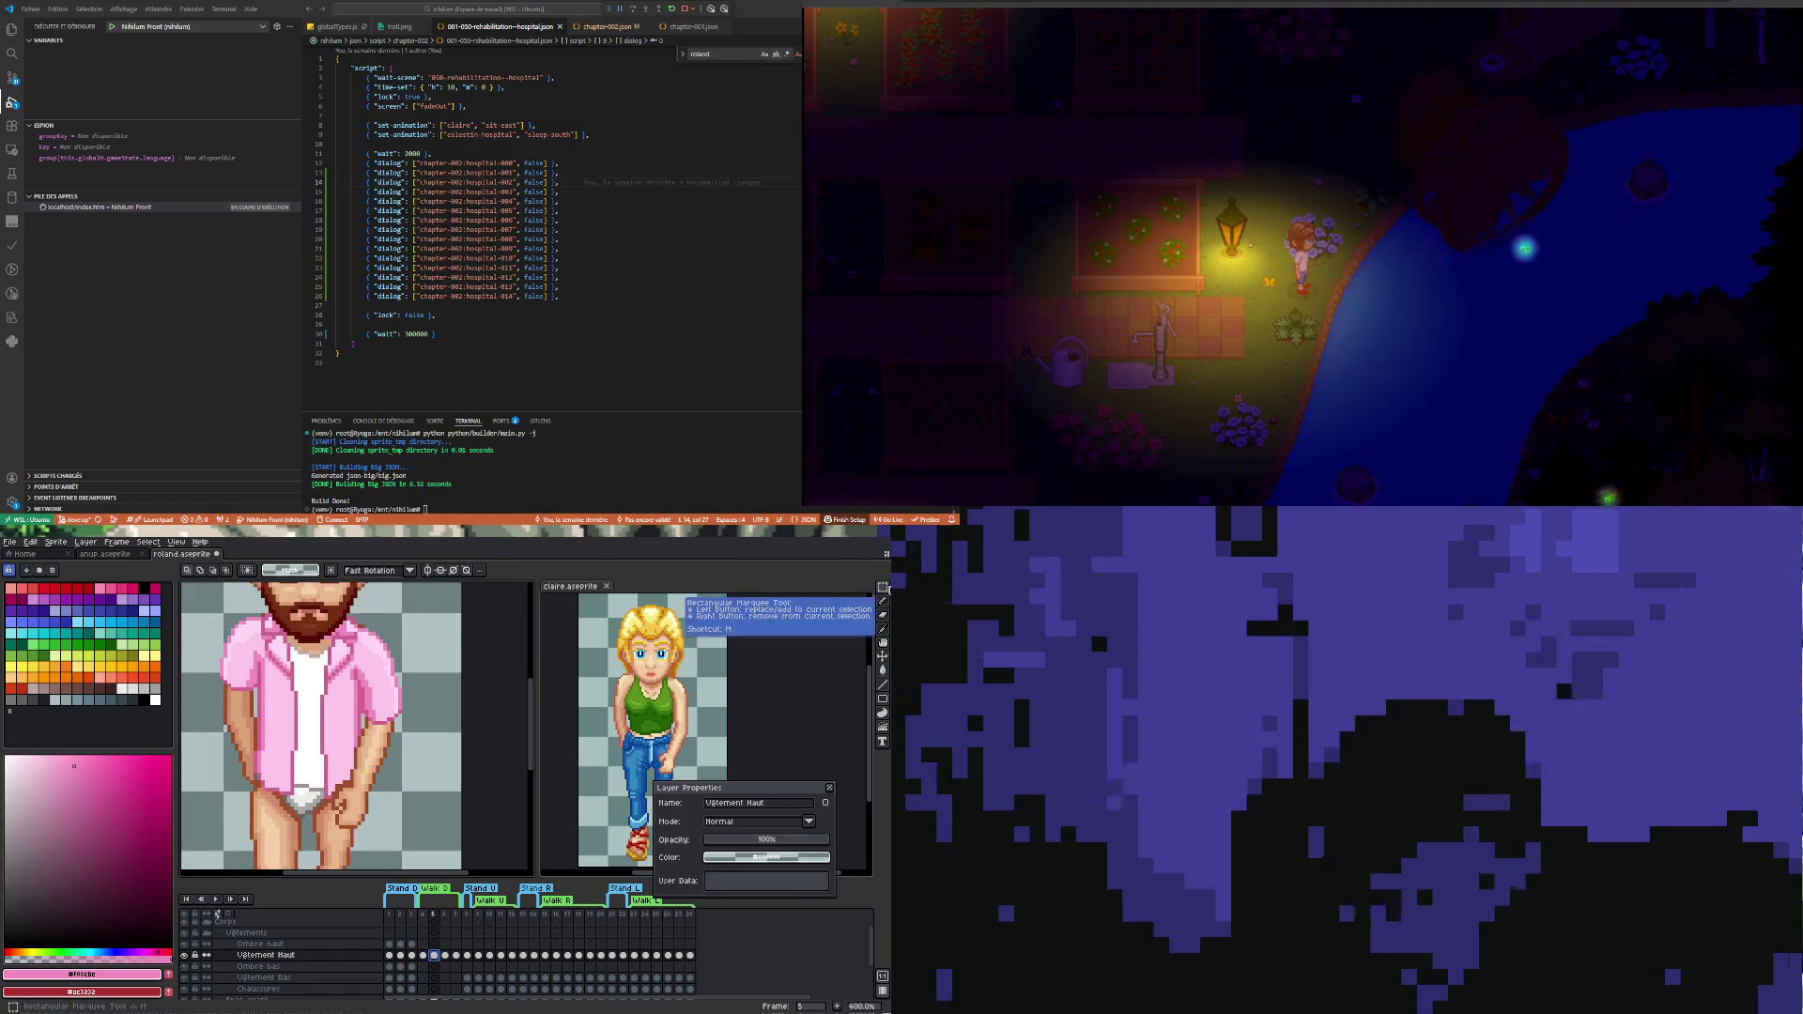
pyautogui.scroll(1, 353, 704)
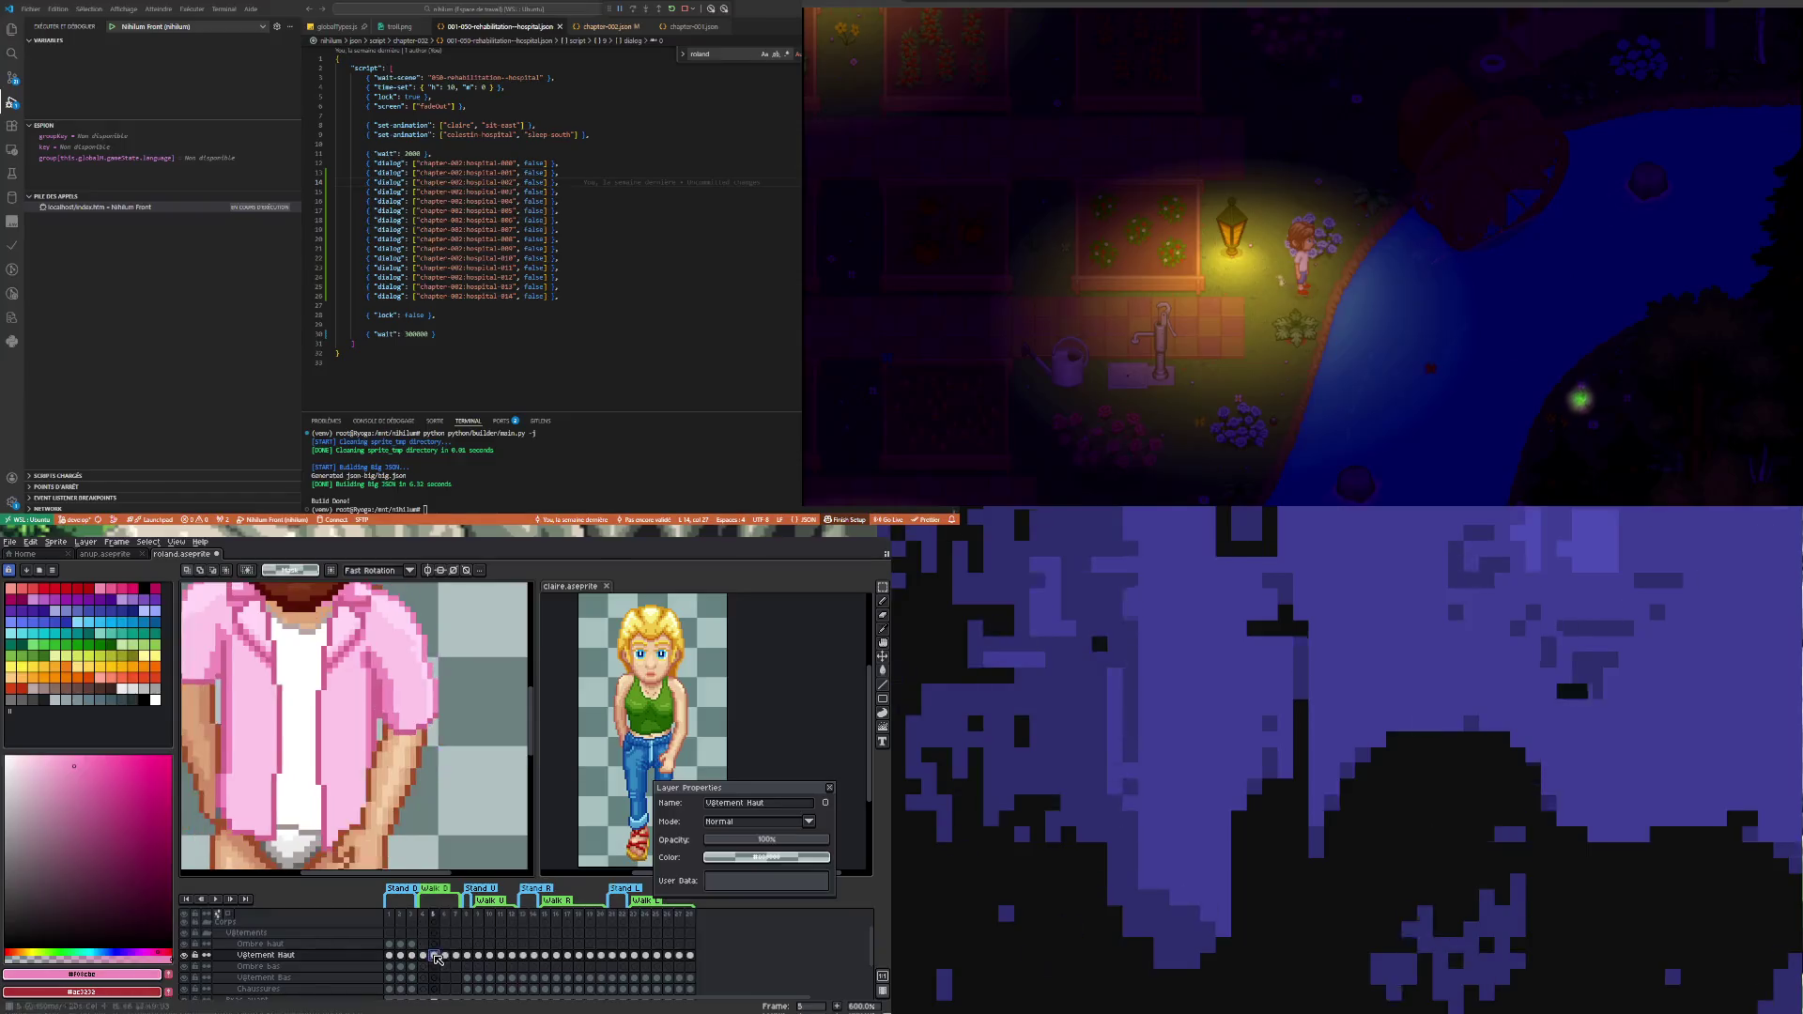
pyautogui.scroll(-1, 318, 709)
pyautogui.scroll(1, 280, 726)
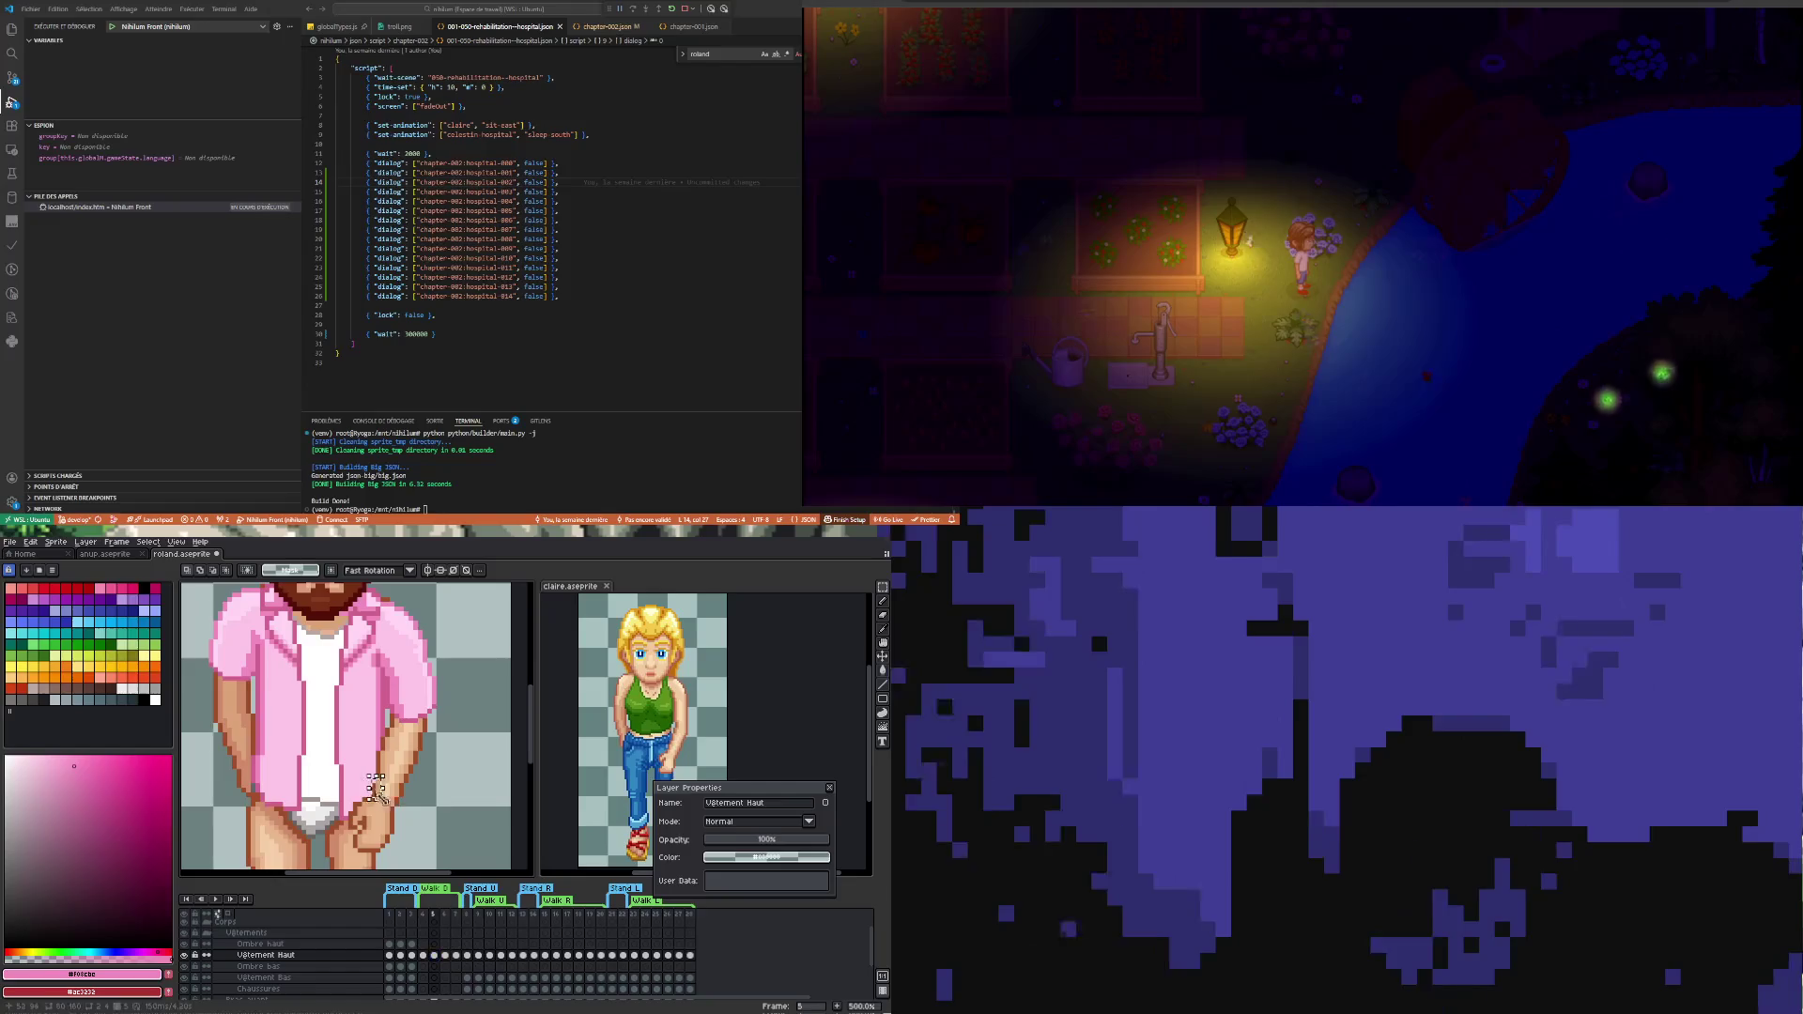
pyautogui.scroll(-2, 370, 760)
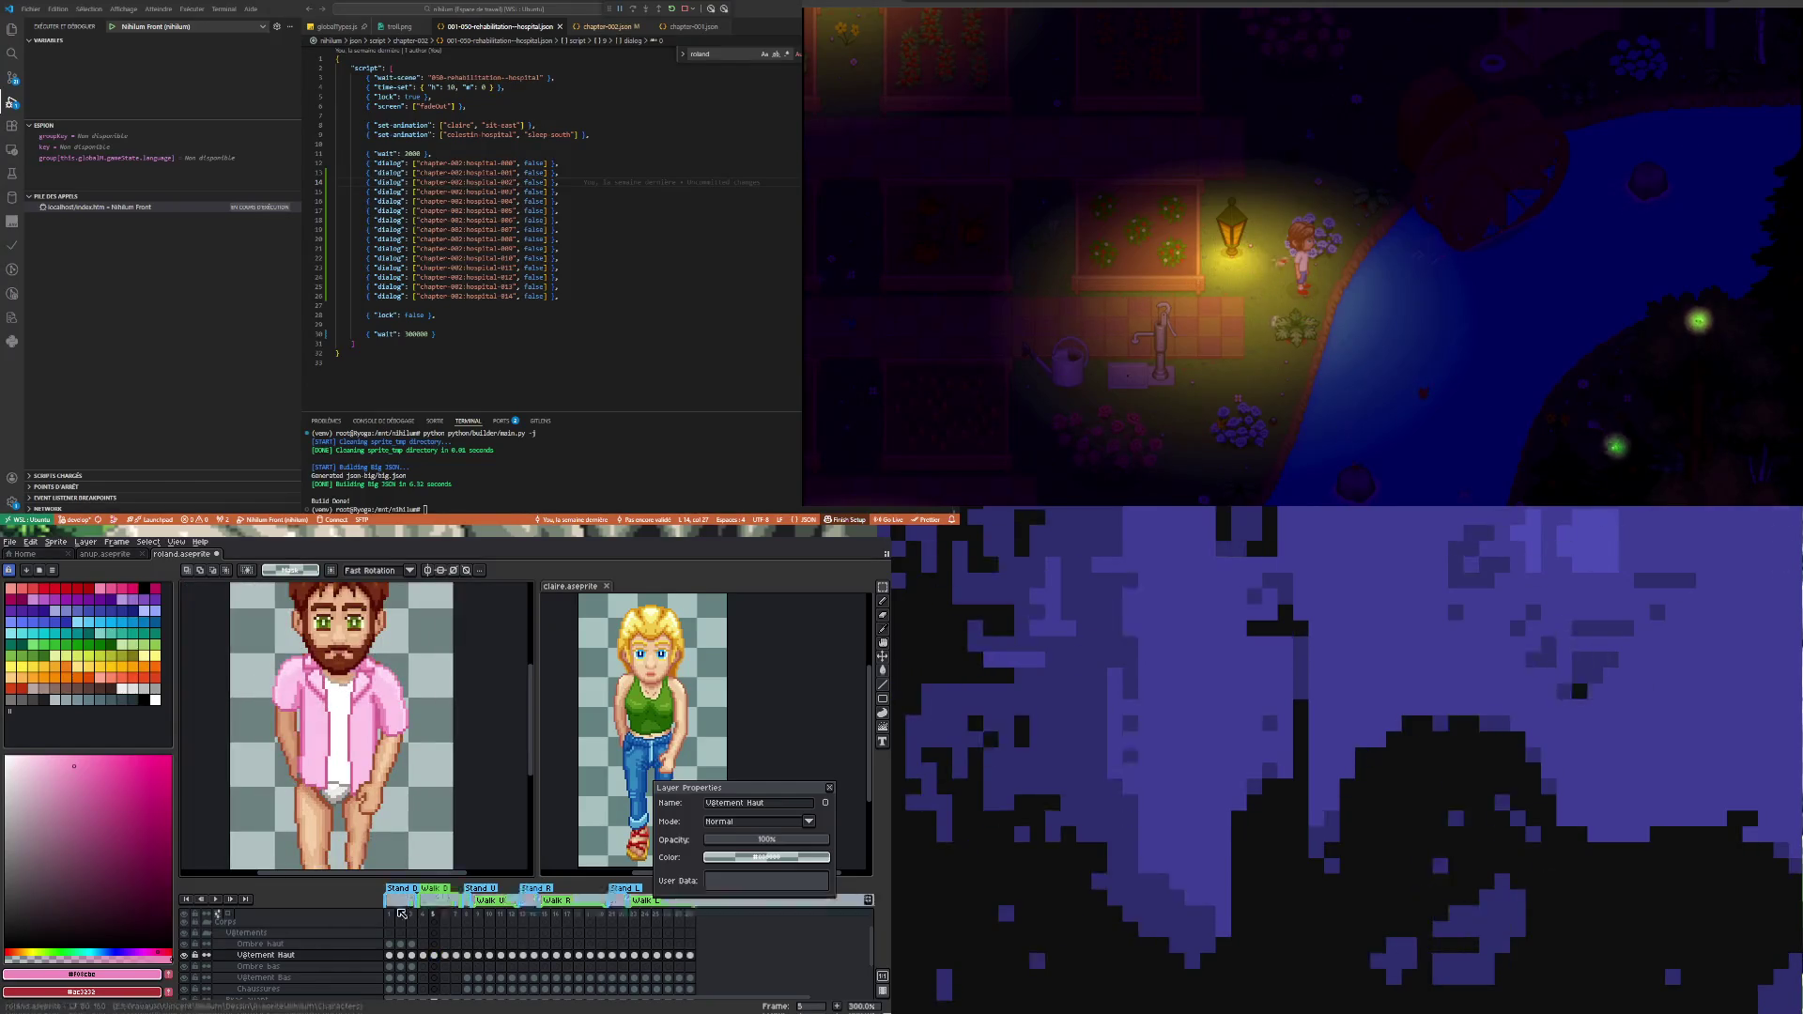
pyautogui.click(424, 956)
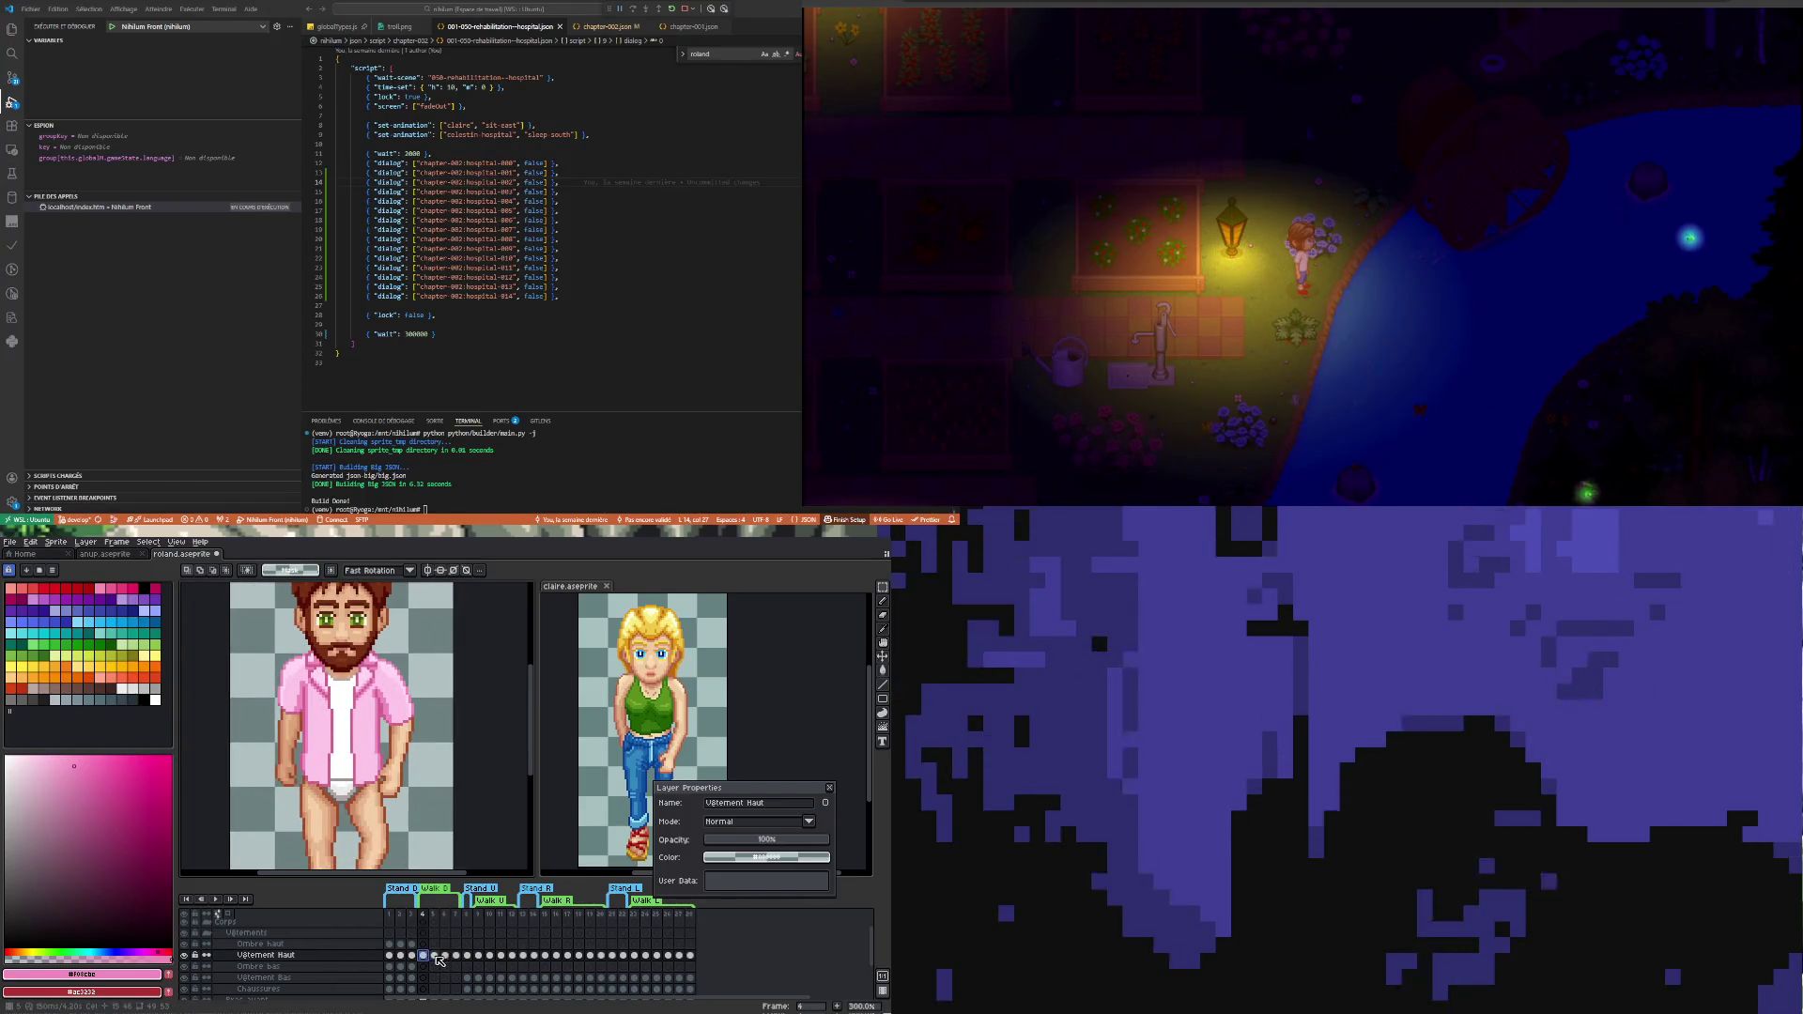
pyautogui.scroll(2, 363, 779)
pyautogui.scroll(3, 388, 780)
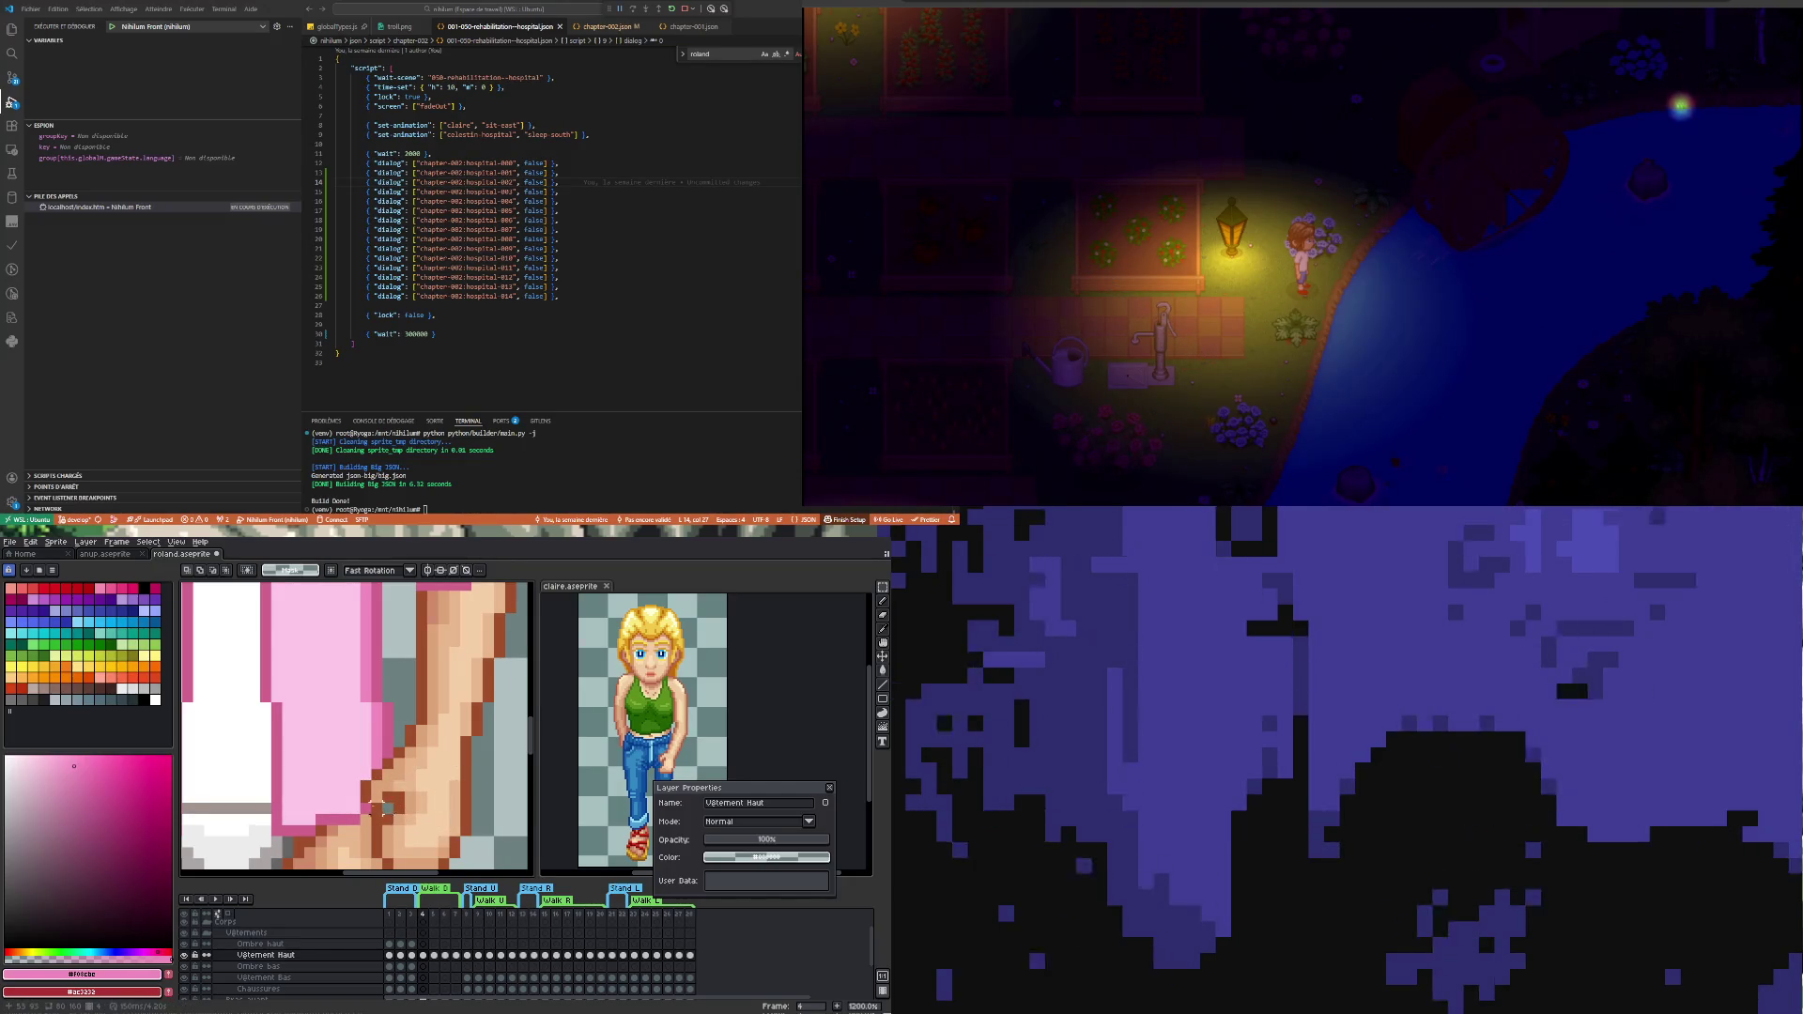
pyautogui.click(188, 957)
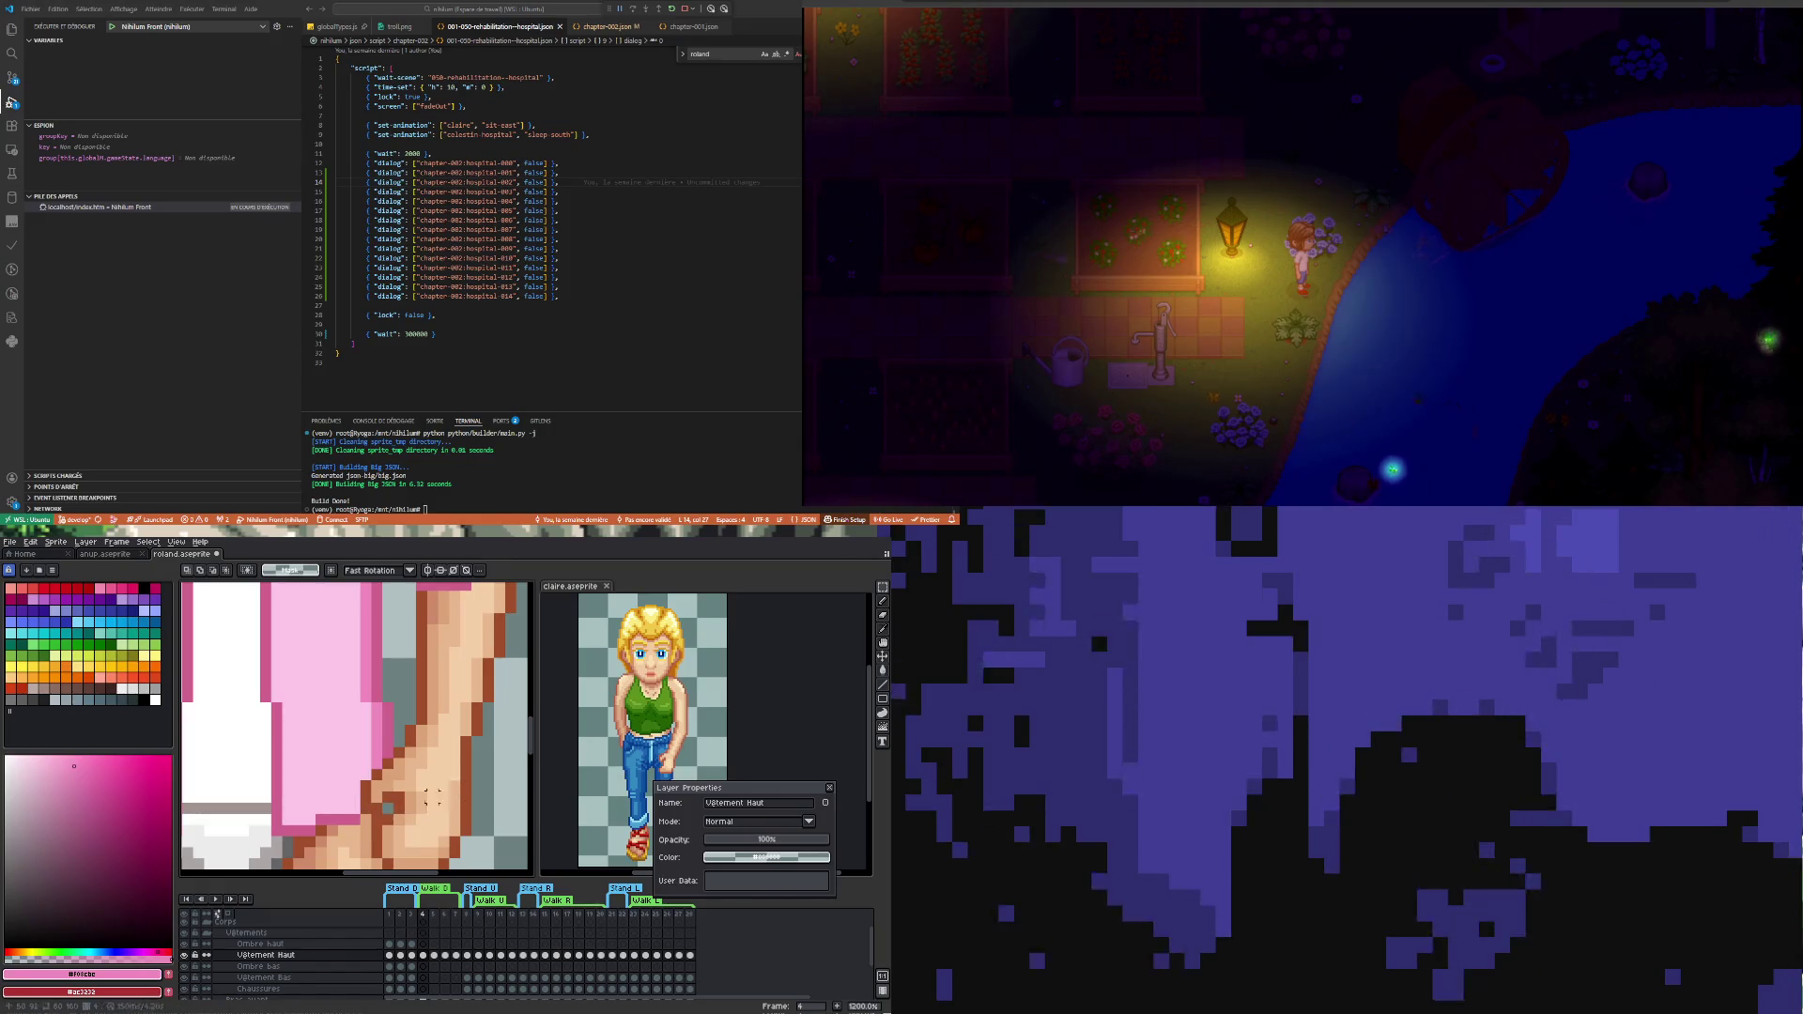
pyautogui.scroll(-5, 442, 798)
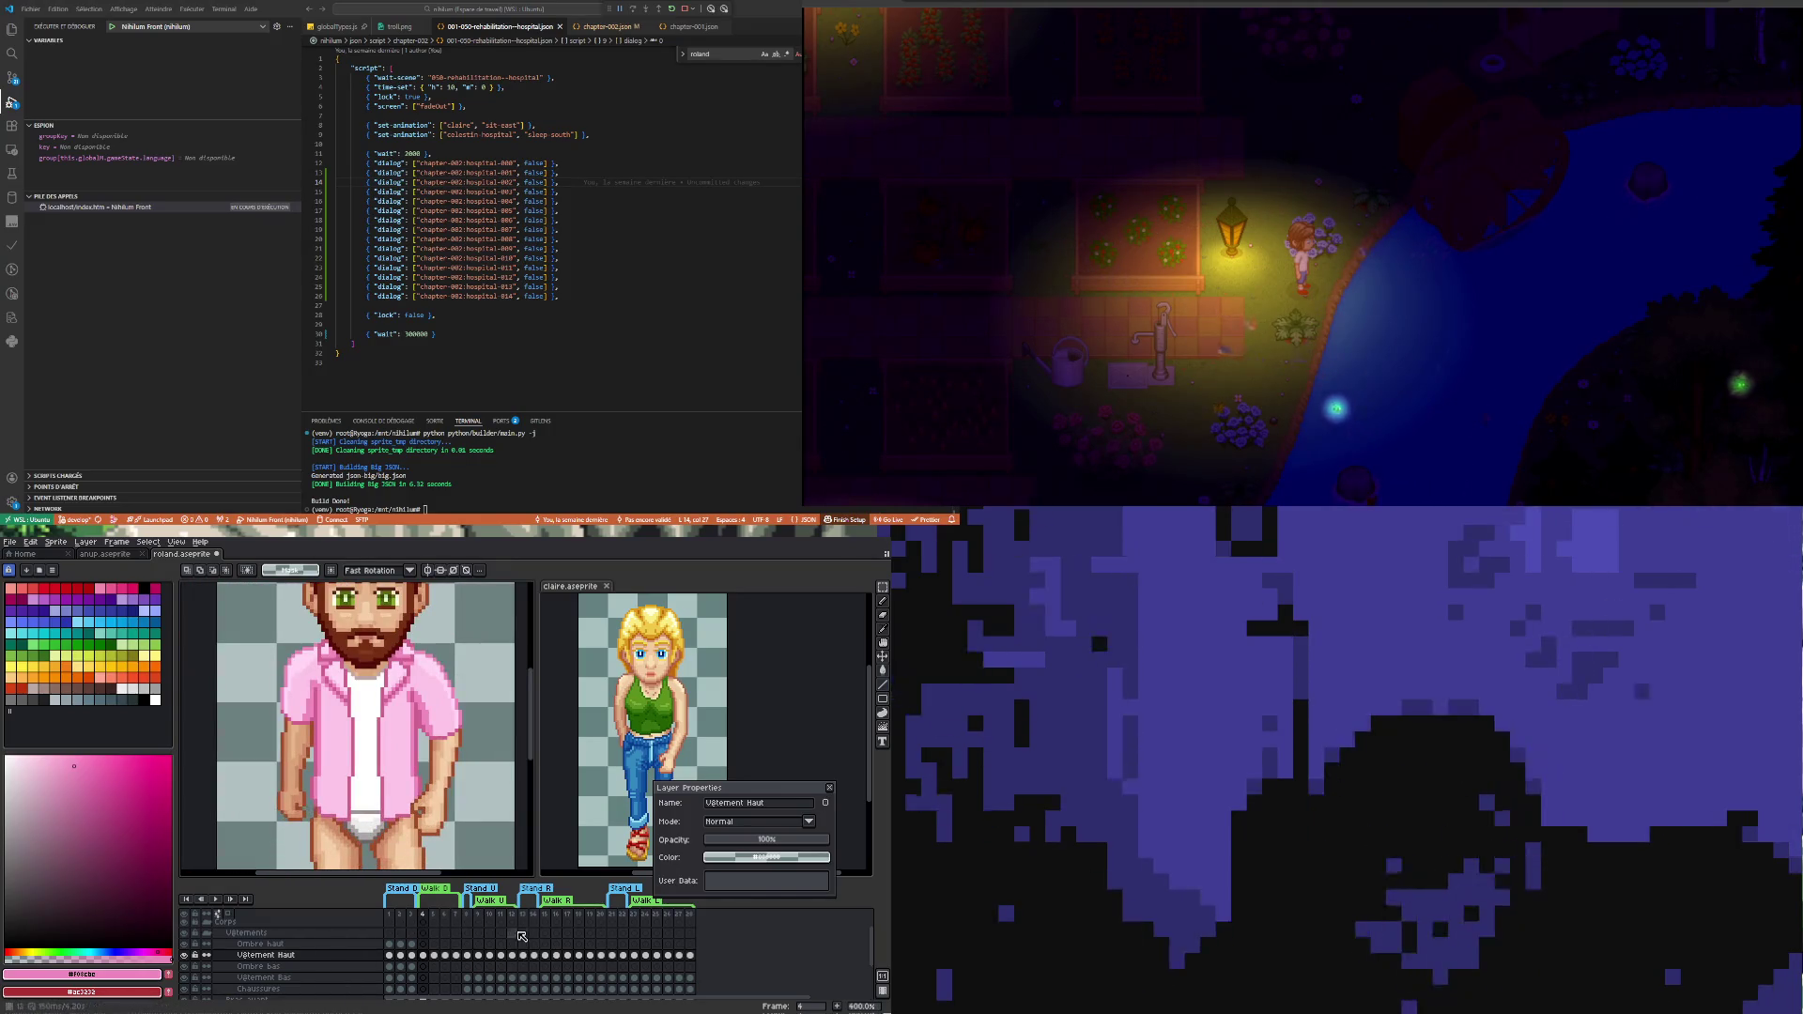
pyautogui.click(435, 956)
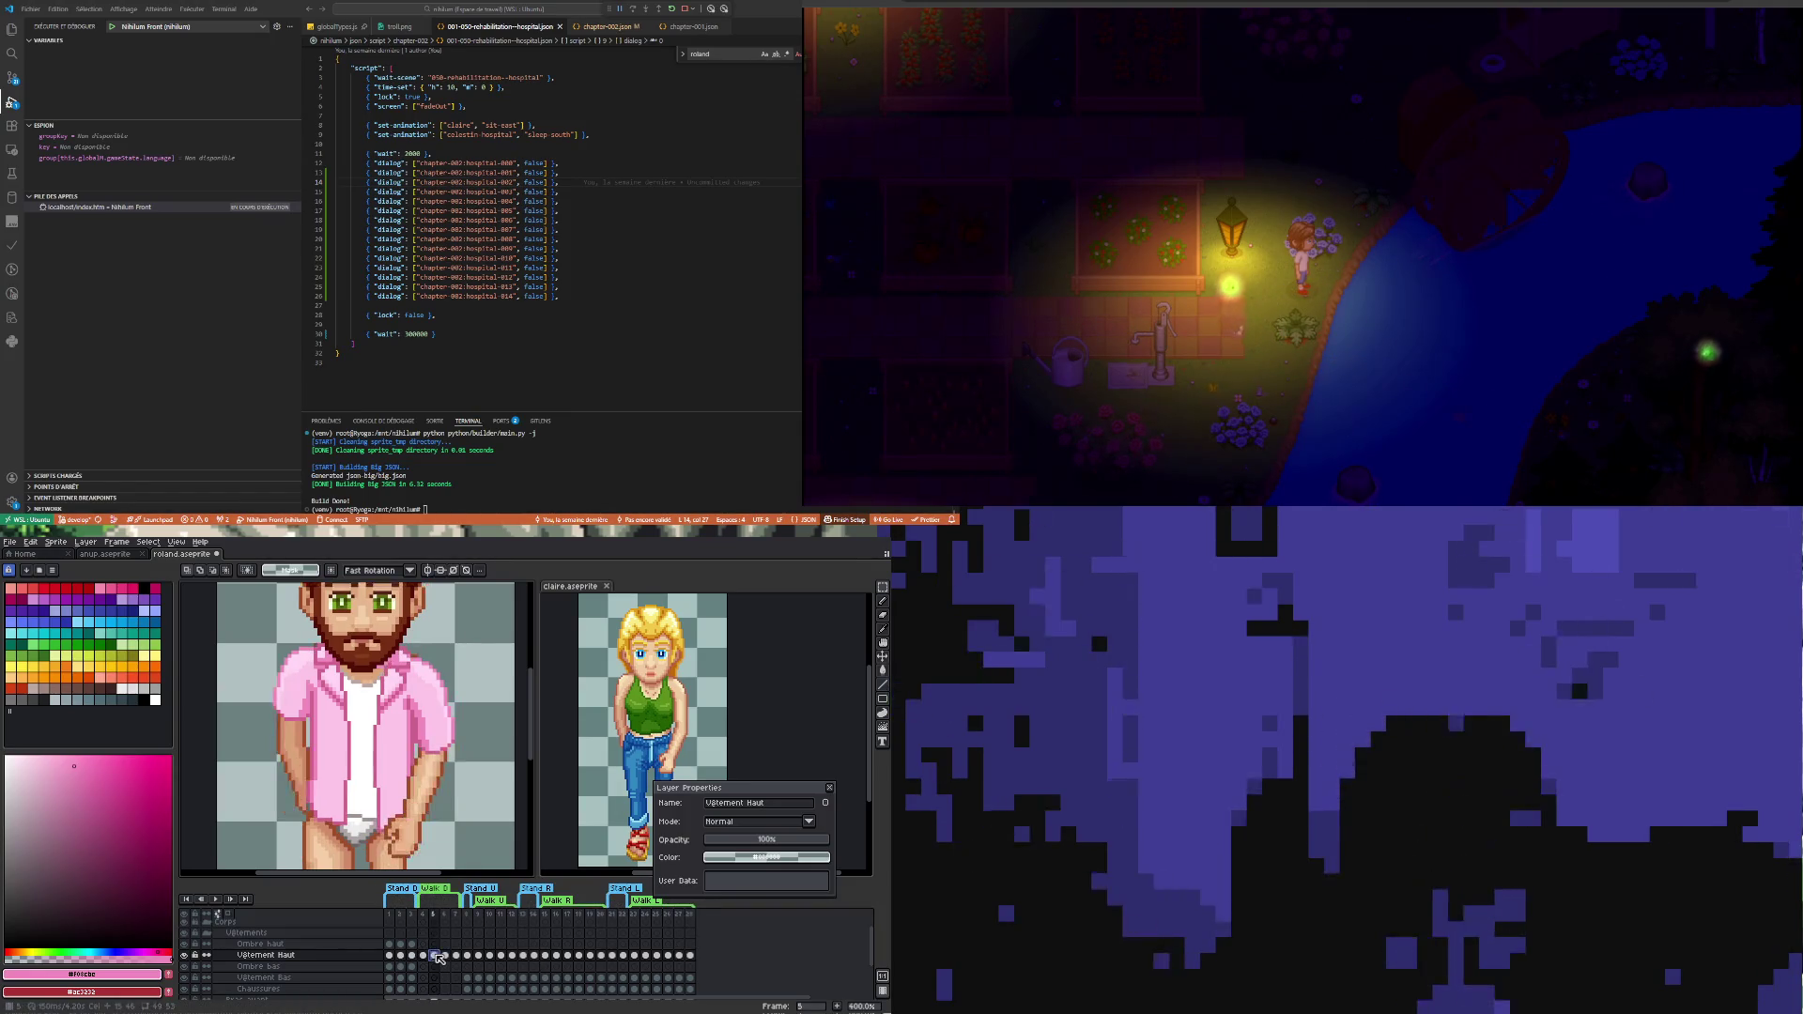
pyautogui.click(424, 956)
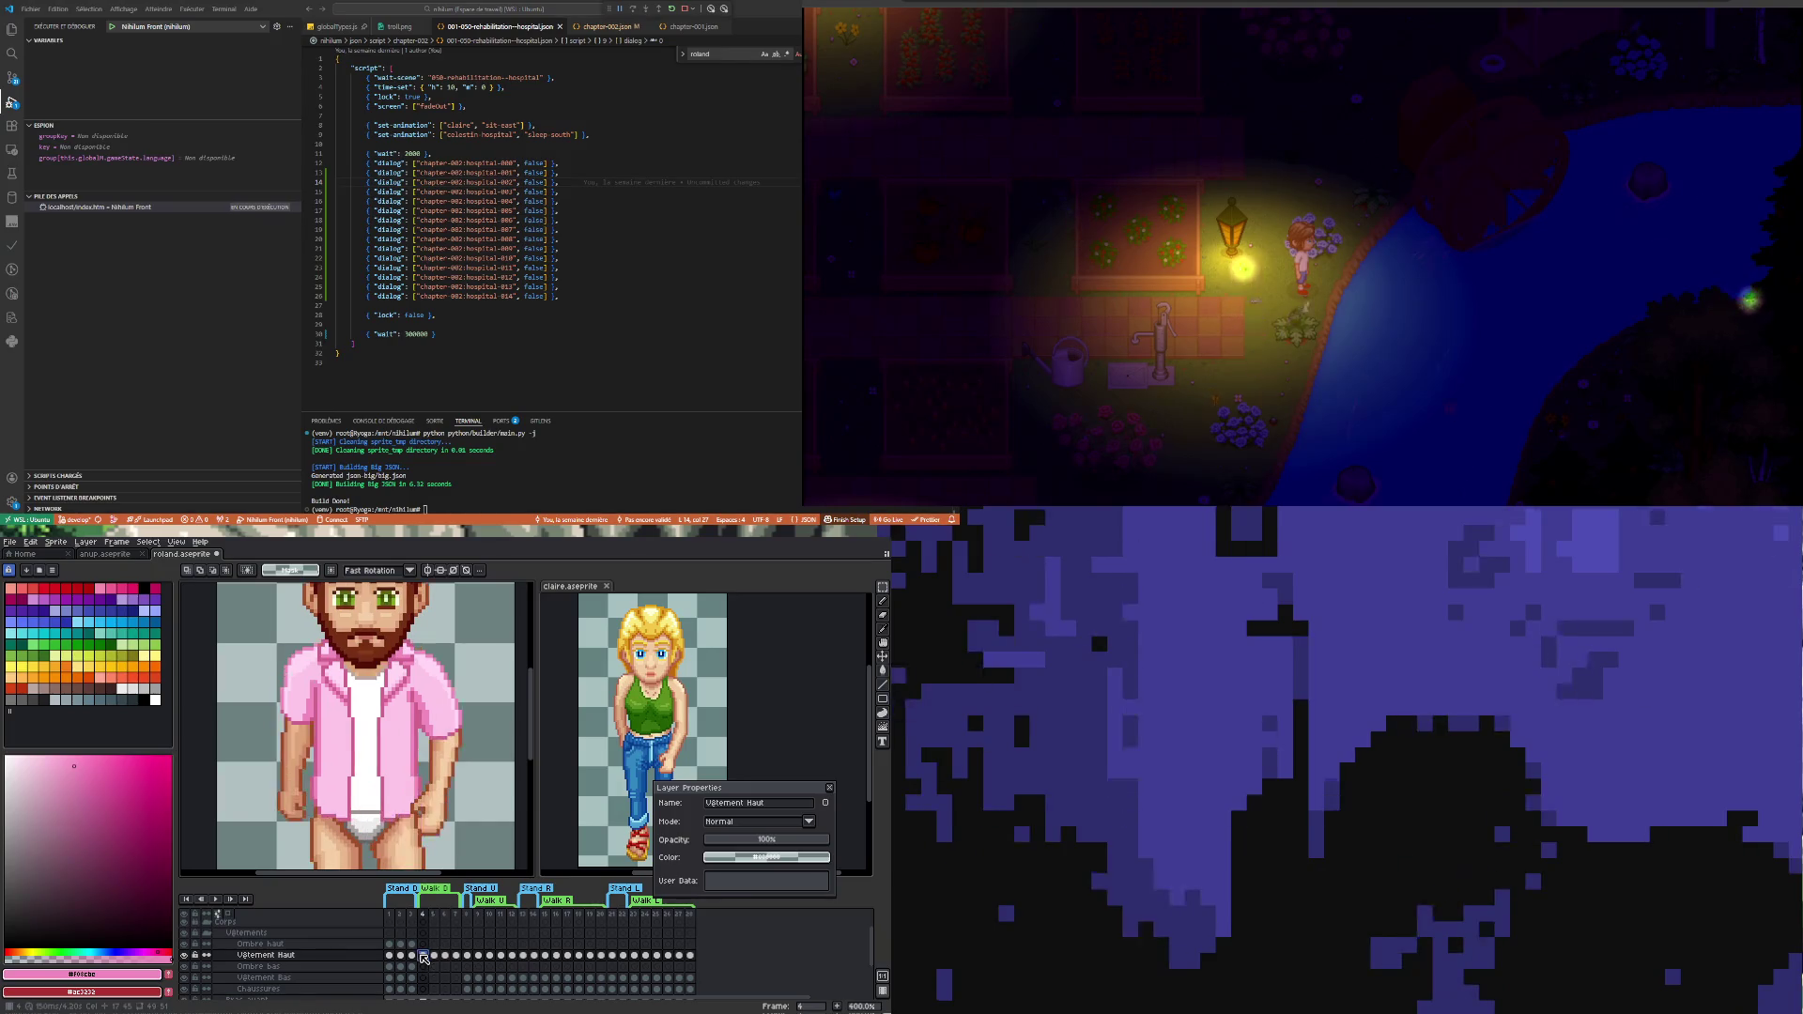
pyautogui.click(436, 956)
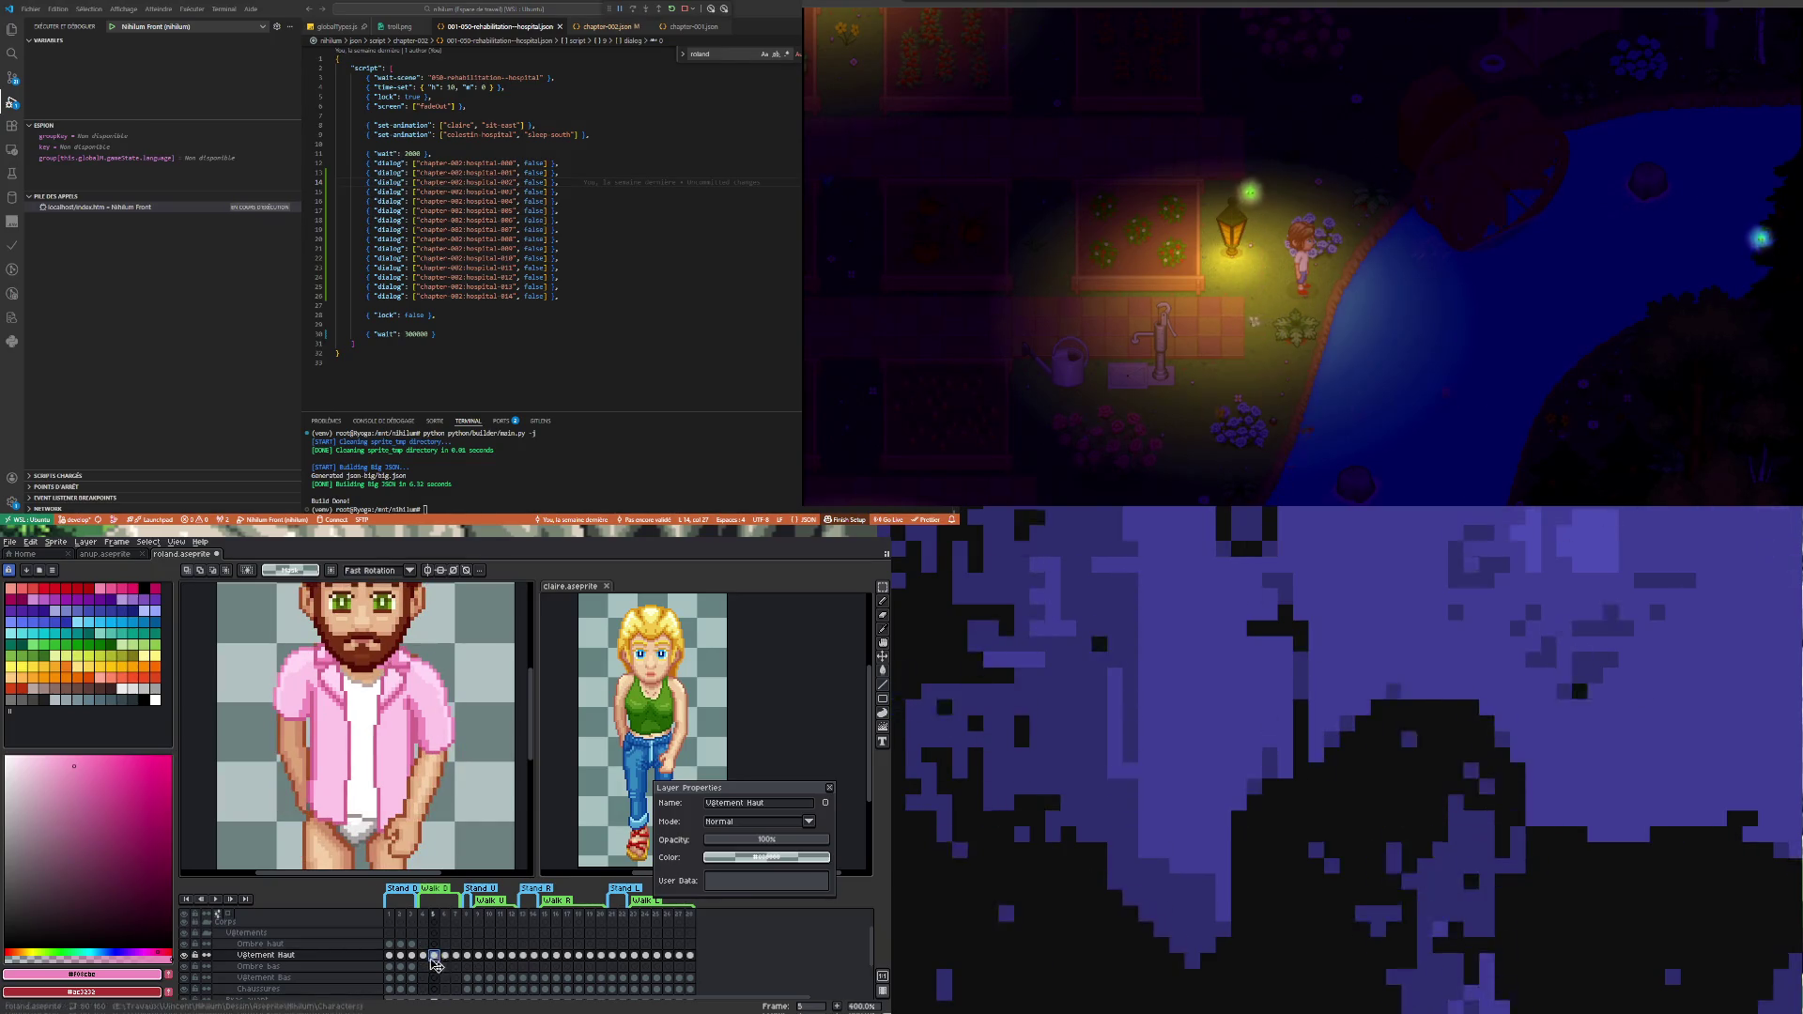
pyautogui.click(423, 955)
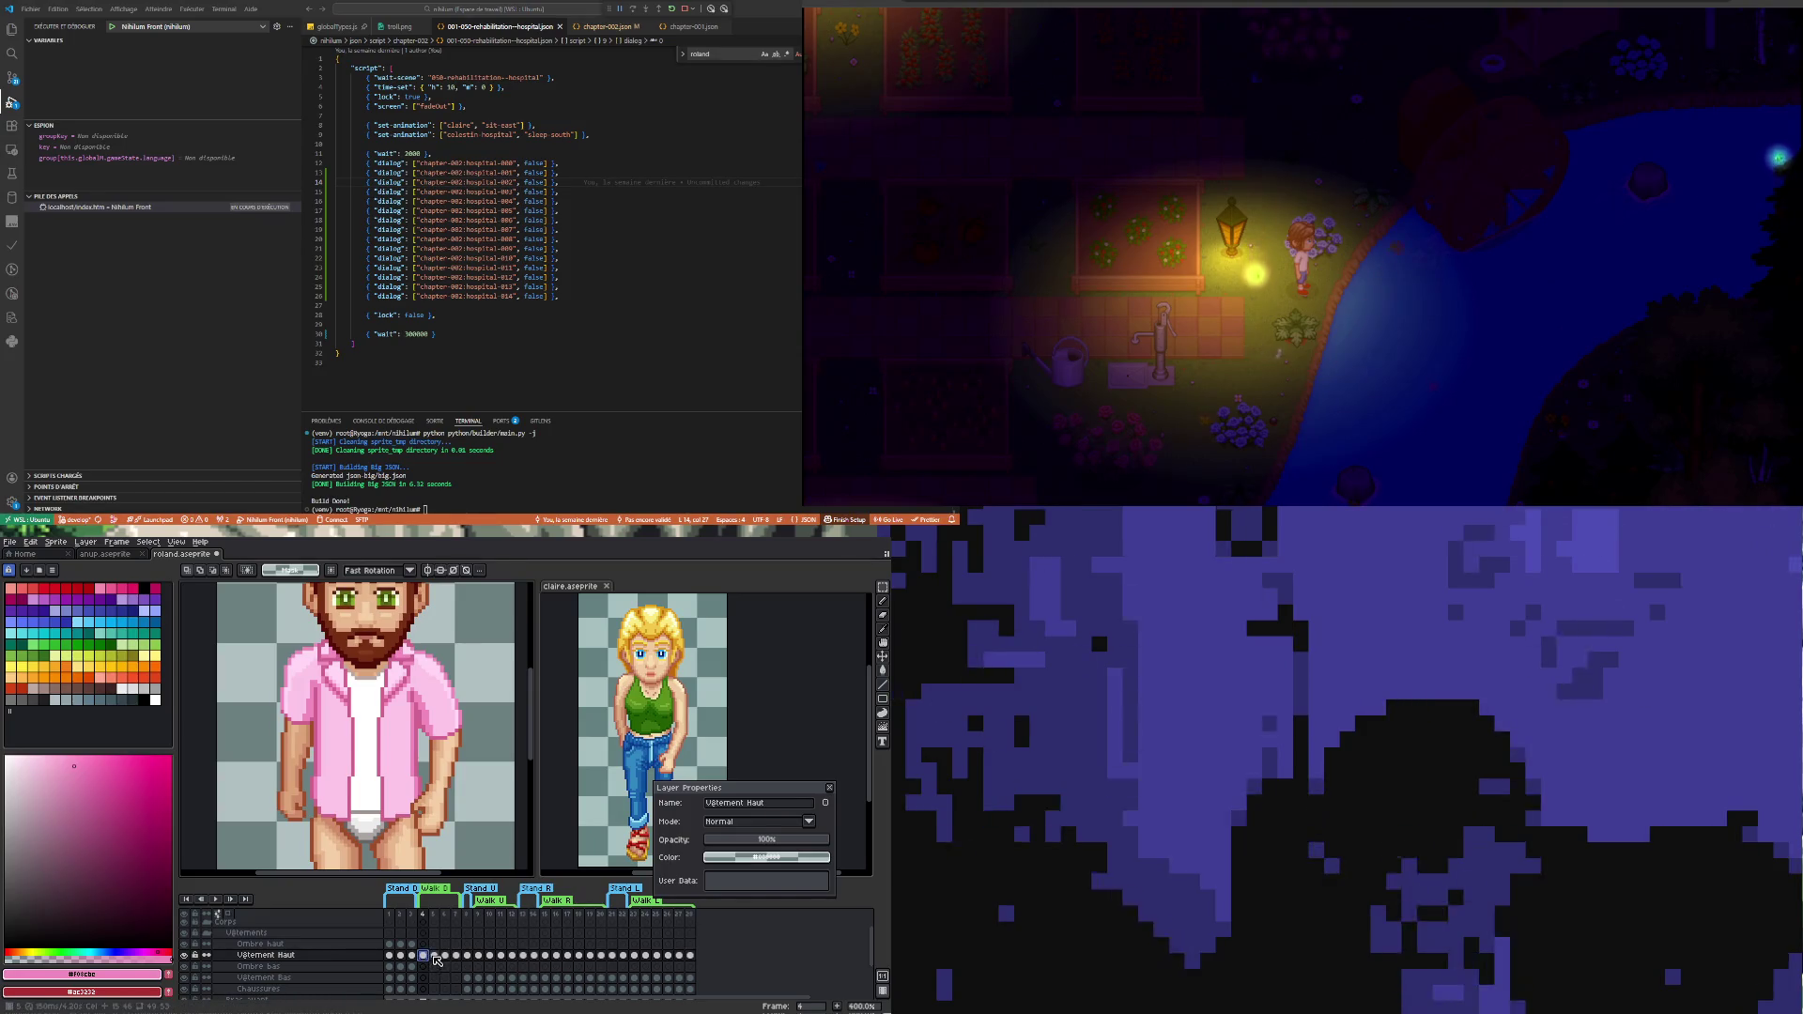
pyautogui.click(435, 955)
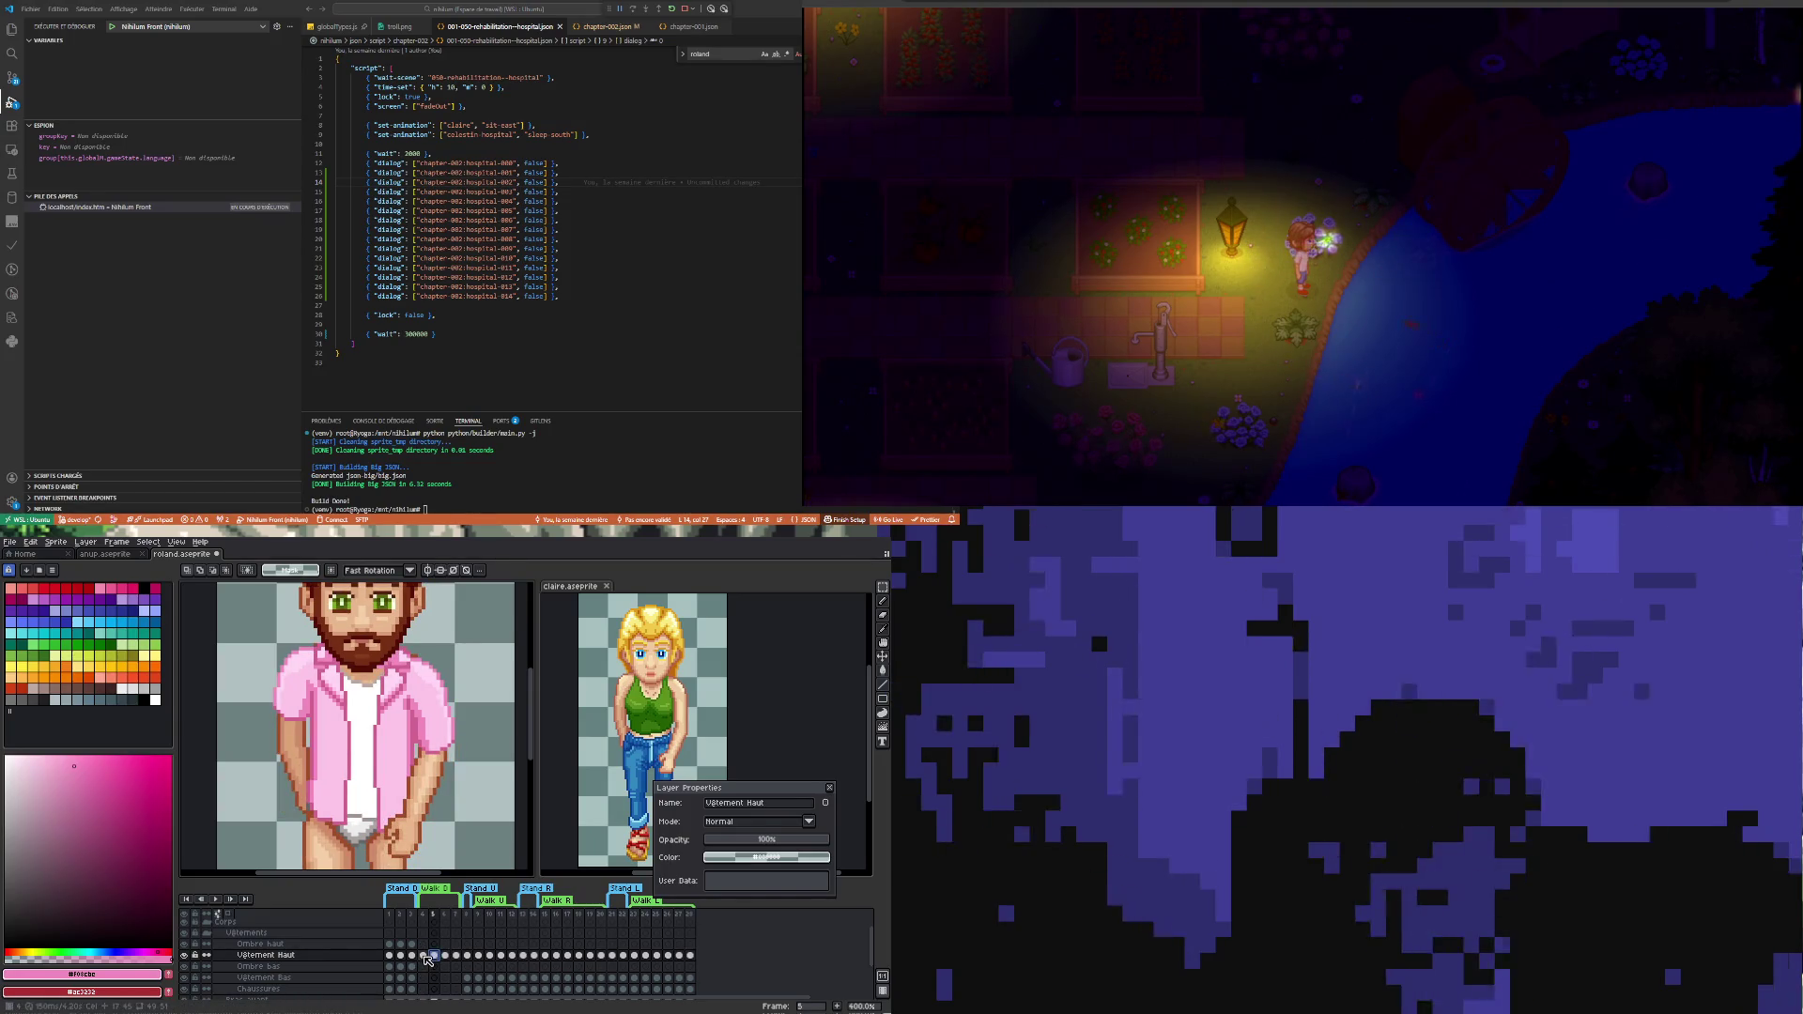
pyautogui.click(424, 955)
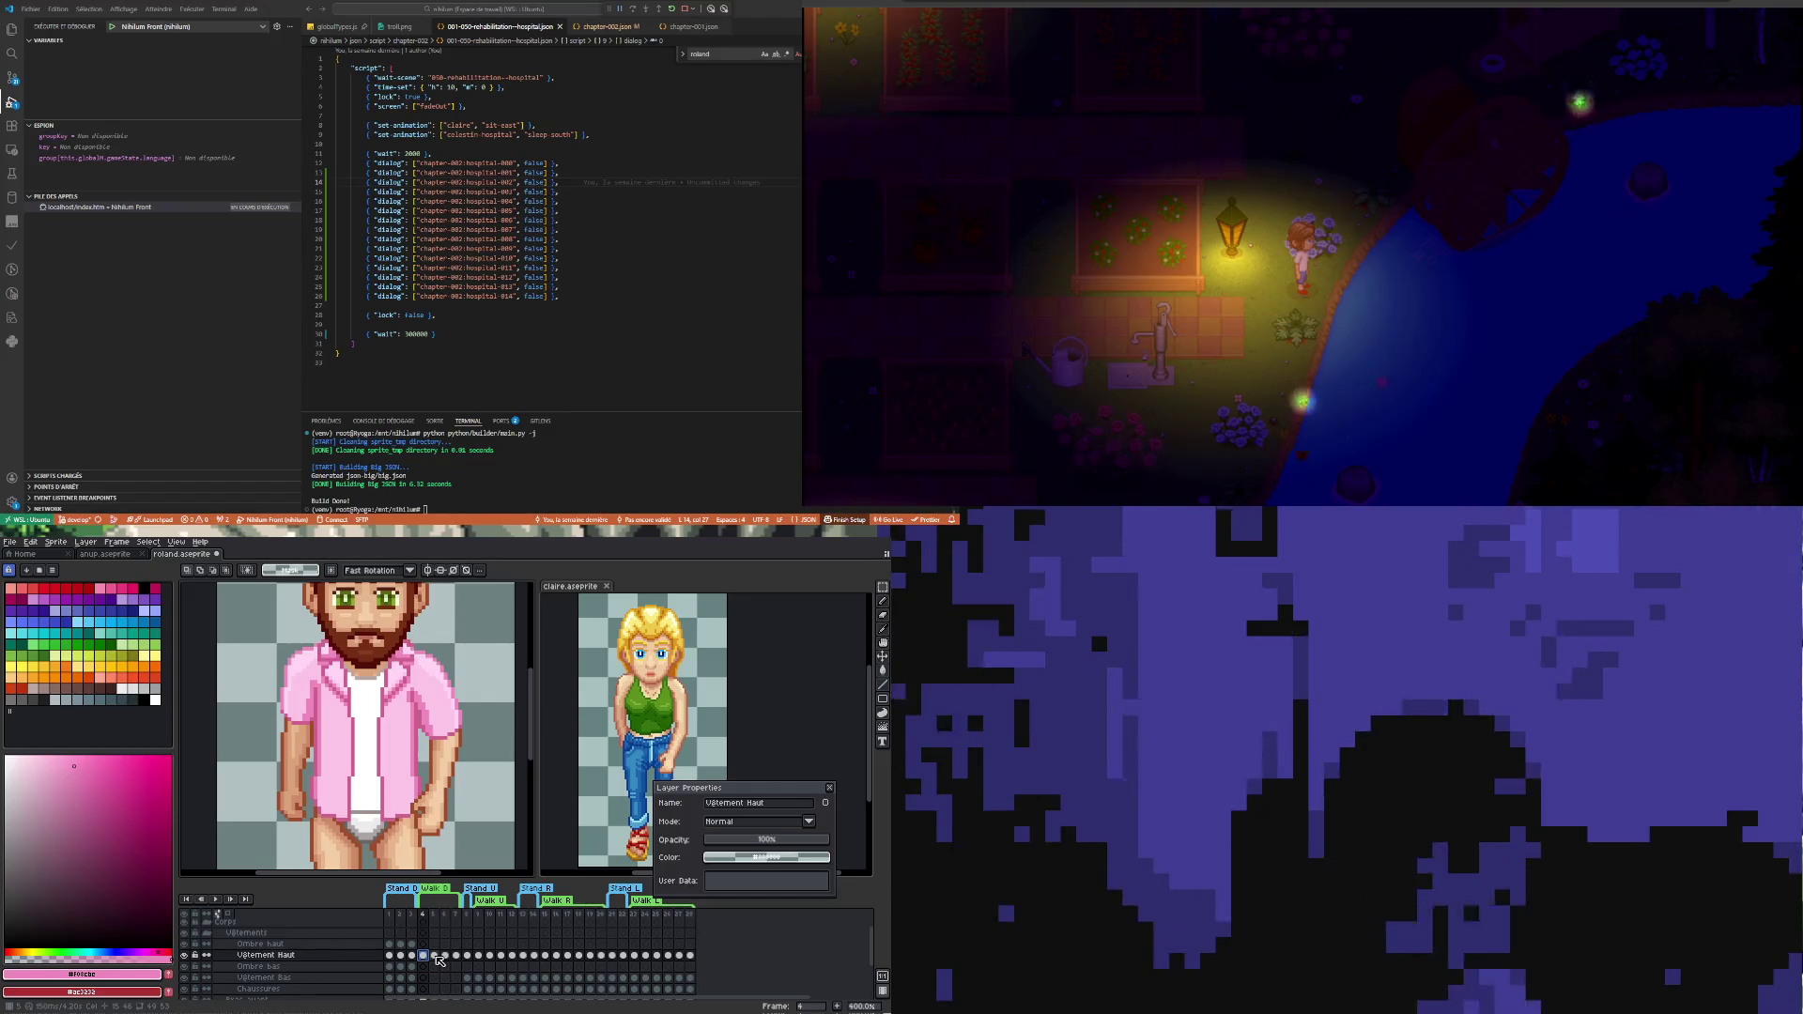
pyautogui.click(438, 957)
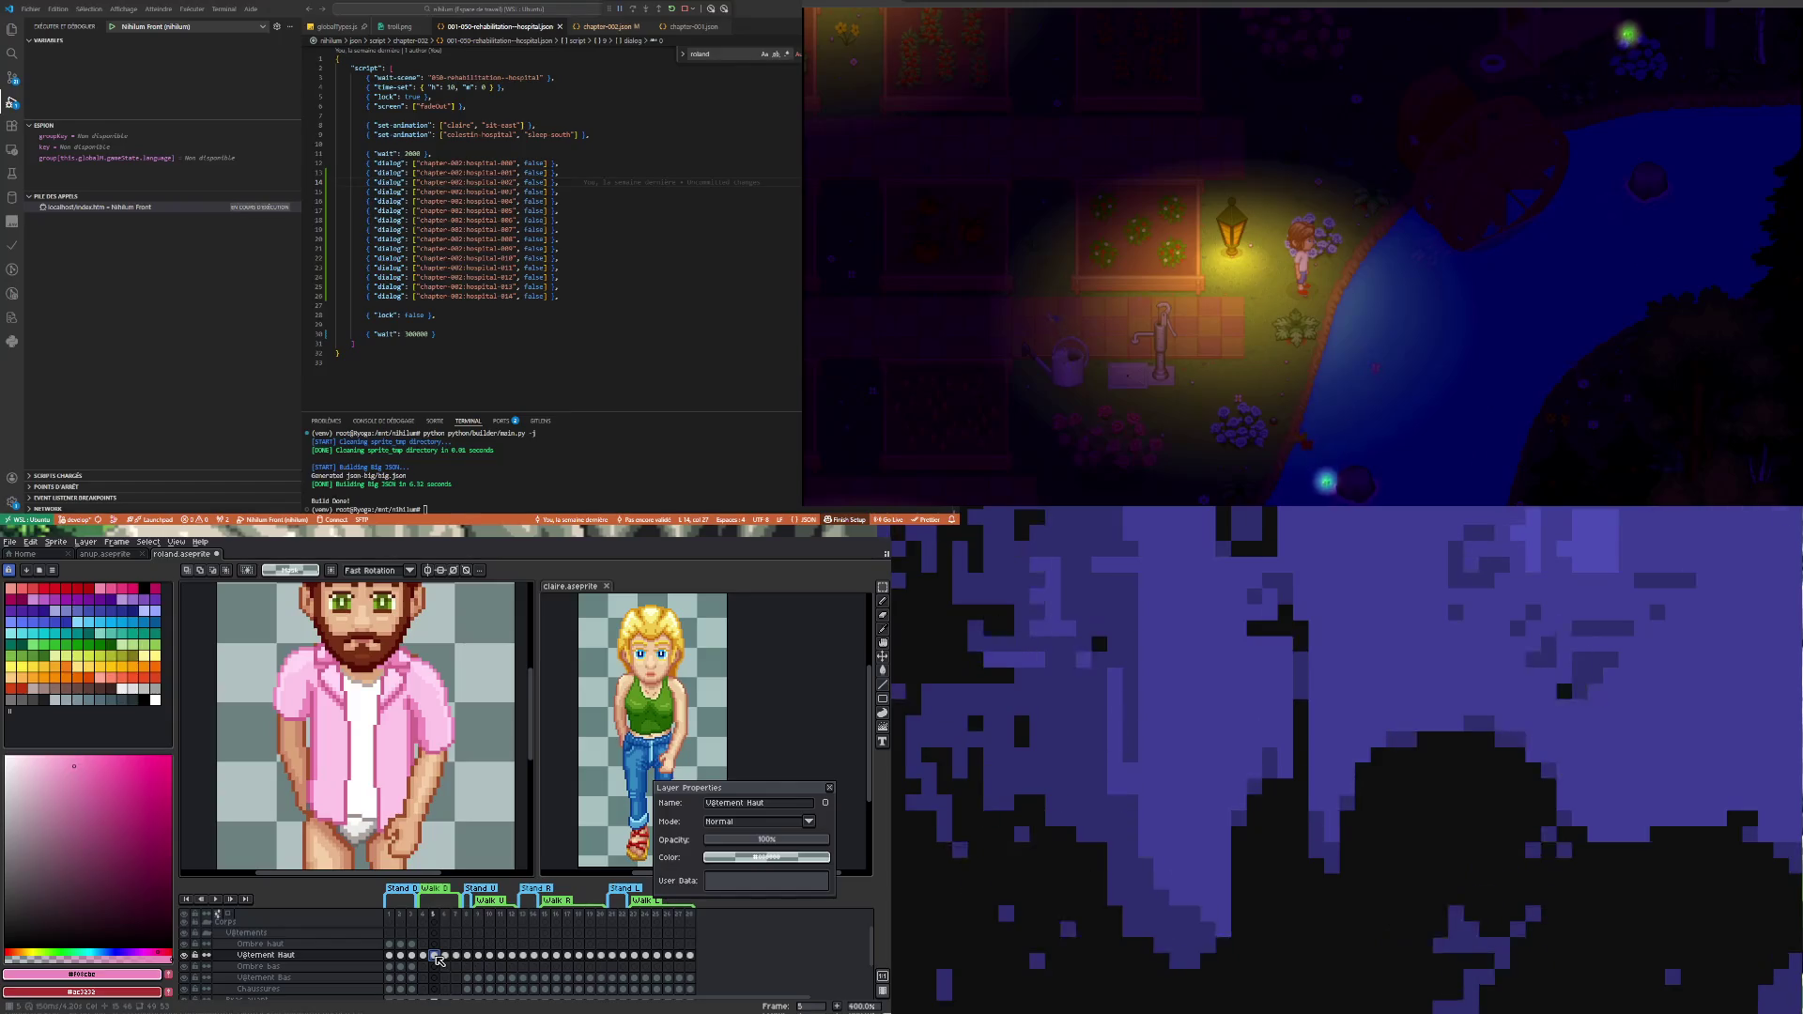
pyautogui.click(425, 957)
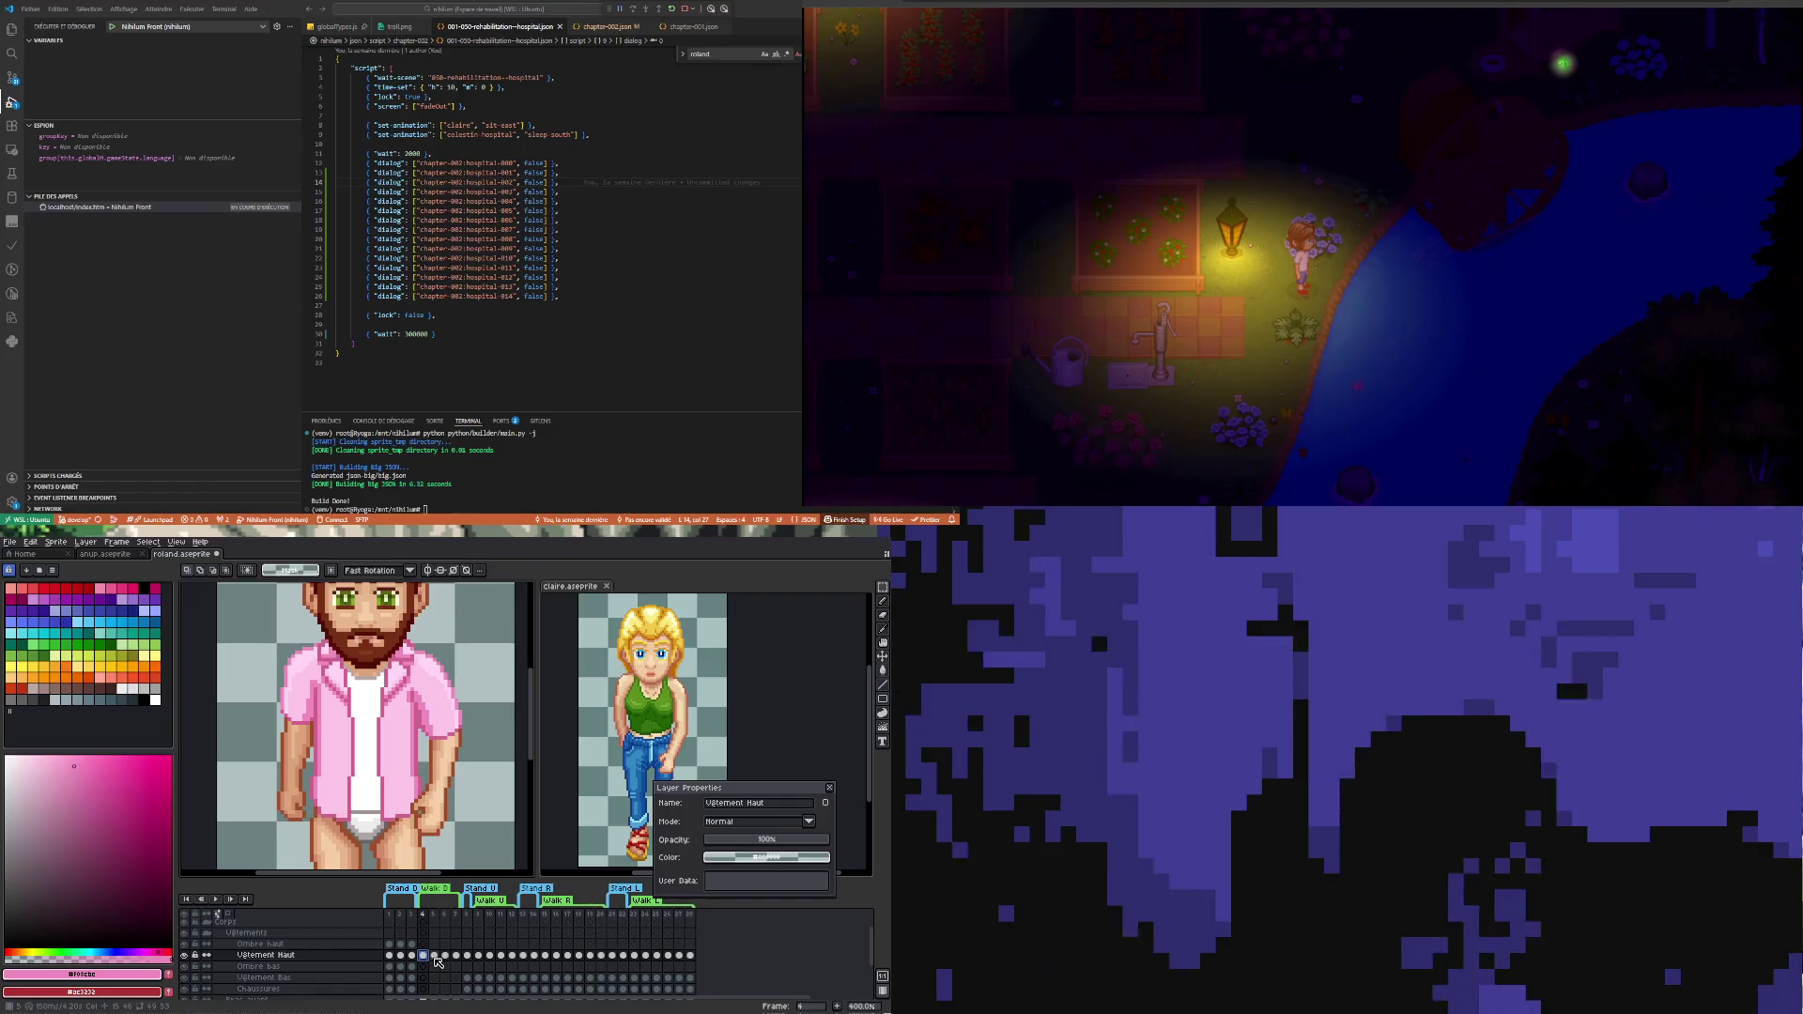
pyautogui.click(435, 961)
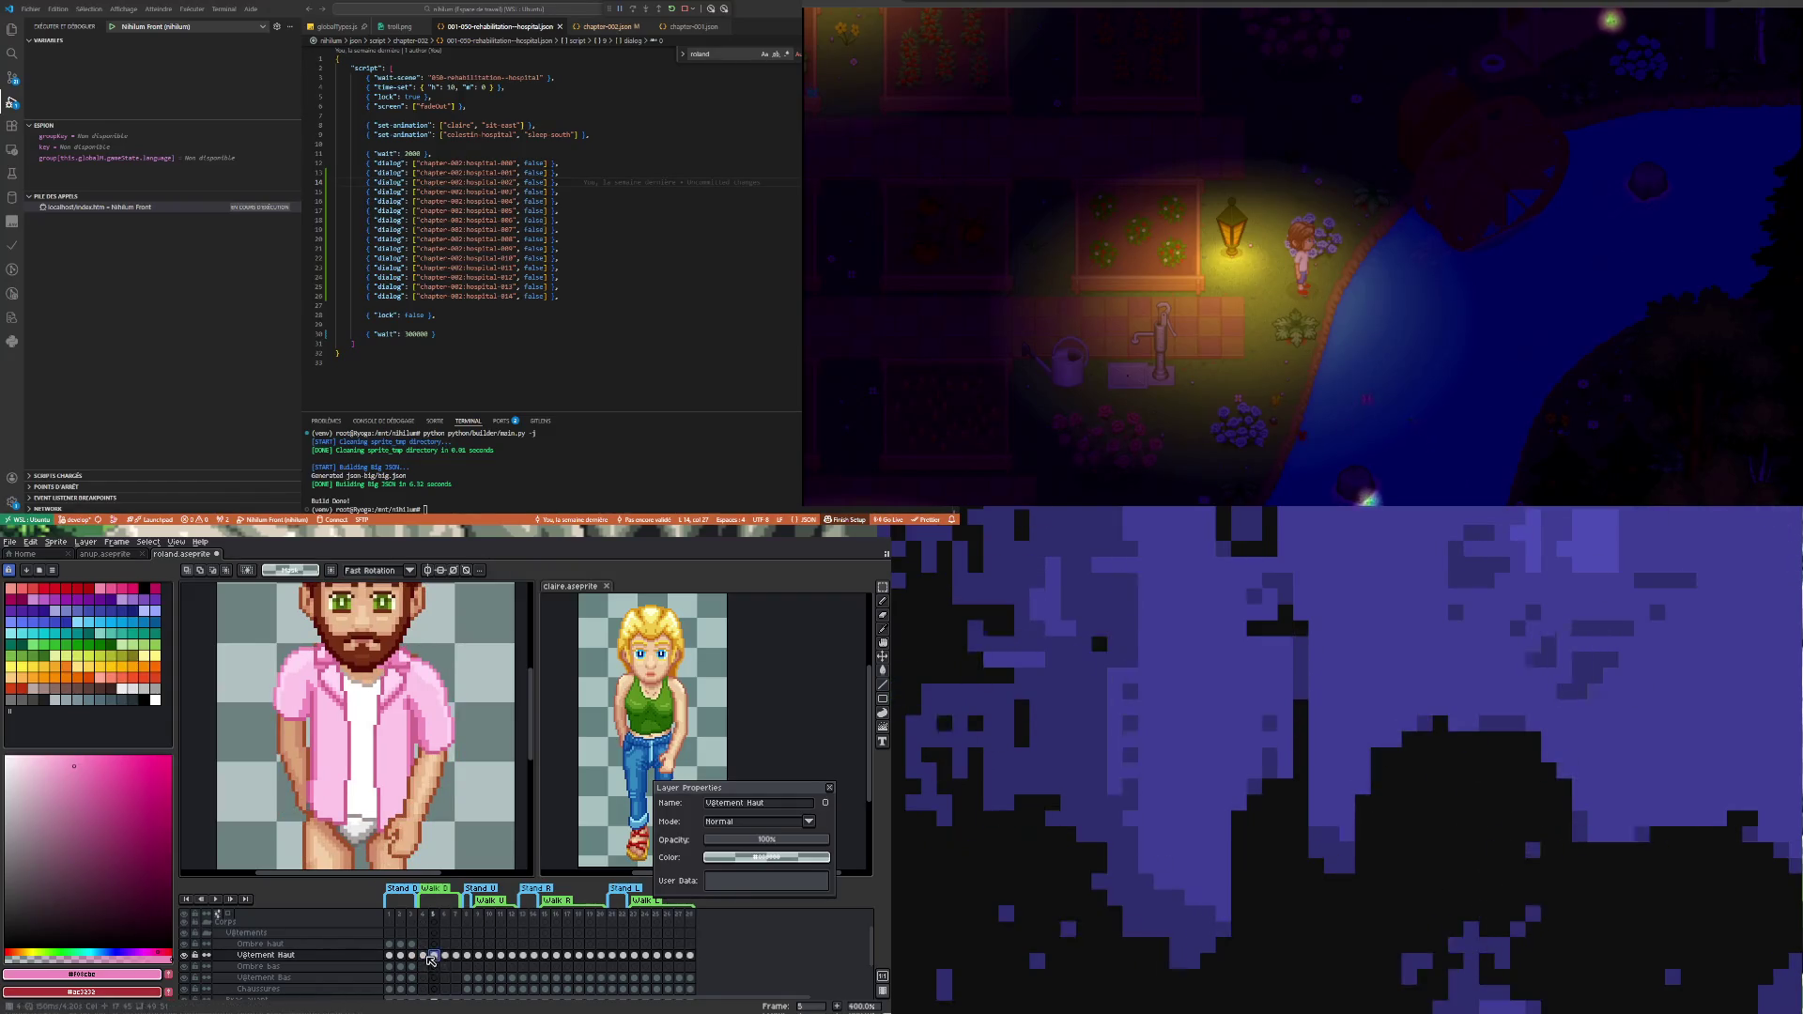
pyautogui.click(427, 961)
pyautogui.click(437, 957)
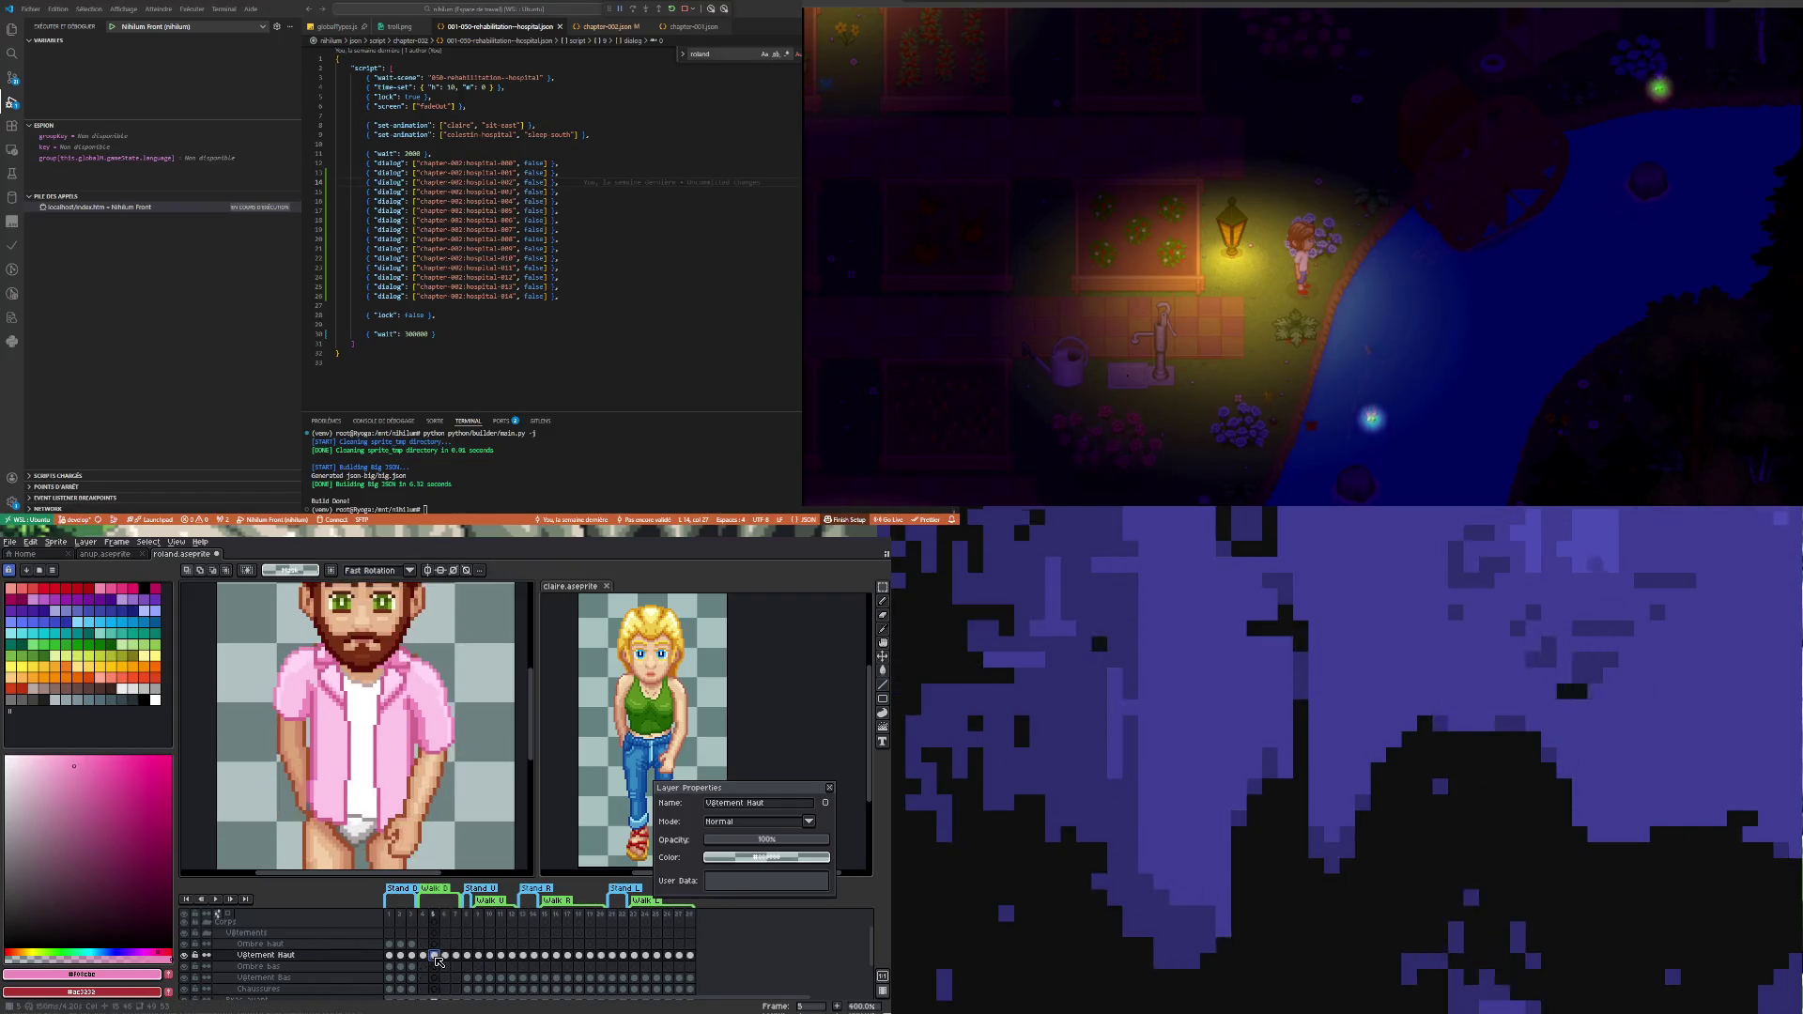
pyautogui.click(426, 957)
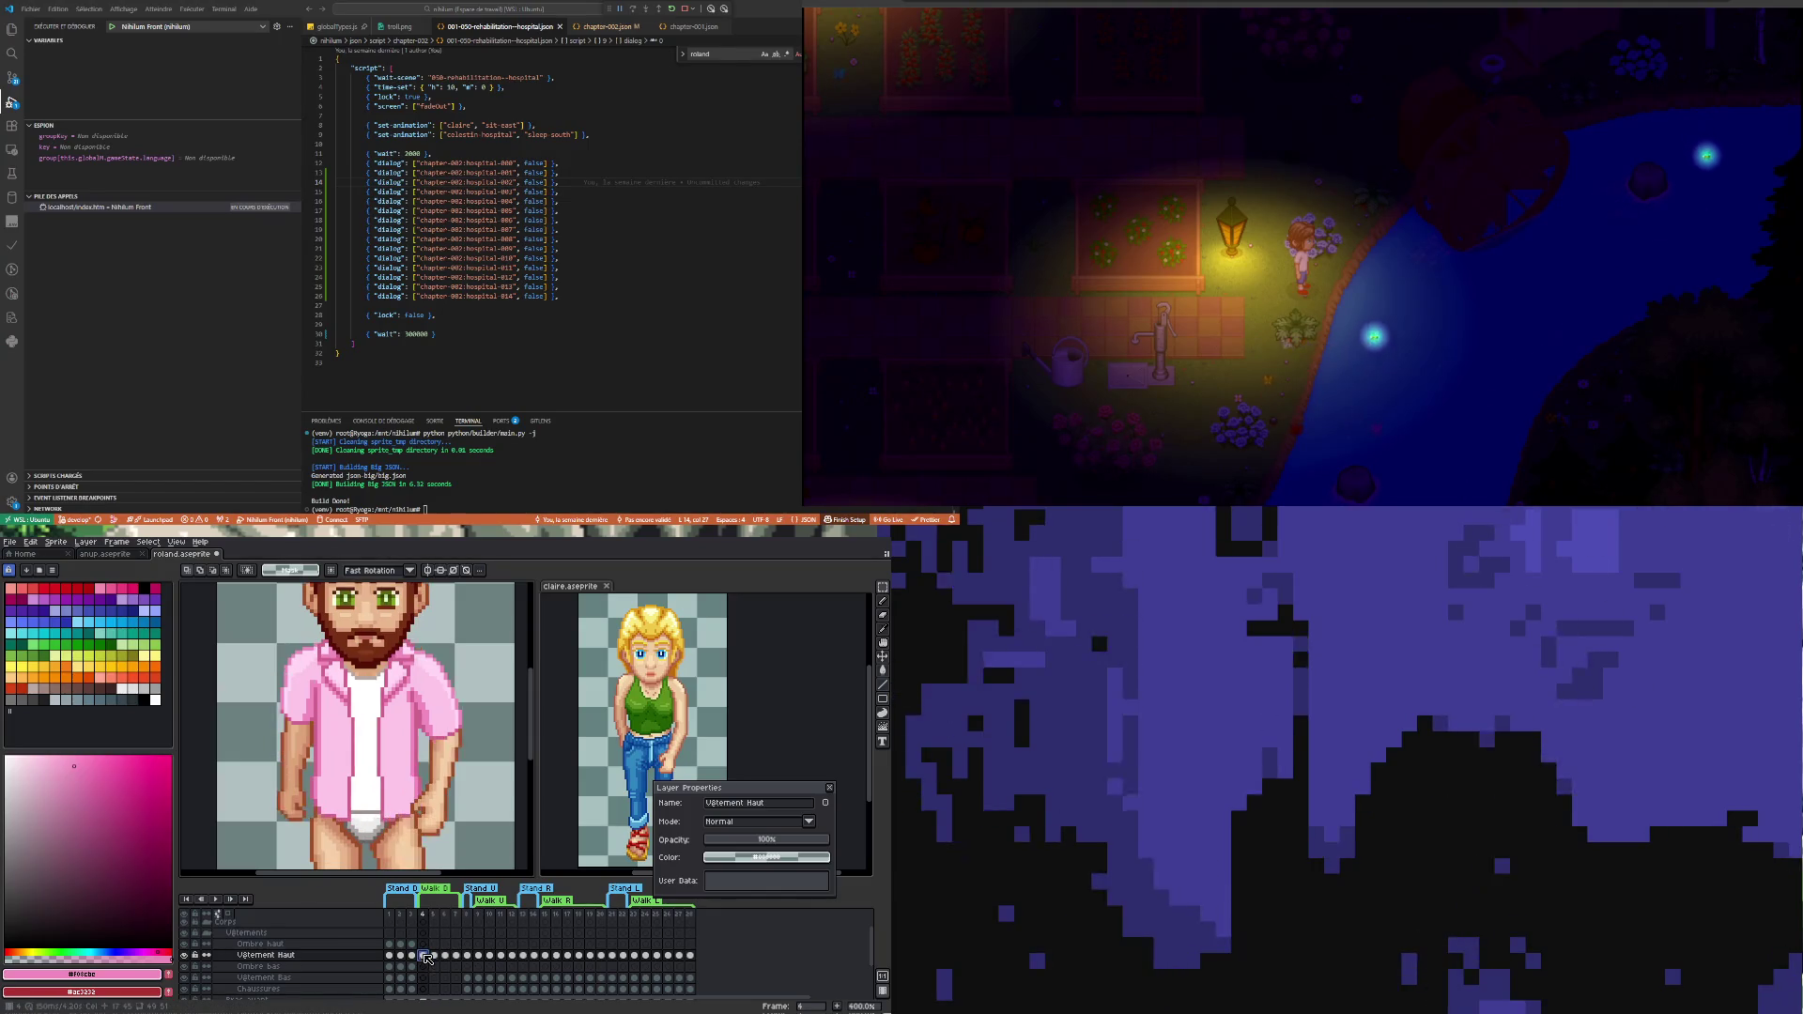
pyautogui.click(437, 957)
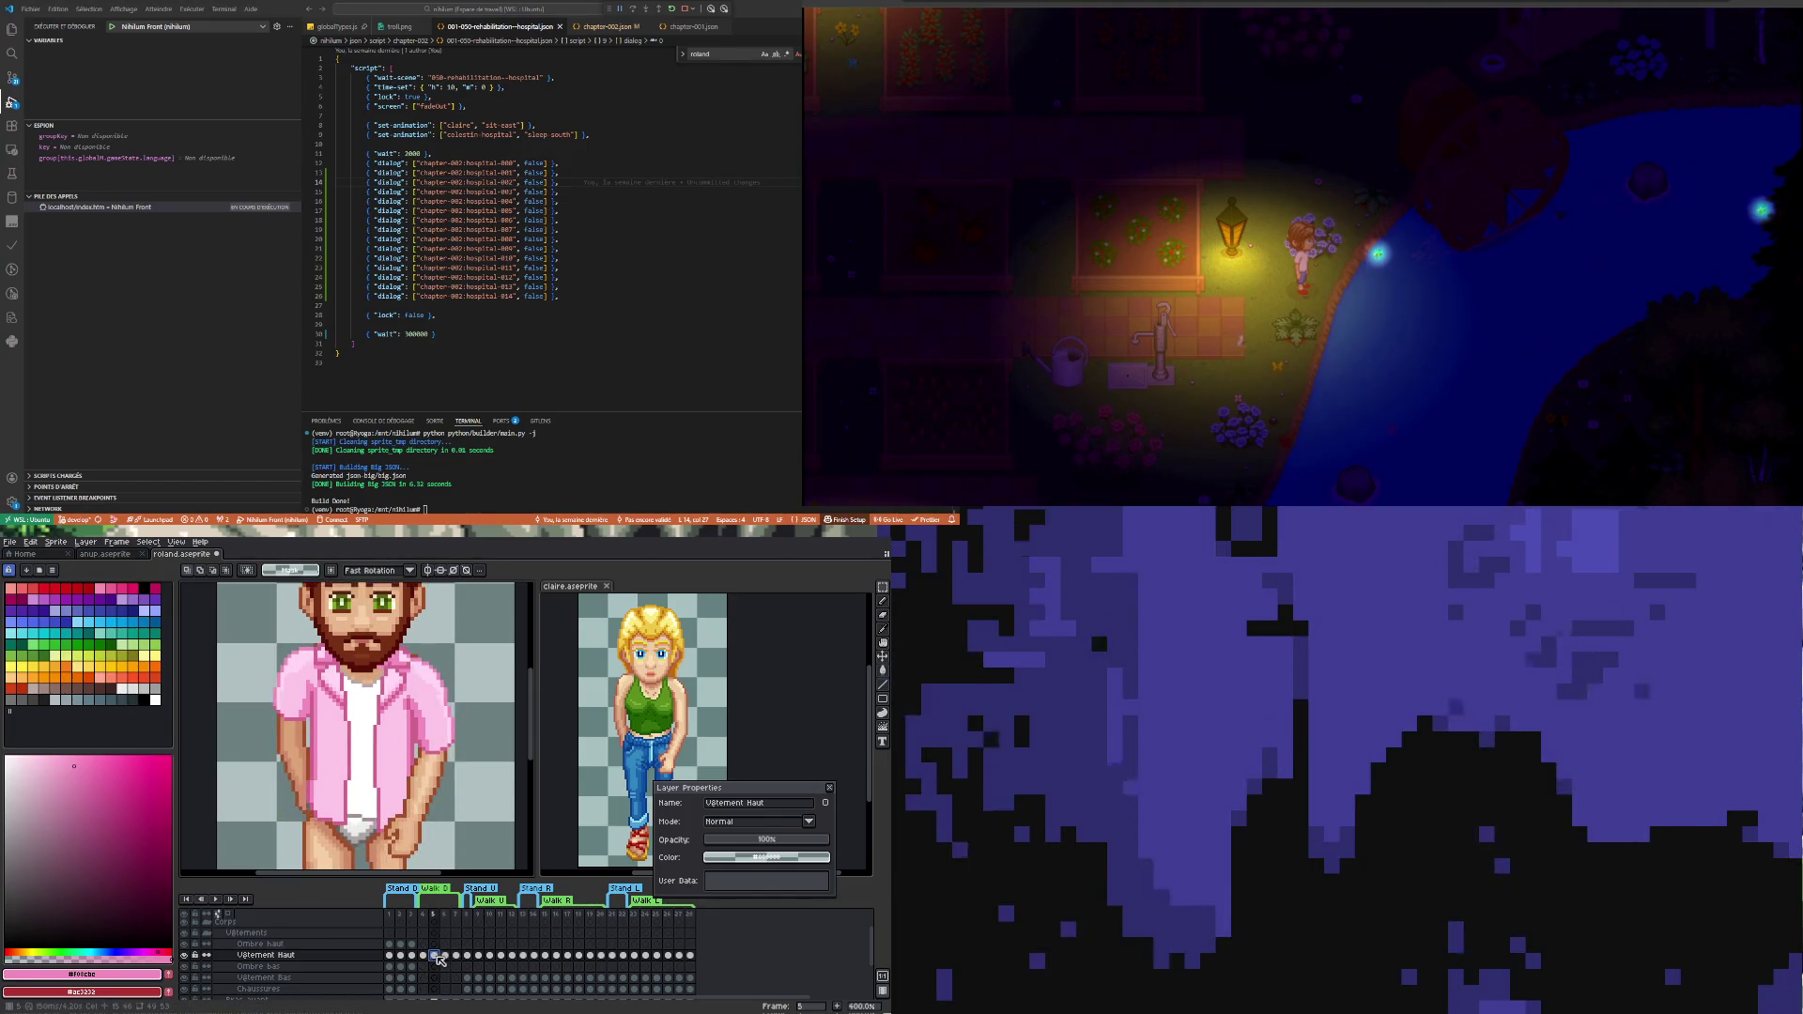
pyautogui.click(429, 957)
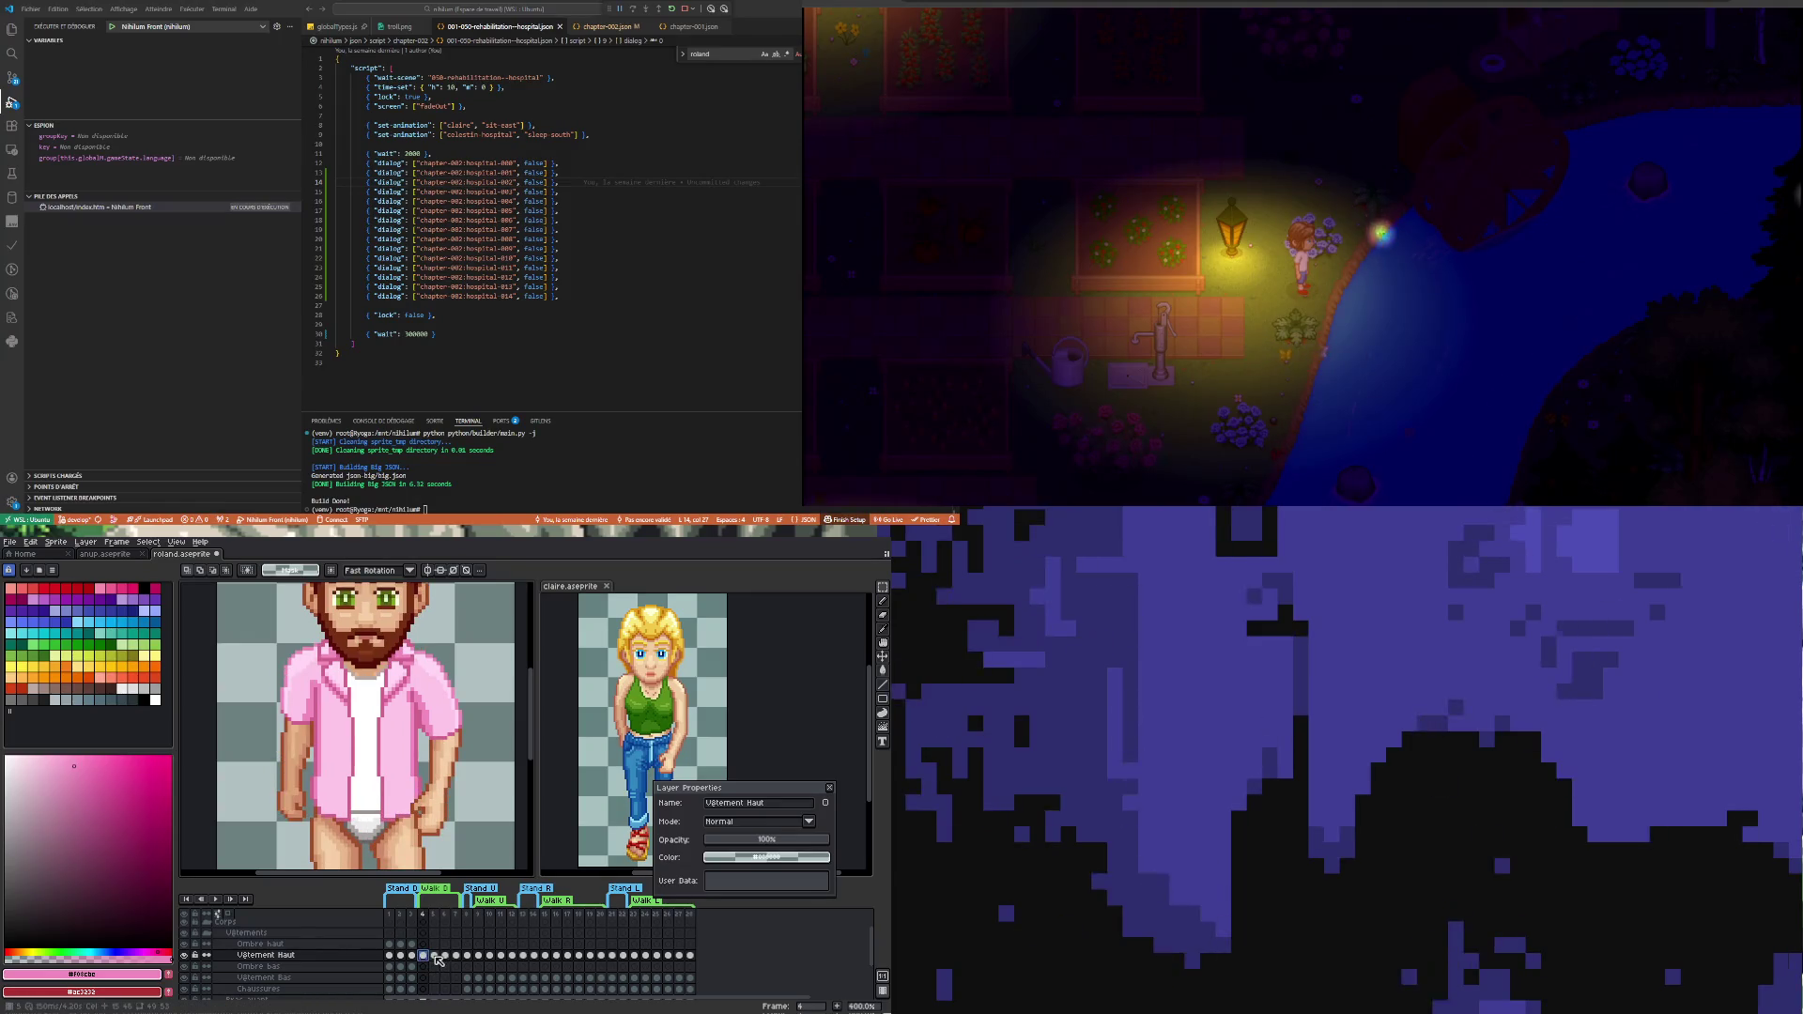
pyautogui.click(436, 956)
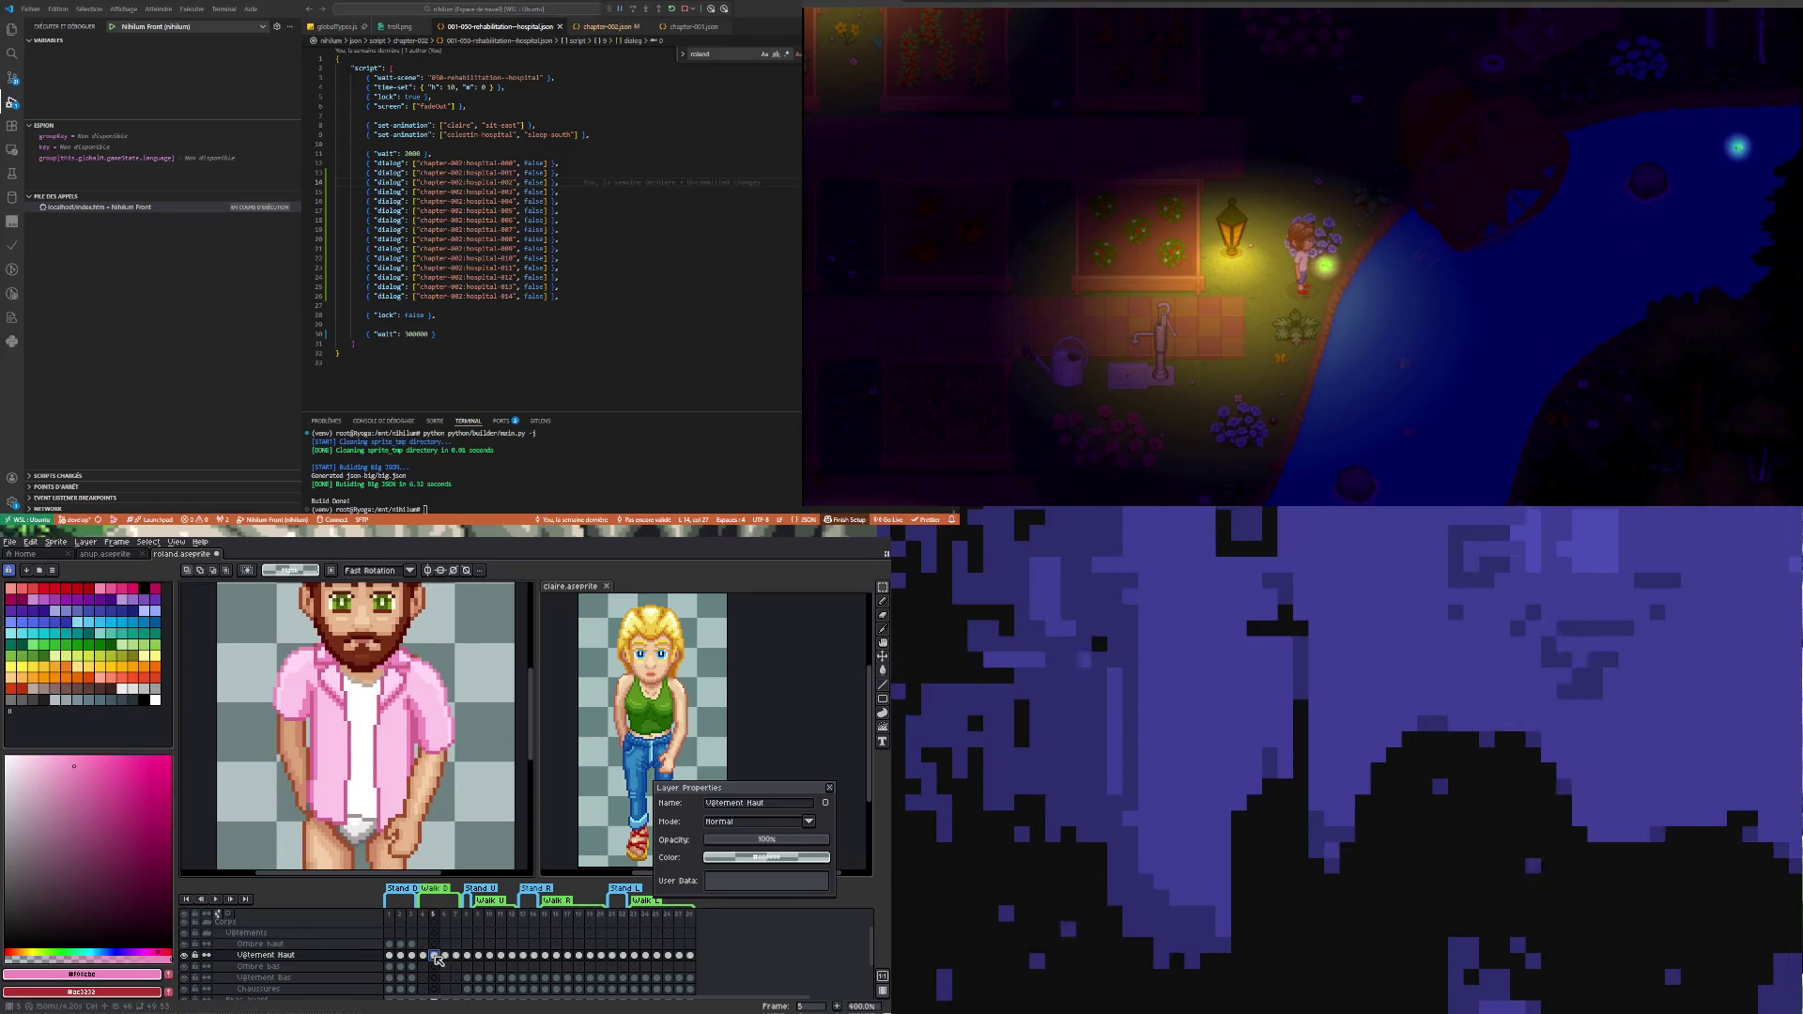
pyautogui.click(426, 957)
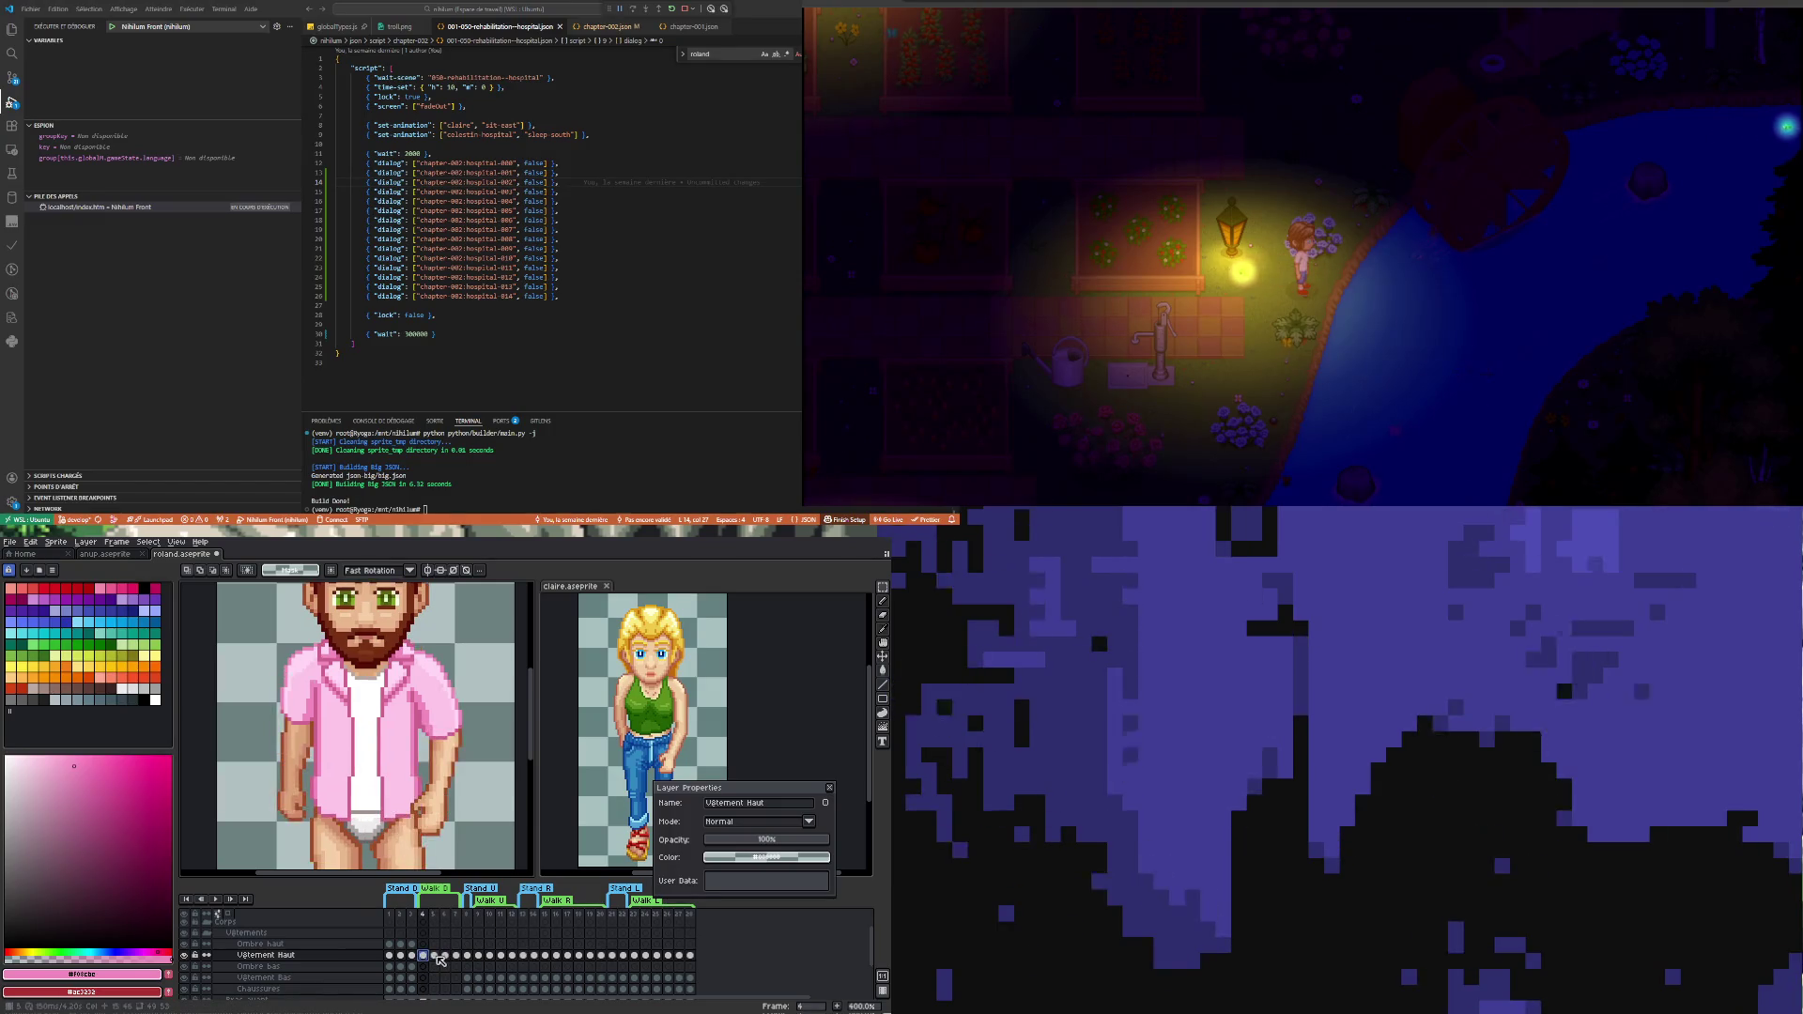
pyautogui.click(439, 956)
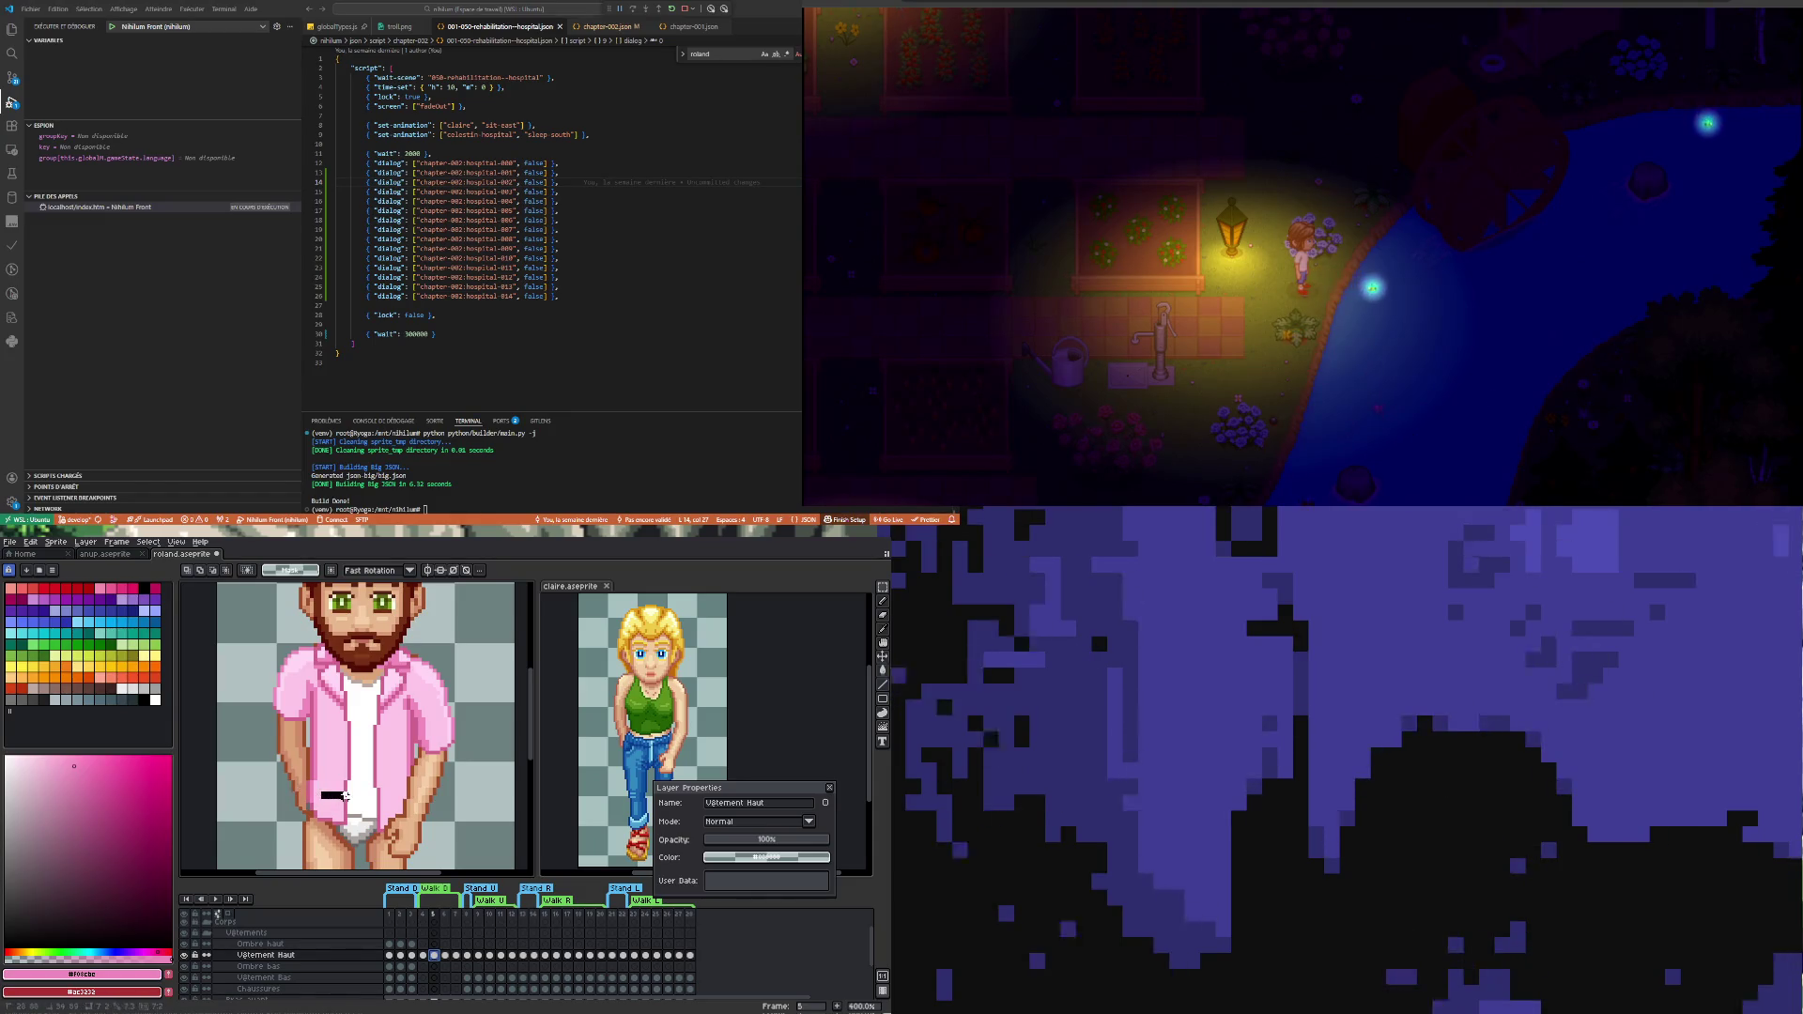
# - Probe a strip of hip pixels and compare the hip against walk frame 4
pyautogui.moveTo(343, 796); pyautogui.dragTo(333, 774)
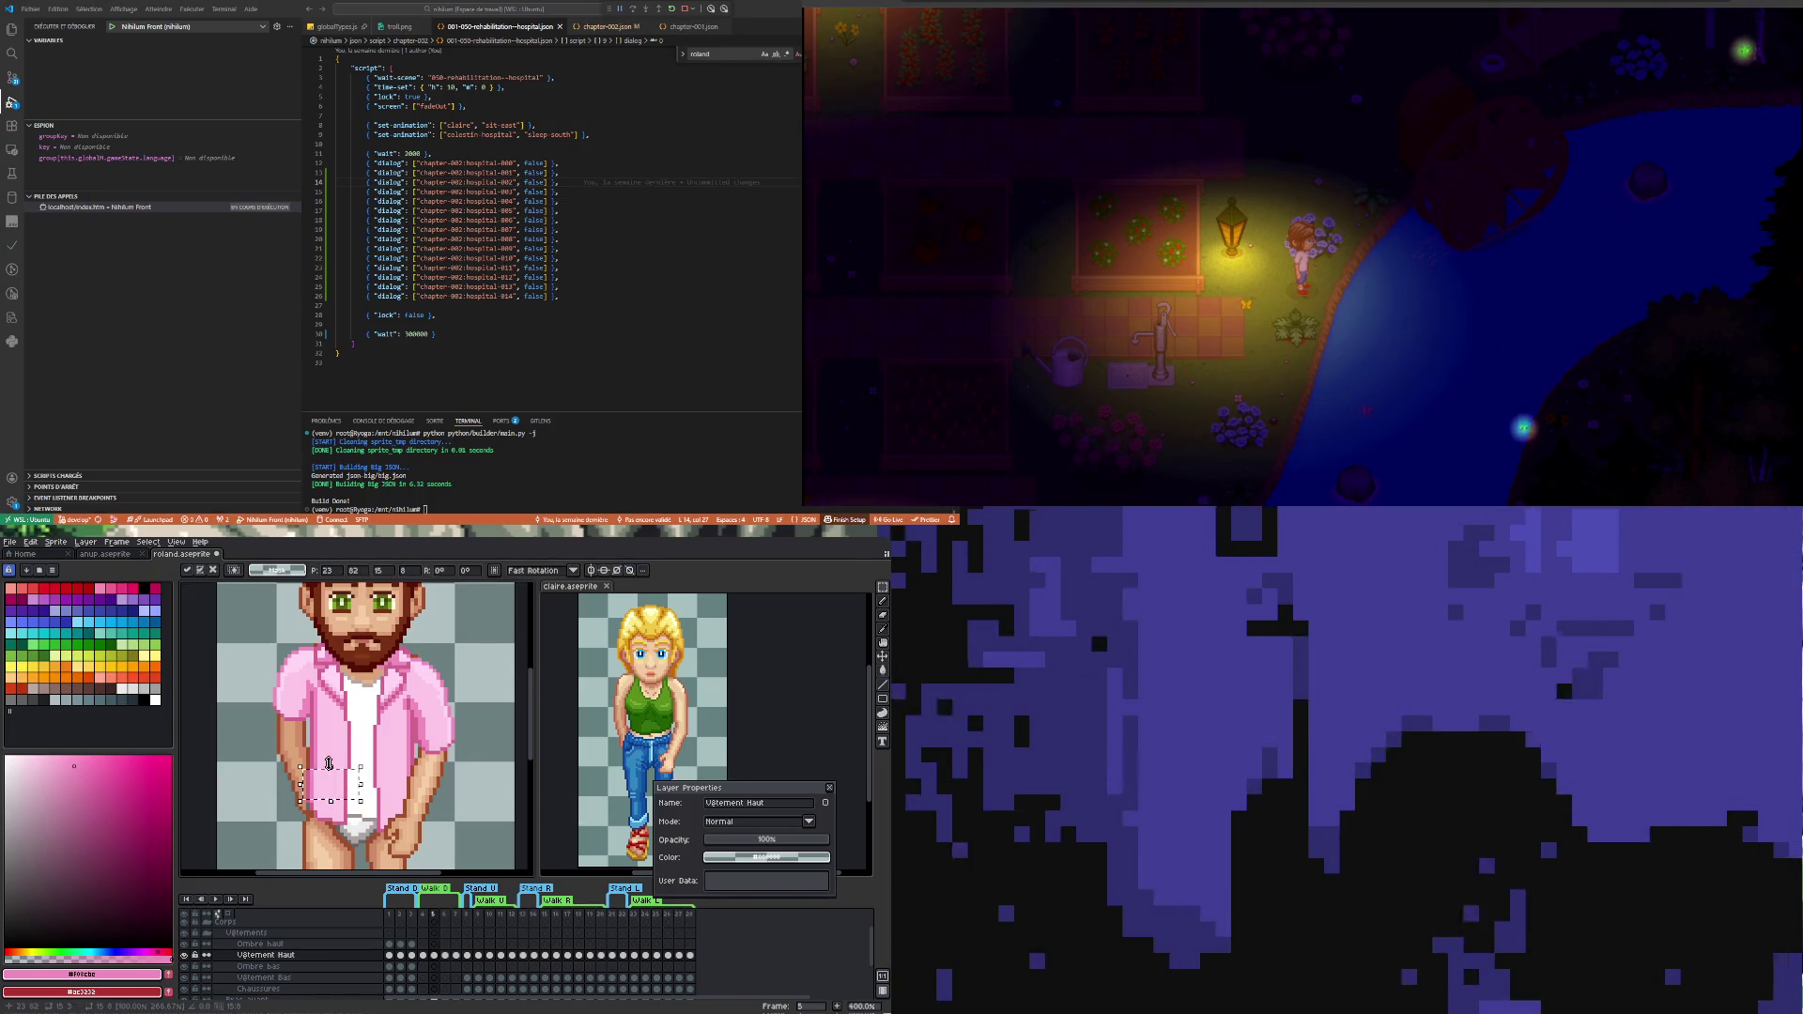
pyautogui.hotkey('ctrl', 'd')
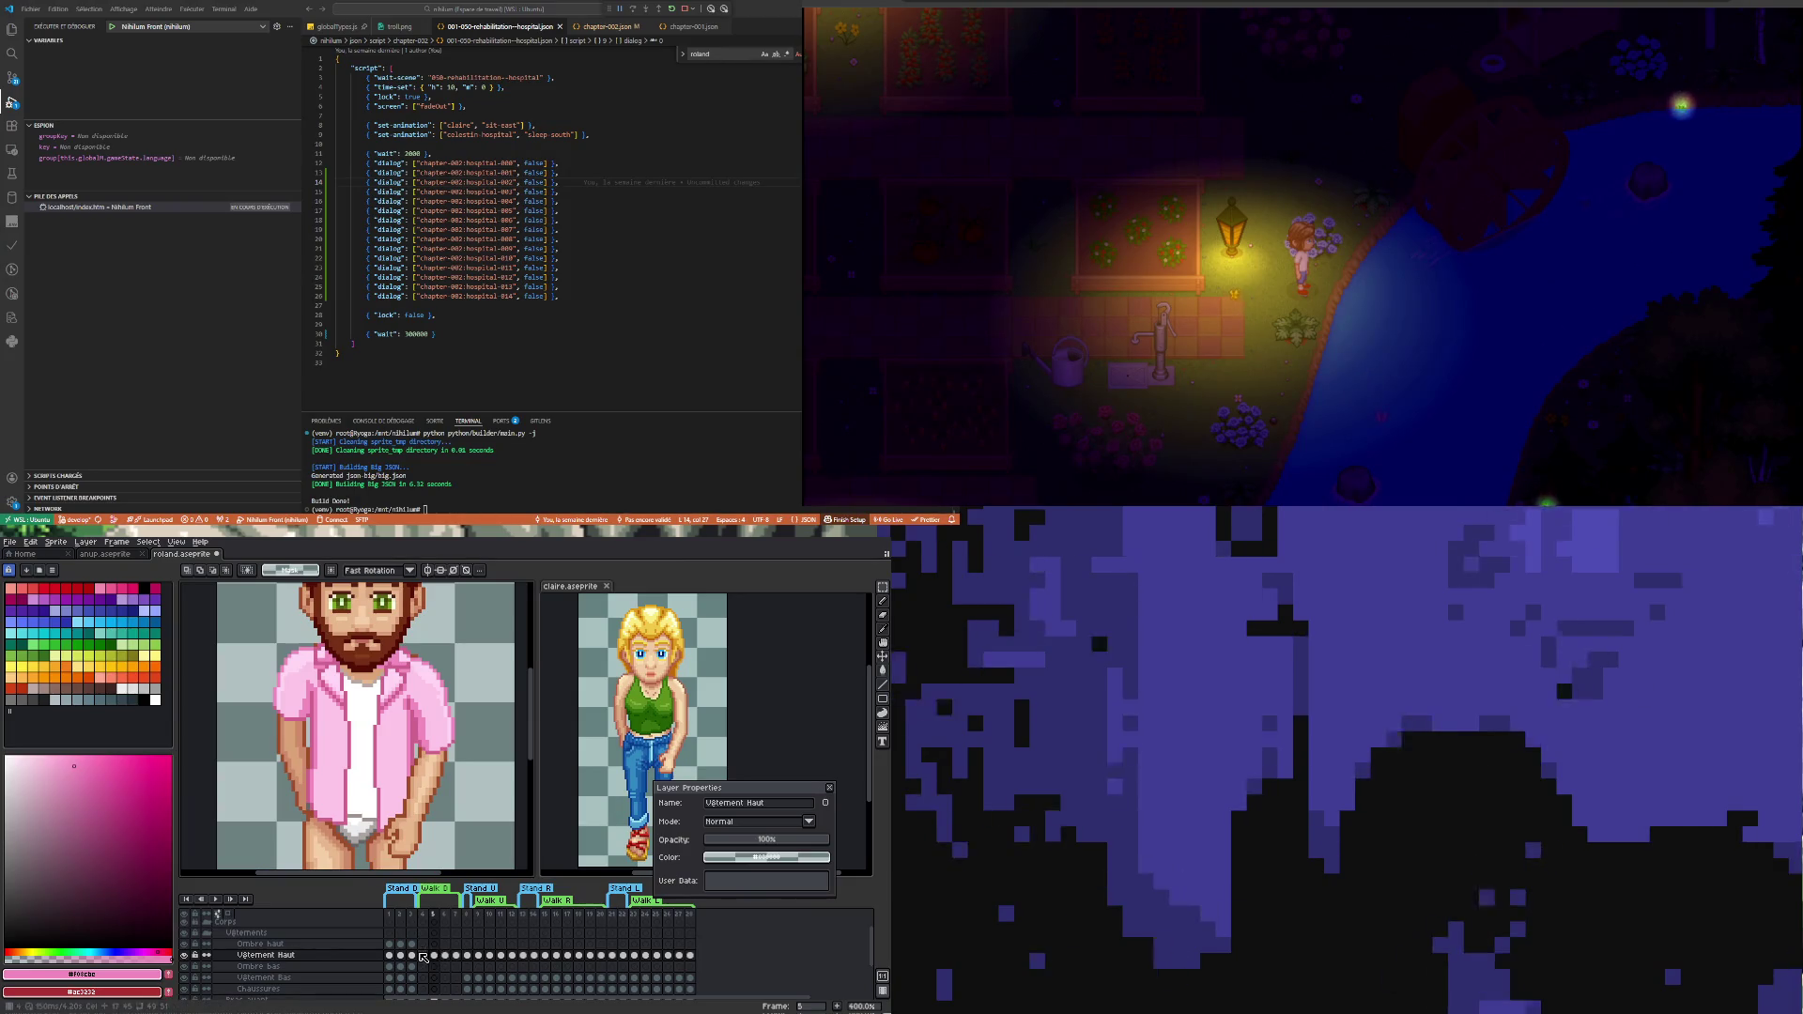
pyautogui.click(422, 957)
pyautogui.click(437, 957)
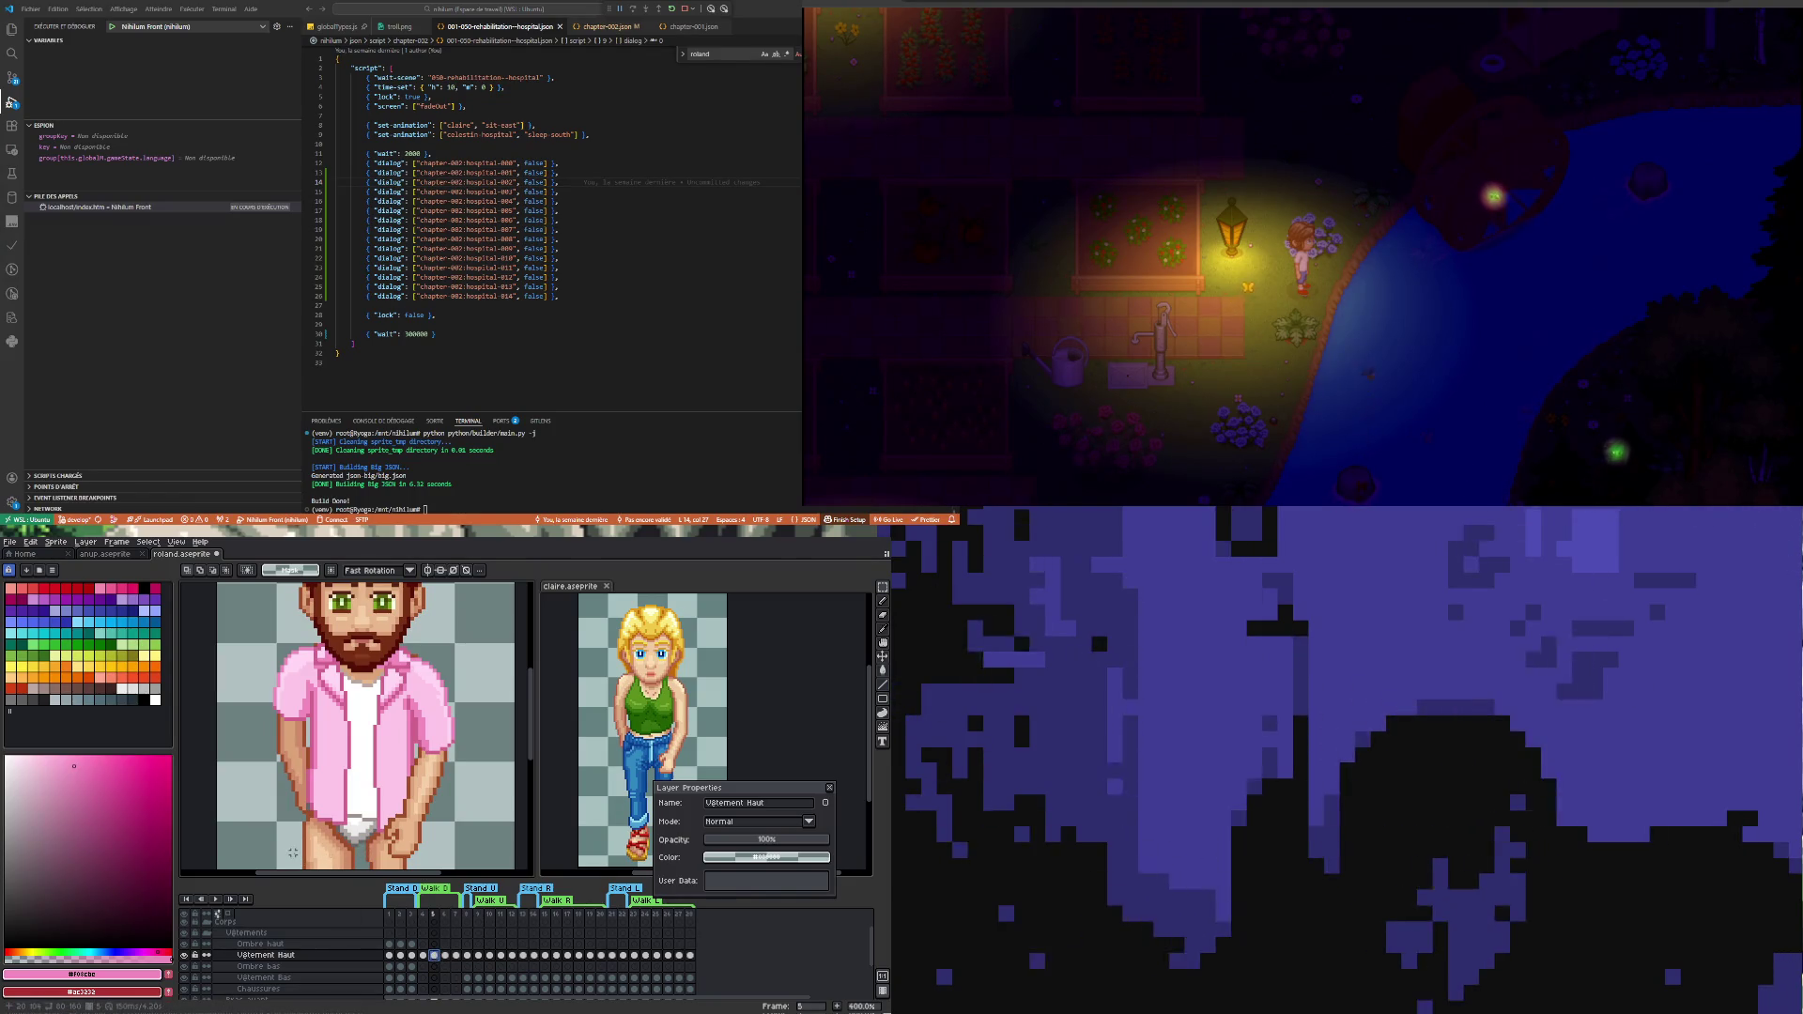
# - Move a small rectangle of hip pixels on frame 5 and drop it in place
pyautogui.moveTo(335, 797); pyautogui.dragTo(354, 791)
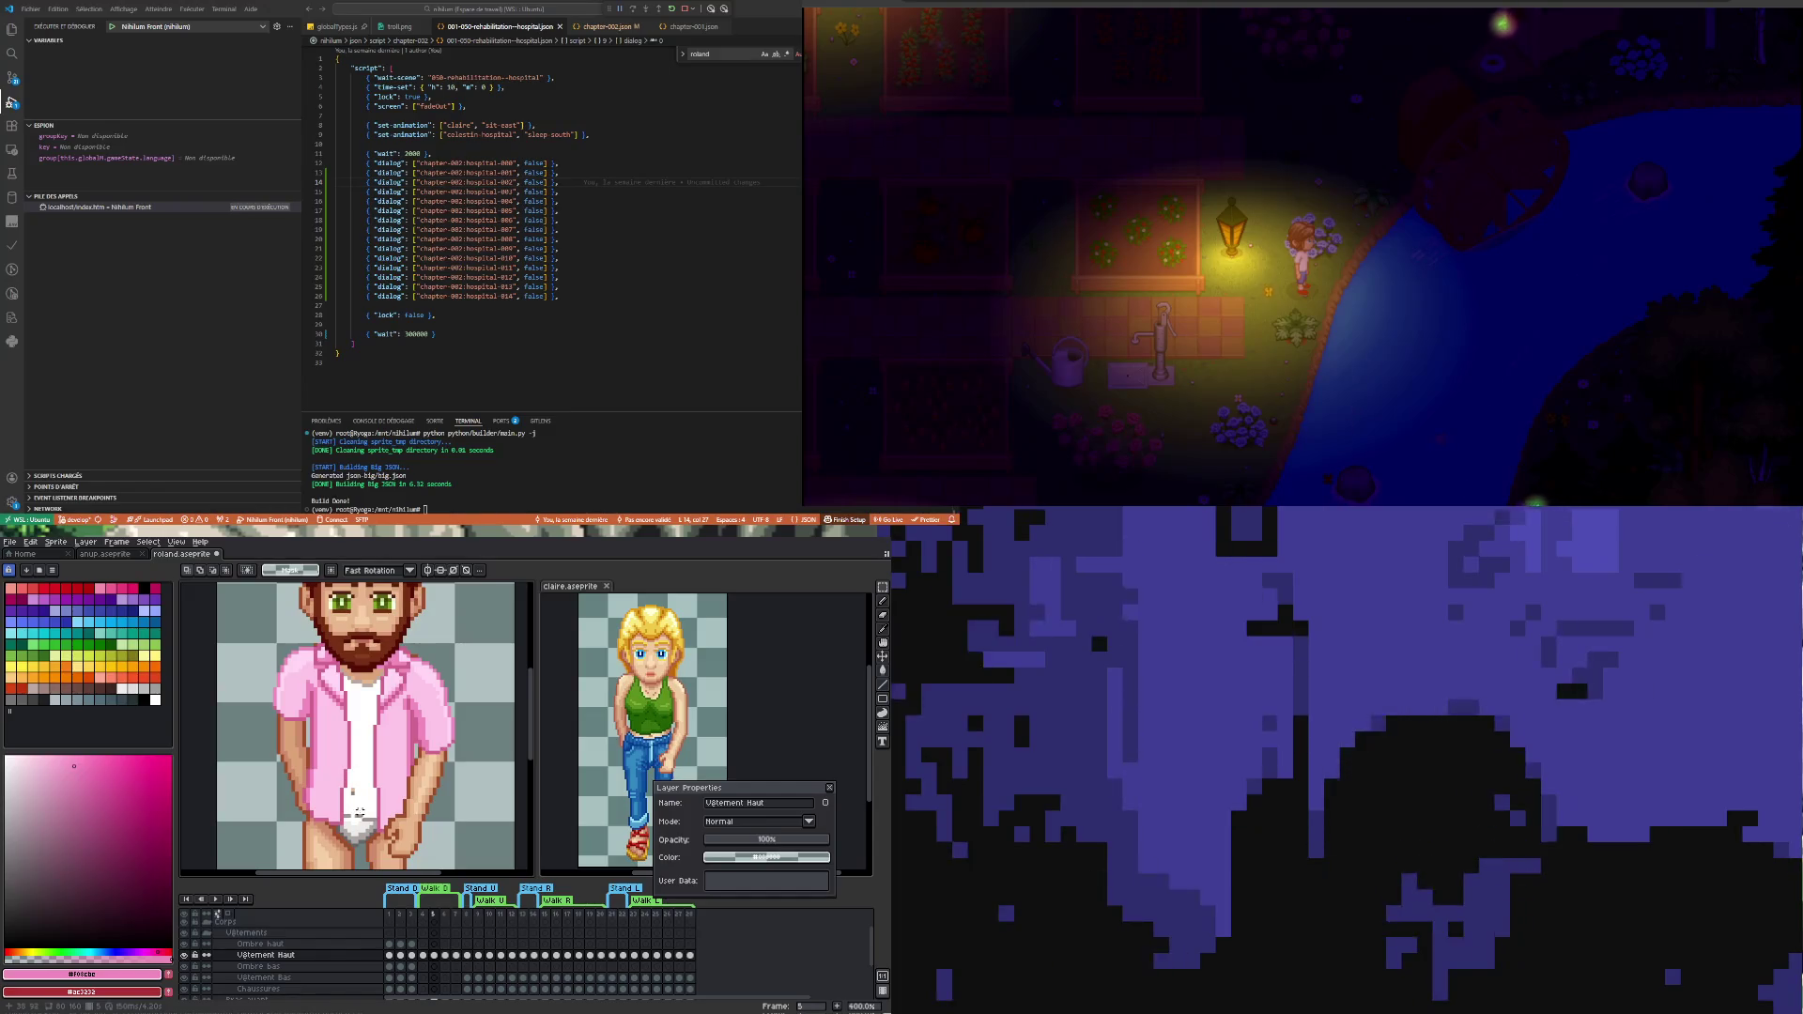
pyautogui.click(356, 801)
pyautogui.press('Return')
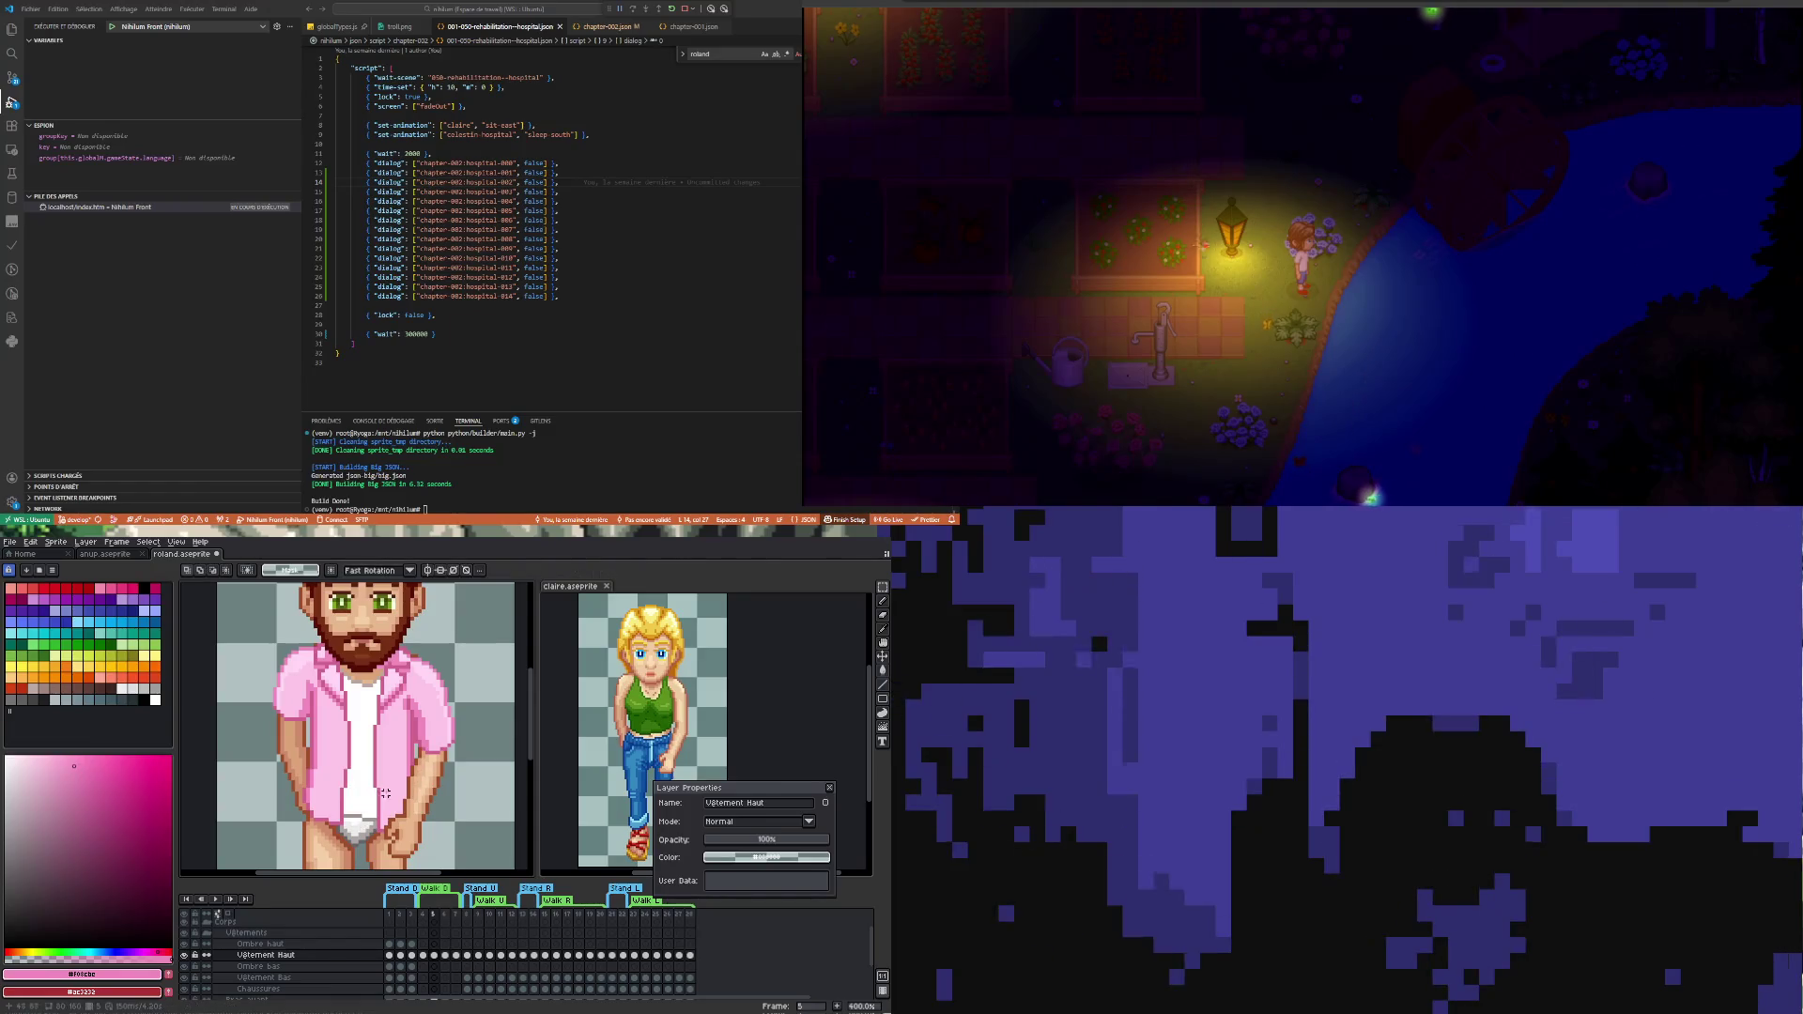
pyautogui.scroll(-1, 370, 796)
pyautogui.scroll(1, 369, 796)
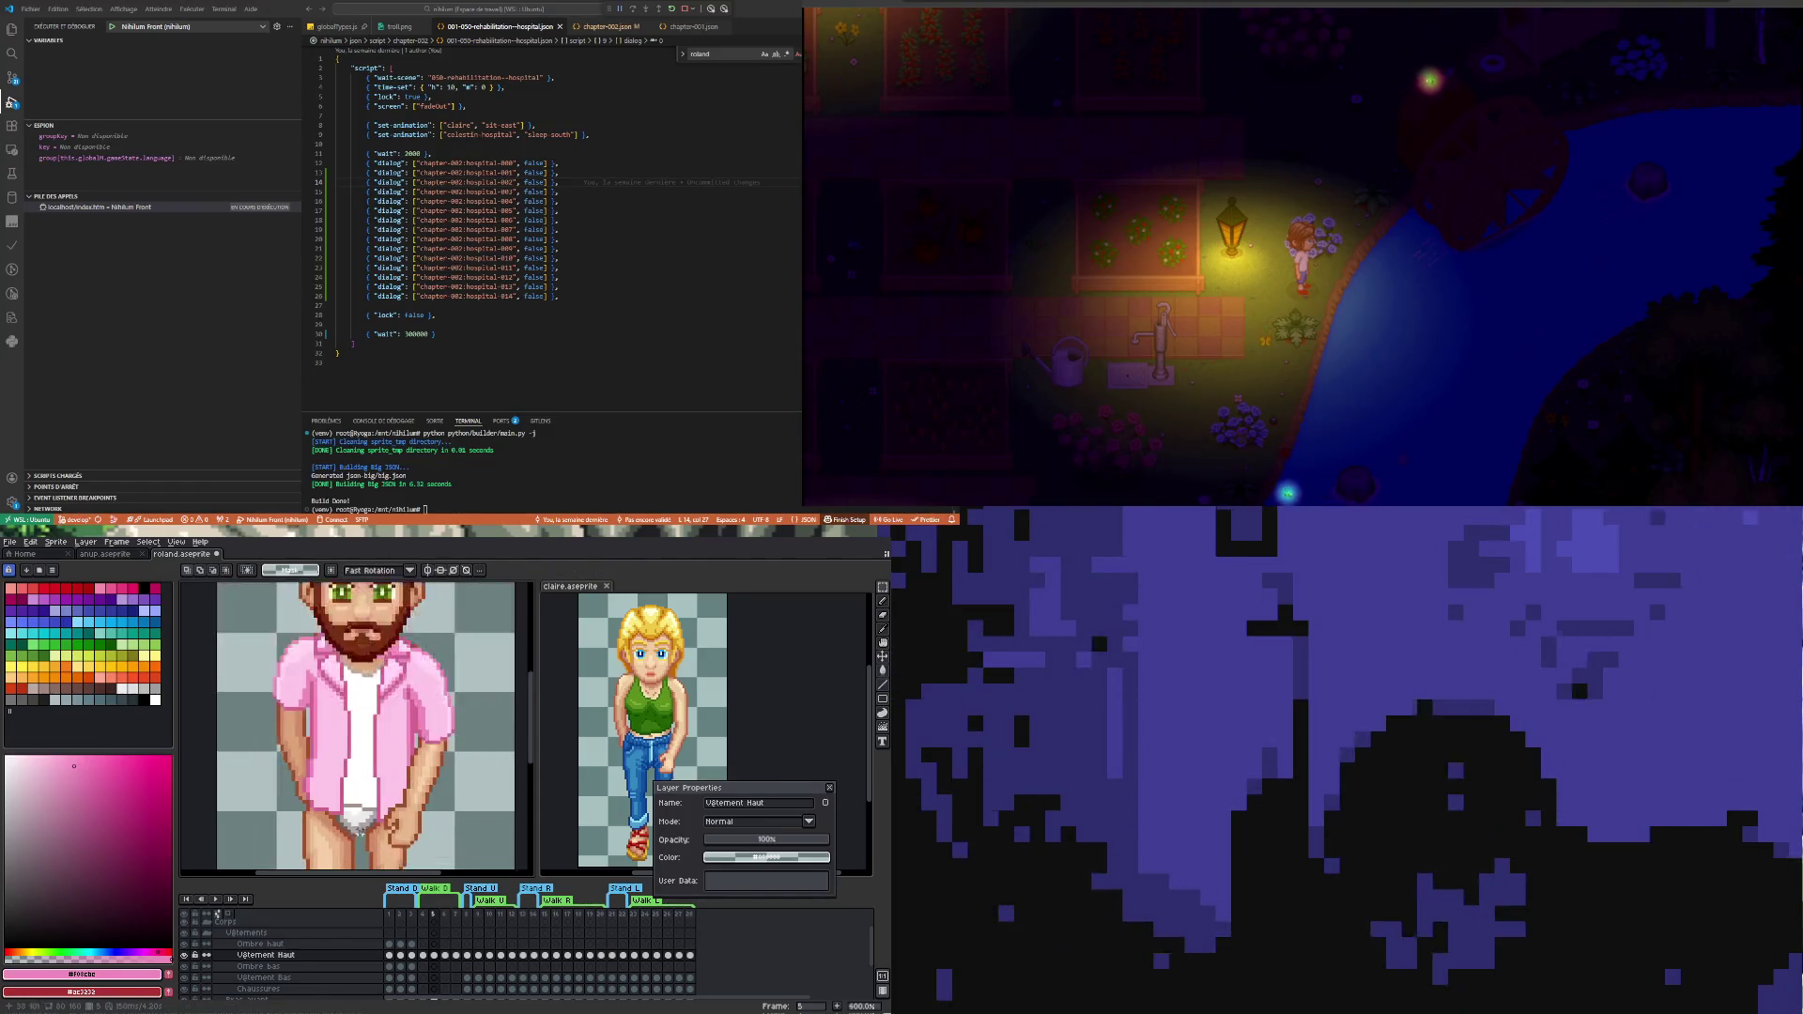
pyautogui.scroll(1, 369, 797)
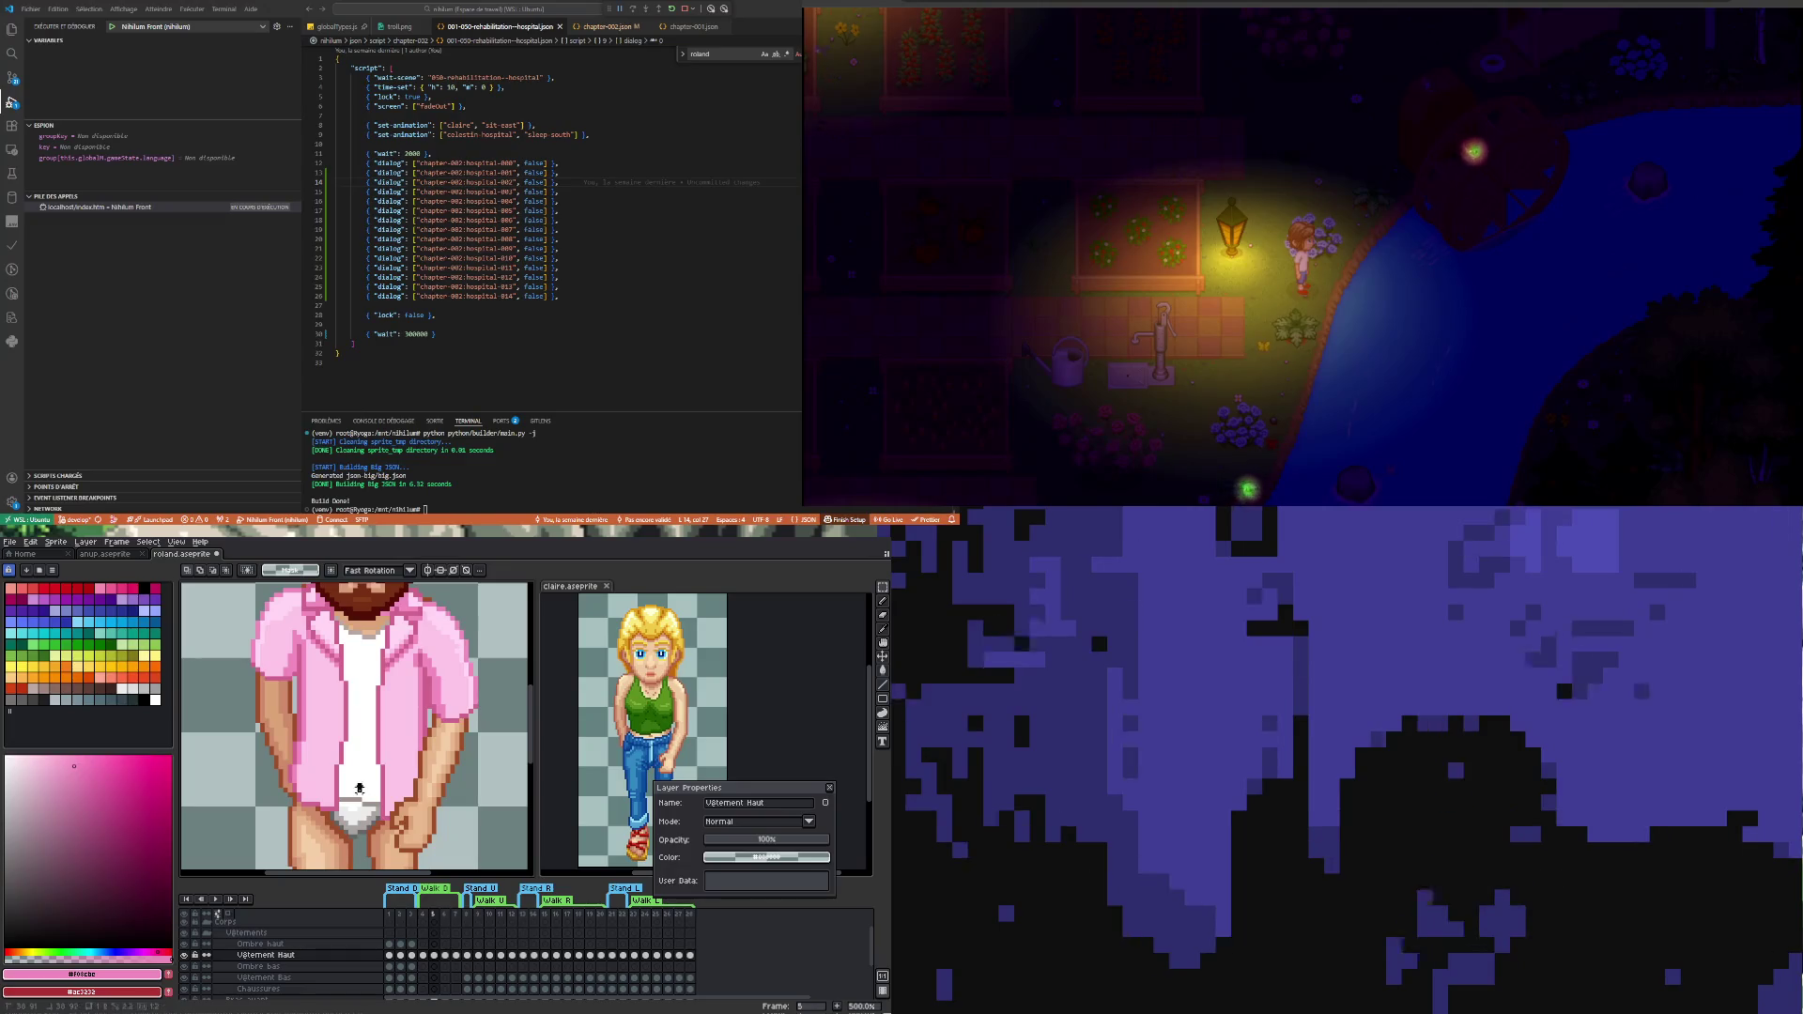
# - Release the underwear-area pixels and flip between frames 4 and 5 to check them
pyautogui.moveTo(360, 804); pyautogui.dragTo(356, 783)
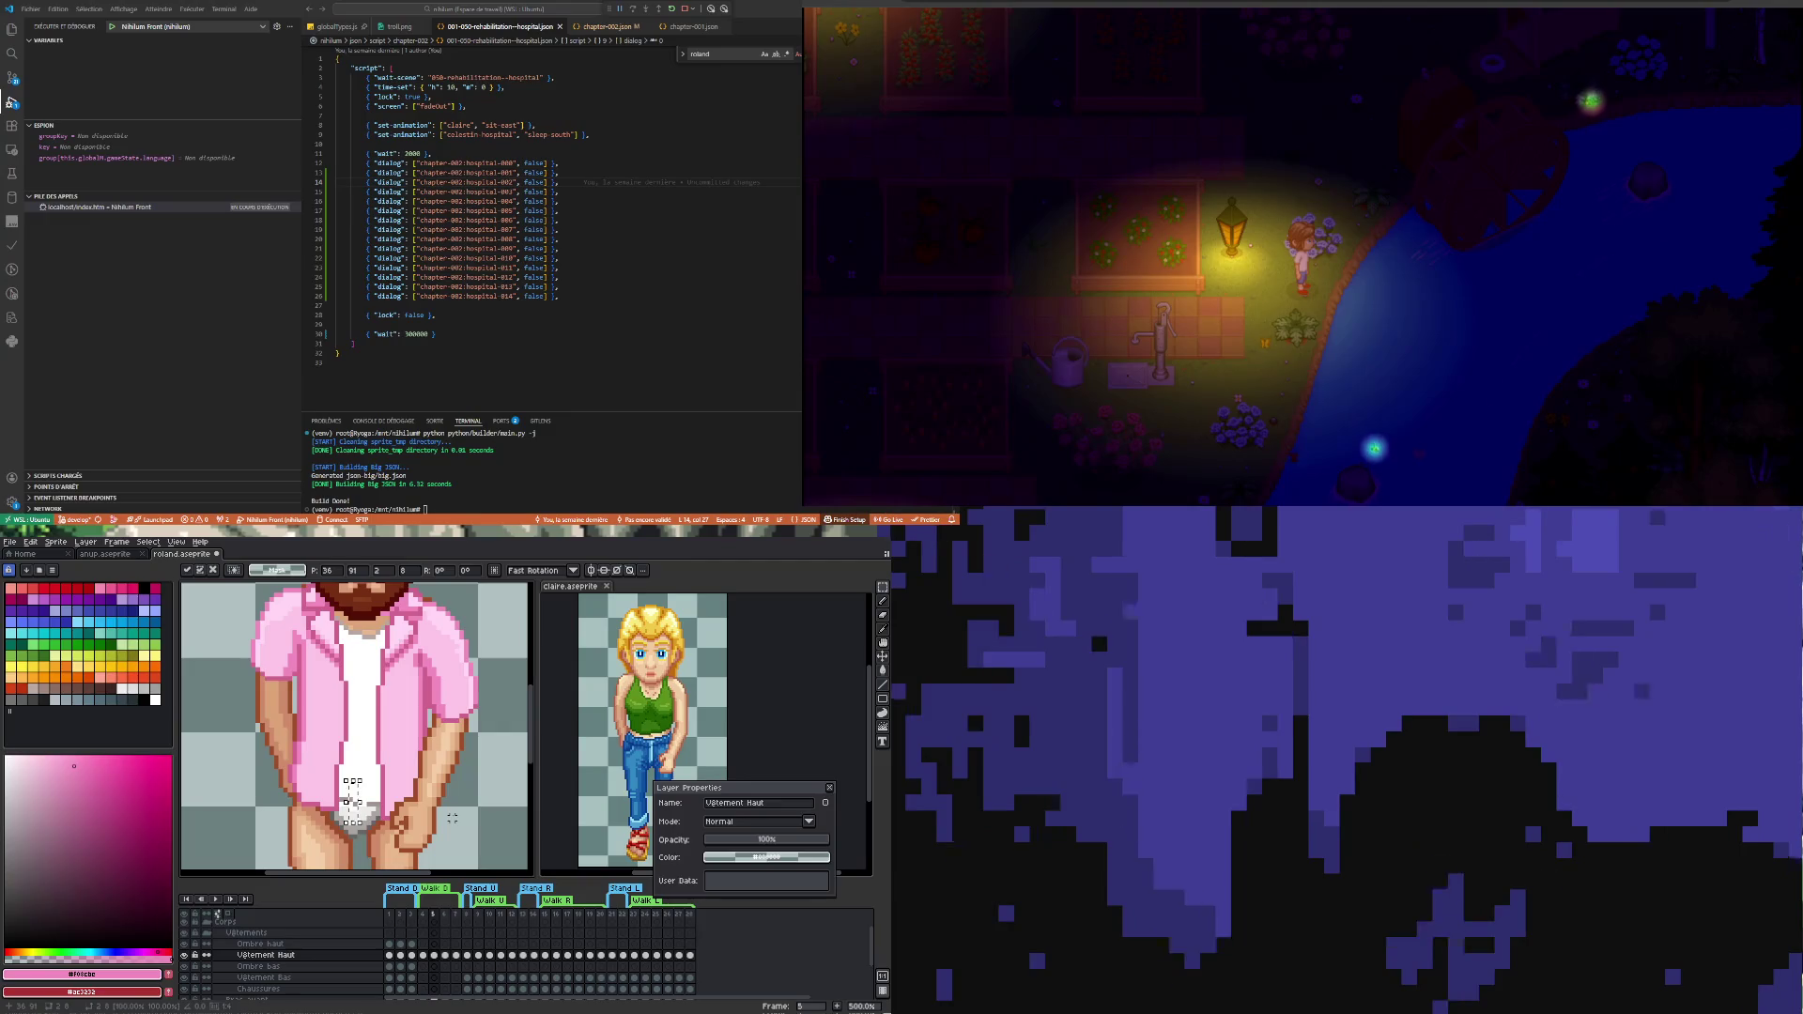
pyautogui.click(352, 787)
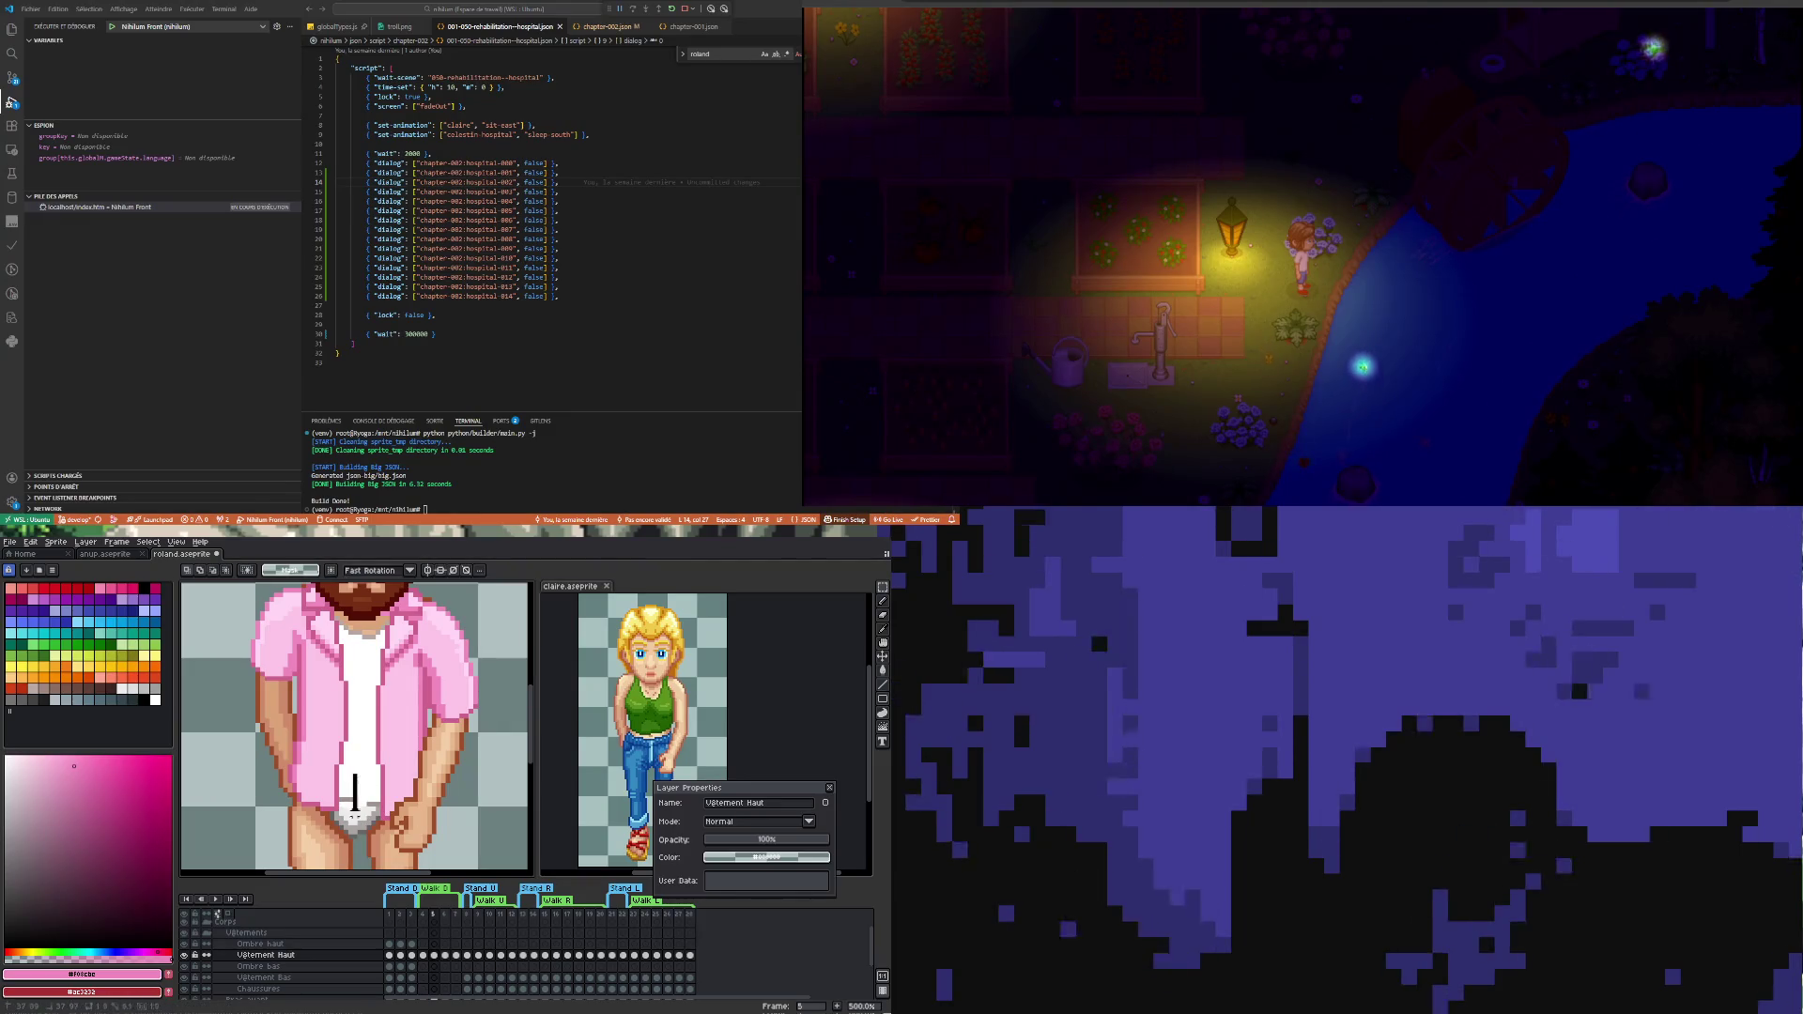
pyautogui.click(355, 810)
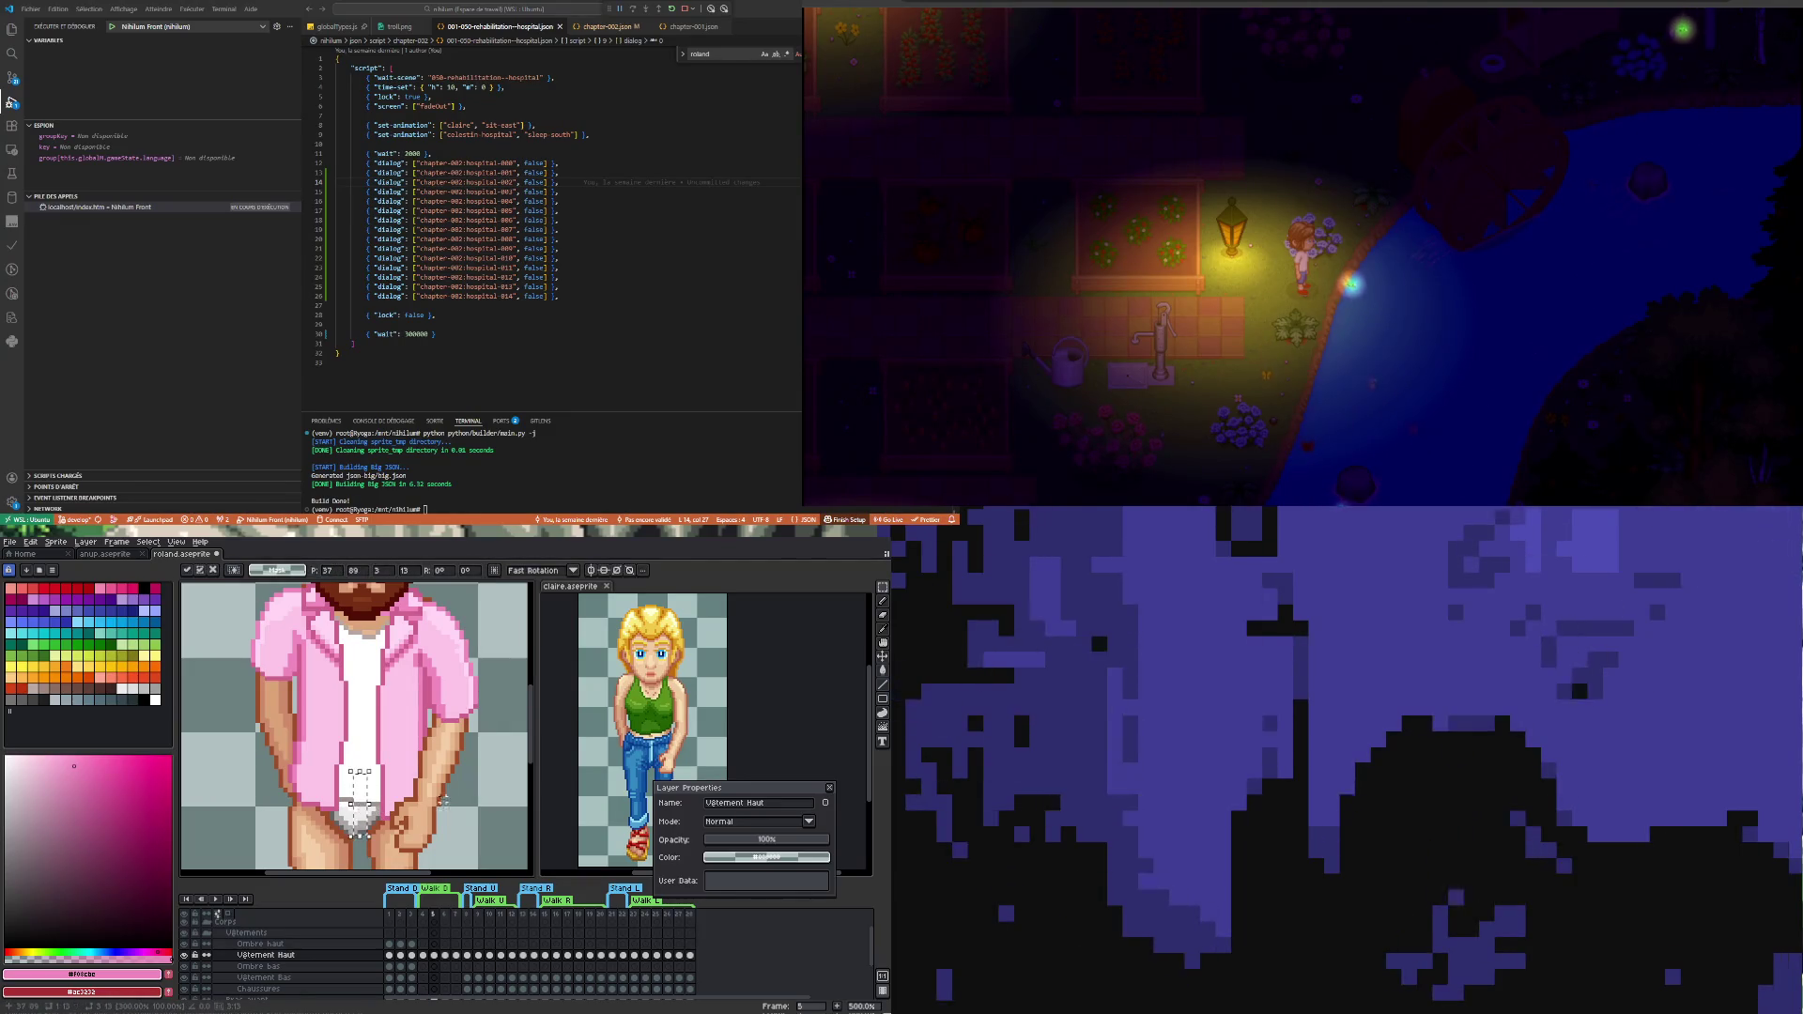
pyautogui.click(423, 955)
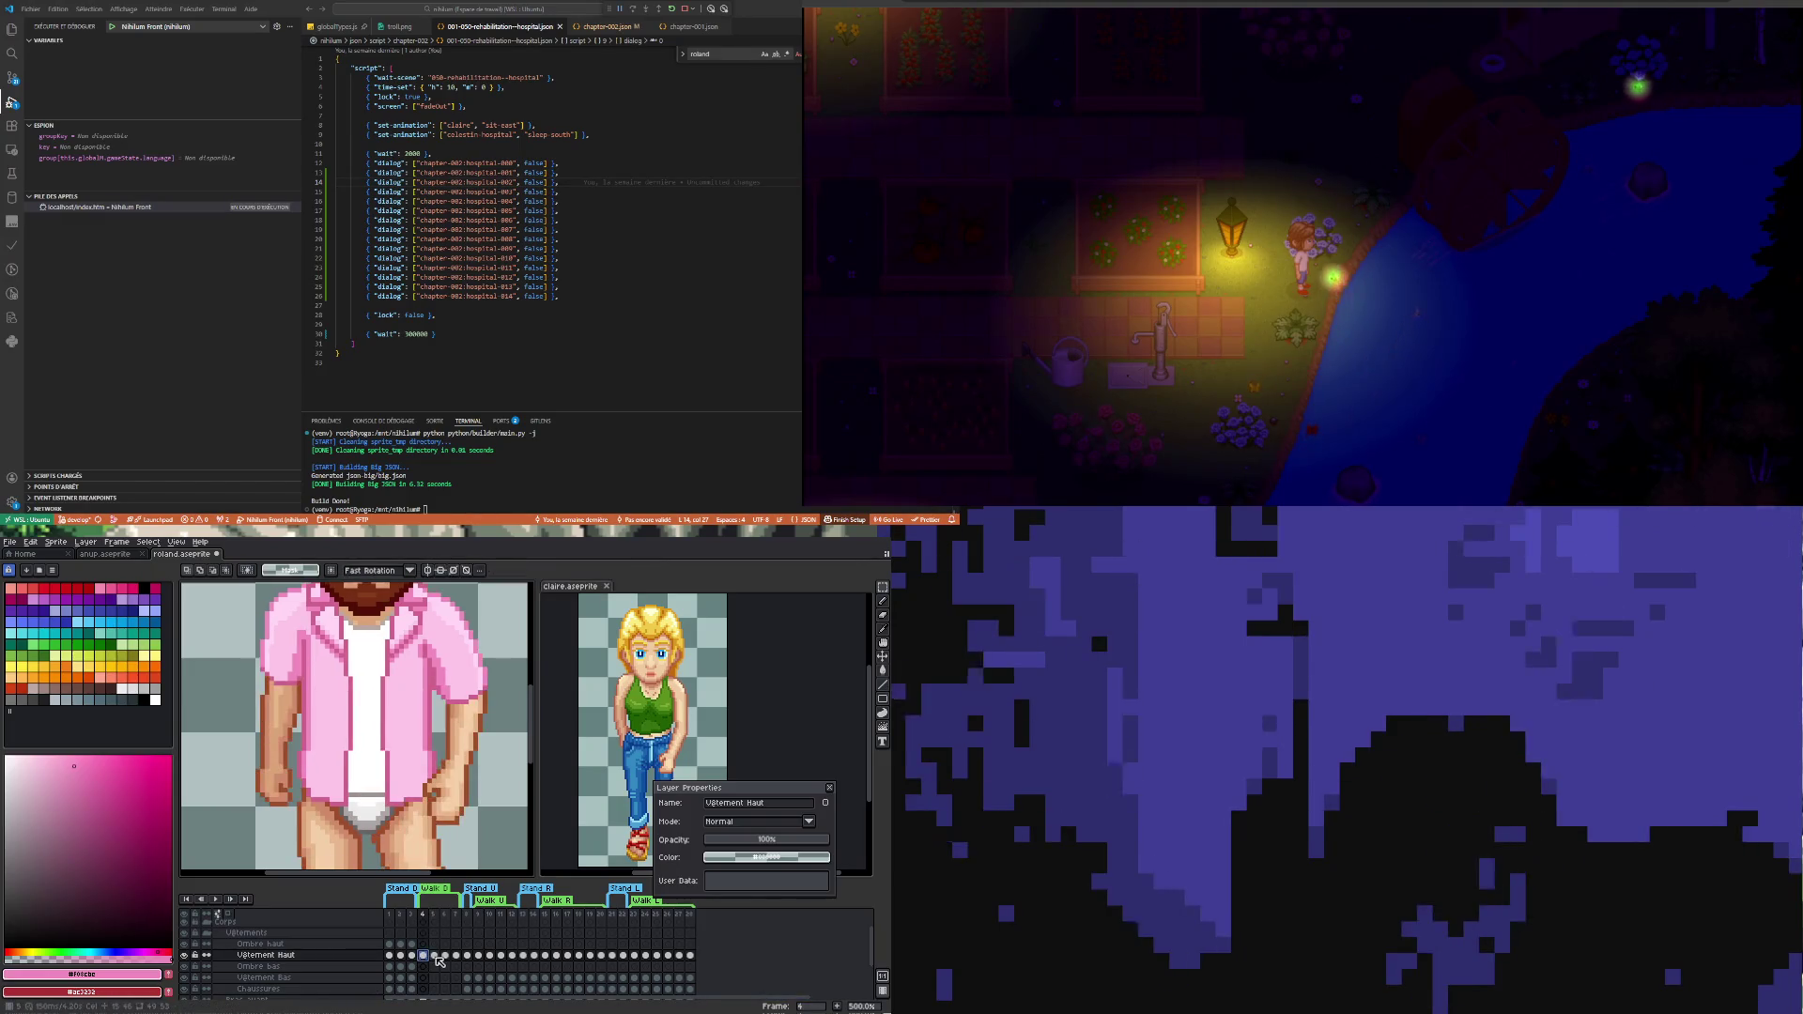
pyautogui.click(436, 959)
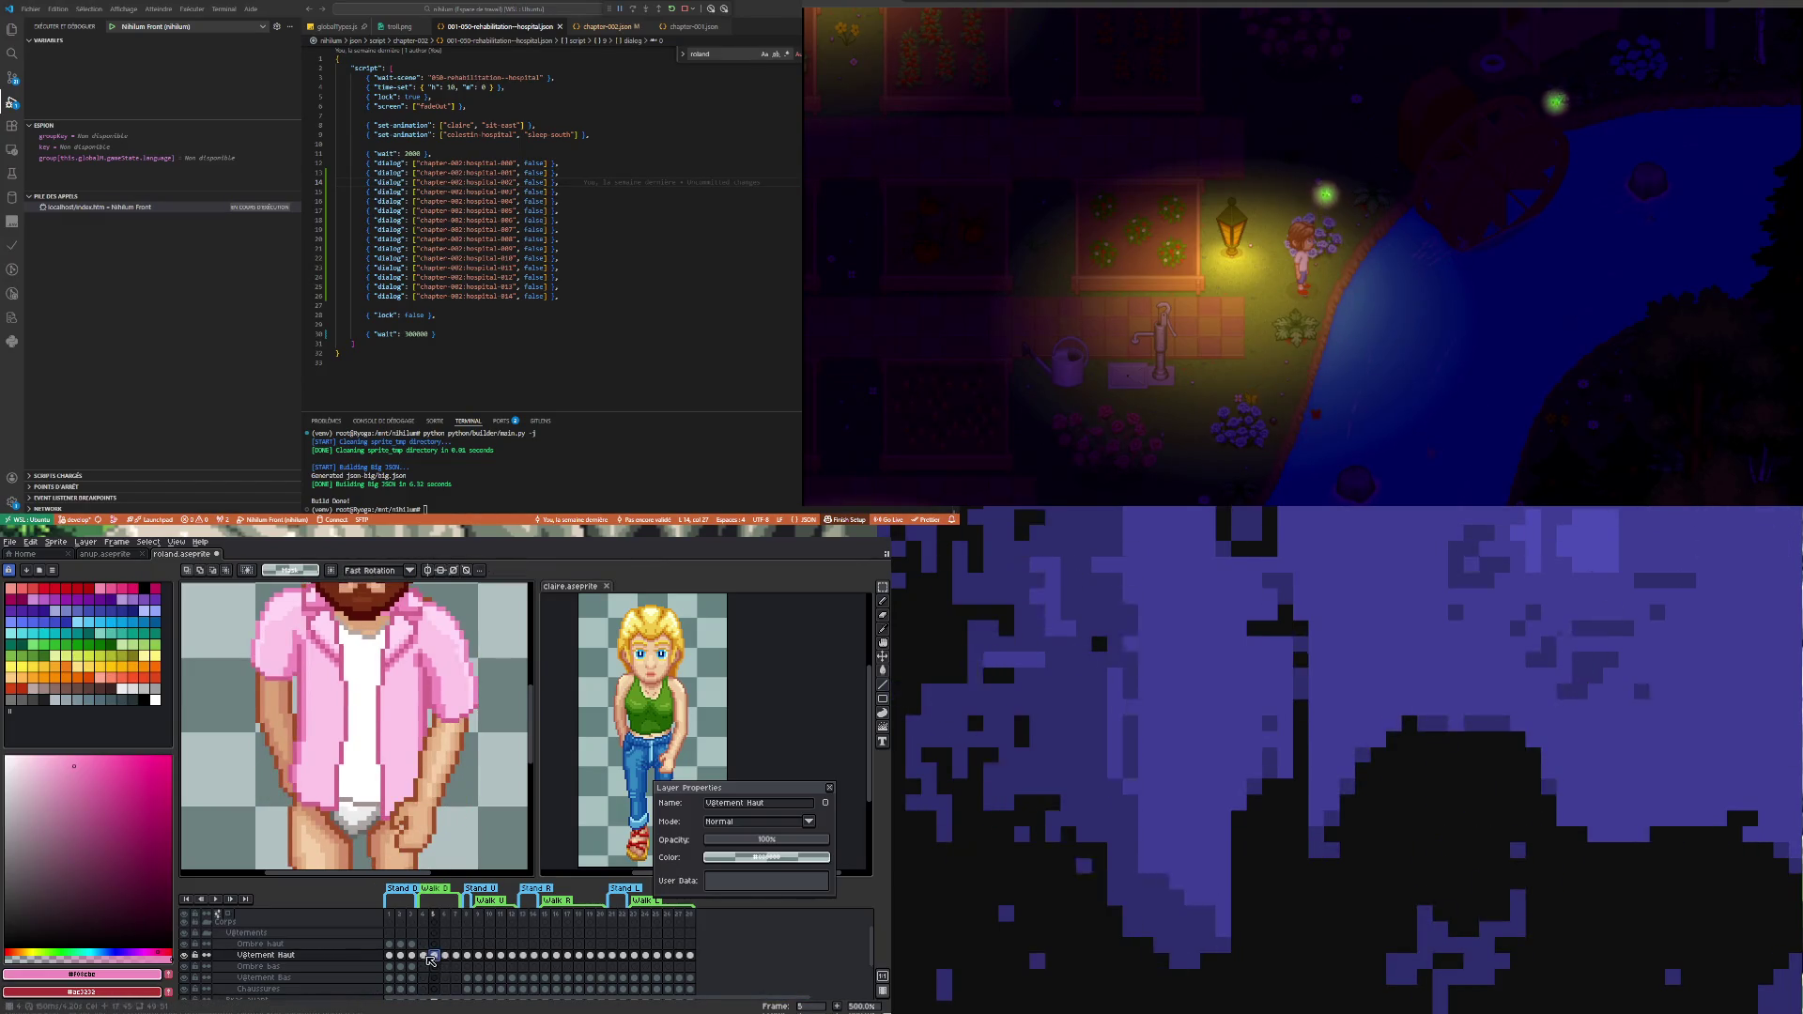
pyautogui.click(425, 957)
pyautogui.click(437, 957)
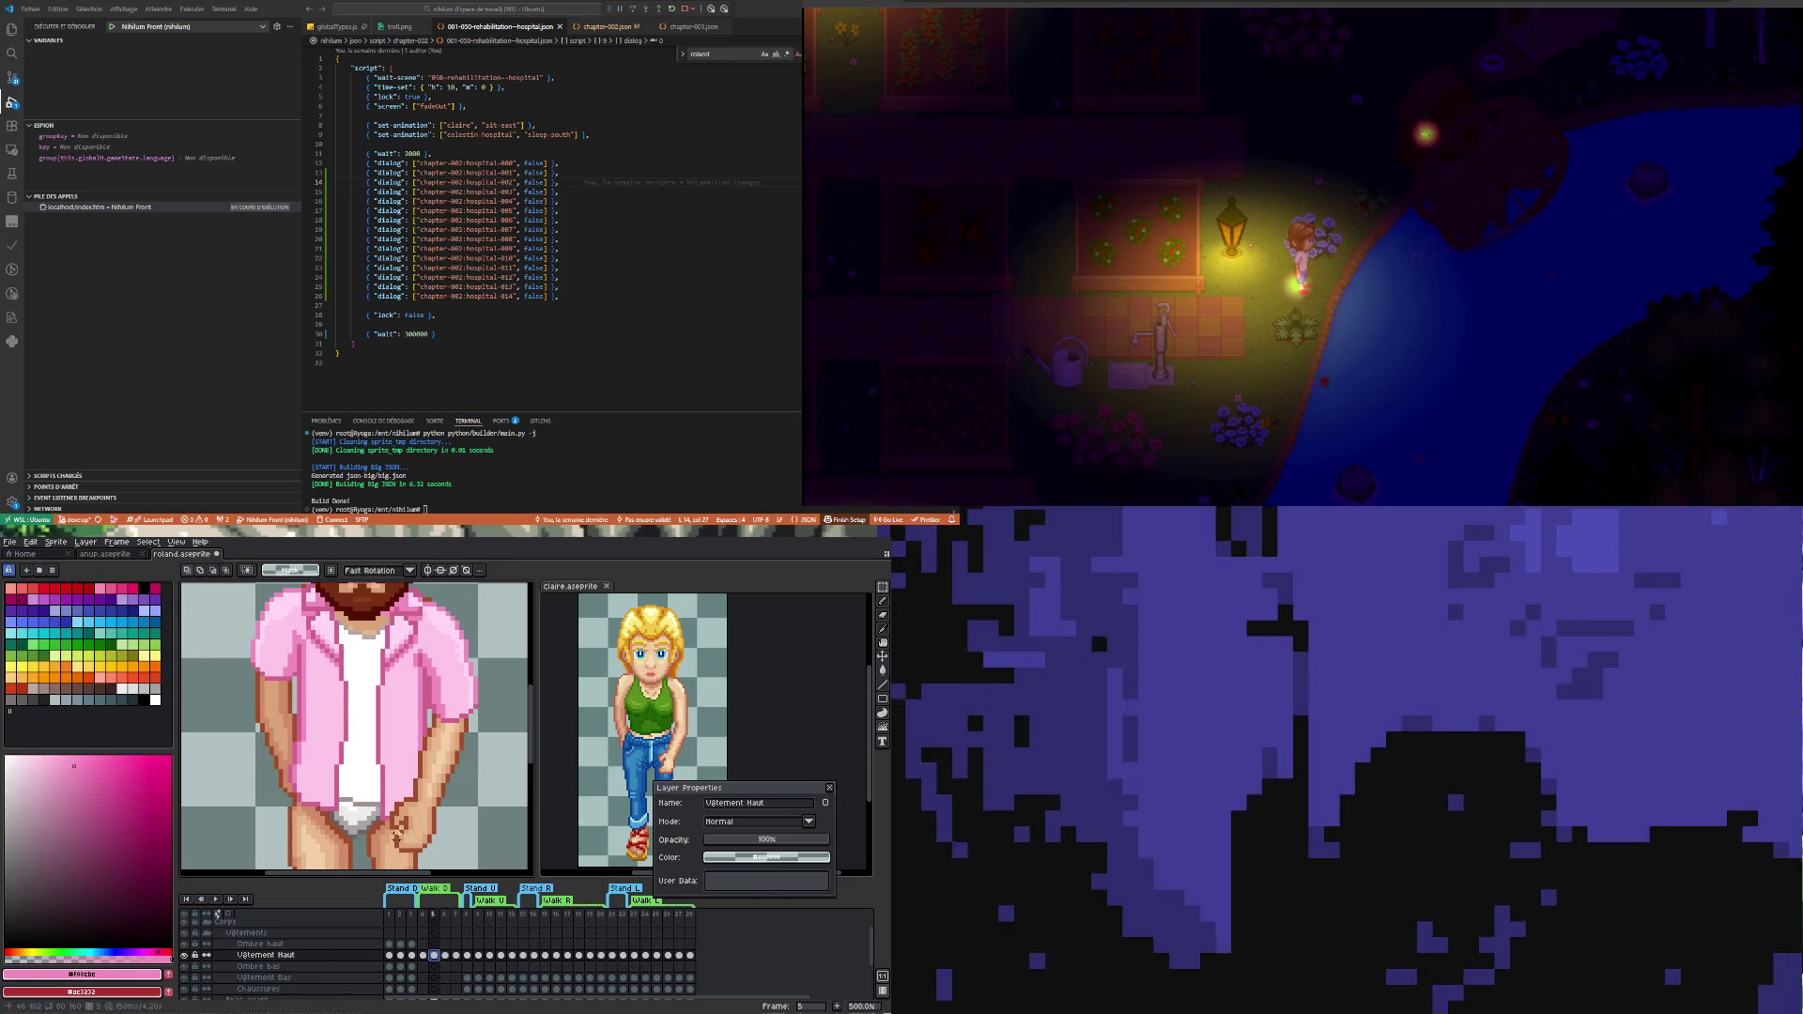
pyautogui.scroll(-1, 334, 864)
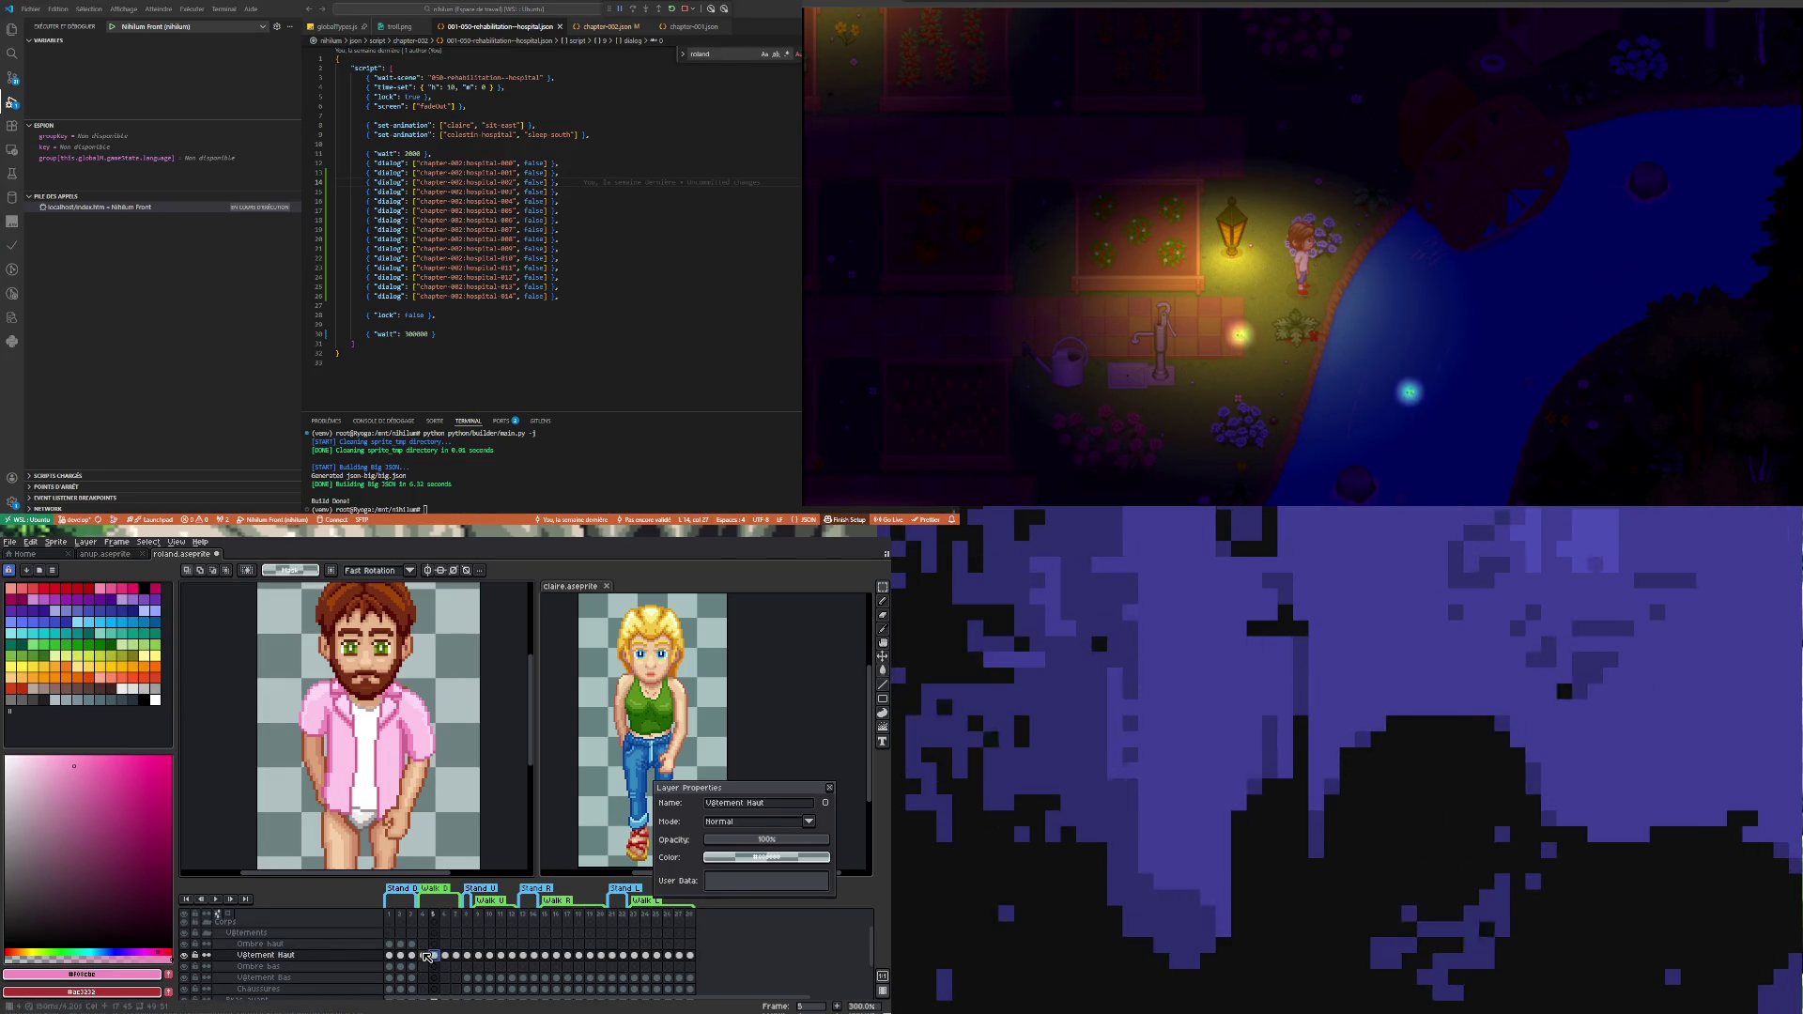
# - Step through walk frames 4 to 7 and play the walk animation for a small-scale review
pyautogui.press('Left')
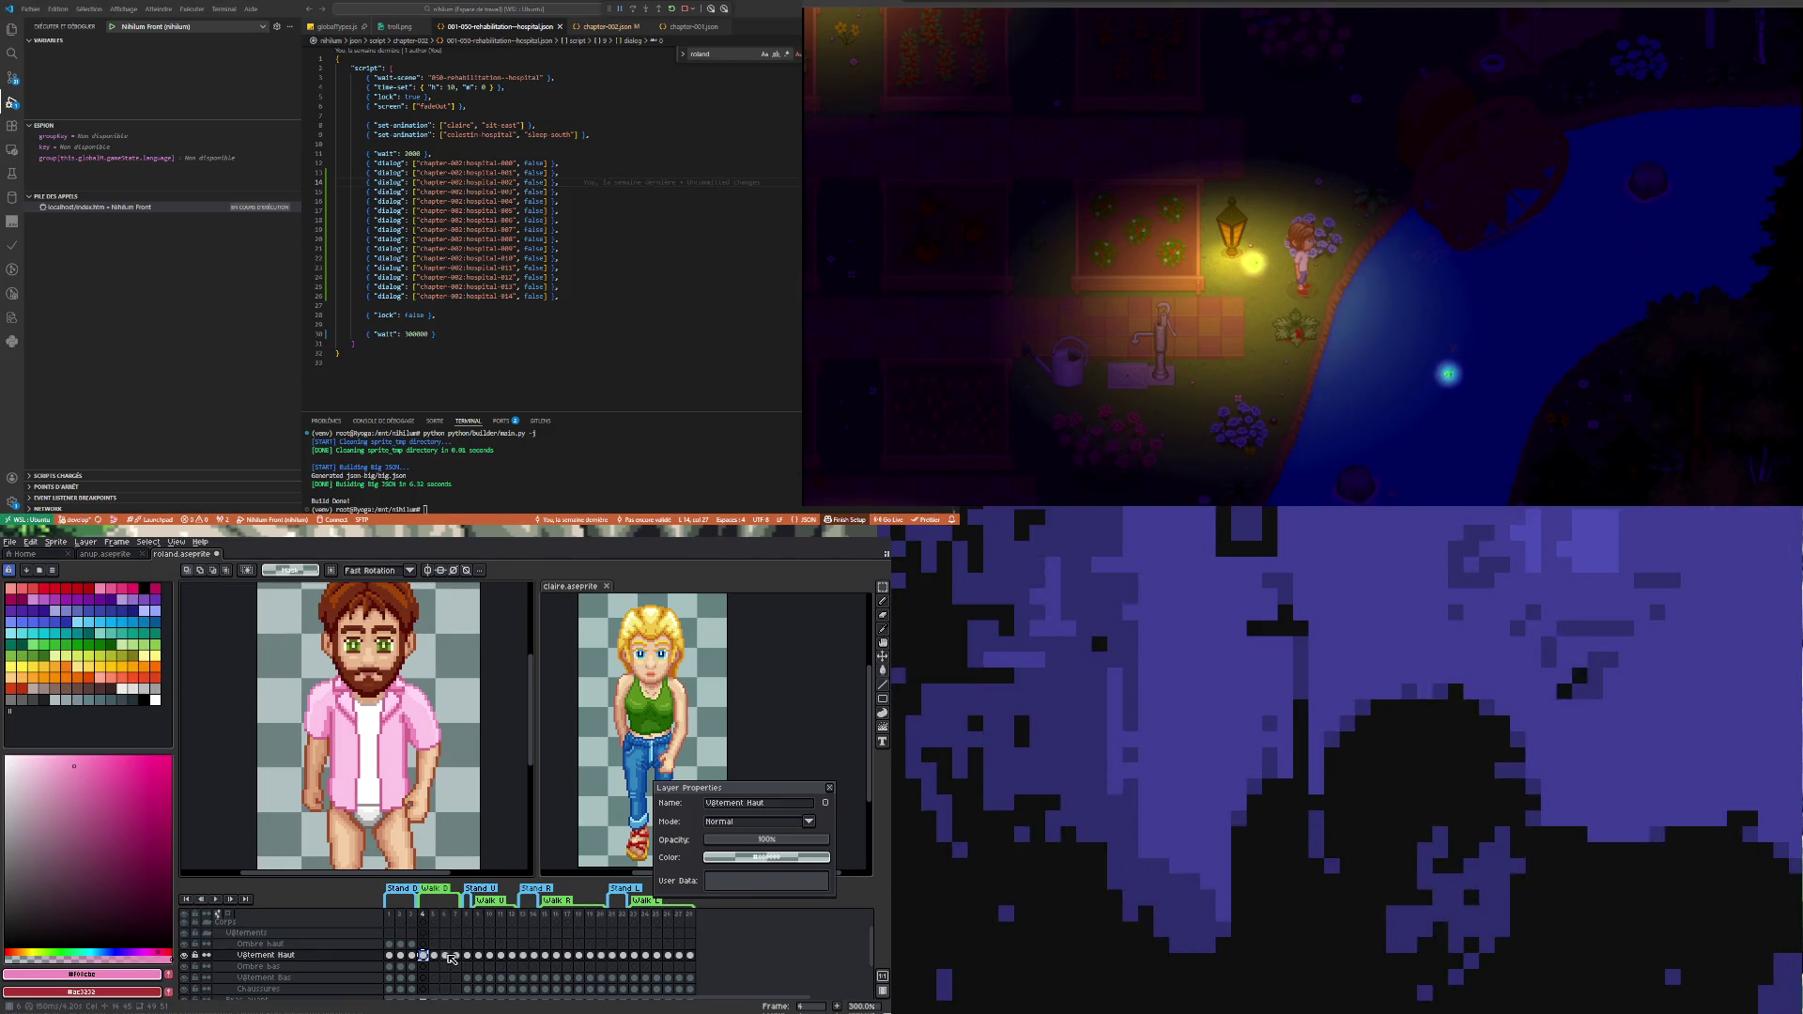
pyautogui.click(447, 957)
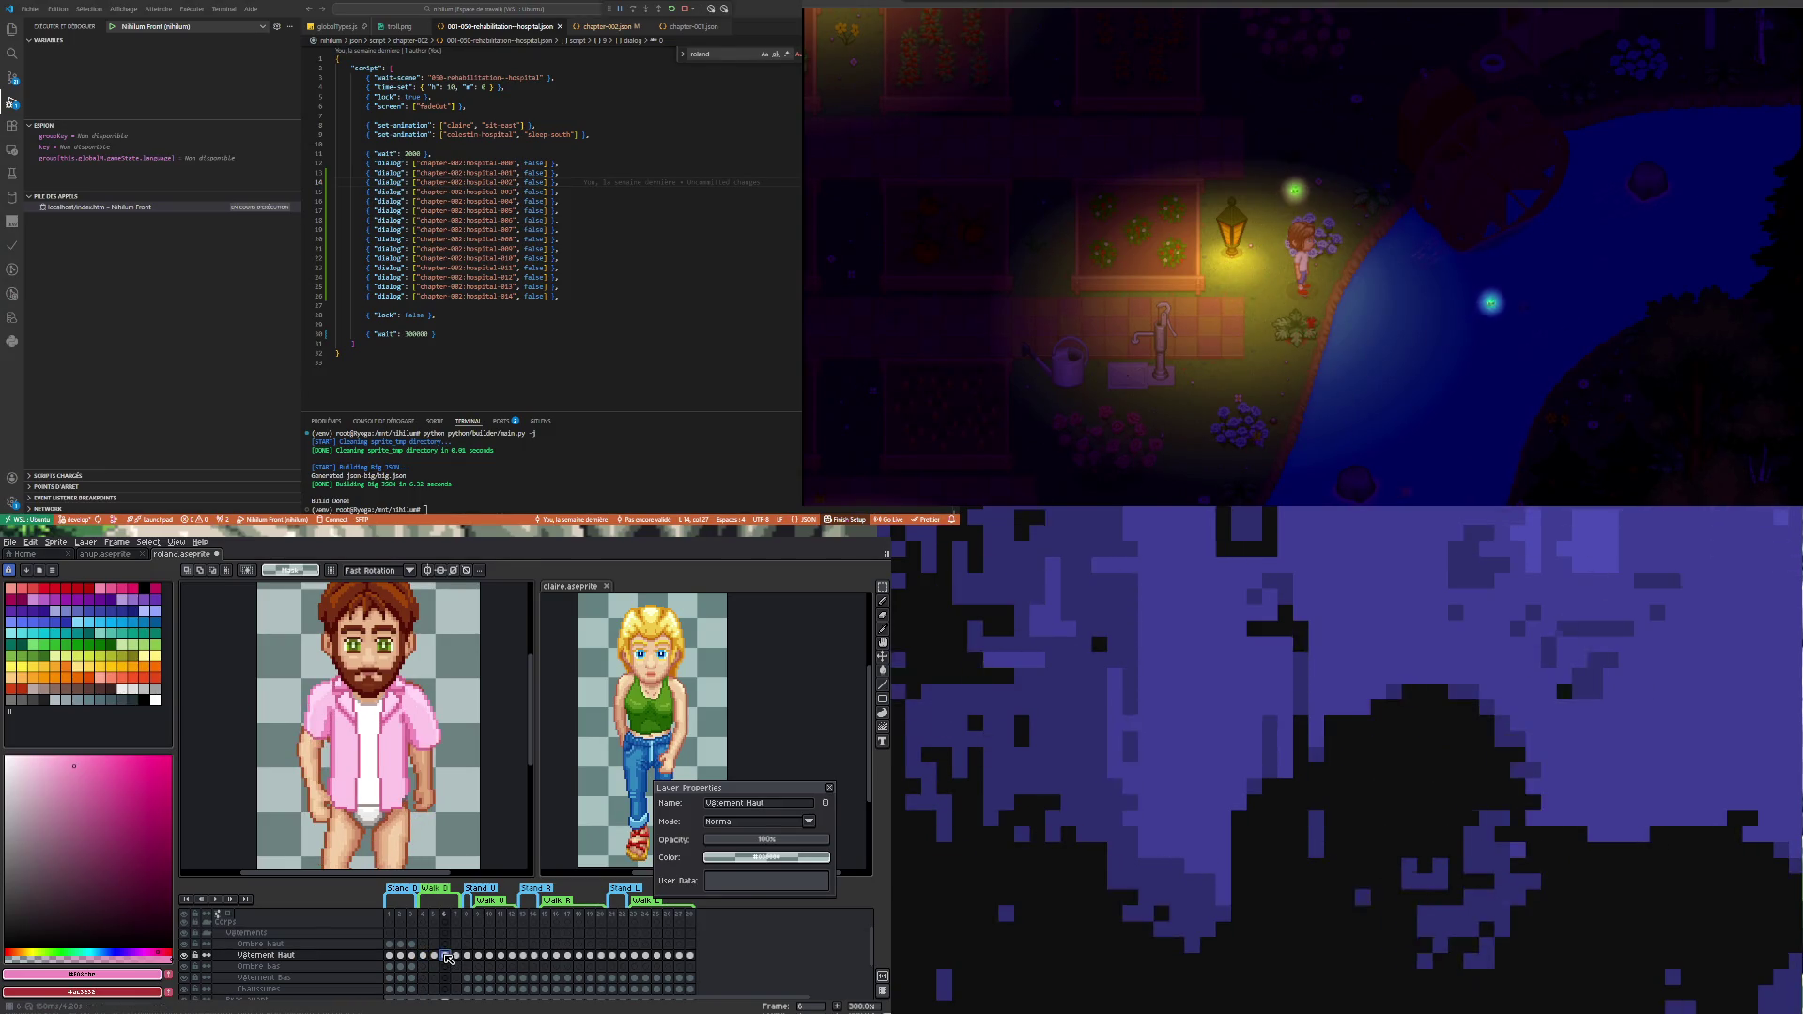
pyautogui.click(437, 956)
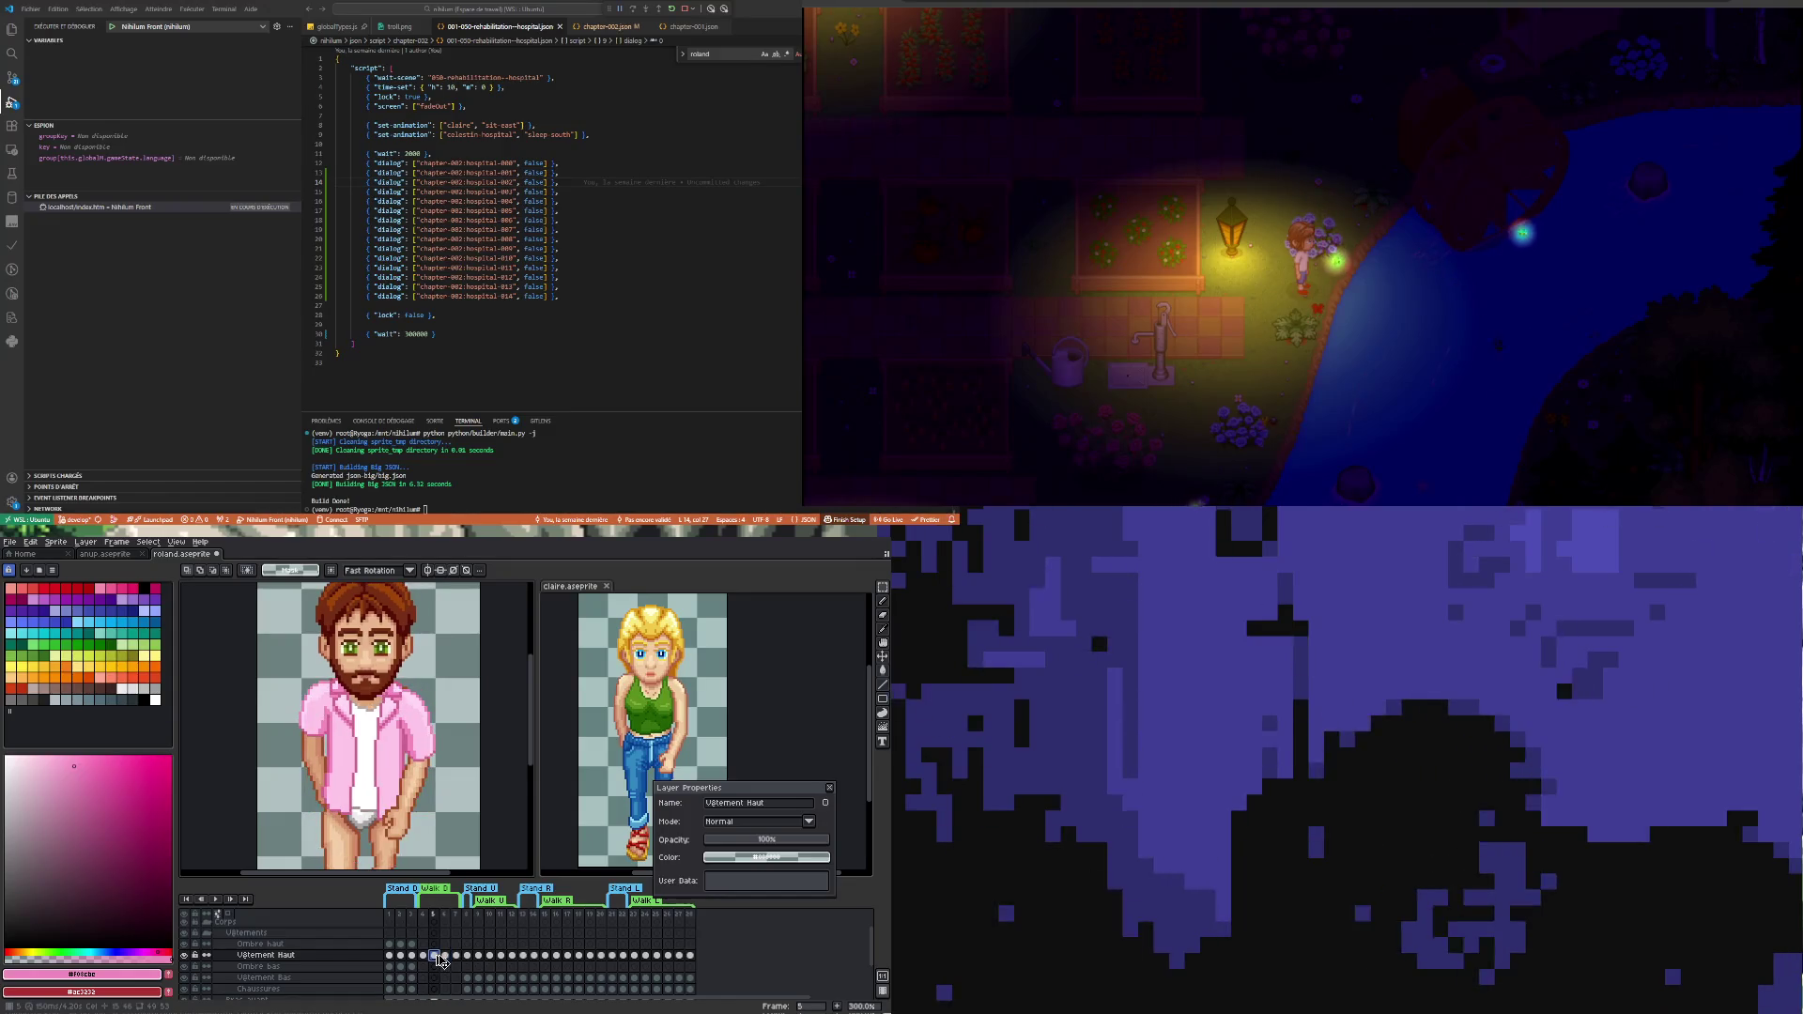
pyautogui.click(457, 956)
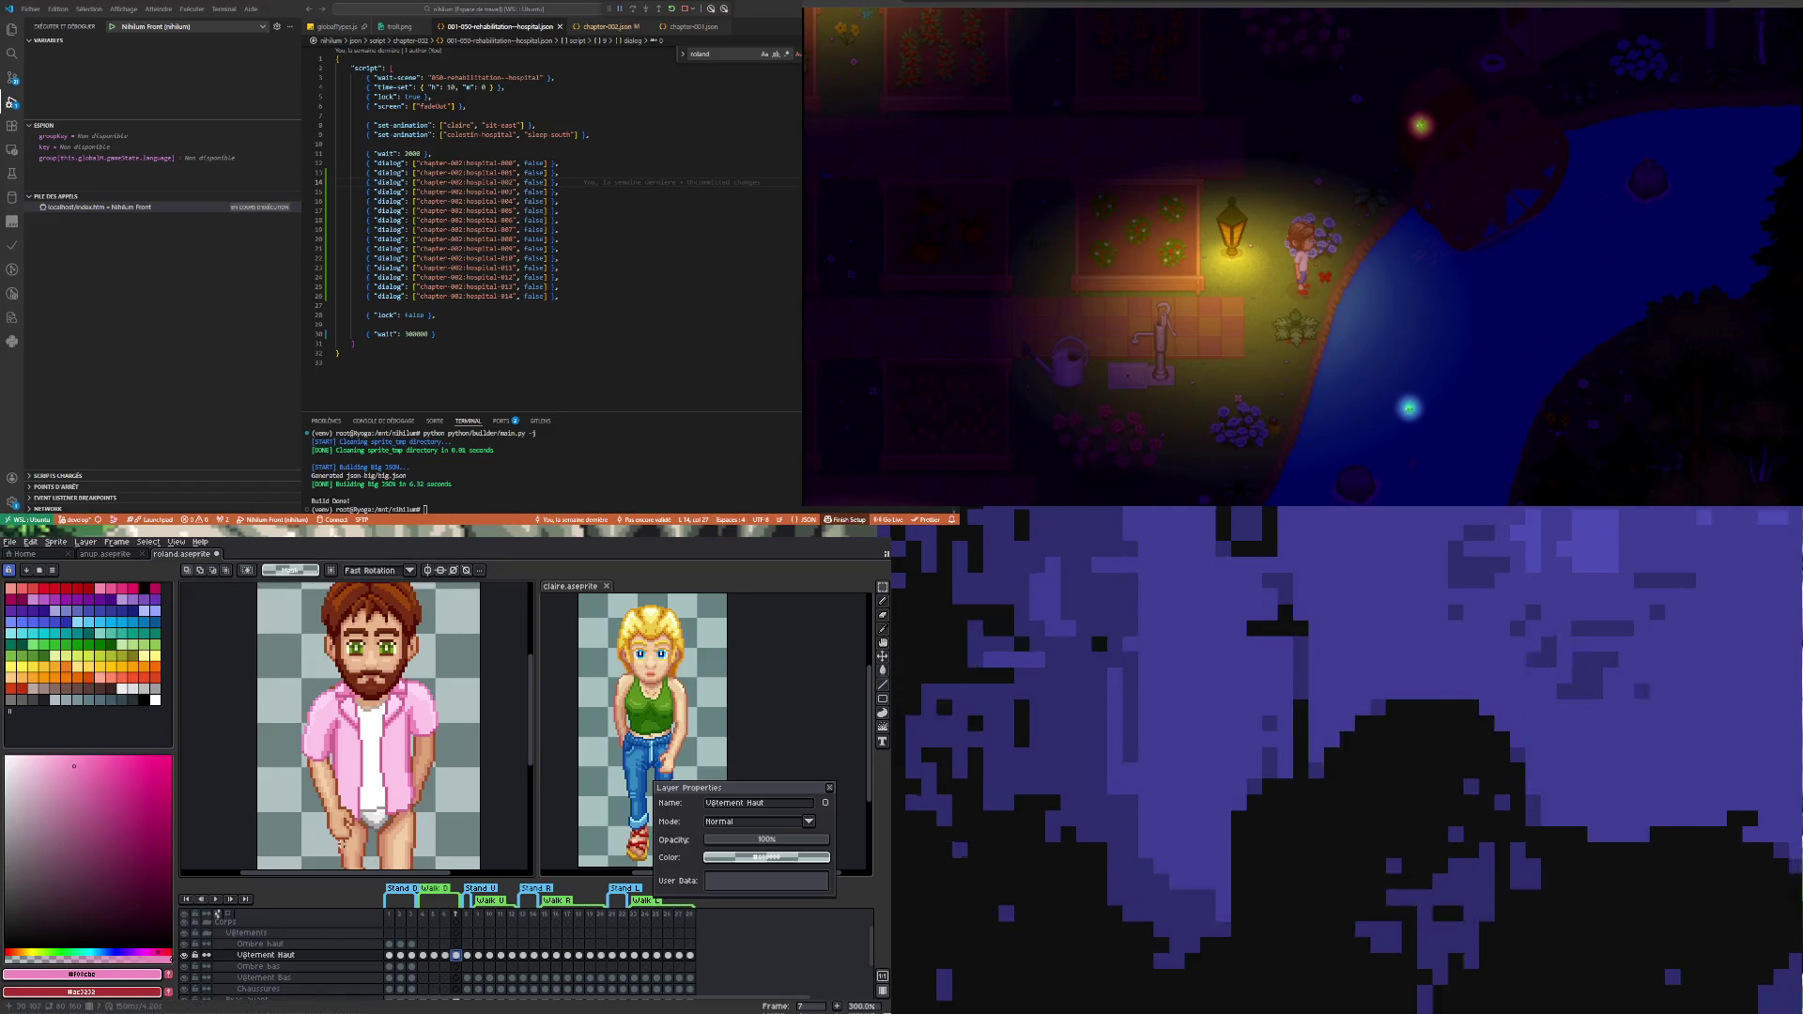
pyautogui.click(222, 897)
pyautogui.scroll(-2, 324, 818)
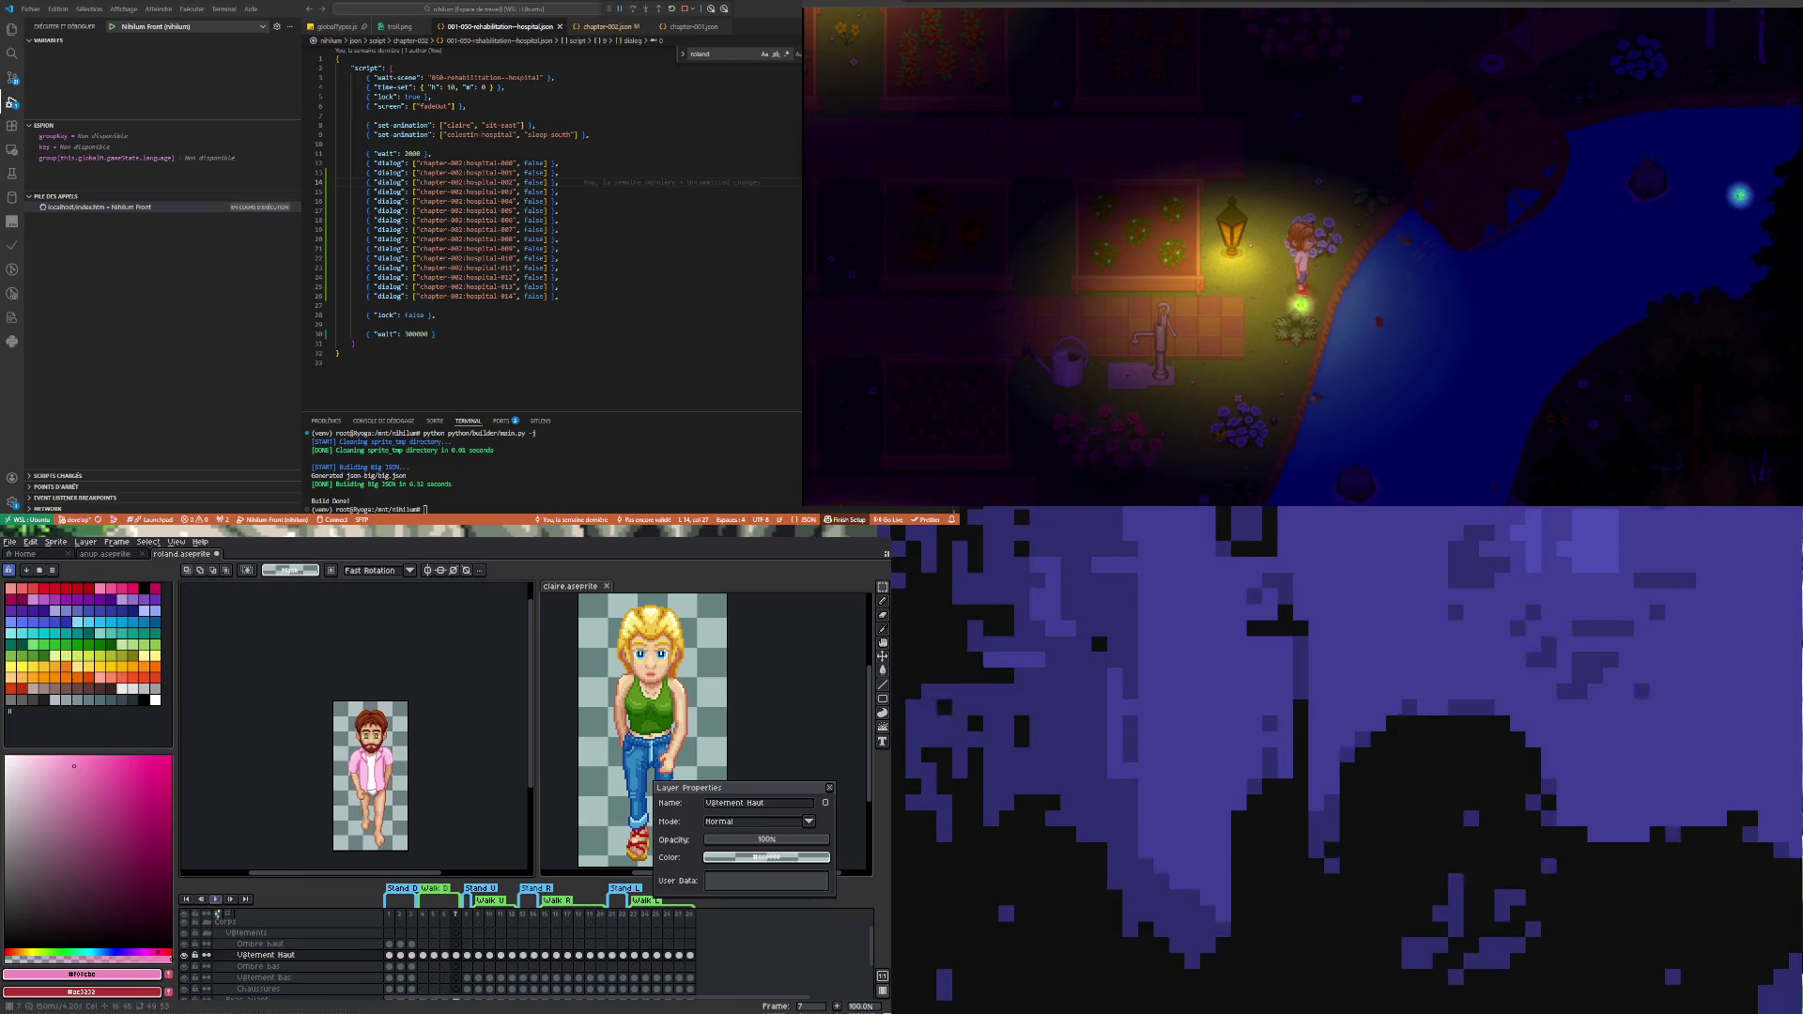
# - Stop playback on frame 5 and compare the close-up with walk frame 4
pyautogui.click(437, 955)
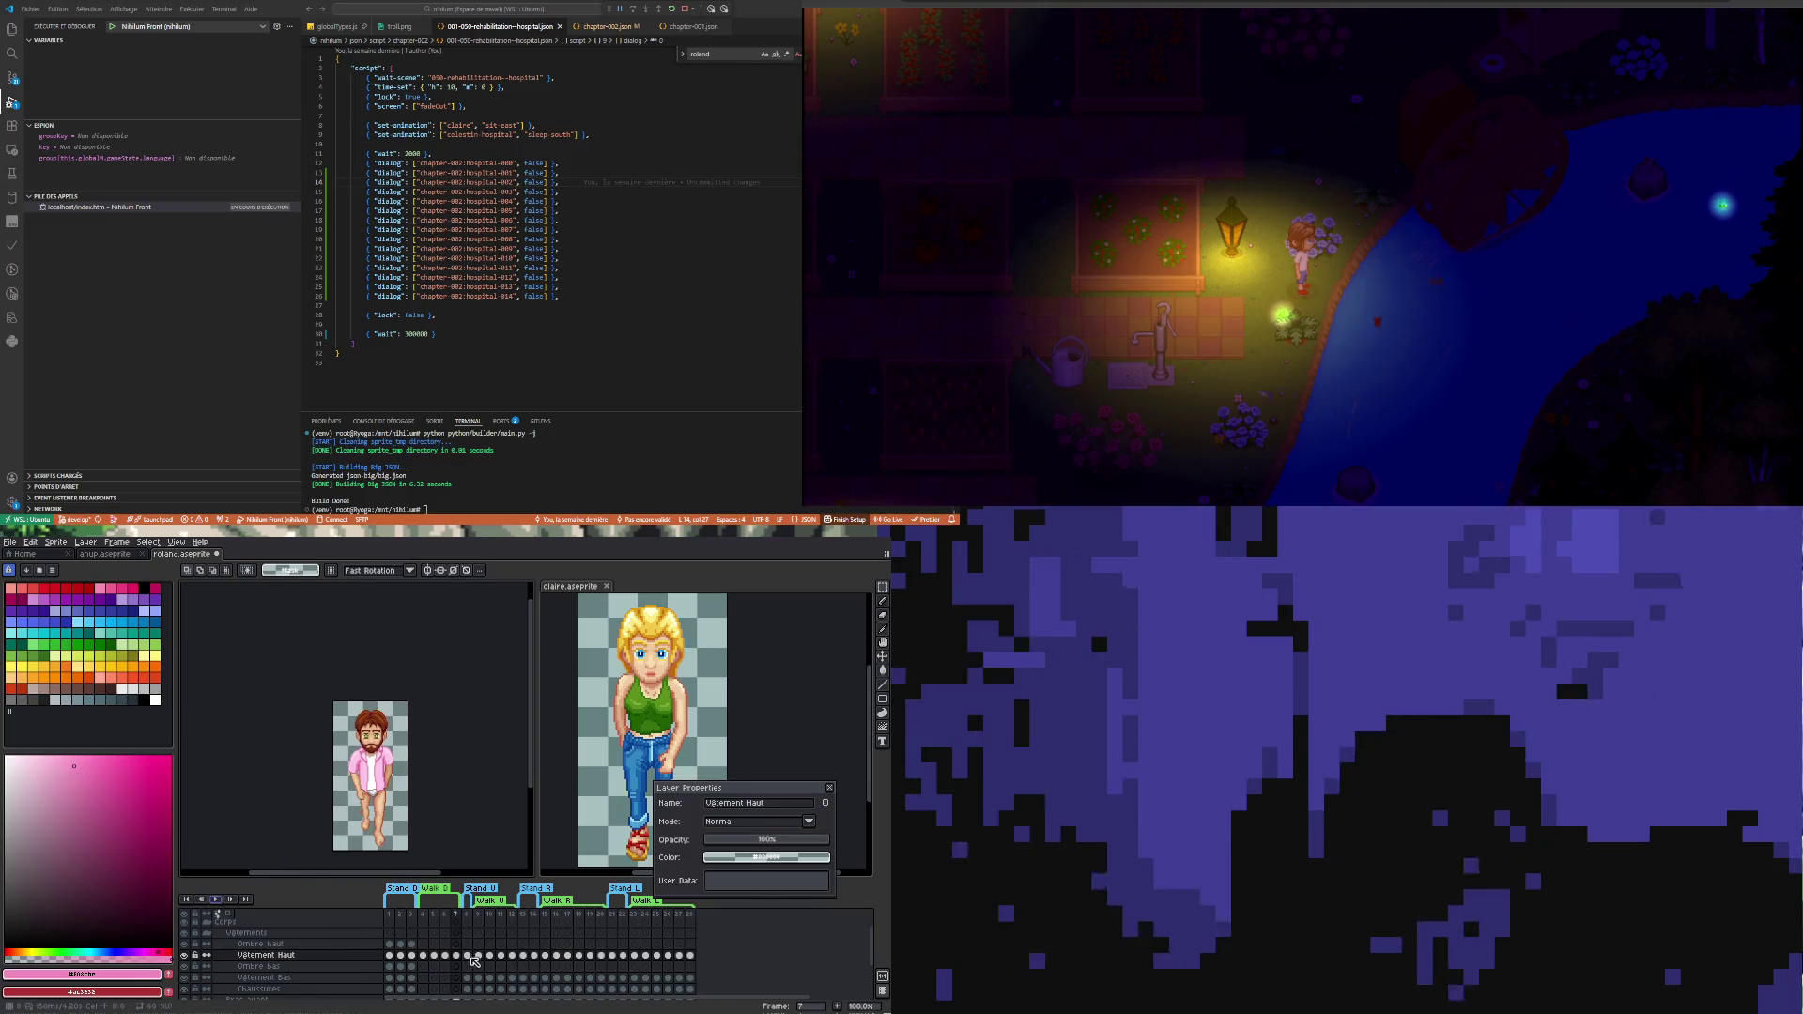
pyautogui.scroll(3, 373, 817)
pyautogui.click(423, 955)
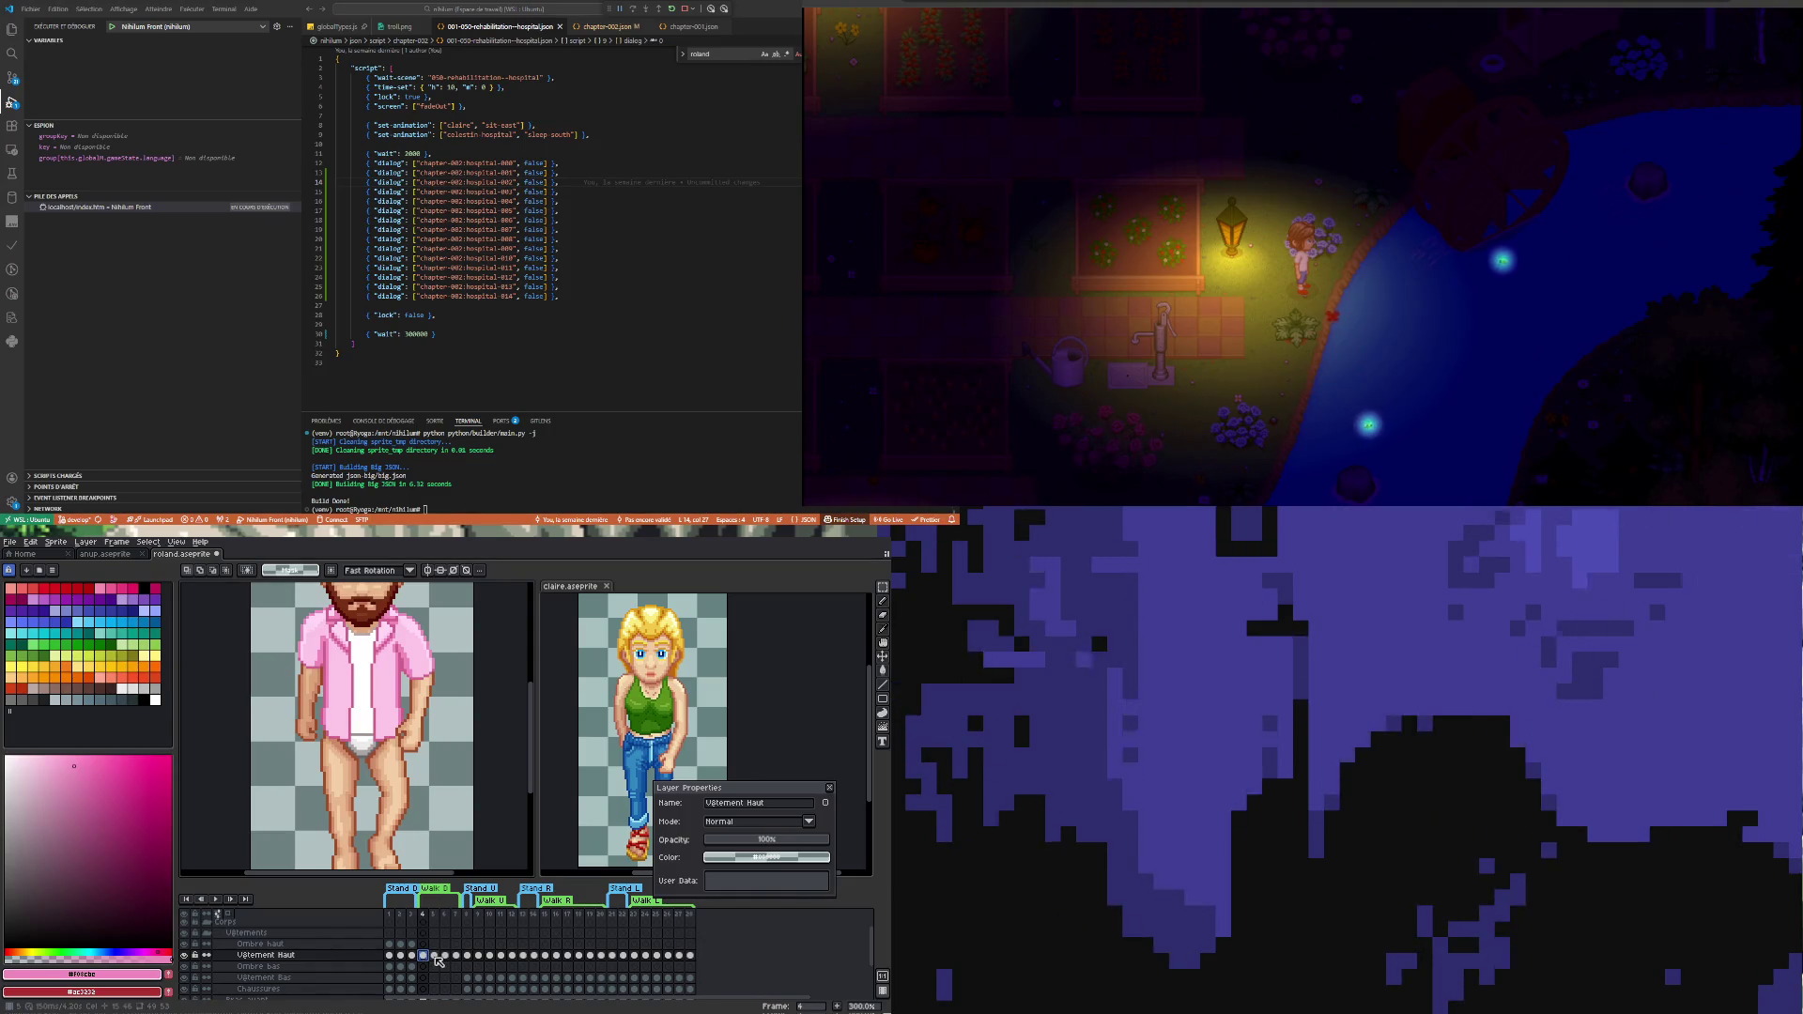
pyautogui.click(436, 957)
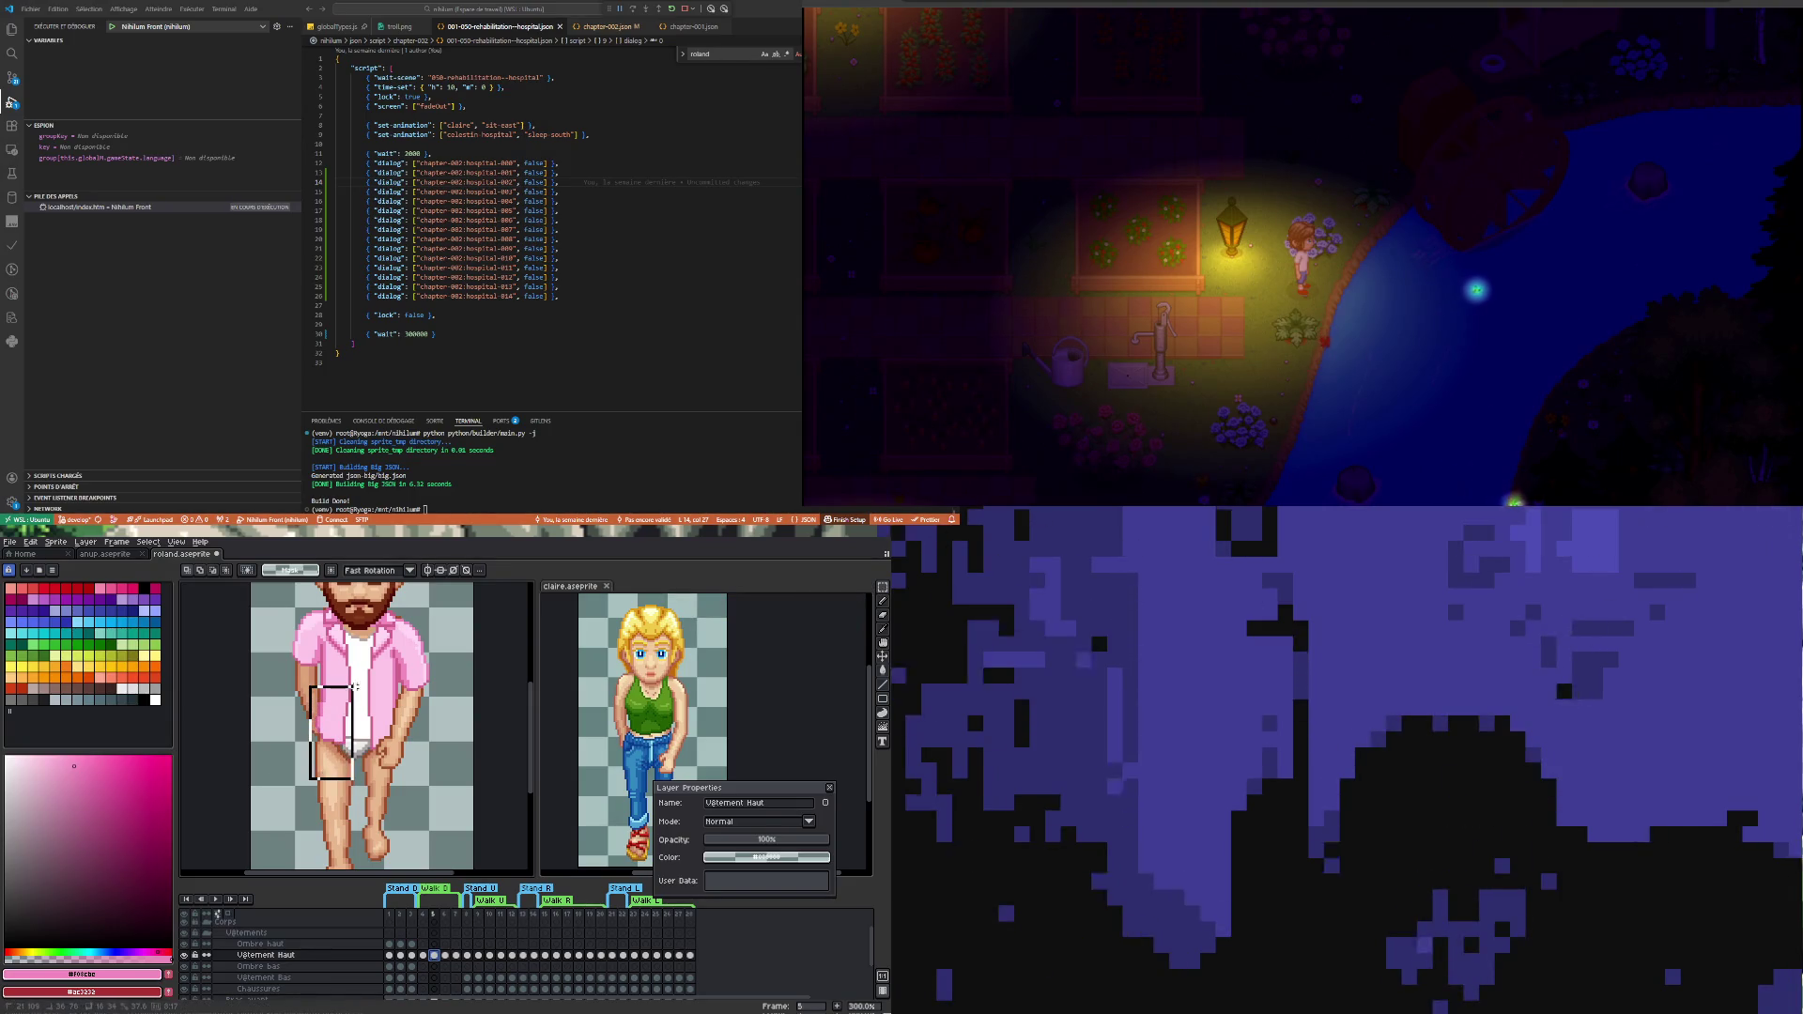
# - Probe the hip and leg areas, then turn the white undershirt strip upright and set it in place
pyautogui.moveTo(310, 683); pyautogui.dragTo(363, 781)
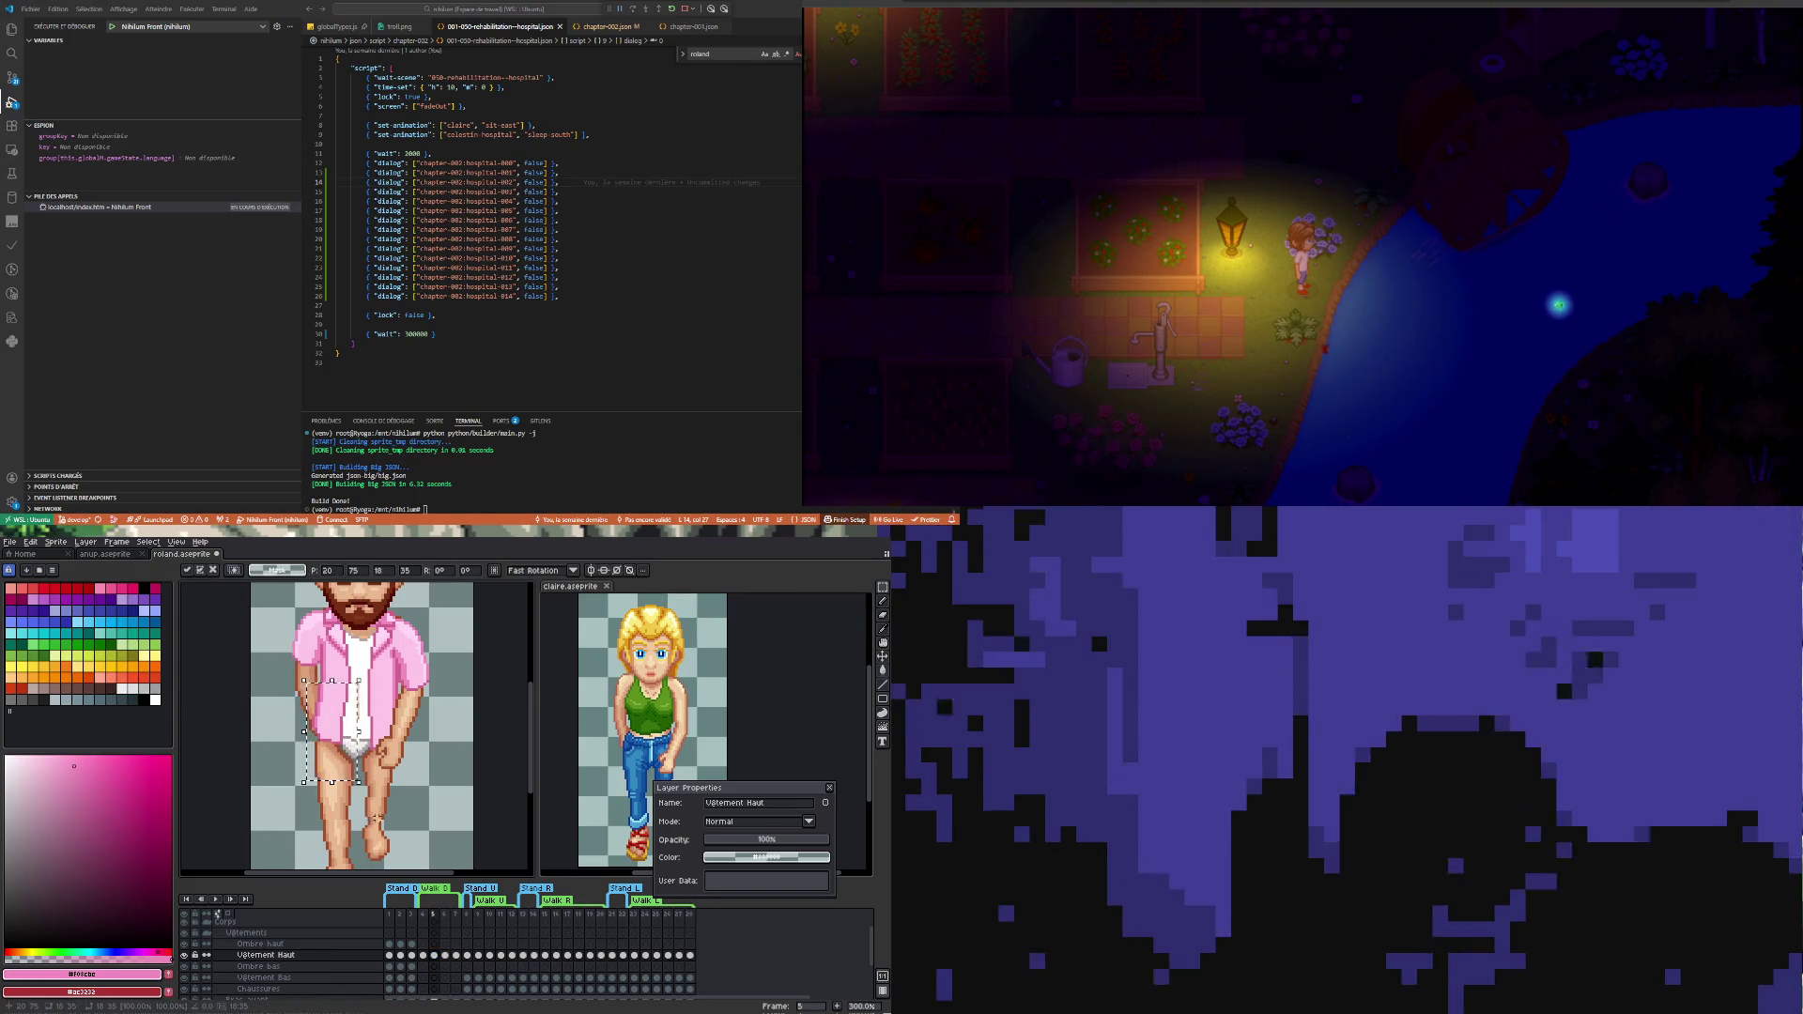
pyautogui.hotkey('ctrl', 'd')
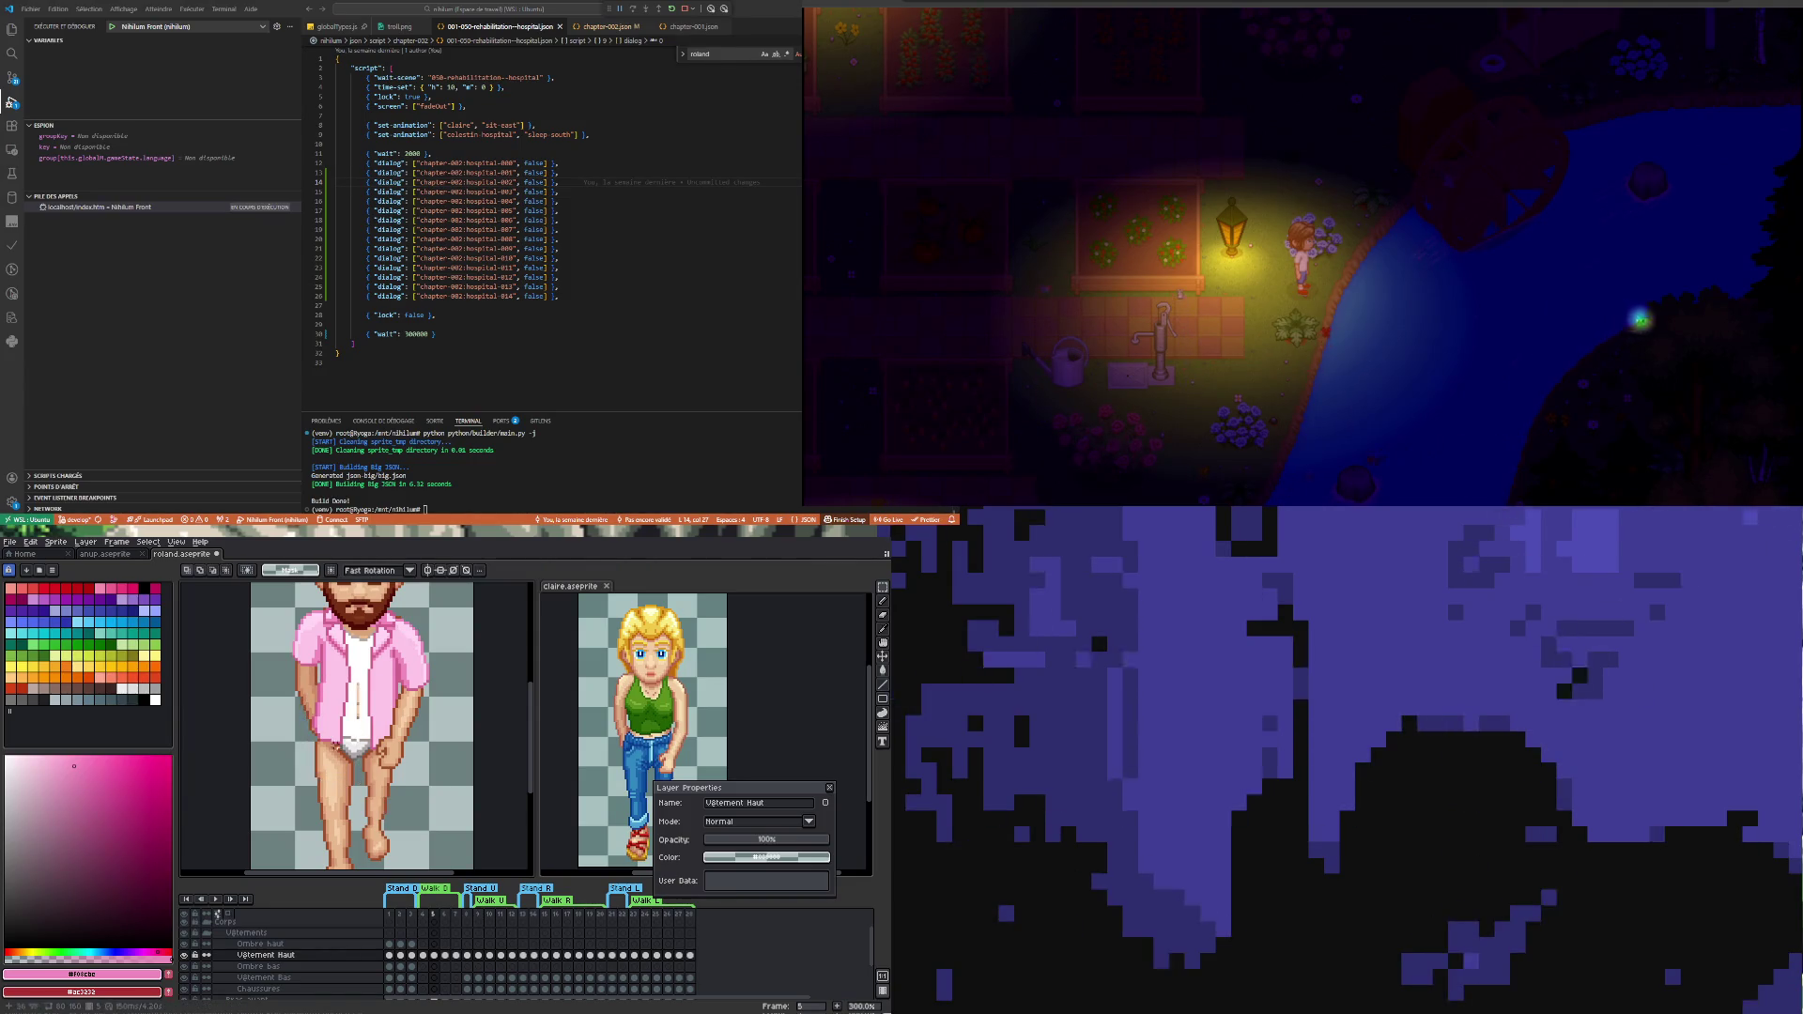
pyautogui.scroll(2, 348, 710)
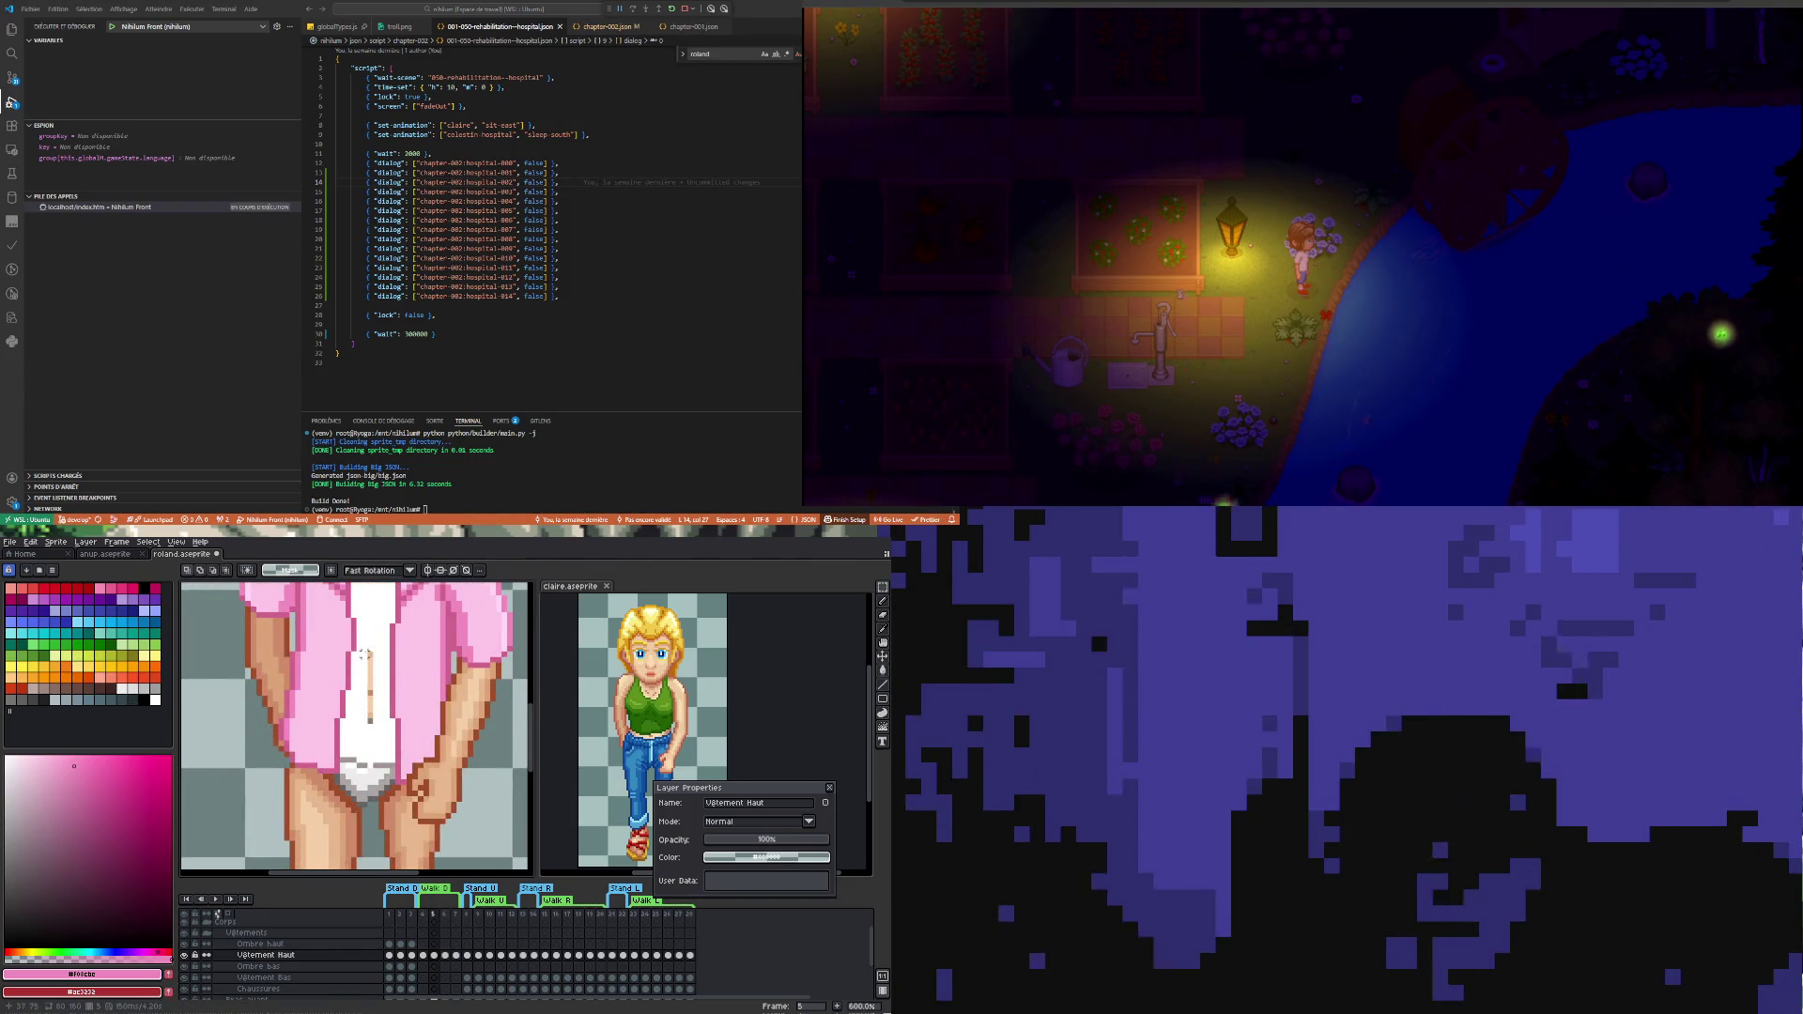
pyautogui.moveTo(384, 676); pyautogui.dragTo(427, 844)
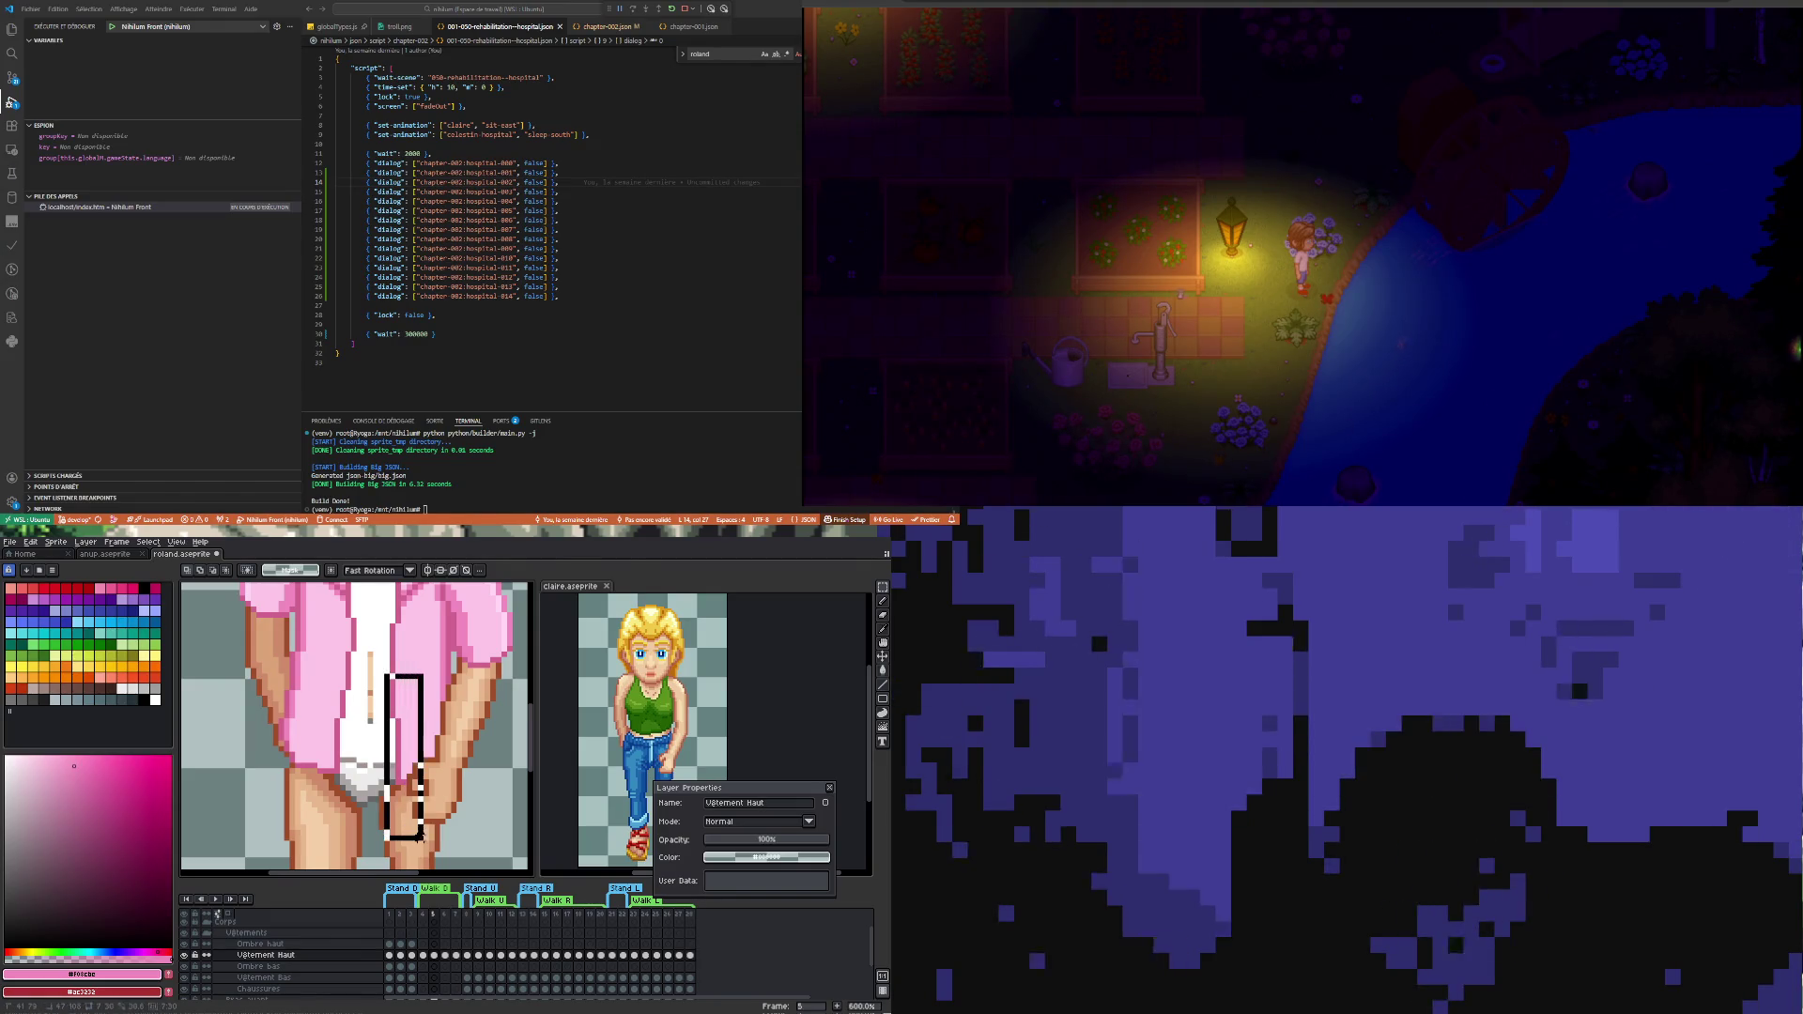
pyautogui.hotkey('ctrl', 'd')
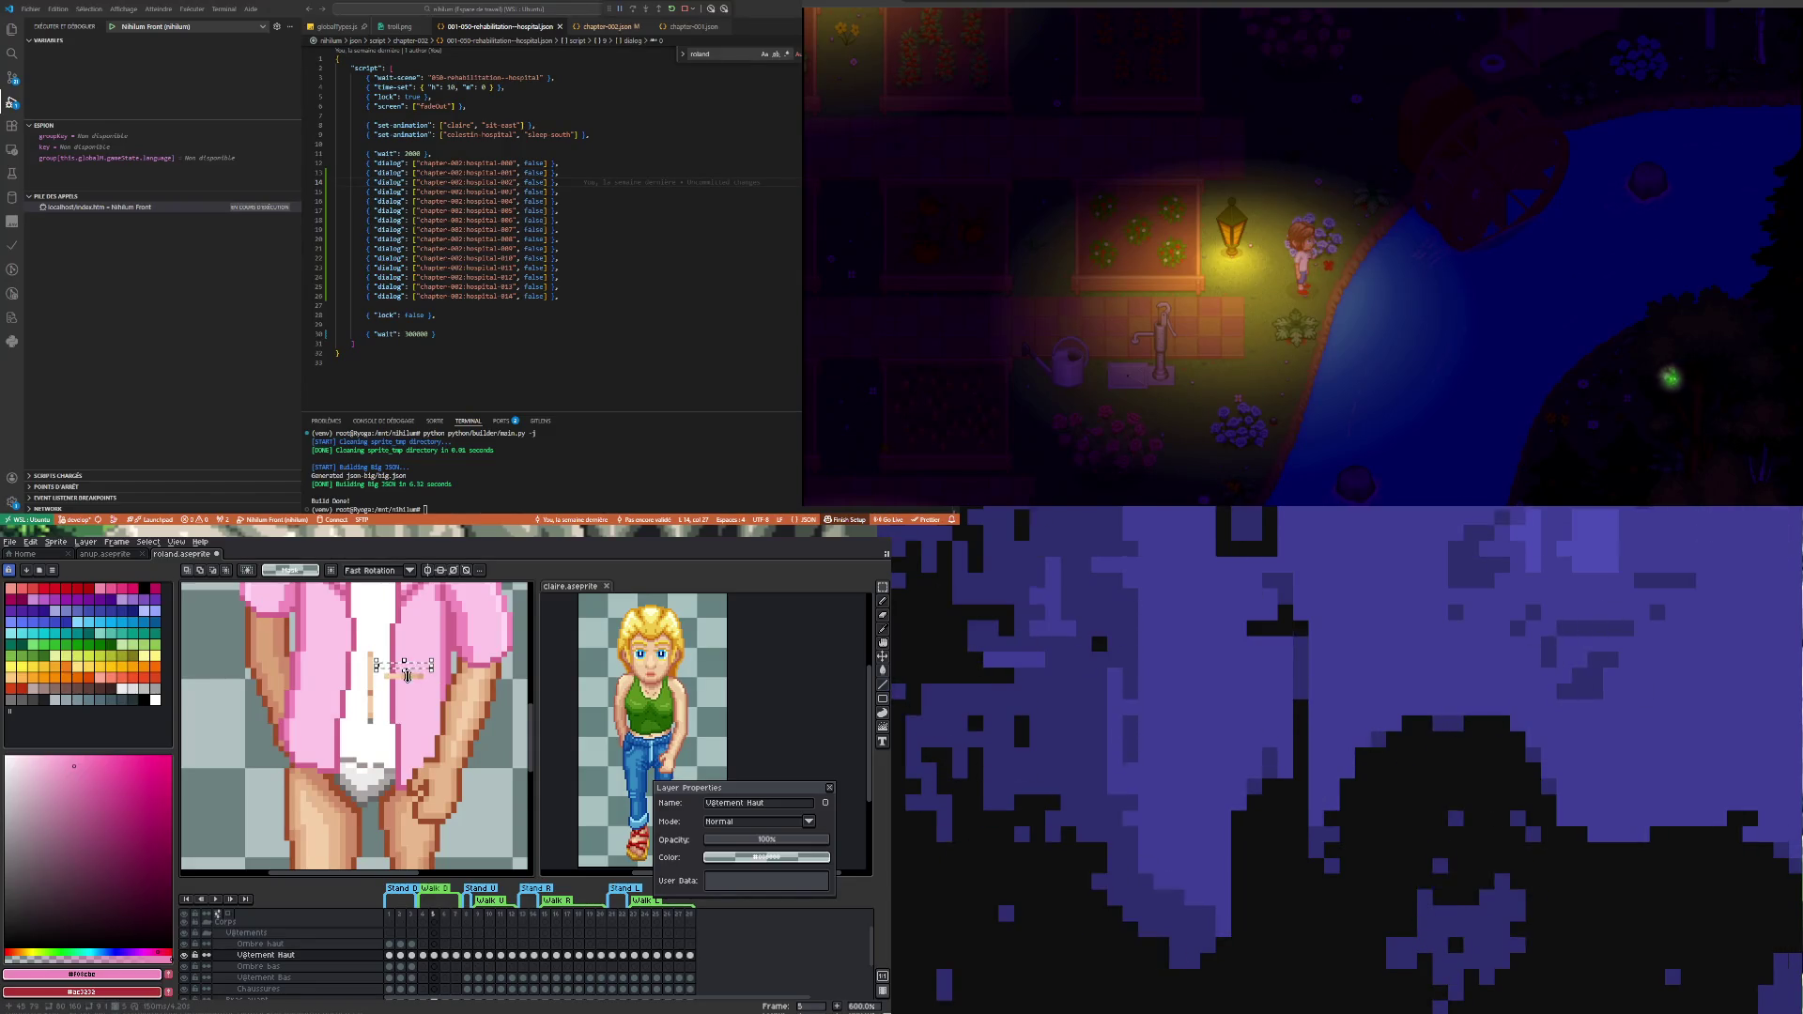
pyautogui.moveTo(407, 677); pyautogui.dragTo(358, 703)
pyautogui.click(358, 703)
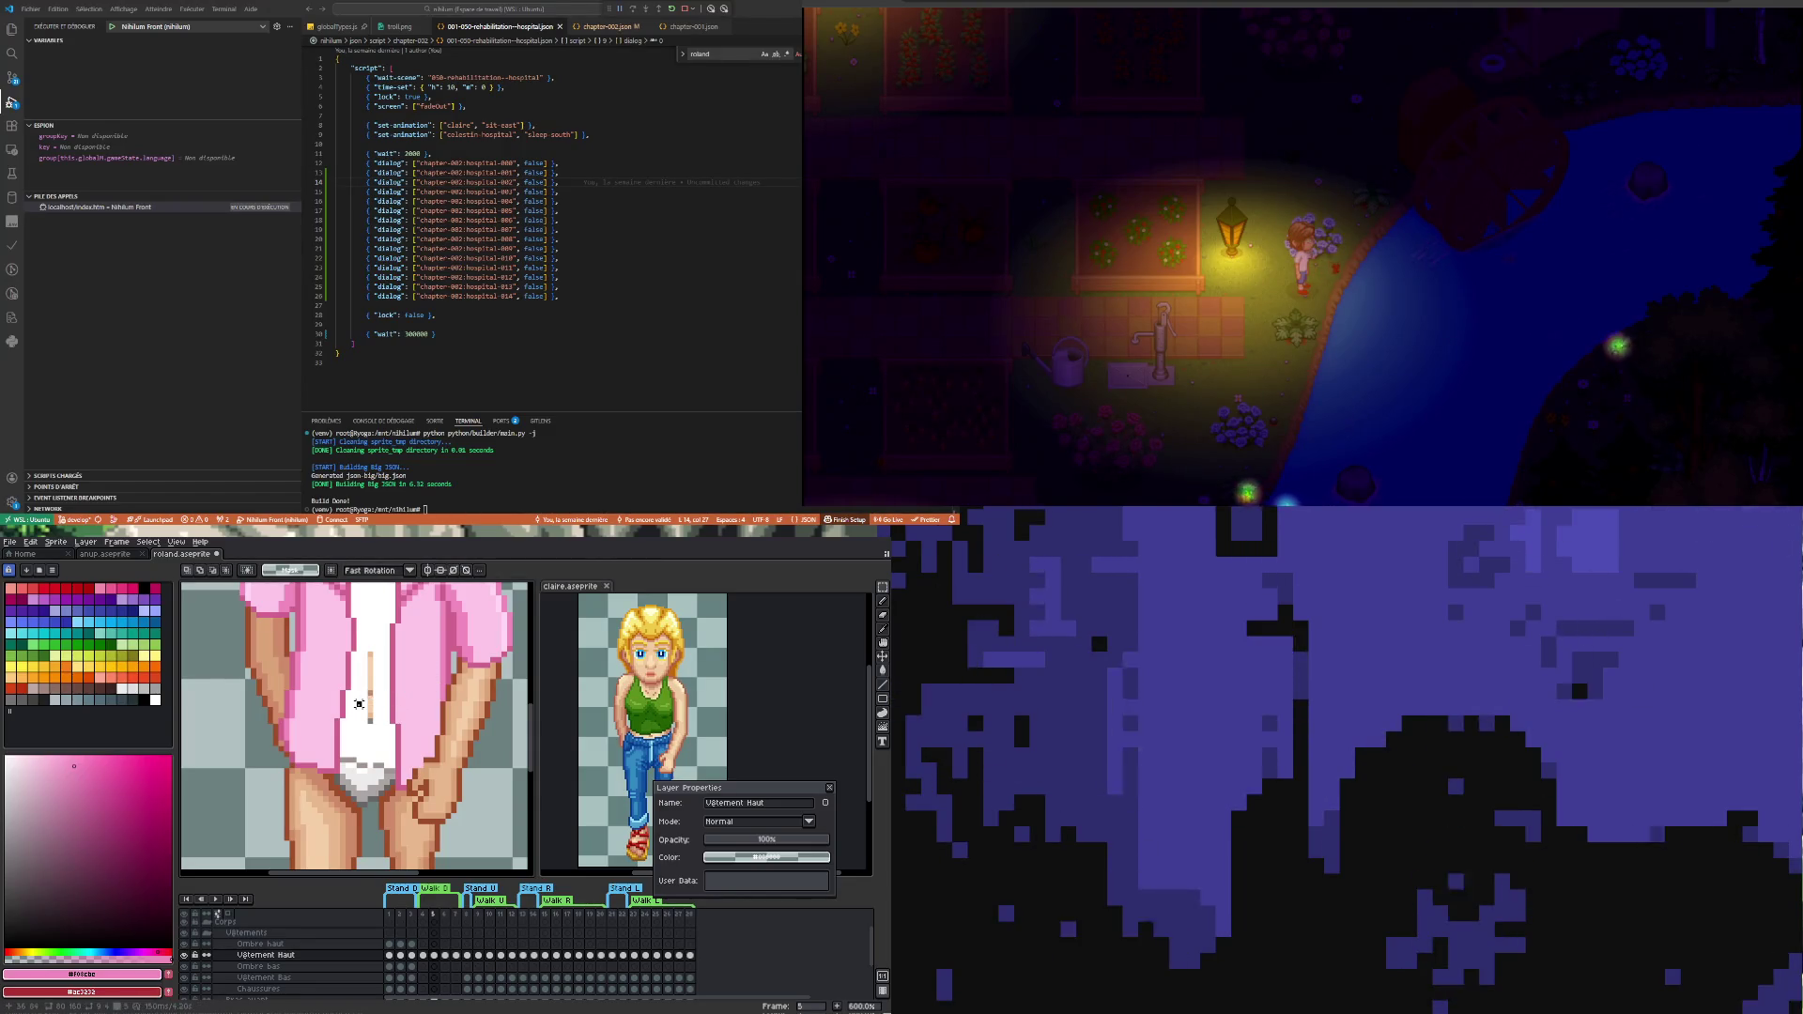
# - Draw and discard a dark line down the shirt, then check against the previous walk frame
pyautogui.moveTo(366, 646); pyautogui.dragTo(367, 766)
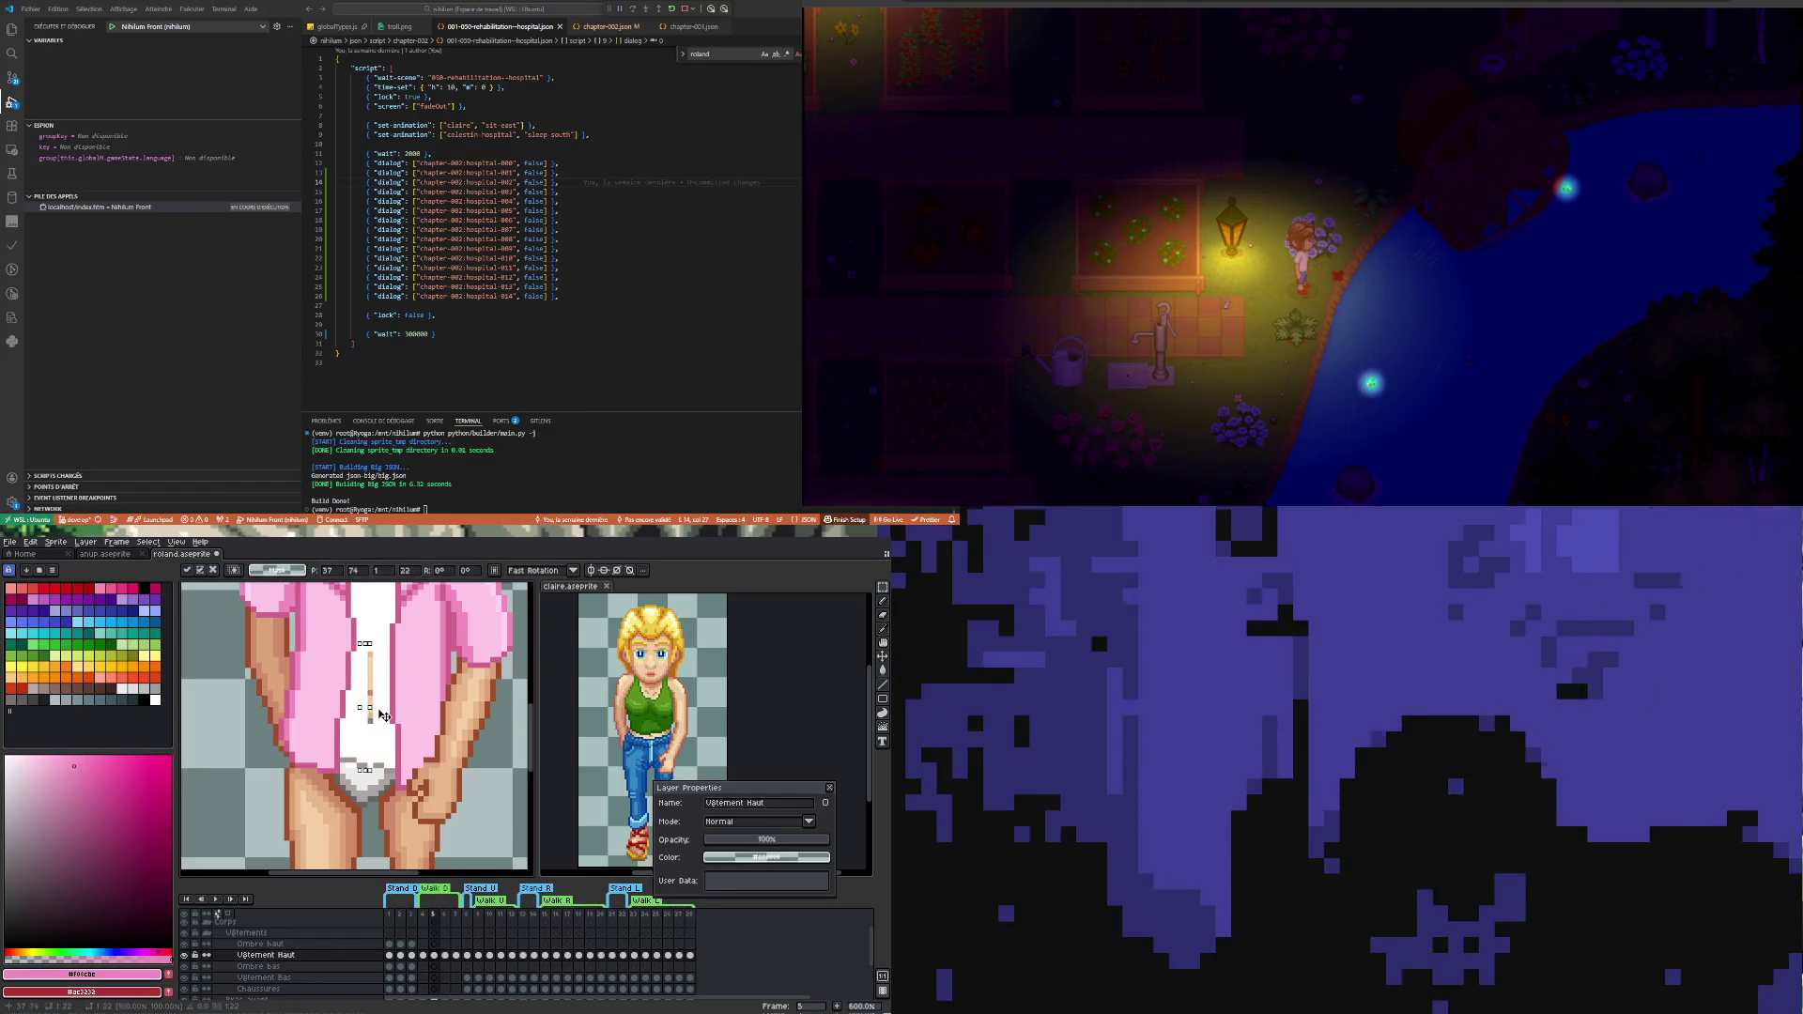
pyautogui.press('Escape')
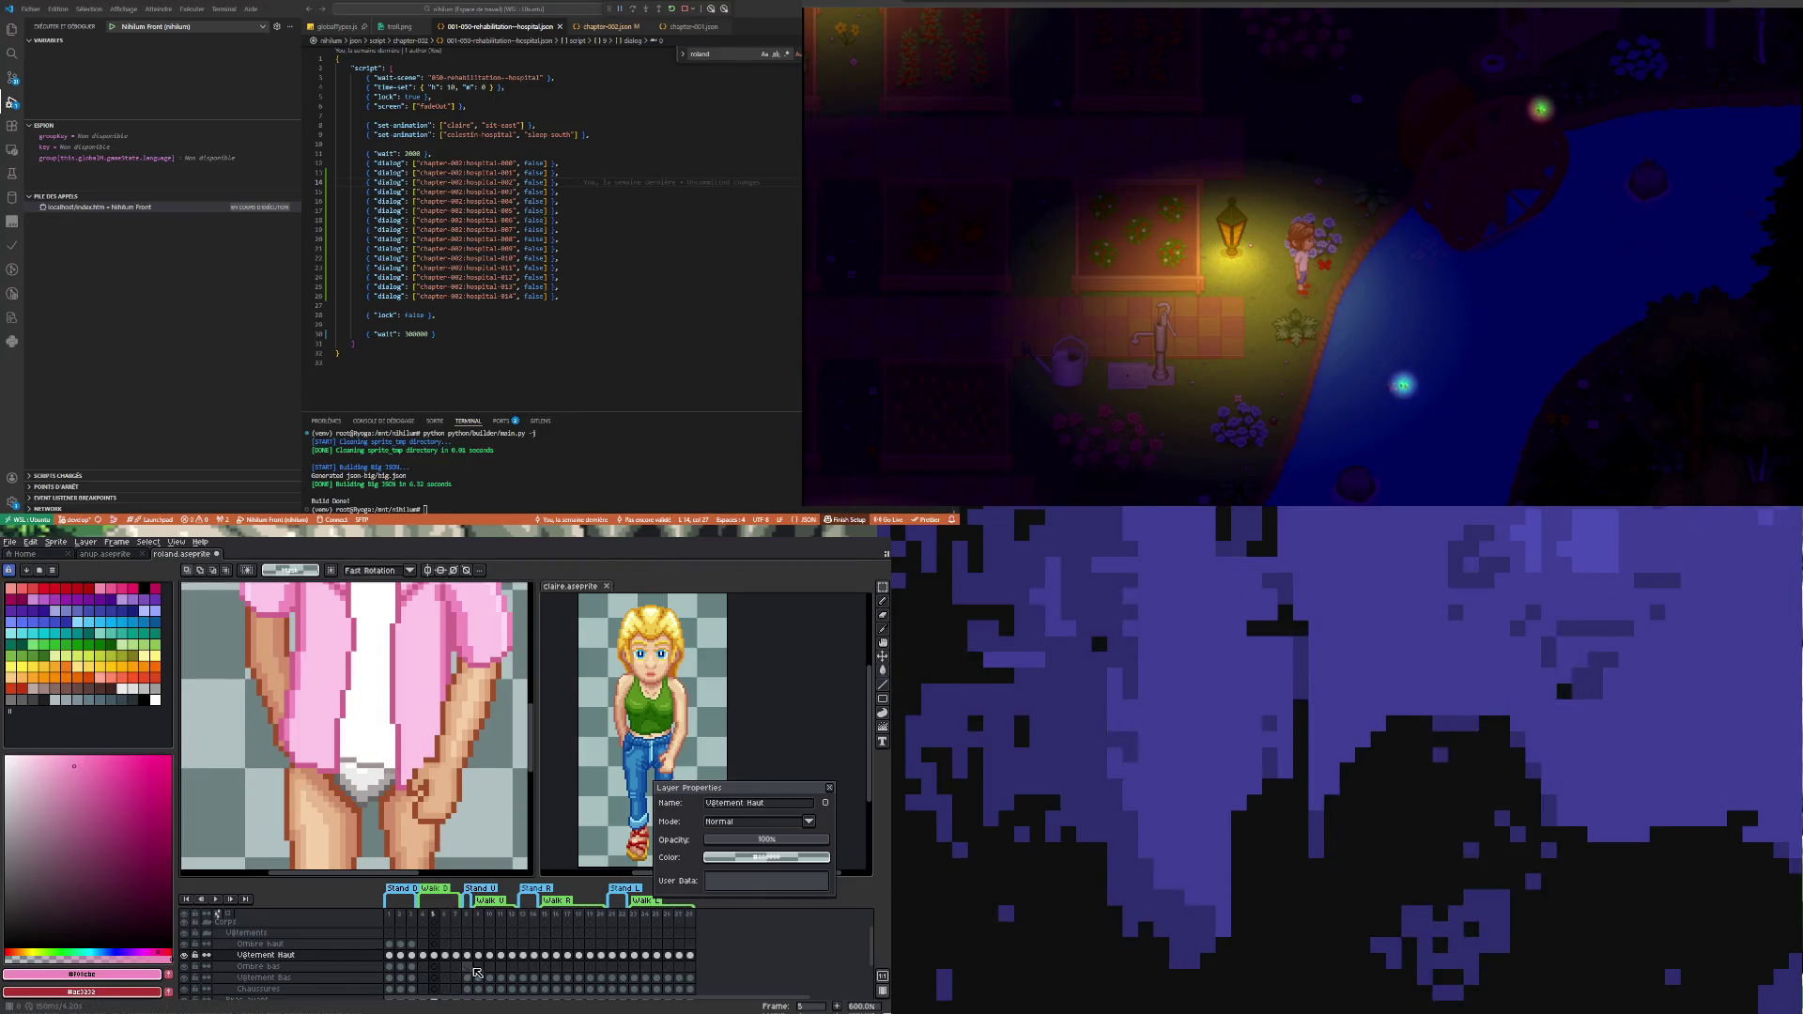
pyautogui.click(422, 956)
pyautogui.click(433, 957)
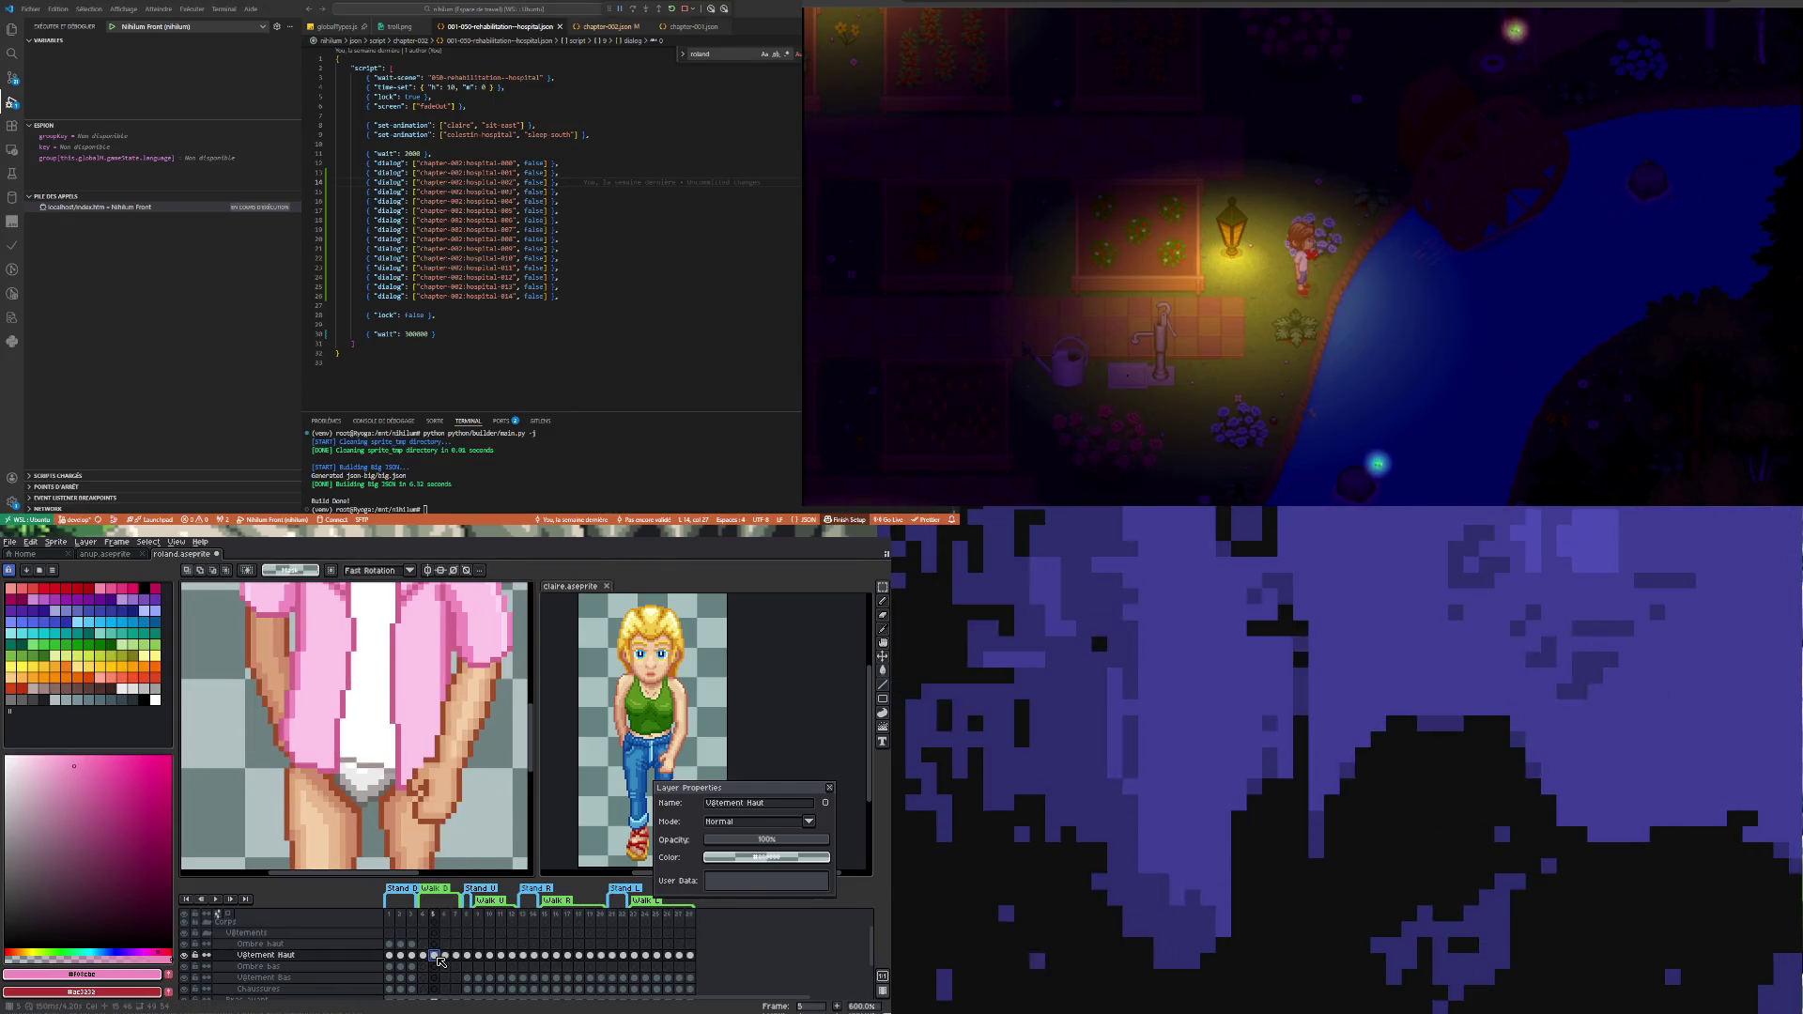
pyautogui.scroll(-3, 364, 768)
pyautogui.scroll(3, 364, 772)
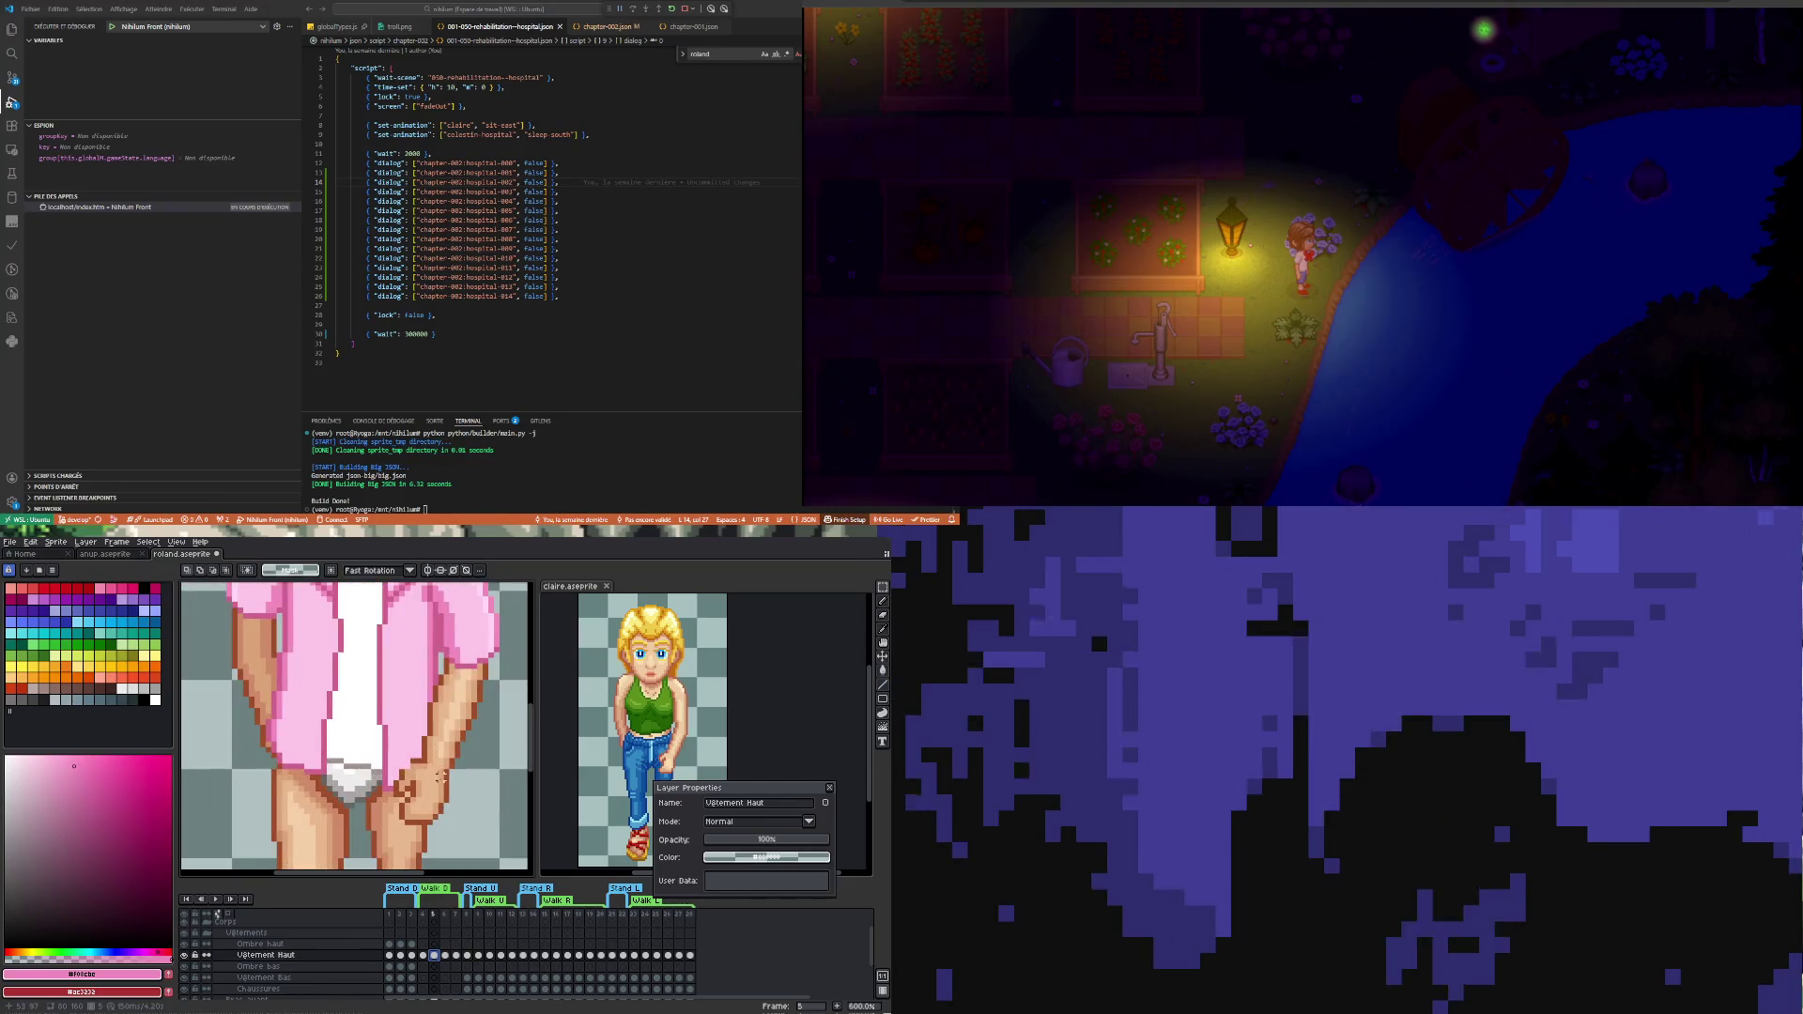
pyautogui.scroll(-1, 400, 825)
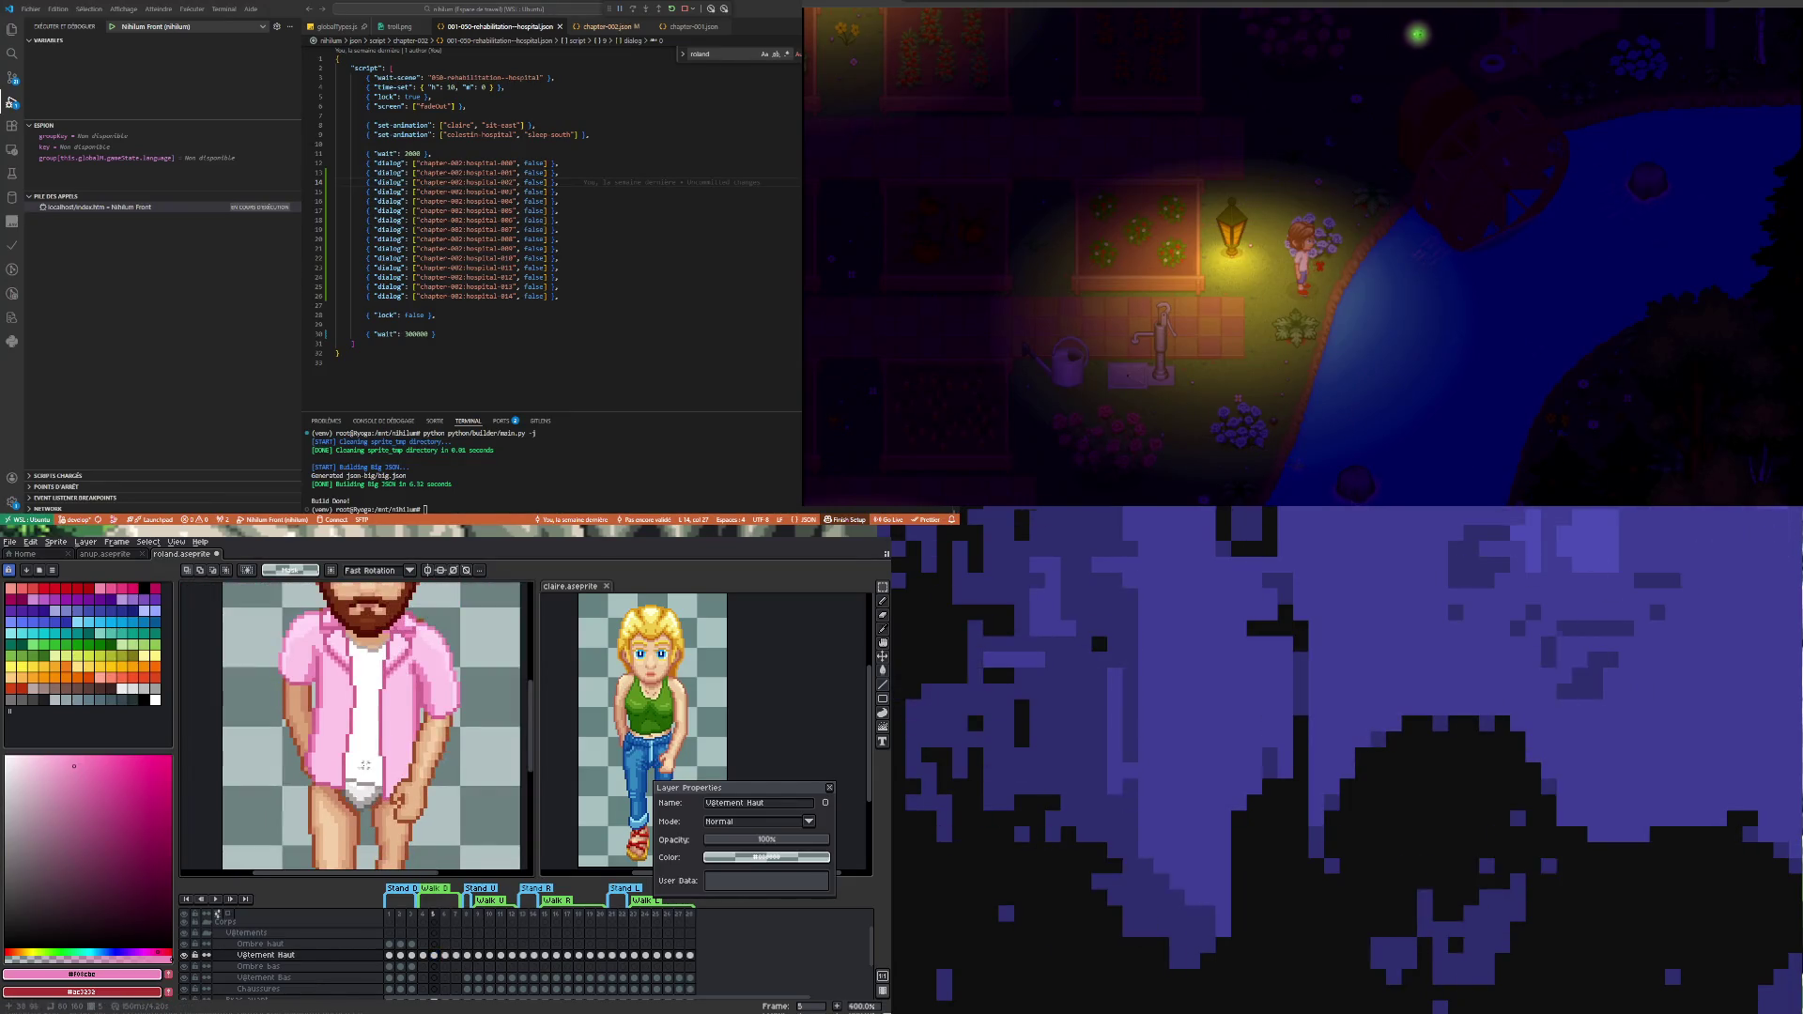
pyautogui.scroll(-1, 402, 789)
pyautogui.scroll(1, 407, 704)
pyautogui.scroll(1, 409, 659)
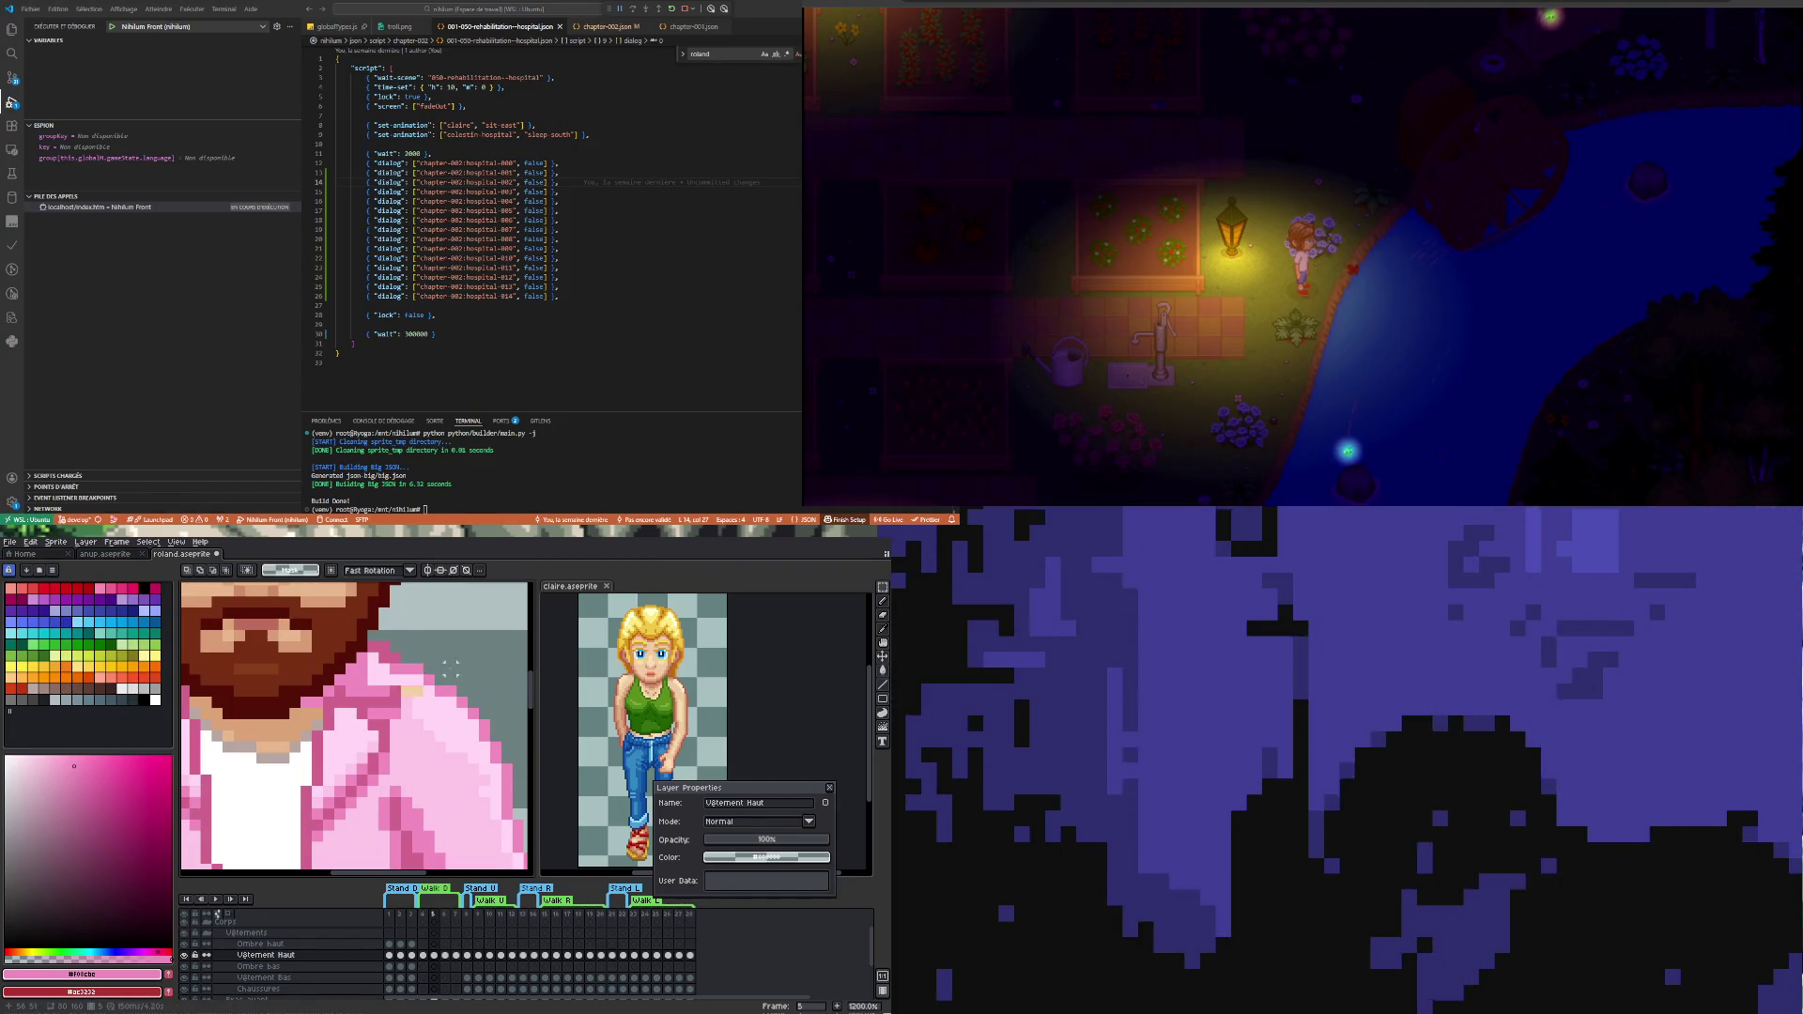
pyautogui.scroll(-1, 422, 668)
pyautogui.scroll(1, 280, 669)
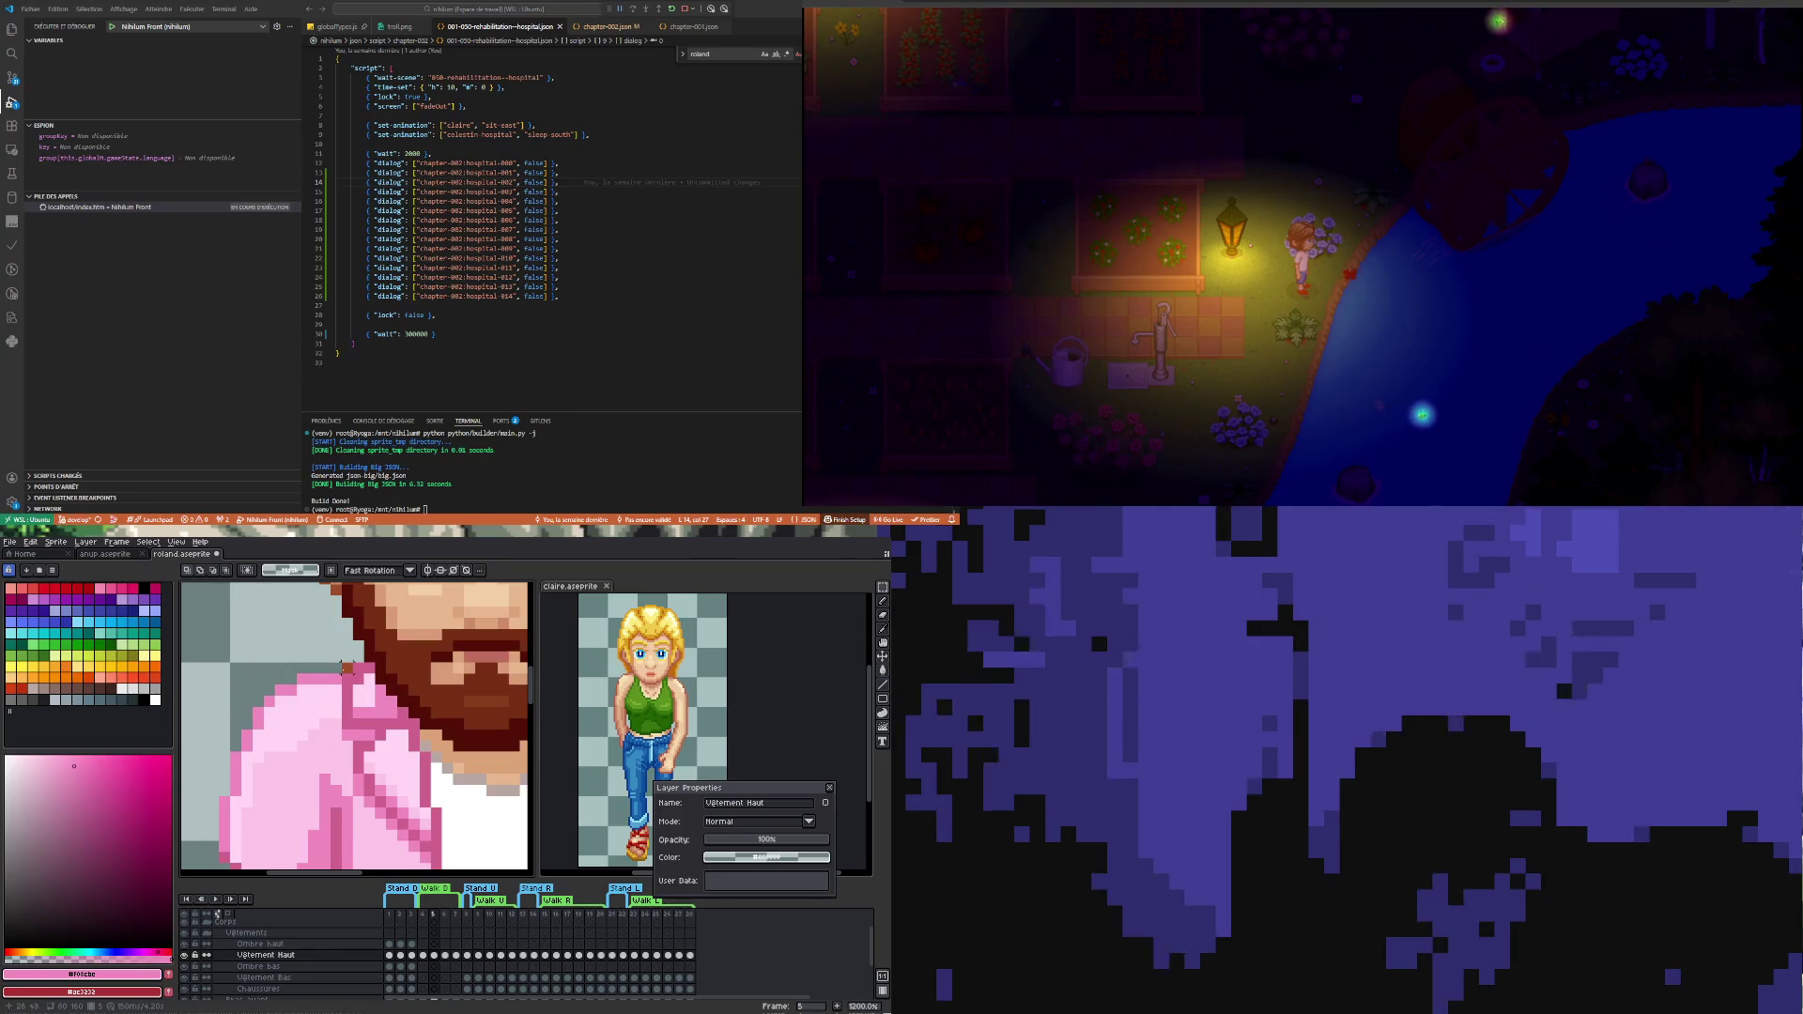
pyautogui.scroll(-1, 313, 714)
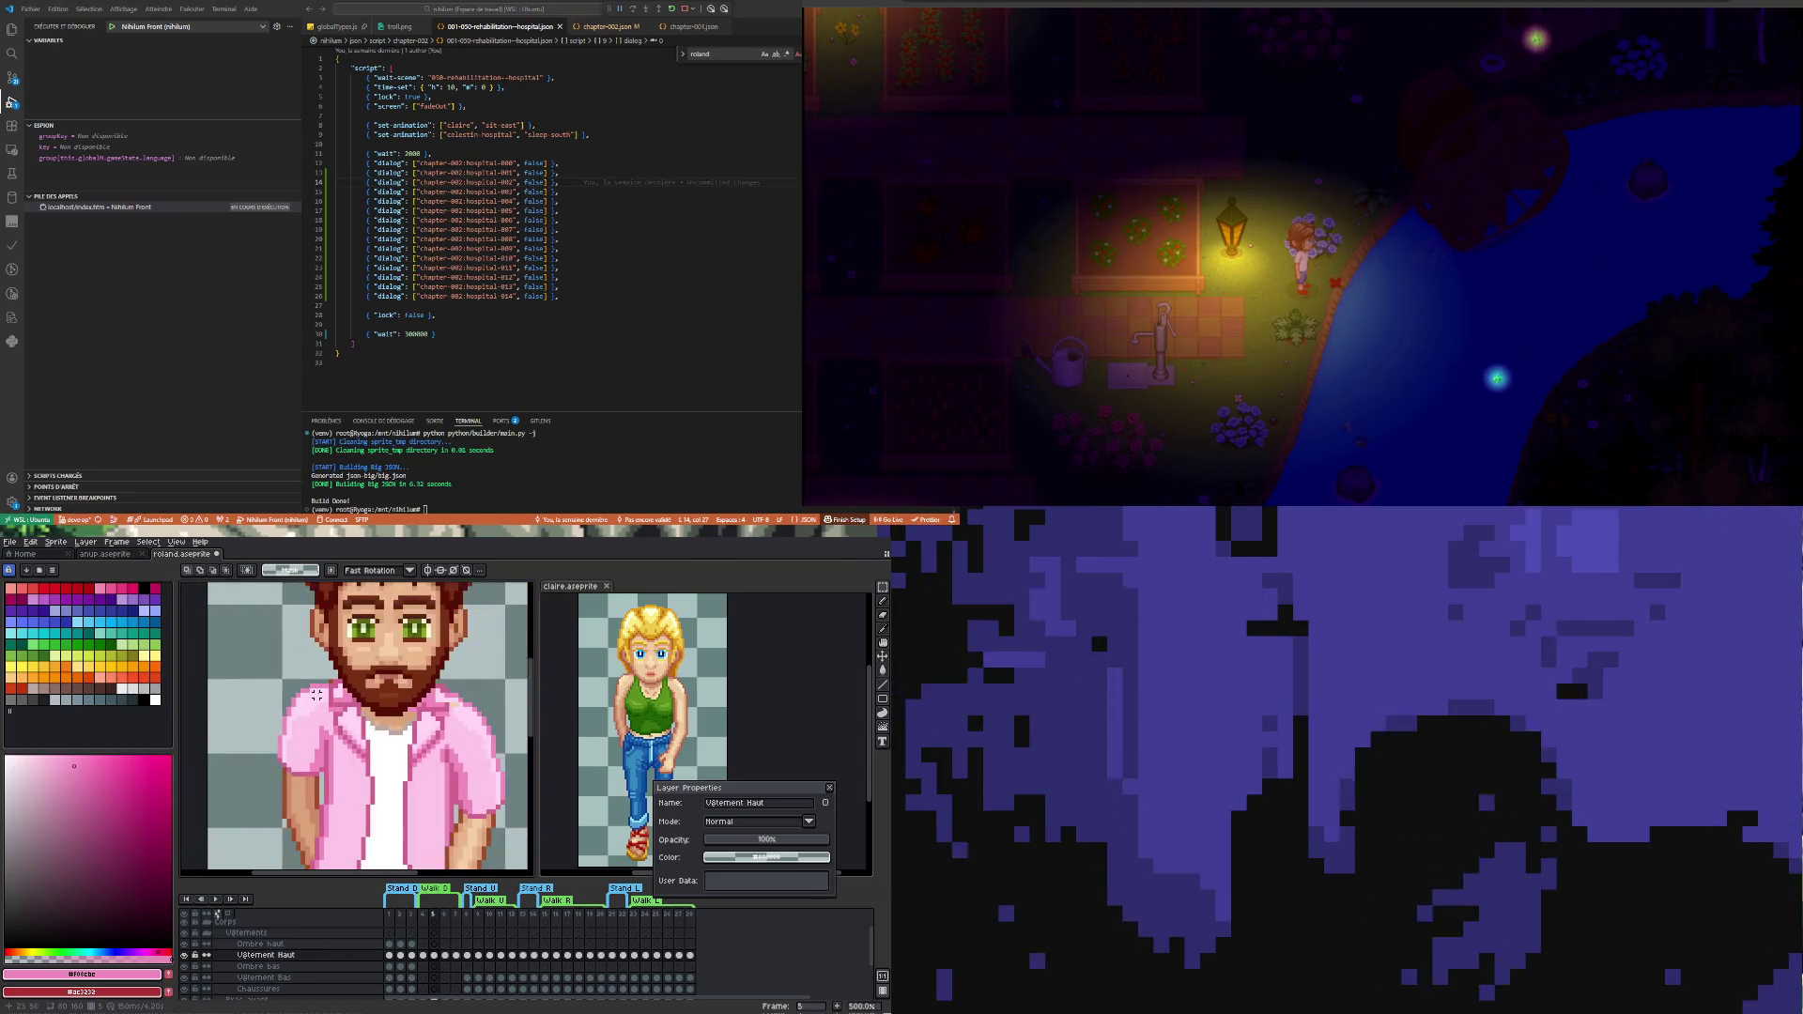
pyautogui.scroll(1, 329, 685)
pyautogui.scroll(-1, 329, 683)
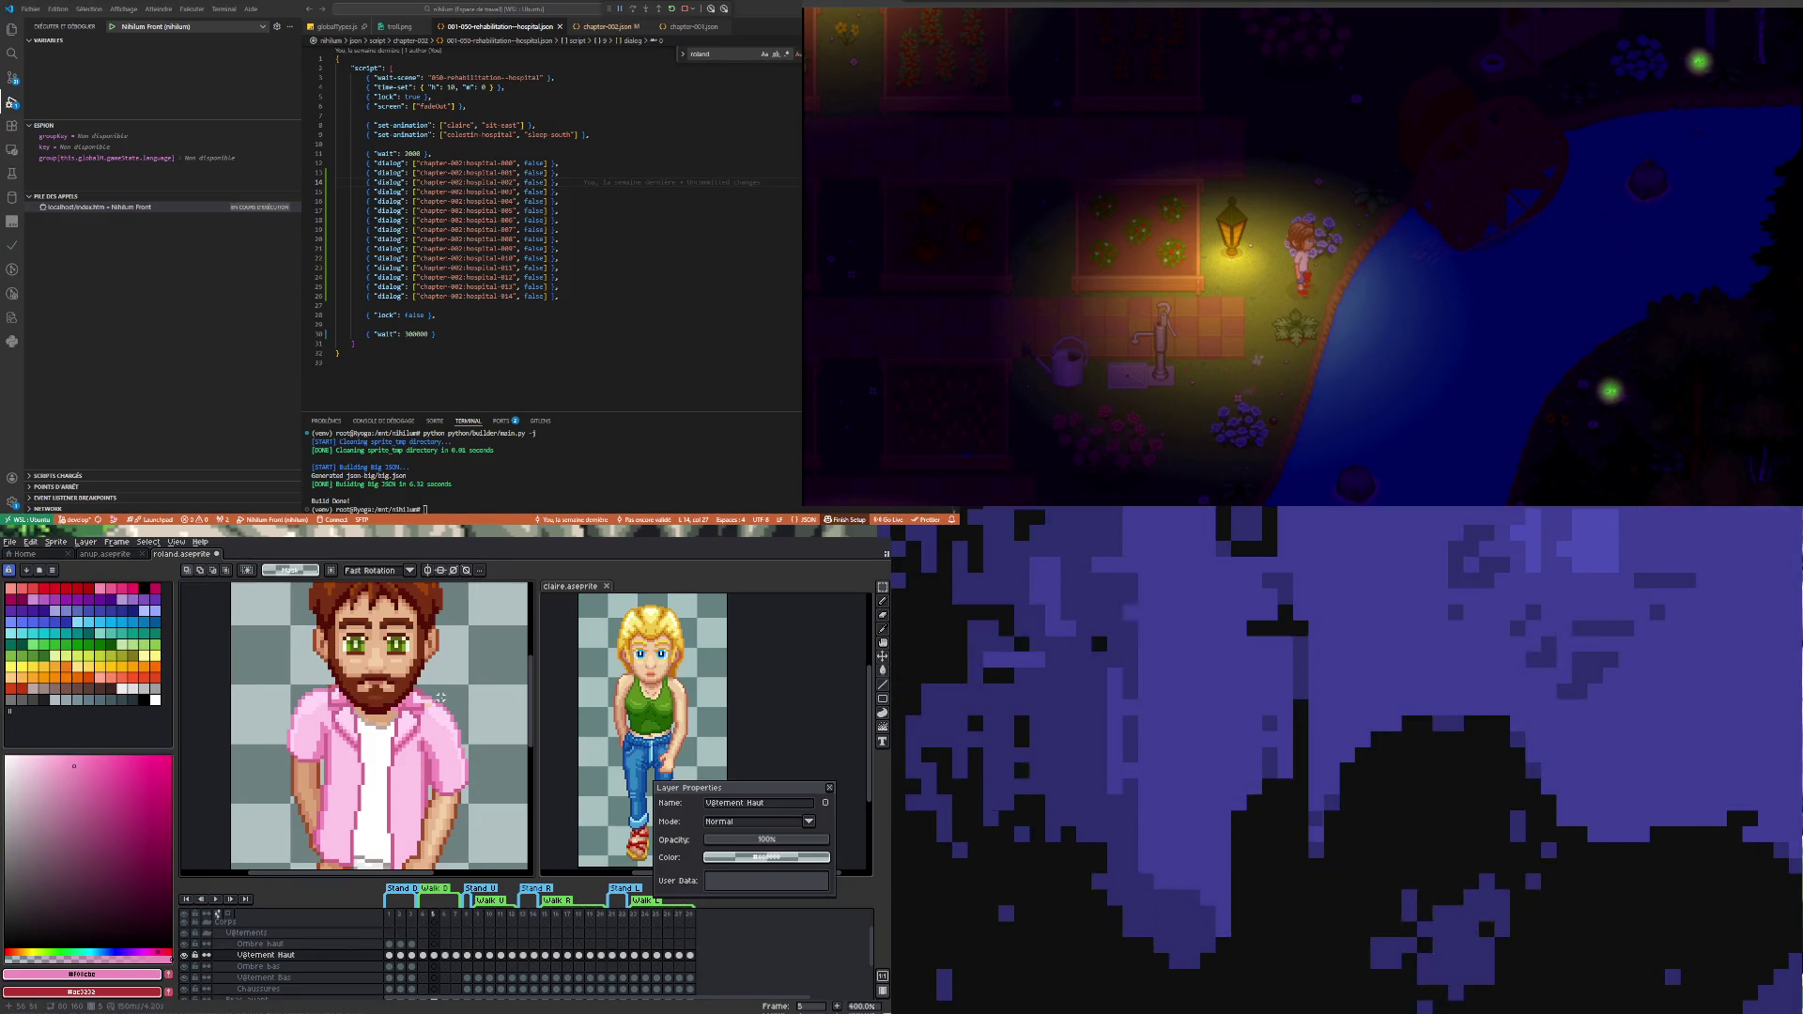
pyautogui.press('m')
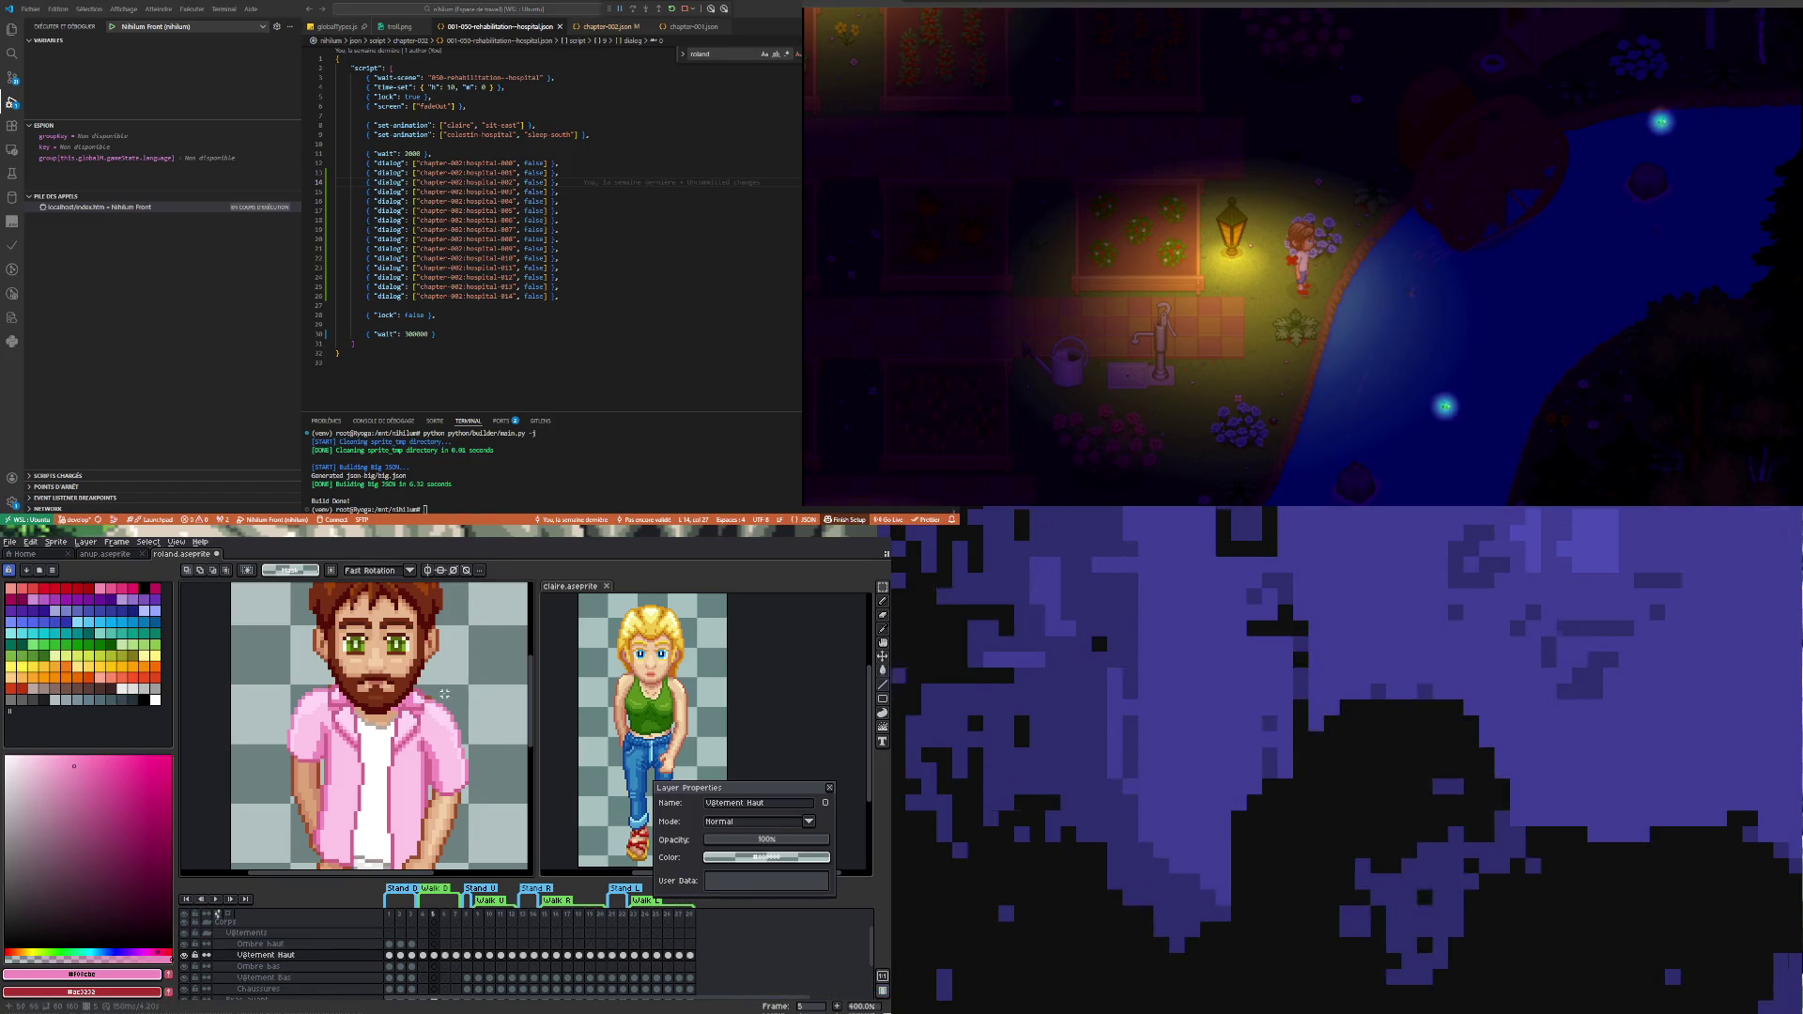
pyautogui.scroll(-2, 444, 694)
pyautogui.scroll(3, 445, 694)
pyautogui.scroll(-2, 450, 676)
pyautogui.scroll(2, 458, 666)
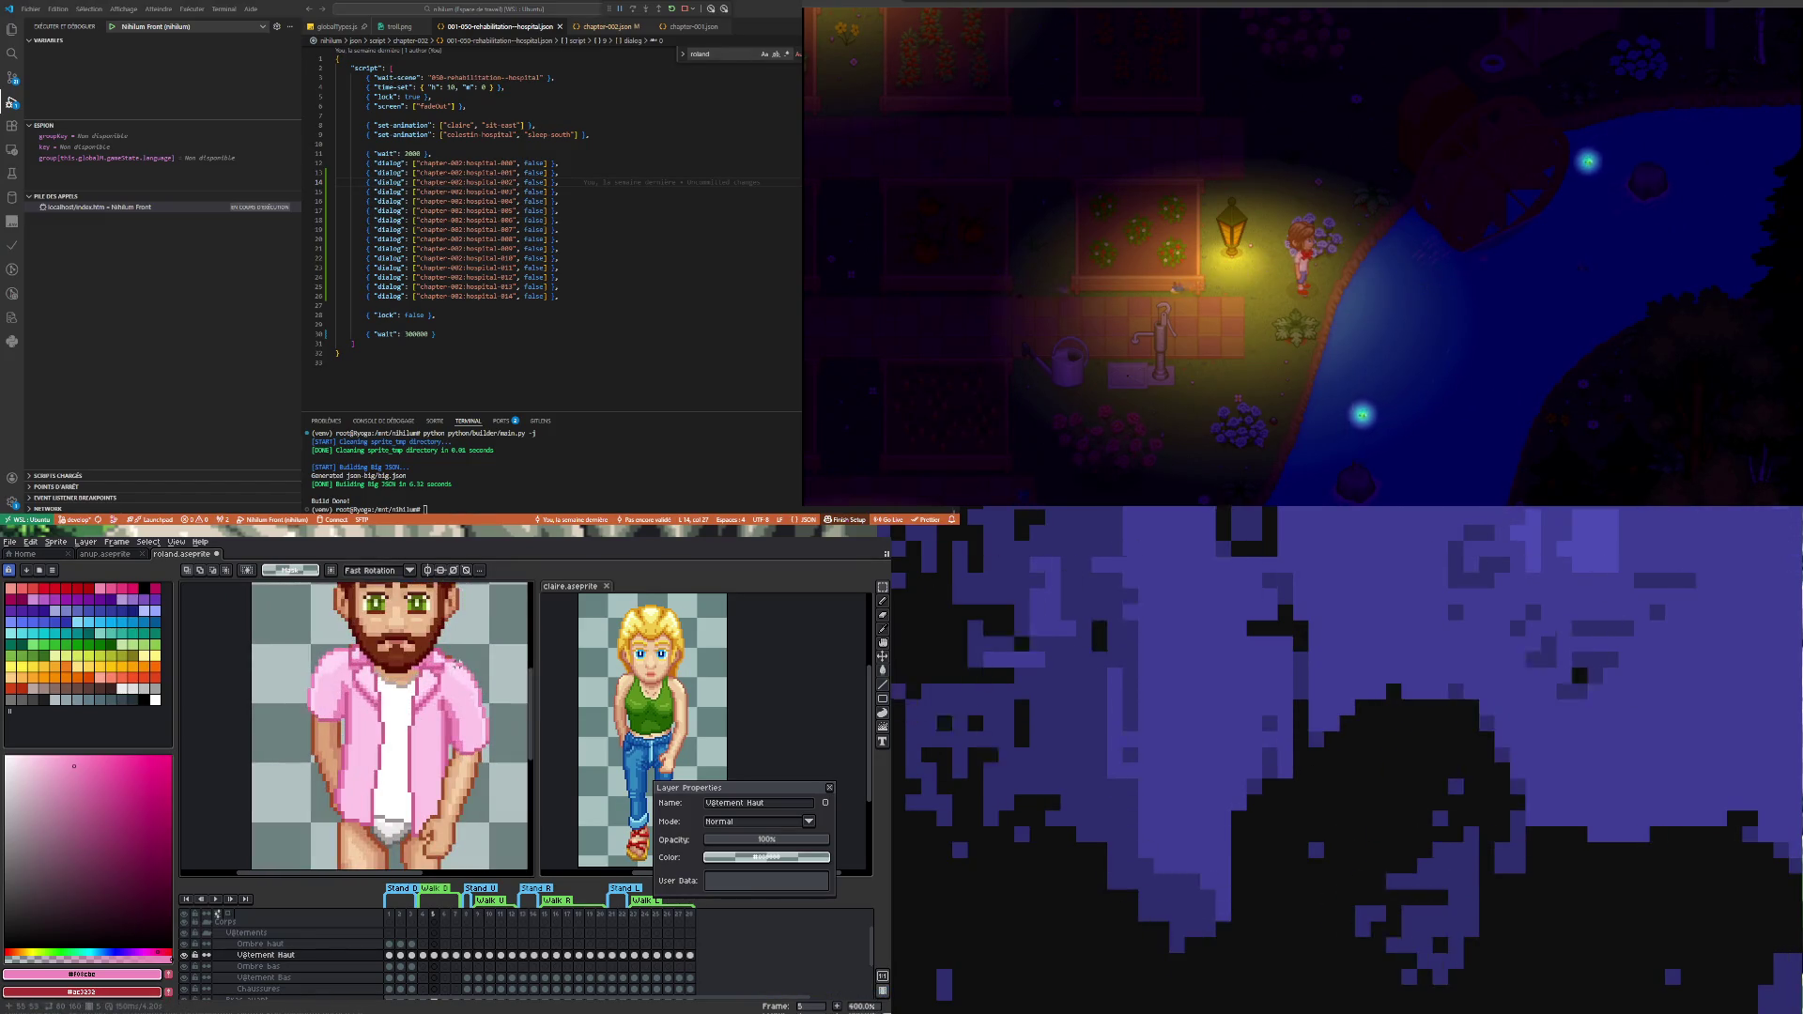
pyautogui.scroll(2, 396, 830)
pyautogui.scroll(-1, 398, 831)
pyautogui.scroll(1, 401, 827)
pyautogui.scroll(1, 404, 822)
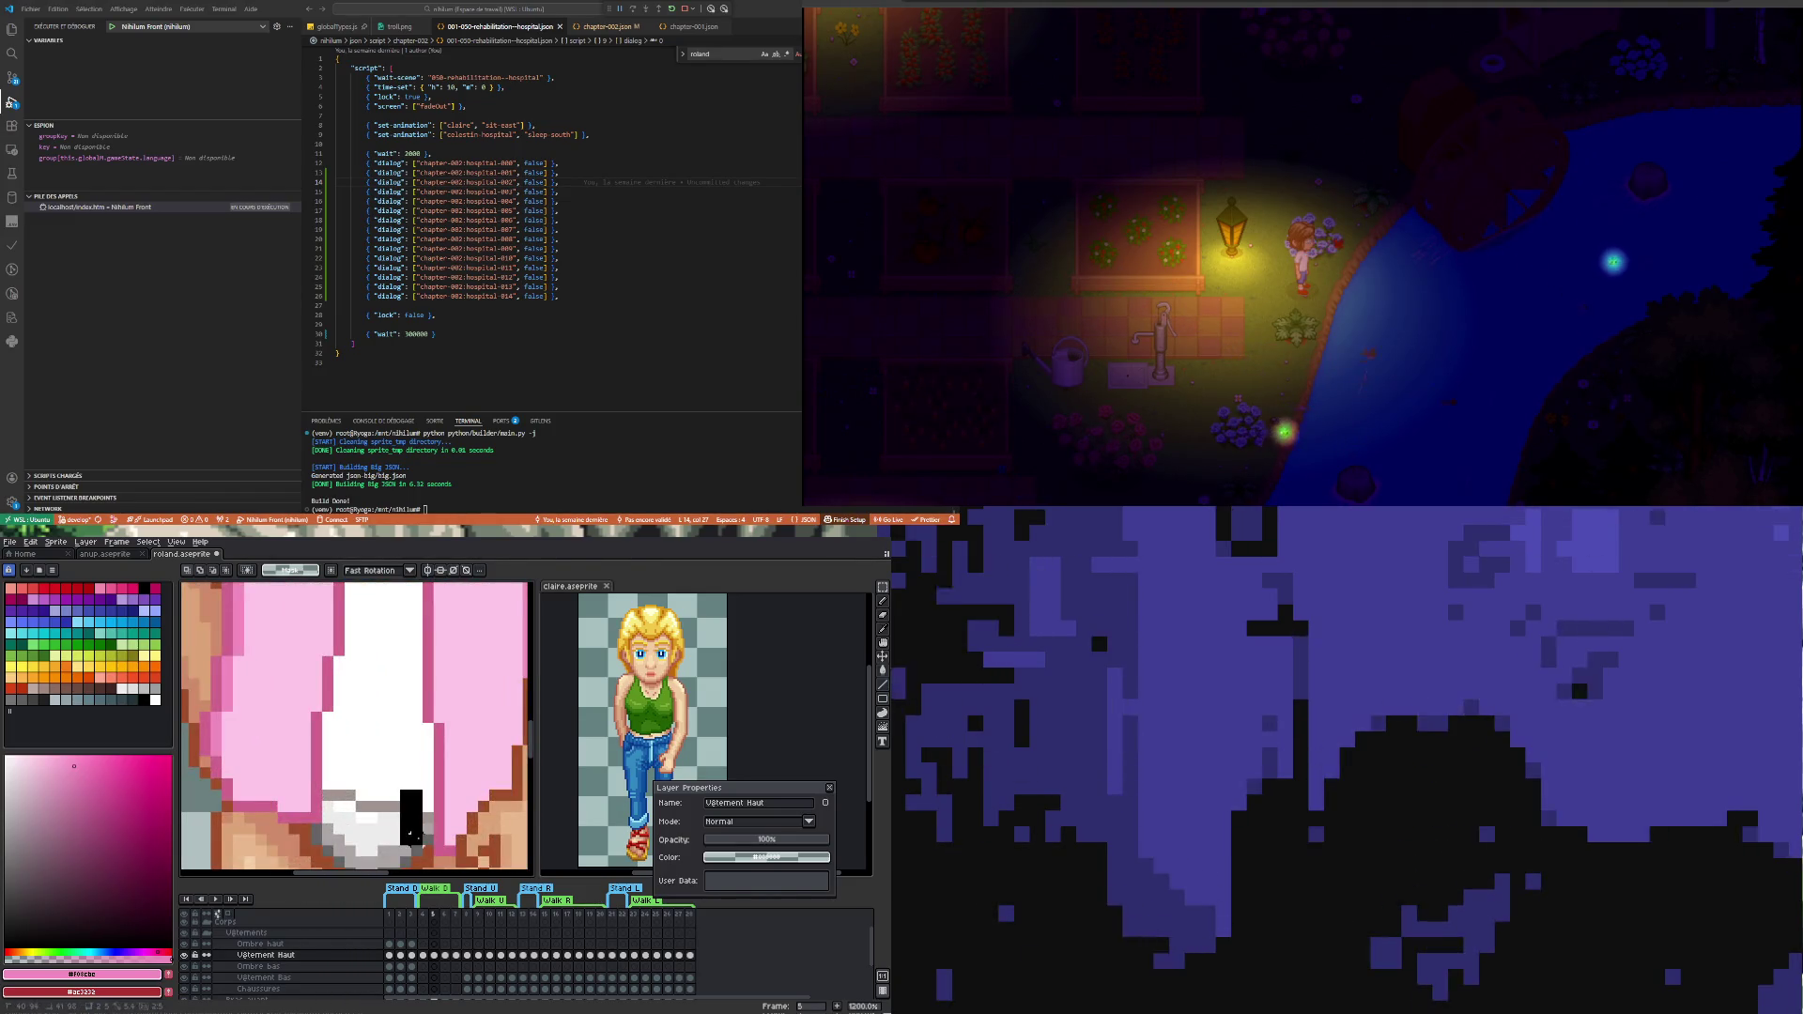
# - Select the dark mark on the white underwear and stretch it wider to the right
pyautogui.press('m')
pyautogui.moveTo(376, 788)
pyautogui.mouseDown()
pyautogui.moveTo(407, 852)
pyautogui.moveTo(396, 820)
pyautogui.mouseUp()
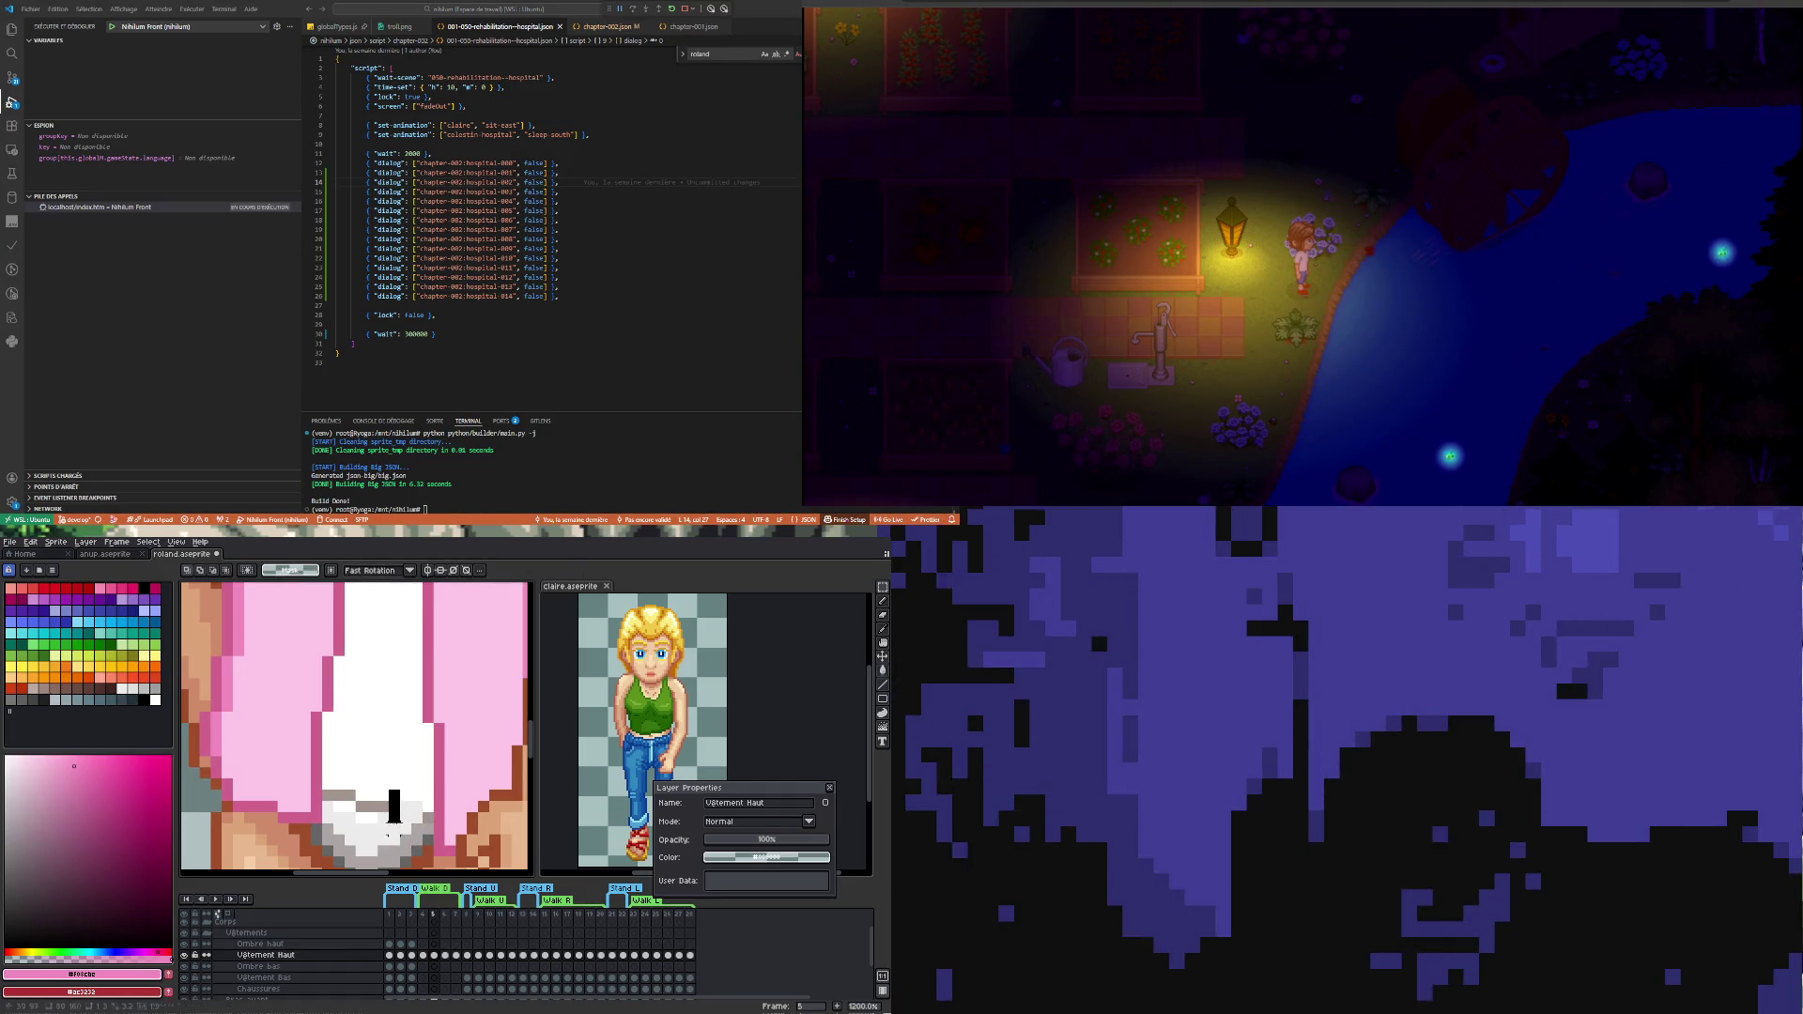
pyautogui.moveTo(396, 808); pyautogui.dragTo(434, 817)
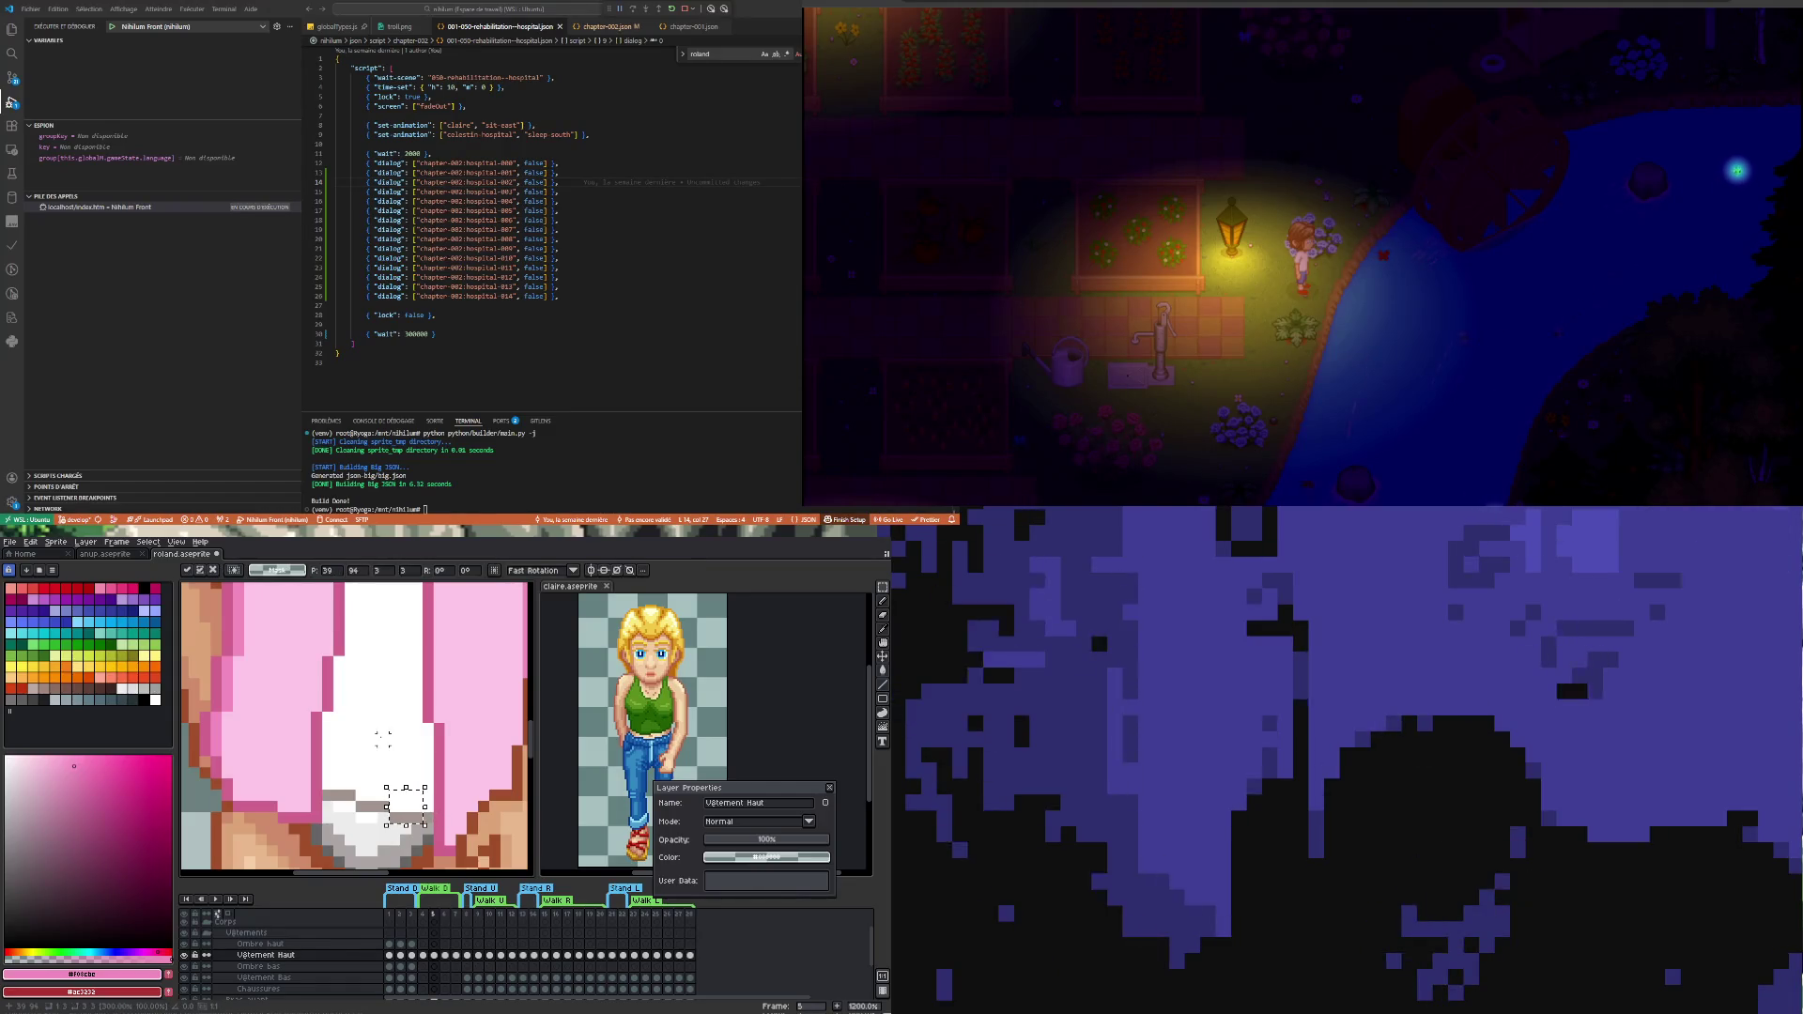
pyautogui.press('Return')
pyautogui.scroll(-1, 381, 748)
pyautogui.scroll(-1, 375, 760)
pyautogui.scroll(-1, 367, 782)
pyautogui.scroll(-1, 359, 807)
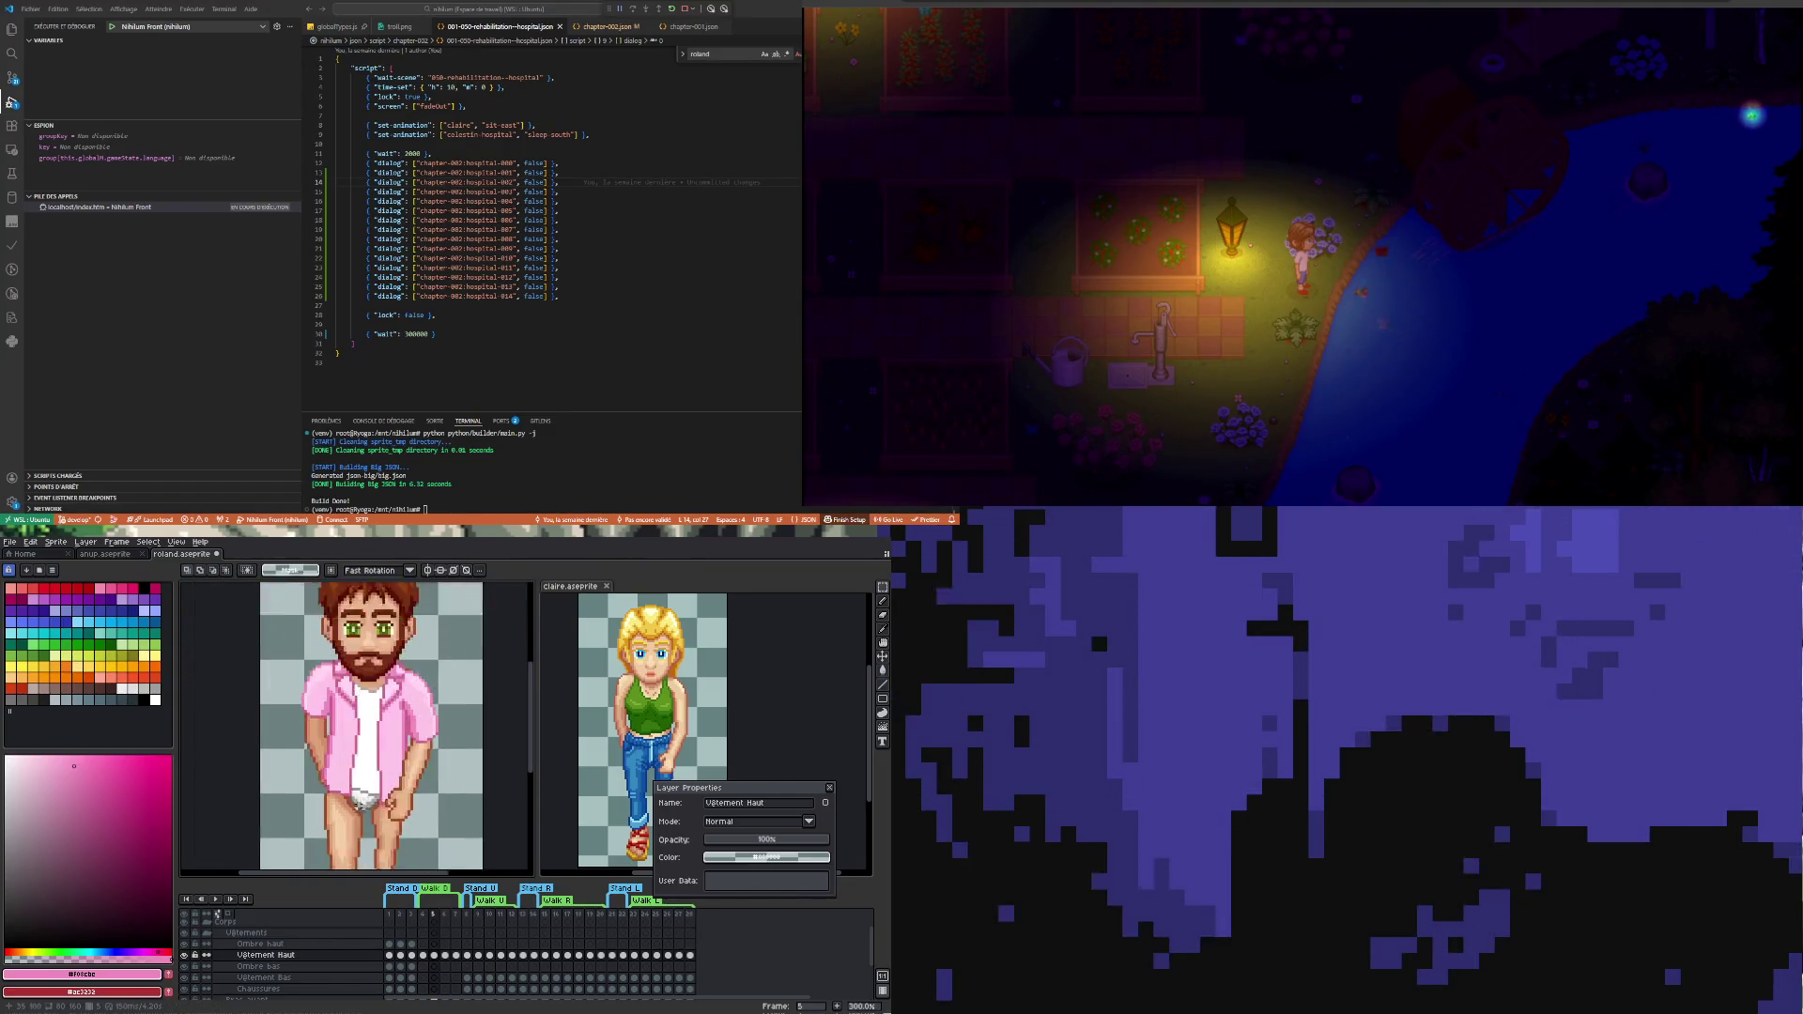
pyautogui.scroll(1, 361, 803)
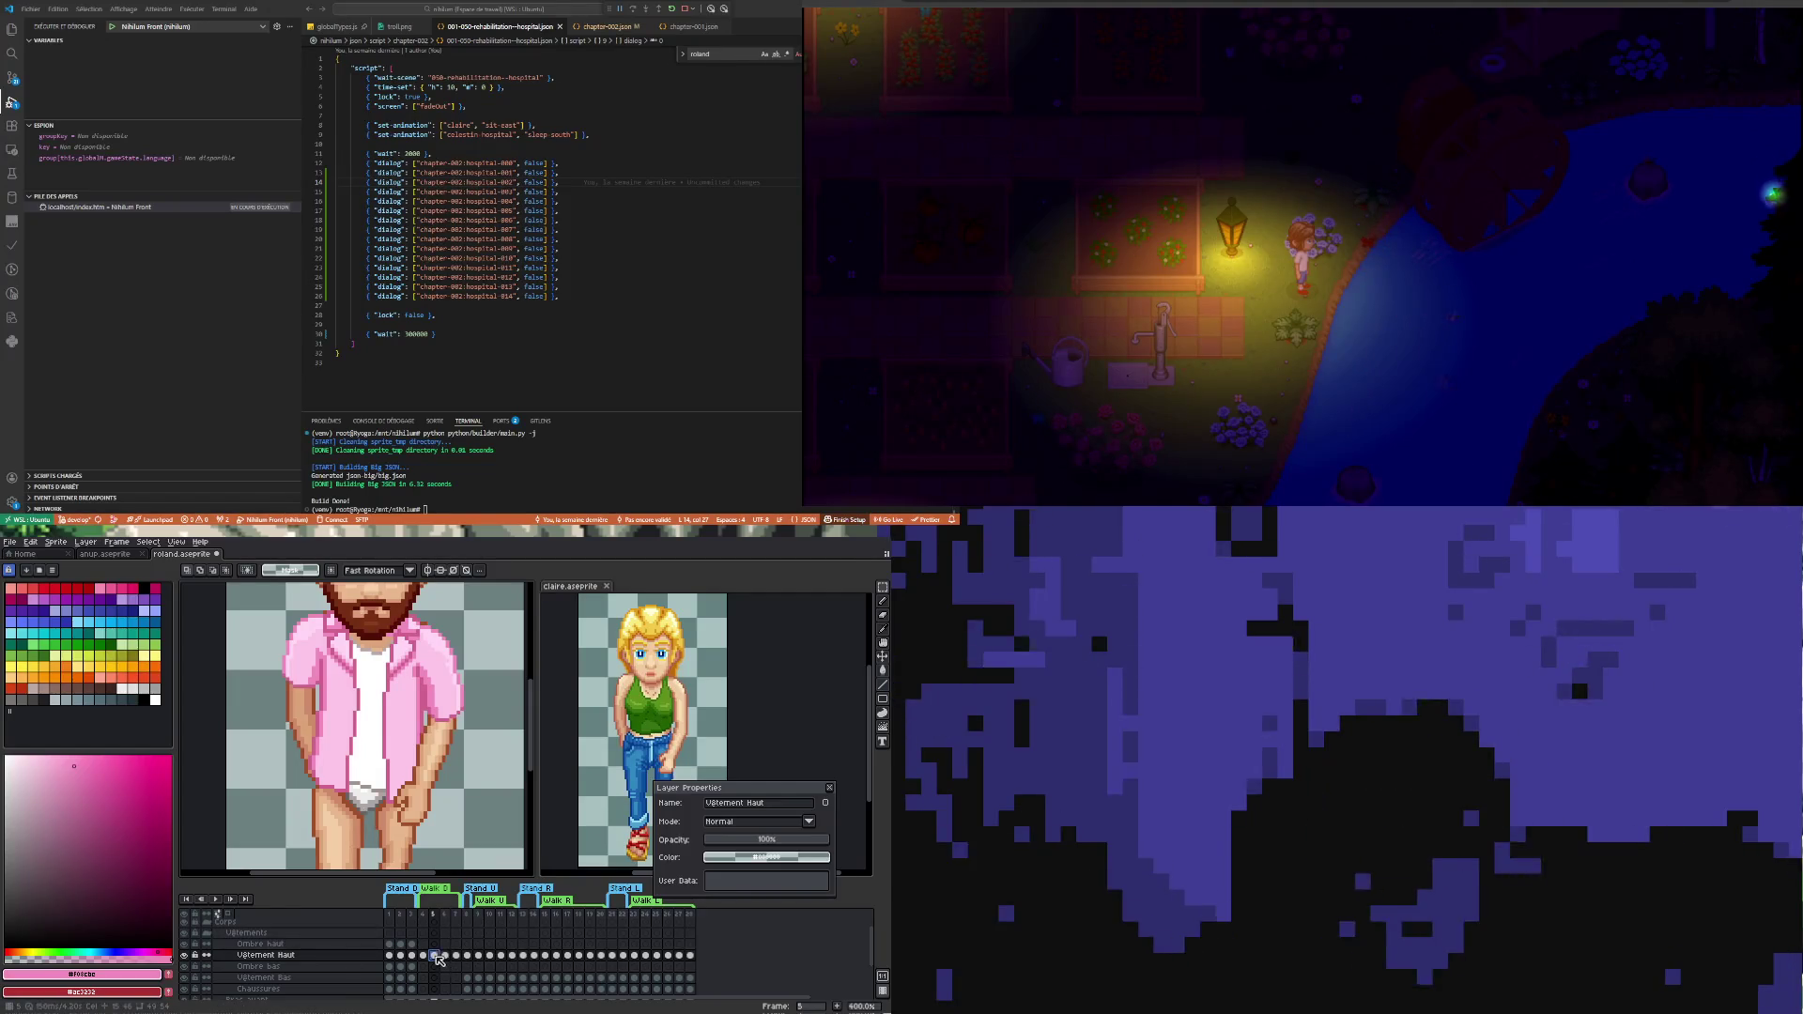
# - Step forward two walk frames to frame 5 and fit the whole character in view
pyautogui.press('Right')
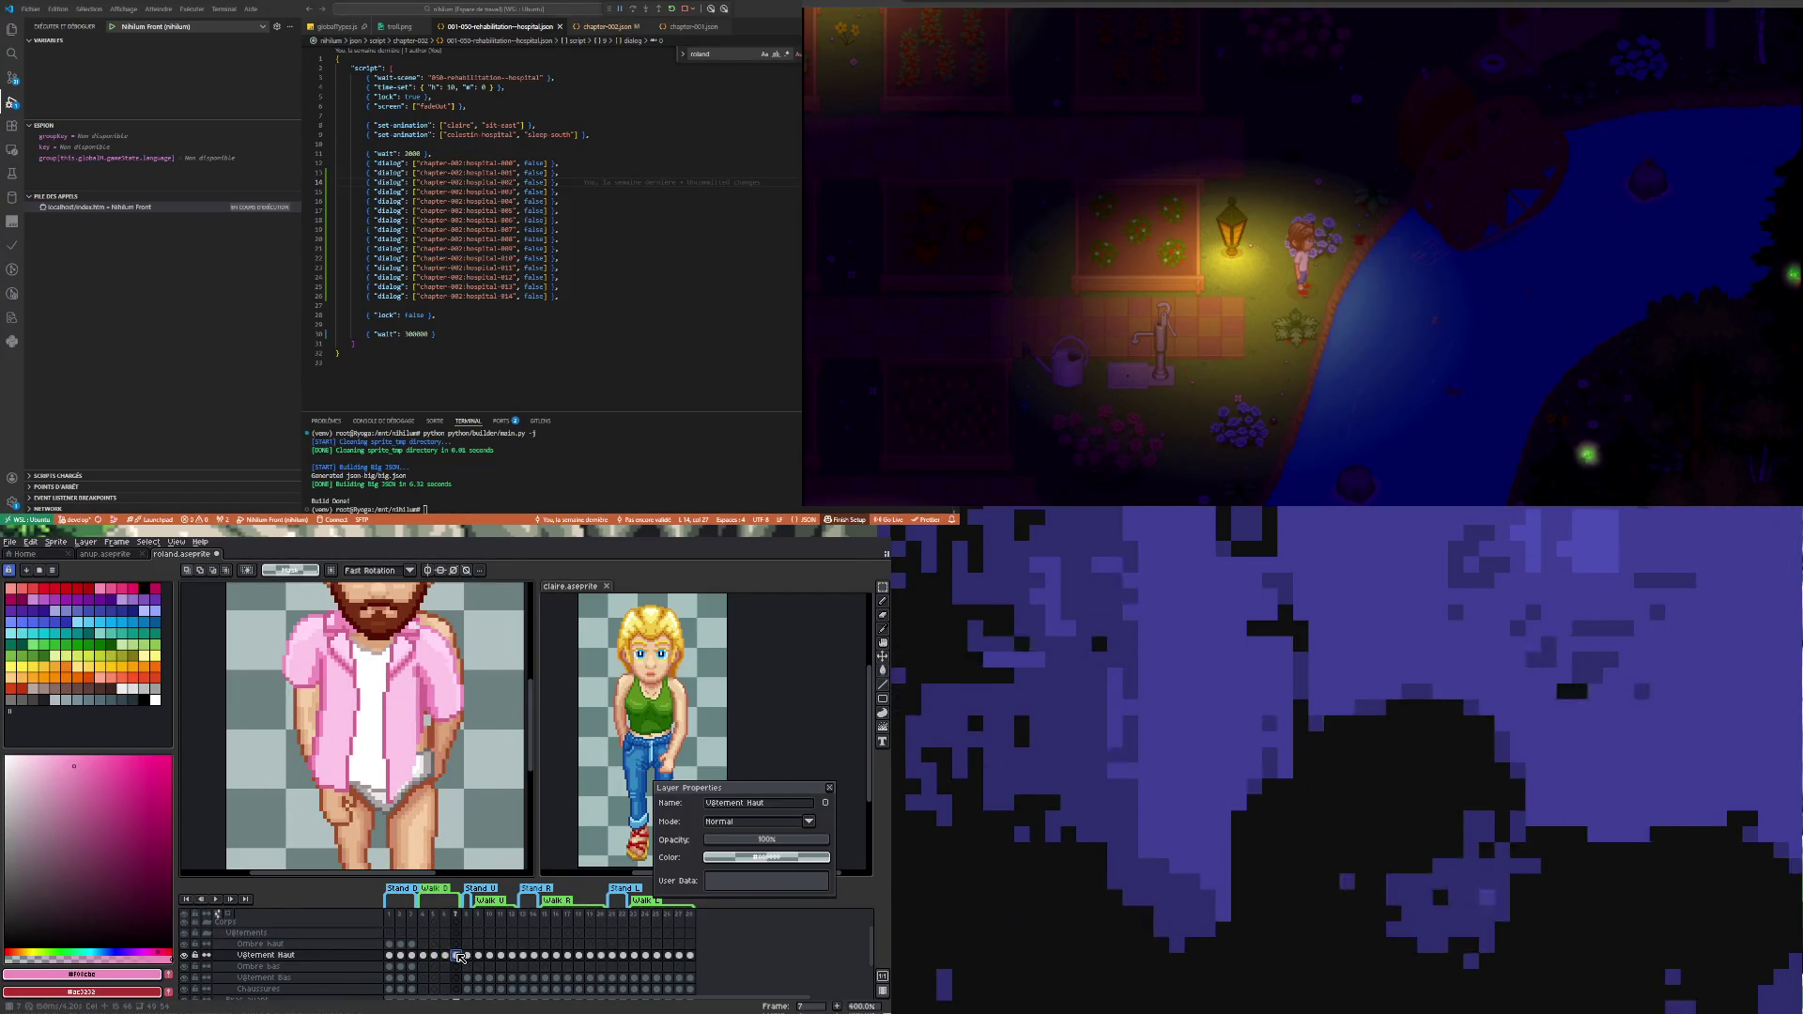
pyautogui.press('Right')
pyautogui.hotkey('ctrl', '0')
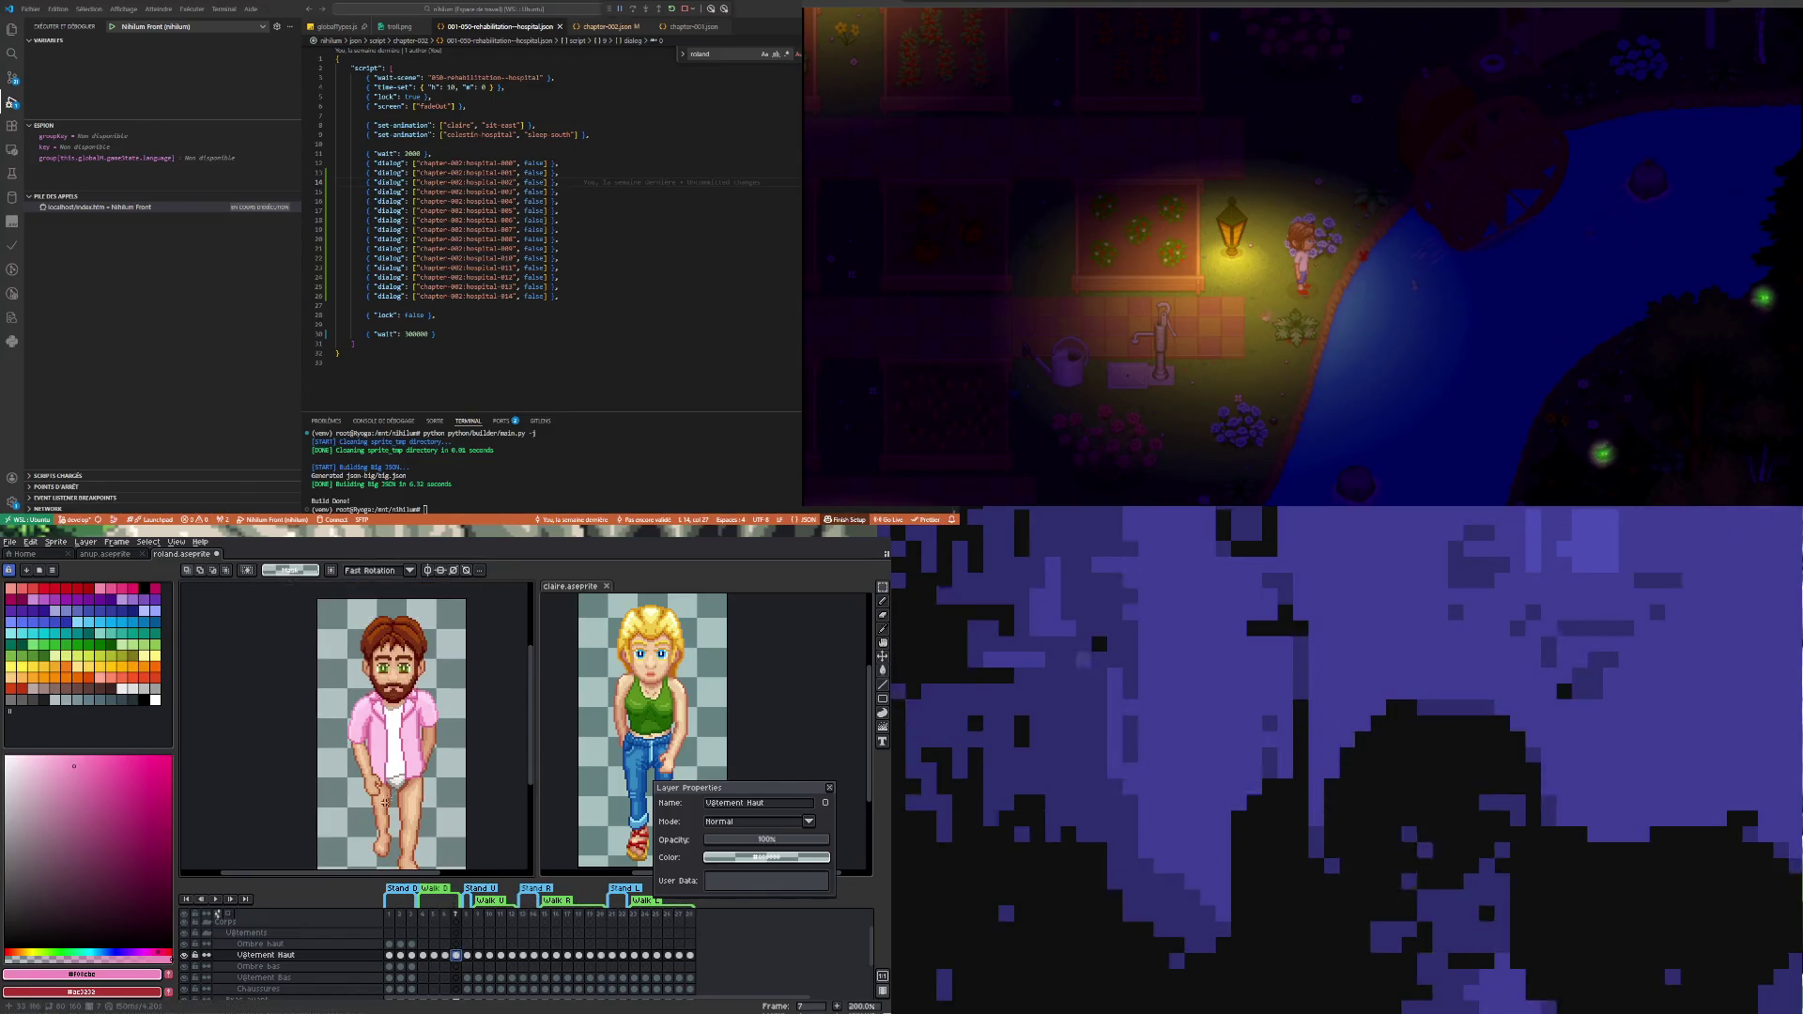
# - Return to walk frame 4 to review the bearded character at game scale
pyautogui.press('Right')
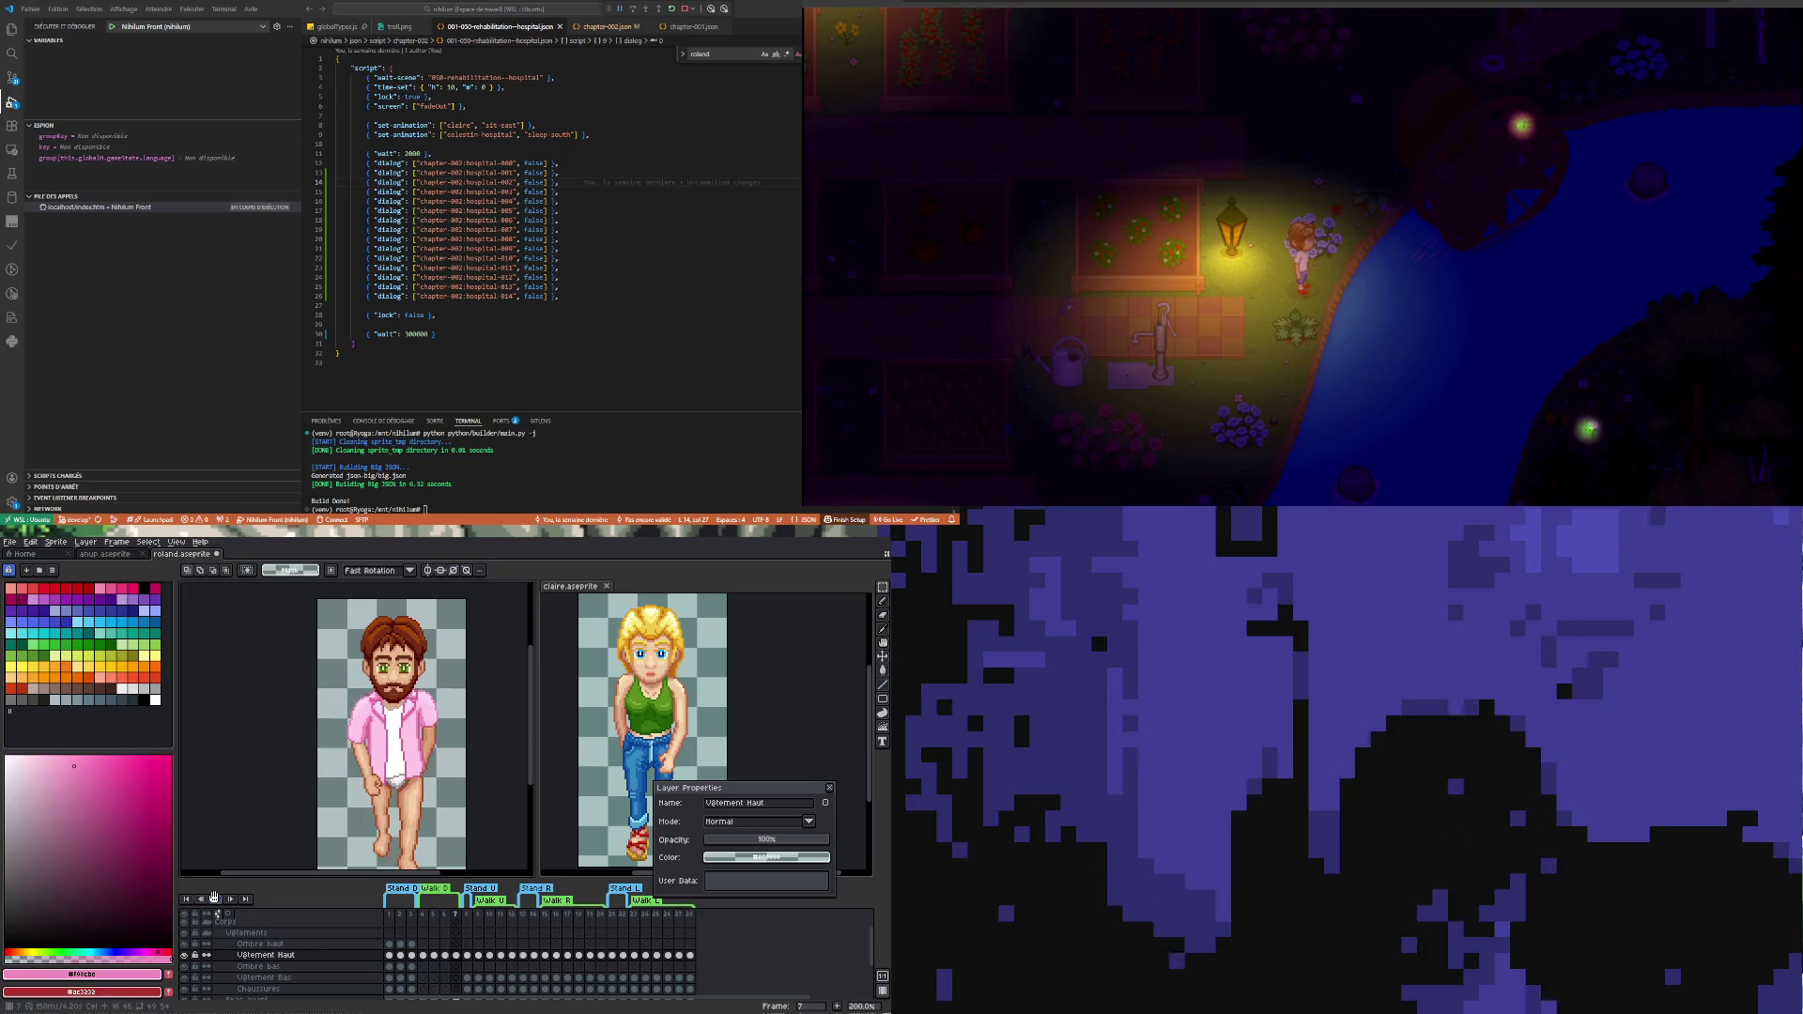
pyautogui.scroll(-3, 373, 764)
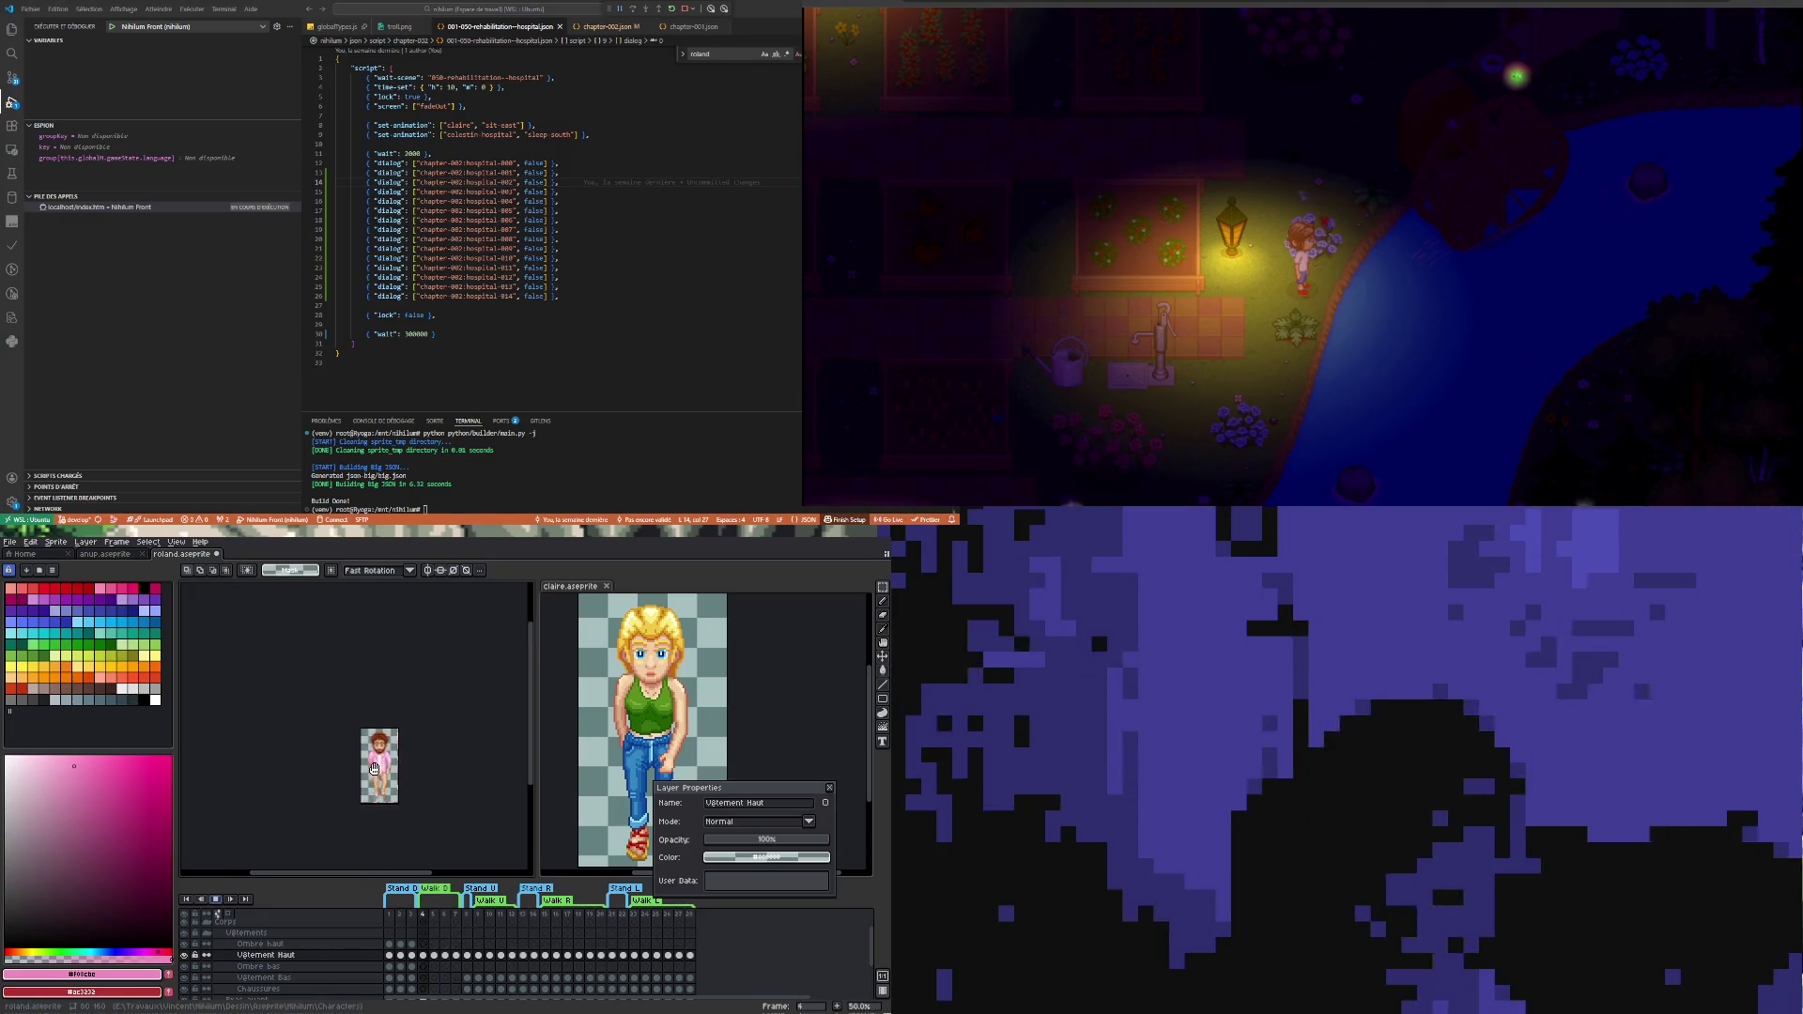
pyautogui.scroll(2, 374, 764)
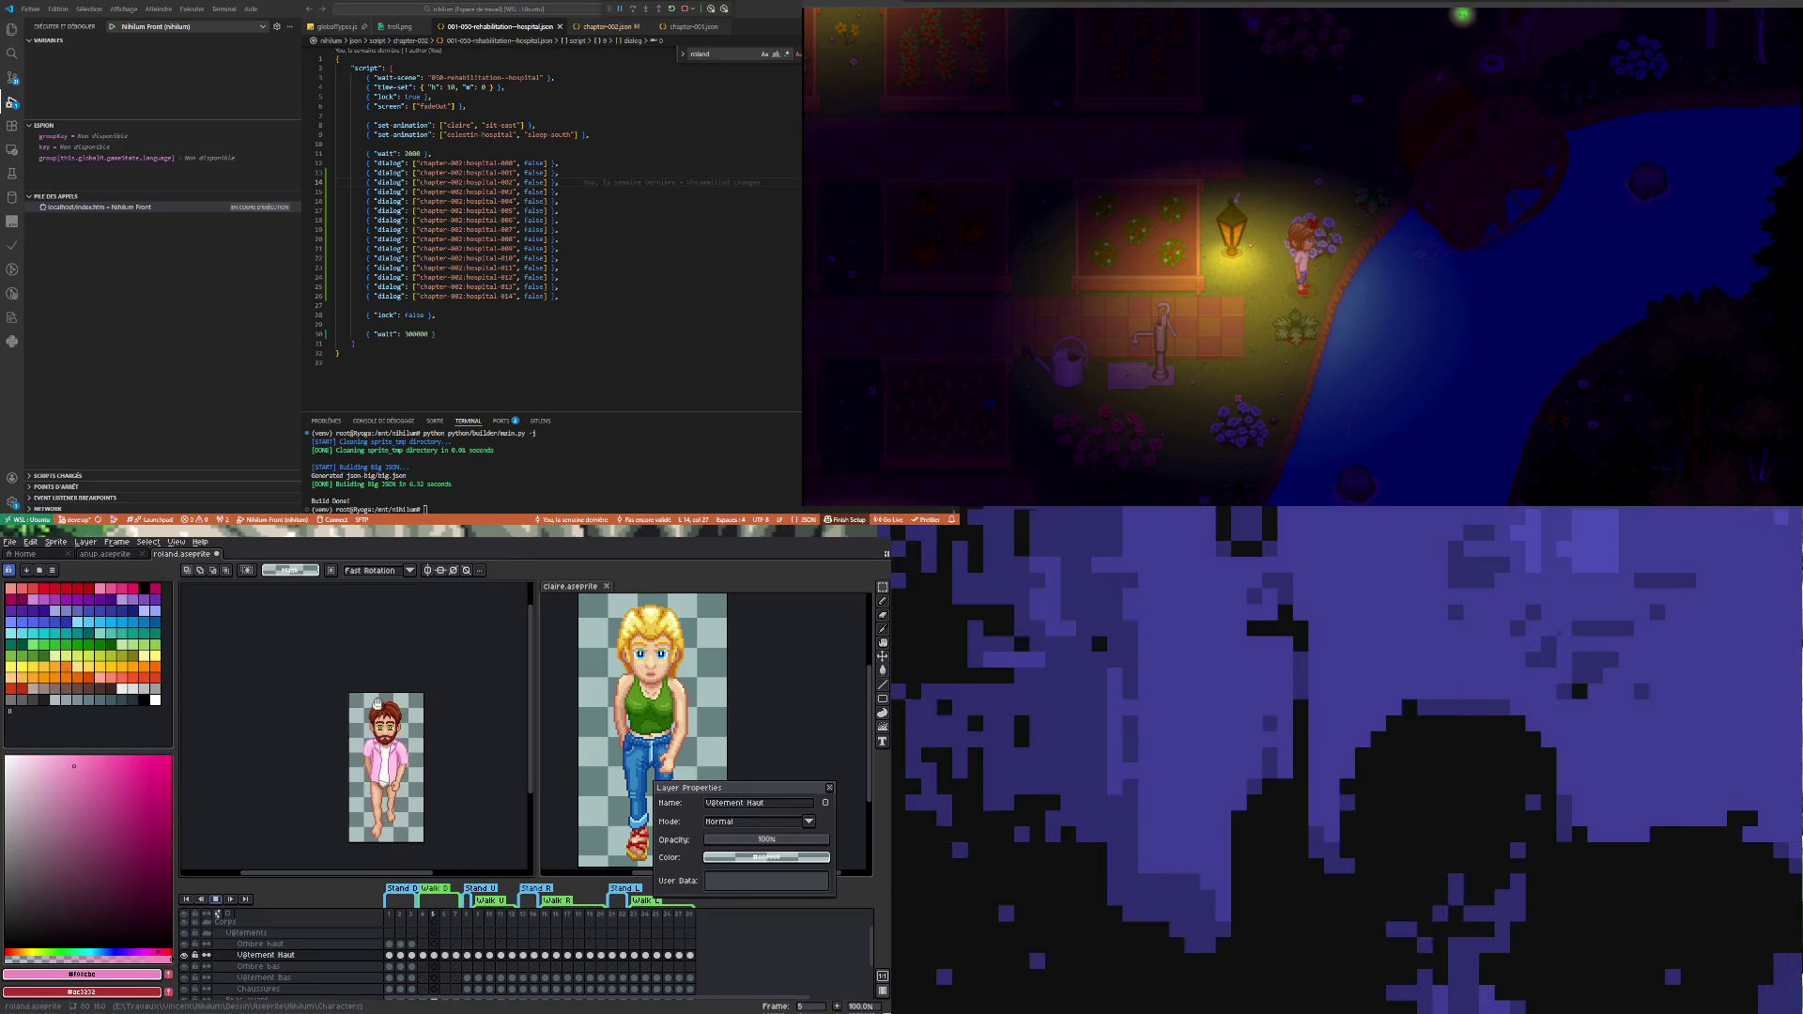
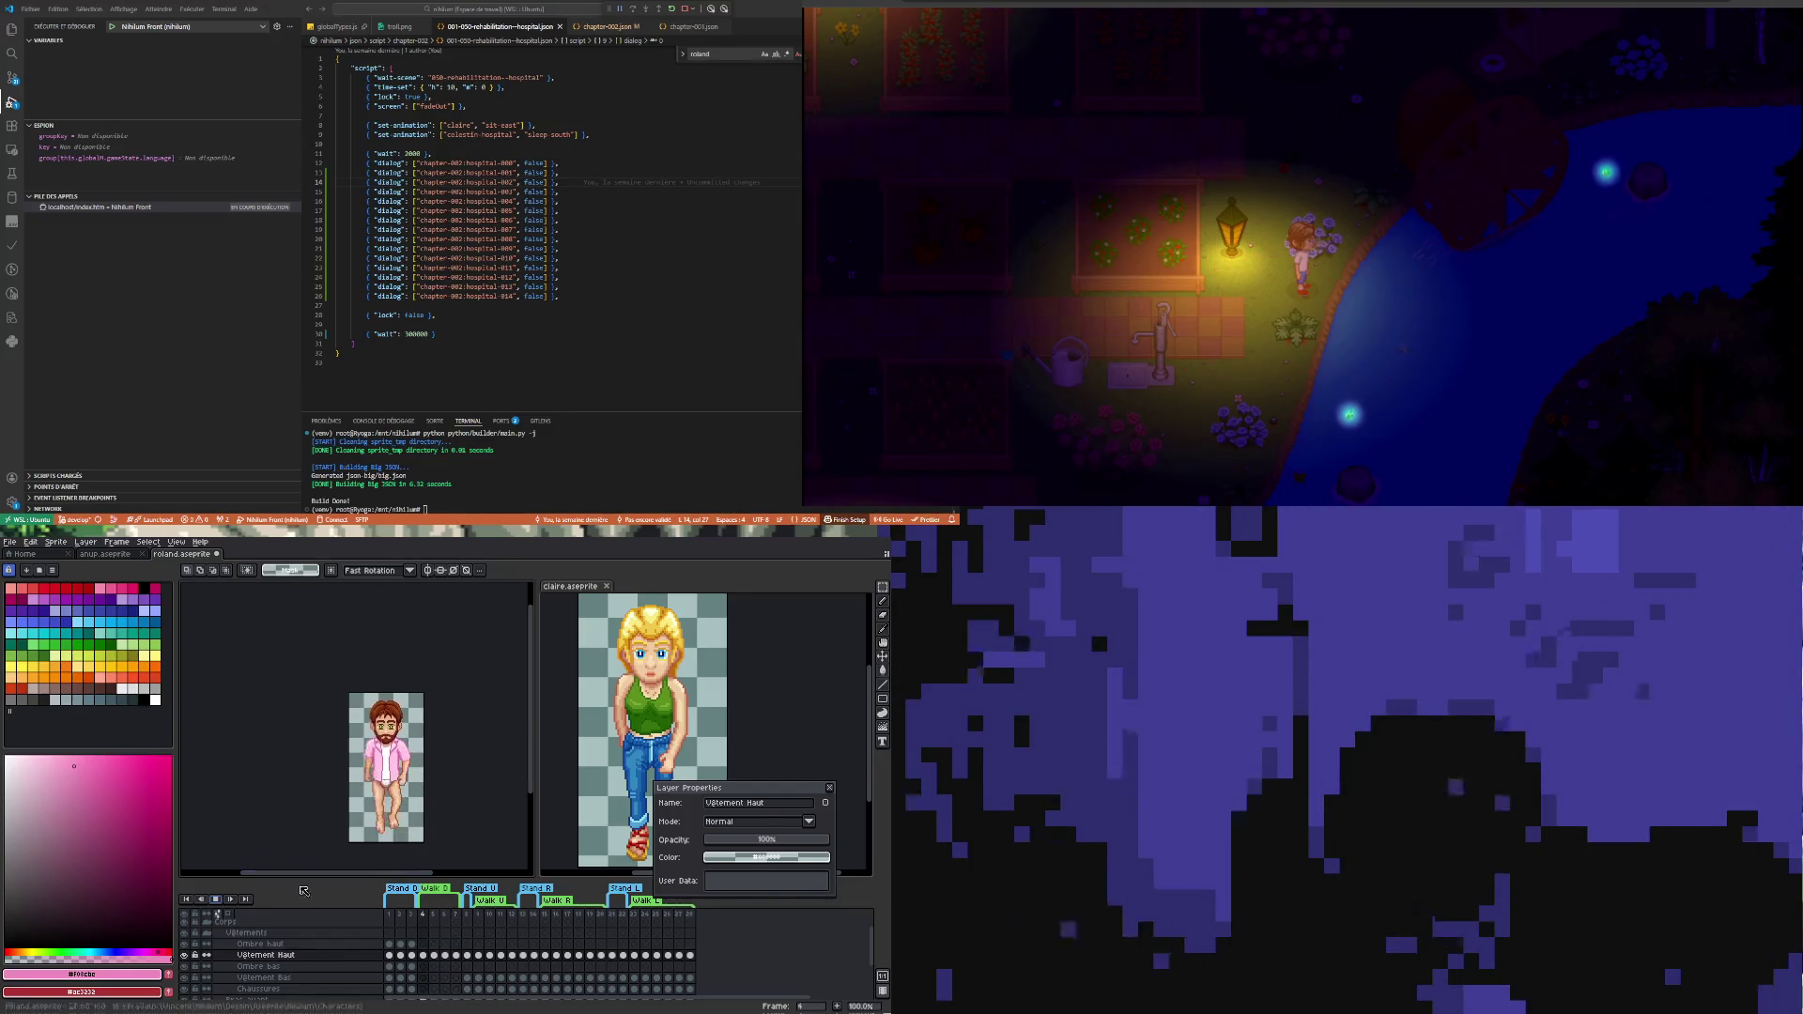
# - Hold the walk on frame 4 with eyes open, comparing it against frame 3, ready for the Pencil
pyautogui.click(423, 957)
pyautogui.press('+')
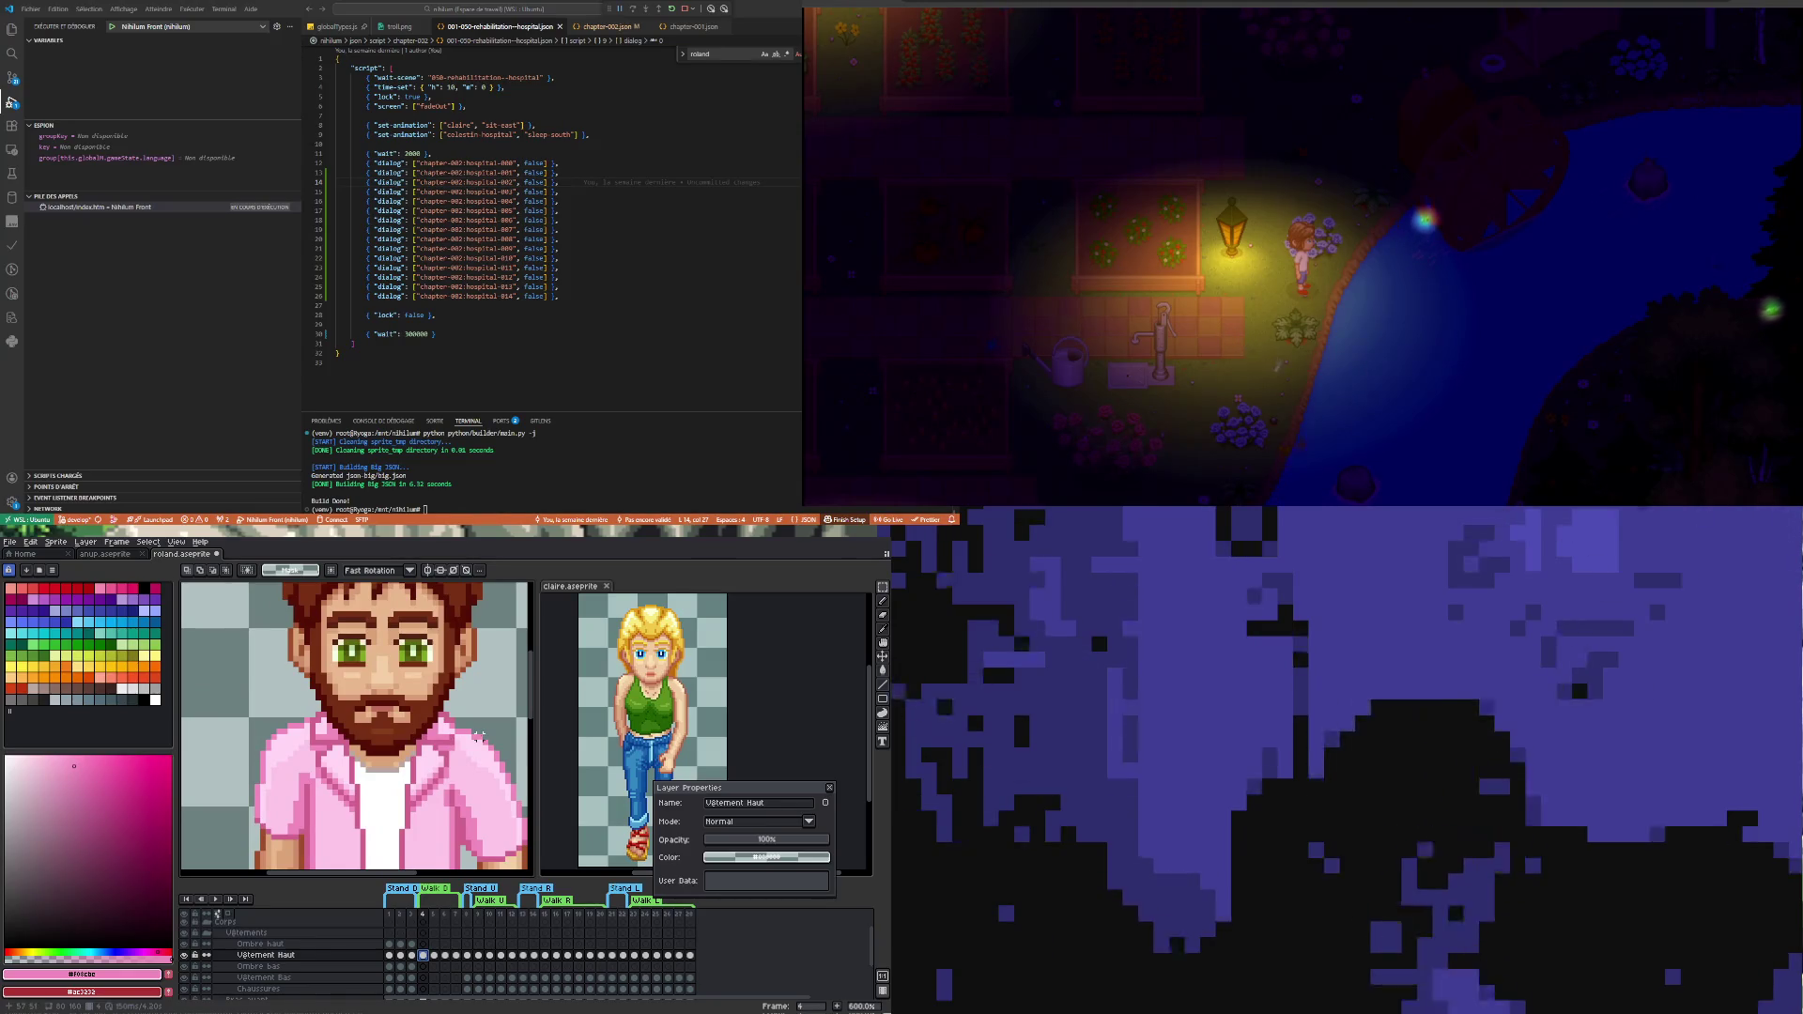
pyautogui.scroll(2, 458, 741)
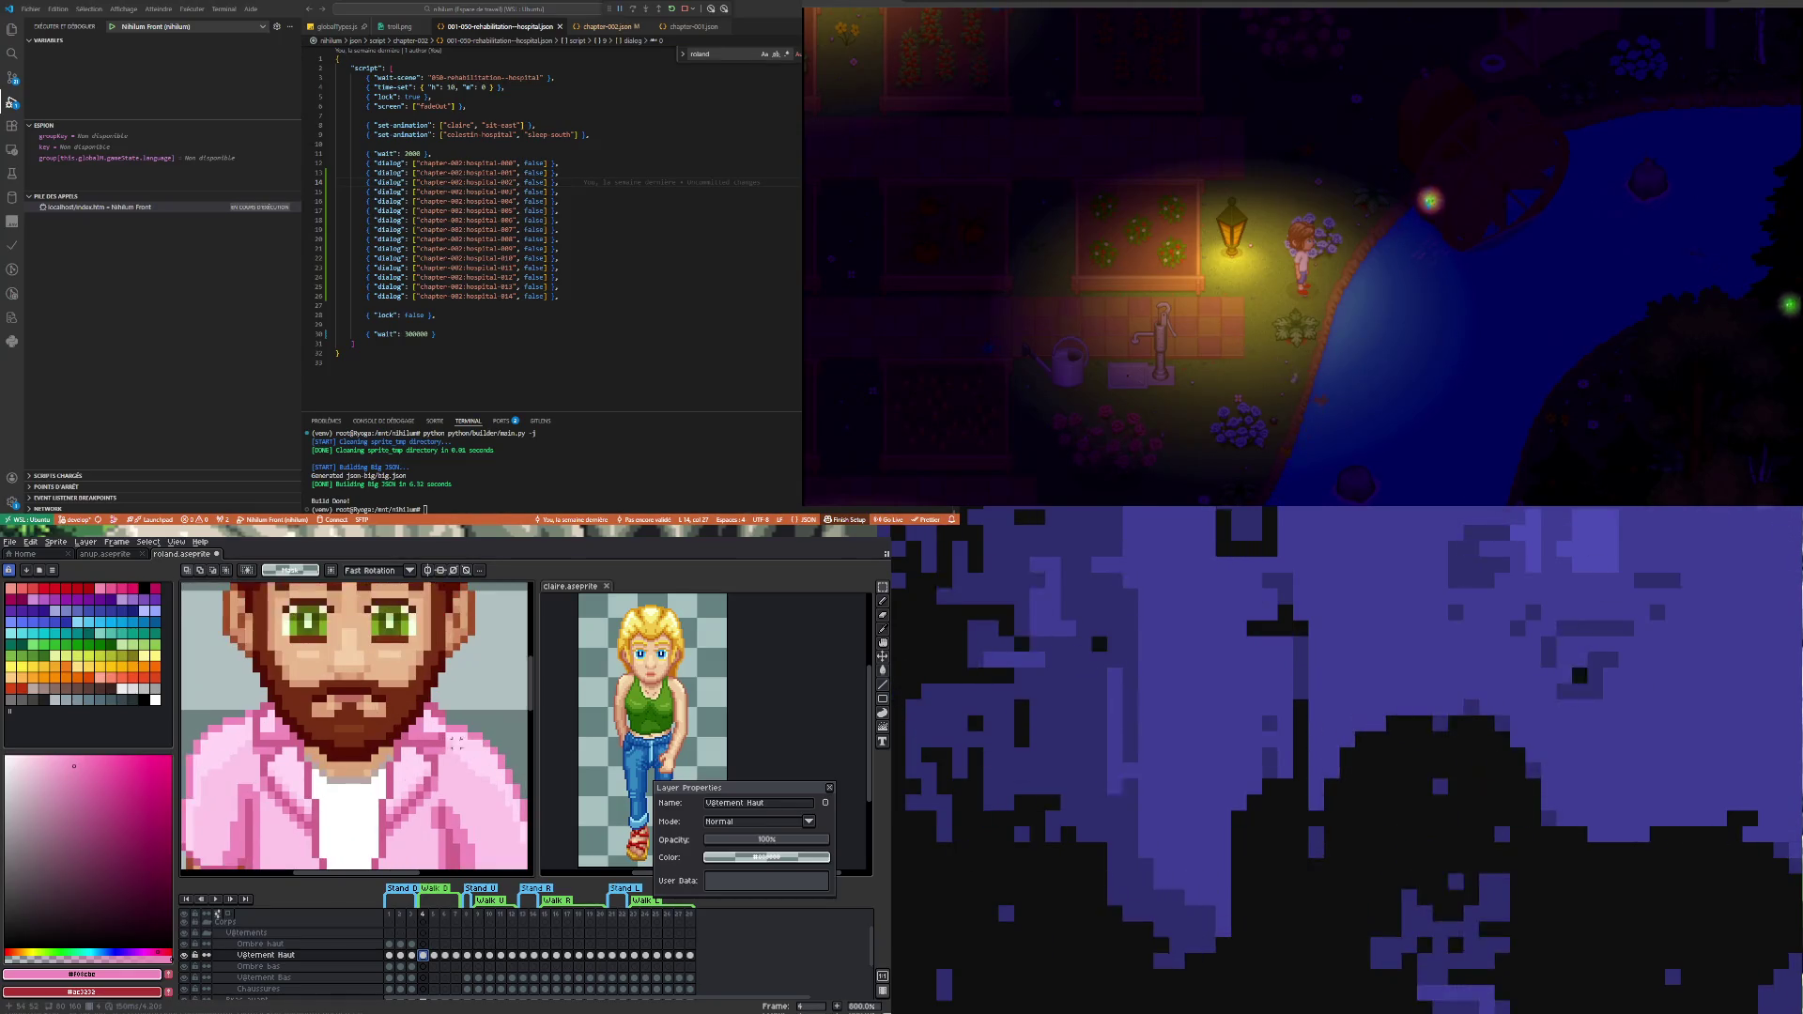
pyautogui.click(416, 956)
pyautogui.click(423, 956)
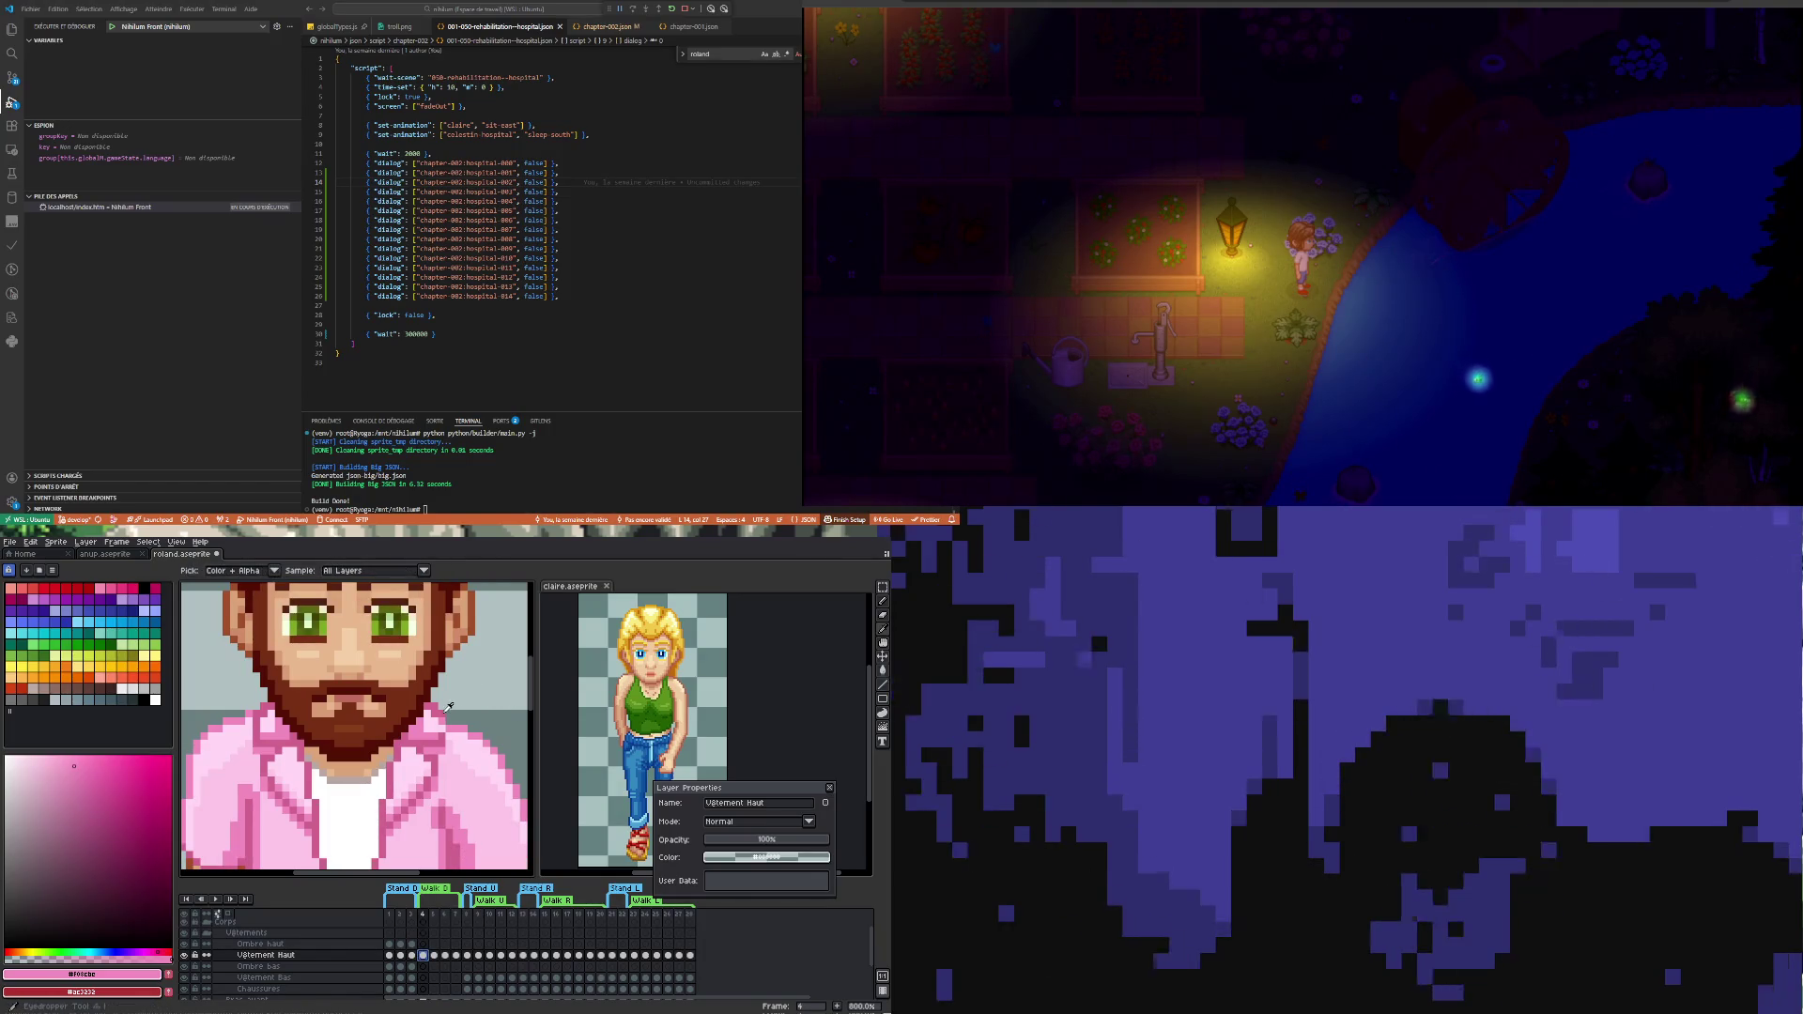
pyautogui.press('b')
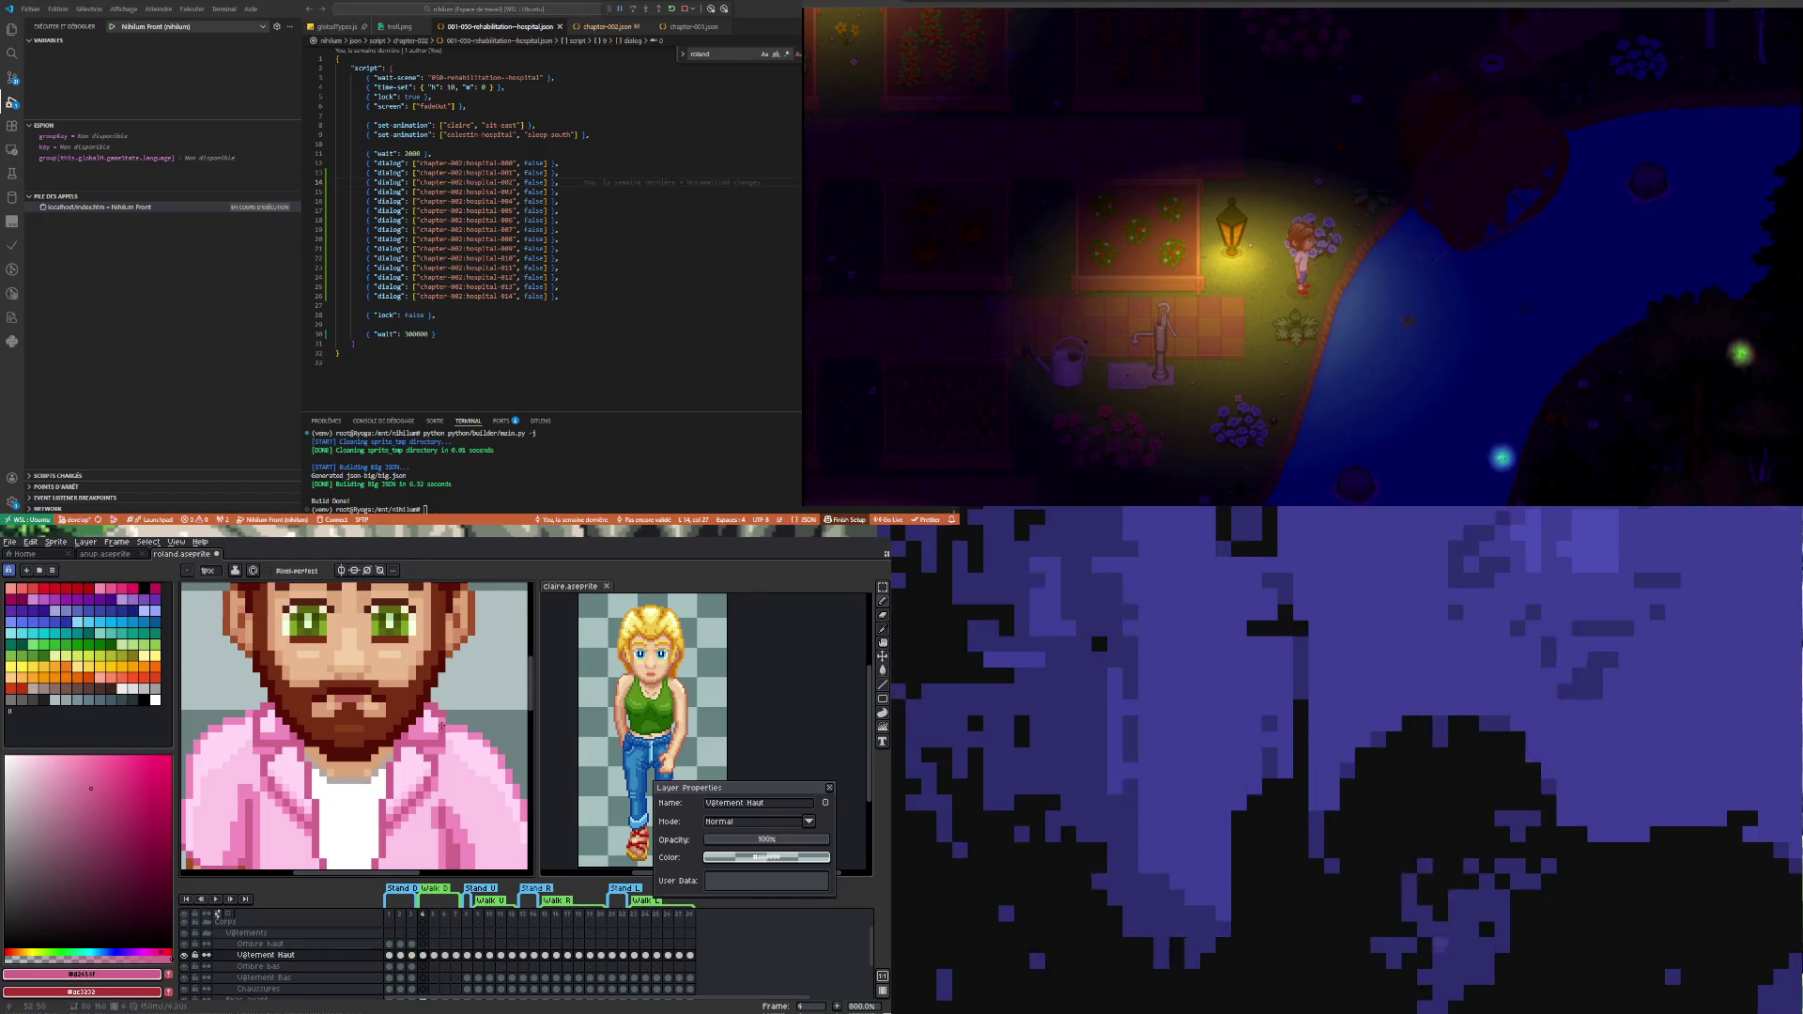
pyautogui.scroll(1, 424, 723)
pyautogui.scroll(-1, 424, 722)
pyautogui.scroll(1, 425, 723)
pyautogui.scroll(-2, 424, 722)
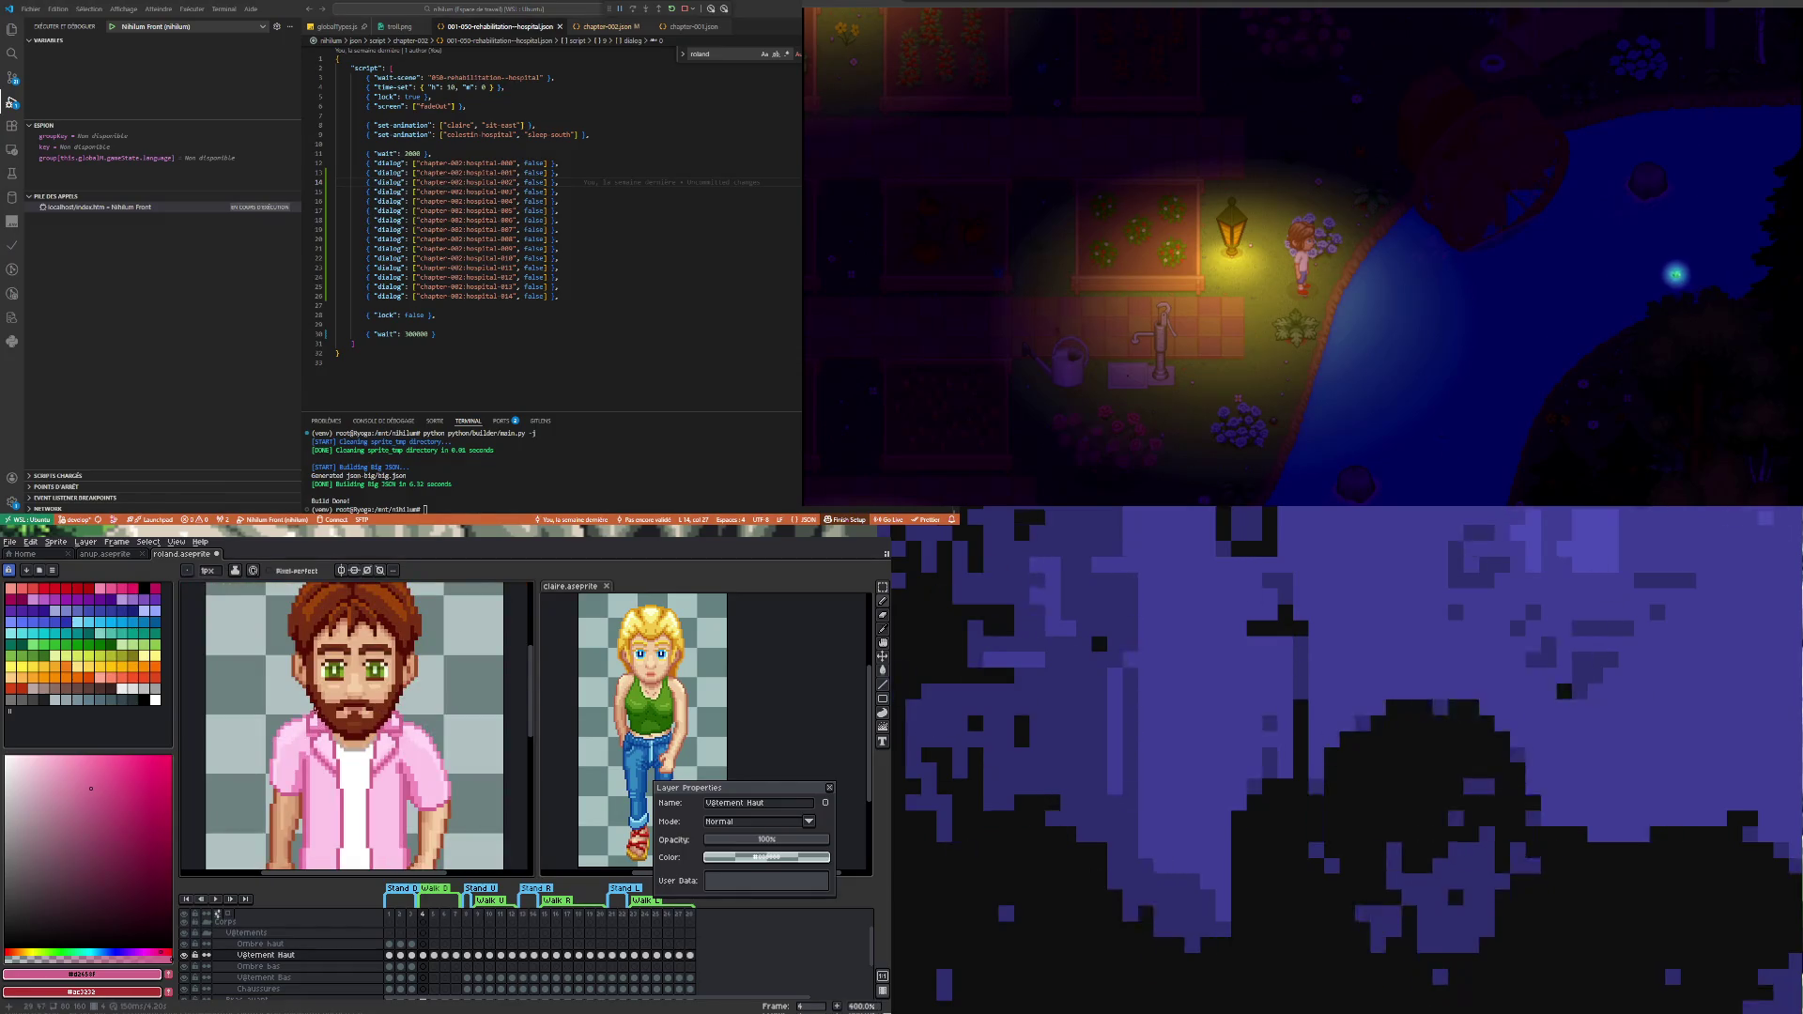
pyautogui.scroll(-1, 354, 729)
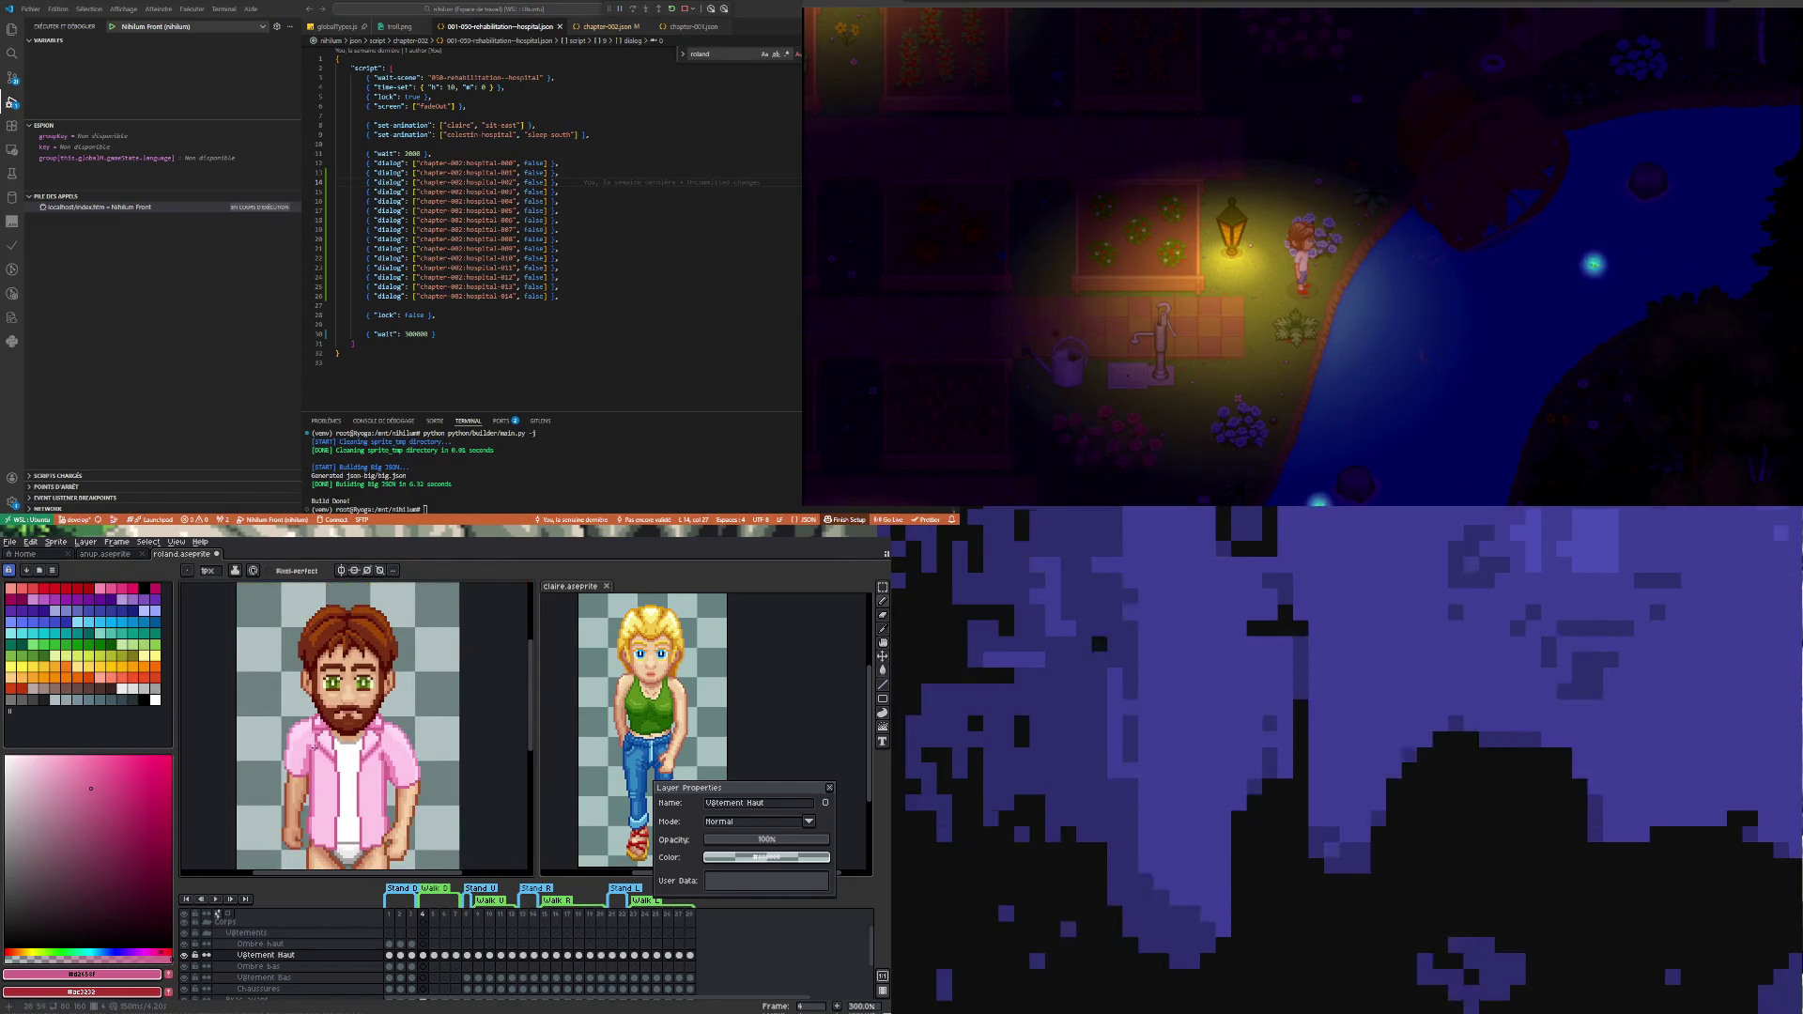
pyautogui.scroll(1, 329, 743)
pyautogui.scroll(-2, 330, 742)
pyautogui.scroll(1, 331, 742)
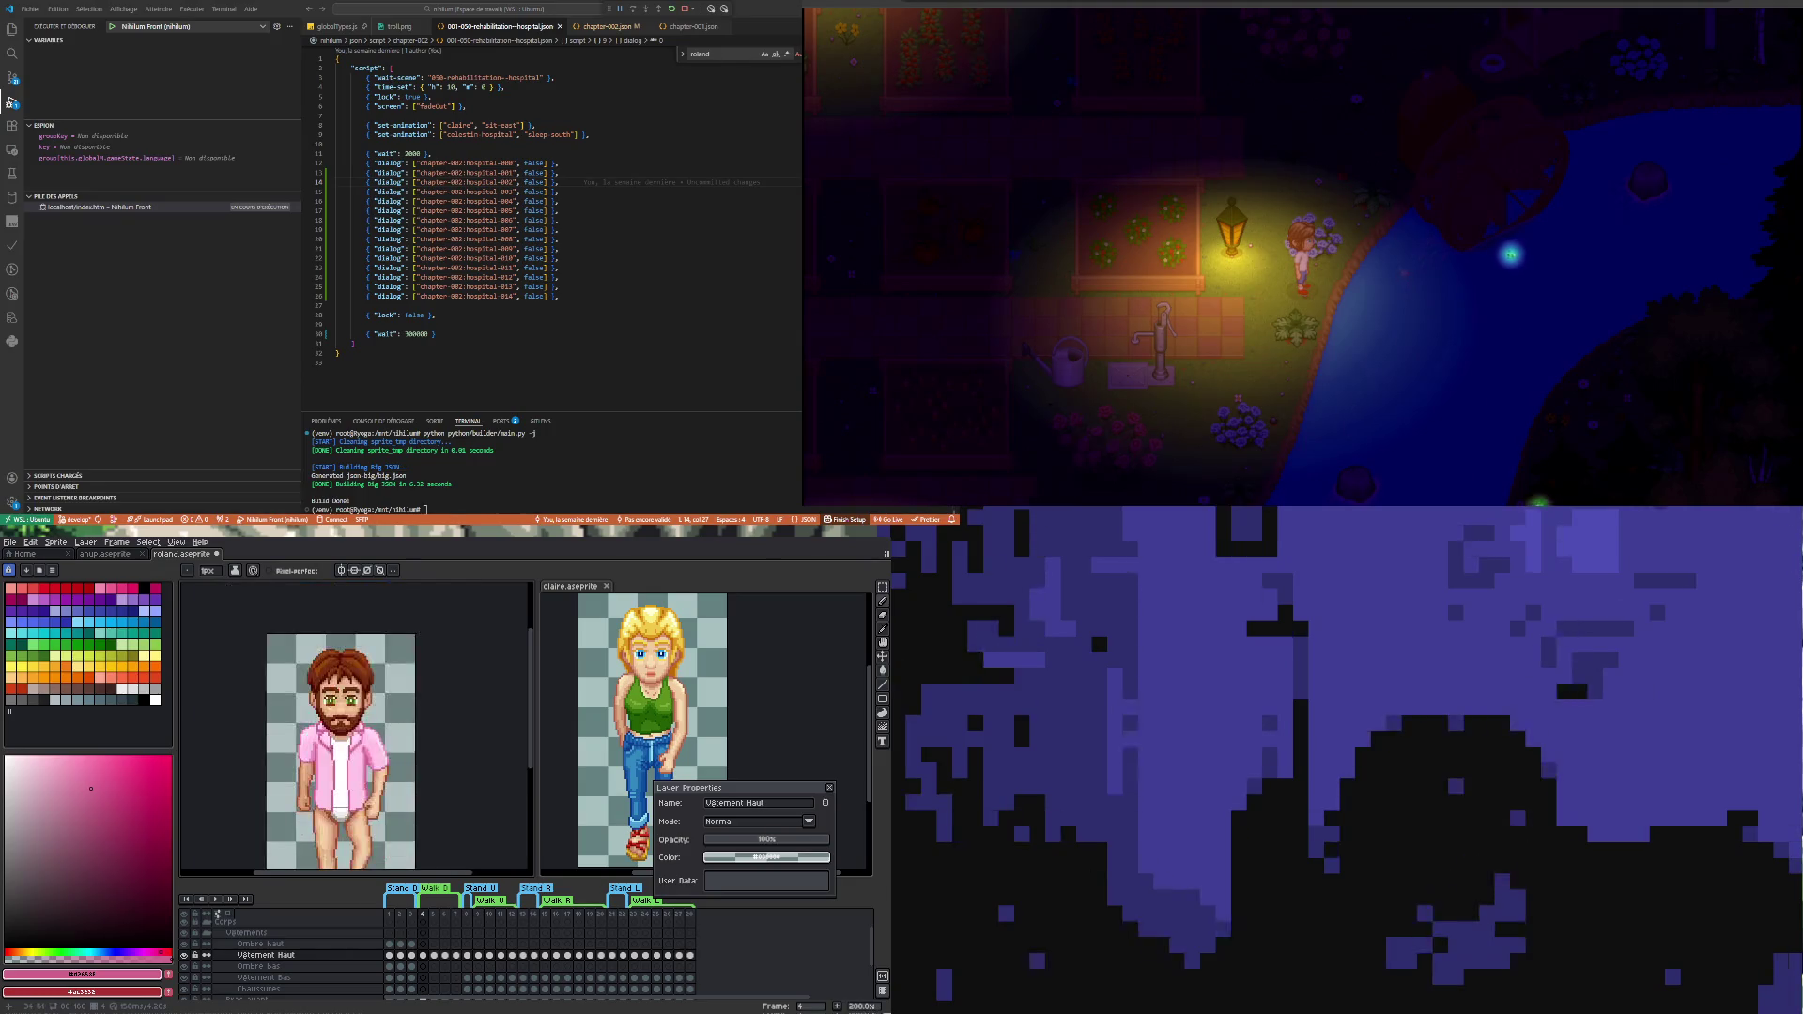
# - On walk frame 5, sample two pinks from Roland's shirt as drawing colours between Pencil uses
pyautogui.click(437, 956)
pyautogui.scroll(1, 349, 742)
pyautogui.scroll(1, 347, 742)
pyautogui.scroll(1, 347, 743)
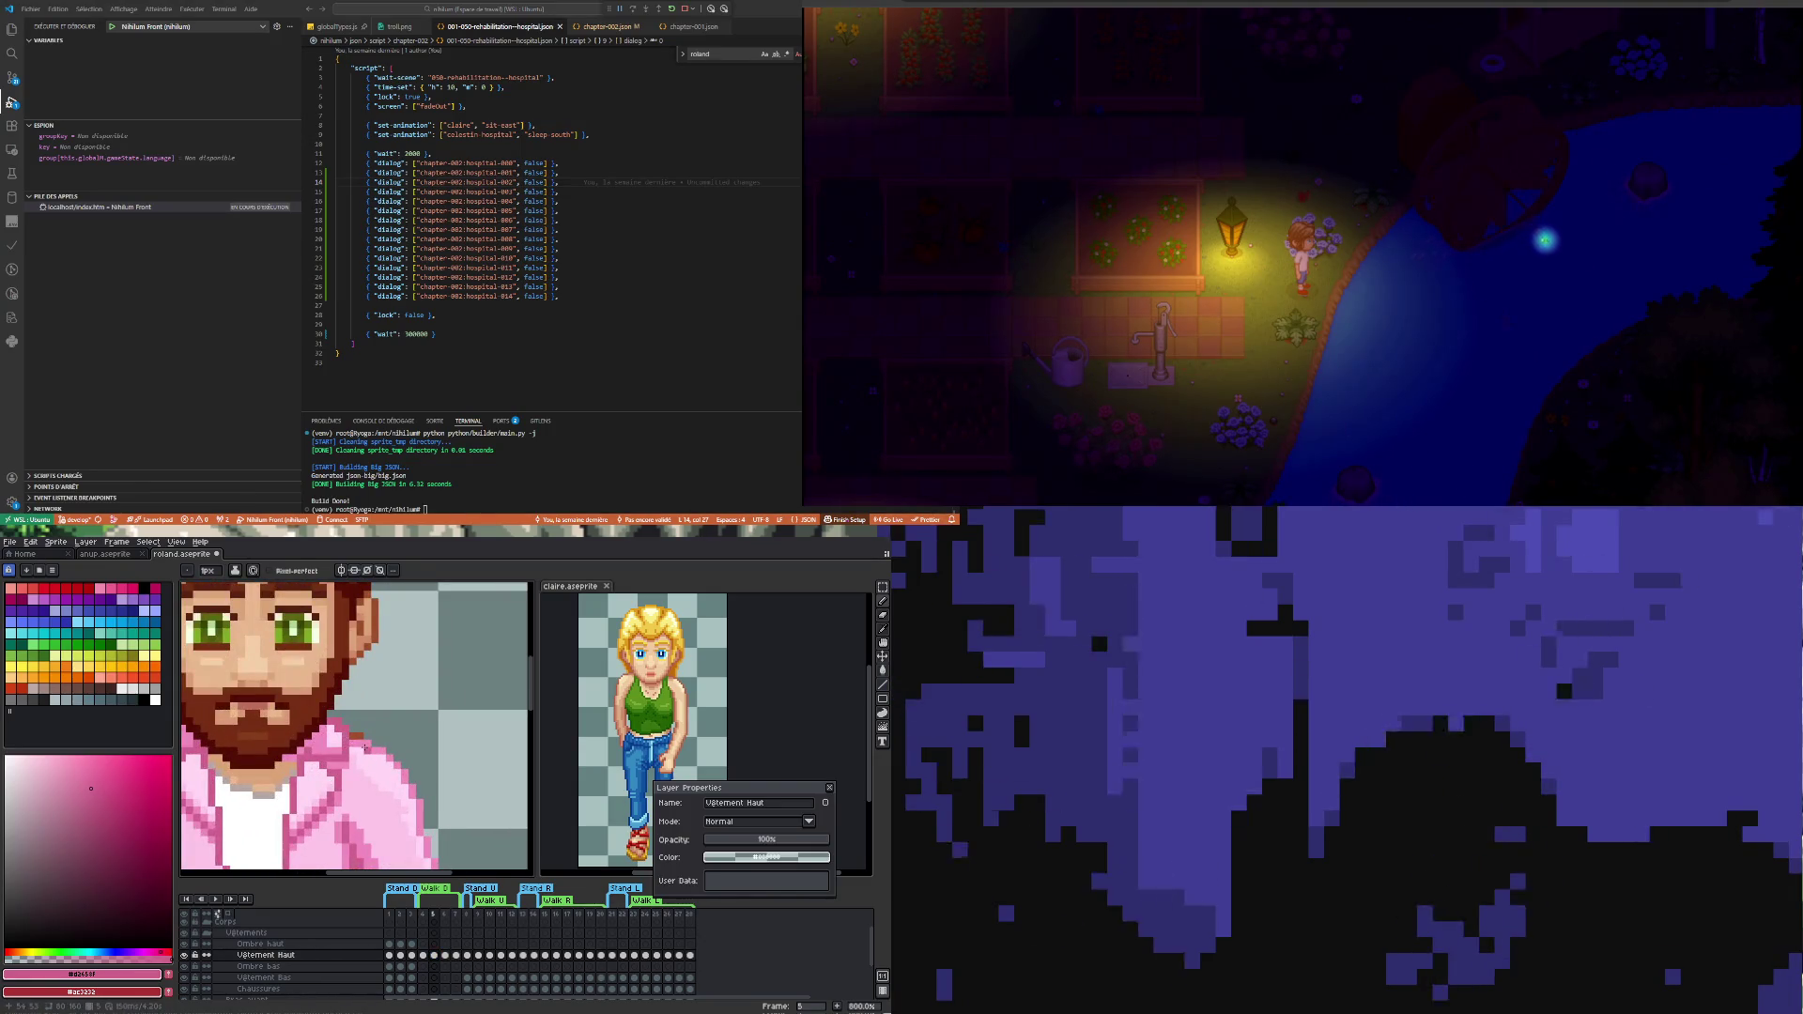
pyautogui.press('i')
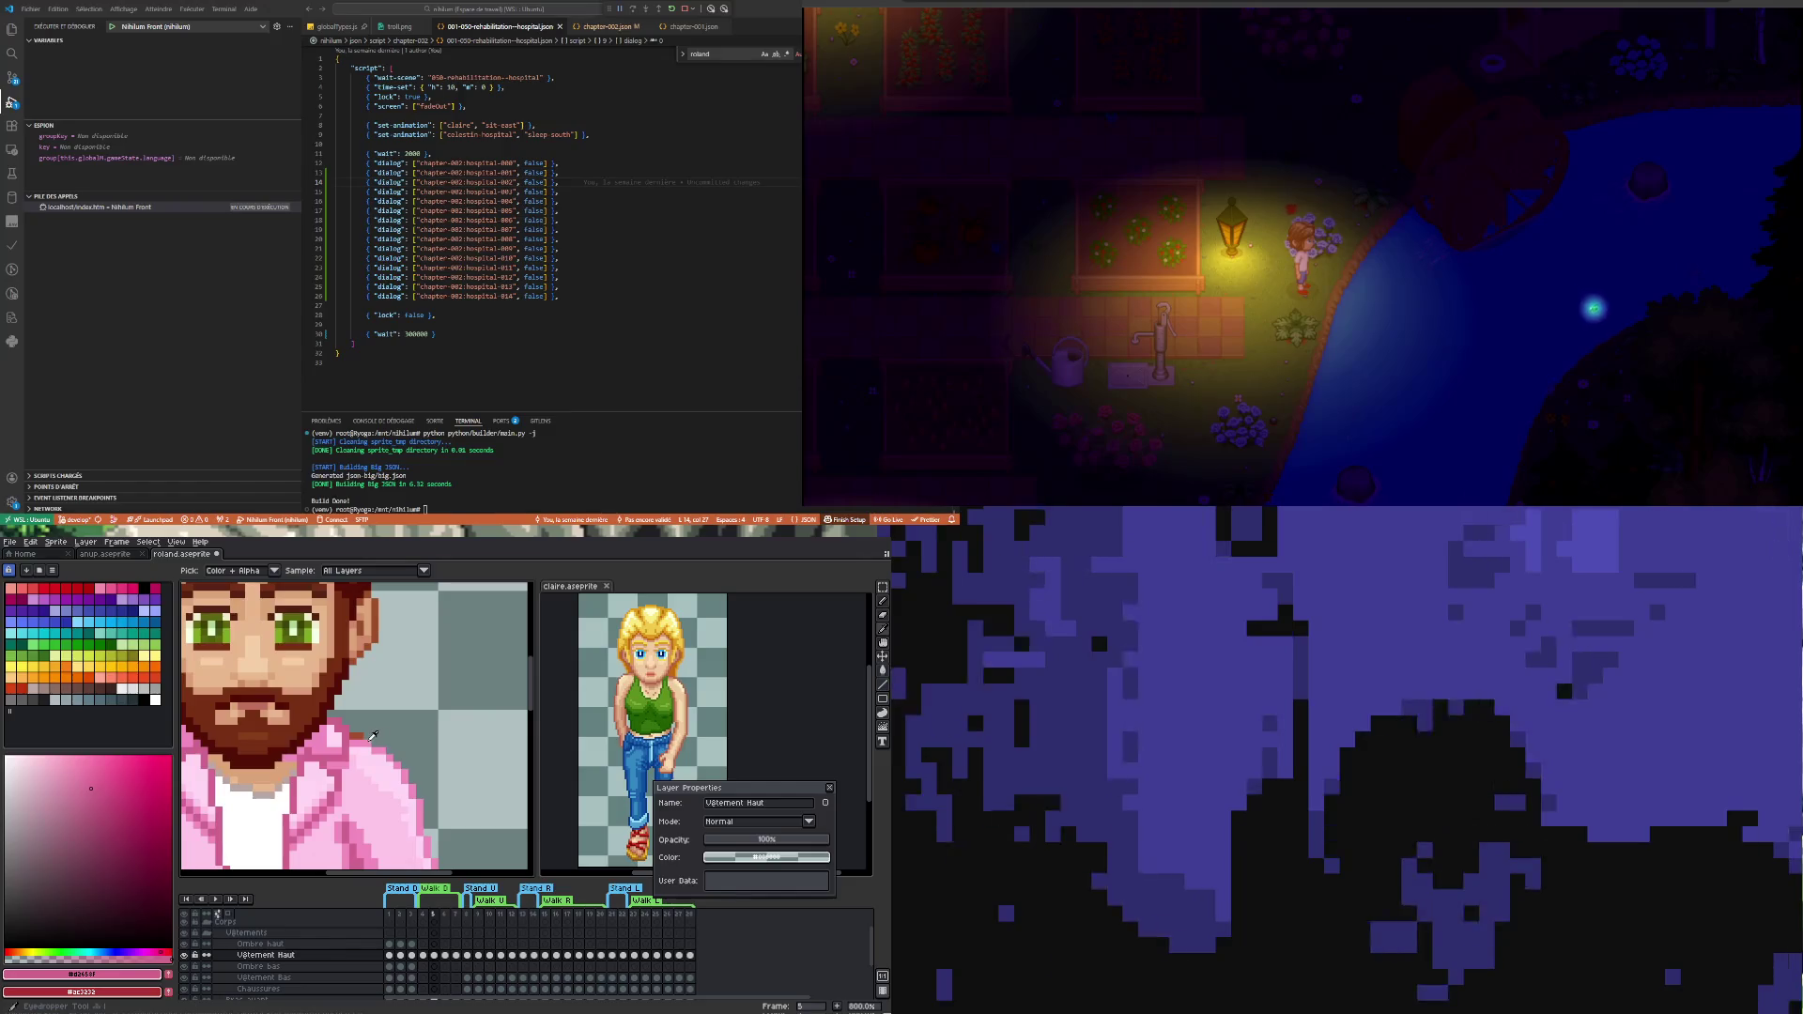
pyautogui.click(372, 735)
pyautogui.press('b')
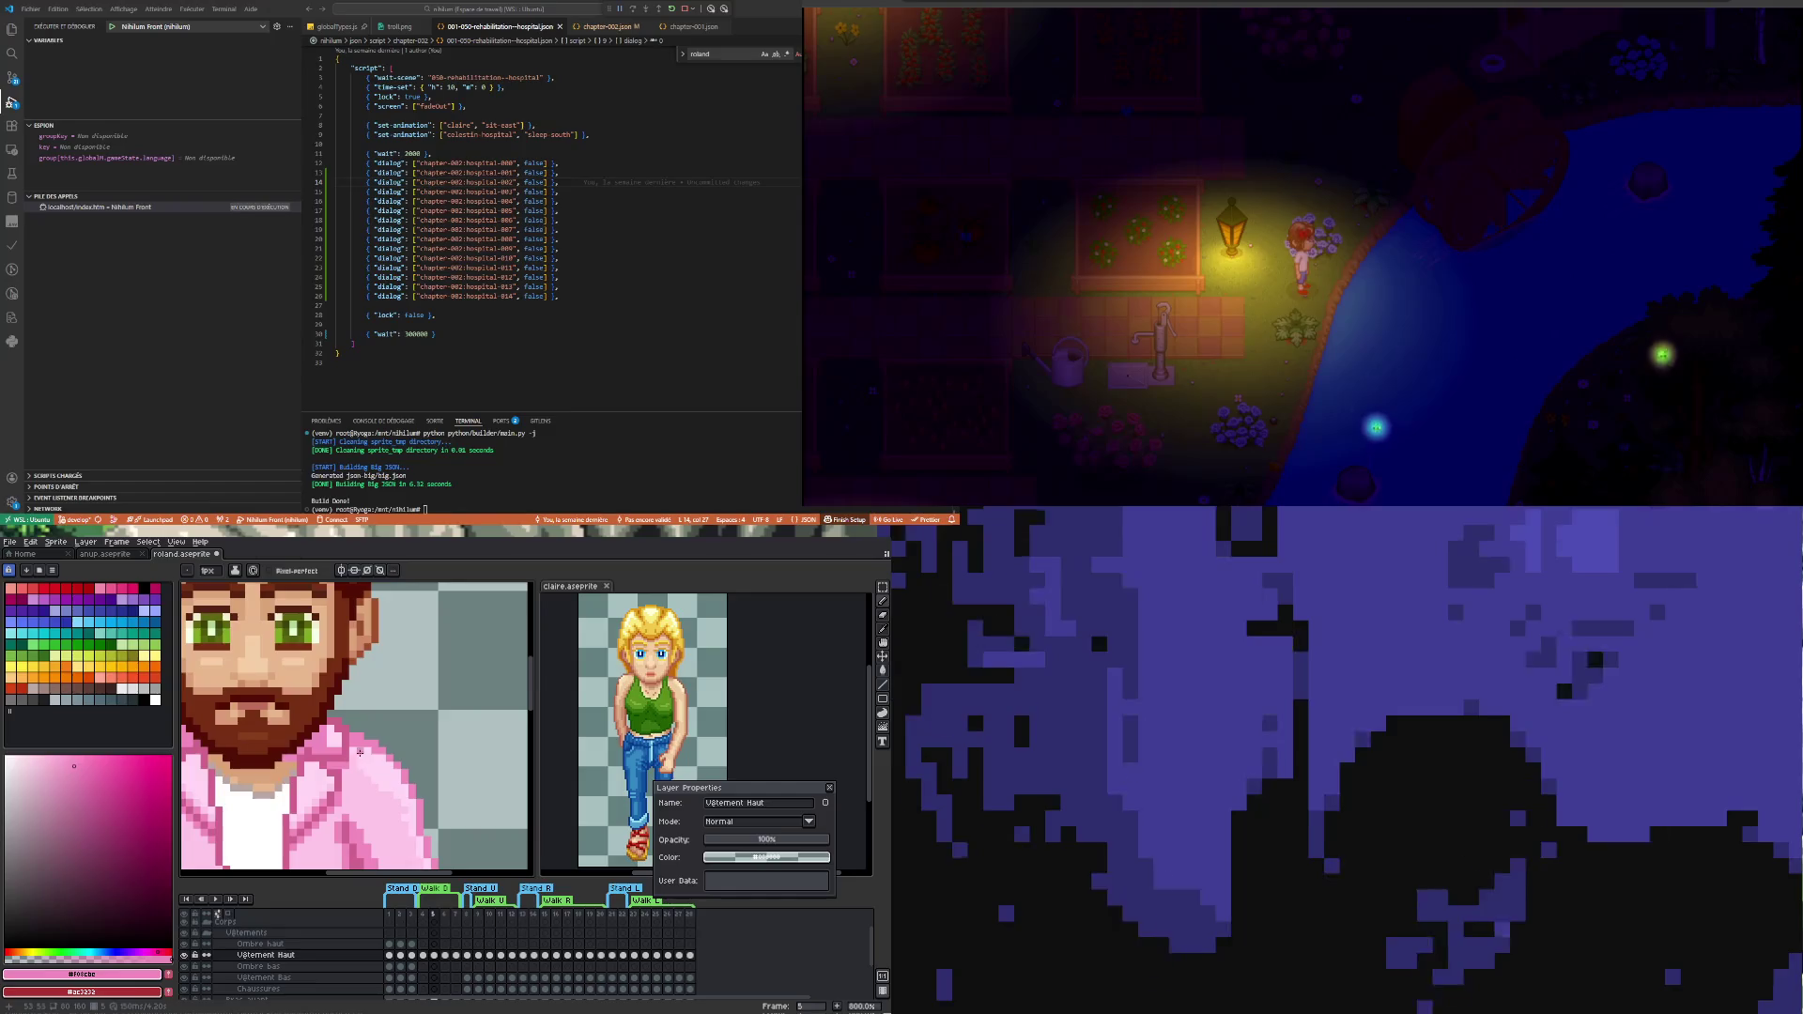
pyautogui.press('i')
pyautogui.click(365, 748)
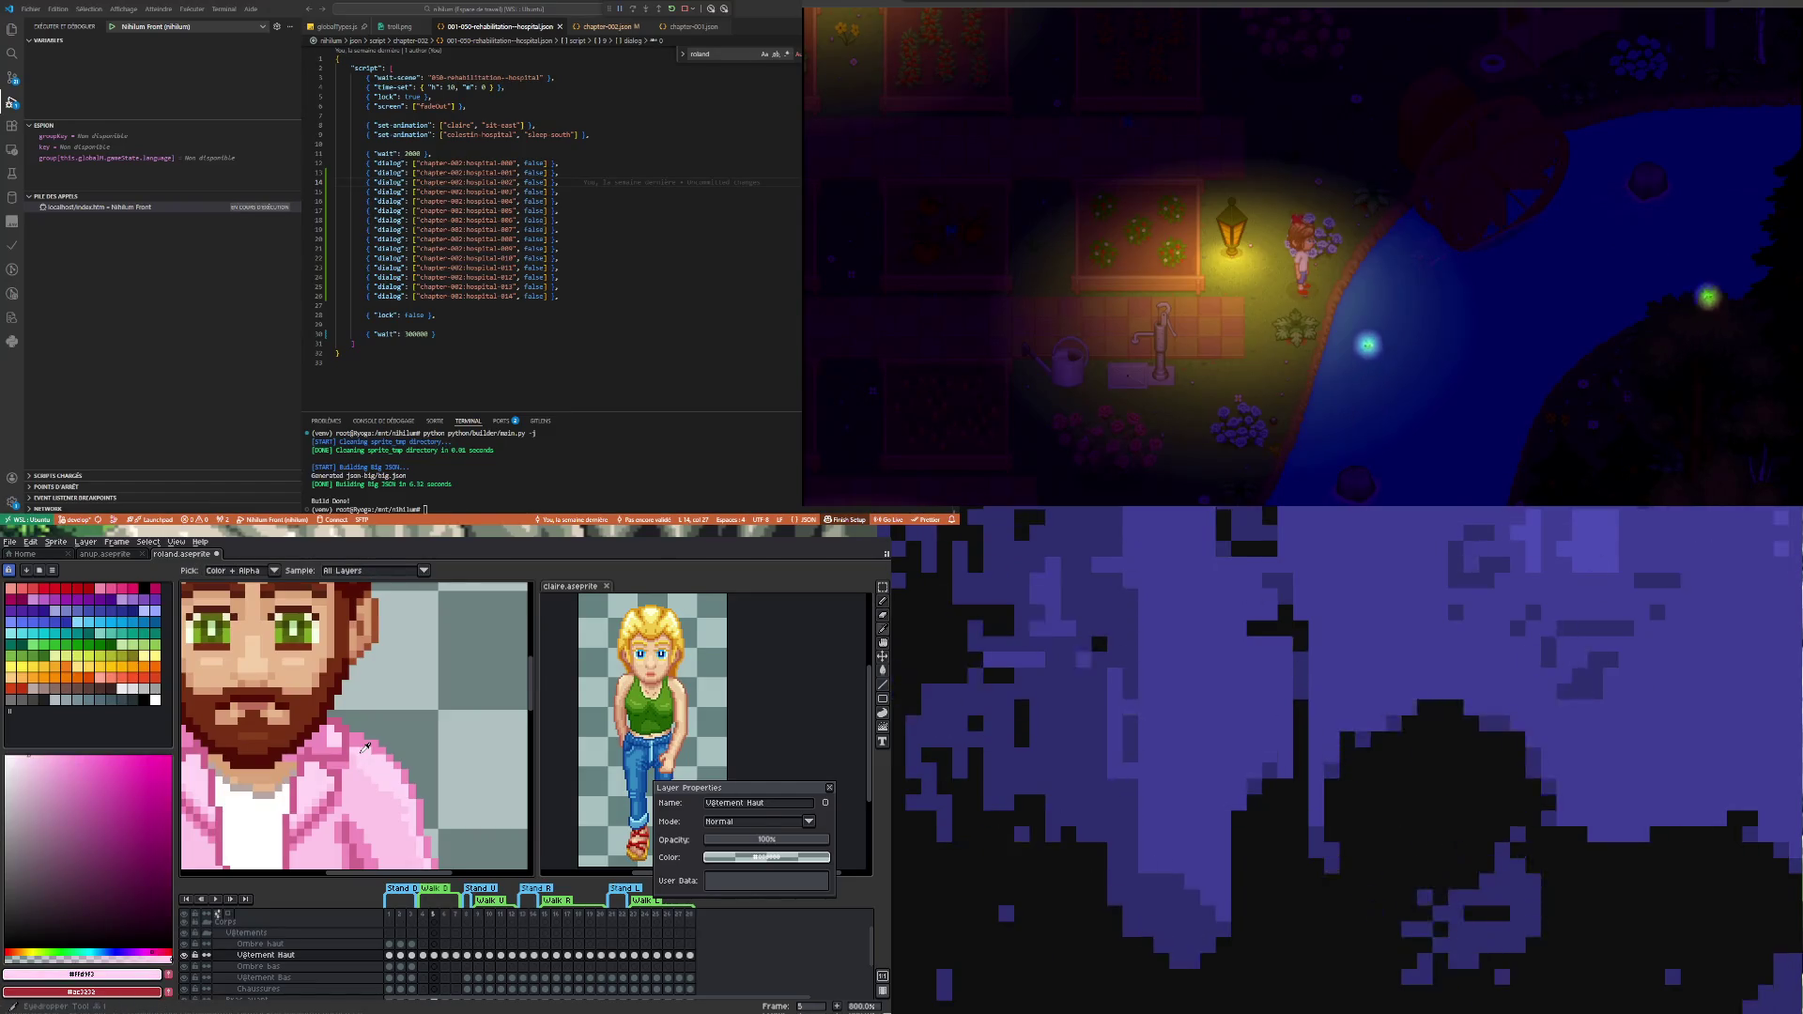
pyautogui.press('b')
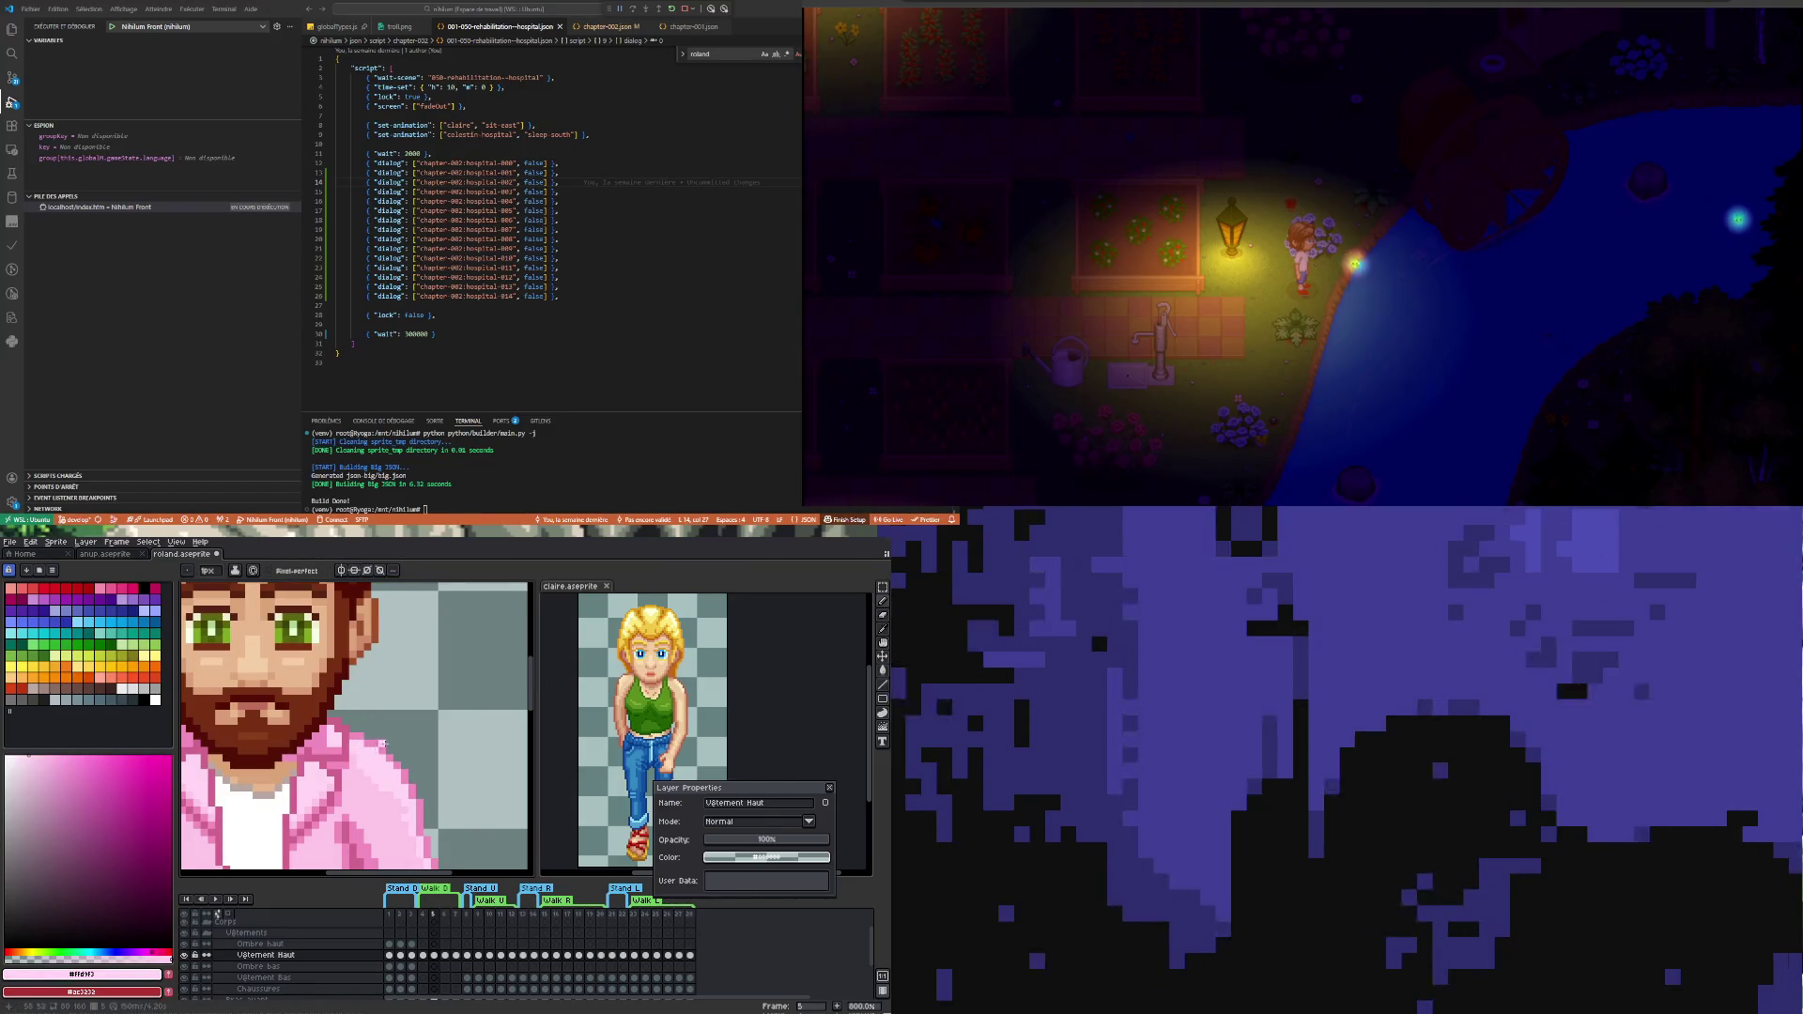
pyautogui.scroll(-3, 374, 752)
pyautogui.scroll(-1, 383, 759)
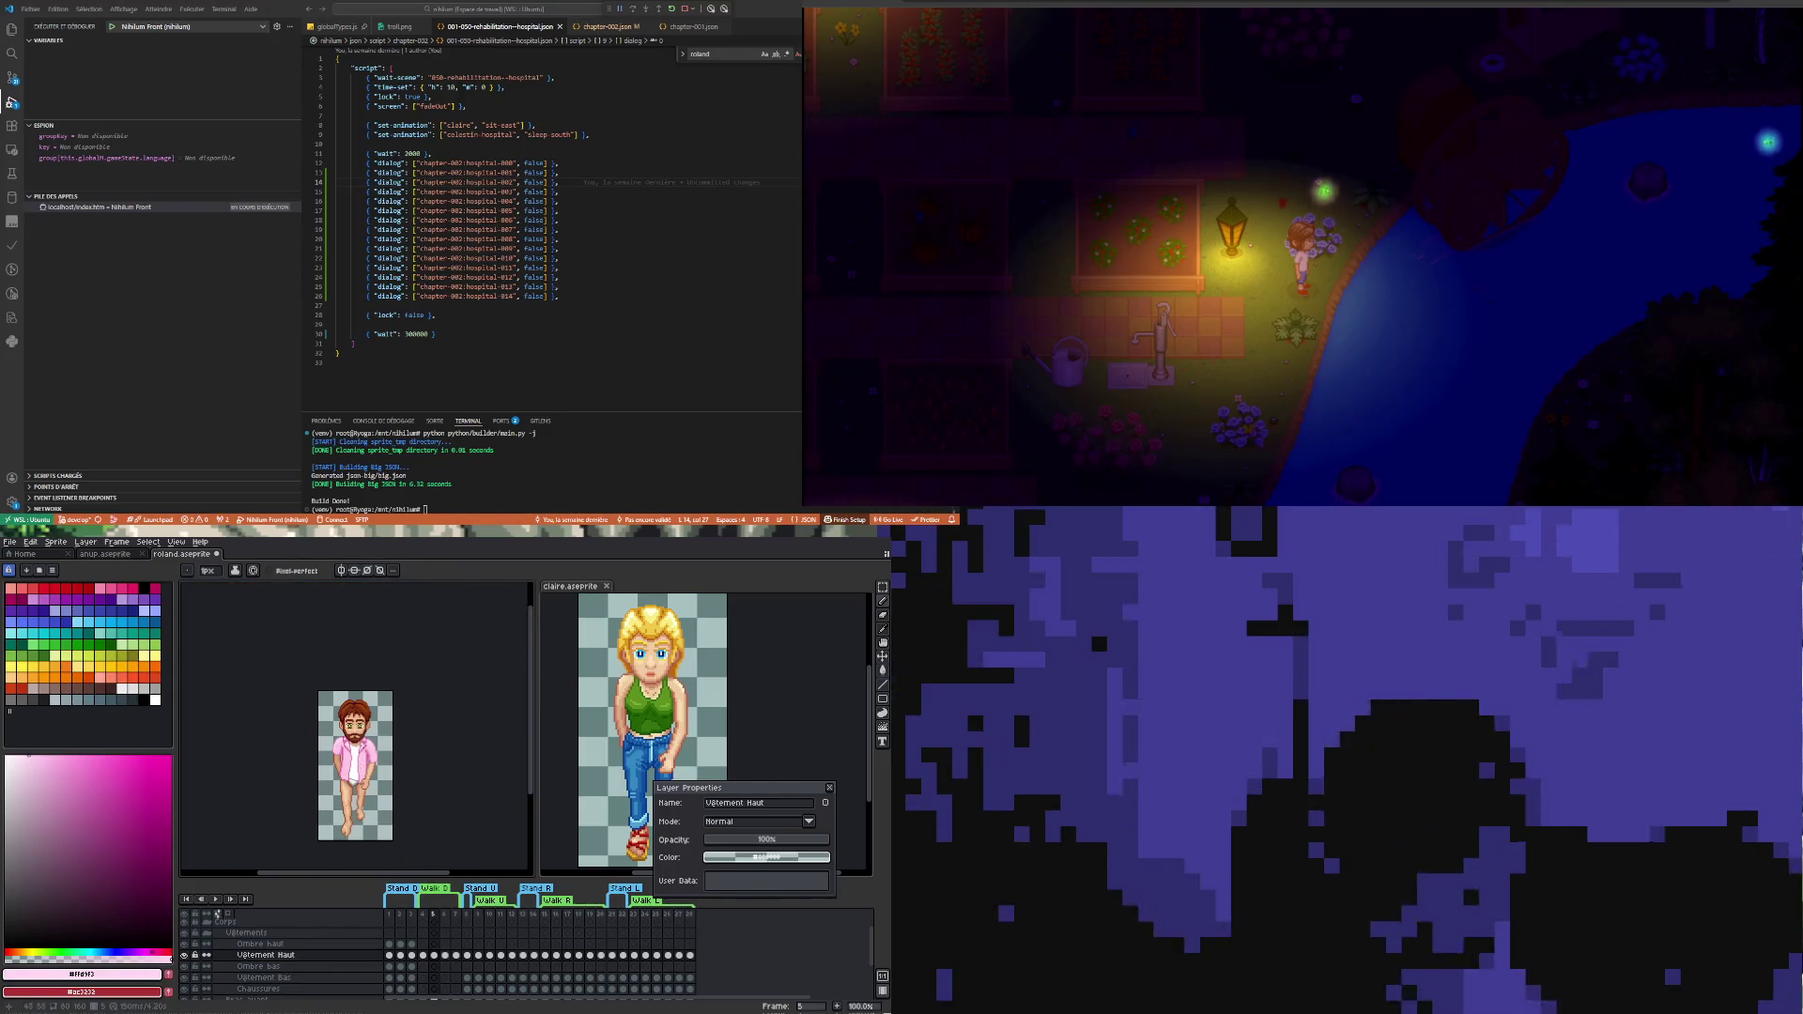
pyautogui.scroll(2, 383, 758)
pyautogui.scroll(2, 383, 757)
pyautogui.scroll(3, 383, 759)
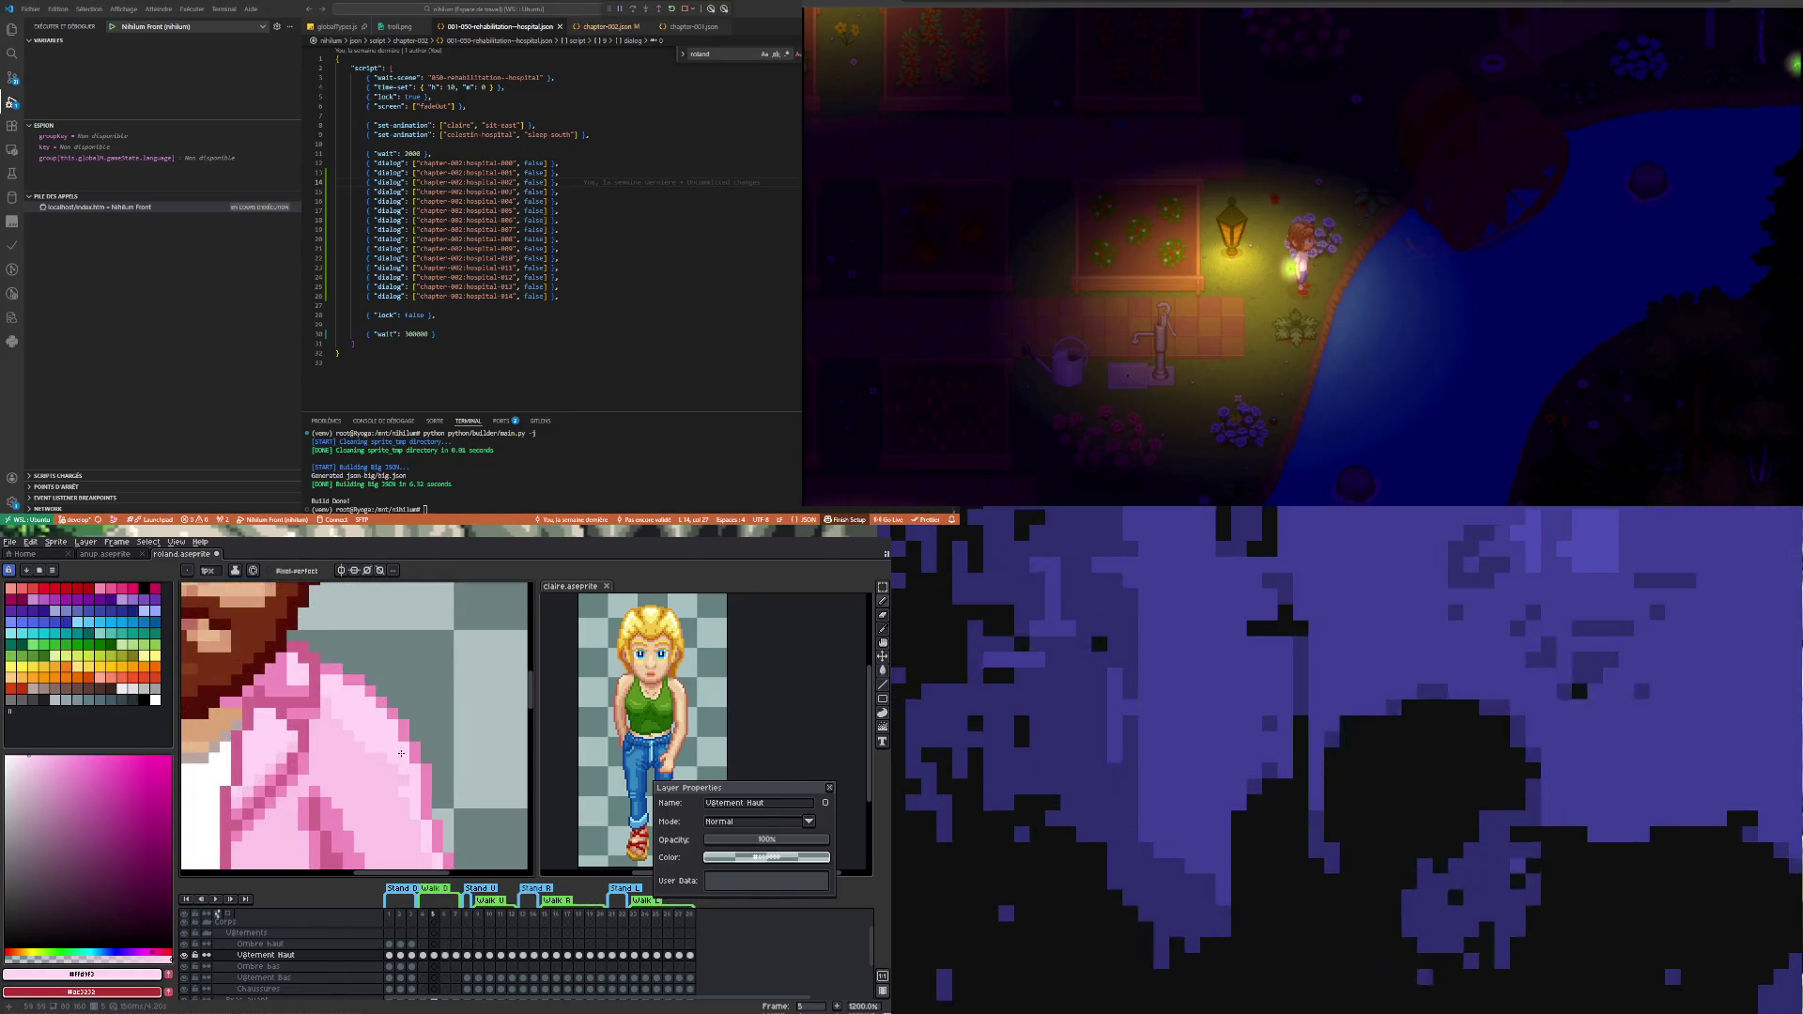
pyautogui.press('i')
pyautogui.press('b')
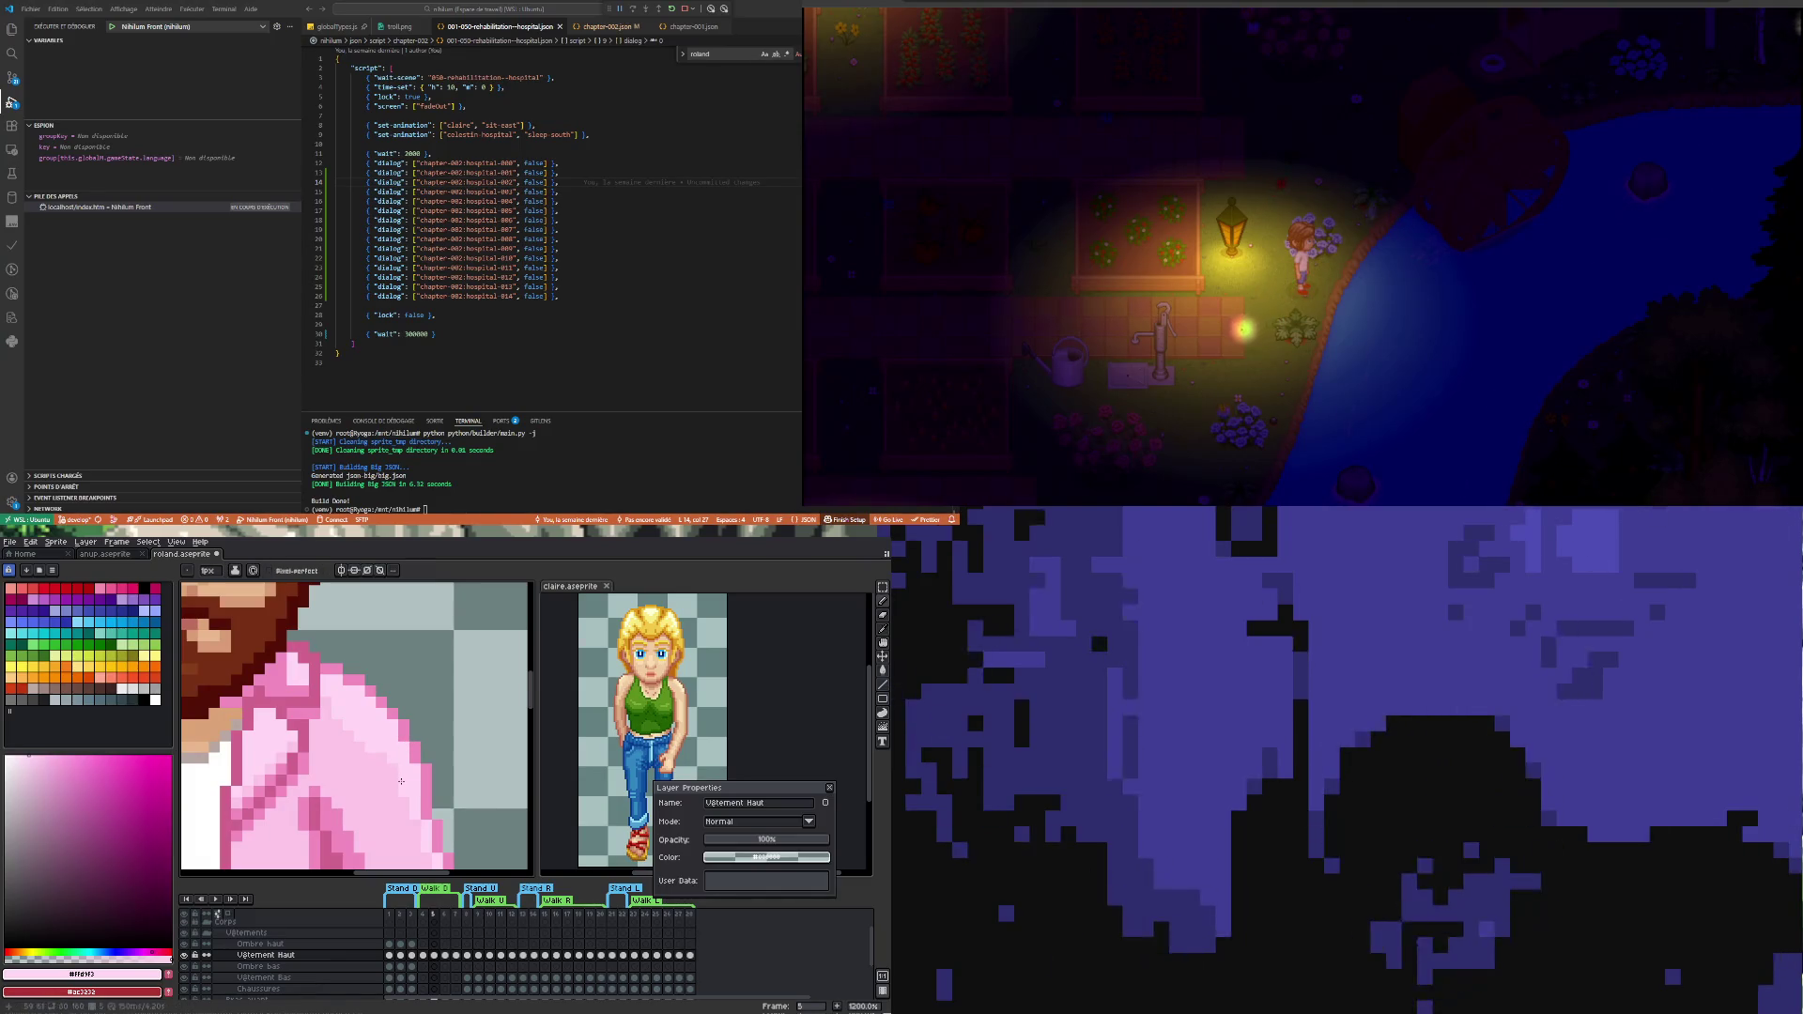
pyautogui.scroll(-3, 404, 775)
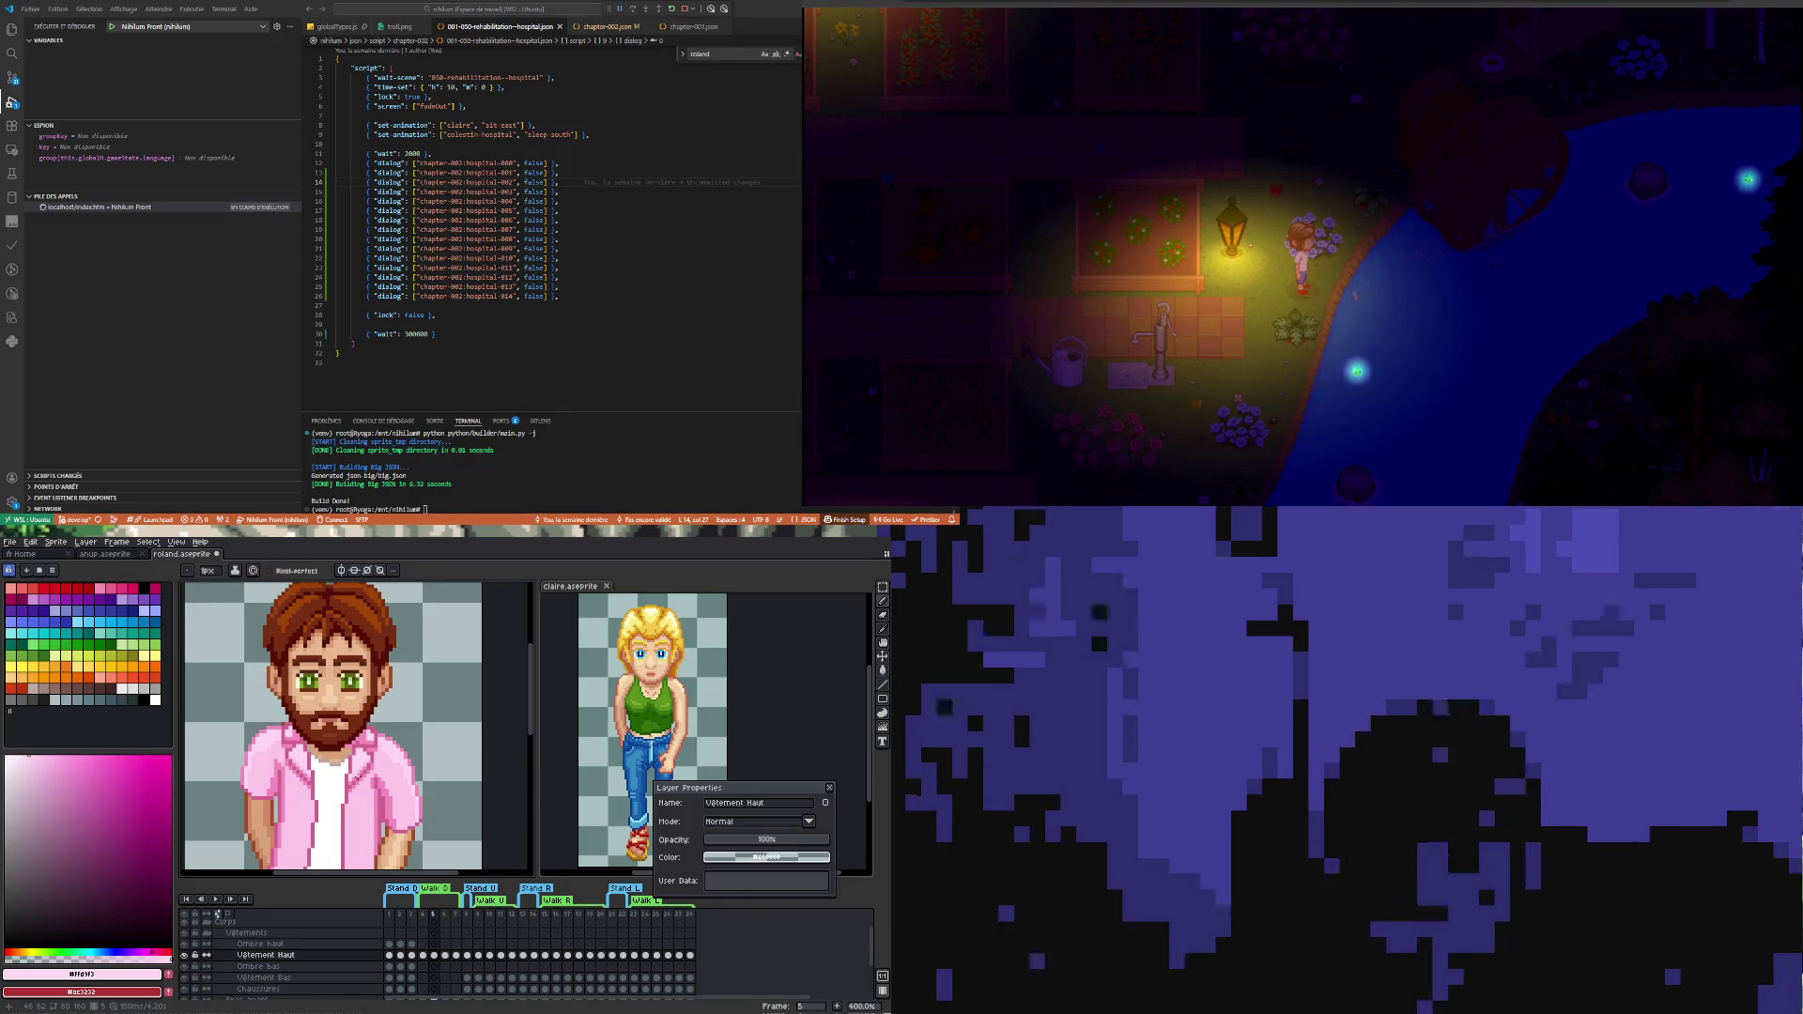
pyautogui.scroll(-1, 381, 705)
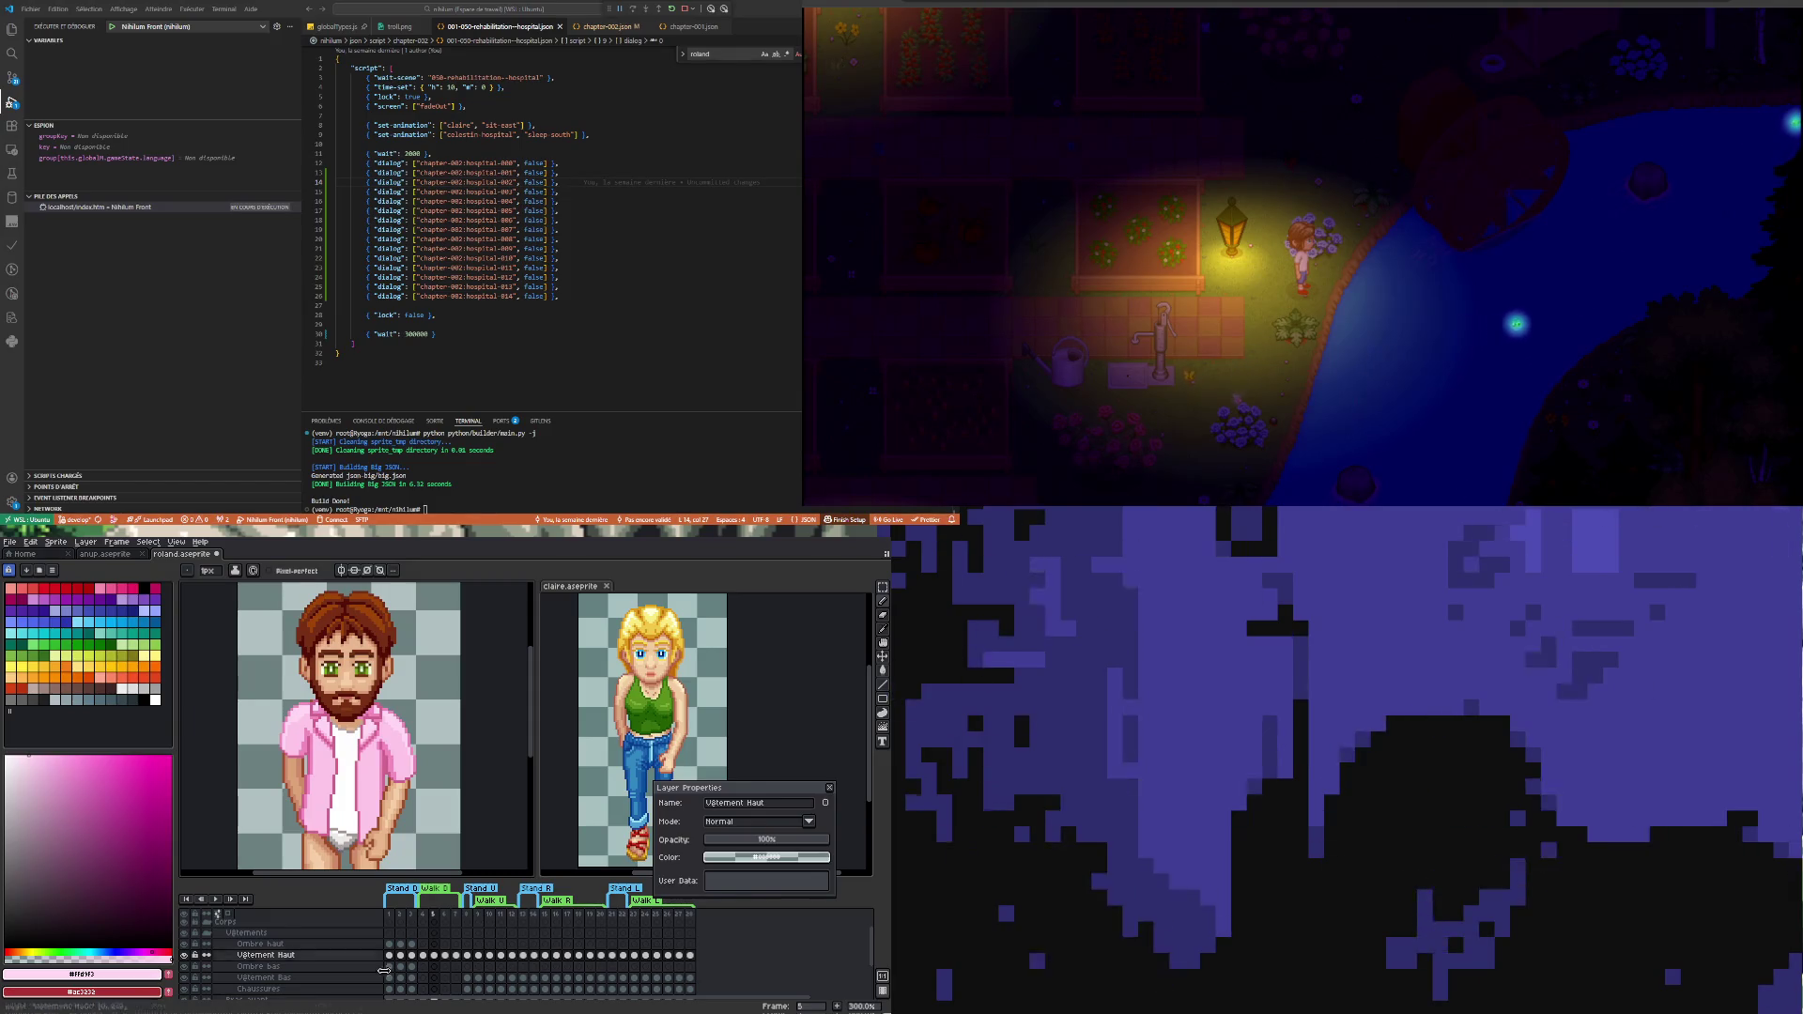
# - Flip between walk frames 4 to 7 to compare the shirt's pose on each
pyautogui.click(426, 958)
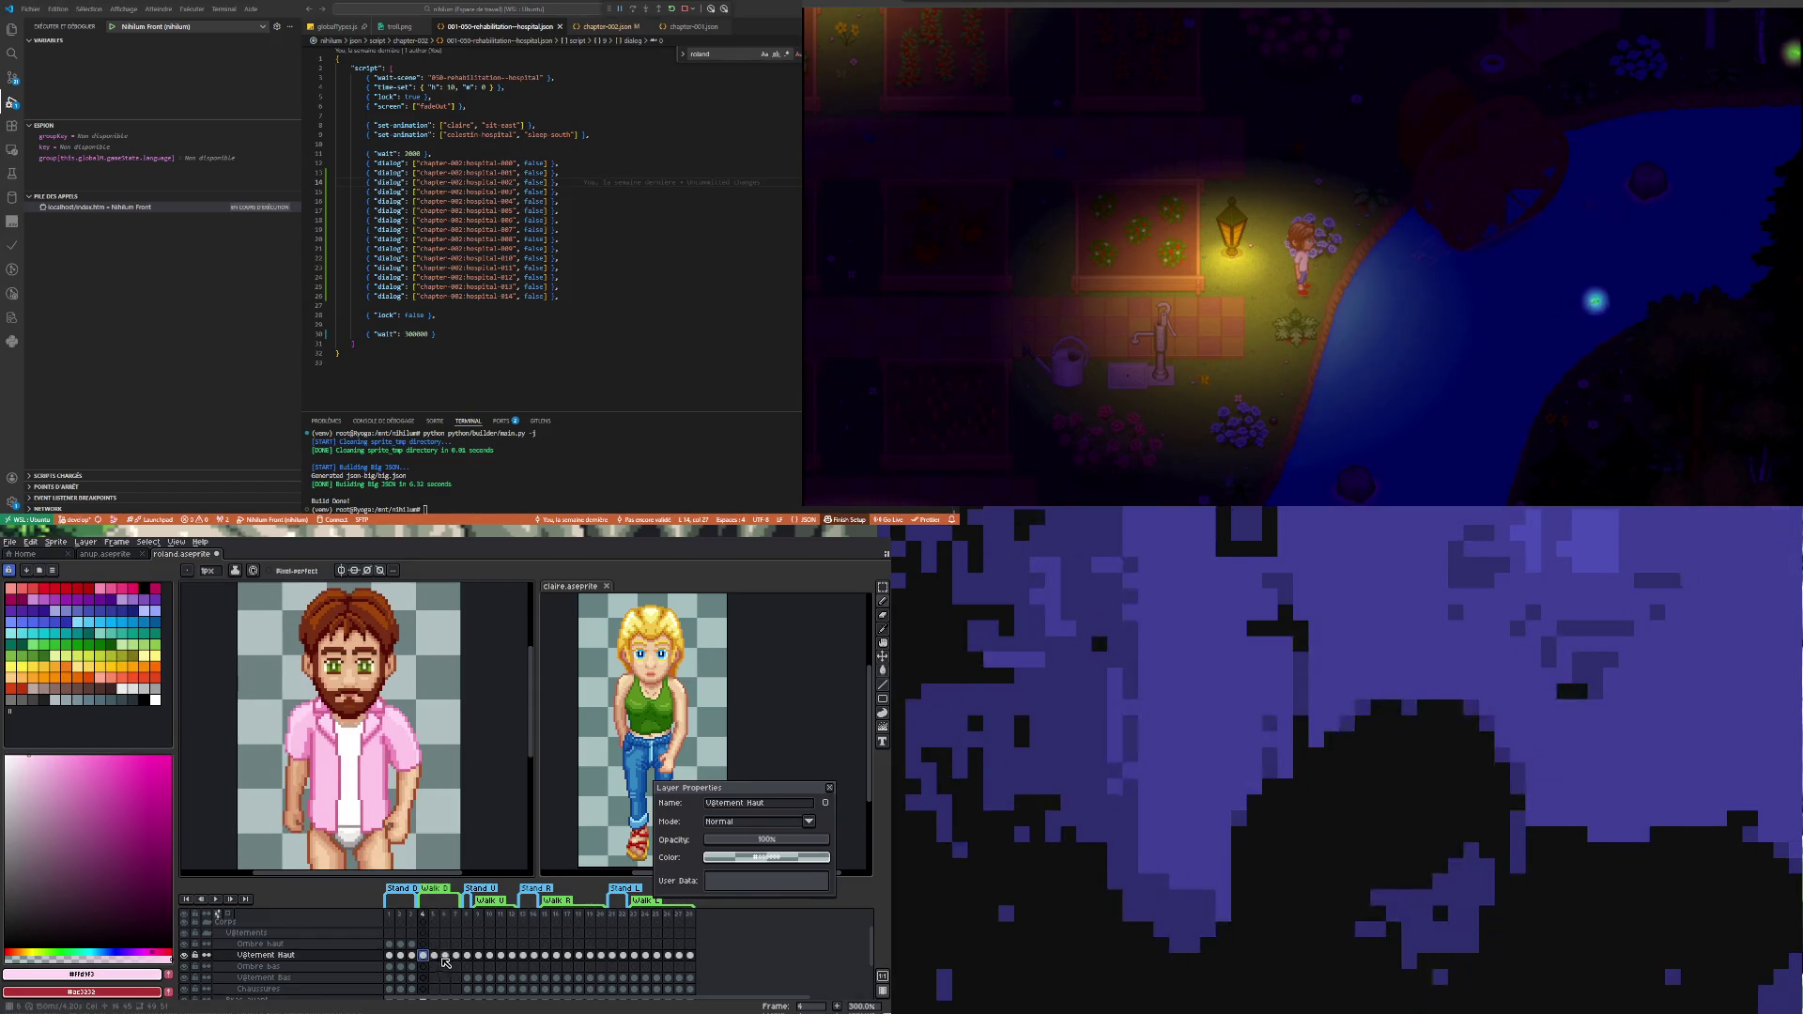
pyautogui.click(447, 958)
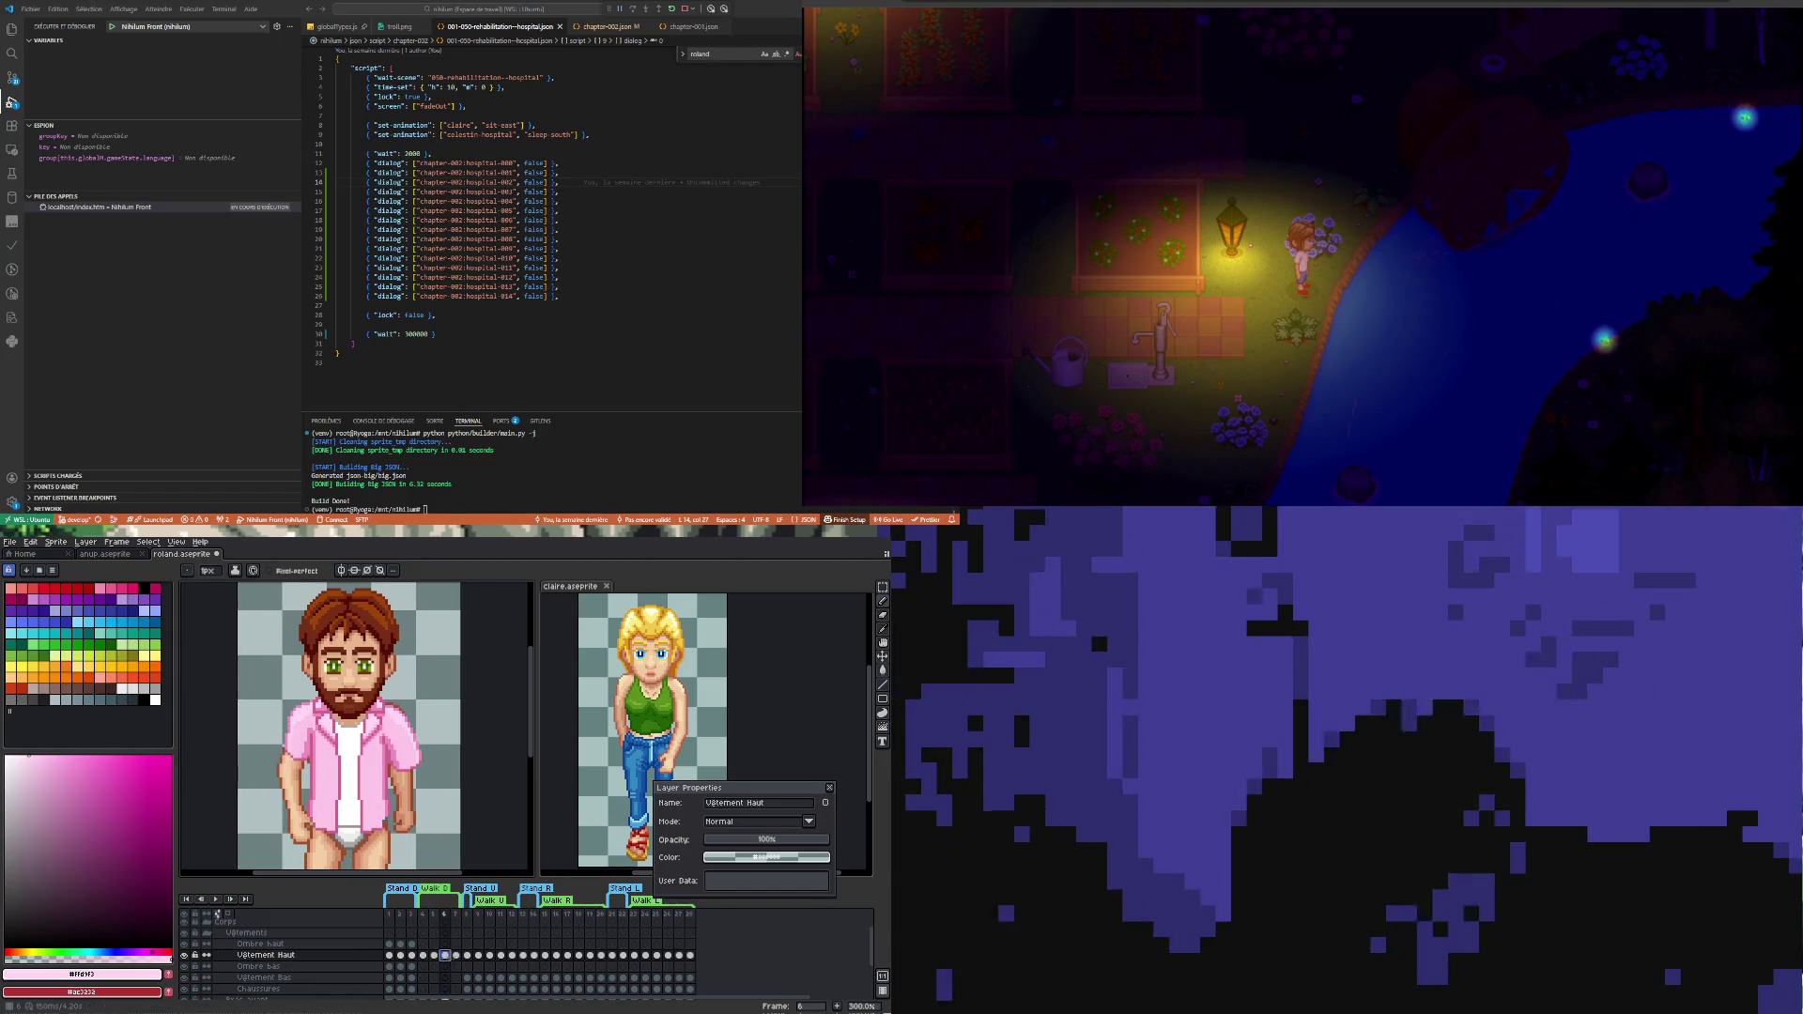
pyautogui.press('Left')
pyautogui.click(458, 959)
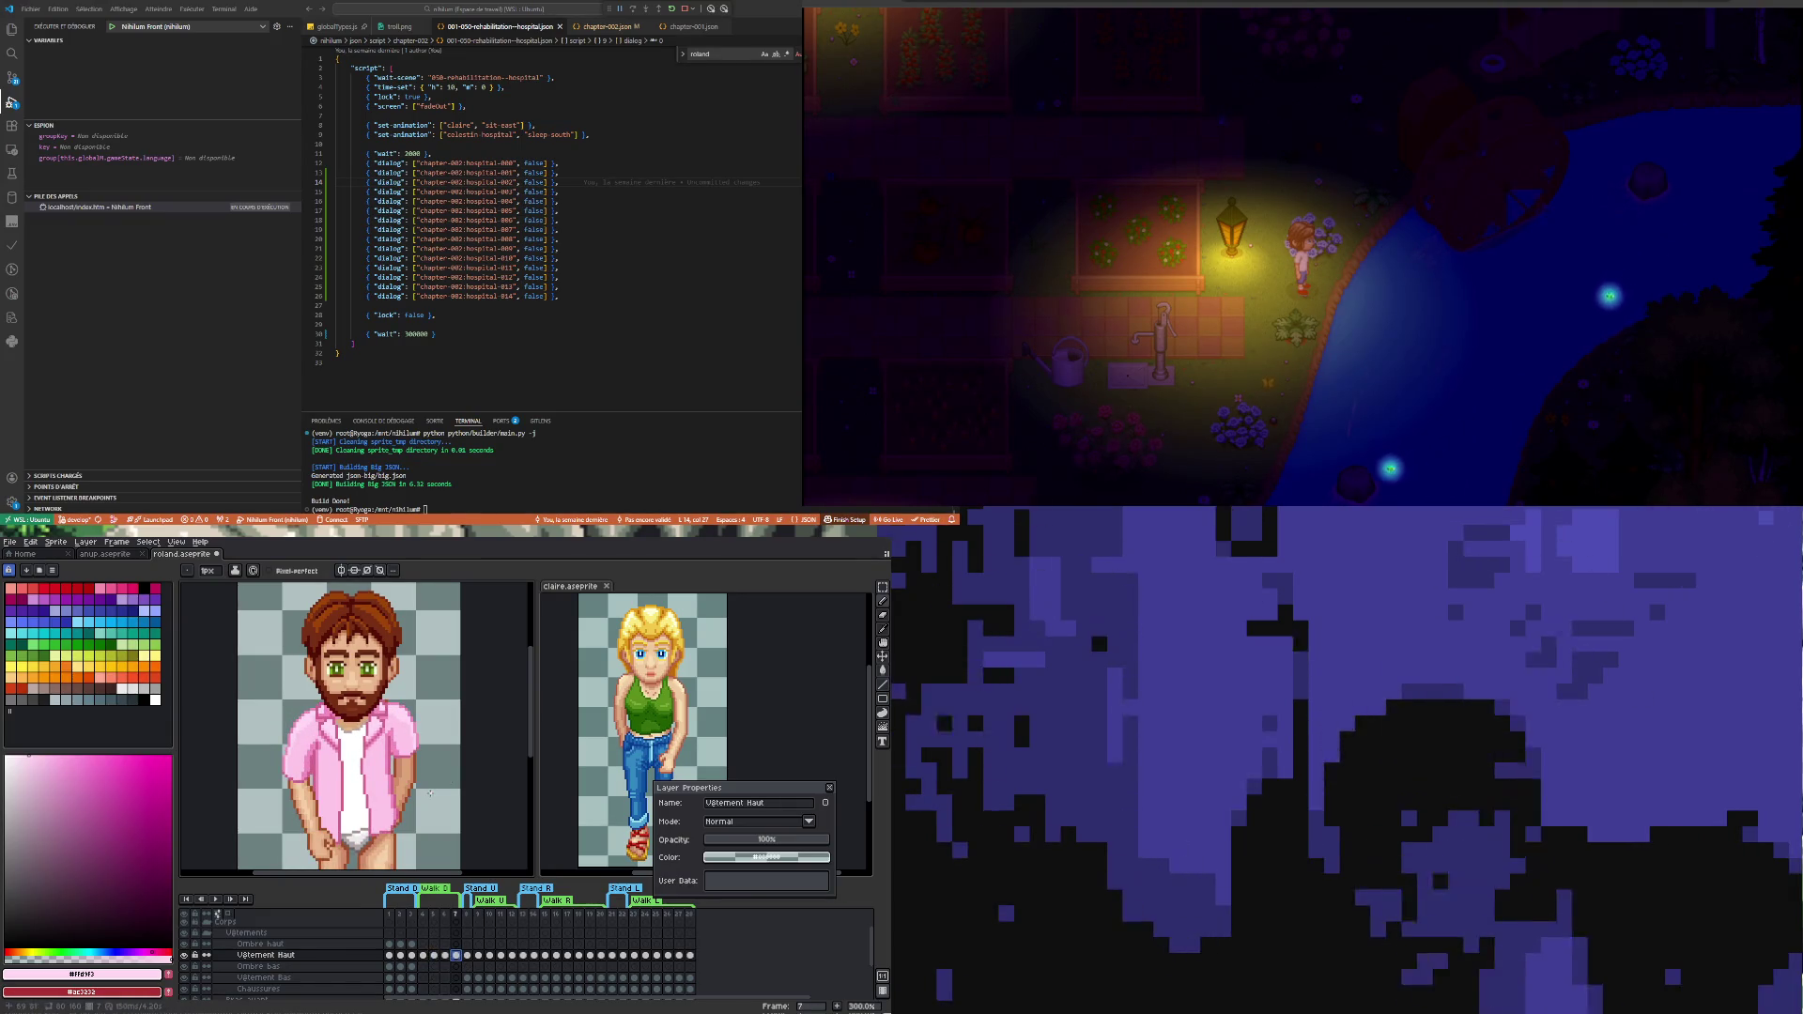
pyautogui.scroll(1, 333, 682)
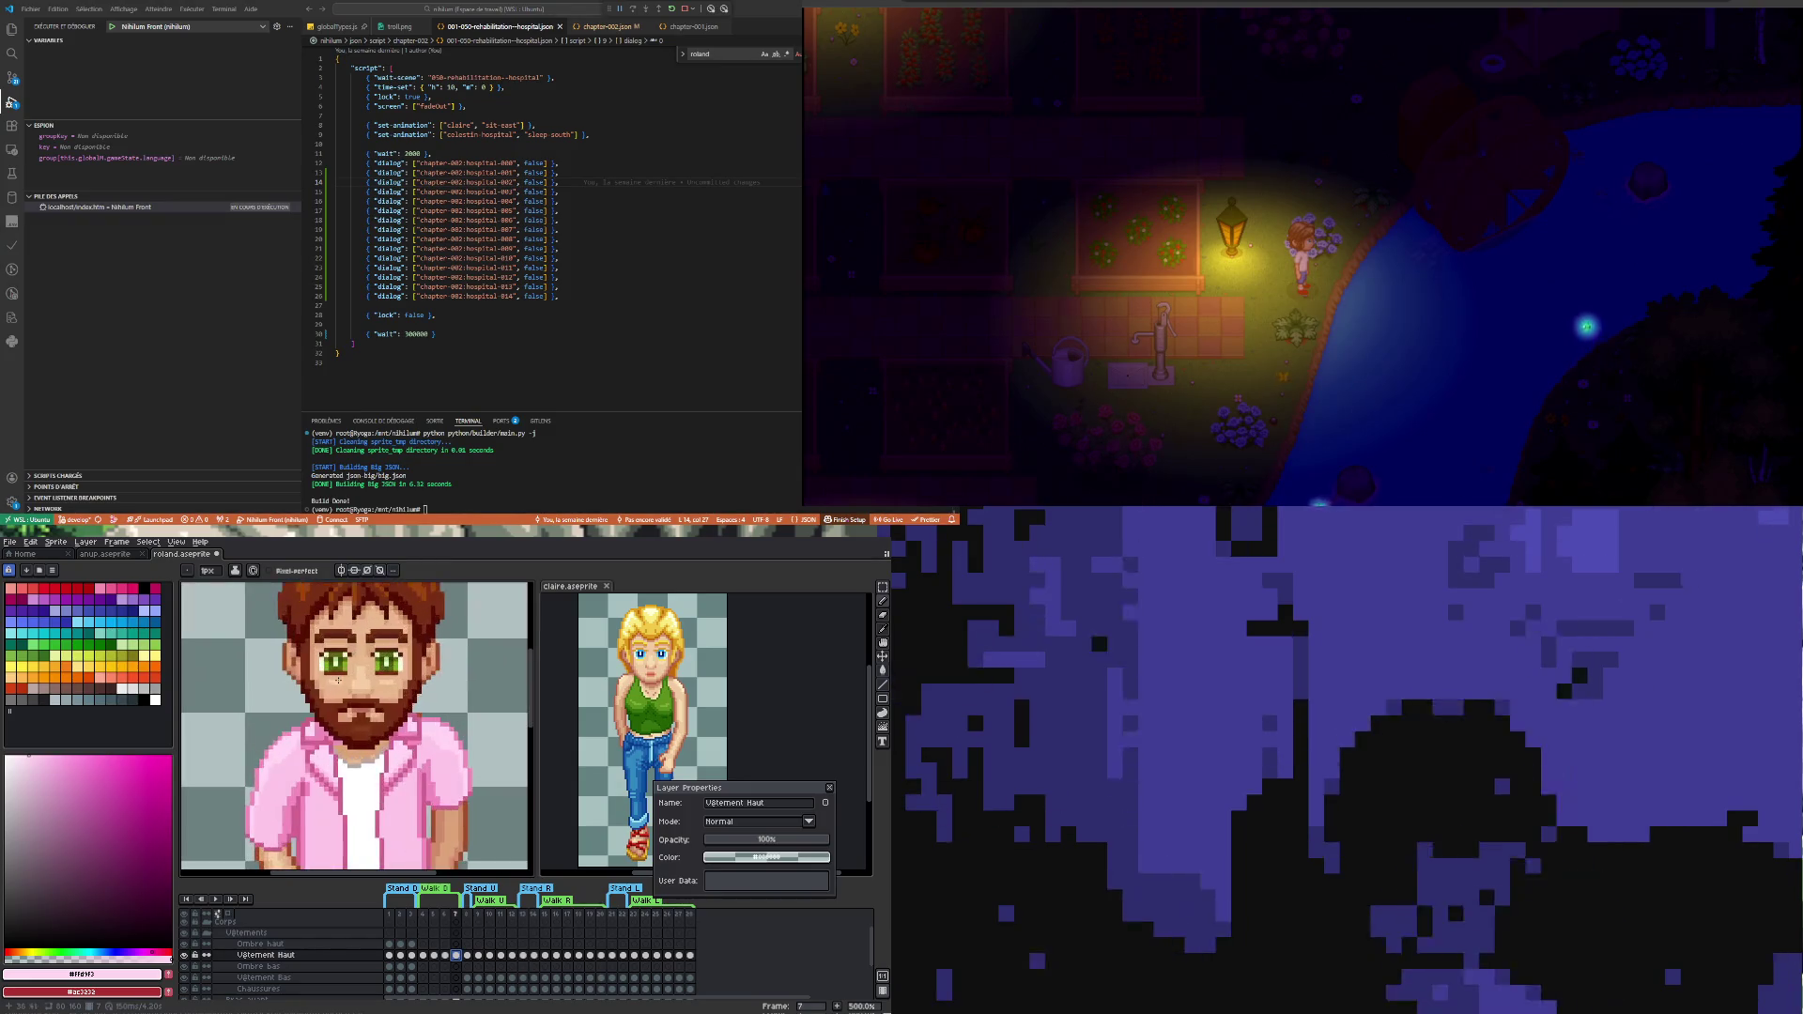
pyautogui.click(425, 958)
pyautogui.click(437, 959)
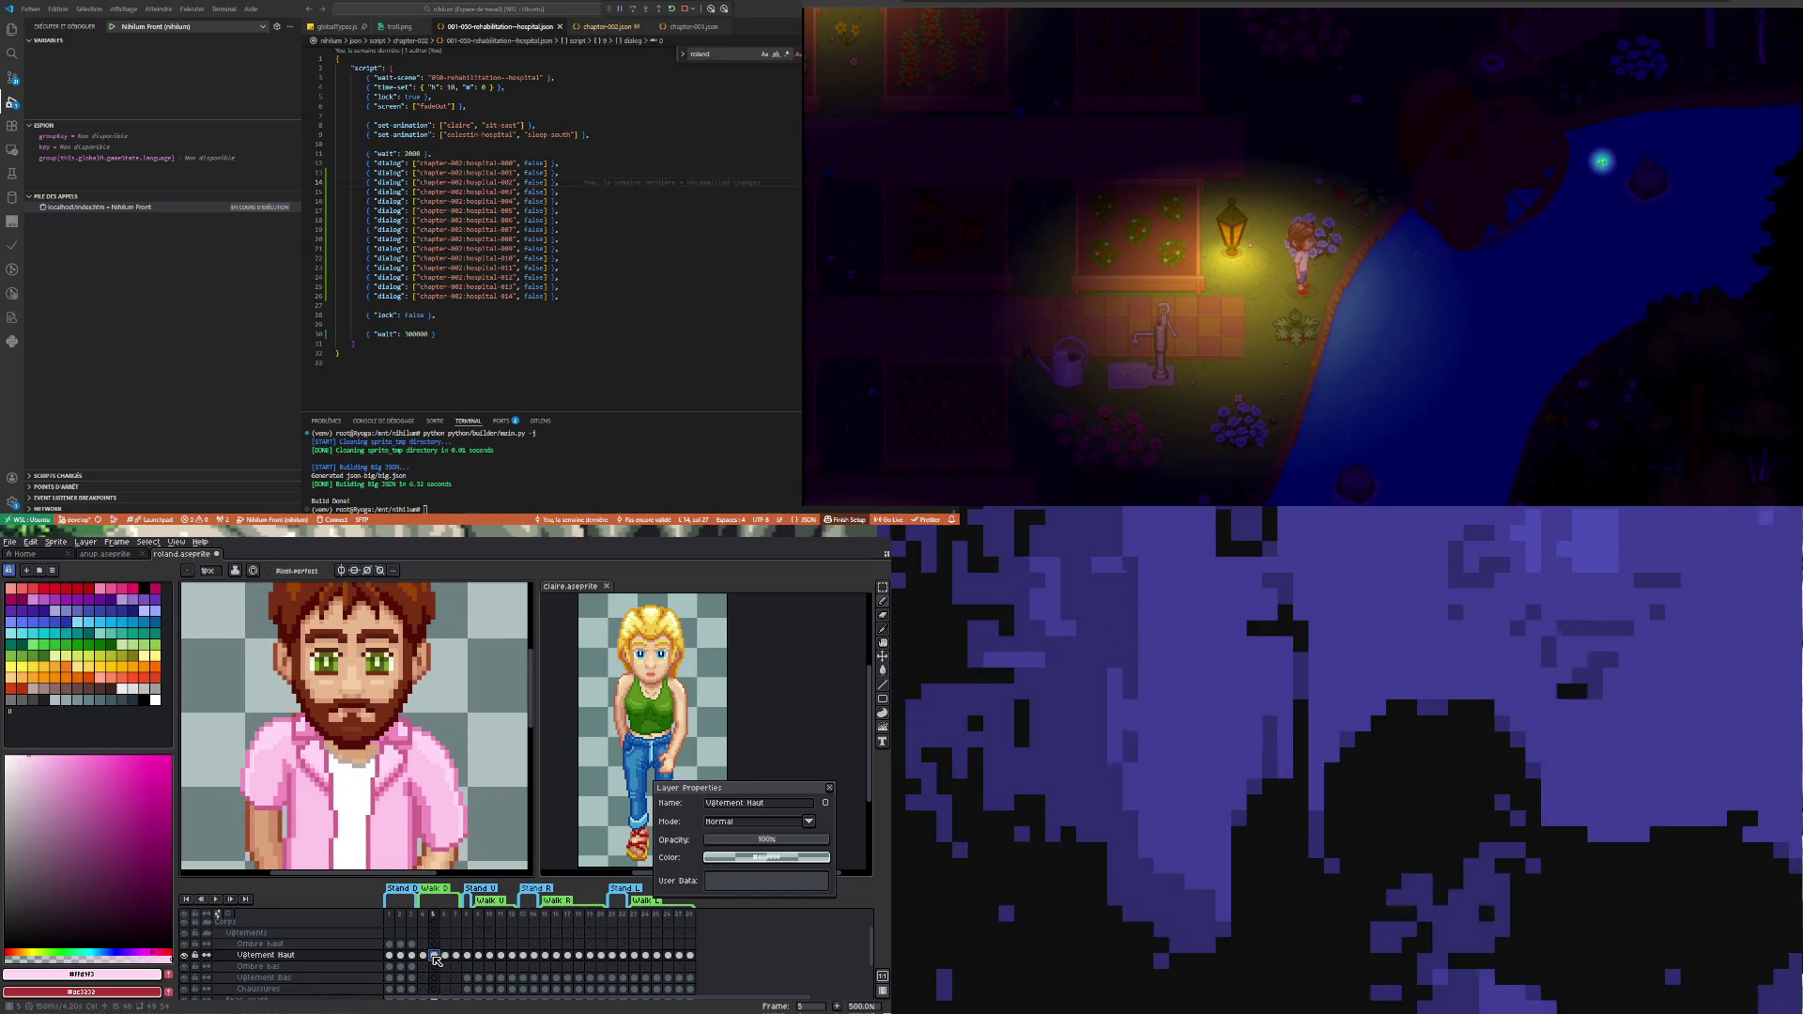
pyautogui.click(446, 957)
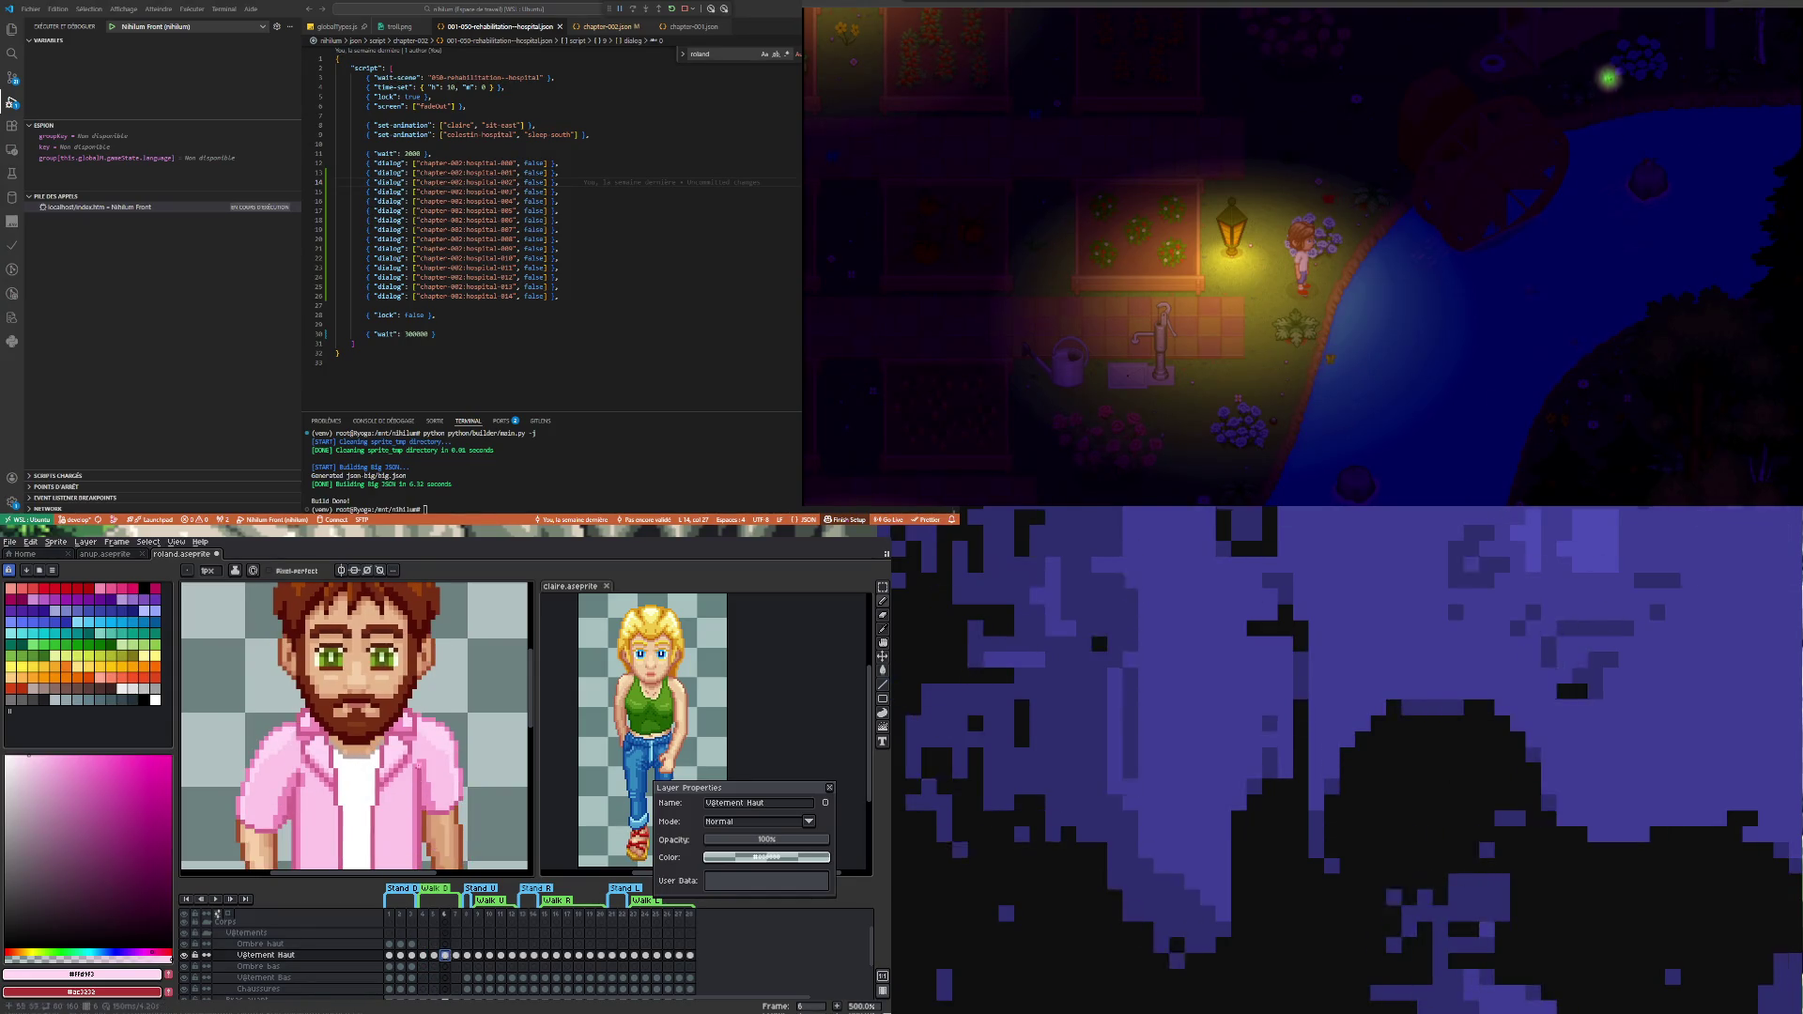
pyautogui.scroll(-2, 375, 773)
pyautogui.click(425, 959)
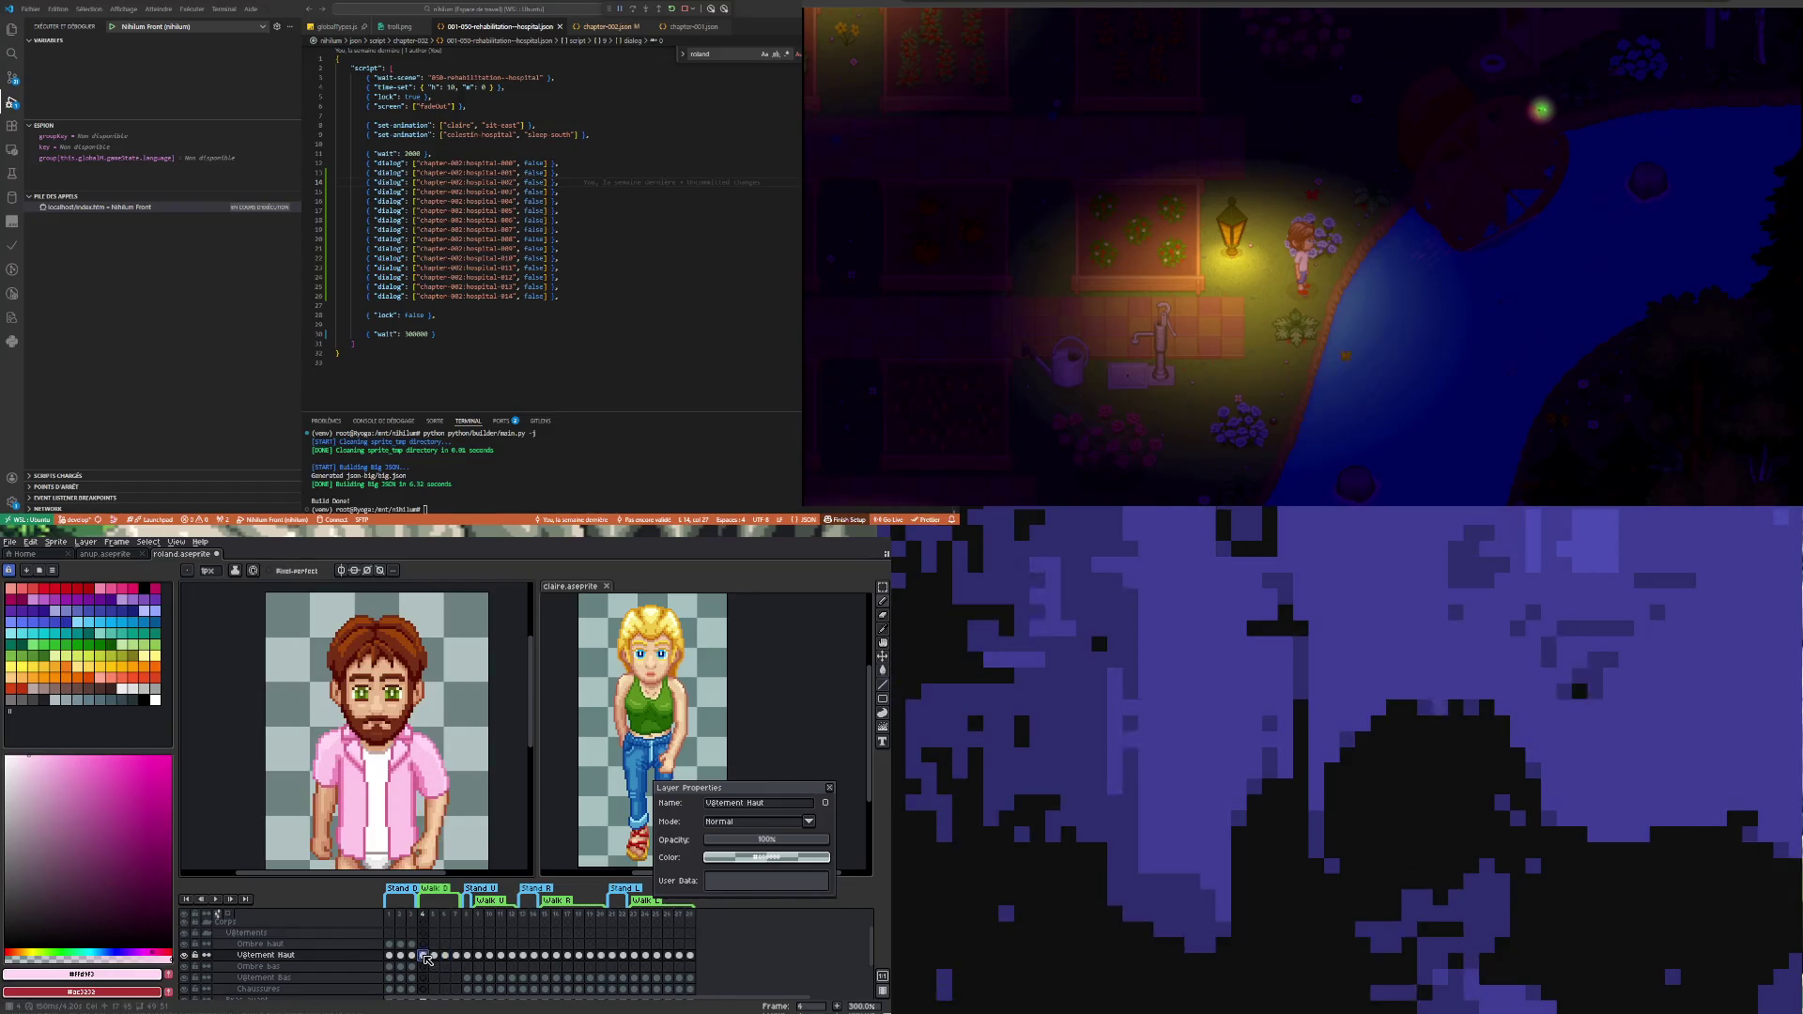
pyautogui.scroll(-1, 358, 736)
pyautogui.scroll(1, 360, 736)
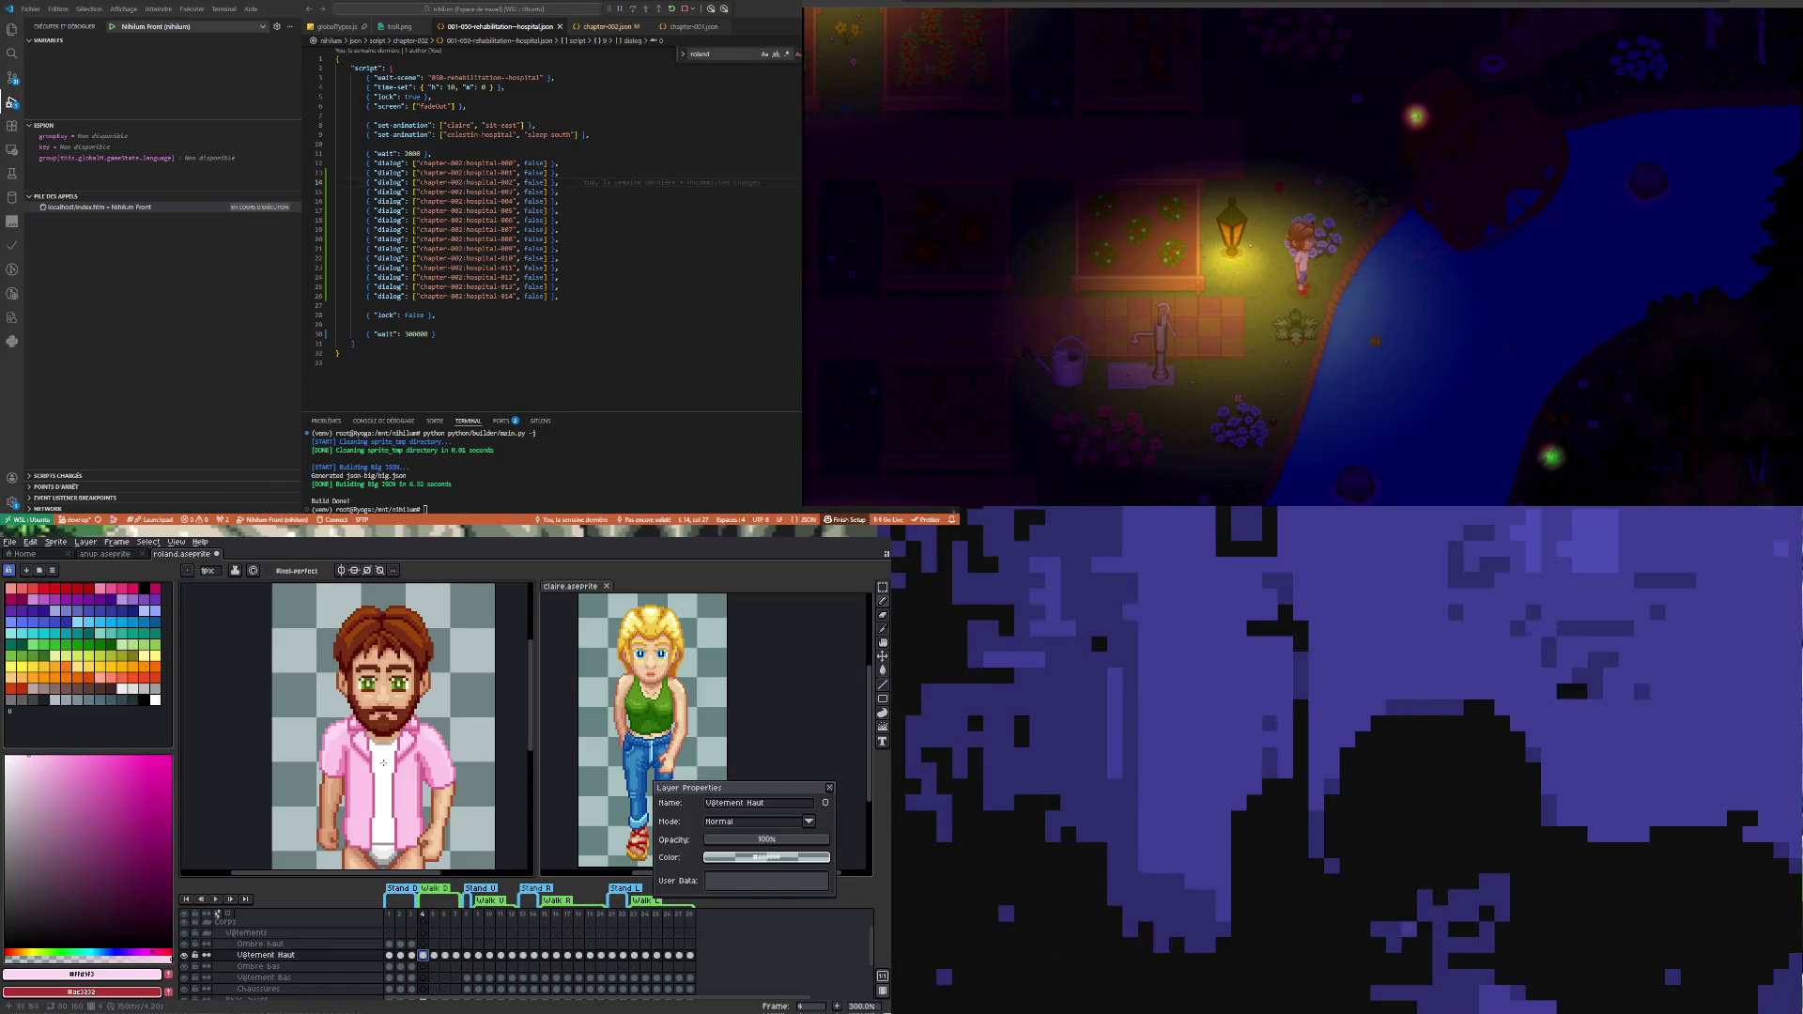
# - Compare frames 4 and 5, sample the shirt's lighter pink, then return to frame 4
pyautogui.click(436, 957)
pyautogui.scroll(1, 392, 728)
pyautogui.scroll(1, 393, 727)
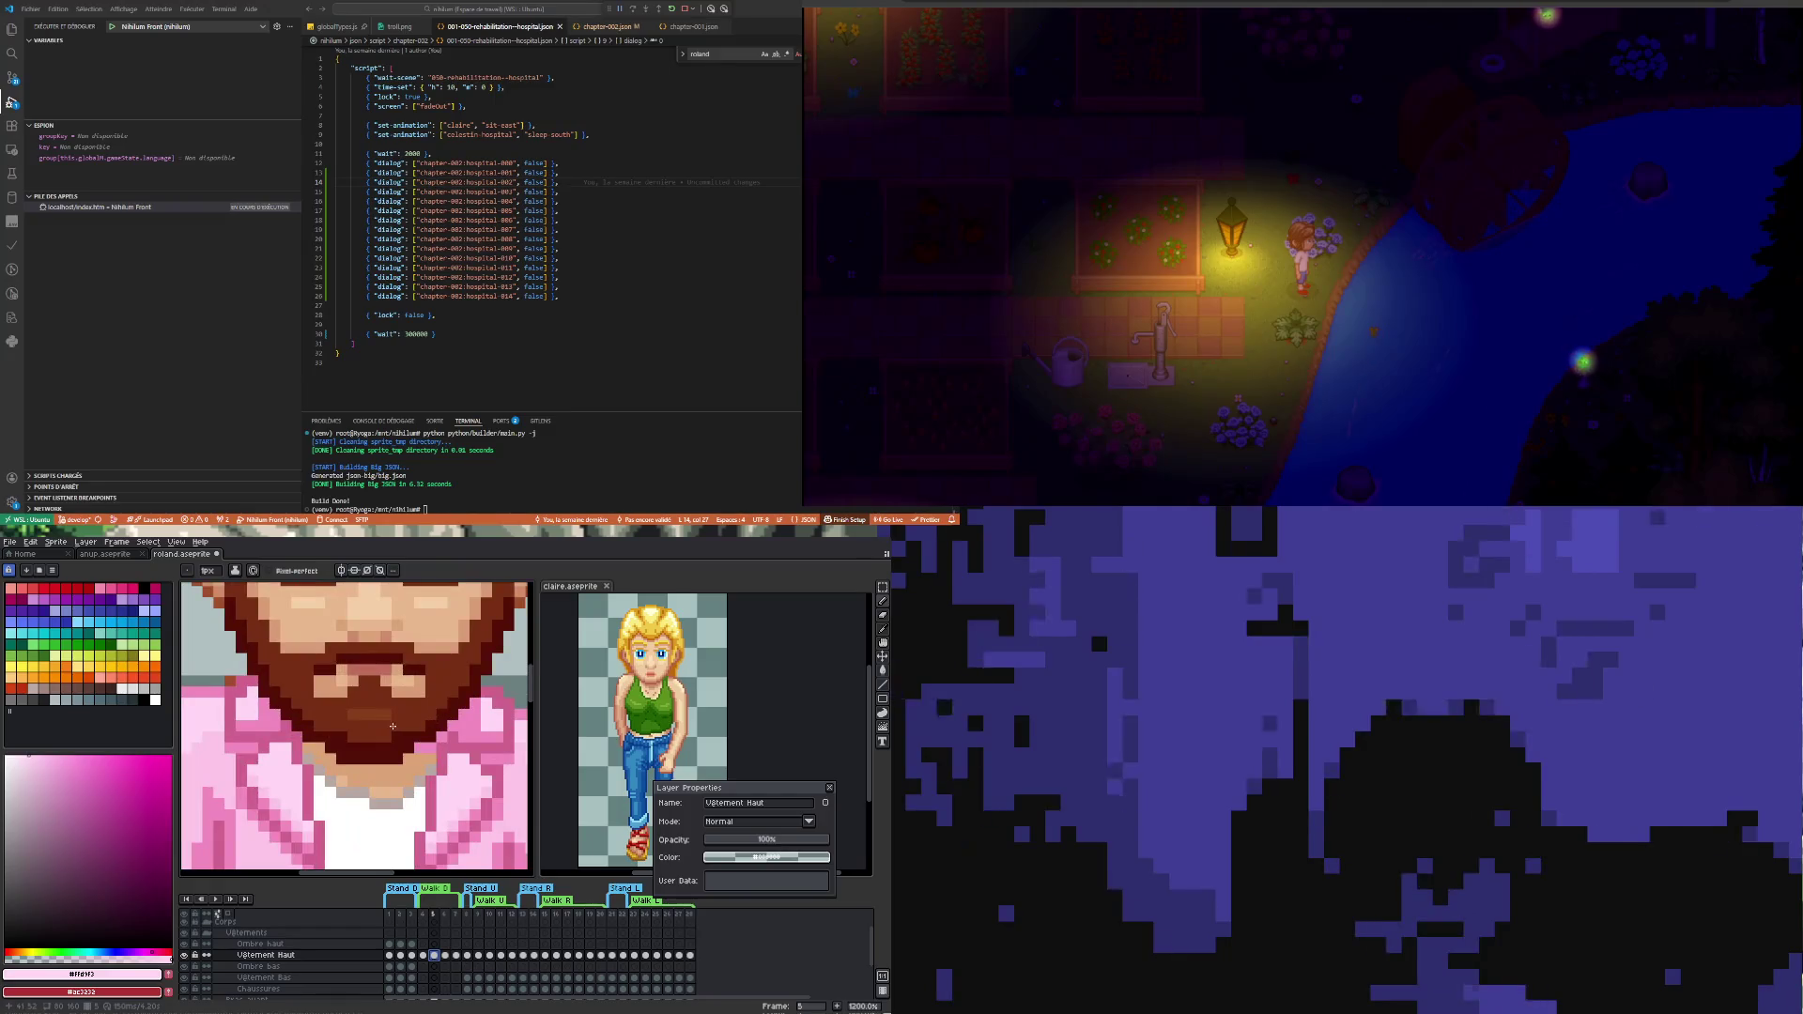
pyautogui.scroll(-1, 393, 728)
pyautogui.scroll(-1, 406, 845)
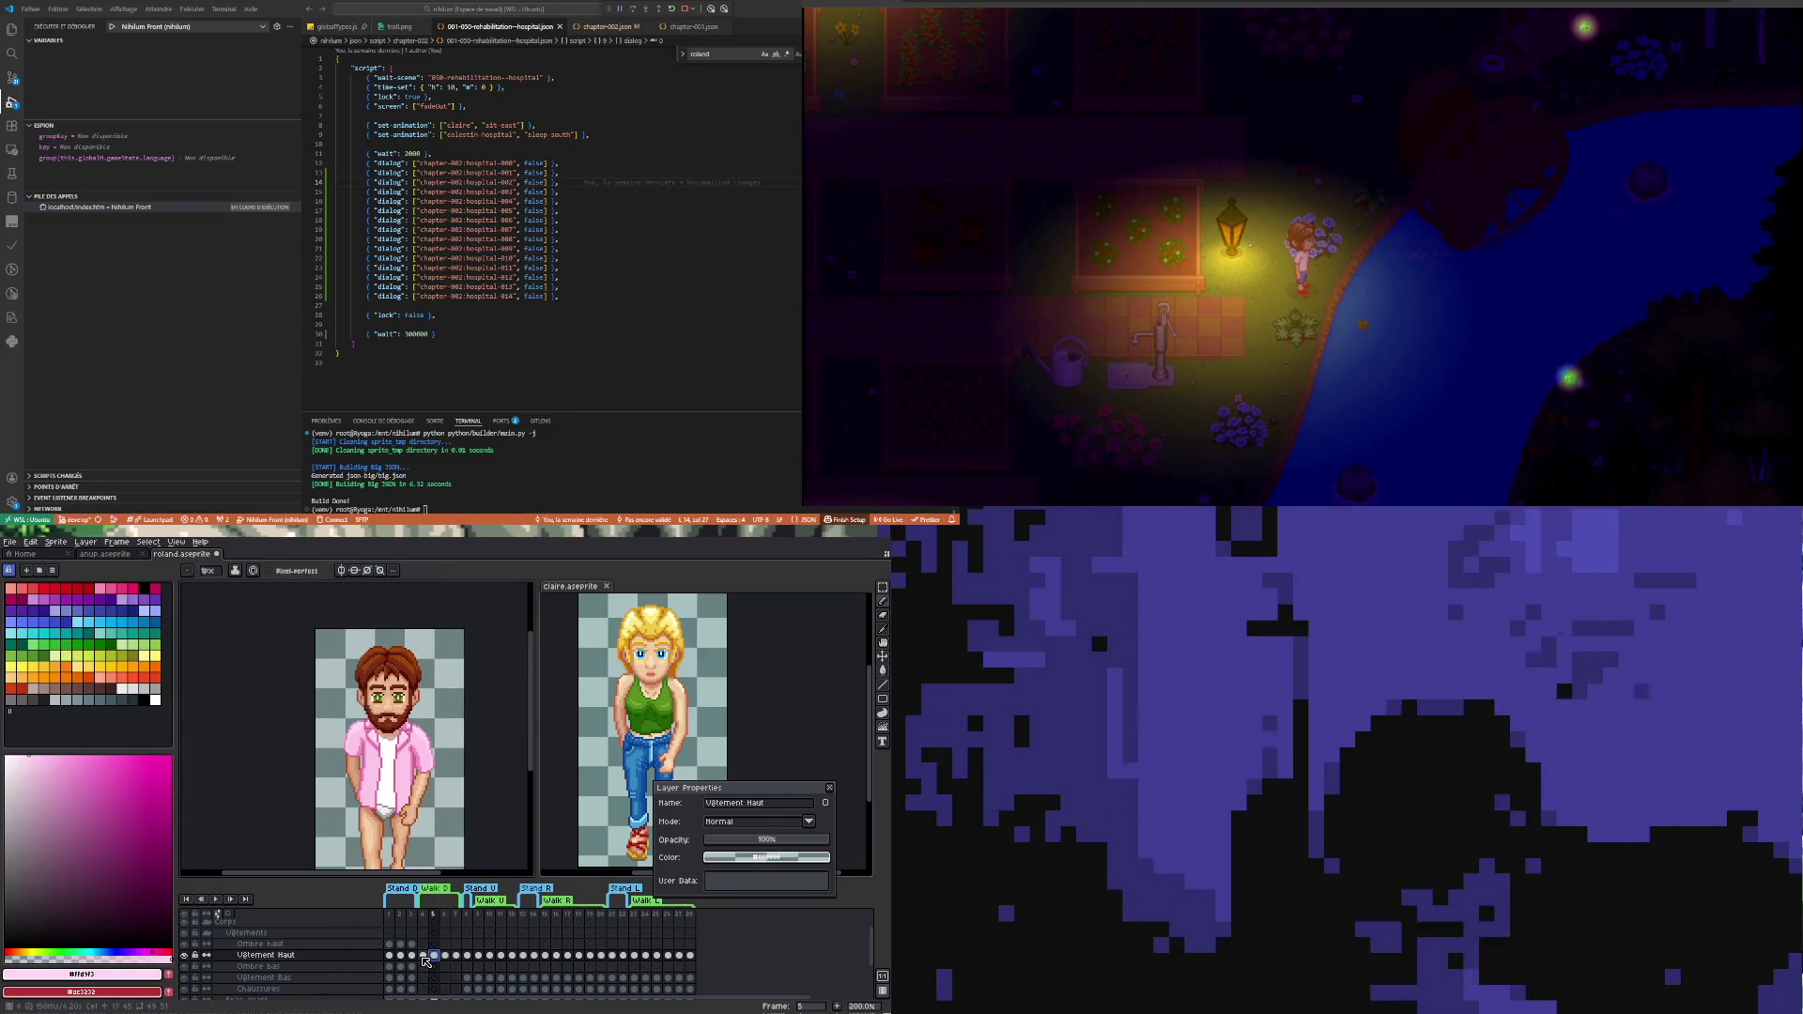
pyautogui.click(422, 957)
pyautogui.click(434, 956)
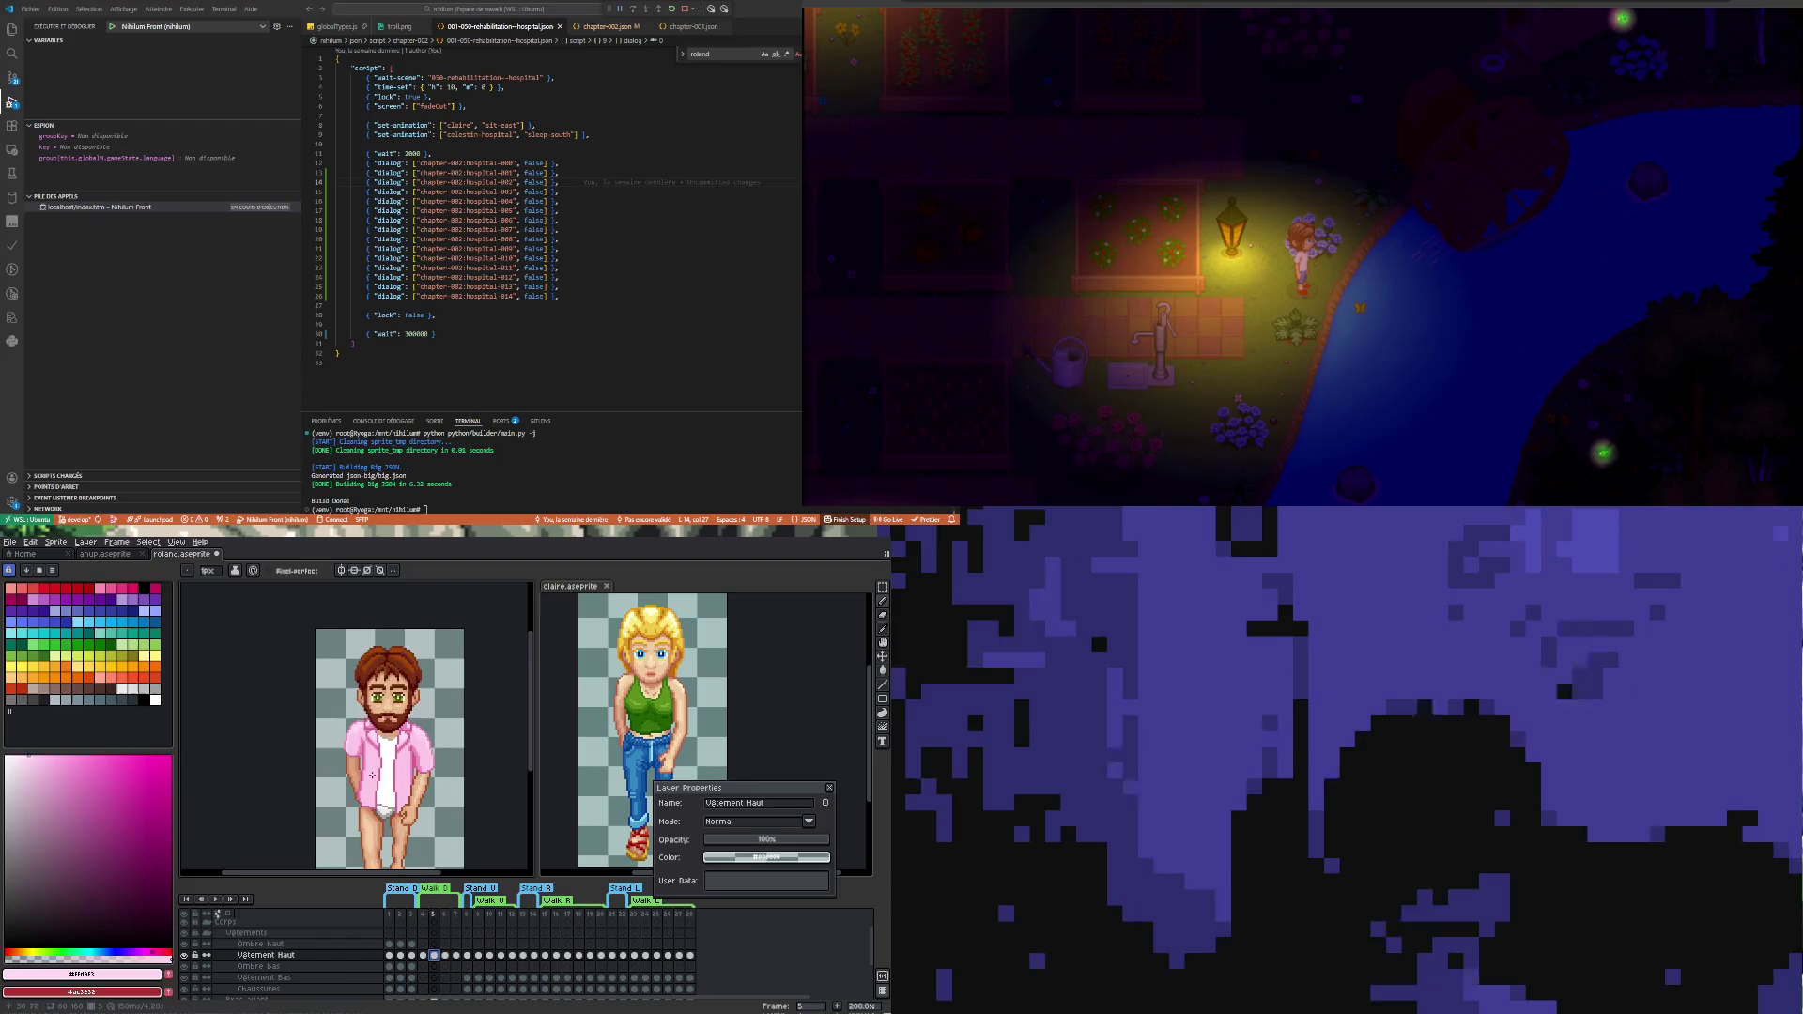
pyautogui.scroll(1, 372, 684)
pyautogui.scroll(1, 372, 684)
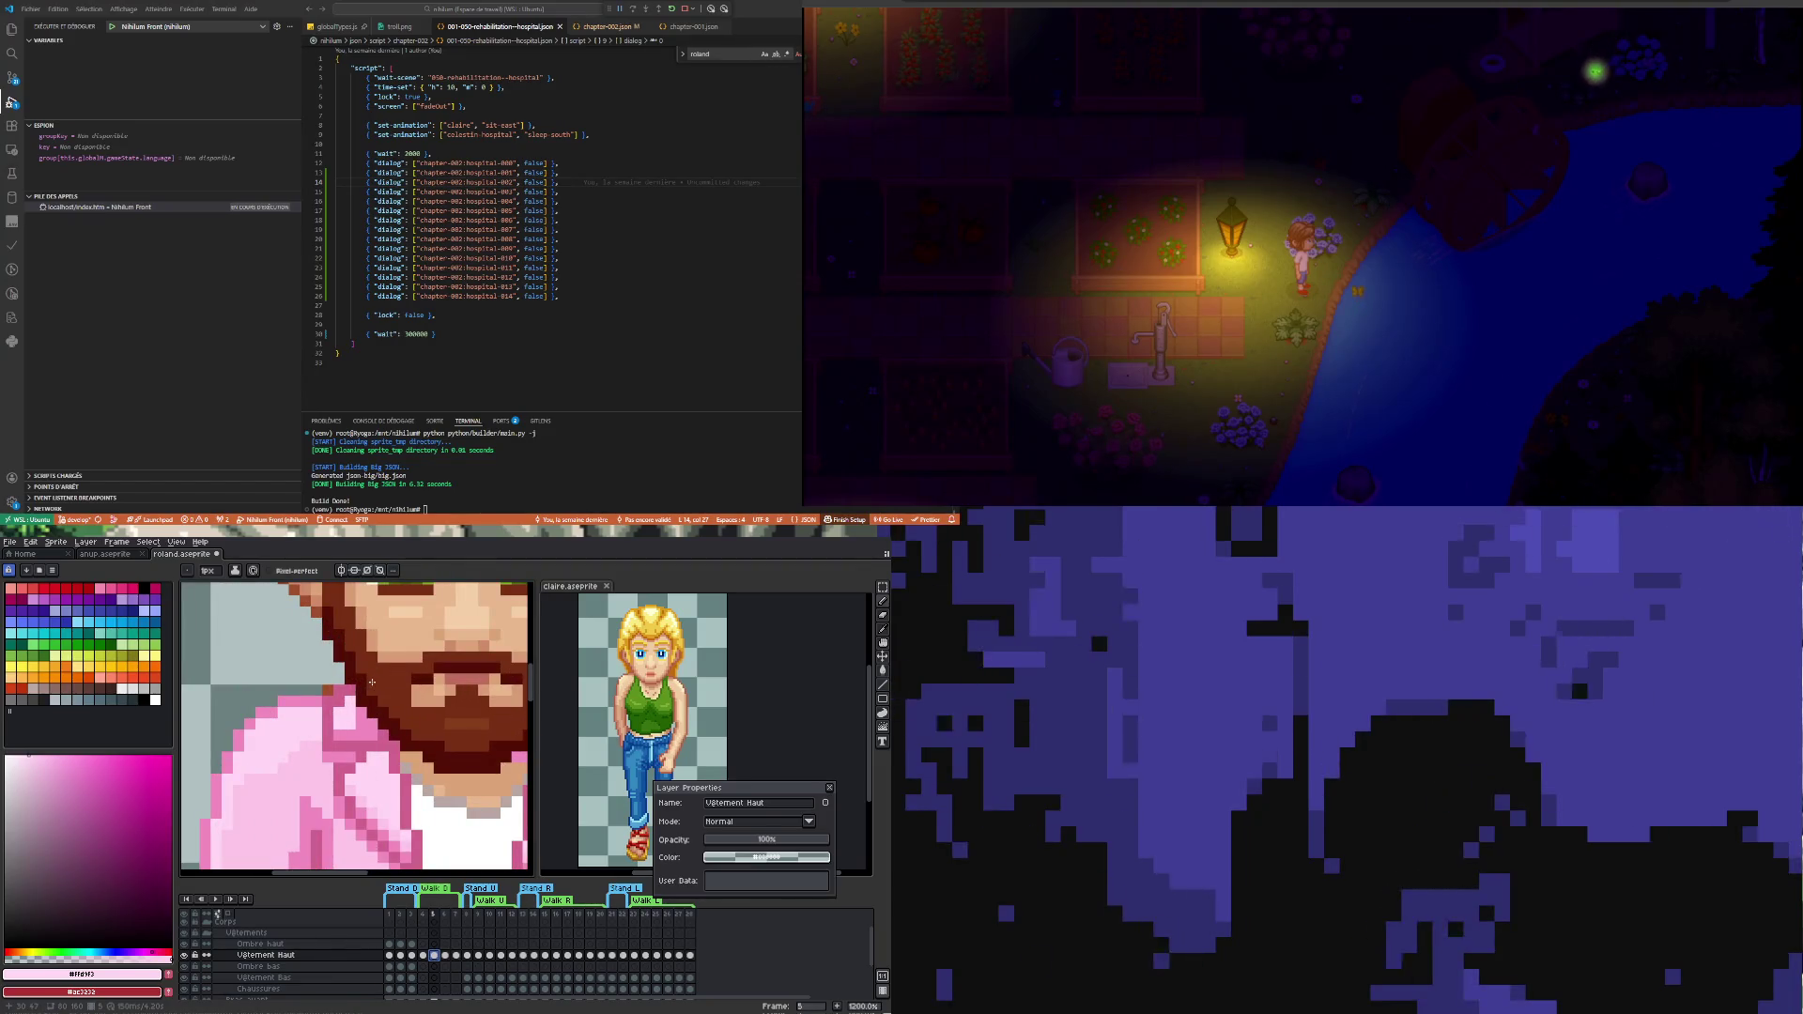
pyautogui.scroll(-2, 372, 682)
pyautogui.scroll(1, 371, 685)
pyautogui.scroll(1, 370, 685)
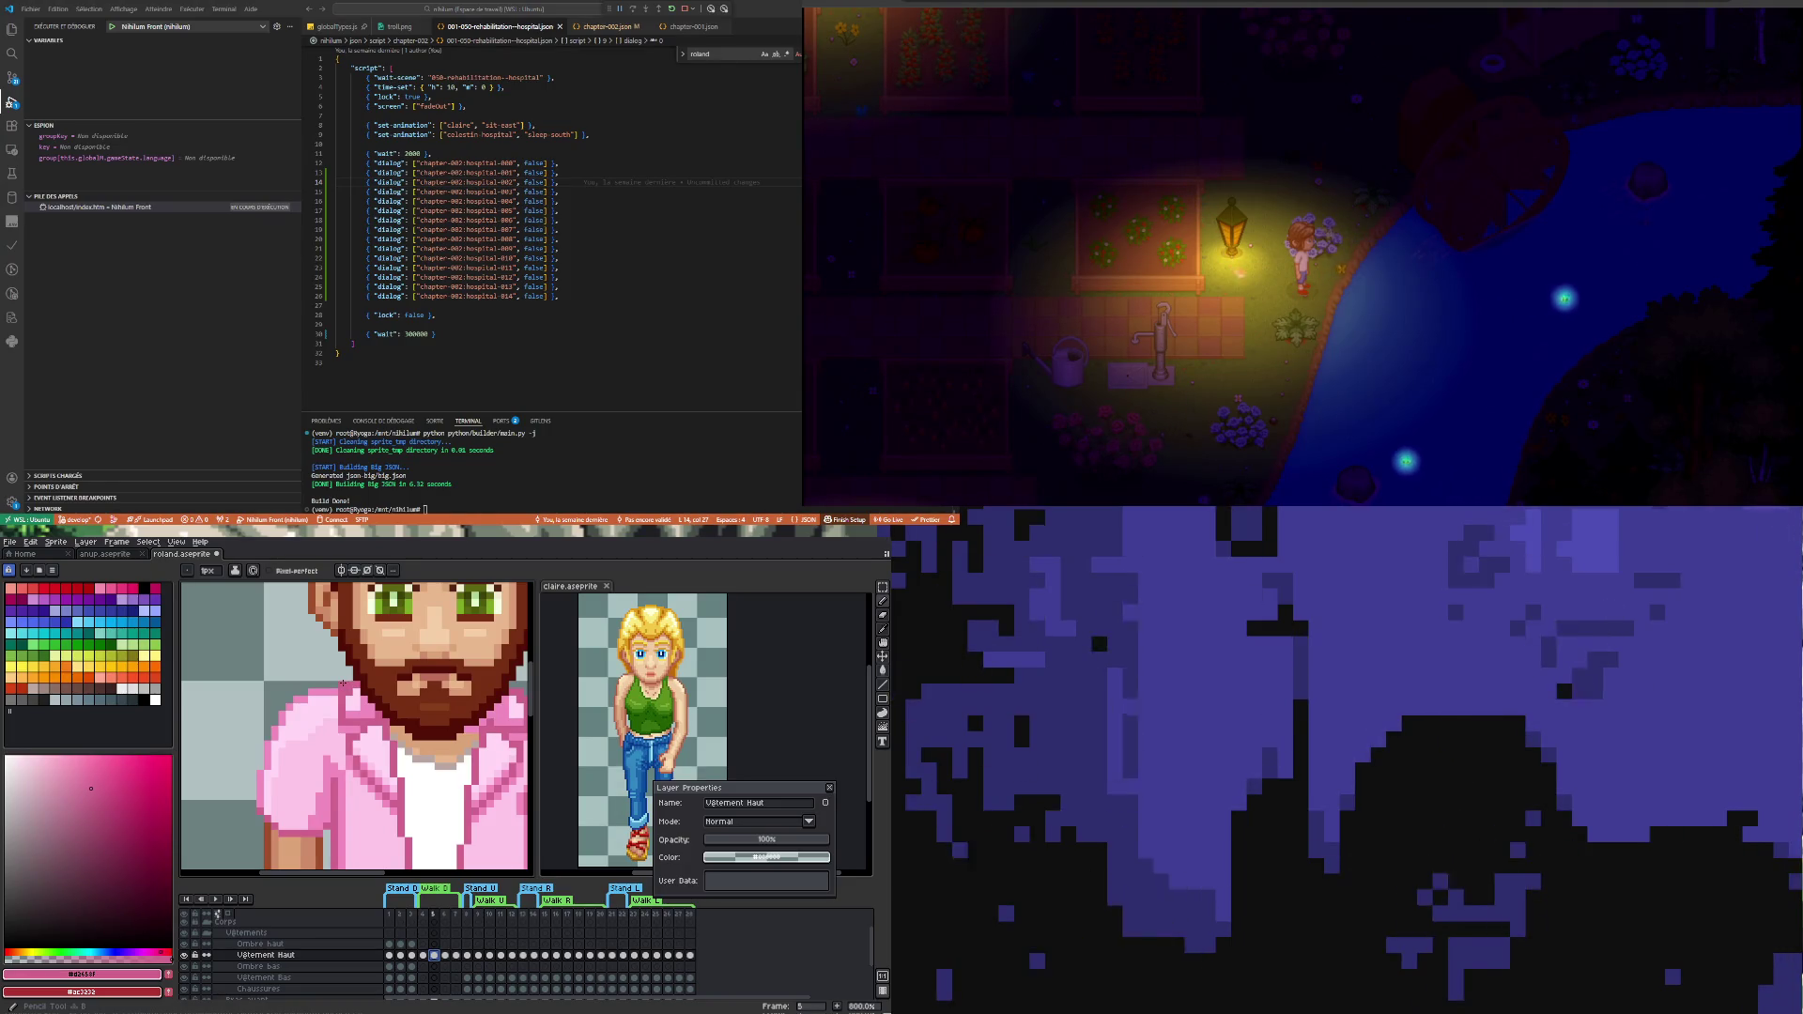
pyautogui.press('i')
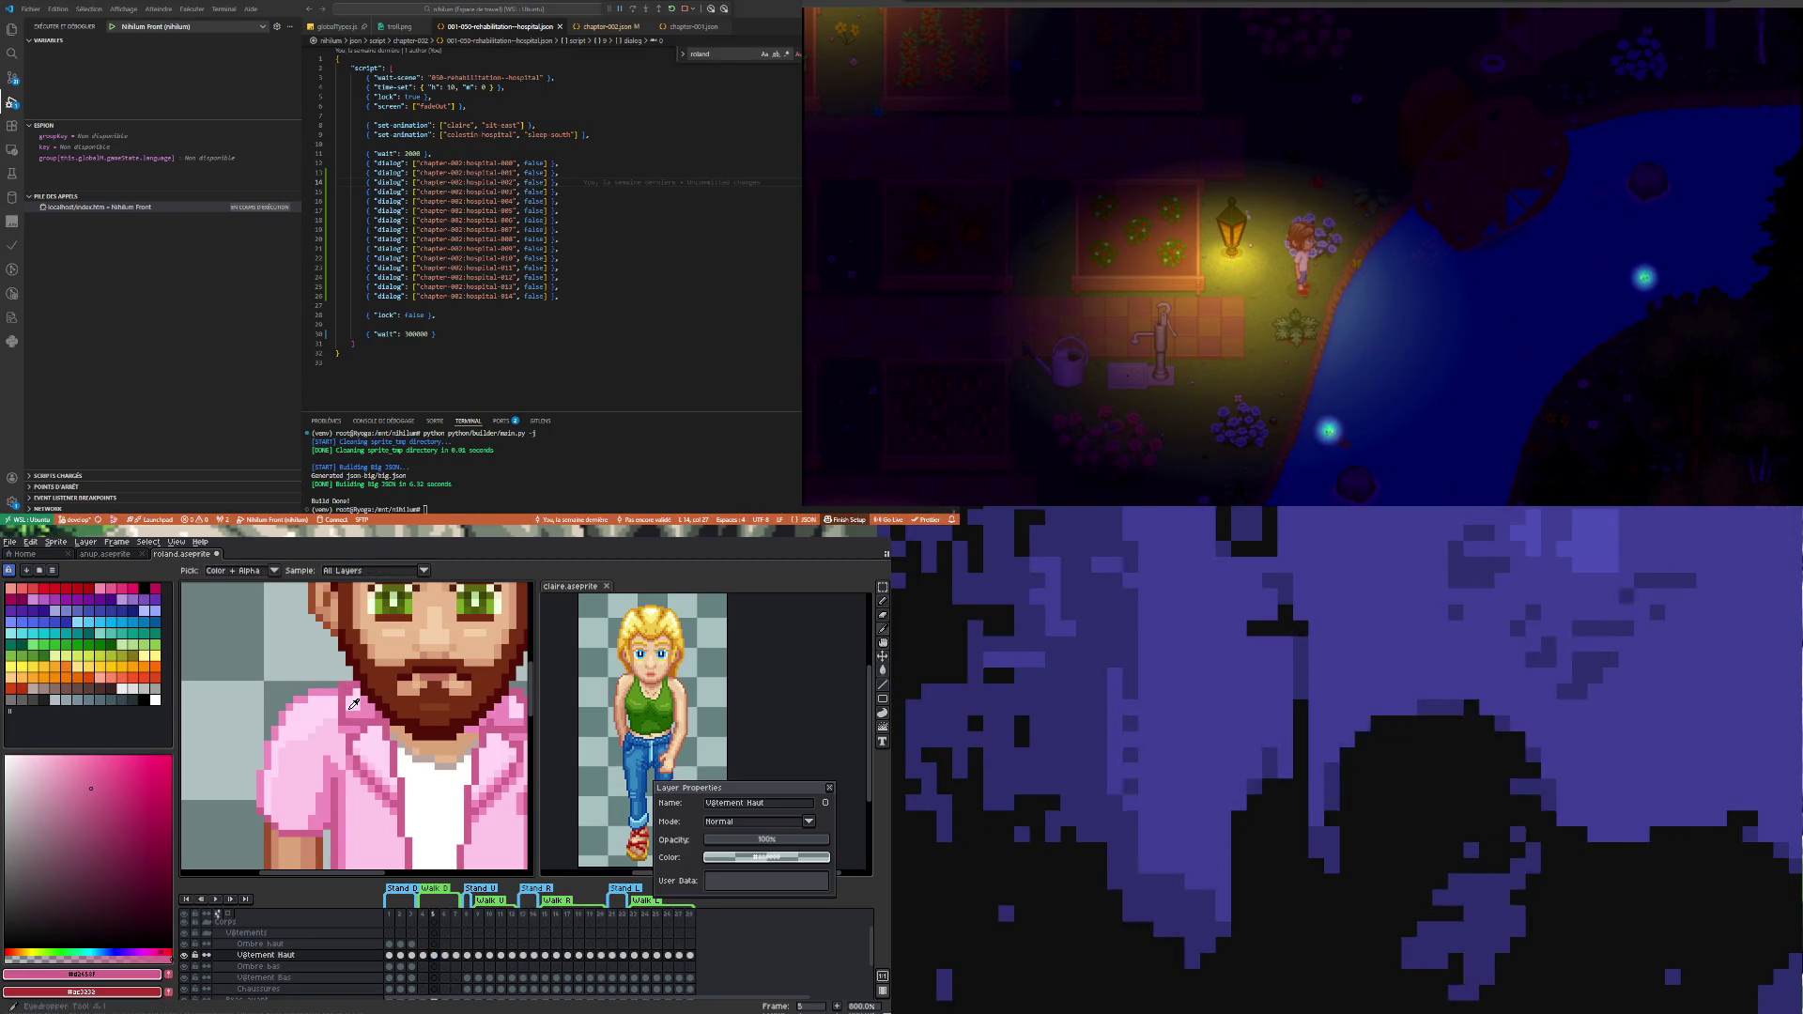
pyautogui.click(360, 698)
pyautogui.press('b')
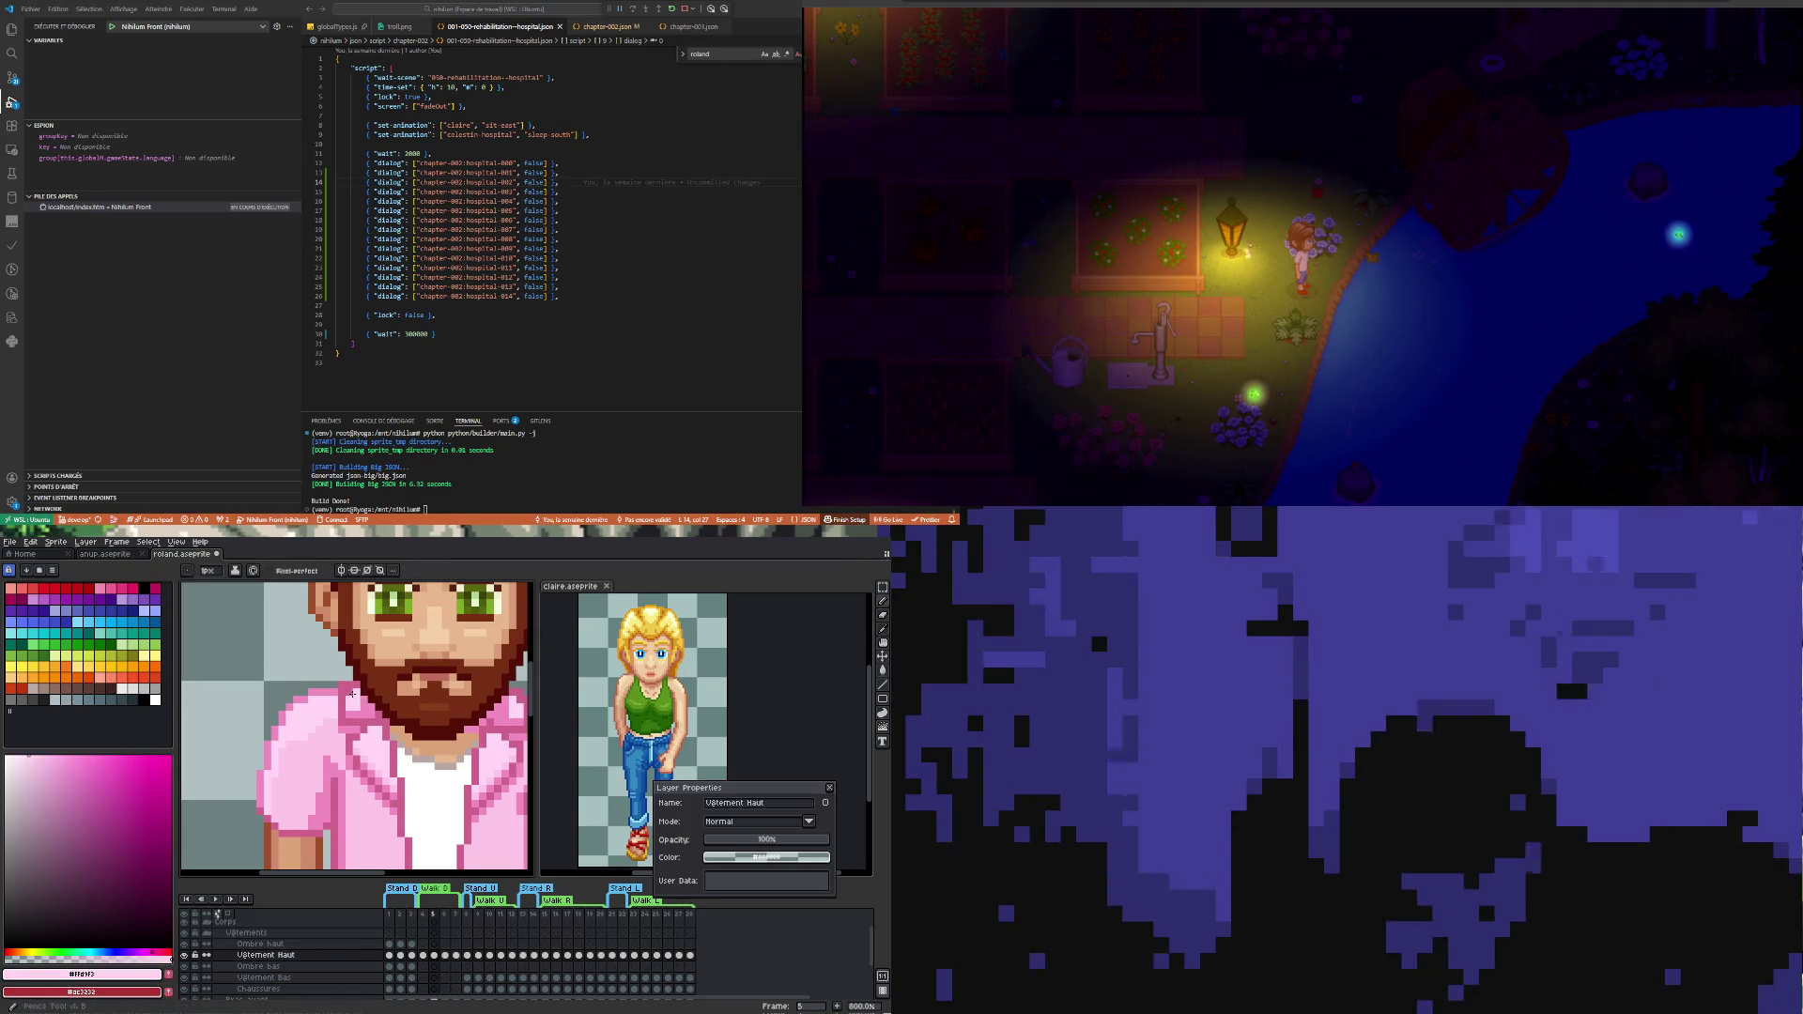
pyautogui.scroll(-2, 350, 692)
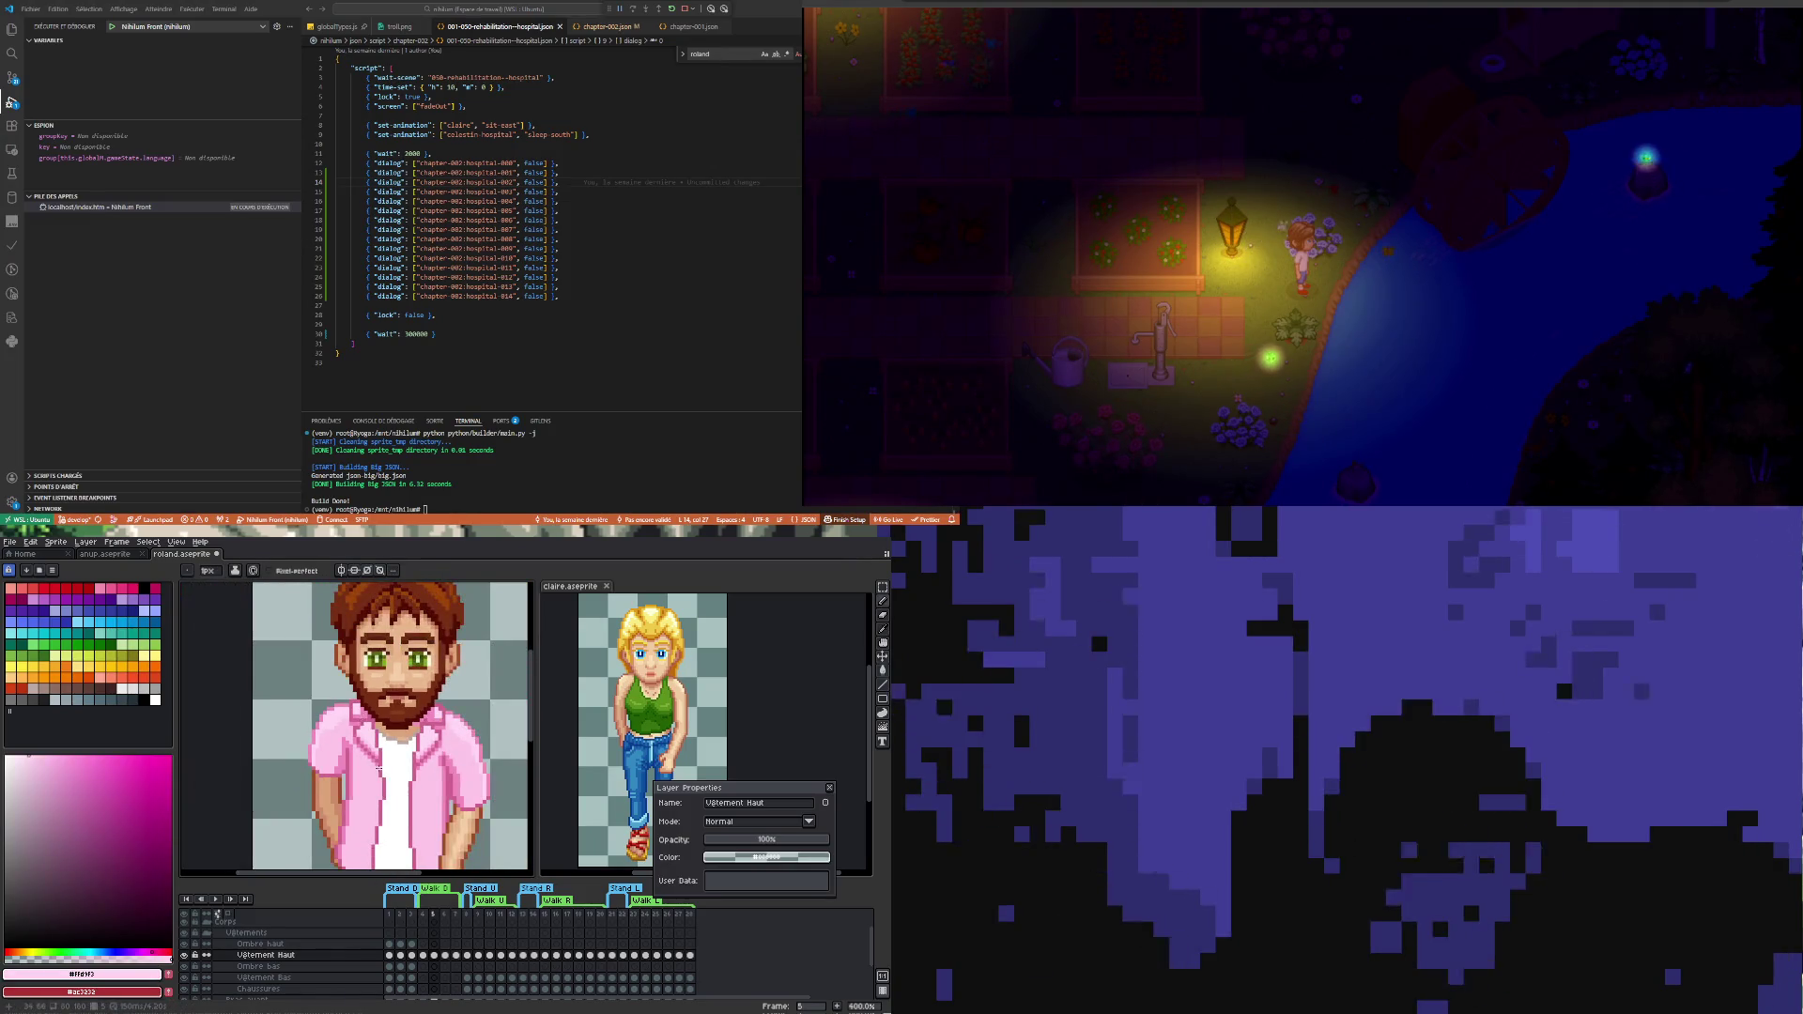
pyautogui.click(425, 956)
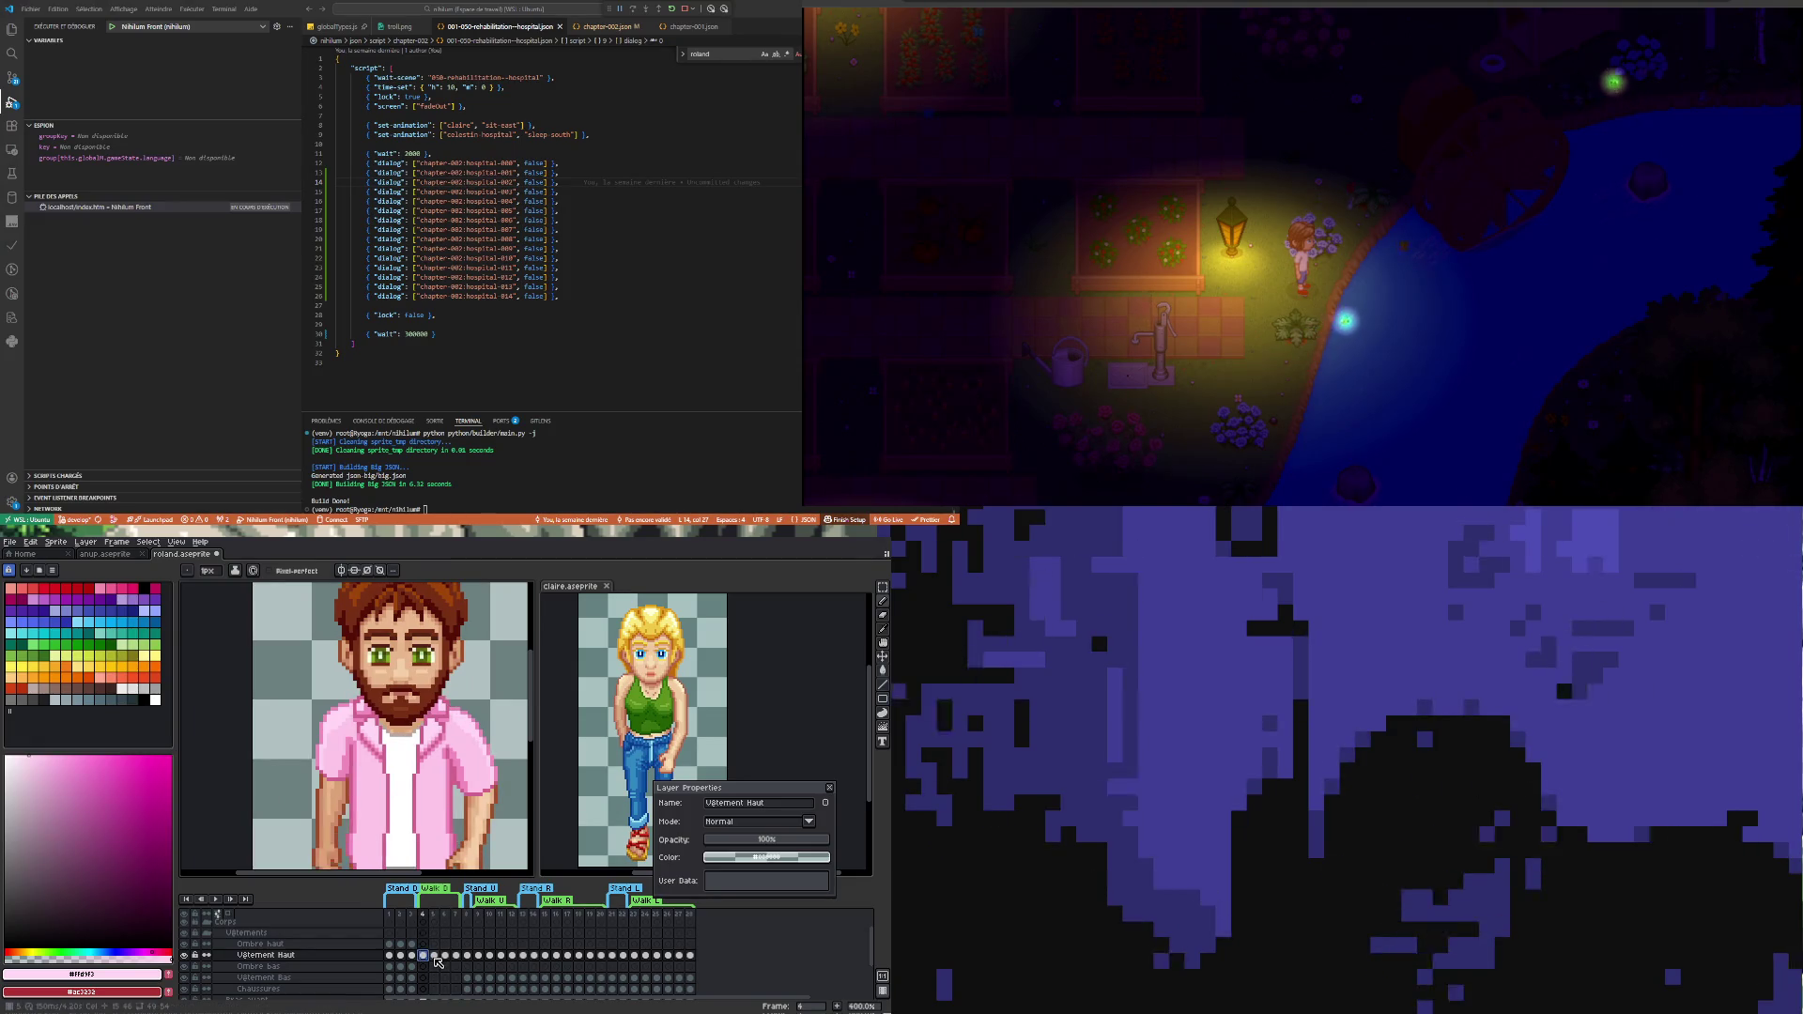
# - Play the walk back at a smaller zoom, stop, and pick up the darker pink on frame 5
pyautogui.click(437, 958)
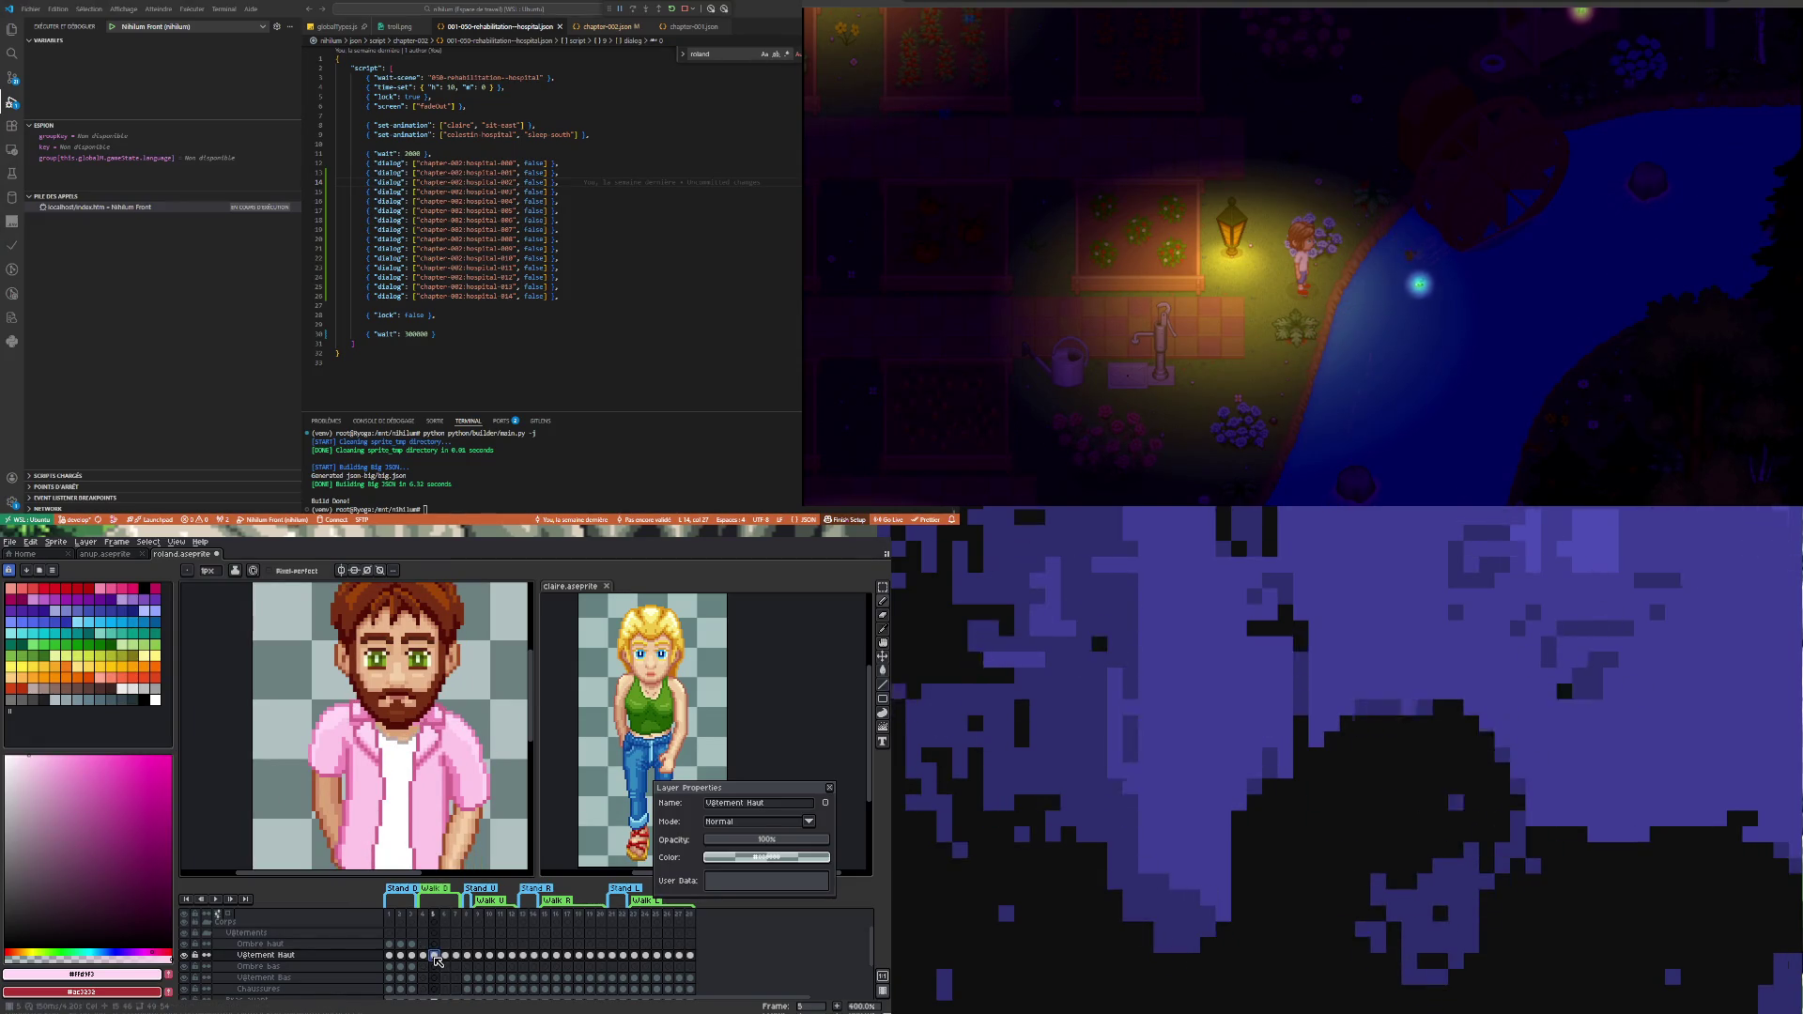
pyautogui.click(447, 957)
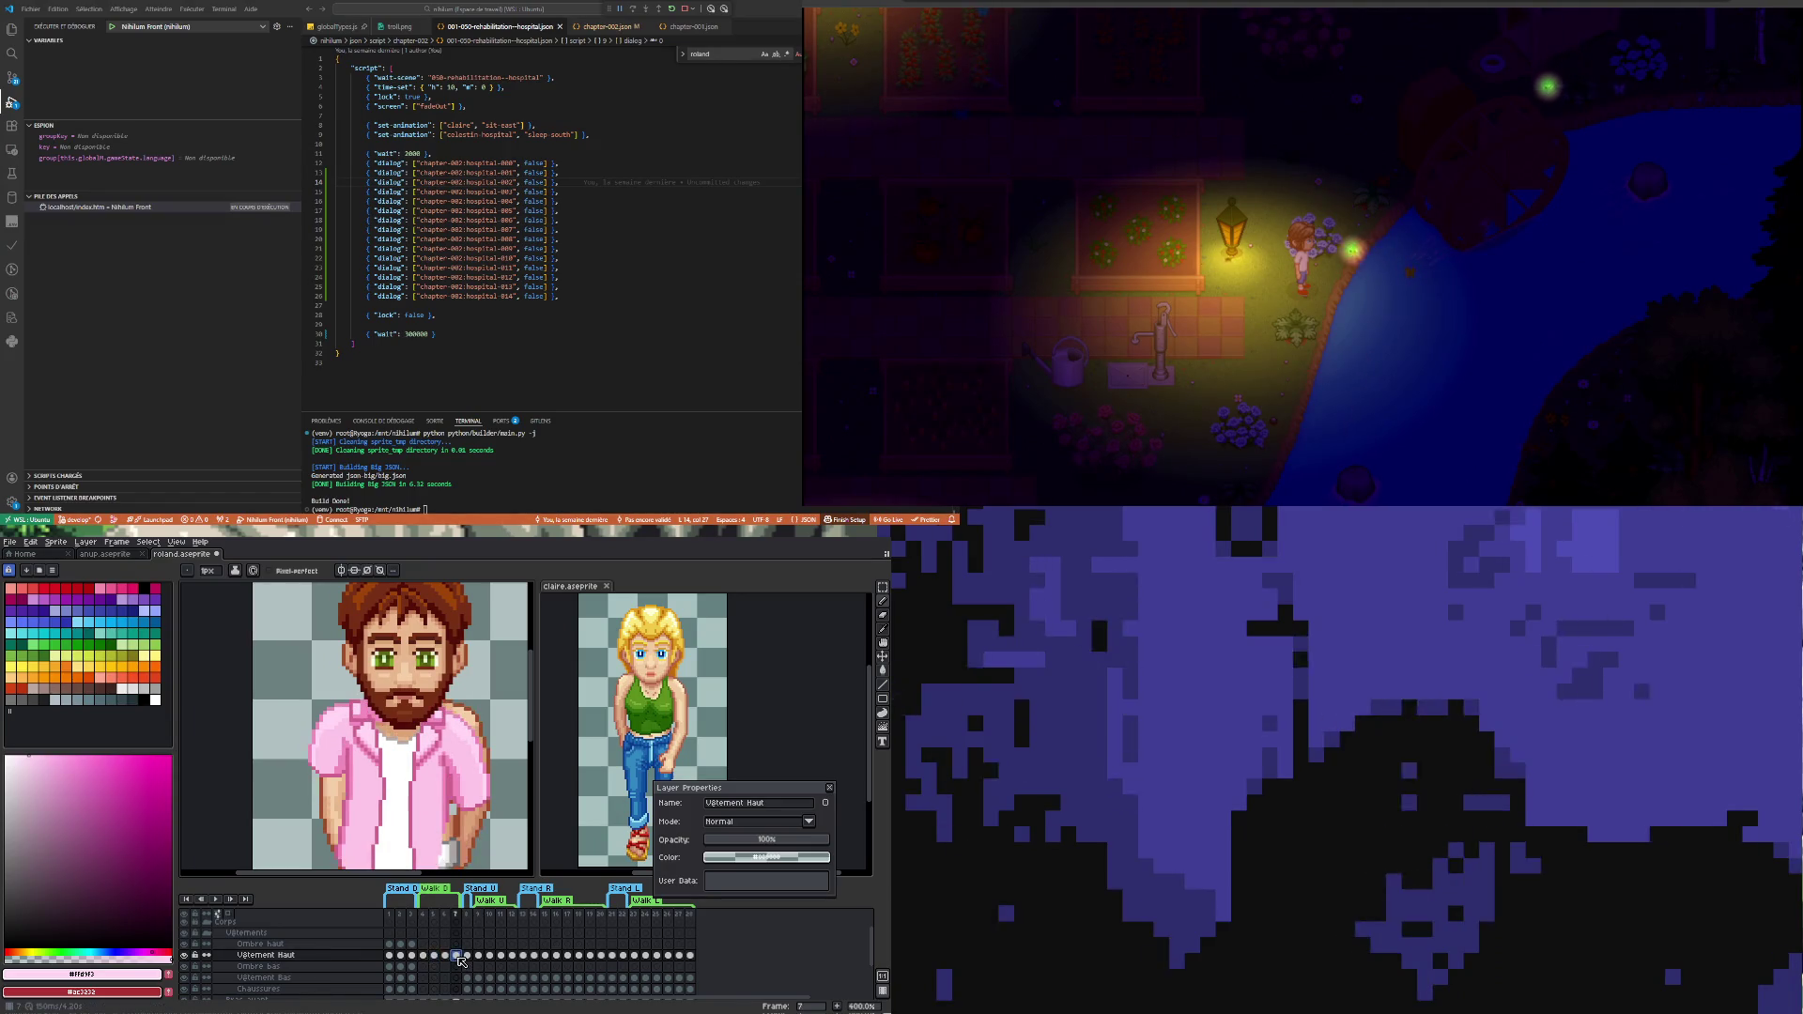
pyautogui.press('-')
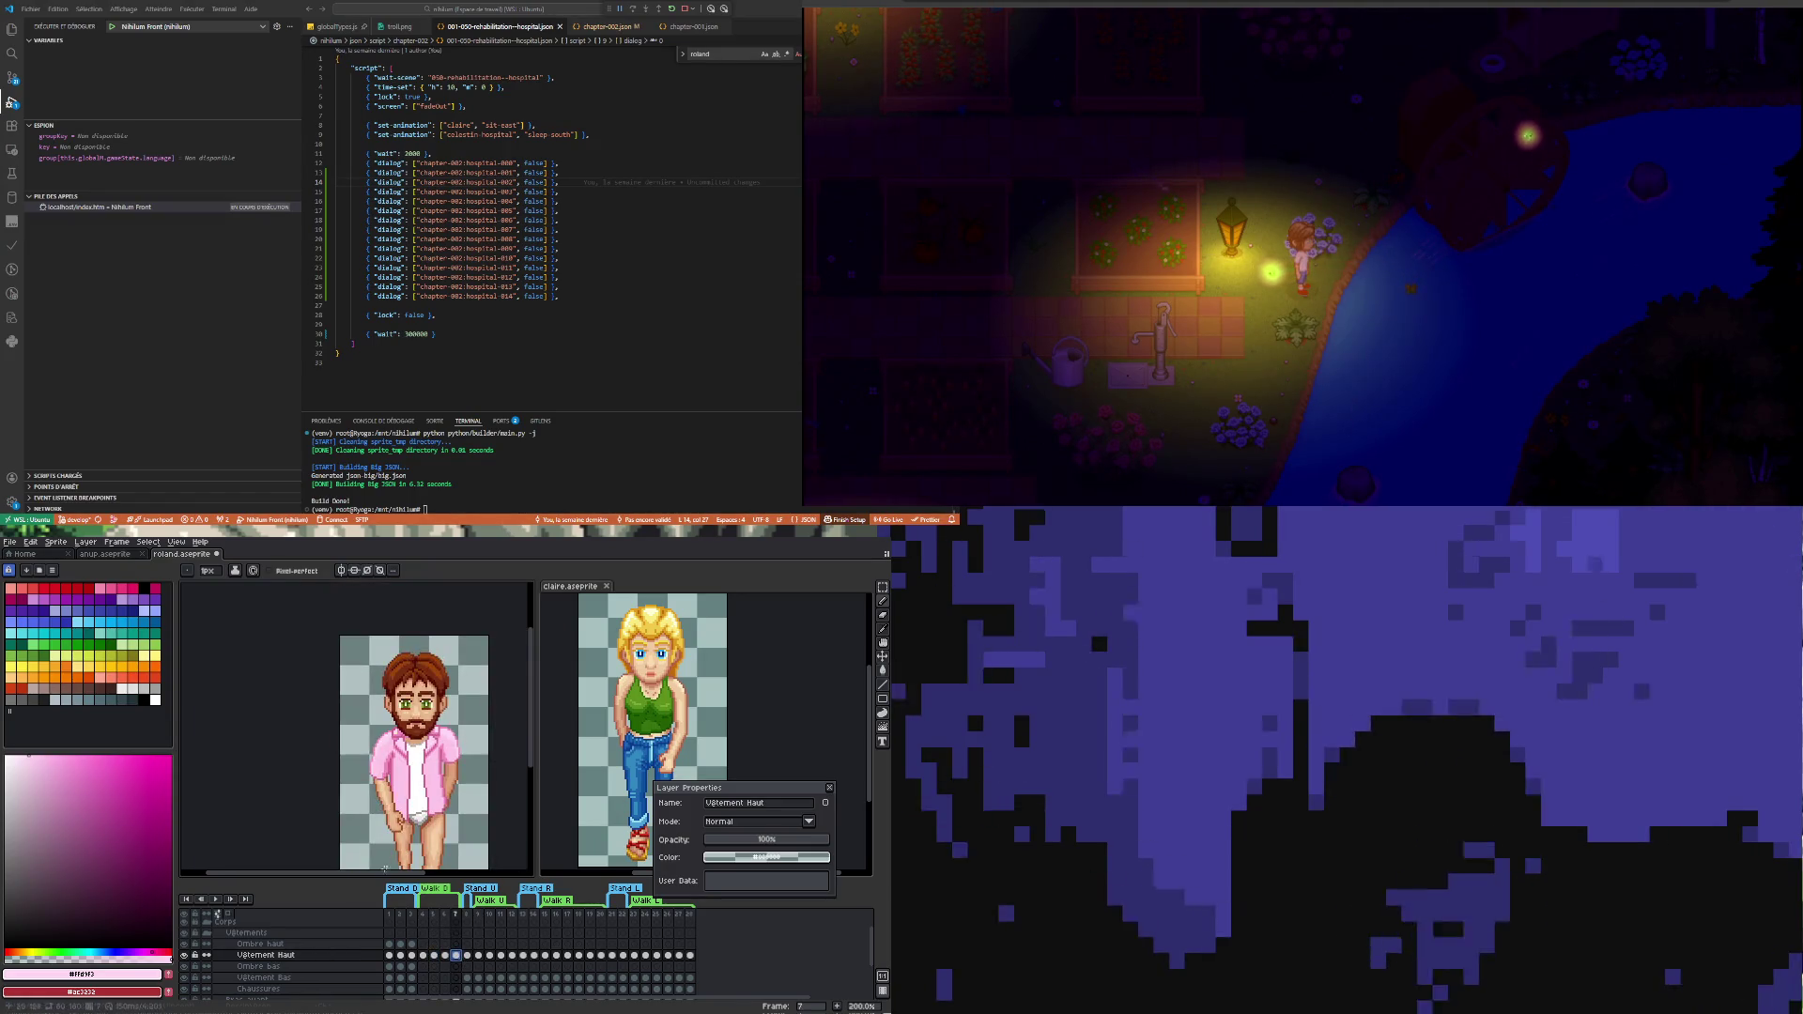
pyautogui.click(215, 899)
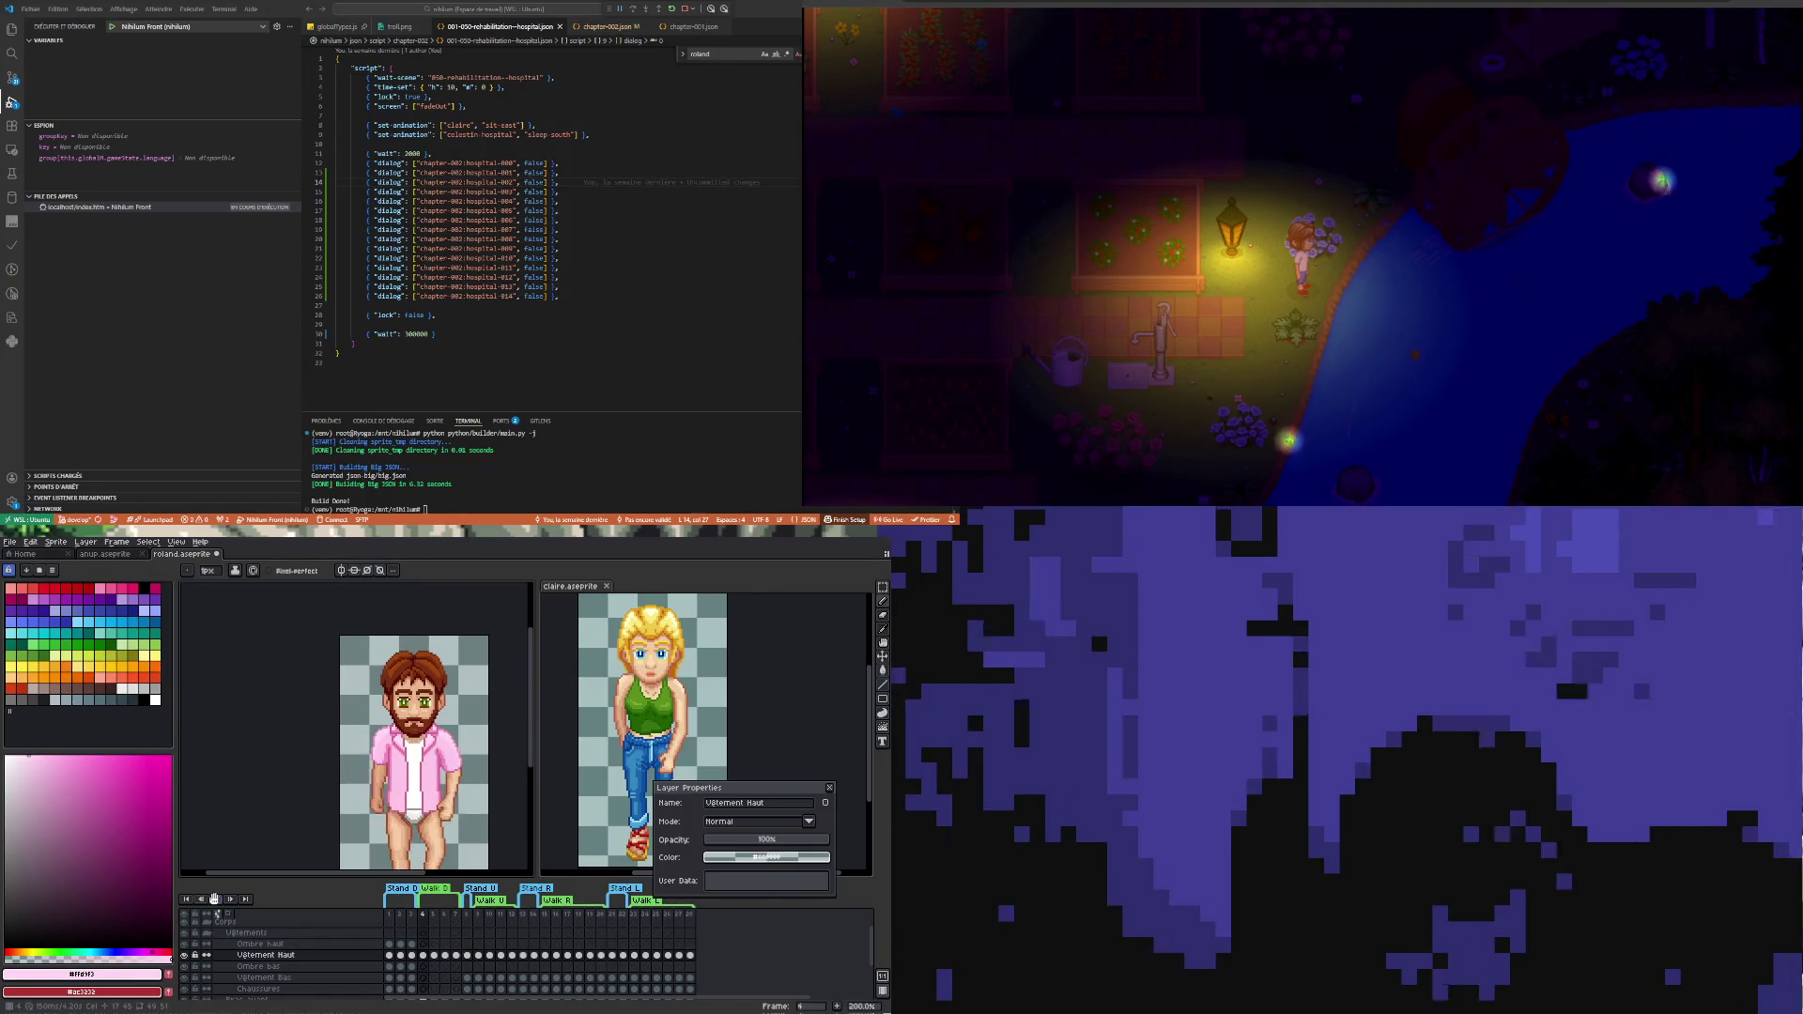
pyautogui.click(427, 957)
pyautogui.scroll(1, 431, 700)
pyautogui.scroll(2, 431, 700)
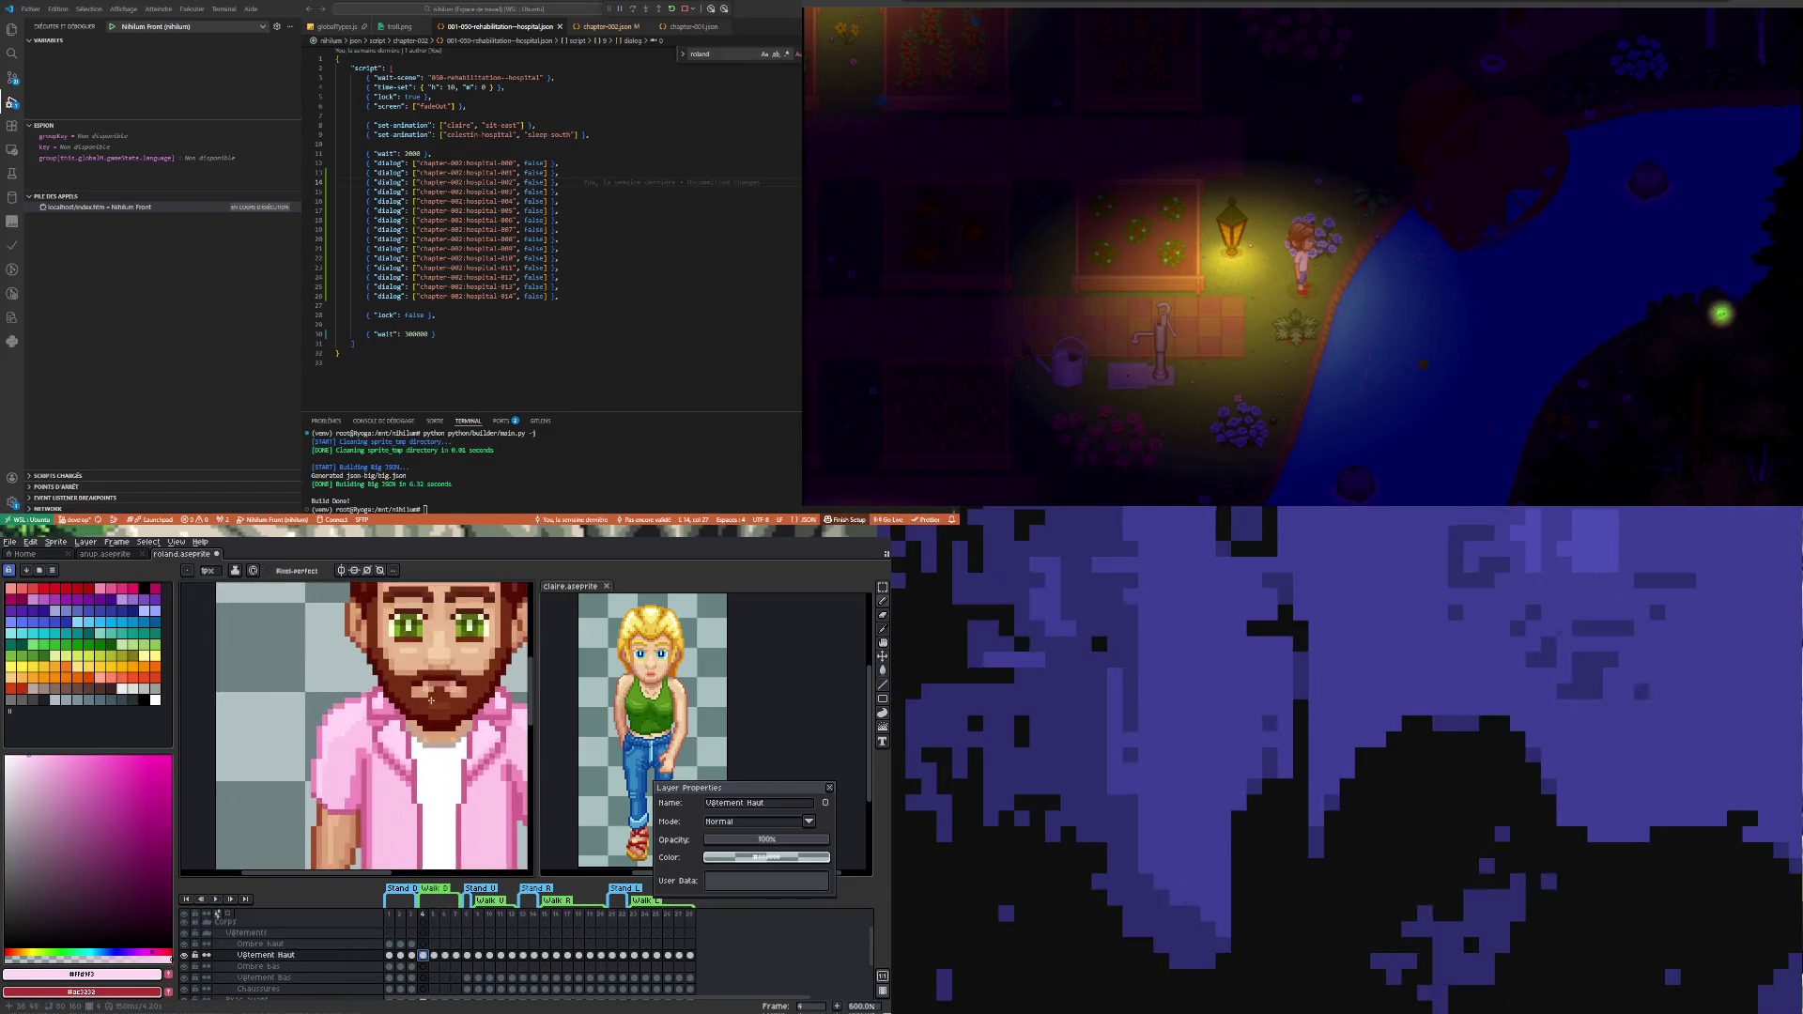
pyautogui.click(435, 956)
pyautogui.scroll(1, 451, 705)
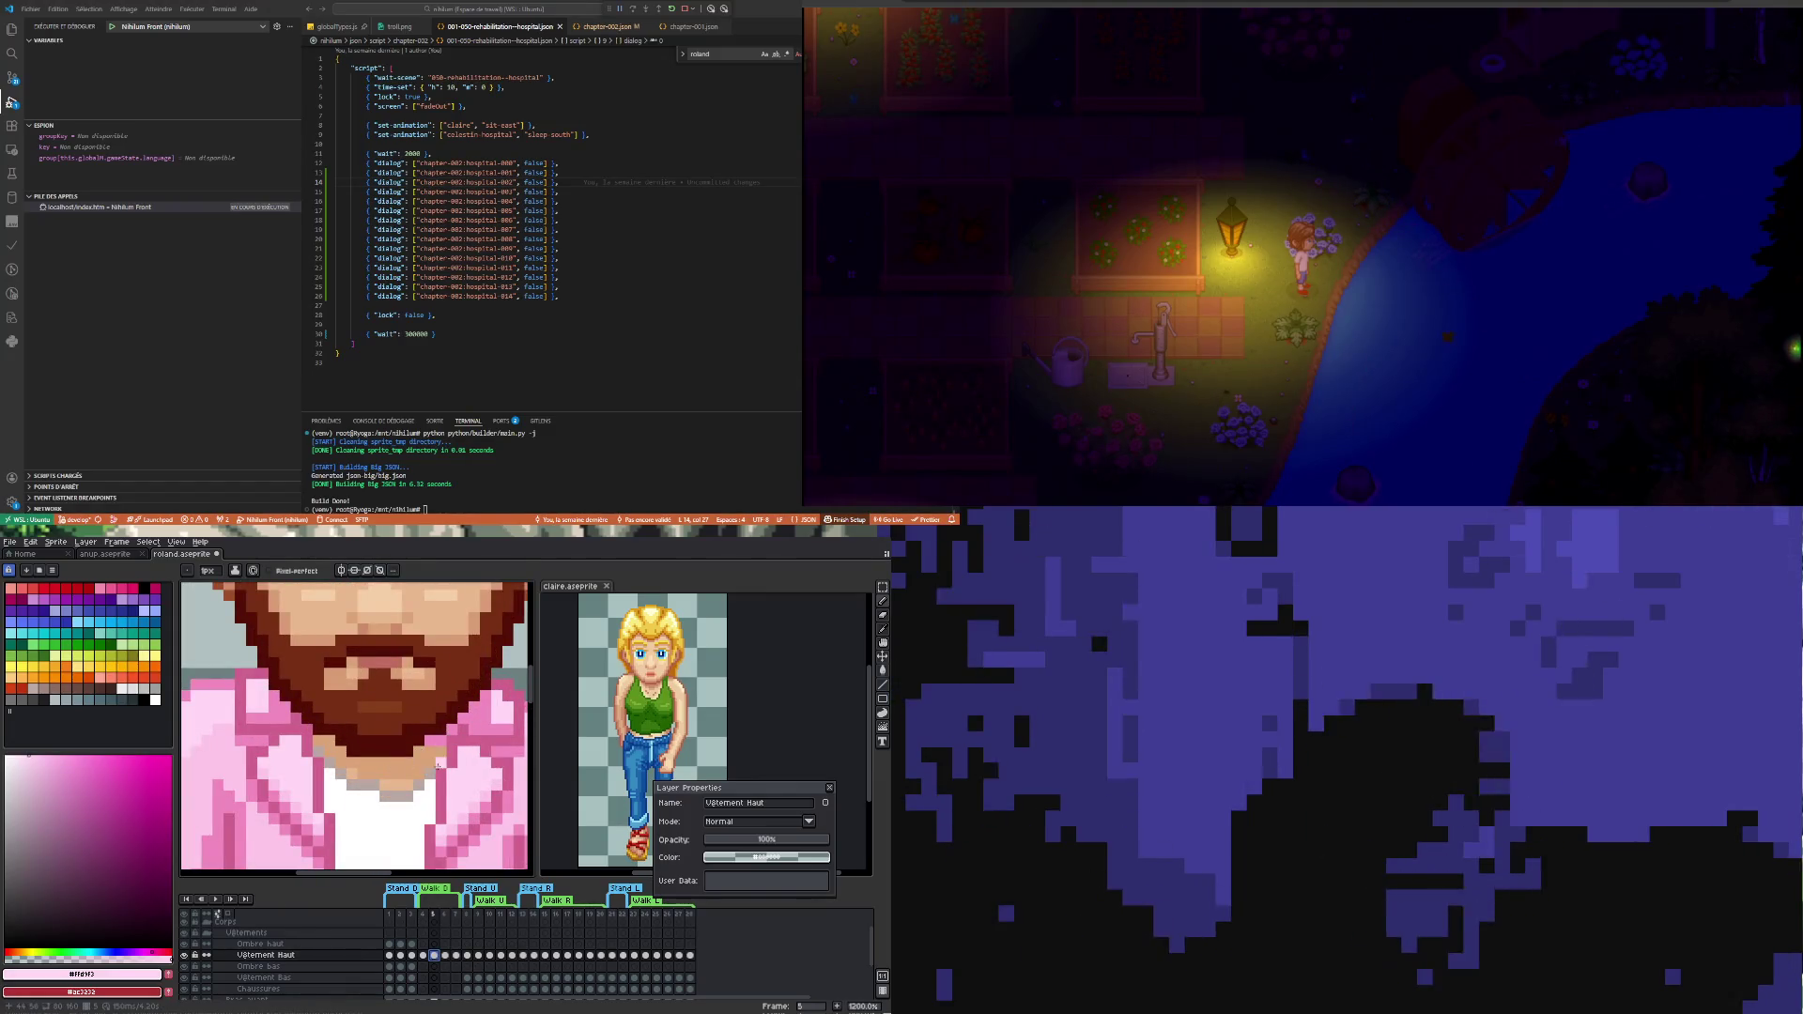
pyautogui.keyDown('alt'); pyautogui.click(460, 739); pyautogui.keyUp('alt')
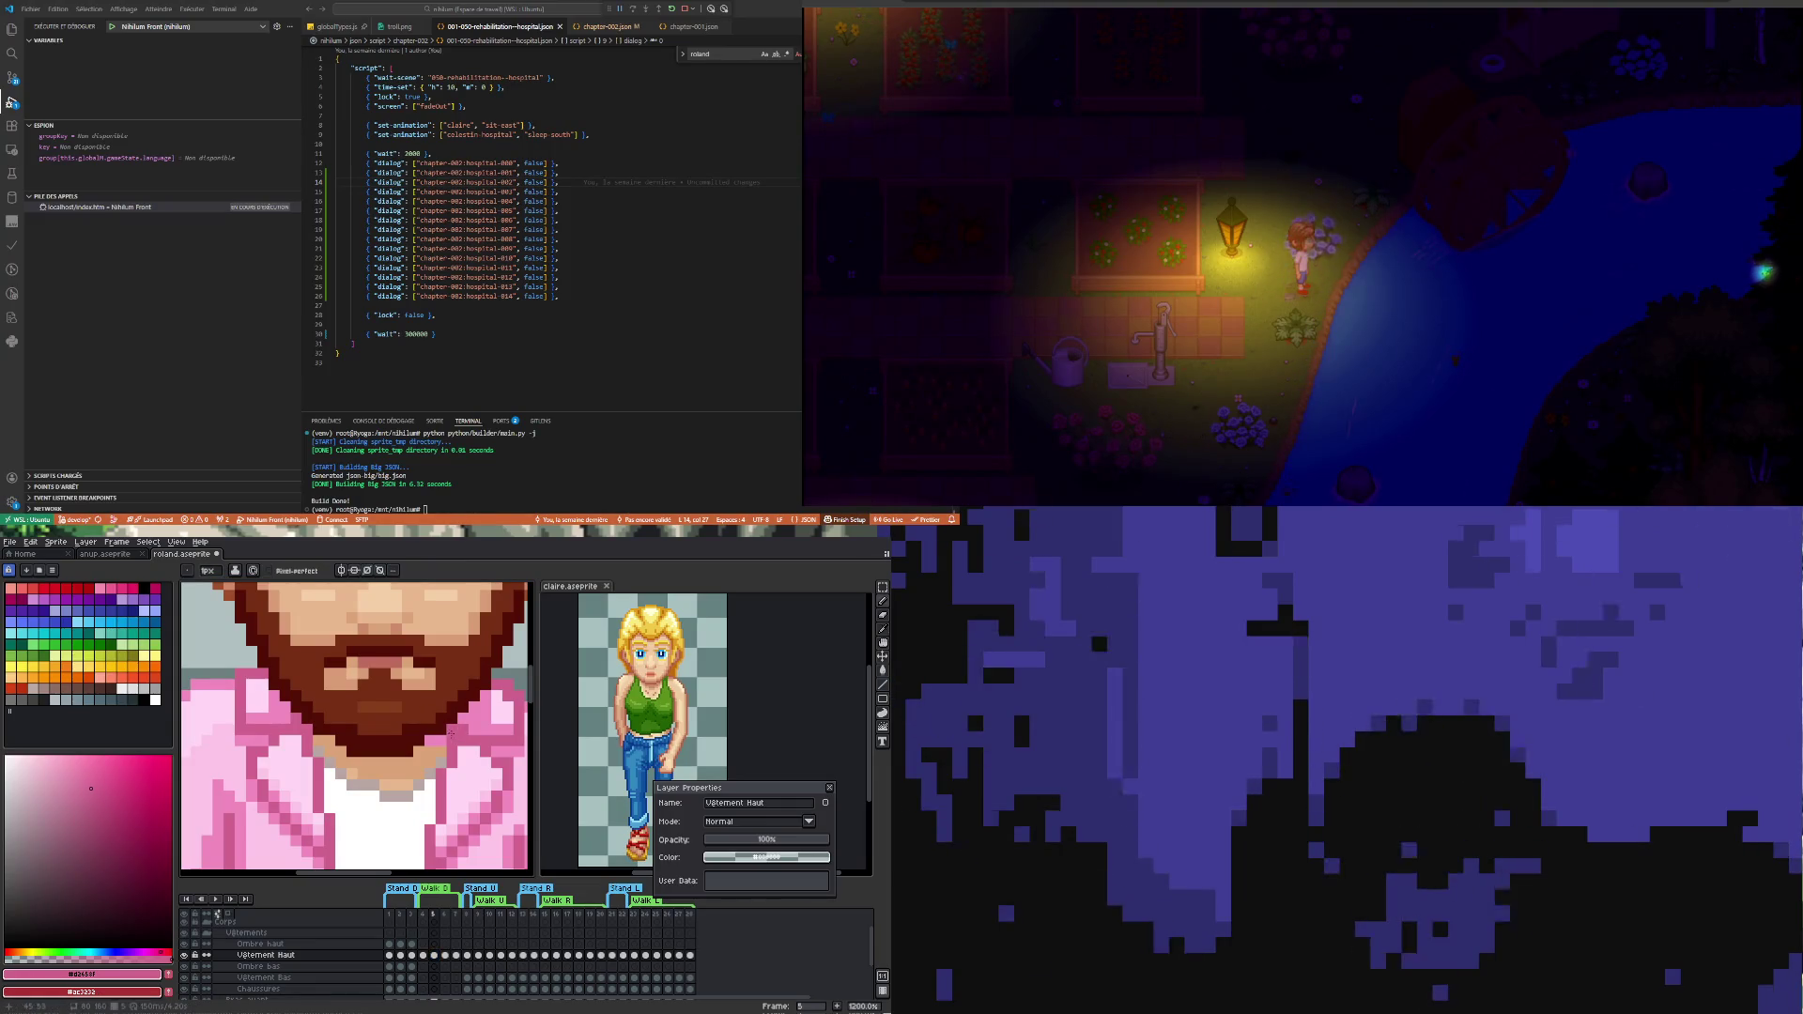
pyautogui.scroll(-5, 451, 733)
pyautogui.scroll(3, 424, 787)
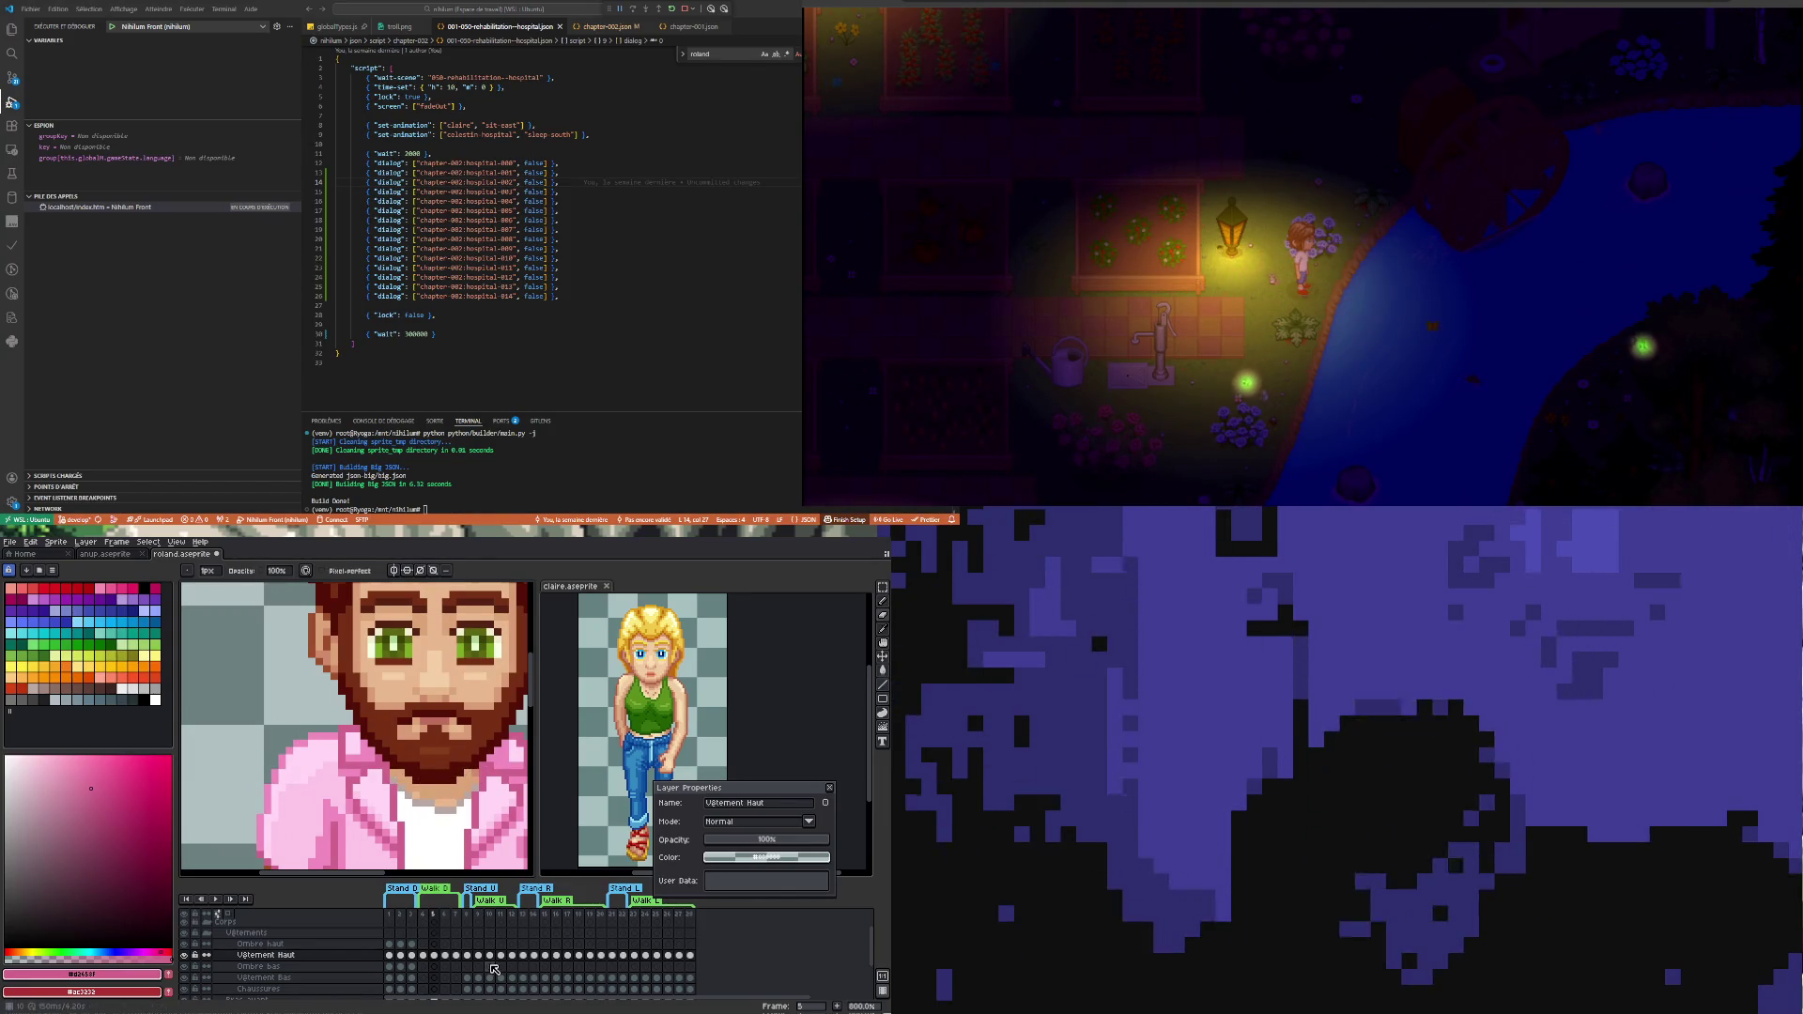
pyautogui.click(460, 955)
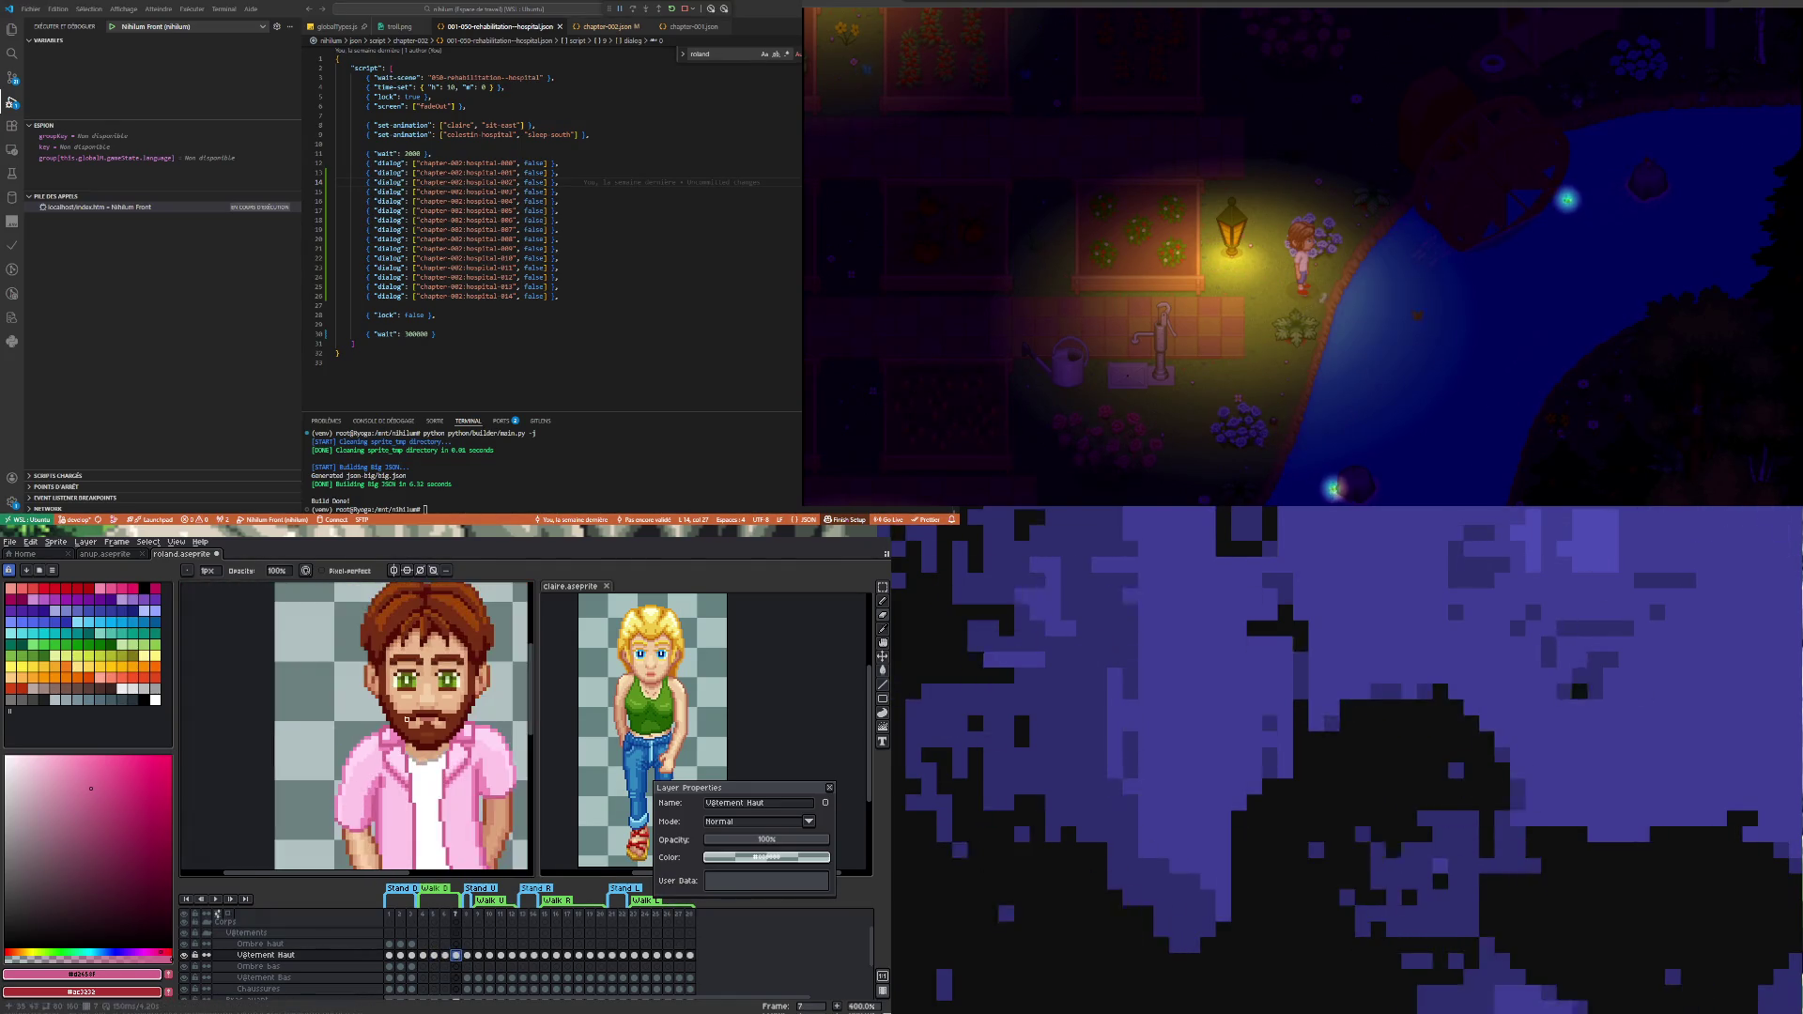
pyautogui.scroll(-2, 445, 862)
pyautogui.scroll(-2, 446, 863)
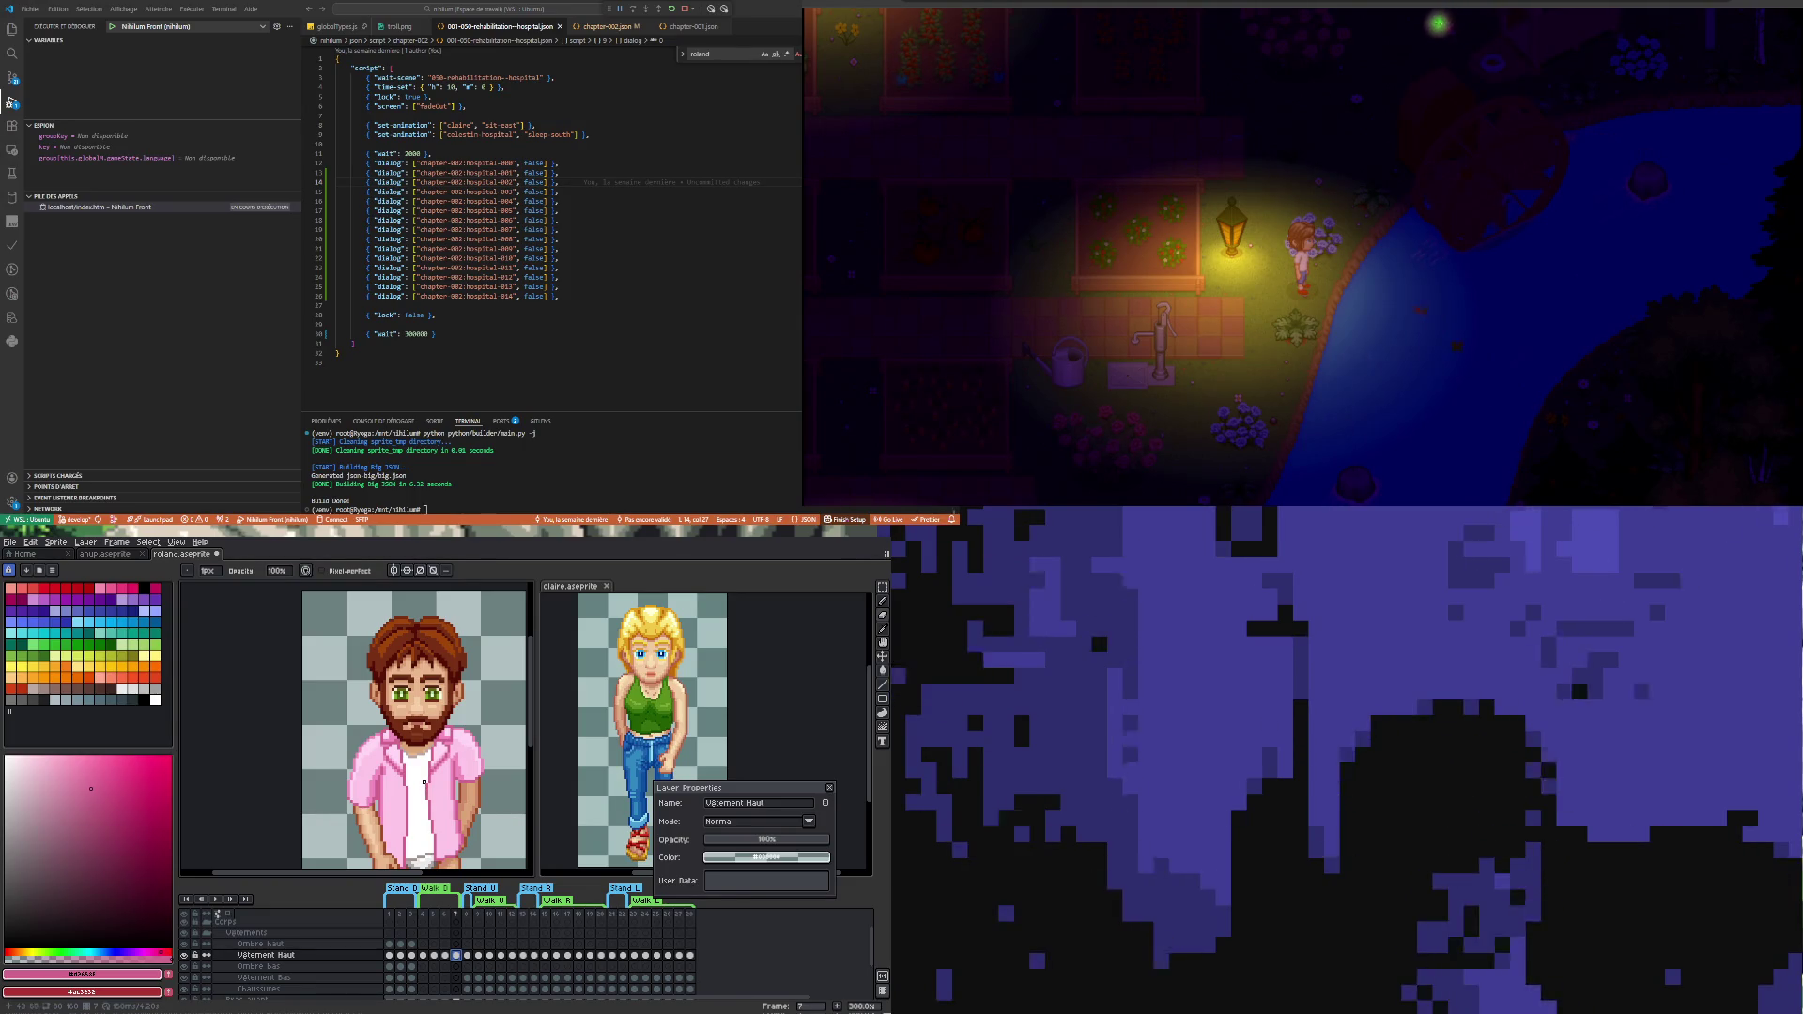
pyautogui.scroll(-1, 424, 781)
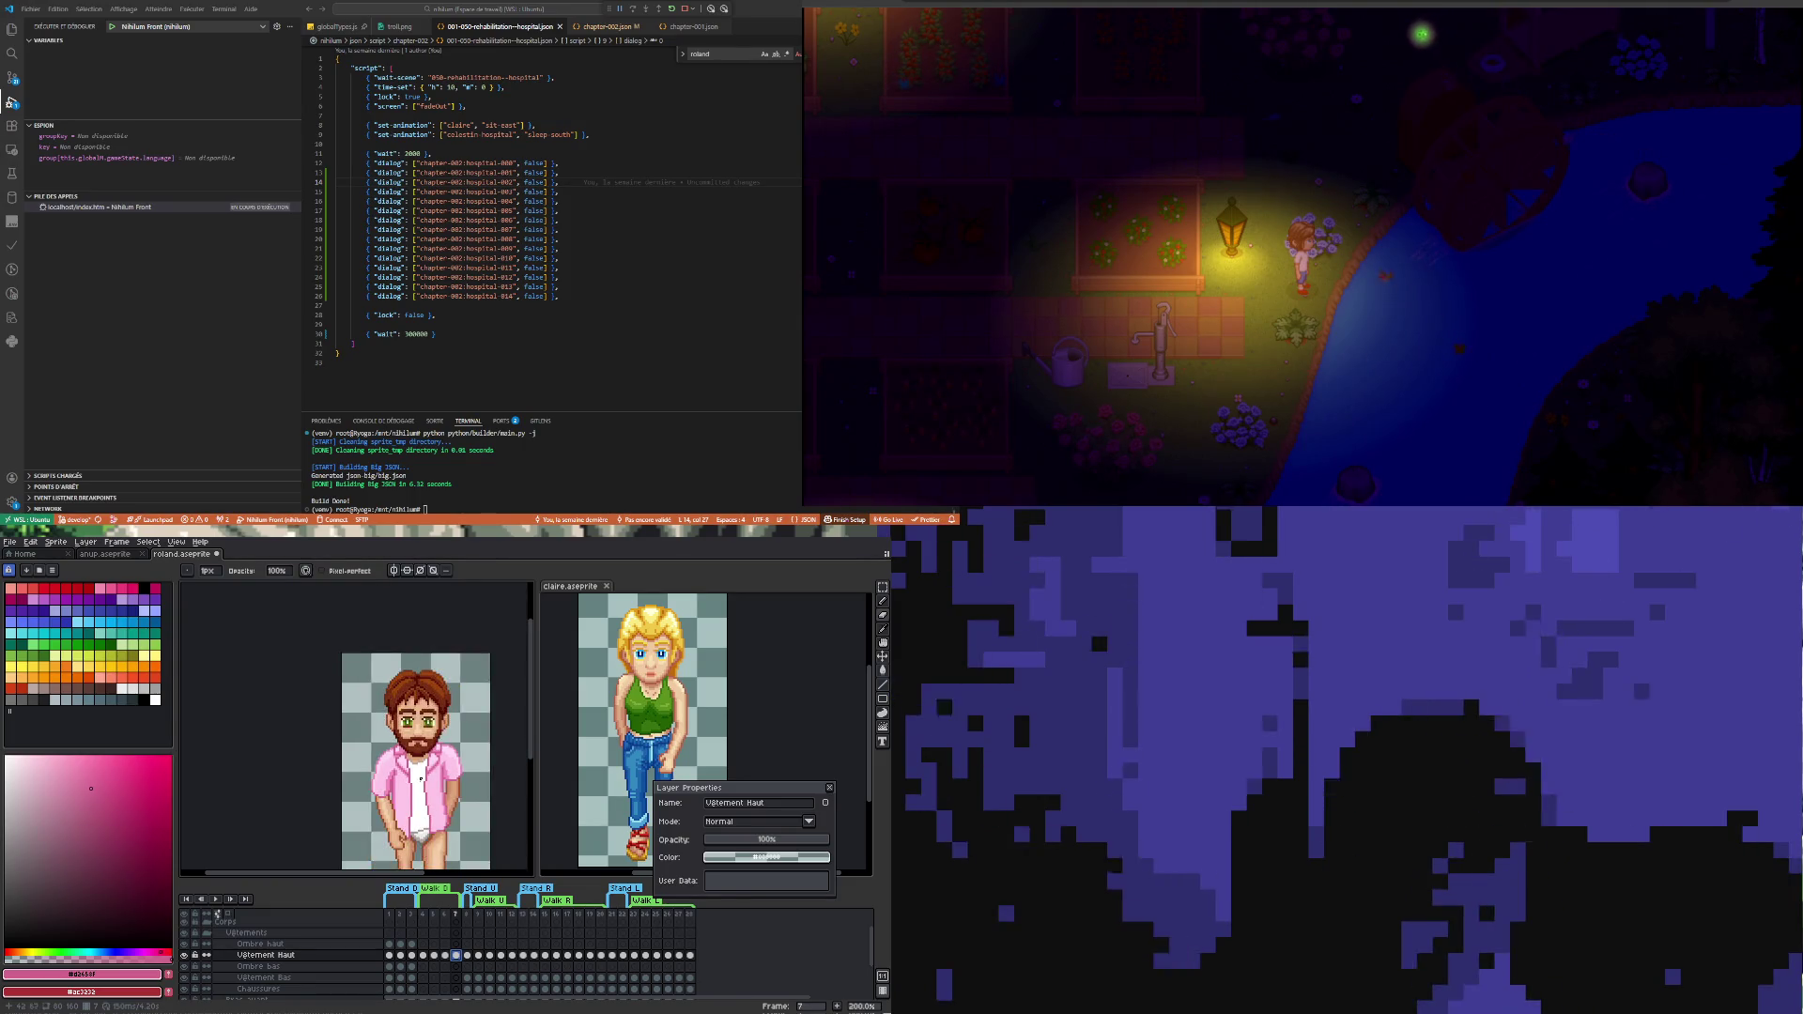
pyautogui.click(216, 898)
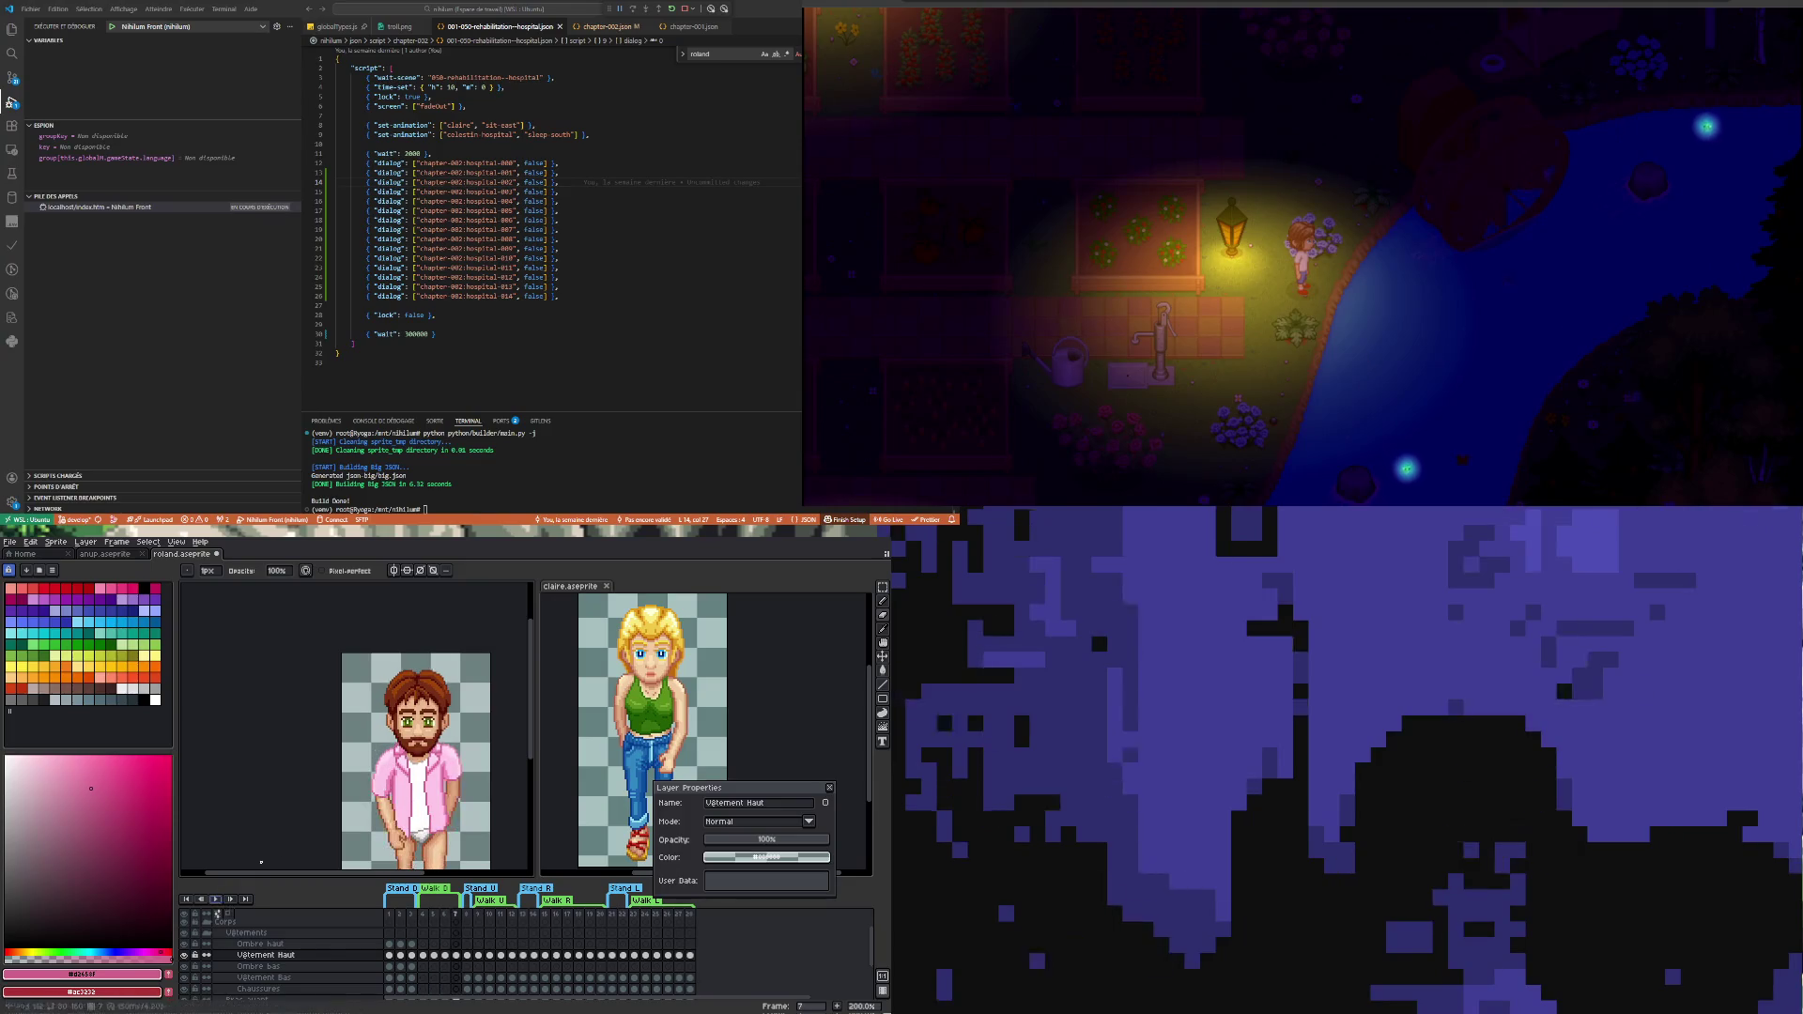
# - Zoom in on the face and shirt and sample the shirt's pink as the drawing colour
pyautogui.press('+')
pyautogui.press('-')
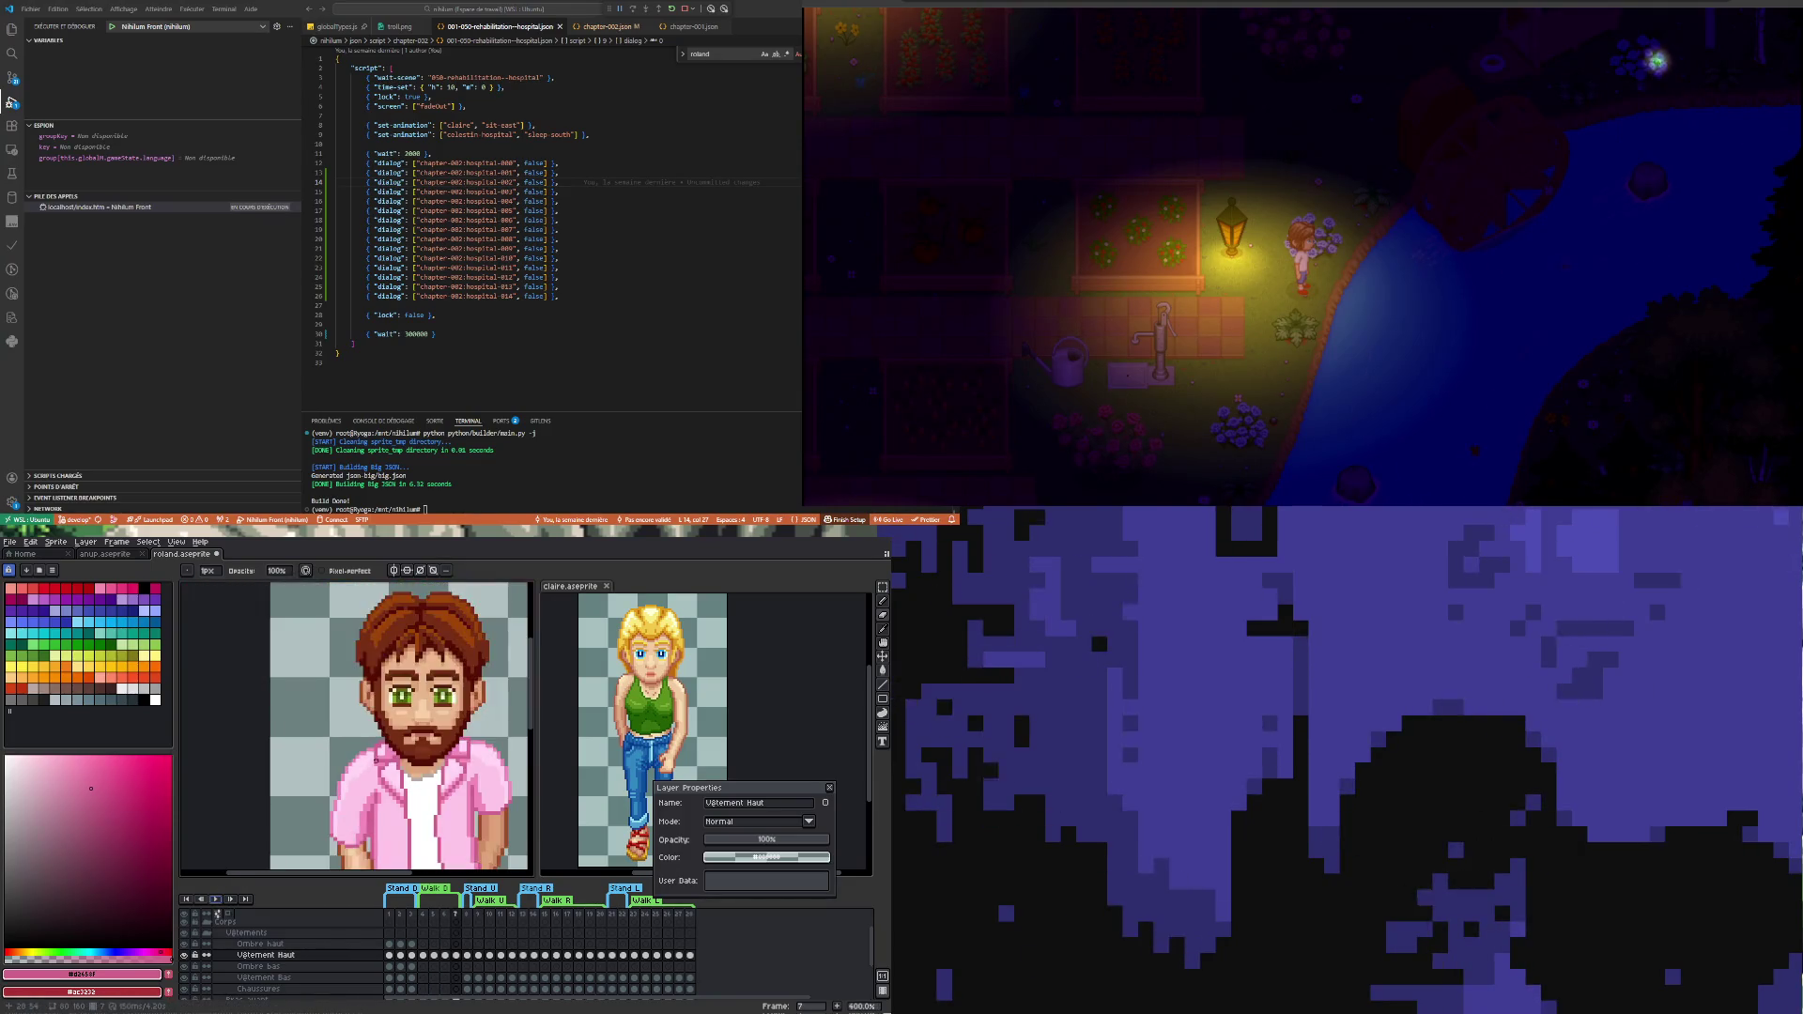
pyautogui.press('-')
pyautogui.press('+')
pyautogui.press('+')
pyautogui.press('-')
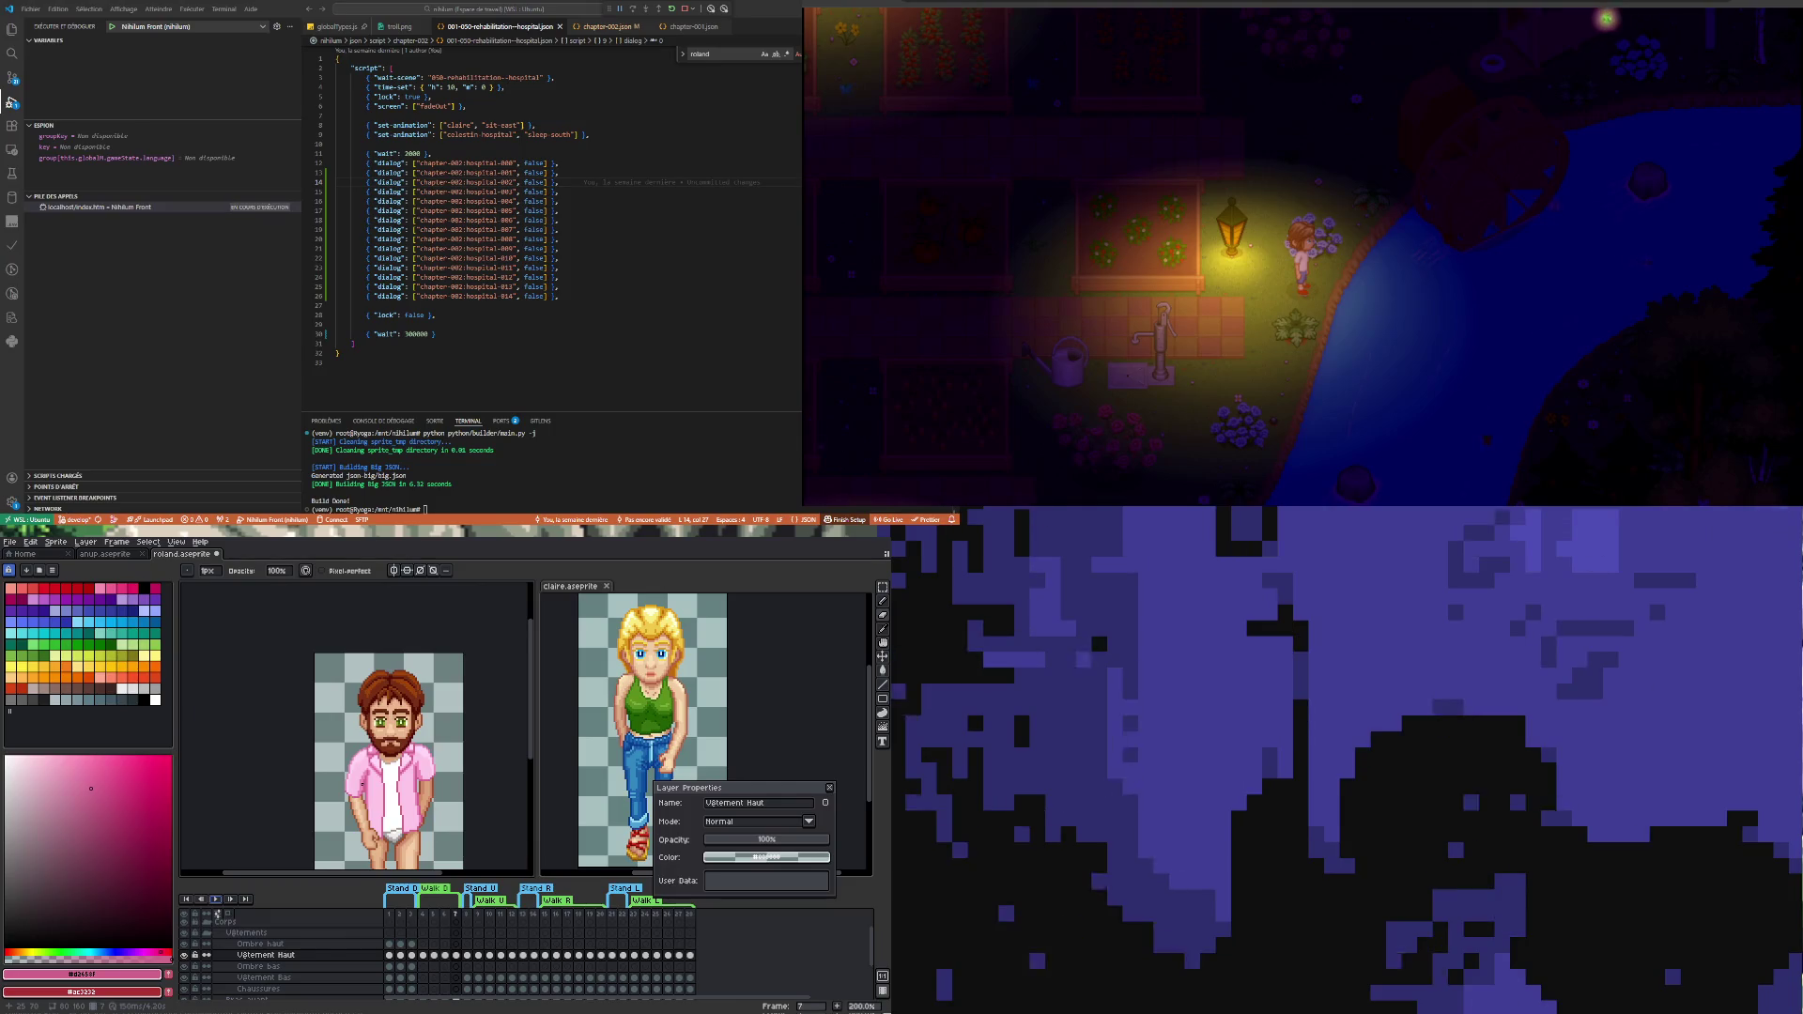
pyautogui.press('+')
pyautogui.press('-')
pyautogui.press('+')
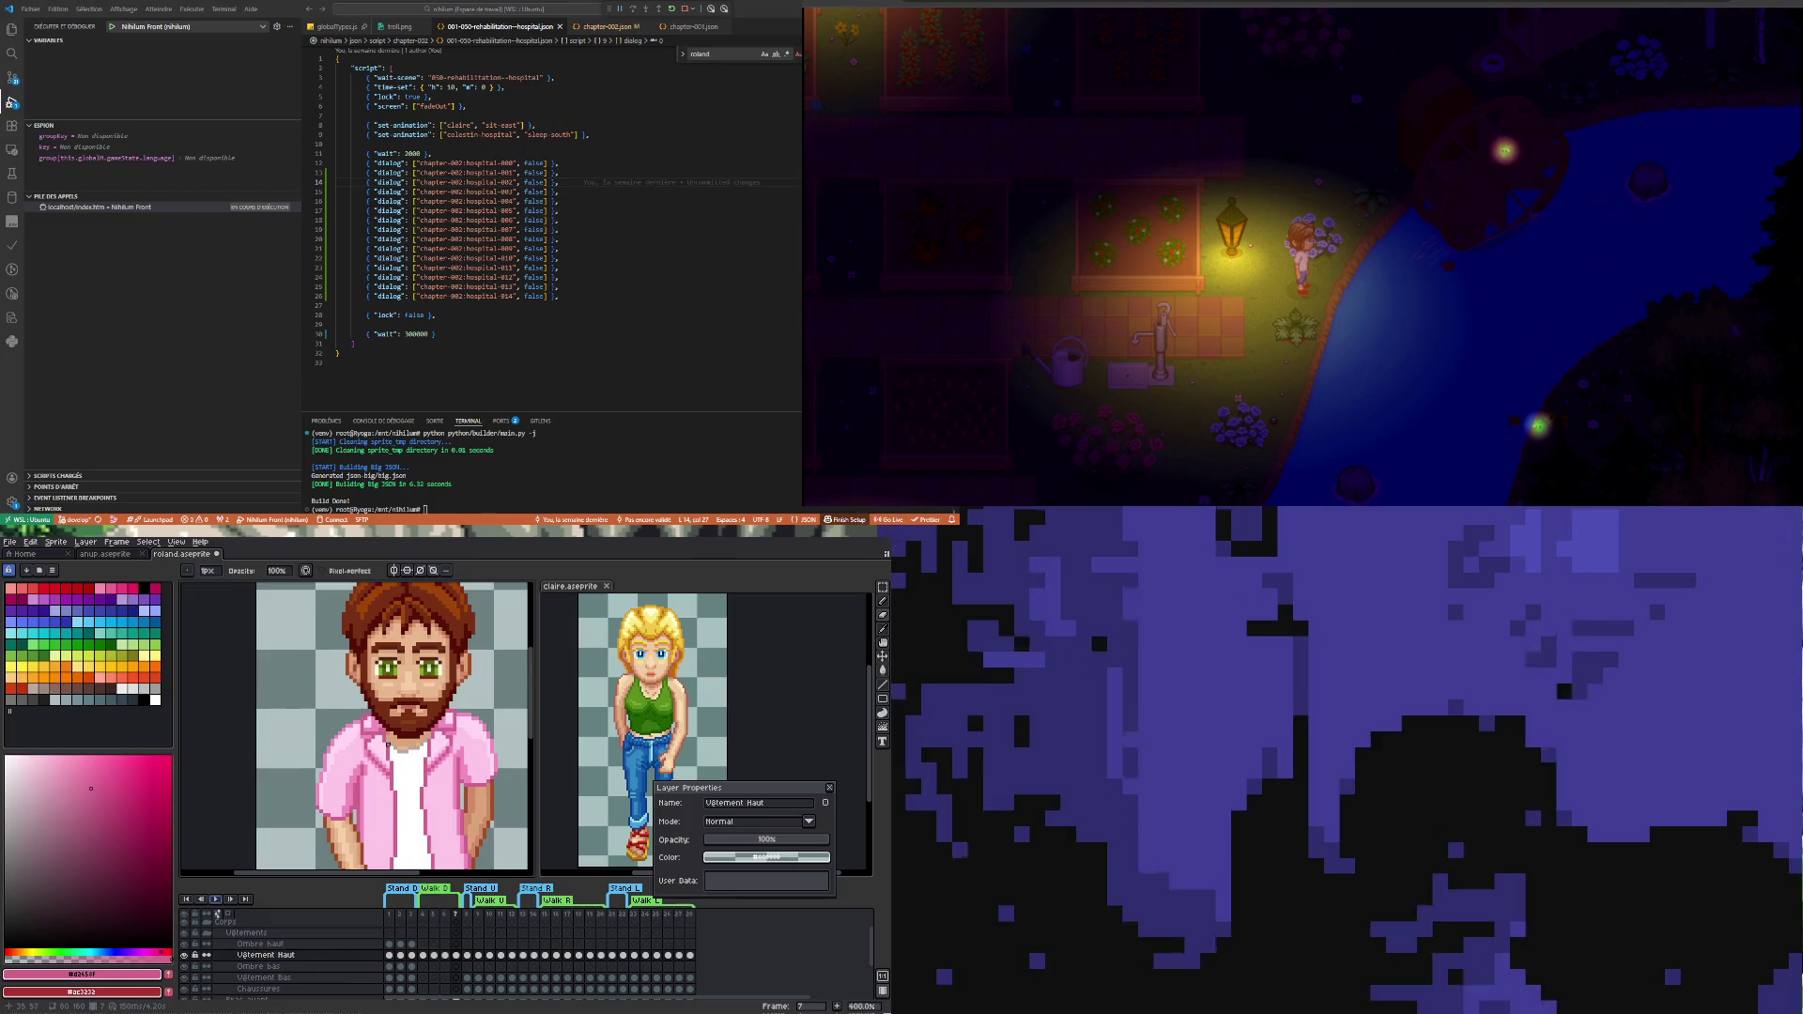
pyautogui.press('+')
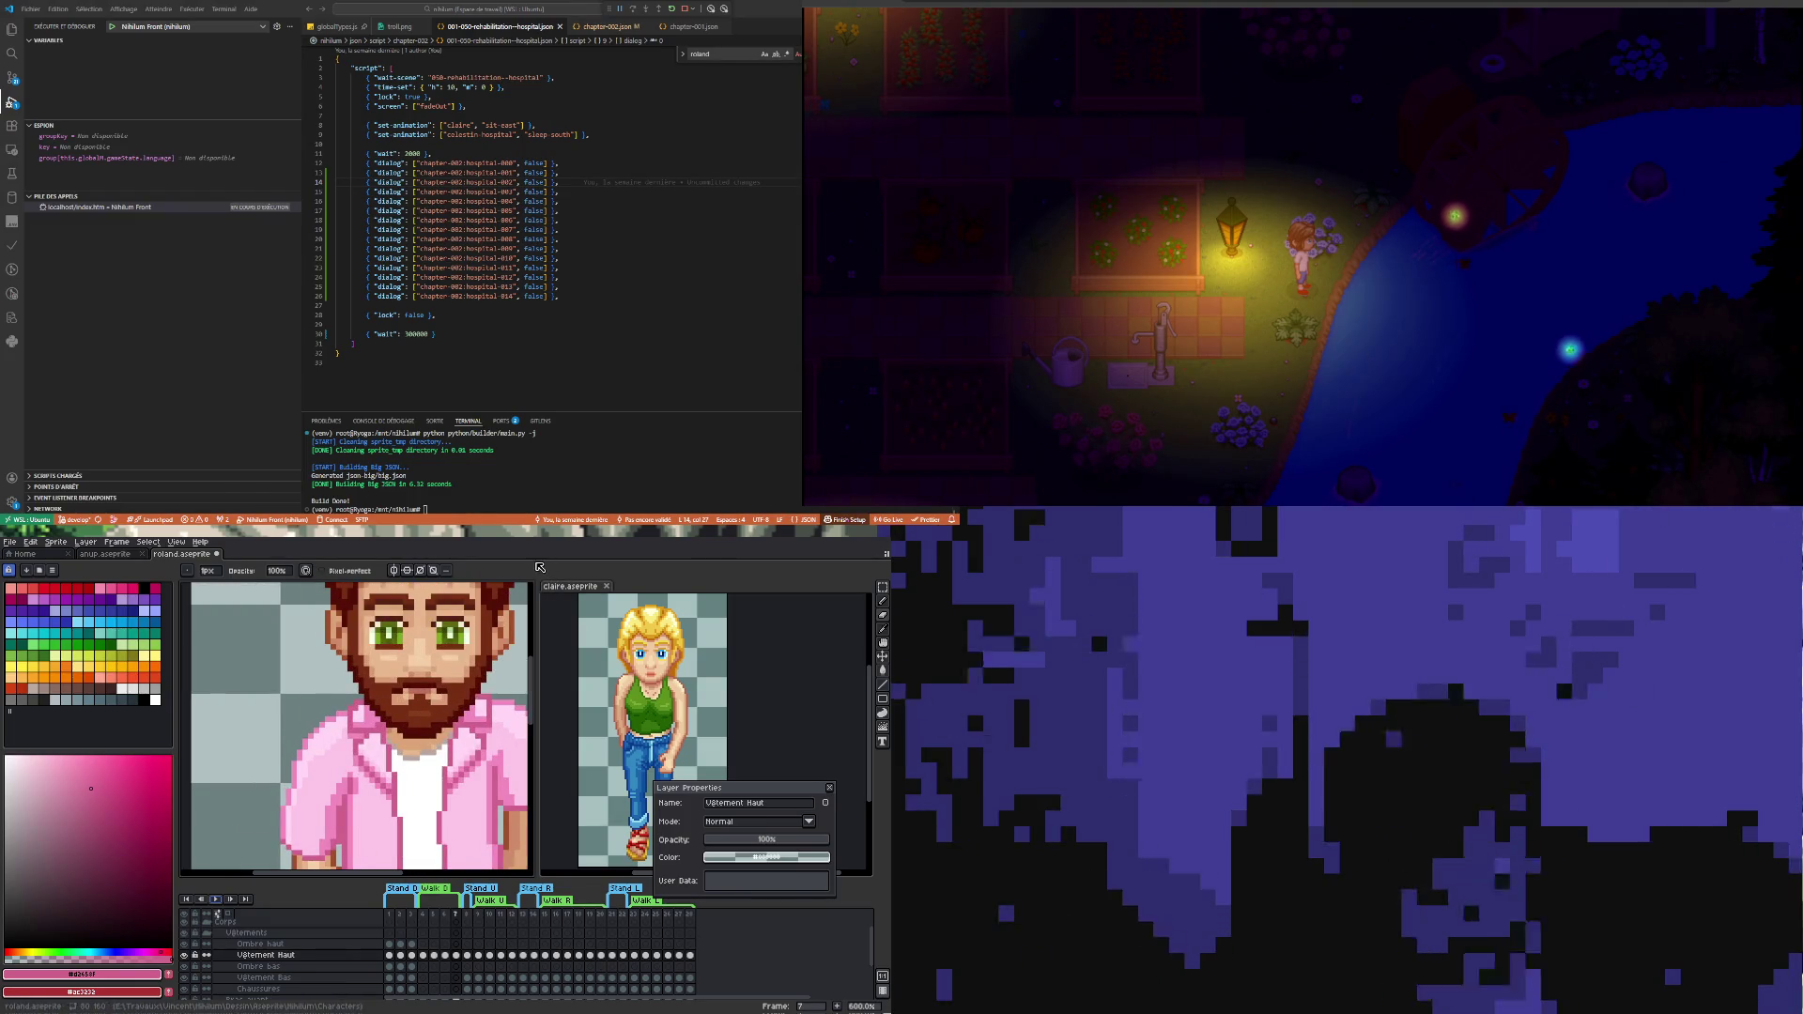
pyautogui.press('i')
pyautogui.click(363, 739)
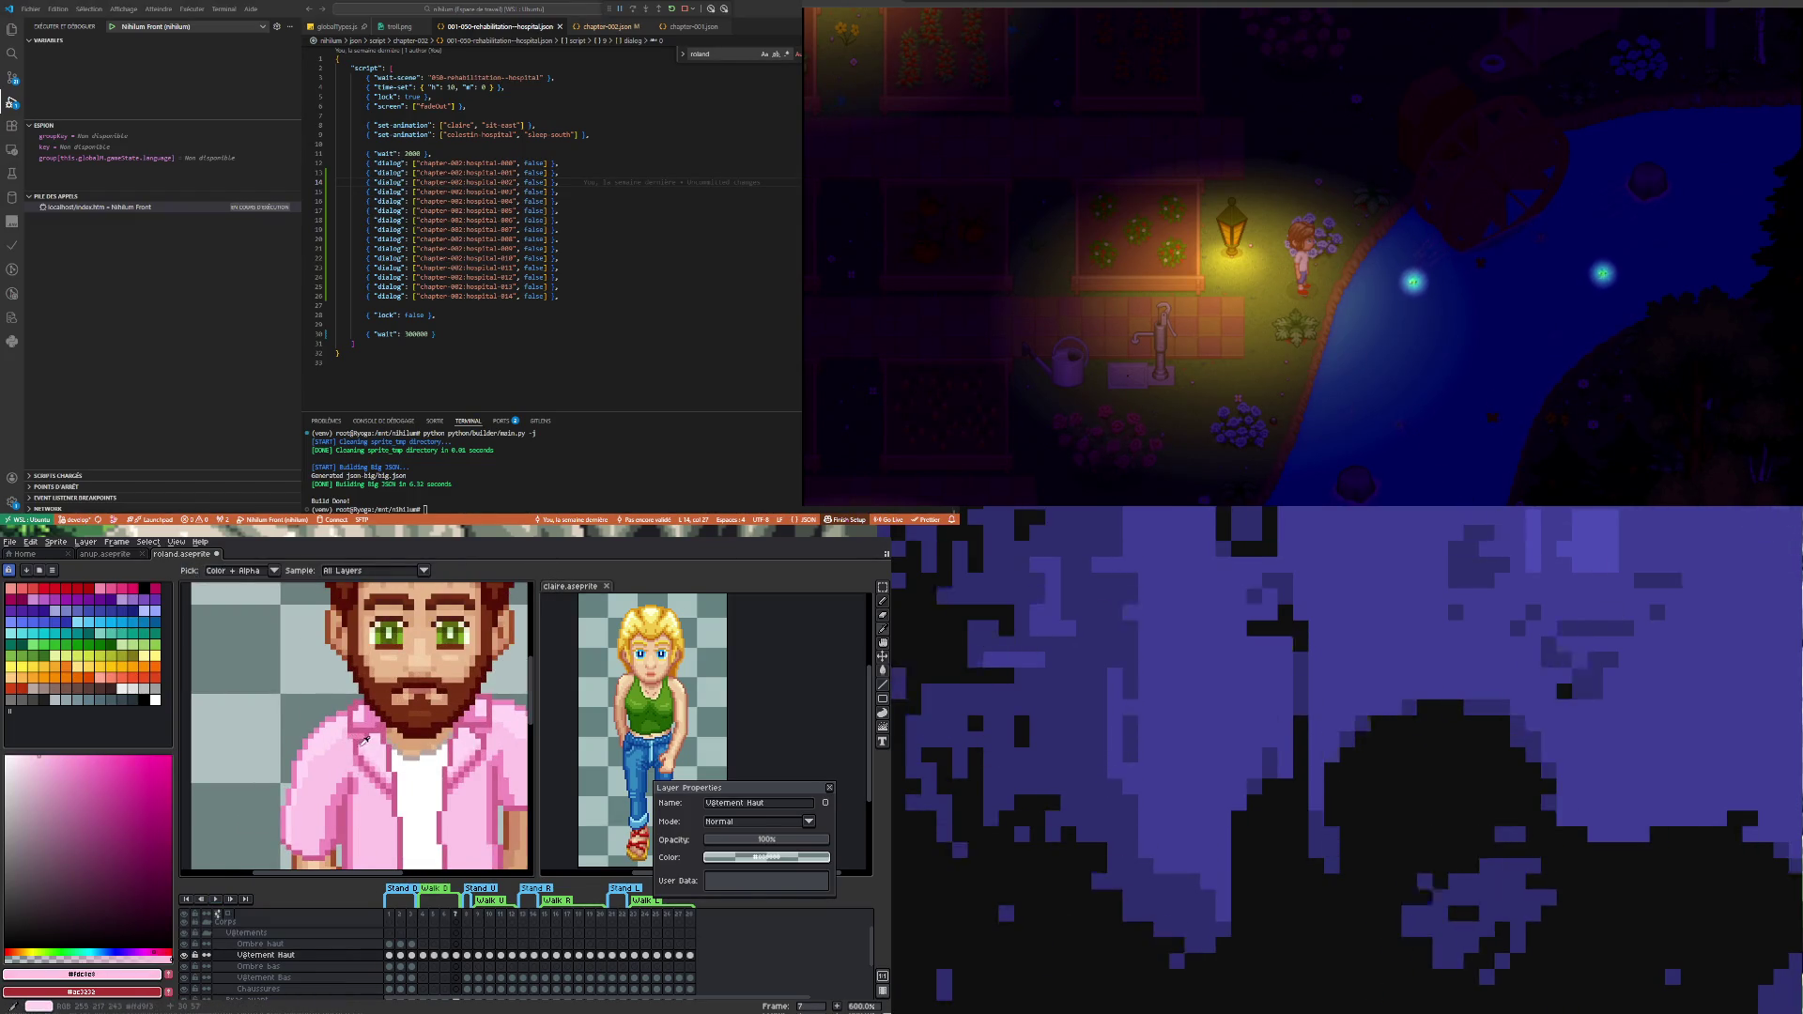
pyautogui.press('b')
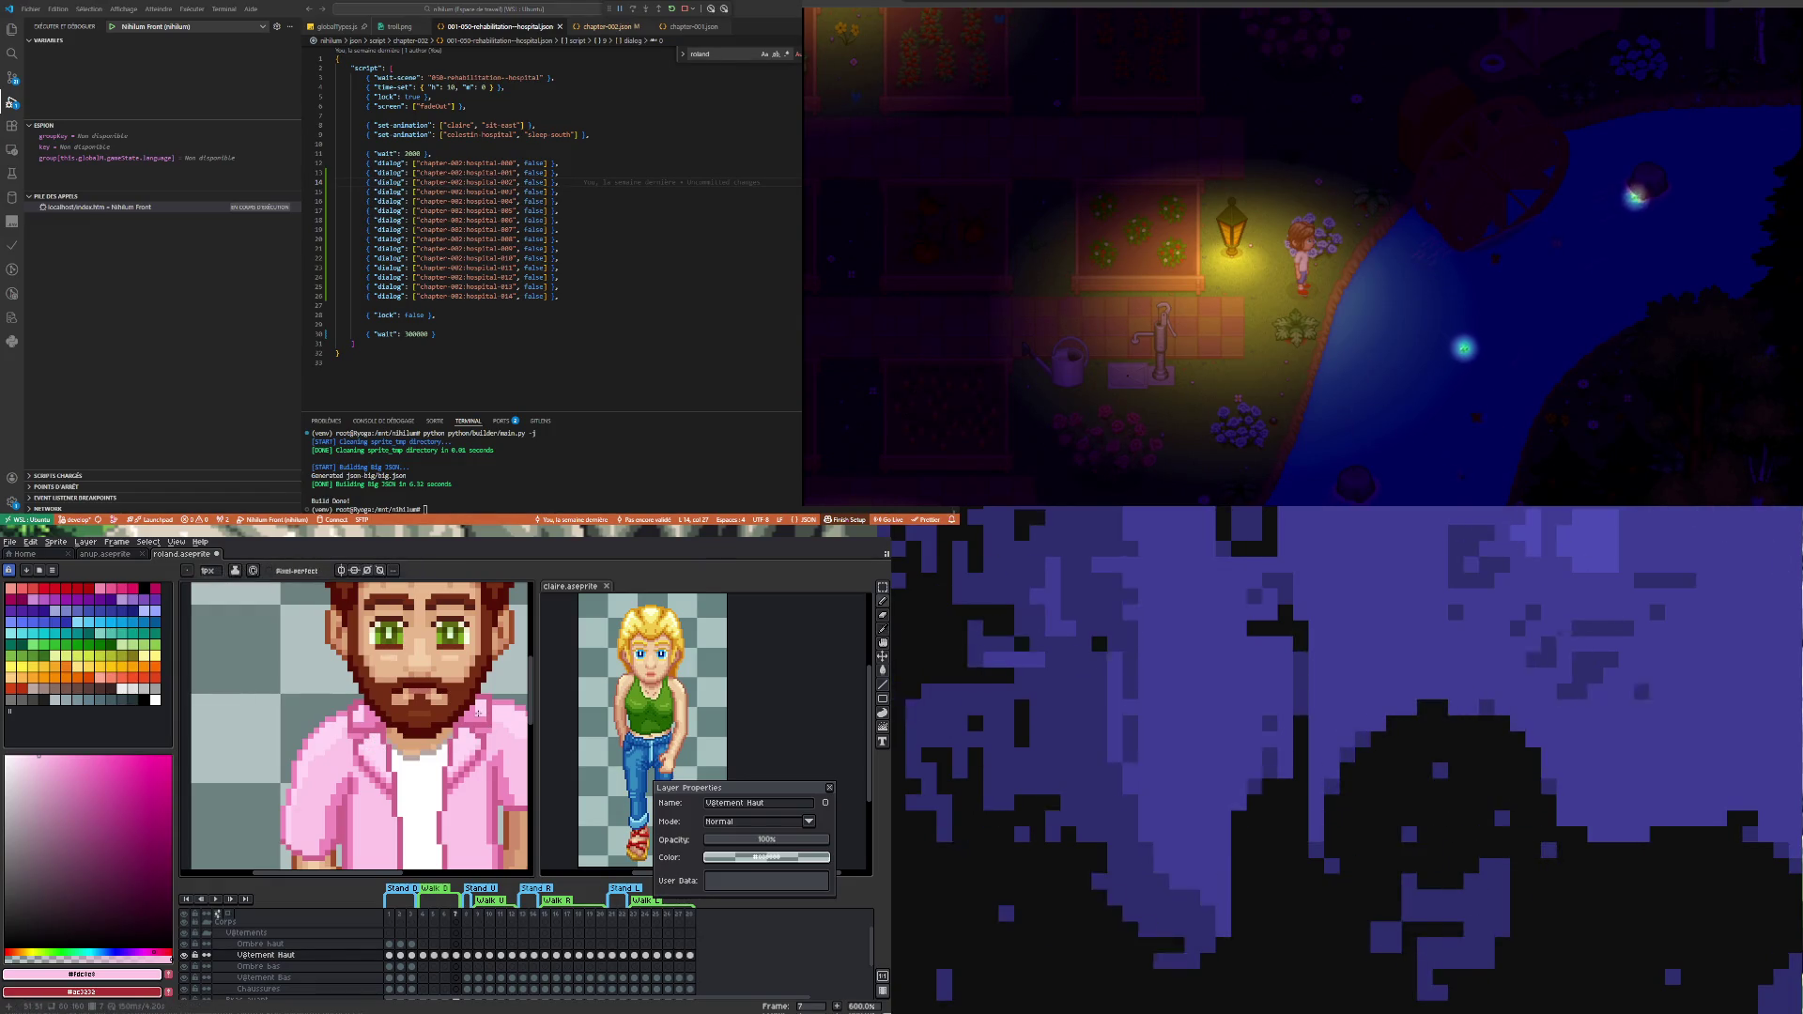
# - Check the shirt on frames 5, 4 and 7, play the walk back and stop on a standing frame
pyautogui.click(436, 956)
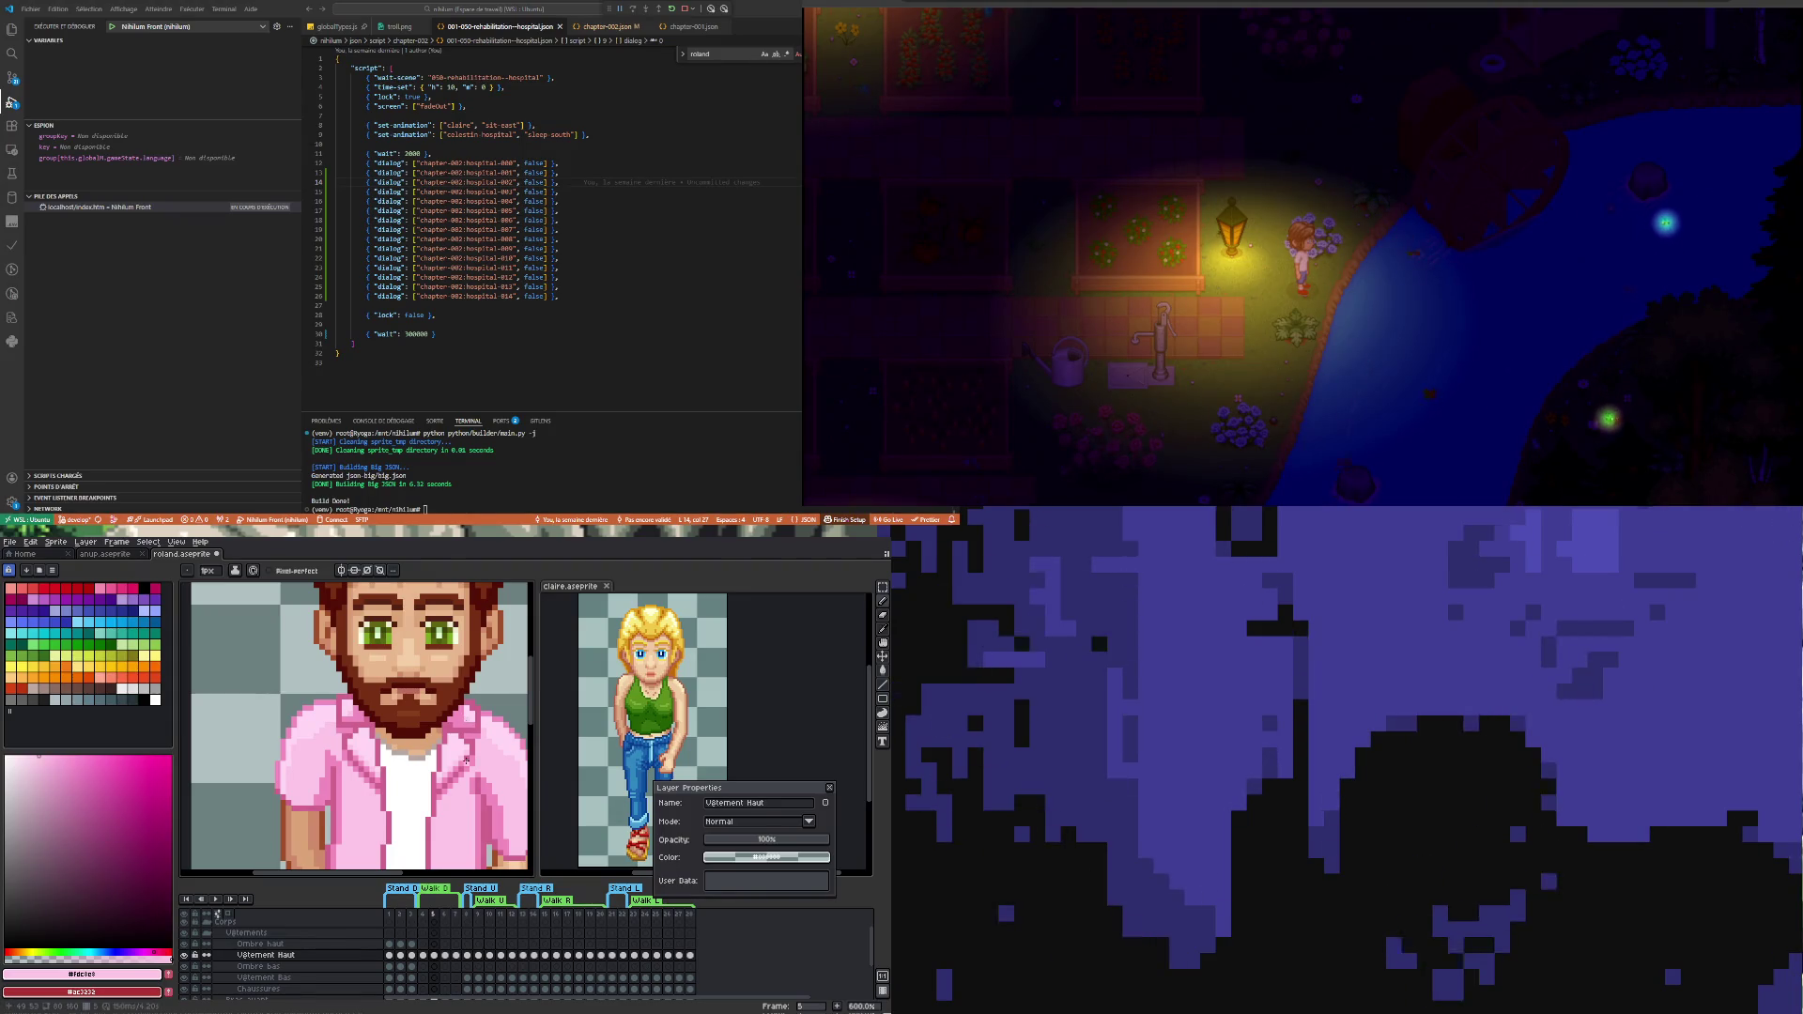
pyautogui.click(424, 956)
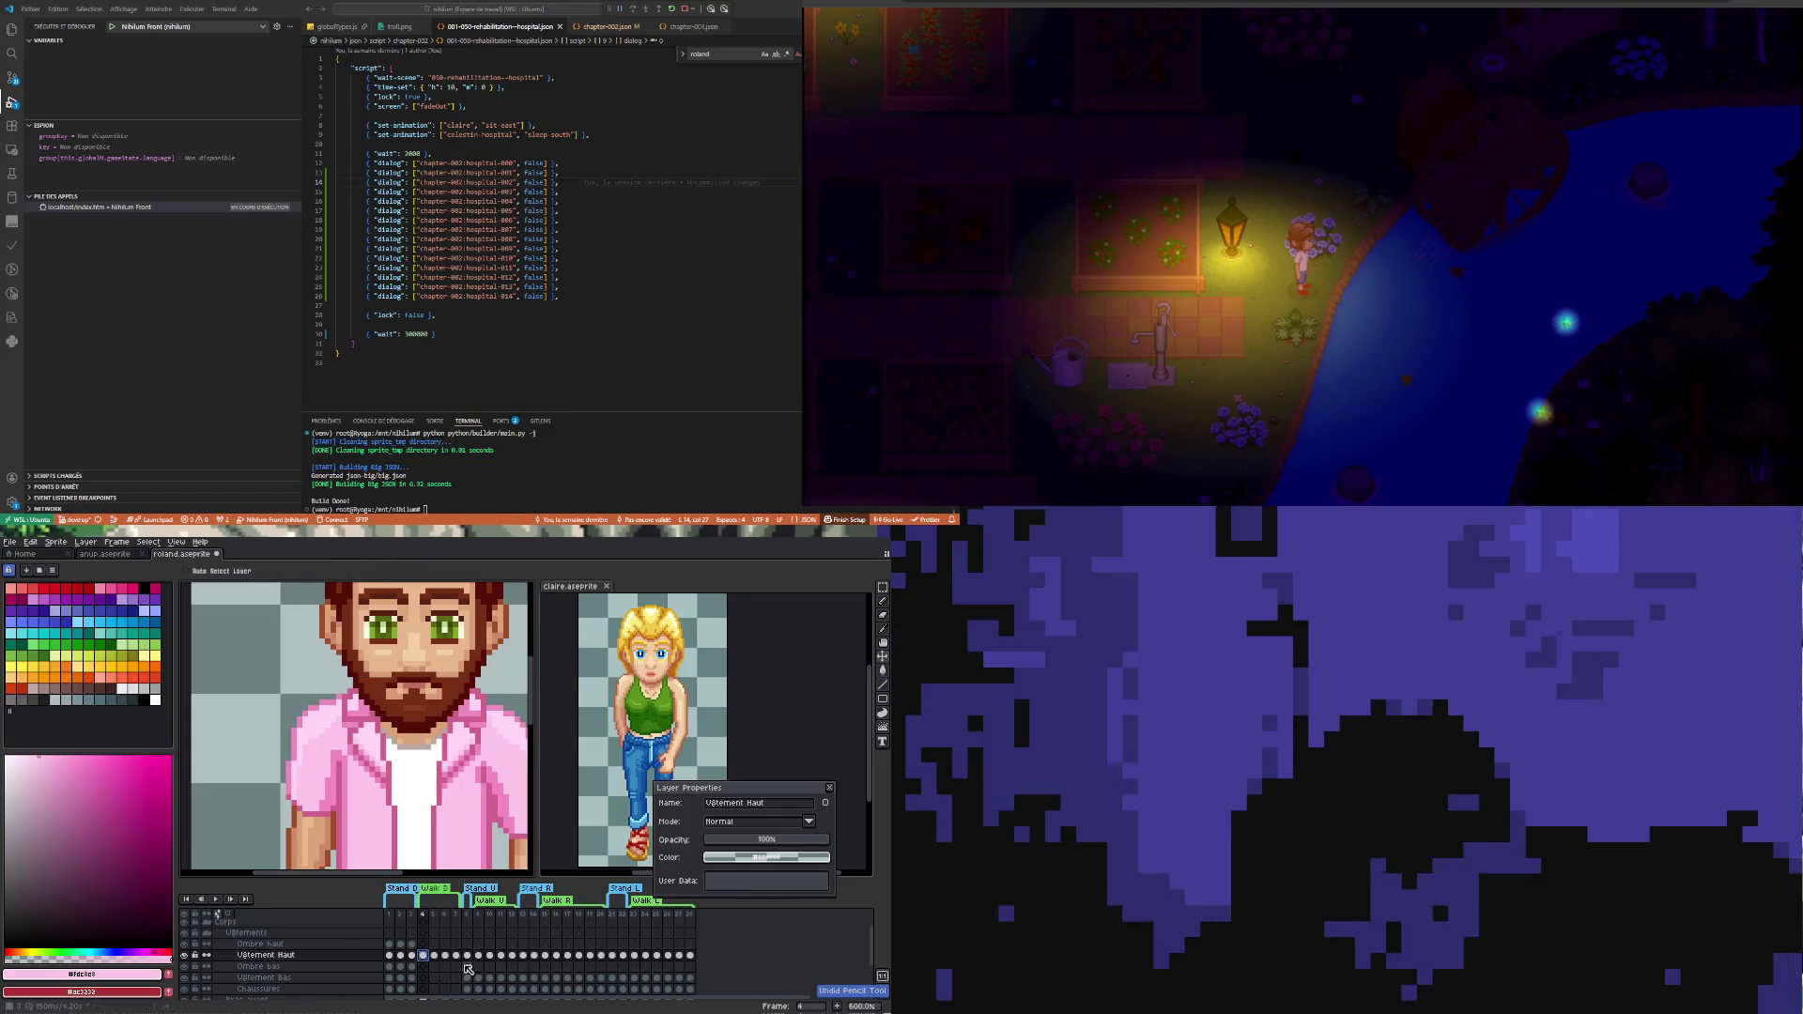
pyautogui.click(436, 958)
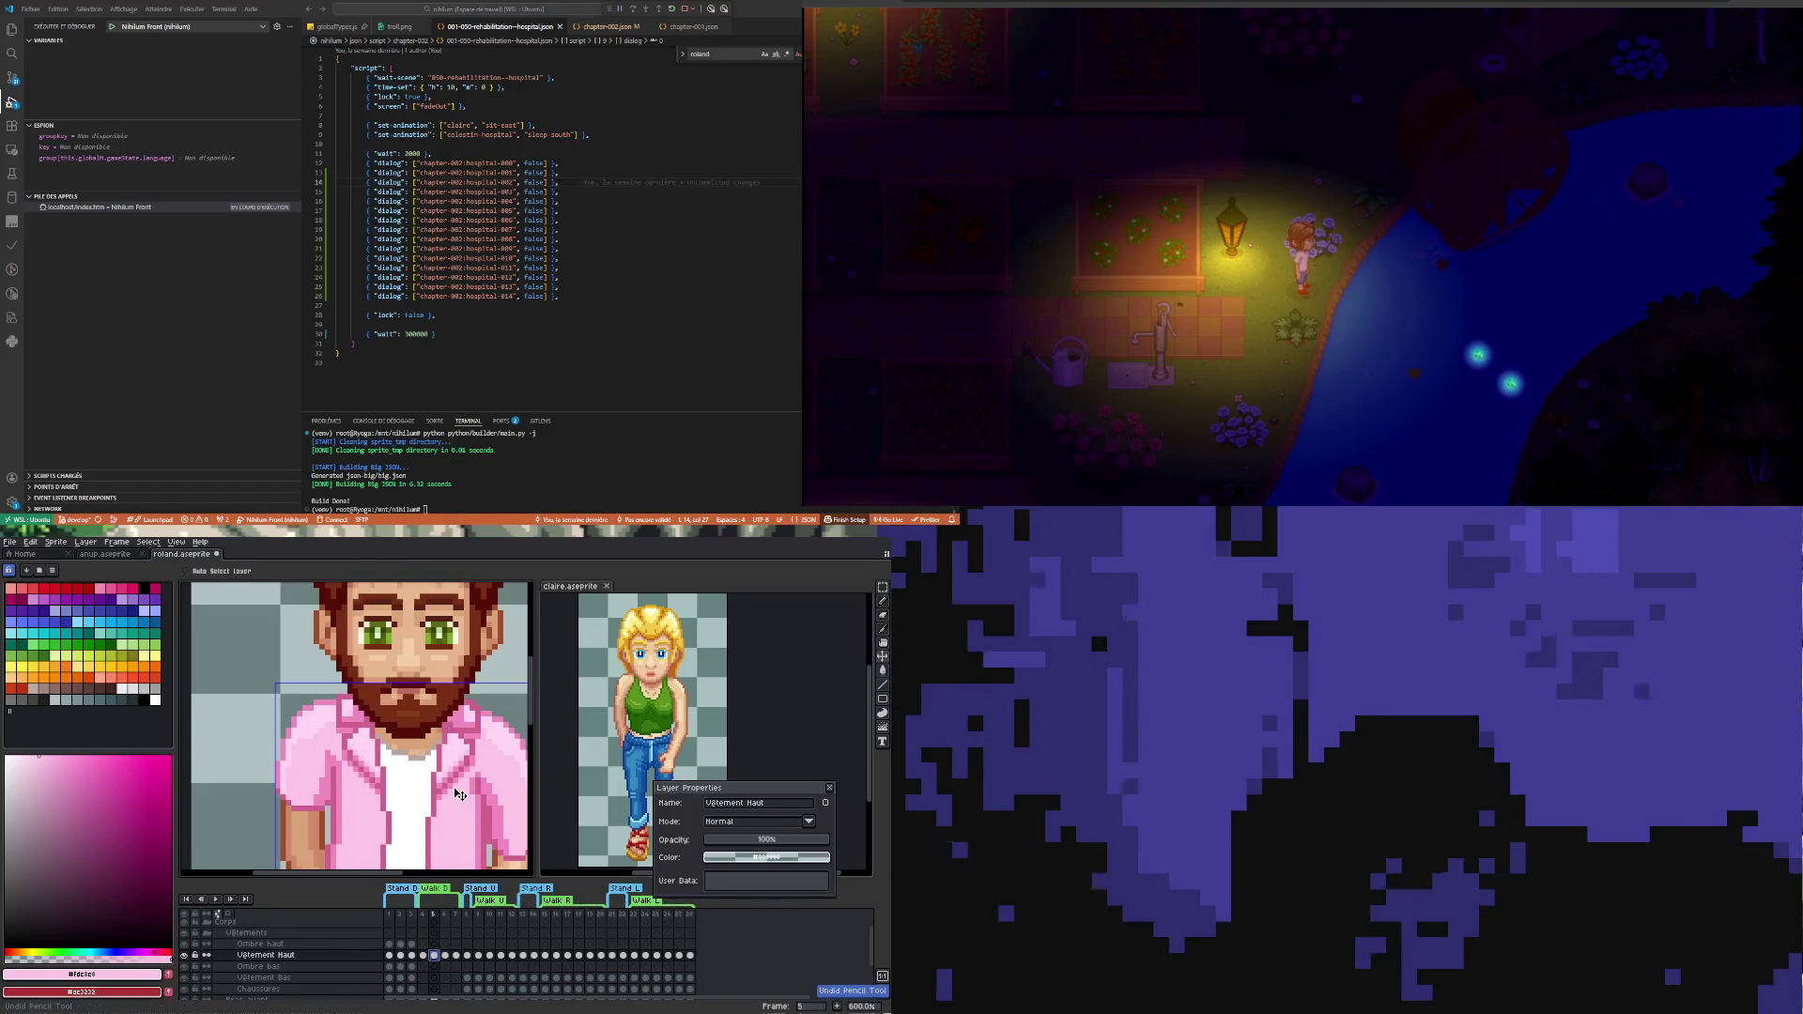
pyautogui.press('m')
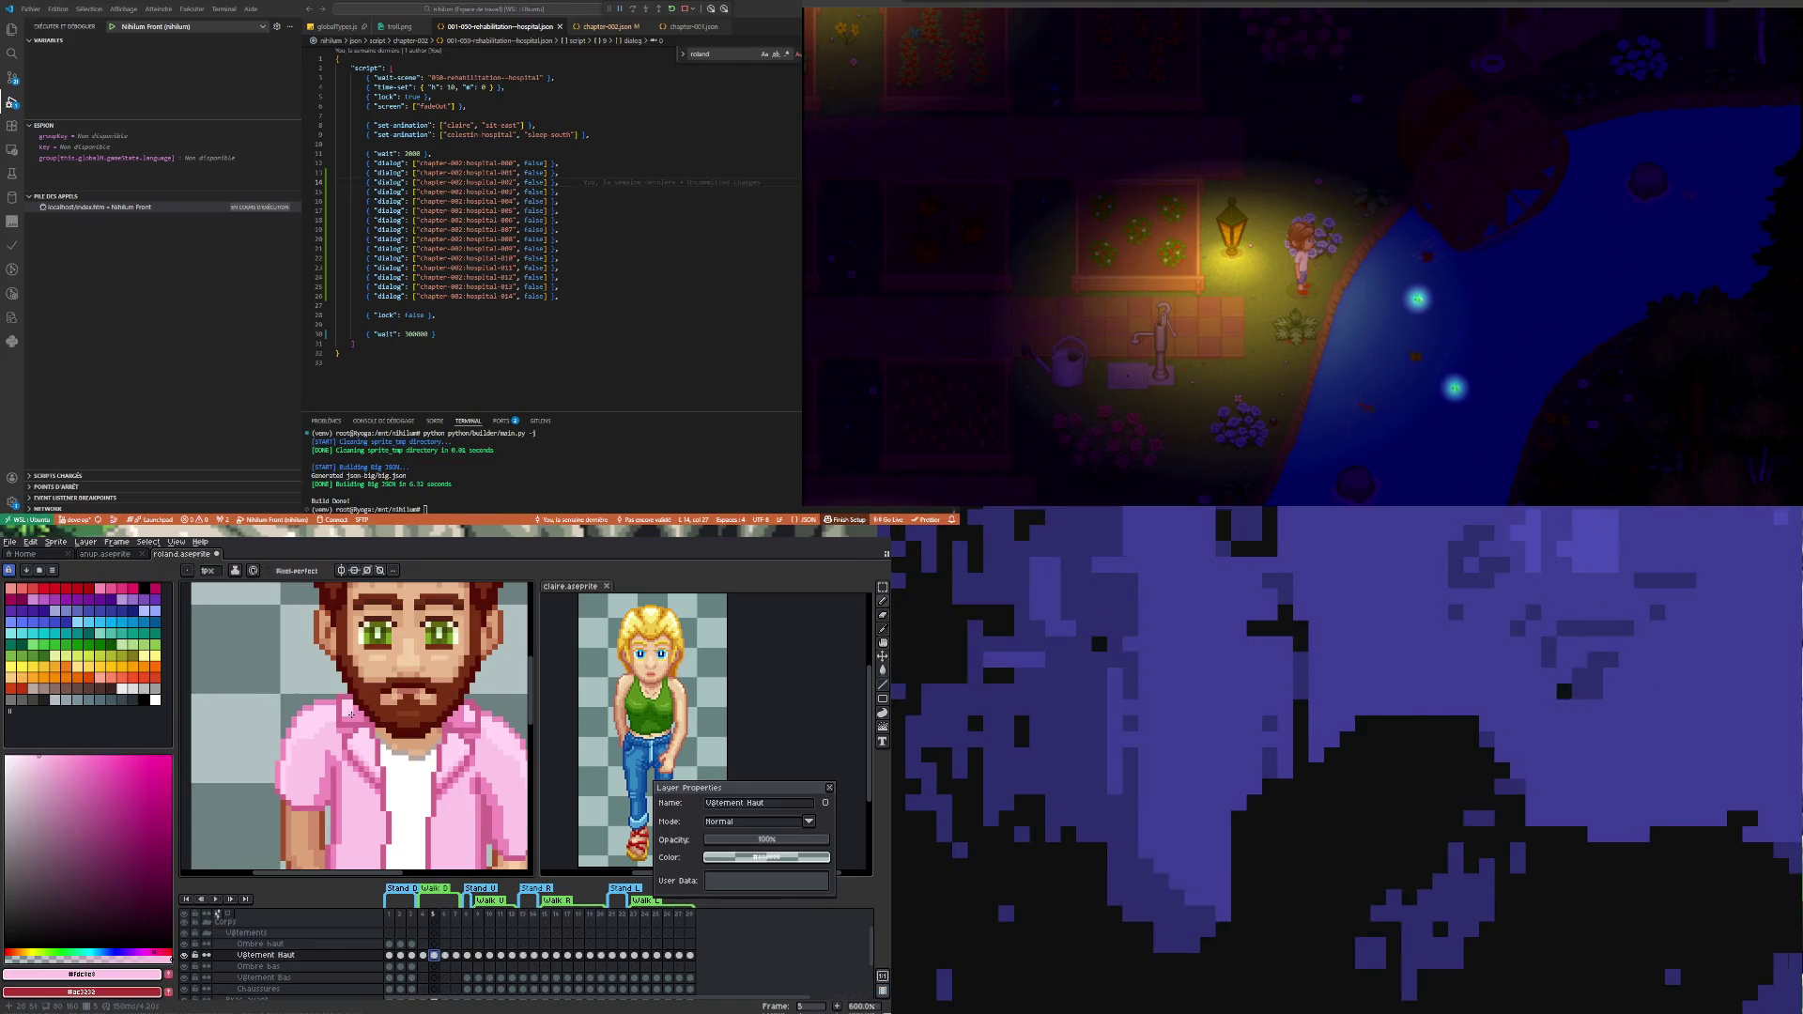
pyautogui.click(459, 958)
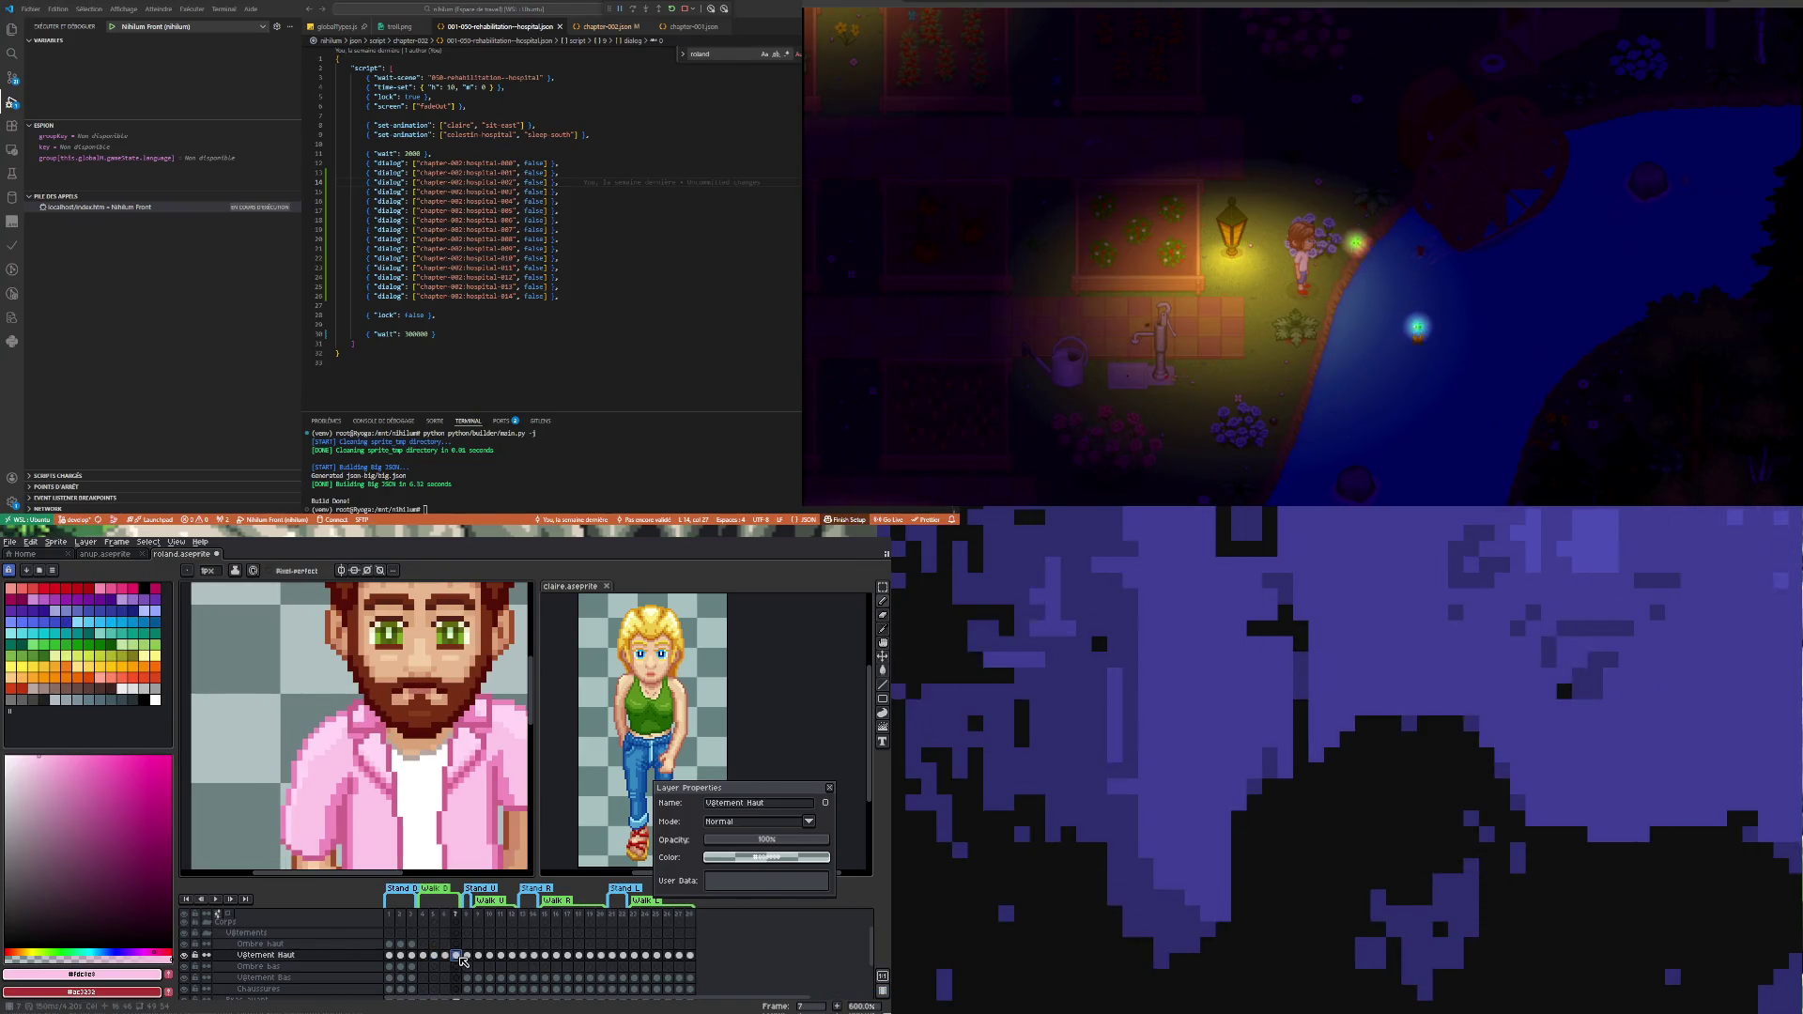
pyautogui.scroll(-3, 414, 763)
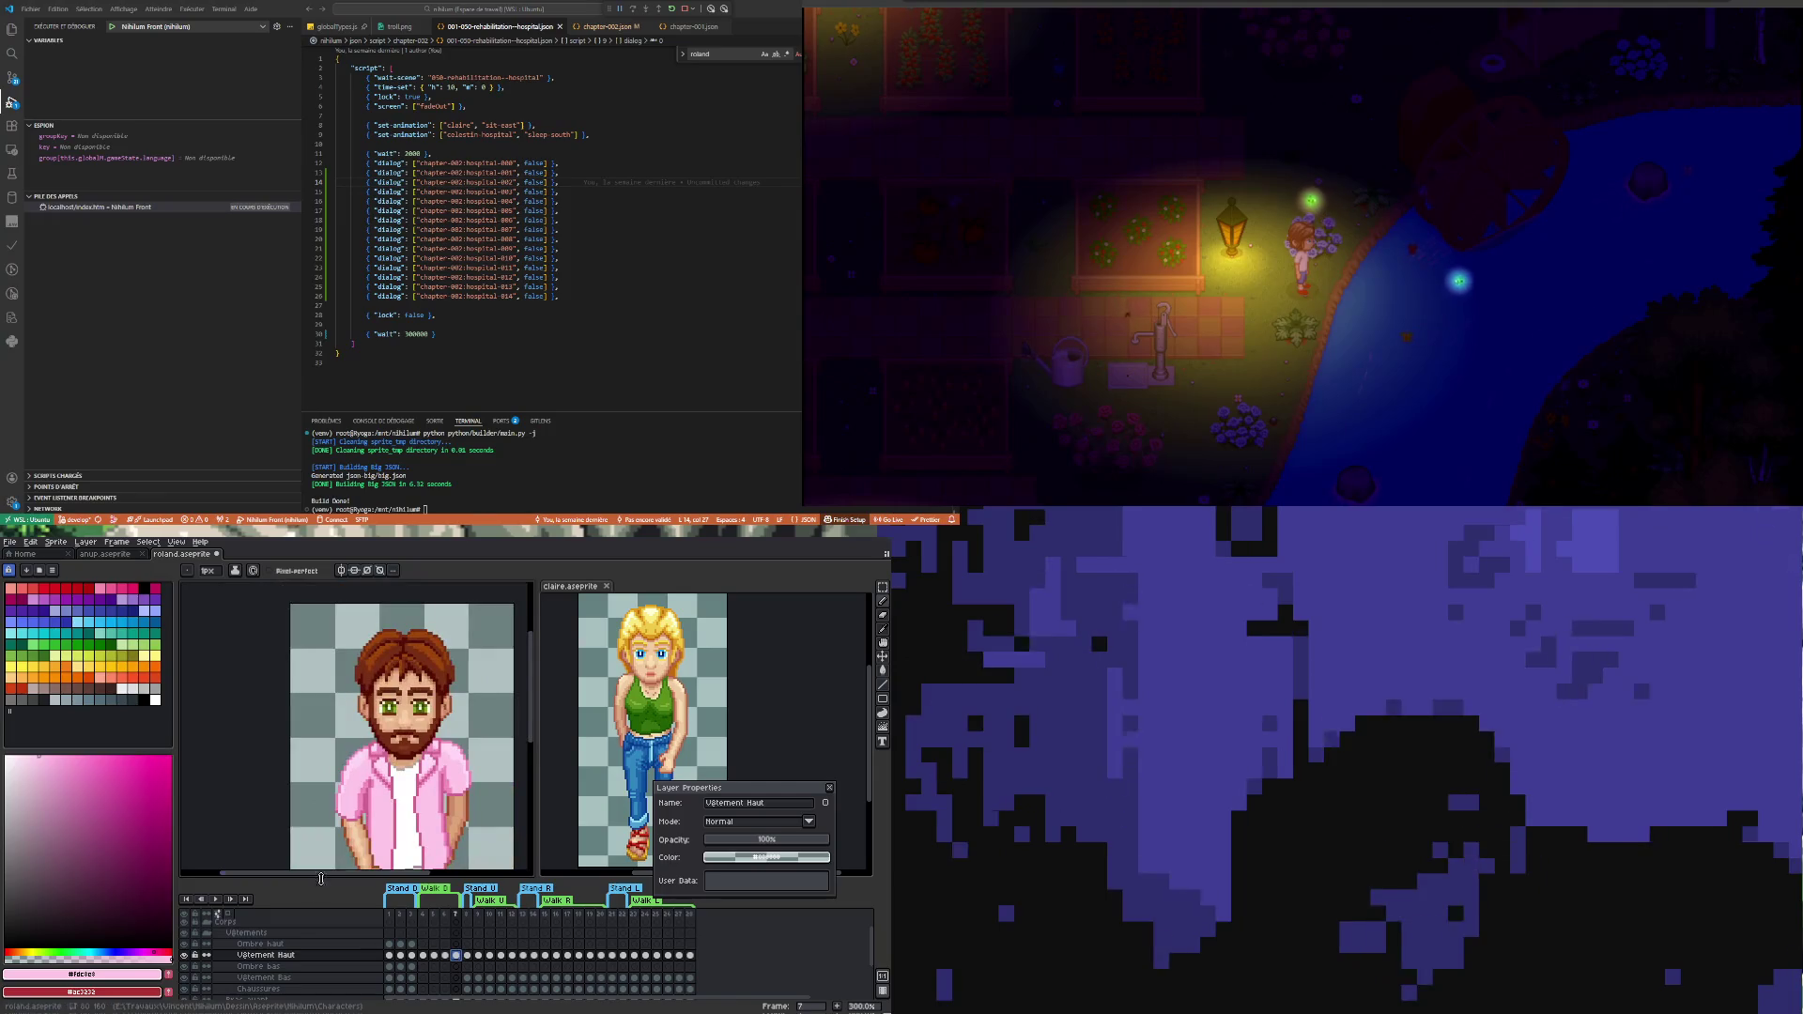
pyautogui.click(215, 900)
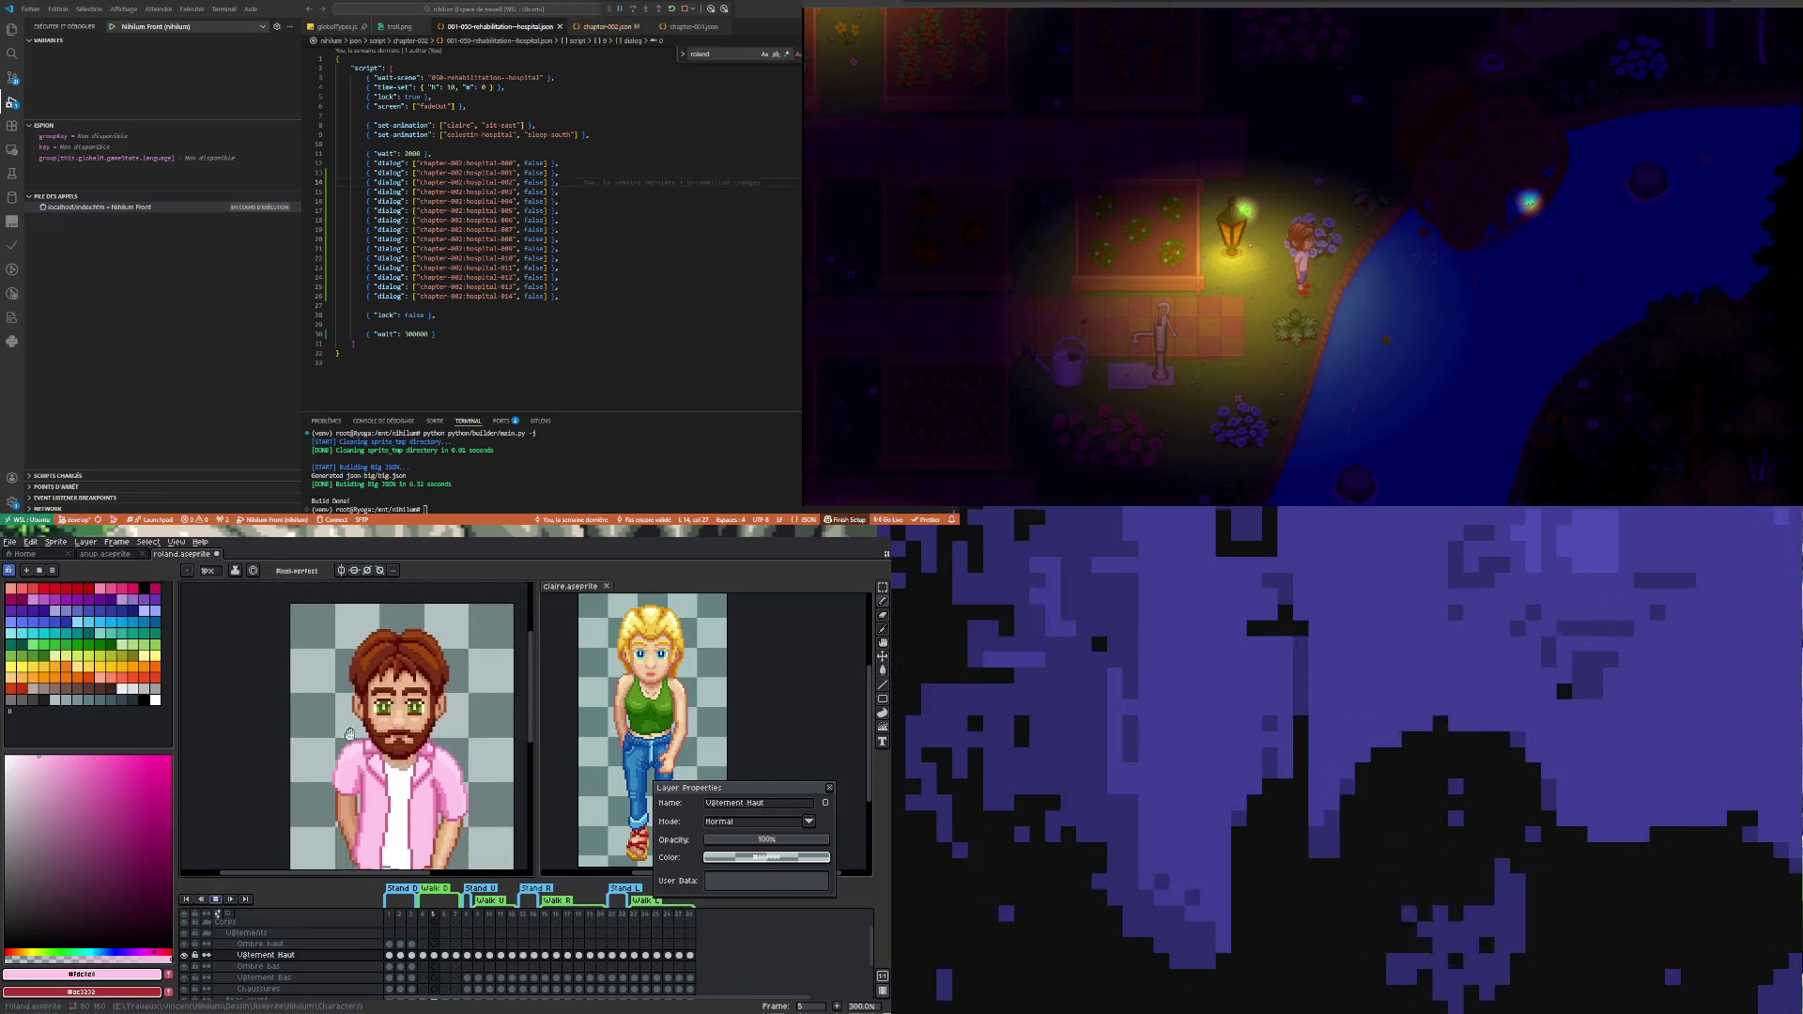
pyautogui.scroll(-2, 421, 751)
pyautogui.scroll(1, 422, 752)
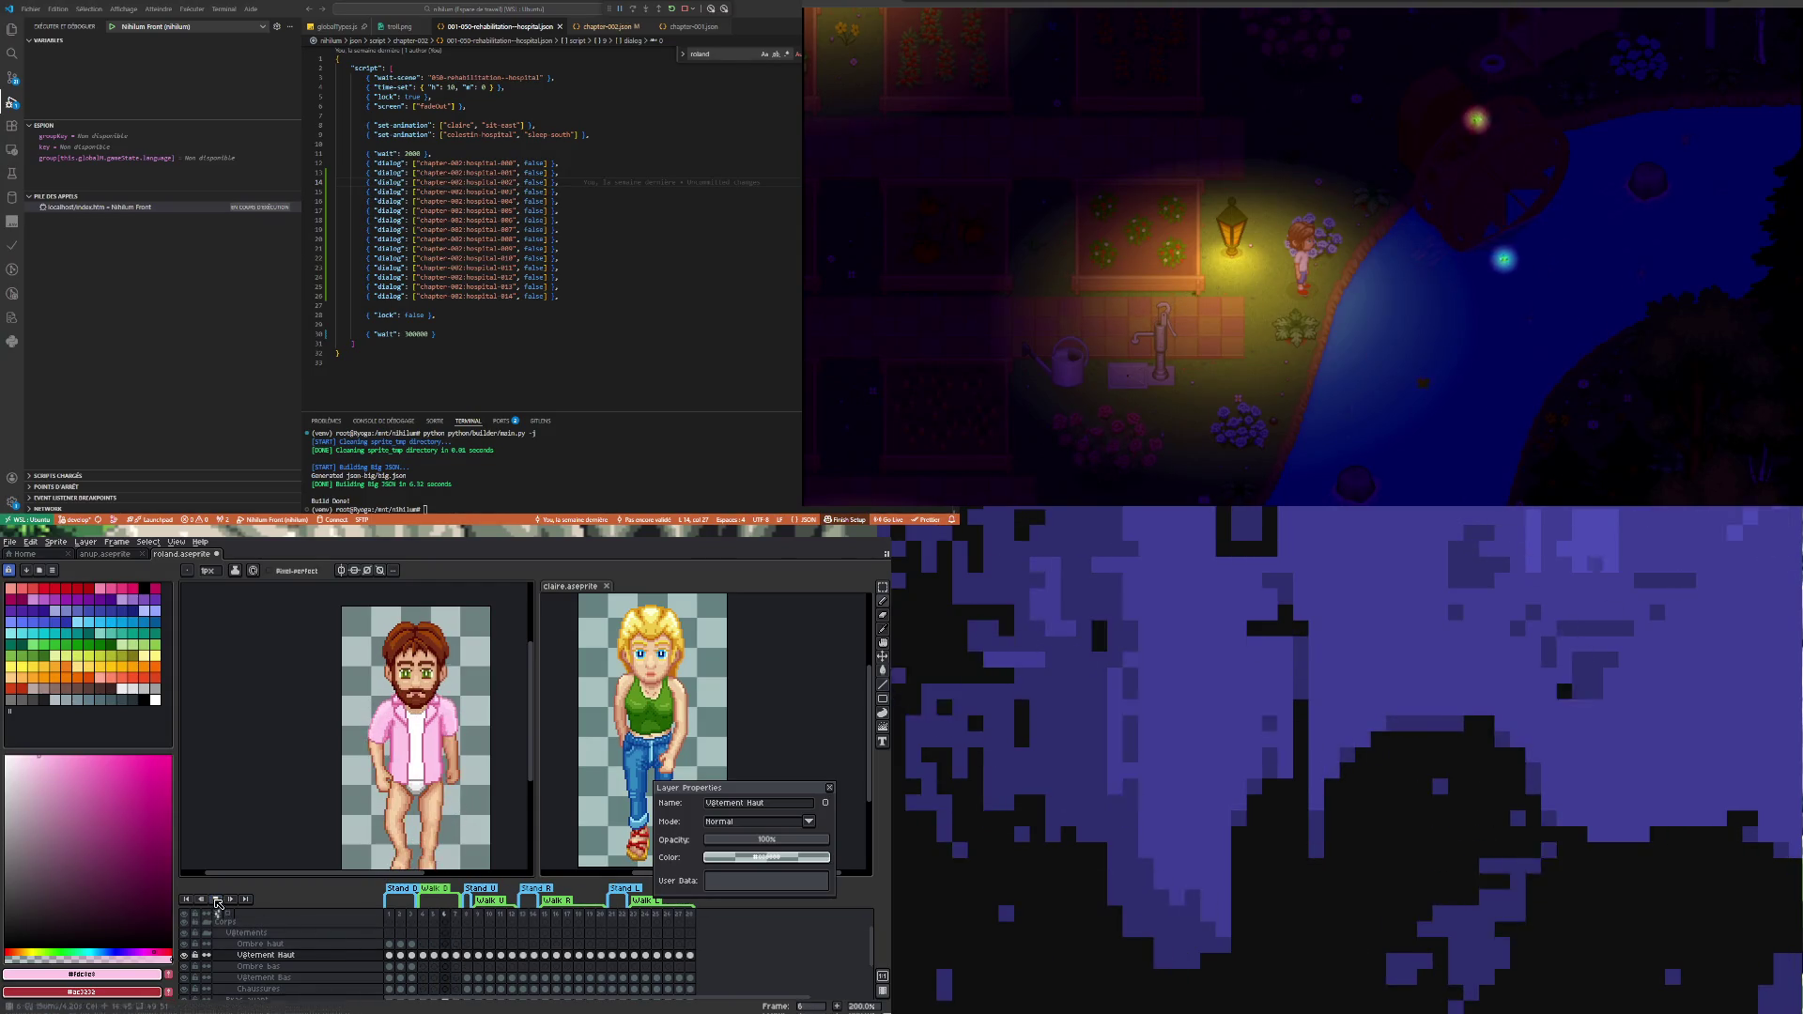
pyautogui.click(423, 955)
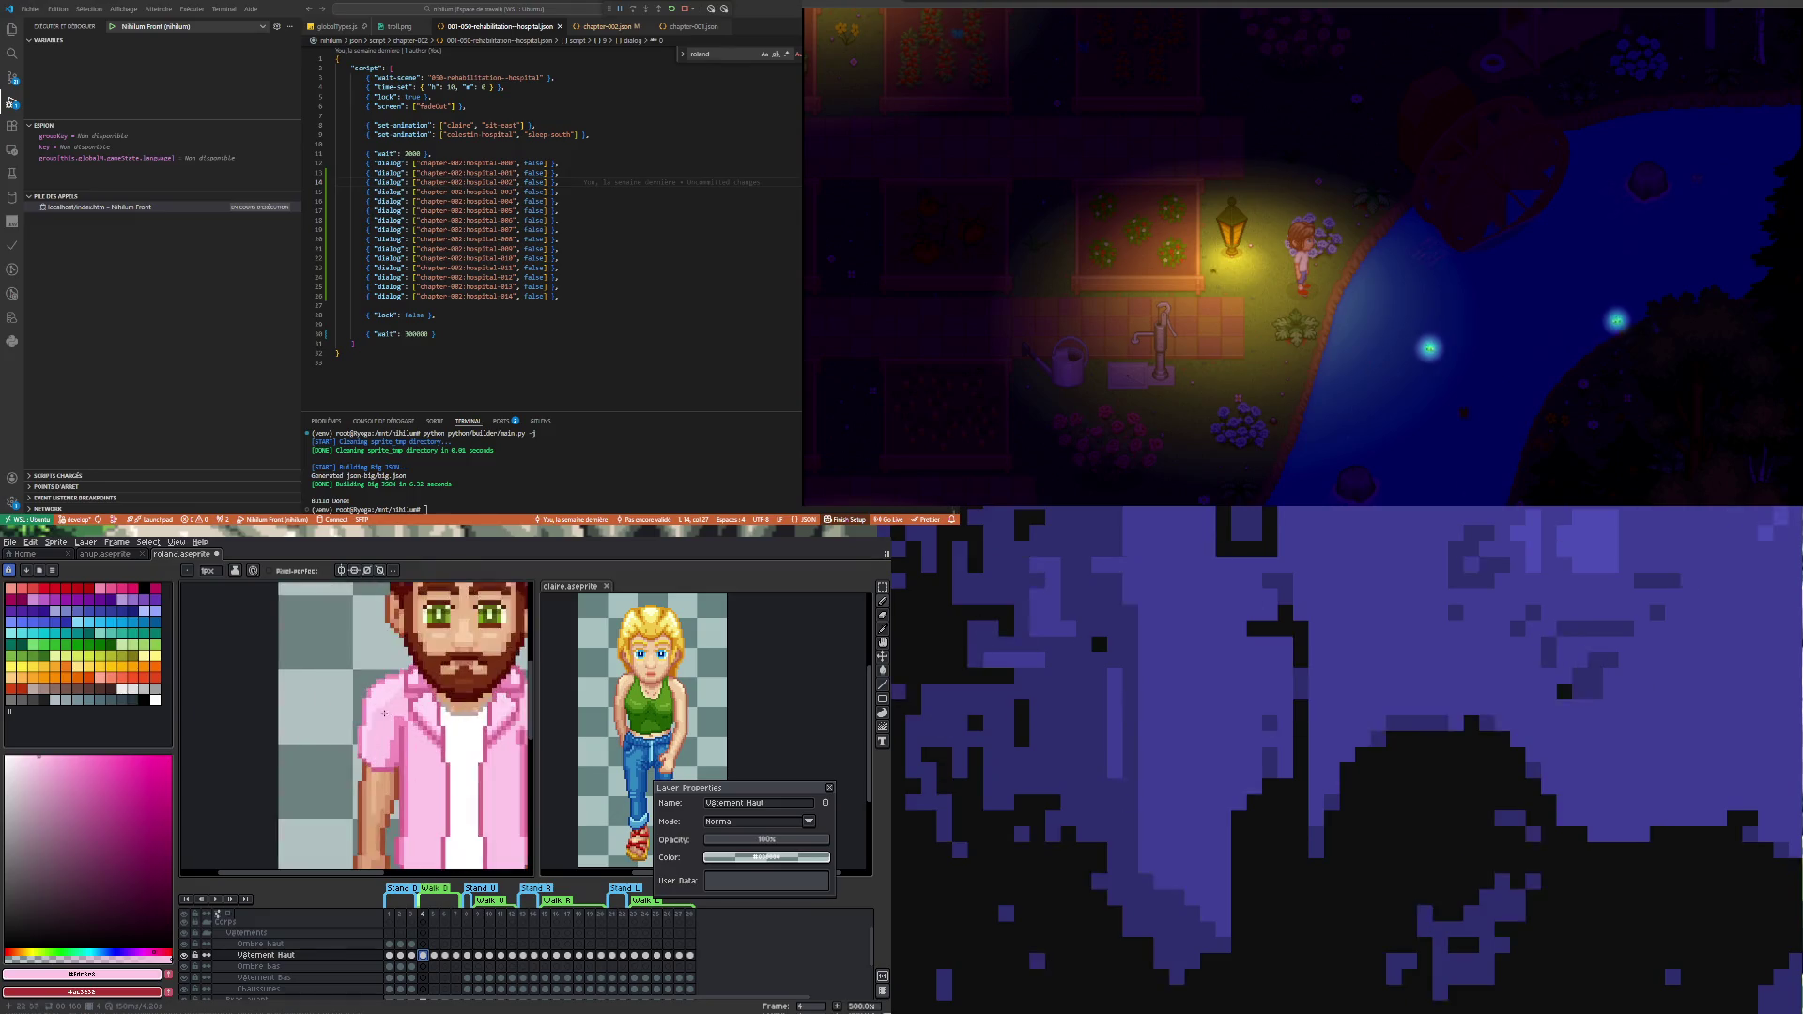
pyautogui.scroll(2, 400, 736)
pyautogui.scroll(2, 400, 737)
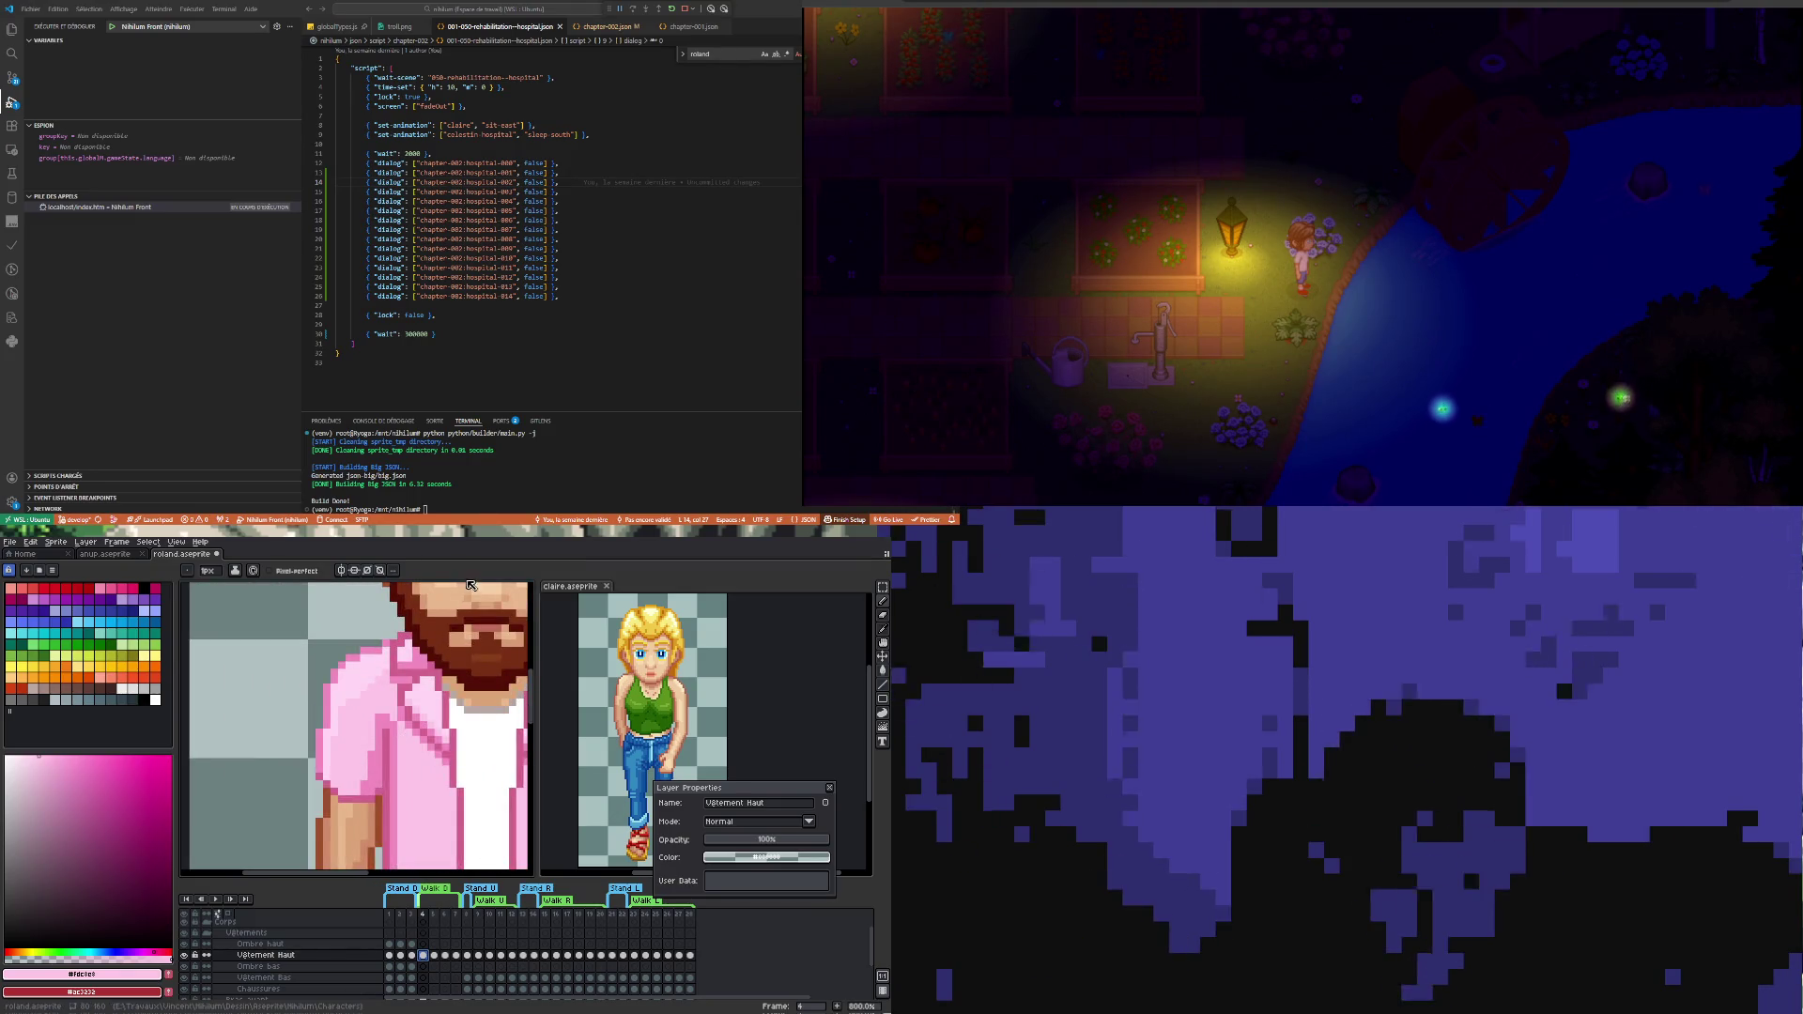
# - Review the shirt on frames 6, 5 and 7, then hide the shirt layer to see the body
pyautogui.press('i')
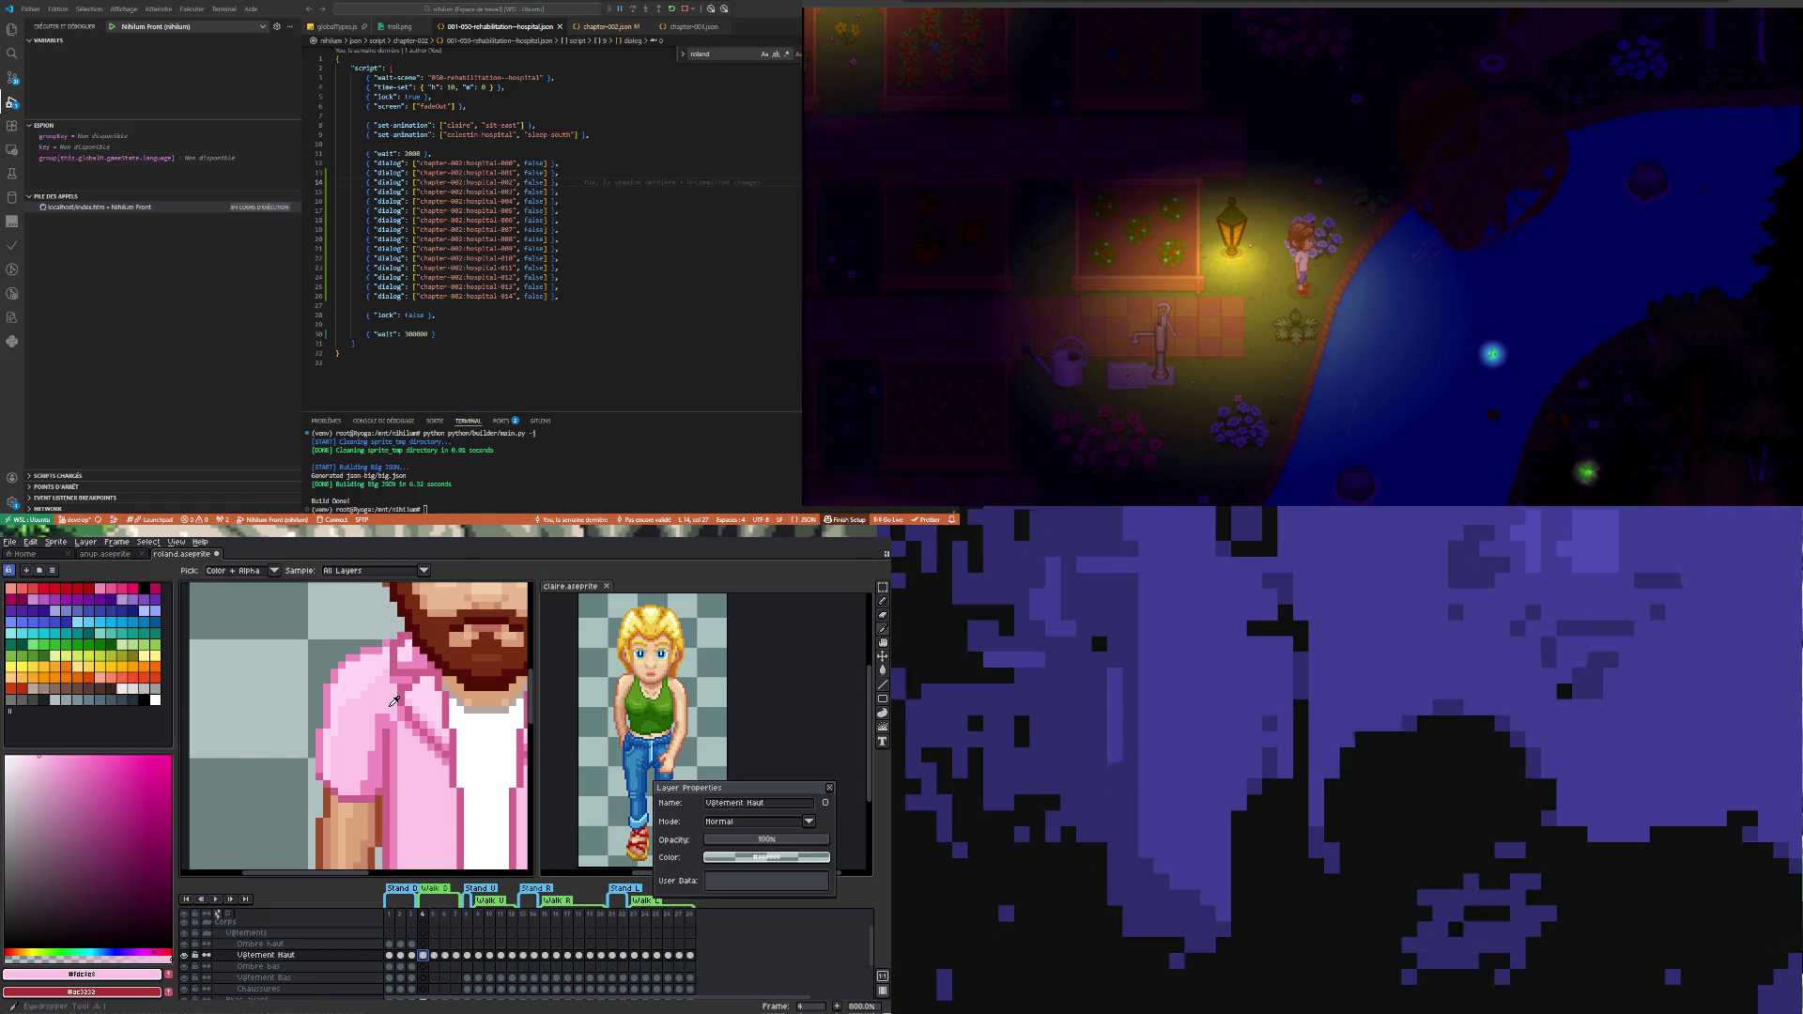
pyautogui.press('b')
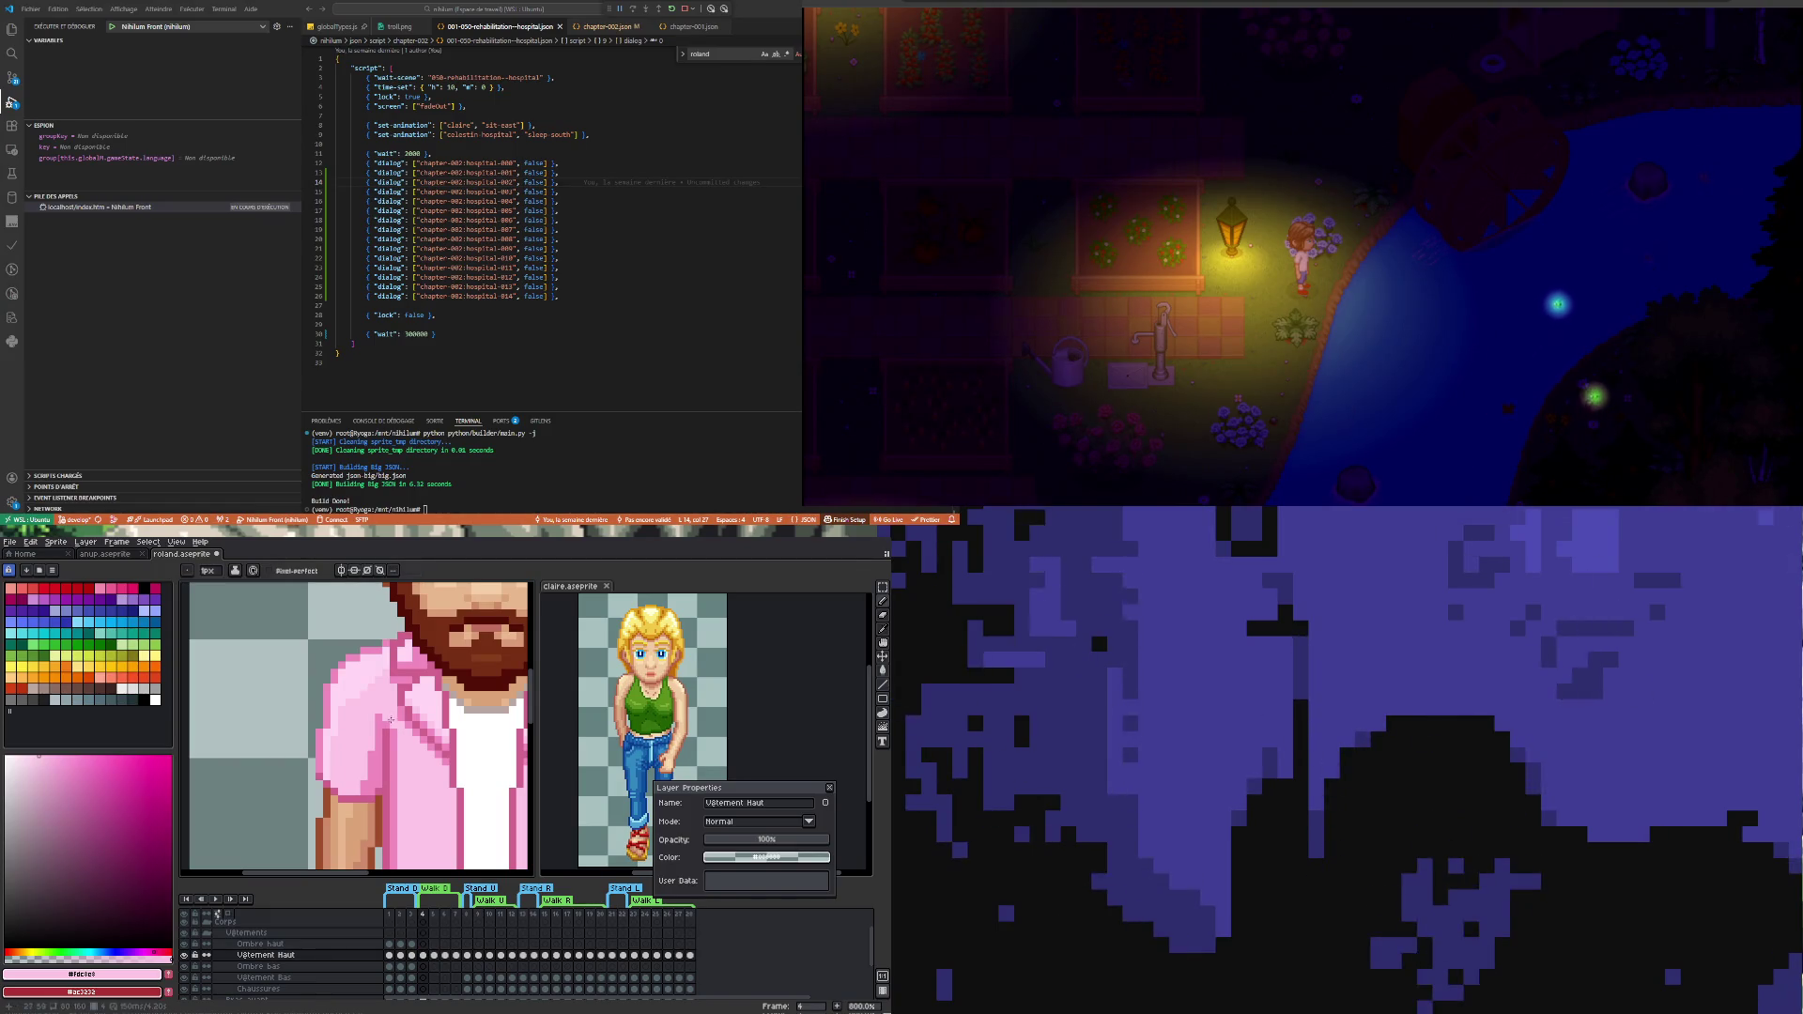
pyautogui.scroll(-2, 391, 722)
pyautogui.scroll(2, 390, 722)
pyautogui.scroll(-2, 390, 721)
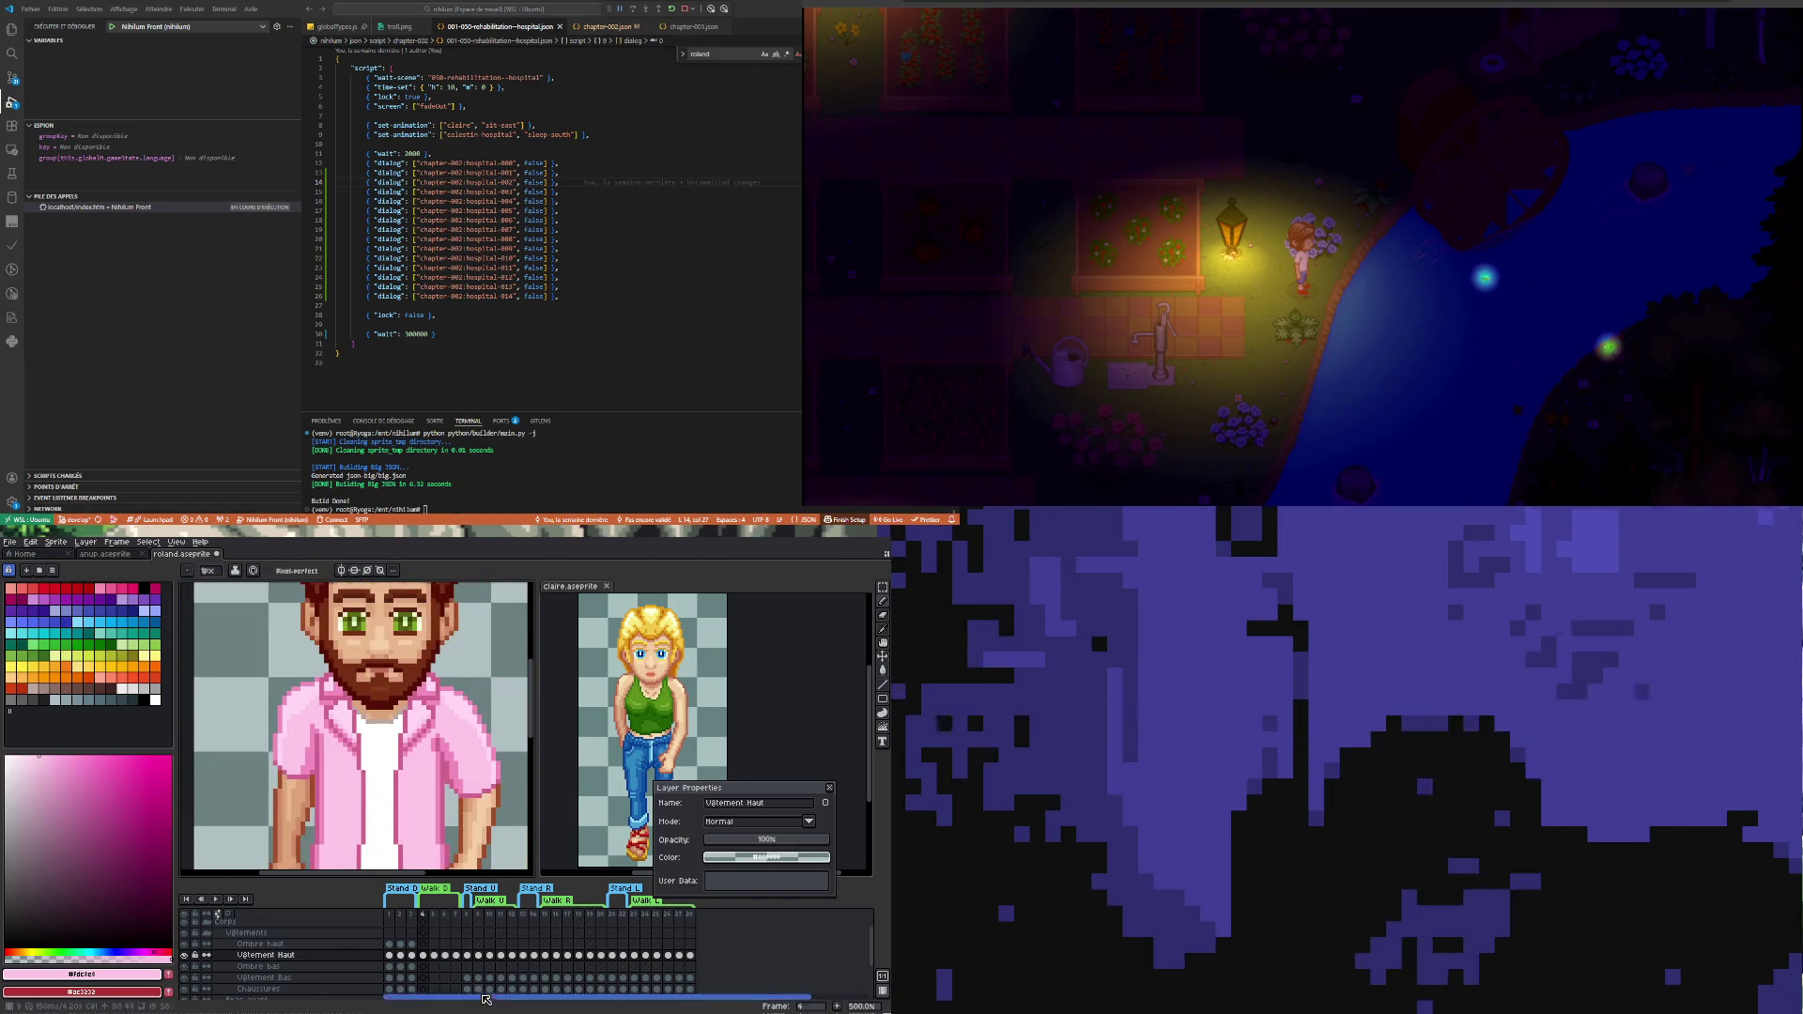
pyautogui.click(446, 955)
pyautogui.scroll(3, 441, 729)
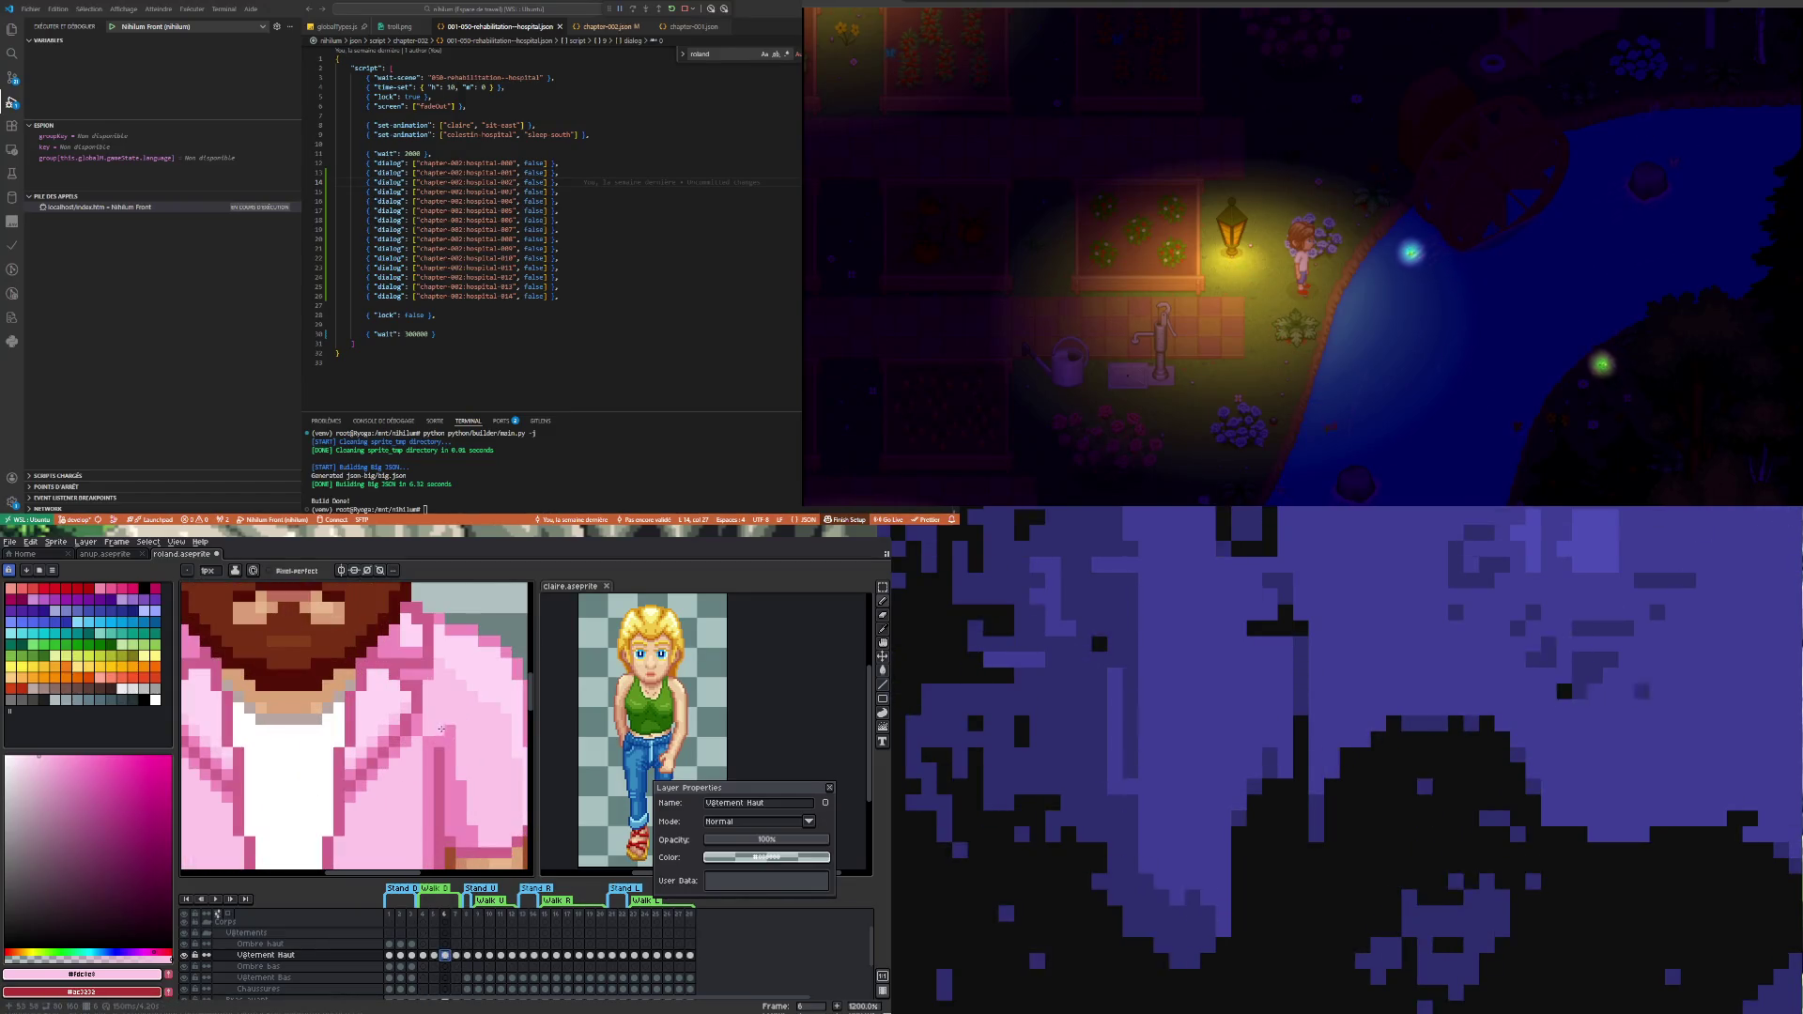
pyautogui.scroll(-4, 385, 830)
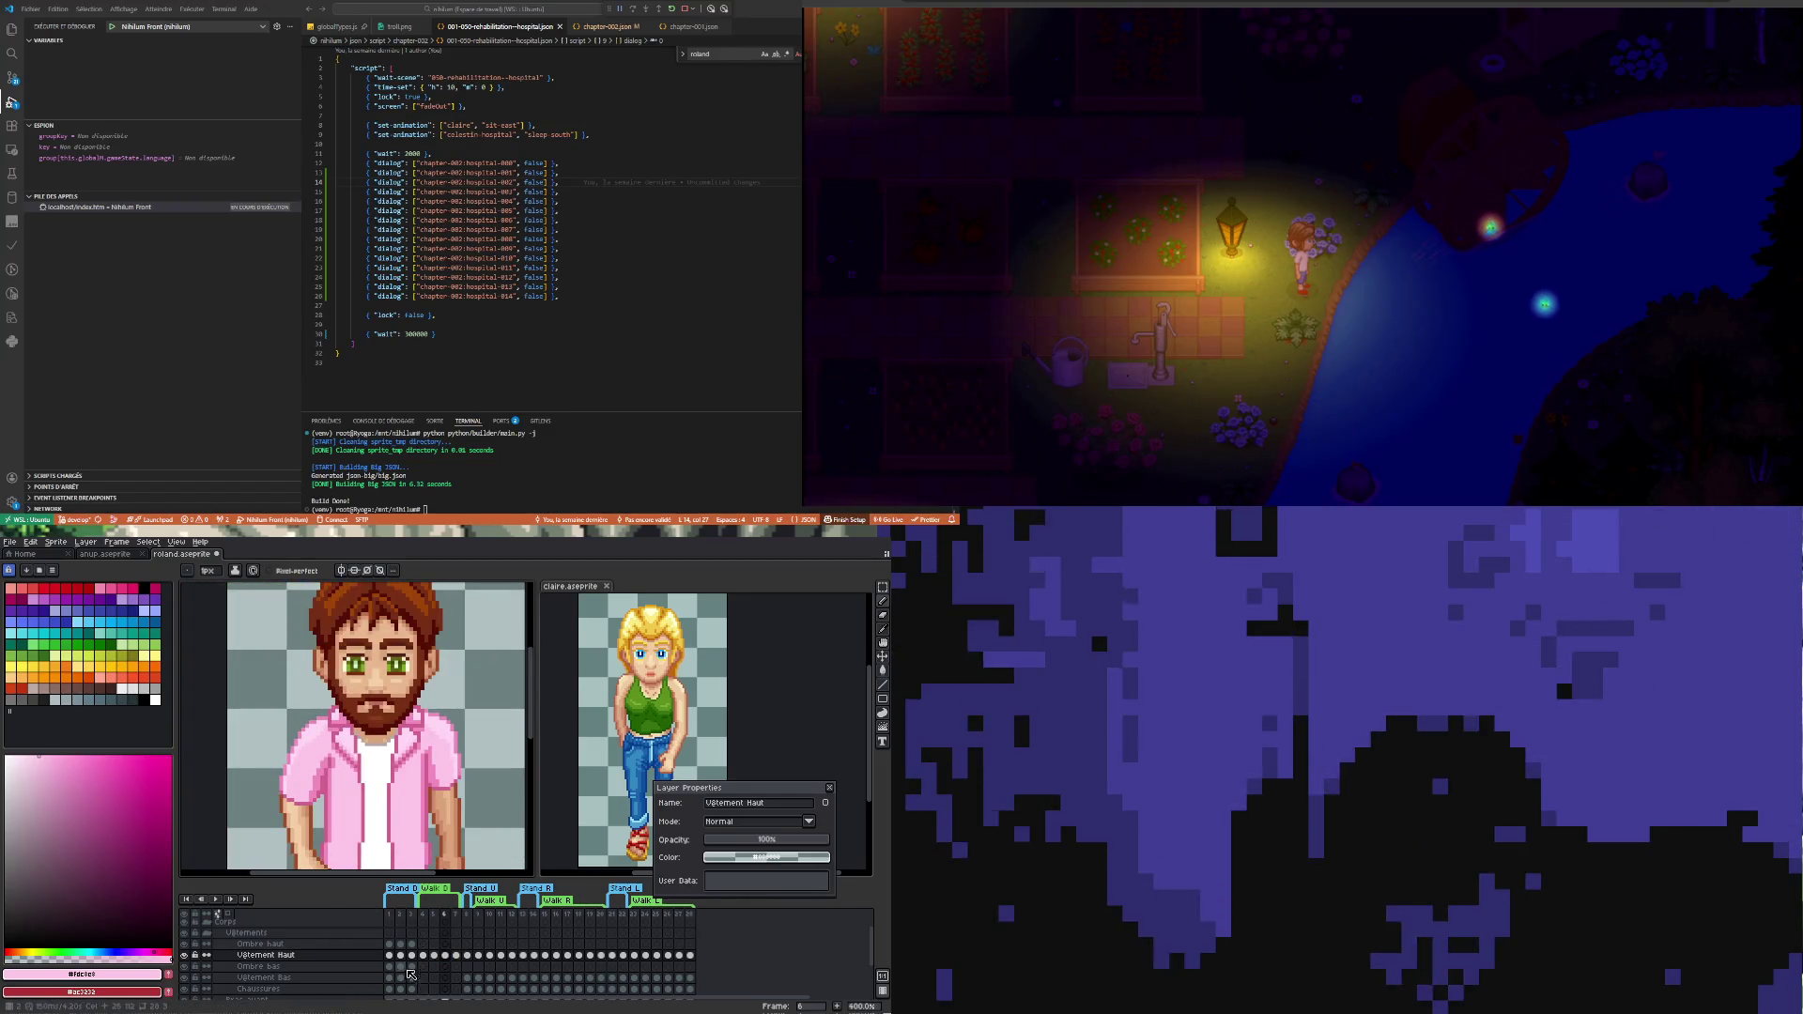
pyautogui.click(434, 956)
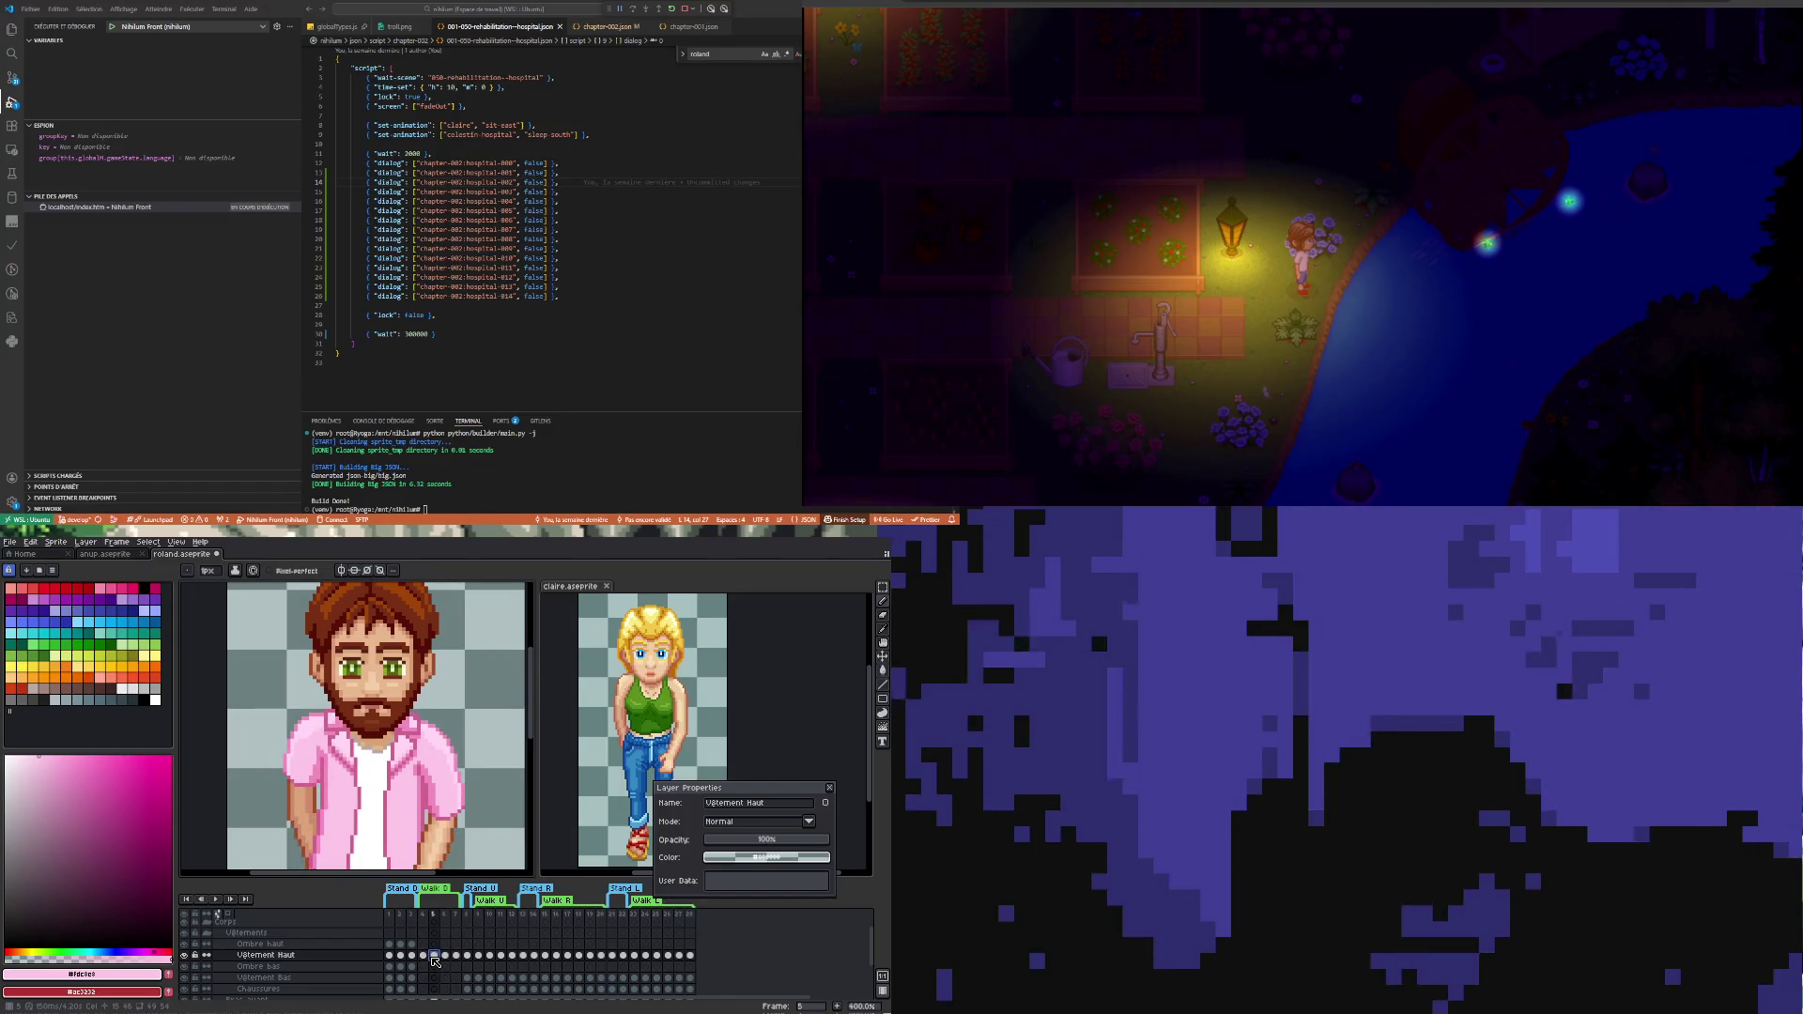
pyautogui.scroll(2, 356, 822)
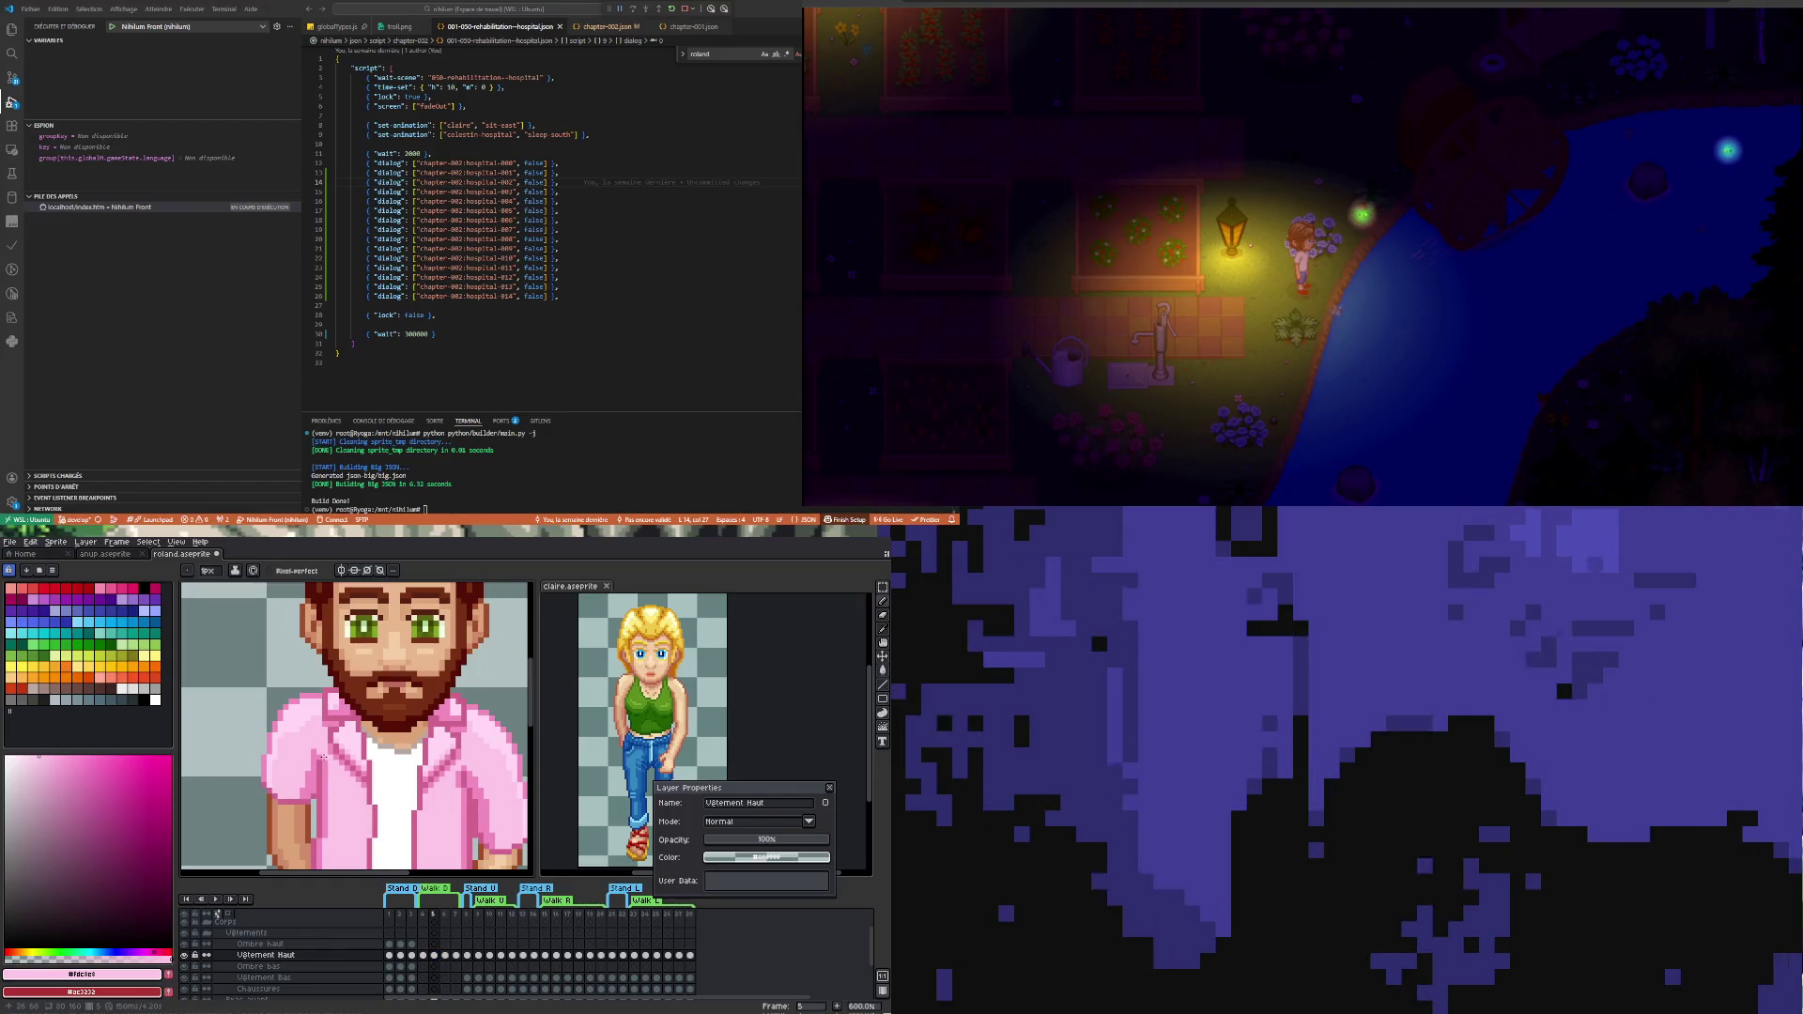
pyautogui.click(457, 955)
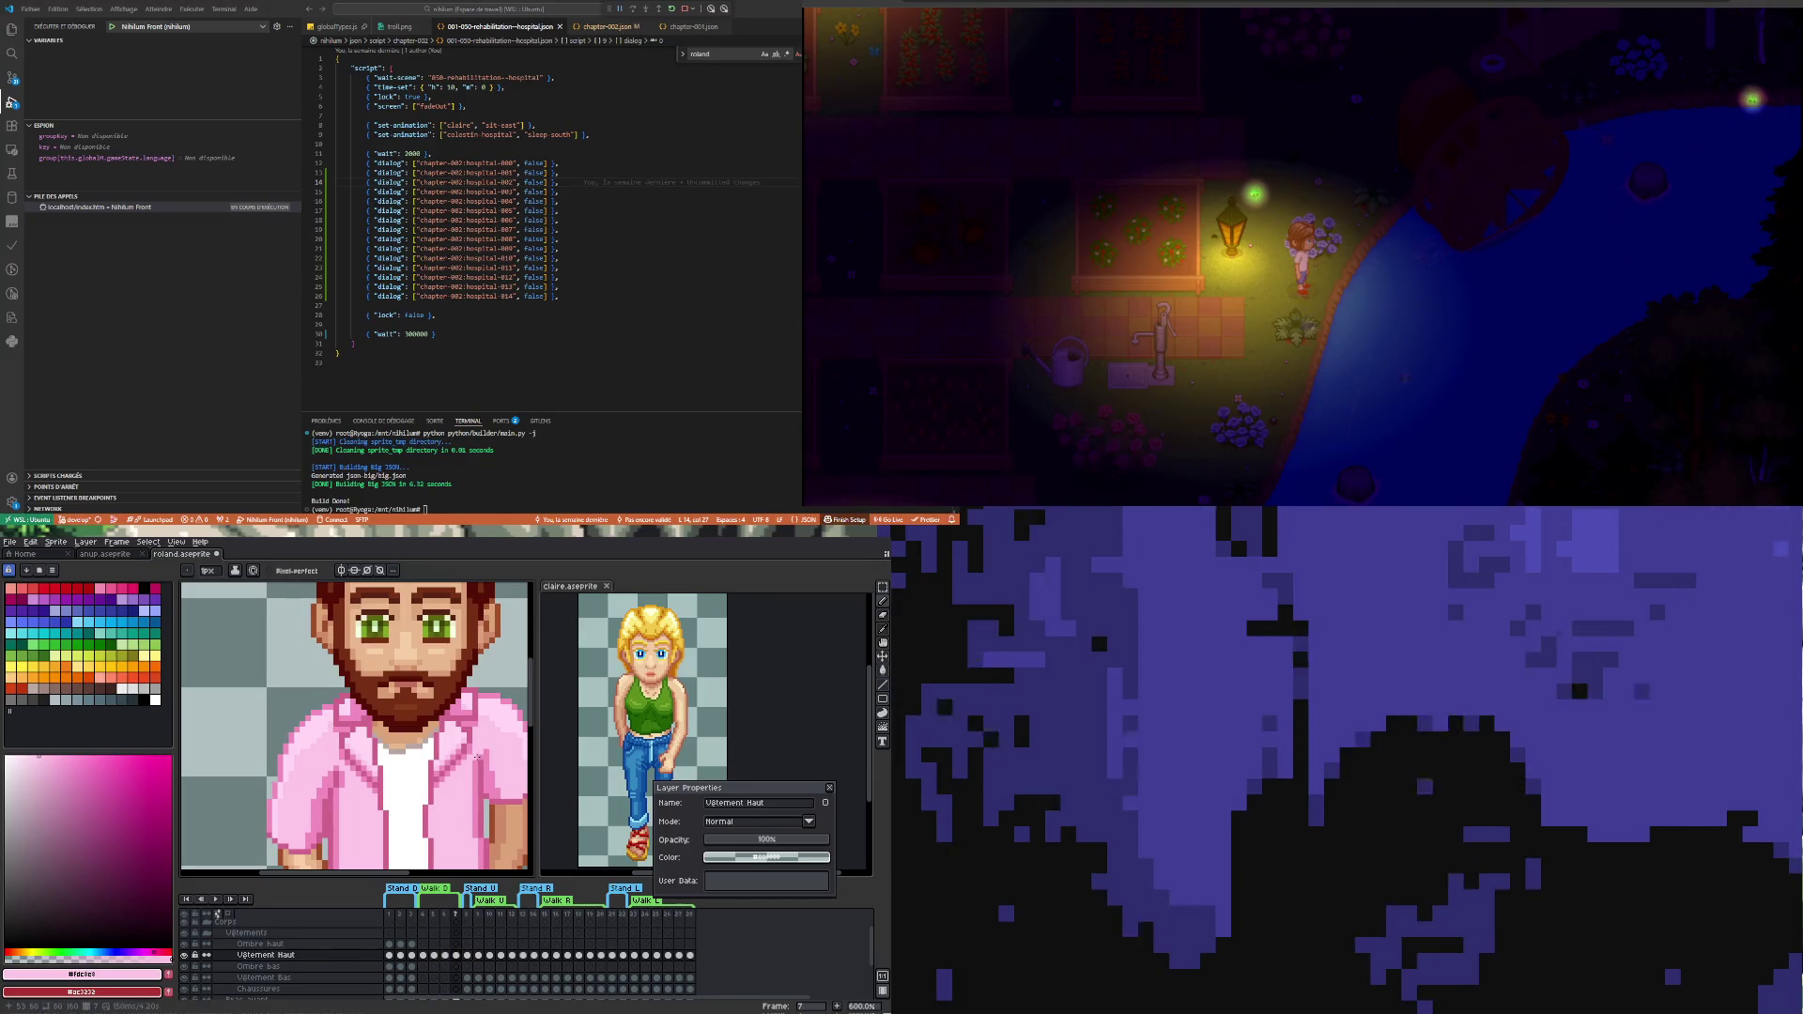
pyautogui.scroll(-1, 474, 757)
pyautogui.scroll(-2, 474, 757)
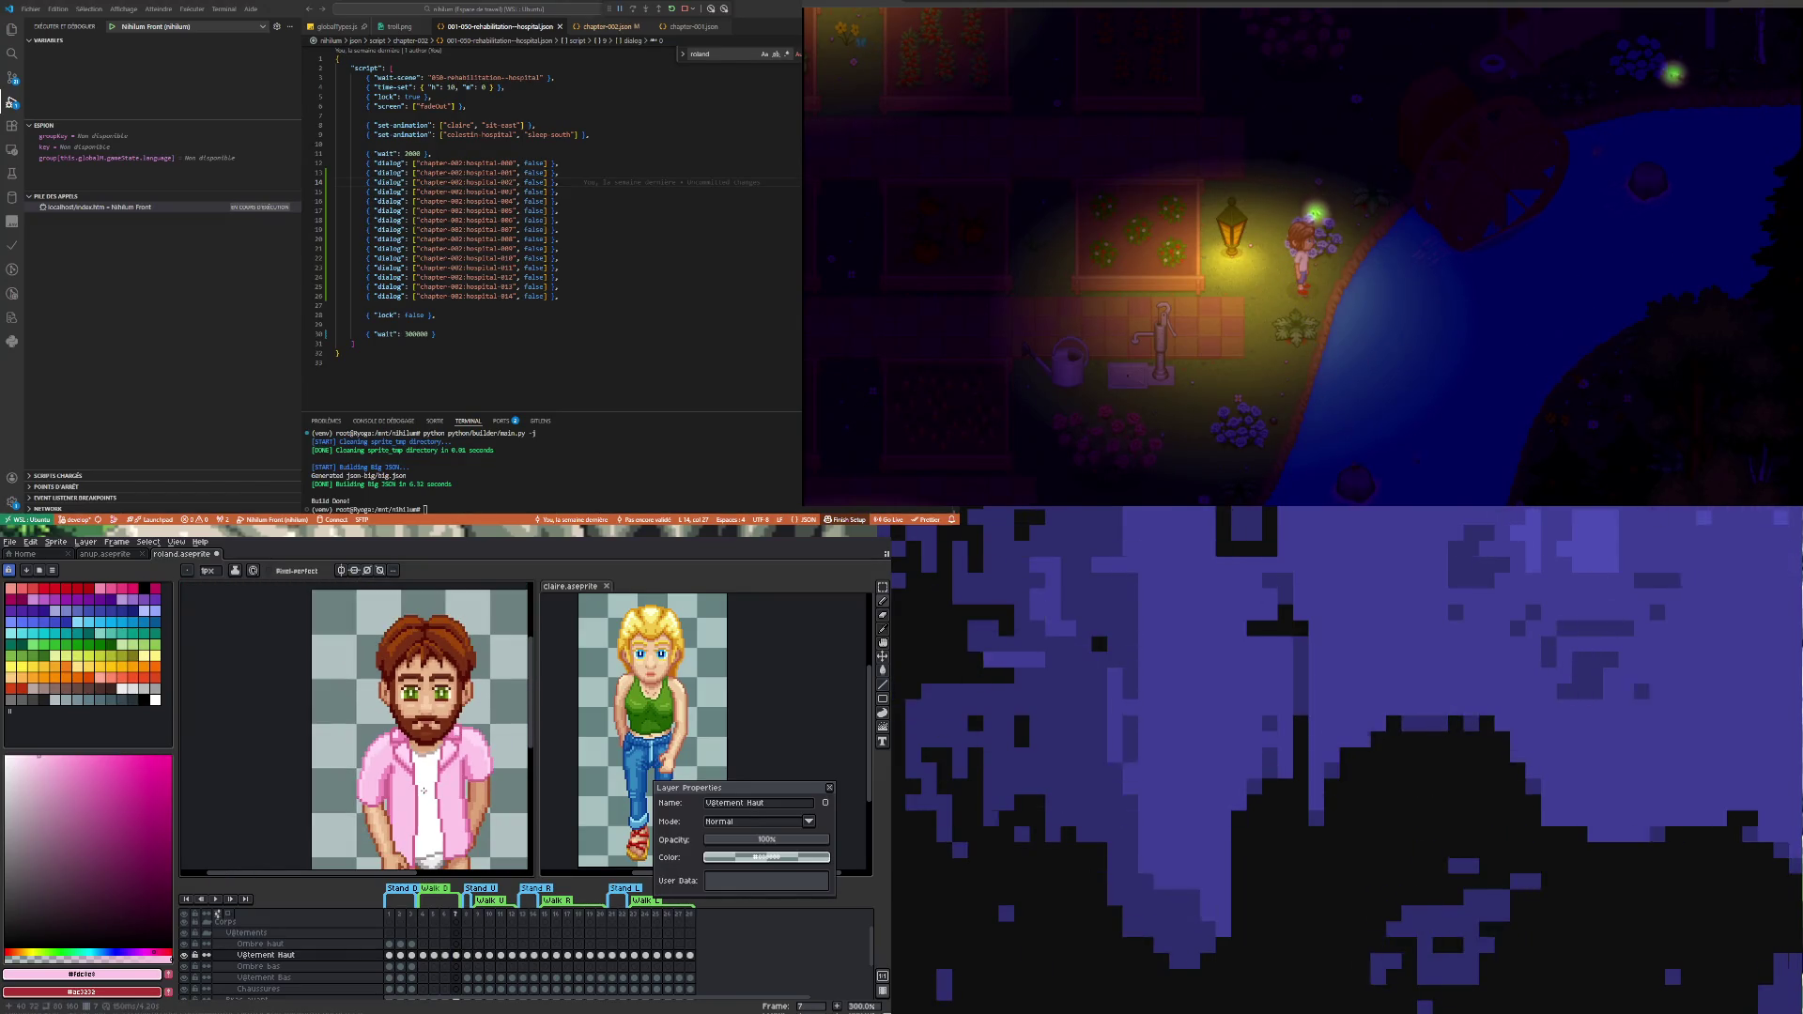
pyautogui.scroll(1, 489, 737)
pyautogui.scroll(2, 487, 736)
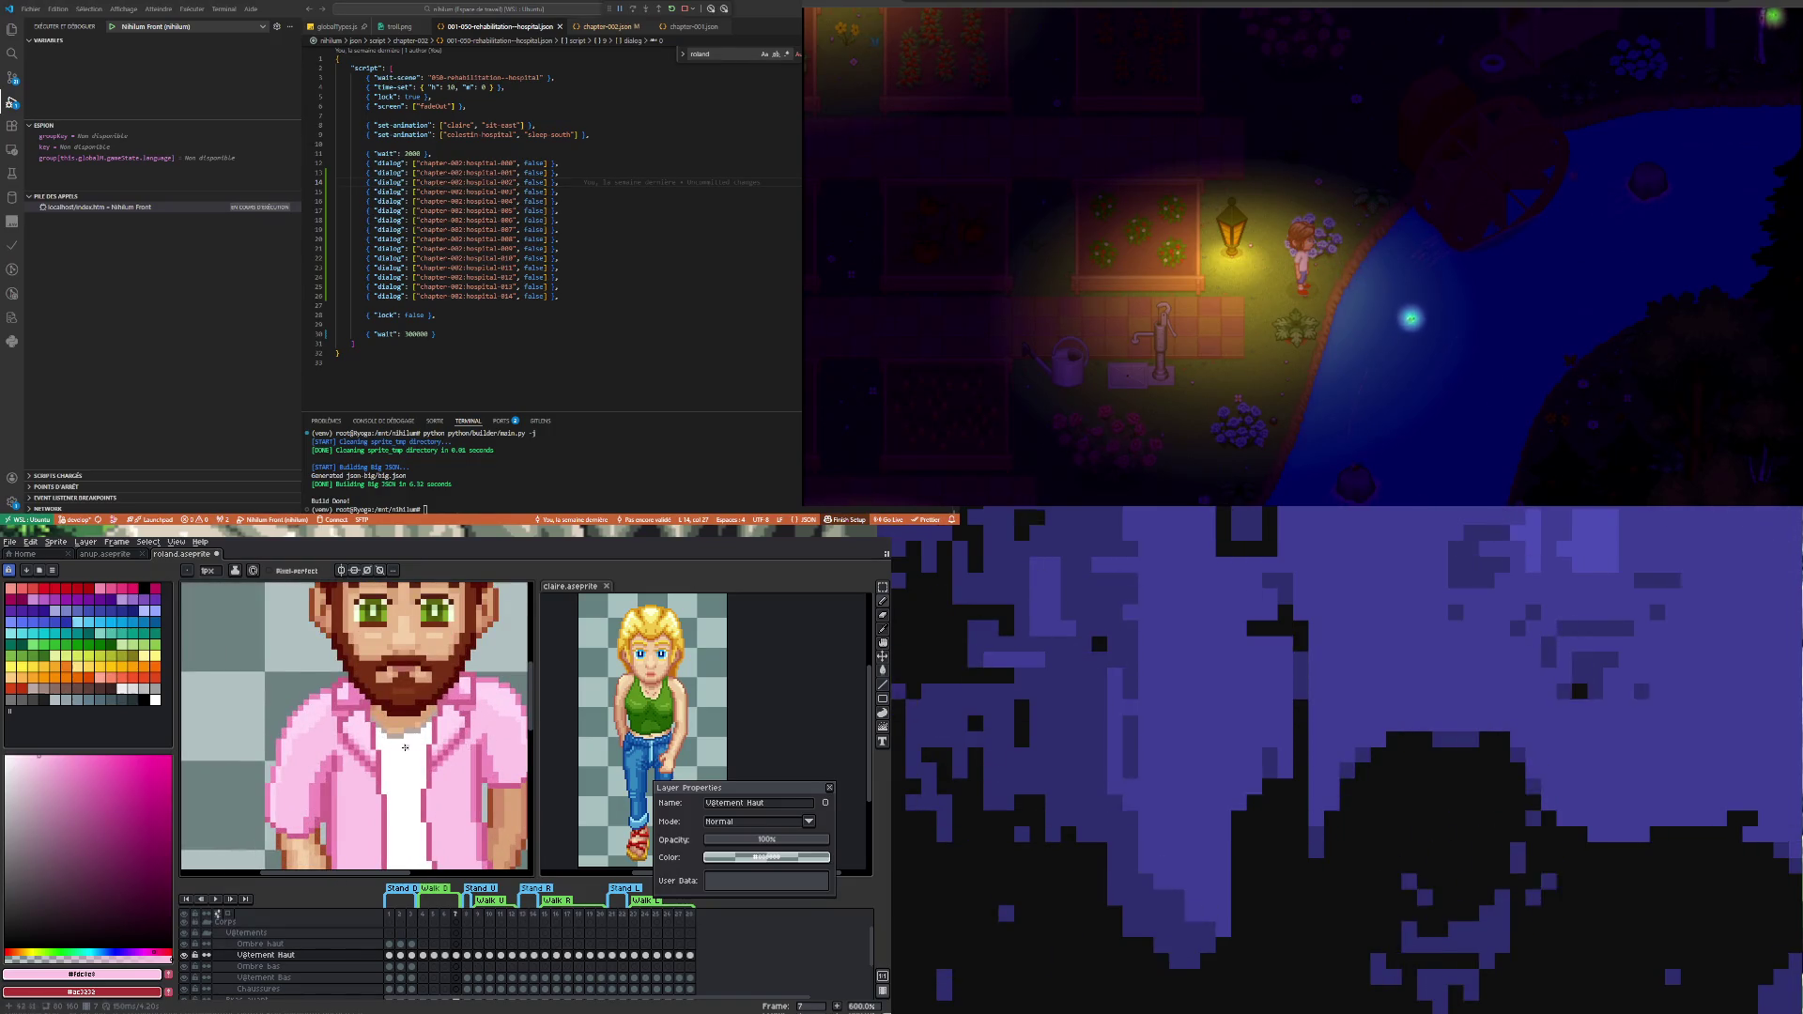
pyautogui.scroll(-1, 471, 749)
pyautogui.scroll(-2, 473, 750)
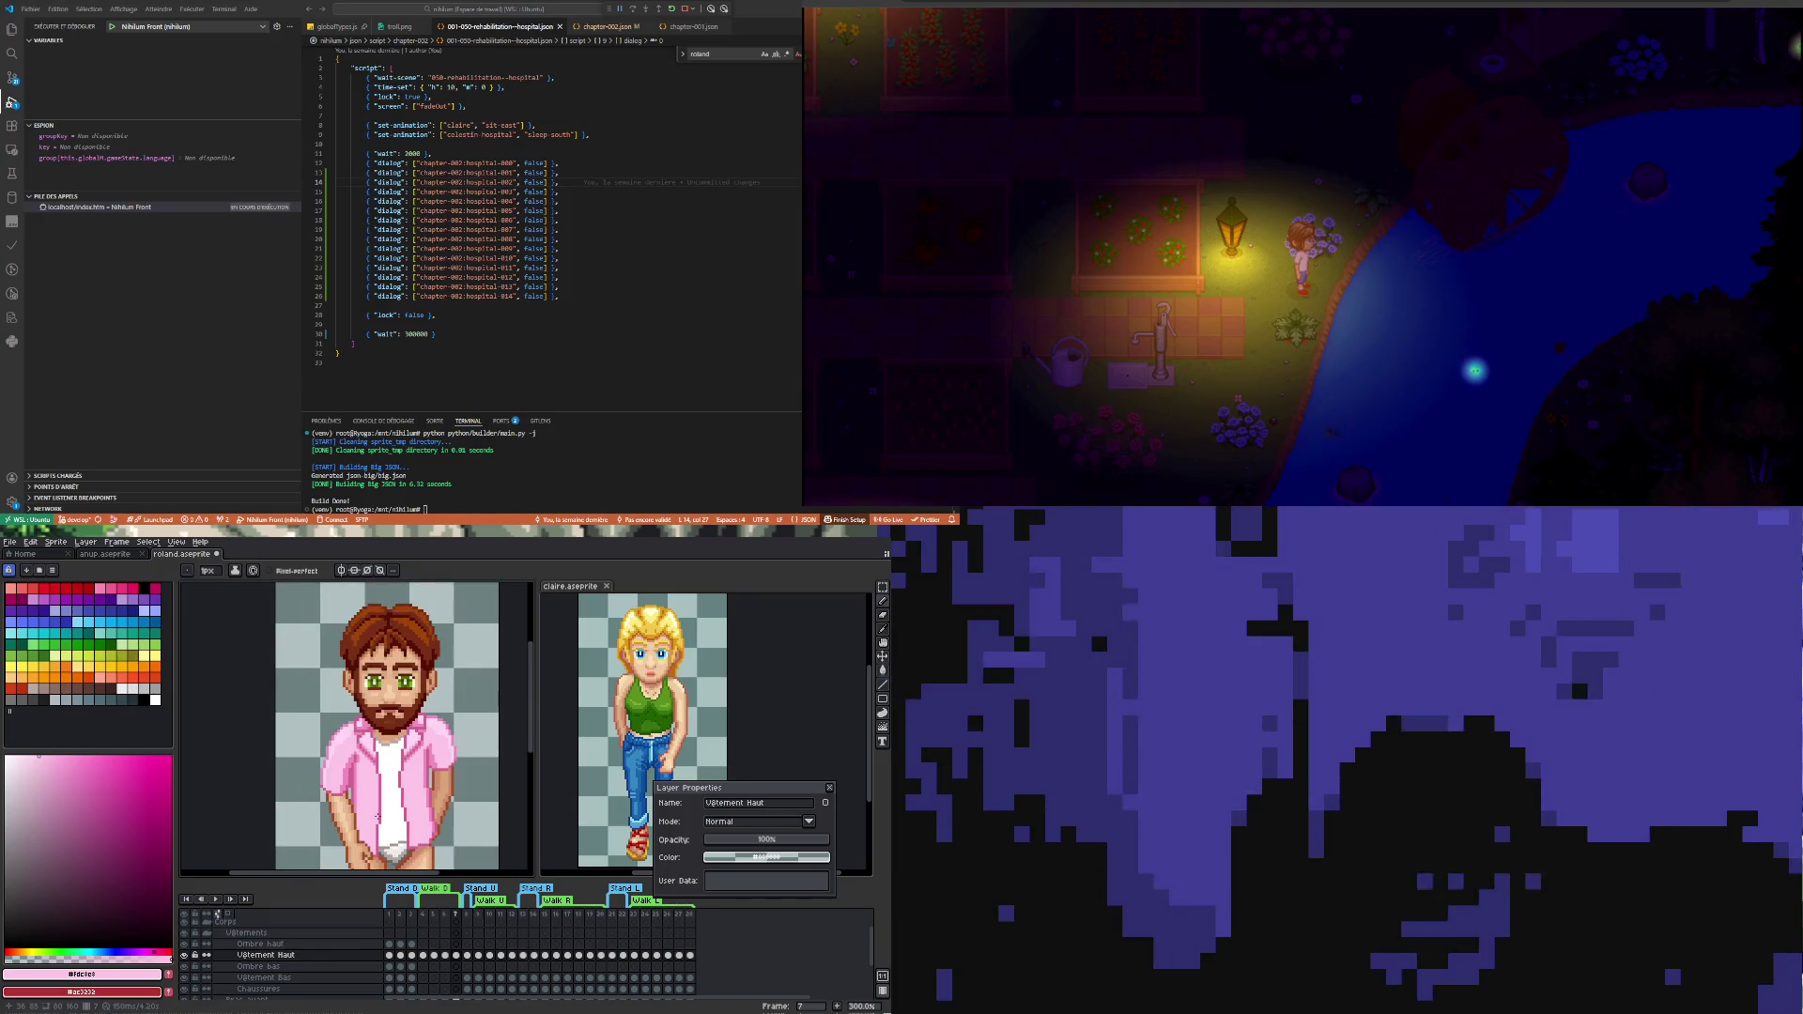
pyautogui.click(187, 957)
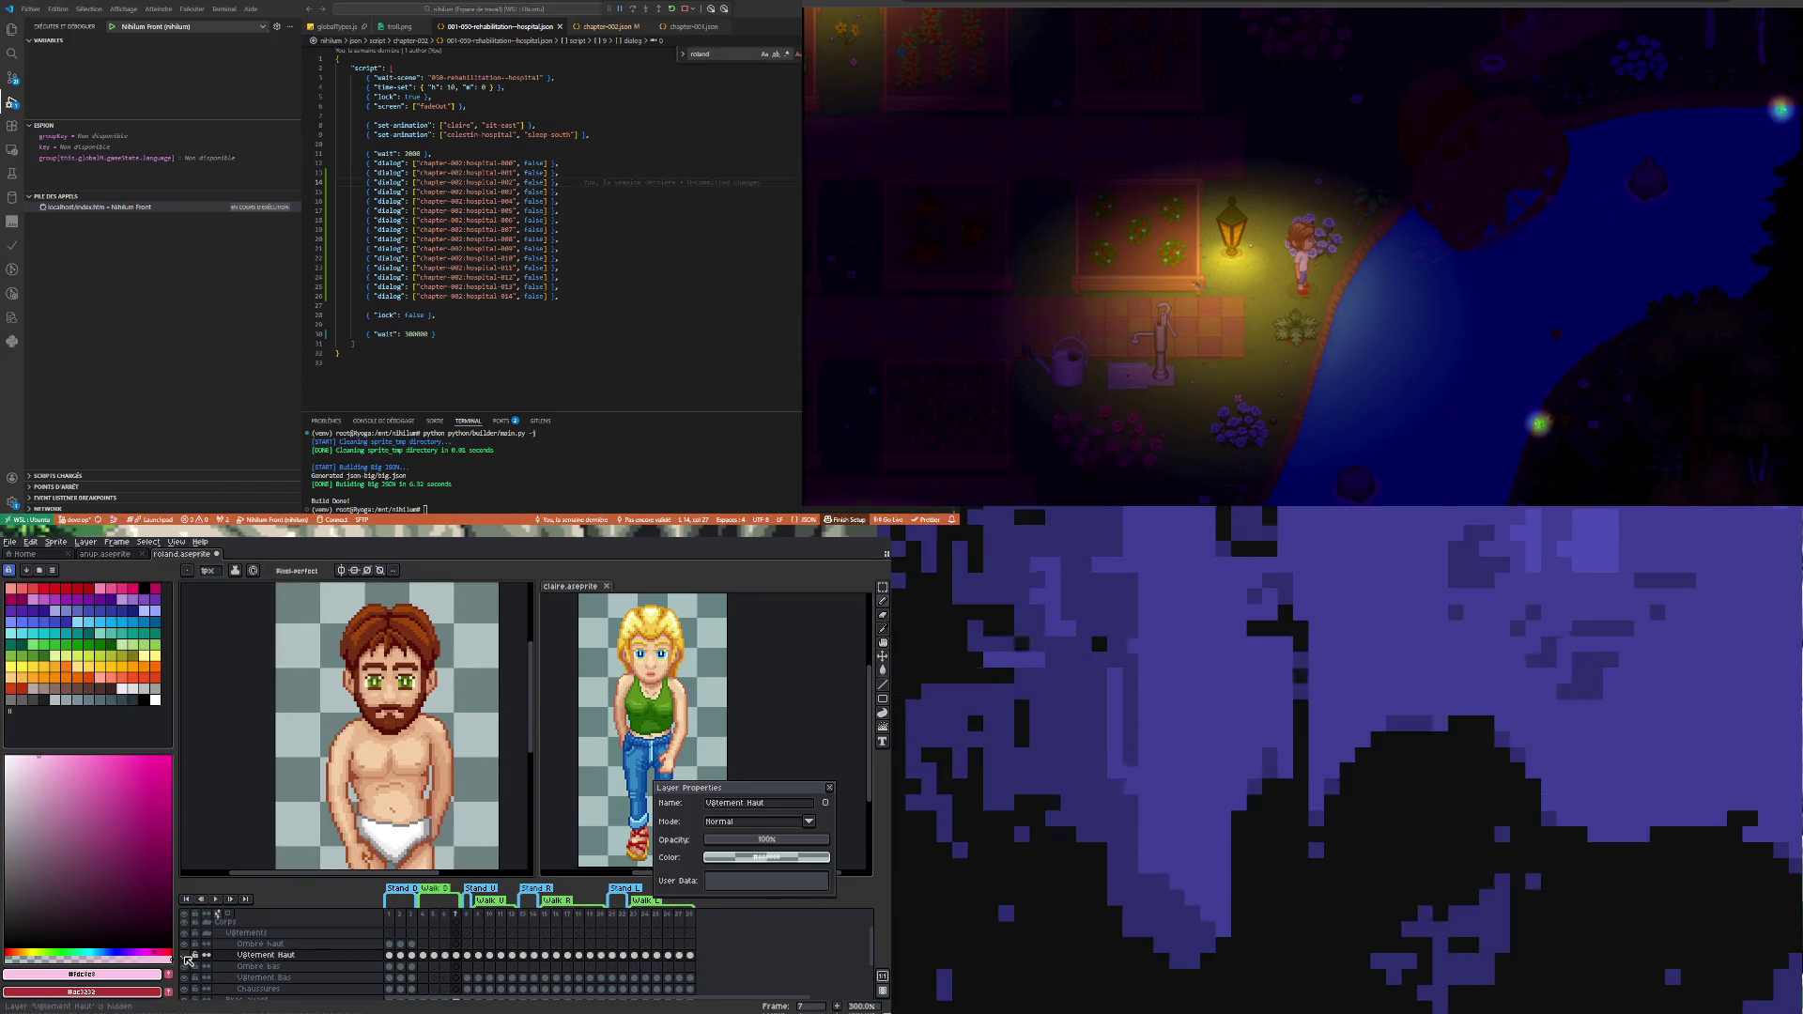
# - Toggle the Vêtement Haut layer to compare with the body, then set it to about 75% opacity on frame 5
pyautogui.click(187, 957)
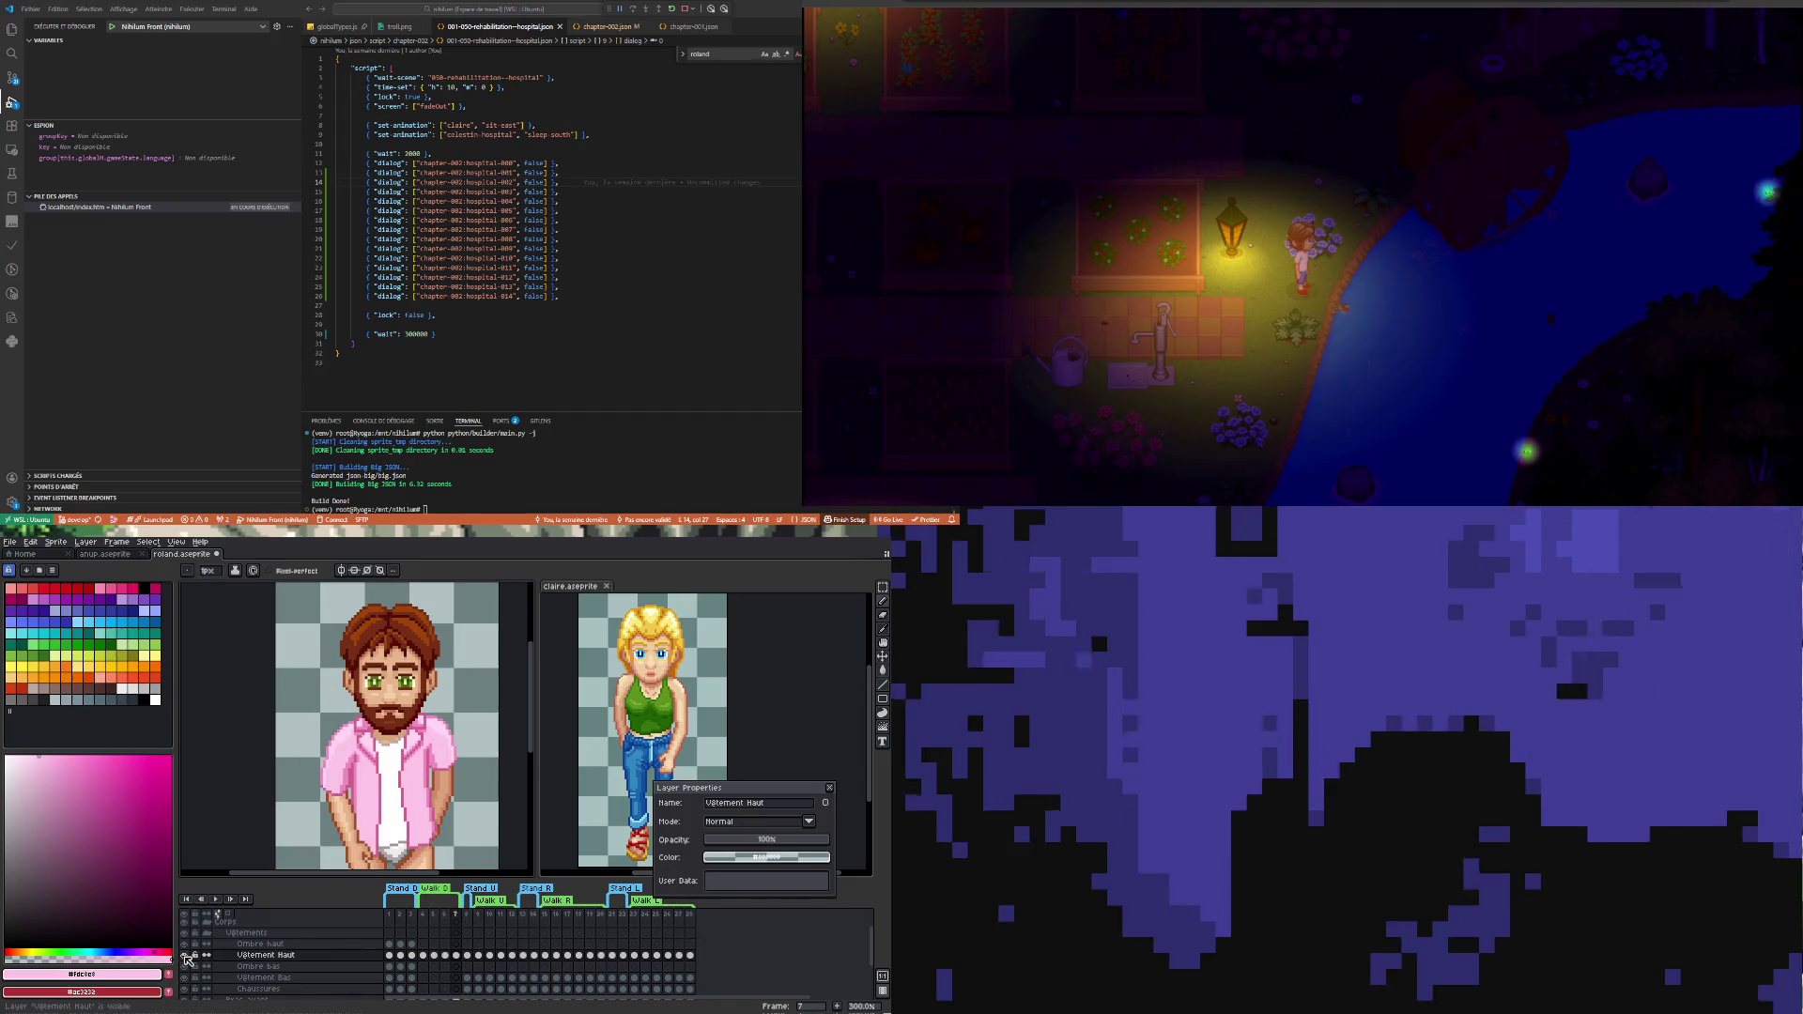
pyautogui.click(188, 958)
pyautogui.click(190, 958)
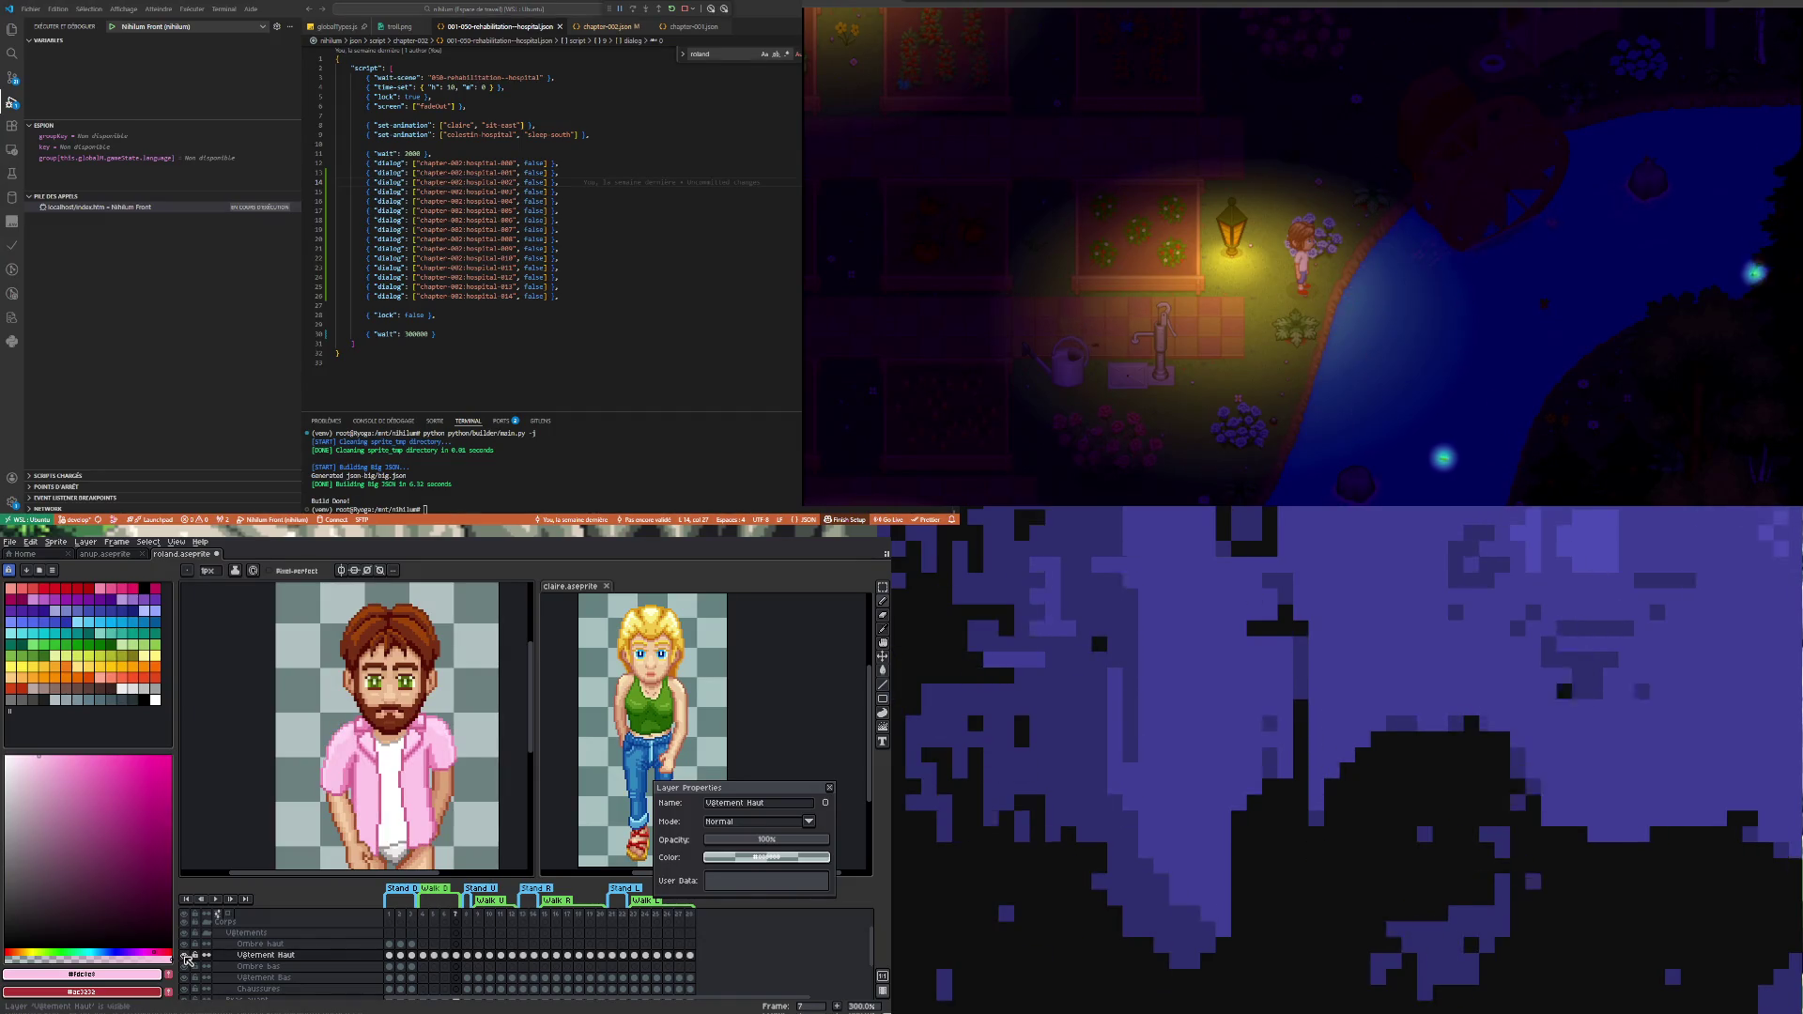
pyautogui.click(188, 958)
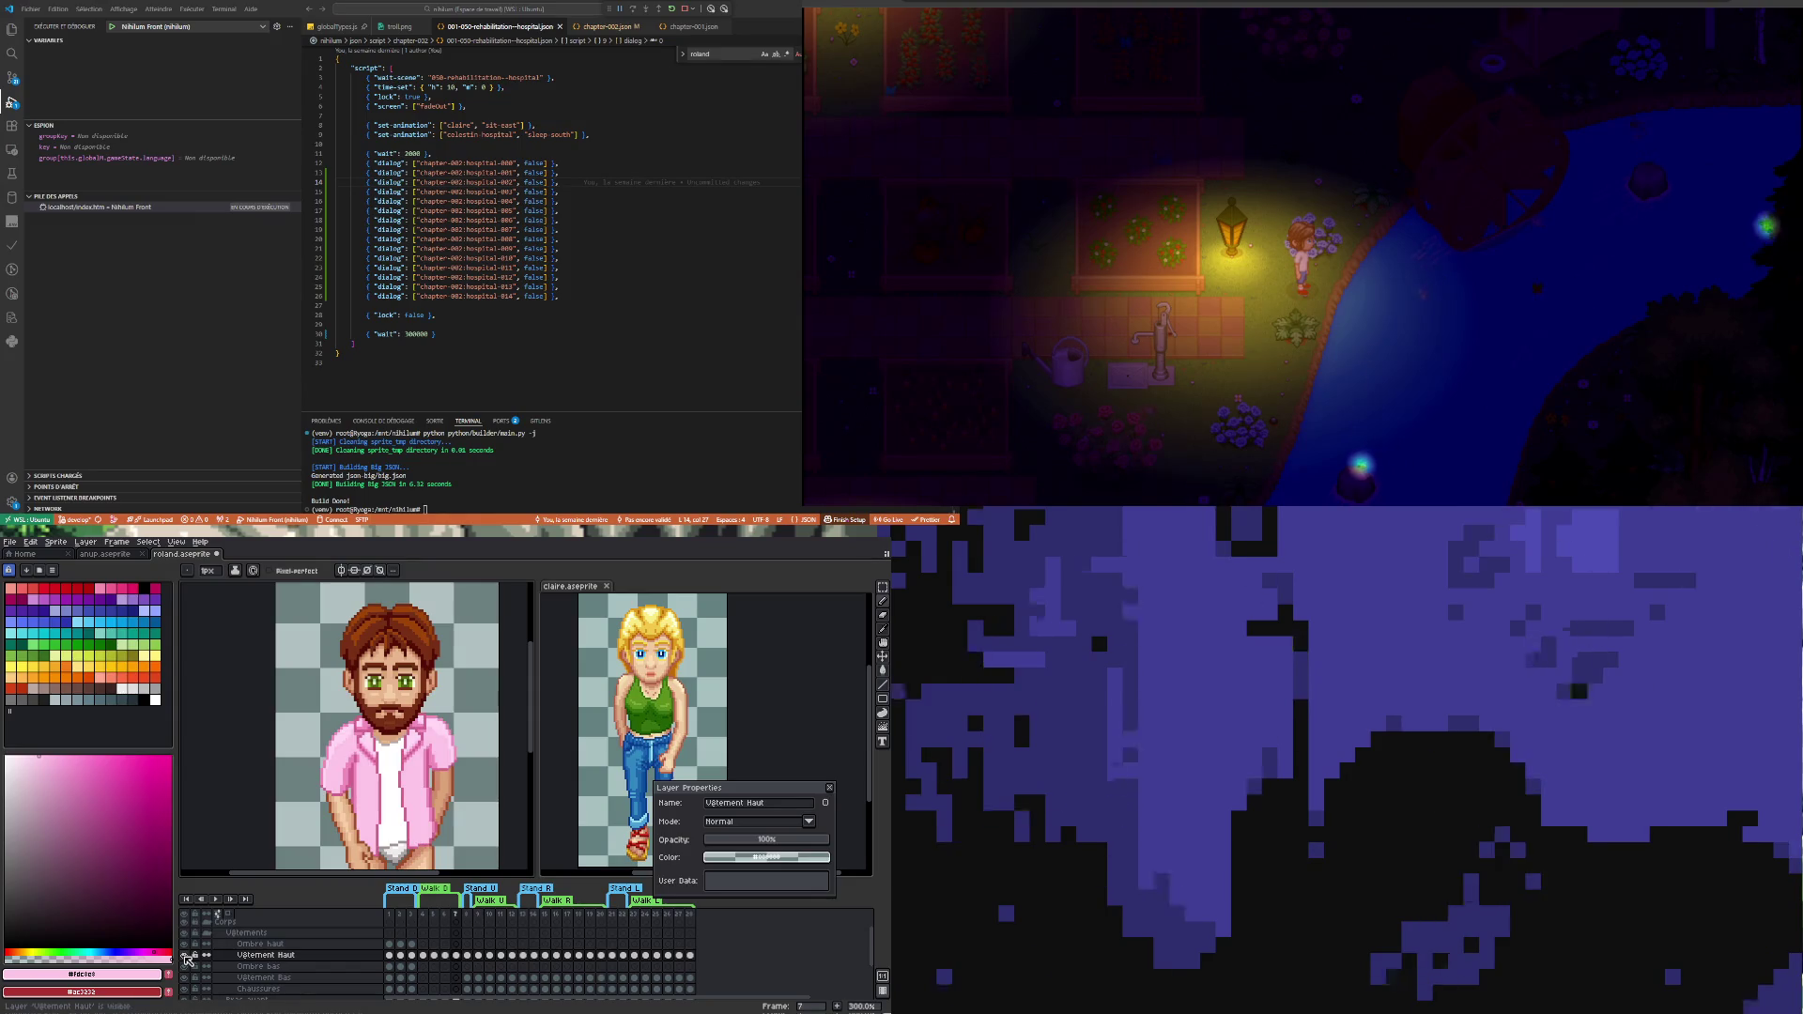
pyautogui.click(433, 957)
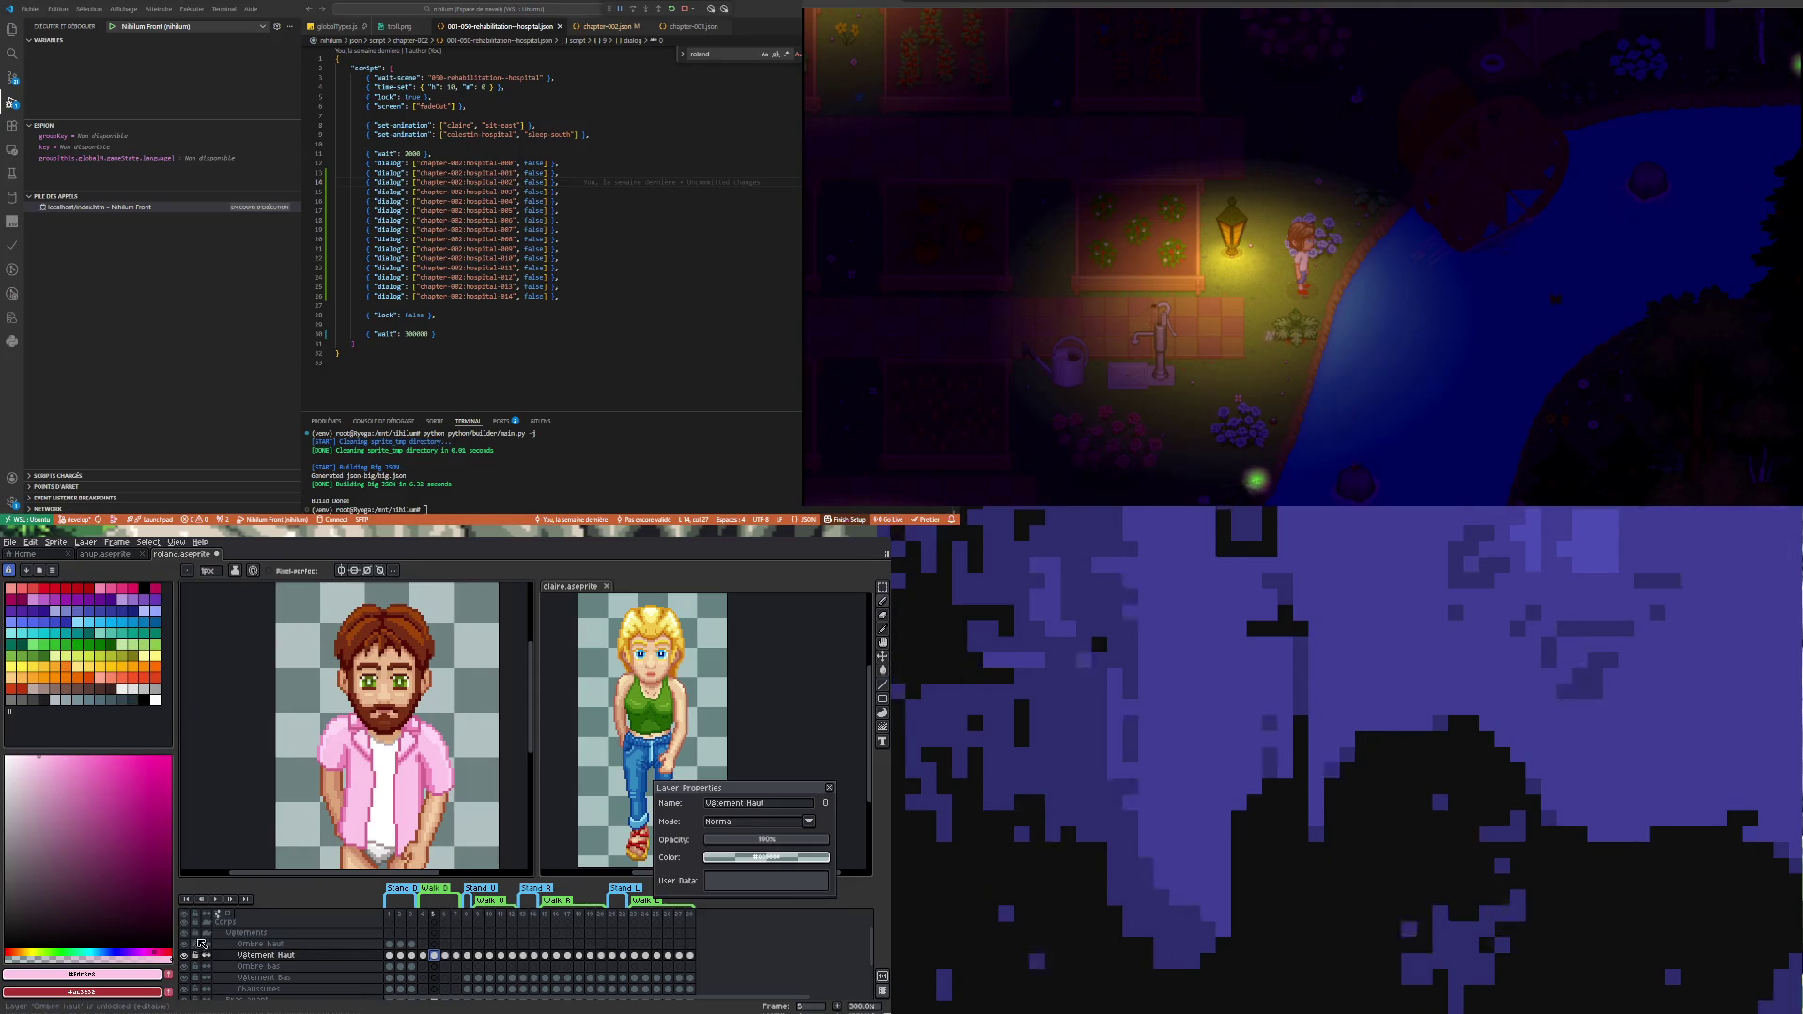
pyautogui.click(187, 957)
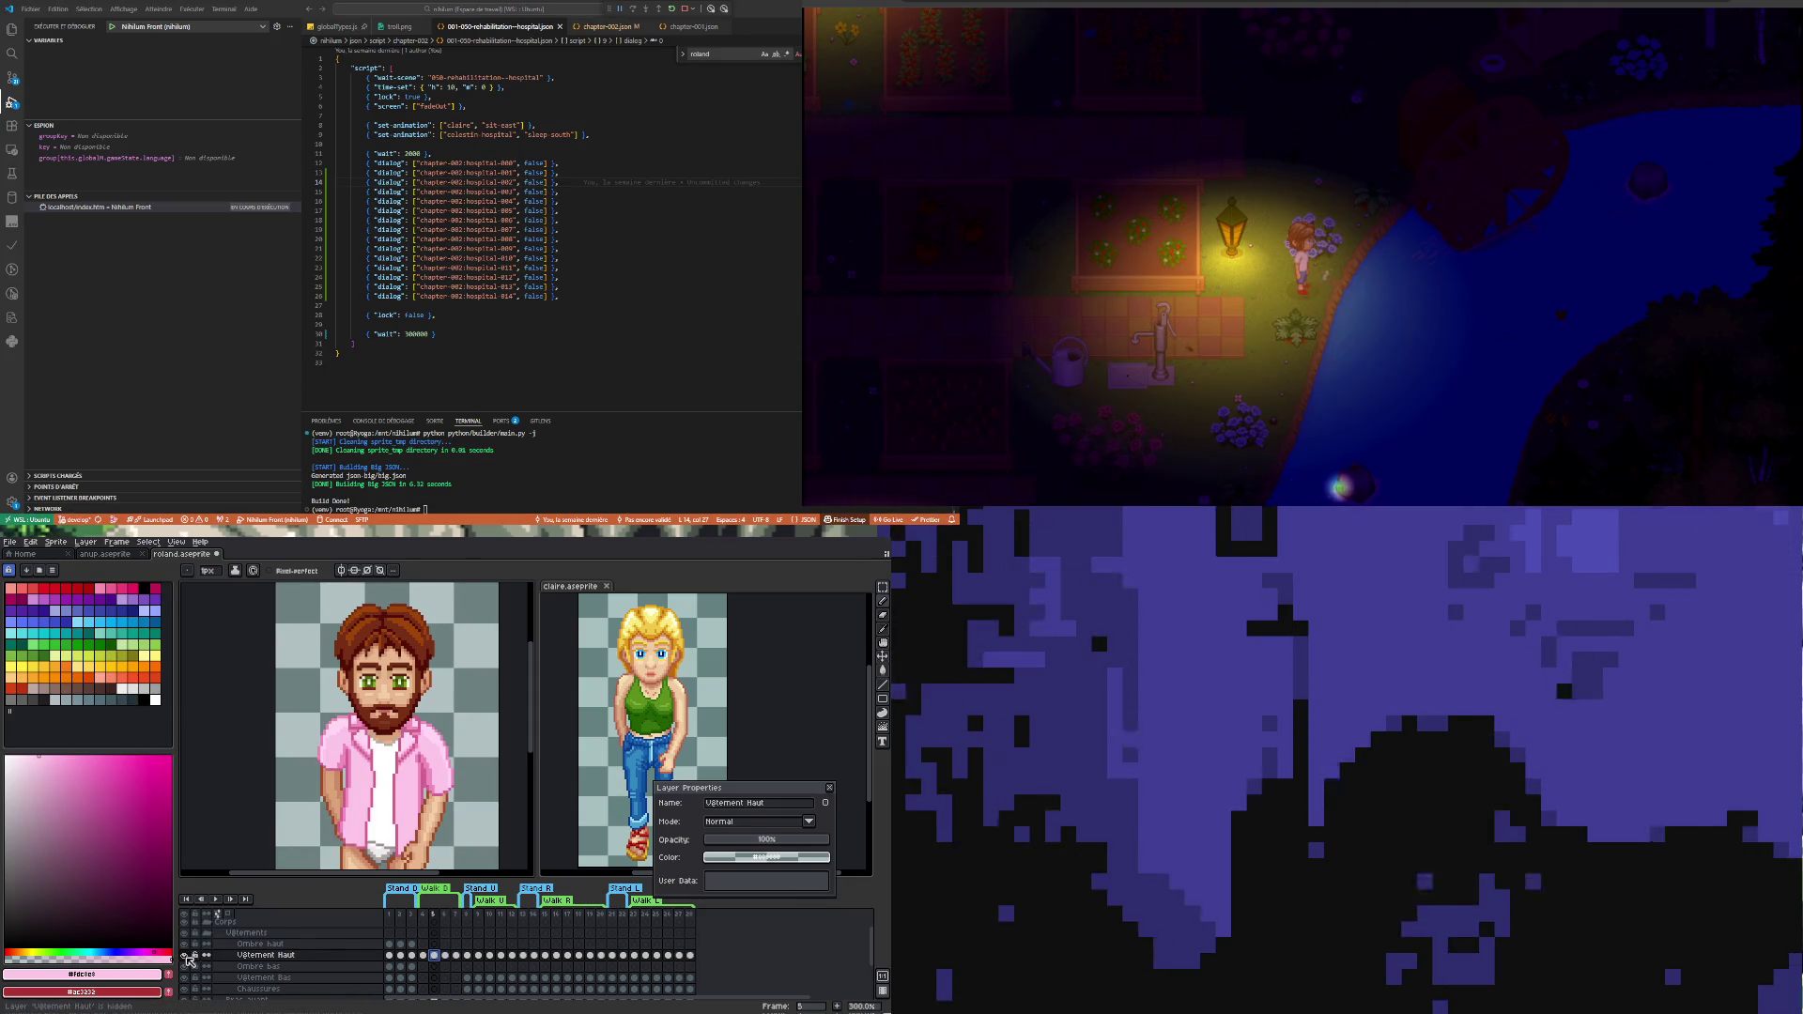
pyautogui.click(187, 957)
pyautogui.click(801, 840)
pyautogui.hotkey('shift', 'q')
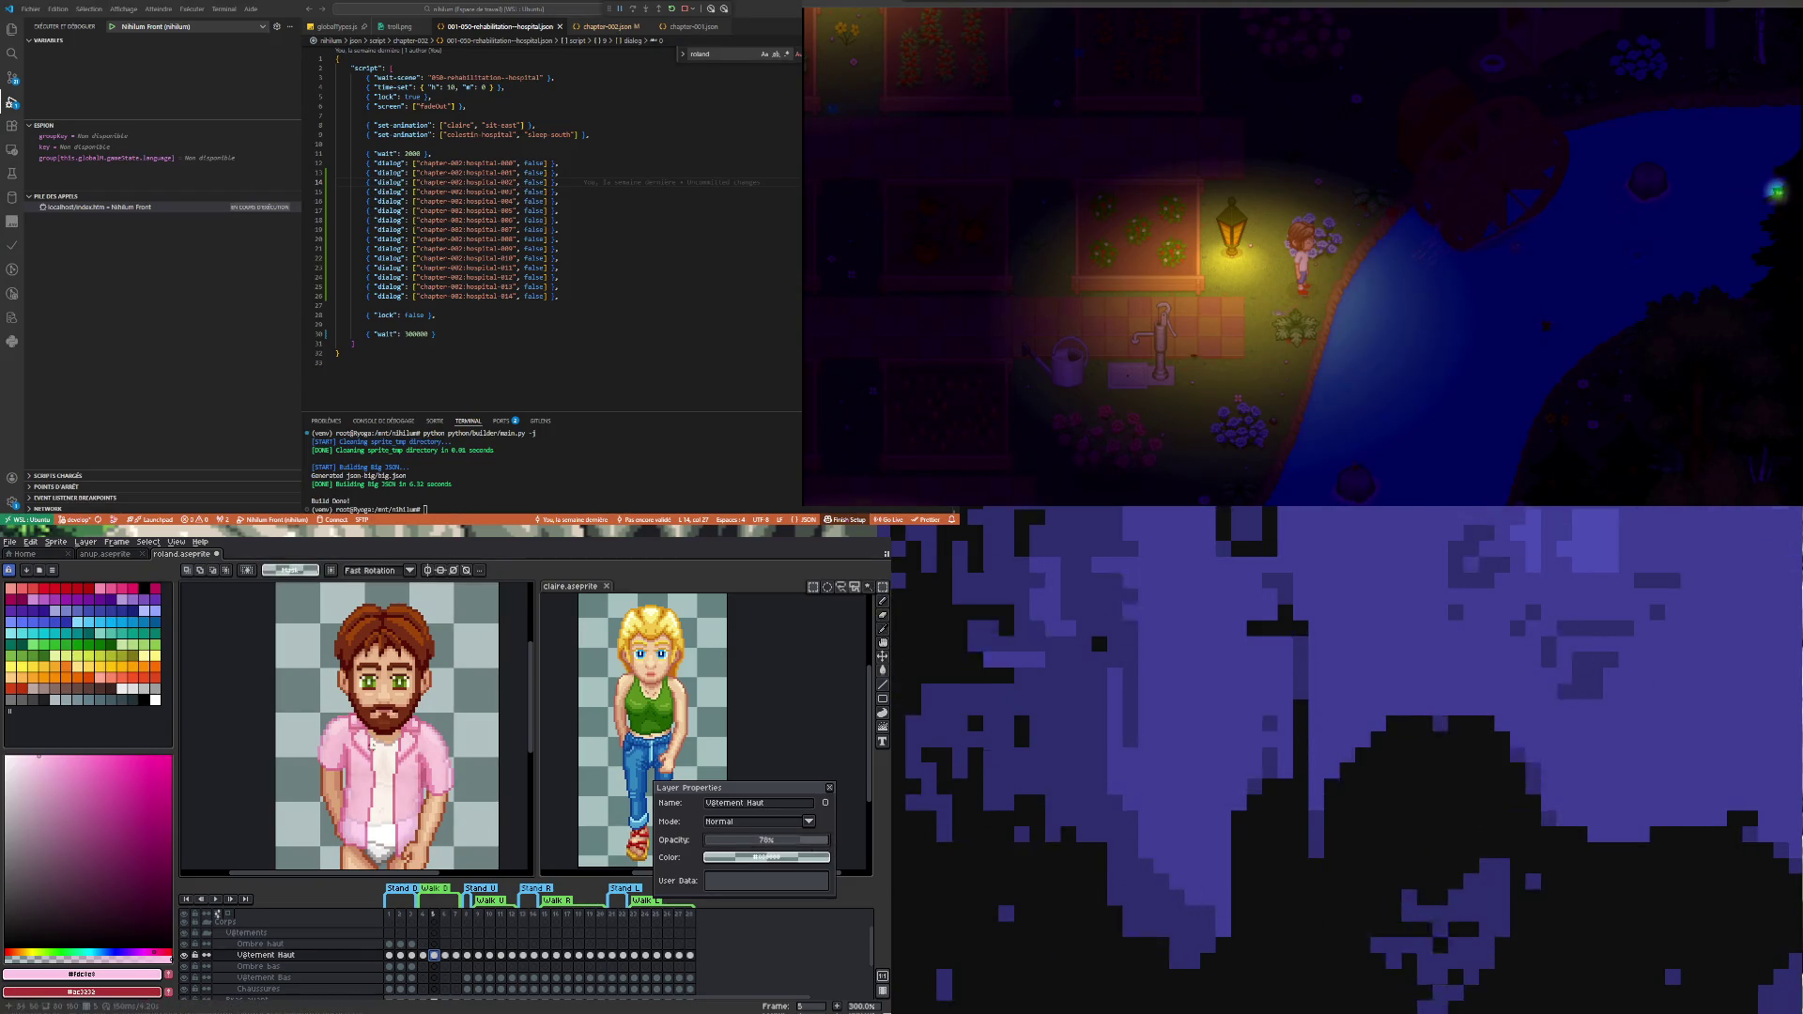
pyautogui.scroll(1, 414, 777)
pyautogui.scroll(1, 412, 775)
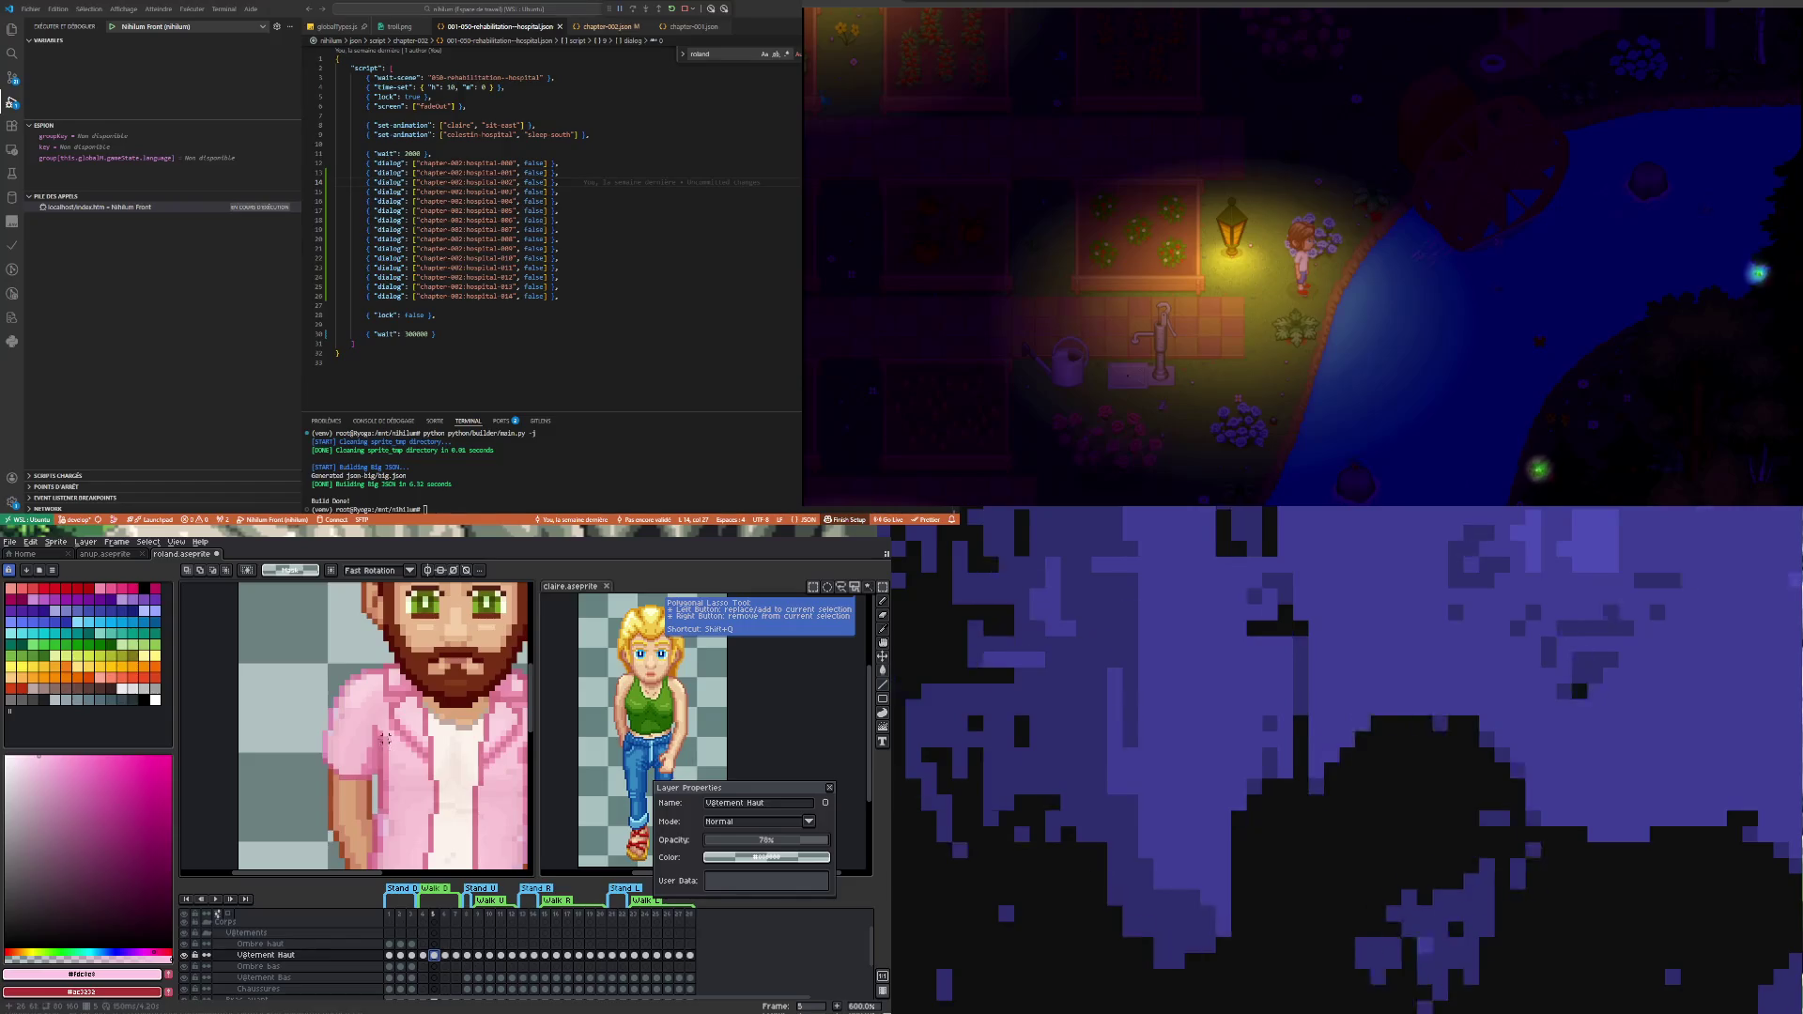
# - Restore the shirt to full opacity and select part of its left edge, hiding the layer to check it
pyautogui.click(204, 958)
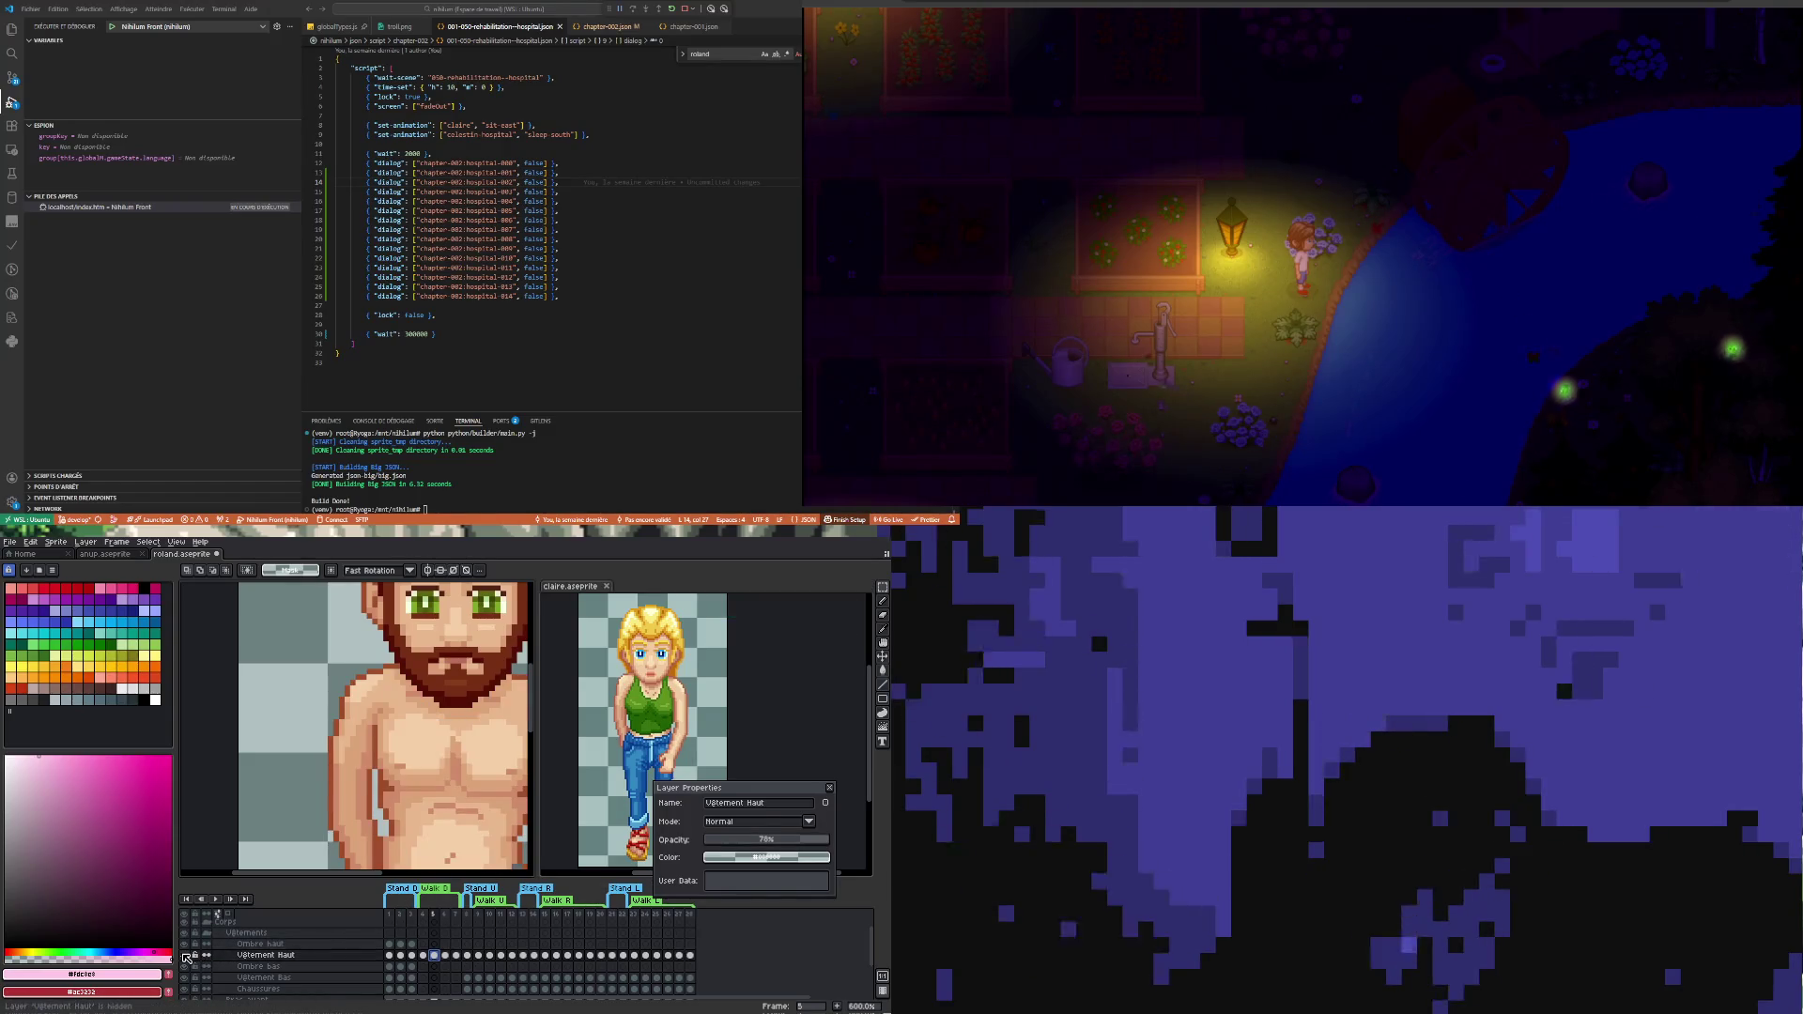
pyautogui.moveTo(804, 839); pyautogui.dragTo(831, 840)
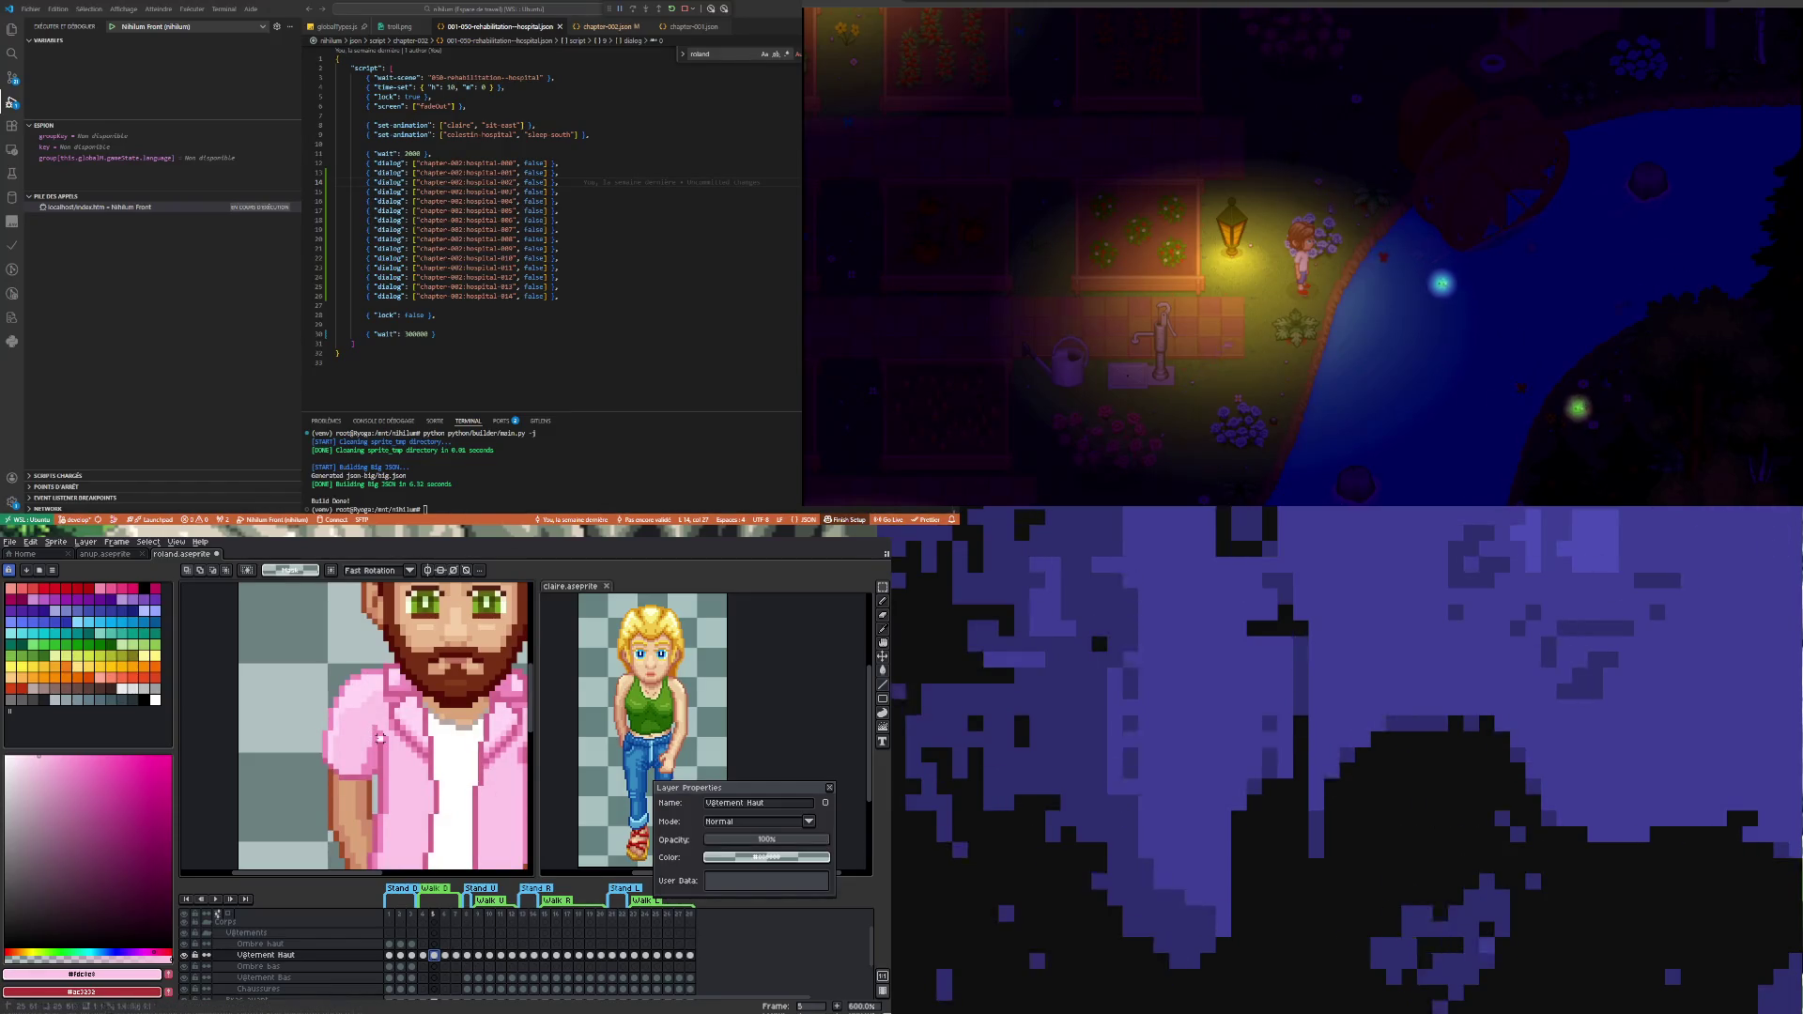
pyautogui.moveTo(370, 732); pyautogui.dragTo(400, 790)
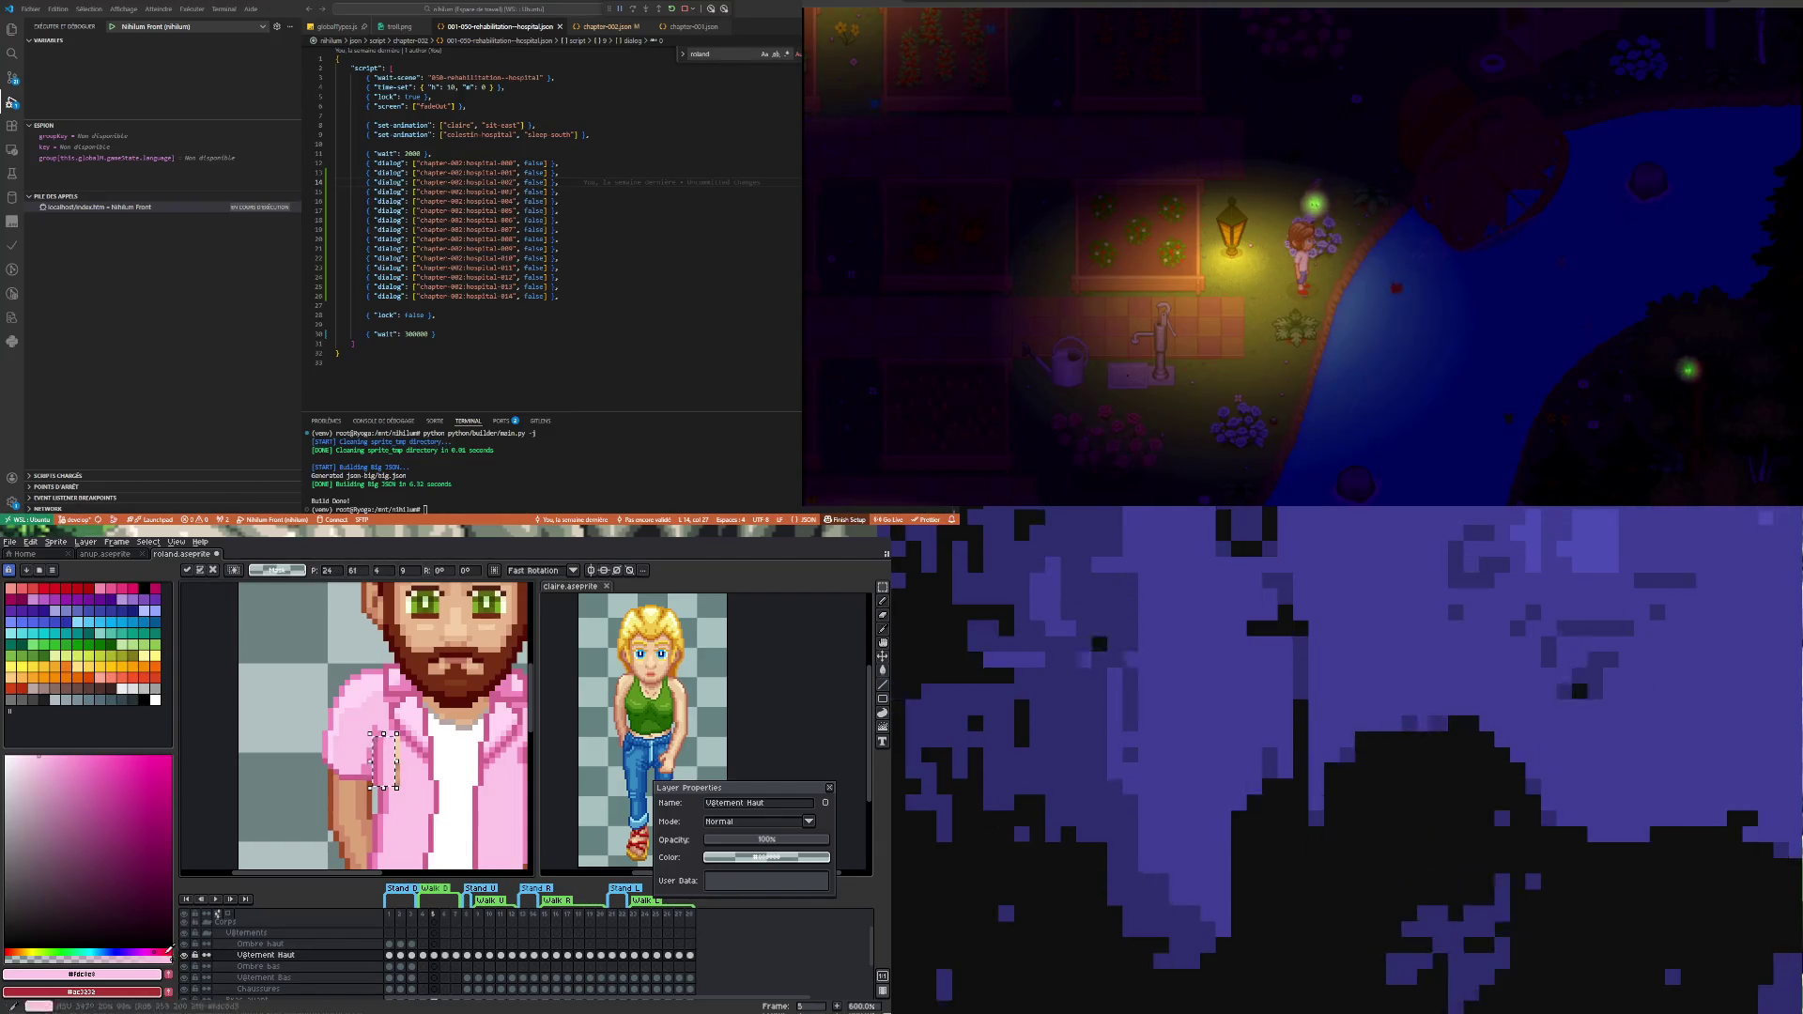
pyautogui.click(192, 956)
pyautogui.click(194, 956)
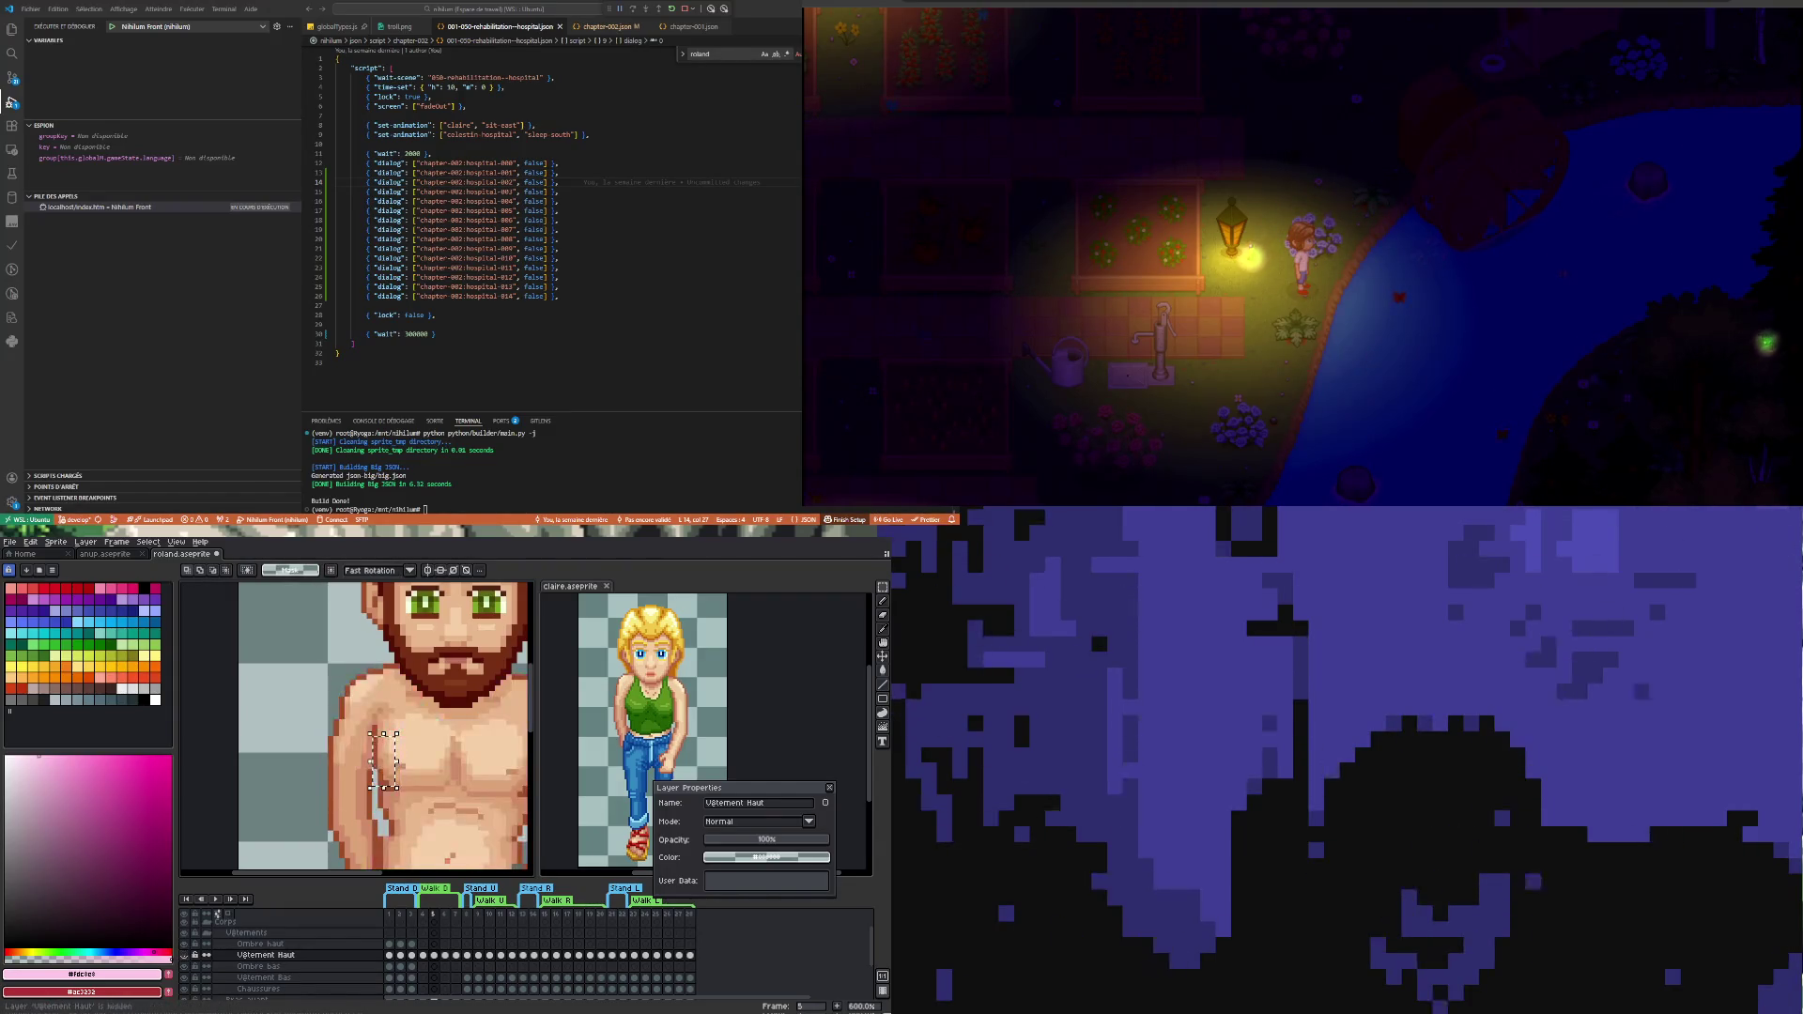
pyautogui.click(194, 955)
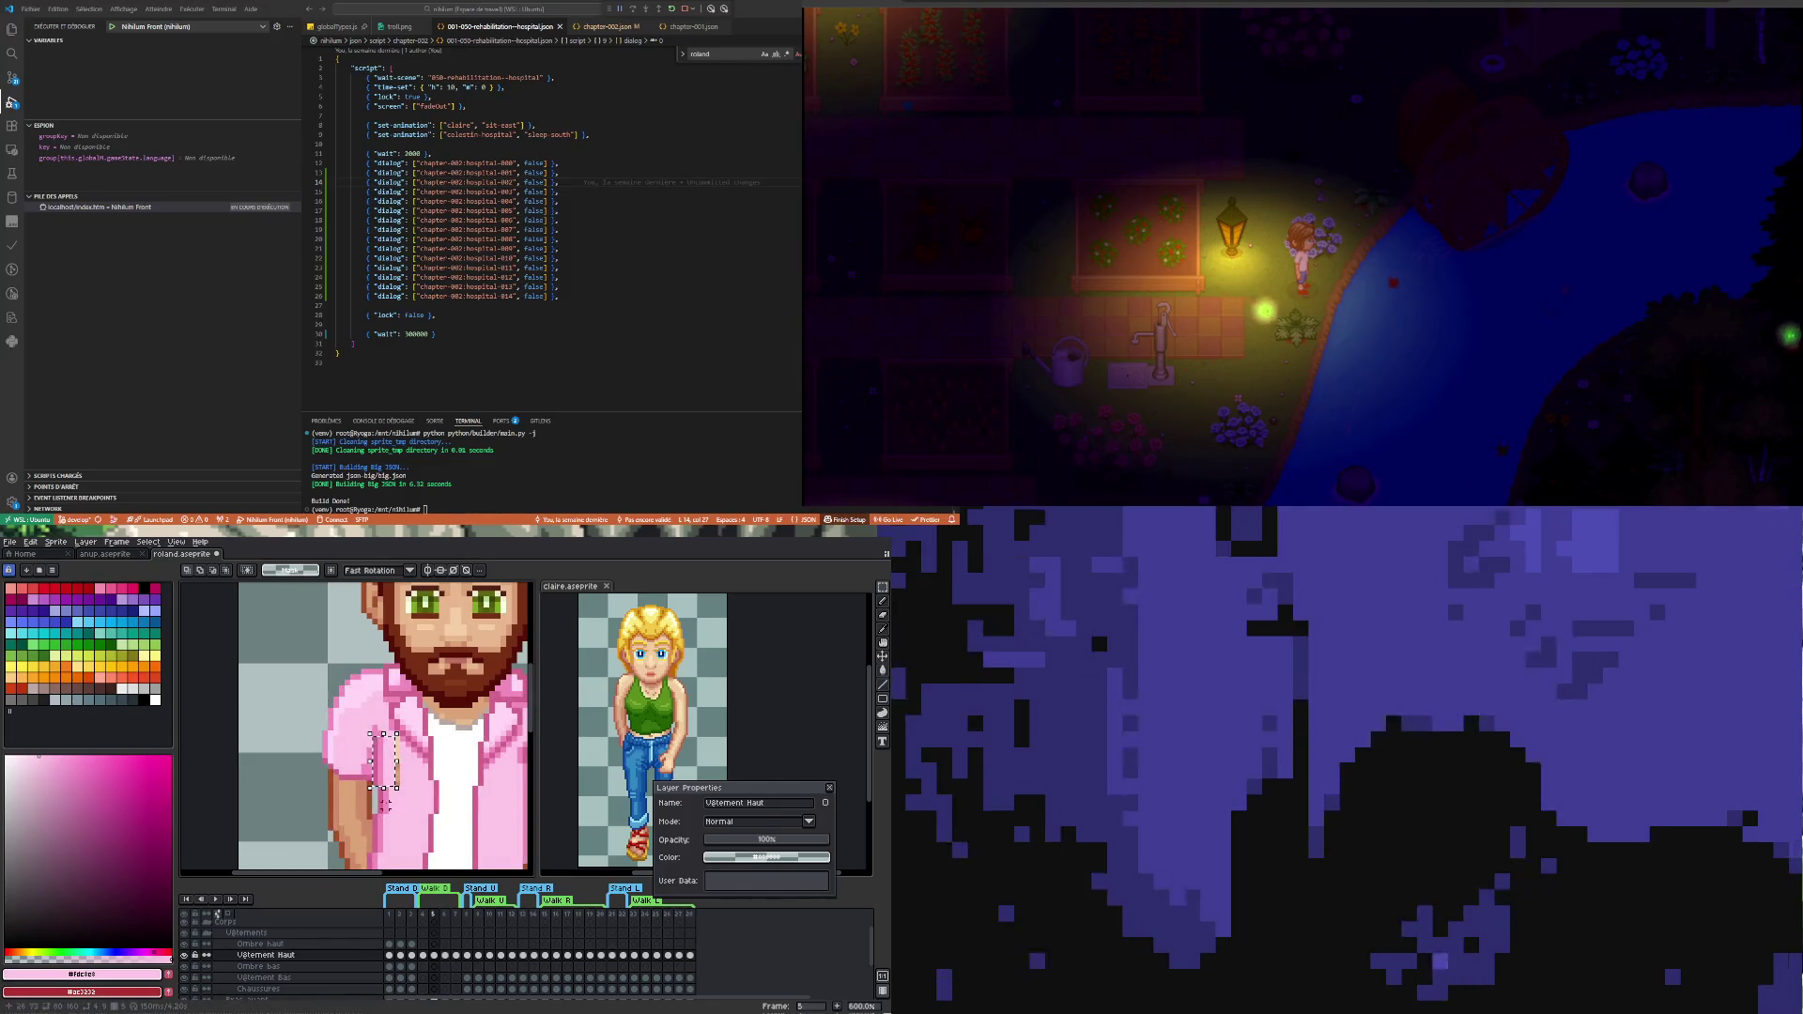
pyautogui.hotkey('ctrl', 'shift', 'h')
pyautogui.hotkey('ctrl', 'shift', 'h')
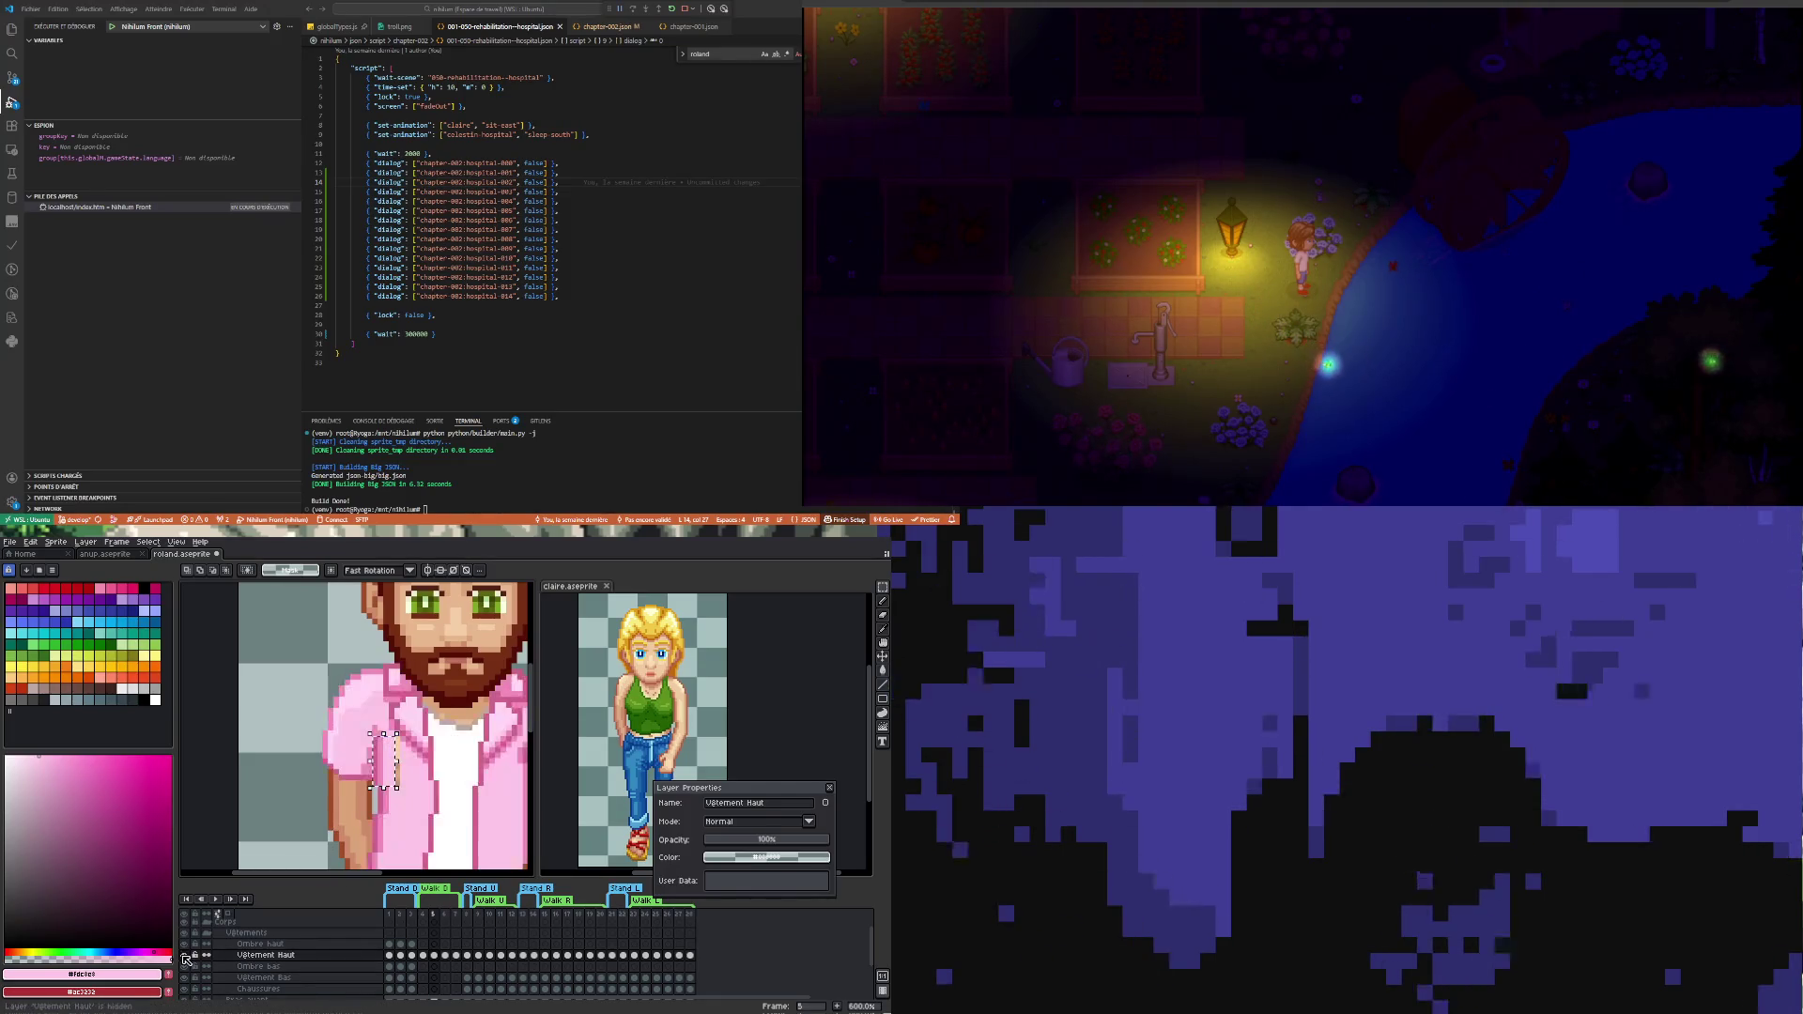
# - After an undone rightward nudge and more layer comparisons, shift the shirt pixels one pixel left and commit
pyautogui.press('Right')
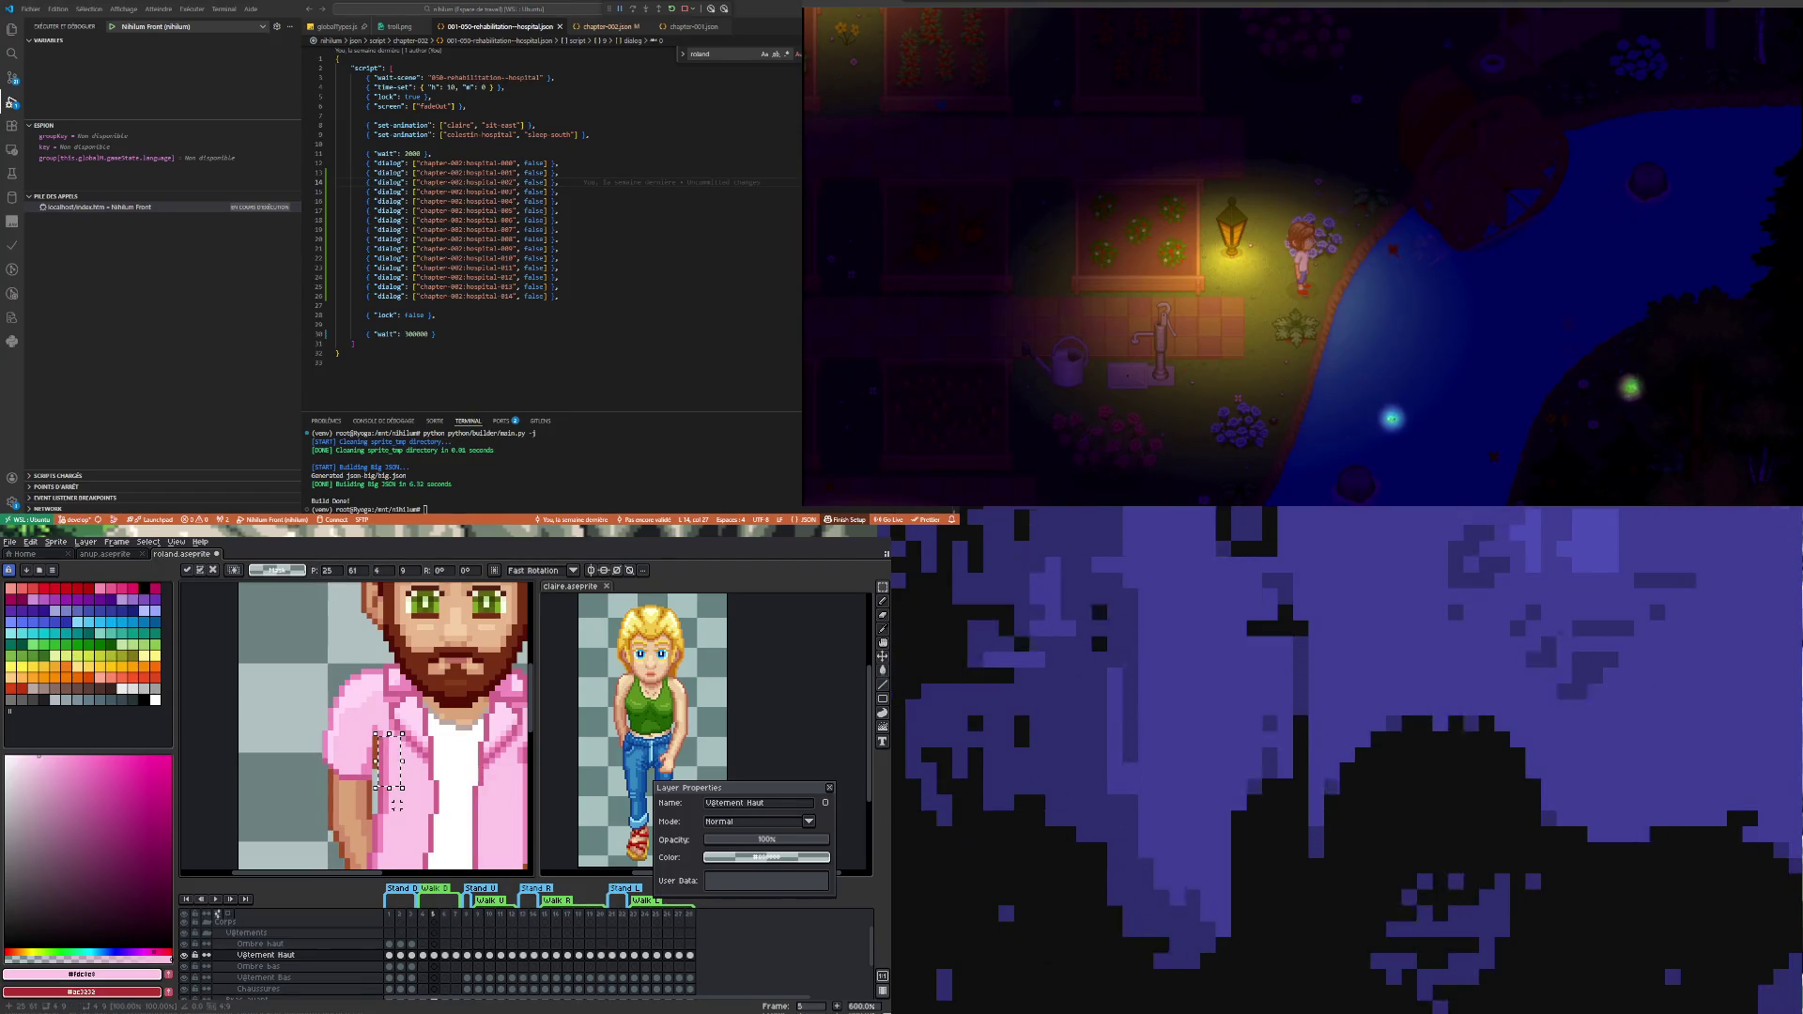
pyautogui.hotkey('ctrl', 'z')
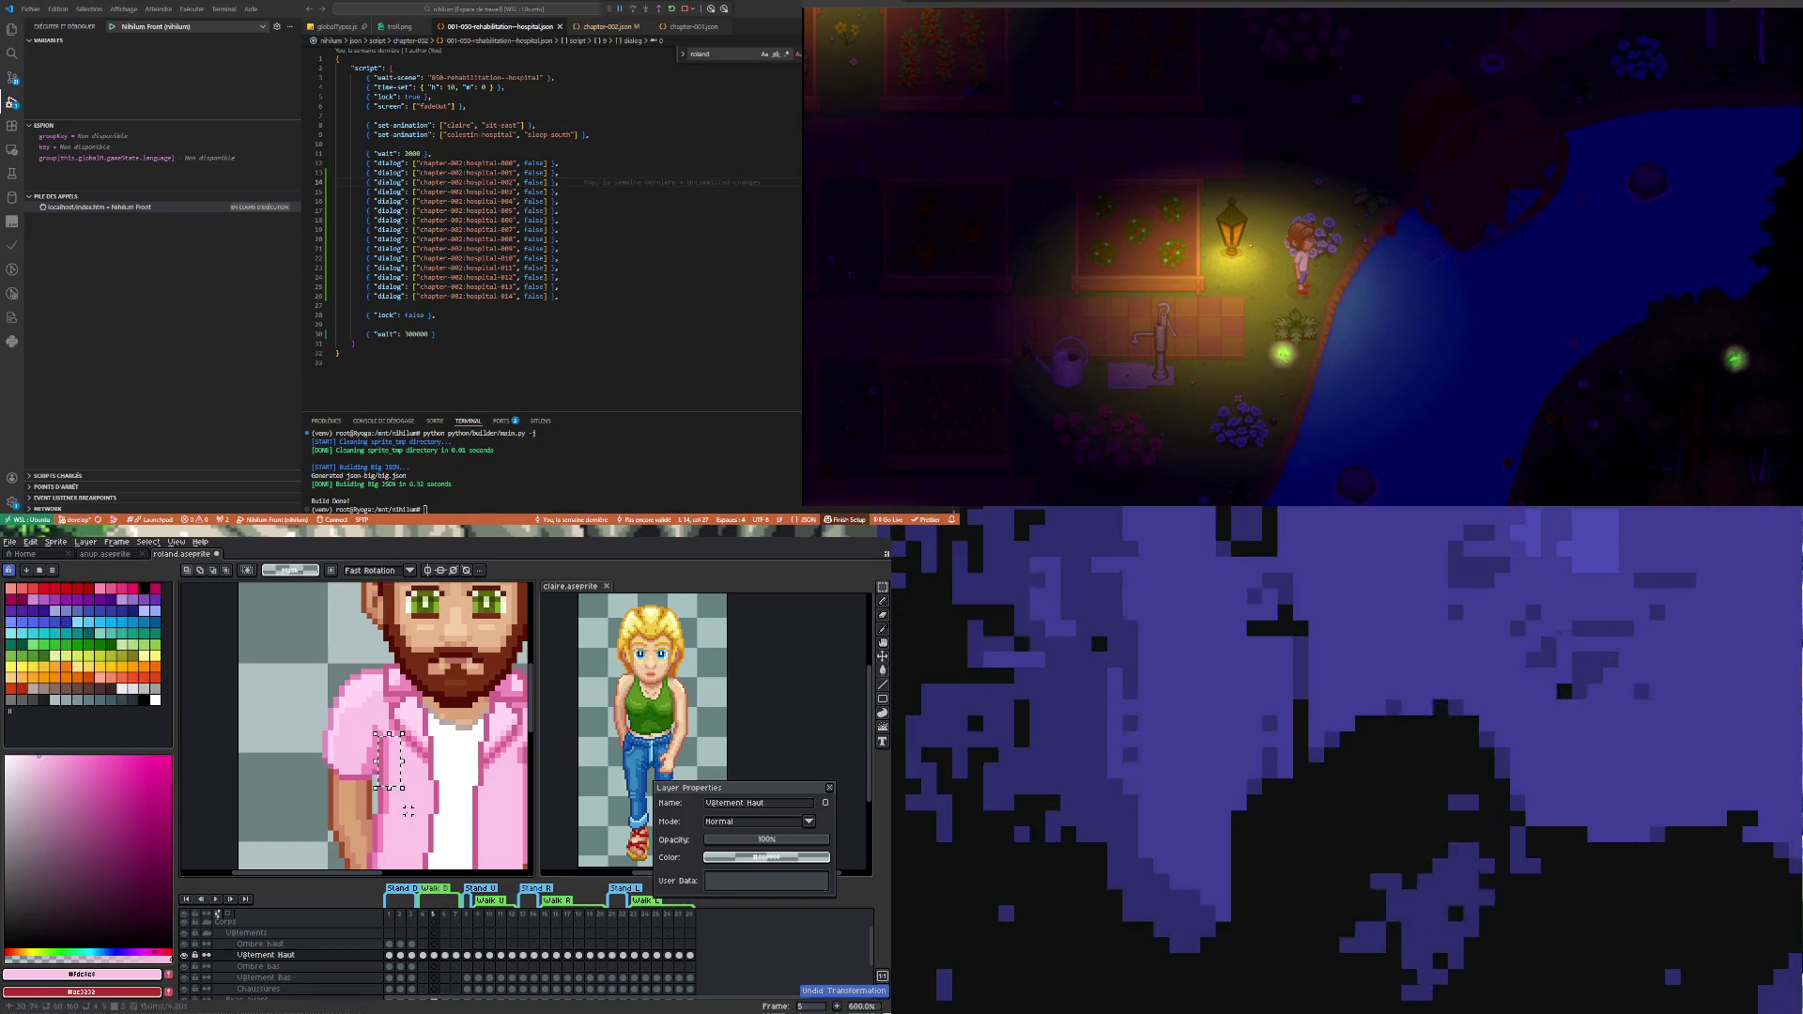
pyautogui.hotkey('ctrl', 'd')
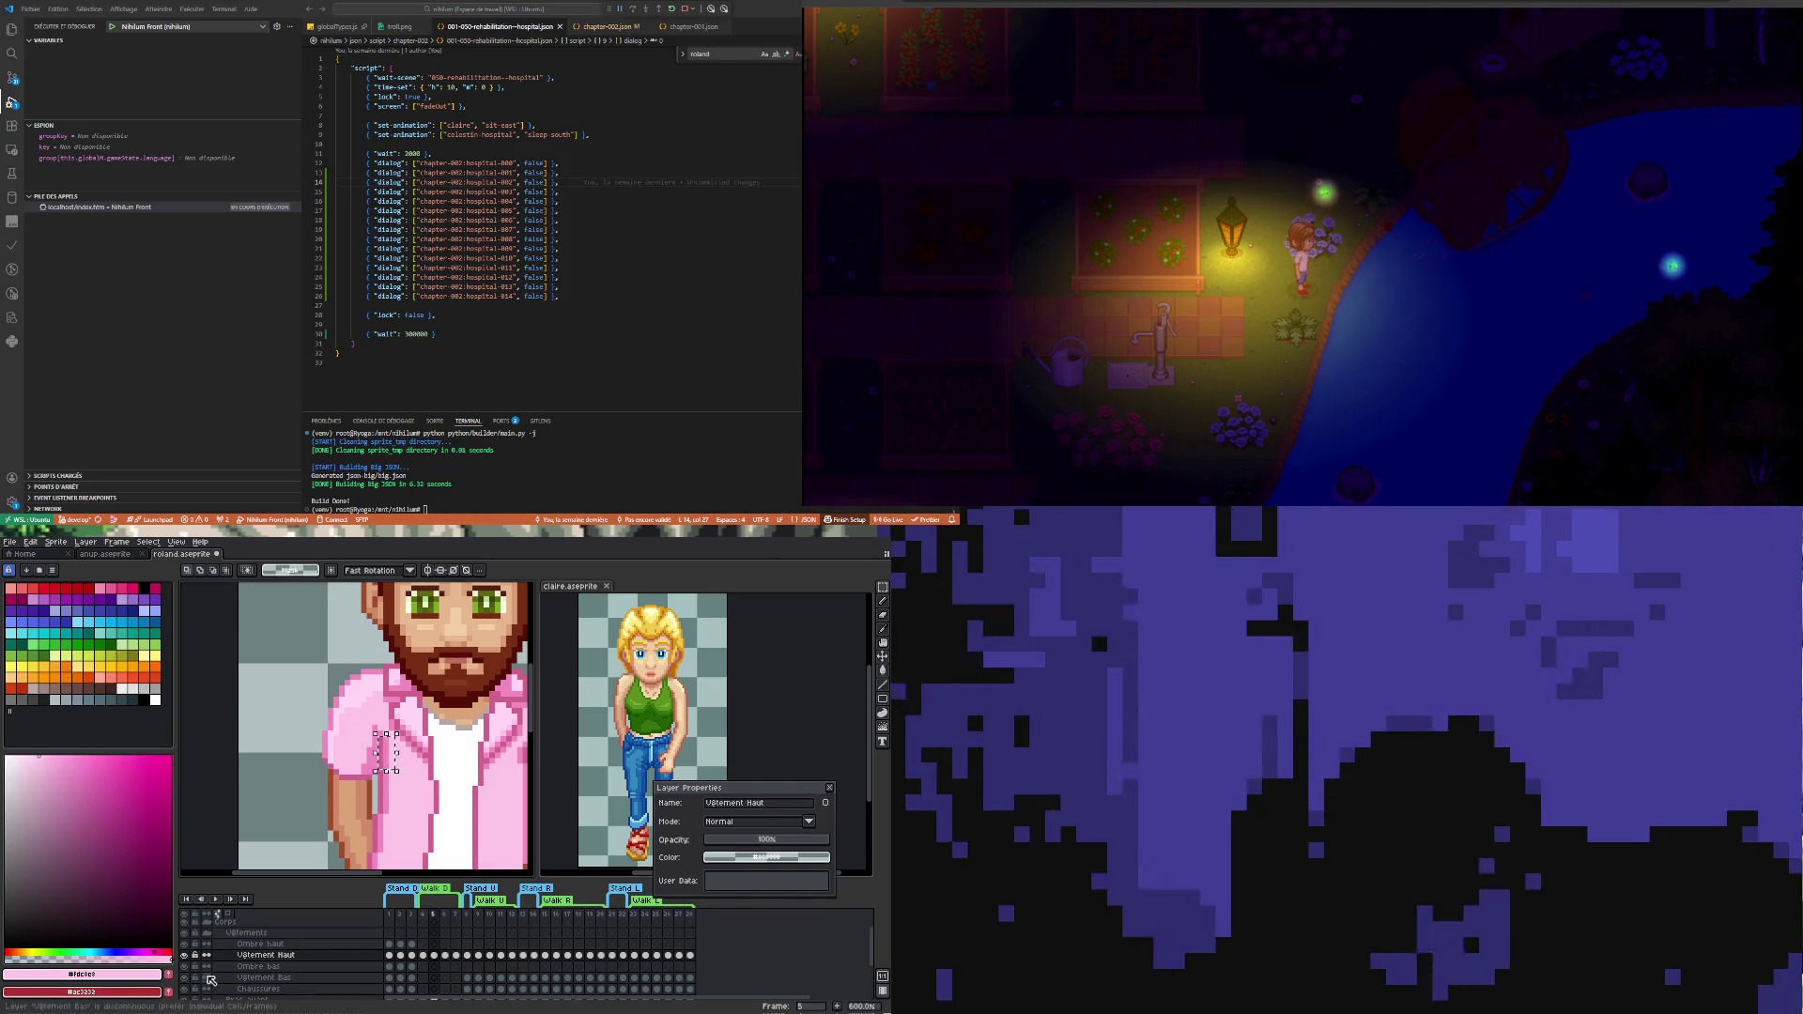
pyautogui.click(188, 956)
pyautogui.click(189, 957)
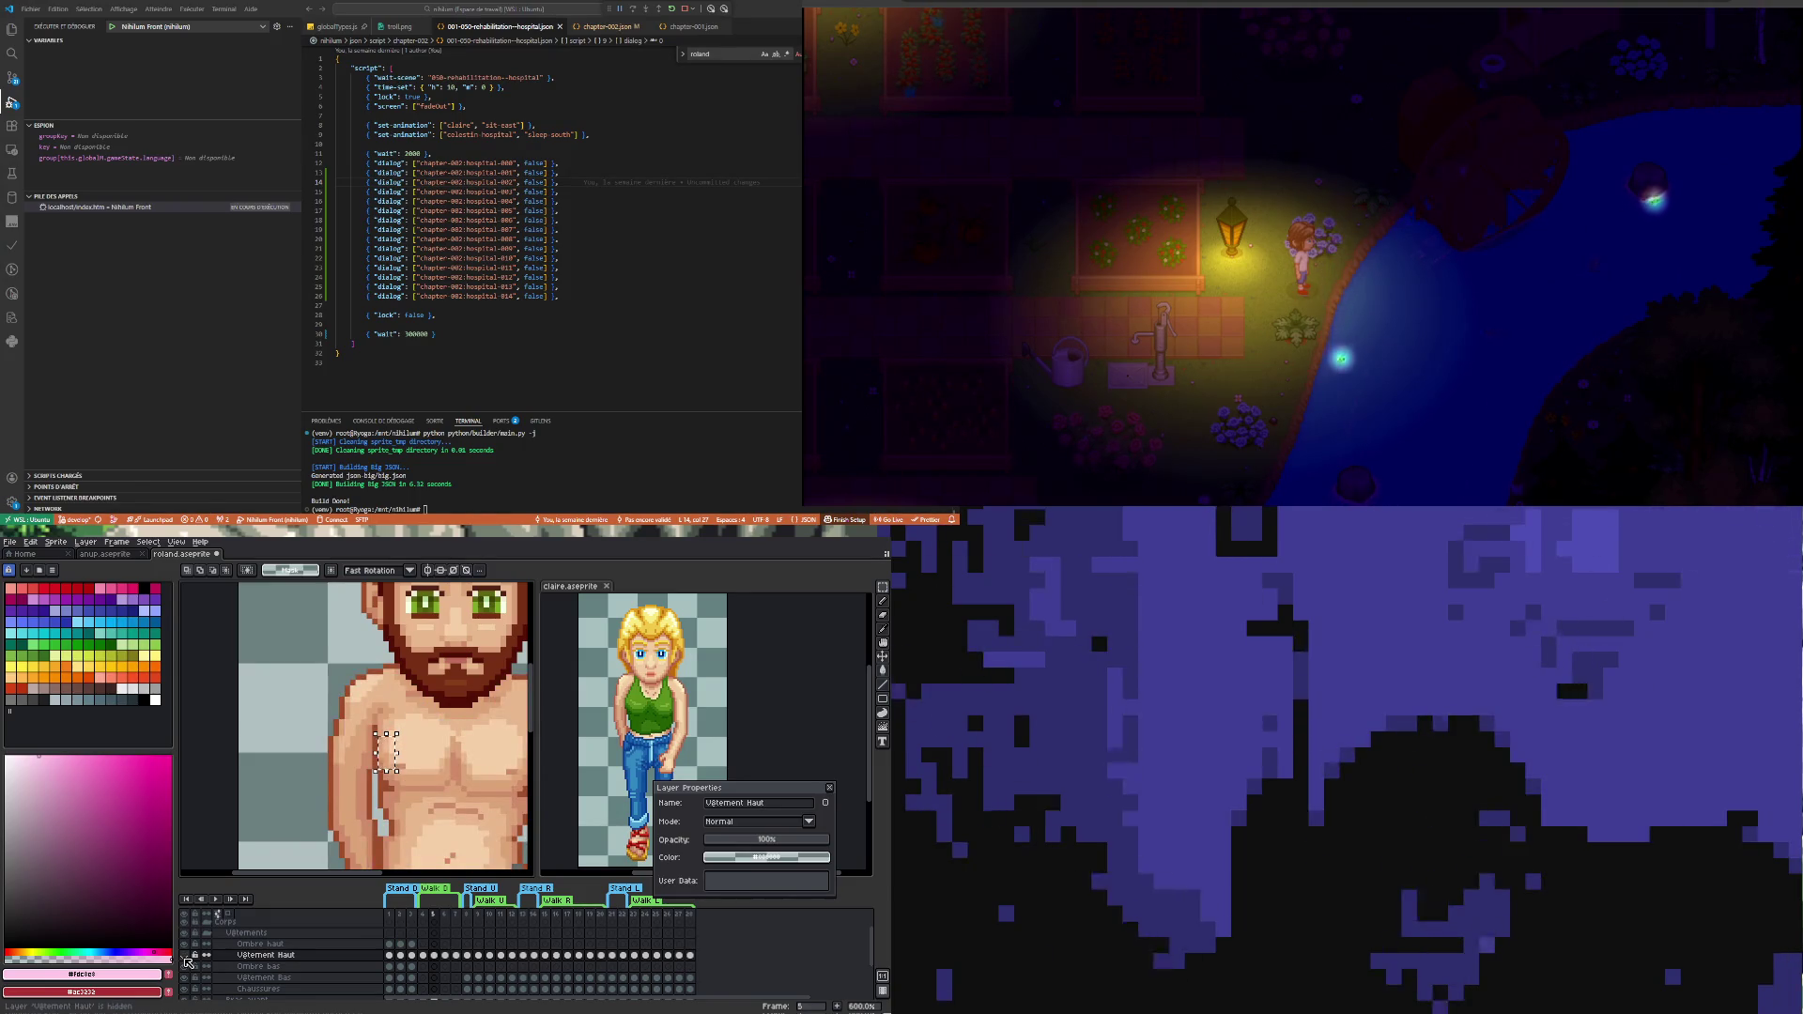
pyautogui.click(190, 956)
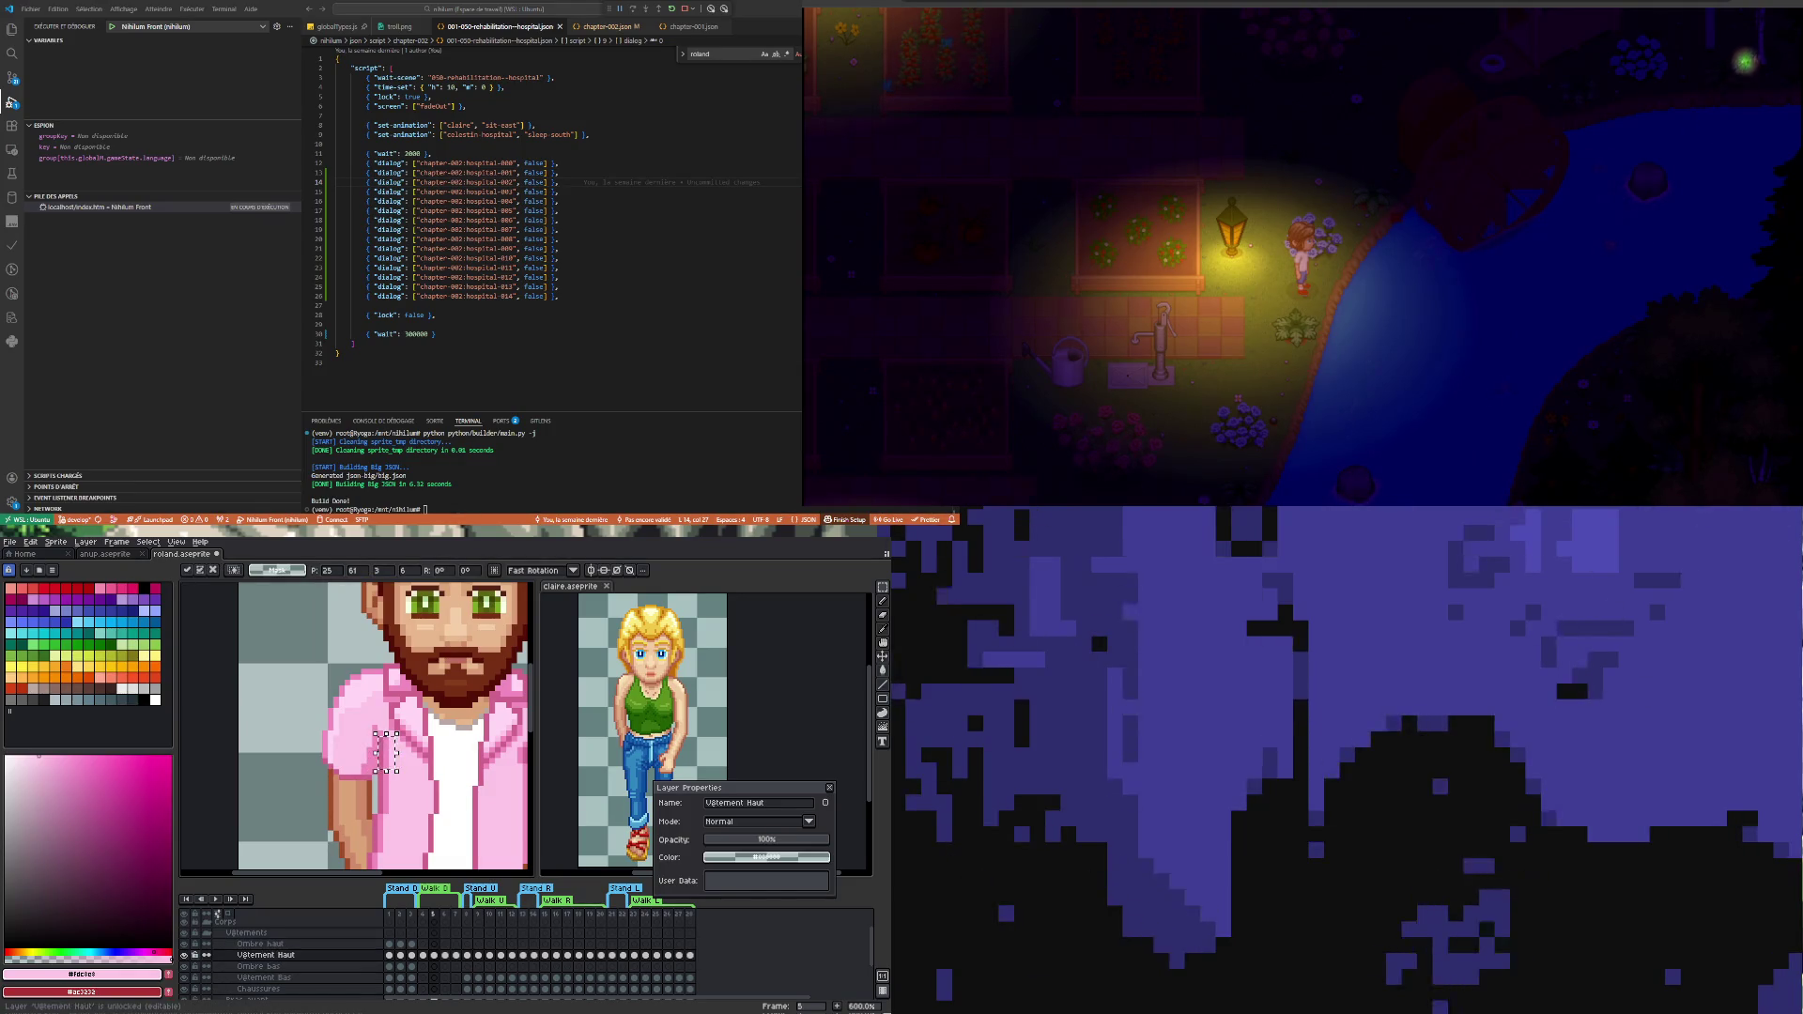
pyautogui.hotkey('ctrl', 'z')
pyautogui.hotkey('ctrl', 'y')
pyautogui.hotkey('ctrl', 'z')
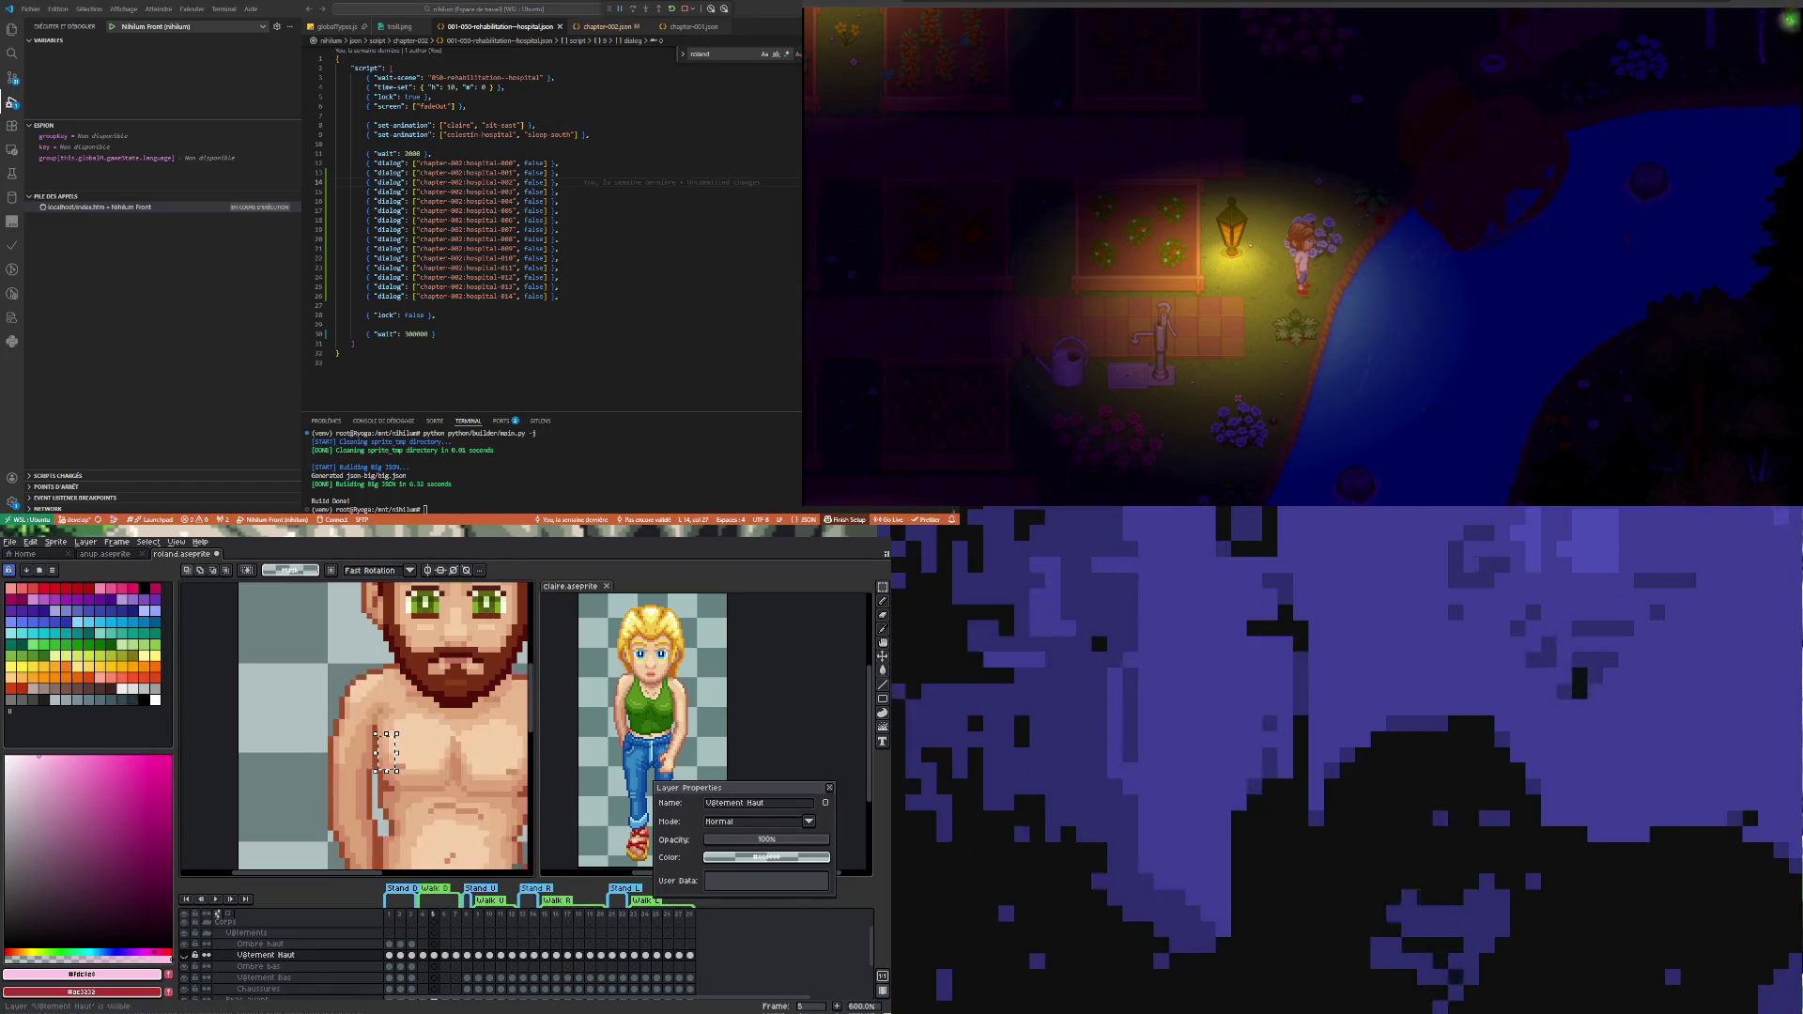
pyautogui.hotkey('ctrl', 'y')
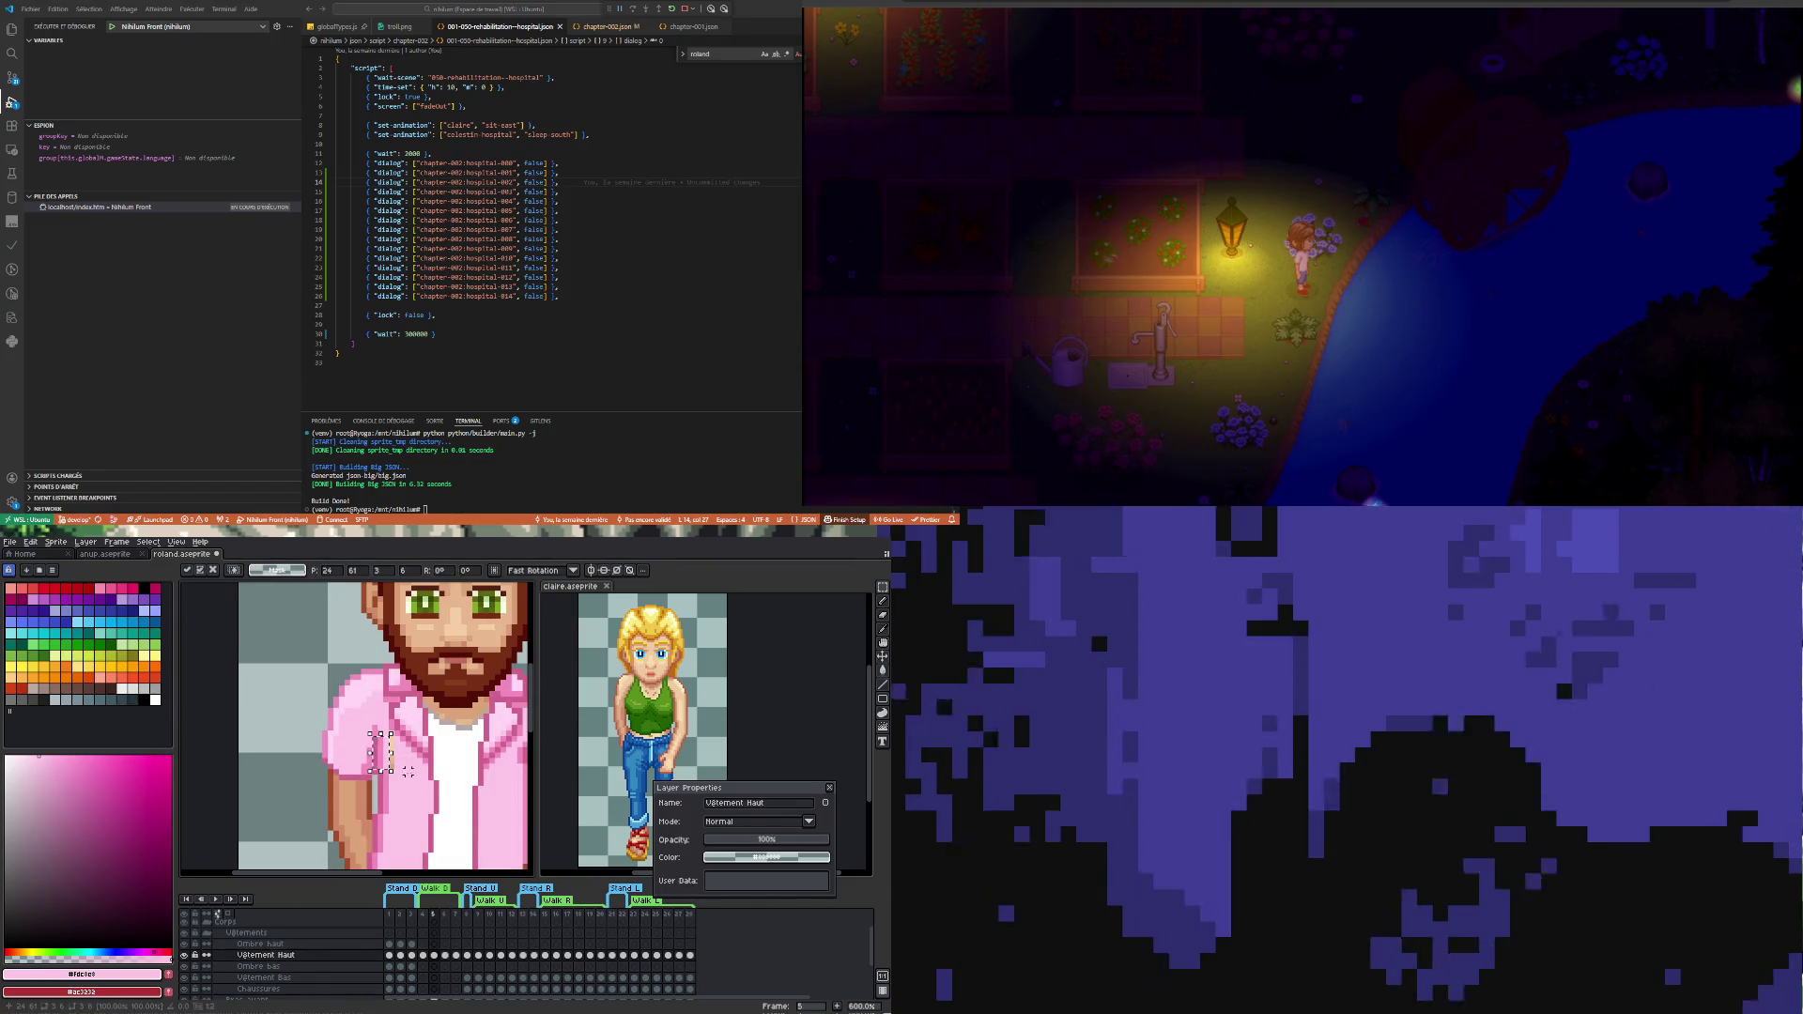
pyautogui.press('Left')
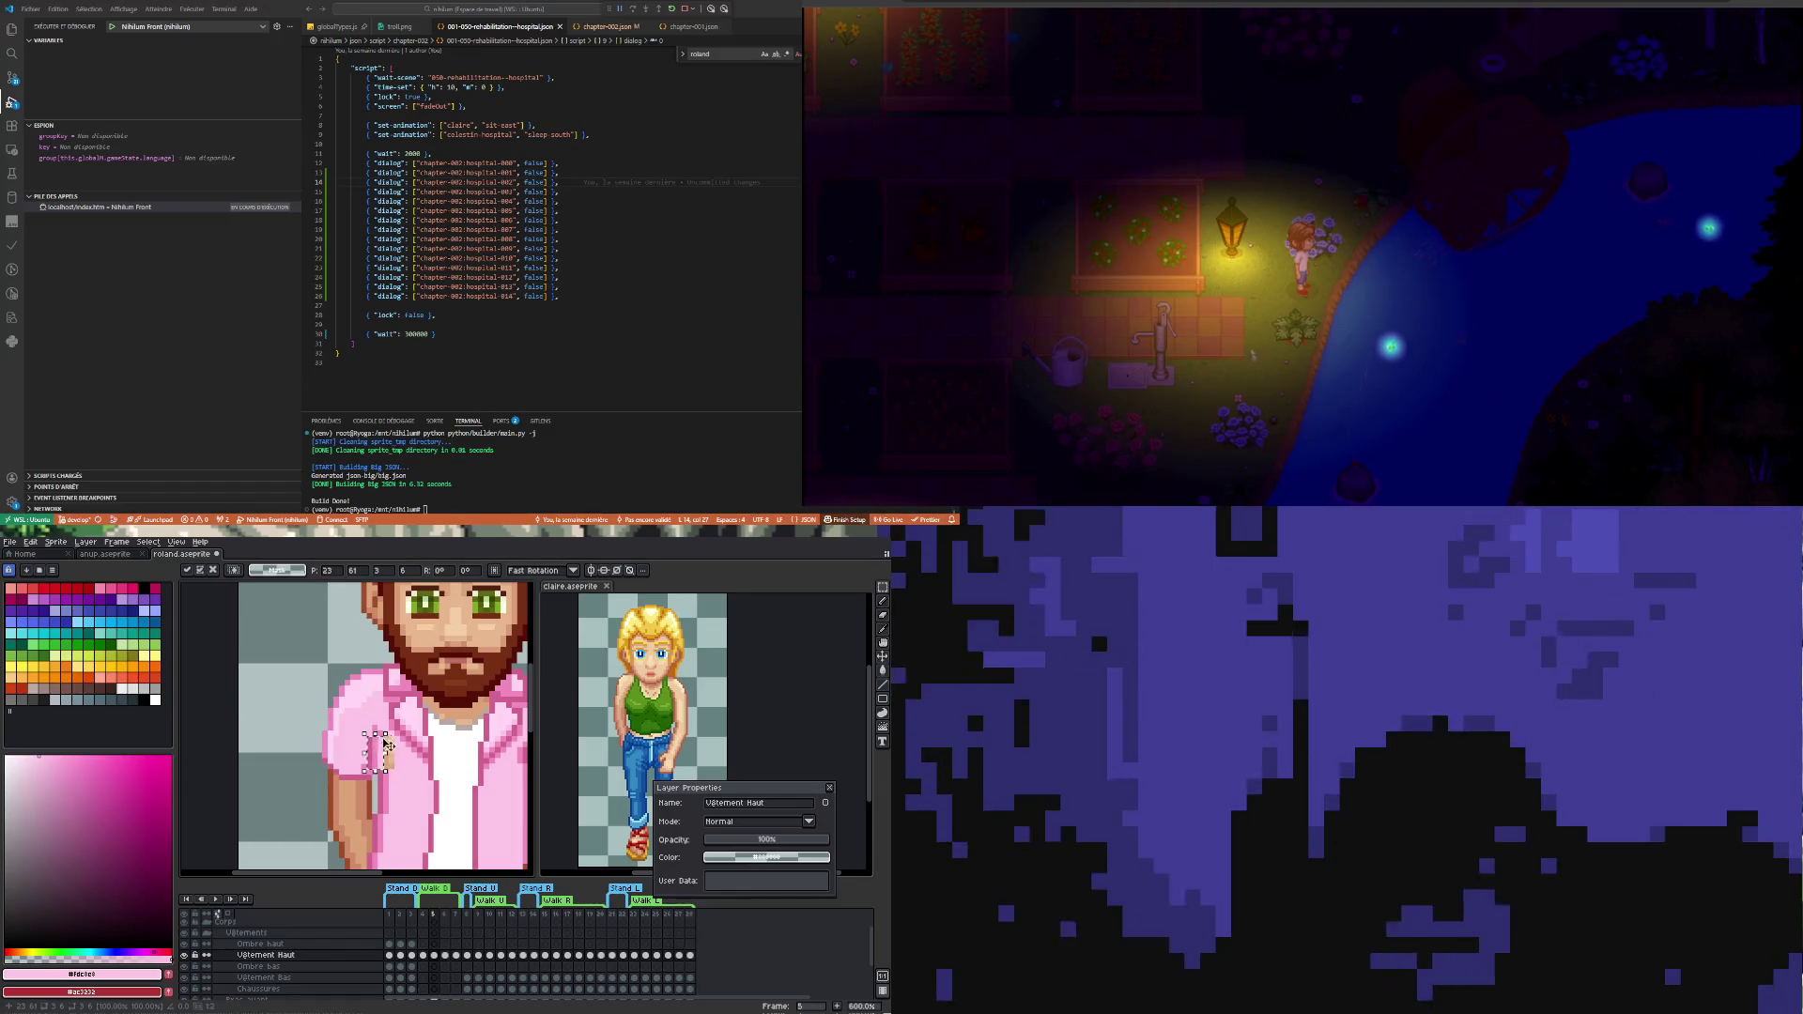
pyautogui.press('Return')
pyautogui.scroll(3, 378, 747)
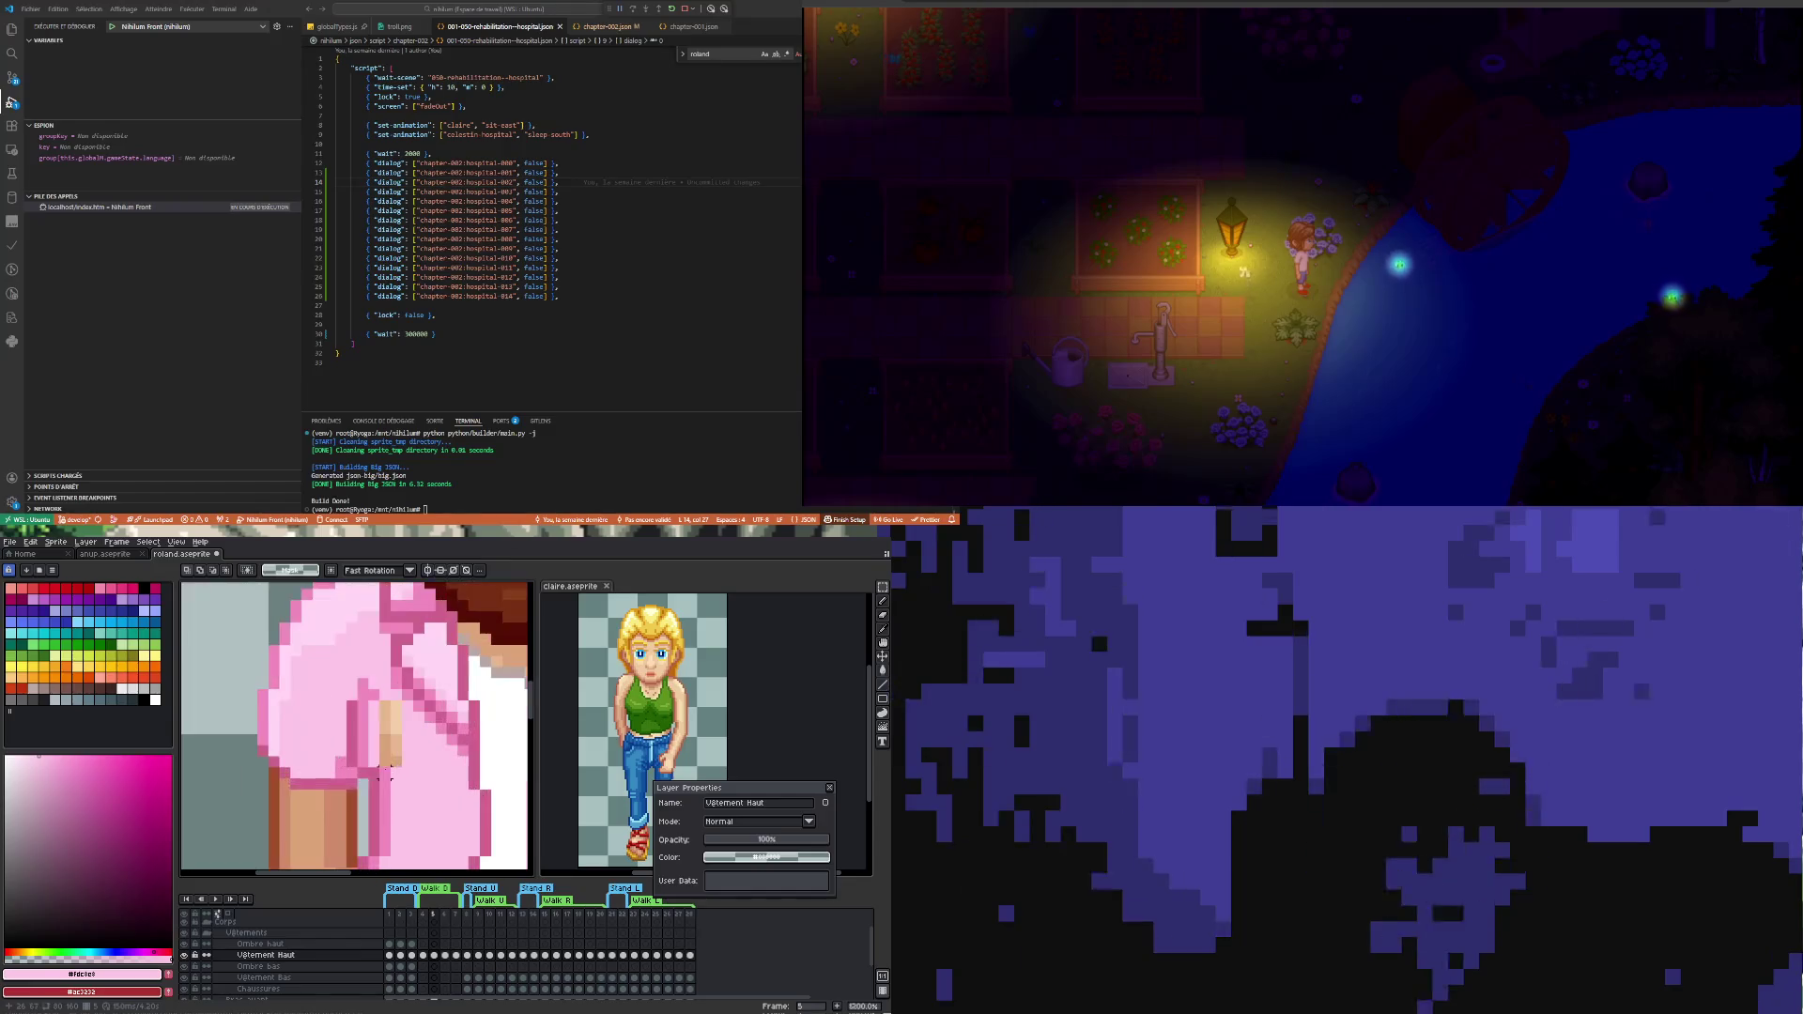
# - Paint sampled shirt pink over the brown column on the sleeve
pyautogui.press('i')
pyautogui.click(359, 736)
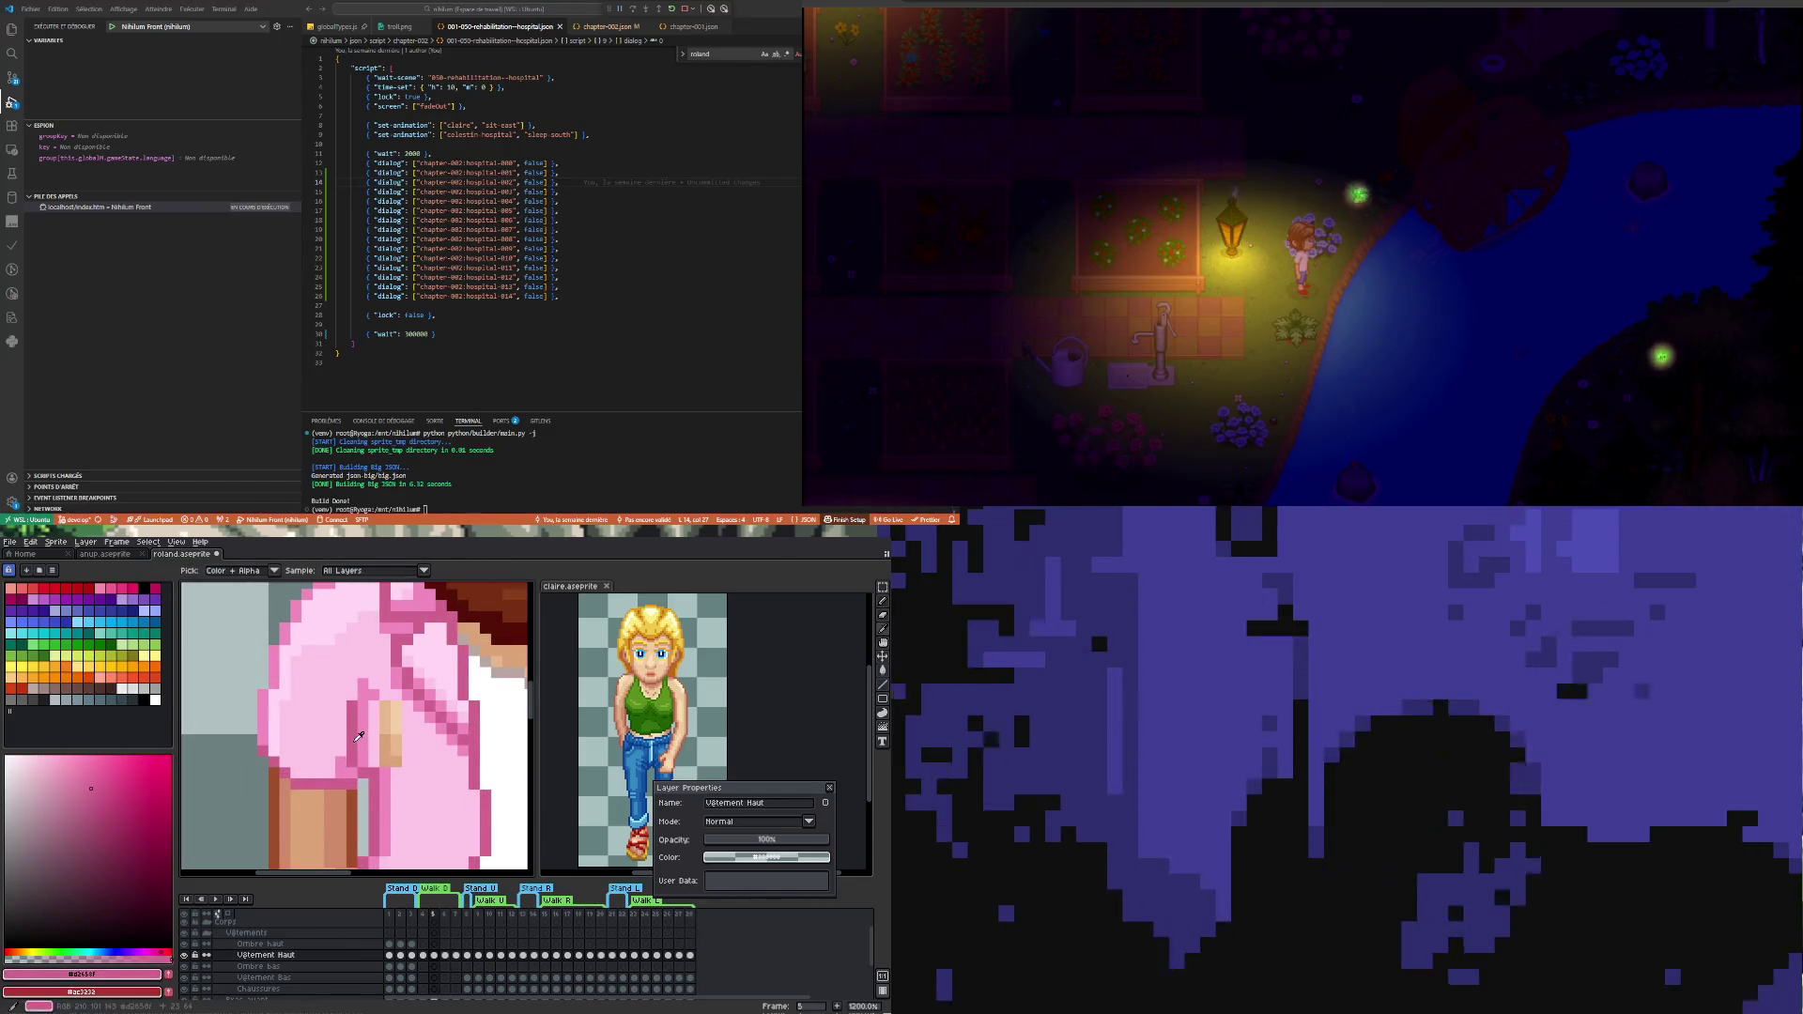
pyautogui.press('b')
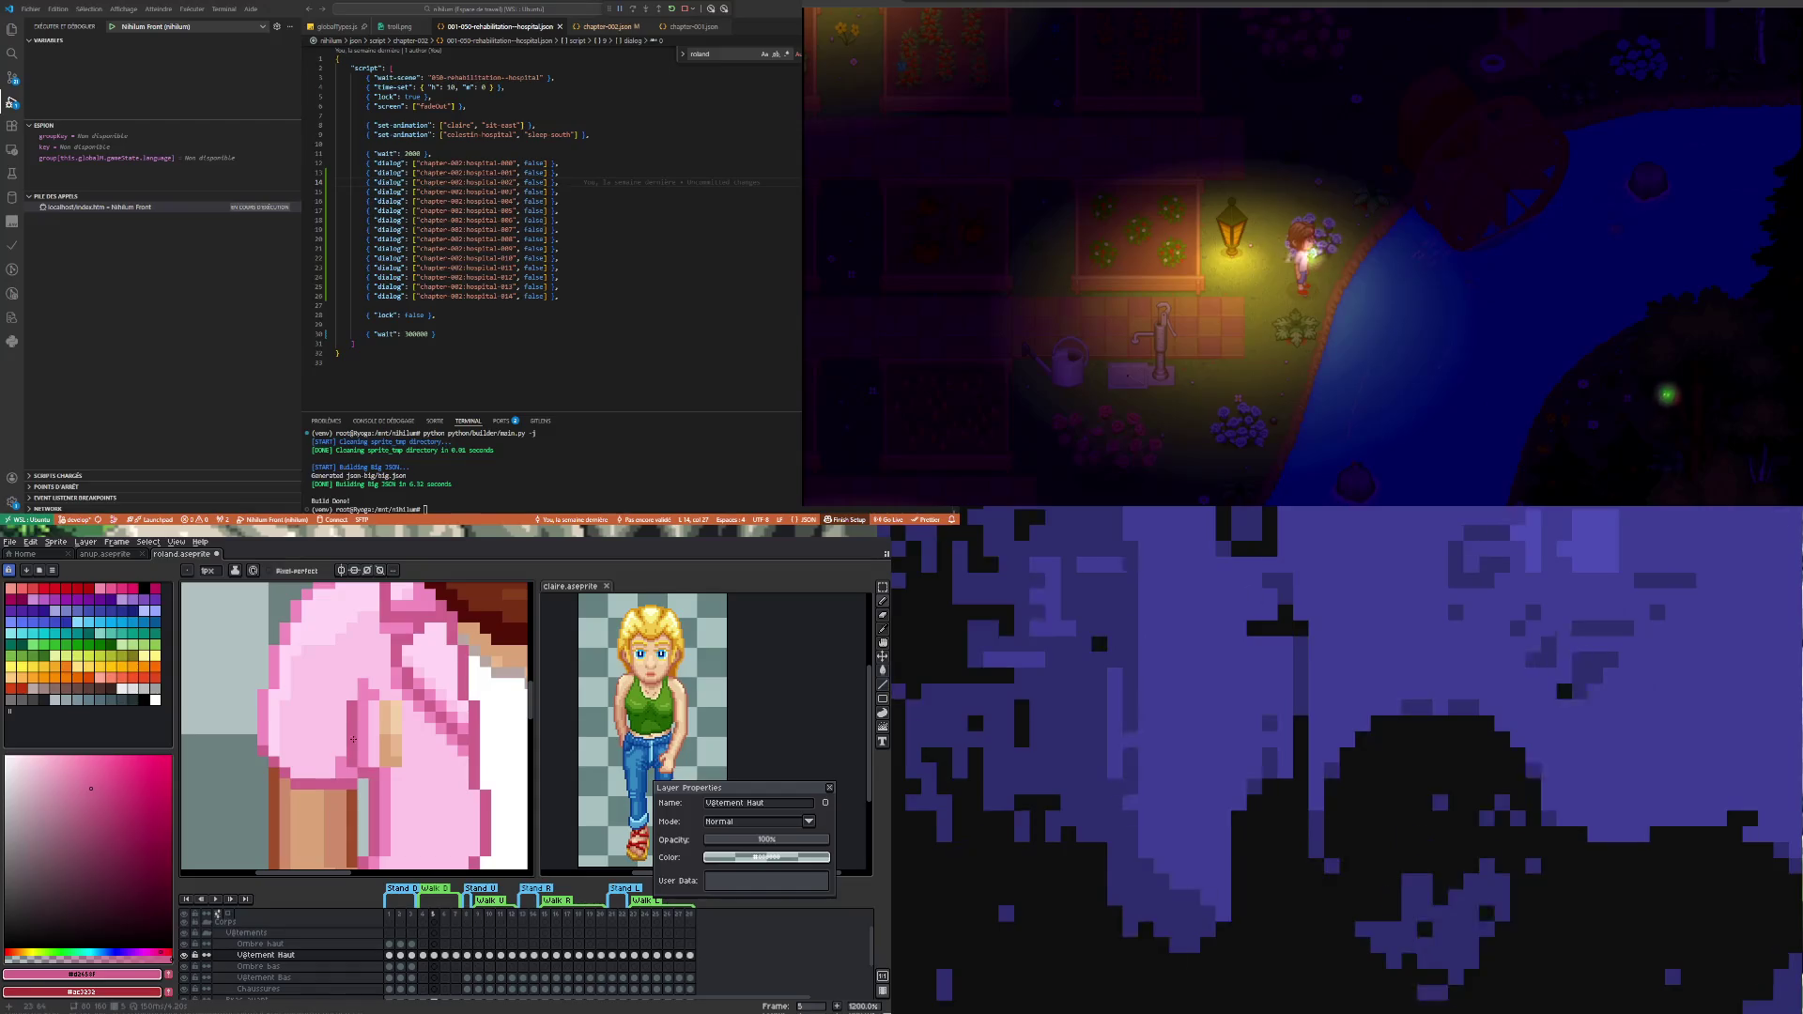
pyautogui.moveTo(357, 857); pyautogui.dragTo(378, 814)
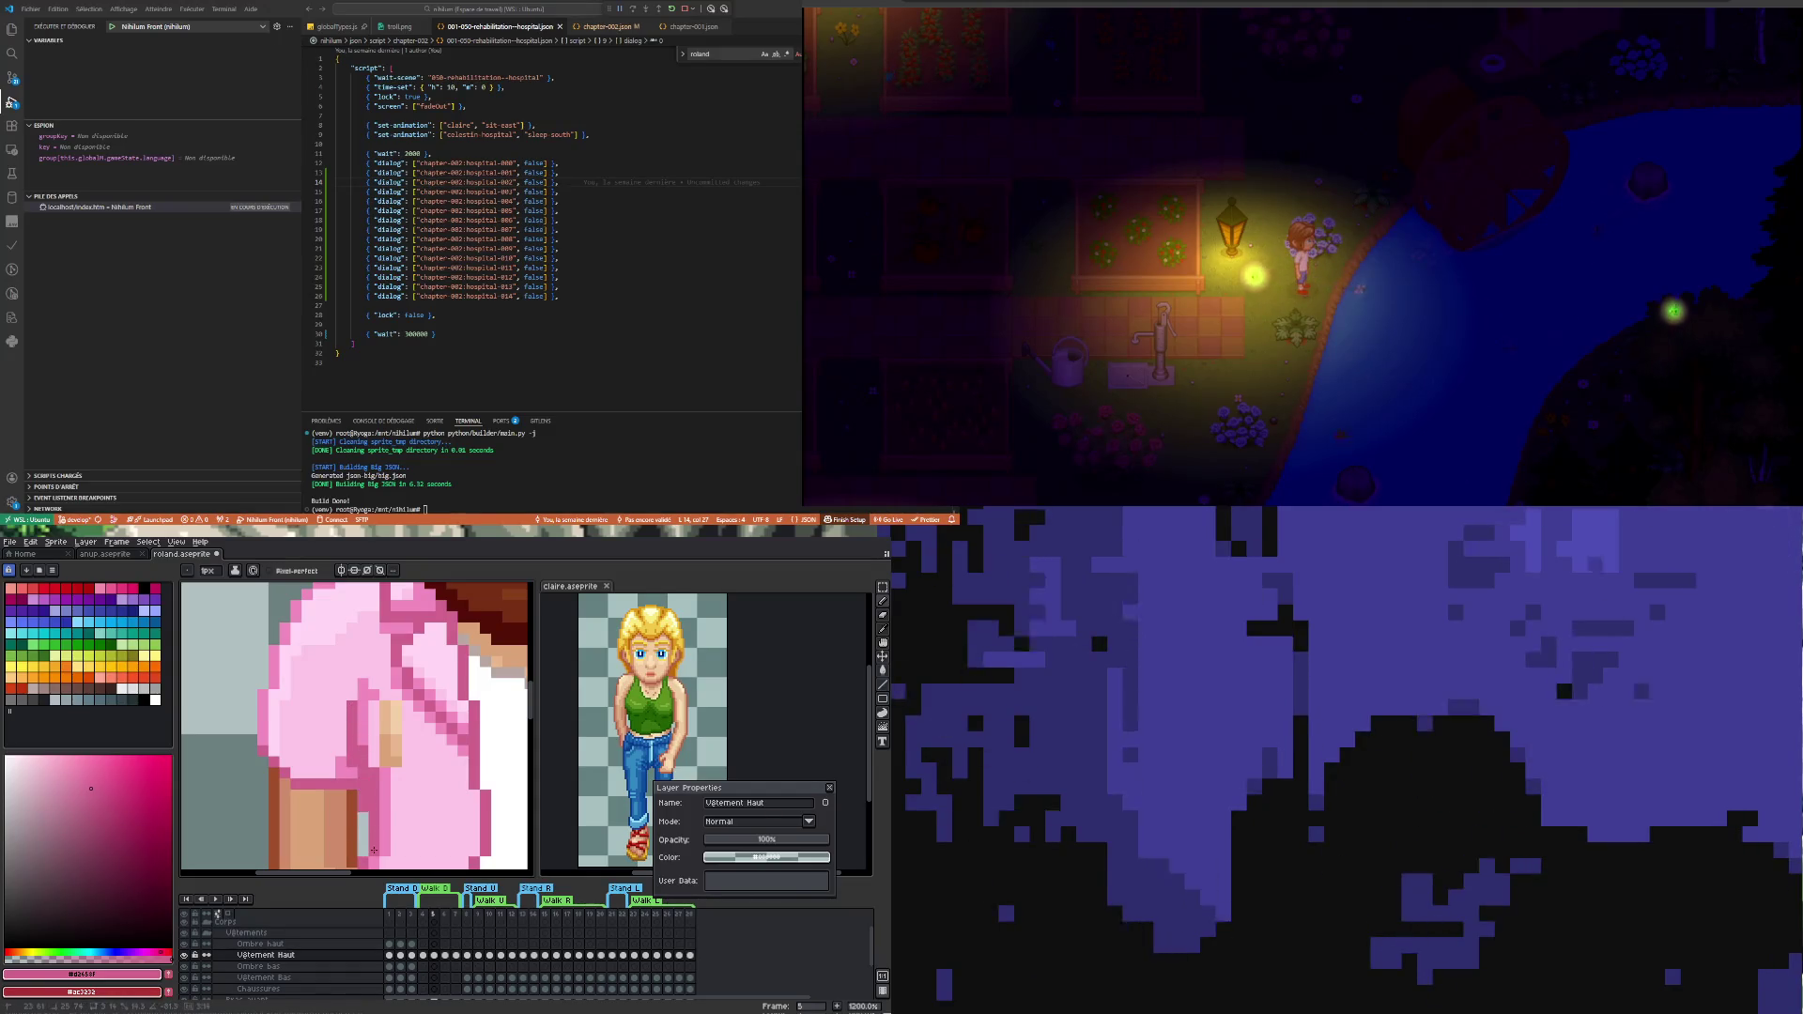
pyautogui.scroll(-2, 373, 851)
pyautogui.scroll(2, 413, 737)
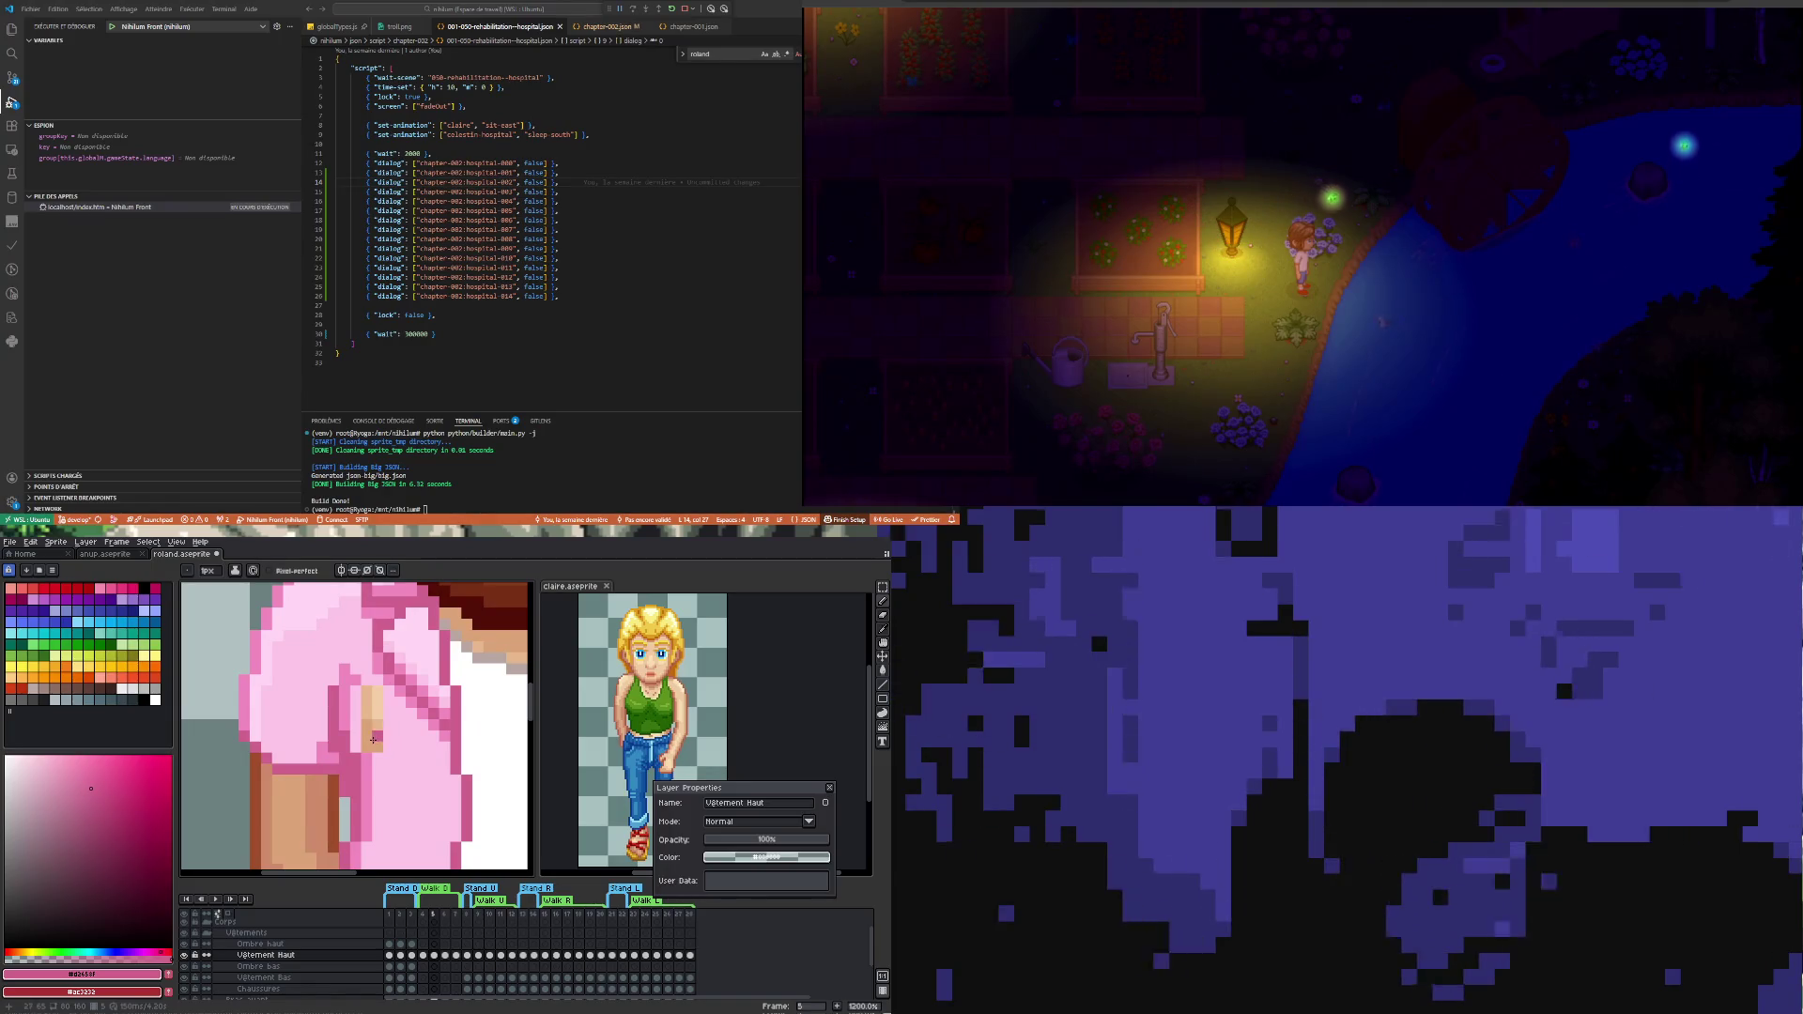
pyautogui.press('i')
pyautogui.click(353, 680)
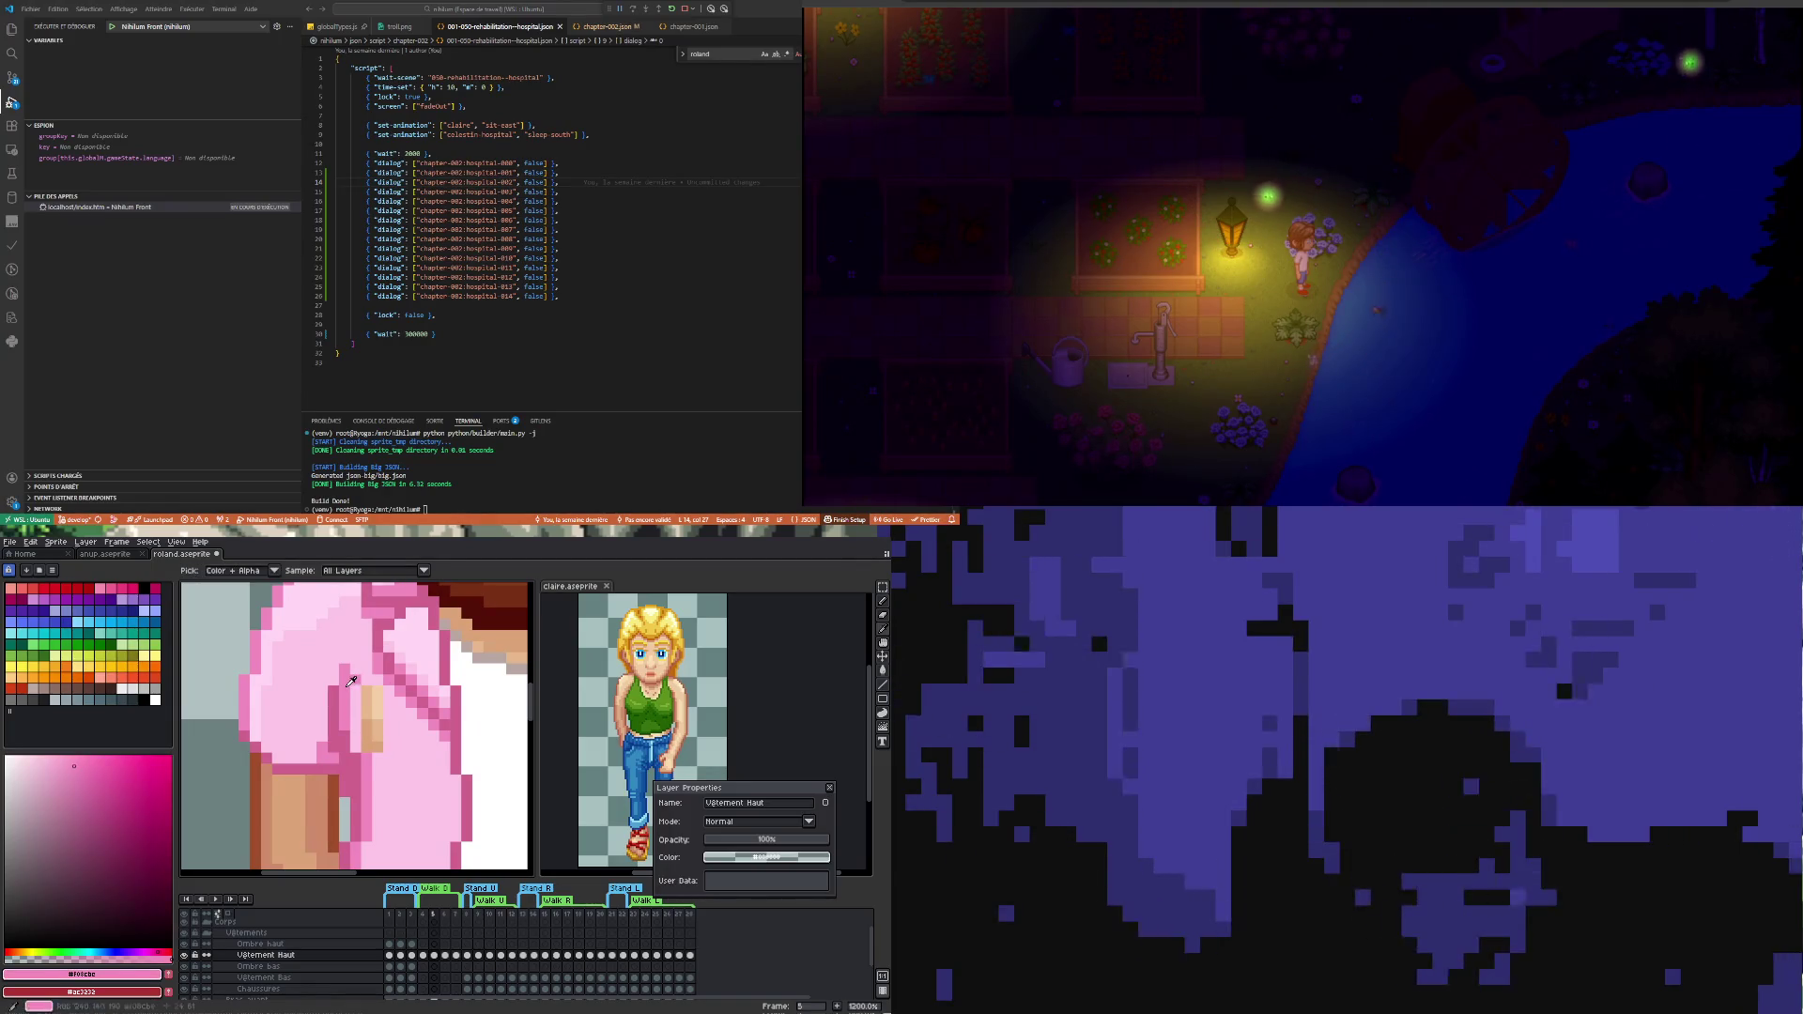
pyautogui.press('b')
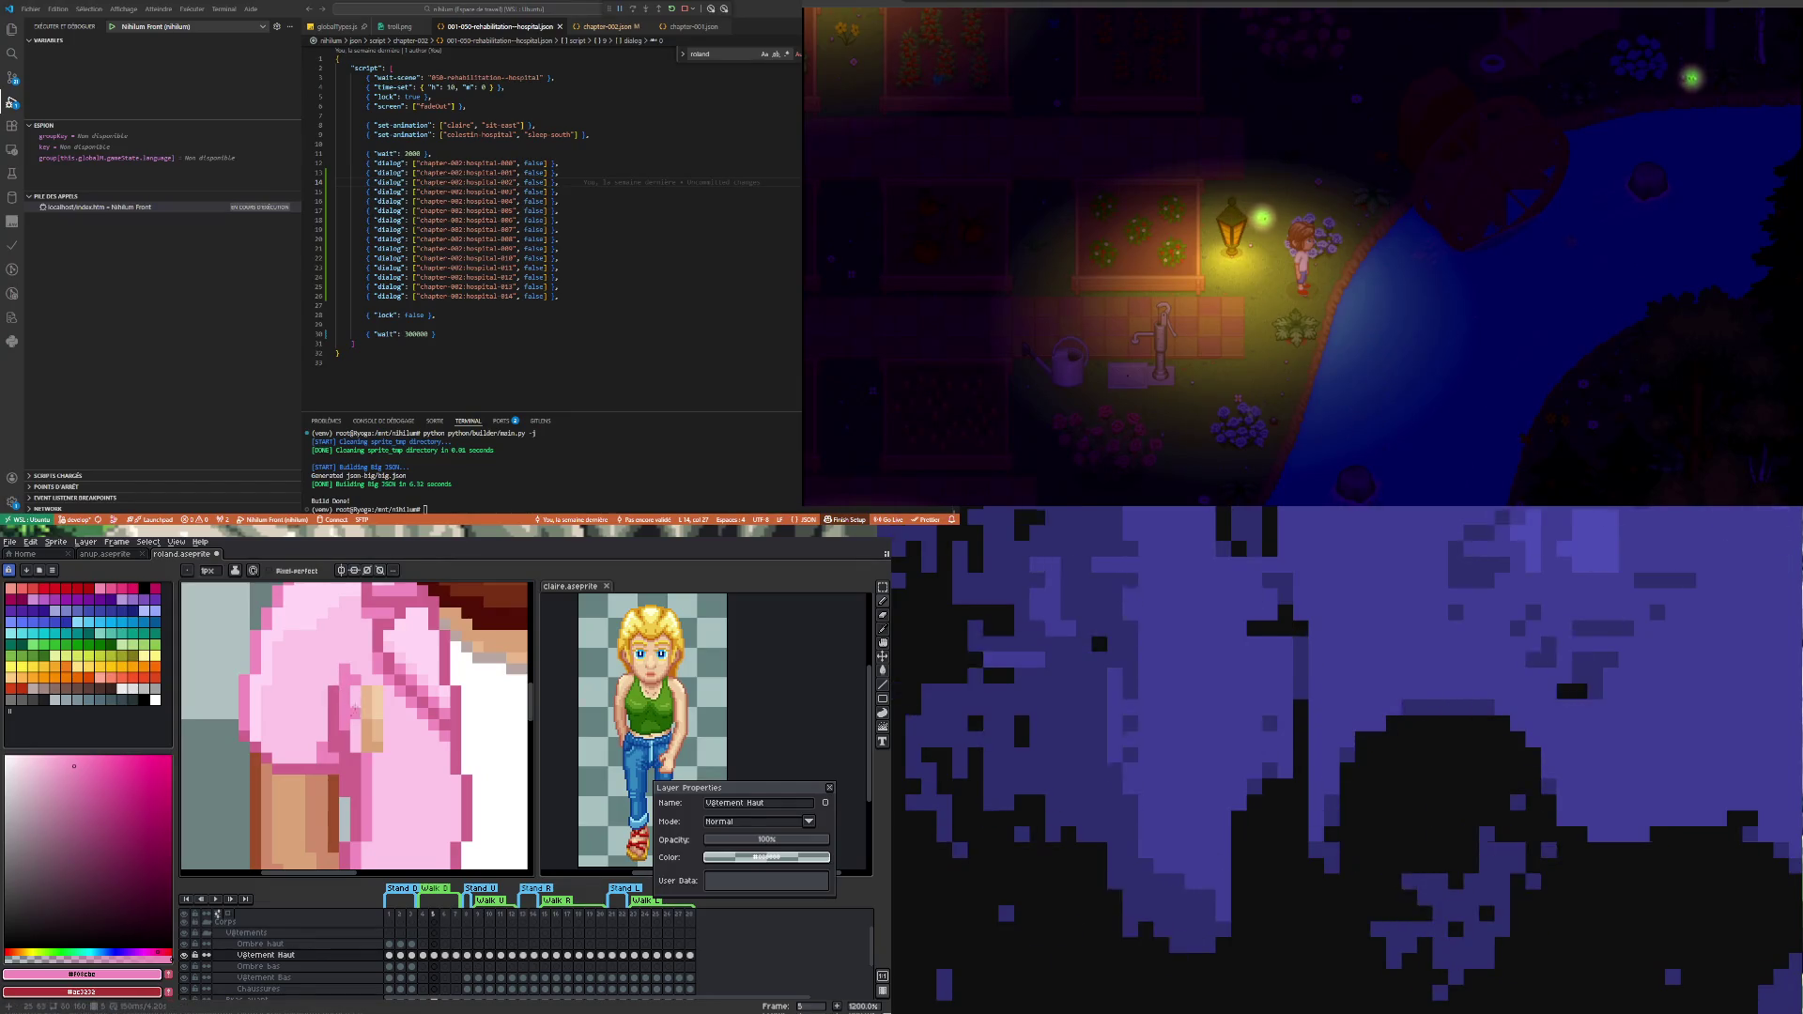
# - Cover the tan patch in the sleeve with pink, sample darker and brighter pinks, then go to frame 4
pyautogui.press('i')
pyautogui.click(371, 692)
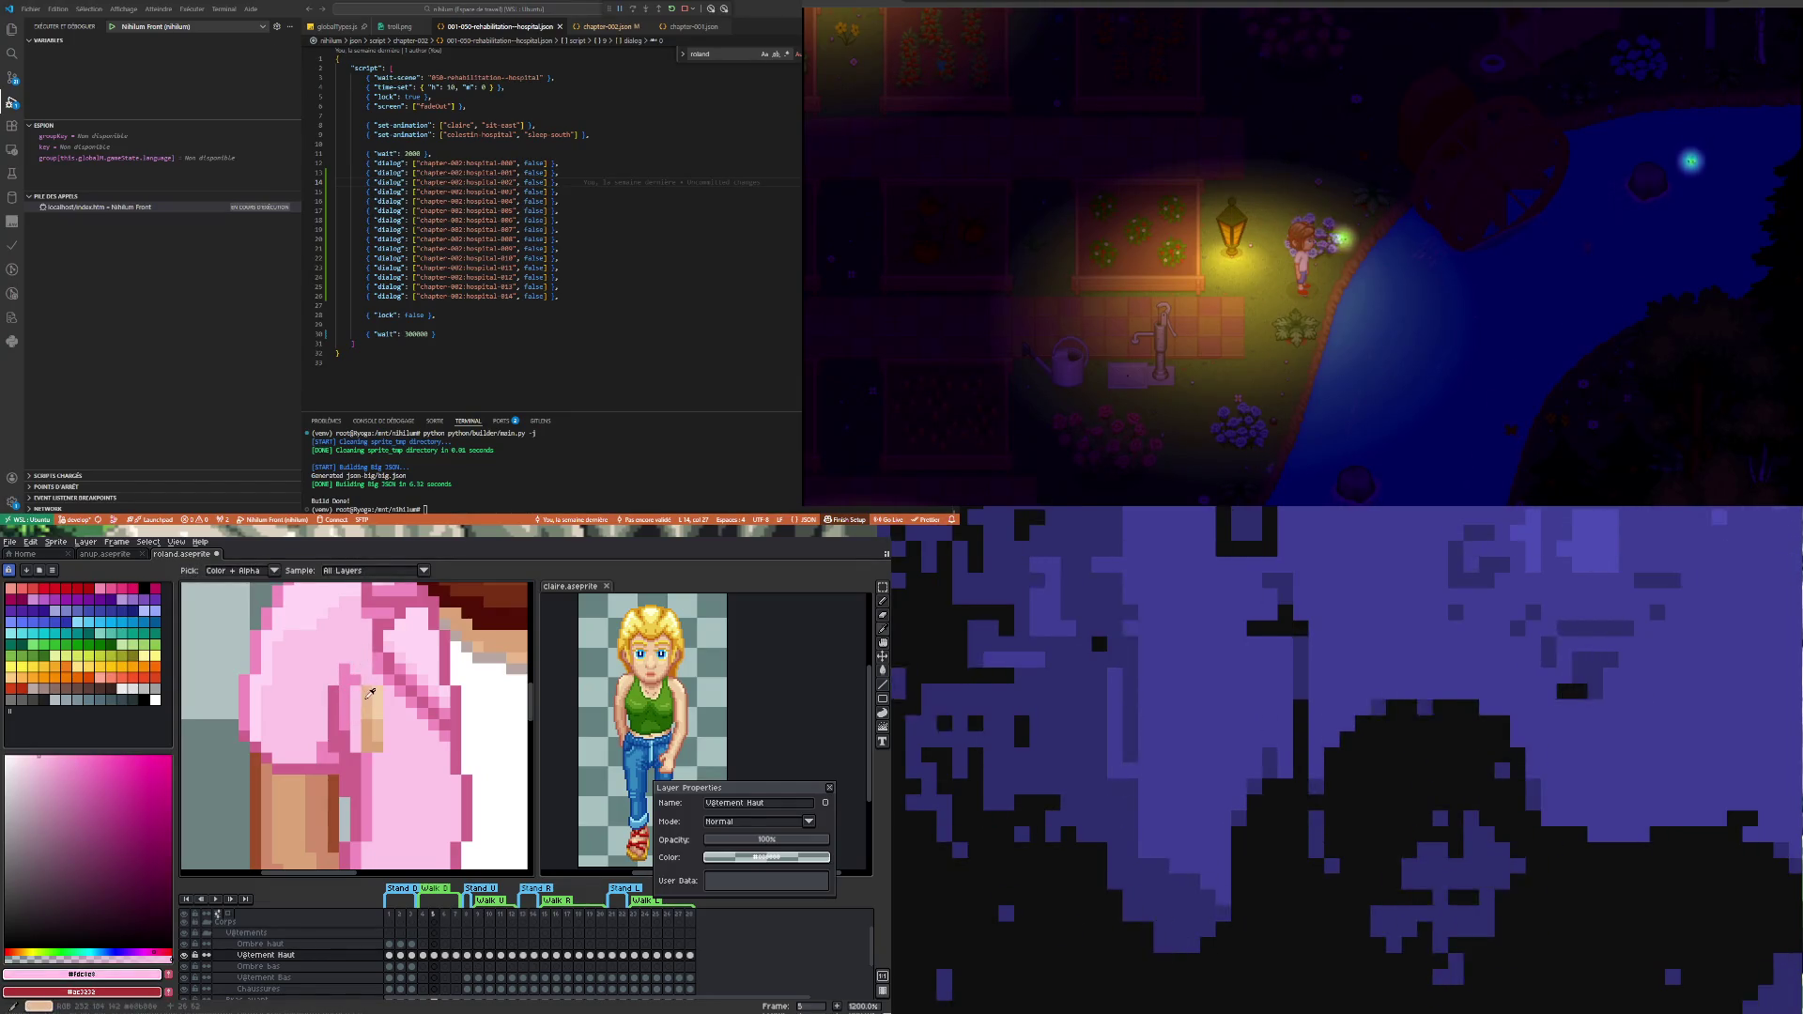
pyautogui.press('b')
pyautogui.moveTo(363, 697)
pyautogui.mouseDown()
pyautogui.moveTo(366, 748)
pyautogui.moveTo(378, 687)
pyautogui.mouseUp()
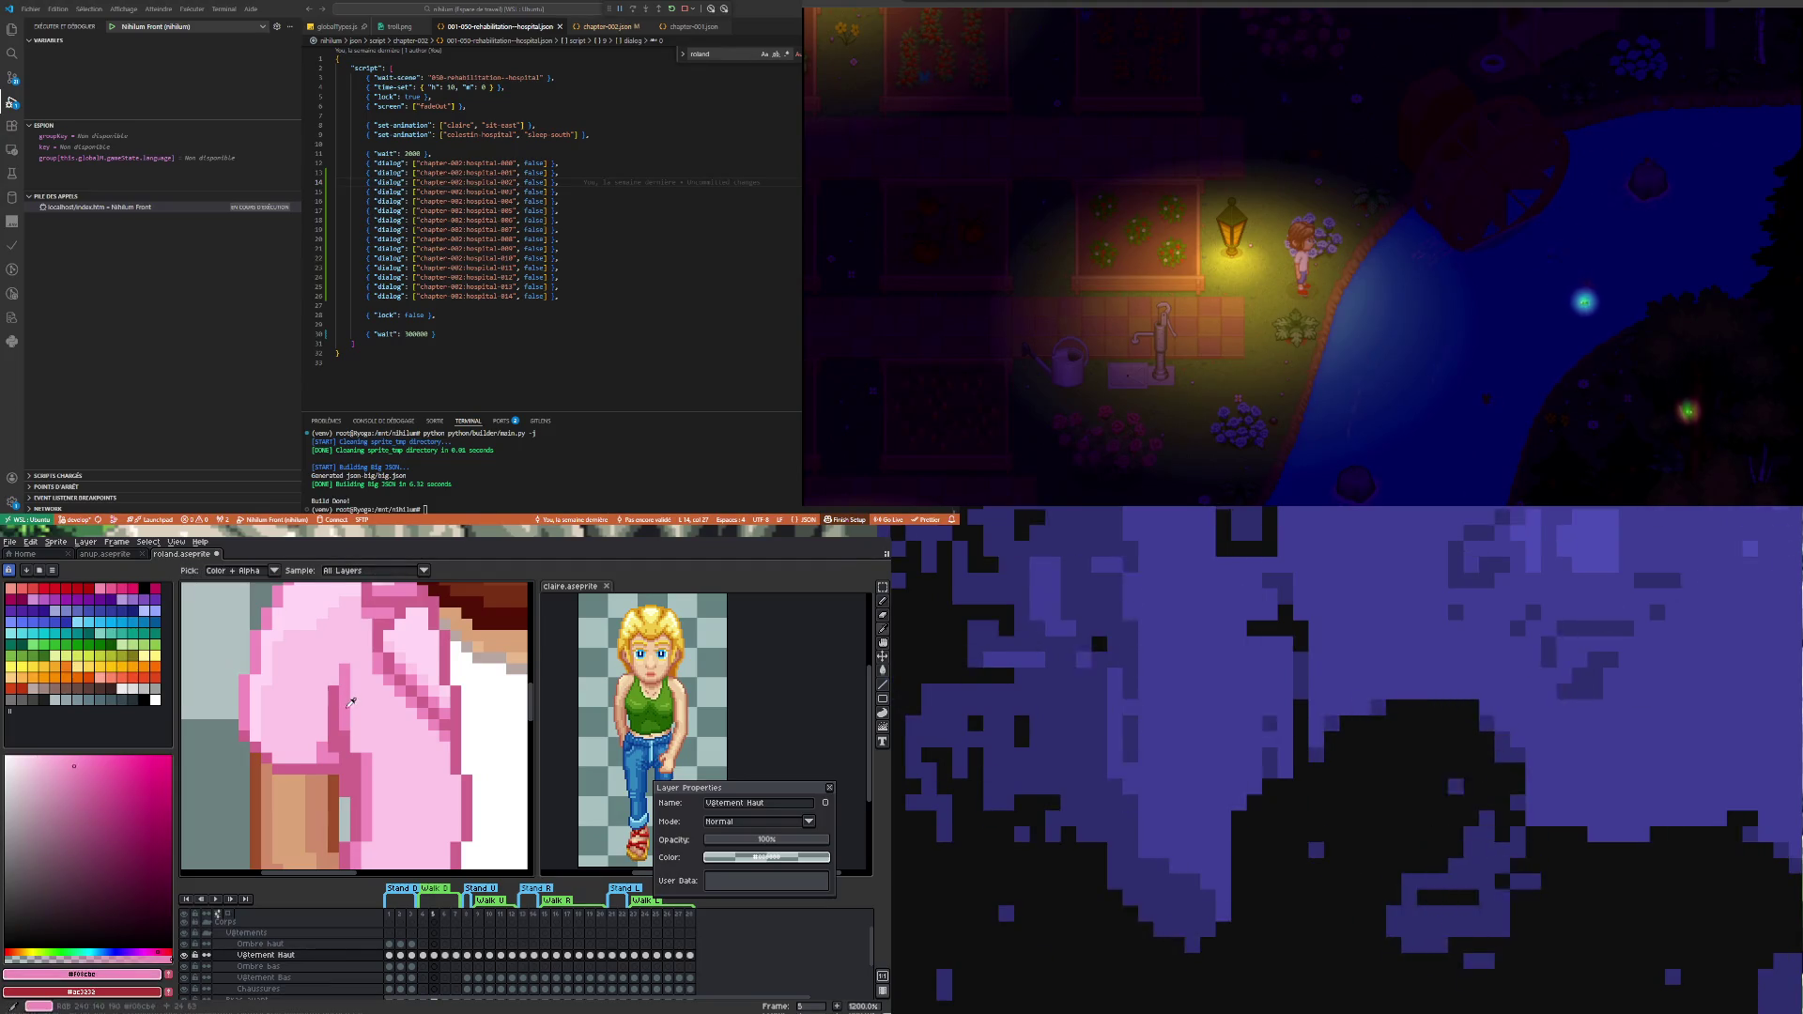
pyautogui.scroll(-5, 359, 746)
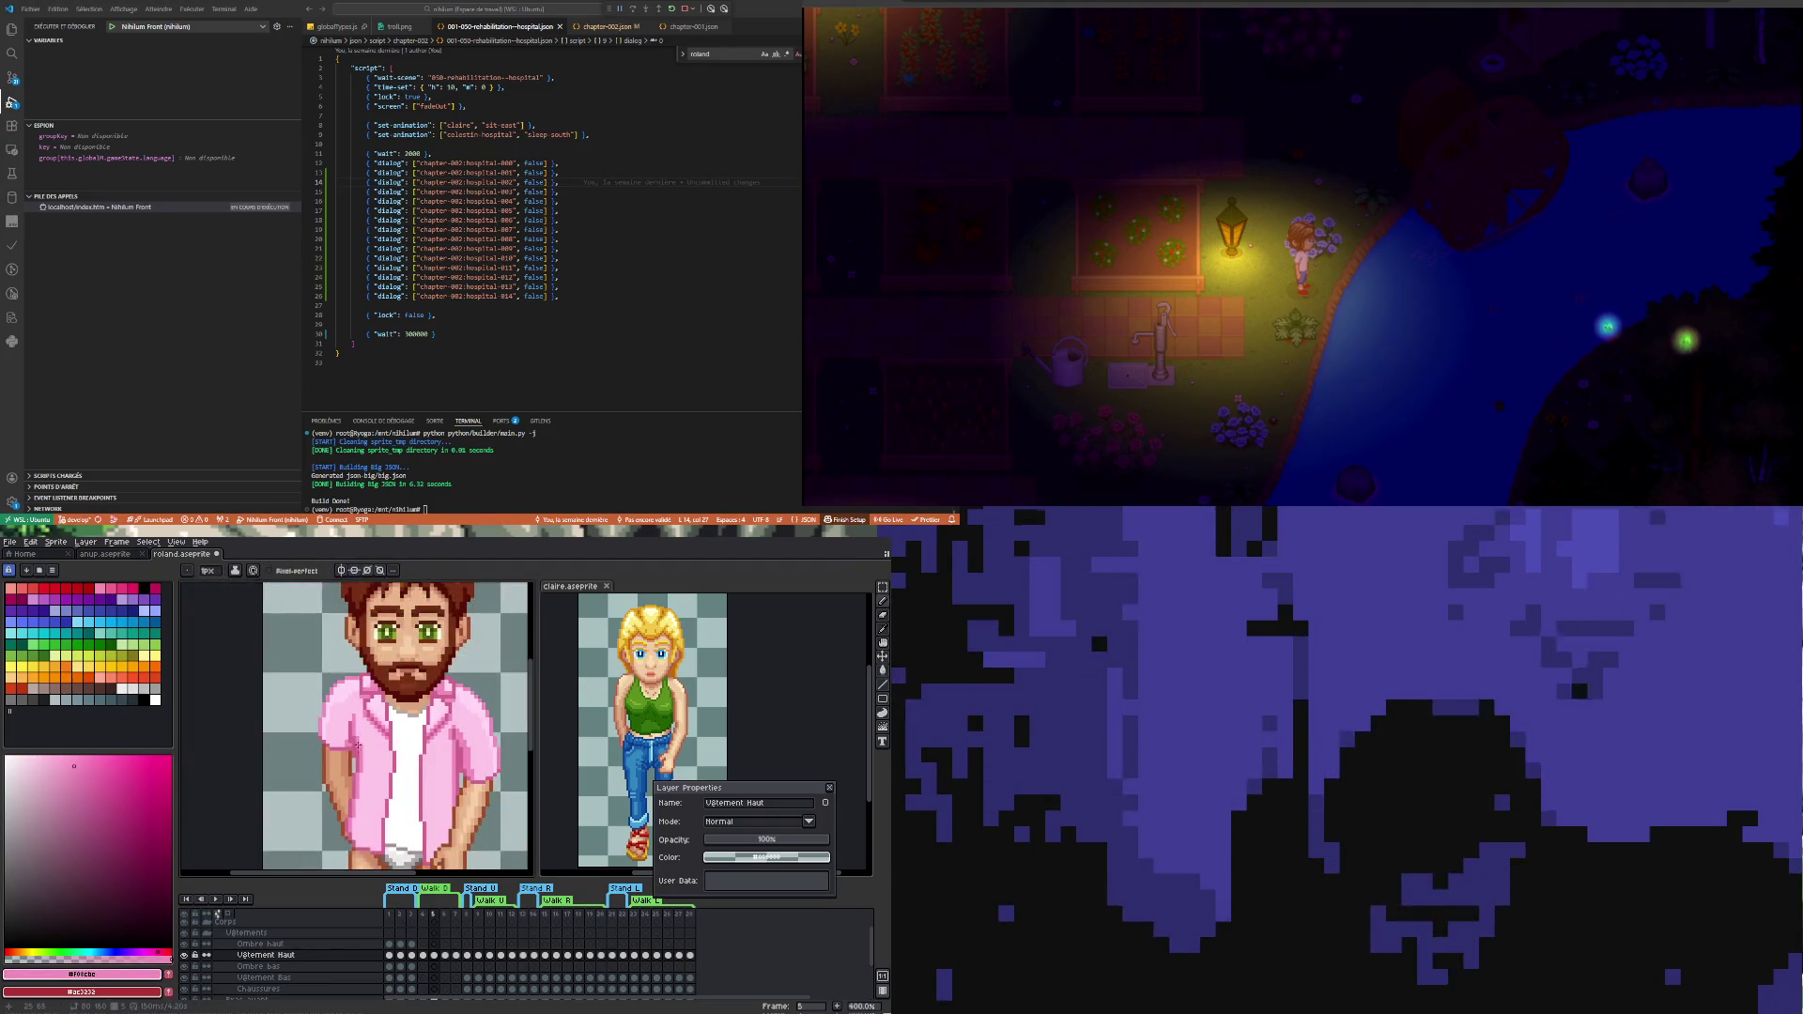
pyautogui.scroll(5, 356, 759)
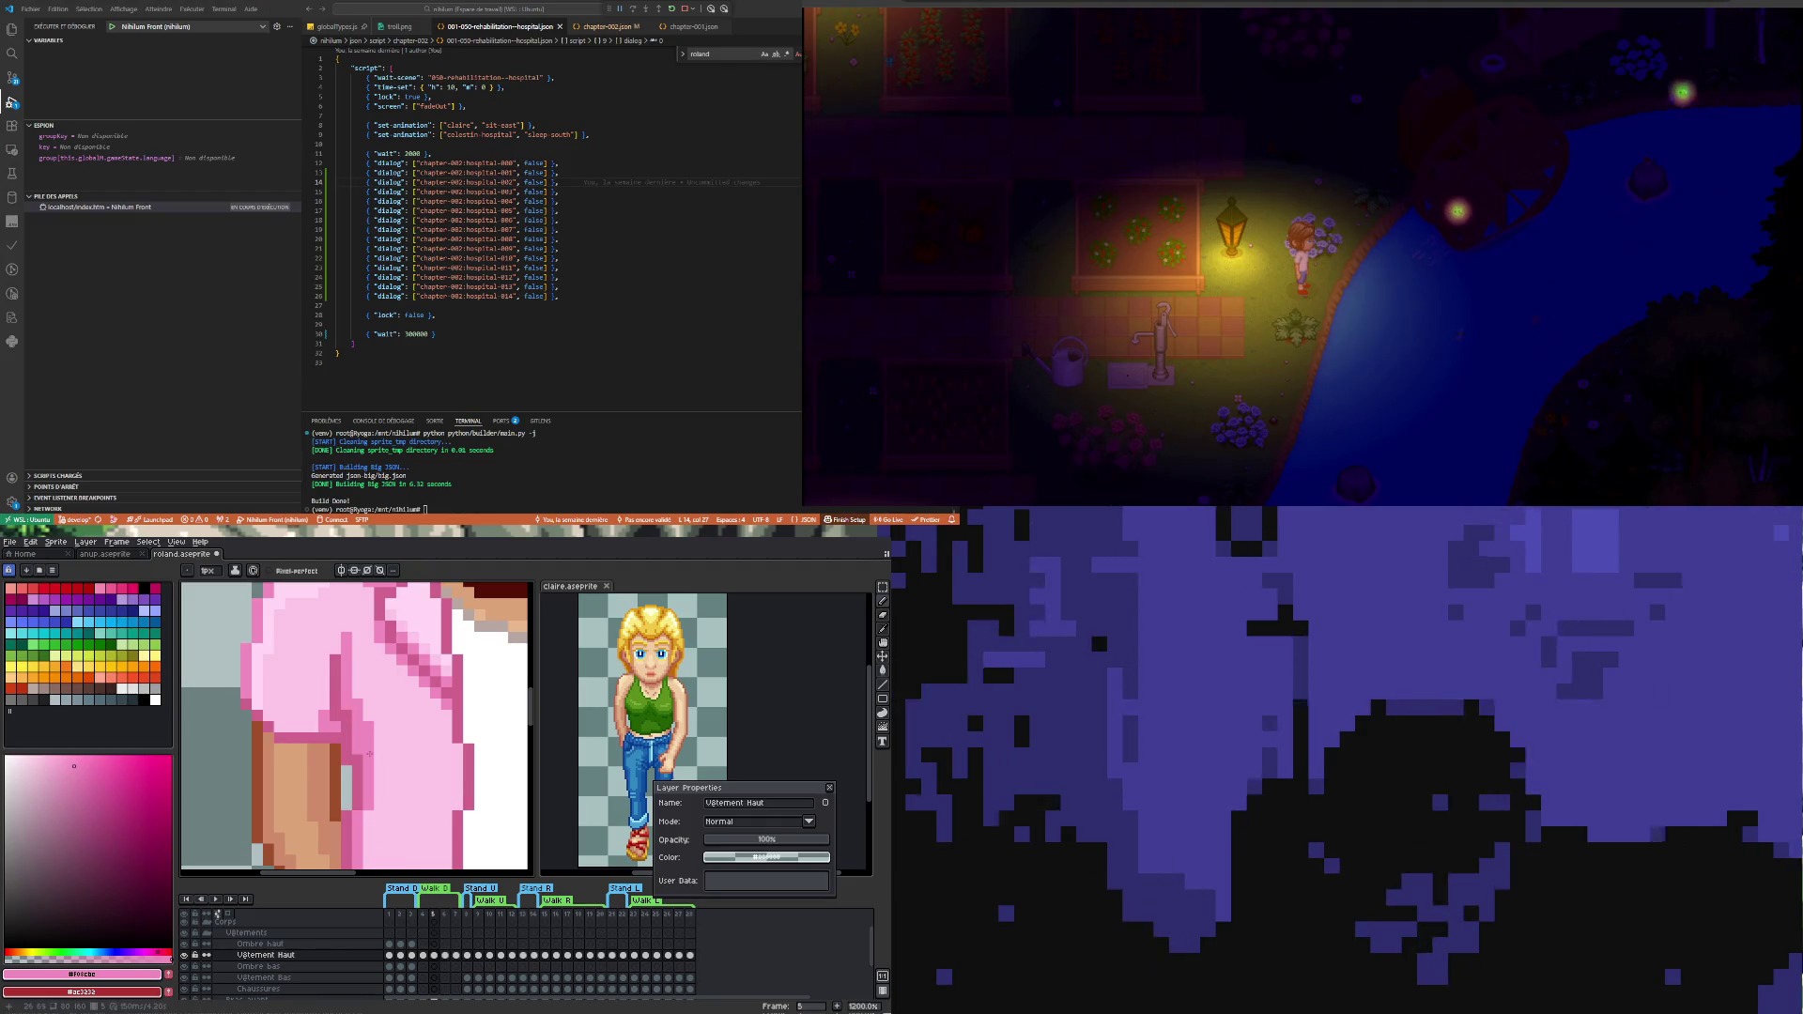
pyautogui.scroll(-2, 370, 756)
pyautogui.scroll(3, 369, 734)
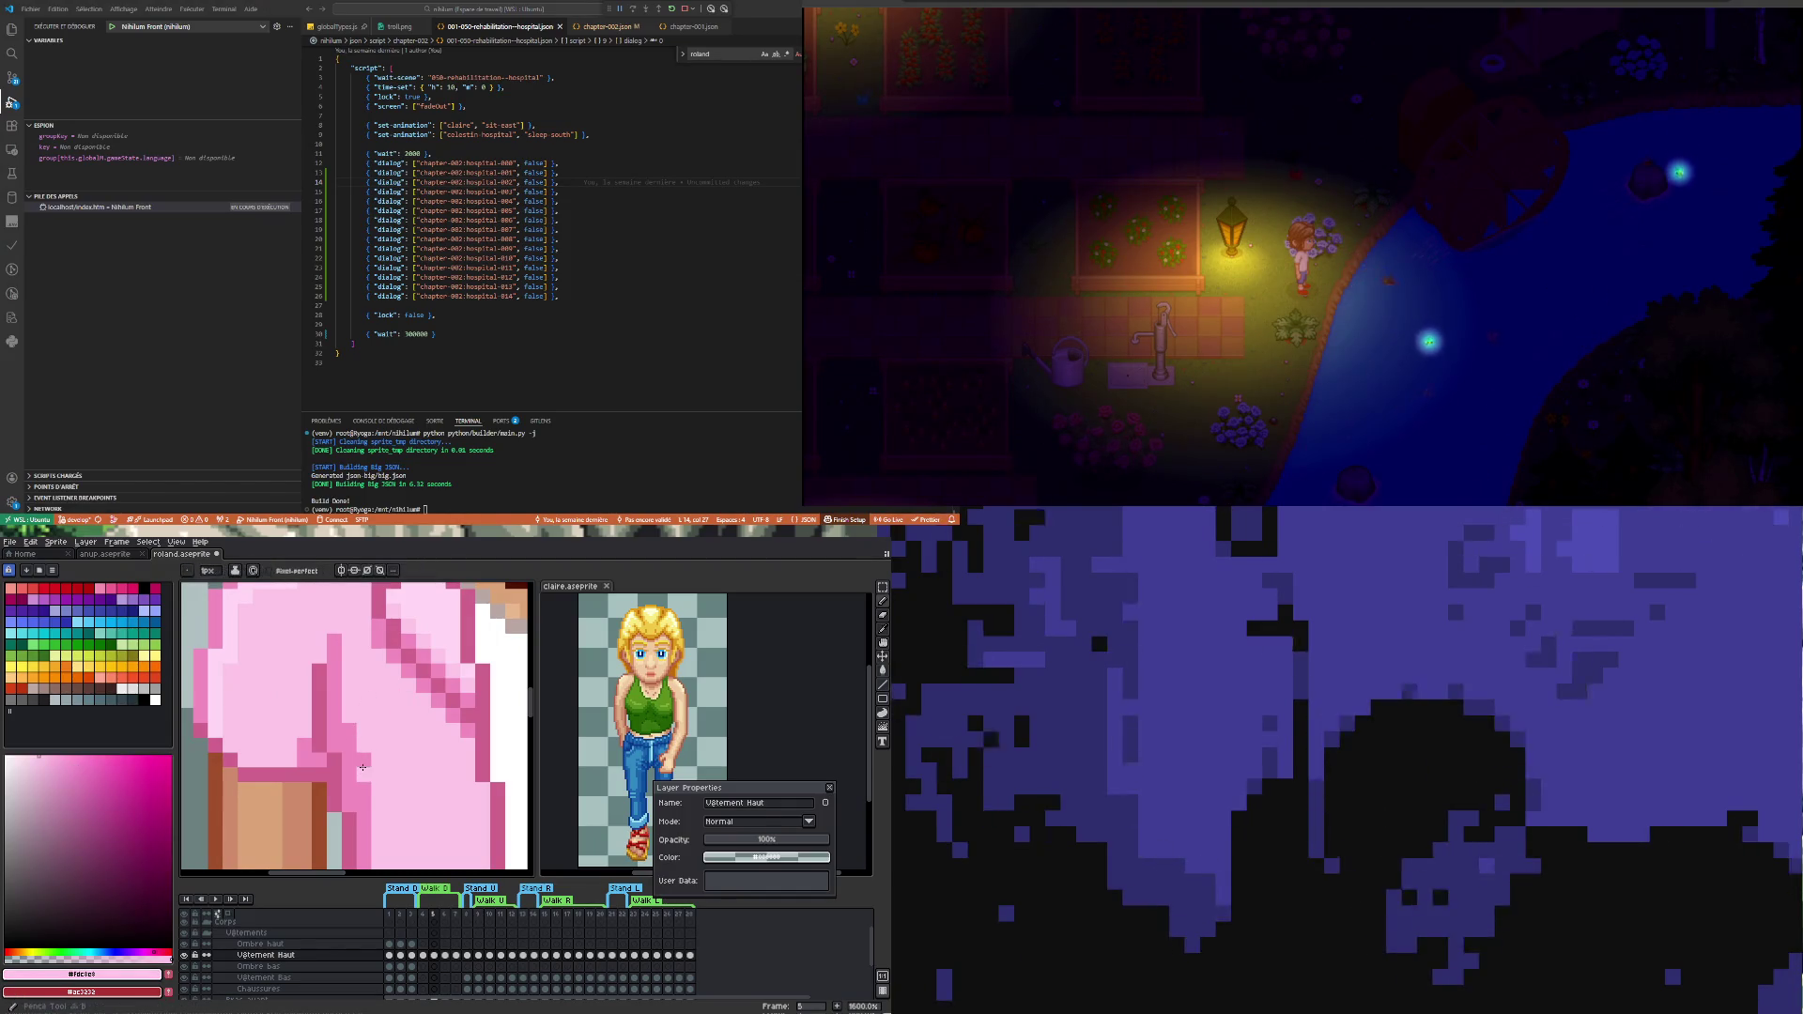
pyautogui.scroll(-2, 352, 742)
pyautogui.scroll(-2, 396, 777)
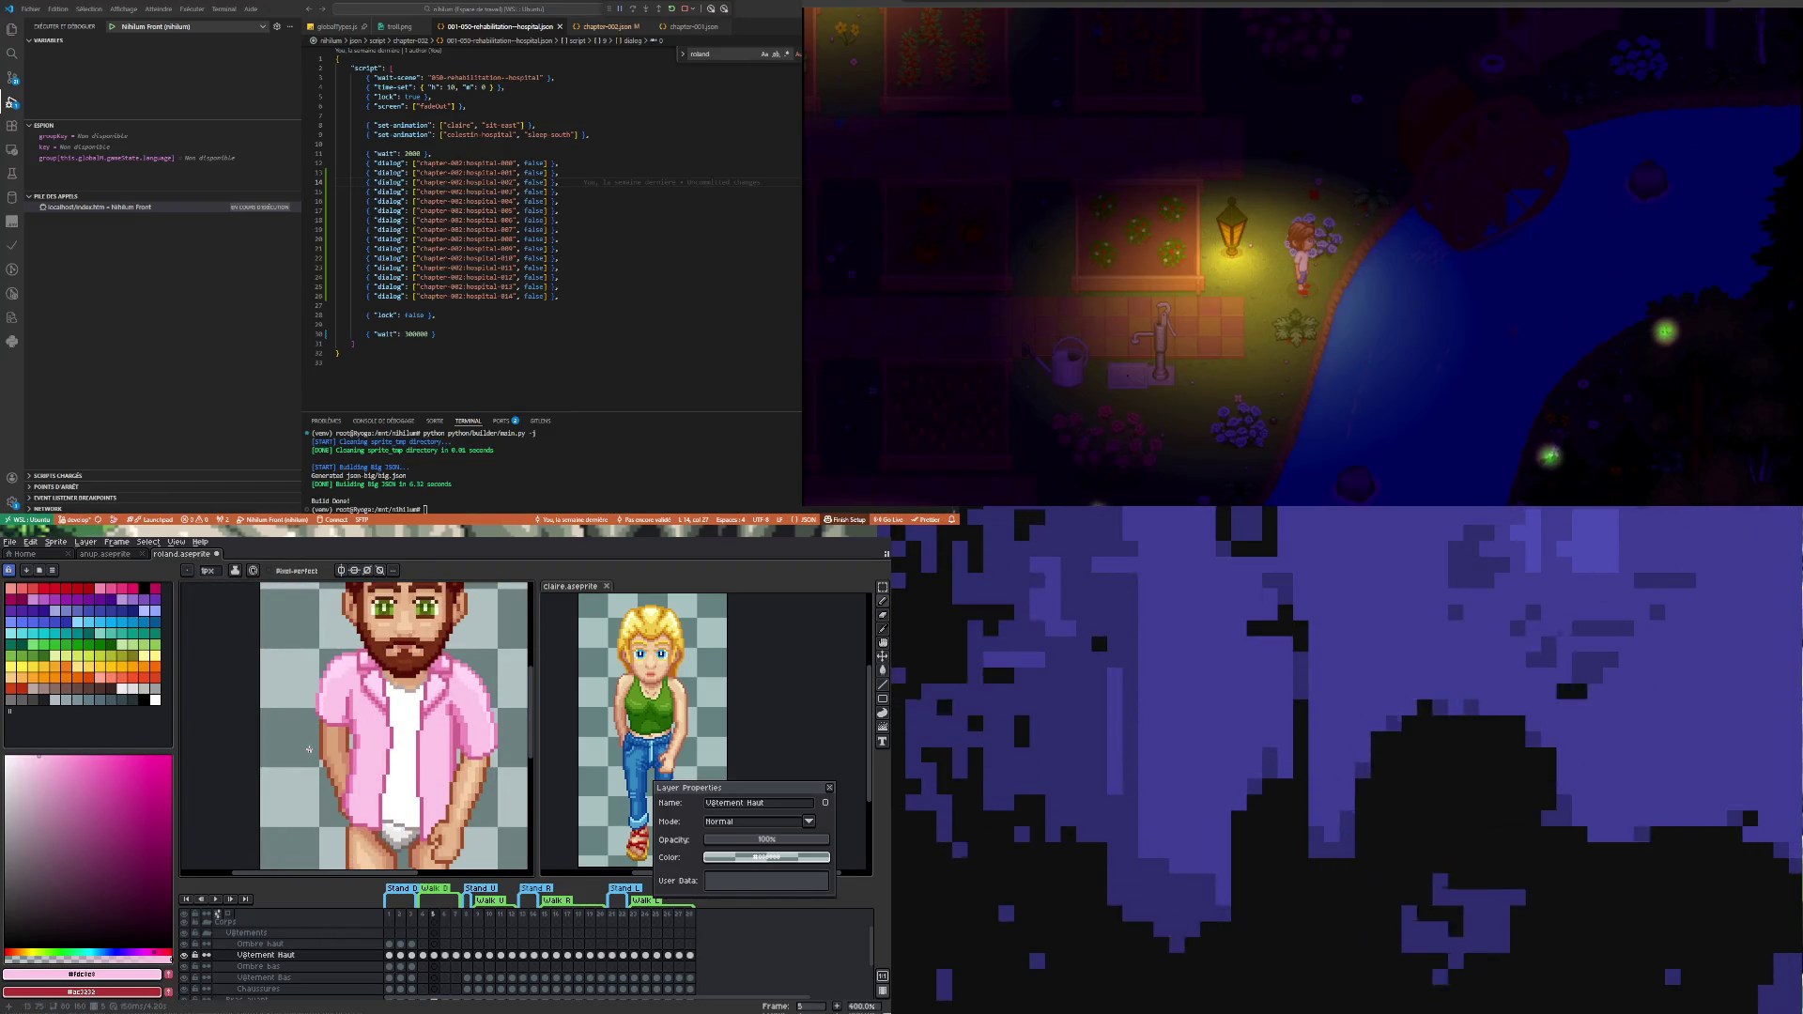
pyautogui.scroll(5, 339, 763)
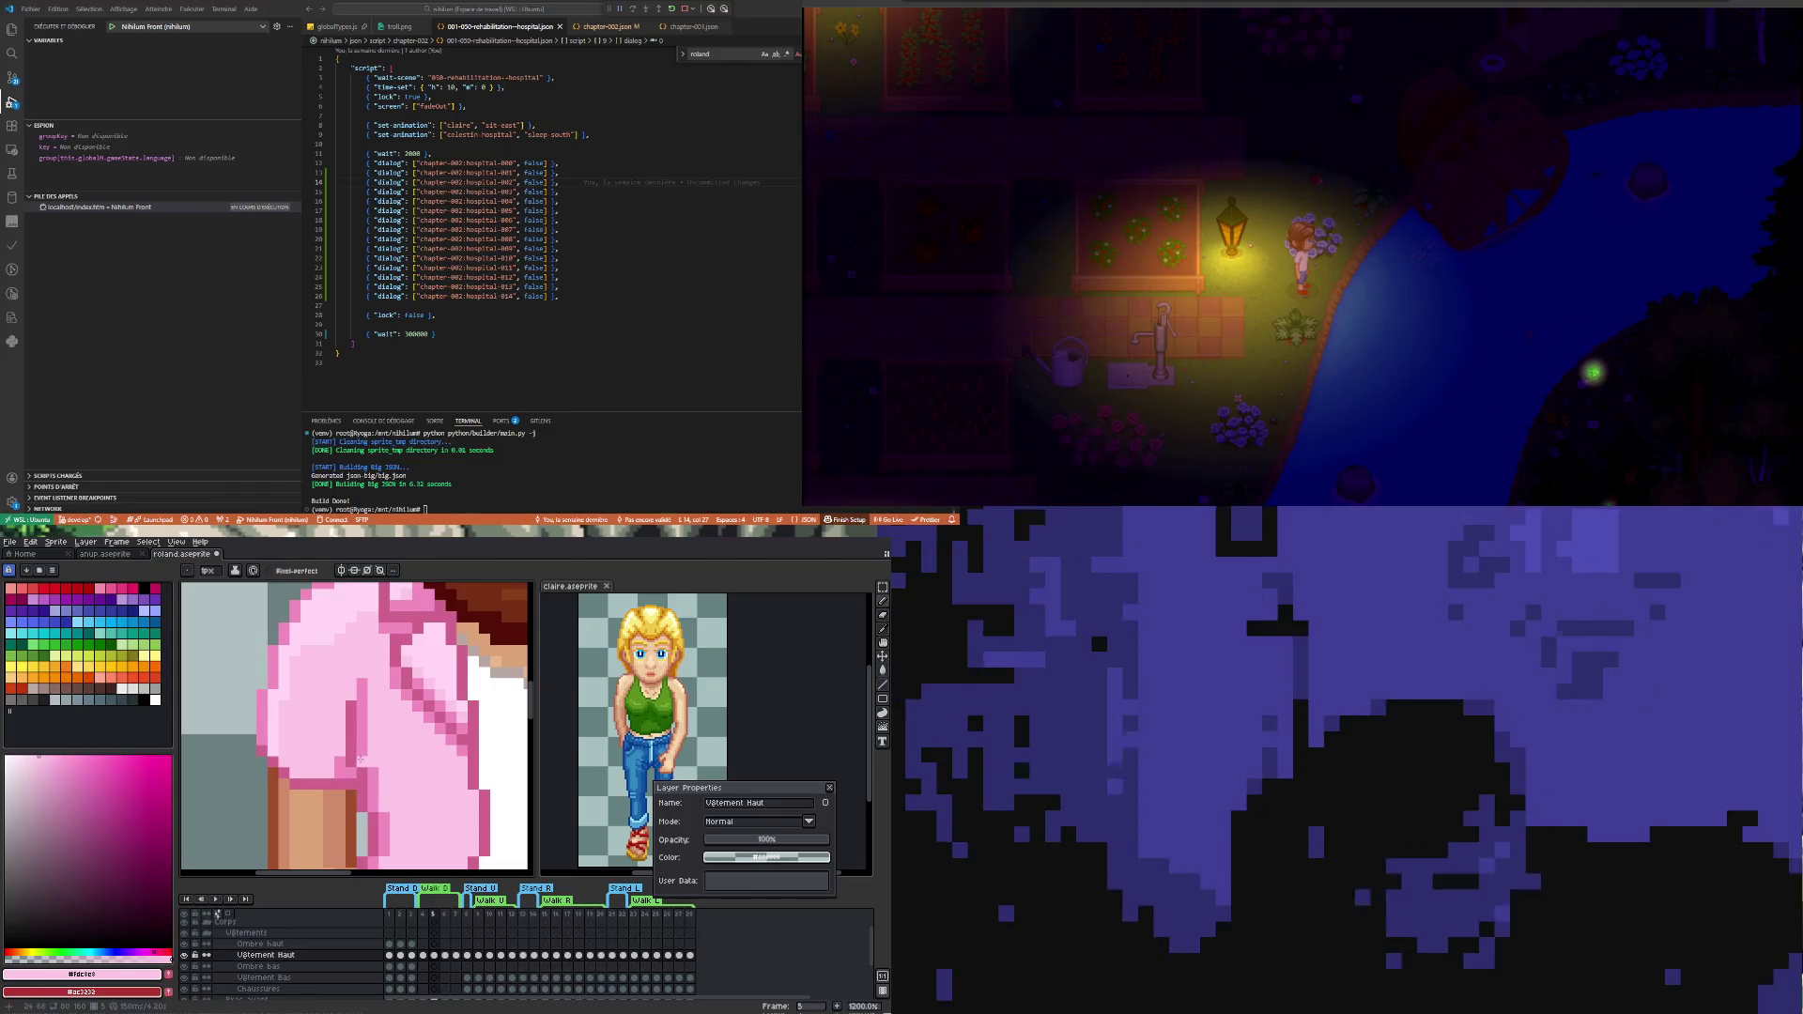
pyautogui.keyDown('alt'); pyautogui.click(359, 743); pyautogui.keyUp('alt')
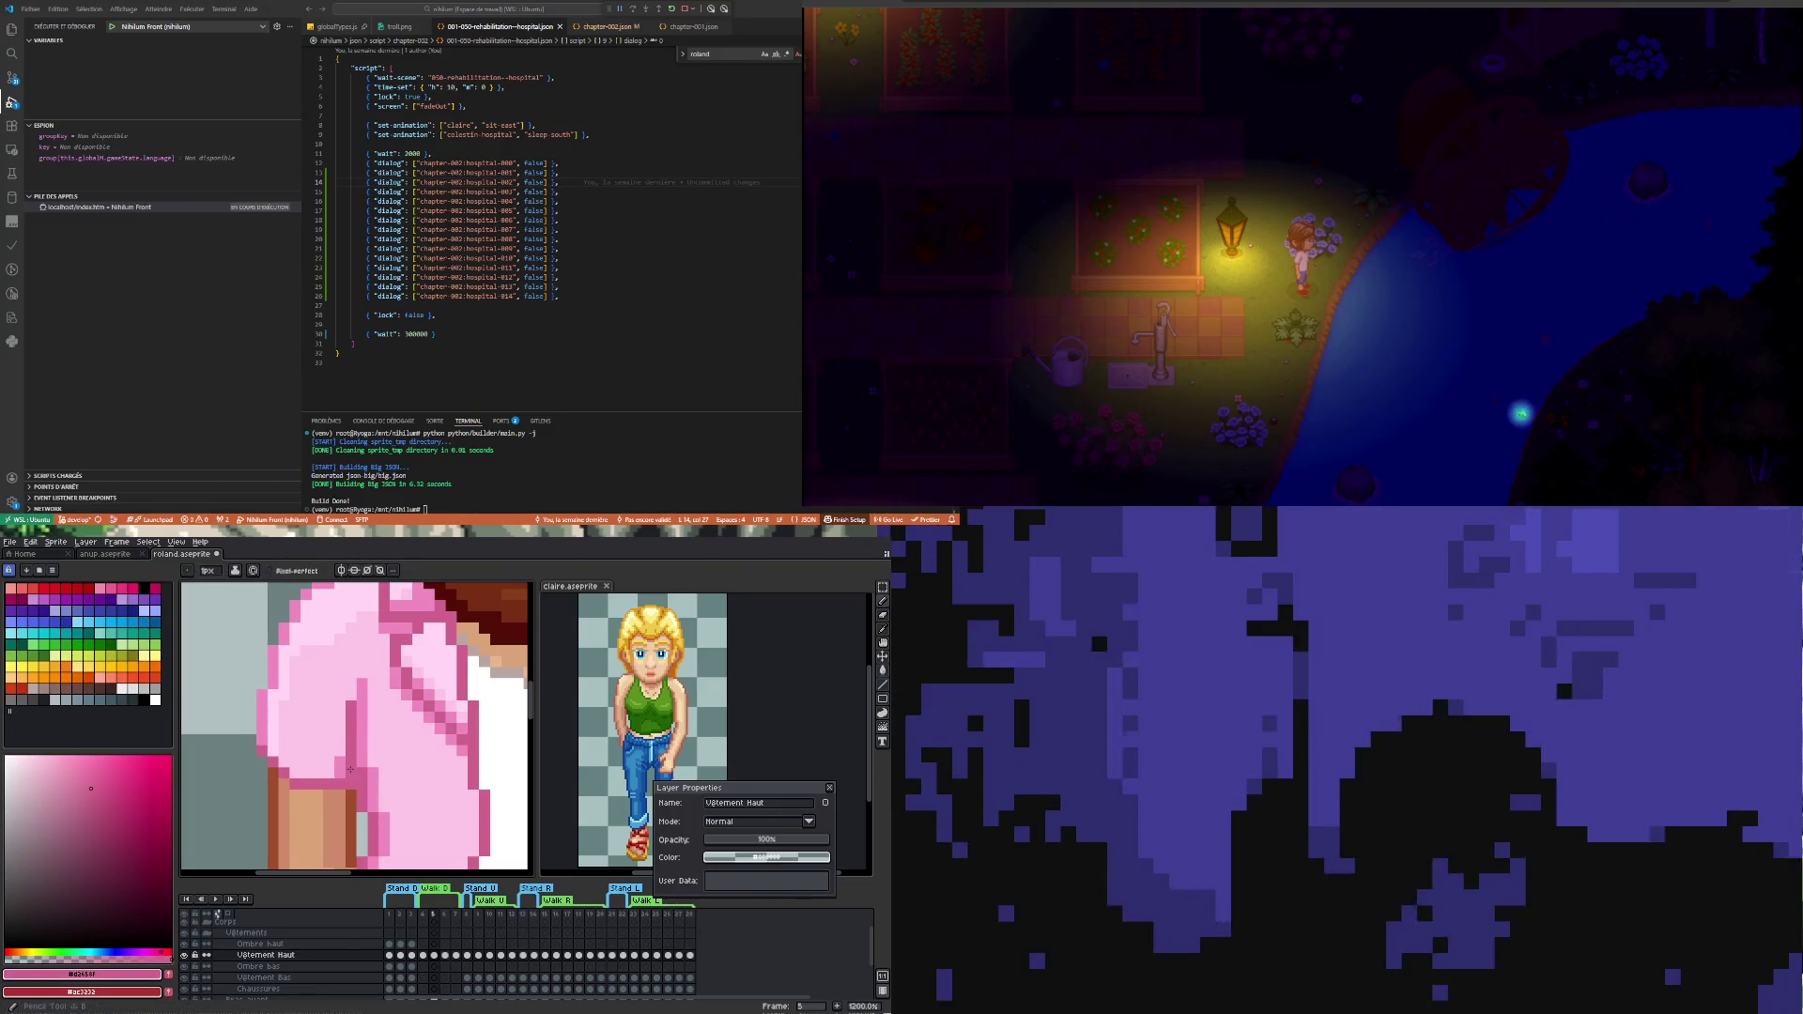
pyautogui.keyDown('alt'); pyautogui.click(340, 762); pyautogui.keyUp('alt')
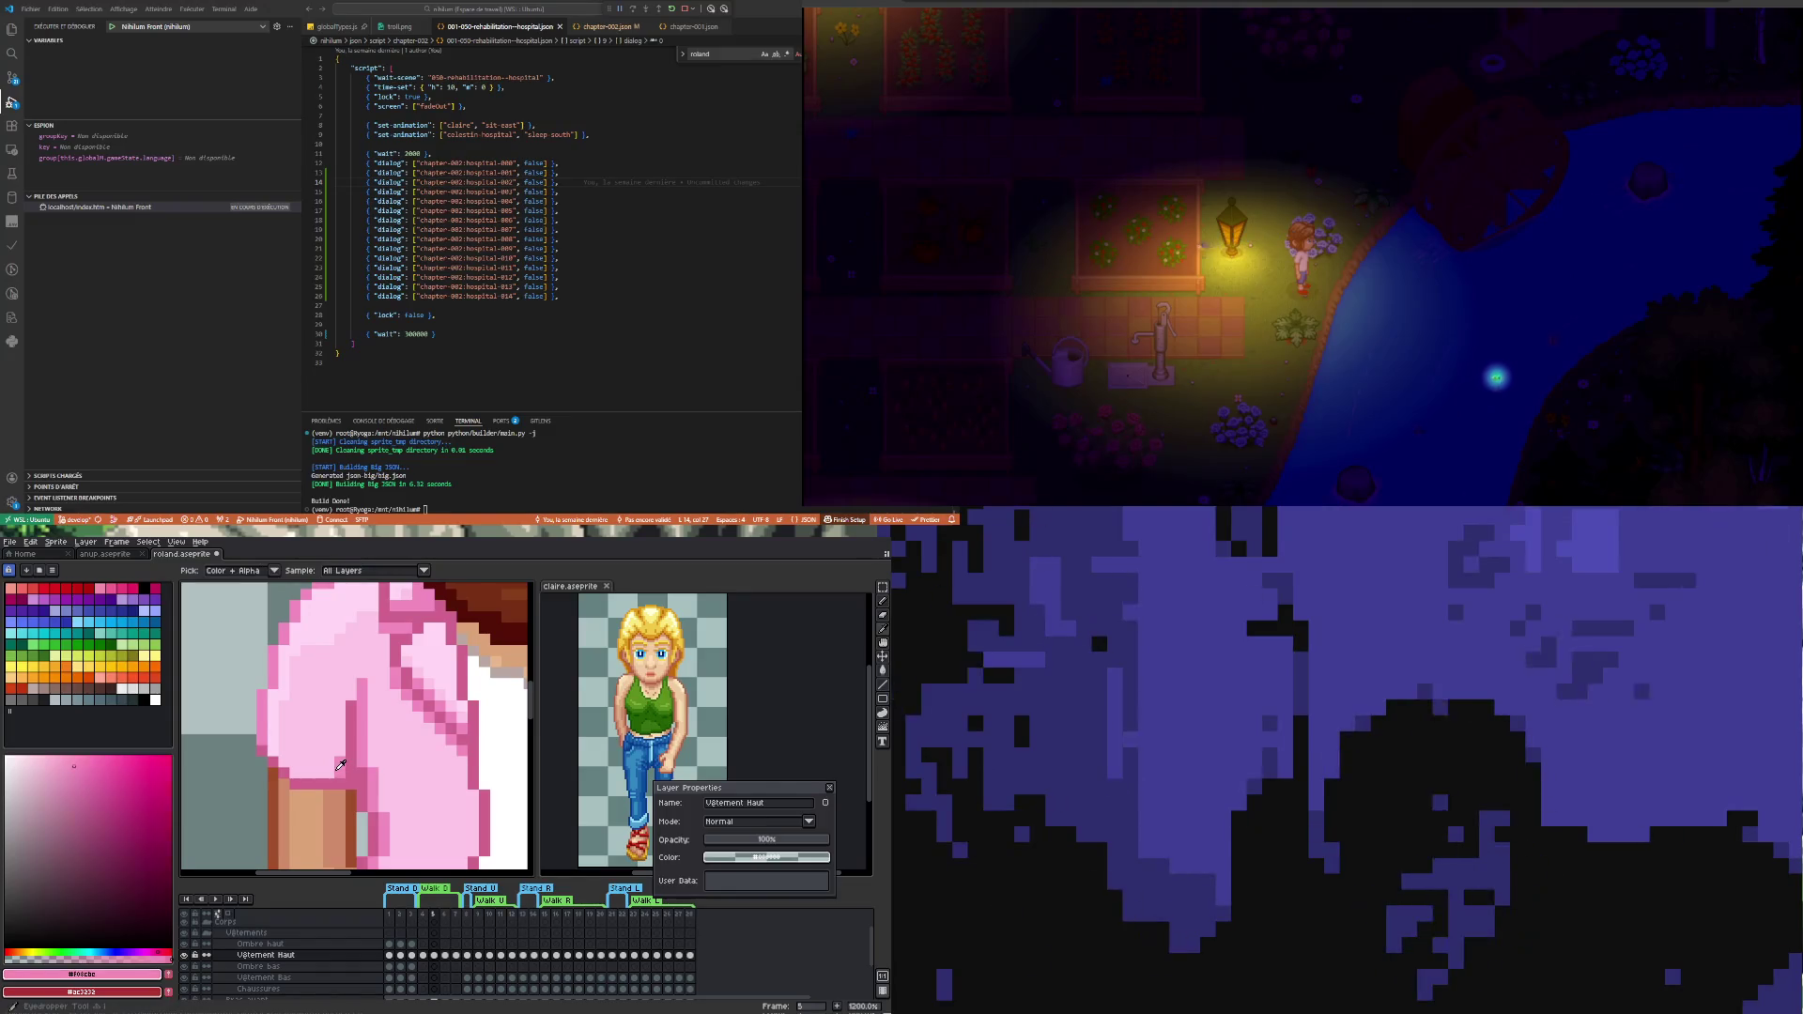
pyautogui.scroll(-3, 340, 760)
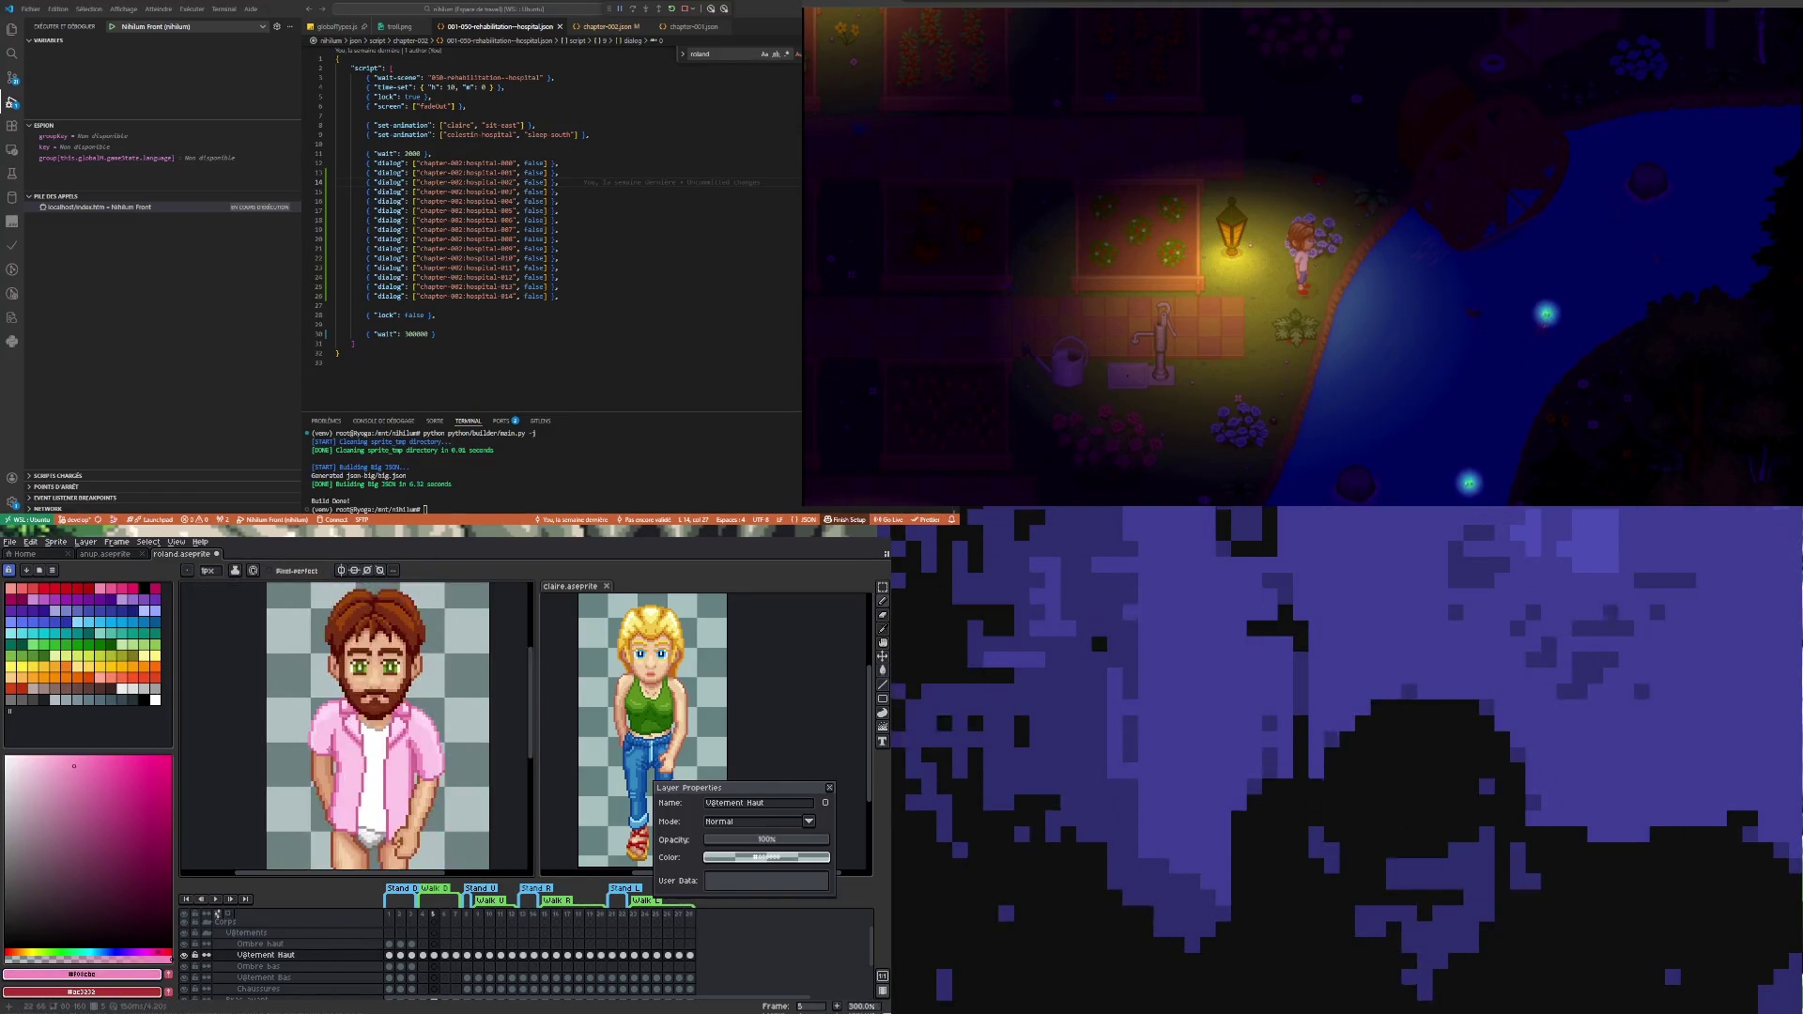
pyautogui.scroll(1, 340, 742)
pyautogui.click(423, 956)
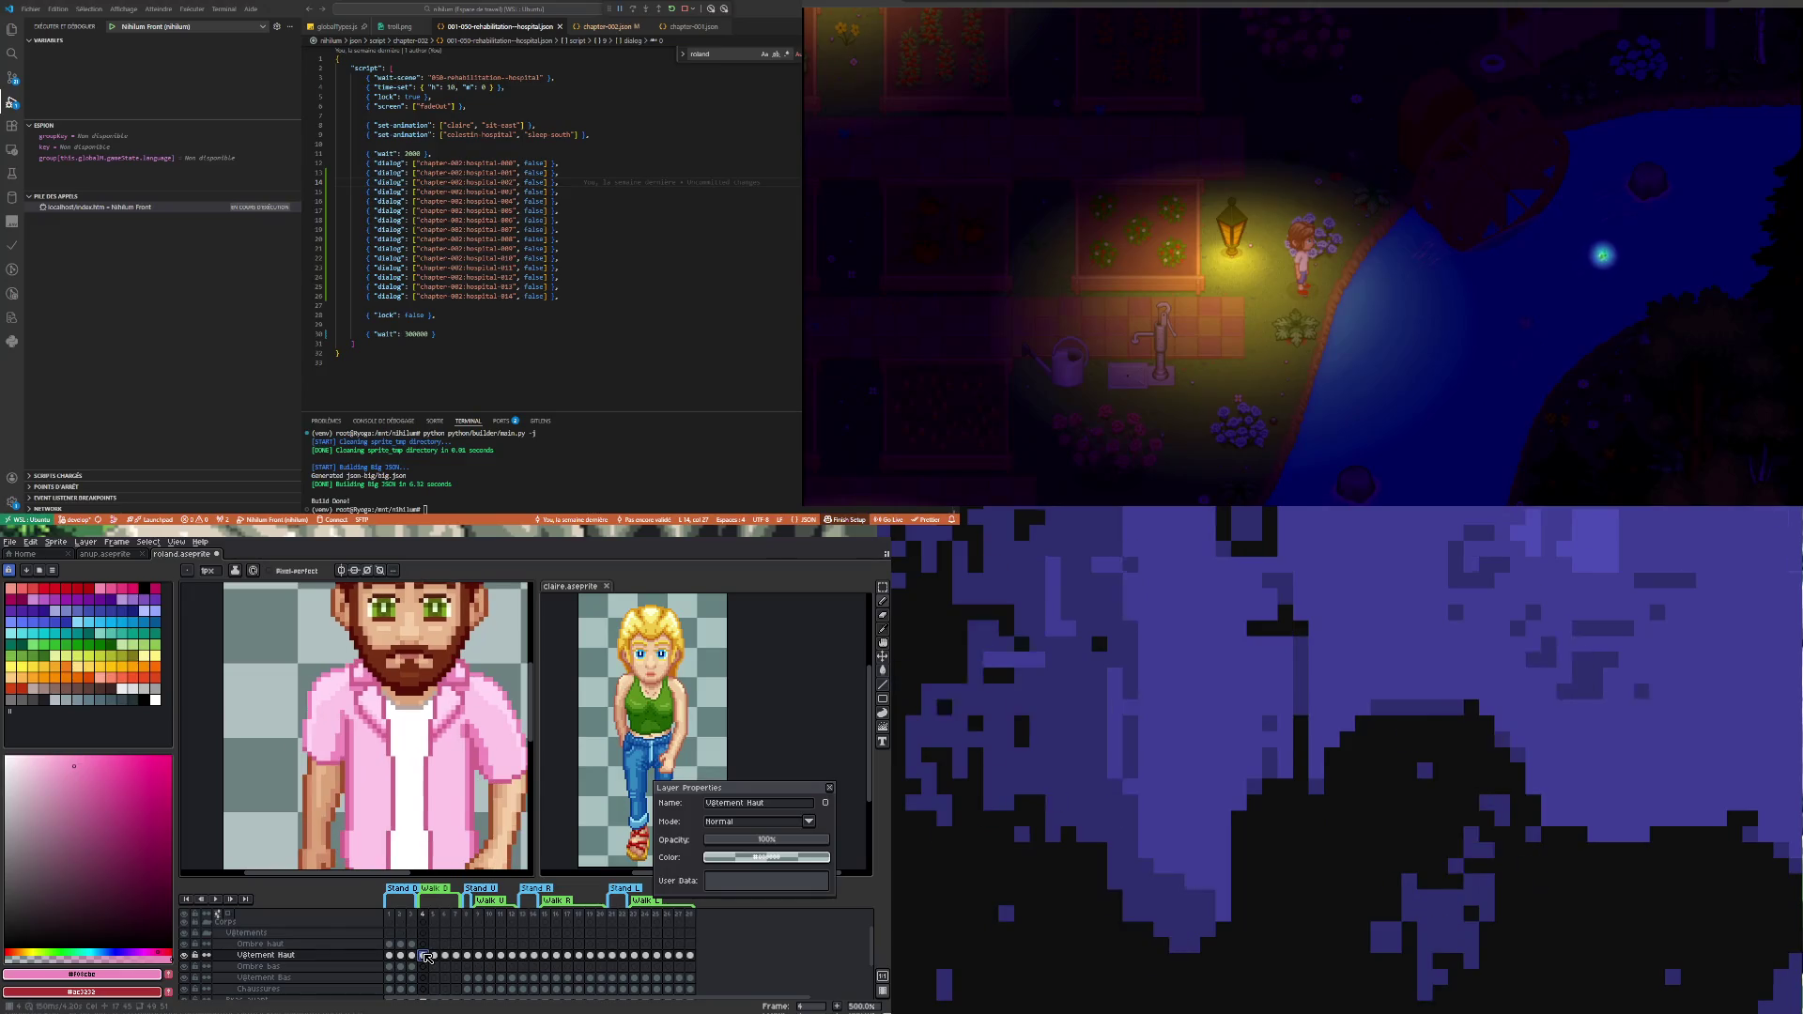
# - Check frames 5 and 7, play the walk, then lower the shirt layer's opacity to 76%
pyautogui.click(433, 957)
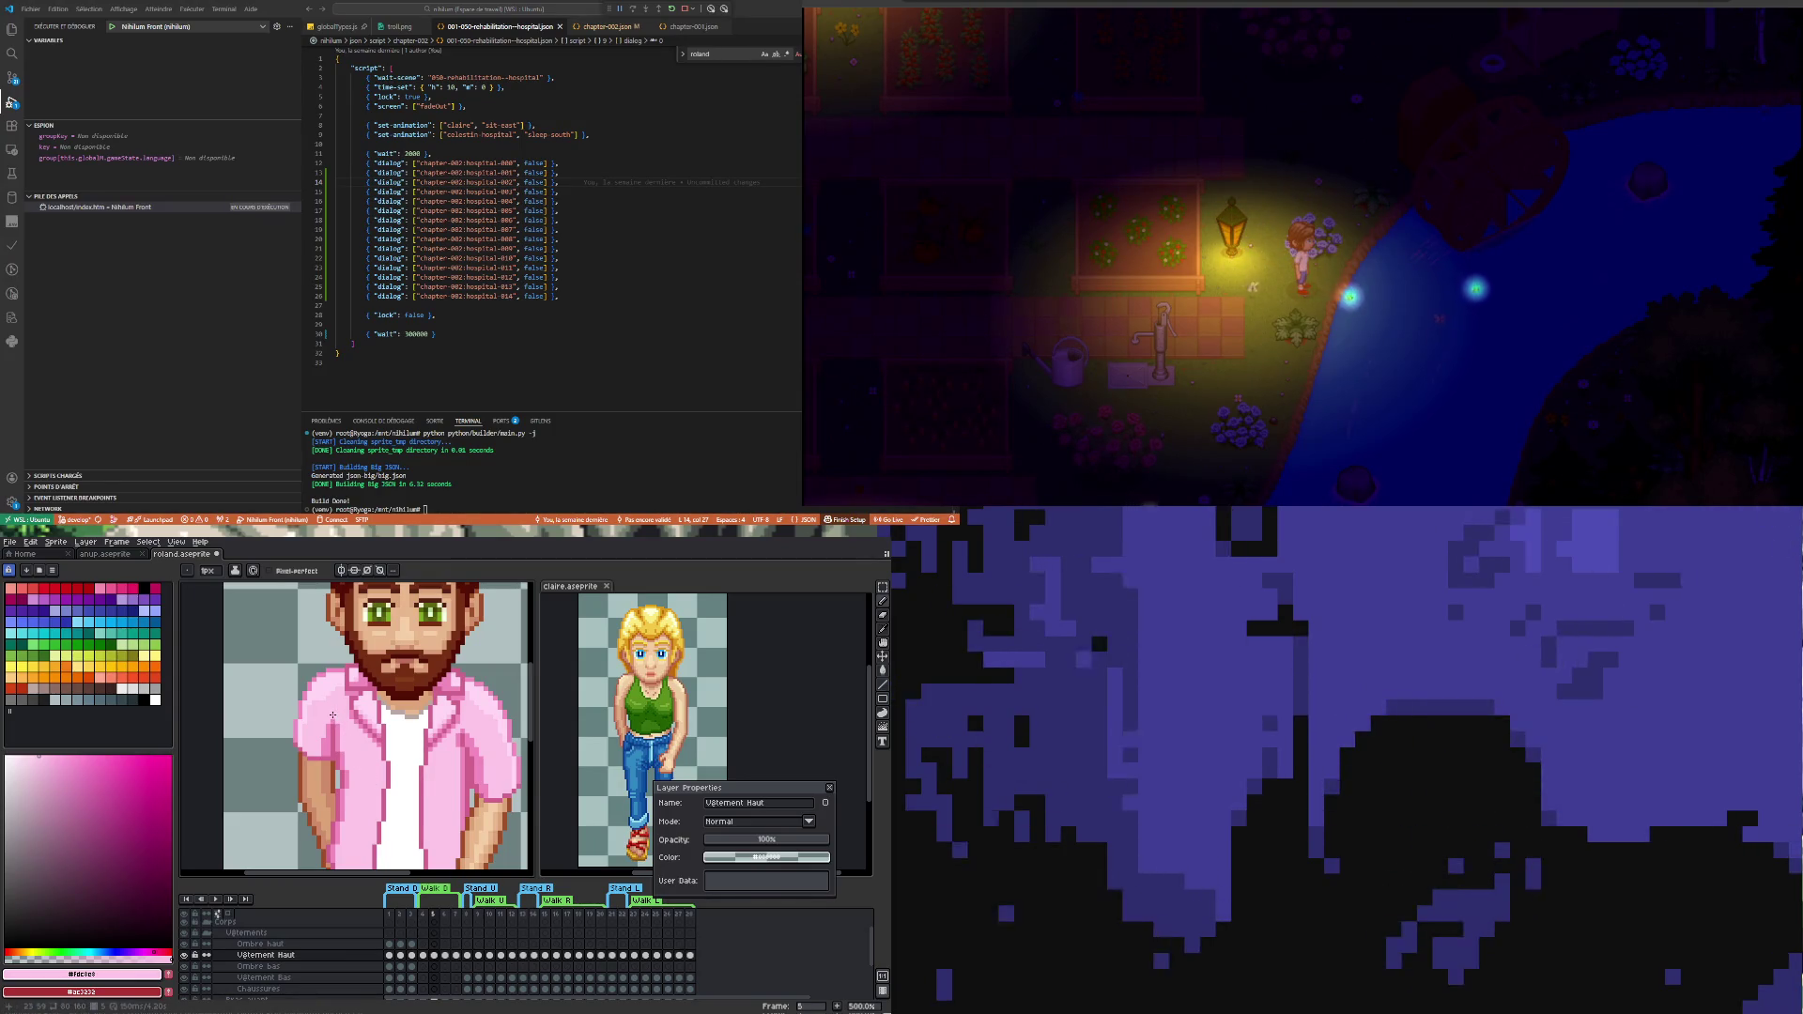
pyautogui.scroll(-2, 334, 717)
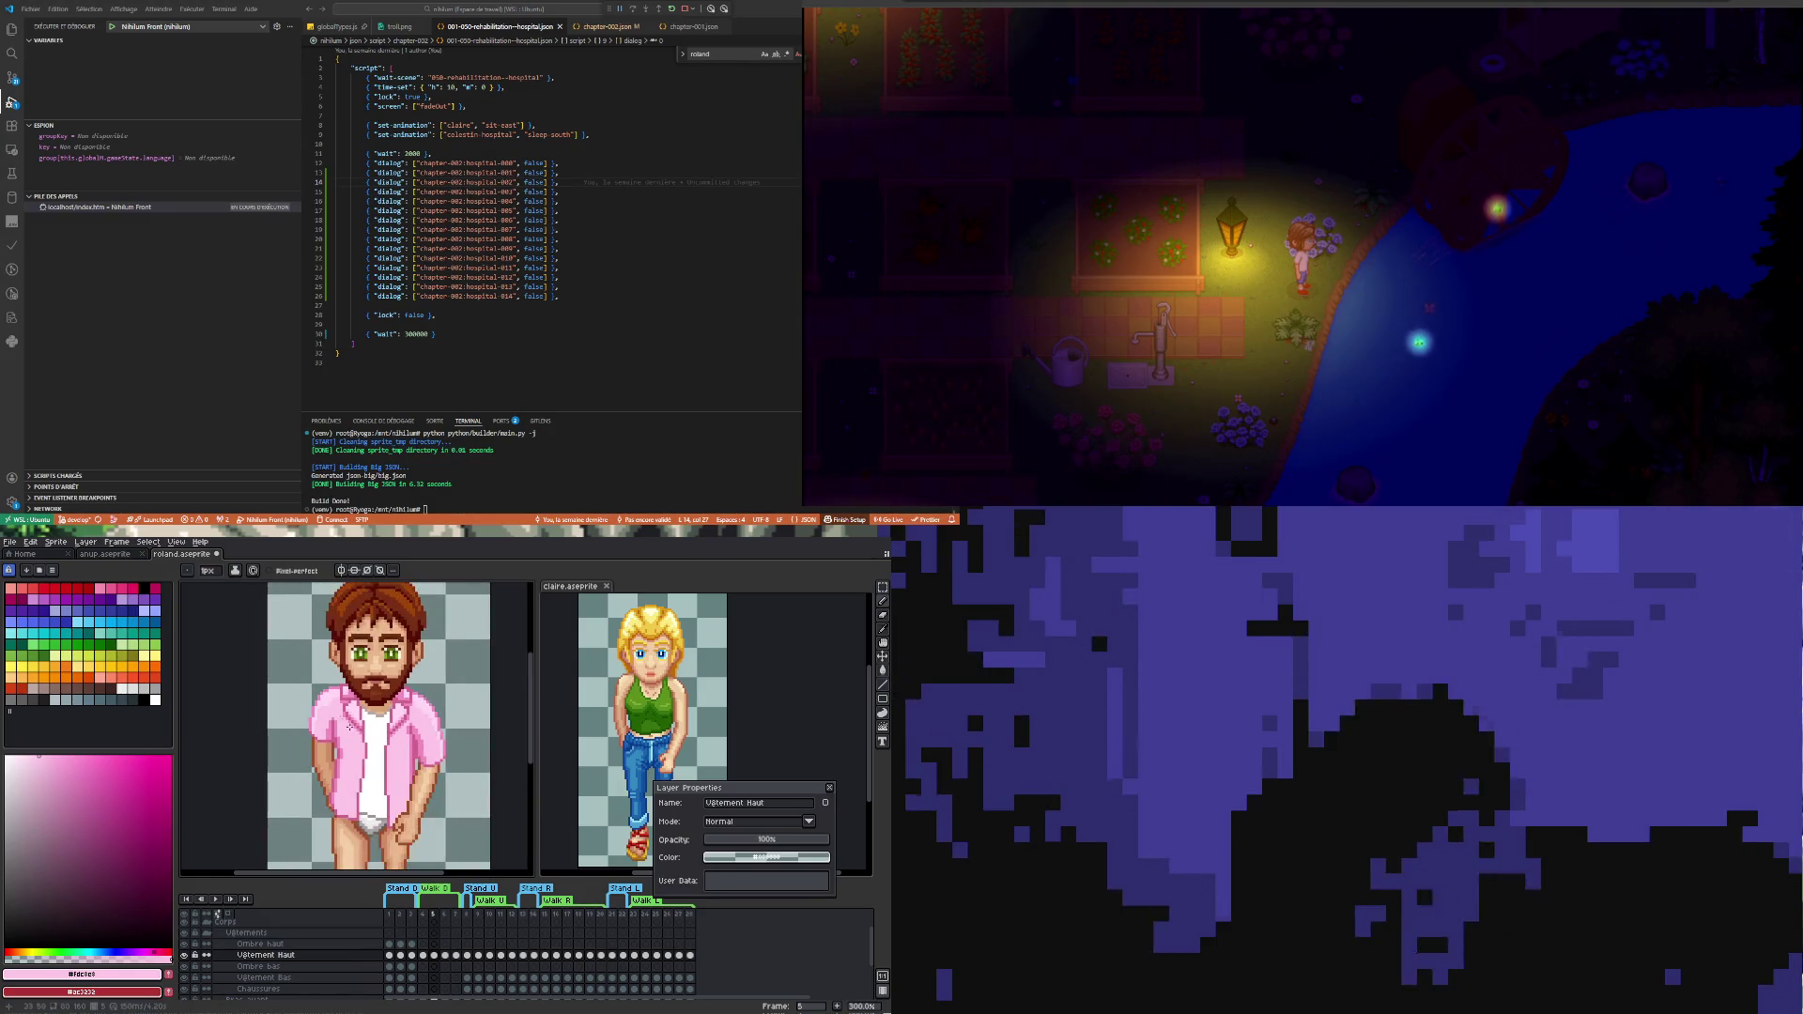
pyautogui.click(458, 959)
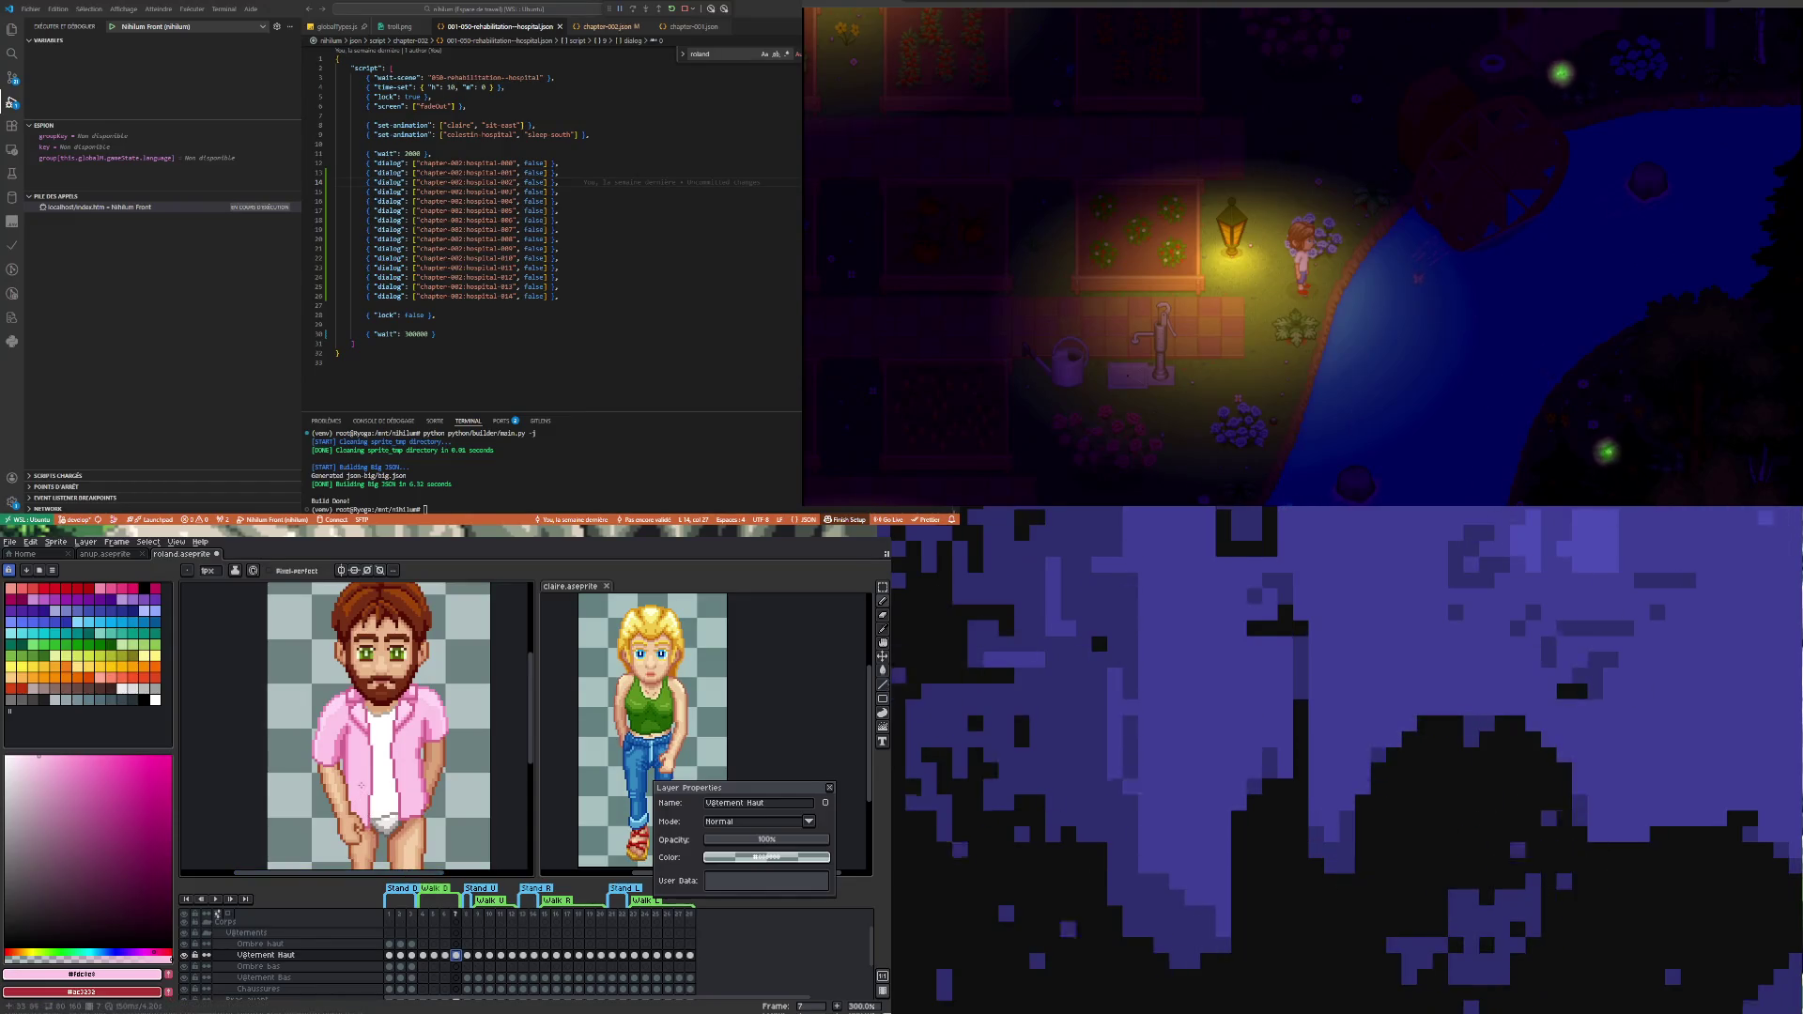
pyautogui.click(215, 902)
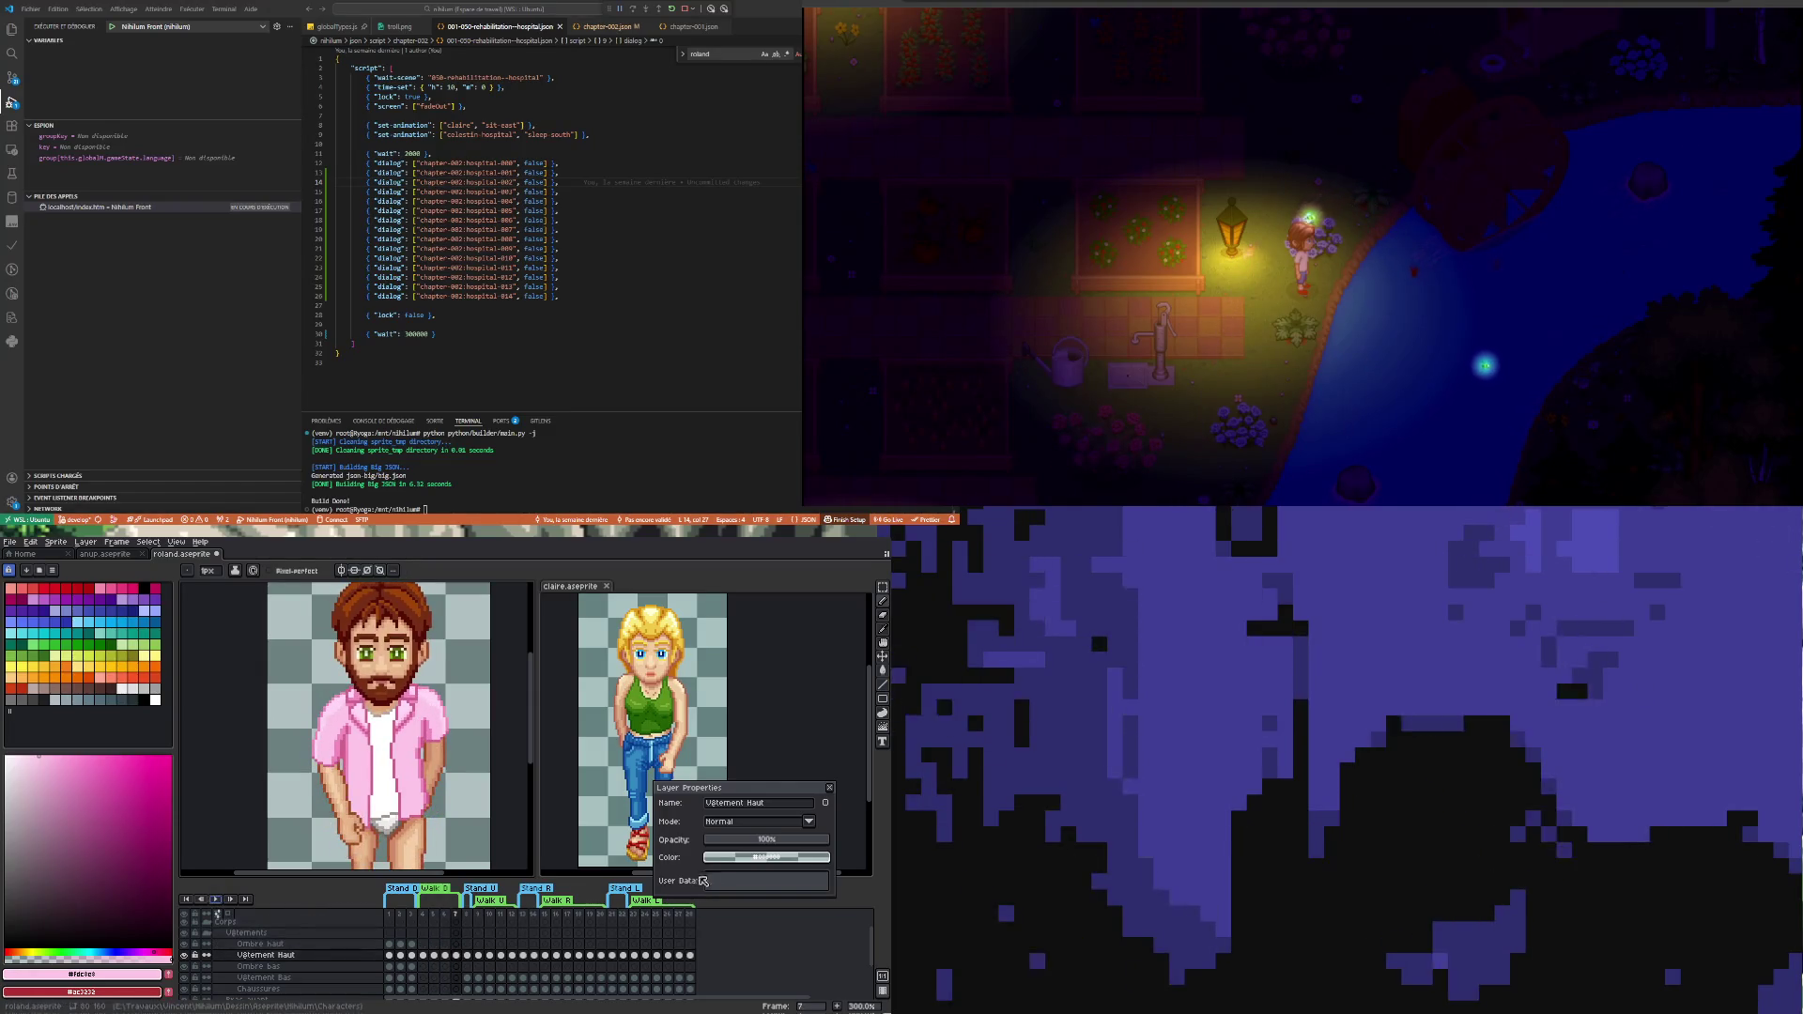
pyautogui.click(799, 842)
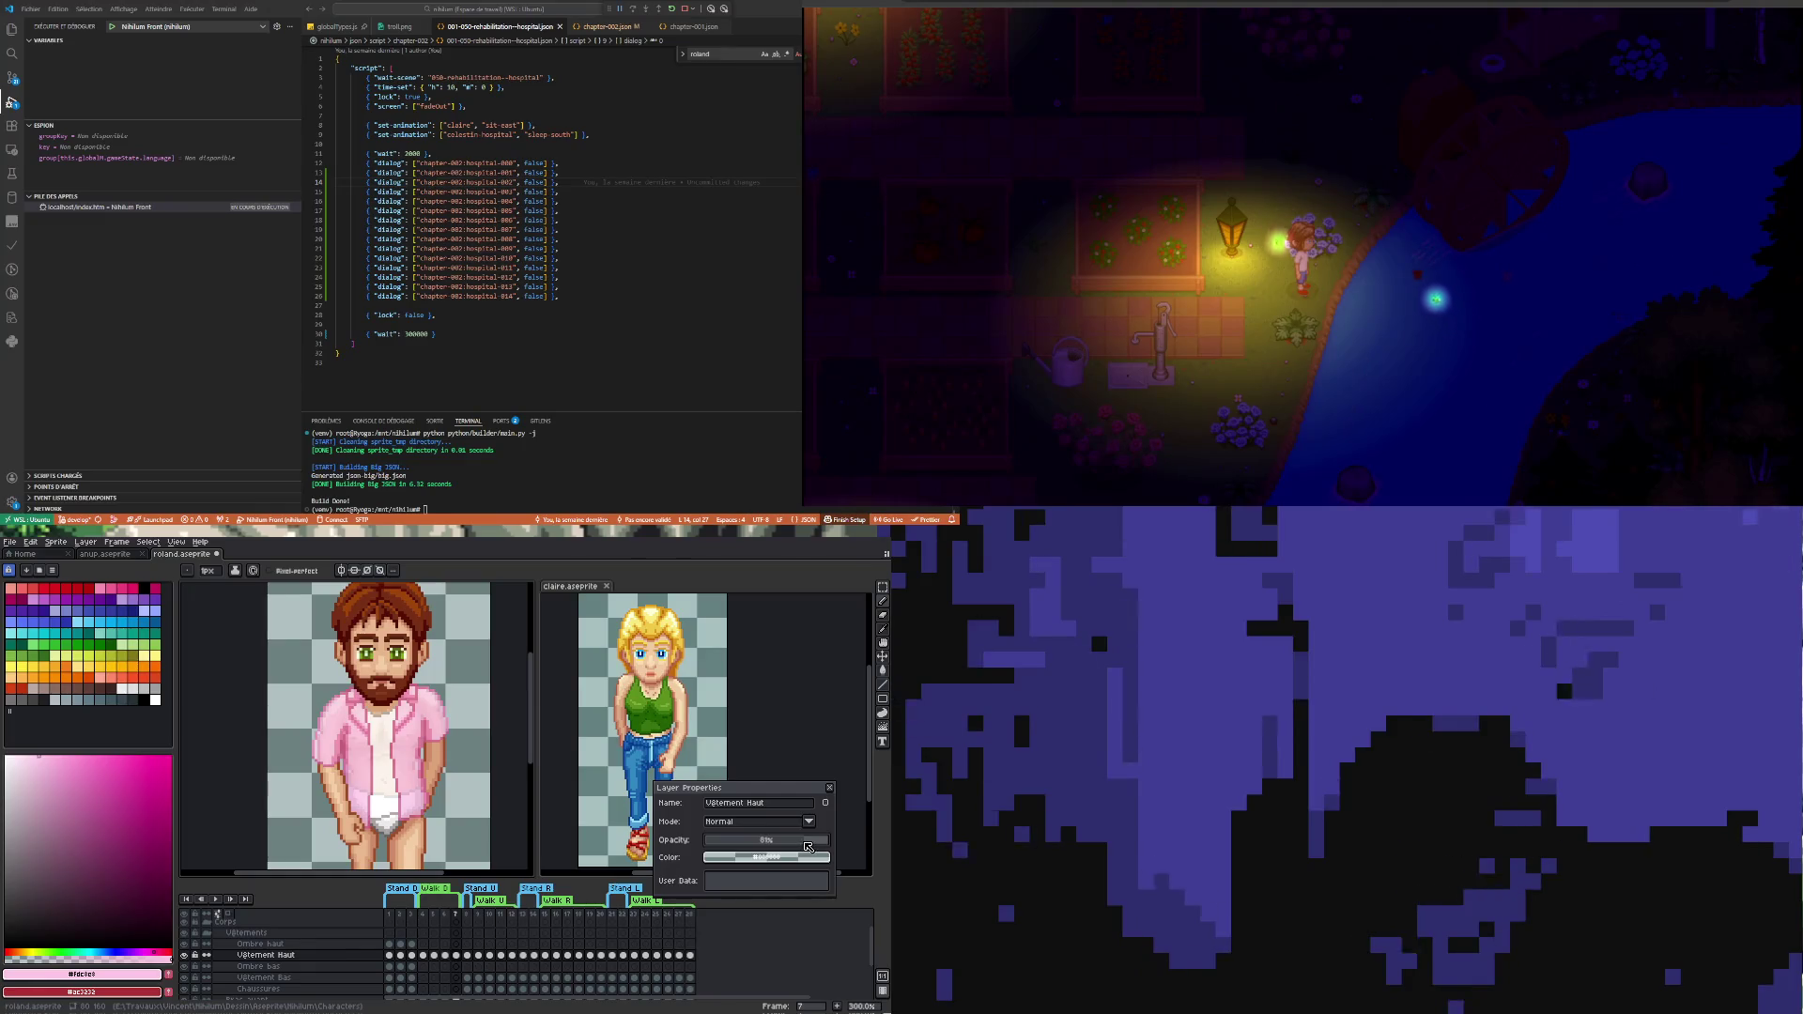
# - Step the shirt layer through walk frames 4, 5, 6 and 7 to compare them
pyautogui.click(423, 958)
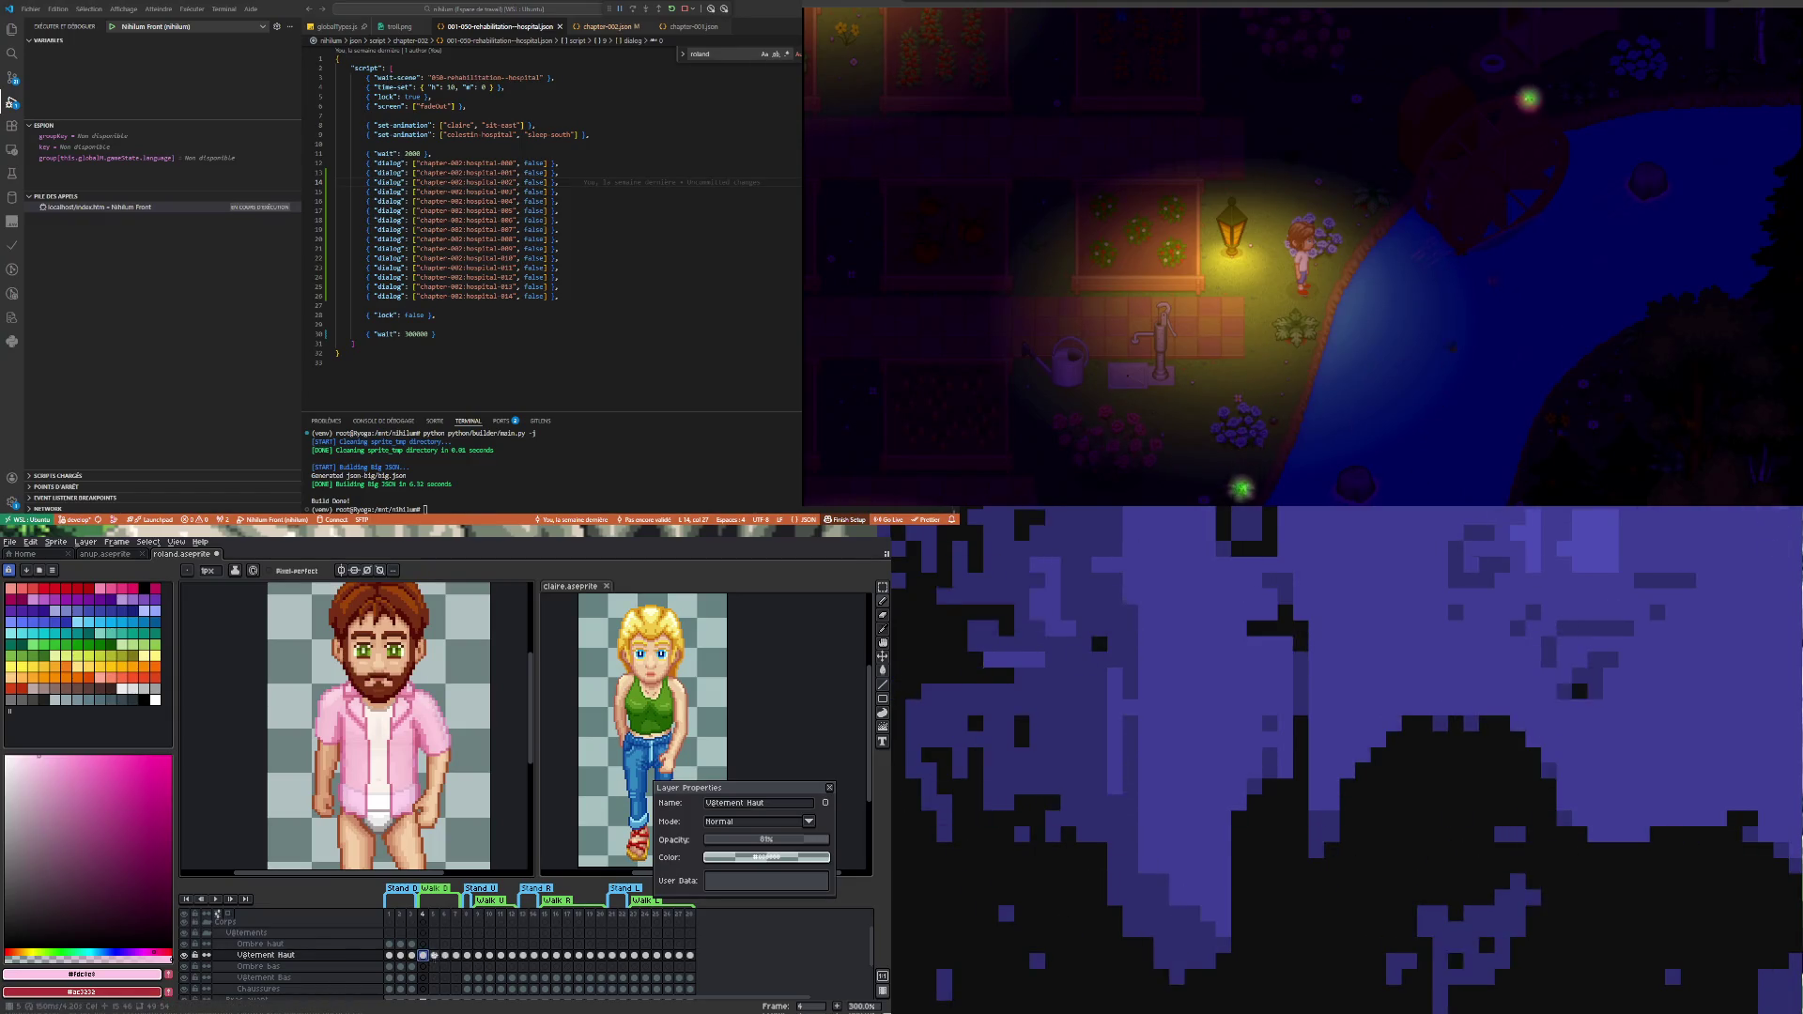
pyautogui.click(434, 956)
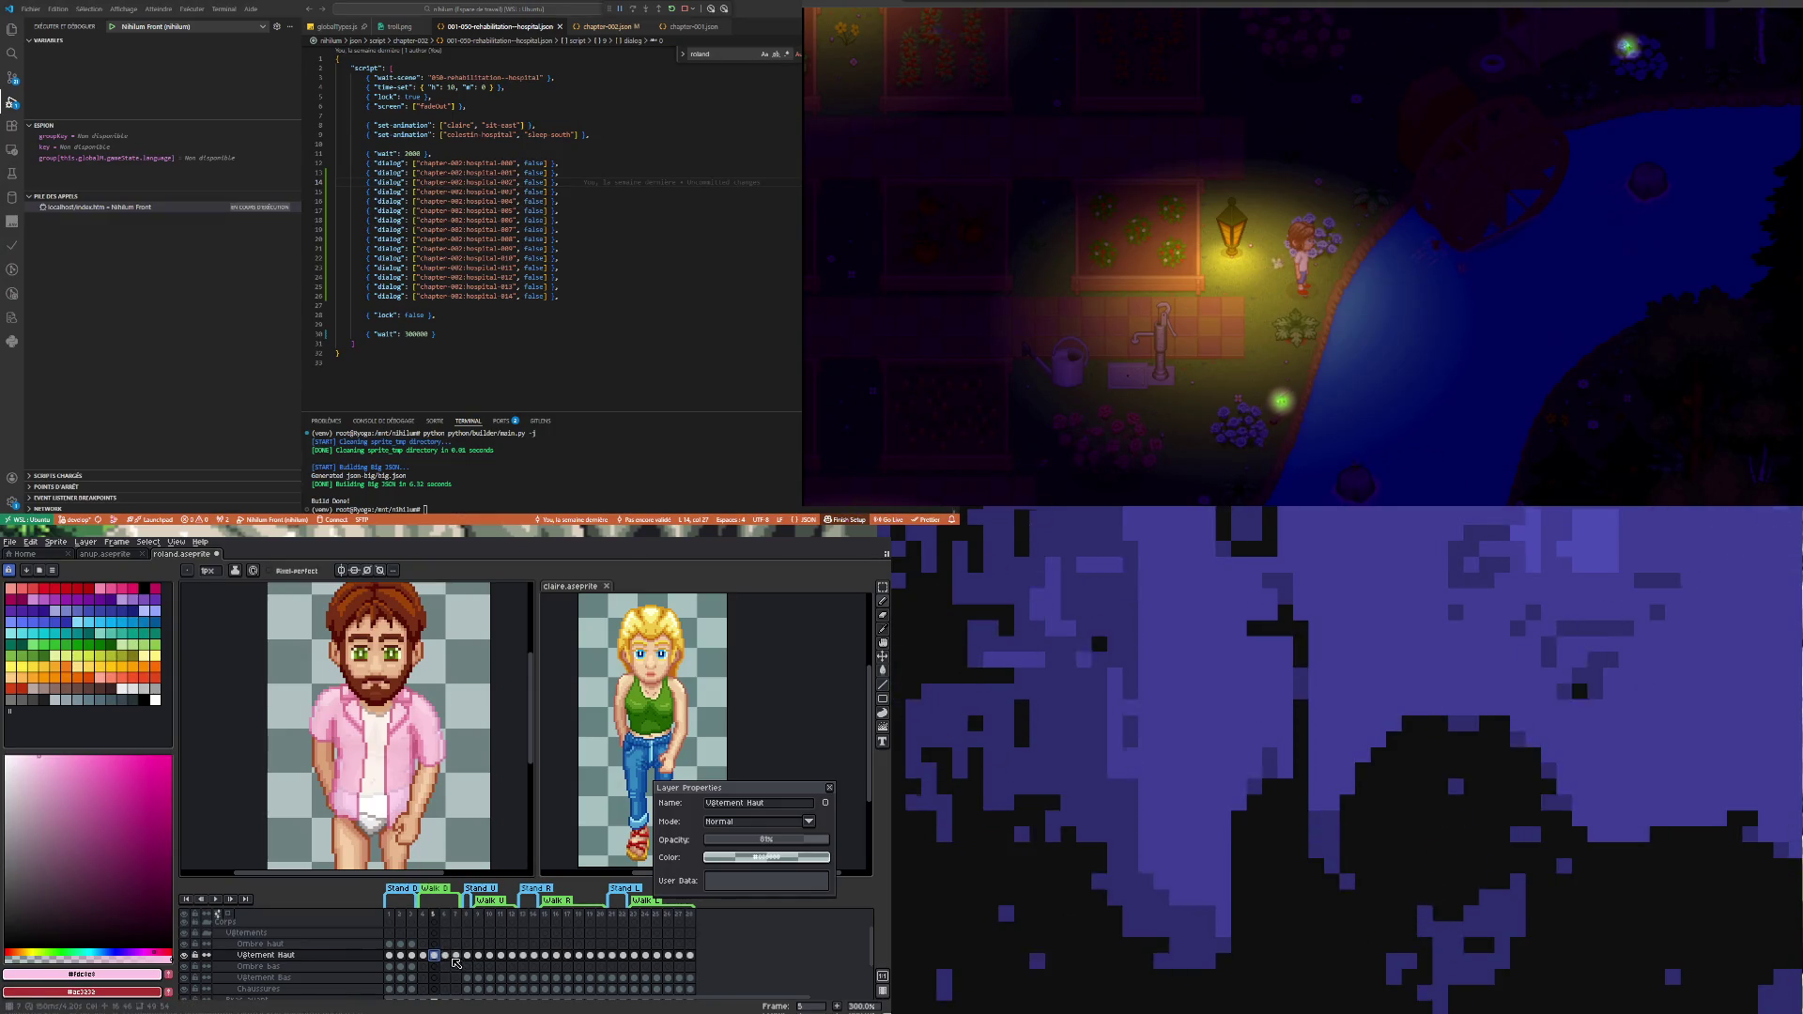
pyautogui.click(445, 955)
pyautogui.click(458, 955)
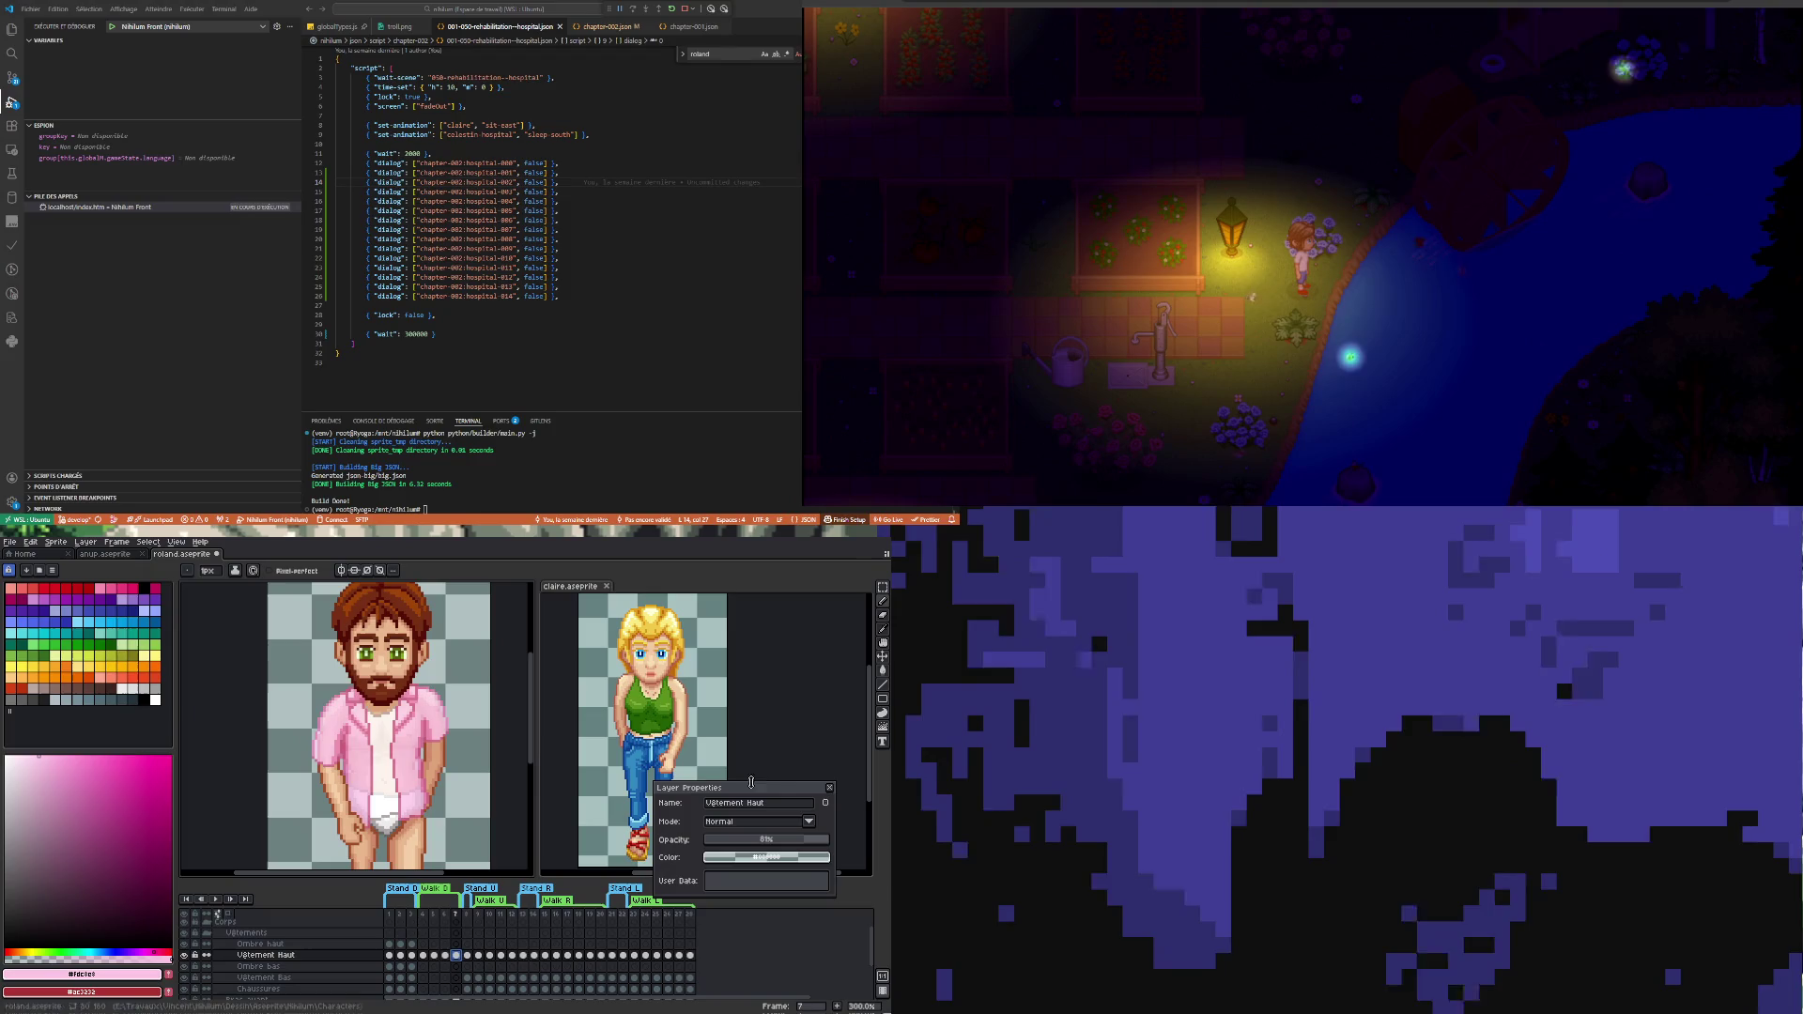
# - Replay the walk at medium zoom, stop it, and make Ombre haut's frame-4 cel active
pyautogui.press('-')
pyautogui.press('-')
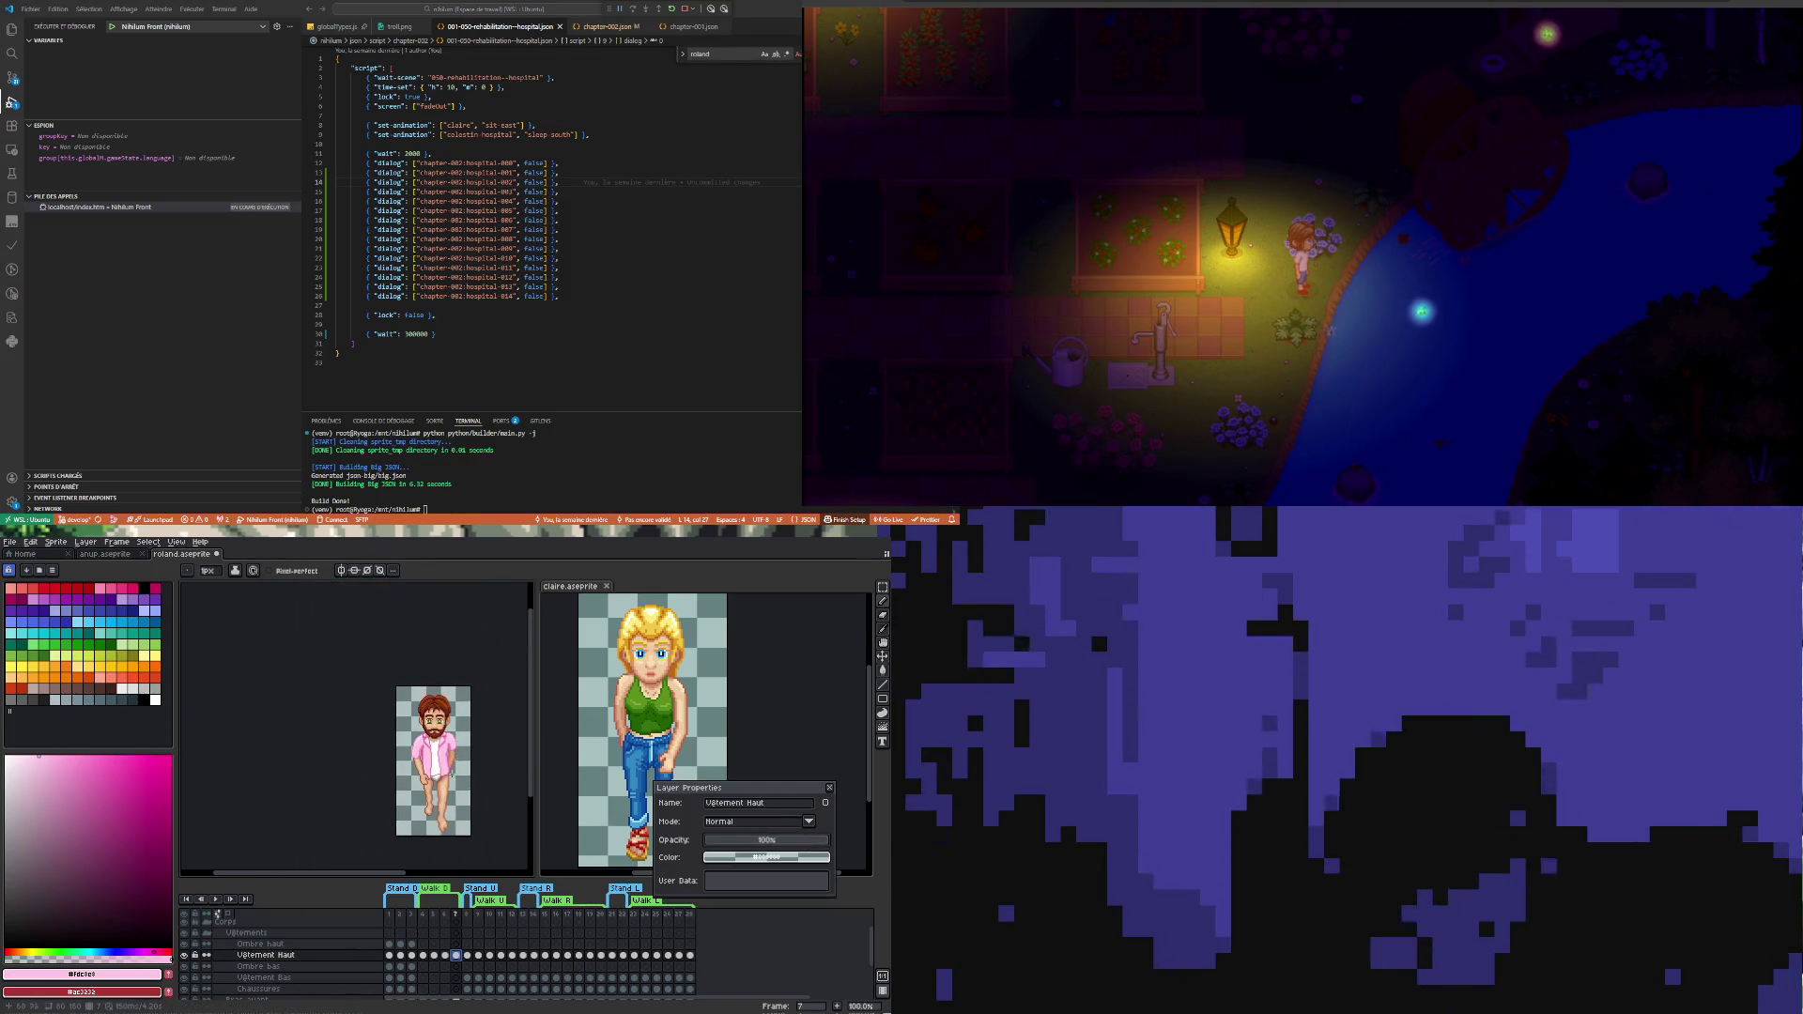
pyautogui.press('+')
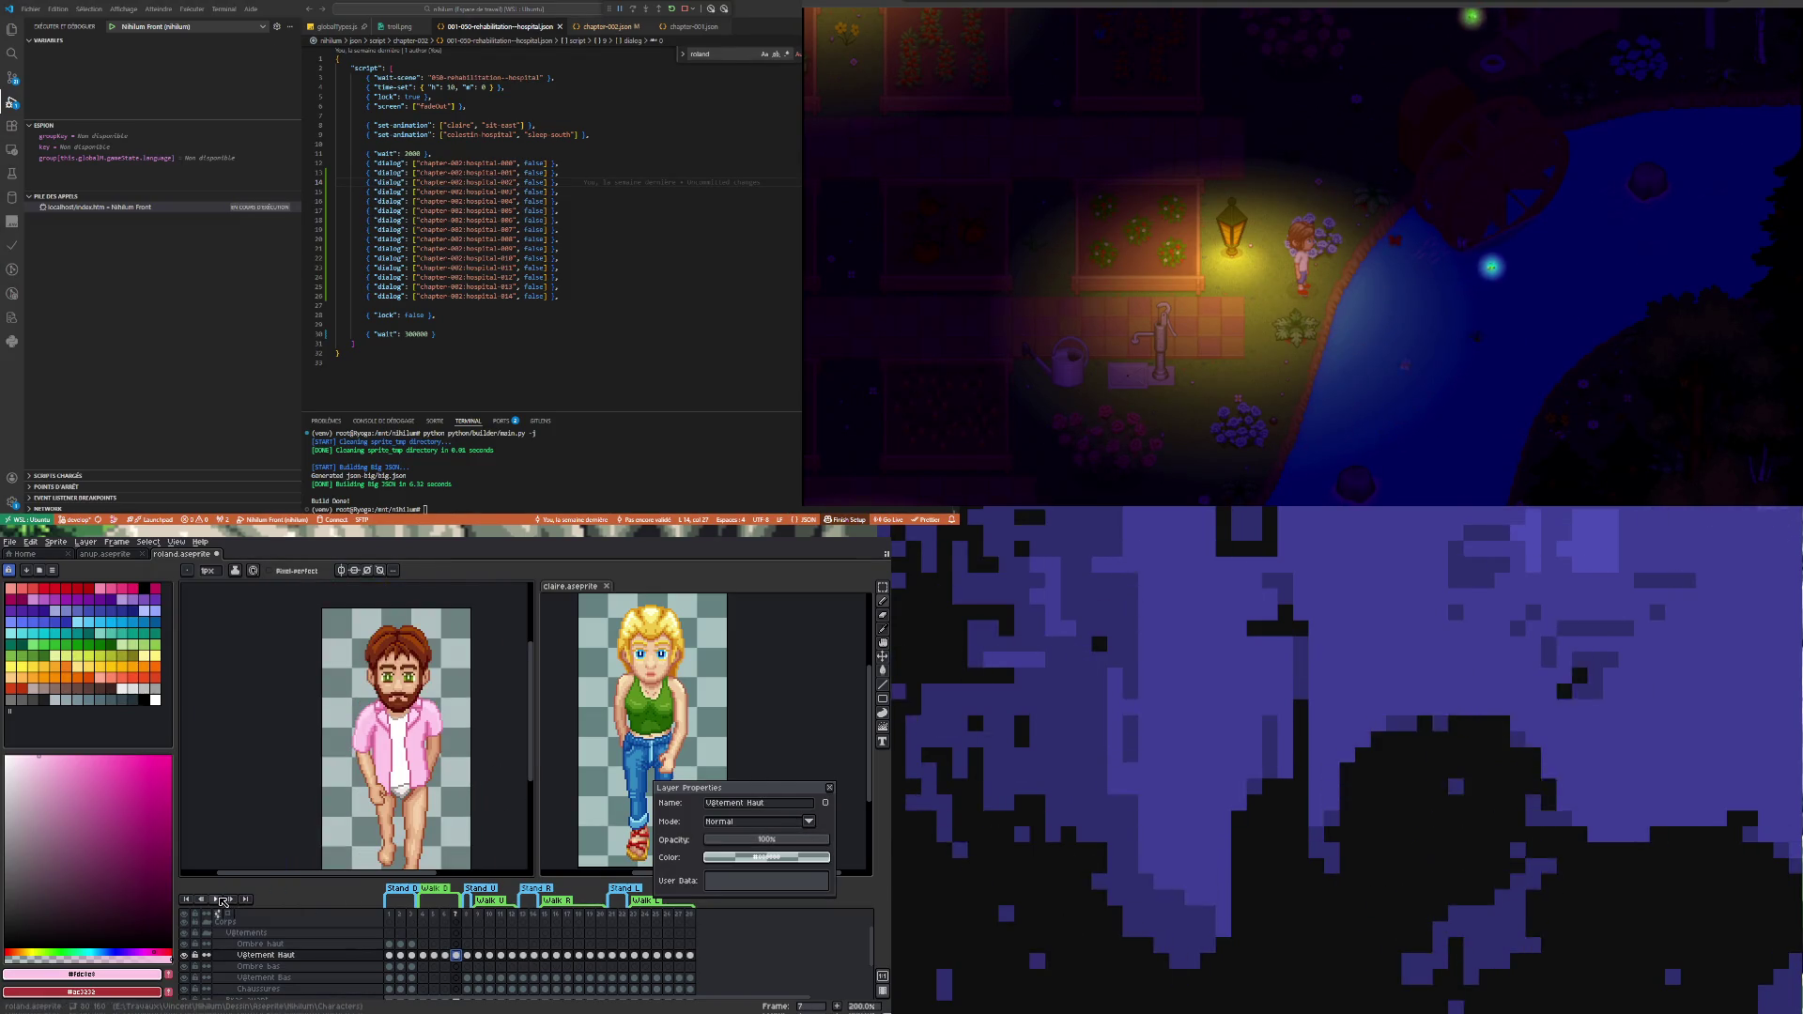
pyautogui.click(218, 897)
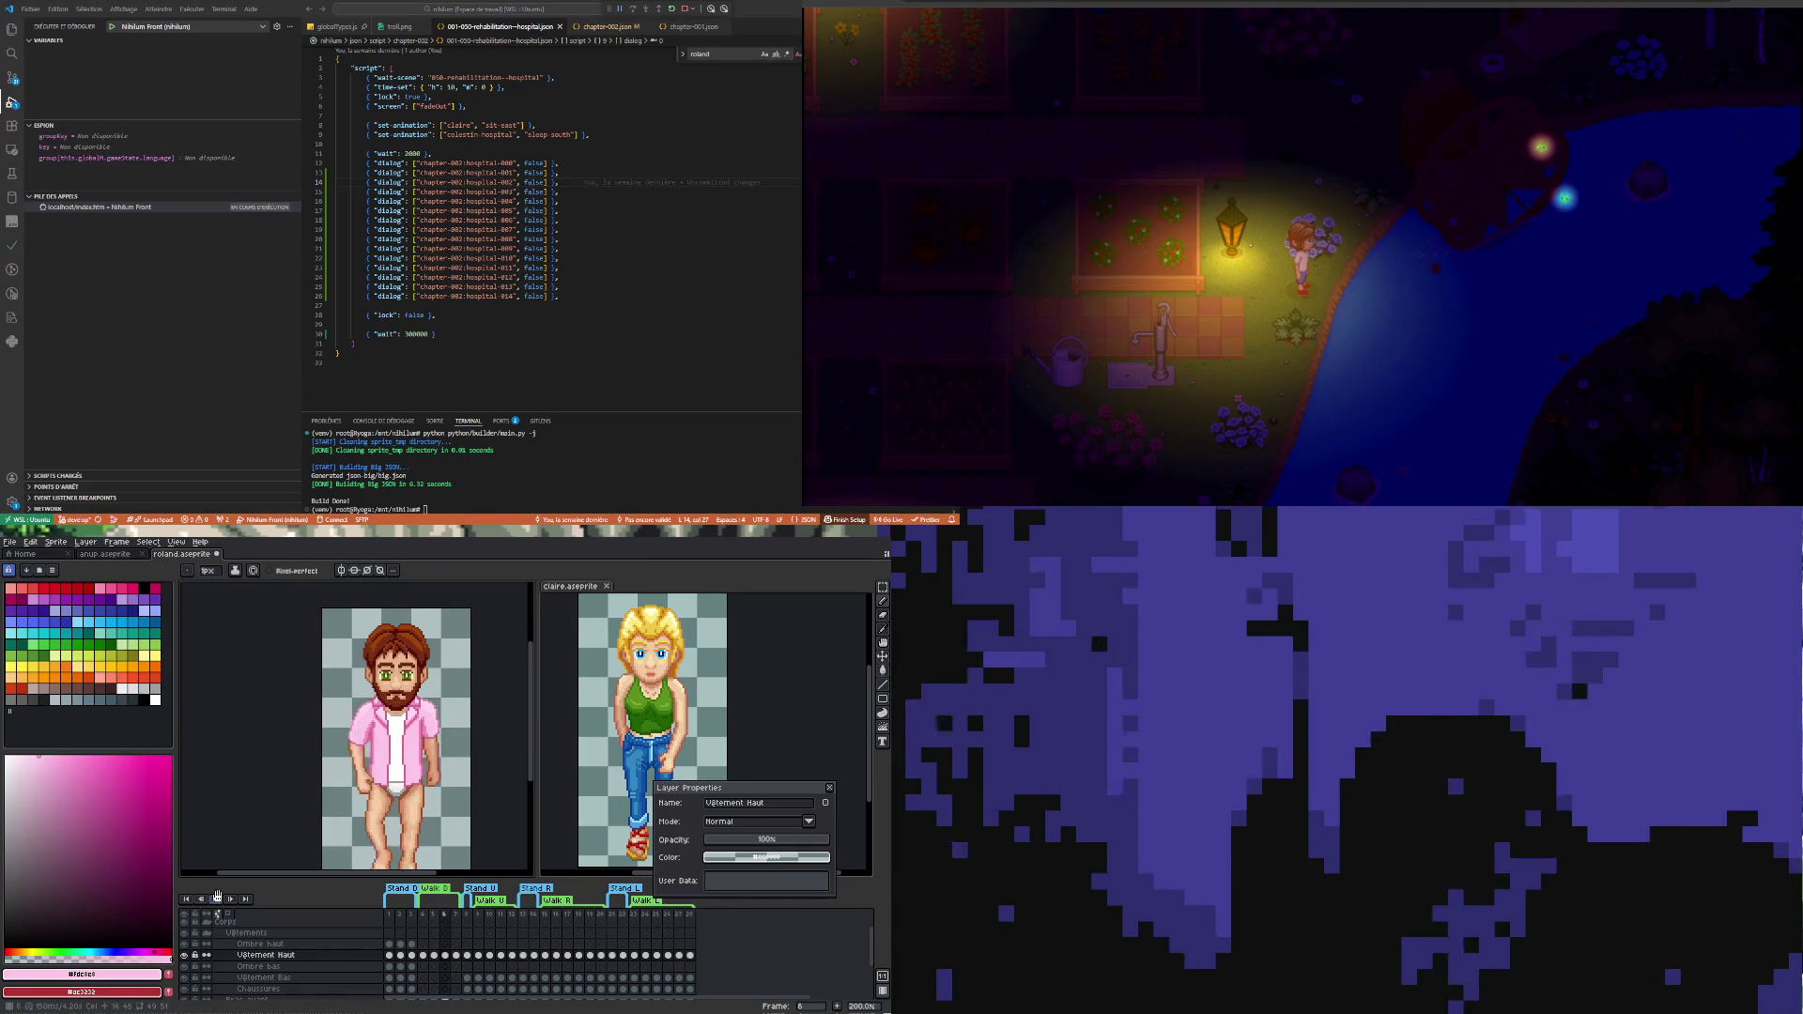
pyautogui.click(216, 896)
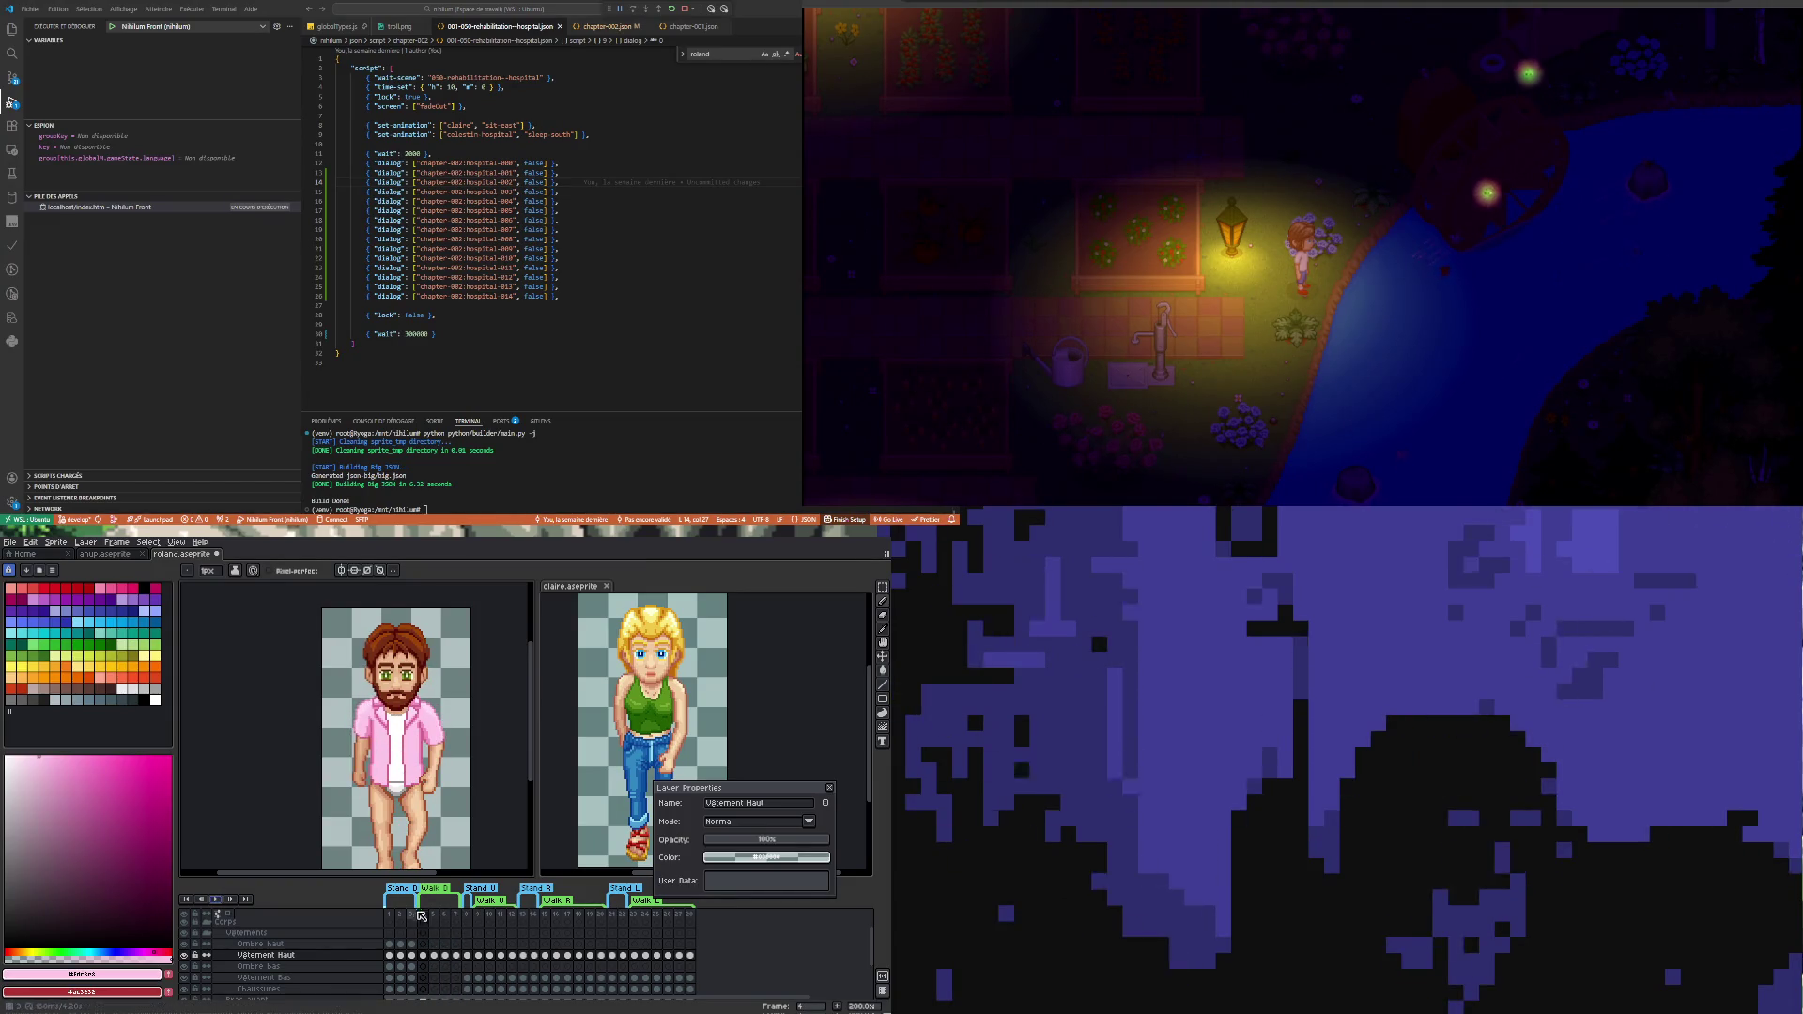
pyautogui.click(424, 943)
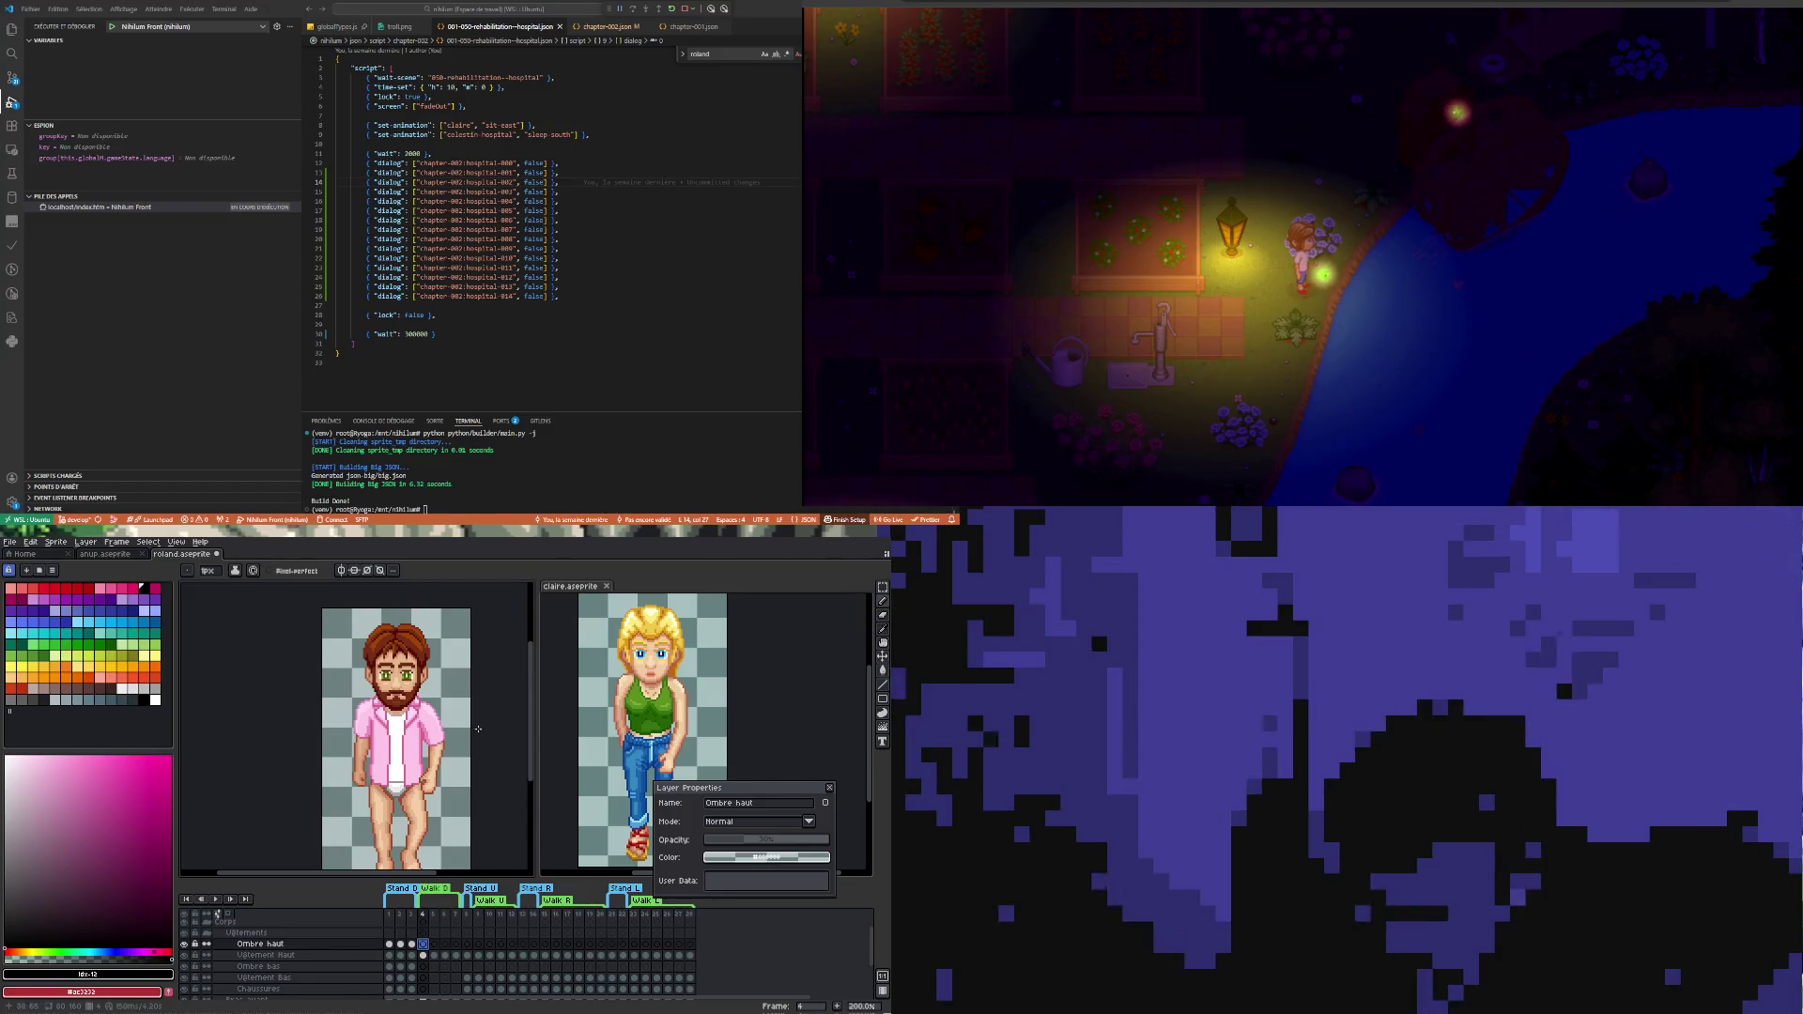
pyautogui.scroll(2, 392, 730)
pyautogui.scroll(1, 386, 810)
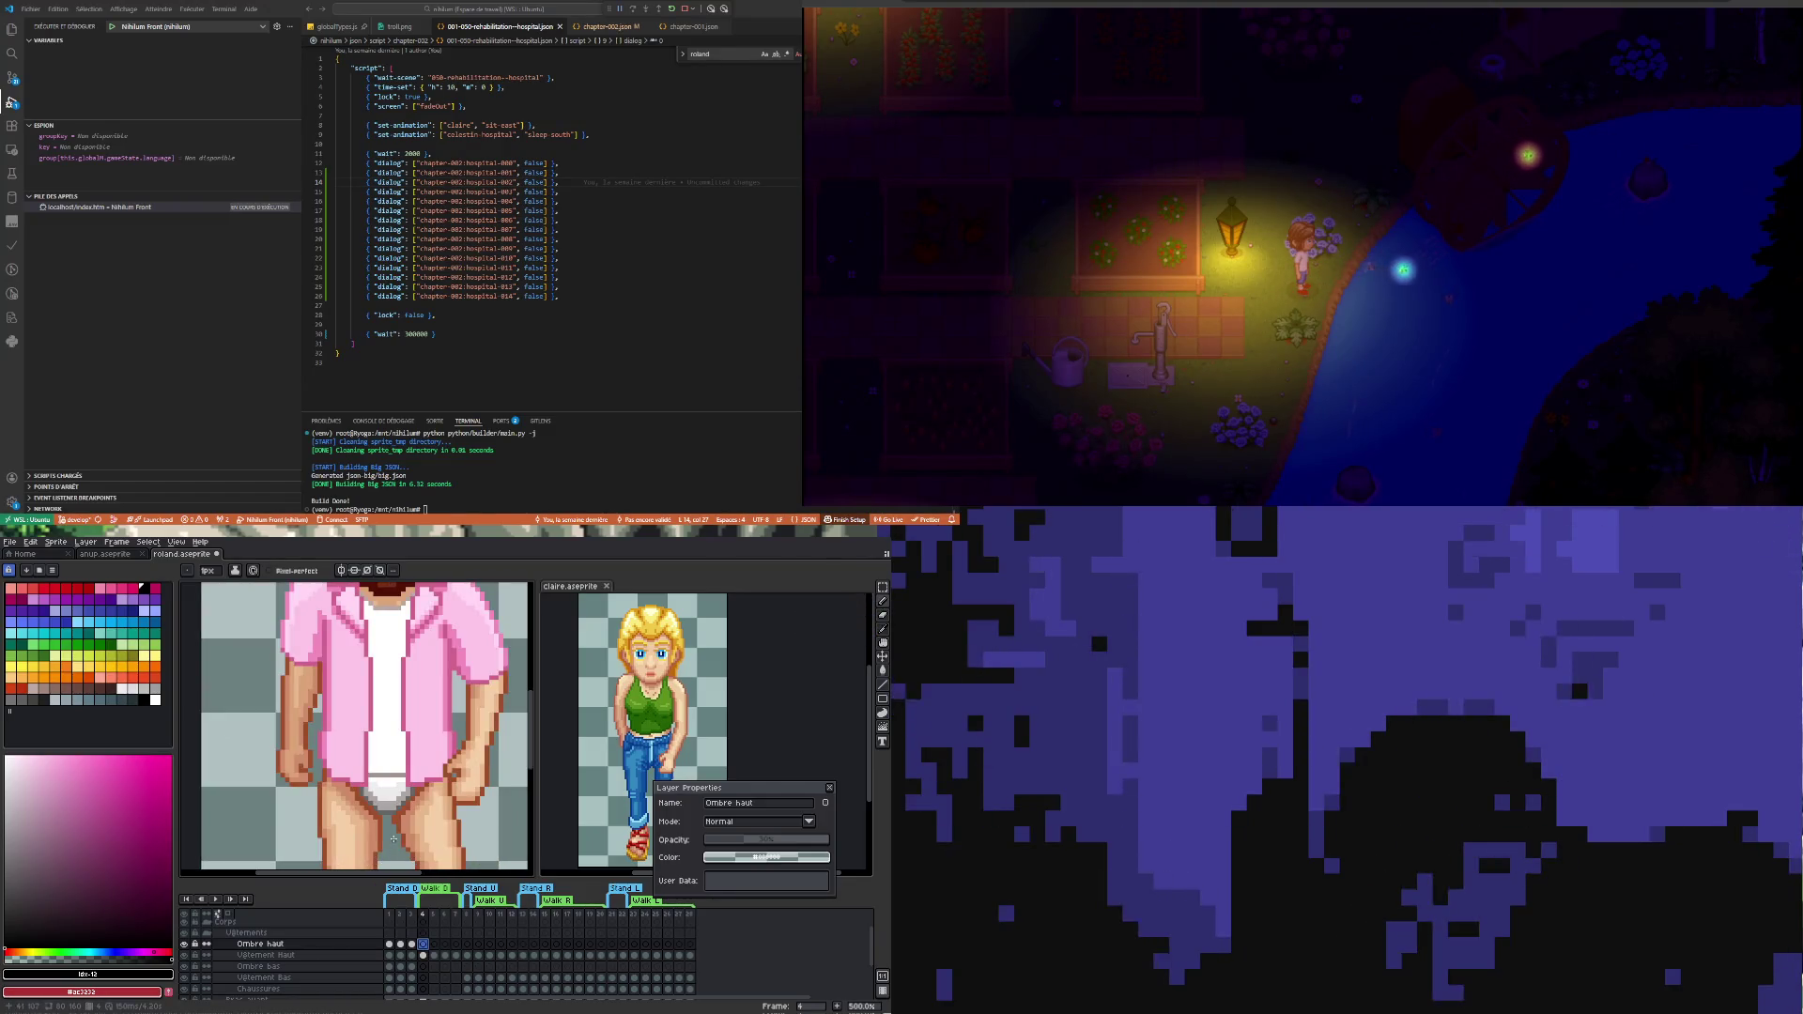
pyautogui.scroll(2, 401, 782)
pyautogui.moveTo(388, 707); pyautogui.dragTo(387, 690)
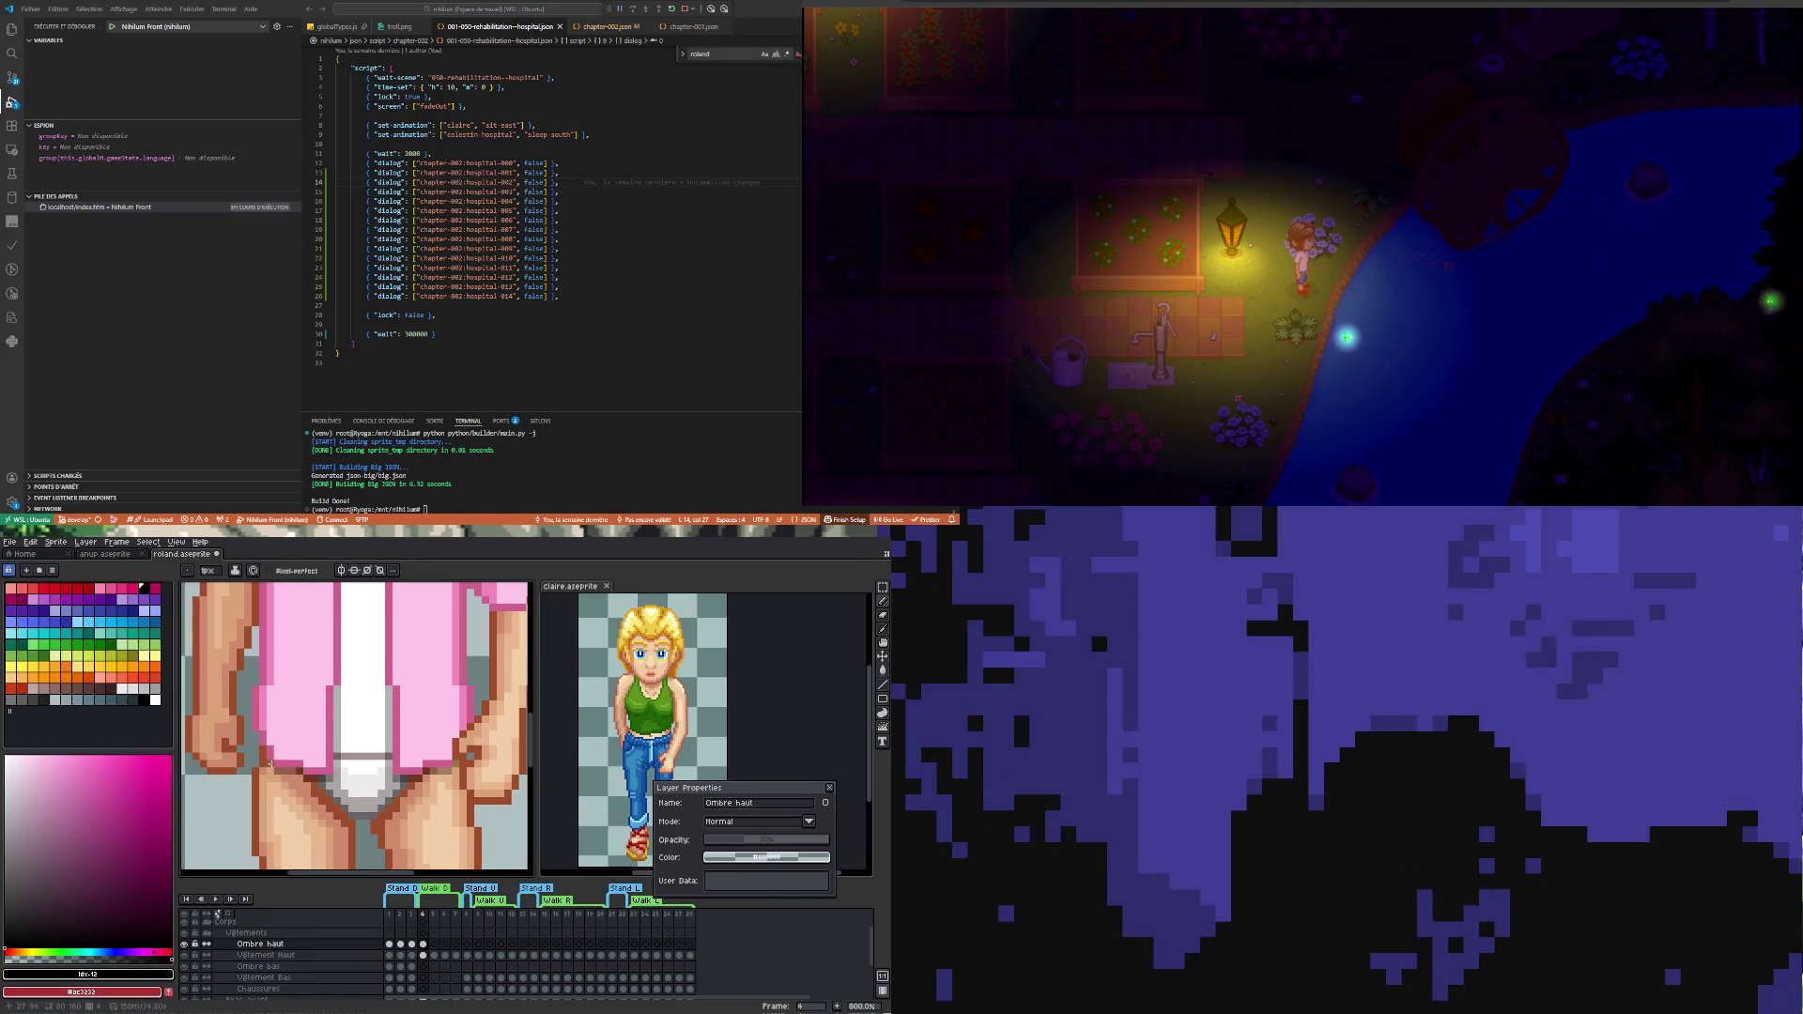
pyautogui.scroll(-1, 262, 753)
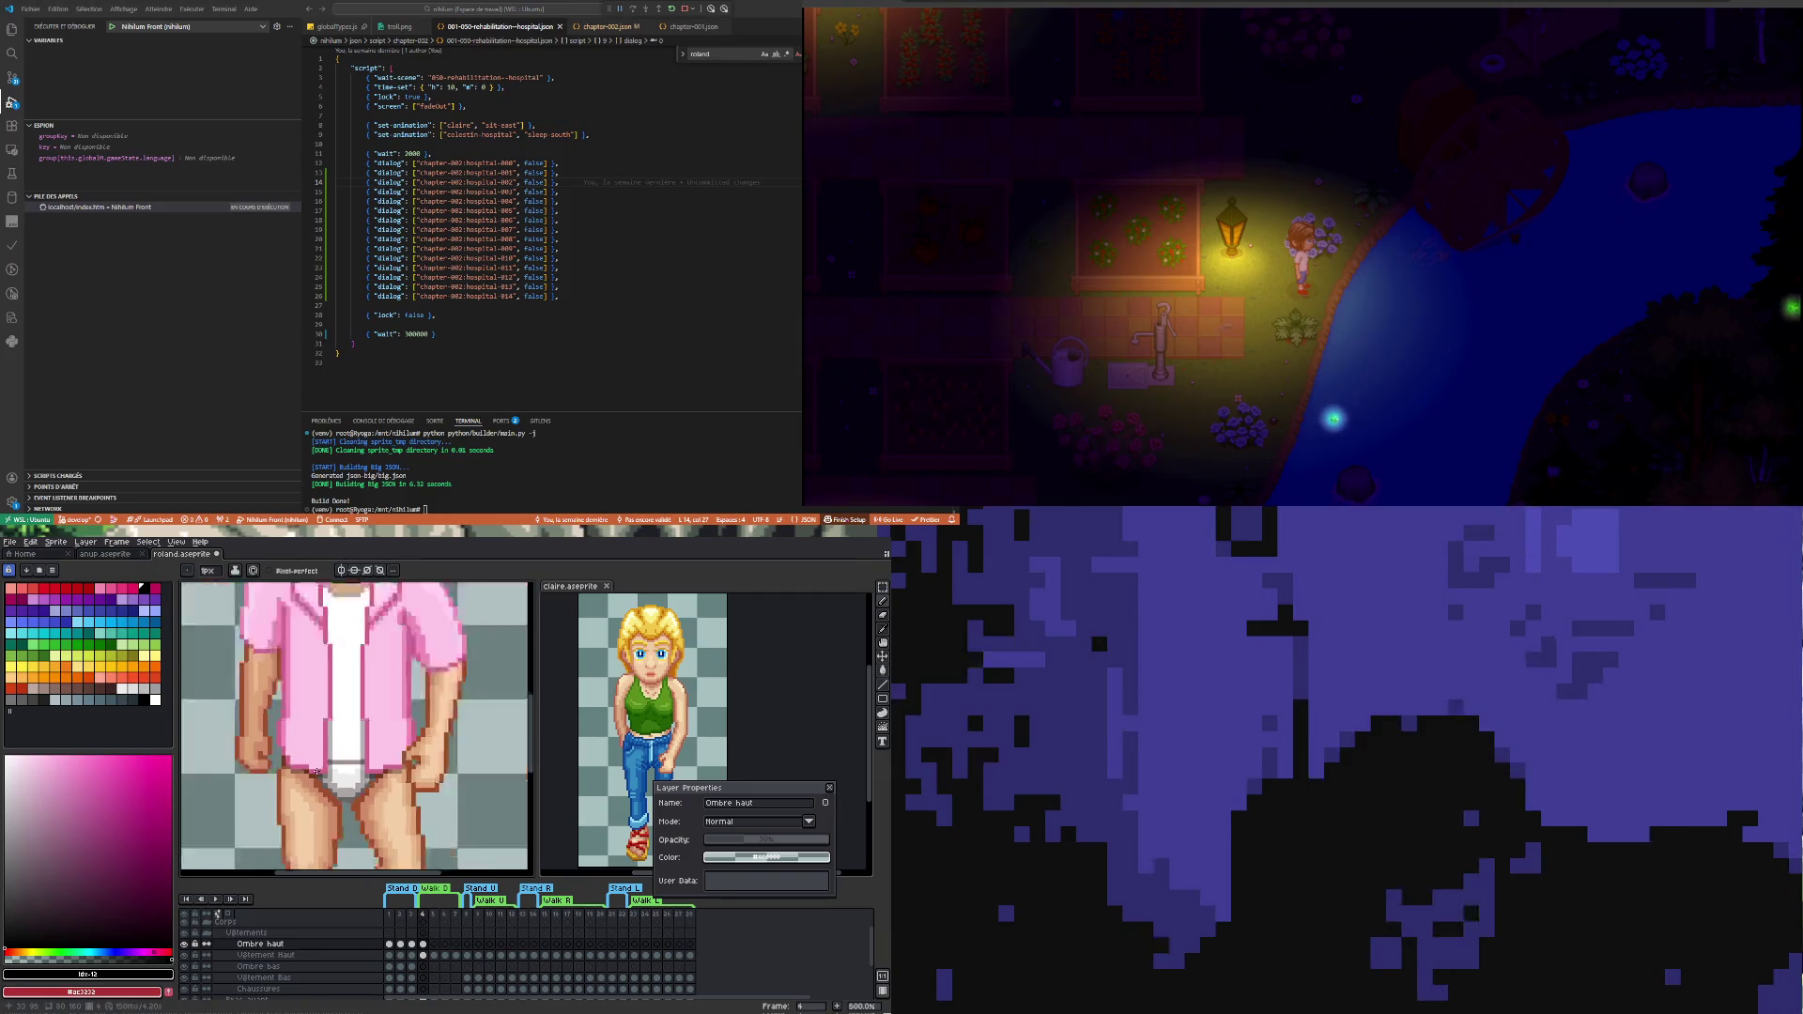
pyautogui.scroll(-1, 283, 760)
pyautogui.scroll(2, 302, 772)
pyautogui.scroll(-1, 322, 781)
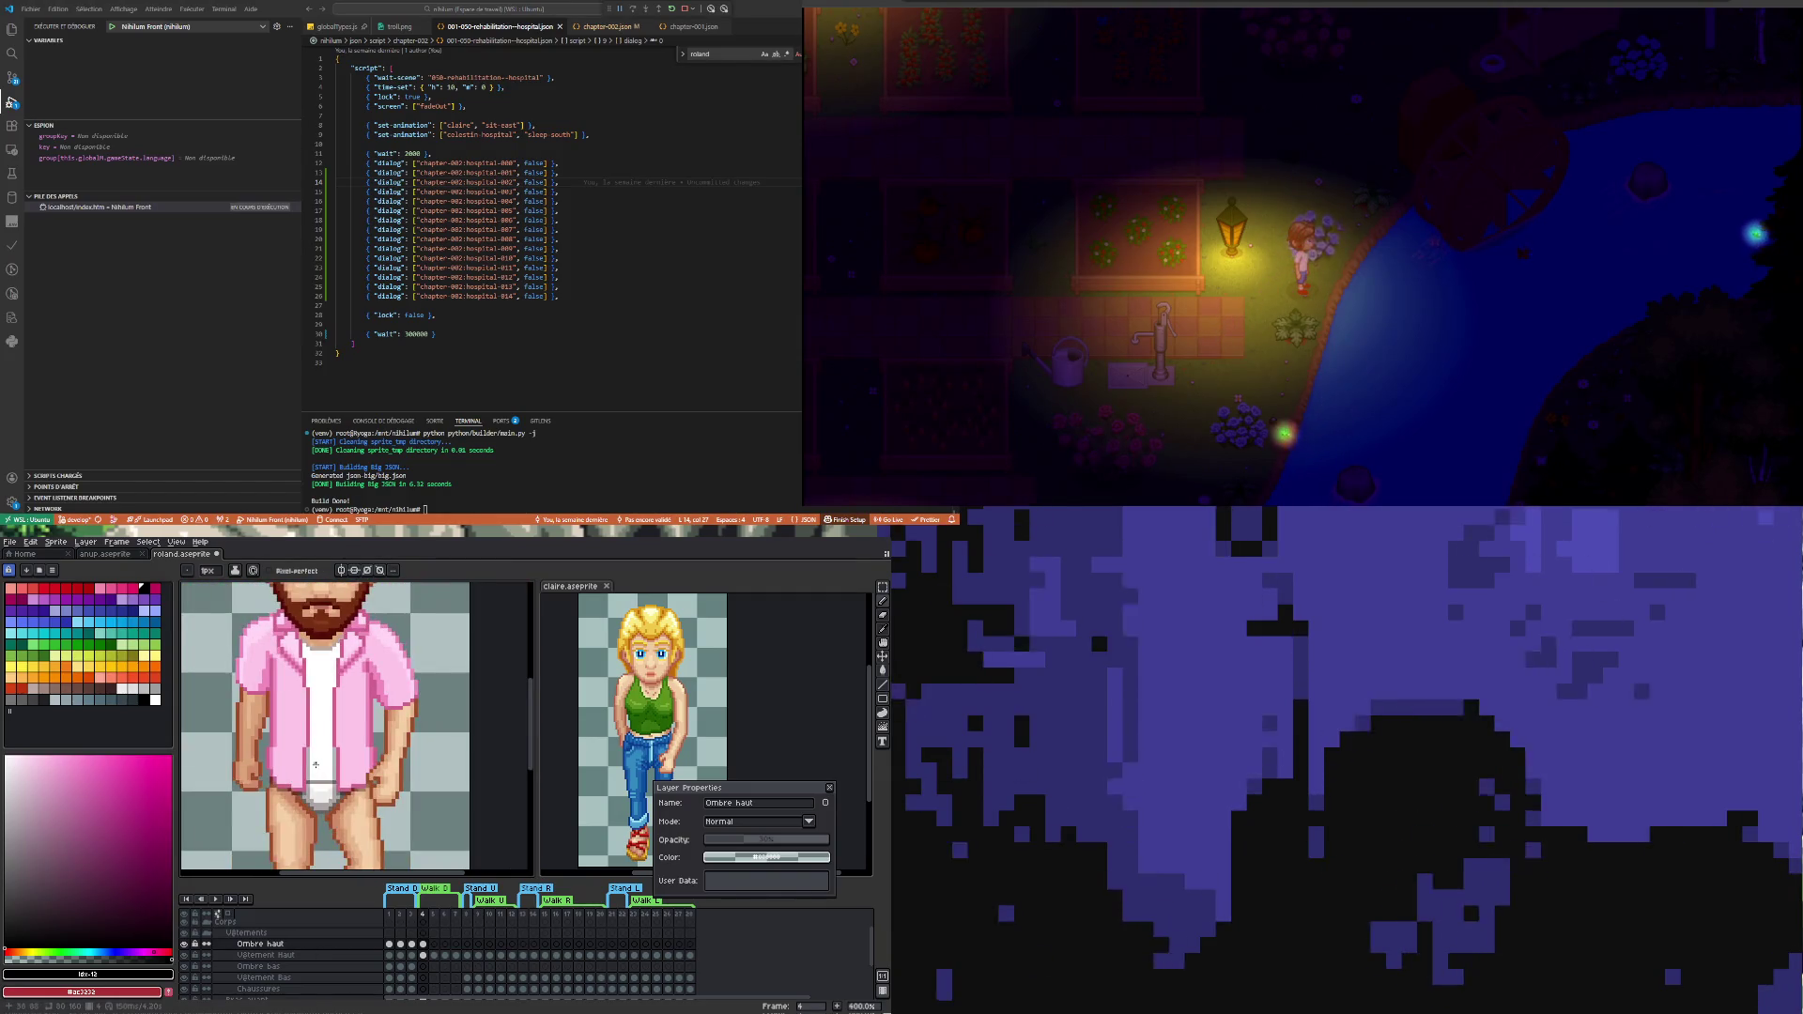
pyautogui.scroll(2, 312, 741)
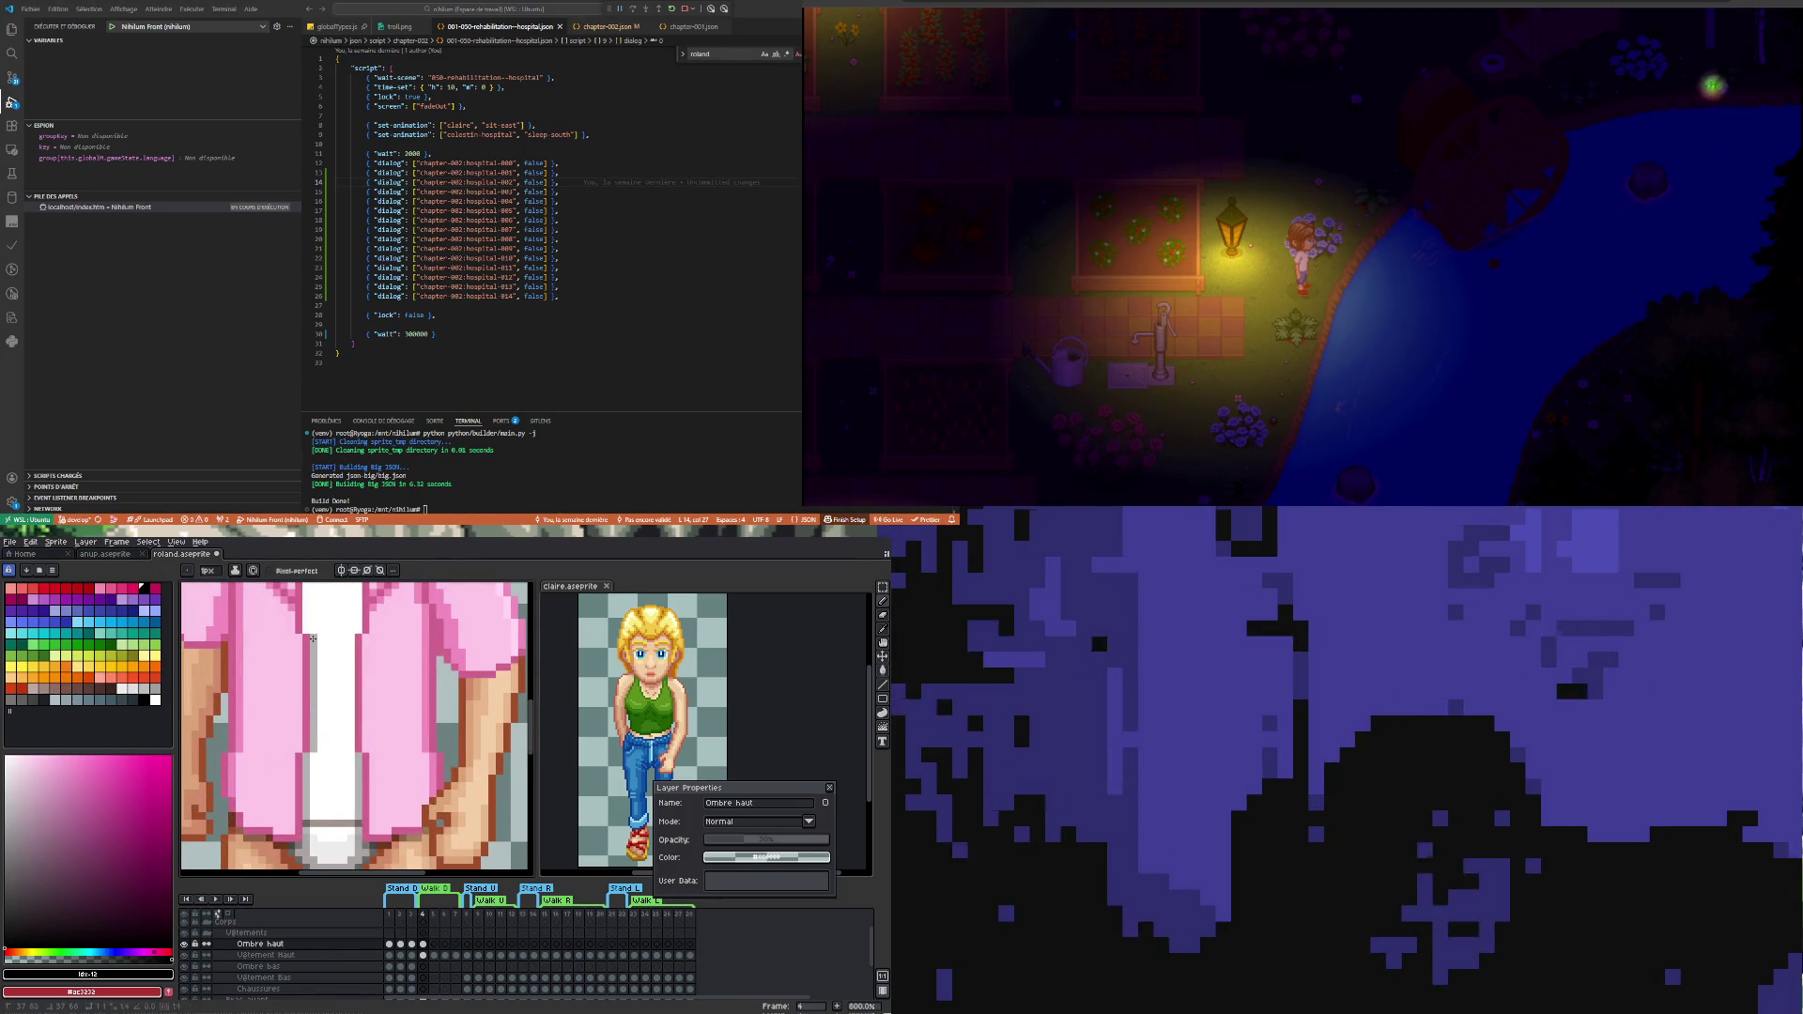
pyautogui.scroll(-3, 313, 641)
pyautogui.scroll(1, 312, 681)
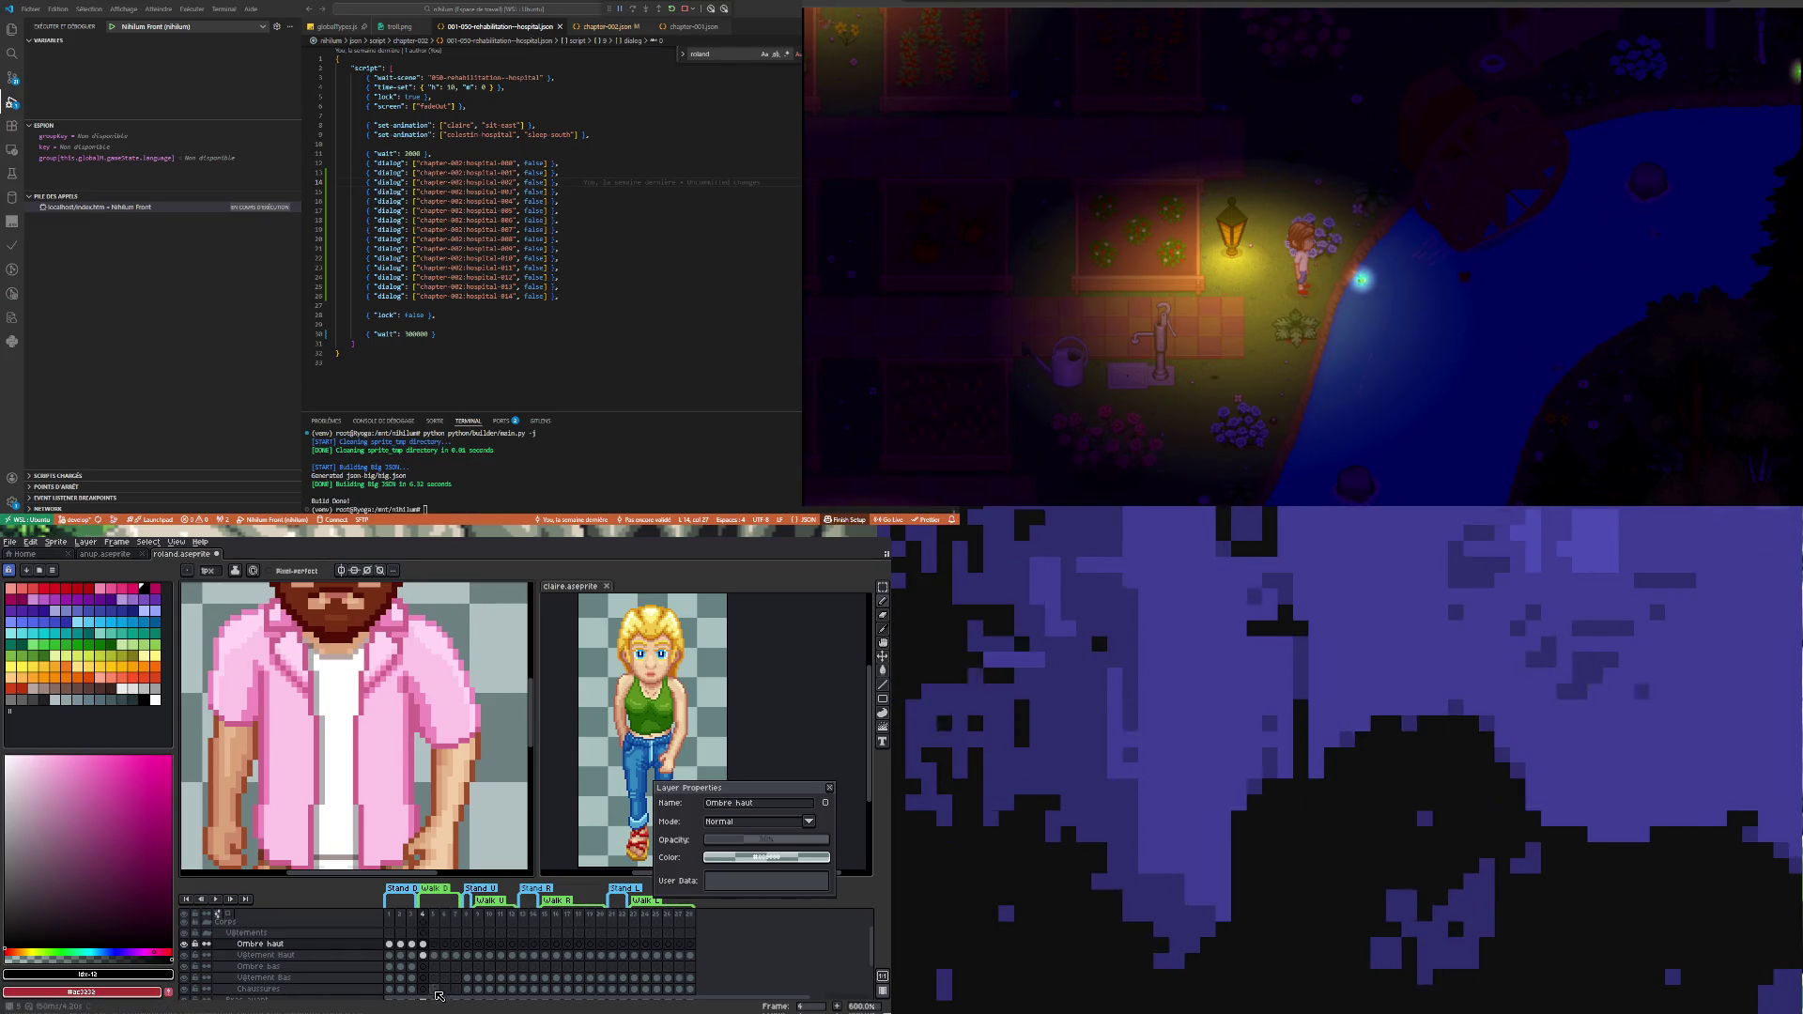
pyautogui.click(413, 944)
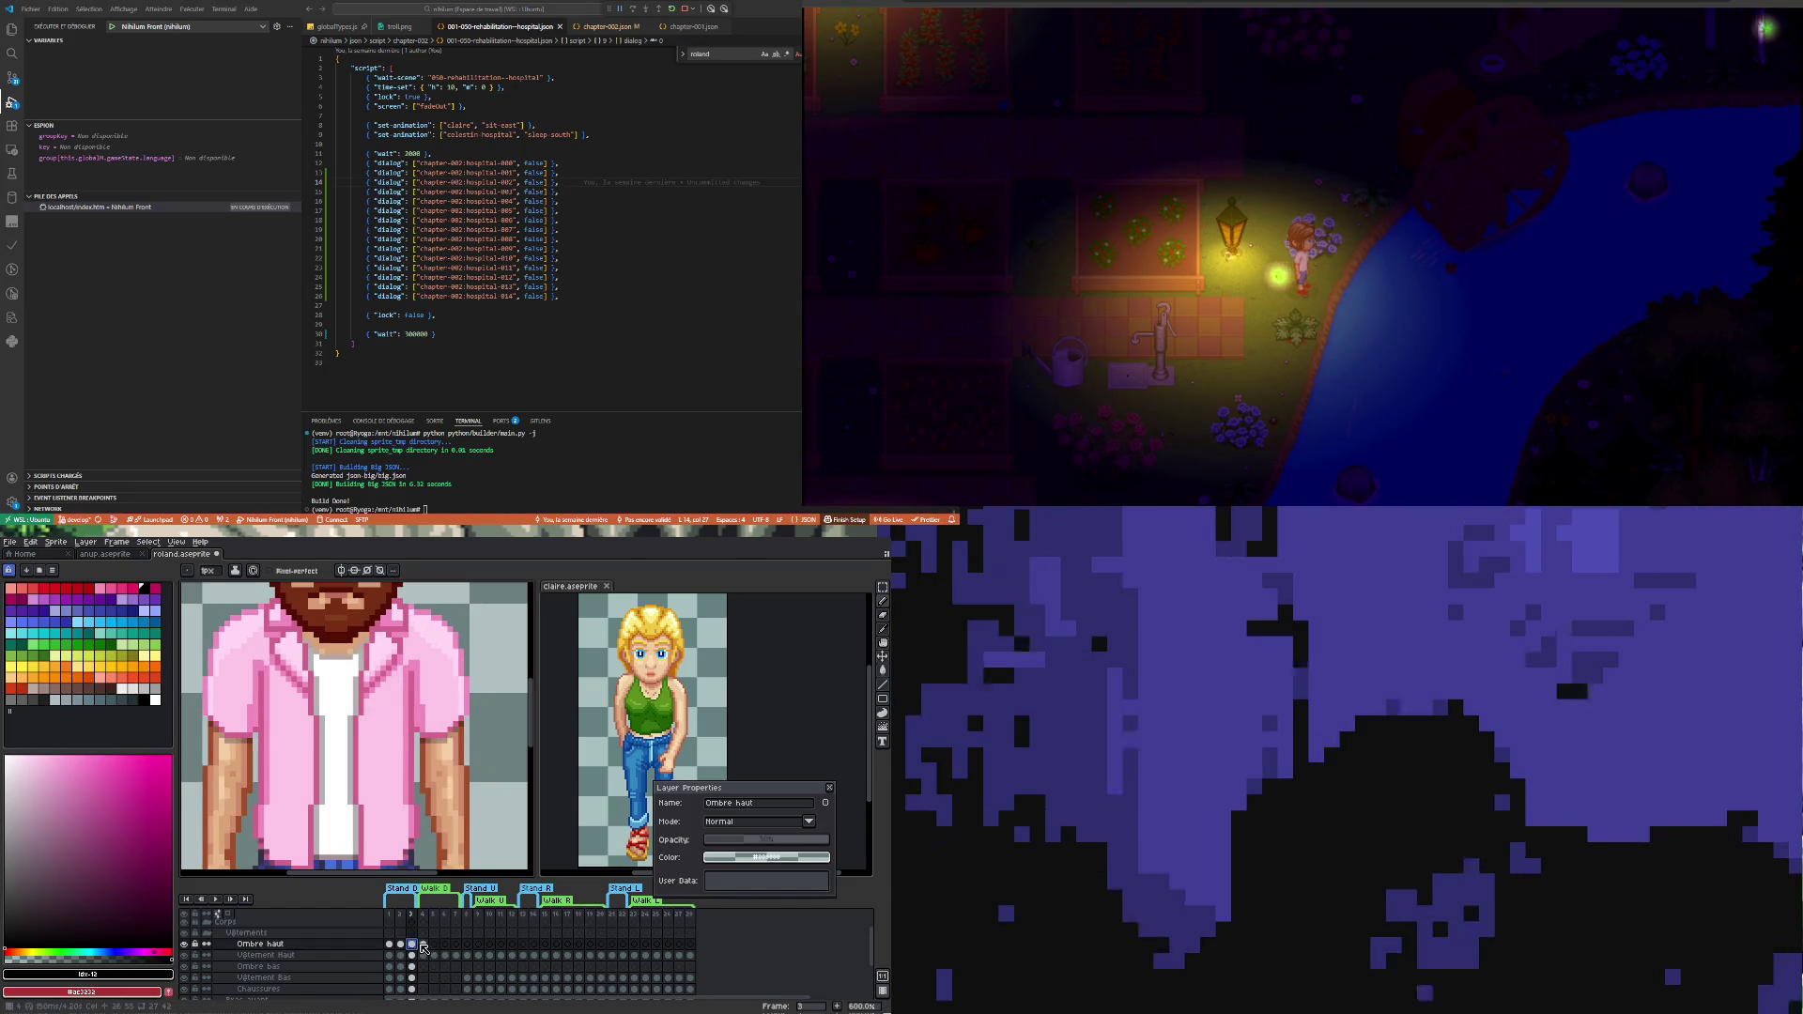
pyautogui.click(423, 945)
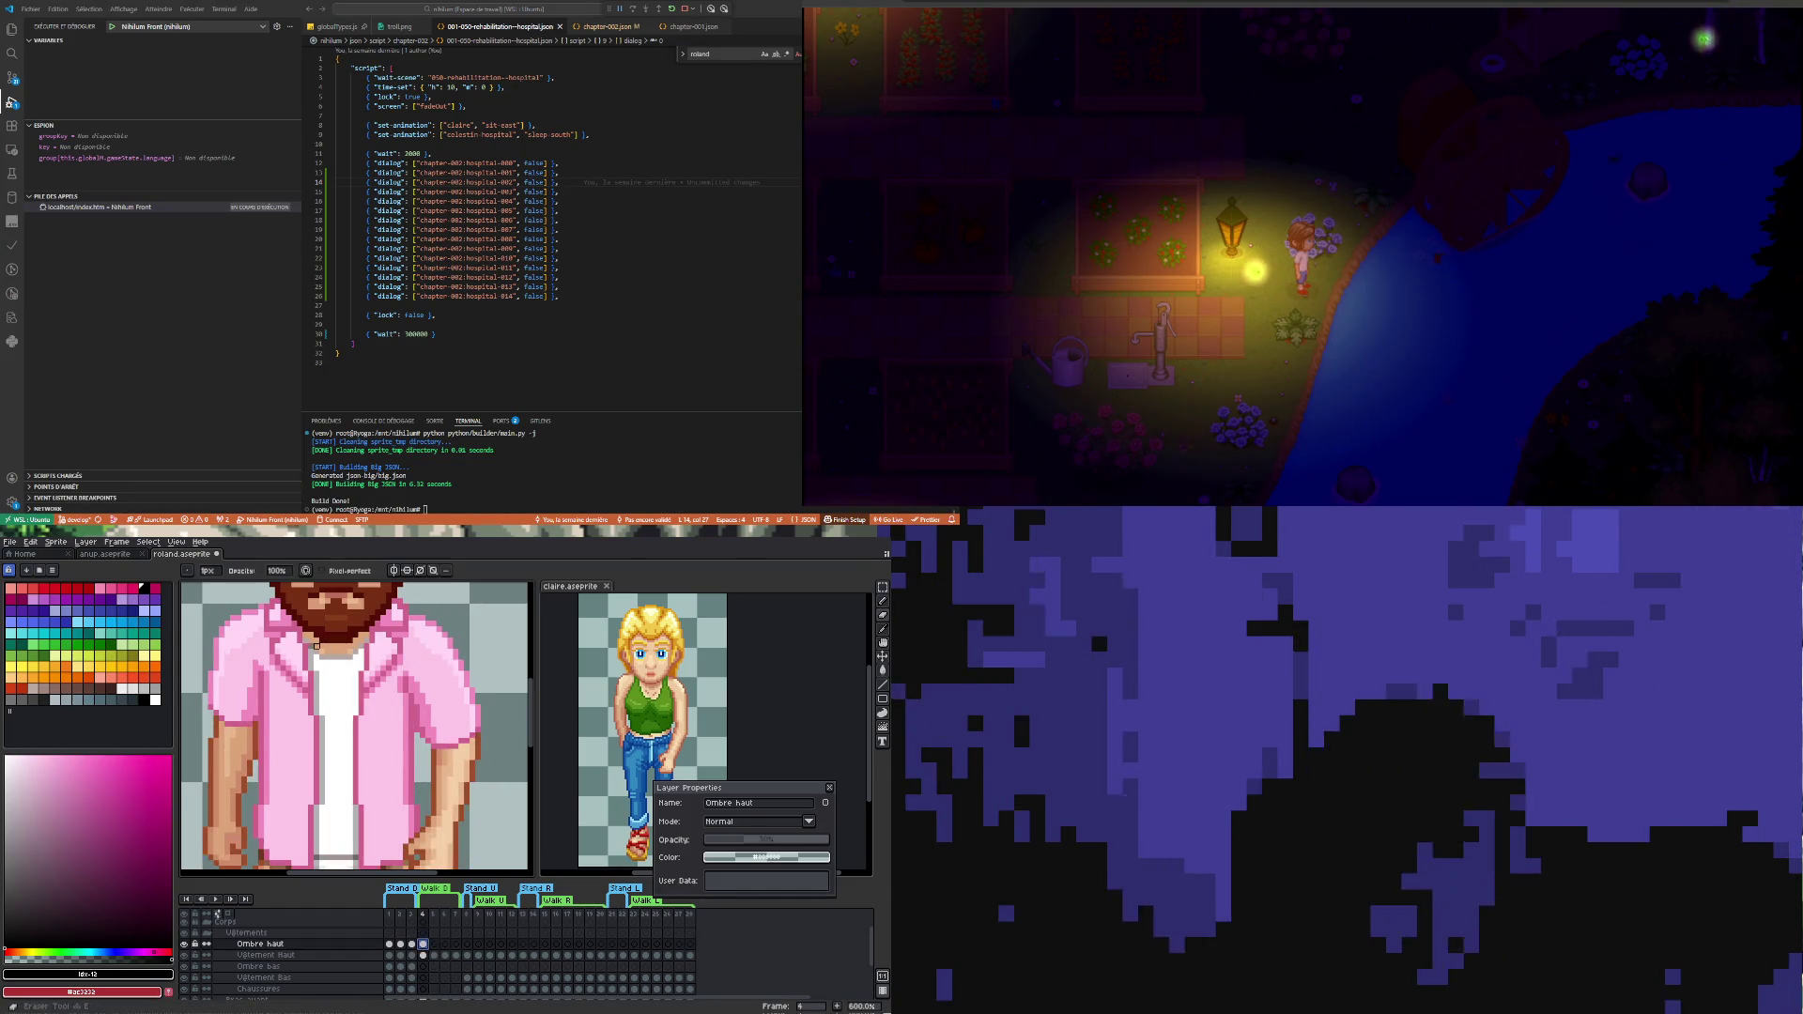
pyautogui.press('b')
pyautogui.scroll(-1, 360, 724)
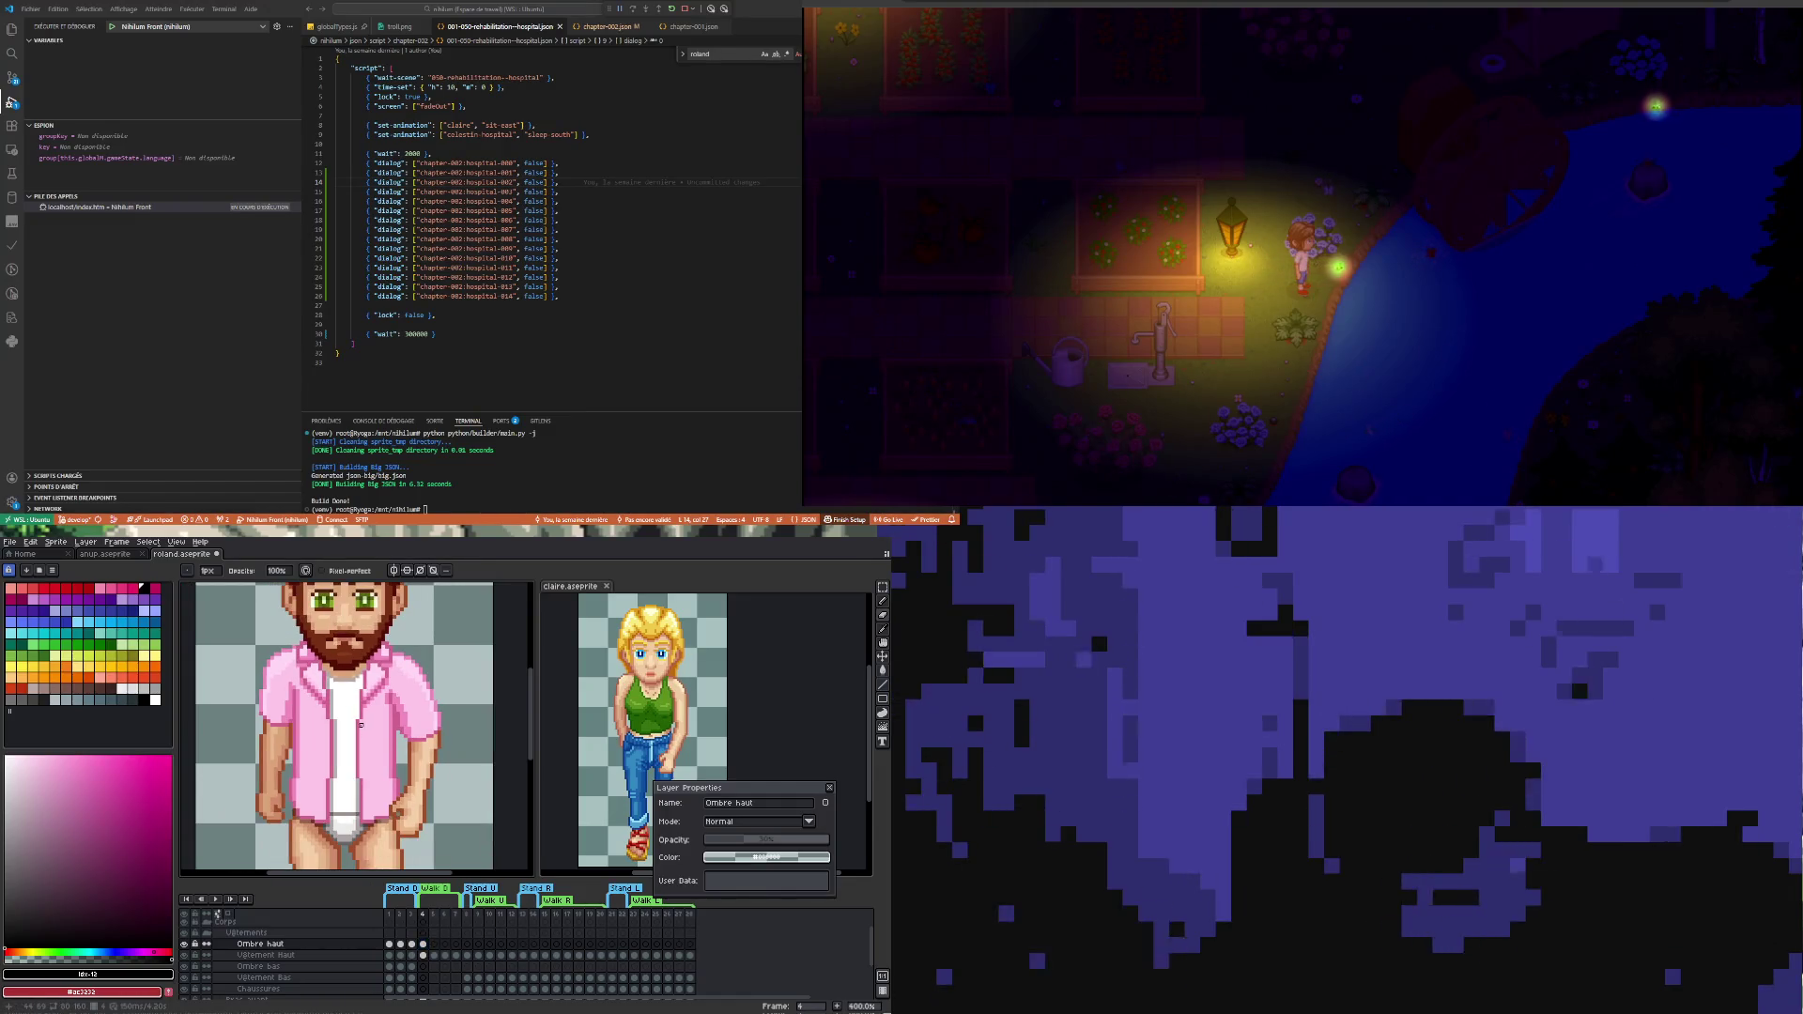
pyautogui.scroll(3, 357, 761)
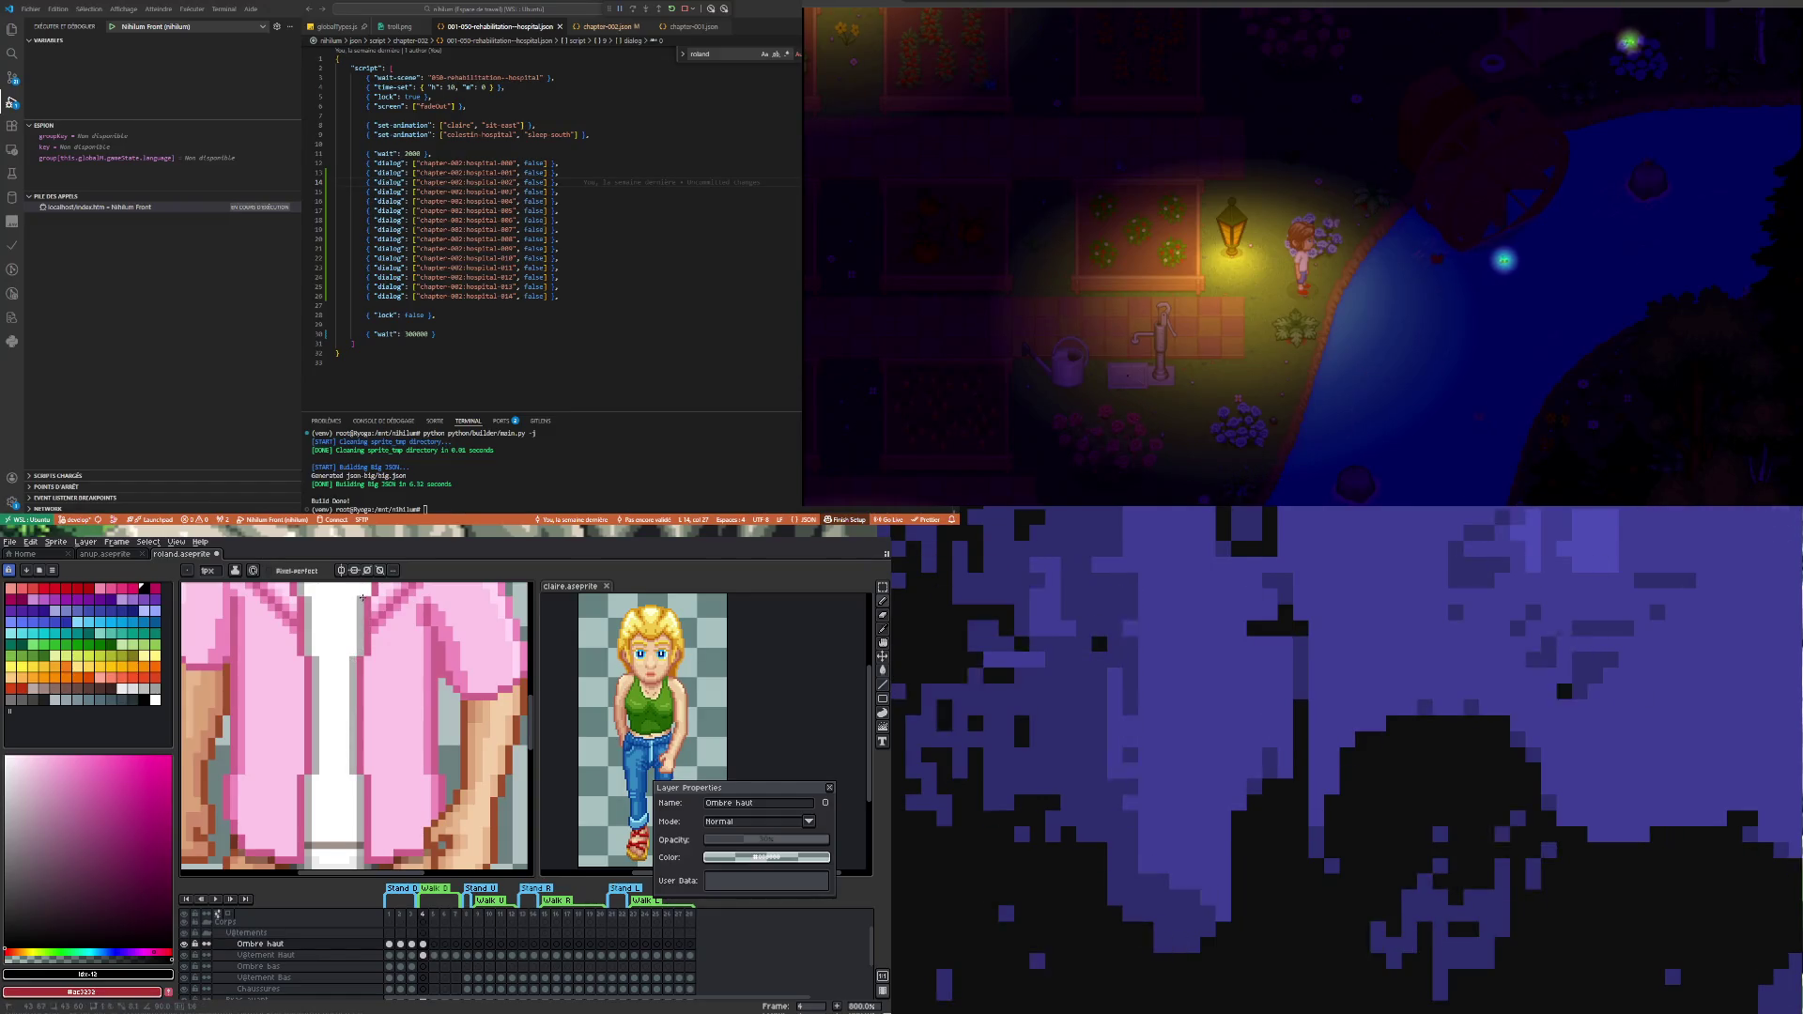
pyautogui.scroll(-2, 357, 603)
pyautogui.scroll(1, 374, 681)
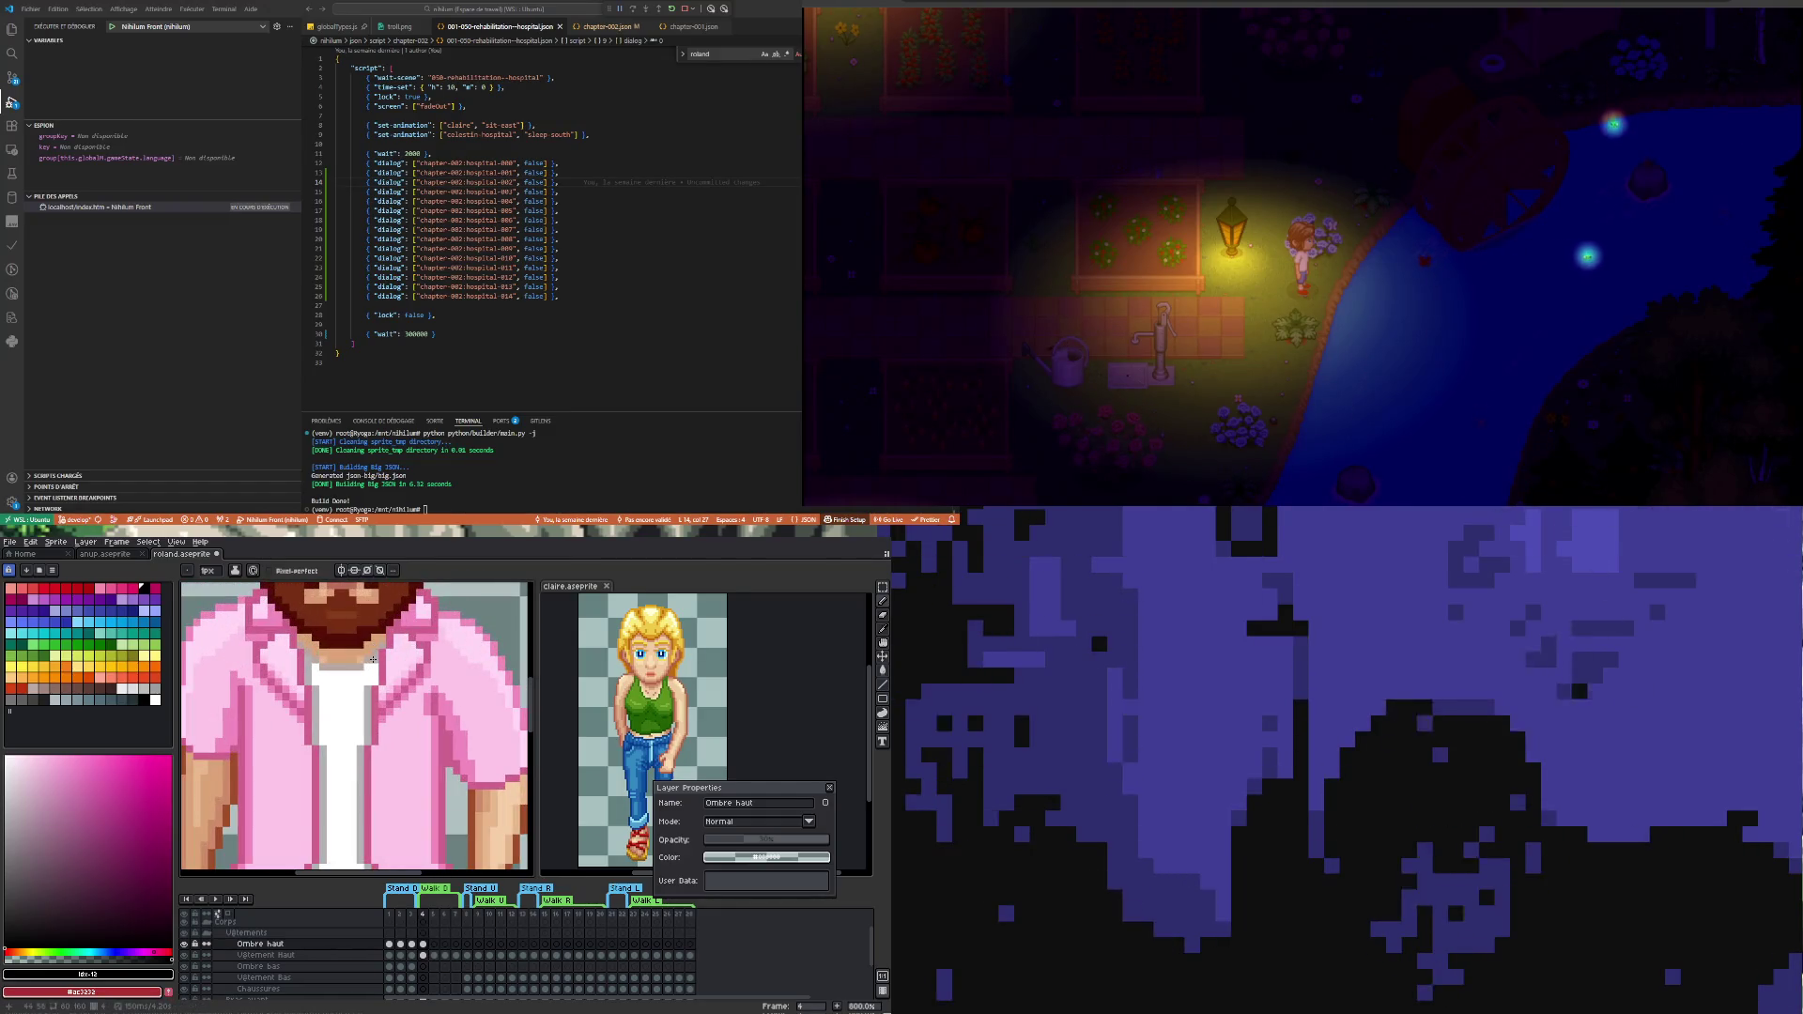
pyautogui.scroll(-2, 371, 690)
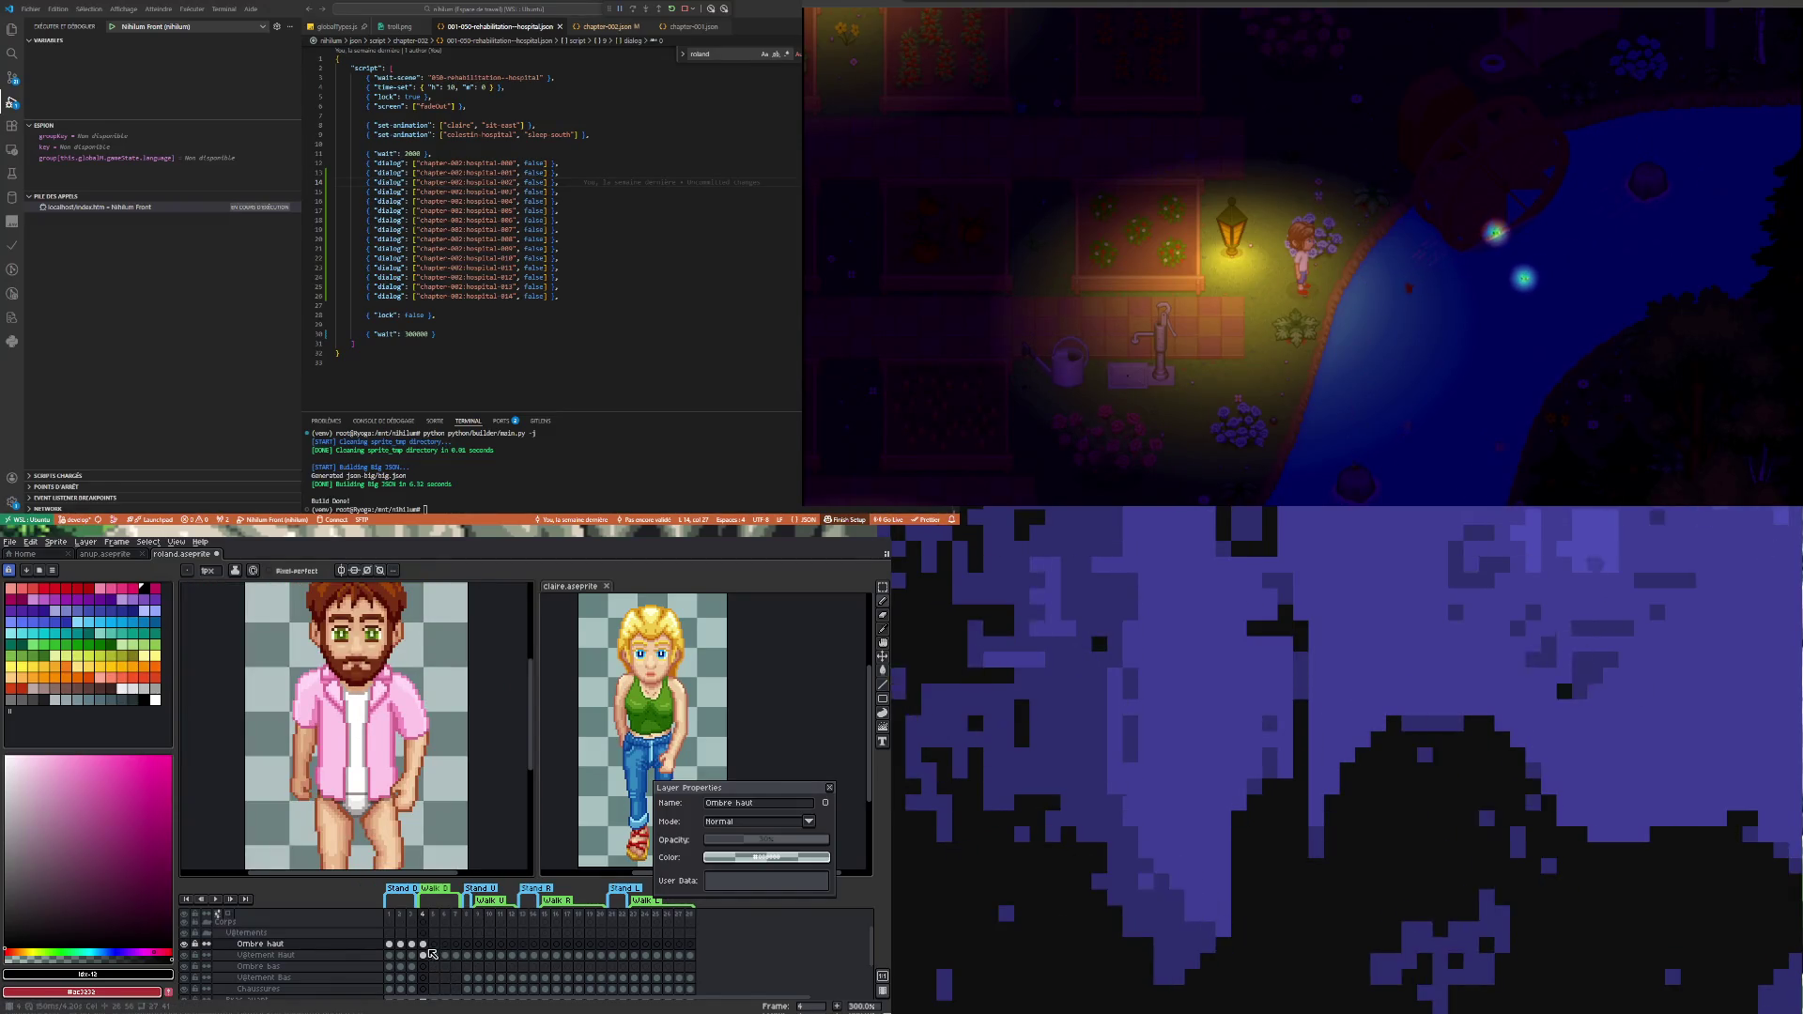
pyautogui.scroll(3, 280, 737)
pyautogui.scroll(3, 279, 738)
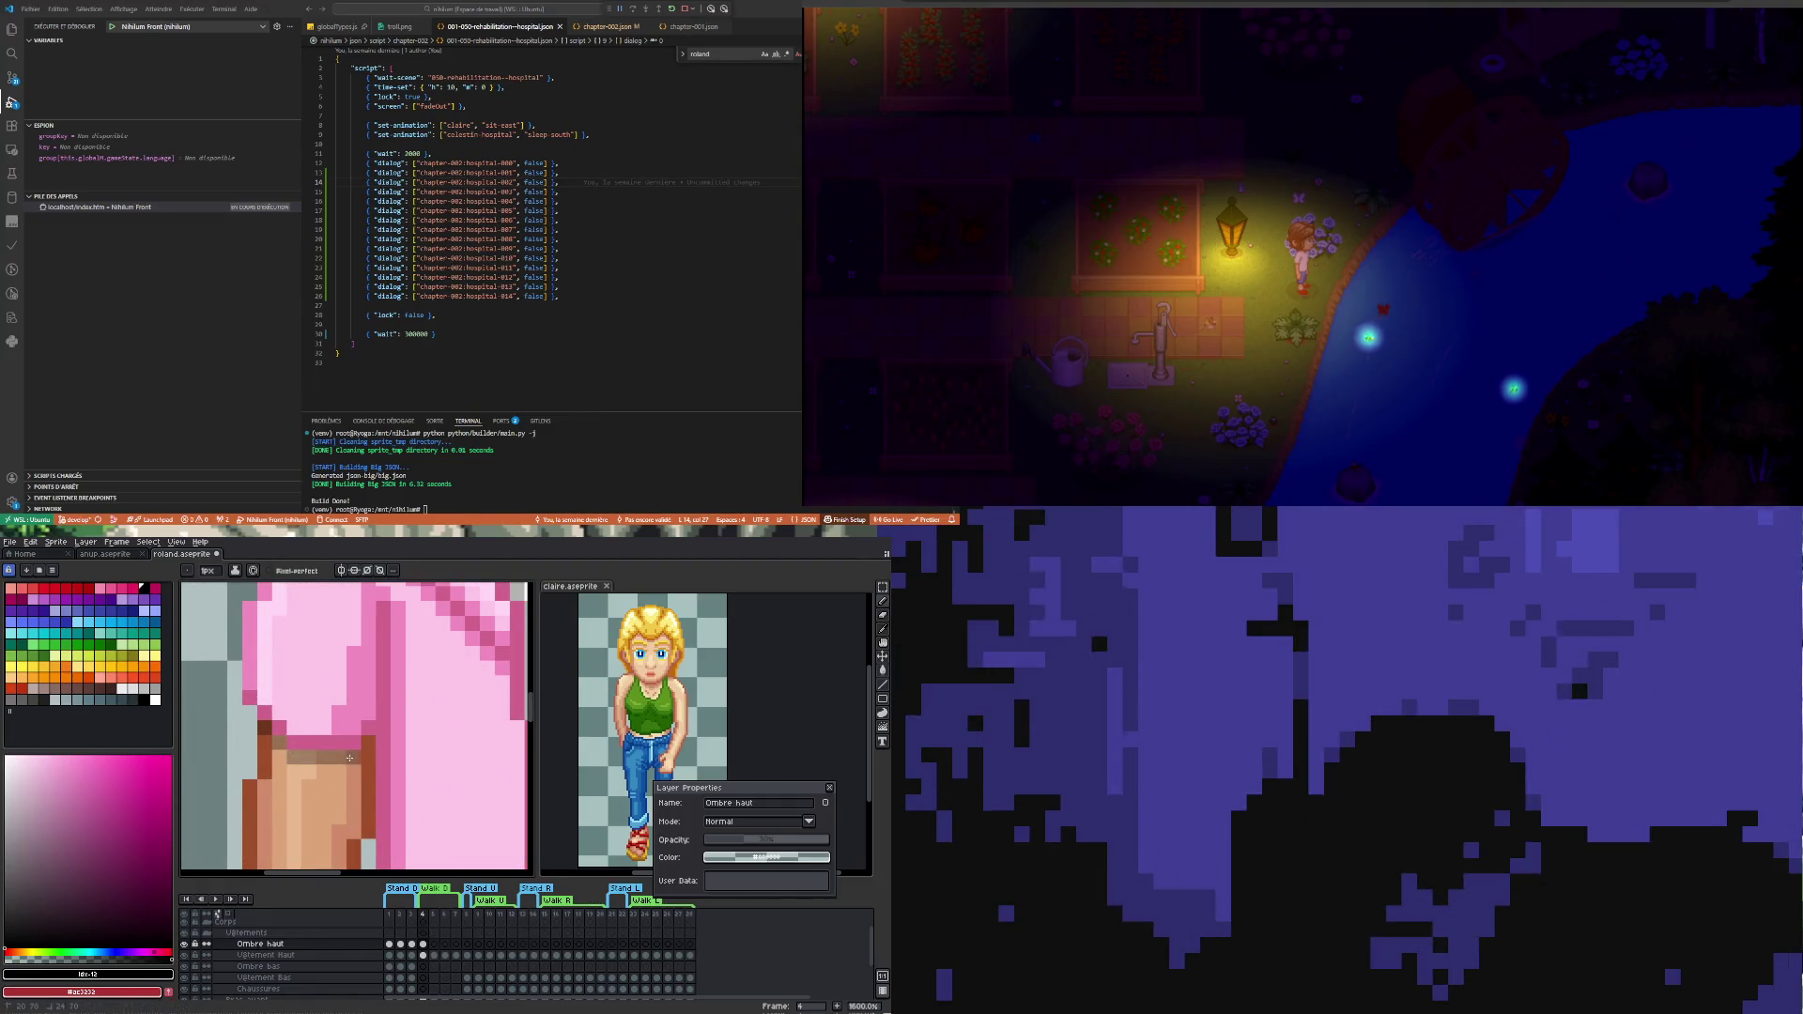
pyautogui.scroll(-2, 369, 748)
pyautogui.scroll(-1, 369, 748)
pyautogui.scroll(3, 452, 767)
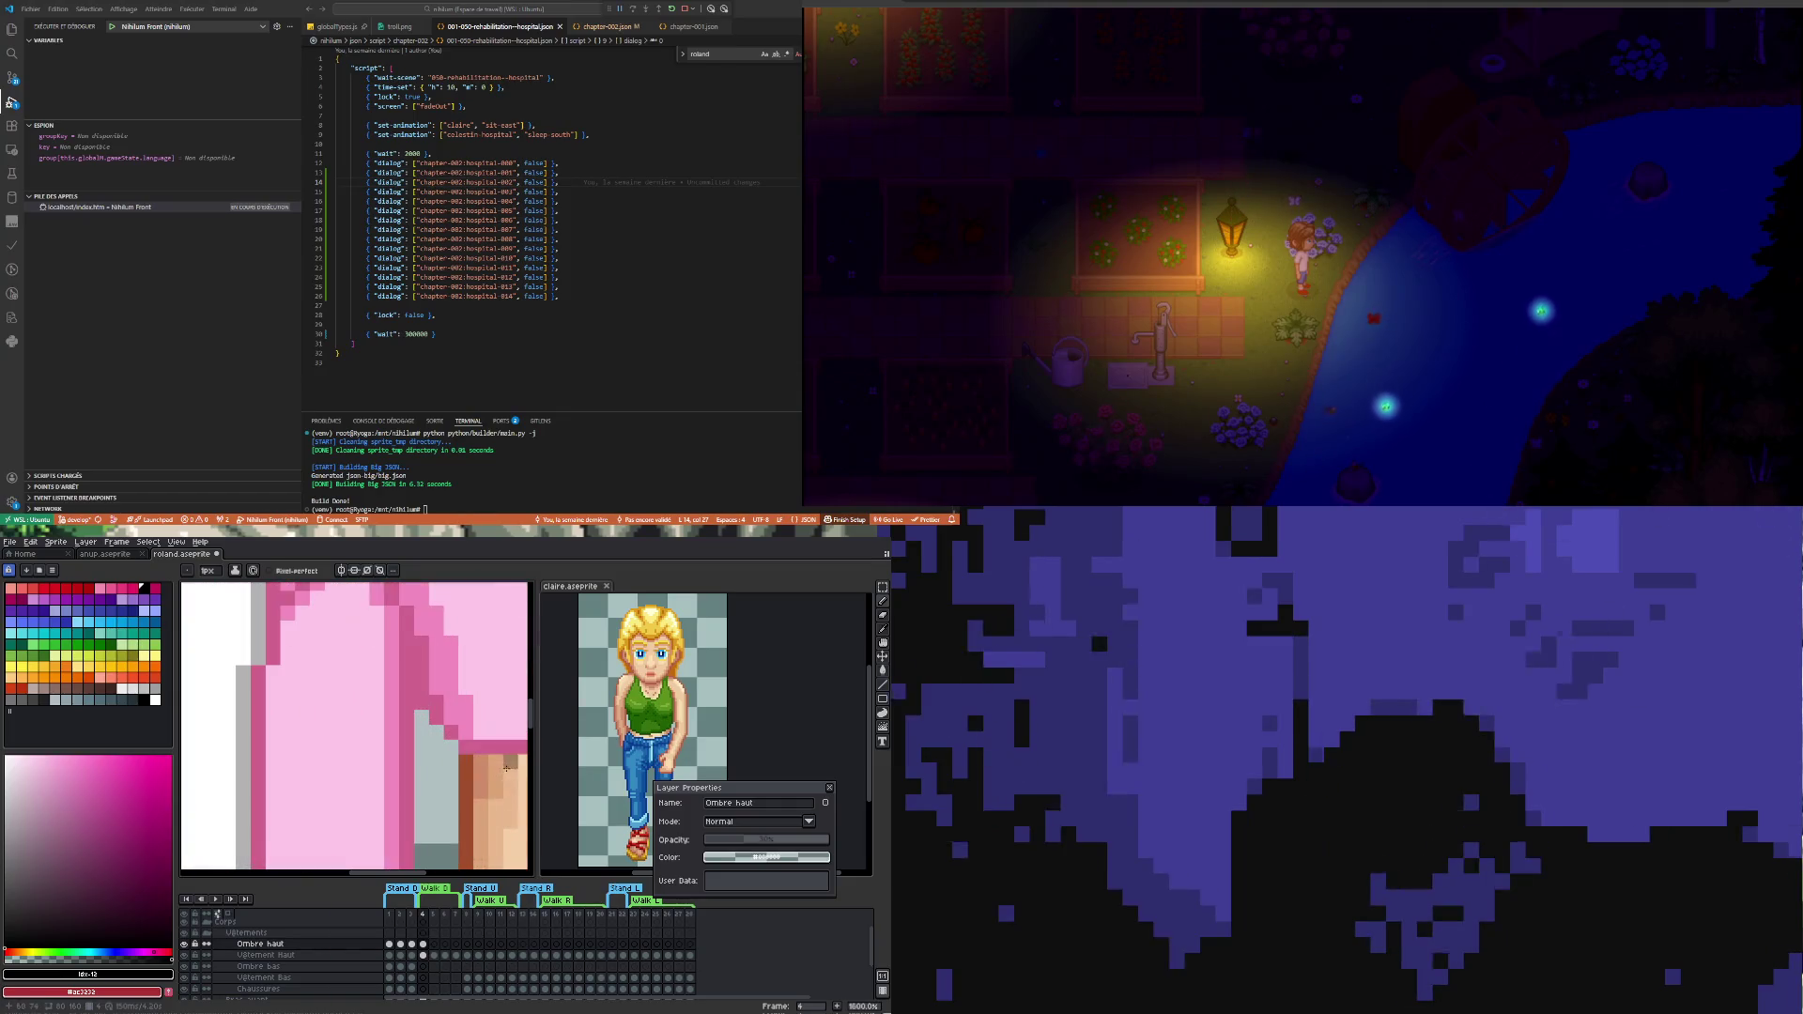
pyautogui.scroll(-2, 458, 763)
pyautogui.scroll(2, 415, 768)
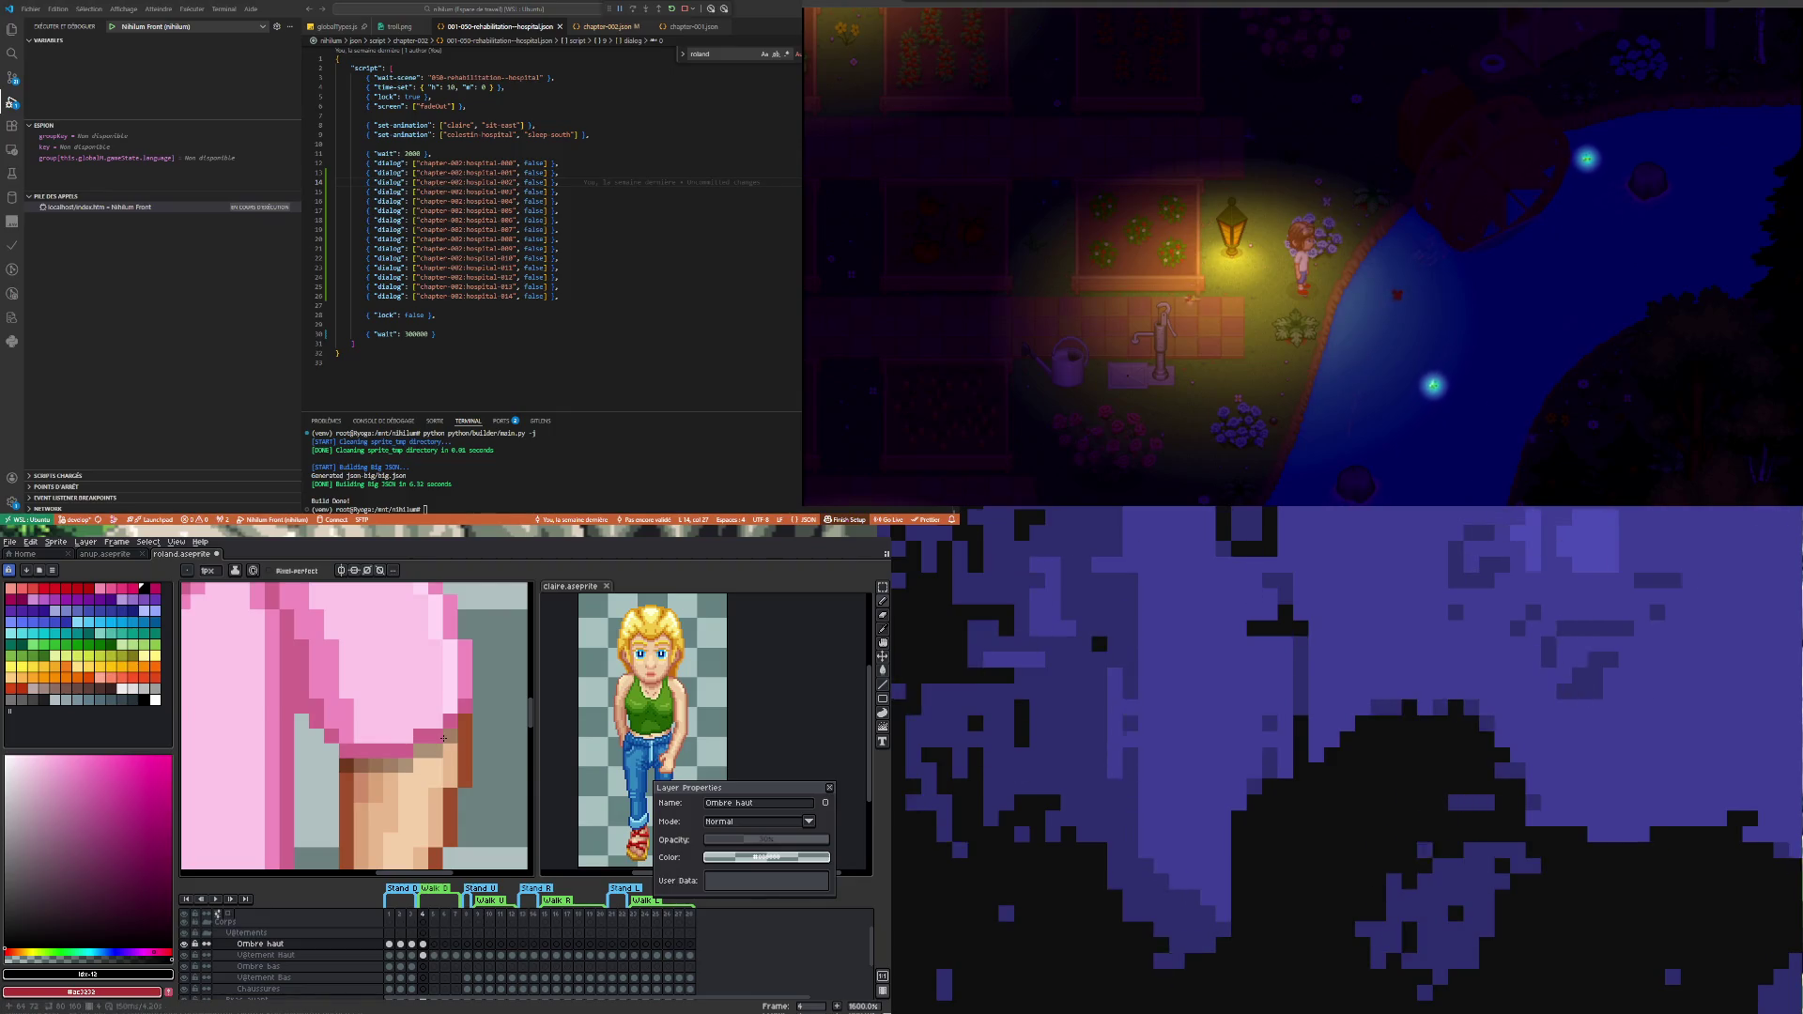
pyautogui.scroll(-3, 462, 721)
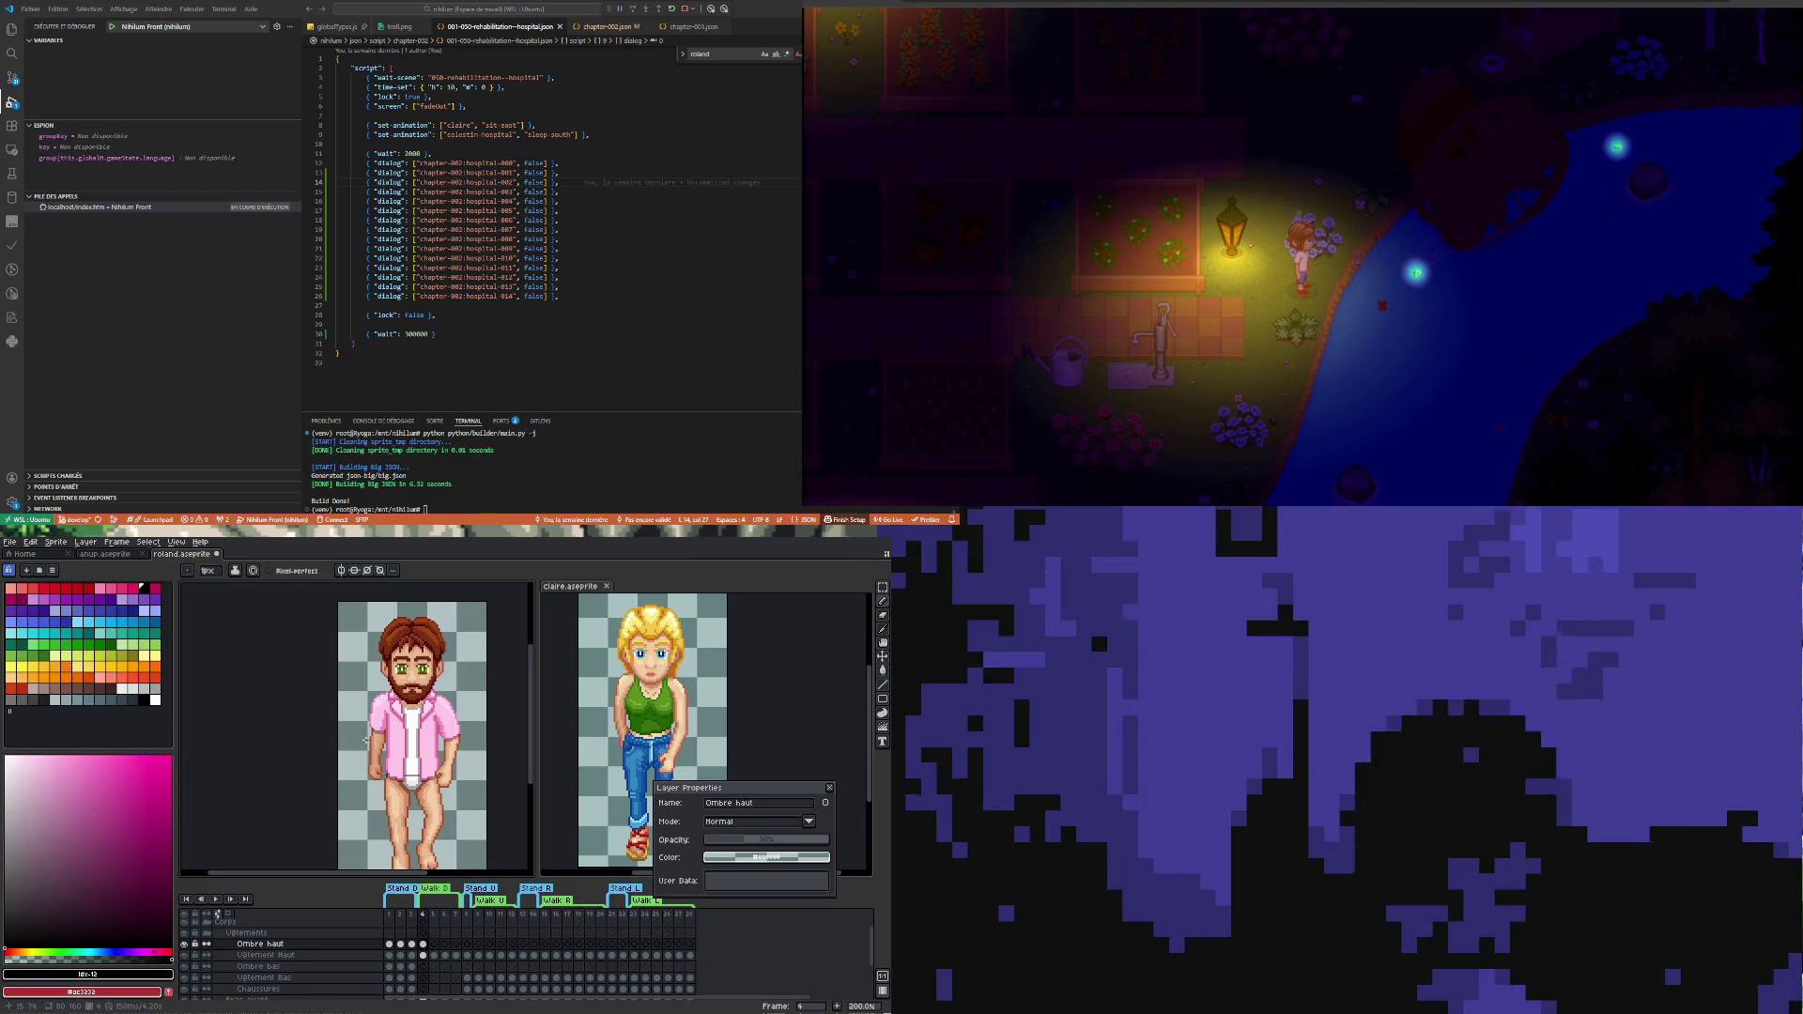
# - Flip between frames 3 and 4 and undo/redo to compare the shirt, then settle on frame 5
pyautogui.click(414, 946)
pyautogui.click(422, 947)
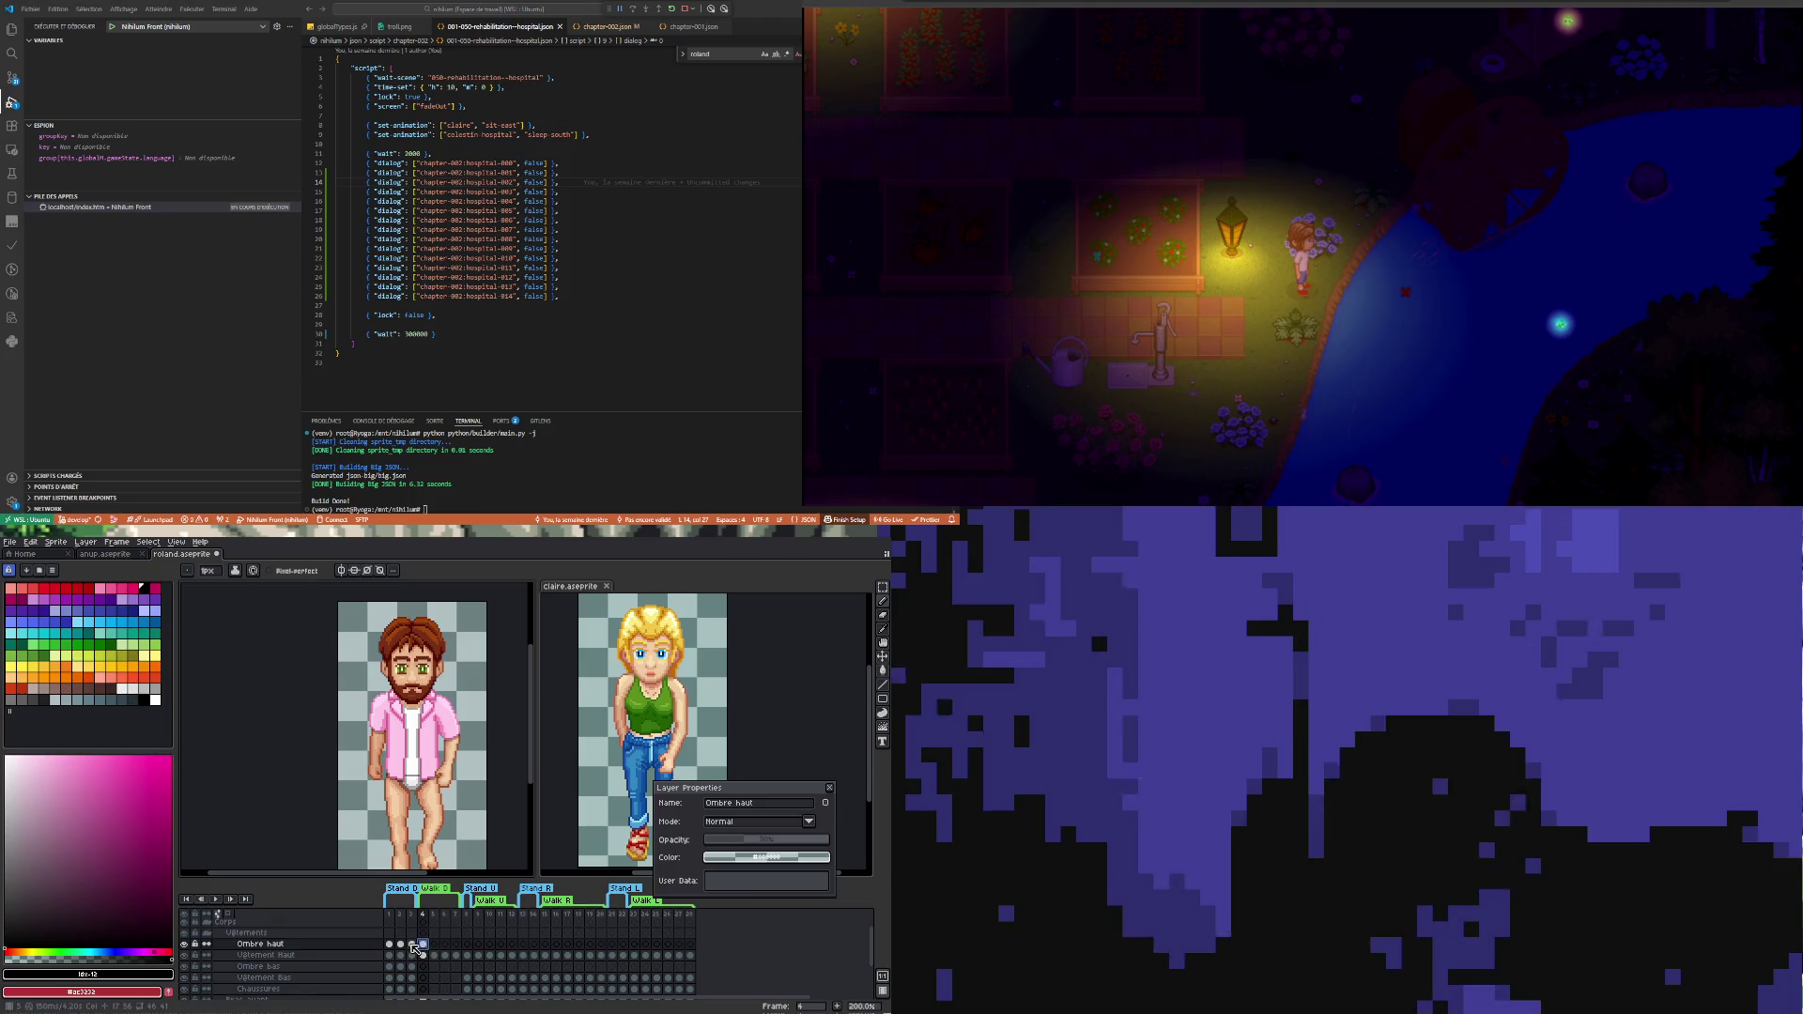
pyautogui.click(411, 946)
pyautogui.click(425, 948)
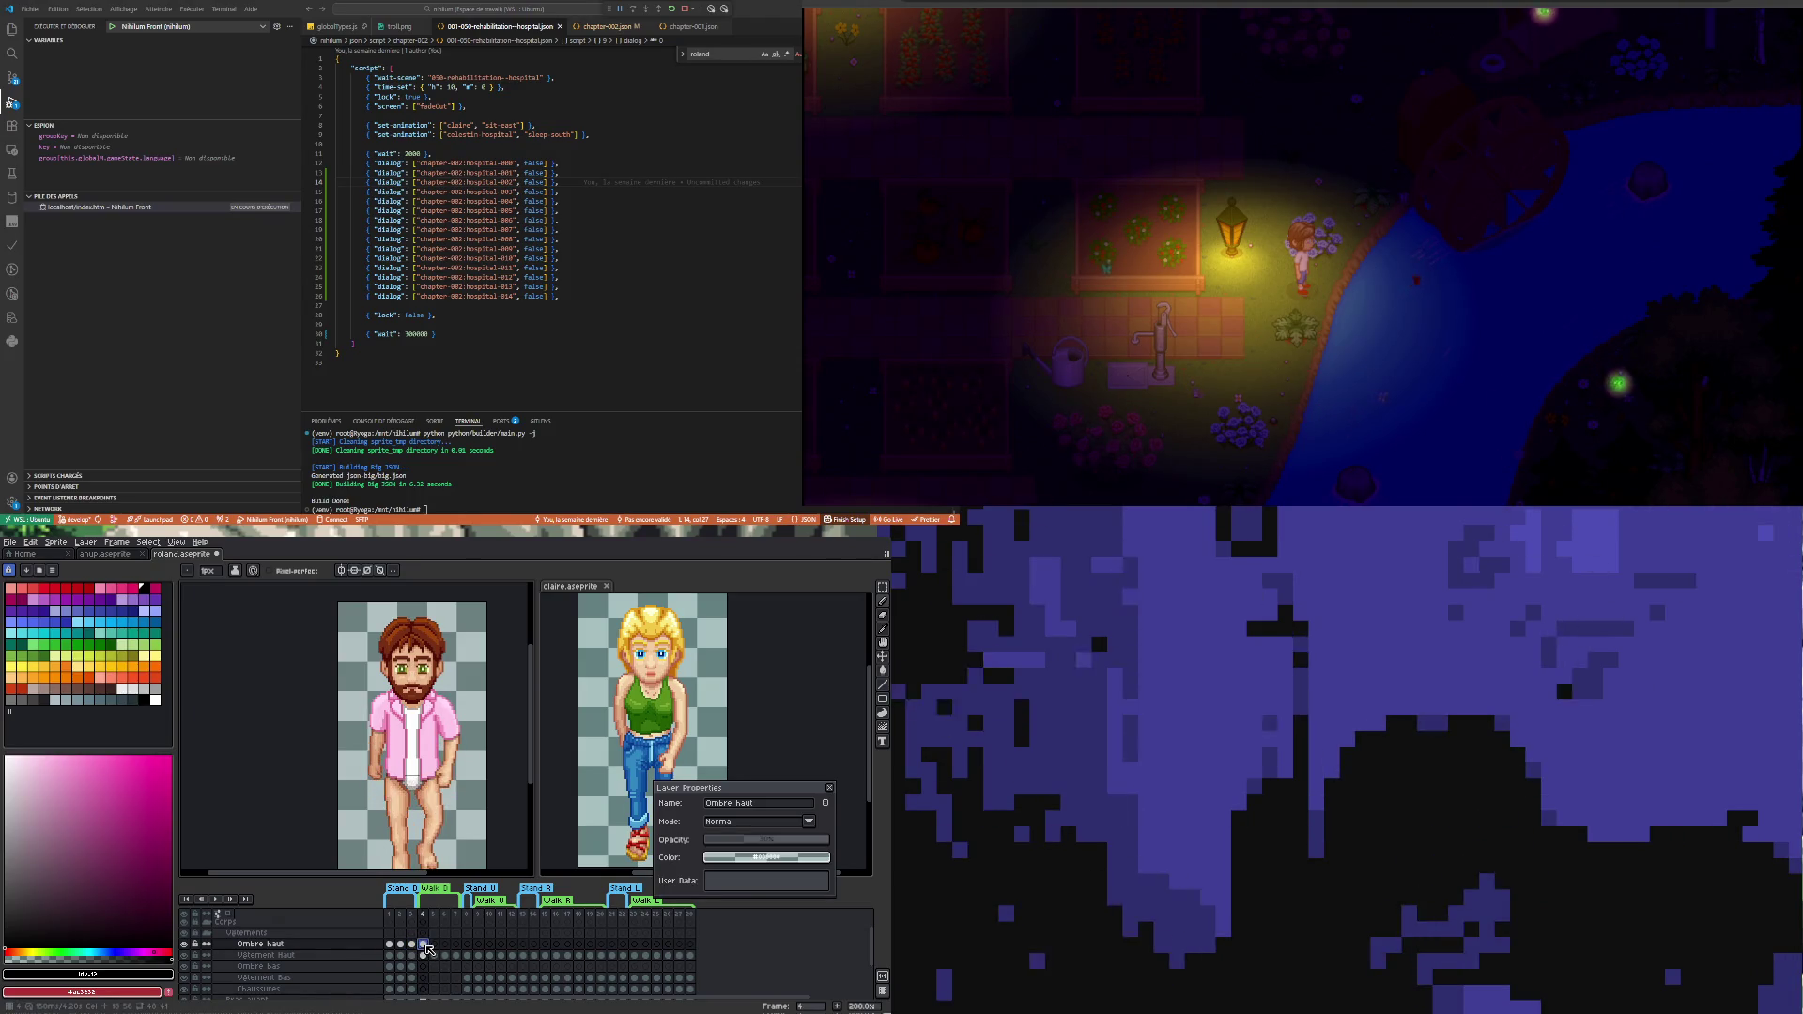
pyautogui.press('Left')
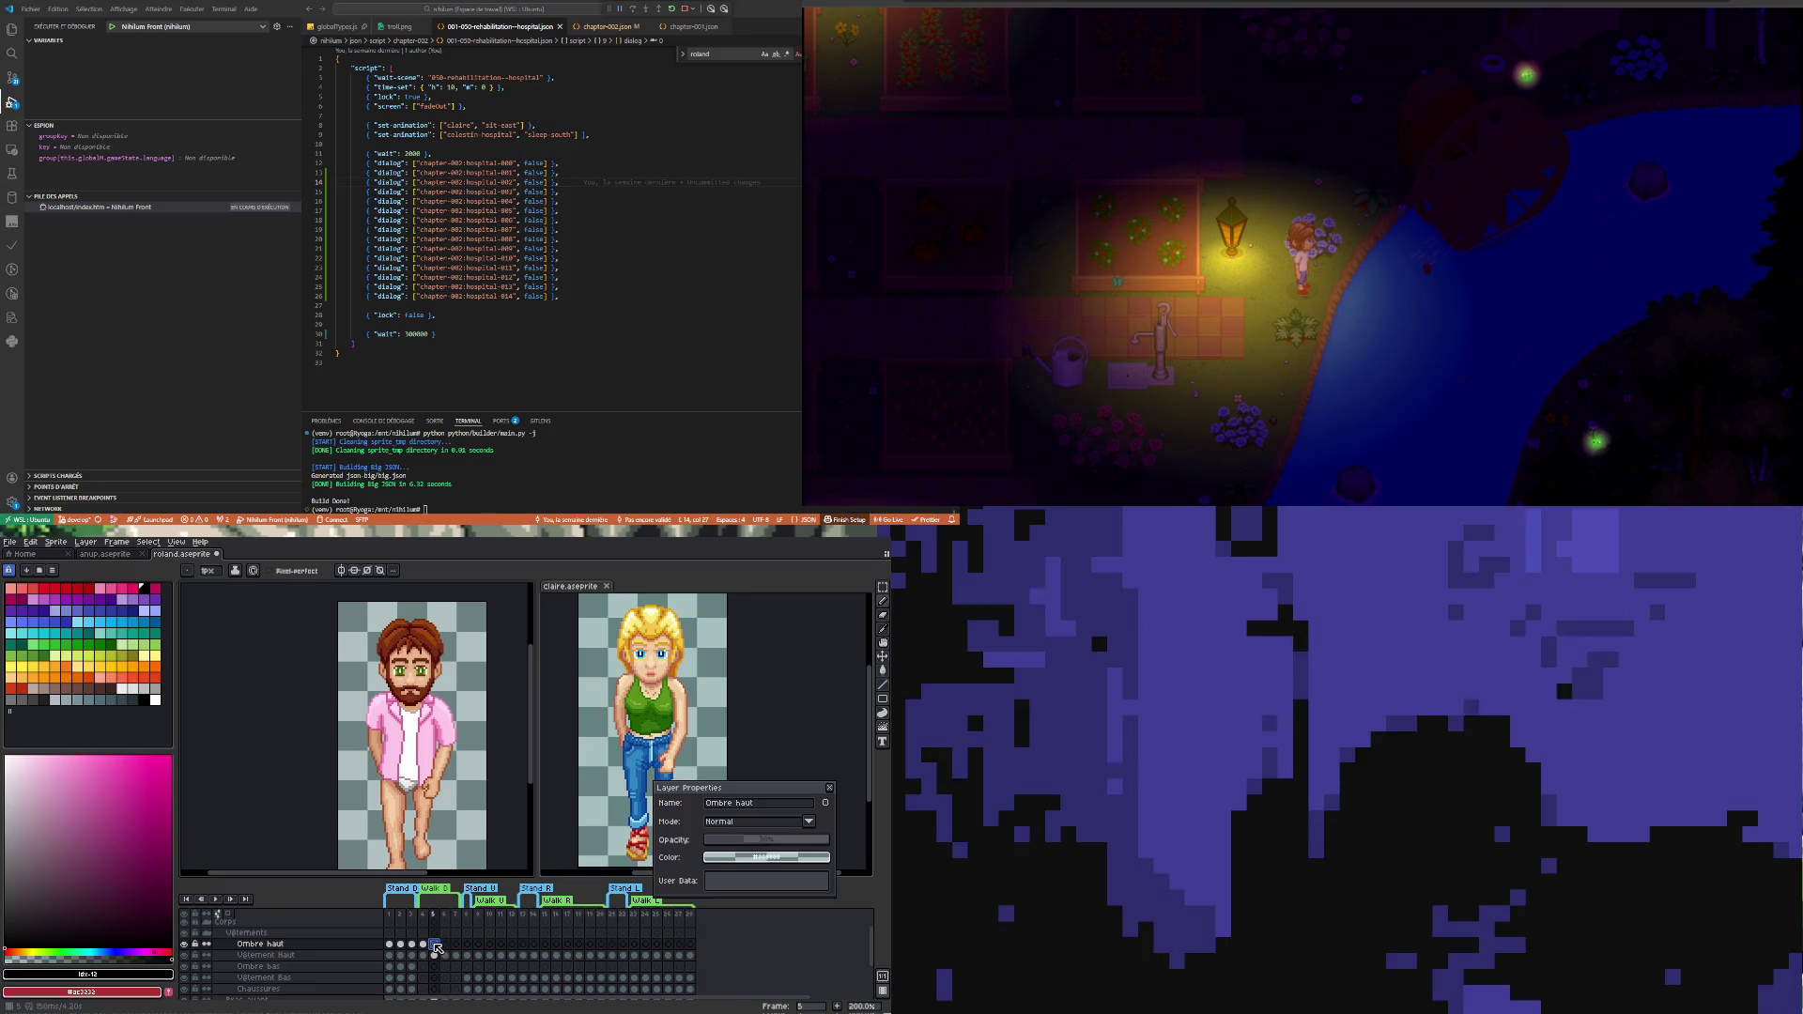
pyautogui.press('Right')
pyautogui.click(435, 948)
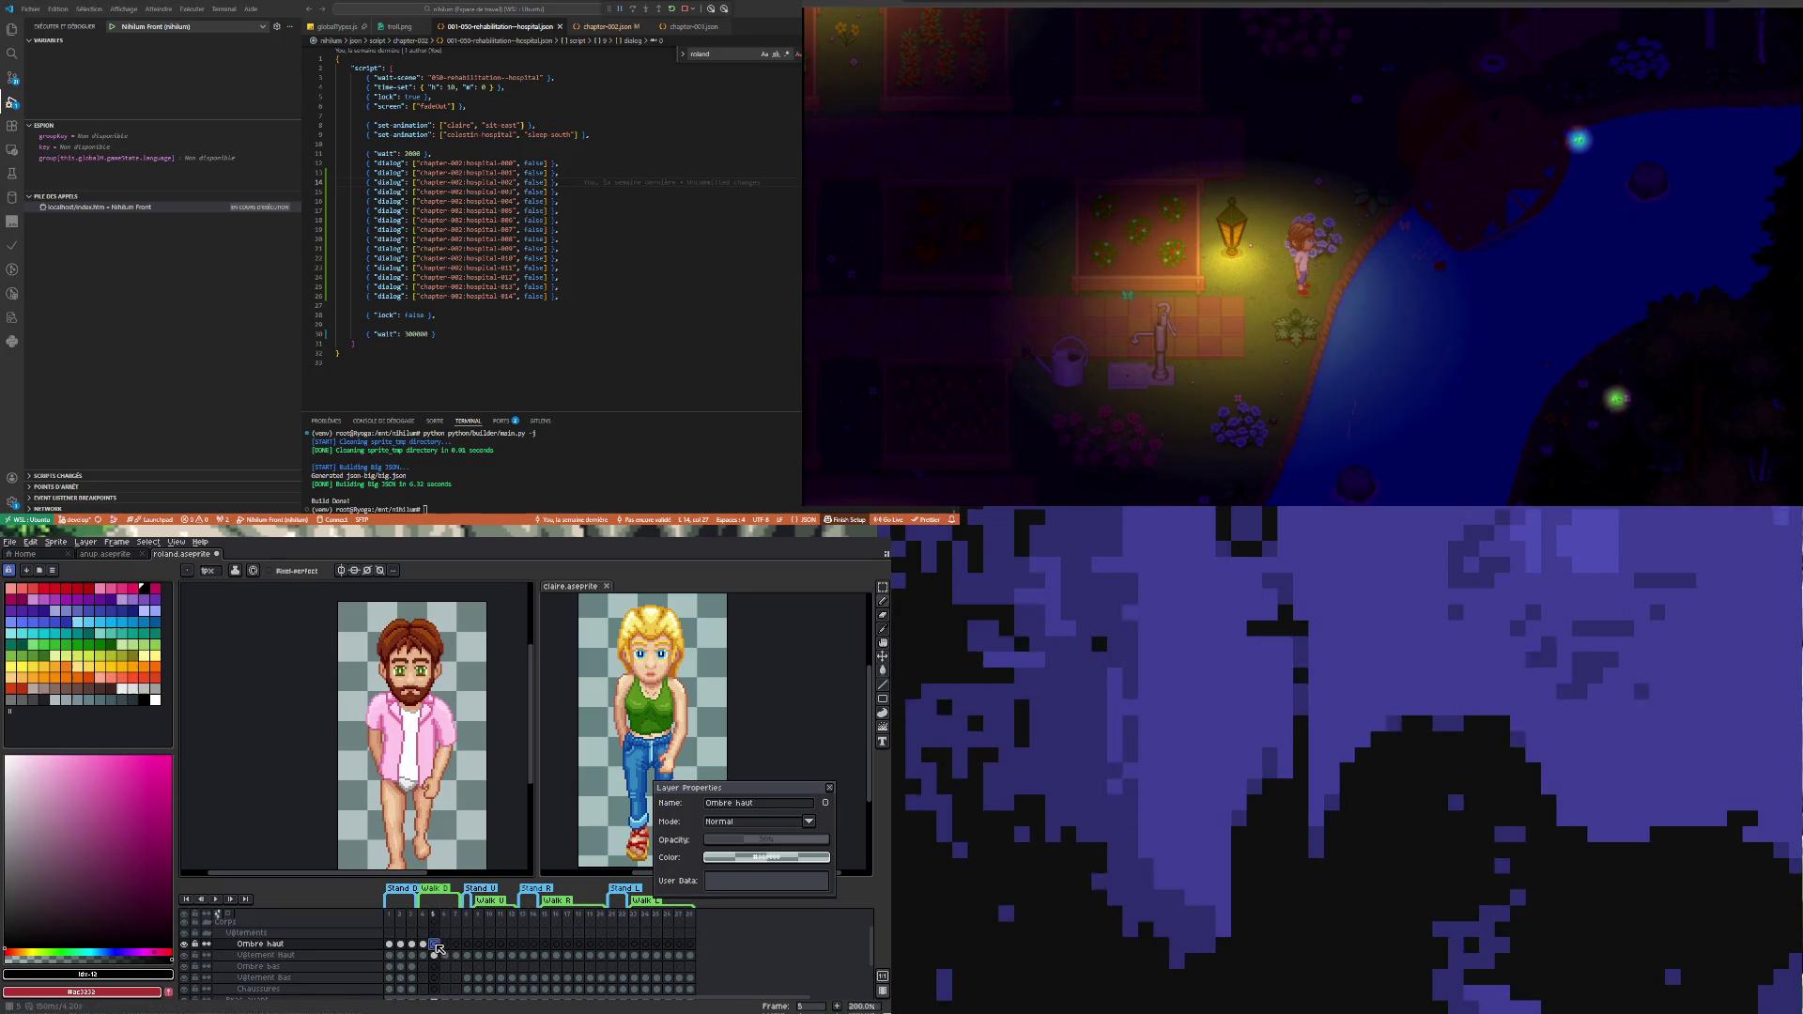
pyautogui.scroll(1, 363, 725)
pyautogui.scroll(1, 353, 697)
pyautogui.scroll(1, 343, 674)
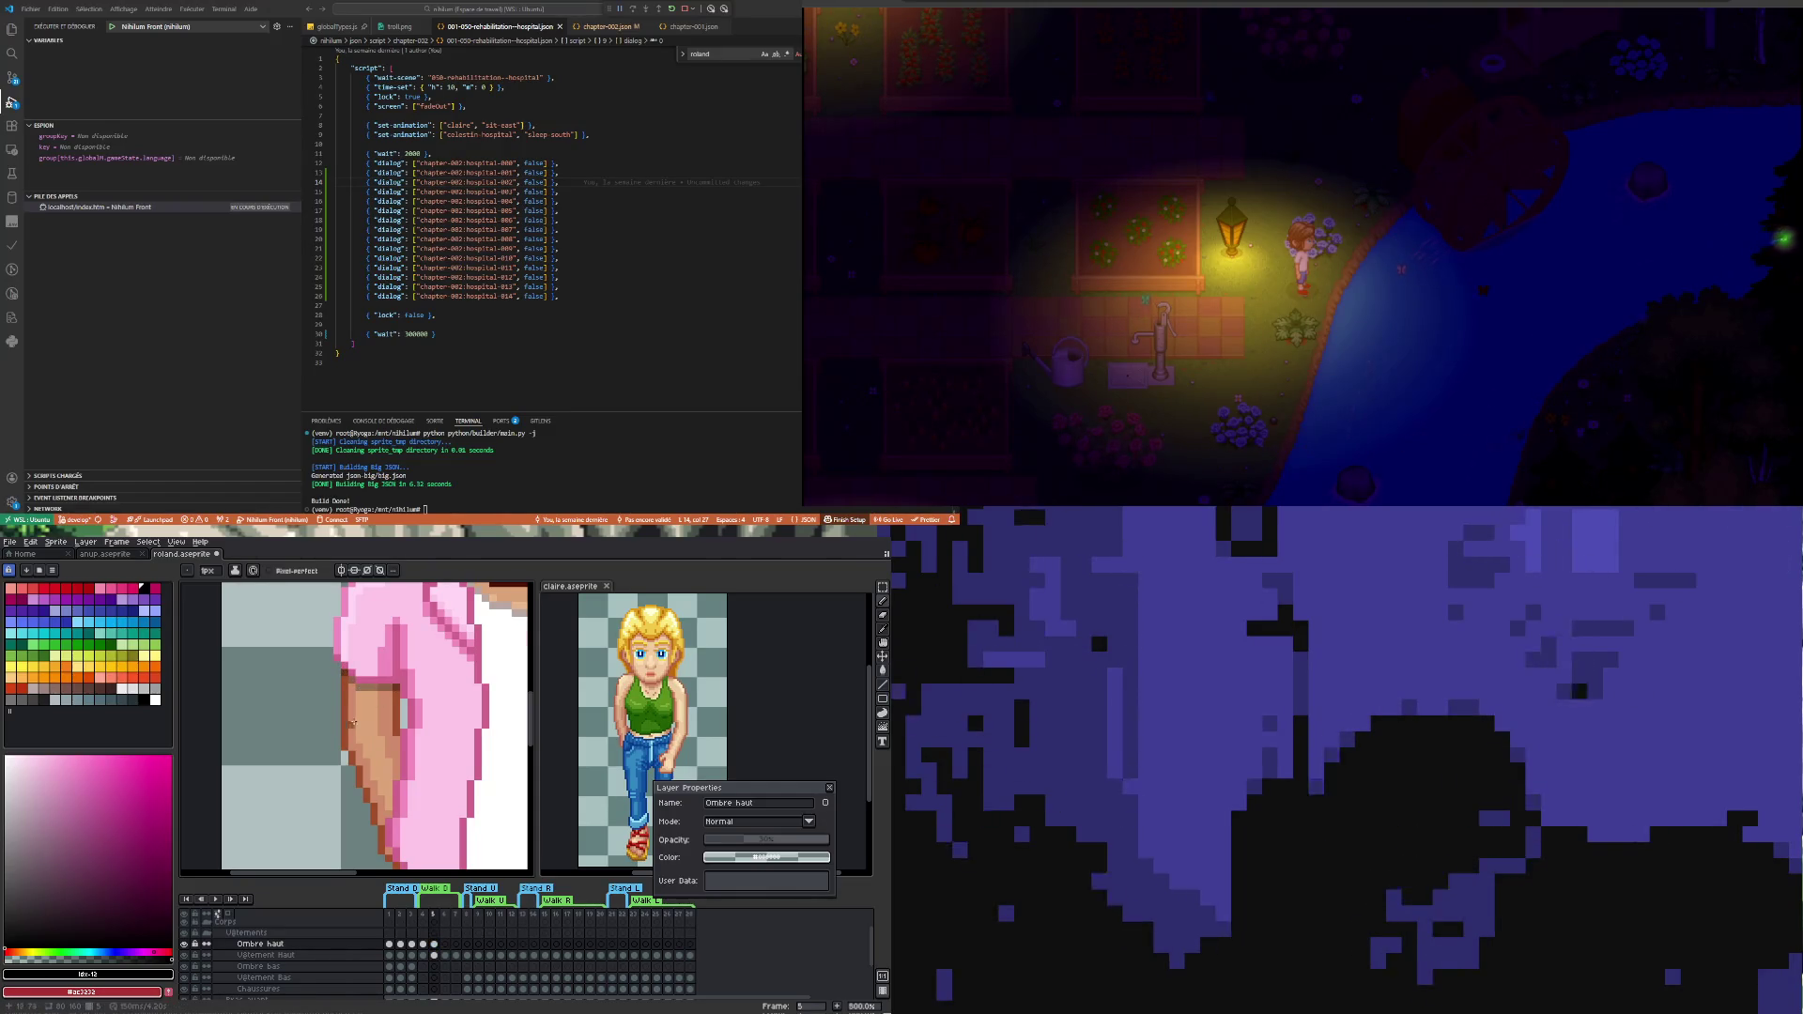
pyautogui.scroll(-3, 354, 719)
pyautogui.scroll(5, 467, 759)
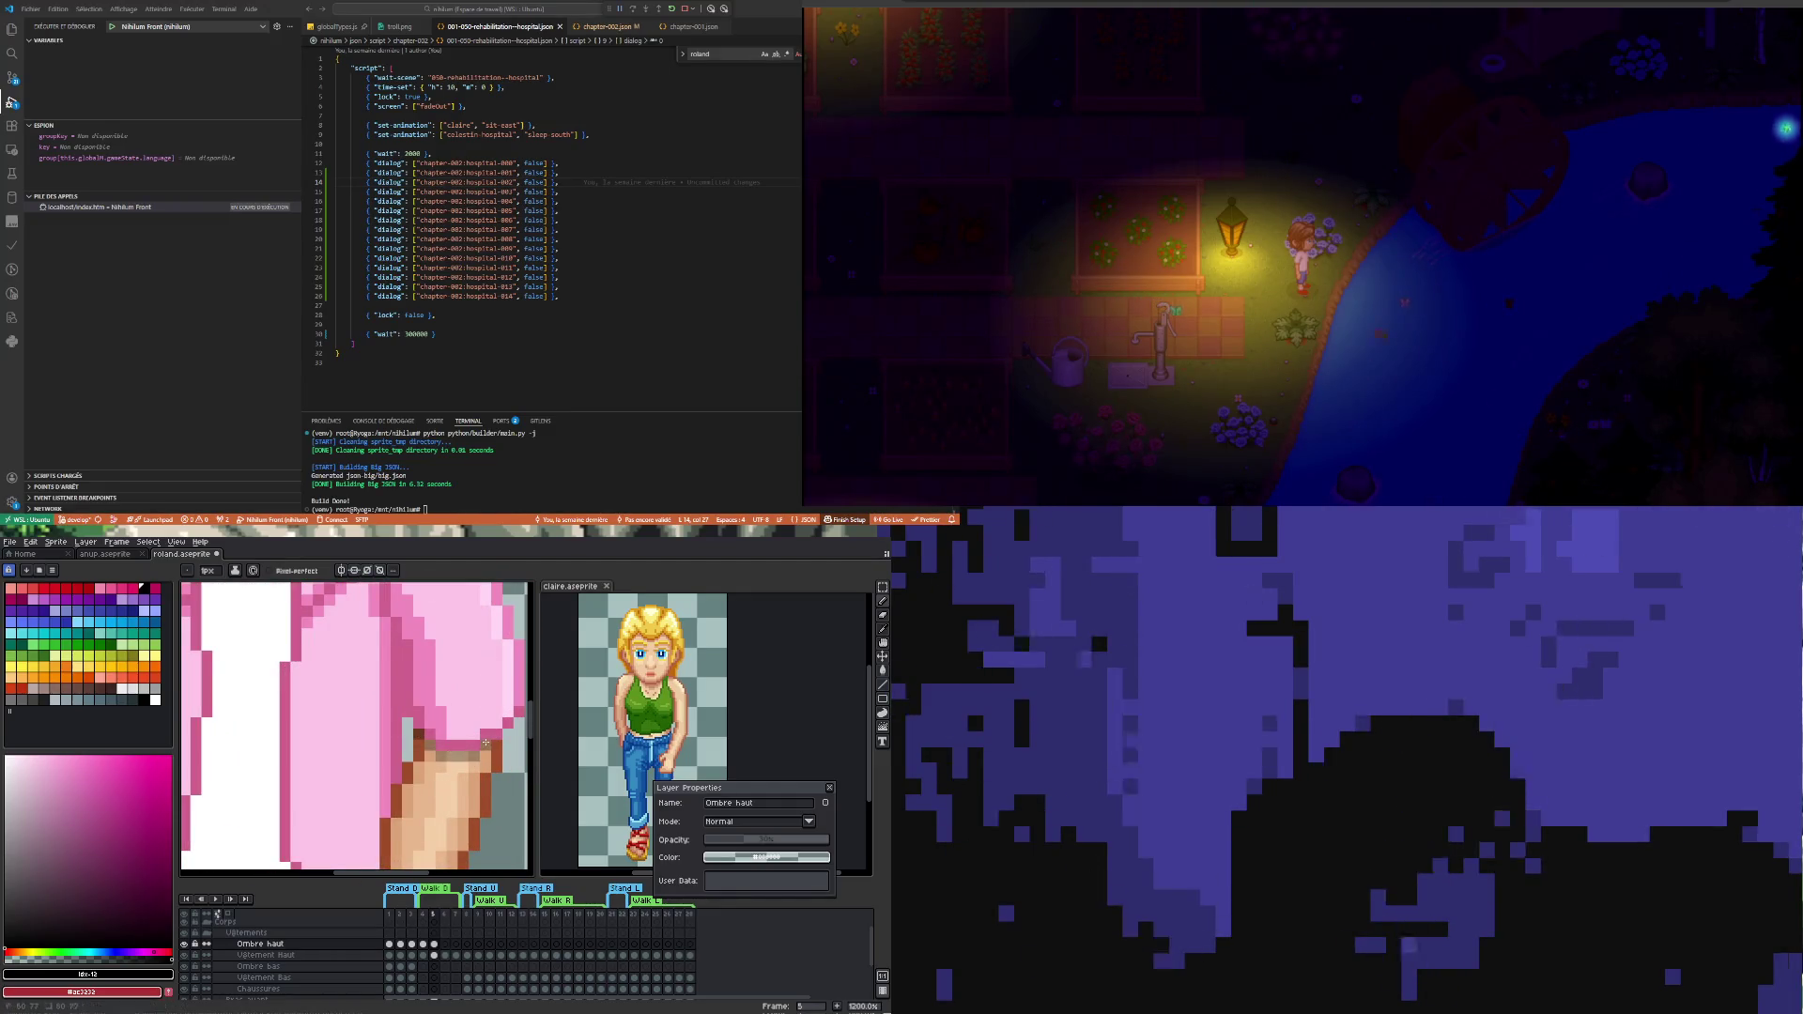
pyautogui.scroll(-5, 494, 746)
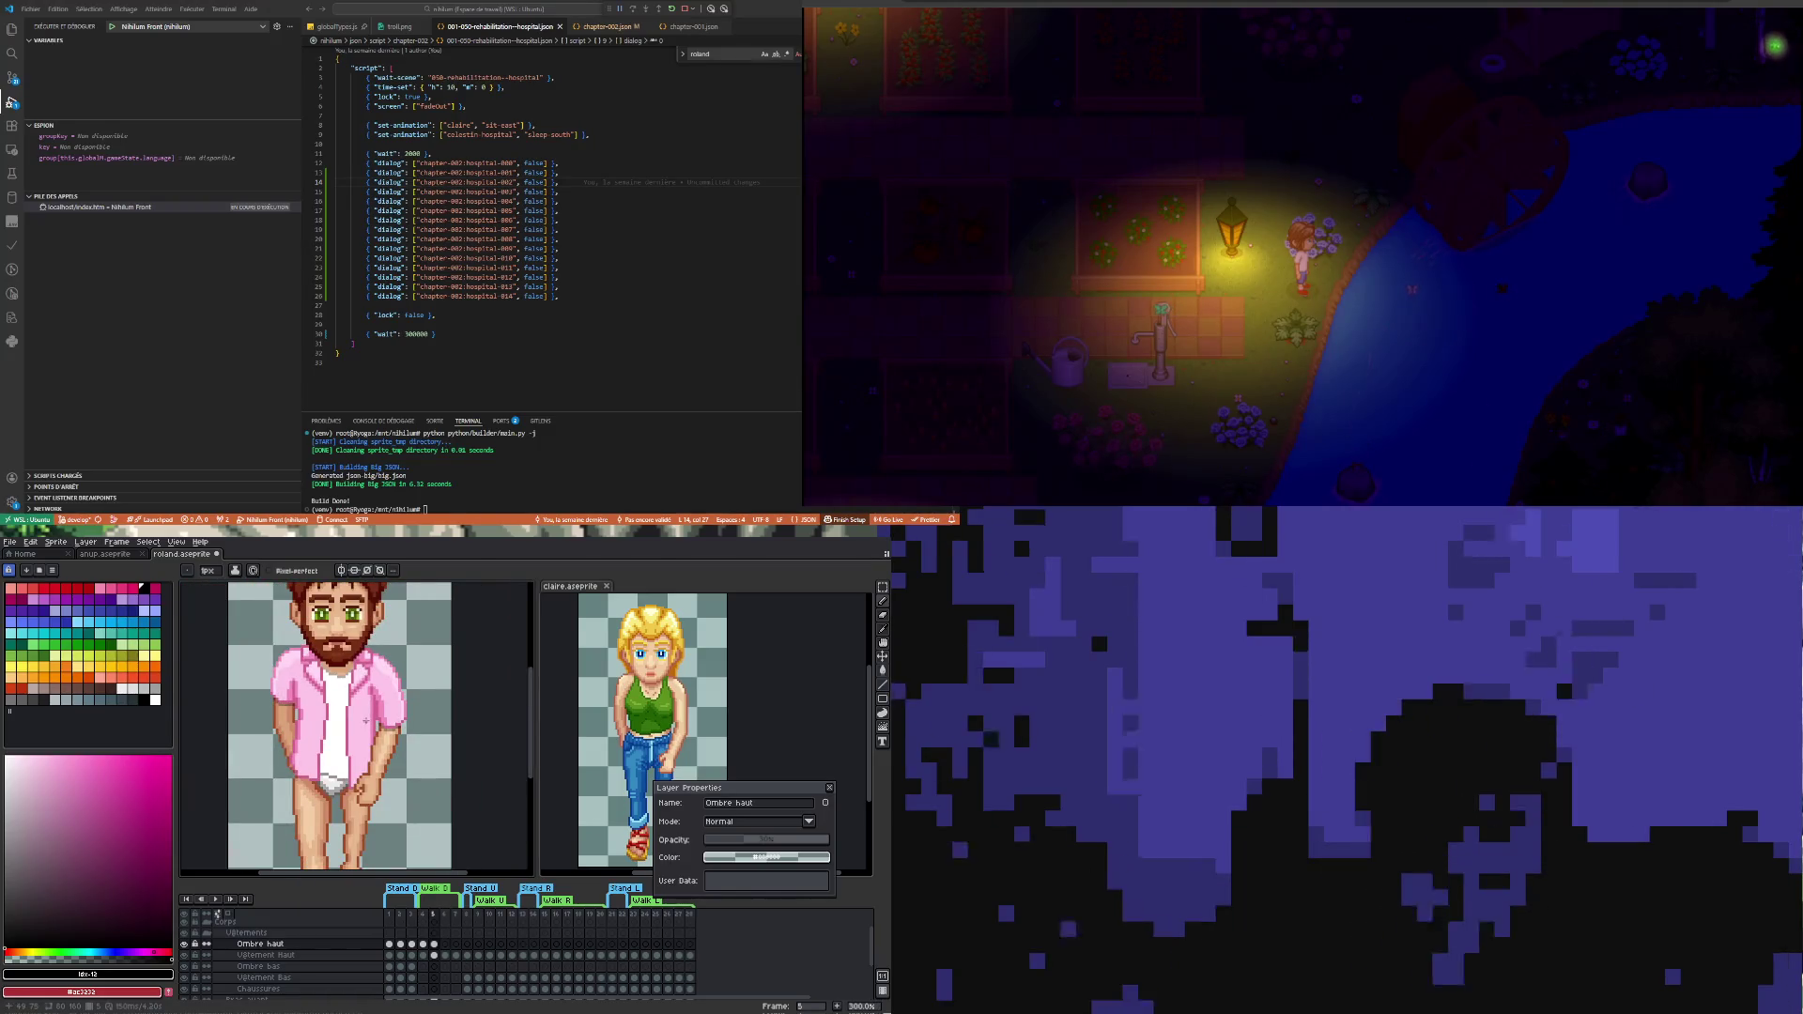
pyautogui.scroll(3, 289, 704)
pyautogui.scroll(2, 277, 762)
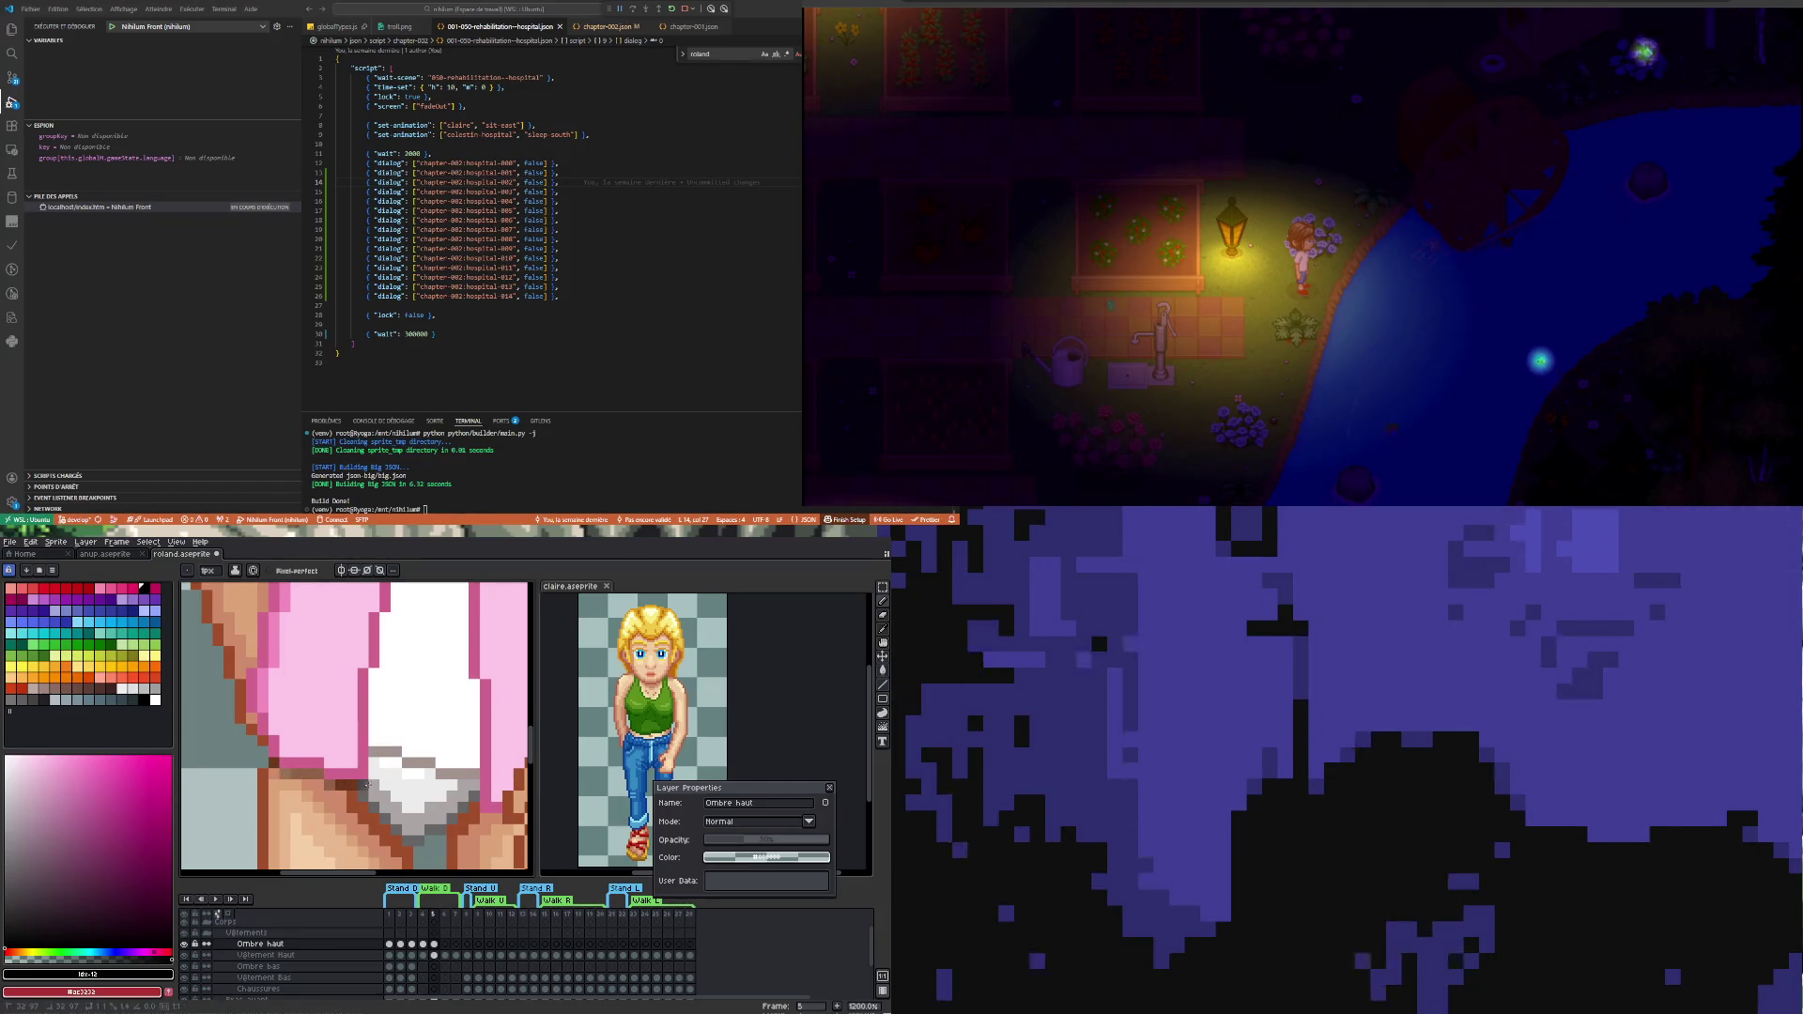
pyautogui.moveTo(371, 759); pyautogui.dragTo(373, 671)
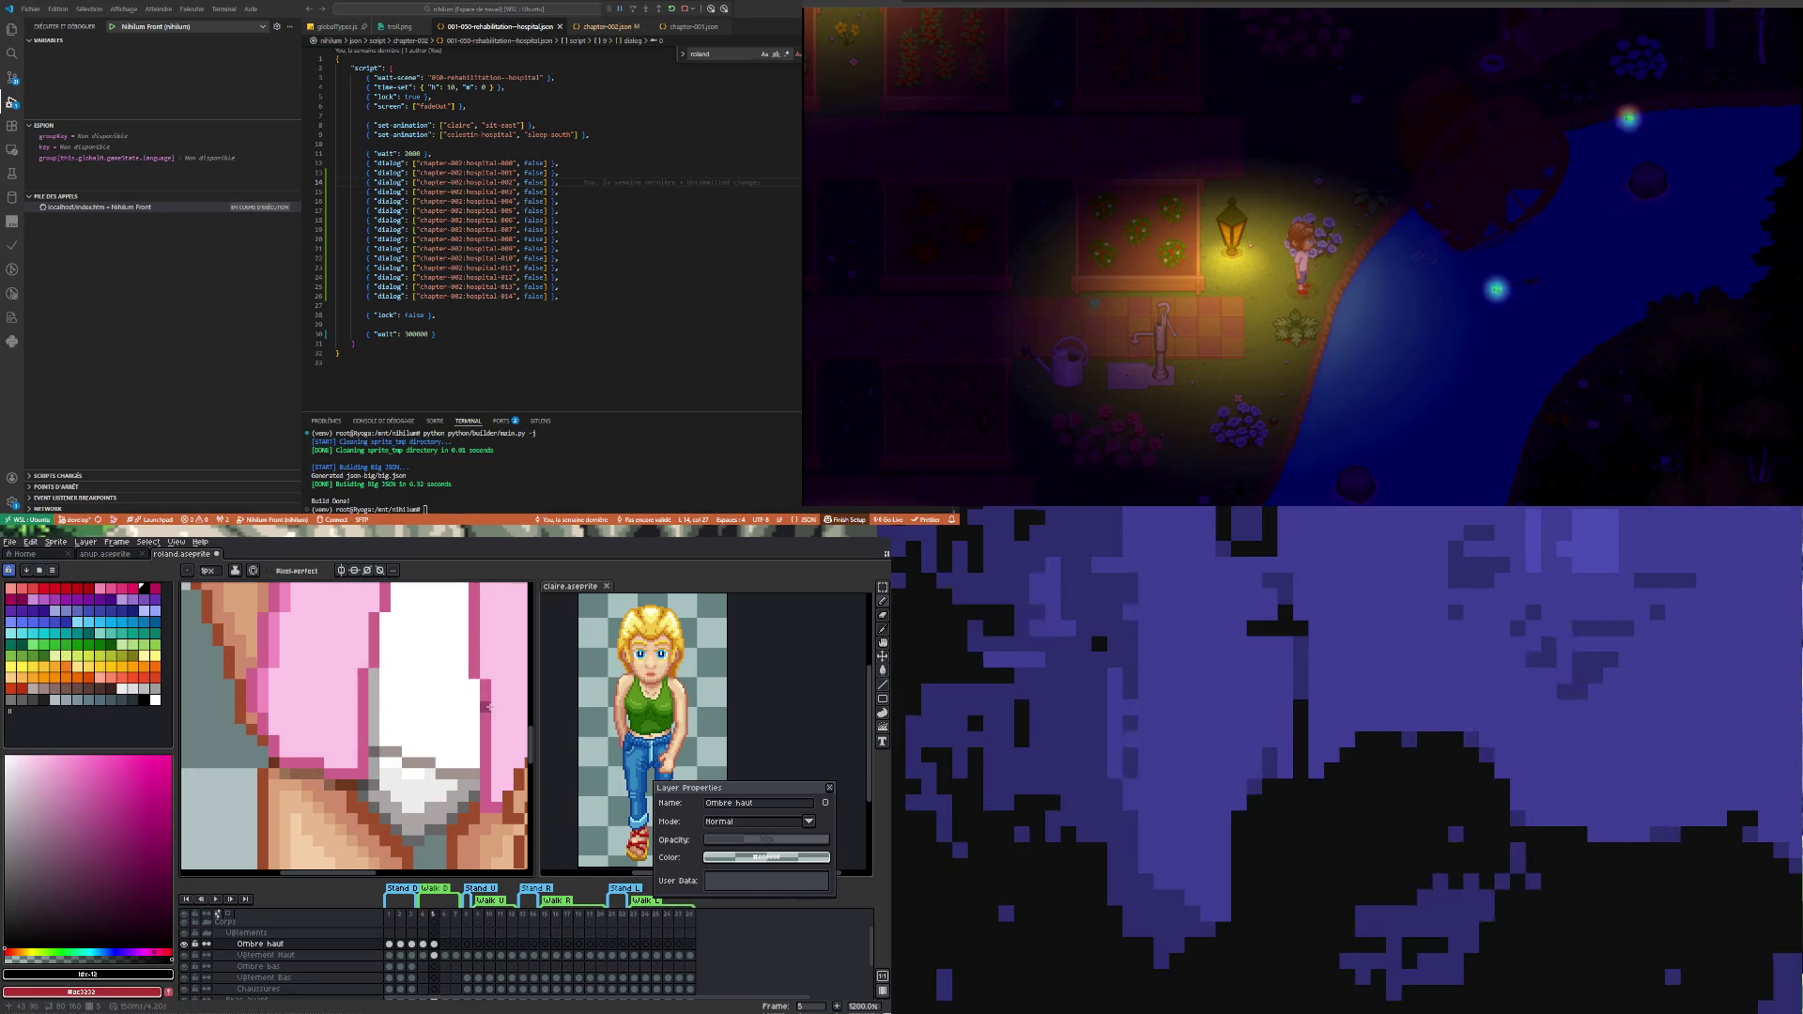
pyautogui.moveTo(470, 725); pyautogui.dragTo(477, 814)
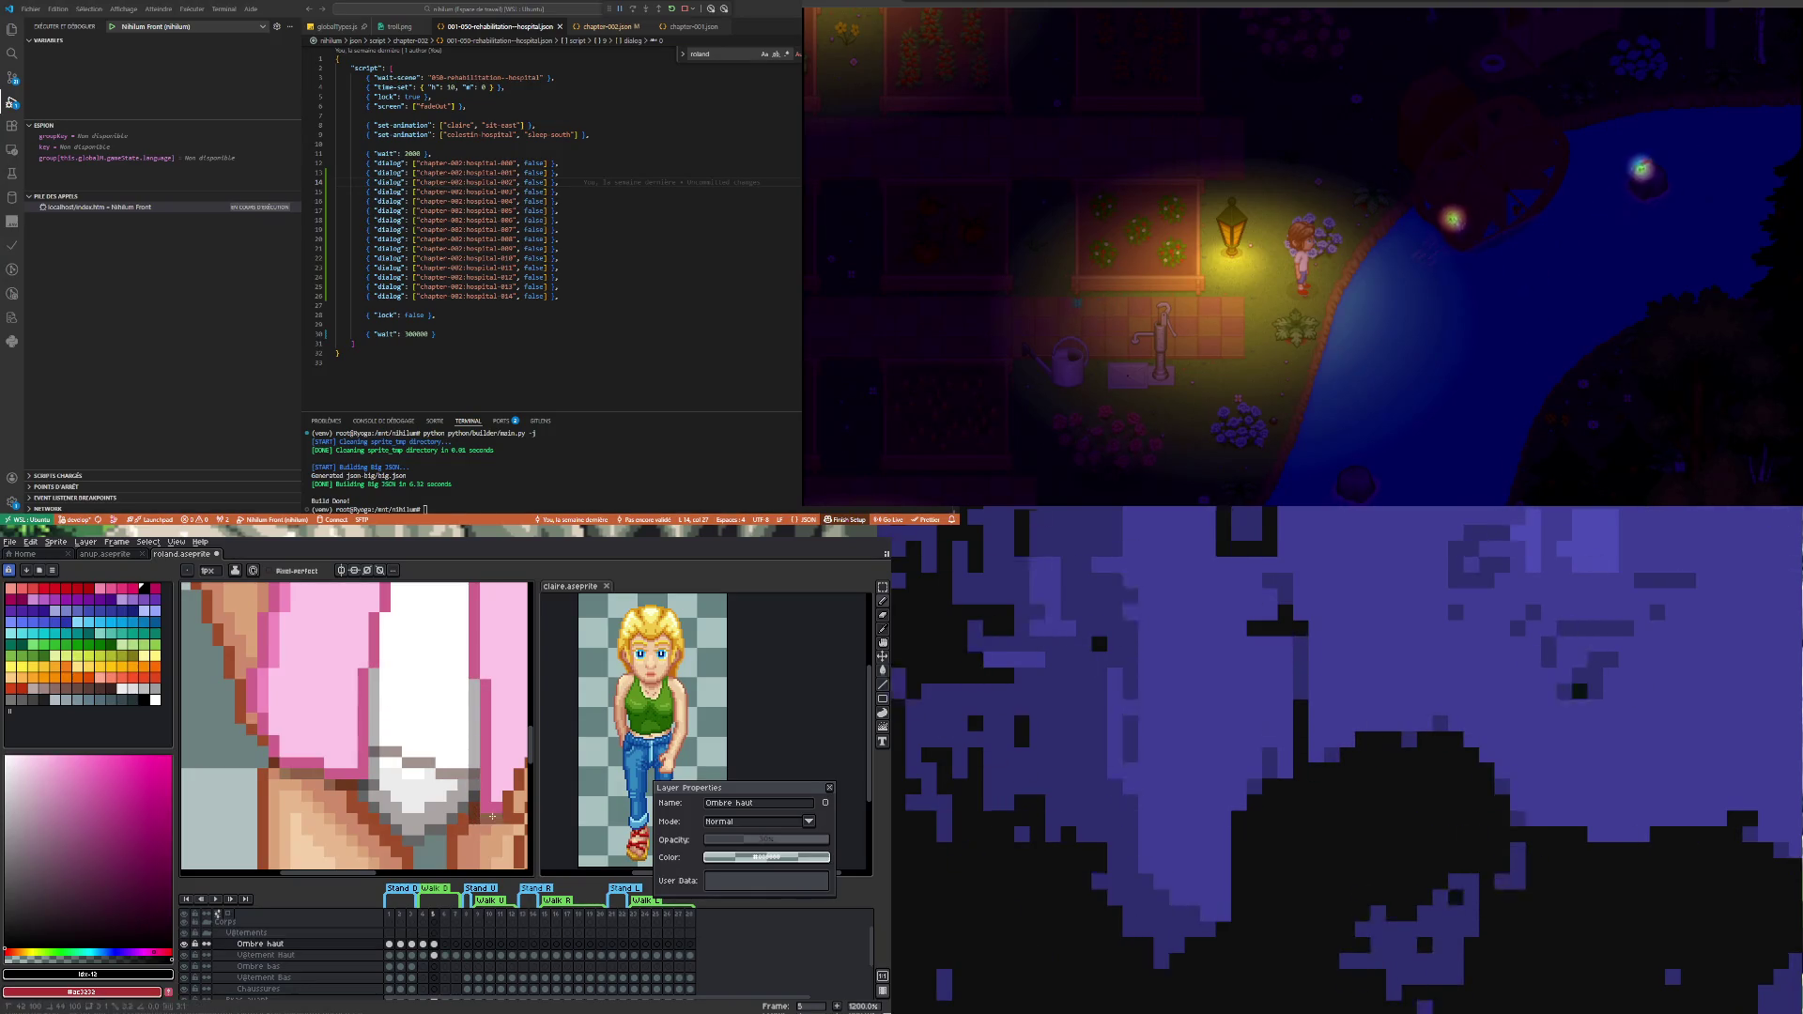
pyautogui.scroll(-2, 448, 810)
pyautogui.scroll(1, 410, 708)
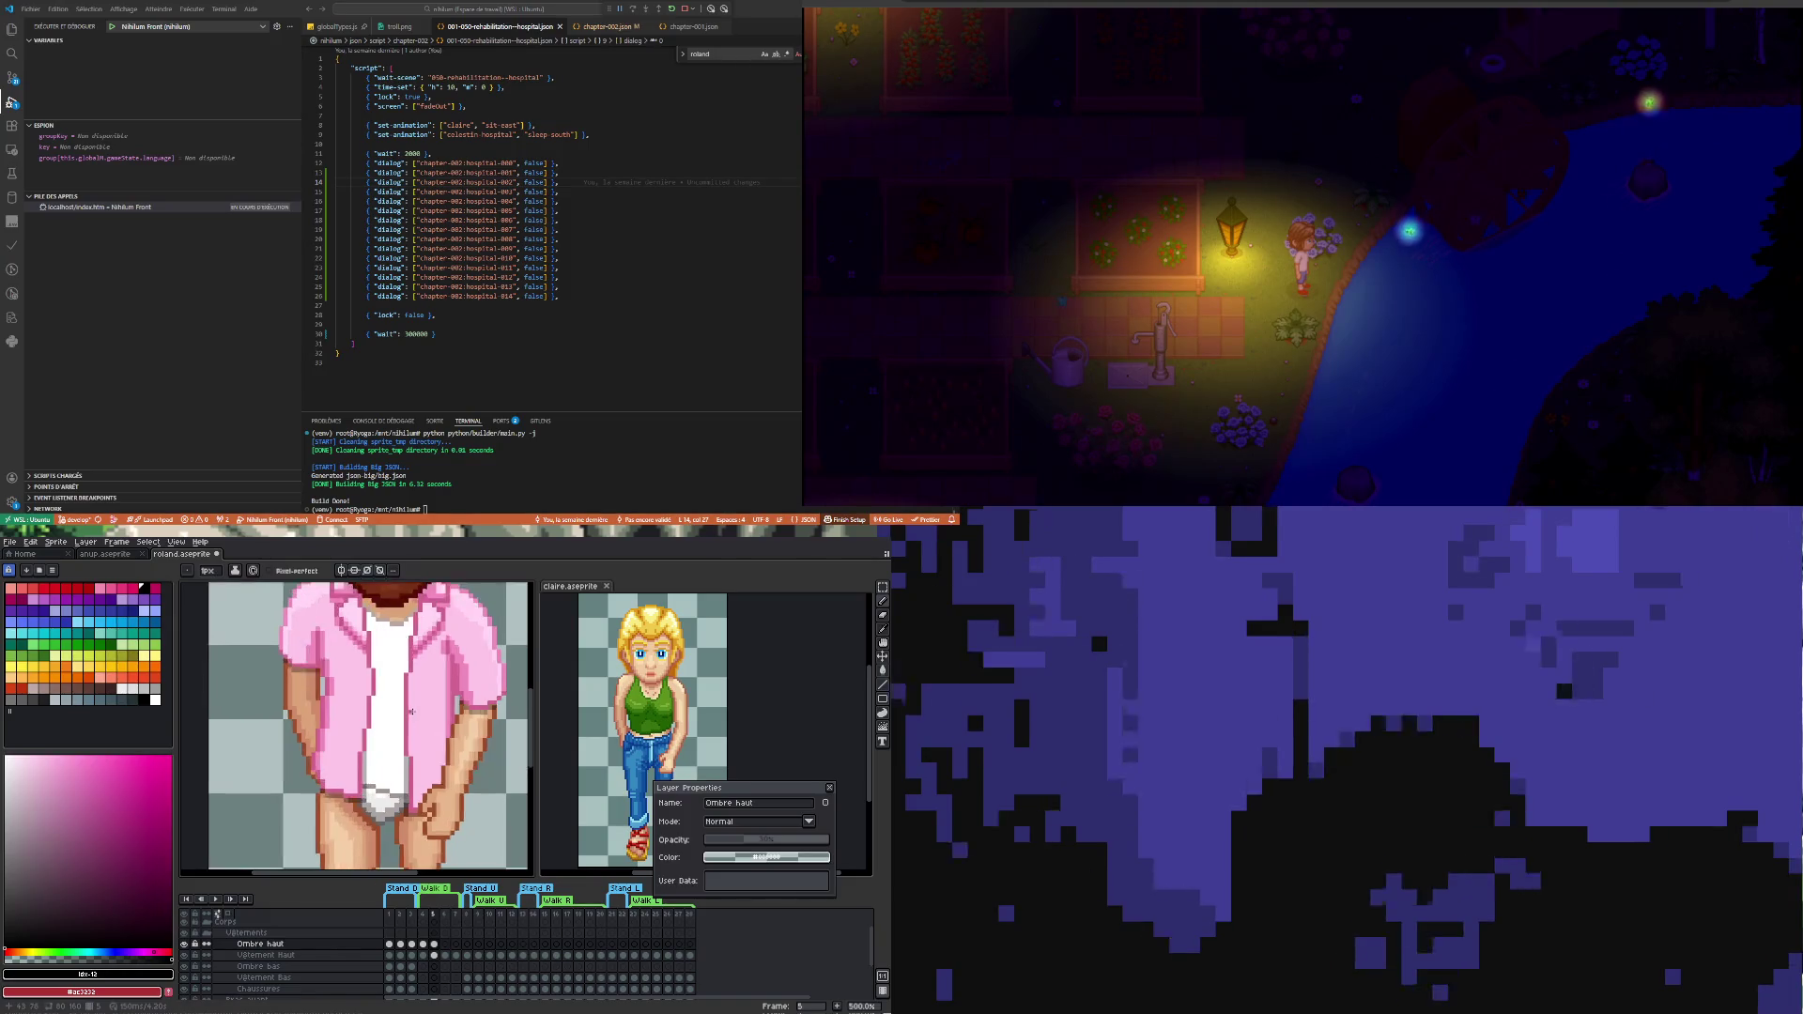
pyautogui.scroll(1, 360, 785)
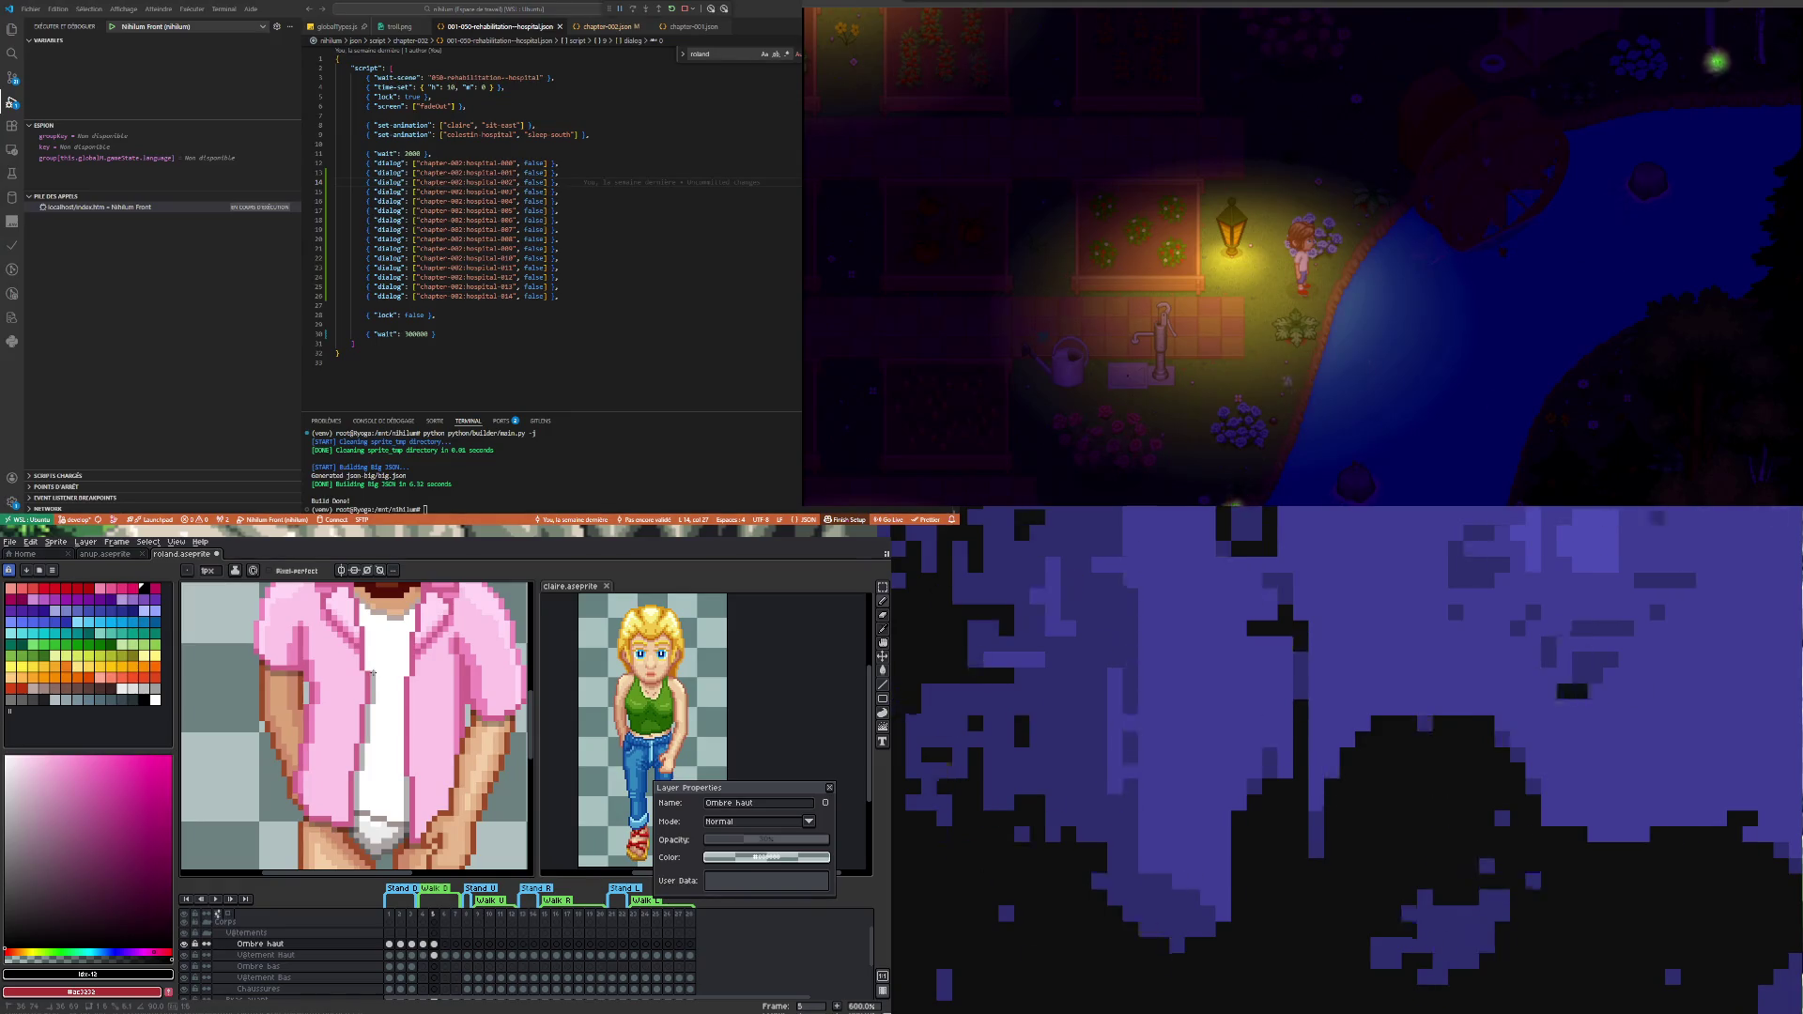
pyautogui.scroll(-2, 371, 675)
pyautogui.scroll(2, 371, 674)
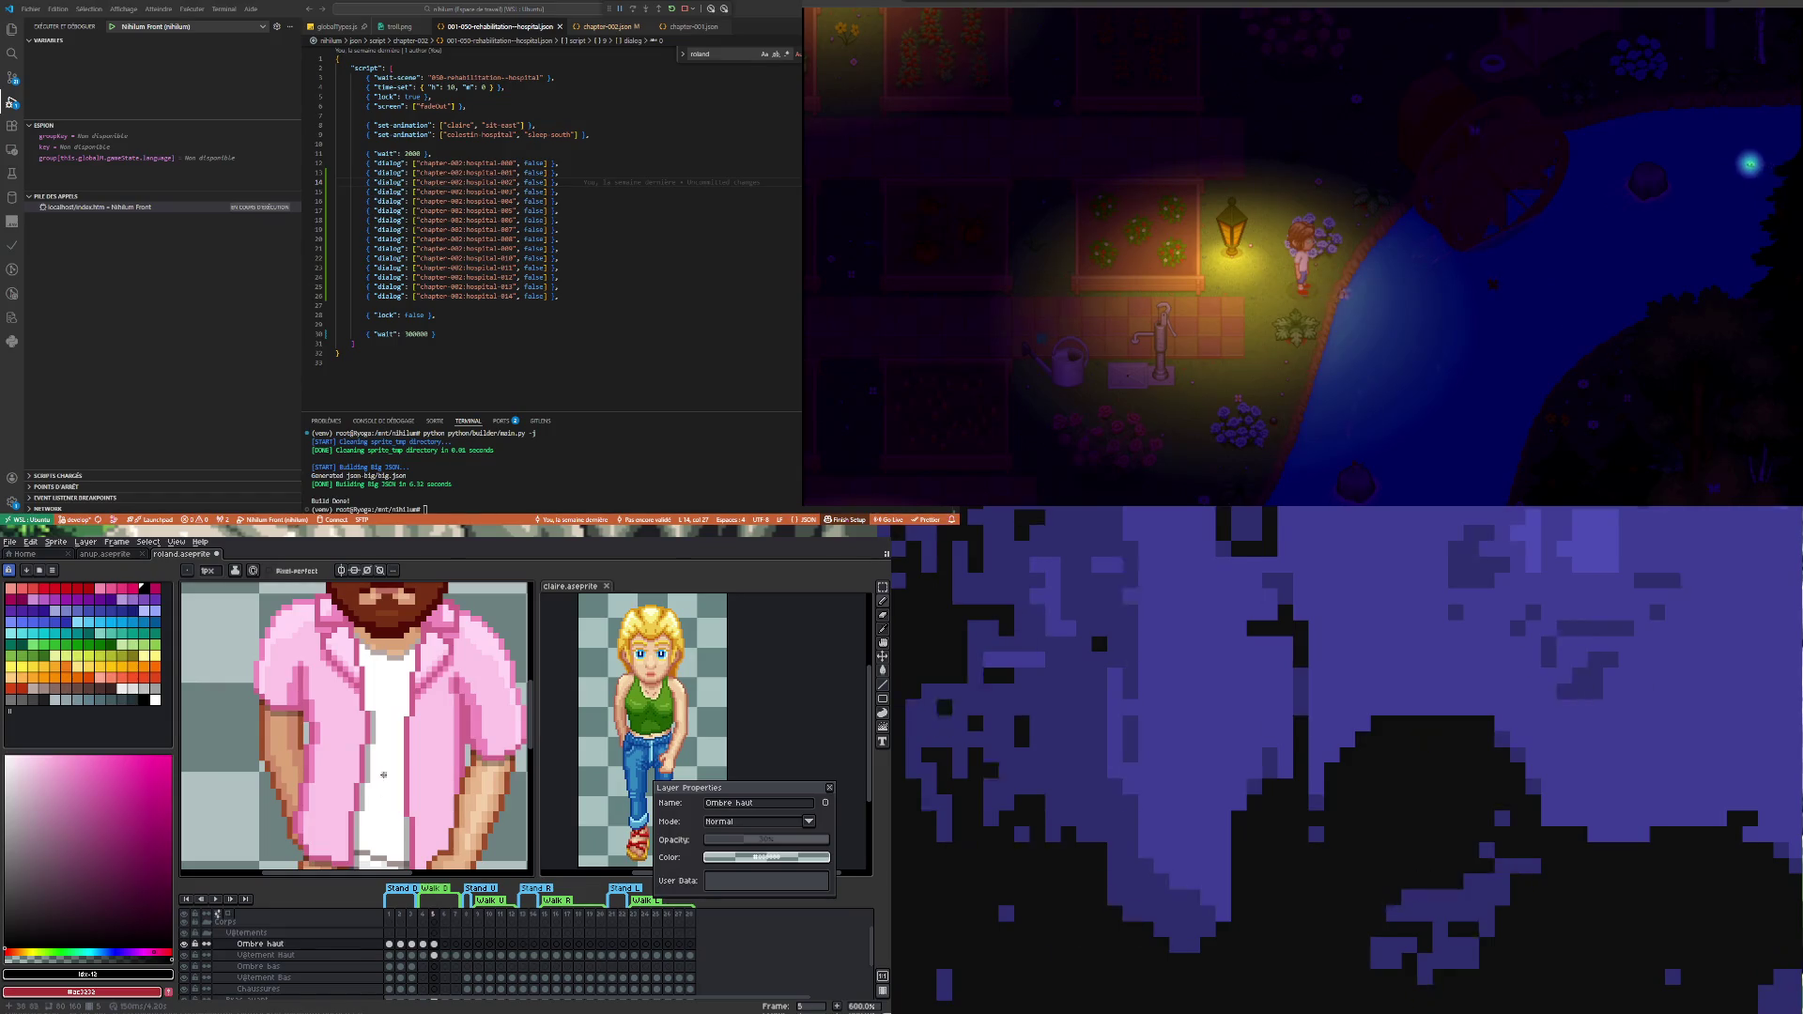
pyautogui.scroll(-2, 369, 735)
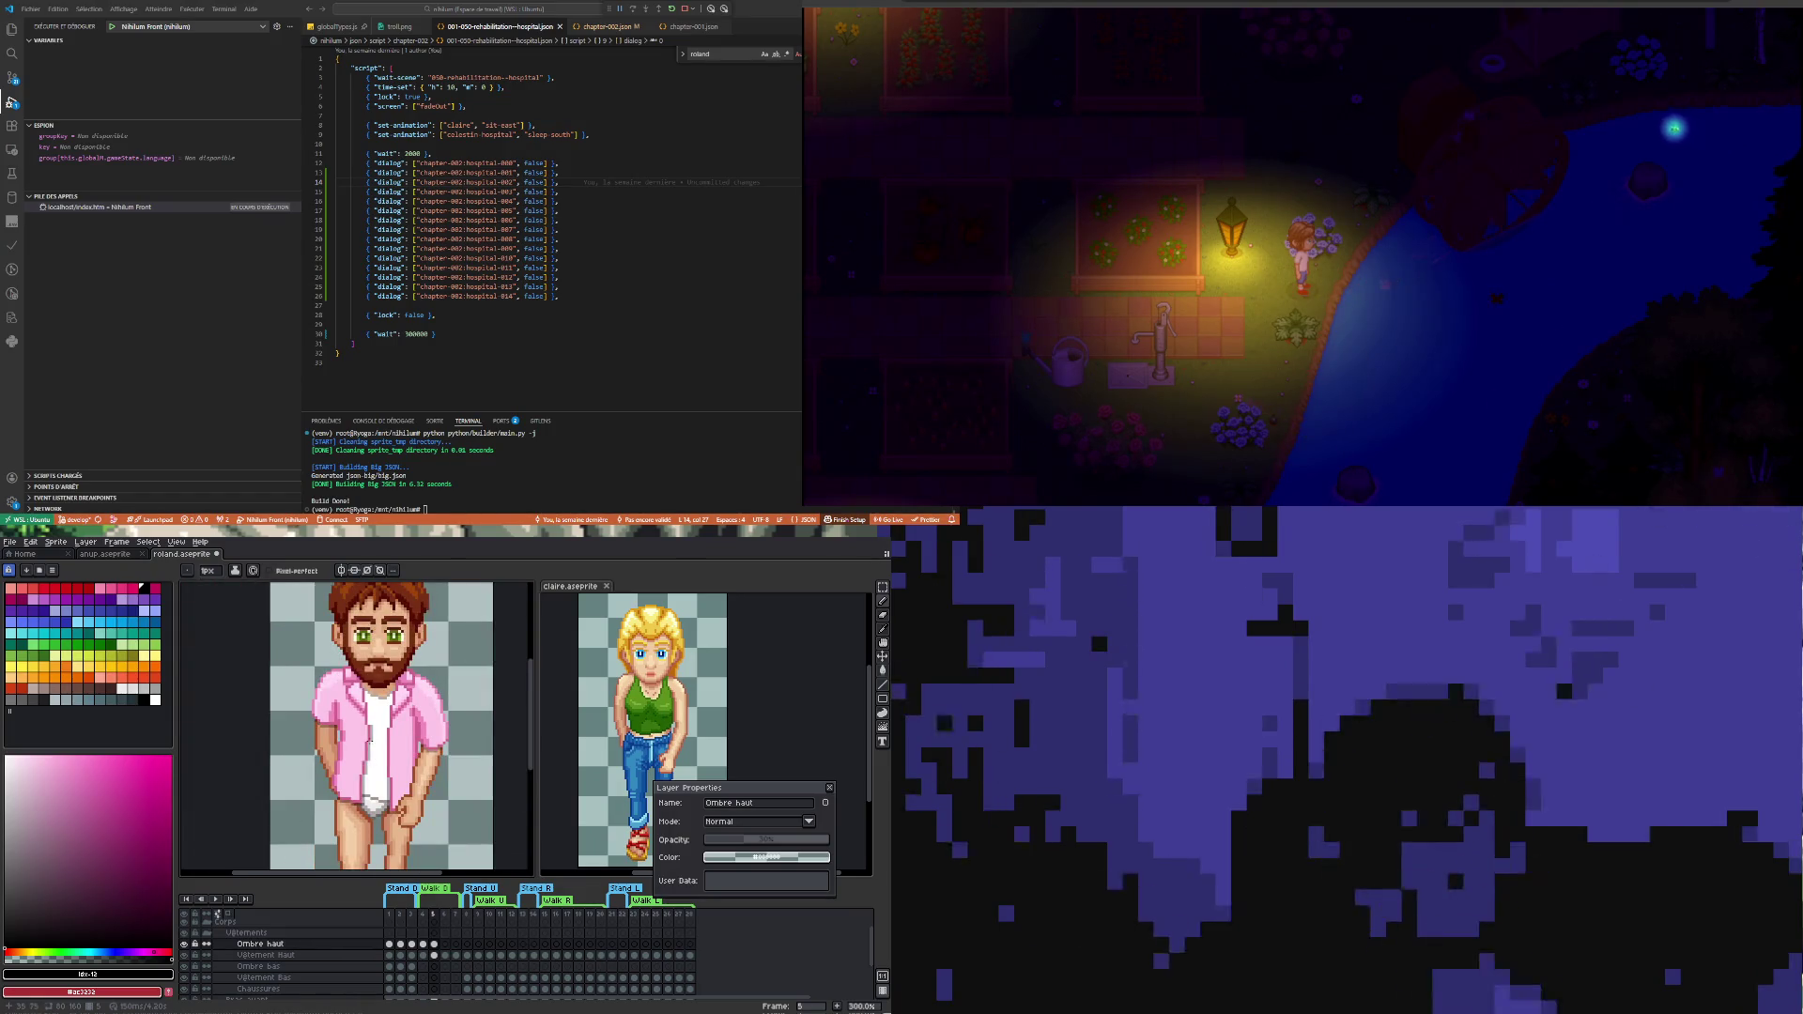
pyautogui.scroll(1, 370, 721)
pyautogui.scroll(1, 371, 719)
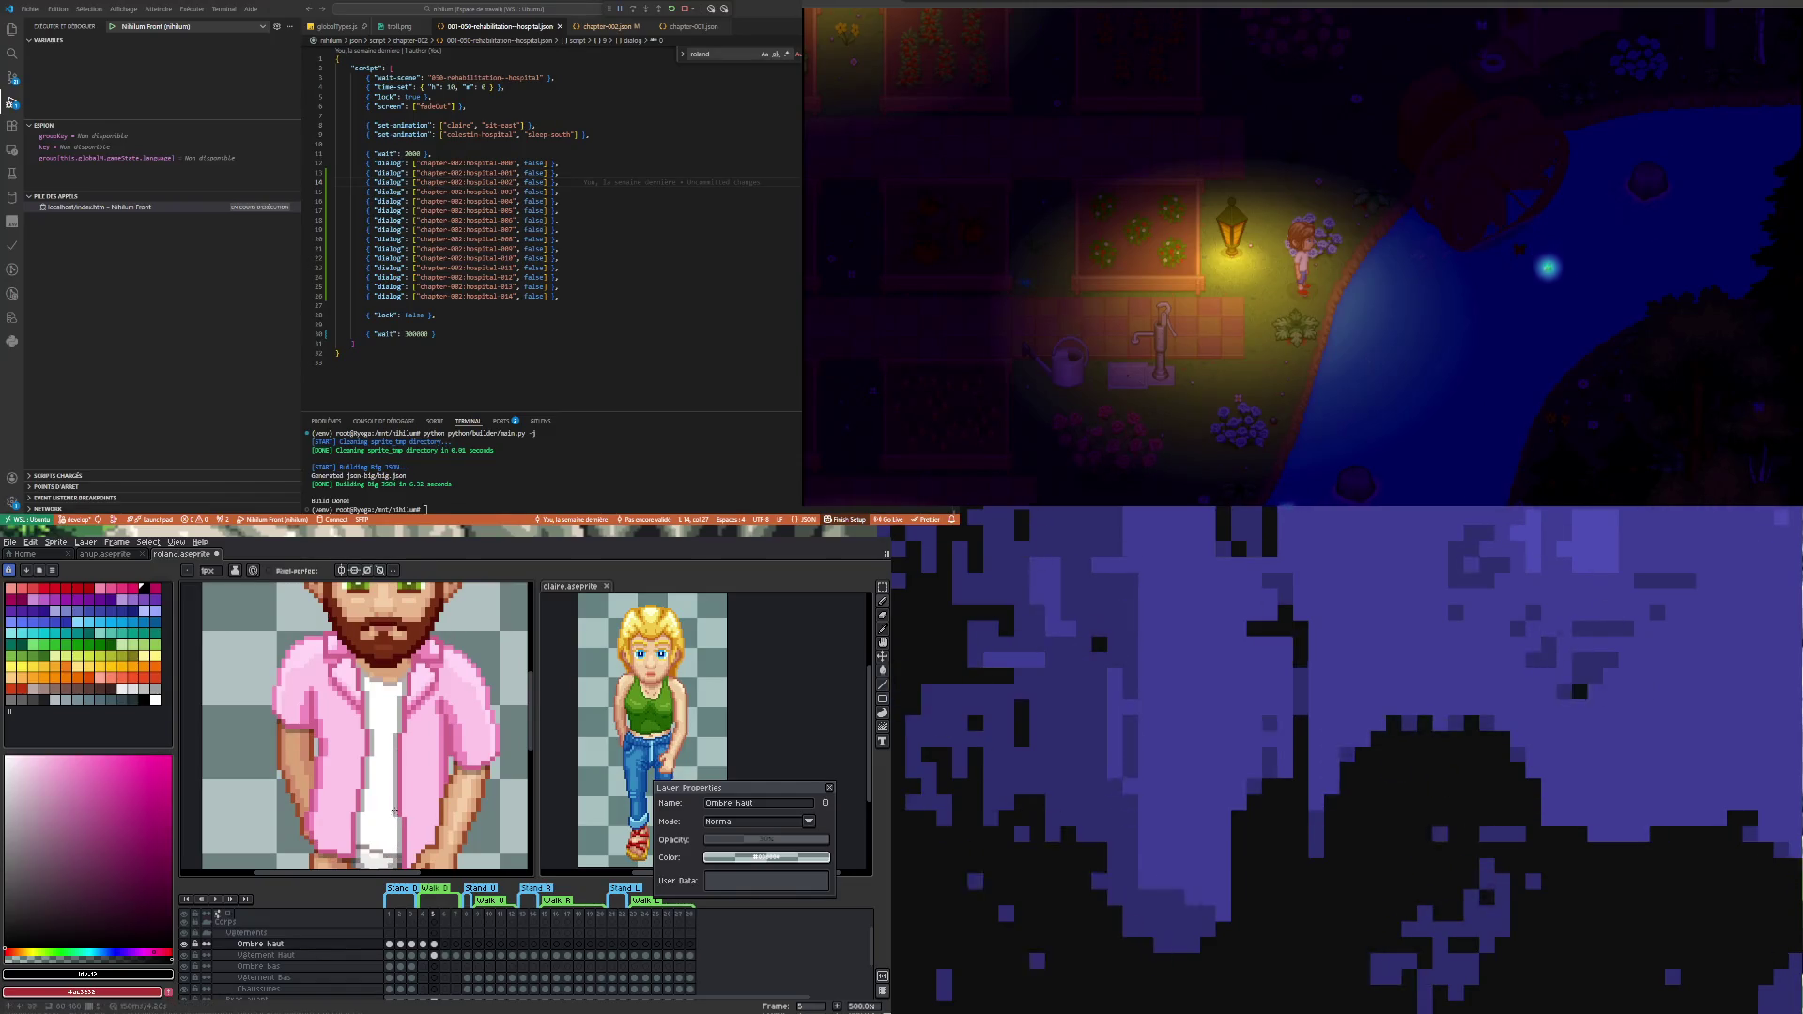
pyautogui.scroll(-2, 394, 813)
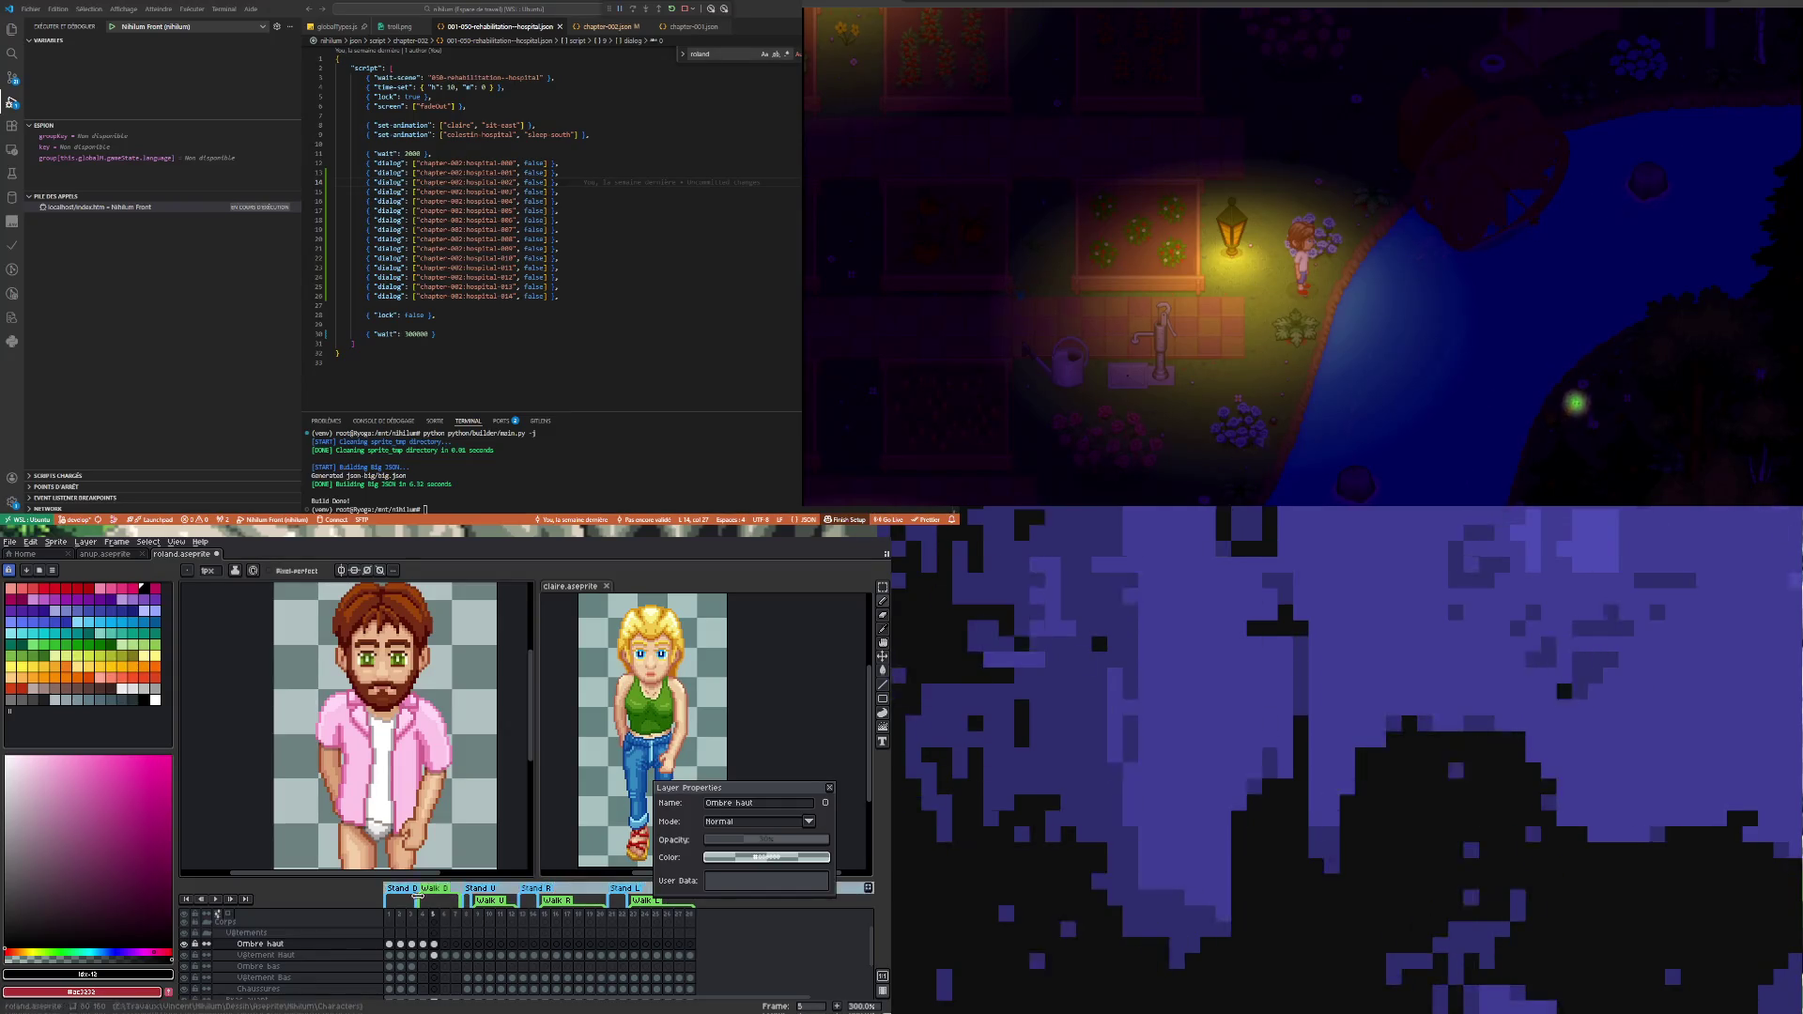
pyautogui.scroll(1, 388, 804)
pyautogui.scroll(-1, 387, 804)
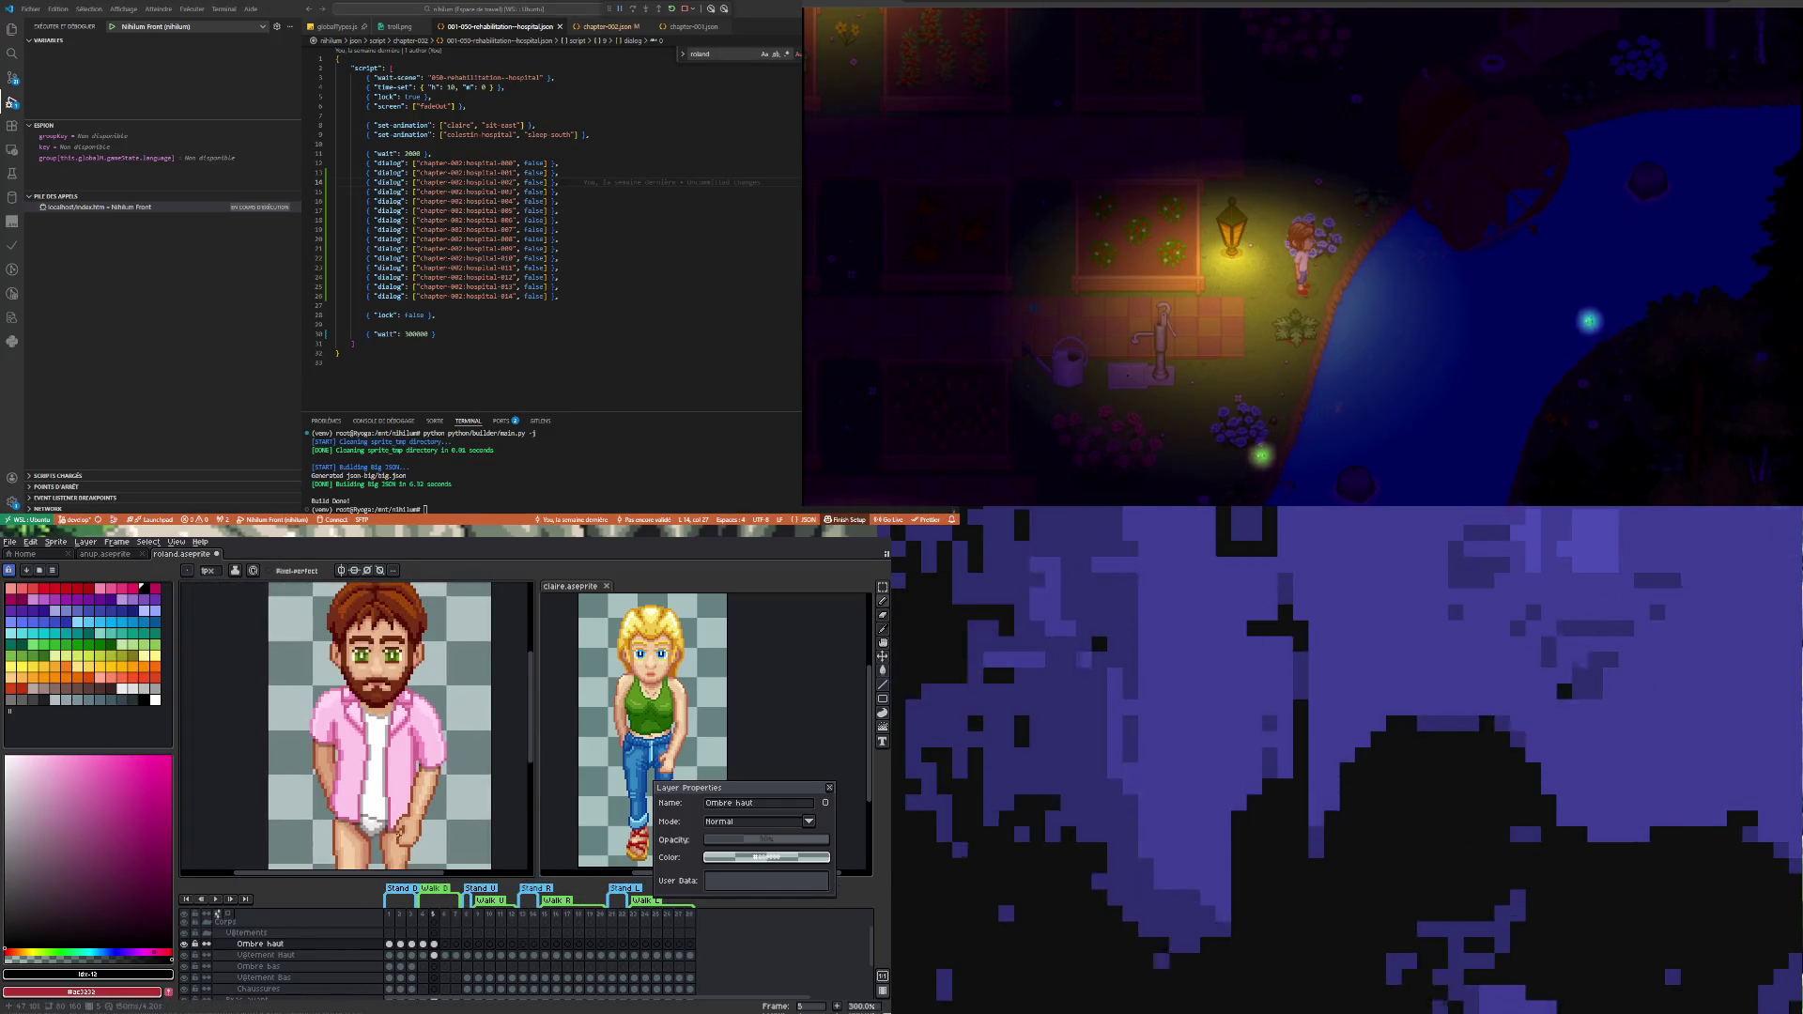
# - Compare the shirt shading by flipping through walk frames 4, 5, 6 and 7
pyautogui.click(423, 945)
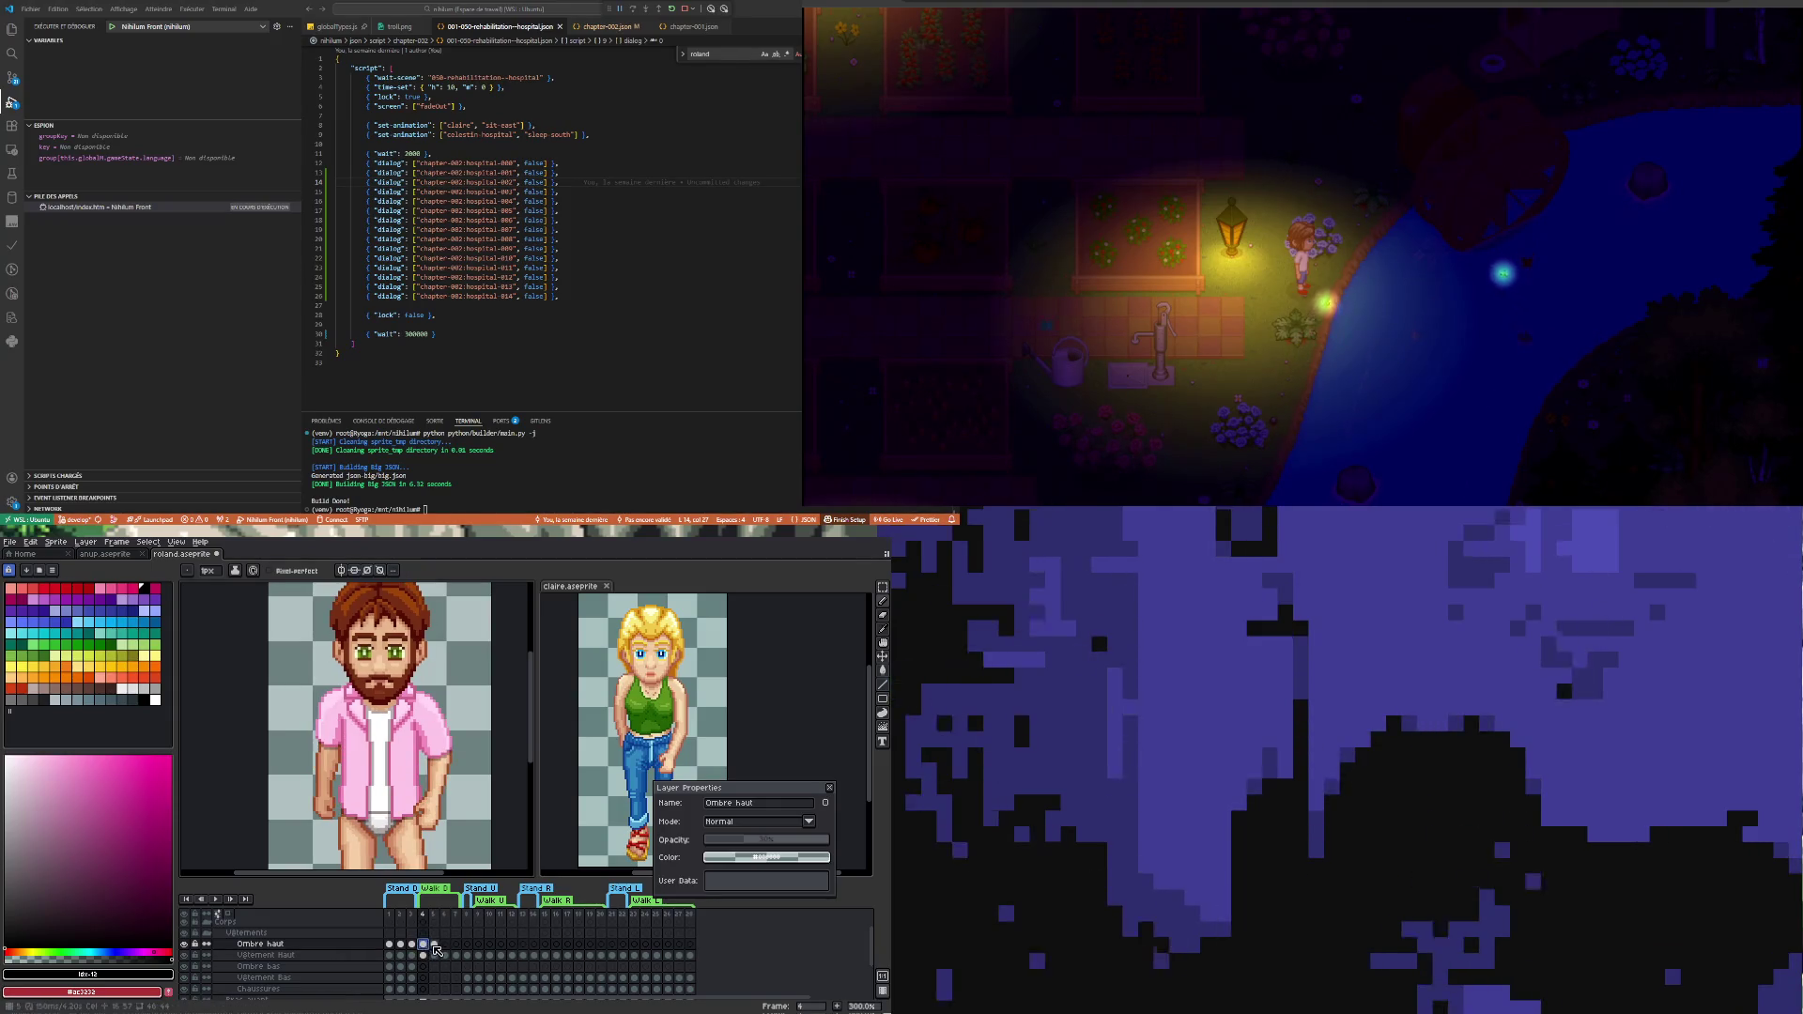
pyautogui.click(435, 945)
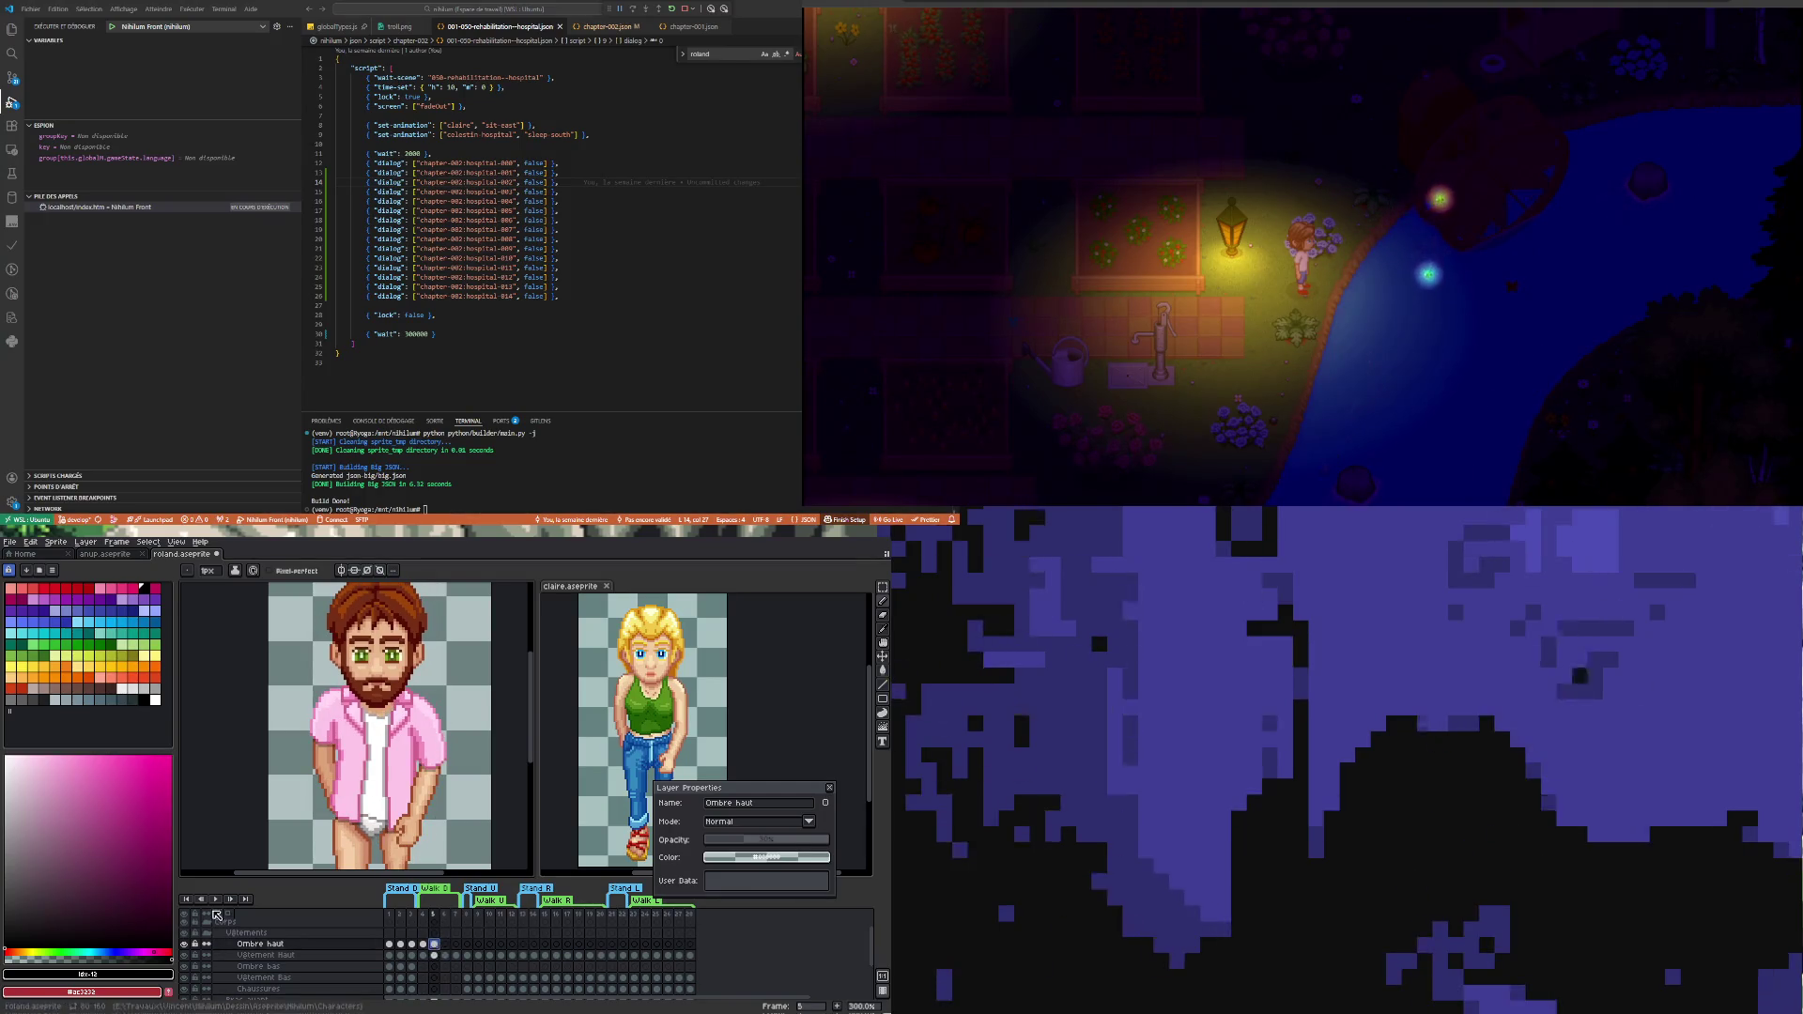
pyautogui.click(424, 945)
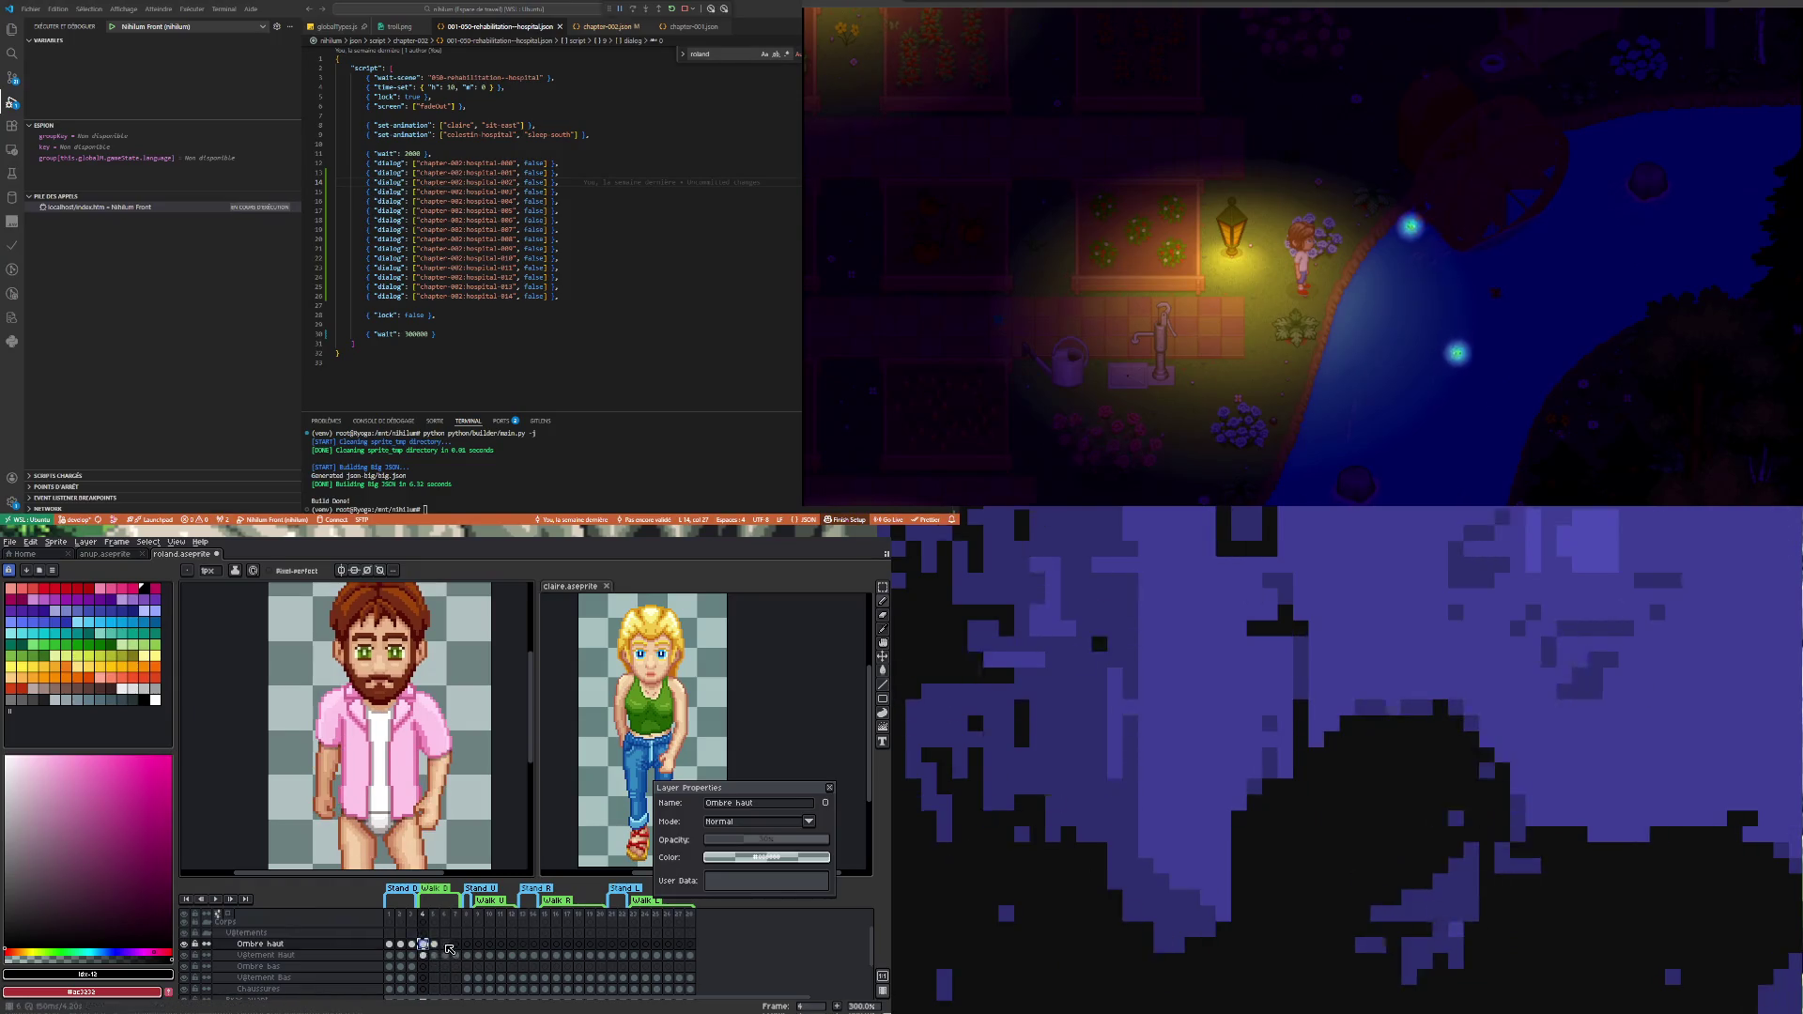
pyautogui.click(447, 948)
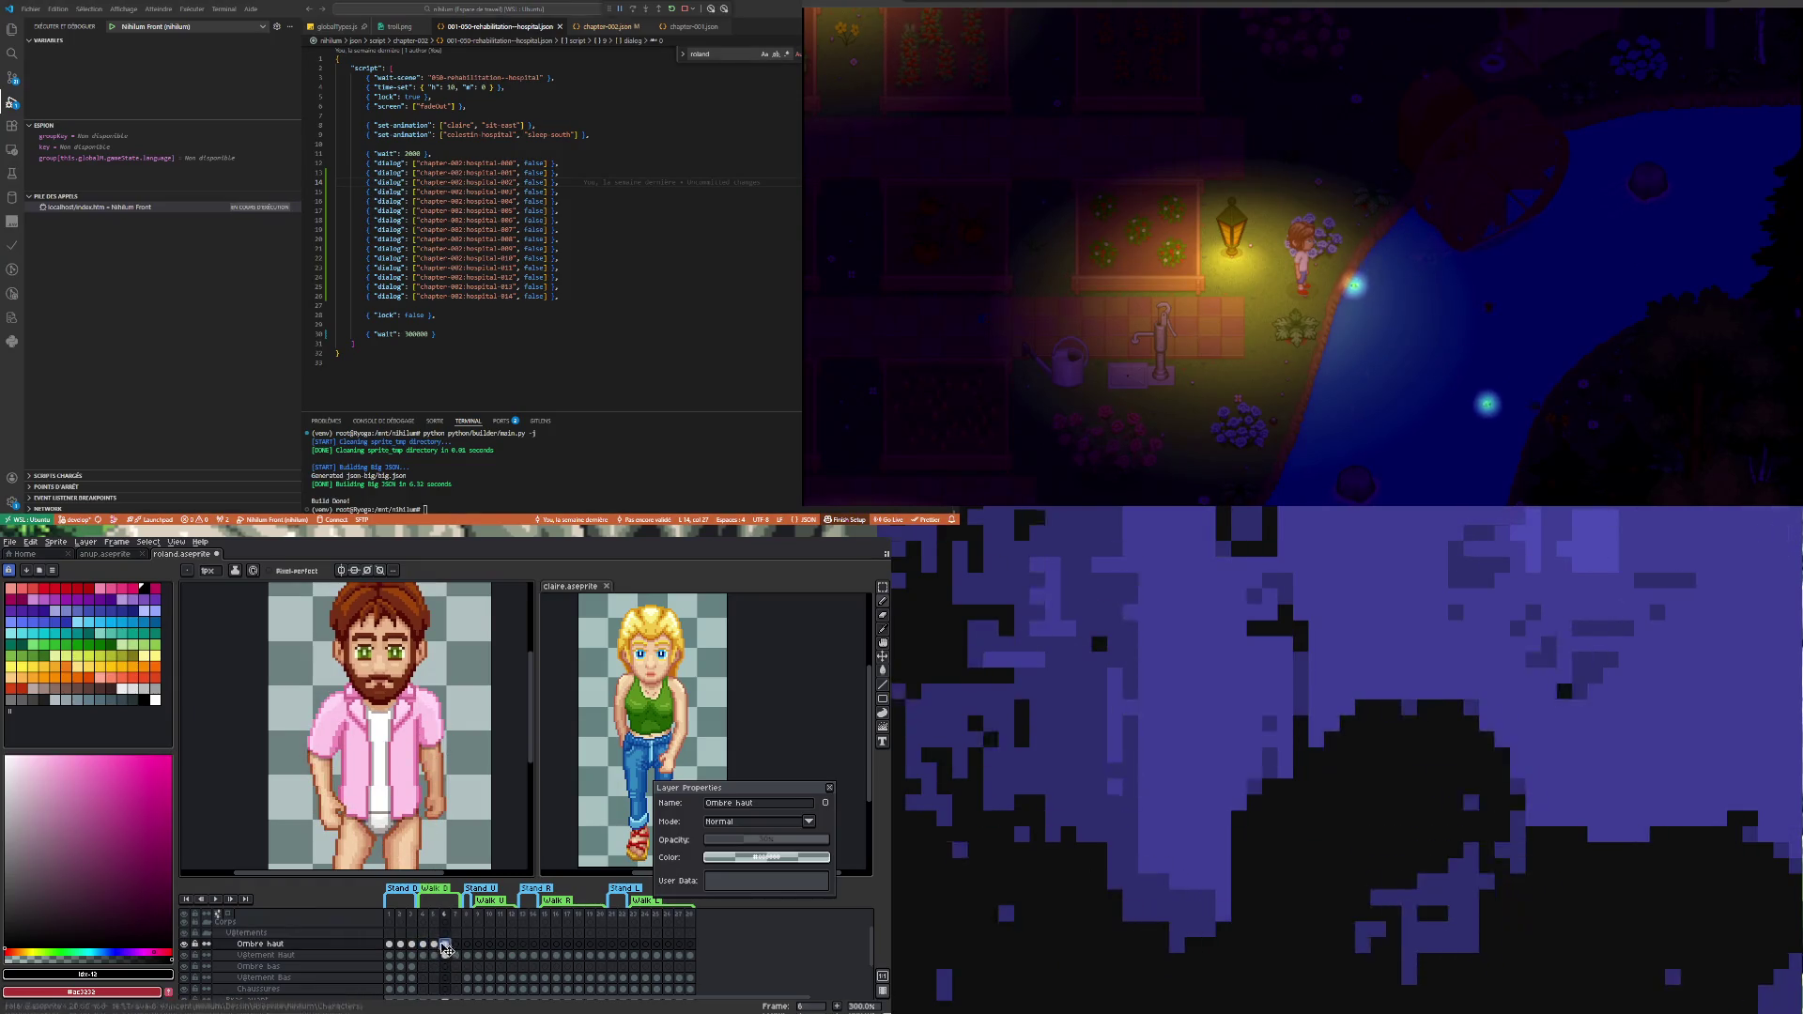
pyautogui.click(437, 946)
pyautogui.click(460, 948)
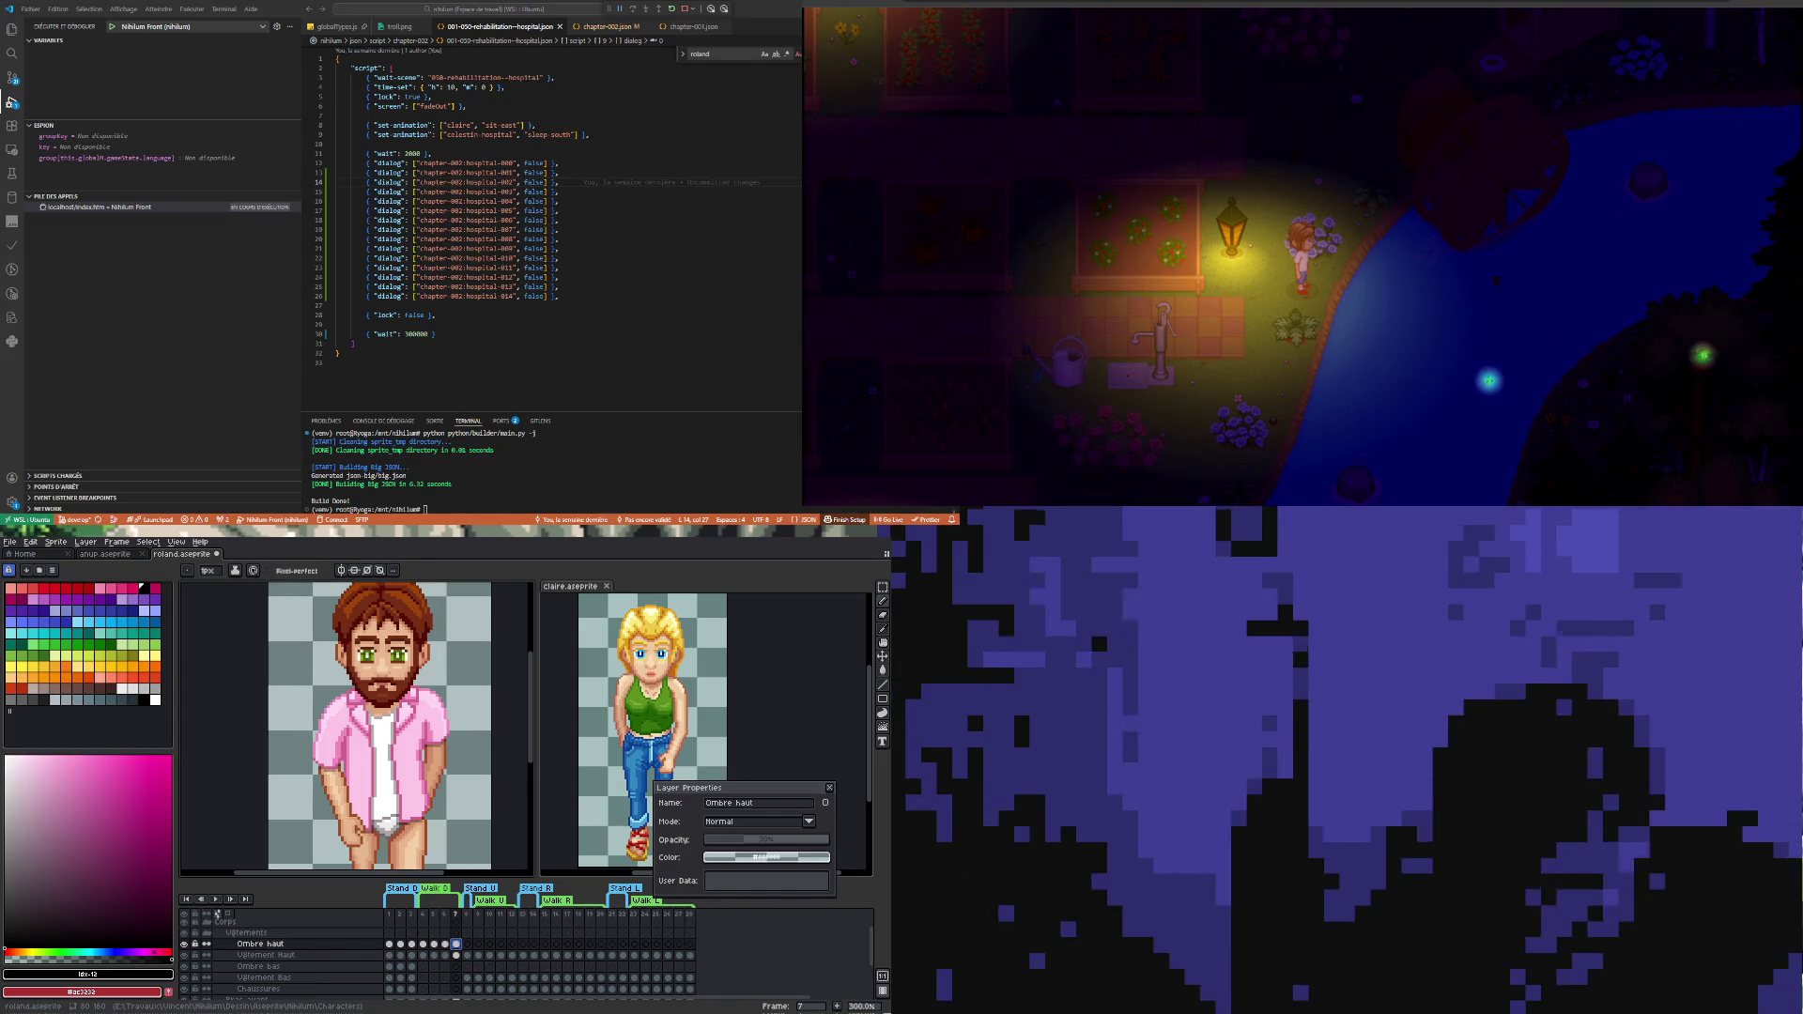
# - Play and stop the walk, then make the Vetement haut layer active on frame 5
pyautogui.click(213, 899)
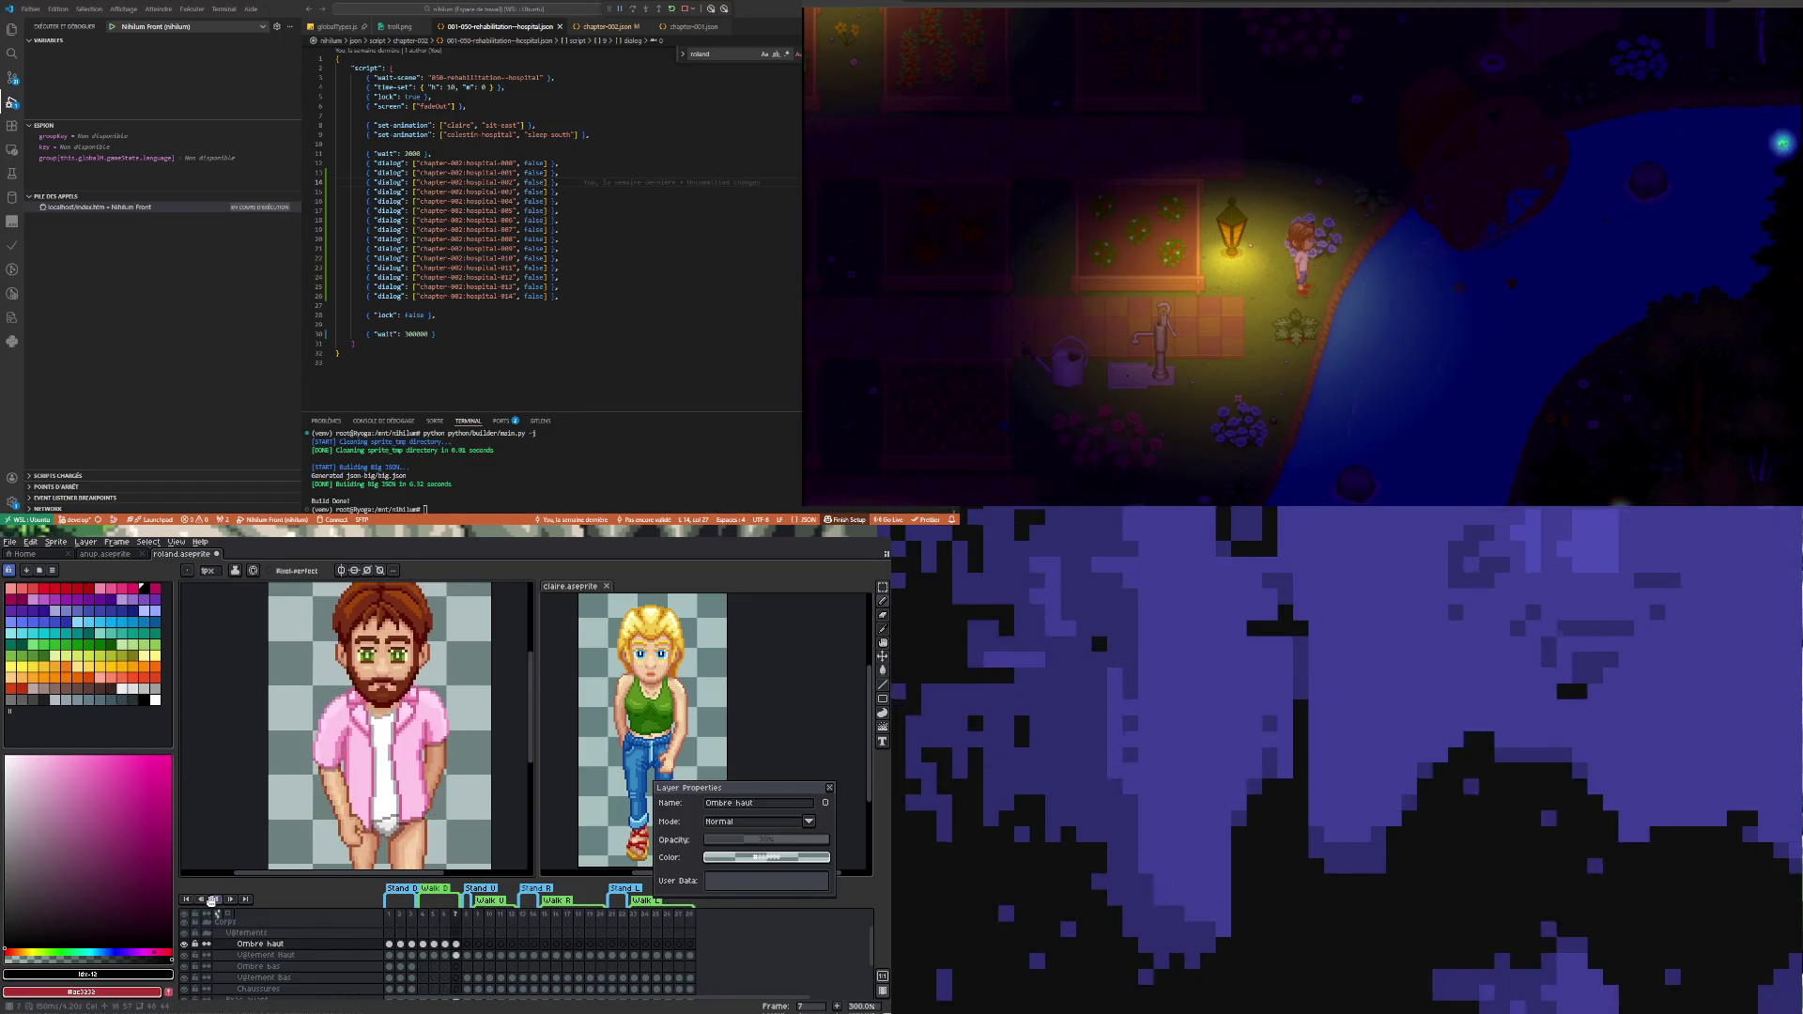
pyautogui.click(212, 899)
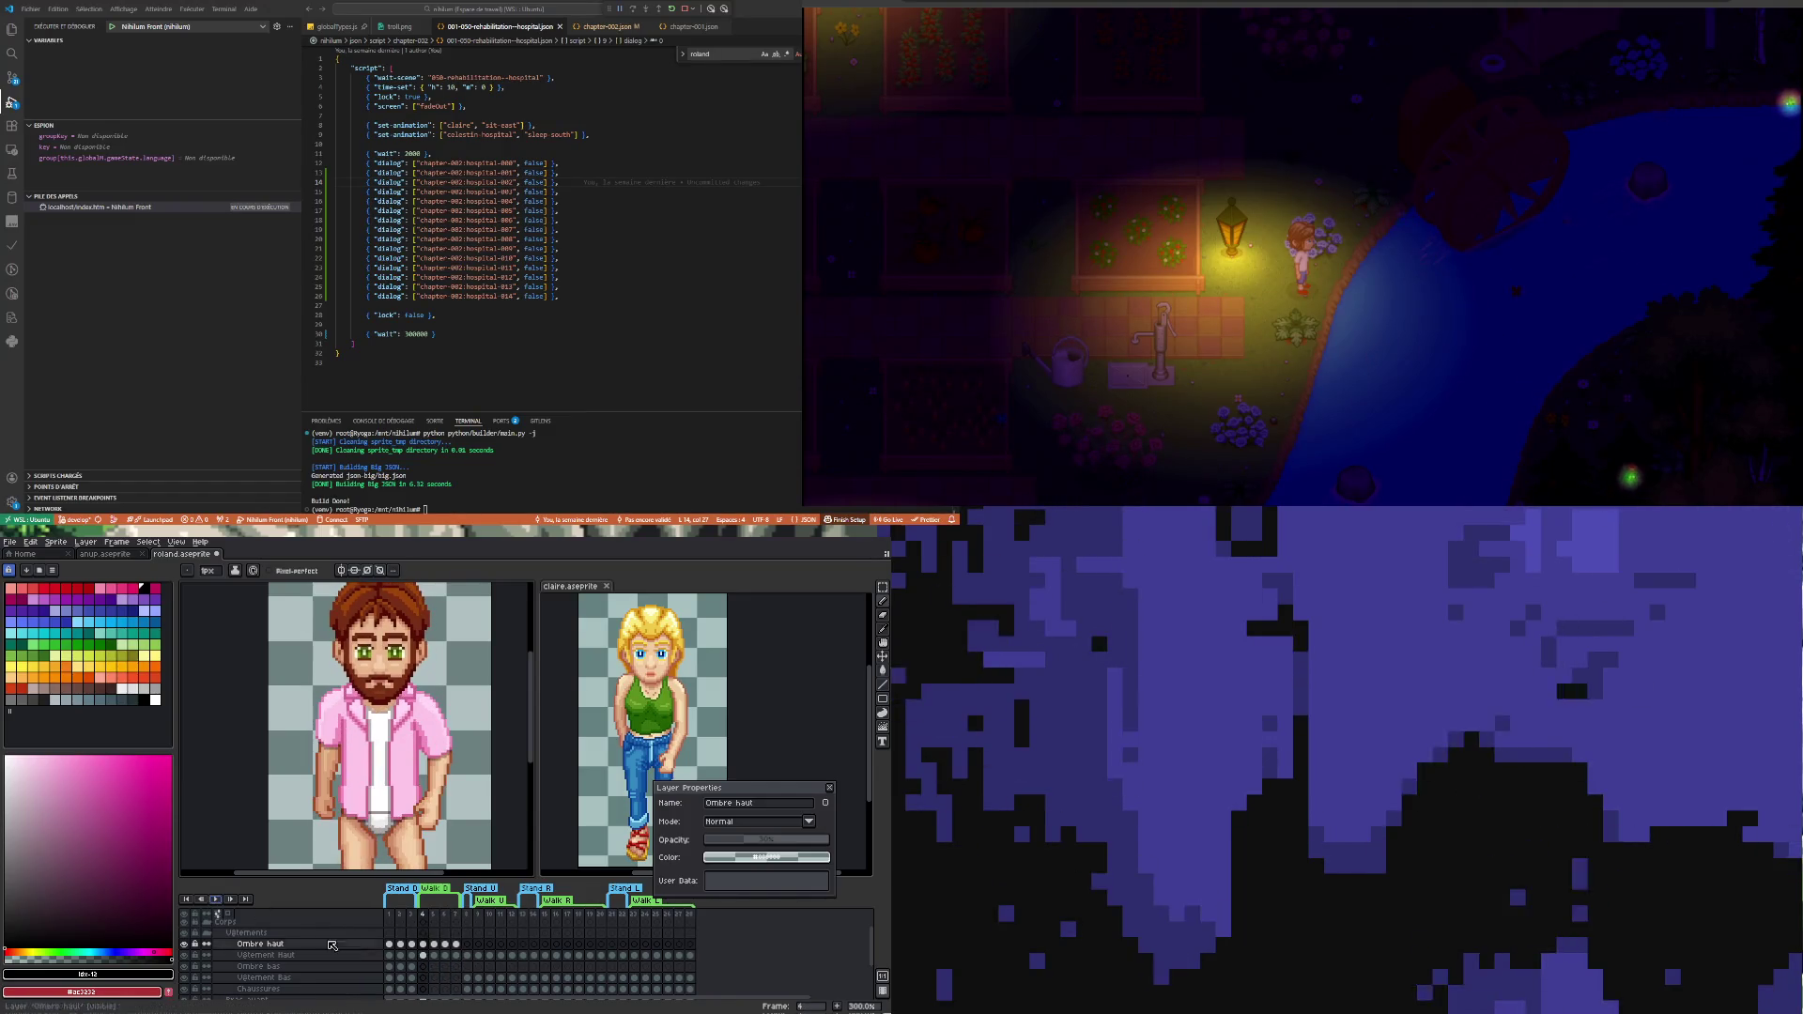
pyautogui.click(425, 957)
pyautogui.click(435, 957)
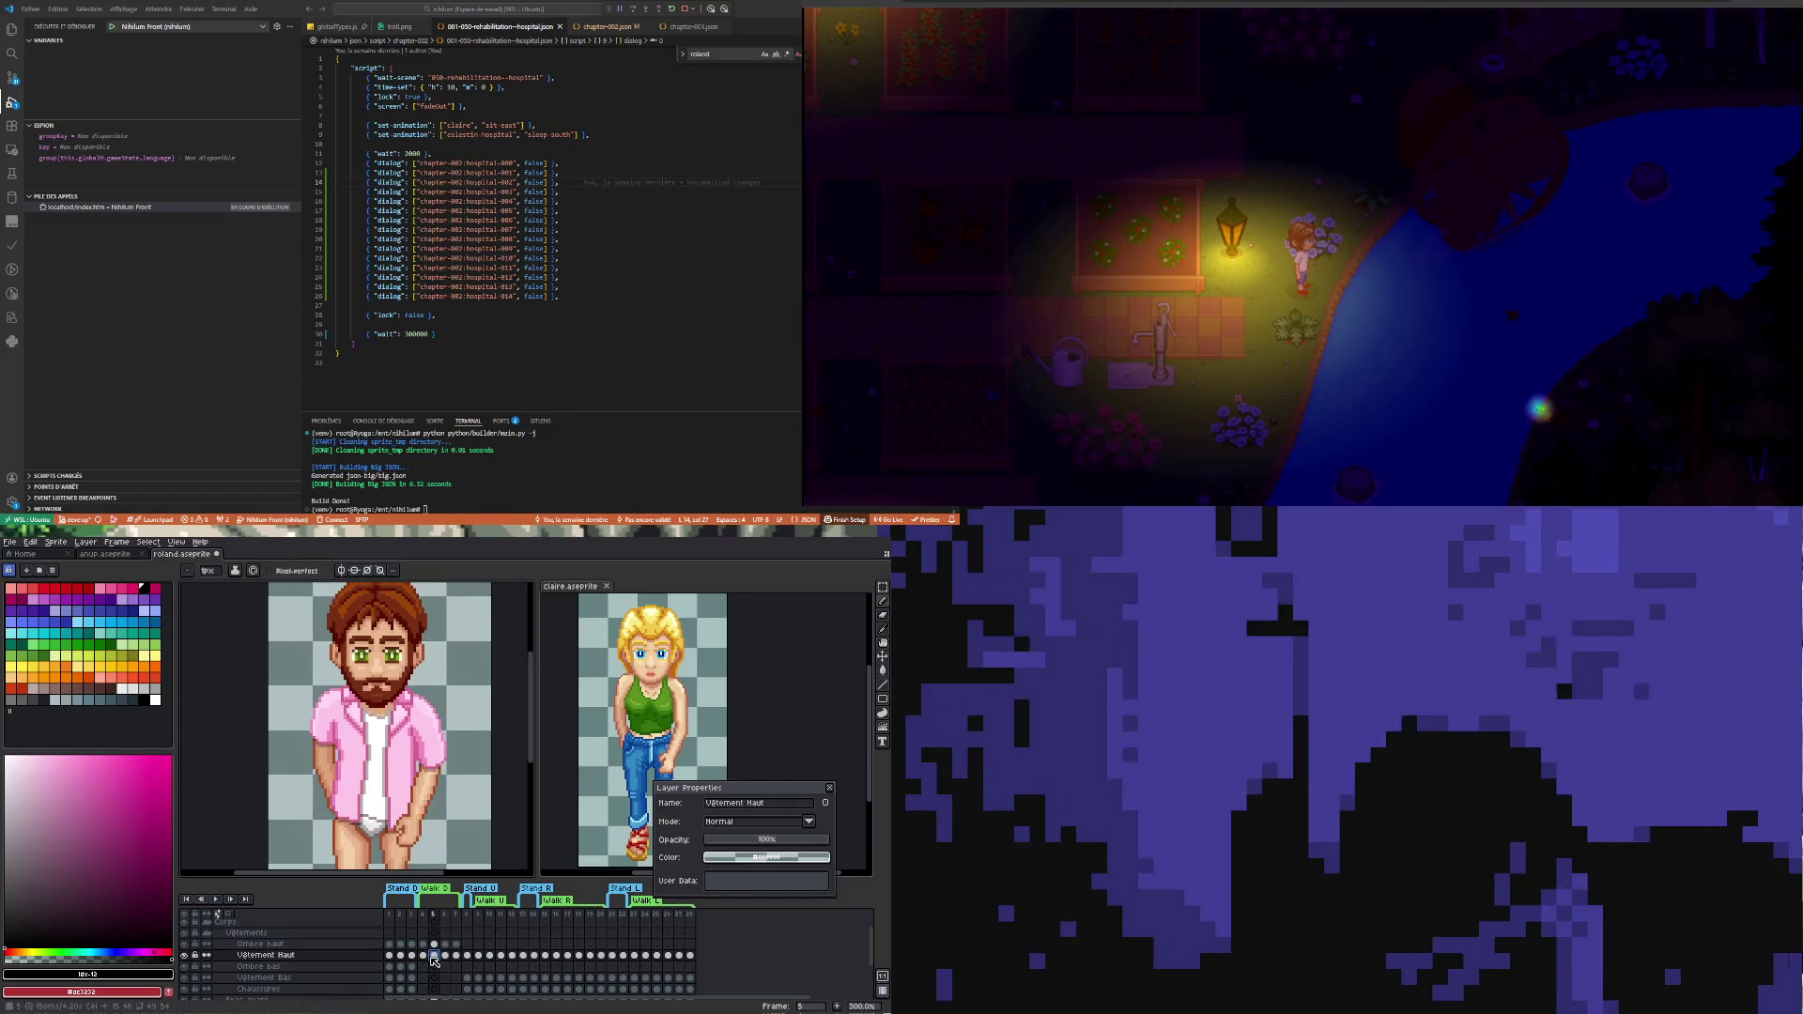
# - Check the pink shirt on frames 4 through 7 of the walk one by one
pyautogui.click(423, 957)
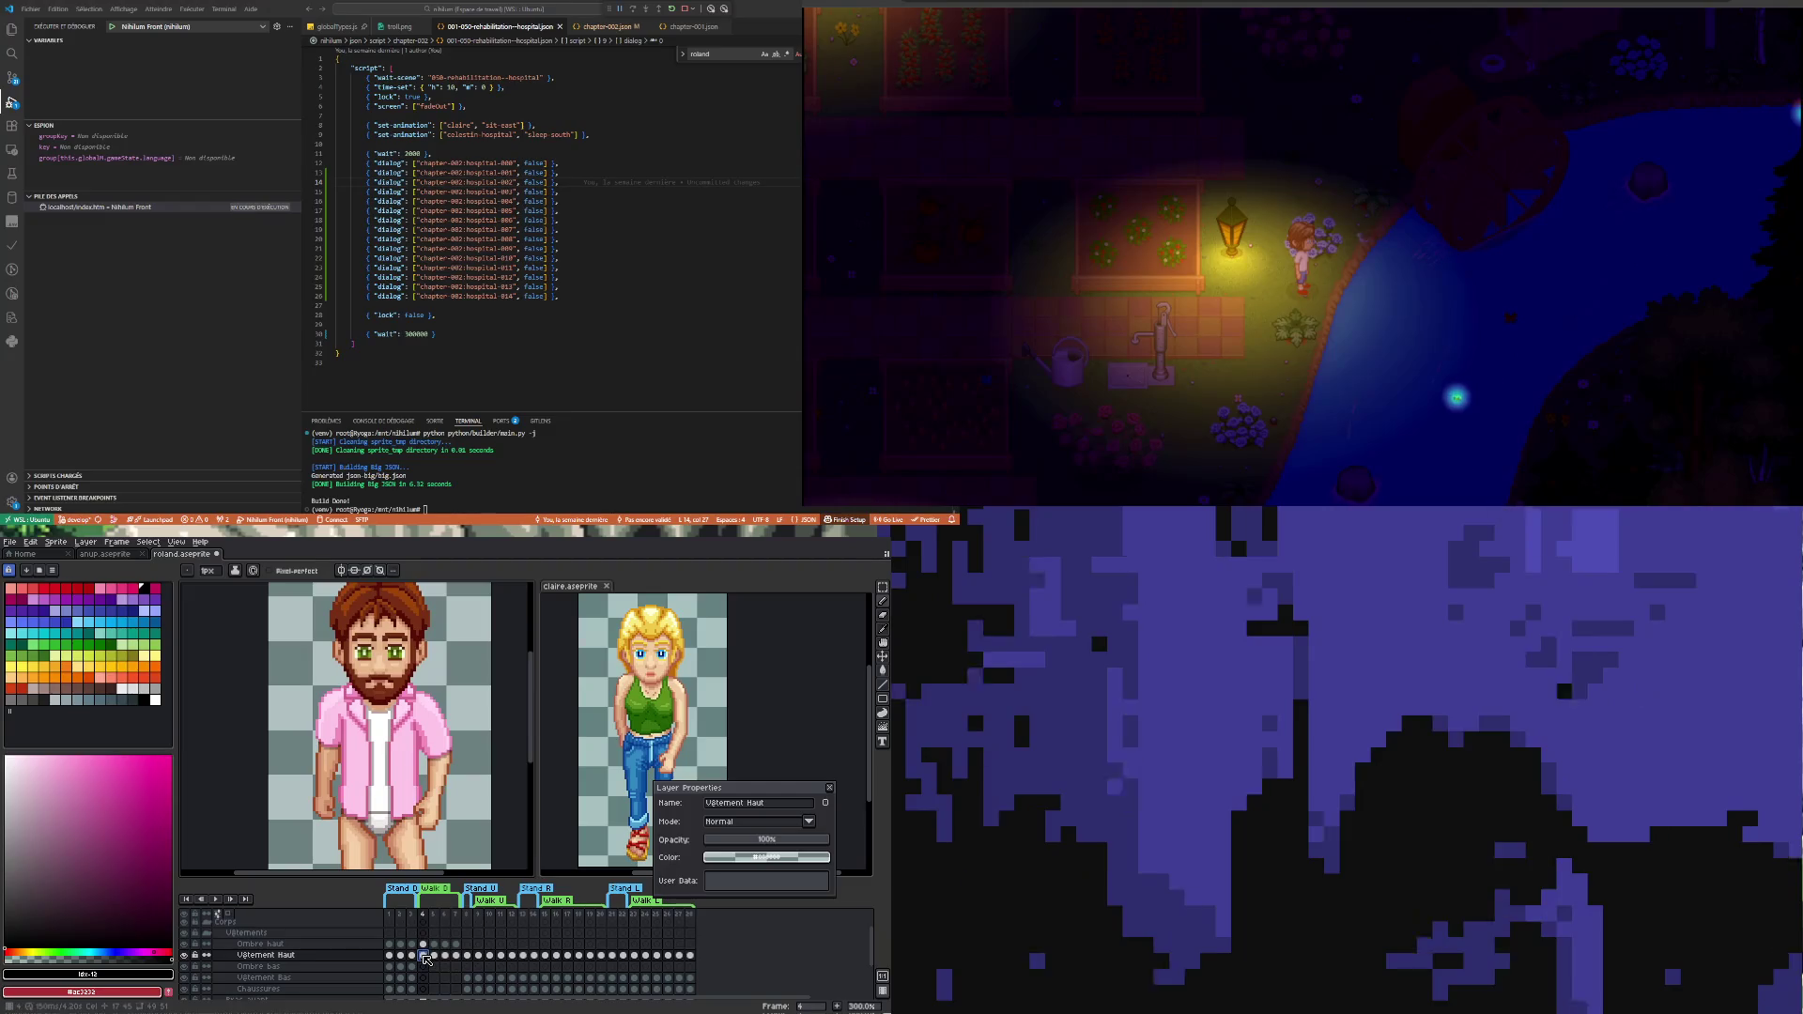
pyautogui.click(435, 956)
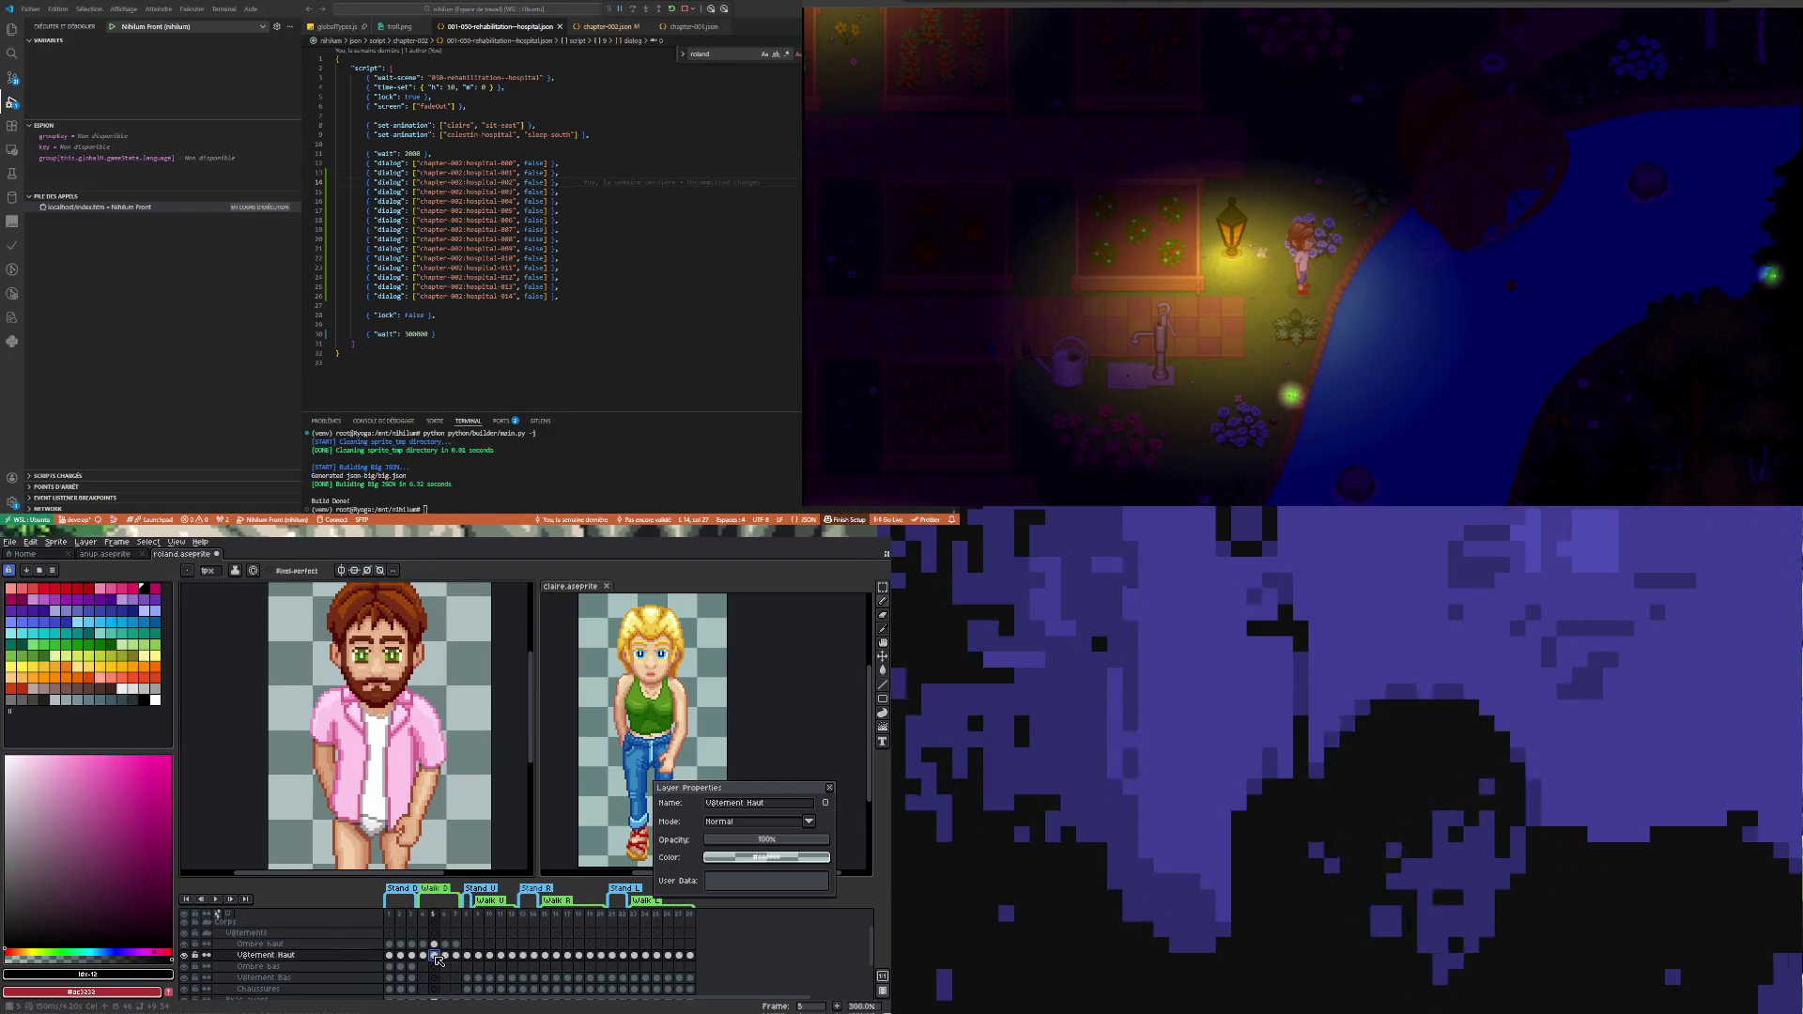
pyautogui.scroll(-3, 363, 750)
pyautogui.scroll(3, 363, 750)
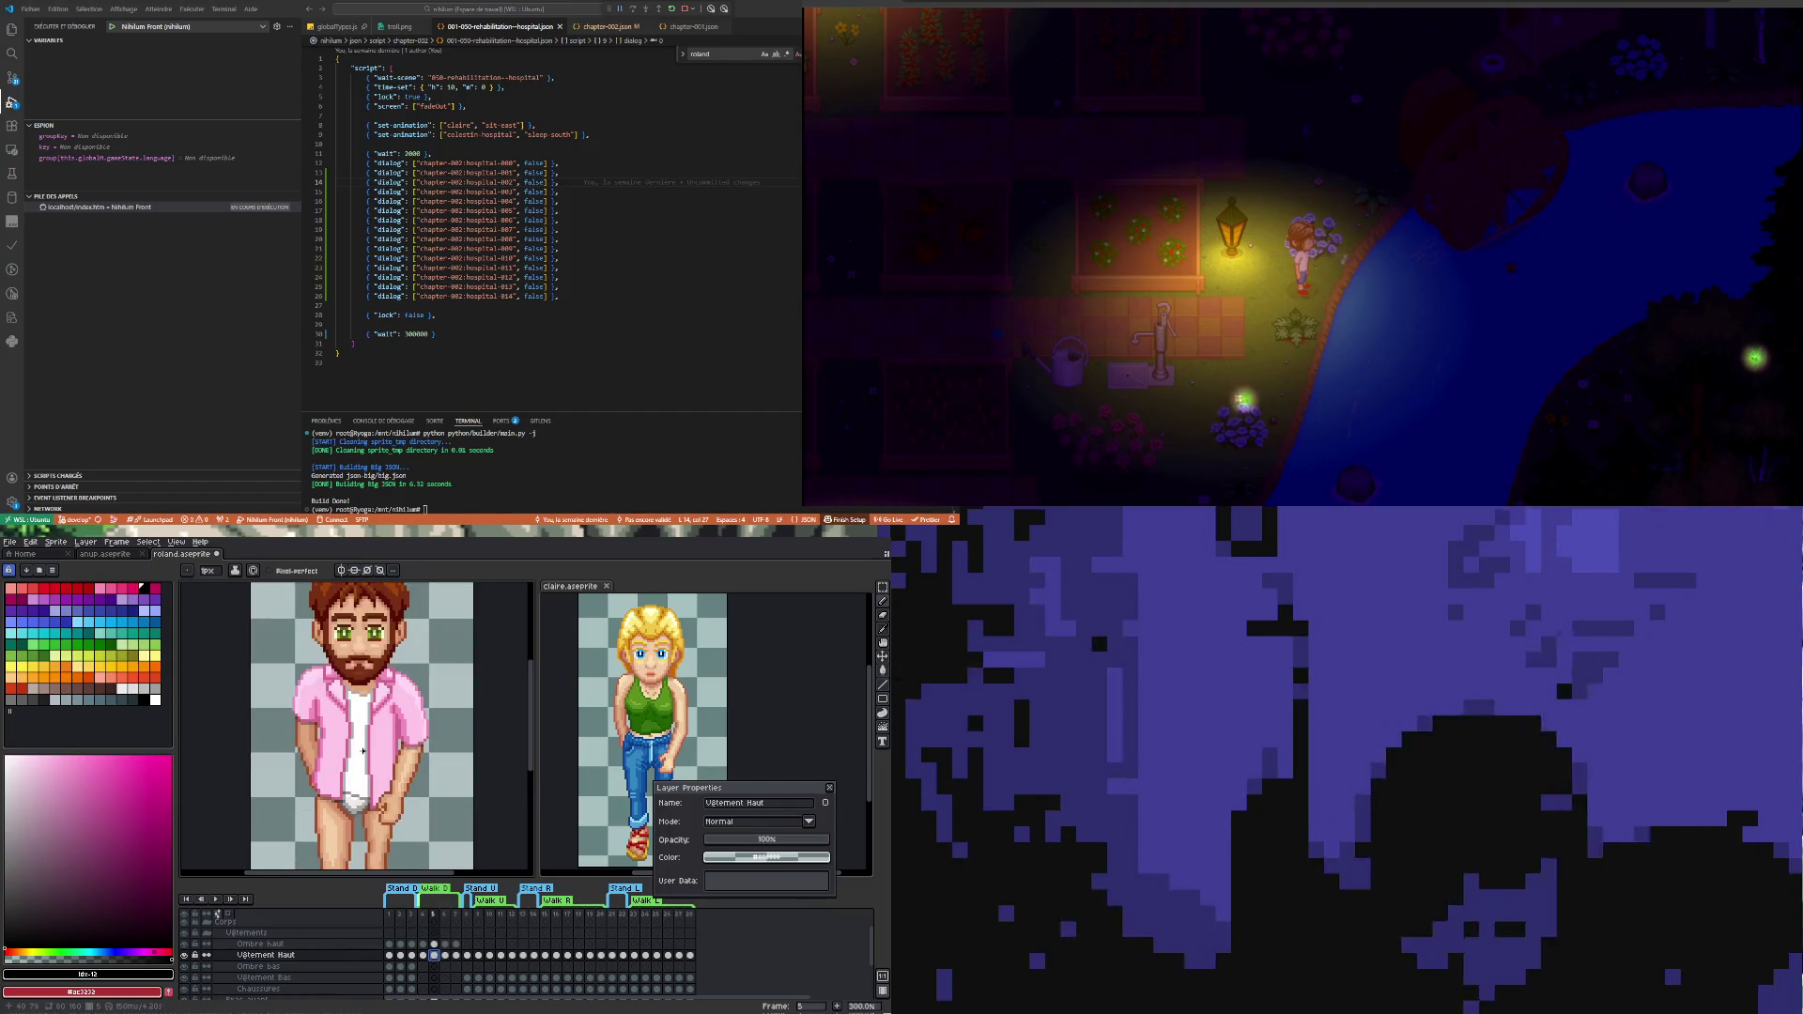
pyautogui.press('Left')
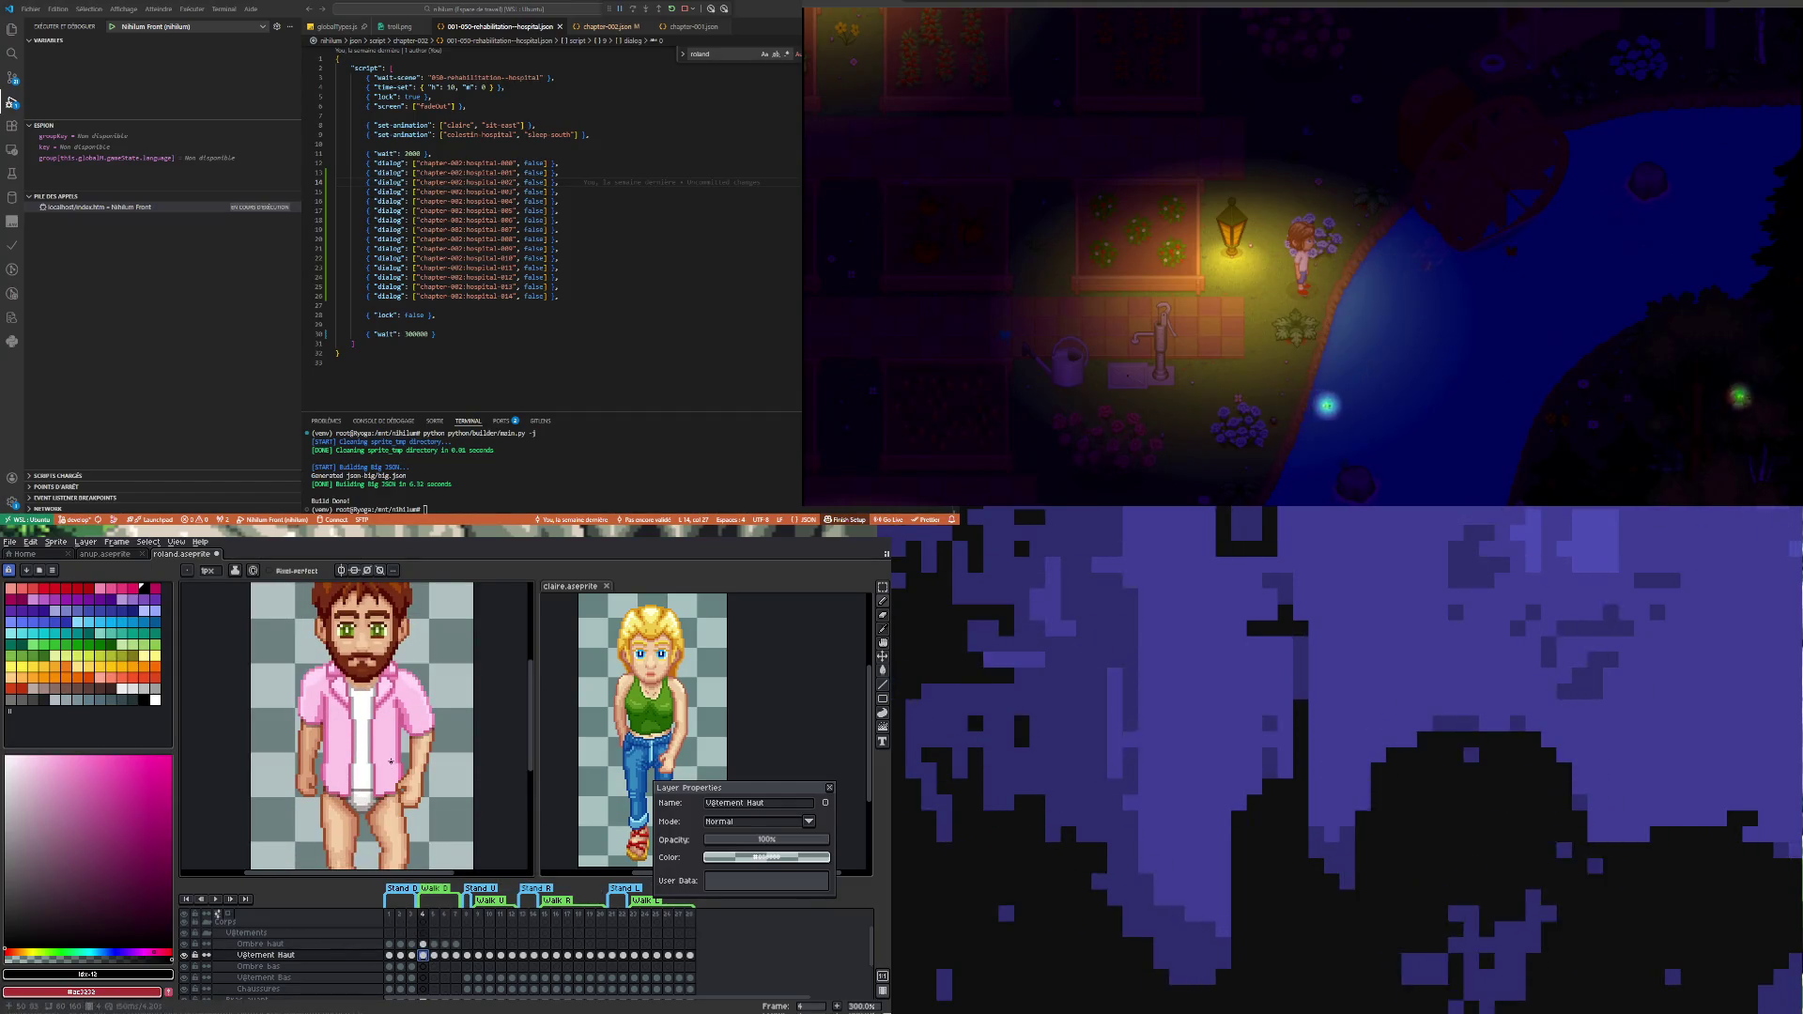
pyautogui.click(436, 956)
pyautogui.click(447, 958)
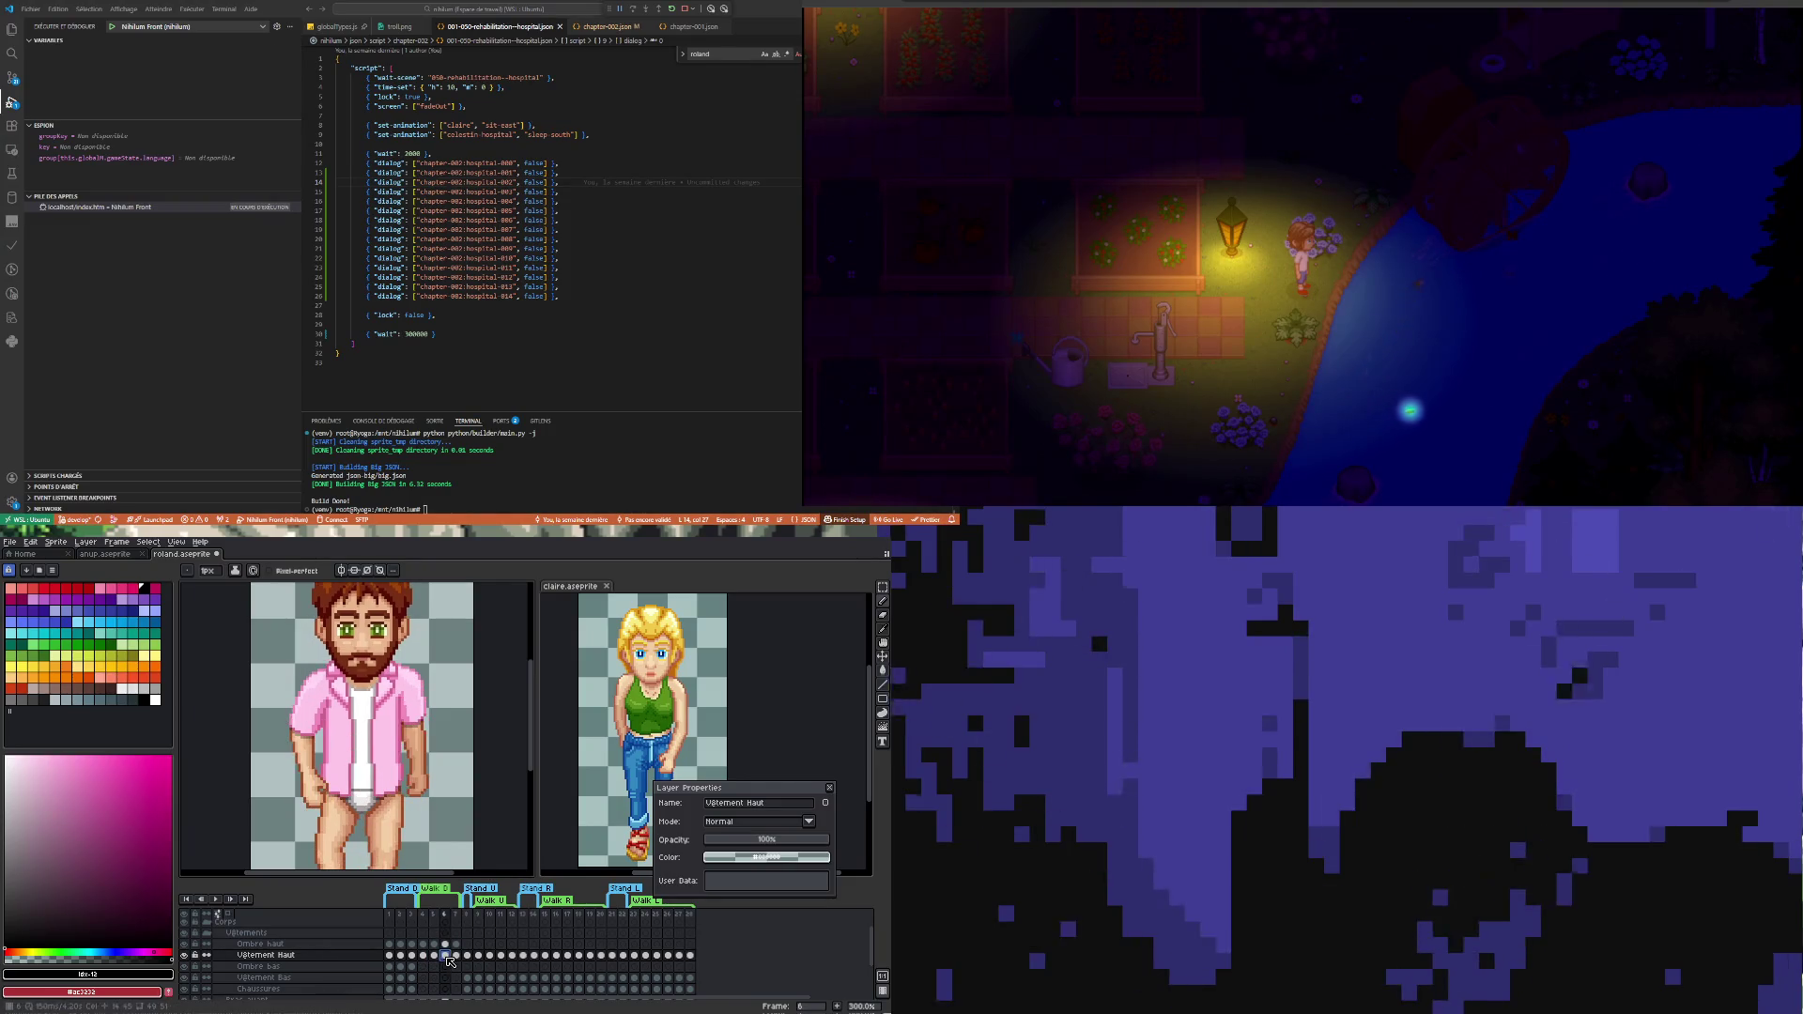
pyautogui.click(458, 957)
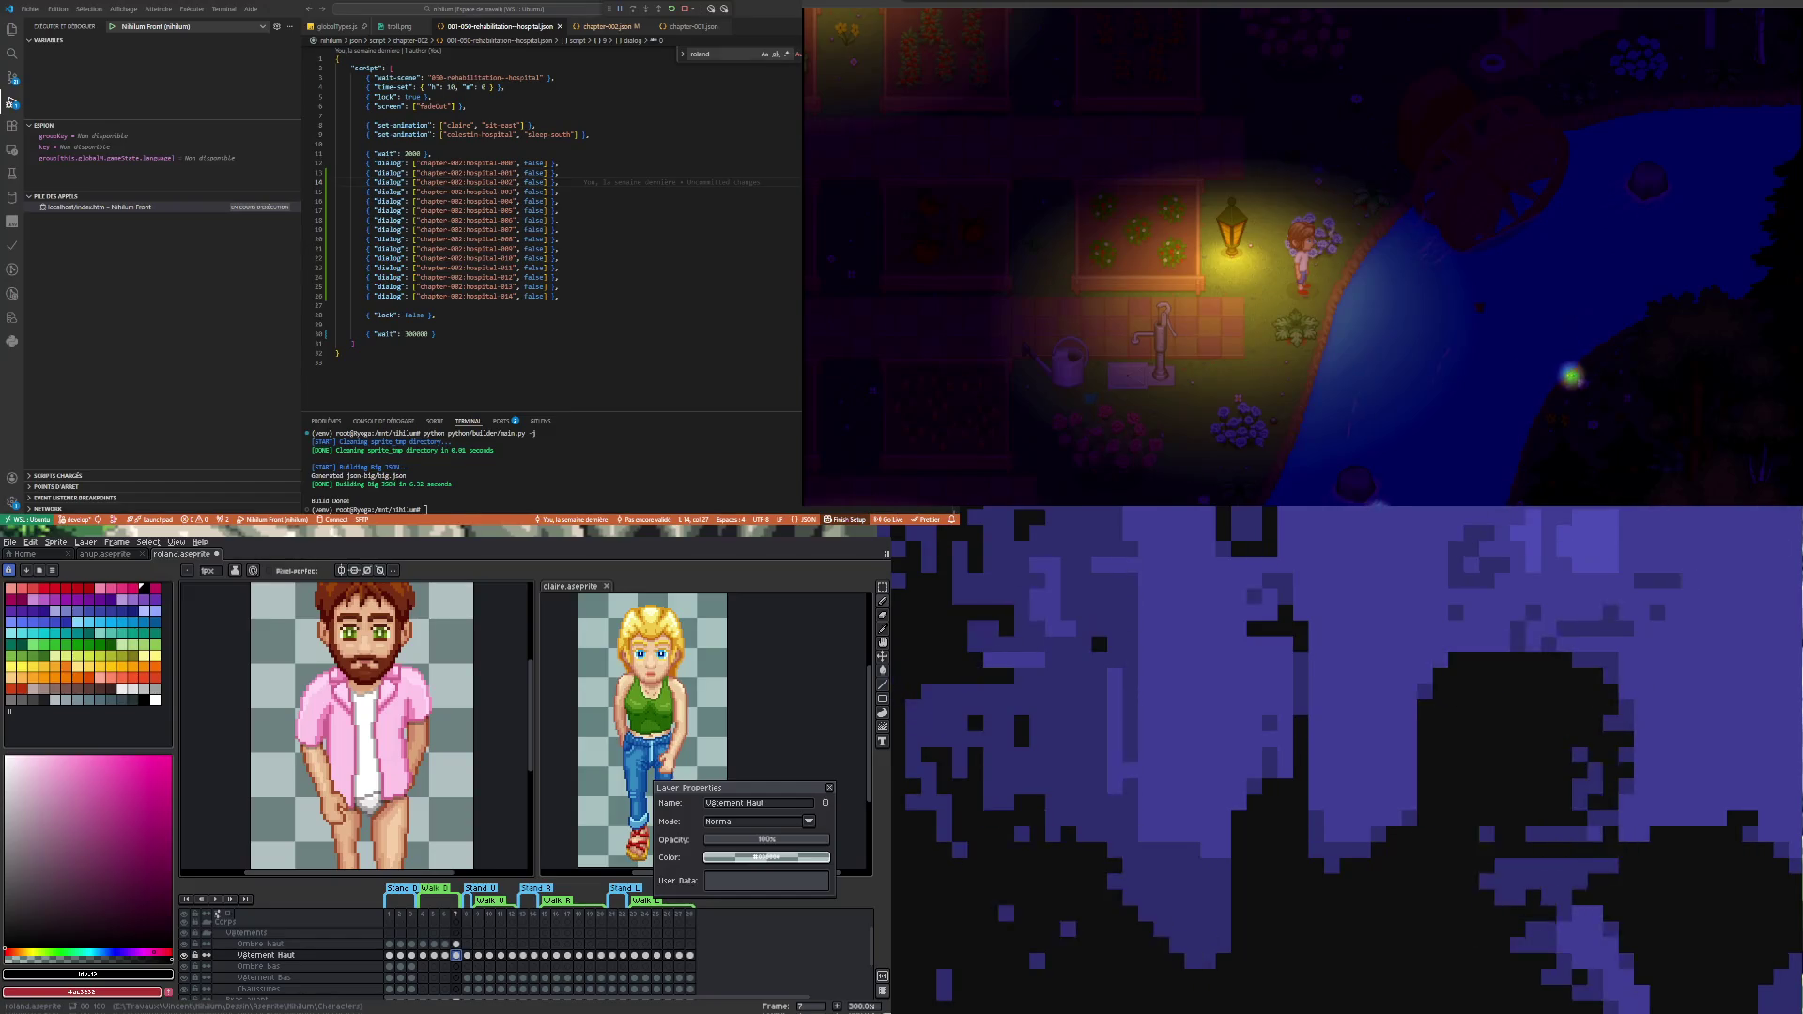
pyautogui.scroll(-2, 404, 782)
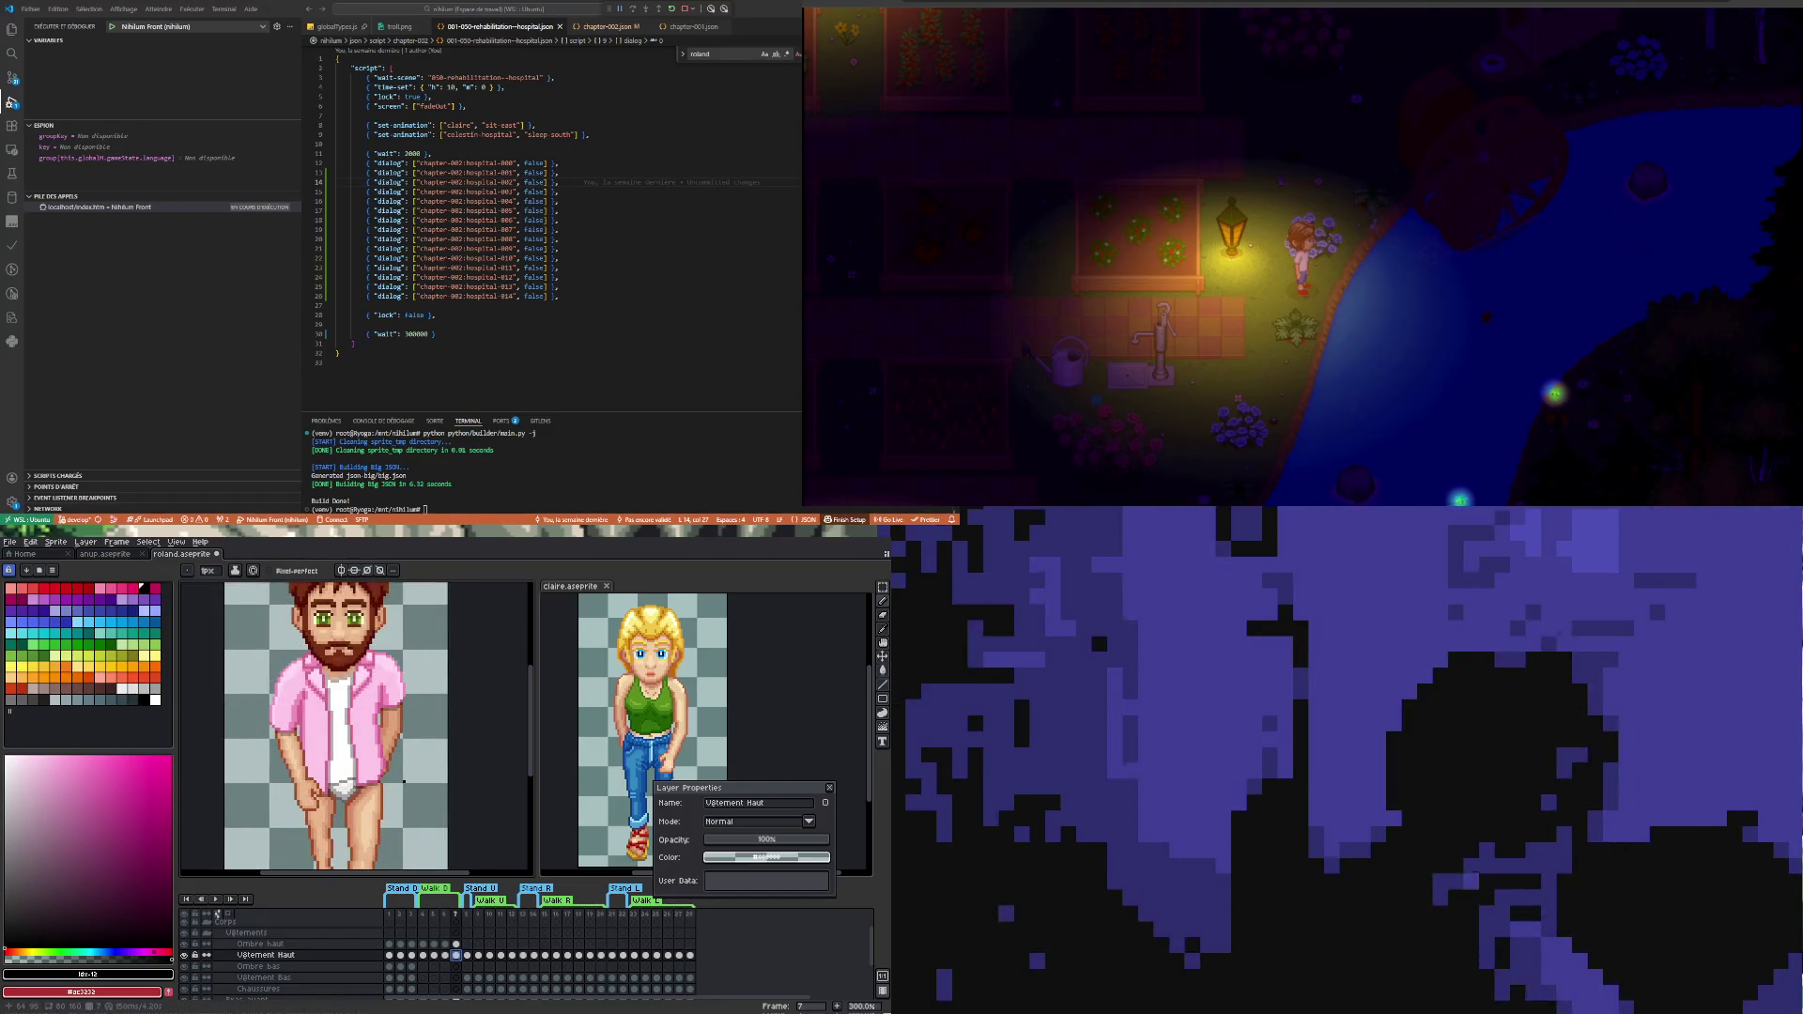
pyautogui.scroll(-1, 405, 782)
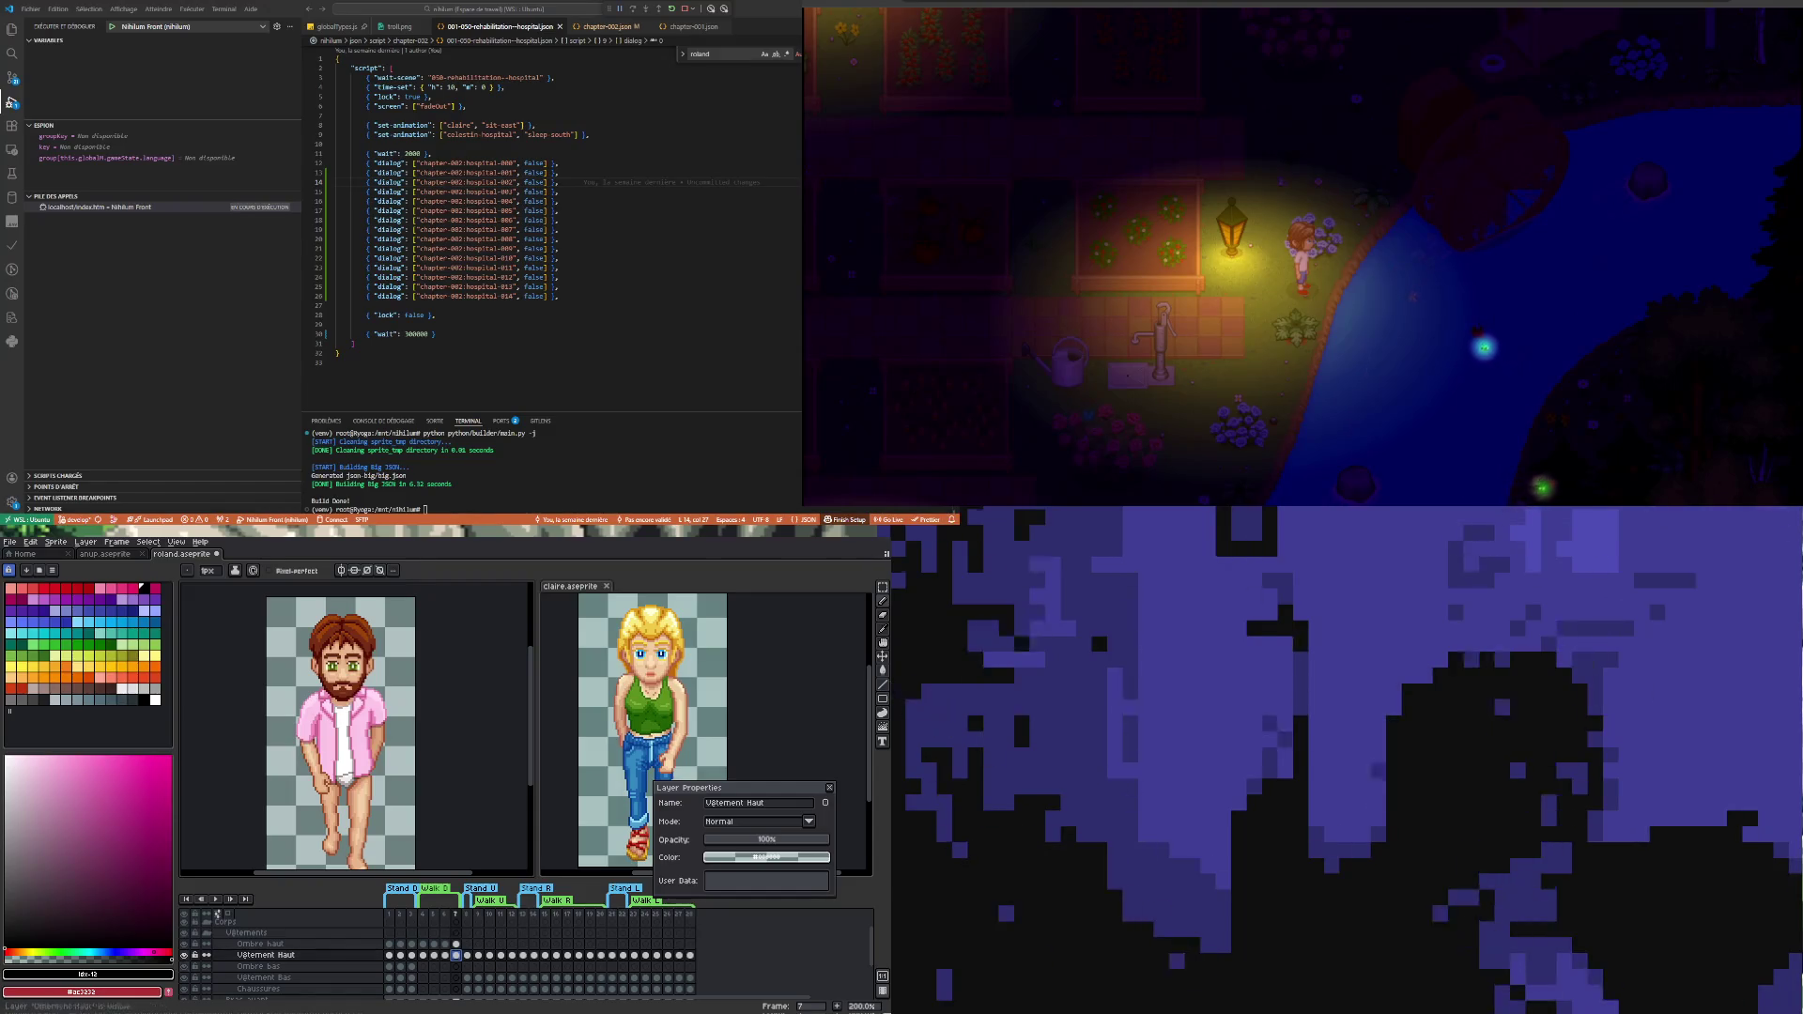
# - Play the walk once more and stop it back on frame 5, ready for marquee selections
pyautogui.click(214, 899)
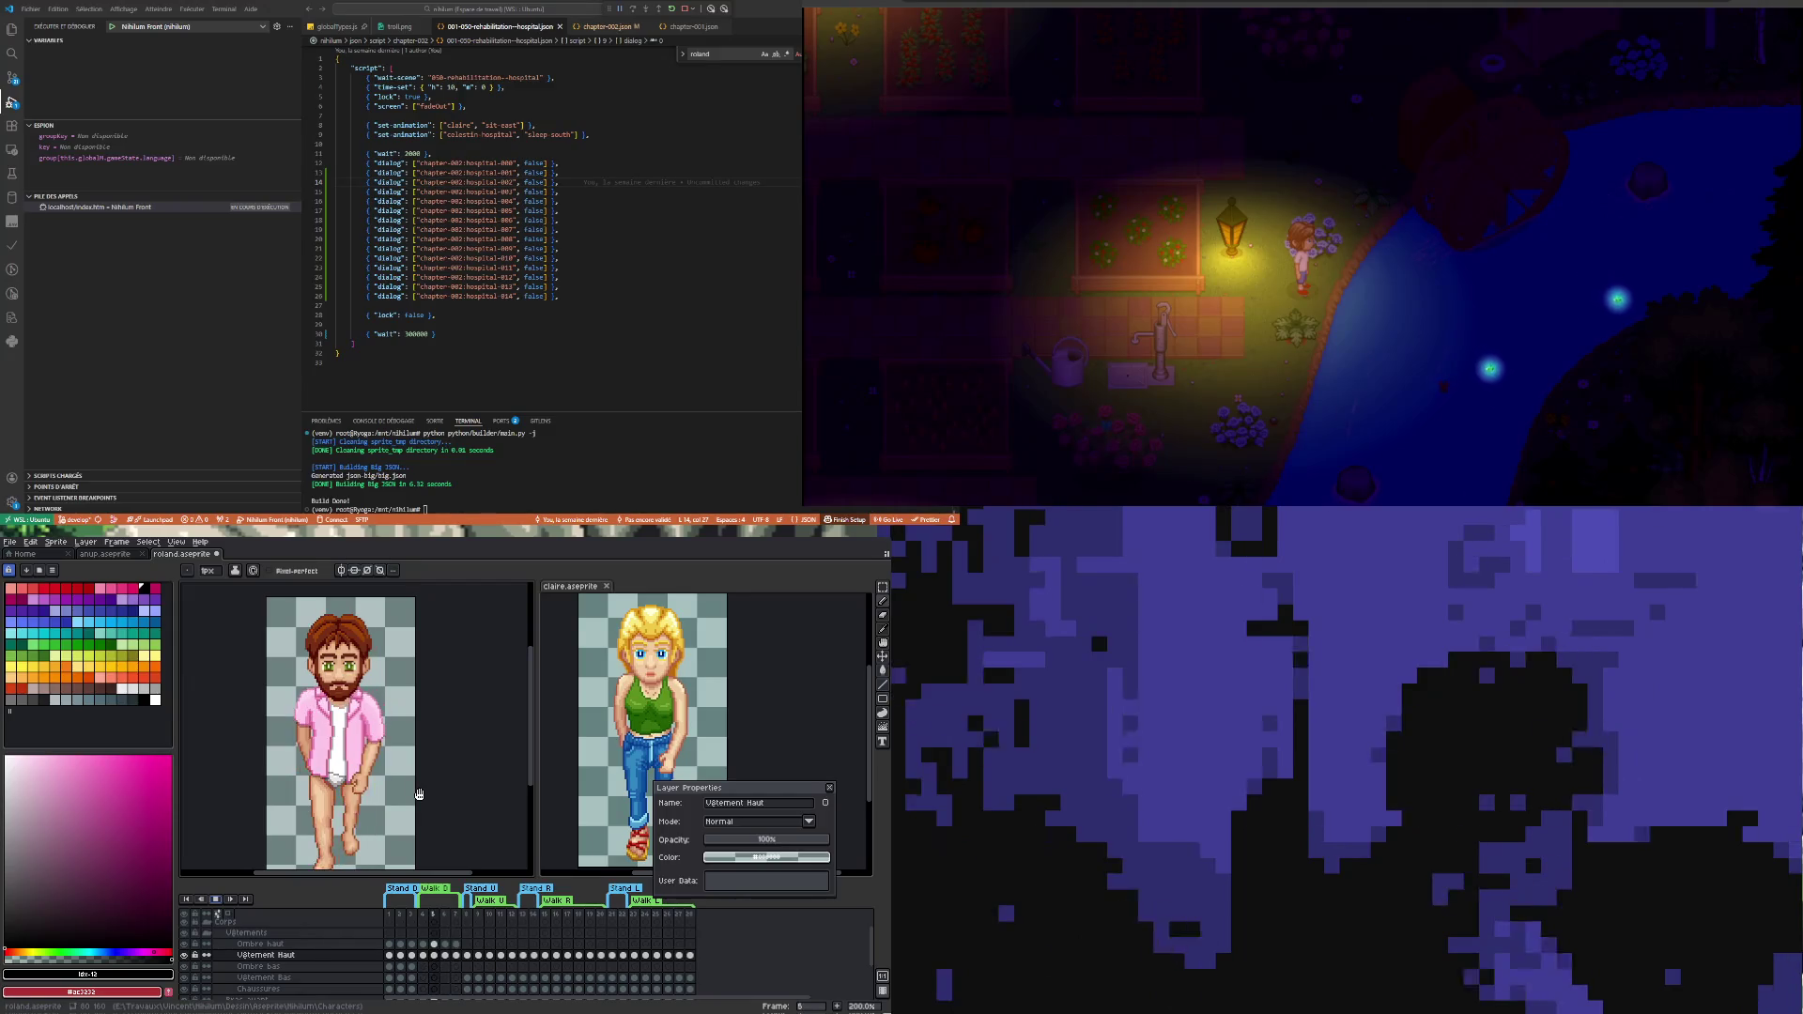
pyautogui.click(214, 898)
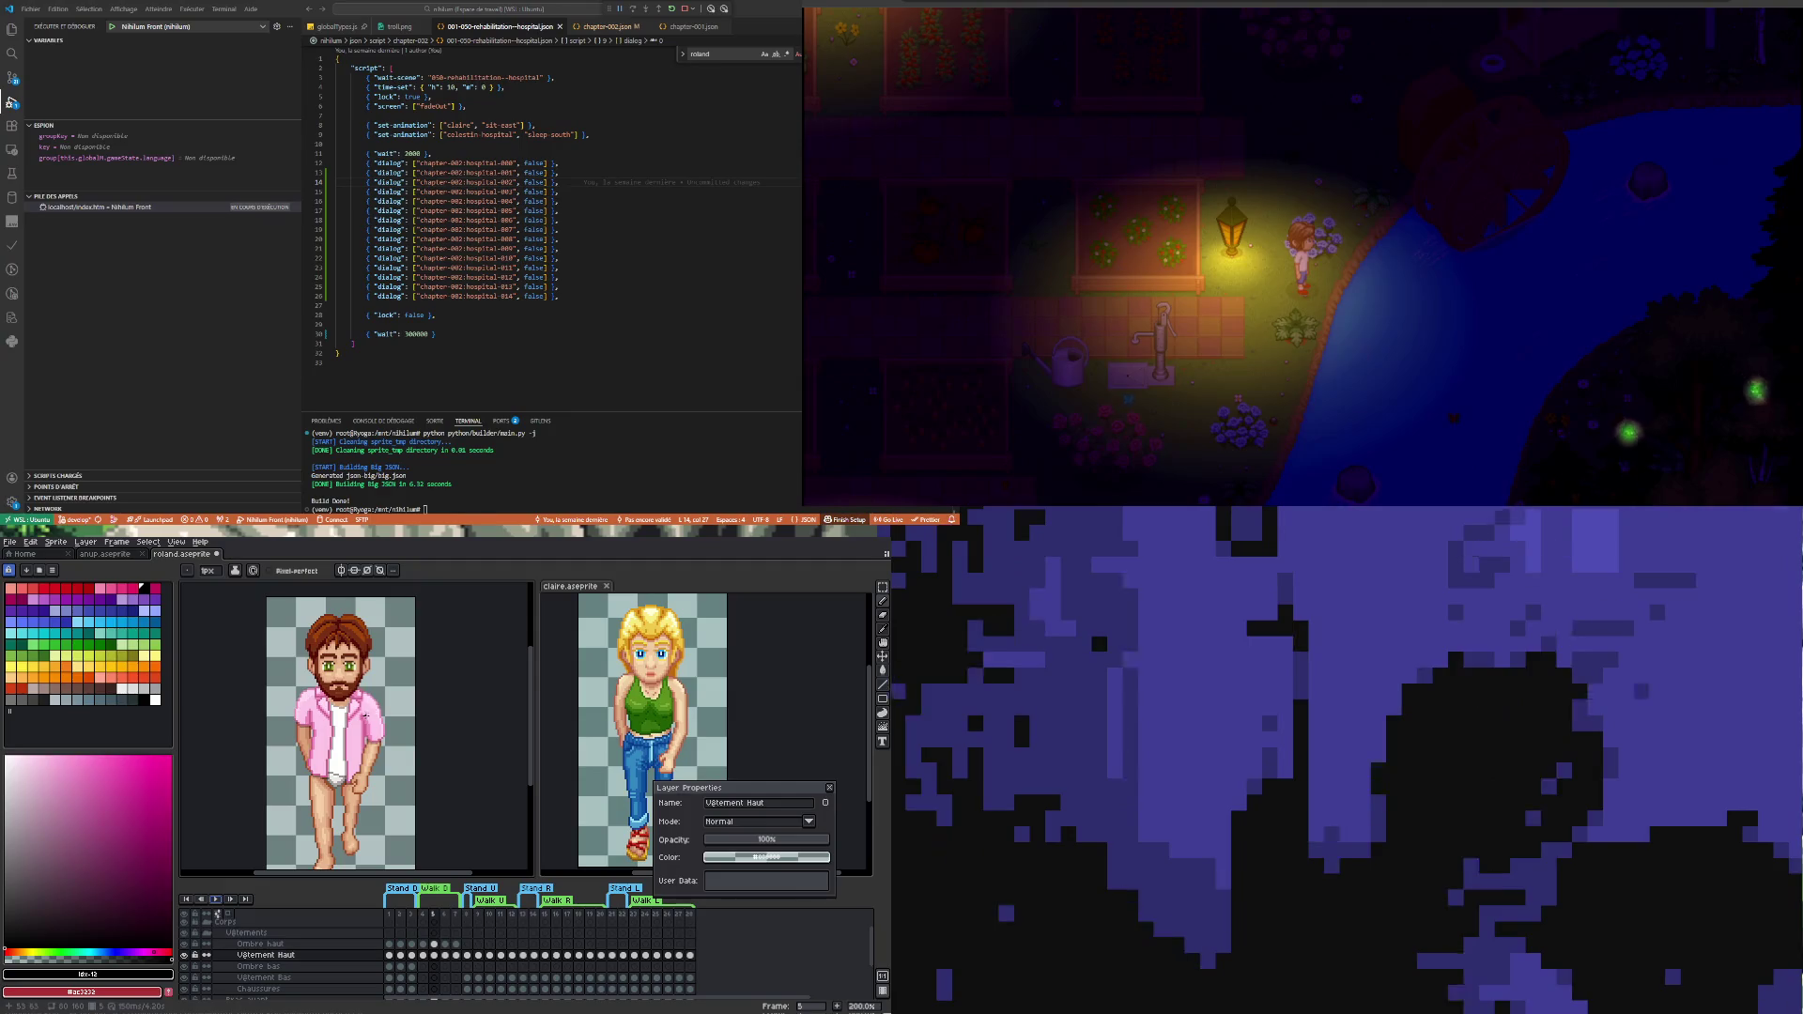
pyautogui.scroll(2, 365, 716)
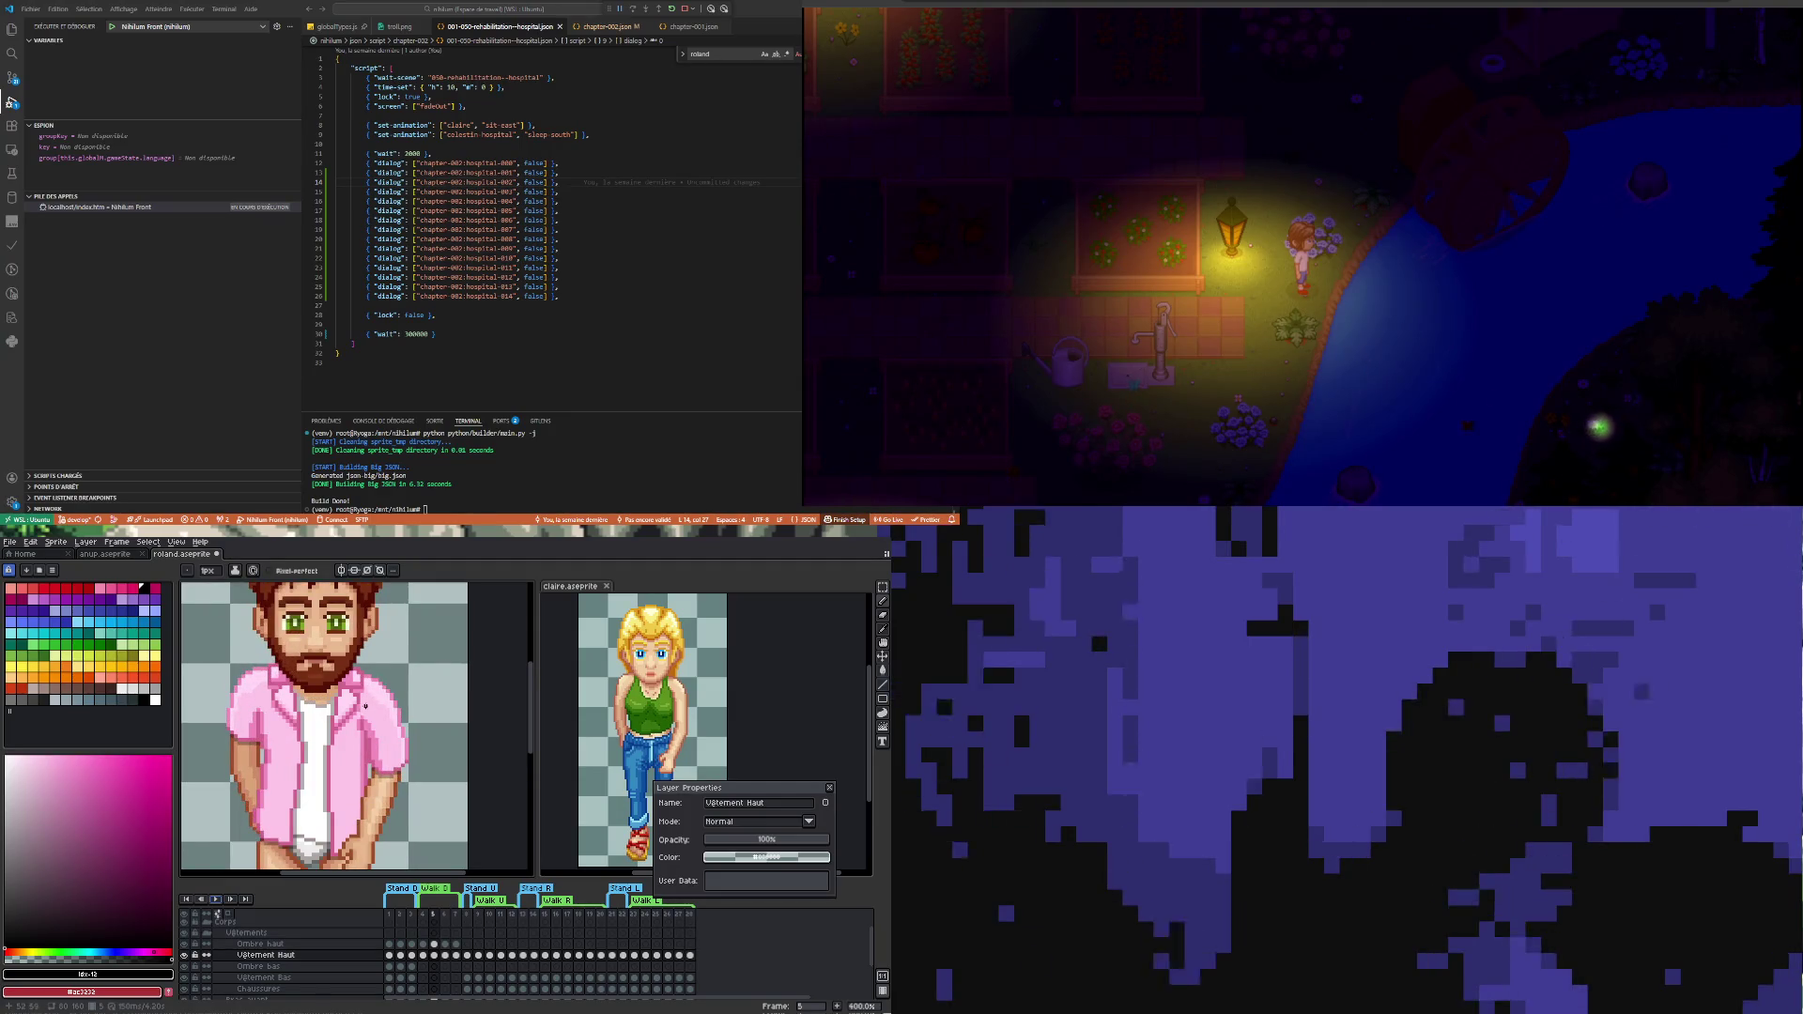
pyautogui.press('m')
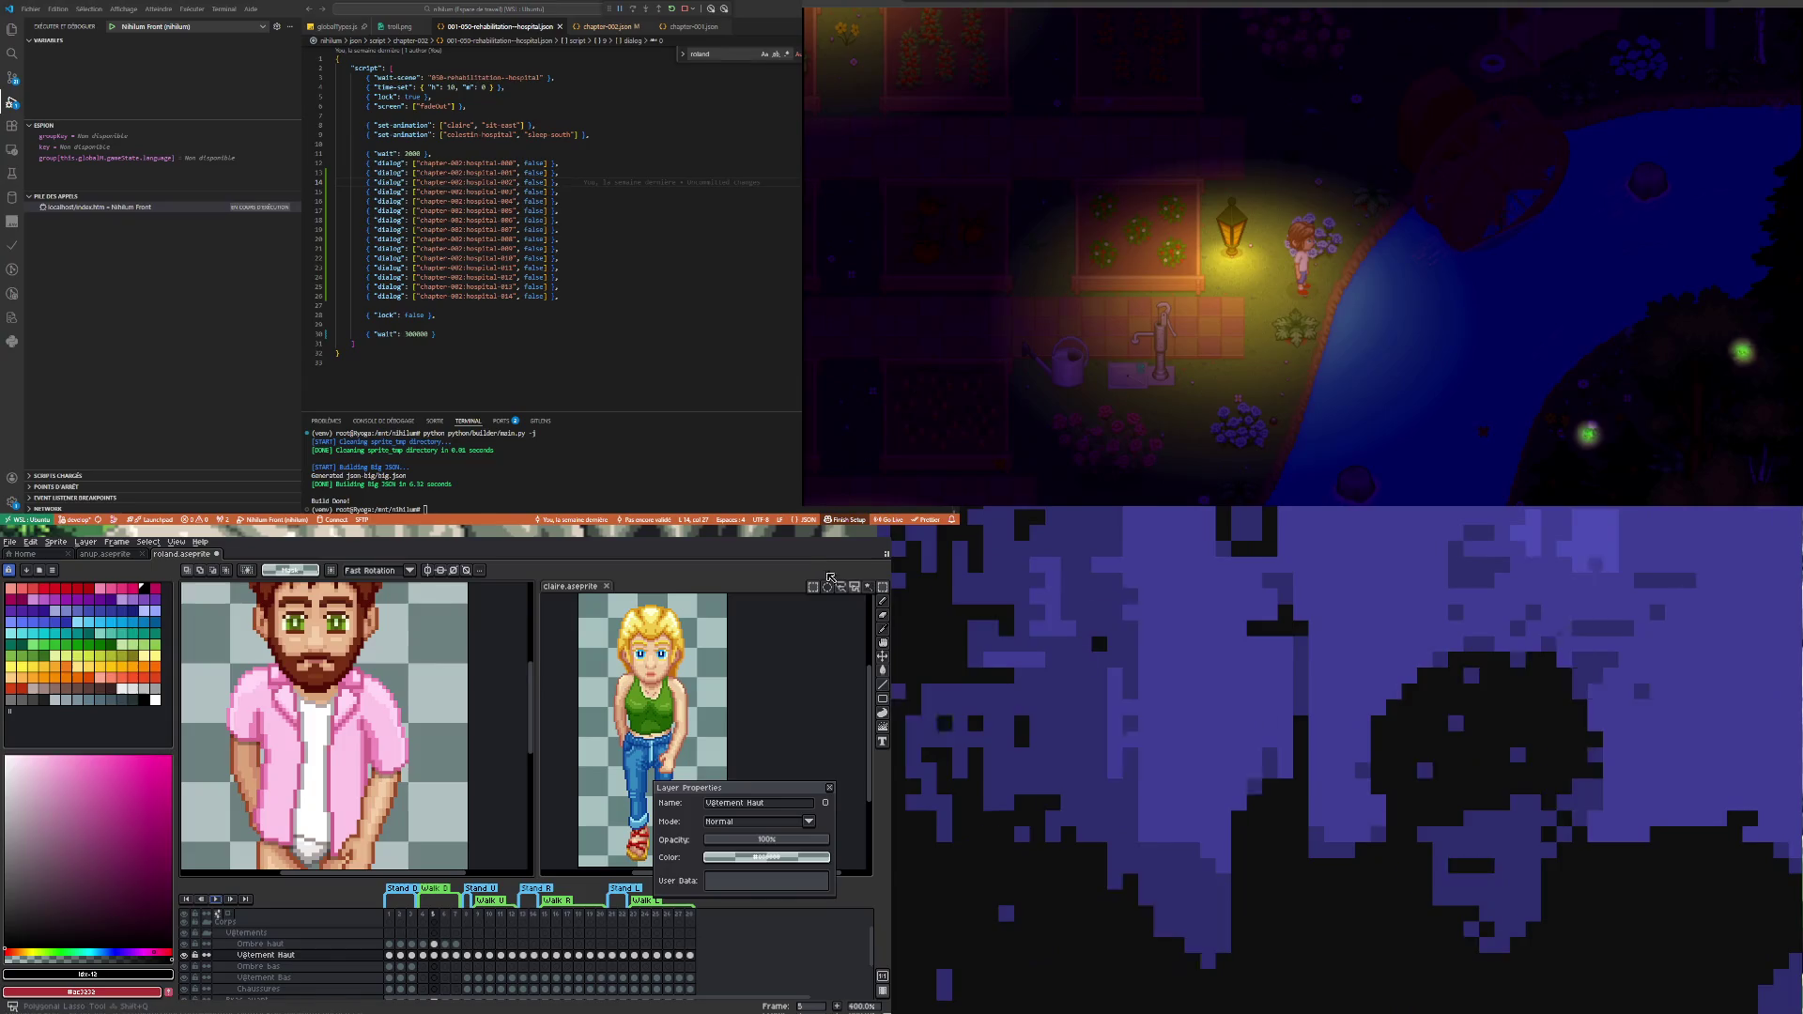
pyautogui.scroll(1, 363, 728)
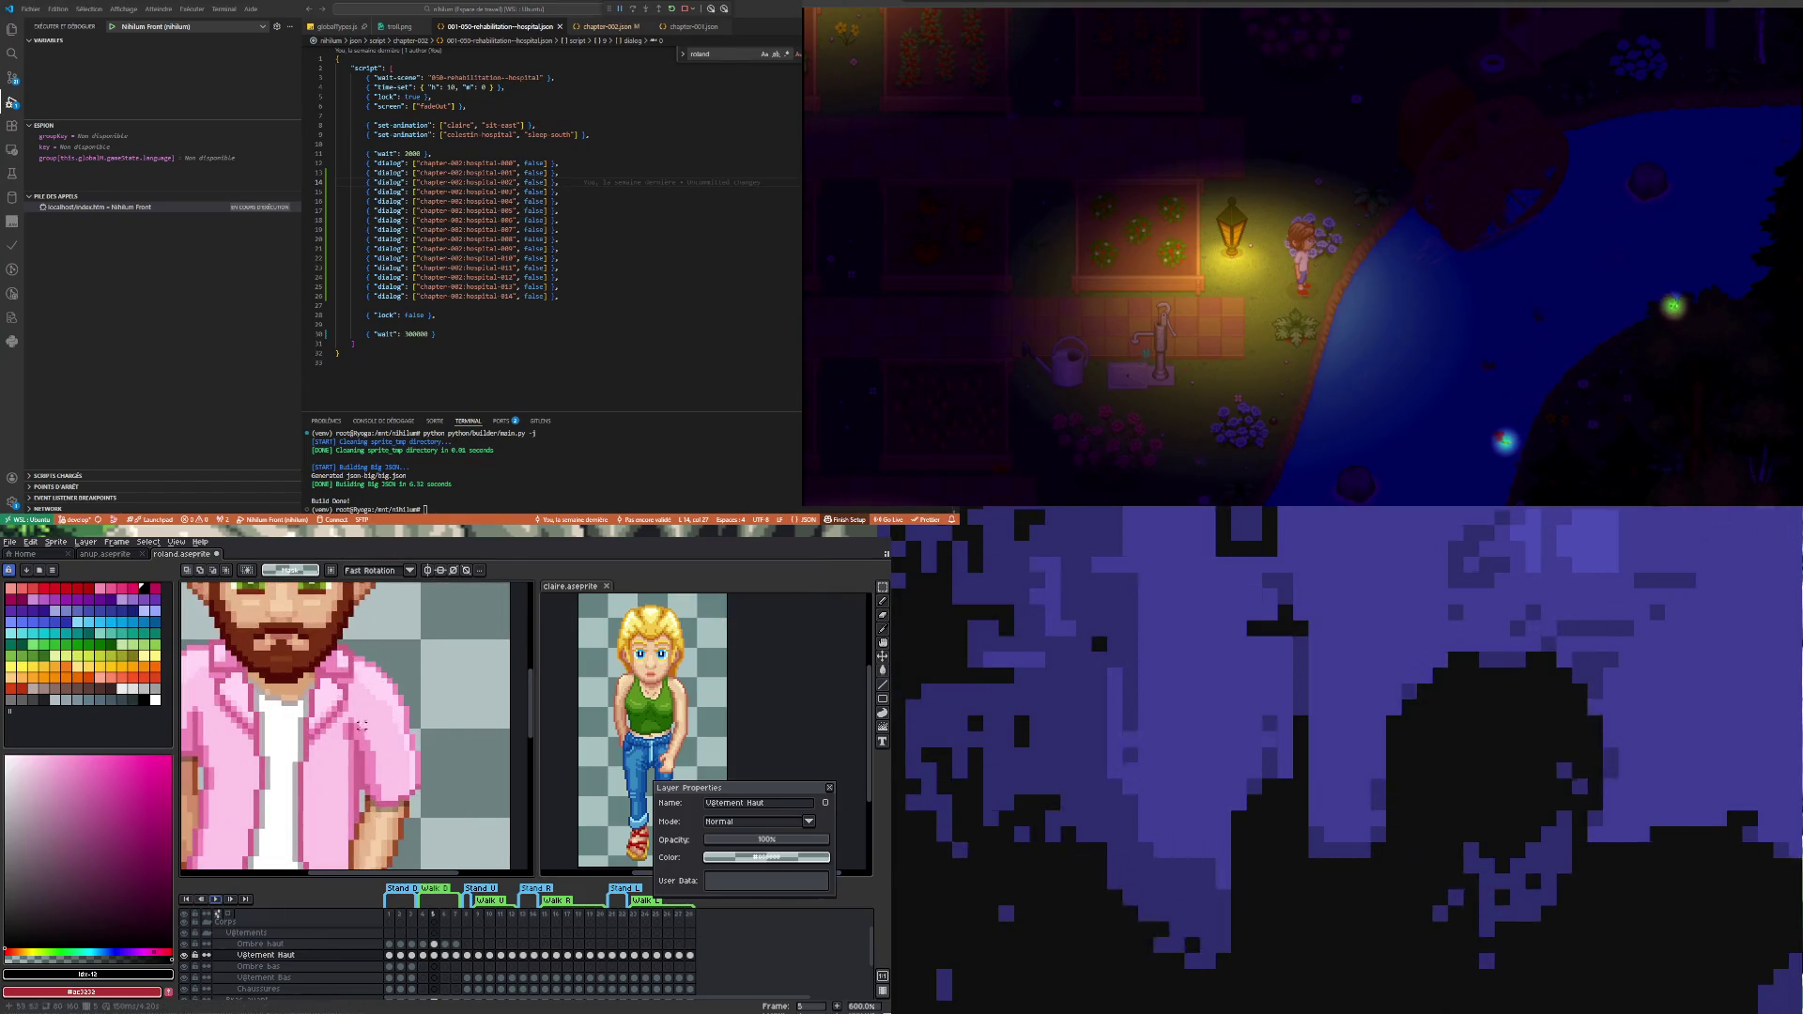
# - Drop a trial collar selection, compare frames 4 and 5, and activate Ombre haut on frame 5 with nothing selected
pyautogui.moveTo(288, 678); pyautogui.dragTo(342, 748)
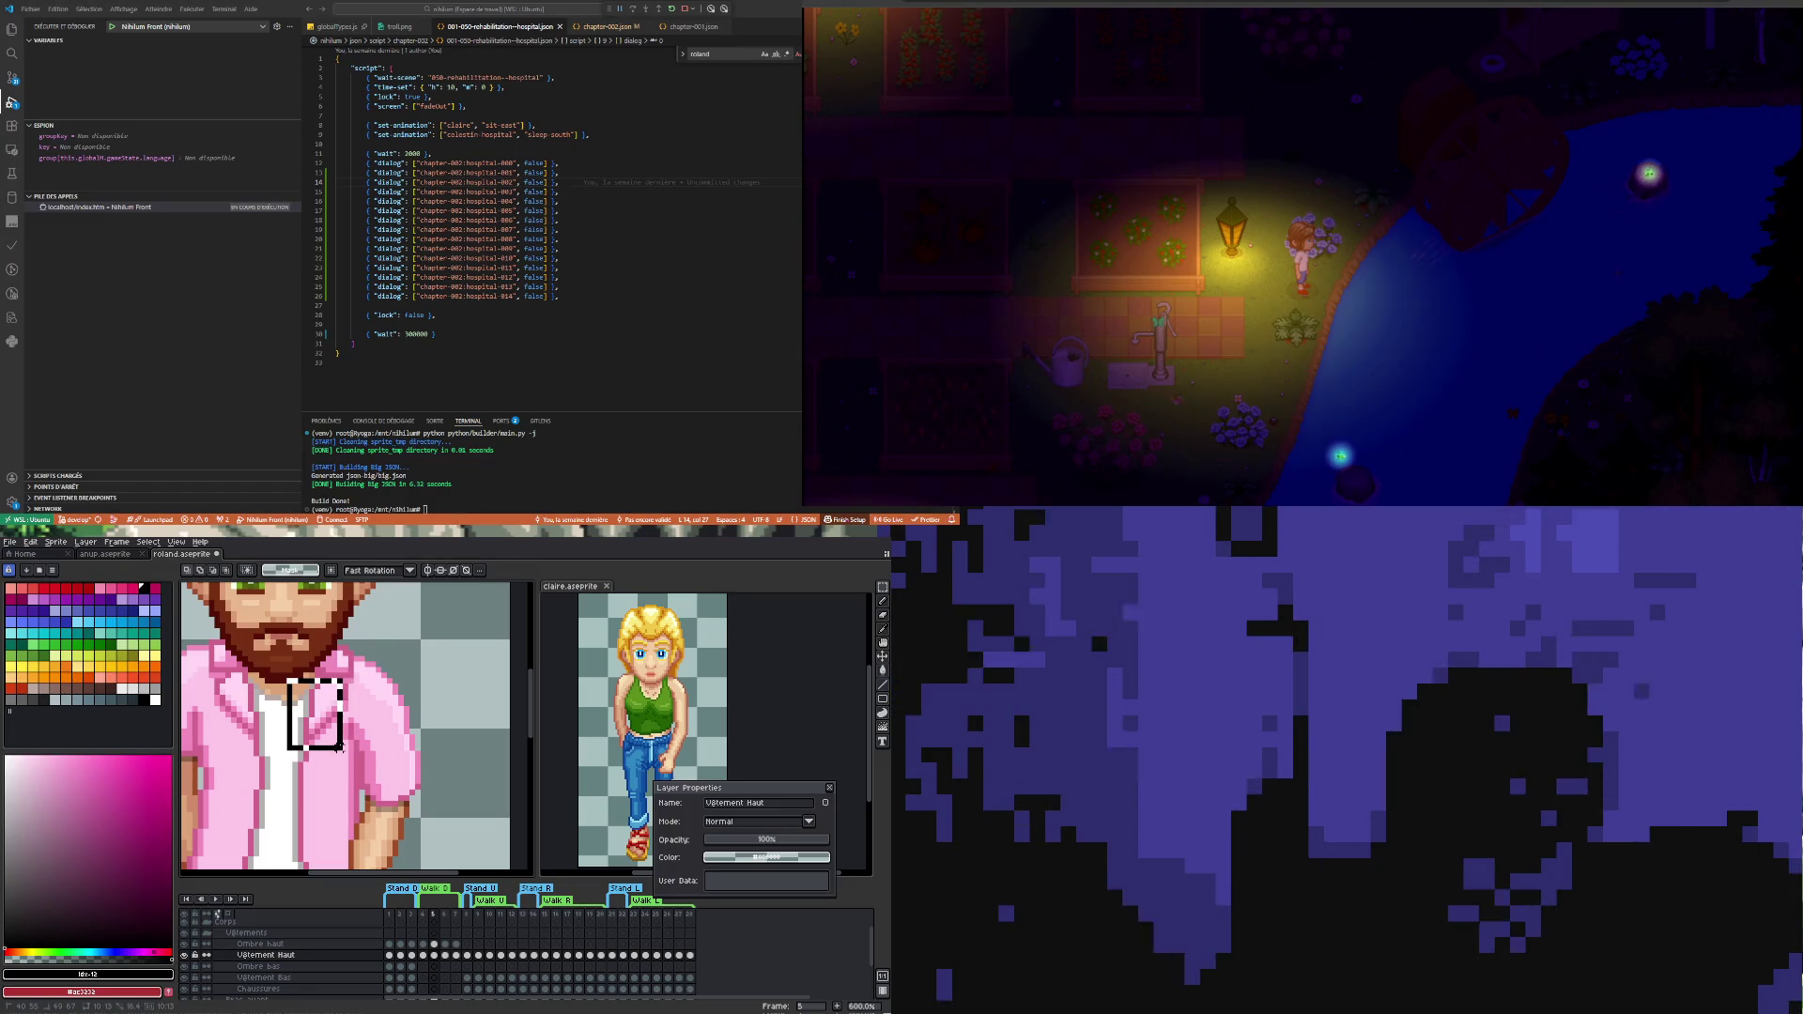
pyautogui.scroll(-3, 340, 755)
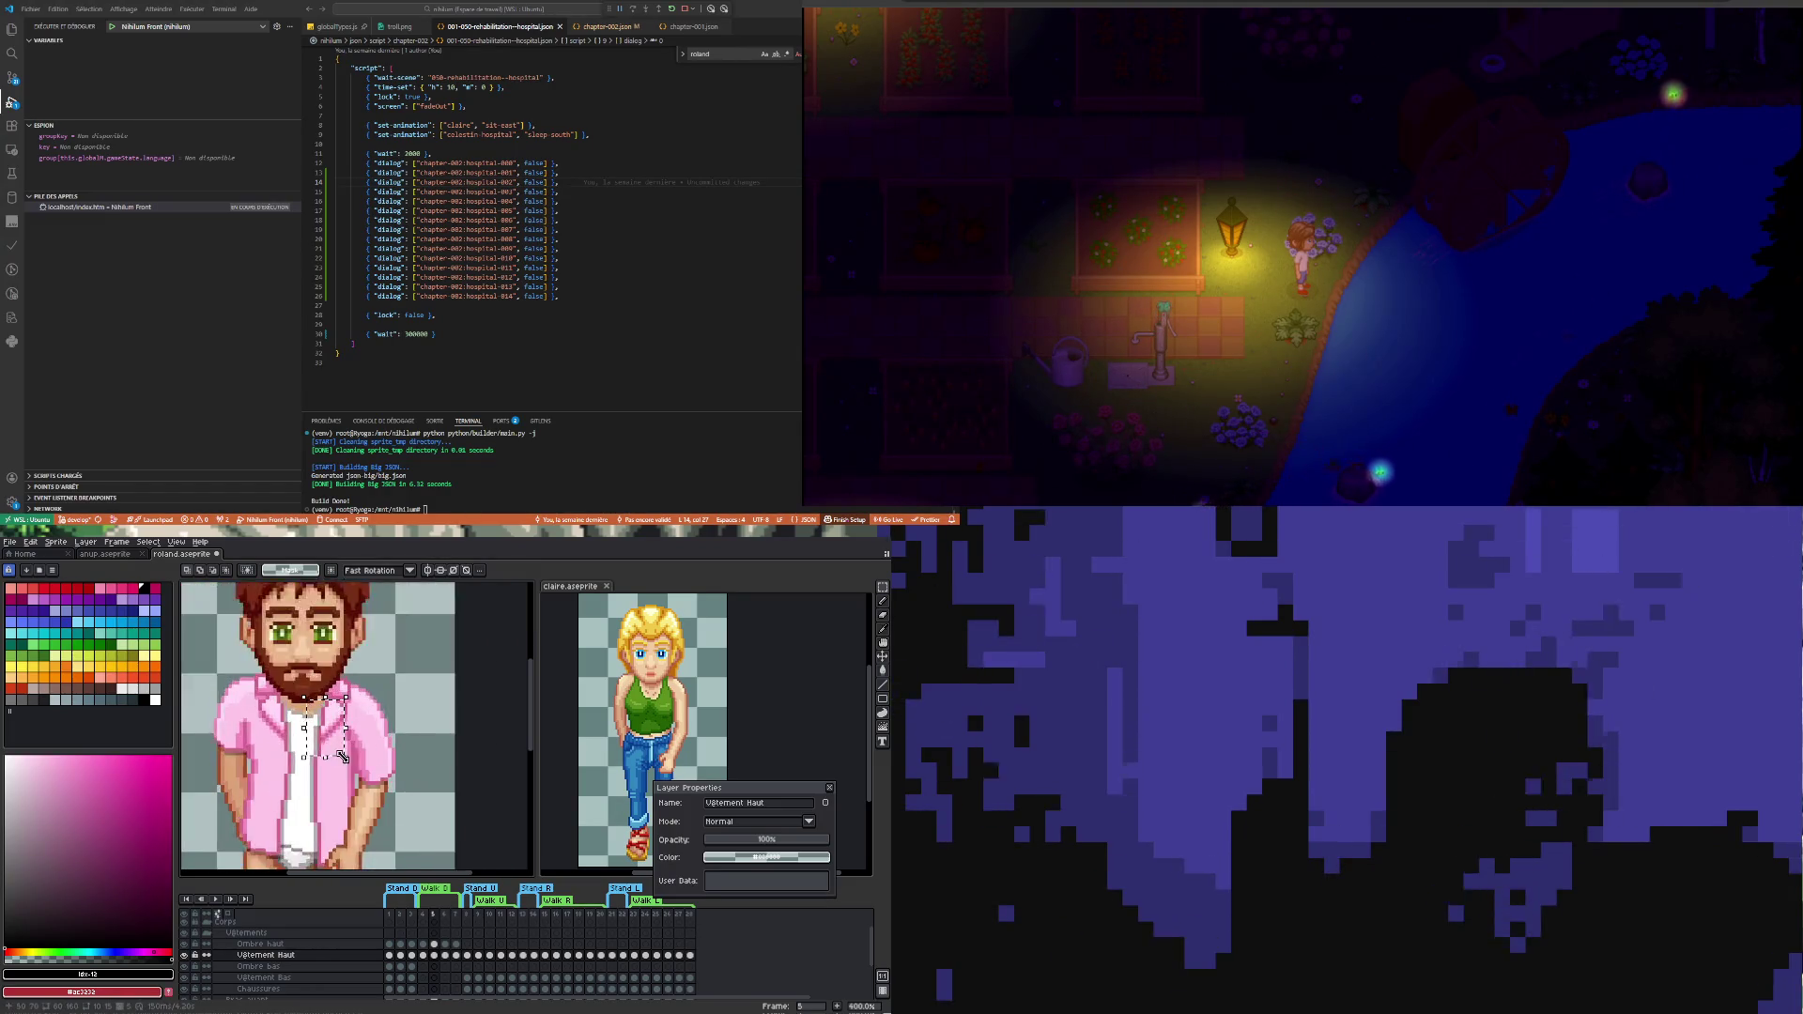
pyautogui.scroll(2, 339, 756)
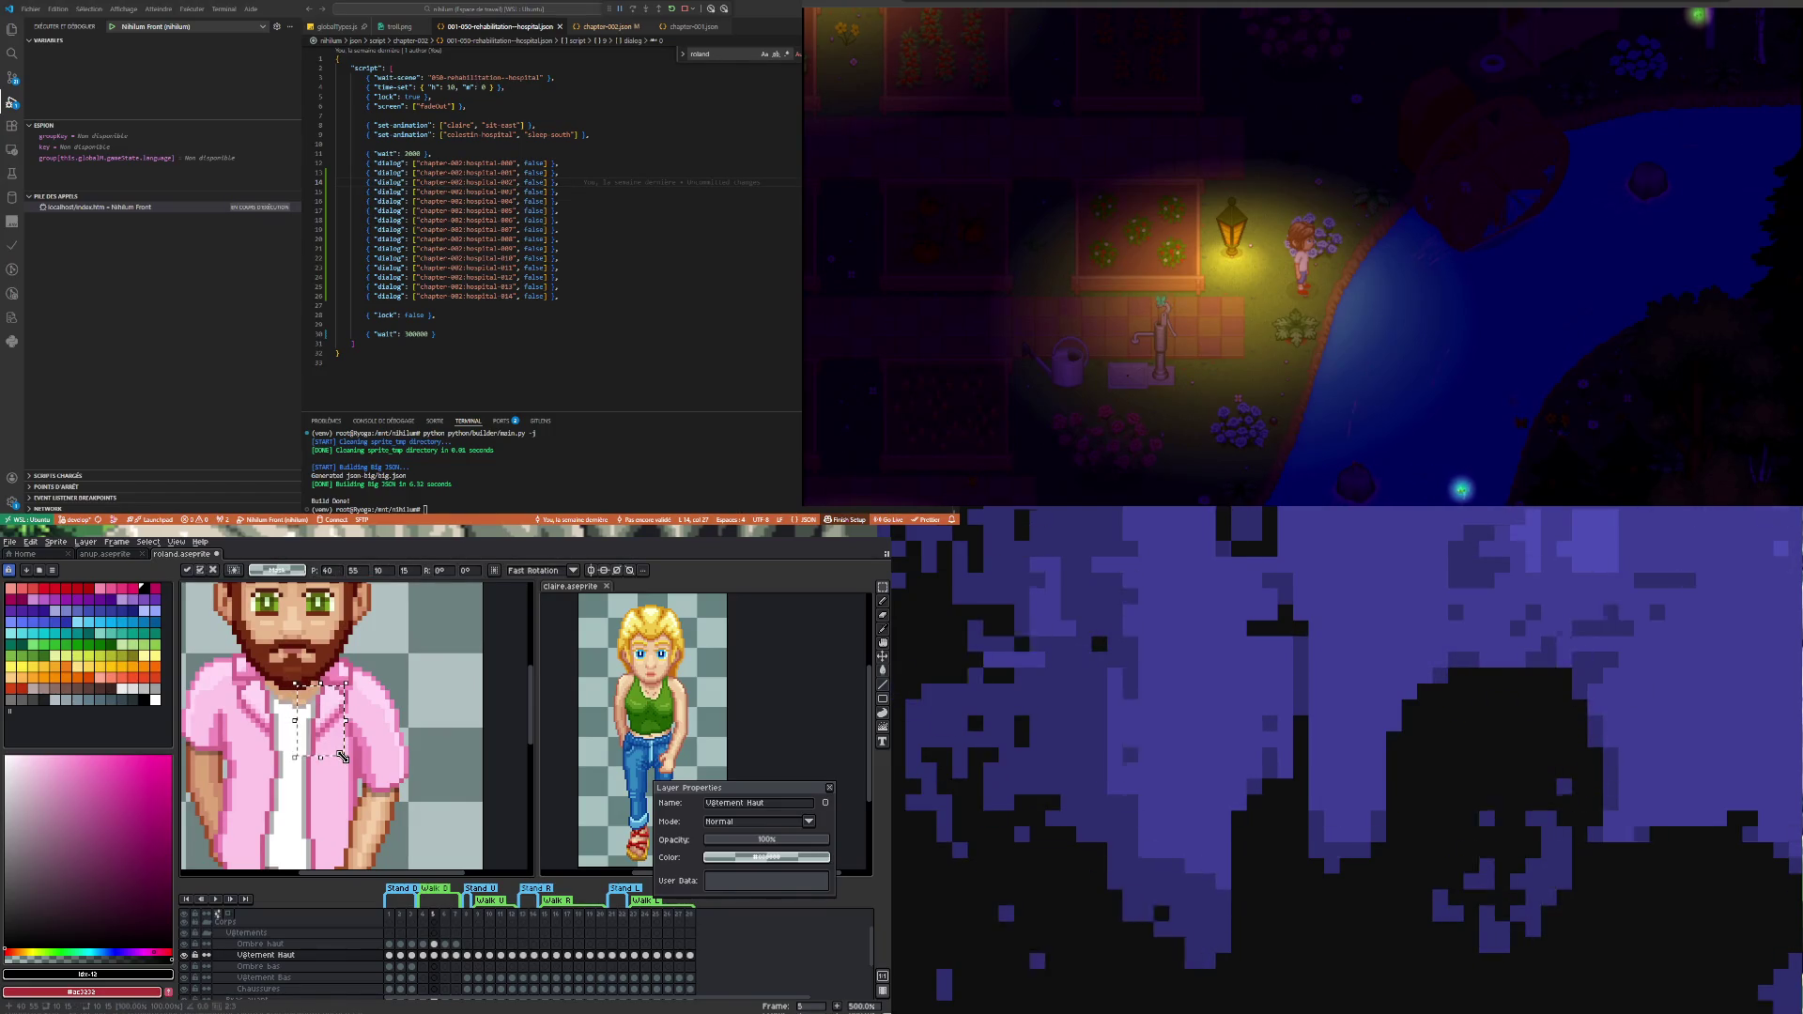
pyautogui.click(338, 805)
pyautogui.scroll(-2, 323, 813)
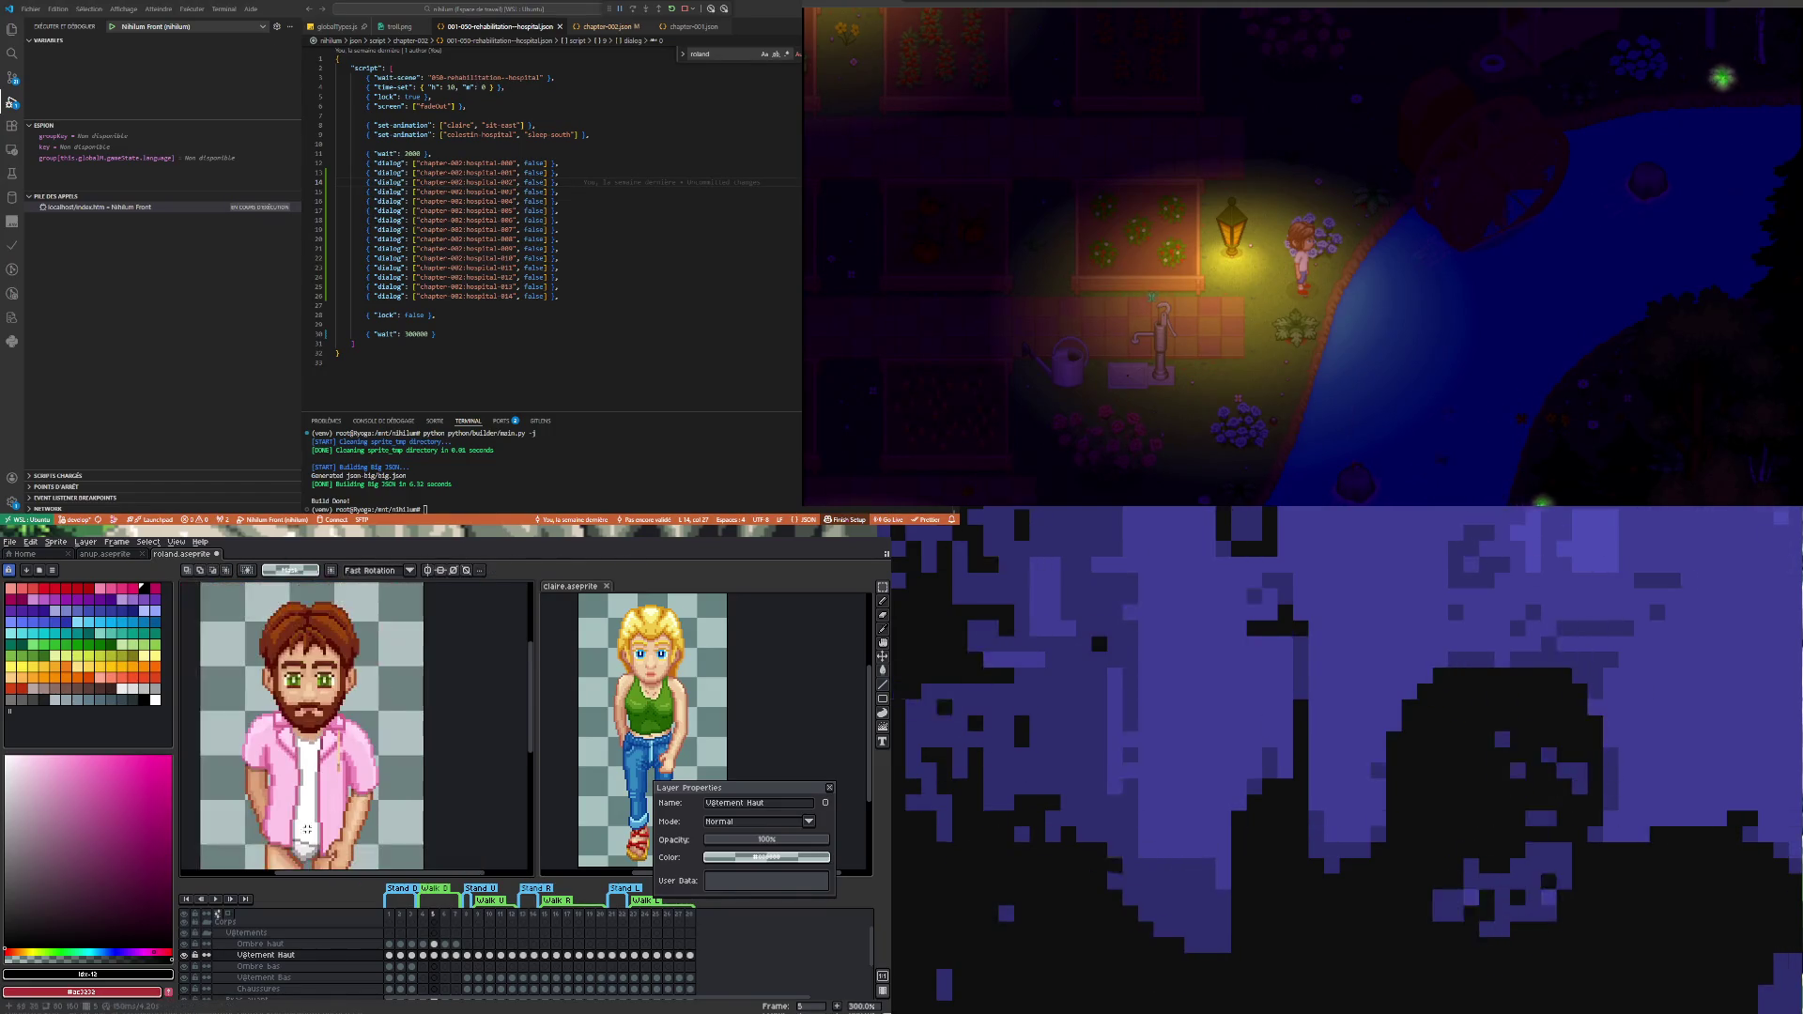
pyautogui.click(428, 958)
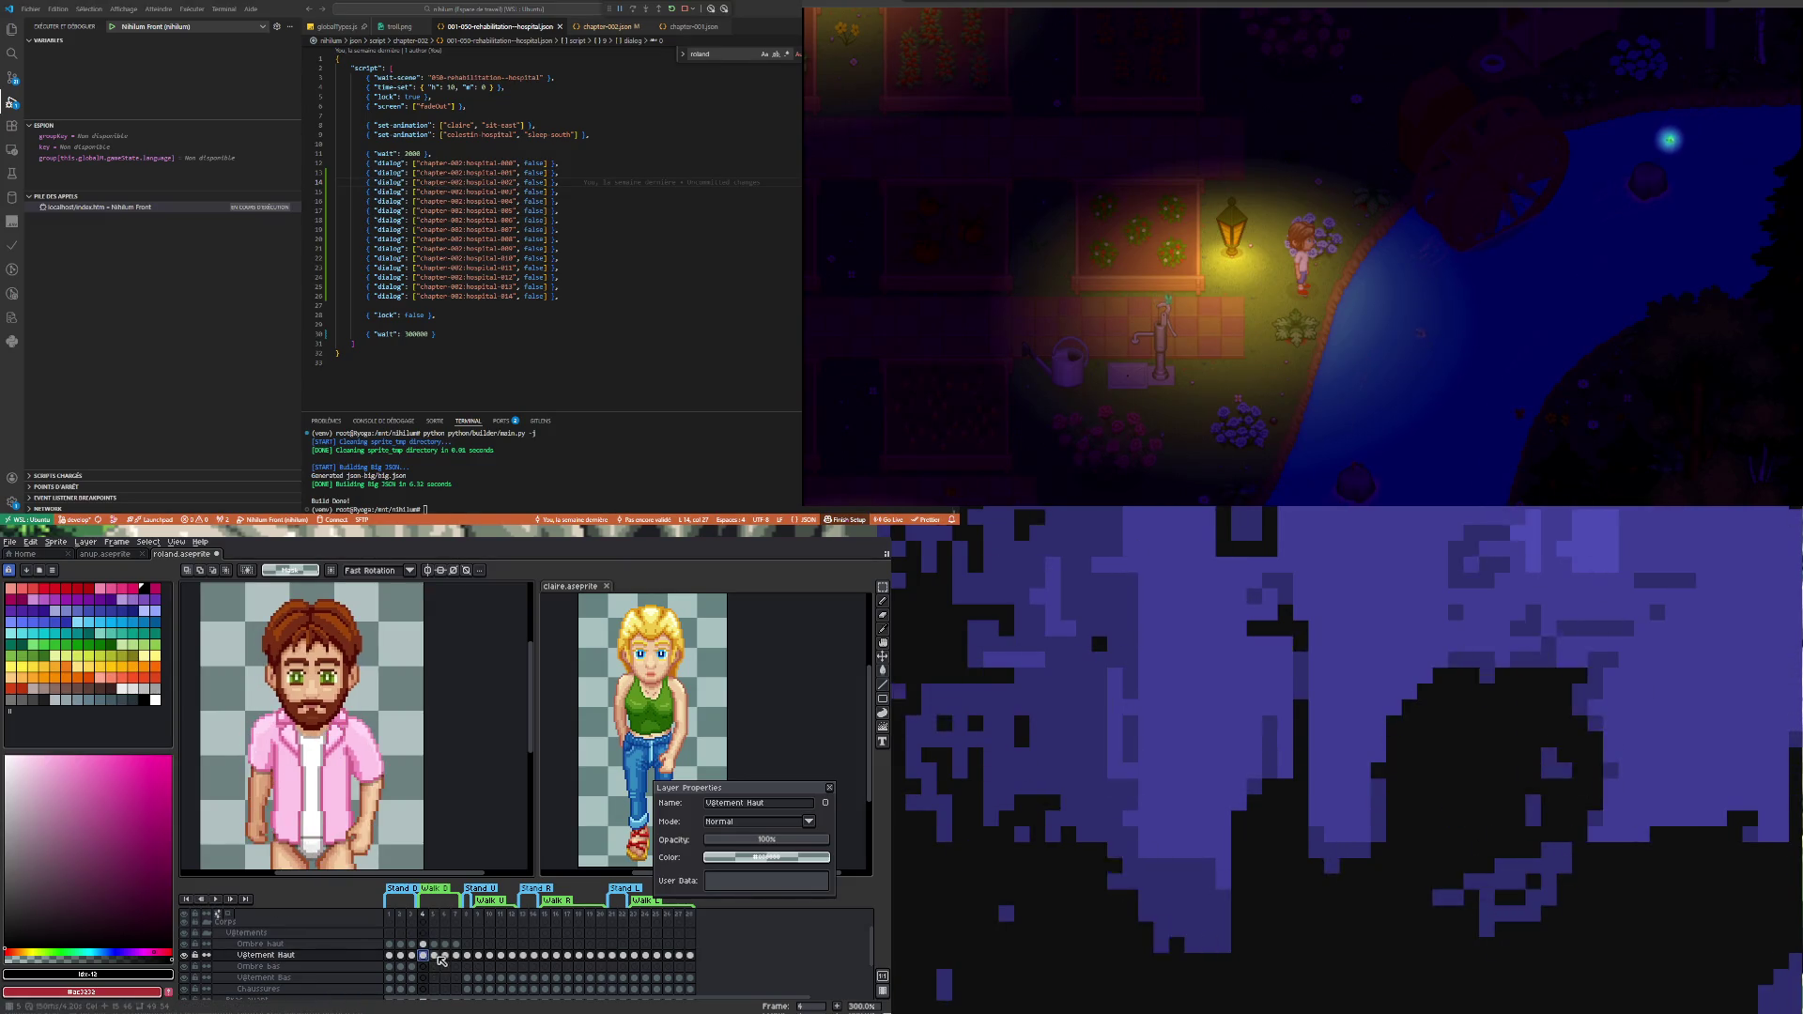
pyautogui.click(437, 956)
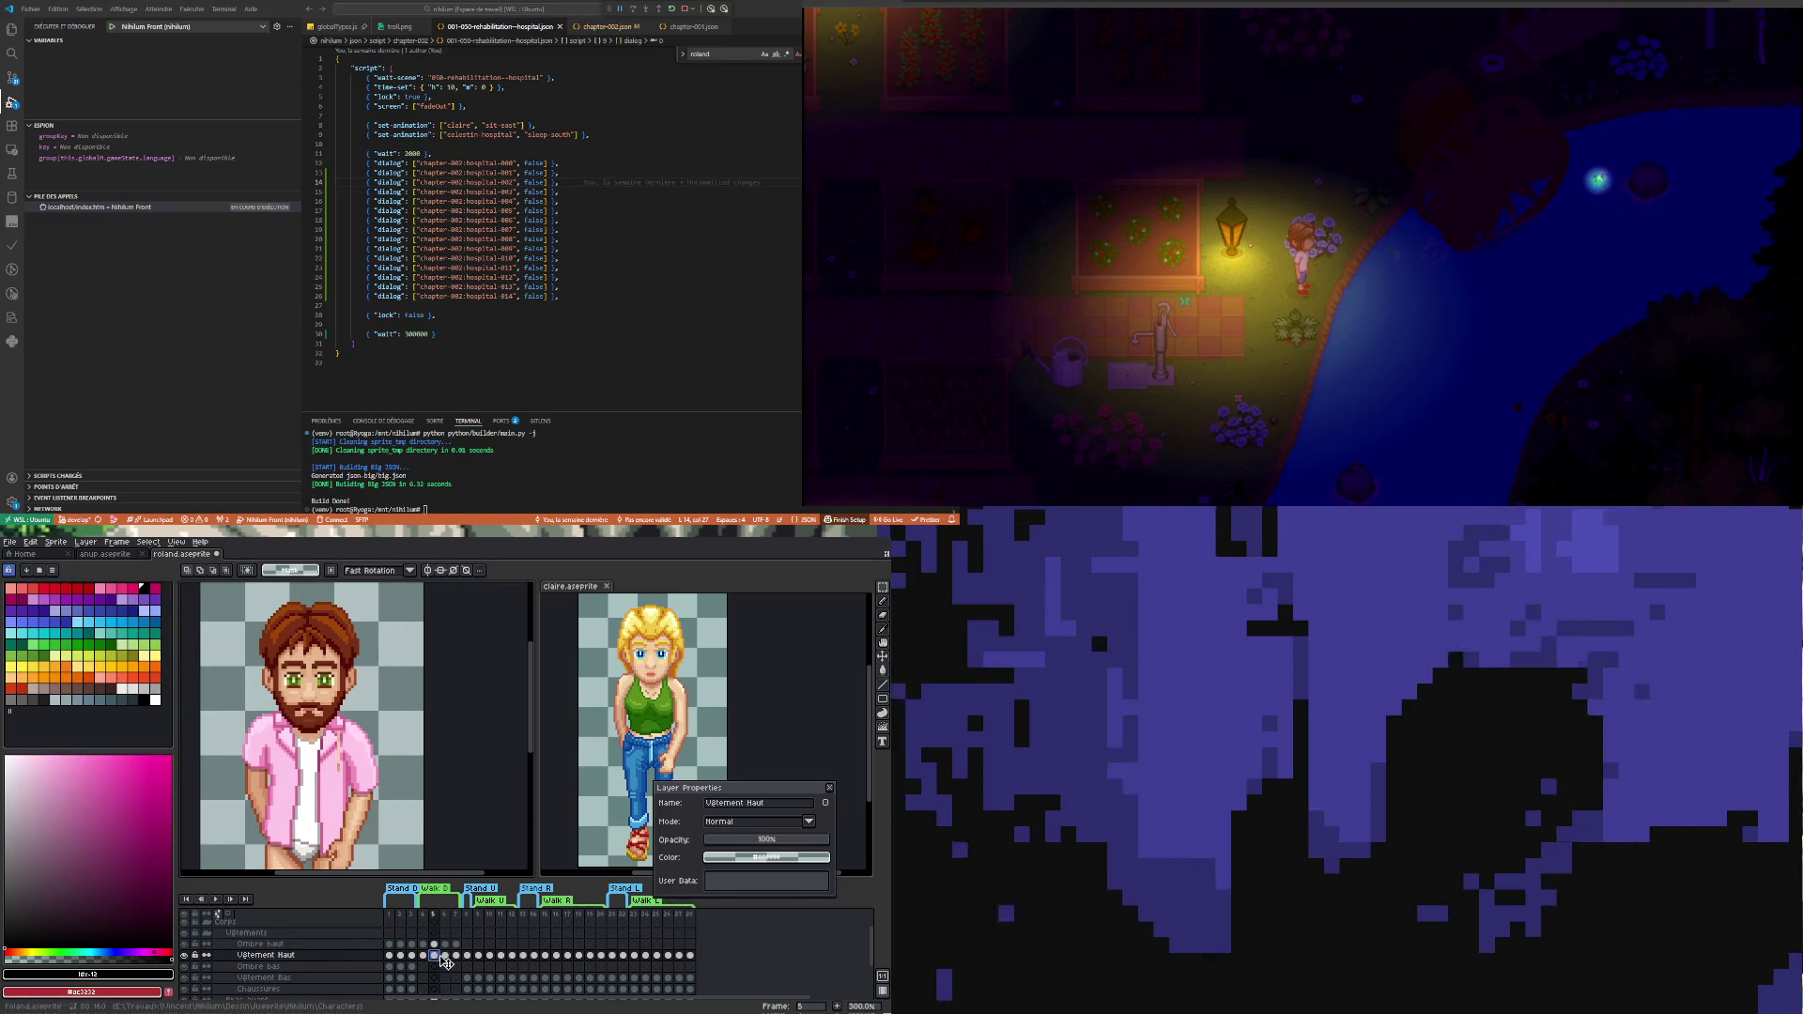
pyautogui.click(434, 943)
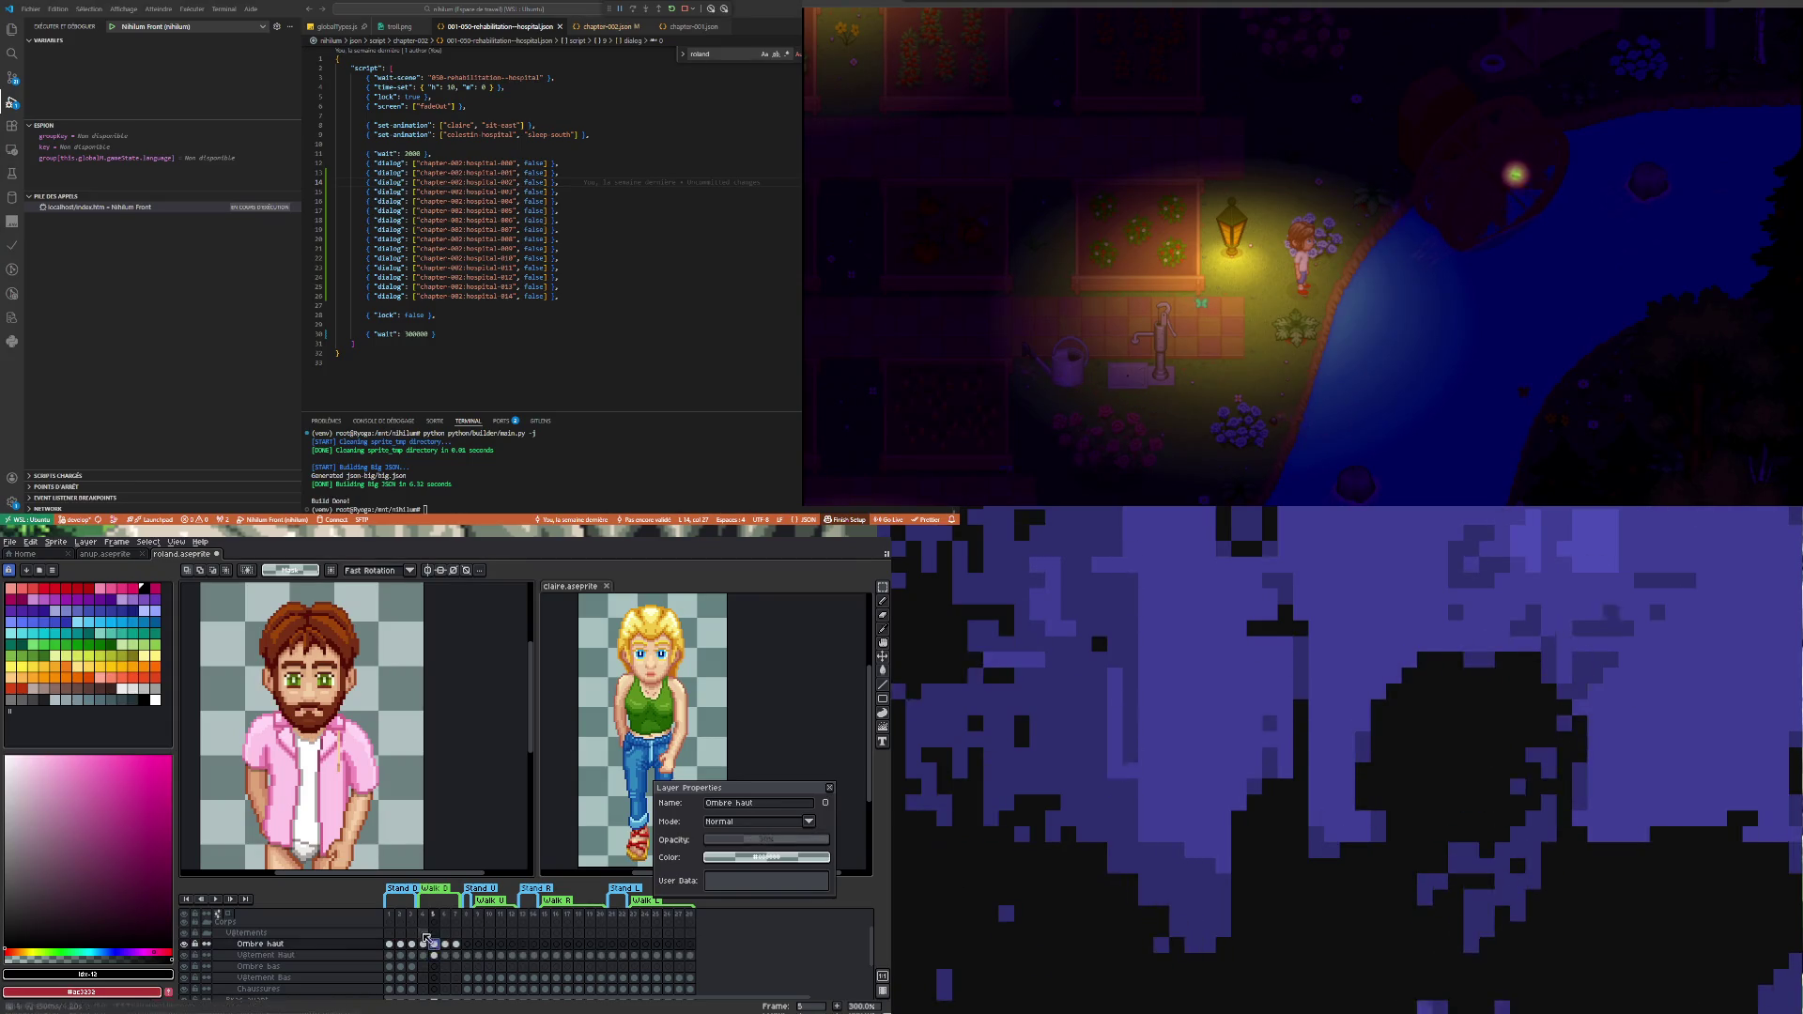
pyautogui.scroll(1, 318, 743)
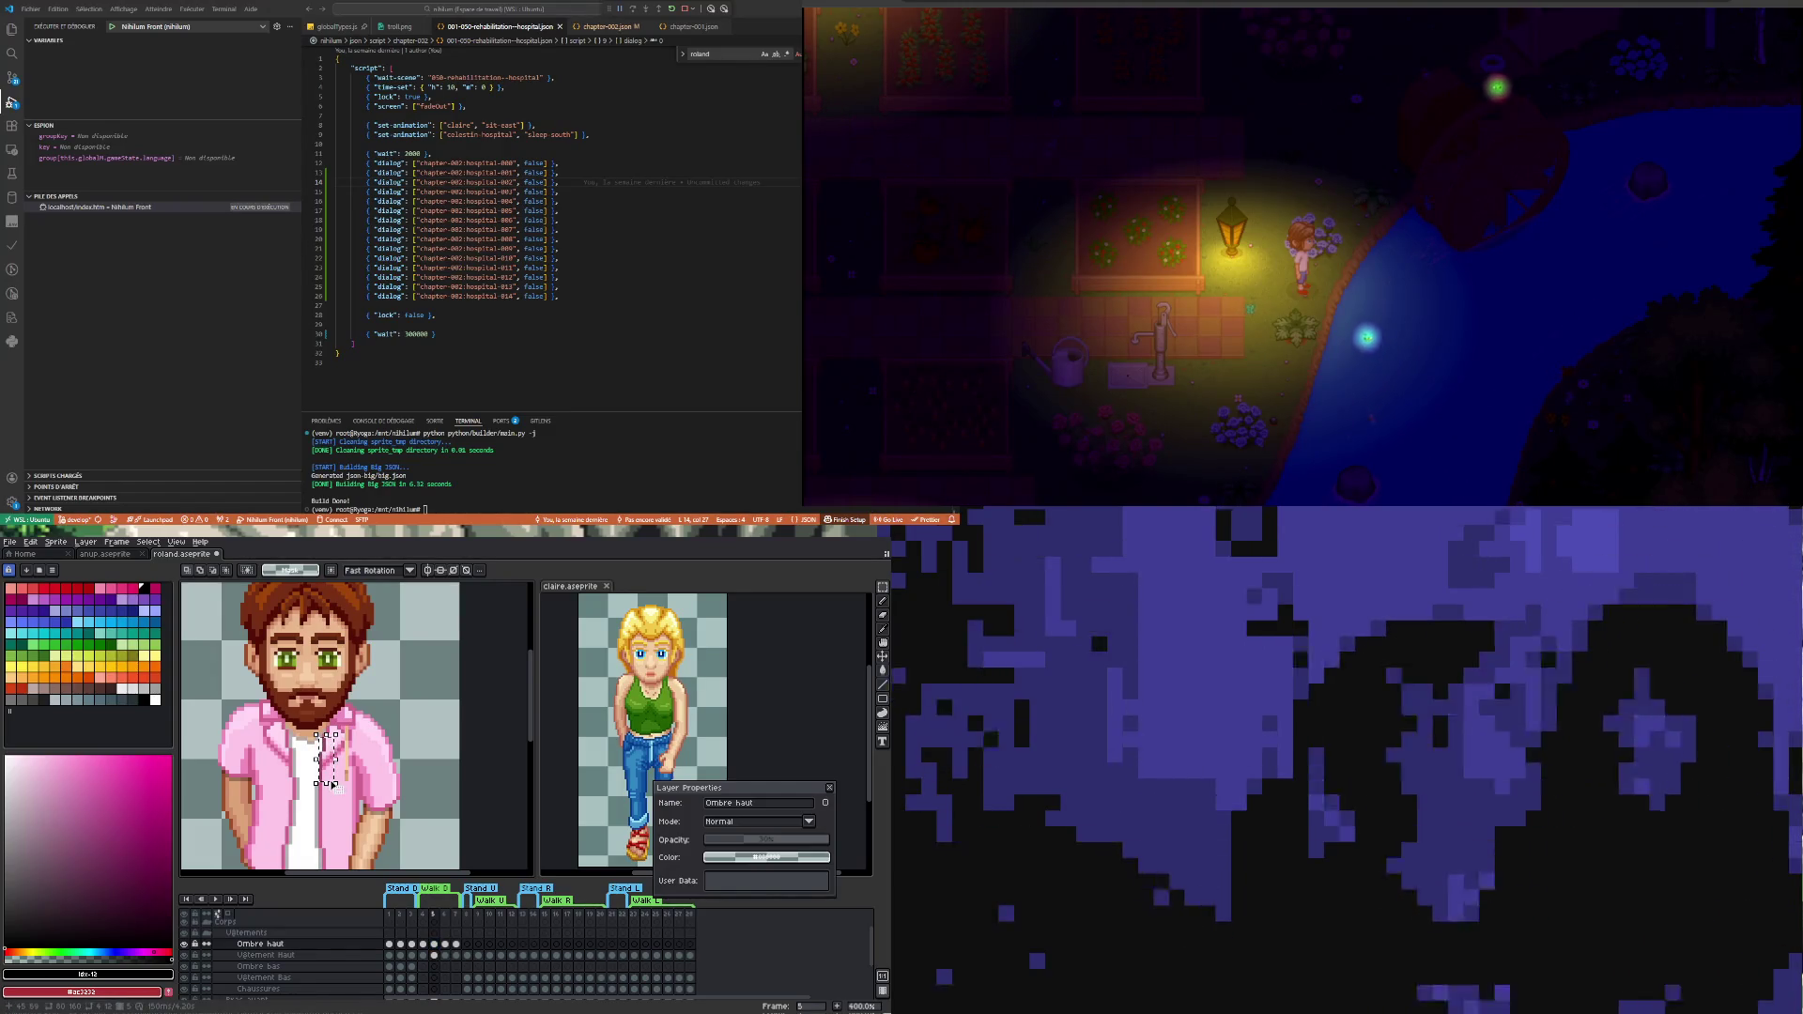
pyautogui.scroll(1, 414, 776)
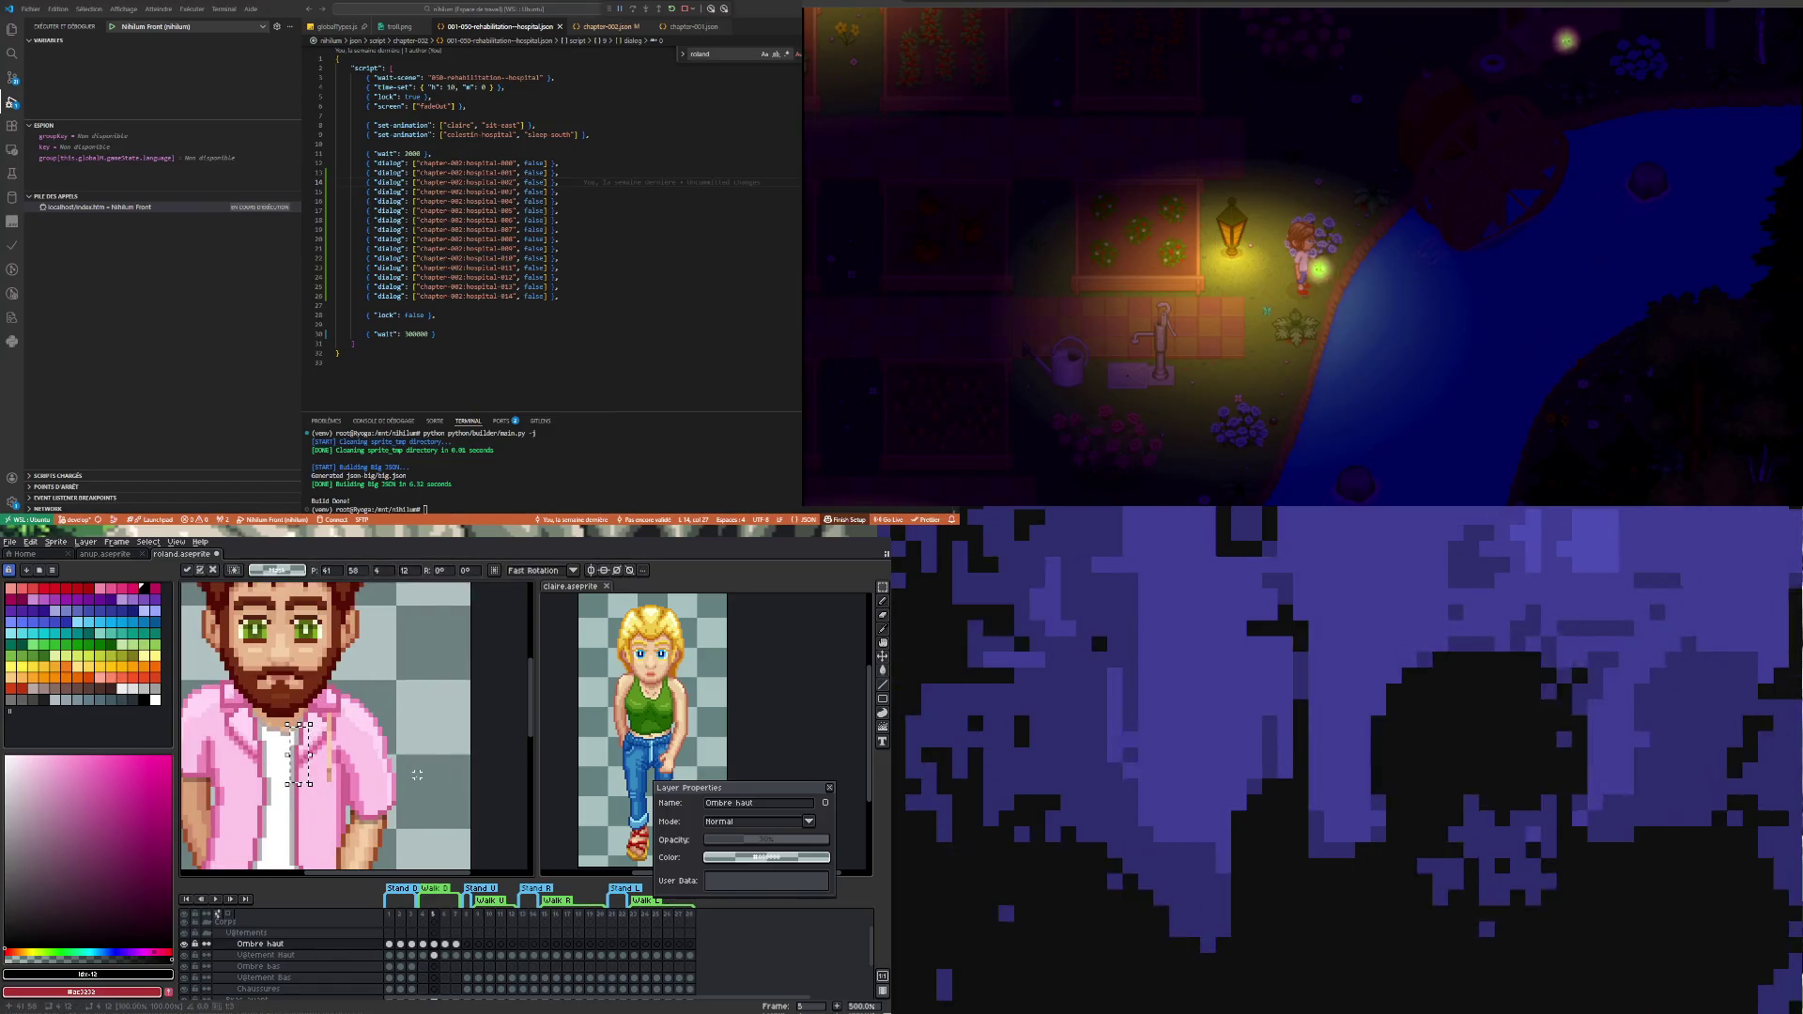
pyautogui.hotkey('ctrl', 'd')
pyautogui.scroll(1, 358, 749)
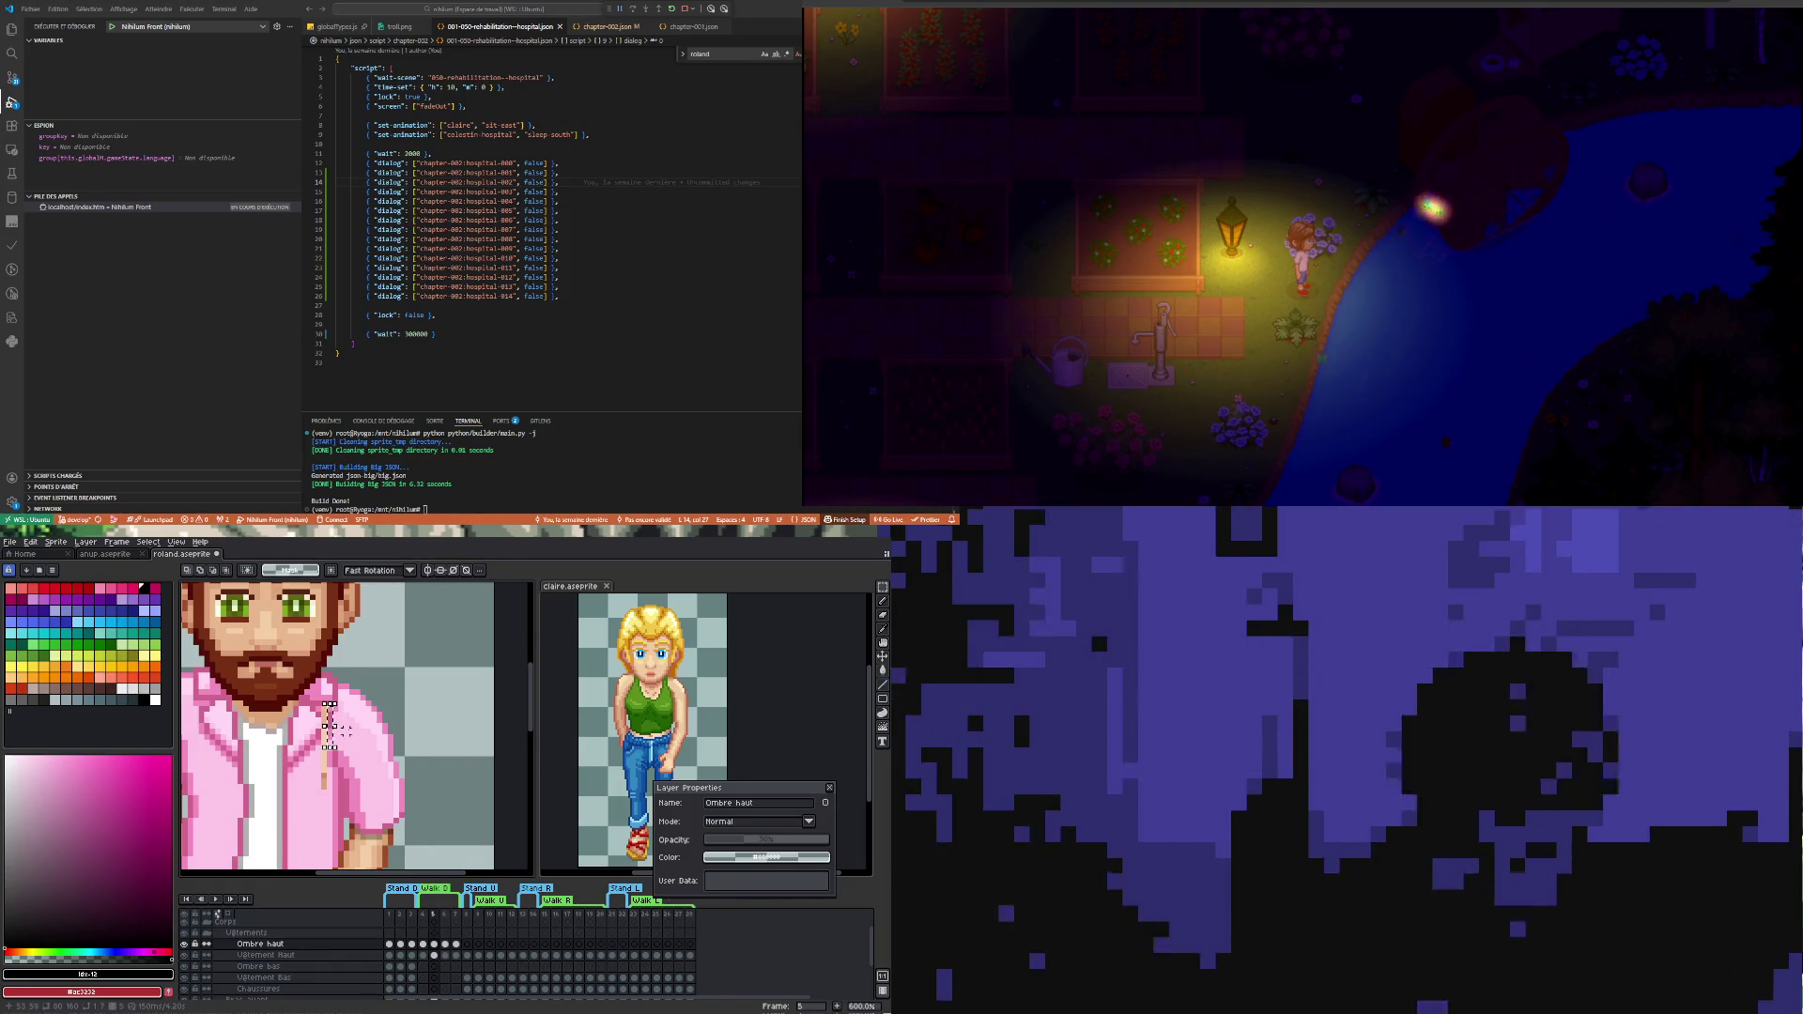
pyautogui.scroll(1, 351, 714)
pyautogui.scroll(1, 349, 712)
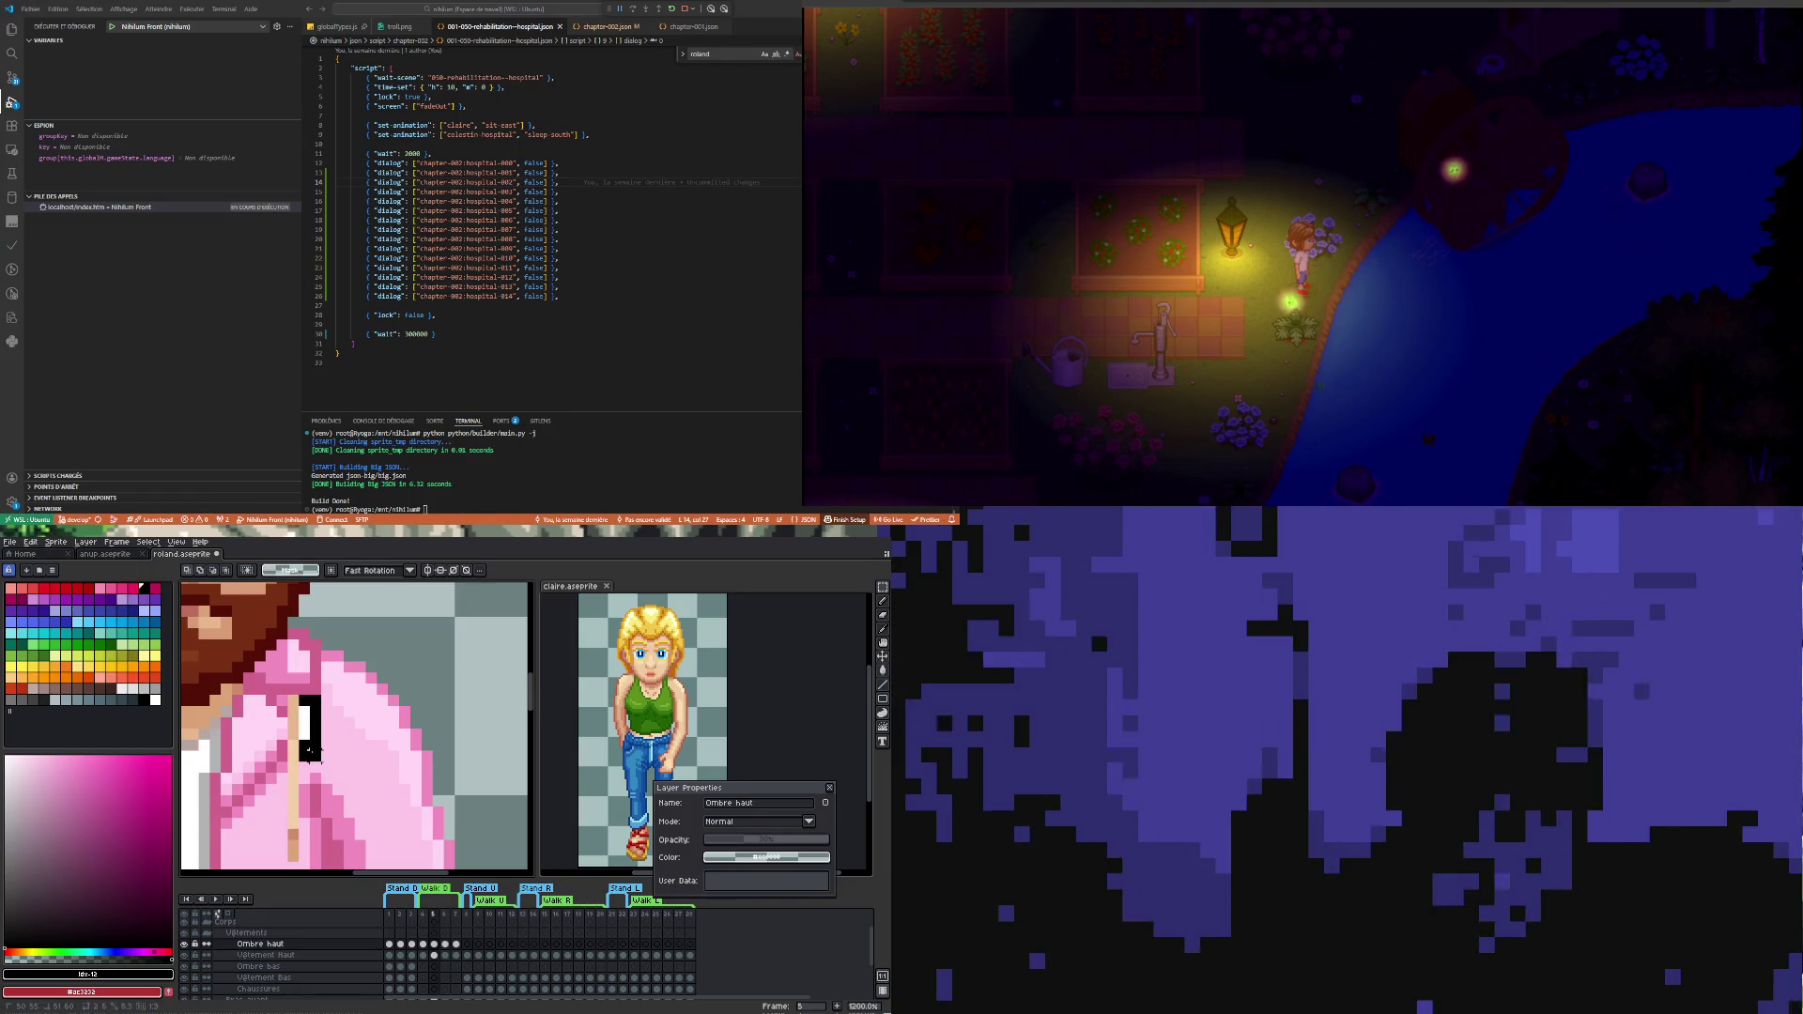
# - On Vêtement Haut frame 5, move the tan pixel strip one pixel left and commit it
pyautogui.click(309, 751)
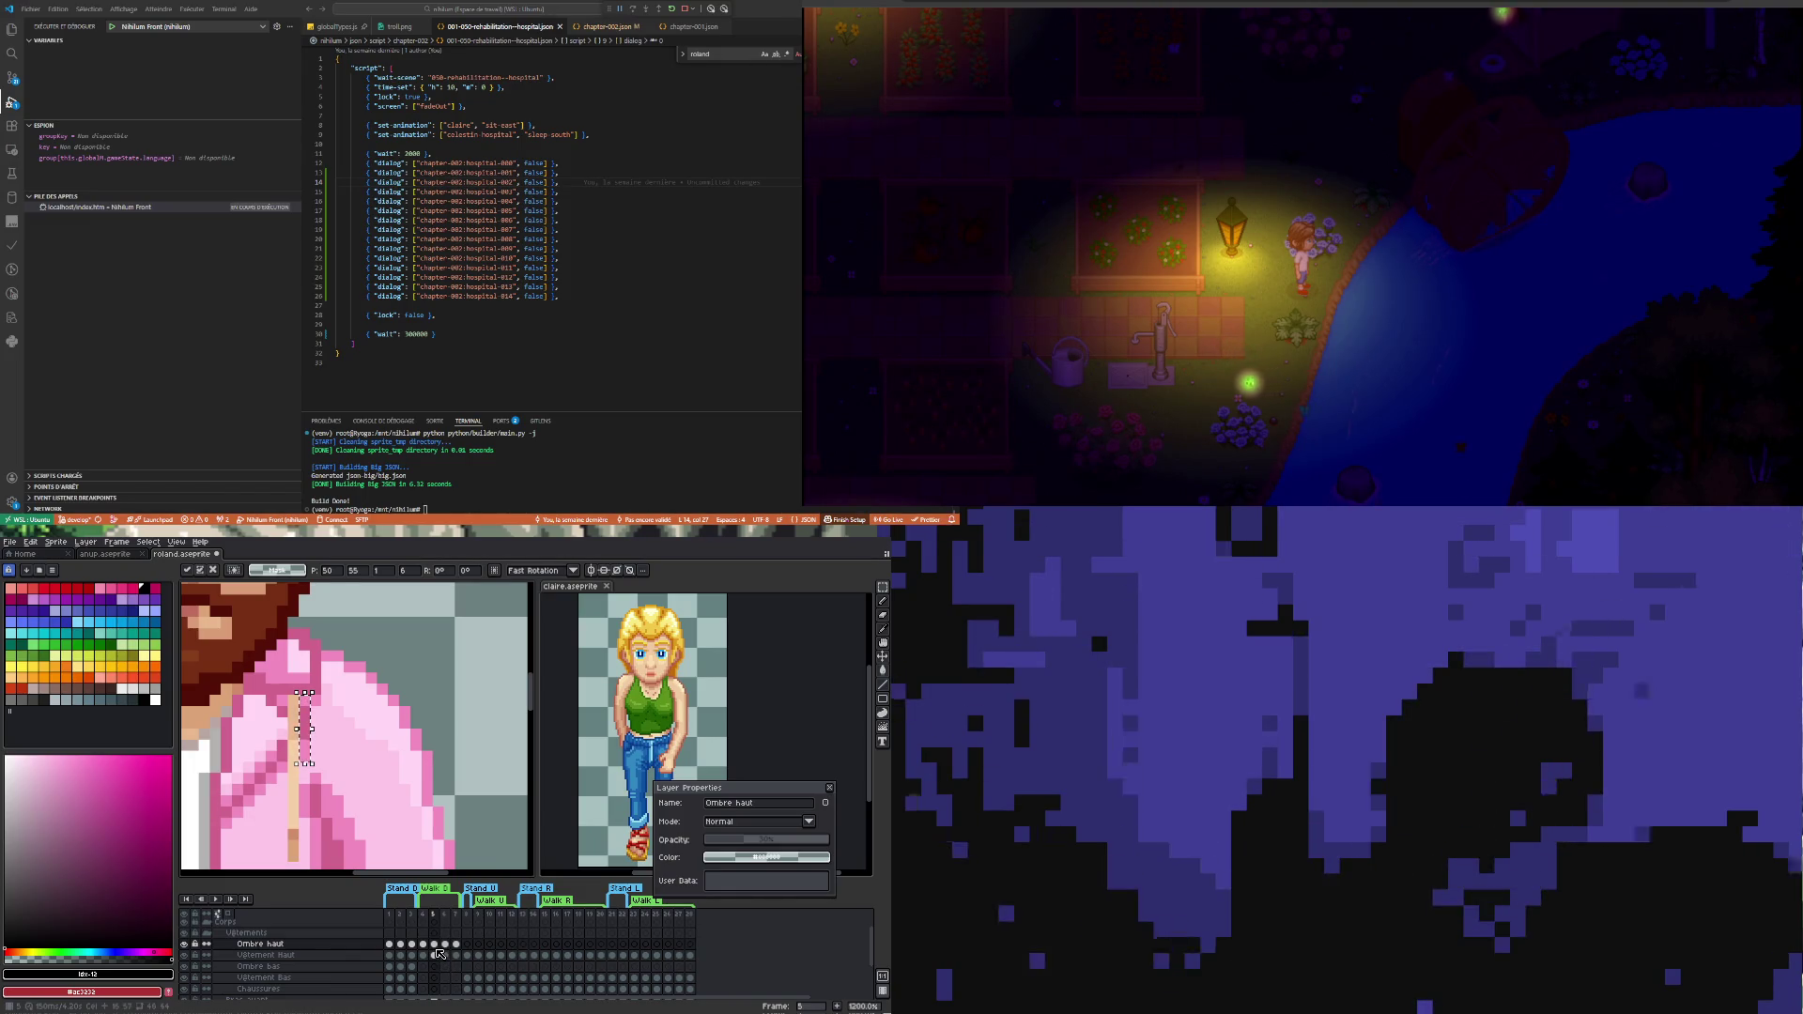
pyautogui.click(439, 954)
pyautogui.press('Left')
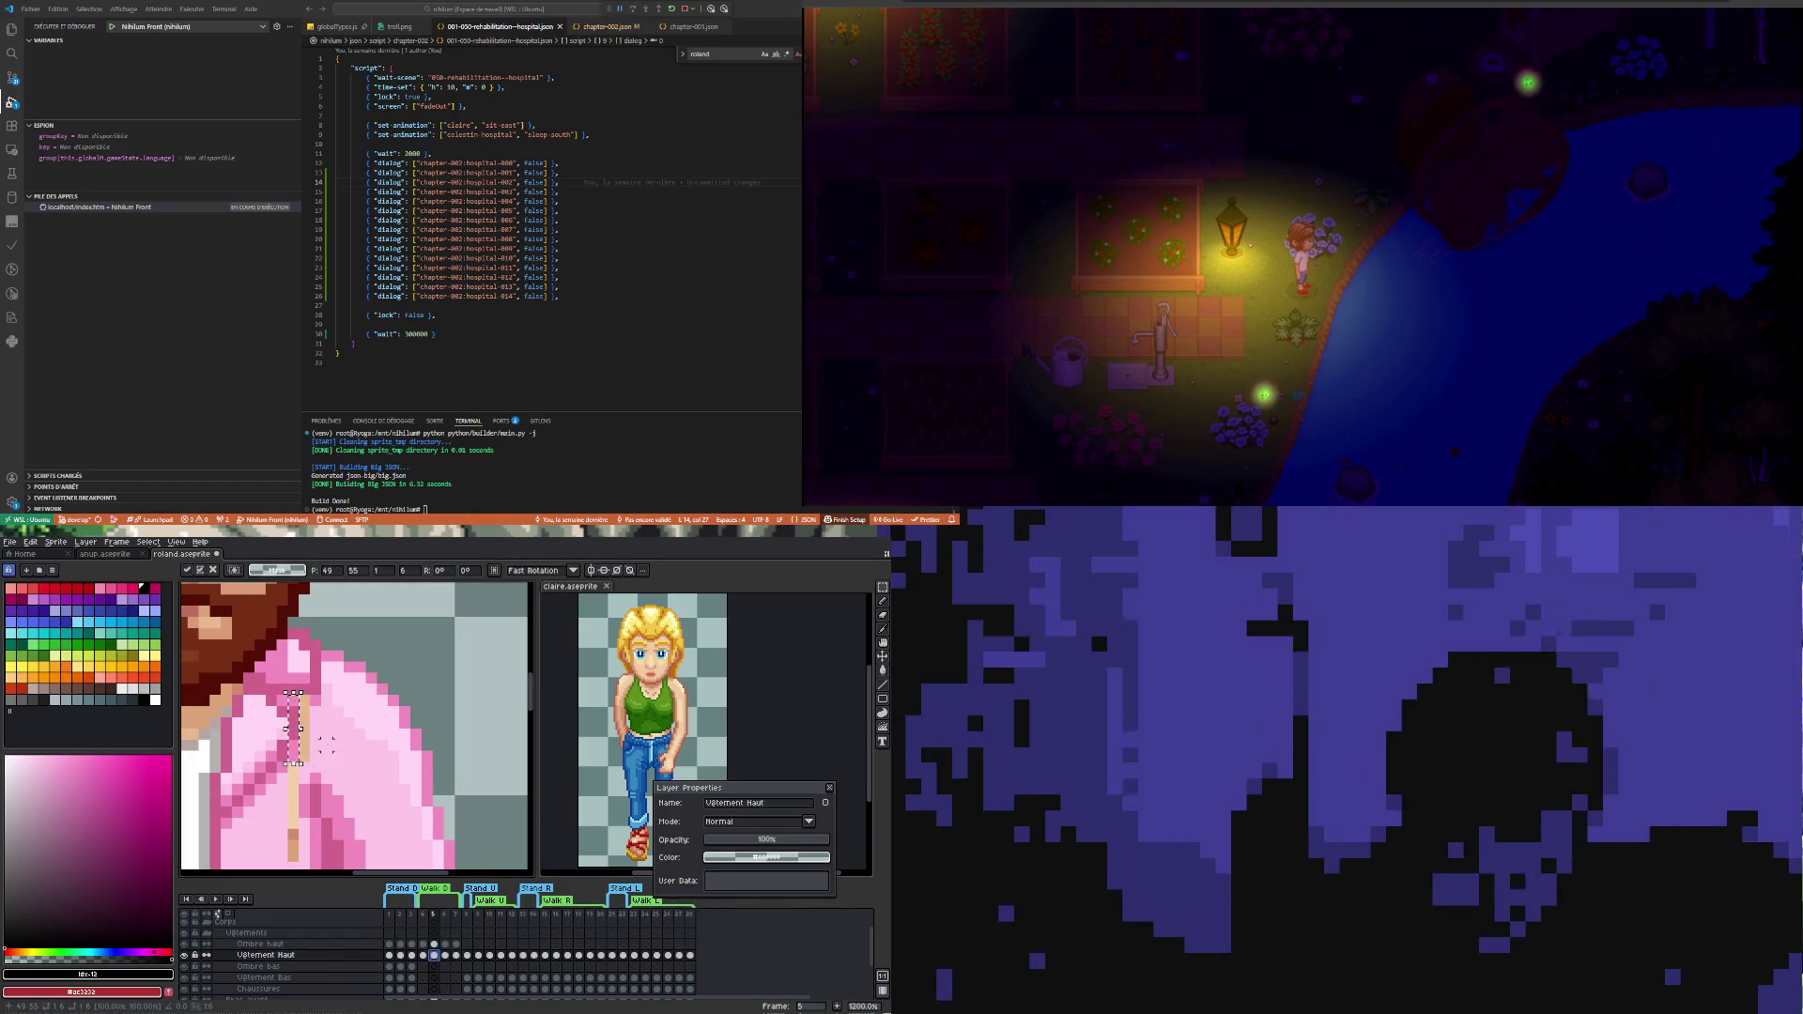
pyautogui.hotkey('ctrl', 'd')
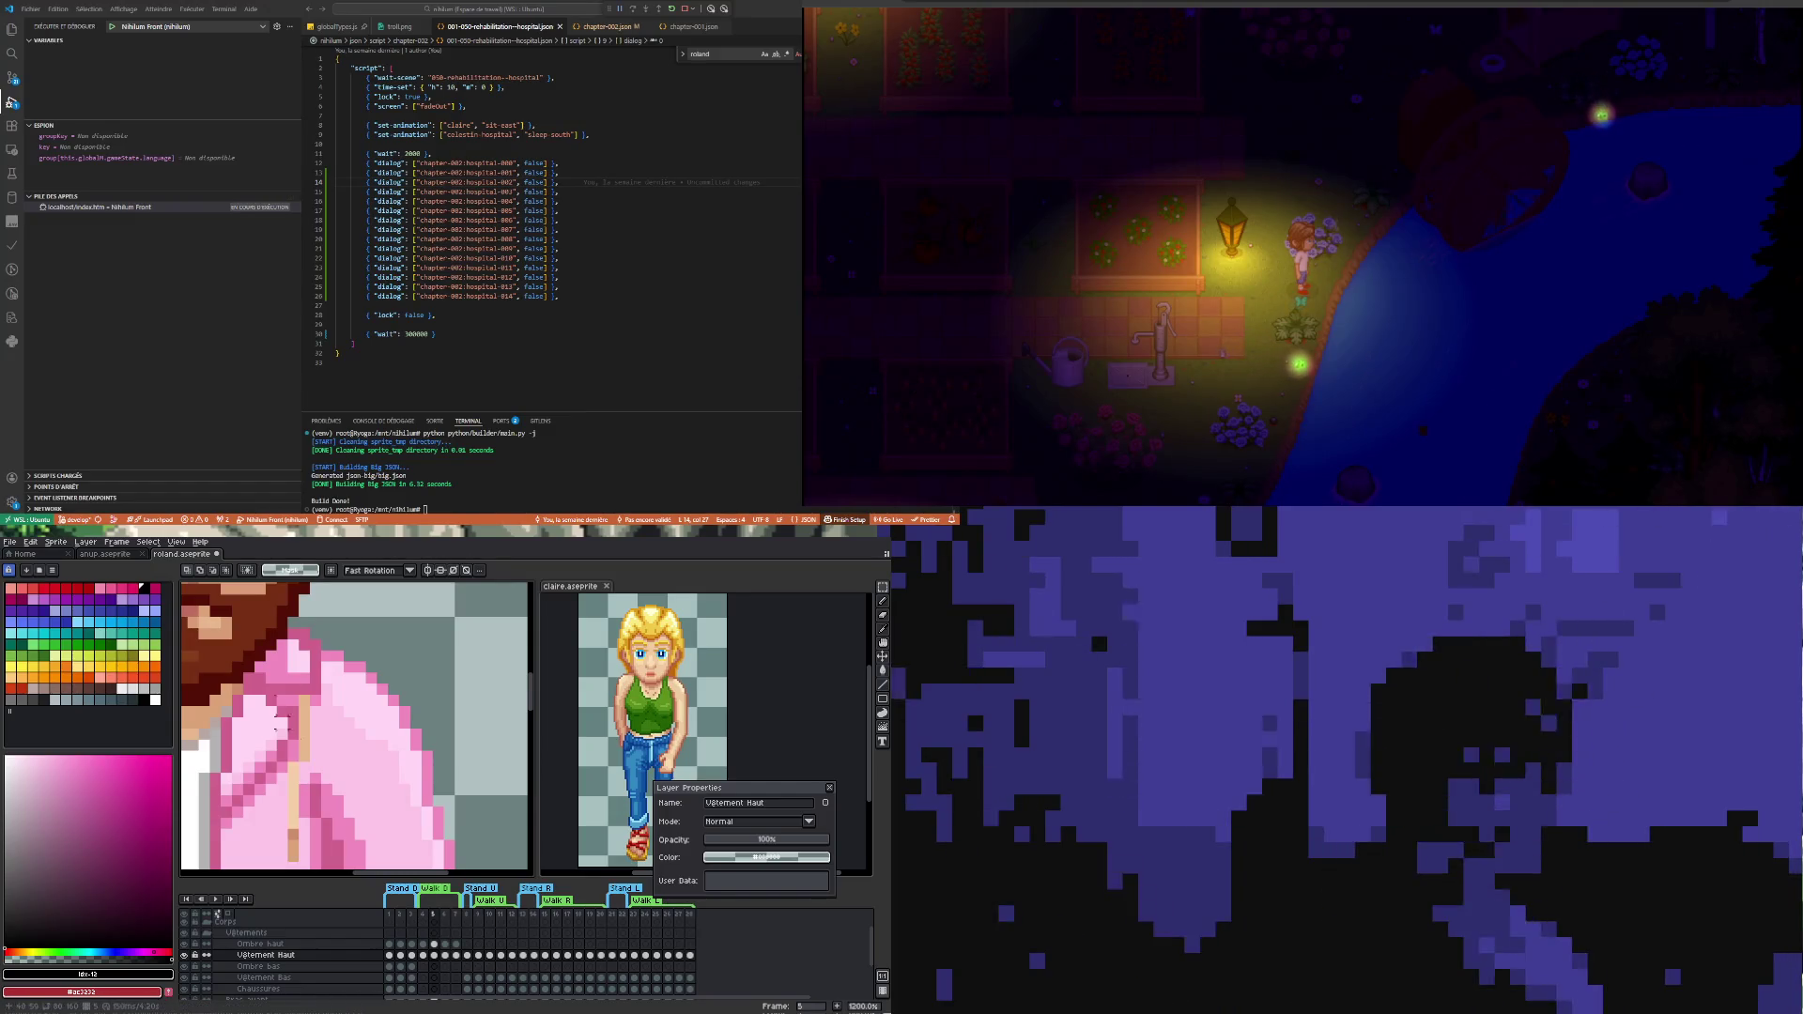
pyautogui.scroll(-5, 405, 789)
pyautogui.scroll(-1, 403, 788)
pyautogui.scroll(2, 403, 786)
pyautogui.scroll(3, 373, 743)
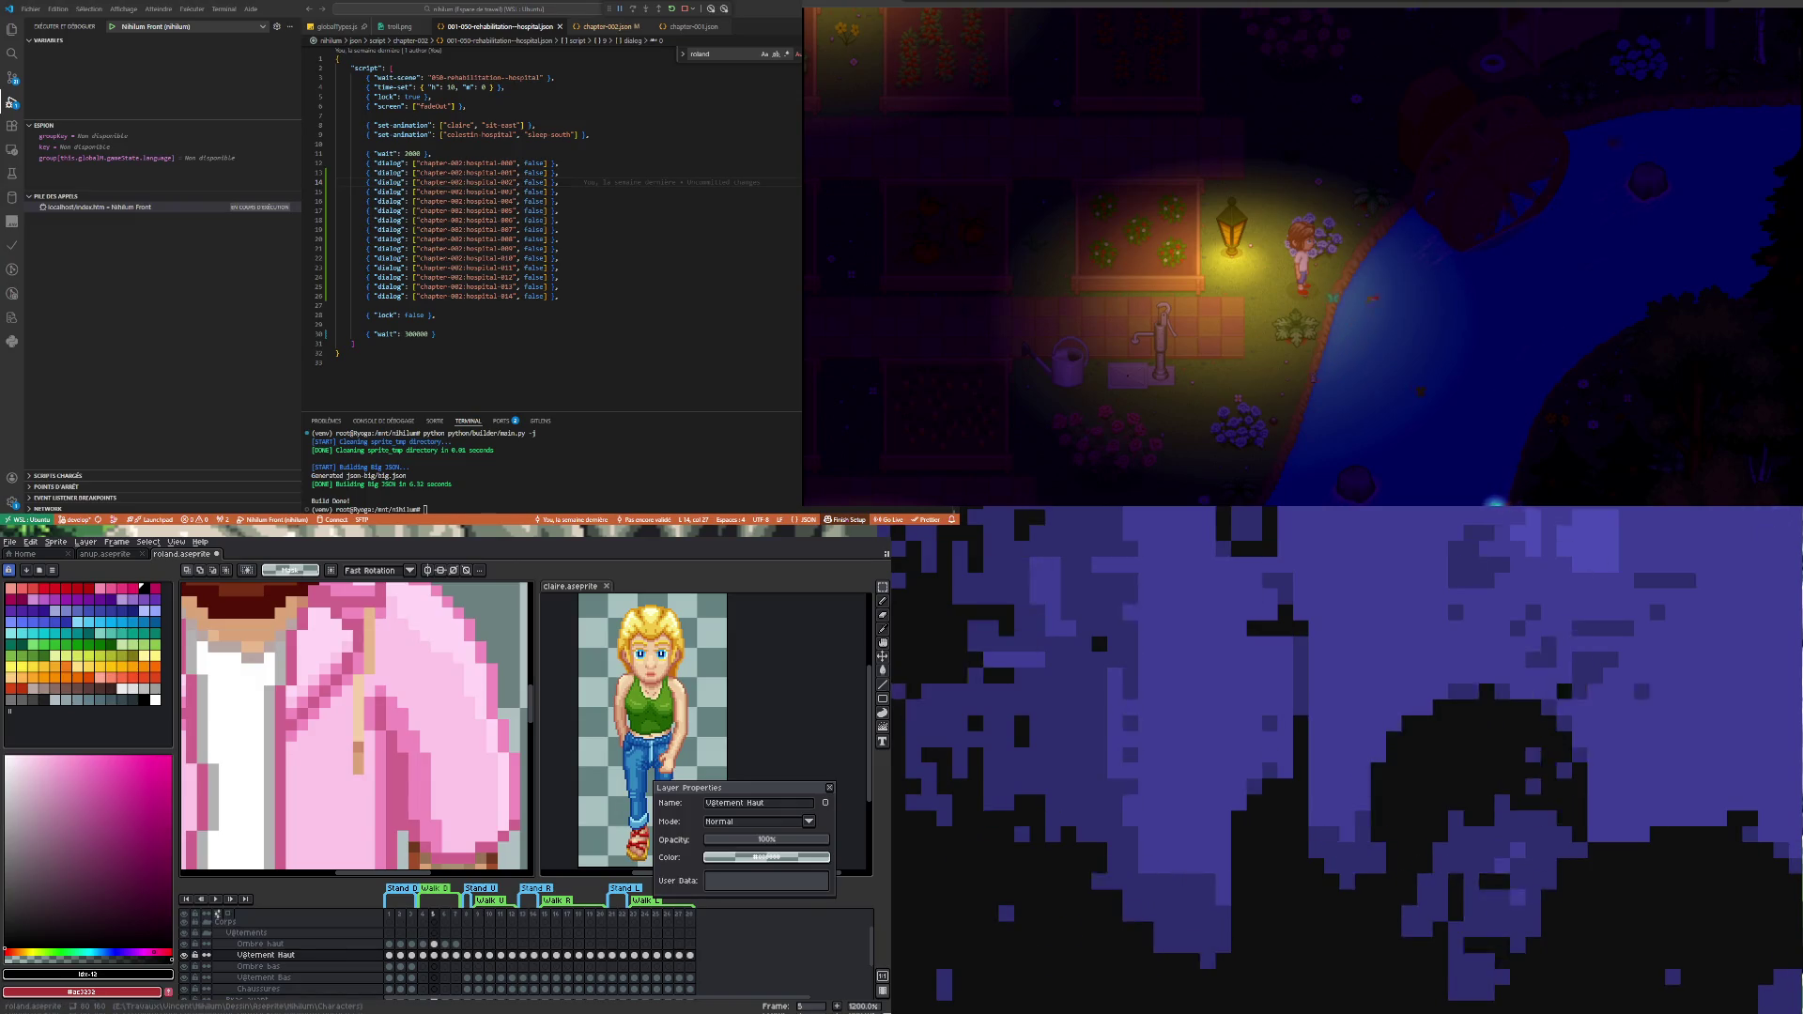
# - Sample the shirt's pink #f08cbe as the pencil colour and show walk frame 7
pyautogui.press('i')
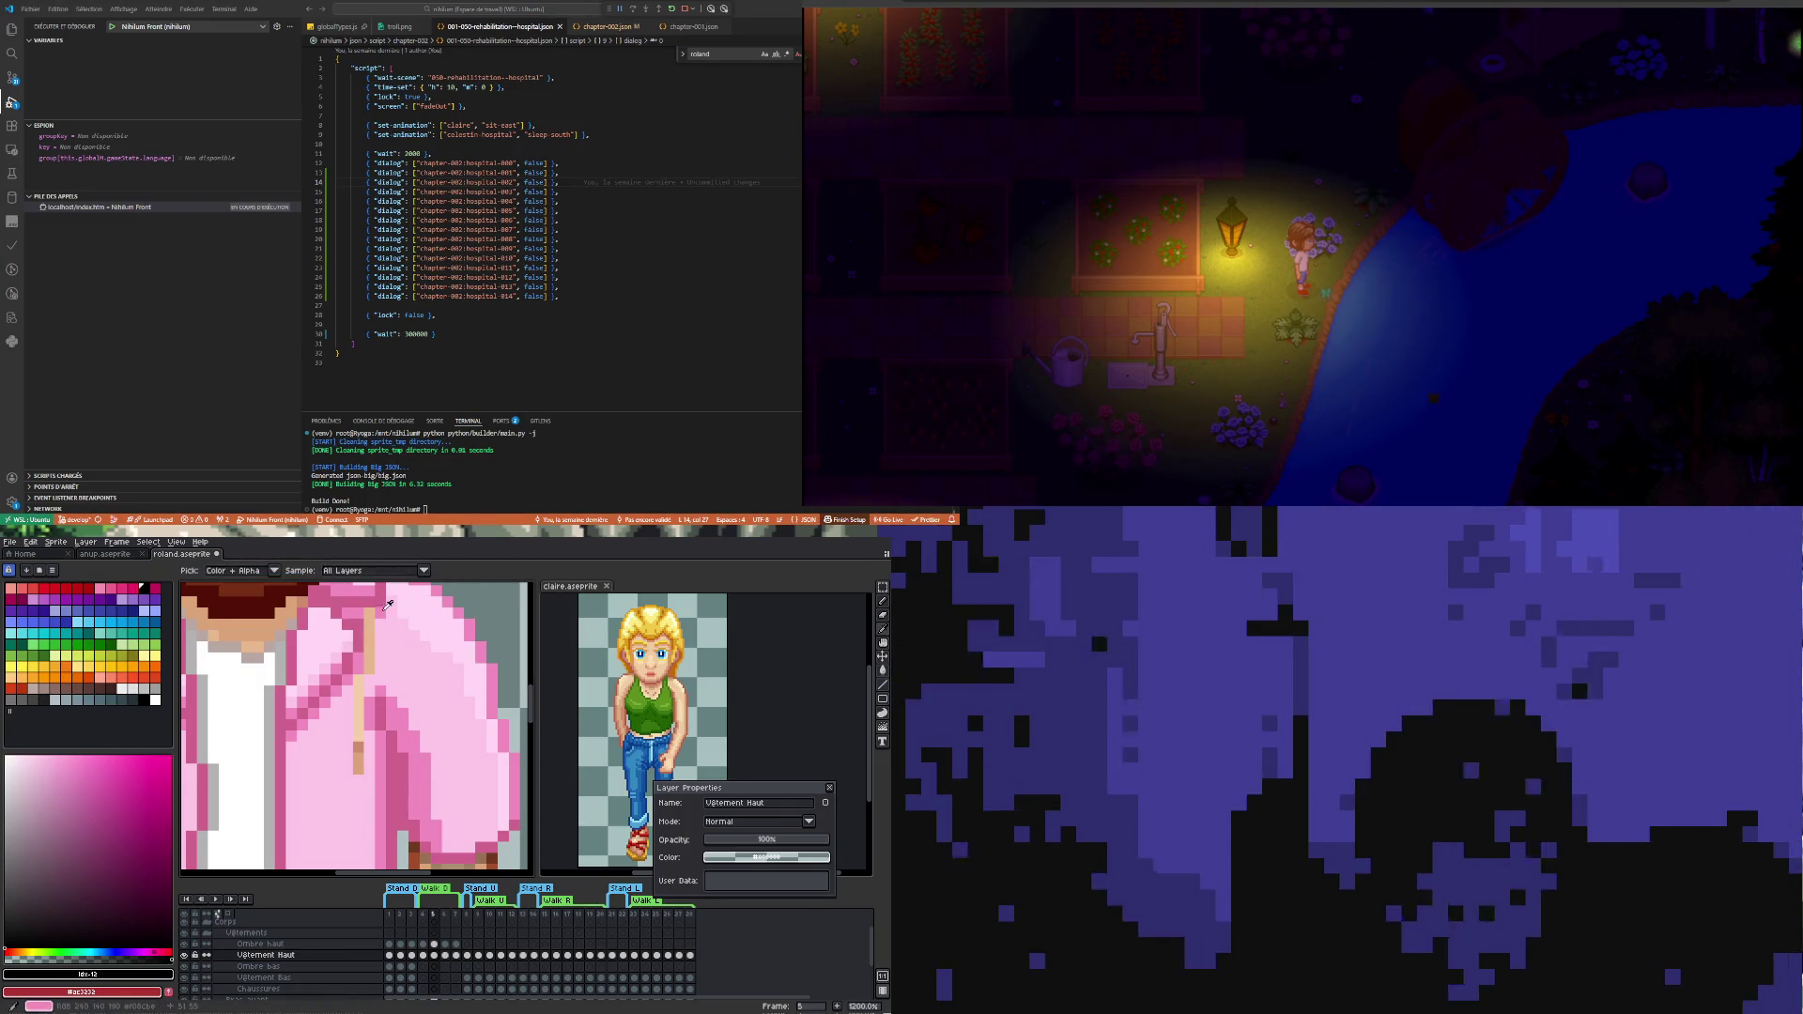
pyautogui.click(385, 609)
pyautogui.press('b')
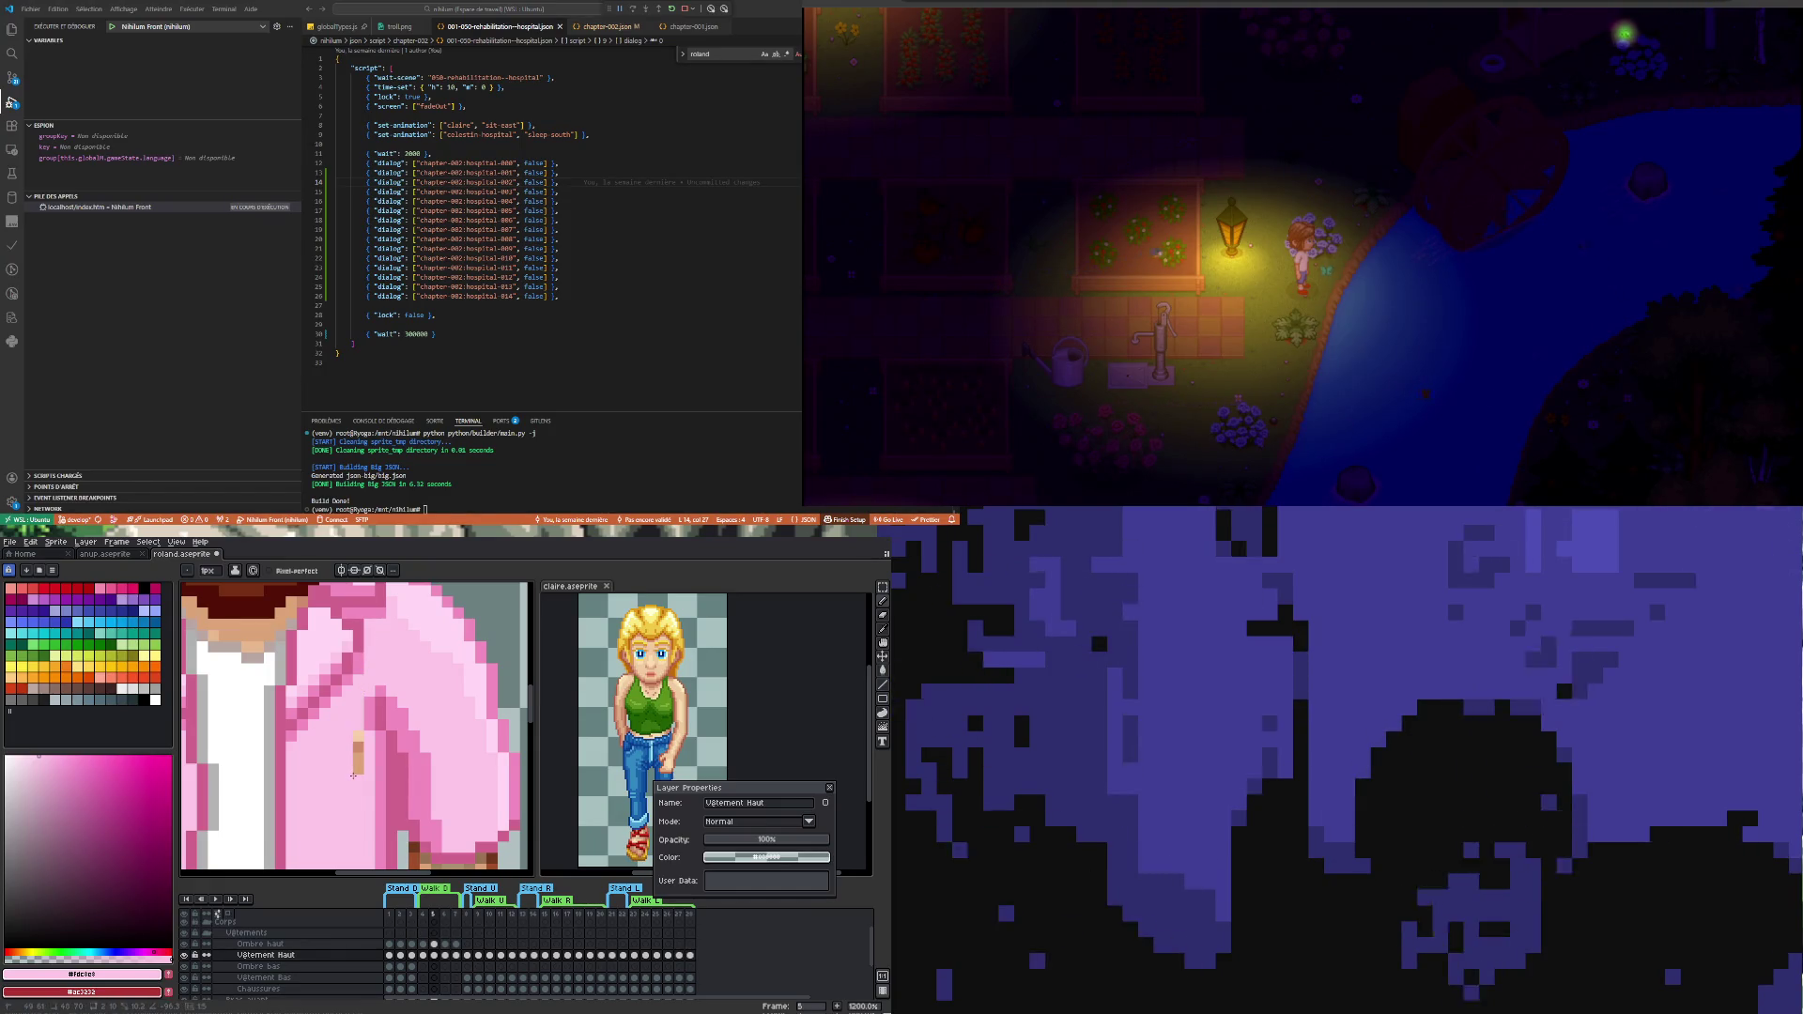
pyautogui.scroll(-1, 362, 771)
pyautogui.scroll(-1, 360, 770)
pyautogui.scroll(1, 355, 728)
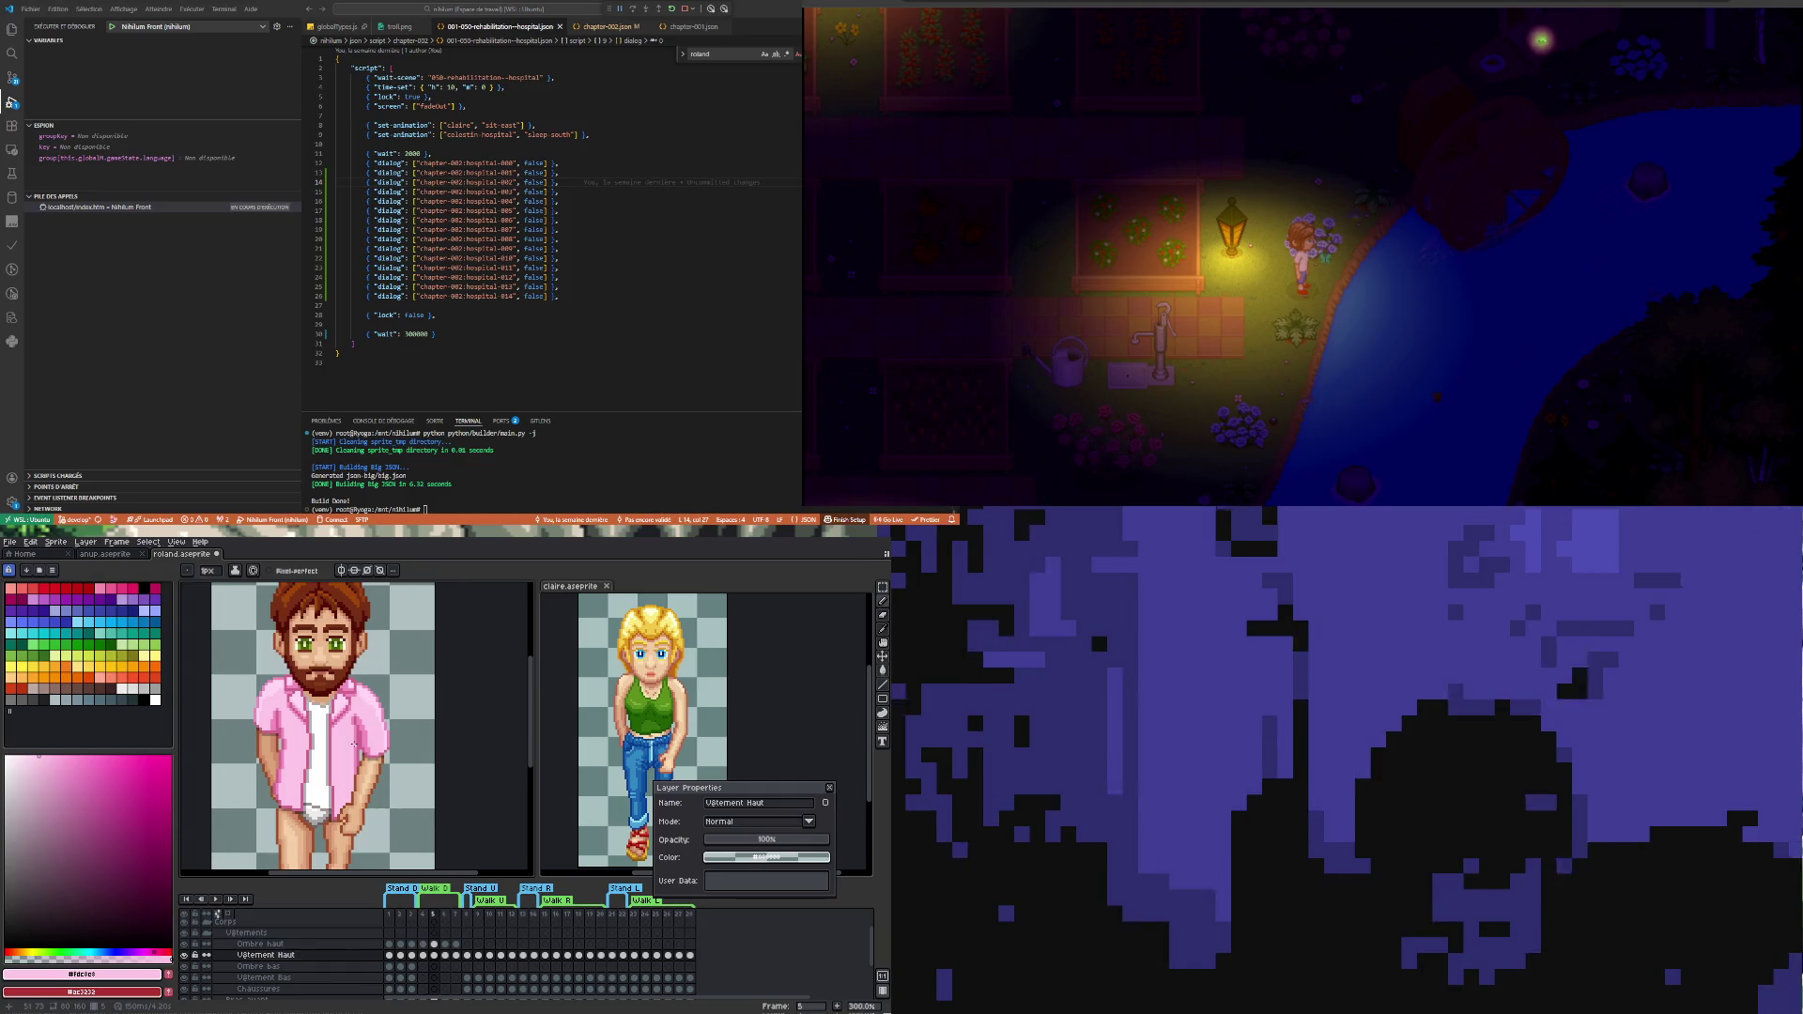
pyautogui.scroll(1, 355, 728)
pyautogui.scroll(1, 353, 709)
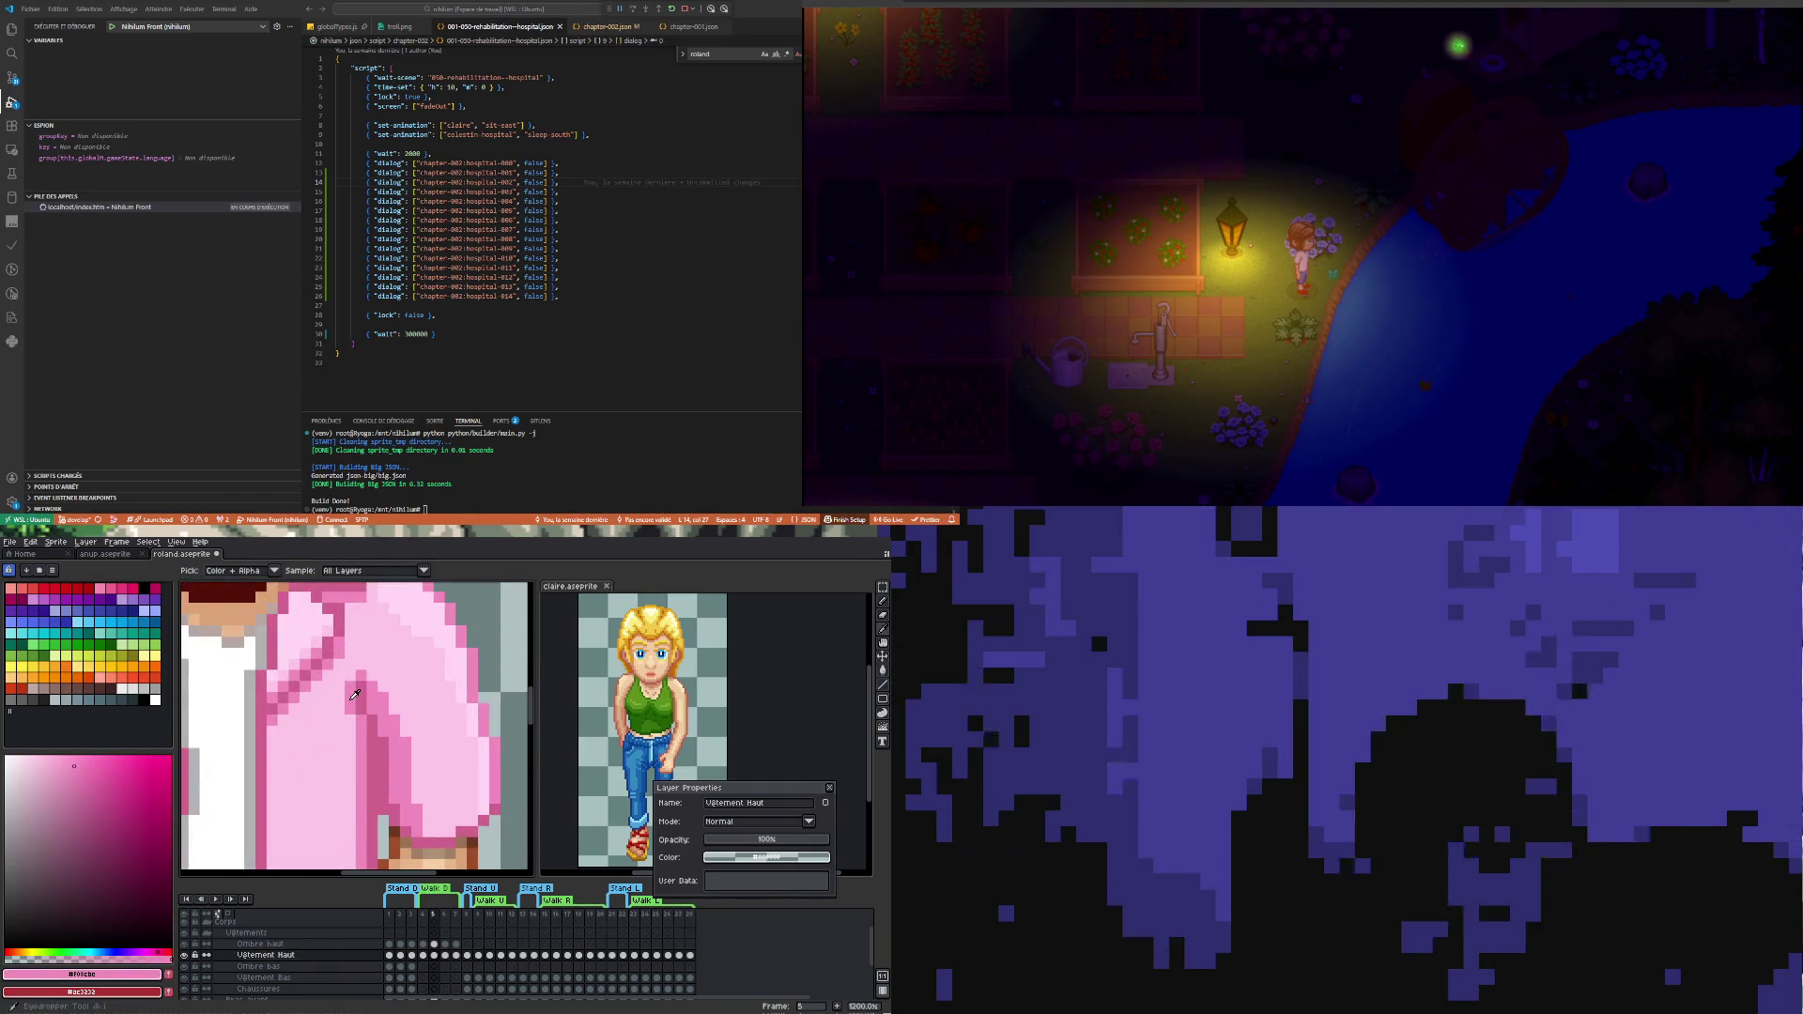
pyautogui.scroll(-5, 351, 718)
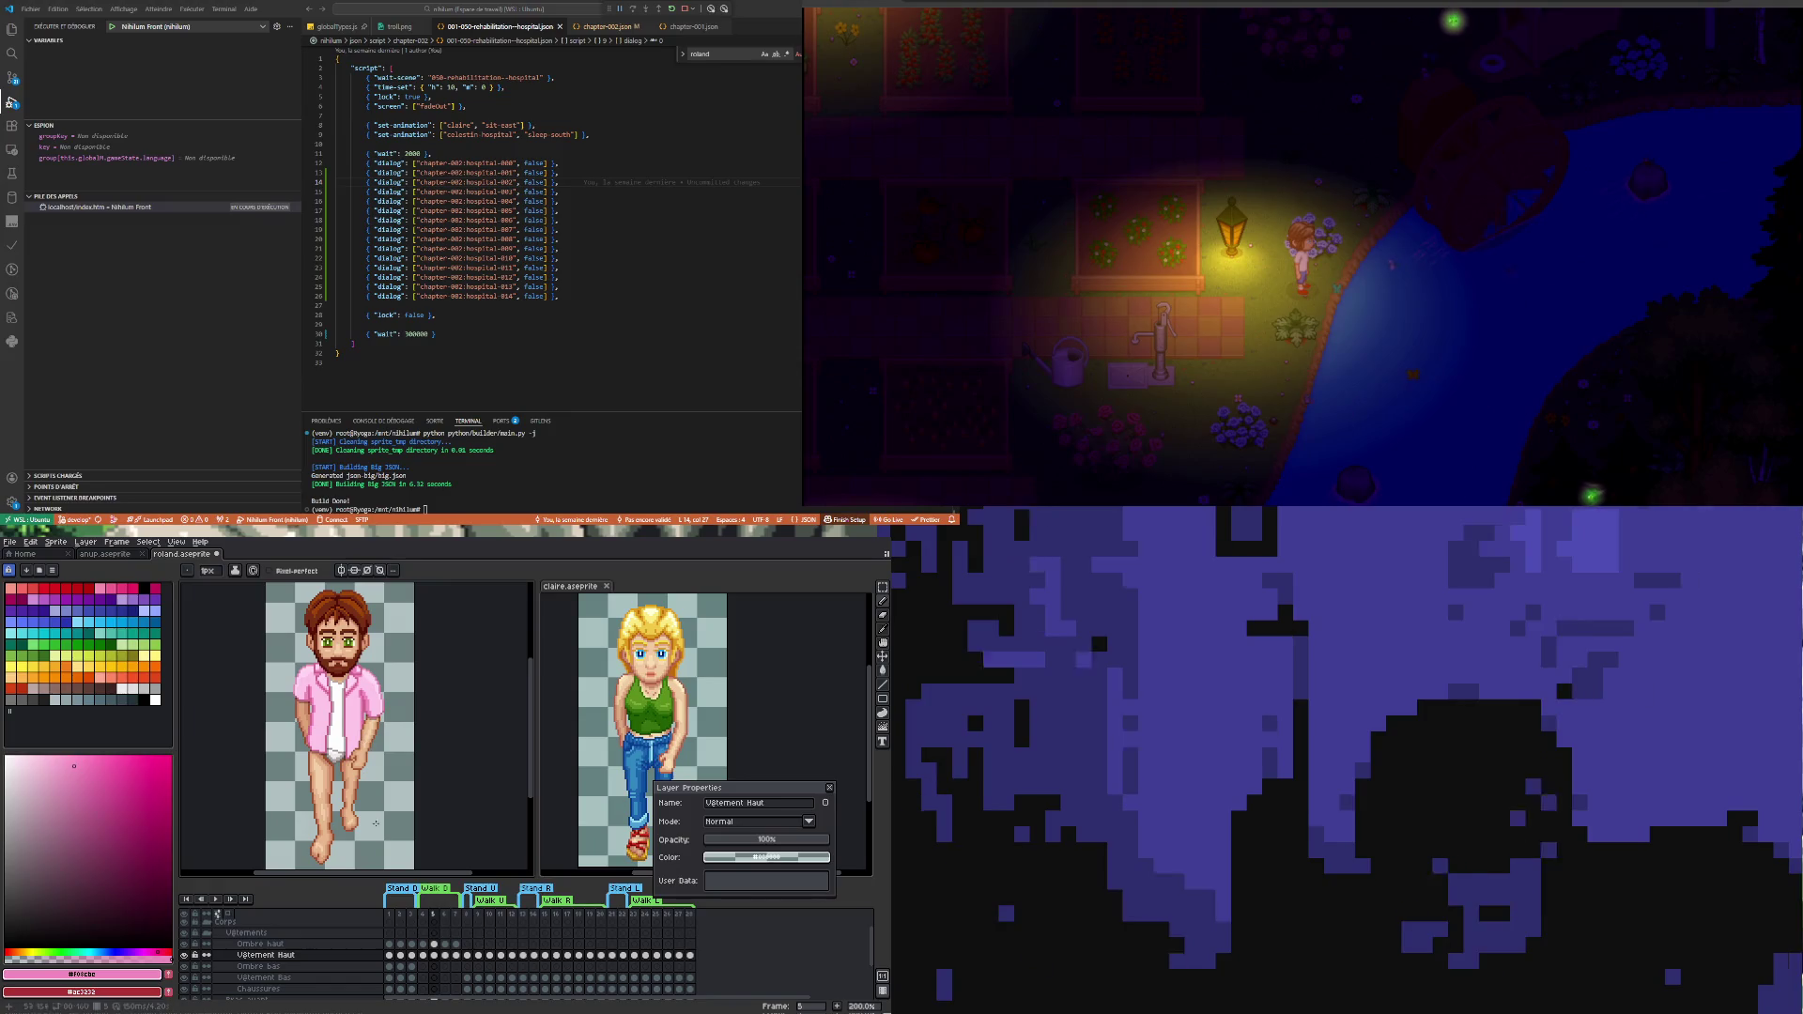
pyautogui.click(446, 956)
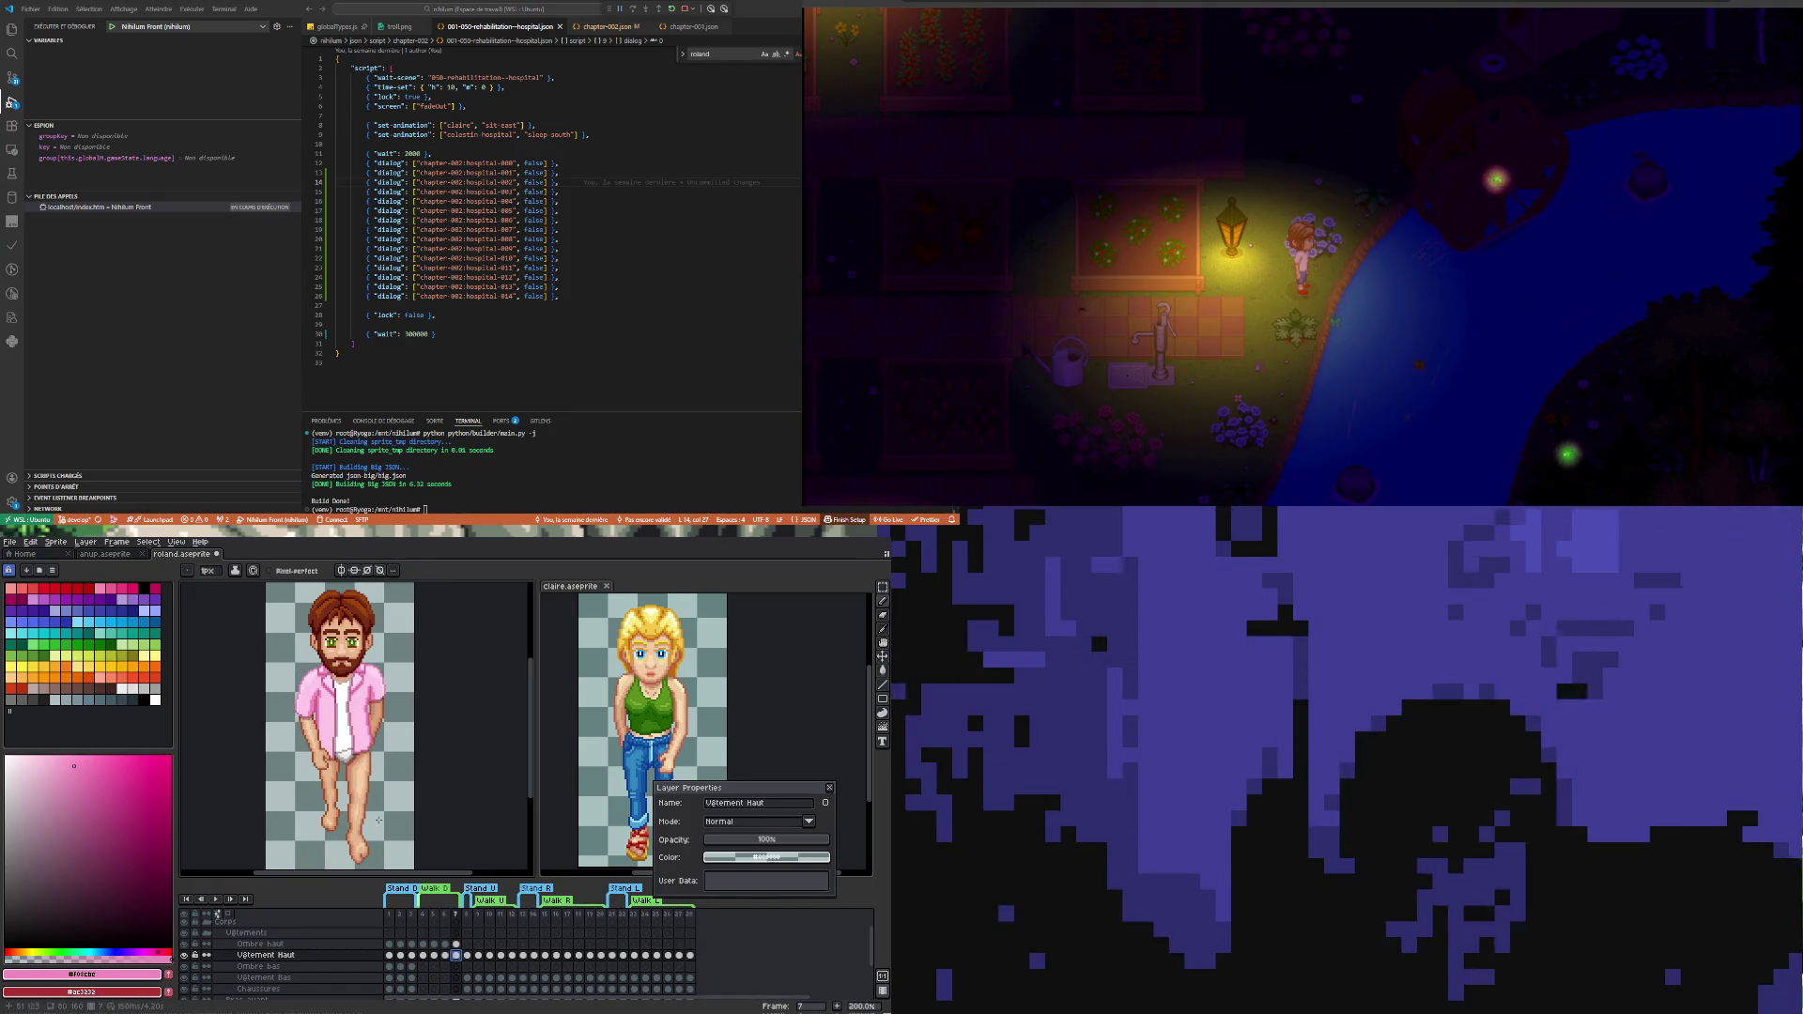
pyautogui.scroll(2, 351, 712)
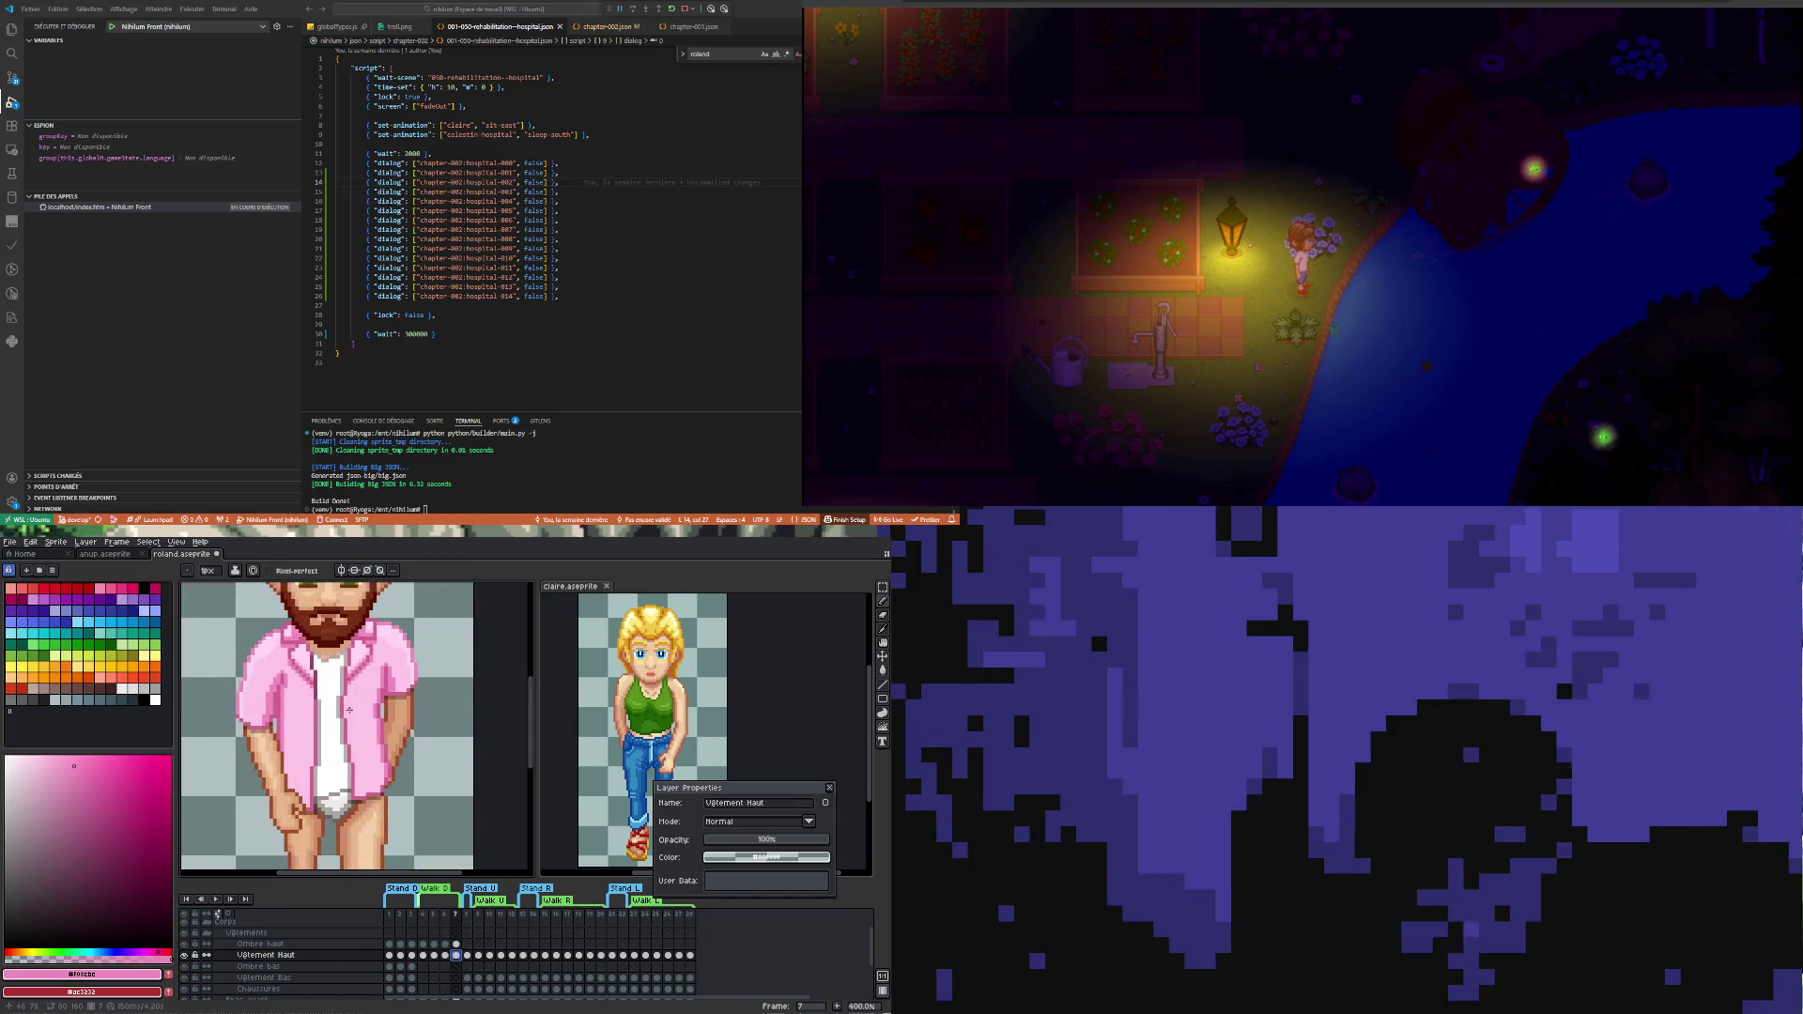
# - On the Ombre haut layer, view frame 7, play the whole walk zoomed out and stop on frame 5
pyautogui.click(433, 945)
pyautogui.click(458, 948)
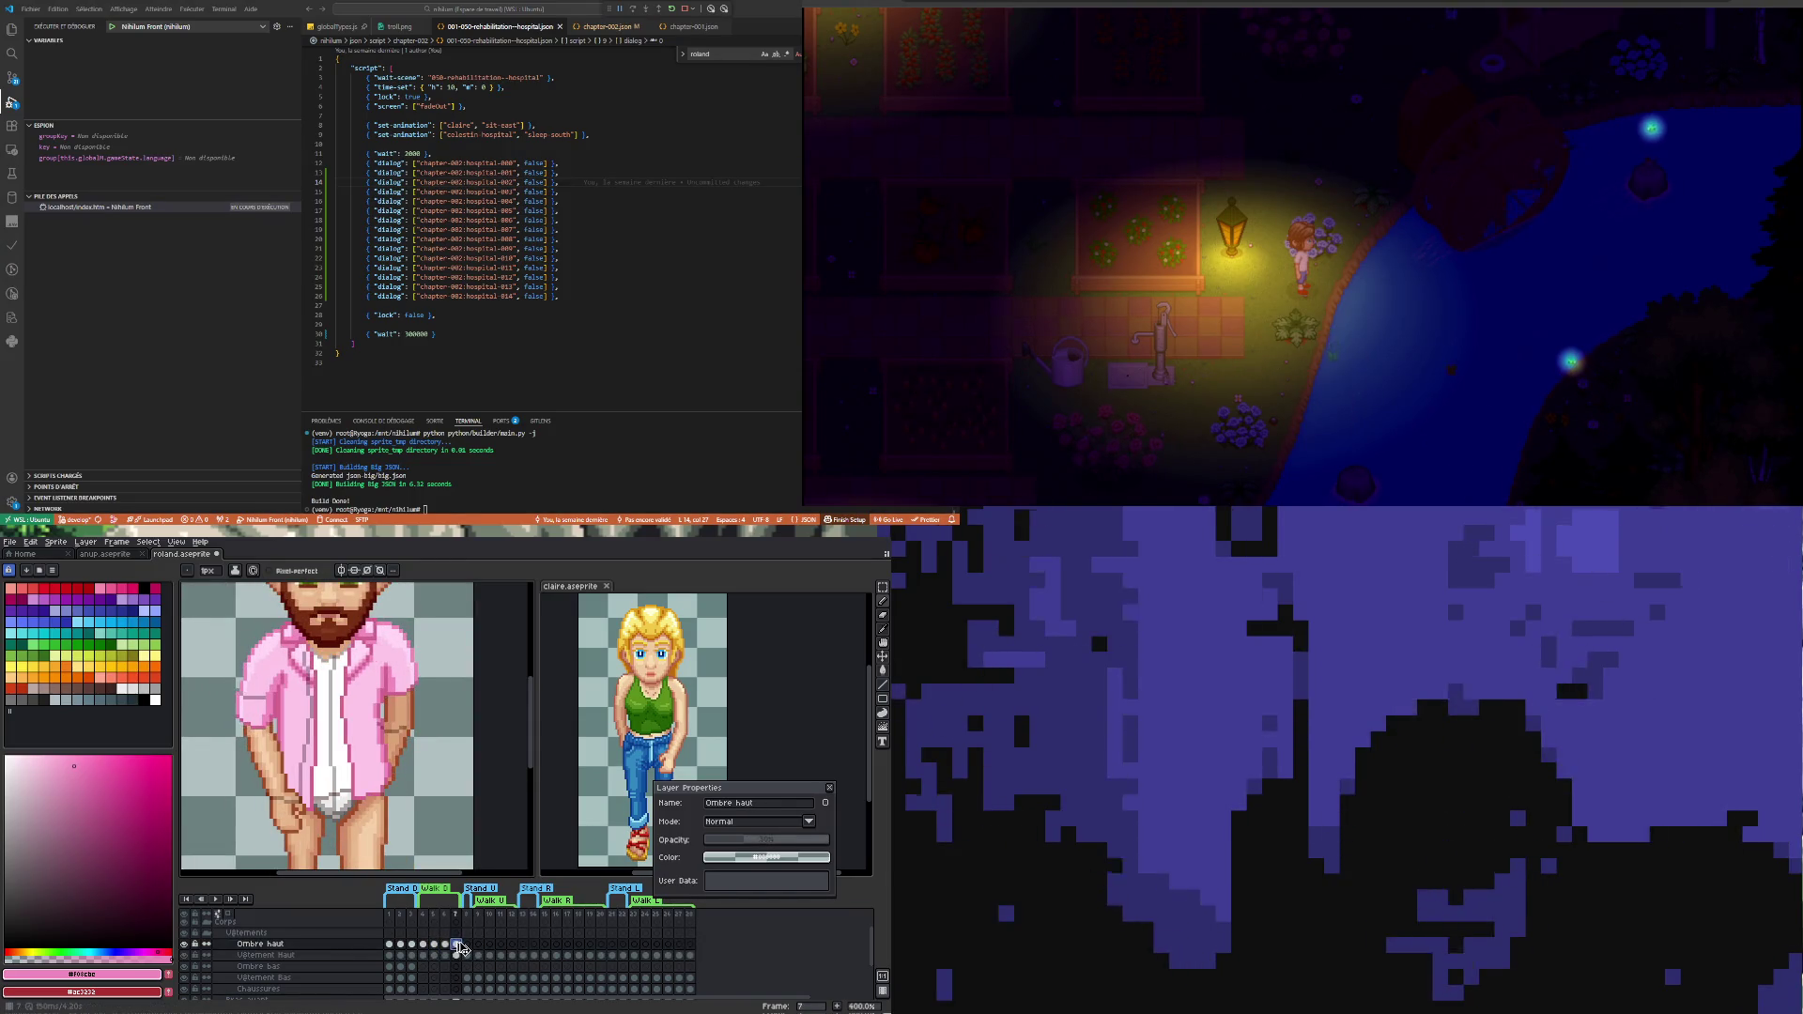
pyautogui.press('-')
pyautogui.press('-')
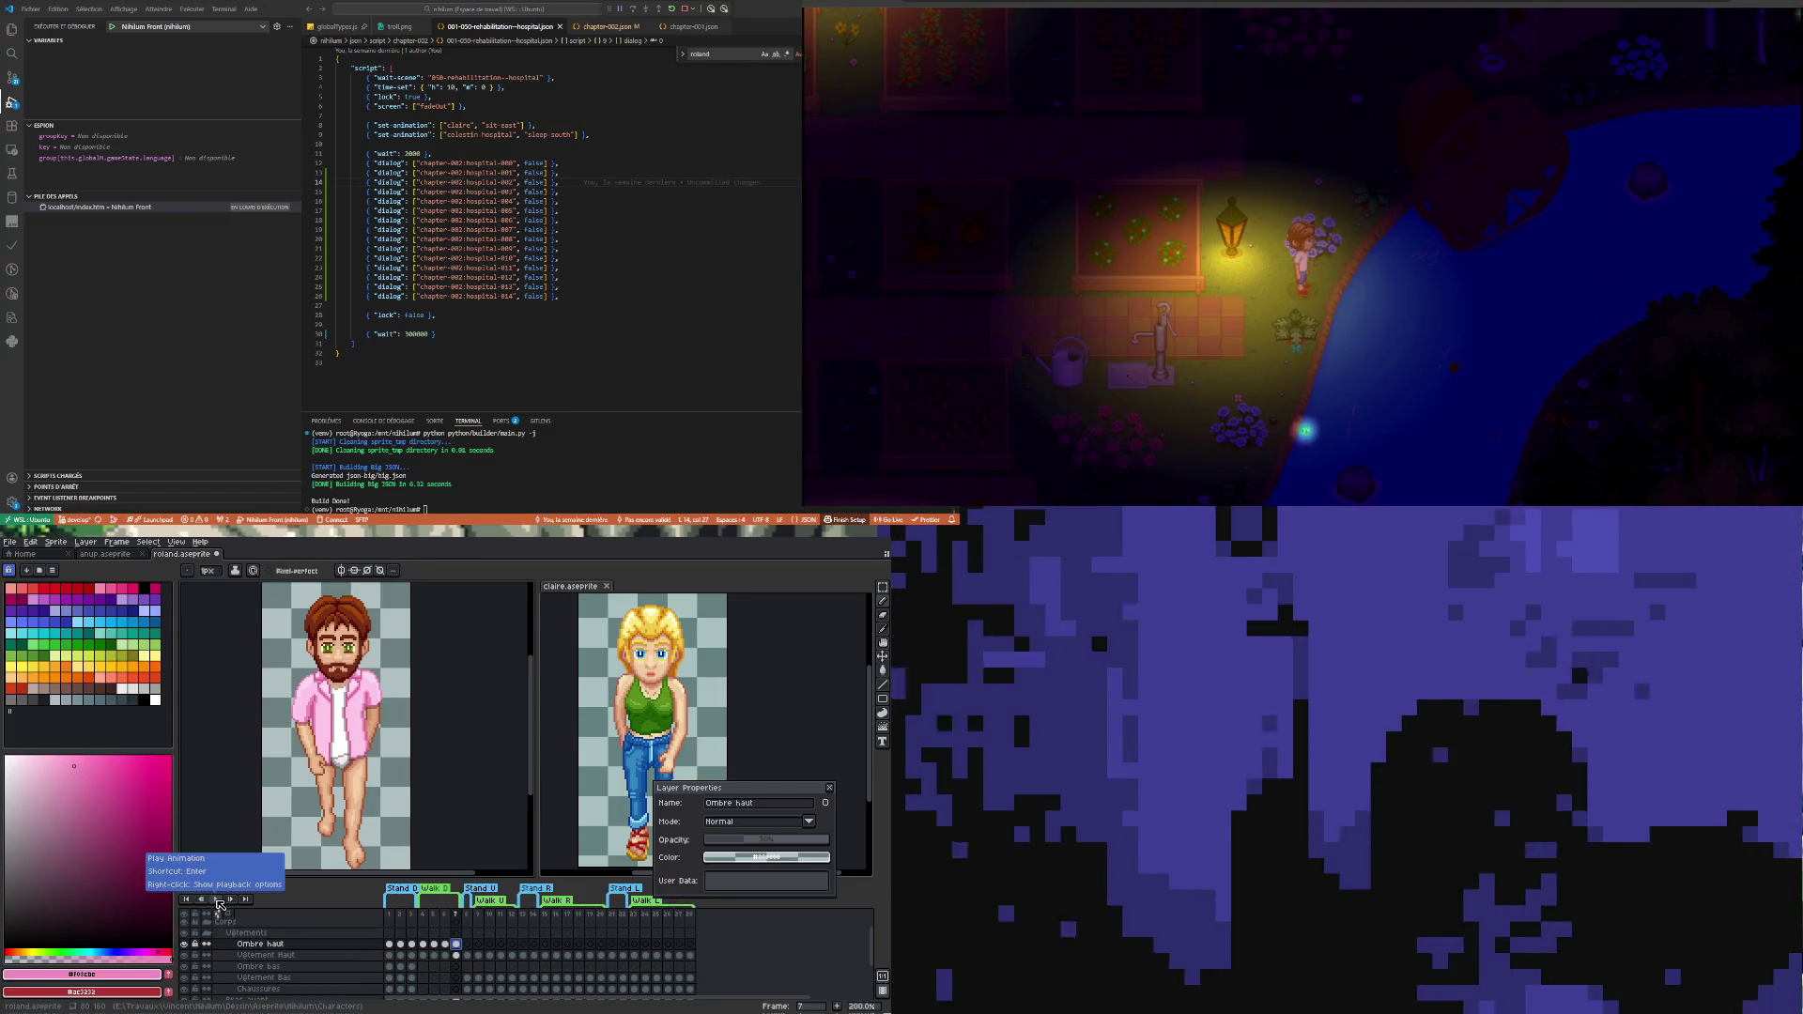
pyautogui.click(214, 898)
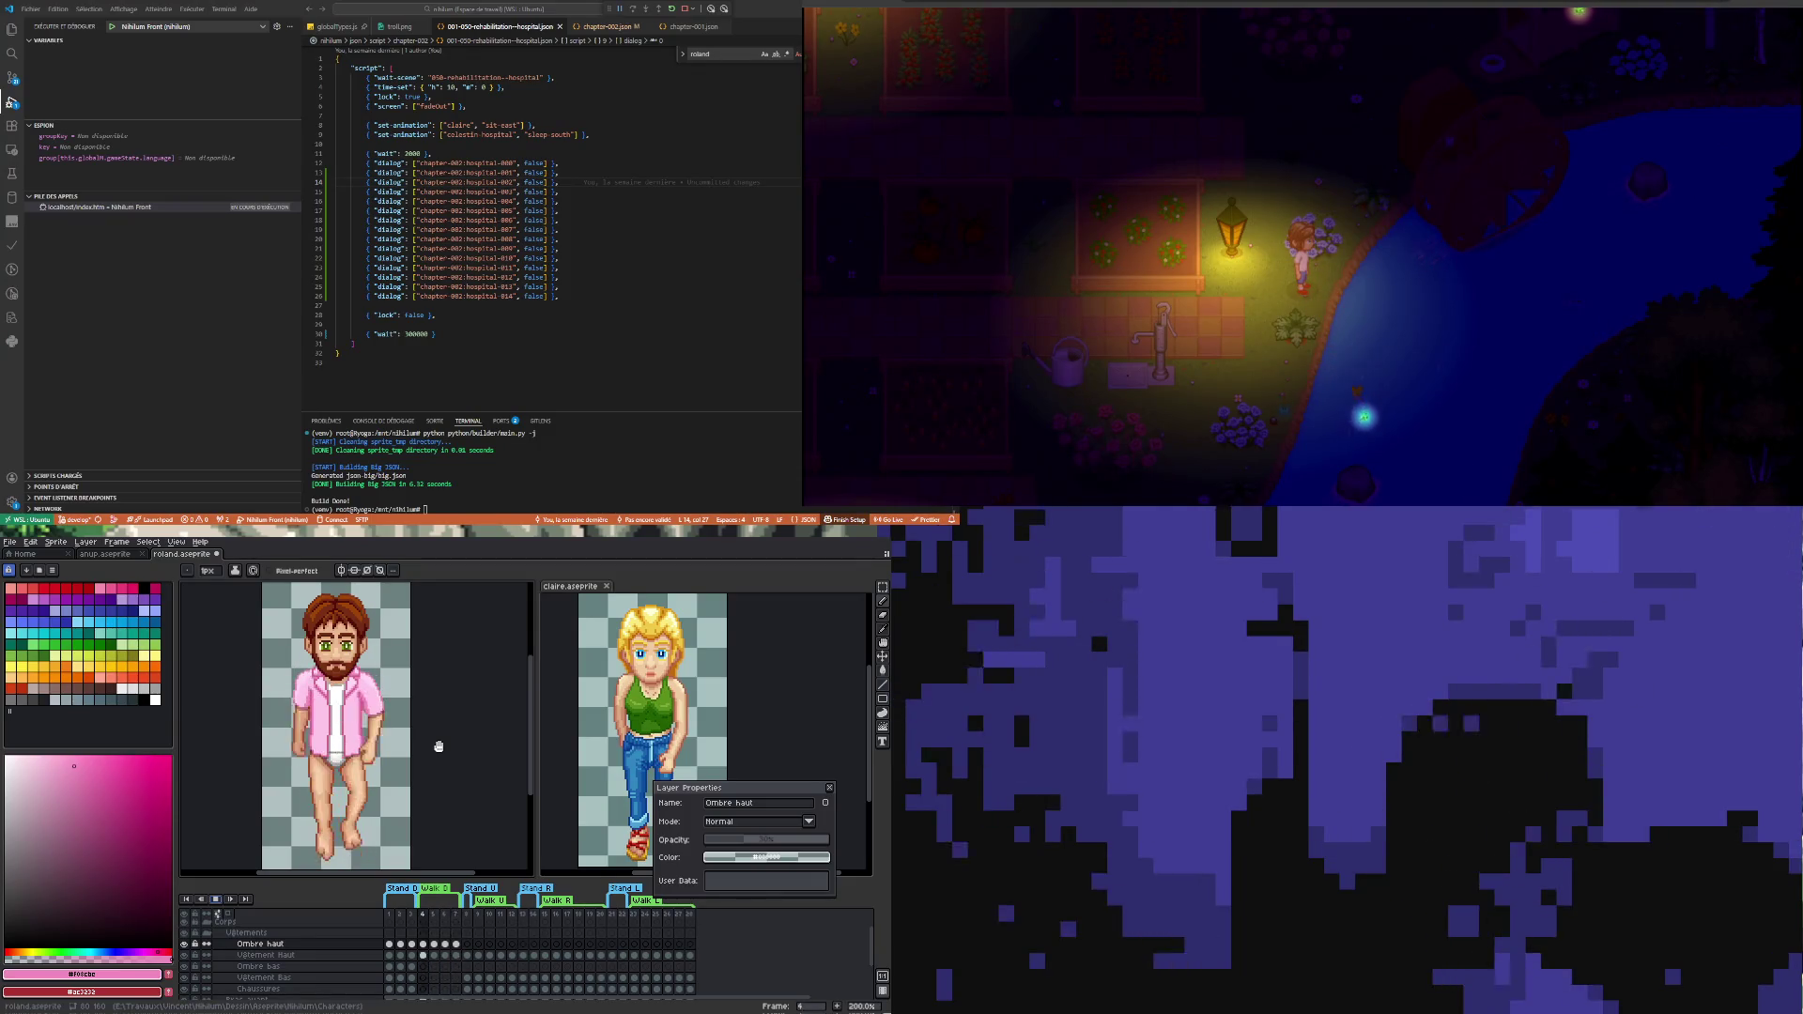
pyautogui.click(435, 963)
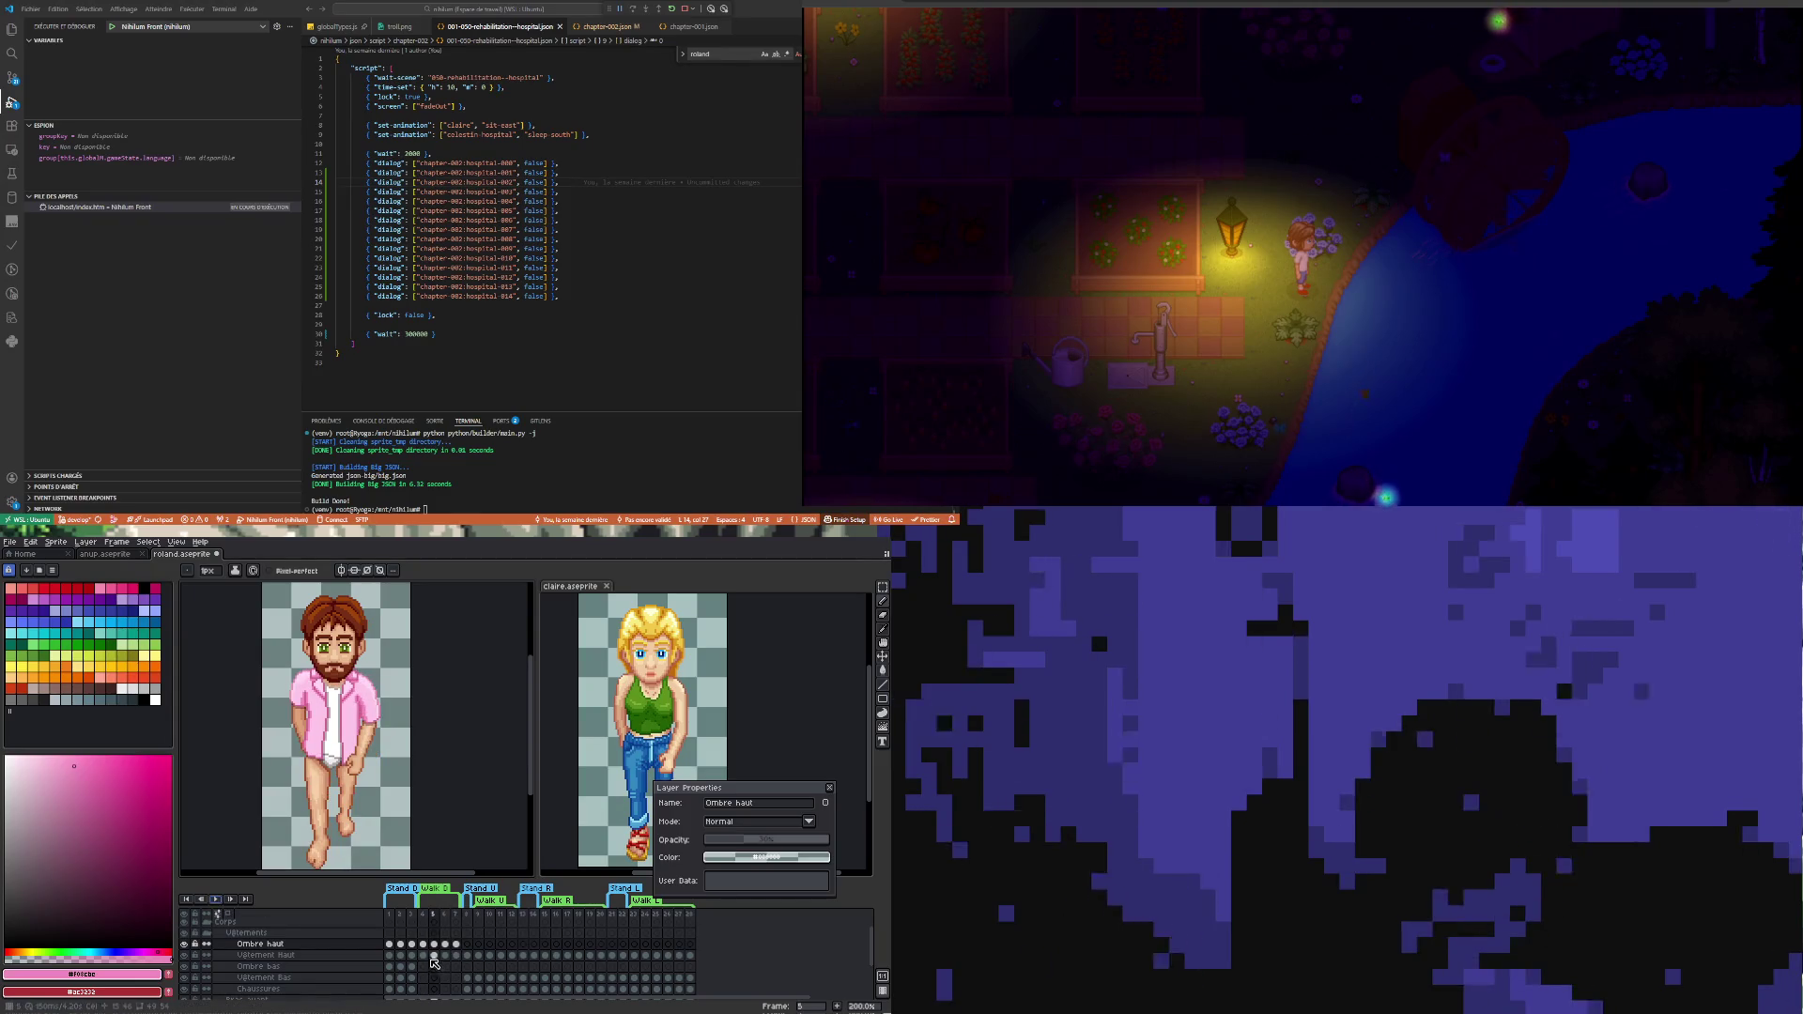
# - Compare frames 3, 4 and 5 back and forth, ending on frame 5
pyautogui.click(424, 952)
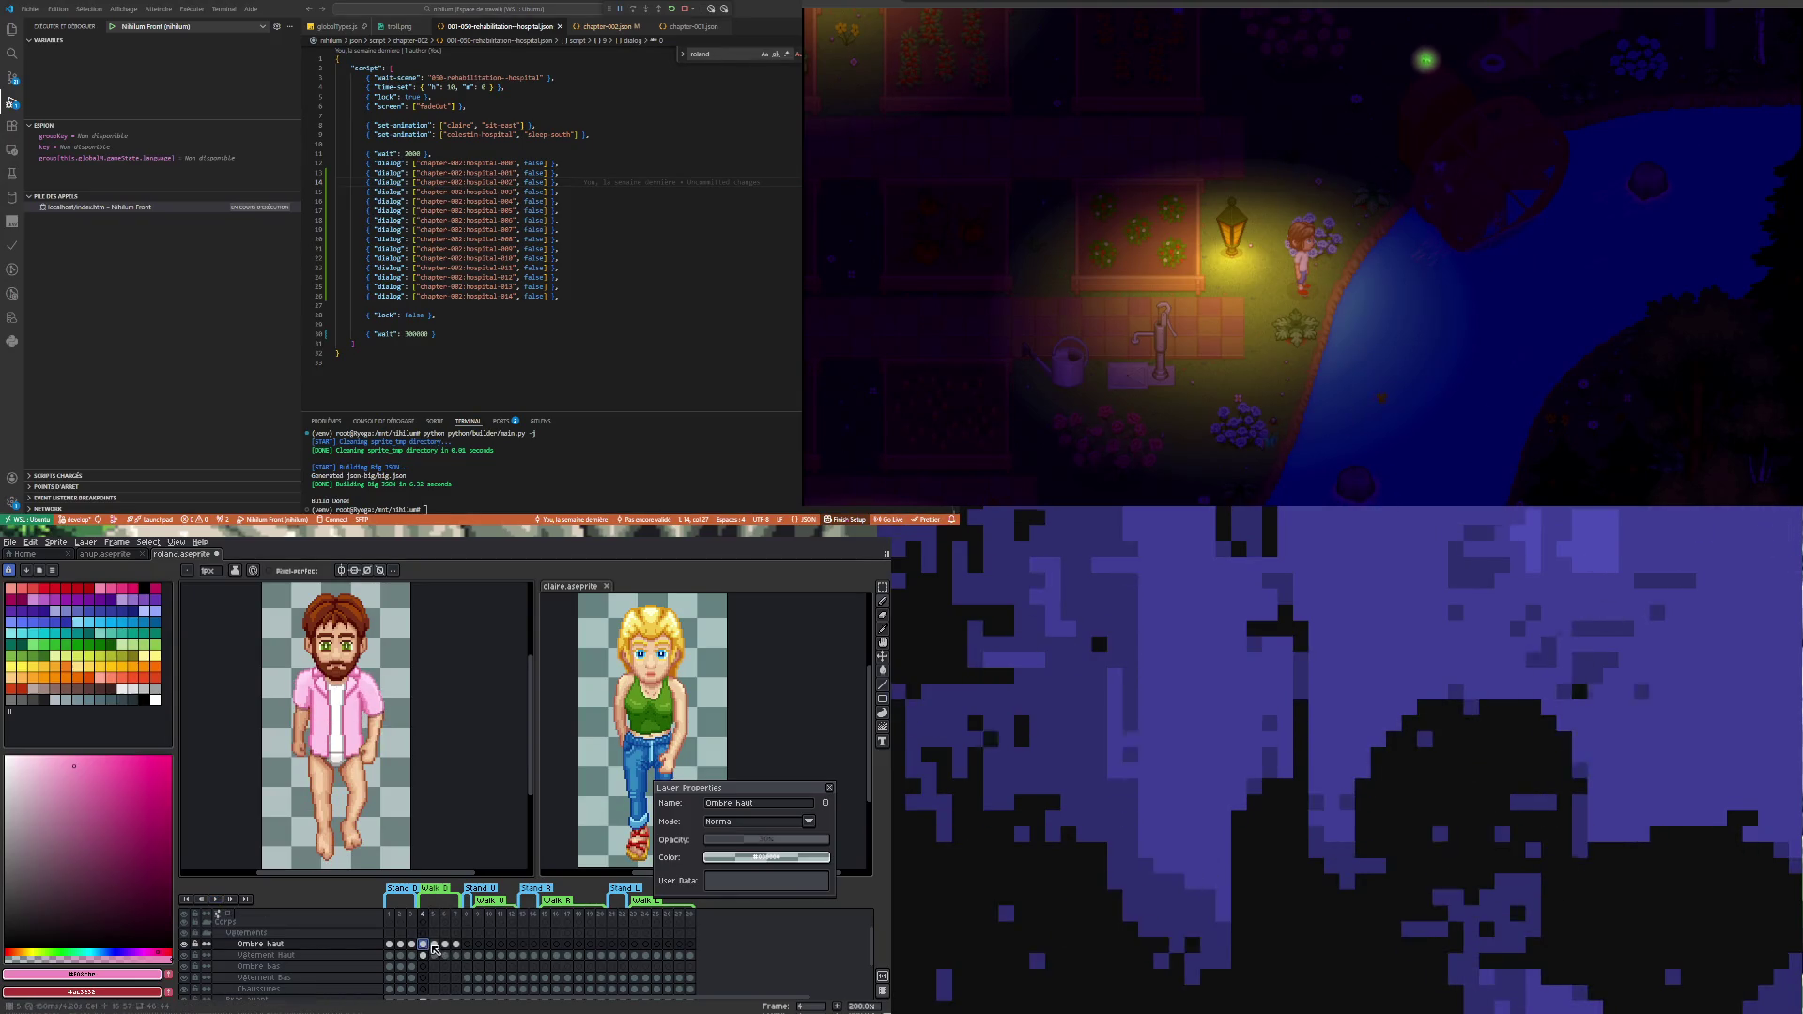
pyautogui.click(436, 947)
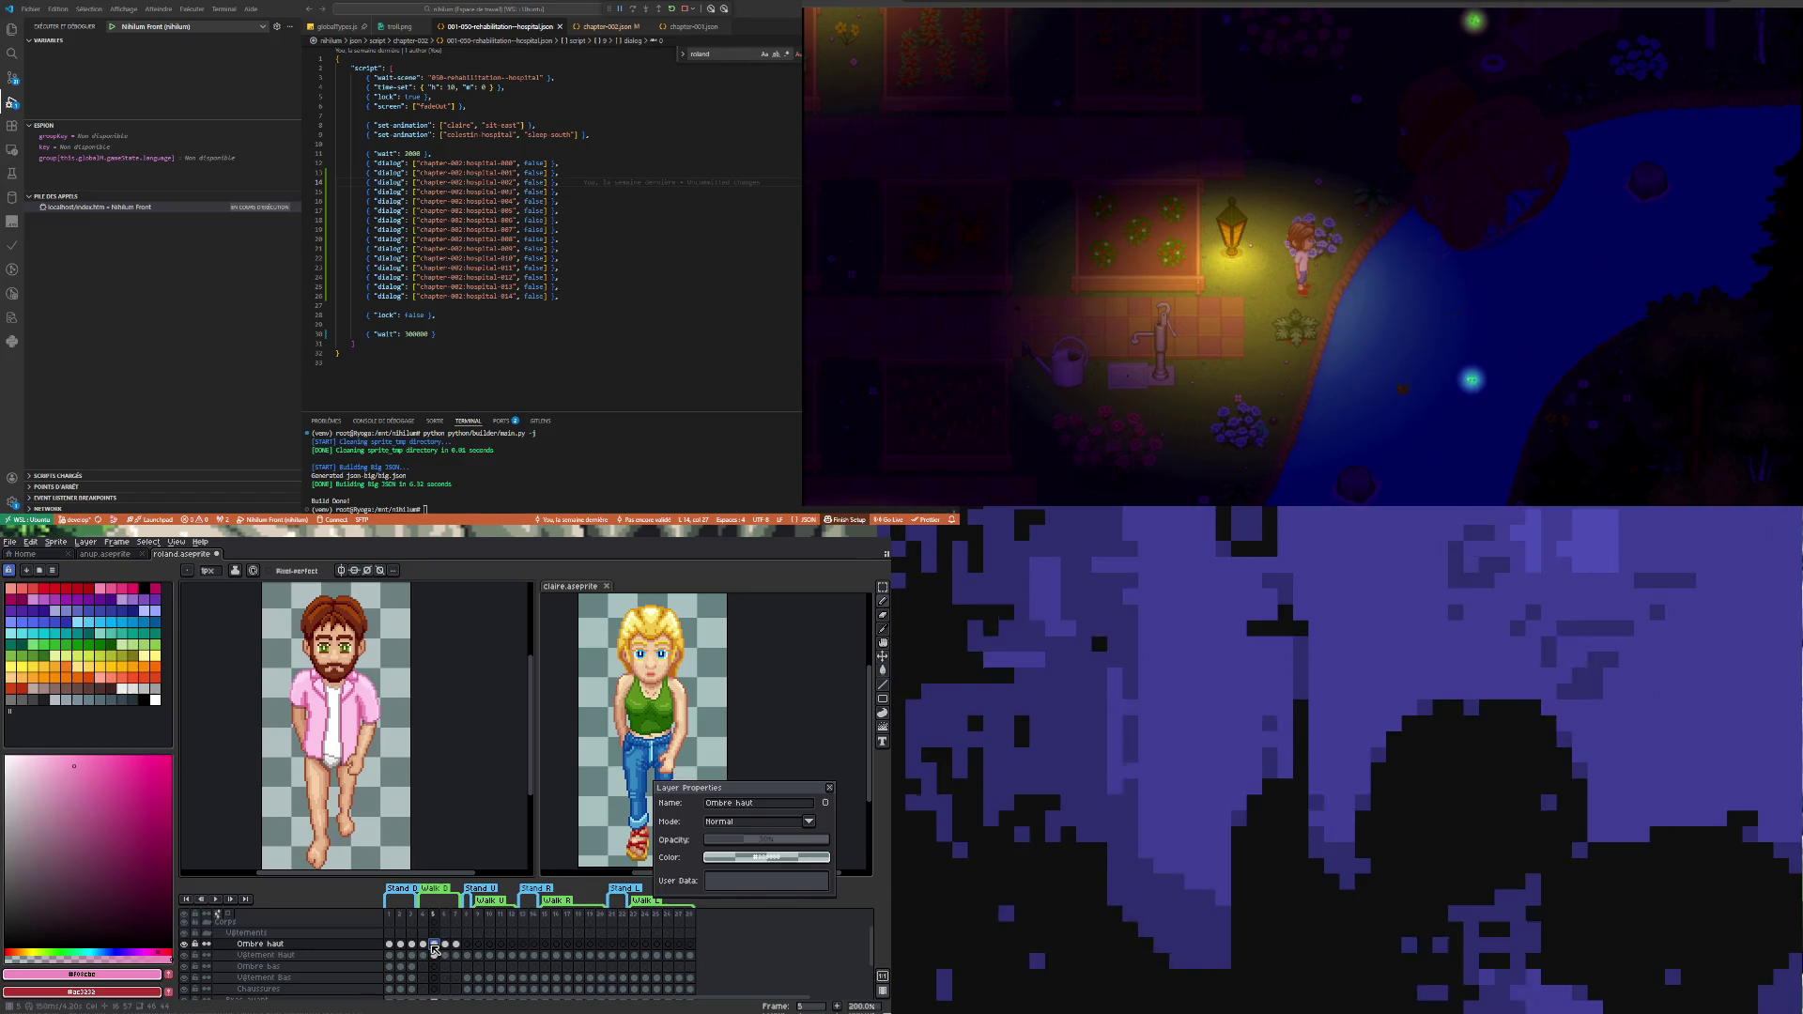
pyautogui.click(424, 946)
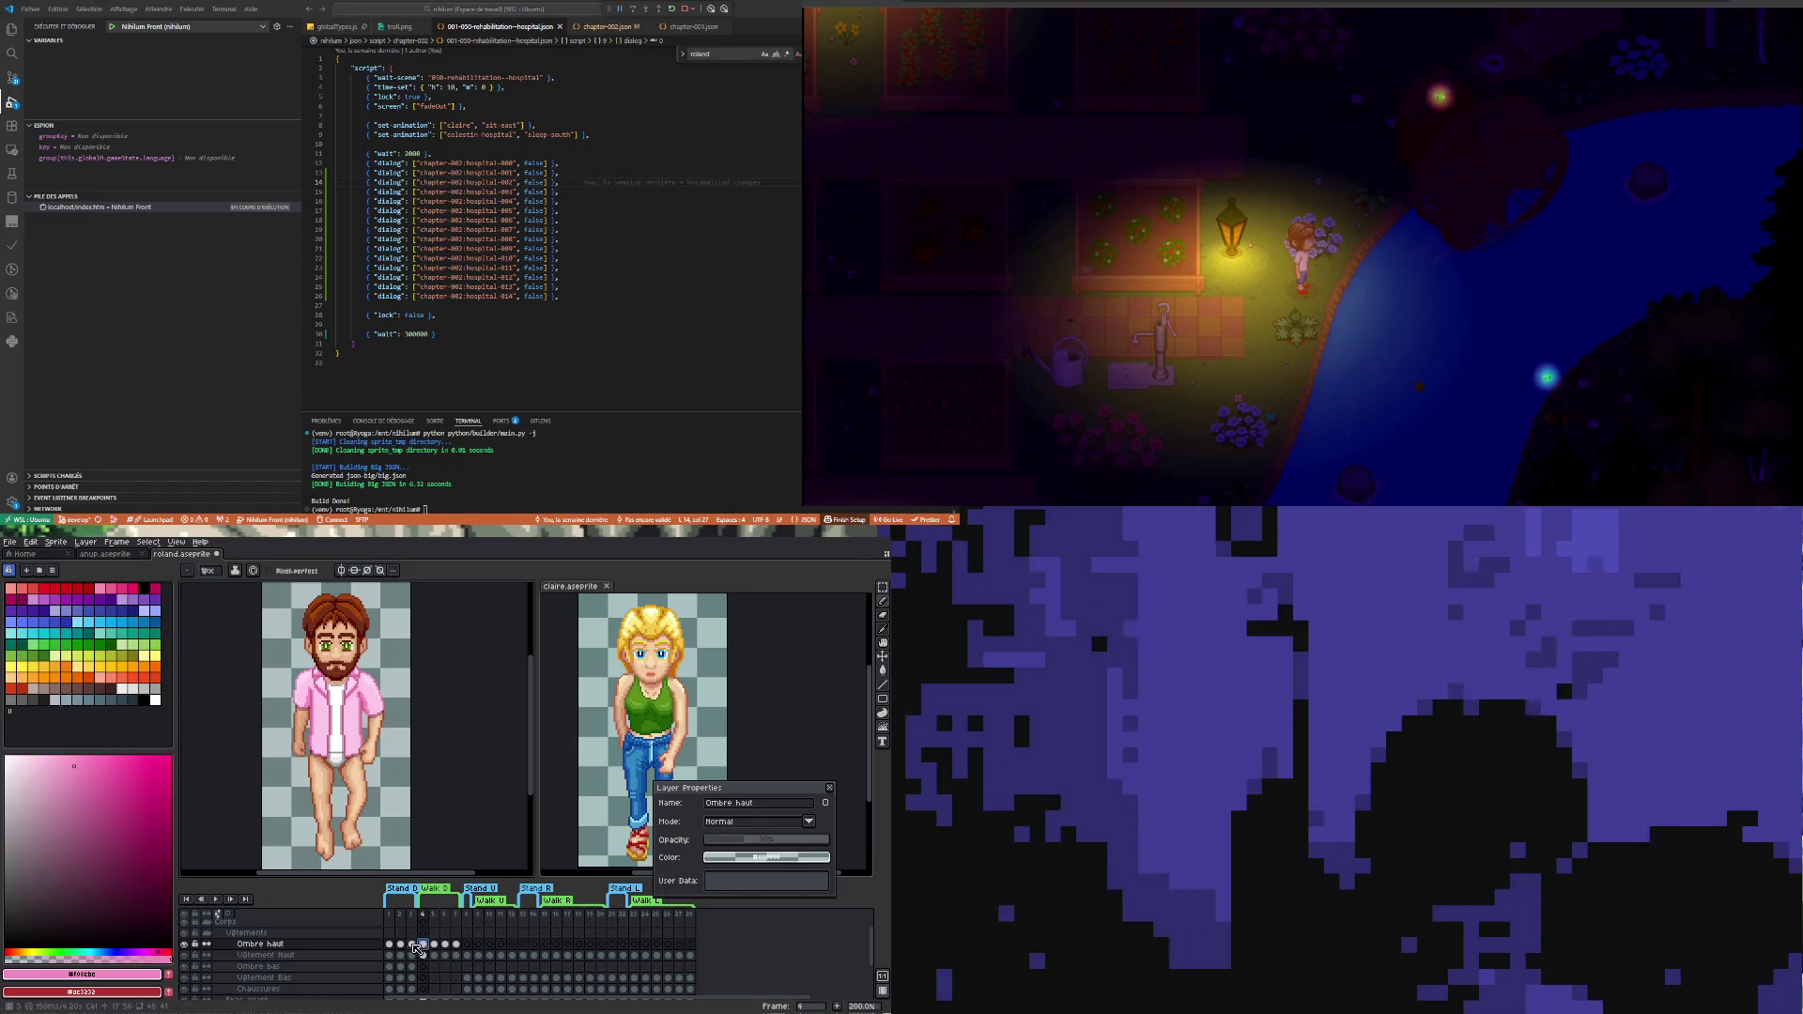
pyautogui.click(413, 947)
pyautogui.click(425, 946)
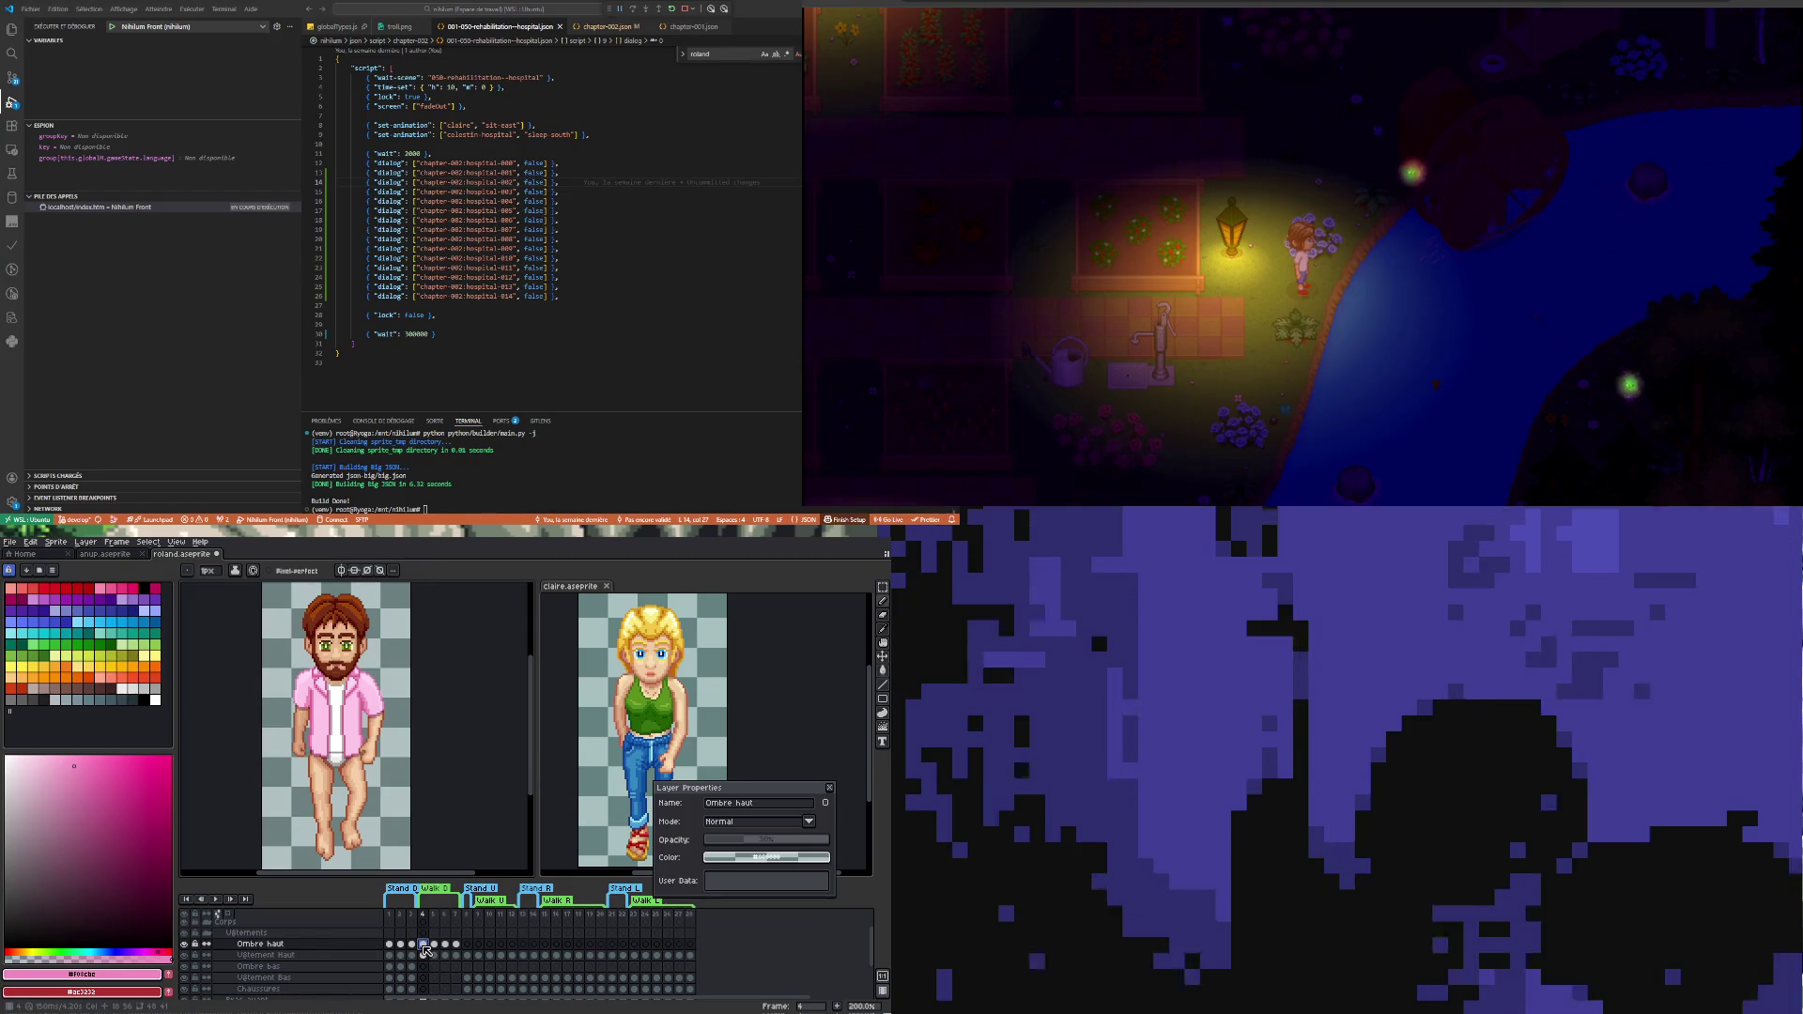
pyautogui.click(435, 945)
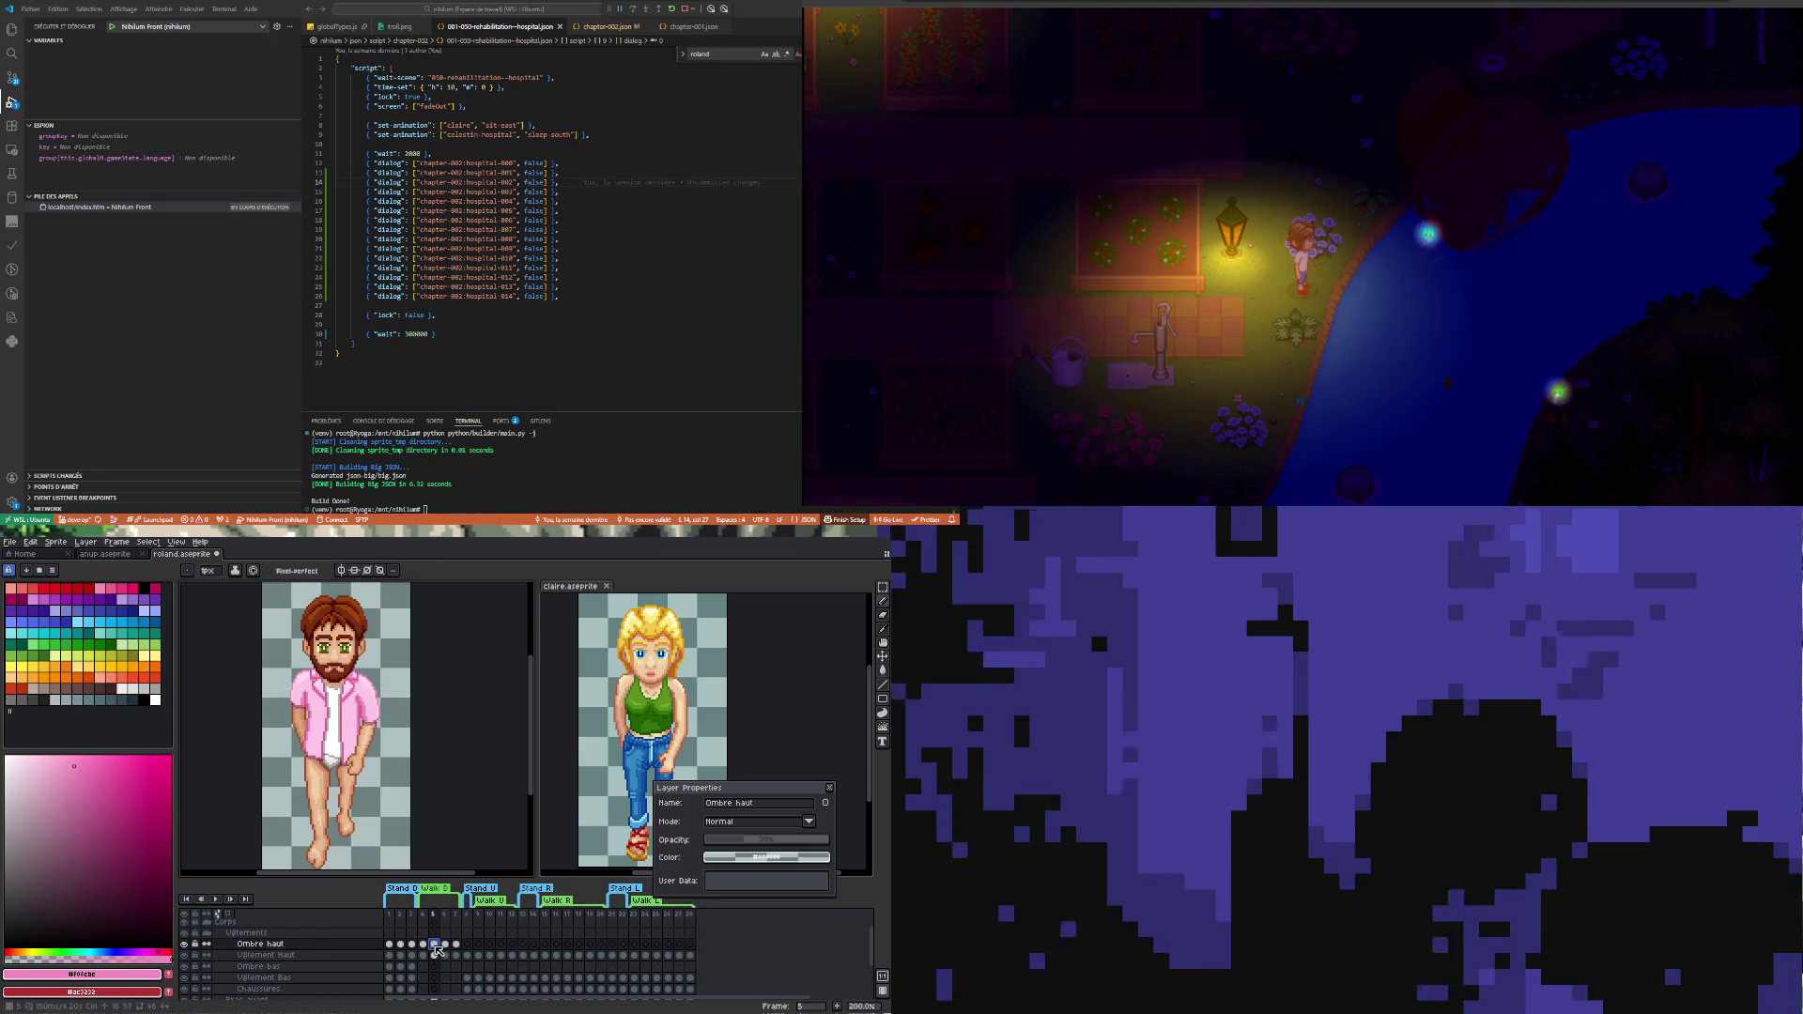
pyautogui.scroll(1, 280, 648)
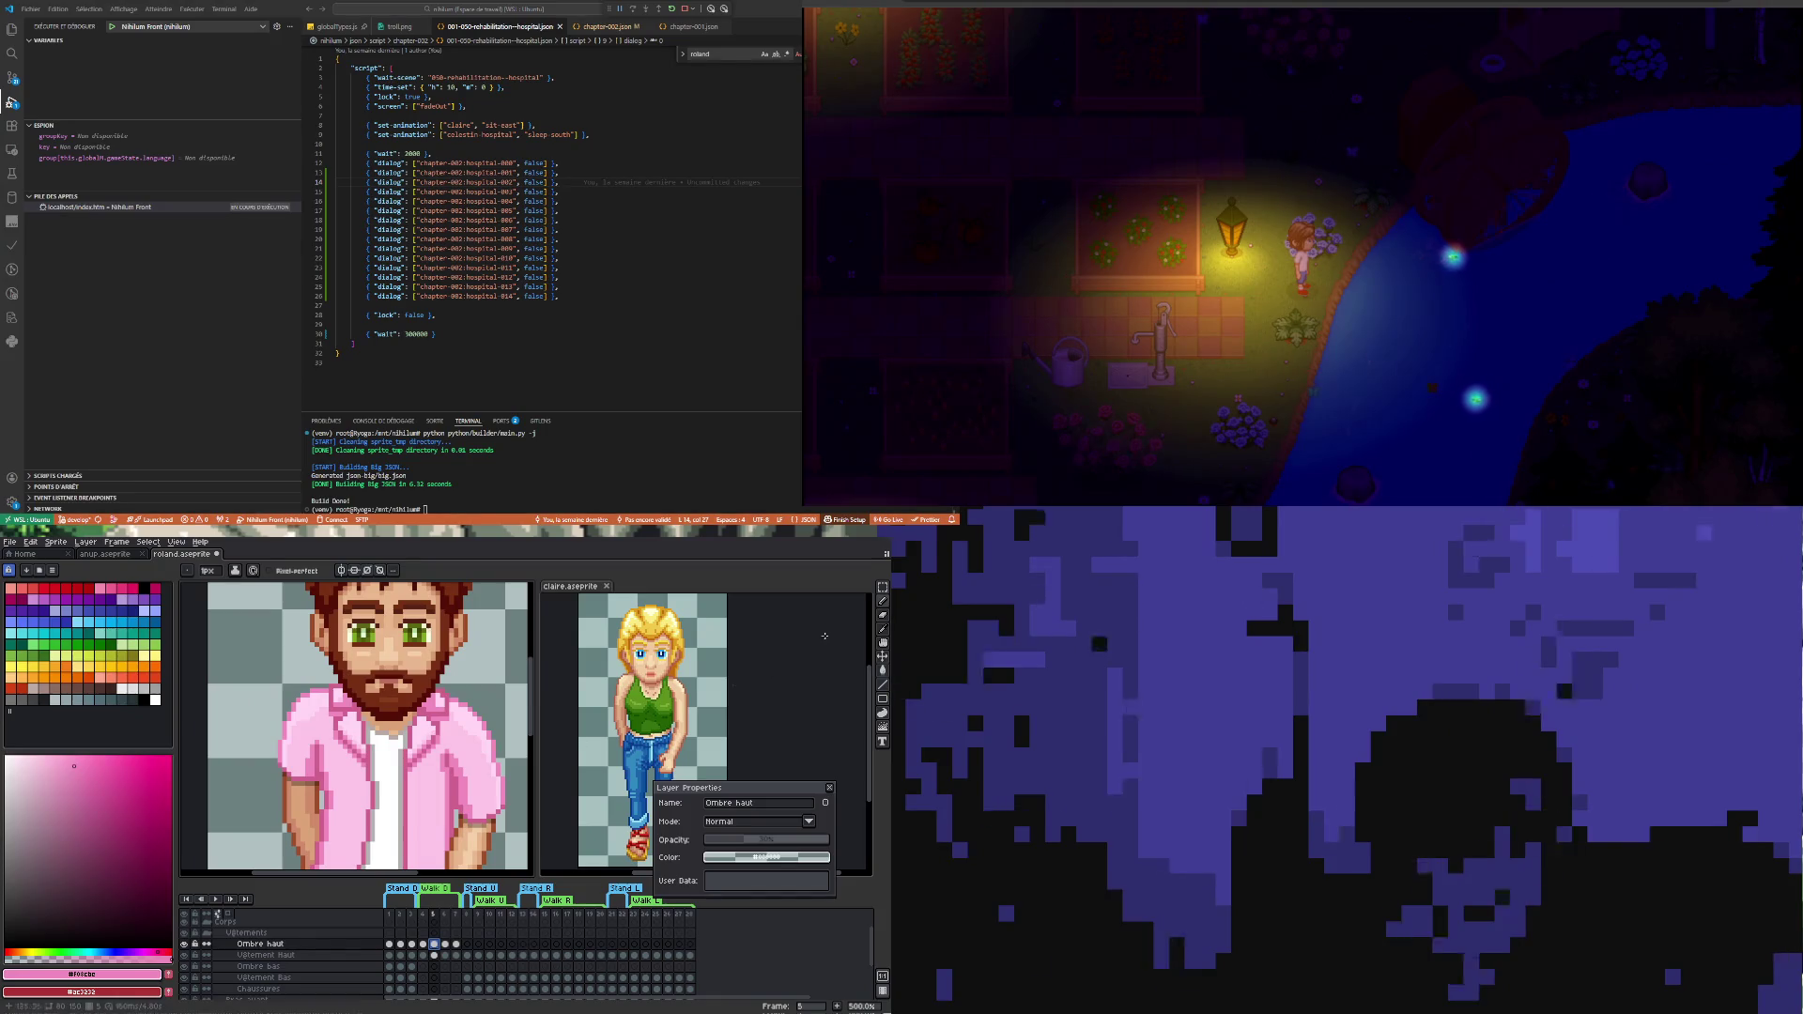
# - On Vêtement Haut frame 5, clear the leftover selection and draw a short black line down the shirt
pyautogui.press('m')
pyautogui.scroll(2, 388, 768)
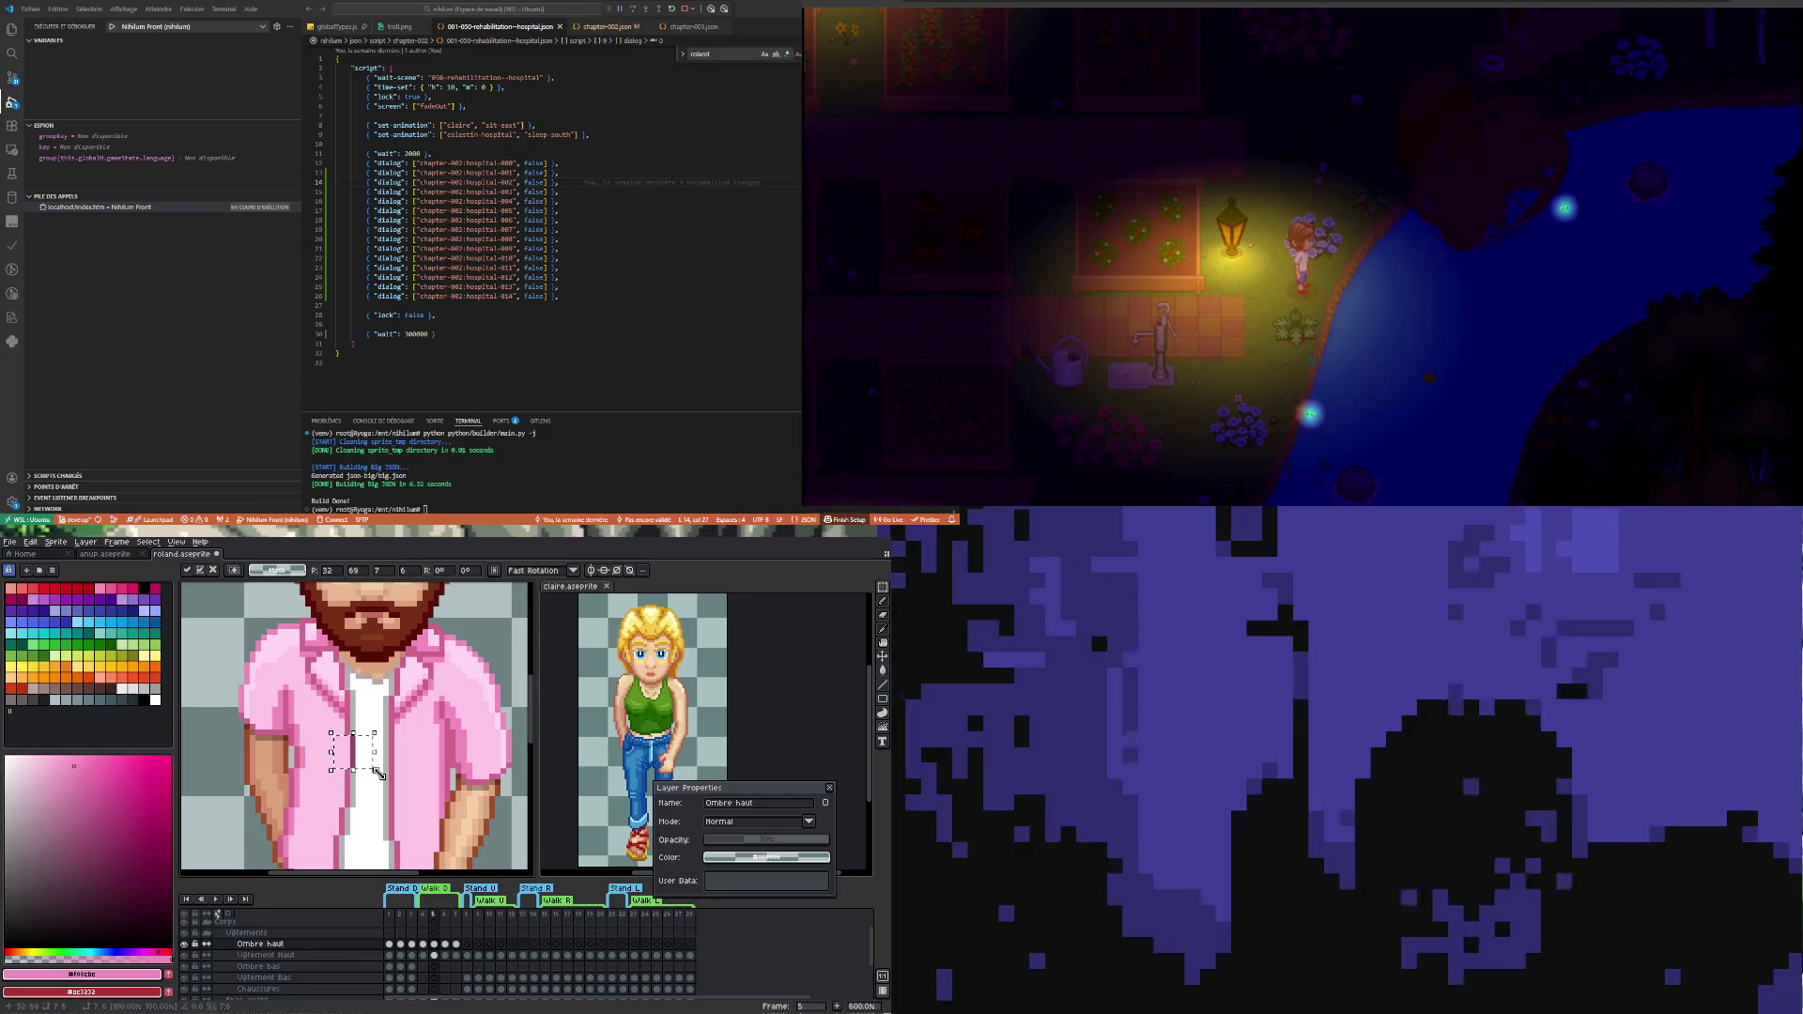
pyautogui.click(435, 955)
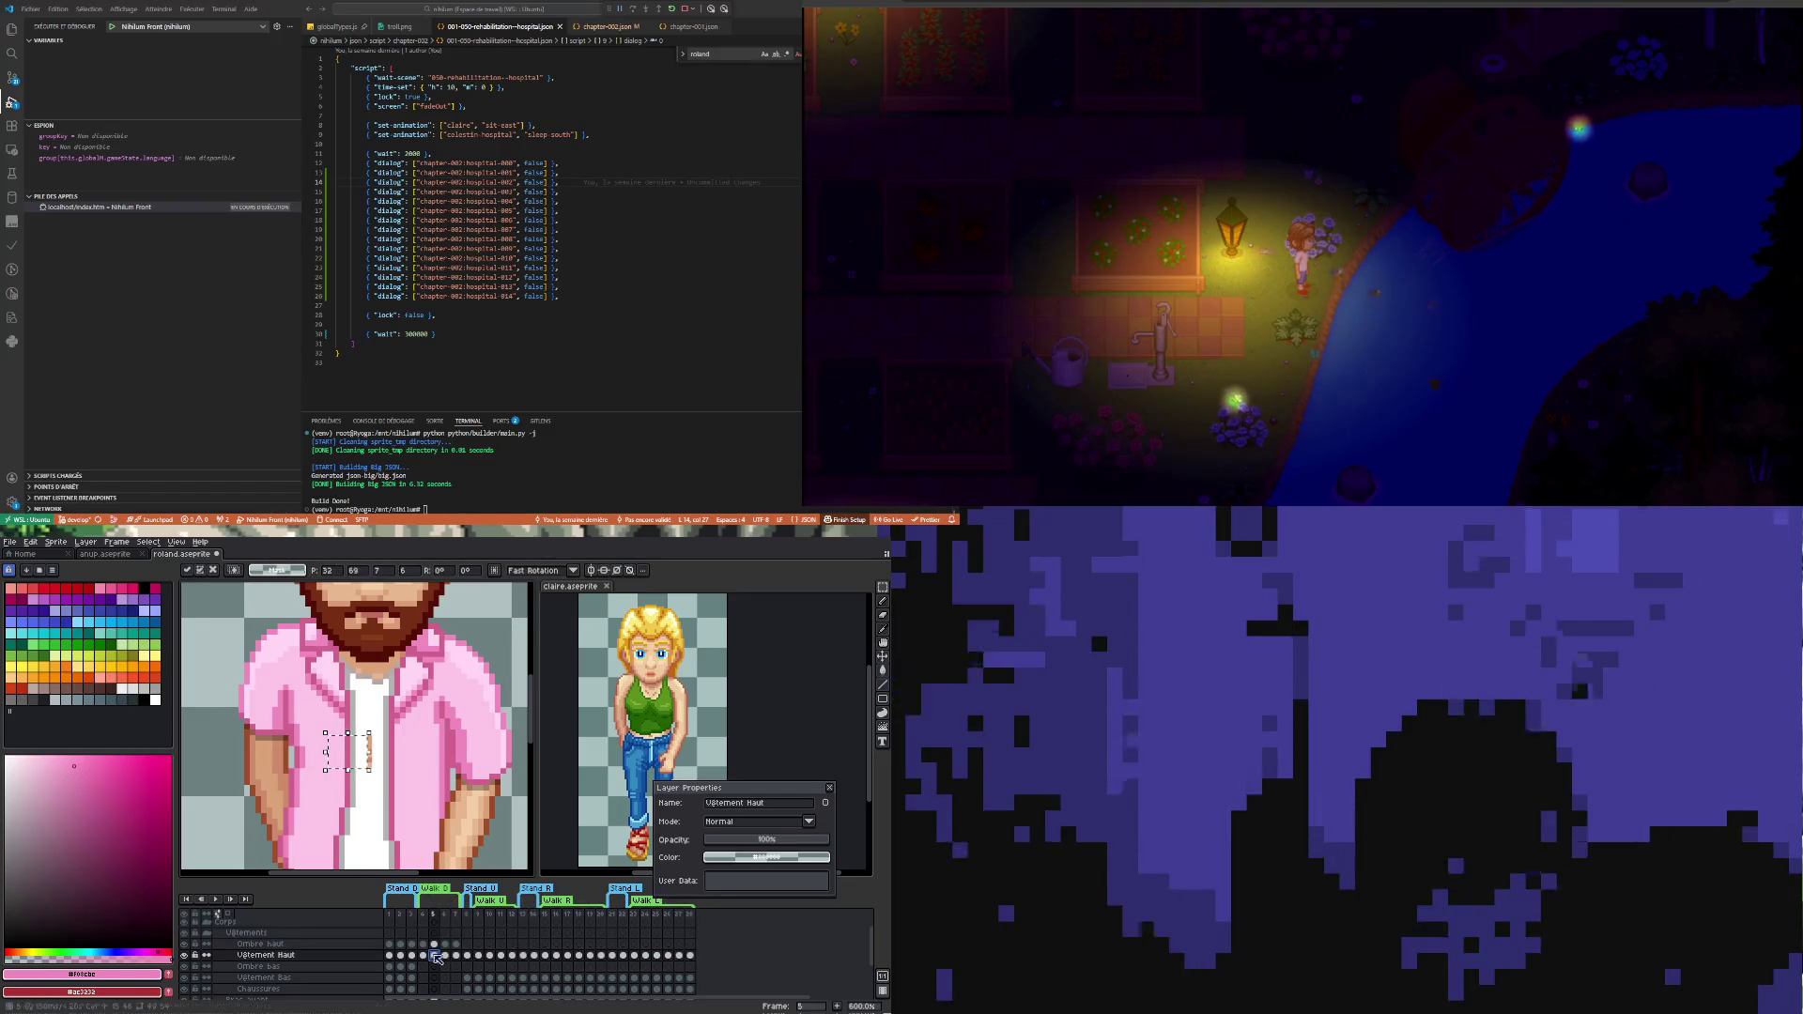
pyautogui.click(374, 697)
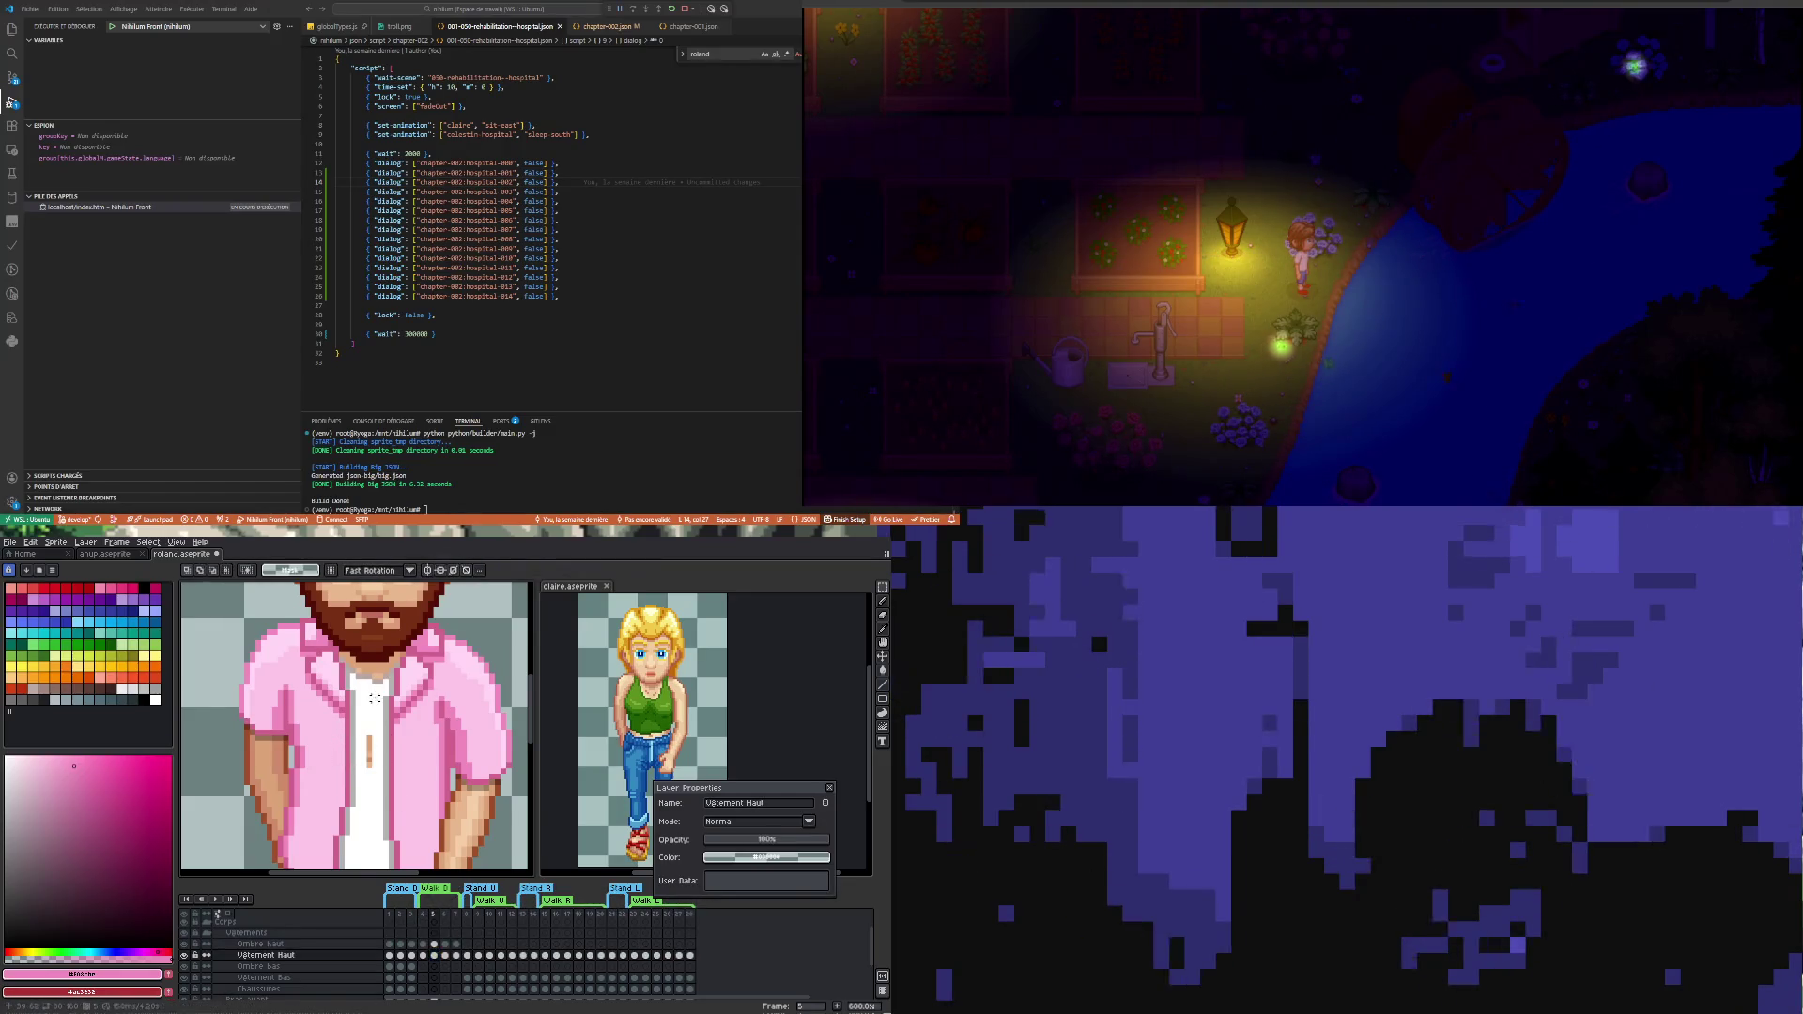
pyautogui.moveTo(362, 731); pyautogui.dragTo(366, 778)
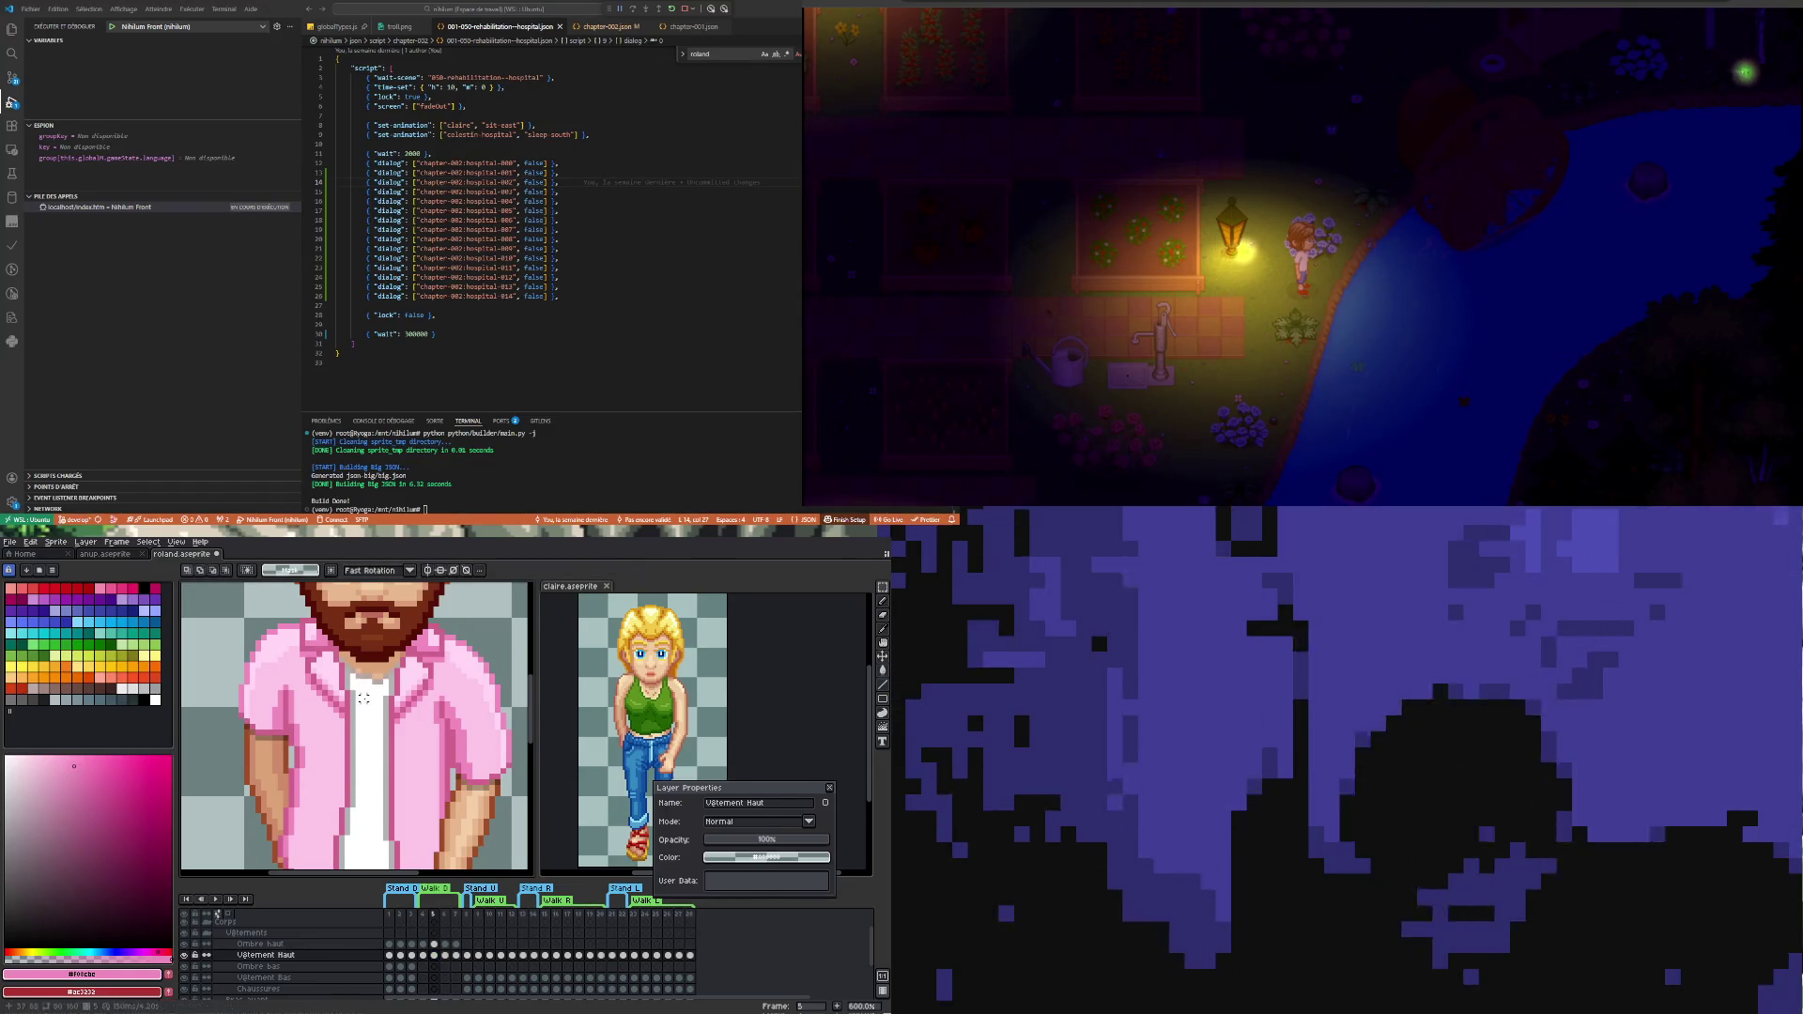
# - Flip between the Ombre haut and Vêtement Haut cels on frames 5 and 7, ending on Vêtement Haut frame 7
pyautogui.click(427, 956)
pyautogui.click(443, 945)
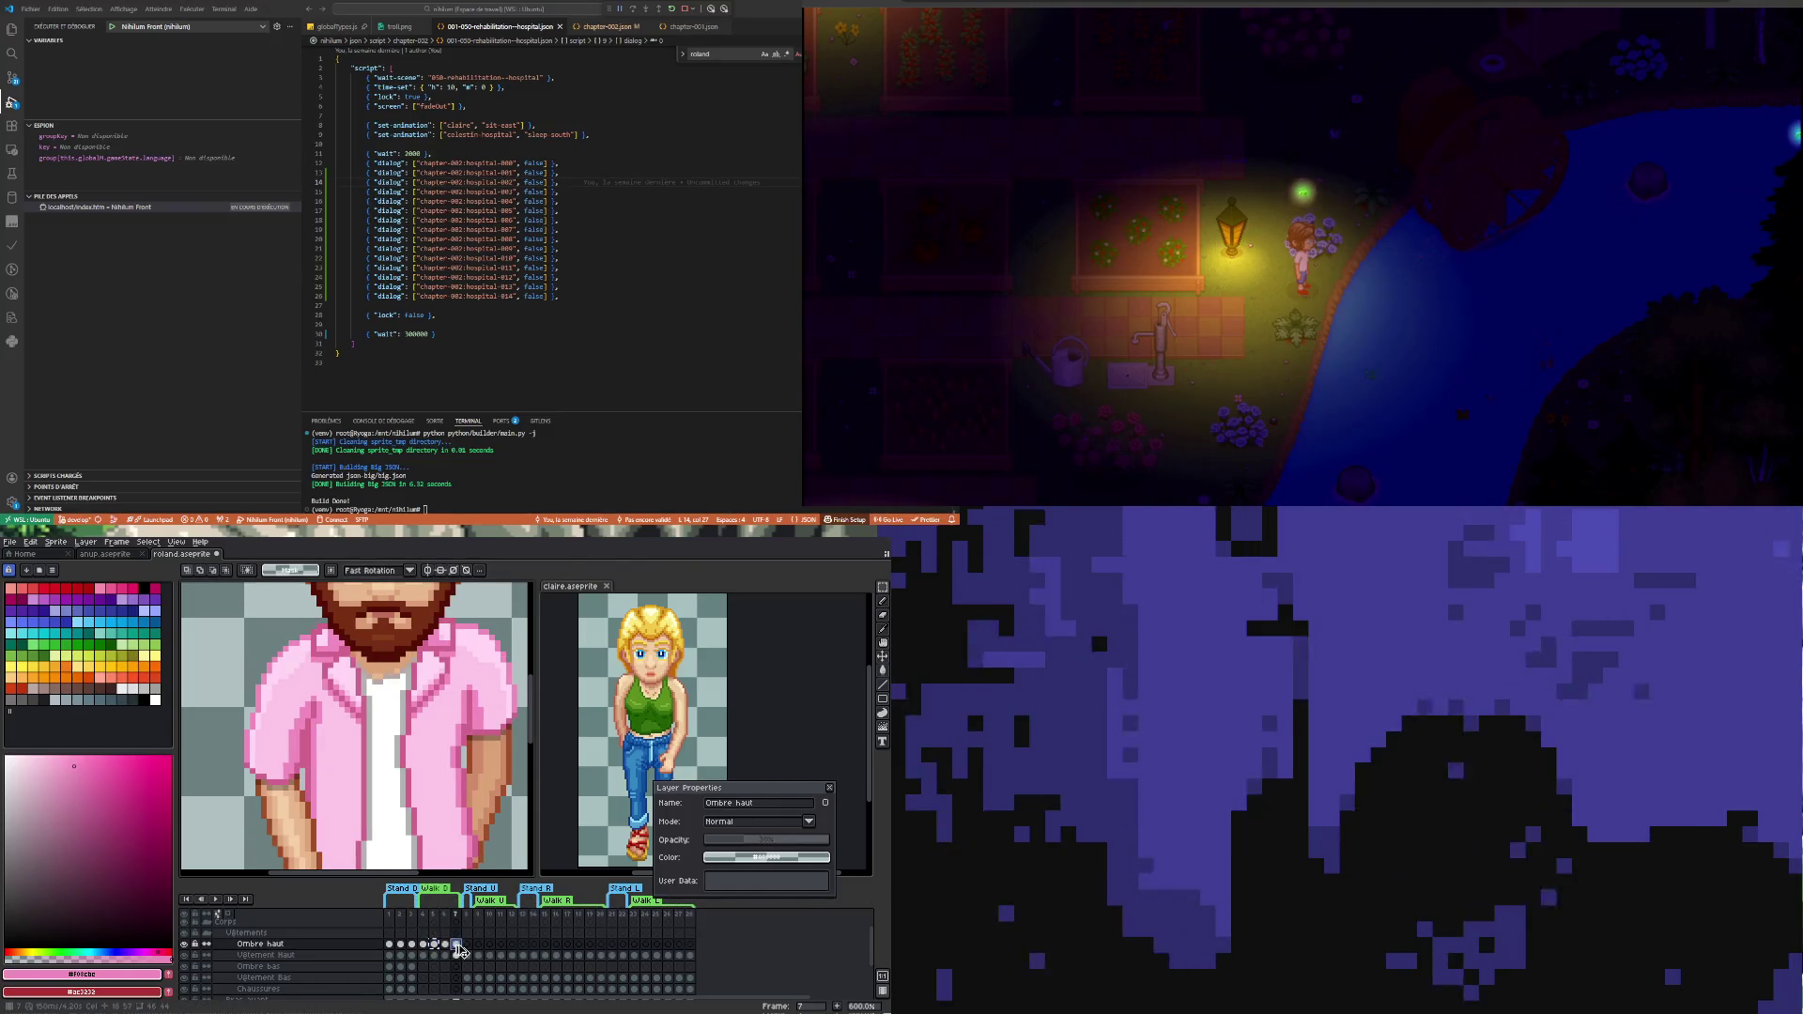
pyautogui.click(444, 945)
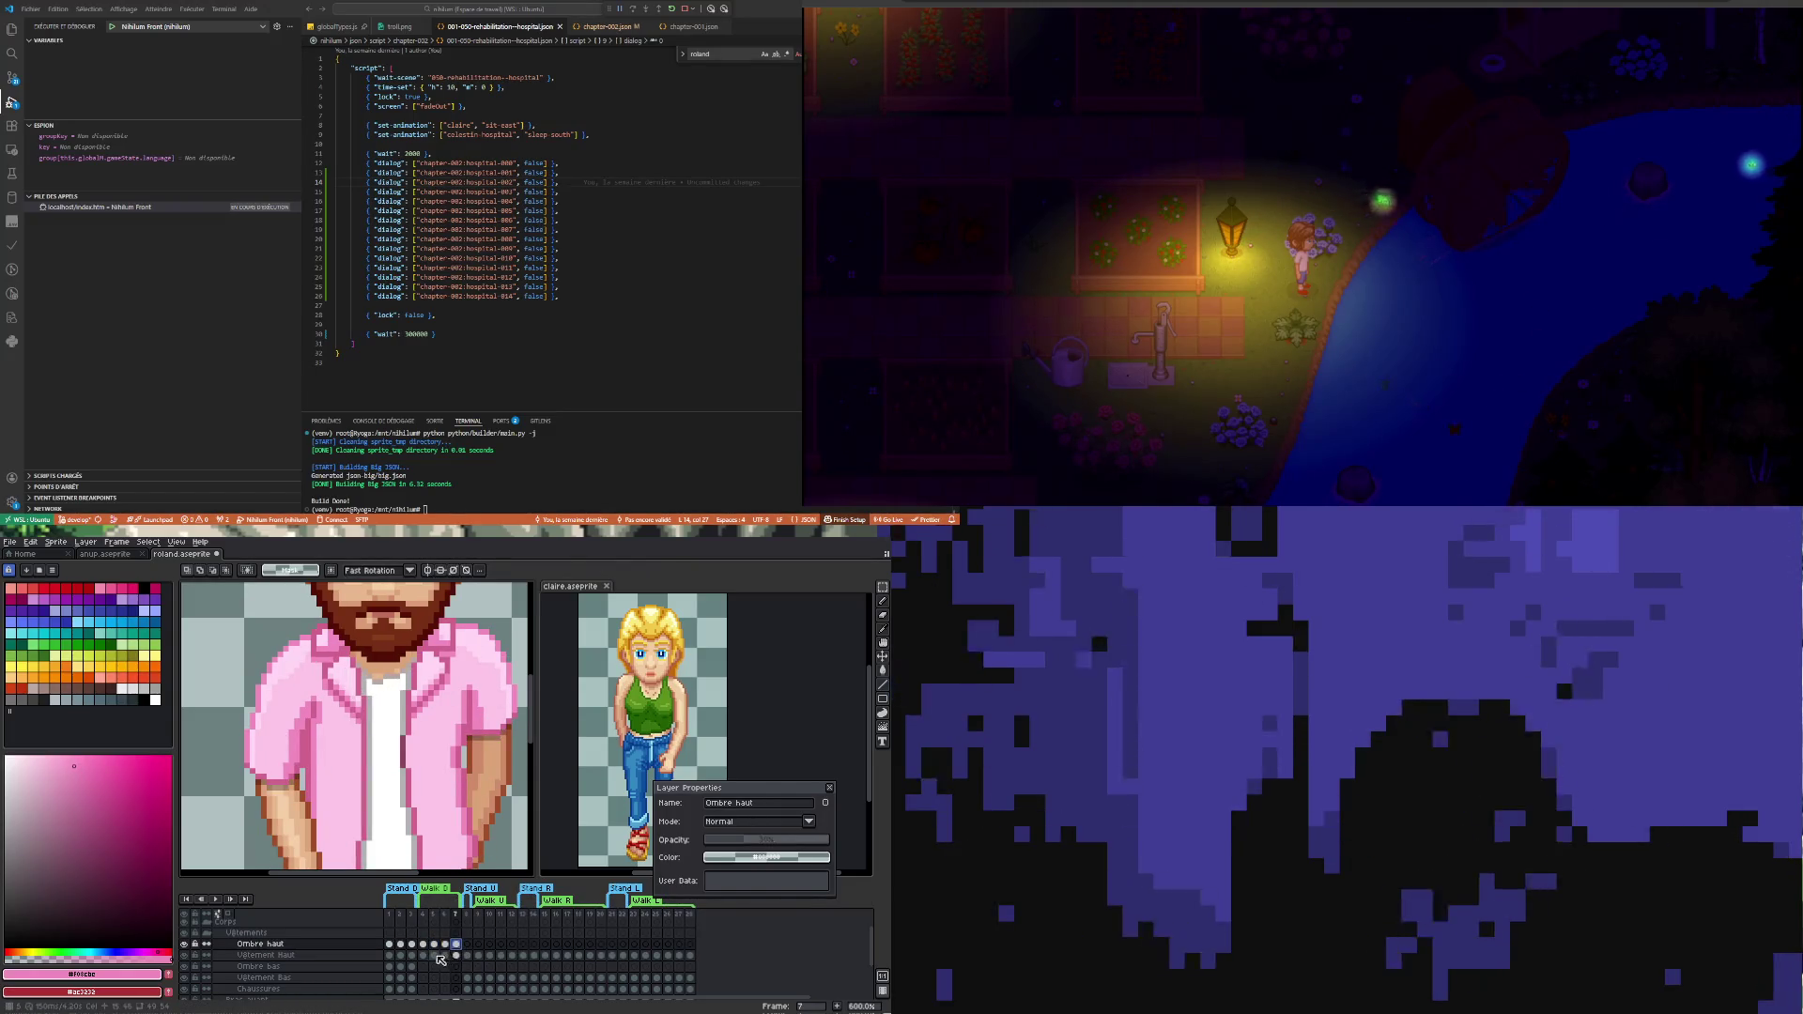
pyautogui.click(437, 956)
pyautogui.click(444, 957)
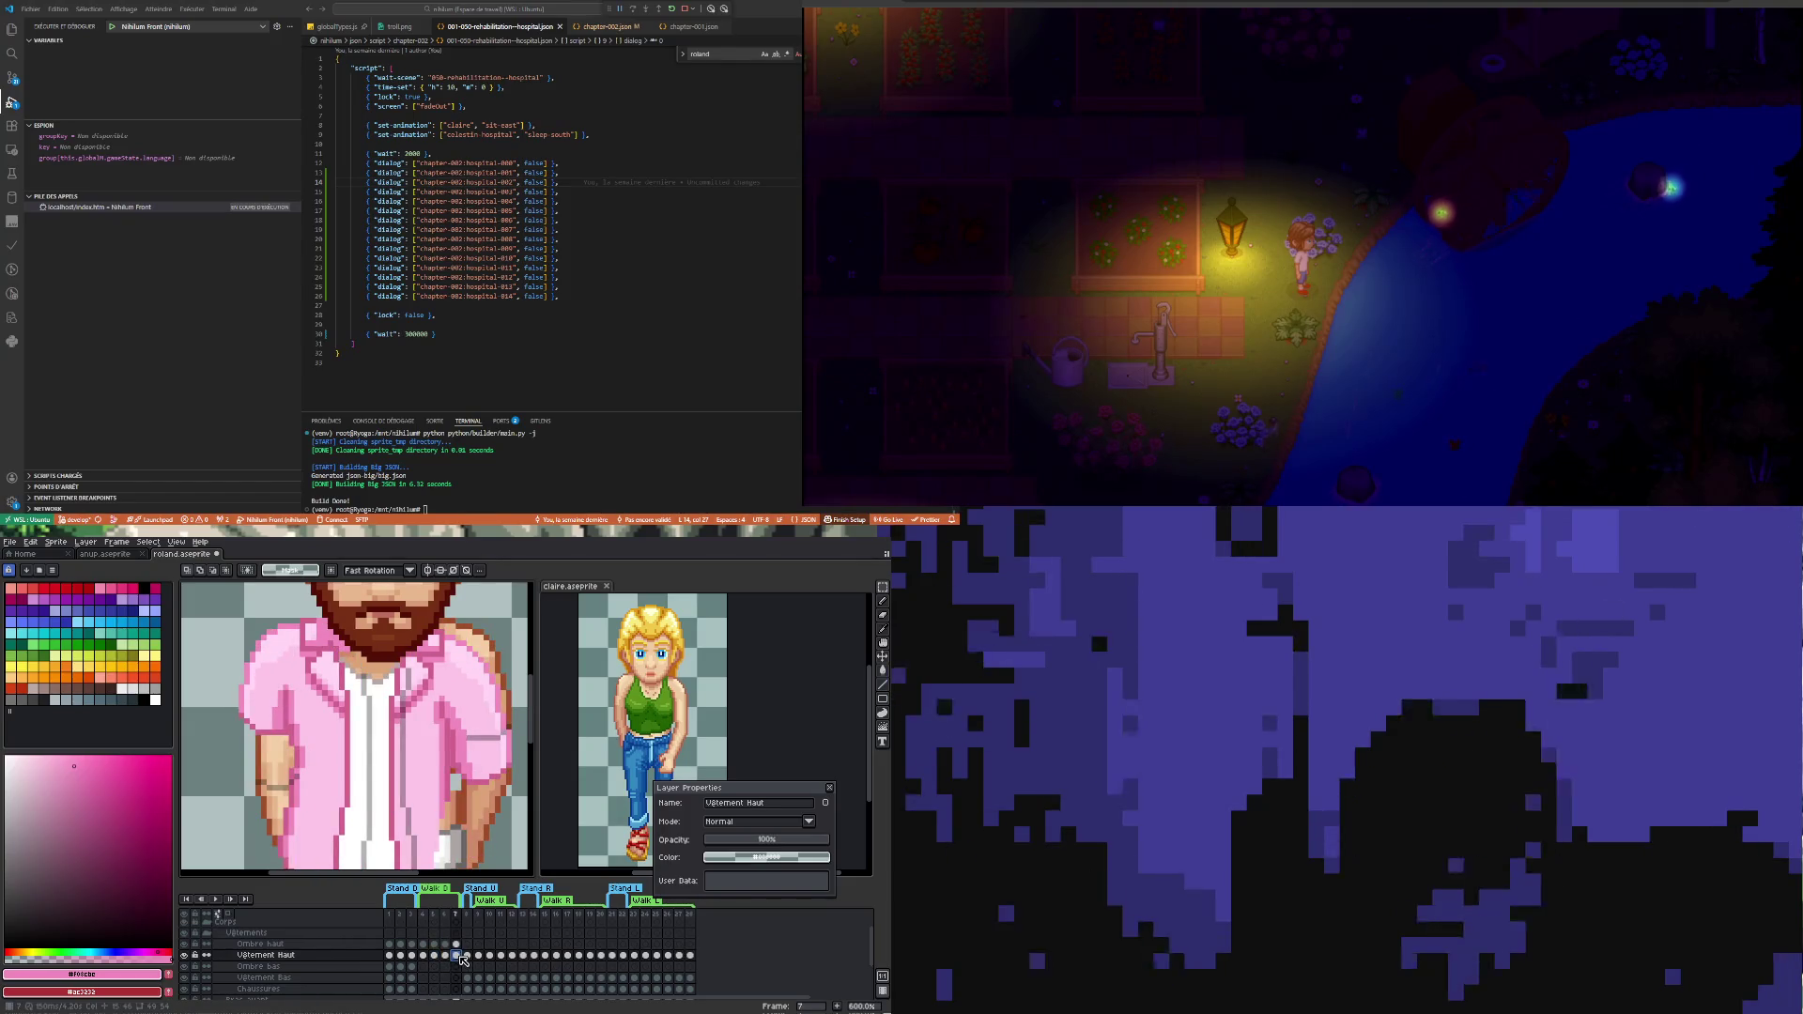
pyautogui.click(456, 958)
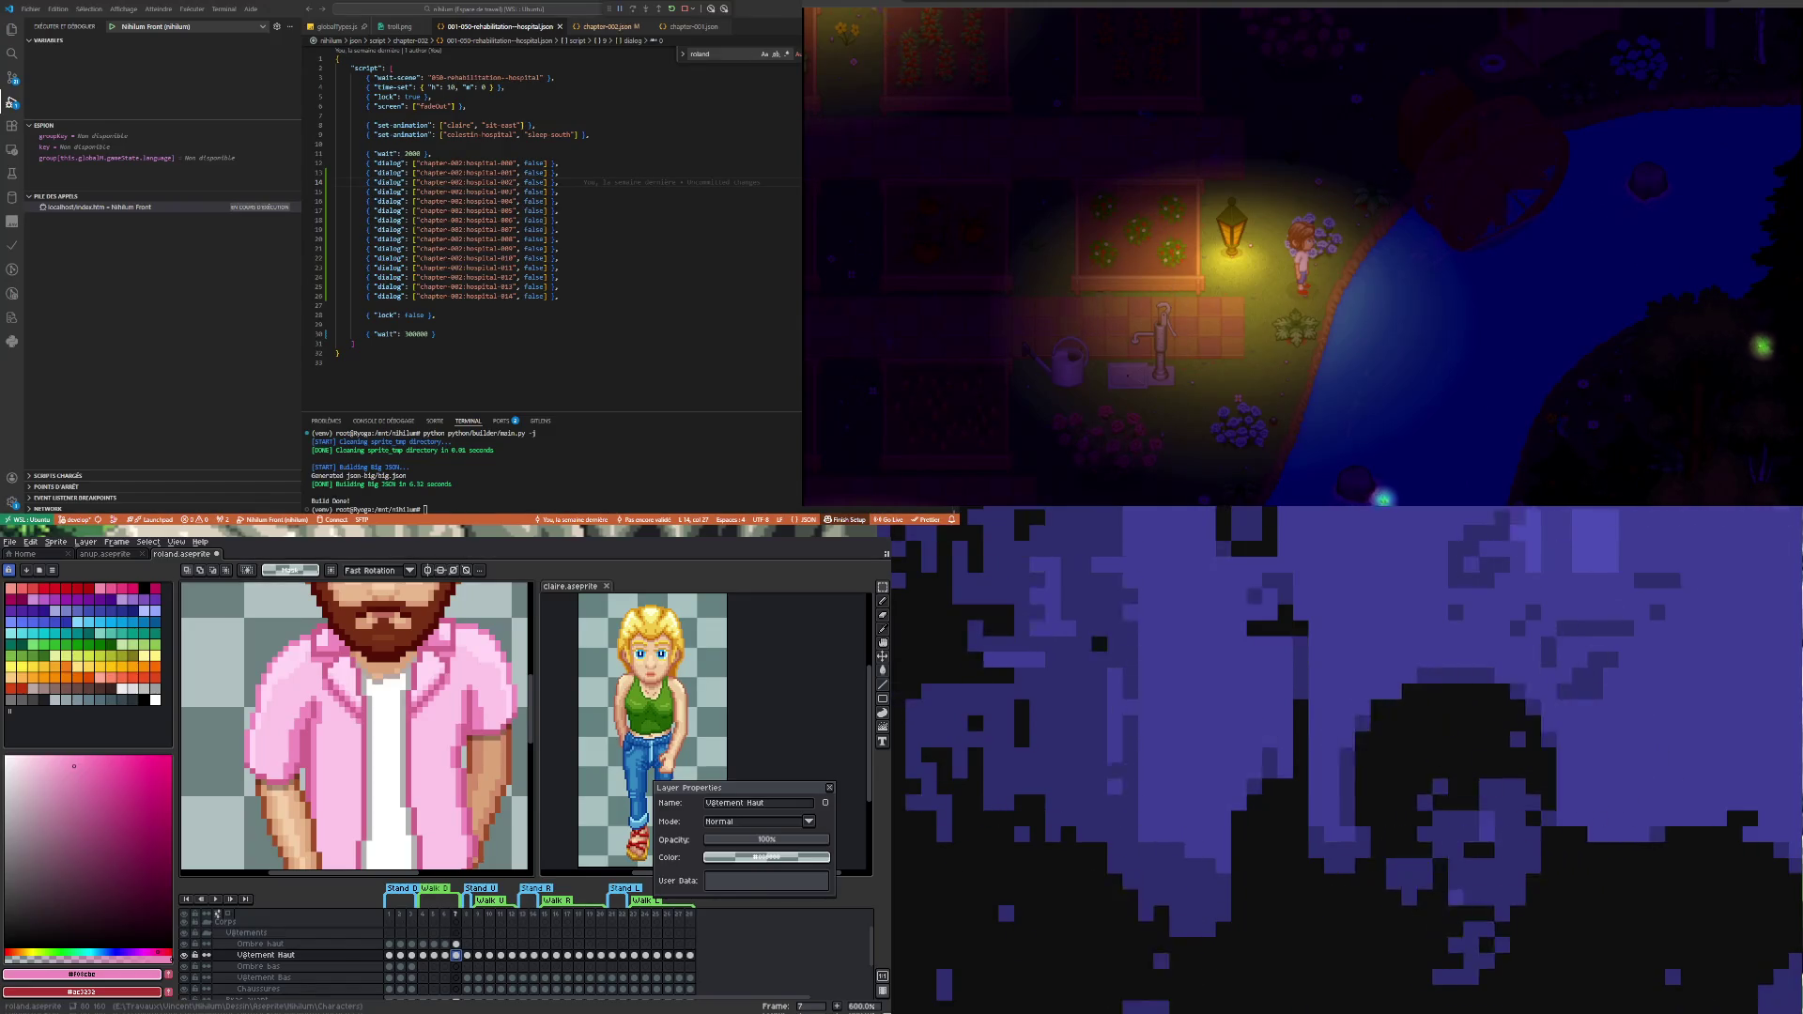
pyautogui.scroll(-1, 359, 816)
pyautogui.scroll(-1, 360, 816)
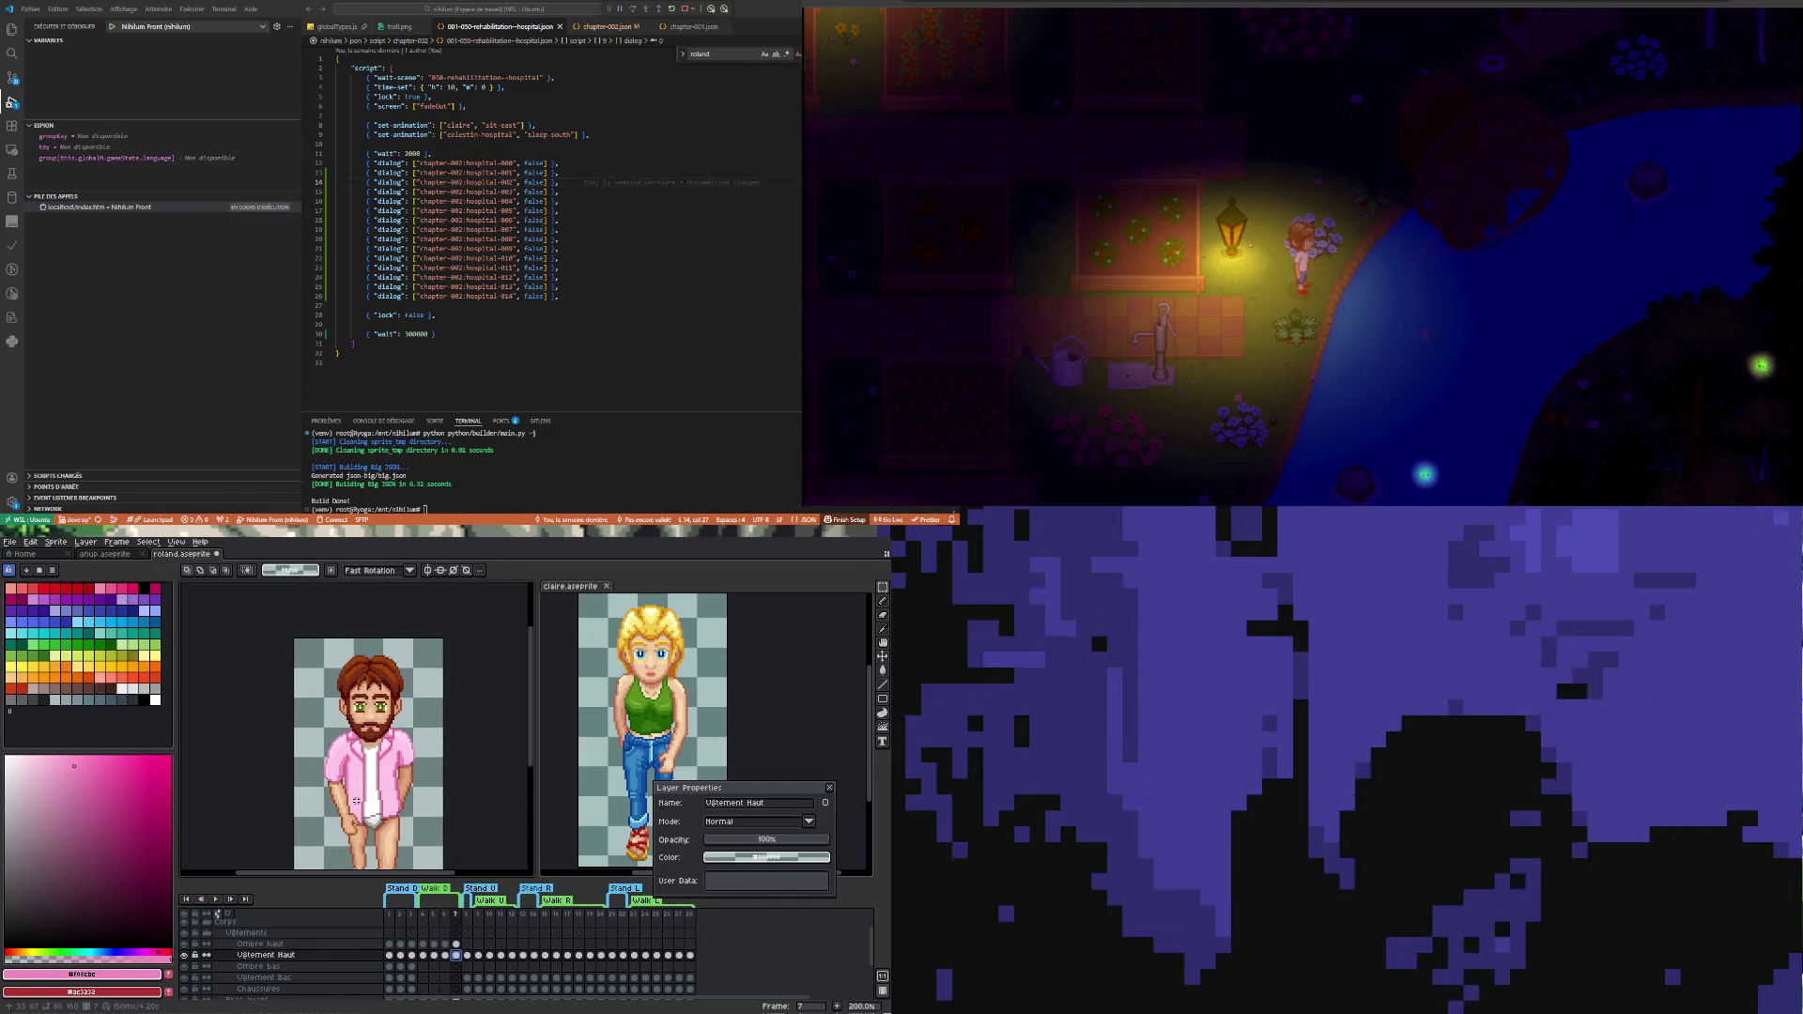
# - Start playback of the walk cycle with Roland's full figure in view
pyautogui.click(213, 898)
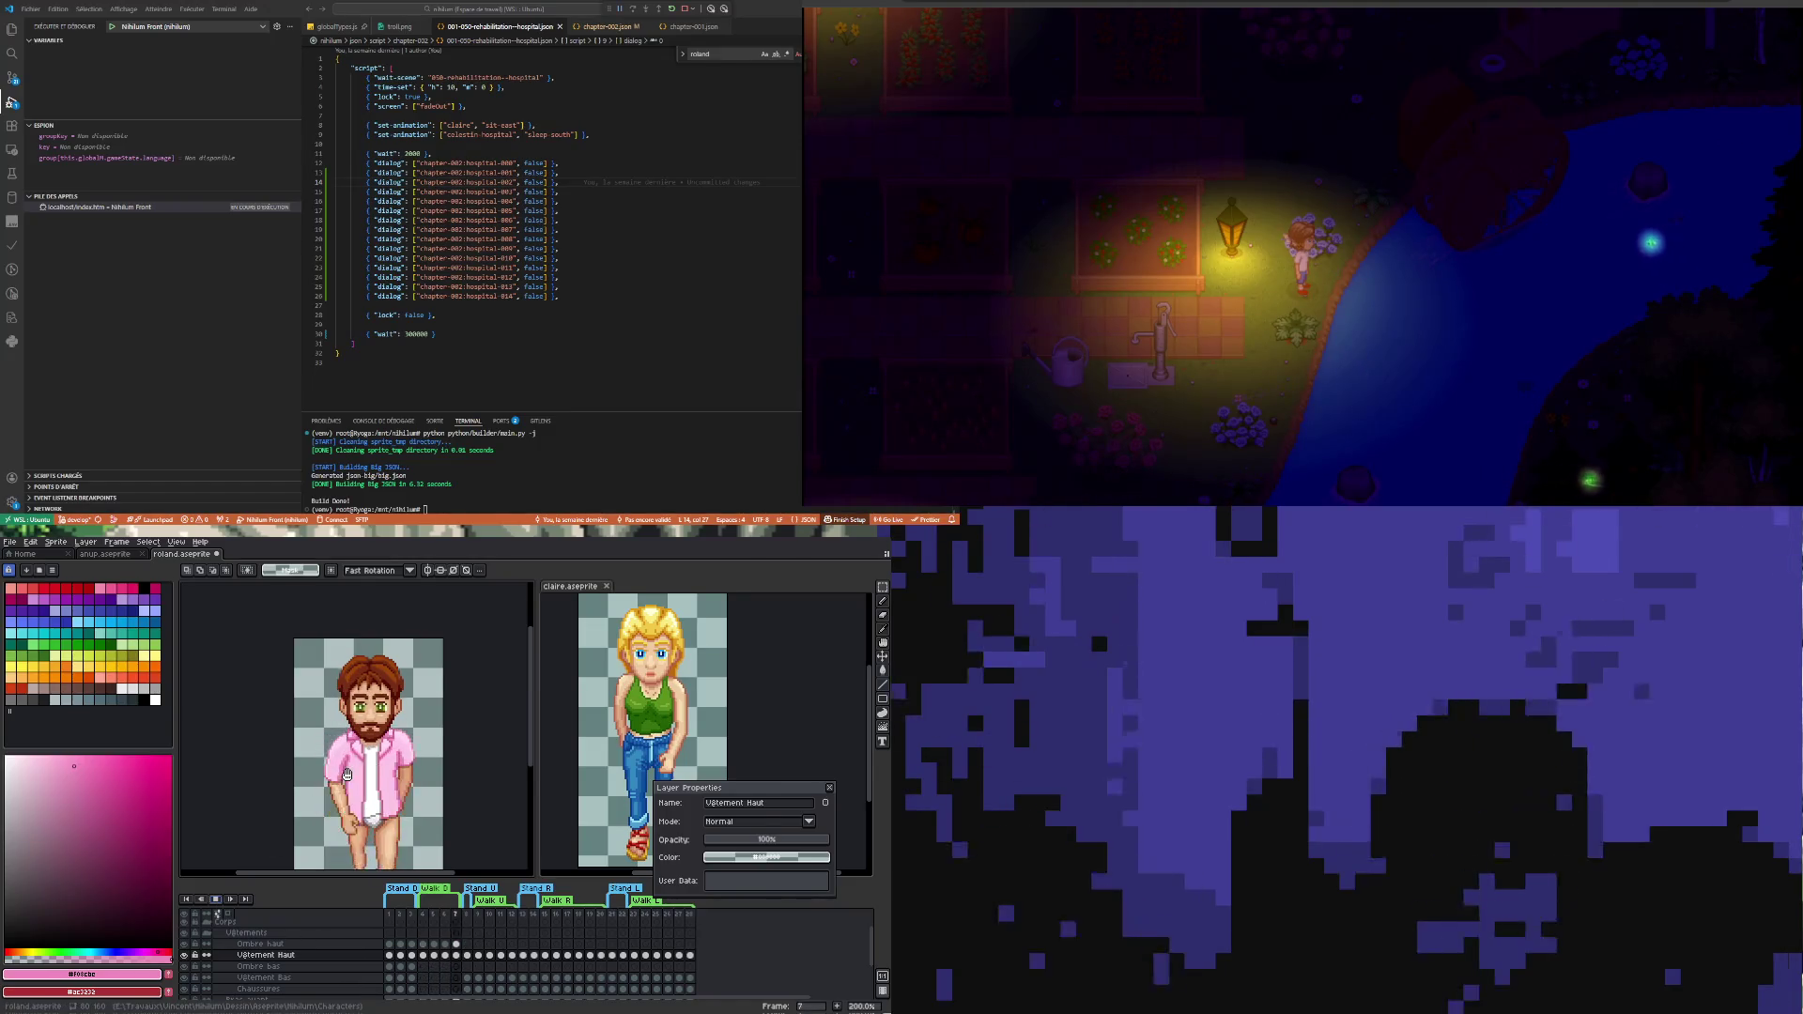
pyautogui.scroll(-1, 349, 776)
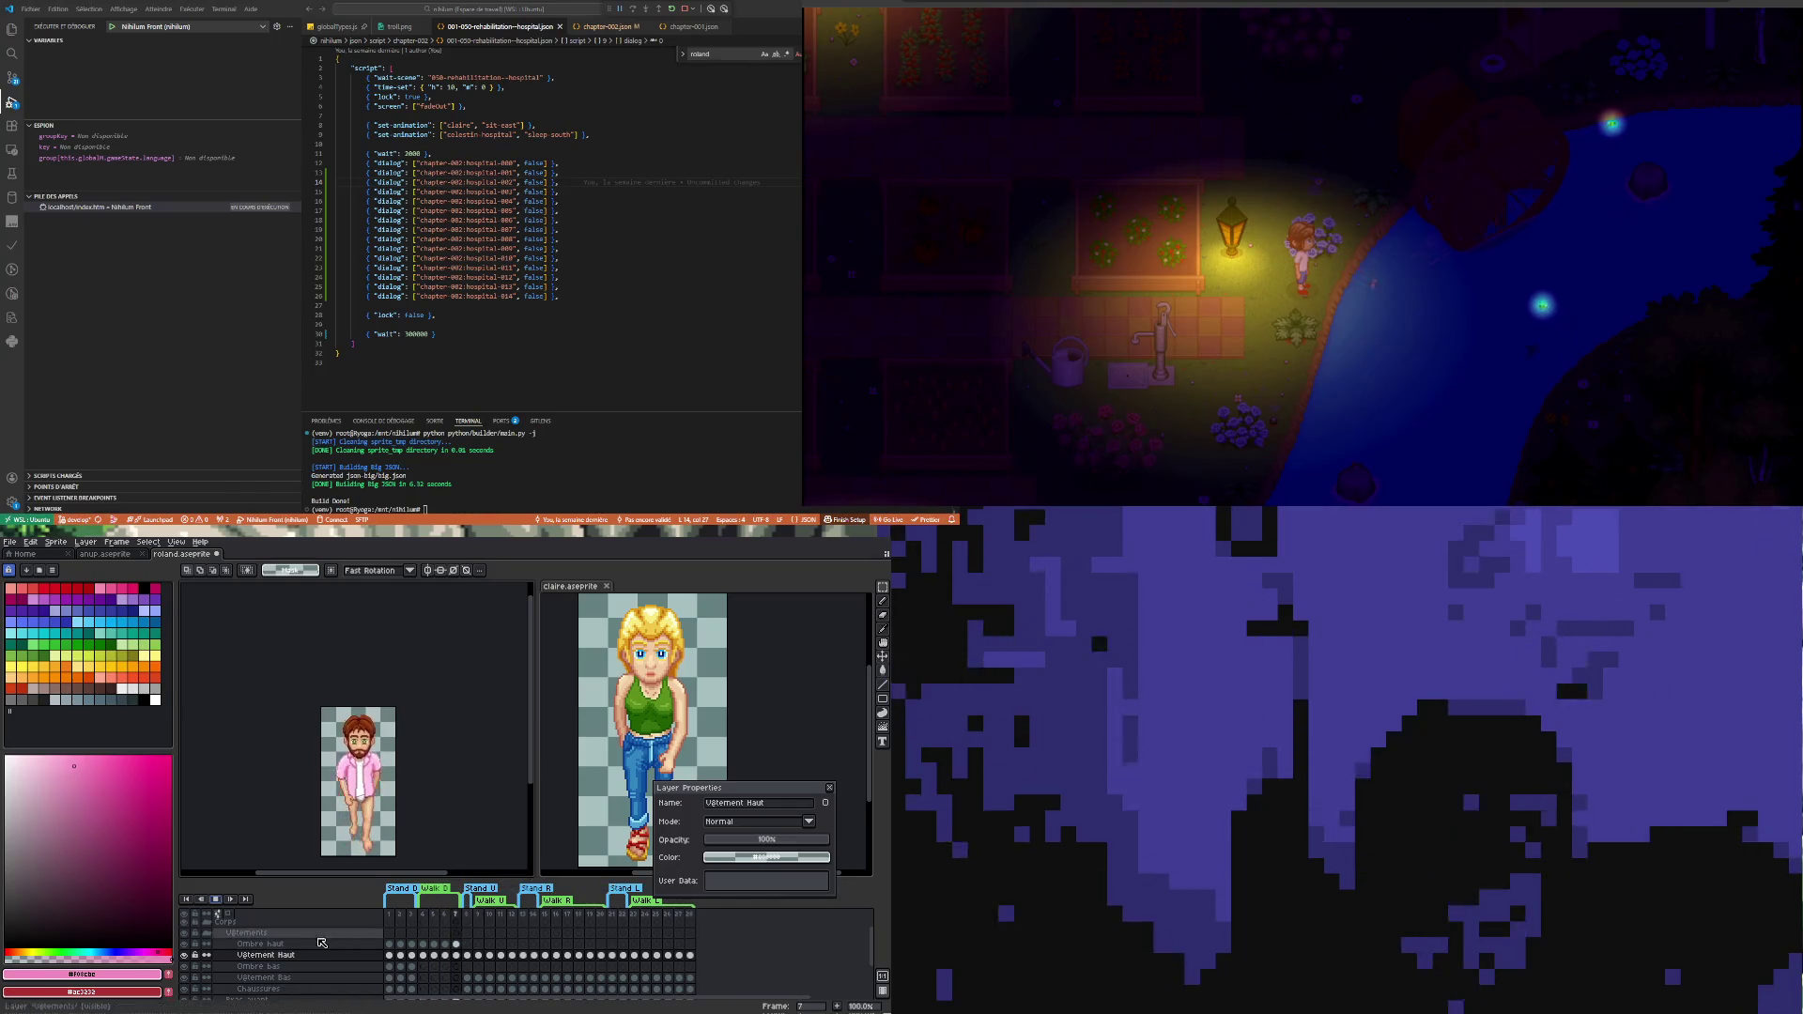
# - Stop playback and compare the shirt on frames 4, 5 and the back-view frame 10
pyautogui.click(423, 957)
pyautogui.scroll(4, 378, 782)
pyautogui.scroll(1, 324, 768)
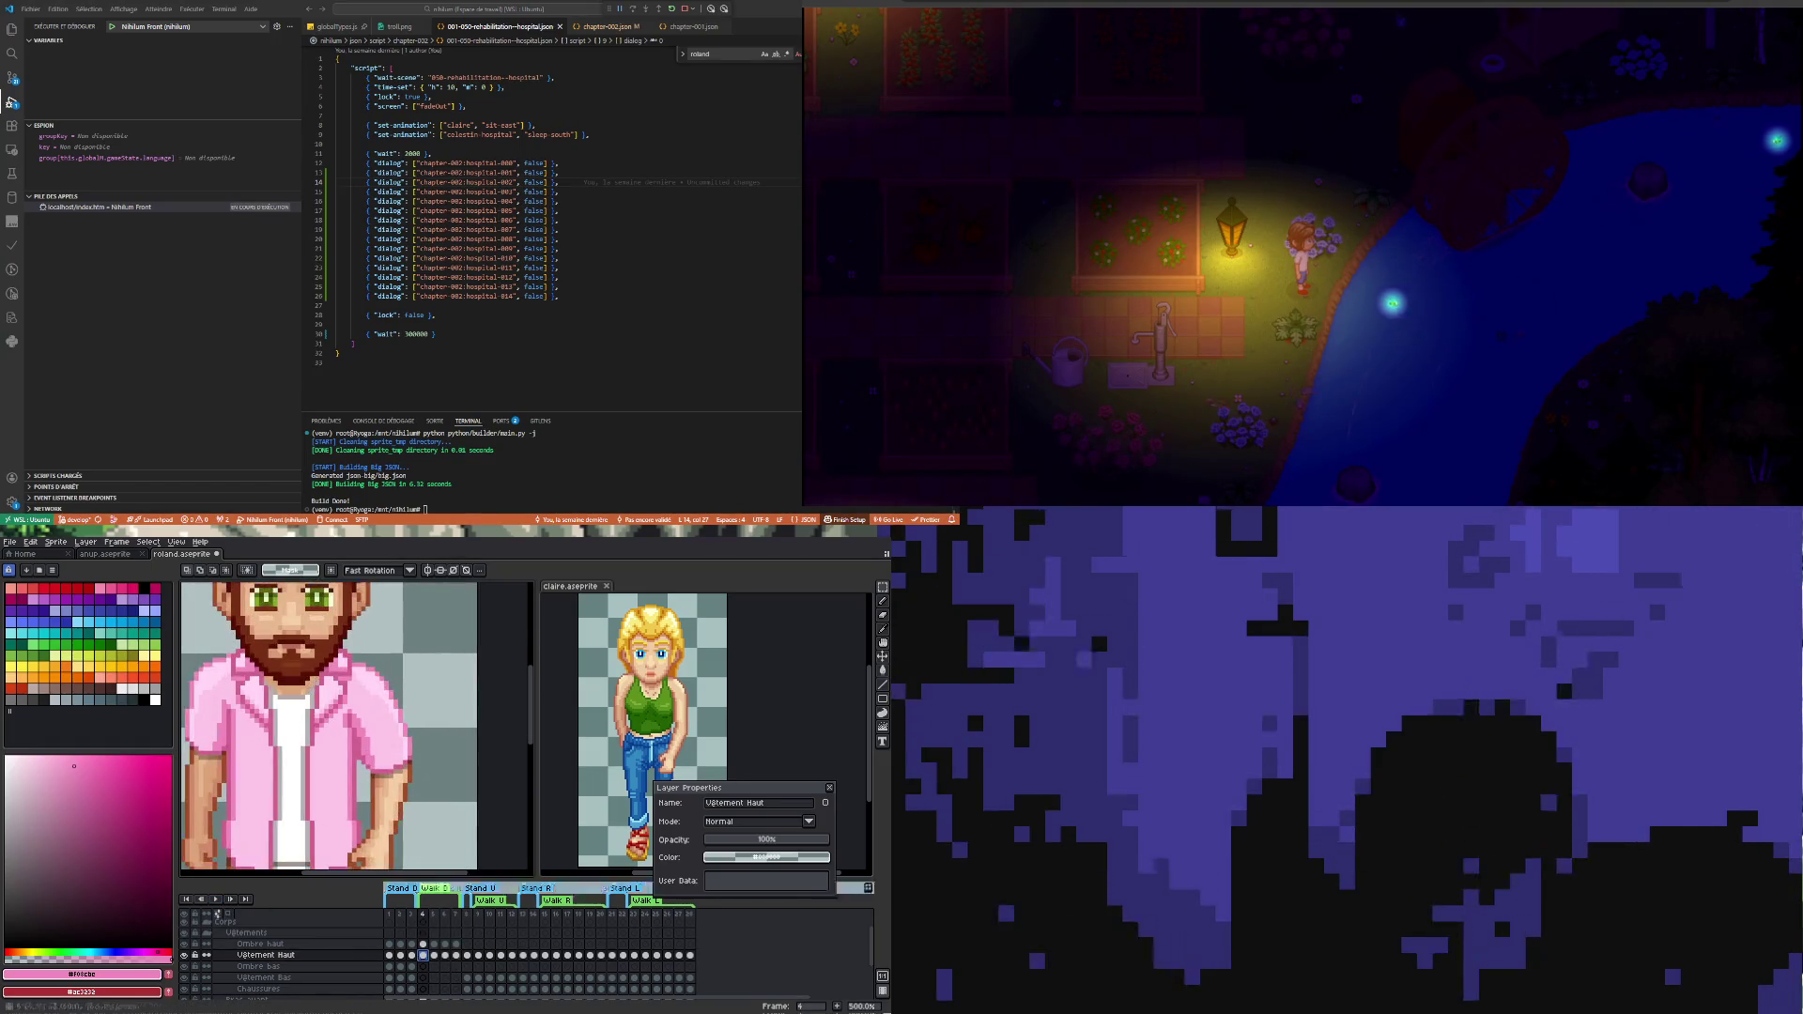
pyautogui.click(435, 956)
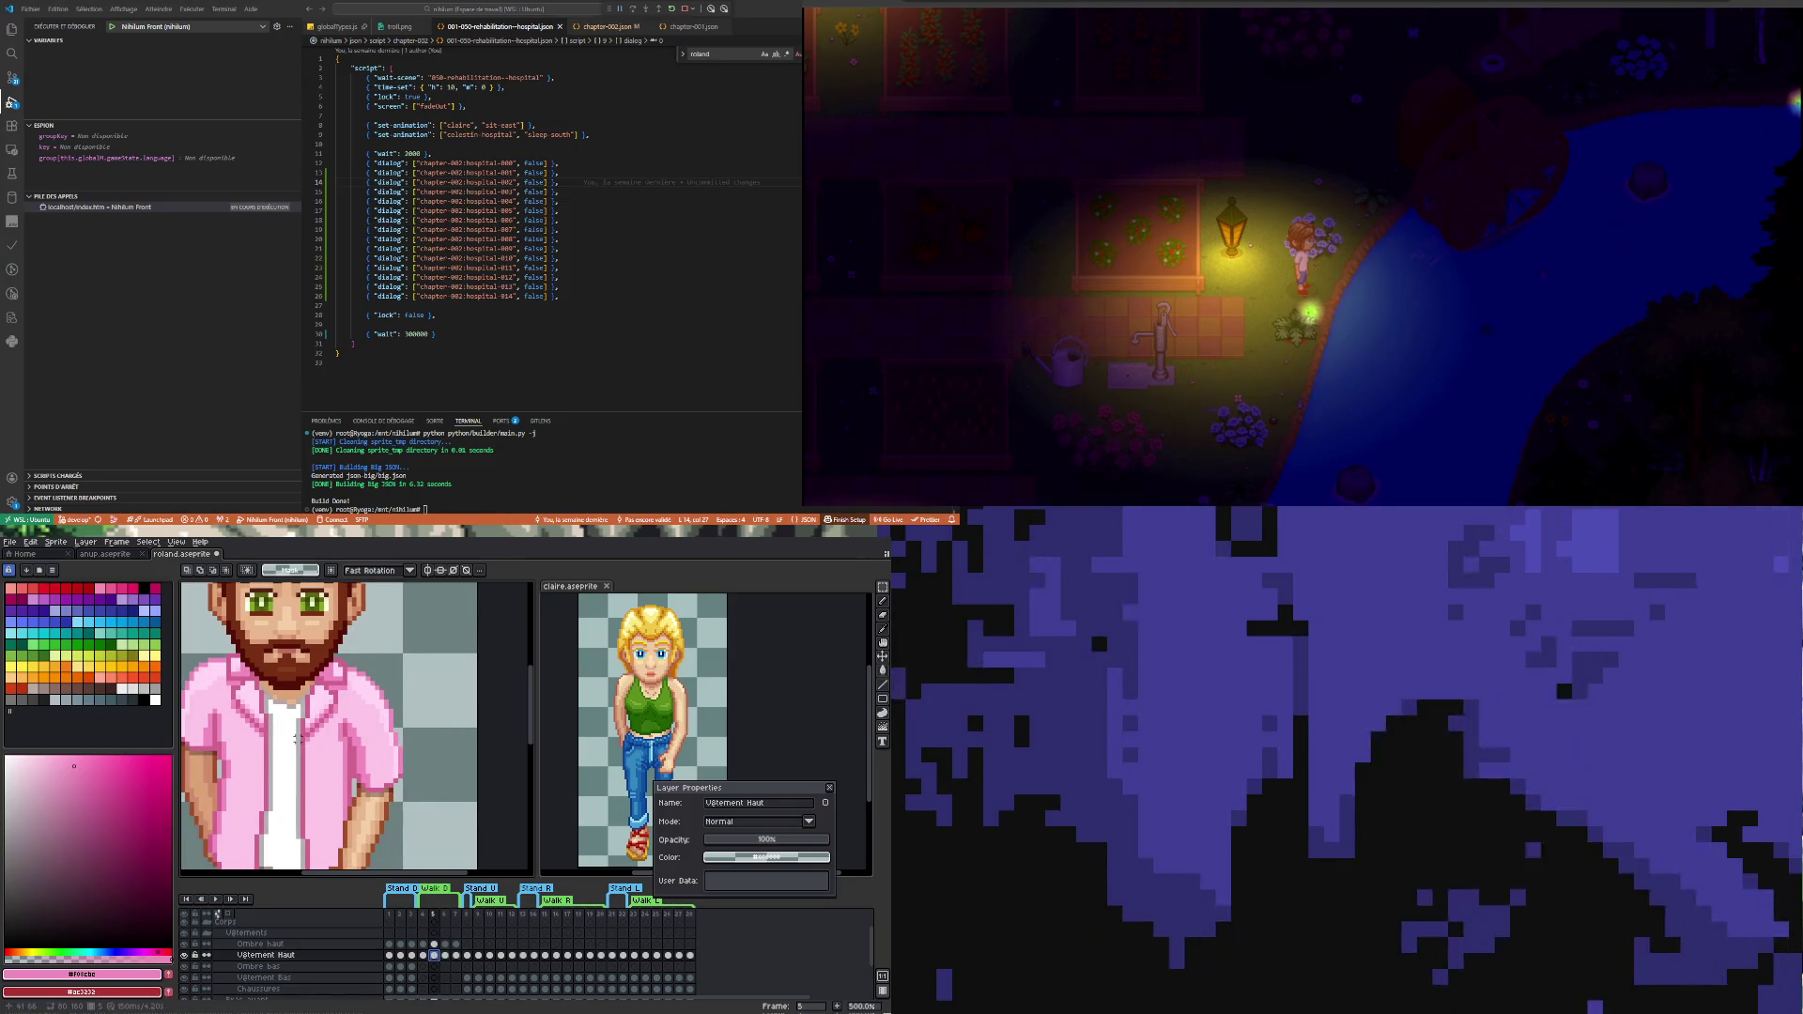
pyautogui.scroll(1, 298, 739)
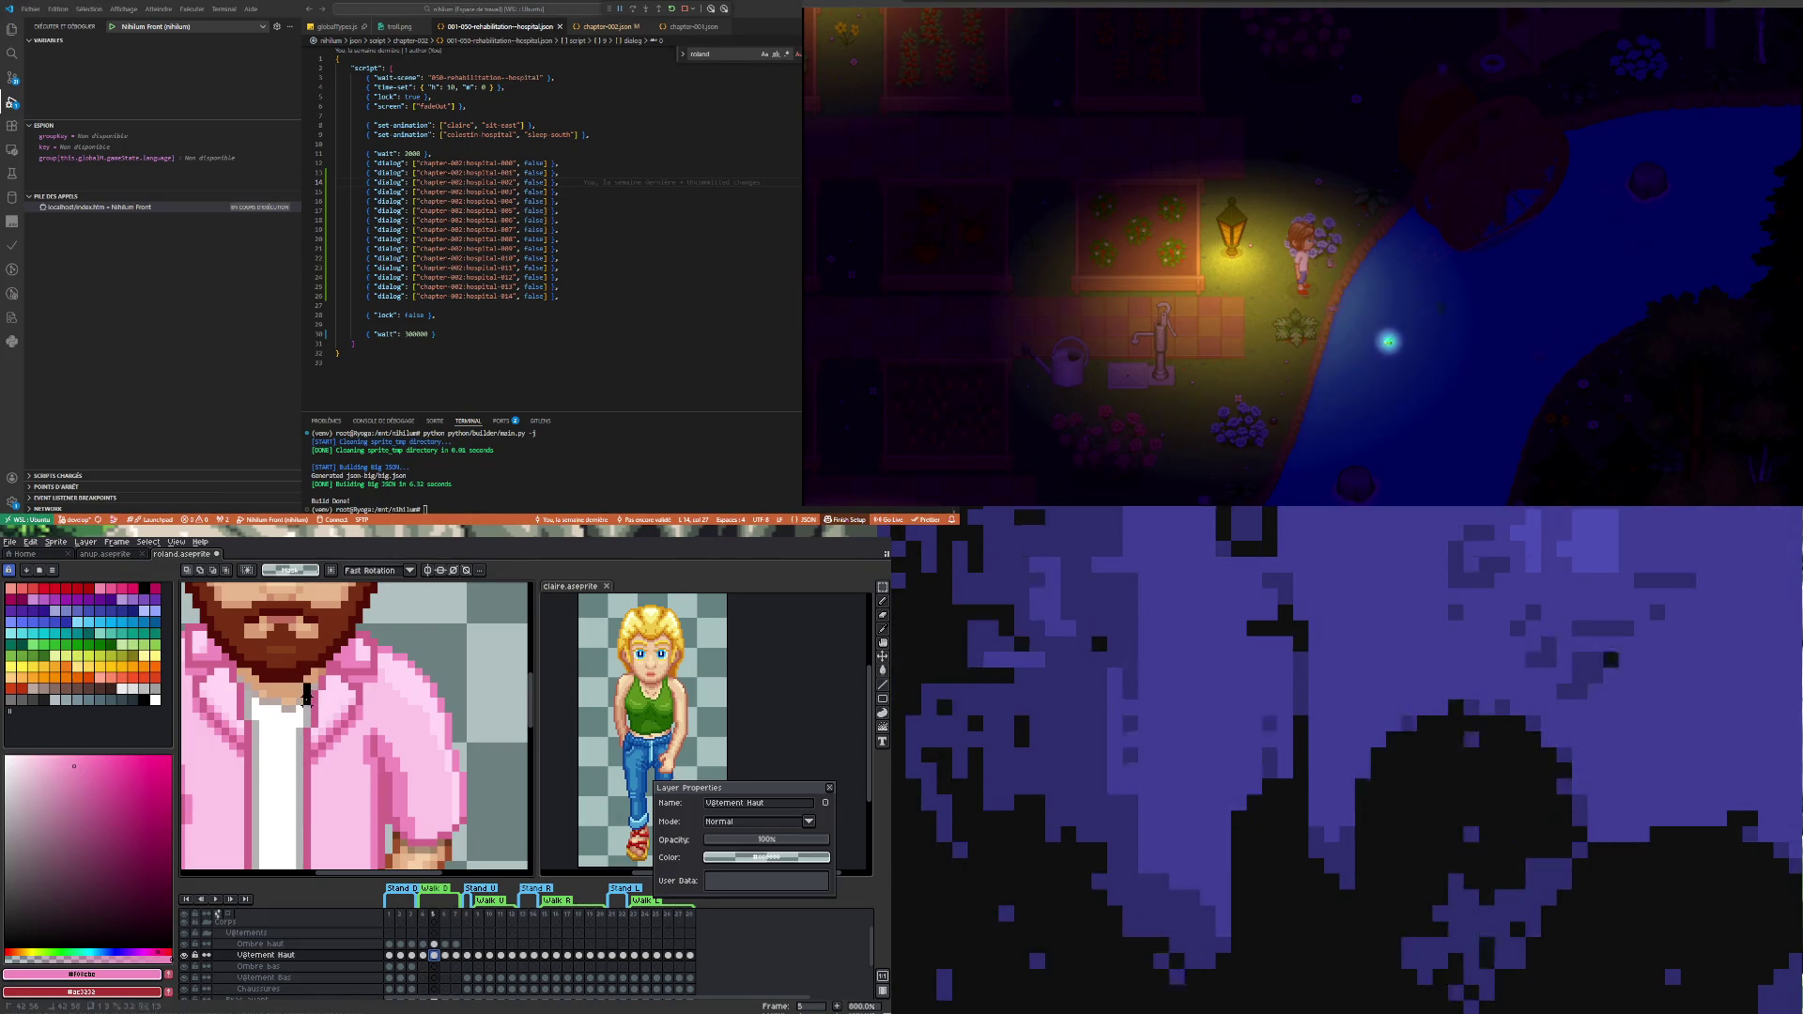
pyautogui.click(306, 706)
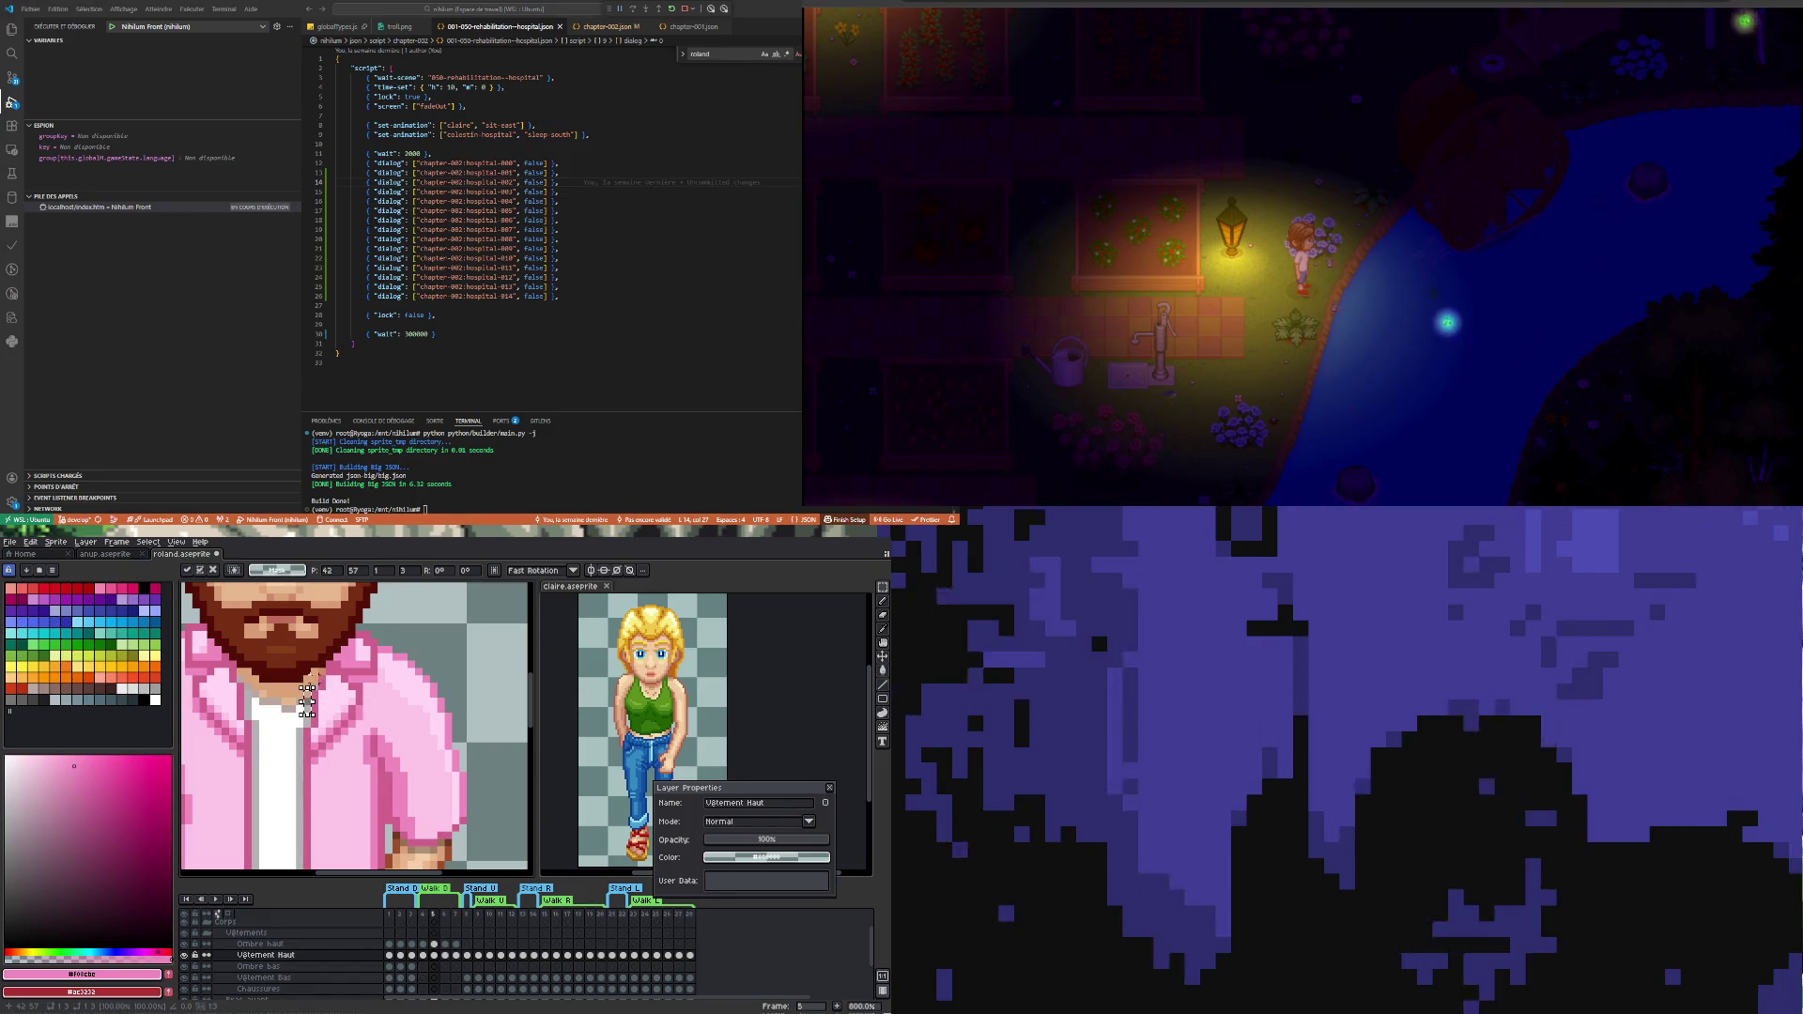
pyautogui.press('Return')
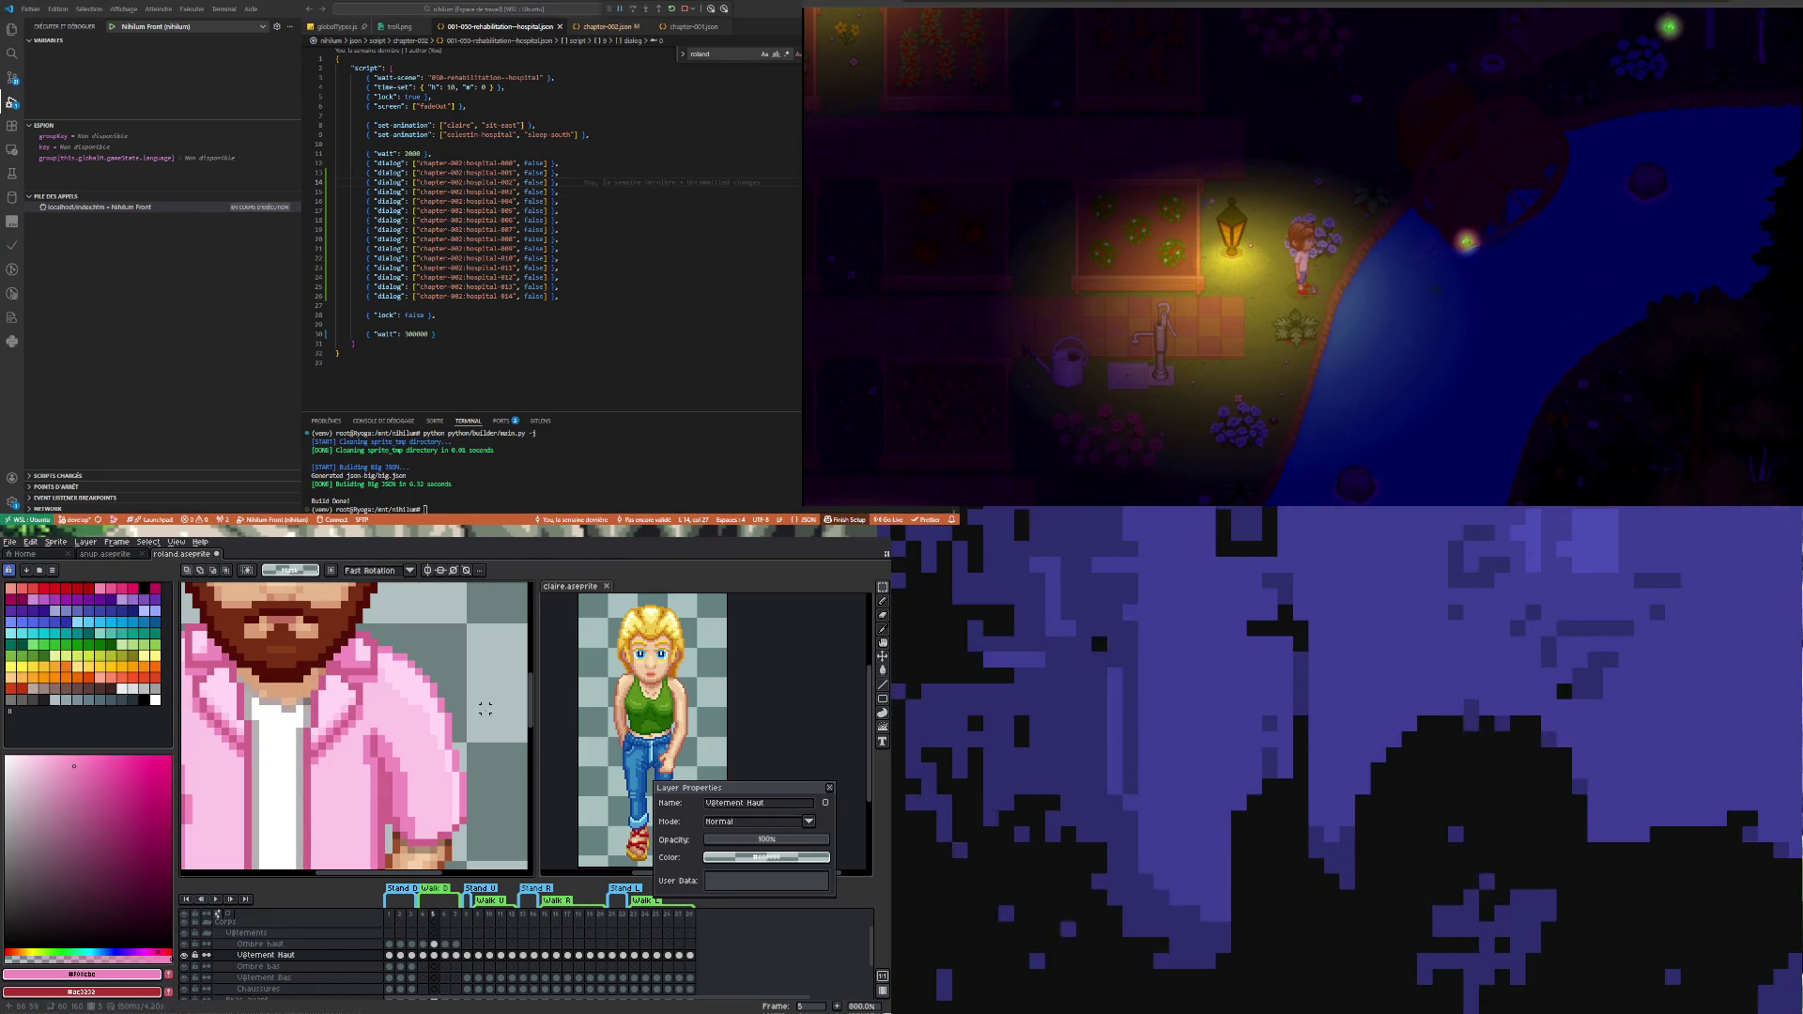
pyautogui.click(490, 955)
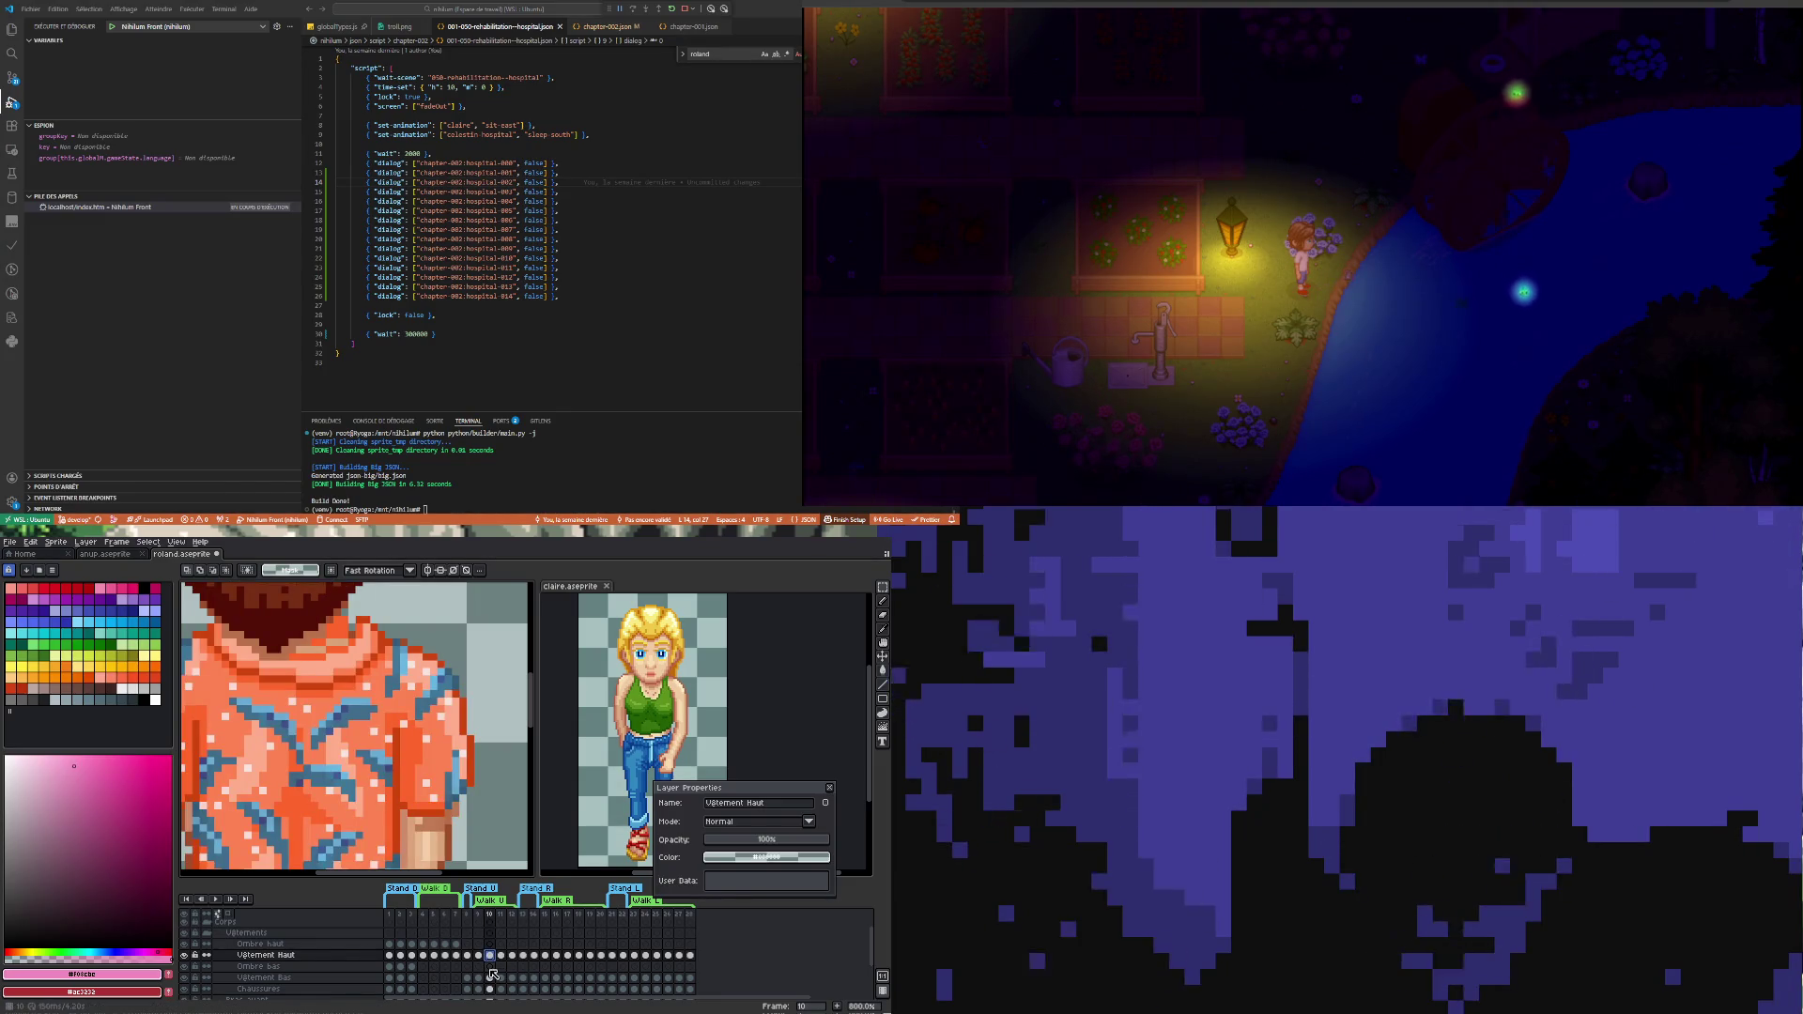
pyautogui.click(432, 955)
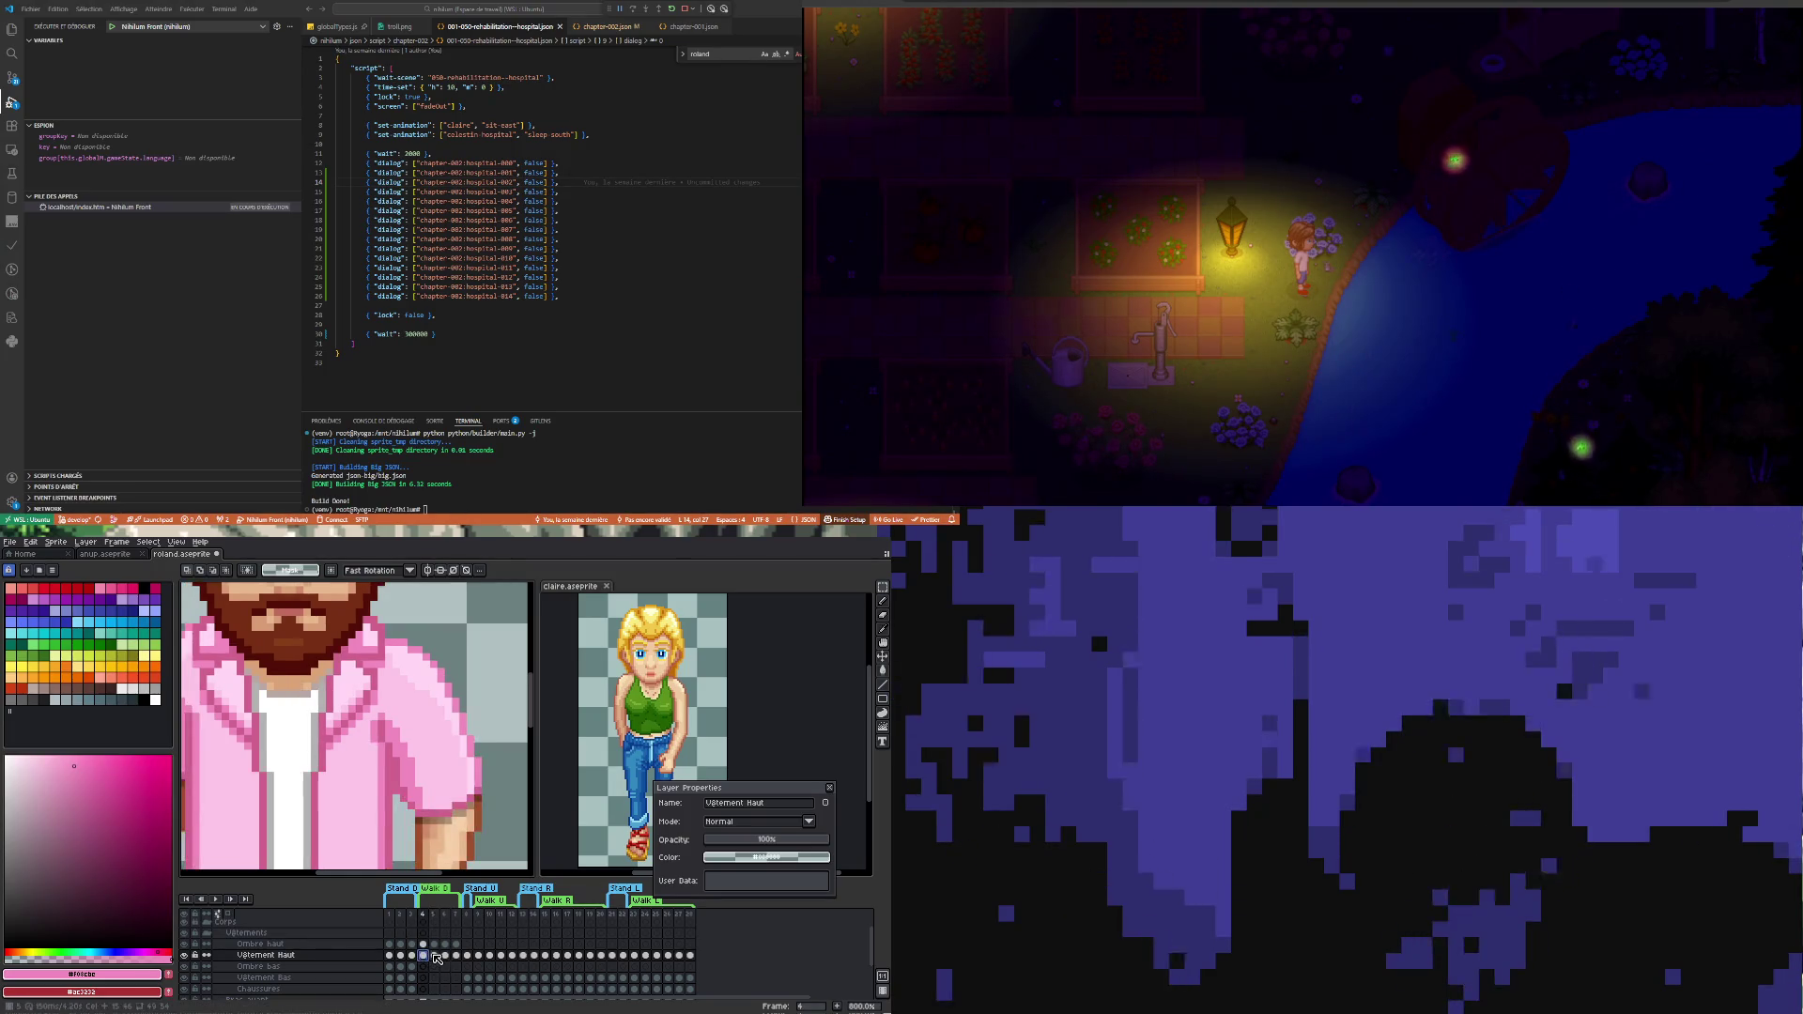
# - Flip between frames 4-7 checking the collar, discarding a small marquee beside it
pyautogui.click(447, 957)
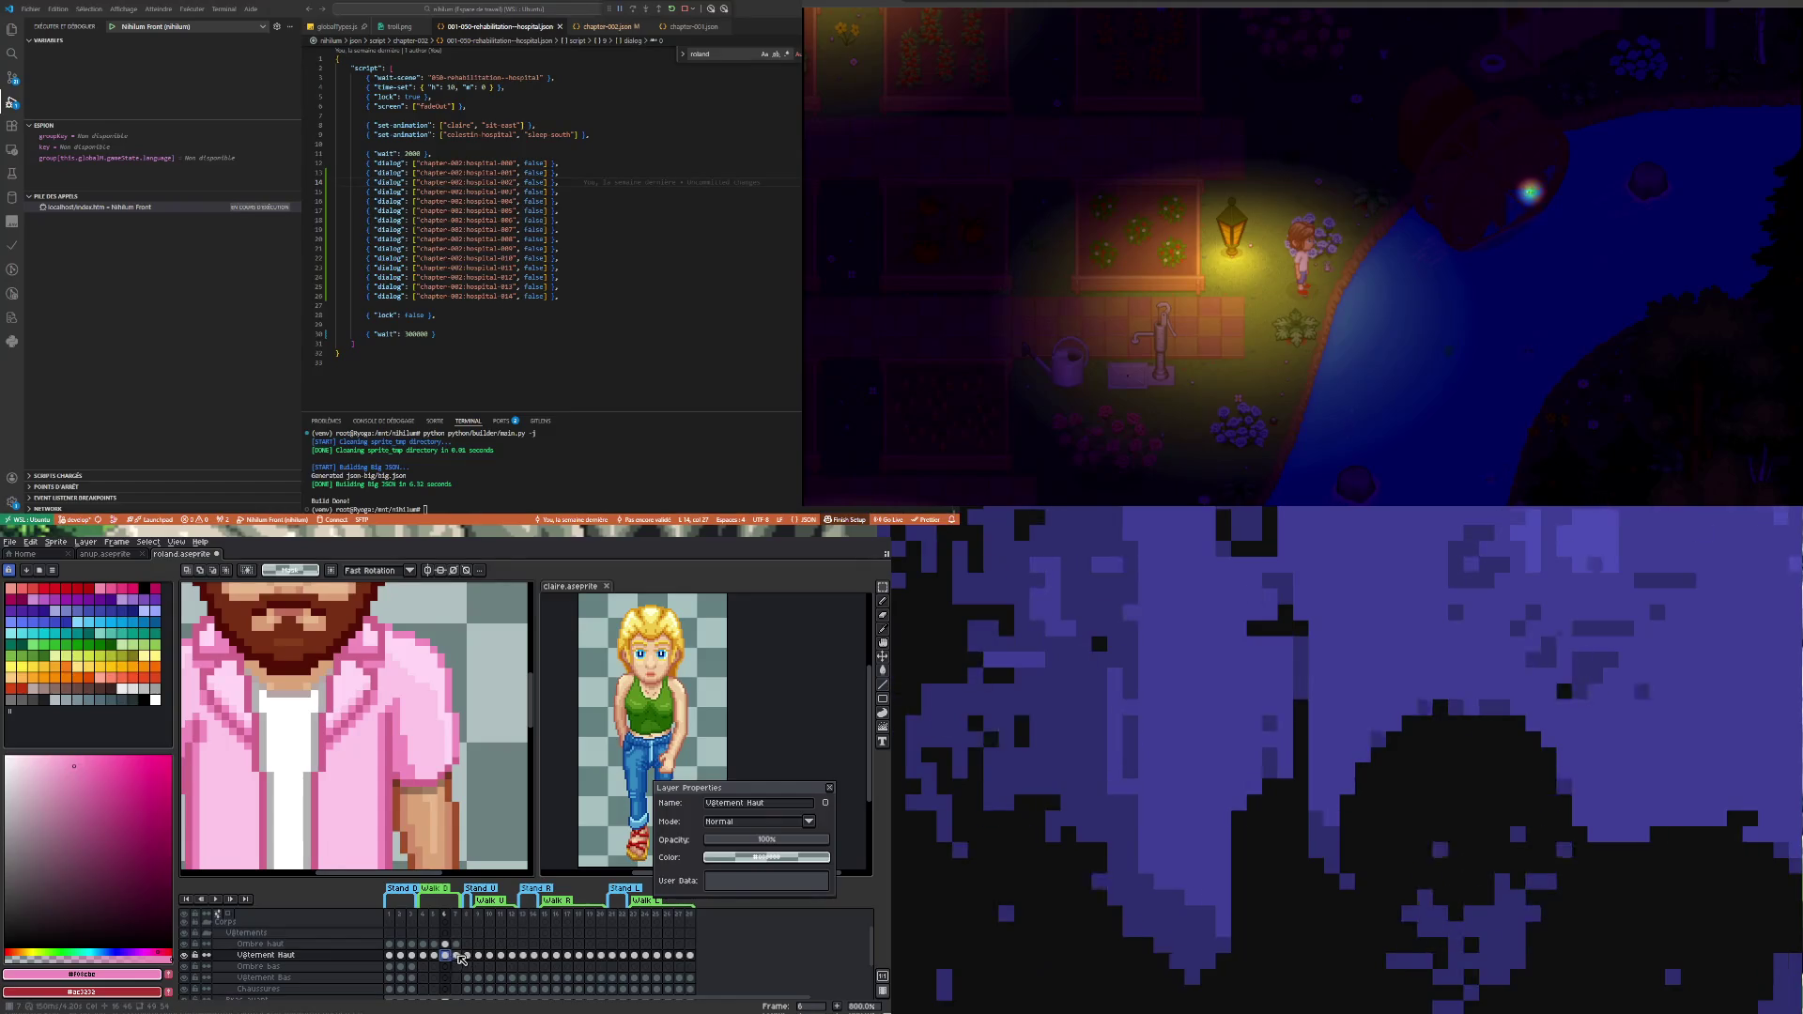
pyautogui.click(459, 957)
pyautogui.click(447, 956)
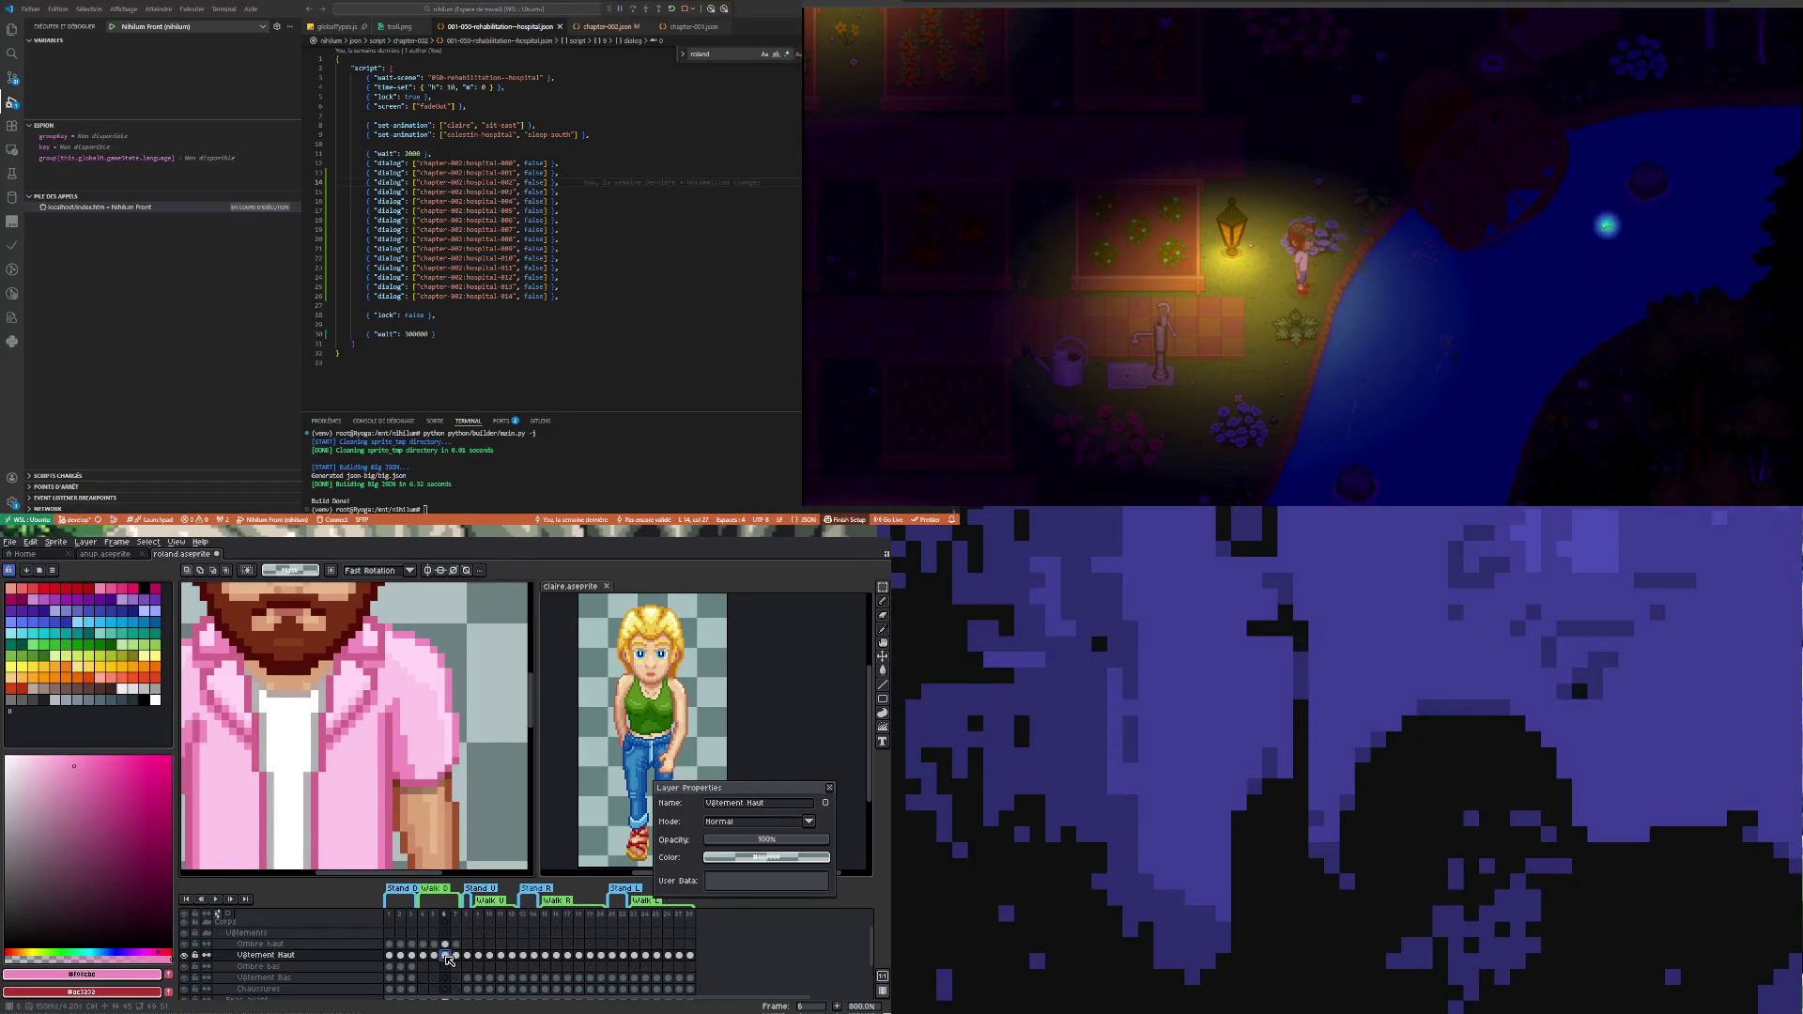
pyautogui.click(435, 957)
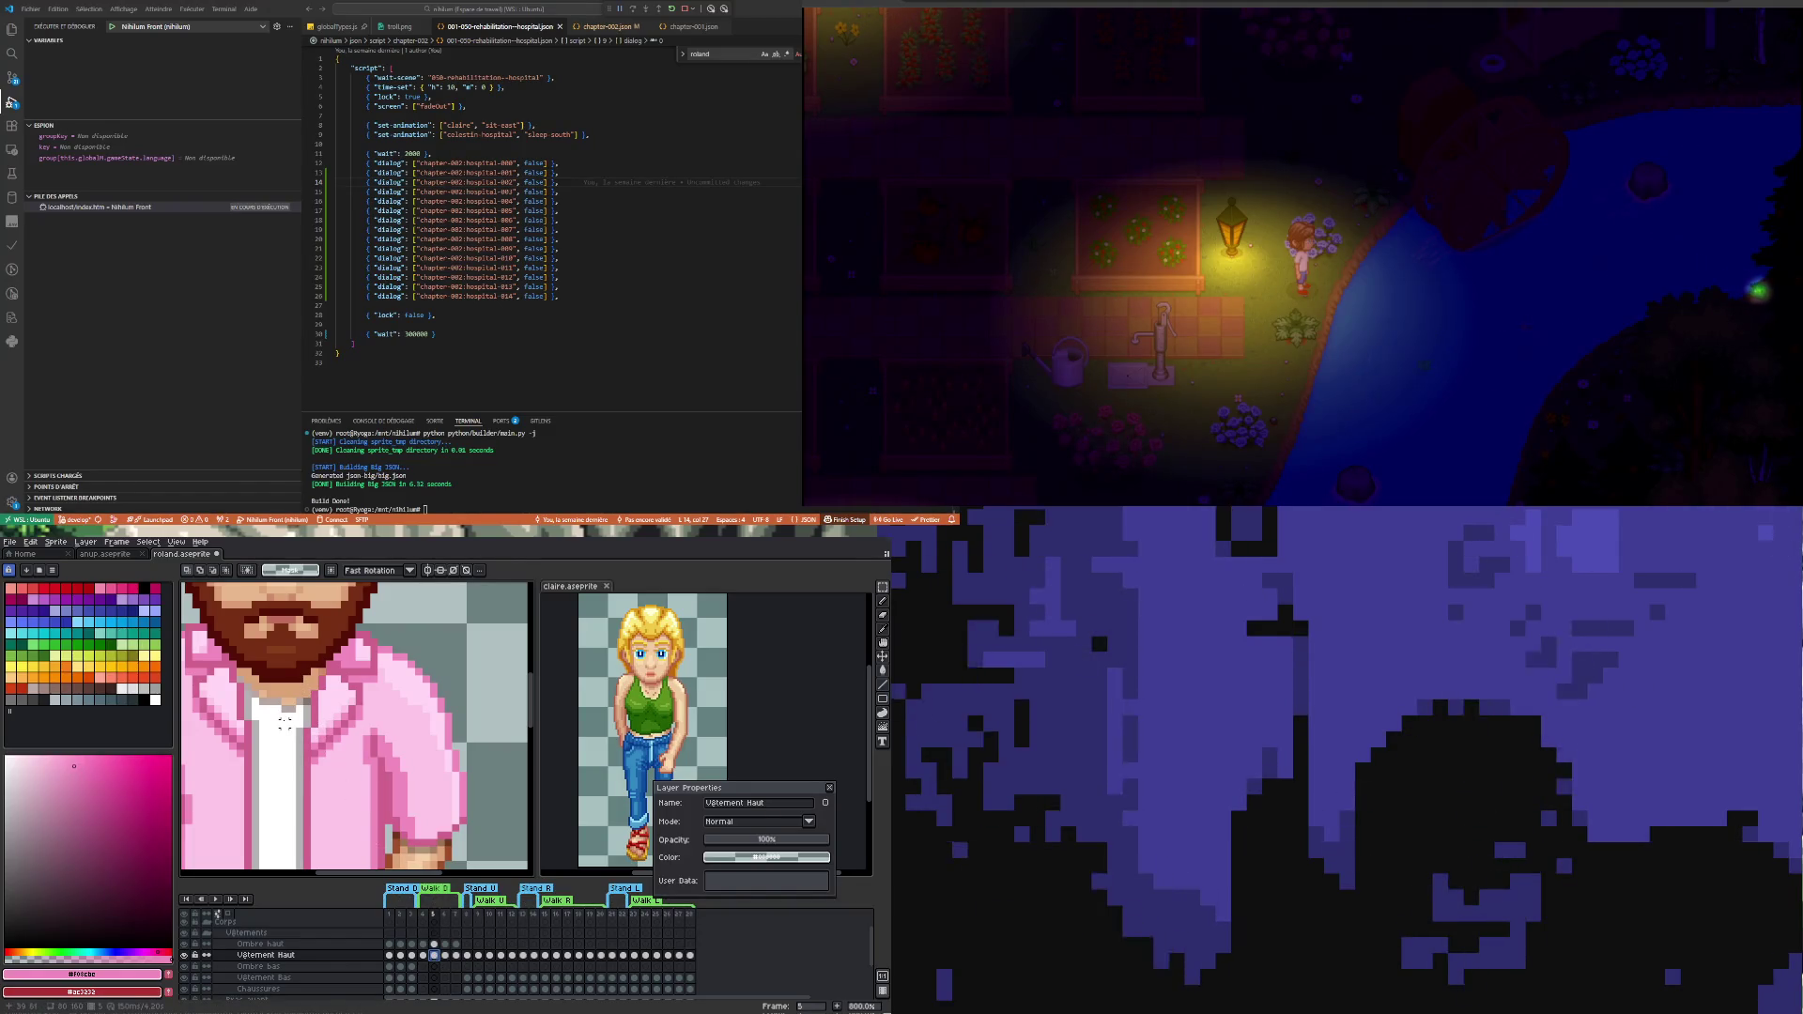
pyautogui.click(438, 956)
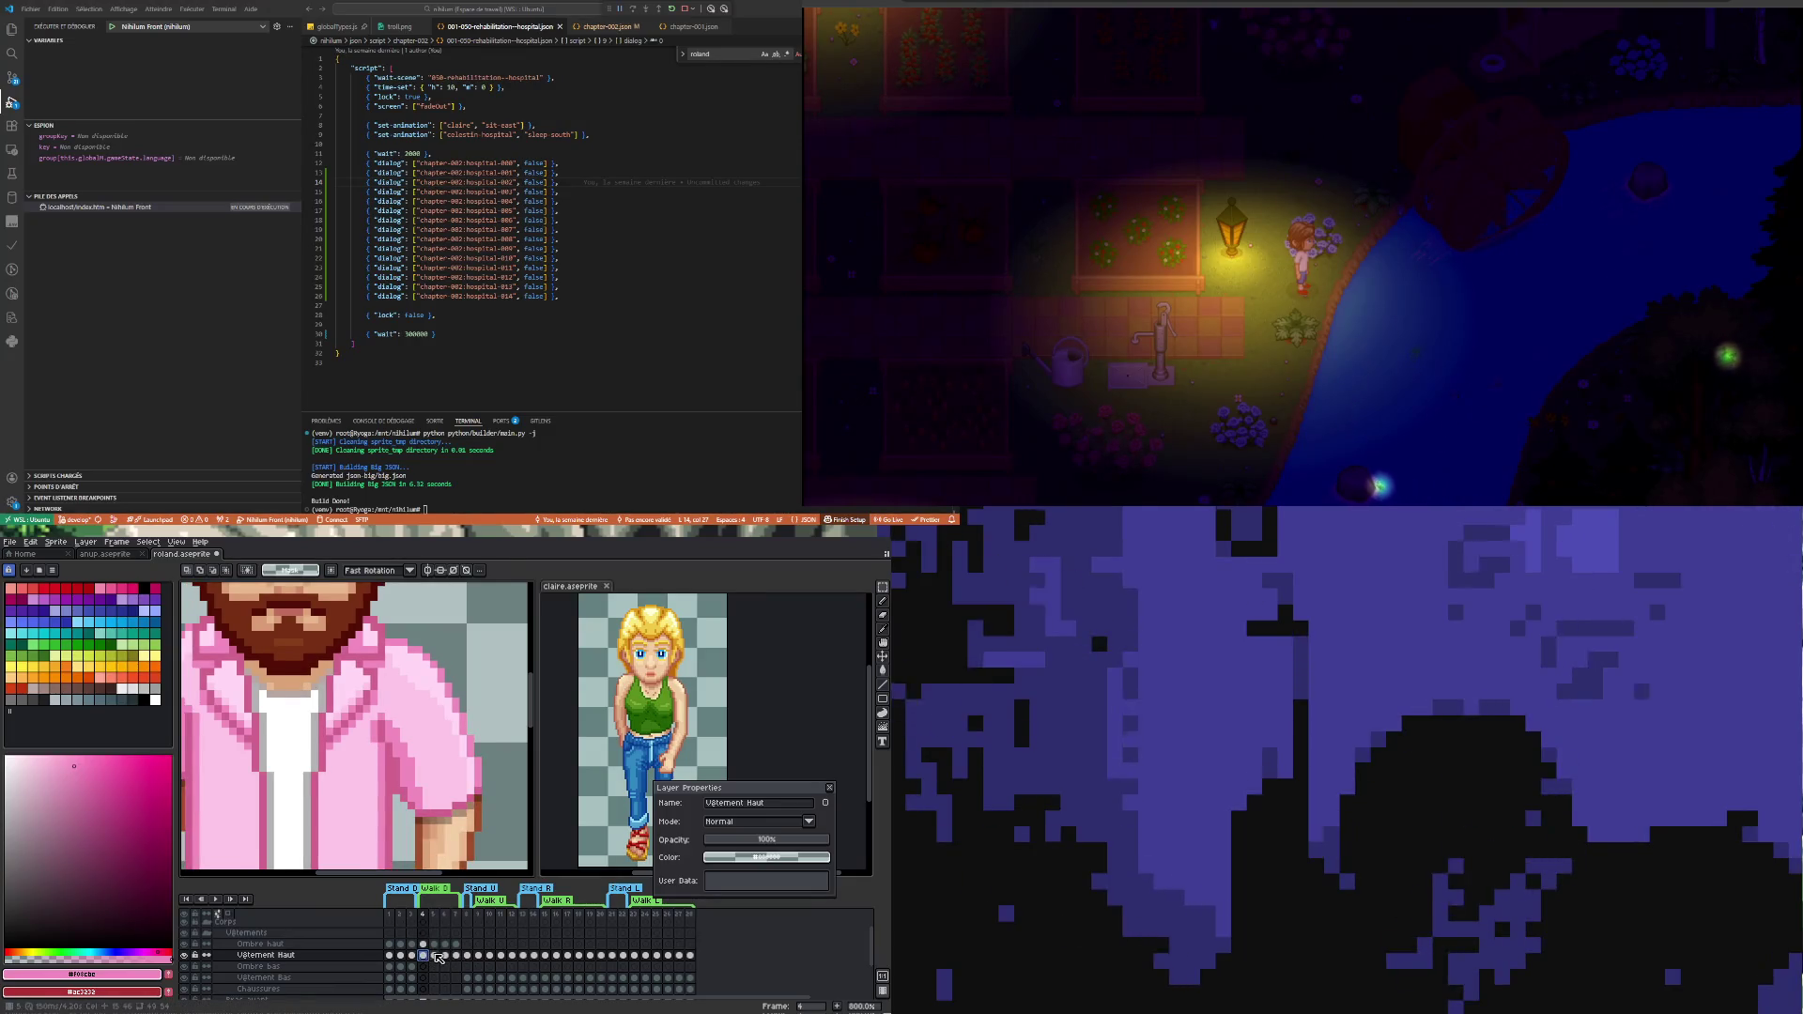
pyautogui.click(436, 957)
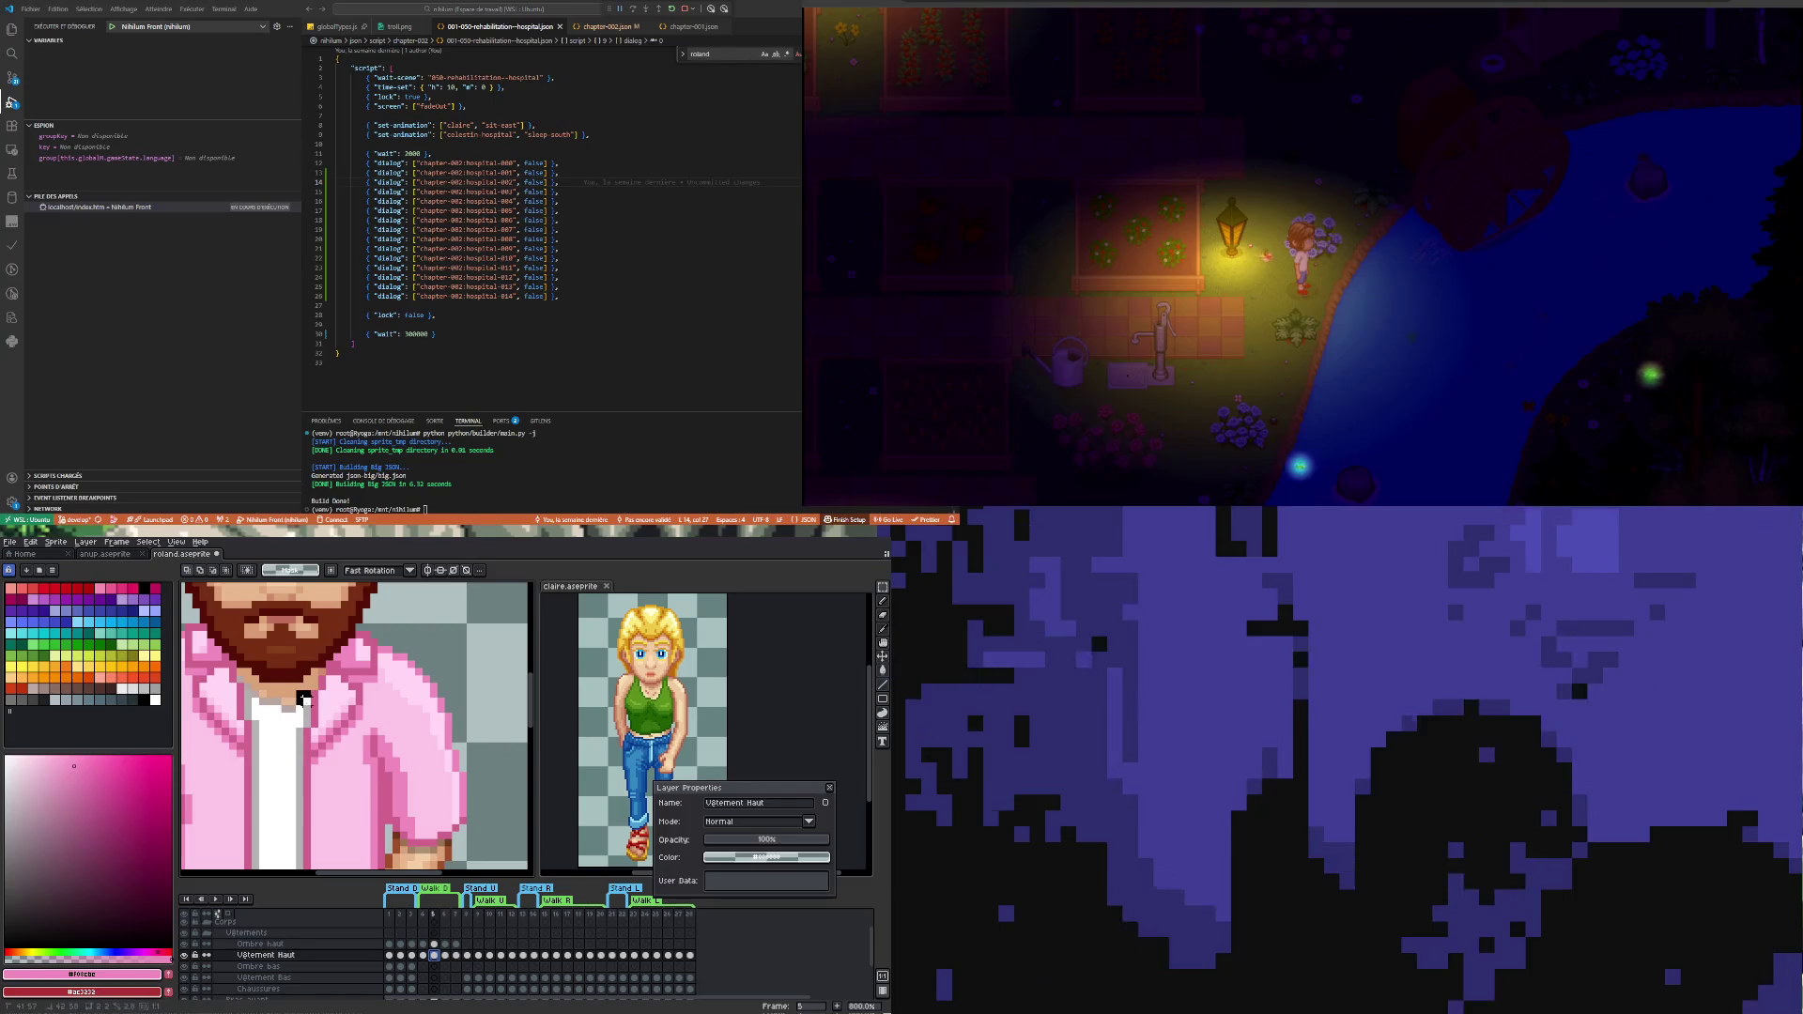
pyautogui.moveTo(301, 698); pyautogui.dragTo(312, 715)
pyautogui.hotkey('ctrl', 'd')
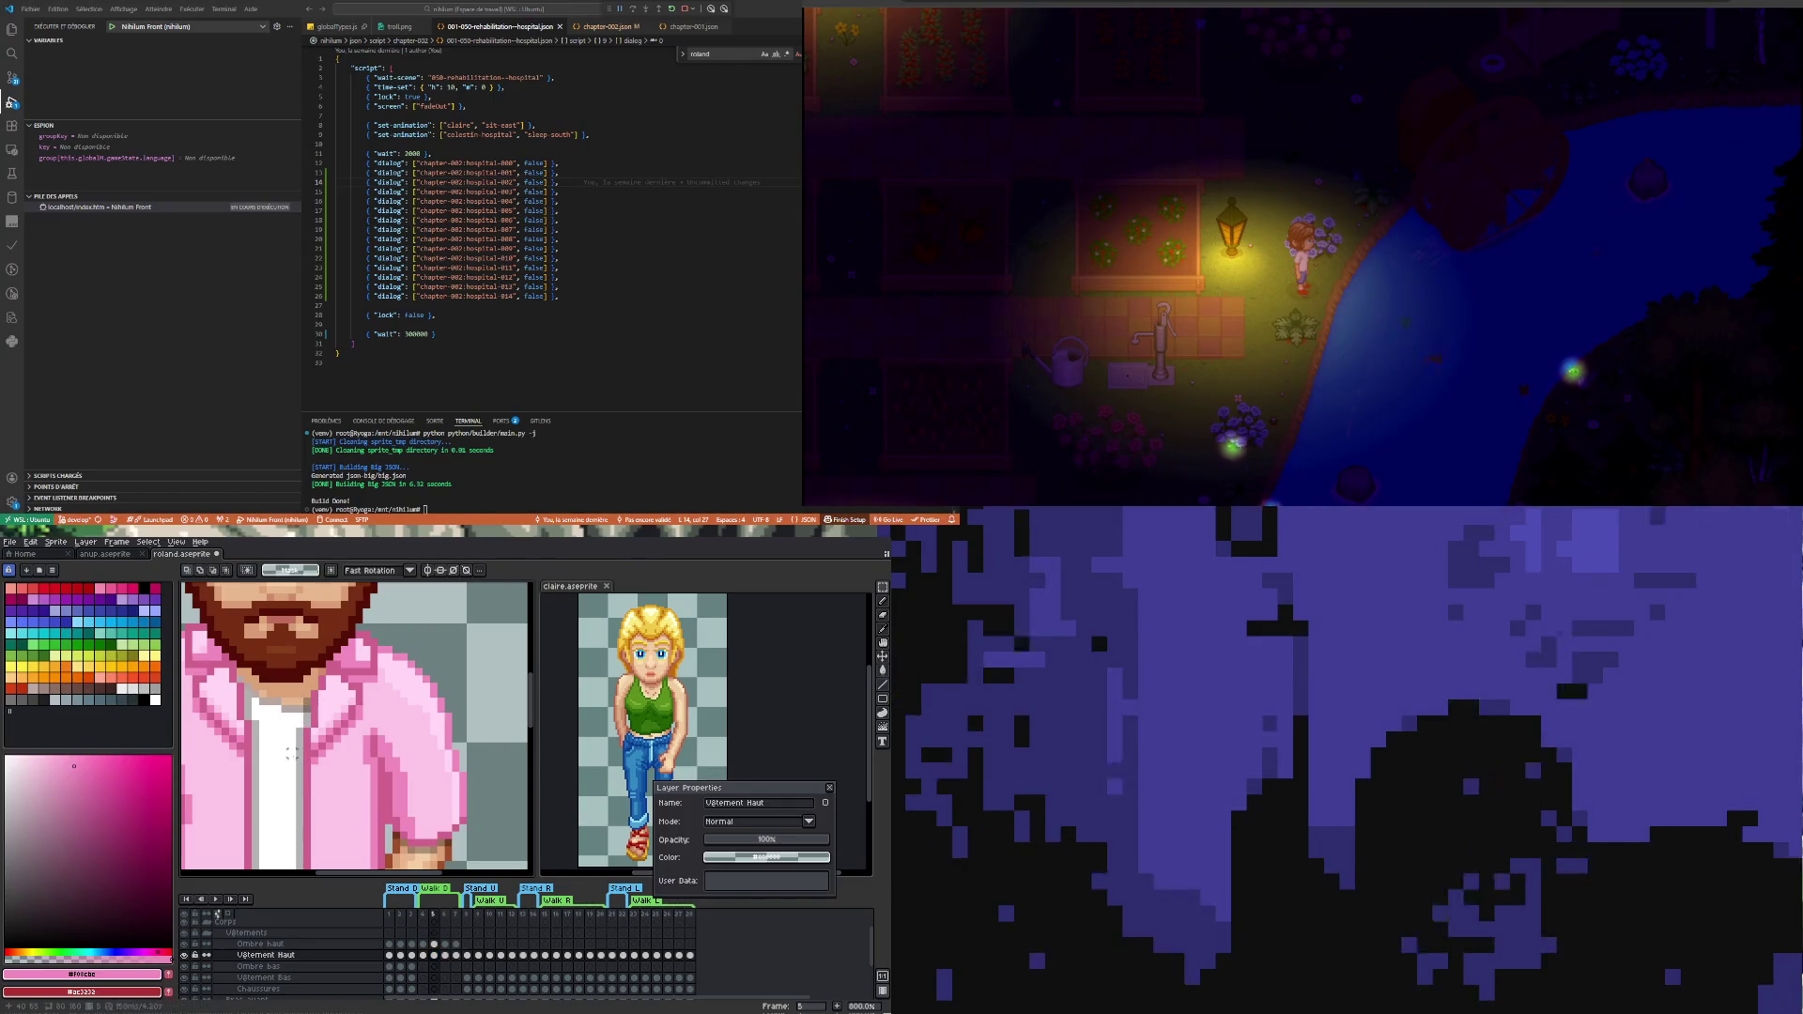
# - Check frame 7 on the Ombre haut layer, return to Vêtement Haut and restart playback
pyautogui.click(421, 961)
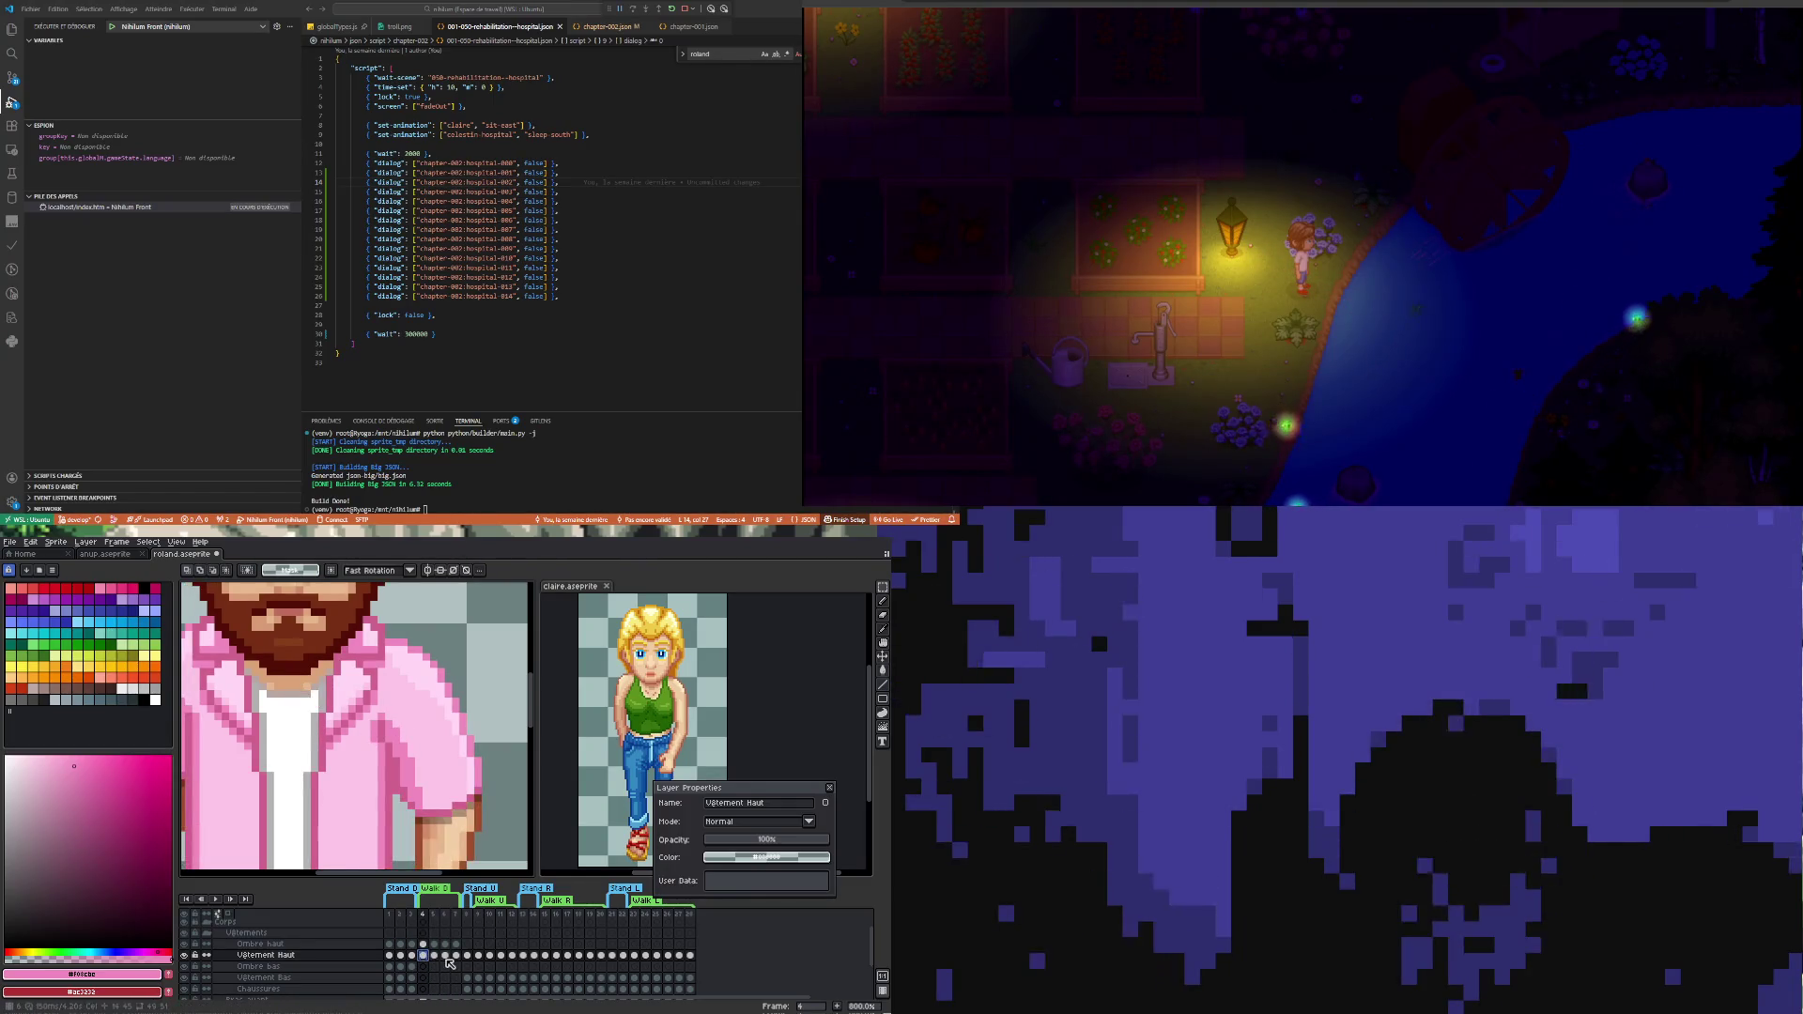
pyautogui.click(436, 957)
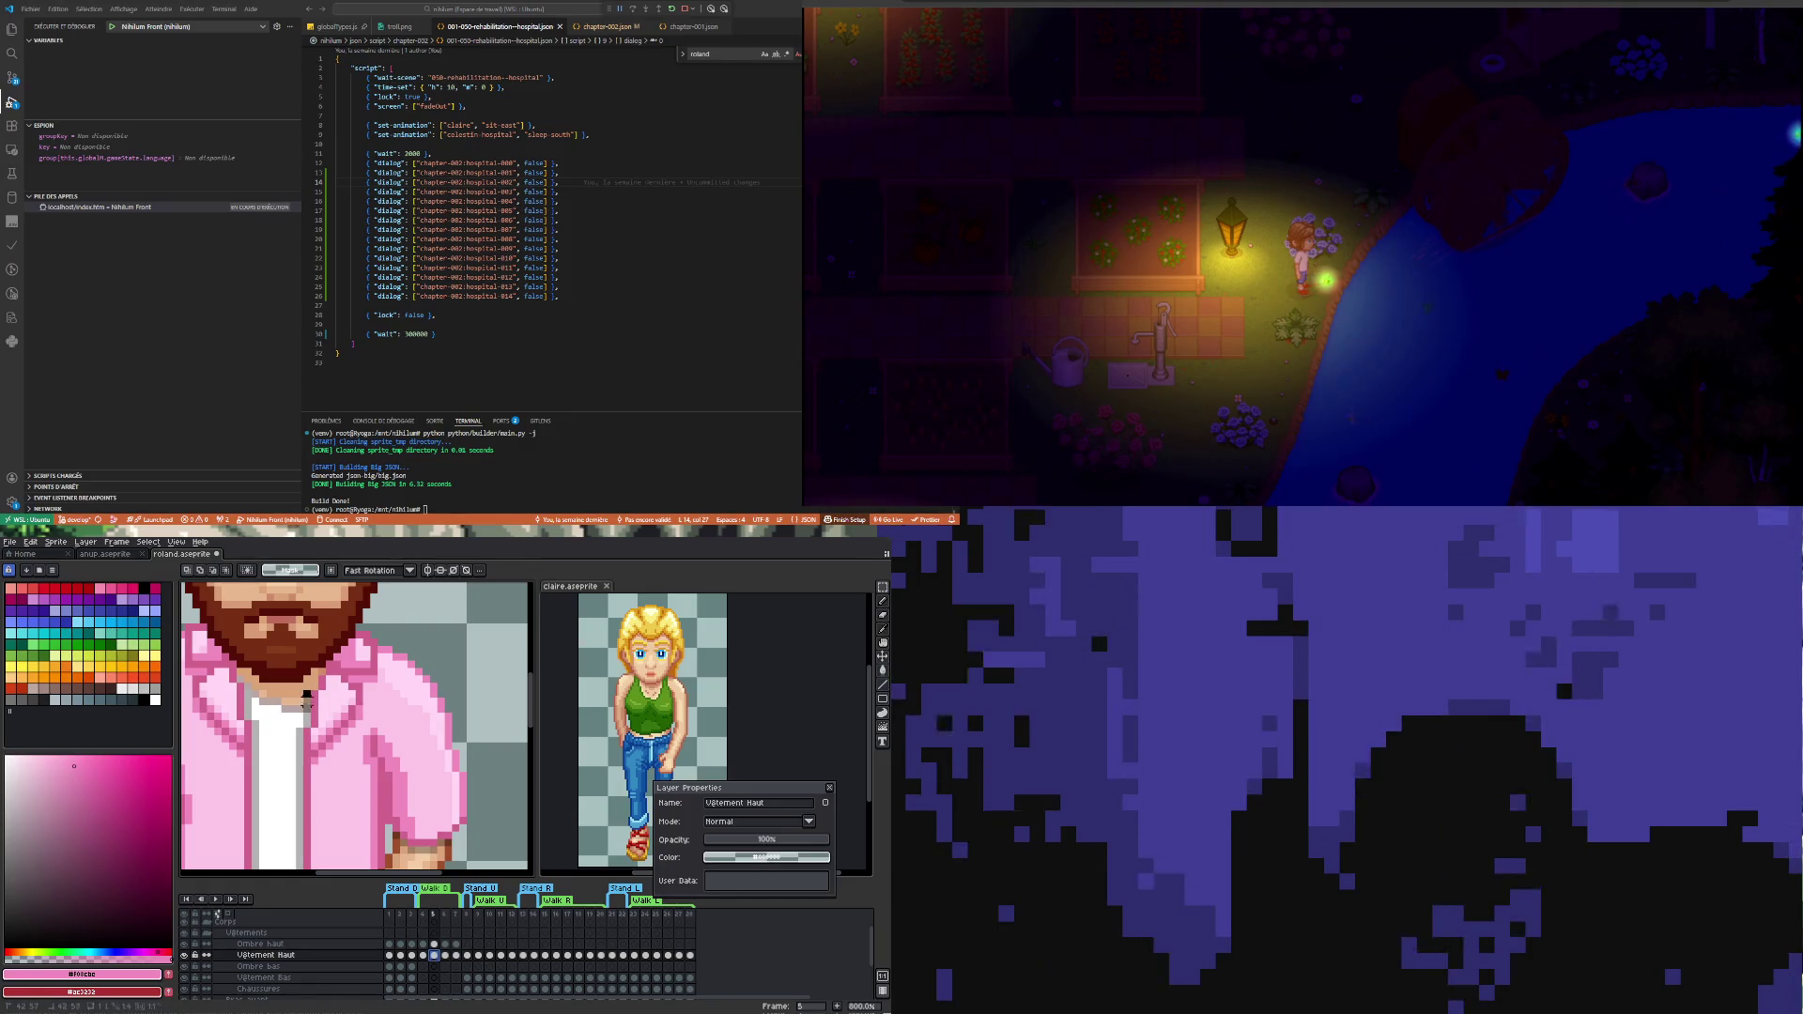
pyautogui.click(436, 946)
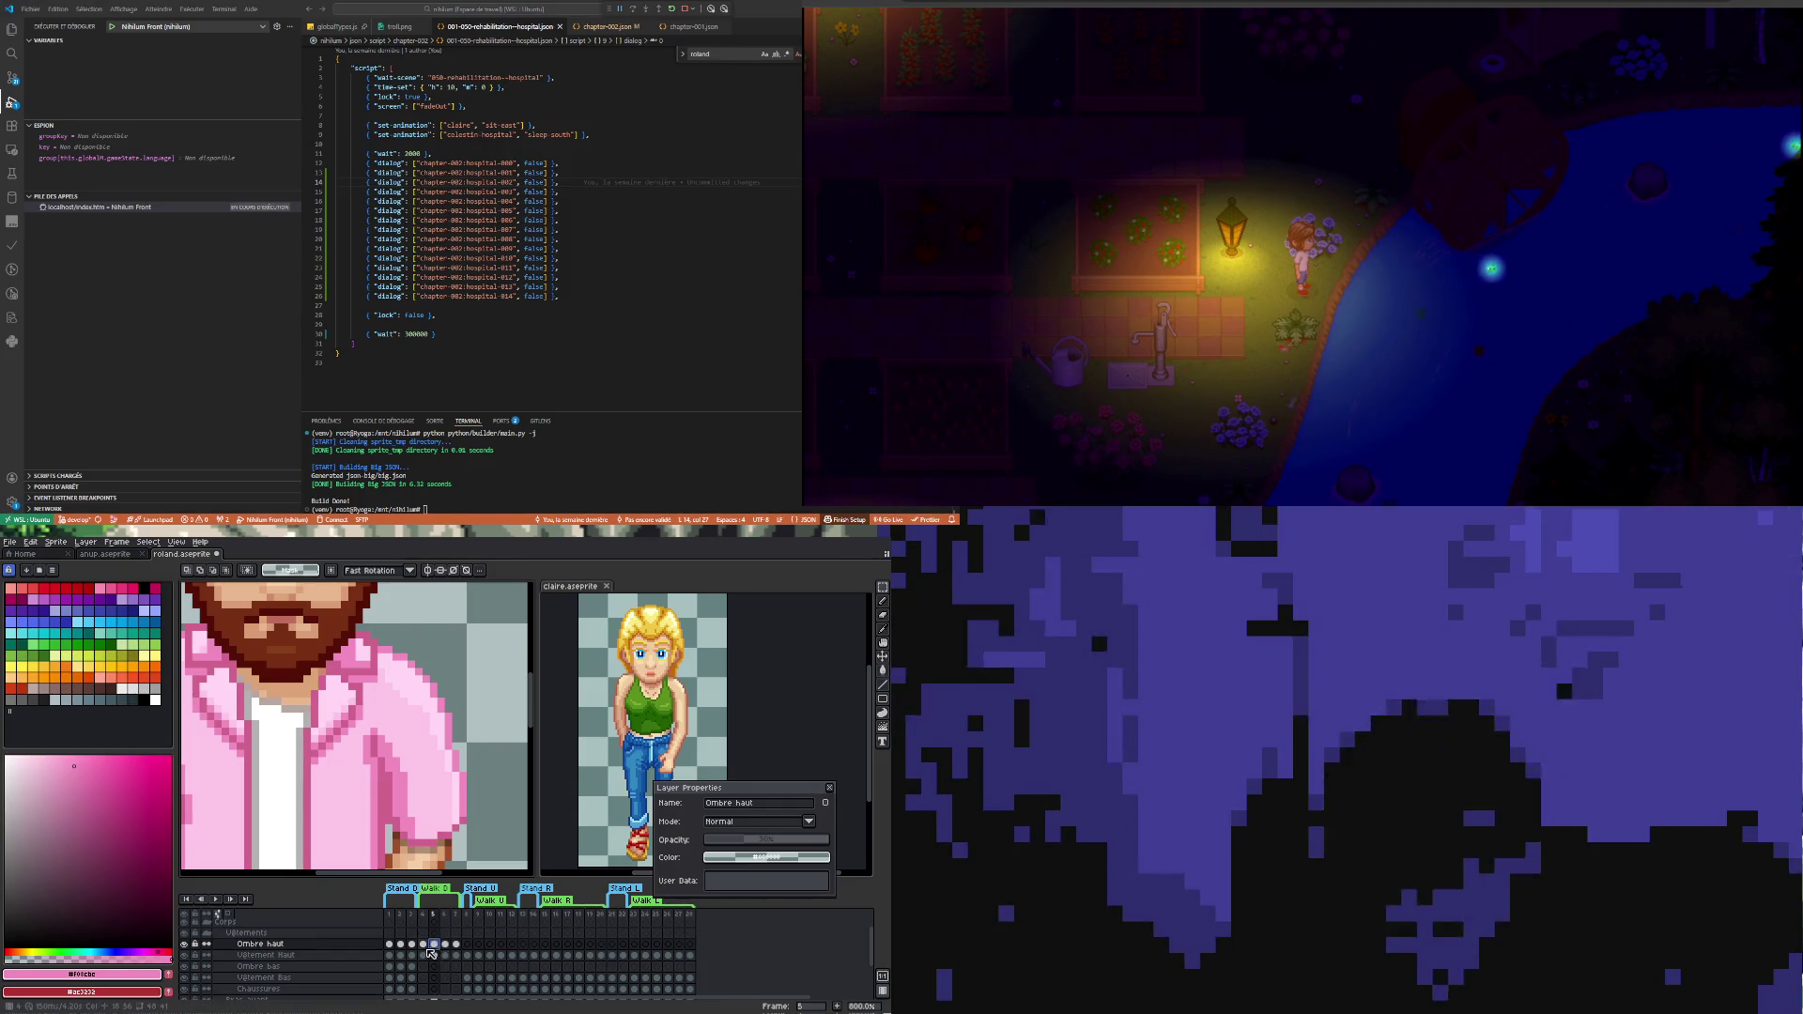
pyautogui.click(457, 946)
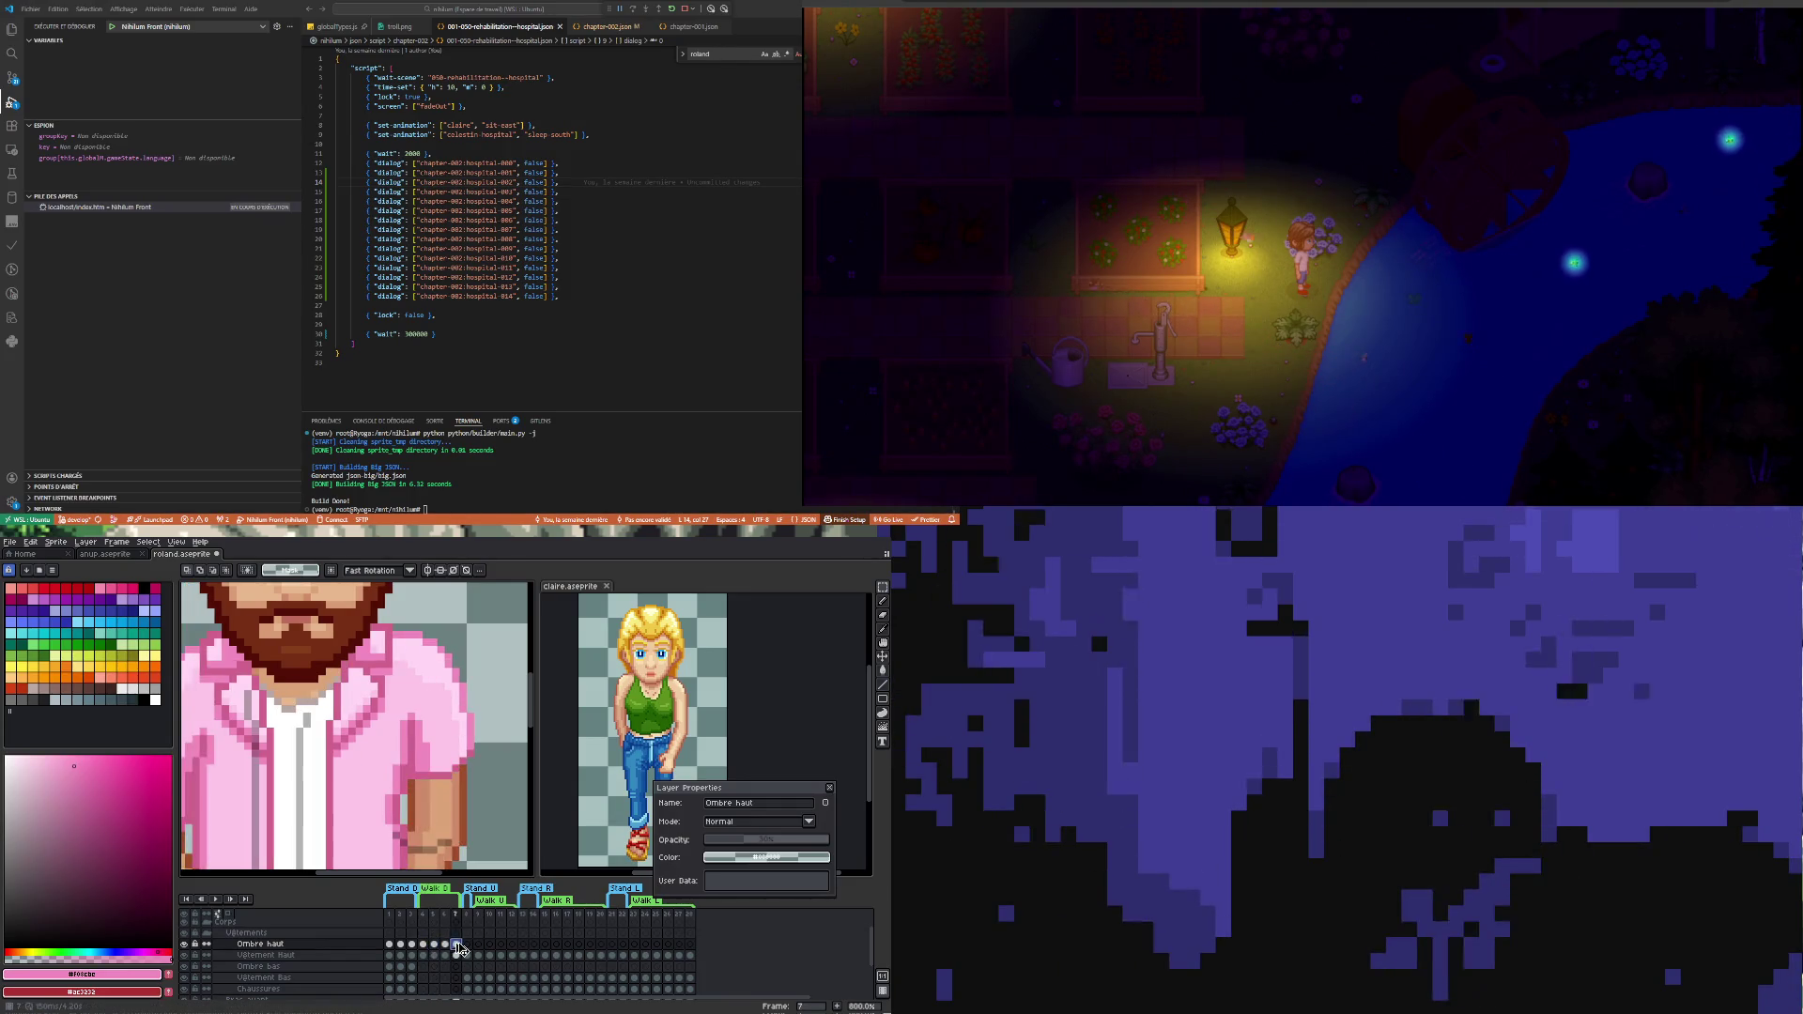
pyautogui.click(456, 955)
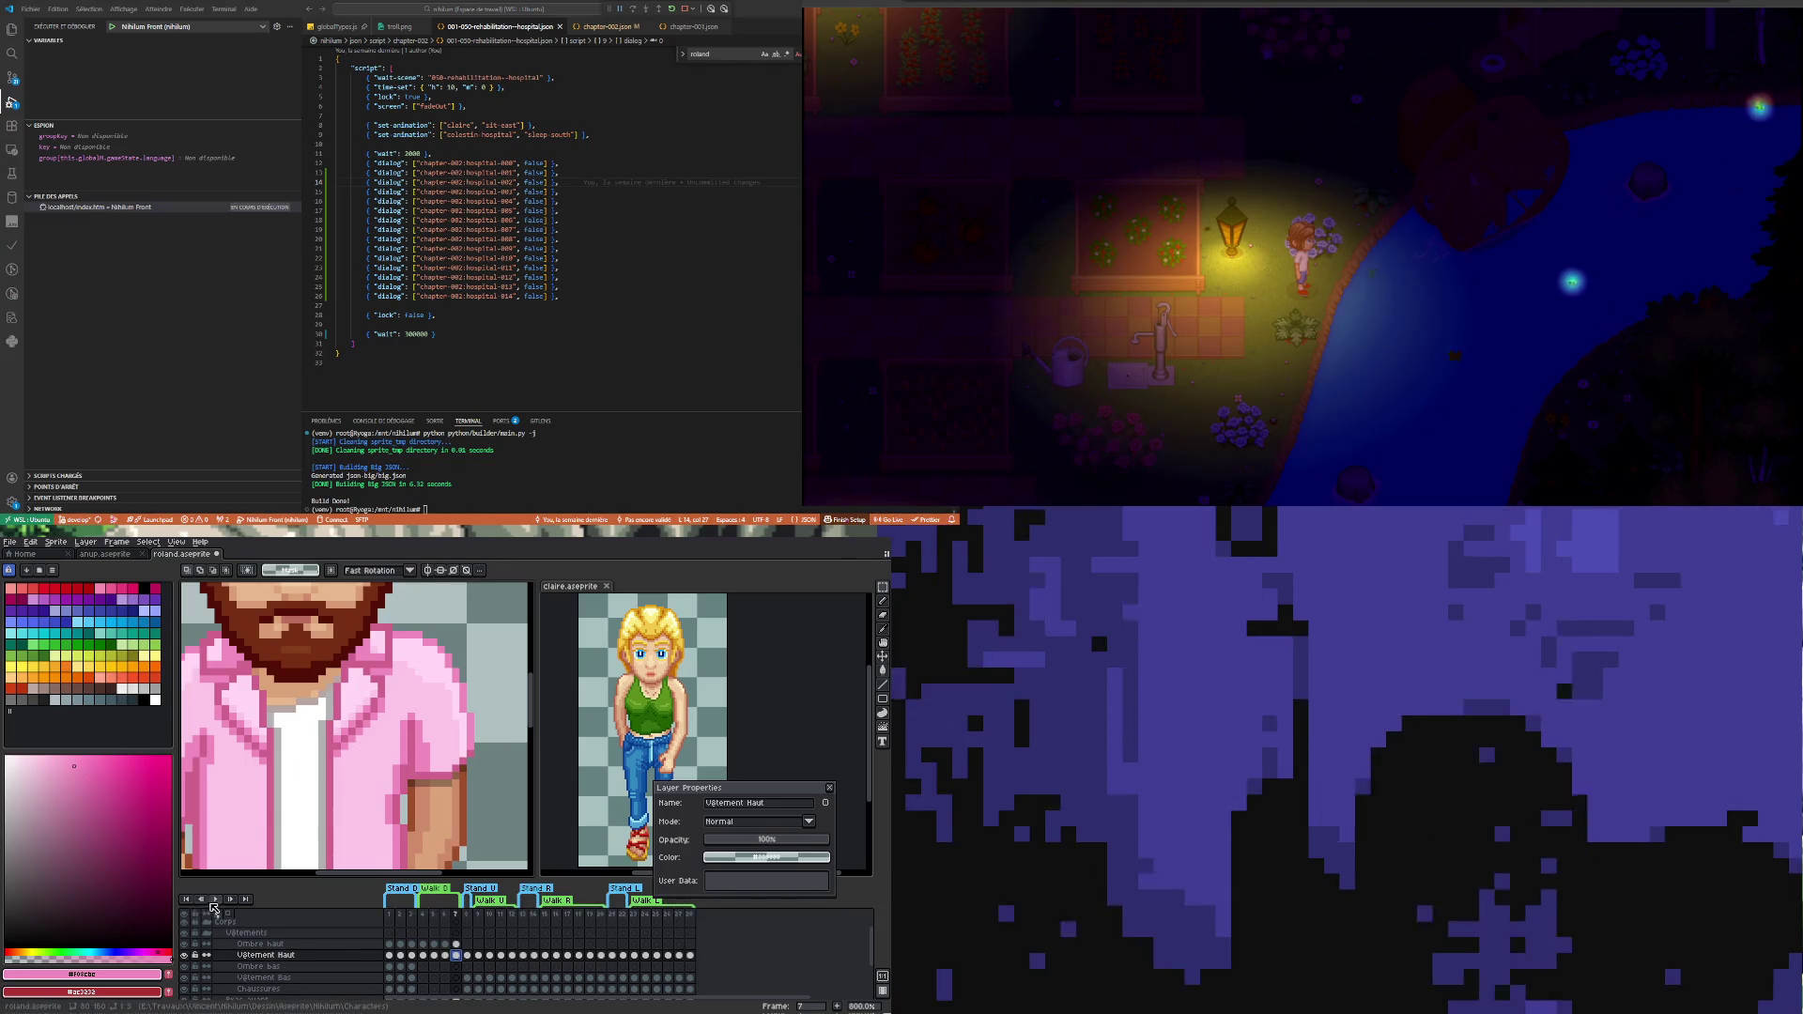
pyautogui.click(214, 900)
pyautogui.scroll(-3, 345, 771)
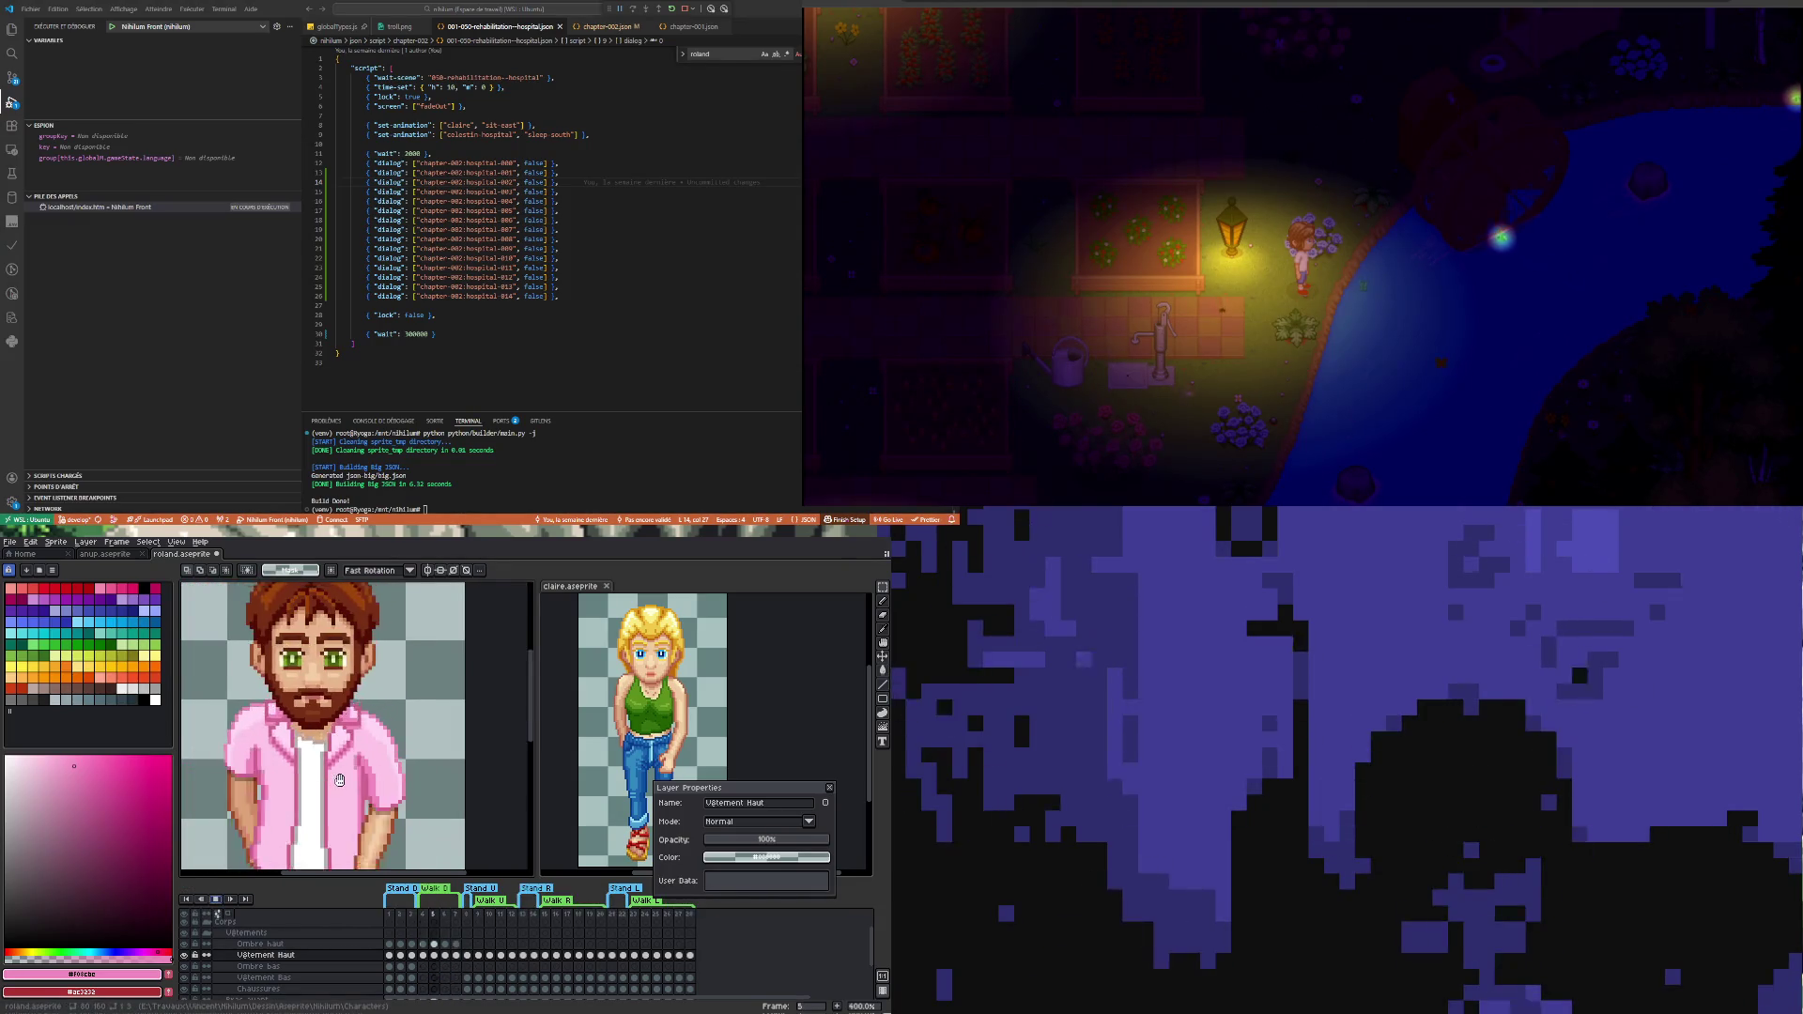
pyautogui.scroll(-2, 339, 789)
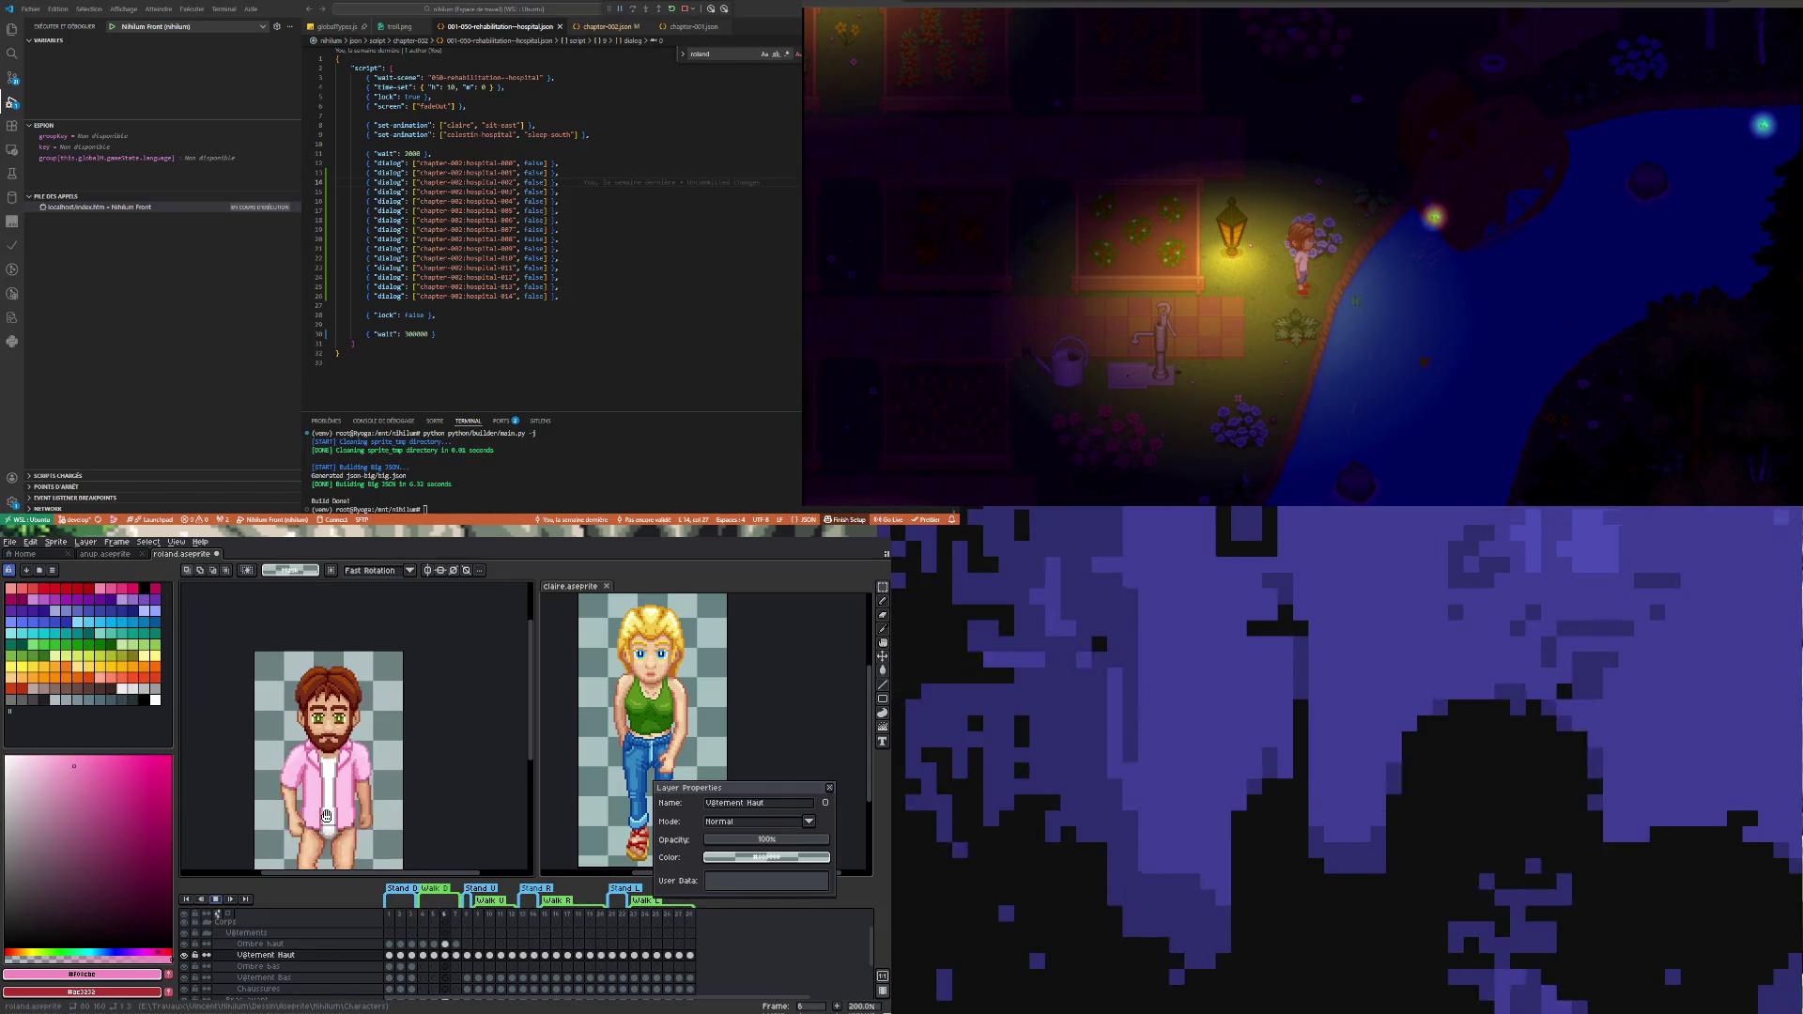
pyautogui.scroll(-1, 326, 816)
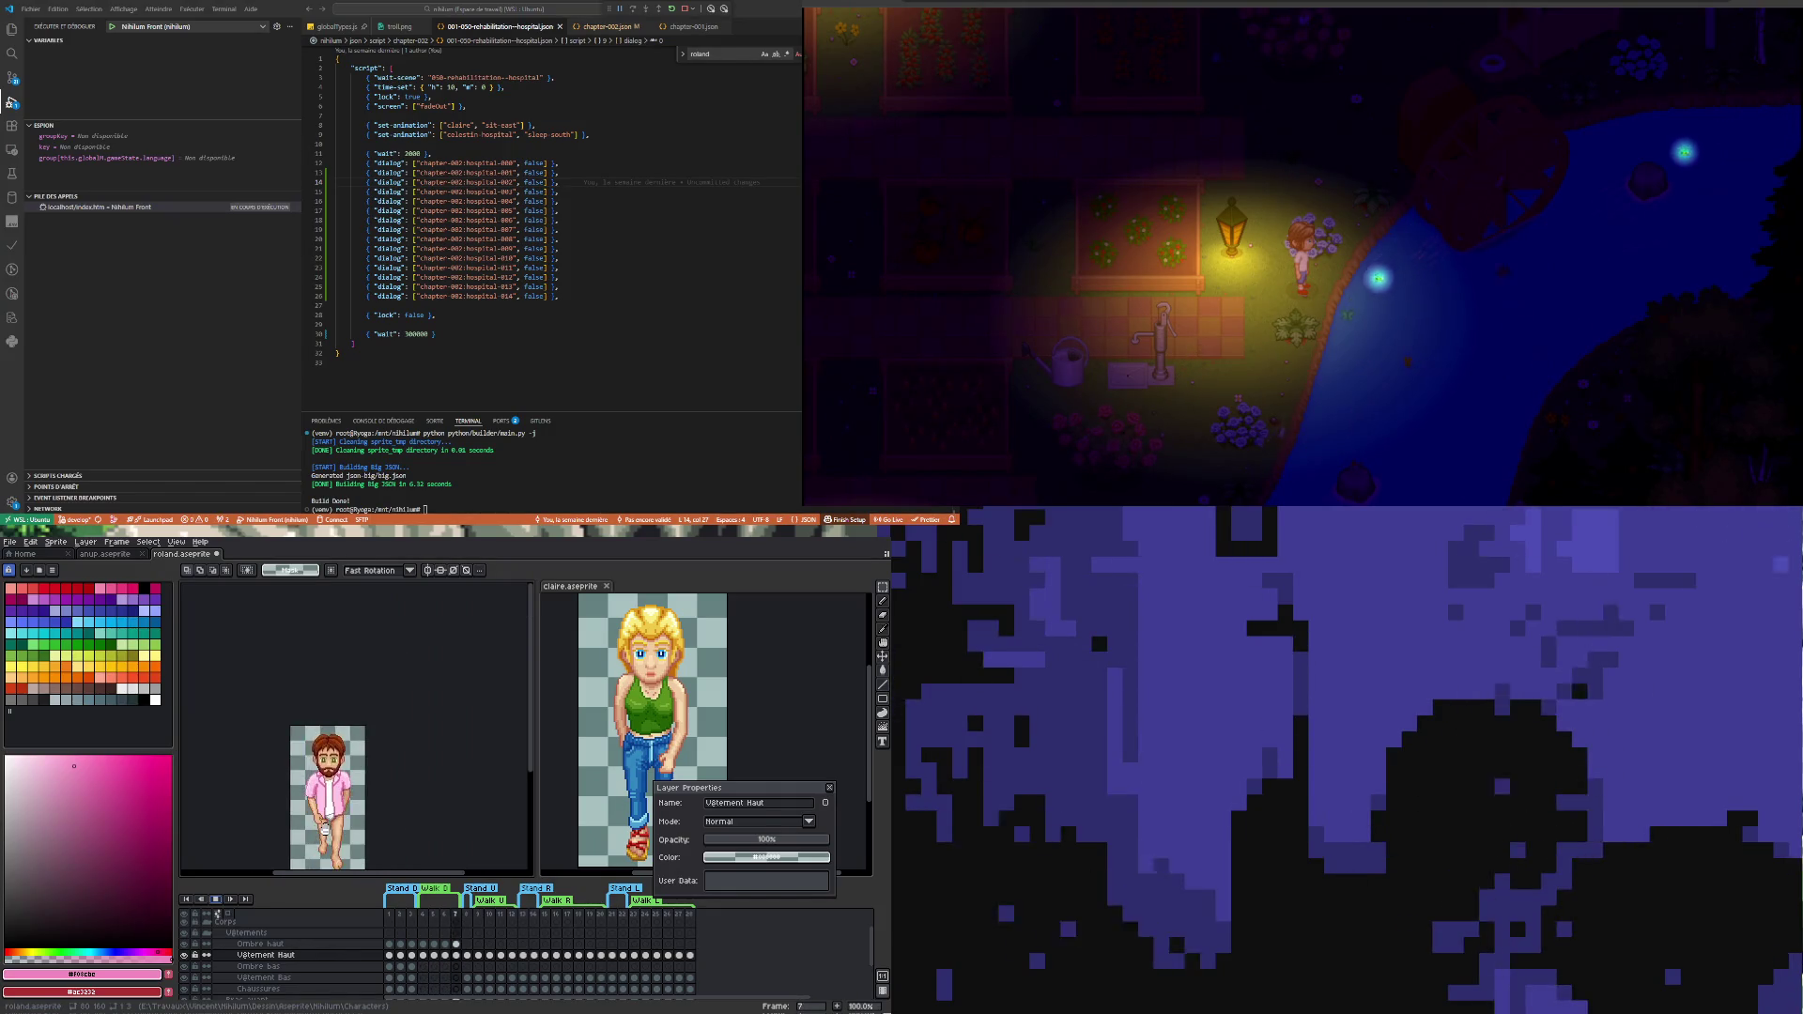
pyautogui.scroll(2, 324, 832)
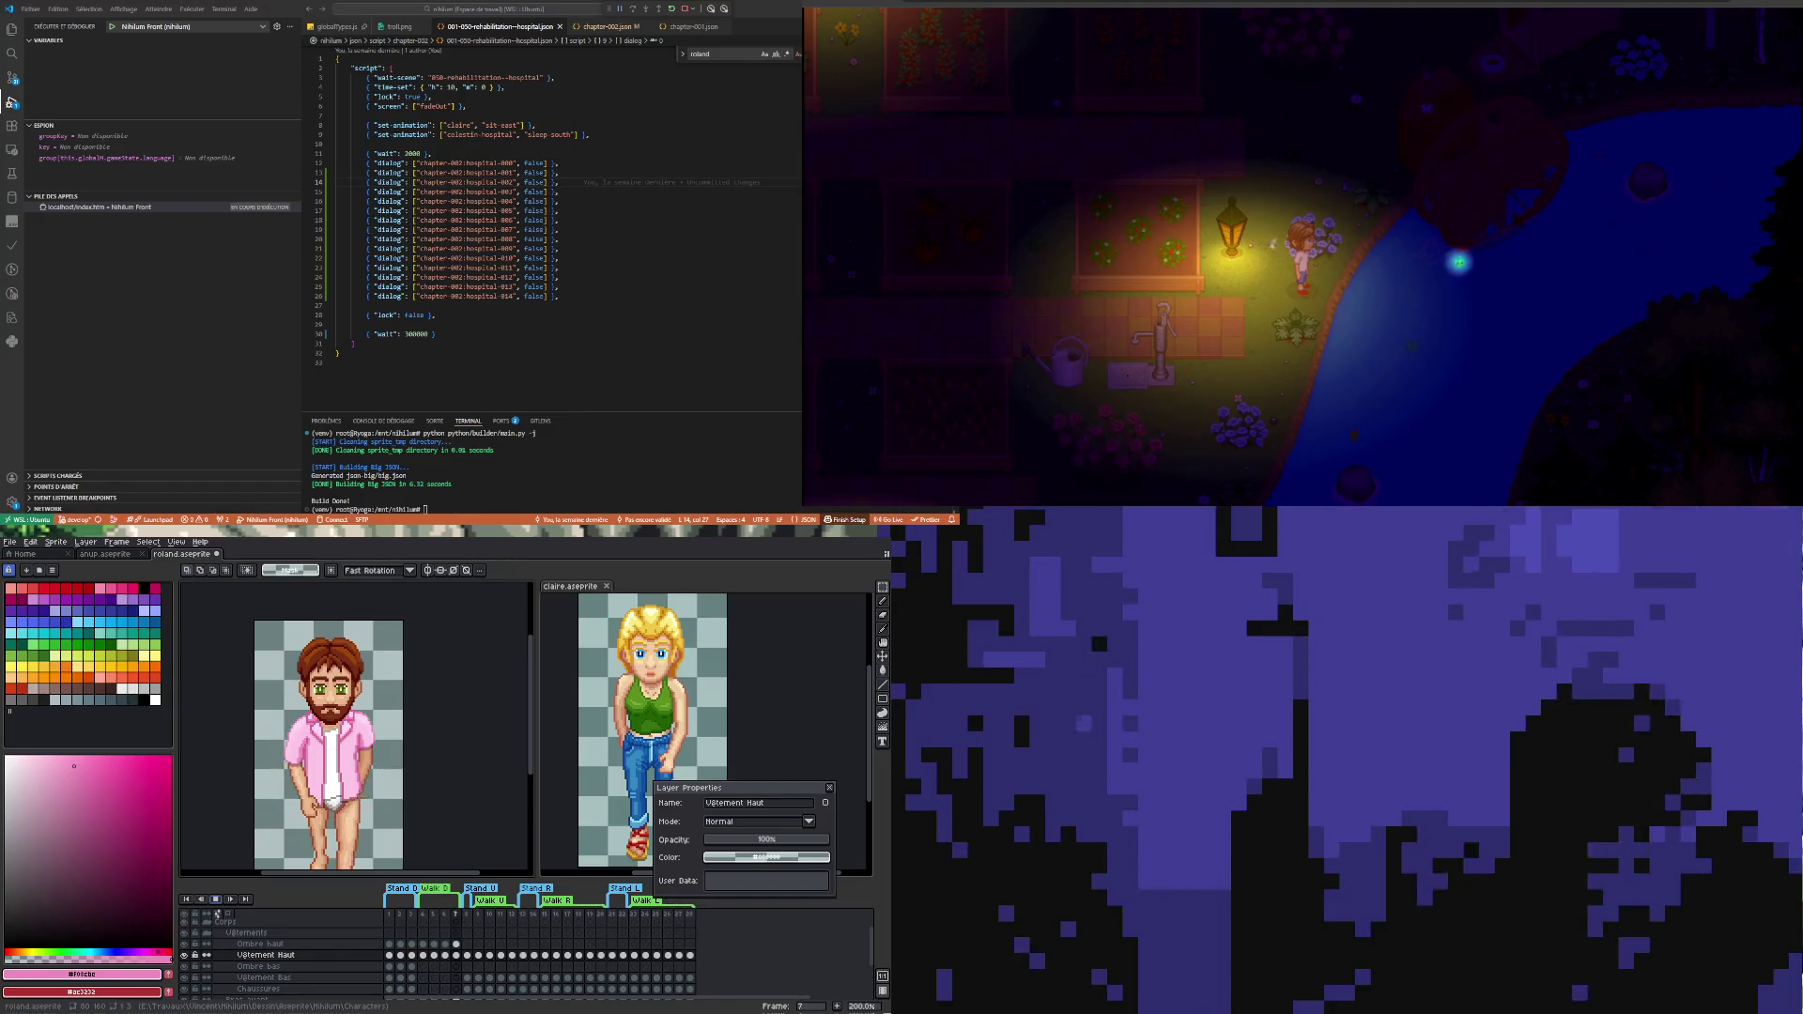
# - Step back one frame in the walk cycle while it plays
pyautogui.press('Left')
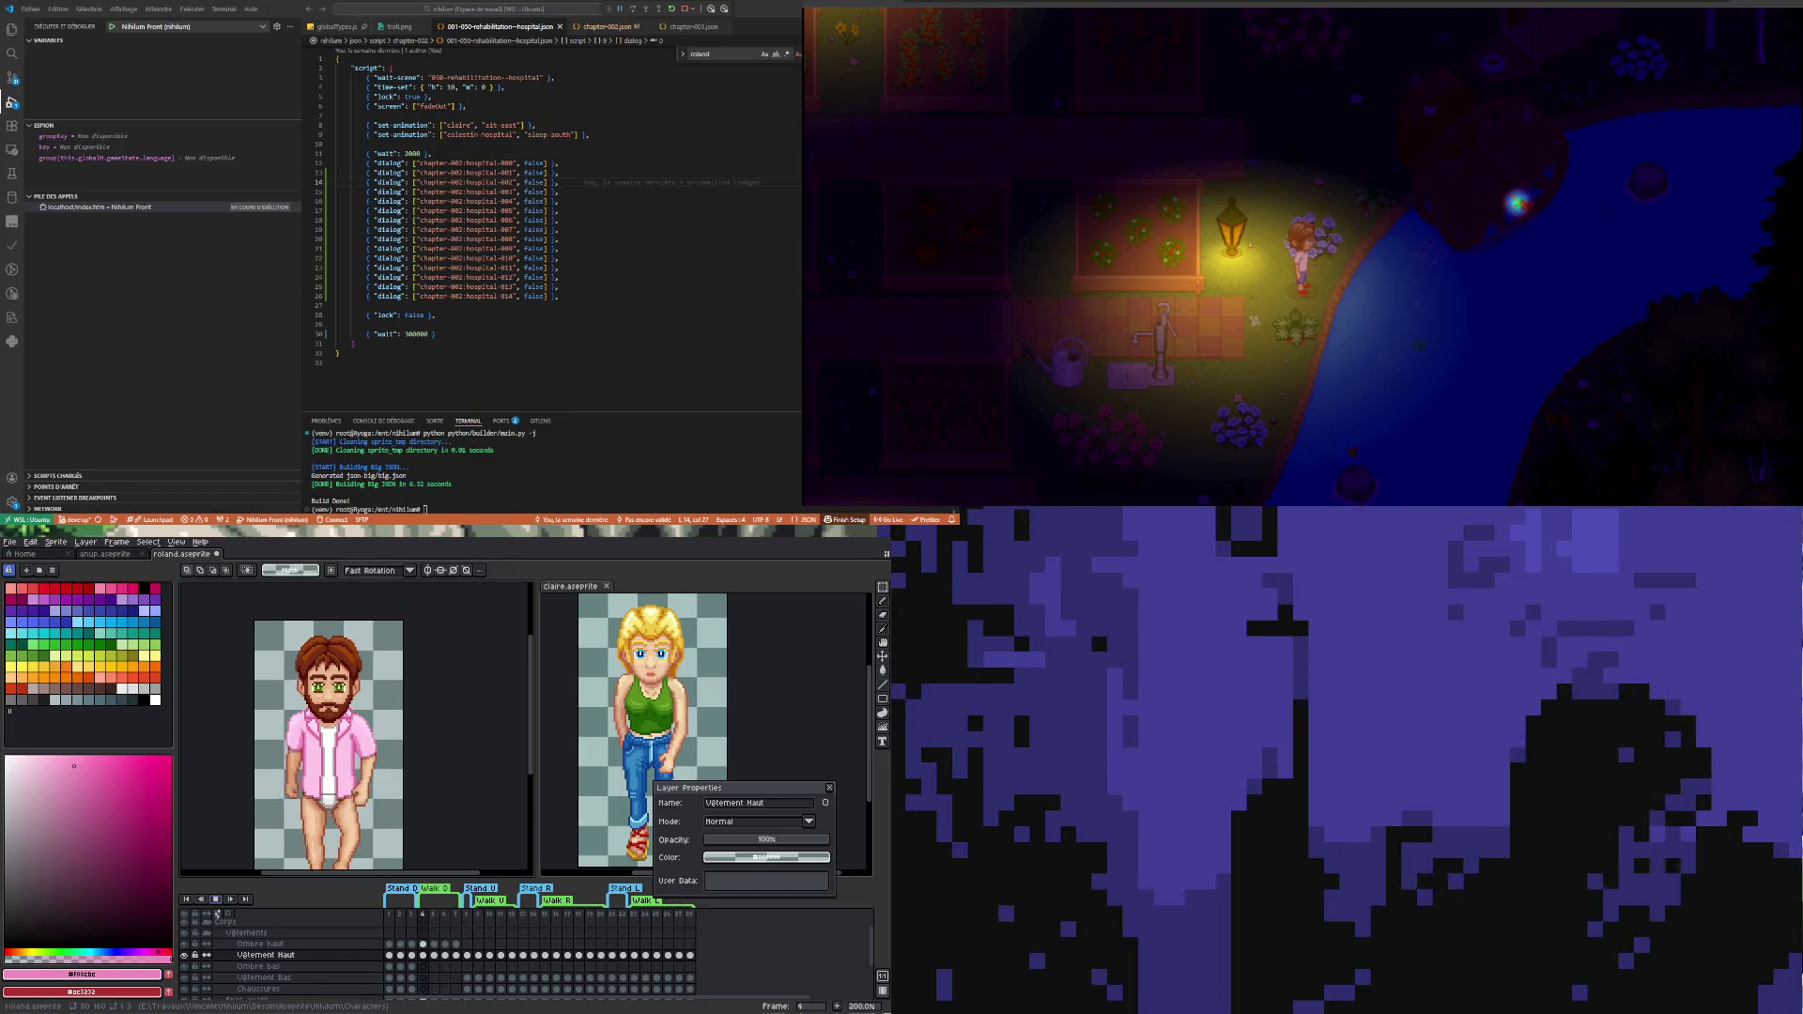
# - Flip through walk frames 4 to 7 with the arrow keys to compare the shirt shading
pyautogui.press('Right')
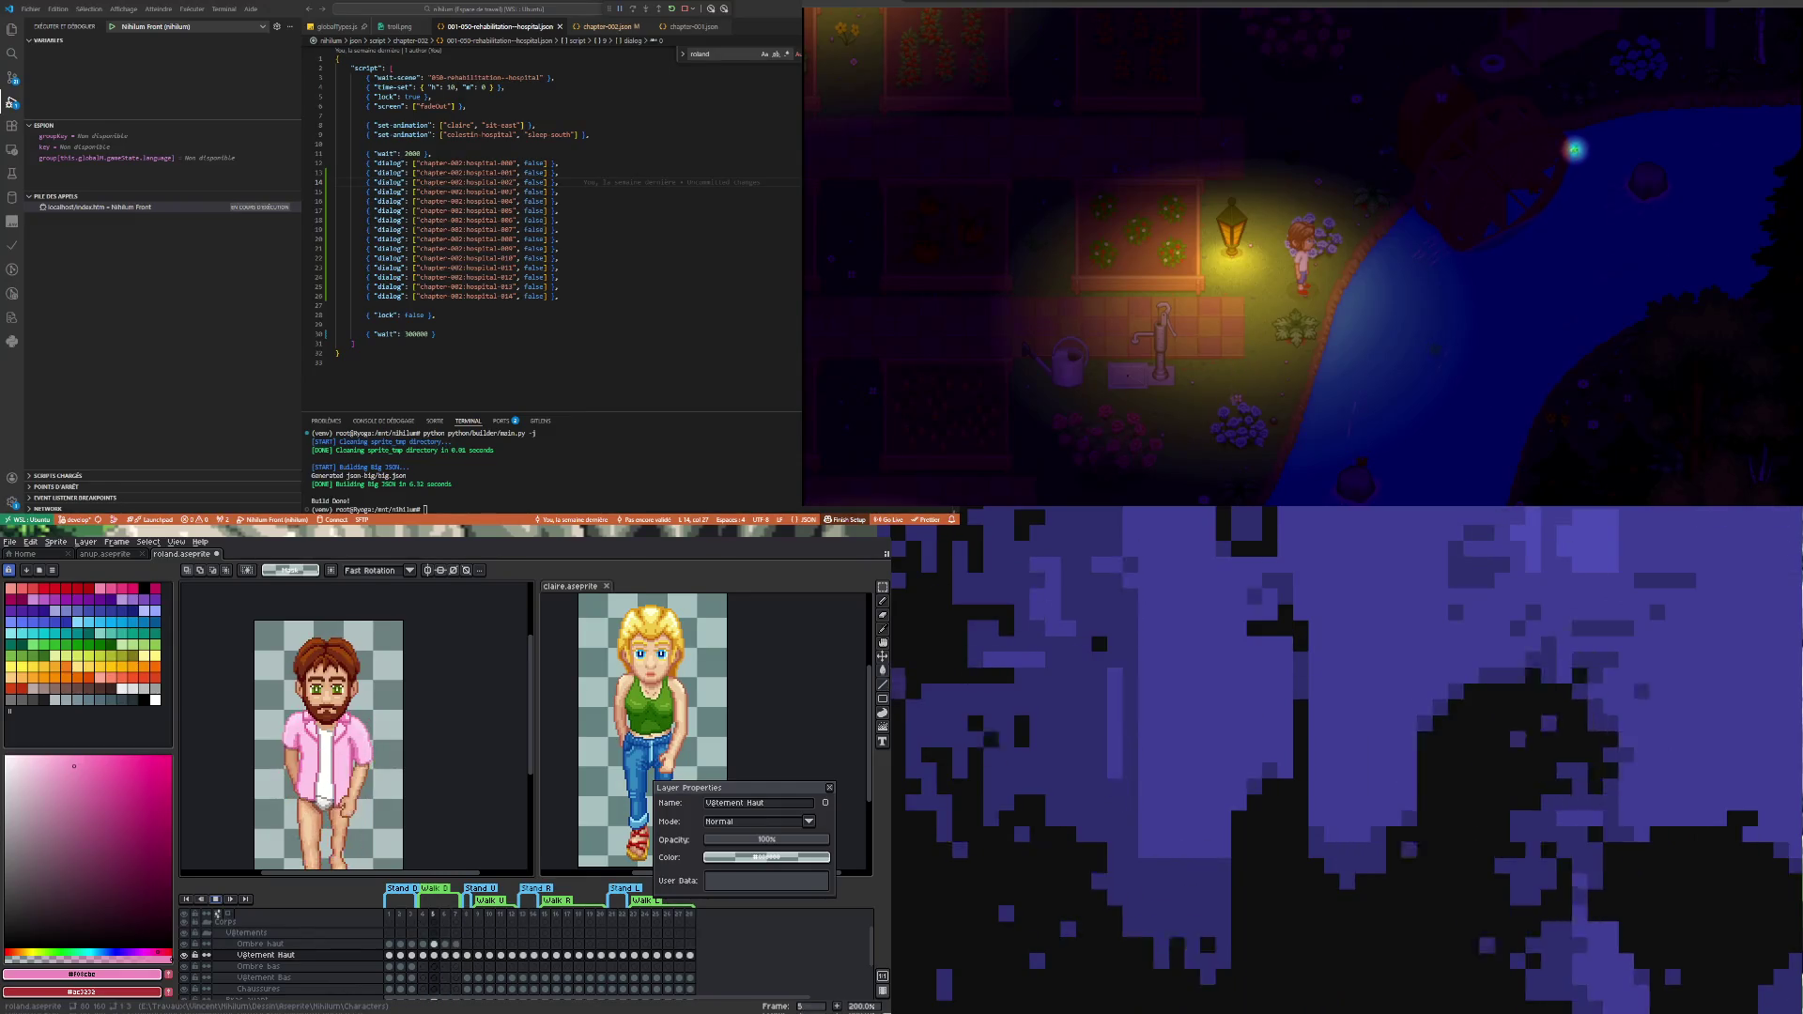
pyautogui.press('Right')
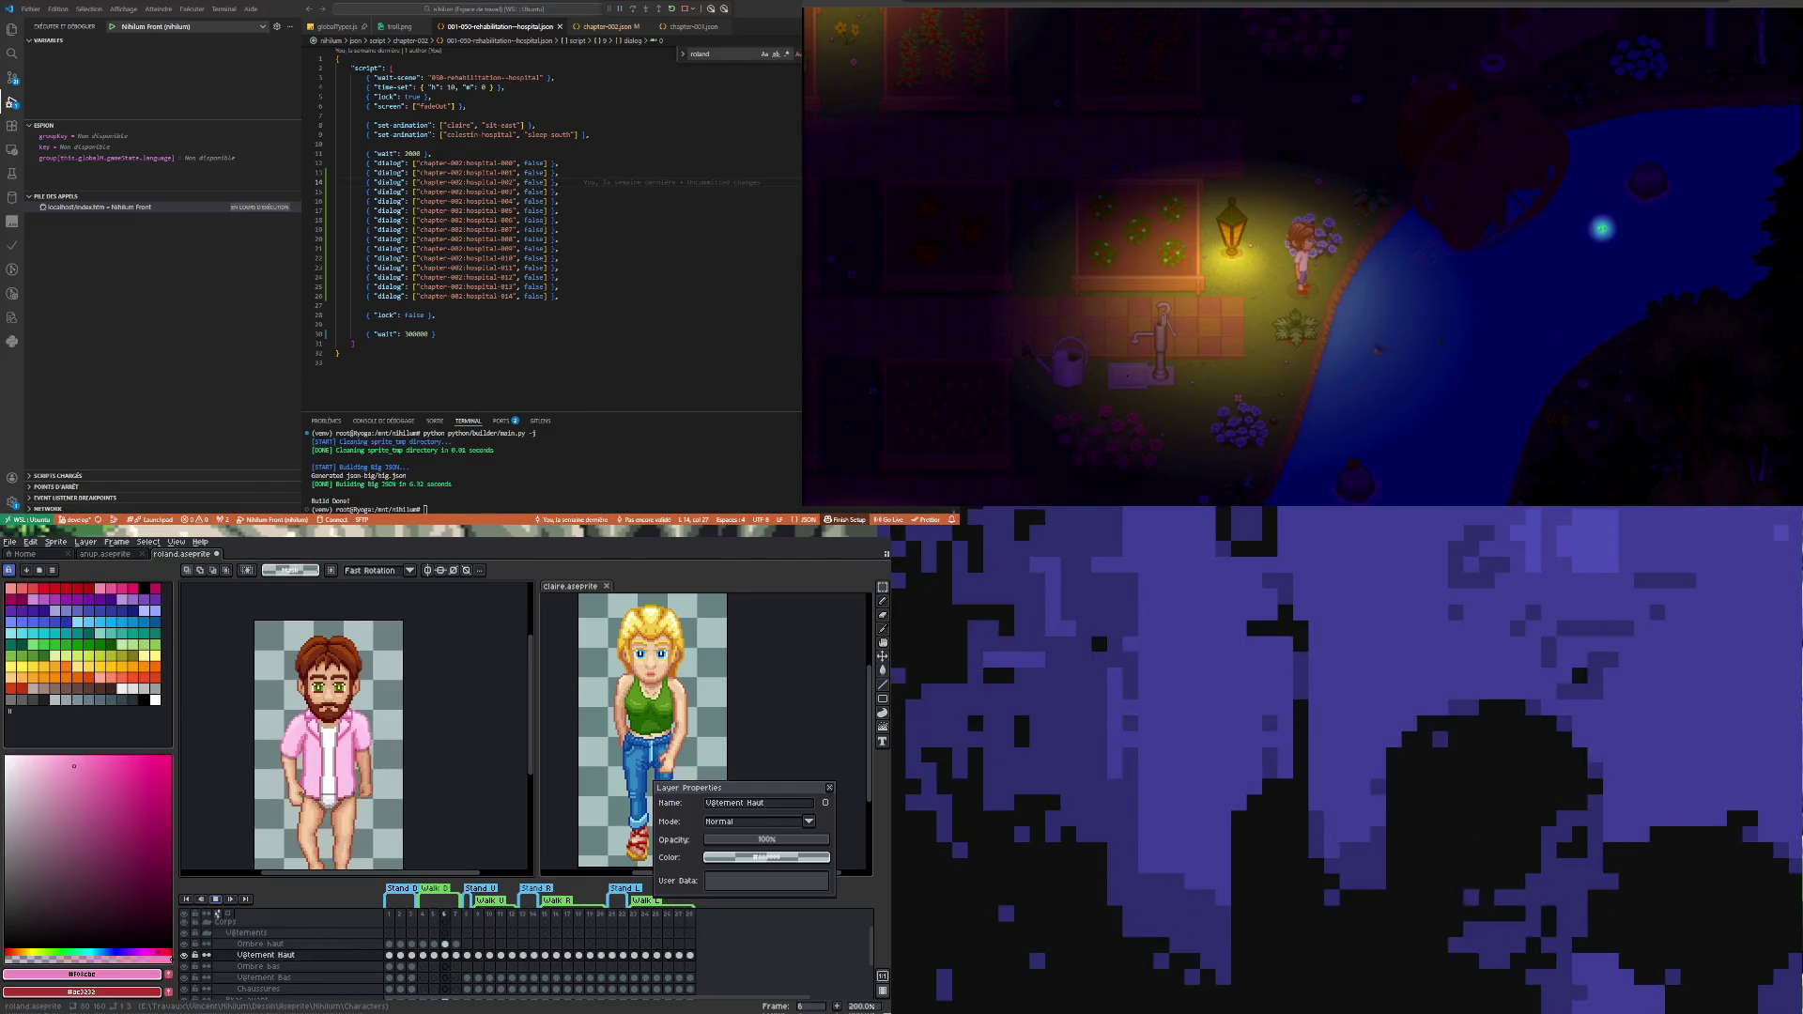
pyautogui.press('Left')
pyautogui.press('Left')
pyautogui.press('Right')
pyautogui.press('Right')
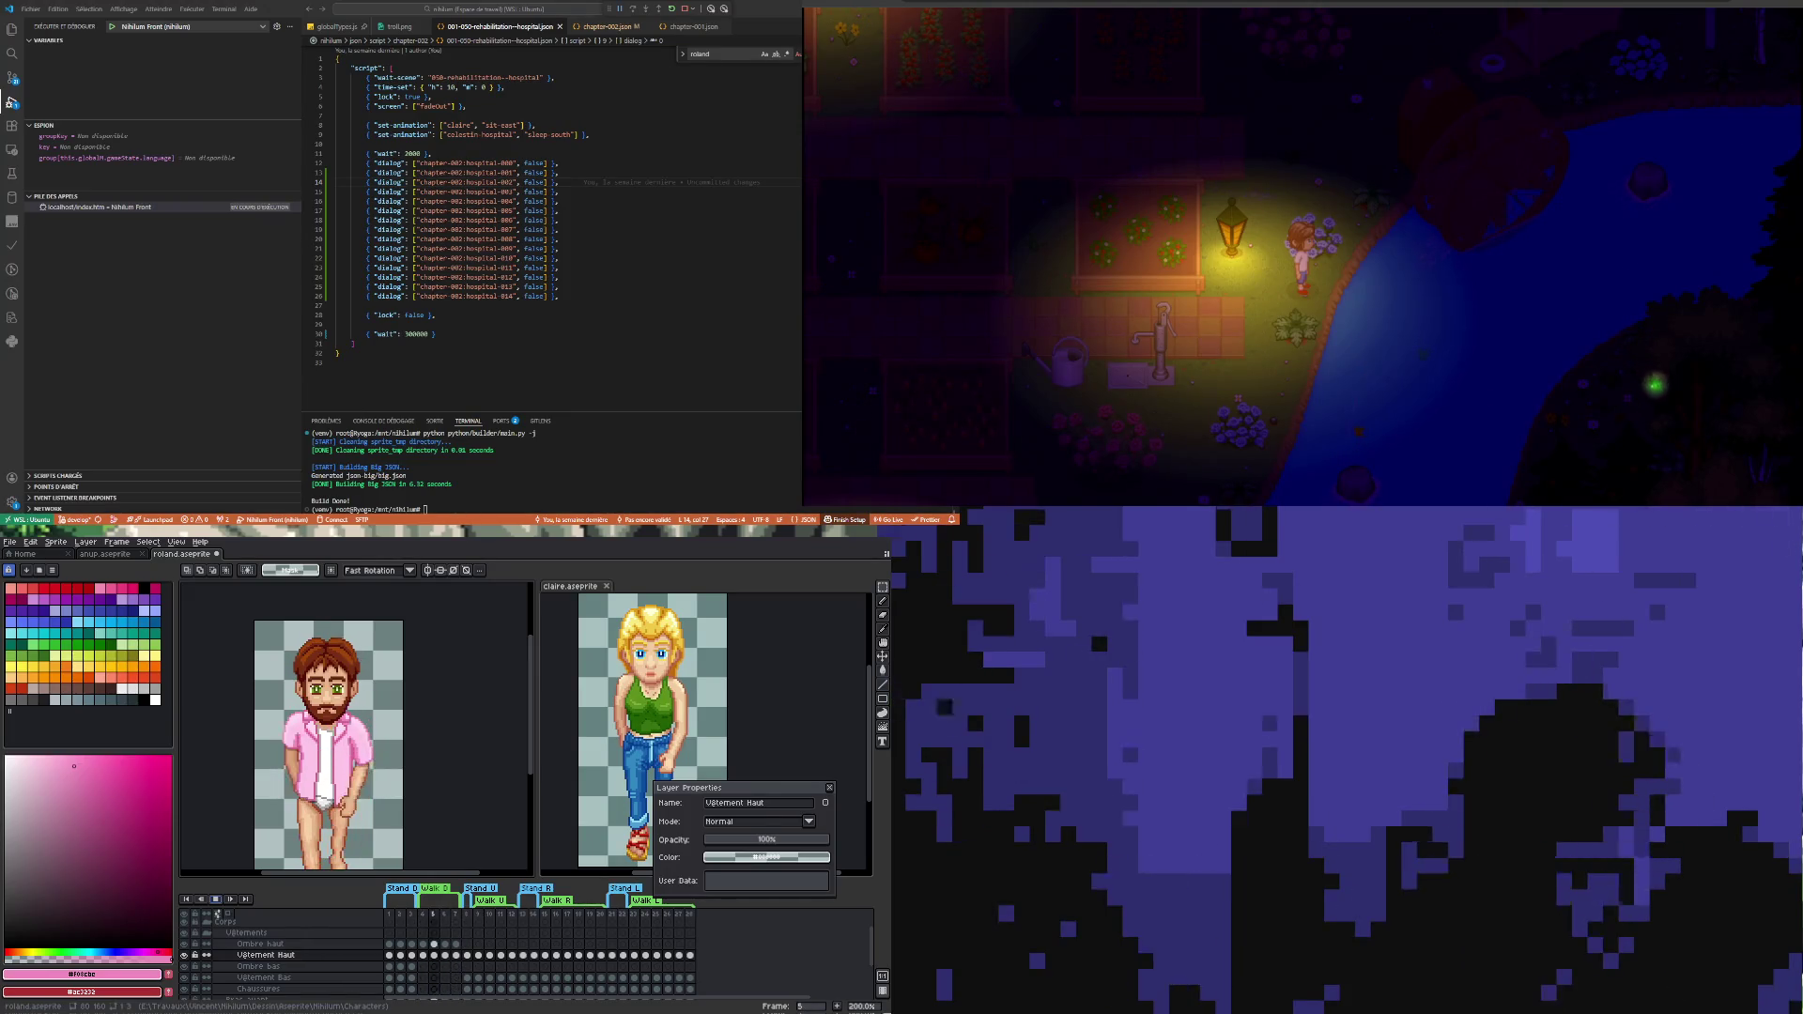
pyautogui.press('Left')
pyautogui.press('Left')
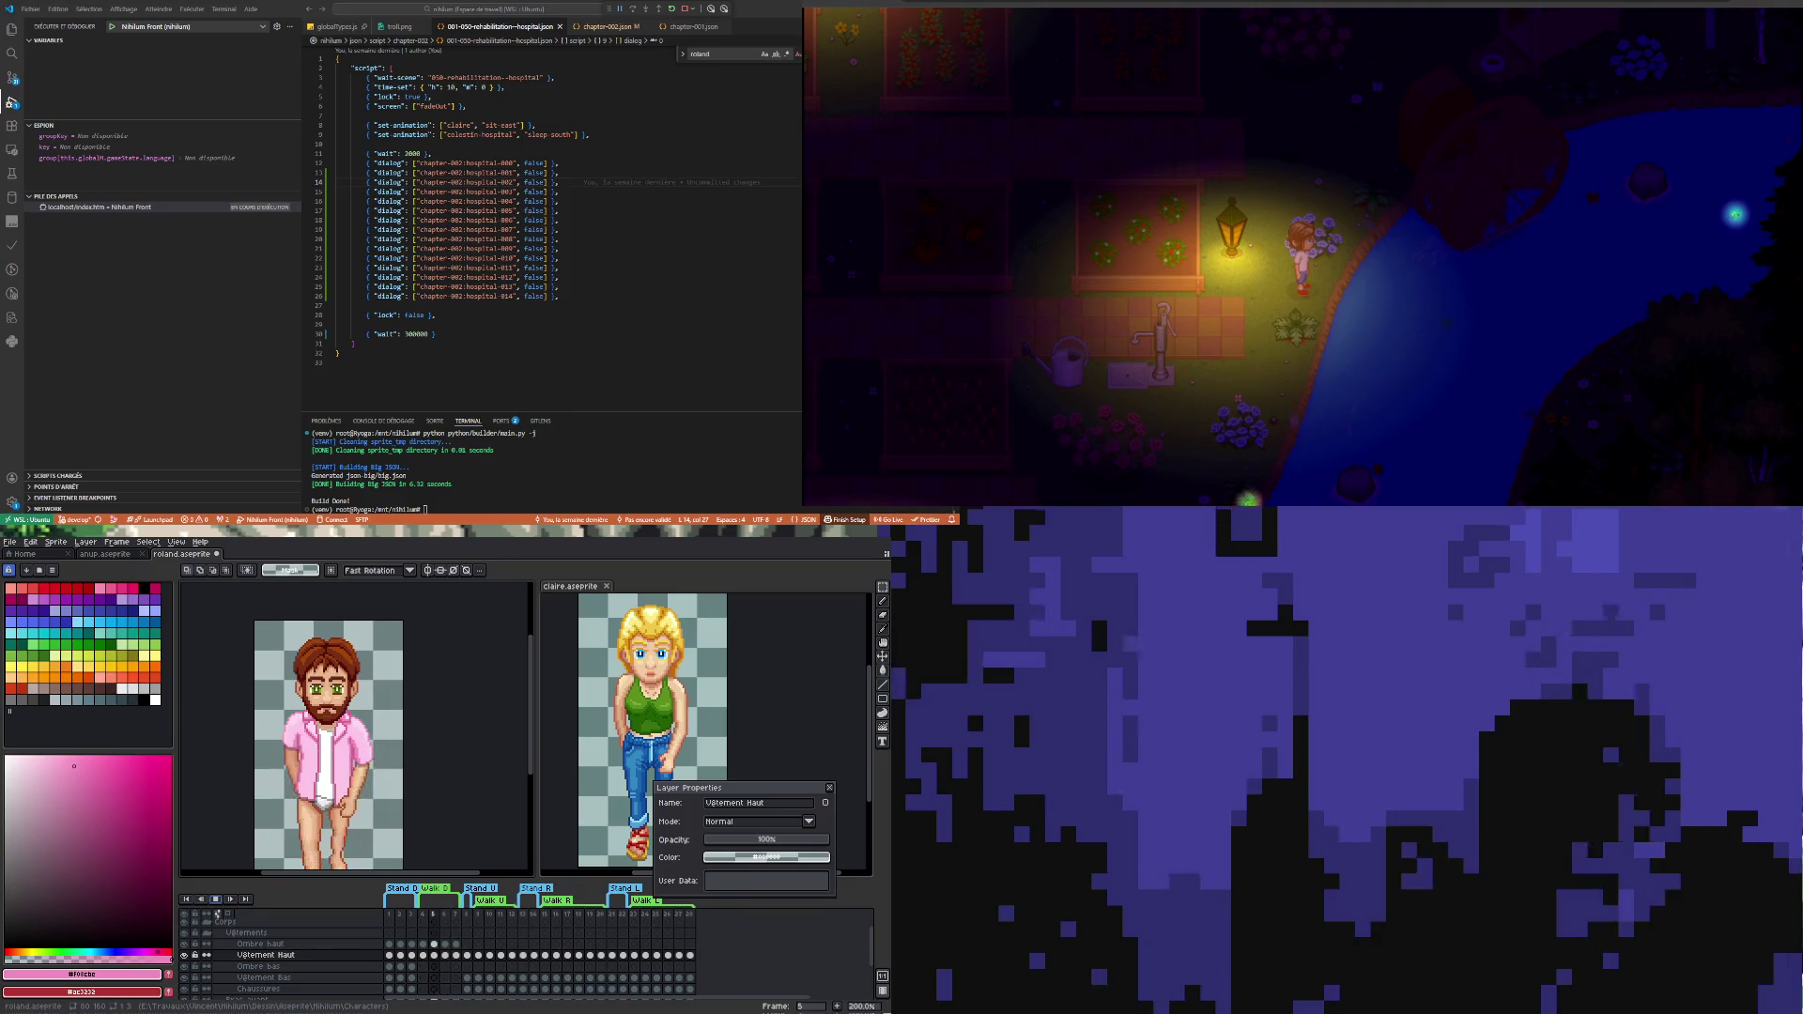
pyautogui.press('Left')
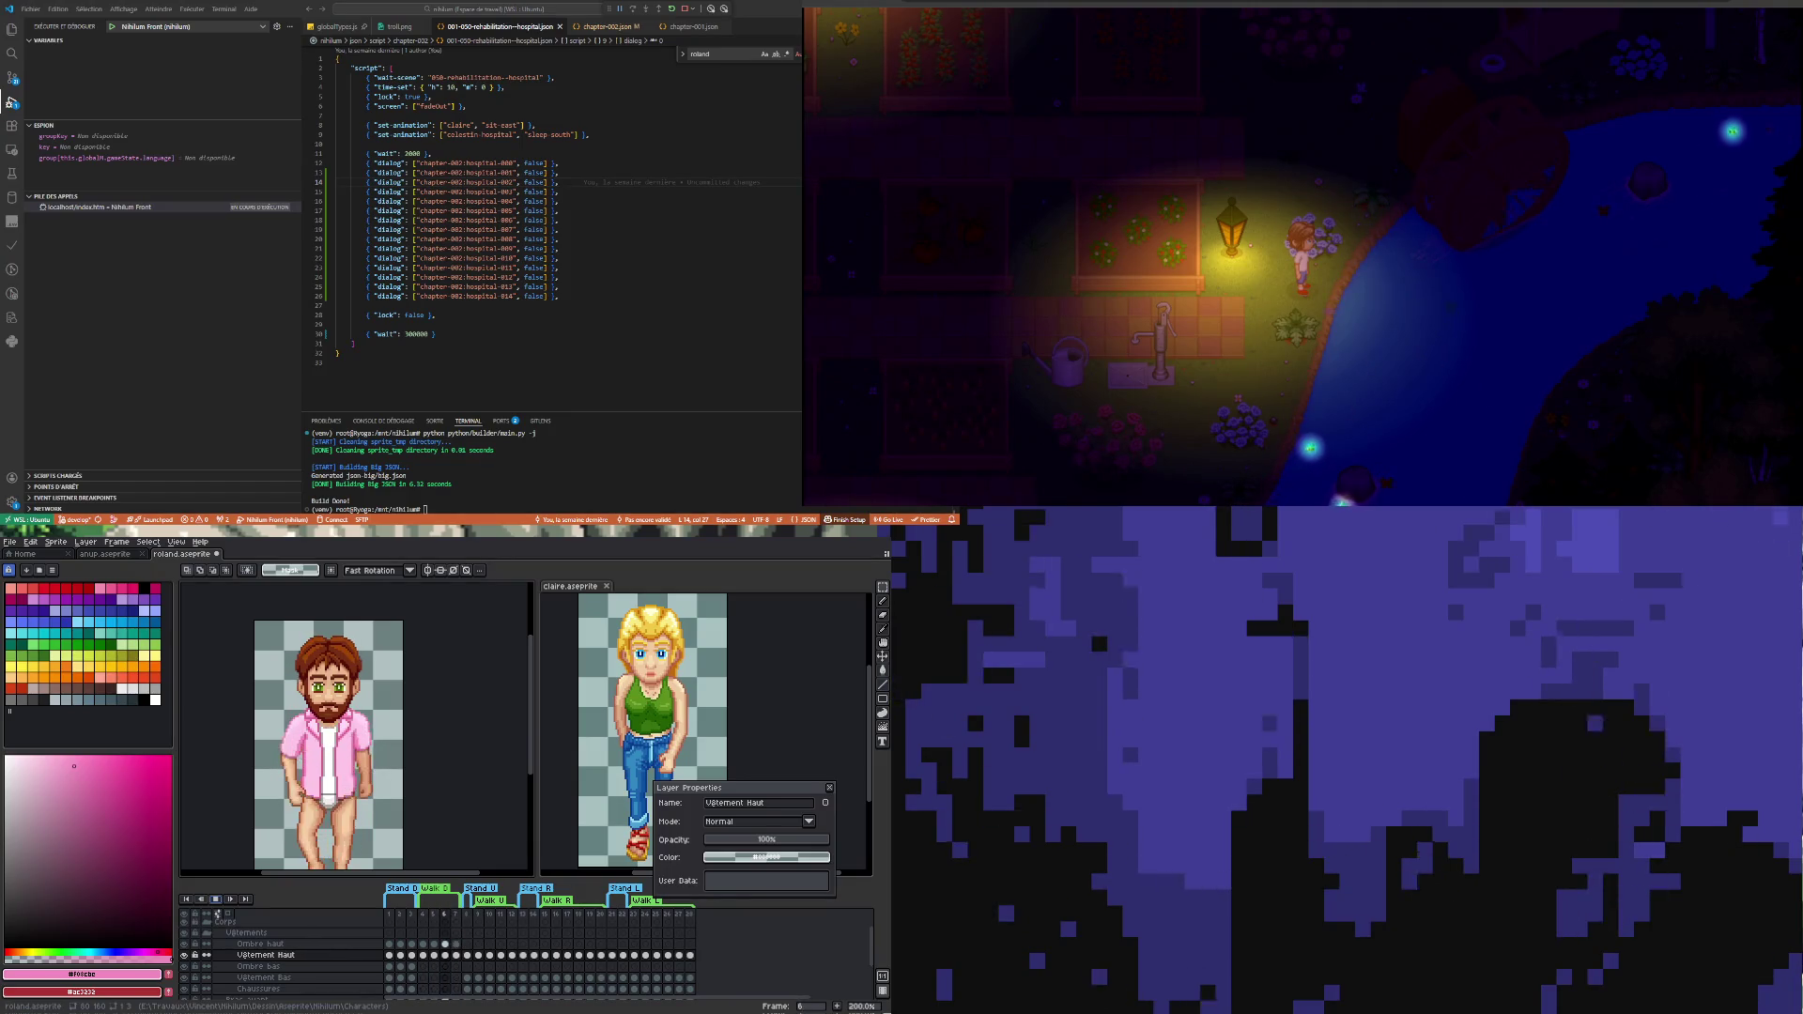
pyautogui.press('Left')
pyautogui.press('Left')
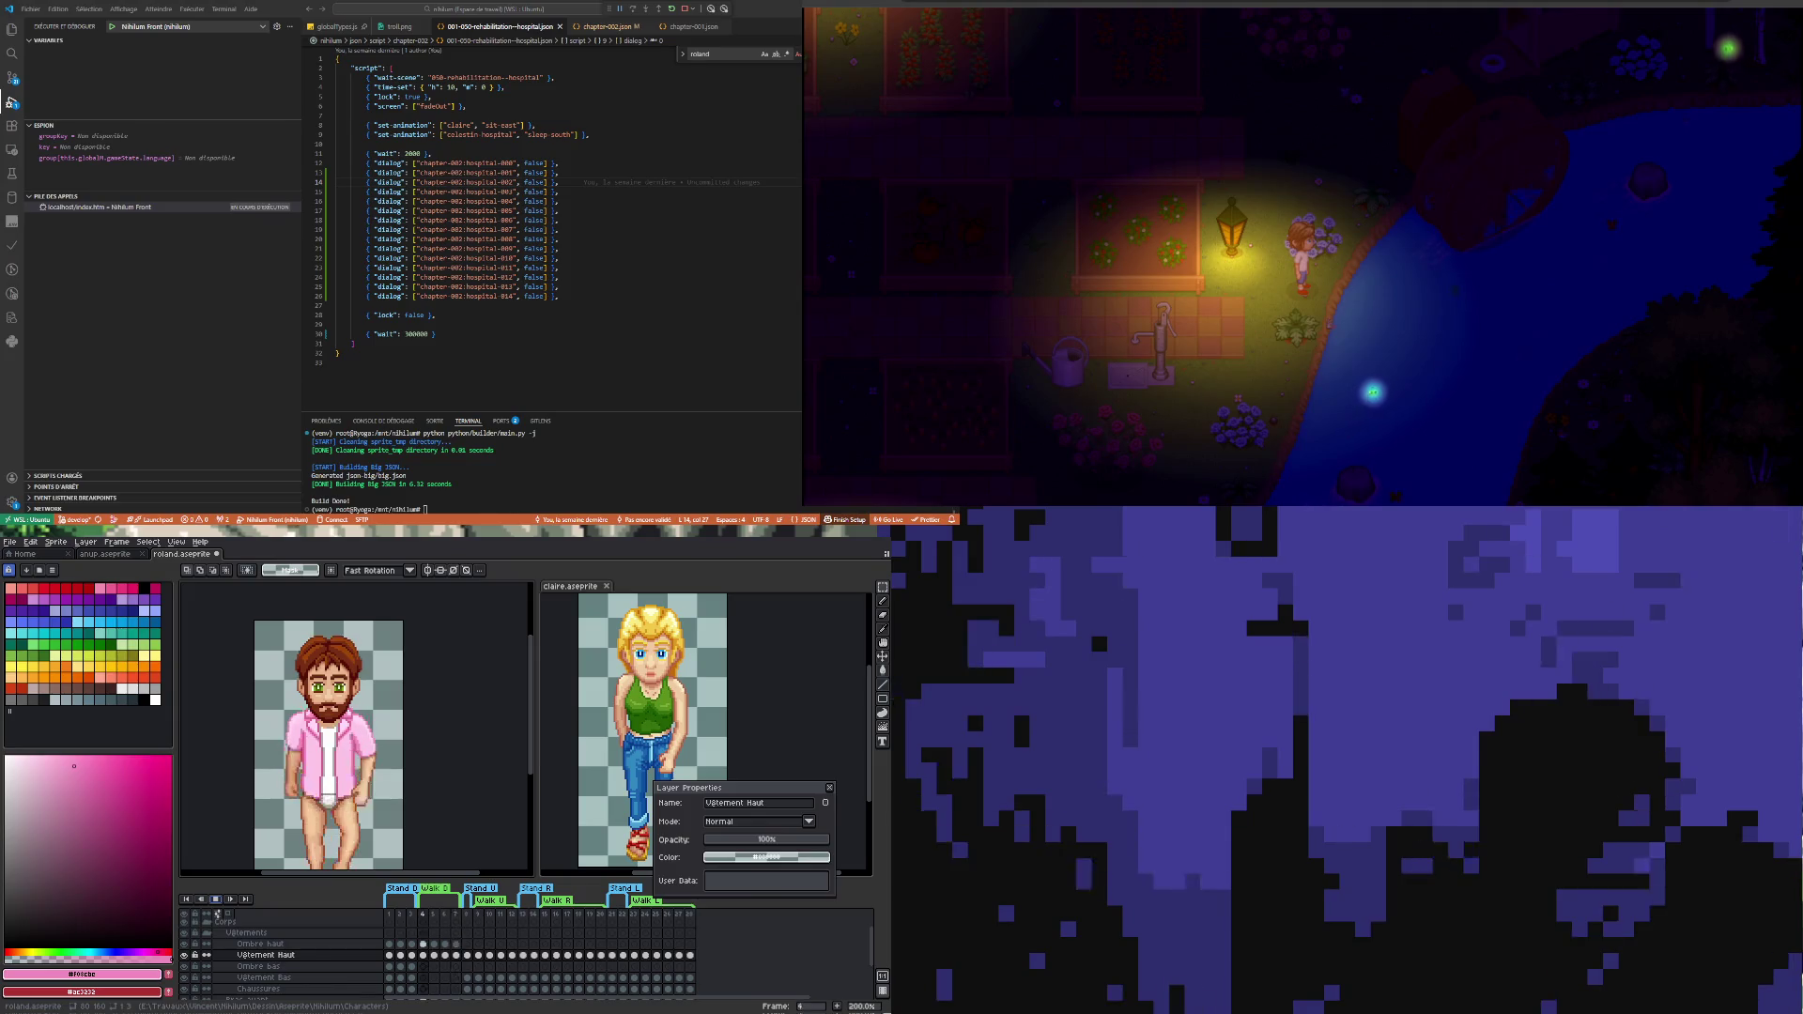
pyautogui.press('Left')
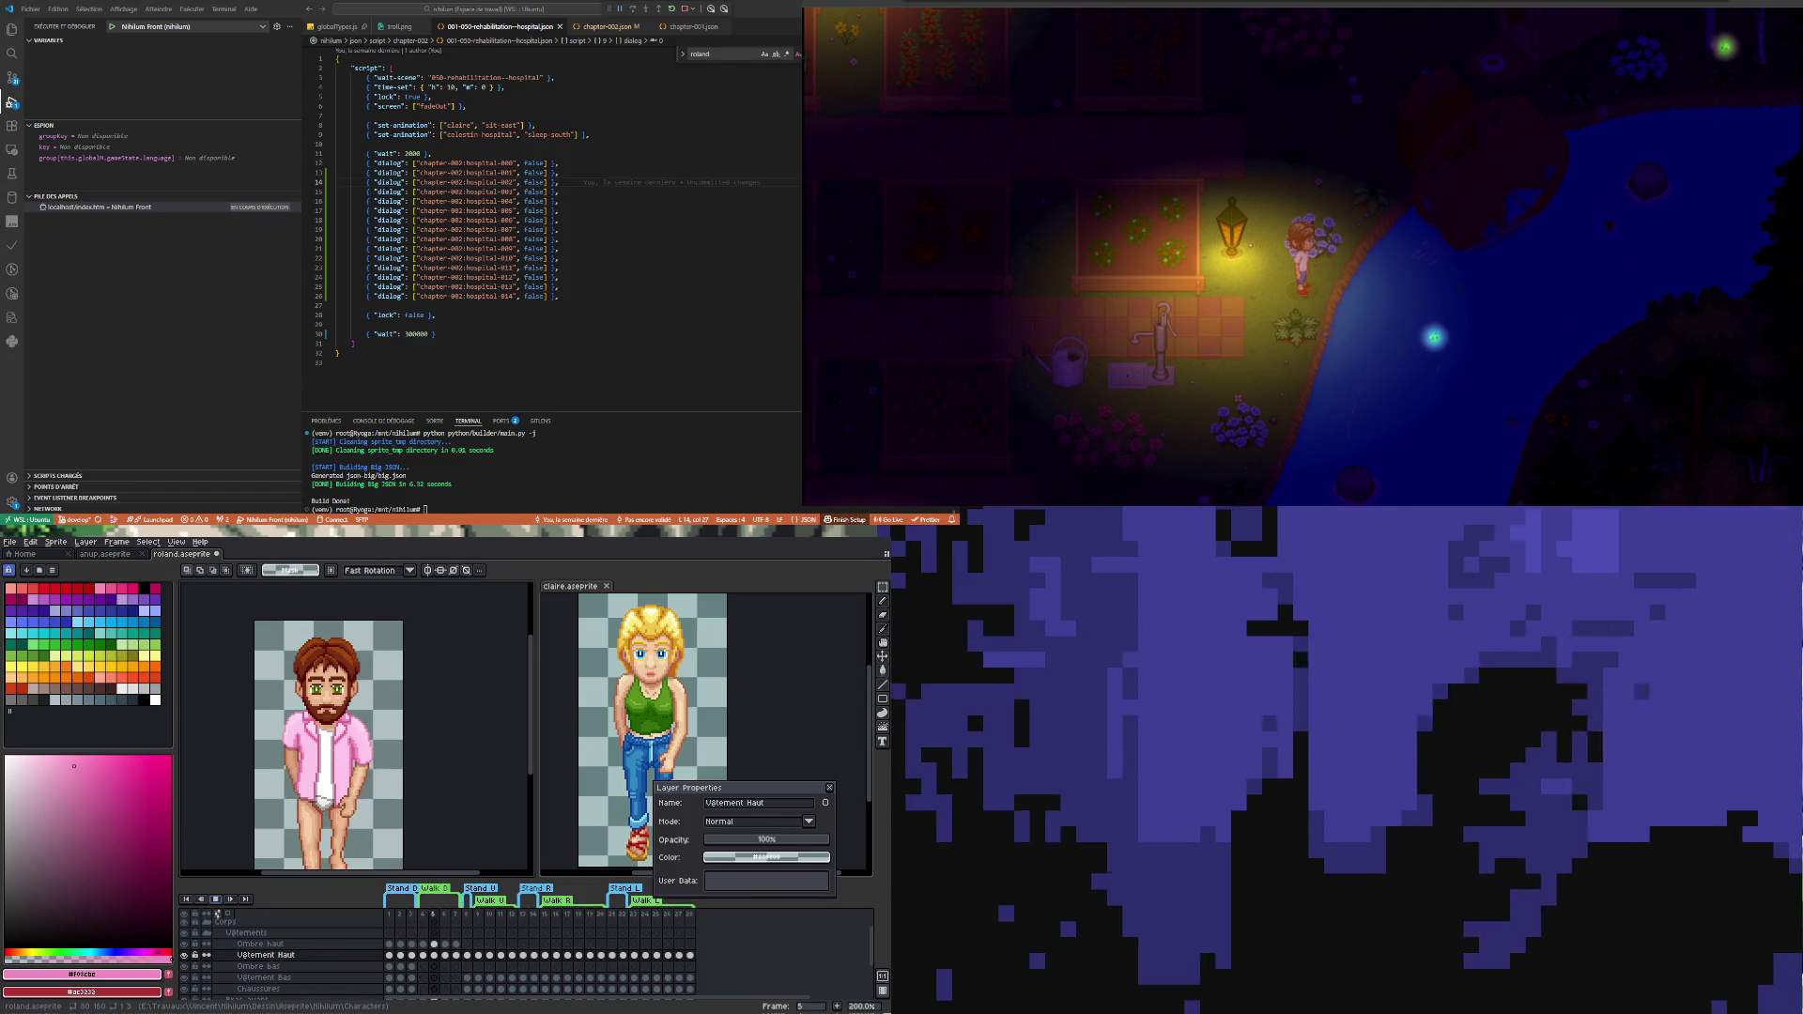
pyautogui.press('Right')
pyautogui.press('Right')
# - Keep alternating between frames 4, 5 and 7 to judge the shading, ending near frame 5
pyautogui.press('Left')
pyautogui.press('Left')
pyautogui.press('Right')
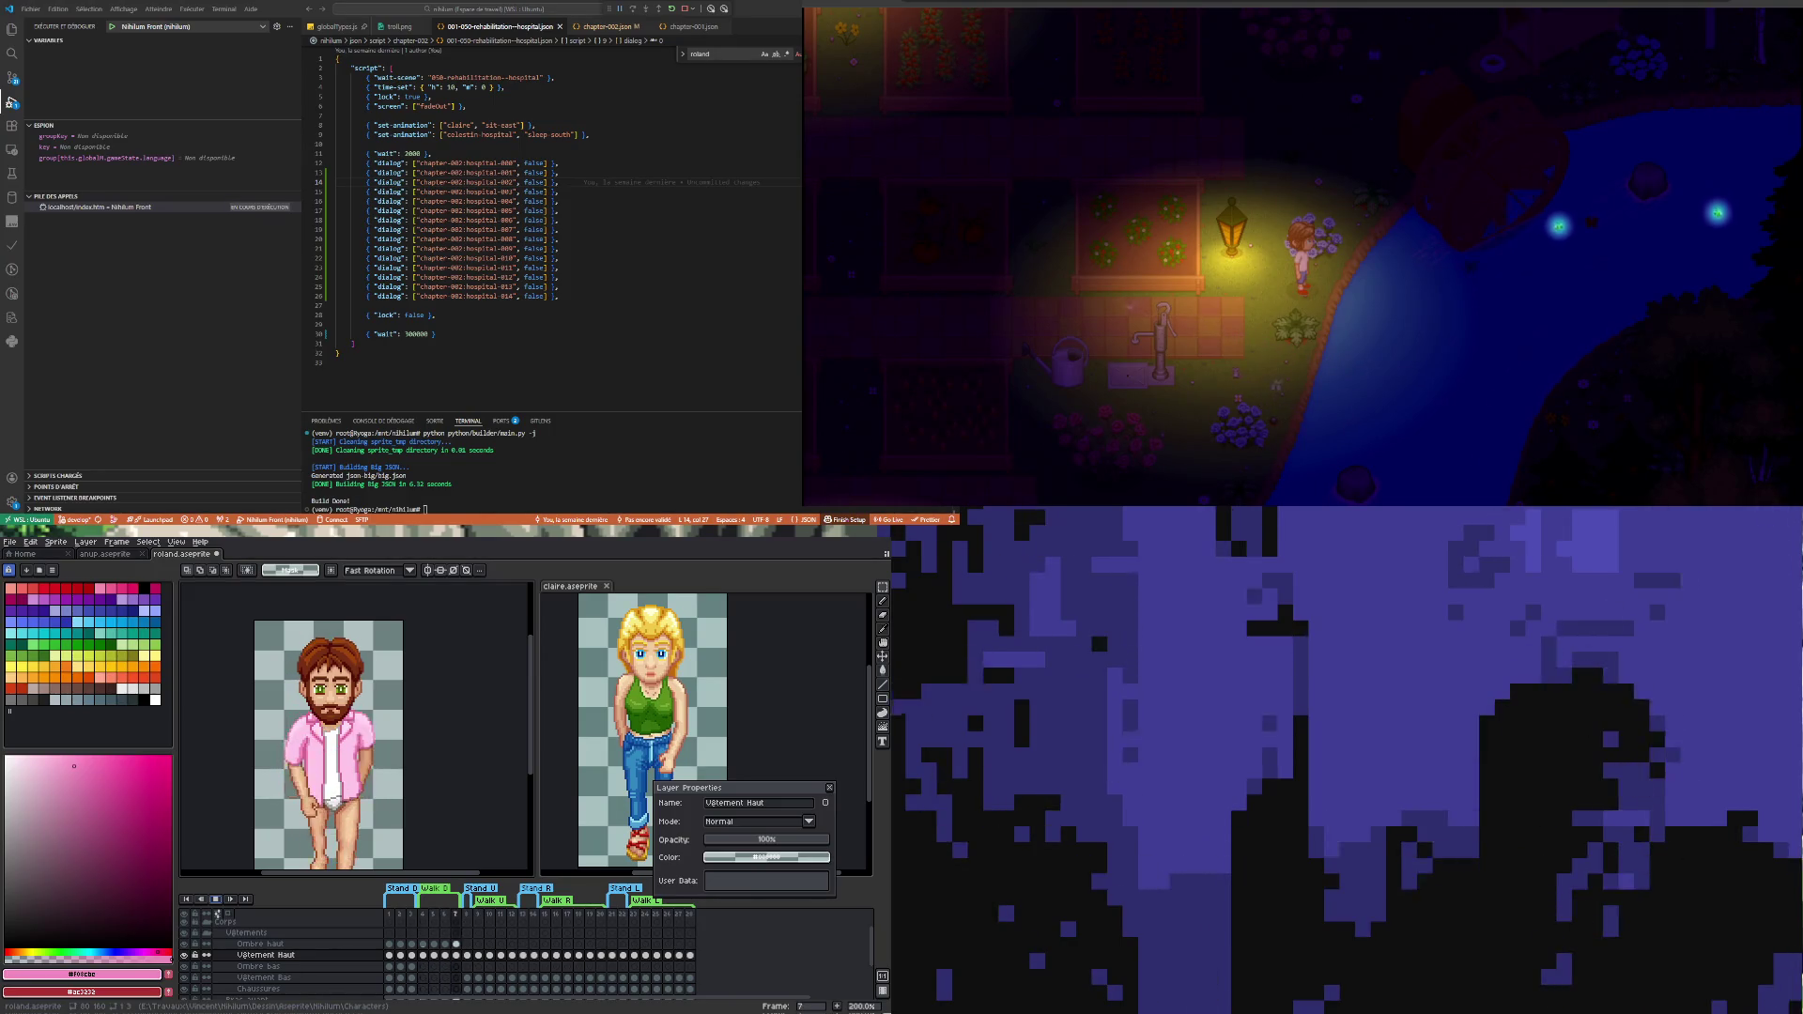
pyautogui.press('Left')
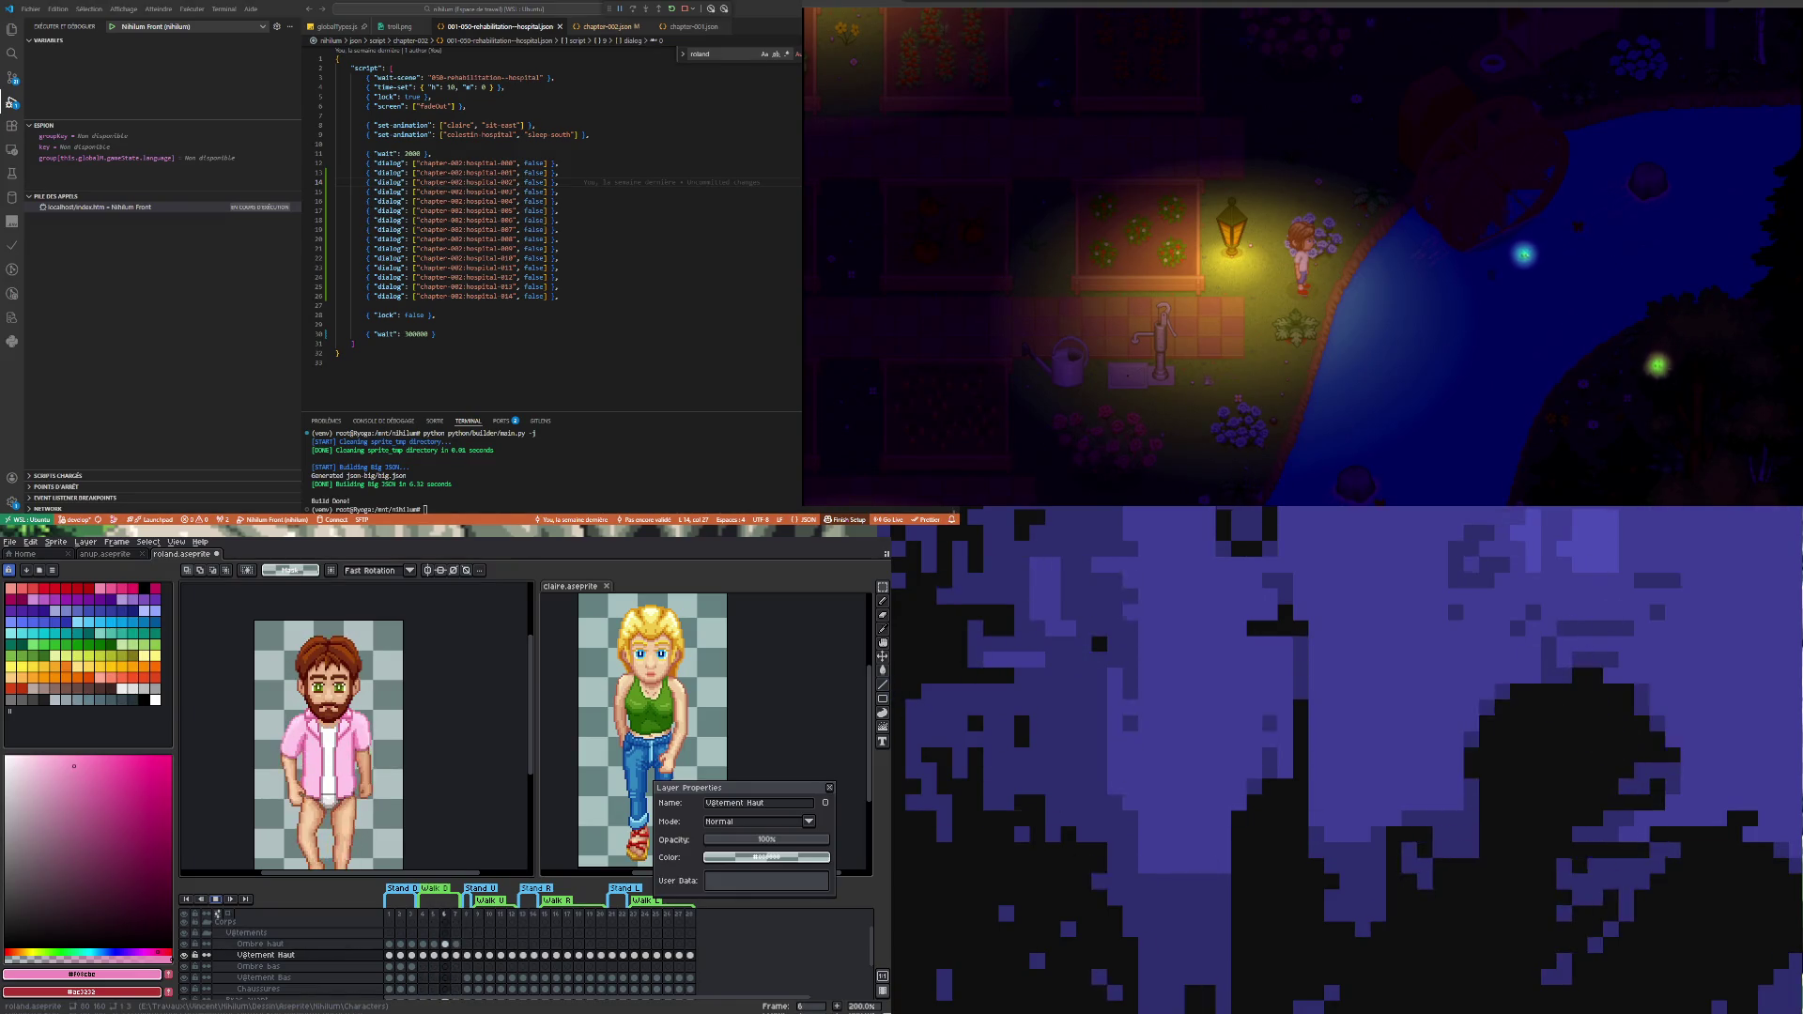
pyautogui.press('Left')
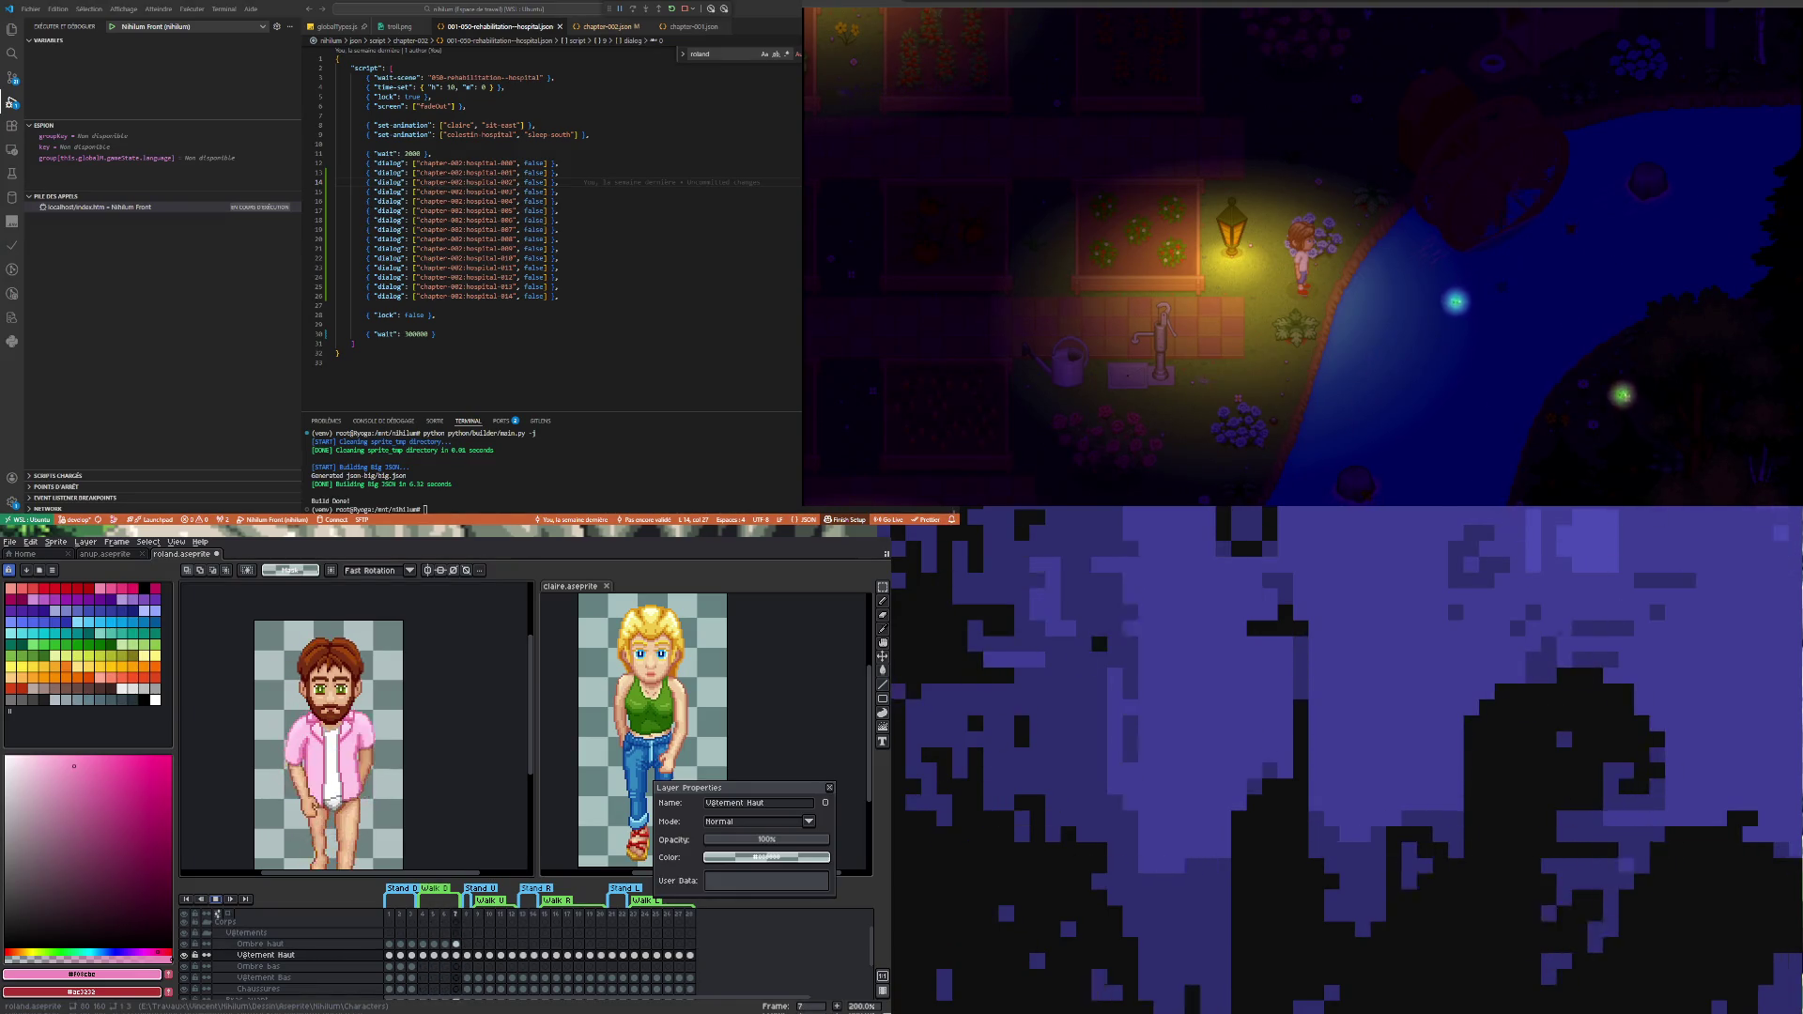
pyautogui.press('Left')
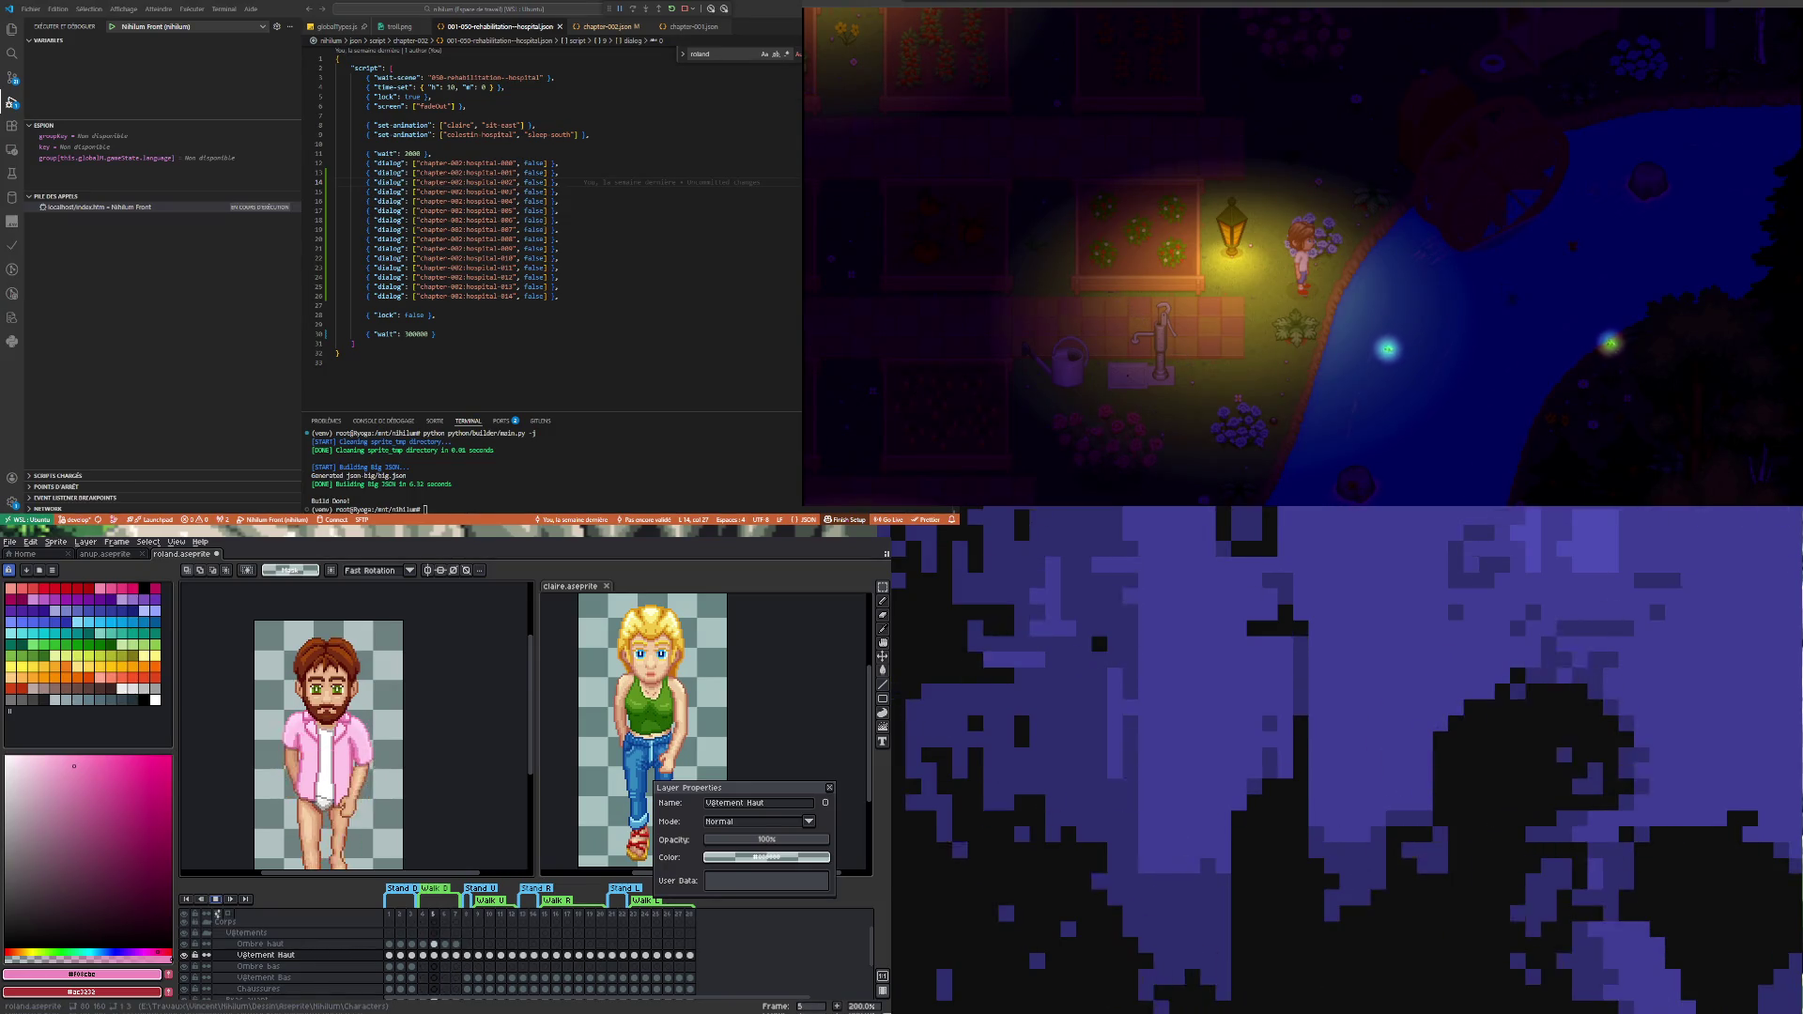
pyautogui.press('Right')
pyautogui.press('Right')
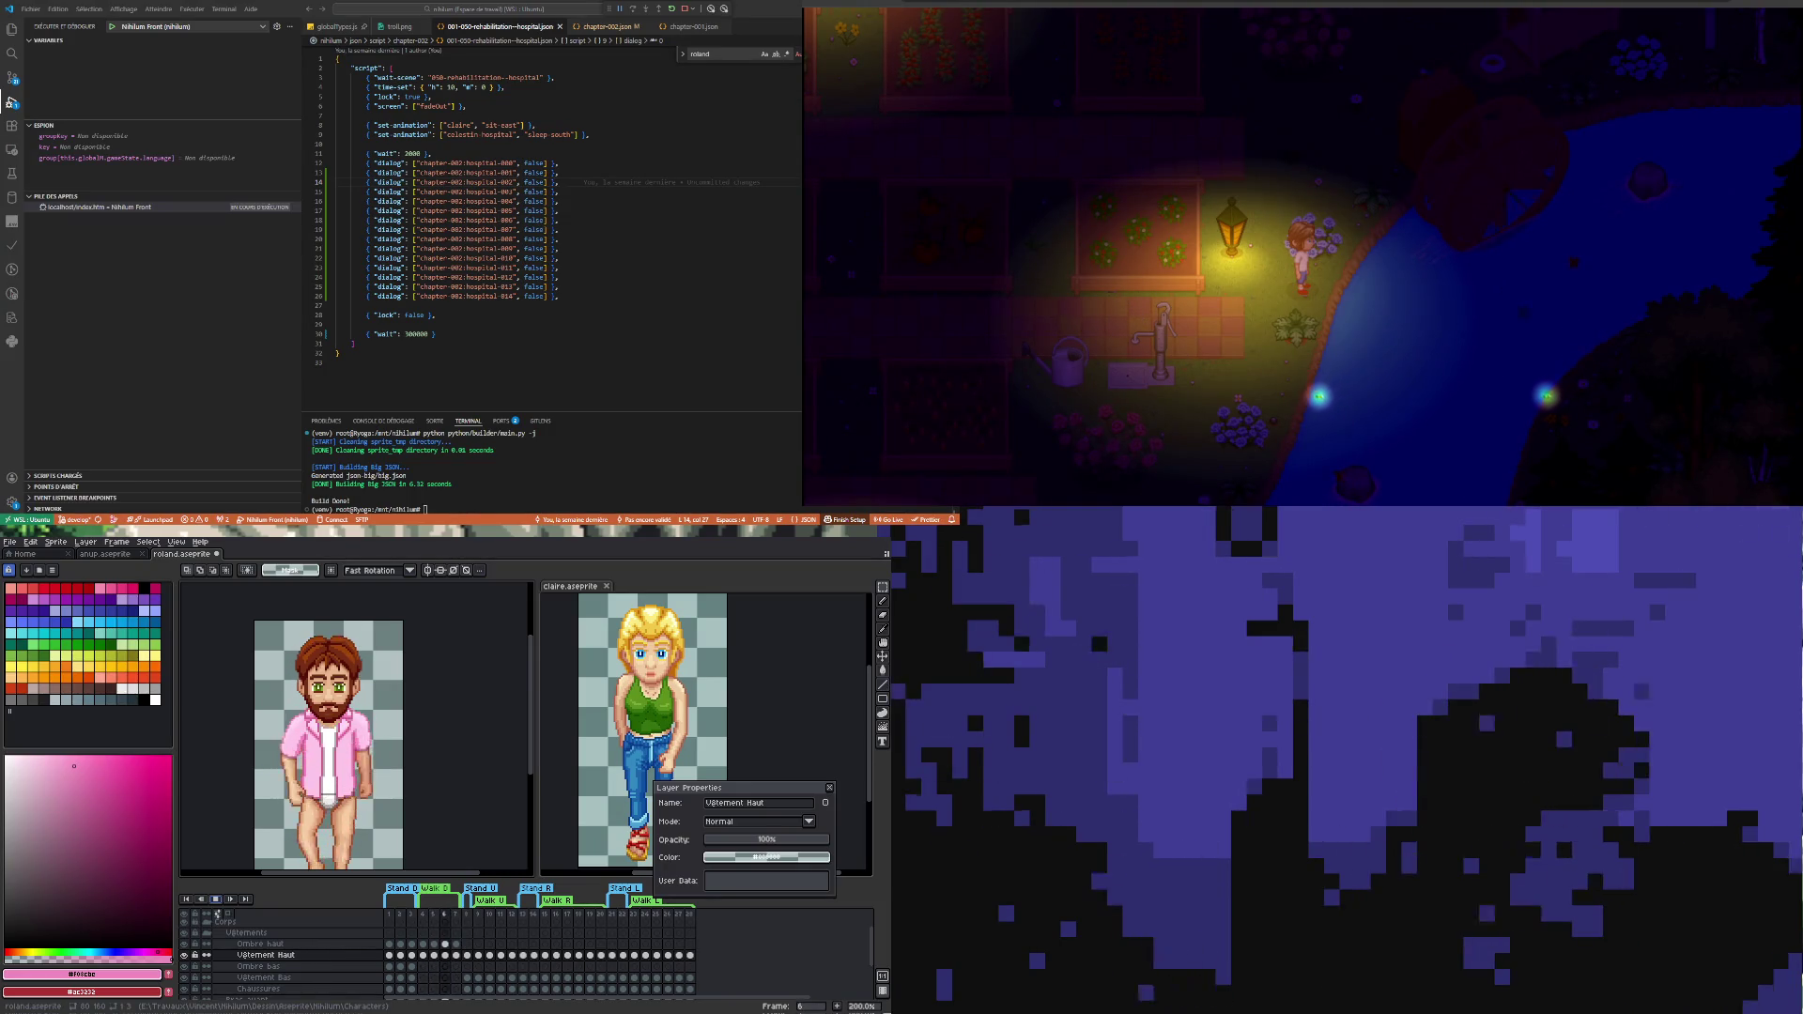
pyautogui.press('Left')
pyautogui.press('Left')
pyautogui.press('Left')
pyautogui.press('Right')
pyautogui.press('Right')
pyautogui.press('Right')
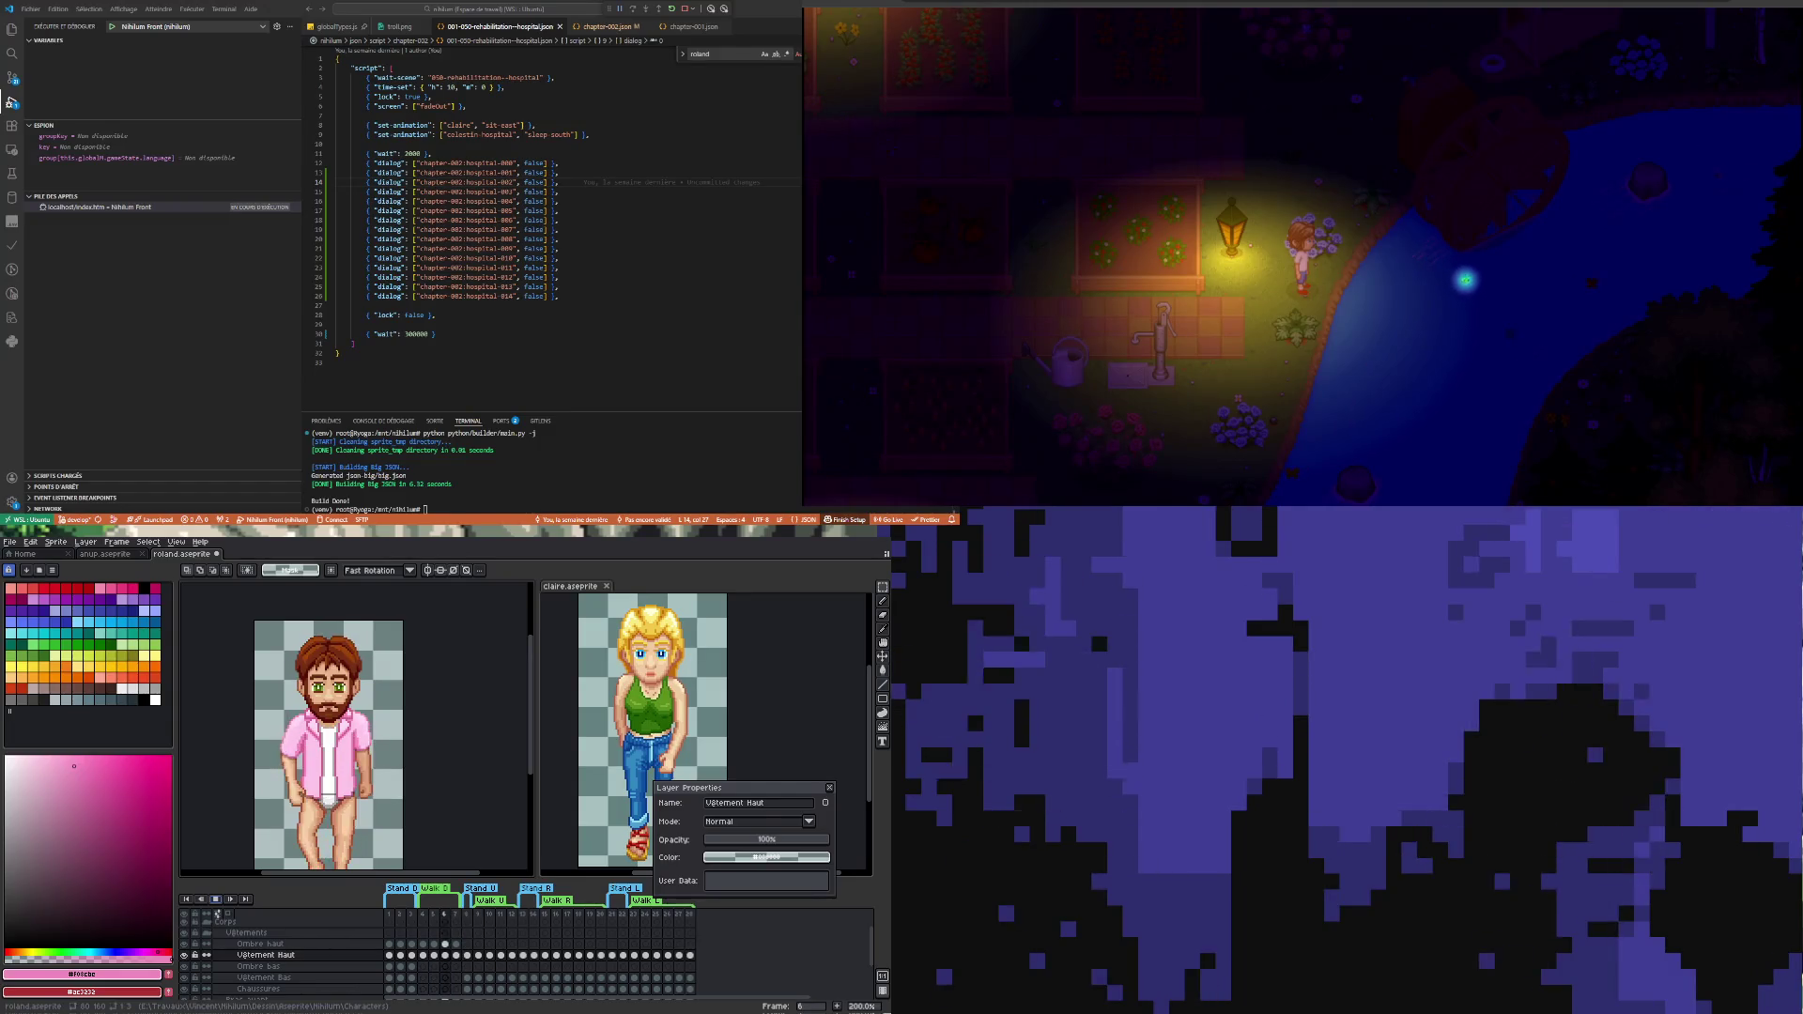
pyautogui.press('Left')
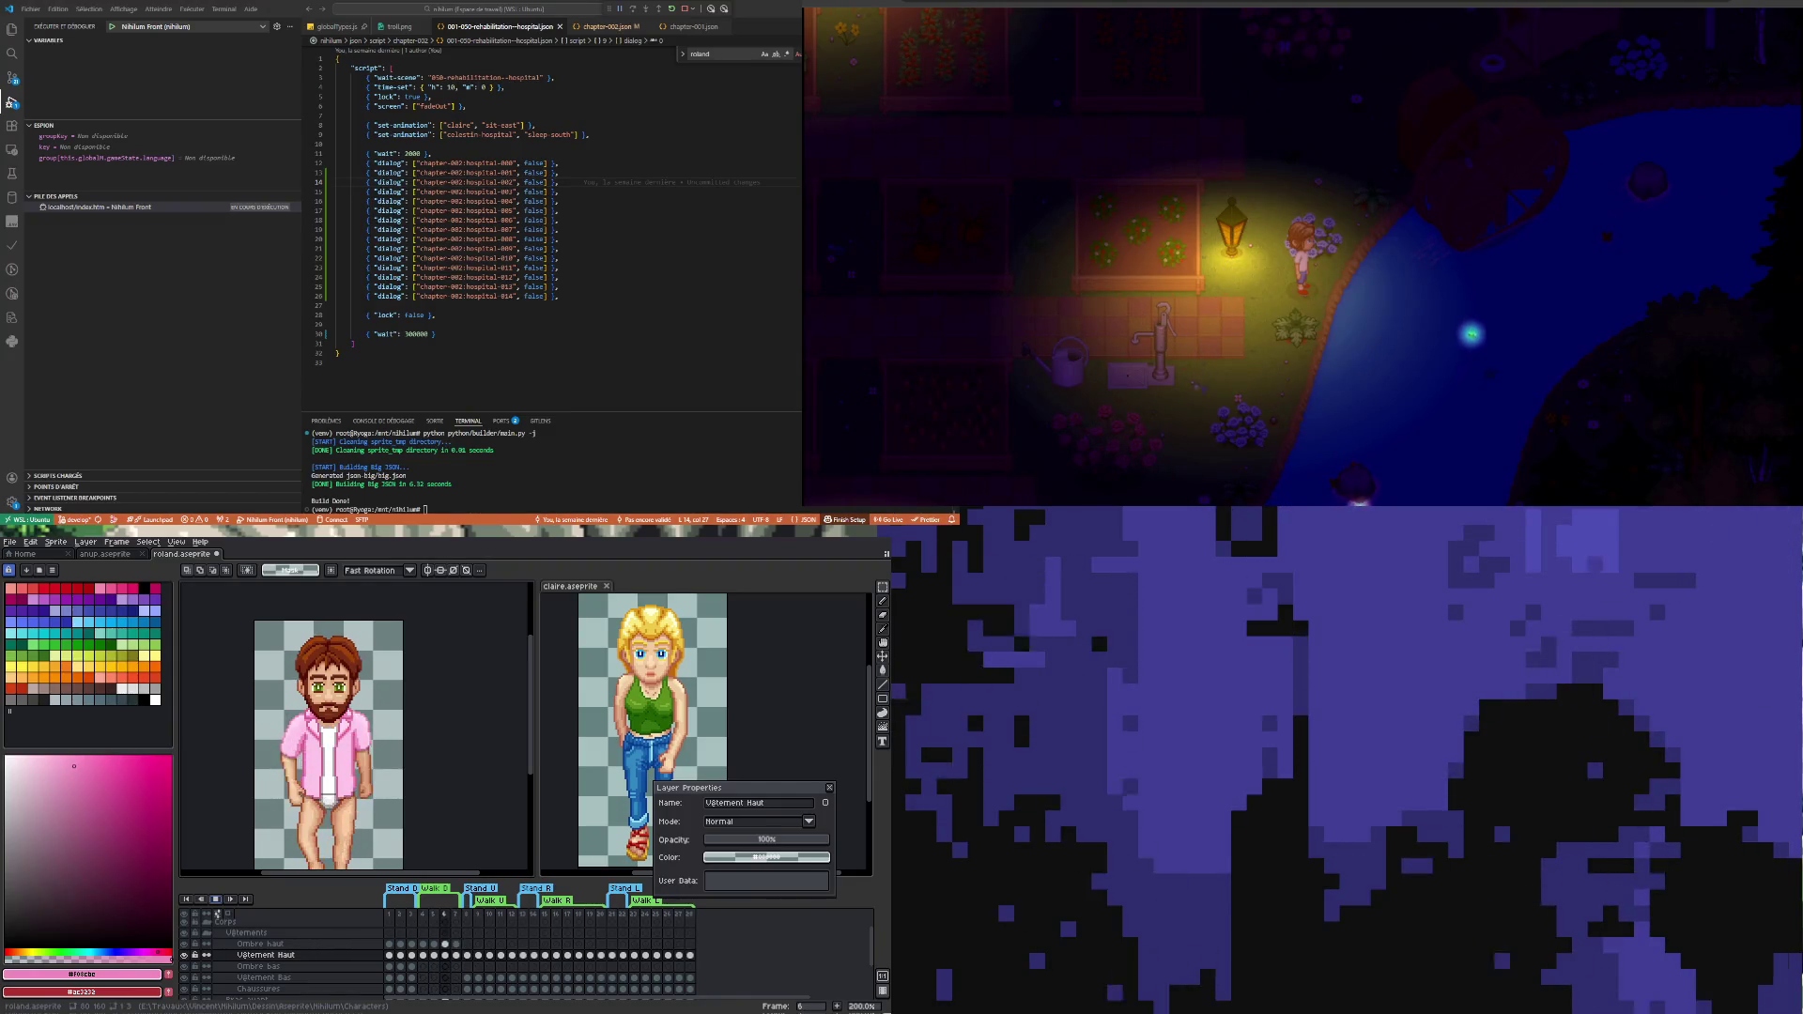
pyautogui.press('Left')
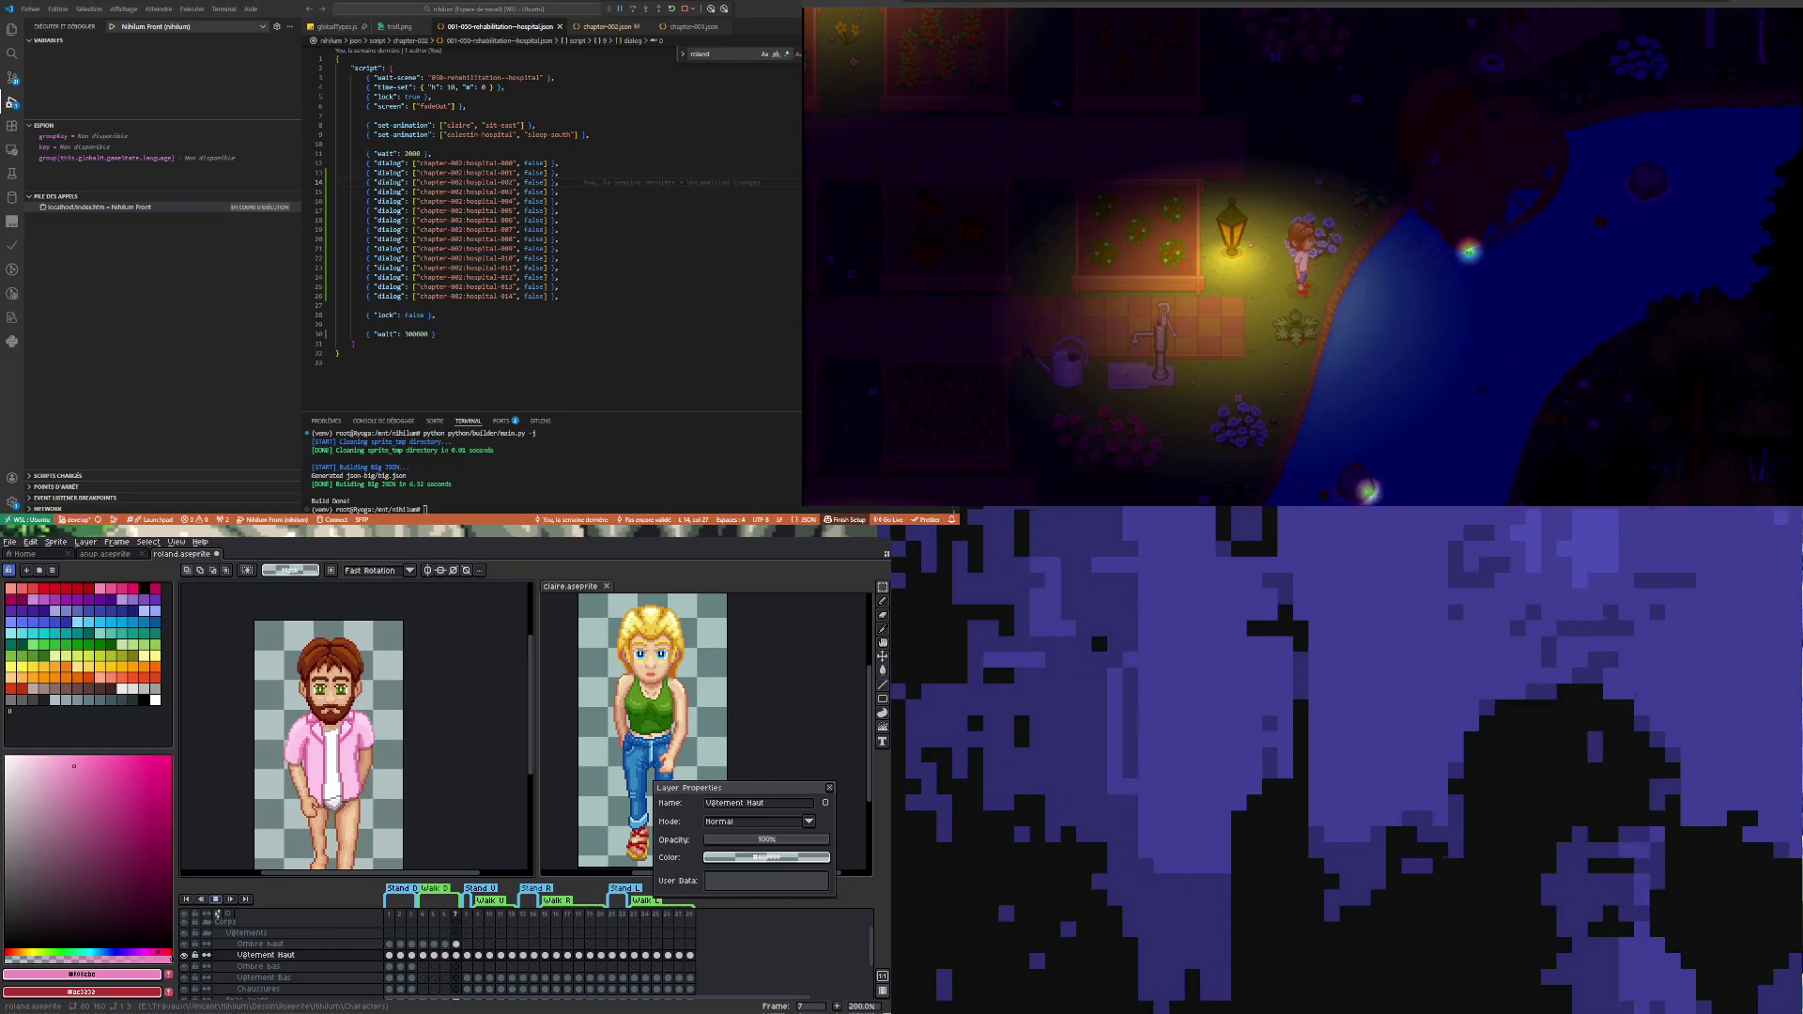
# - Step back and forth over walk frames 4-7 checking the shirt's shadows
pyautogui.press('Left')
pyautogui.press('Left')
pyautogui.press('Left')
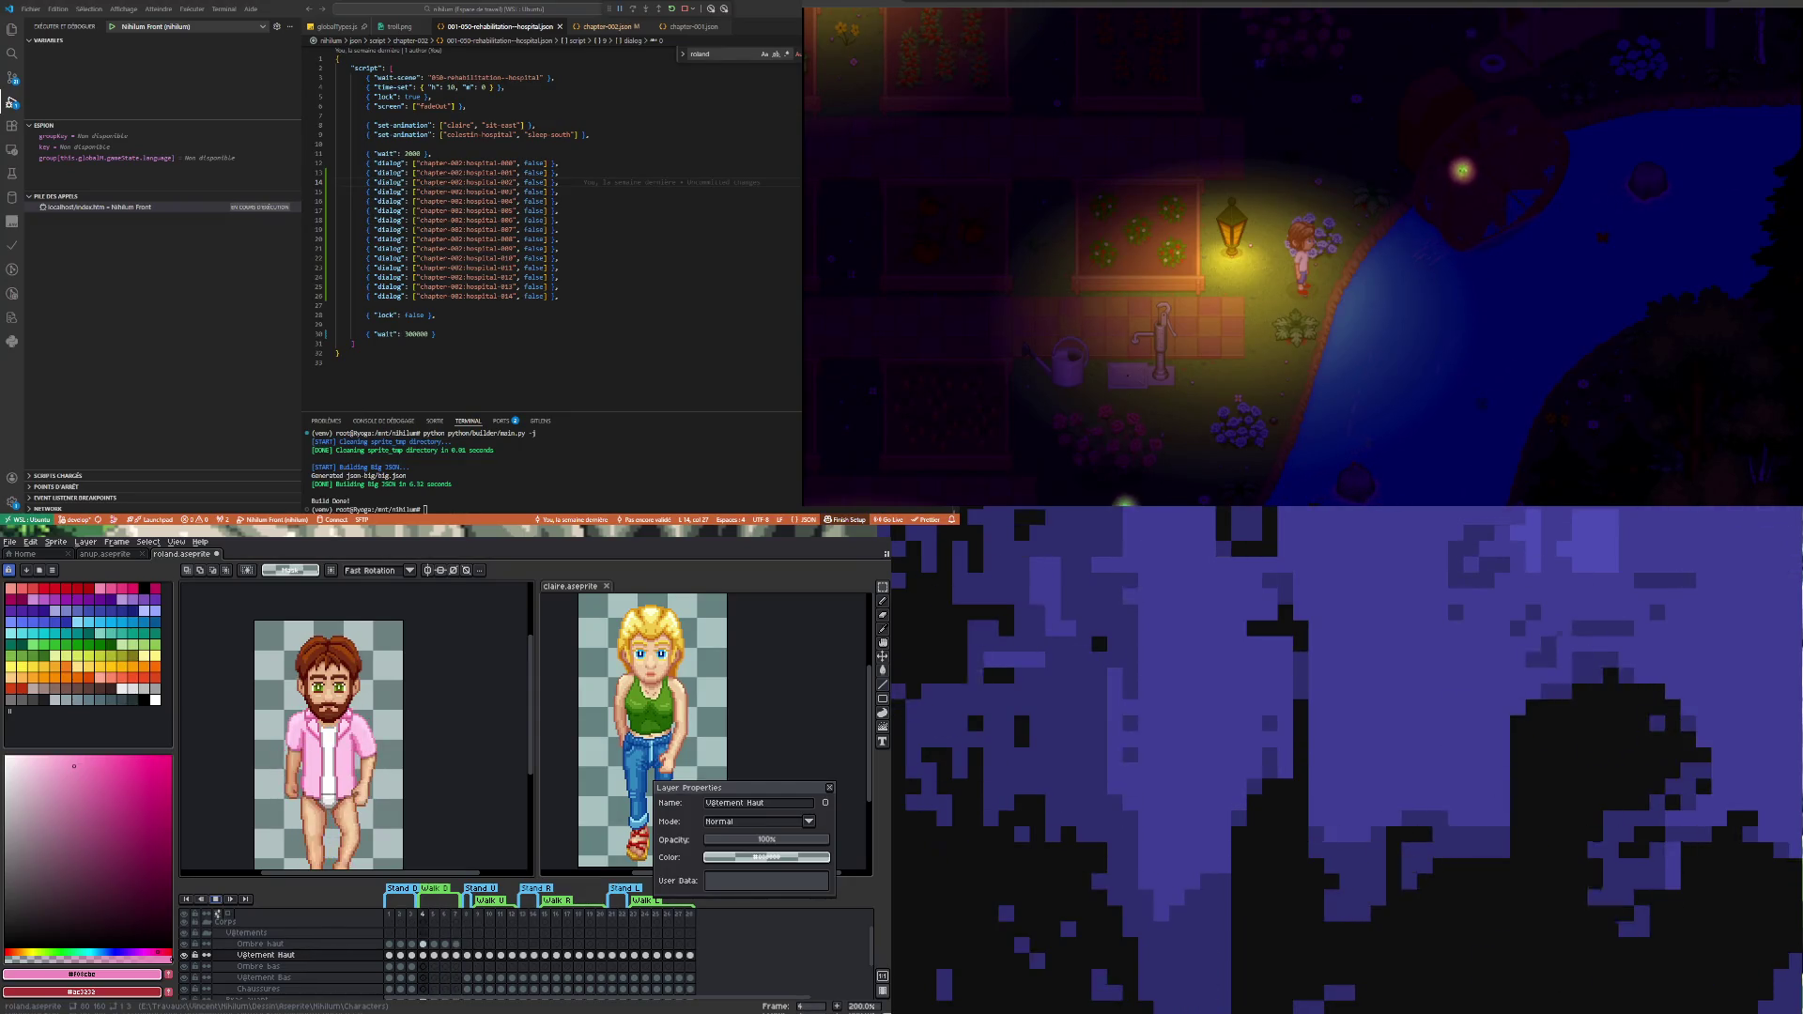
pyautogui.press('Right')
pyautogui.press('Right')
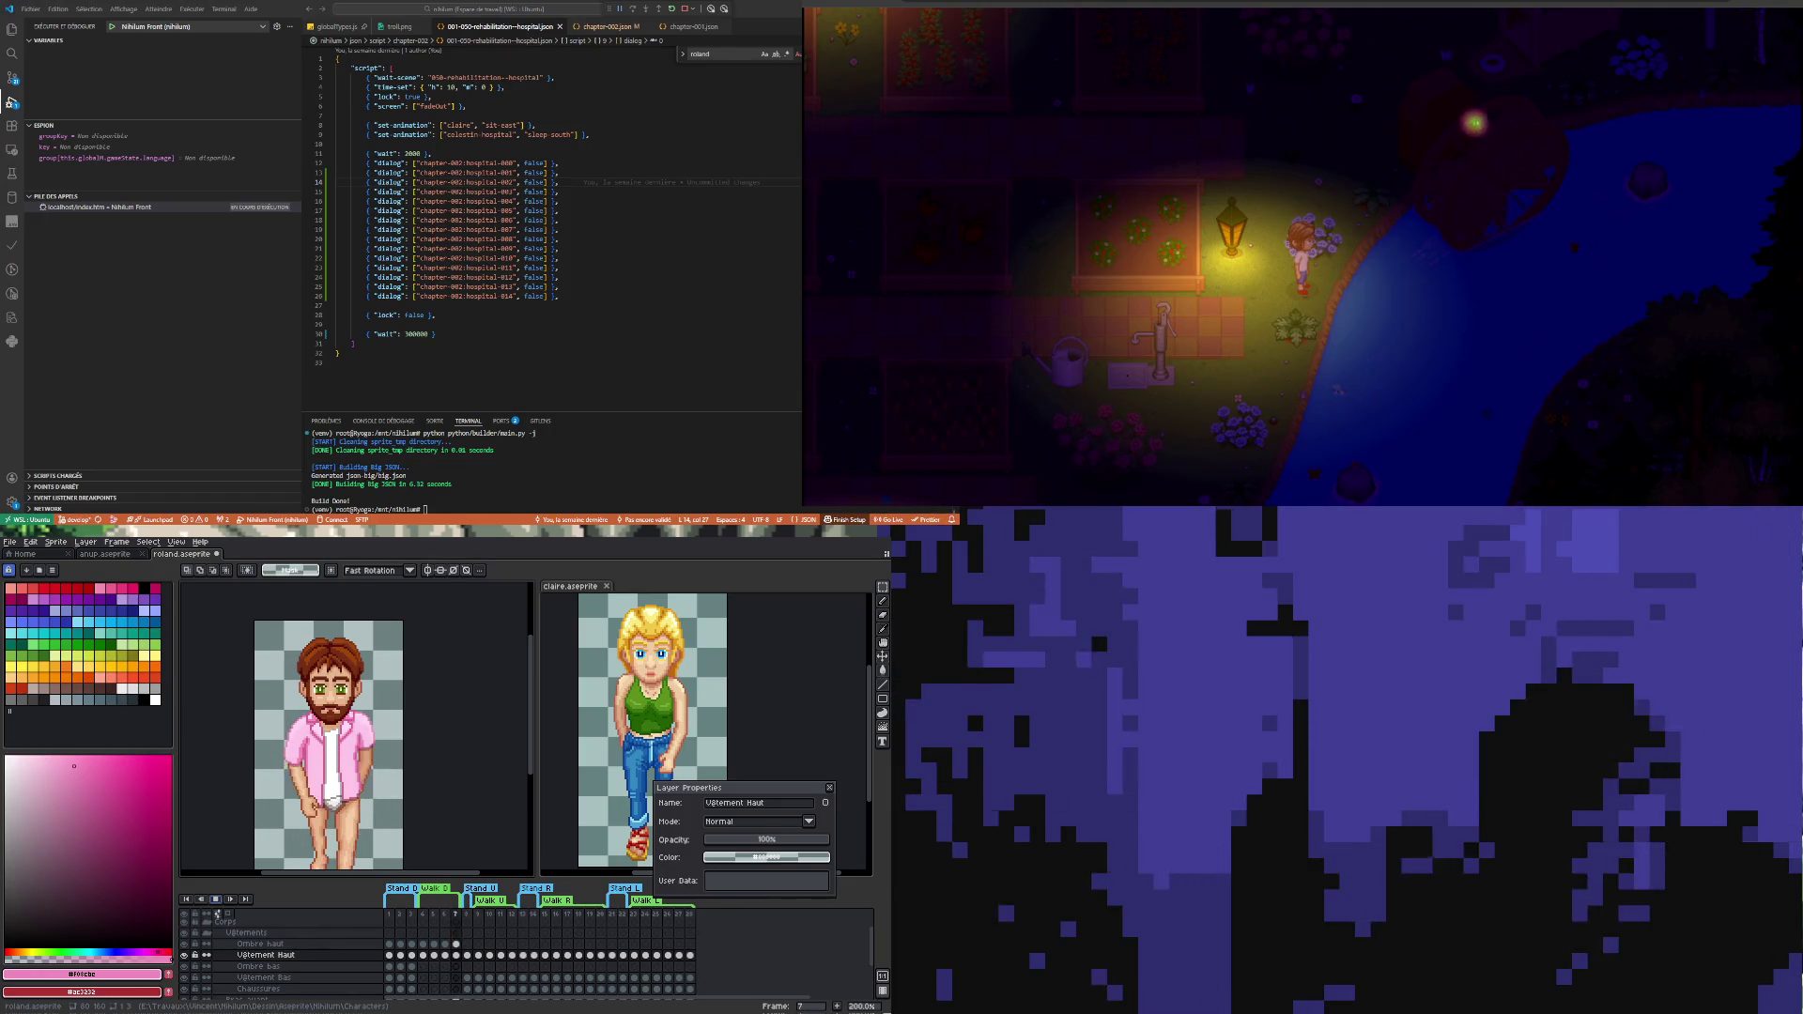
pyautogui.press('Right')
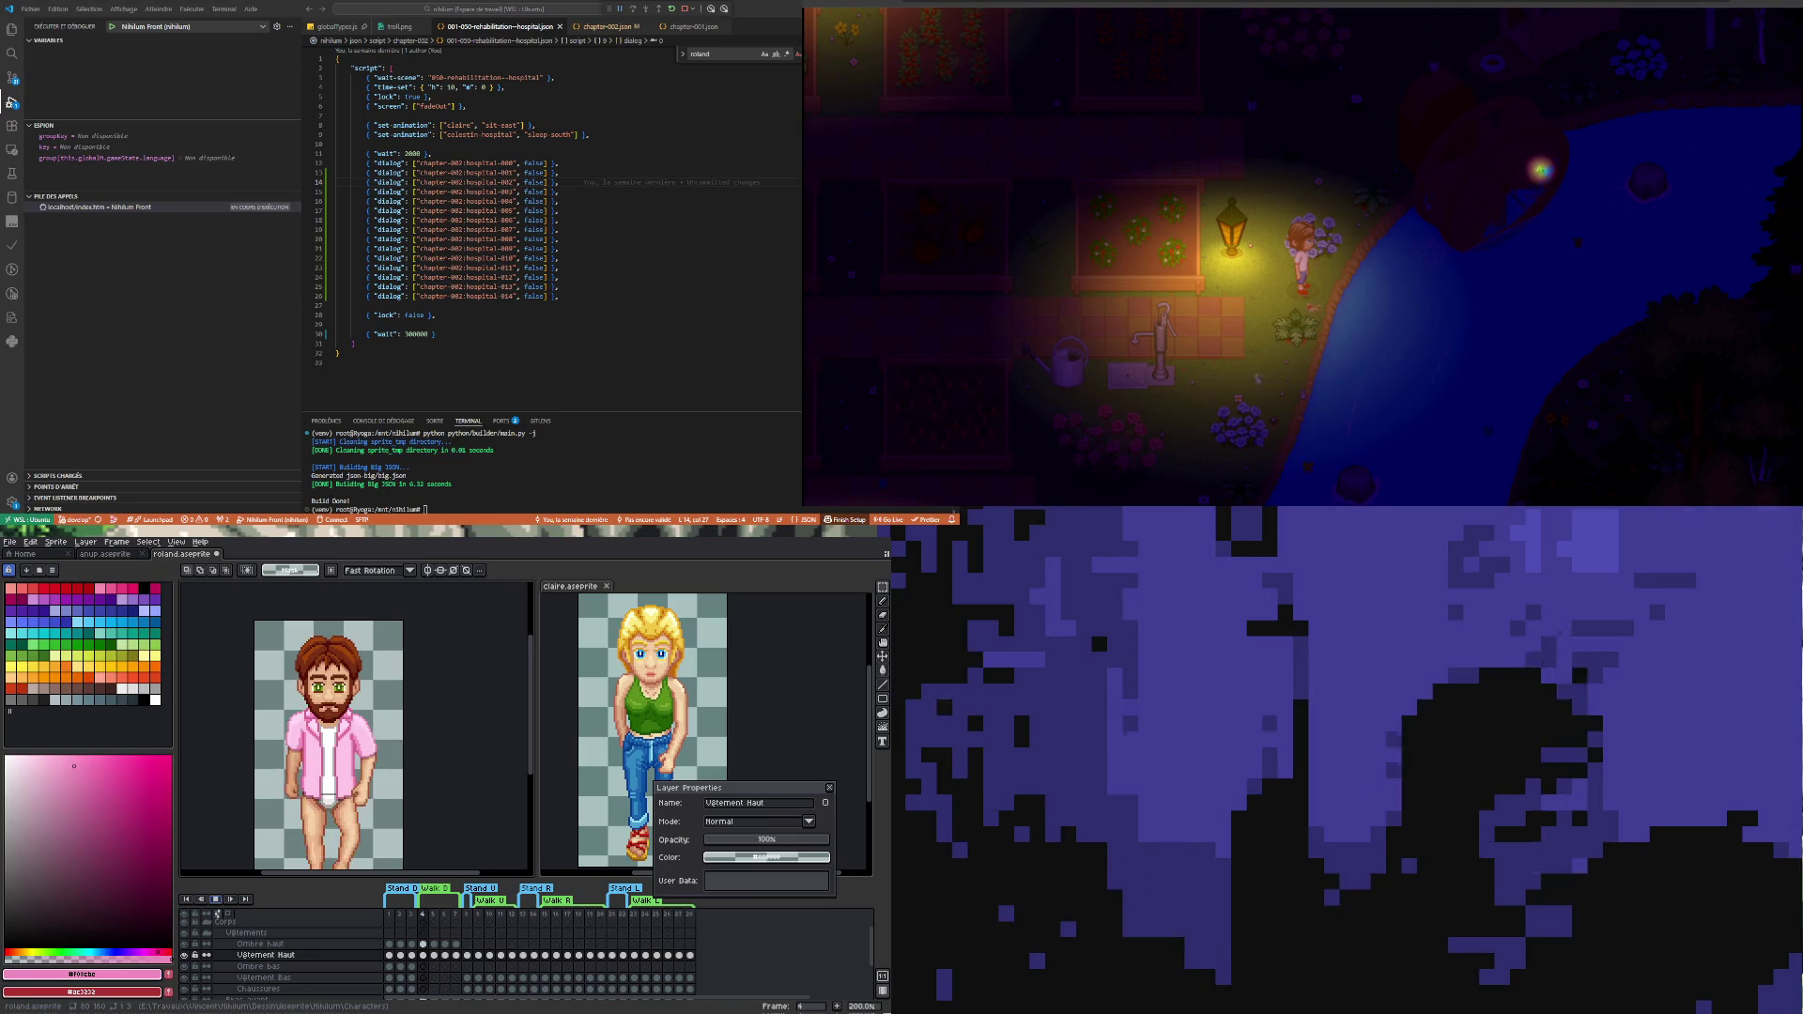
pyautogui.press('Left')
pyautogui.press('Left')
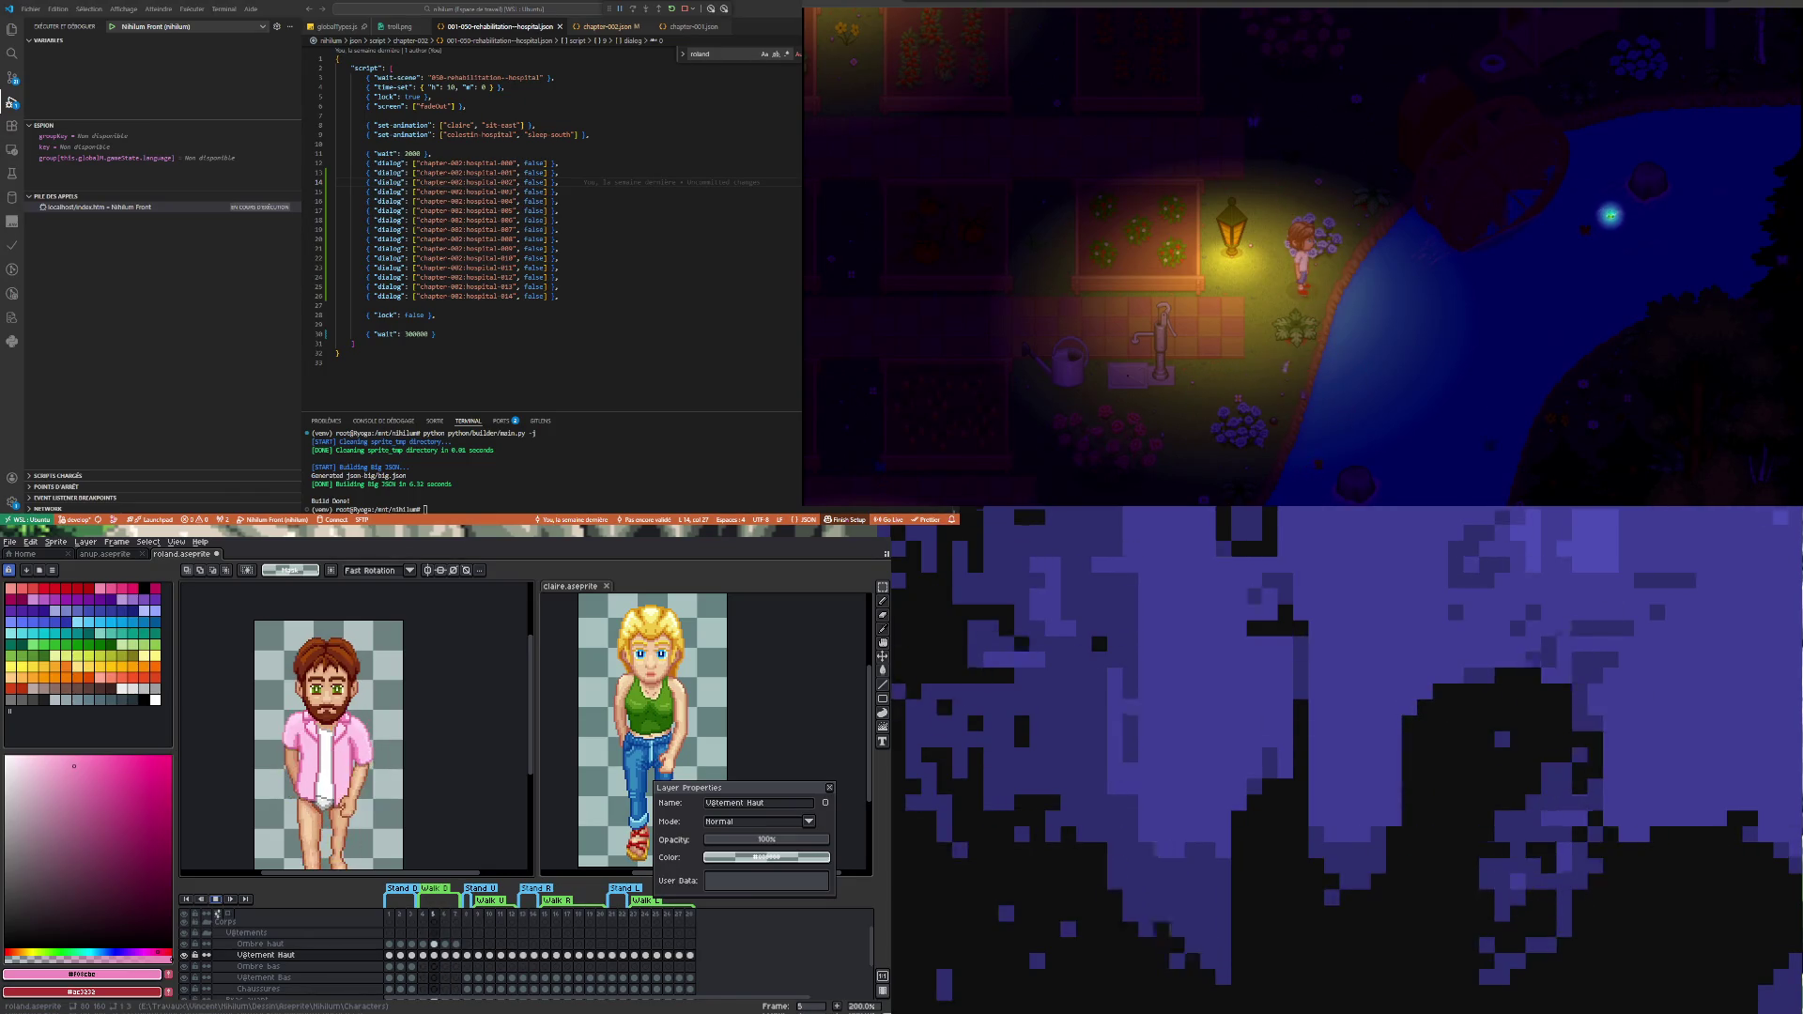
pyautogui.press('Right')
pyautogui.press('Right')
pyautogui.press('Right')
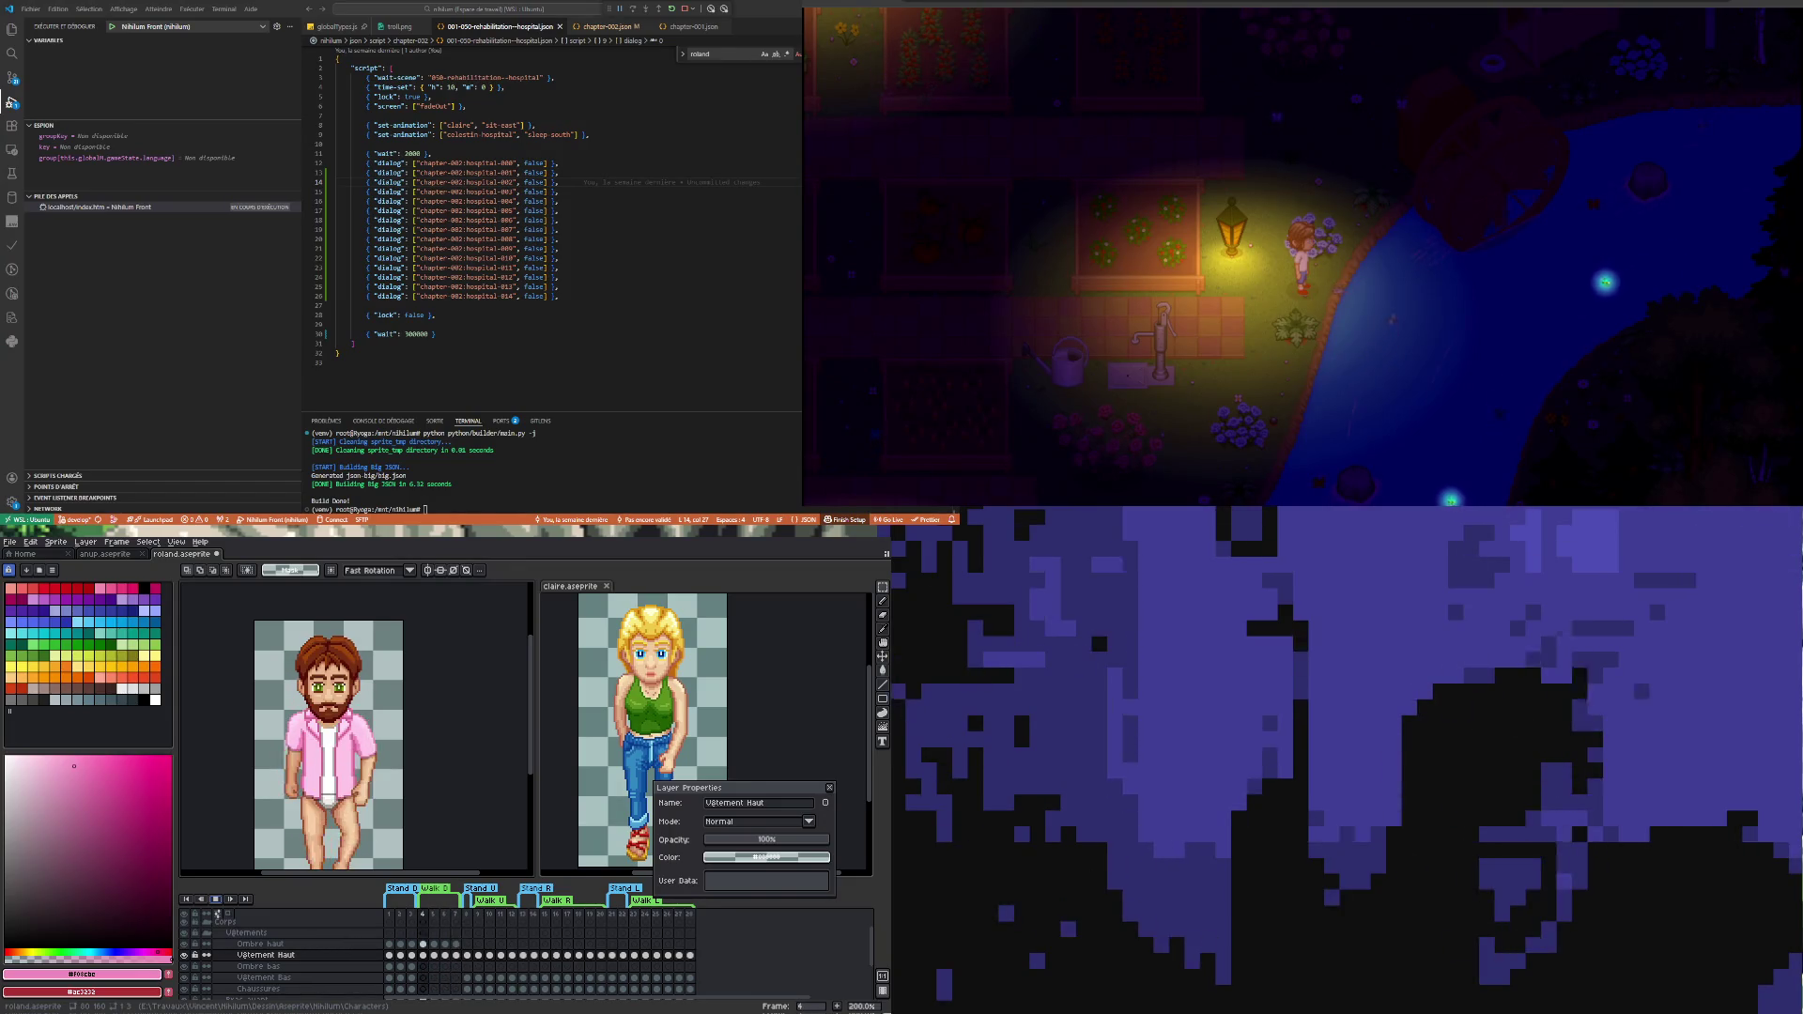
pyautogui.press('Right')
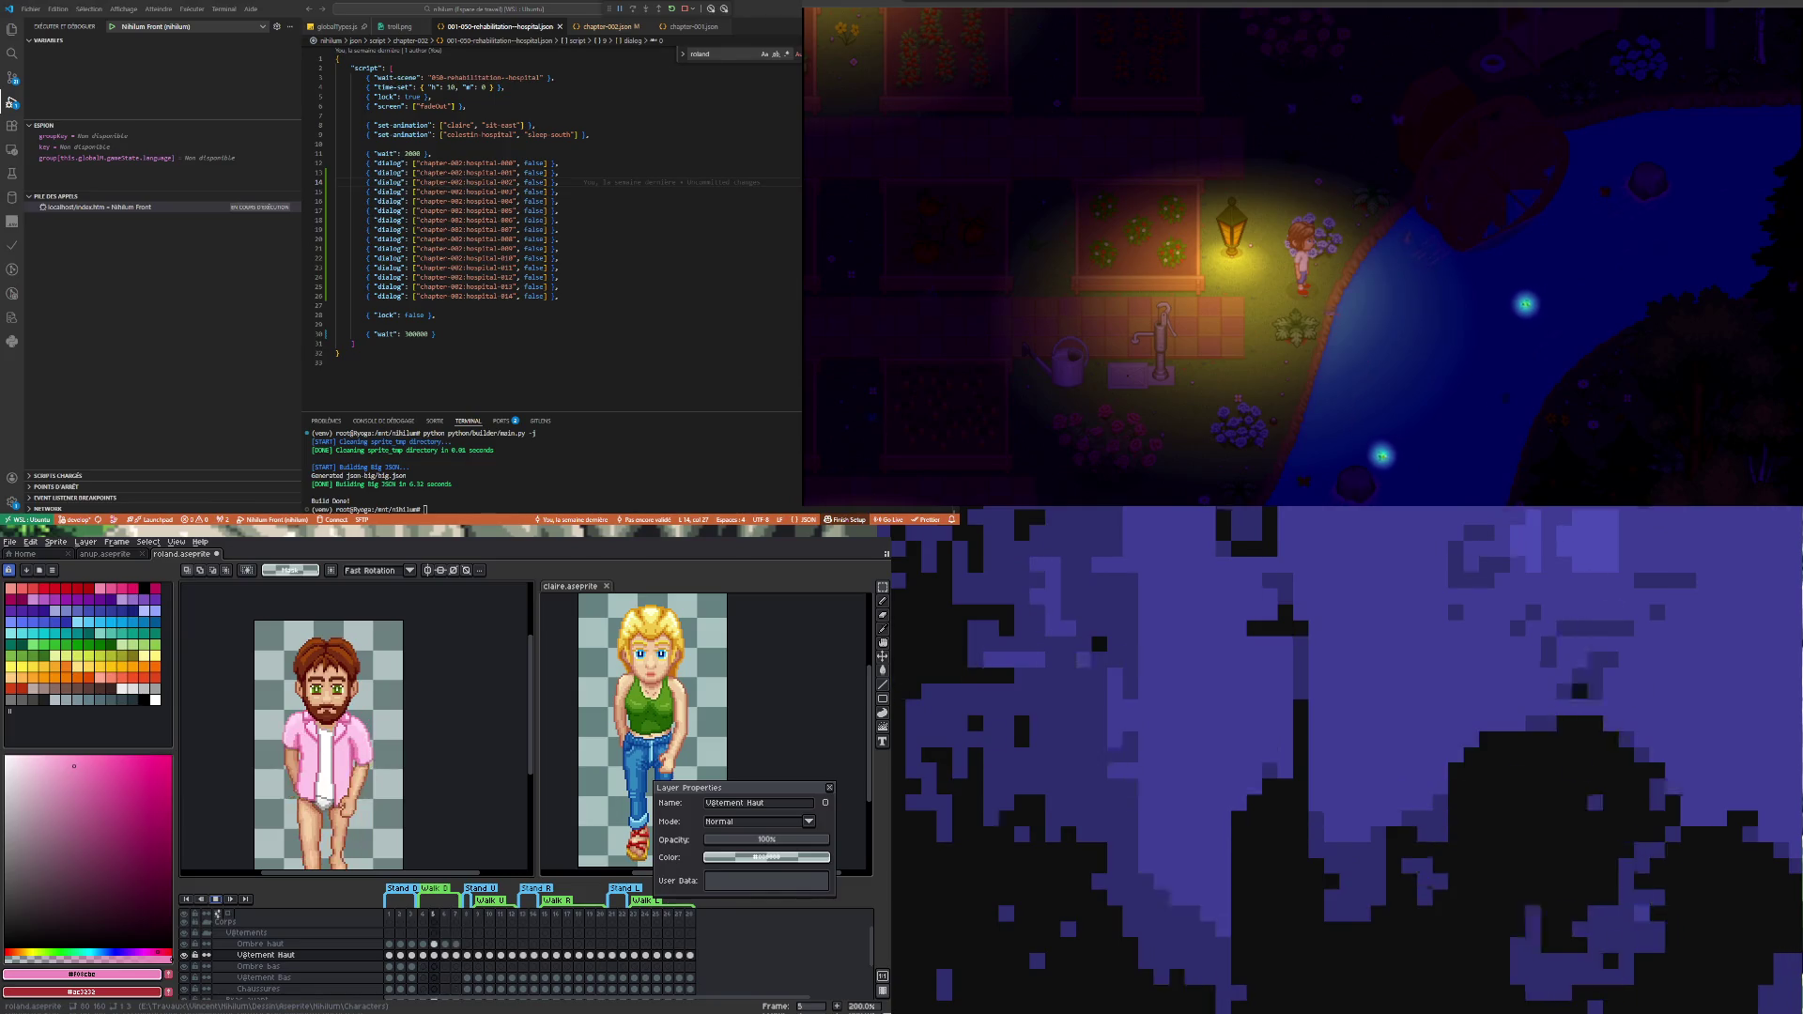
pyautogui.press('Right')
pyautogui.press('Right')
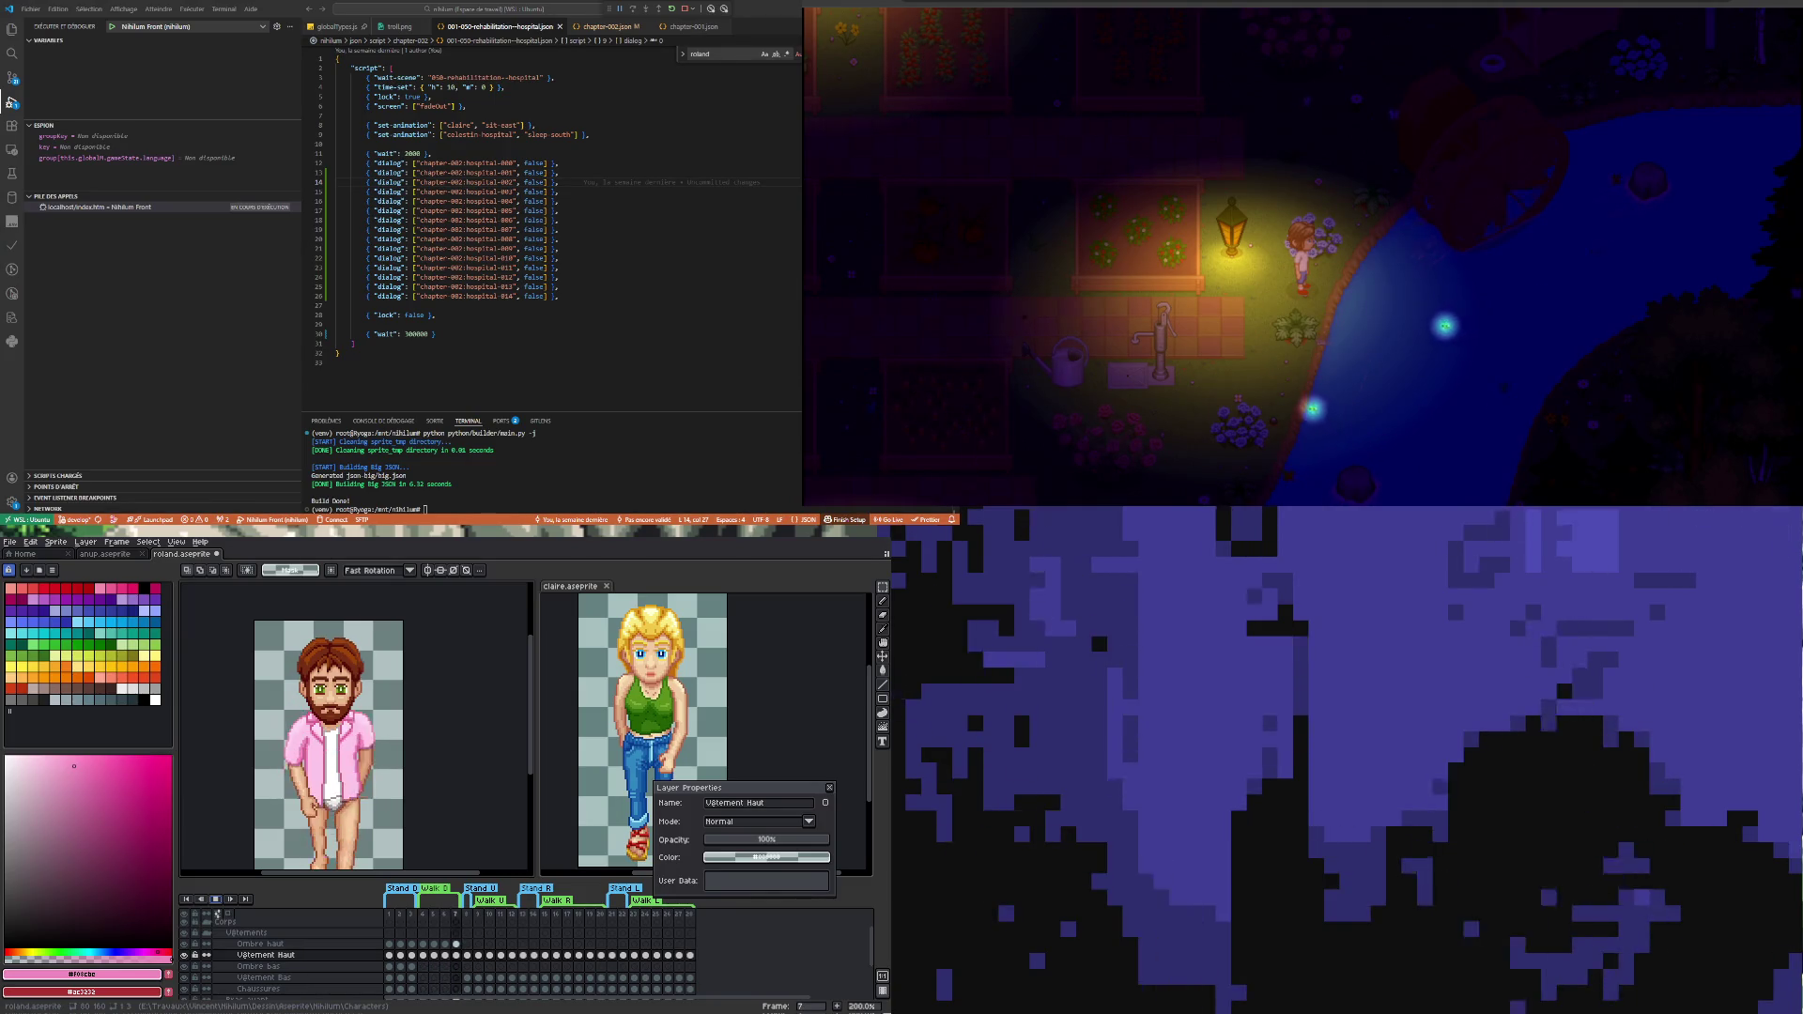
# - Review frames 4, 5 and 6 once more and stop on walk frame 7
pyautogui.press('Left')
pyautogui.press('Left')
pyautogui.press('Left')
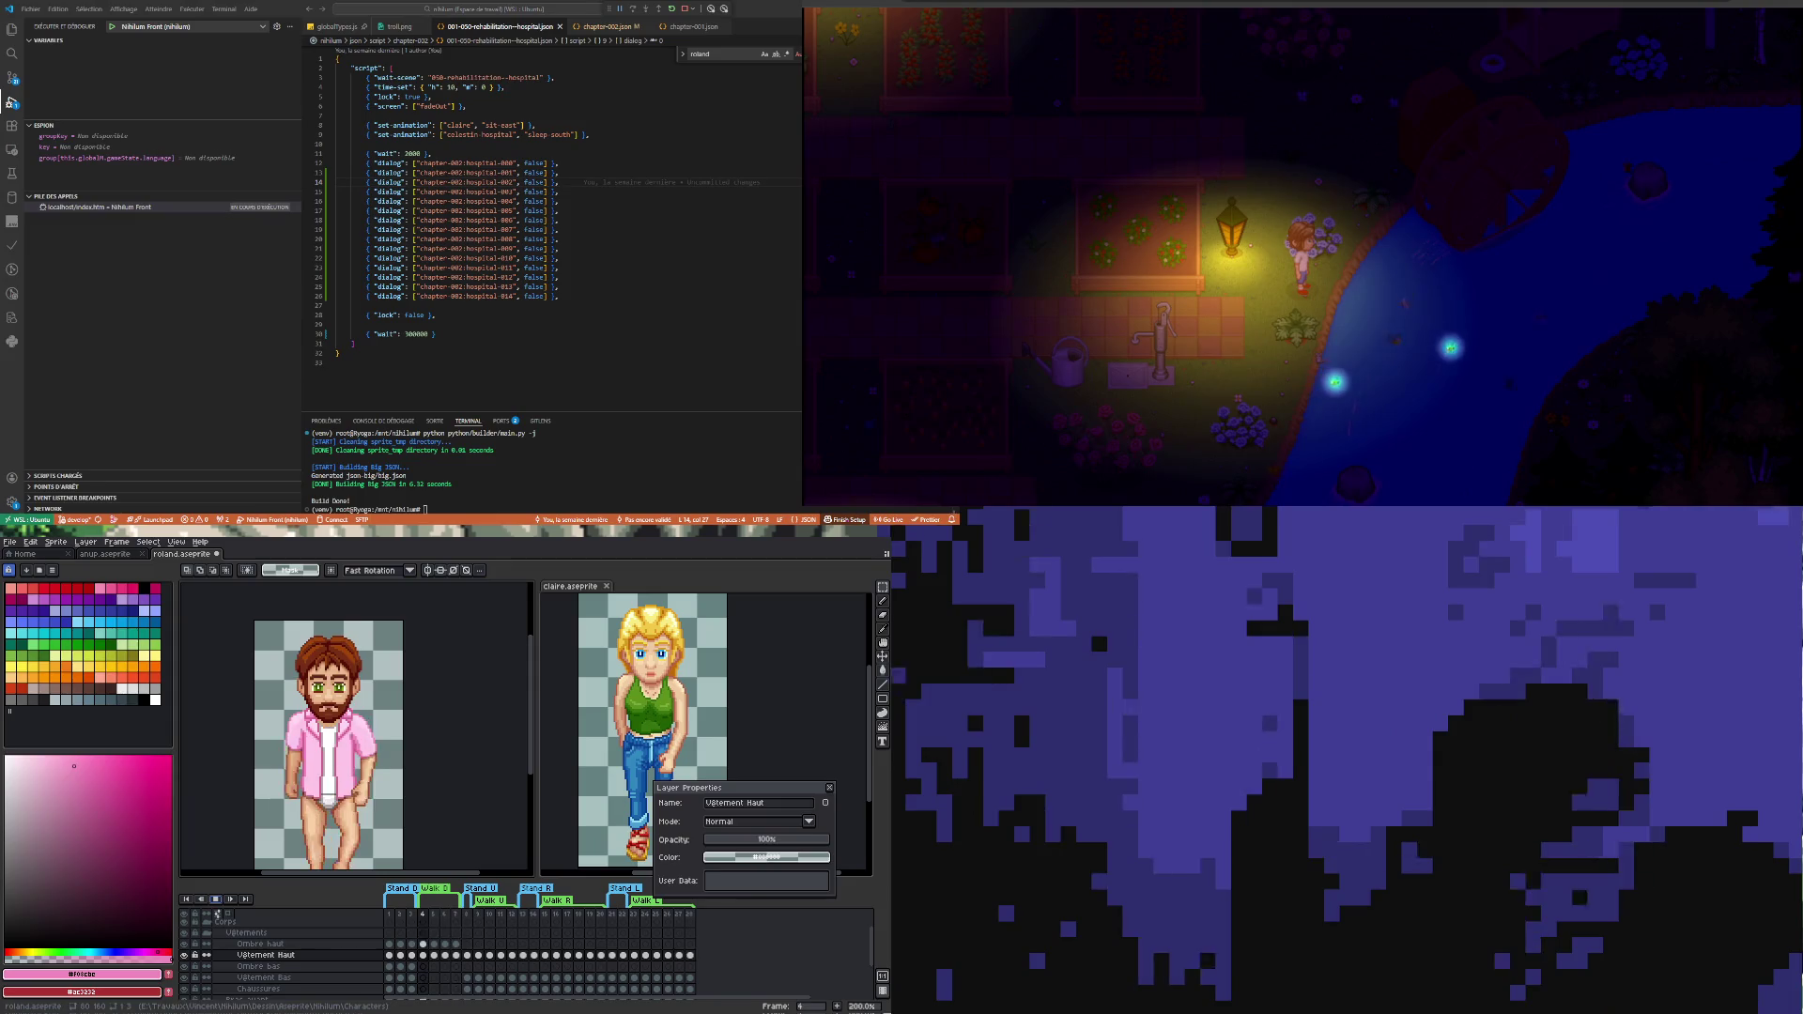
pyautogui.press('Right')
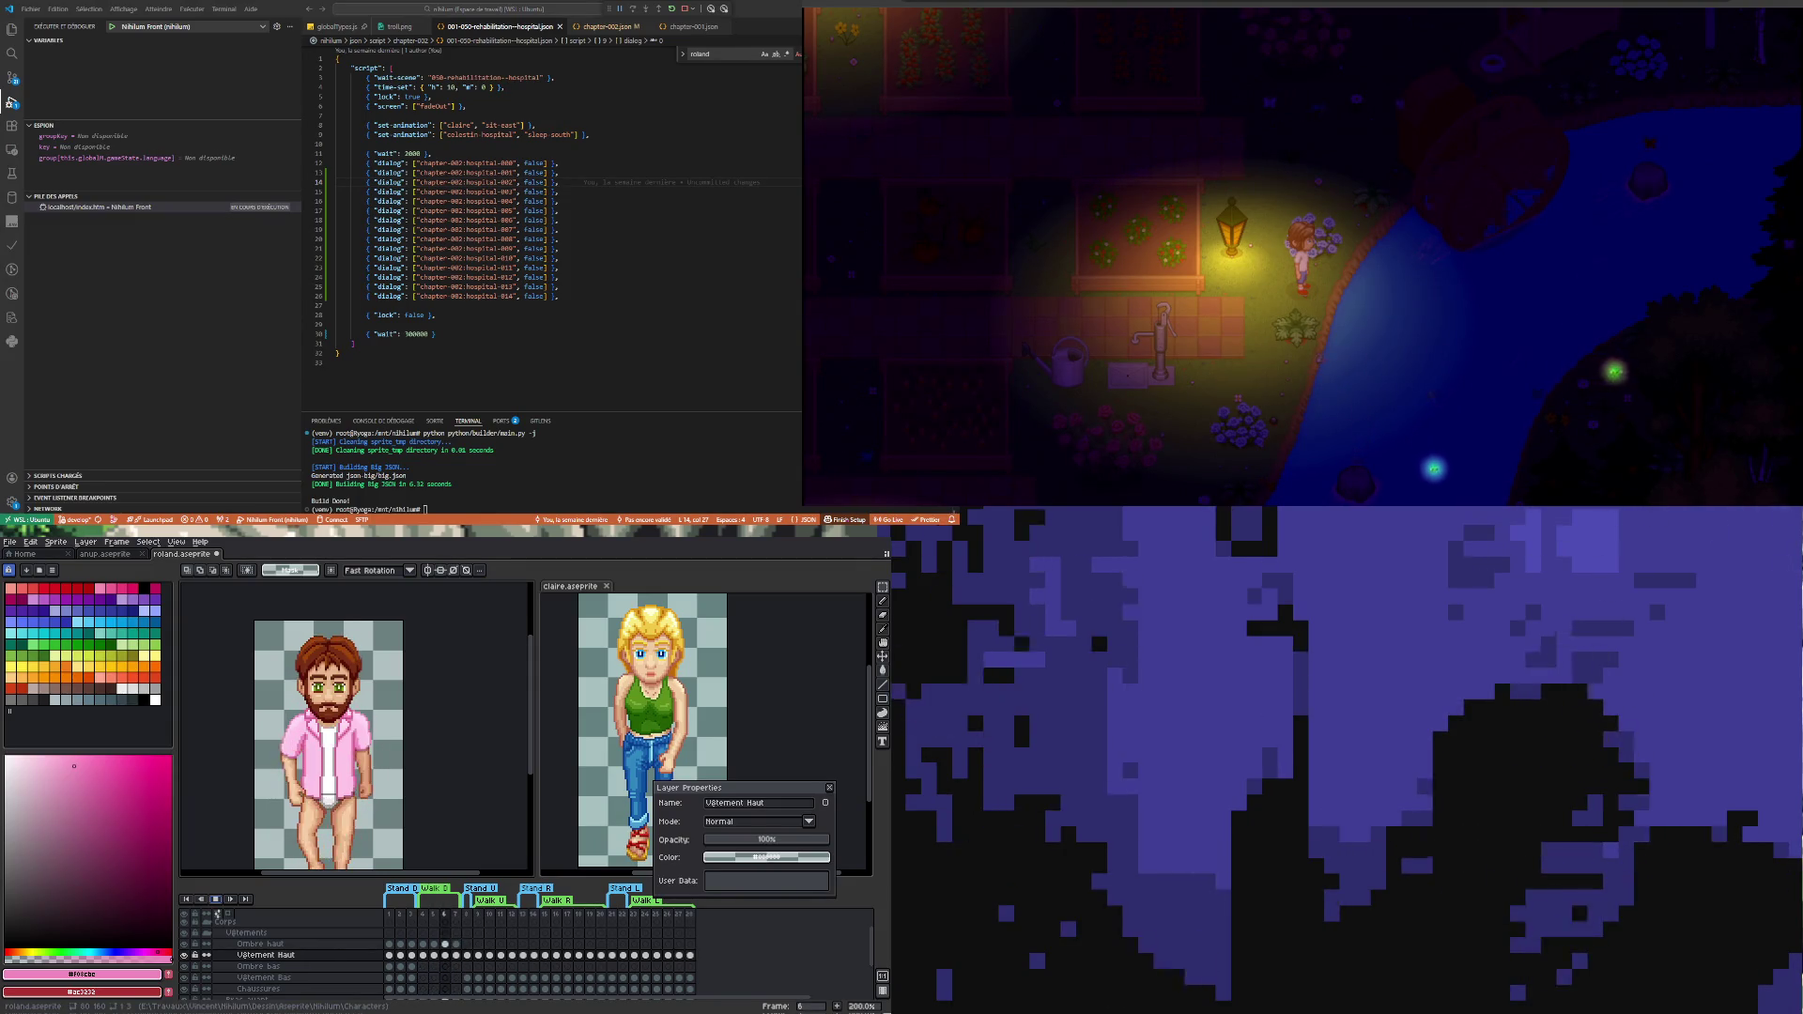
pyautogui.press('Left')
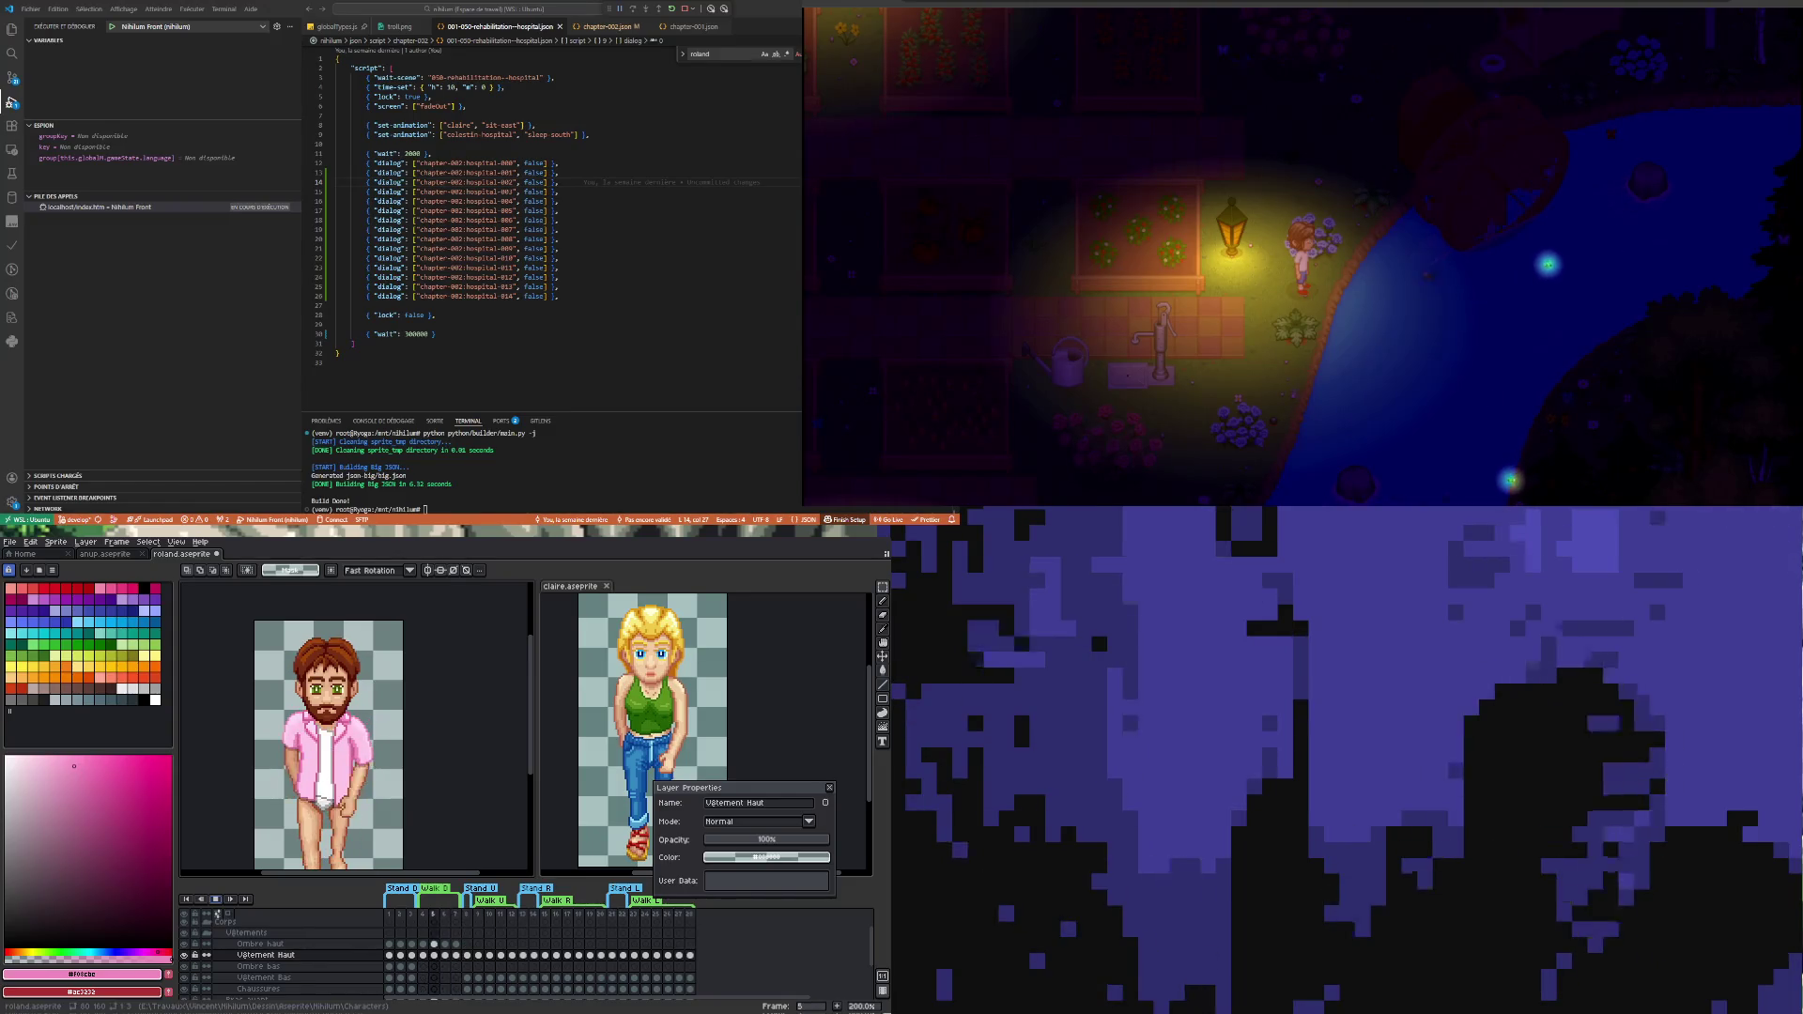
pyautogui.press('Right')
pyautogui.press('Right')
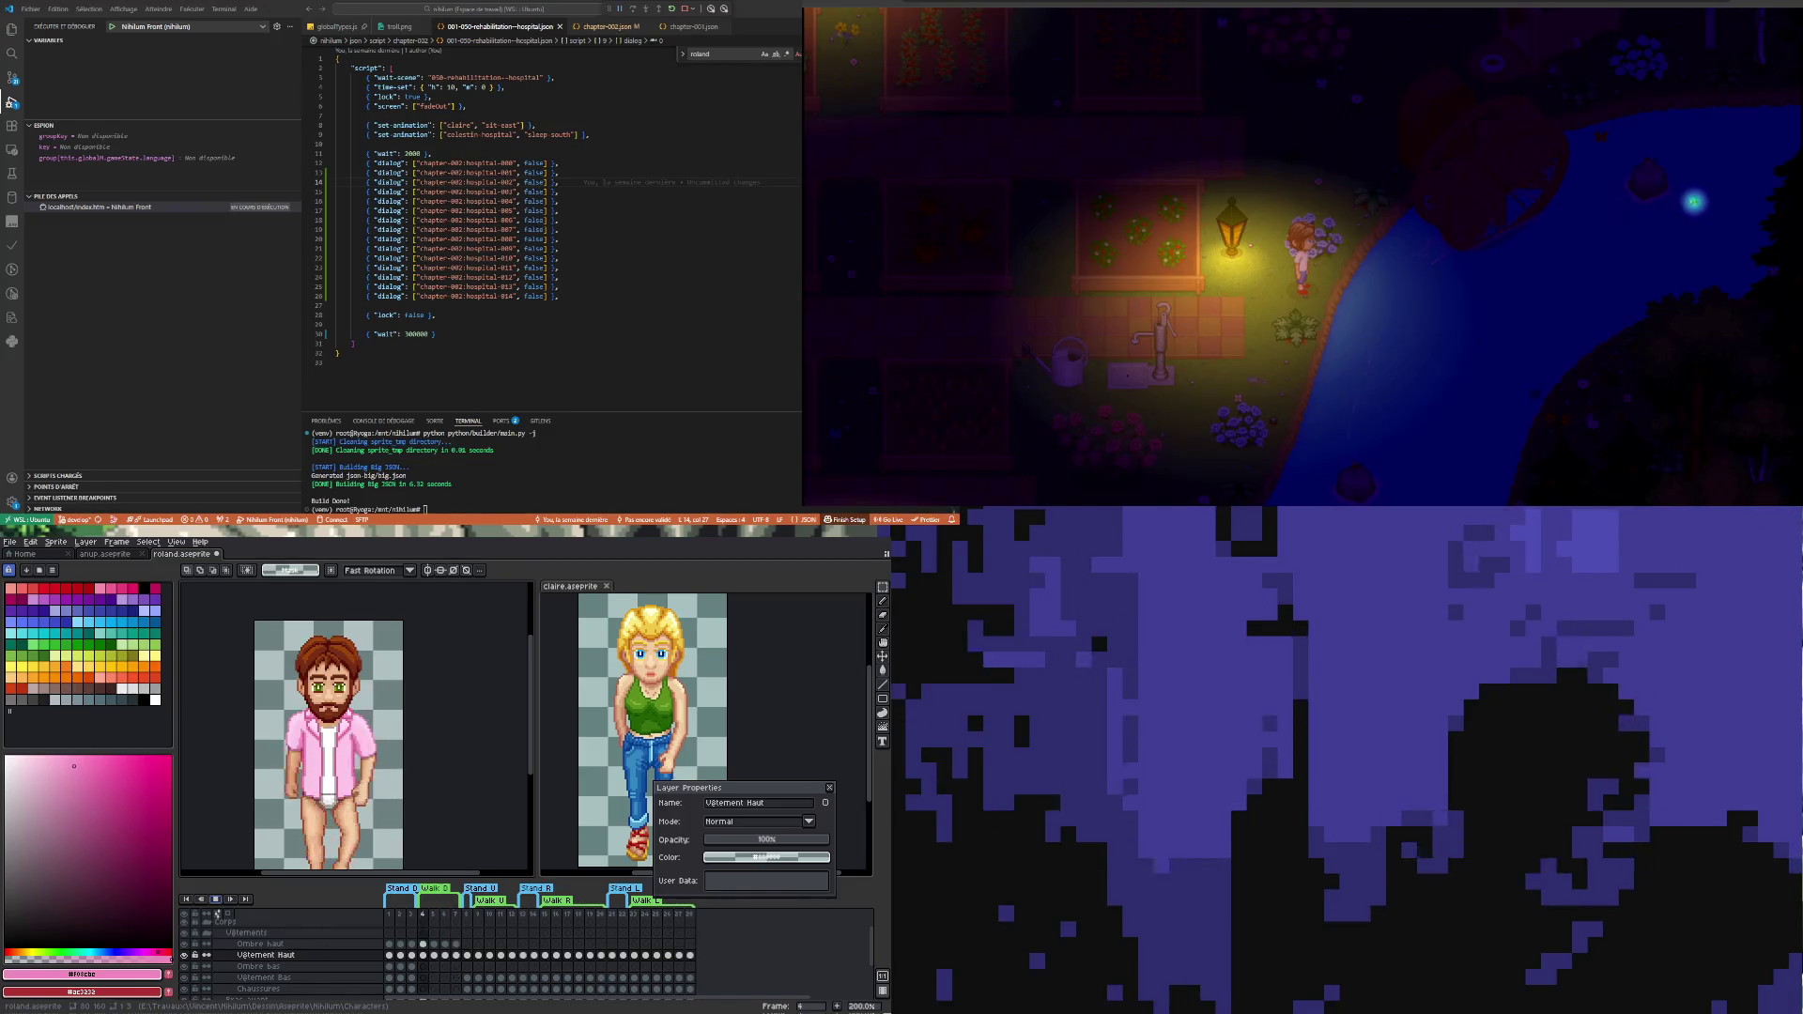
pyautogui.press('Right')
pyautogui.press('Left')
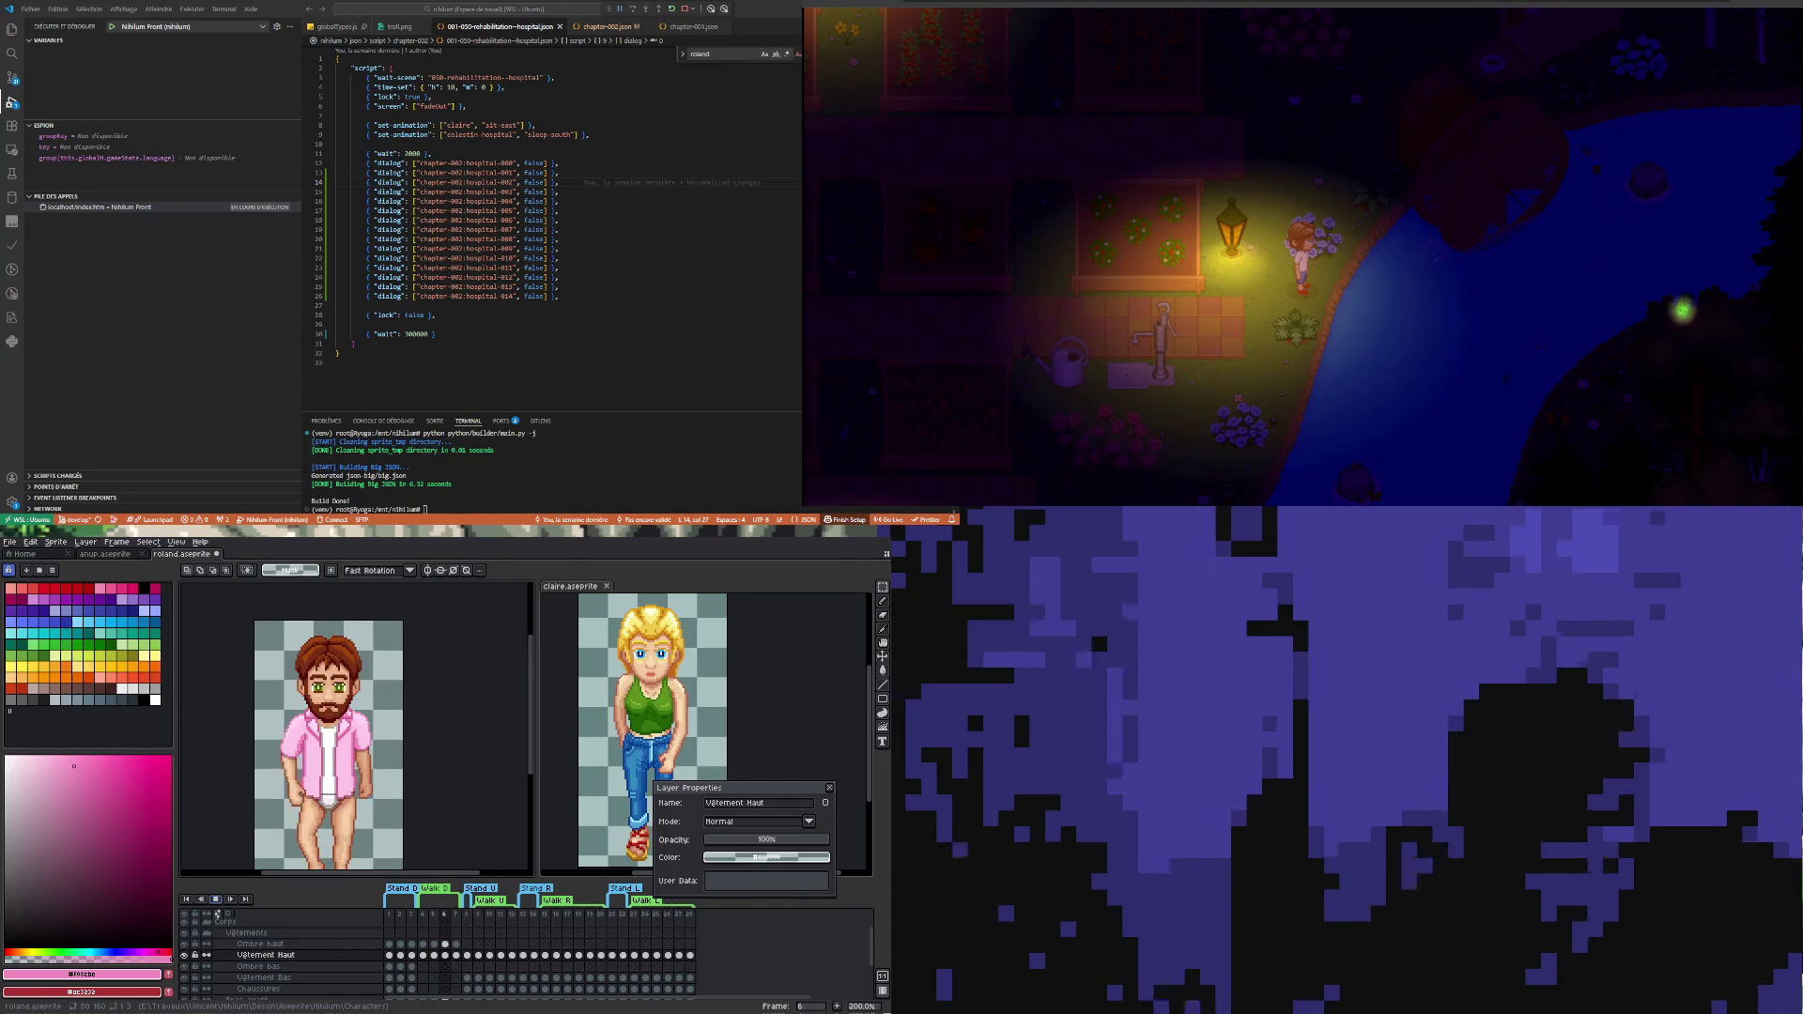
pyautogui.press('Right')
pyautogui.press('Right')
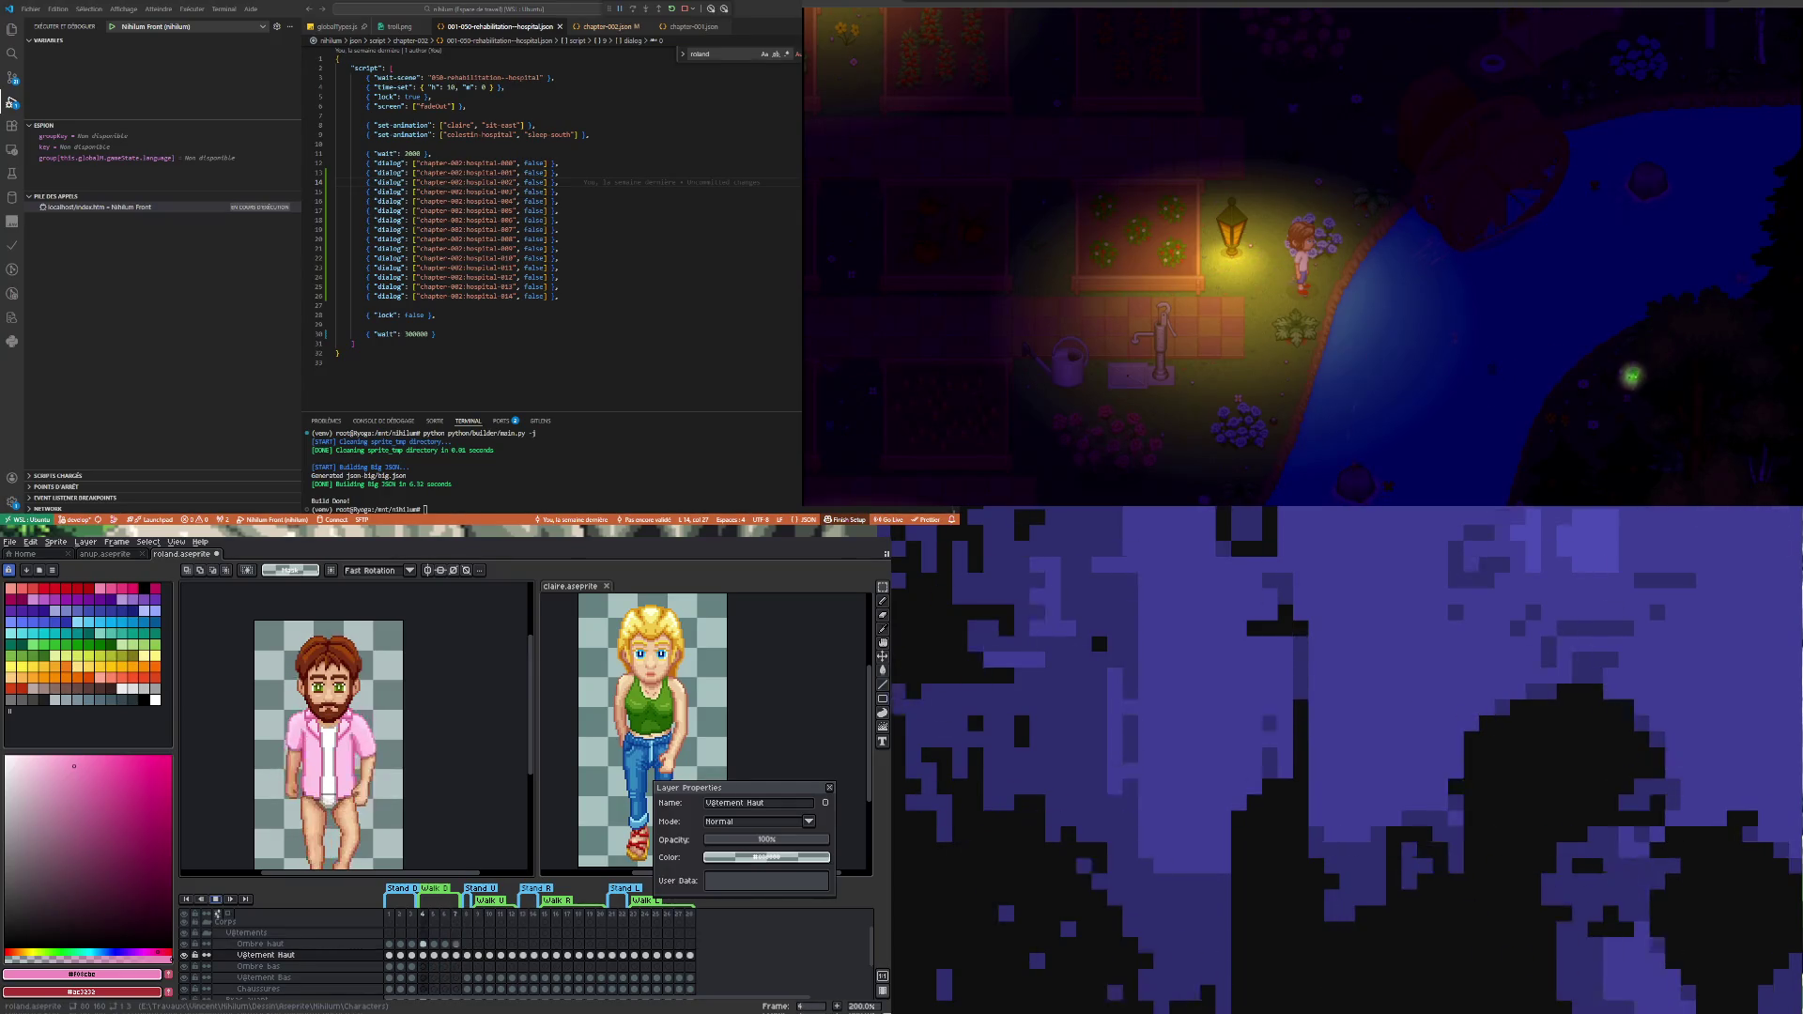